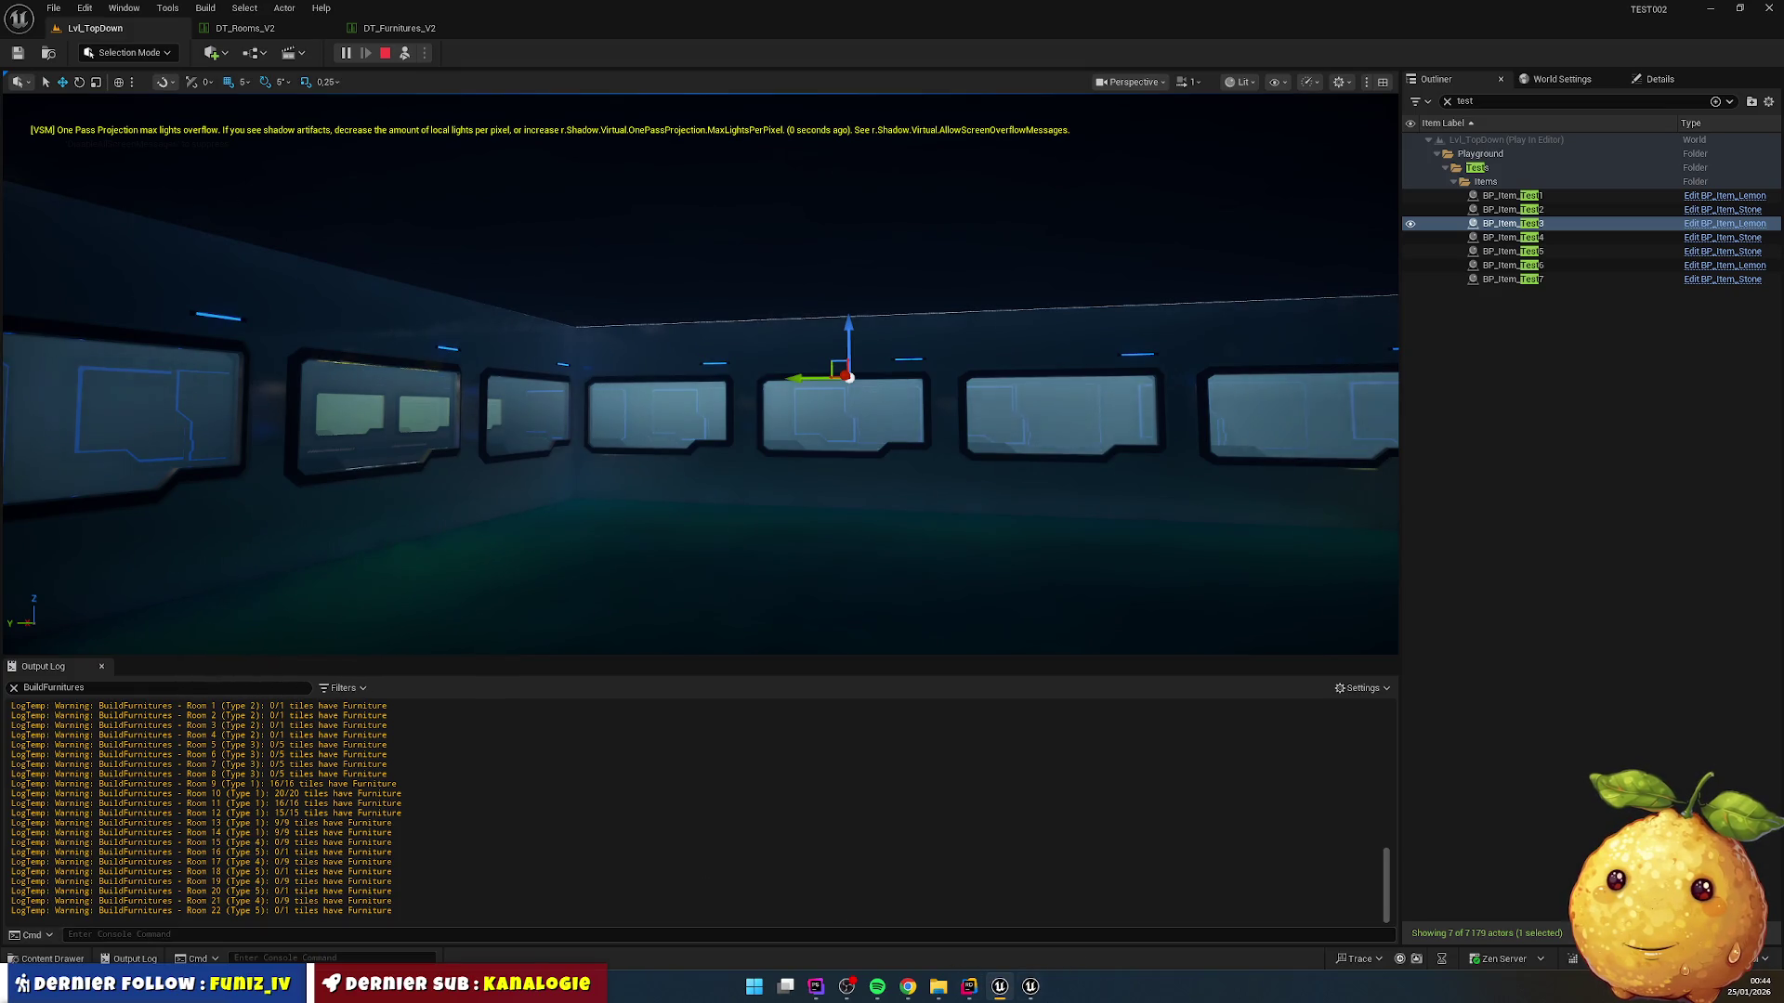
# Step: Switch from Unreal Editor to Rider's pending DungeonGeometryService.cpp edit ('Furniture 1' error to 'Furniture check' warning)
pyautogui.click(970, 987)
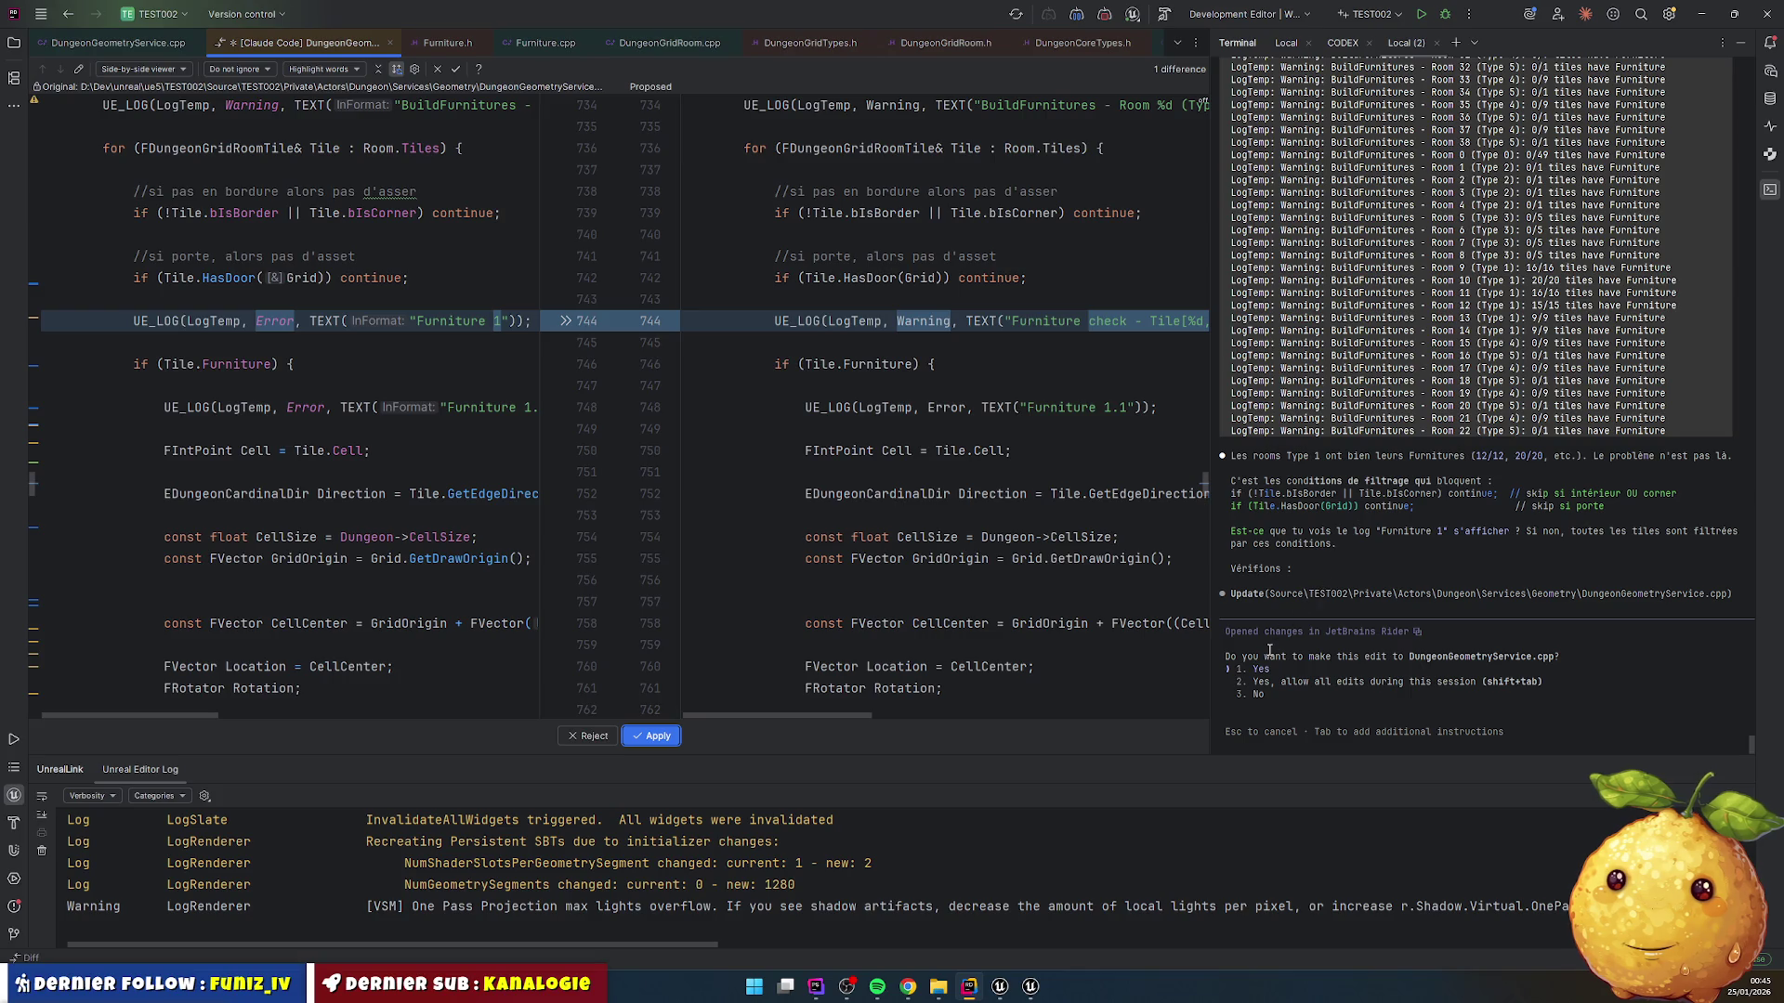
# Step: Glance at Unreal Editor, then return to Rider and scroll through the proposed edit
pyautogui.click(1000, 987)
pyautogui.click(970, 990)
pyautogui.scroll(2, 945, 407)
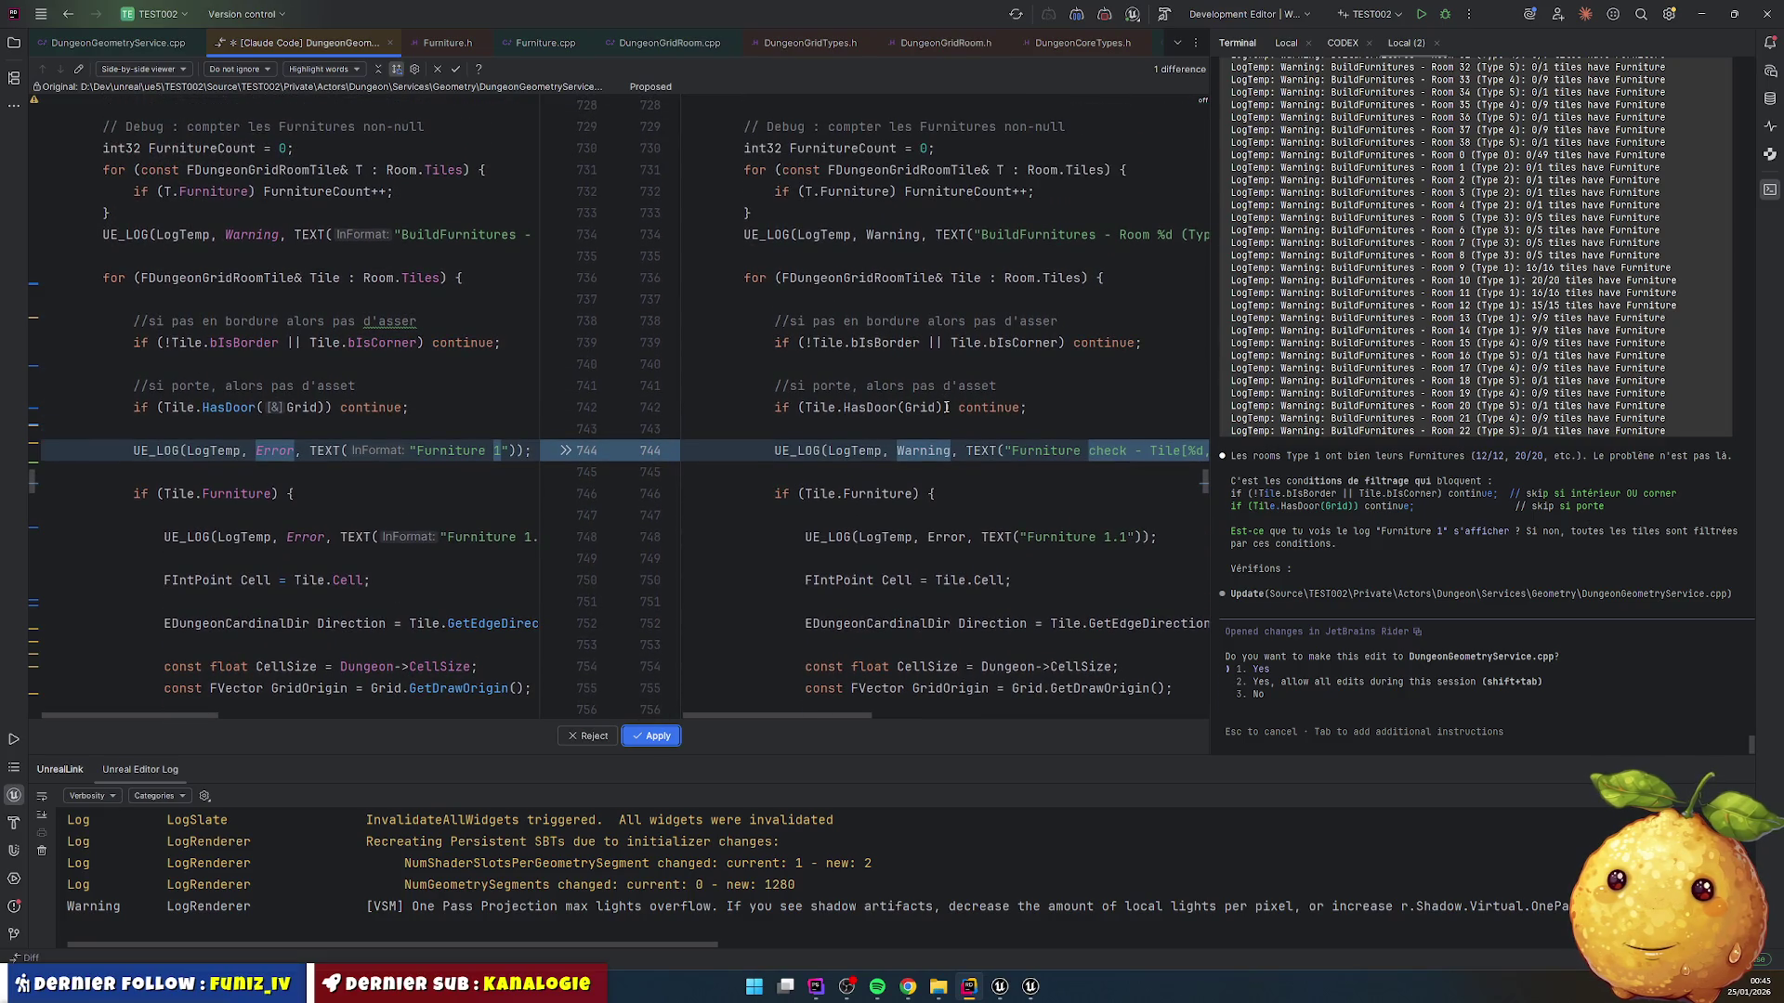
pyautogui.scroll(6, 957, 407)
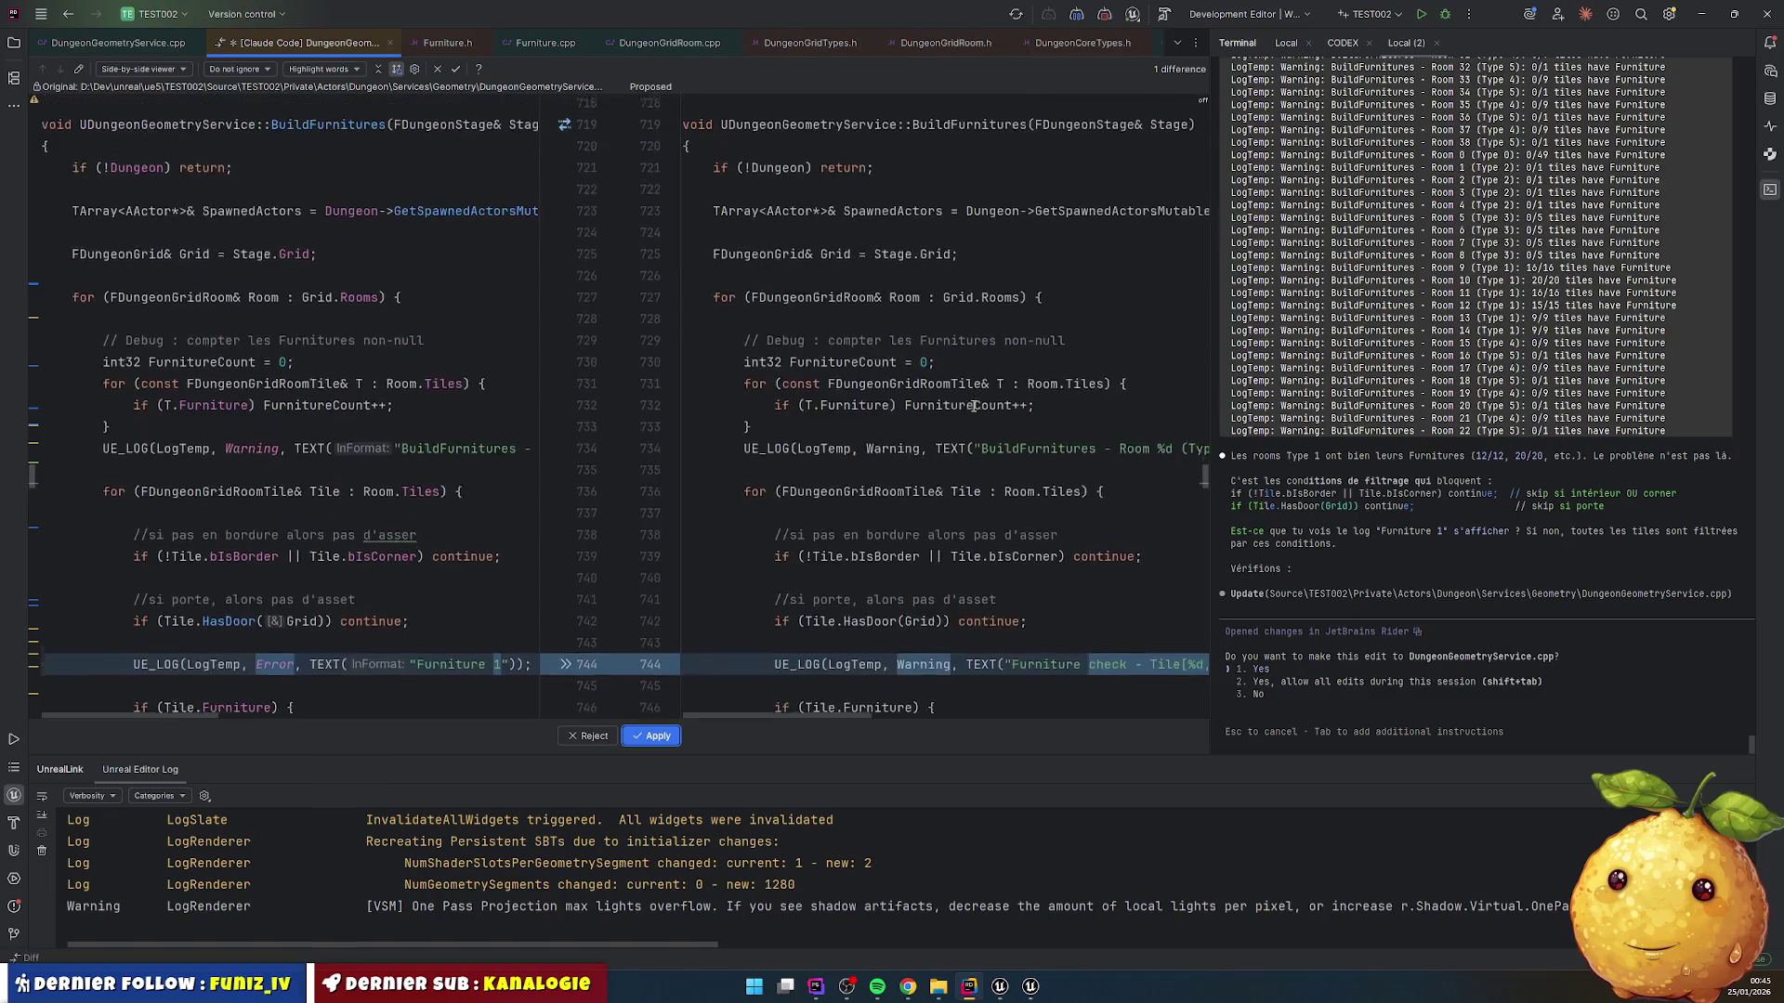
pyautogui.scroll(-7, 973, 406)
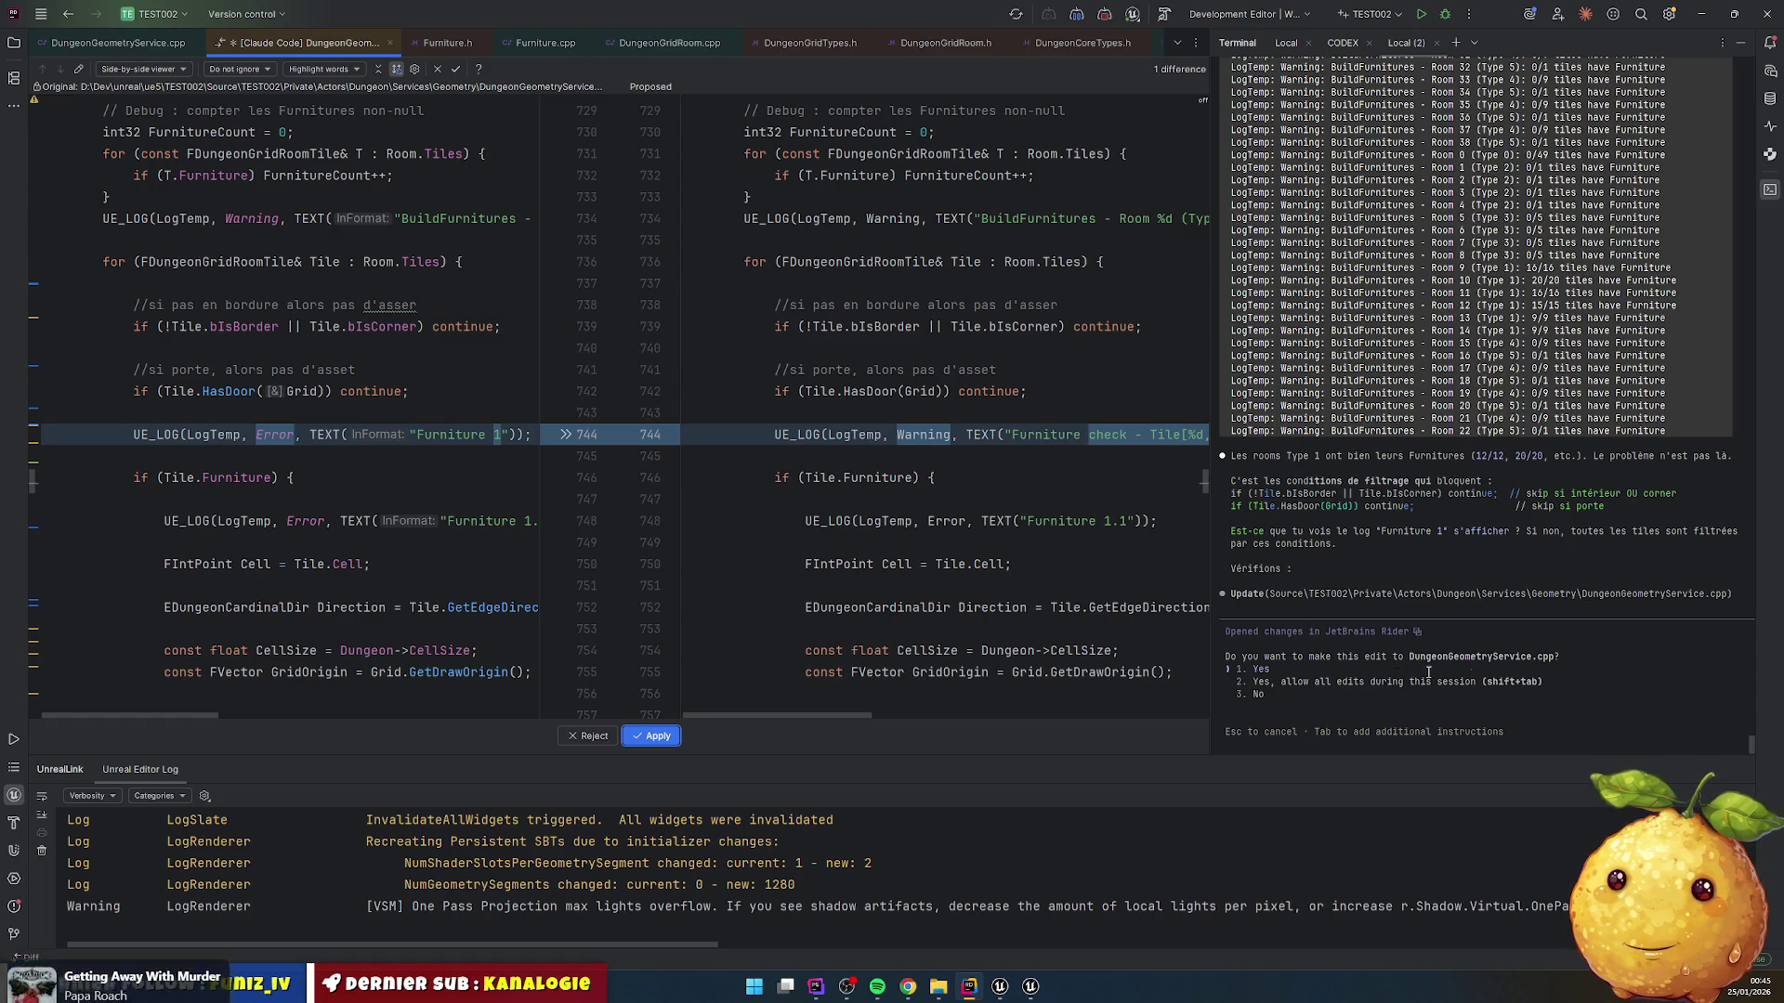
# Step: Decline the edit, replying 'oui je vois bien Furniture 1. ca marchait bien avant que je touche le AFurniture.'
pyautogui.press('Down')
pyautogui.press('Down')
pyautogui.press('Up')
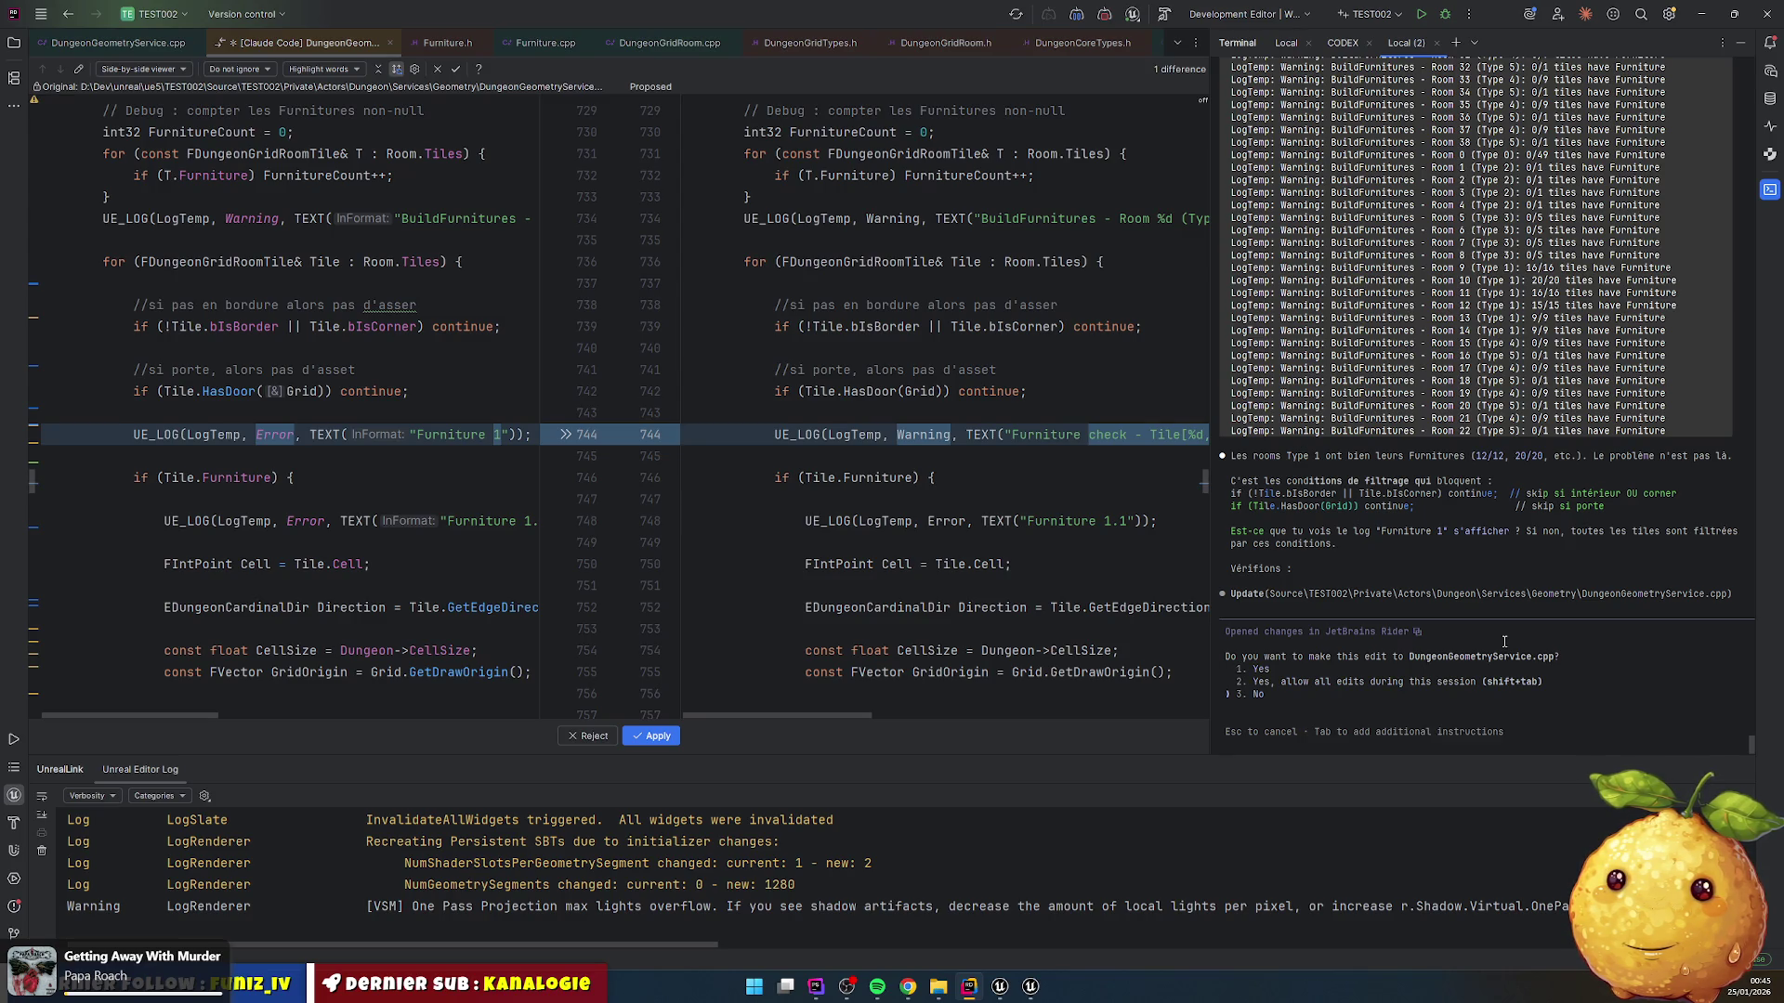
pyautogui.press('Tab')
pyautogui.write('oui je vois bien Funin')
pyautogui.press('BackSpace')
pyautogui.press('BackSpace')
pyautogui.press('BackSpace')
pyautogui.write('rn')
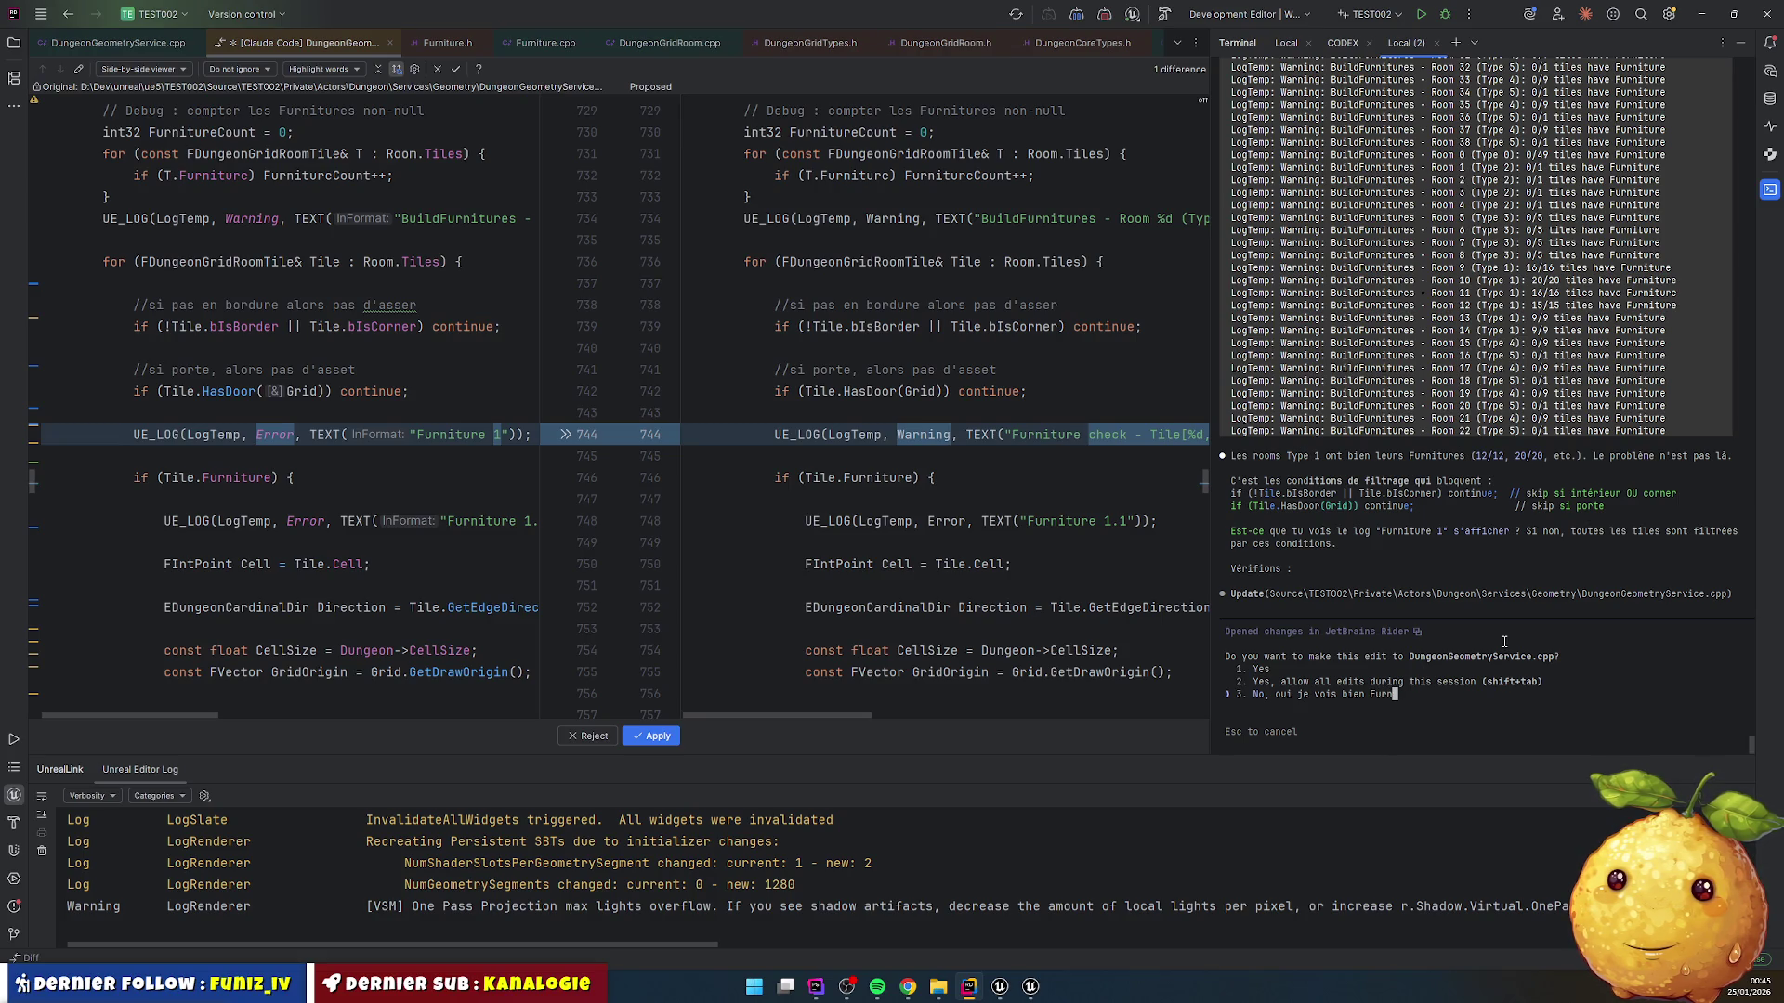
pyautogui.write('iture 1.')
pyautogui.press('BackSpace')
pyautogui.write('. ca marchait bien avant que je touche le AFurniture.')
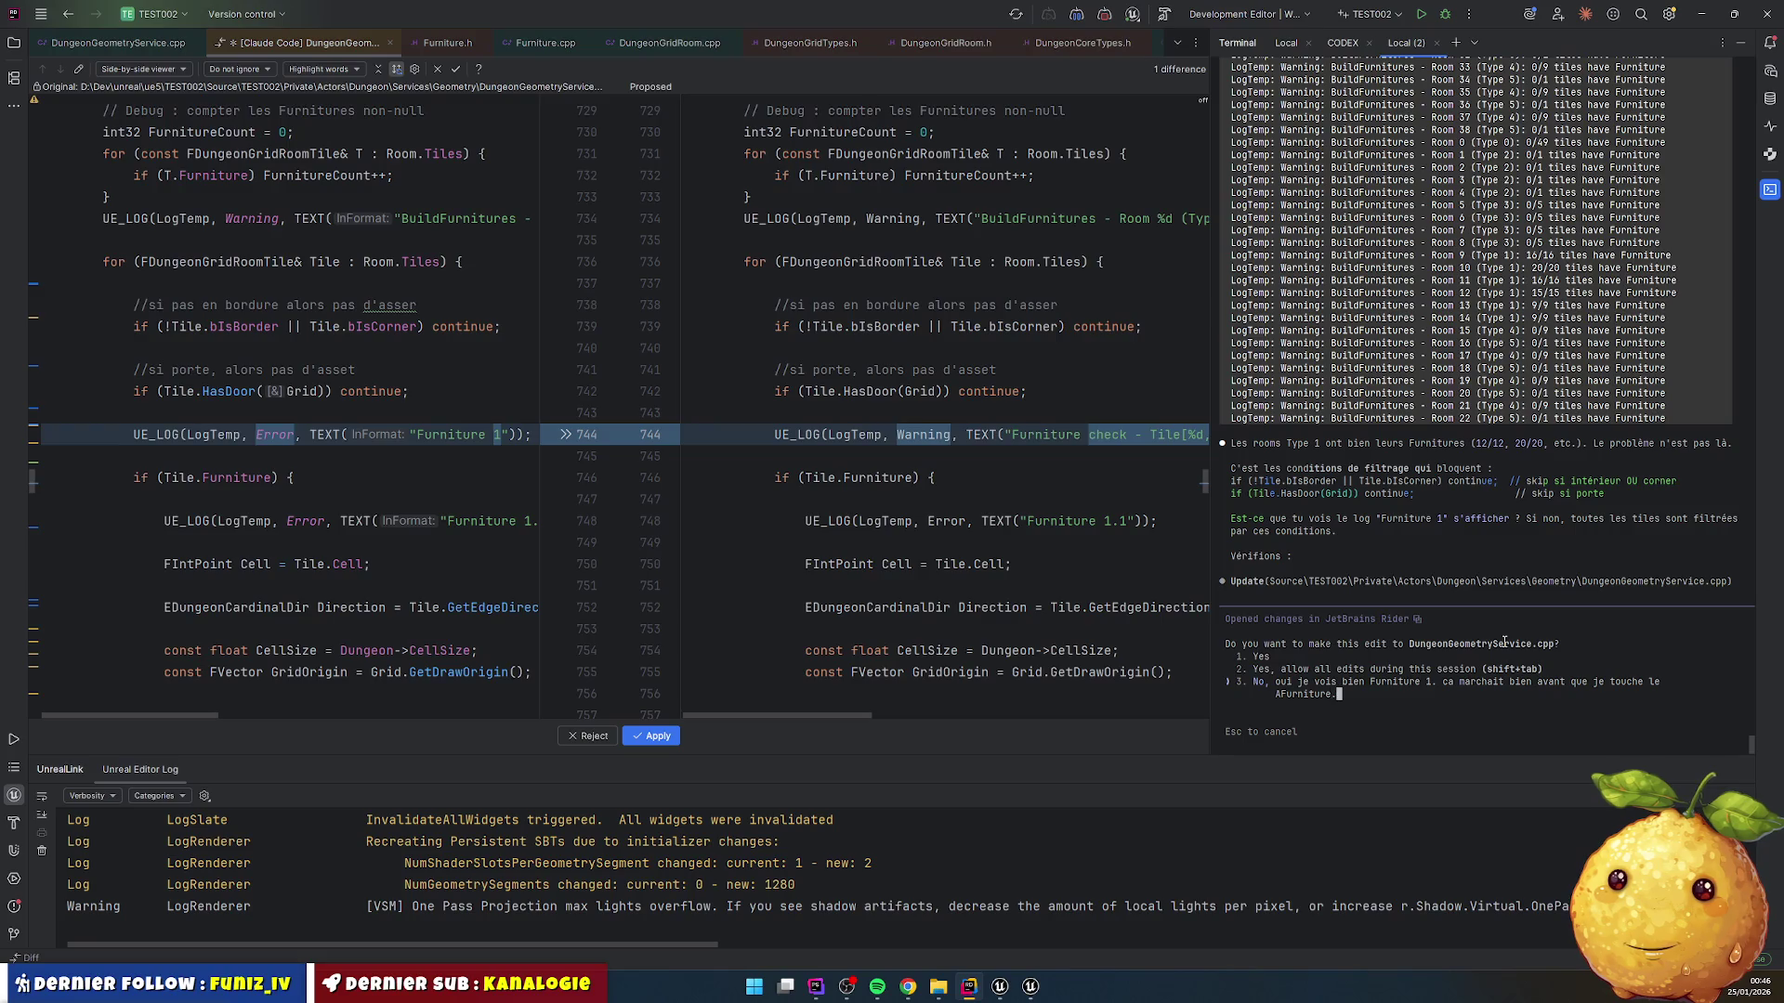
pyautogui.press('Return')
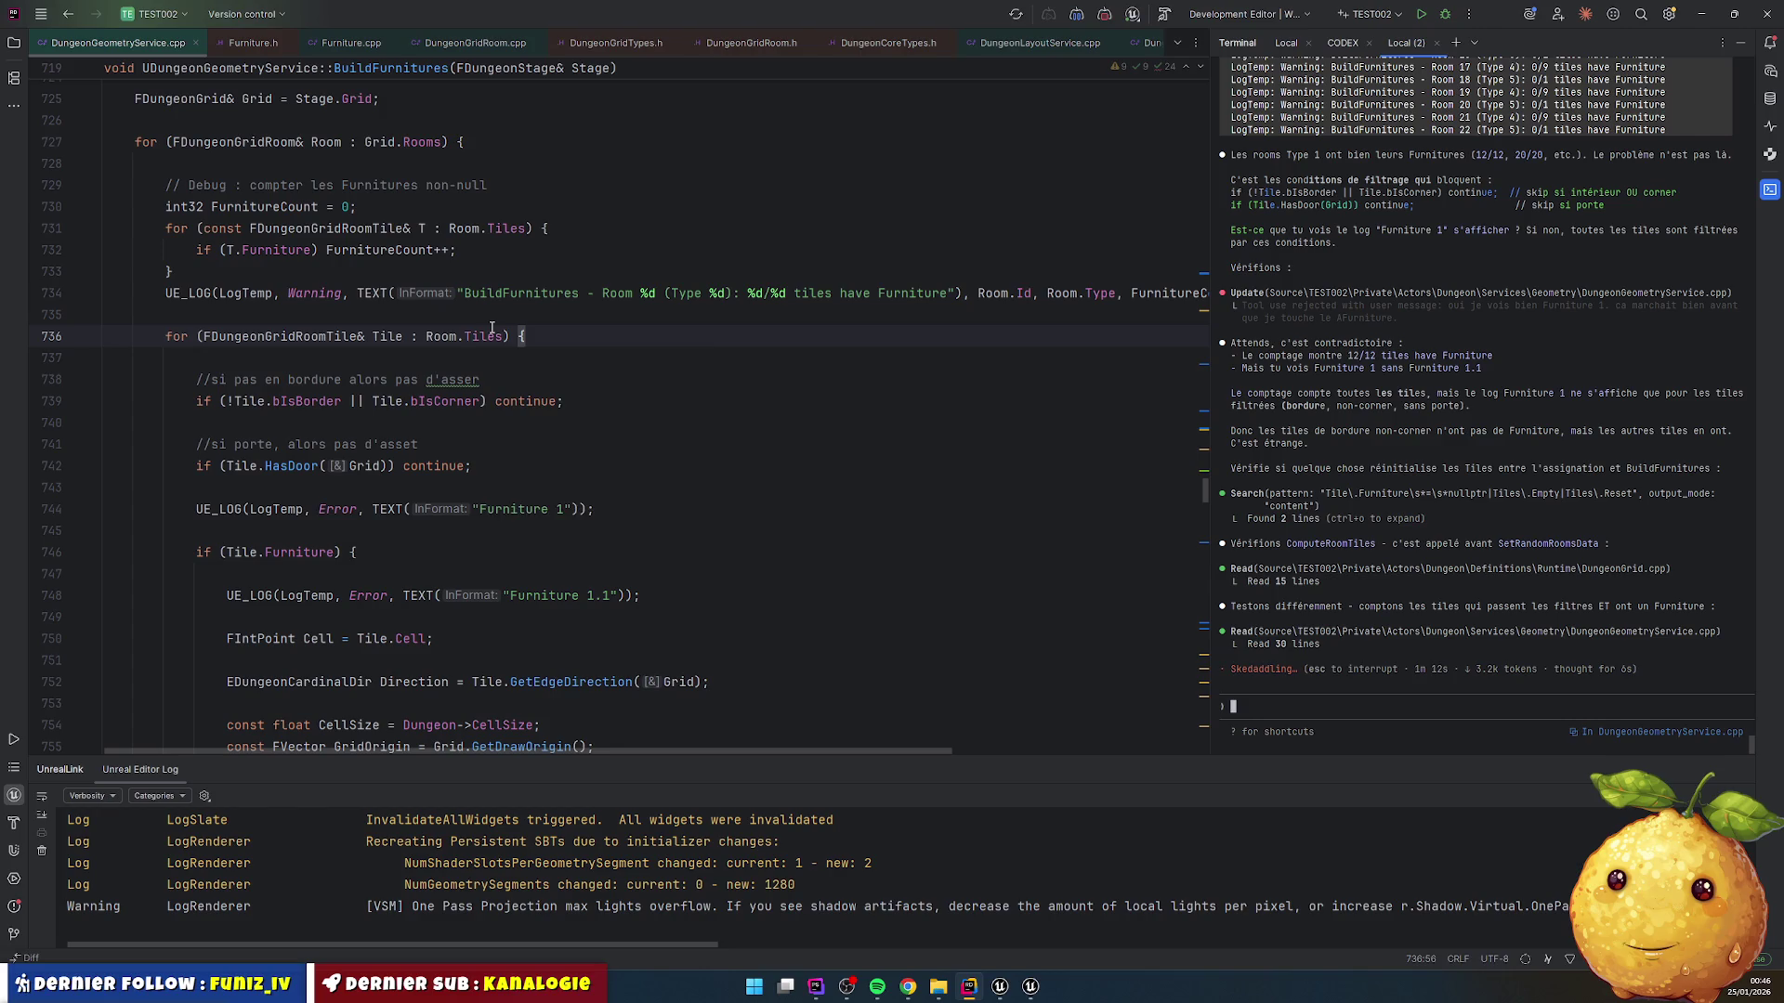
# Step: Inspect the new BuildFurnitures diff adding TotalFurniture and BorderNonCorner counters
pyautogui.moveTo(492, 331)
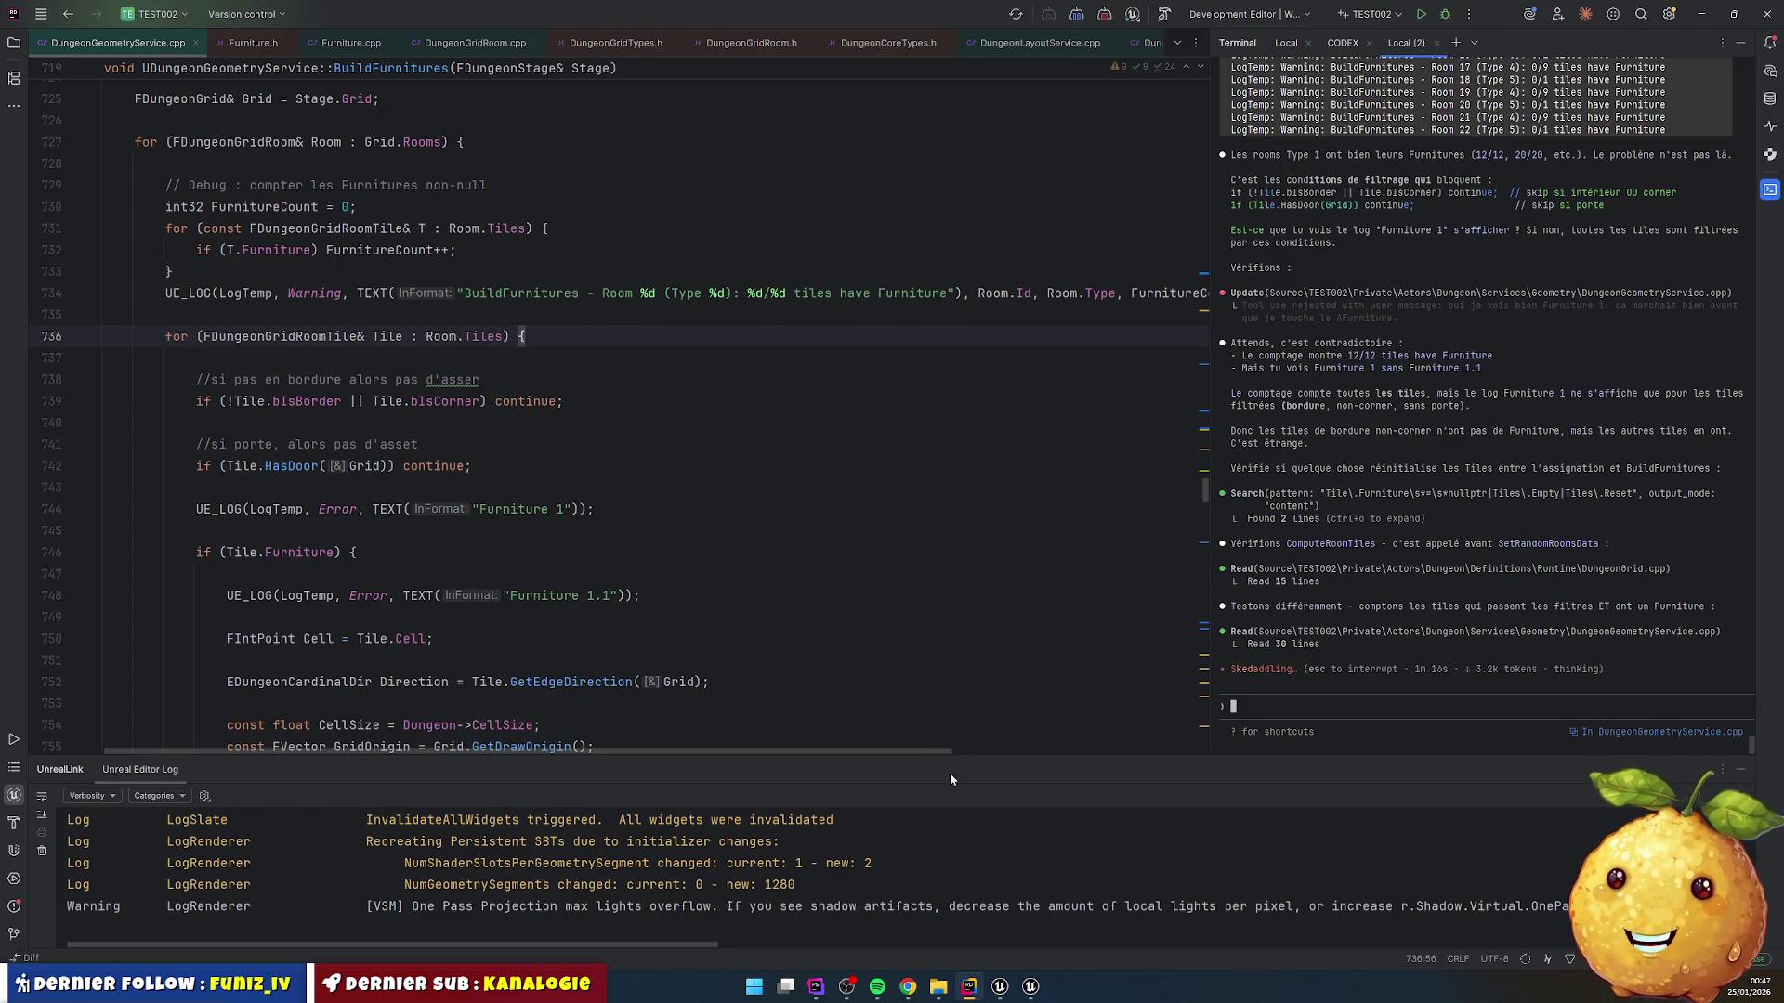
pyautogui.moveTo(935, 760)
pyautogui.mouseDown()
pyautogui.moveTo(1029, 751)
pyautogui.moveTo(1104, 772)
pyautogui.mouseUp()
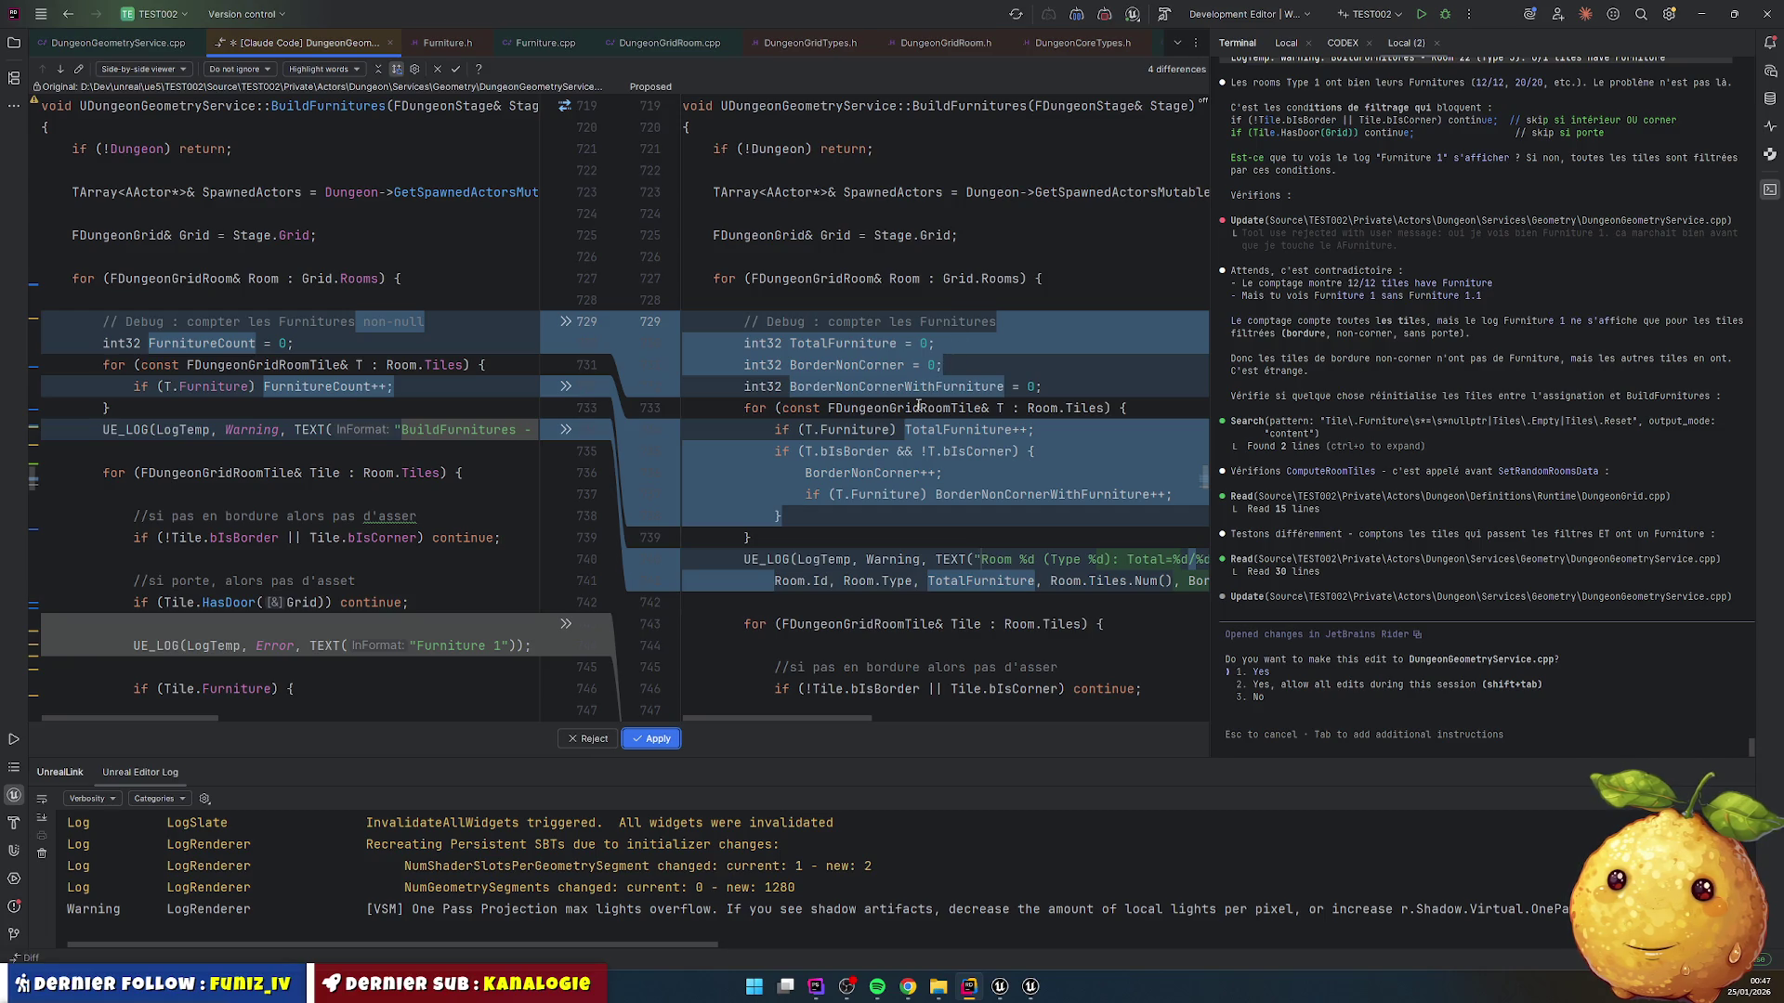
# Step: Review the diff and approve the per-room TotalFurniture, BorderNonCorner and WithFurniture counting edit
pyautogui.scroll(-3, 795, 581)
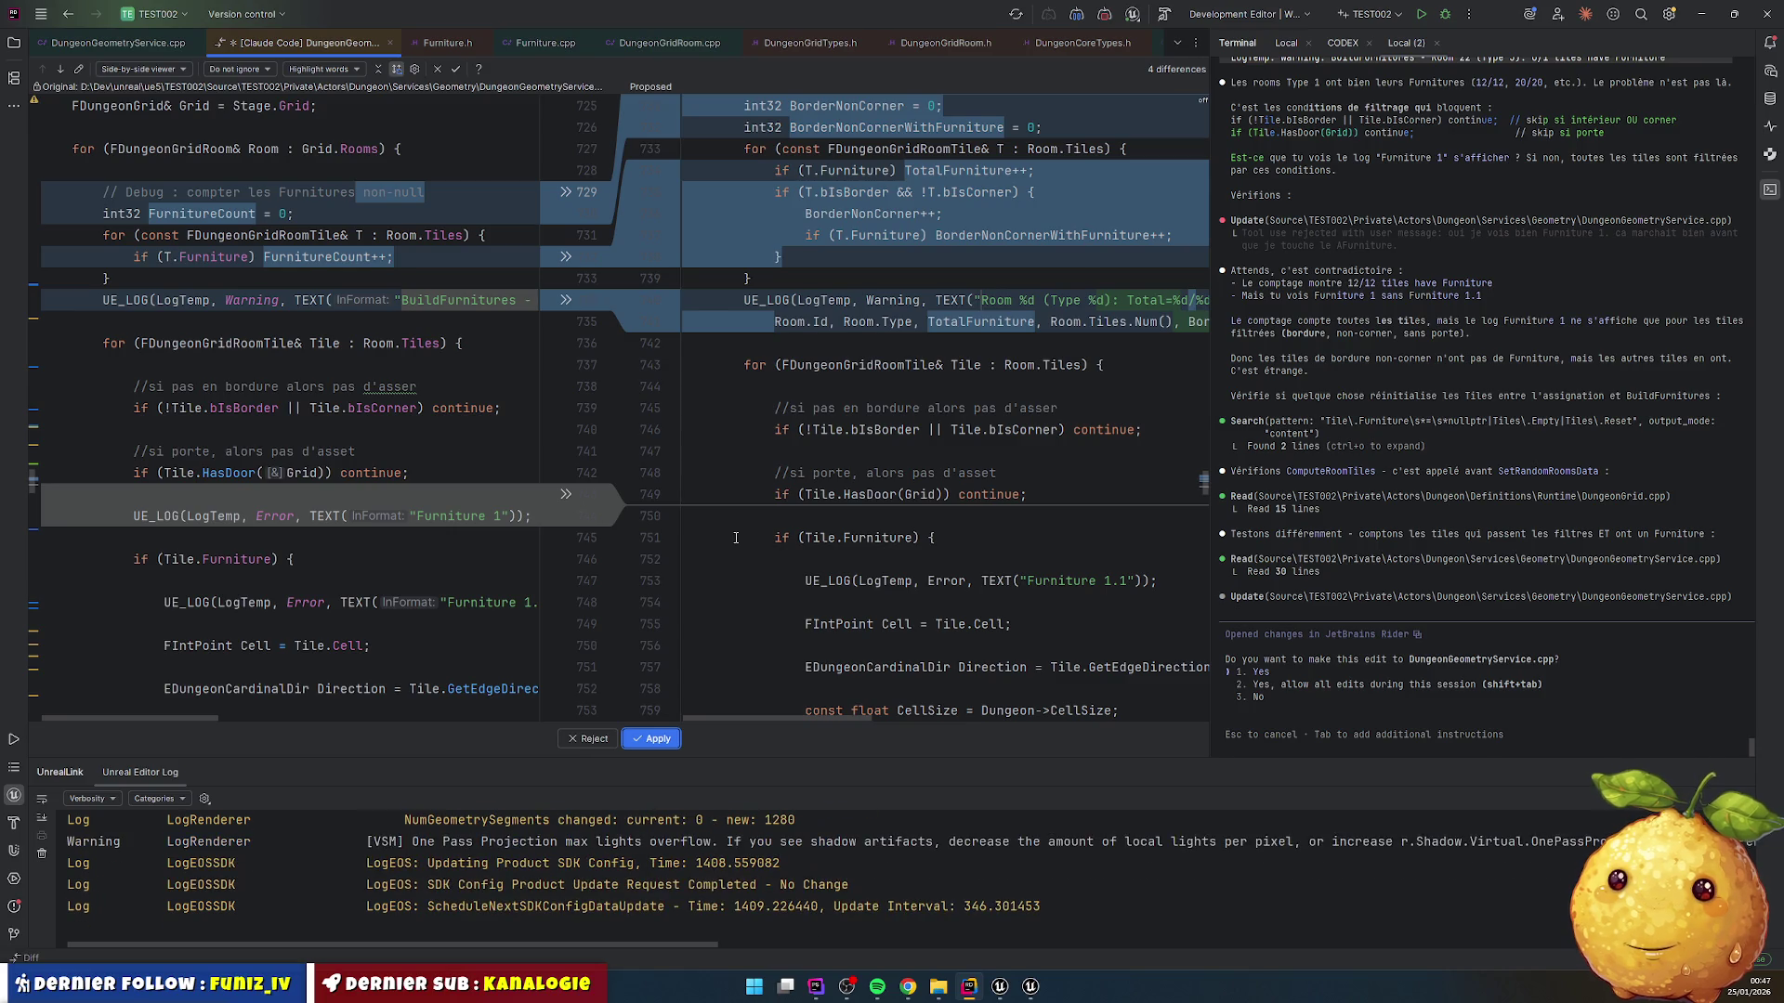
pyautogui.scroll(2, 735, 538)
pyautogui.scroll(-10, 735, 538)
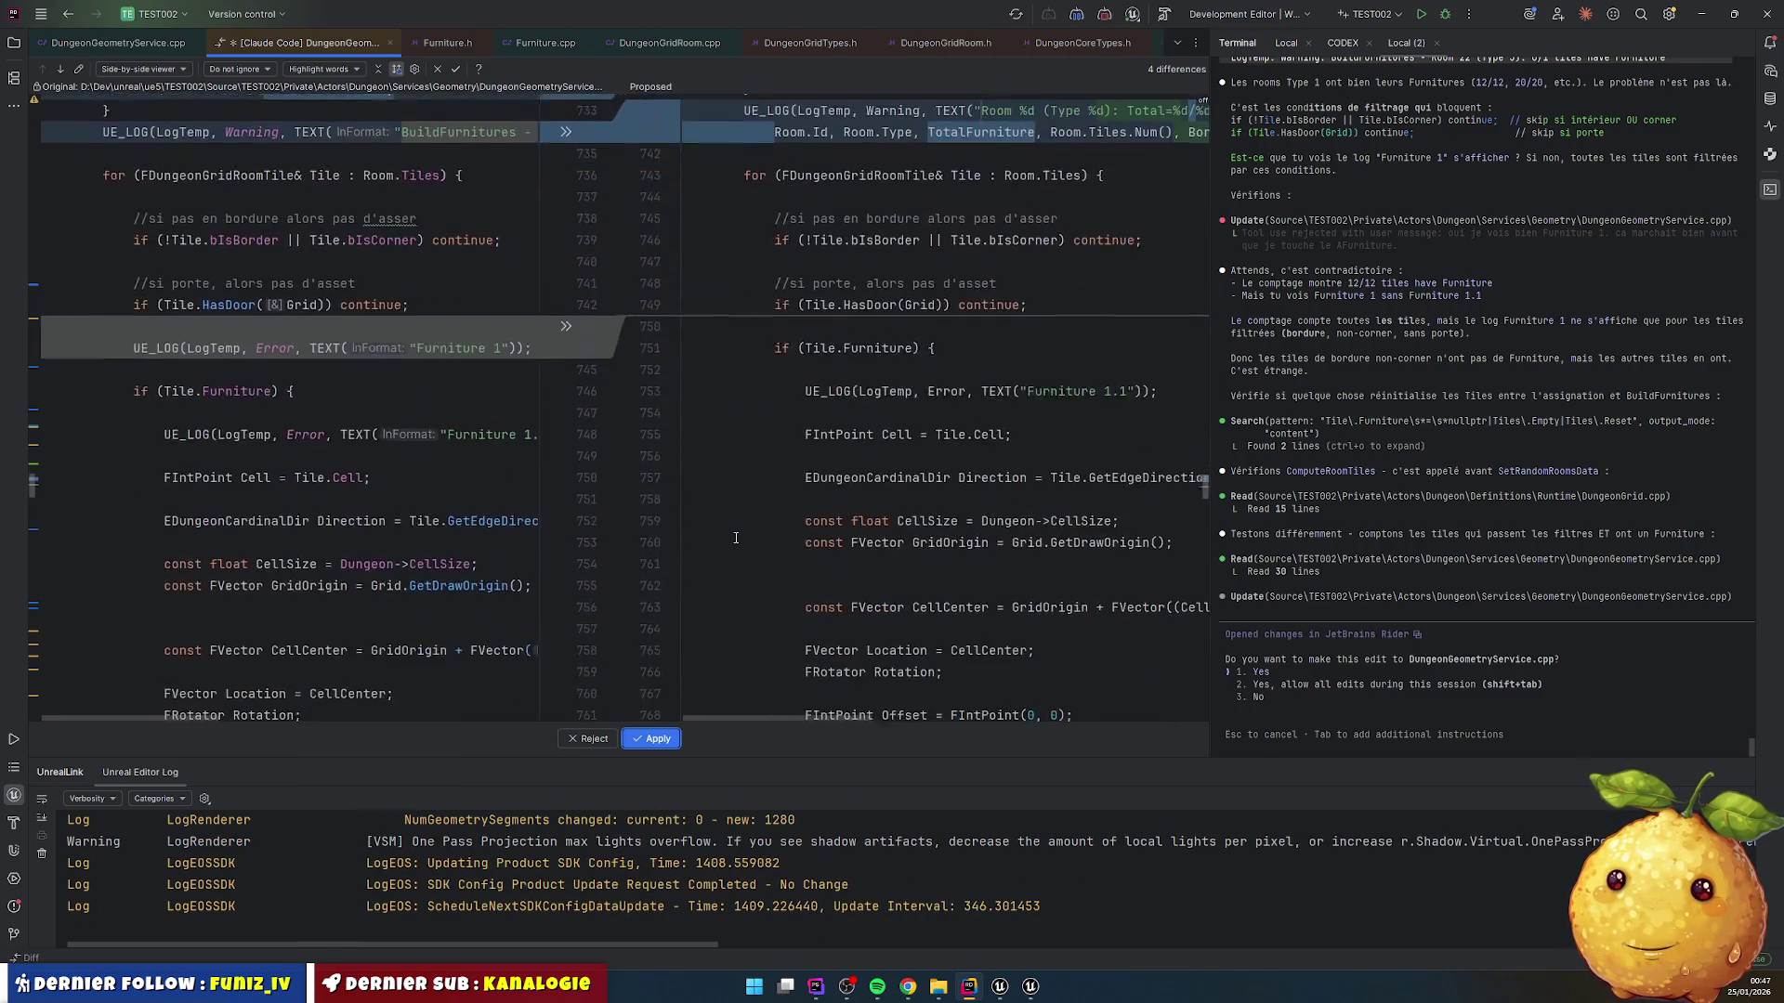
pyautogui.scroll(5, 735, 538)
pyautogui.click(655, 740)
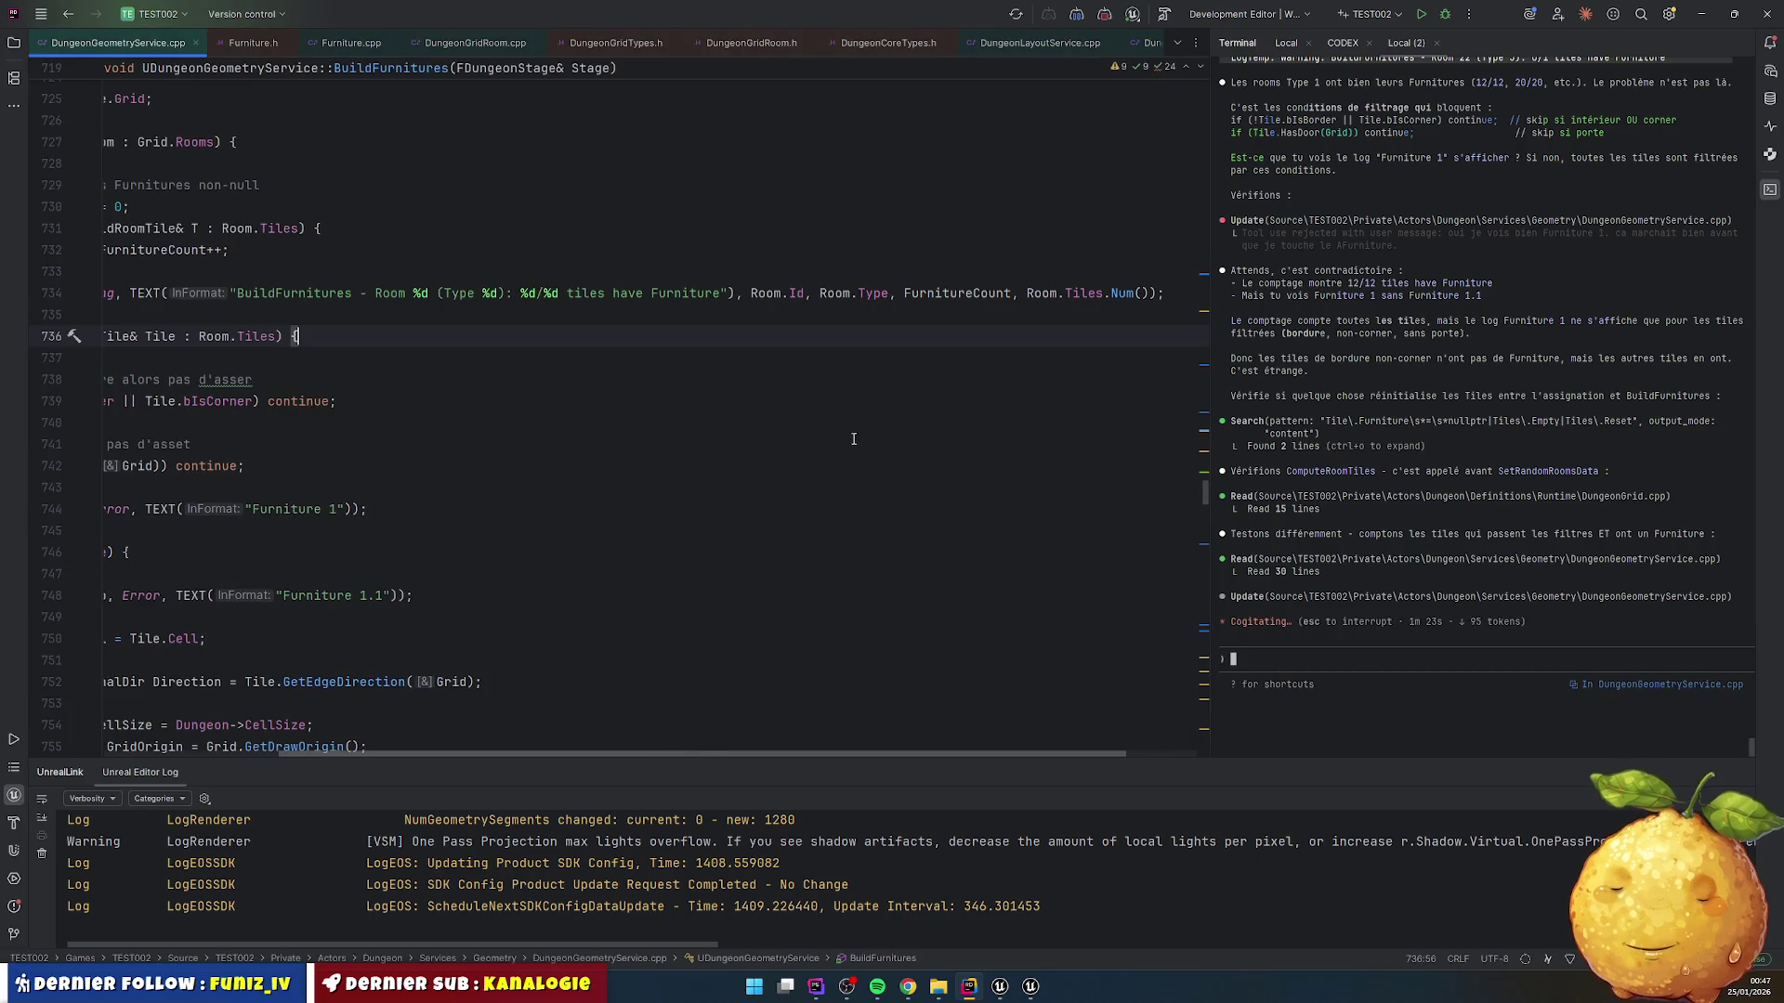
pyautogui.hscroll(-5, 317, 753)
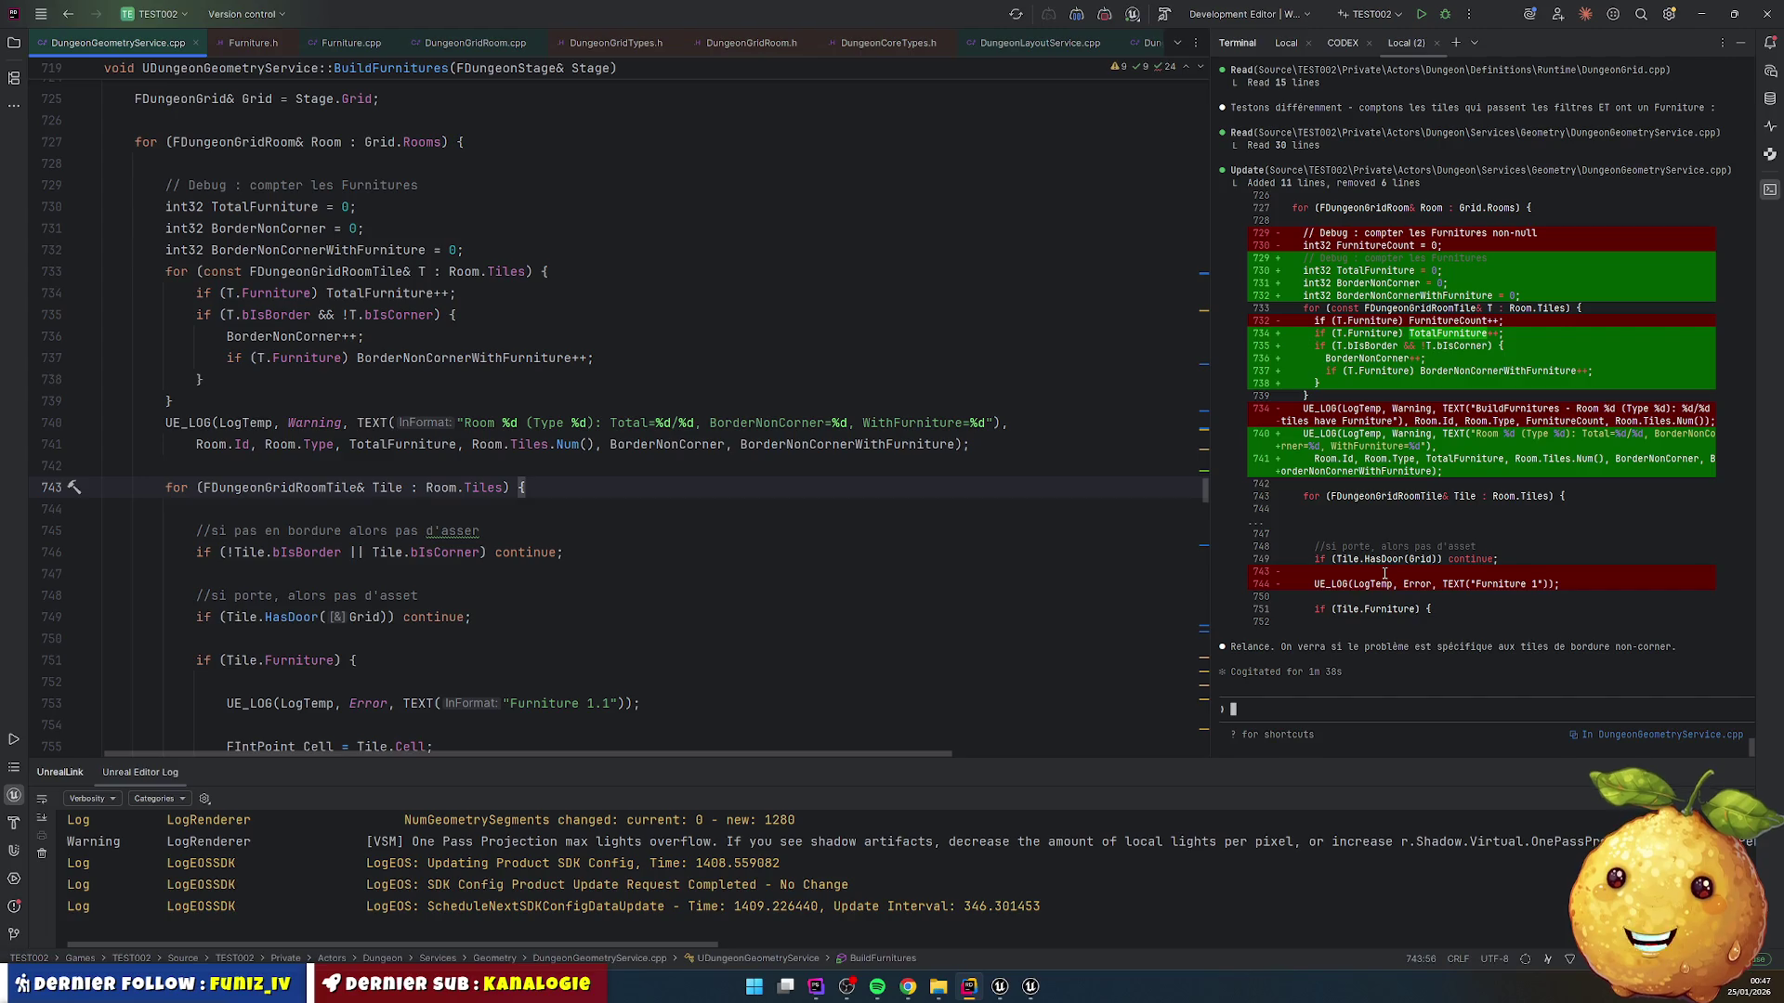
# Step: Ask the assistant whether it's just an old cache problem, then run a Live Coding compile
pyautogui.click(1357, 709)
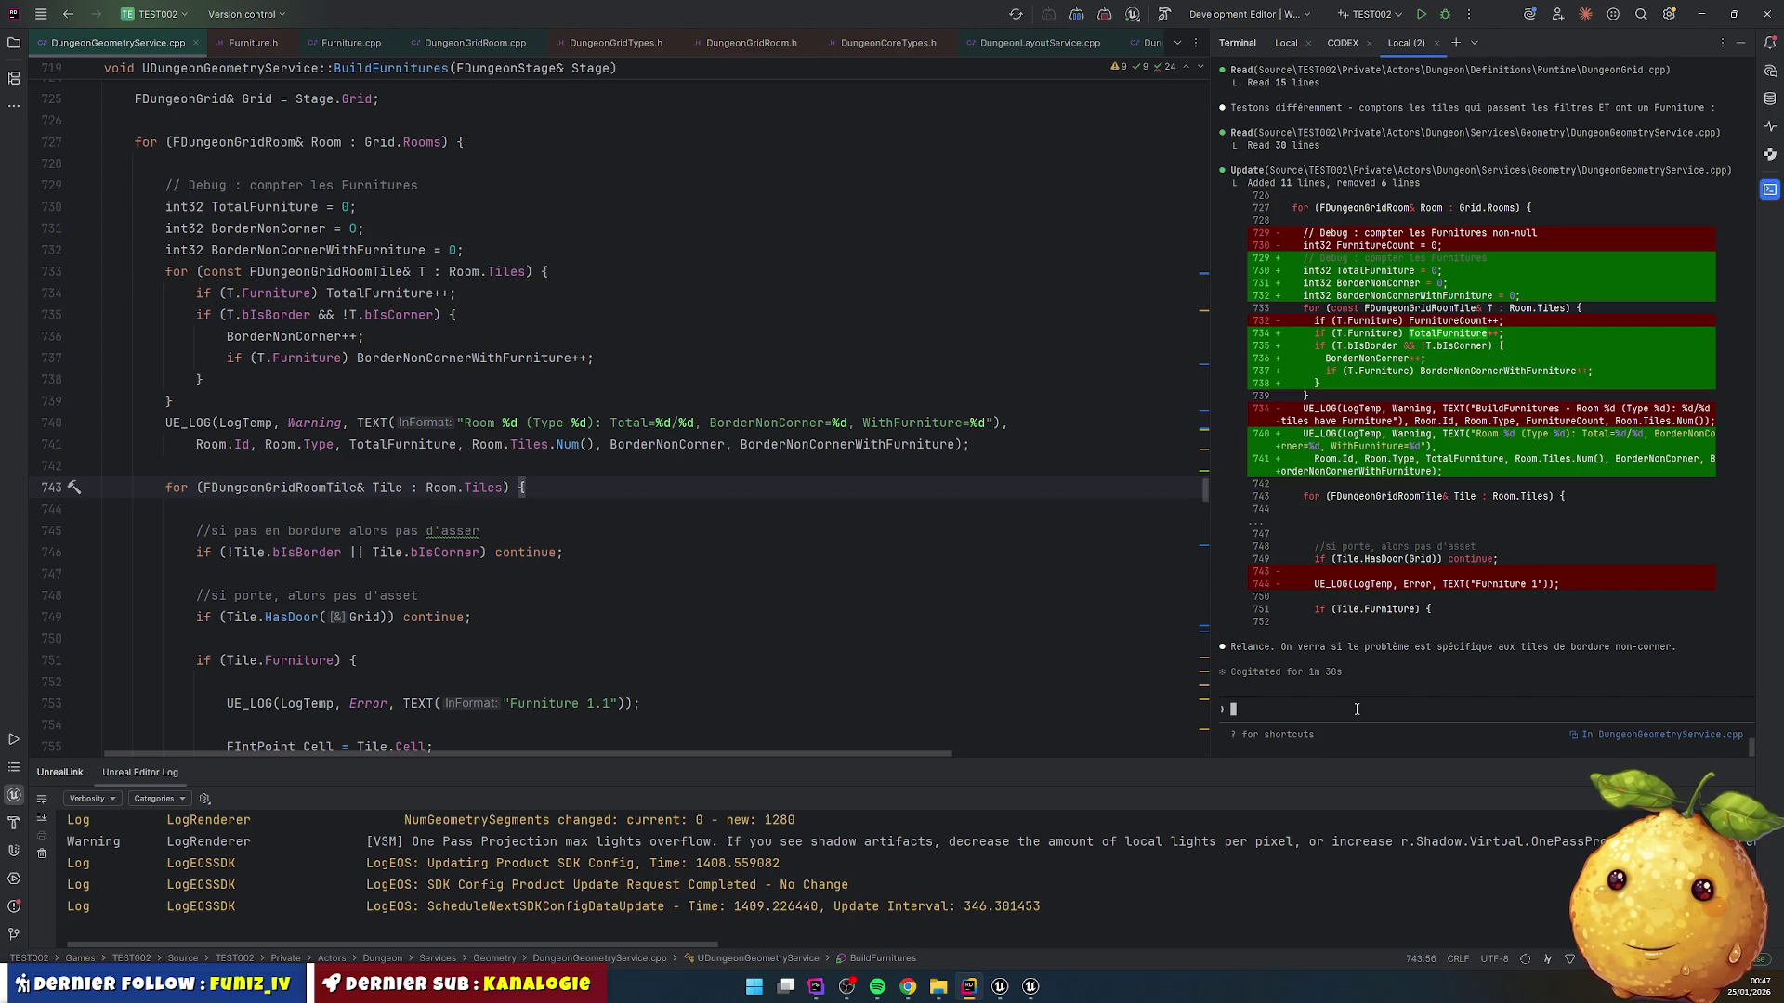
pyautogui.write('ok je vais faire')
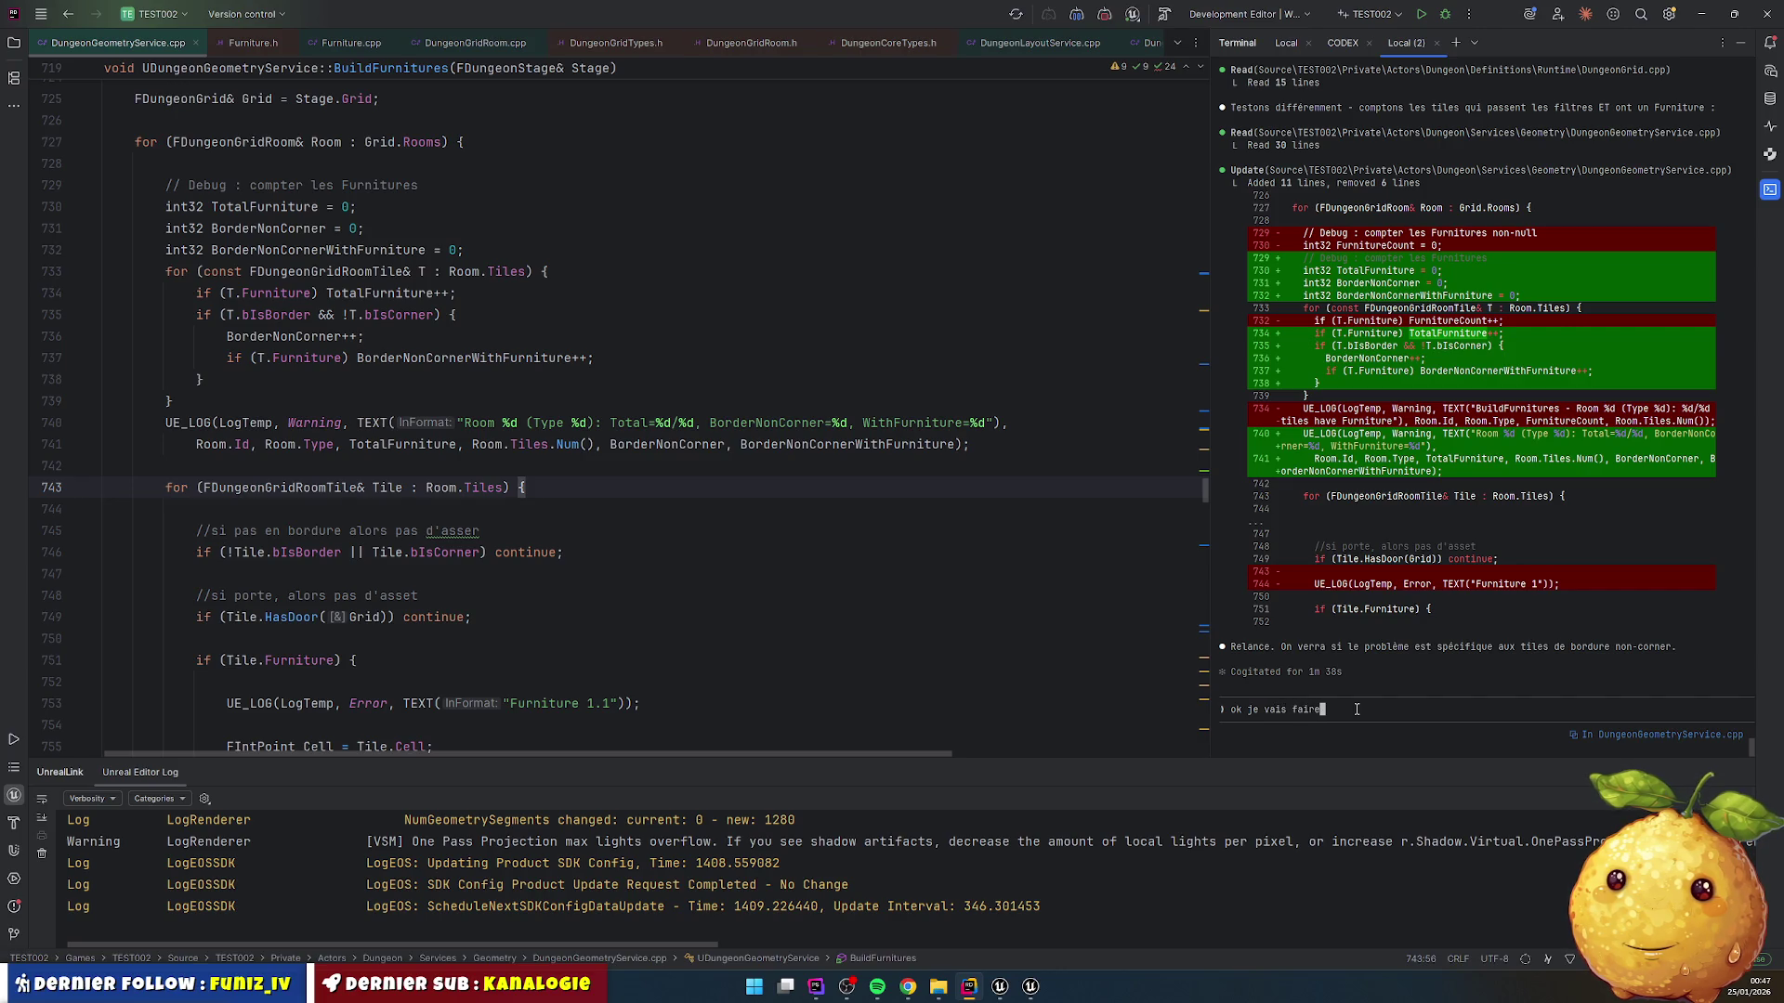
pyautogui.write(' ca. ca peut pas ju')
pyautogui.write('ste et')
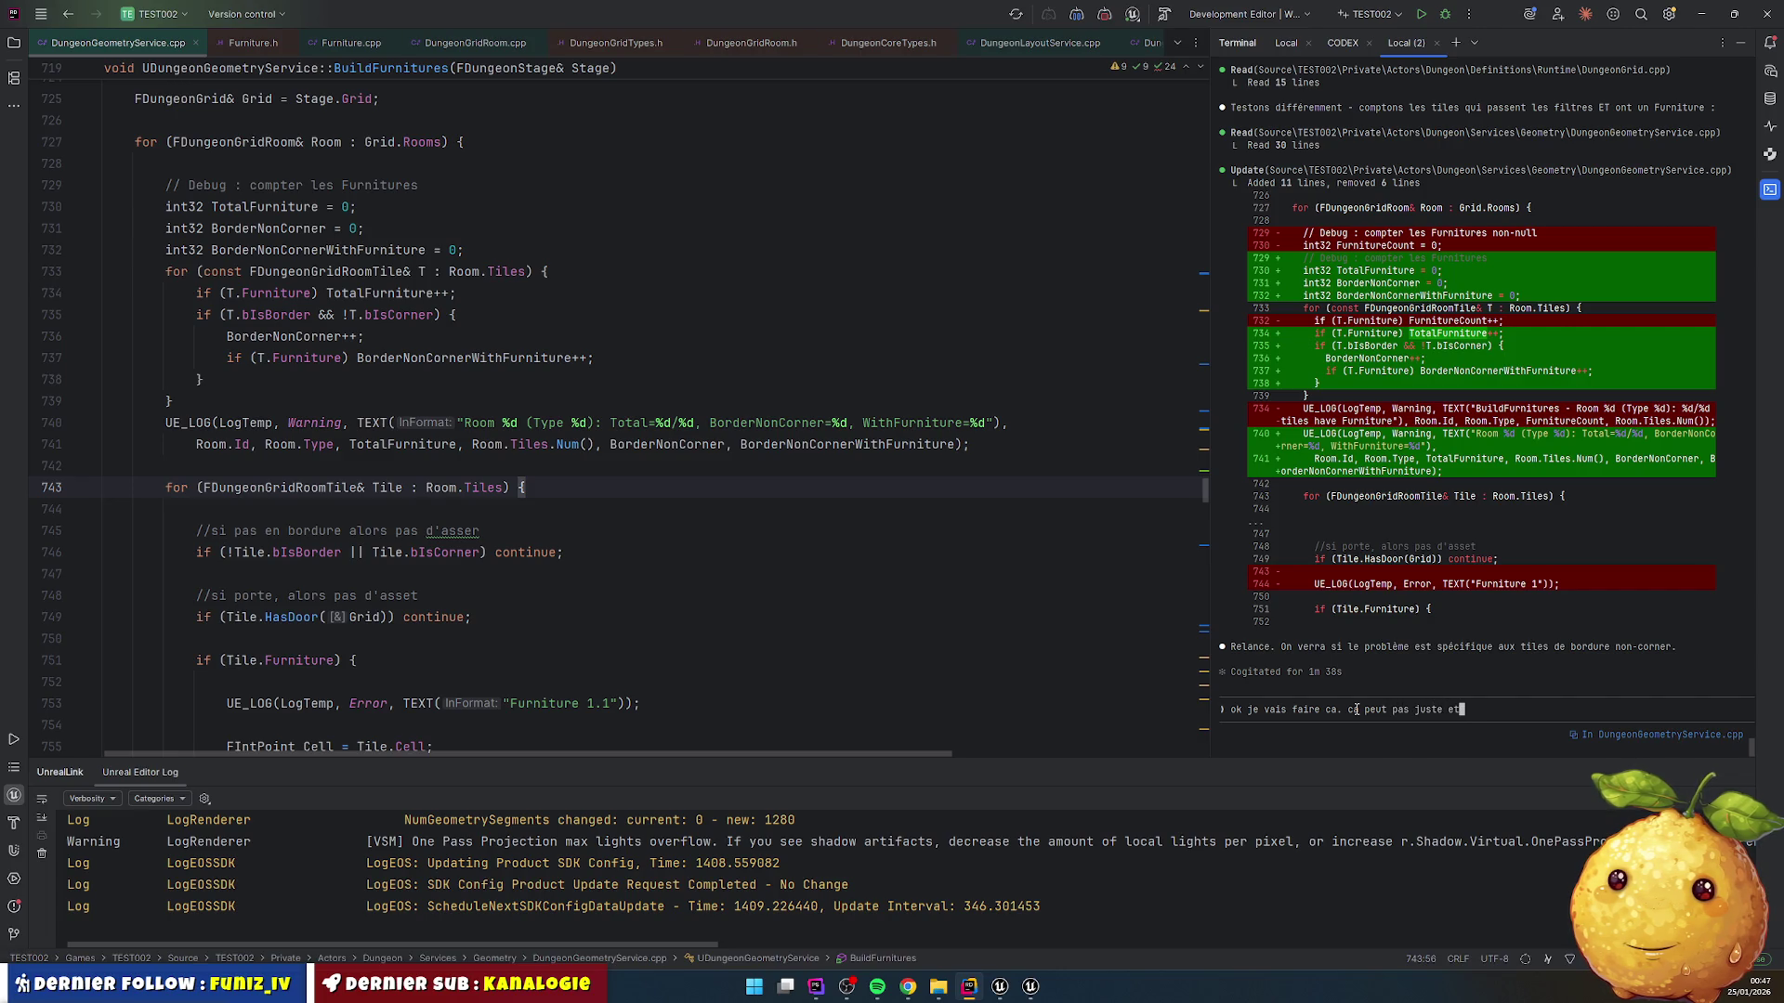
pyautogui.write('re un vieux pb de cache ??')
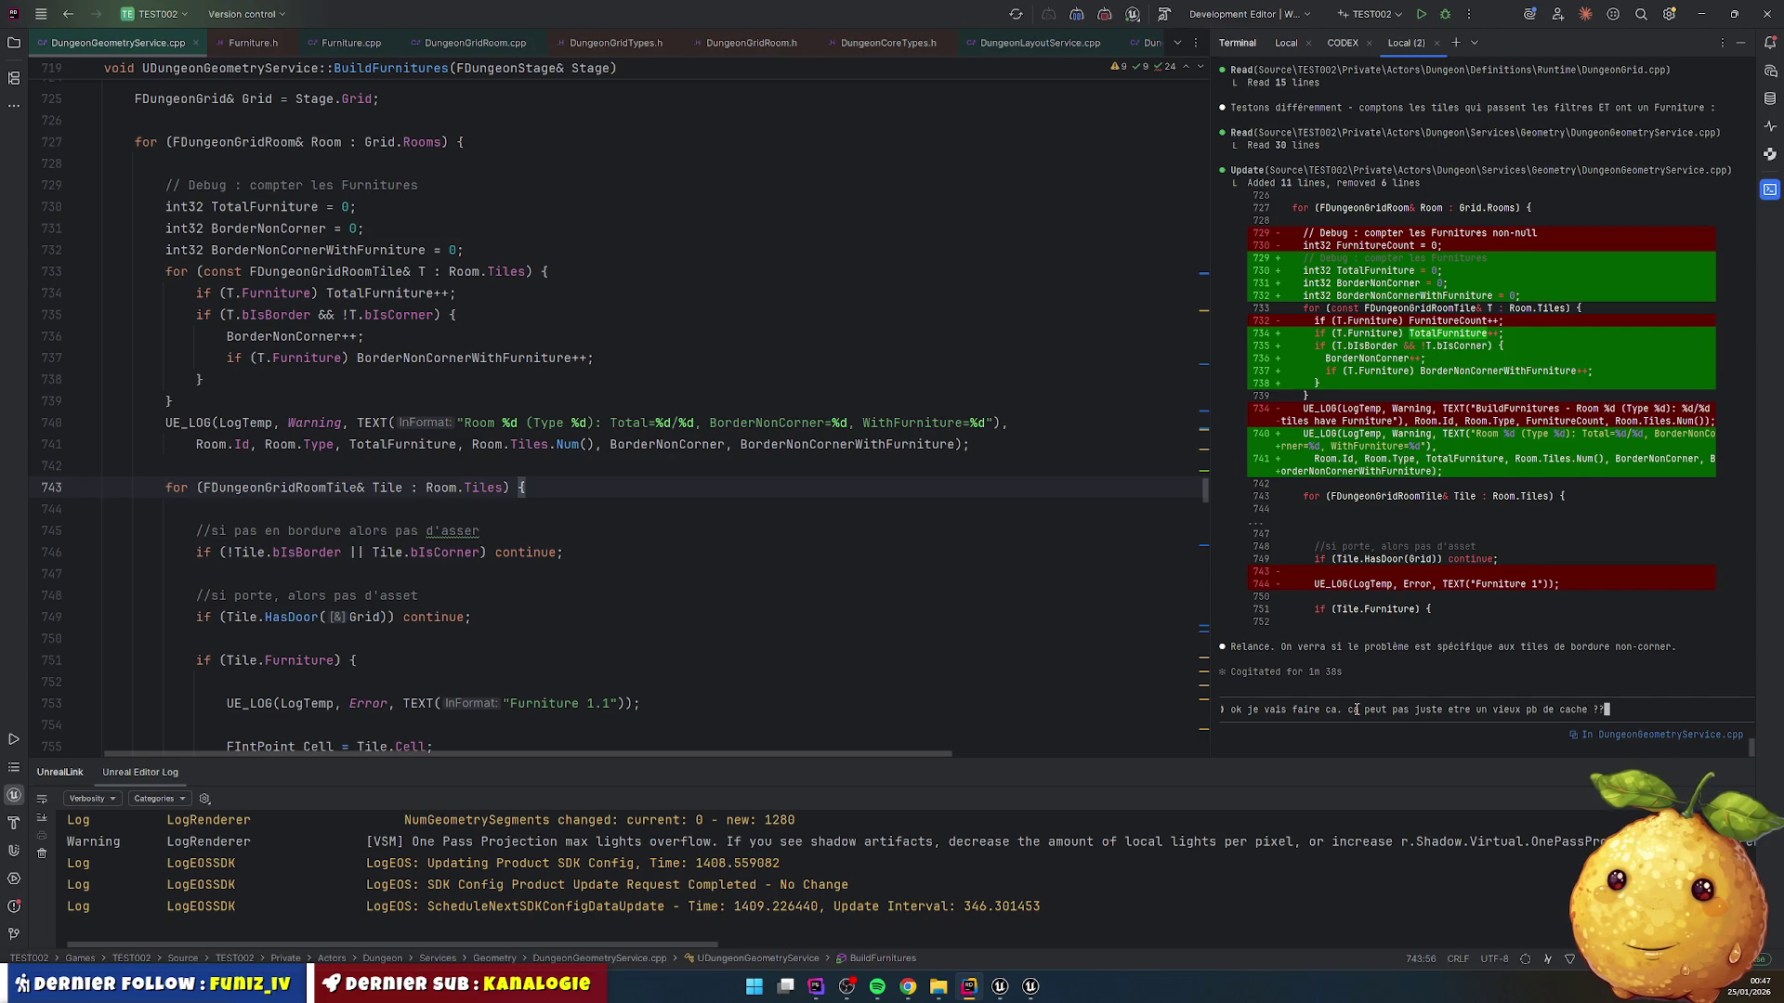
pyautogui.press('Return')
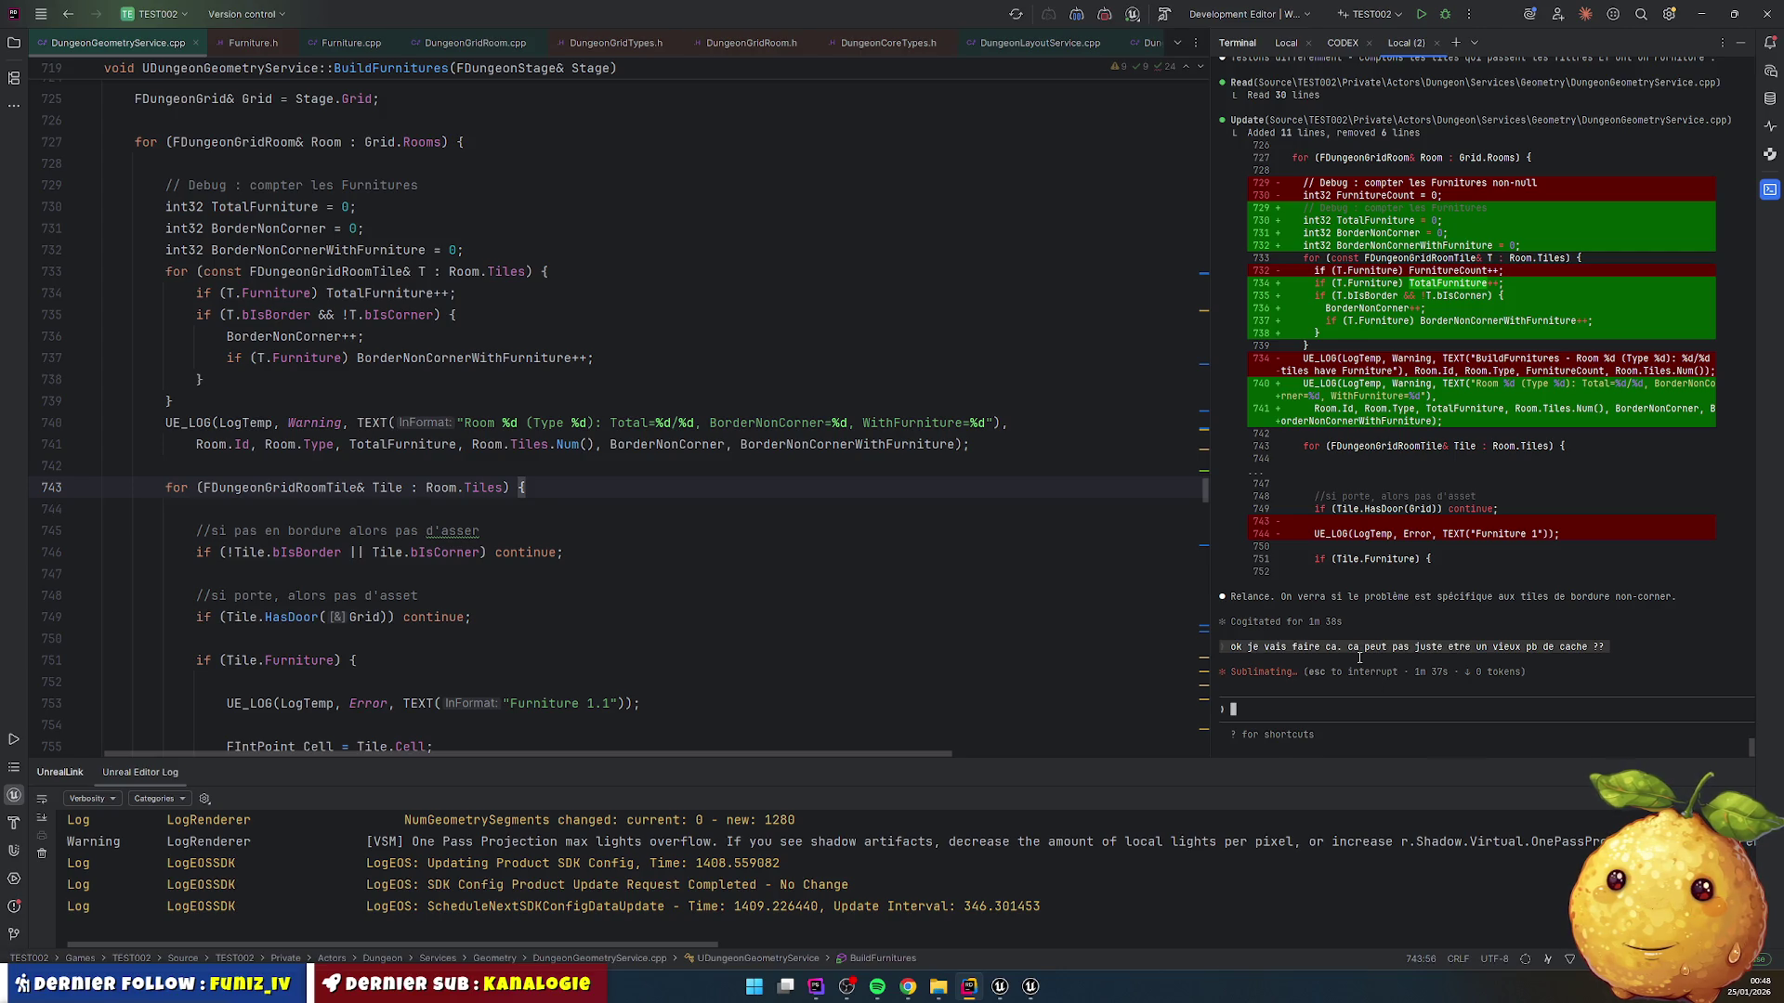
pyautogui.click(876, 495)
pyautogui.hotkey('ctrl', 'alt', 'F11')
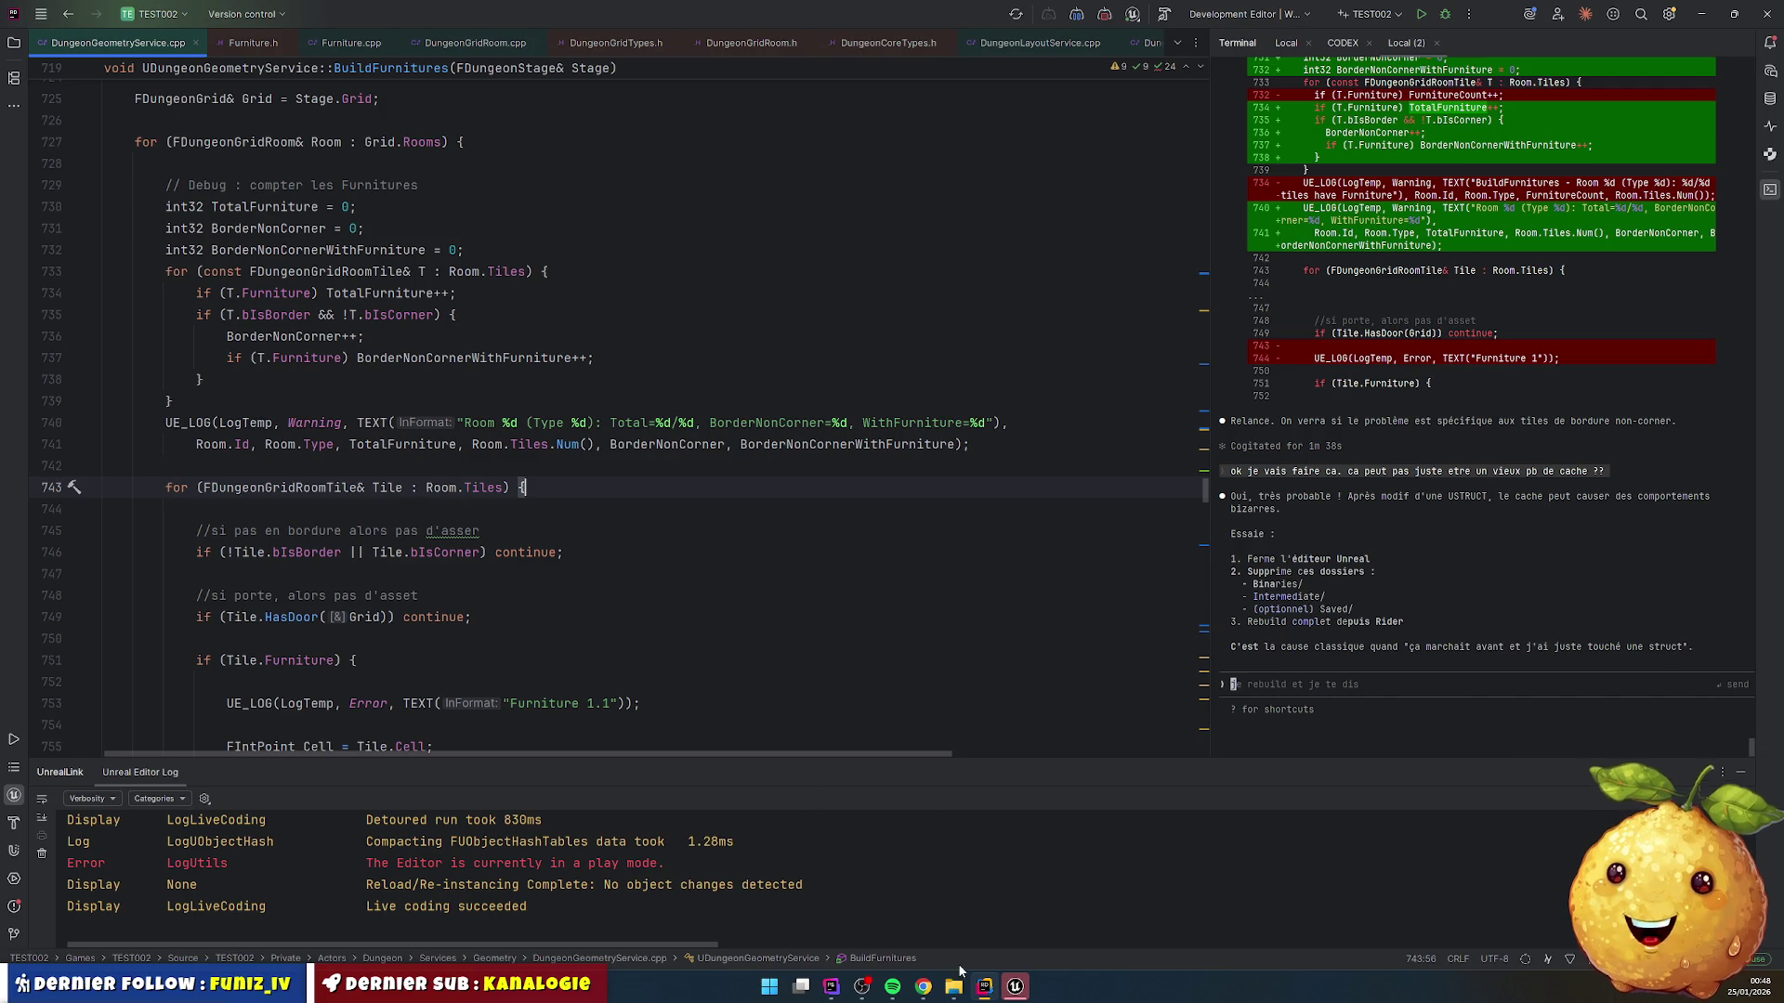
# Step: Open File Explorer on the TEST002 project folder
pyautogui.click(953, 987)
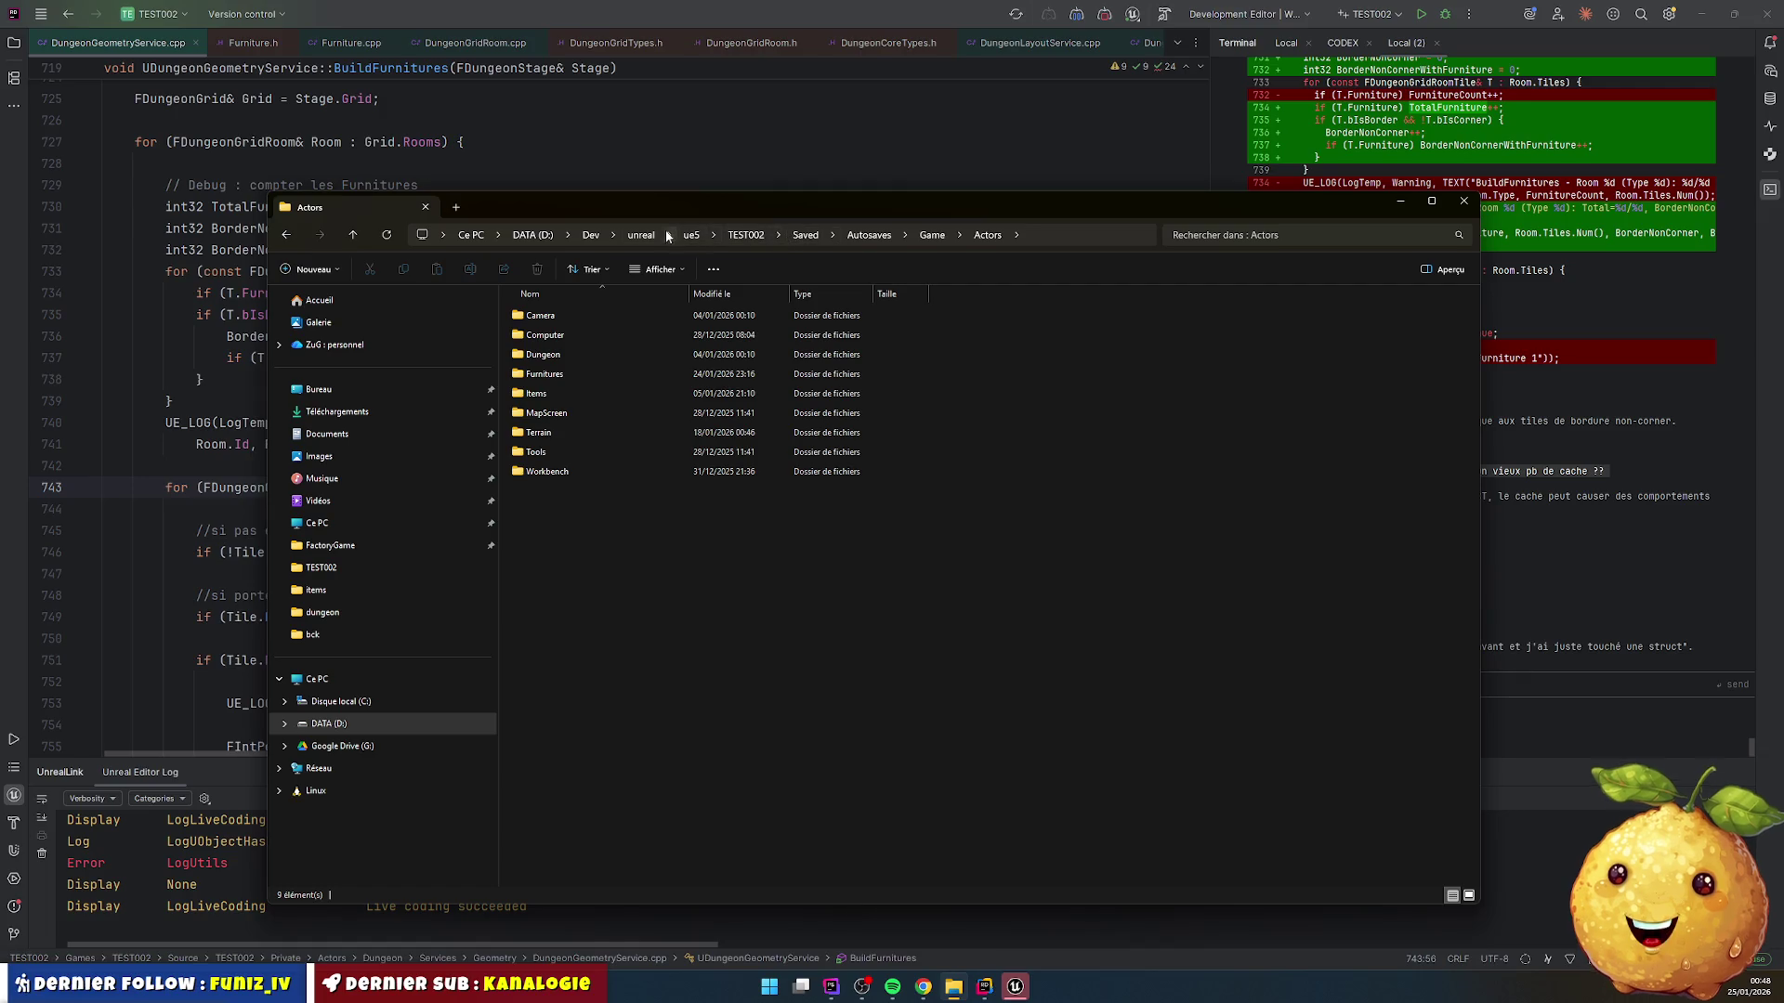
pyautogui.click(746, 235)
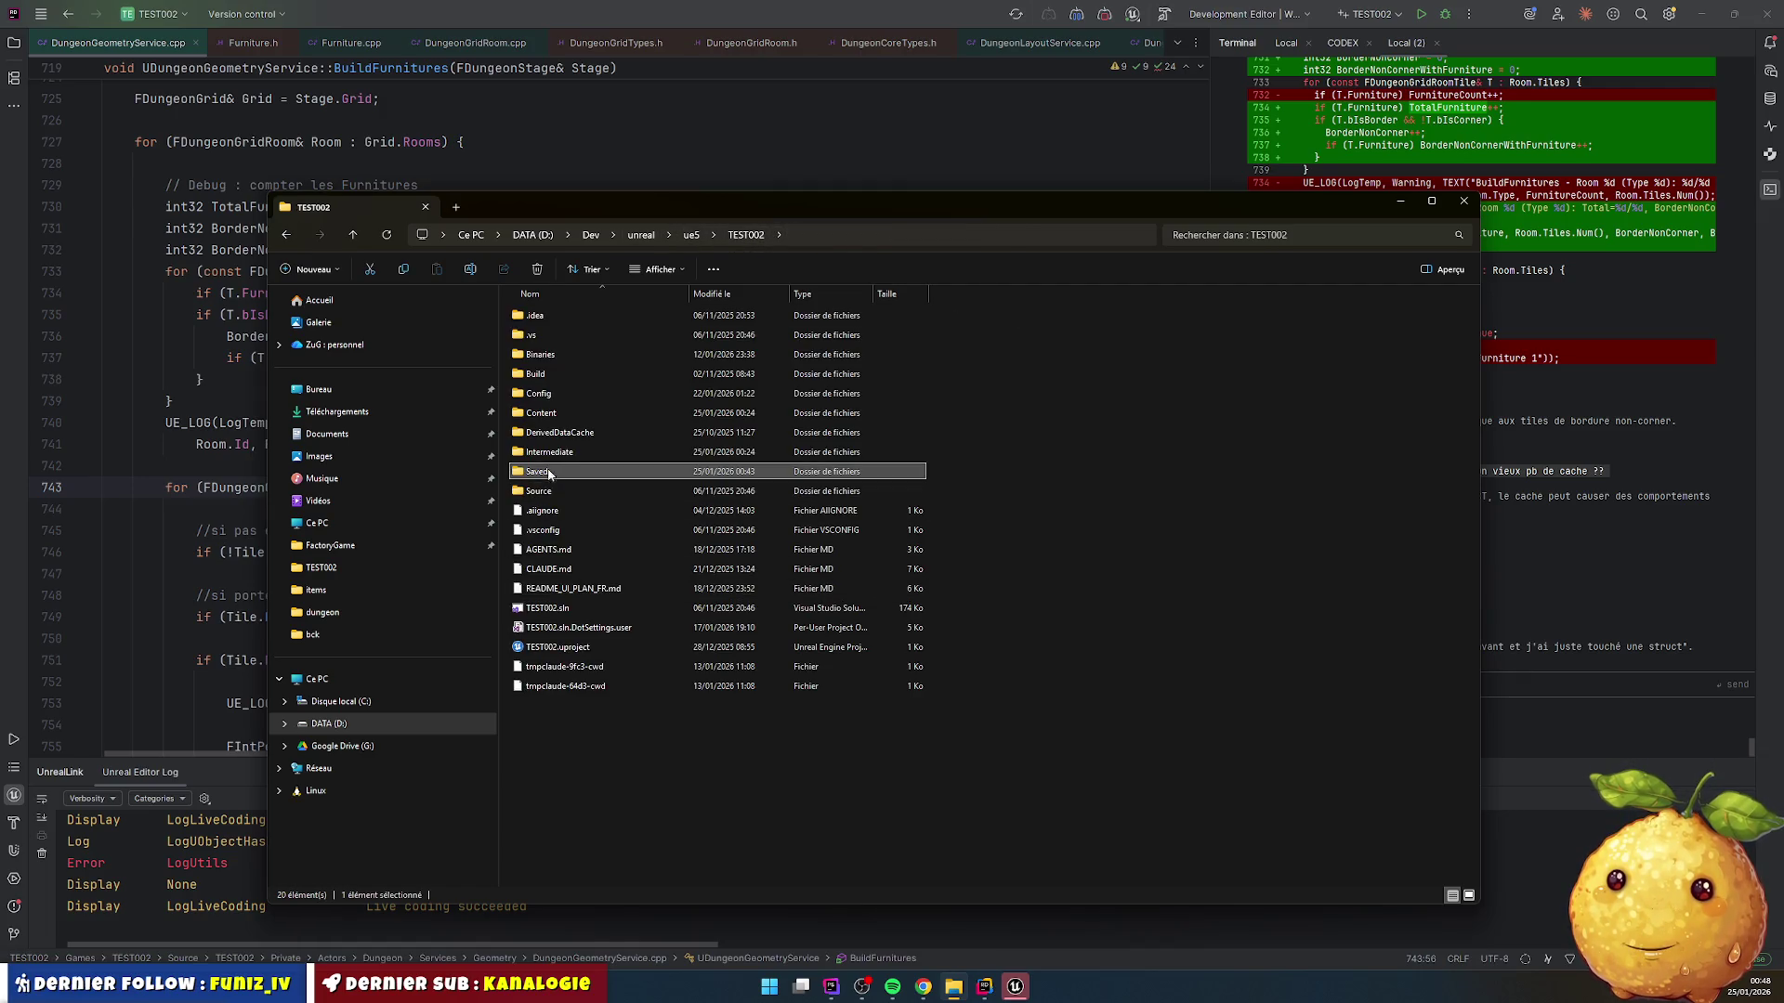
pyautogui.moveTo(1013, 208)
pyautogui.mouseDown()
pyautogui.moveTo(760, 171)
pyautogui.moveTo(954, 183)
pyautogui.mouseUp()
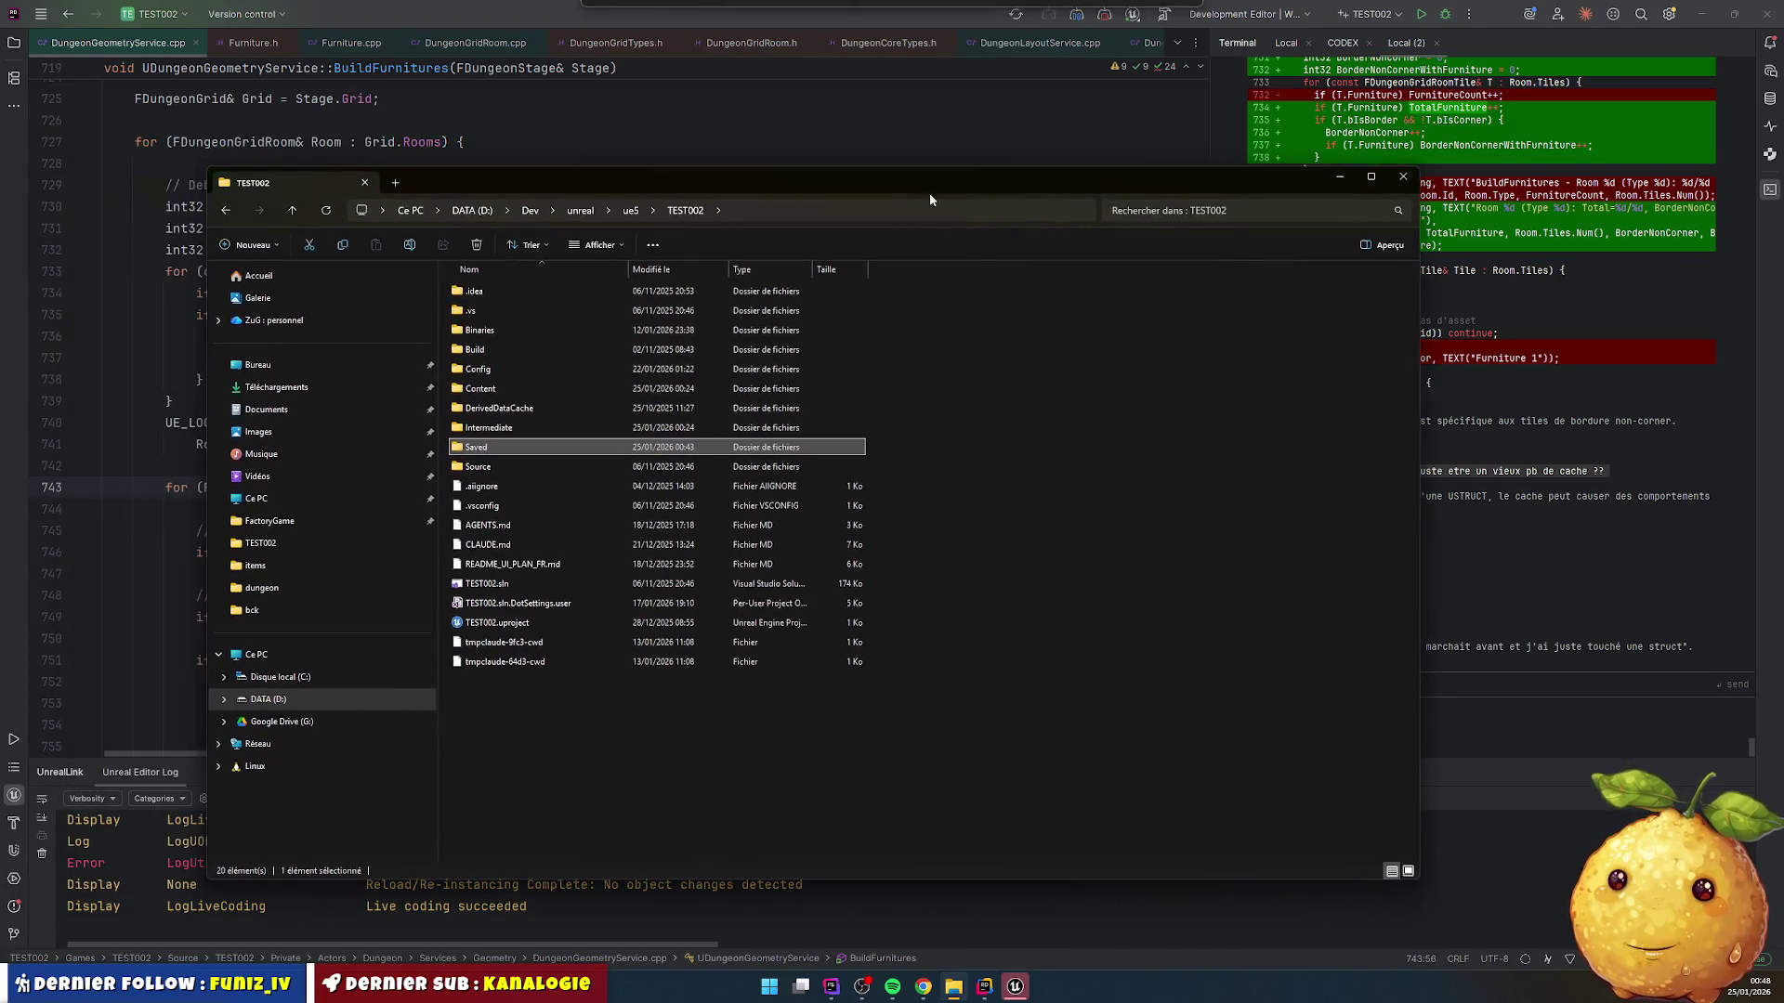
pyautogui.click(518, 429)
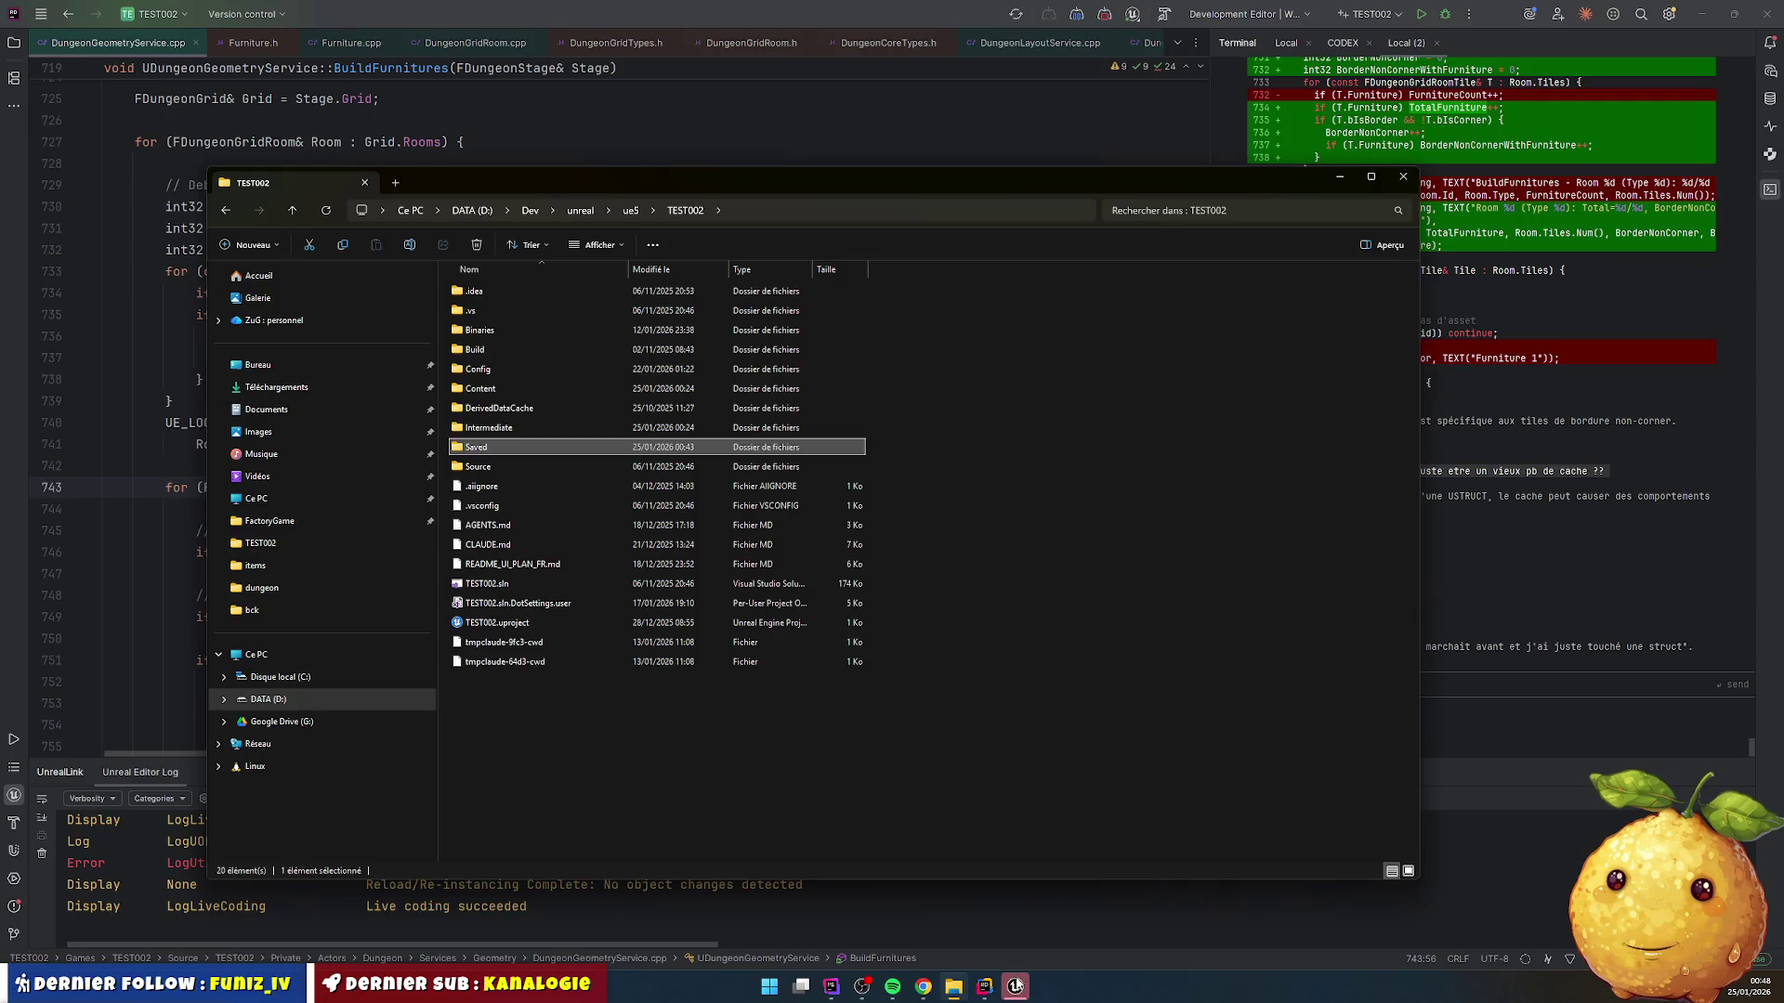
# Step: Stop Play, close Unreal Editor, and delete Binaries, Intermediate and Saved, retrying the in-use Binaries
pyautogui.click(1015, 986)
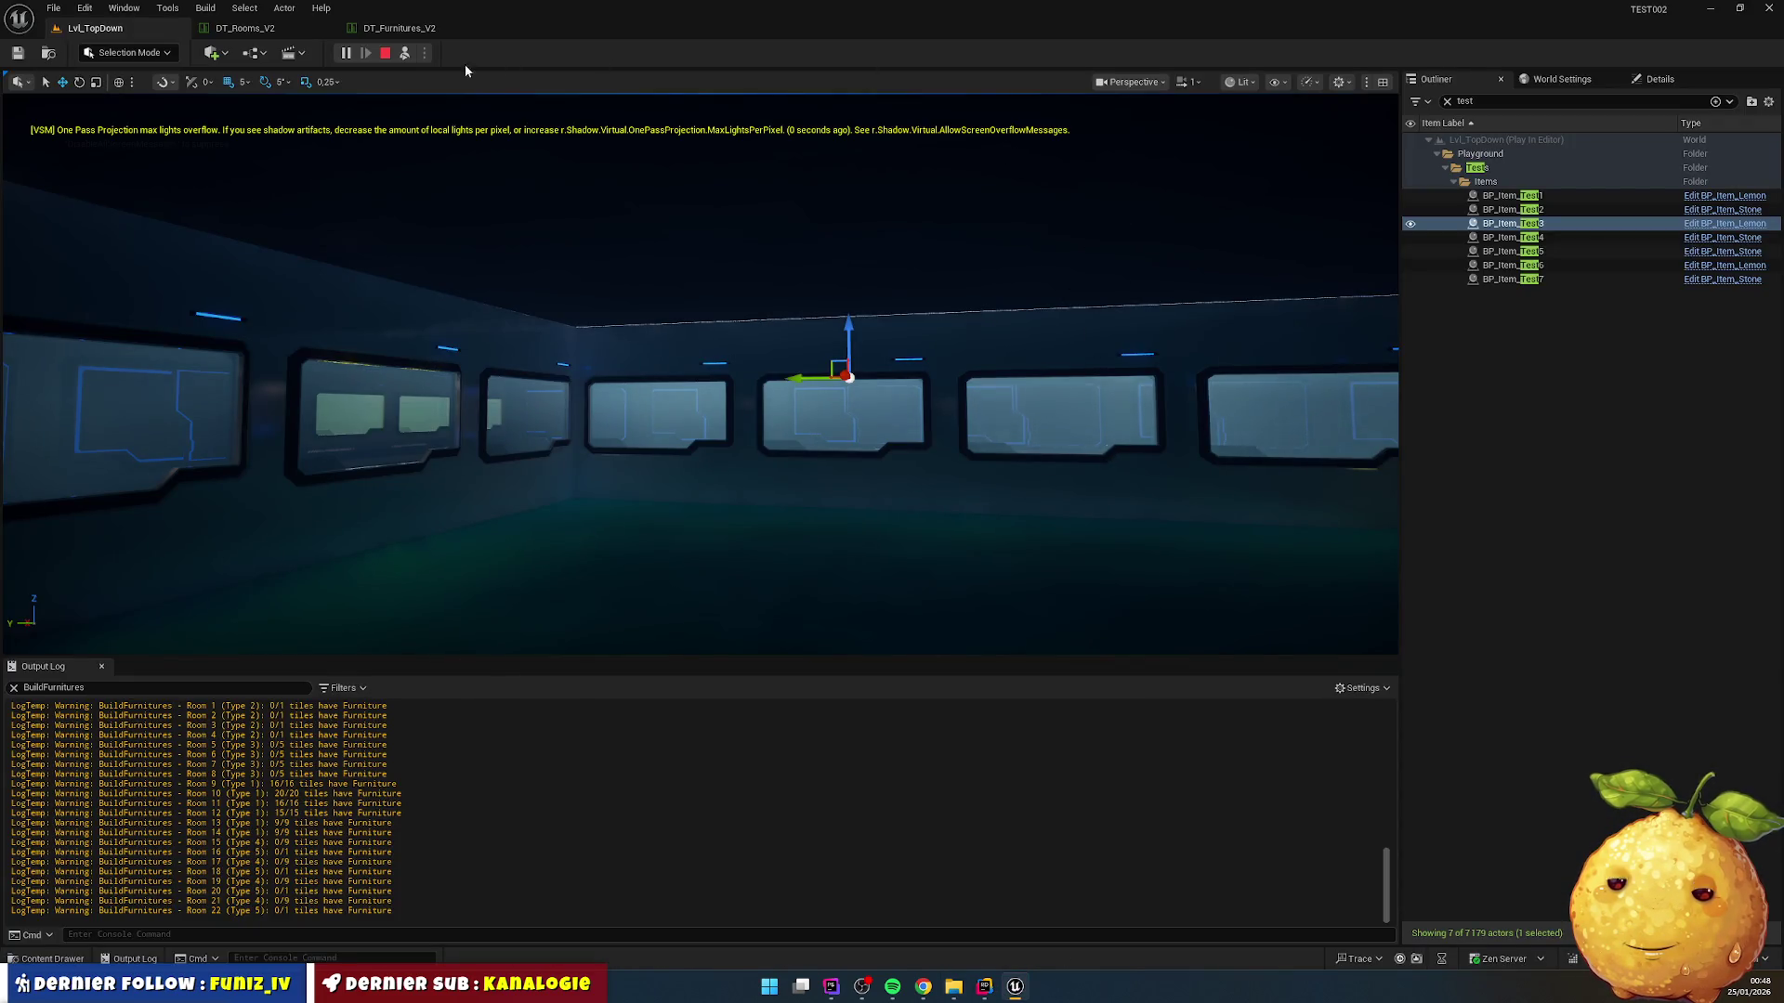
pyautogui.click(386, 54)
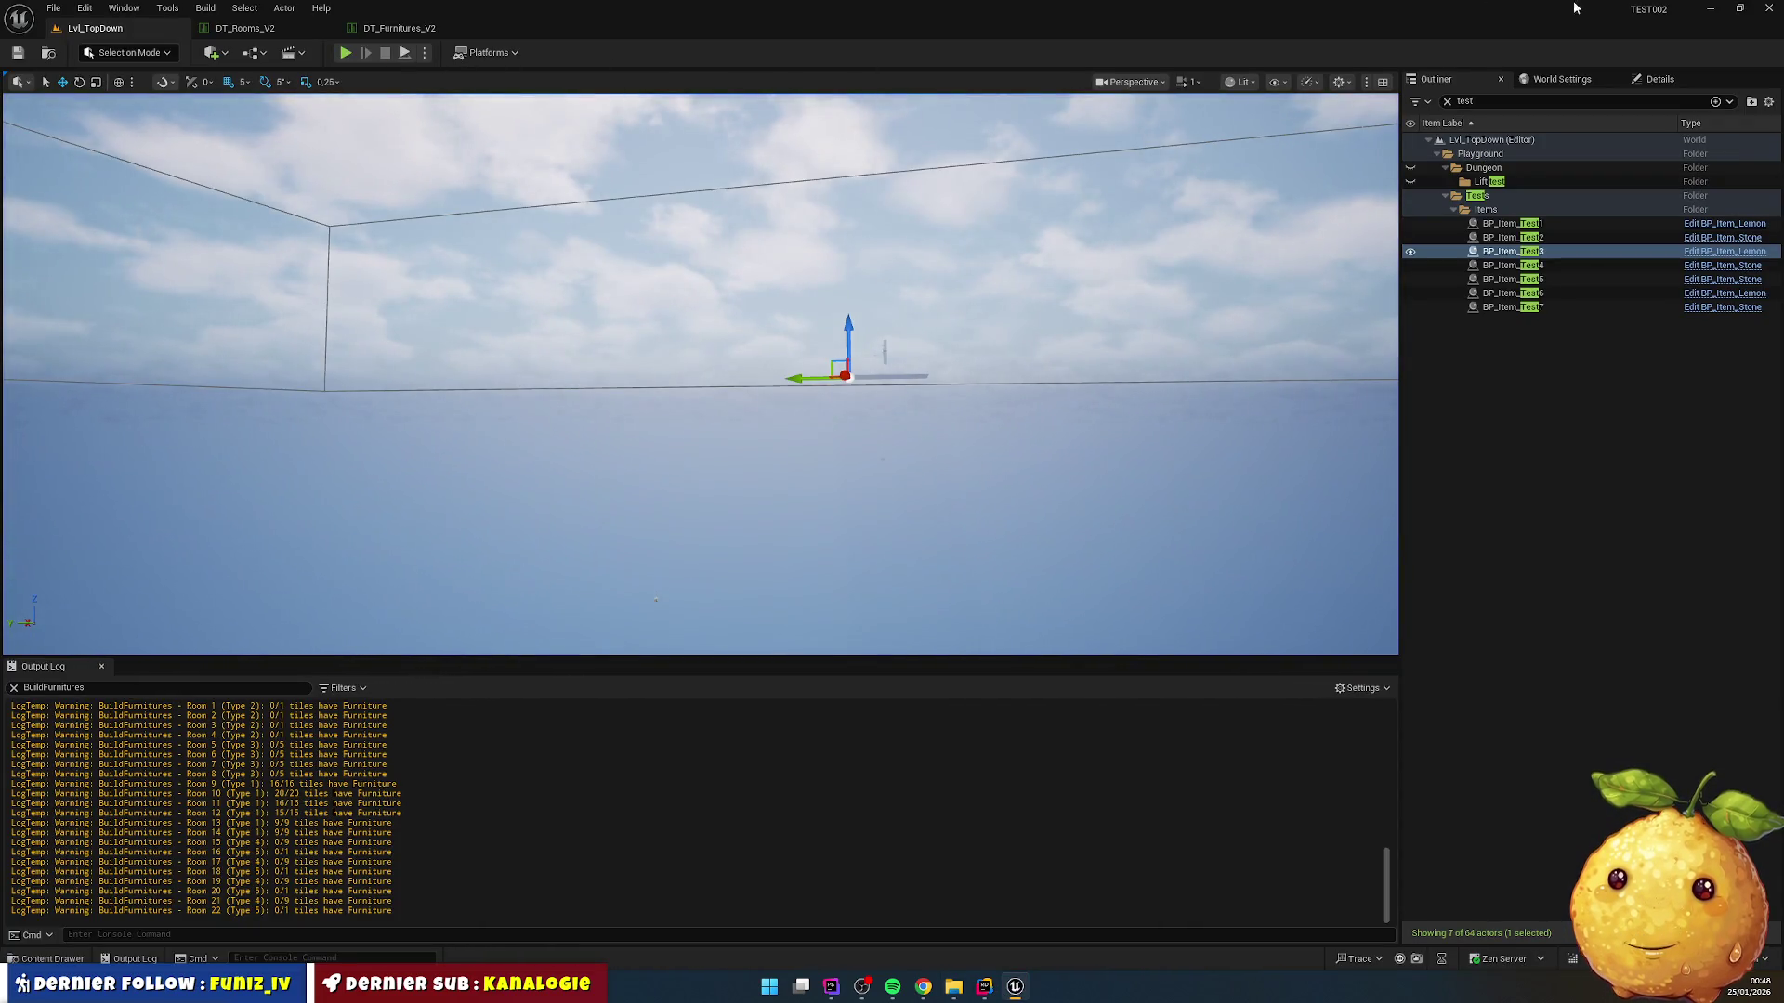
pyautogui.click(1770, 9)
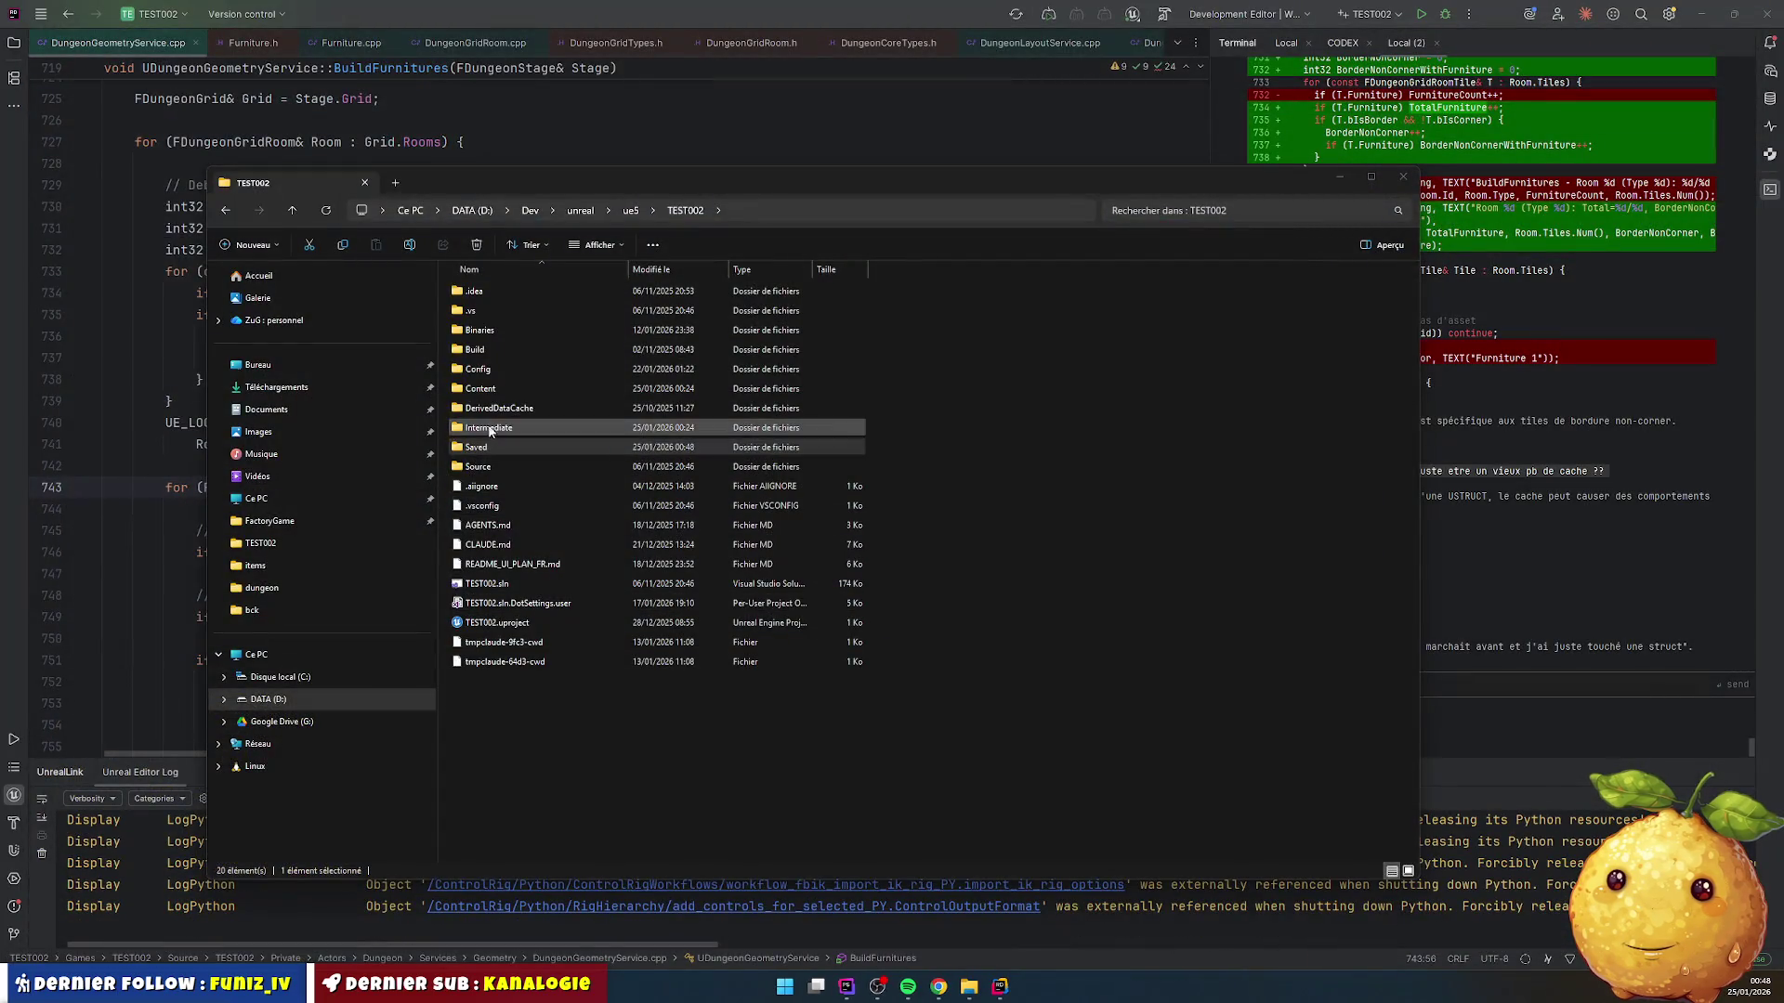
pyautogui.keyDown('ctrl'); pyautogui.click(490, 448); pyautogui.keyUp('ctrl')
pyautogui.keyDown('ctrl'); pyautogui.click(522, 330); pyautogui.keyUp('ctrl')
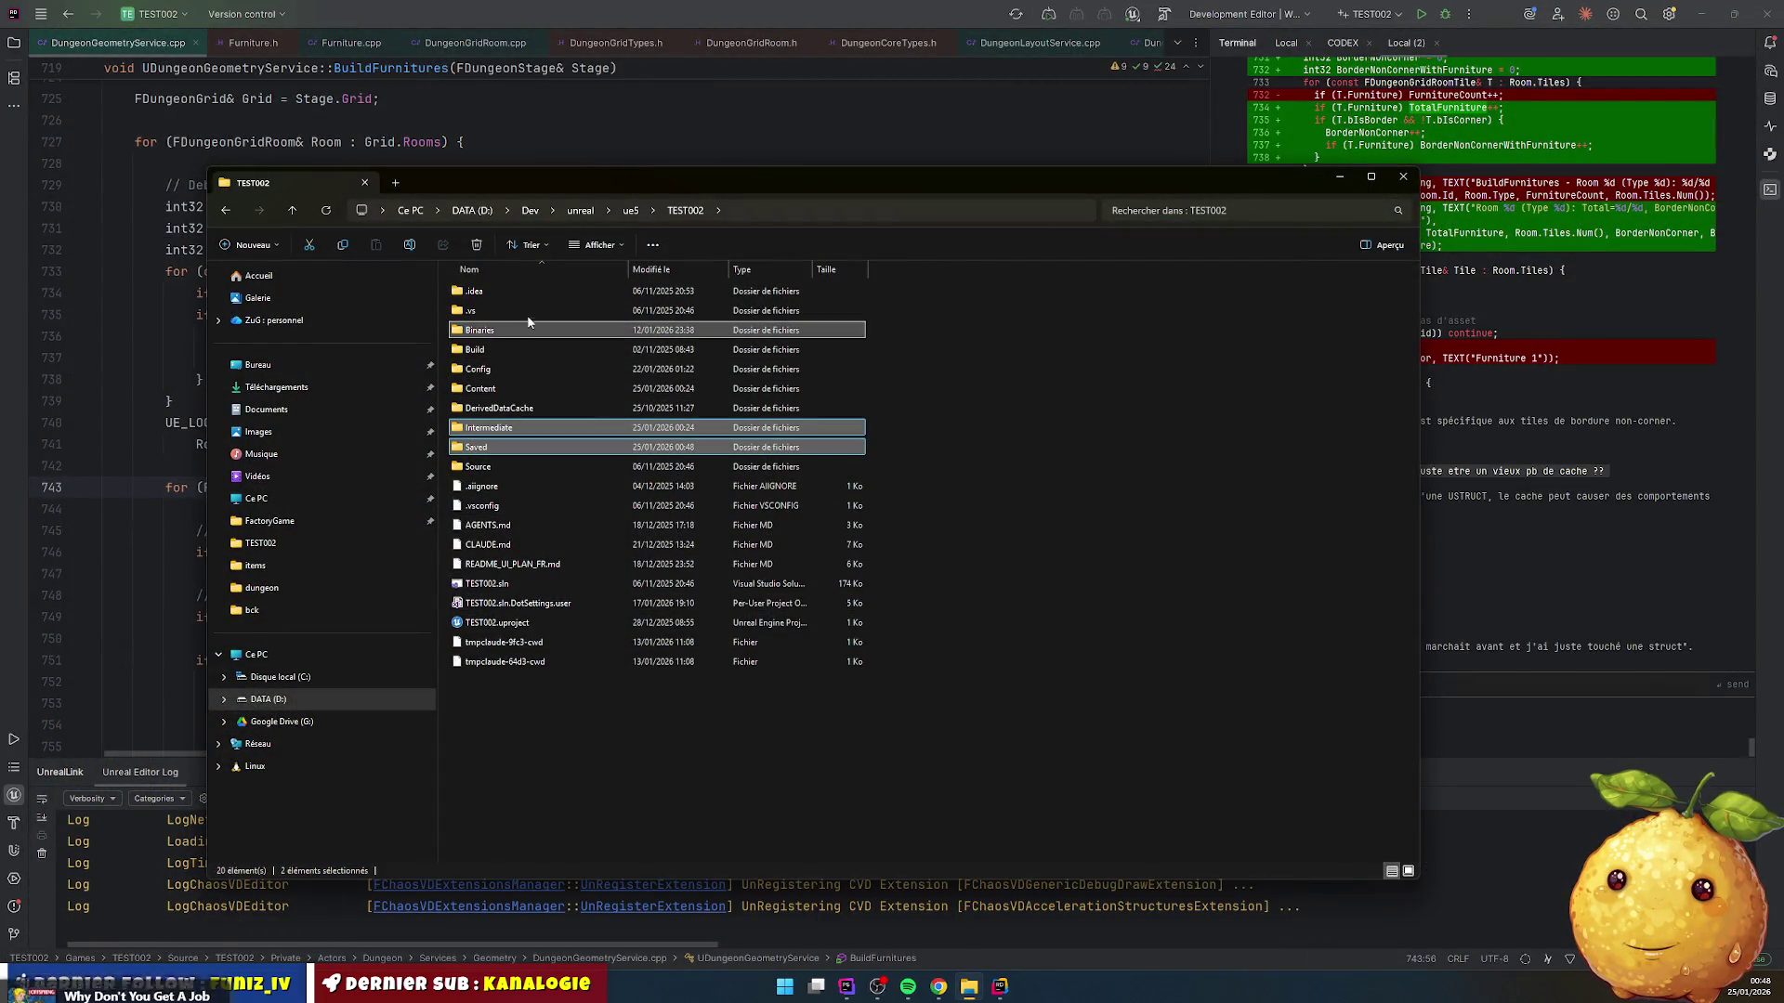
pyautogui.press('Delete')
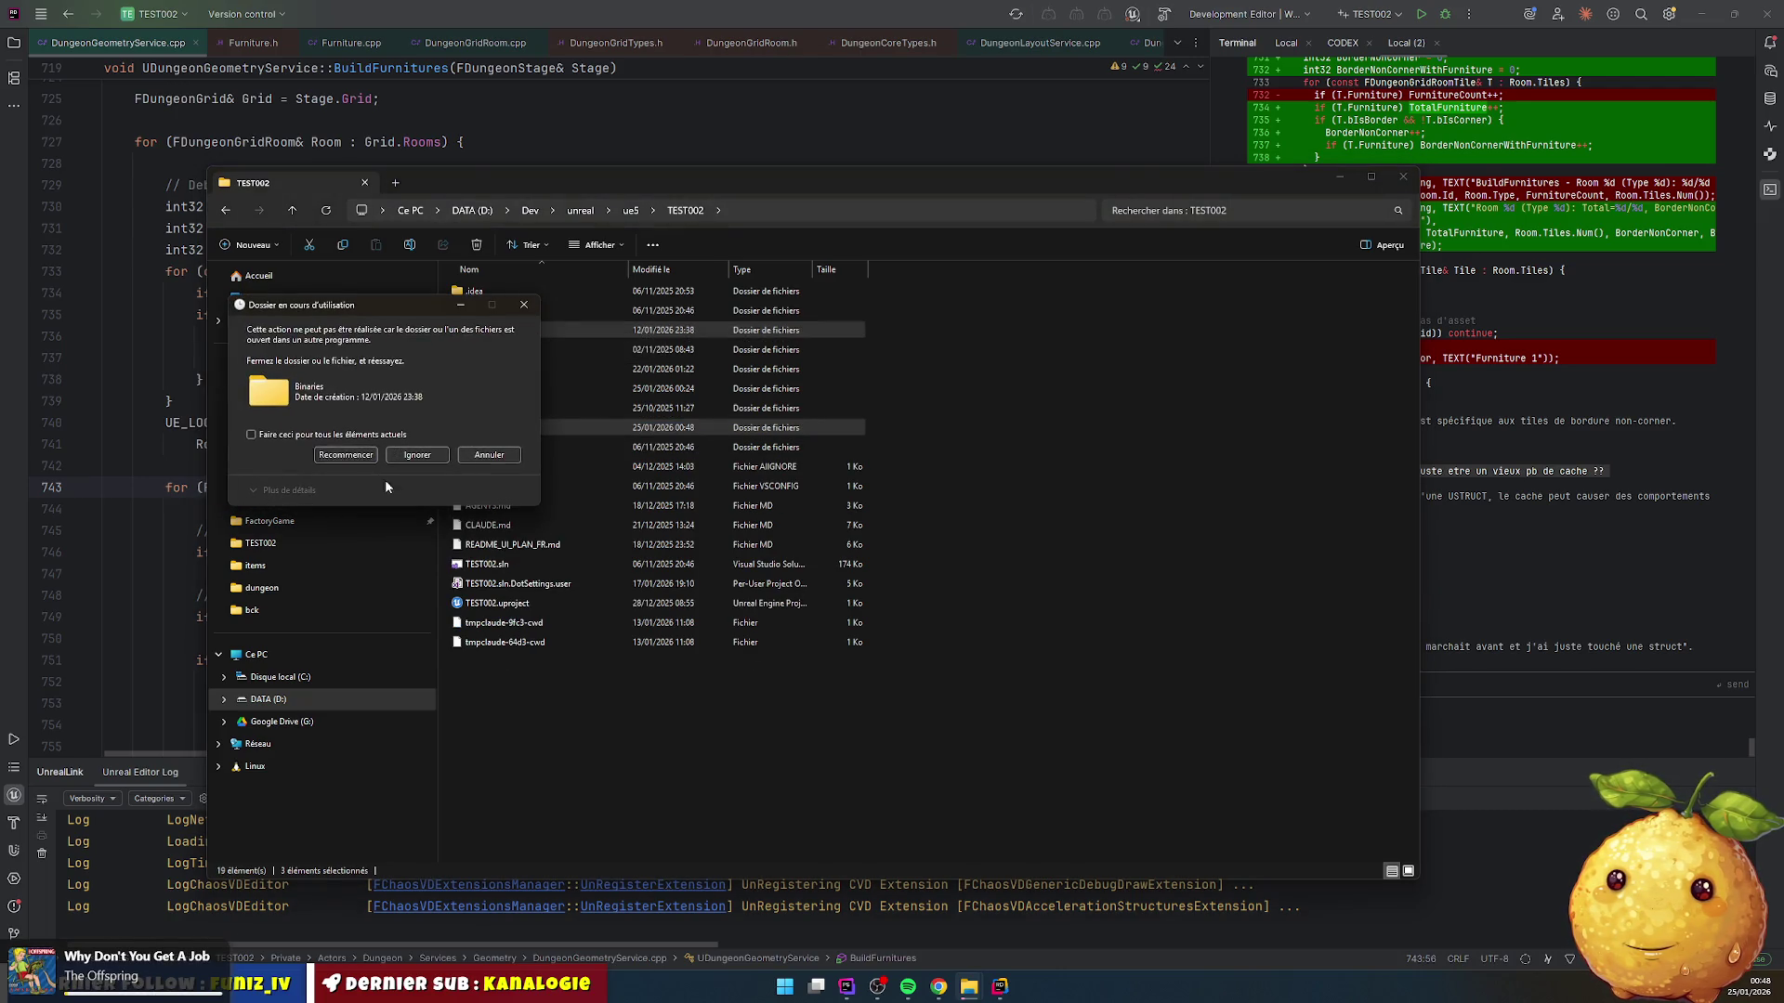
pyautogui.press('Return')
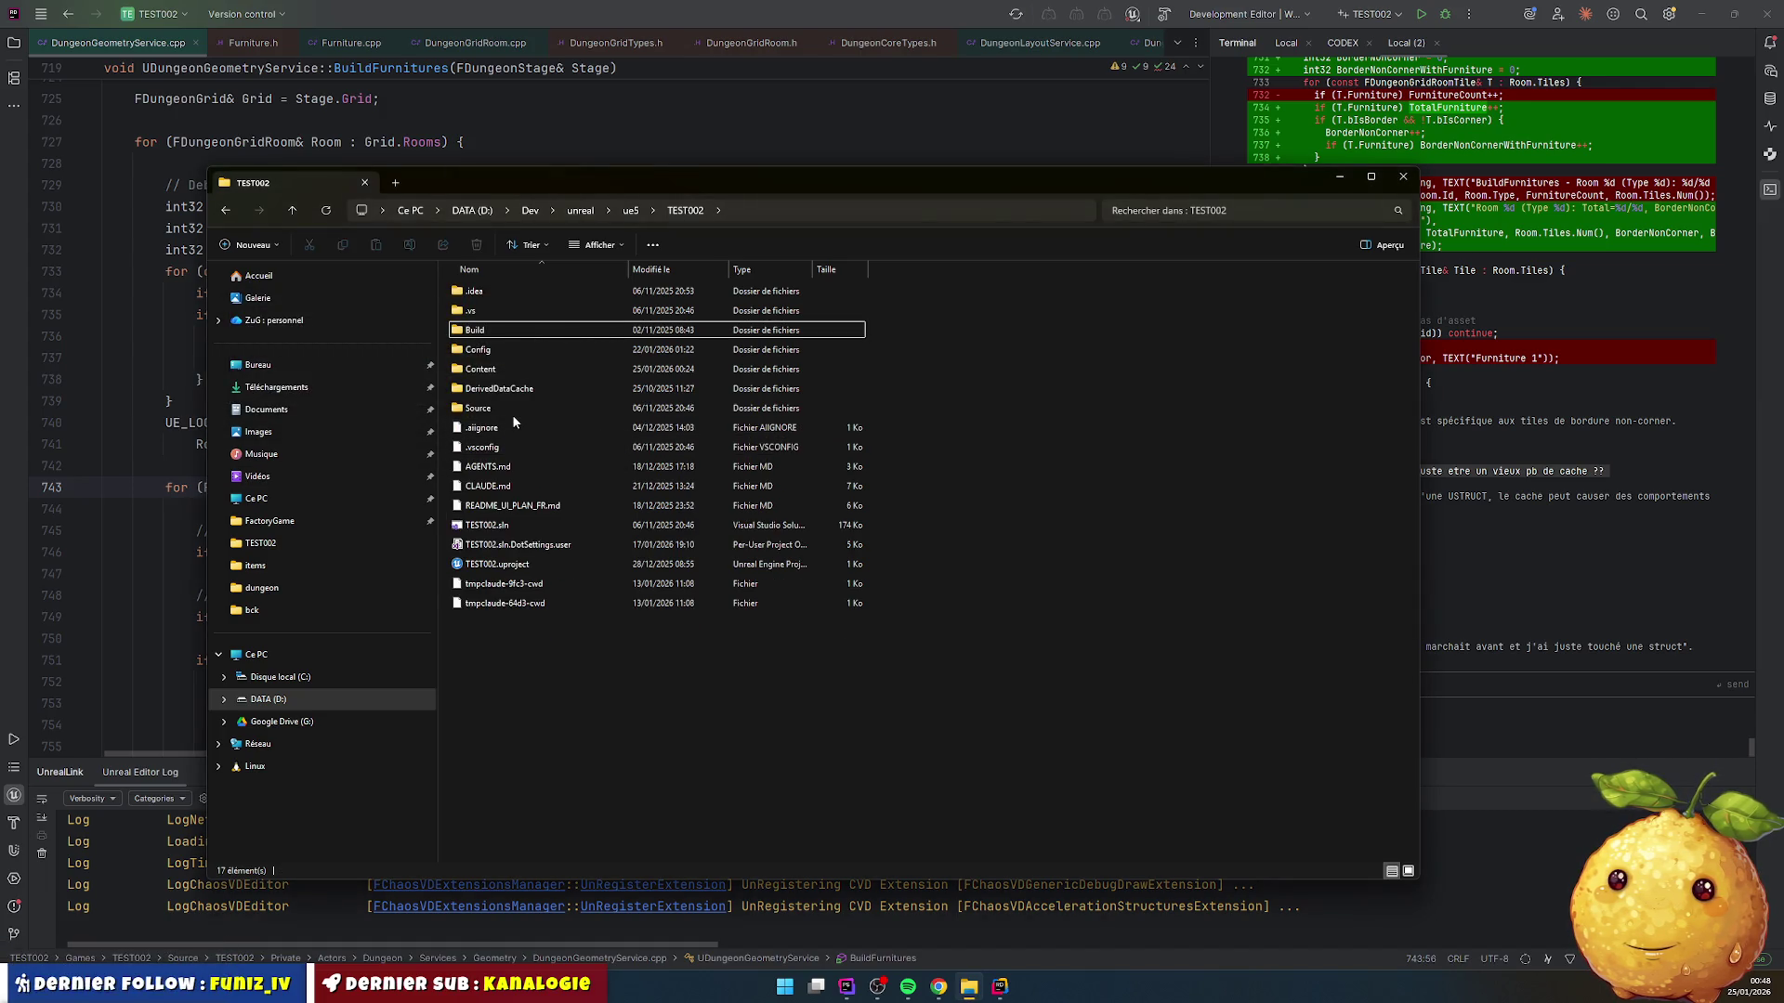
# Step: Launch the TEST002 project and agree to rebuild its missing modules
pyautogui.click(525, 553)
pyautogui.doubleClick(528, 563)
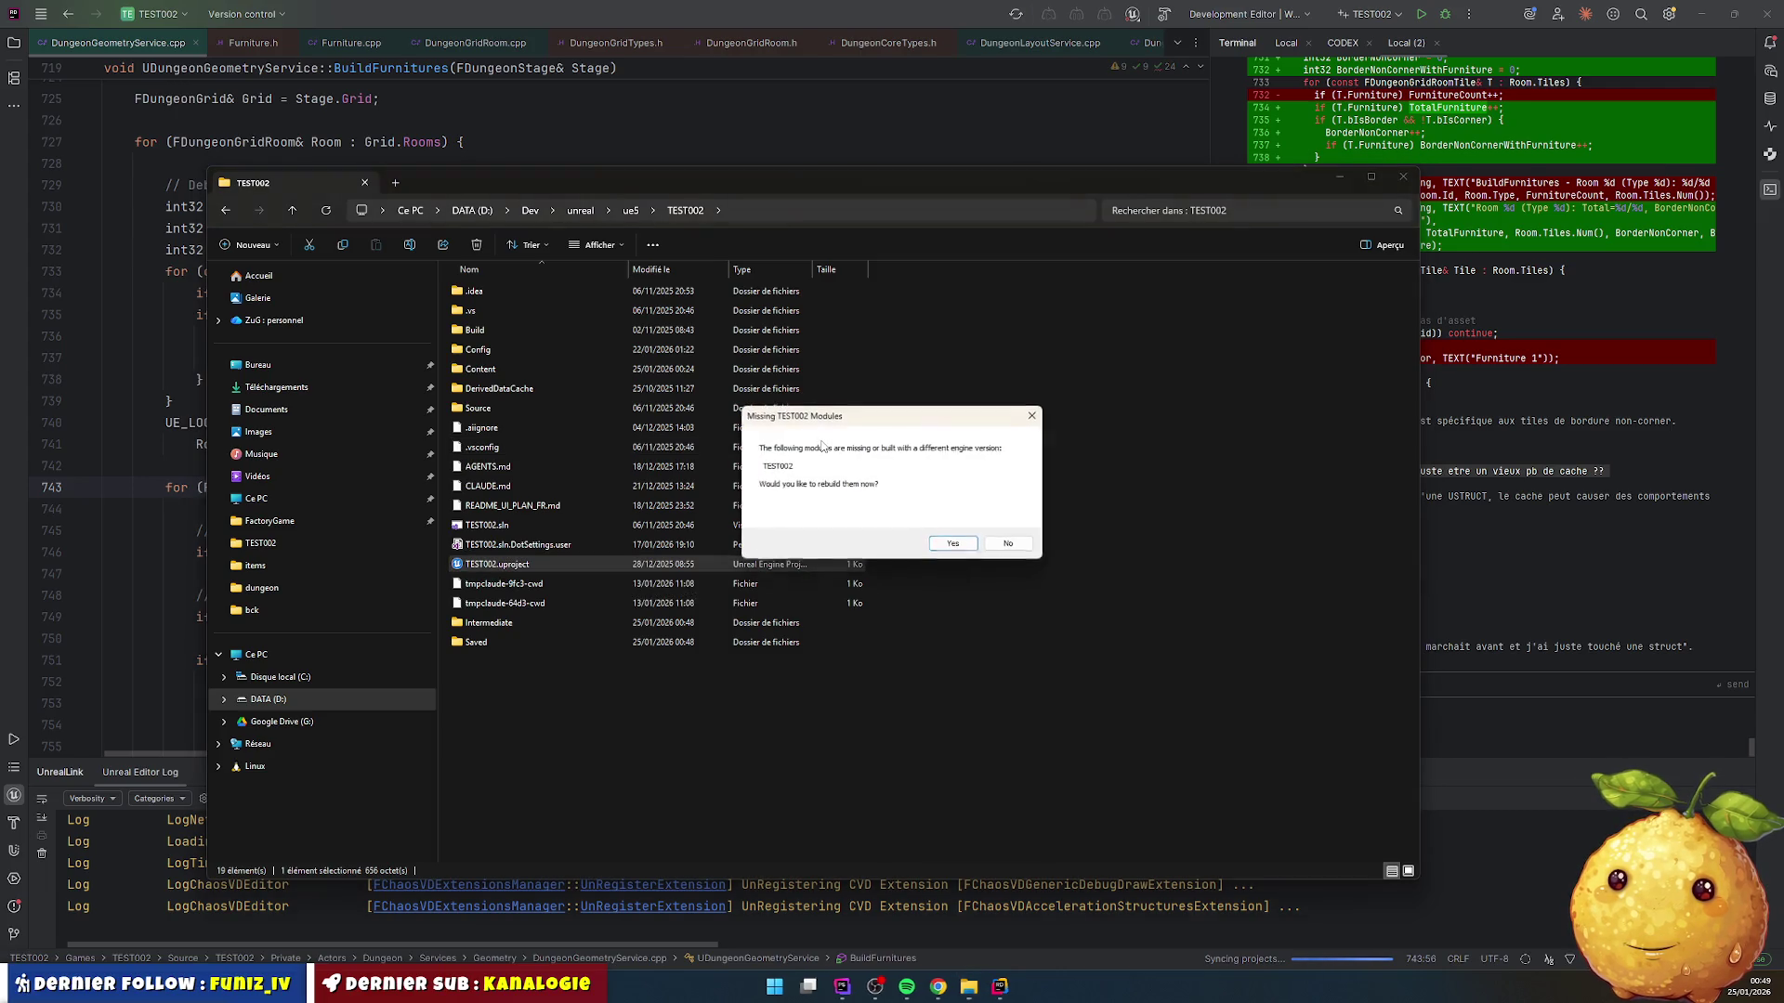
pyautogui.click(1007, 543)
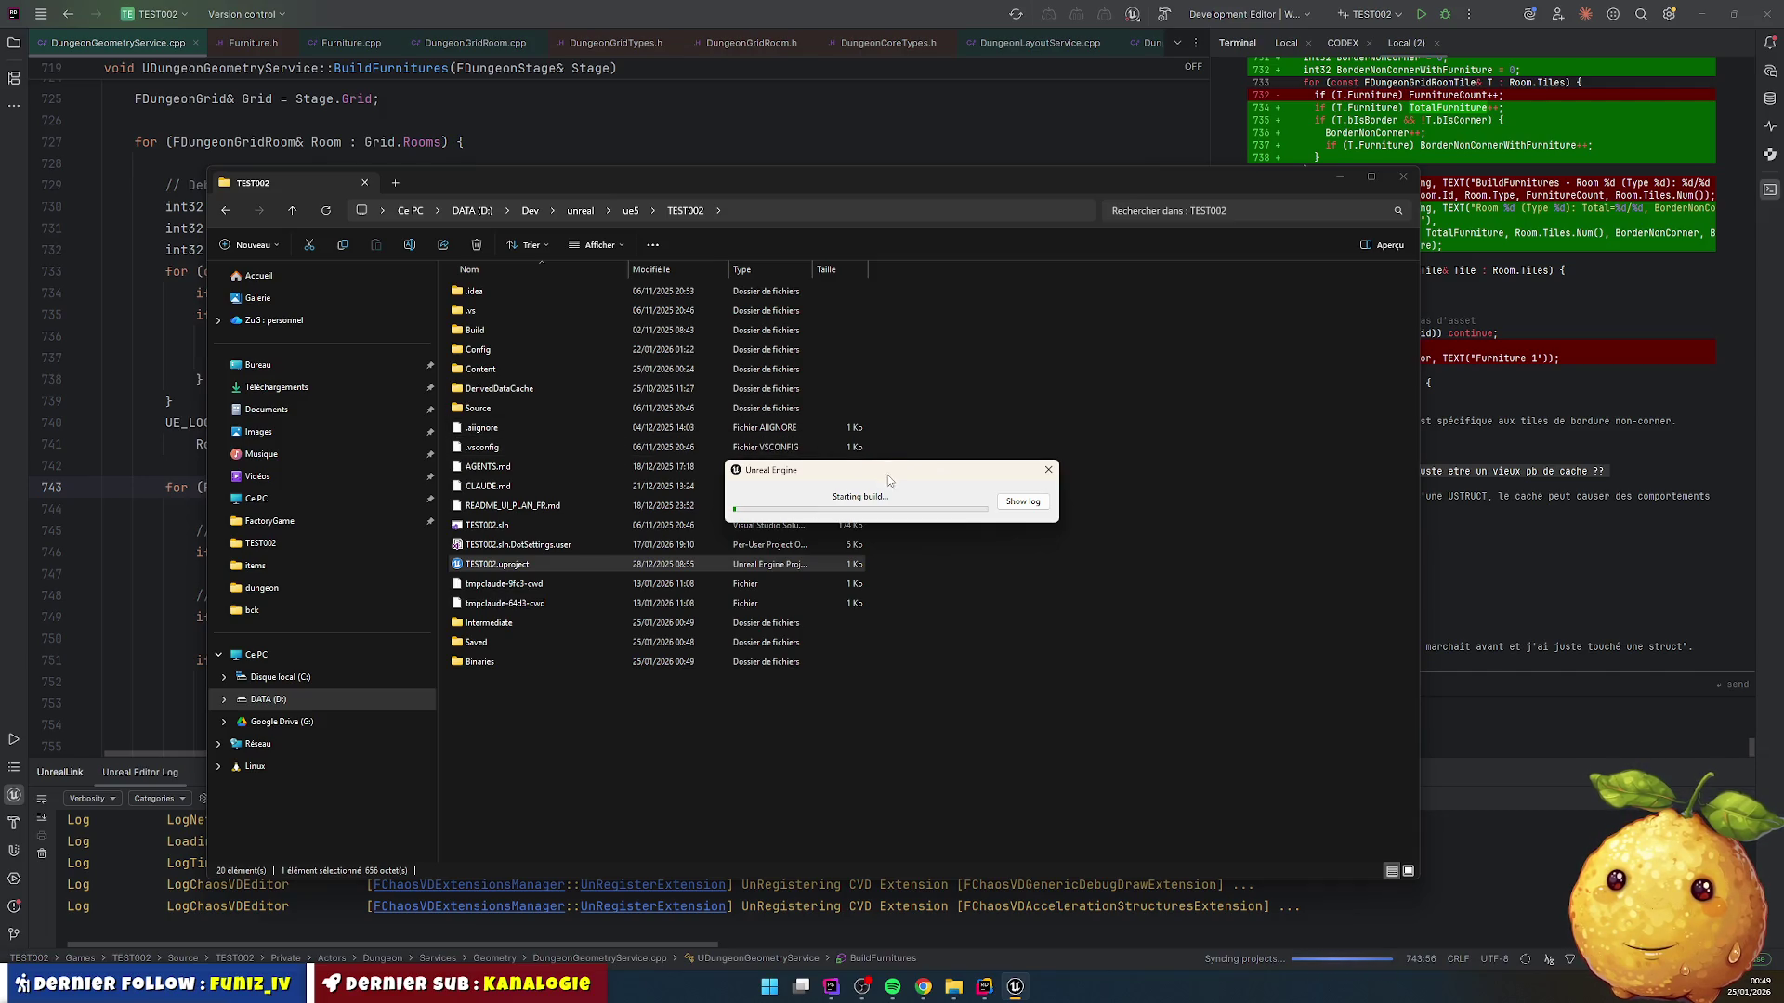
# Step: Show and enlarge the build log while the rebuild runs until Lvl_TopDown opens
pyautogui.moveTo(895, 475)
pyautogui.mouseDown()
pyautogui.moveTo(1004, 406)
pyautogui.moveTo(610, 447)
pyautogui.moveTo(989, 435)
pyautogui.moveTo(485, 380)
pyautogui.moveTo(1032, 387)
pyautogui.moveTo(694, 430)
pyautogui.moveTo(928, 473)
pyautogui.moveTo(1040, 398)
pyautogui.mouseUp()
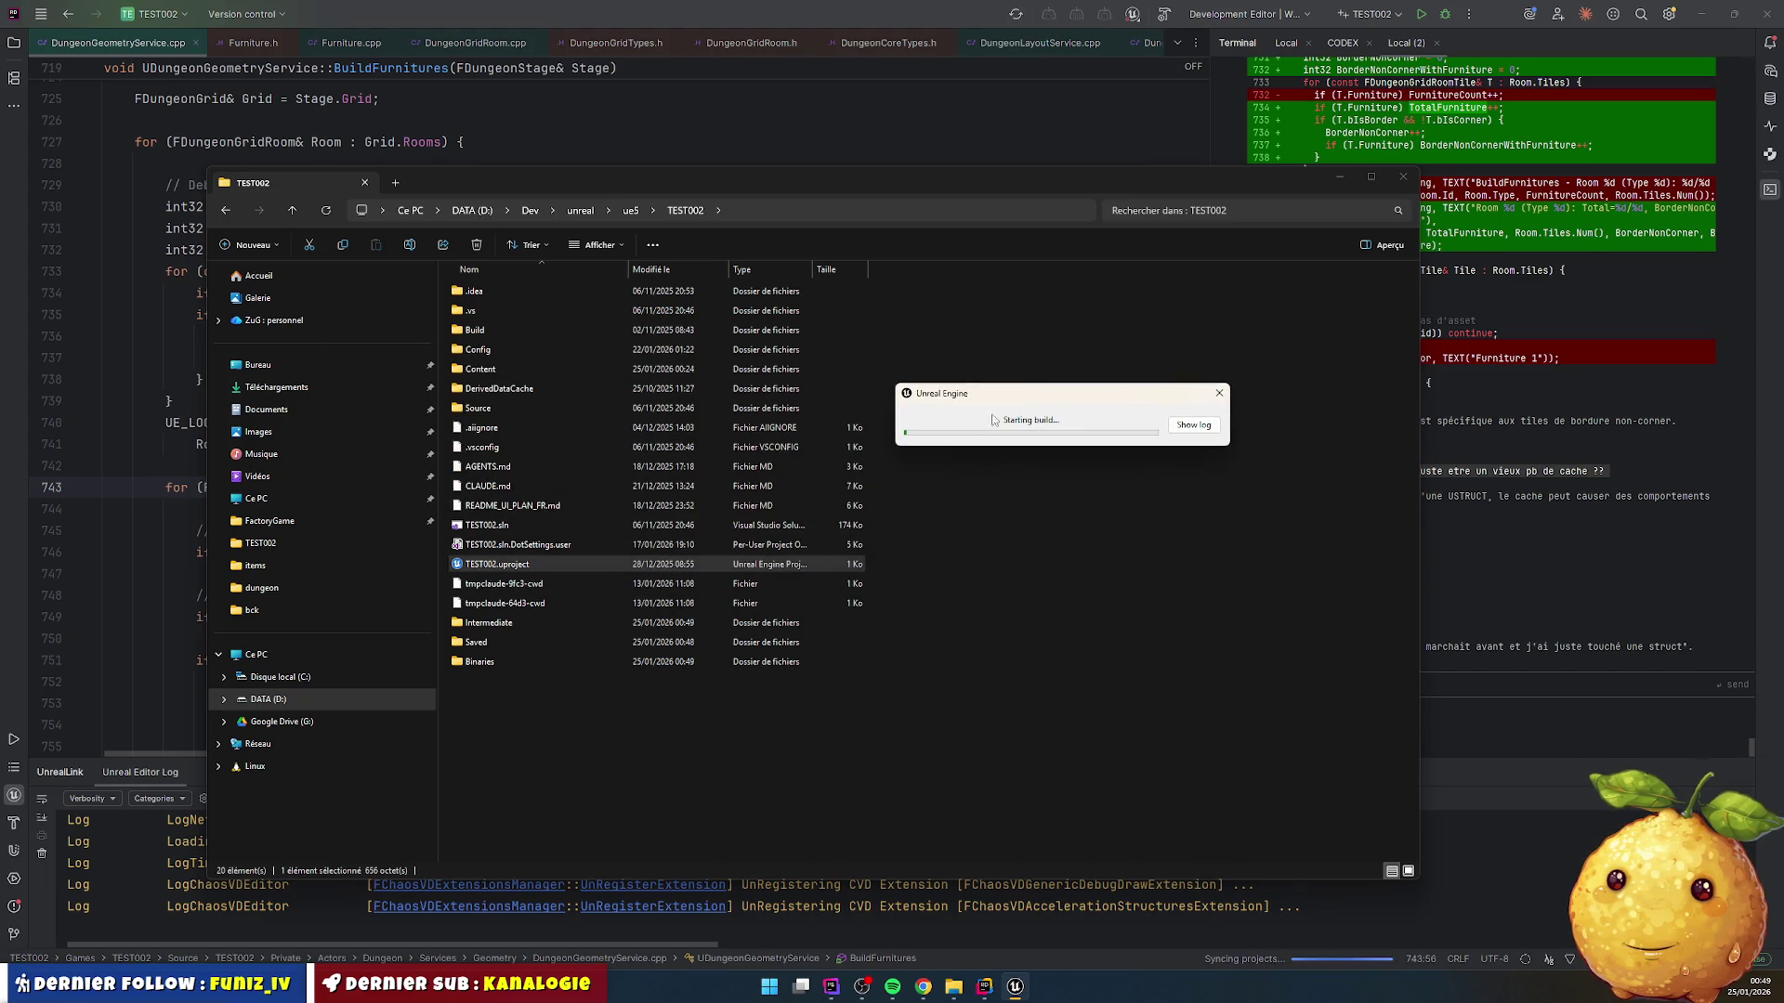
pyautogui.click(1193, 429)
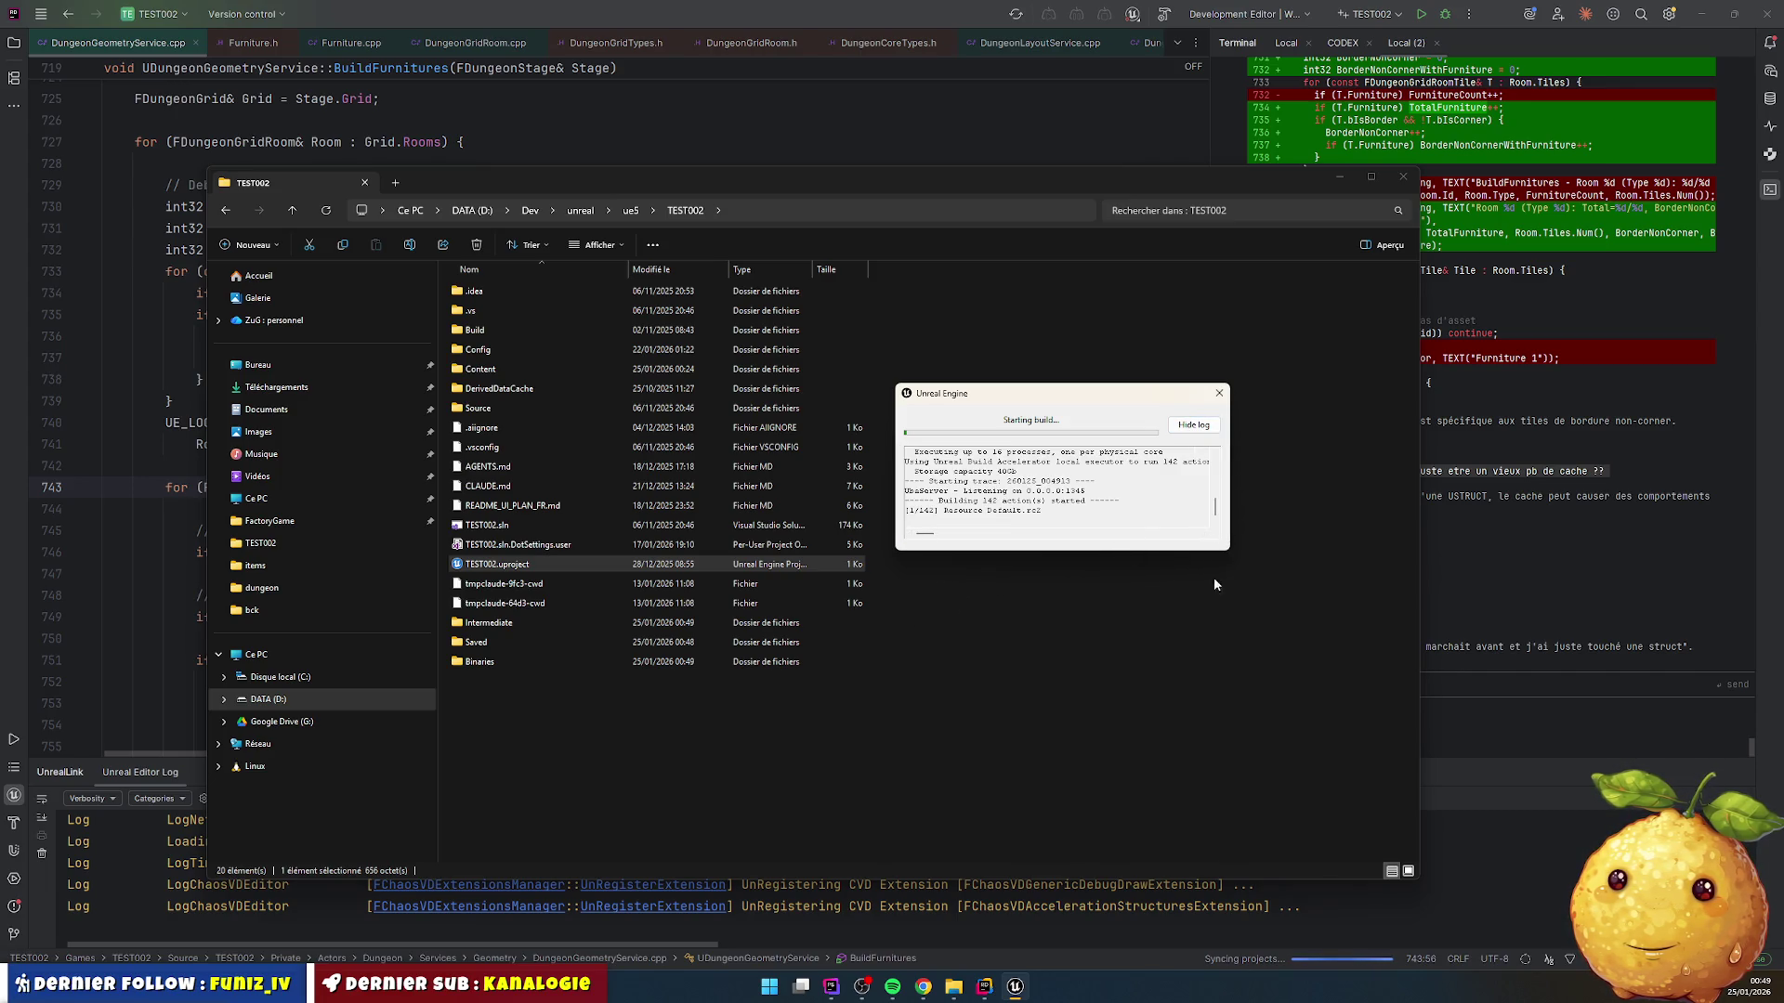
pyautogui.moveTo(1224, 550)
pyautogui.mouseDown()
pyautogui.moveTo(1262, 739)
pyautogui.moveTo(1377, 814)
pyautogui.moveTo(1444, 795)
pyautogui.mouseUp()
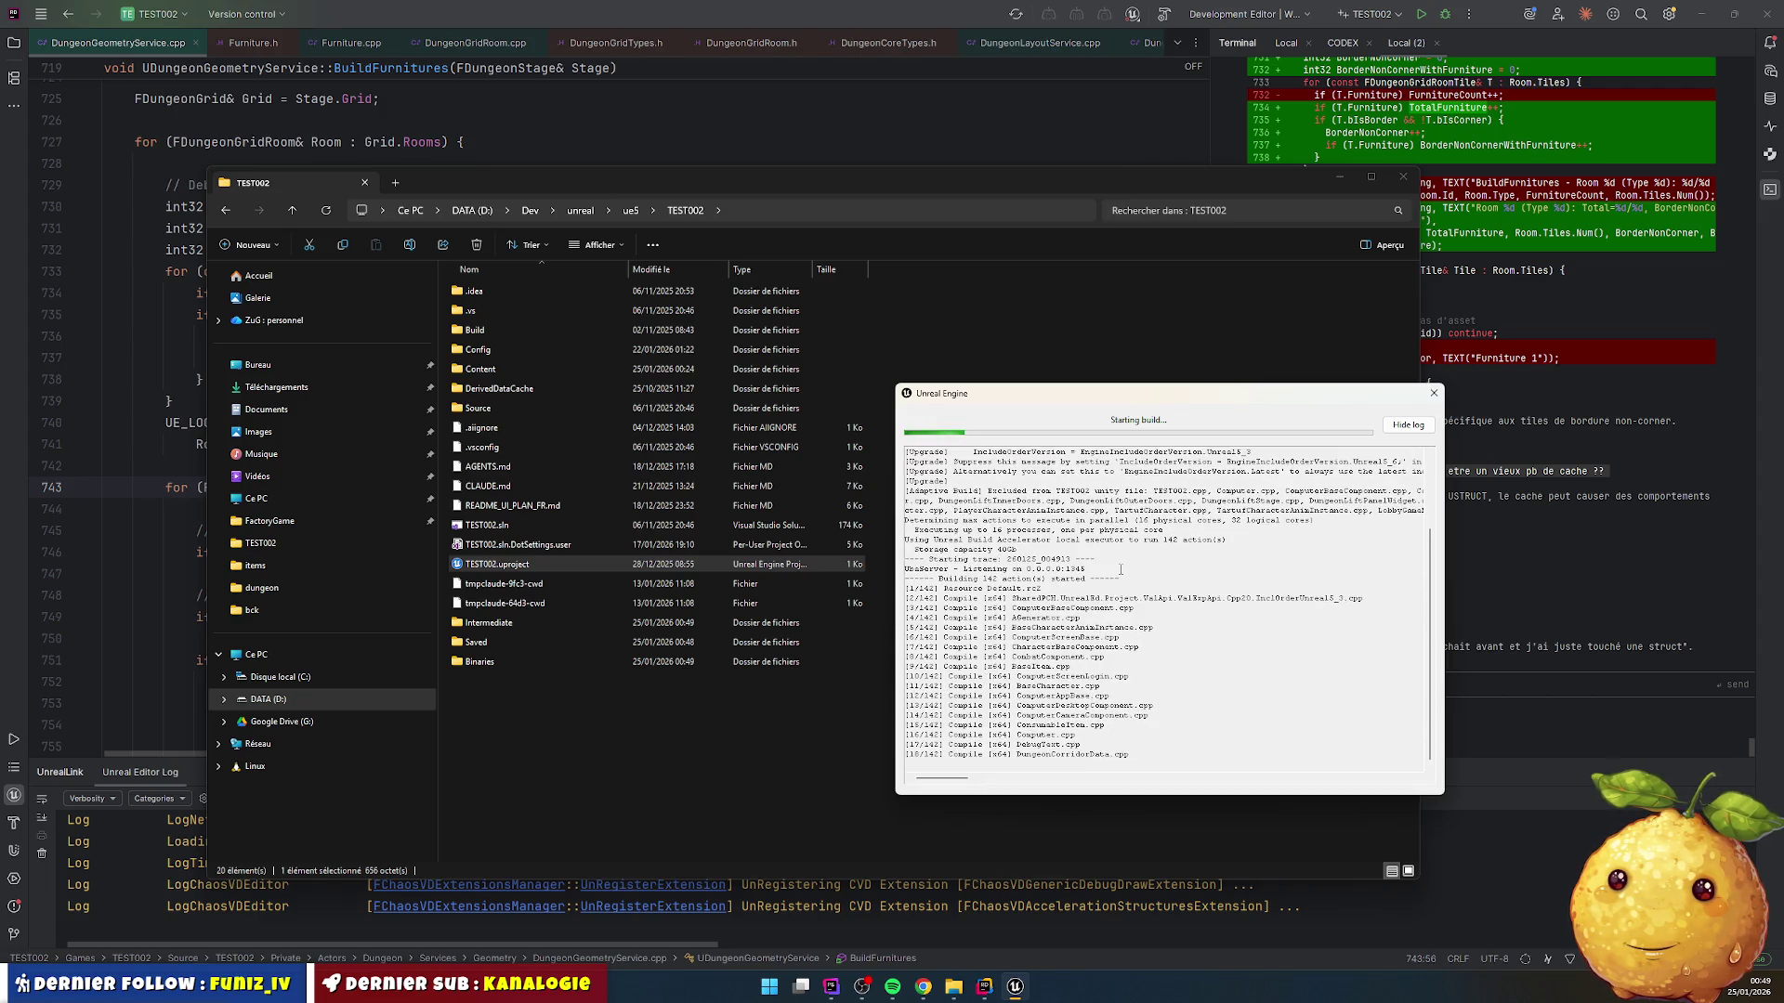
pyautogui.moveTo(894, 384)
pyautogui.mouseDown()
pyautogui.moveTo(237, 172)
pyautogui.moveTo(237, 102)
pyautogui.mouseUp()
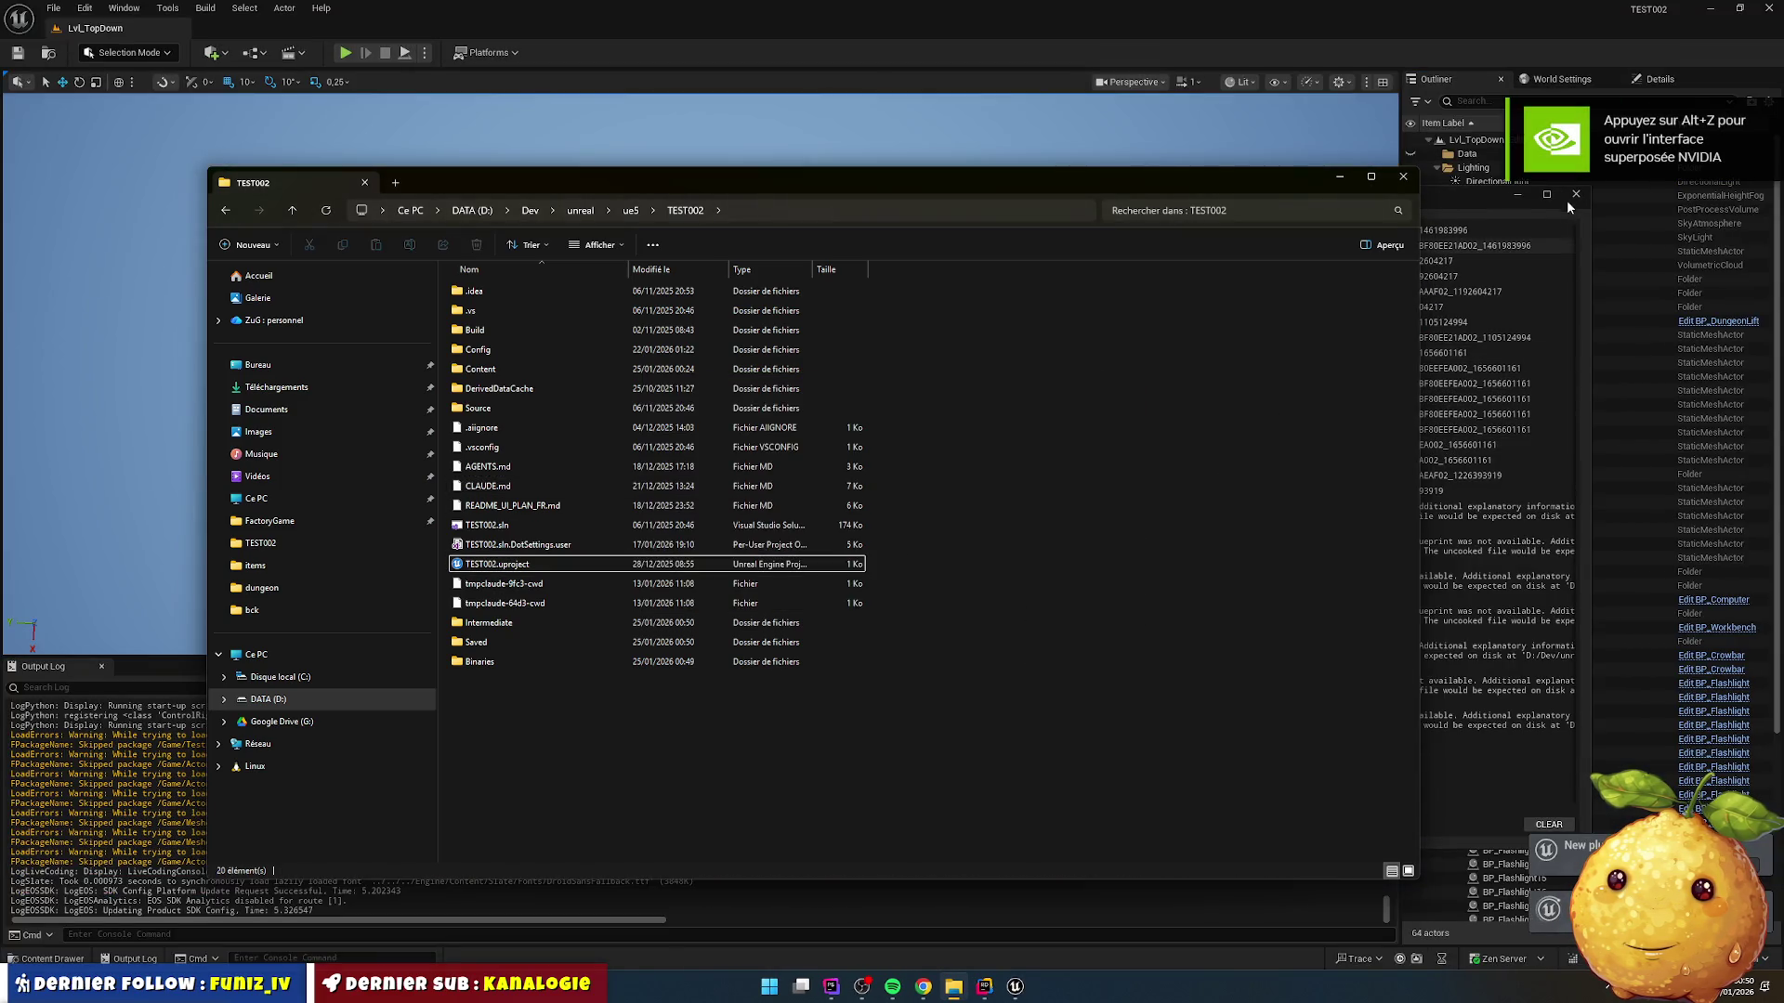
# Step: Bring Unreal Editor forward and start a Play-in-Editor session on LvL_TopDown
pyautogui.click(1564, 208)
pyautogui.click(1570, 192)
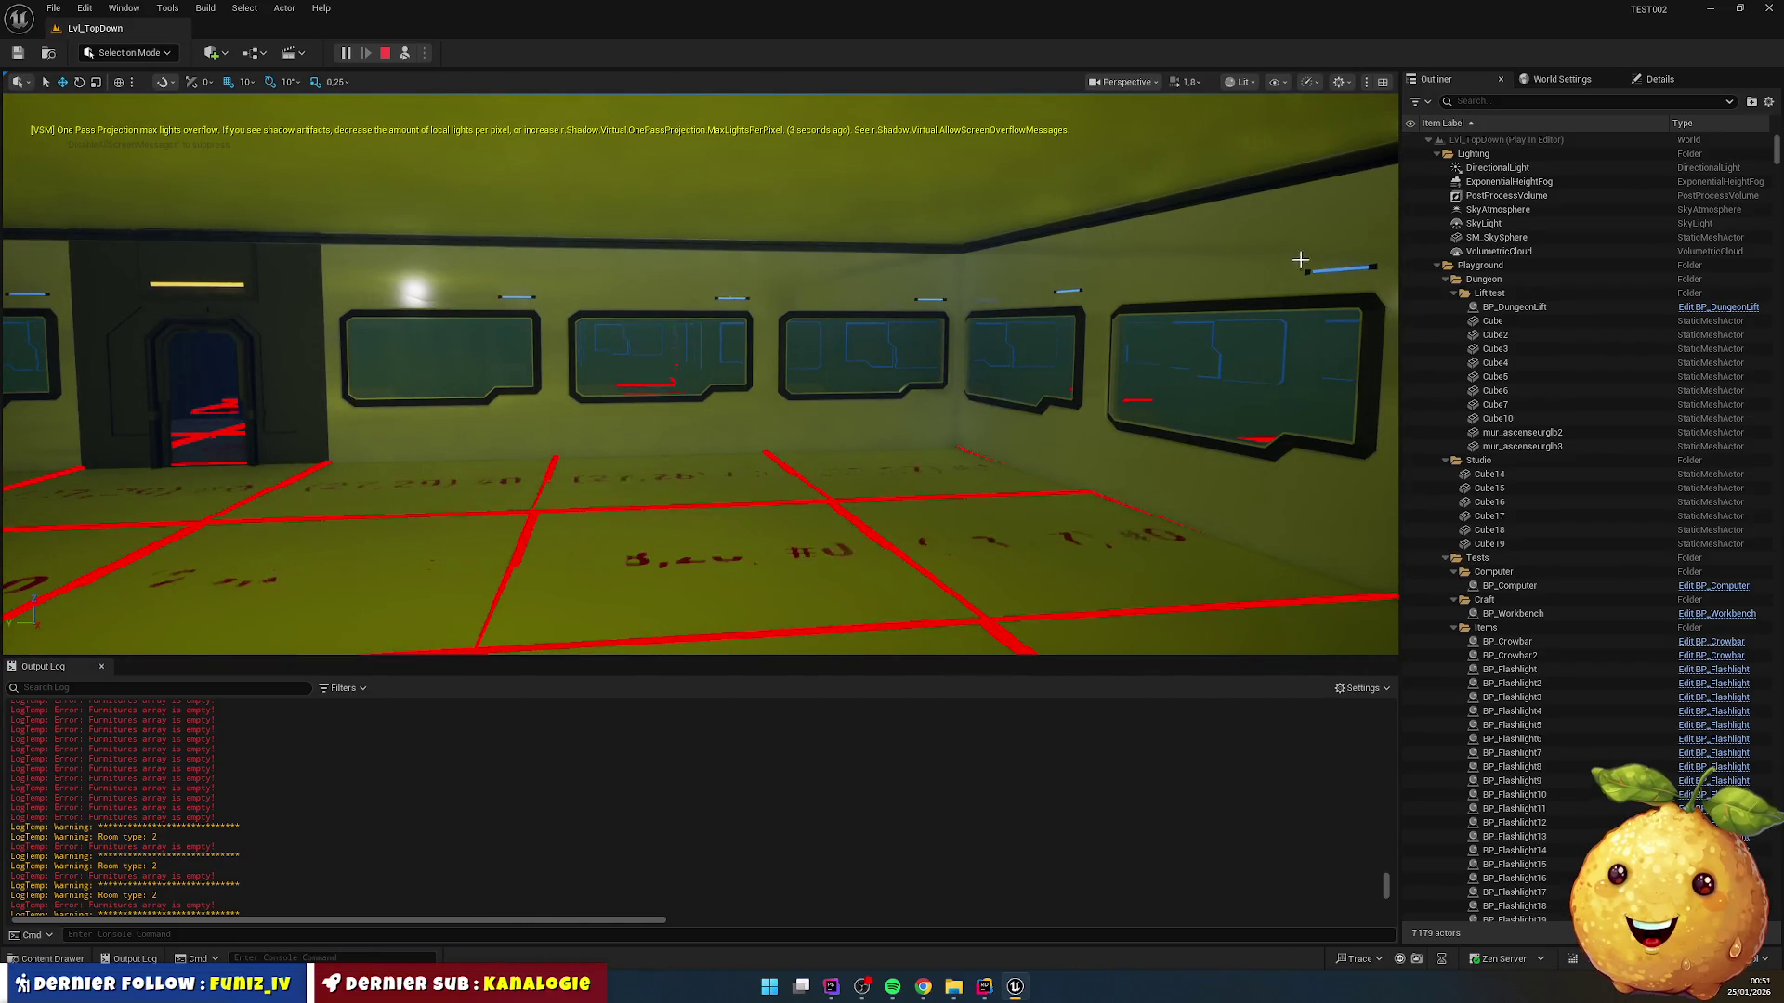
# Step: Search the Outliner for 'test', clear it, turn the view toward the lift door, then return to Rider
pyautogui.click(1486, 102)
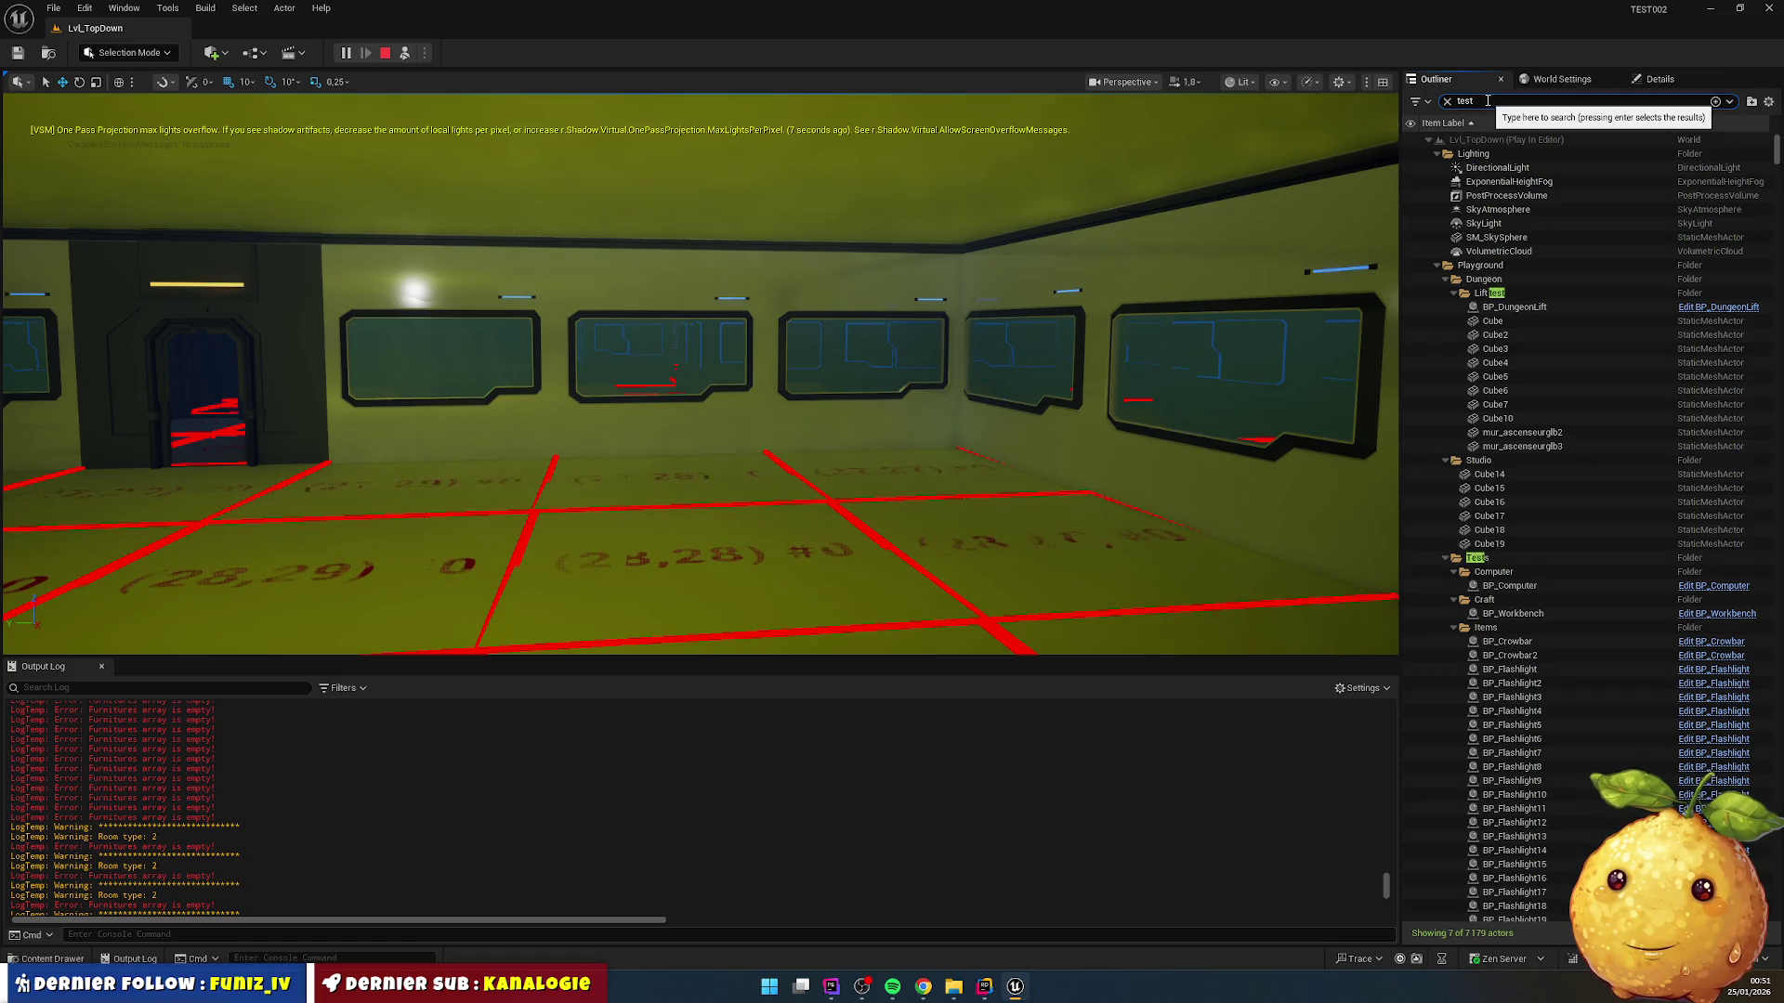
pyautogui.write('test')
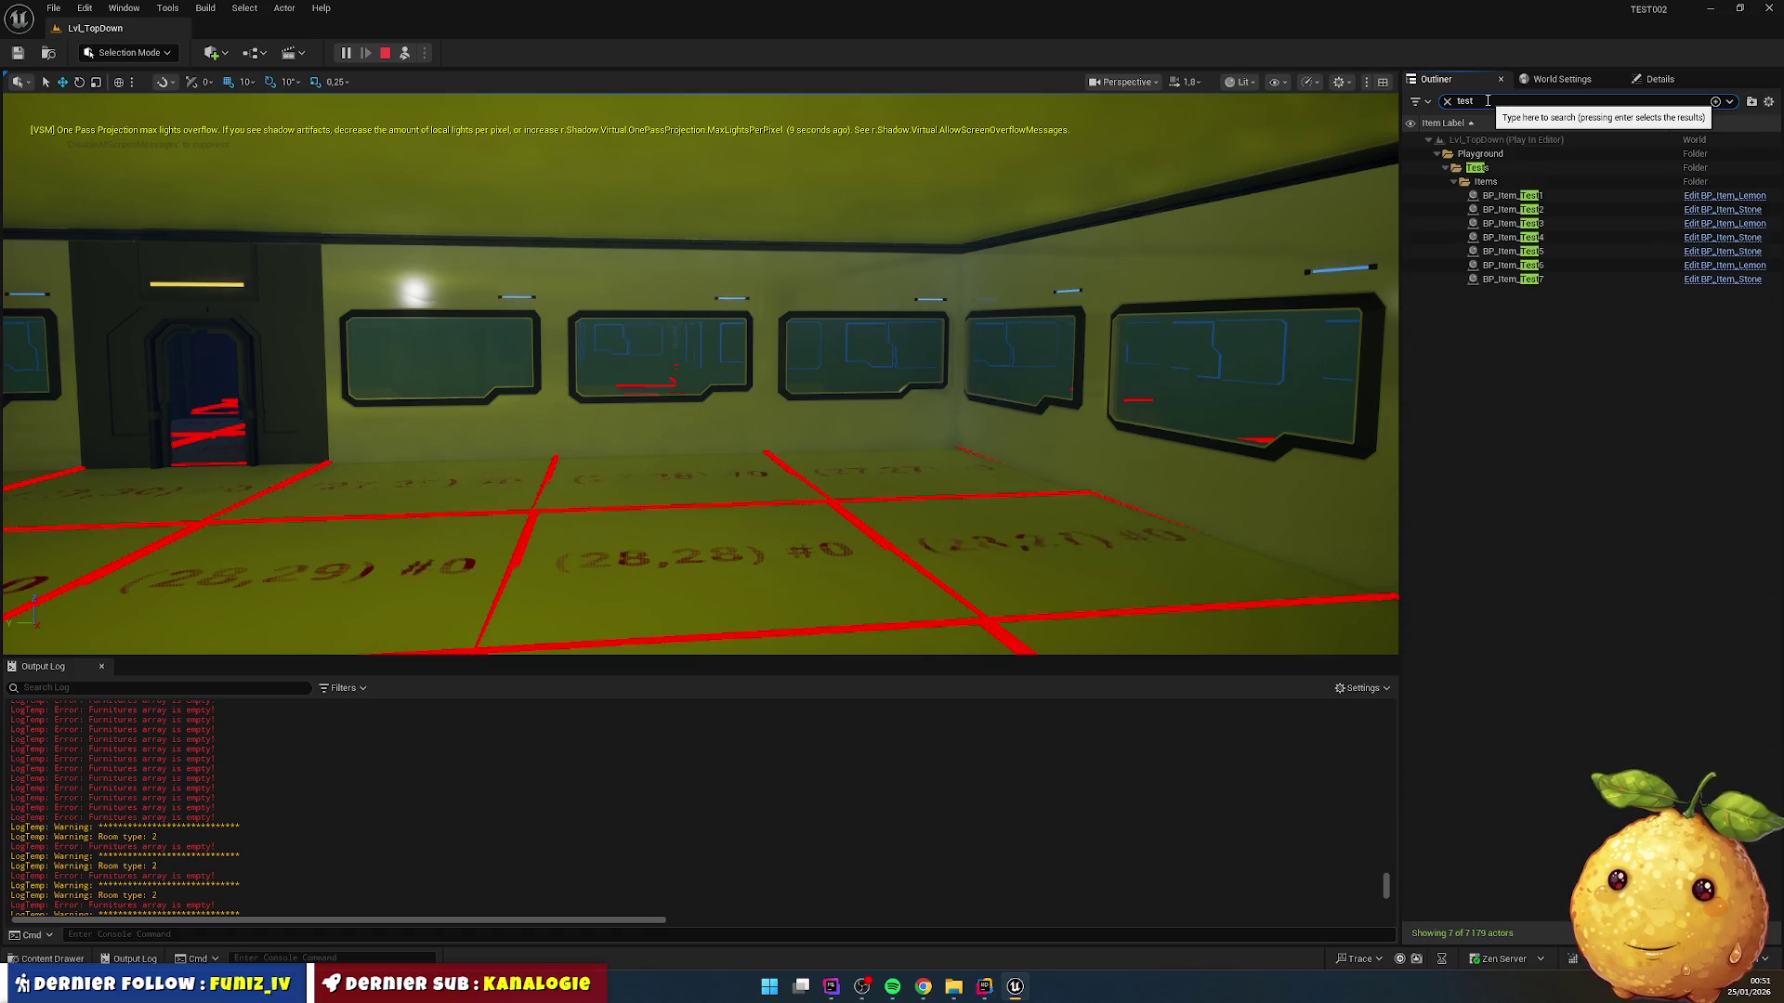
pyautogui.press('BackSpace')
pyautogui.press('BackSpace')
pyautogui.press('BackSpace')
pyautogui.moveTo(822, 346); pyautogui.dragTo(715, 417)
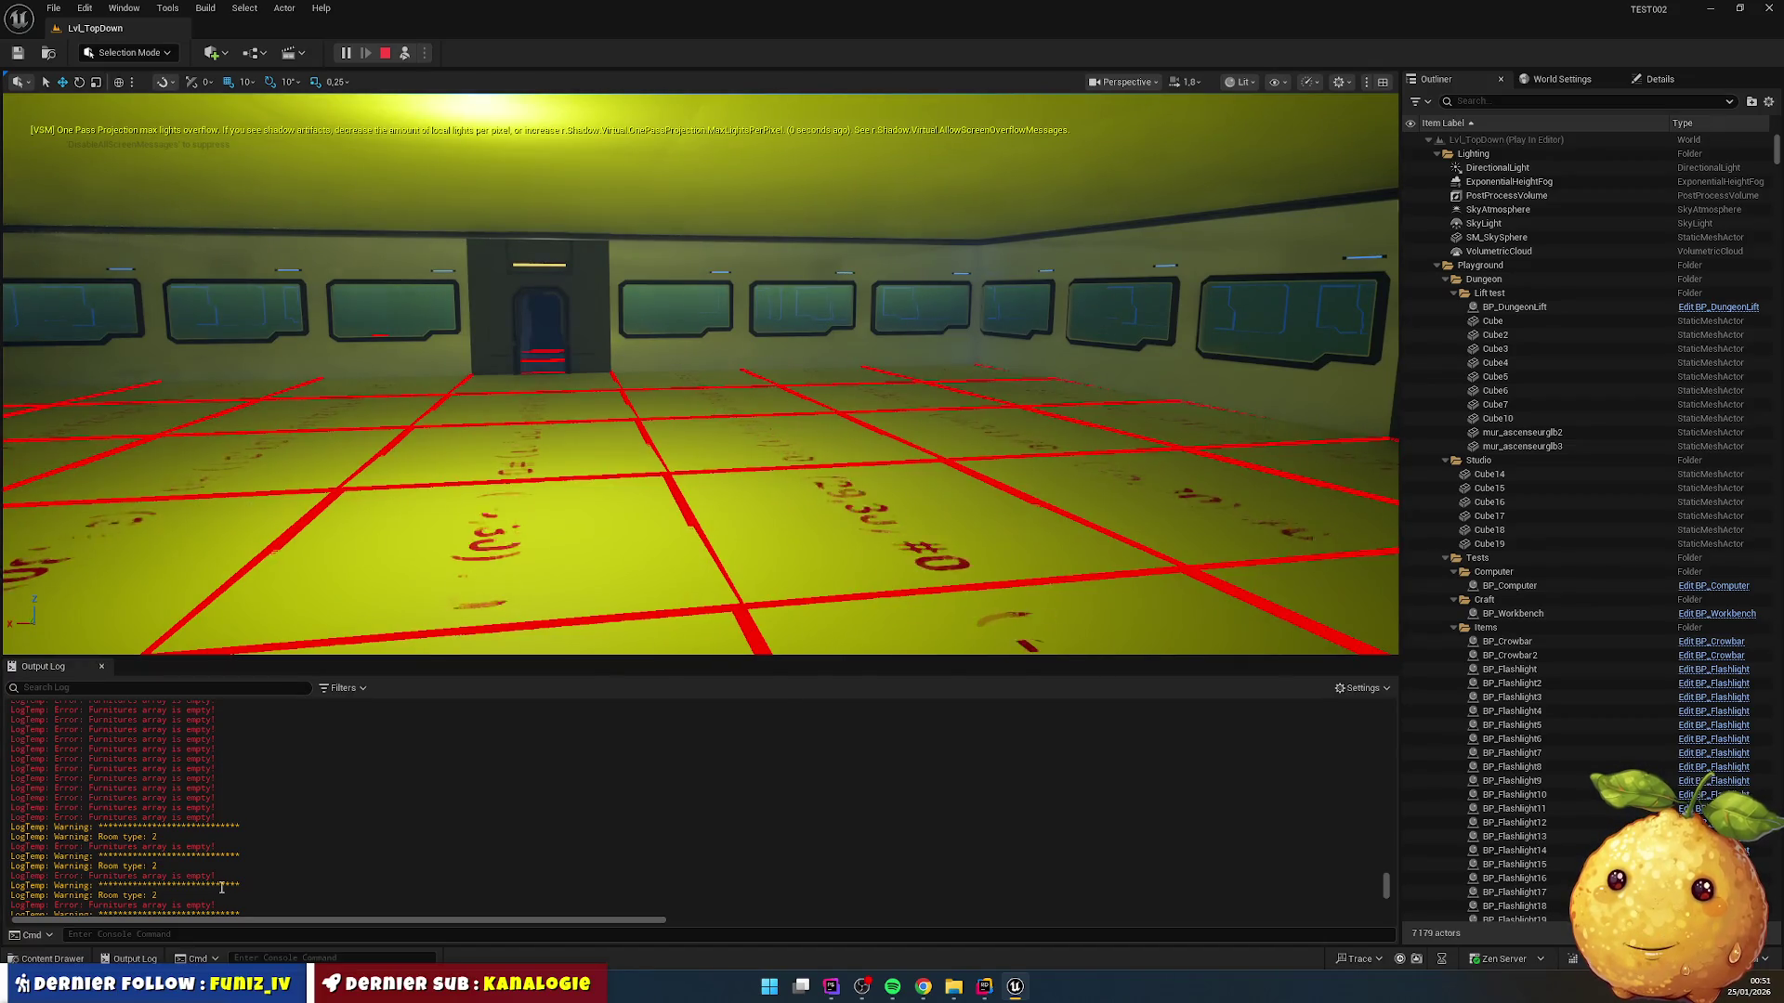
pyautogui.click(985, 987)
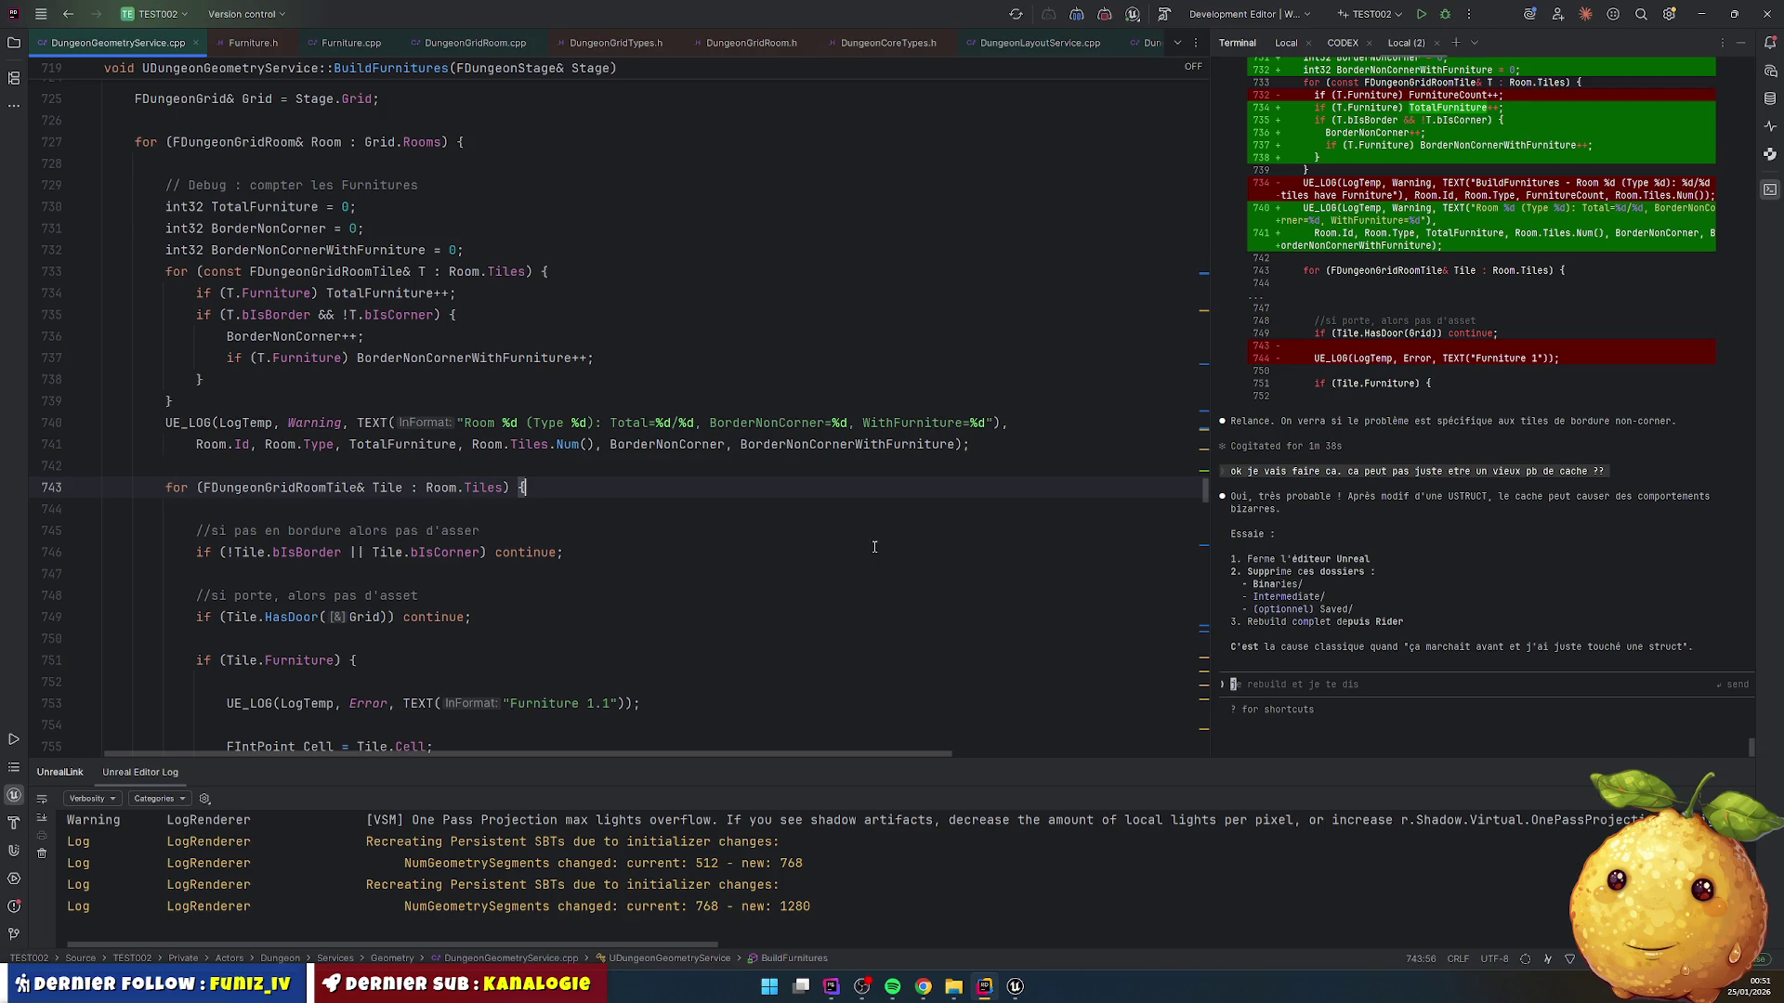
# Step: Scroll through the BuildFurnitures counting code, then switch back to Unreal Editor's running session
pyautogui.scroll(6, 377, 465)
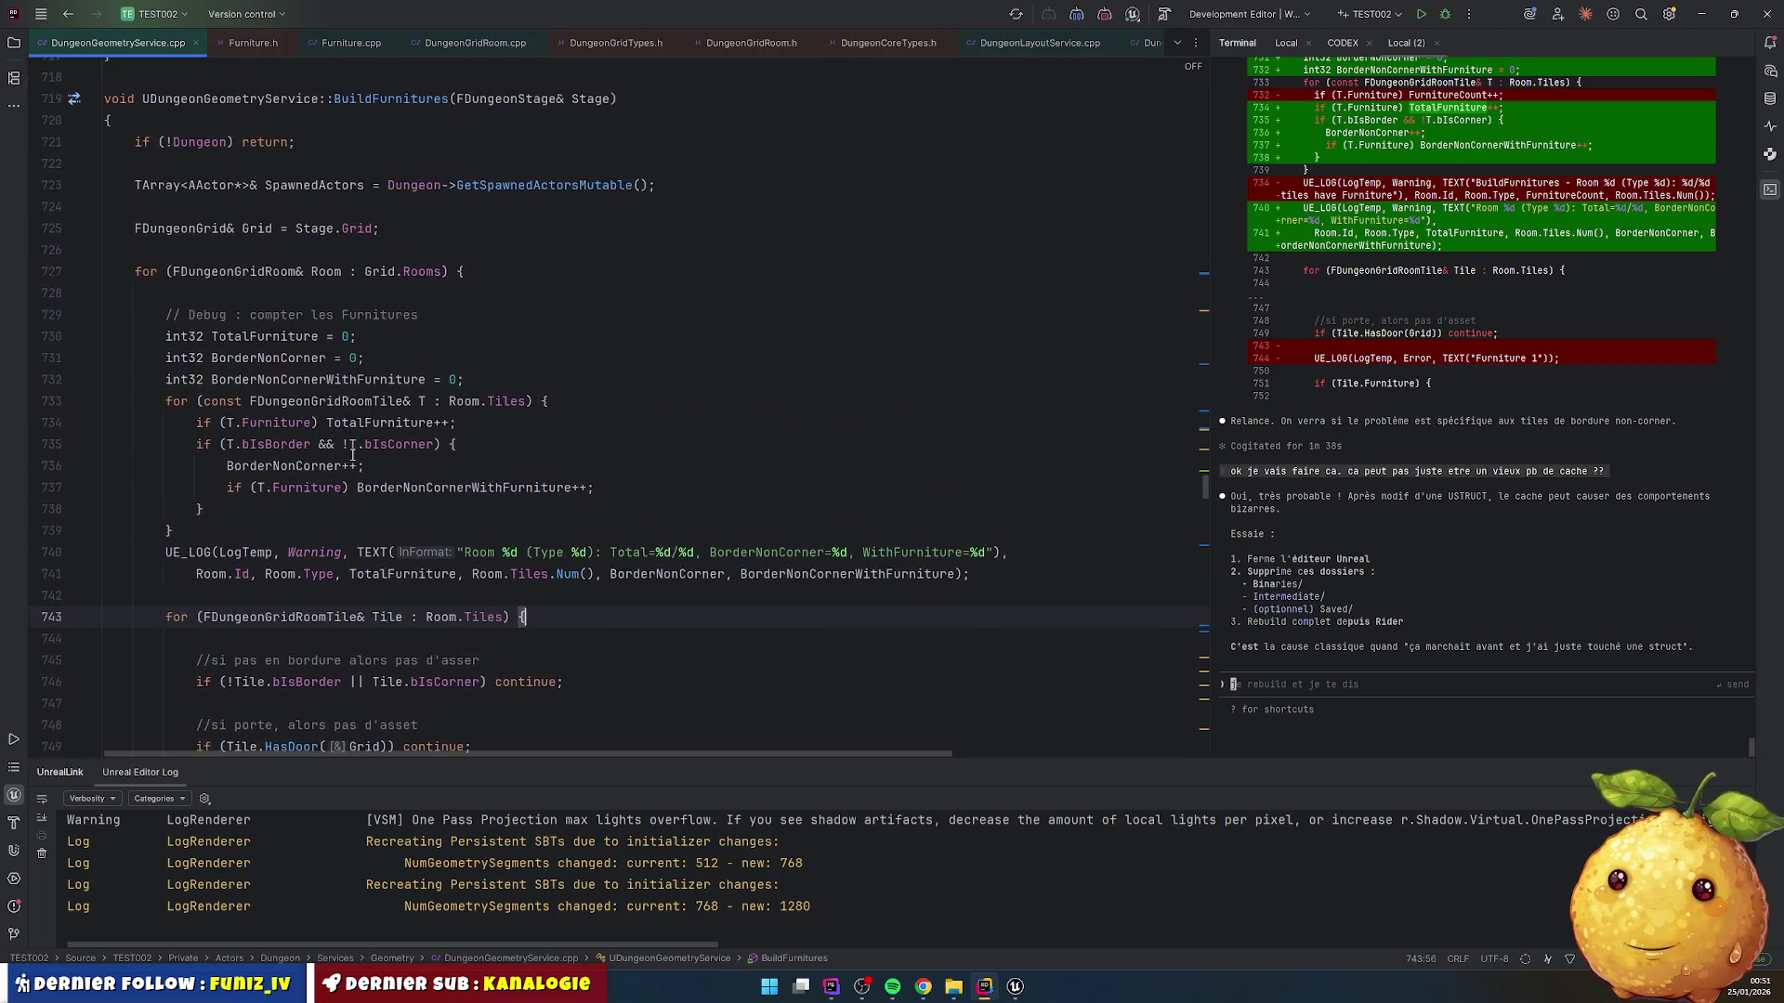
pyautogui.scroll(-4, 327, 337)
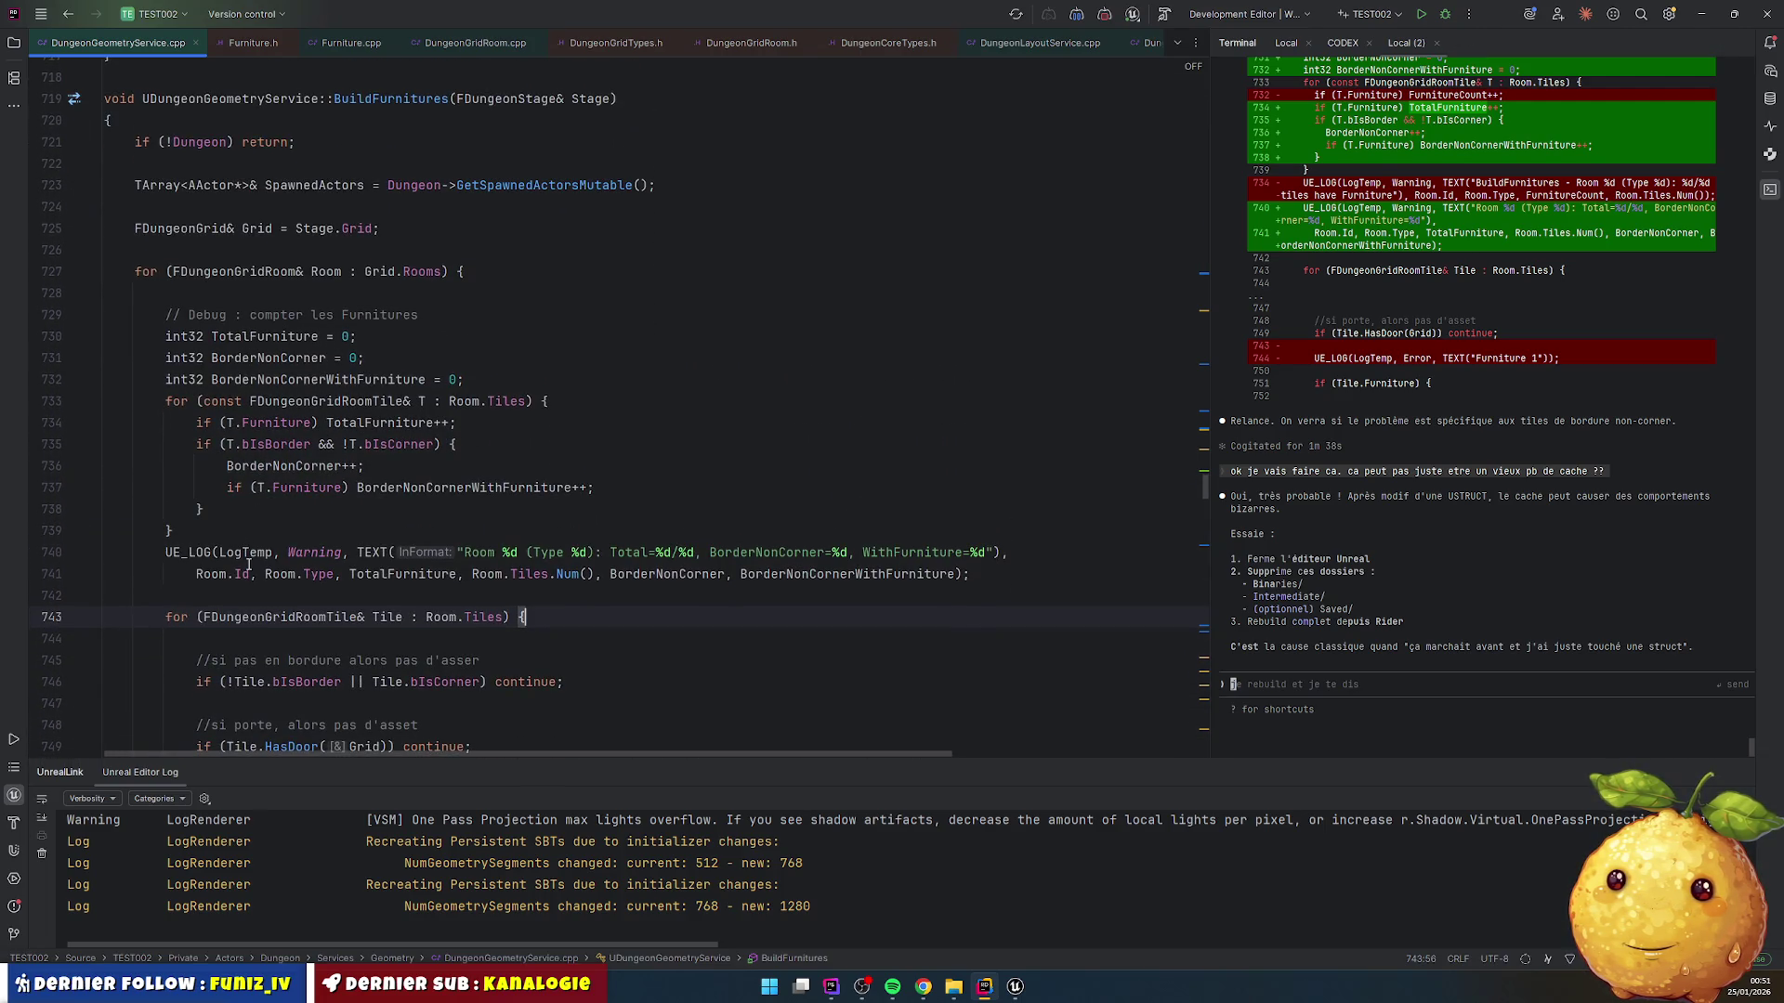
pyautogui.scroll(-3, 681, 541)
pyautogui.scroll(3, 332, 304)
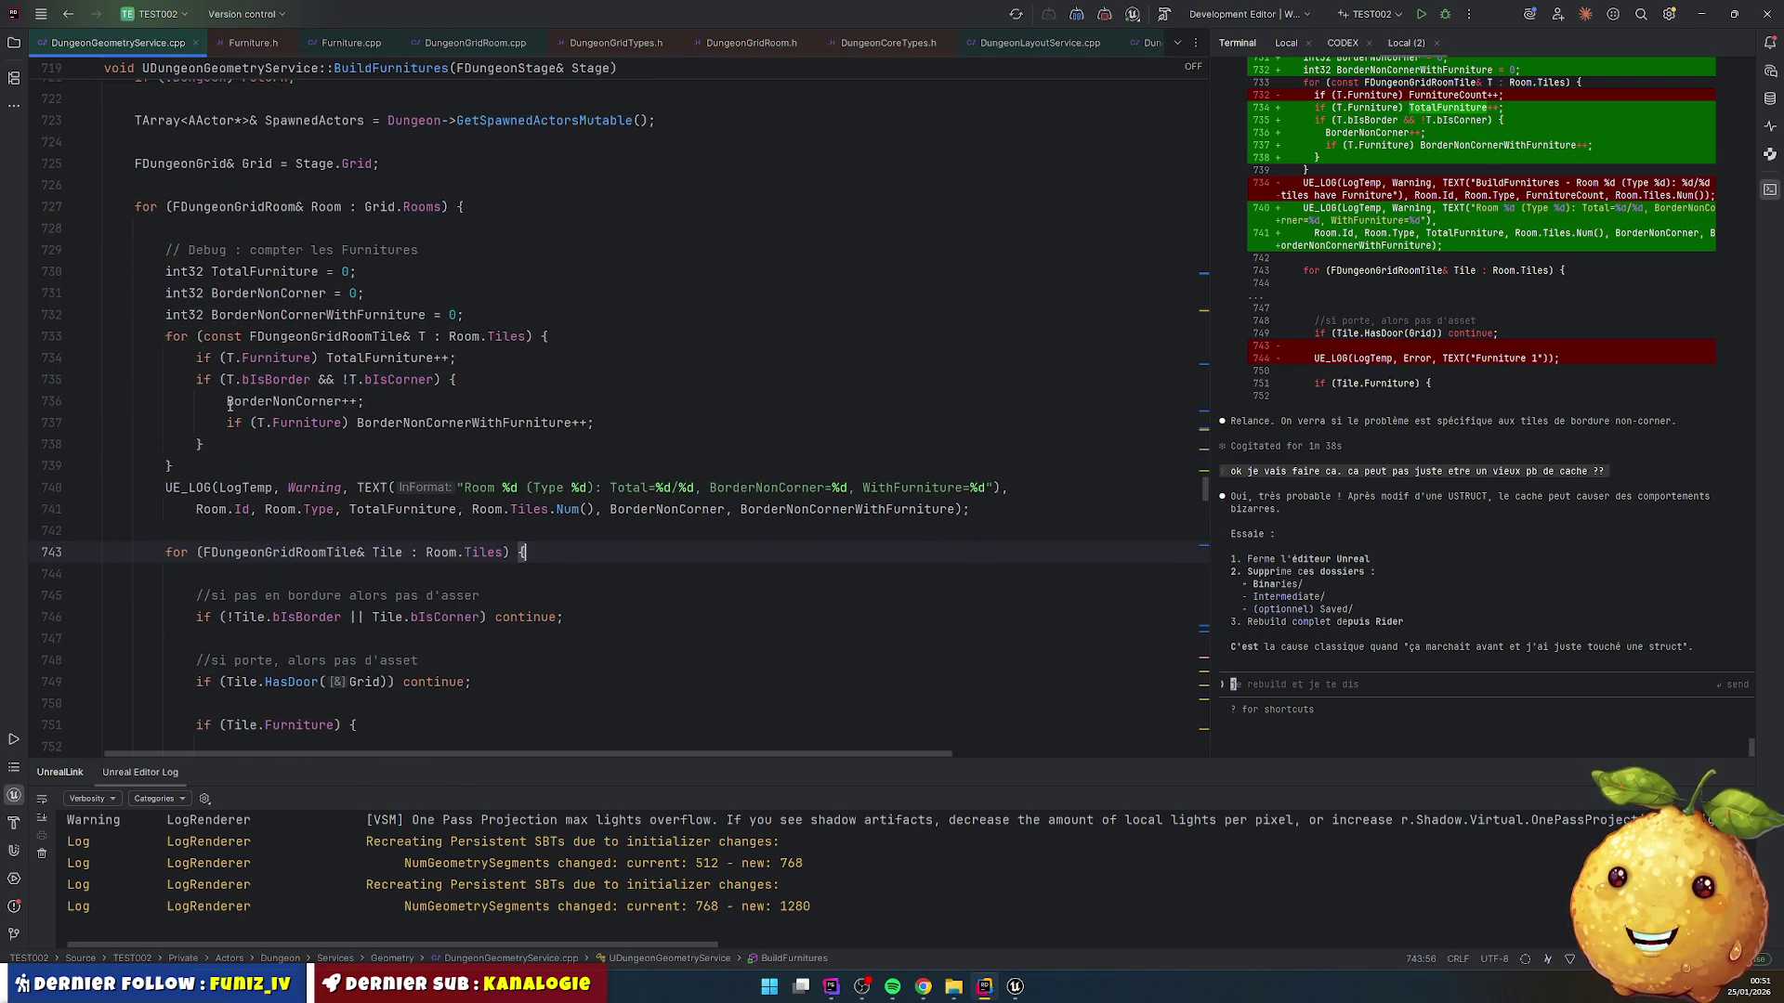
pyautogui.click(1013, 991)
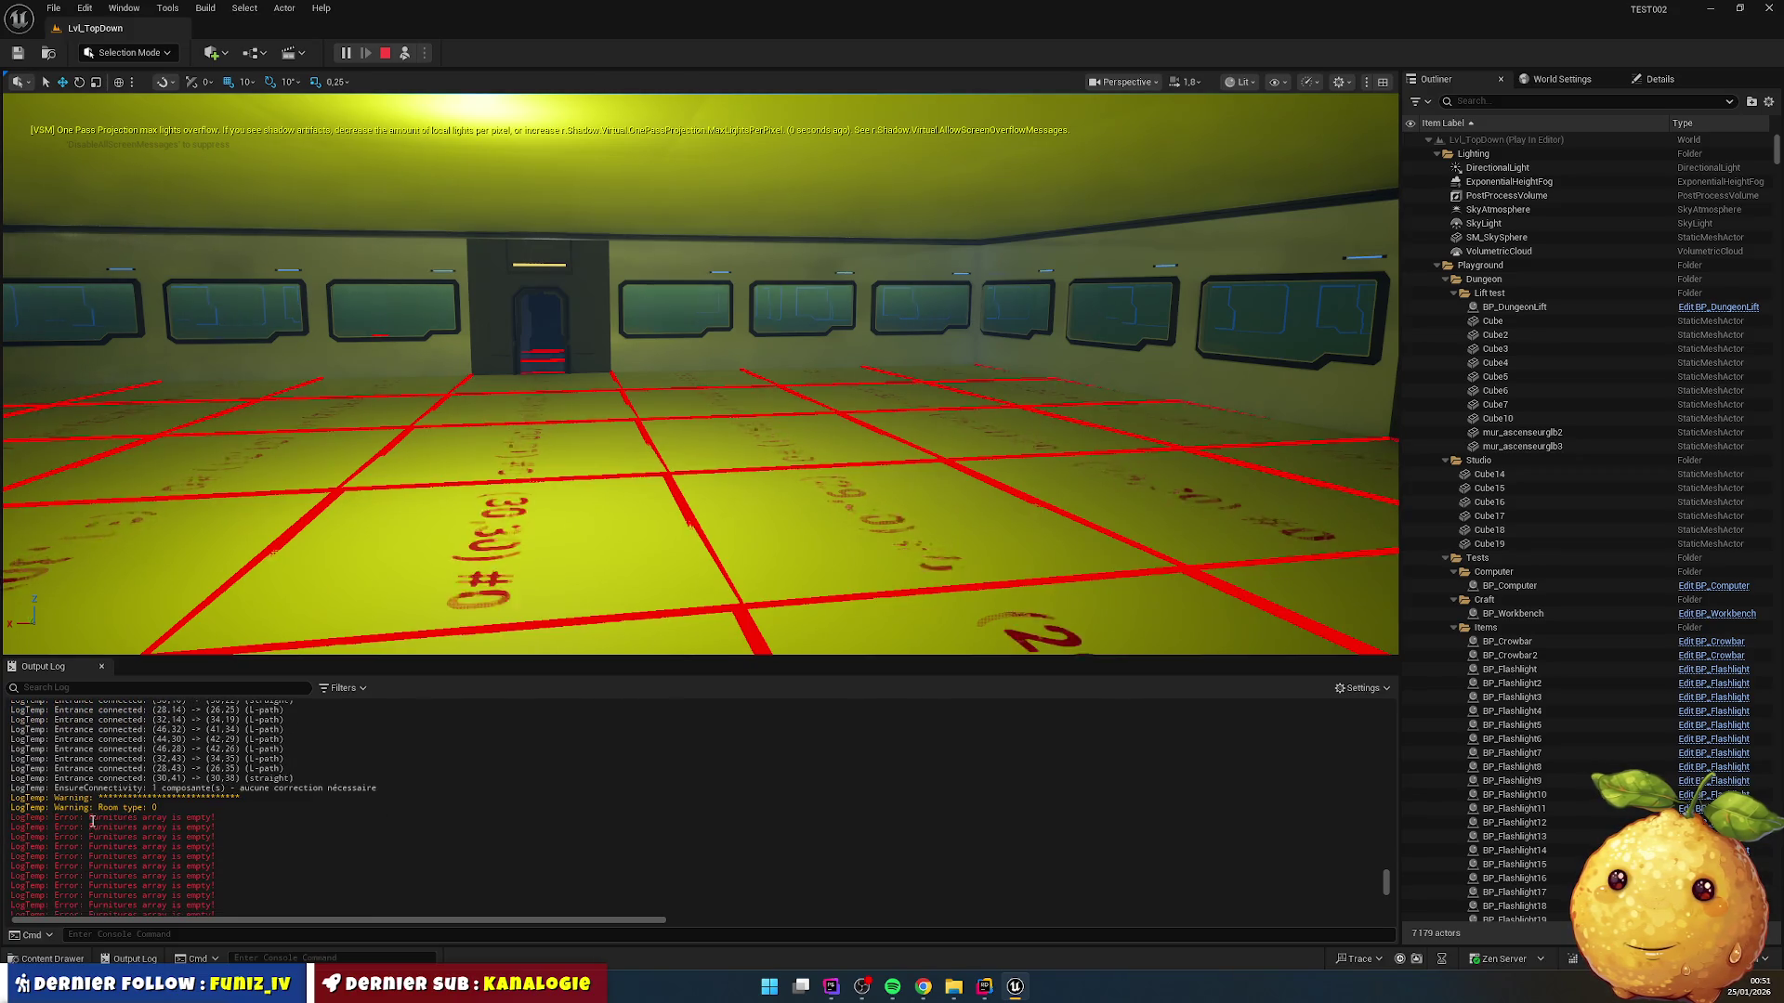
# Step: Copy the per-room furniture count lines from Unreal's Output Log and return to Rider's assistant chat
pyautogui.moveTo(13, 799)
pyautogui.mouseDown()
pyautogui.moveTo(37, 701)
pyautogui.moveTo(227, 993)
pyautogui.moveTo(260, 890)
pyautogui.moveTo(270, 917)
pyautogui.moveTo(282, 695)
pyautogui.moveTo(282, 718)
pyautogui.moveTo(409, 770)
pyautogui.mouseUp()
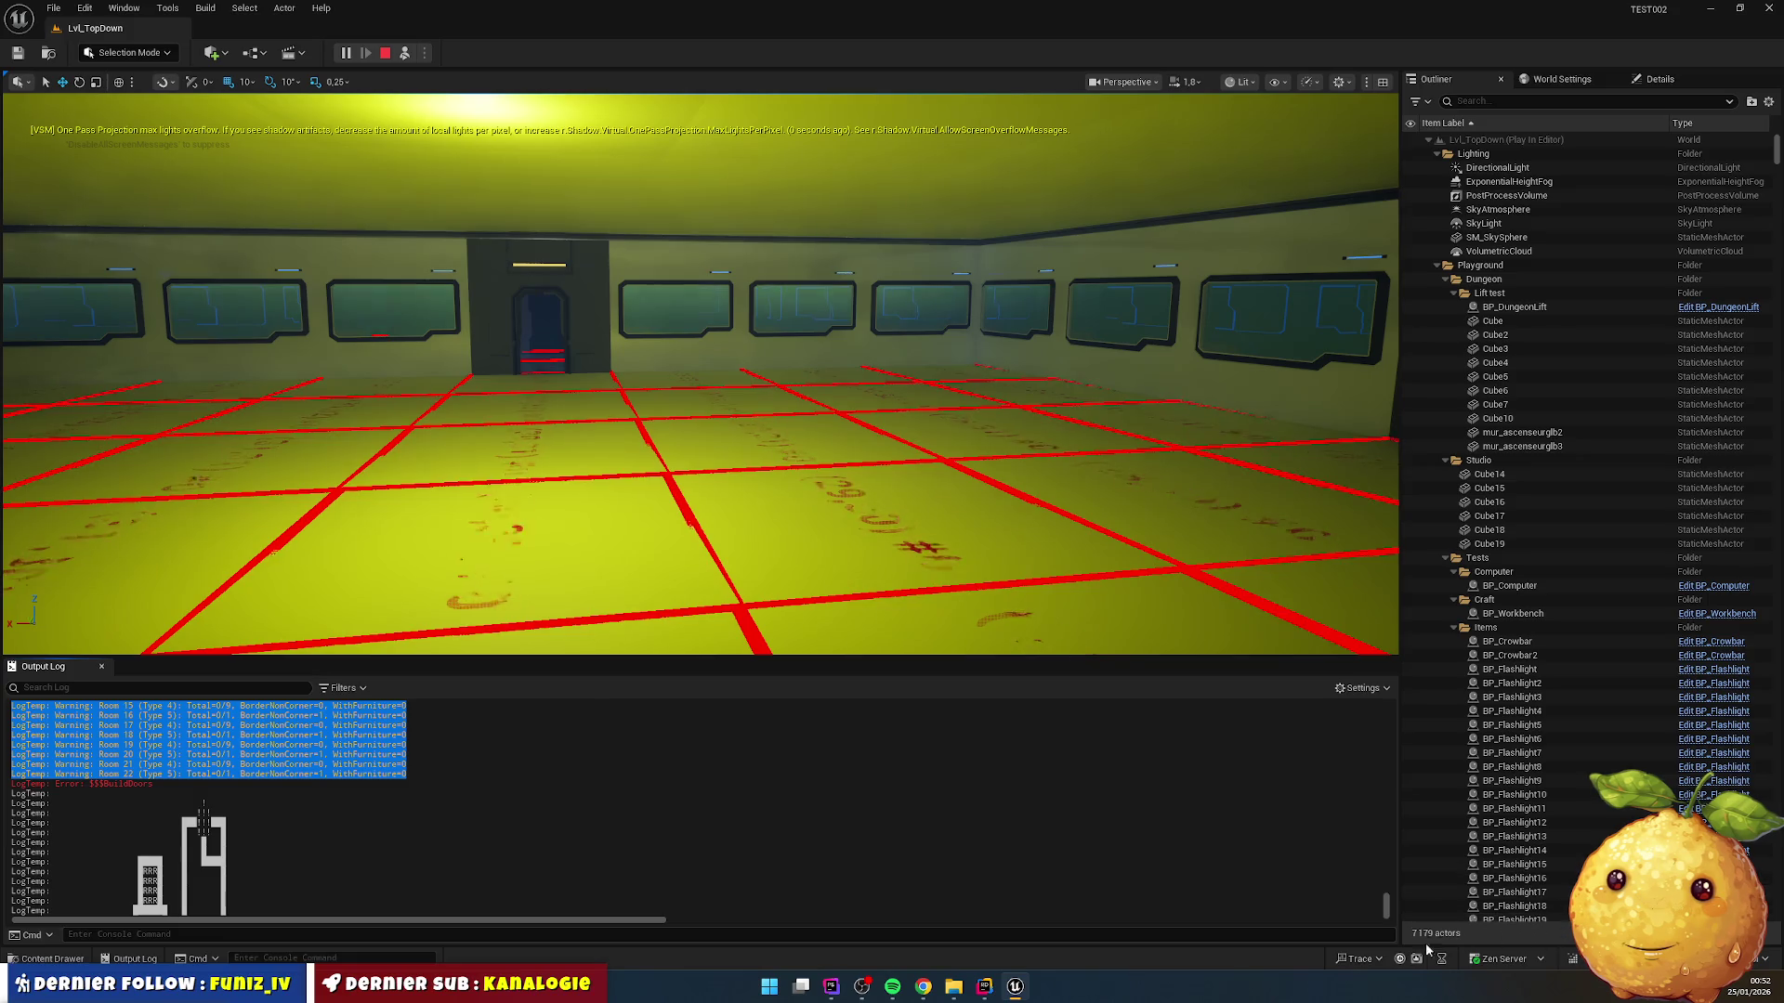
pyautogui.click(984, 986)
pyautogui.click(1355, 672)
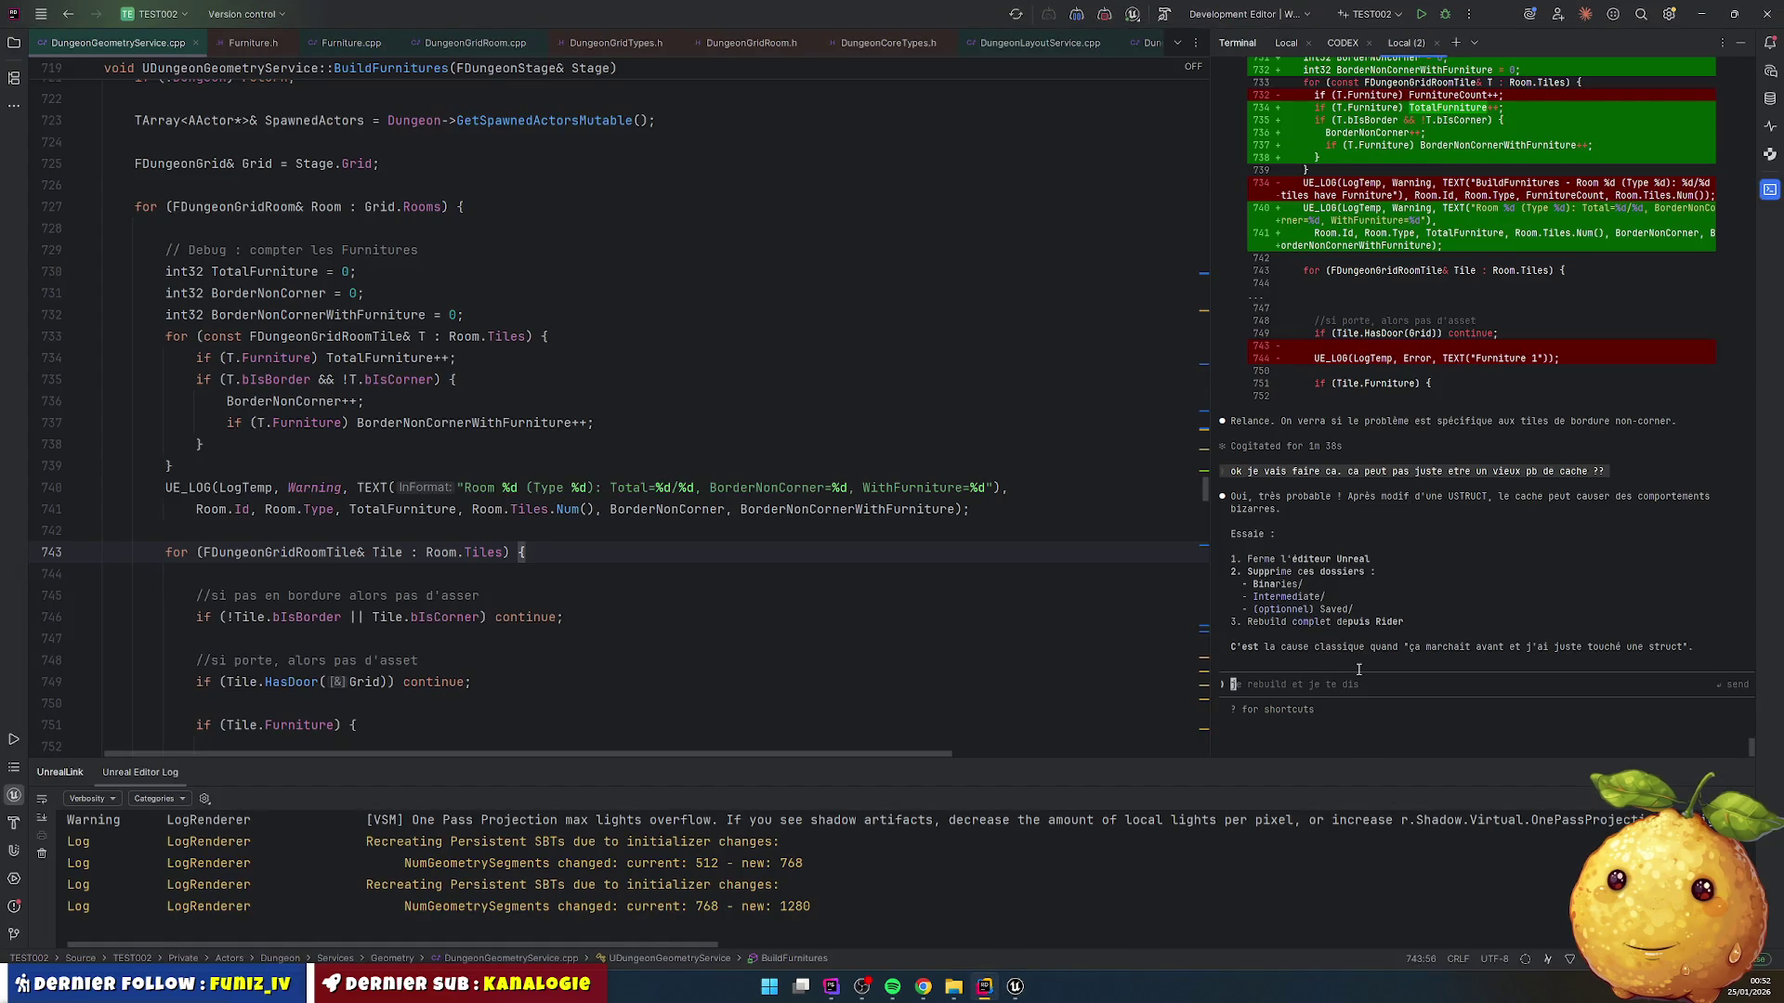
# Step: Send the room log to the assistant and read its reply that Type 1 rooms have BorderNonCorner=0
pyautogui.hotkey('ctrl', 'v')
pyautogui.press('Return')
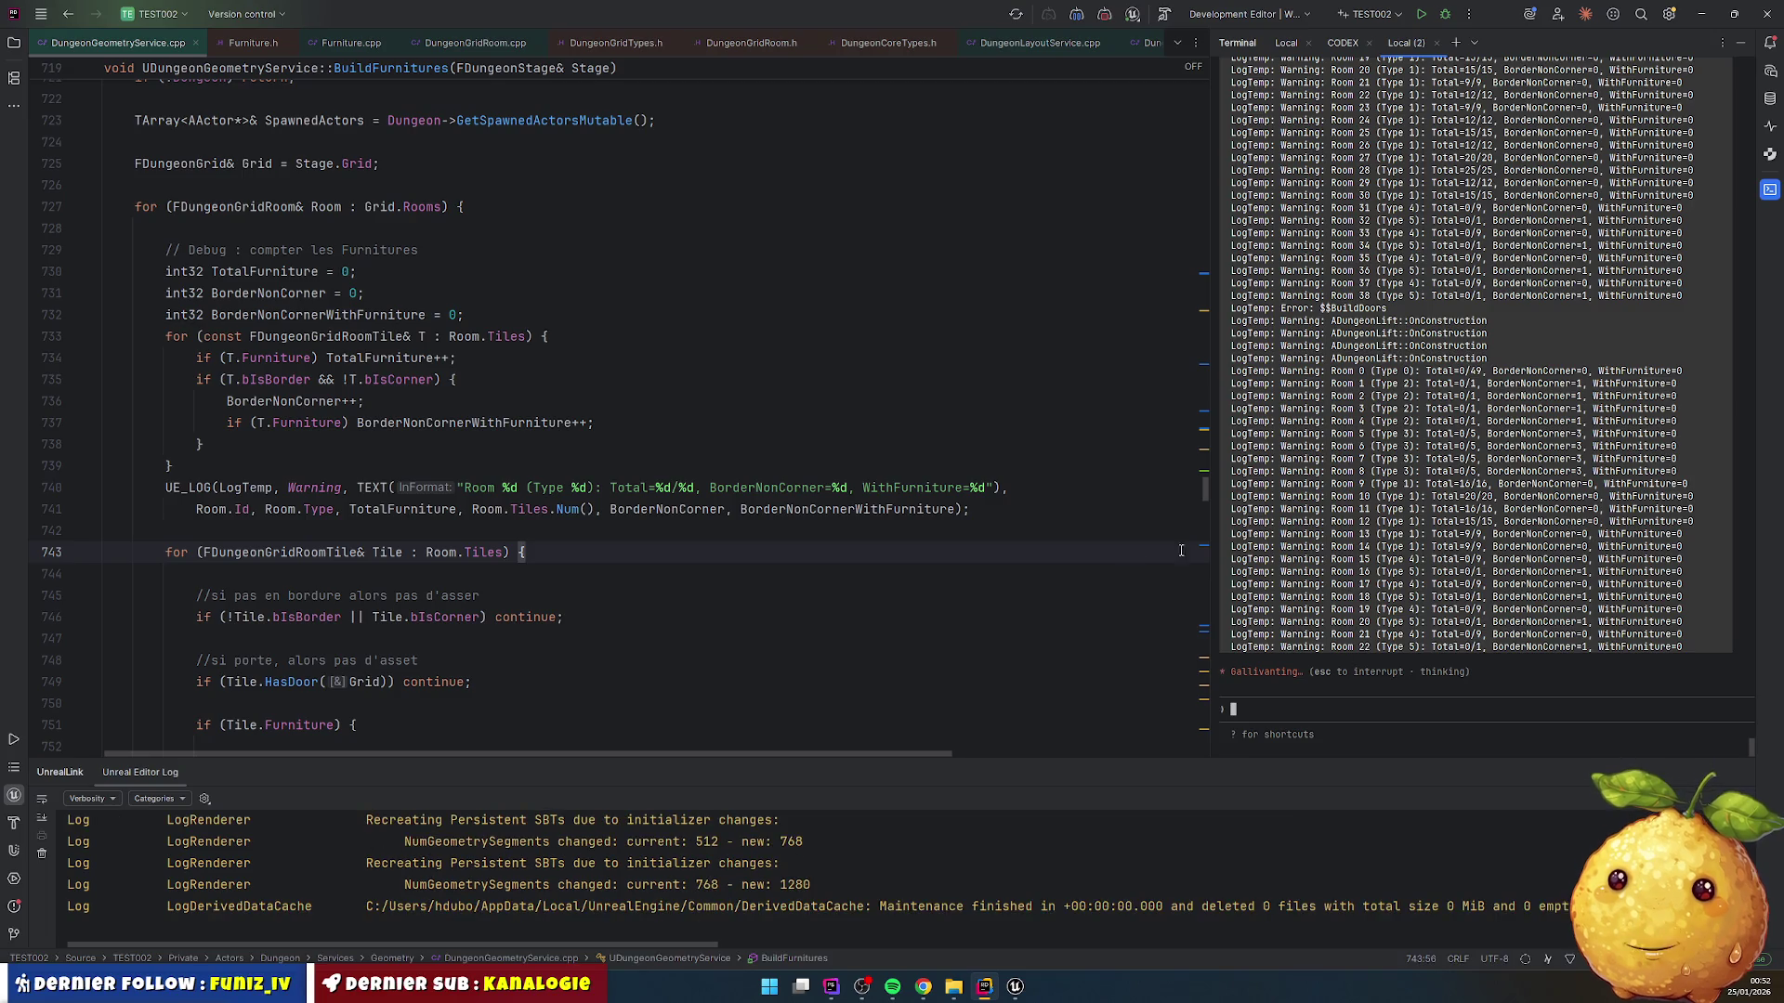
pyautogui.scroll(6, 1424, 267)
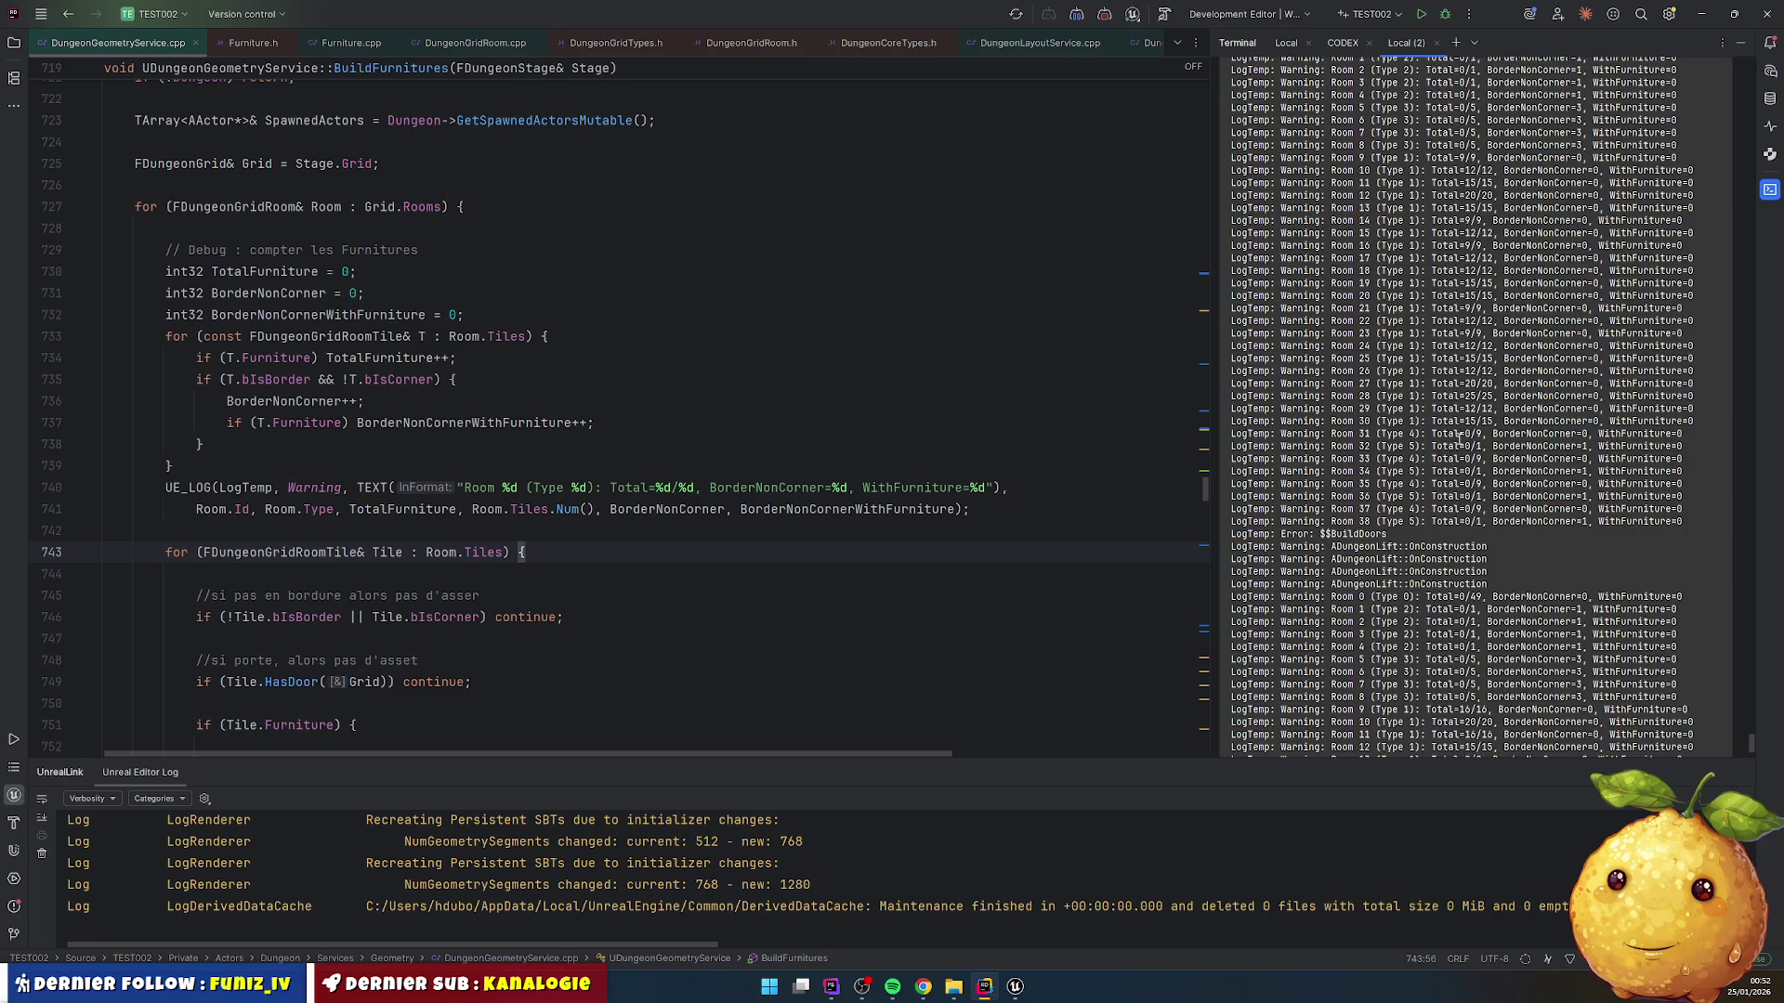
pyautogui.moveTo(1697, 420)
pyautogui.mouseDown()
pyautogui.moveTo(1579, 409)
pyautogui.moveTo(1197, 168)
pyautogui.mouseUp()
pyautogui.scroll(10, 1428, 432)
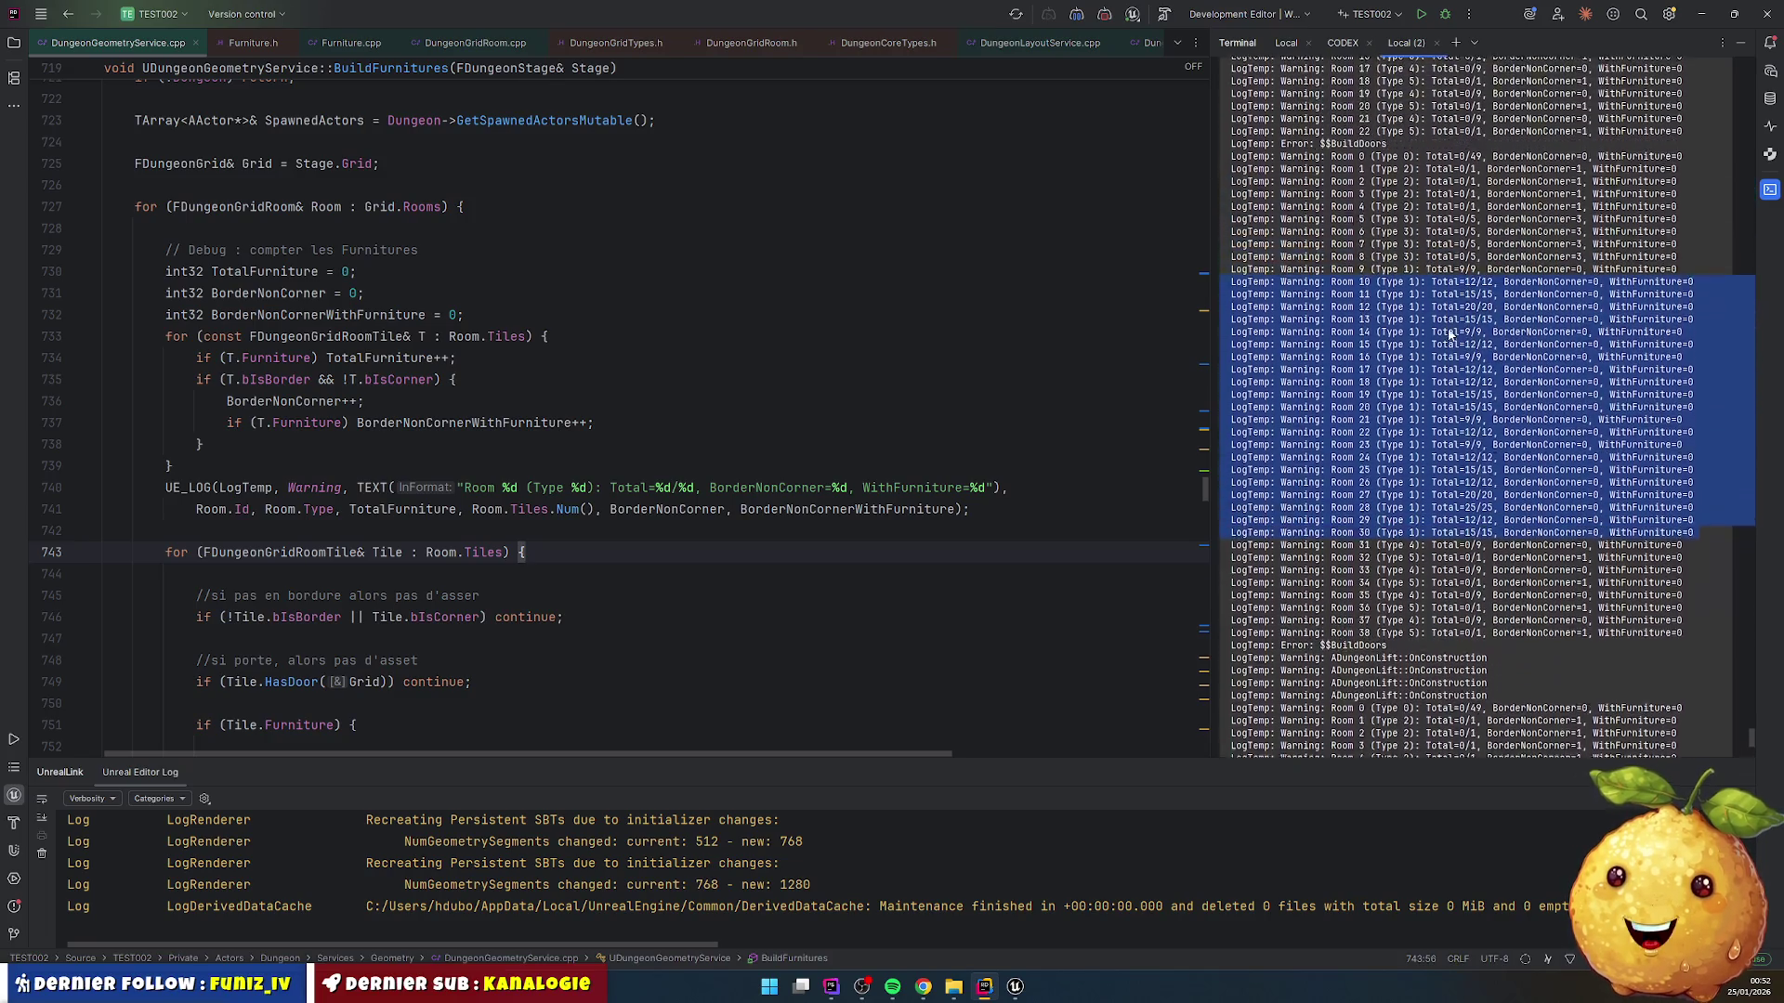
pyautogui.scroll(2, 1366, 499)
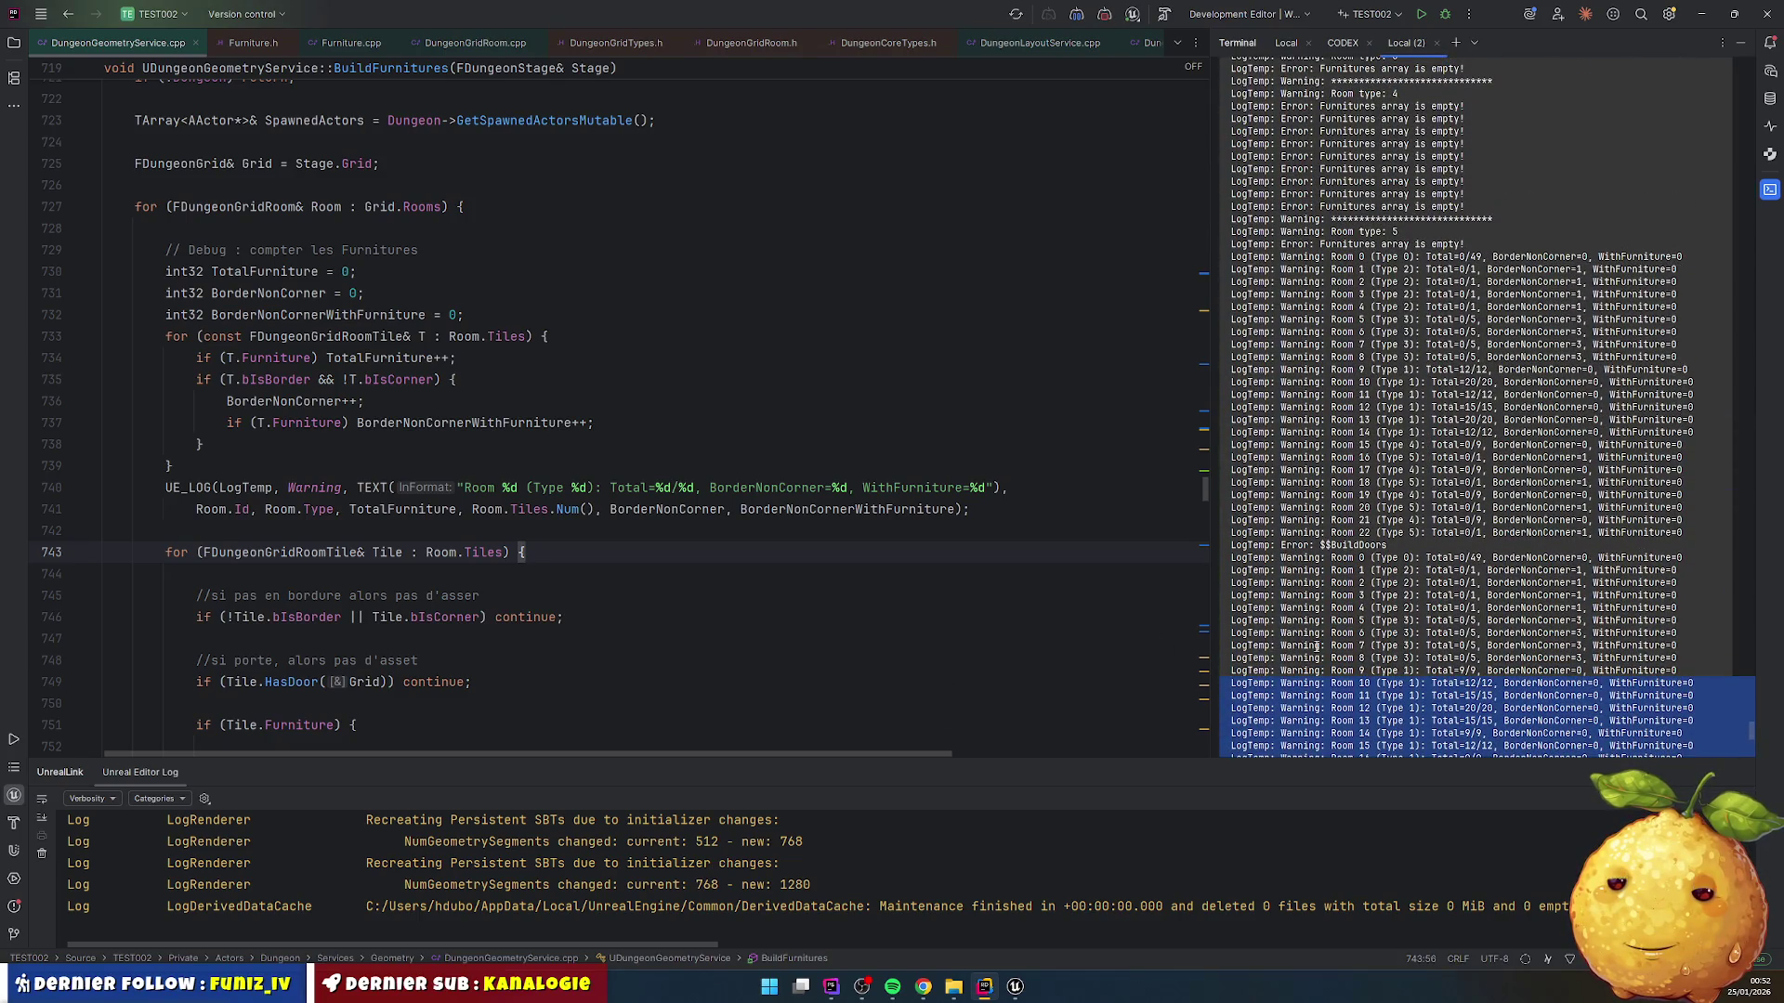
pyautogui.scroll(-12, 1347, 651)
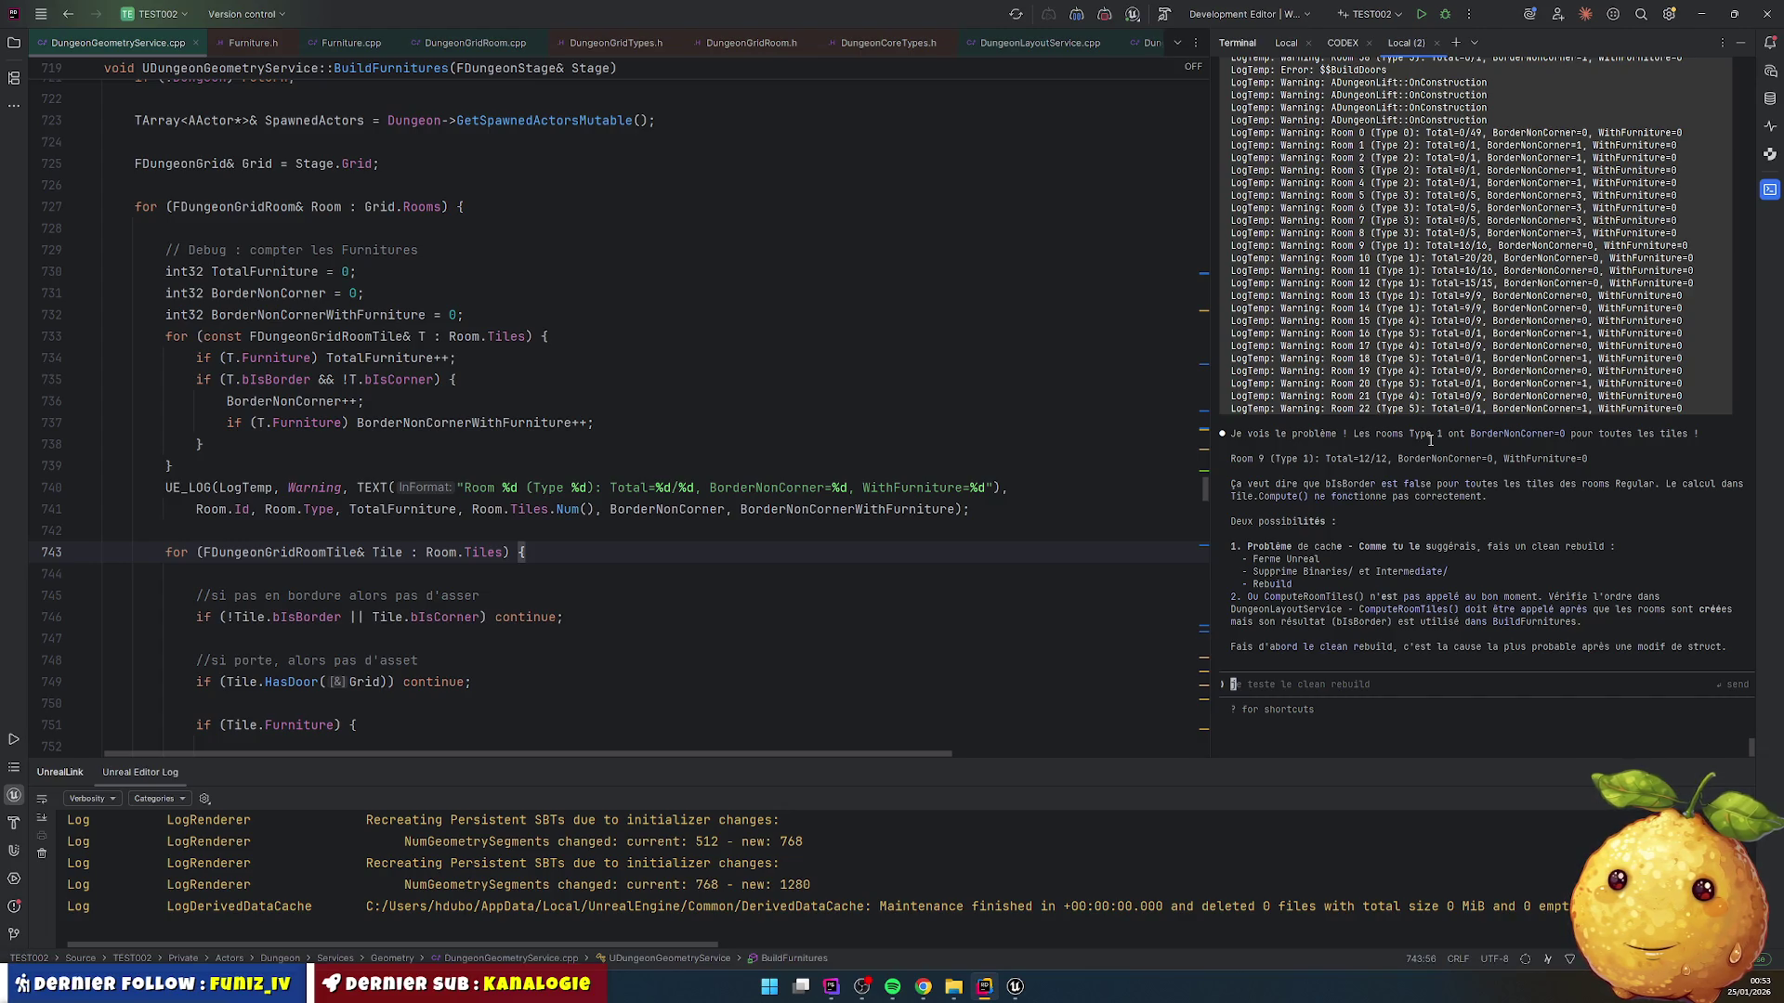
pyautogui.scroll(-4, 430, 476)
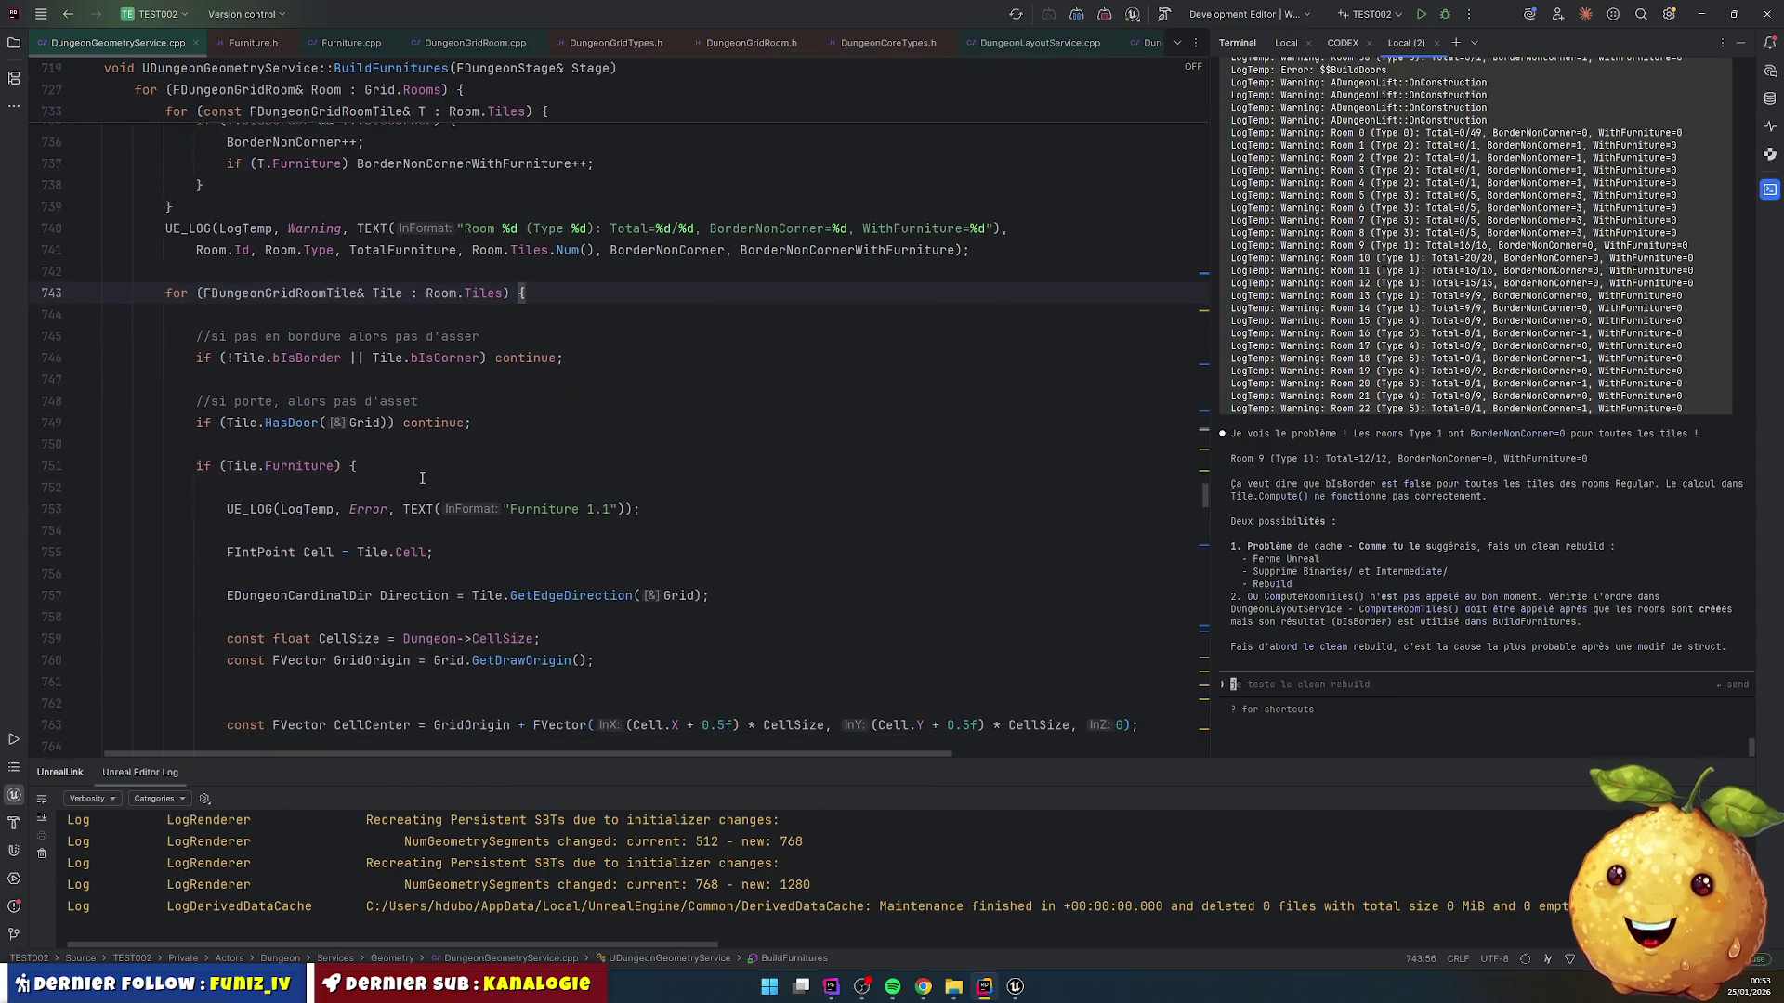
# Step: Add a UE_LOG warning reading 'ICI' on line 751 and recompile it with Live Coding
pyautogui.click(381, 444)
pyautogui.press('Return')
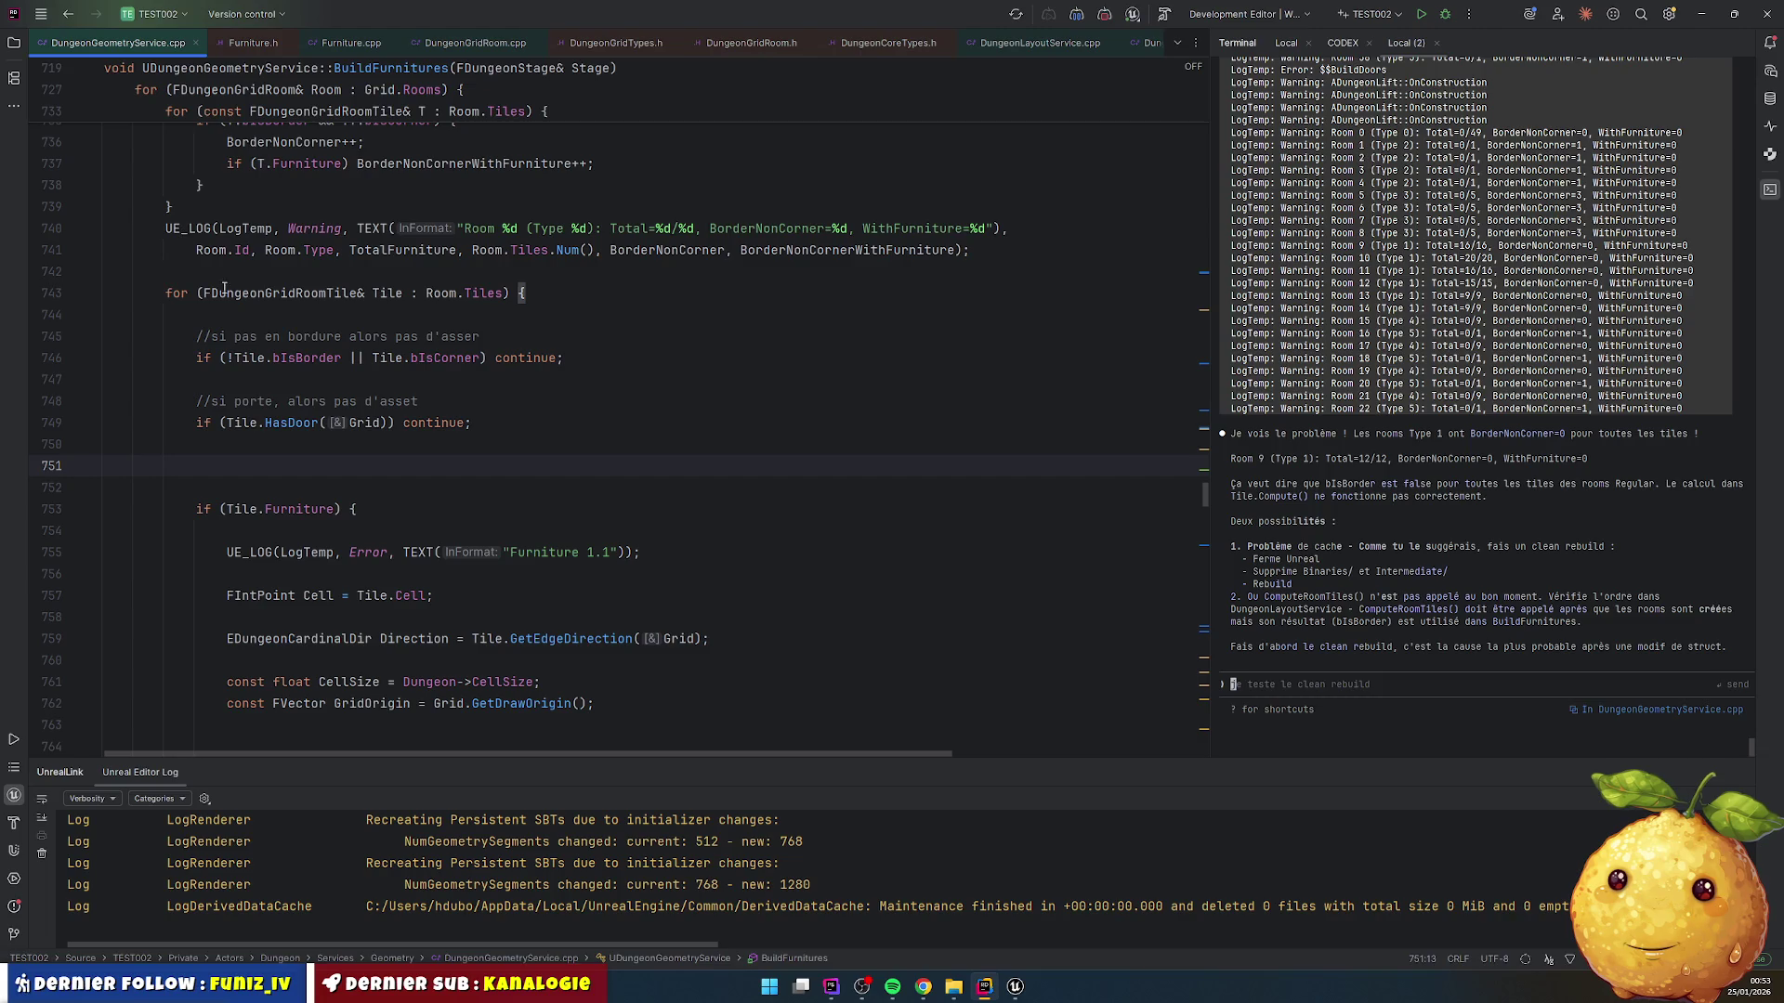
pyautogui.moveTo(165, 228); pyautogui.dragTo(395, 227)
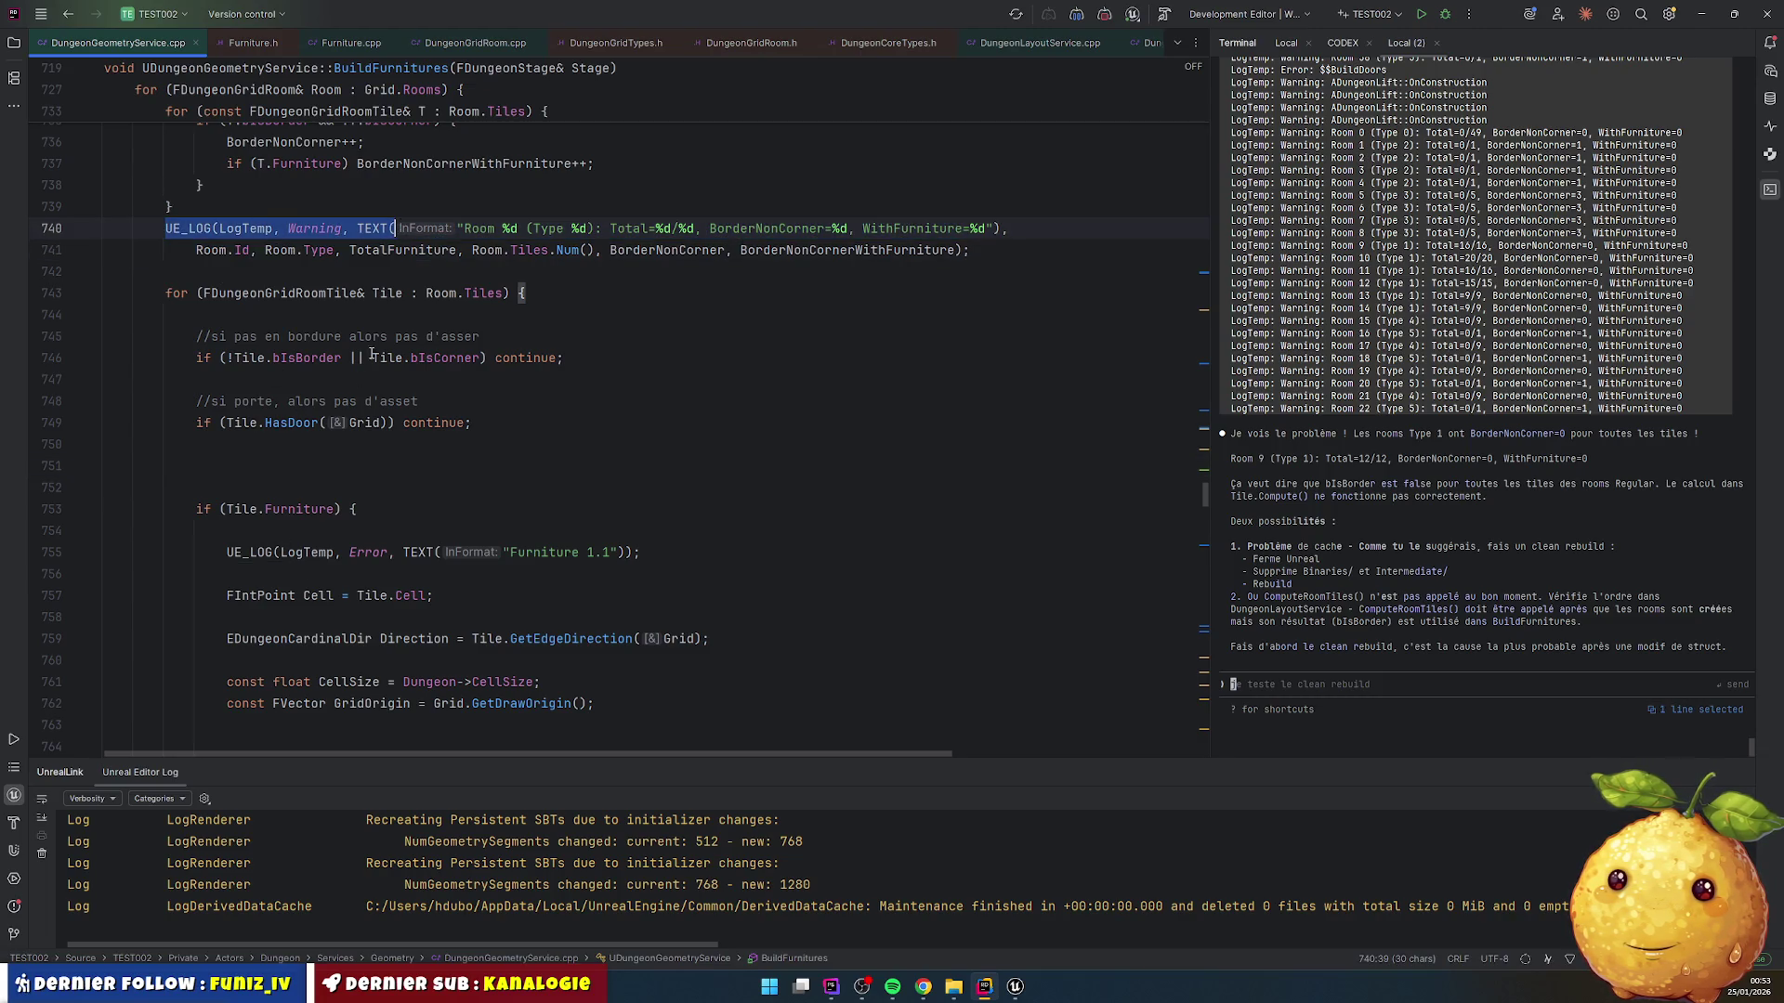
pyautogui.hotkey('ctrl', 'c')
pyautogui.click(253, 469)
pyautogui.hotkey('ctrl', 'v')
pyautogui.write('""')
pyautogui.write(')')
pyautogui.write('ICI')
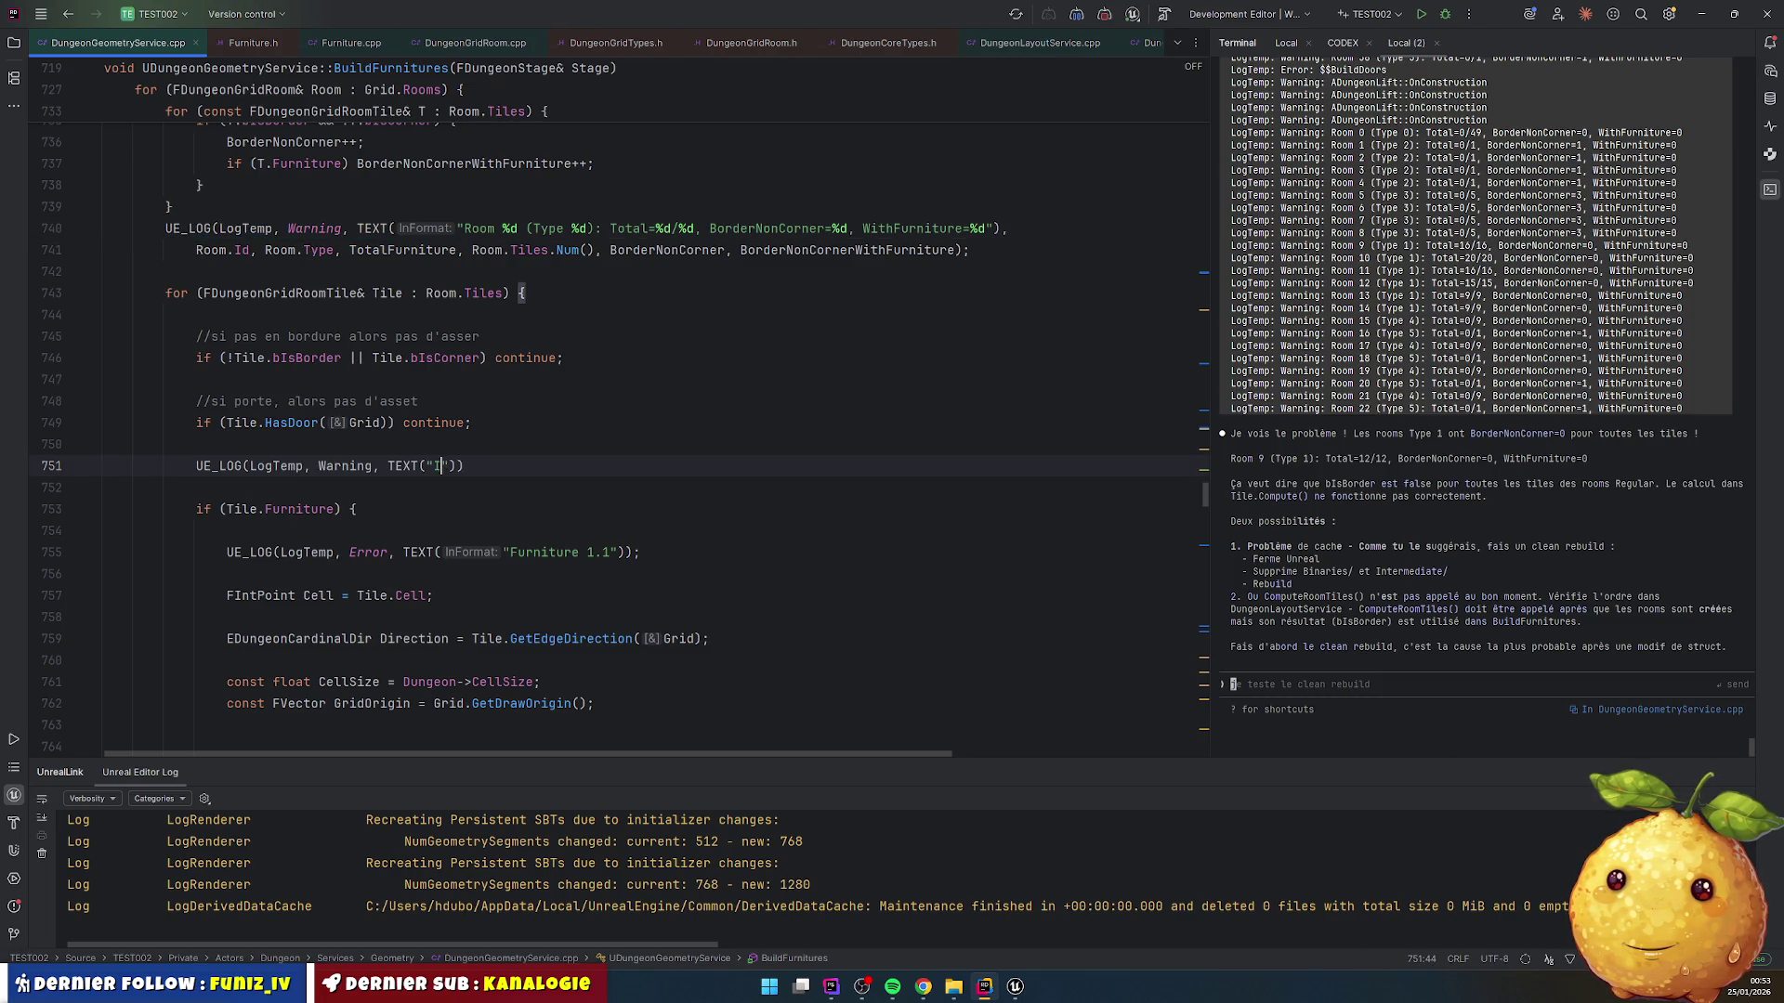
pyautogui.hotkey('ctrl', 'alt', 'F11')
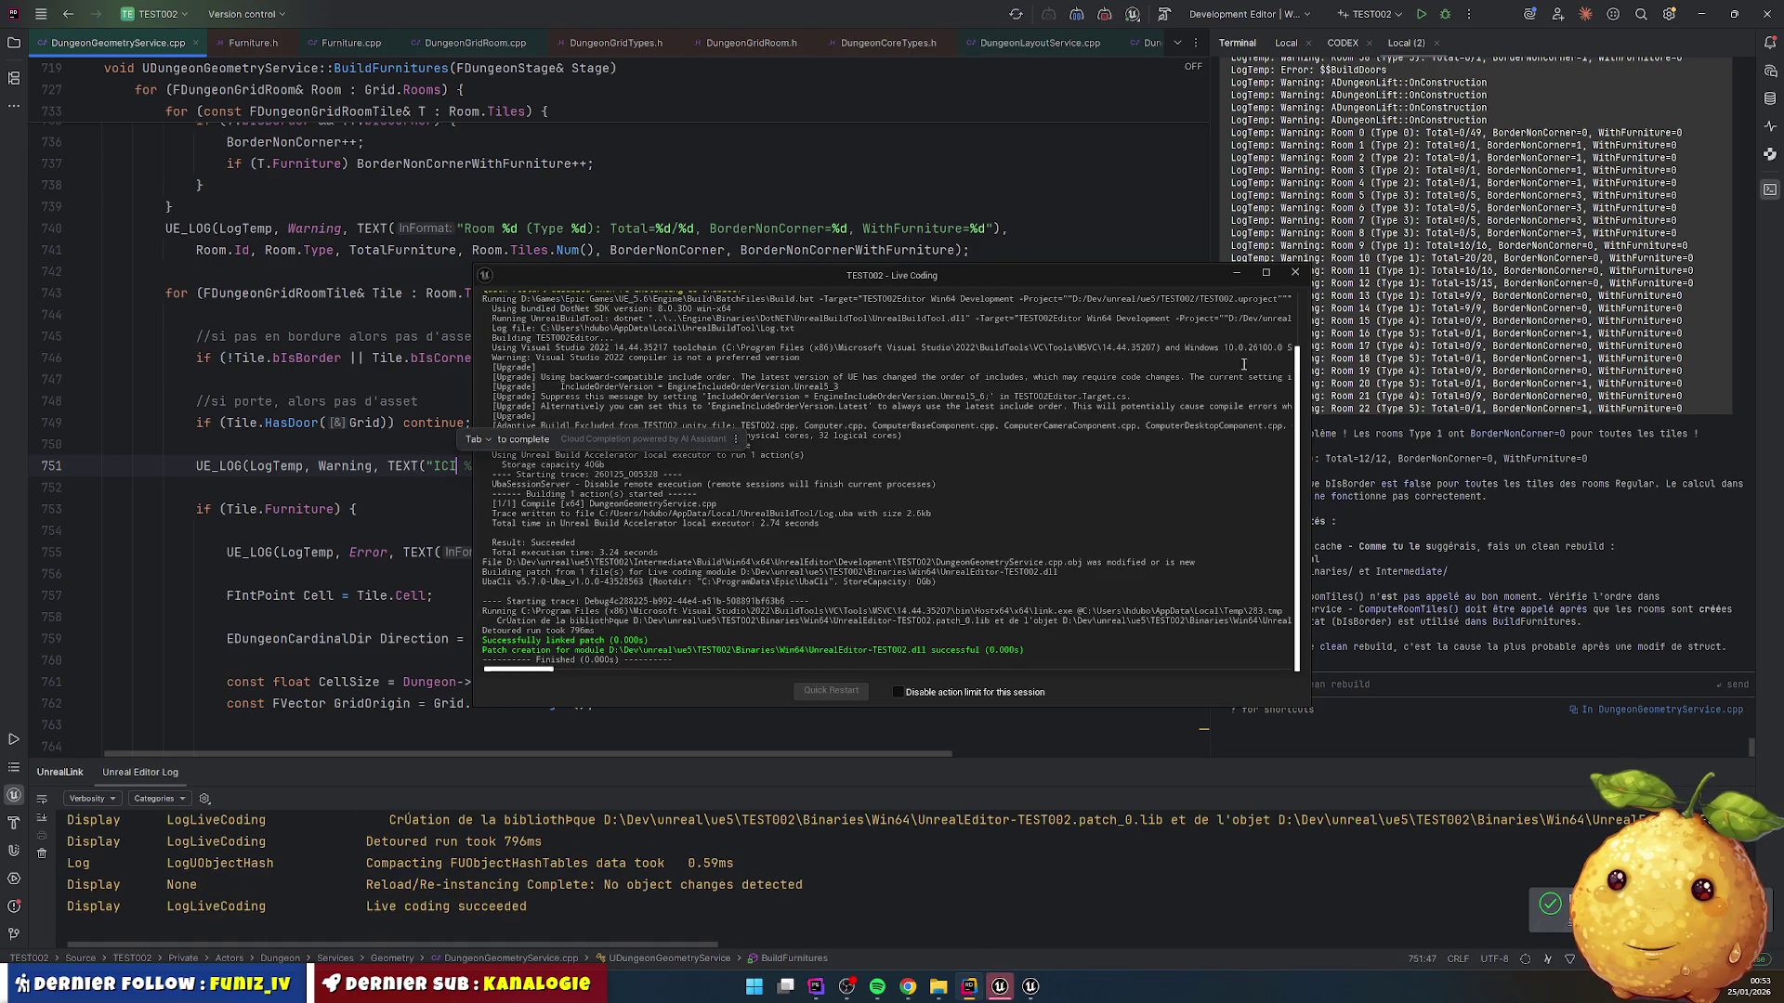
pyautogui.click(1000, 987)
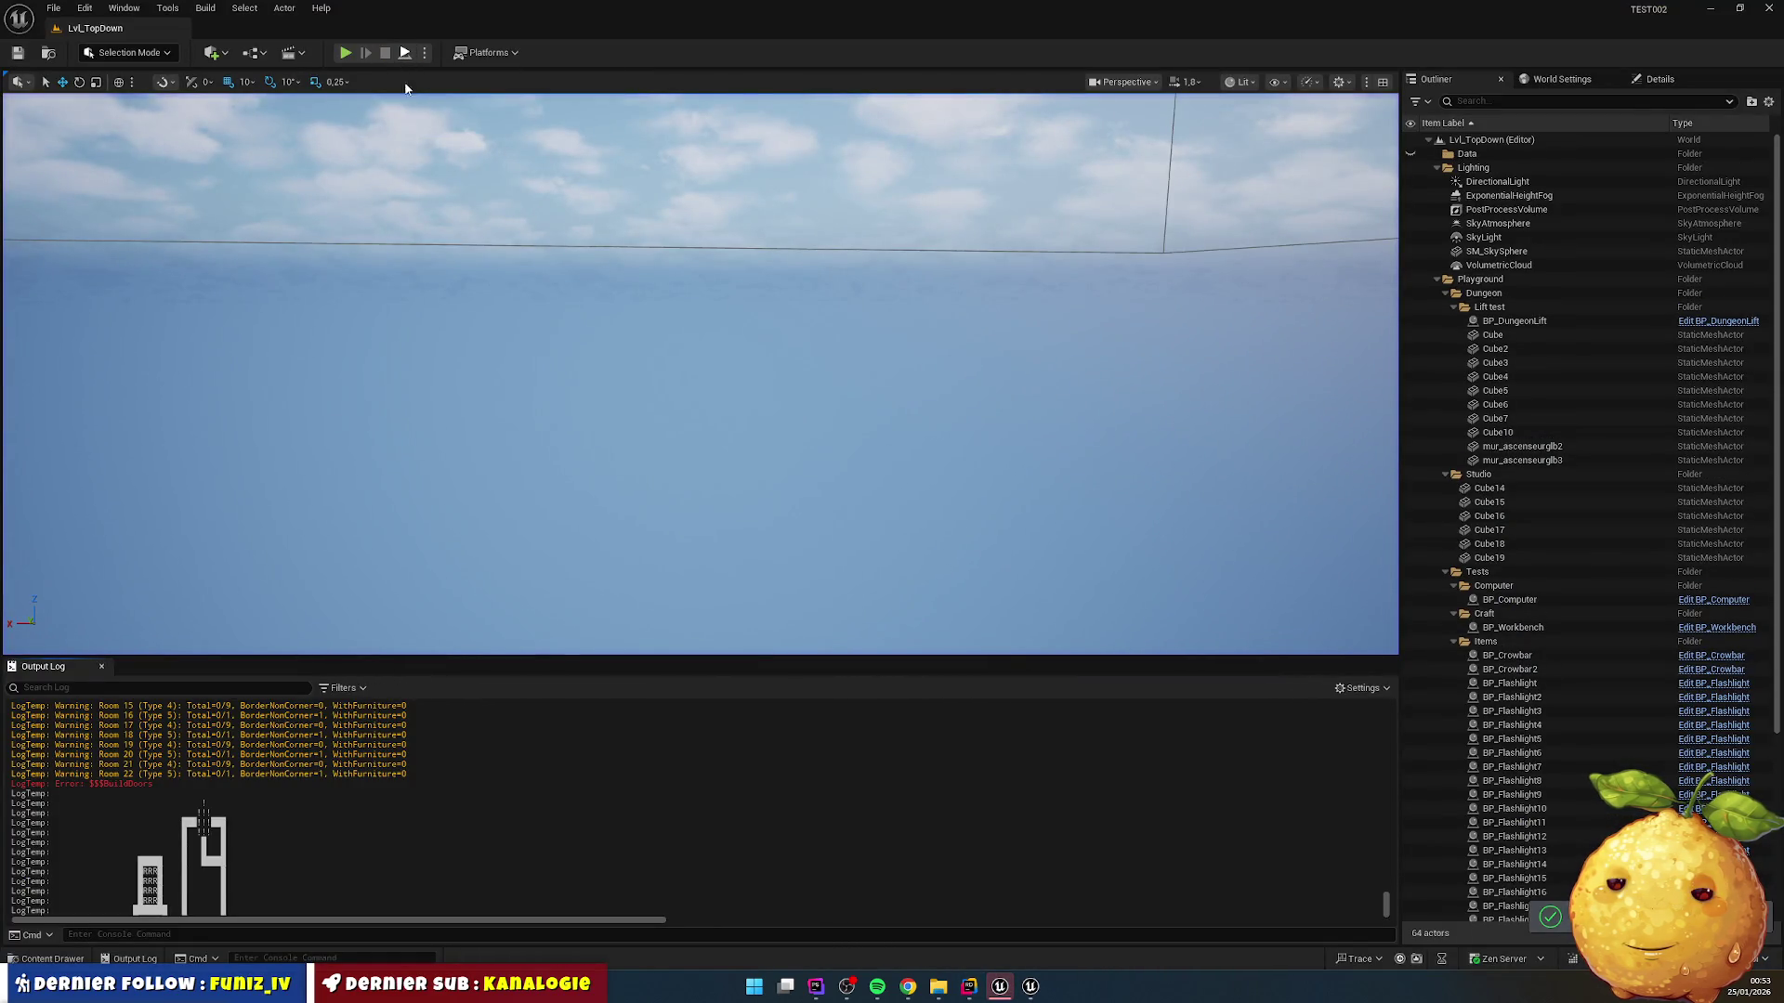
# Step: Rerun the level with Alt+P and copy the Room 5–8 'ICI' log lines for Rider
pyautogui.hotkey('alt', 'p')
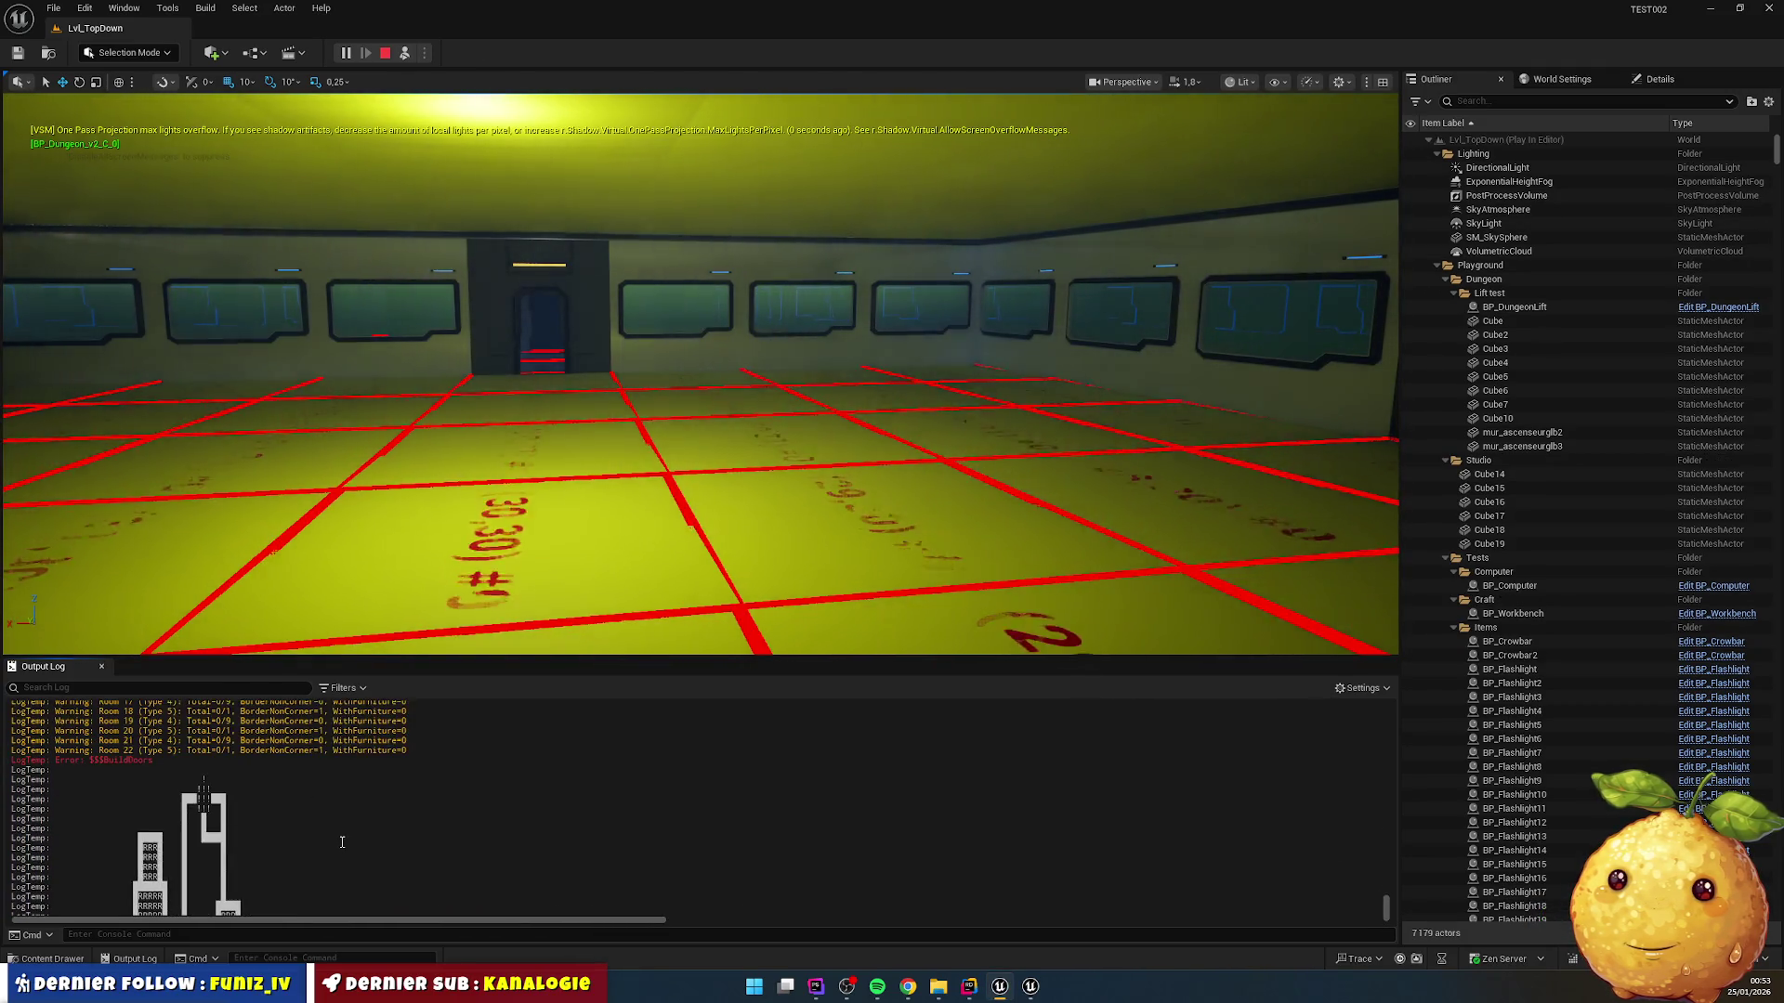
pyautogui.scroll(5, 348, 841)
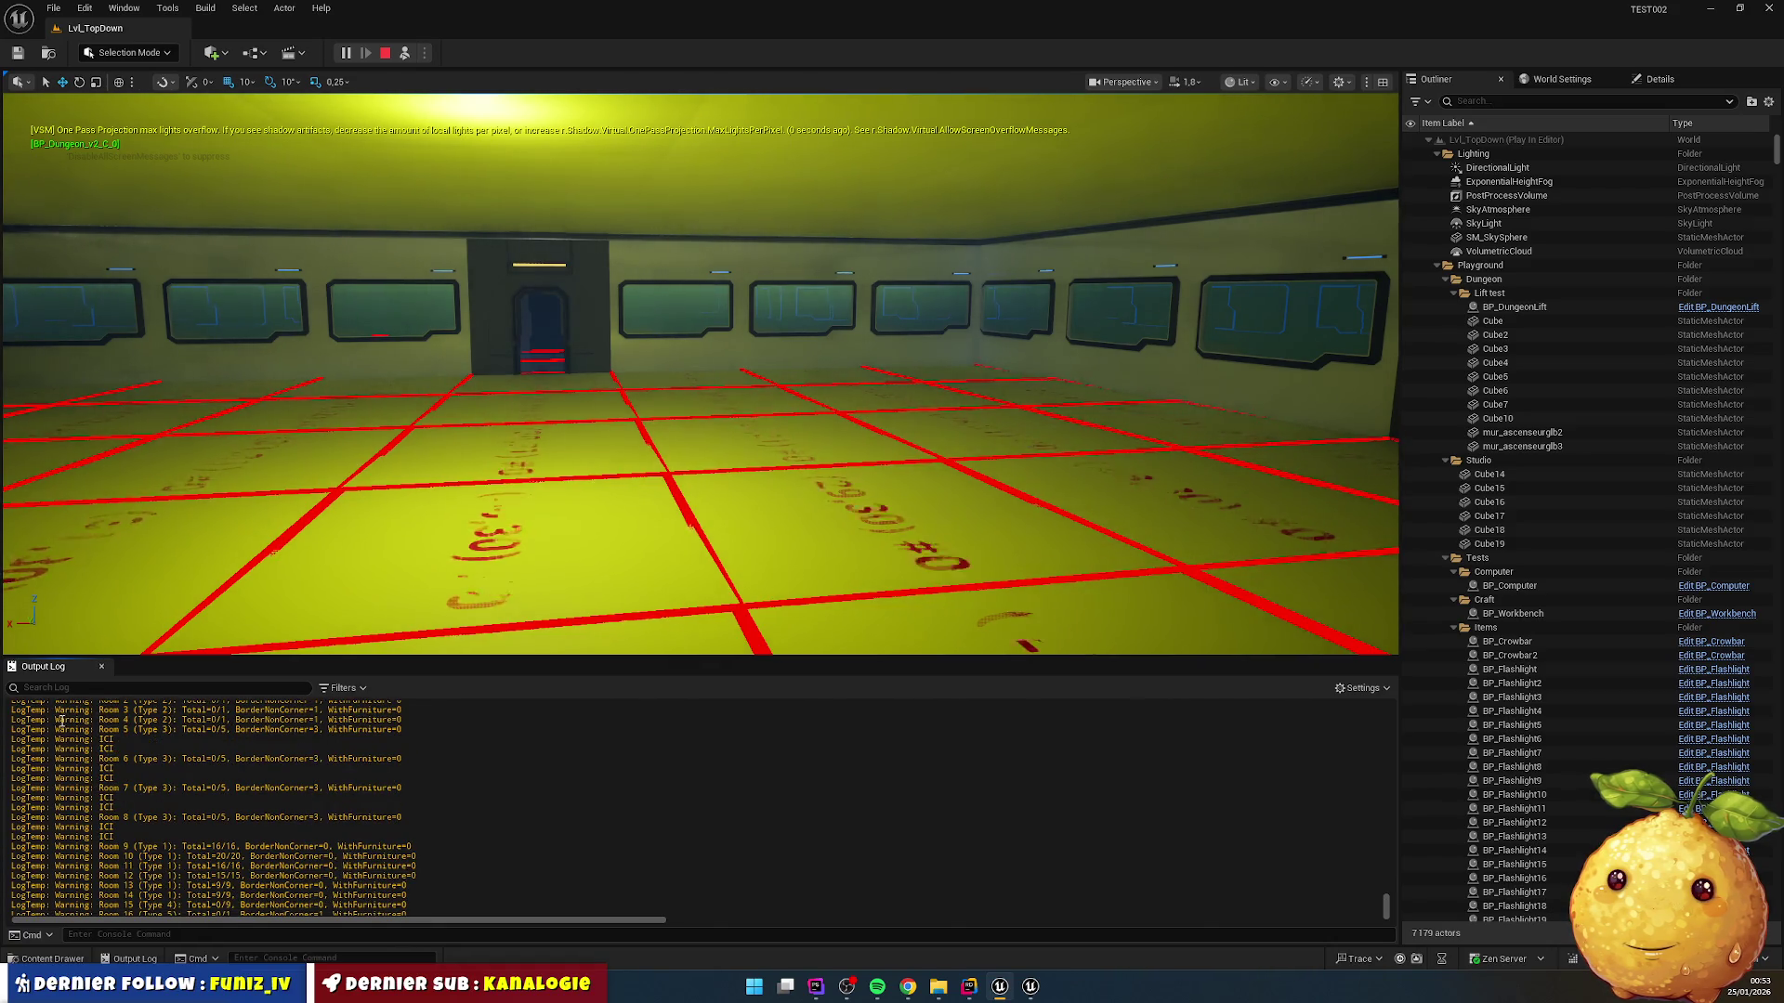
pyautogui.moveTo(14, 729)
pyautogui.mouseDown()
pyautogui.moveTo(102, 780)
pyautogui.moveTo(112, 836)
pyautogui.mouseUp()
pyautogui.hotkey('ctrl', 'c')
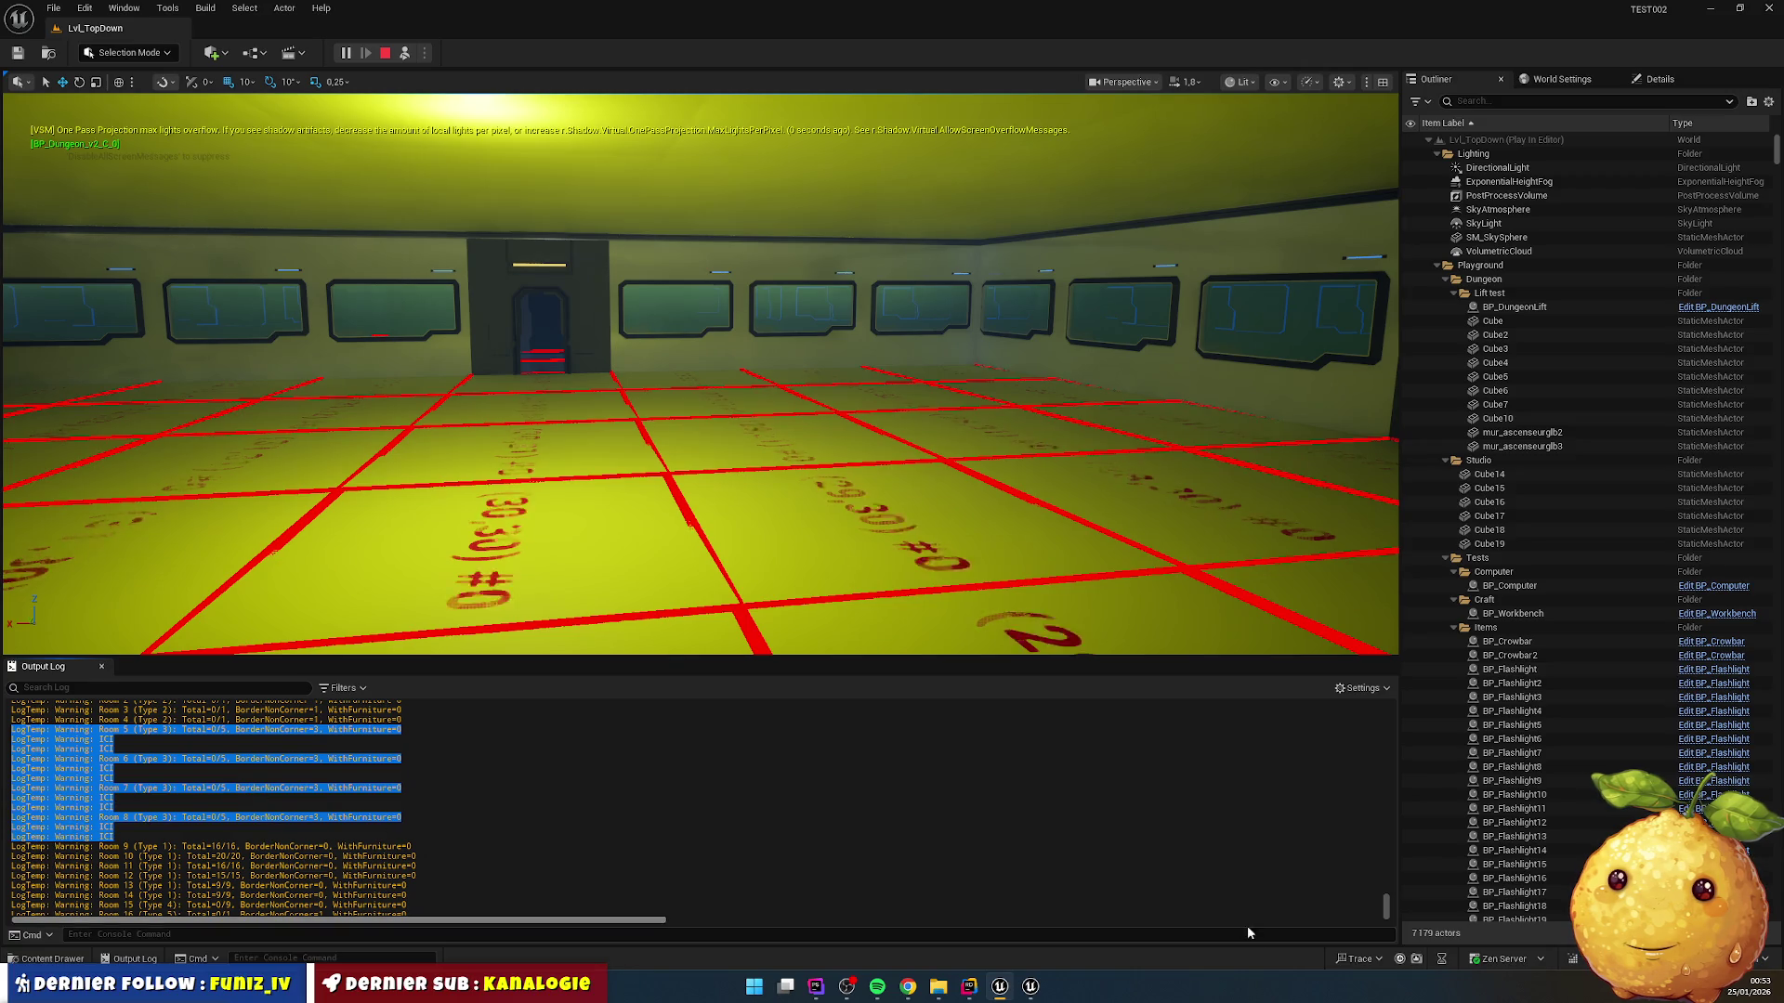
pyautogui.click(969, 987)
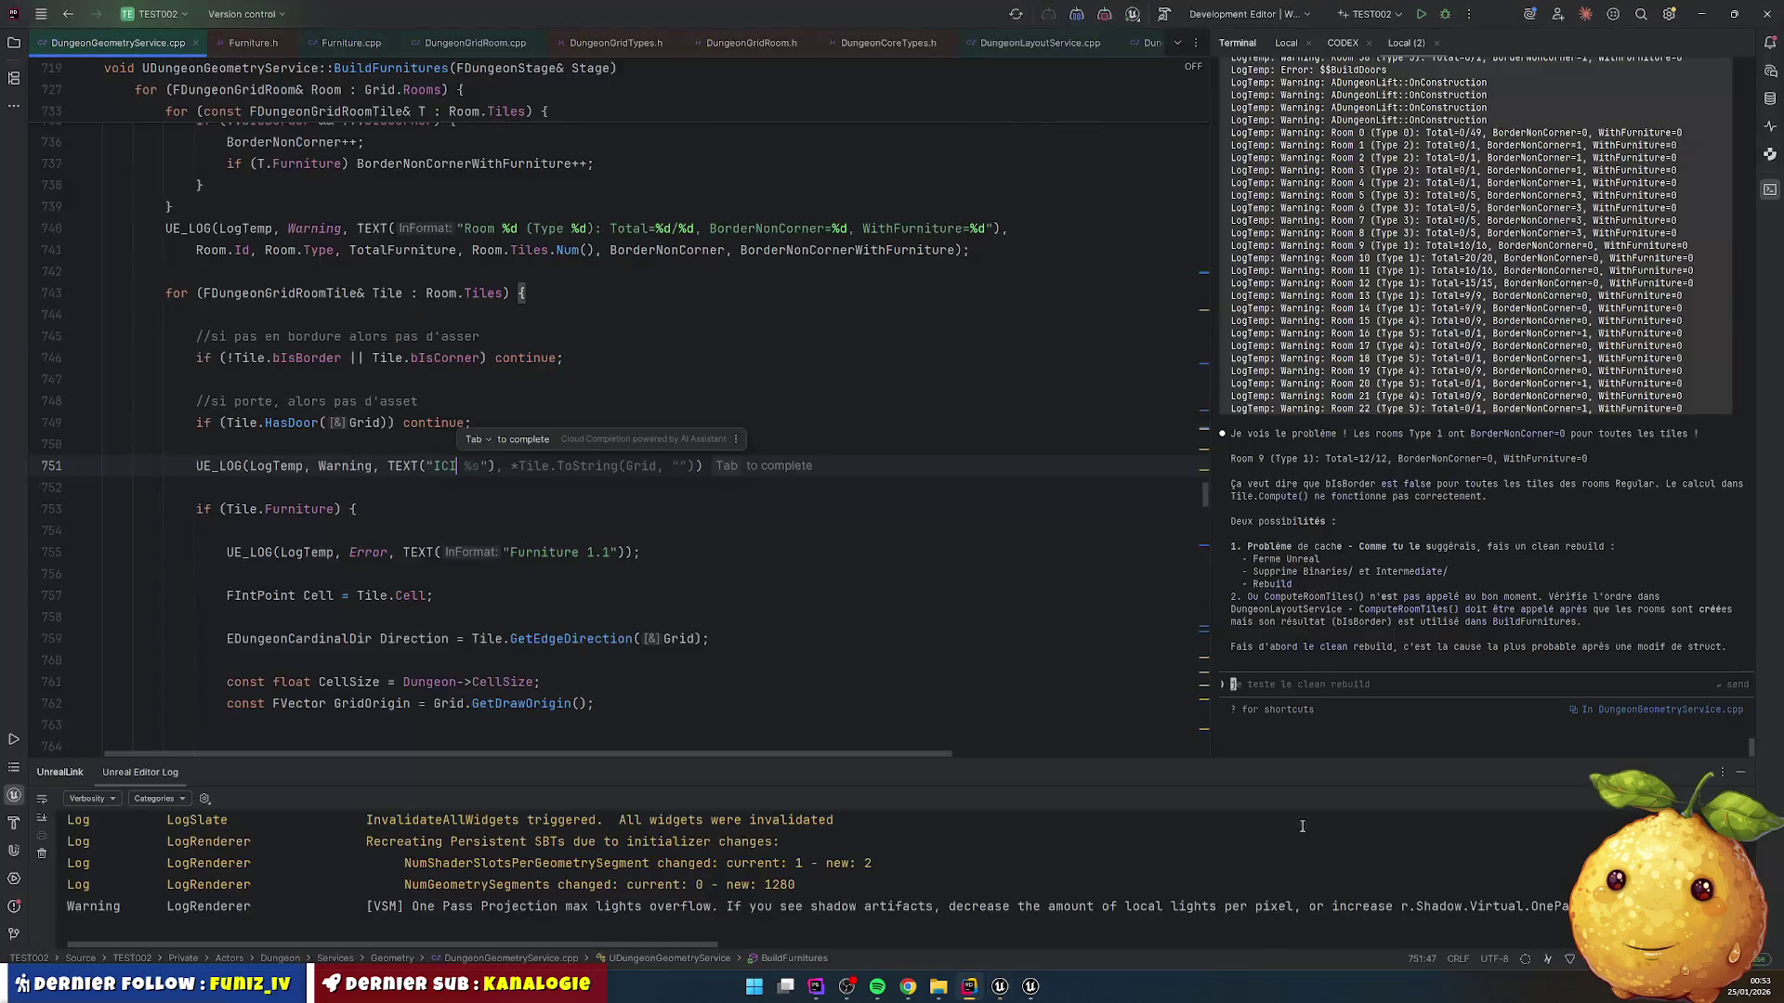
# Step: Paste the ICI logs and reply that the ICI log follows the corner/border/door checks
pyautogui.hotkey('ctrl', 'v')
pyautogui.hotkey('shift', 'Return')
pyautogui.hotkey('shift', 'Return')
pyautogui.write('non tu dis des bét')
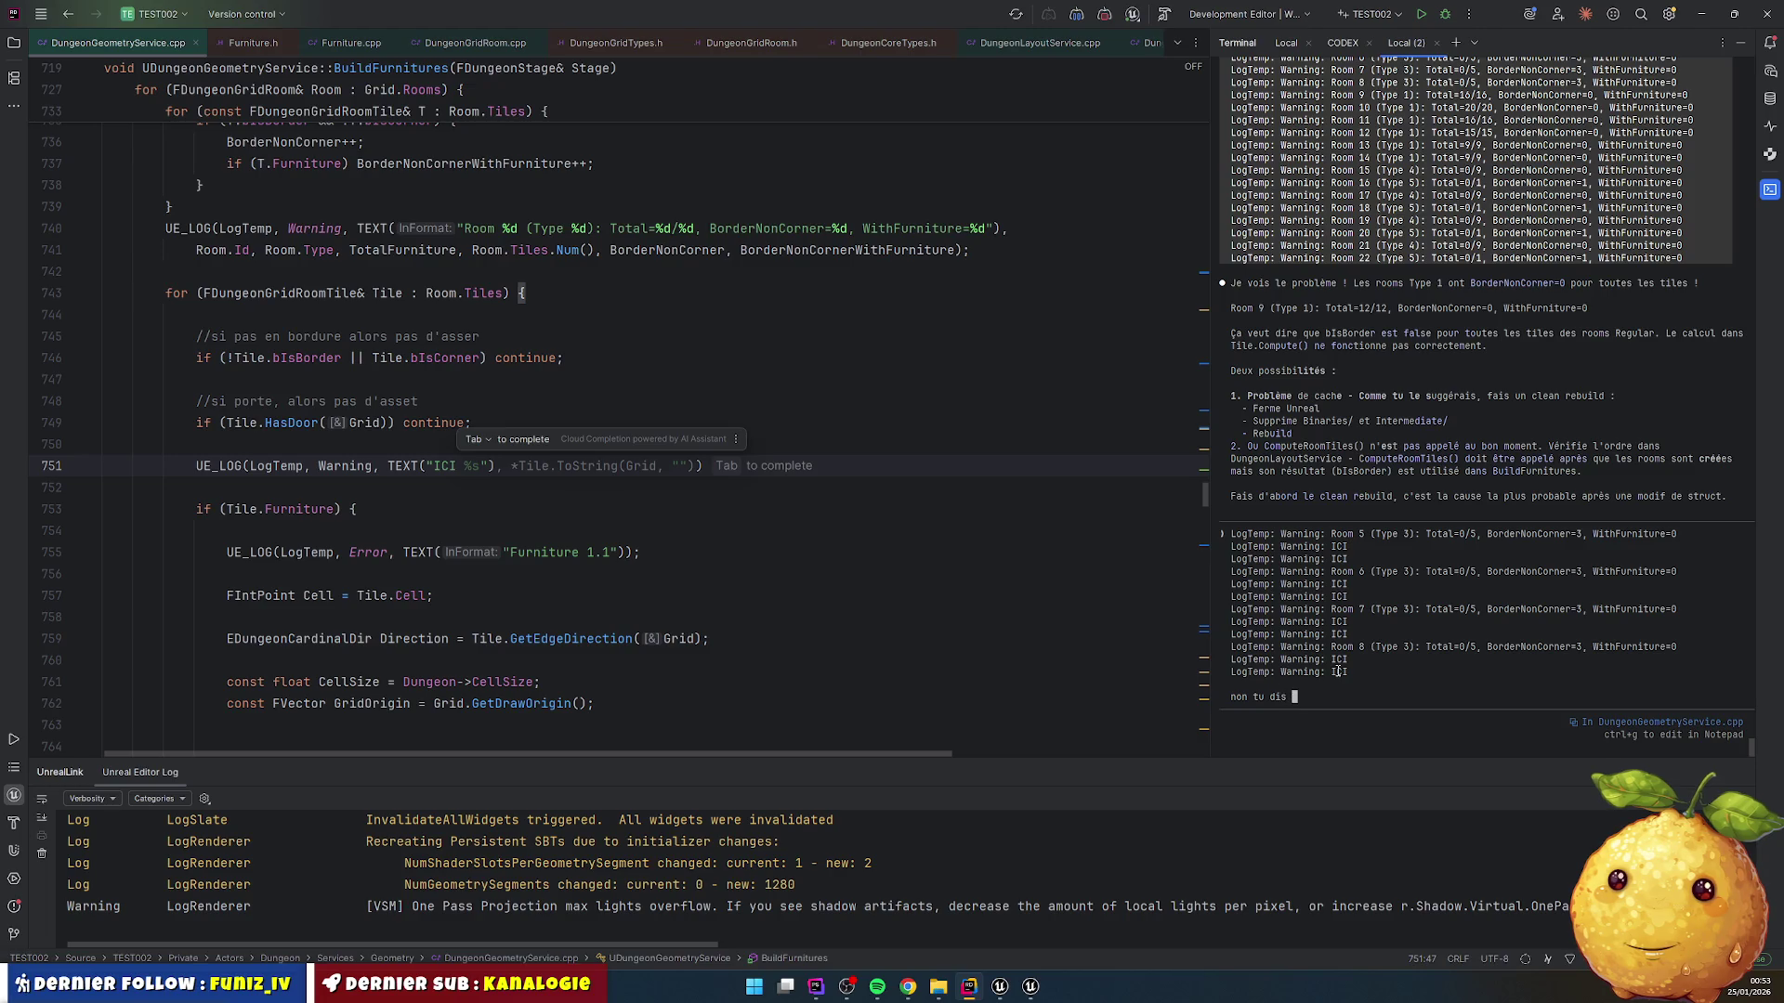
pyautogui.write('ises.')
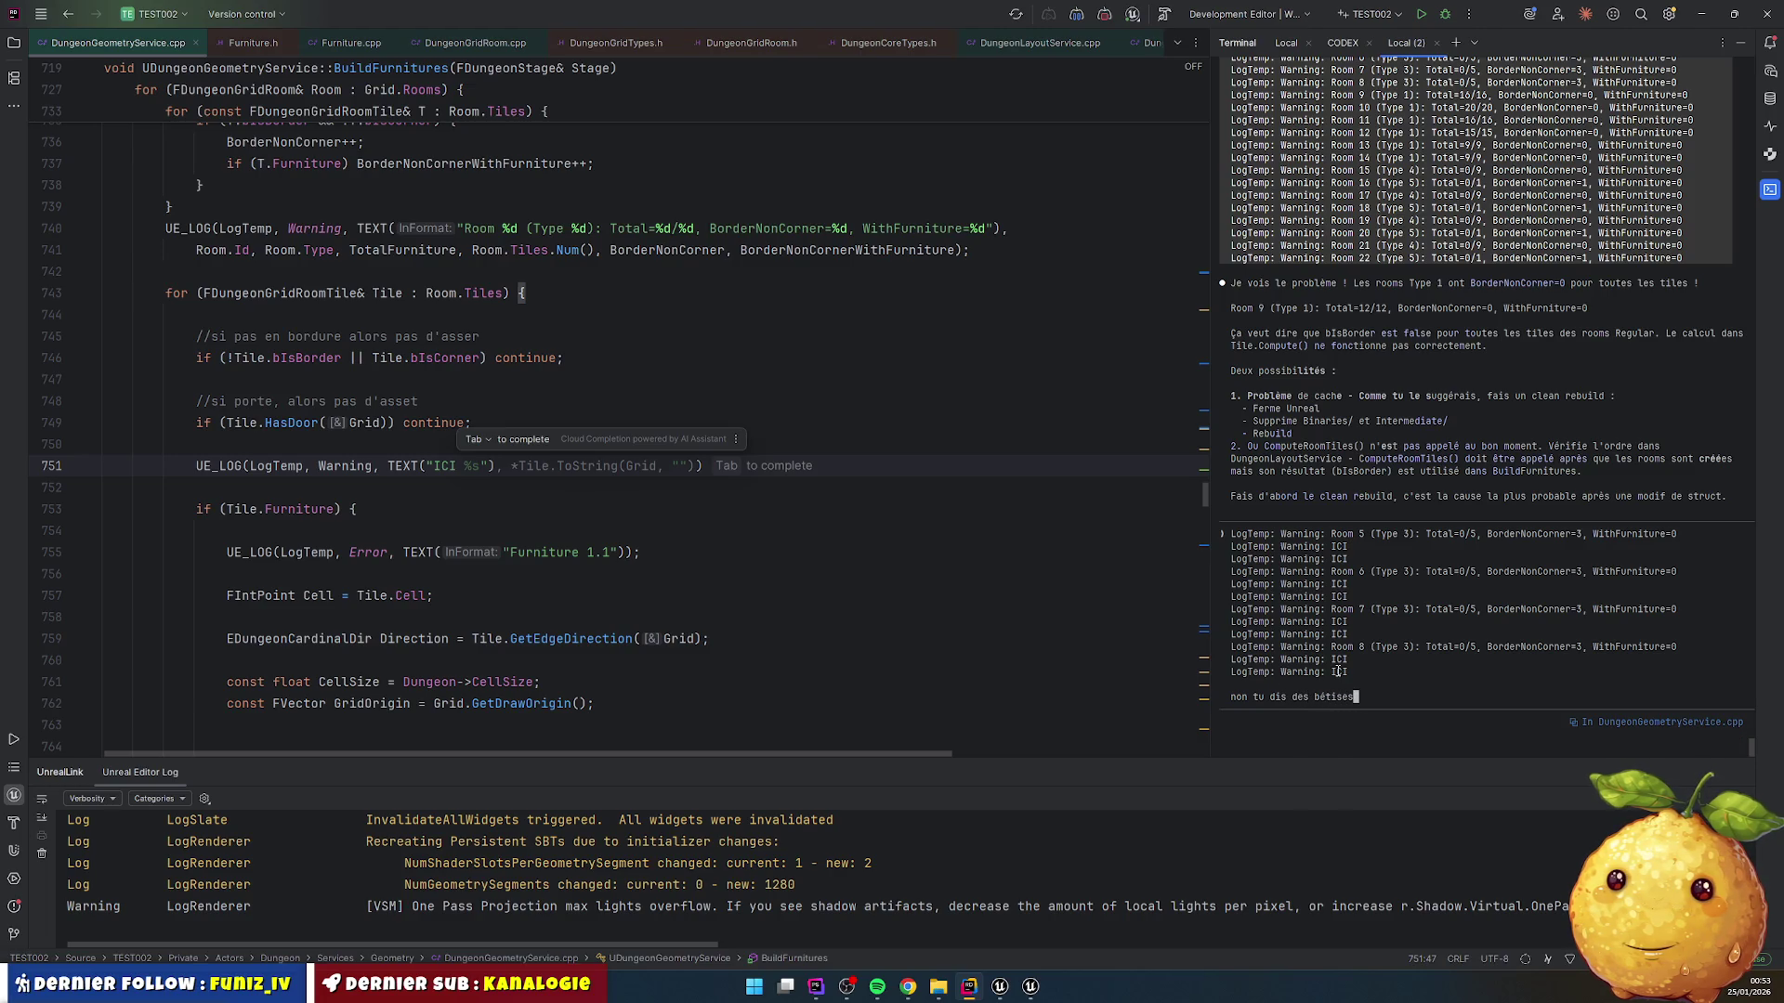
pyautogui.hotkey('shift', 'Return')
pyautogui.write('je')
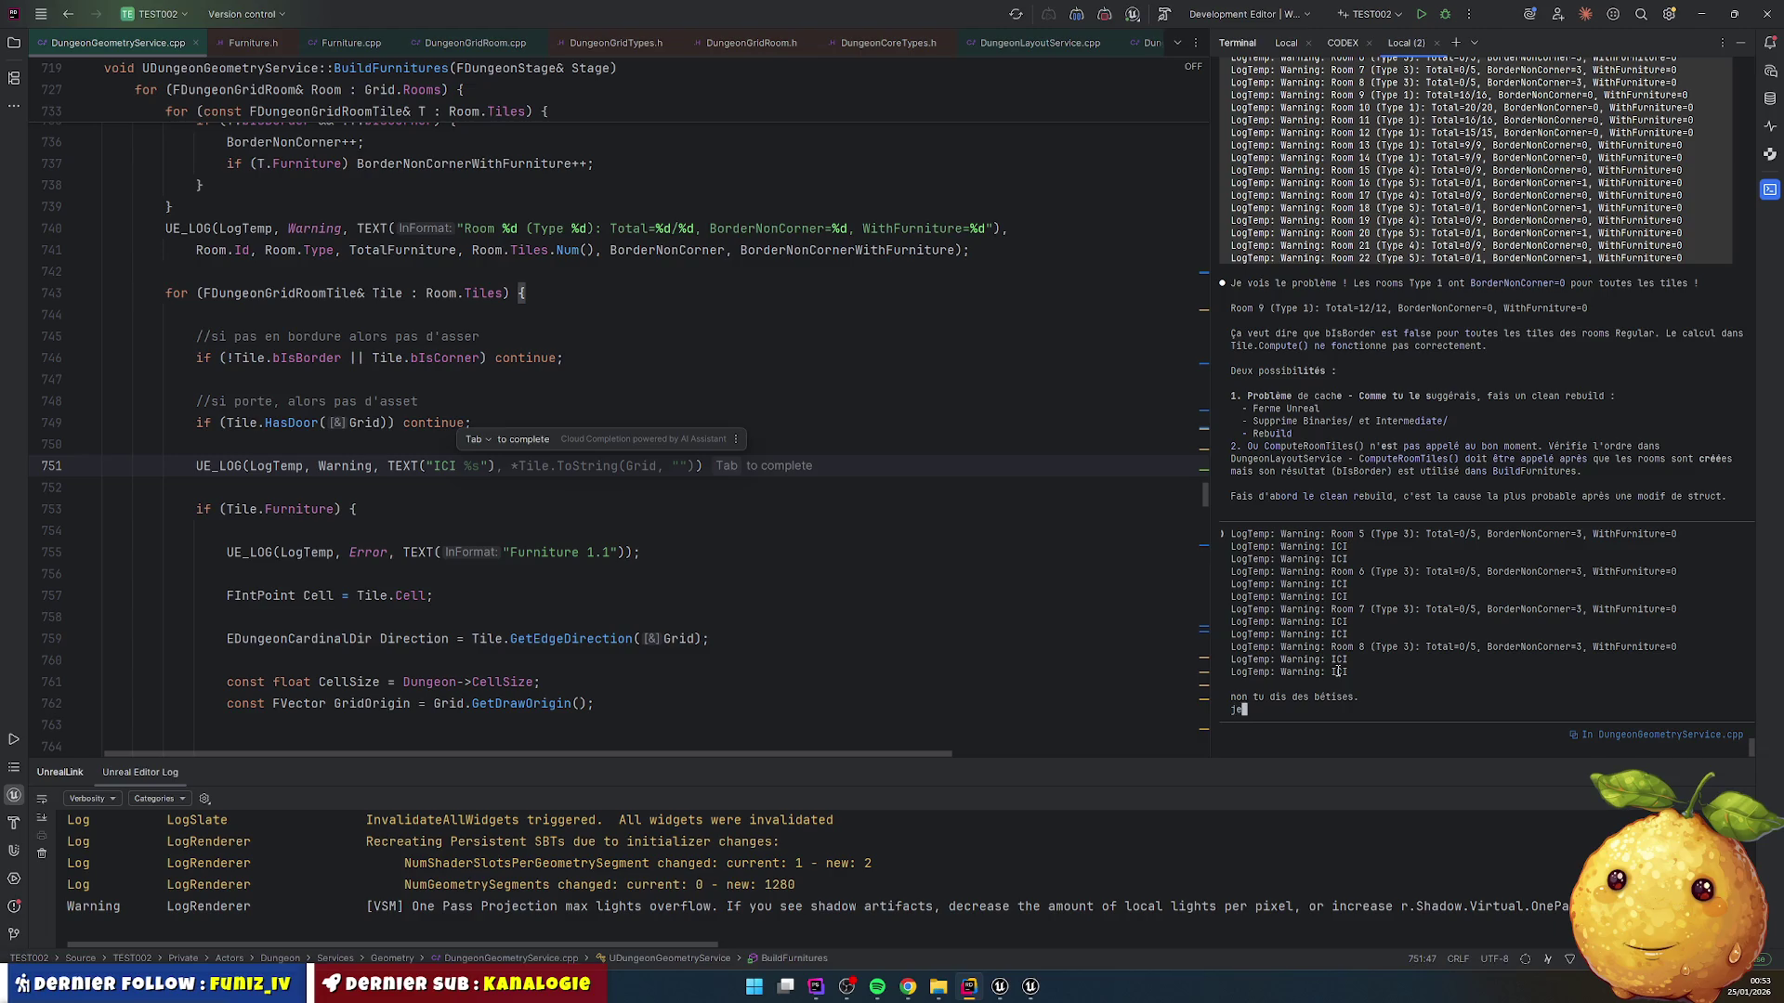
pyautogui.write(' vois mon lo')
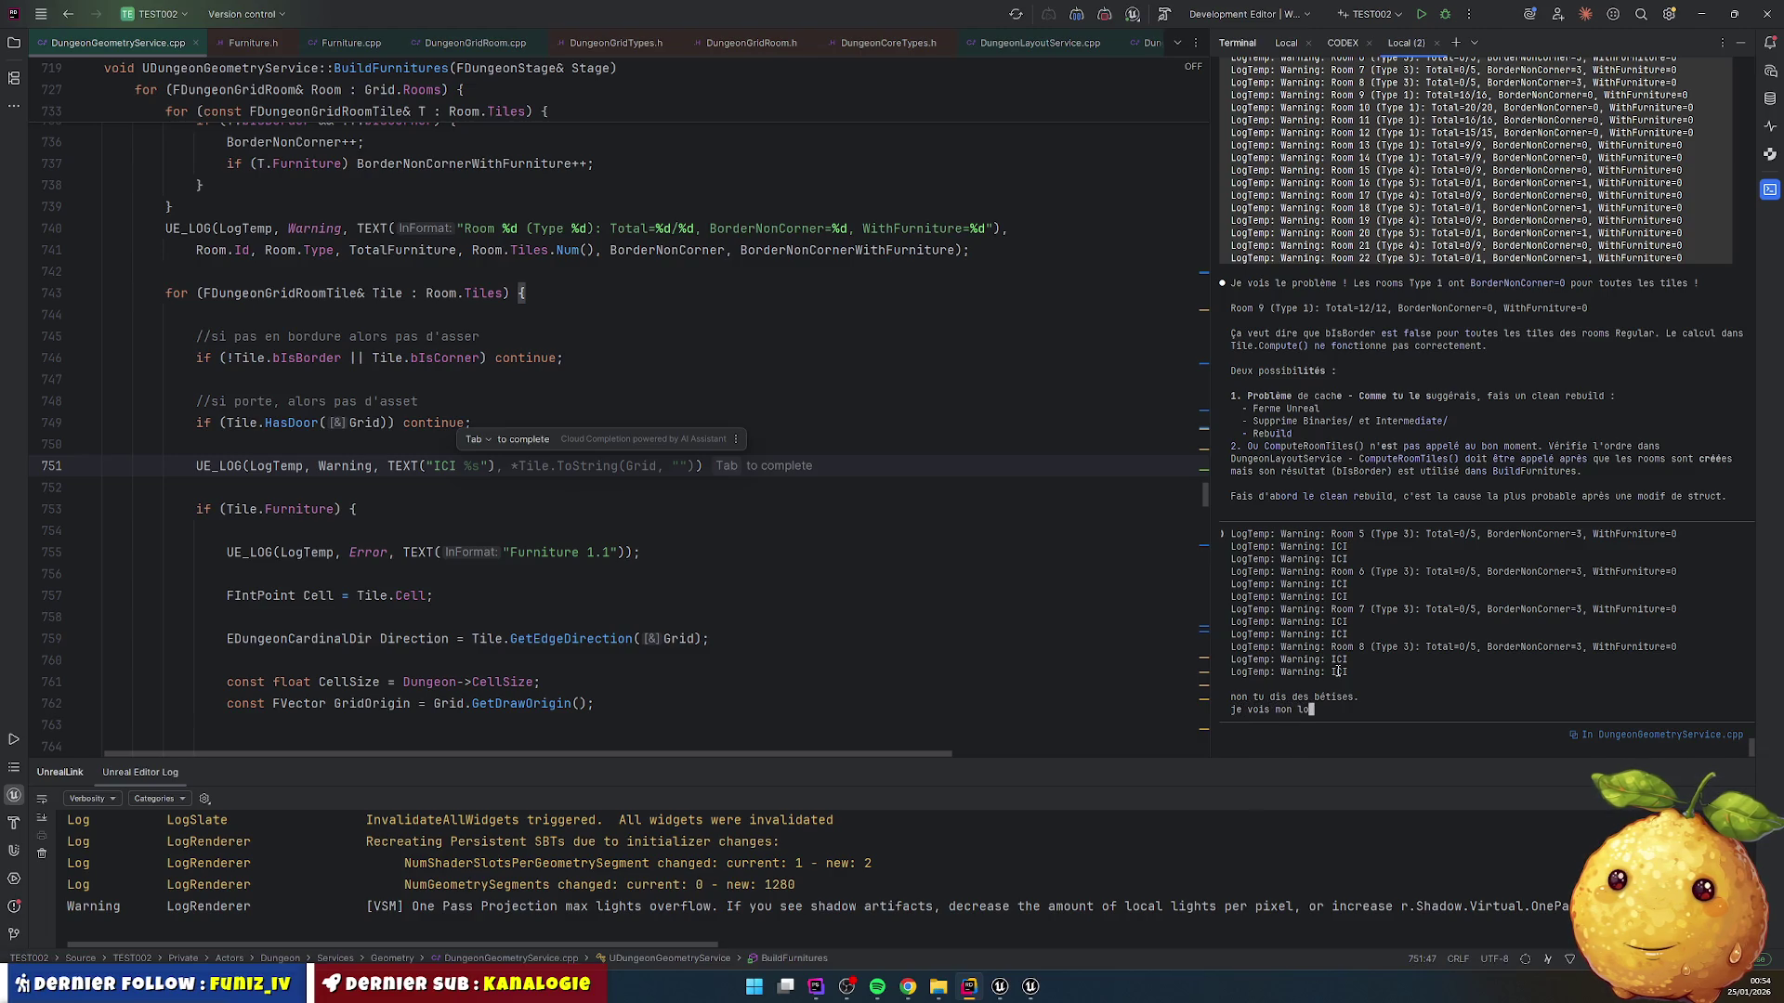
pyautogui.write('g ICI ')
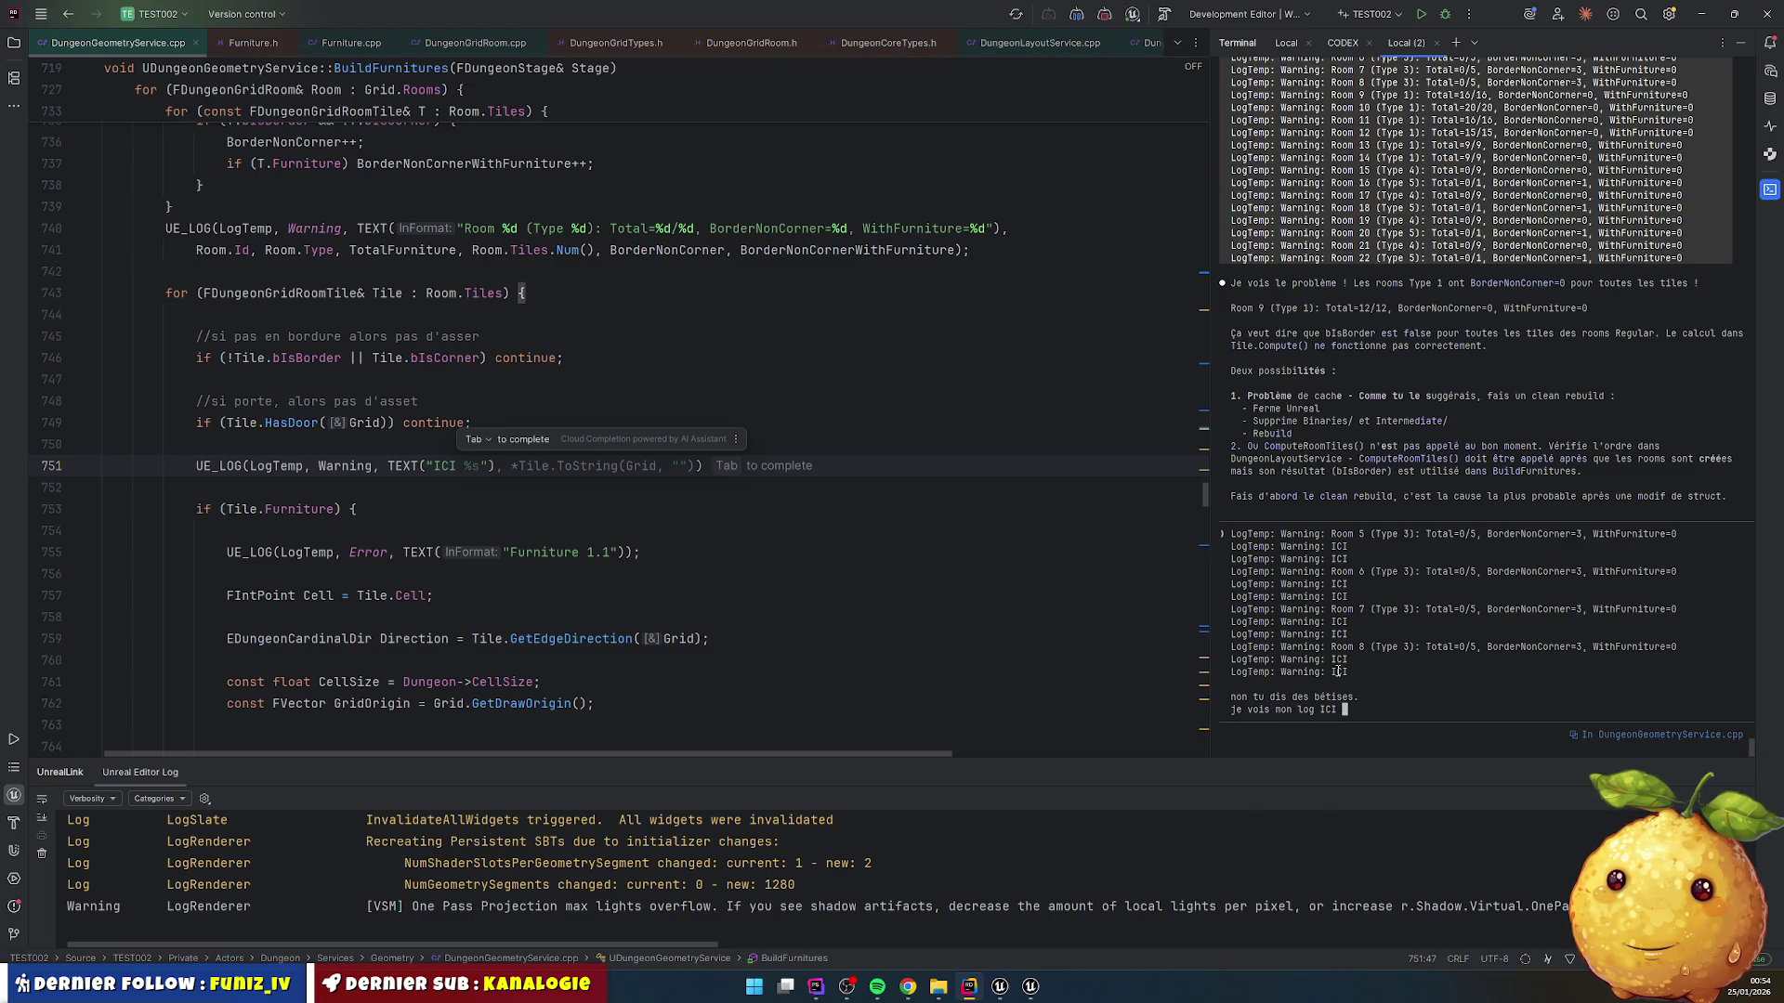
pyautogui.write('qui est aprè')
pyautogui.write('s les check')
pyautogui.press('BackSpace')
pyautogui.write('de corner')
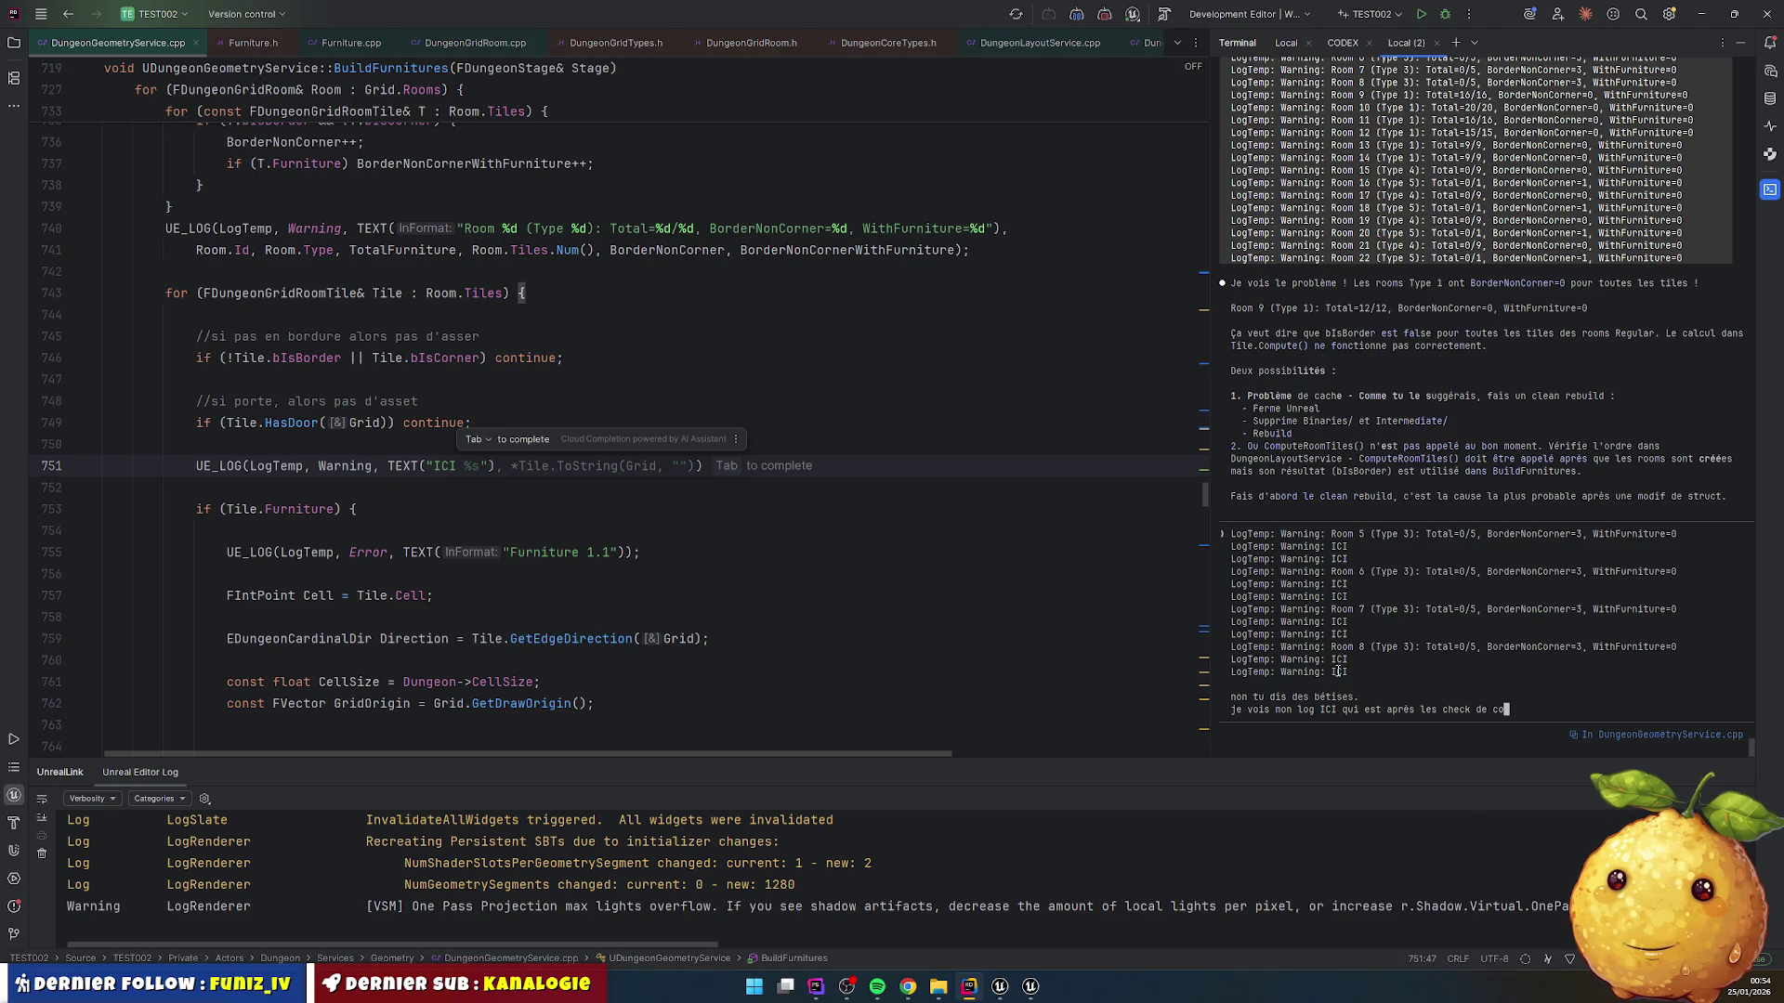
pyautogui.write('/border/door (ligne 5')
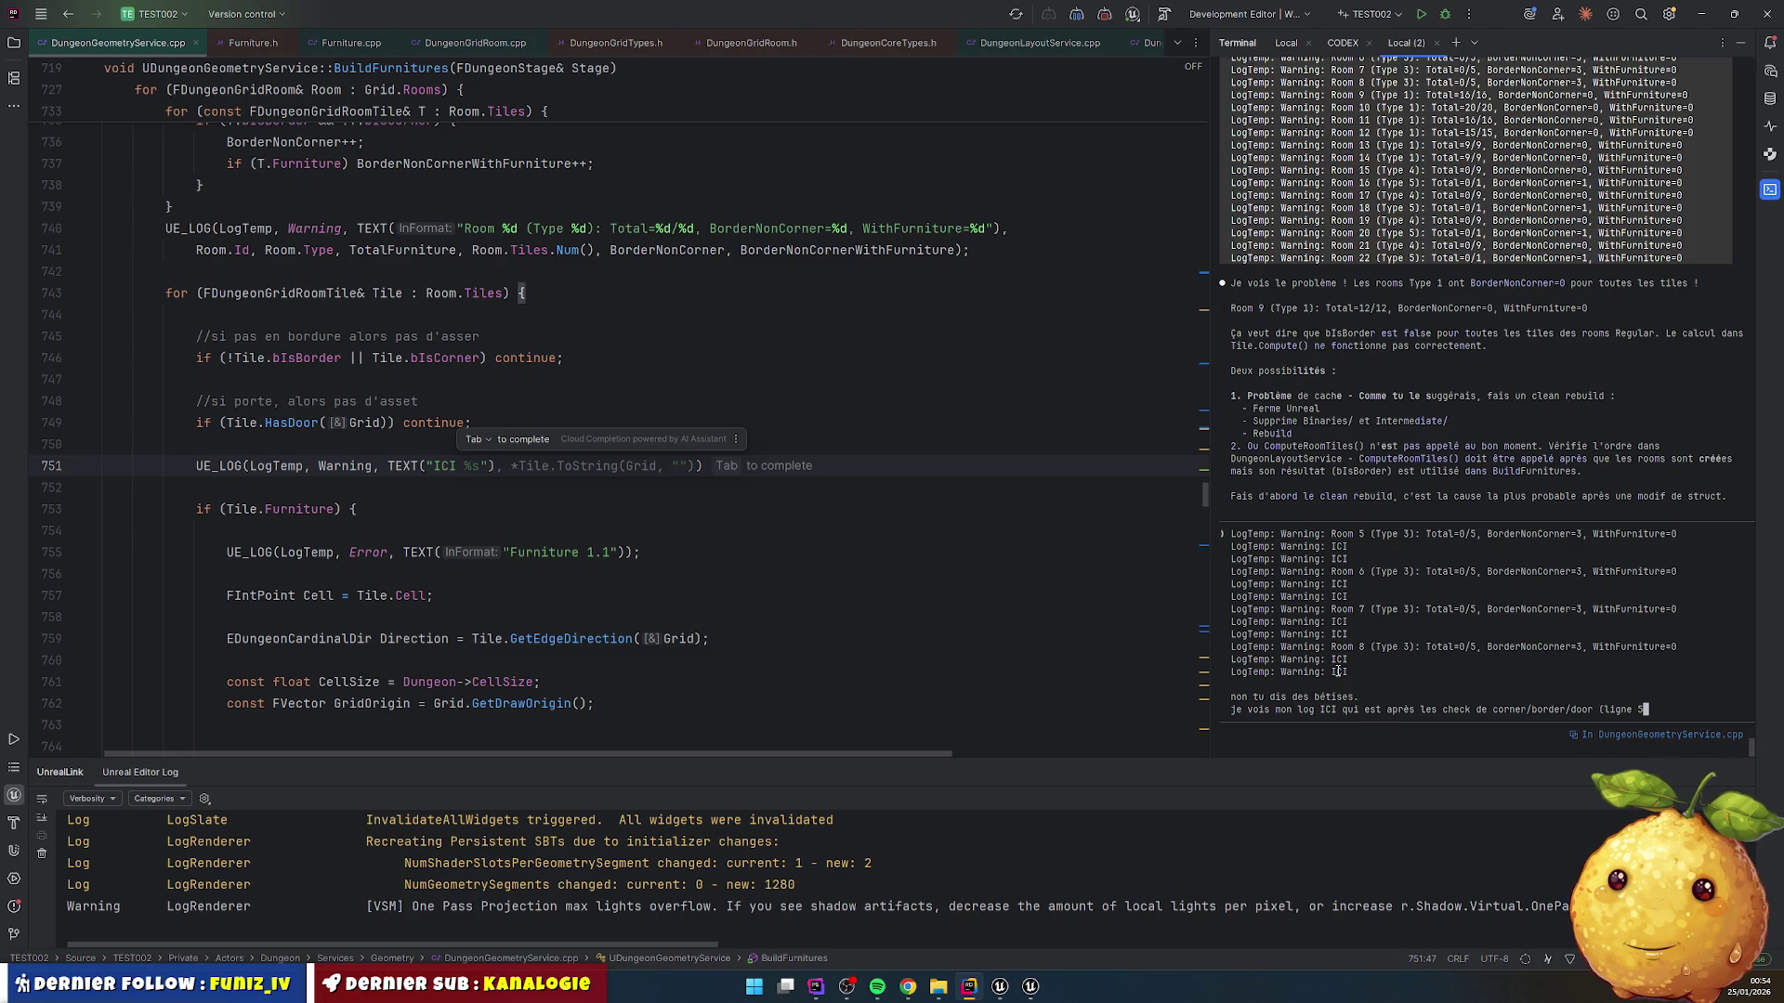
pyautogui.write('71')
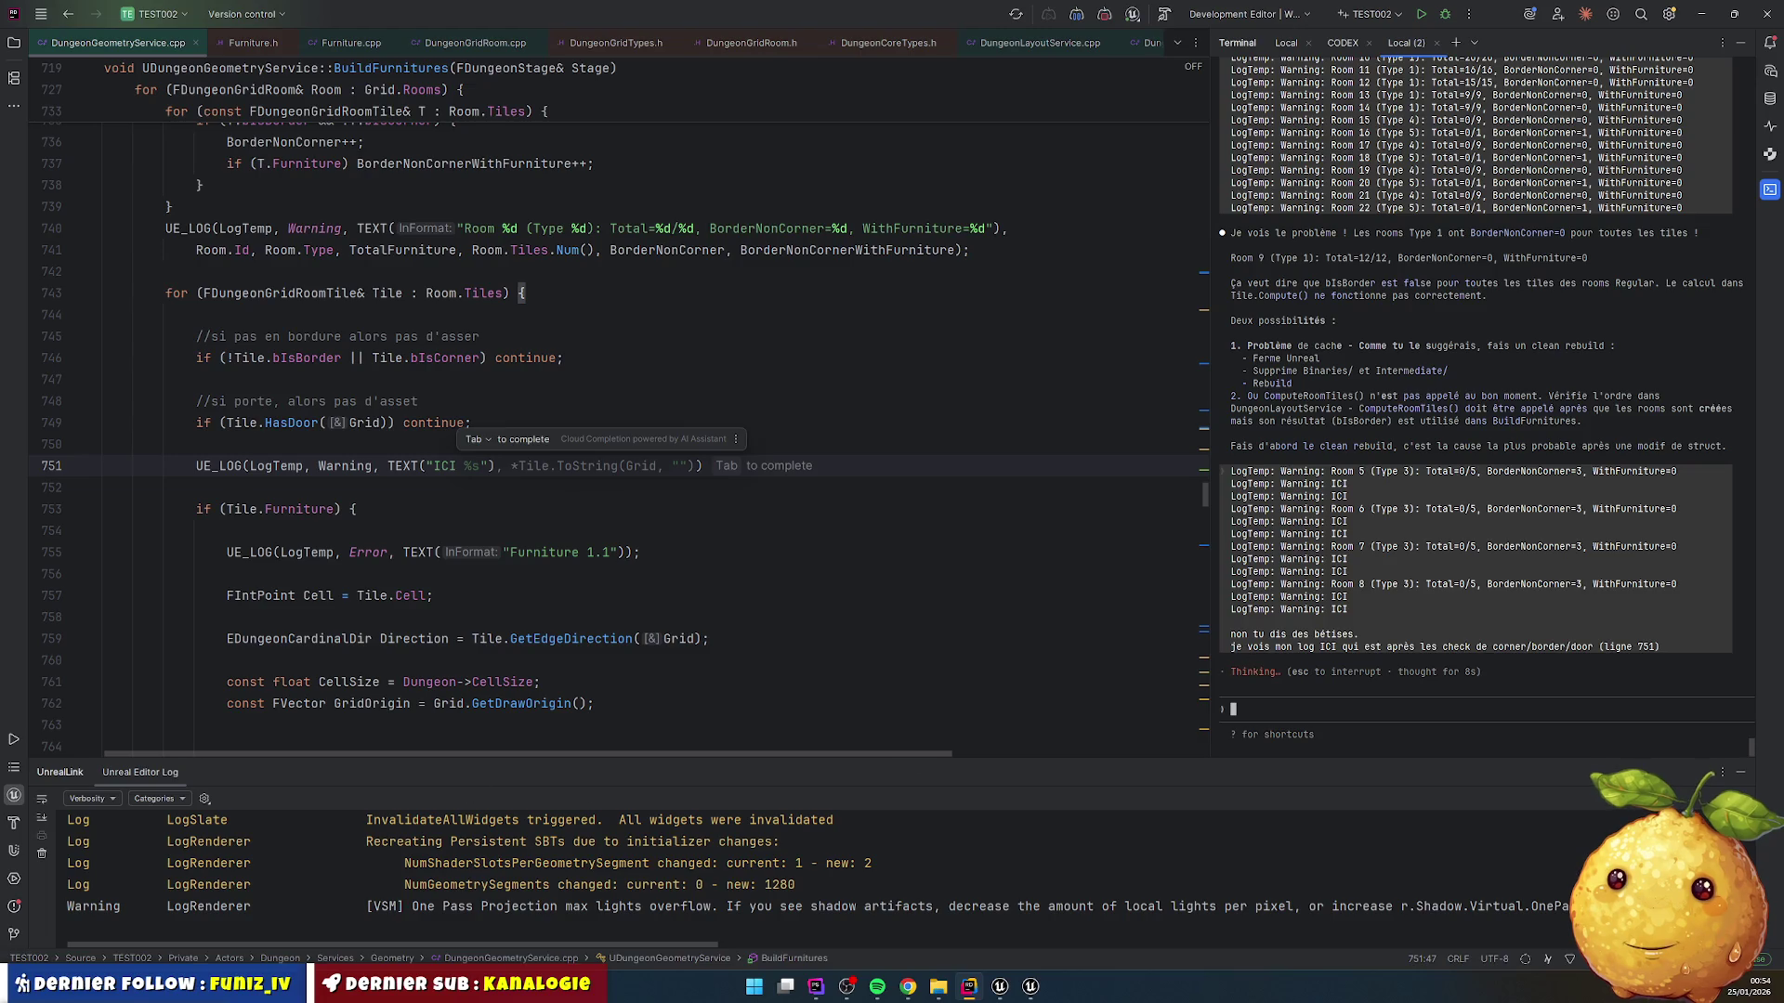
pyautogui.click(966, 986)
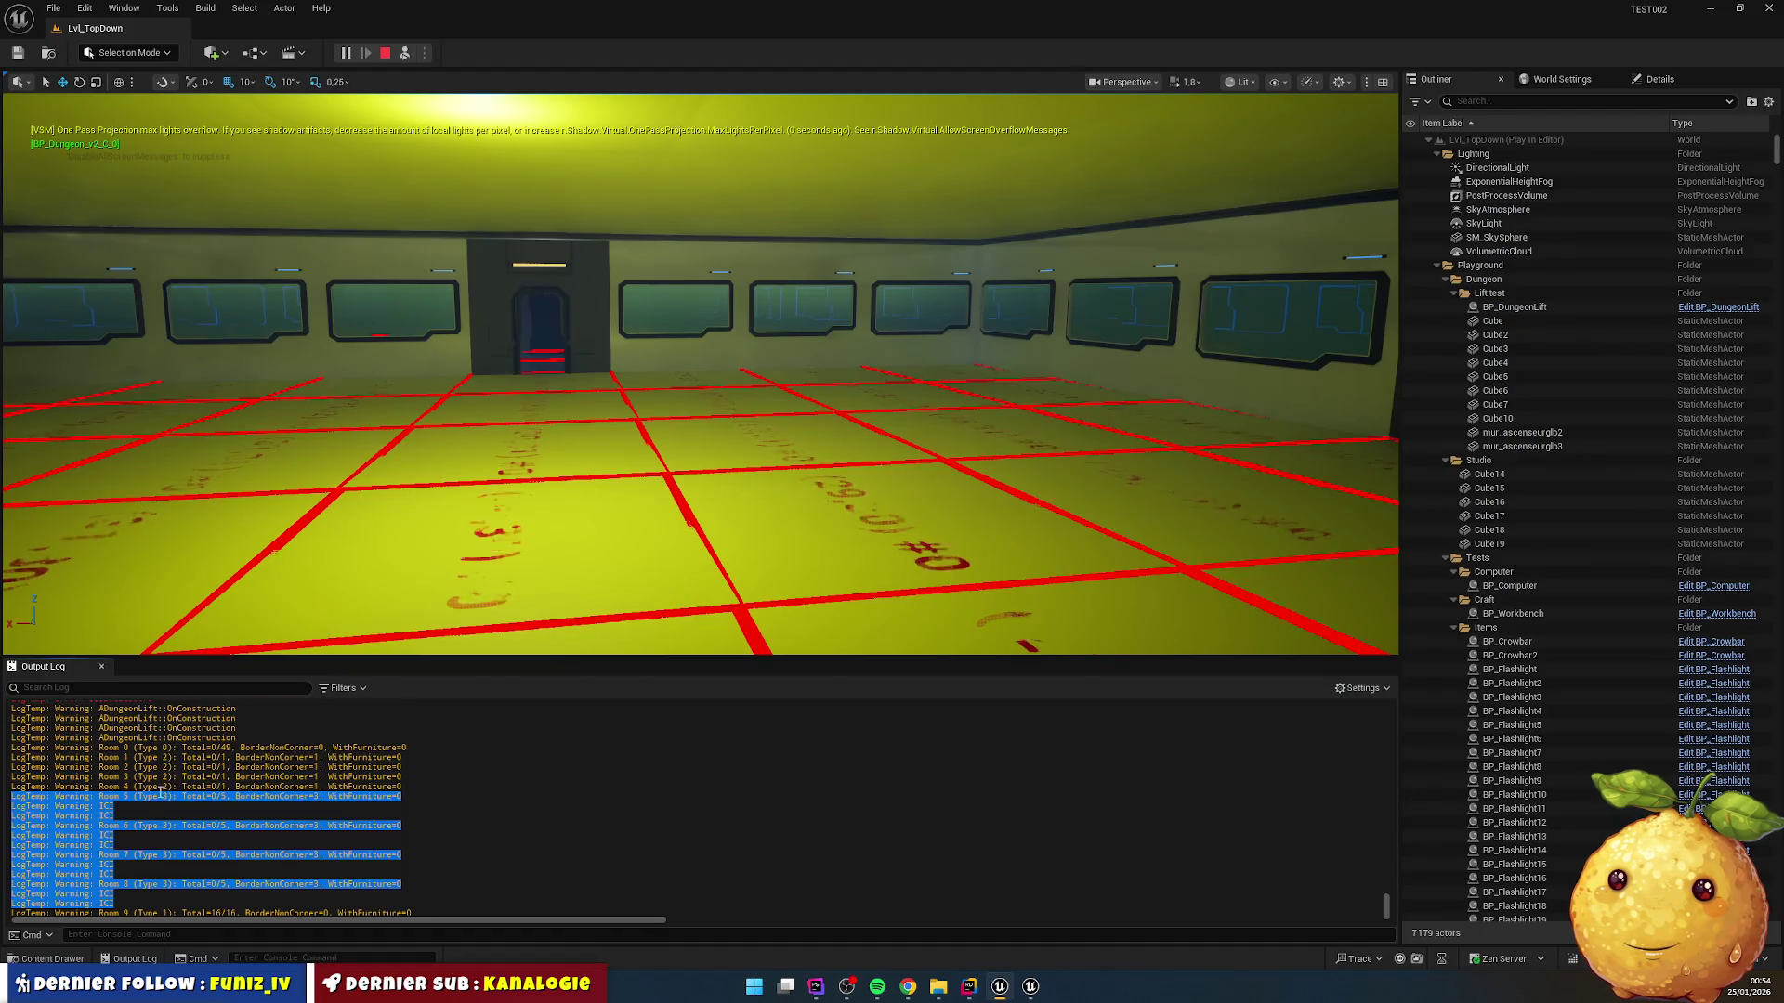
# Step: Review the room furniture lines in Unreal's Output Log, then go back to Rider
pyautogui.scroll(3, 223, 795)
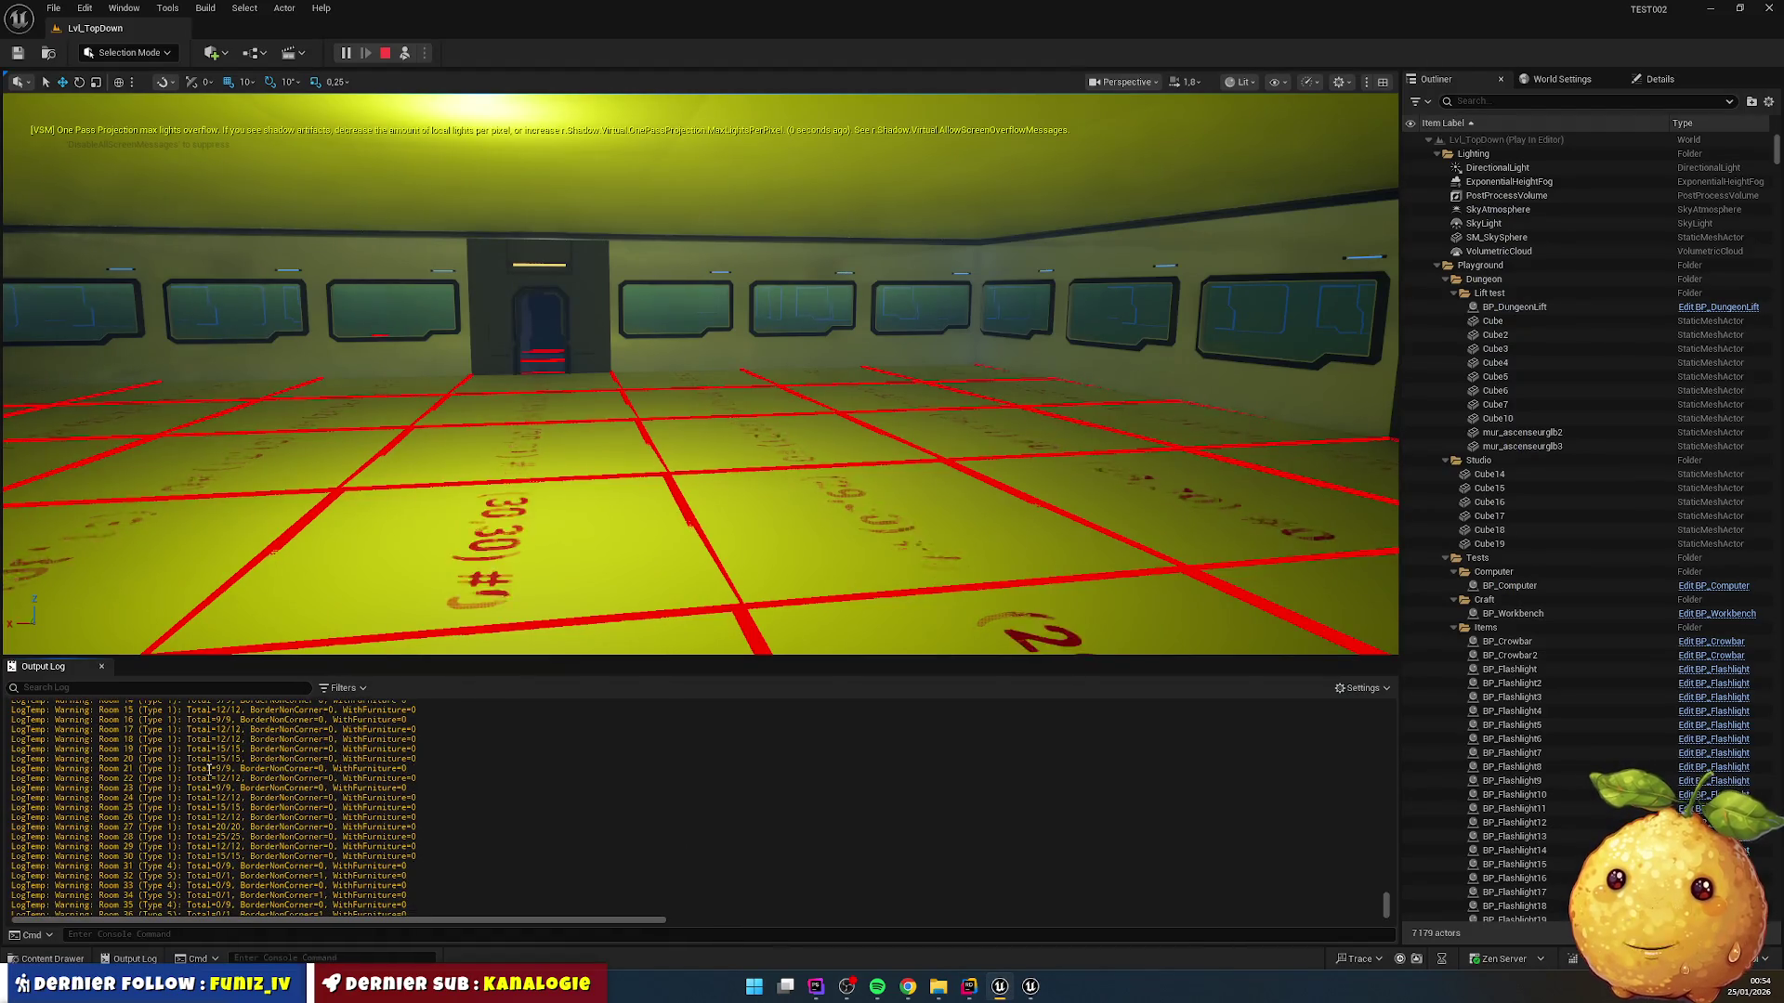
pyautogui.scroll(2, 213, 744)
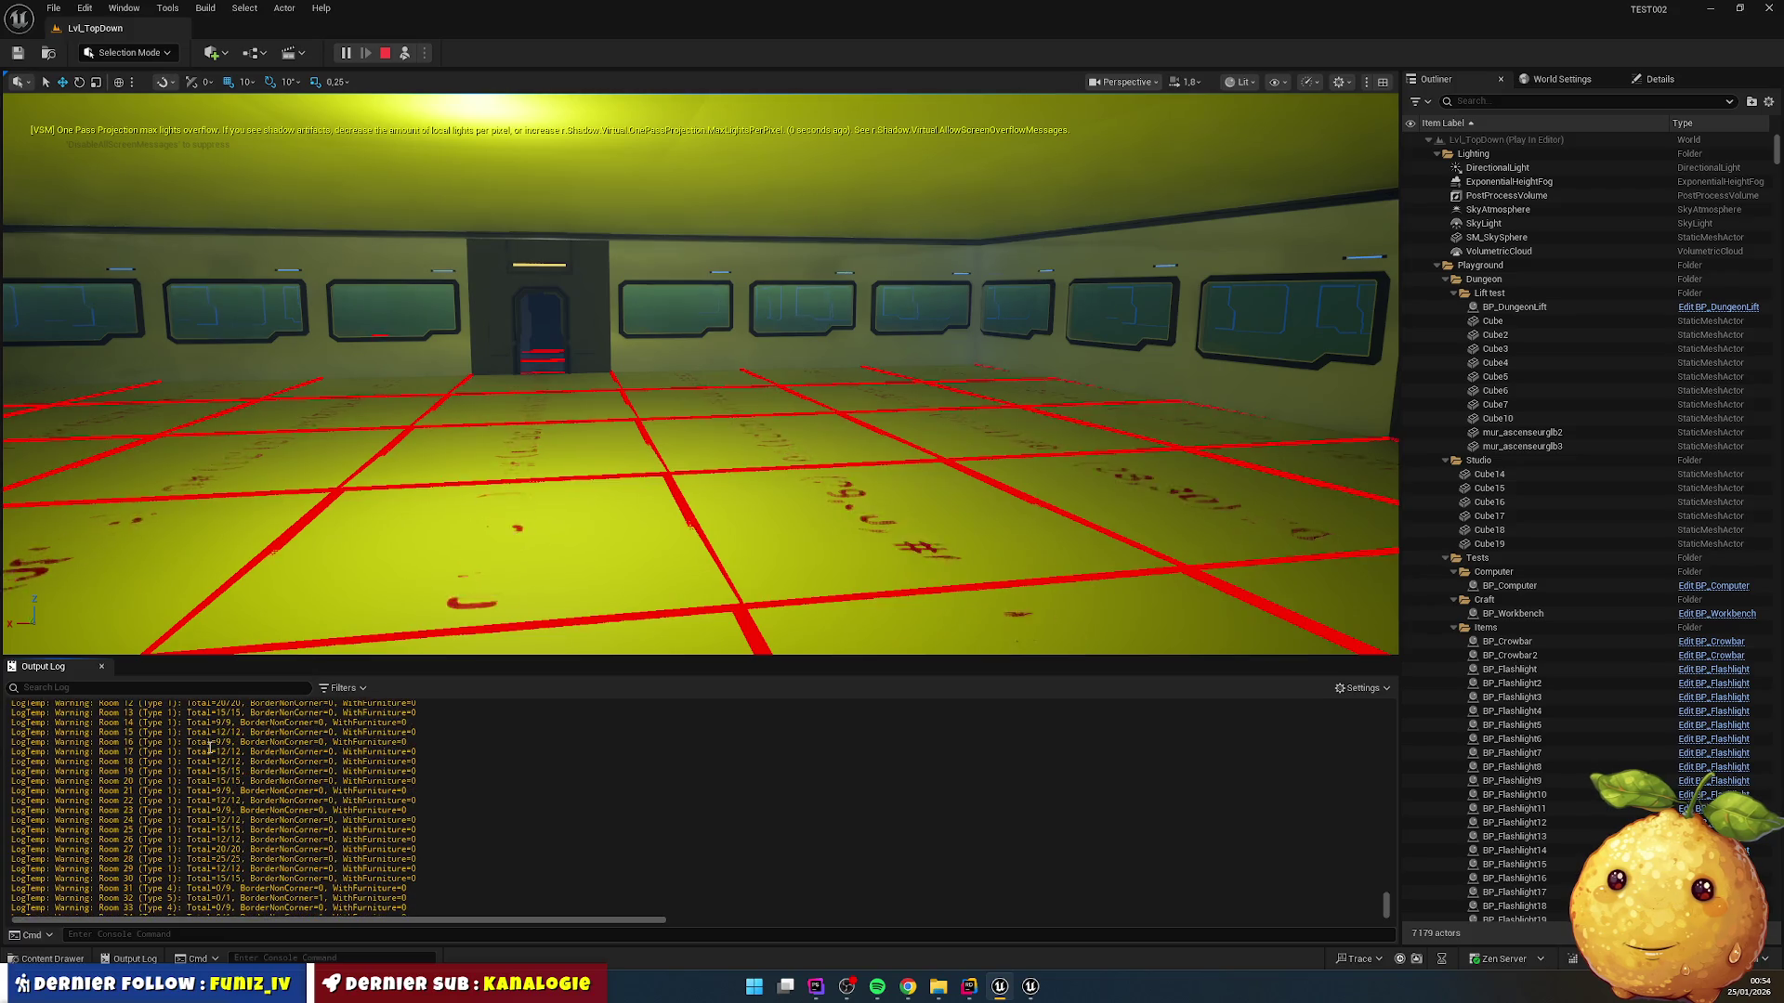
pyautogui.scroll(-8, 210, 746)
pyautogui.scroll(-3, 207, 743)
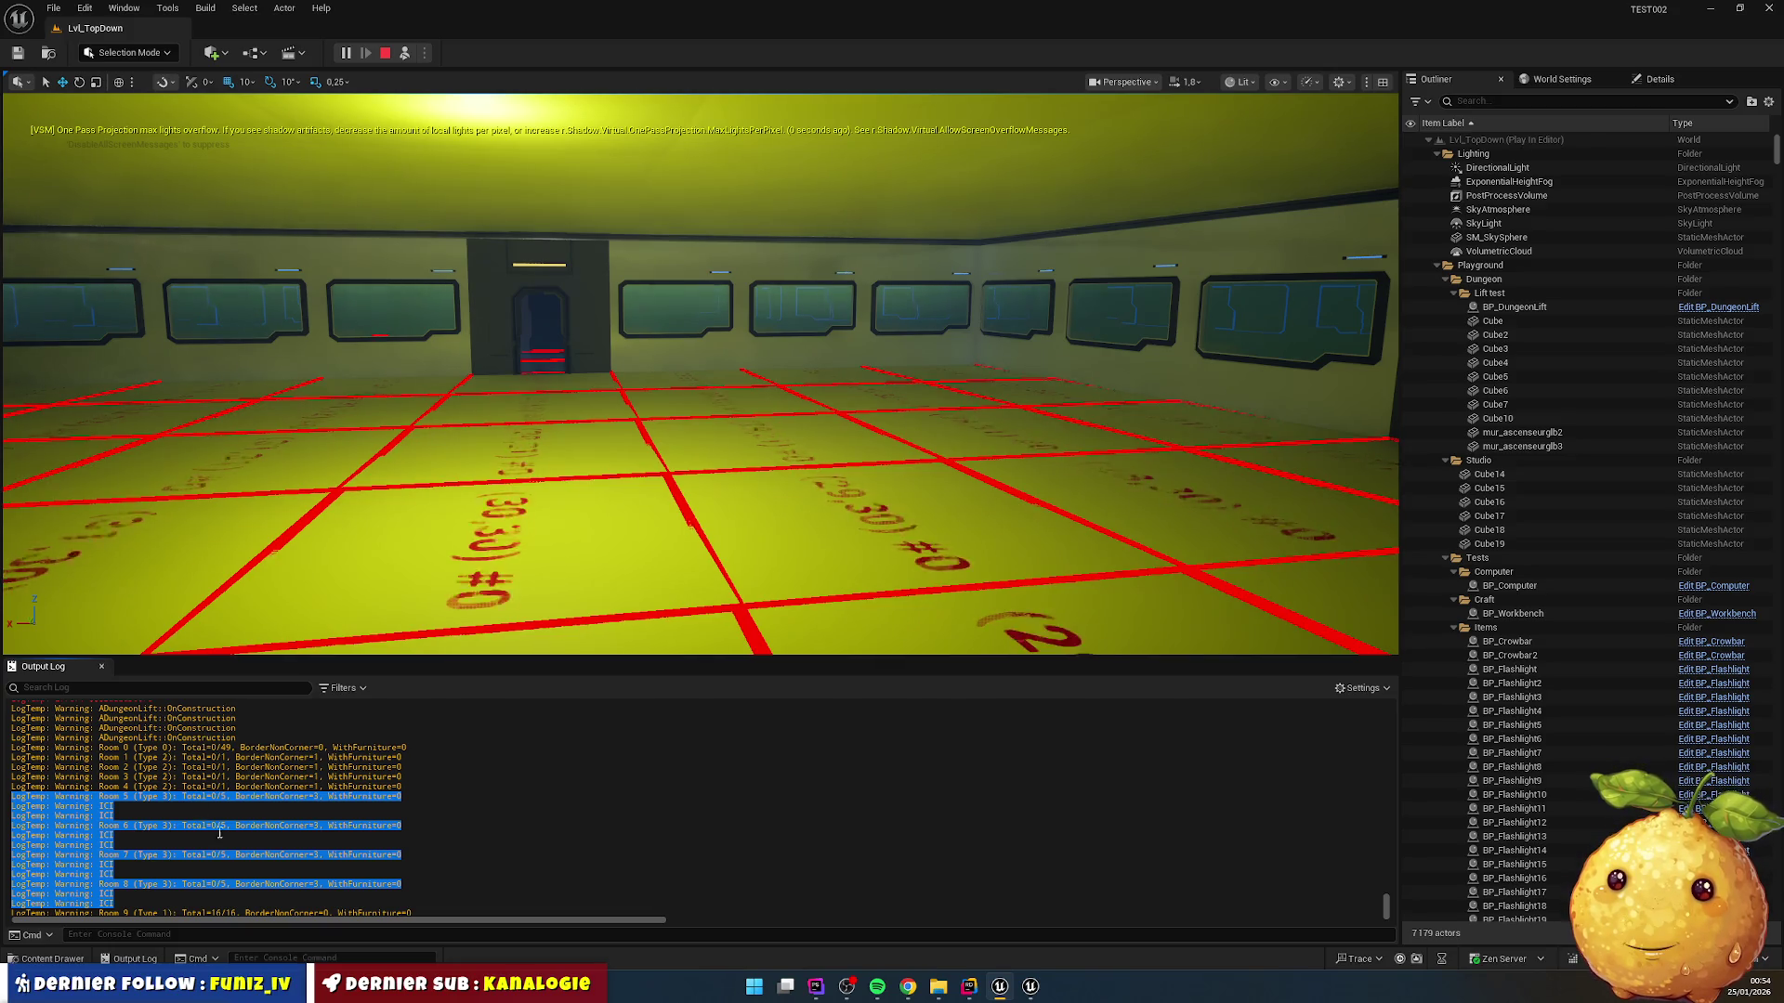
pyautogui.scroll(-10, 303, 847)
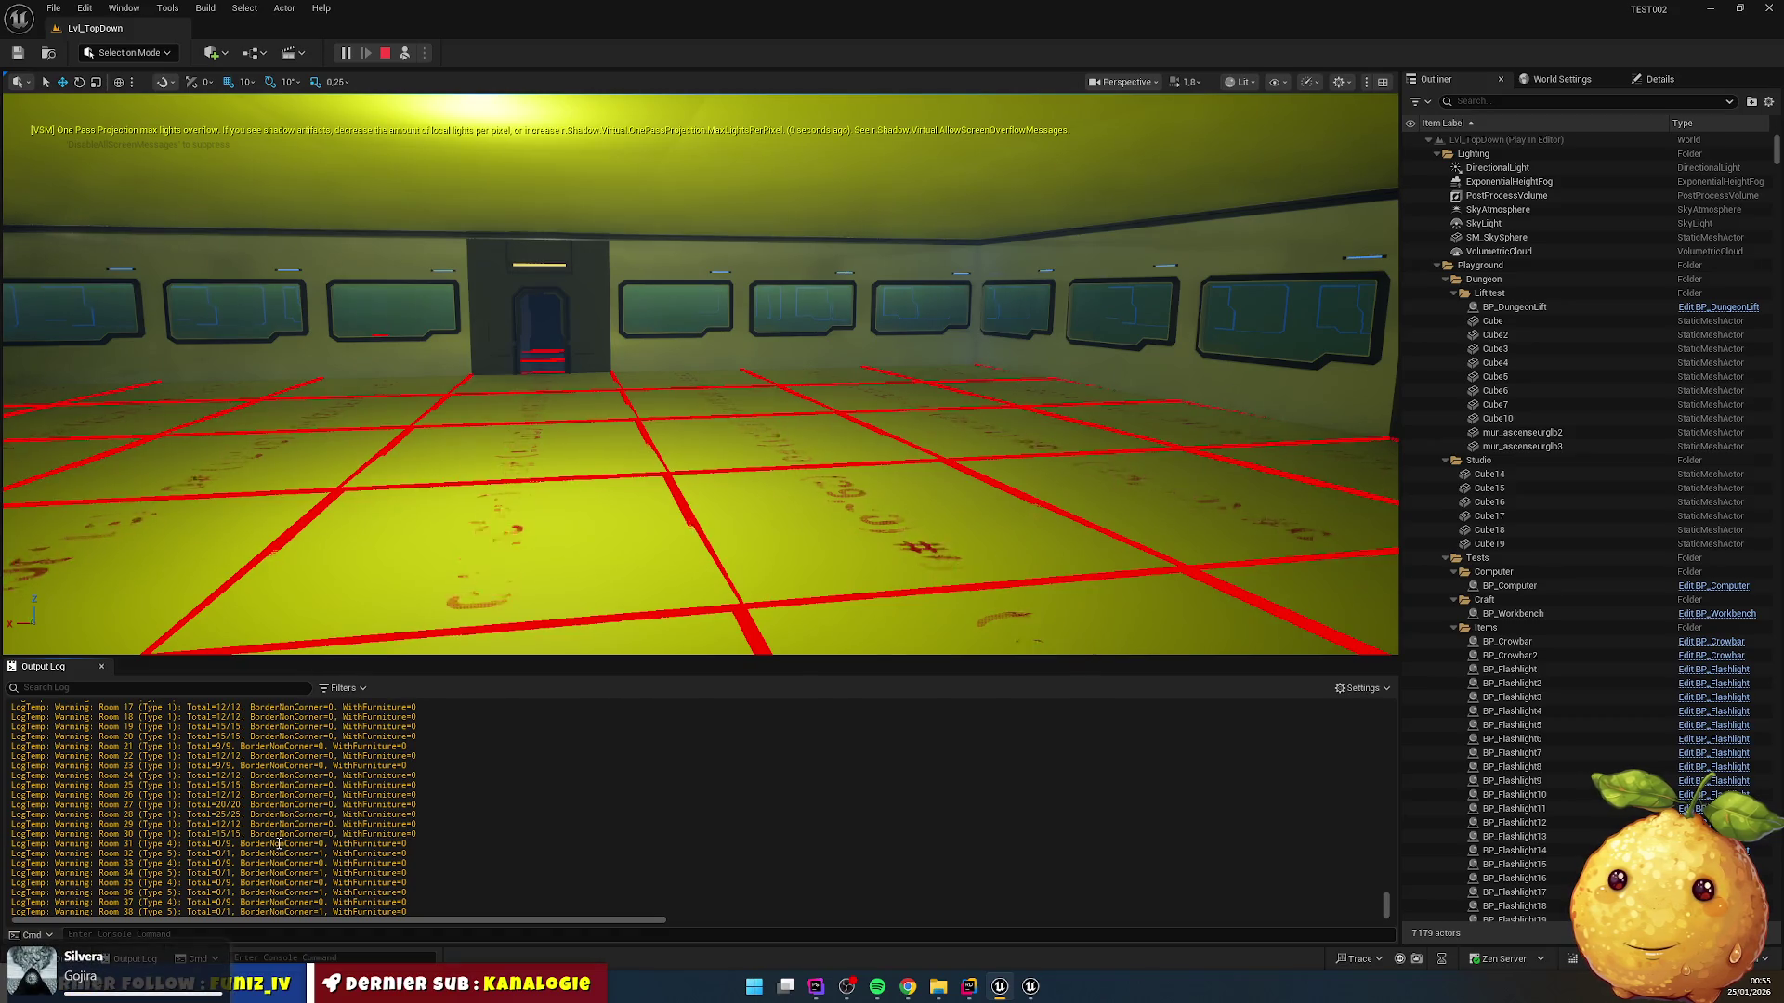
pyautogui.click(969, 986)
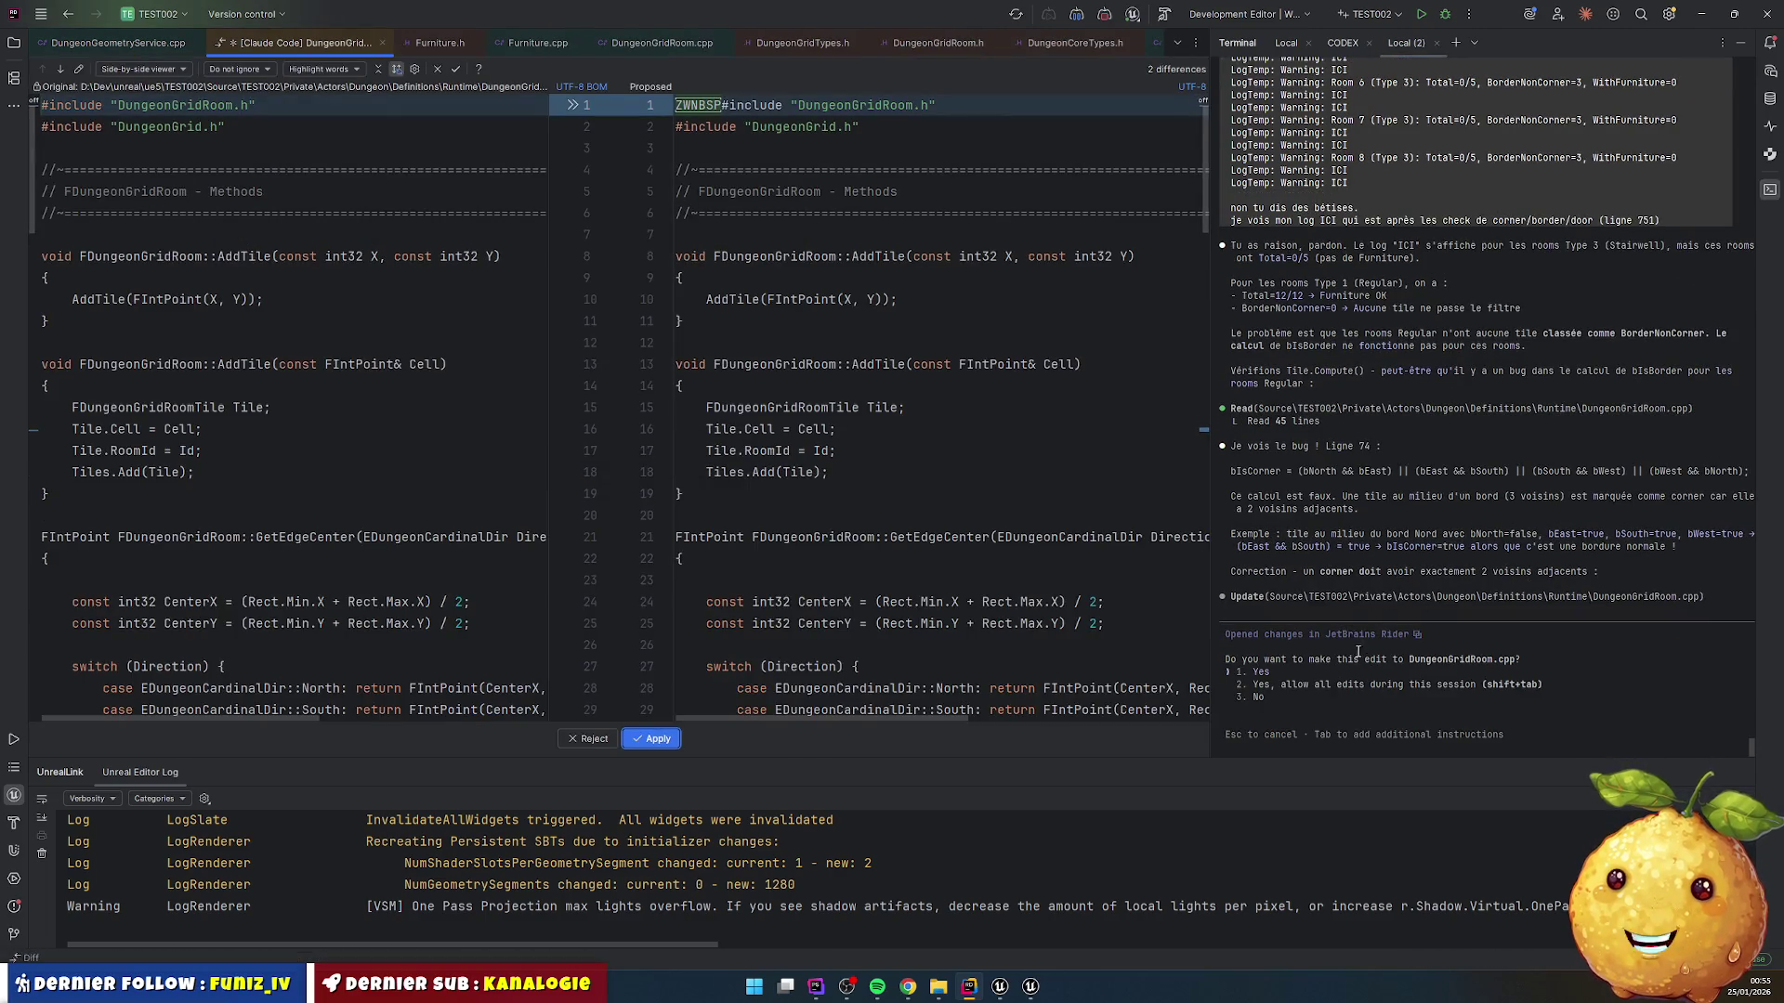
# Step: Reject the assistant's DungeonGridRoom.cpp edit, leaving line 74's bIsCorner formula unchanged
pyautogui.click(1590, 695)
pyautogui.press('Return')
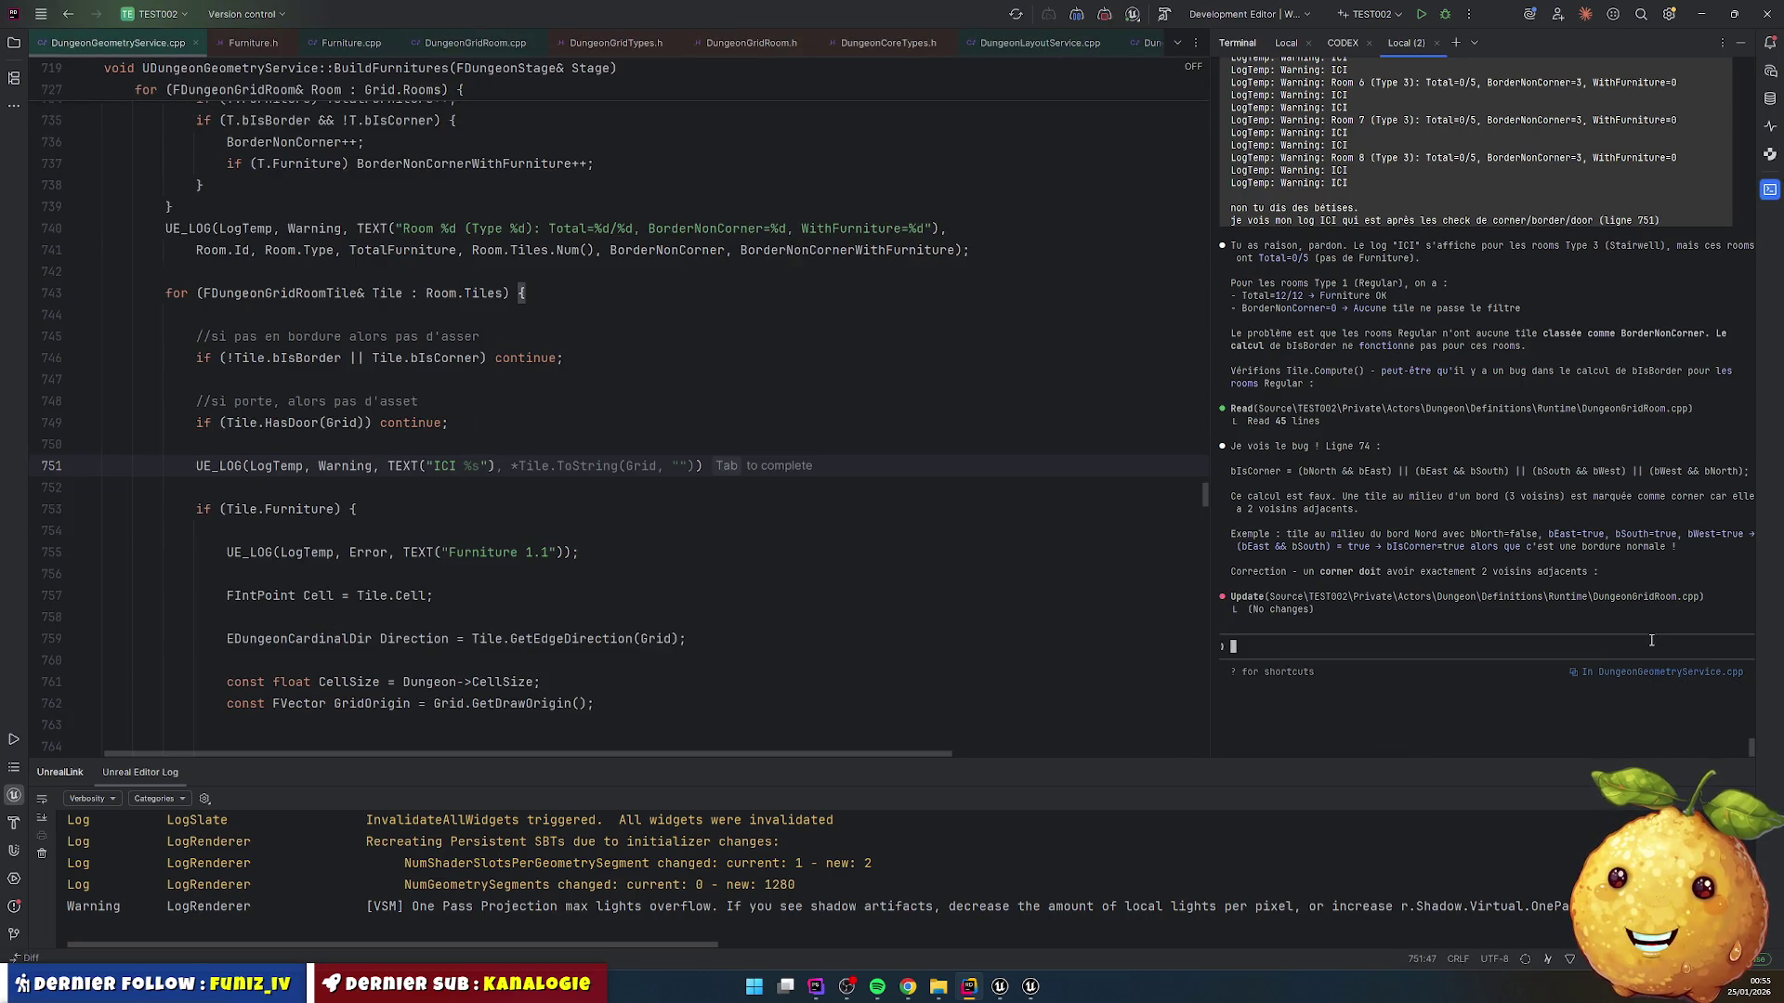
pyautogui.scroll(2, 1527, 409)
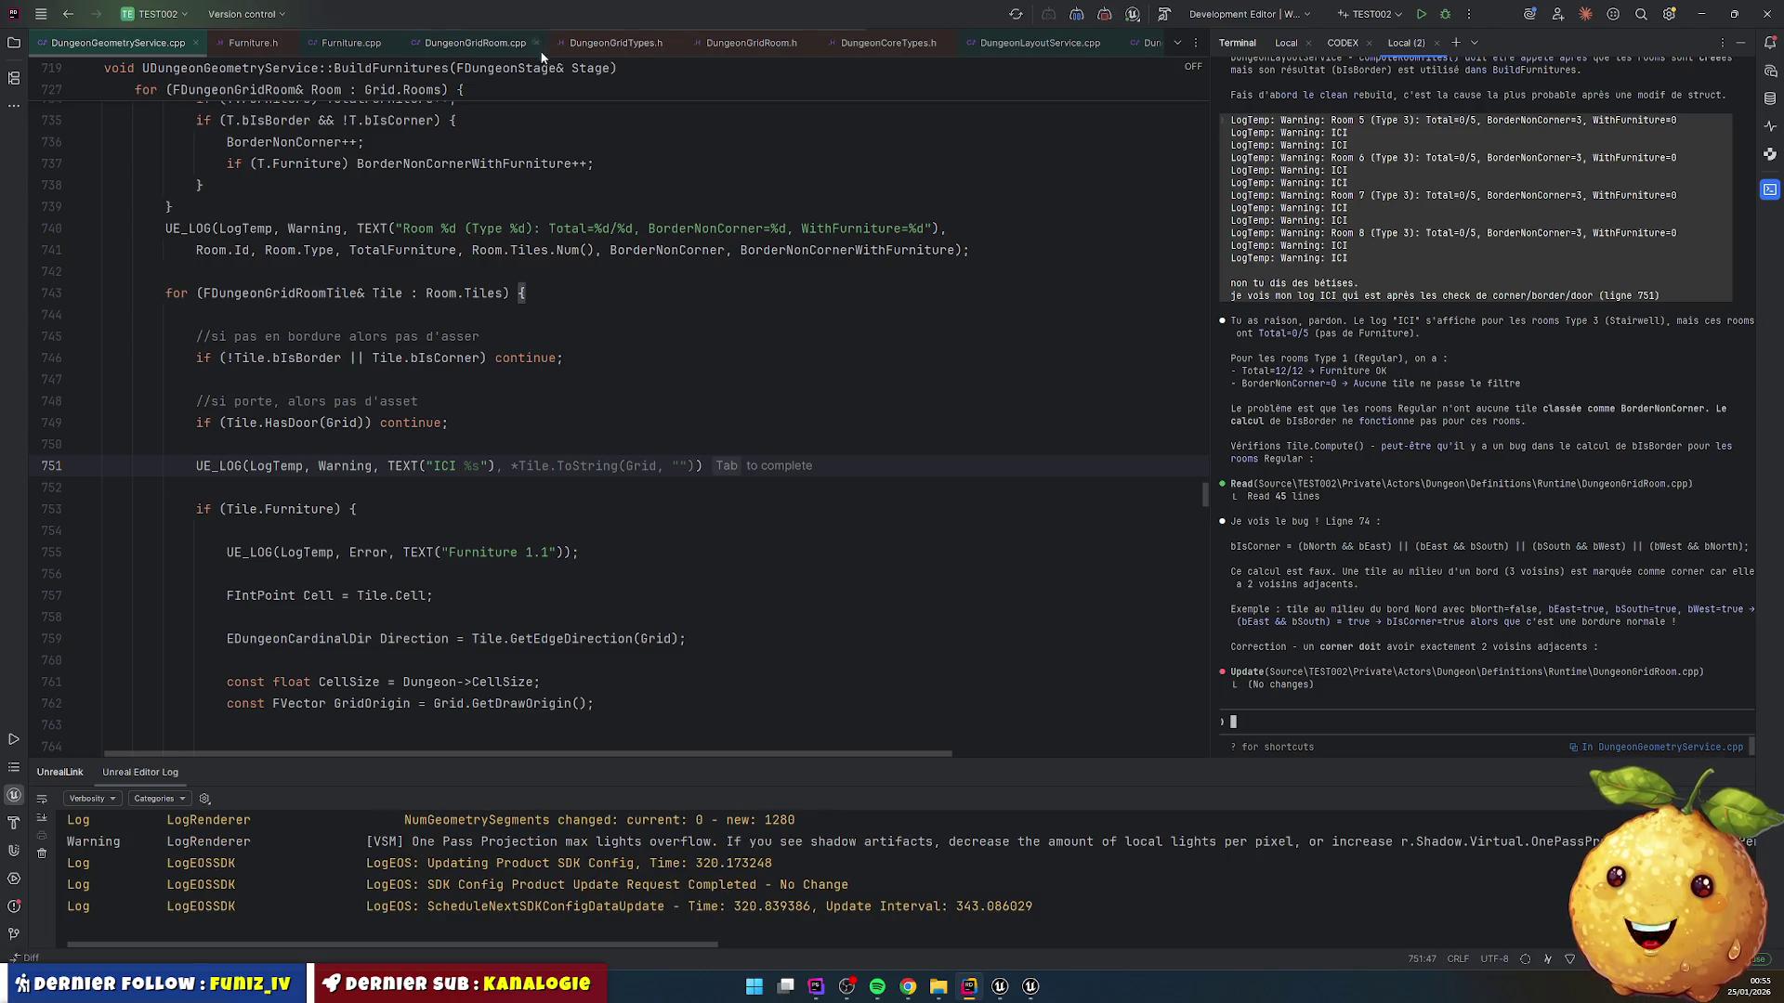
# Step: Highlight WestCellIndex in DungeonGridRoom.cpp's Compute code, then regenerate the Unreal project files
pyautogui.click(473, 47)
pyautogui.scroll(10, 586, 527)
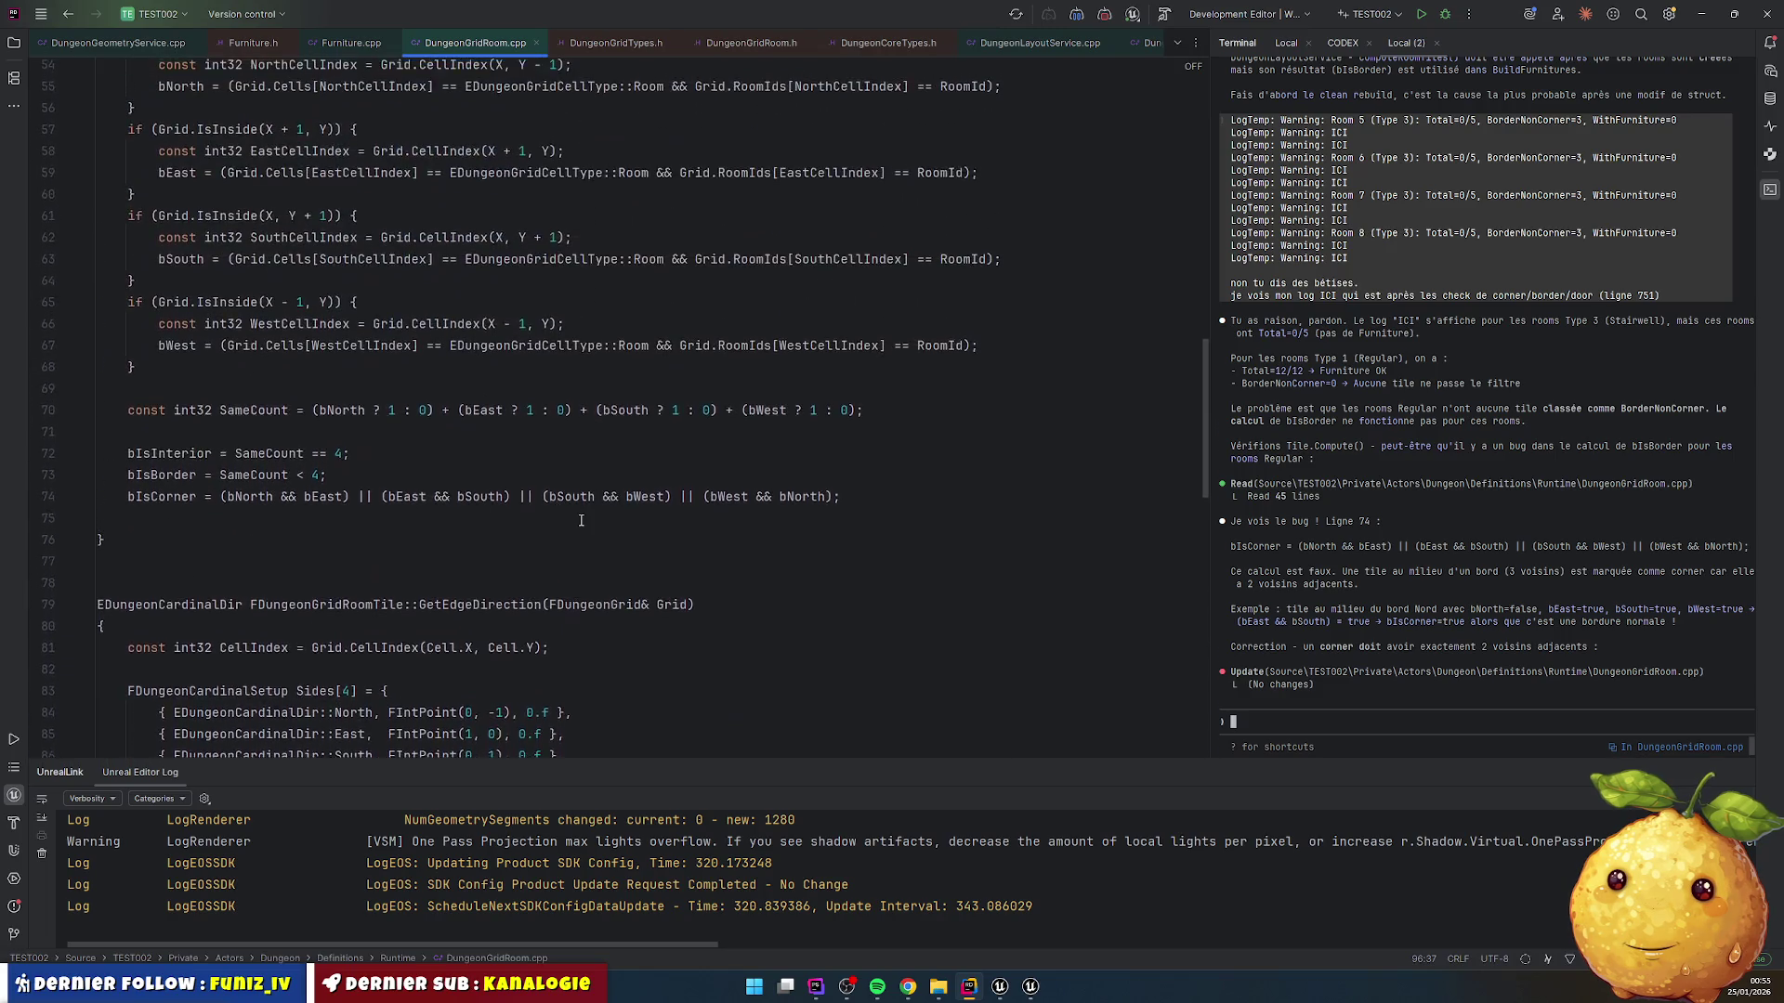
pyautogui.scroll(2, 586, 527)
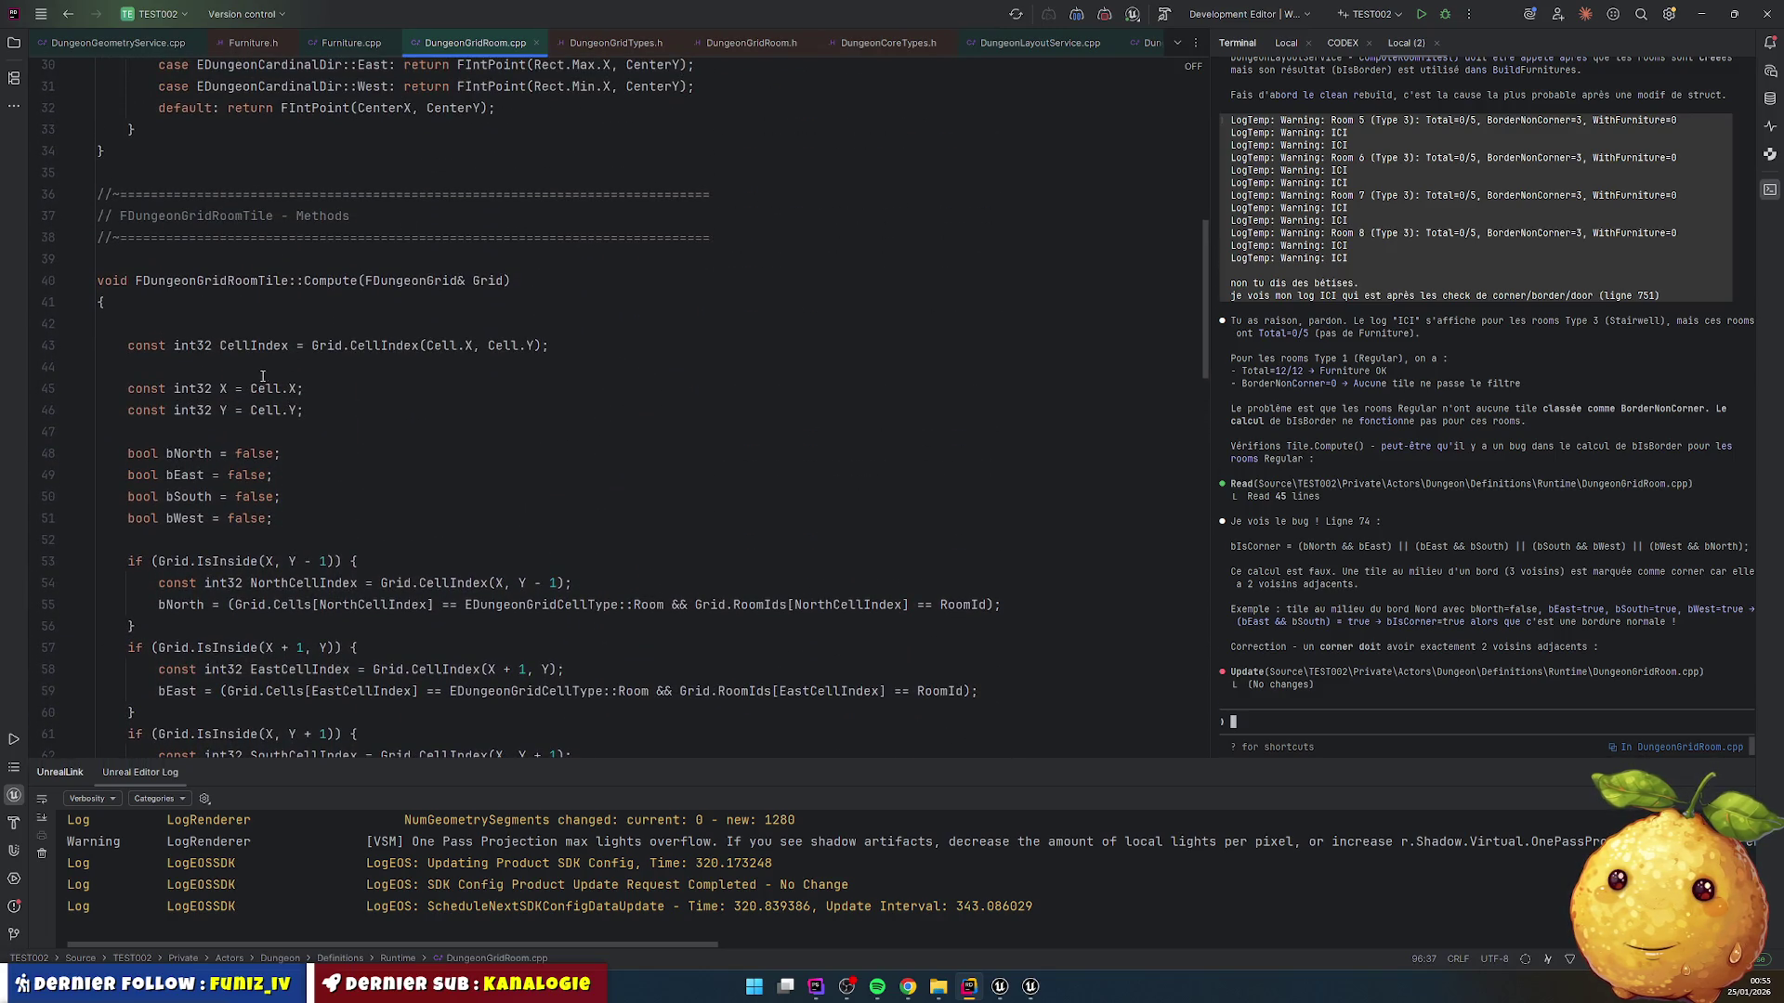
pyautogui.scroll(-4, 264, 329)
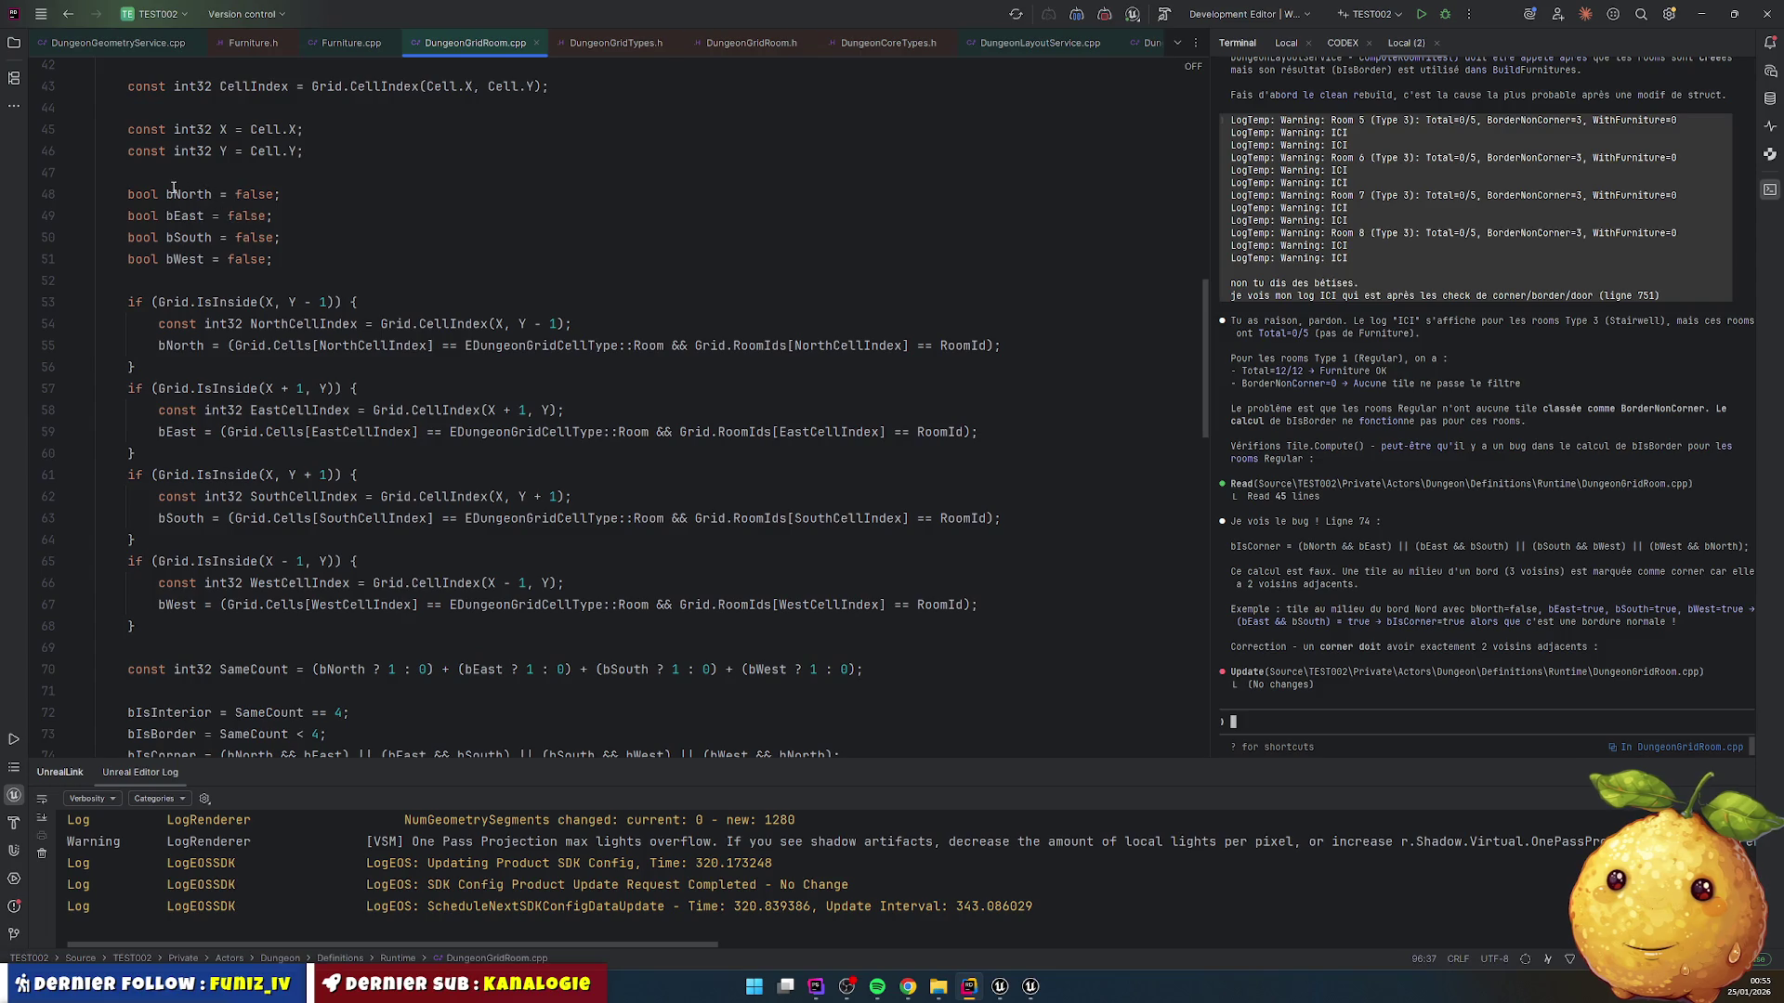
pyautogui.scroll(-3, 219, 344)
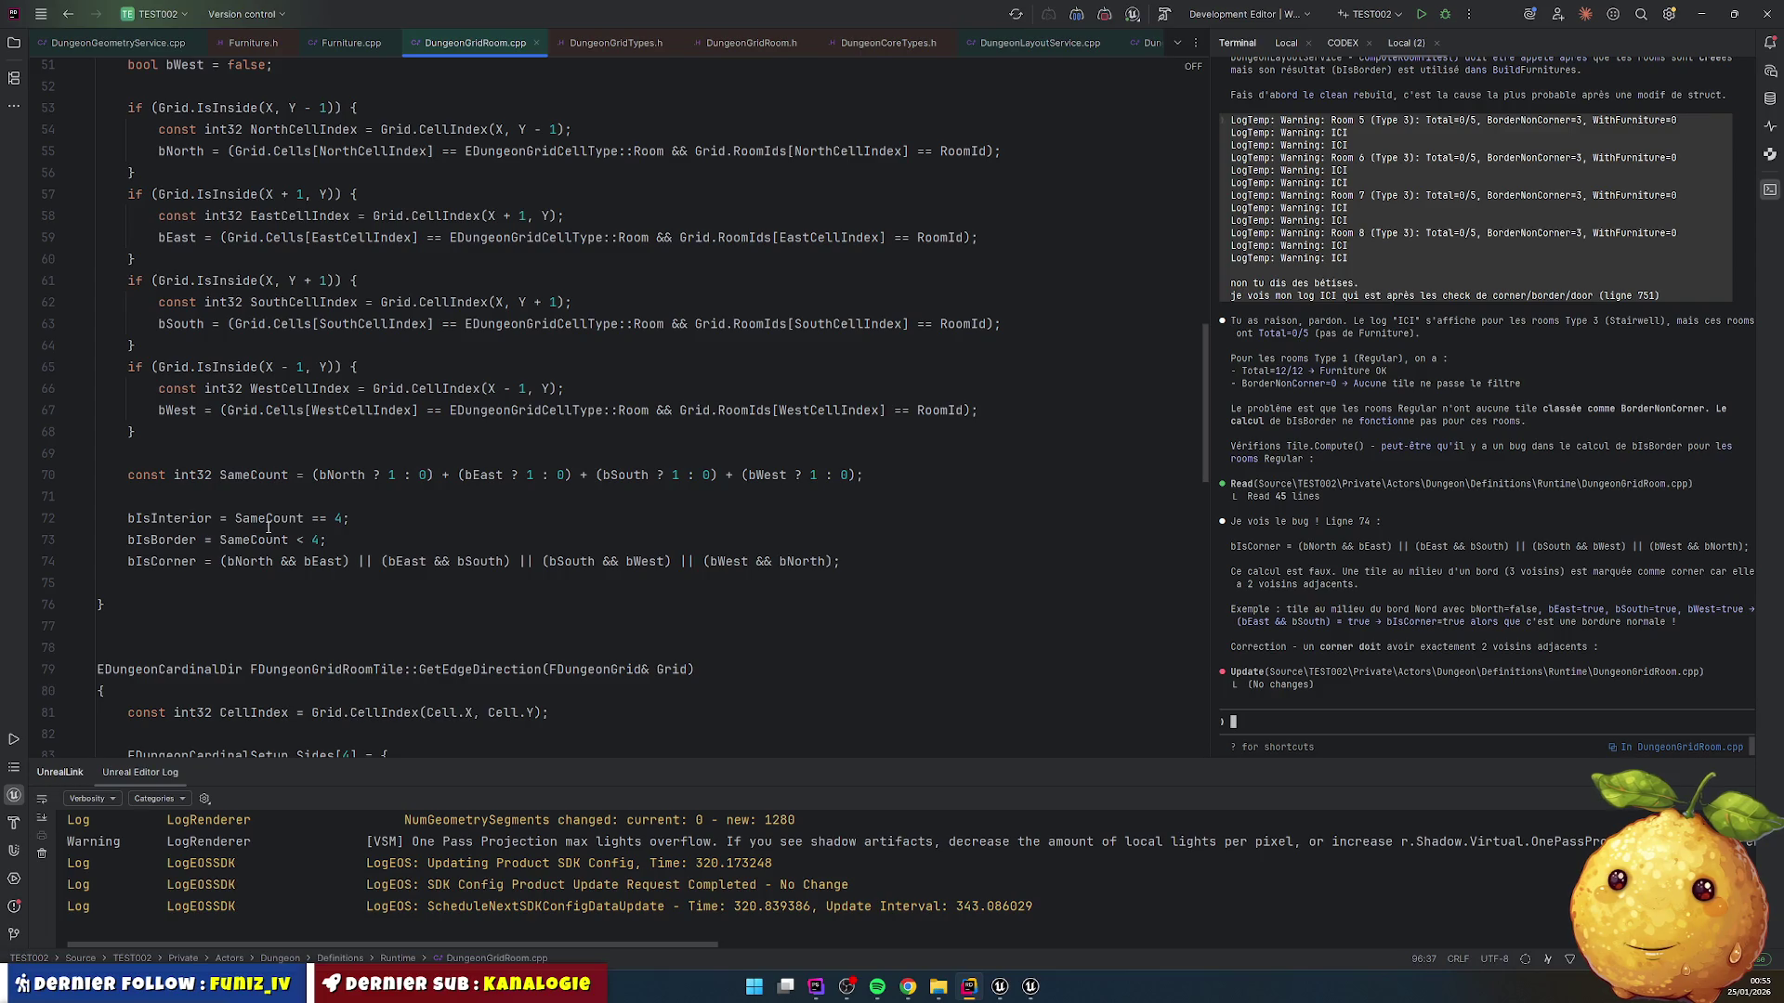
pyautogui.scroll(3, 268, 527)
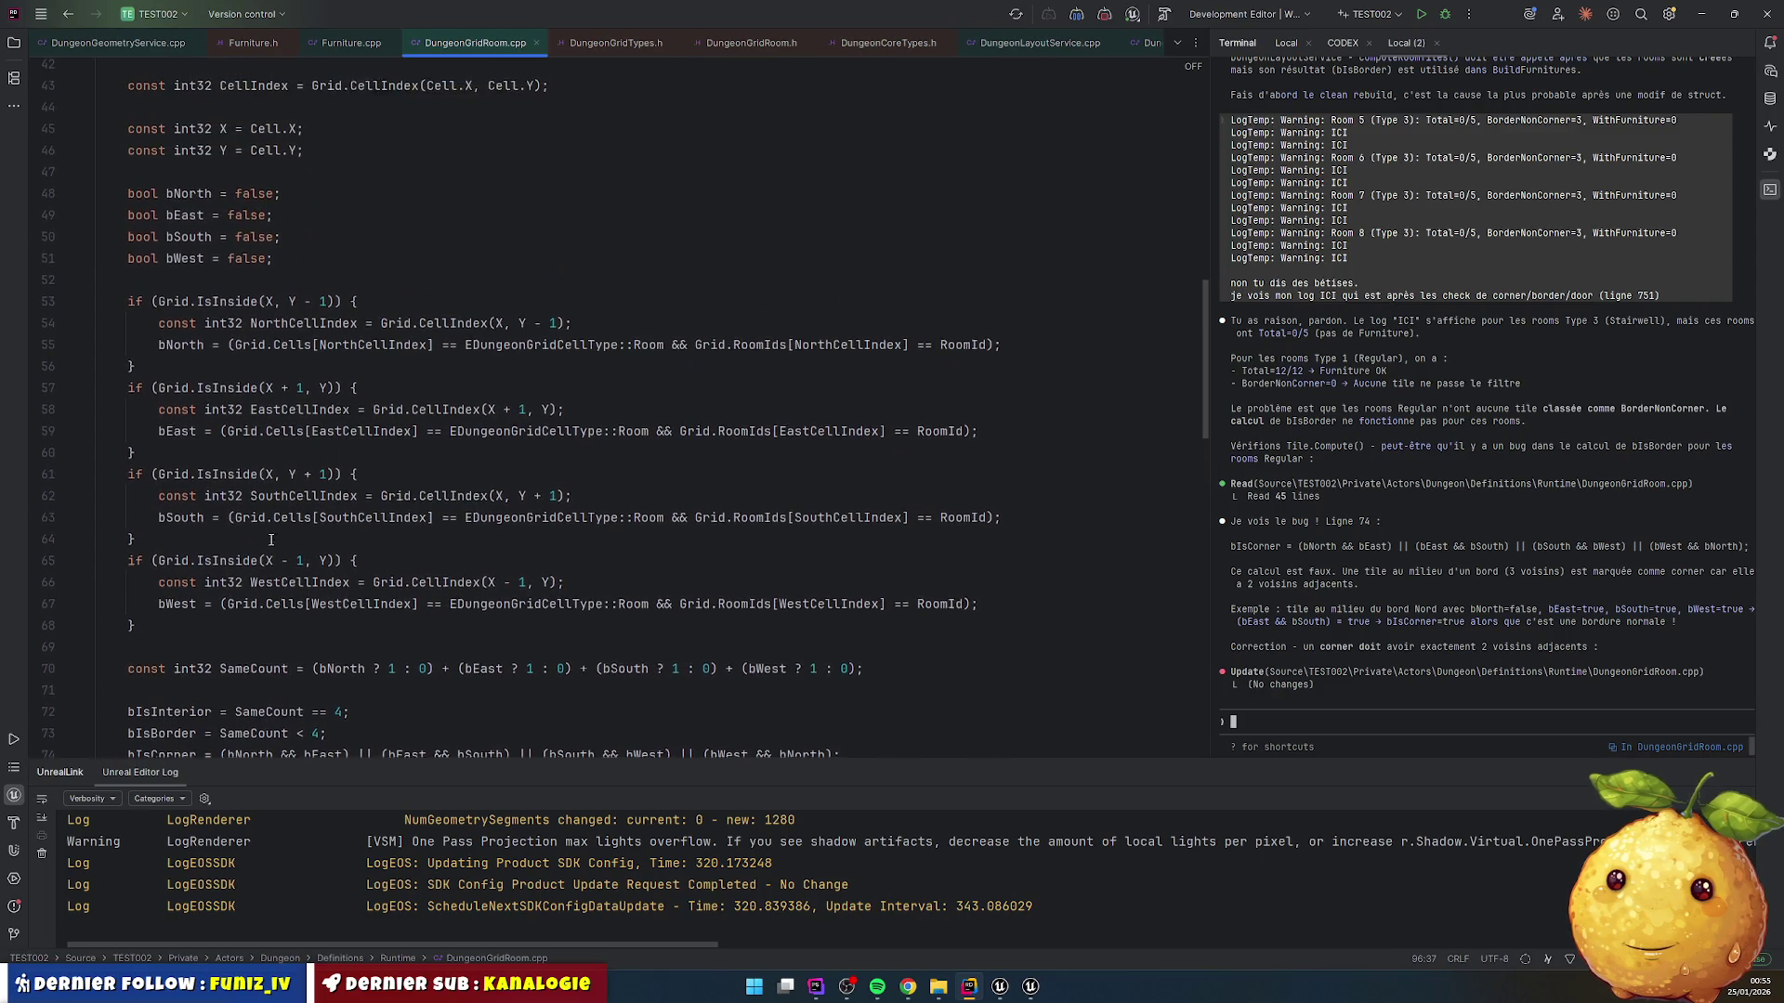
pyautogui.doubleClick(297, 583)
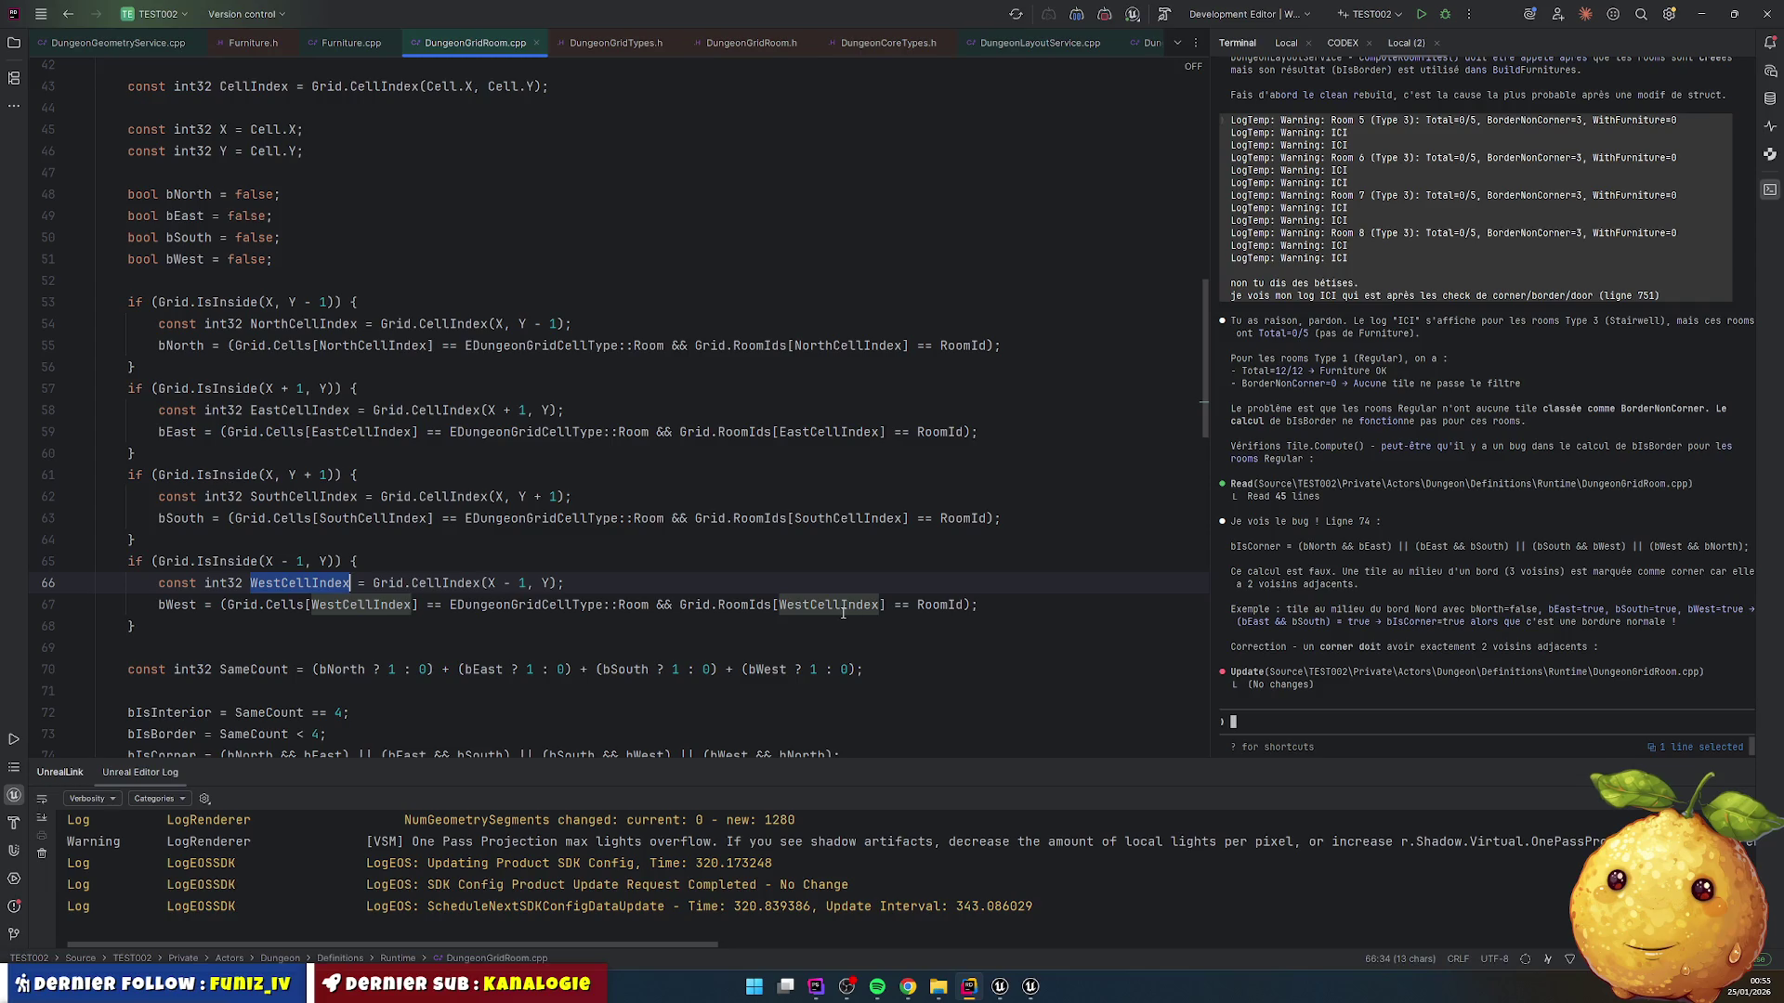
pyautogui.click(1019, 17)
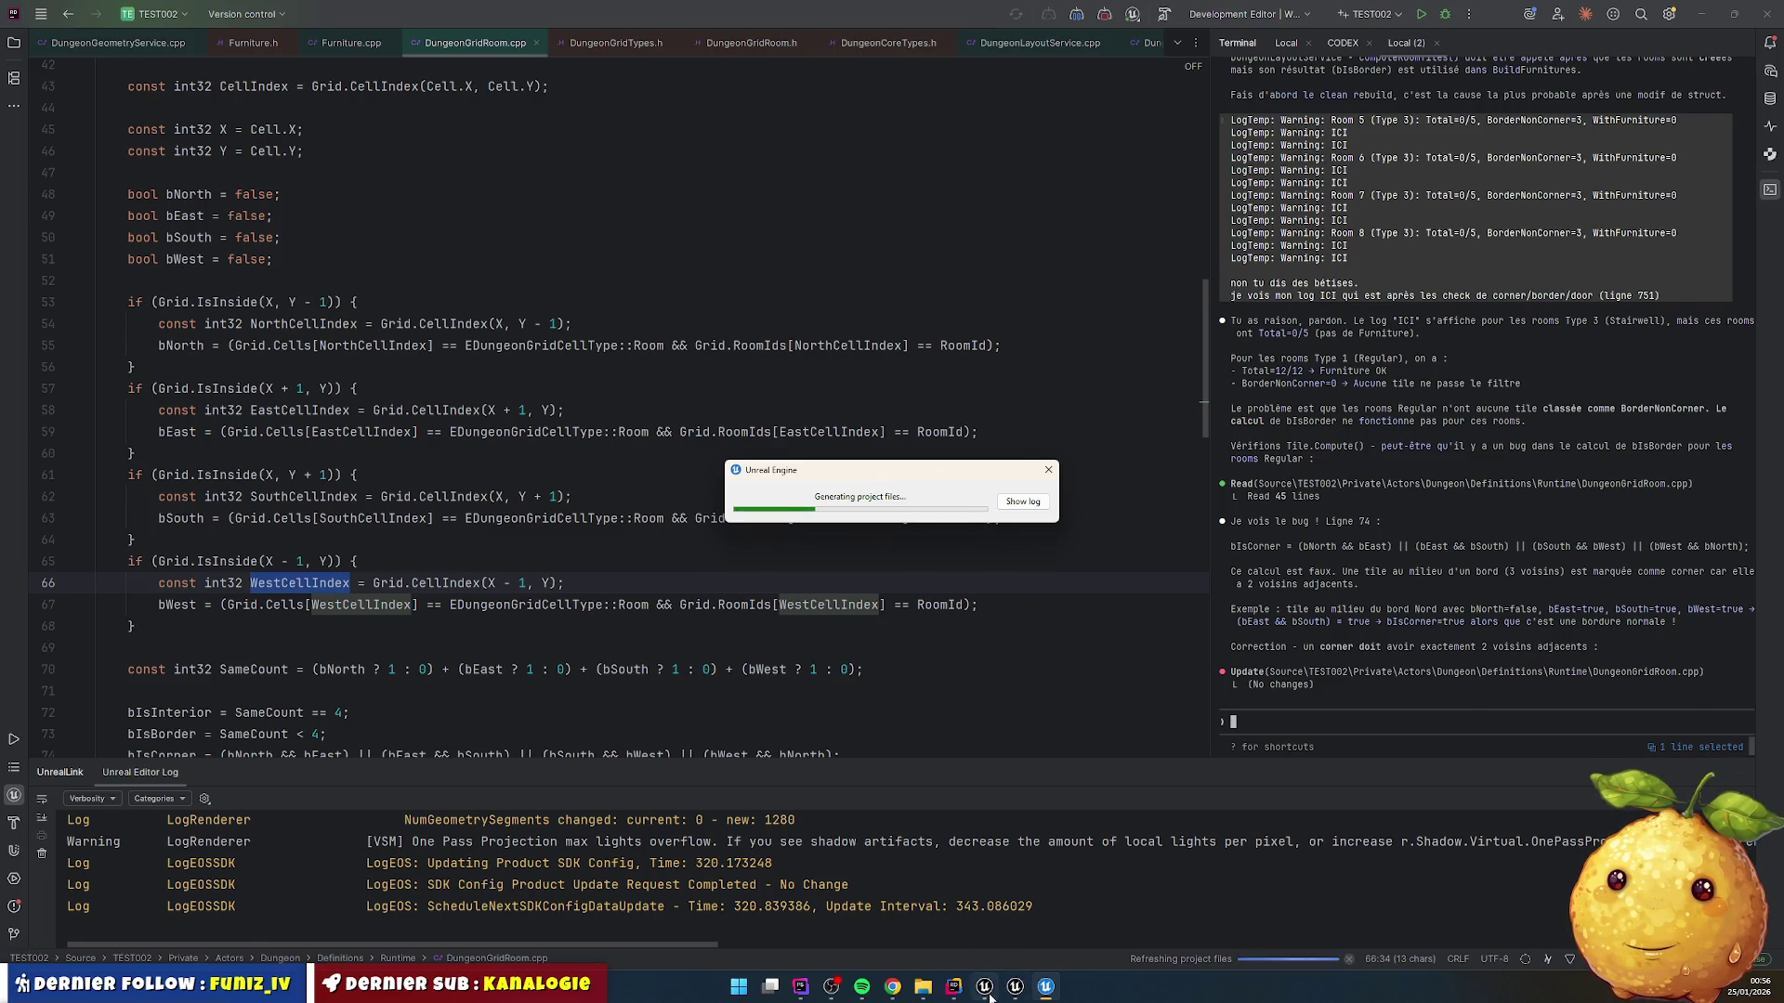
# Step: Stop the Unreal play session, minimize the editor, and show Rider's background tasks
pyautogui.hotkey('alt', 'Tab')
pyautogui.click(385, 53)
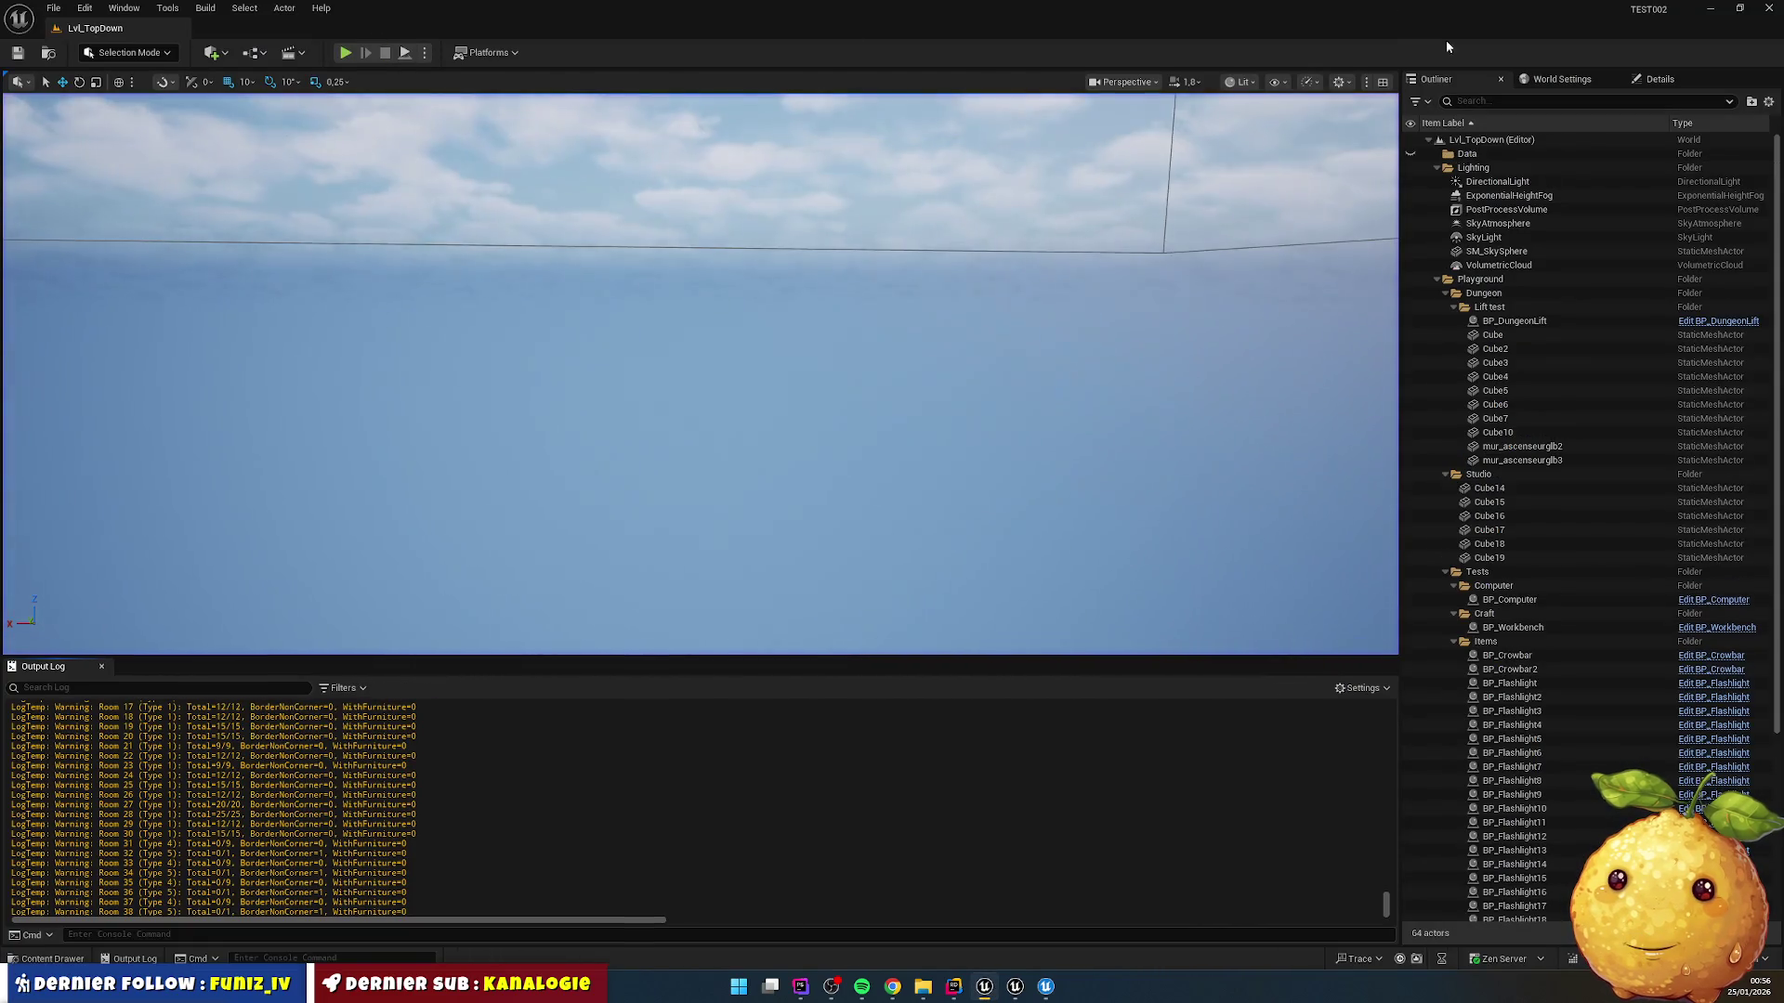
pyautogui.click(1712, 10)
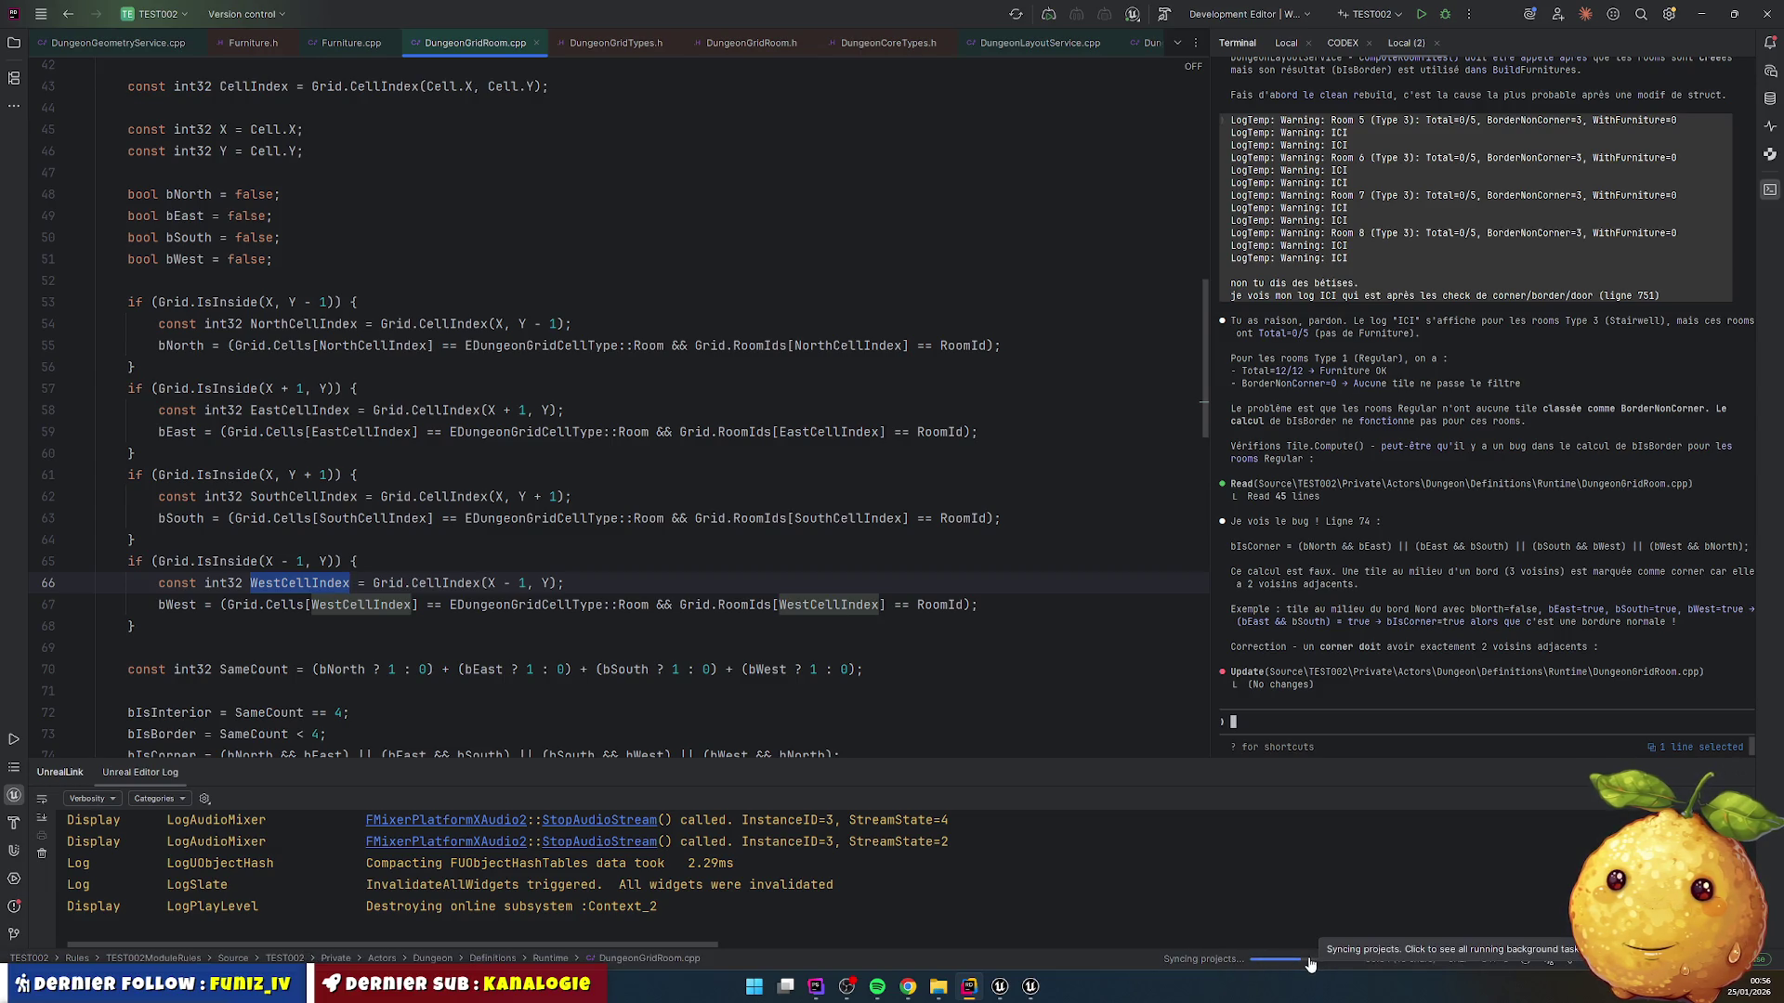
pyautogui.click(1264, 960)
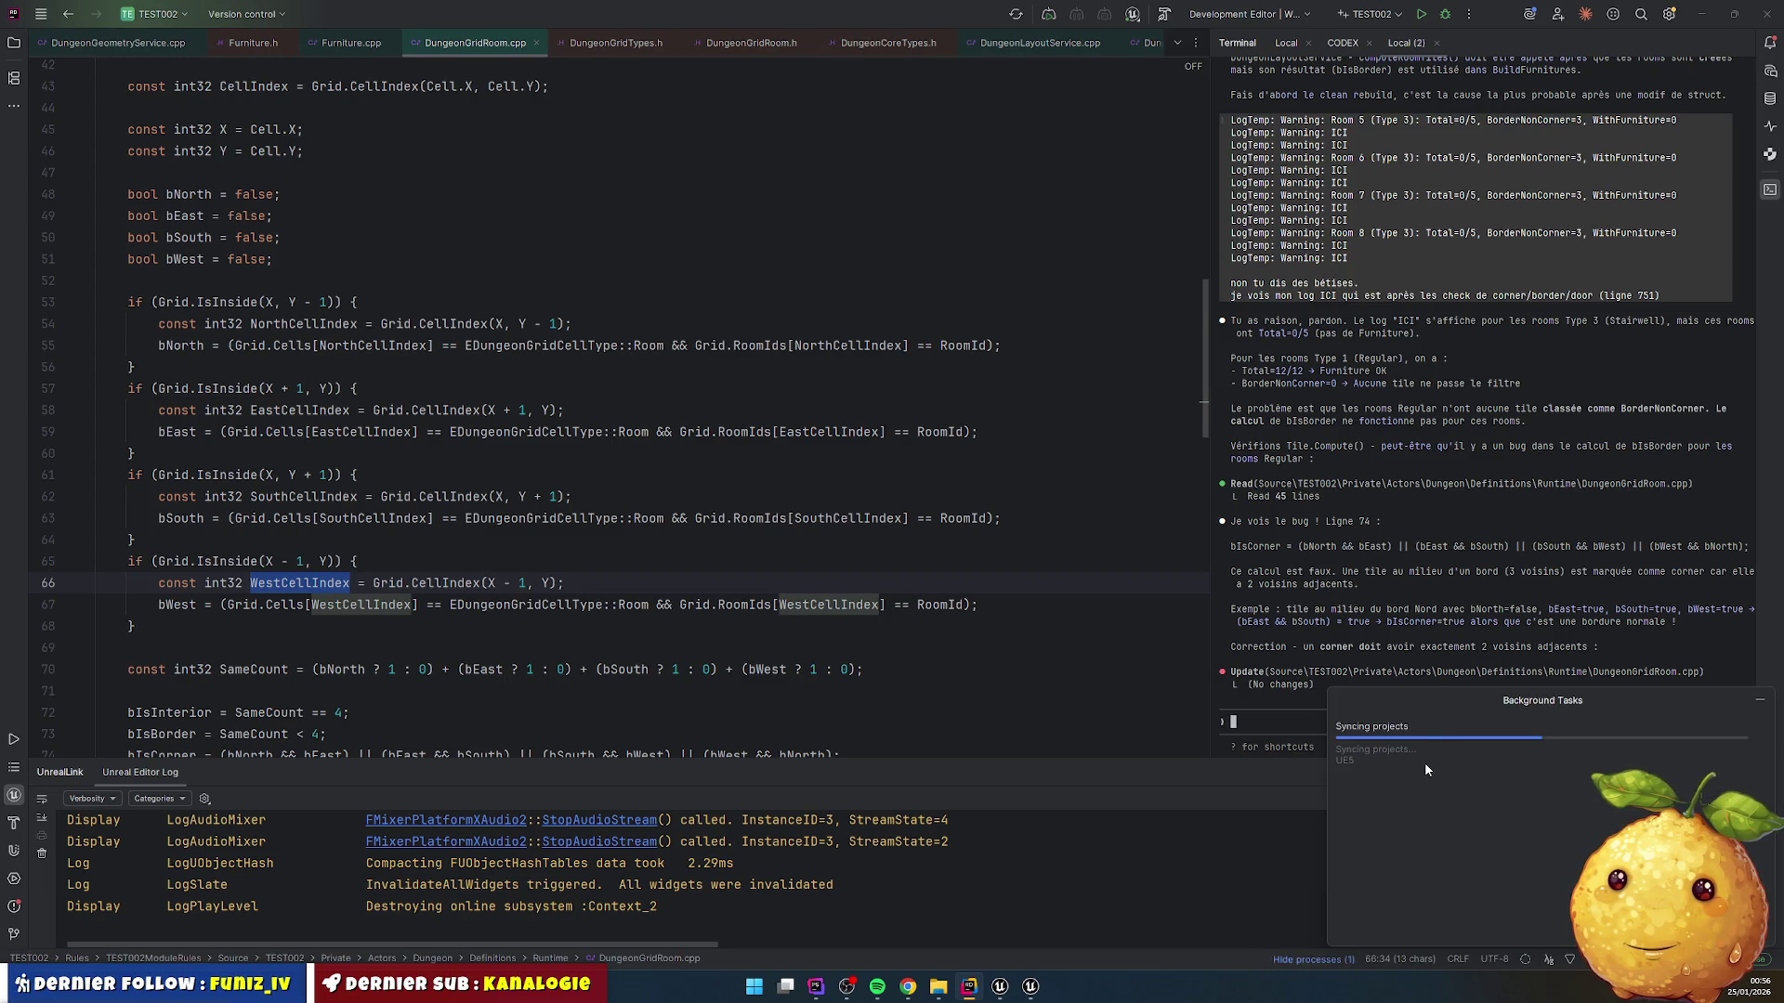
# Step: Inspect the neighbour checks in Compute, highlighting every use of NorthCellIndex
pyautogui.click(521, 561)
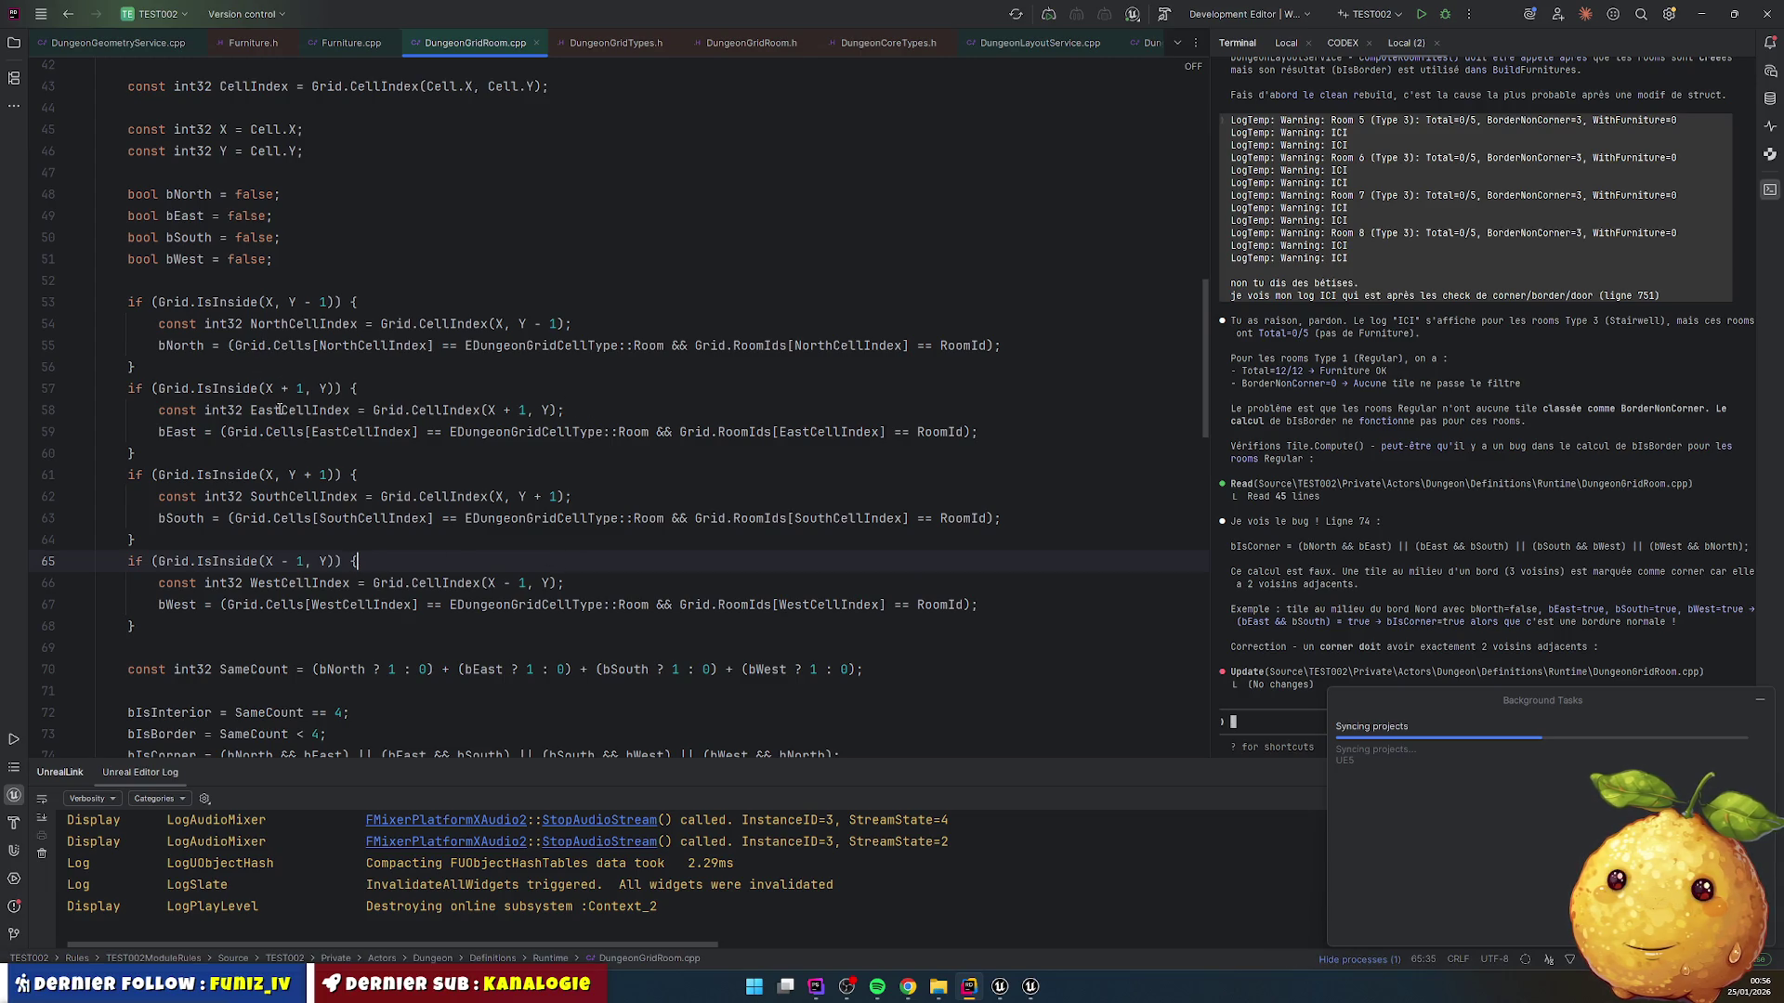
pyautogui.scroll(1, 284, 391)
pyautogui.scroll(-1, 286, 372)
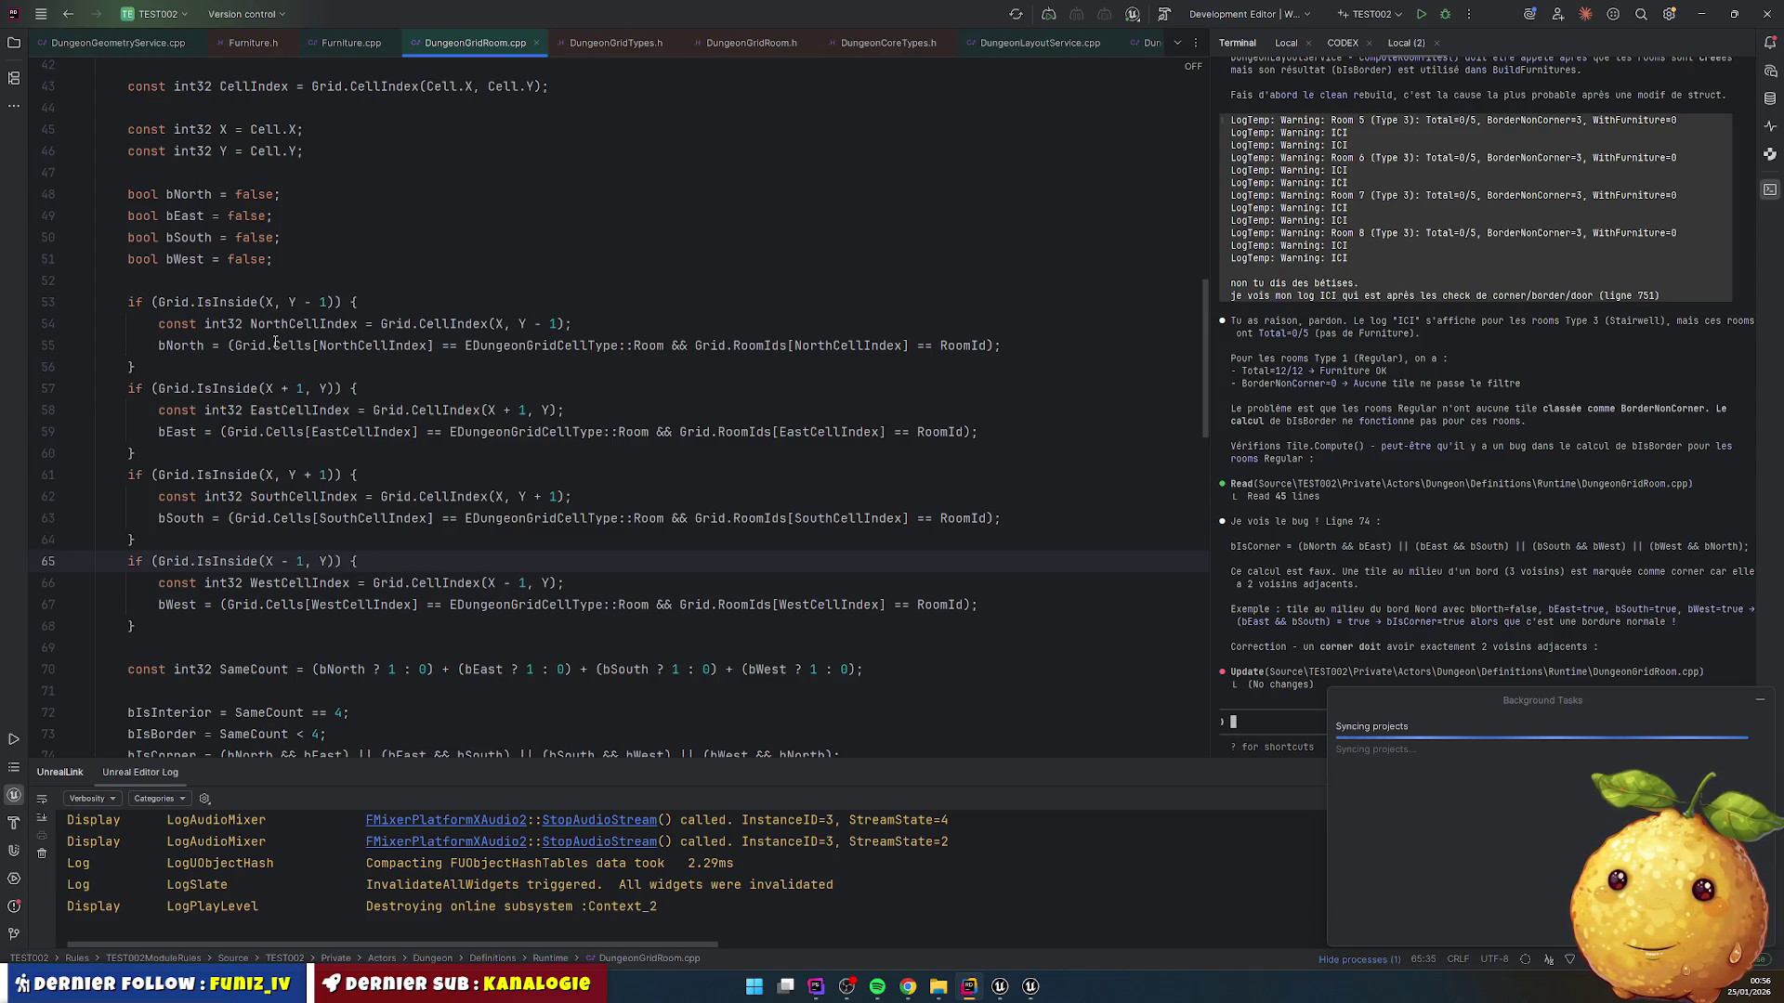
pyautogui.doubleClick(301, 325)
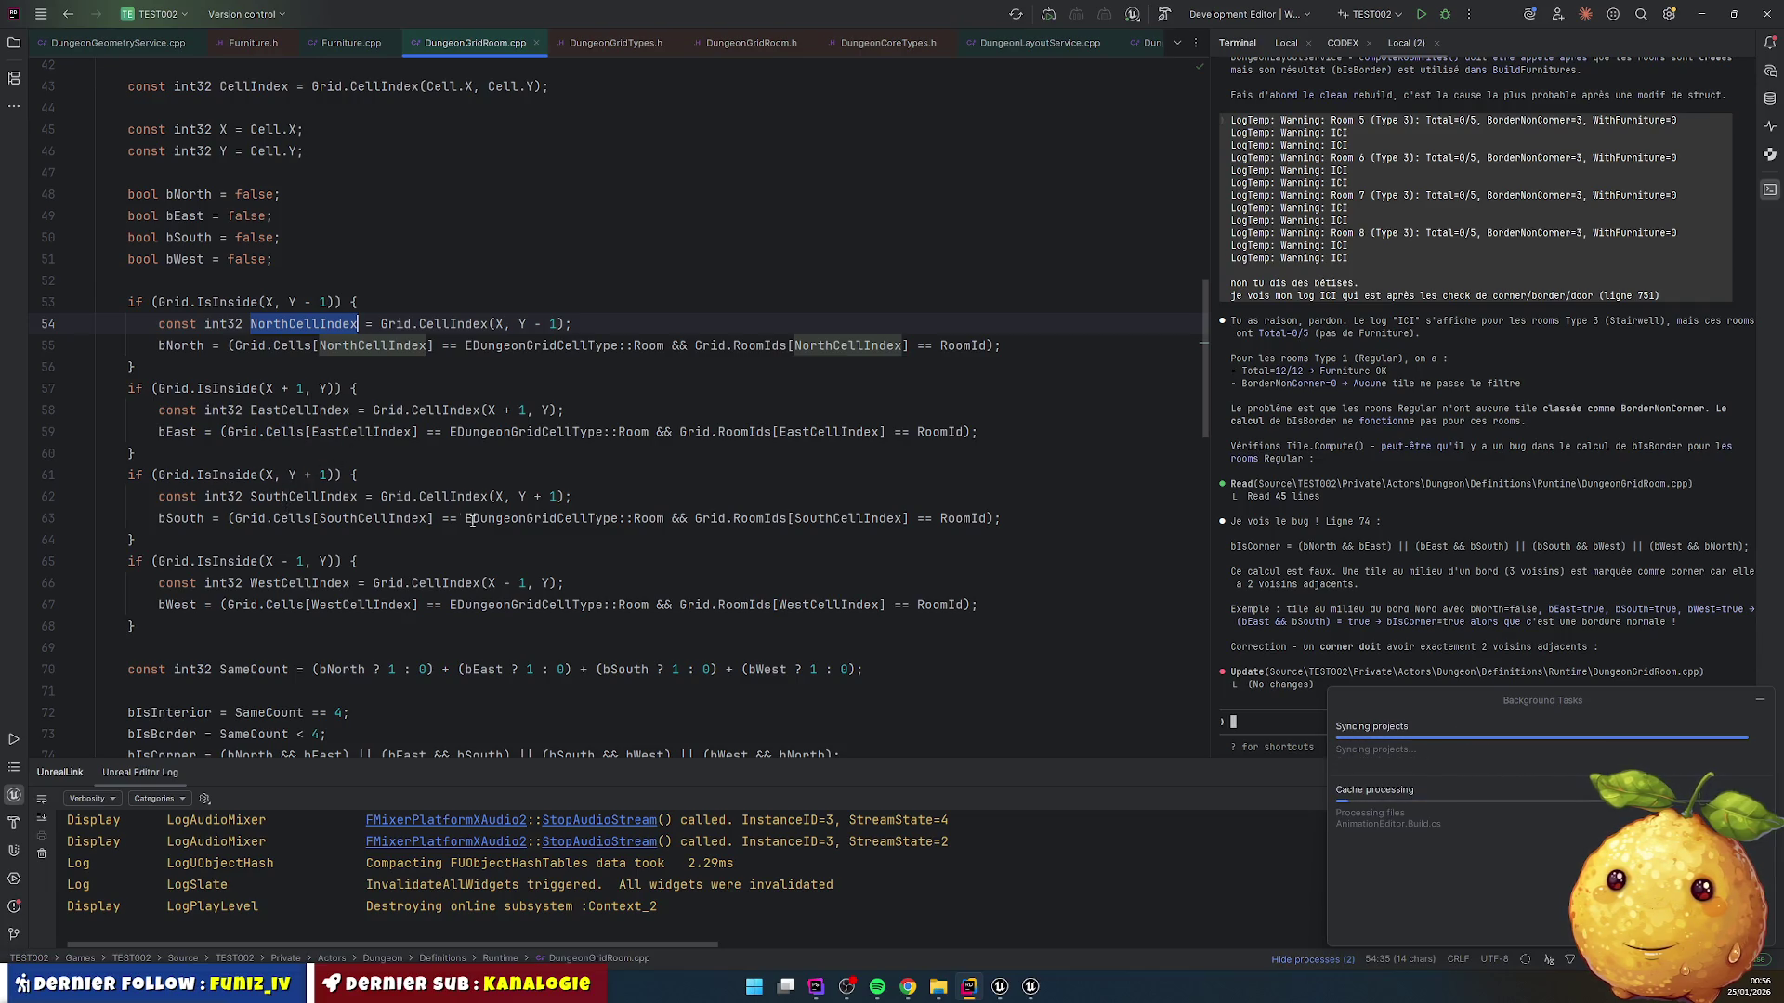
pyautogui.scroll(-1, 328, 513)
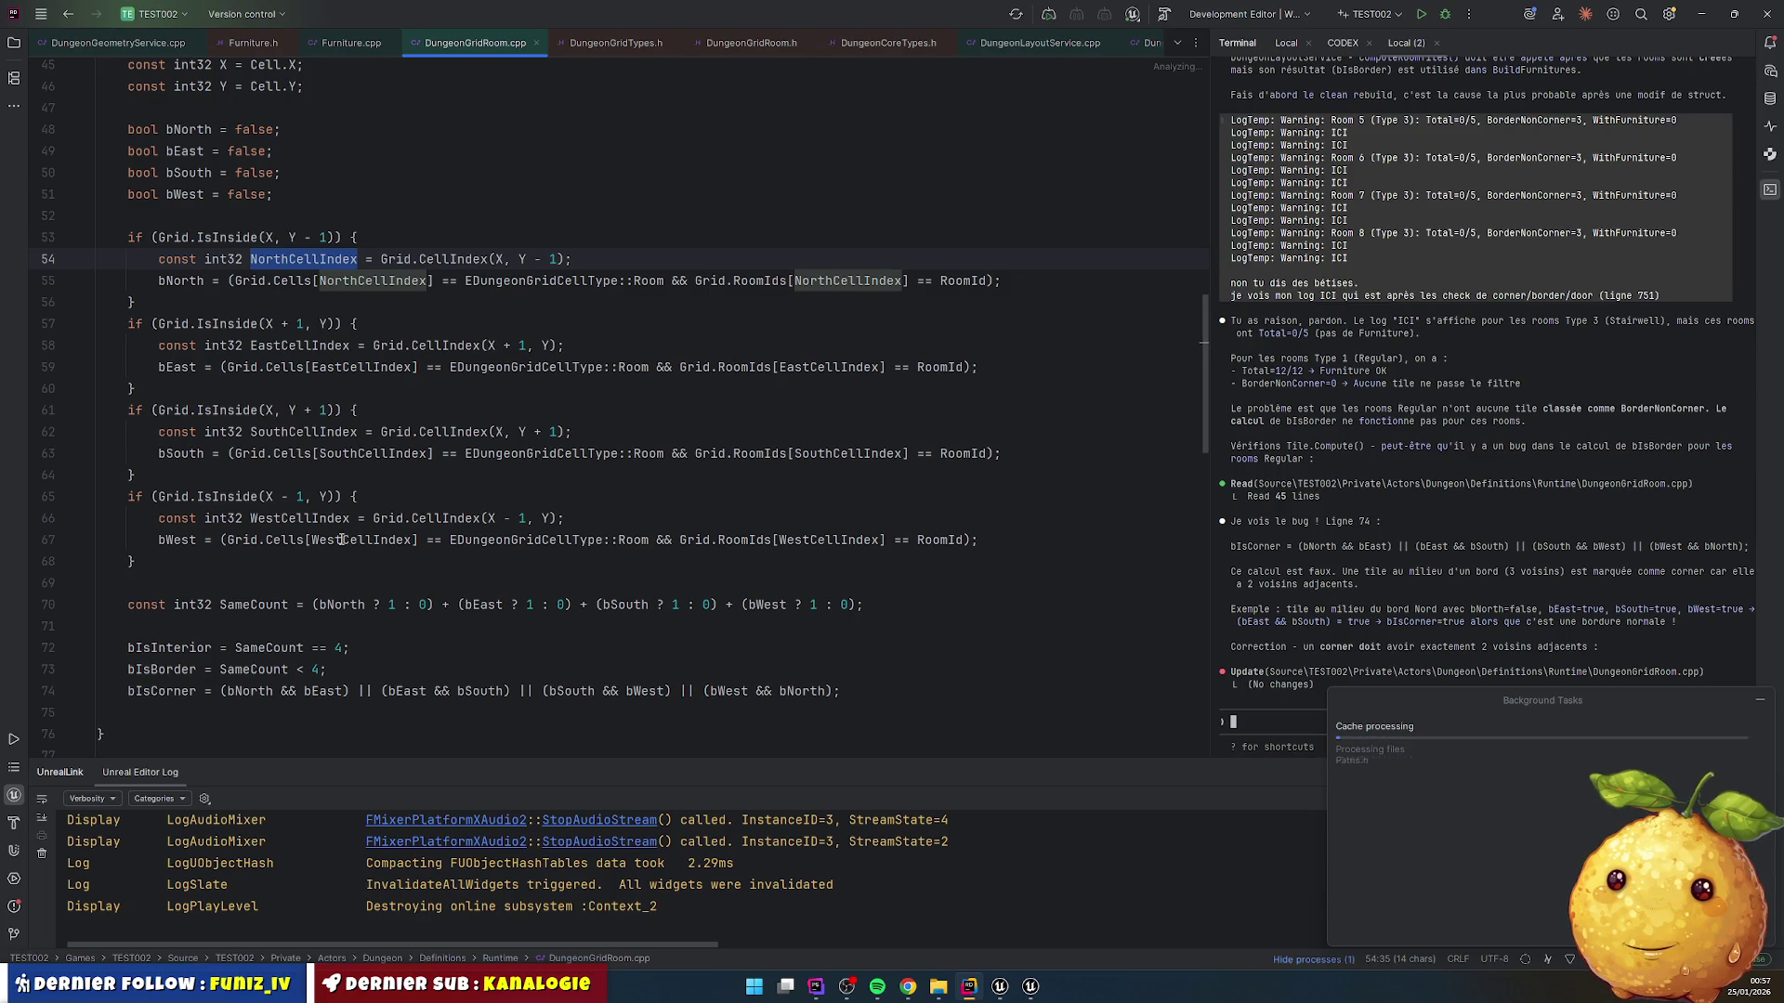
pyautogui.scroll(5, 341, 540)
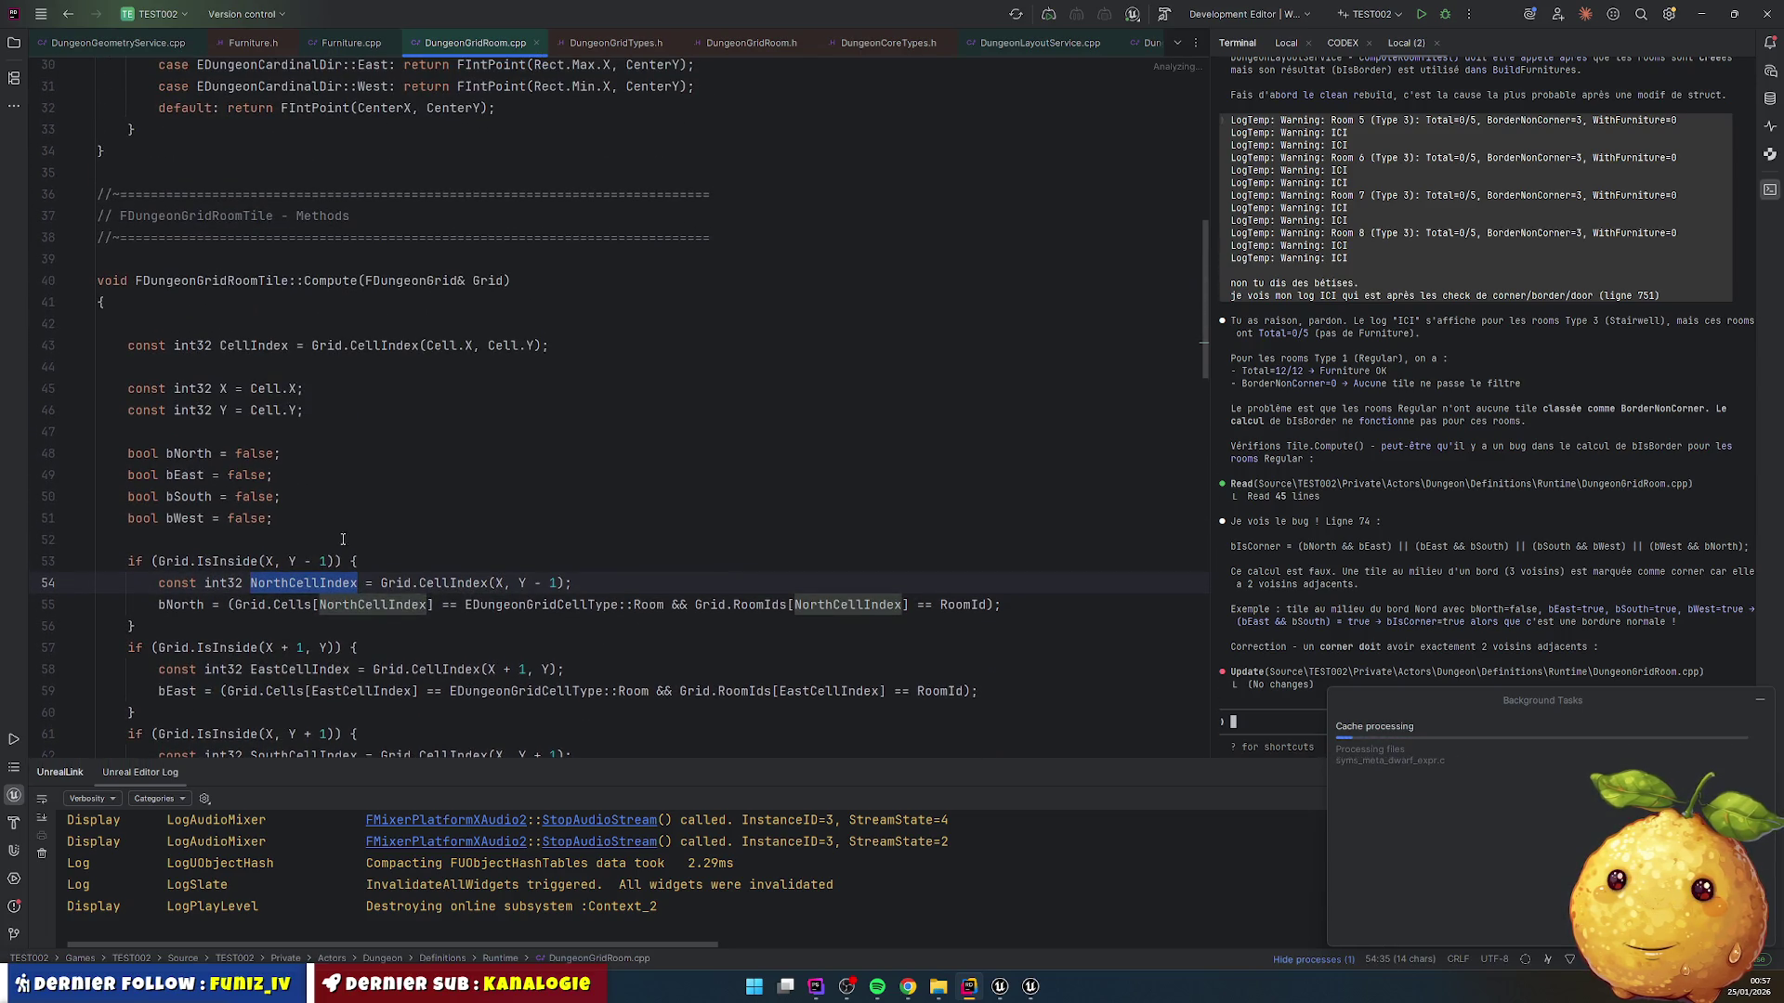
# Step: Review the assistant conversation and return to DungeonGeometryService.cpp at the 'ICI' log
pyautogui.click(1381, 576)
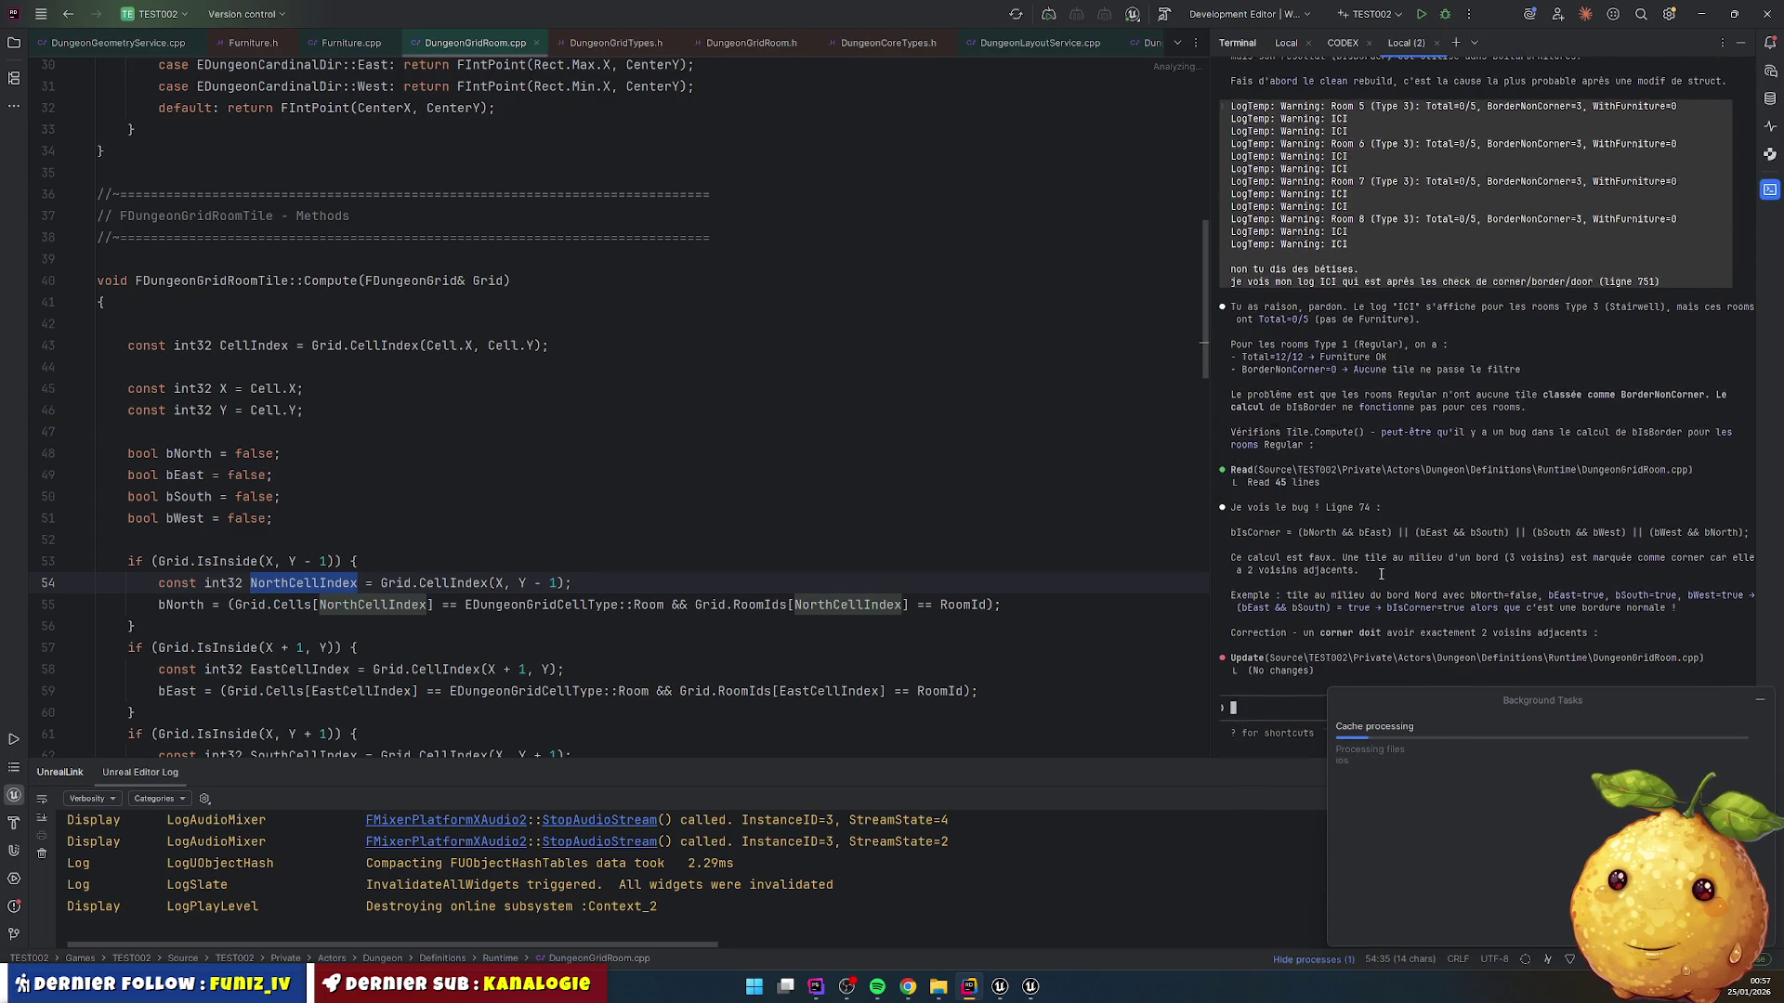
pyautogui.scroll(1, 1375, 557)
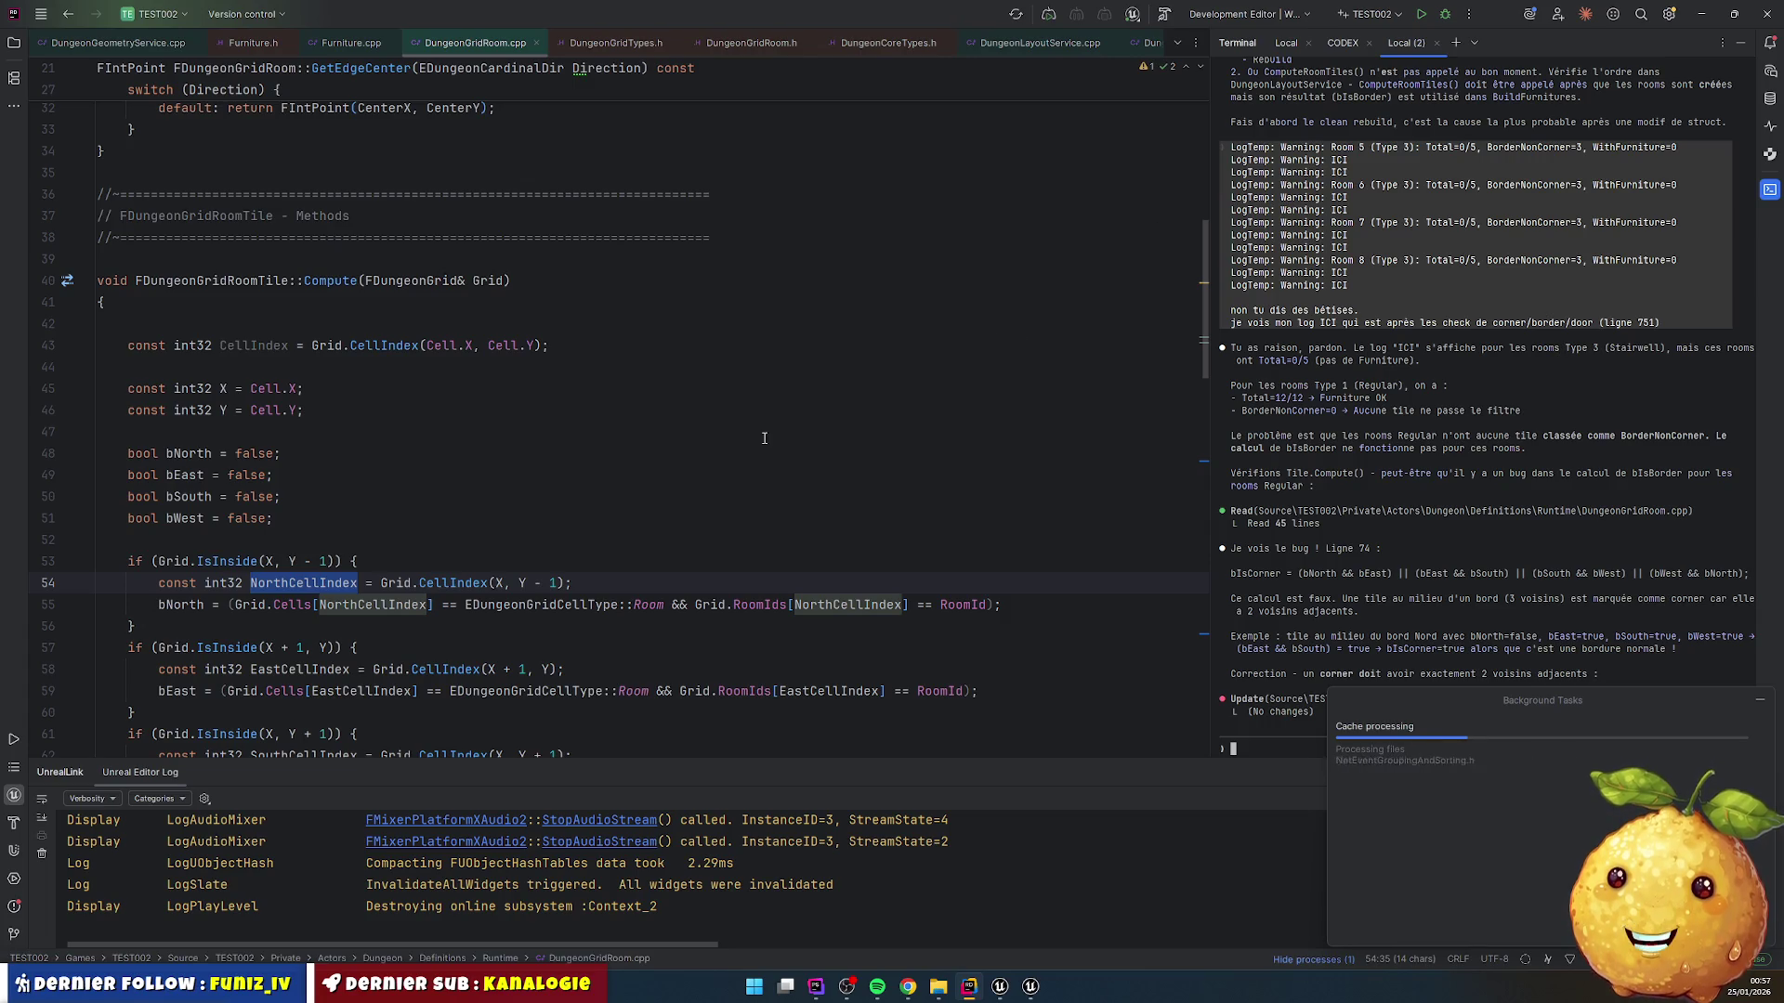
pyautogui.click(118, 43)
# Step: Comment out the border/corner and door skip checks on lines 746 and 749, then recompile with Live Coding
pyautogui.scroll(5, 411, 359)
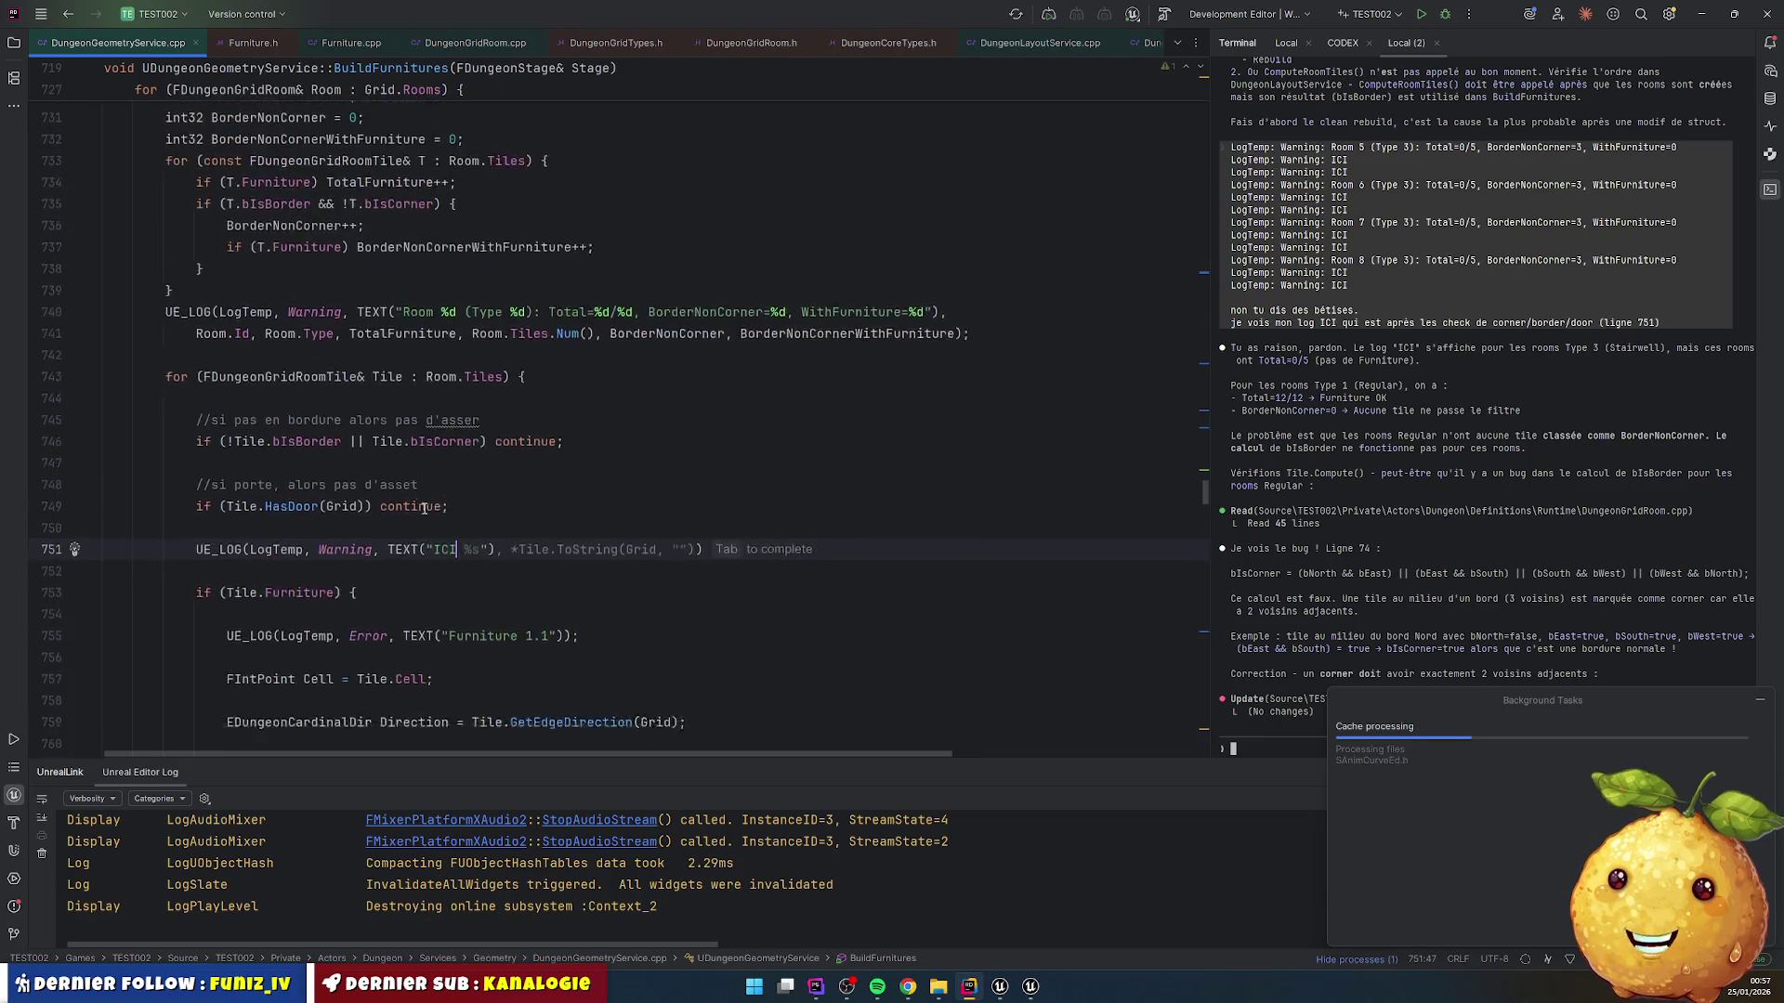
pyautogui.click(401, 676)
pyautogui.scroll(-4, 629, 357)
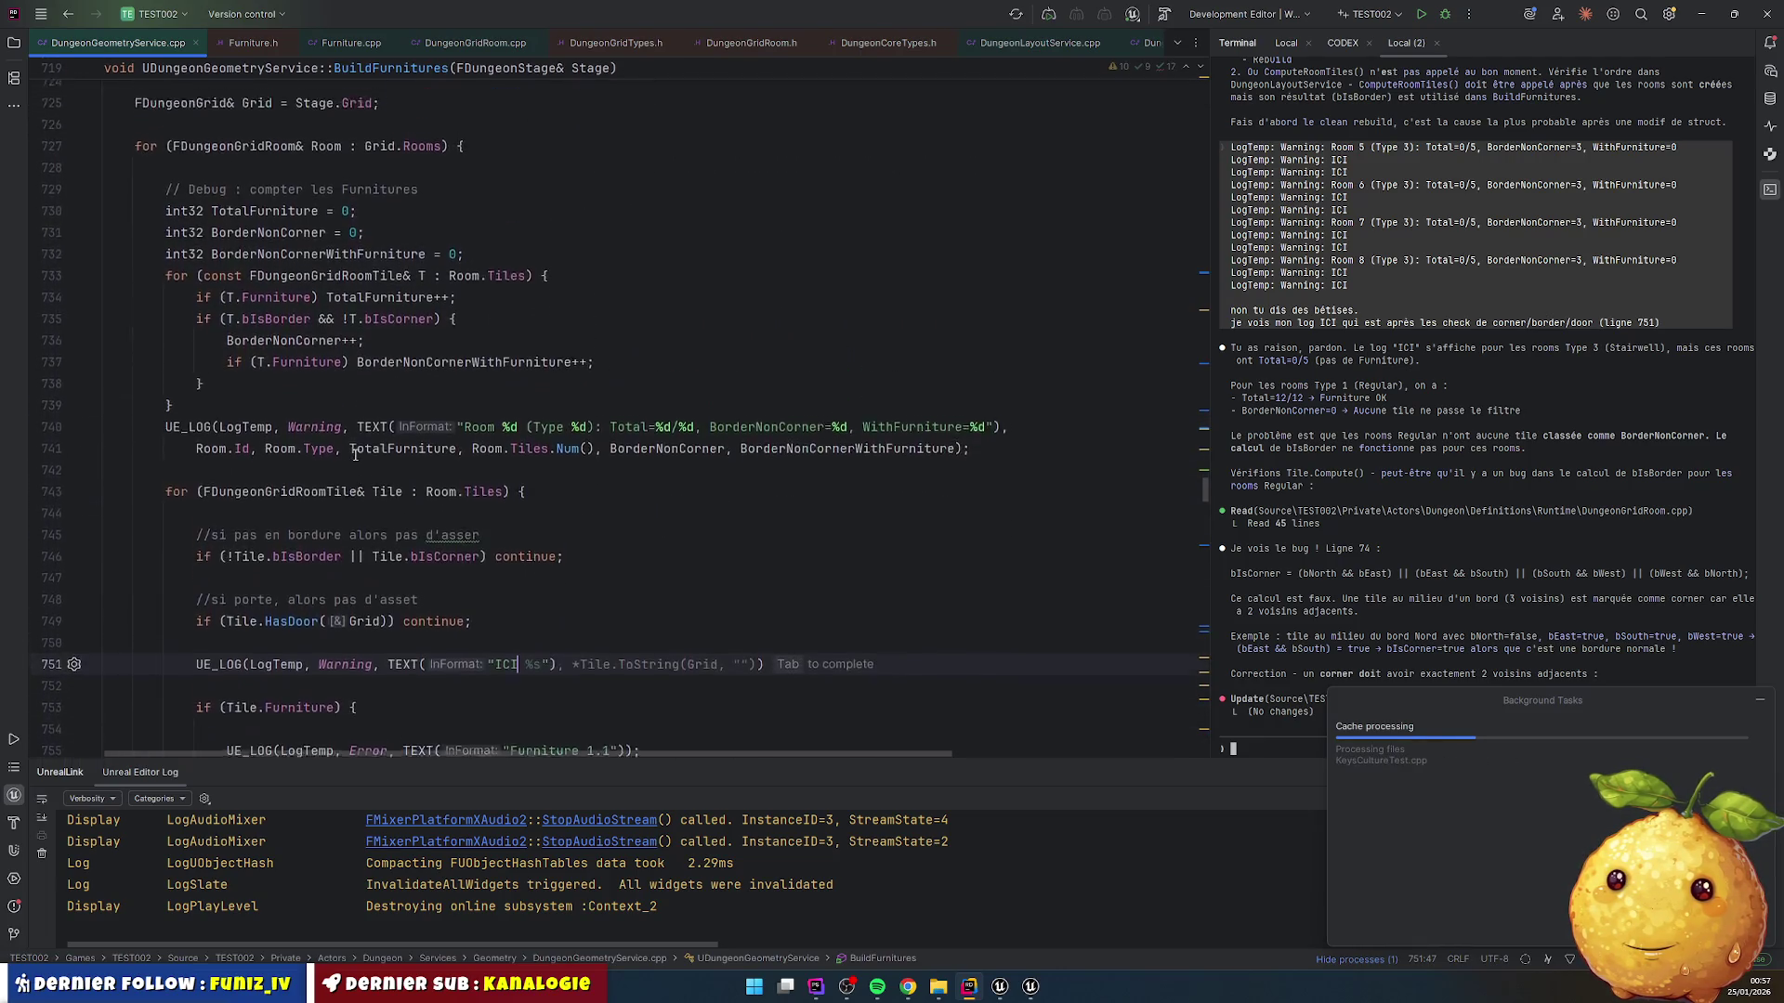
pyautogui.press('Home')
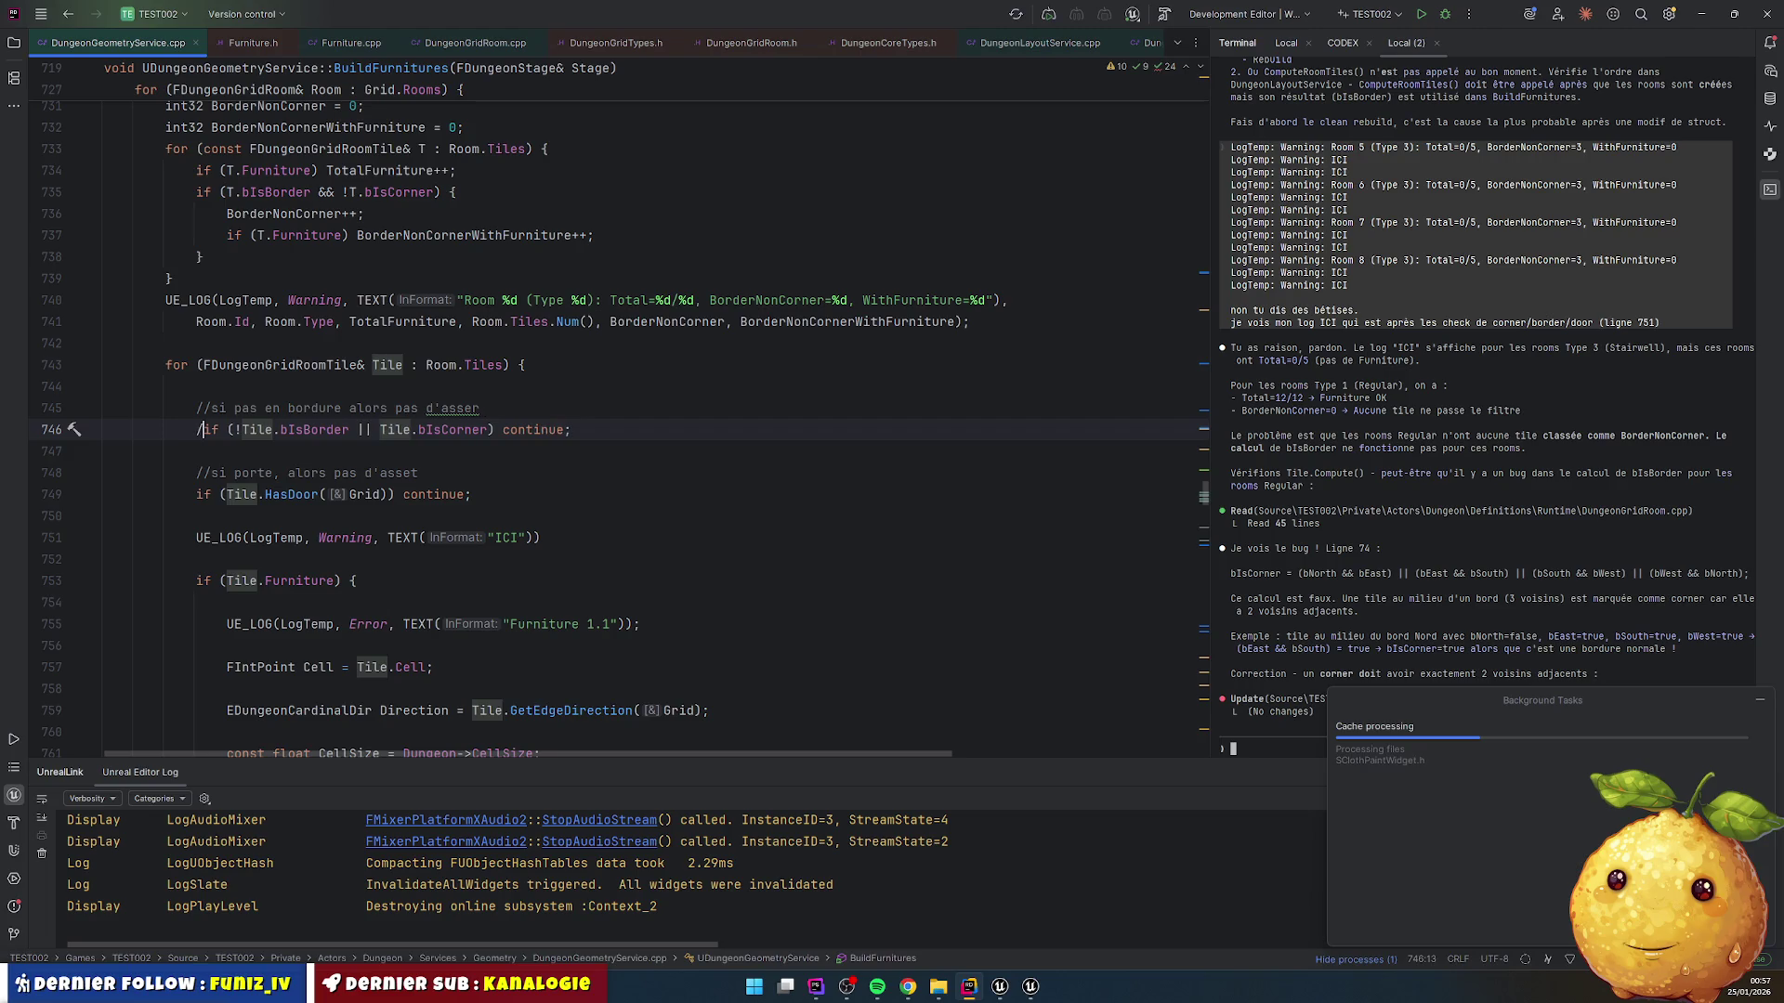
pyautogui.write('//')
pyautogui.press('Down')
pyautogui.press('Down')
pyautogui.press('Down')
pyautogui.press('Home')
pyautogui.write('//')
pyautogui.press('Down')
pyautogui.press('Down')
pyautogui.press('Down')
pyautogui.press('Up')
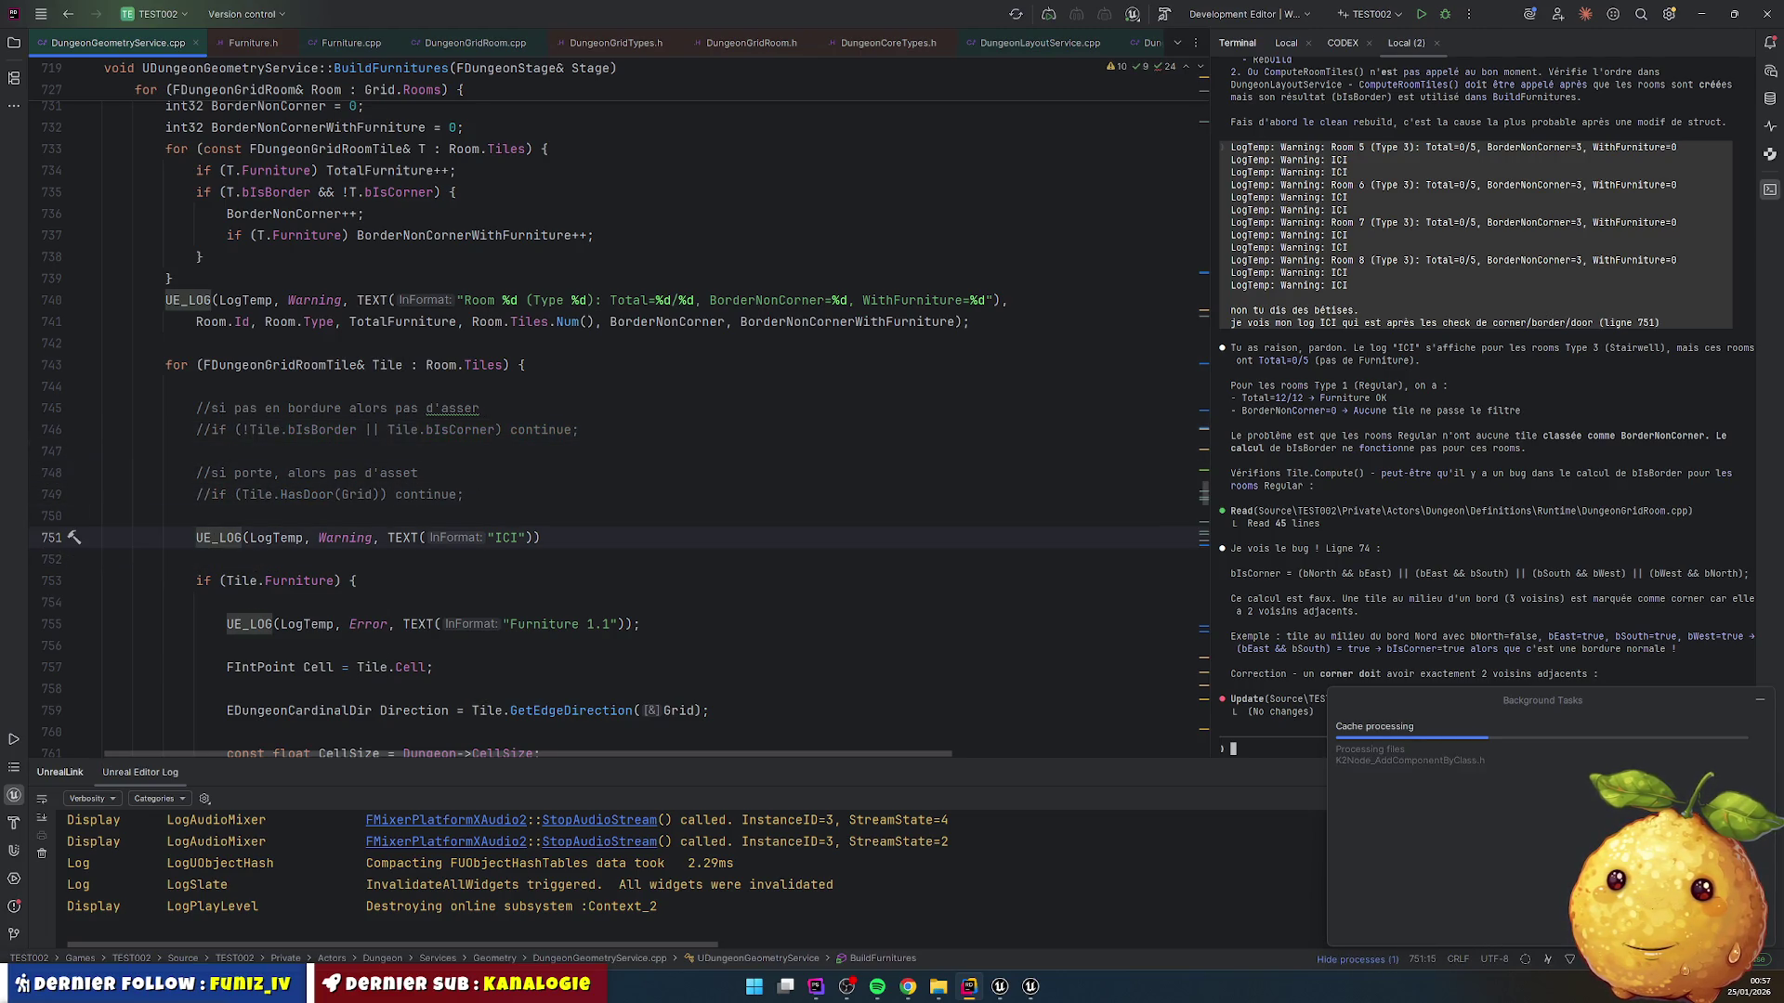
pyautogui.hotkey('ctrl', 's')
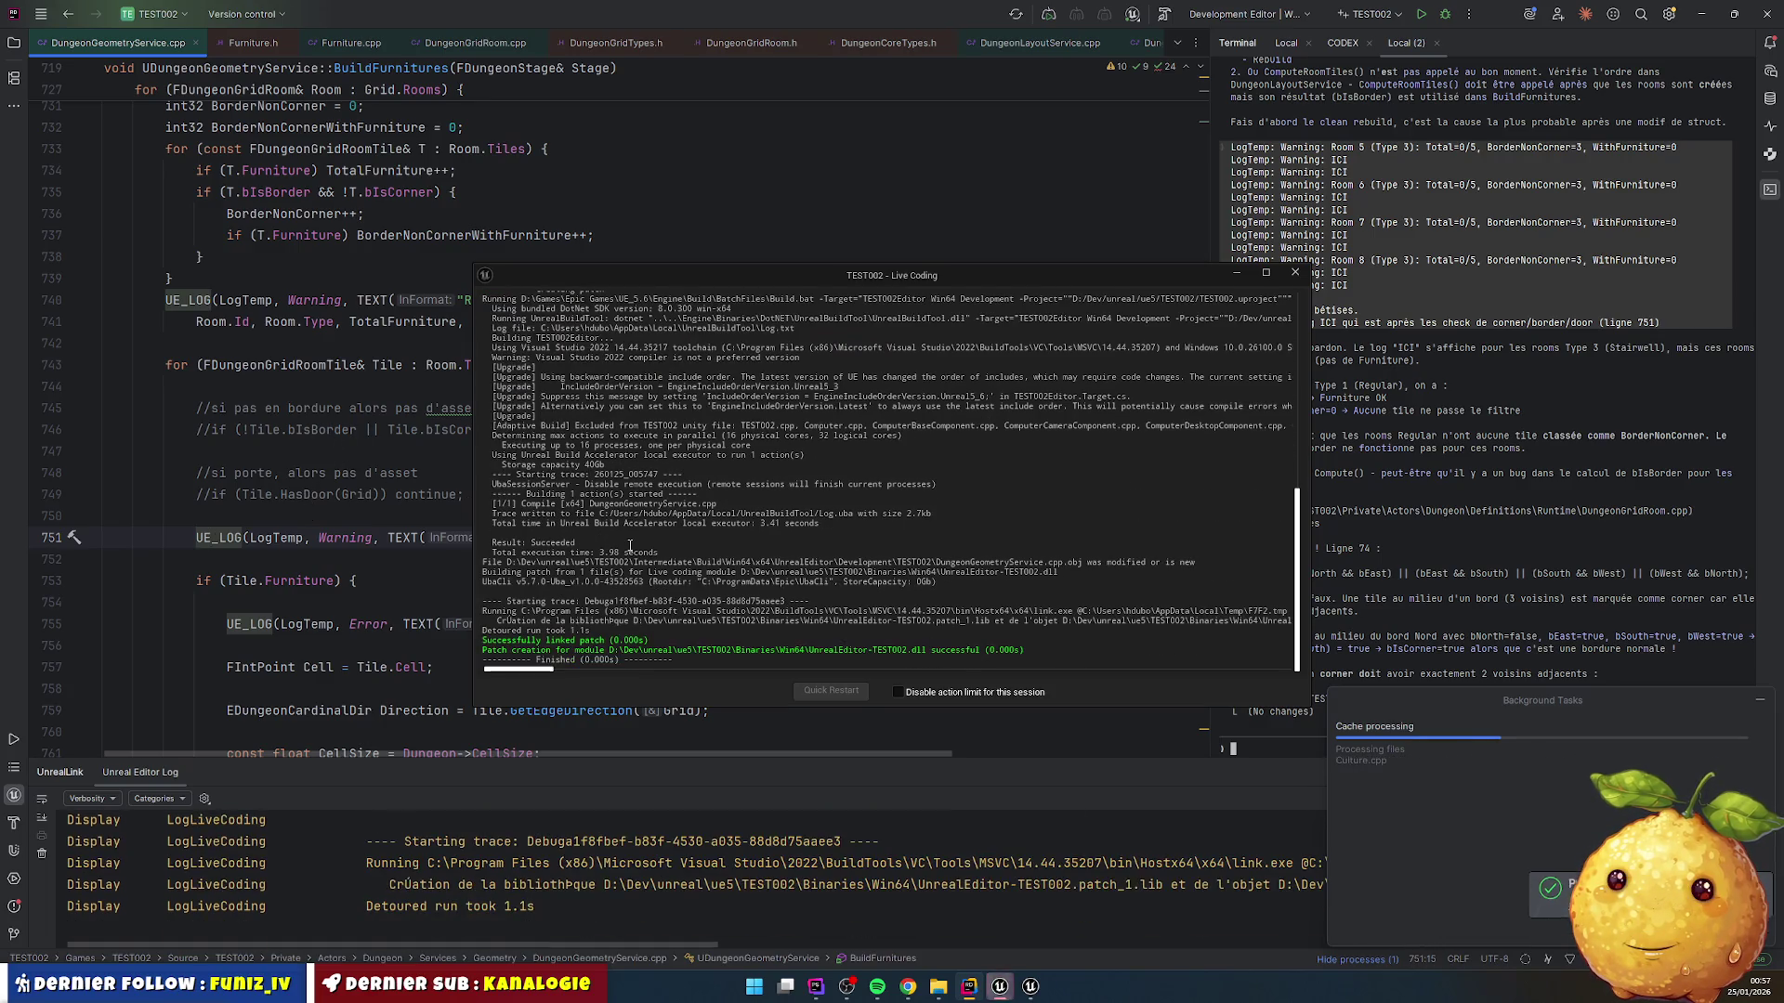
# Step: Play the dungeon level in Unreal Editor and walk toward the dungeon wall
pyautogui.hotkey('alt', 'Tab')
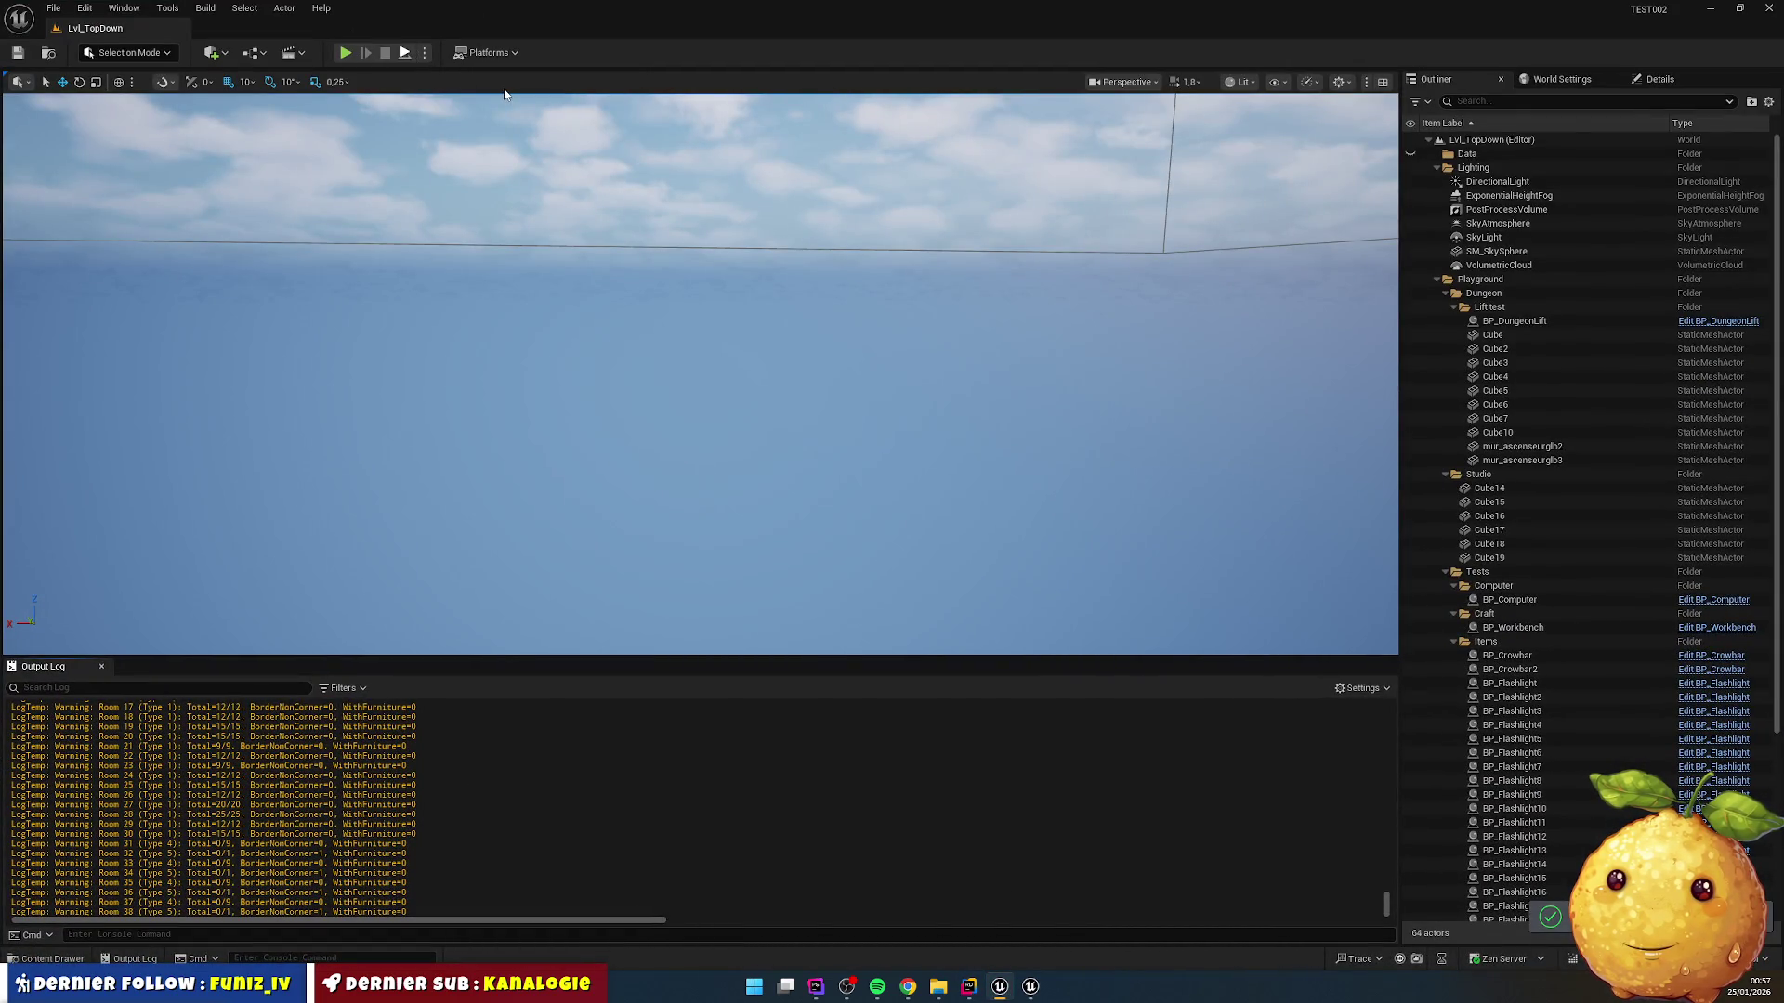
pyautogui.hotkey('alt', 'p')
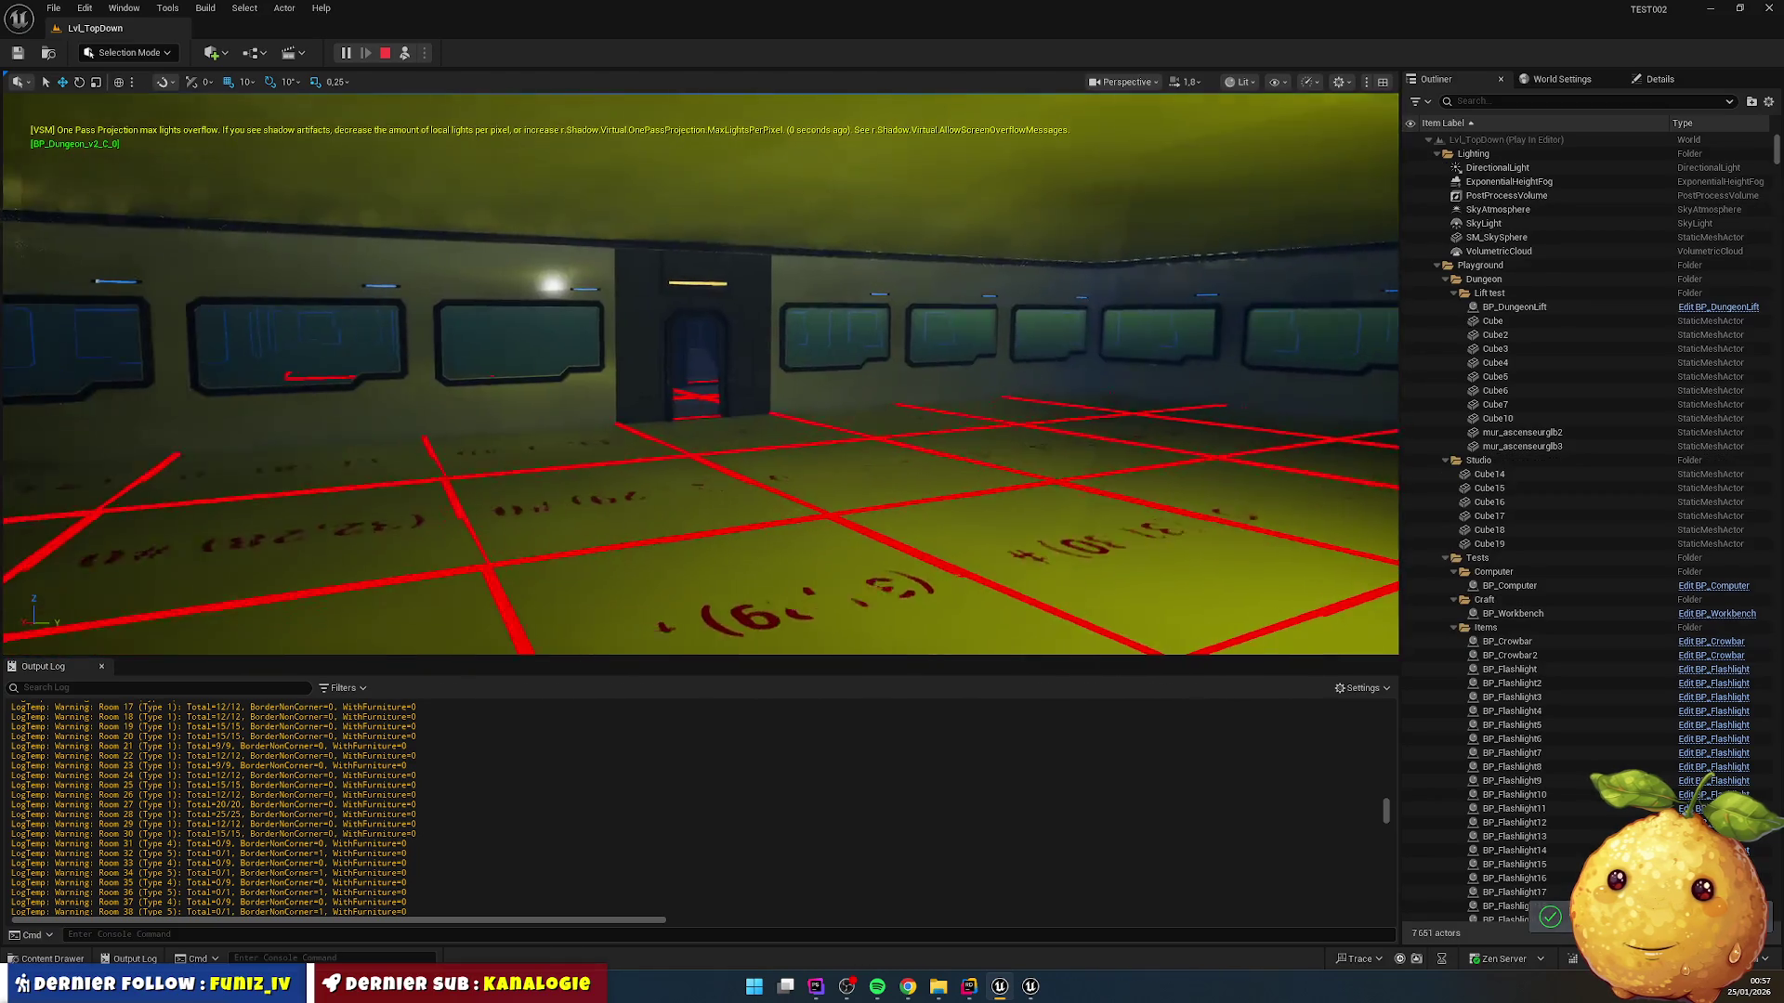
pyautogui.press('w')
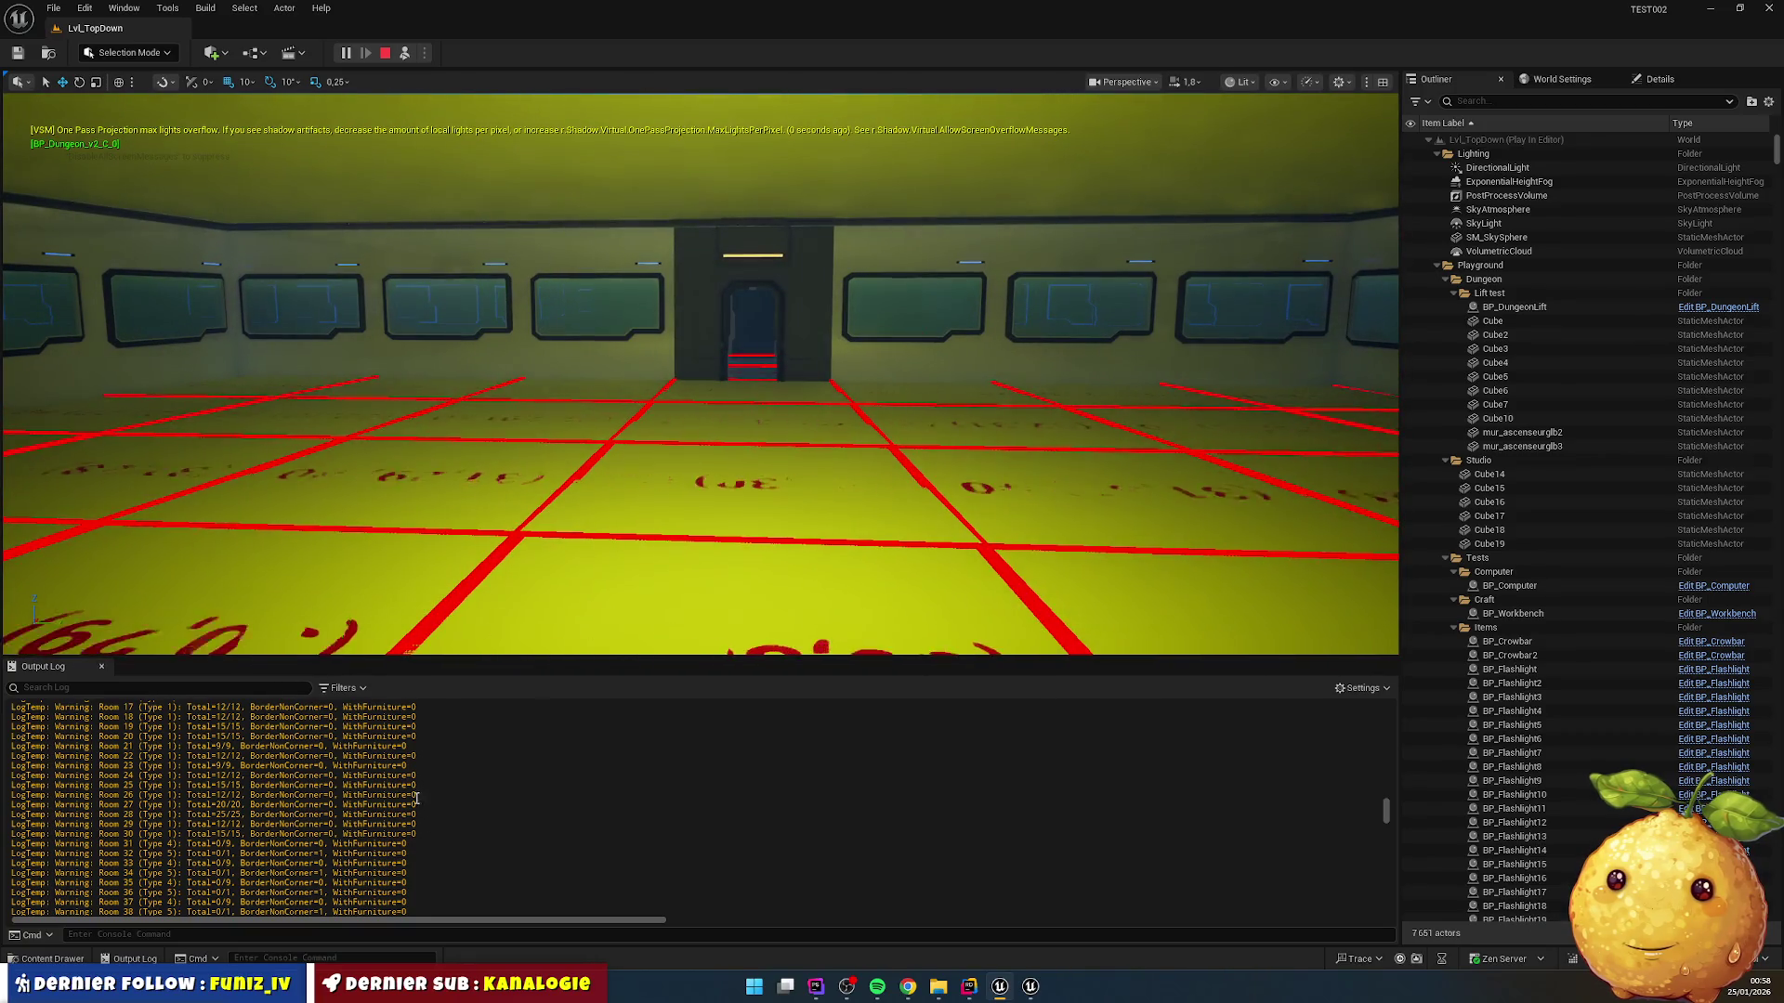
# Step: Review the Output Log and select the furniture count lines for Rooms 10 to 19
pyautogui.scroll(5, 417, 796)
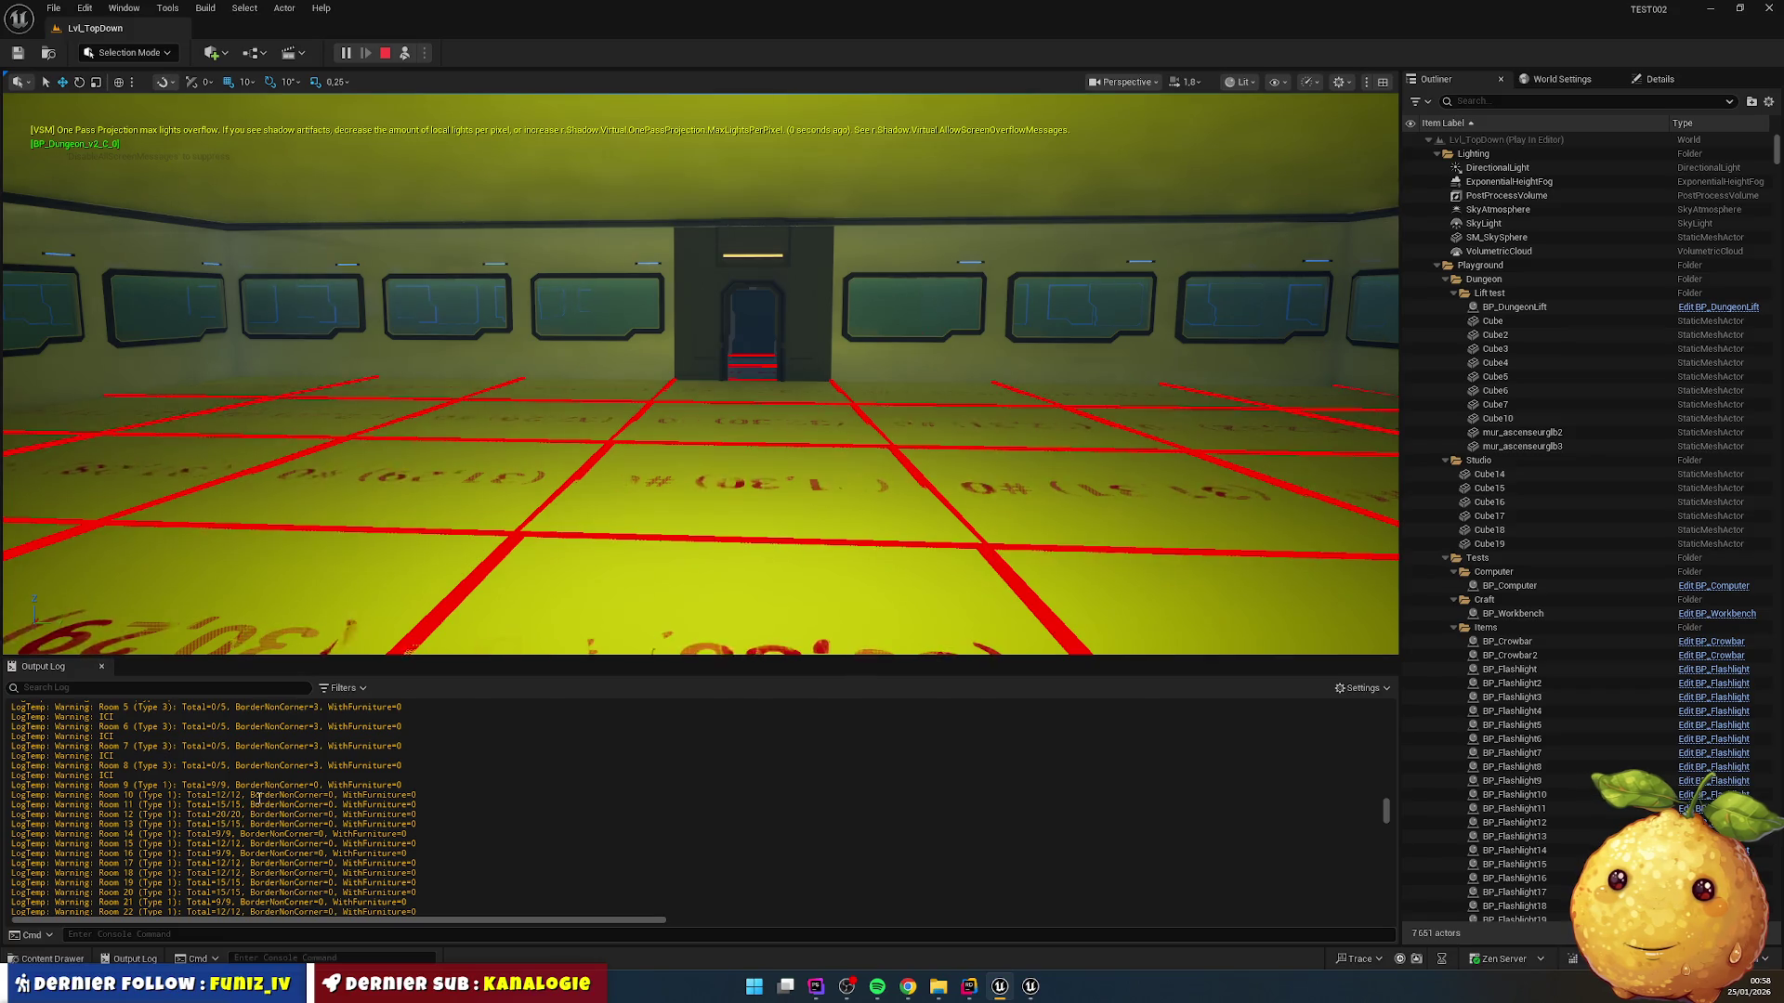
pyautogui.scroll(-5, 214, 801)
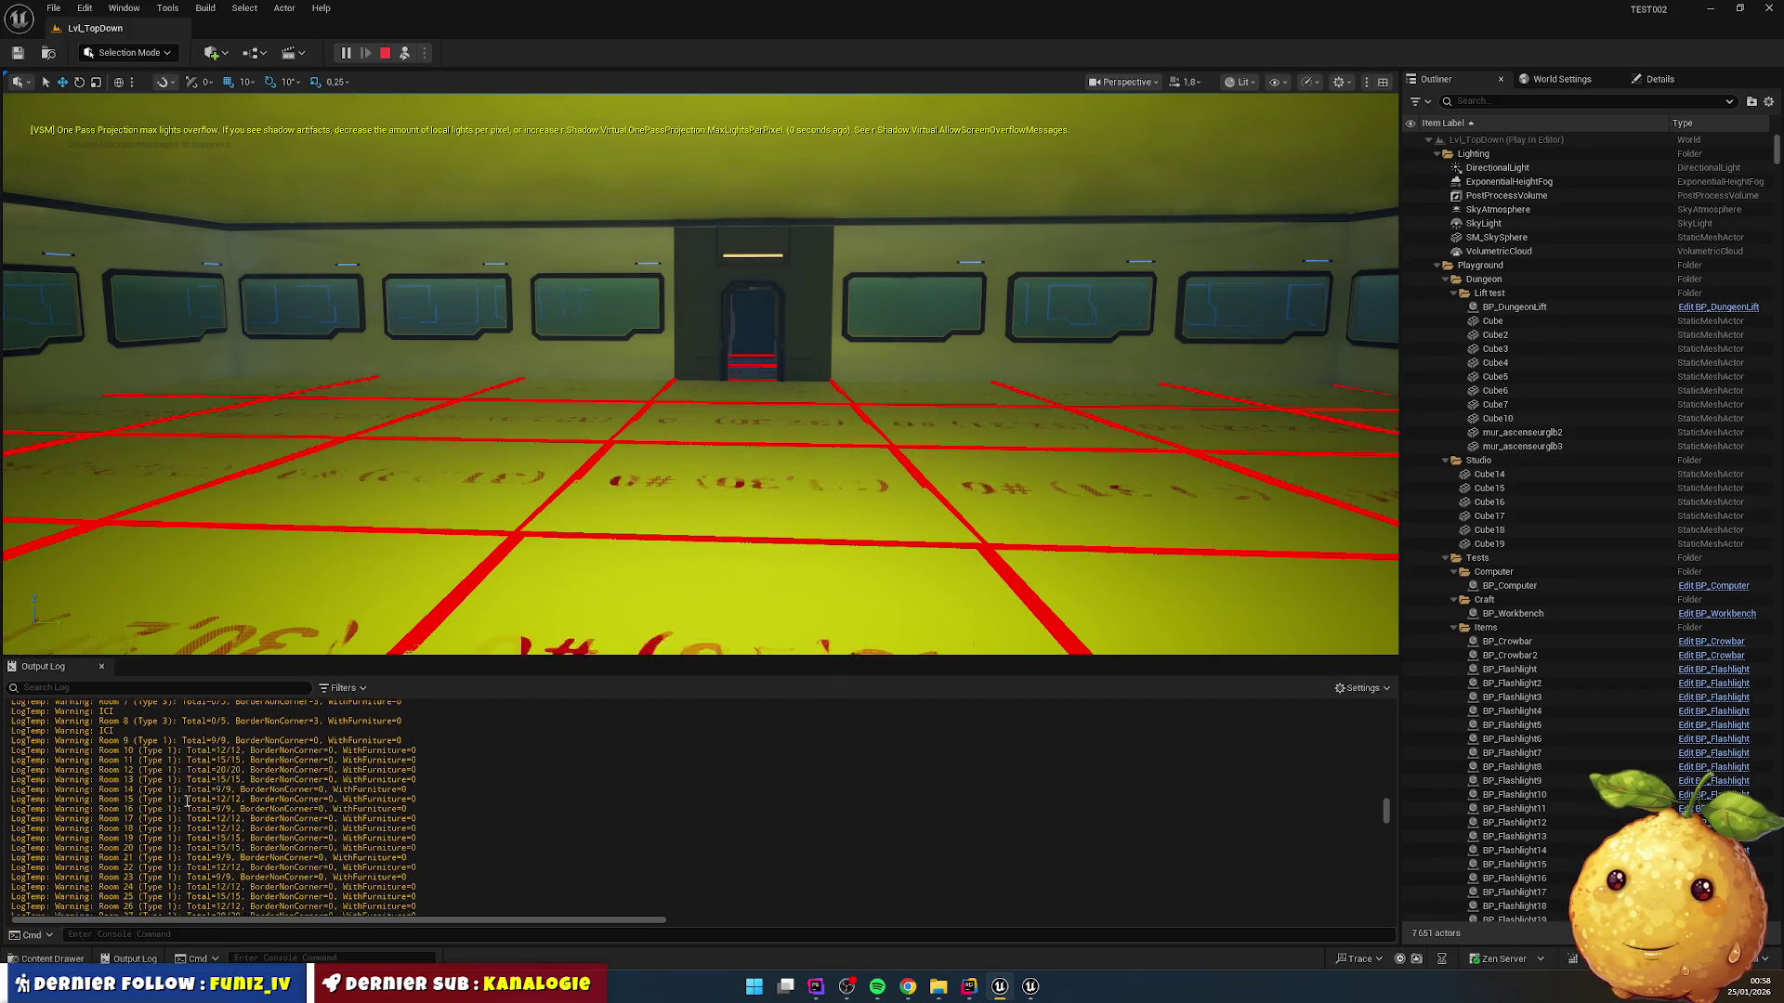
pyautogui.scroll(-4, 204, 795)
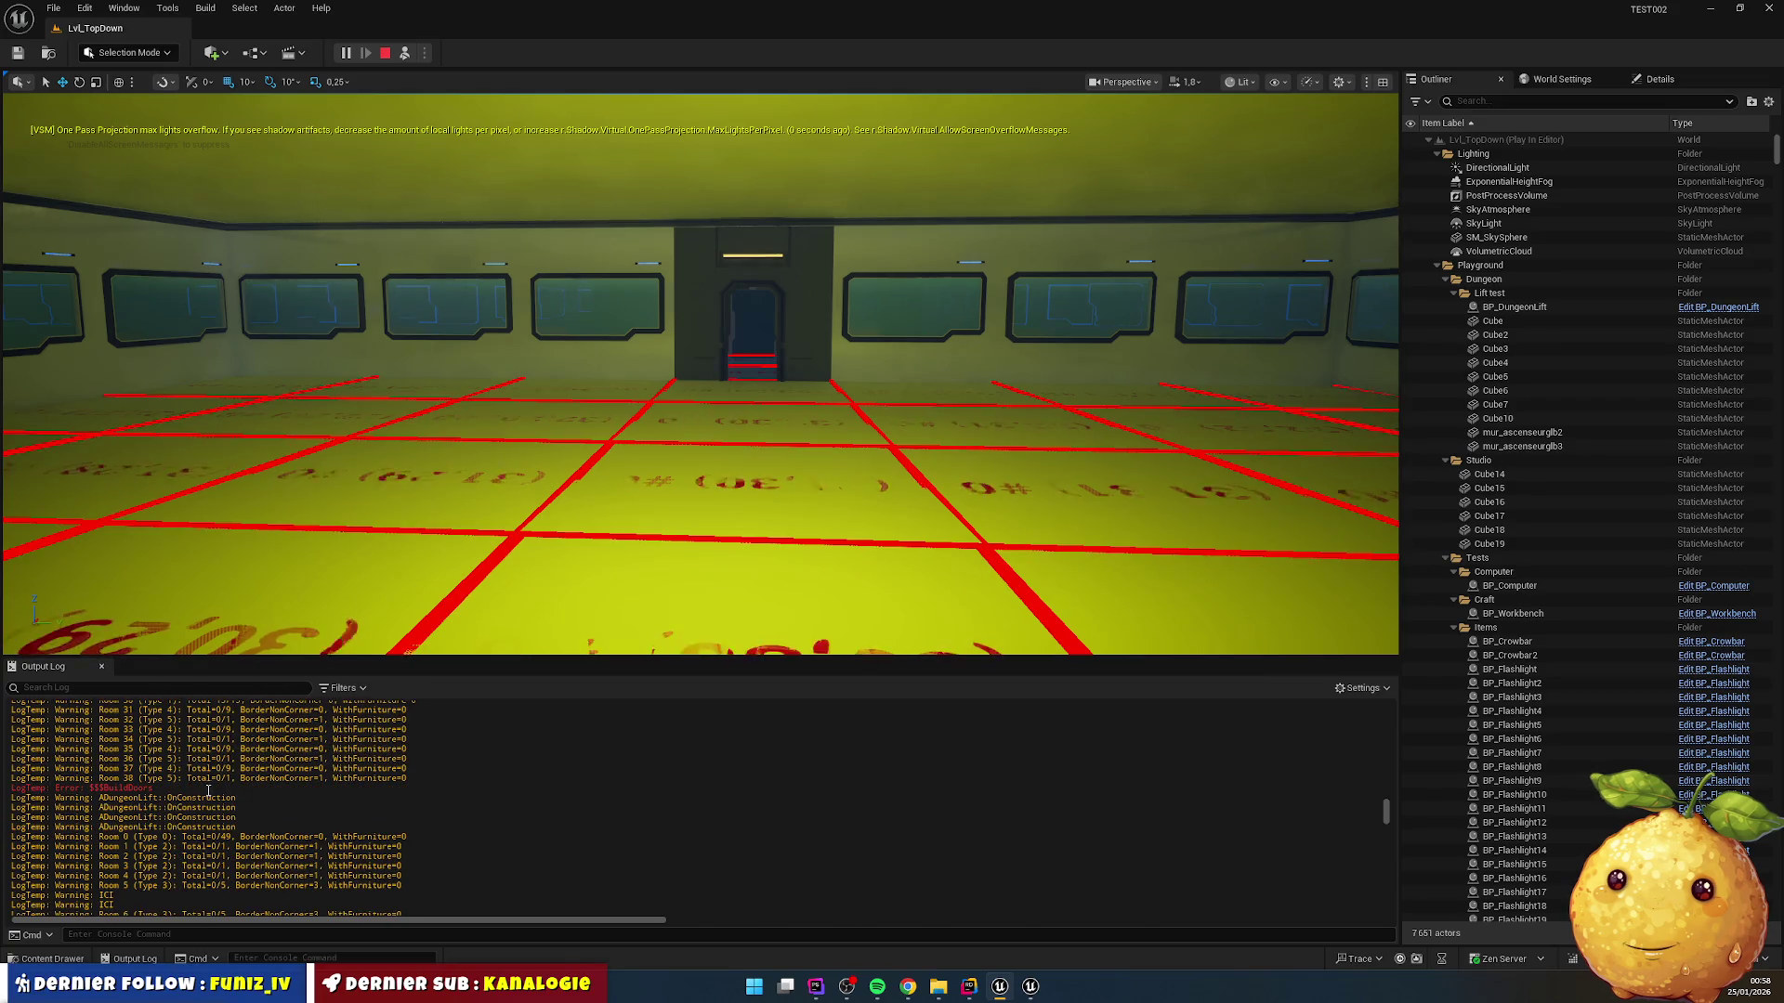
pyautogui.scroll(-7, 210, 785)
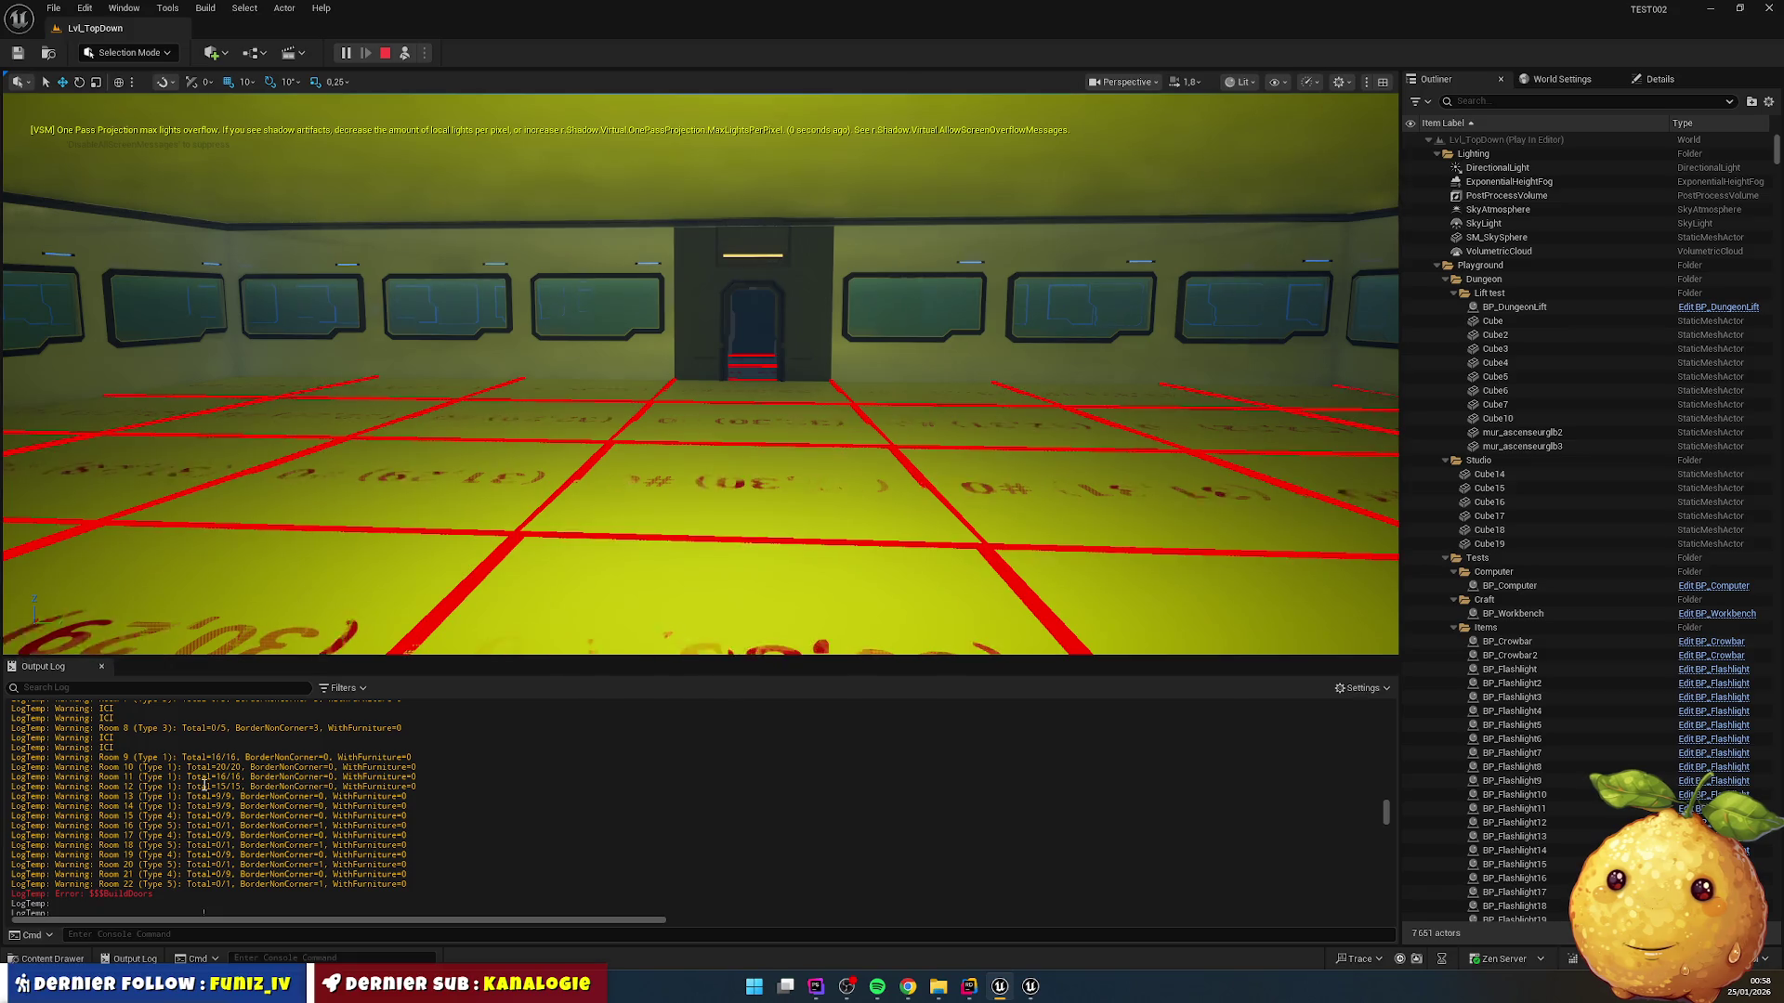
pyautogui.moveTo(115, 768)
pyautogui.mouseDown()
pyautogui.moveTo(279, 826)
pyautogui.moveTo(244, 855)
pyautogui.mouseUp()
pyautogui.click(969, 987)
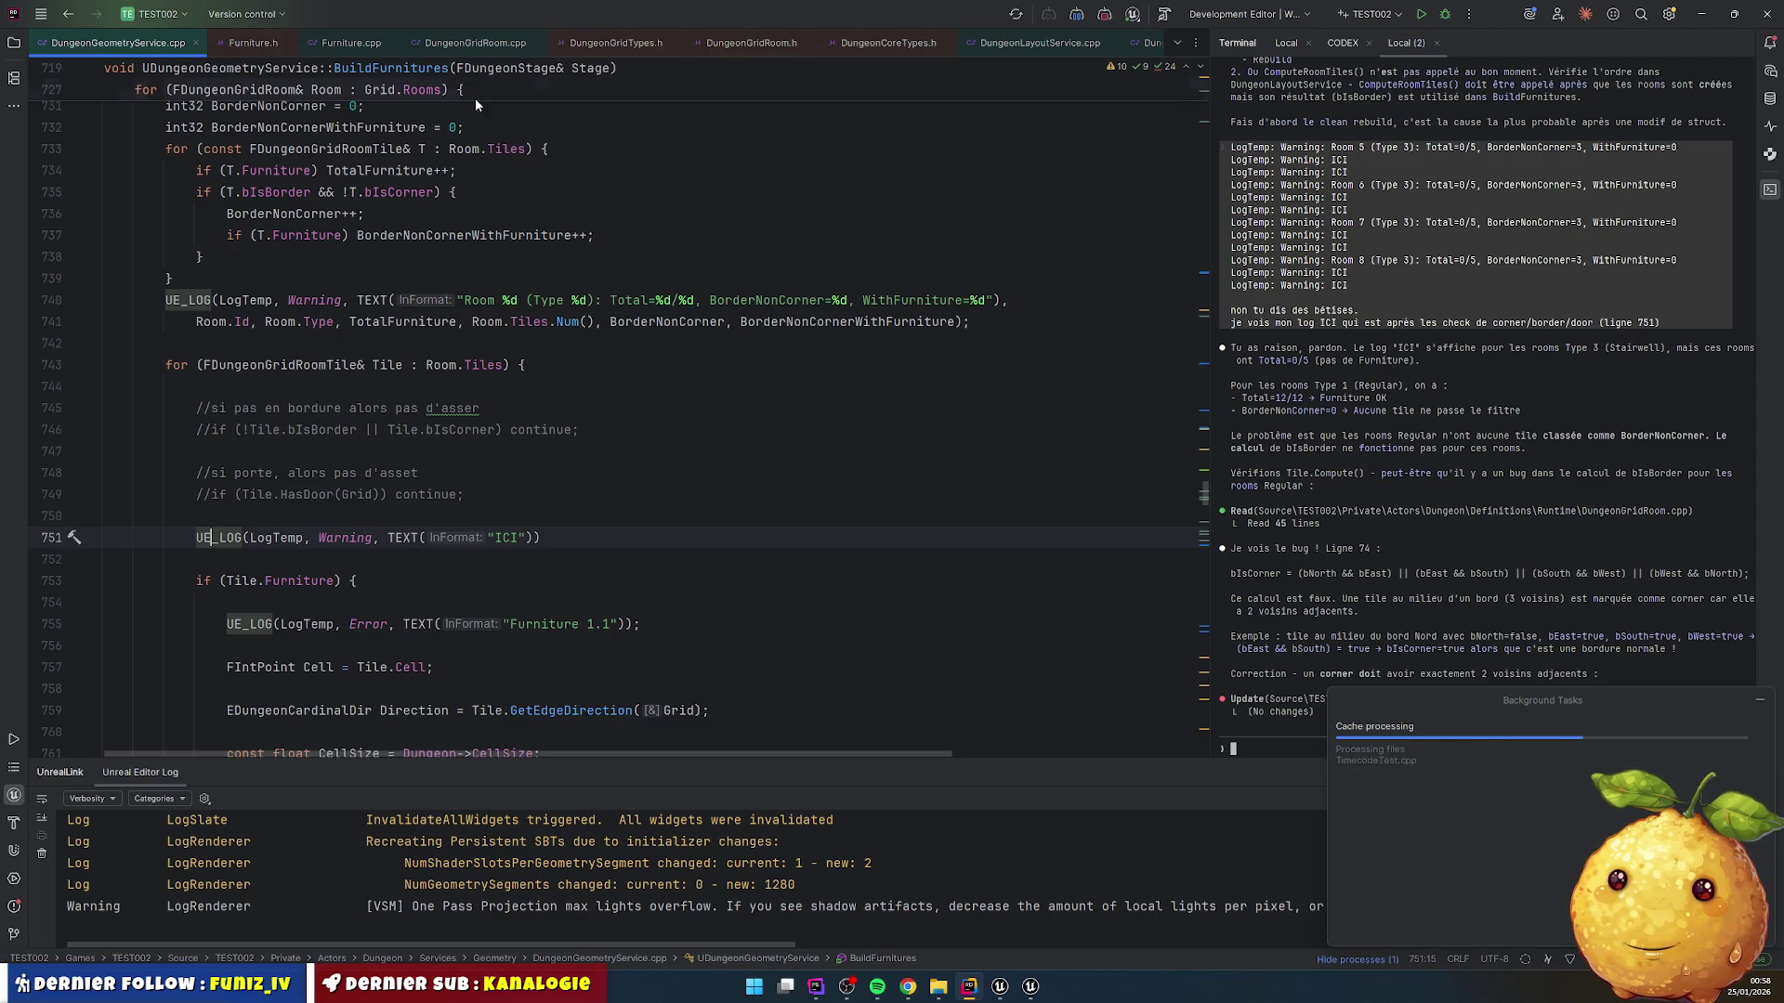
# Step: Follow InitStages in DungeonLayoutService.cpp through ComputeRoomTiles to the tile Compute definition
pyautogui.scroll(9, 261, 227)
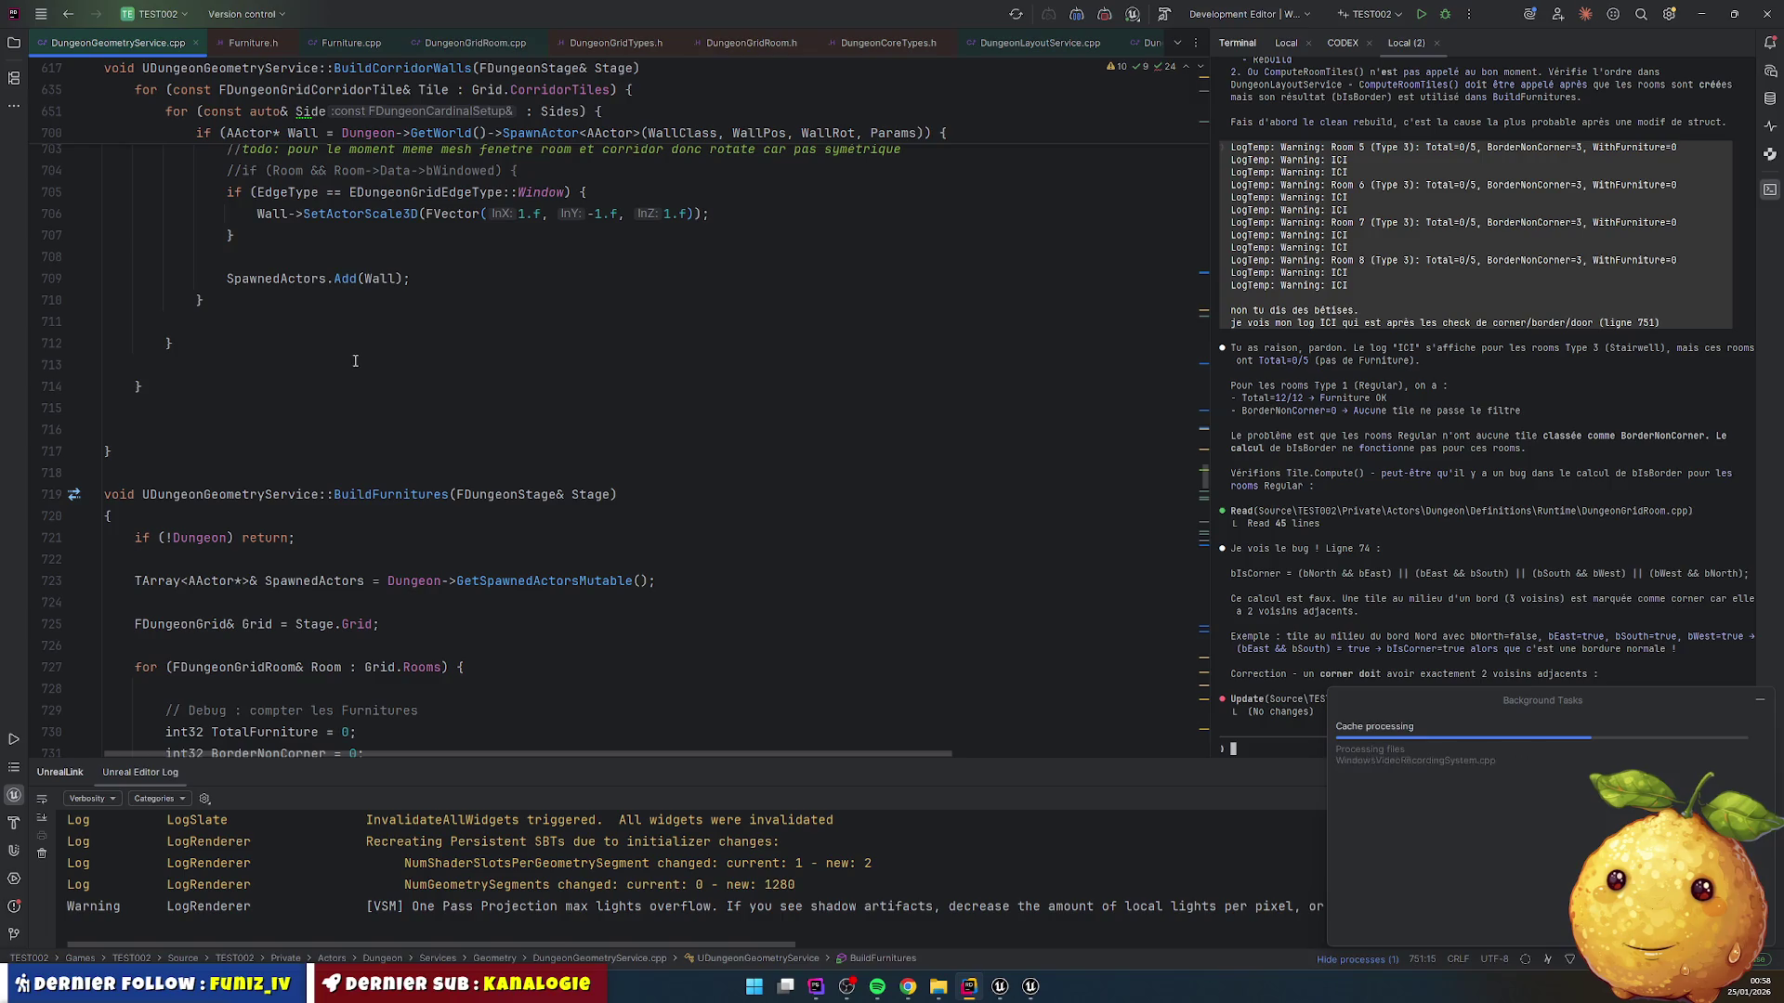
pyautogui.click(914, 42)
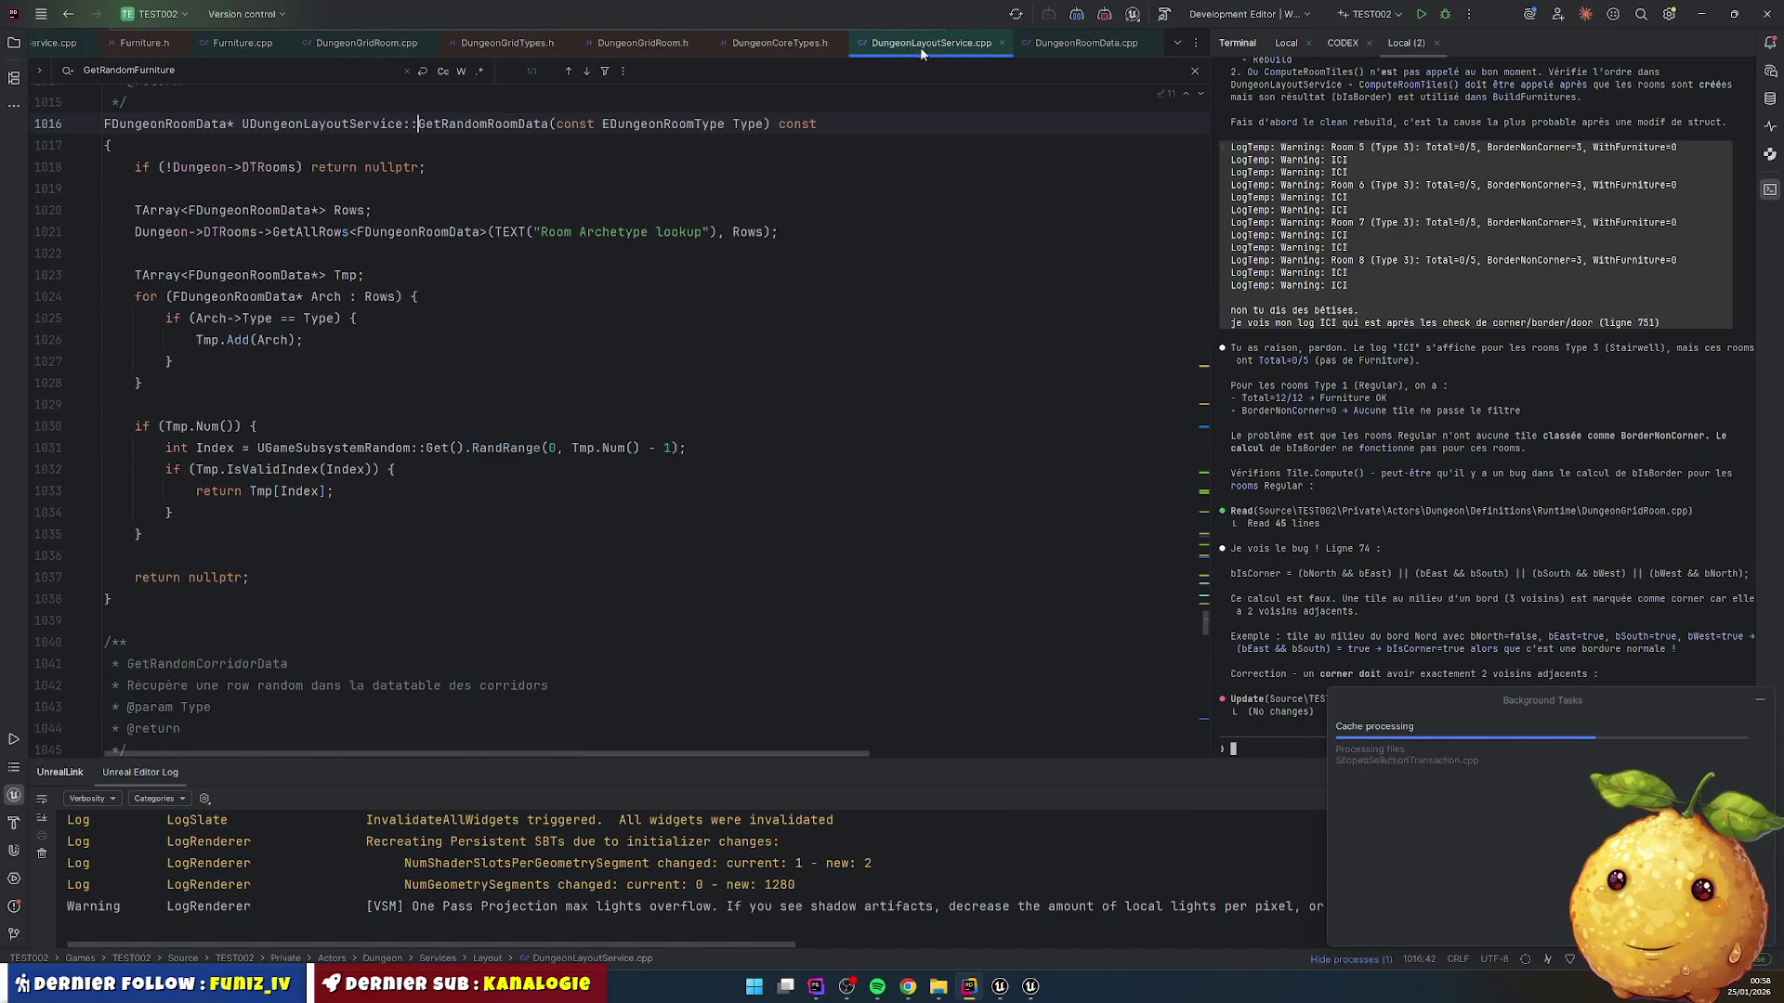
pyautogui.scroll(20, 401, 427)
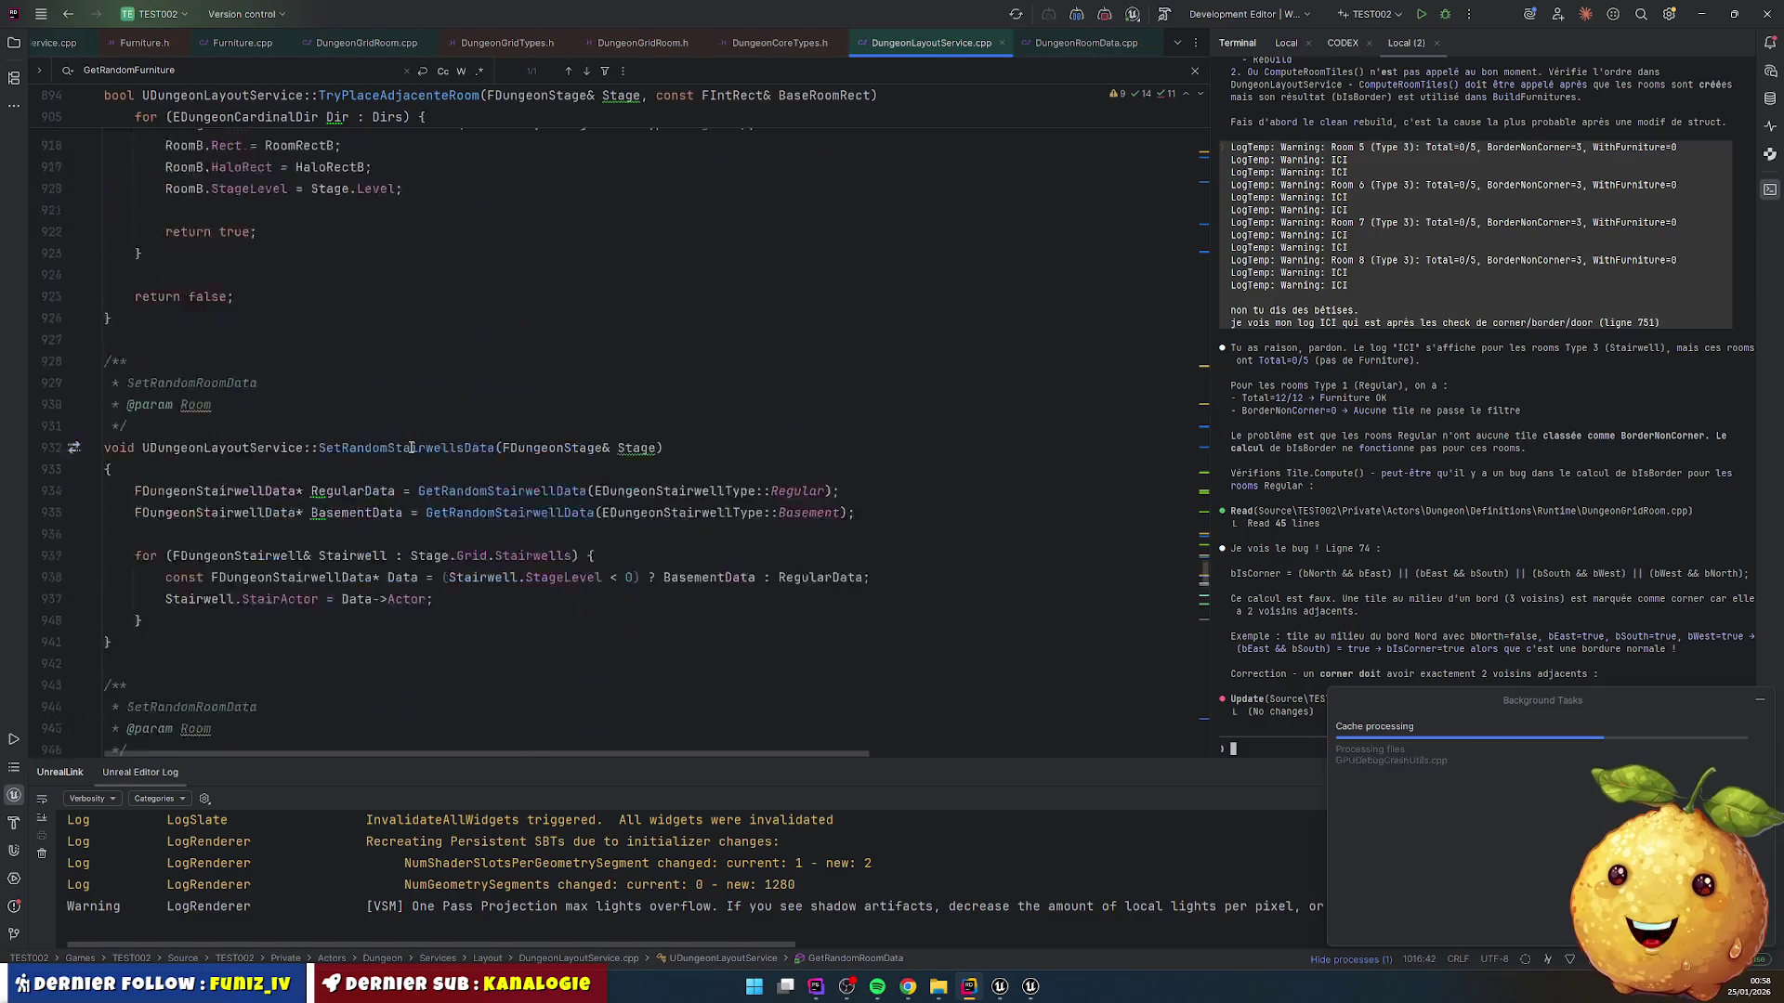
pyautogui.scroll(20, 415, 449)
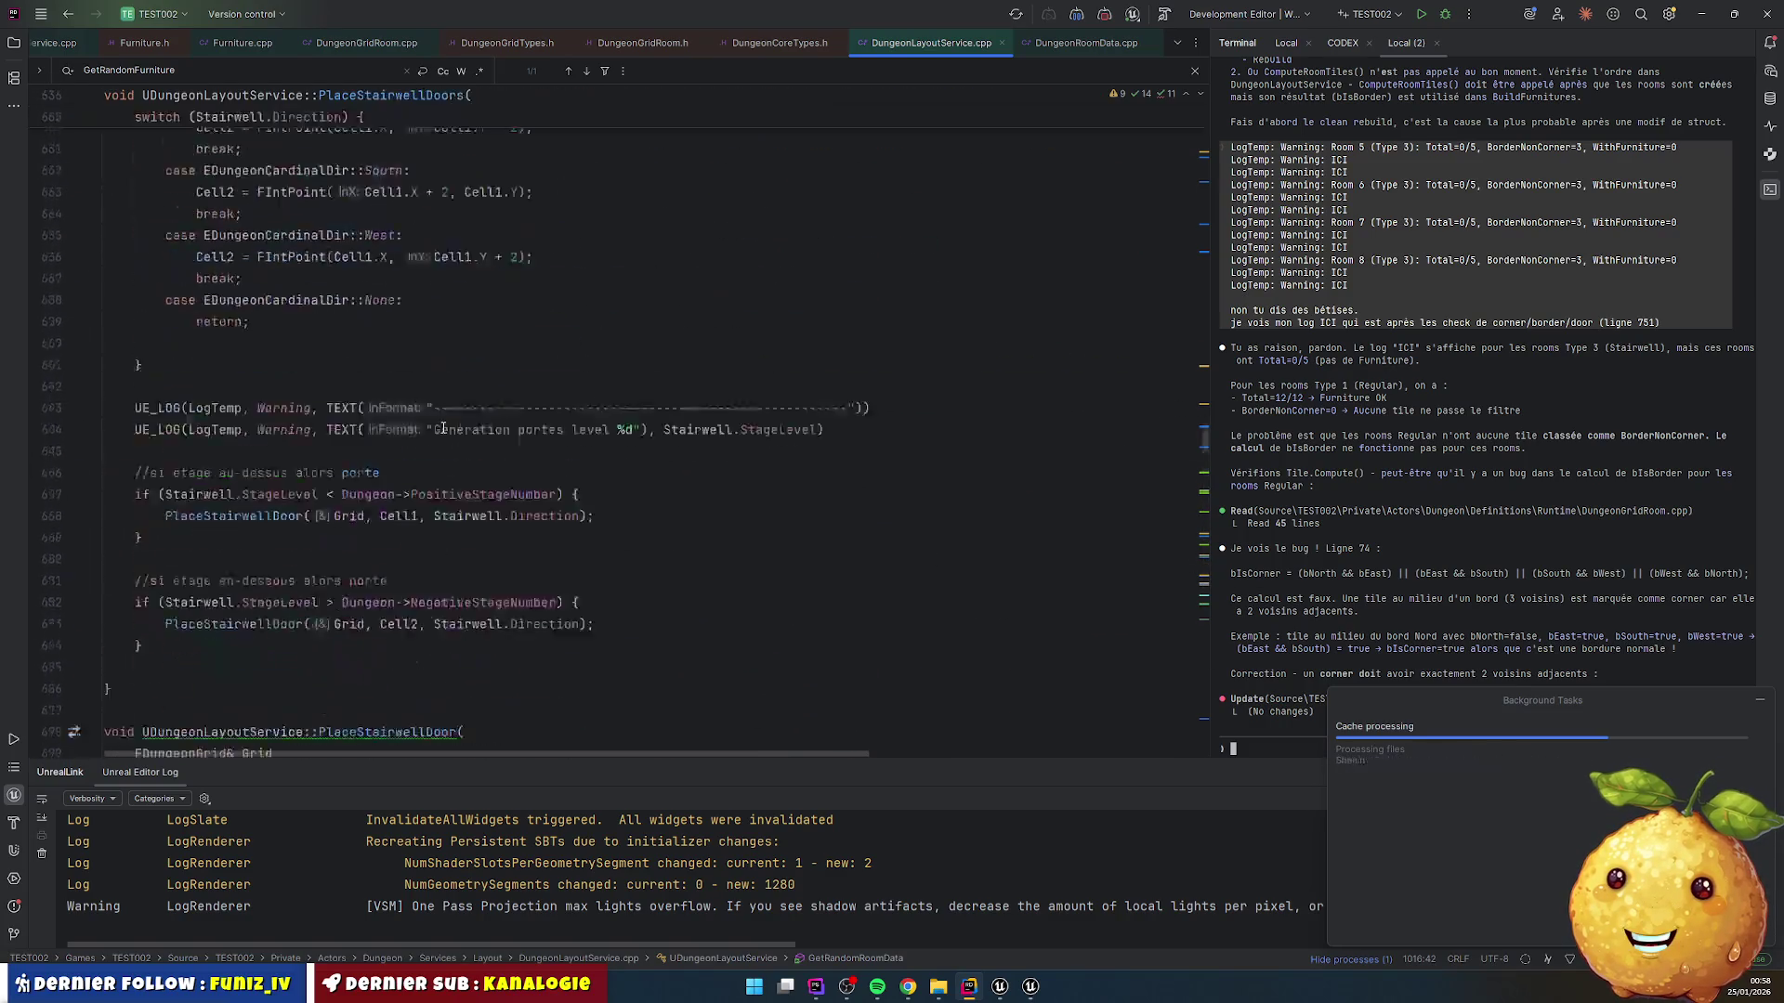
pyautogui.scroll(20, 444, 429)
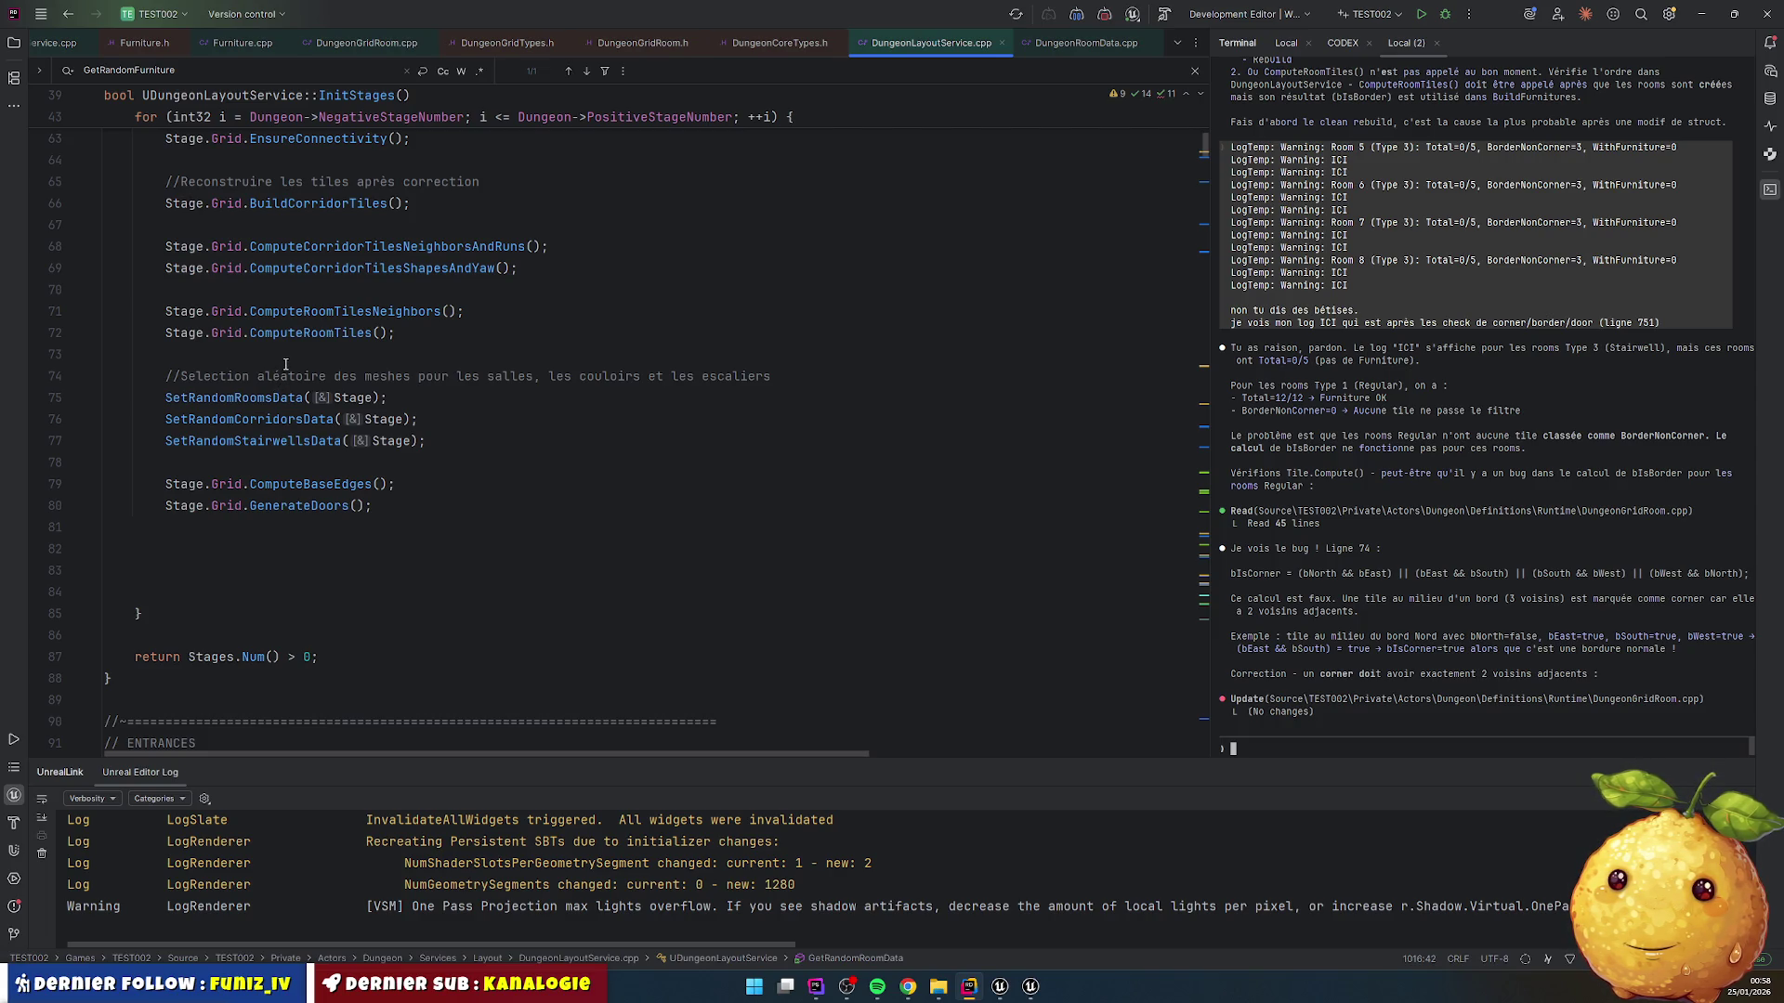
pyautogui.scroll(2, 306, 409)
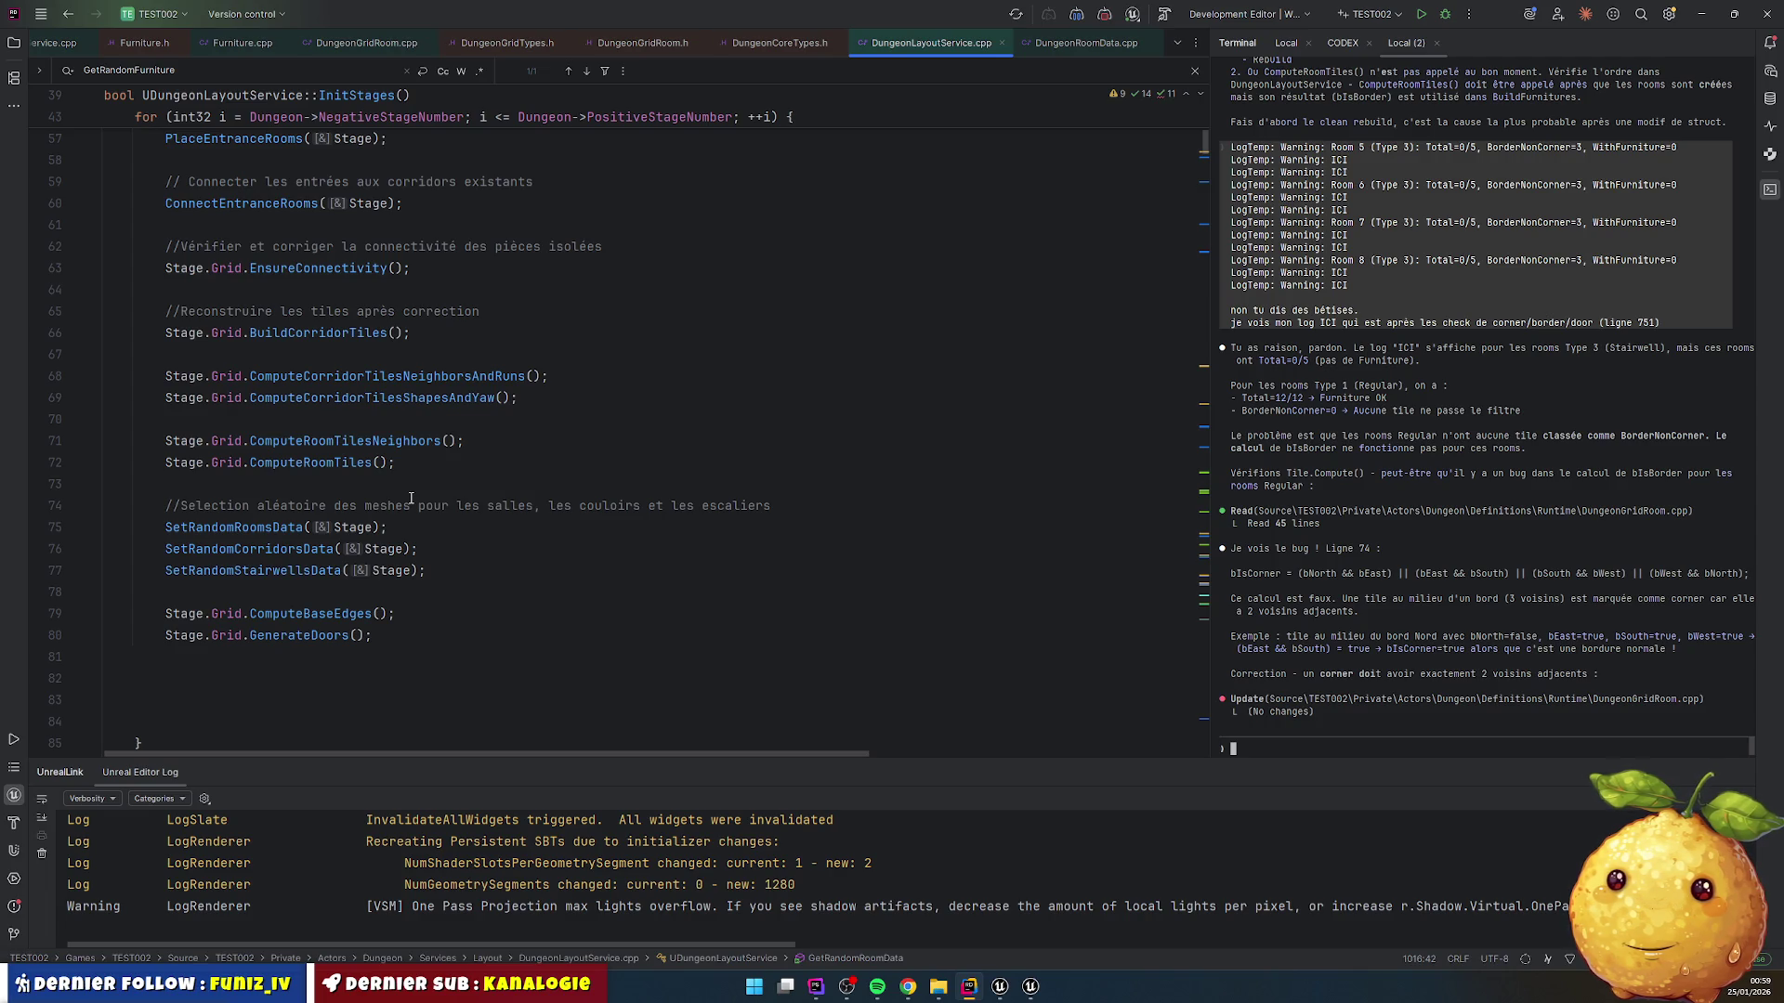
pyautogui.keyDown('ctrl'); pyautogui.click(278, 462); pyautogui.keyUp('ctrl')
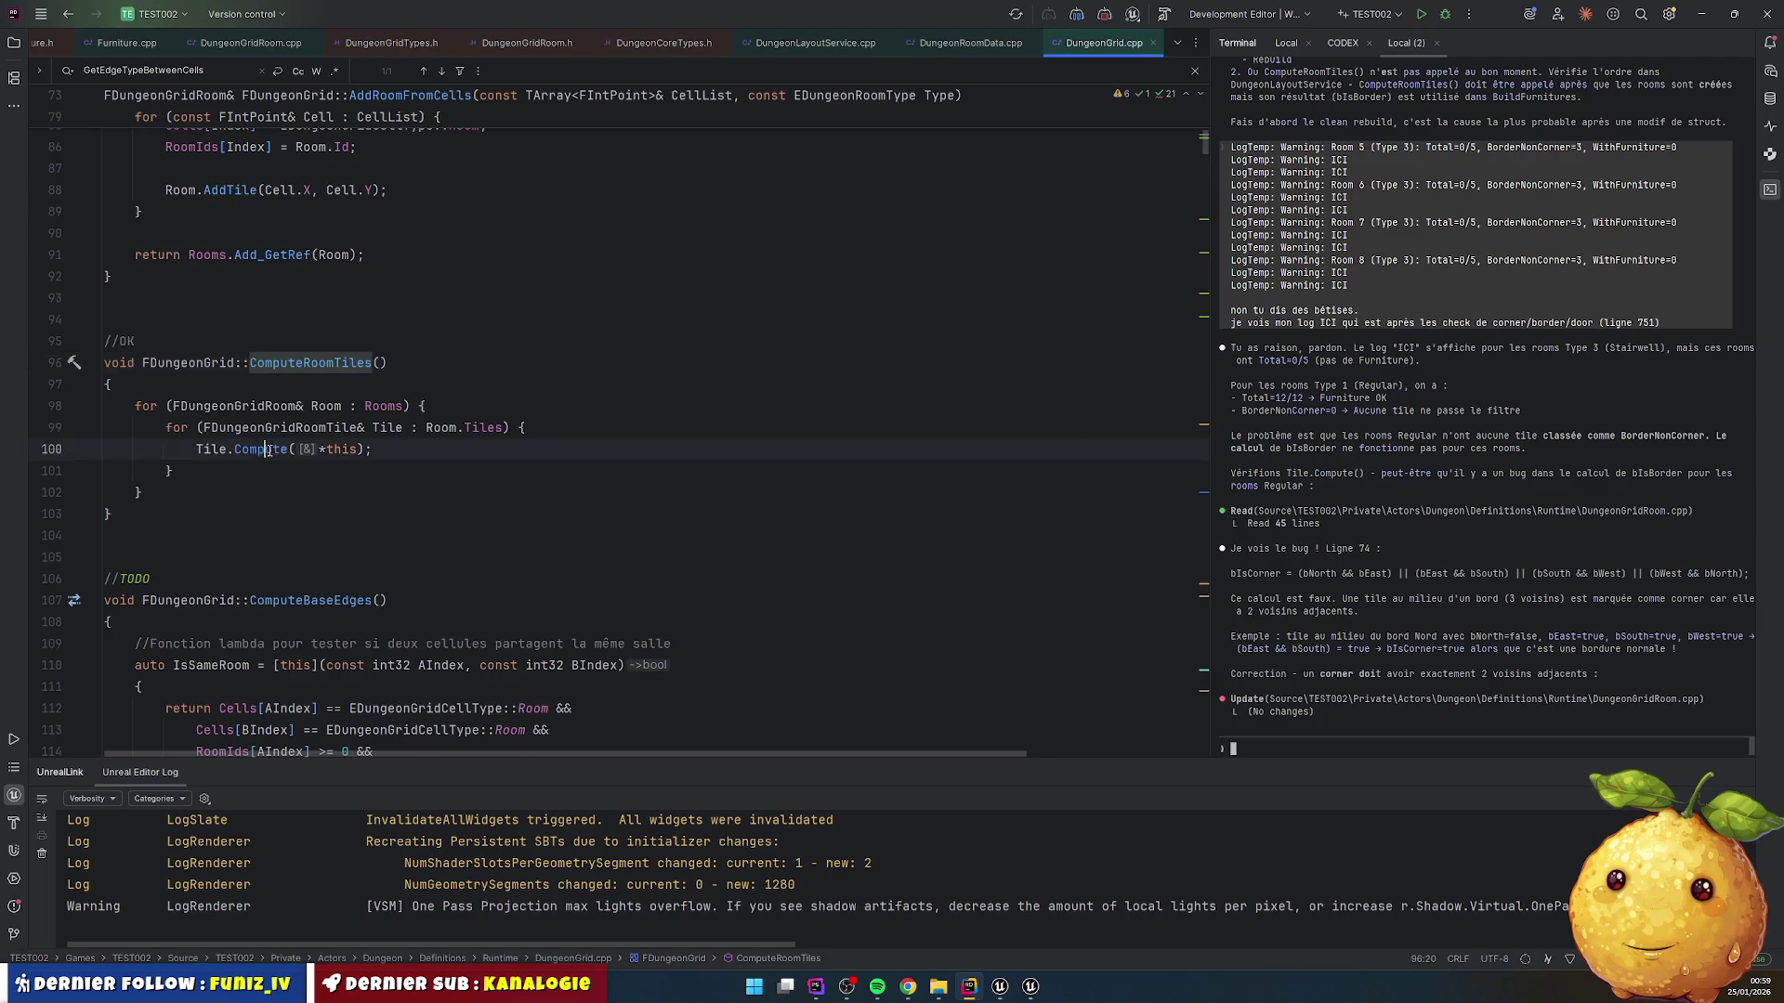
pyautogui.keyDown('ctrl'); pyautogui.click(260, 451); pyautogui.keyUp('ctrl')
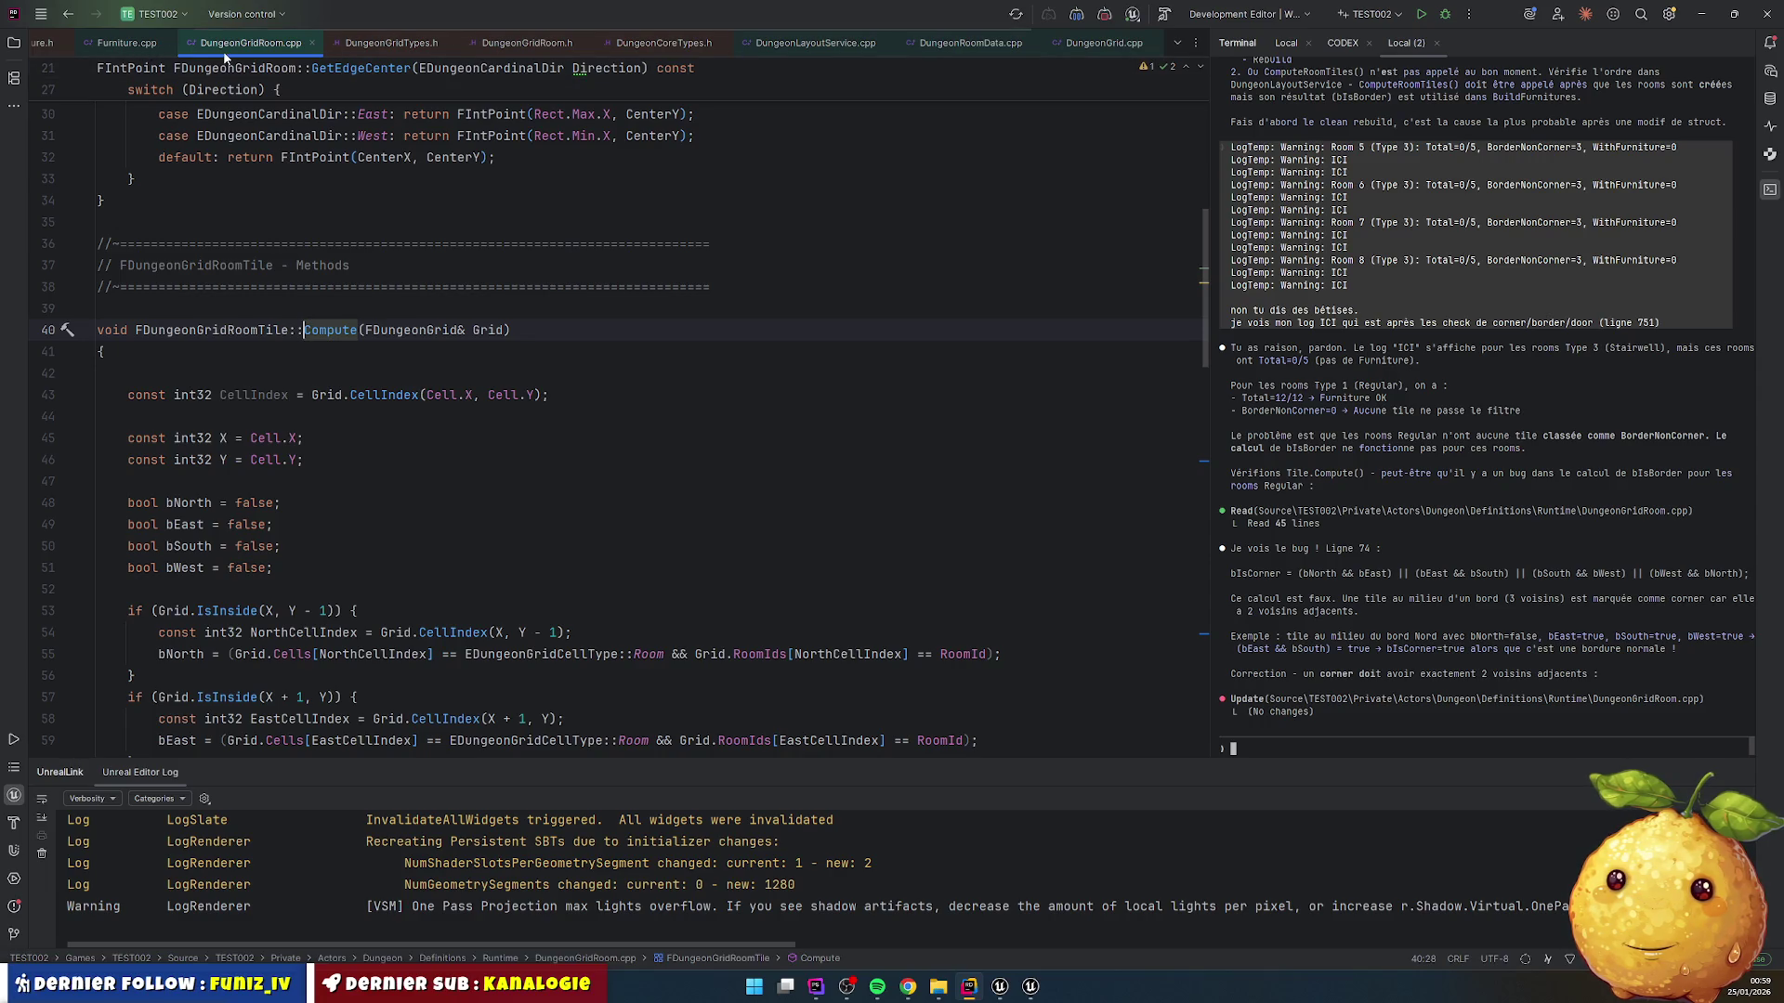
# Step: Browse DungeonLayoutService.cpp and DungeonRoomData.cpp, then scroll DungeonGridRoom.cpp to the bIsBorder/bIsCorner calculation
pyautogui.click(827, 49)
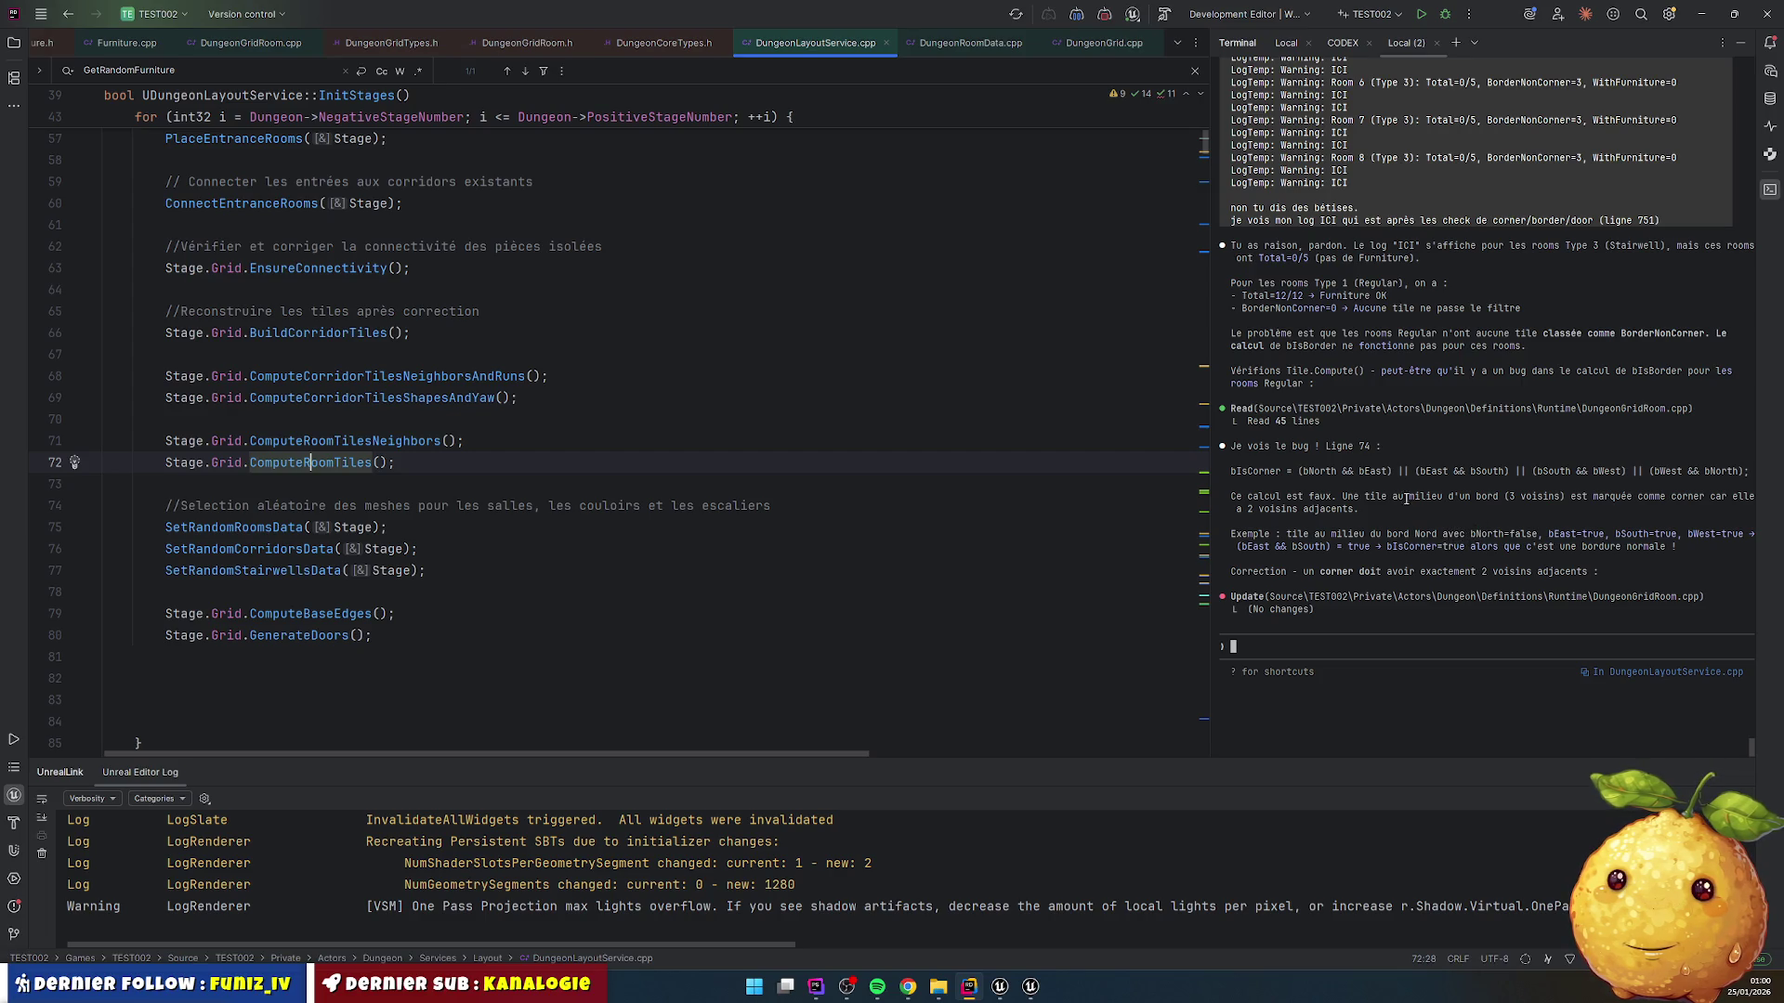
pyautogui.click(942, 39)
pyautogui.click(279, 267)
pyautogui.scroll(3, 282, 372)
pyautogui.scroll(7, 282, 391)
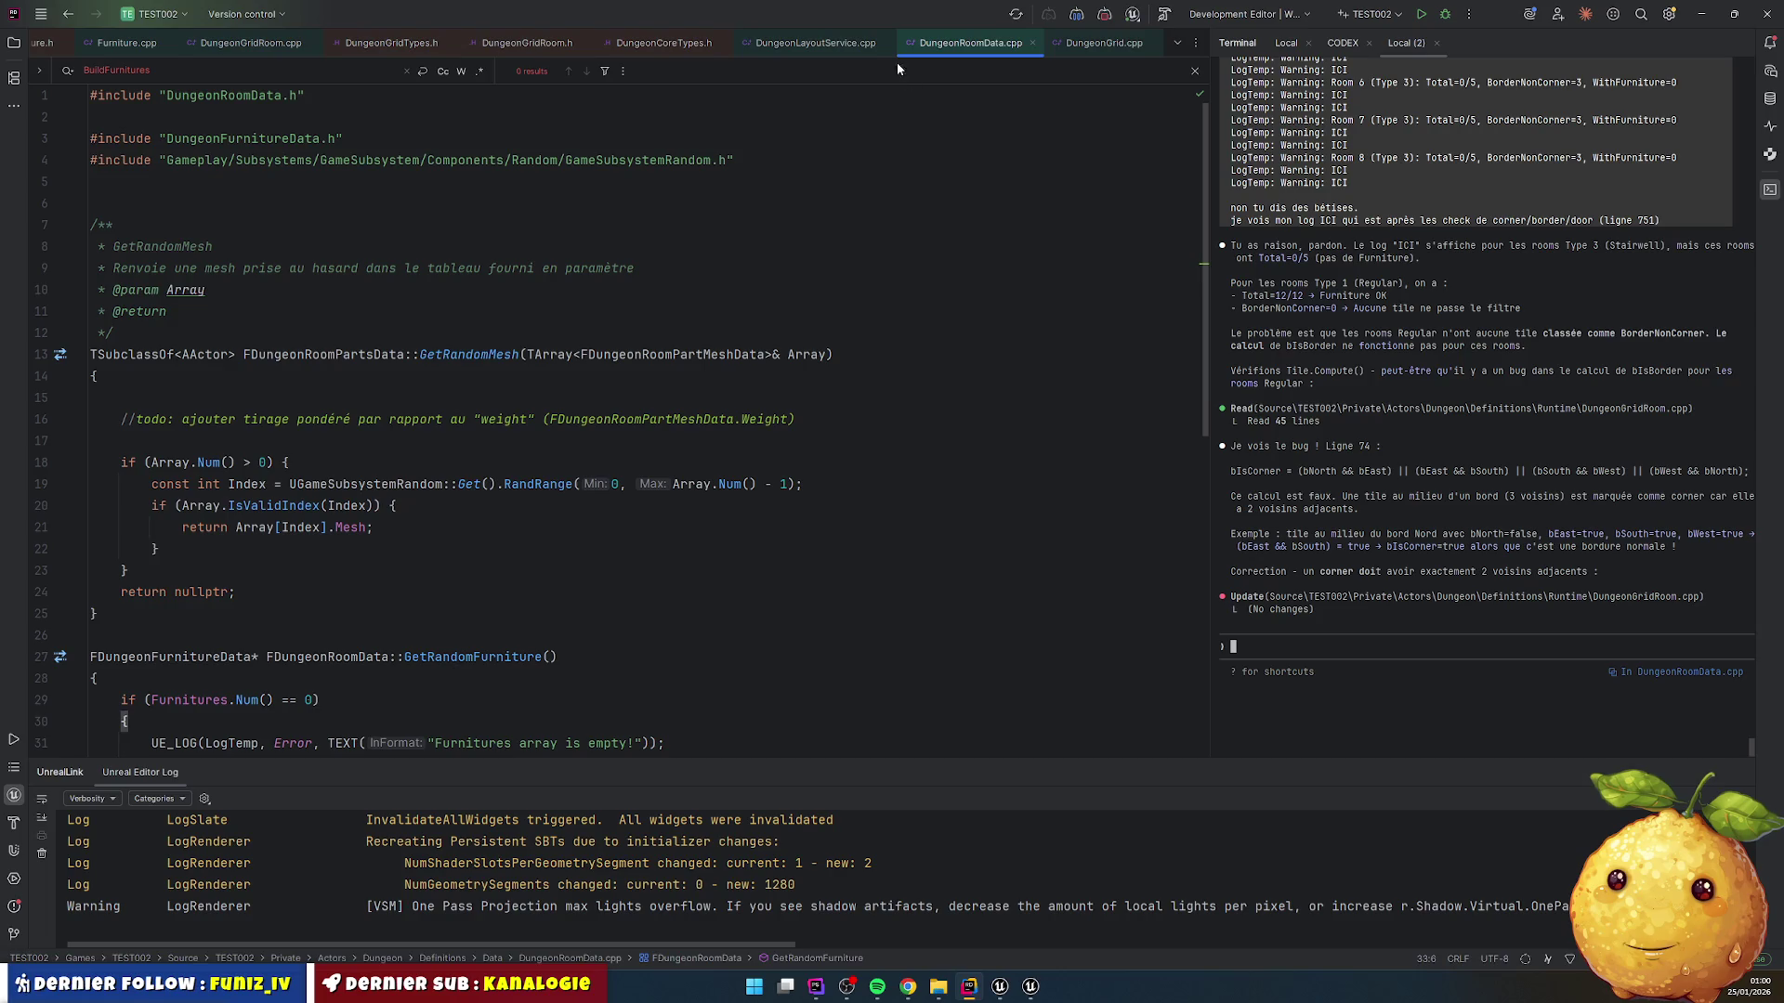
pyautogui.scroll(3, 509, 46)
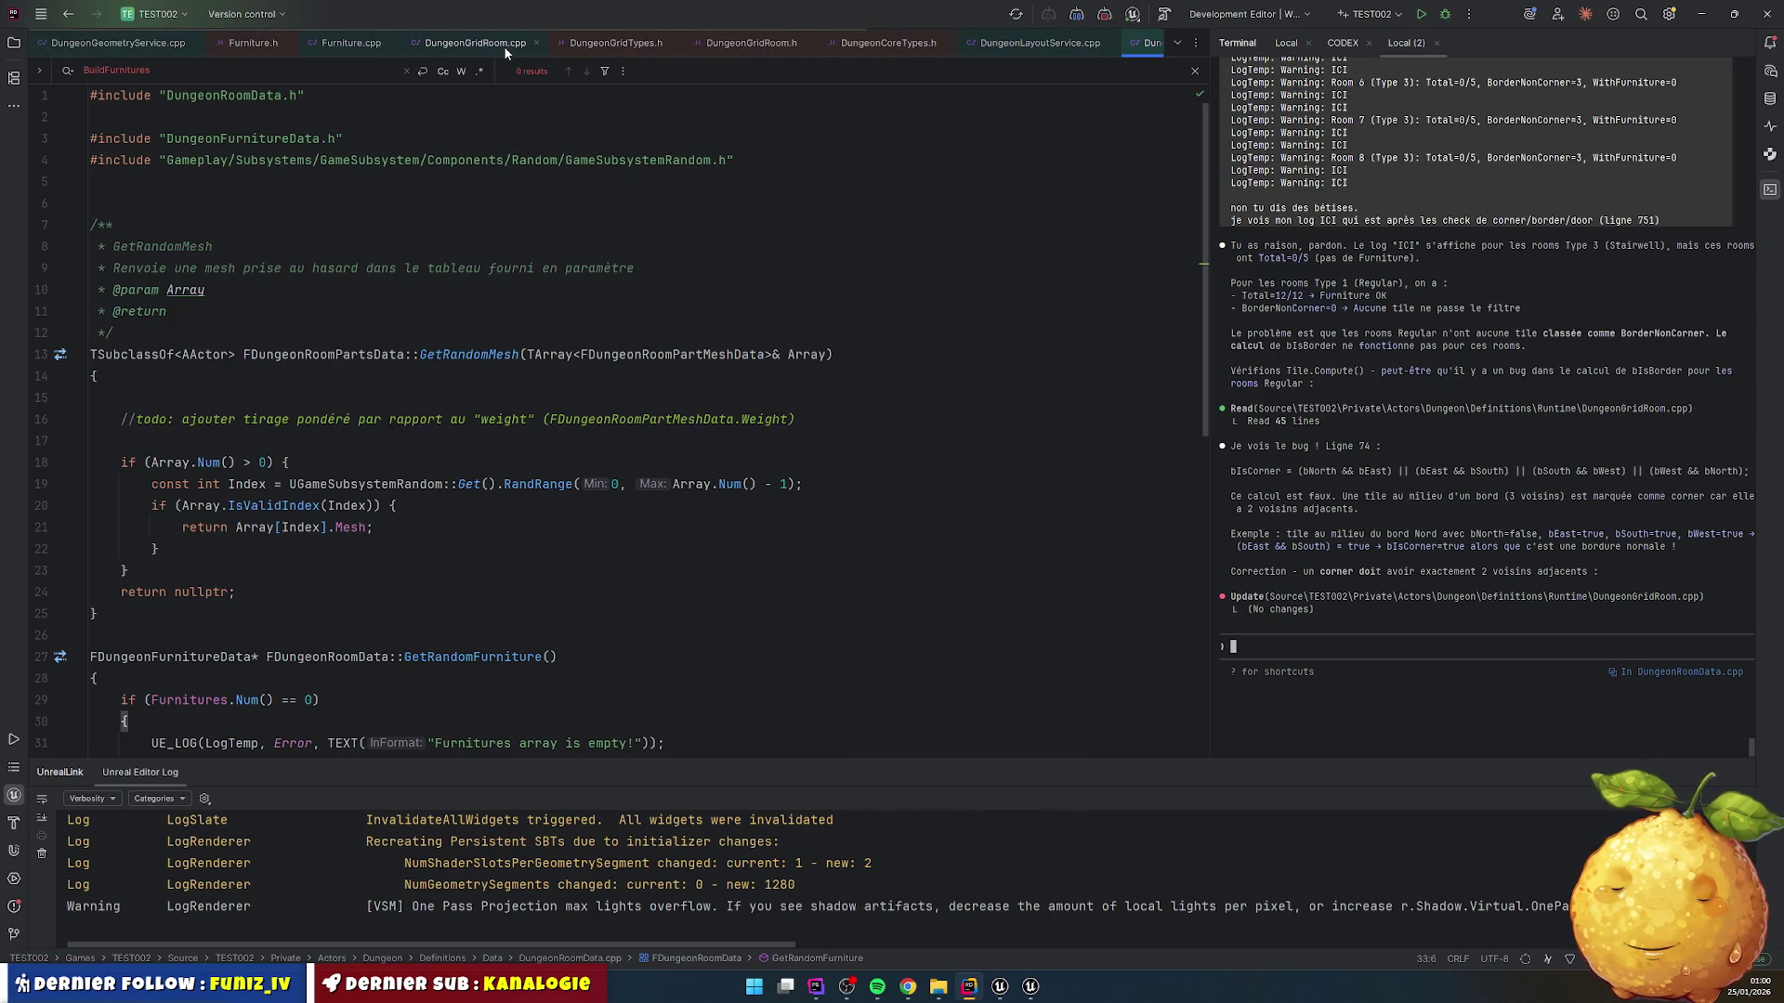
pyautogui.click(504, 43)
pyautogui.scroll(-6, 217, 423)
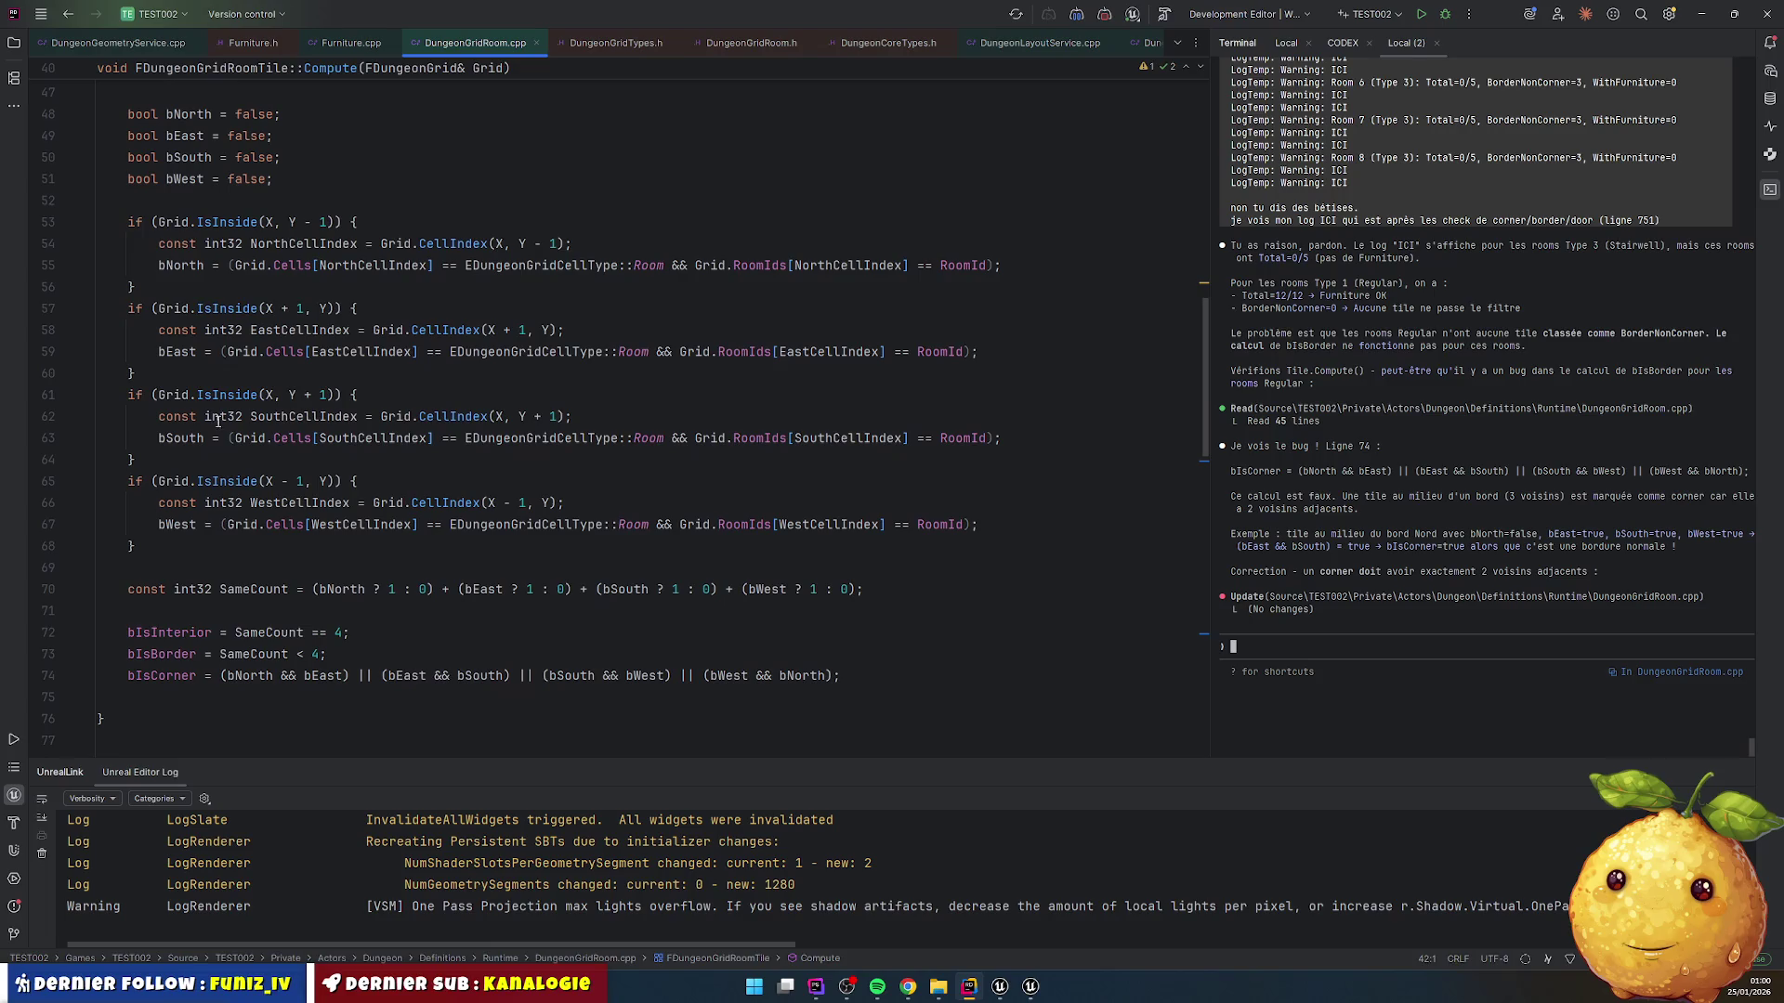
# Step: Check the bIsCorner line 74, then return to BuildFurnitures' tile loop in DungeonGeometryService.cpp
pyautogui.click(158, 676)
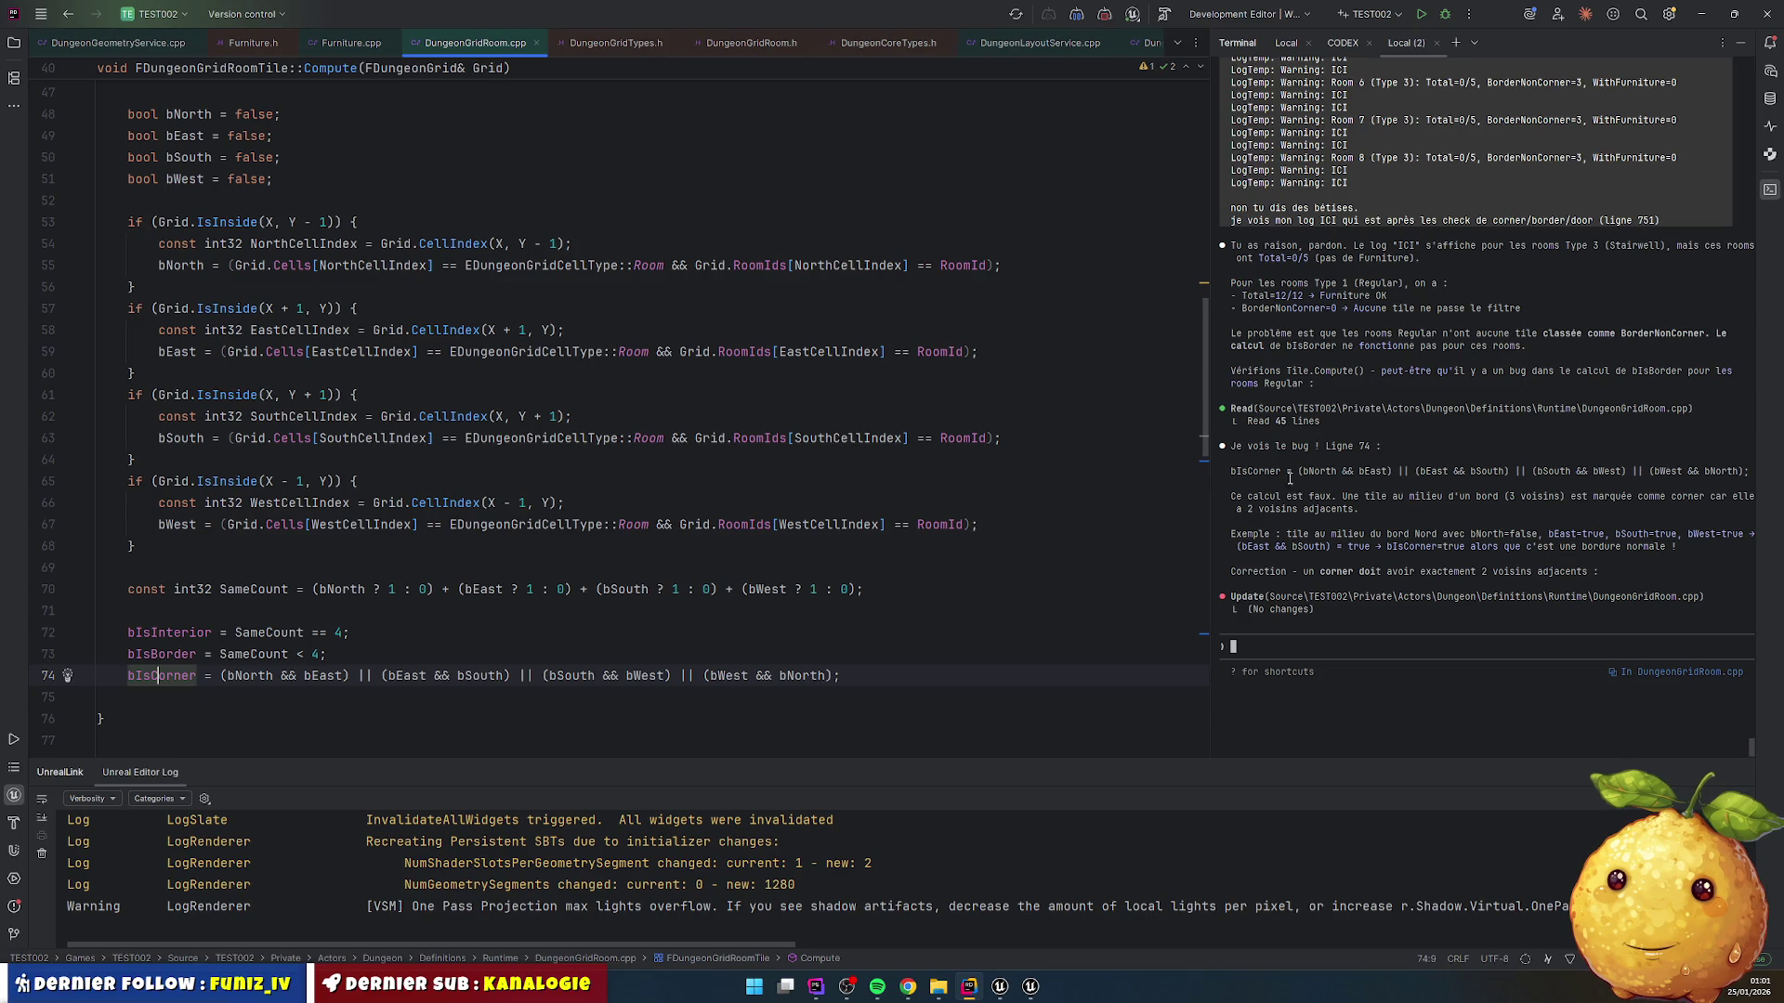
pyautogui.click(115, 45)
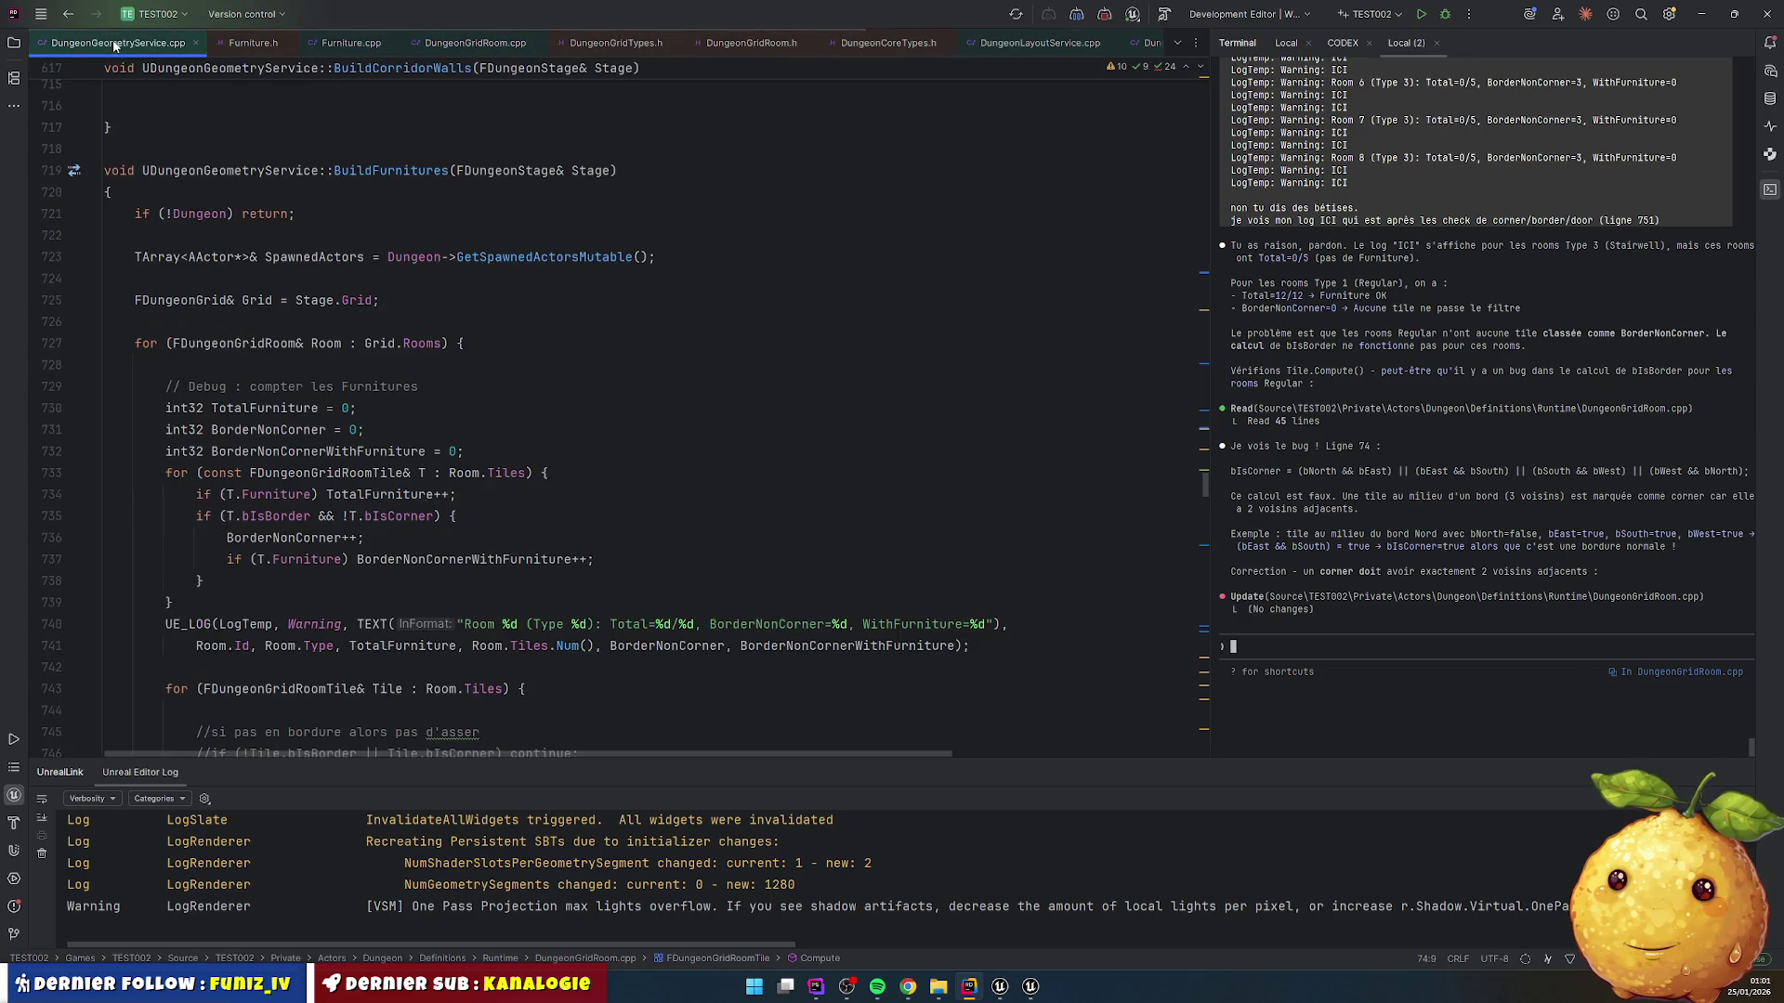
pyautogui.scroll(-9, 234, 235)
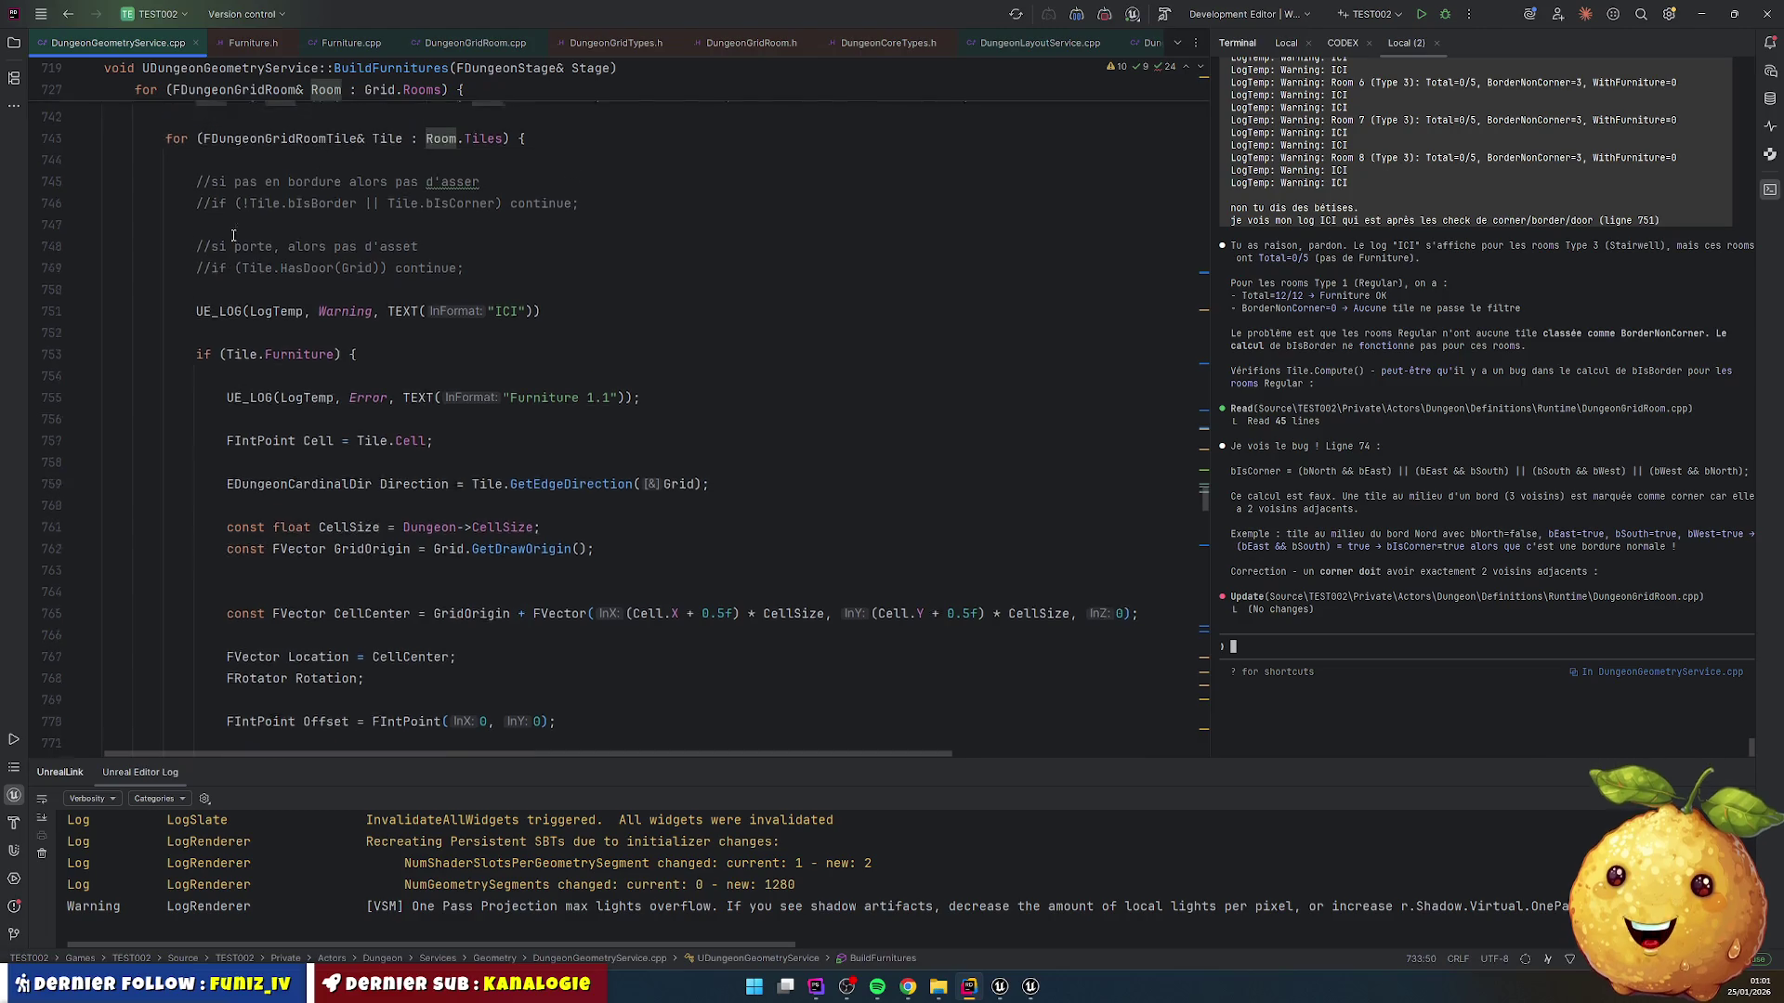
# Step: Copy the BuildFurnitures tile loop, lines 743–755, into the terminal assistant prompt
pyautogui.scroll(3, 287, 400)
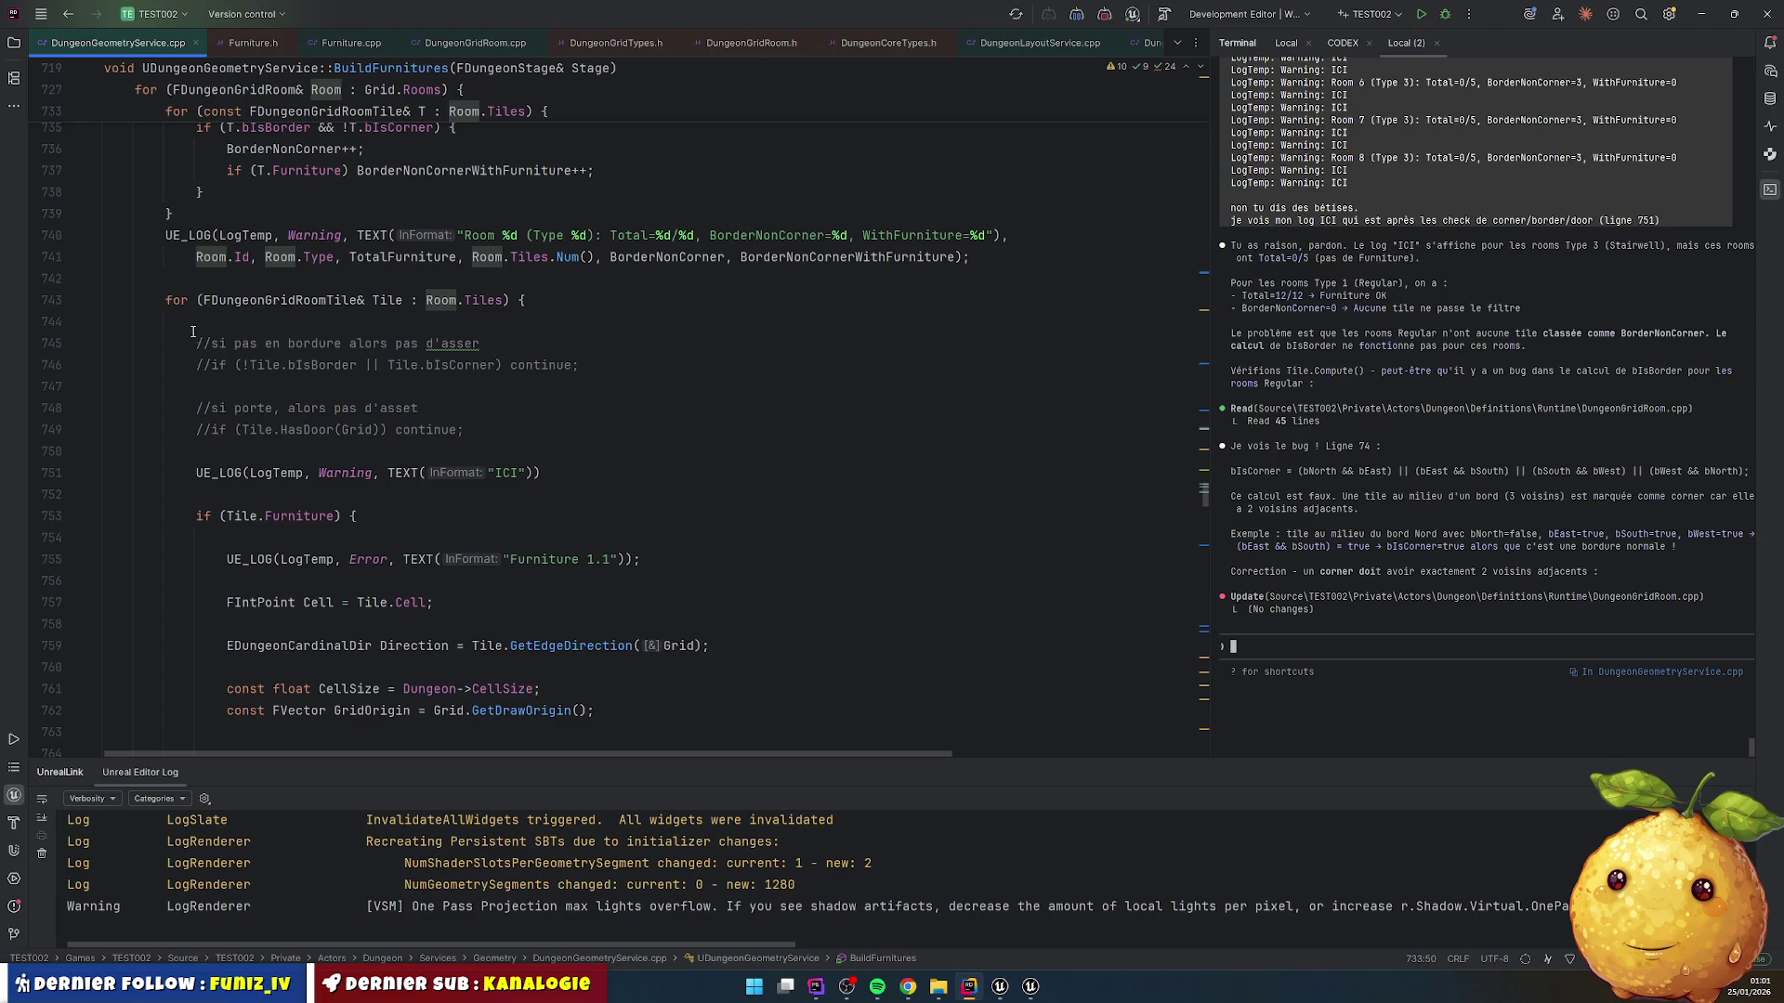
pyautogui.moveTo(166, 300)
pyautogui.mouseDown()
pyautogui.moveTo(186, 478)
pyautogui.moveTo(665, 553)
pyautogui.mouseUp()
pyautogui.hotkey('ctrl', 'c')
pyautogui.click(1302, 655)
pyautogui.hotkey('ctrl', 'v')
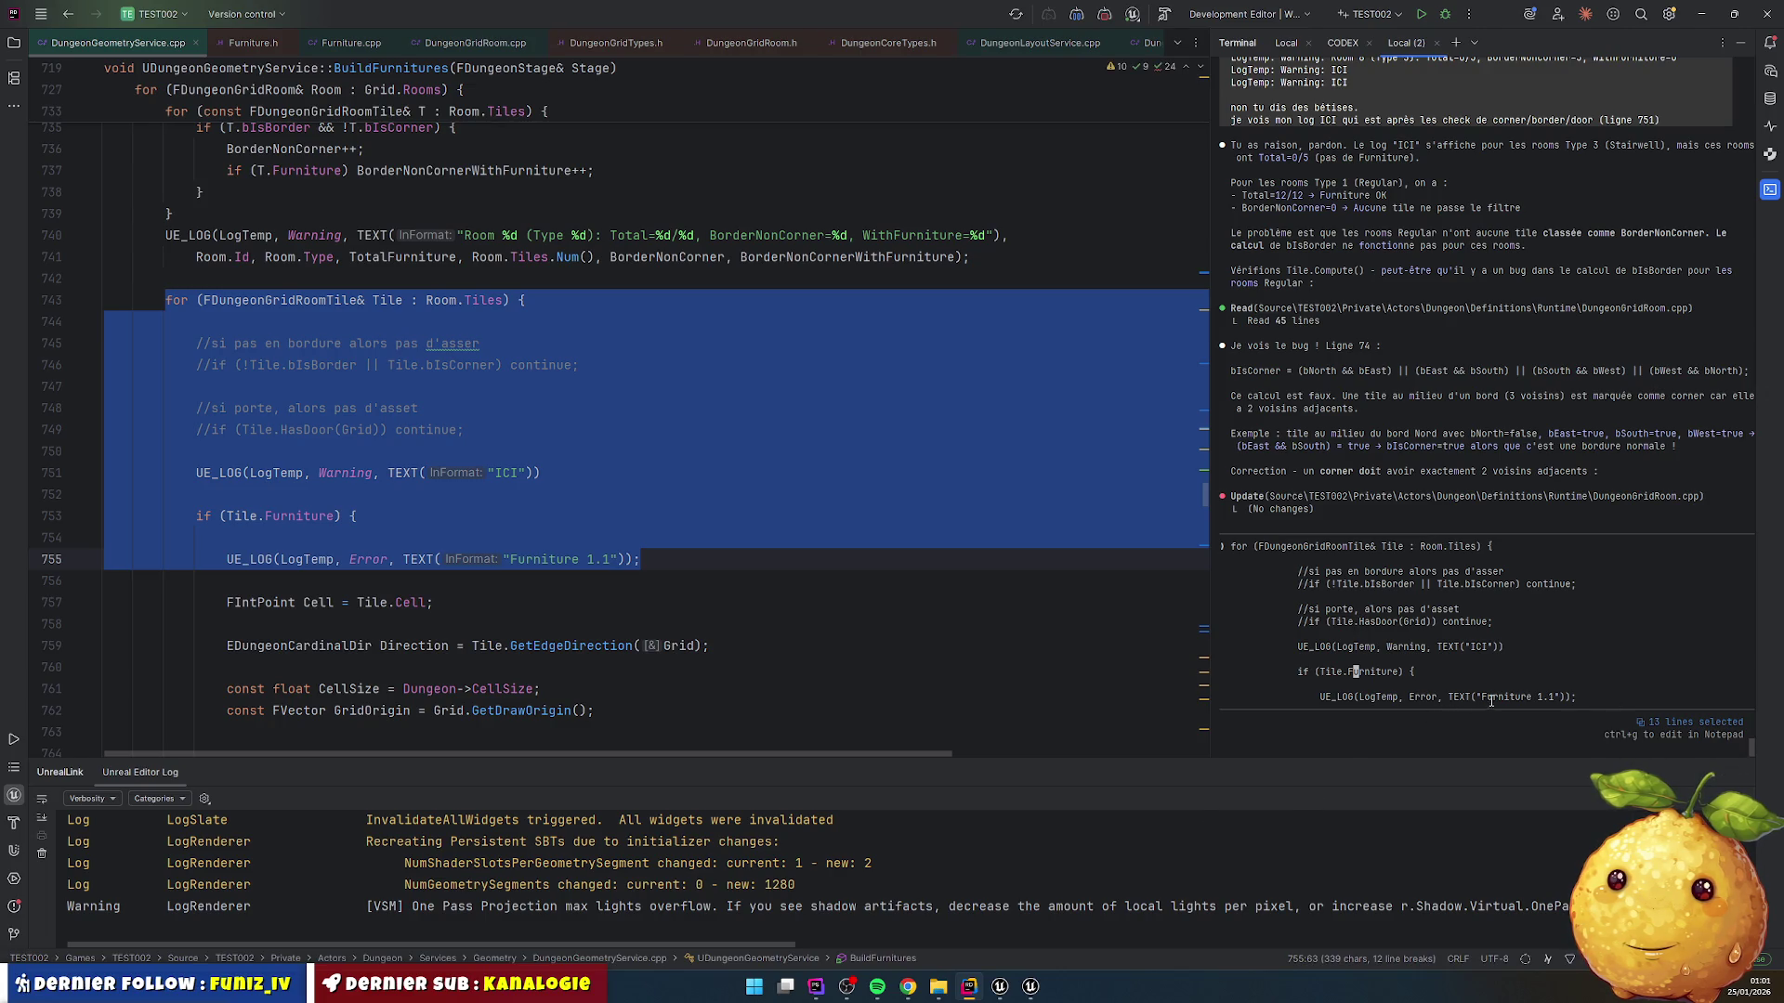
# Step: Select the 'Furniture 1.1' text in the prompt and bring Unreal Editor forward
pyautogui.moveTo(1477, 696); pyautogui.dragTo(1561, 696)
pyautogui.click(908, 987)
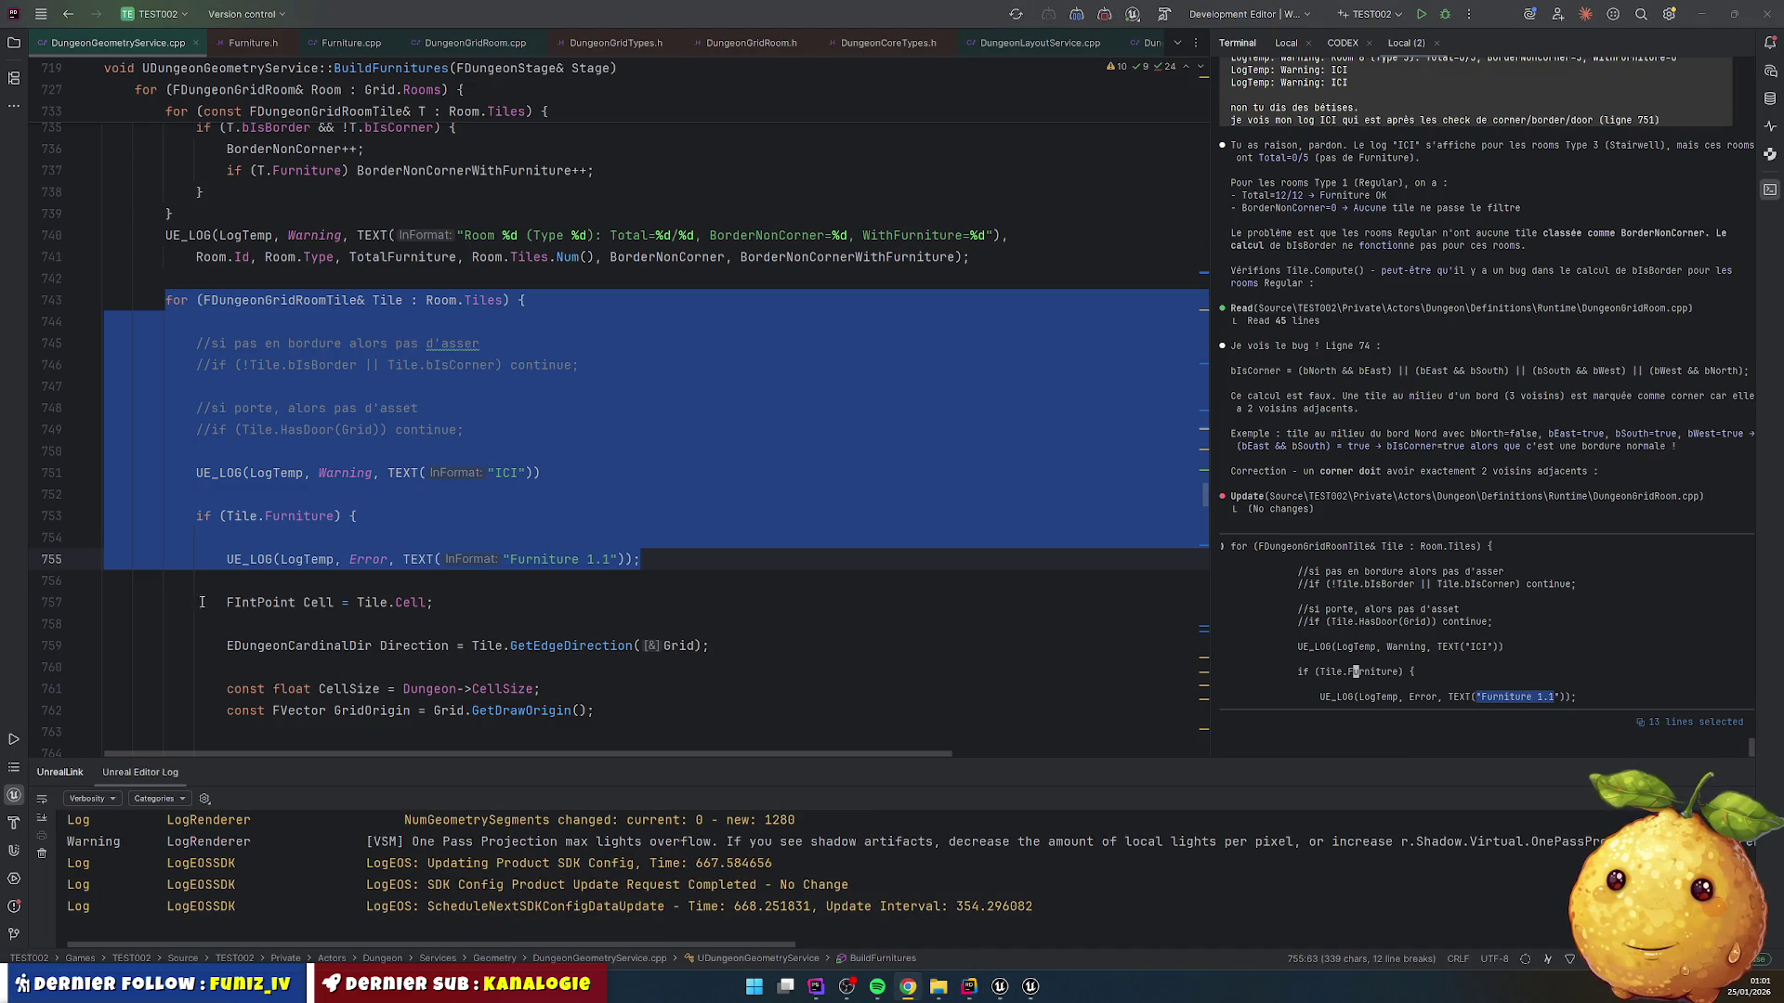
pyautogui.click(1000, 987)
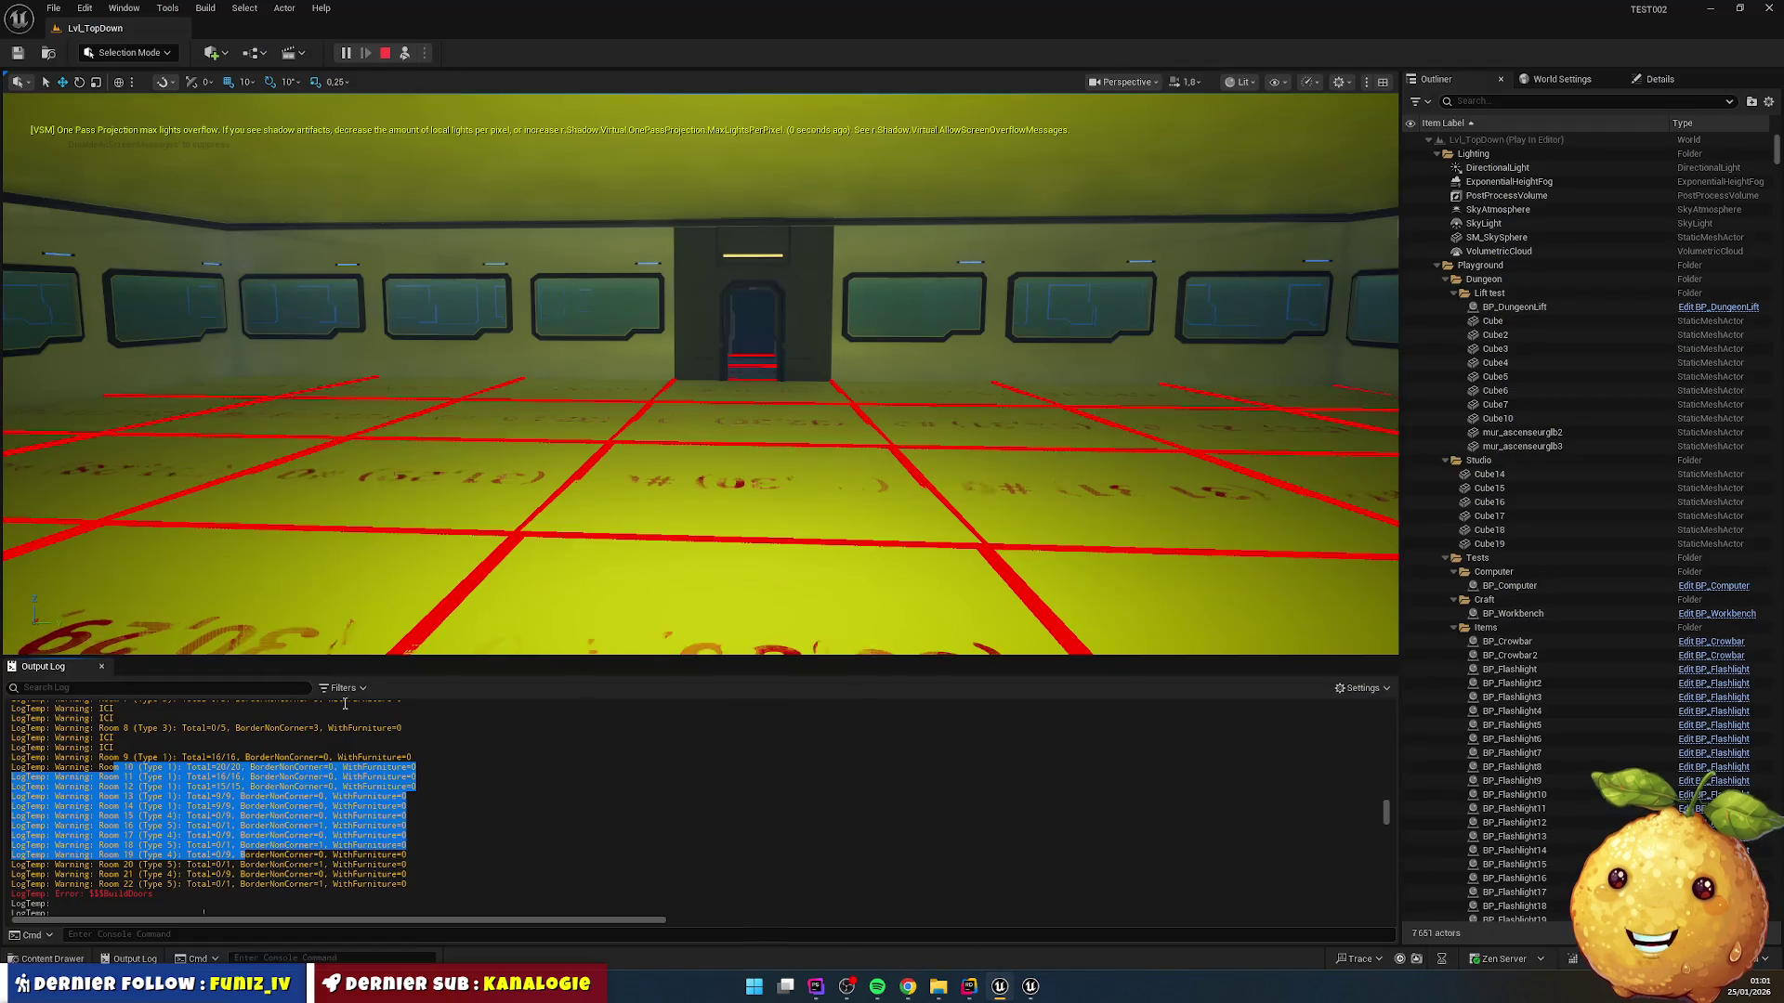
# Step: Filter the Output Log to show only the Furniture 1.1 errors
pyautogui.click(146, 686)
pyautogui.hotkey('ctrl', 'v')
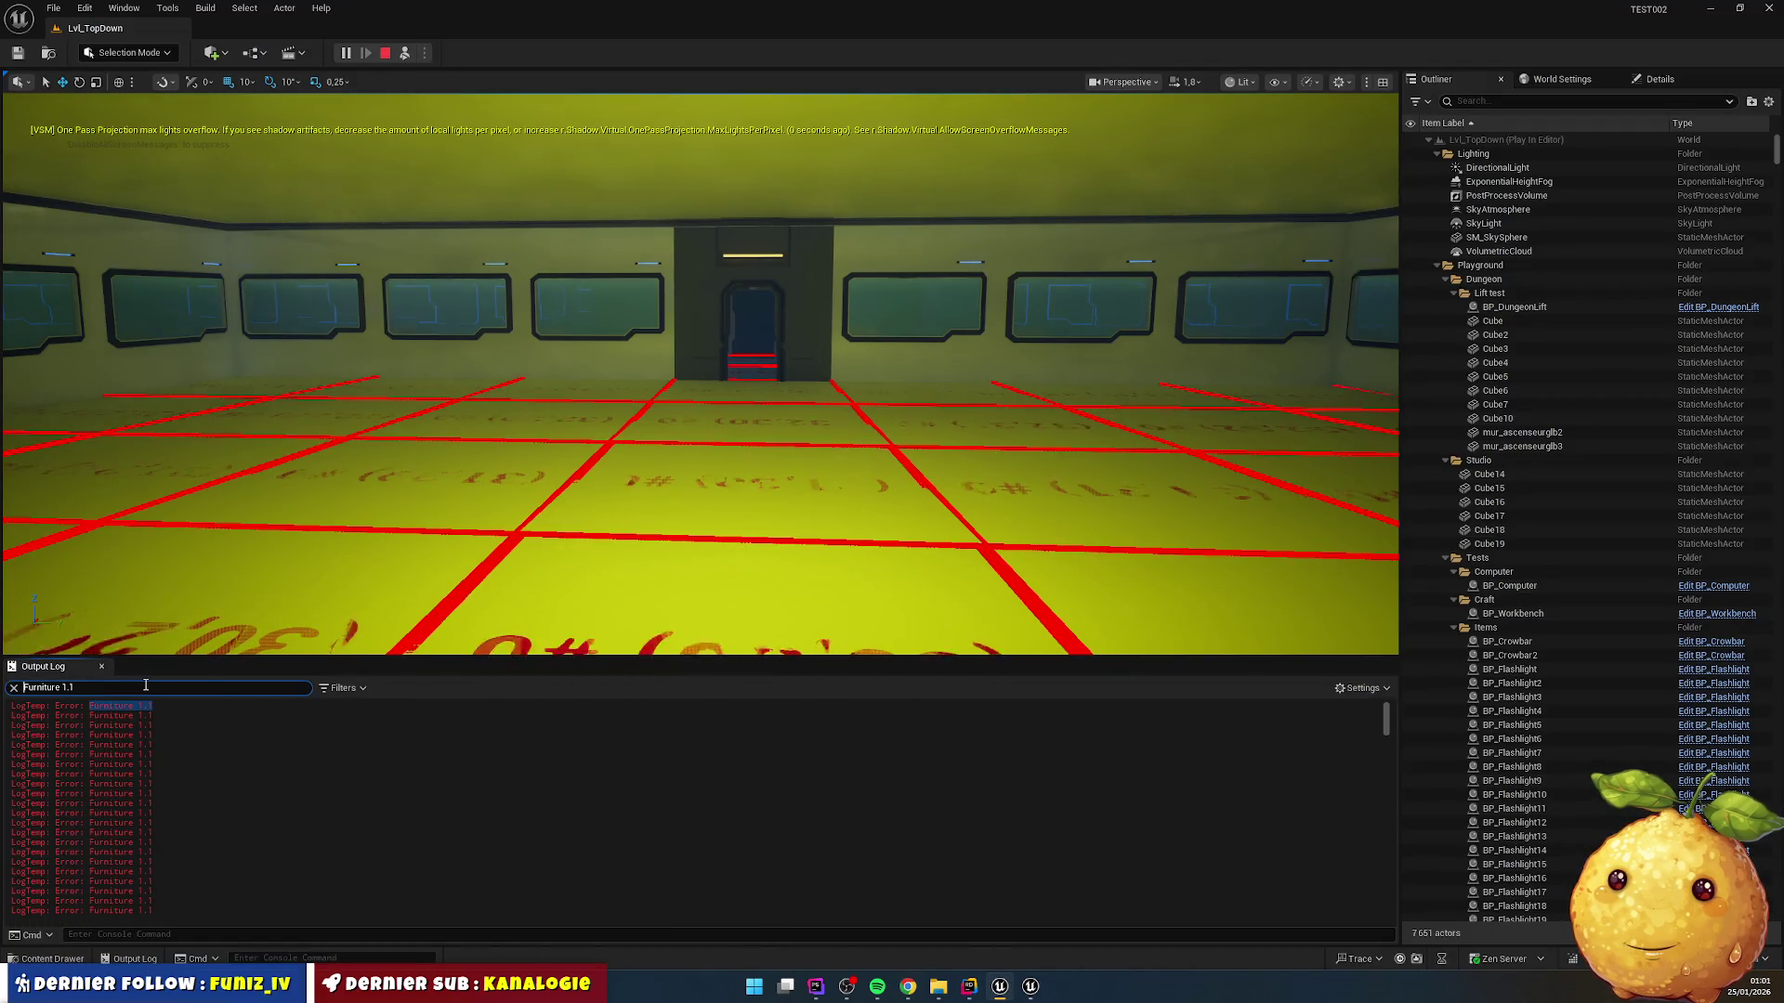
pyautogui.scroll(-5, 204, 739)
pyautogui.scroll(-5, 223, 739)
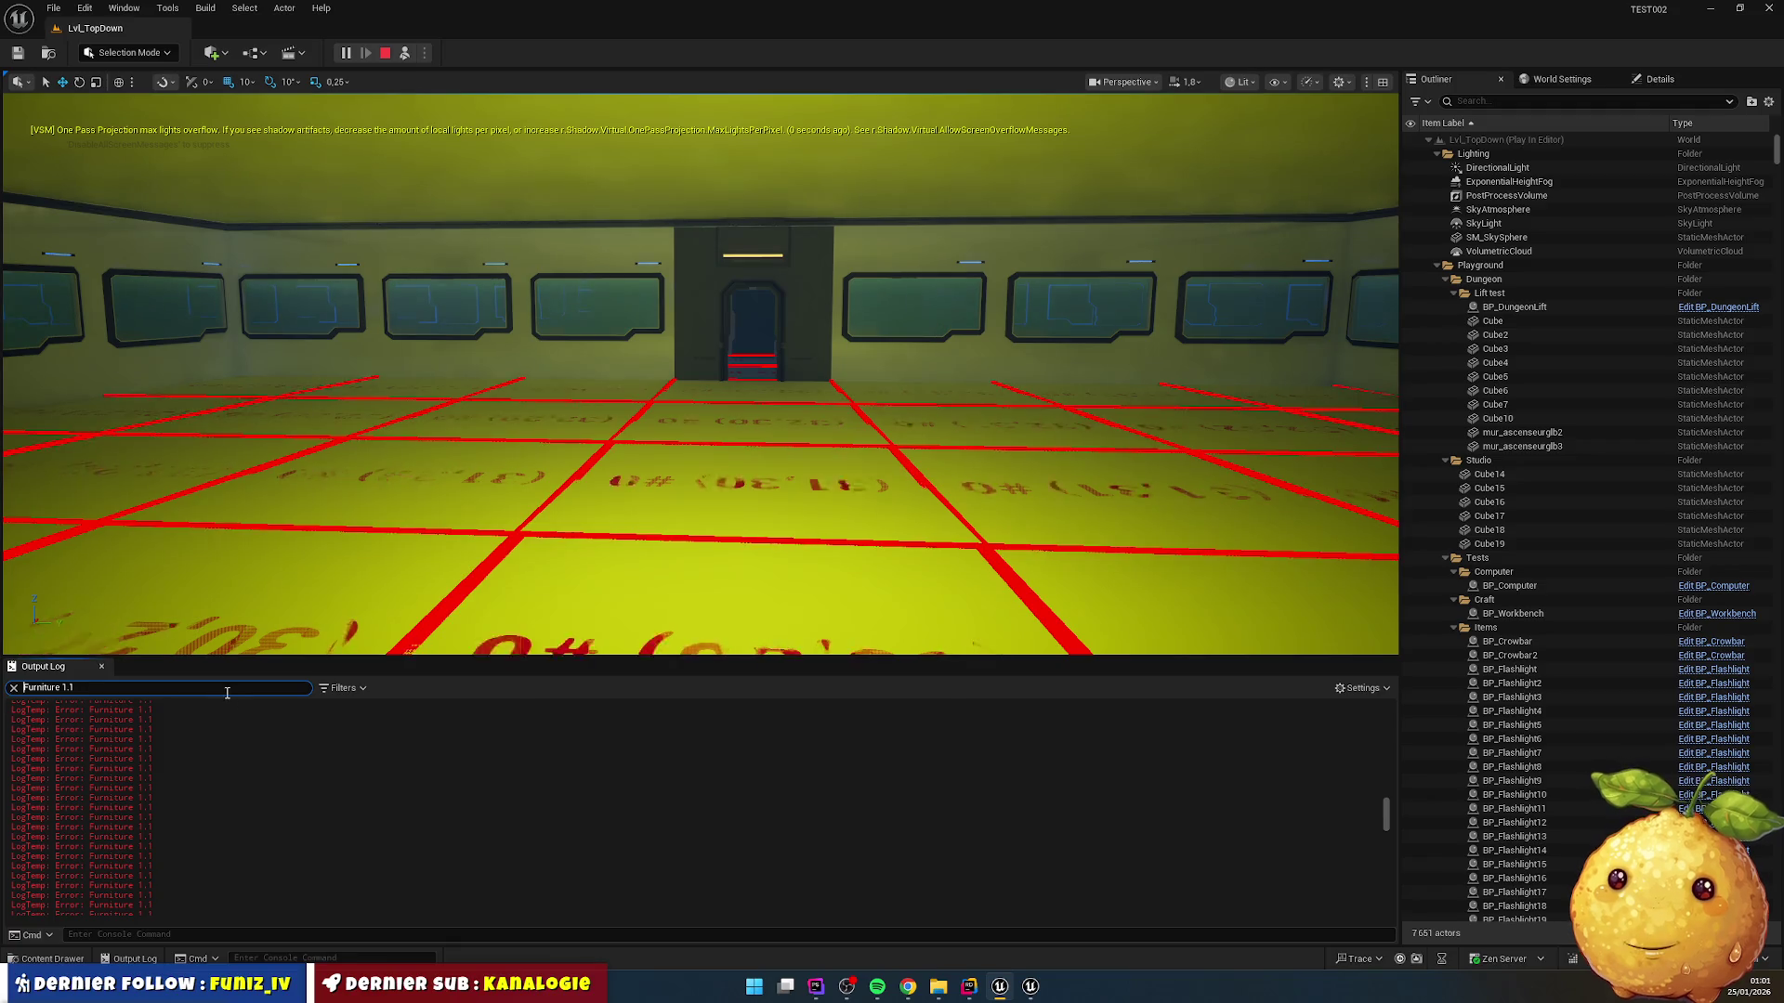
# Step: Search the Outliner for 'test' and inspect BP_Furniture_Test25 and BP_Furniture_Test216 in the viewport
pyautogui.click(1494, 99)
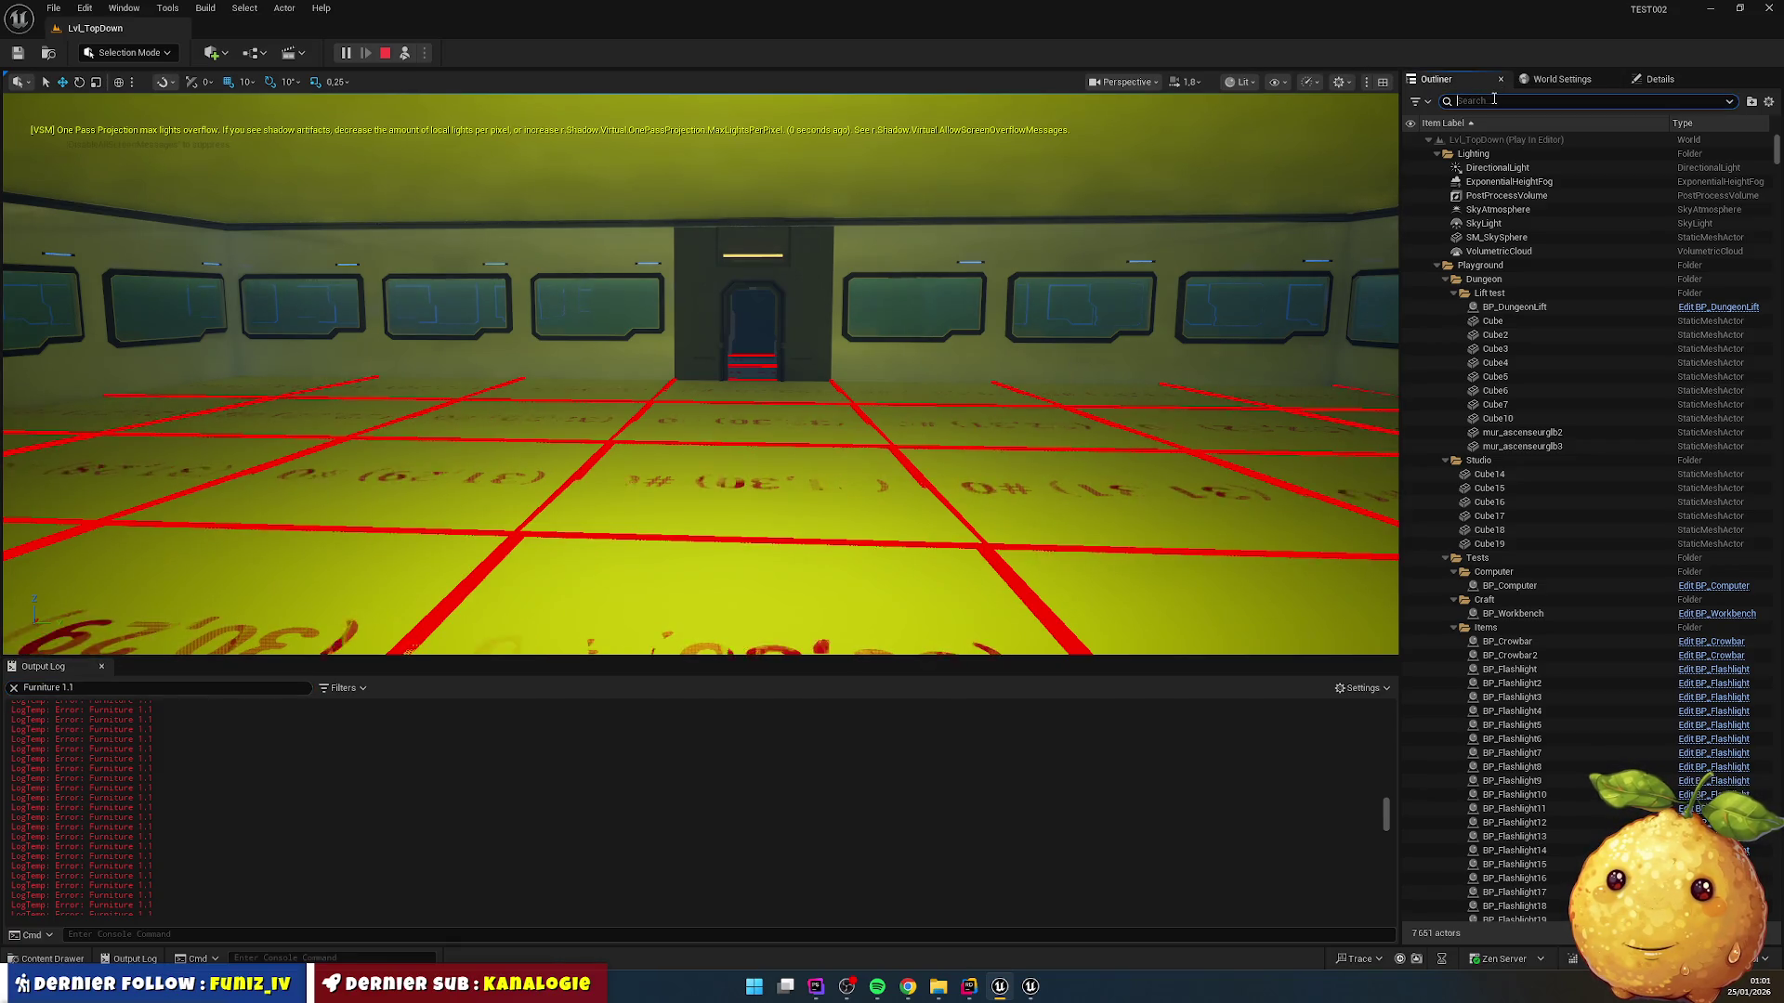
pyautogui.write('te')
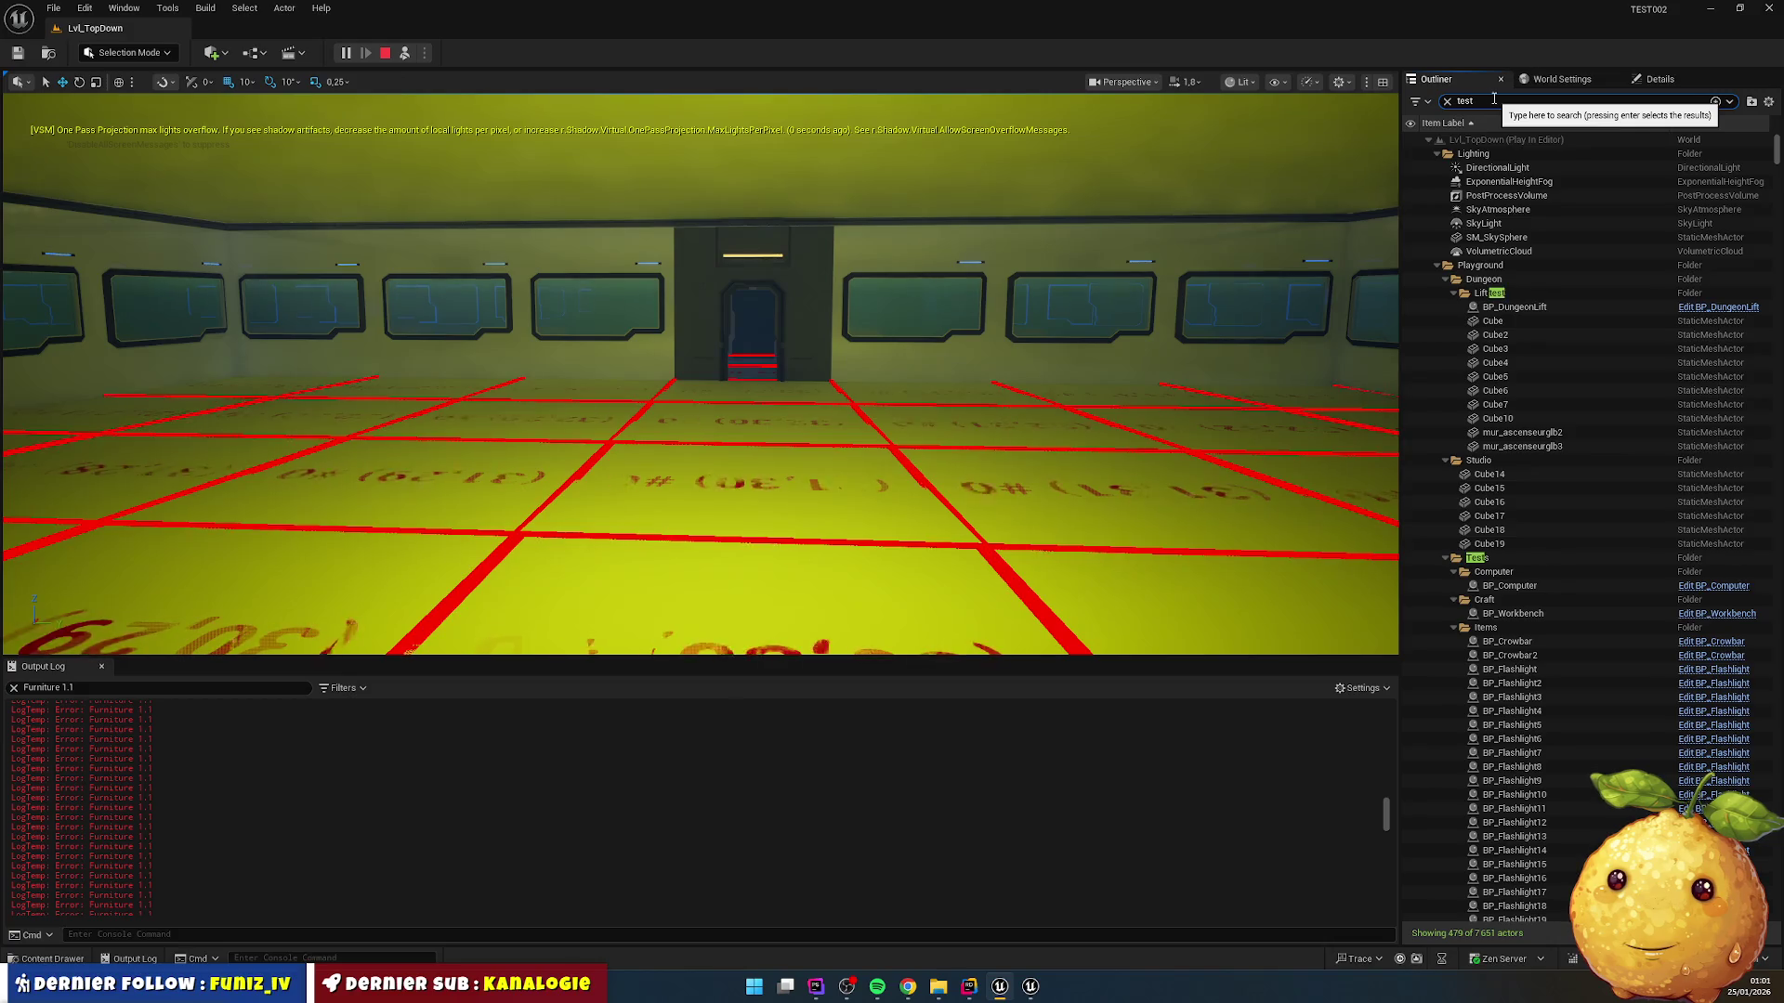
pyautogui.write('st')
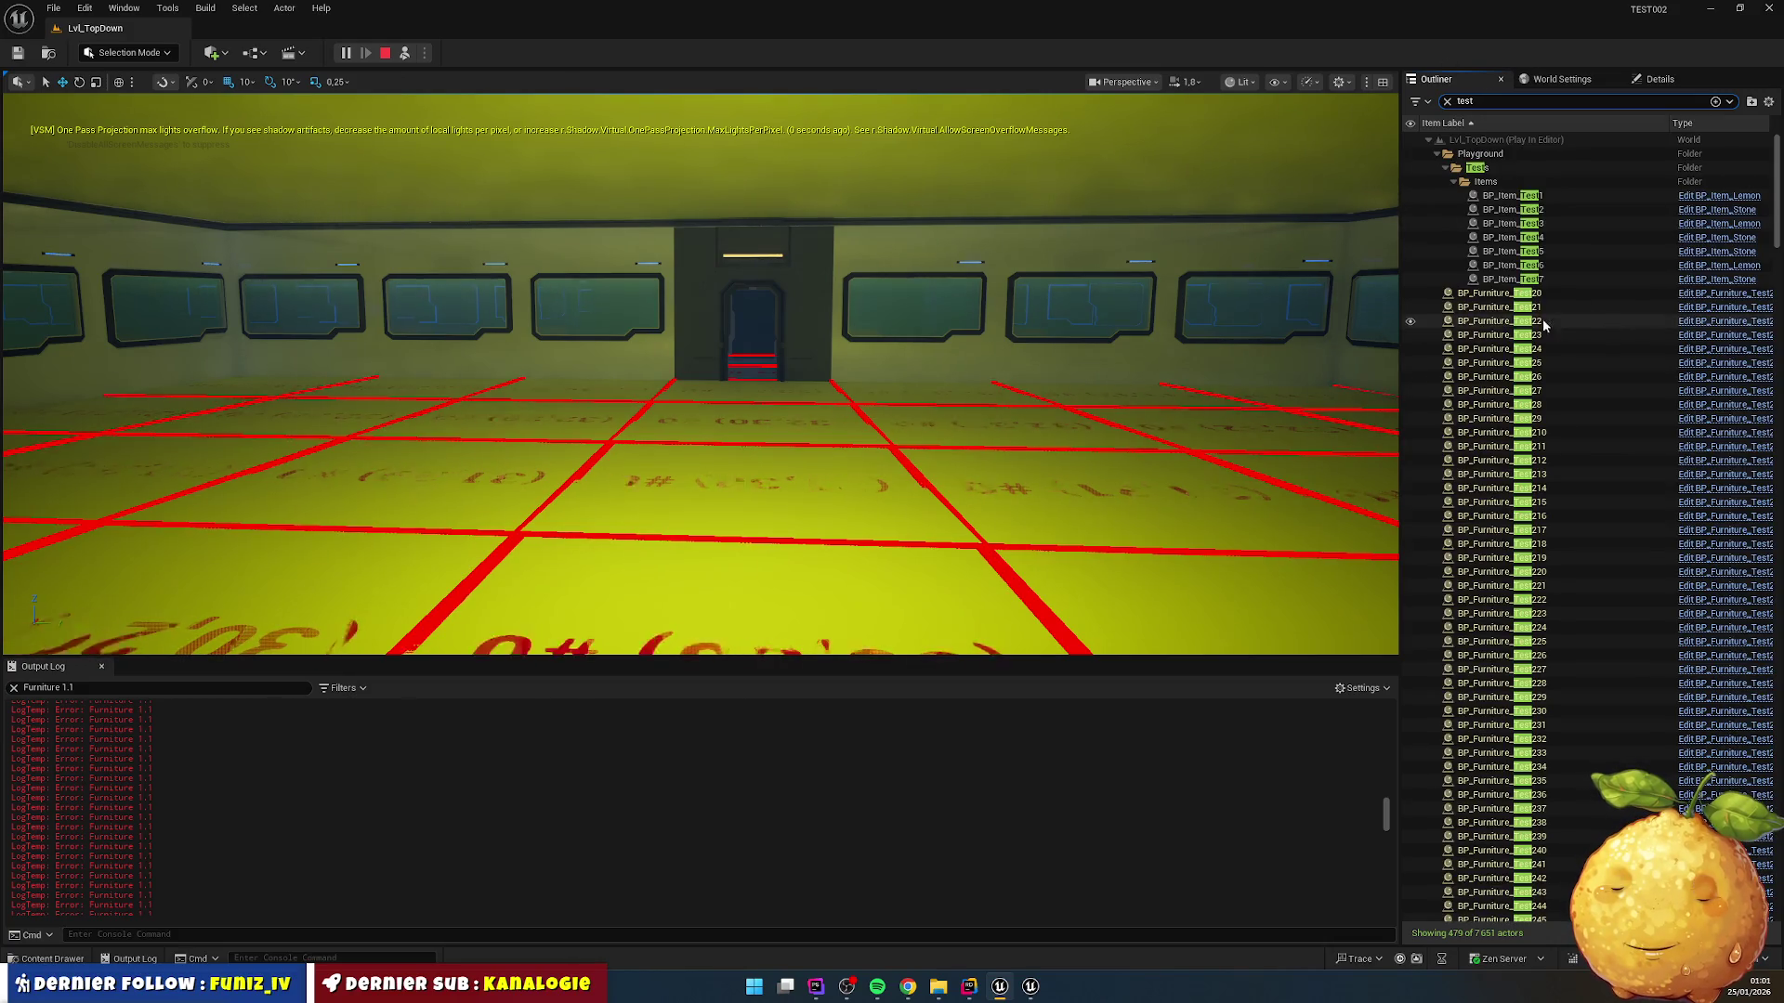
pyautogui.click(1497, 363)
pyautogui.doubleClick(1497, 363)
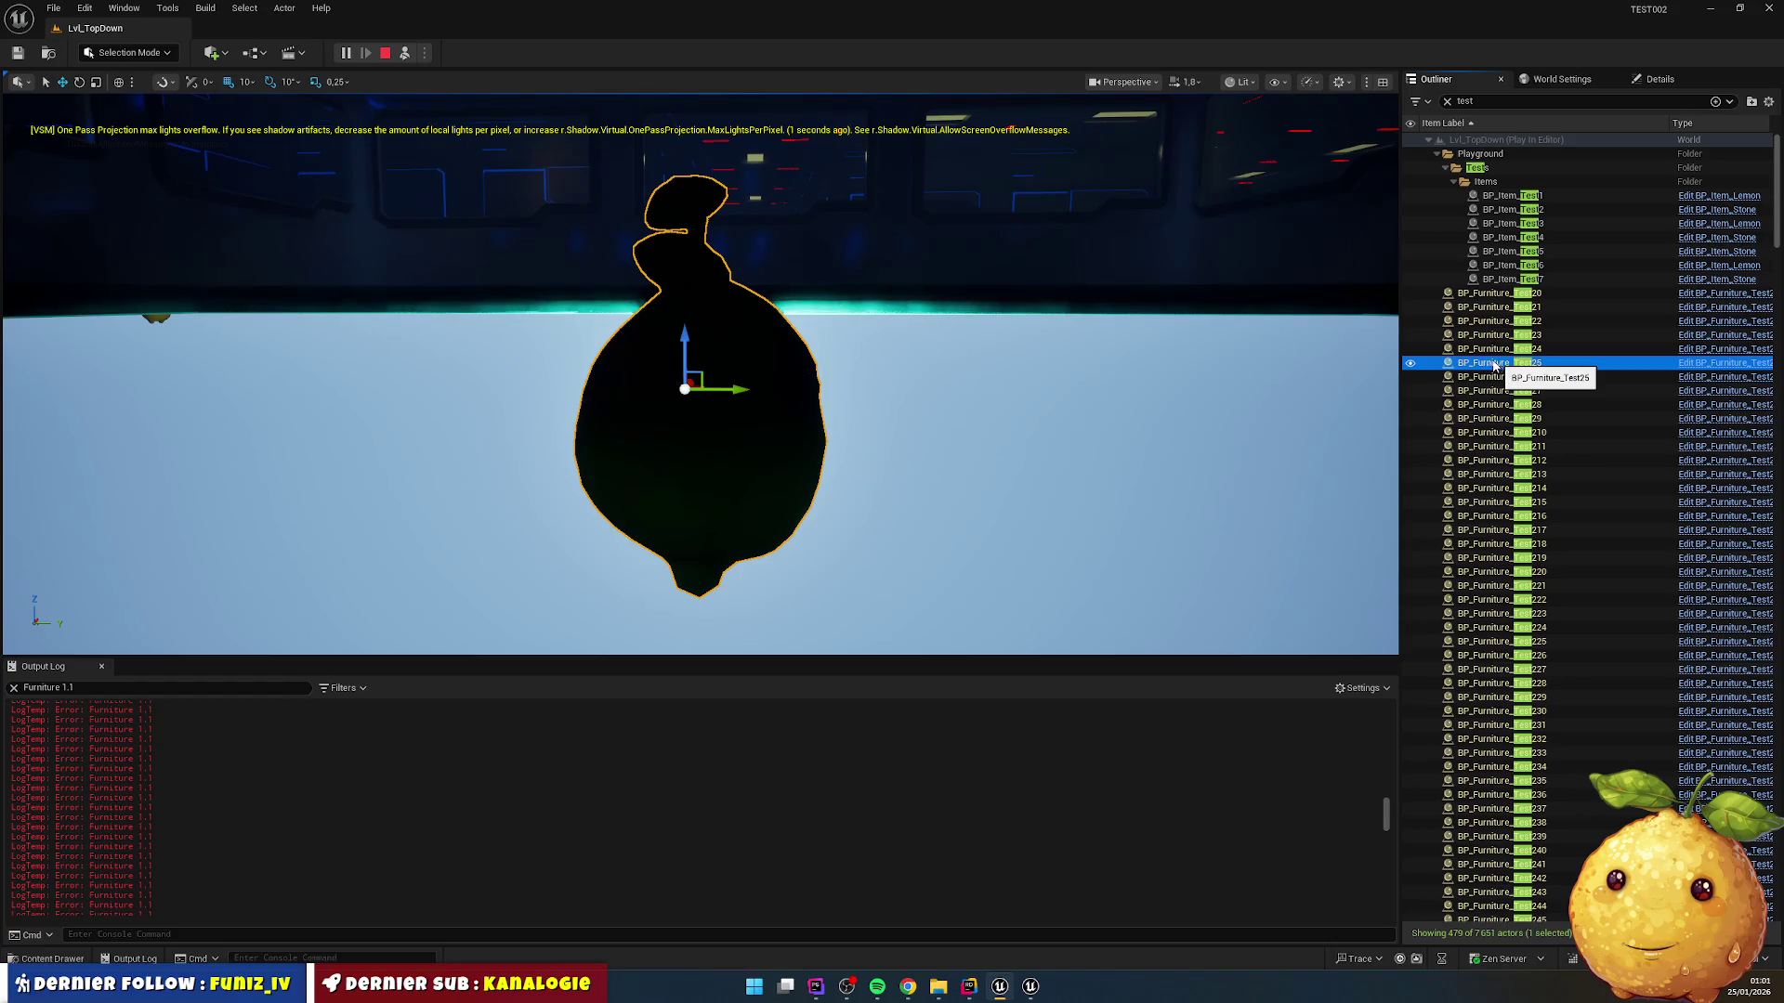
pyautogui.scroll(-5, 853, 338)
pyautogui.scroll(2, 816, 324)
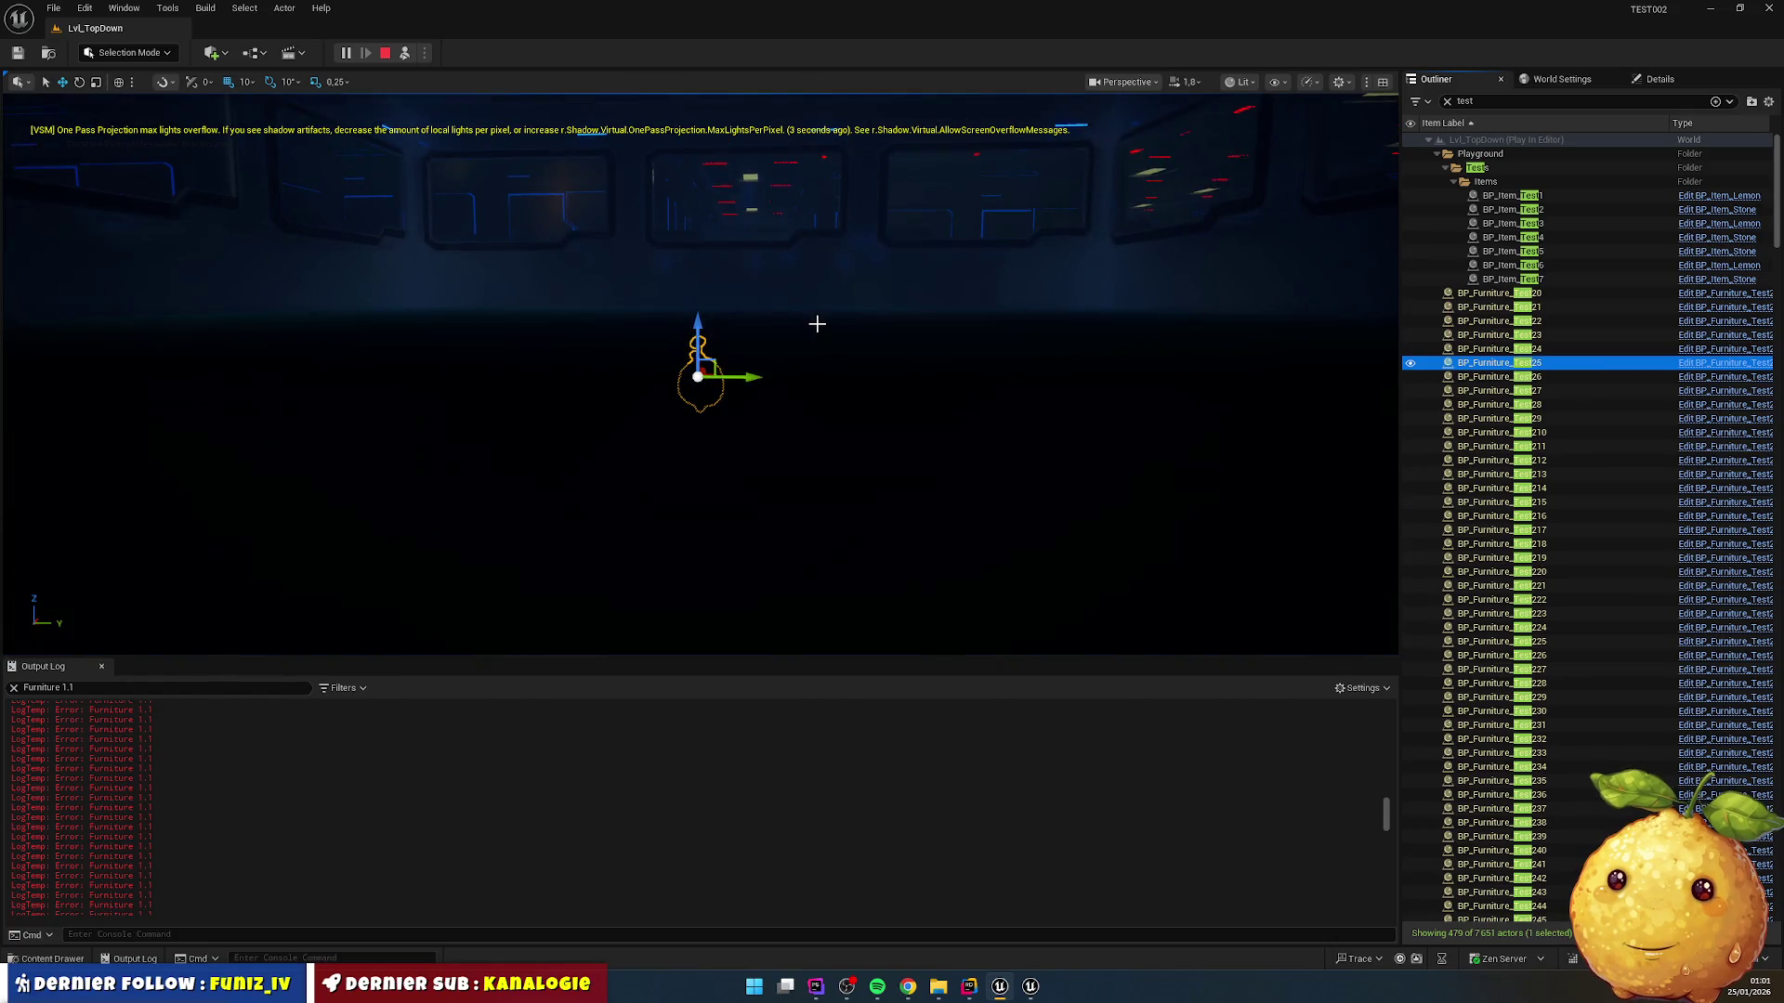
pyautogui.moveTo(811, 333)
pyautogui.mouseDown()
pyautogui.moveTo(811, 408)
pyautogui.moveTo(811, 306)
pyautogui.moveTo(390, 87)
pyautogui.mouseUp()
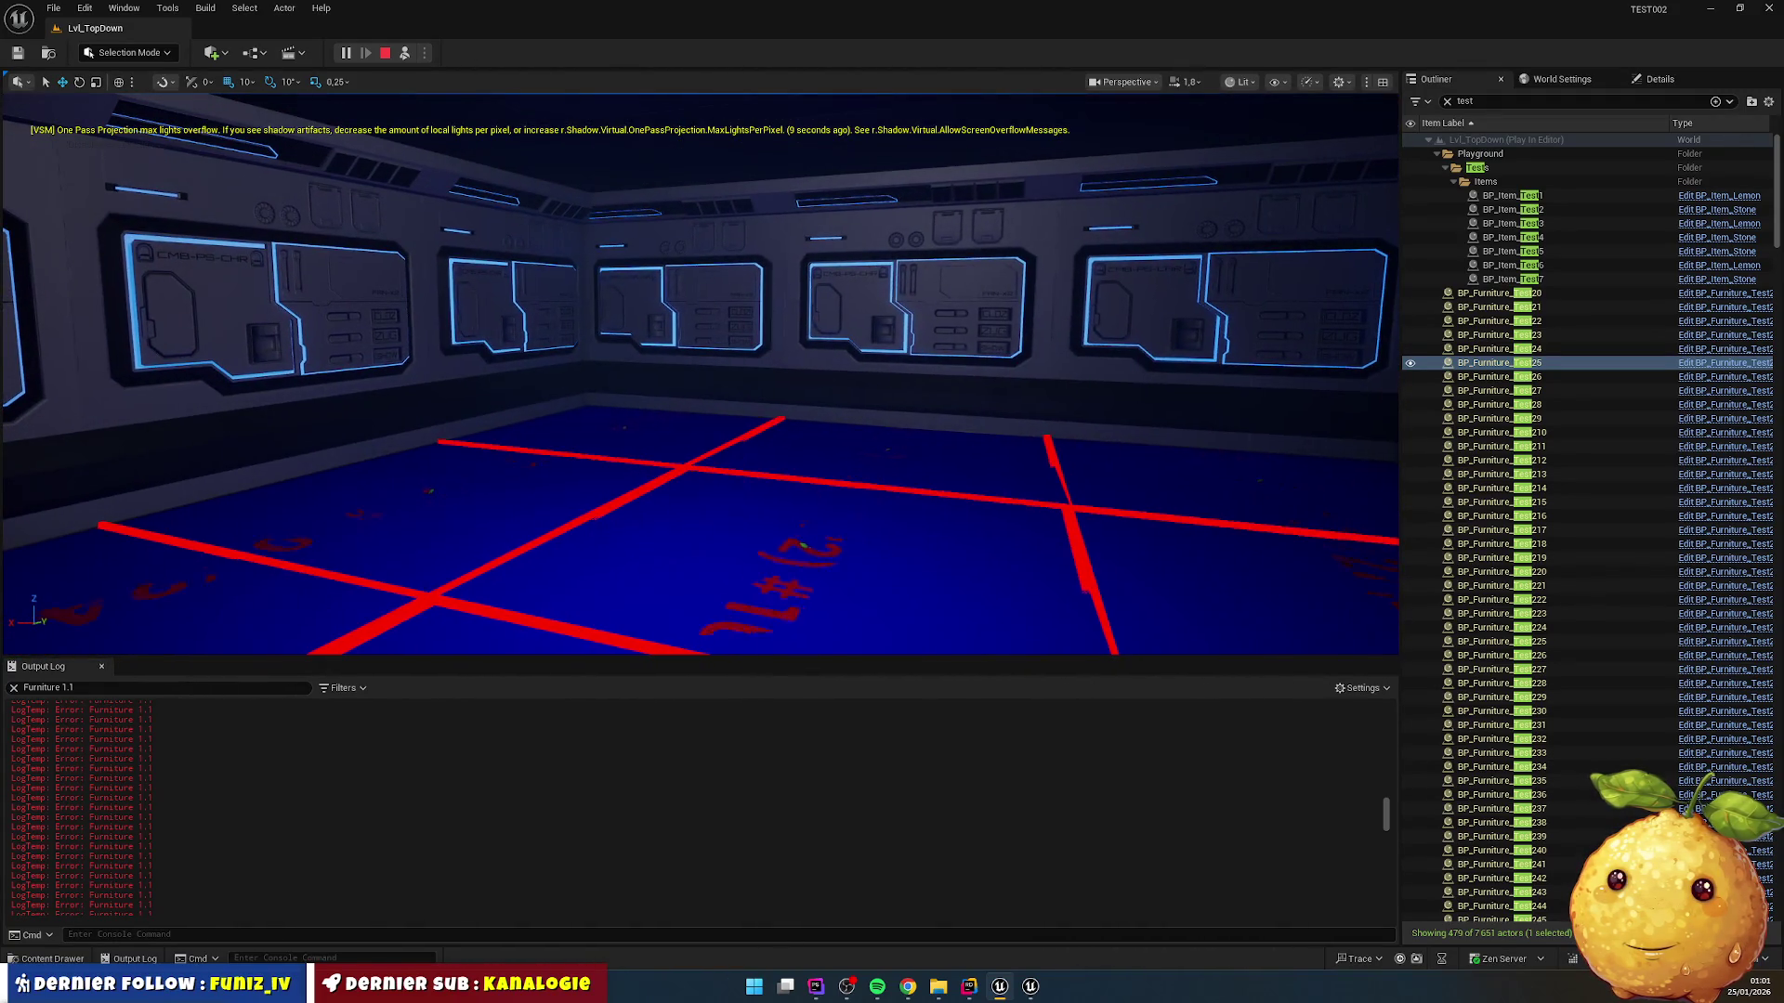
pyautogui.doubleClick(1509, 518)
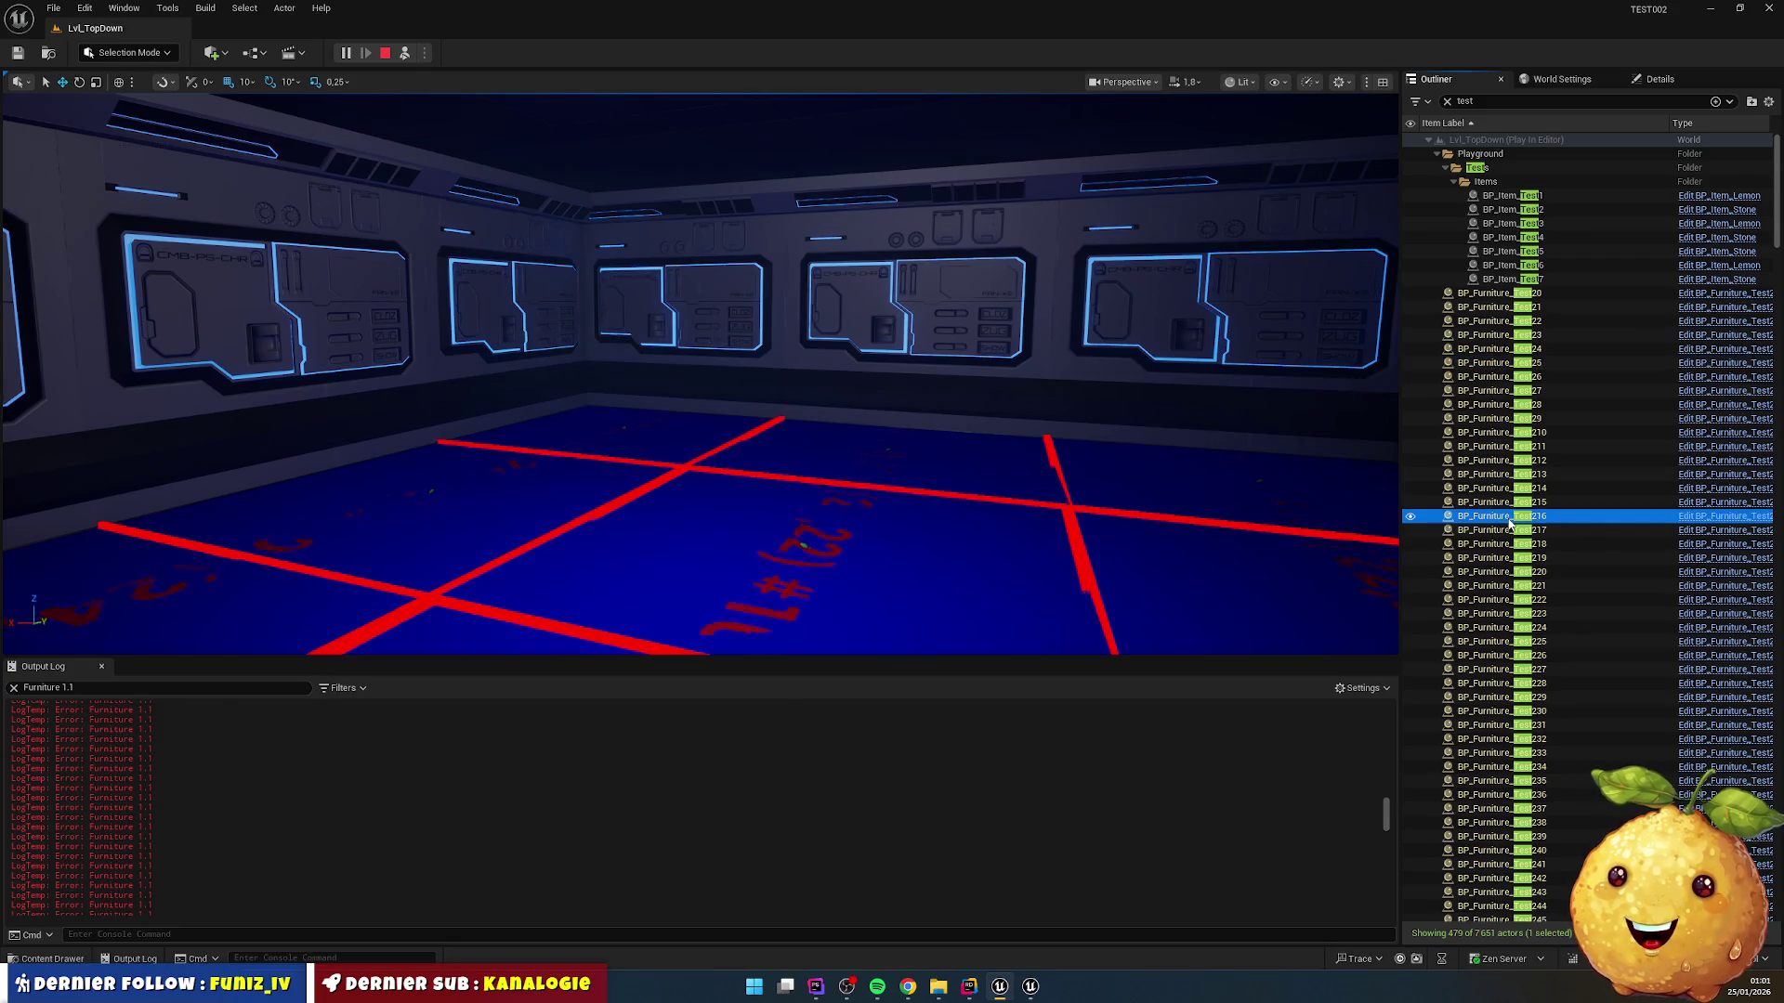
pyautogui.moveTo(929, 418)
pyautogui.mouseDown()
pyautogui.moveTo(1022, 464)
pyautogui.moveTo(1161, 483)
pyautogui.moveTo(935, 431)
pyautogui.mouseUp()
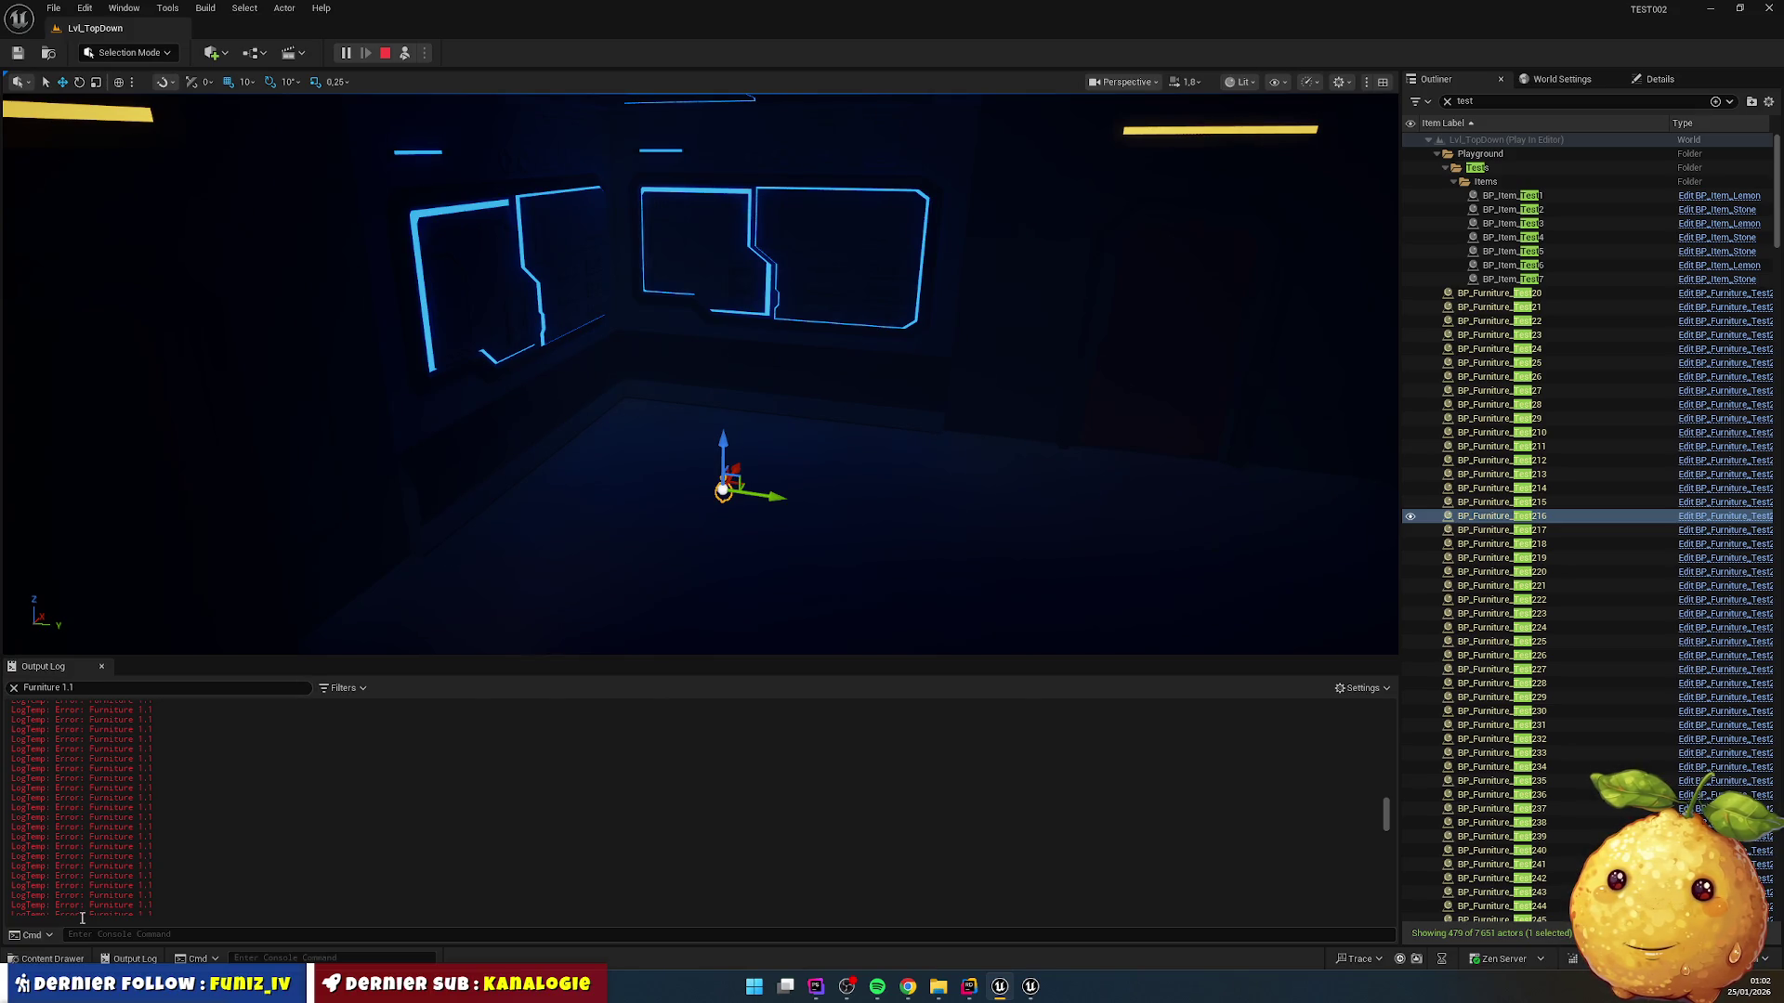
pyautogui.click(52, 959)
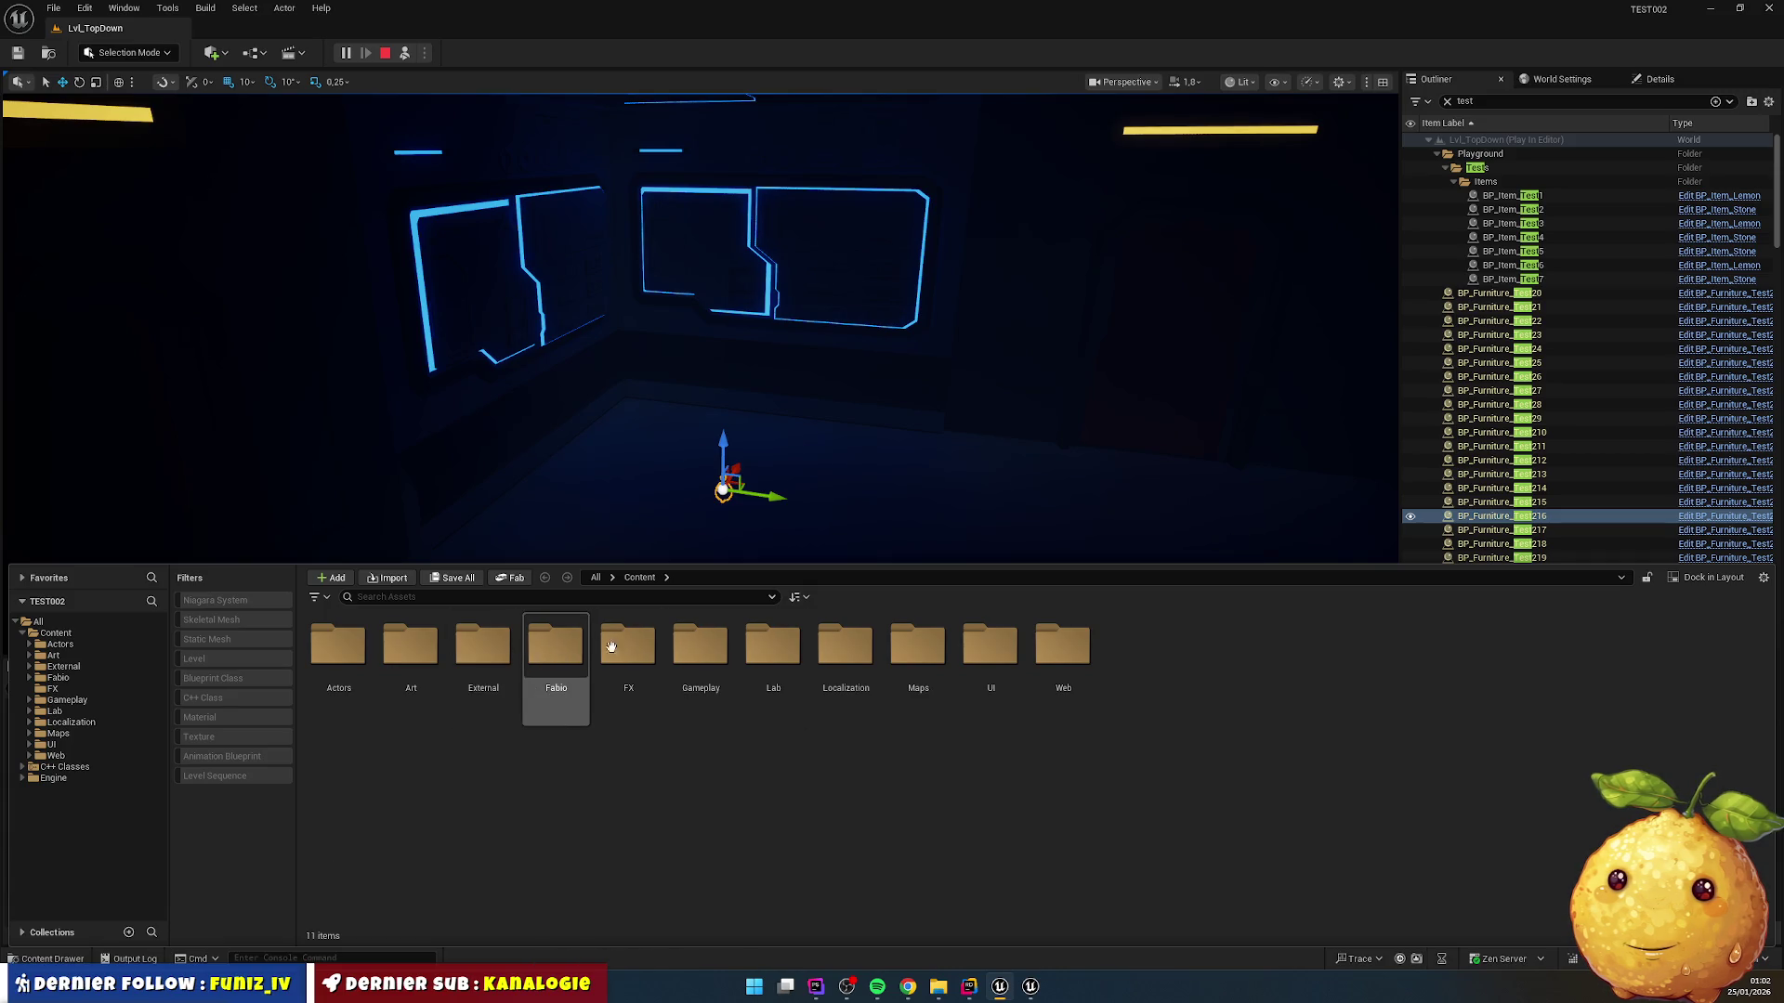
# Step: Open the BP_Furniture_Test2 blueprint from Content > Actors > Furnitures
pyautogui.doubleClick(339, 646)
pyautogui.doubleClick(627, 646)
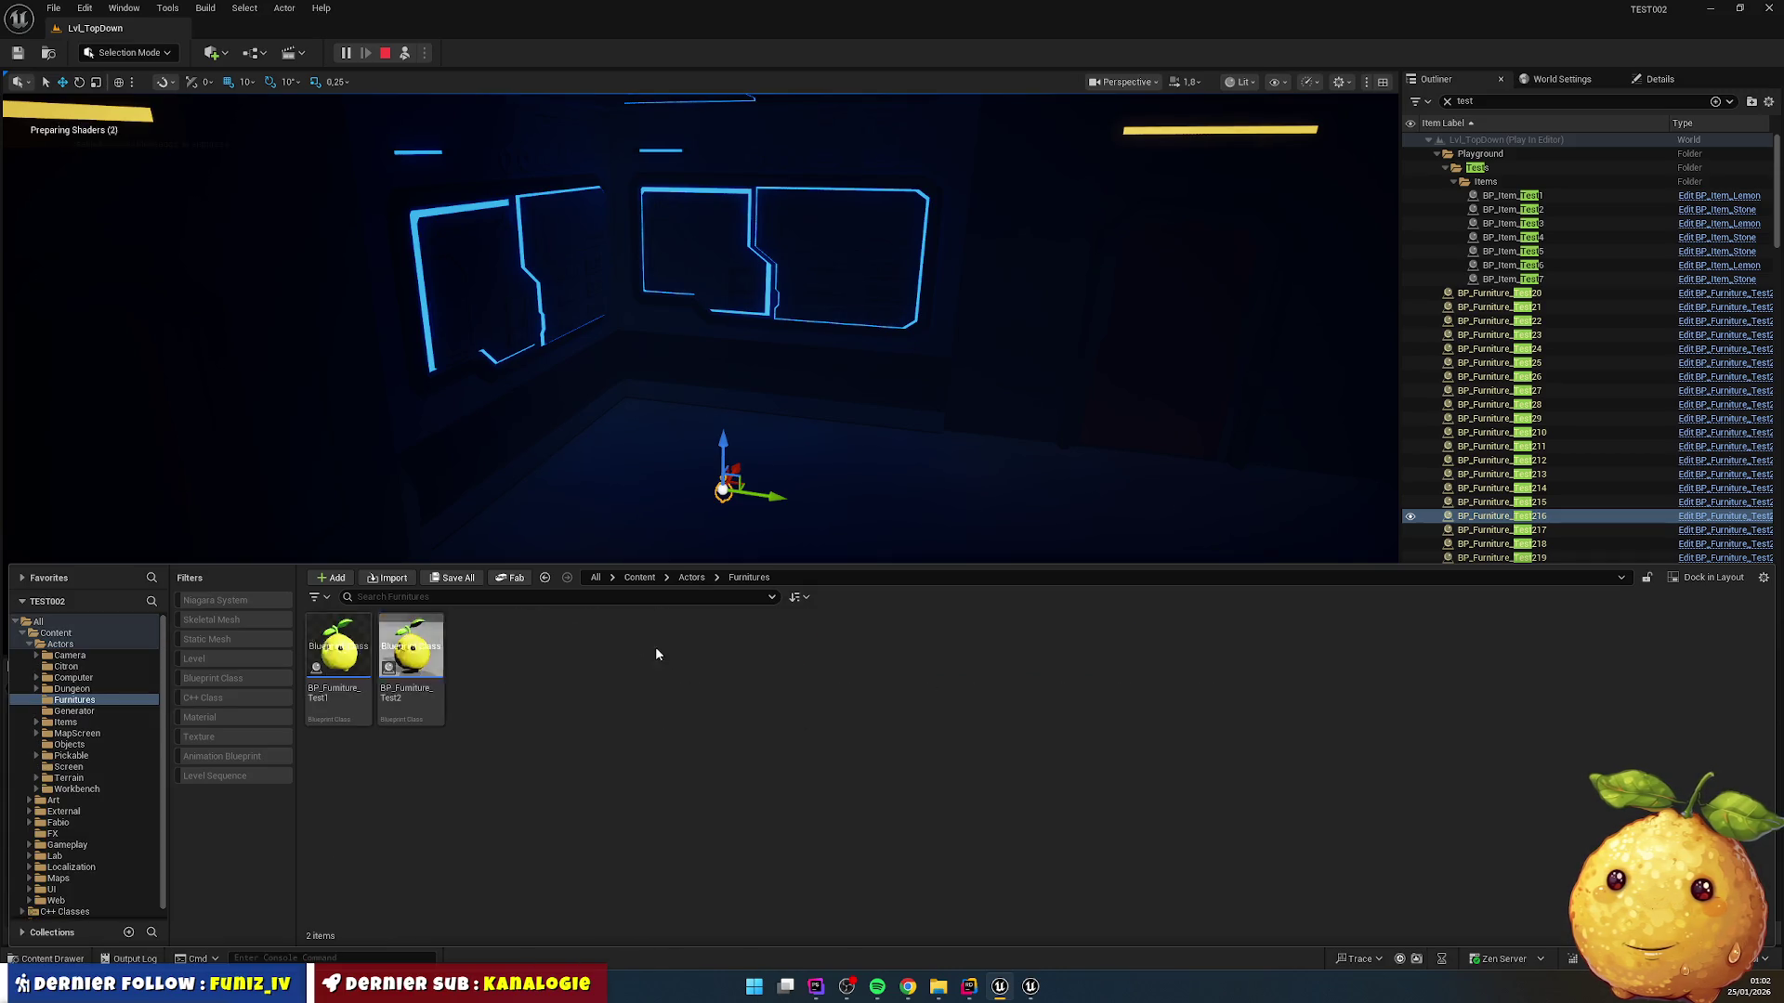
pyautogui.click(412, 650)
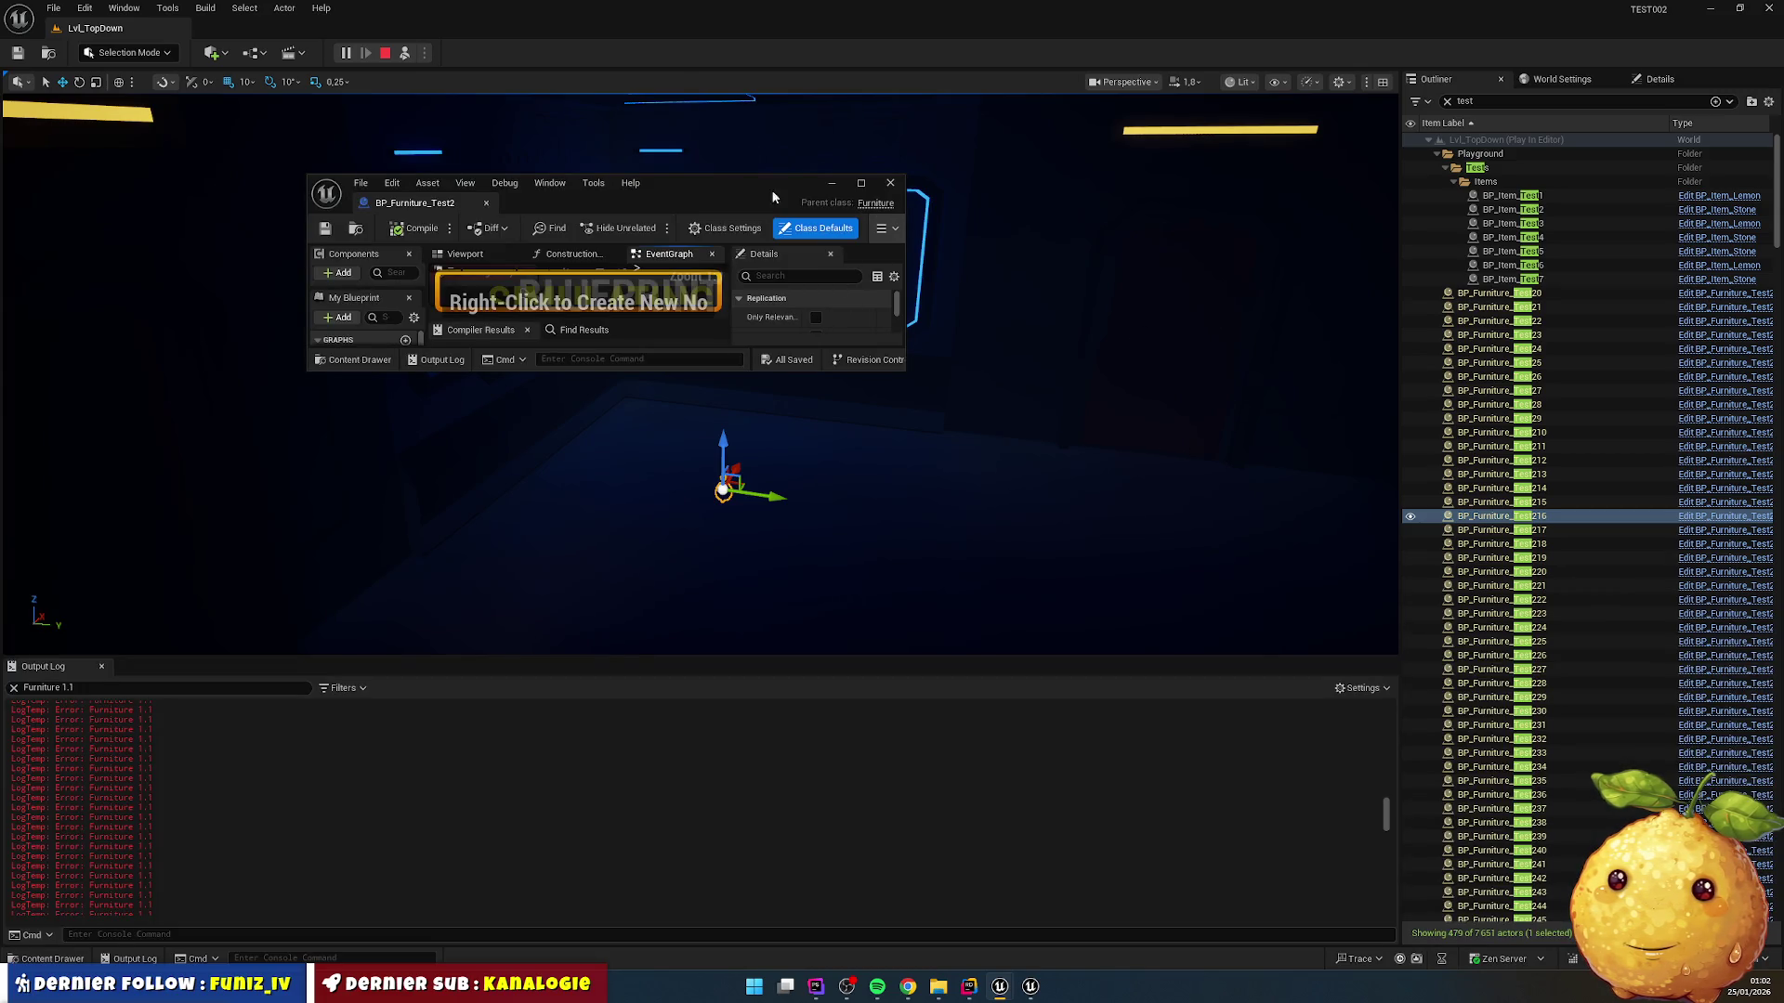
pyautogui.moveTo(432, 207)
pyautogui.mouseDown()
pyautogui.moveTo(420, 72)
pyautogui.moveTo(372, 33)
pyautogui.moveTo(279, 28)
pyautogui.mouseUp()
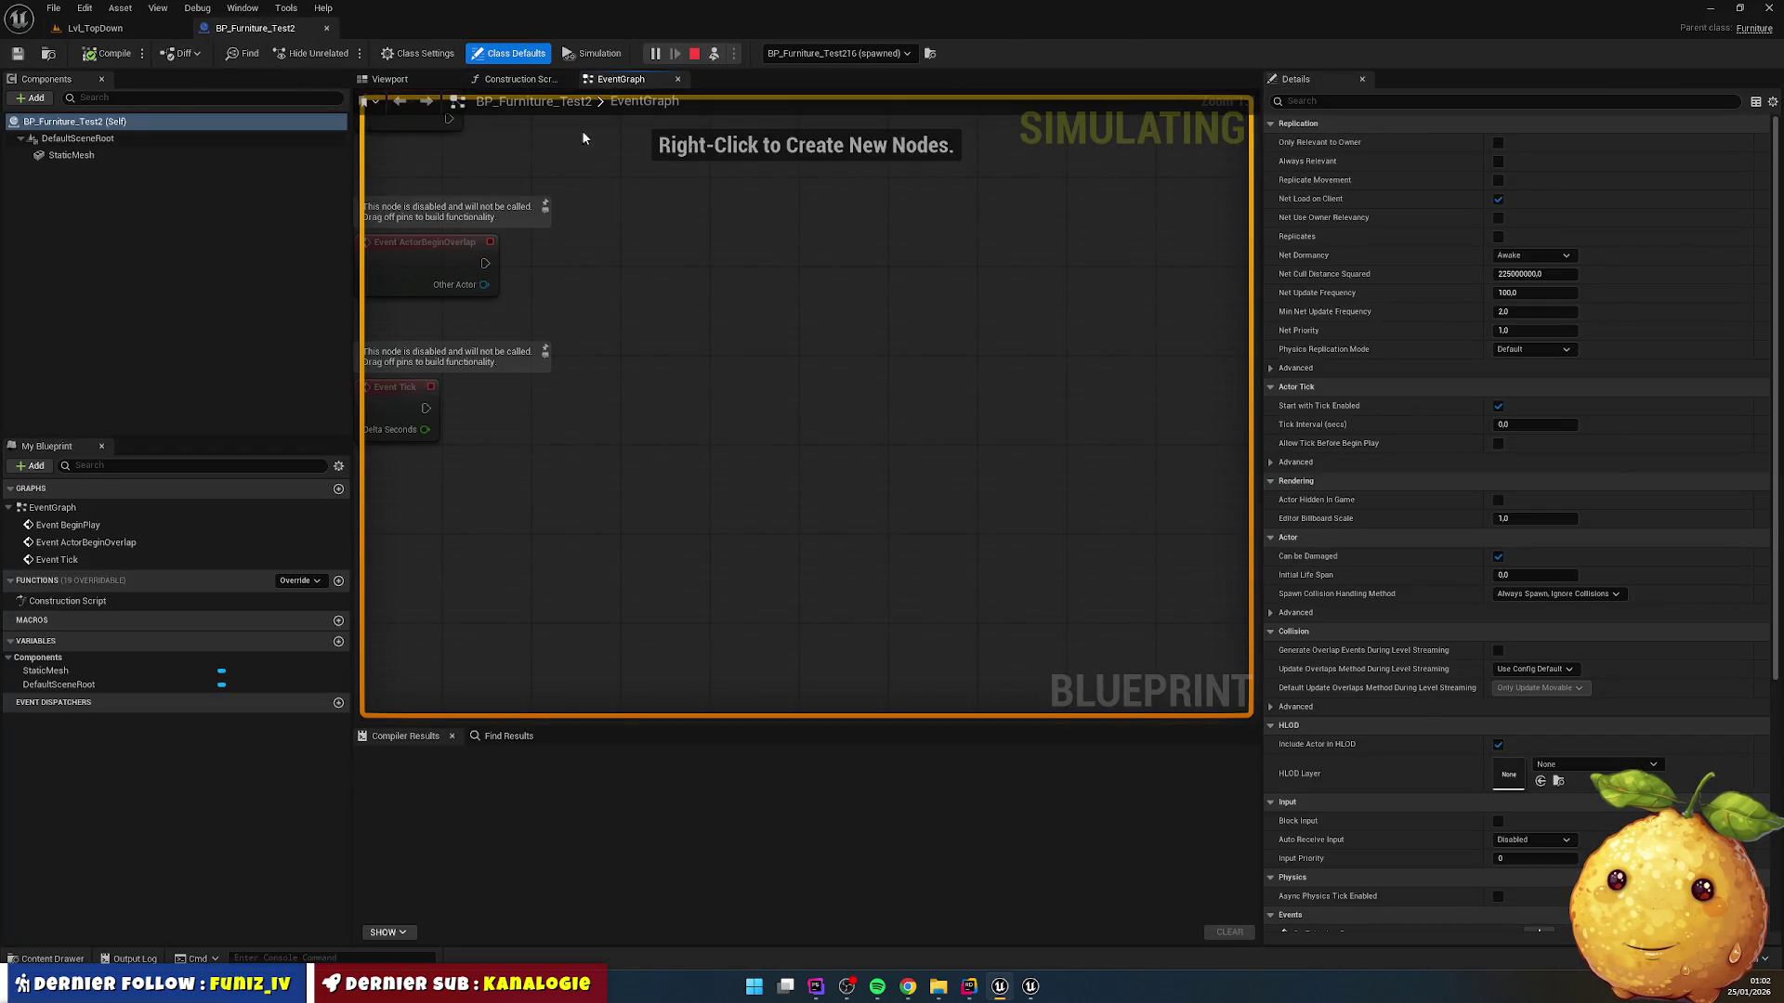
# Step: Set the StaticMesh Location Z to 60 and Scale to 5, 5, 5, then compile
pyautogui.click(108, 155)
pyautogui.click(1701, 236)
pyautogui.click(1540, 277)
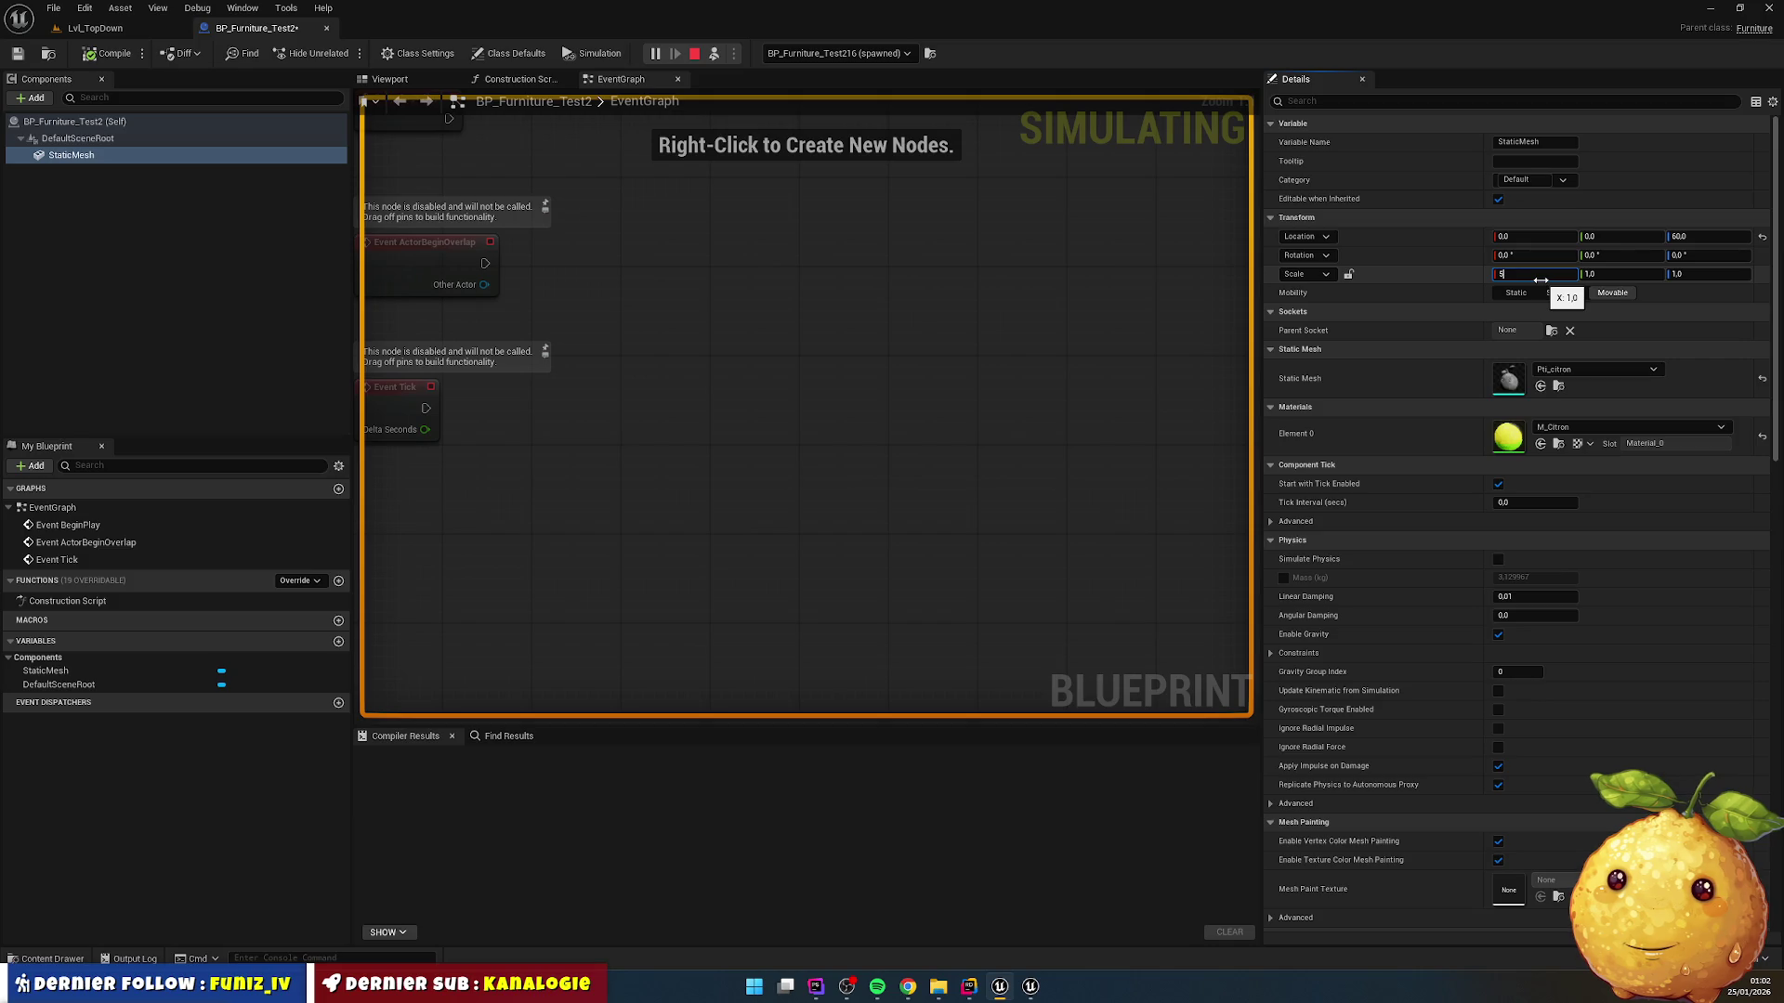
pyautogui.press('Tab')
pyautogui.write('5')
pyautogui.press('Tab')
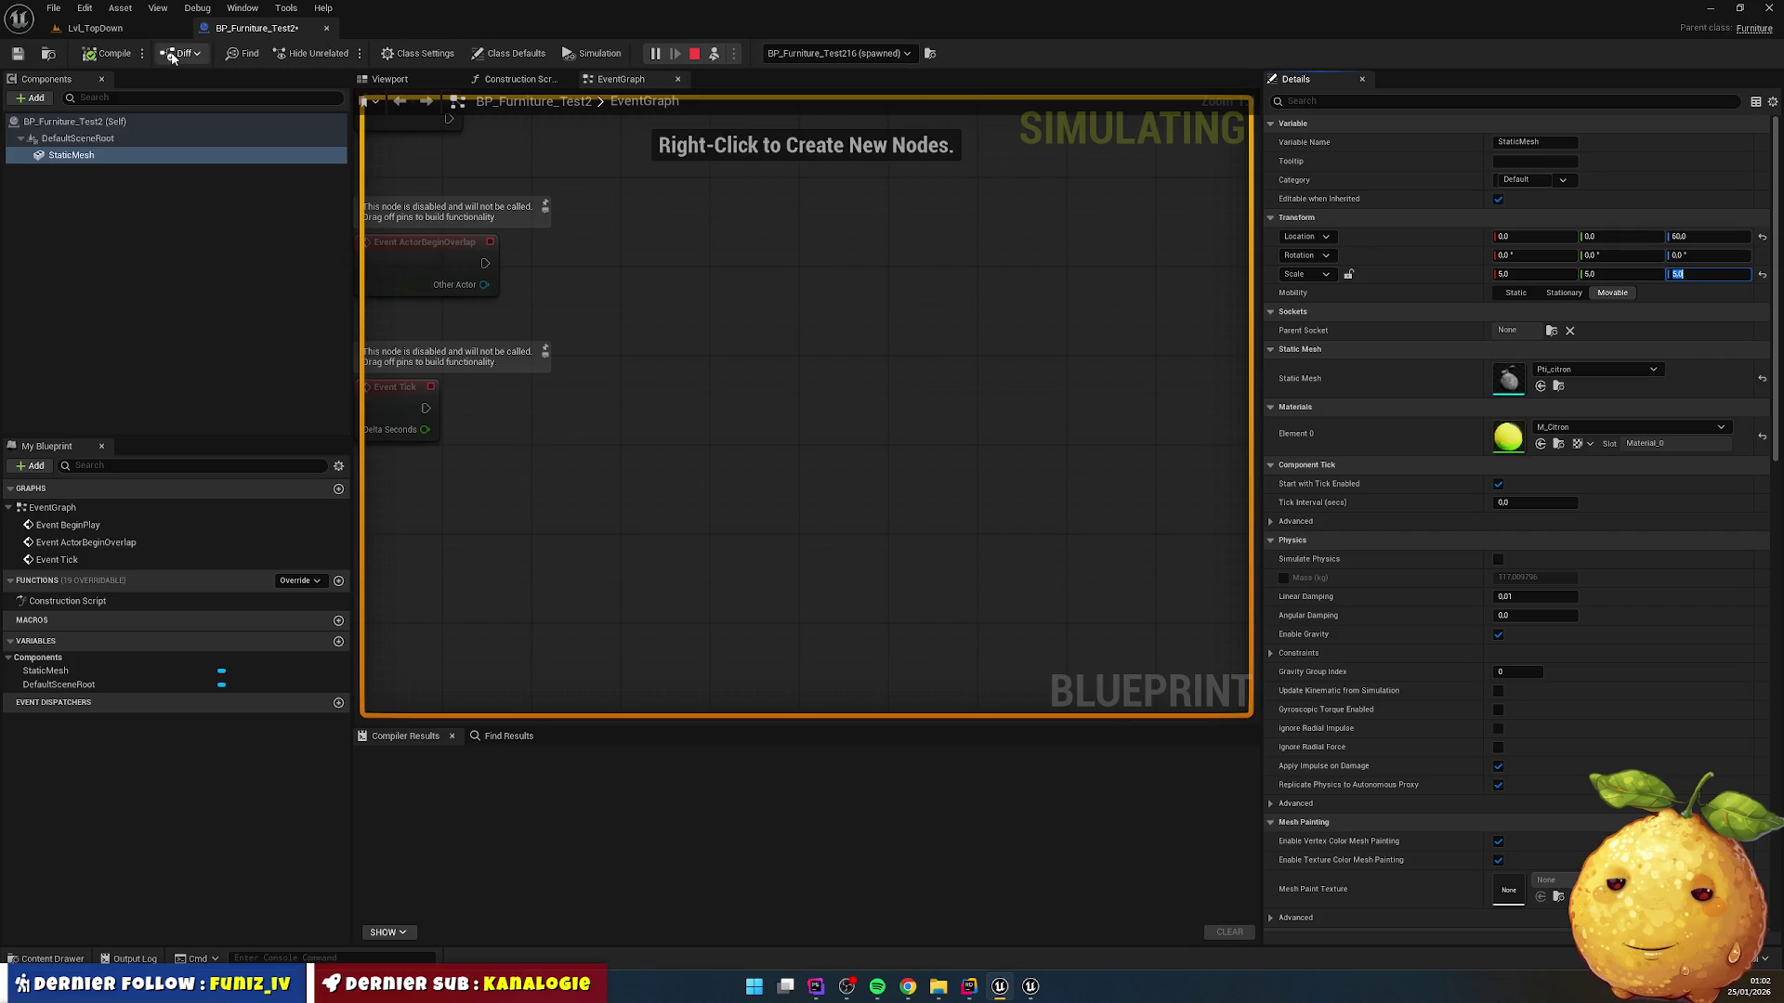
pyautogui.click(110, 53)
# Step: Restart play in Lvl_TopDown to test the furniture, then return to the border check in Rider
pyautogui.click(158, 32)
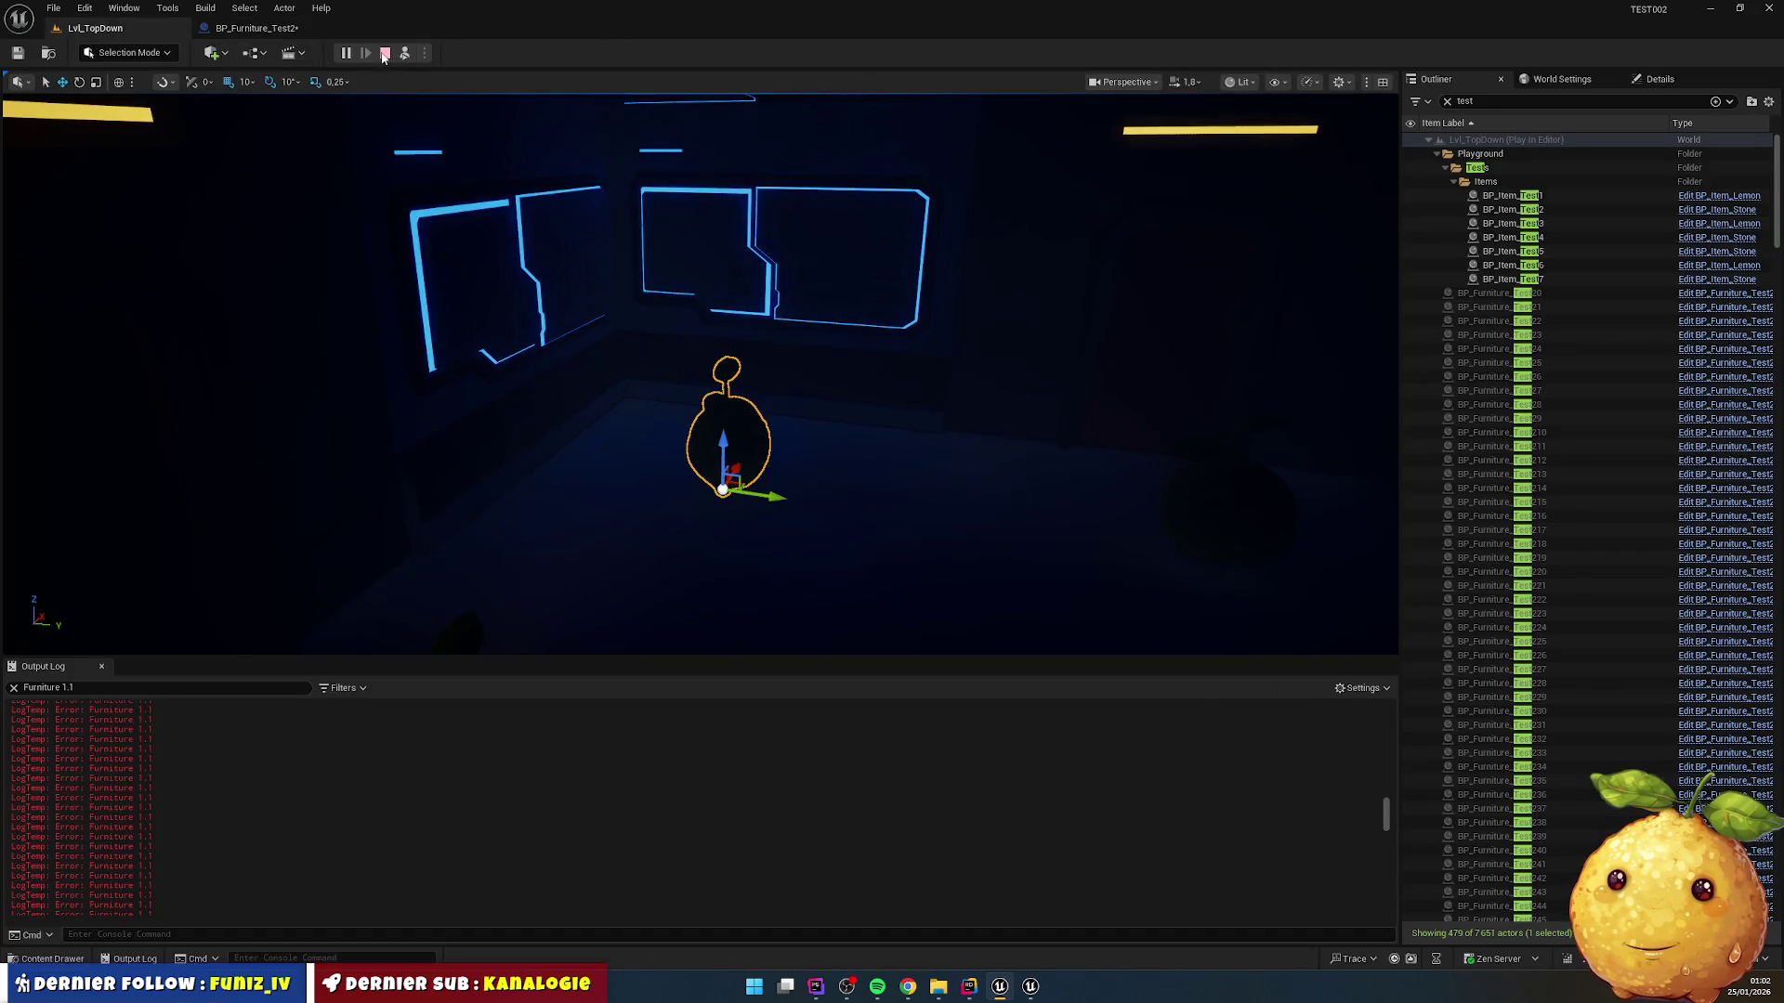
pyautogui.click(399, 54)
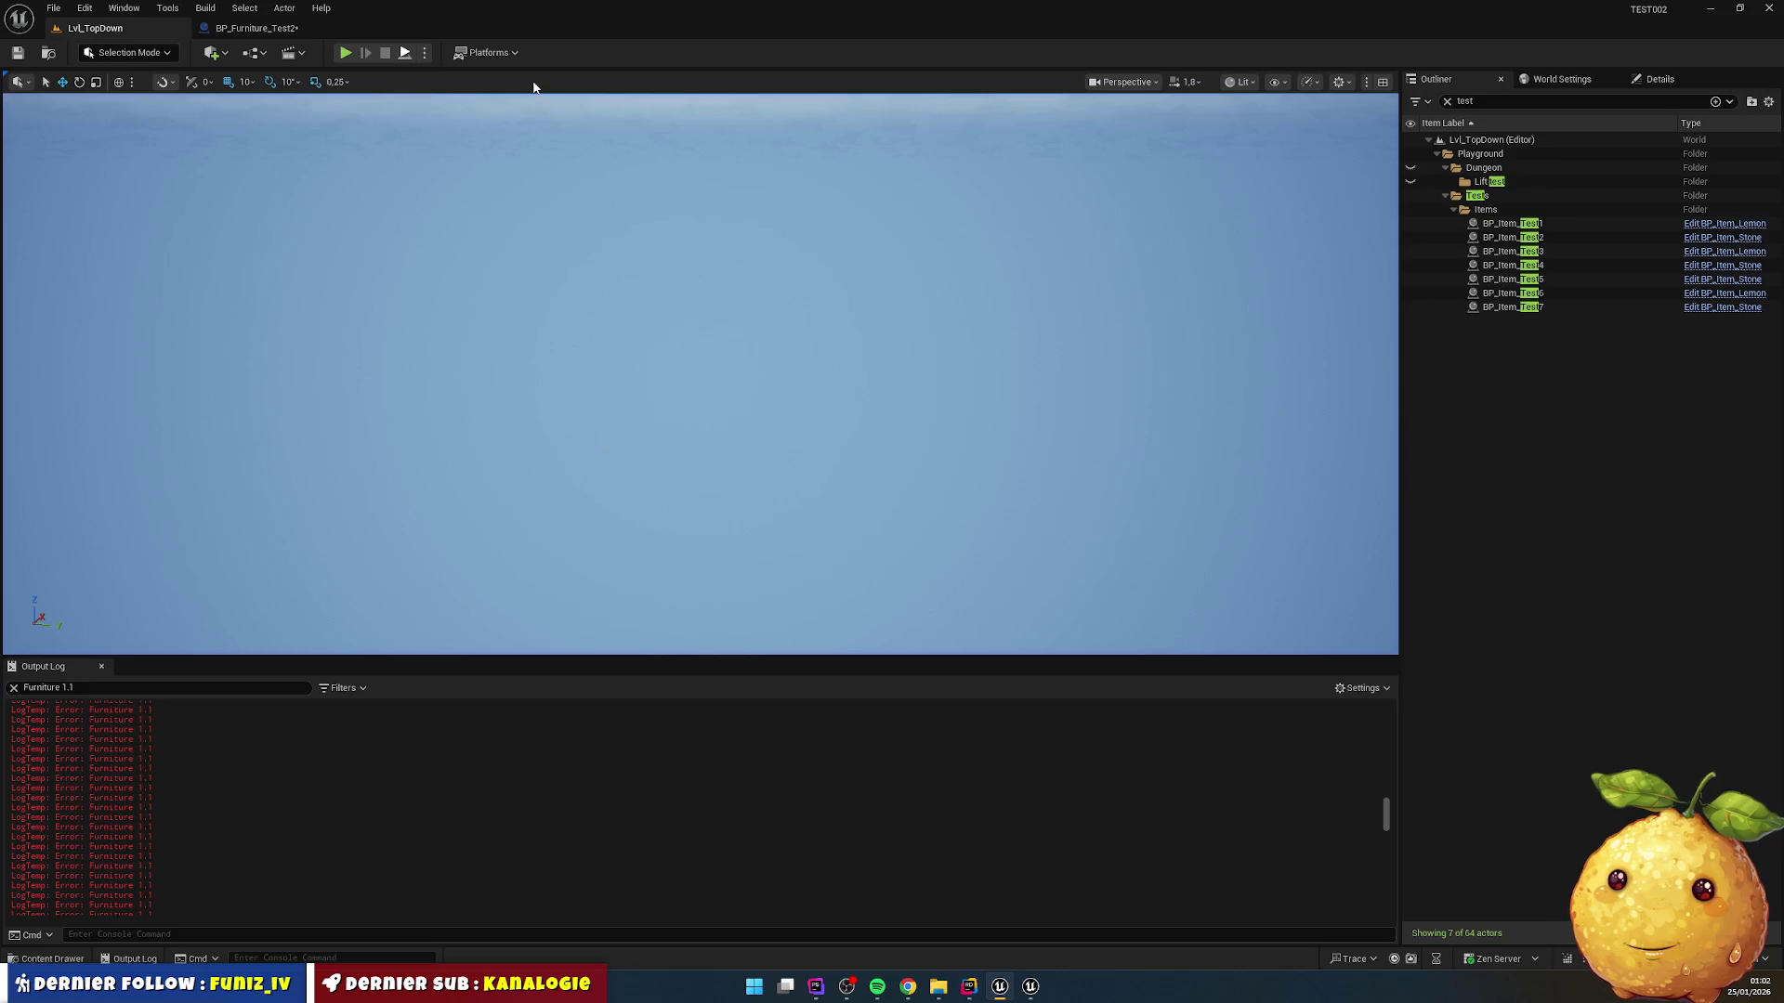
pyautogui.hotkey('alt', 'p')
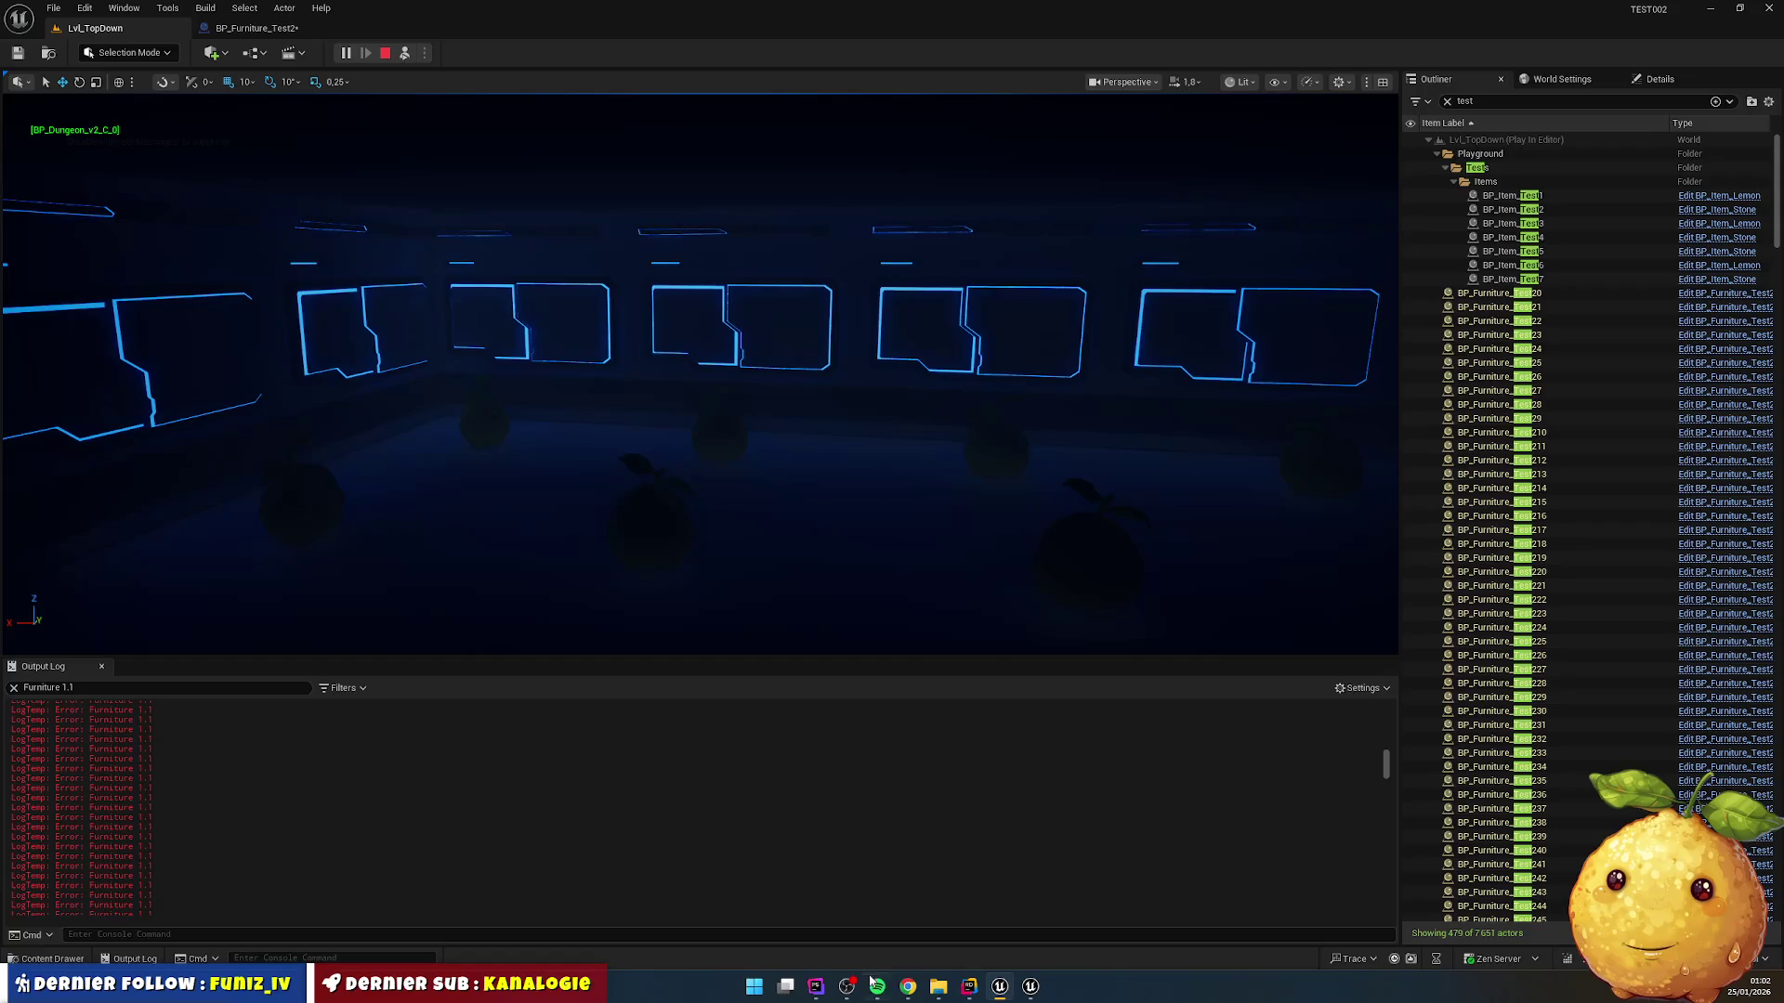
pyautogui.click(969, 987)
pyautogui.click(369, 410)
pyautogui.click(369, 344)
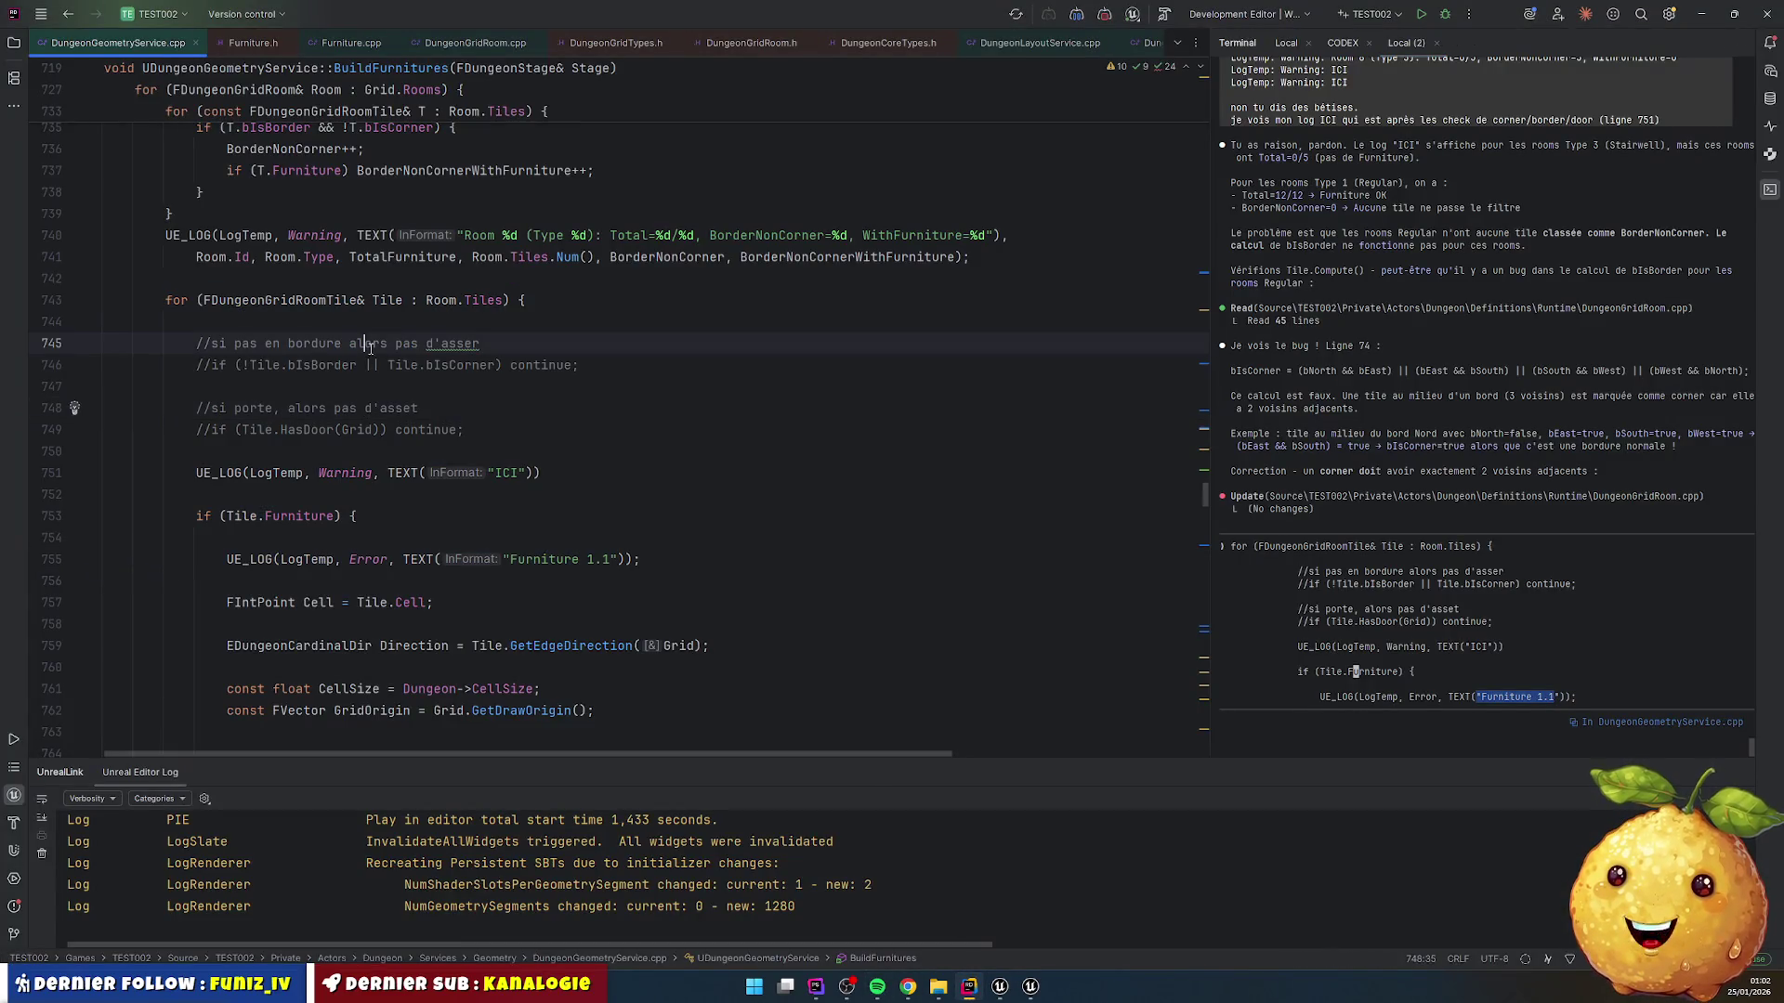
# Step: Uncomment the border/corner skip check on line 746 and let Live Coding rebuild it
pyautogui.press('Down')
pyautogui.press('Delete')
pyautogui.press('Delete')
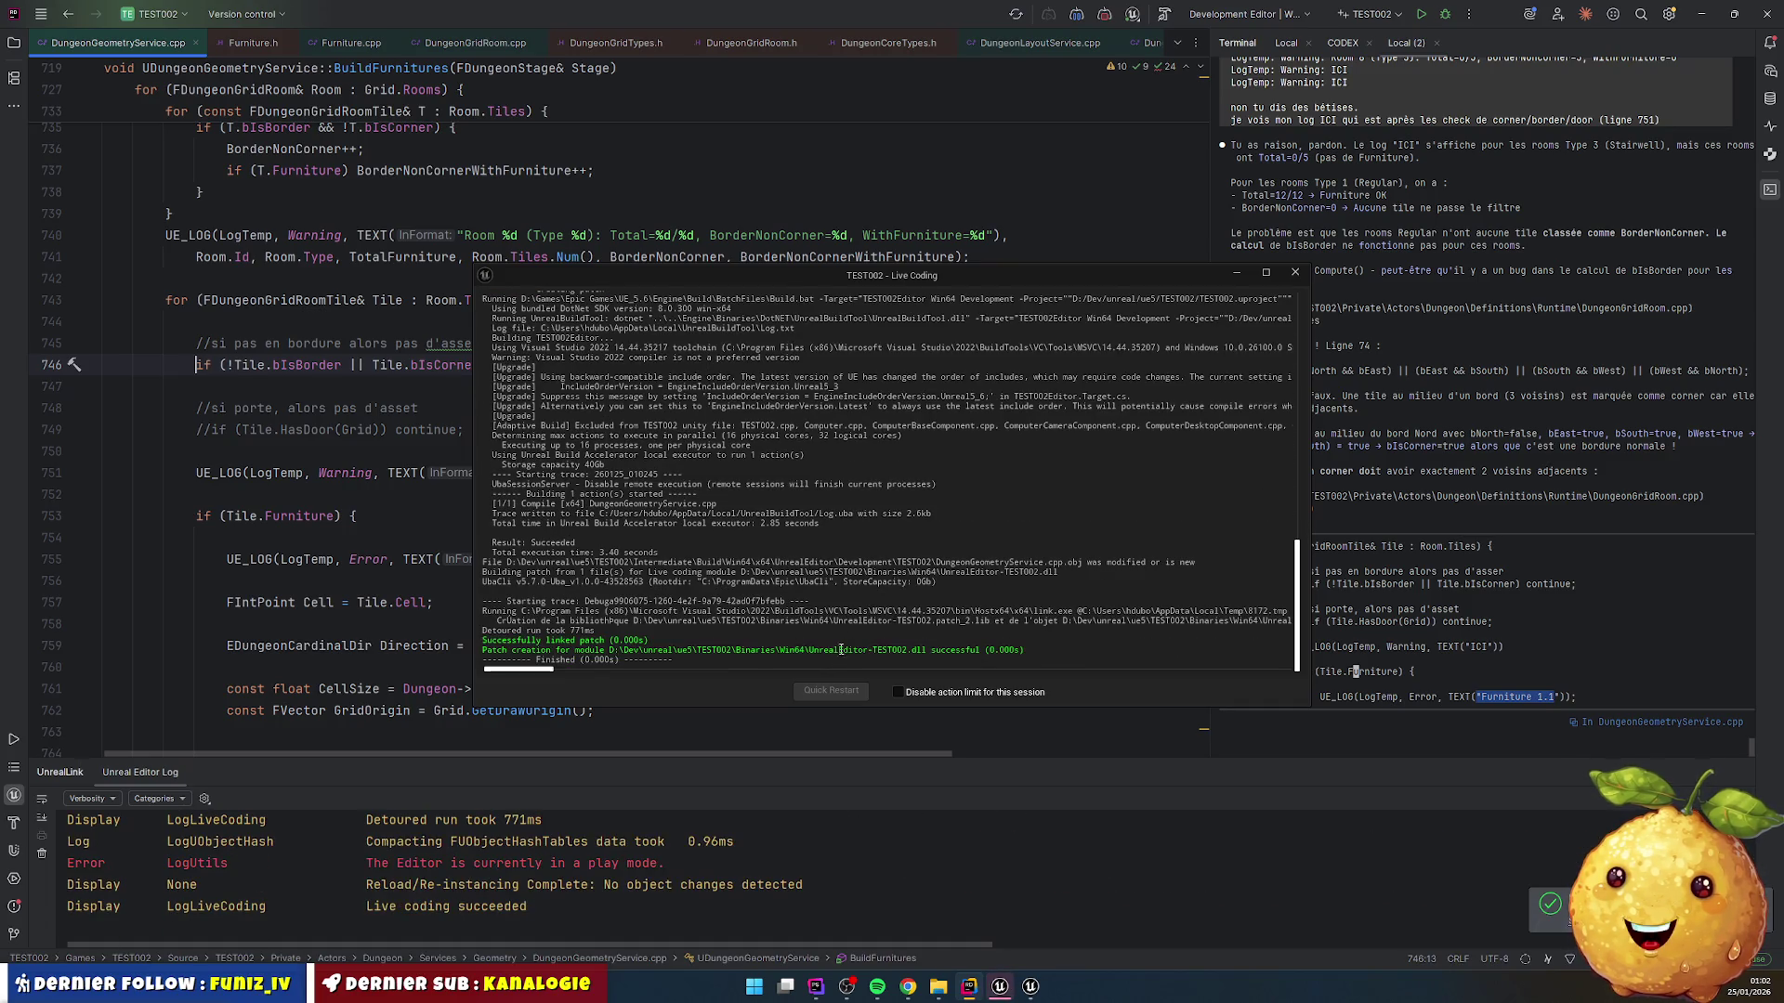
pyautogui.click(1295, 271)
pyautogui.click(1015, 986)
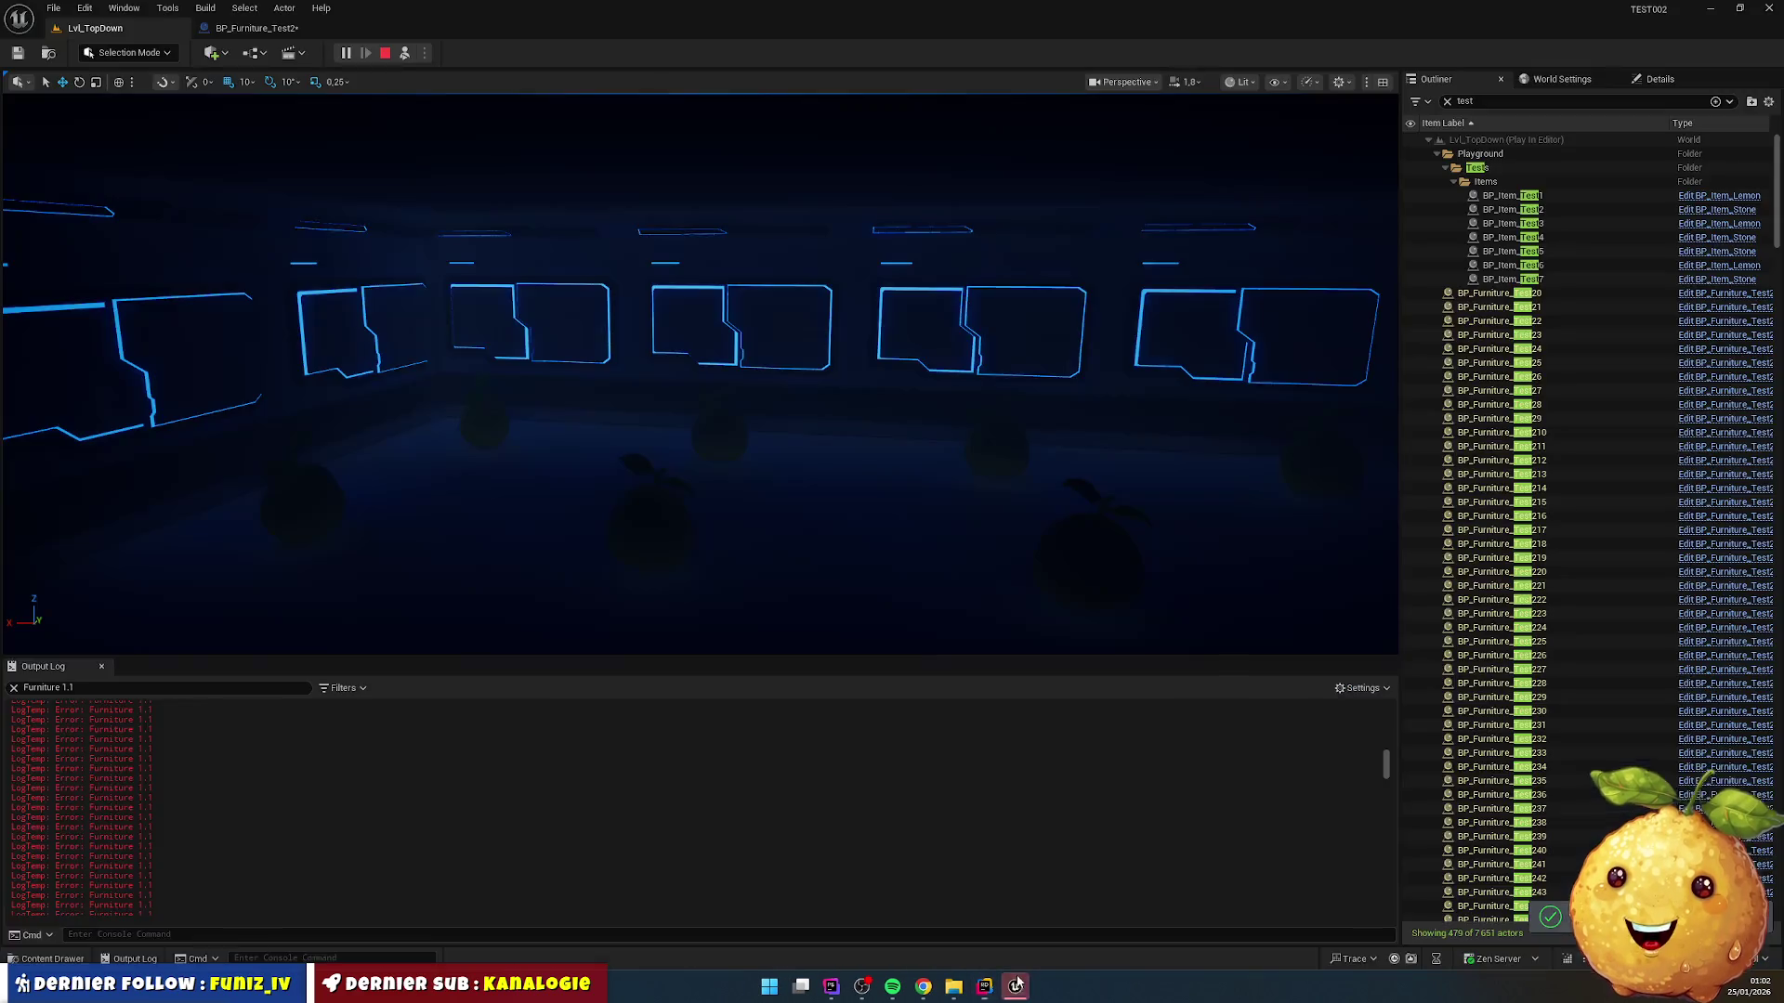
# Step: Stop and restart play to test the rebuilt code, then switch back to Rider
pyautogui.click(385, 54)
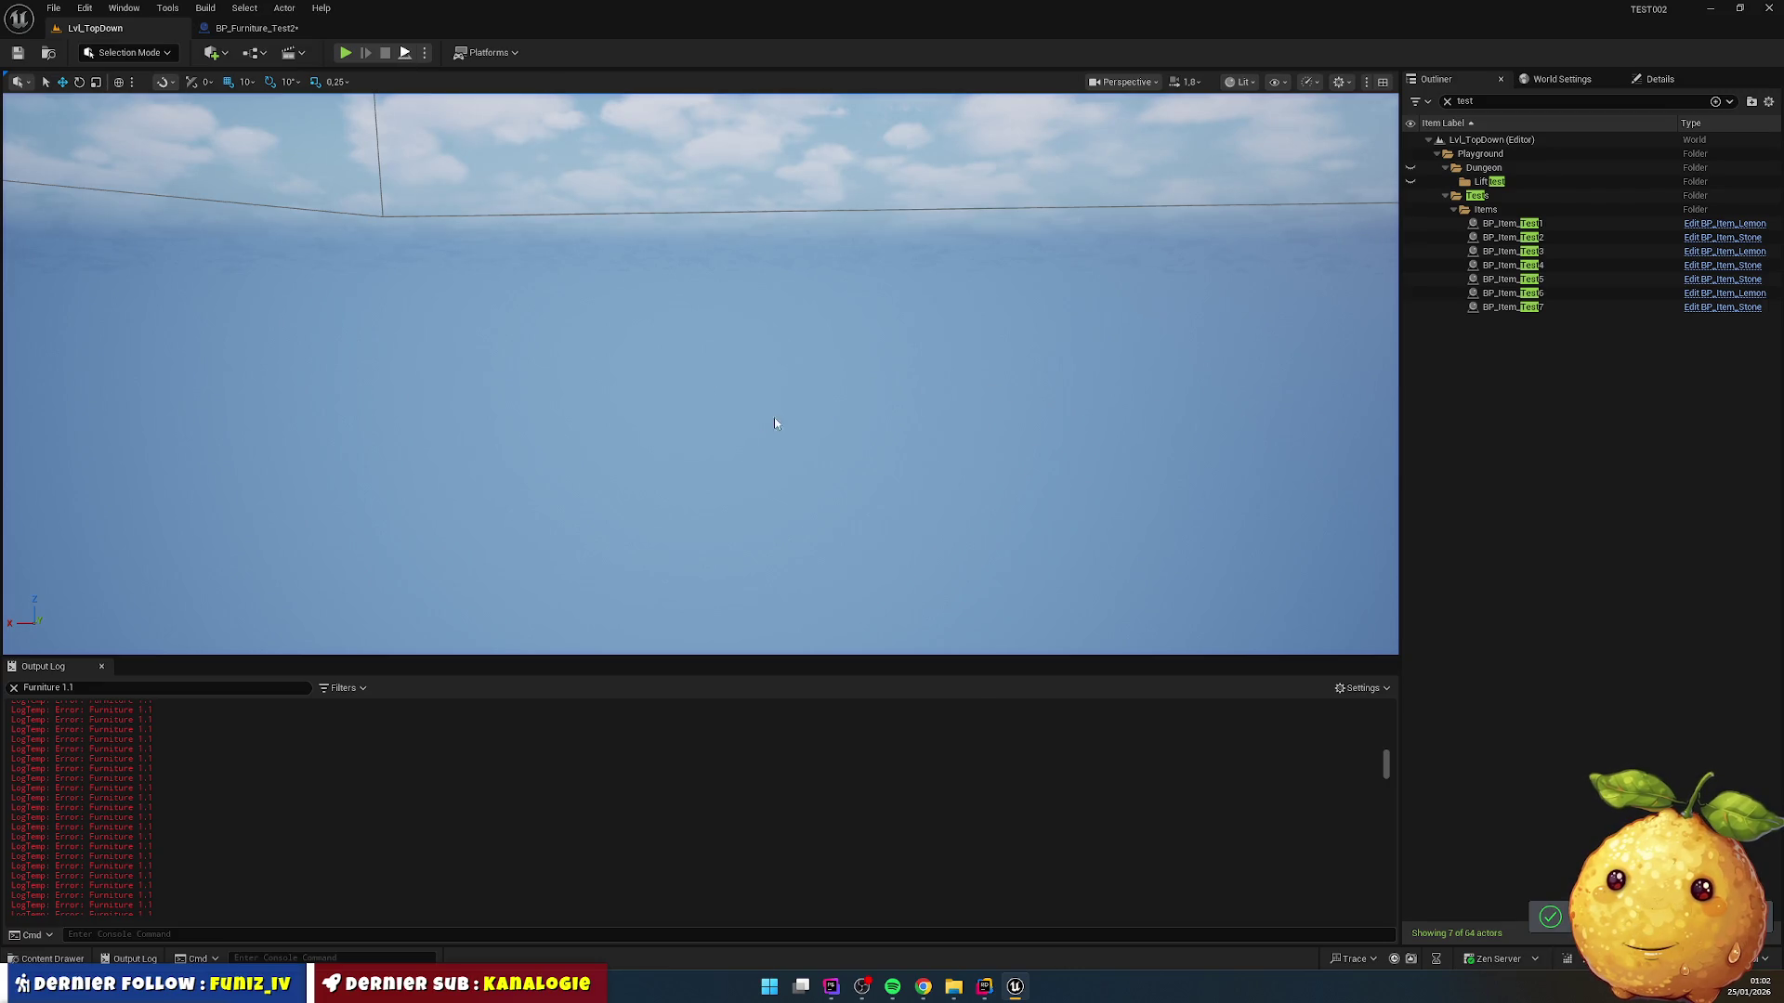
pyautogui.hotkey('alt', 'p')
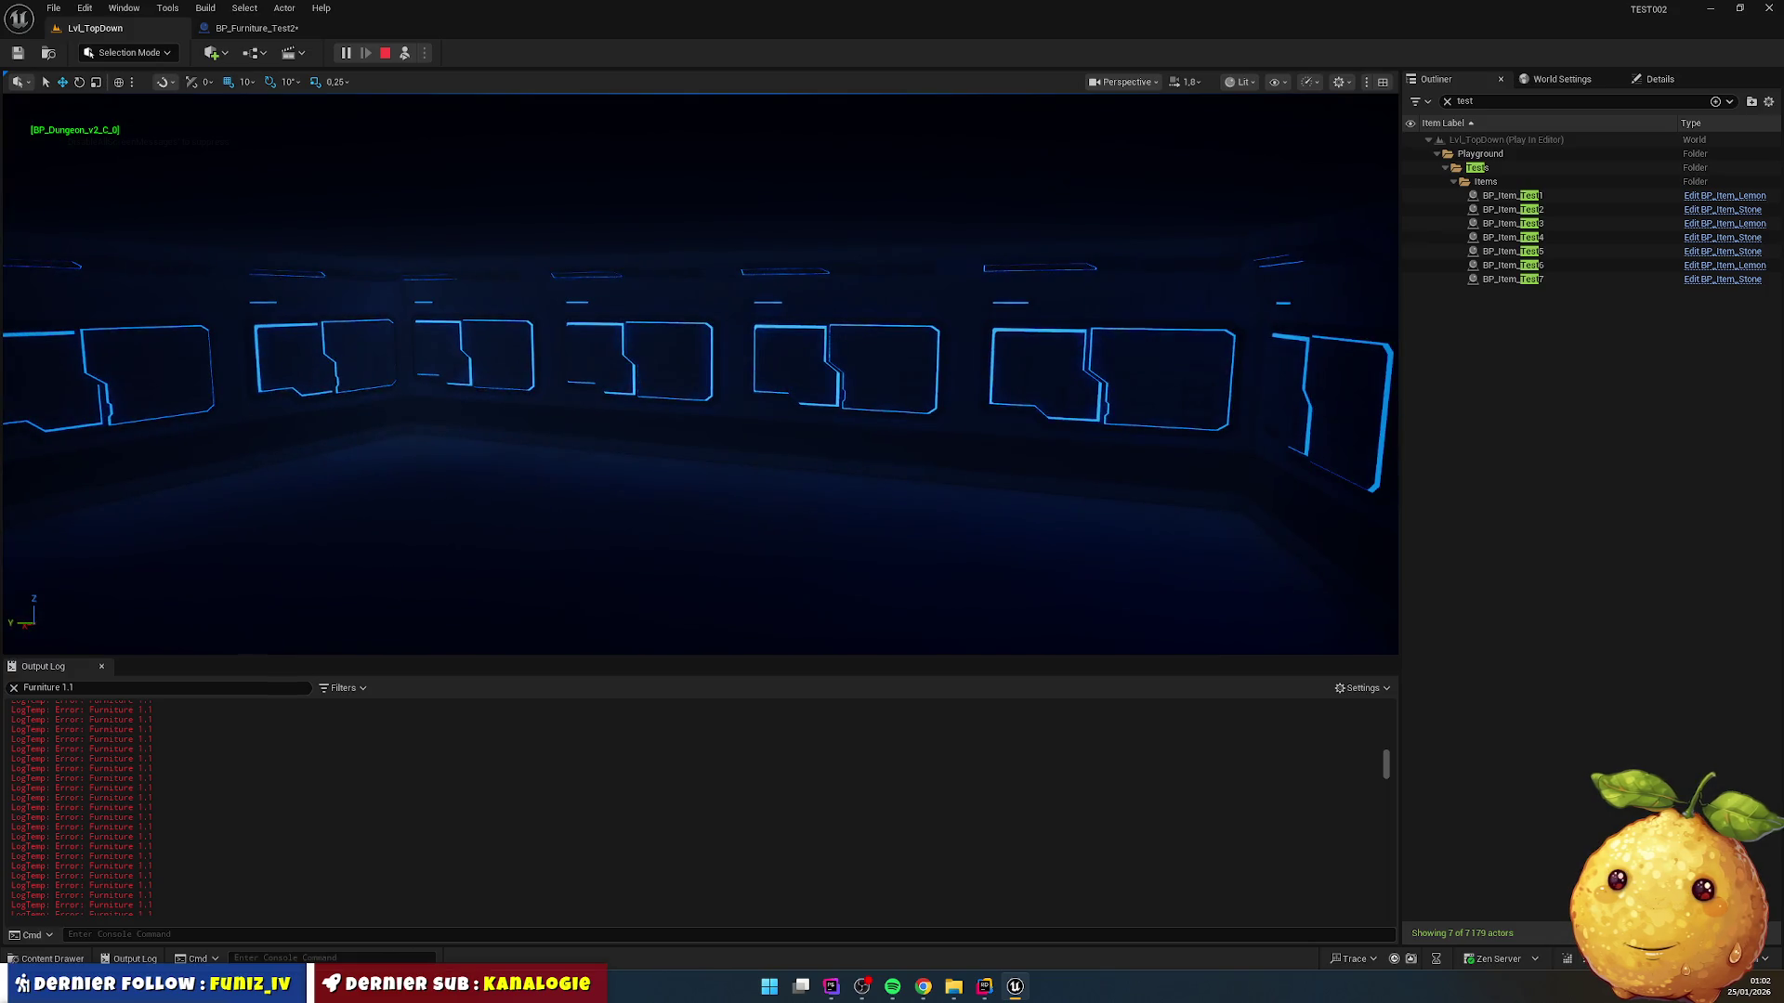
pyautogui.hotkey('alt', 'Tab')
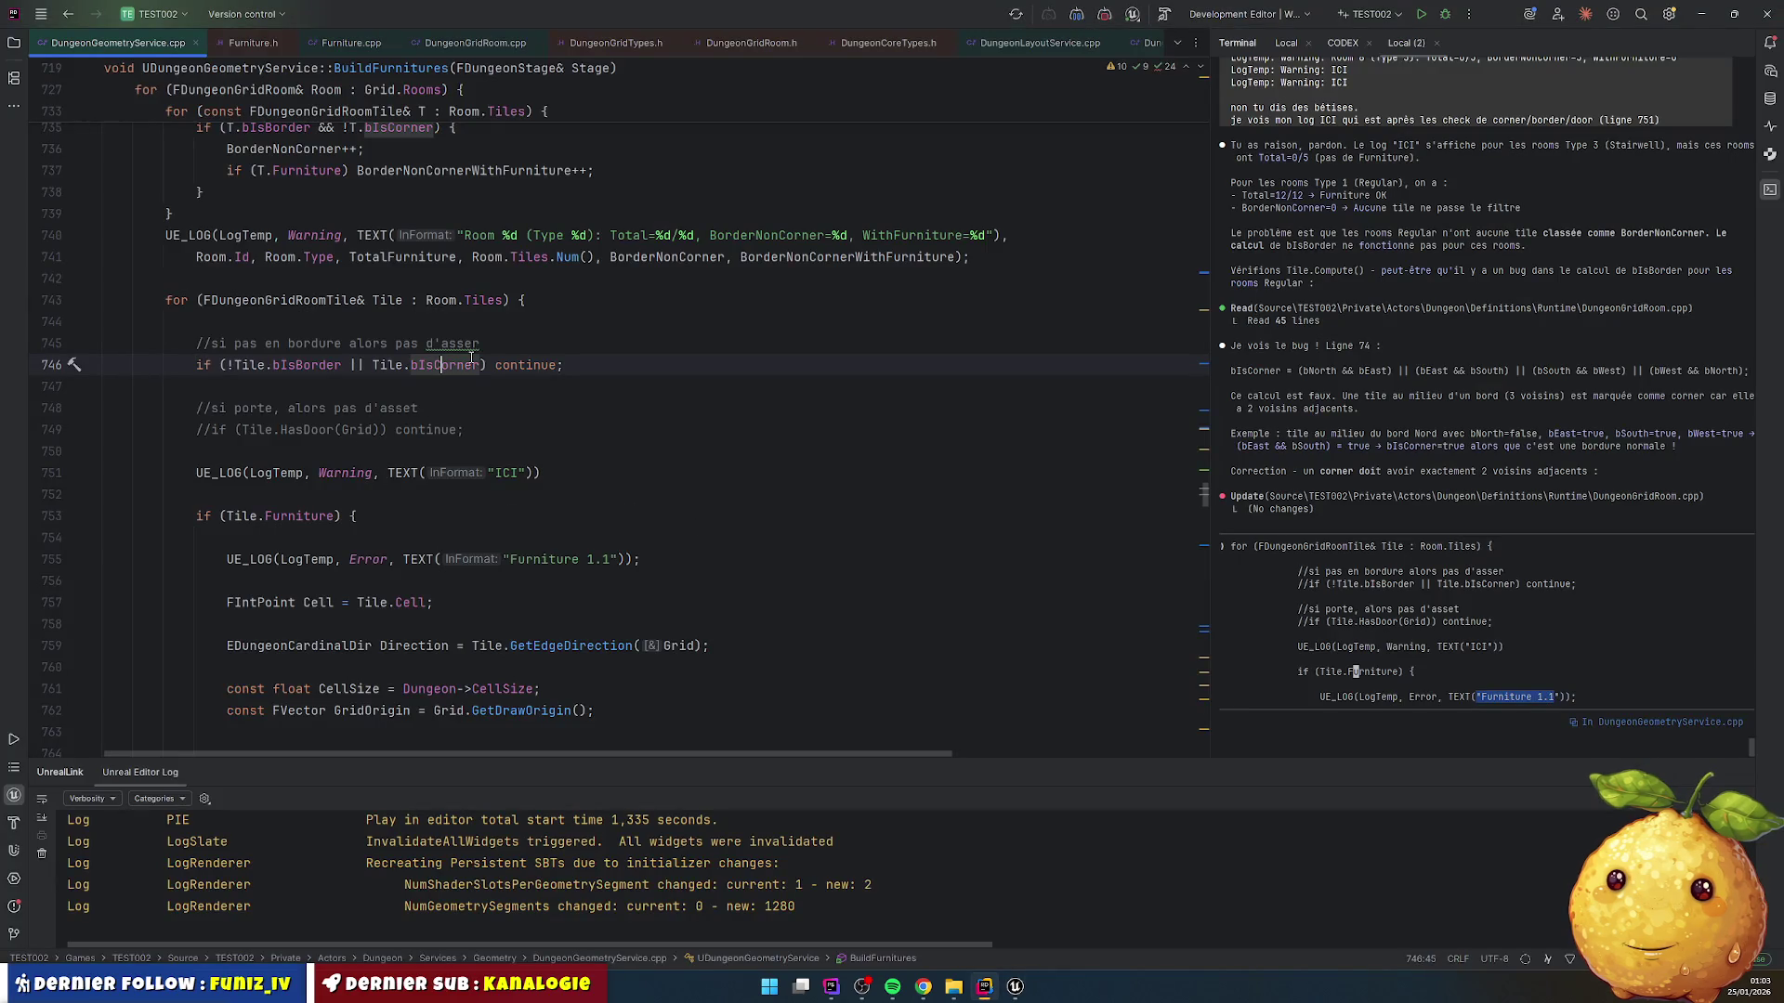
# Step: Duplicate the border-or-corner check and remove the || Tile.bIsCorner condition from line 746
pyautogui.hotkey('ctrl', 'd')
pyautogui.hotkey('ctrl', 'Right')
pyautogui.hotkey('ctrl', 'Right')
pyautogui.hotkey('ctrl', 'Right')
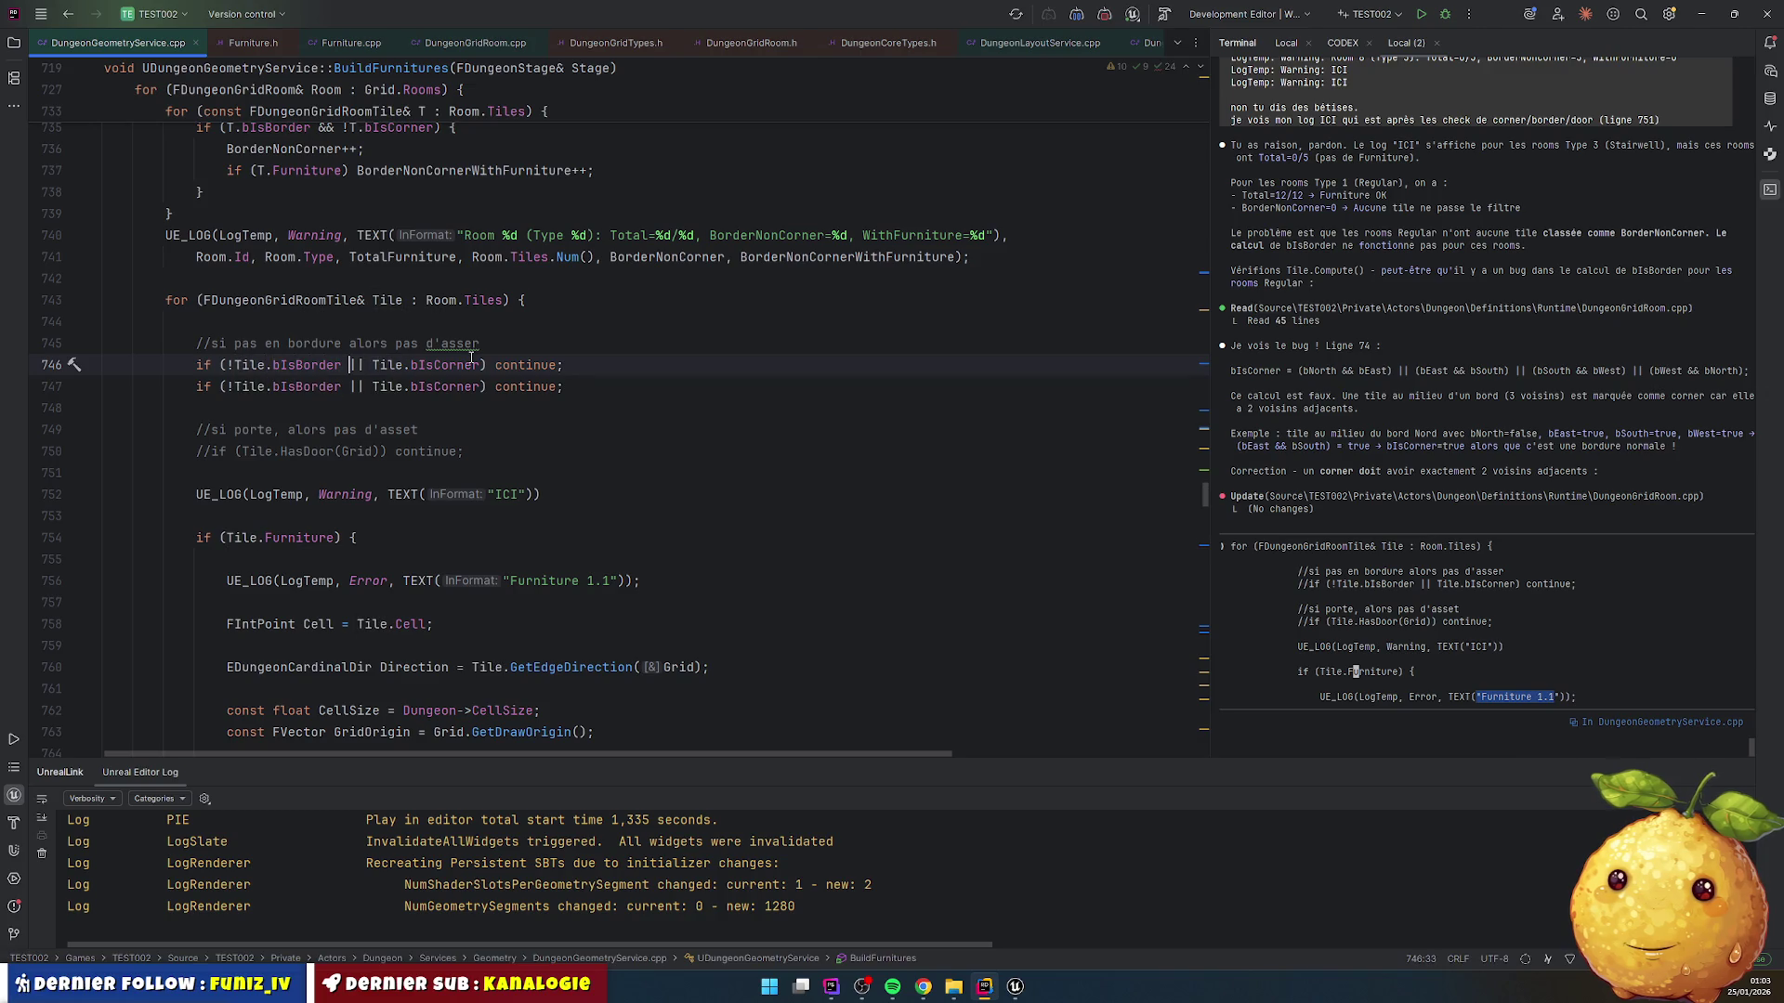
pyautogui.press('Left')
pyautogui.hotkey('ctrl', 'shift', 'Right')
pyautogui.hotkey('ctrl', 'shift', 'Right')
pyautogui.hotkey('ctrl', 'shift', 'Right')
pyautogui.press('Delete')
# Step: Reduce the duplicated line 747 to the corner check and comment it out
pyautogui.press('Down')
pyautogui.hotkey('ctrl', 'Right')
pyautogui.hotkey('ctrl', 'shift', 'Left')
pyautogui.hotkey('ctrl', 'shift', 'Left')
pyautogui.hotkey('ctrl', 'shift', 'Left')
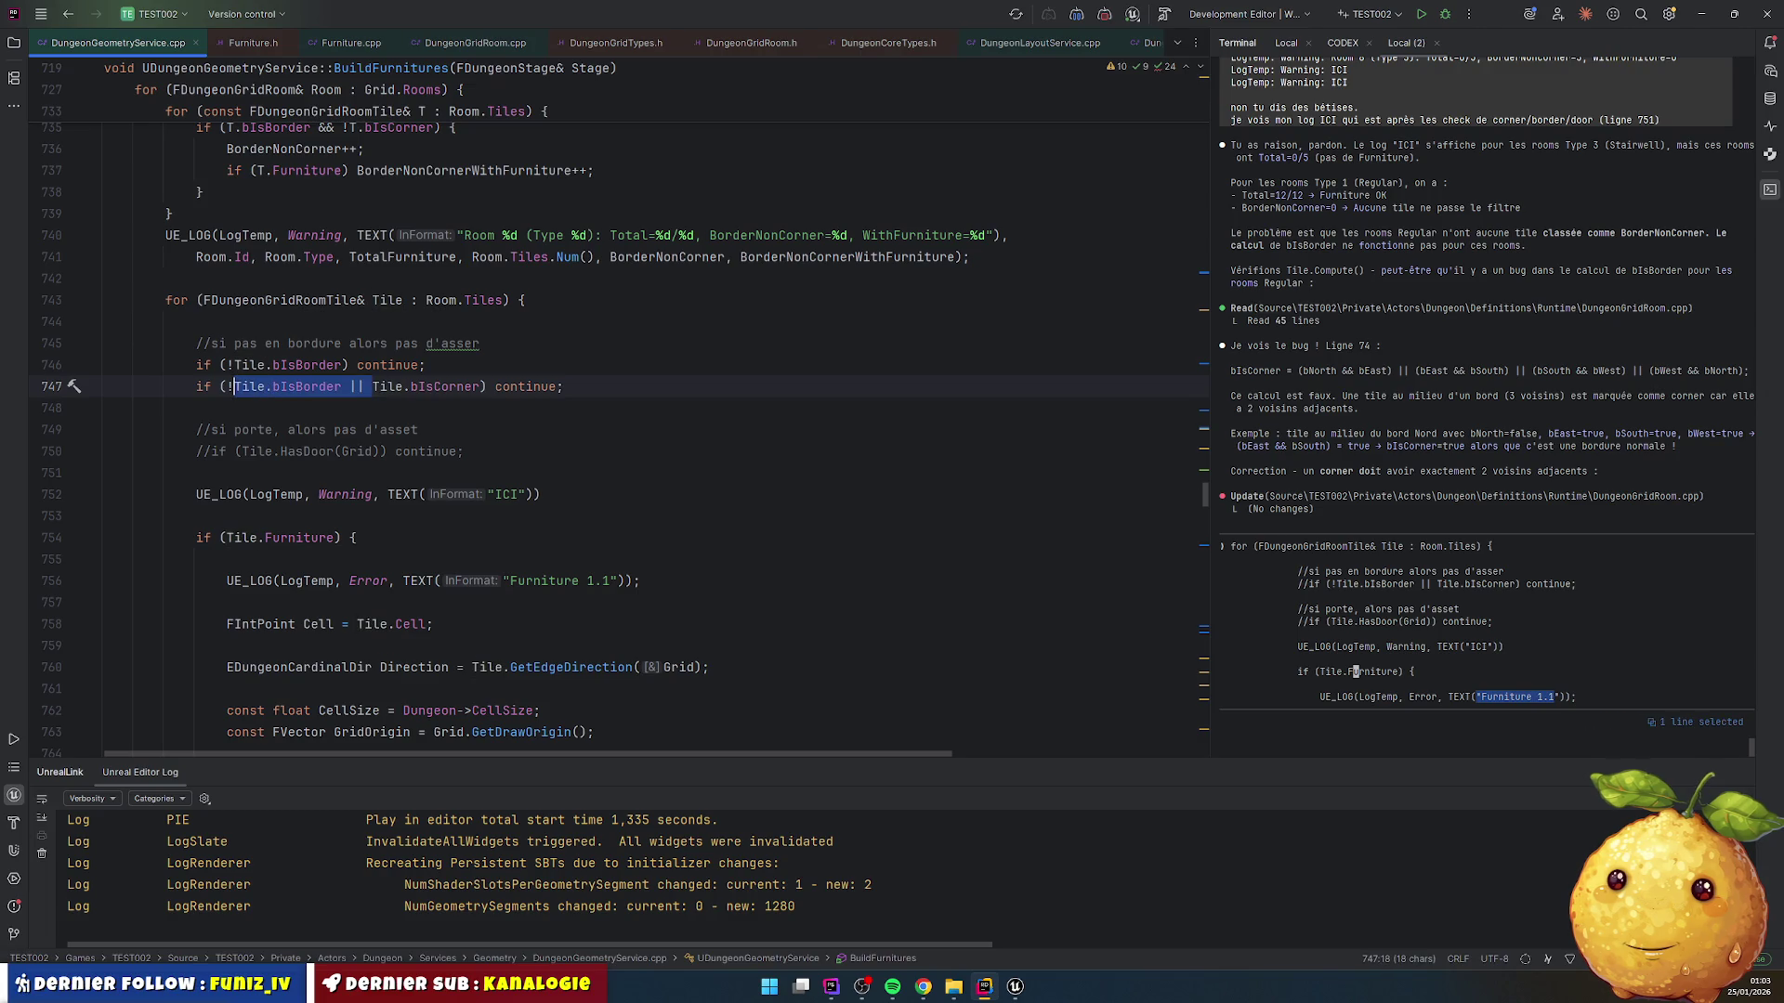
pyautogui.press('Delete')
pyautogui.hotkey('ctrl', '/')
pyautogui.press('Up')
pyautogui.press('Up')
pyautogui.press('End')
pyautogui.press('Return')
pyautogui.press('Down')
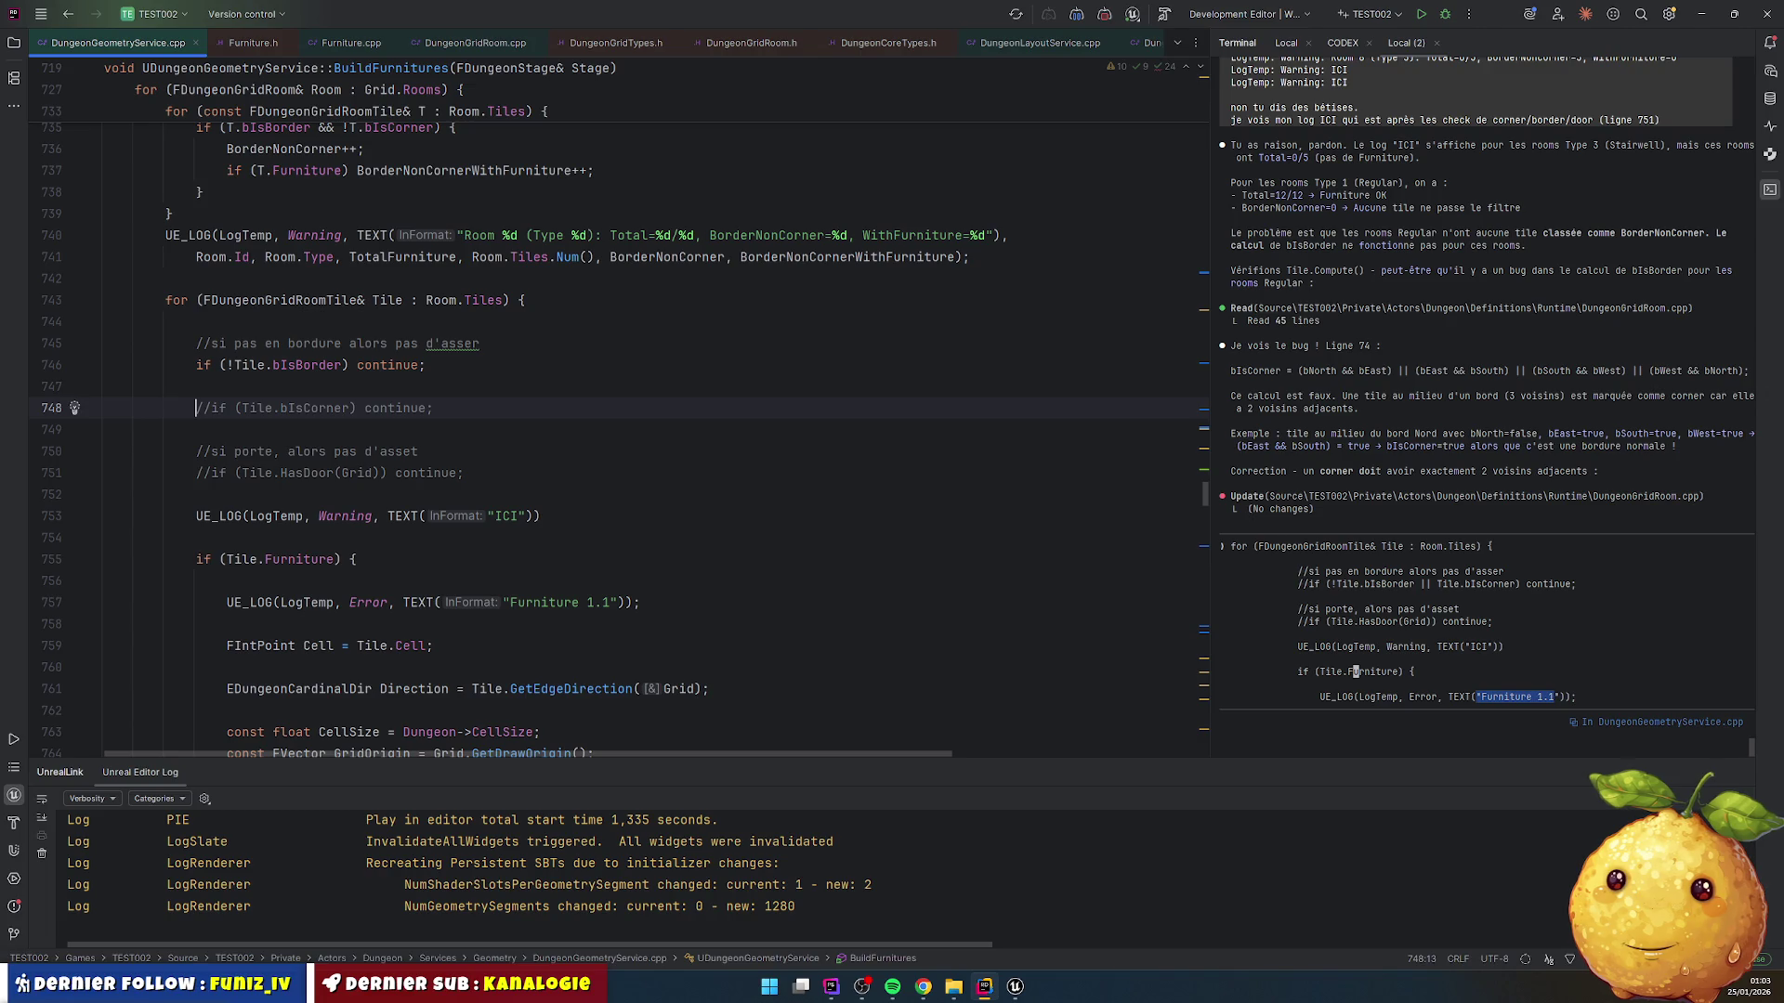
# Step: Live-recompile the edit with Ctrl+Alt+F11 and stop Unreal Editor's running play session
pyautogui.hotkey('ctrl', 'alt', 'F11')
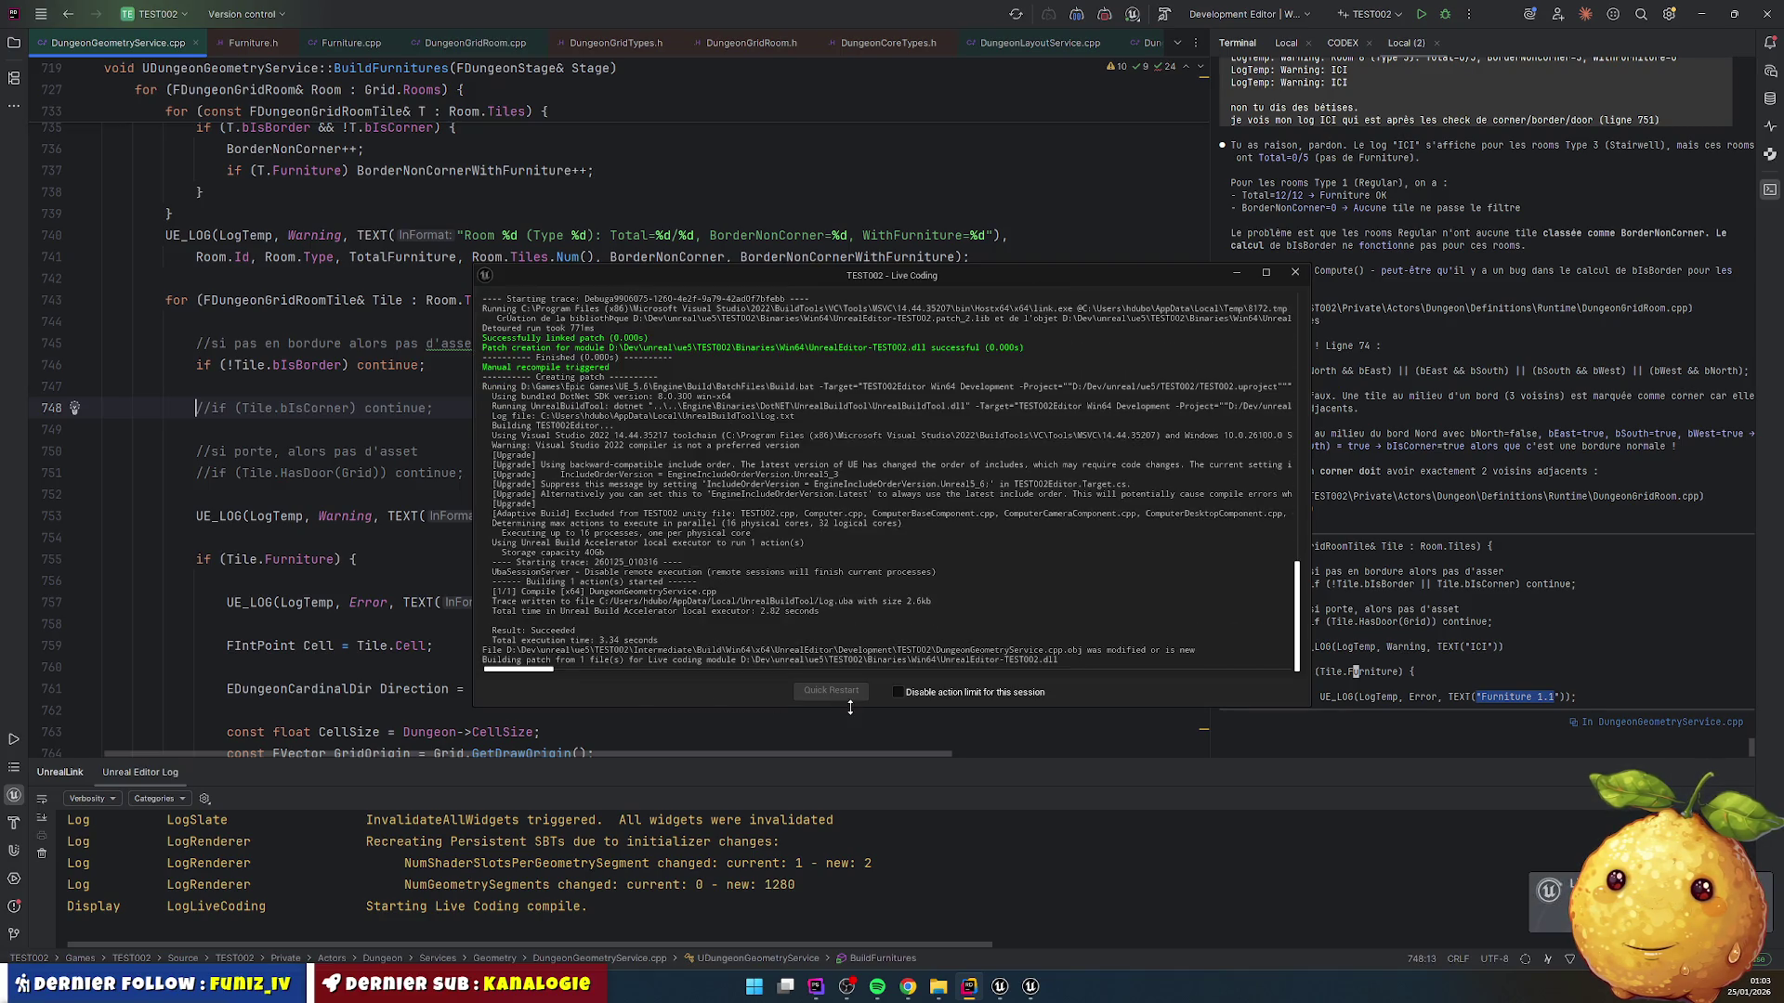
pyautogui.click(999, 986)
pyautogui.click(385, 53)
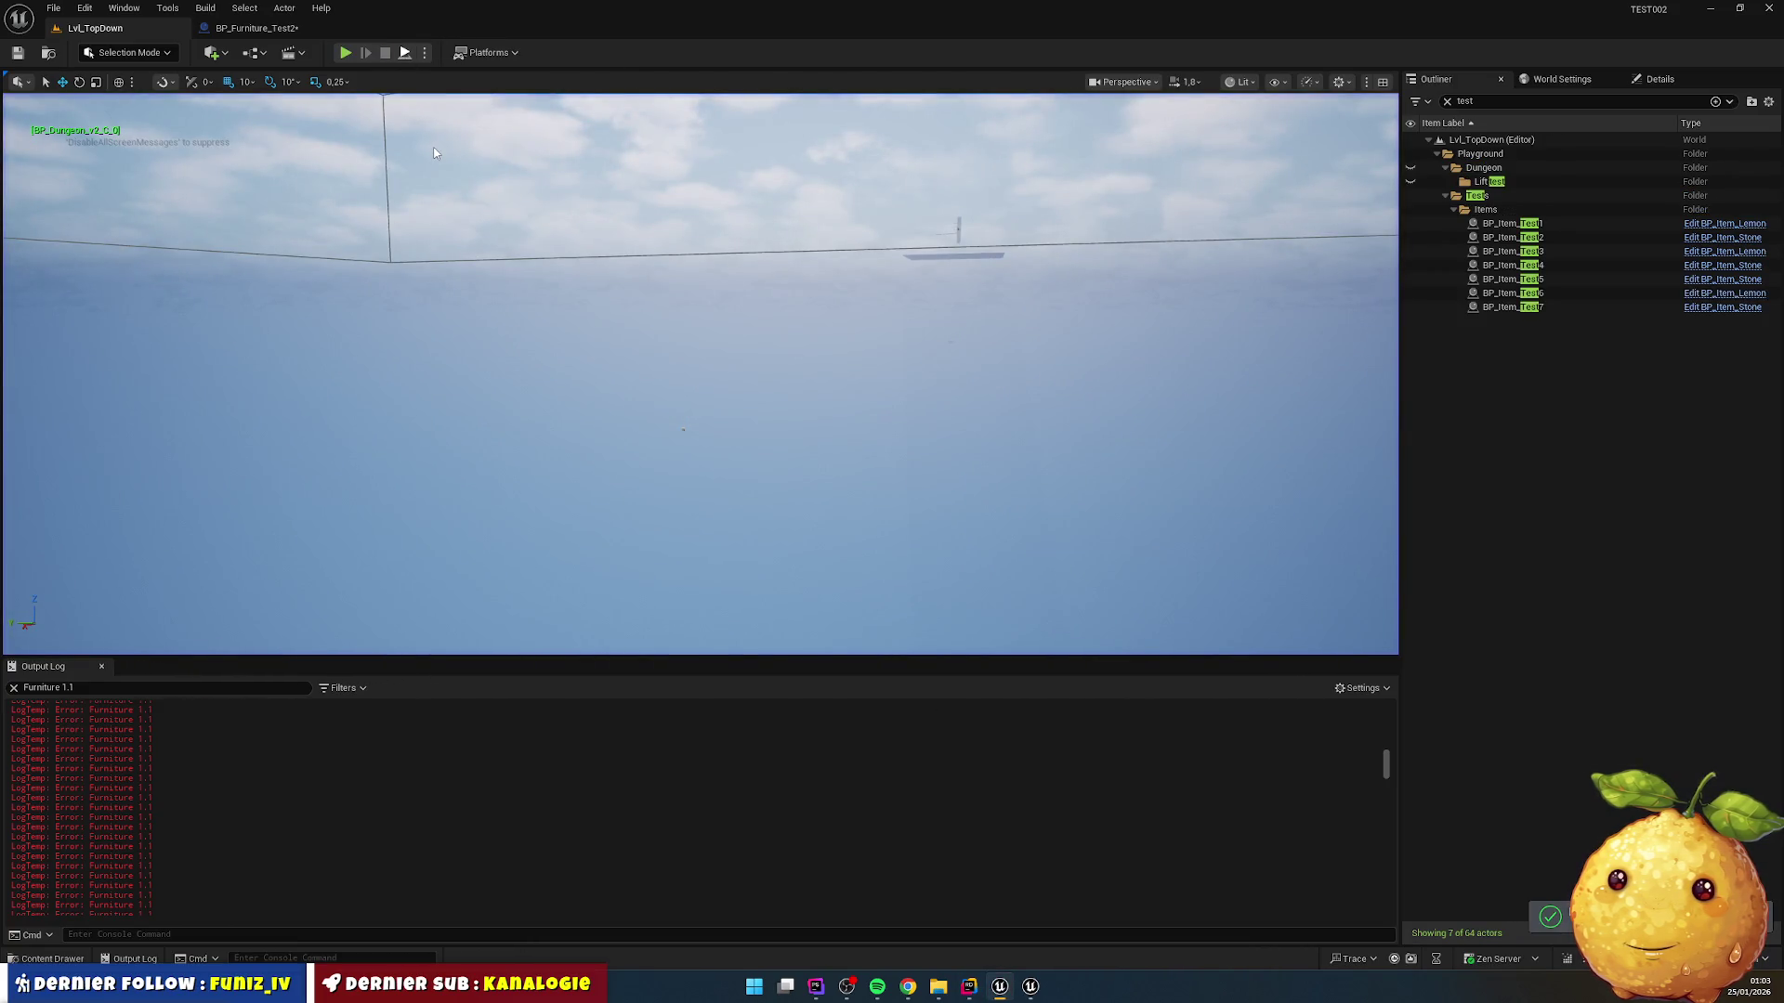
# Step: Play-test the level with the border-only check, stop it, and return to Rider
pyautogui.hotkey('alt', 'p')
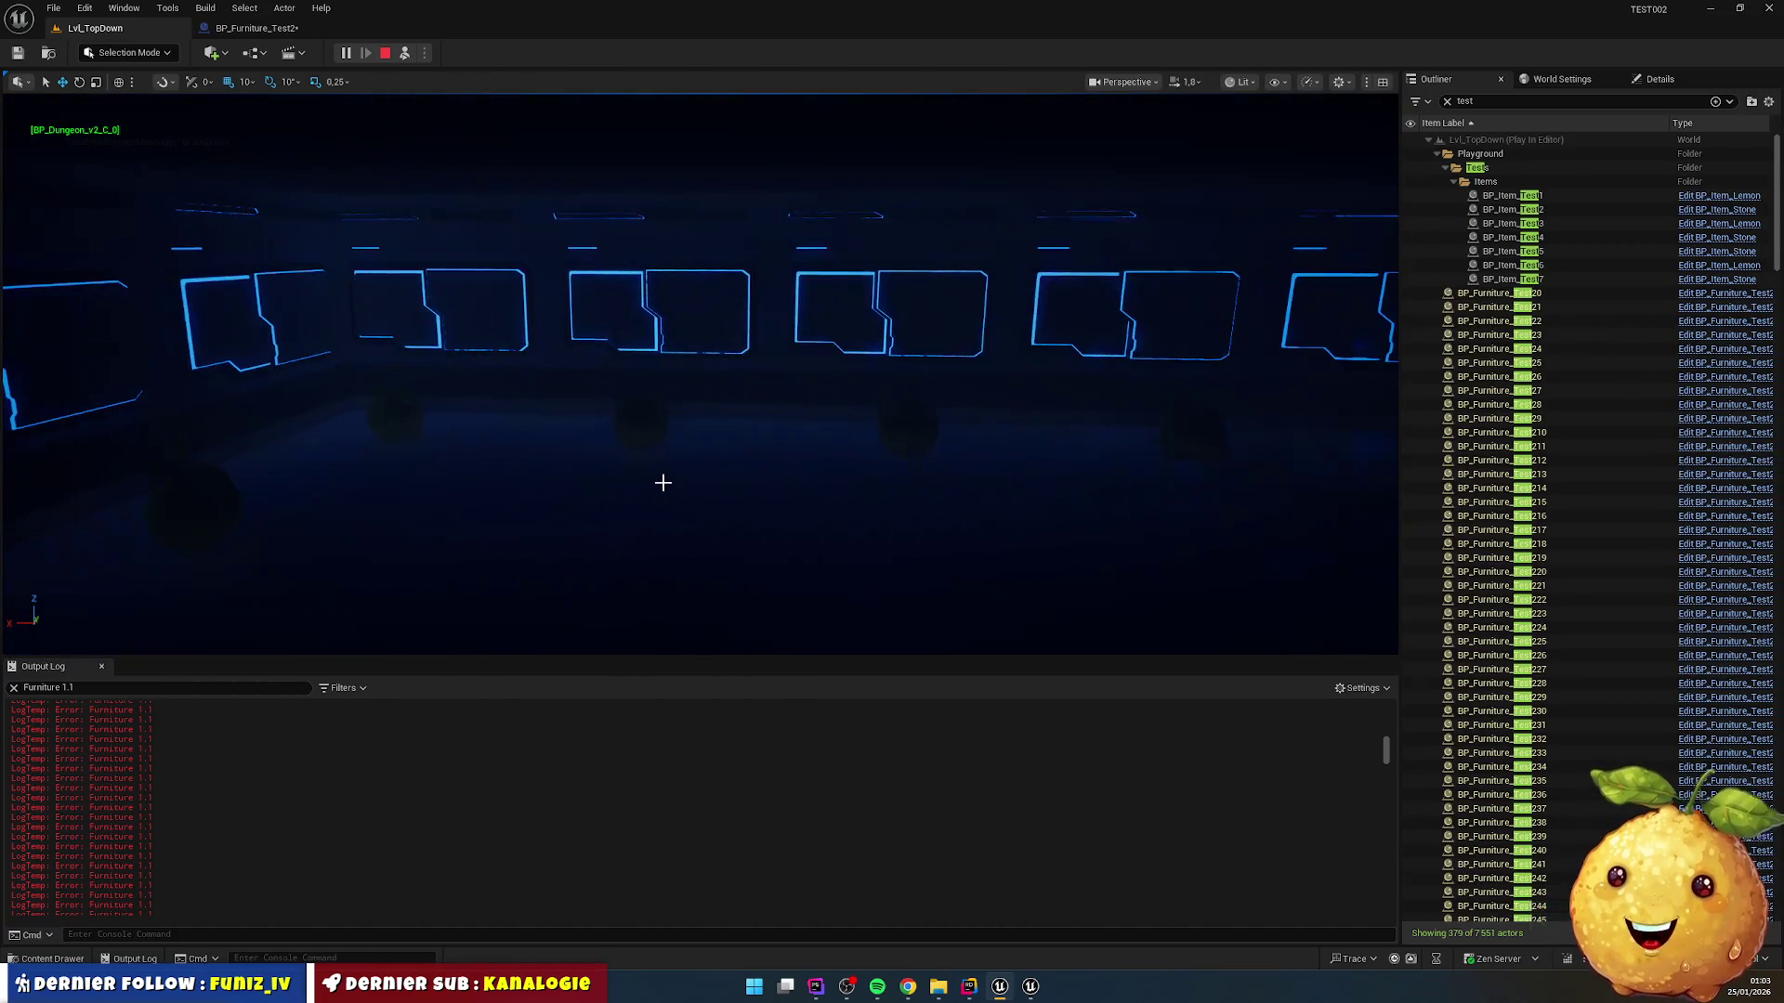
pyautogui.press('Escape')
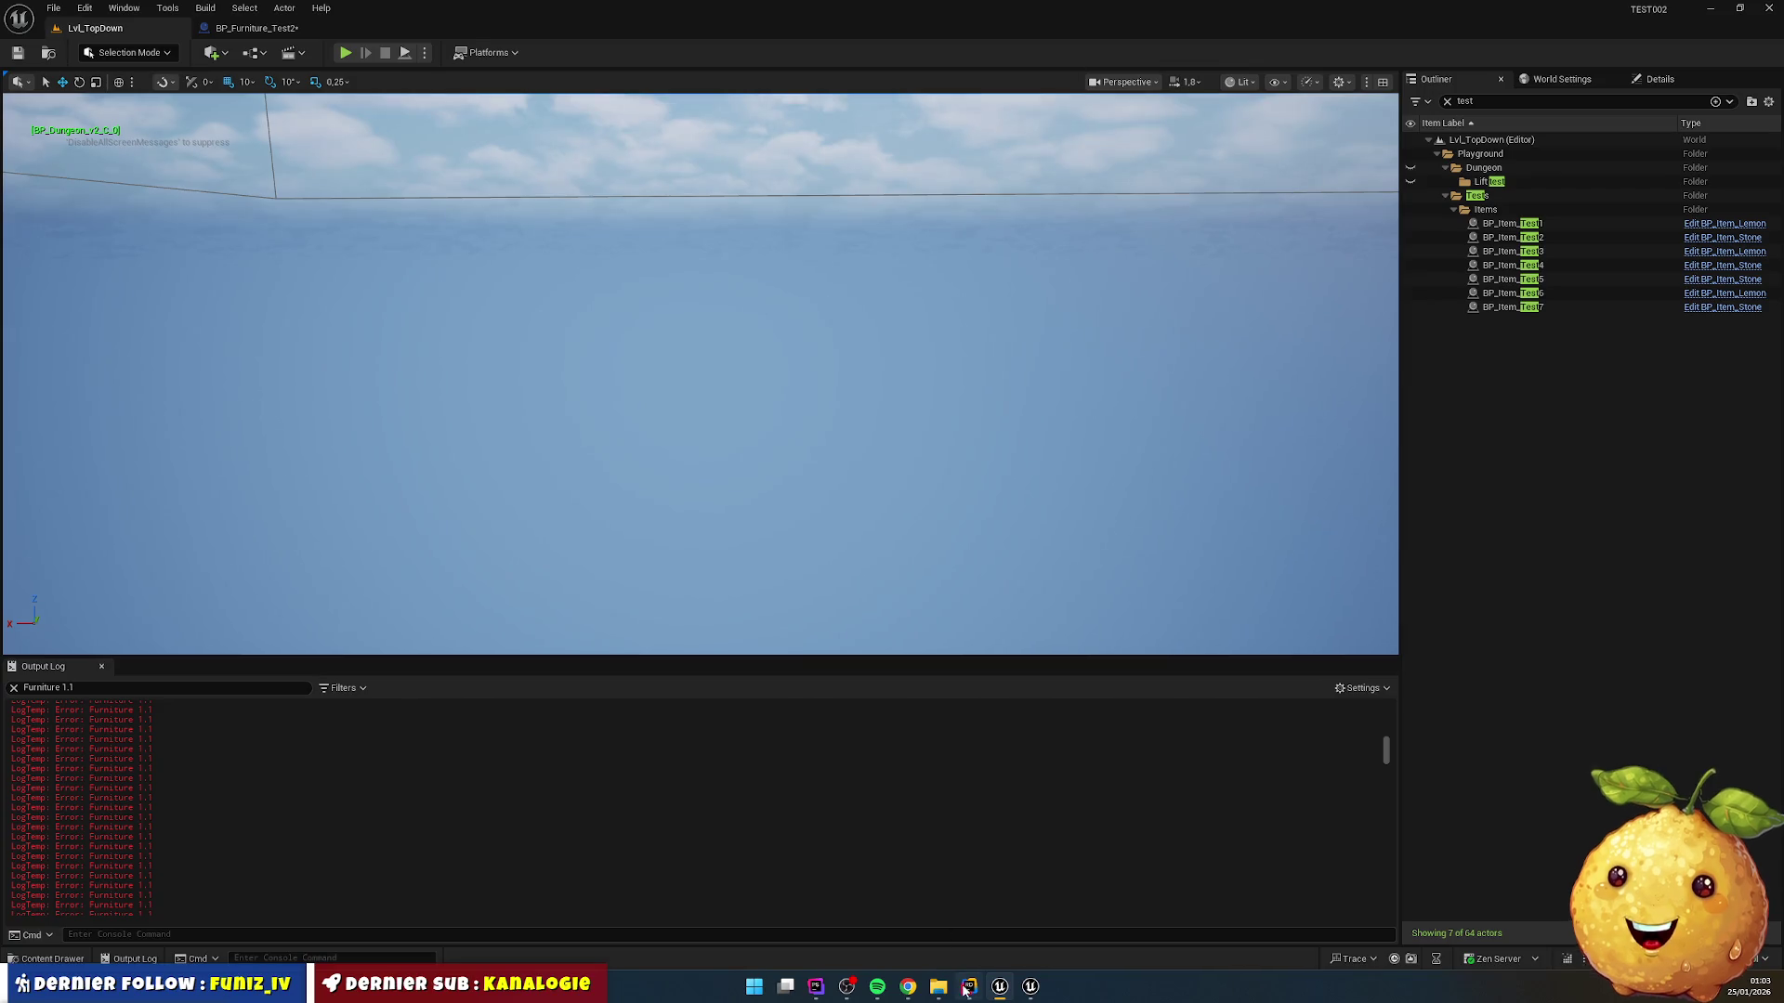
pyautogui.click(969, 987)
pyautogui.moveTo(290, 362)
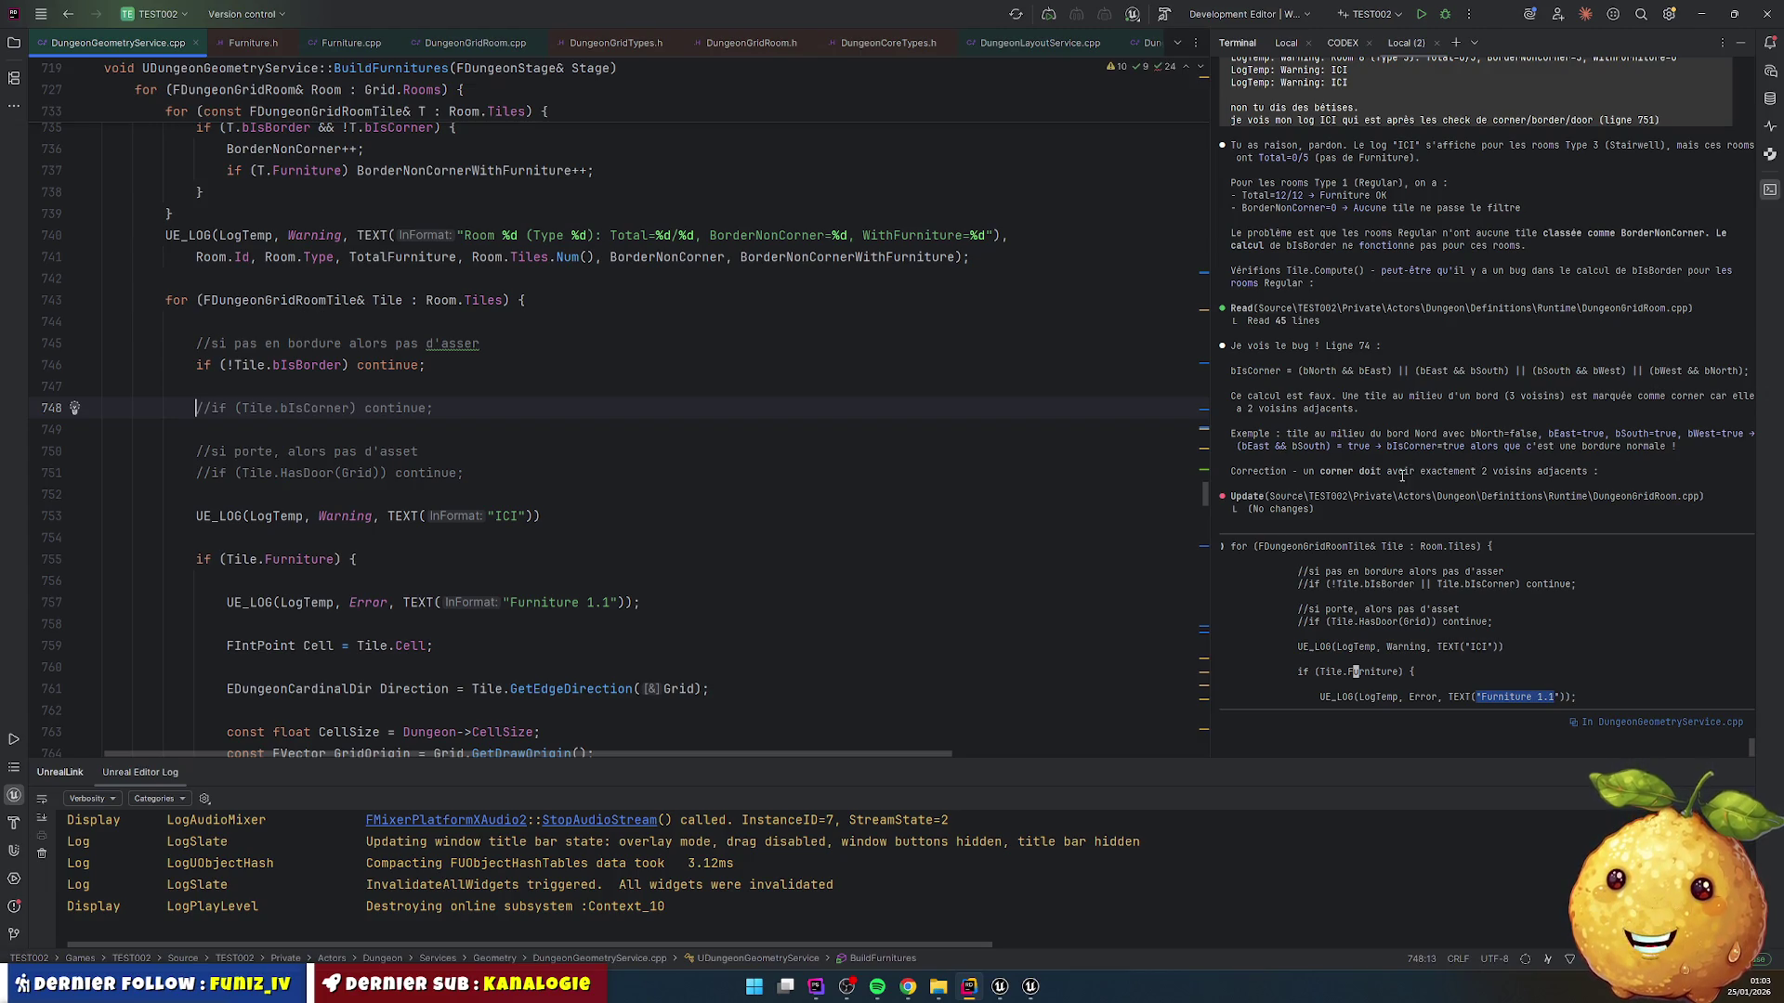
# Step: Clear the draft text from the coding assistant prompt
pyautogui.click(523, 440)
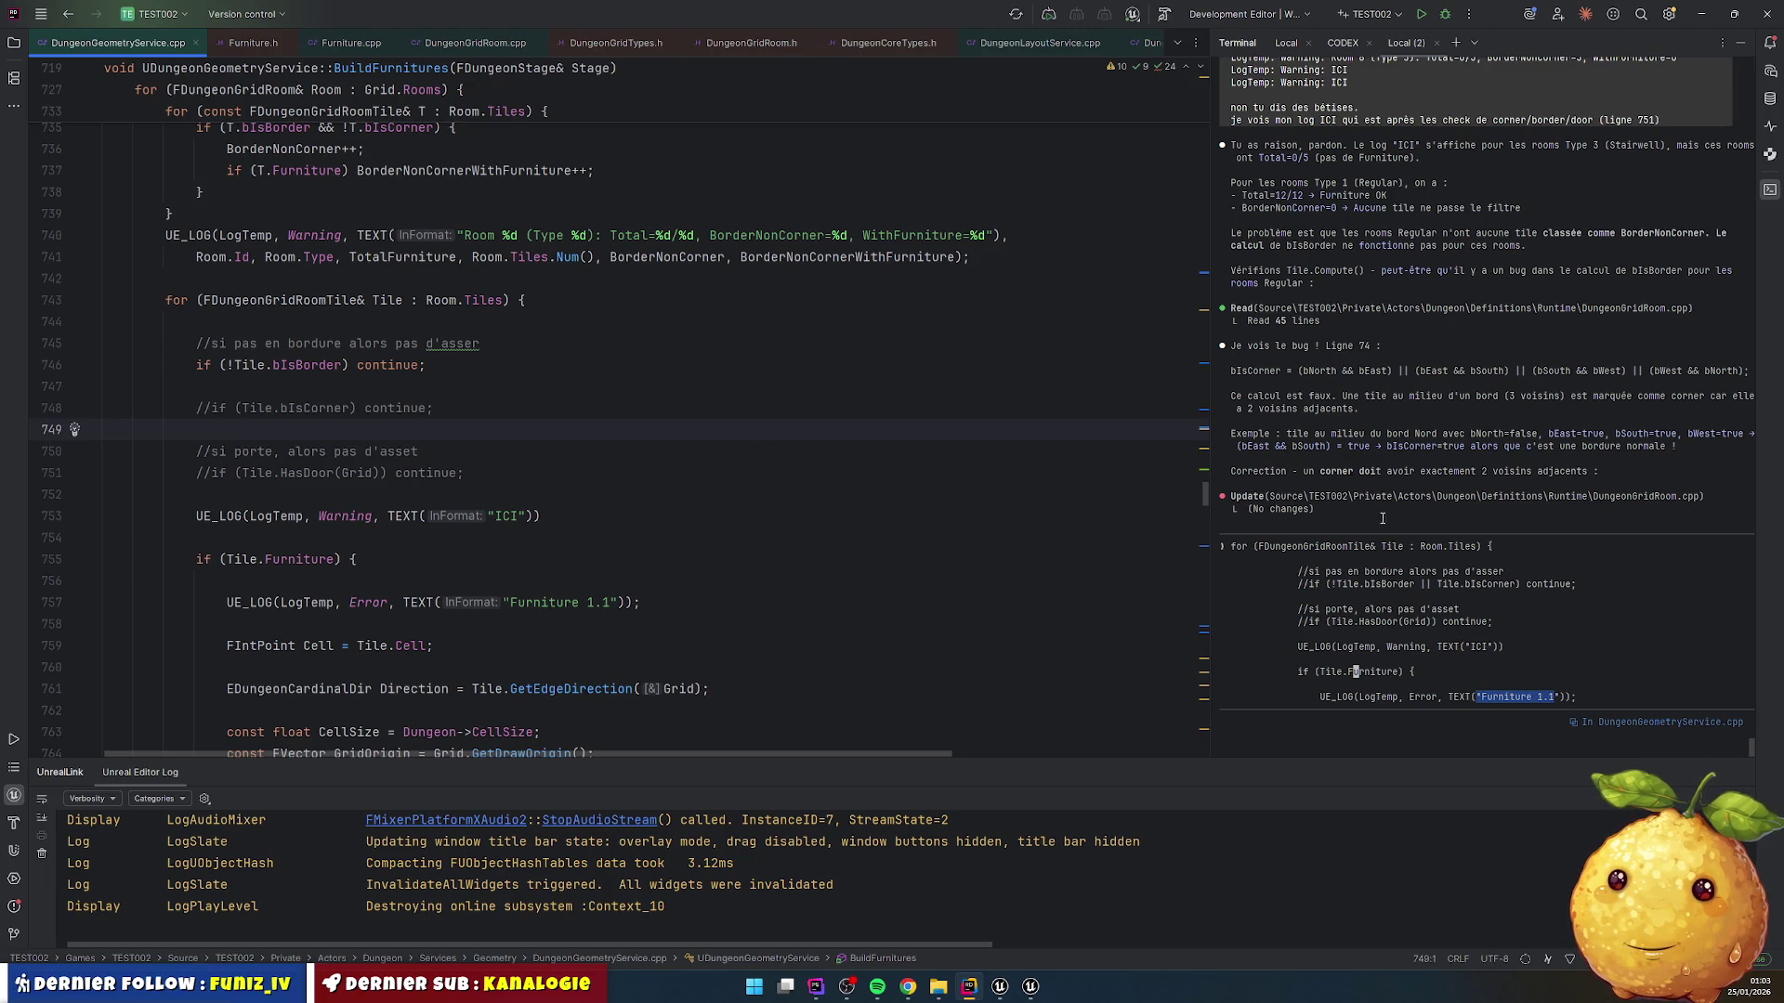
pyautogui.click(1442, 717)
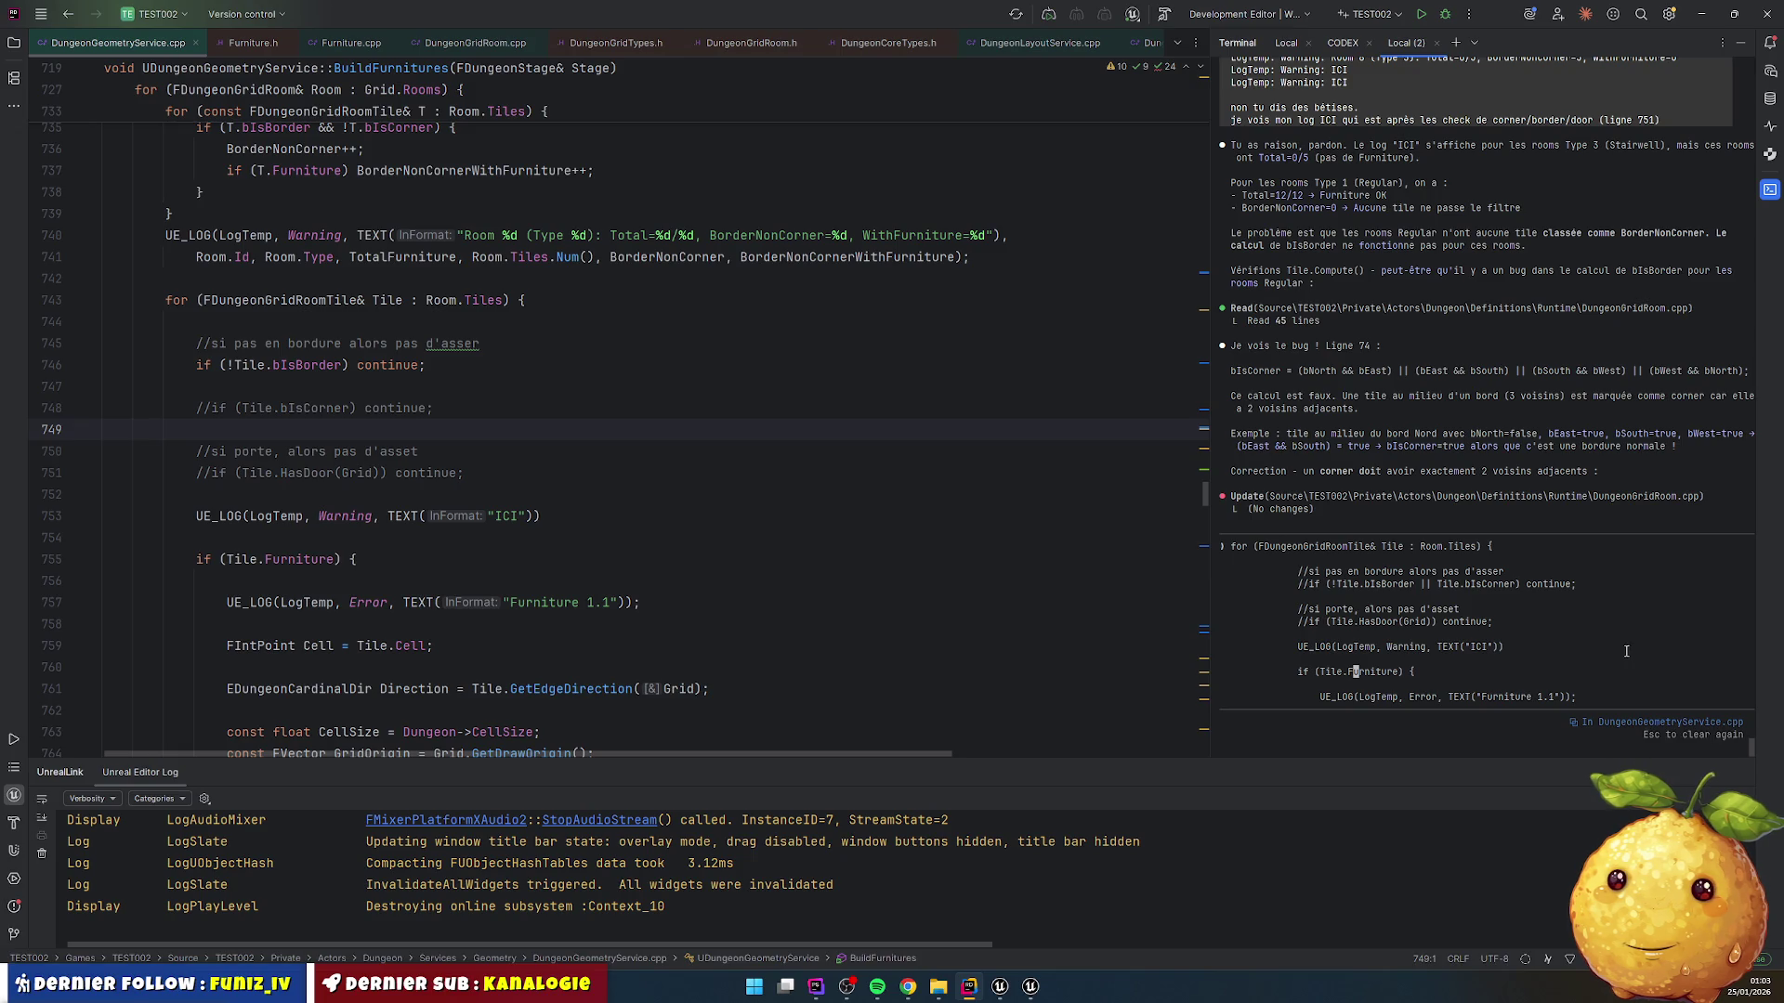
pyautogui.press('Escape')
pyautogui.press('Escape')
pyautogui.press('Escape')
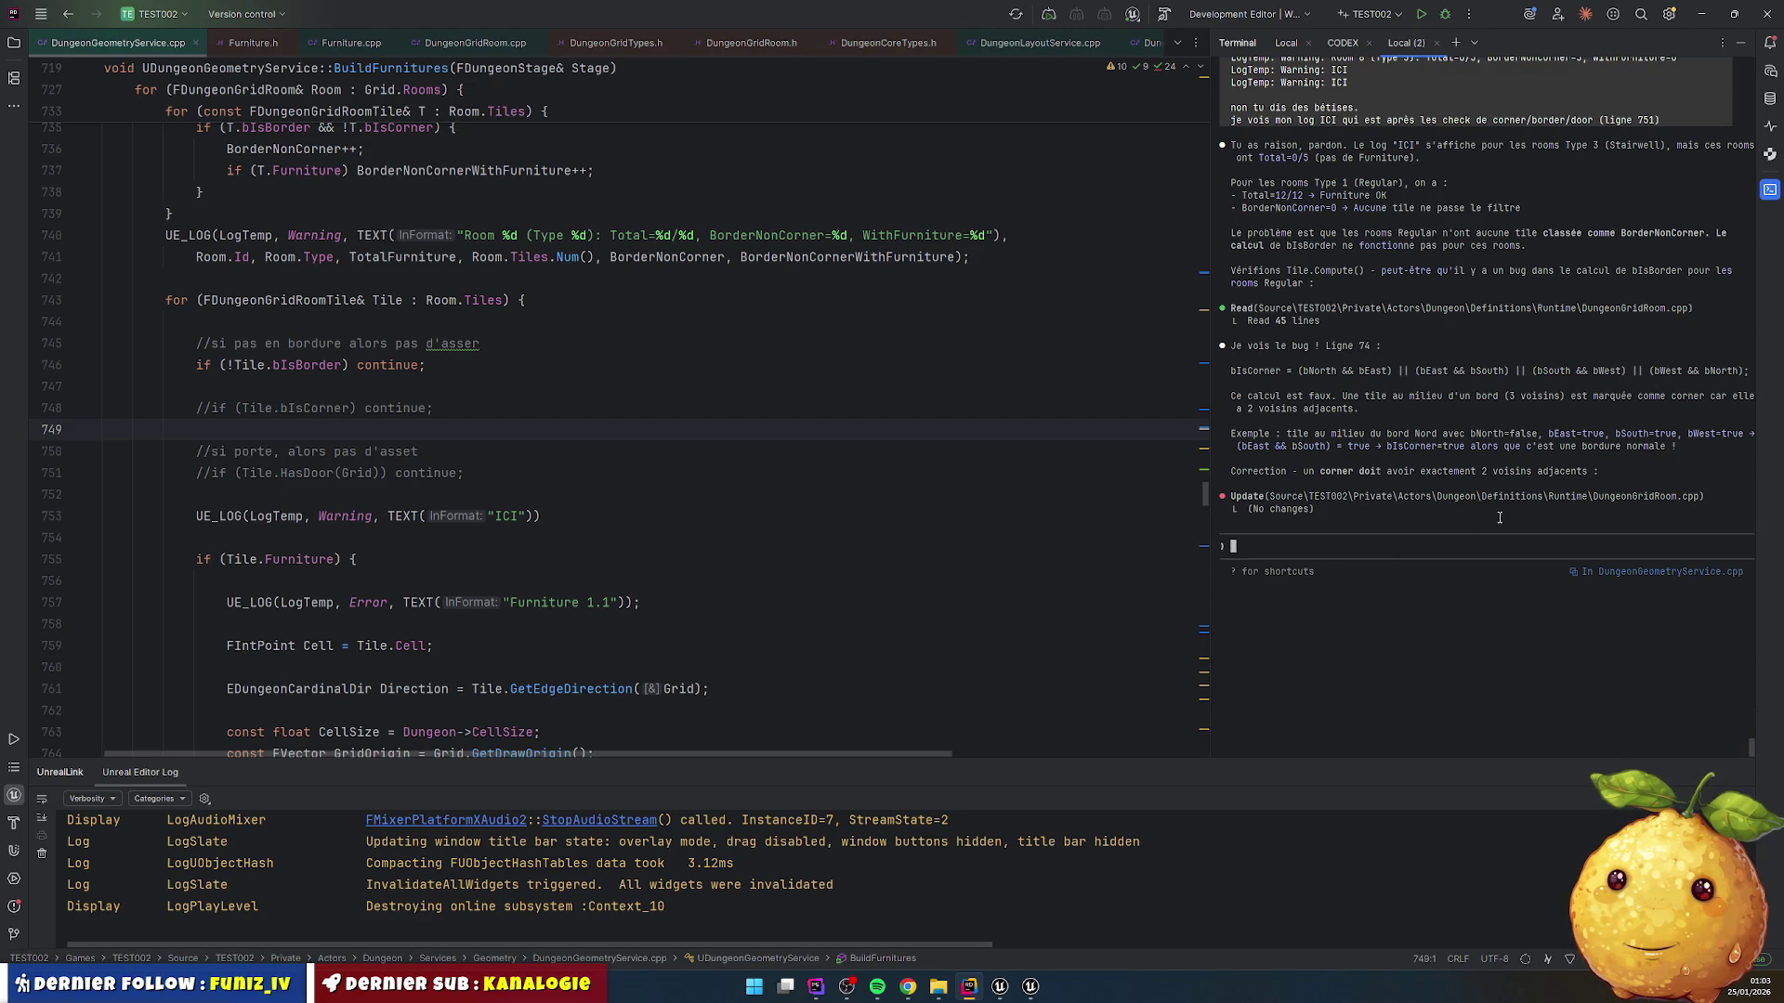
# Step: Uncomment the bIsCorner and HasDoor skip checks in BuildFurnitures
pyautogui.click(542, 420)
pyautogui.press('Up')
pyautogui.press('Up')
pyautogui.press('Down')
pyautogui.hotkey('ctrl', '/')
pyautogui.press('Down')
pyautogui.press('Down')
pyautogui.press('Down')
pyautogui.hotkey('ctrl', '/')
# Step: Cut the Tile.bIsCorner condition out of the separate corner check
pyautogui.press('Up')
pyautogui.press('Up')
pyautogui.press('Up')
pyautogui.press('Return')
pyautogui.press('Down')
pyautogui.press('Right')
pyautogui.press('Right')
pyautogui.press('Right')
pyautogui.hotkey('ctrl', 'shift', 'Right')
pyautogui.hotkey('shift', 'Right')
pyautogui.hotkey('ctrl', 'shift', 'Right')
pyautogui.hotkey('ctrl', 'x')
# Step: Append || Tile.bIsCorner to the bIsBorder check and delete the leftover empty check lines
pyautogui.press('Up')
pyautogui.press('Up')
pyautogui.press('Up')
pyautogui.hotkey('ctrl', 'Right')
pyautogui.hotkey('ctrl', 'Right')
pyautogui.hotkey('ctrl', 'Right')
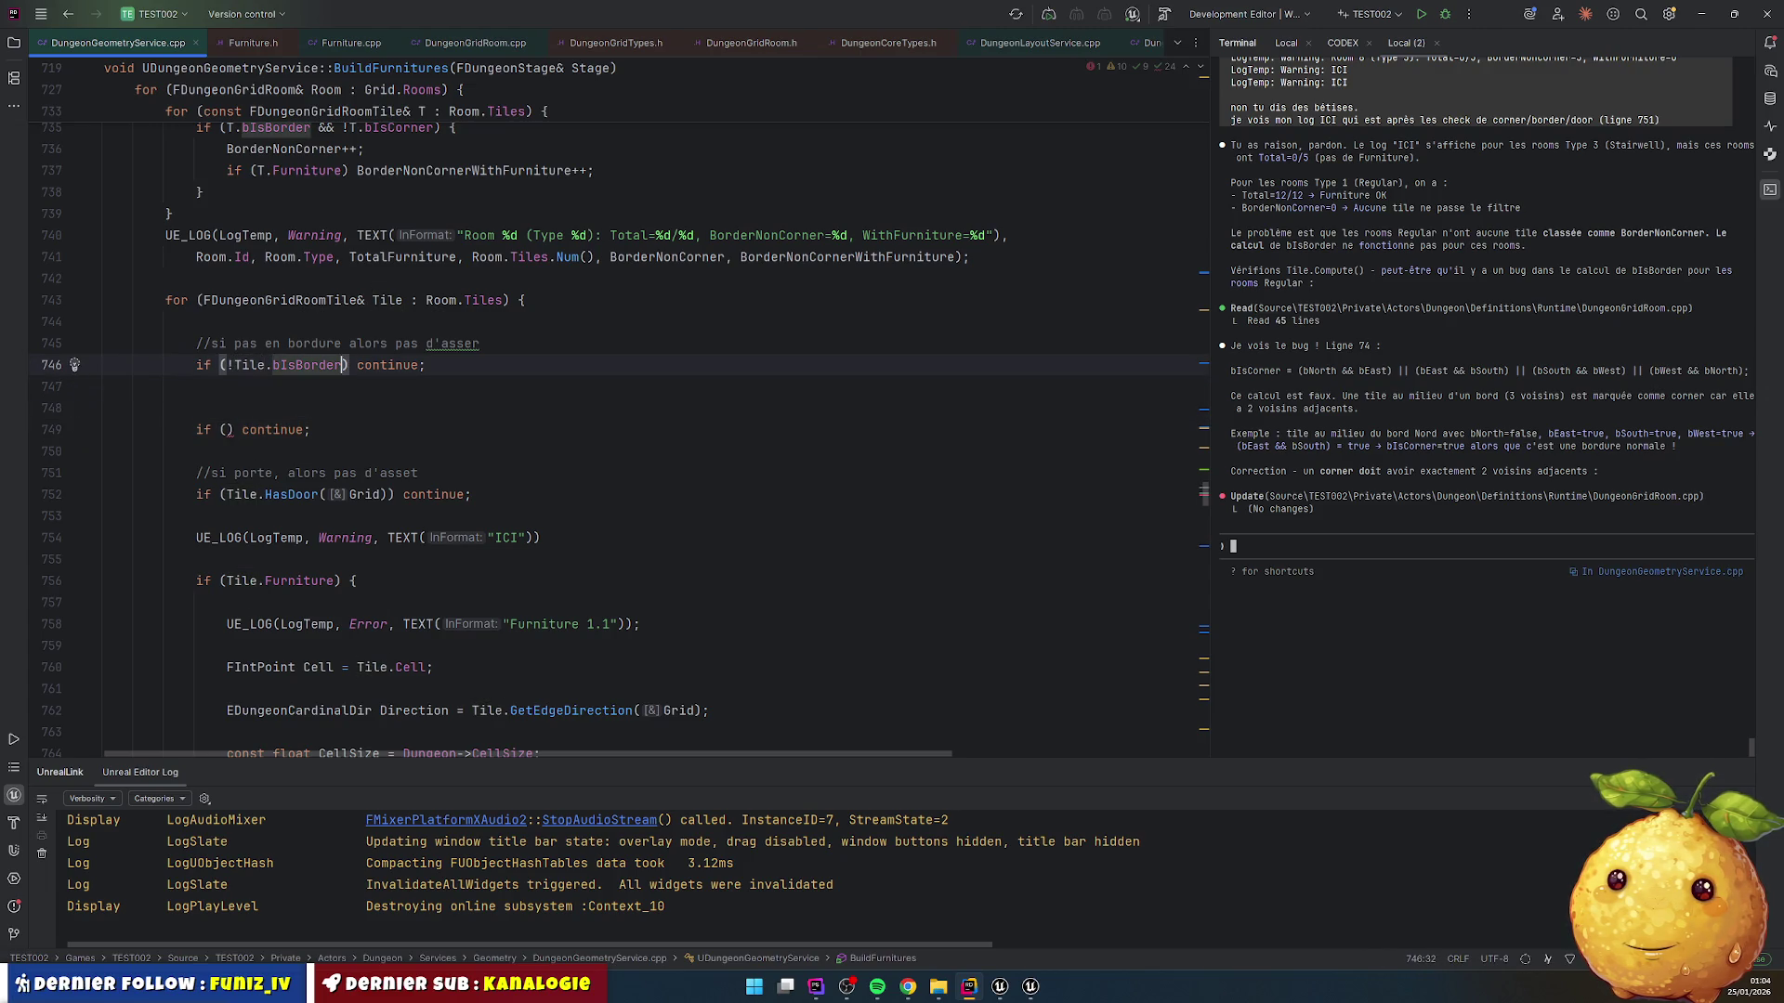
pyautogui.write('||')
pyautogui.hotkey('ctrl', 'v')
pyautogui.press('Down')
pyautogui.hotkey('ctrl', 'y')
pyautogui.hotkey('ctrl', 'y')
pyautogui.hotkey('ctrl', 'y')
pyautogui.press('Up')
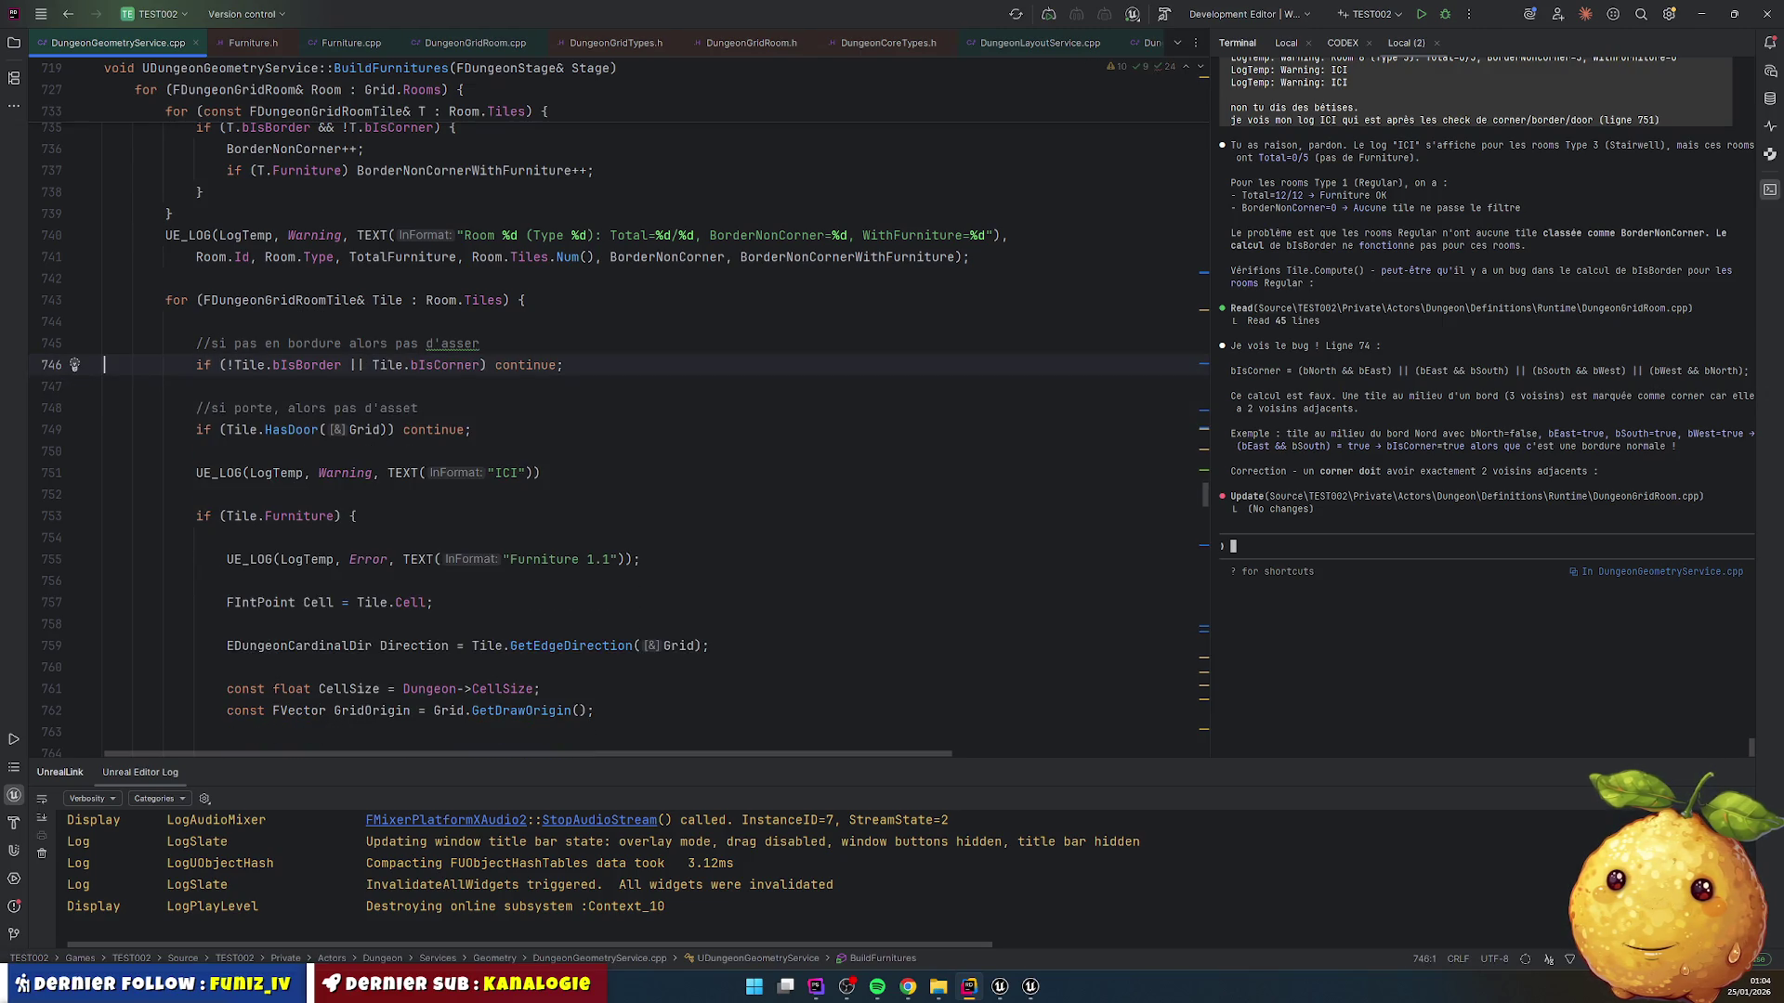
pyautogui.click(557, 364)
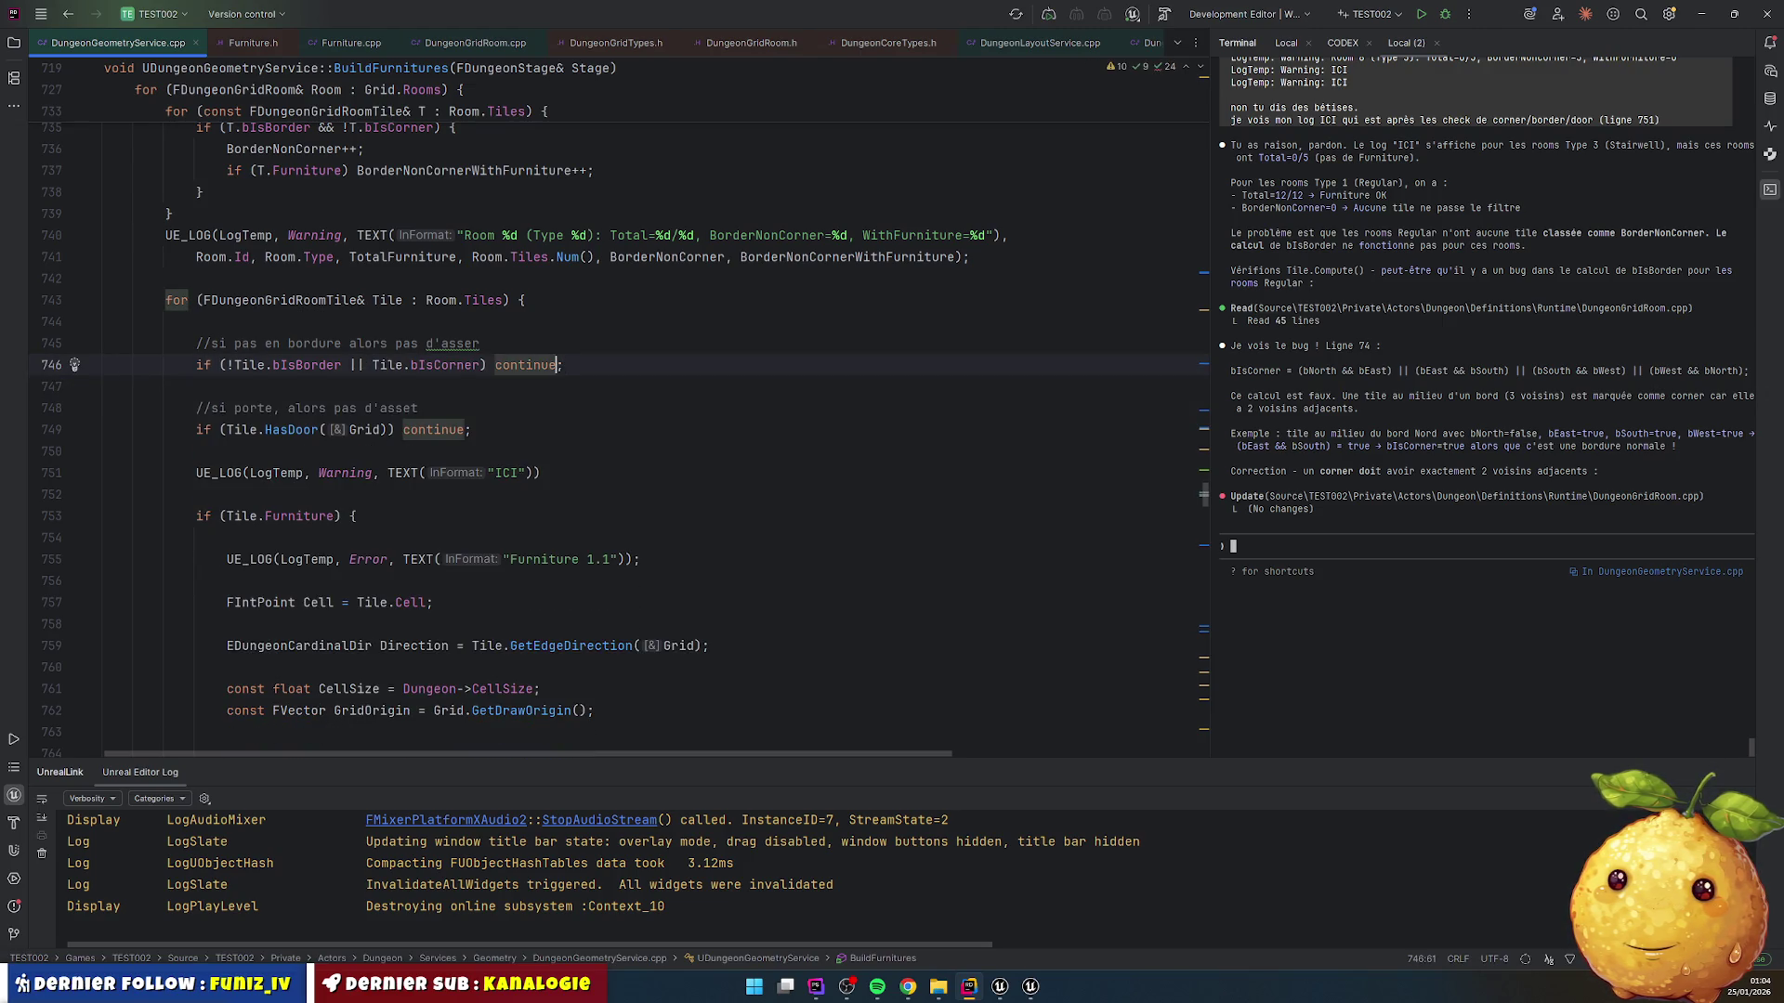
pyautogui.click(336, 364)
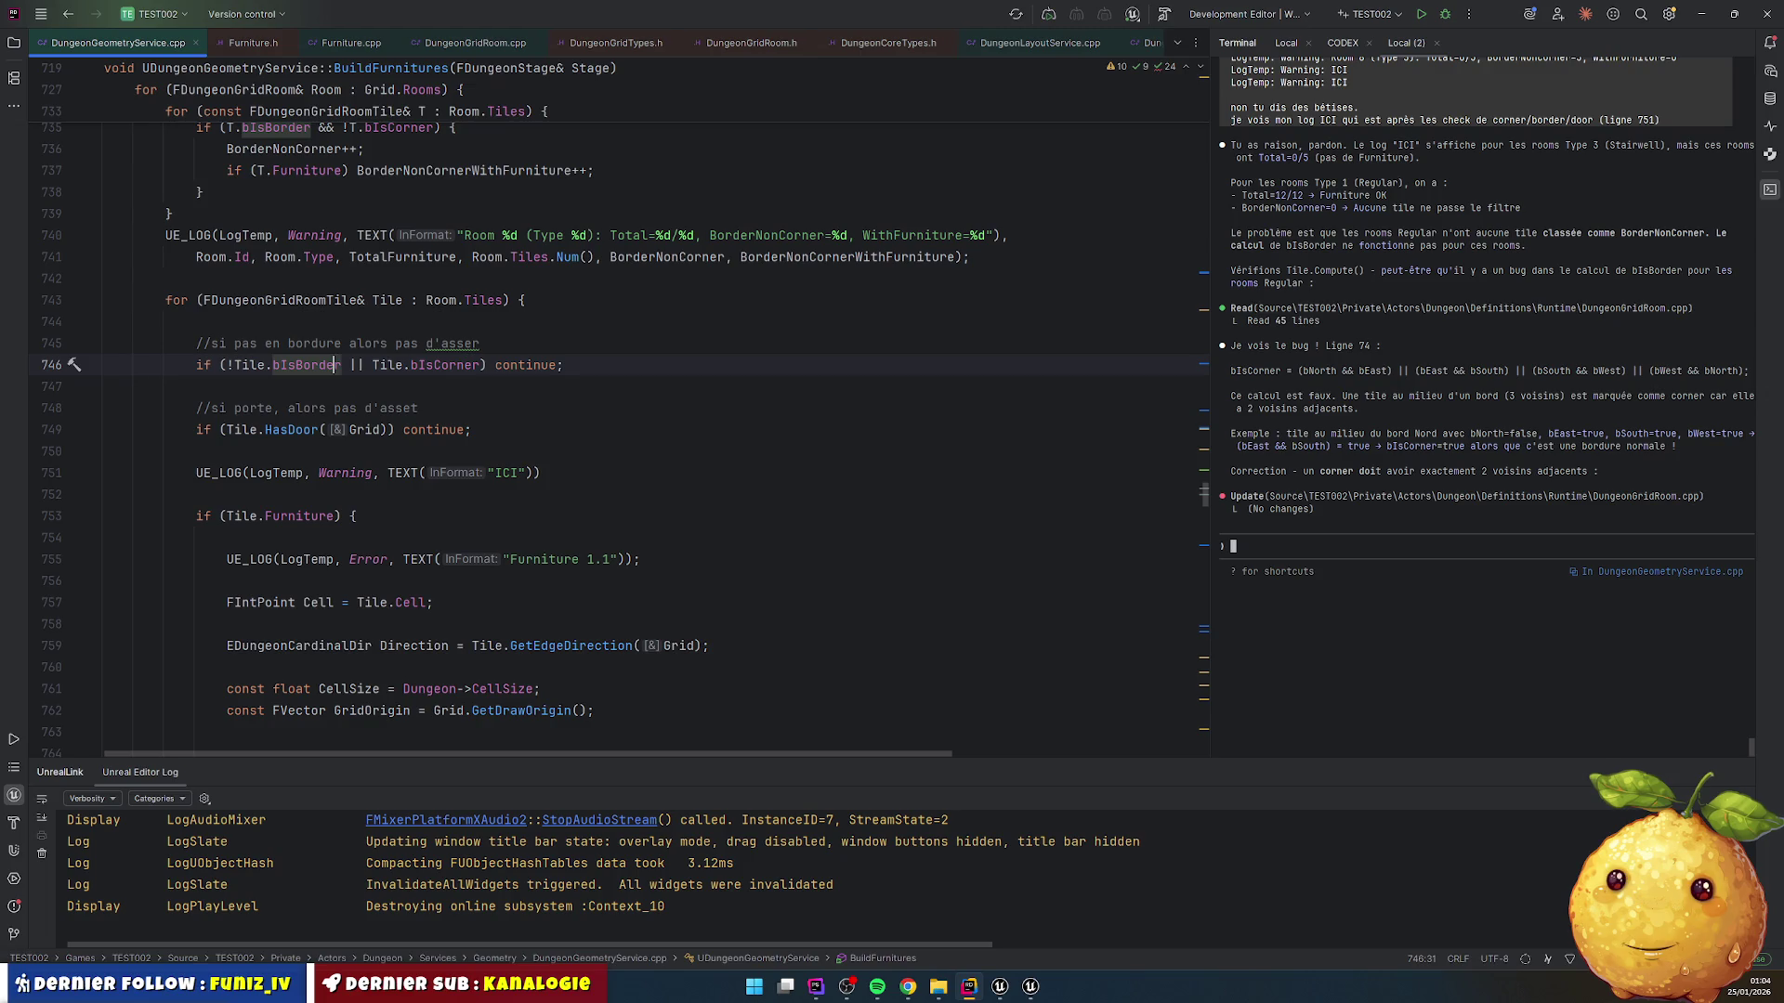
# Step: Add 'ou en corner' to the comment above the combined skip check
pyautogui.press('Up')
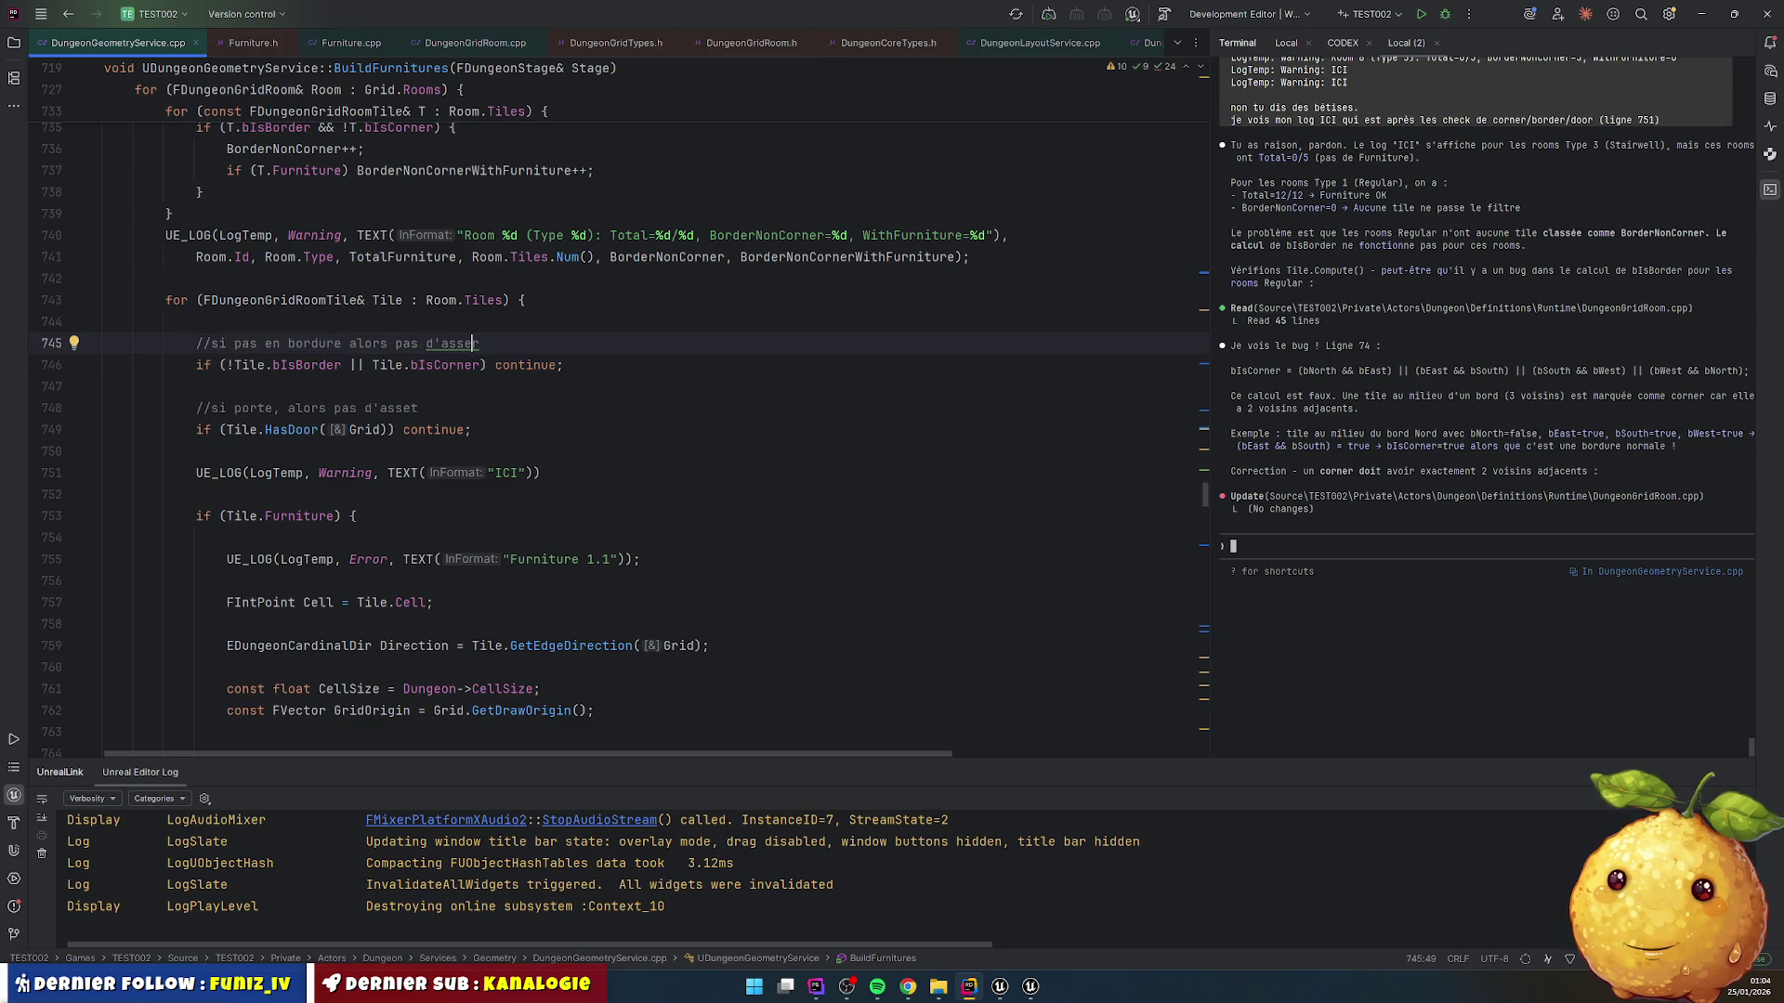
pyautogui.write('t')
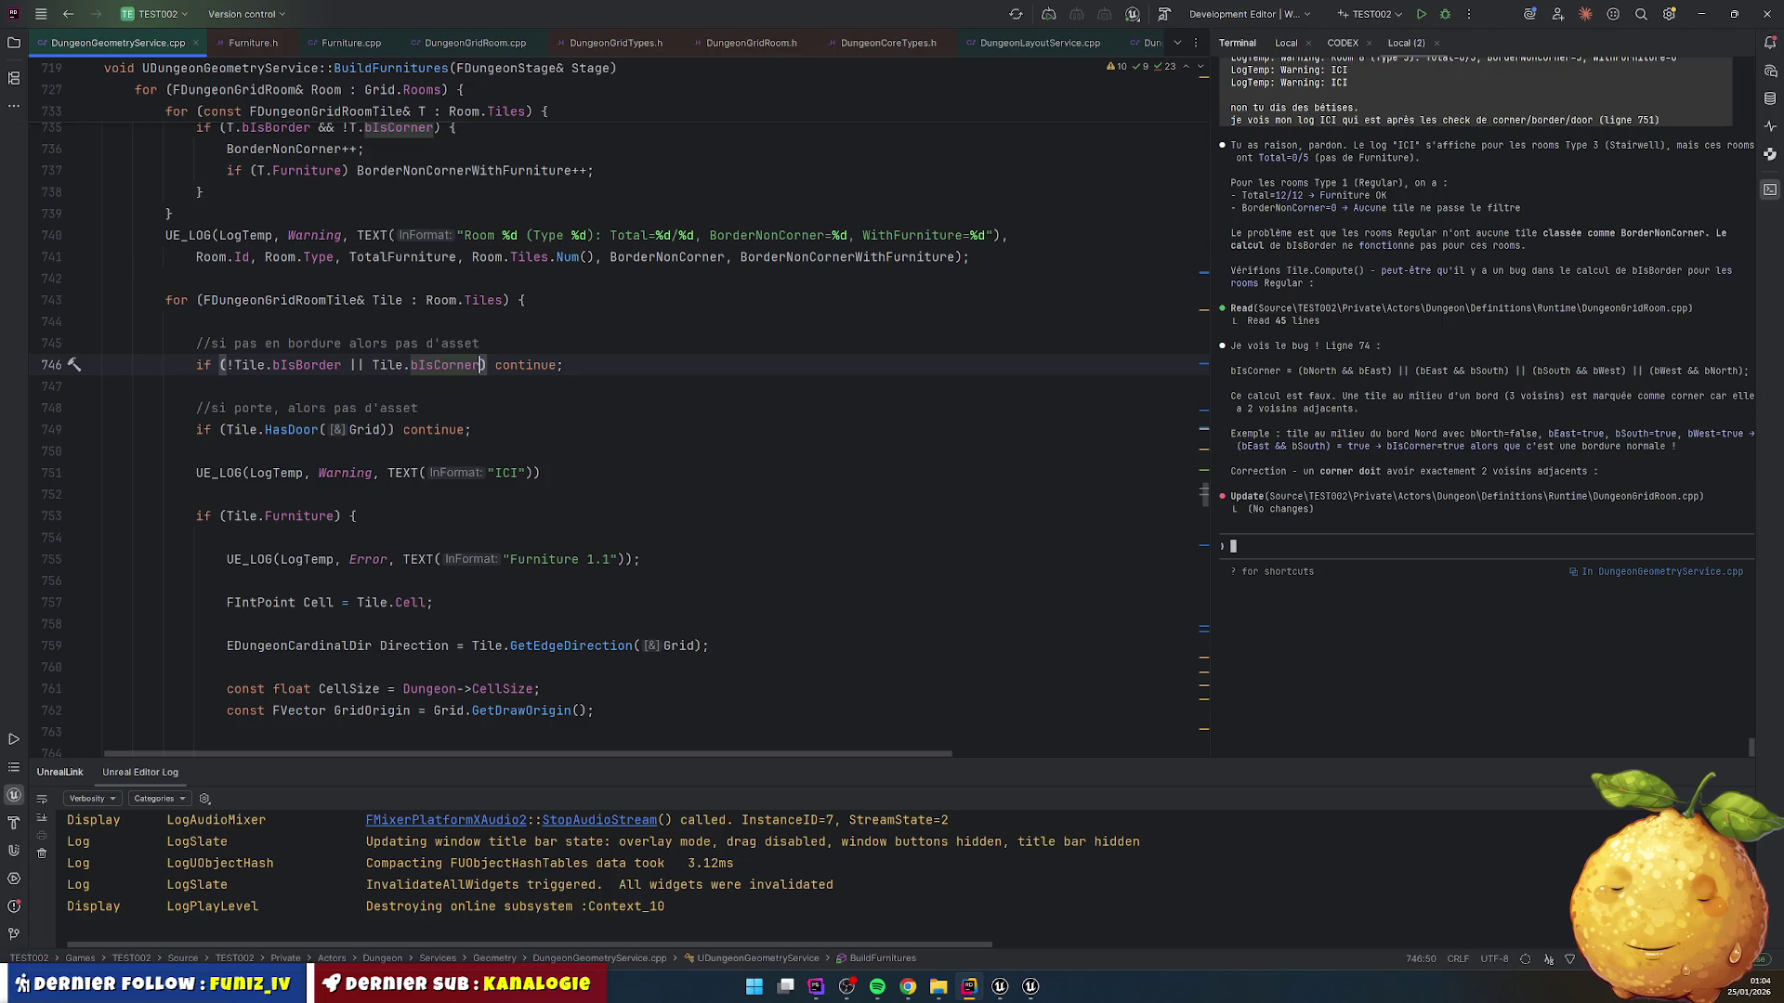
pyautogui.click(227, 343)
pyautogui.hotkey('ctrl', 'Right')
pyautogui.hotkey('ctrl', 'Right')
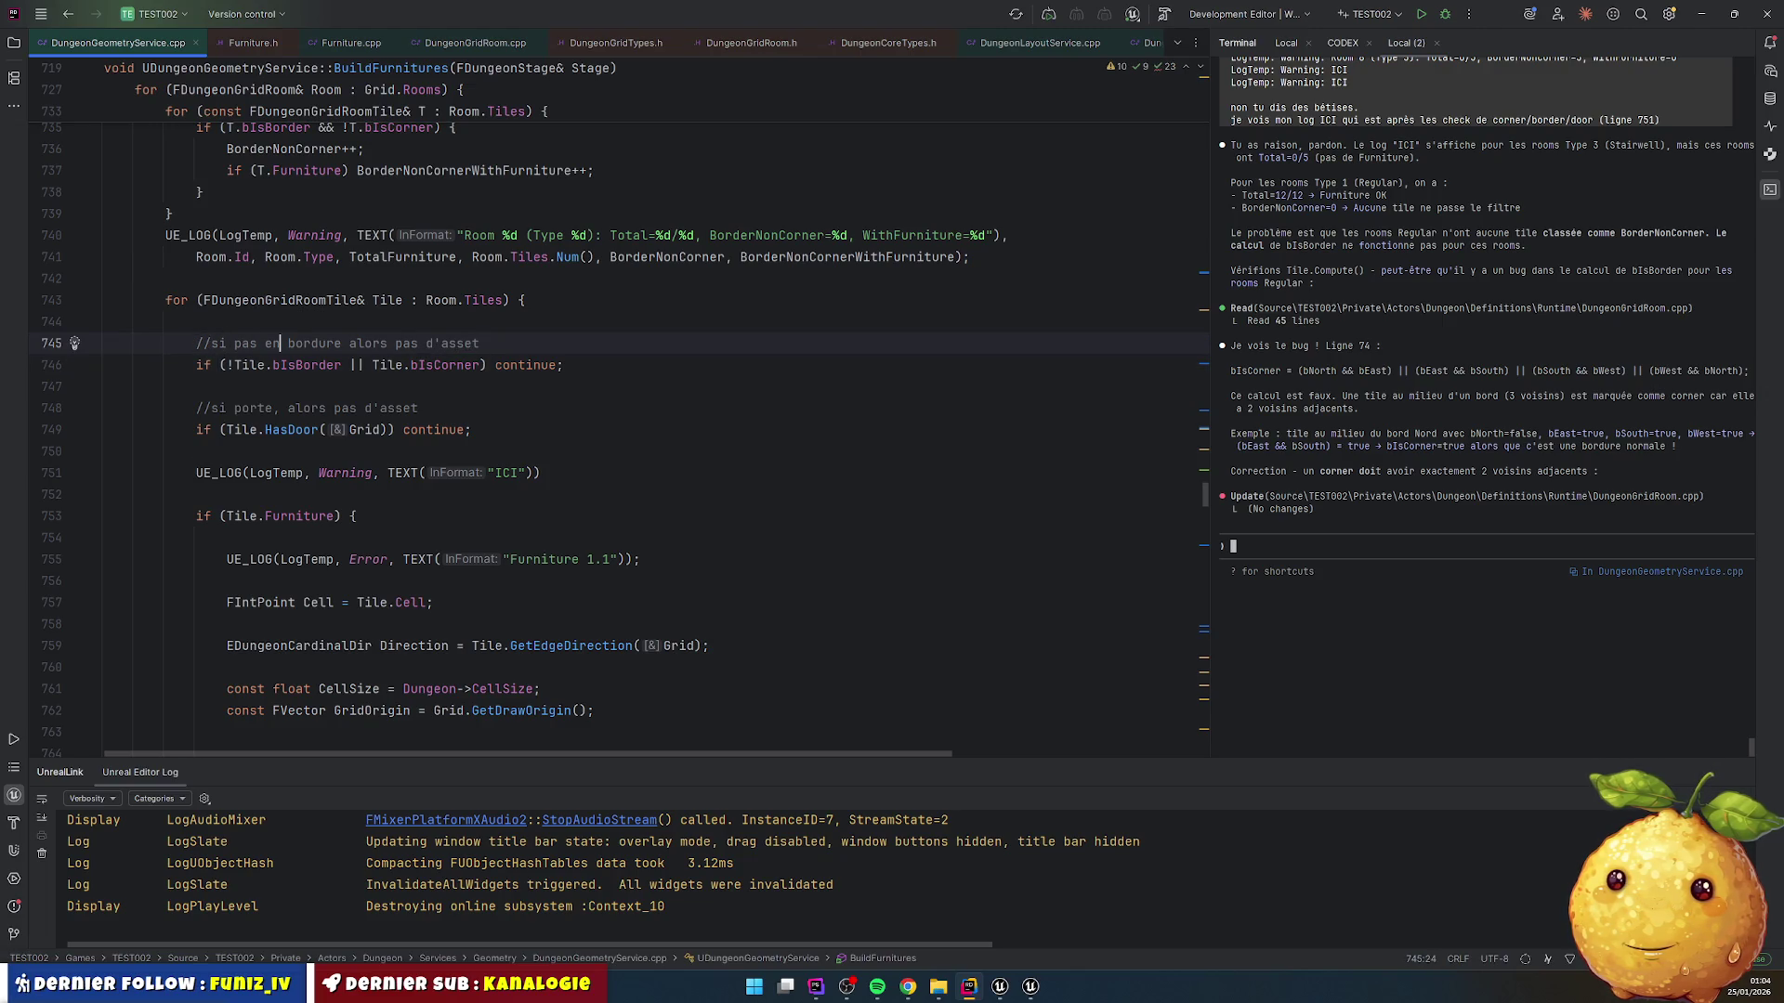
pyautogui.hotkey('ctrl', 'Right')
pyautogui.hotkey('ctrl', 'Right')
pyautogui.hotkey('ctrl', 'Left')
pyautogui.write('ou en ')
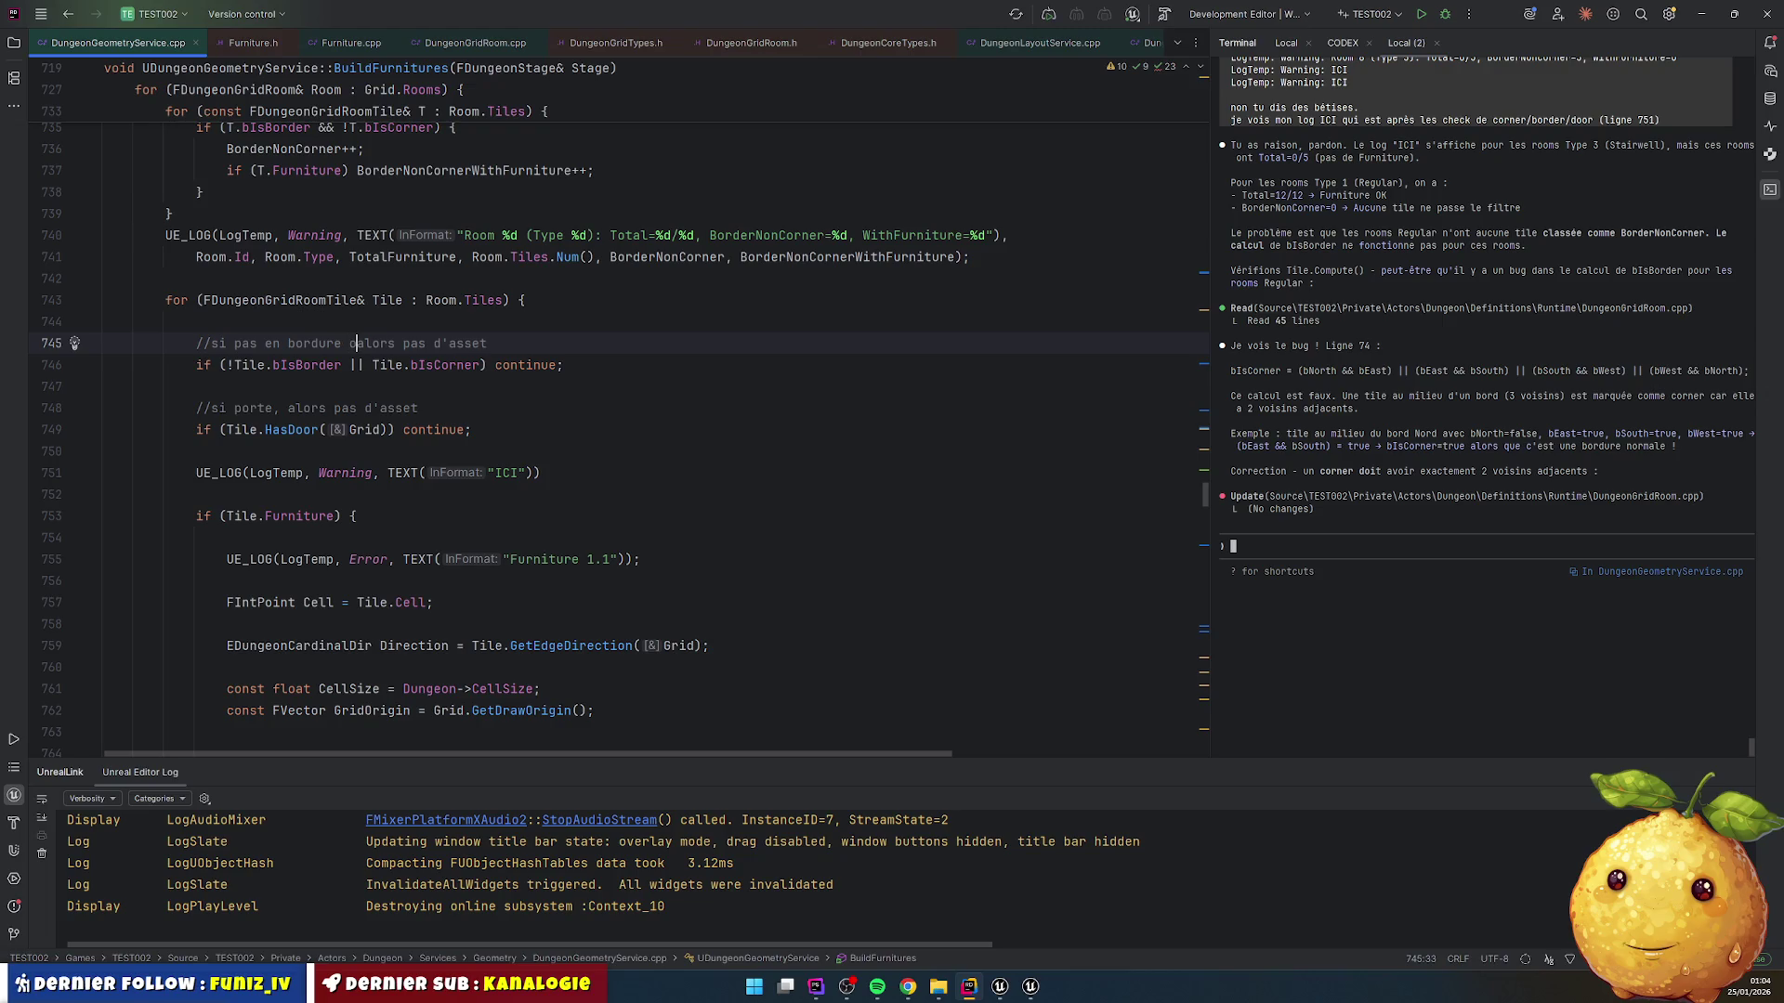
pyautogui.write('corner')
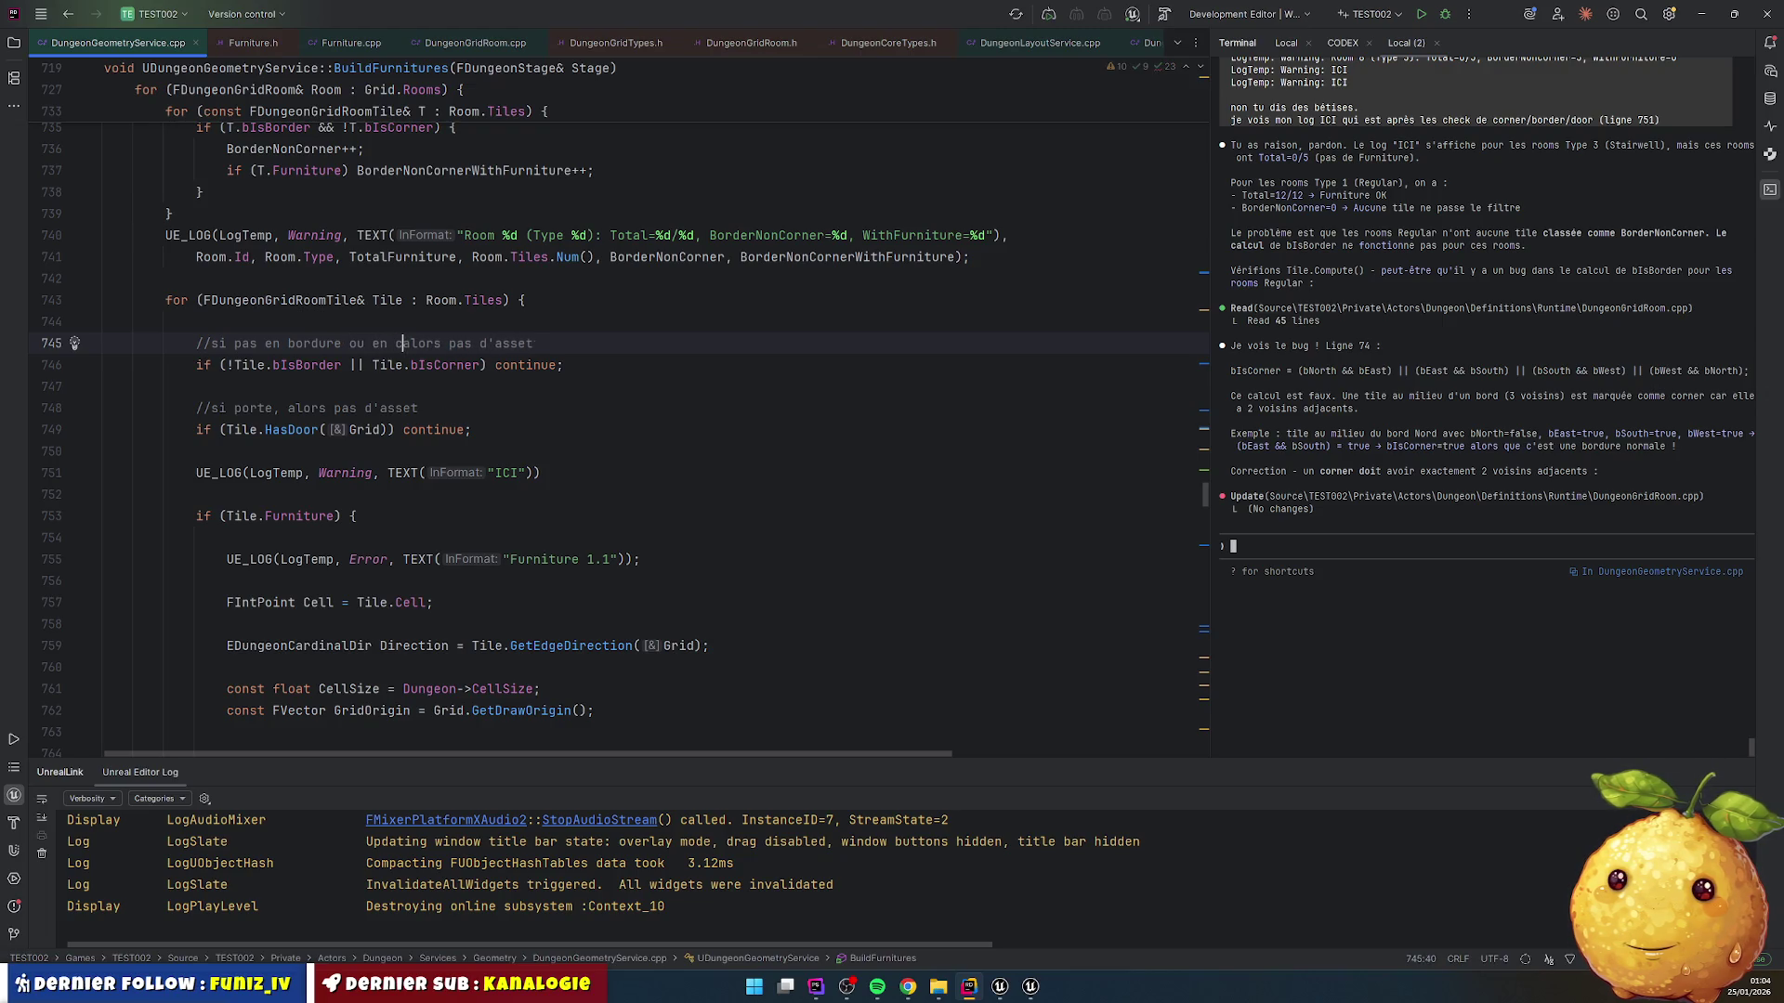
pyautogui.click(680, 452)
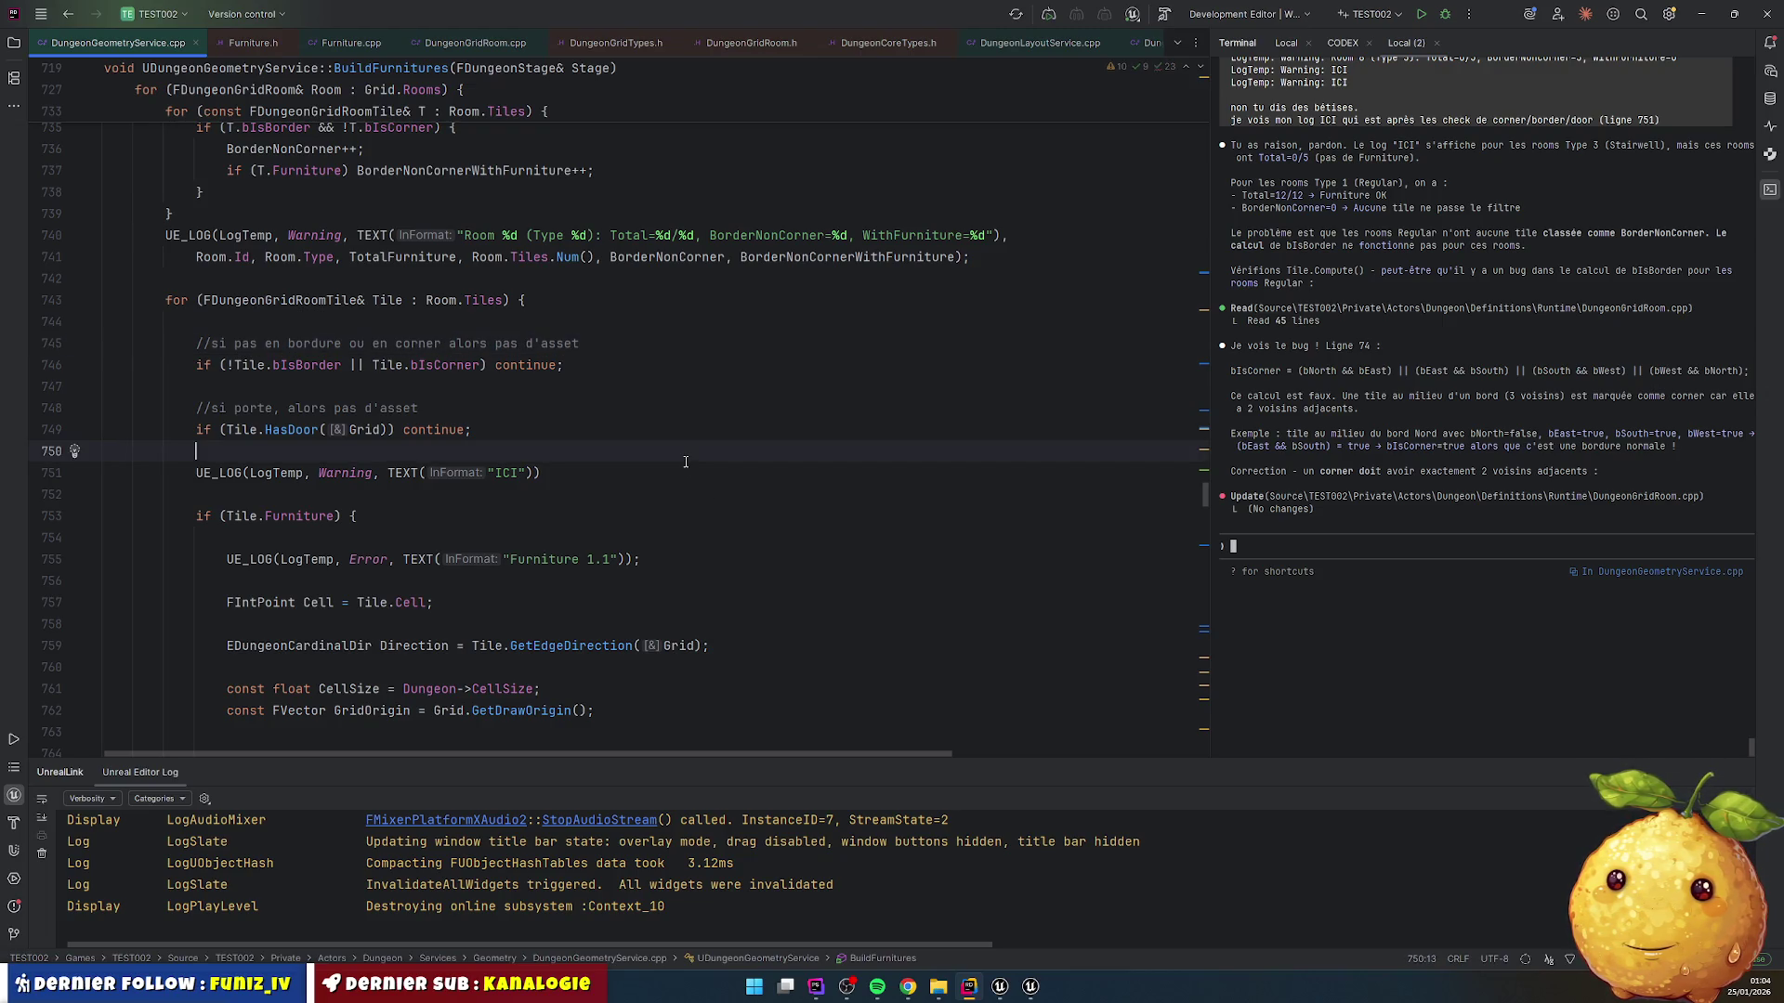
pyautogui.click(1382, 533)
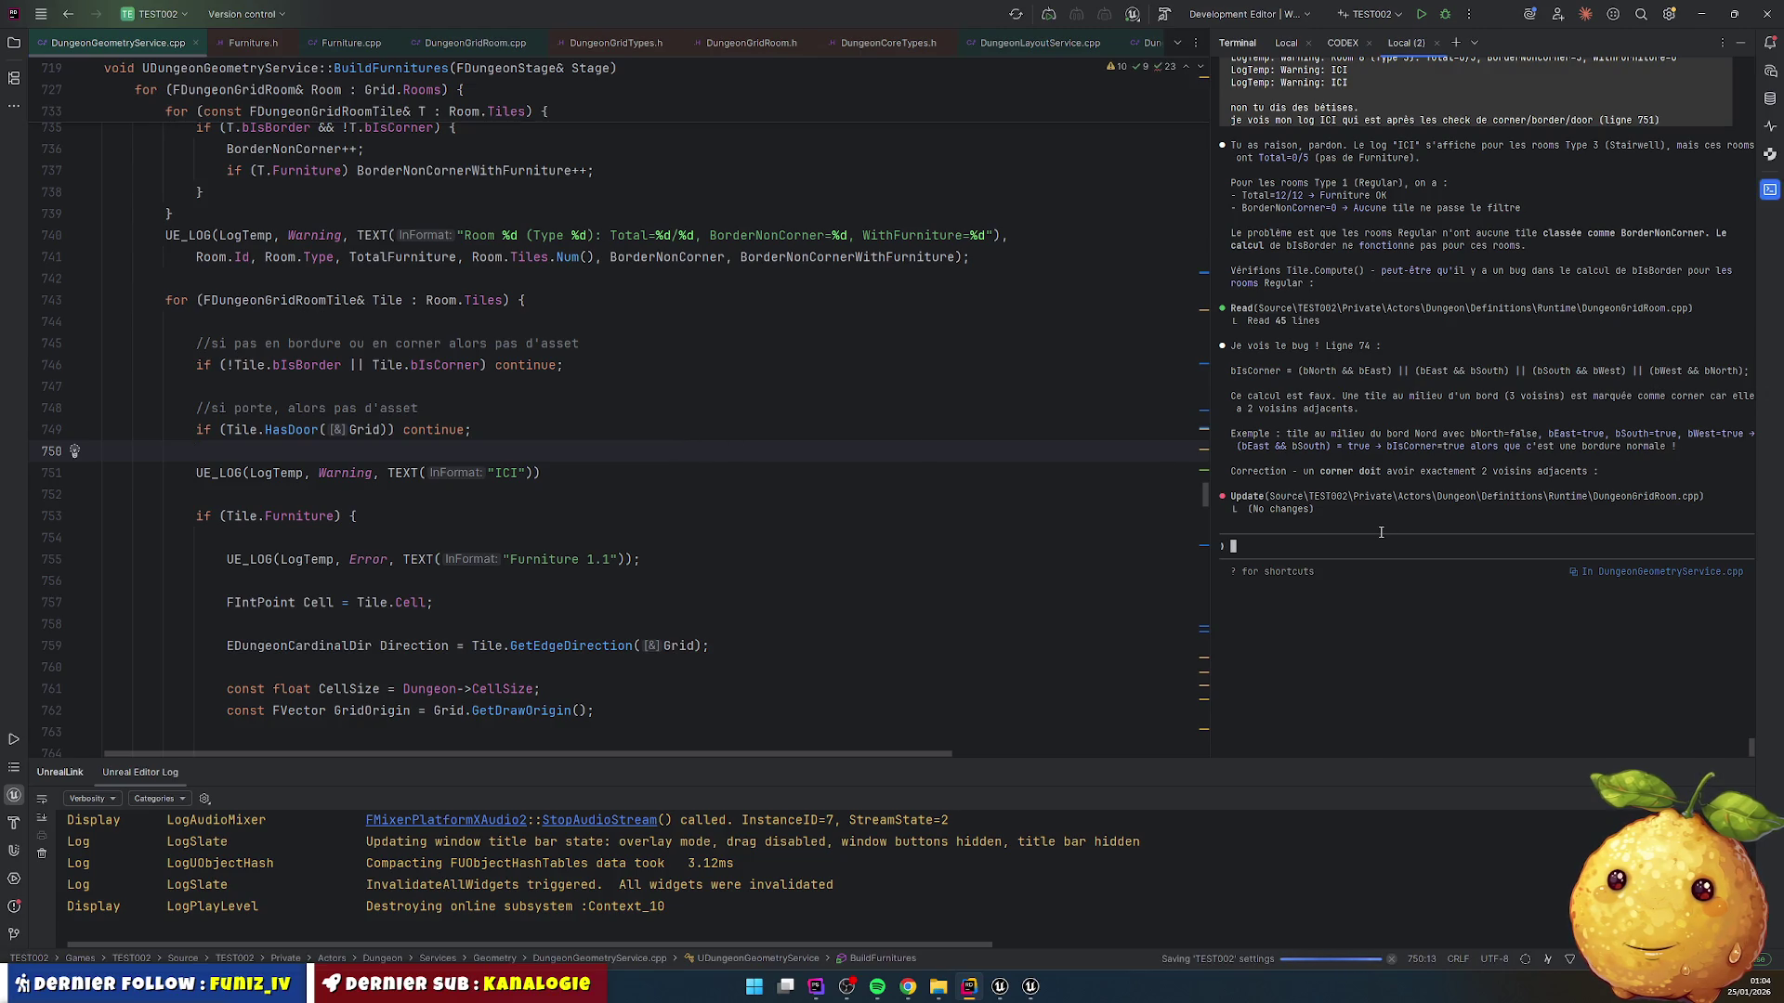
# Step: Send the assistant 'tu as raison. le is corner est pas bon. corrige stp'
pyautogui.write('ok')
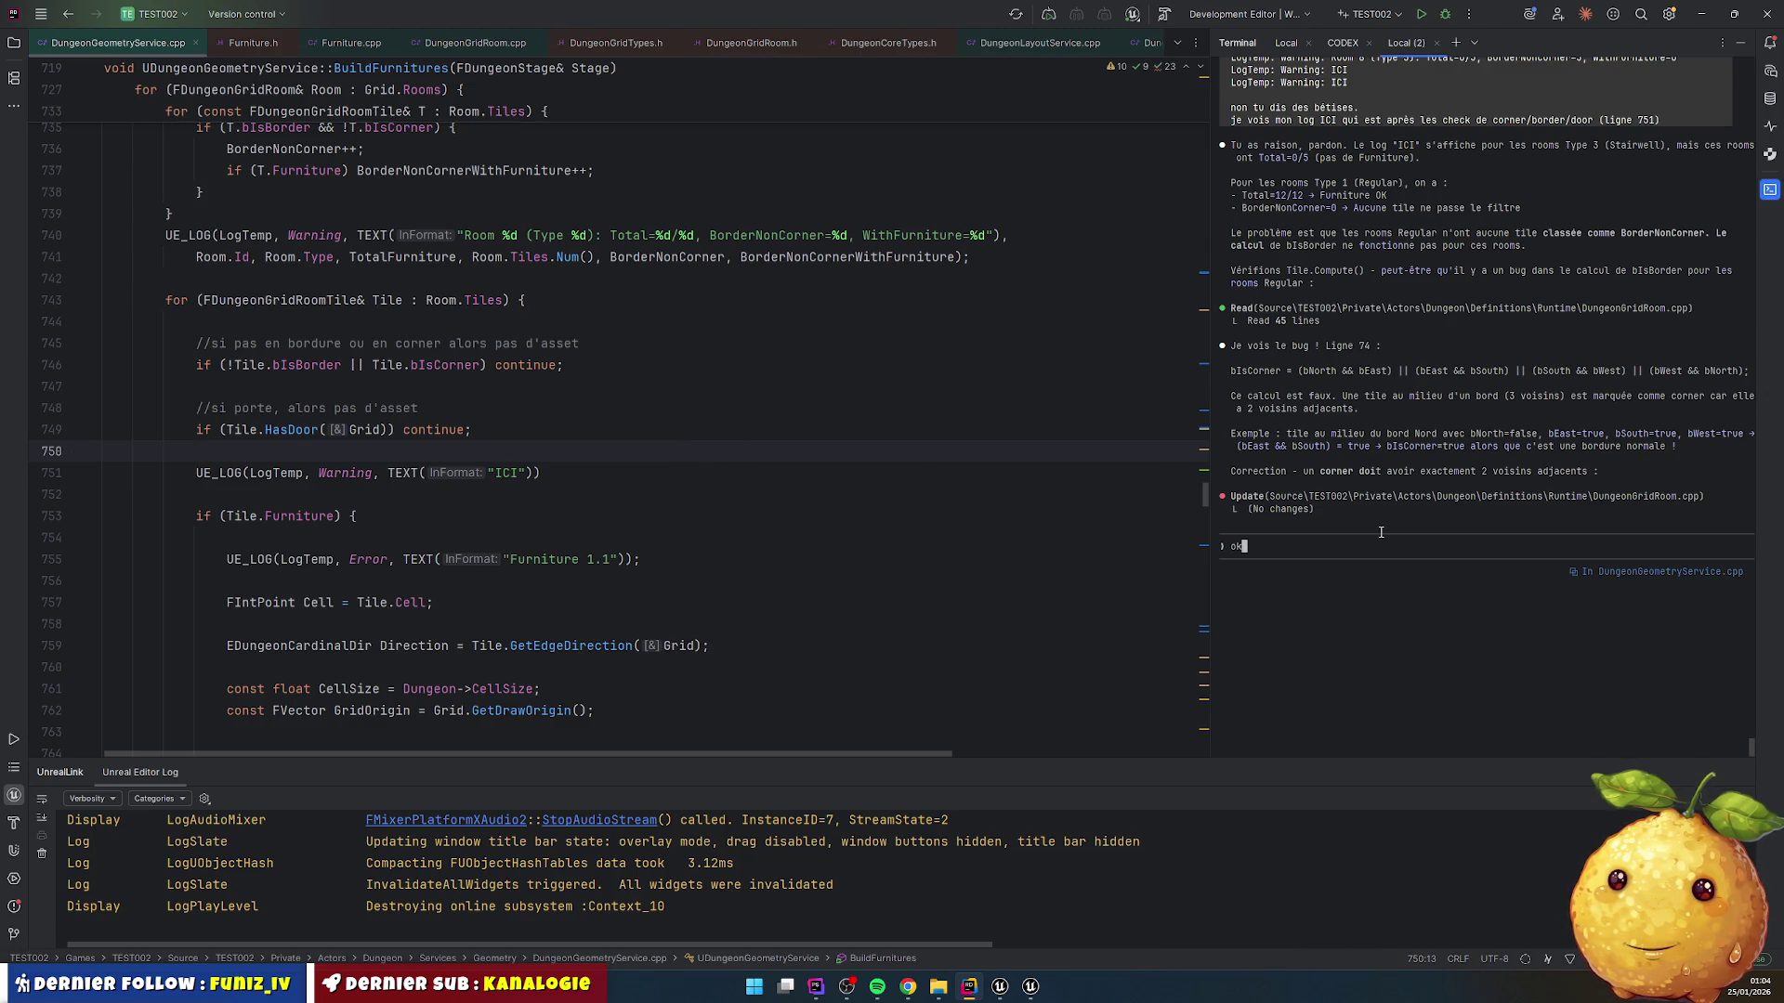
pyautogui.write(' corrig')
pyautogui.press('BackSpace')
pyautogui.press('BackSpace')
pyautogui.press('BackSpace')
pyautogui.write('tu as raison. ')
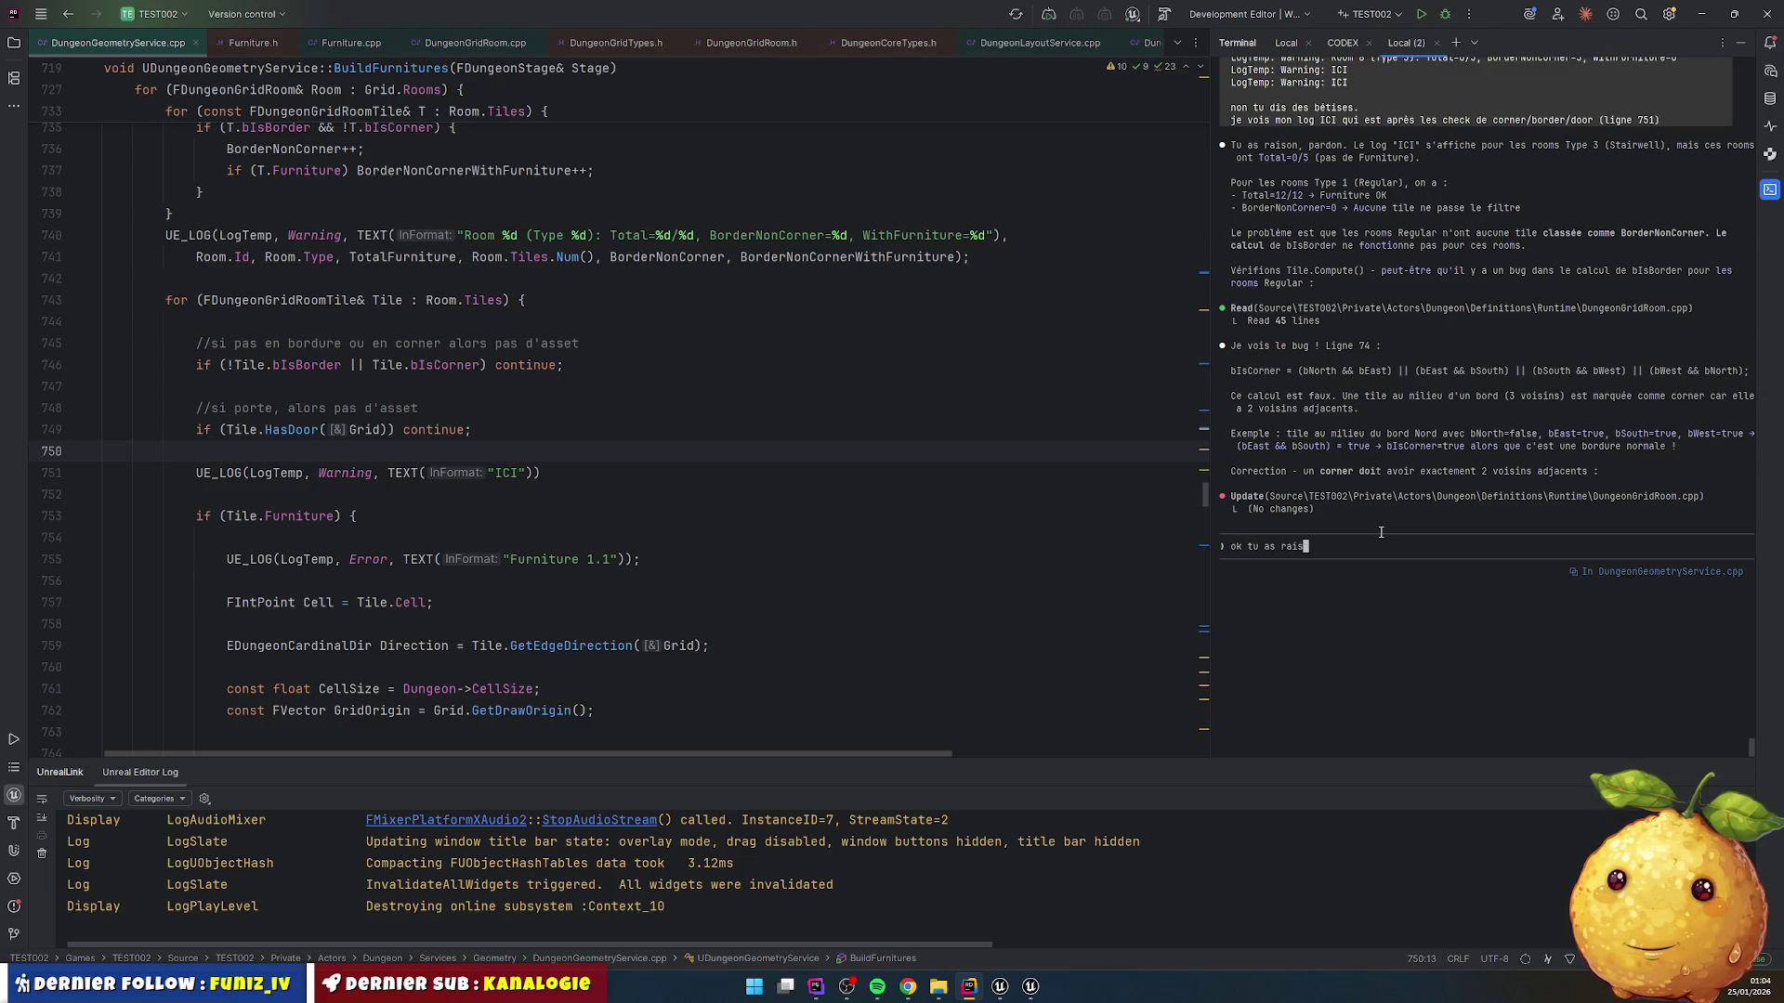
pyautogui.write('le is c')
pyautogui.write('orner est pas bon. corrige la')
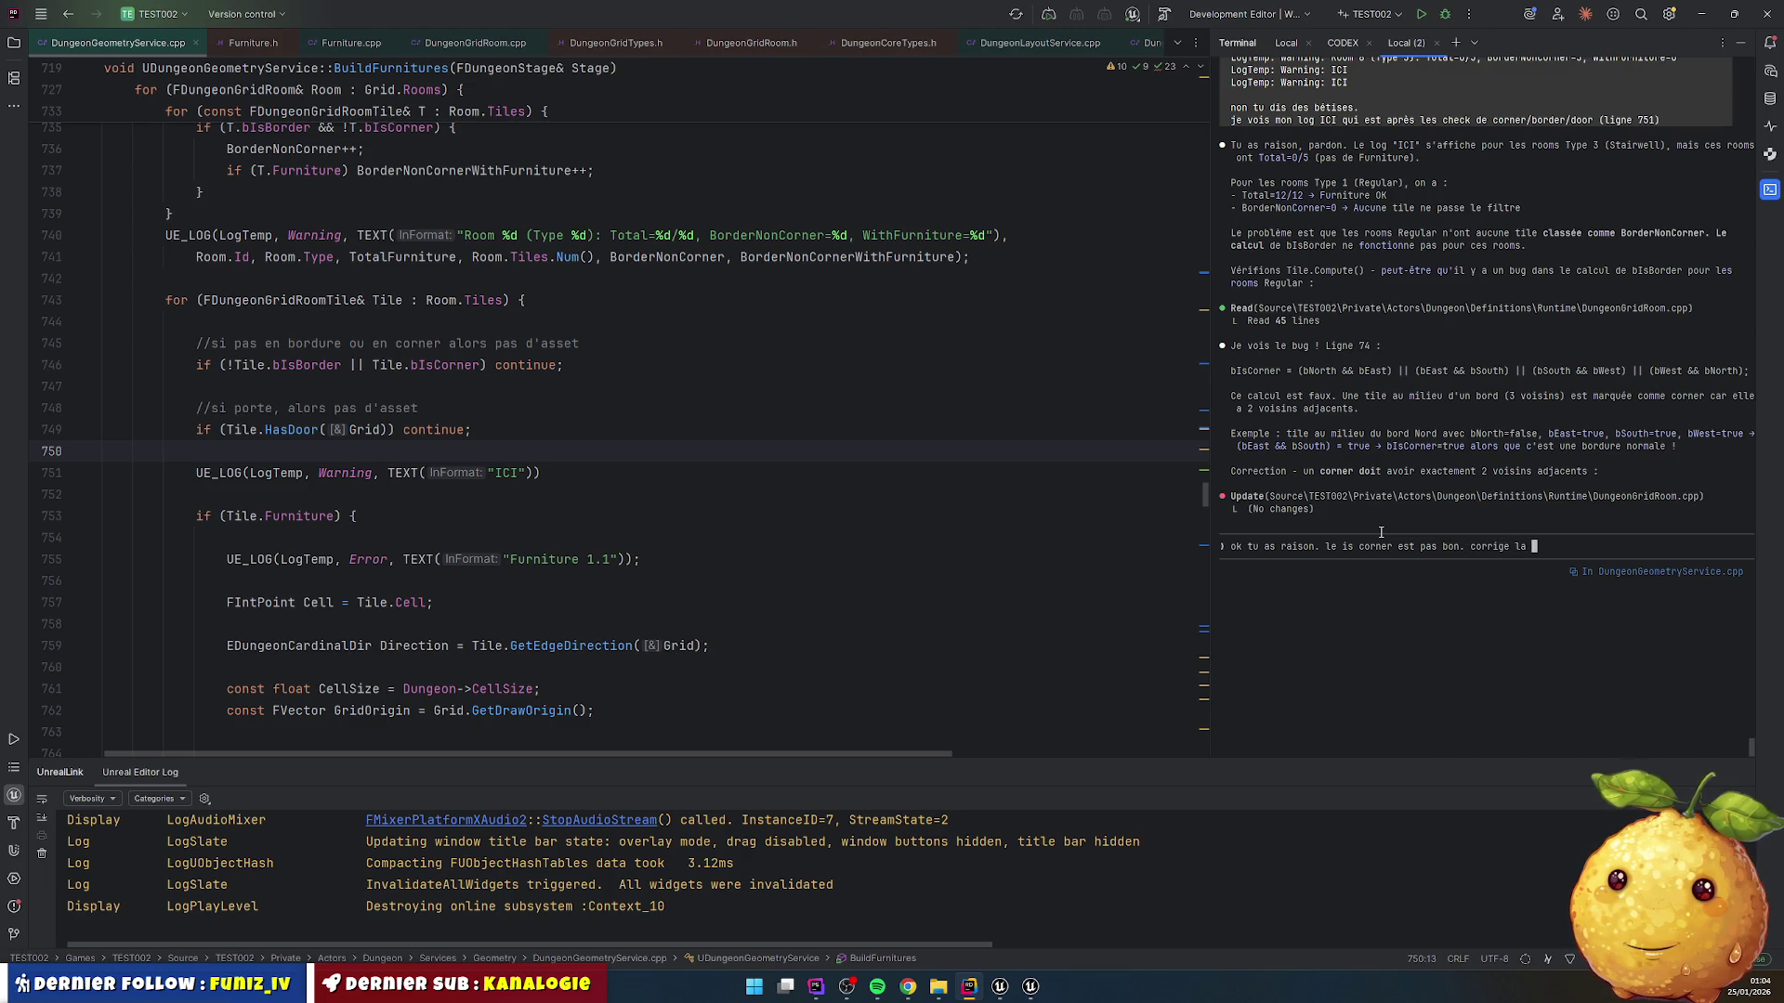
pyautogui.press('BackSpace')
pyautogui.write('stp')
pyautogui.press('Return')
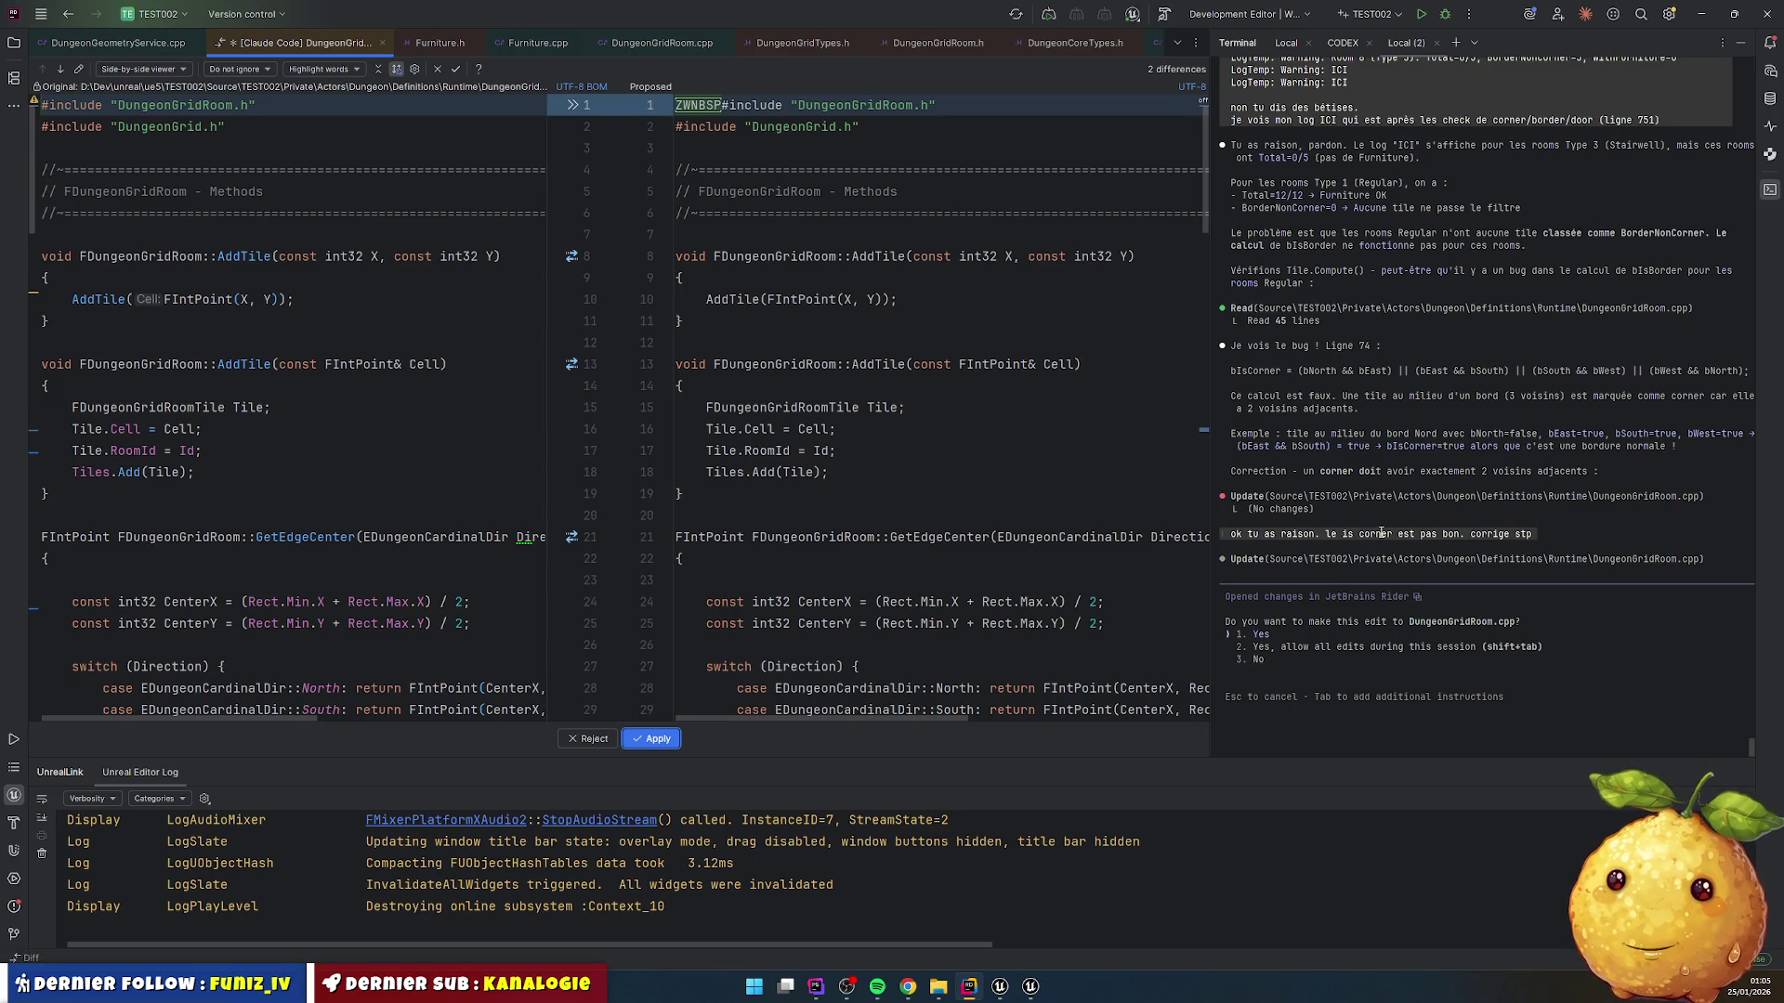
# Step: Review the DungeonGridRoom.cpp diff and apply the fix requiring SameCount == 2 for corners
pyautogui.scroll(-20, 934, 447)
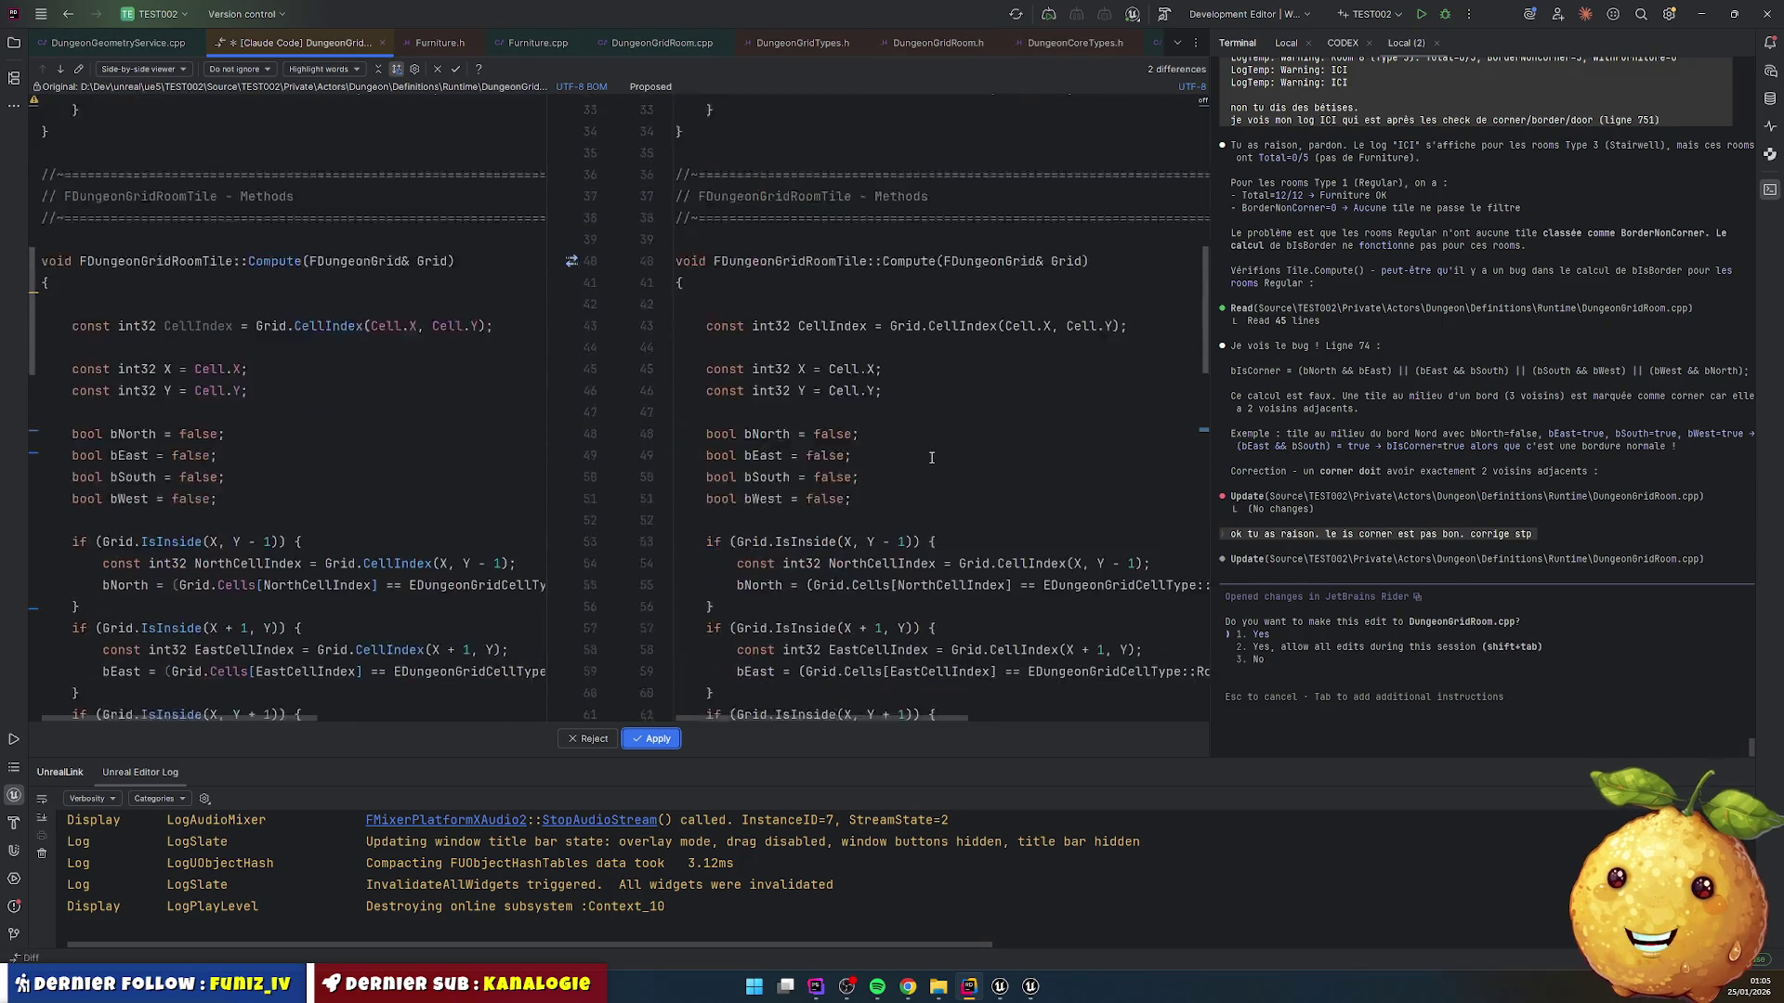
pyautogui.scroll(7, 934, 448)
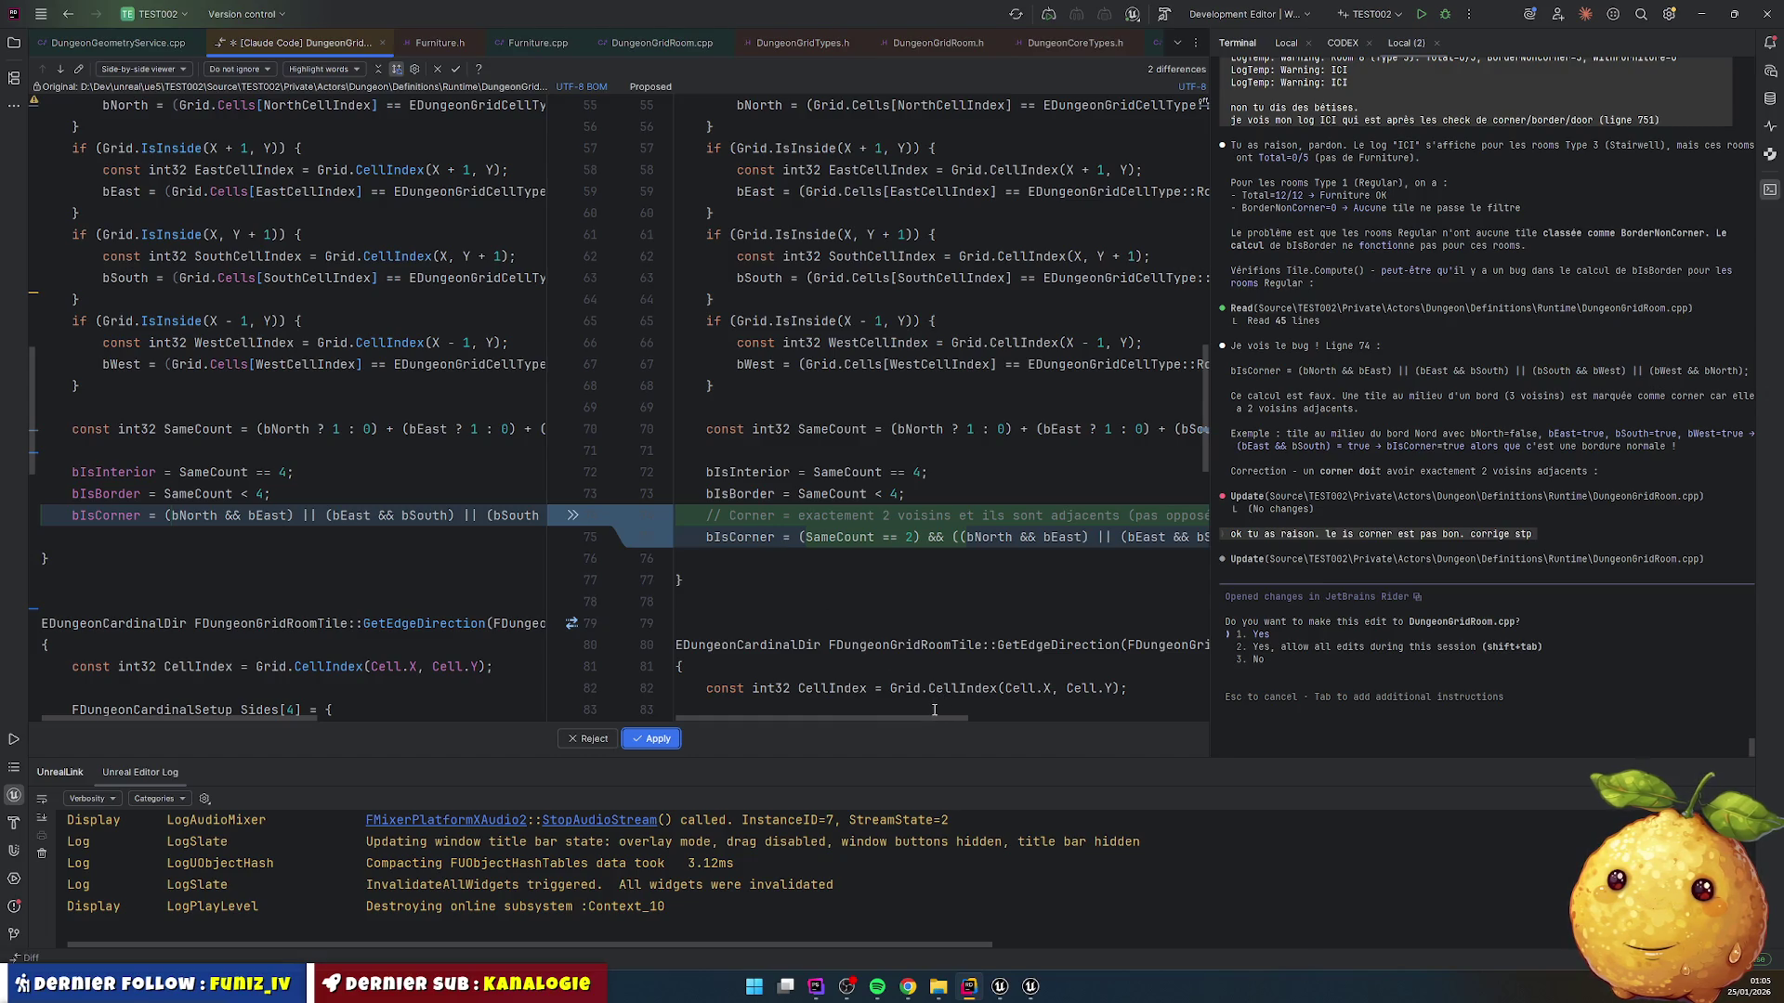
pyautogui.moveTo(923, 716)
pyautogui.mouseDown()
pyautogui.moveTo(939, 718)
pyautogui.moveTo(912, 720)
pyautogui.mouseUp()
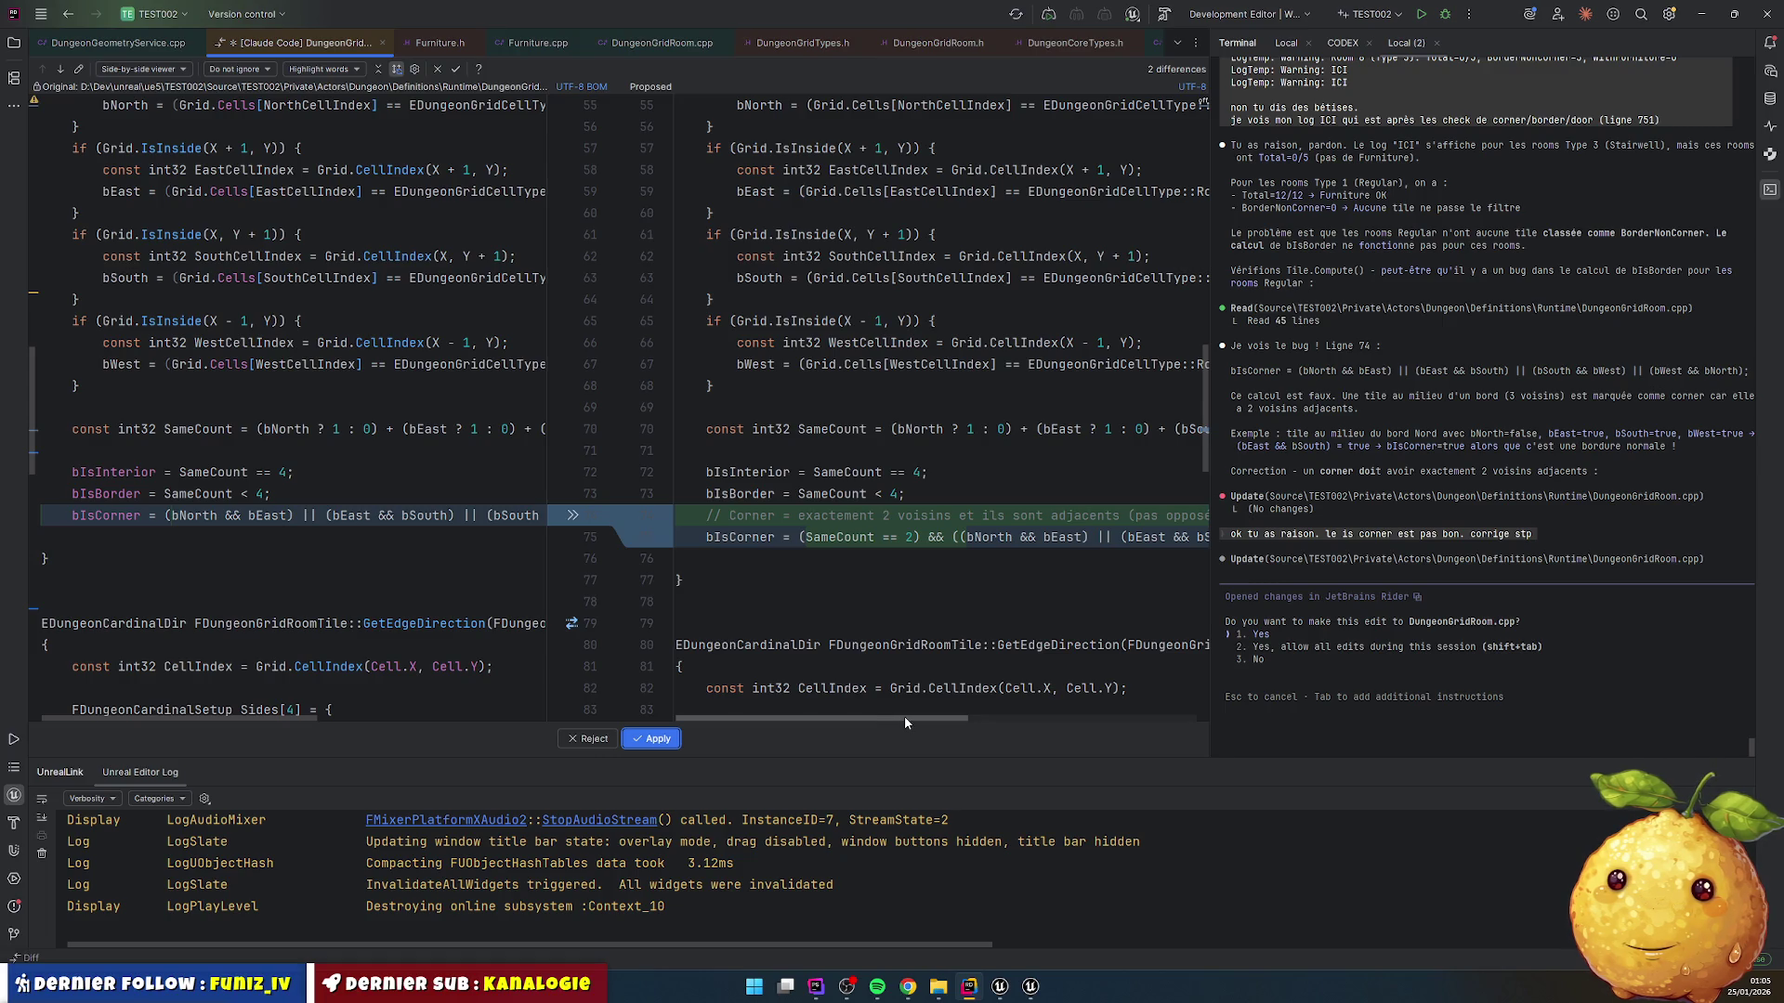
pyautogui.moveTo(905, 717)
pyautogui.mouseDown()
pyautogui.moveTo(1092, 724)
pyautogui.moveTo(918, 711)
pyautogui.mouseUp()
pyautogui.click(669, 741)
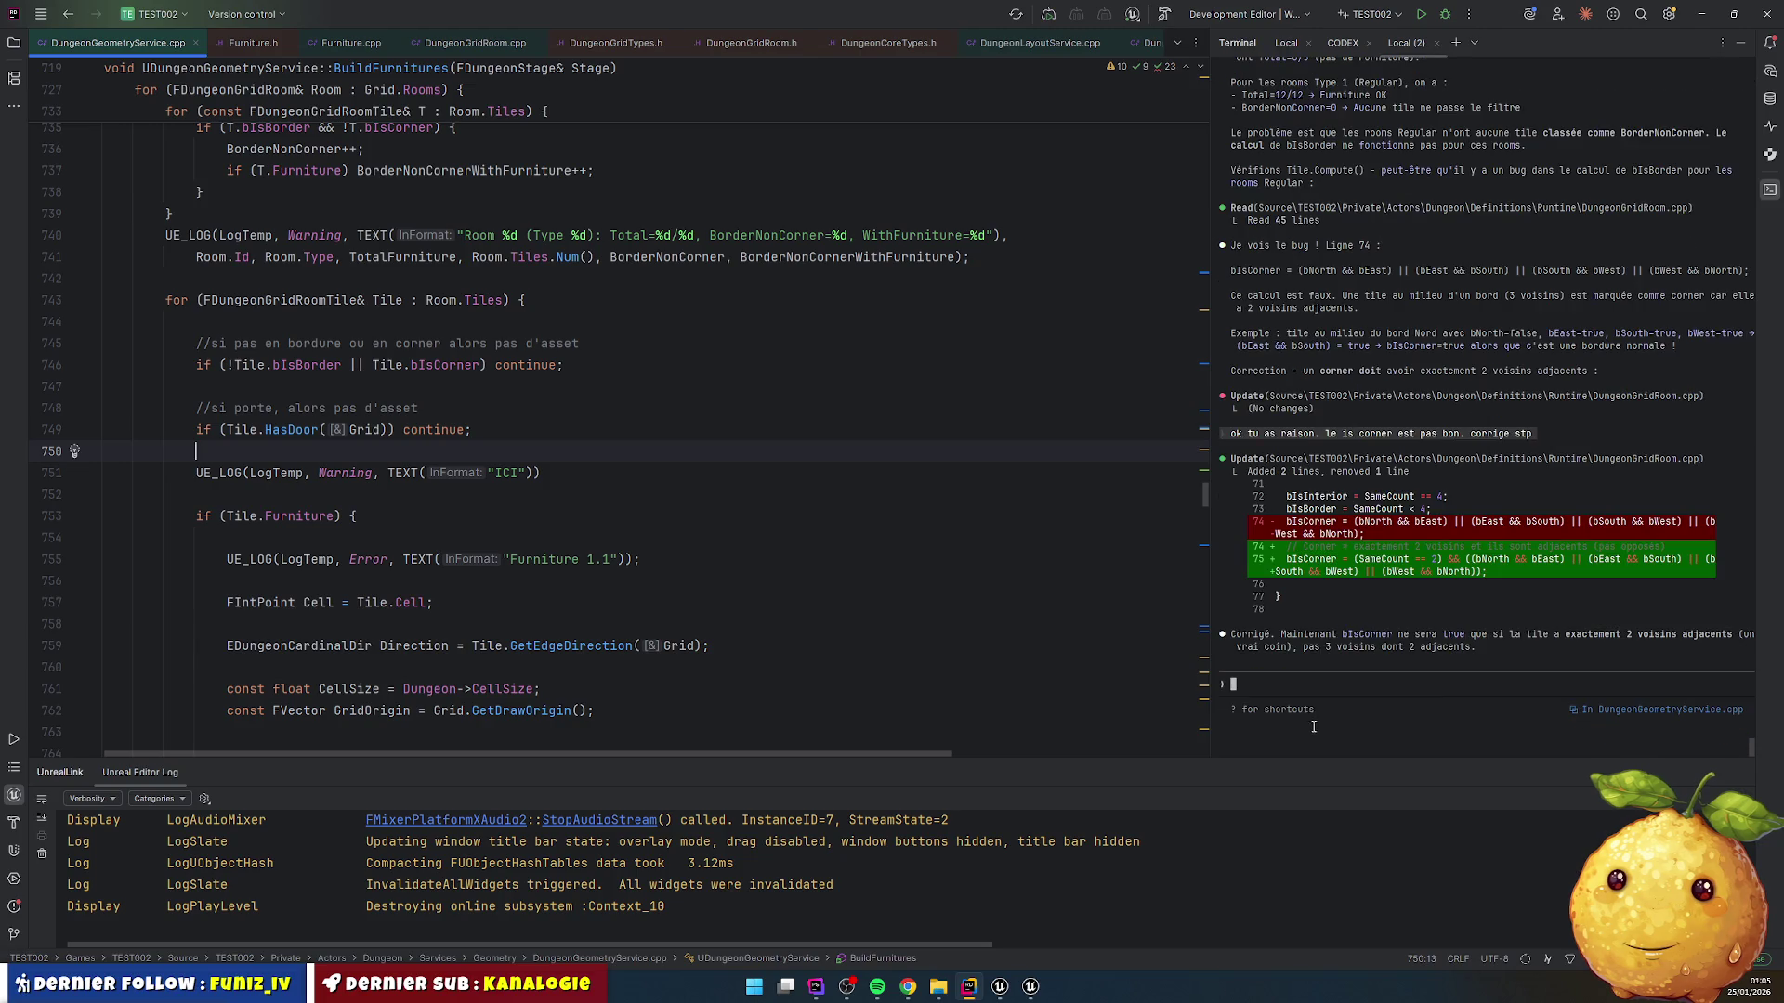
# Step: Live-recompile the bIsCorner fix and bring Unreal Editor to the front
pyautogui.click(724, 379)
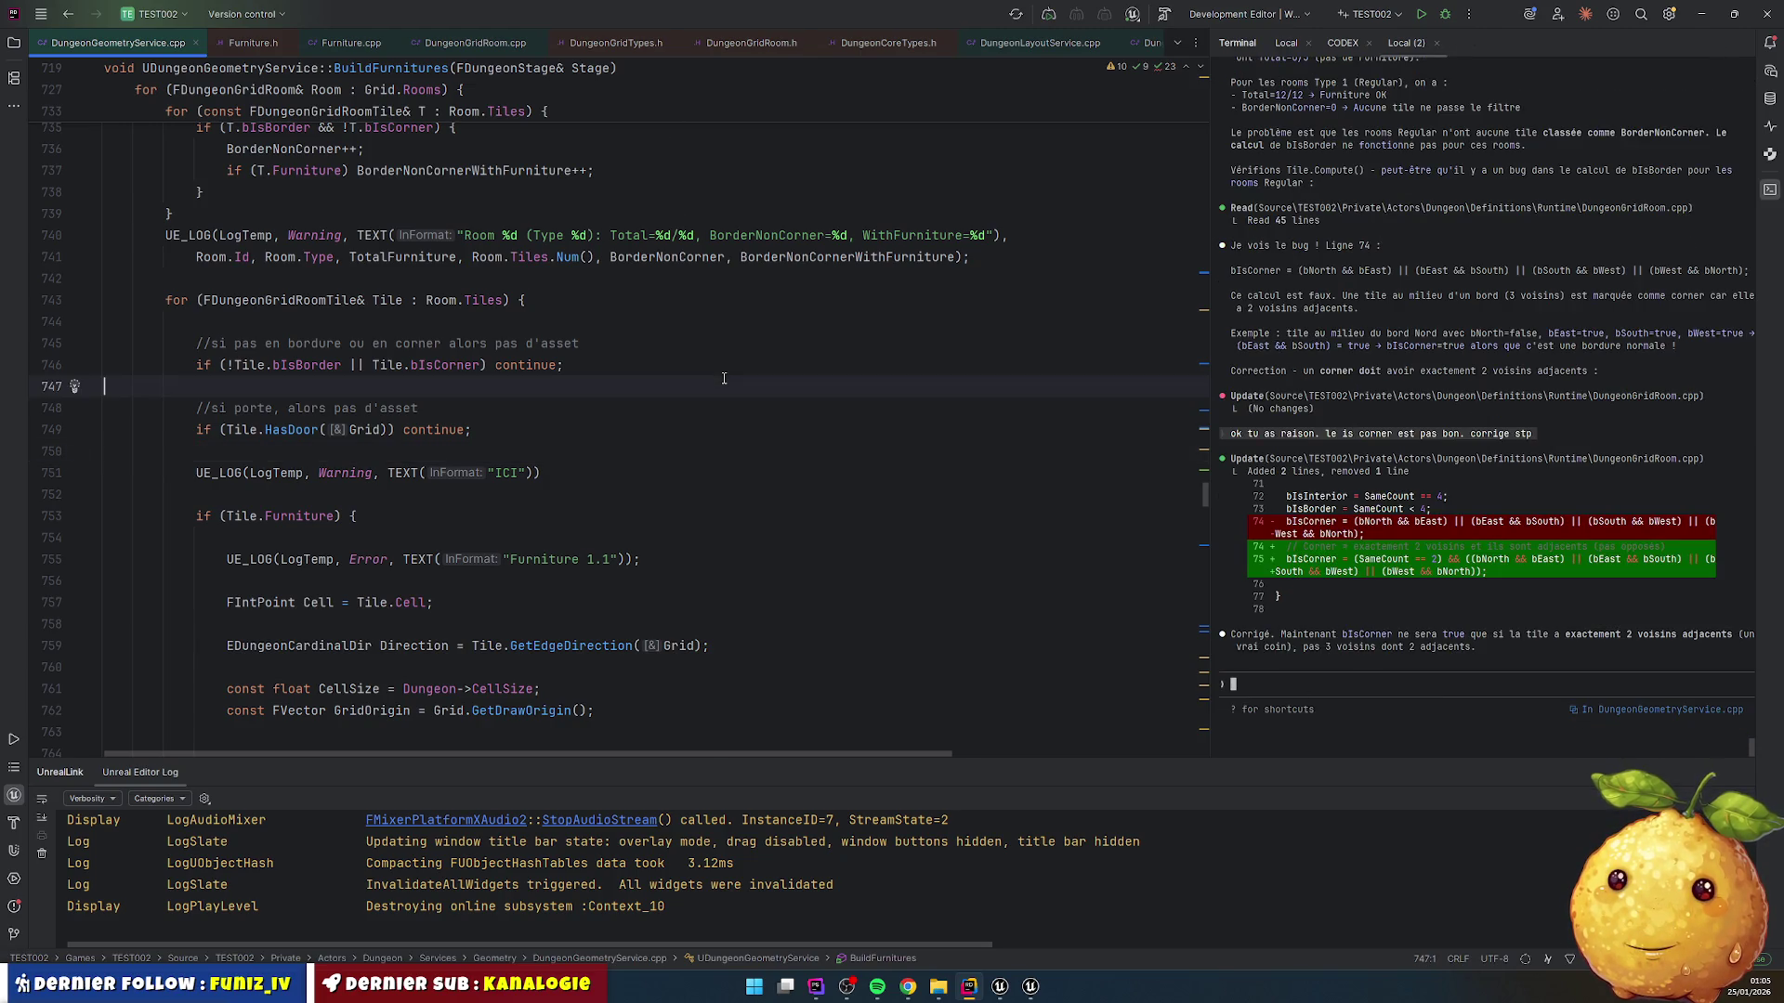
pyautogui.hotkey('ctrl', 'alt', 'F11')
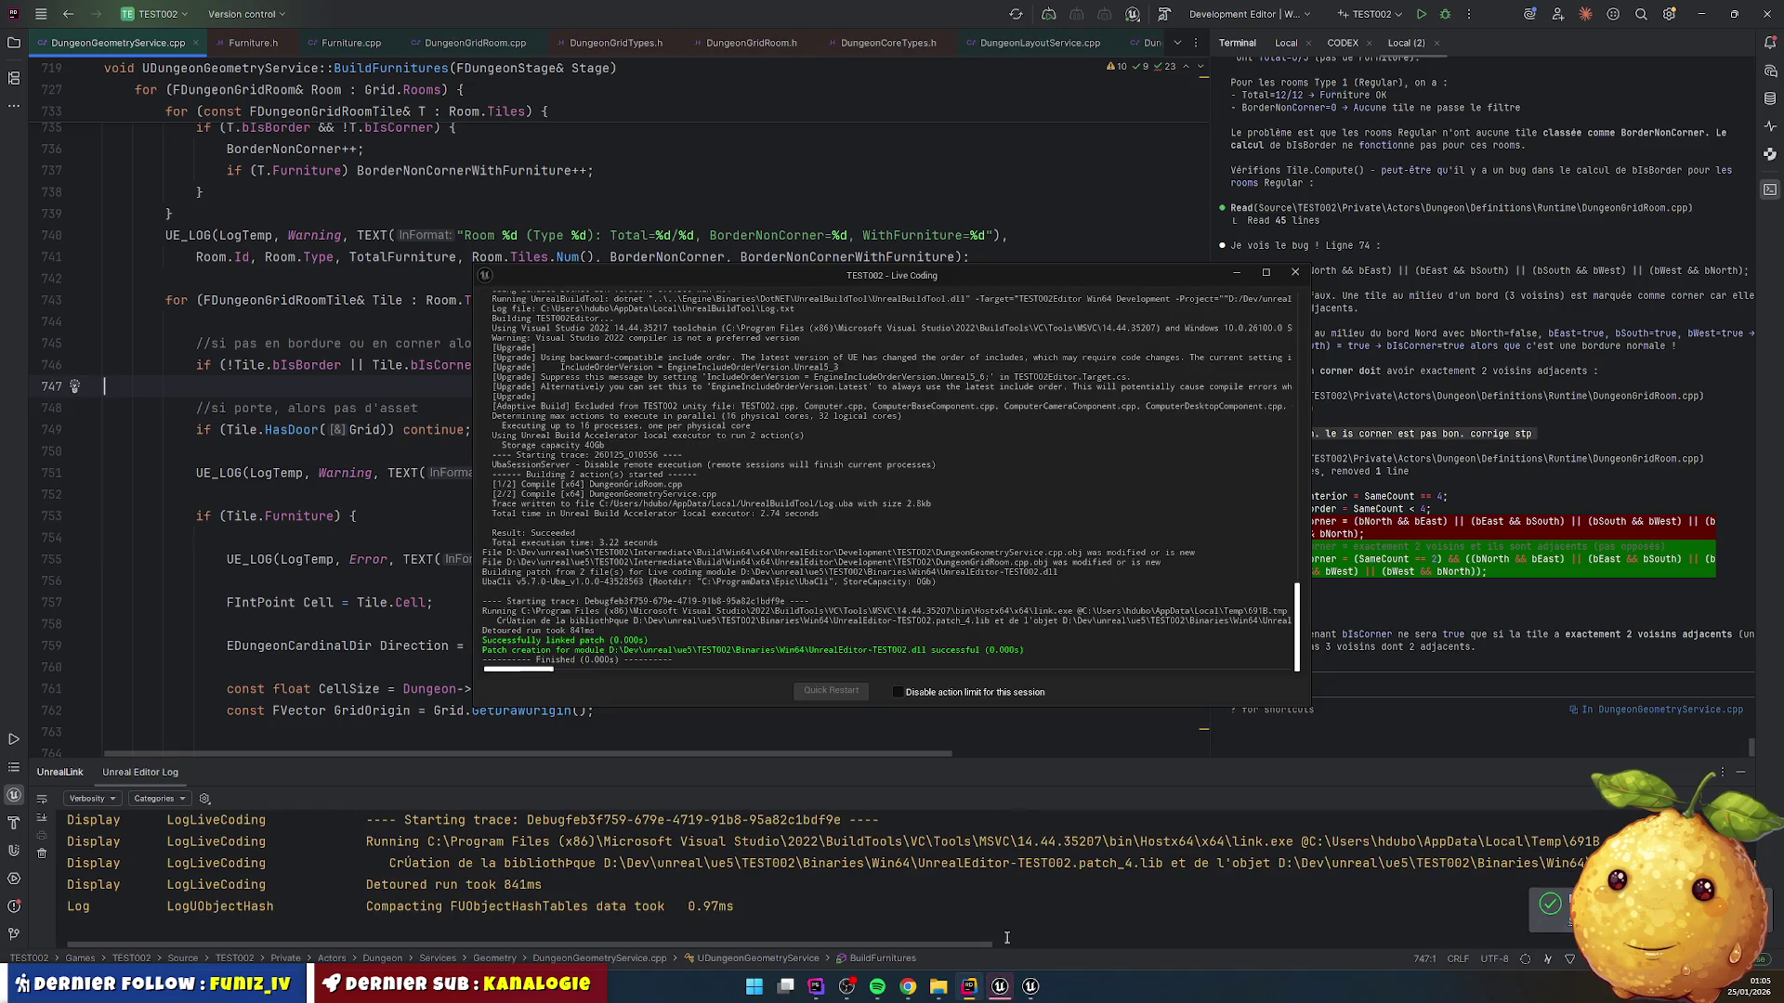
pyautogui.click(1001, 989)
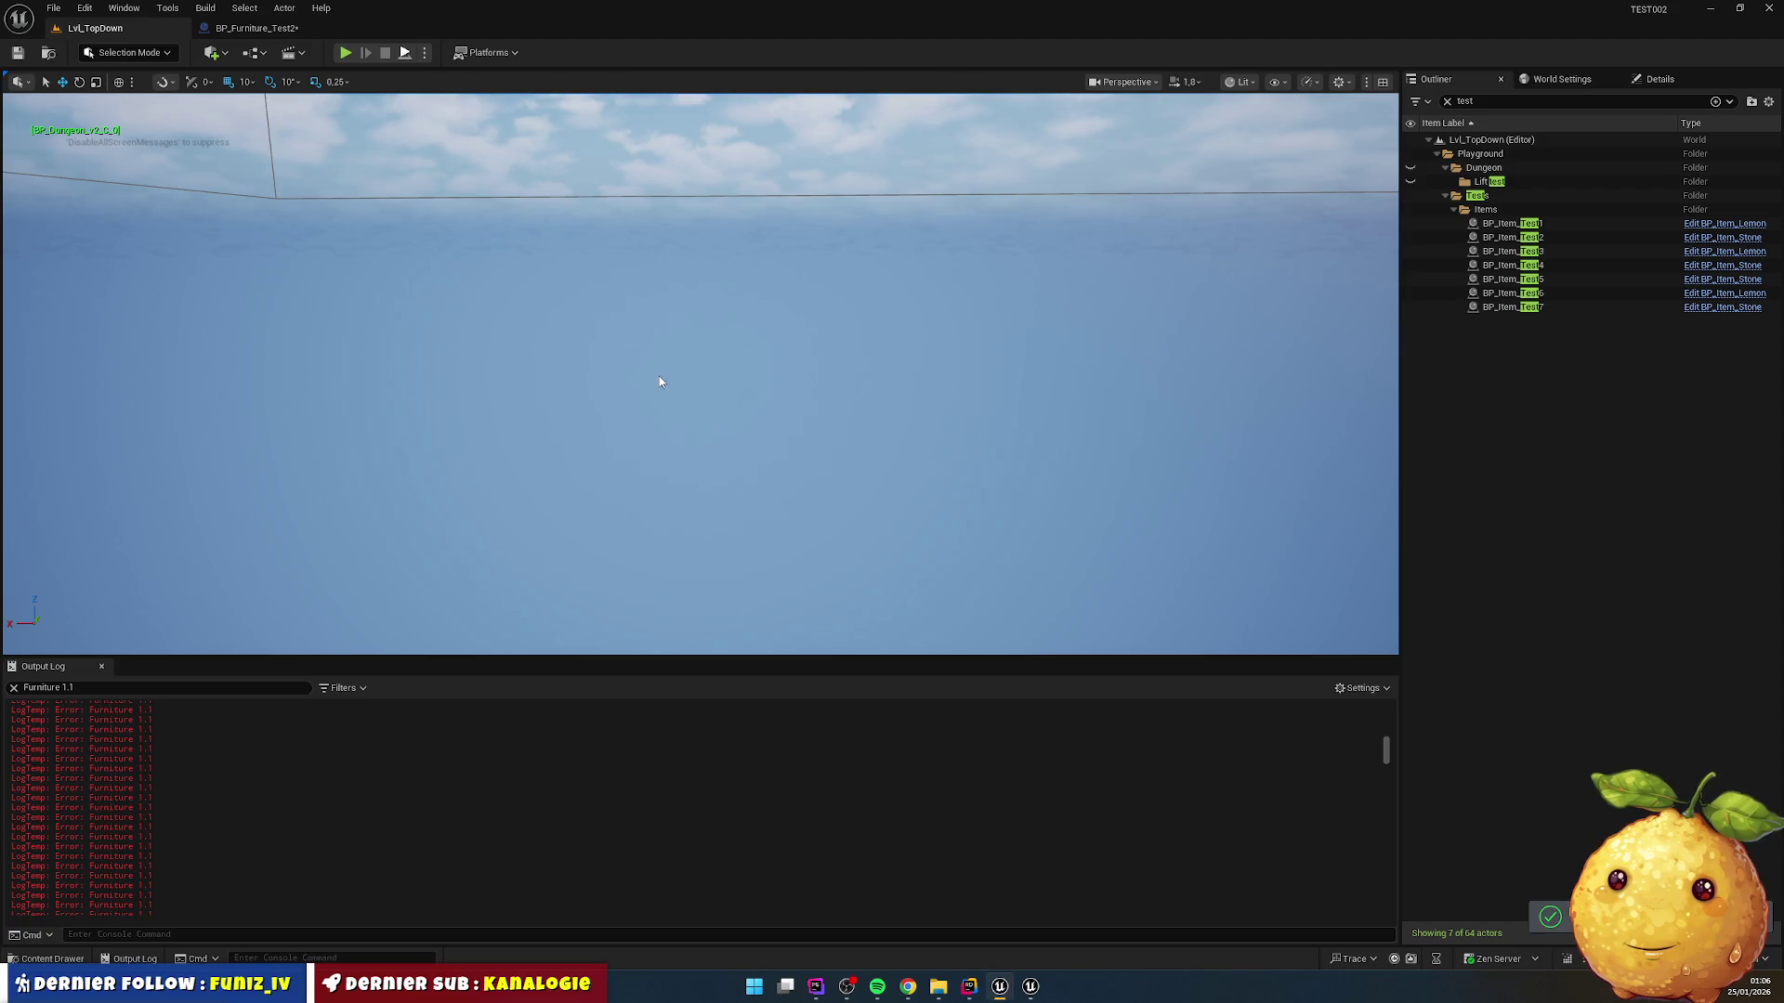
# Step: Play-test Lvl_TopDown, confirm hundreds of BP_Furniture_Test actors spawn, then stop and return to Rider
pyautogui.hotkey('alt', 'p')
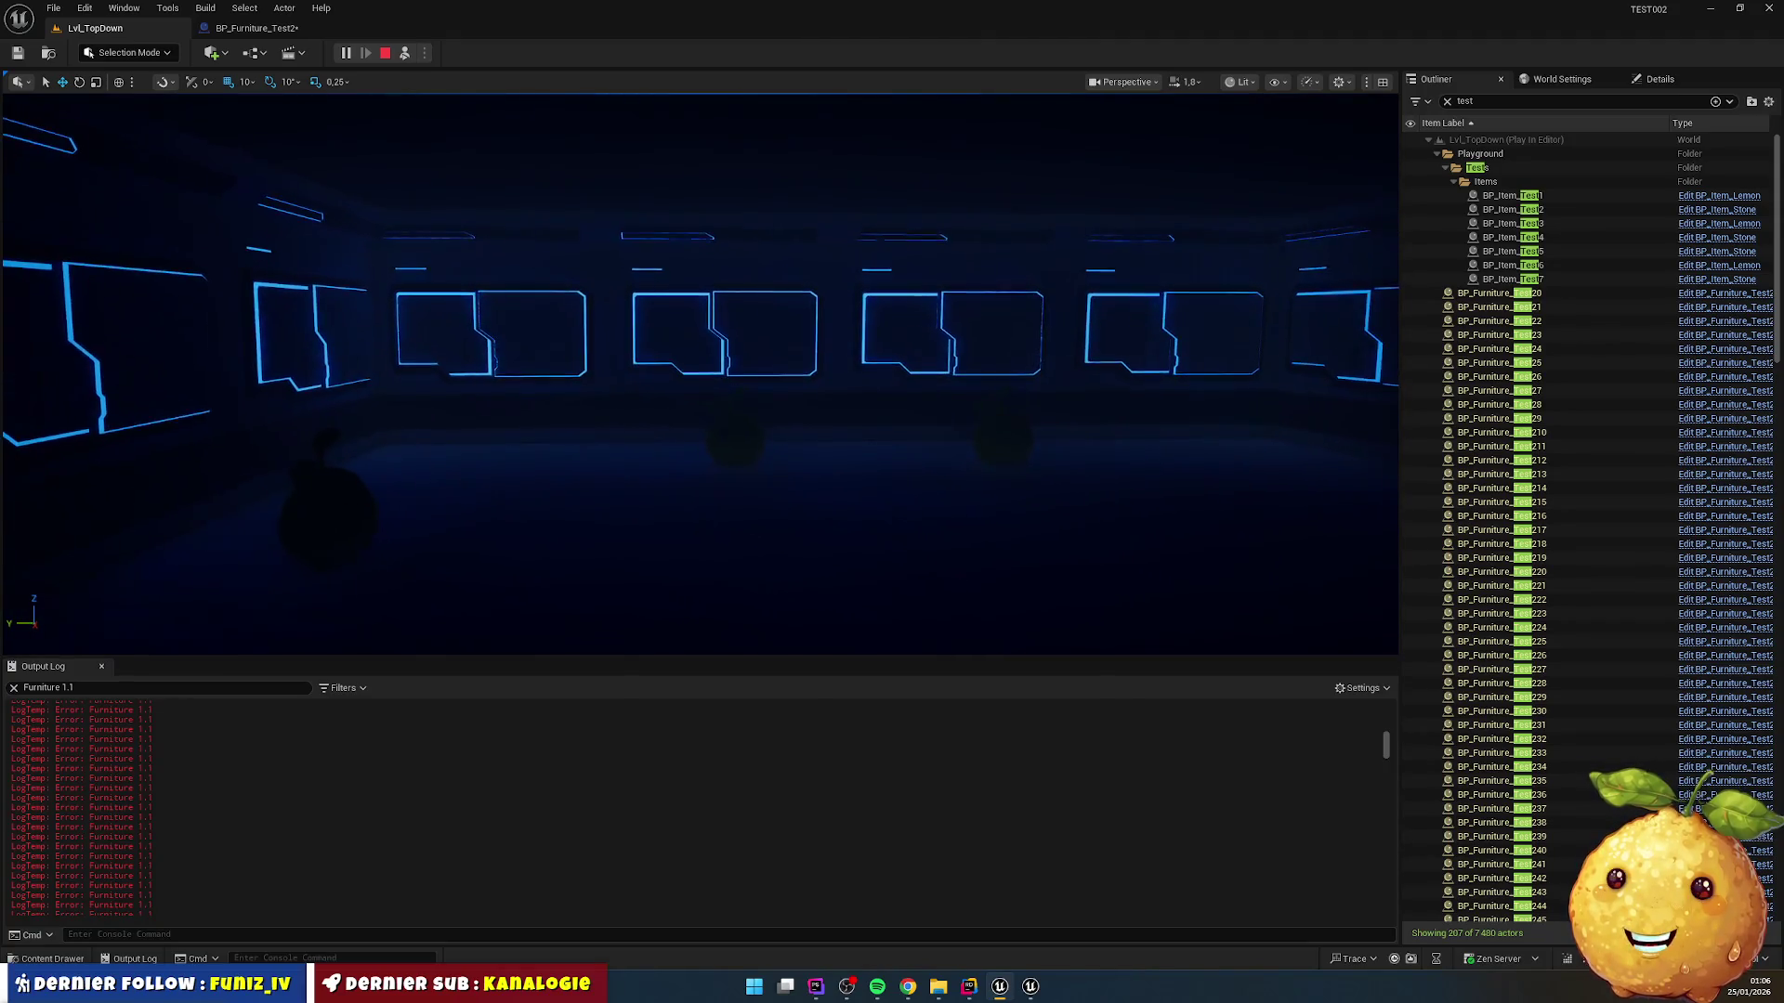
pyautogui.press('Escape')
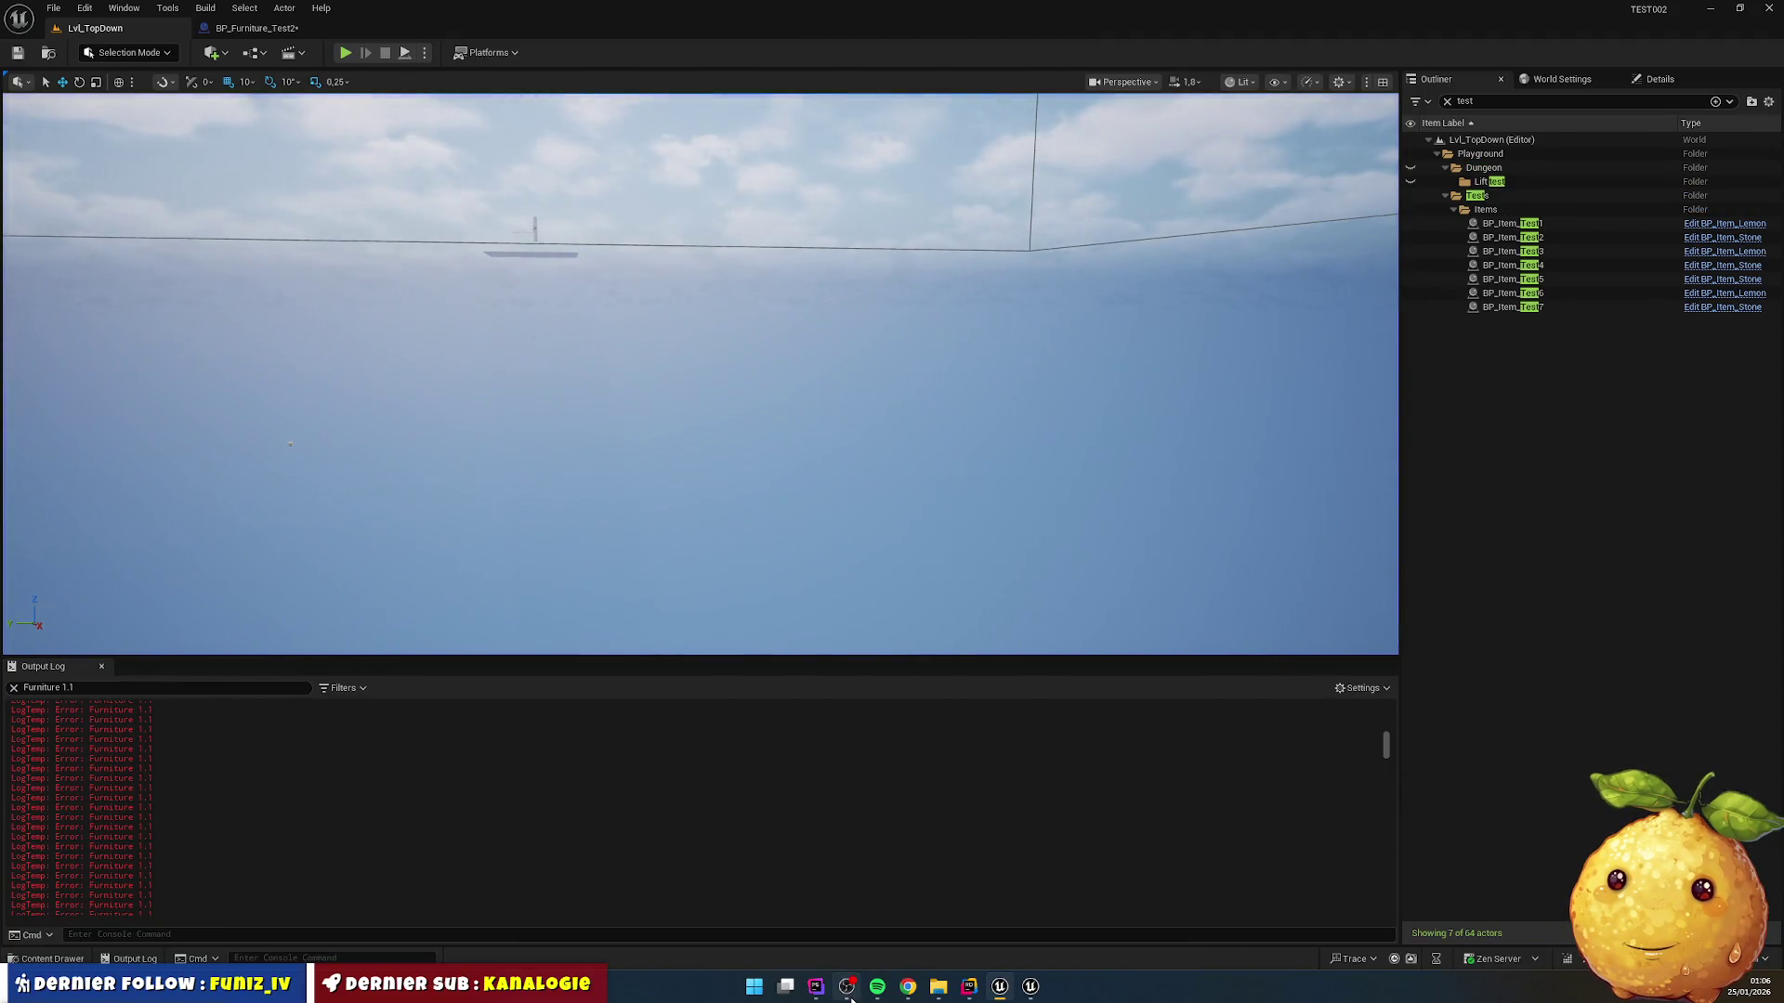
pyautogui.click(969, 987)
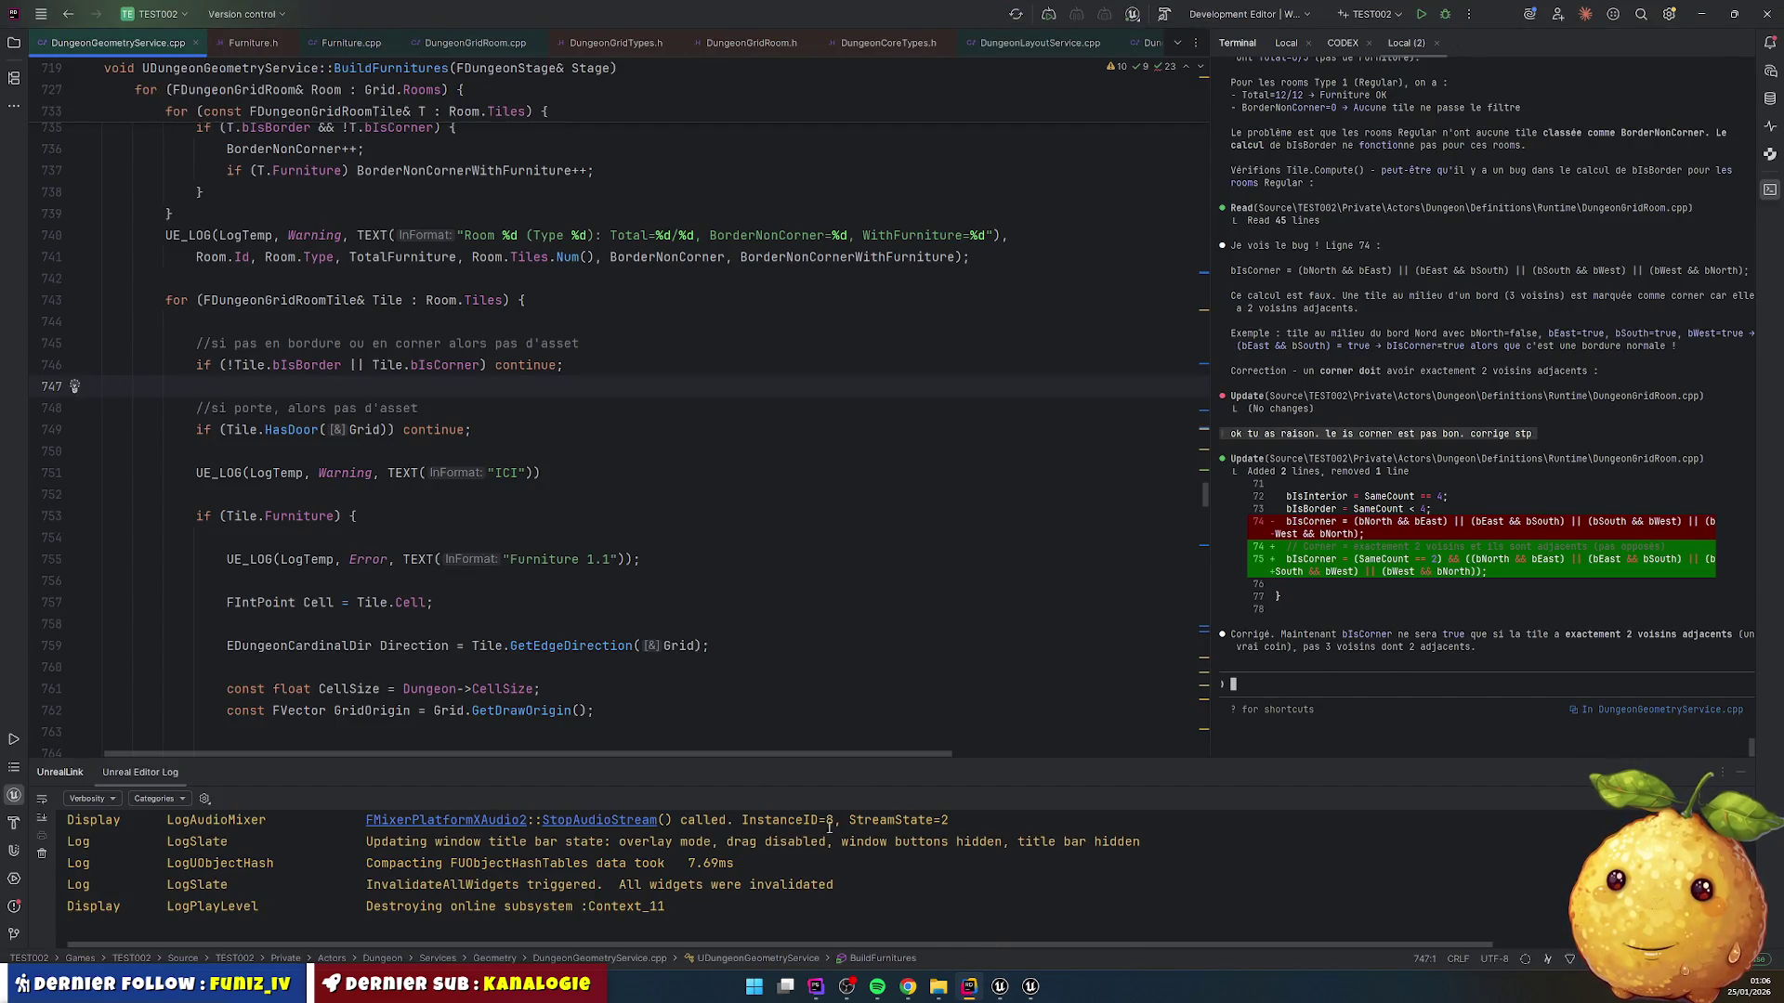
# Step: Delete the leftover ICI and Error UE_LOG debug lines in BuildFurnitures
pyautogui.click(1741, 774)
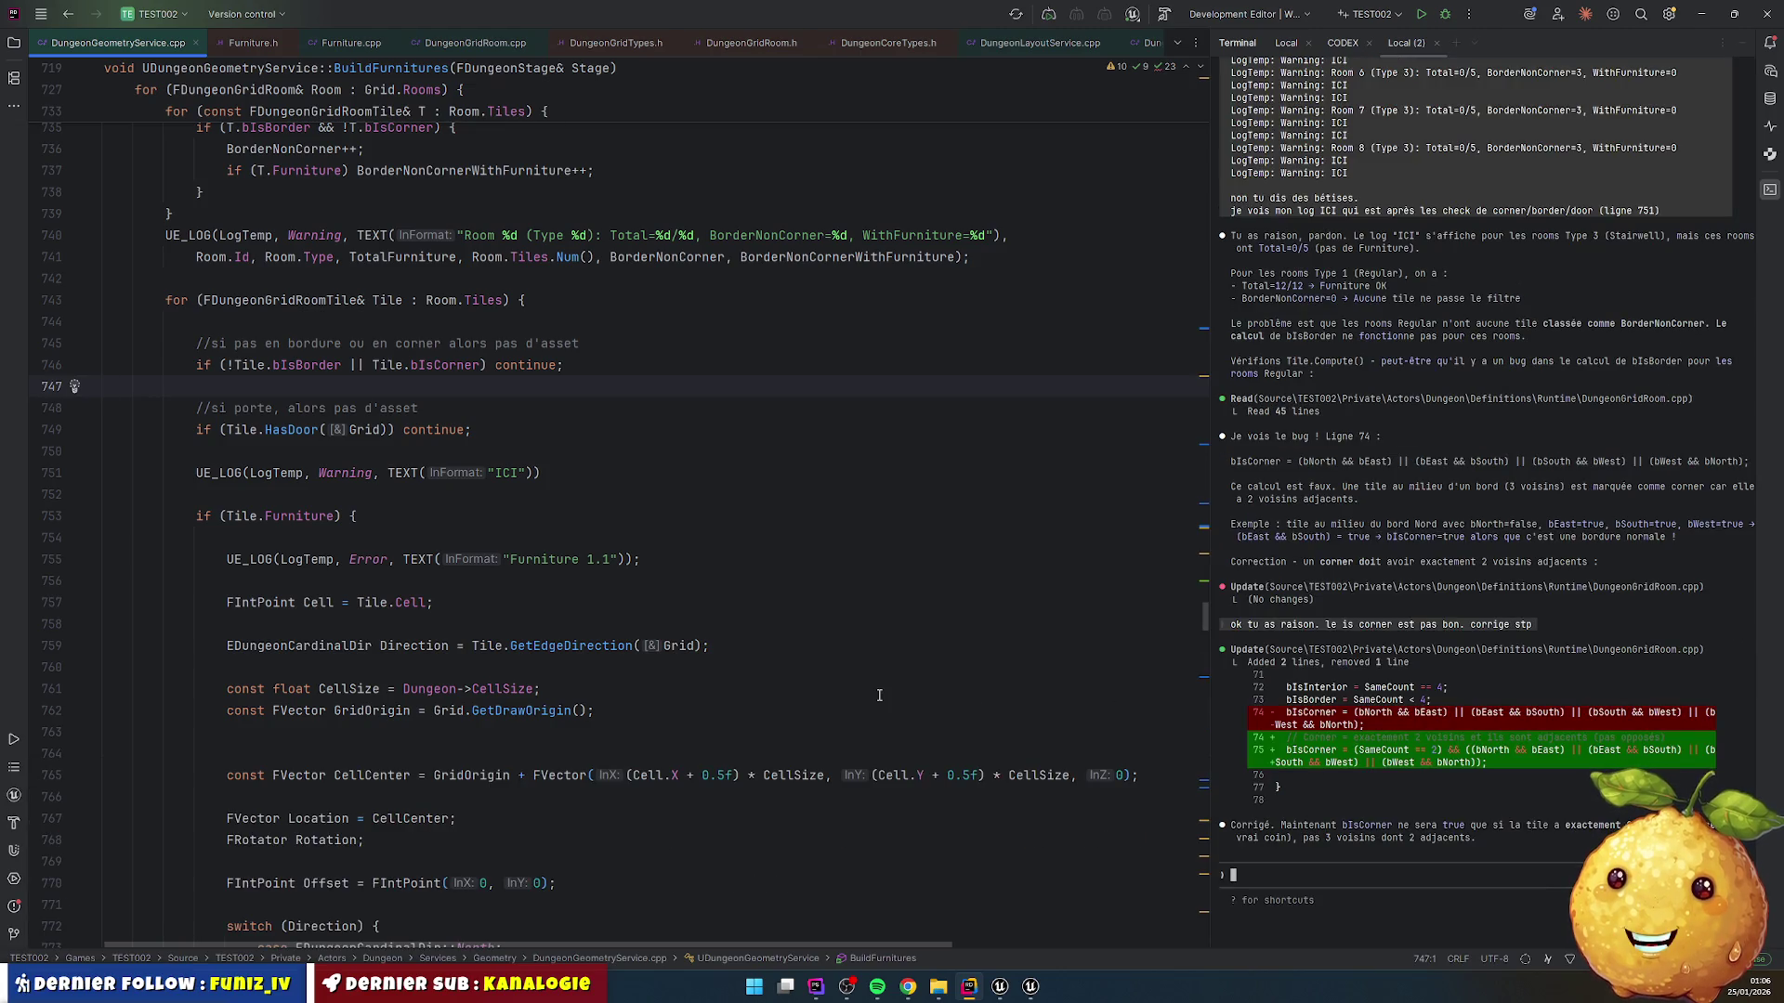
pyautogui.click(730, 631)
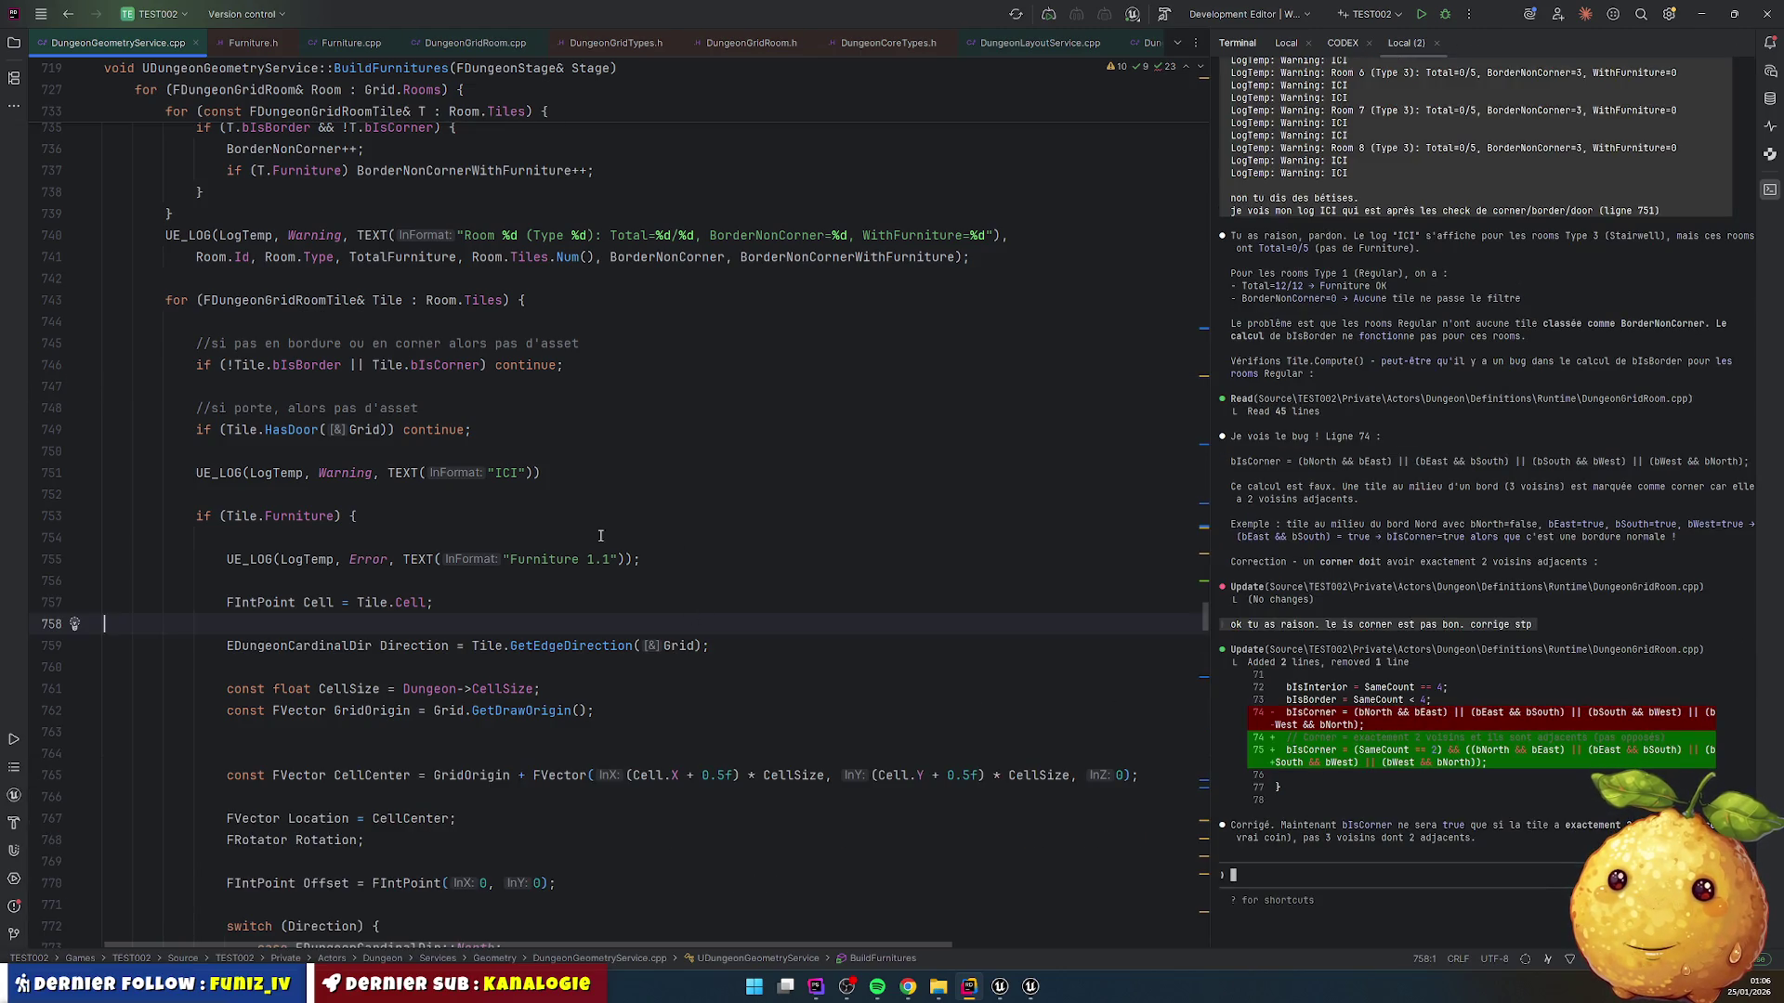
pyautogui.click(462, 540)
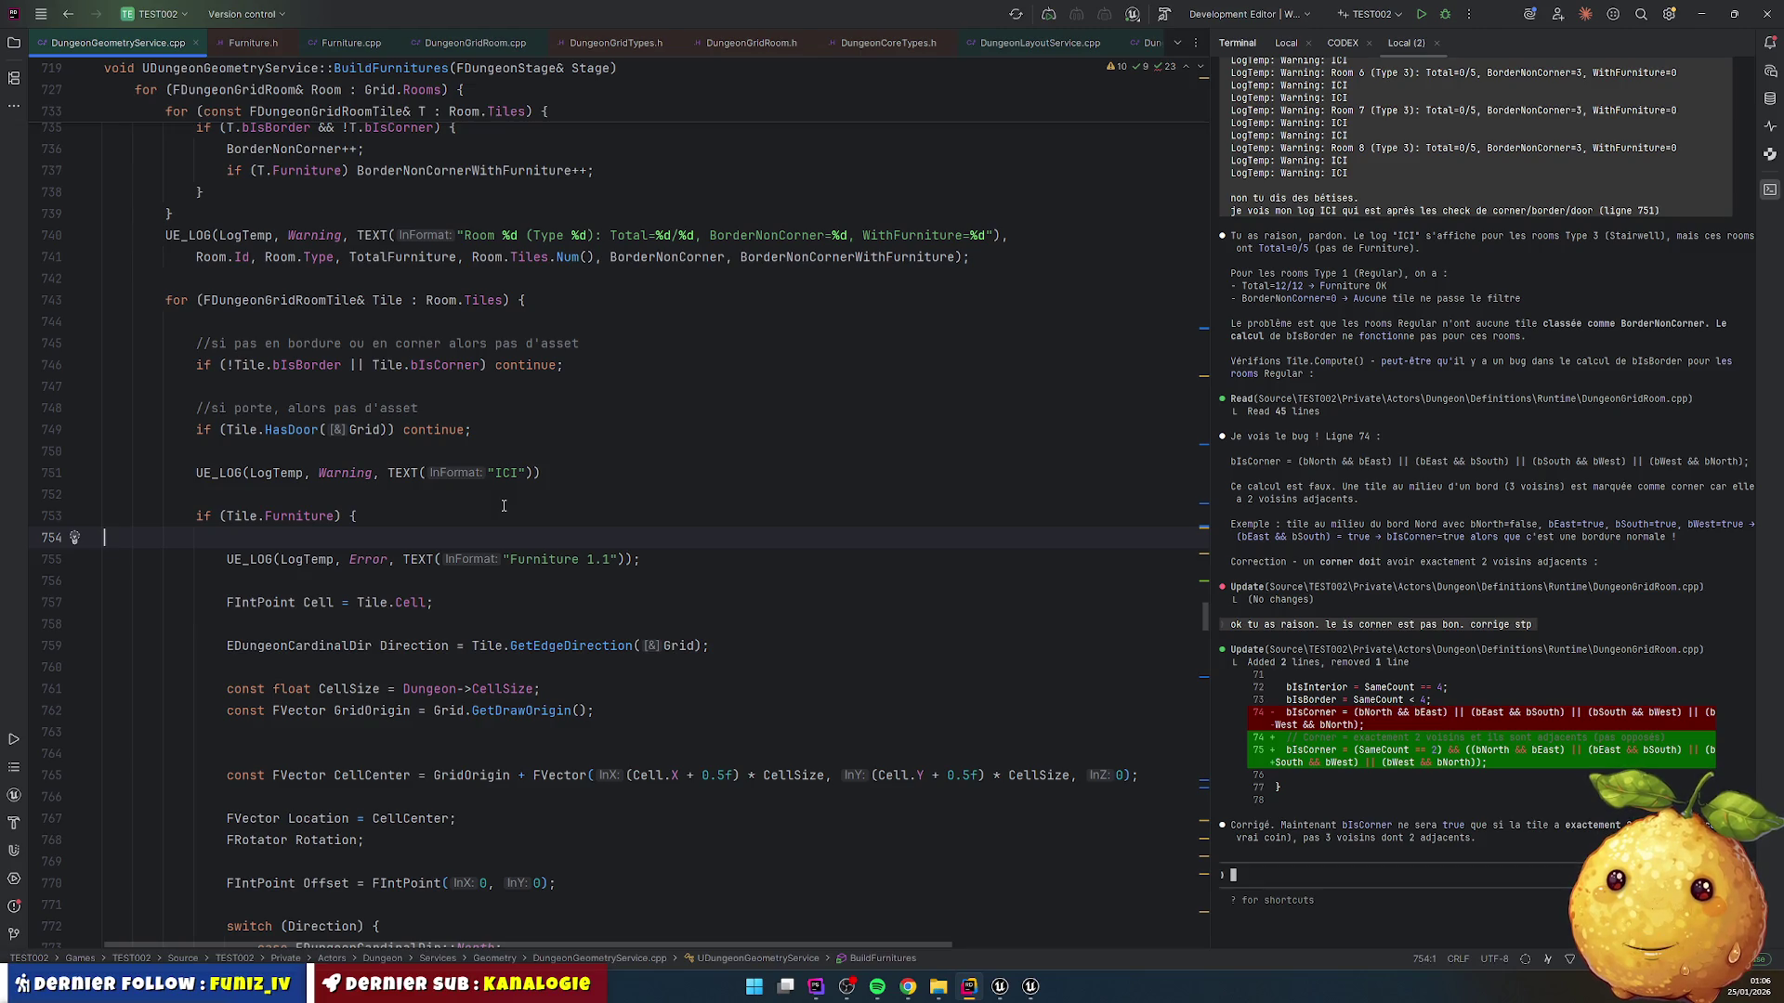
pyautogui.hotkey('ctrl', 'y')
pyautogui.hotkey('ctrl', 'y')
pyautogui.press('Up')
pyautogui.press('Up')
pyautogui.press('Up')
pyautogui.hotkey('ctrl', 'y')
pyautogui.hotkey('ctrl', 'y')
pyautogui.press('Up')
# Step: Remove the debug furniture-counting block and view the corrected corner check in DungeonGridRoom.cpp
pyautogui.scroll(5, 503, 505)
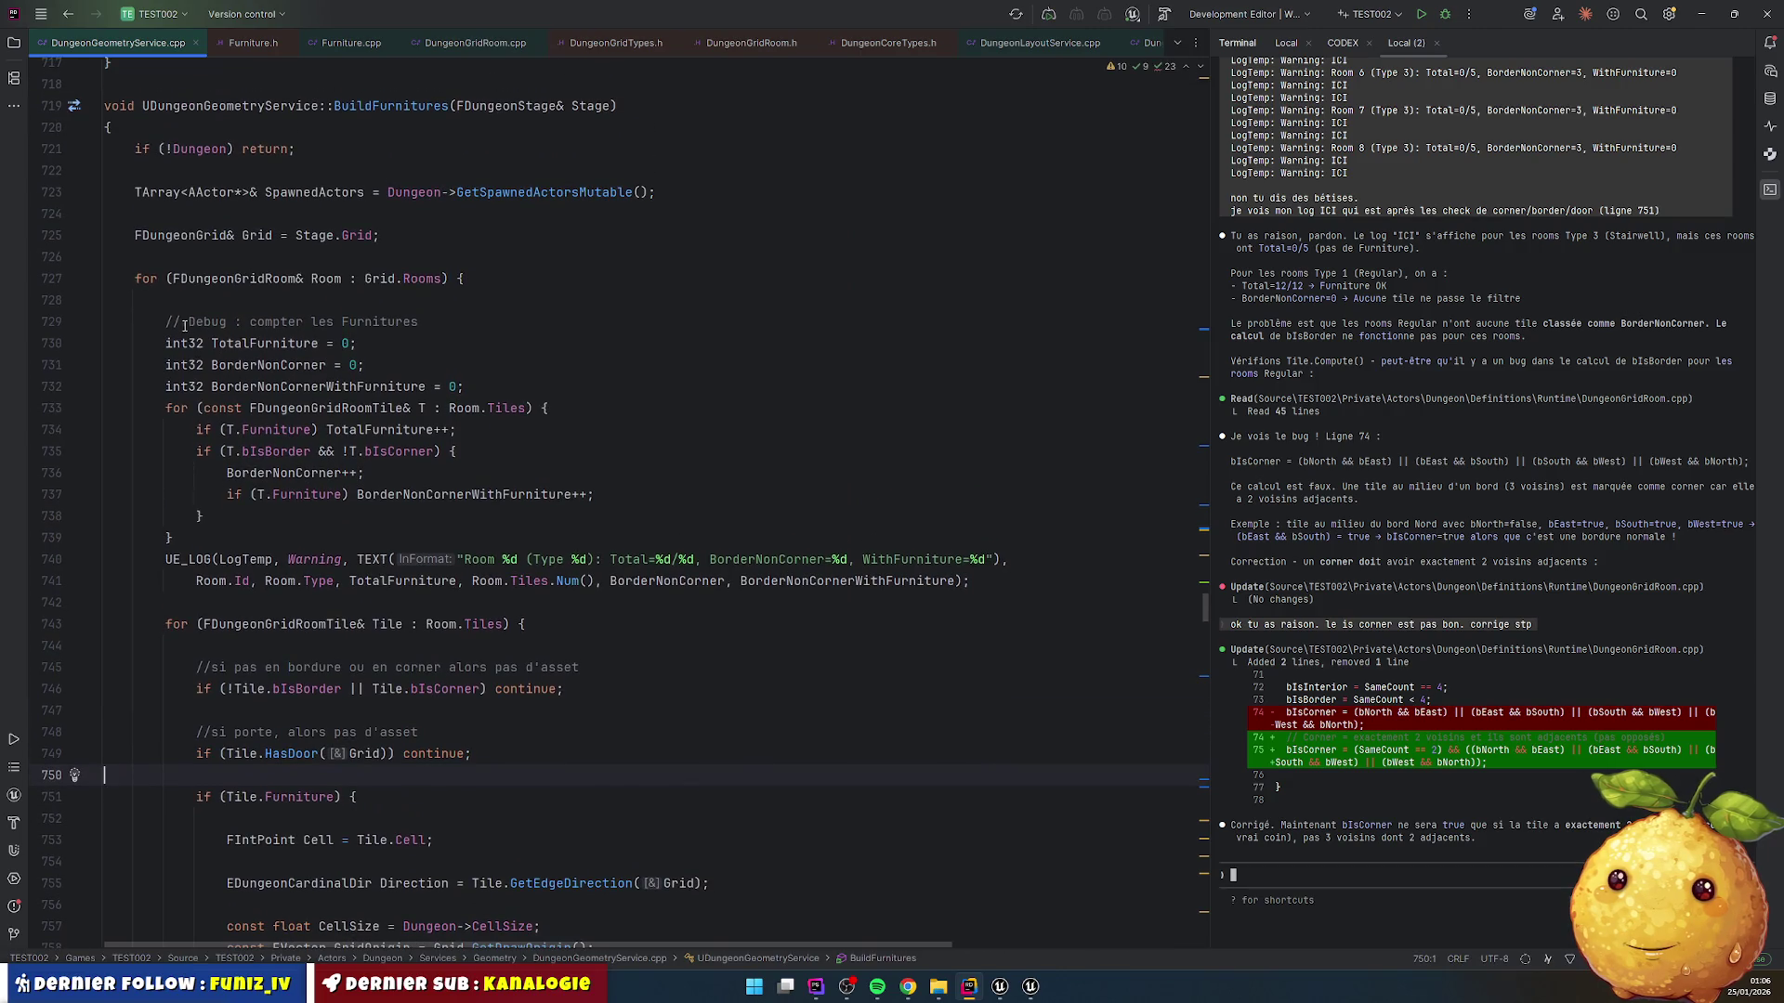
pyautogui.moveTo(167, 322)
pyautogui.mouseDown()
pyautogui.moveTo(437, 409)
pyautogui.moveTo(177, 538)
pyautogui.moveTo(1043, 580)
pyautogui.mouseUp()
pyautogui.press('BackSpace')
pyautogui.press('BackSpace')
pyautogui.press('BackSpace')
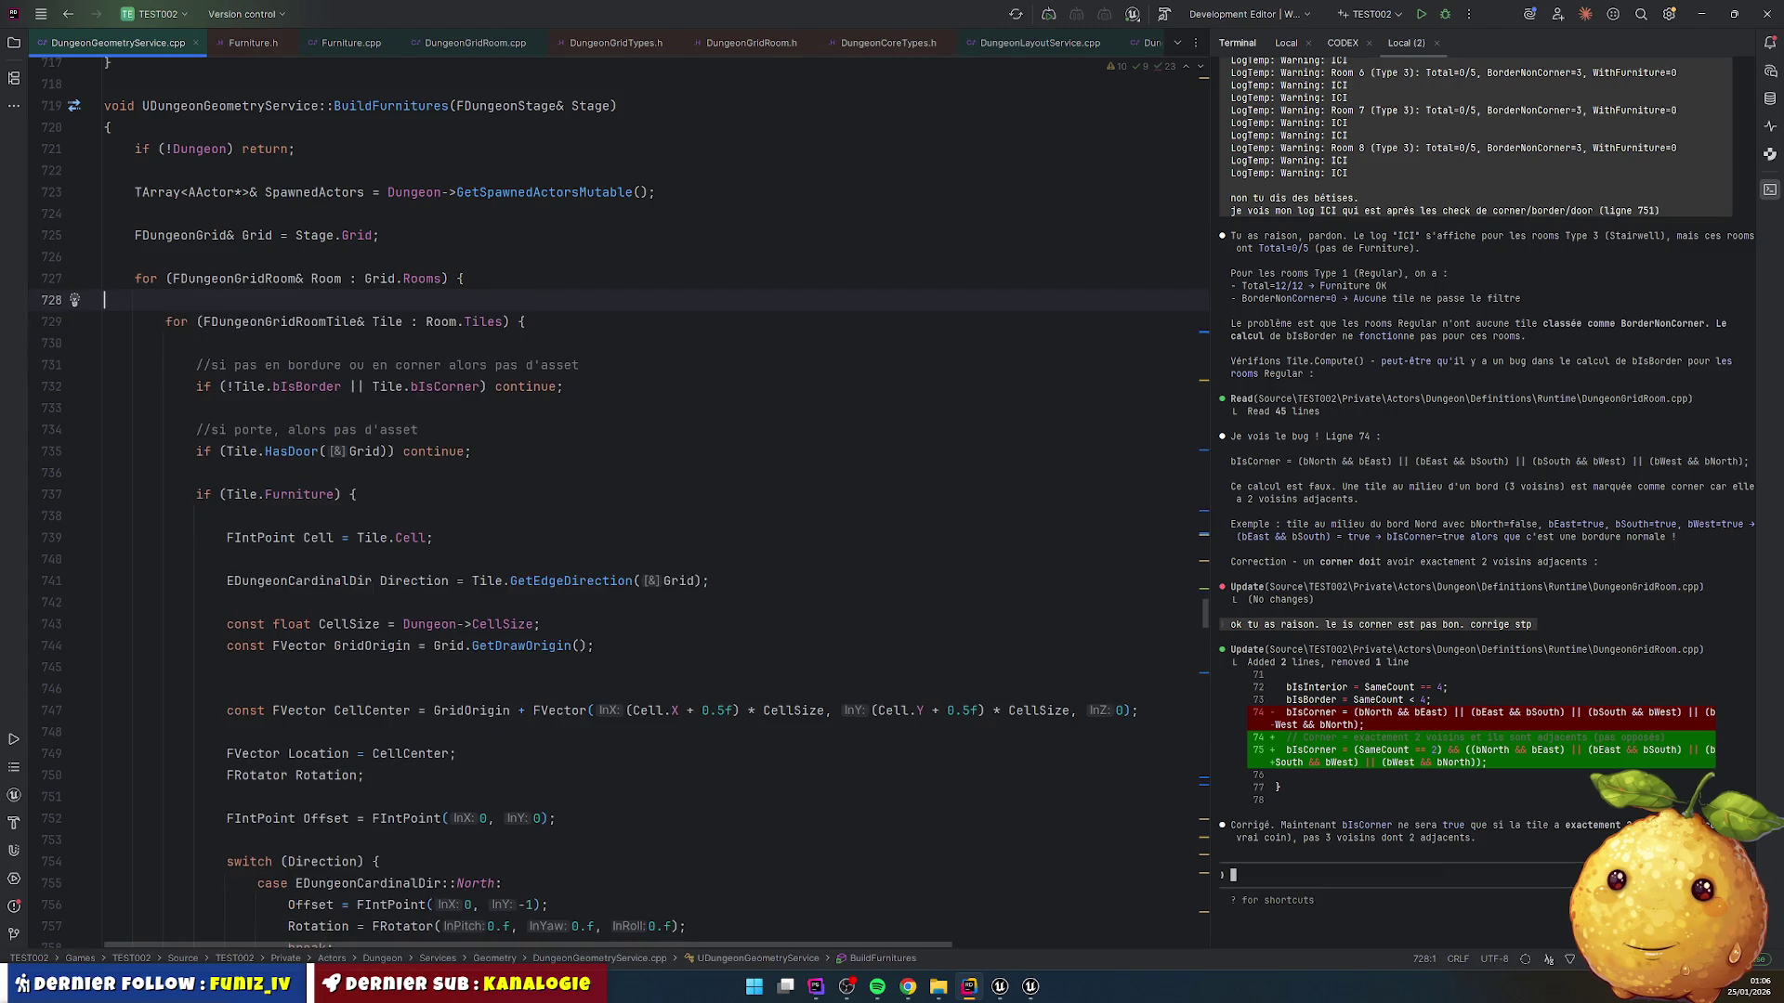
pyautogui.scroll(-3, 307, 362)
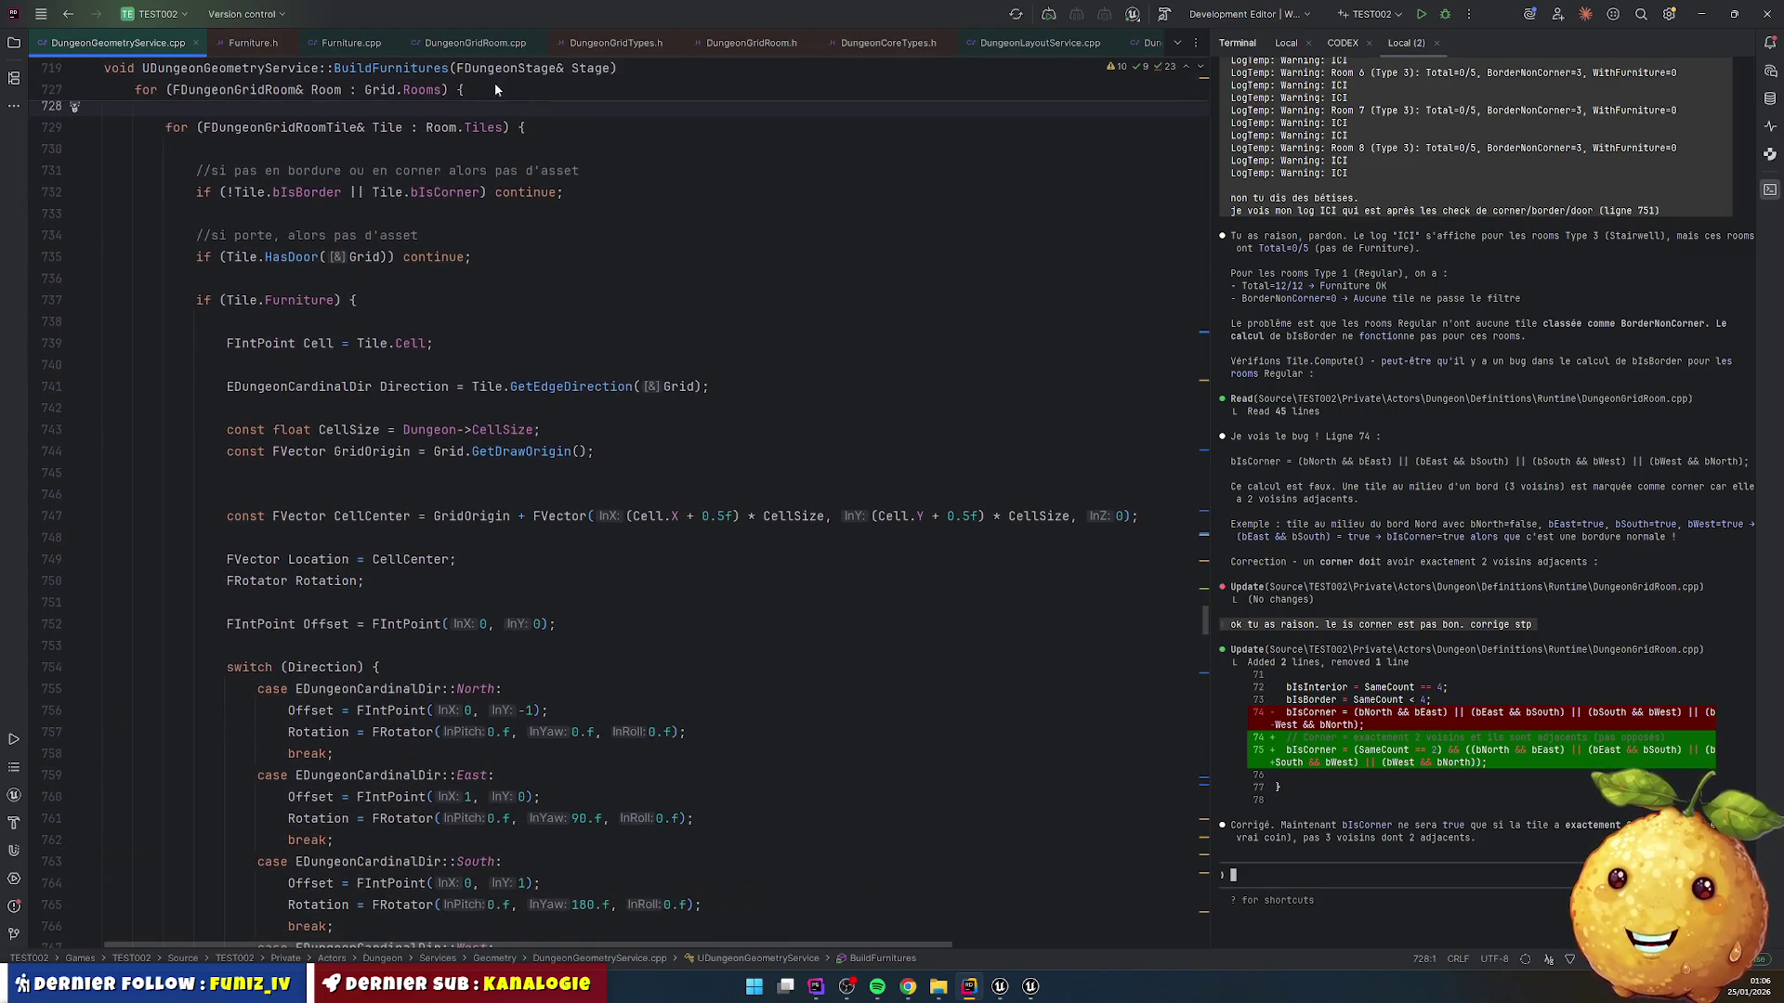
pyautogui.click(351, 42)
pyautogui.click(475, 42)
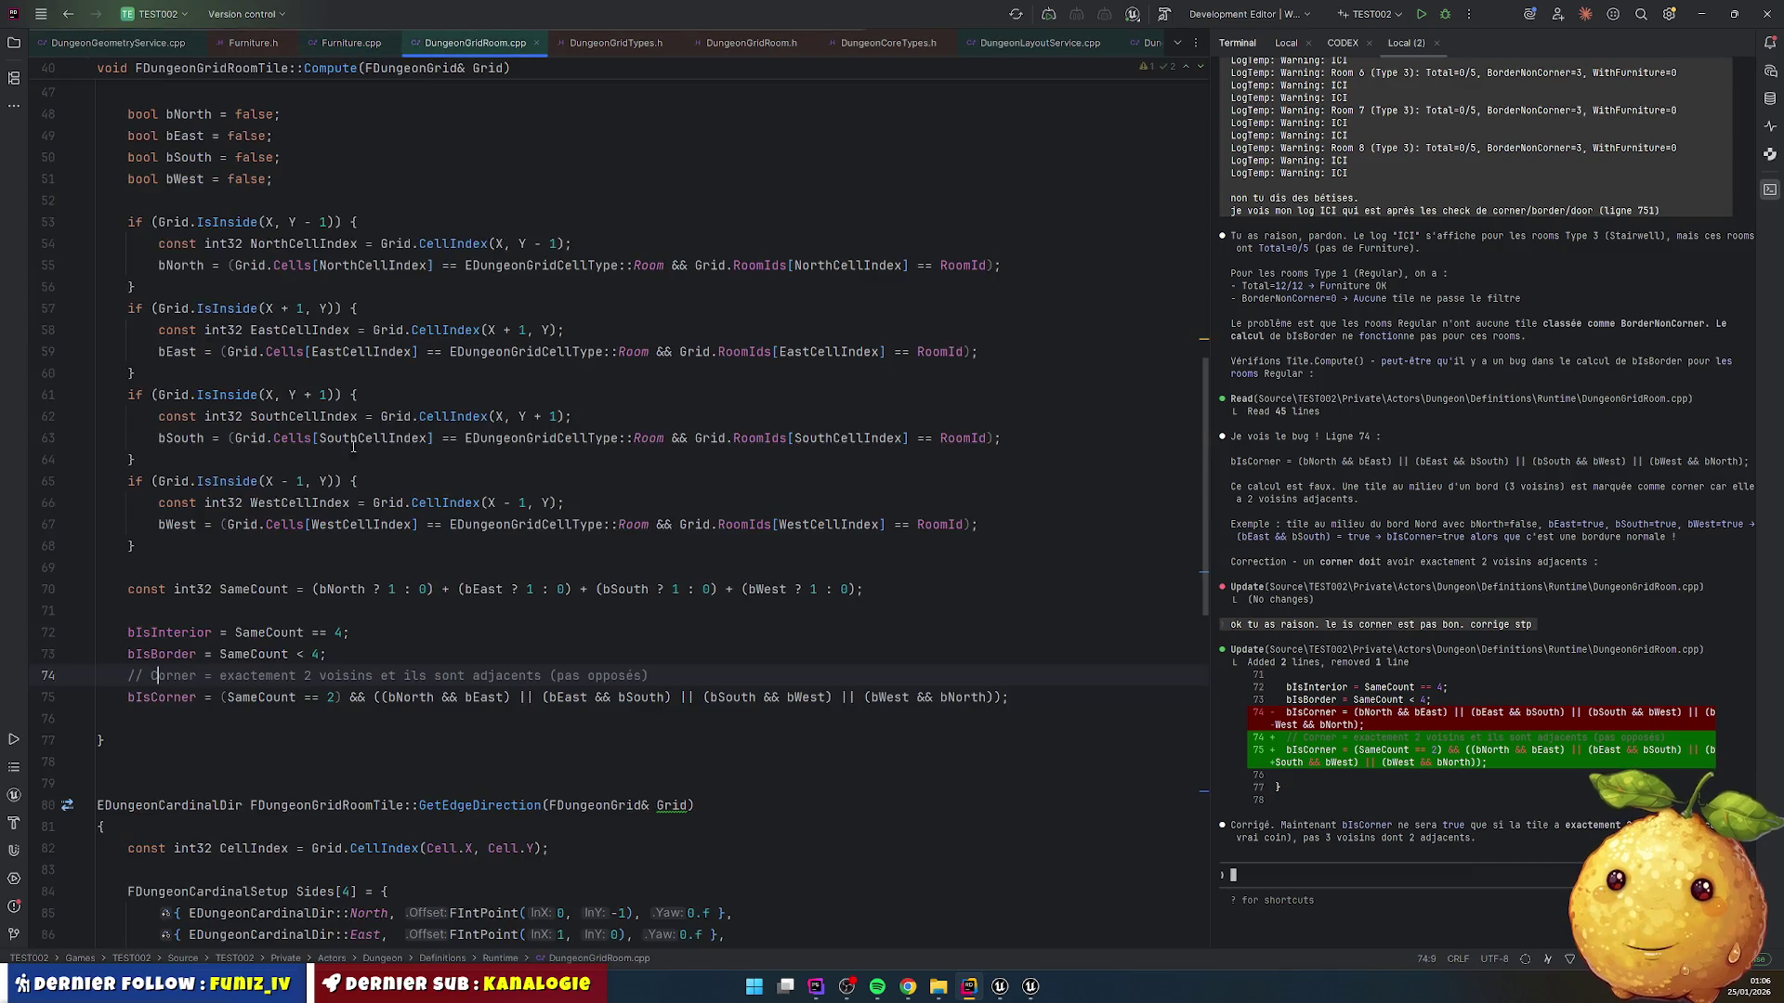
# Step: Uncomment the GetMesh getter and Mesh property declaration in Furniture.h
pyautogui.click(353, 42)
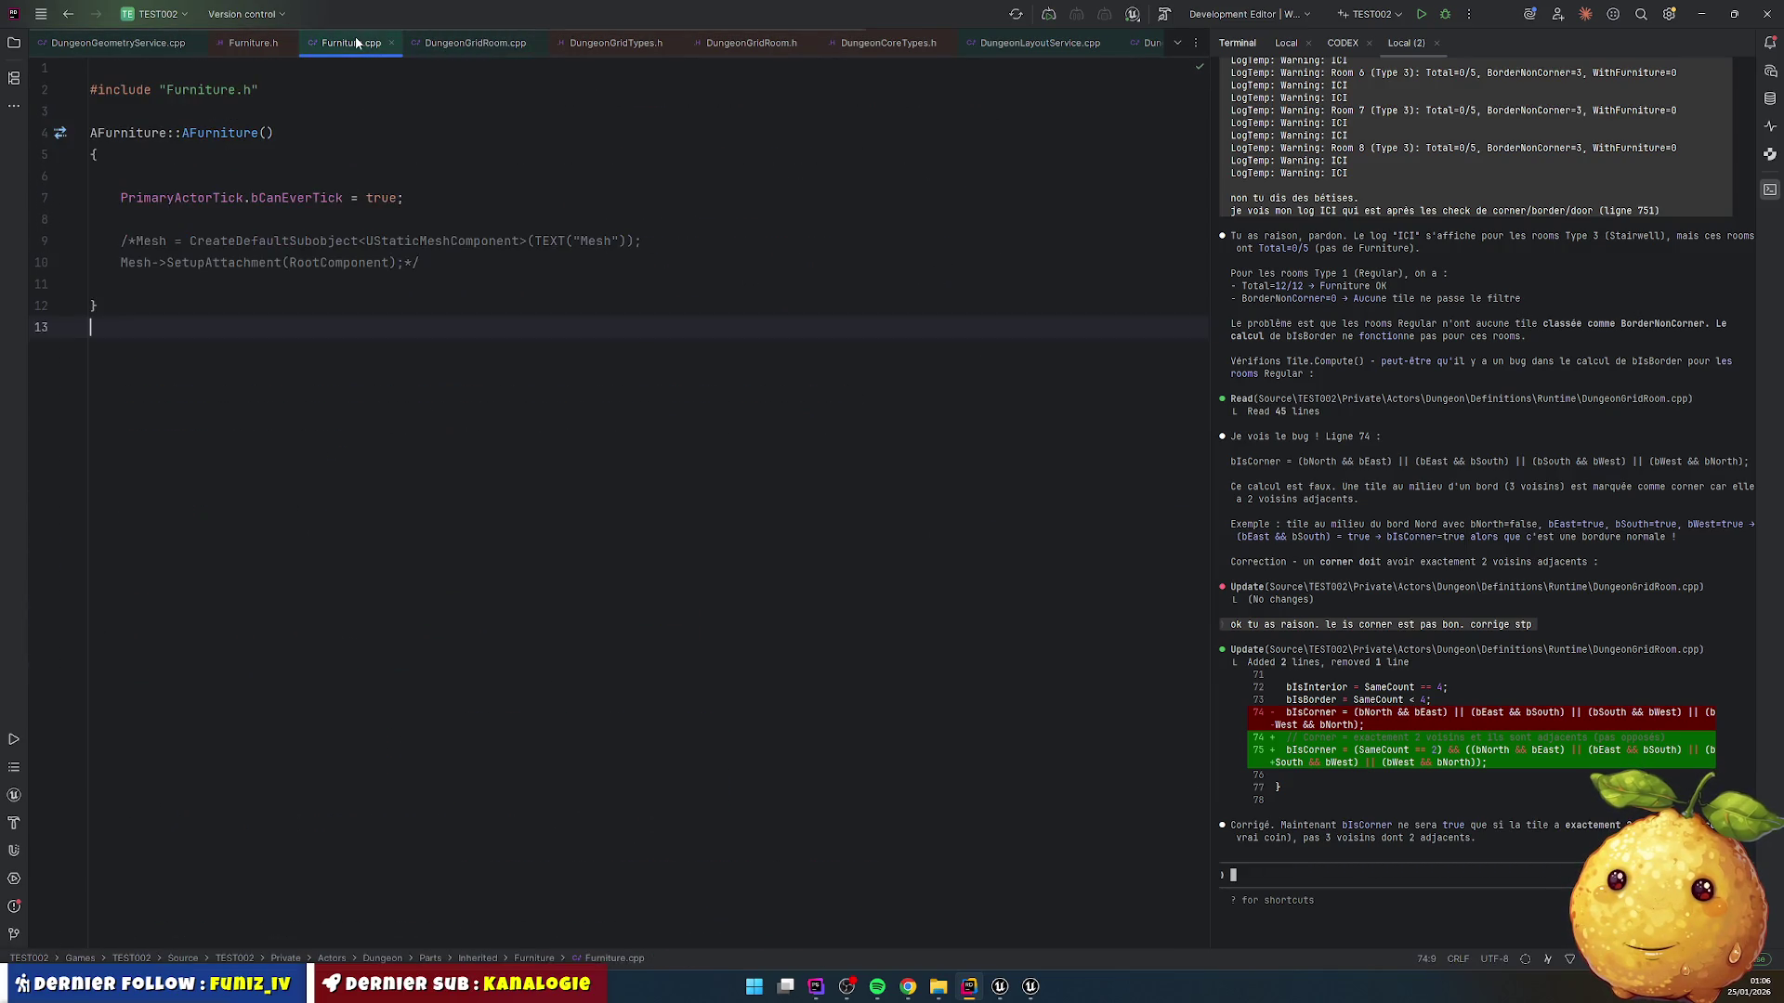
pyautogui.click(249, 43)
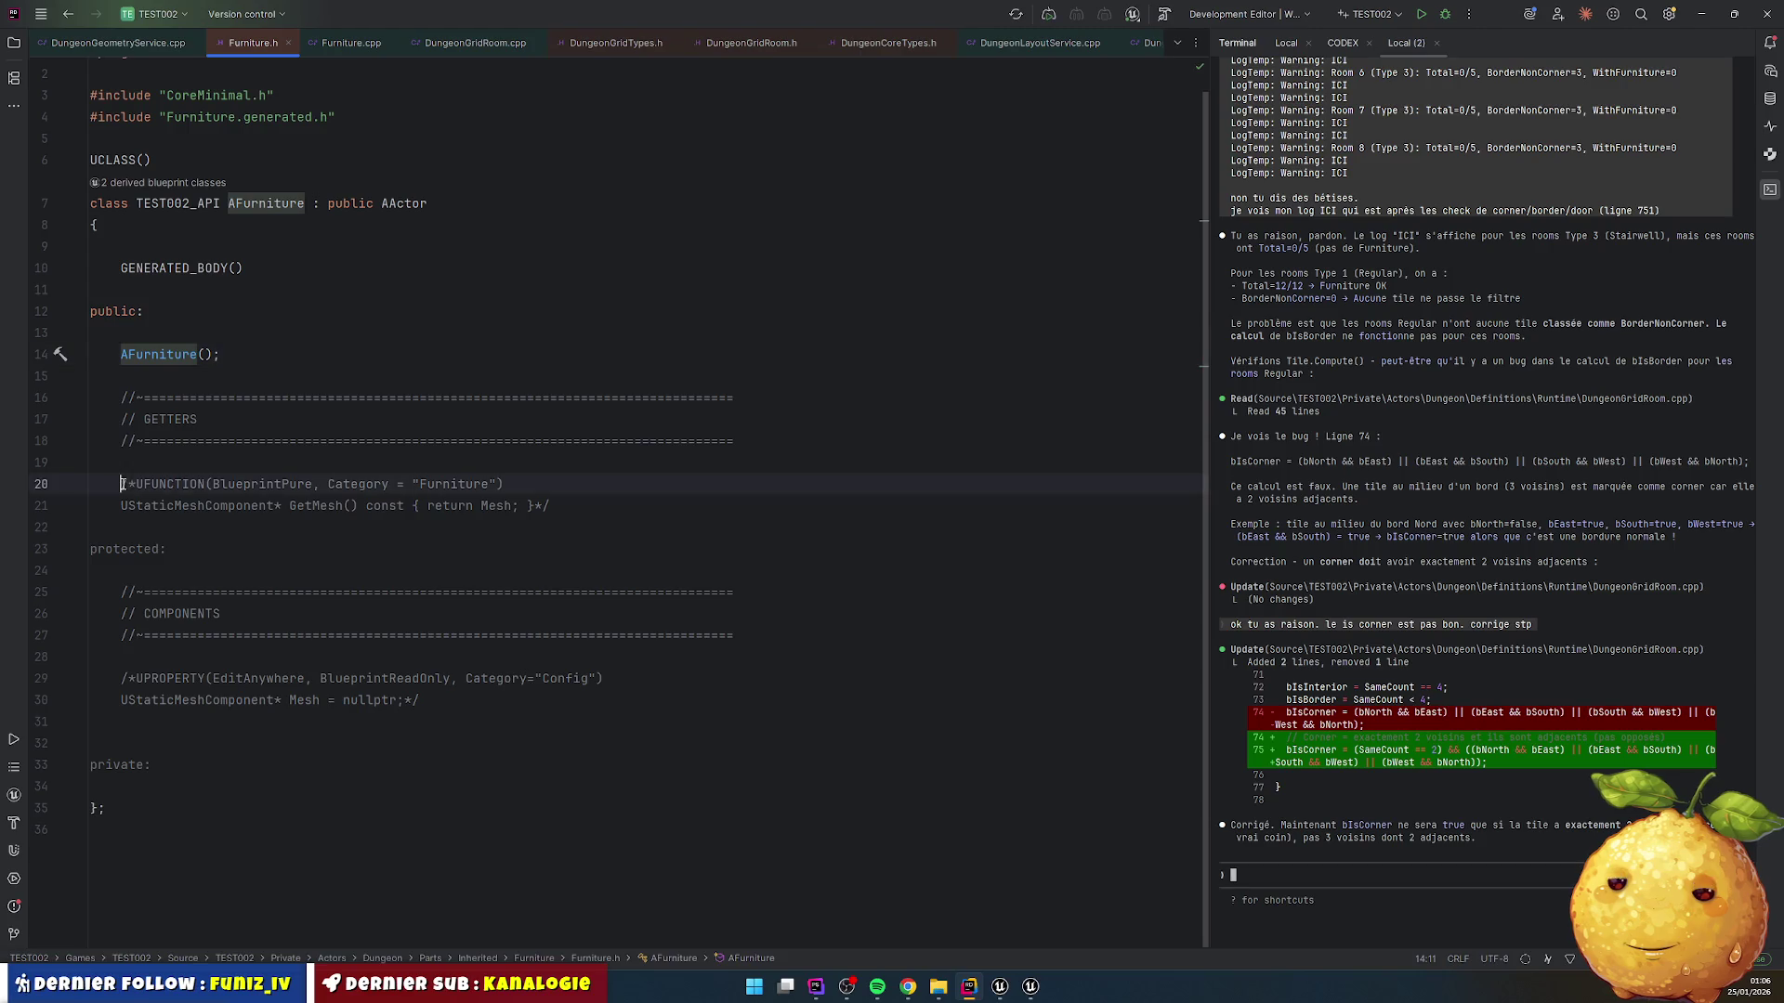
pyautogui.moveTo(119, 484); pyautogui.dragTo(667, 506)
pyautogui.hotkey('ctrl', 'shift', '/')
pyautogui.click(668, 506)
pyautogui.press('Down')
pyautogui.press('Down')
pyautogui.press('Down')
pyautogui.press('Home')
pyautogui.hotkey('shift', 'Down')
pyautogui.hotkey('shift', 'End')
pyautogui.hotkey('ctrl', 'shift', '/')
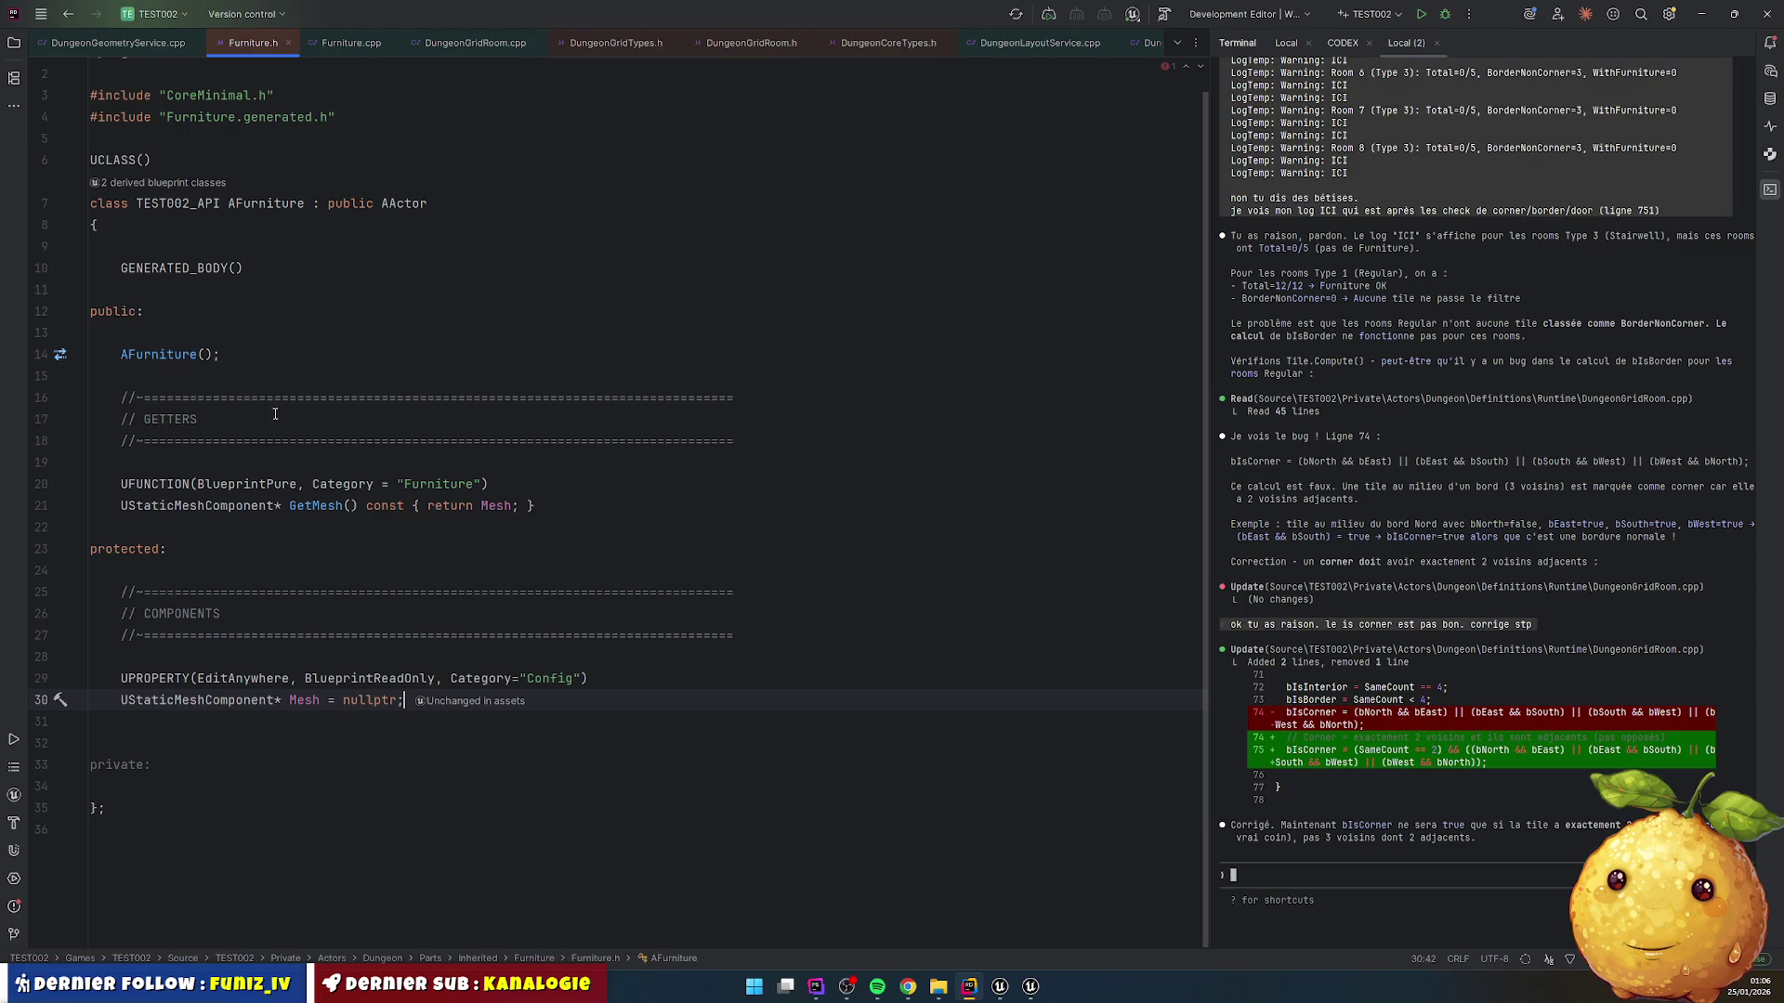
# Step: Uncomment the mesh creation and attachment code in the AFurniture constructor
pyautogui.keyDown('ctrl'); pyautogui.click(158, 354); pyautogui.keyUp('ctrl')
pyautogui.click(356, 261)
pyautogui.moveTo(120, 240); pyautogui.dragTo(420, 264)
pyautogui.hotkey('ctrl', 'shift', '/')
pyautogui.click(593, 288)
pyautogui.press('Down')
pyautogui.press('Down')
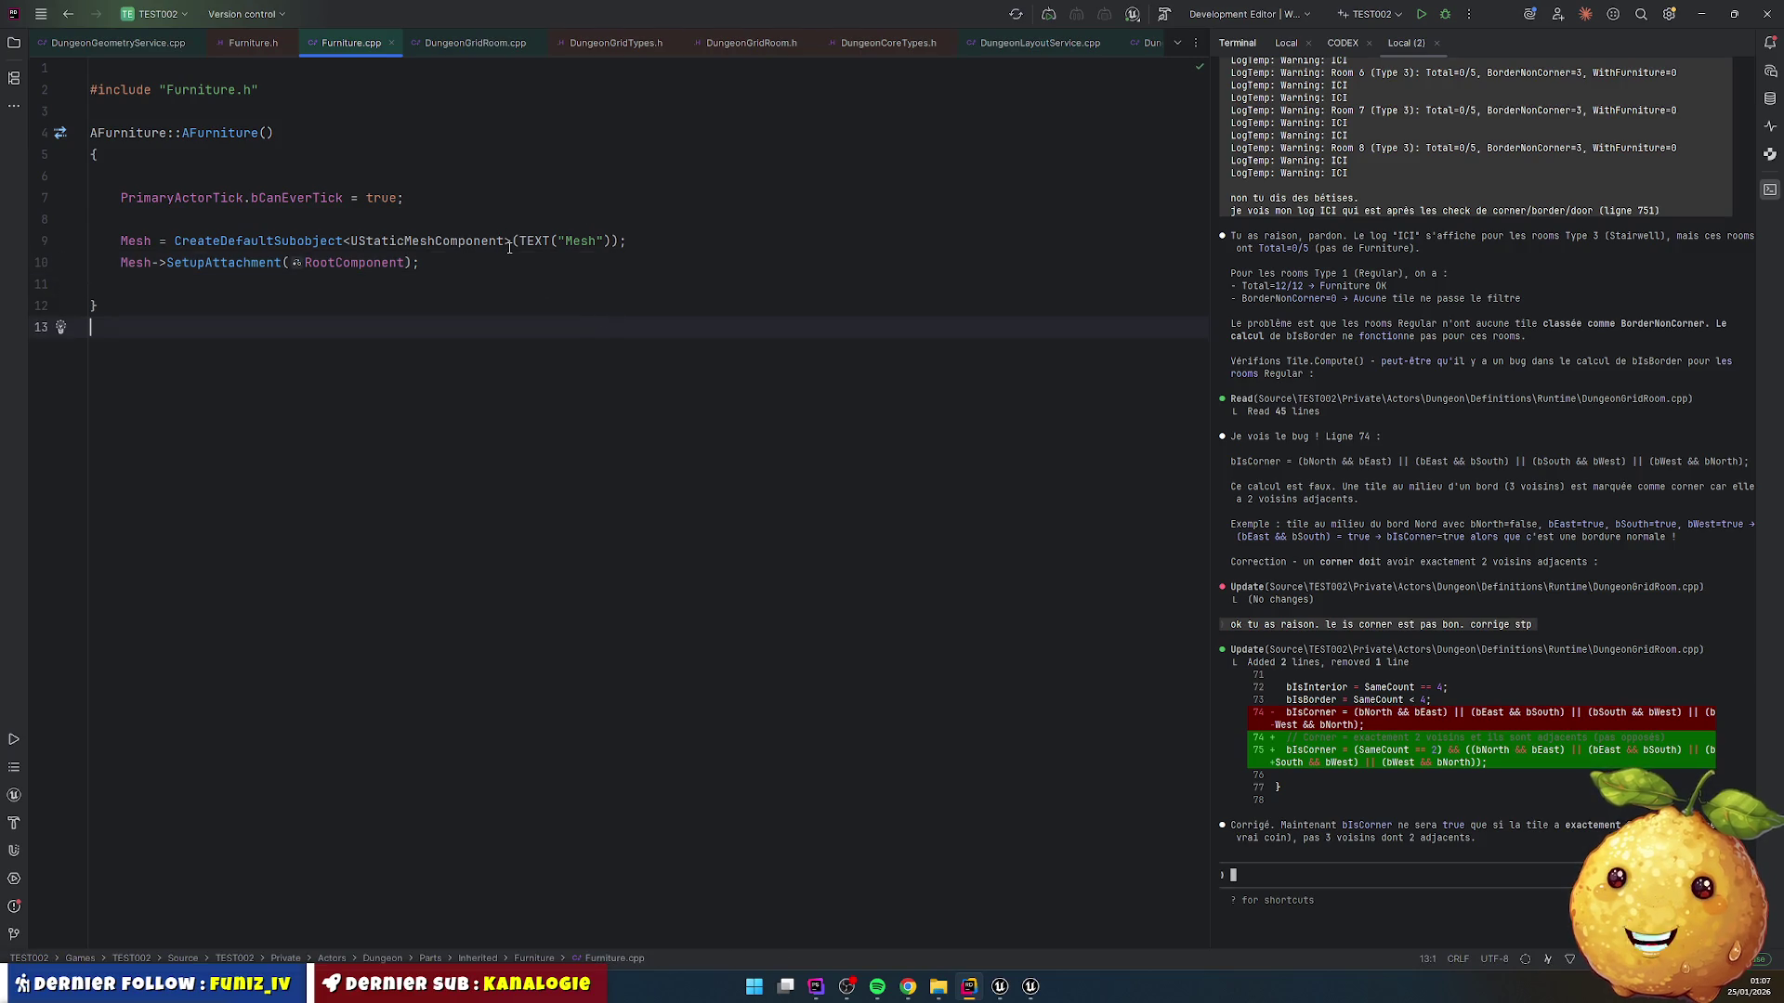
# Step: Show the solution tree expanded down to TEST002's Dungeon Parts folder
pyautogui.hotkey('alt', '1')
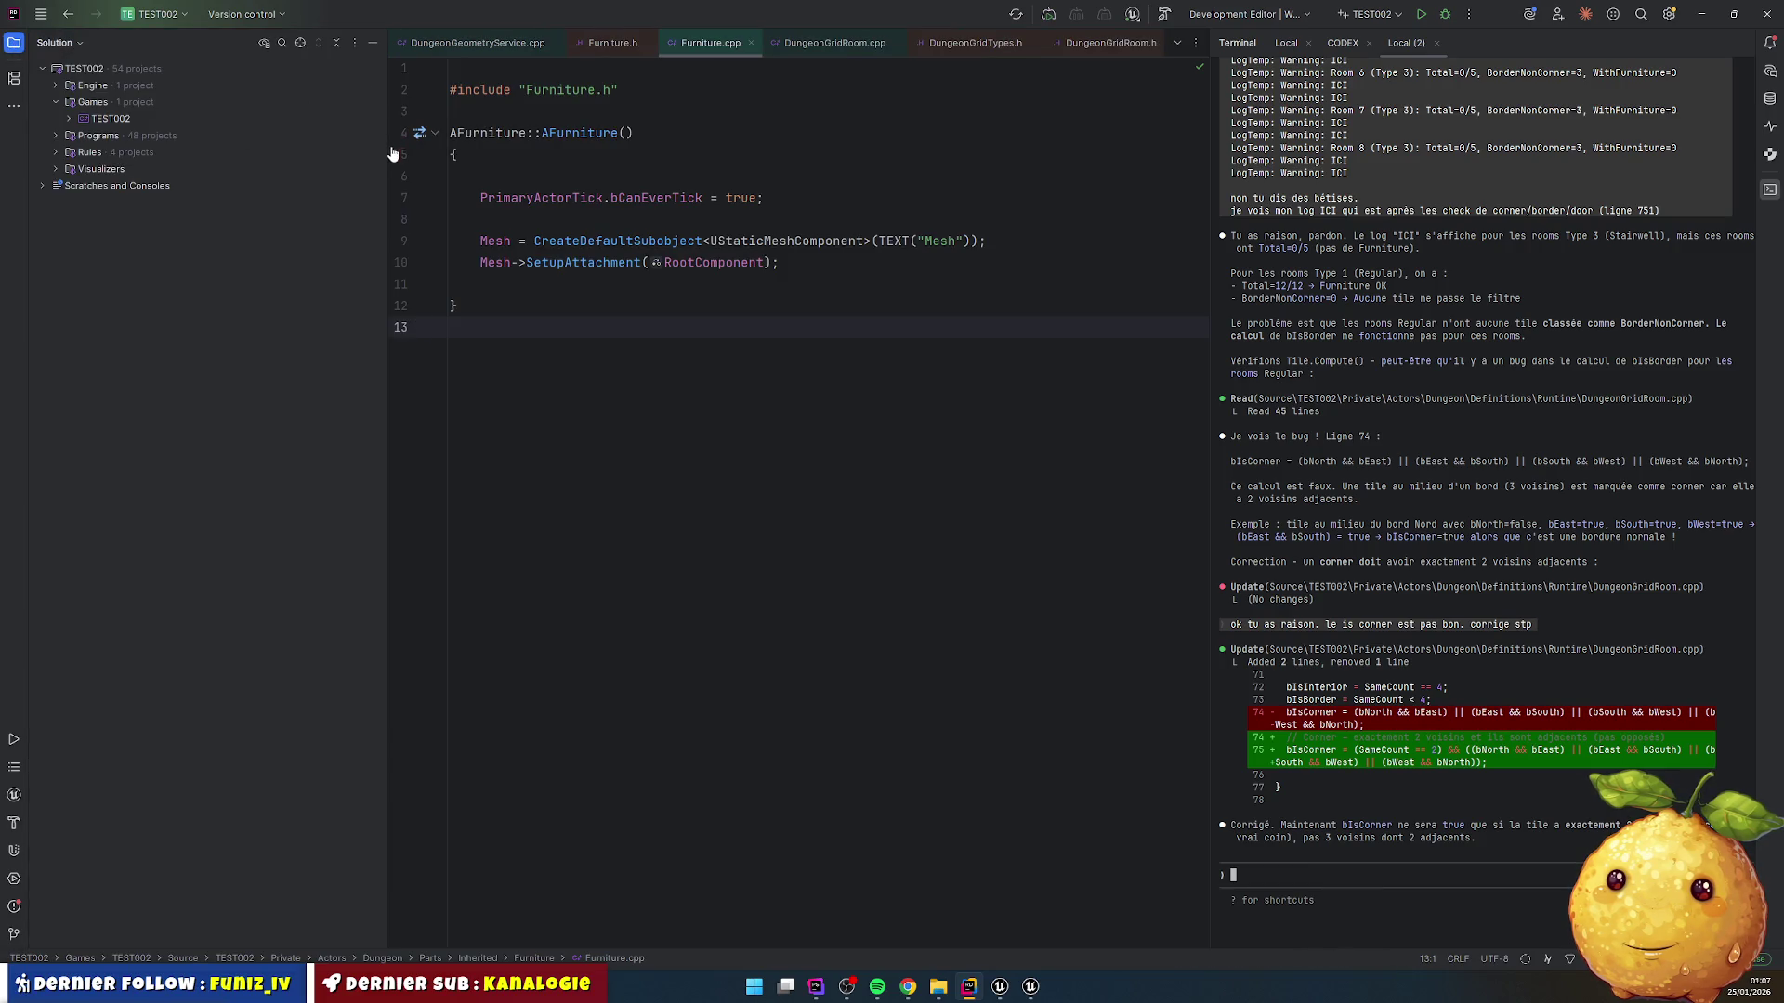
pyautogui.moveTo(388, 153); pyautogui.dragTo(288, 135)
pyautogui.click(69, 118)
pyautogui.click(83, 169)
pyautogui.click(96, 185)
pyautogui.click(109, 219)
pyautogui.click(122, 238)
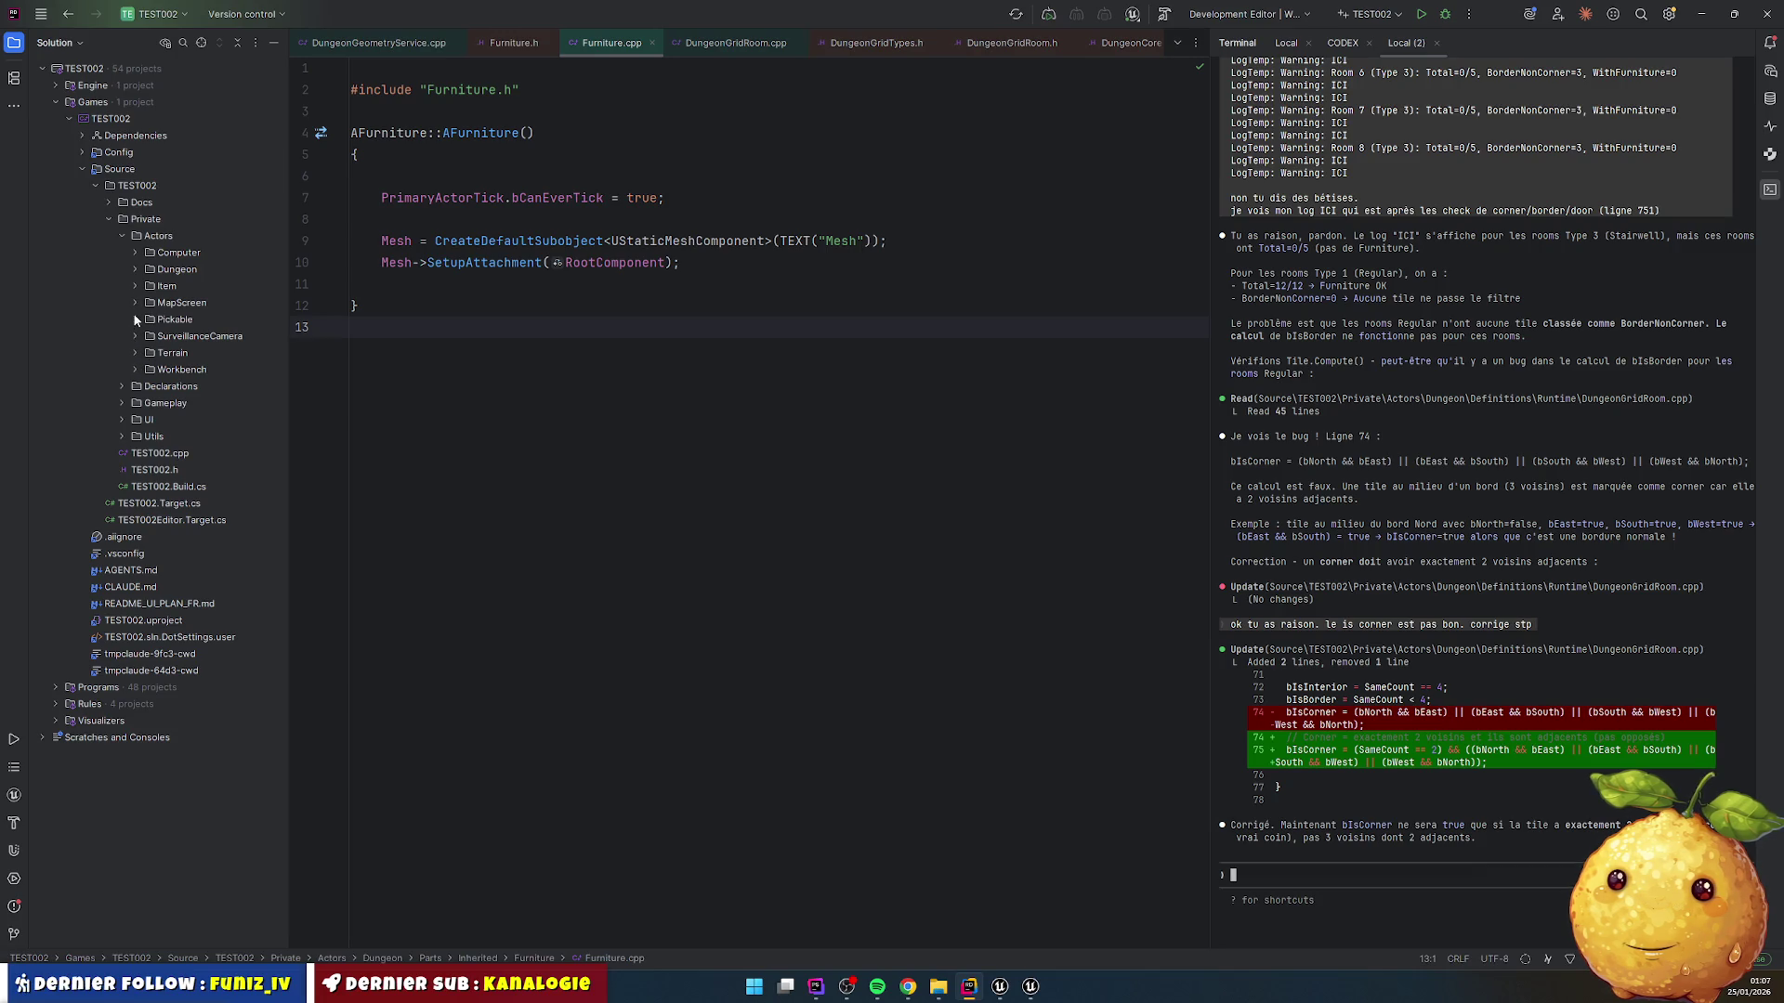
pyautogui.click(135, 269)
pyautogui.click(149, 303)
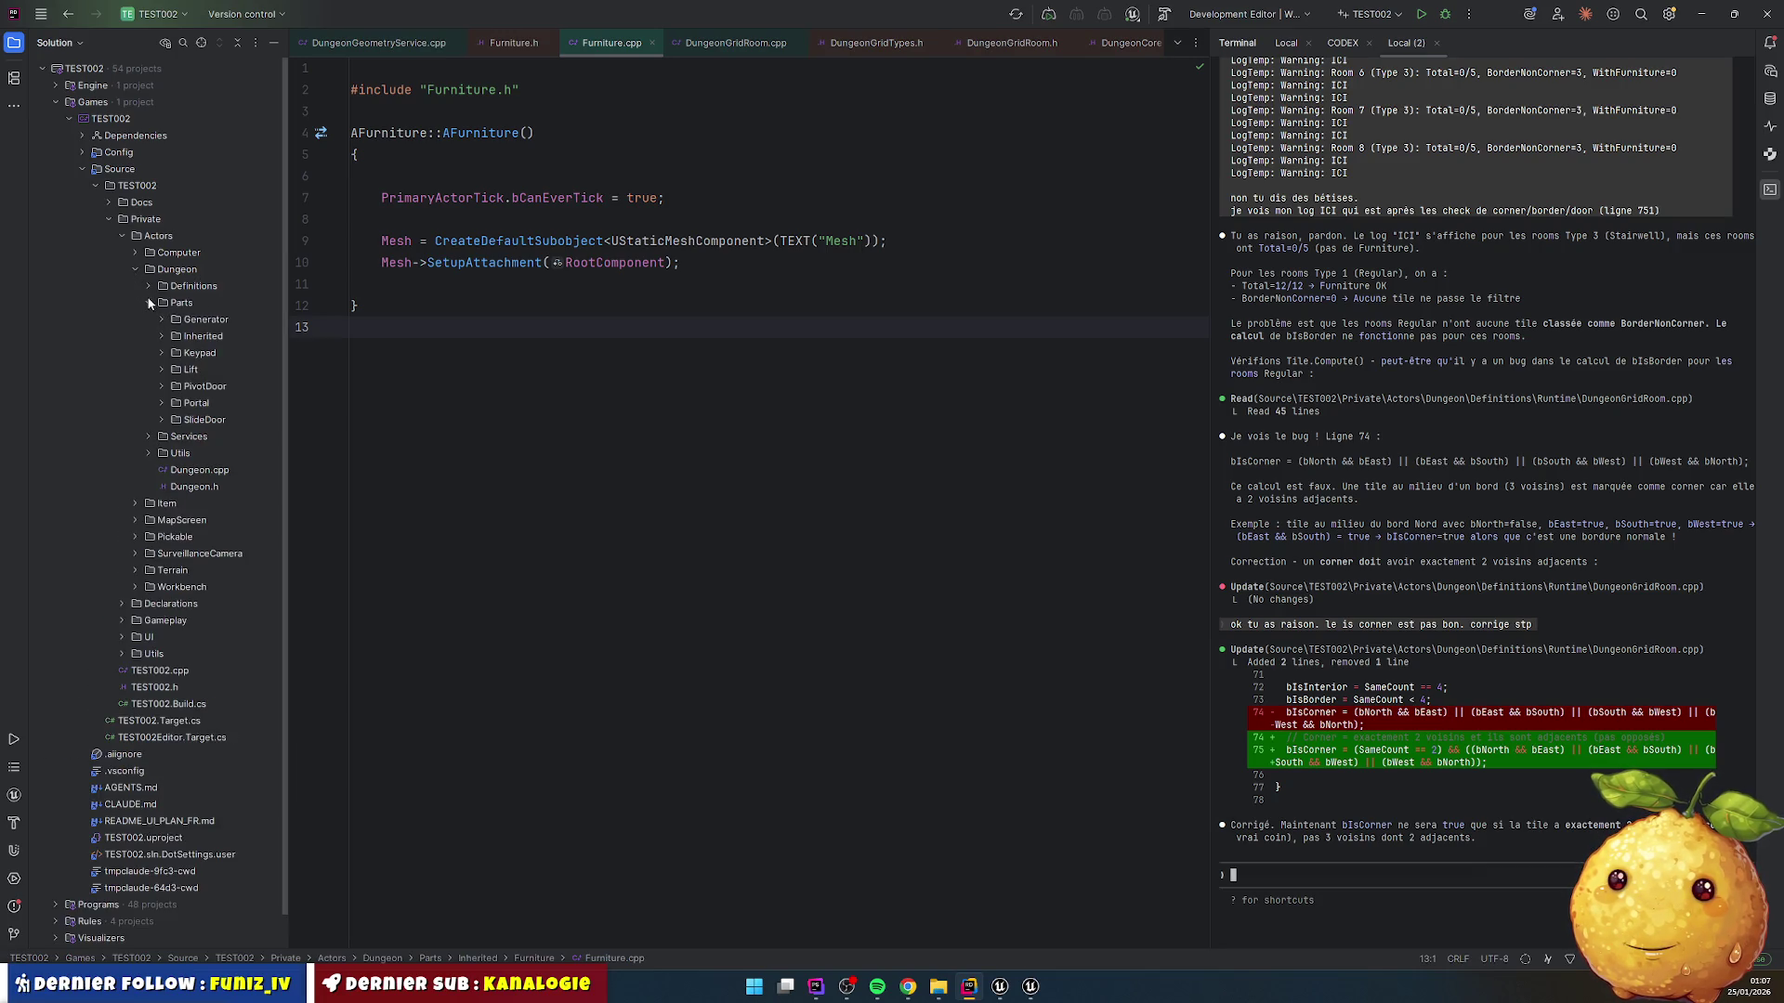
# Step: Close all open files in the editor
pyautogui.click(518, 366)
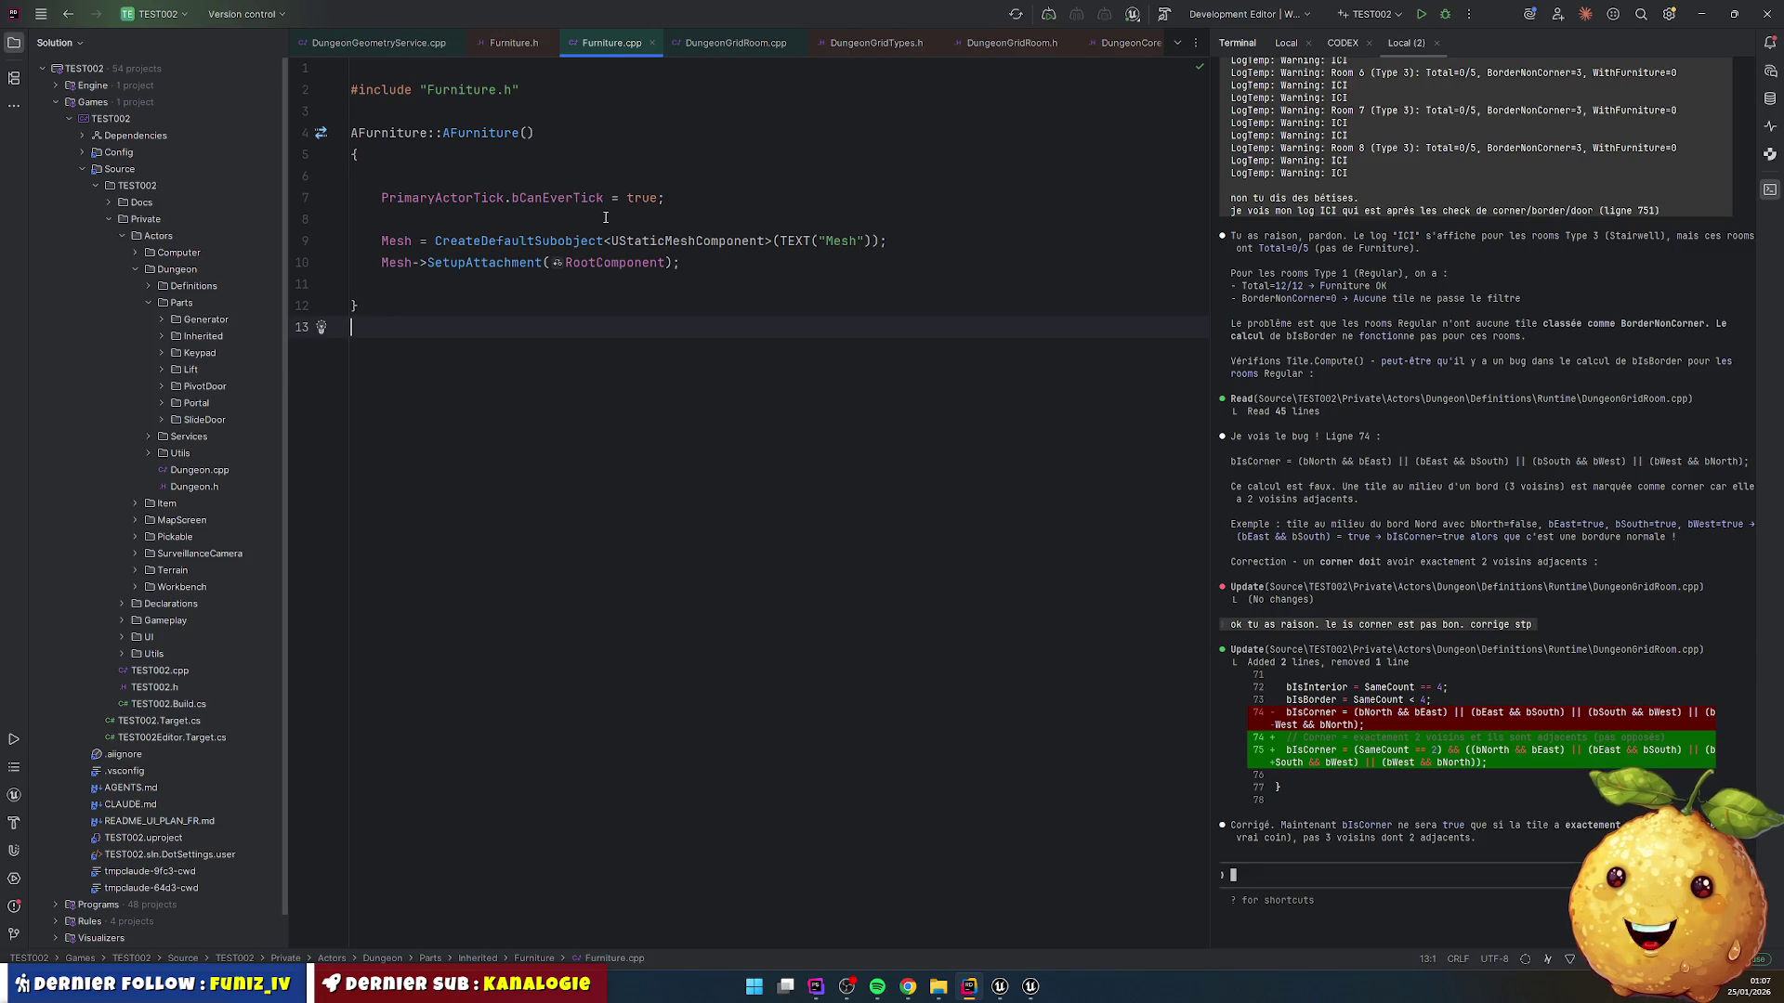
pyautogui.rightClick(680, 43)
pyautogui.click(748, 109)
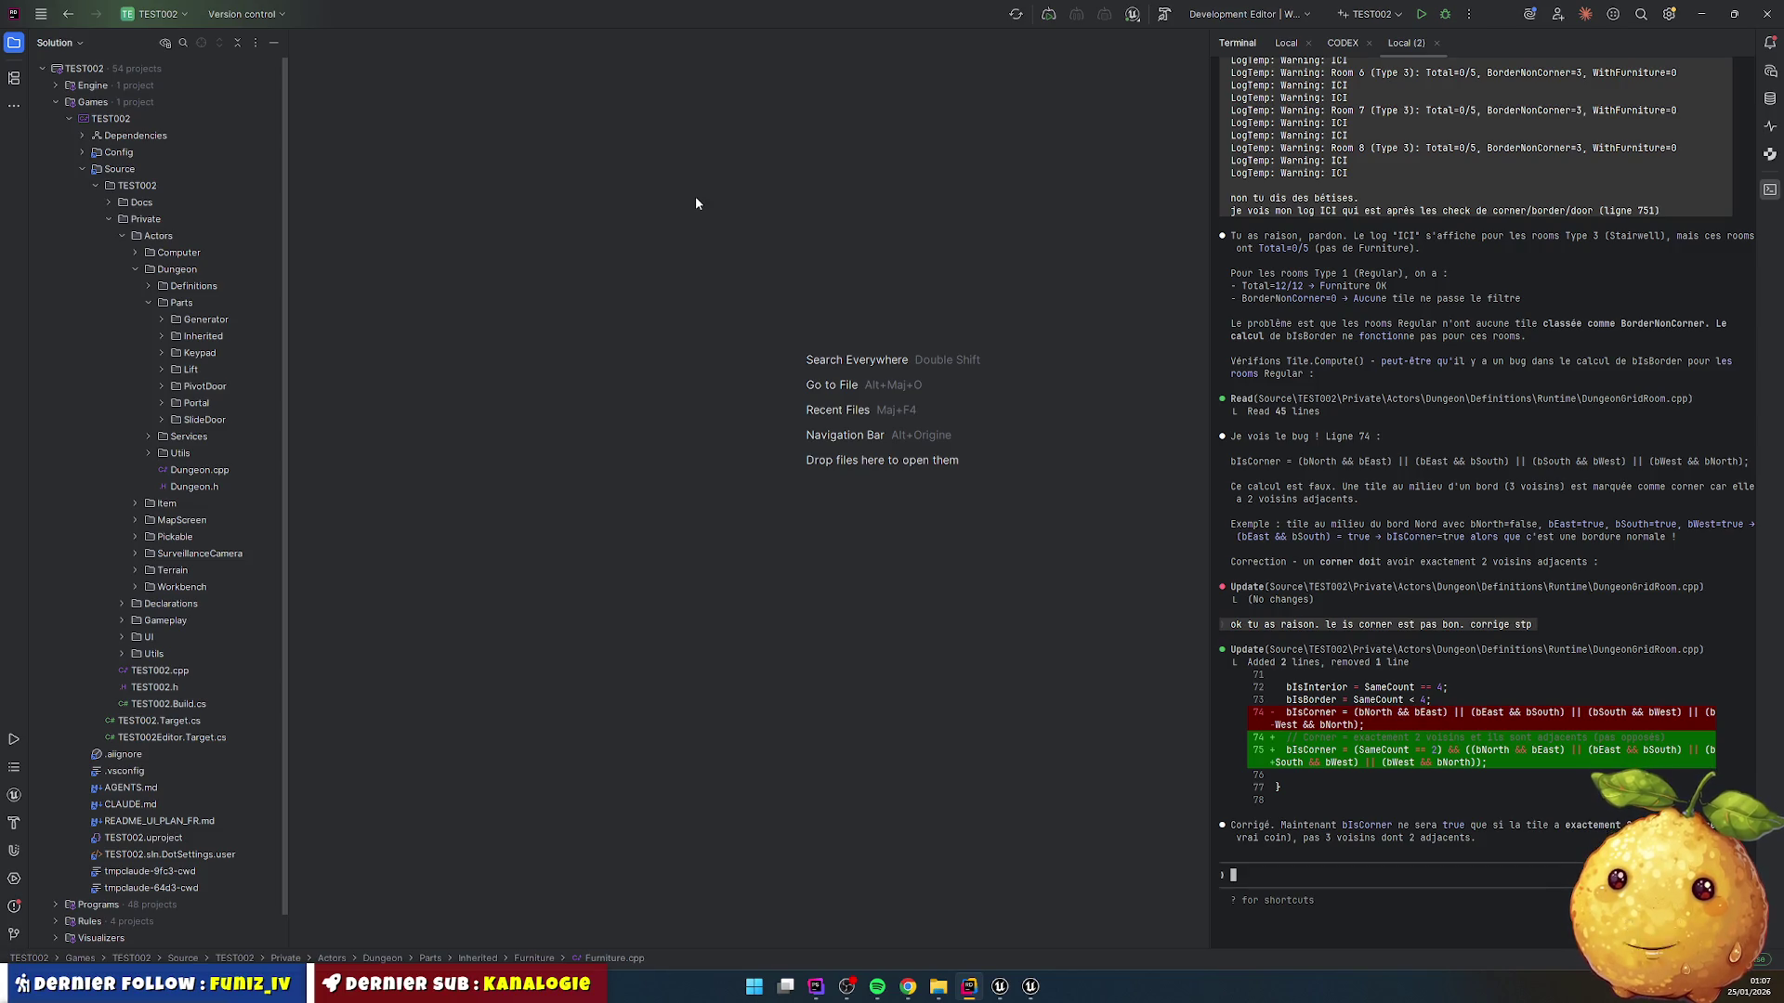
# Step: Live-recompile the project, close the build window, and show Unreal Editor's content assets
pyautogui.hotkey('ctrl', 'alt', 'F11')
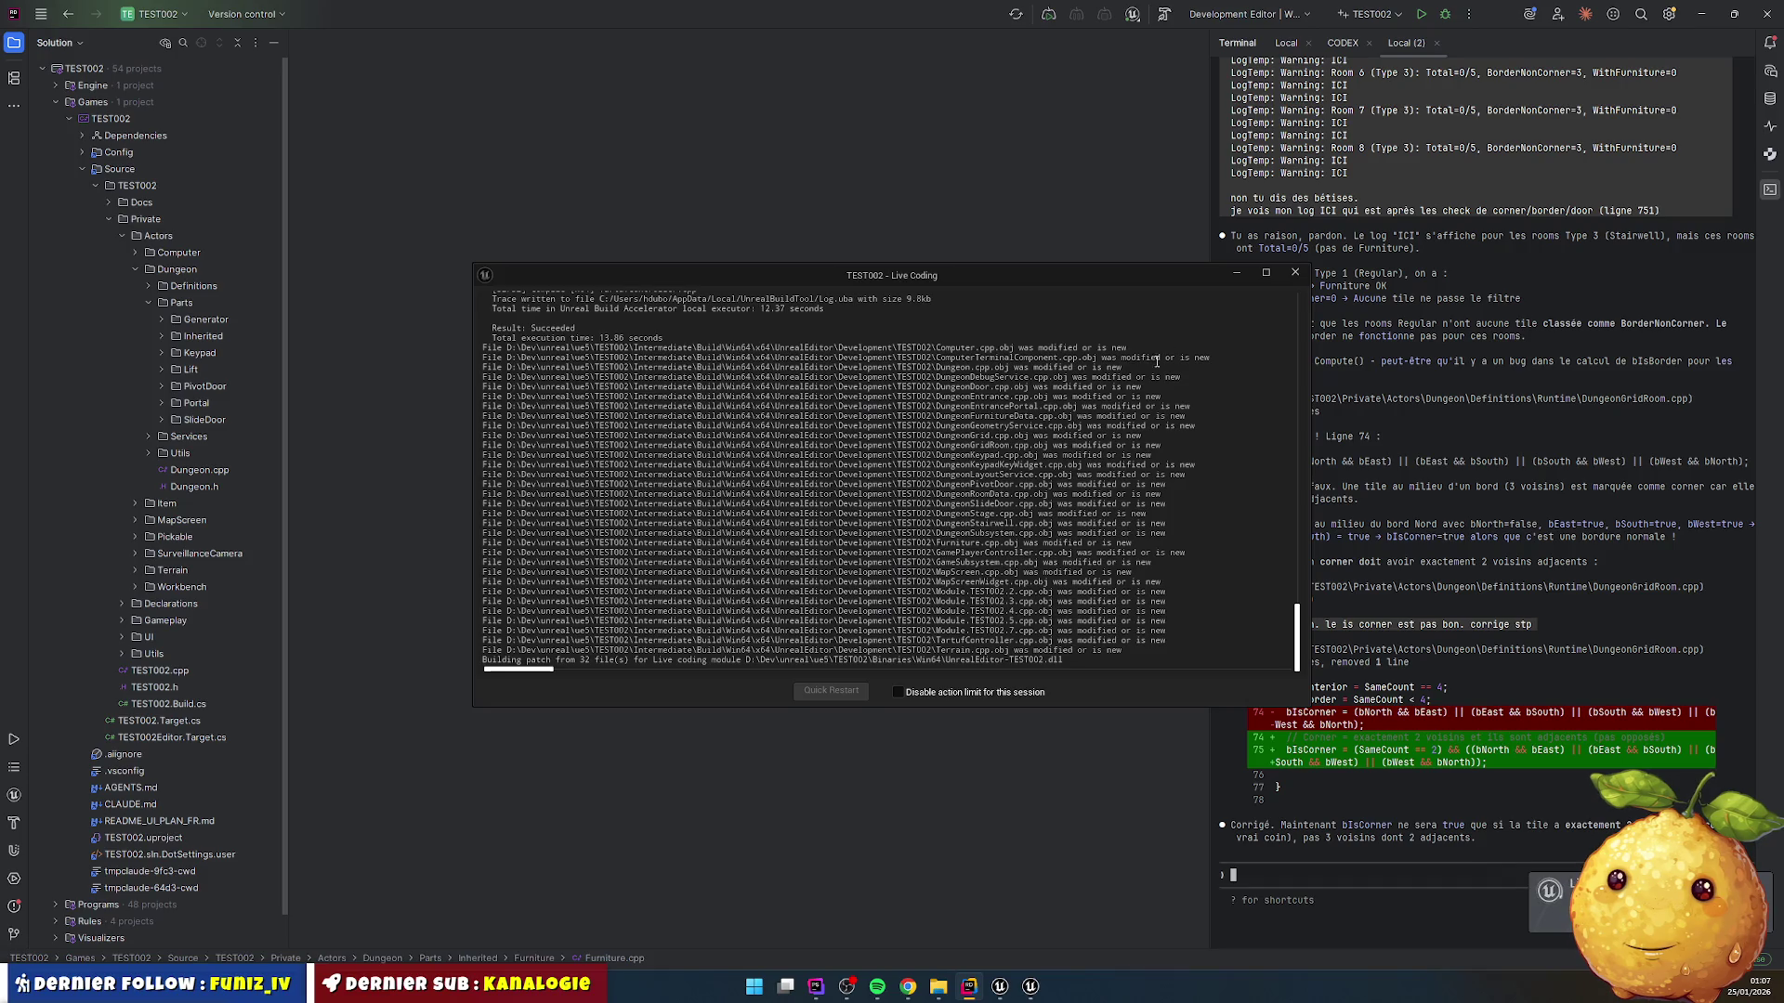
pyautogui.click(1295, 273)
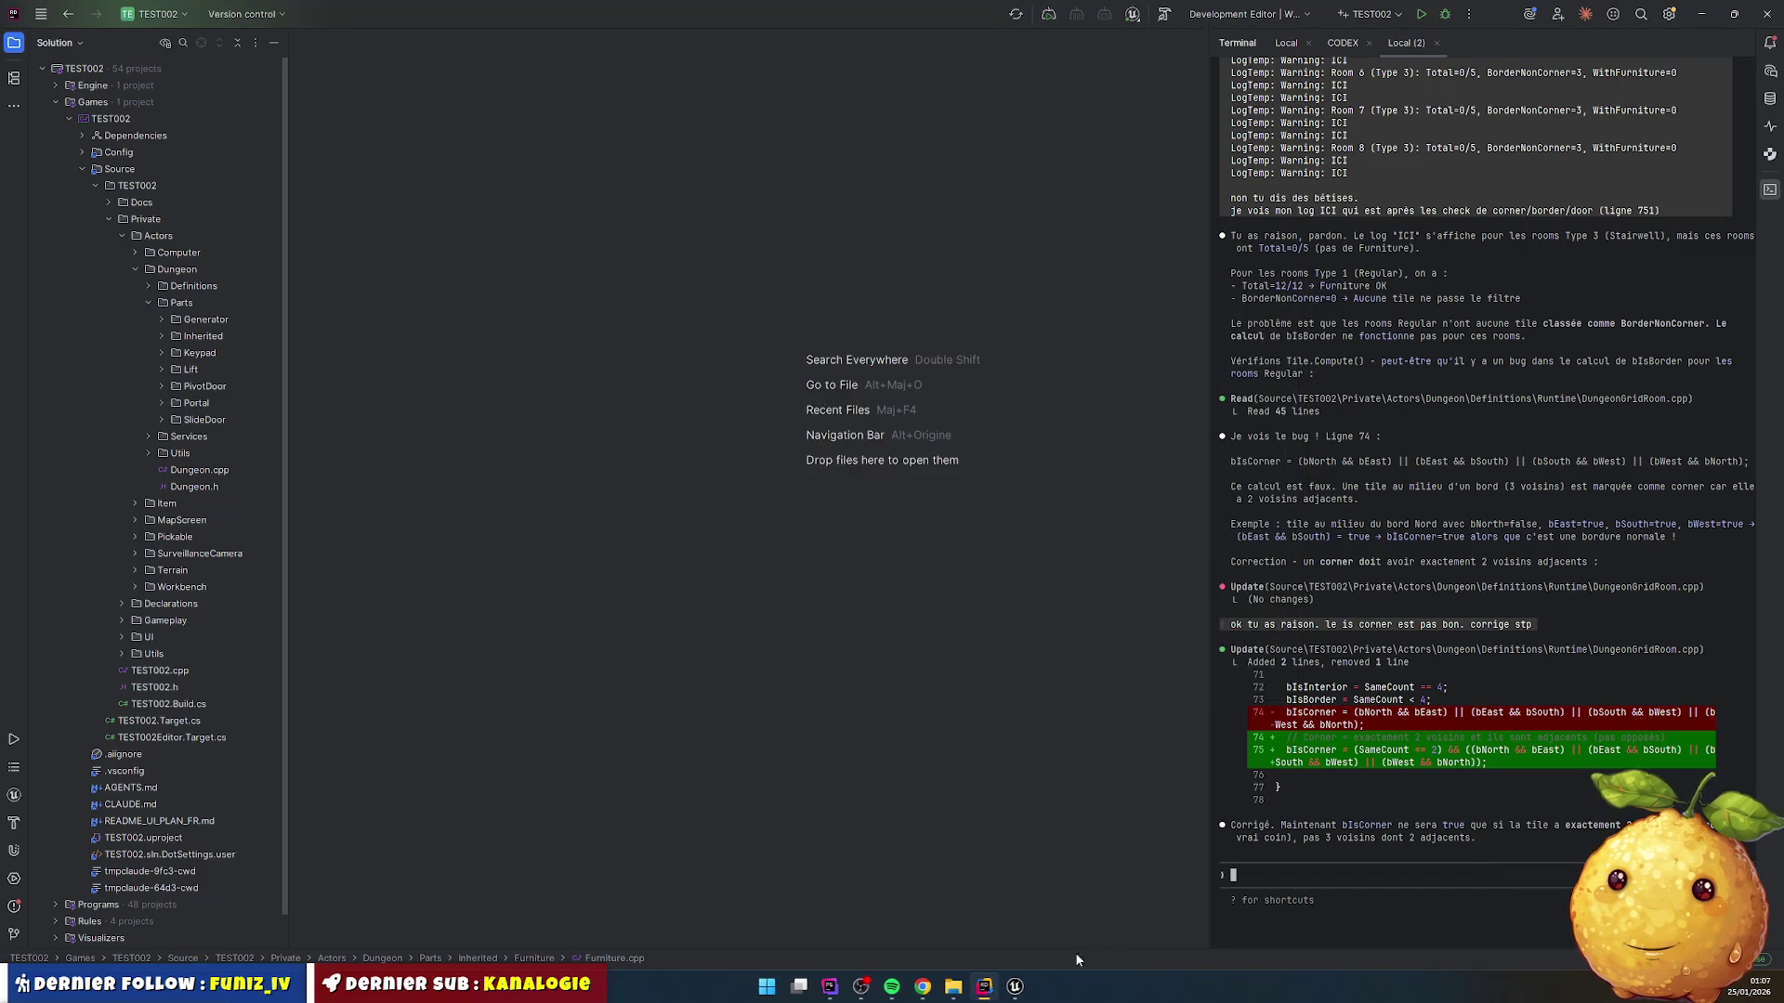
pyautogui.hotkey('alt', 'Tab')
pyautogui.click(47, 959)
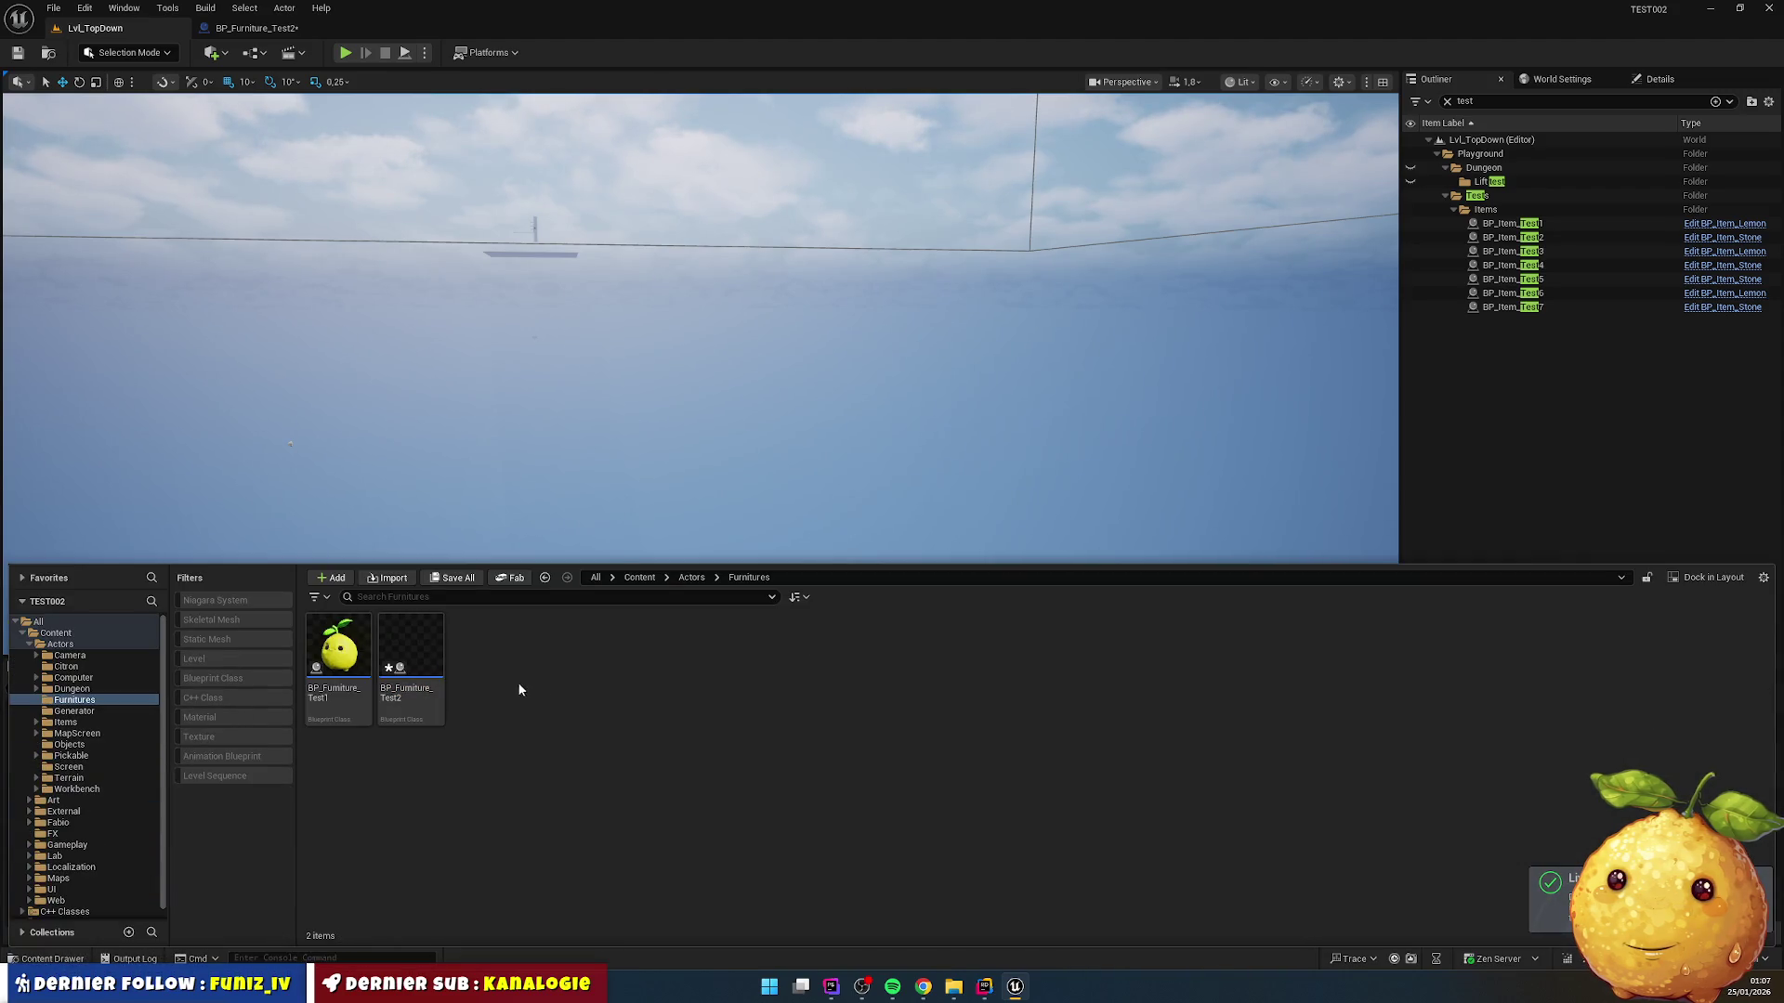
# Step: Delete BP_Furniture_Test1 from the Furnitures folder and open BP_Furniture_Test2 for editing
pyautogui.click(431, 650)
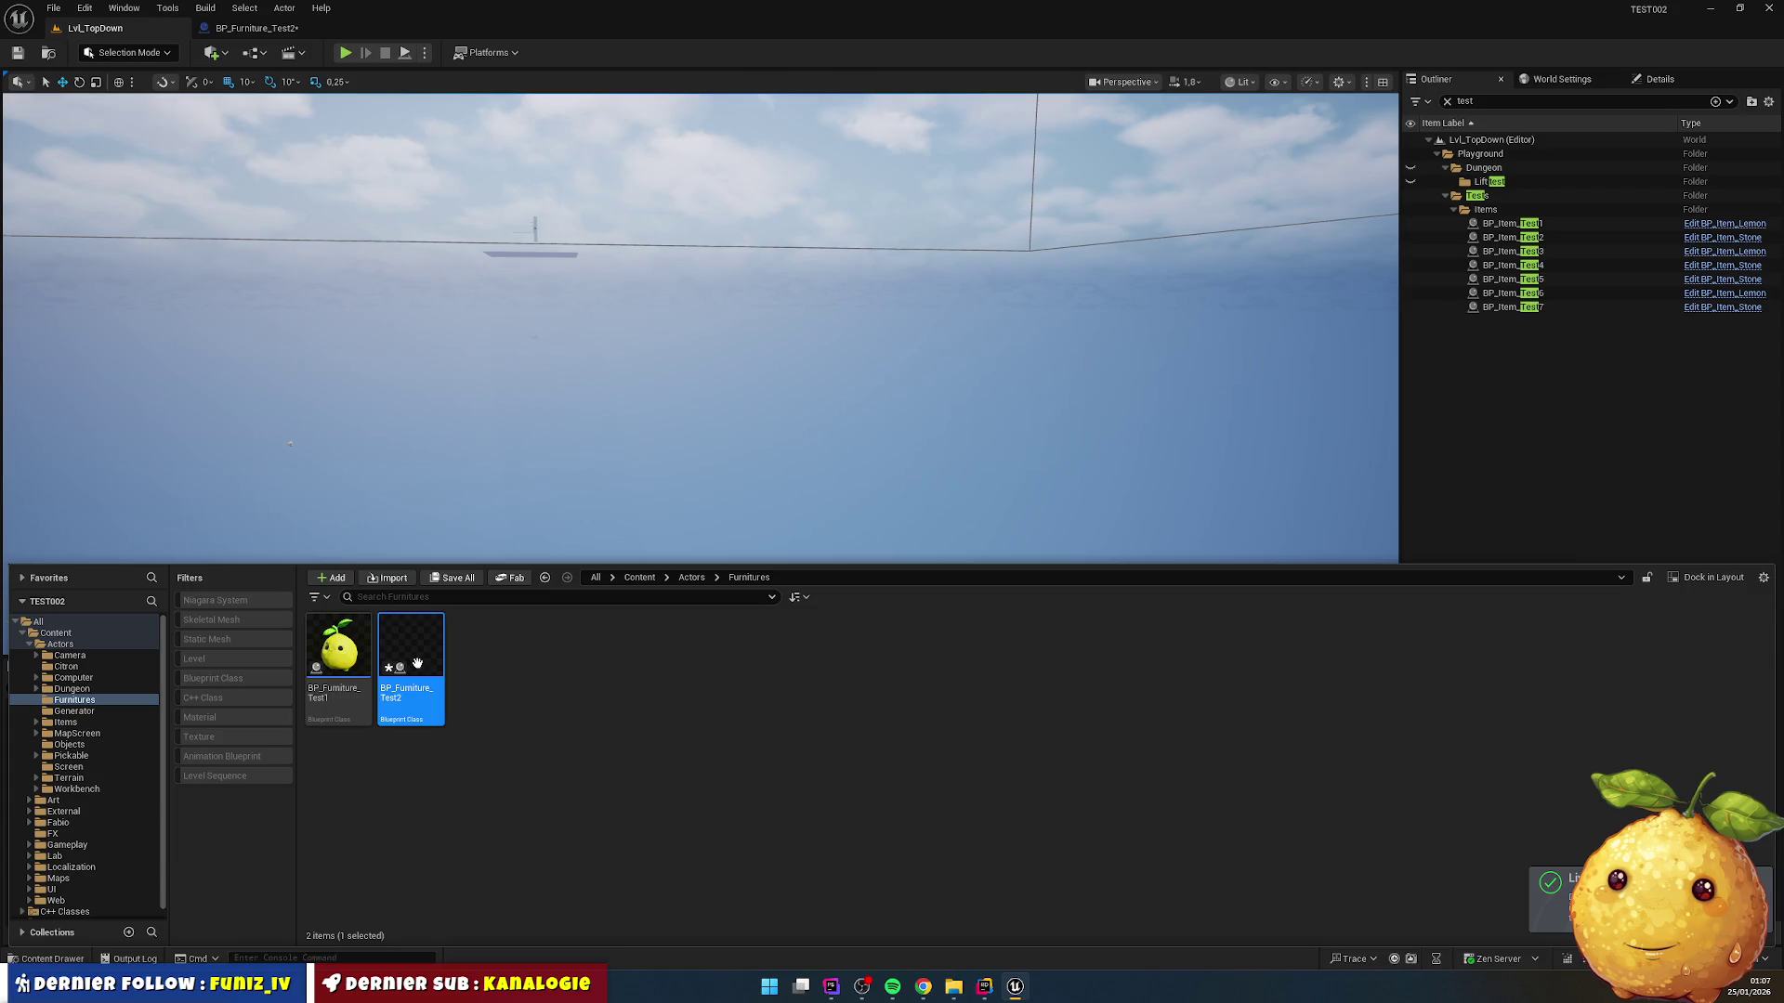
pyautogui.click(358, 646)
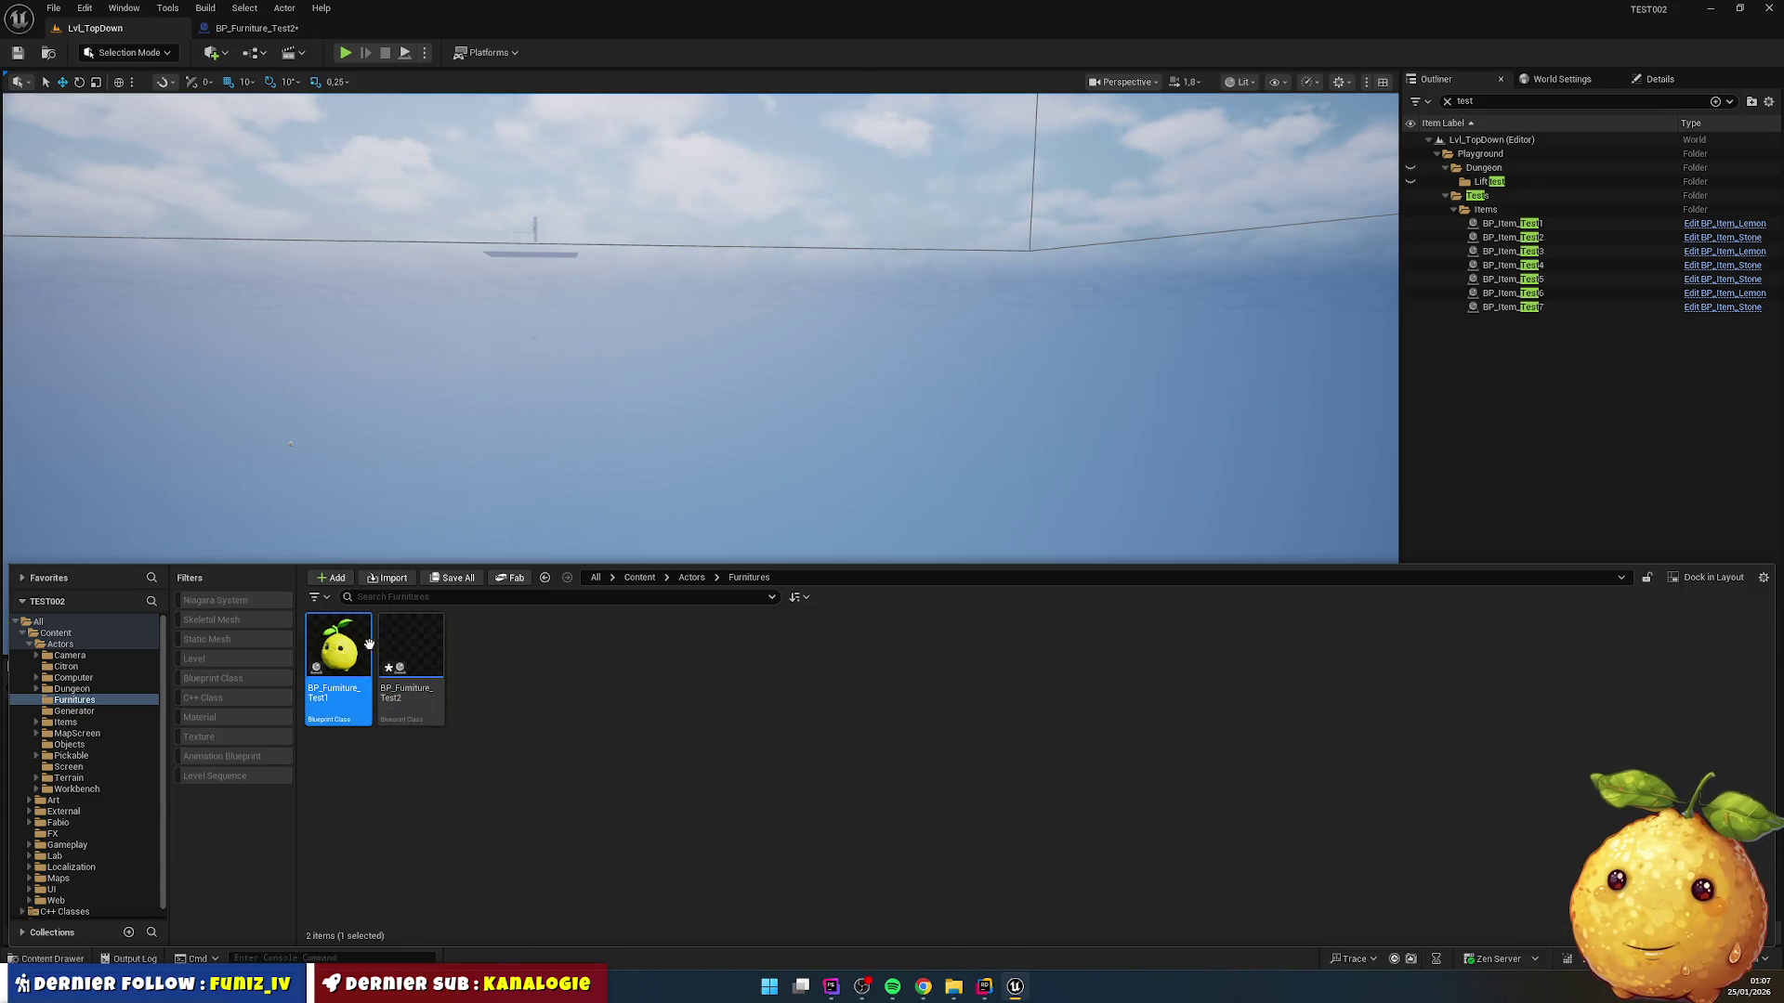
pyautogui.press('Delete')
pyautogui.click(790, 720)
pyautogui.click(368, 655)
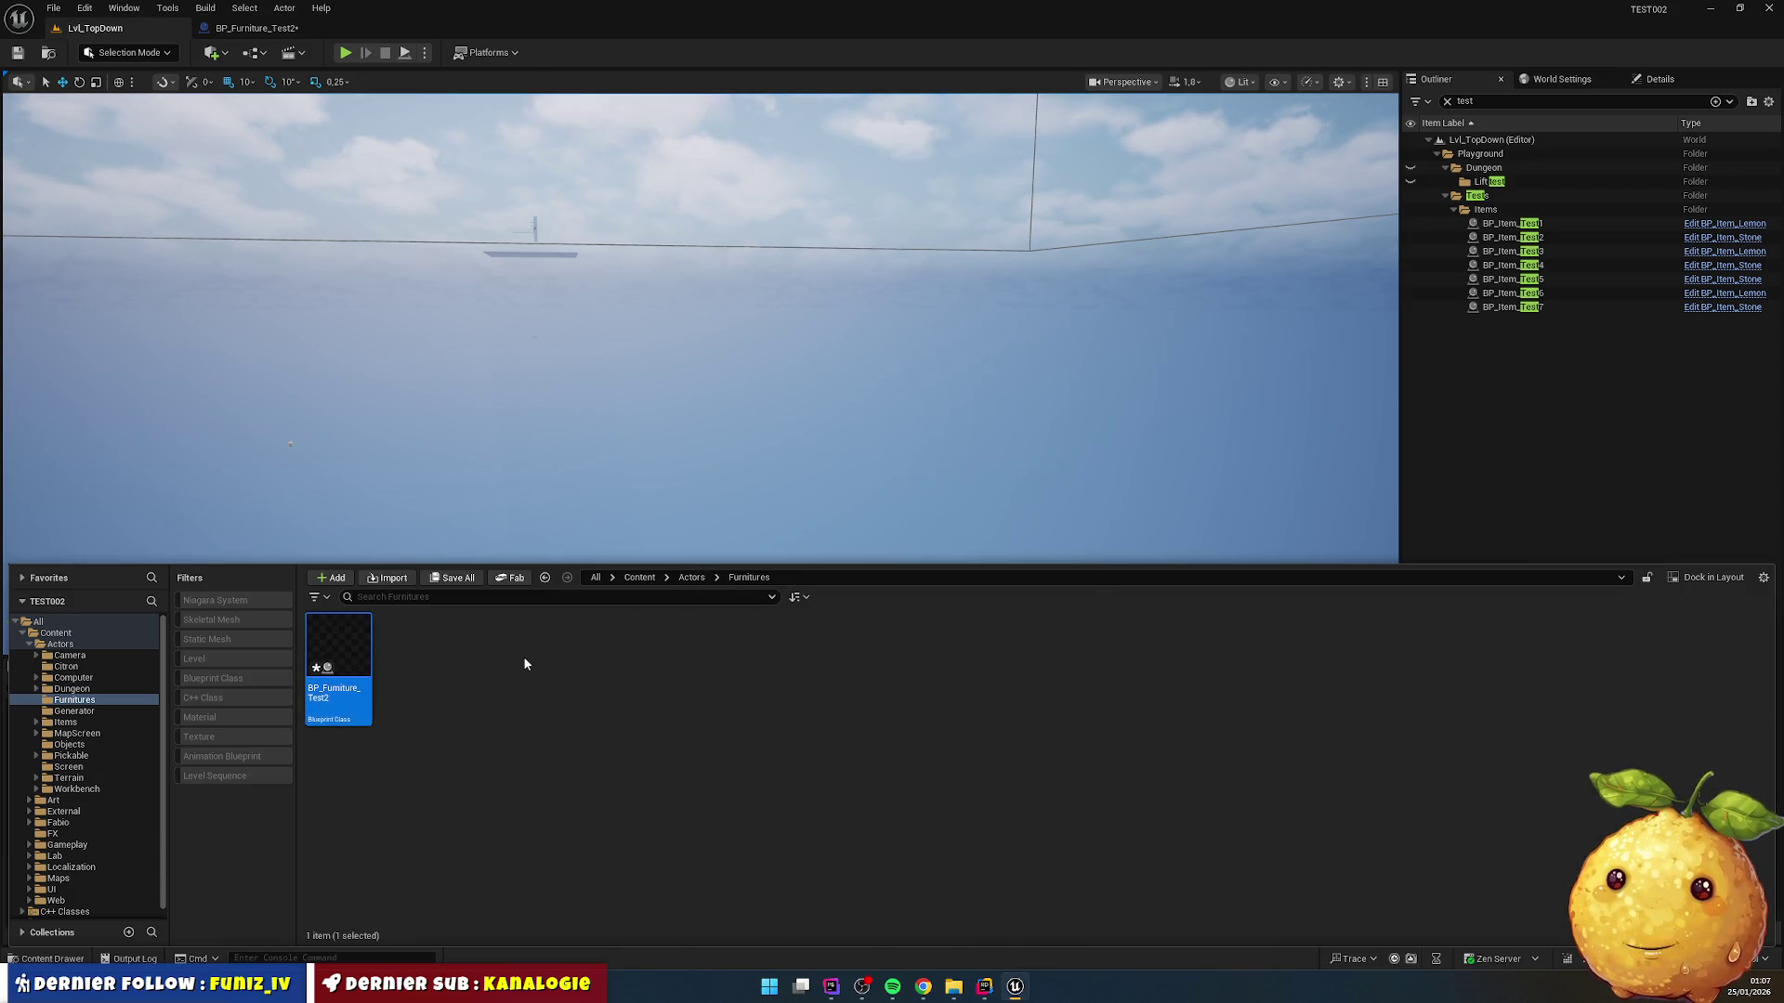
pyautogui.doubleClick(339, 639)
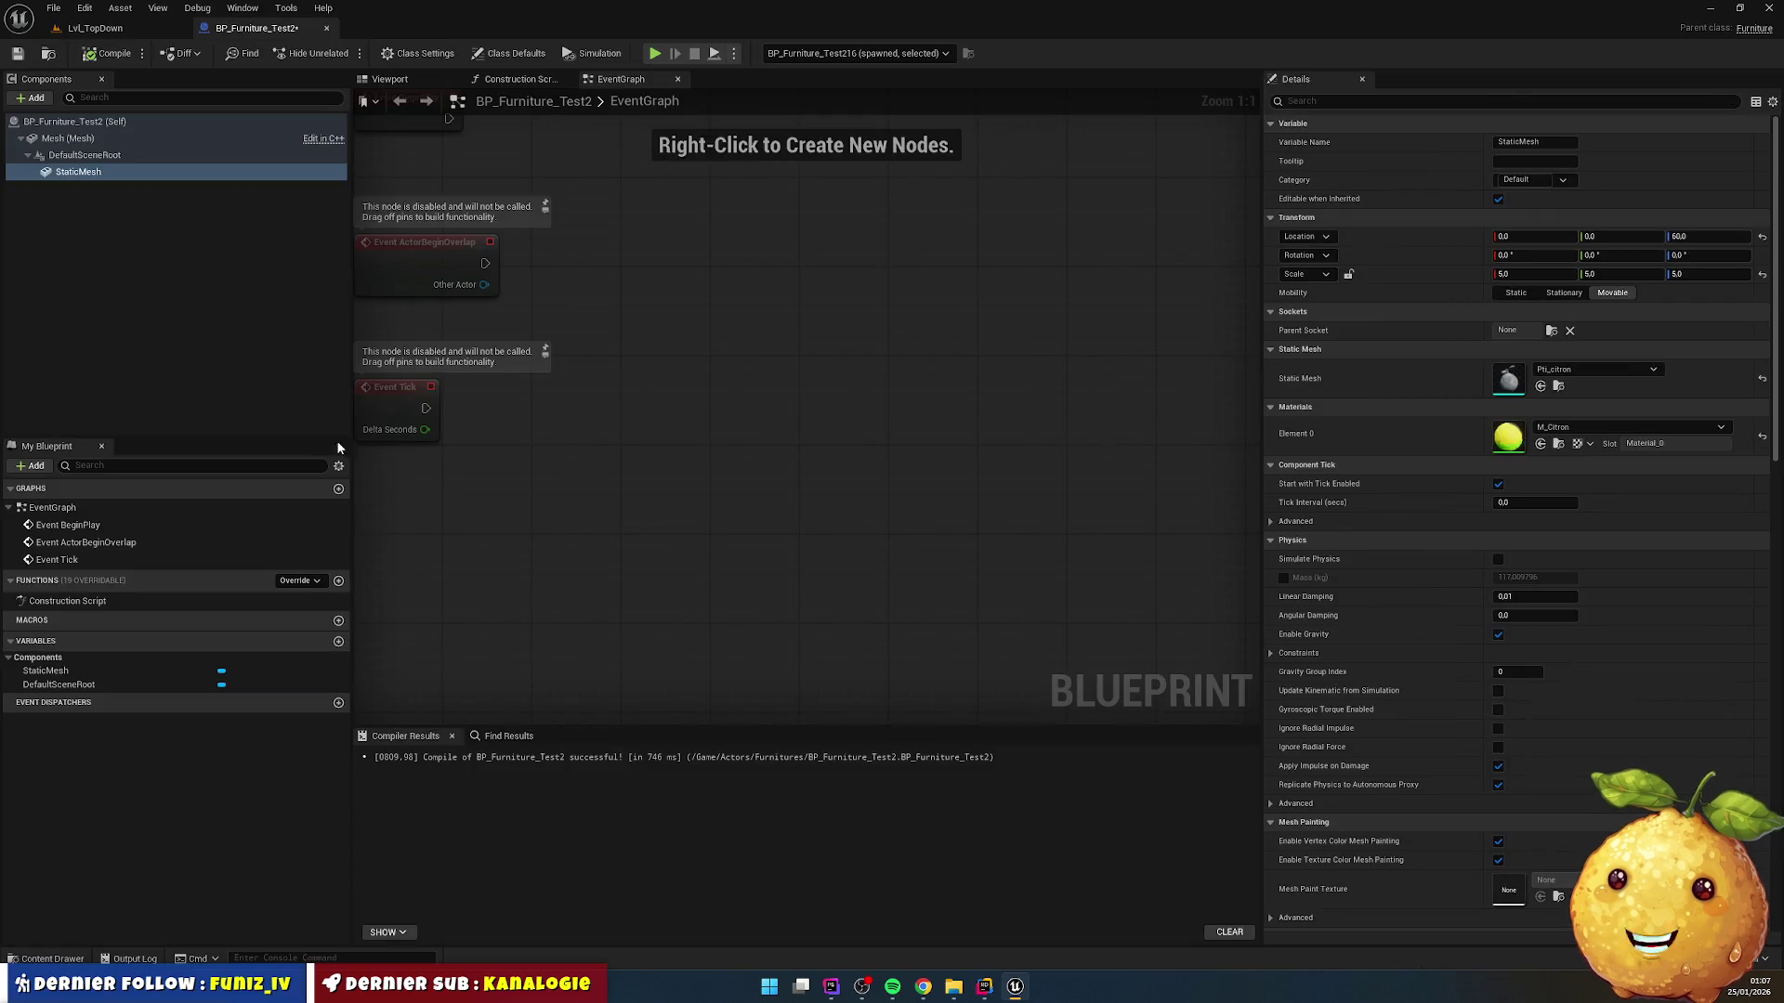
# Step: Remove the DefaultSceneRoot and StaticMesh components from BP_Furniture_Test2
pyautogui.click(70, 138)
pyautogui.click(86, 155)
pyautogui.press('Delete')
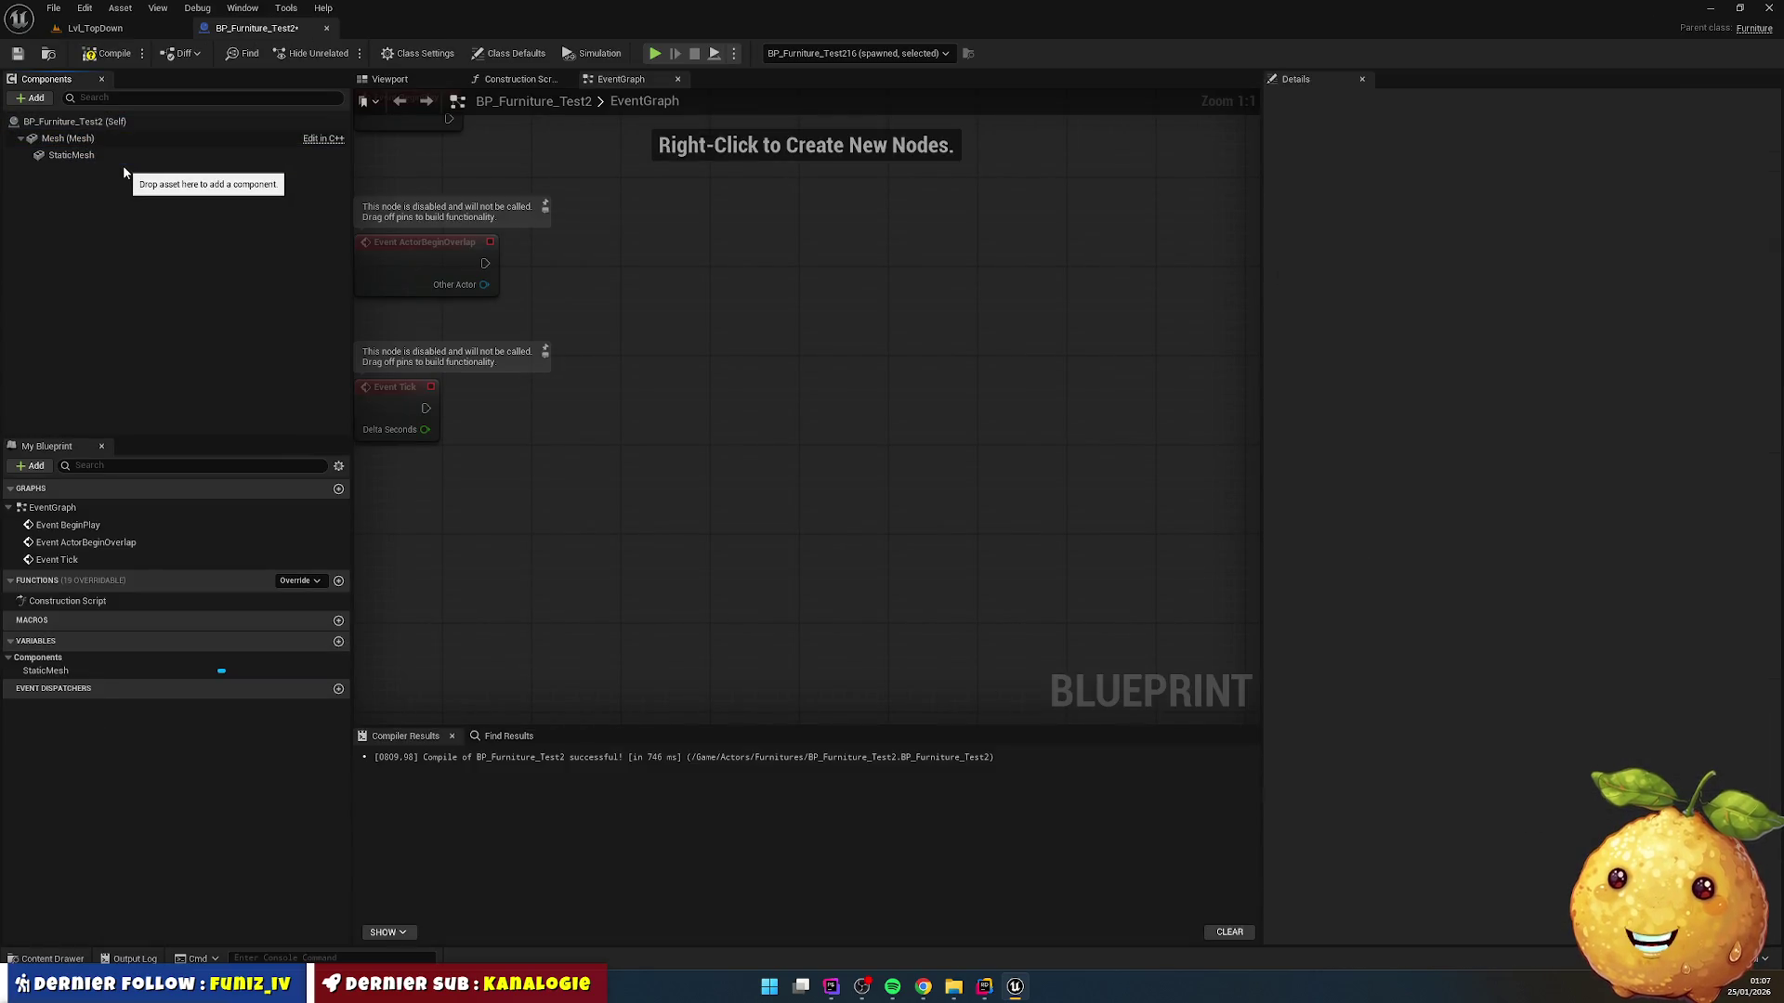
pyautogui.click(137, 154)
pyautogui.press('Delete')
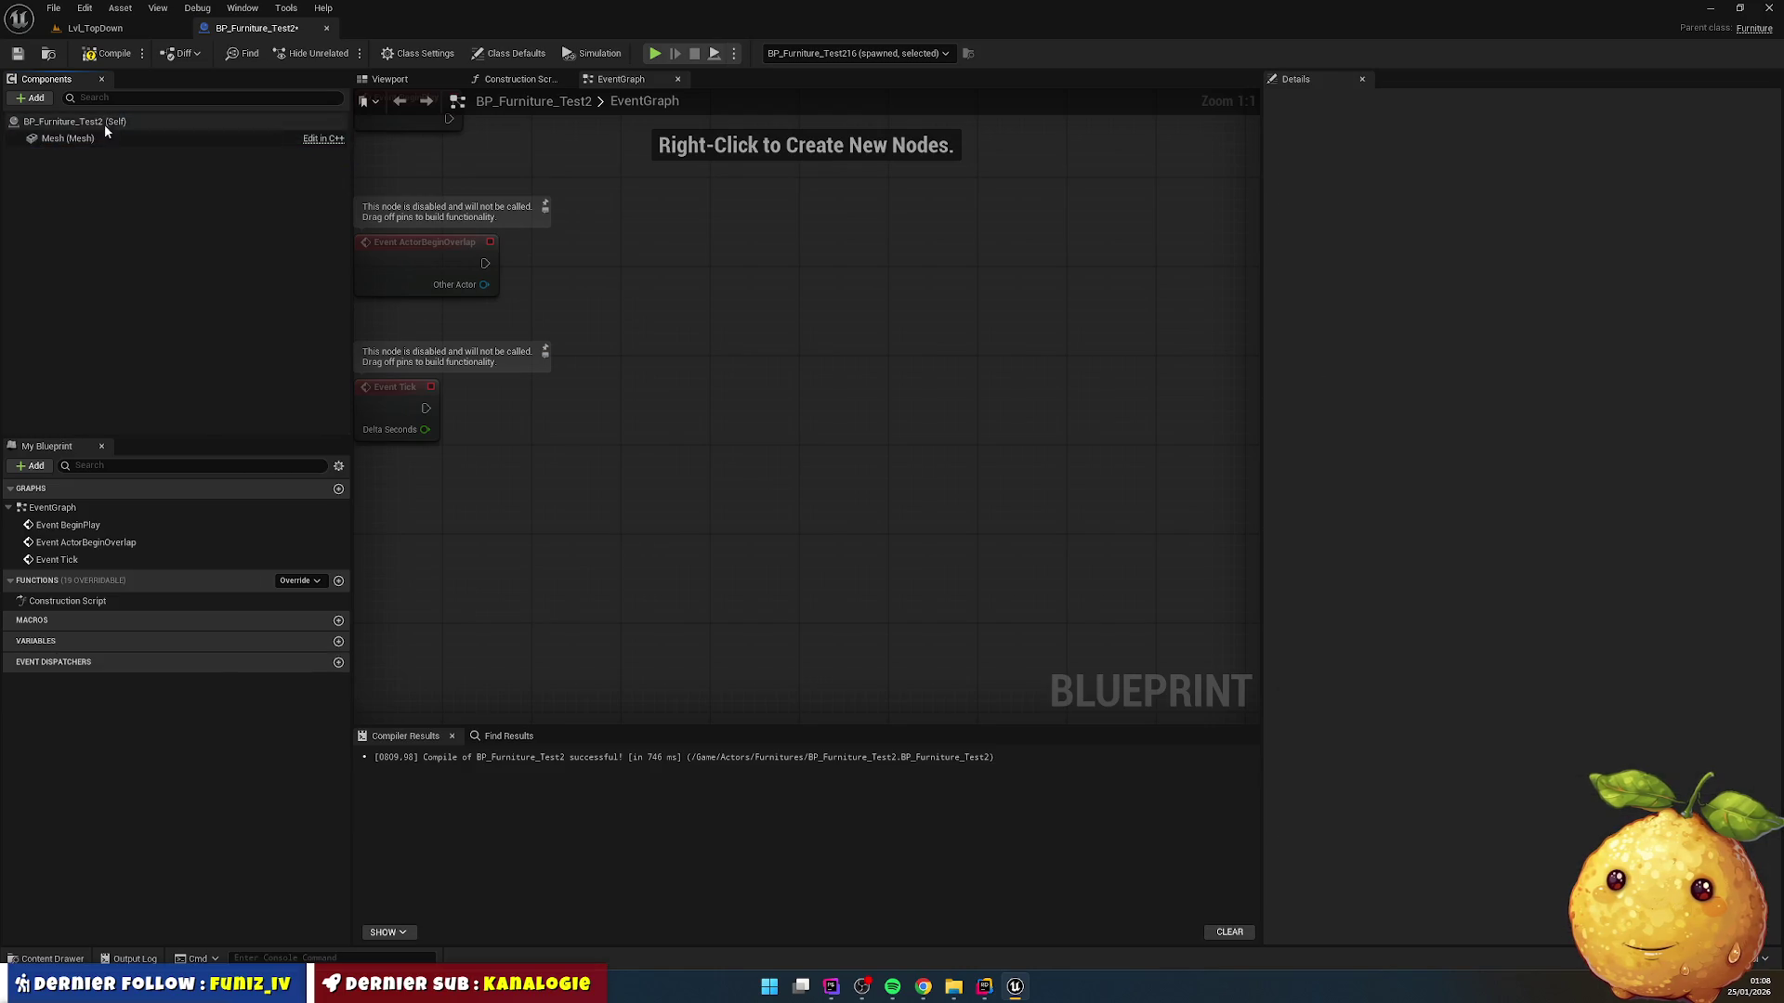
# Step: Assign SM_Worktable as the Mesh component's static mesh, compile, and preview it
pyautogui.click(106, 137)
pyautogui.click(1583, 351)
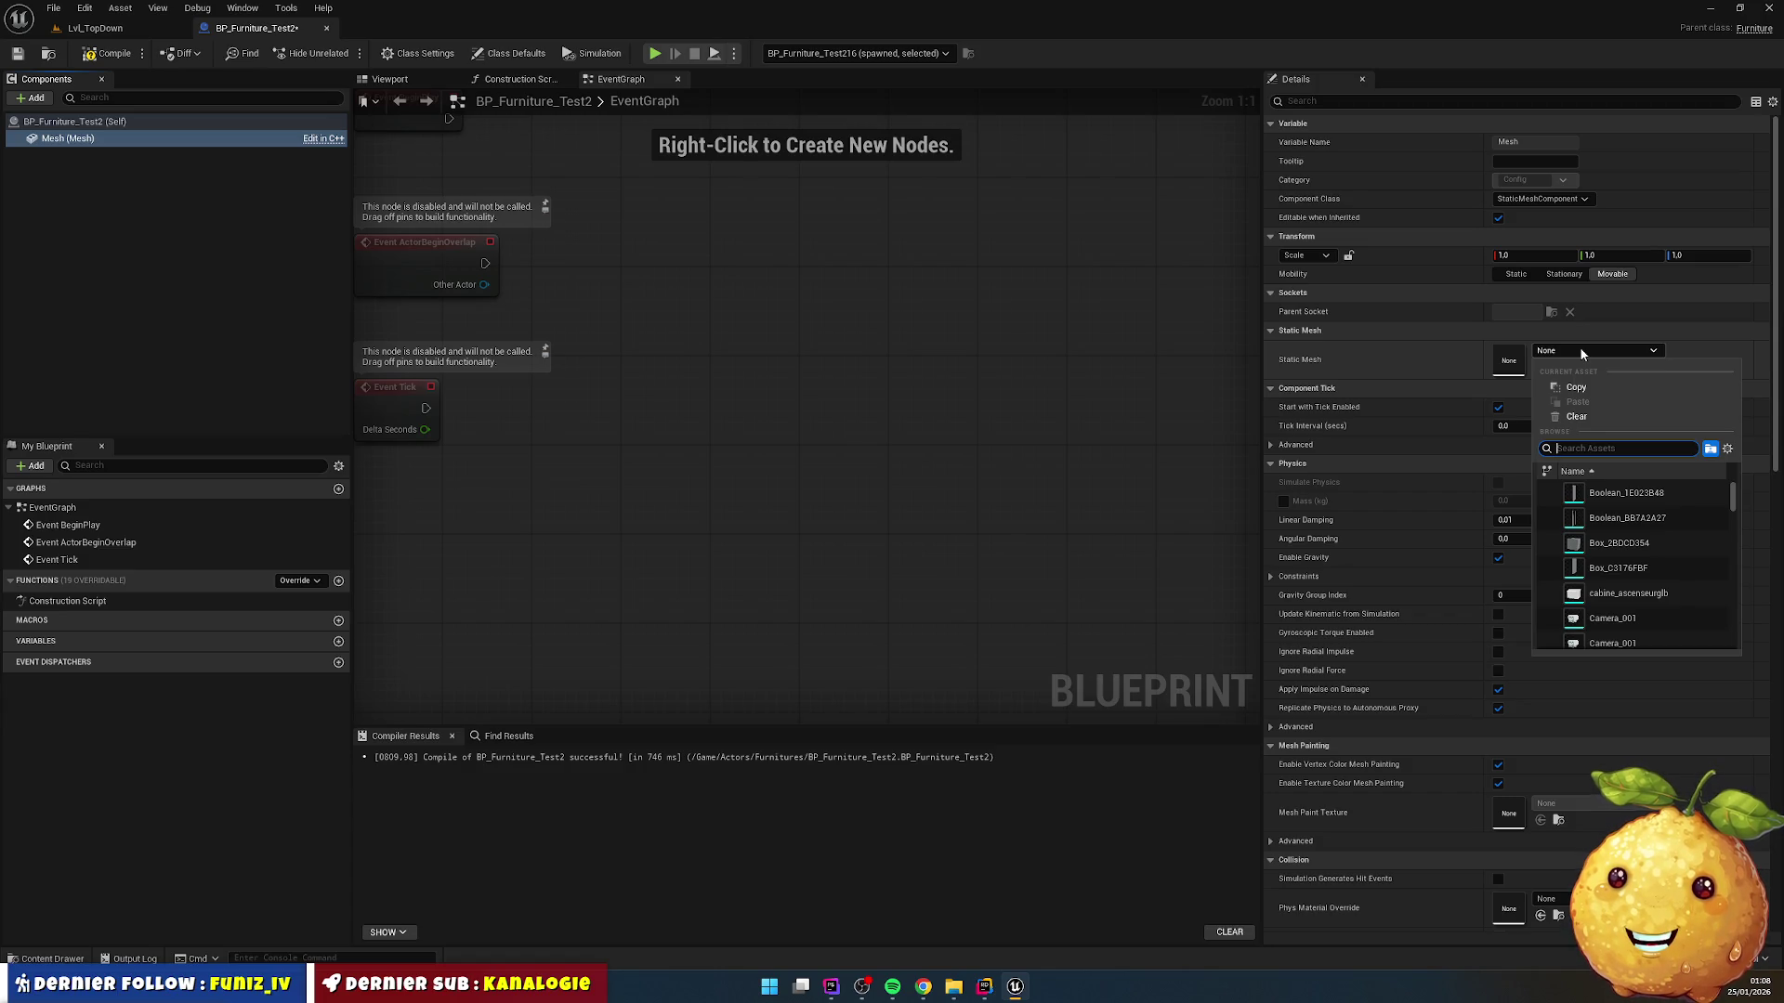
pyautogui.write('table')
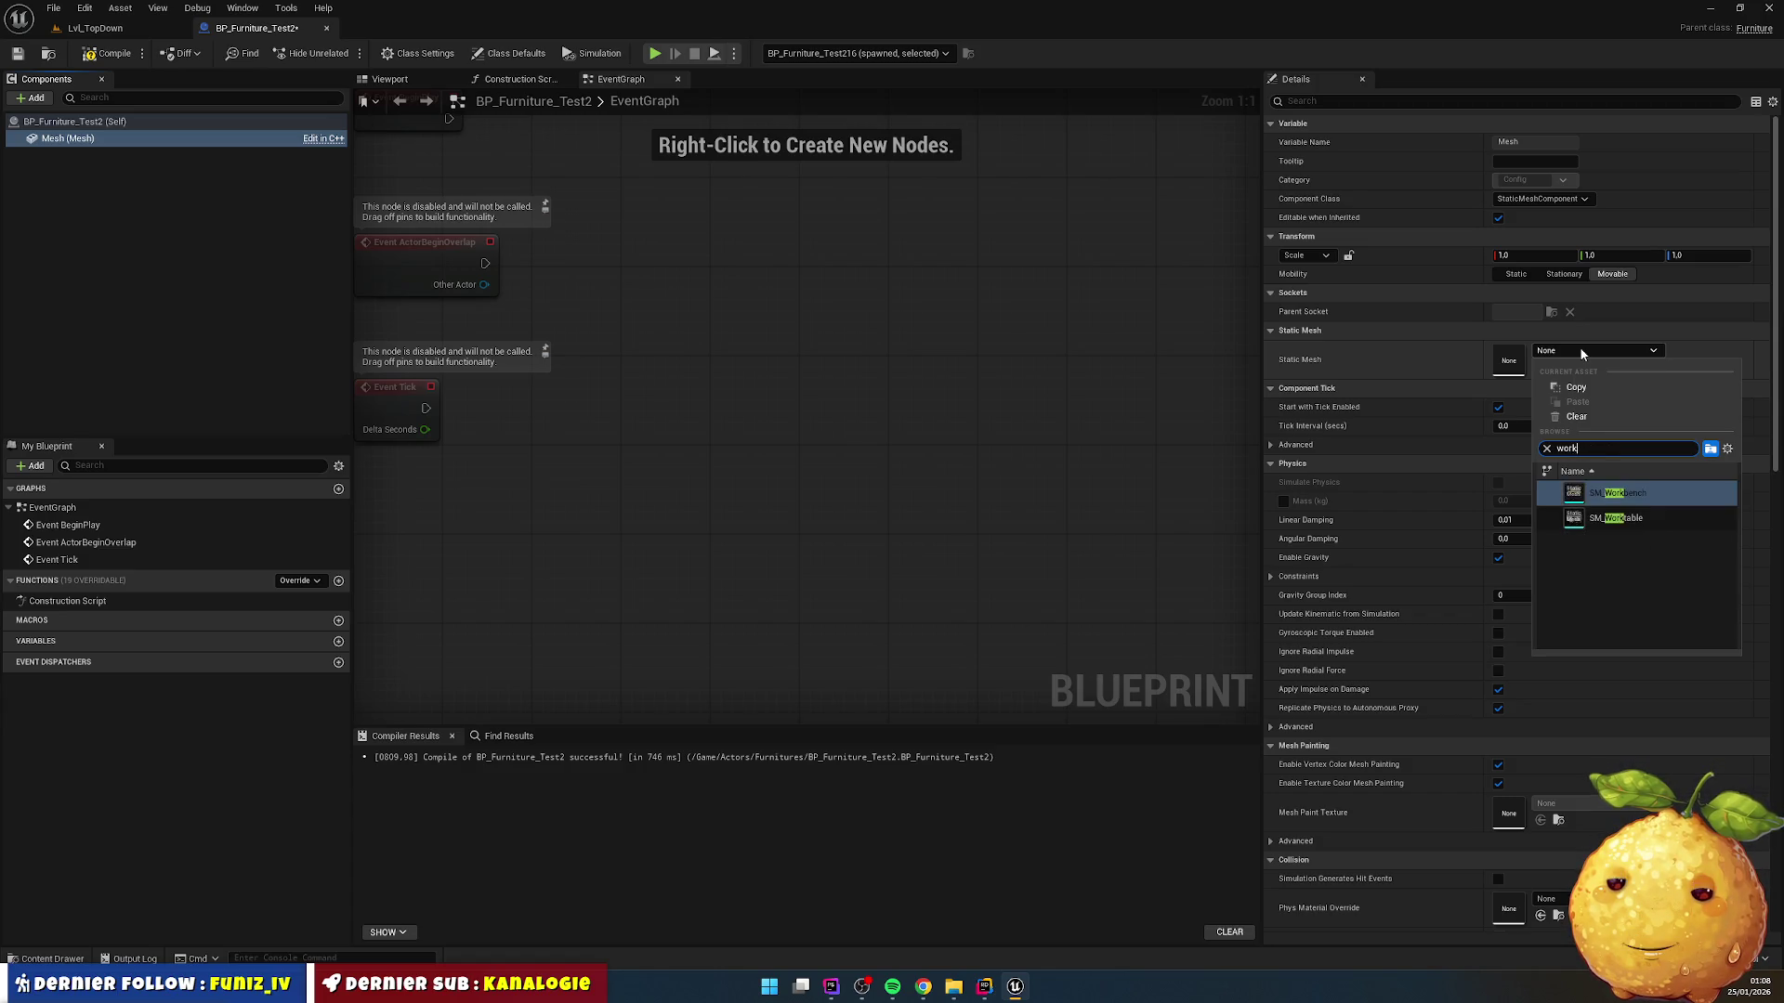
pyautogui.press('Escape')
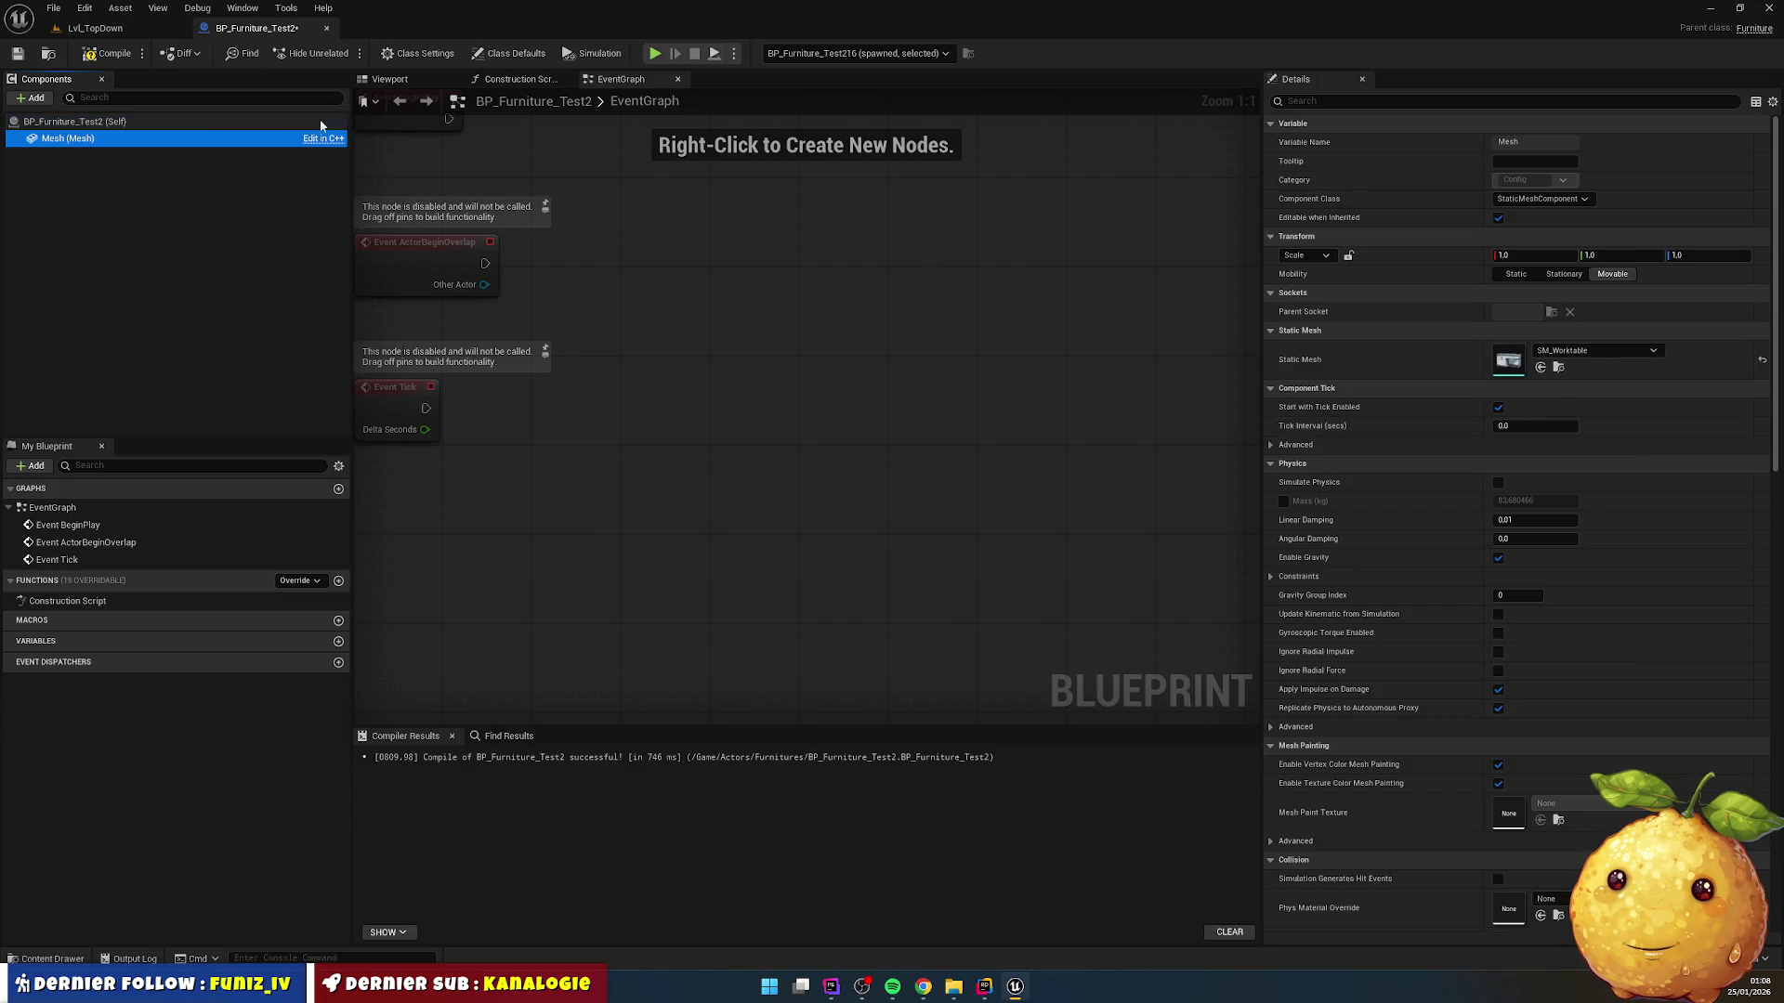
pyautogui.click(107, 54)
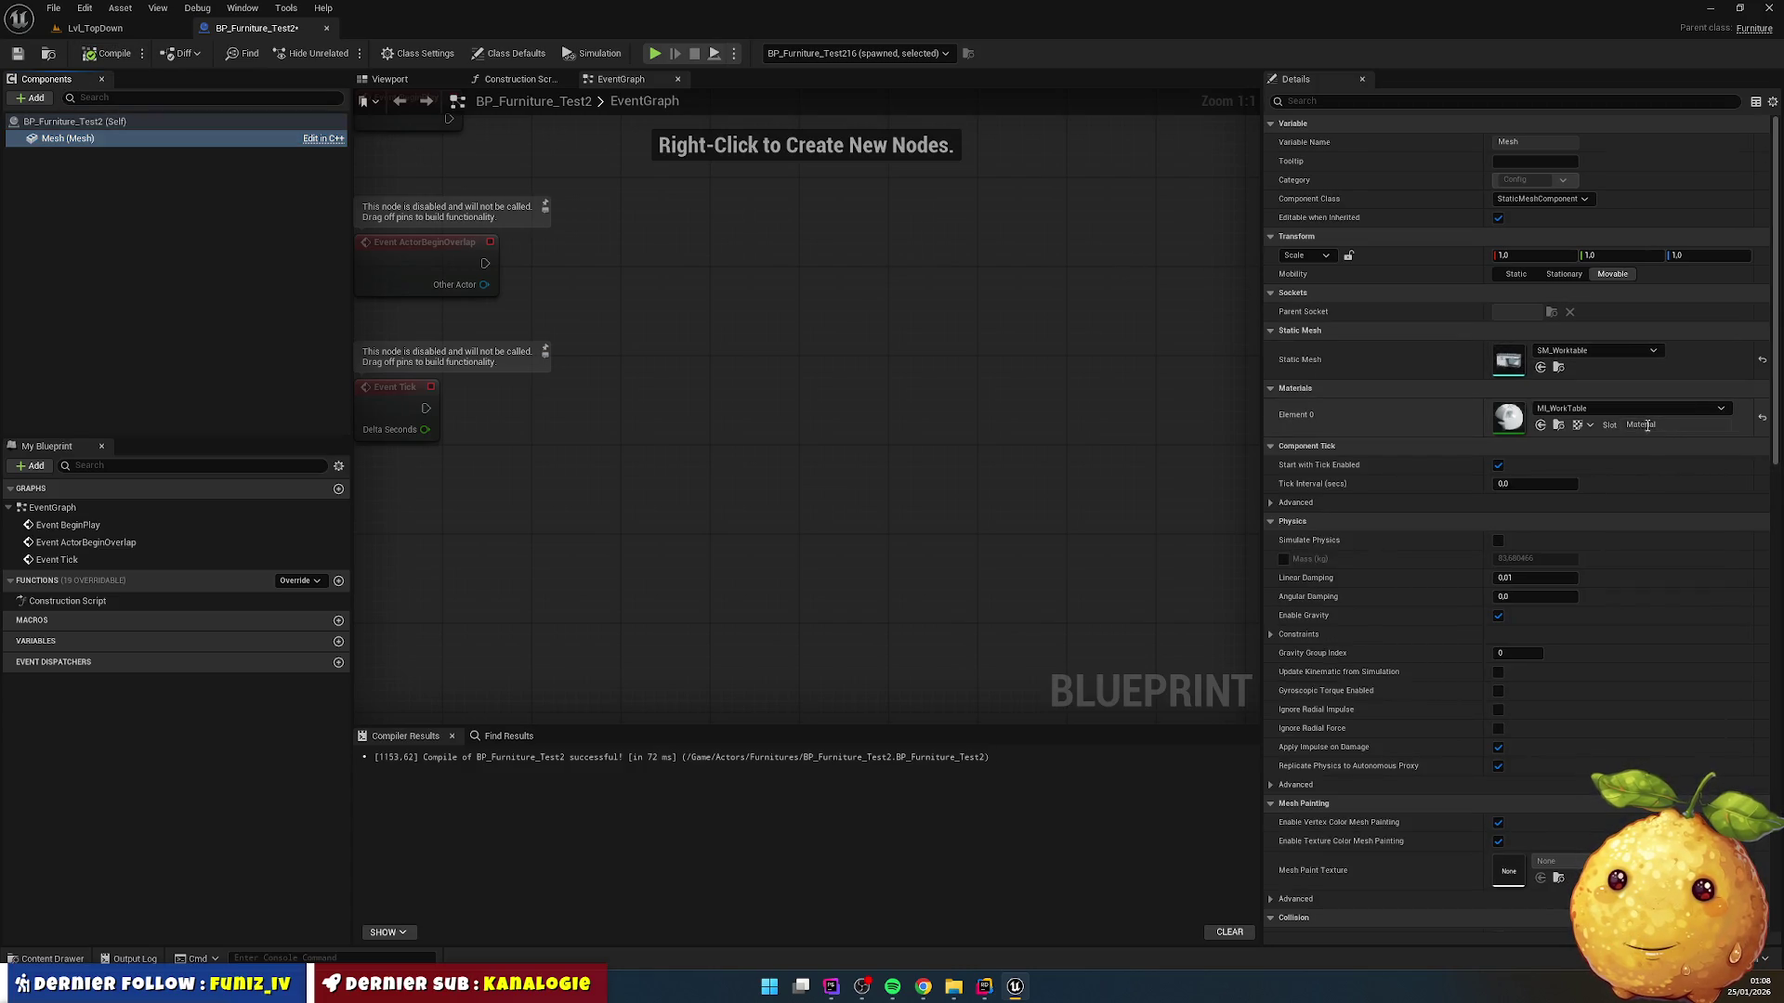
pyautogui.click(388, 80)
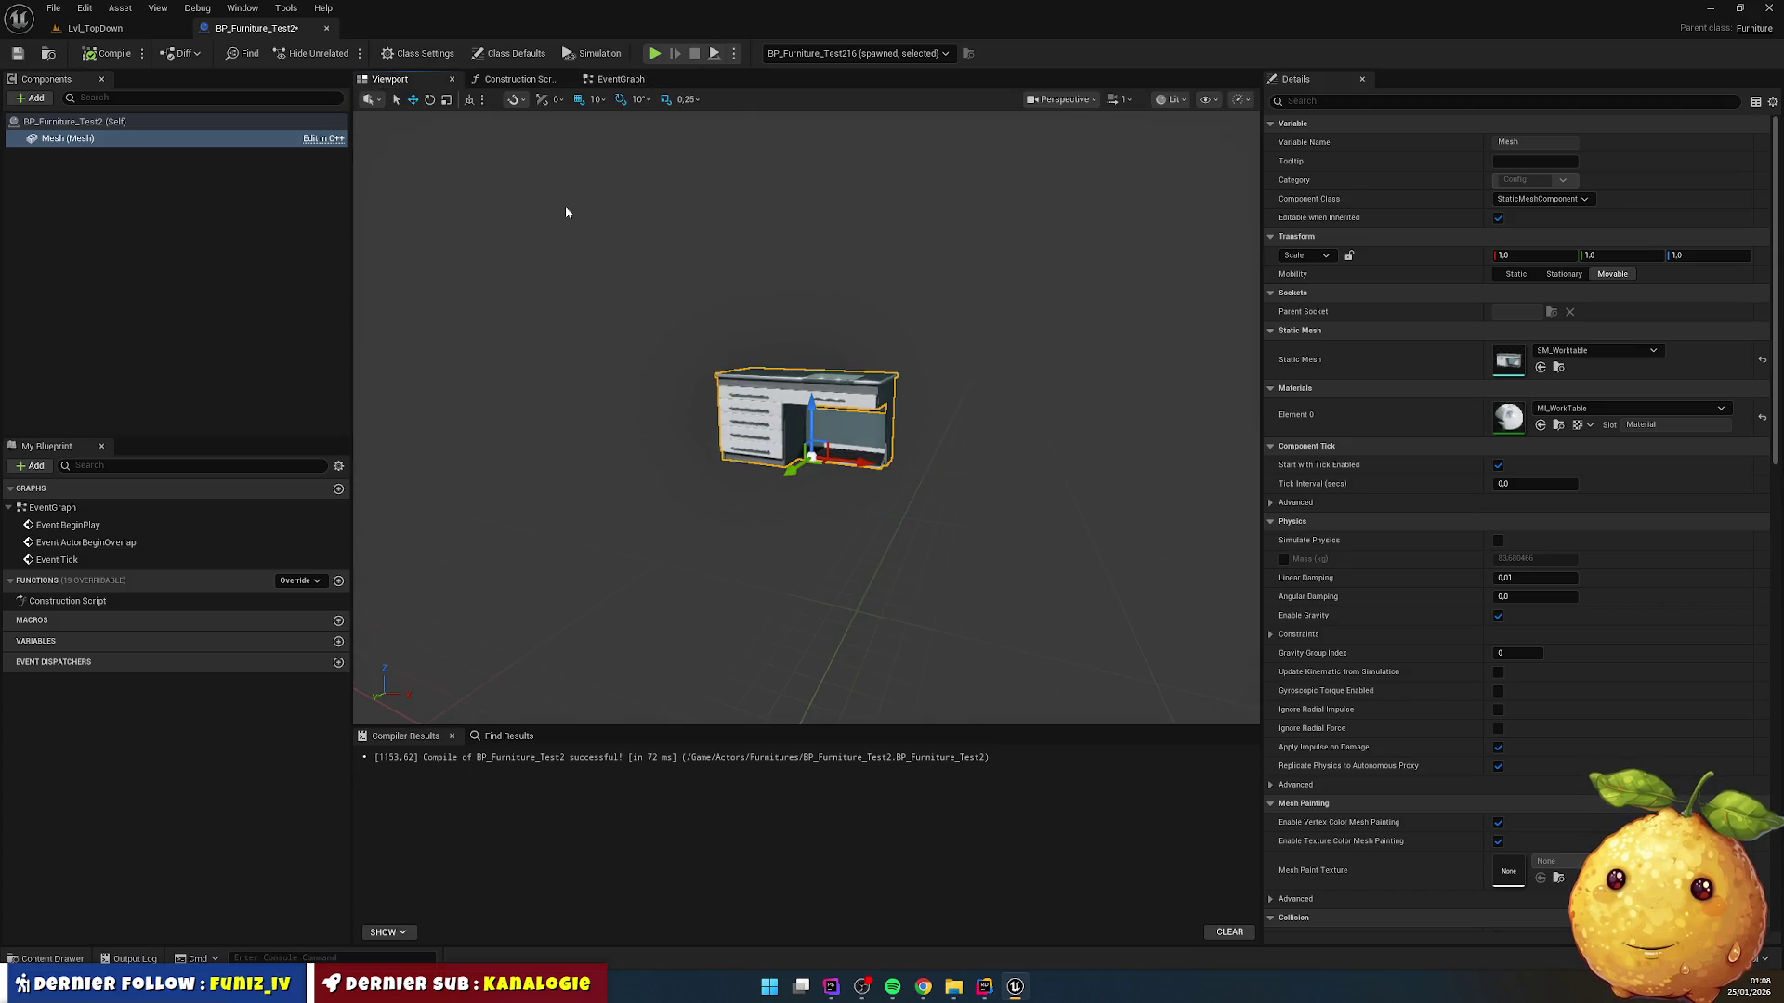
# Step: Scale the Mesh to 1.5 on X, Y and Z, then compile, save and close
pyautogui.click(1546, 261)
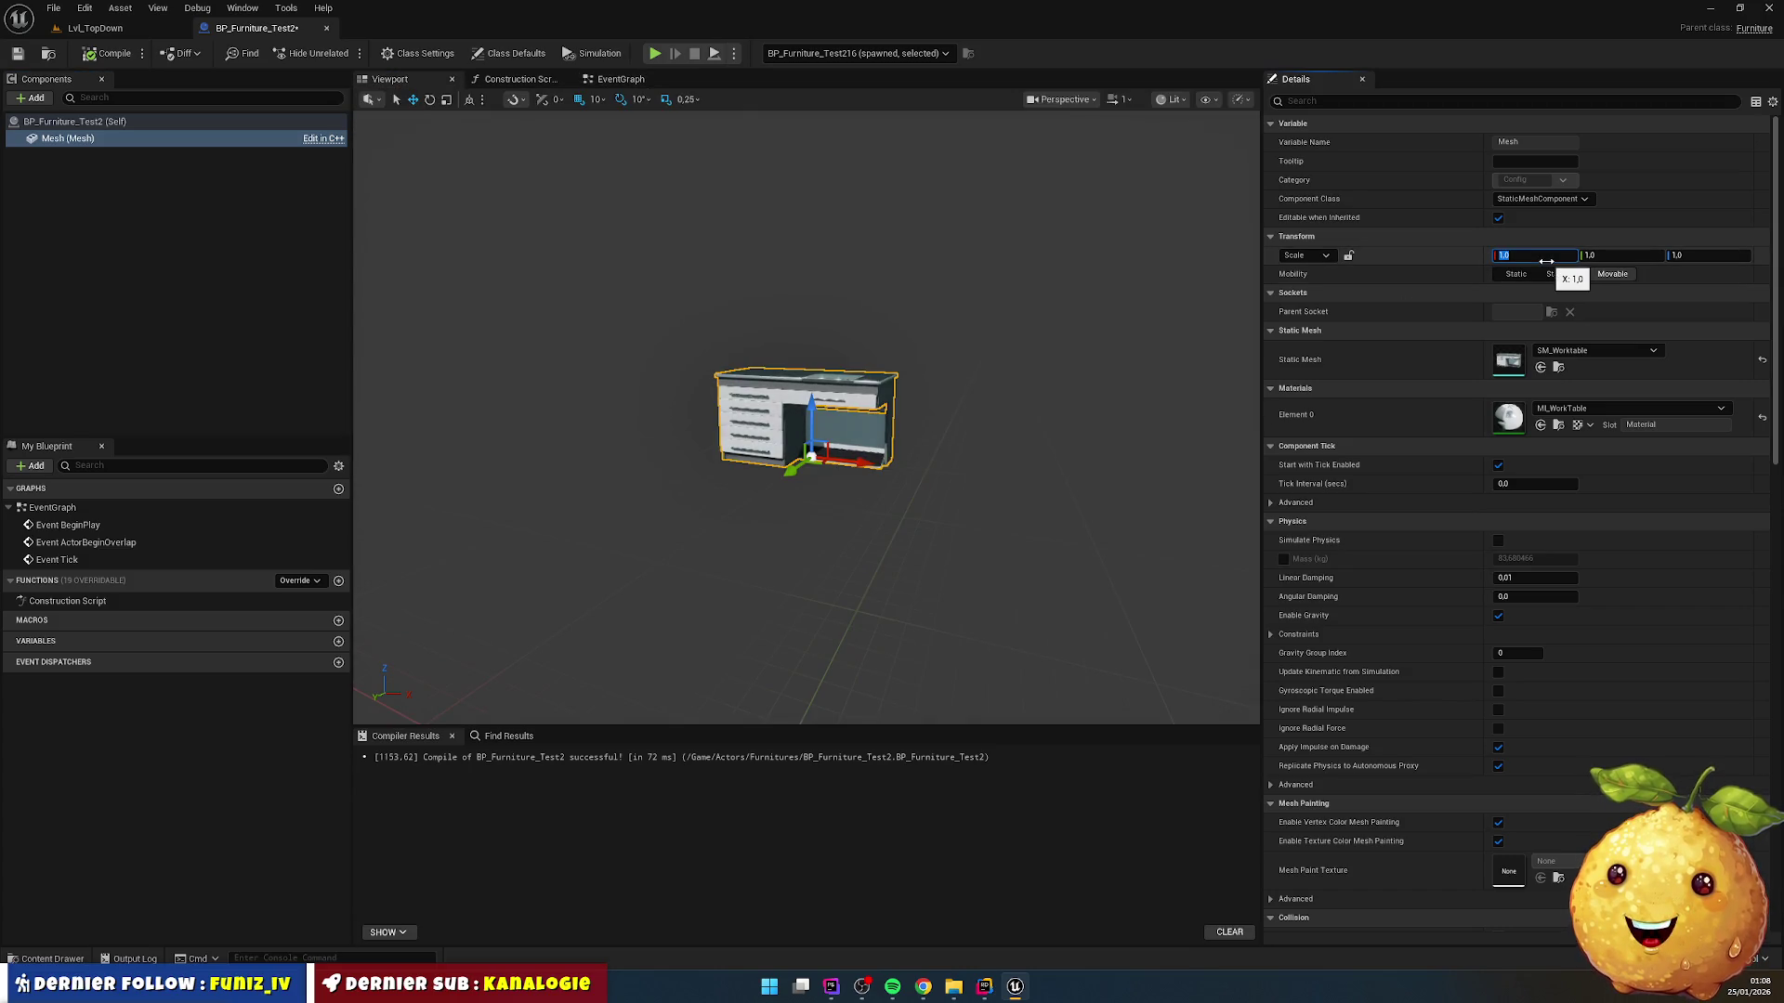
pyautogui.write('1.5')
pyautogui.press('Tab')
pyautogui.write('1.5')
pyautogui.press('Tab')
pyautogui.write('1')
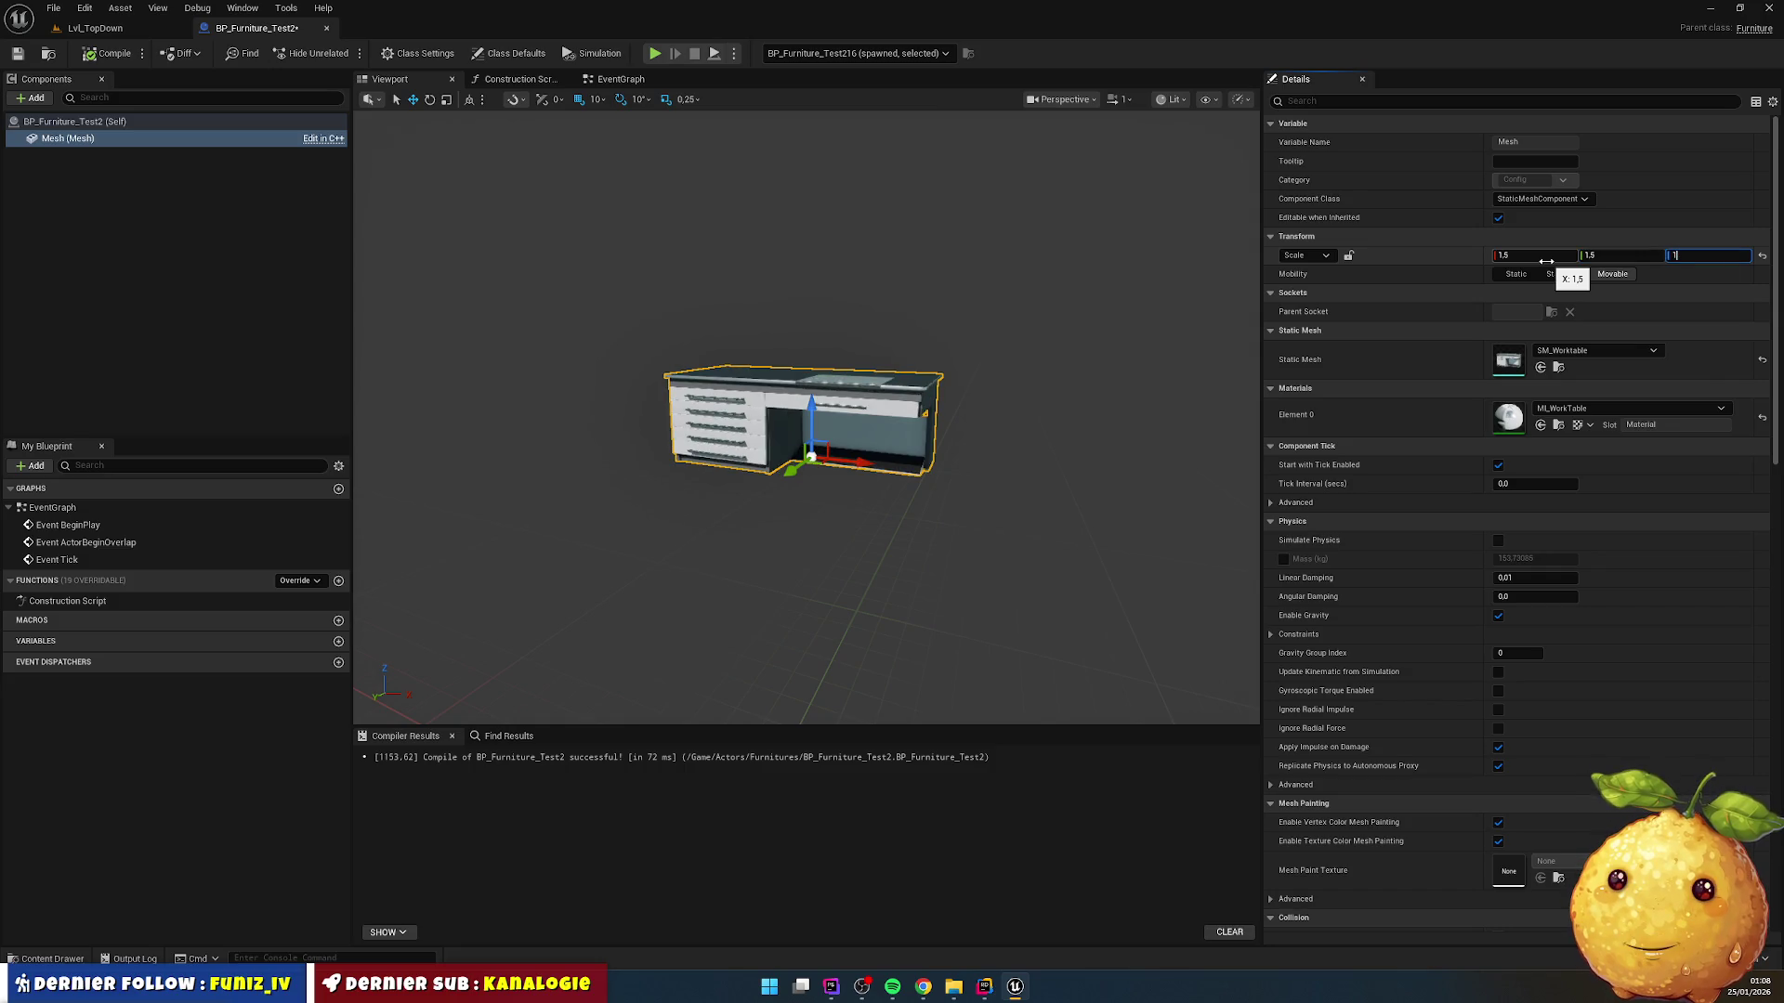
pyautogui.press('Return')
pyautogui.click(109, 53)
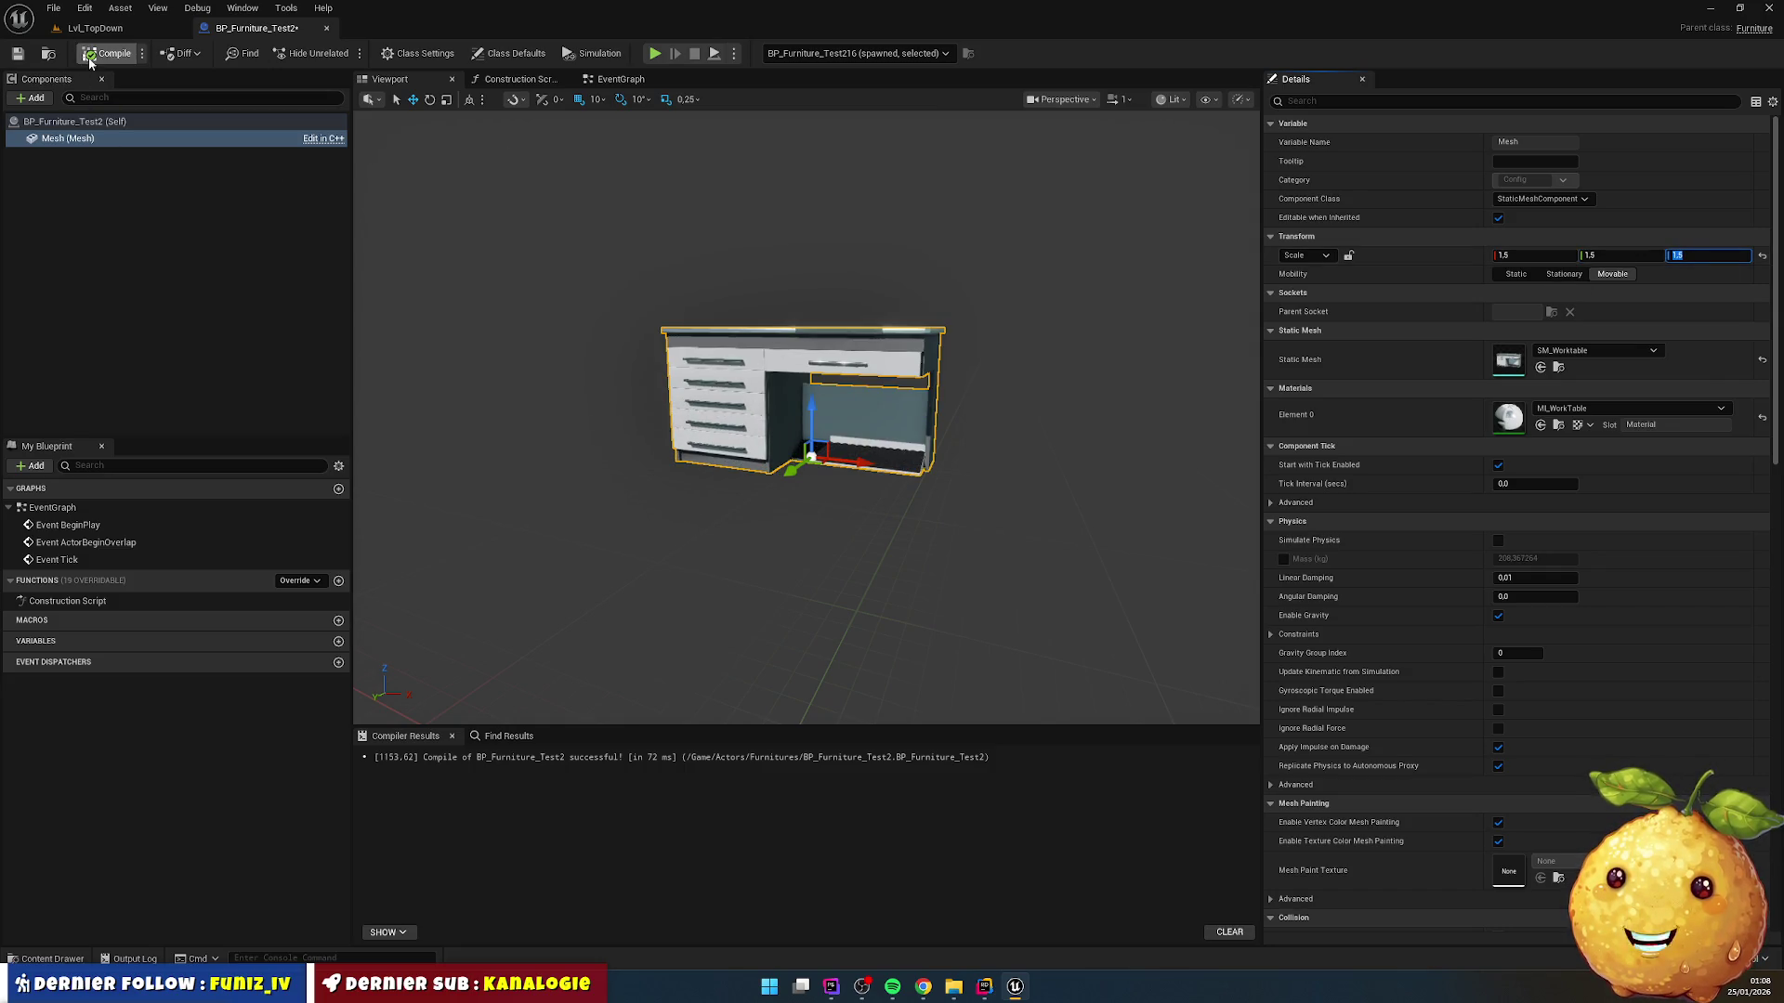
pyautogui.click(17, 53)
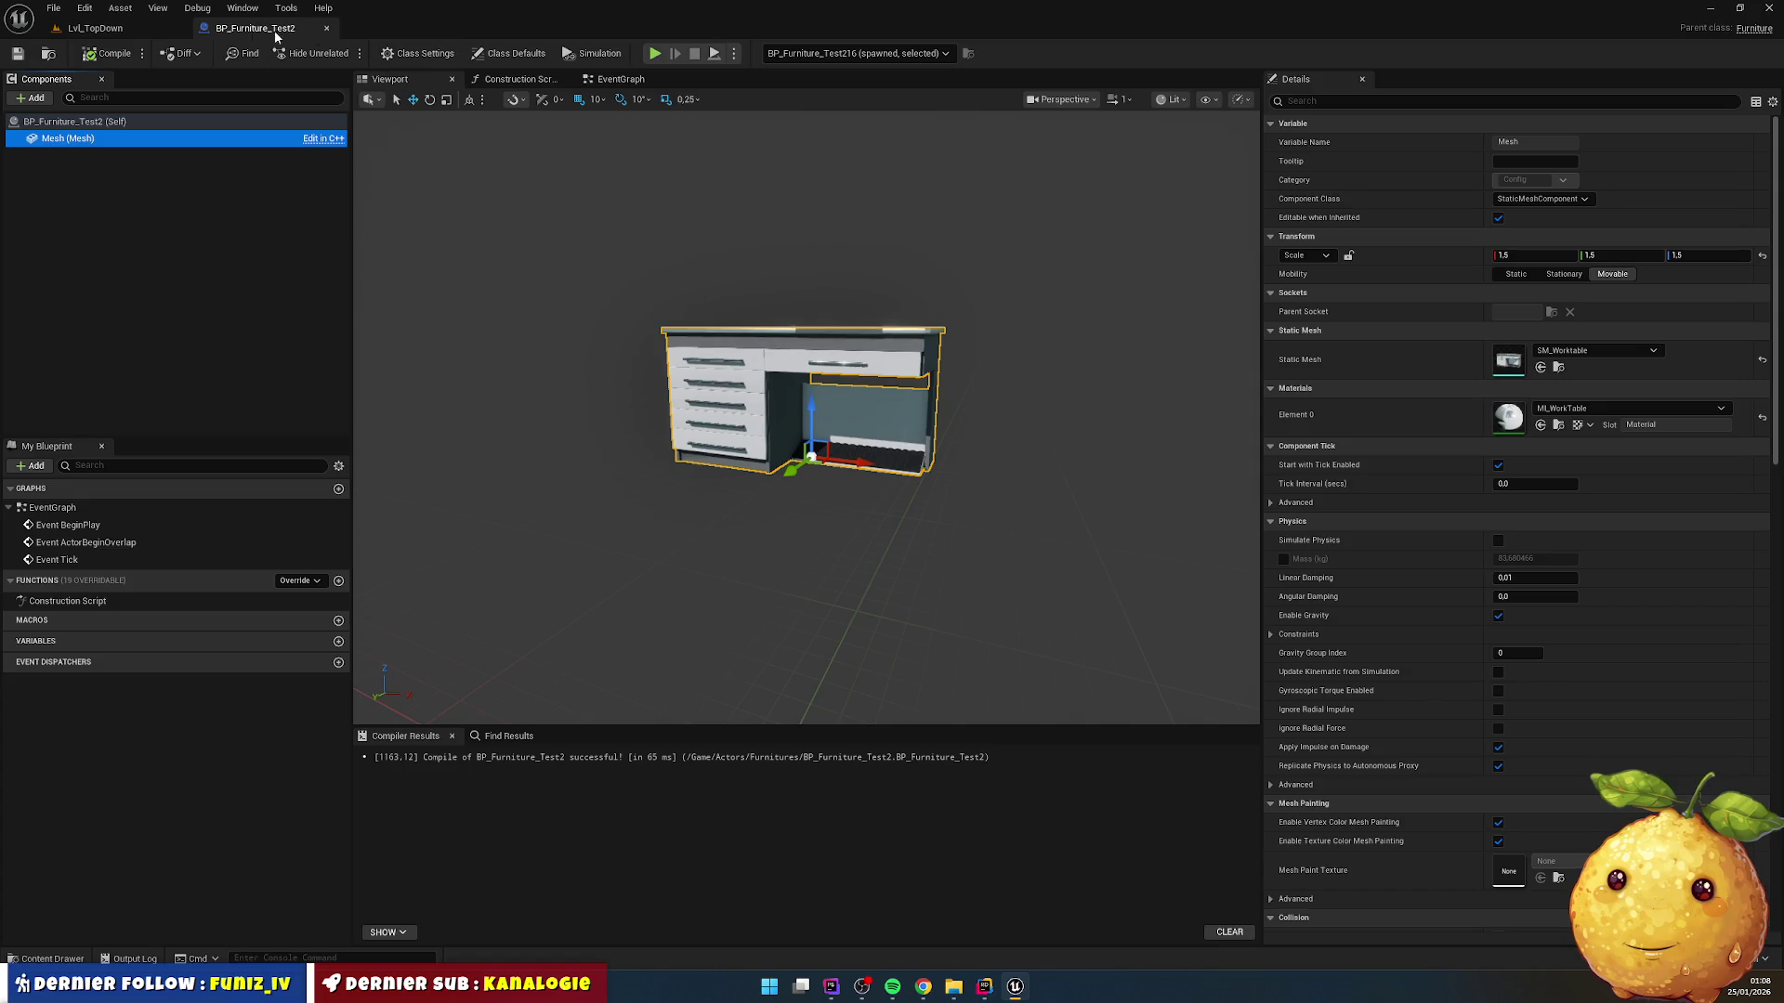
pyautogui.click(326, 28)
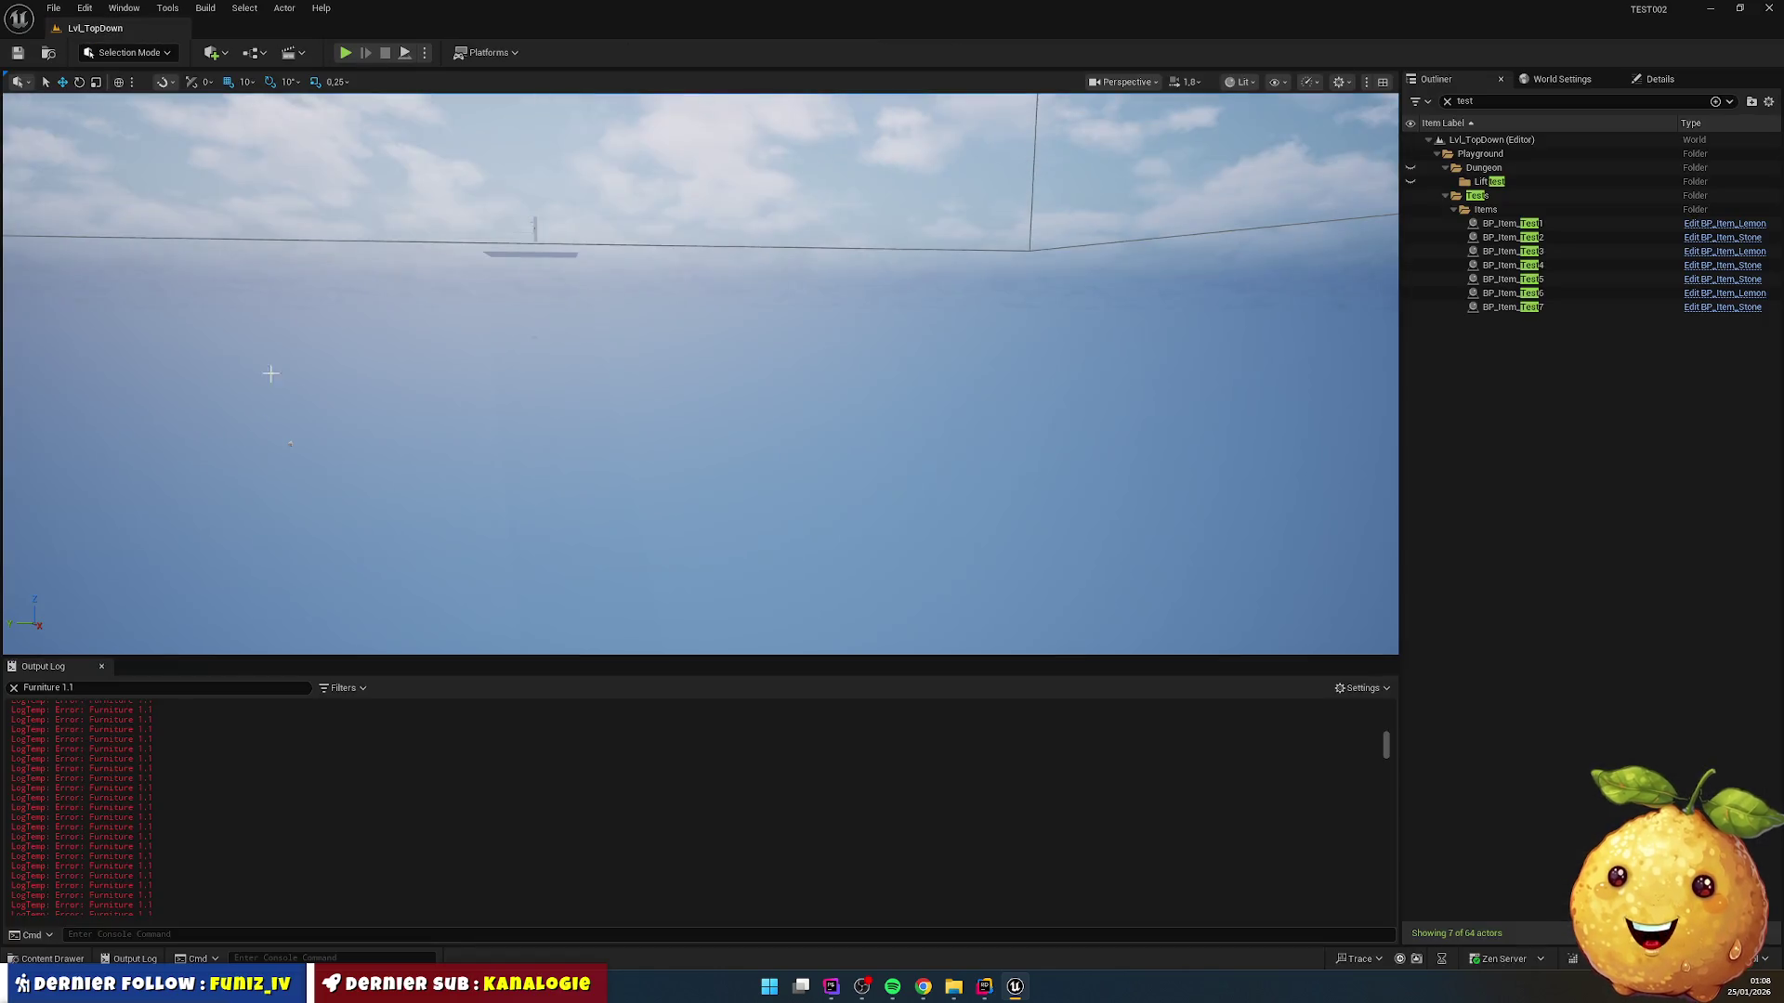
# Step: Rename the furniture blueprint to BP_Furniture_Worktable
pyautogui.click(52, 959)
pyautogui.press('F2')
pyautogui.press('BackSpace')
pyautogui.press('BackSpace')
pyautogui.press('BackSpace')
pyautogui.write('W')
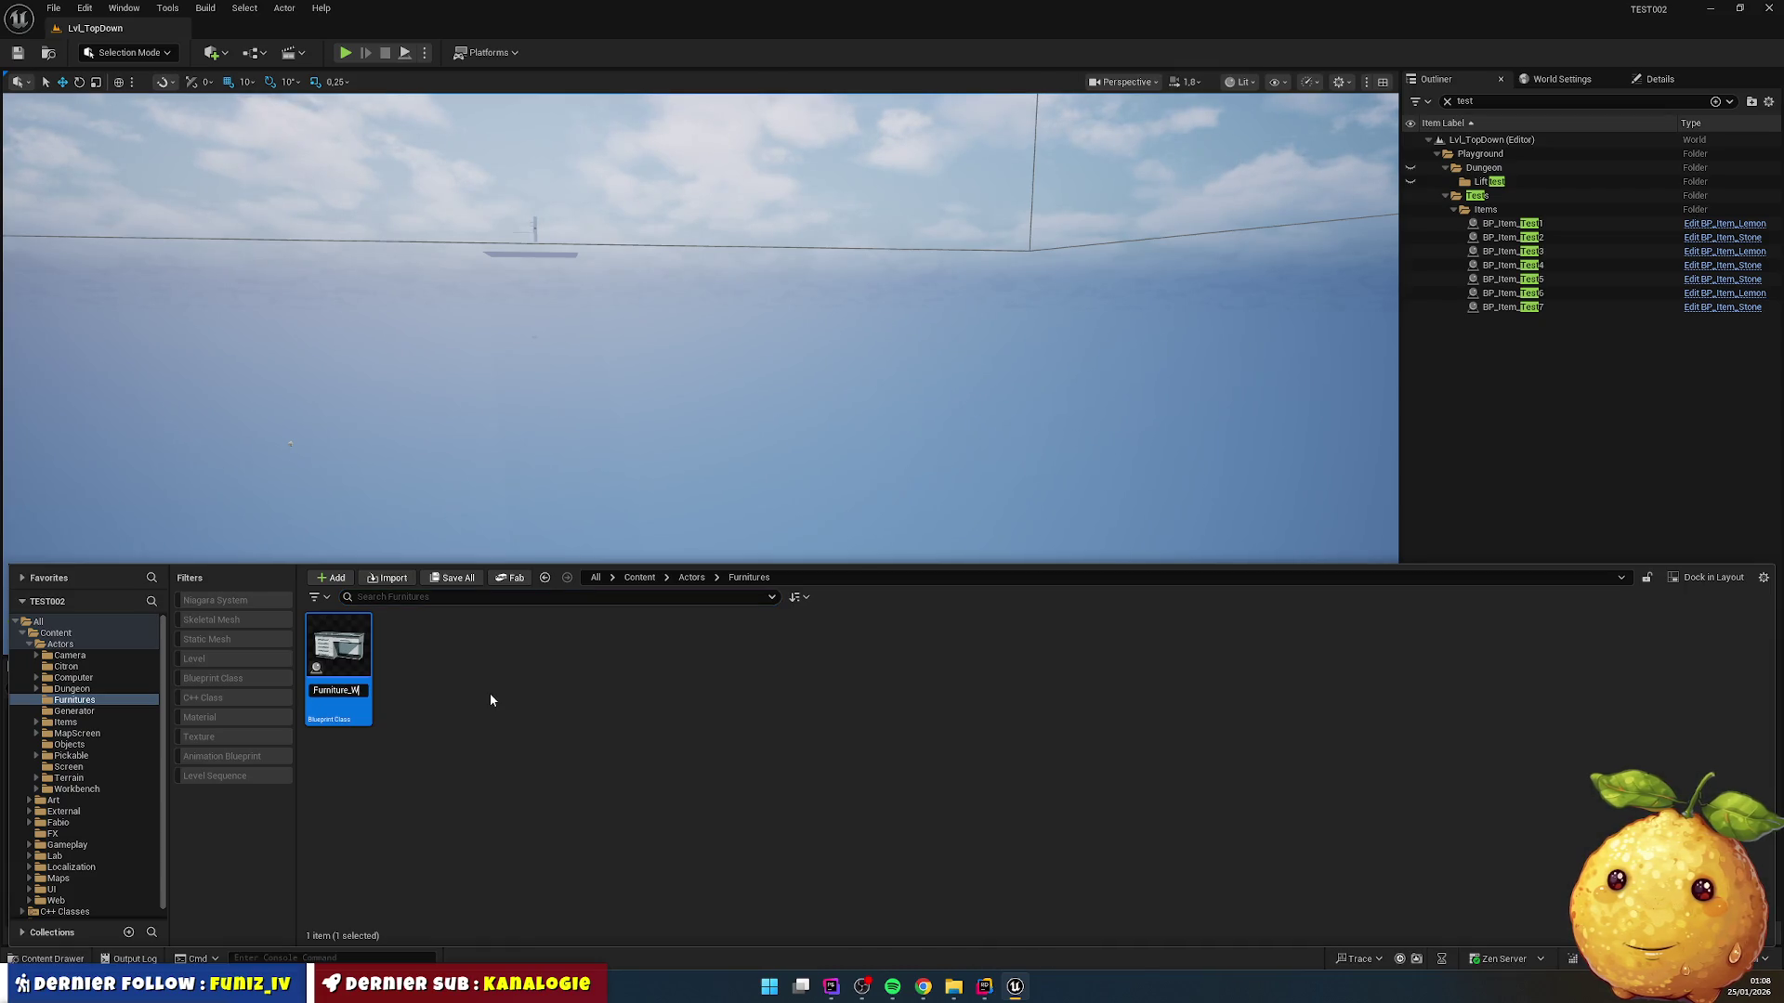
pyautogui.write('ork')
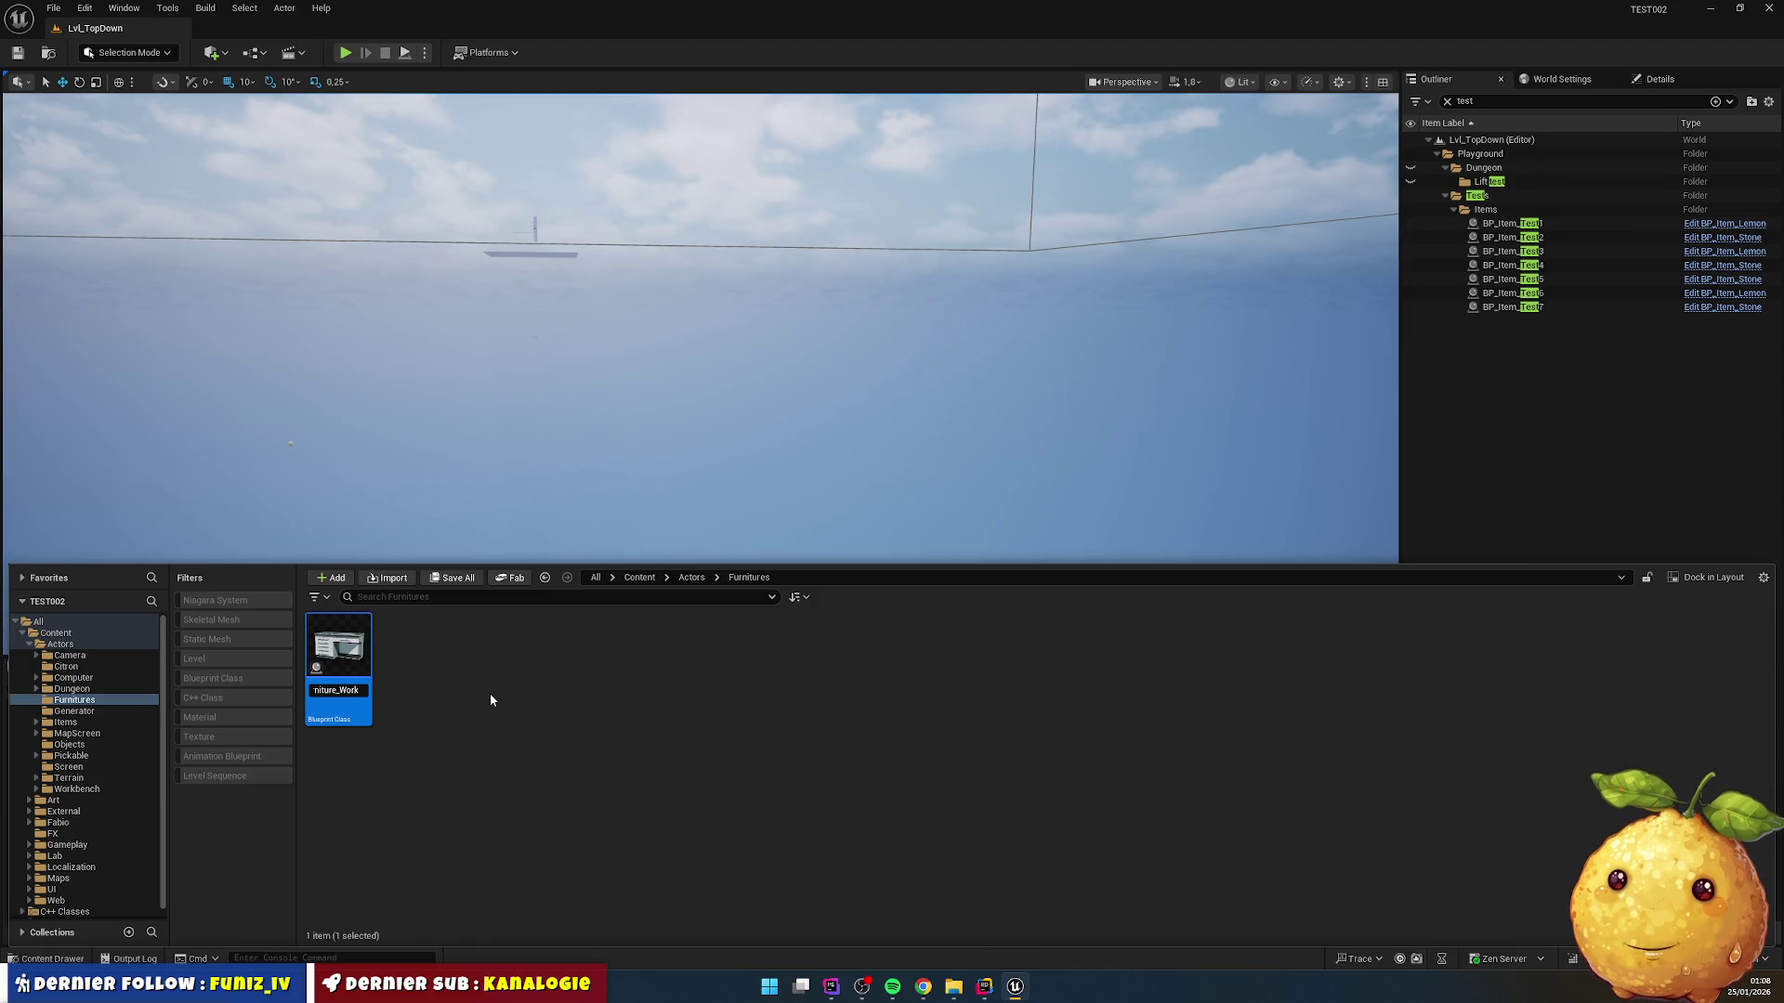
pyautogui.write('table')
pyautogui.press('Return')
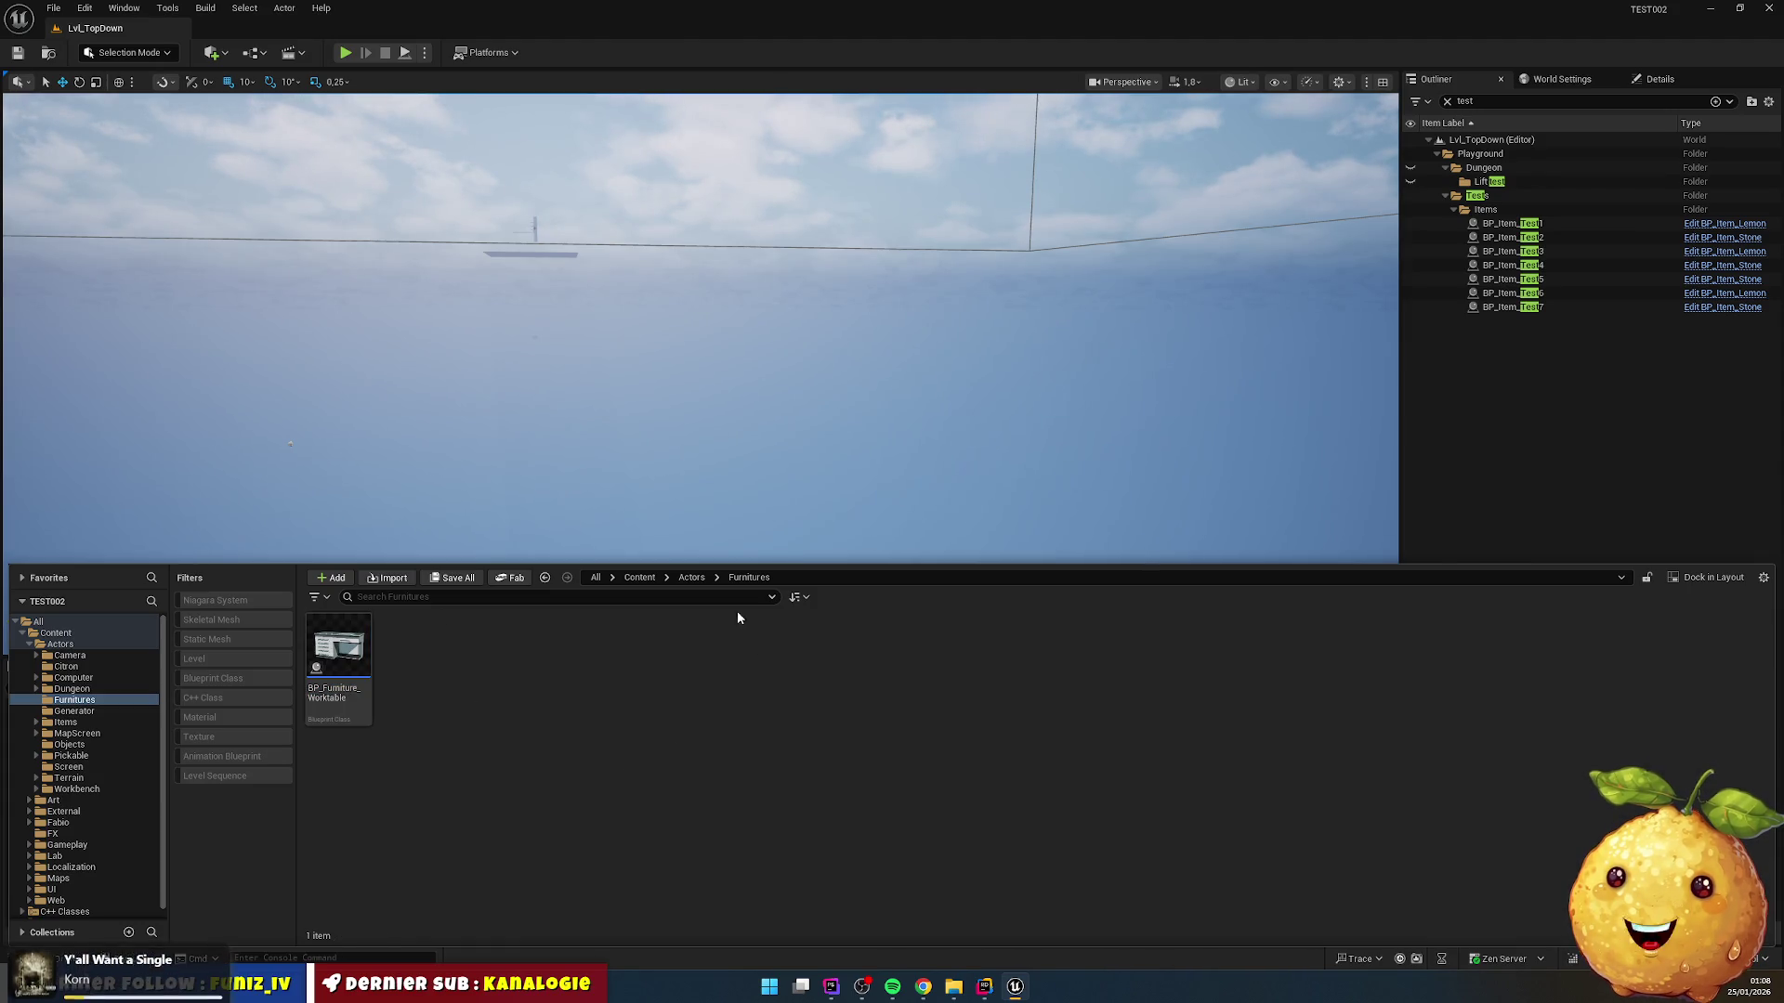
# Step: Browse to Actors/Dungeon/V2 and open the DT_Furnitures_V2 data table
pyautogui.click(692, 577)
pyautogui.click(641, 578)
pyautogui.click(369, 660)
pyautogui.doubleClick(369, 660)
pyautogui.doubleClick(556, 650)
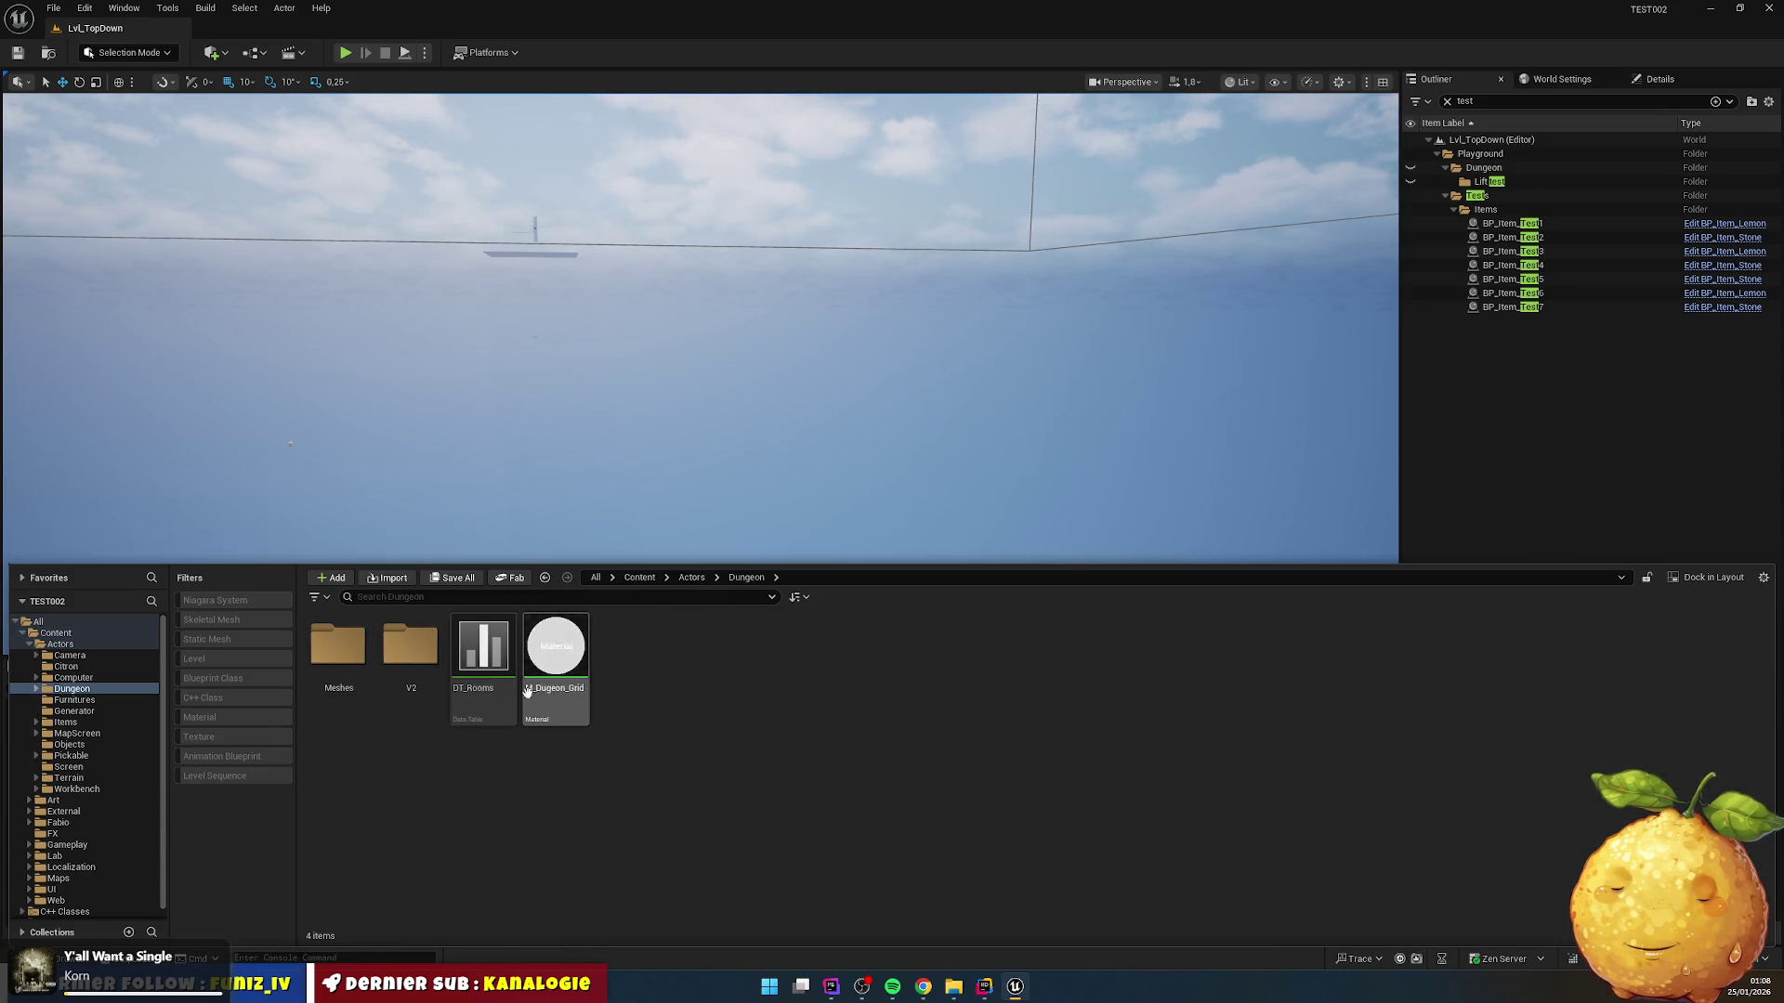
pyautogui.click(418, 656)
pyautogui.doubleClick(418, 656)
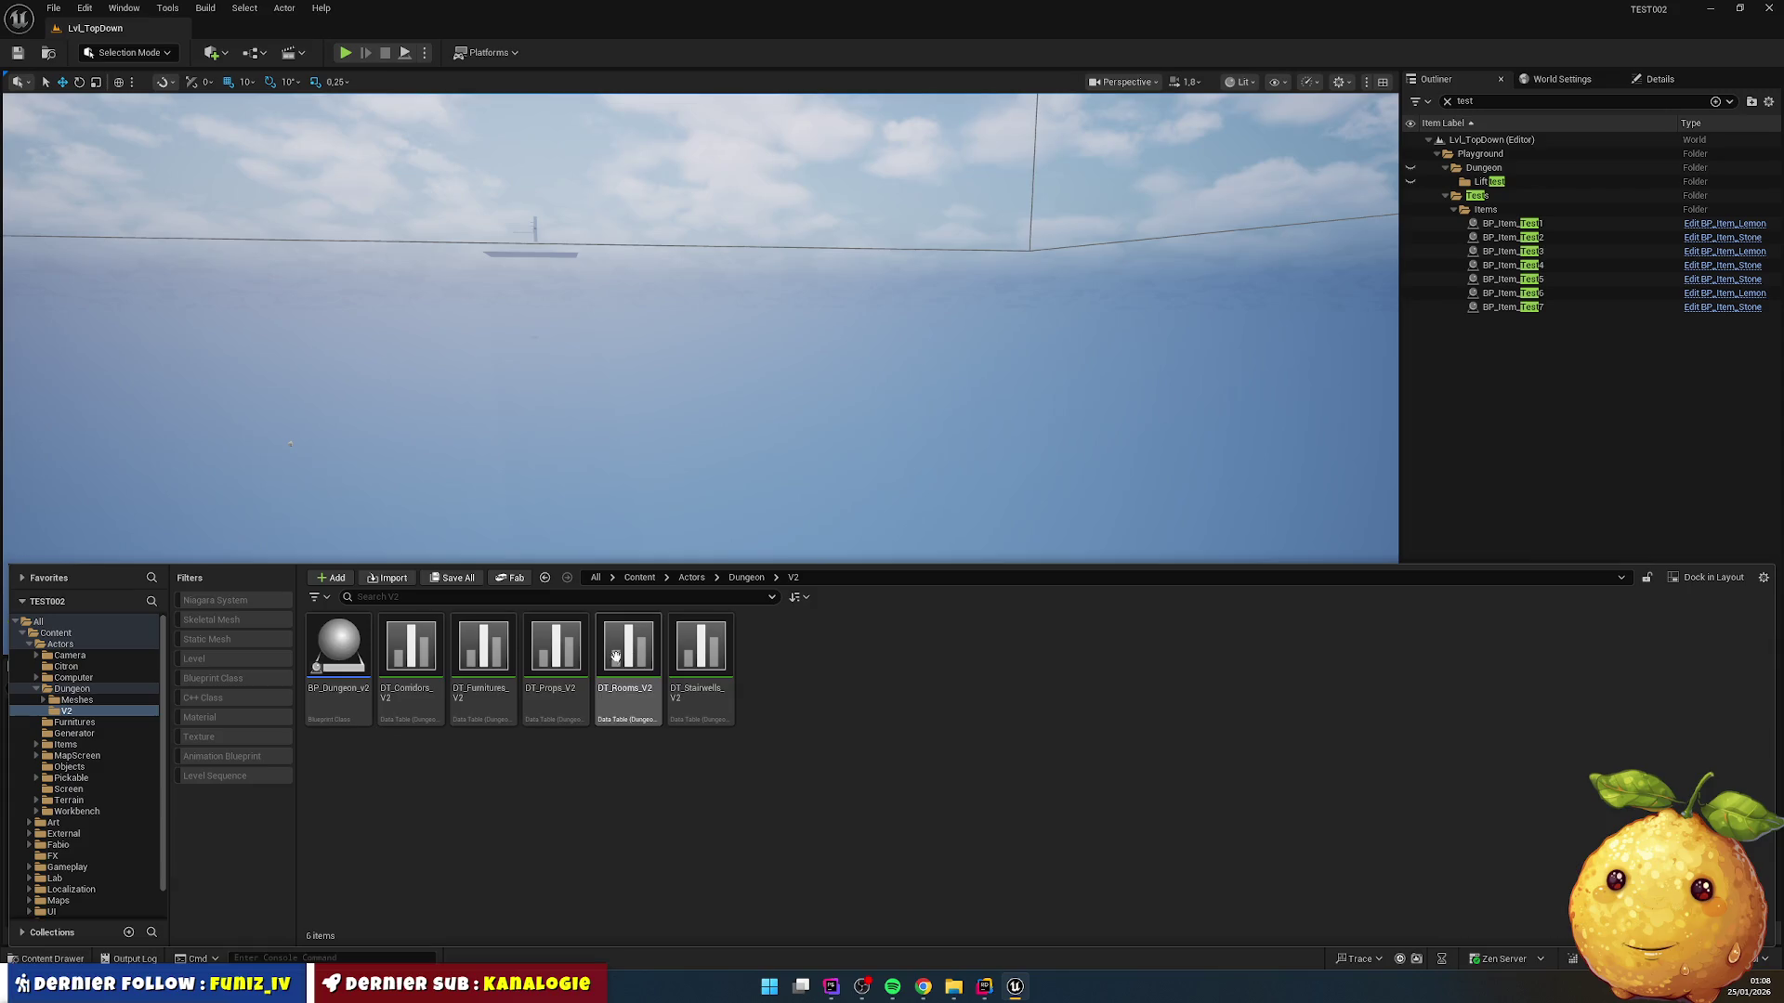
pyautogui.doubleClick(470, 658)
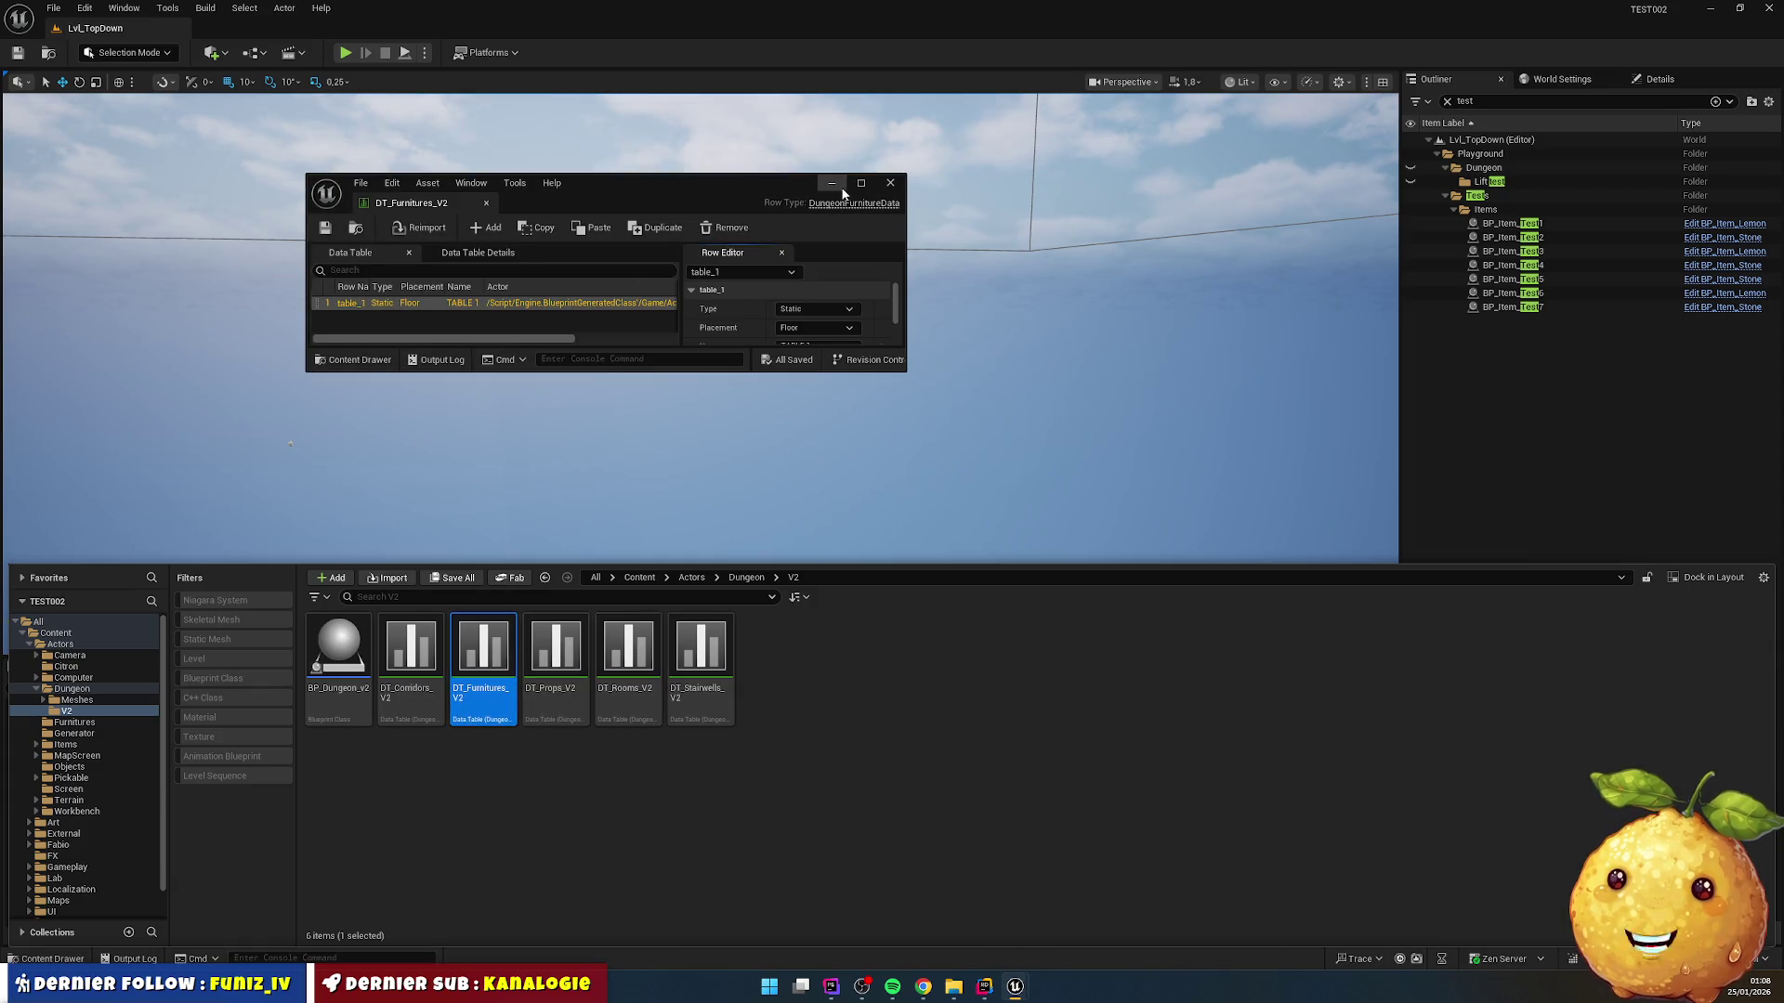
# Step: Dock the data table editor and set the row's Name field to WORKTABLE
pyautogui.moveTo(364, 198)
pyautogui.mouseDown()
pyautogui.moveTo(377, 163)
pyautogui.moveTo(269, 28)
pyautogui.mouseUp()
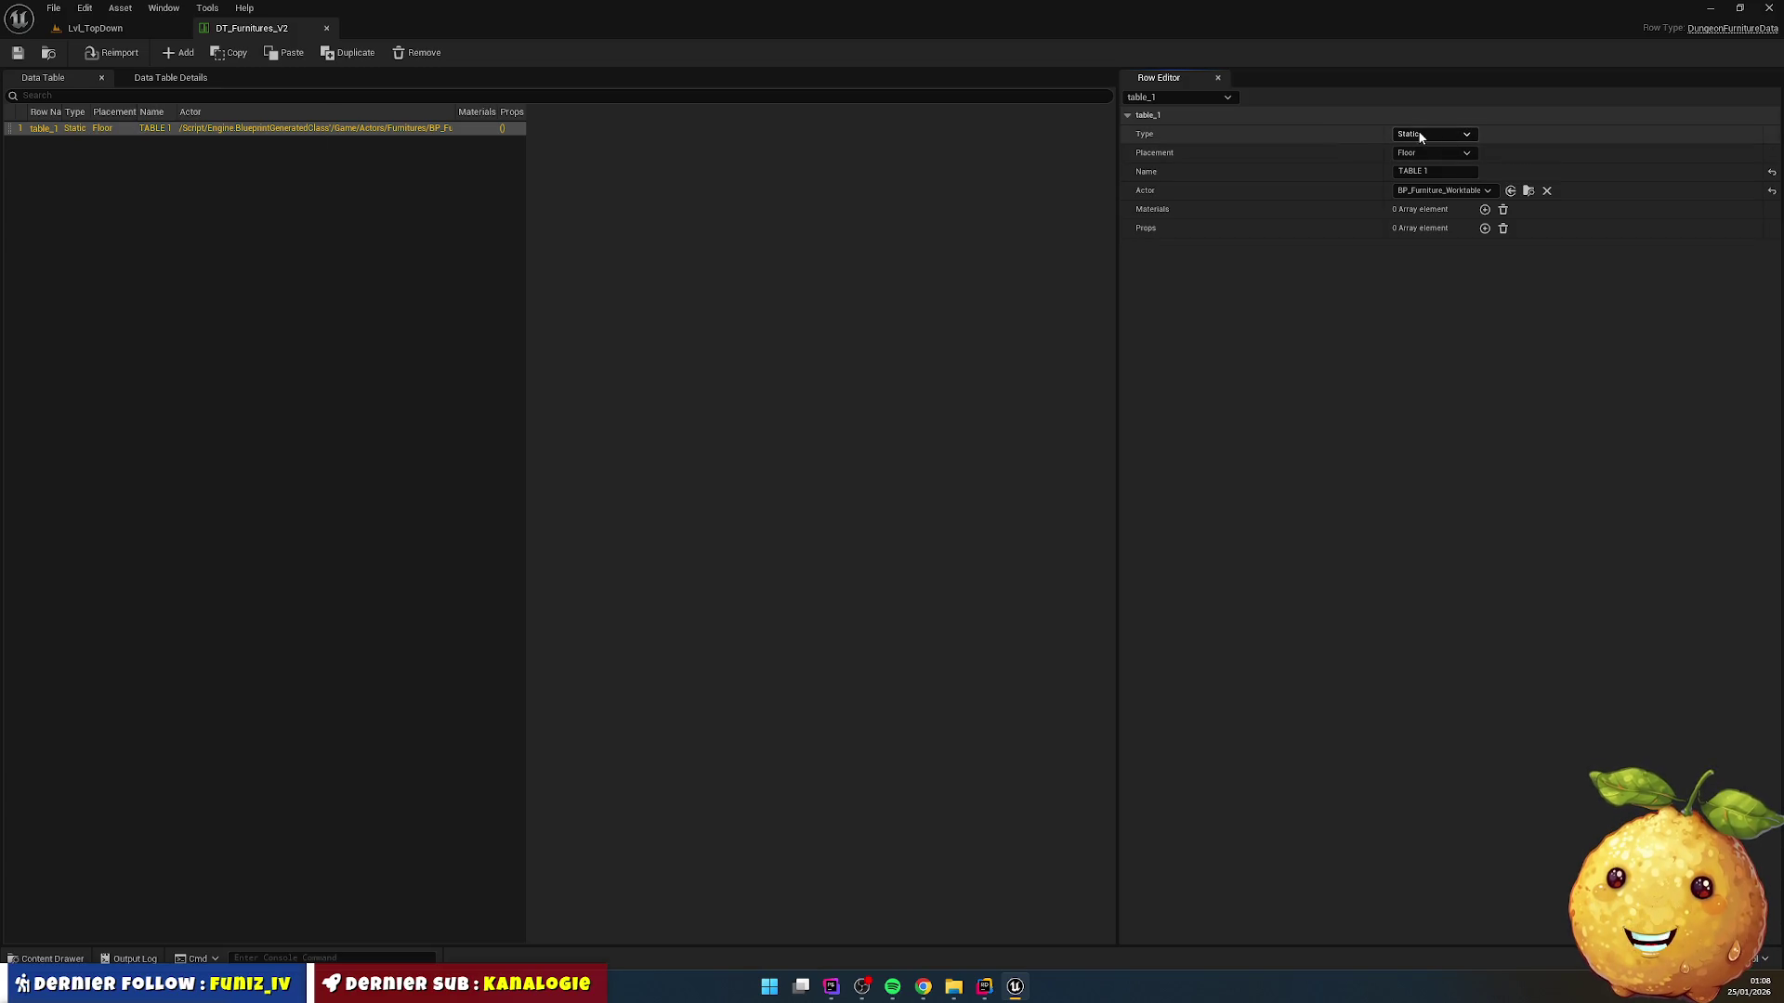
pyautogui.click(1431, 171)
pyautogui.write('WORKTABLE')
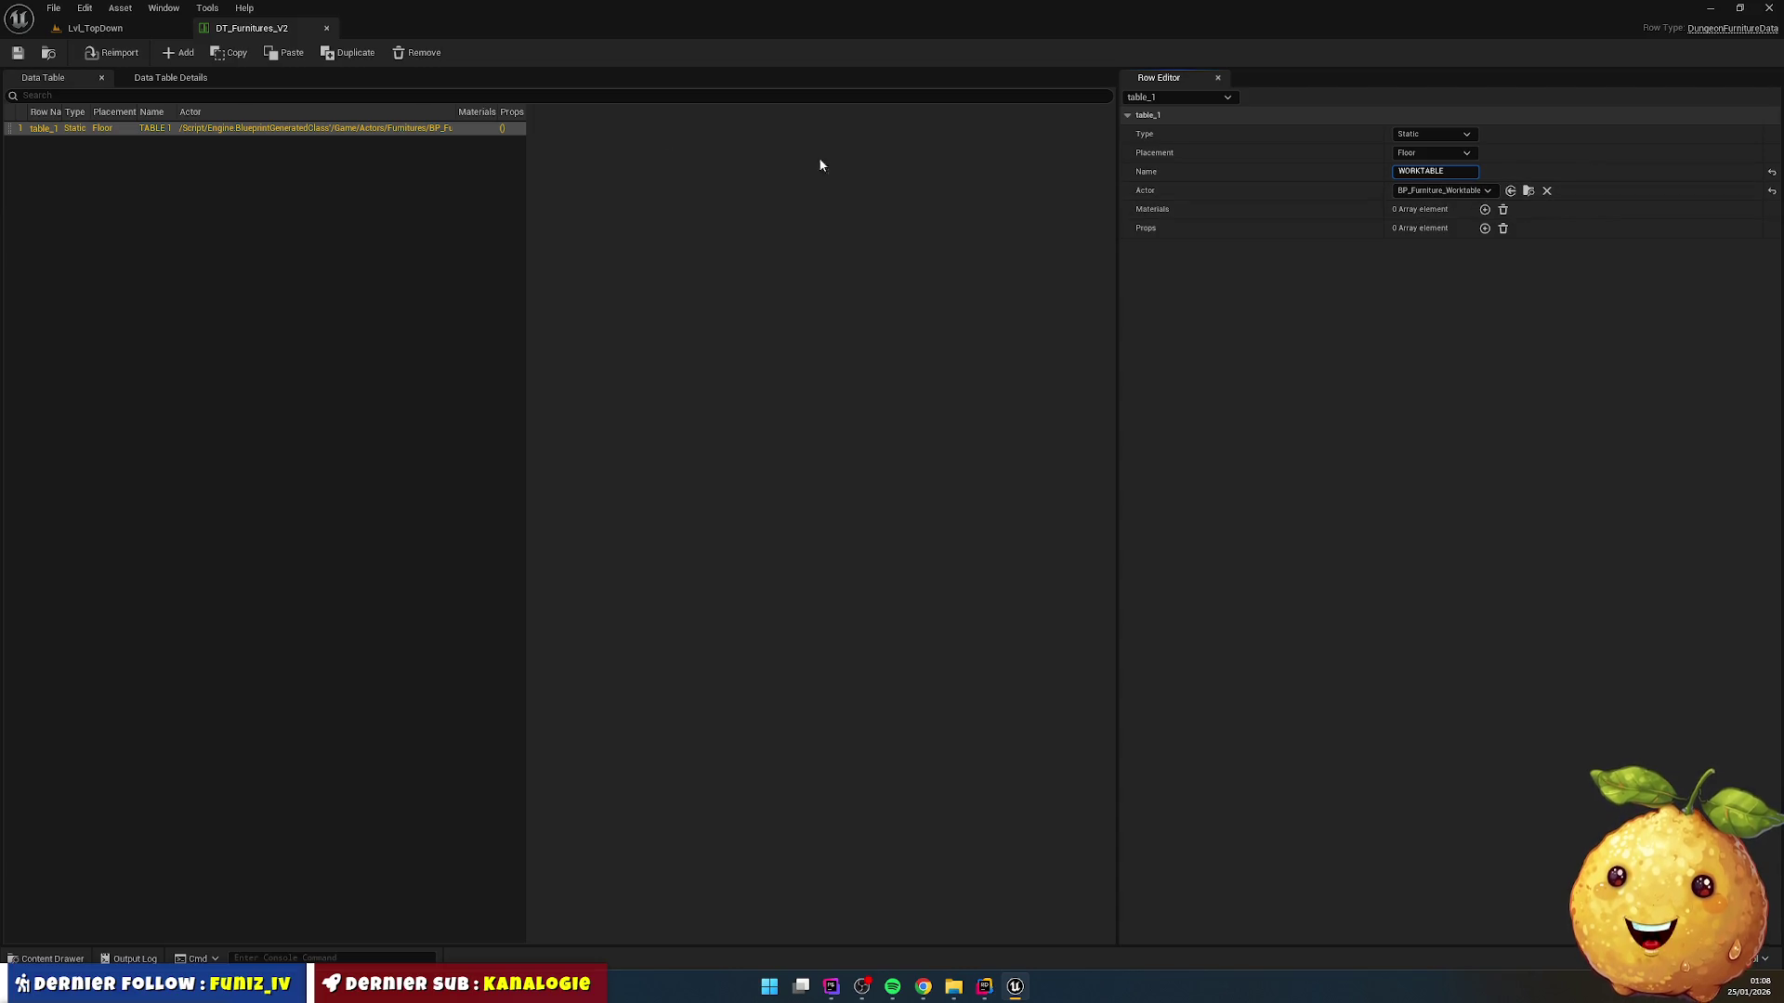
pyautogui.click(59, 130)
# Step: Rename the data table row to worktable, correcting the typo
pyautogui.click(60, 130)
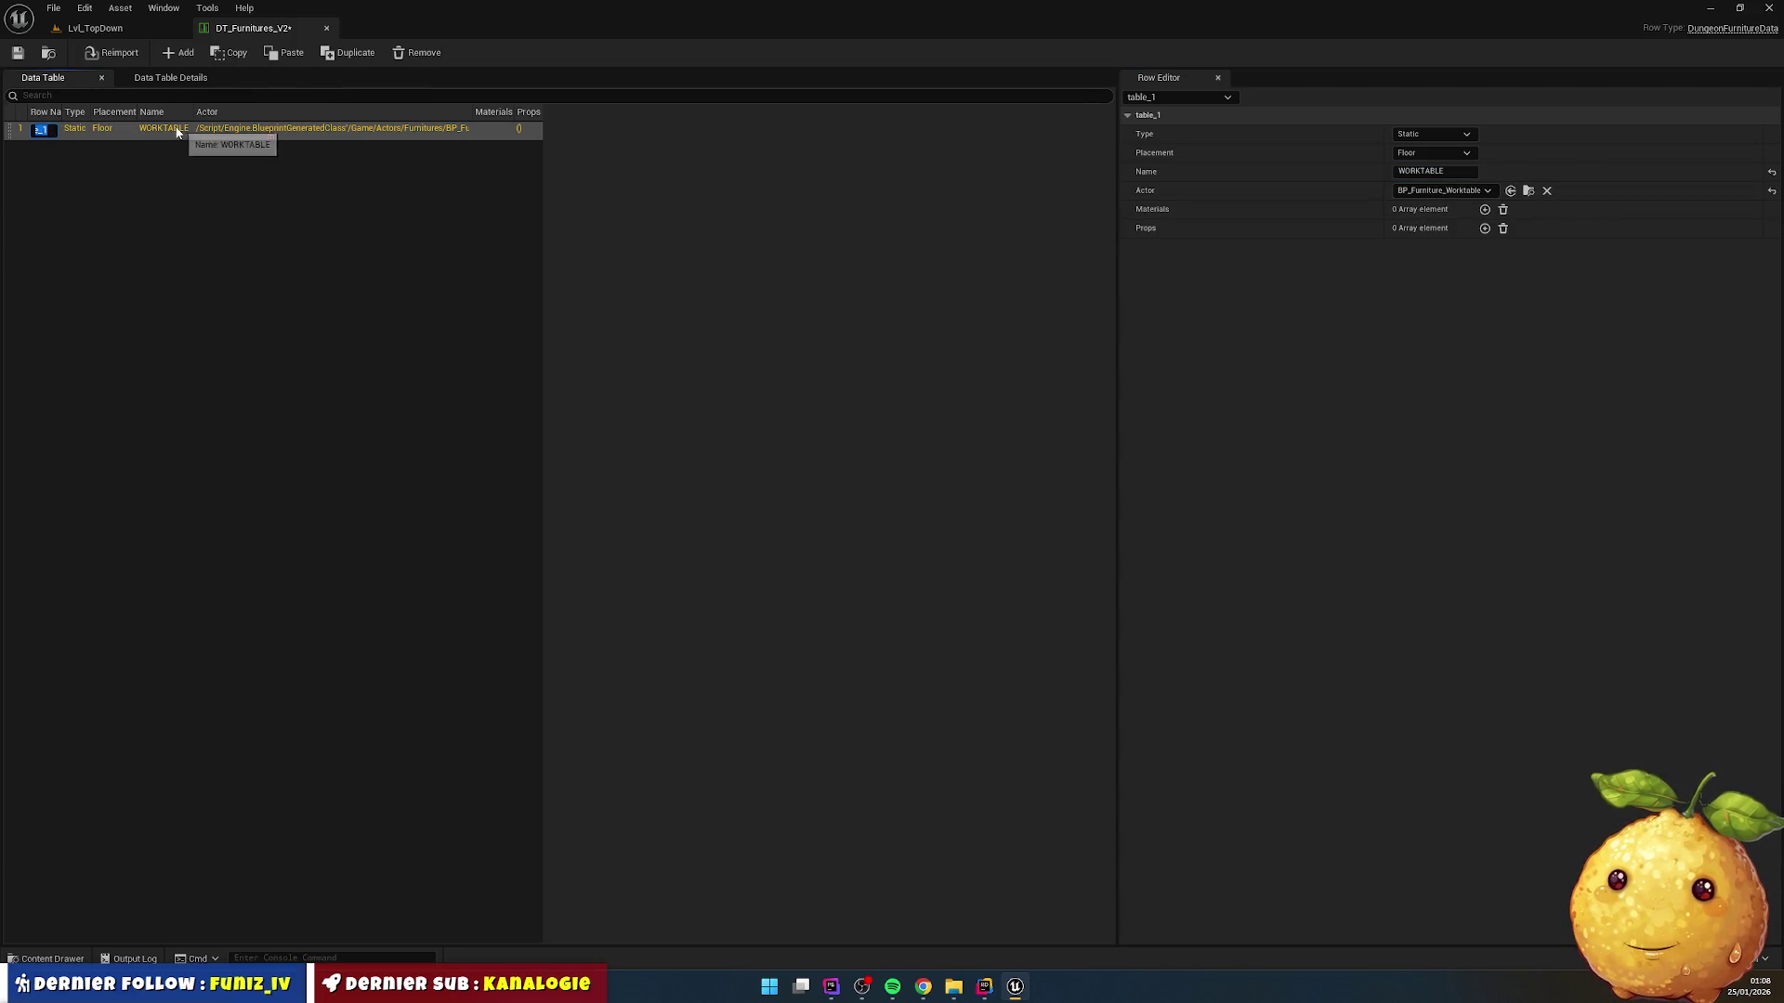
pyautogui.write('W')
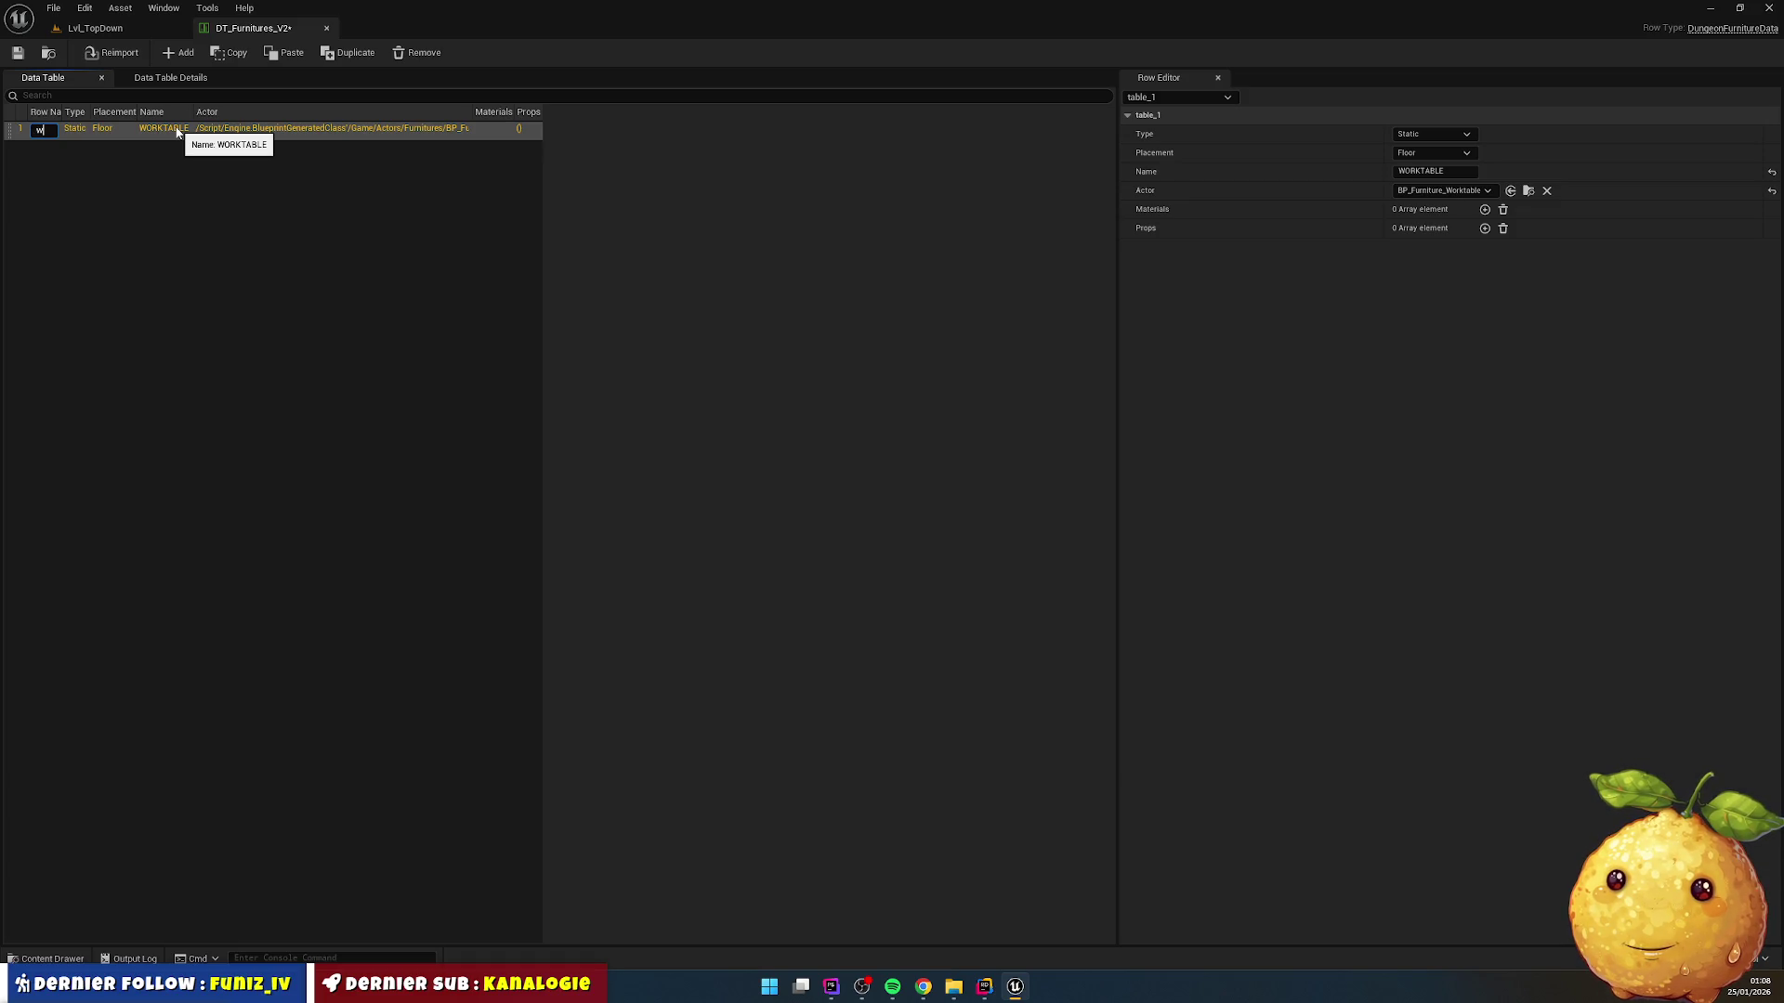
pyautogui.write('orta')
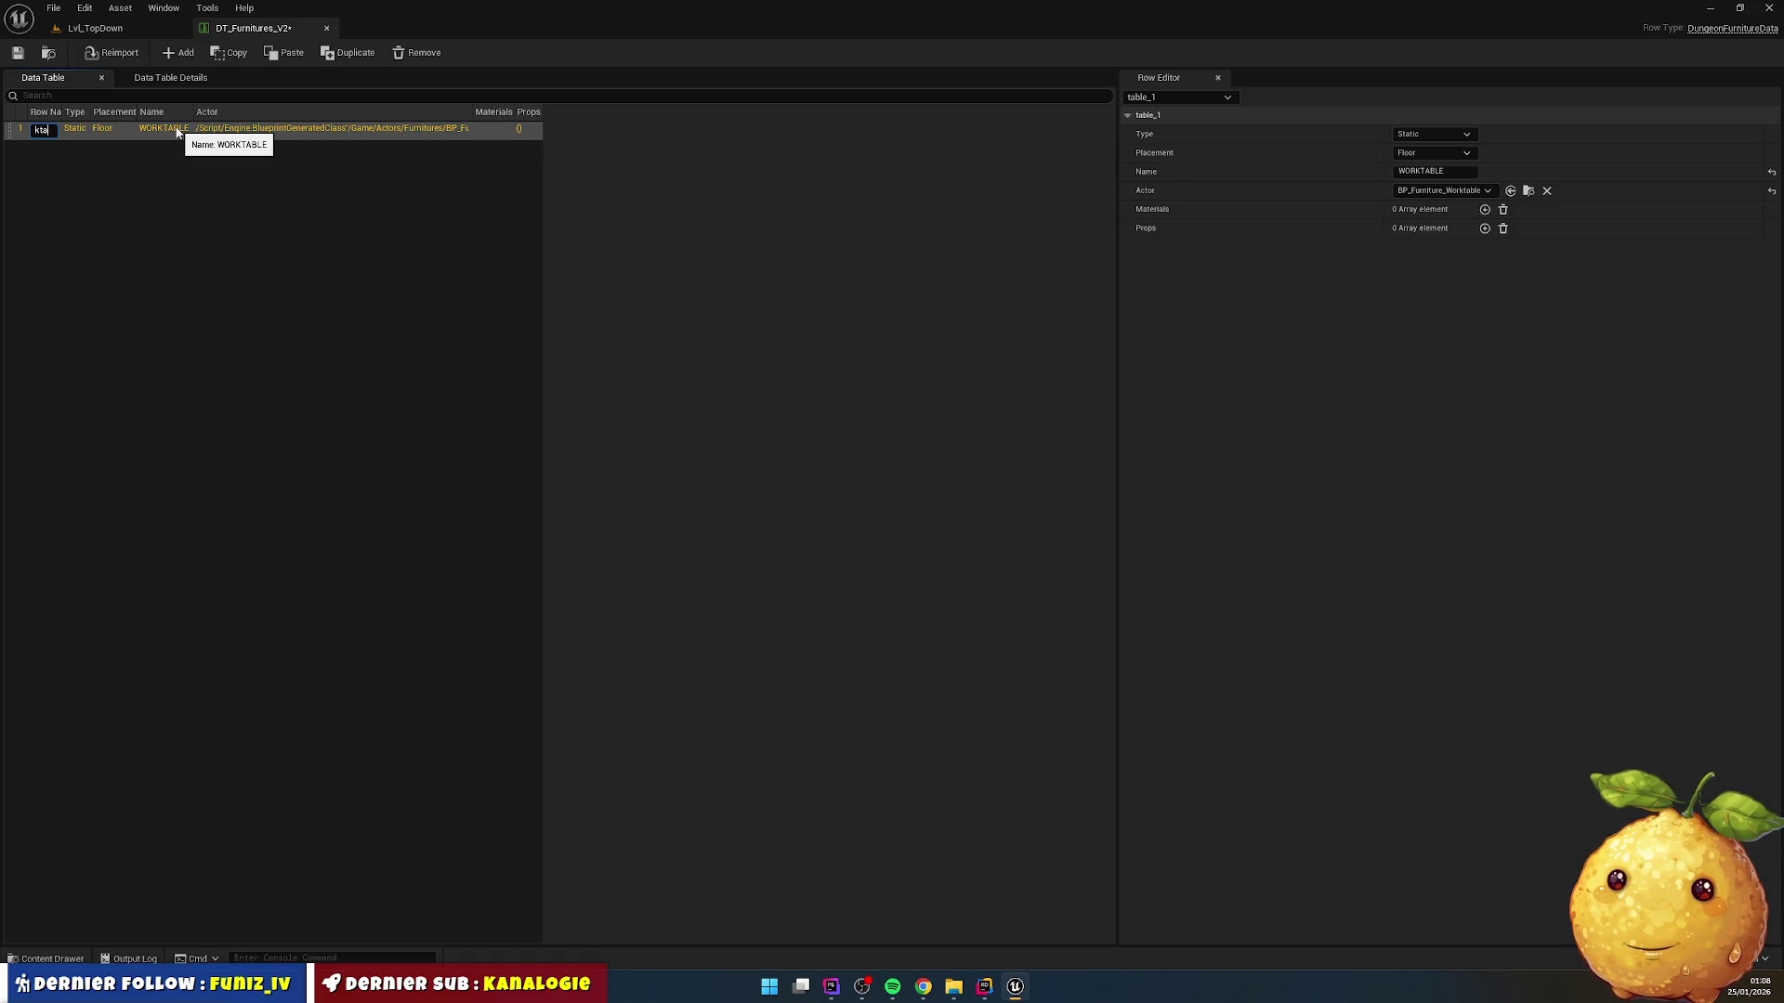
pyautogui.press('Return')
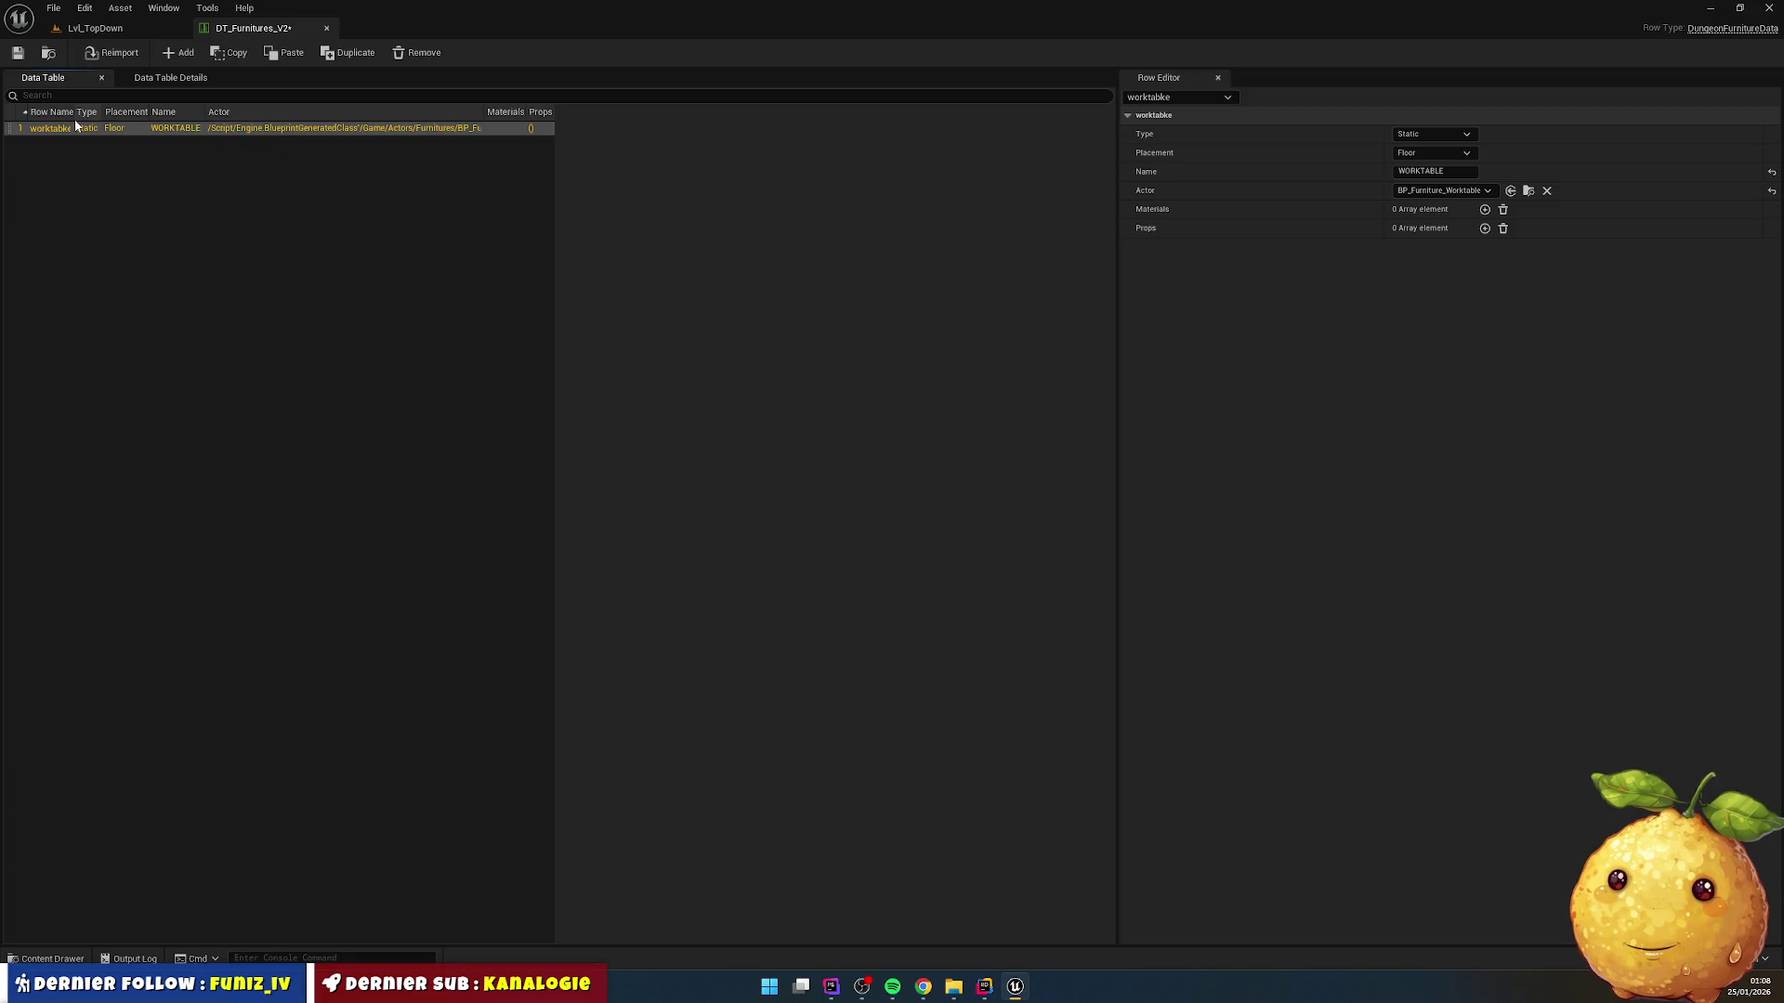
pyautogui.doubleClick(78, 116)
pyautogui.doubleClick(91, 130)
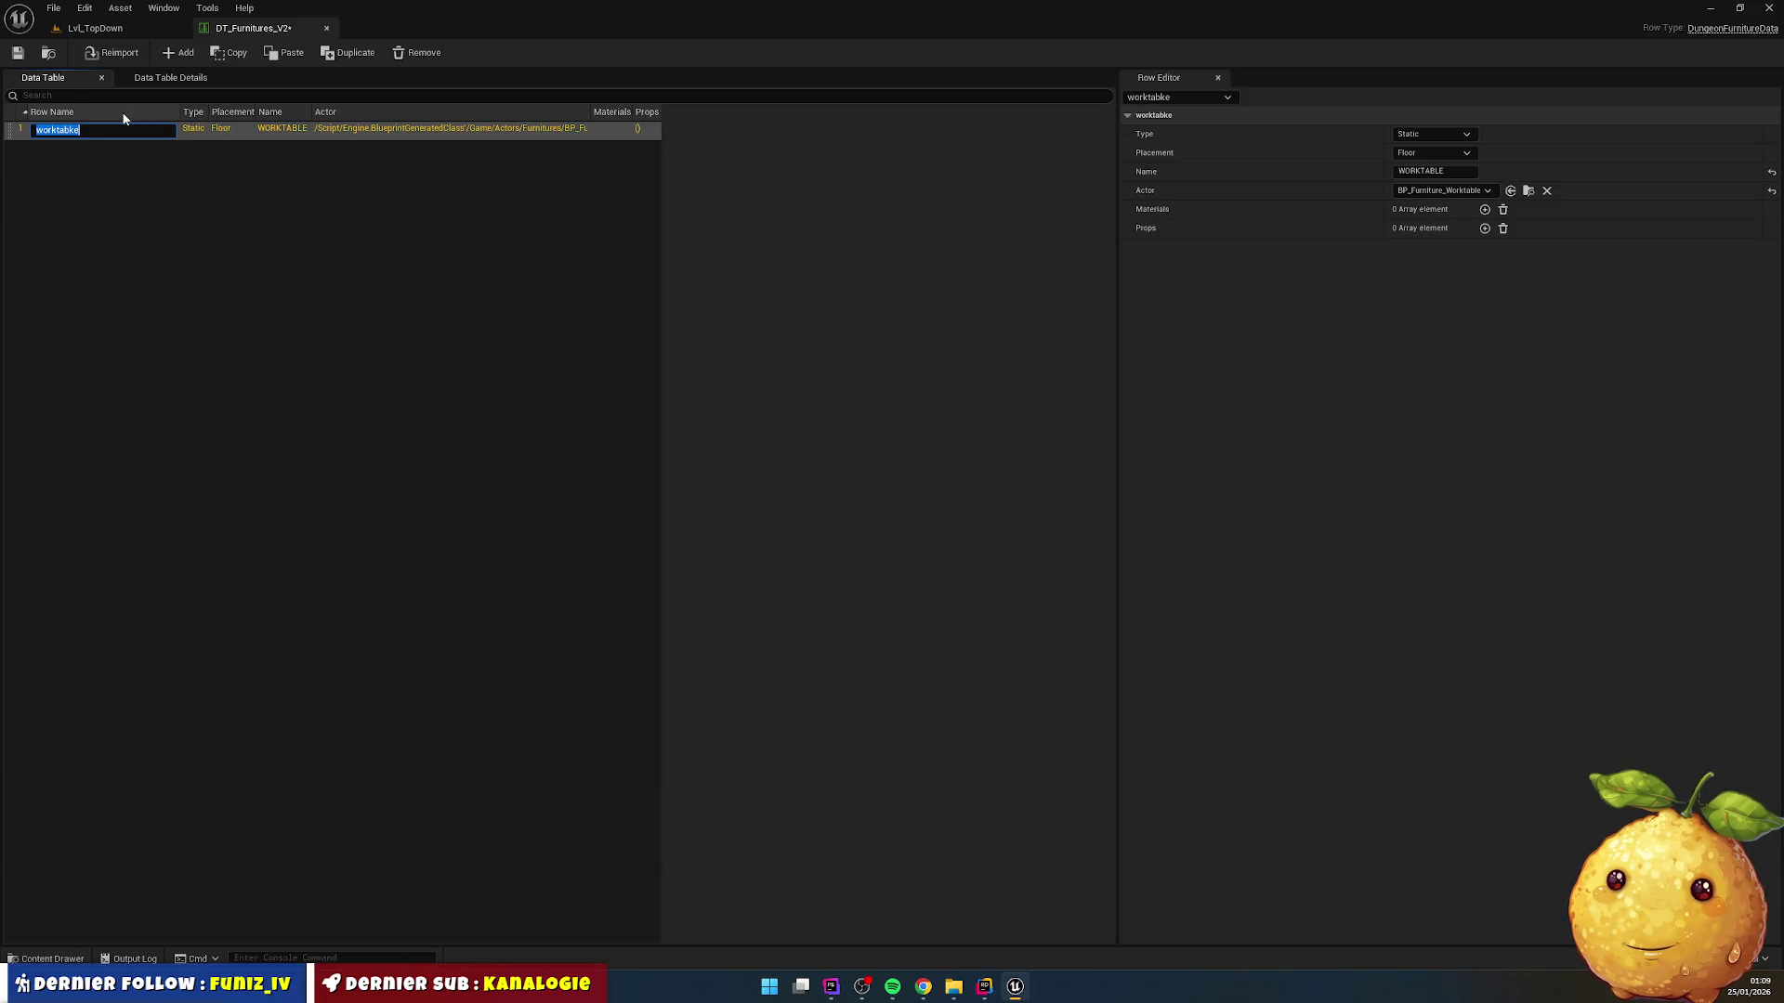
pyautogui.press('Right')
pyautogui.press('Left')
pyautogui.press('Left')
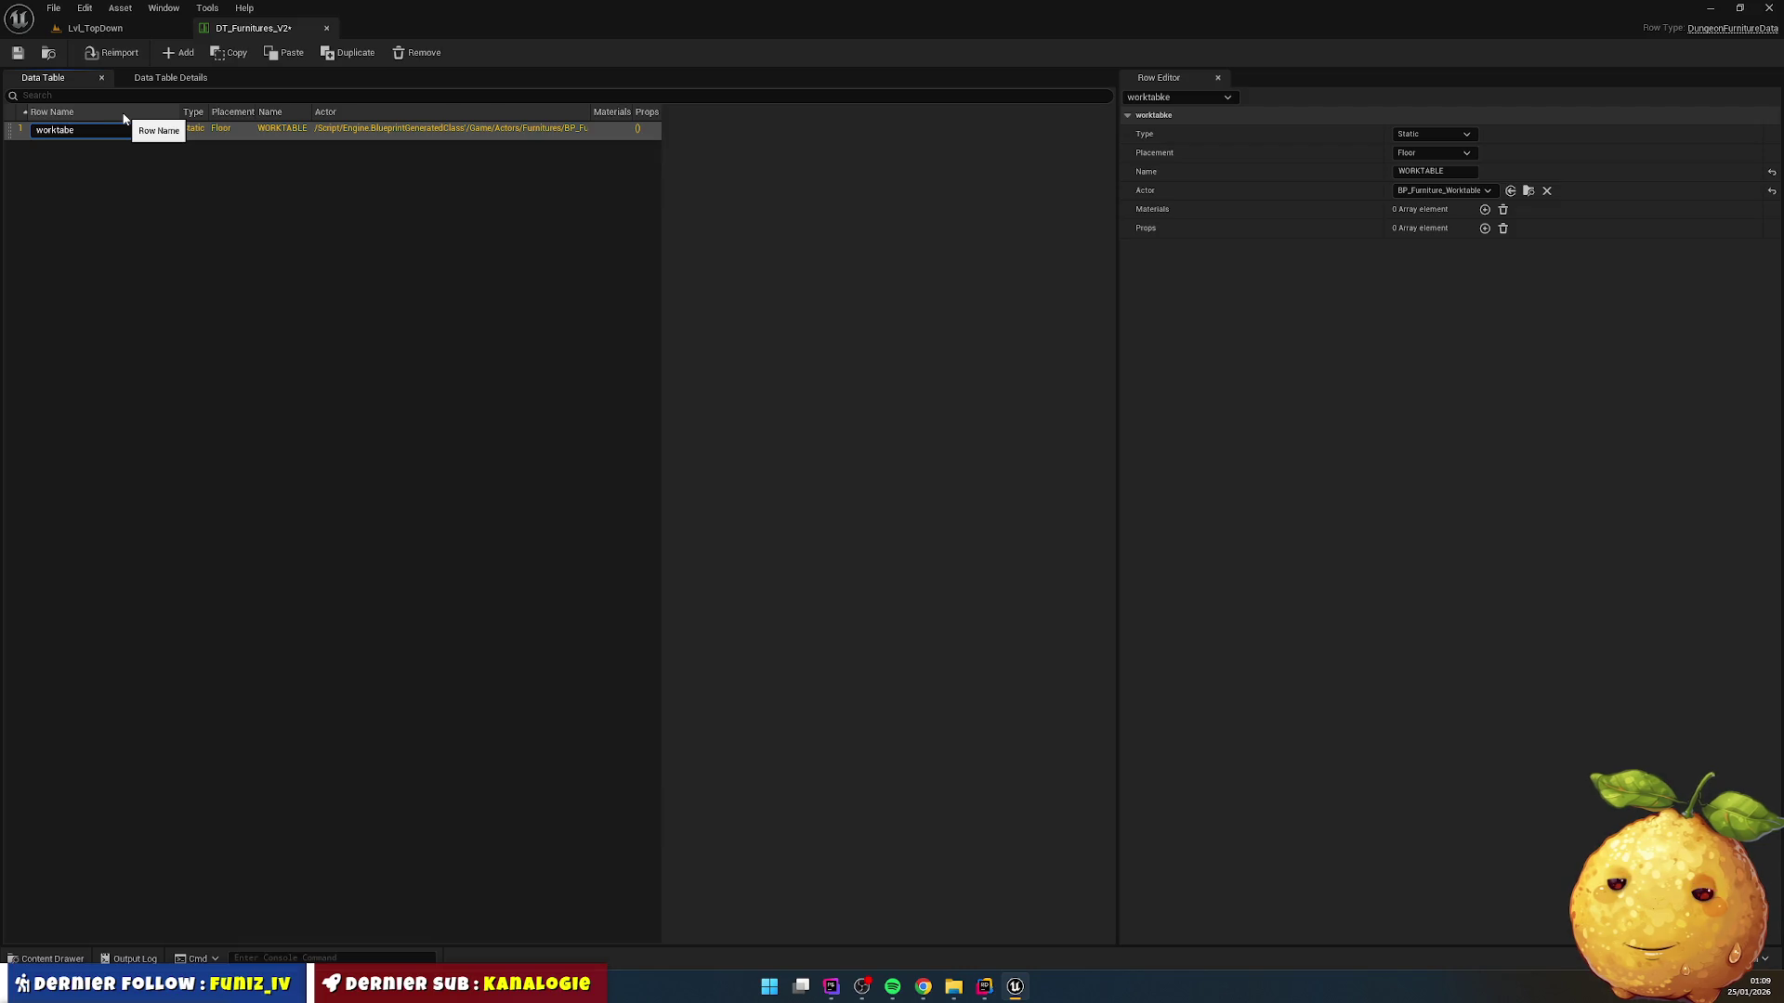
pyautogui.write('l')
pyautogui.press('Return')
# Step: Save DT_Furnitures_V2 with the corrected worktable row
pyautogui.click(246, 224)
pyautogui.click(18, 53)
pyautogui.click(129, 128)
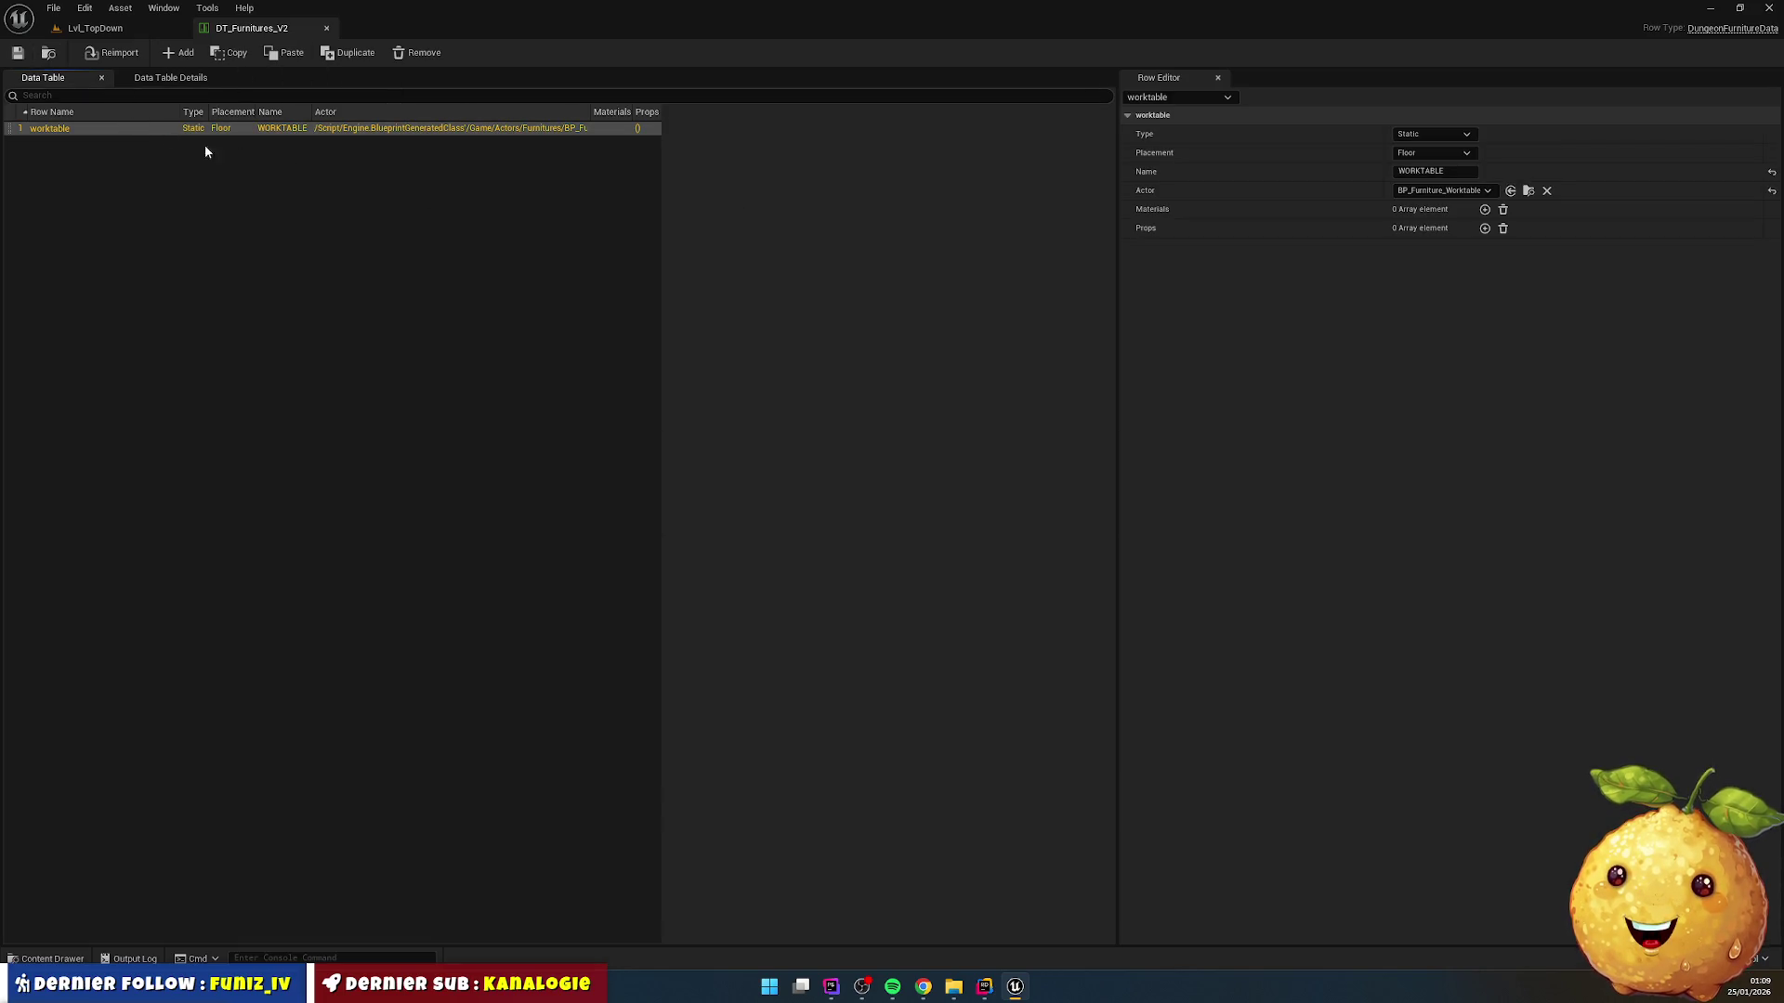
pyautogui.click(52, 958)
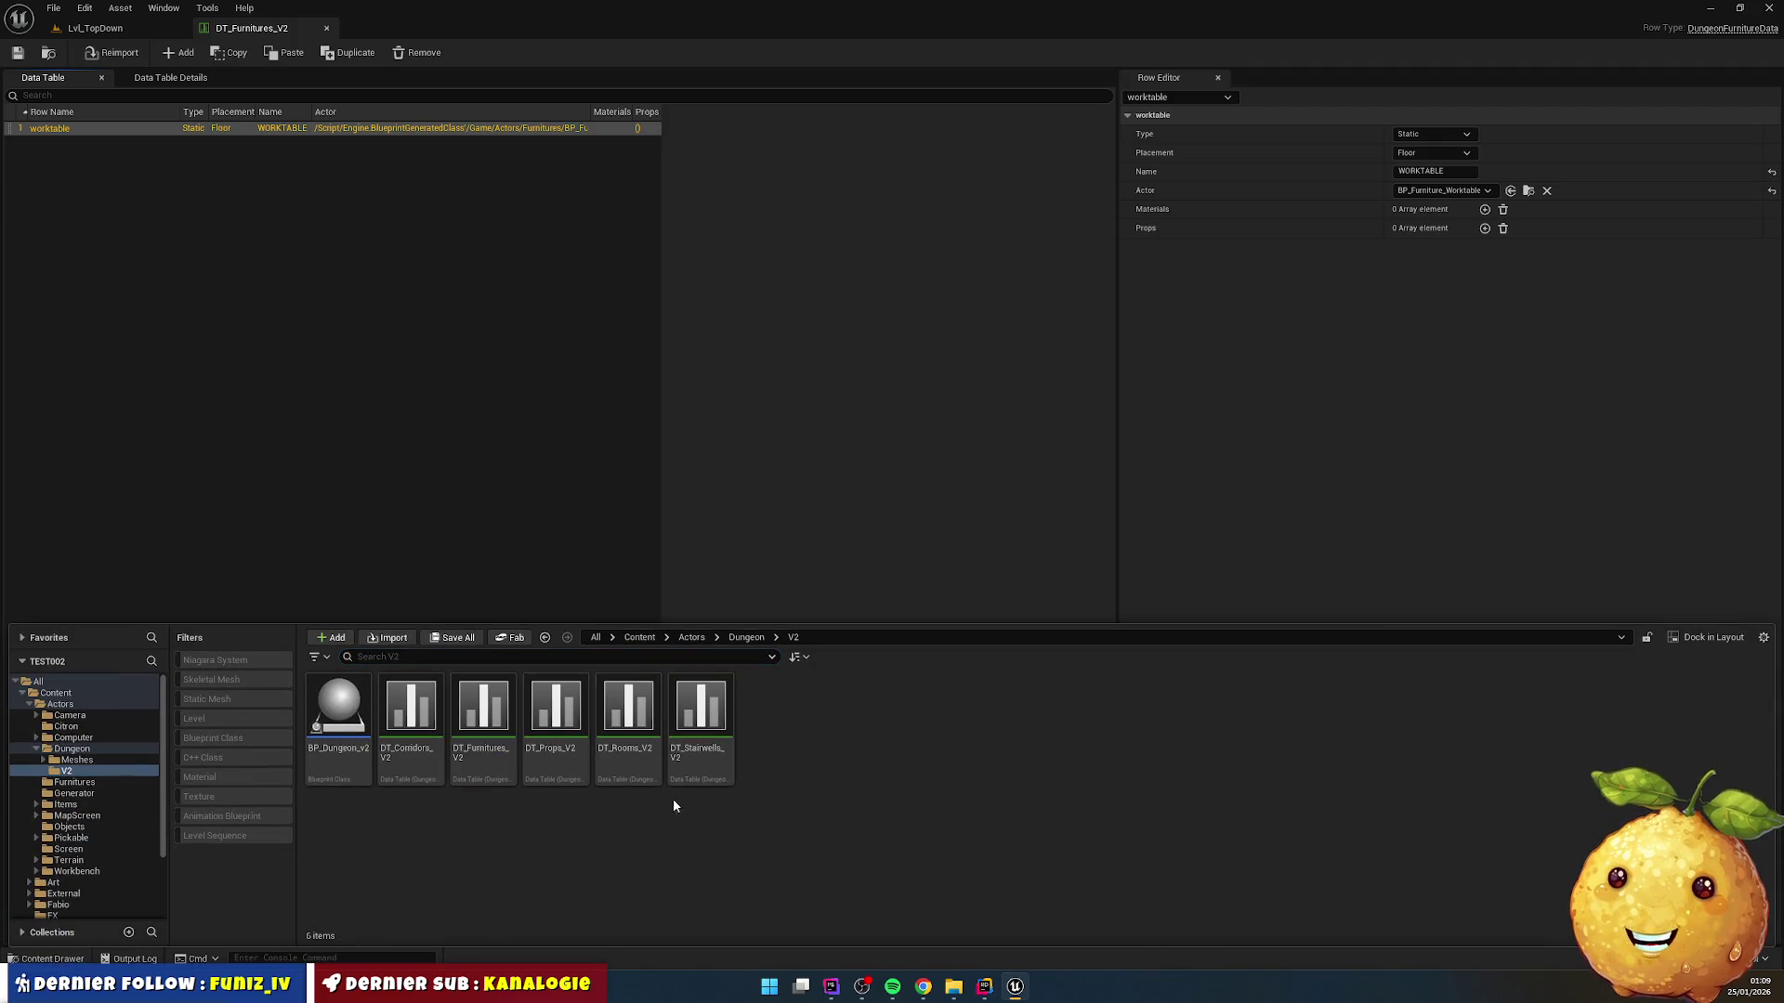
# Step: Set DT_Rooms_V2 Kitchen's Furnitures Index [0] row to worktable, then play Lvl_TopDown
pyautogui.click(624, 722)
pyautogui.doubleClick(624, 723)
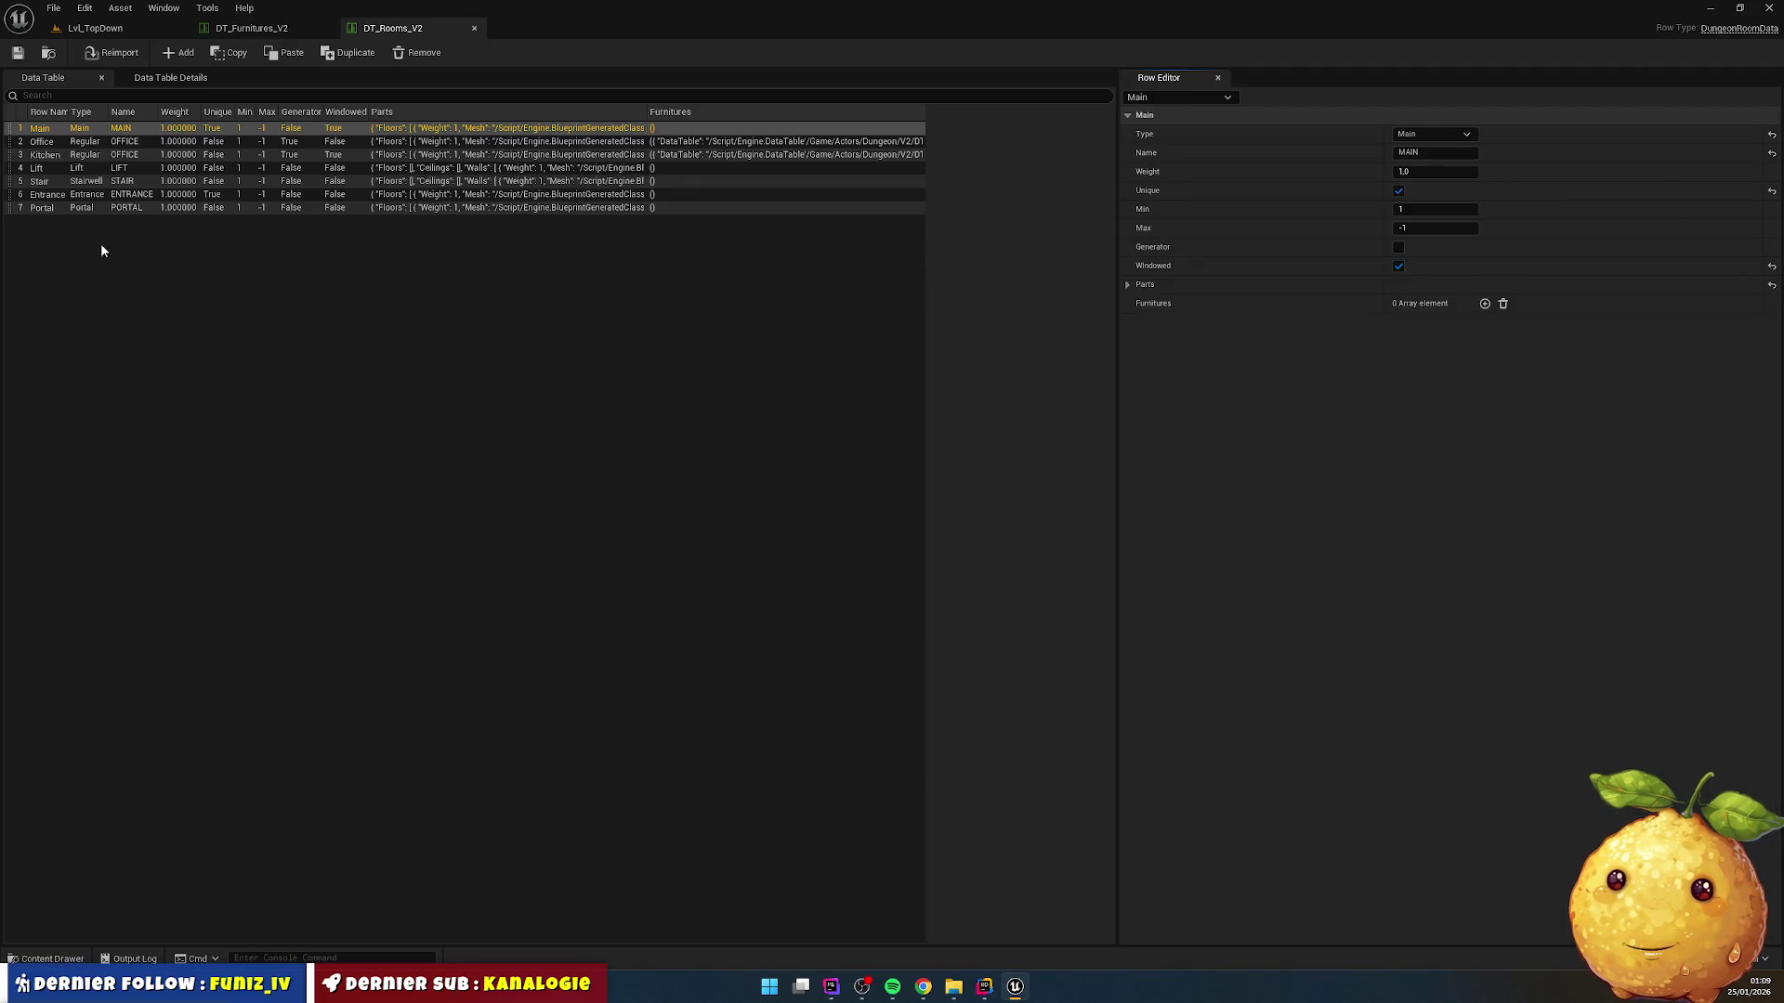
pyautogui.click(45, 155)
pyautogui.click(1127, 303)
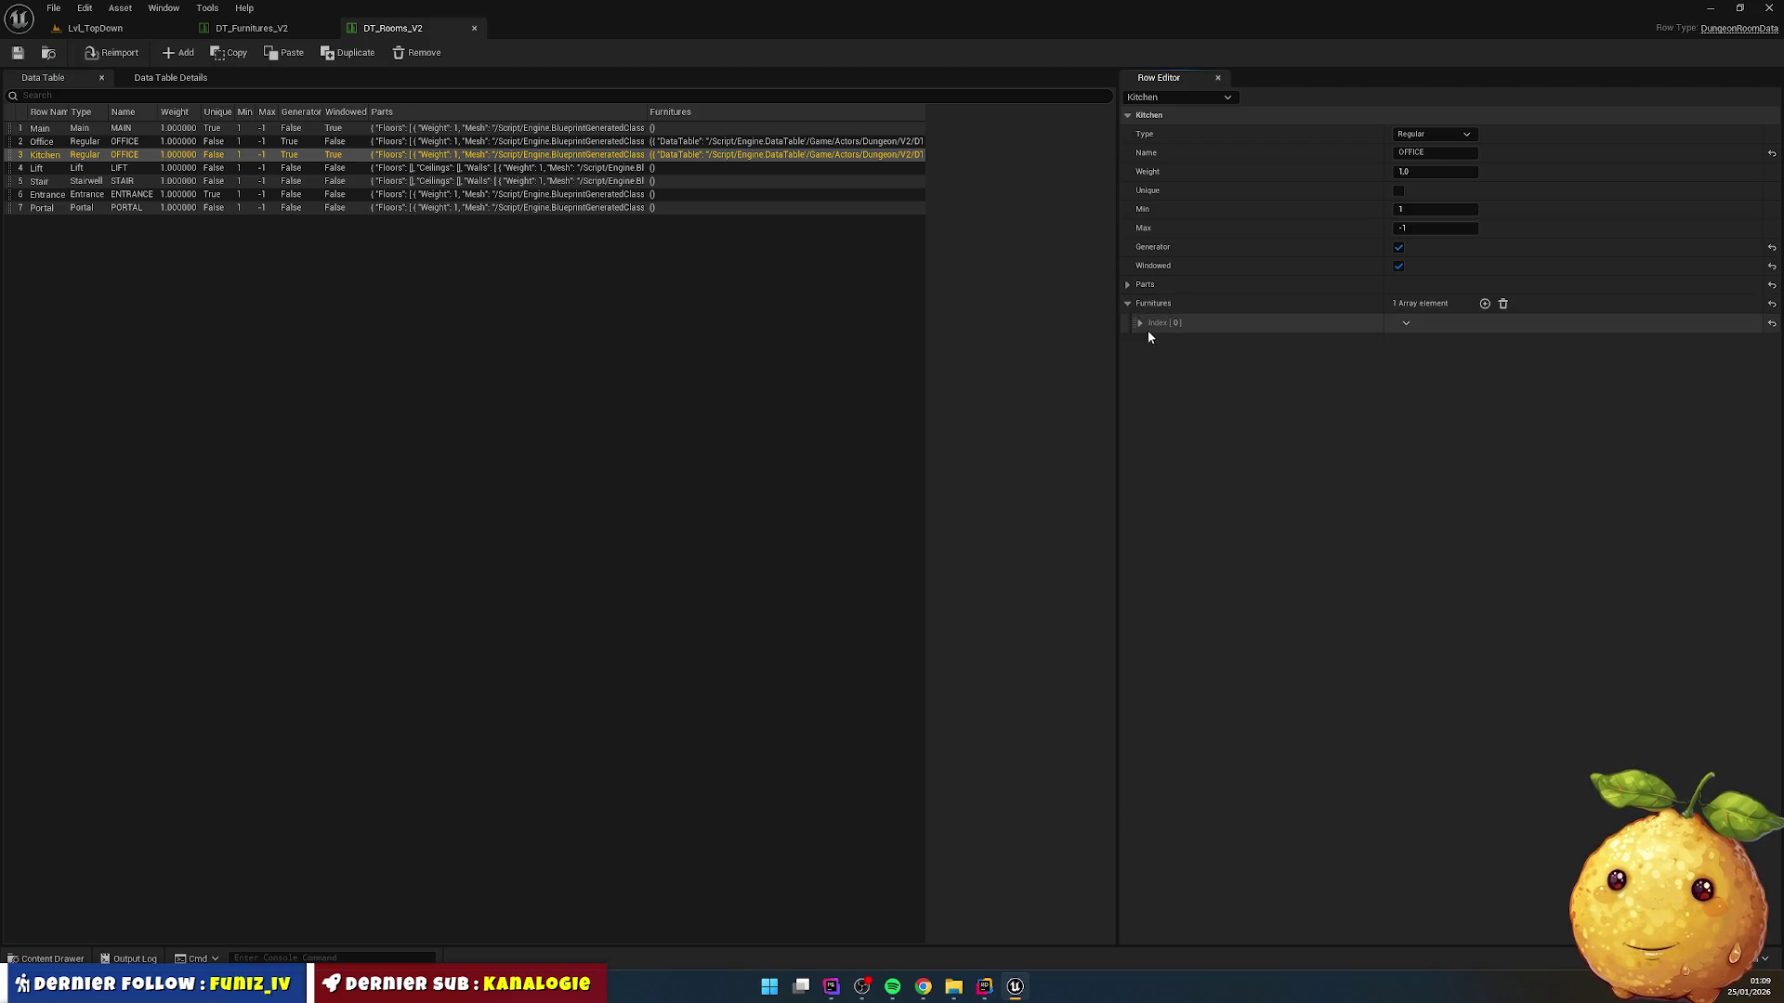
pyautogui.click(1139, 322)
pyautogui.click(1435, 361)
pyautogui.click(1429, 388)
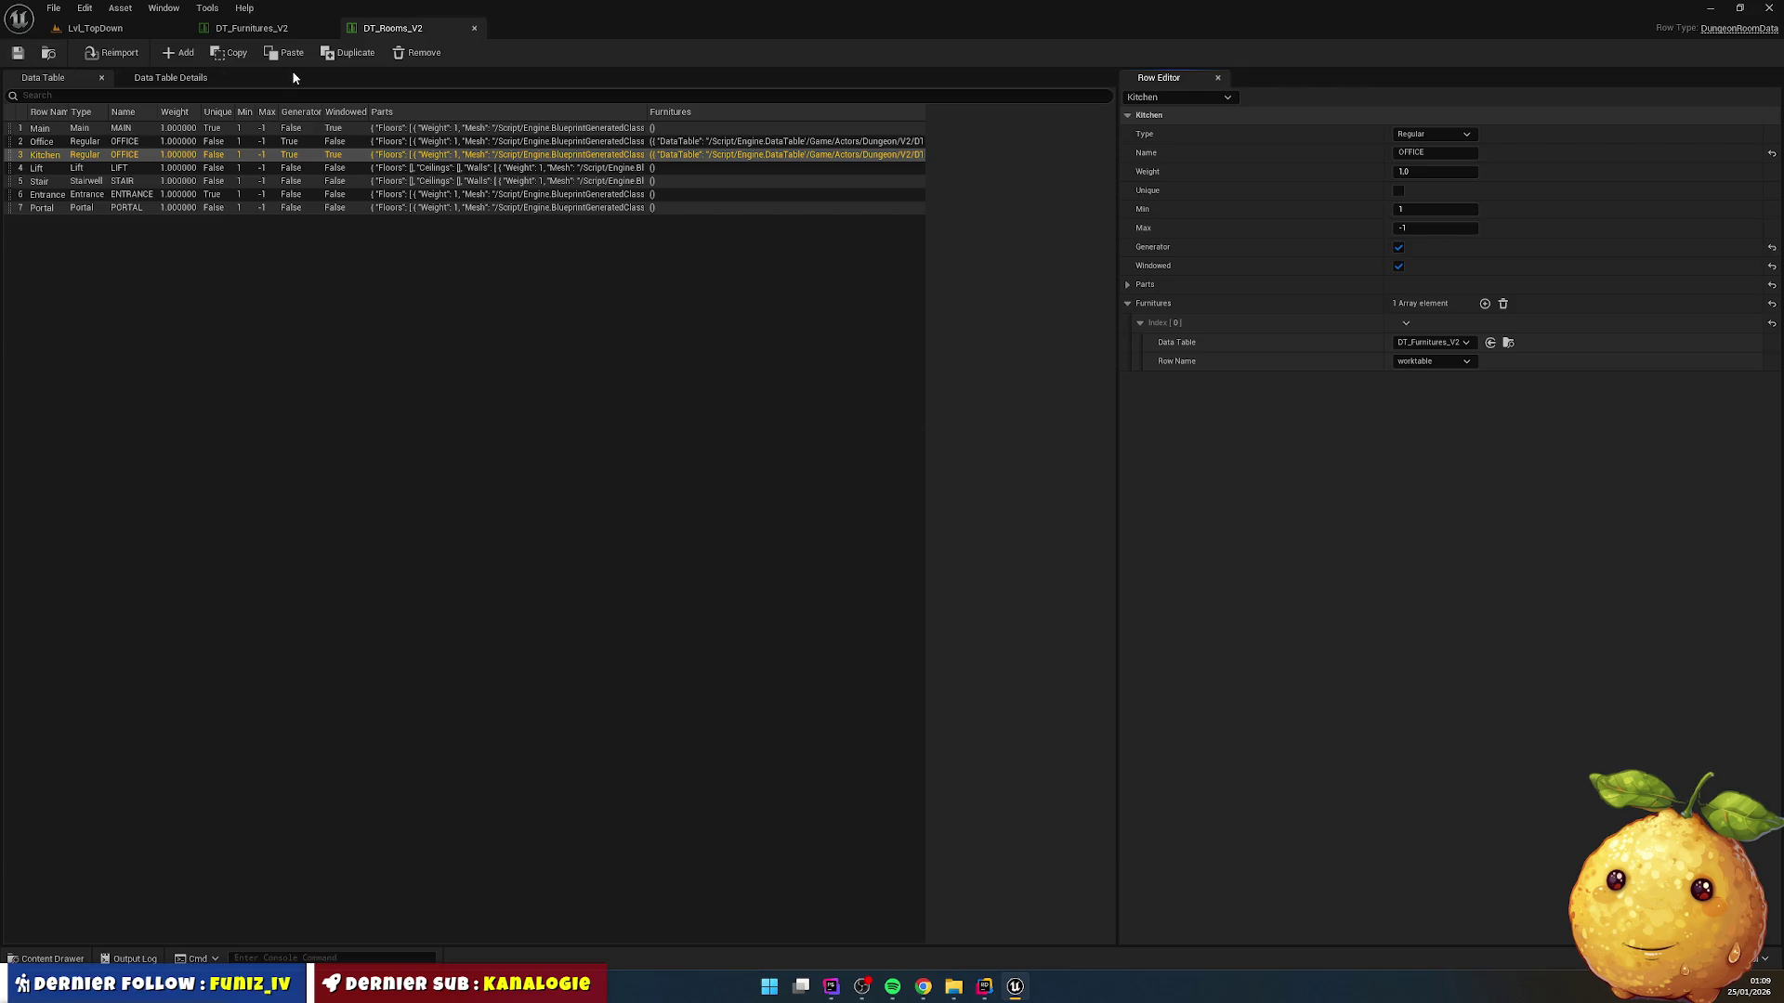
pyautogui.click(353, 368)
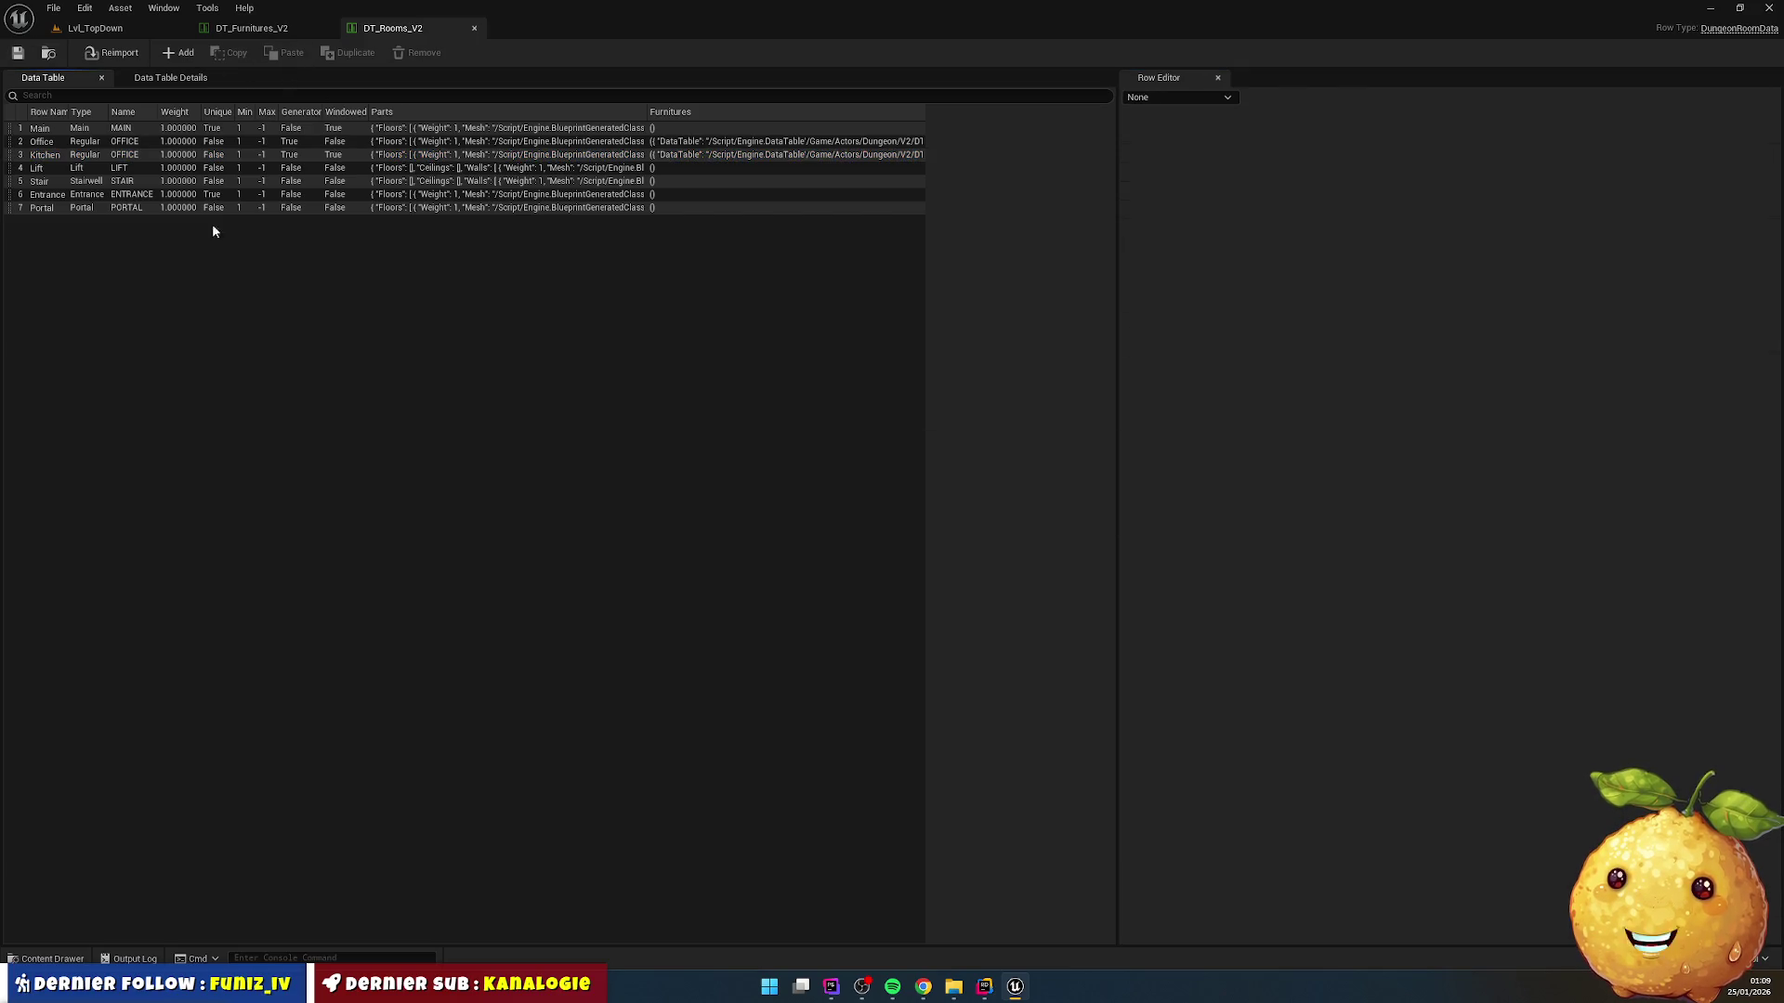
pyautogui.click(89, 28)
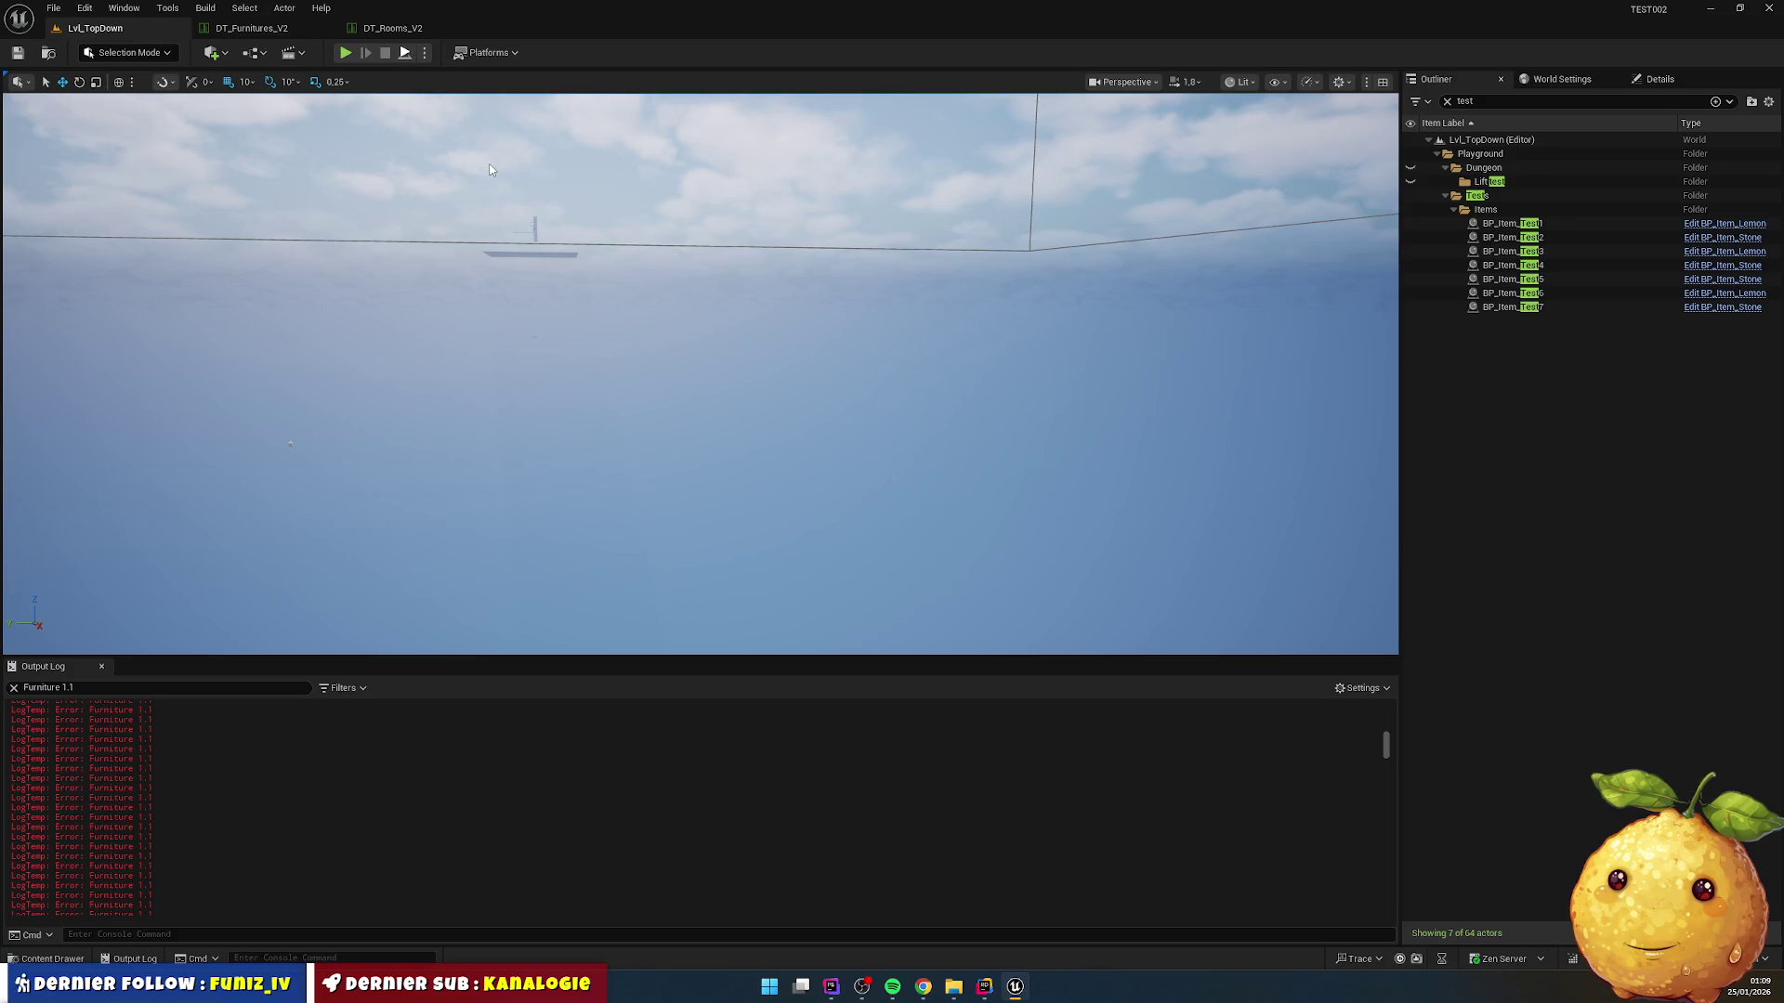
pyautogui.hotkey('alt', 'p')
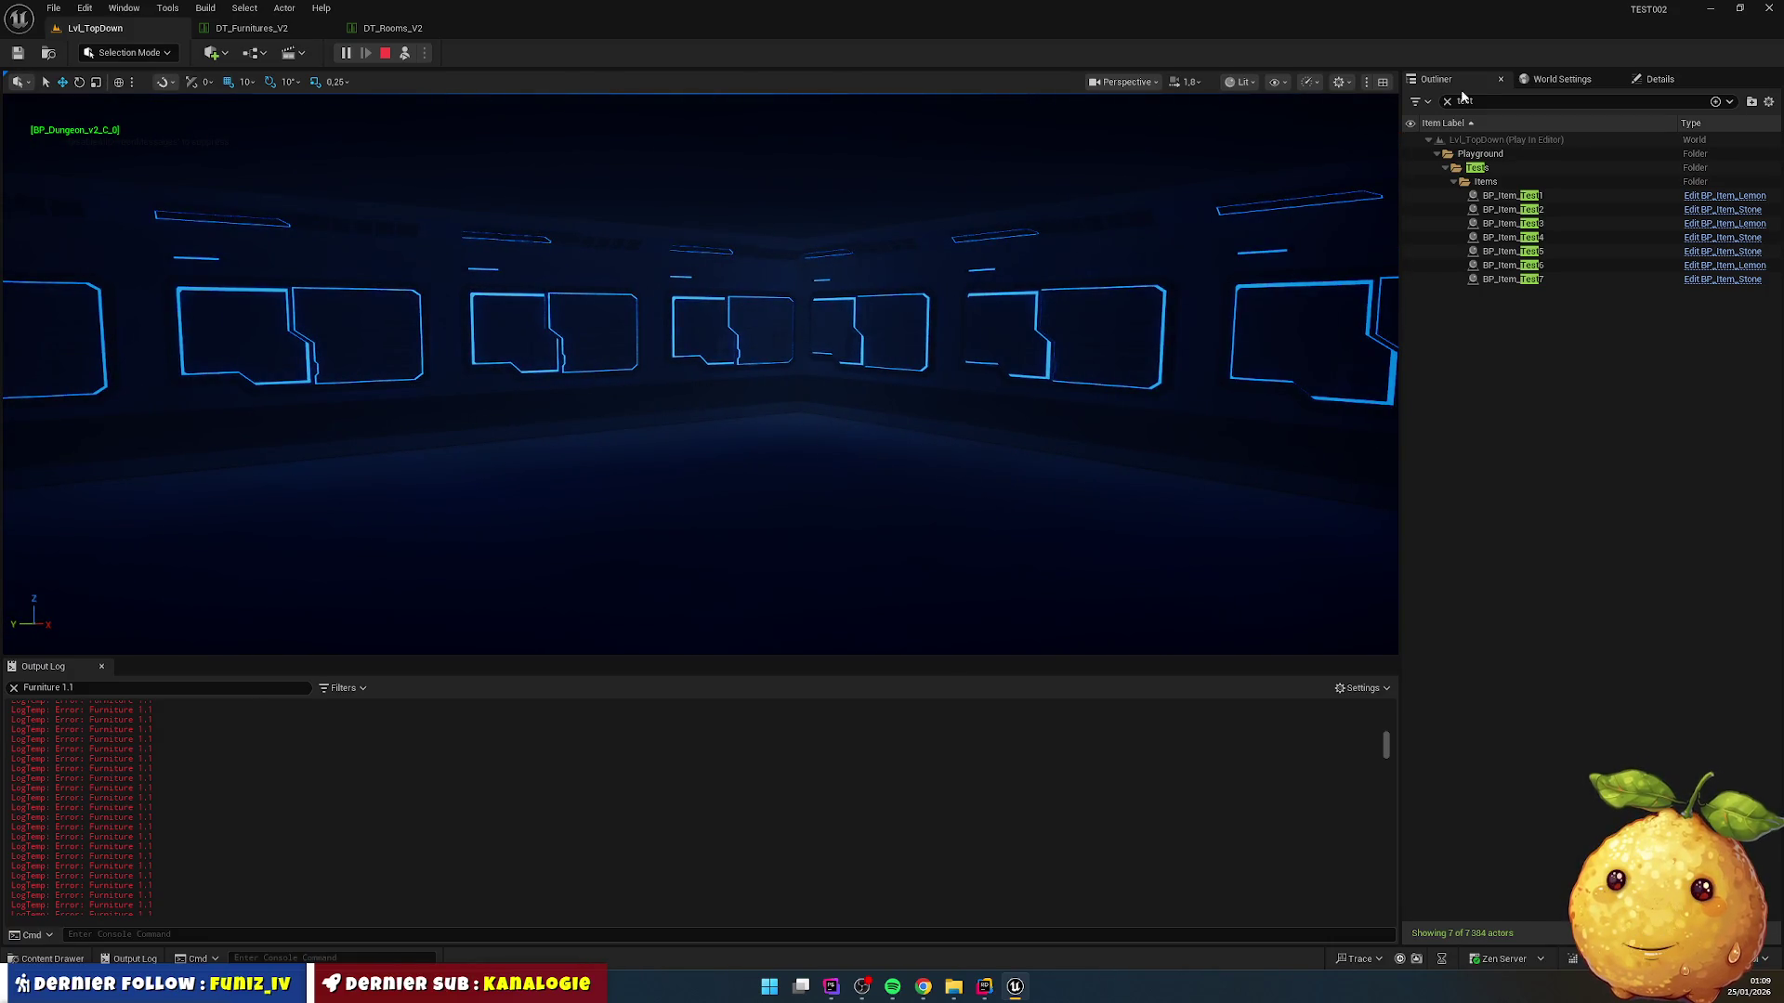
# Step: Find BP_Furniture_Worktable8 via an Outliner search for 'work', inspect it, stop play, return to Rider
pyautogui.click(1487, 104)
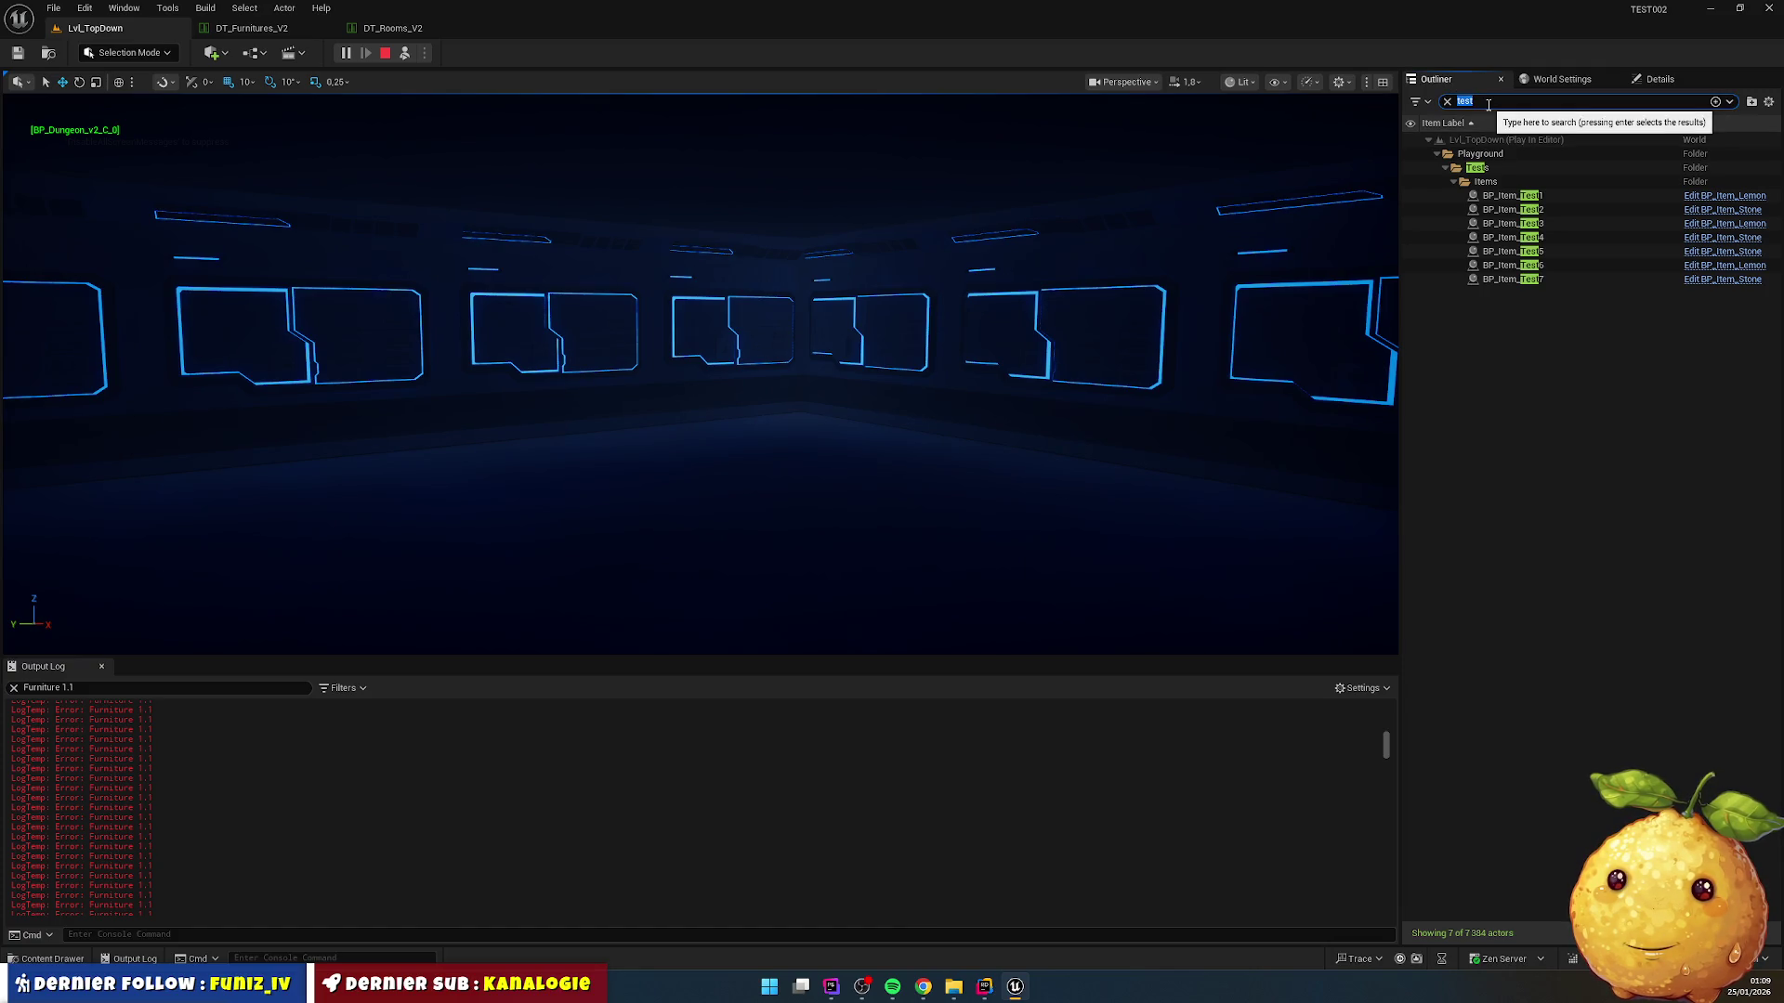
pyautogui.write('work')
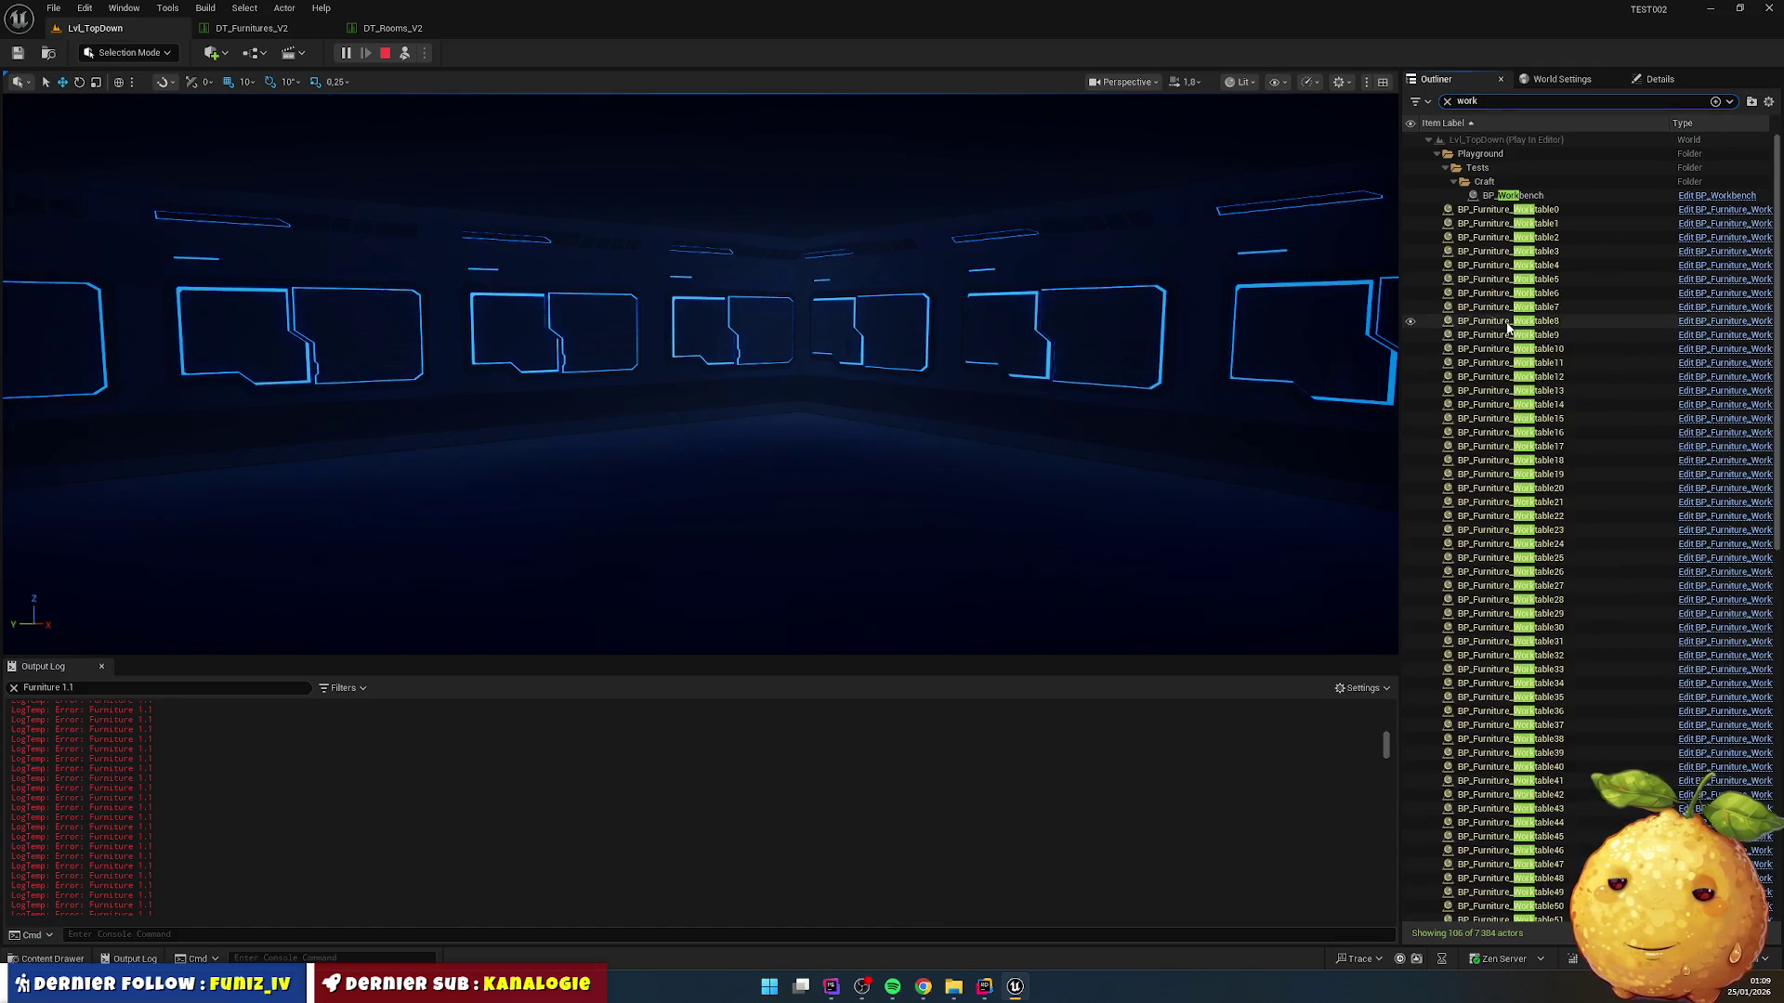
pyautogui.click(1508, 325)
pyautogui.doubleClick(1507, 325)
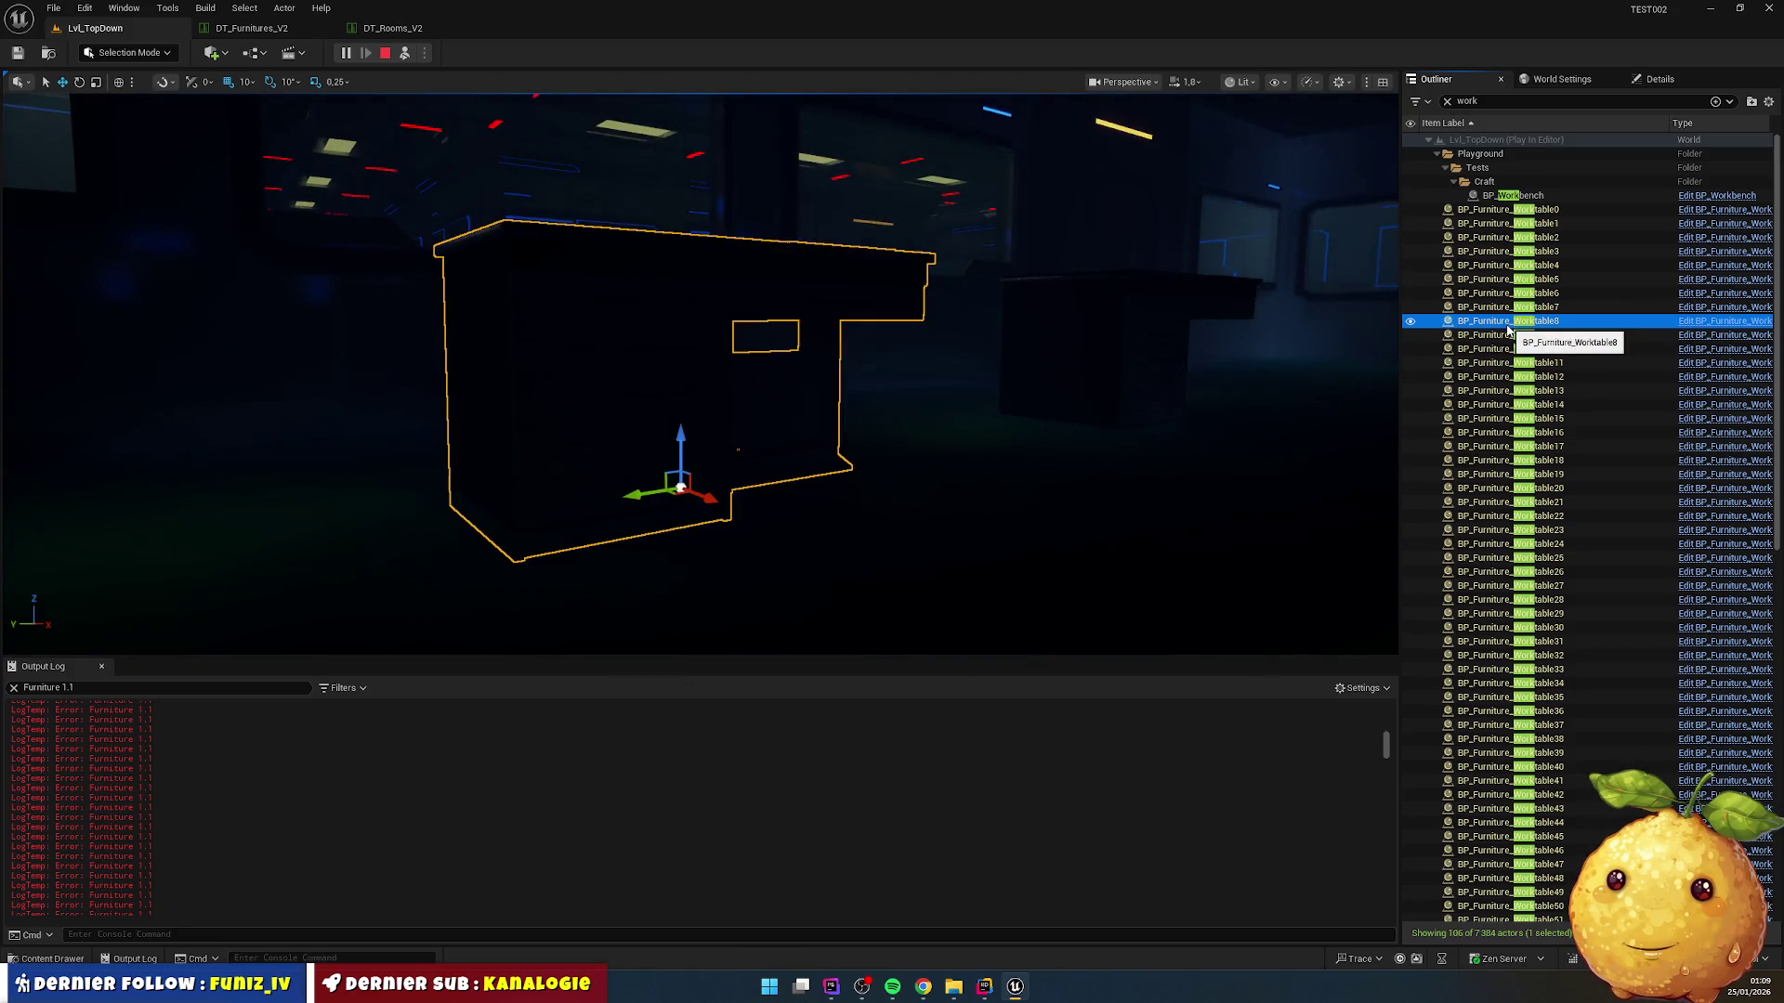
pyautogui.moveTo(995, 352)
pyautogui.mouseDown()
pyautogui.moveTo(911, 446)
pyautogui.moveTo(878, 372)
pyautogui.moveTo(845, 350)
pyautogui.moveTo(1224, 354)
pyautogui.moveTo(993, 353)
pyautogui.mouseUp()
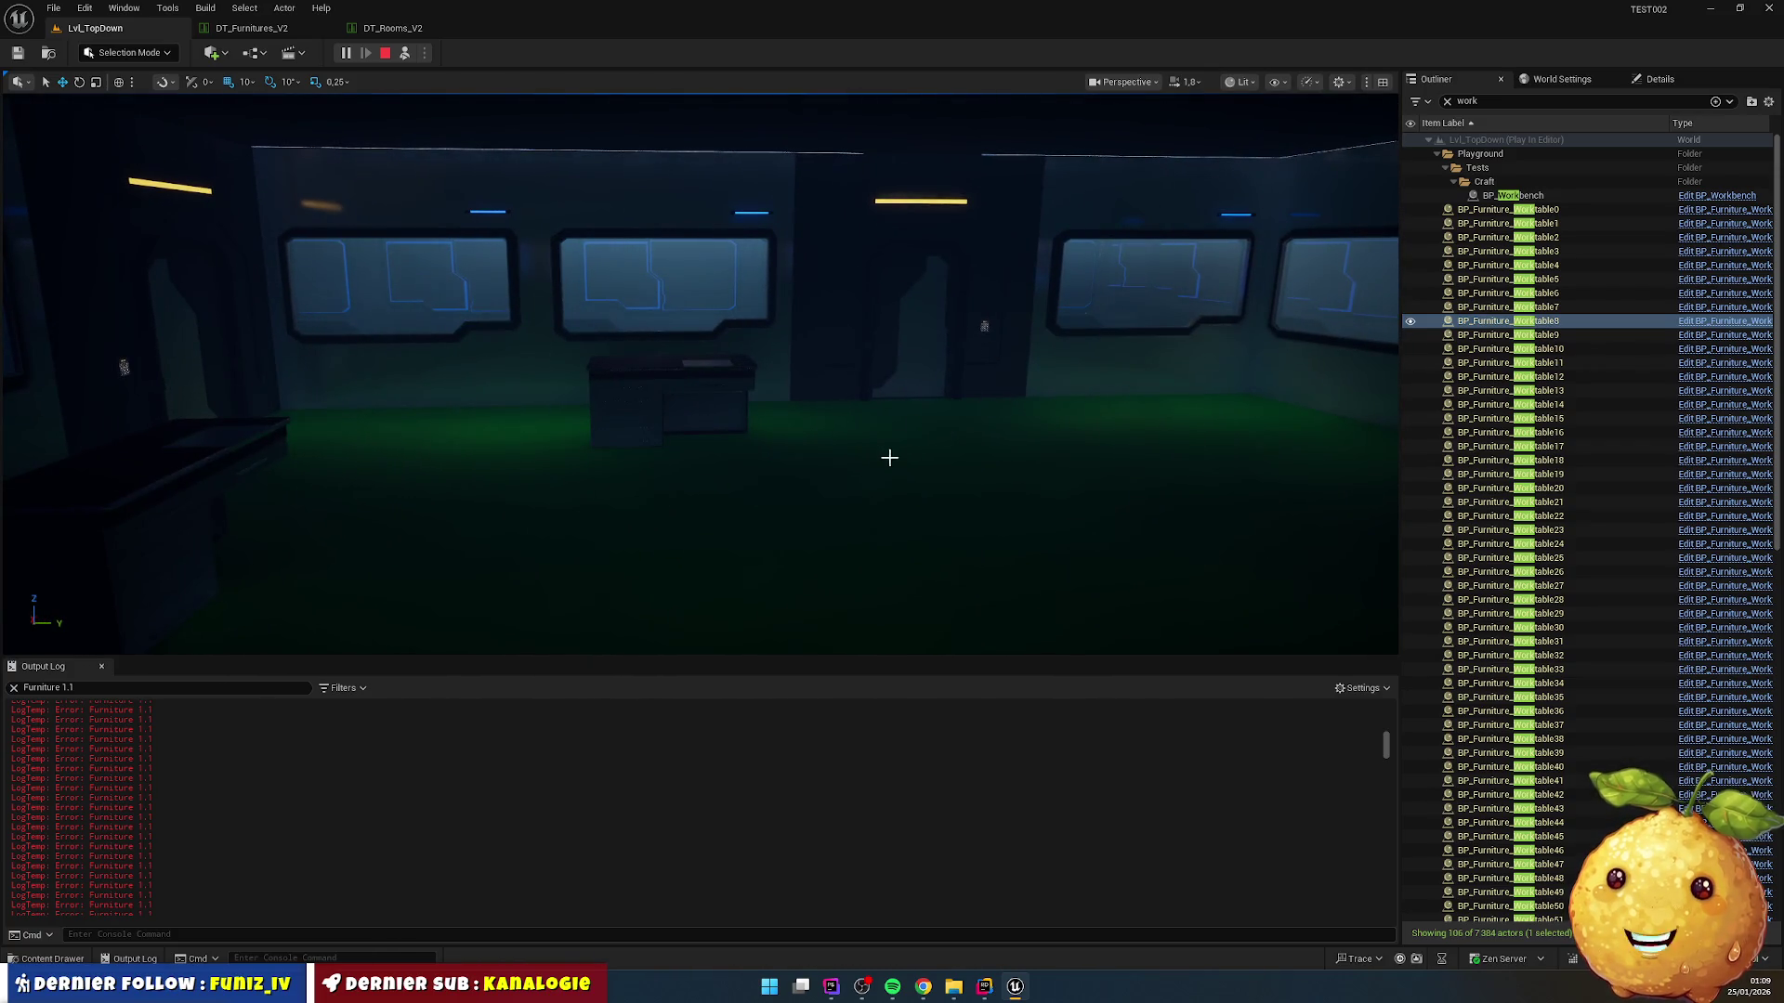
pyautogui.press('Escape')
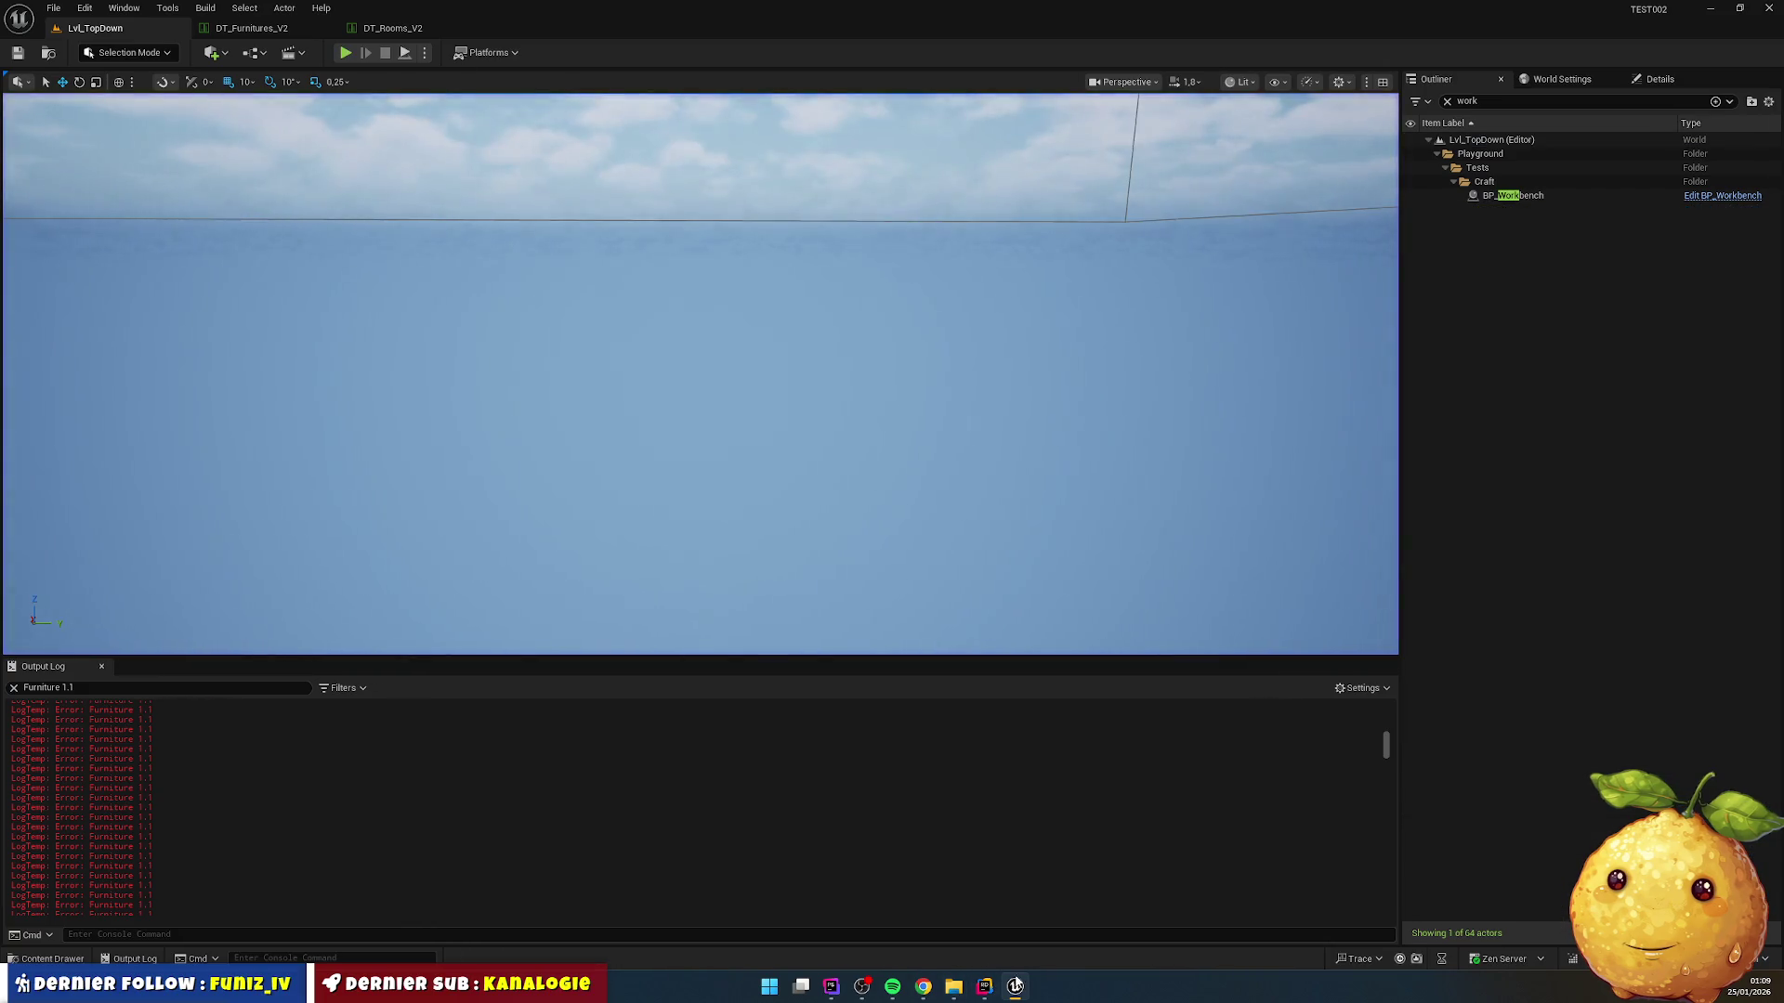
pyautogui.click(984, 987)
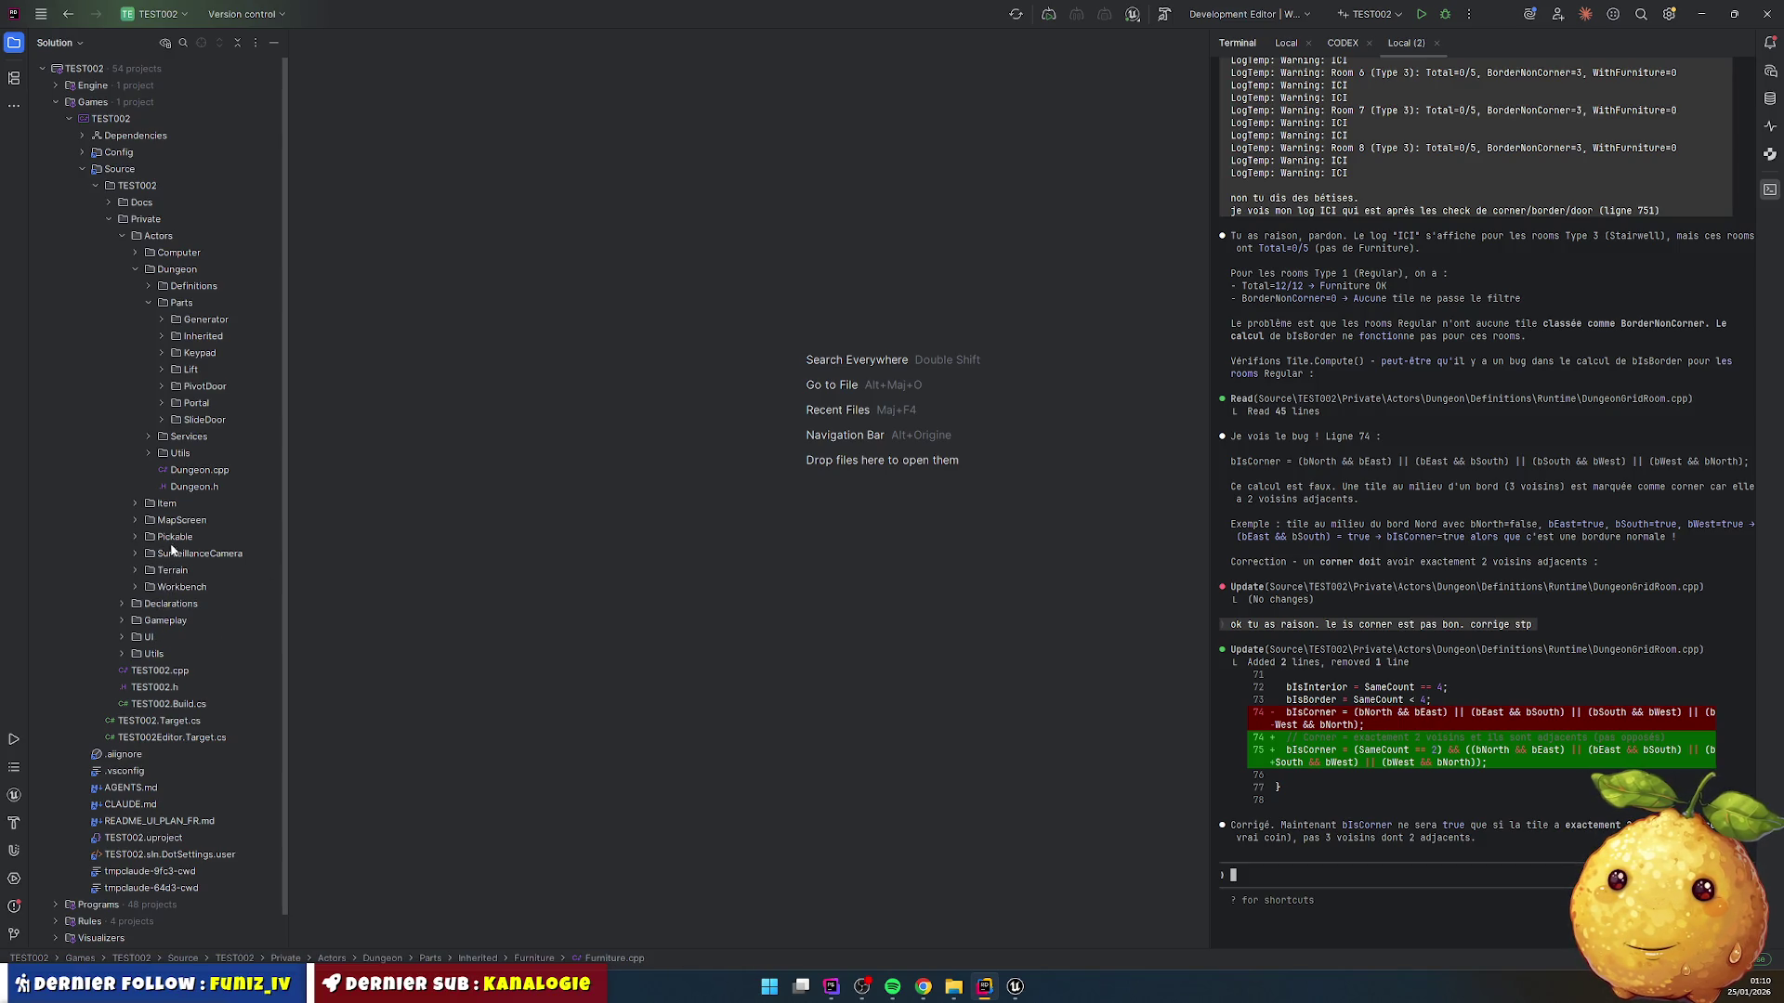
pyautogui.doubleClick(186, 437)
pyautogui.doubleClick(206, 470)
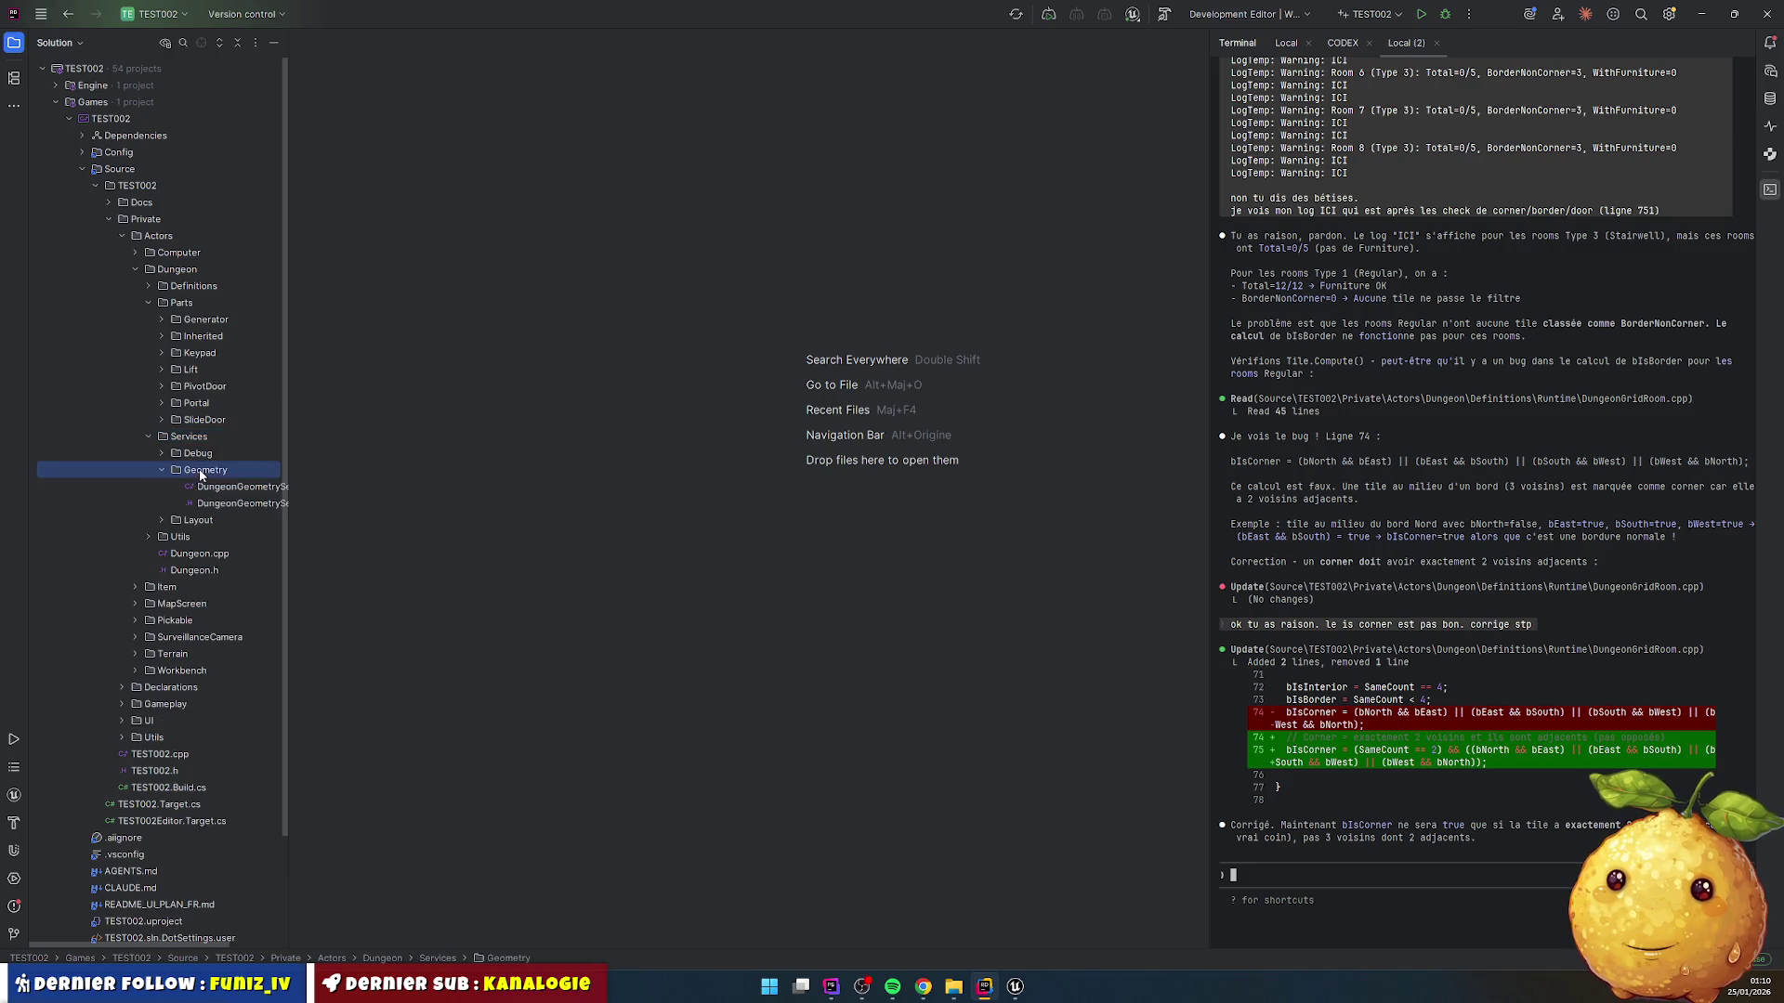
pyautogui.click(232, 489)
pyautogui.doubleClick(233, 489)
pyautogui.moveTo(286, 477); pyautogui.dragTo(358, 477)
pyautogui.click(677, 500)
pyautogui.scroll(-5, 678, 550)
pyautogui.scroll(5, 677, 549)
pyautogui.scroll(8, 678, 549)
pyautogui.scroll(-6, 714, 499)
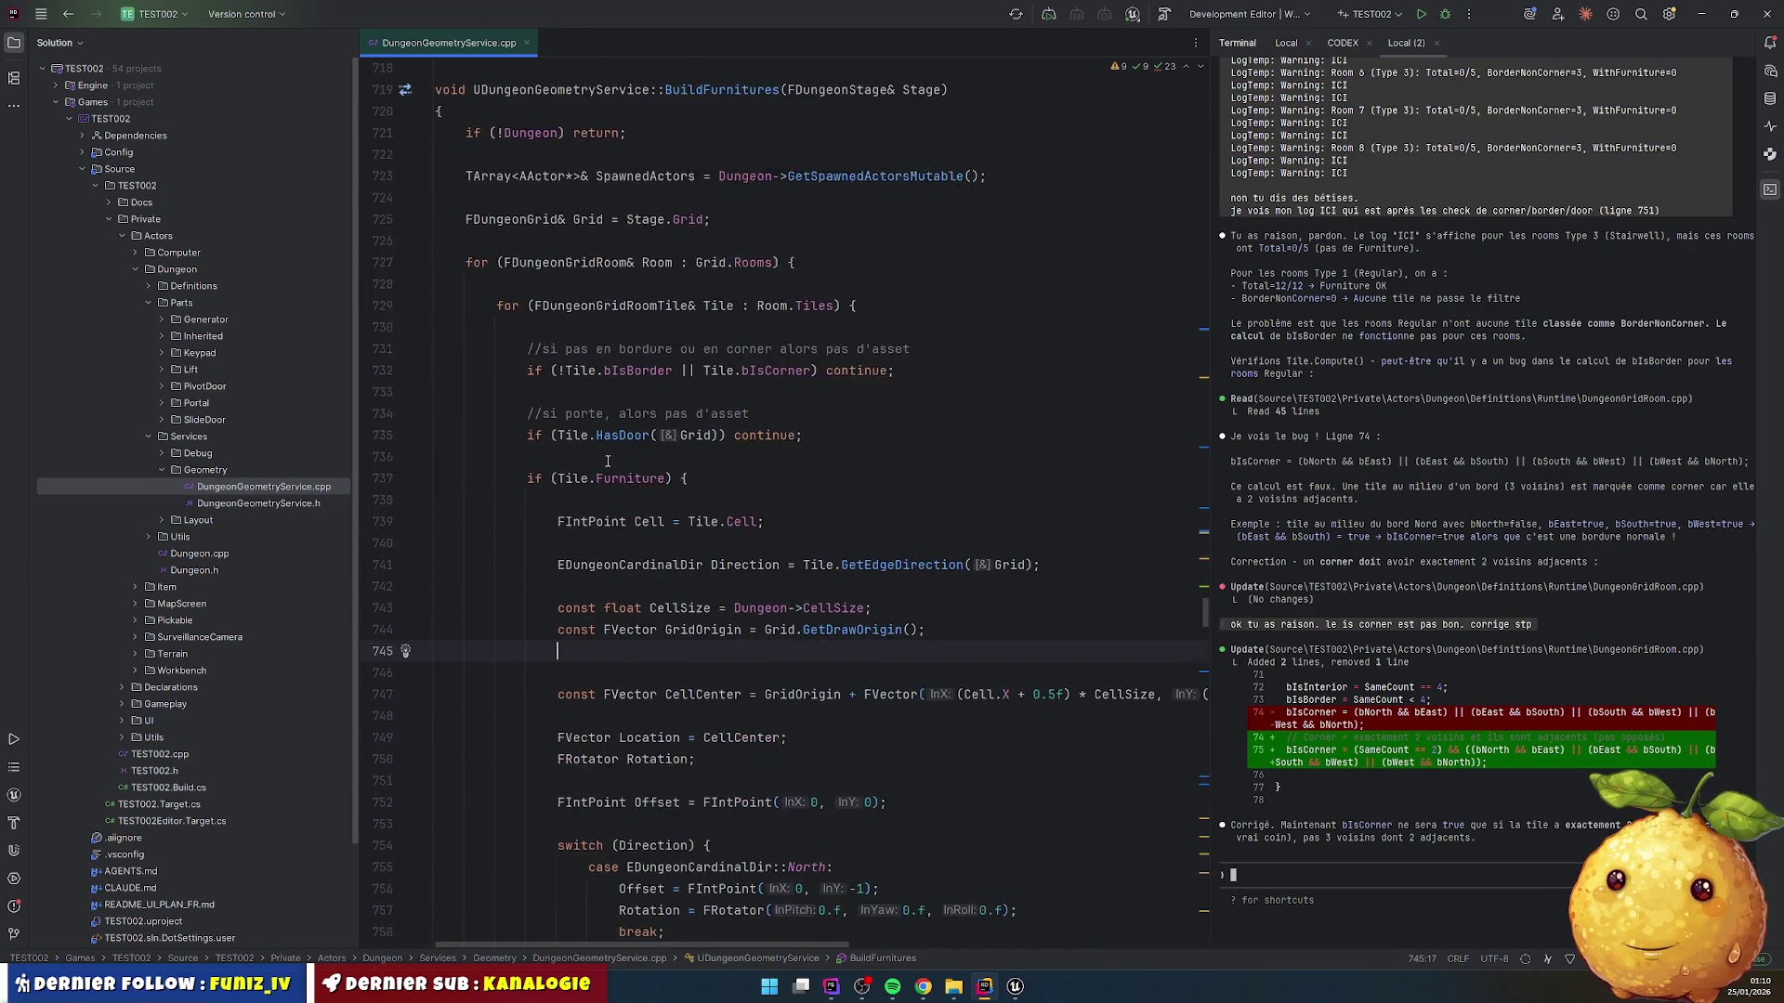
pyautogui.scroll(-7, 714, 499)
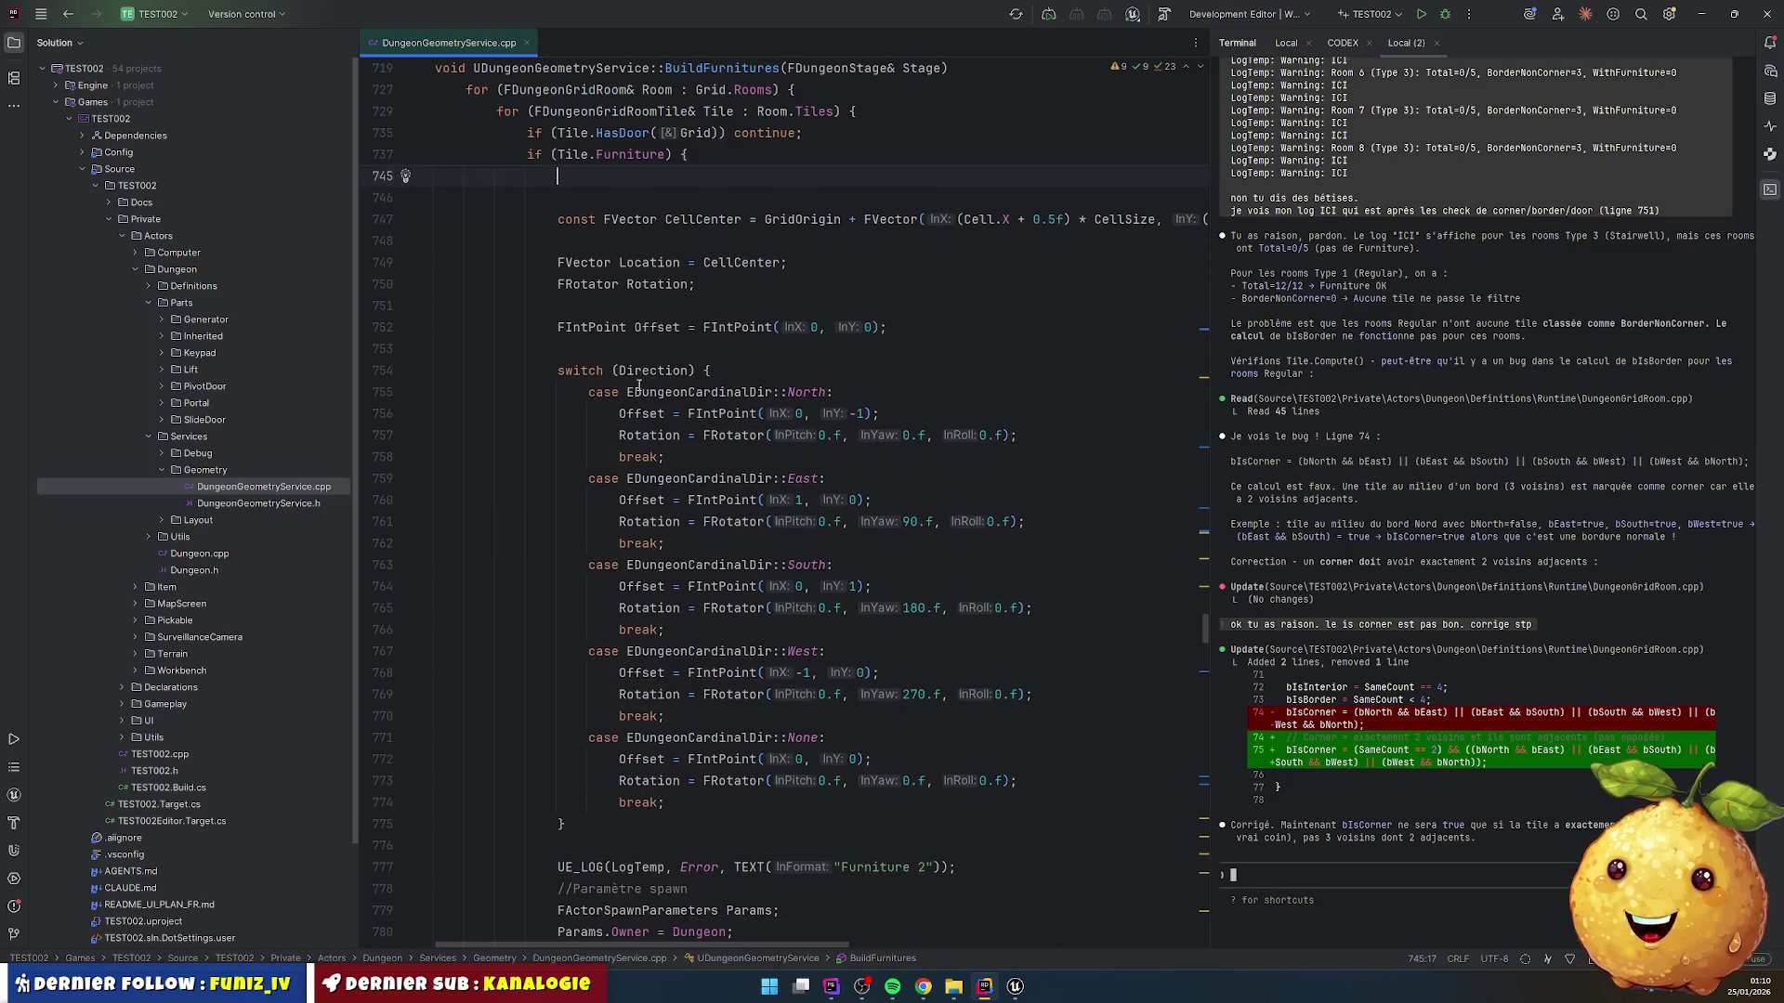
pyautogui.scroll(-9, 847, 529)
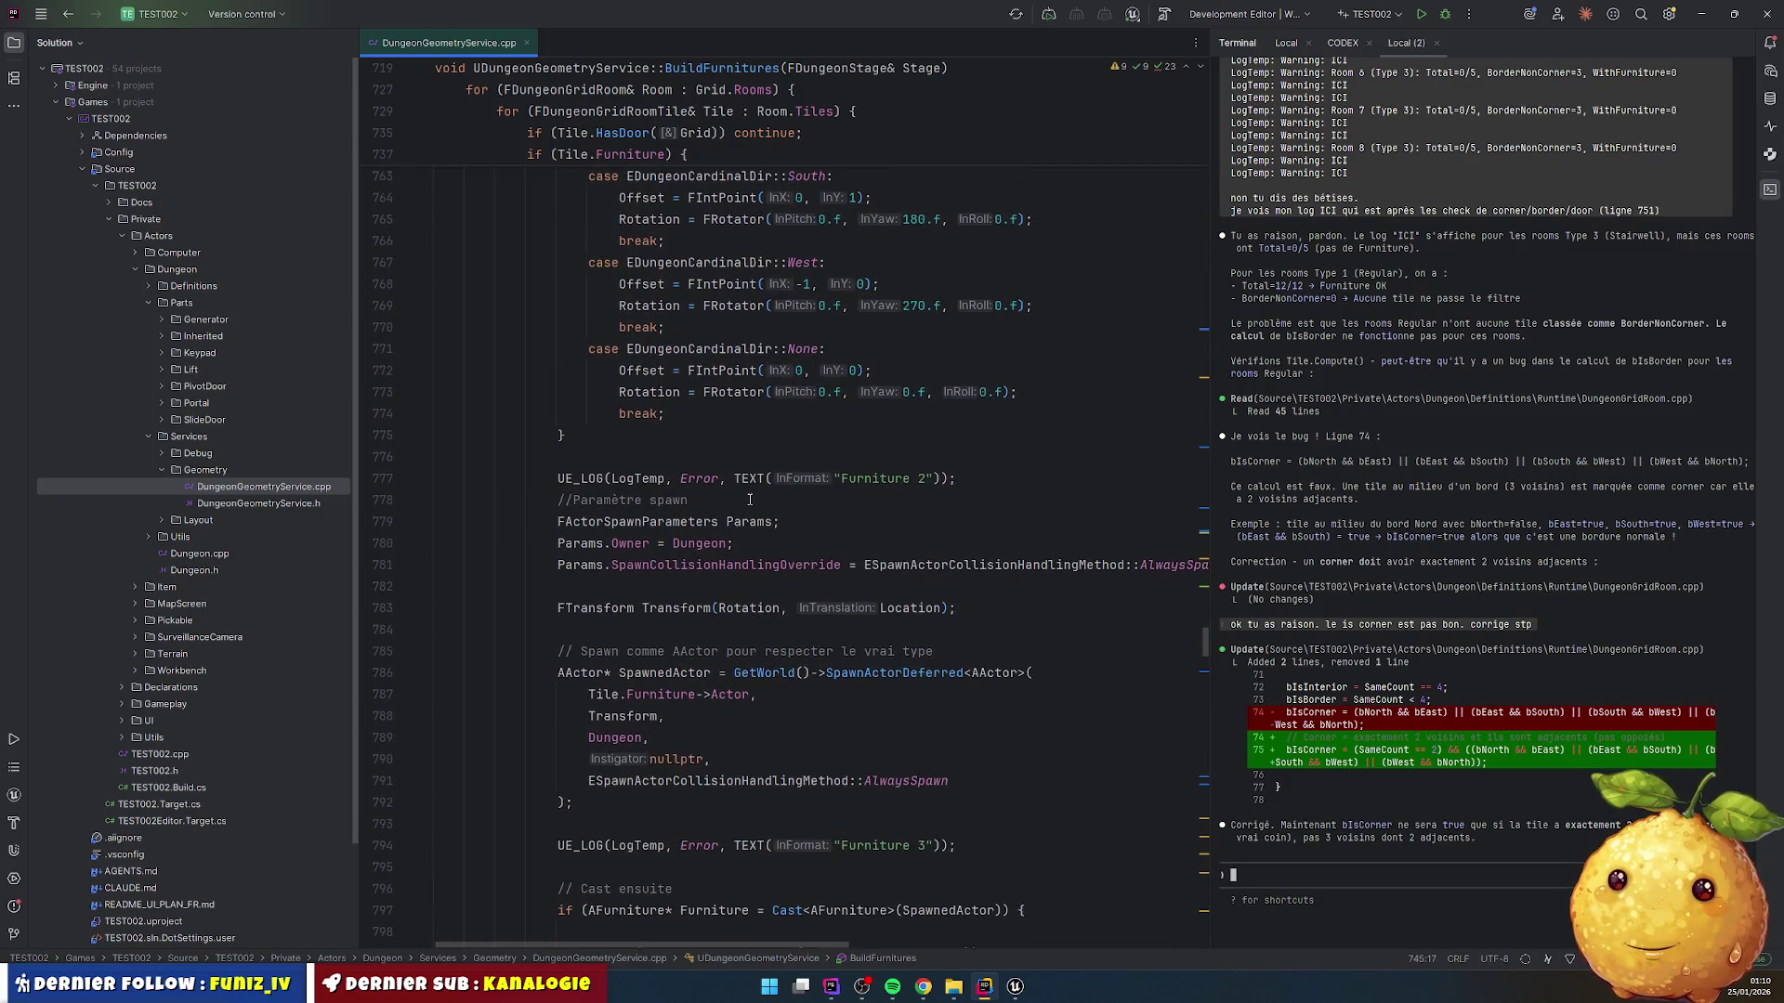
pyautogui.scroll(-4, 750, 500)
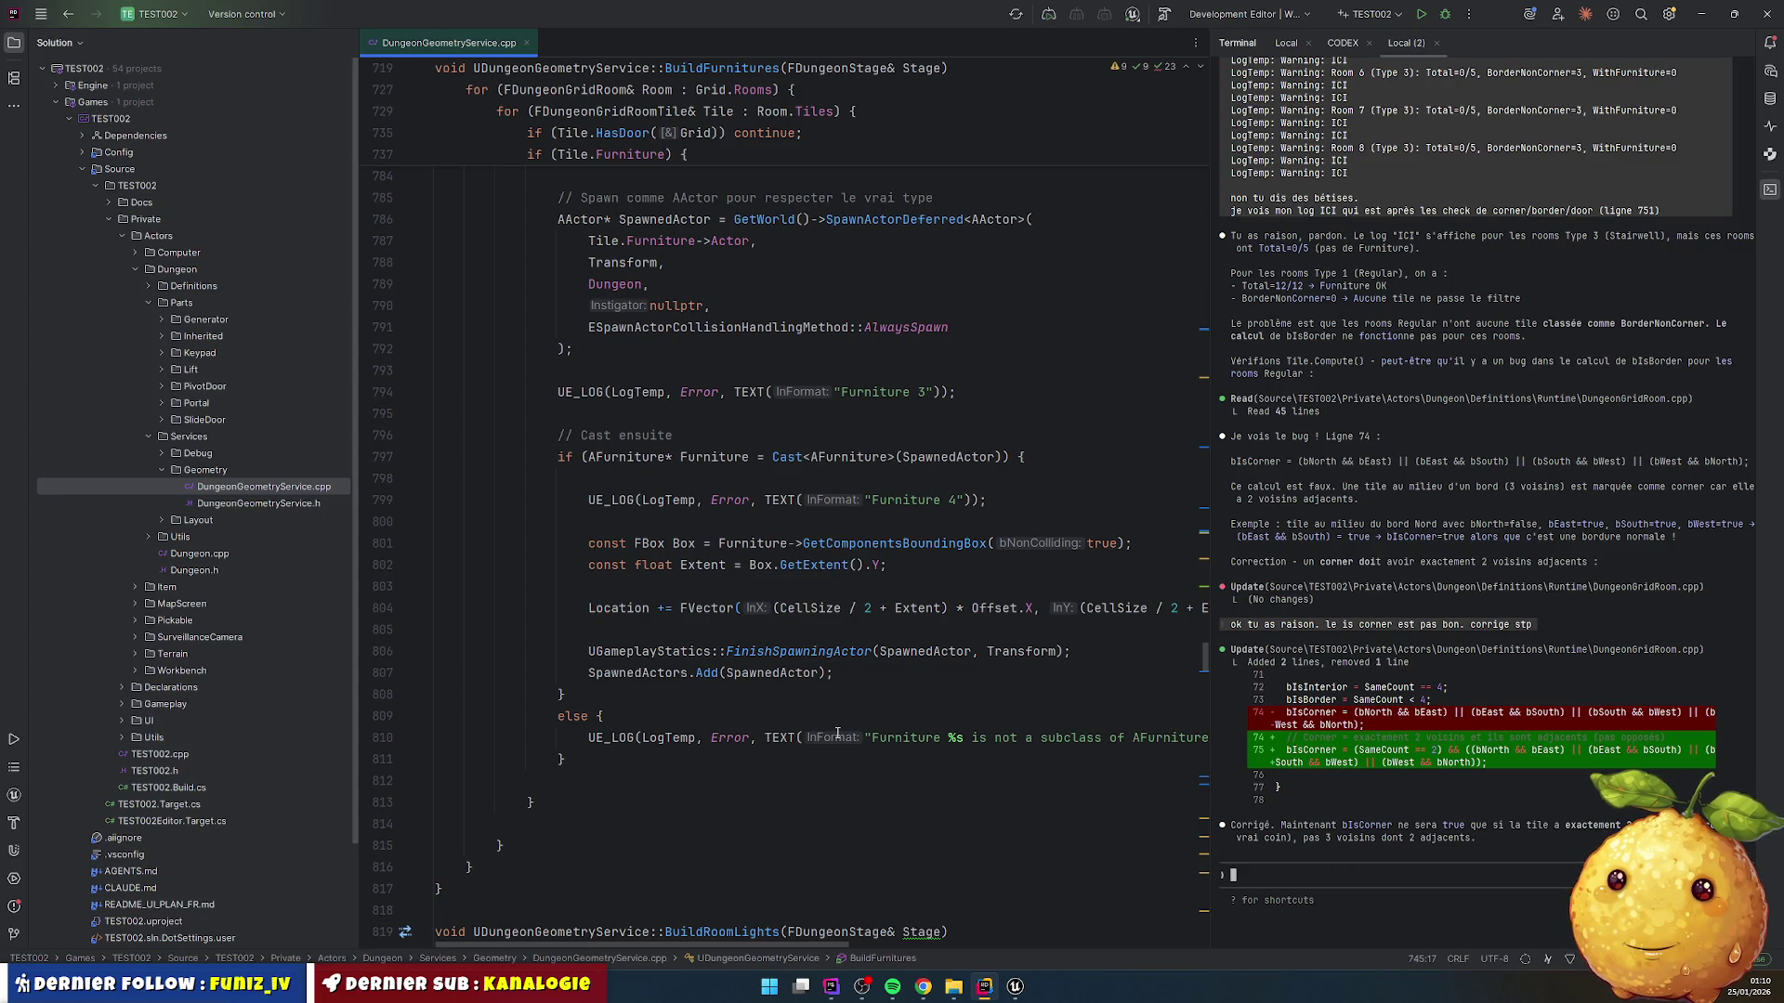
pyautogui.doubleClick(1001, 648)
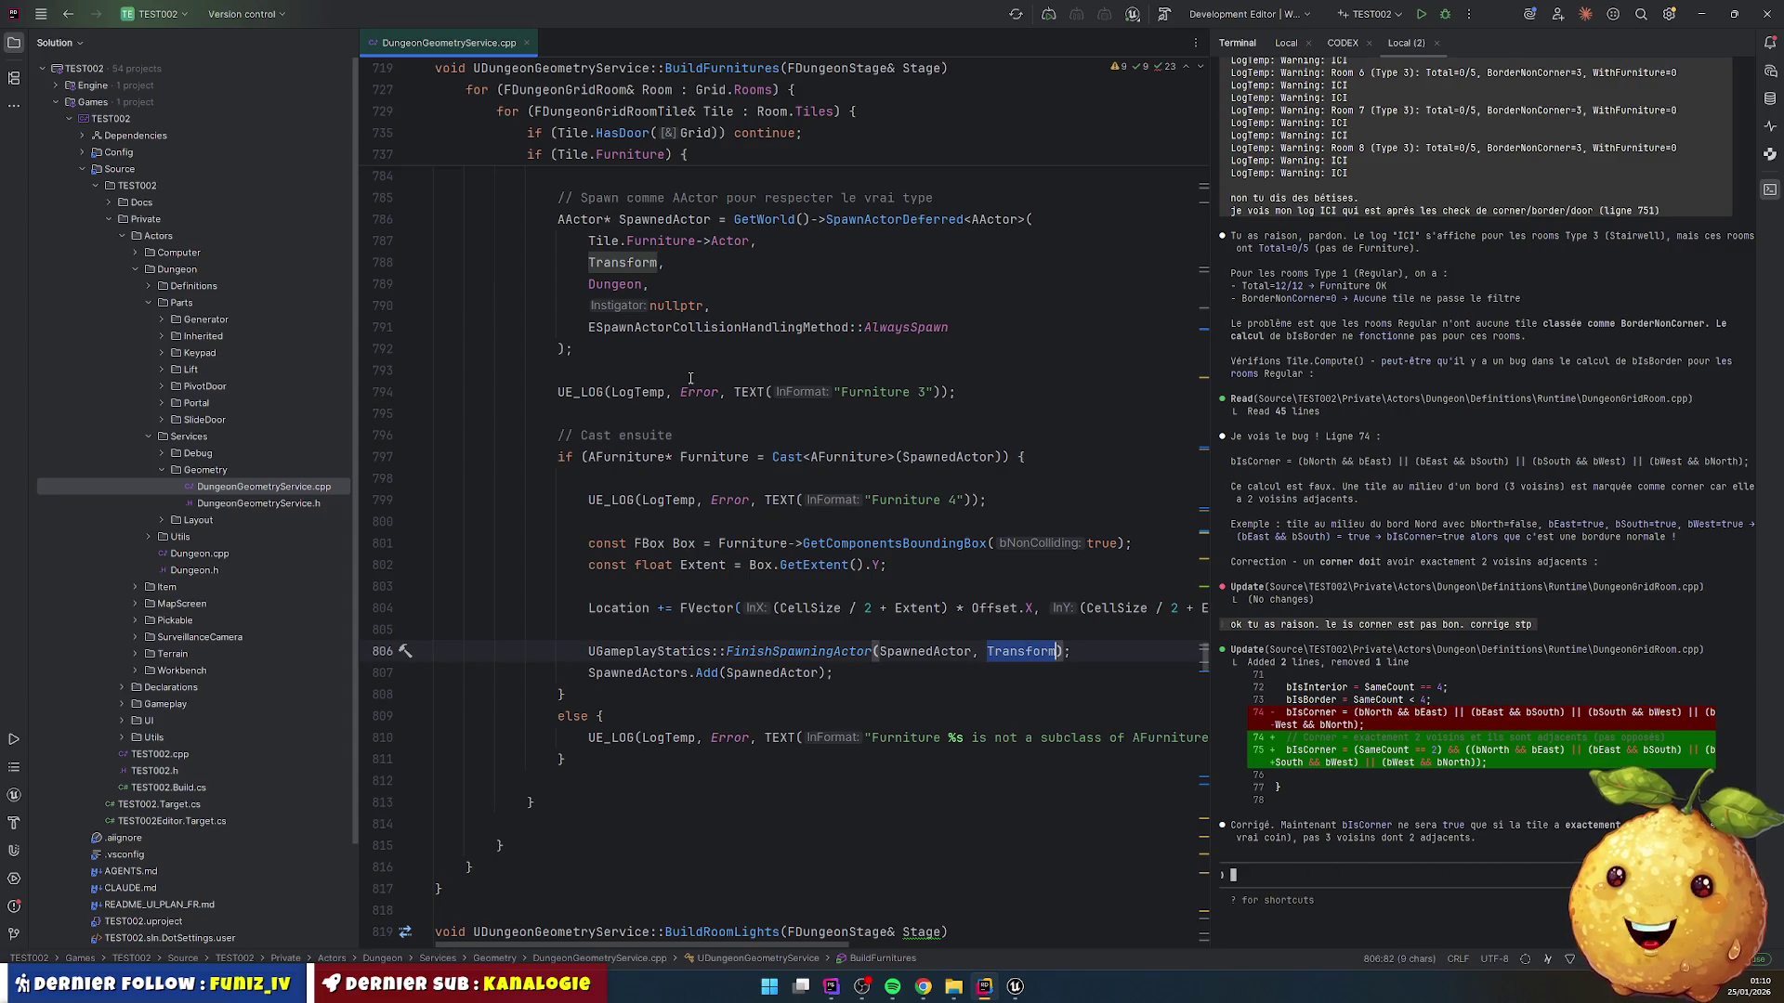
pyautogui.scroll(4, 690, 378)
pyautogui.click(681, 414)
pyautogui.tripleClick(682, 415)
pyautogui.press('BackSpace')
pyautogui.scroll(-3, 682, 416)
pyautogui.scroll(3, 682, 416)
pyautogui.hotkey('ctrl', 'z')
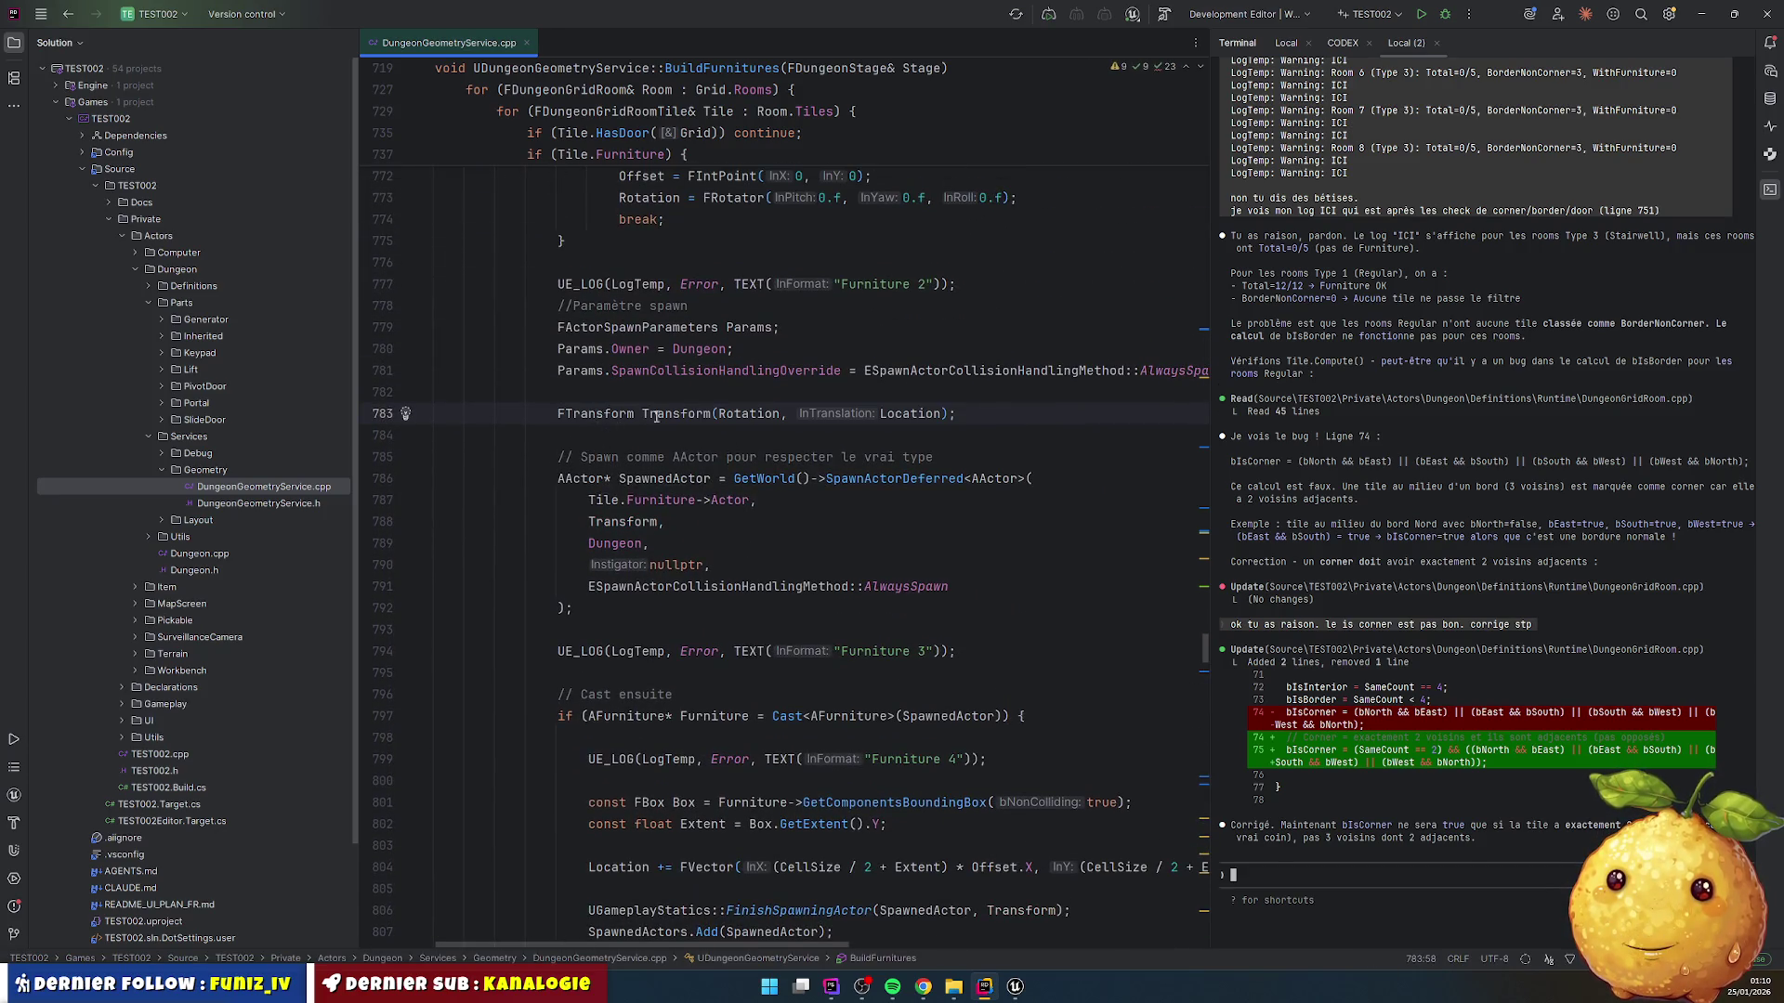
pyautogui.moveTo(647, 414); pyautogui.dragTo(957, 415)
pyautogui.hotkey('ctrl', 'c')
pyautogui.scroll(-6, 987, 543)
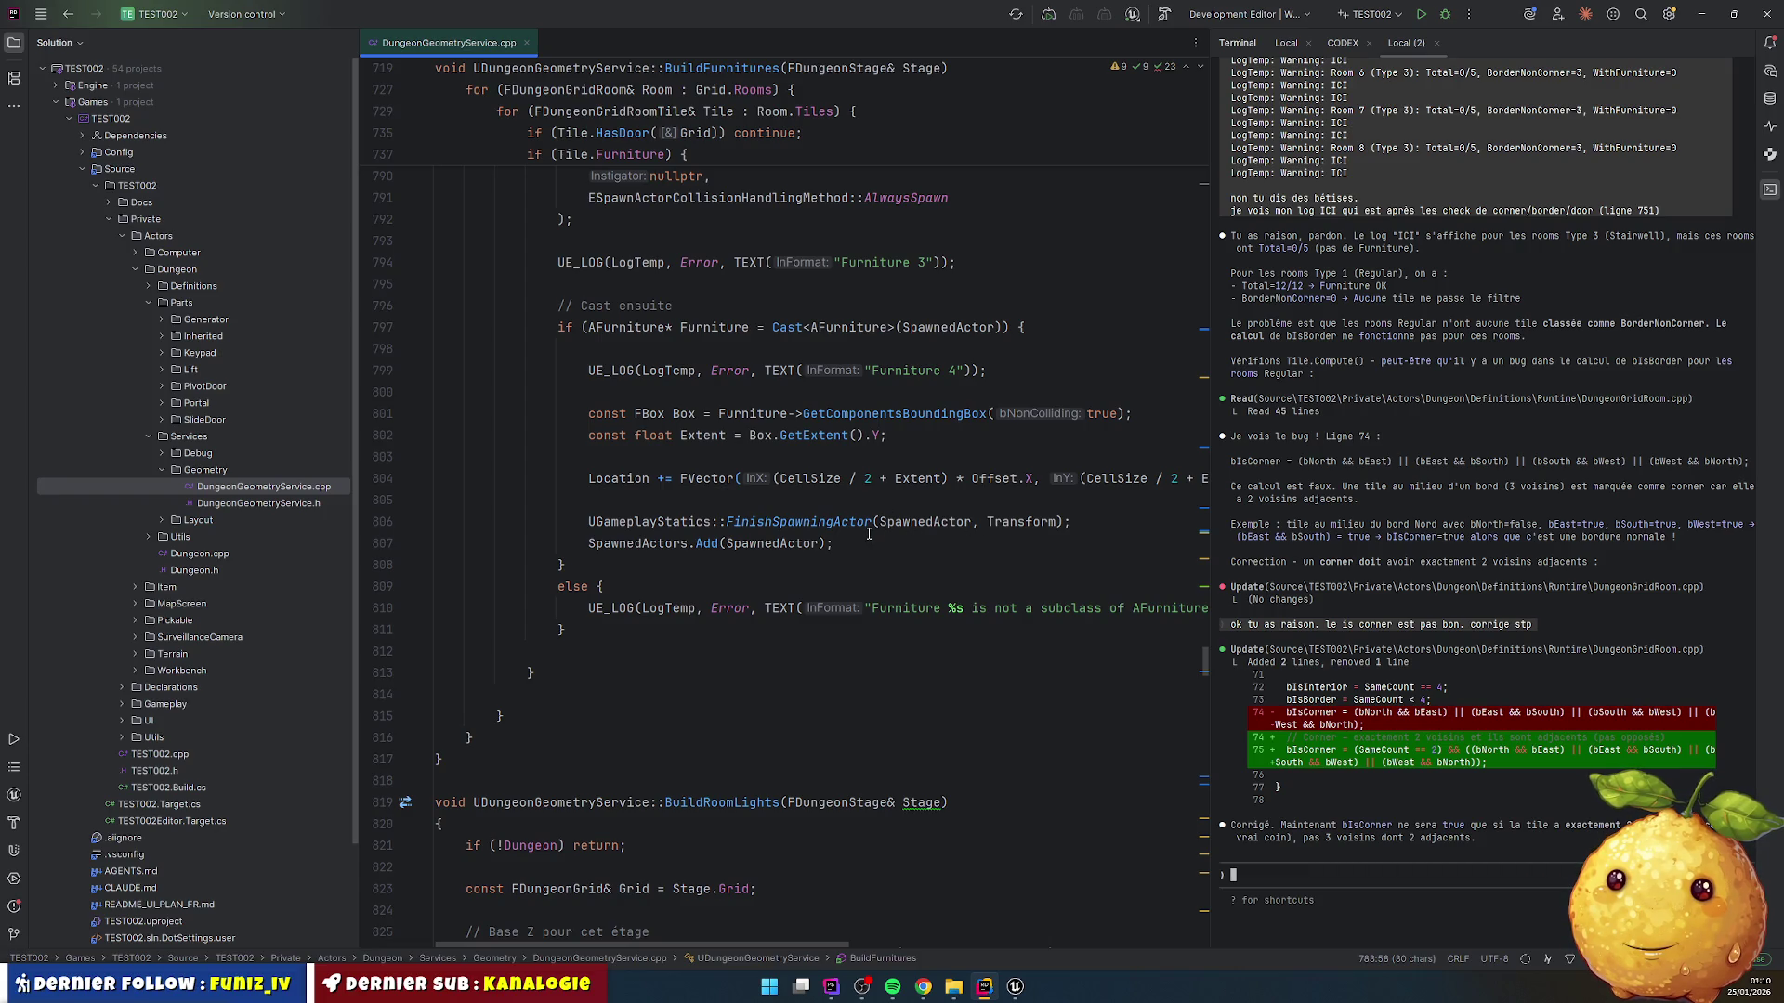
pyautogui.click(770, 502)
pyautogui.press('Return')
pyautogui.press('Return')
# Step: Paste the Transform(Rotation, Location) line and duplicate FinishSpawningActor, commenting out the original
pyautogui.press('Up')
pyautogui.hotkey('ctrl', 'v')
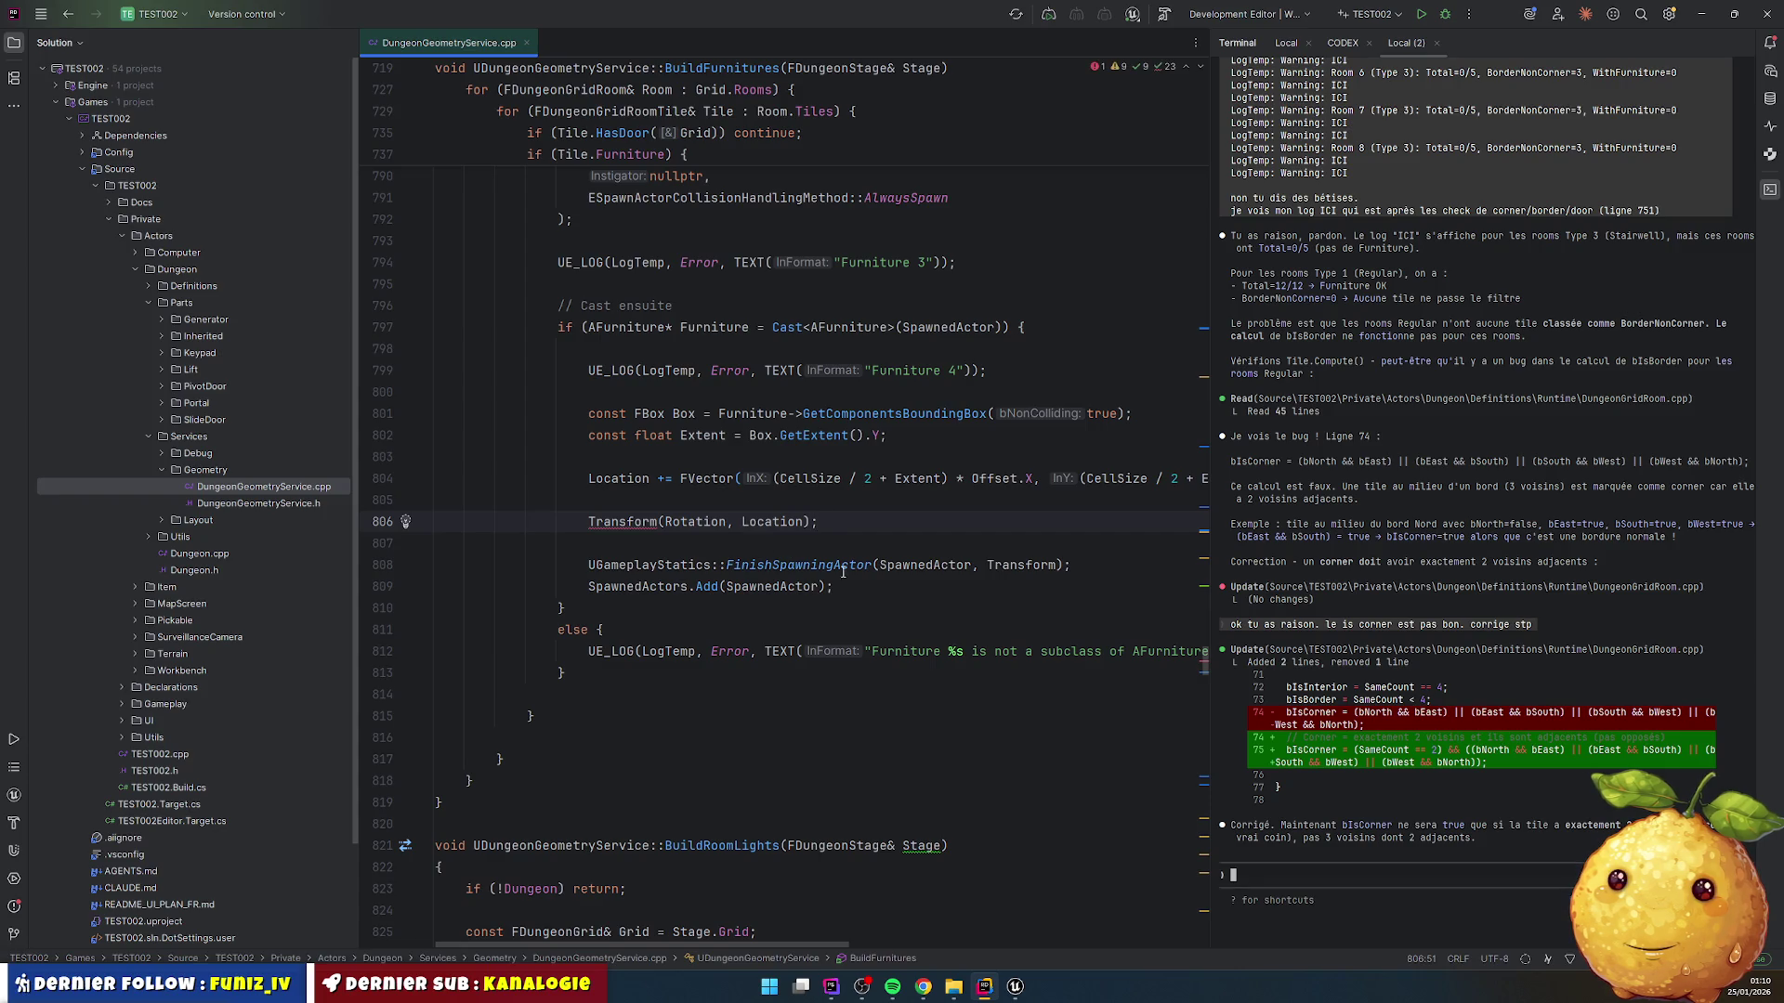
pyautogui.click(864, 563)
pyautogui.hotkey('ctrl', 'd')
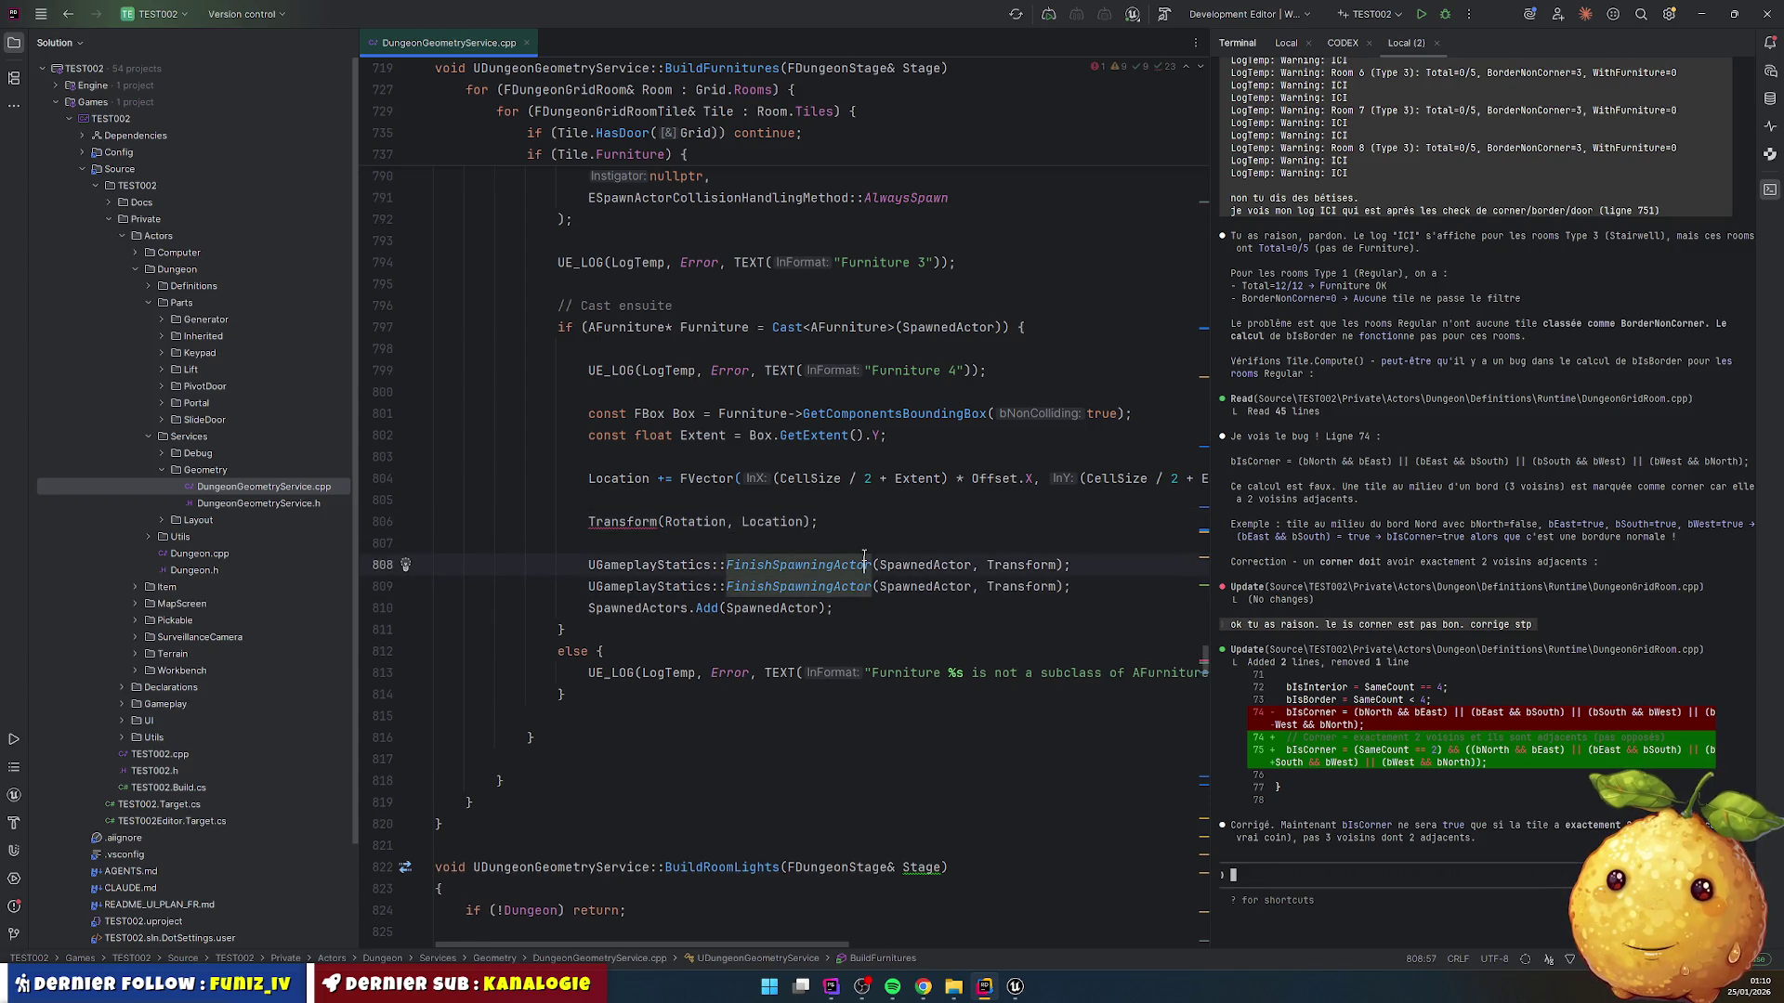
pyautogui.hotkey('ctrl', '/')
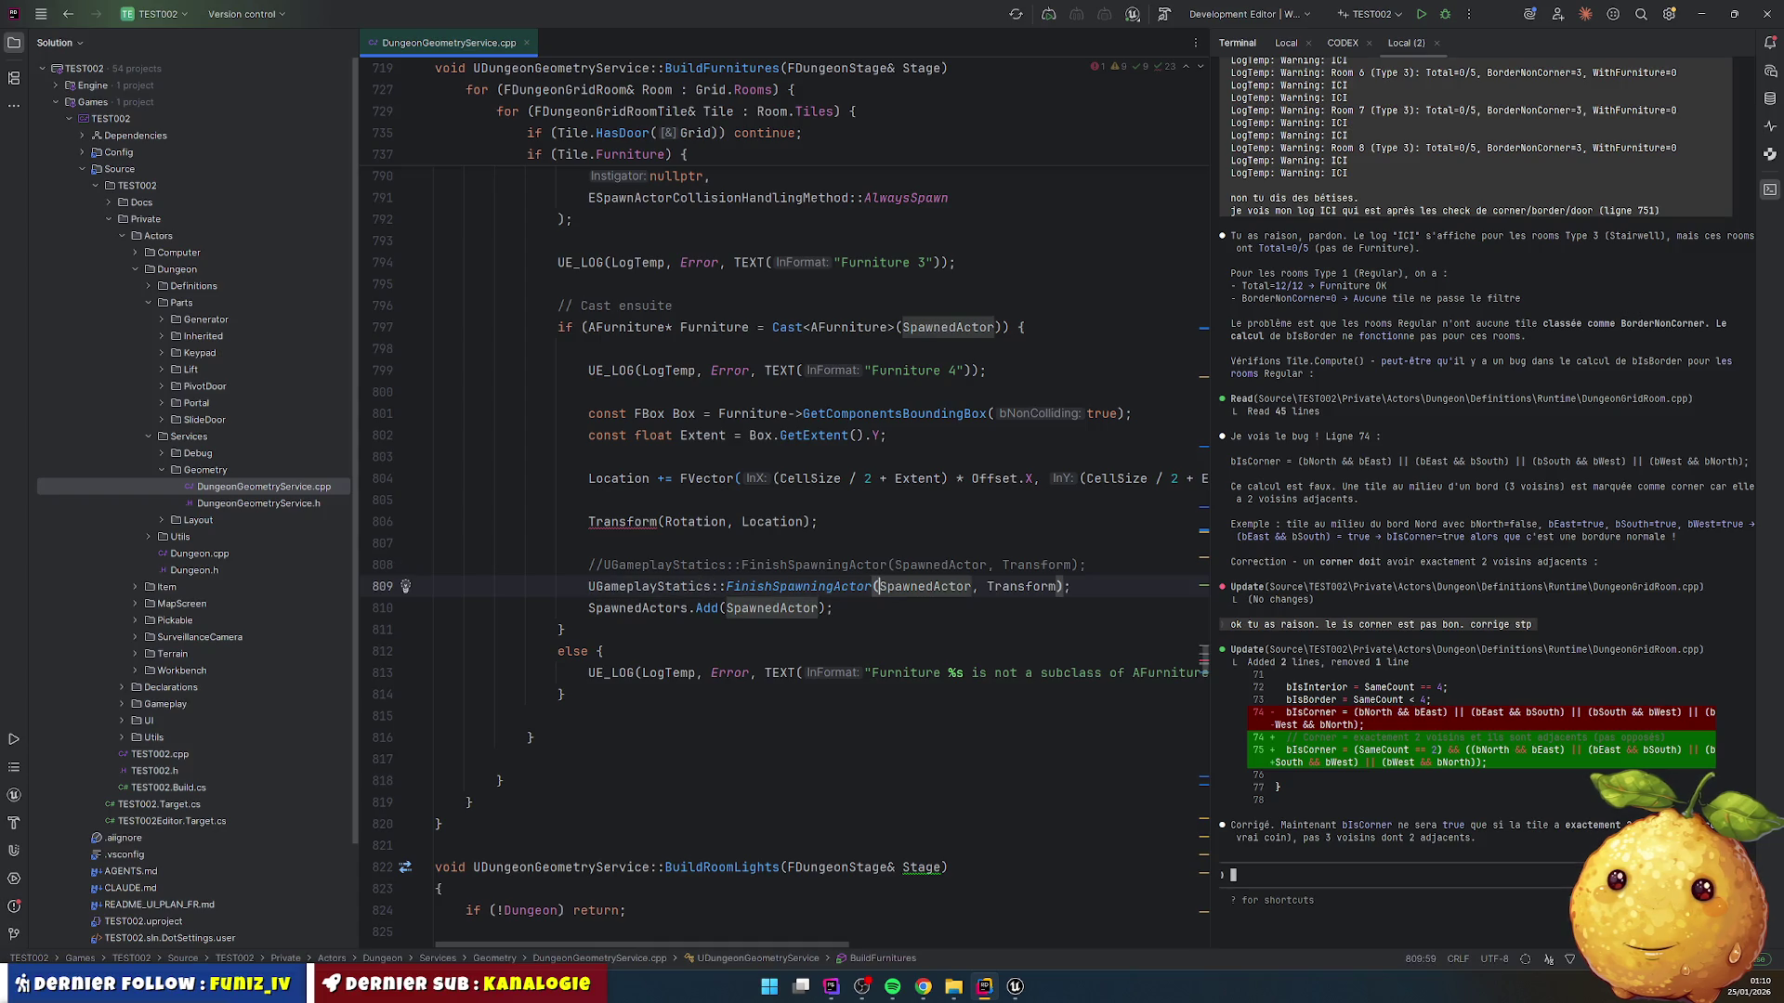
pyautogui.click(987, 586)
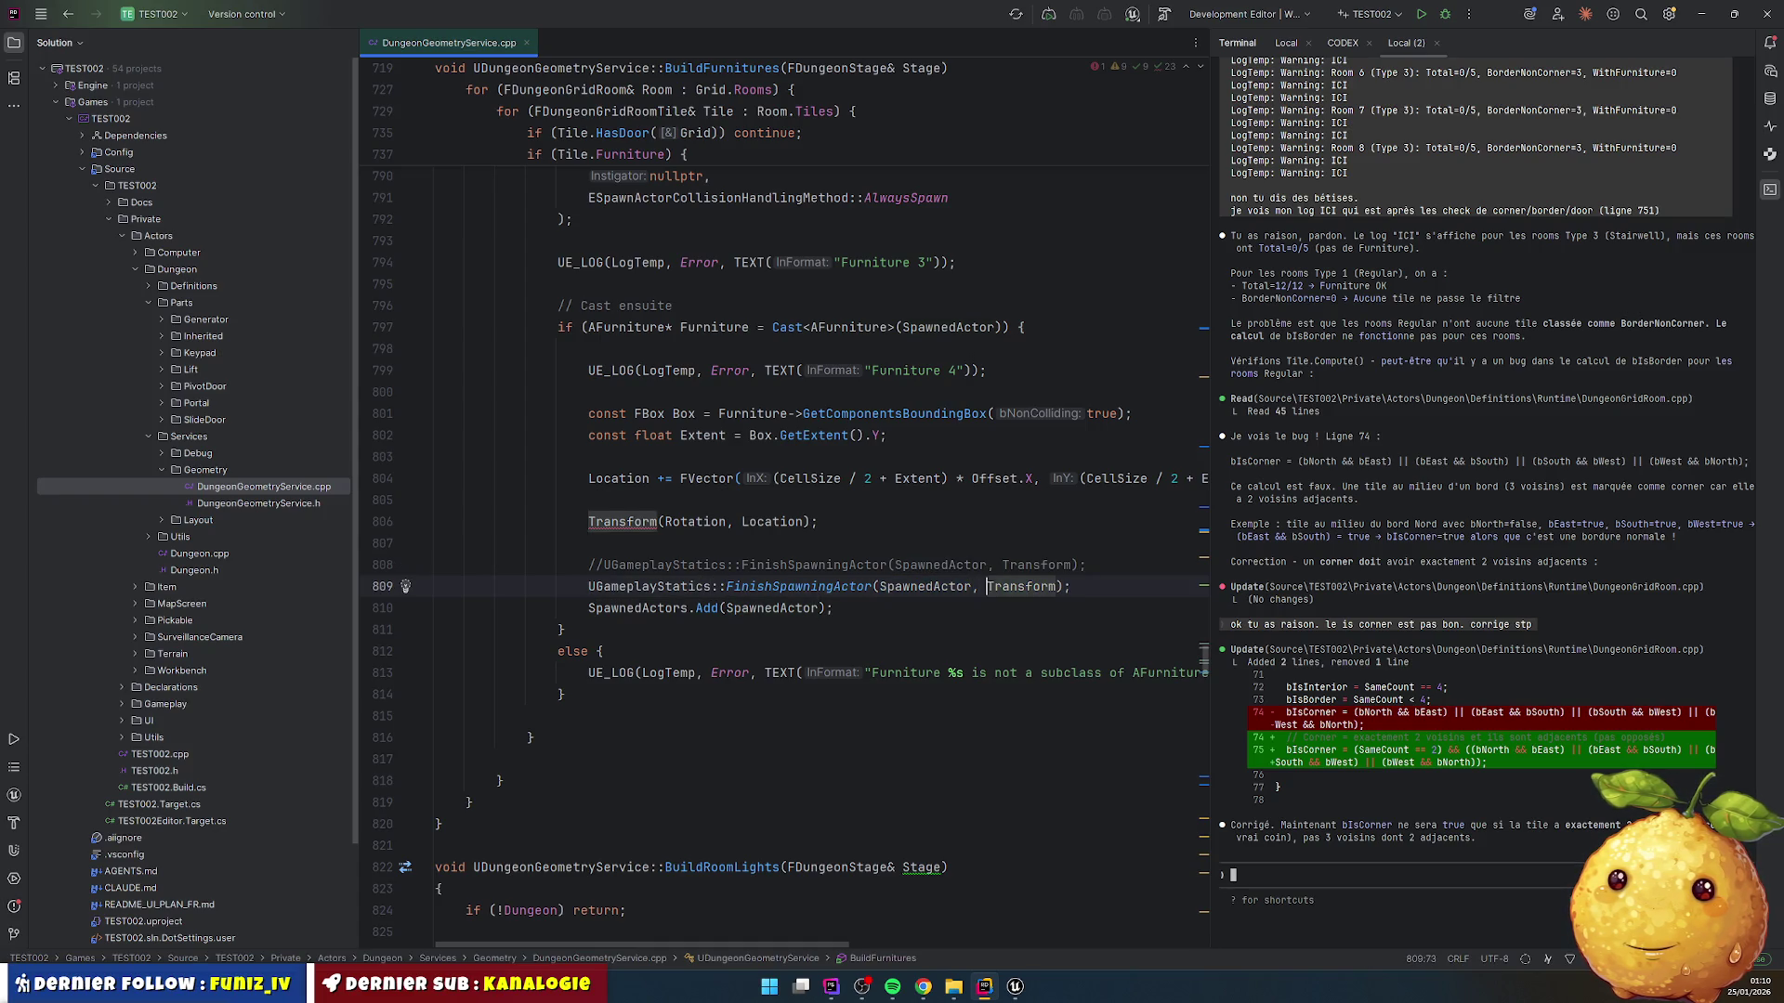
pyautogui.hotkey('ctrl', 'w')
pyautogui.hotkey('ctrl', 'w')
pyautogui.hotkey('ctrl', 'w')
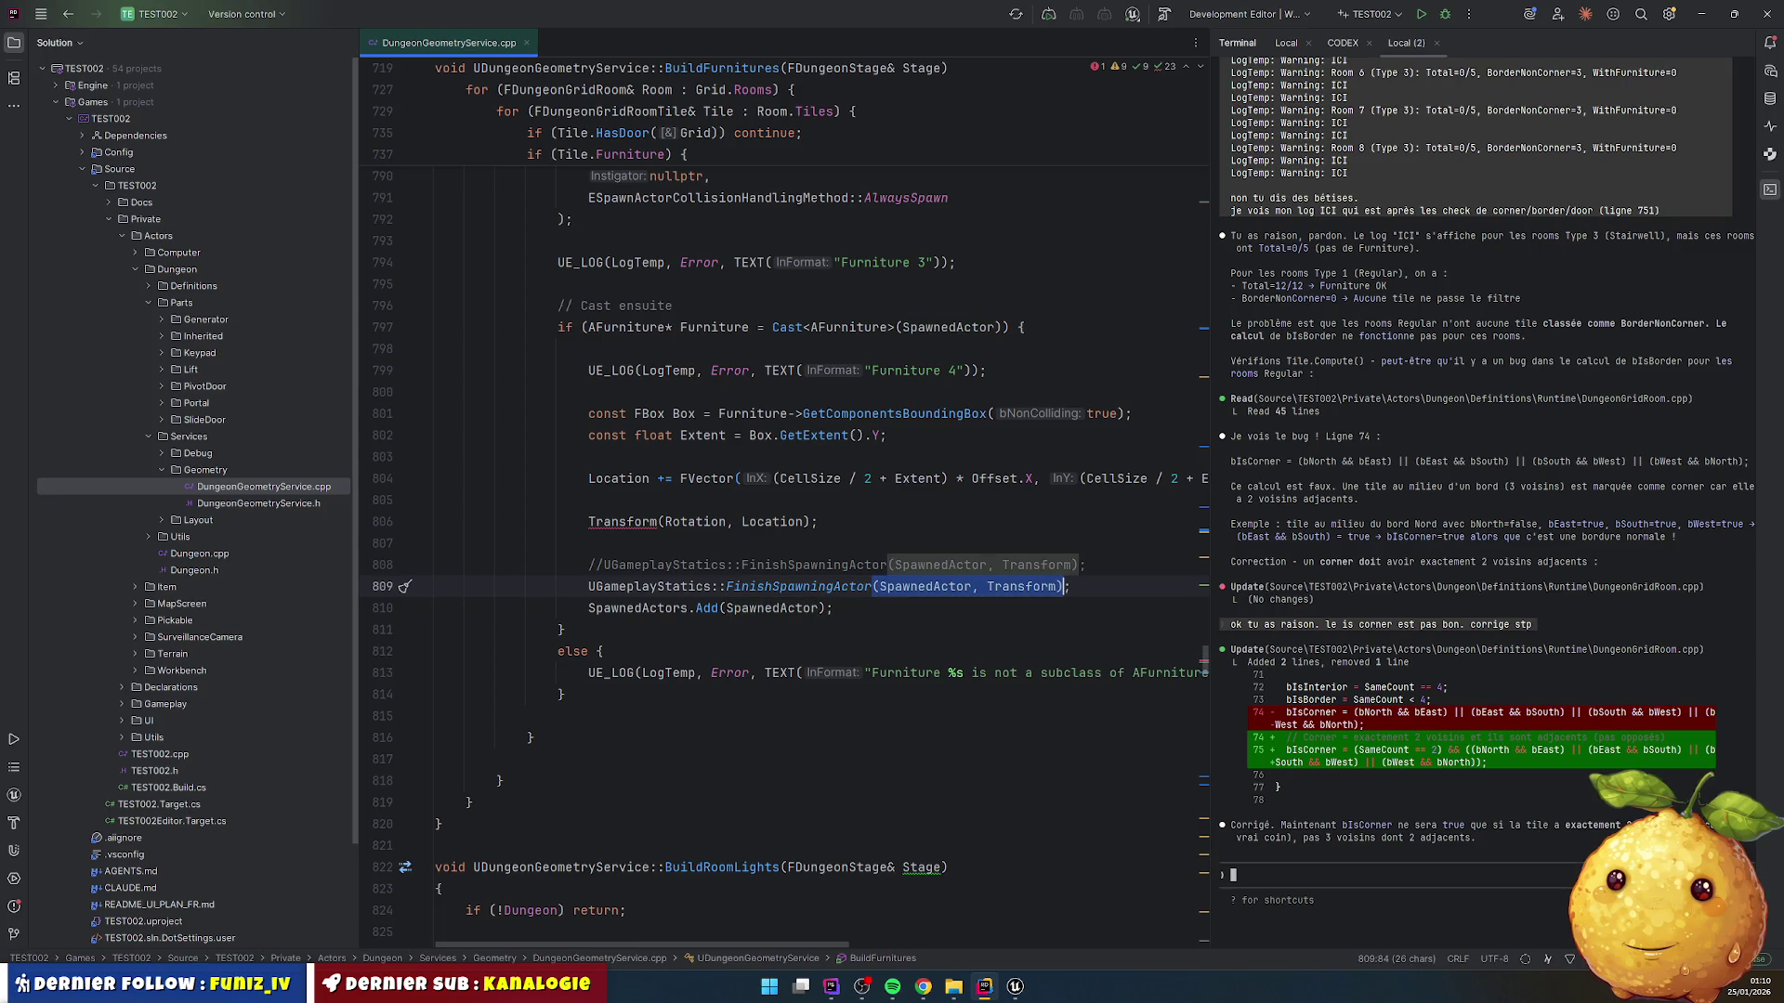
pyautogui.press('BackSpace')
pyautogui.write('(')
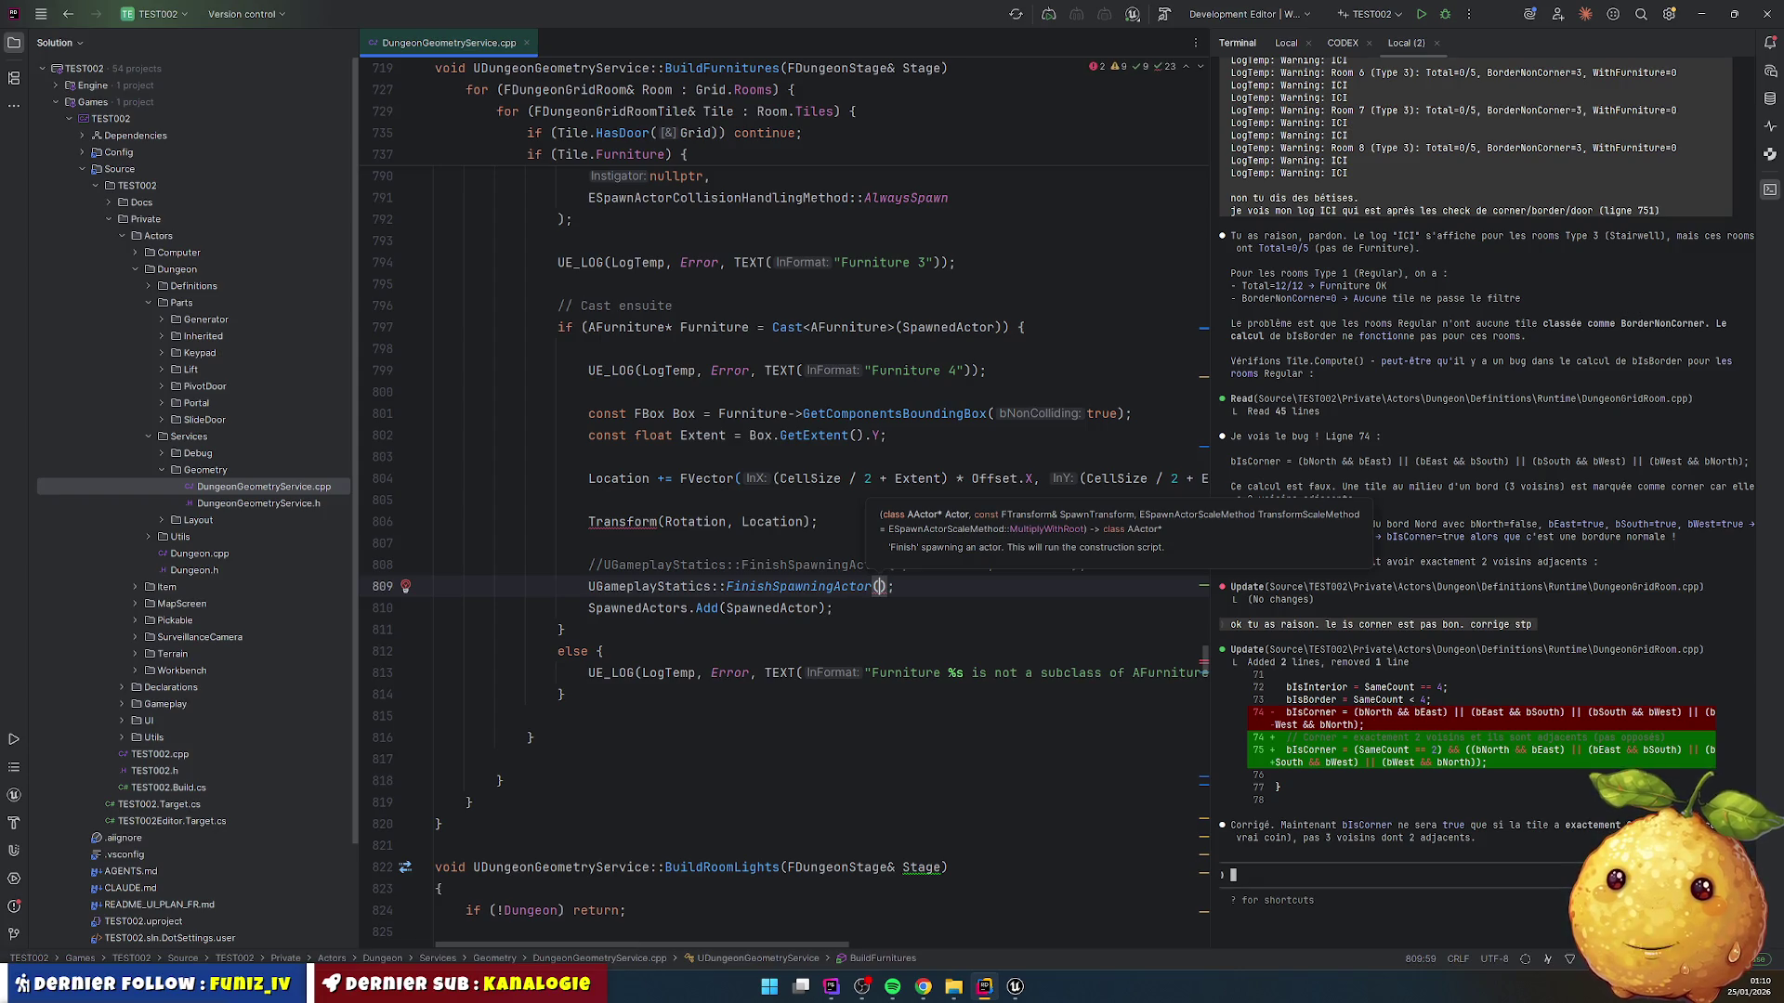
pyautogui.press('Escape')
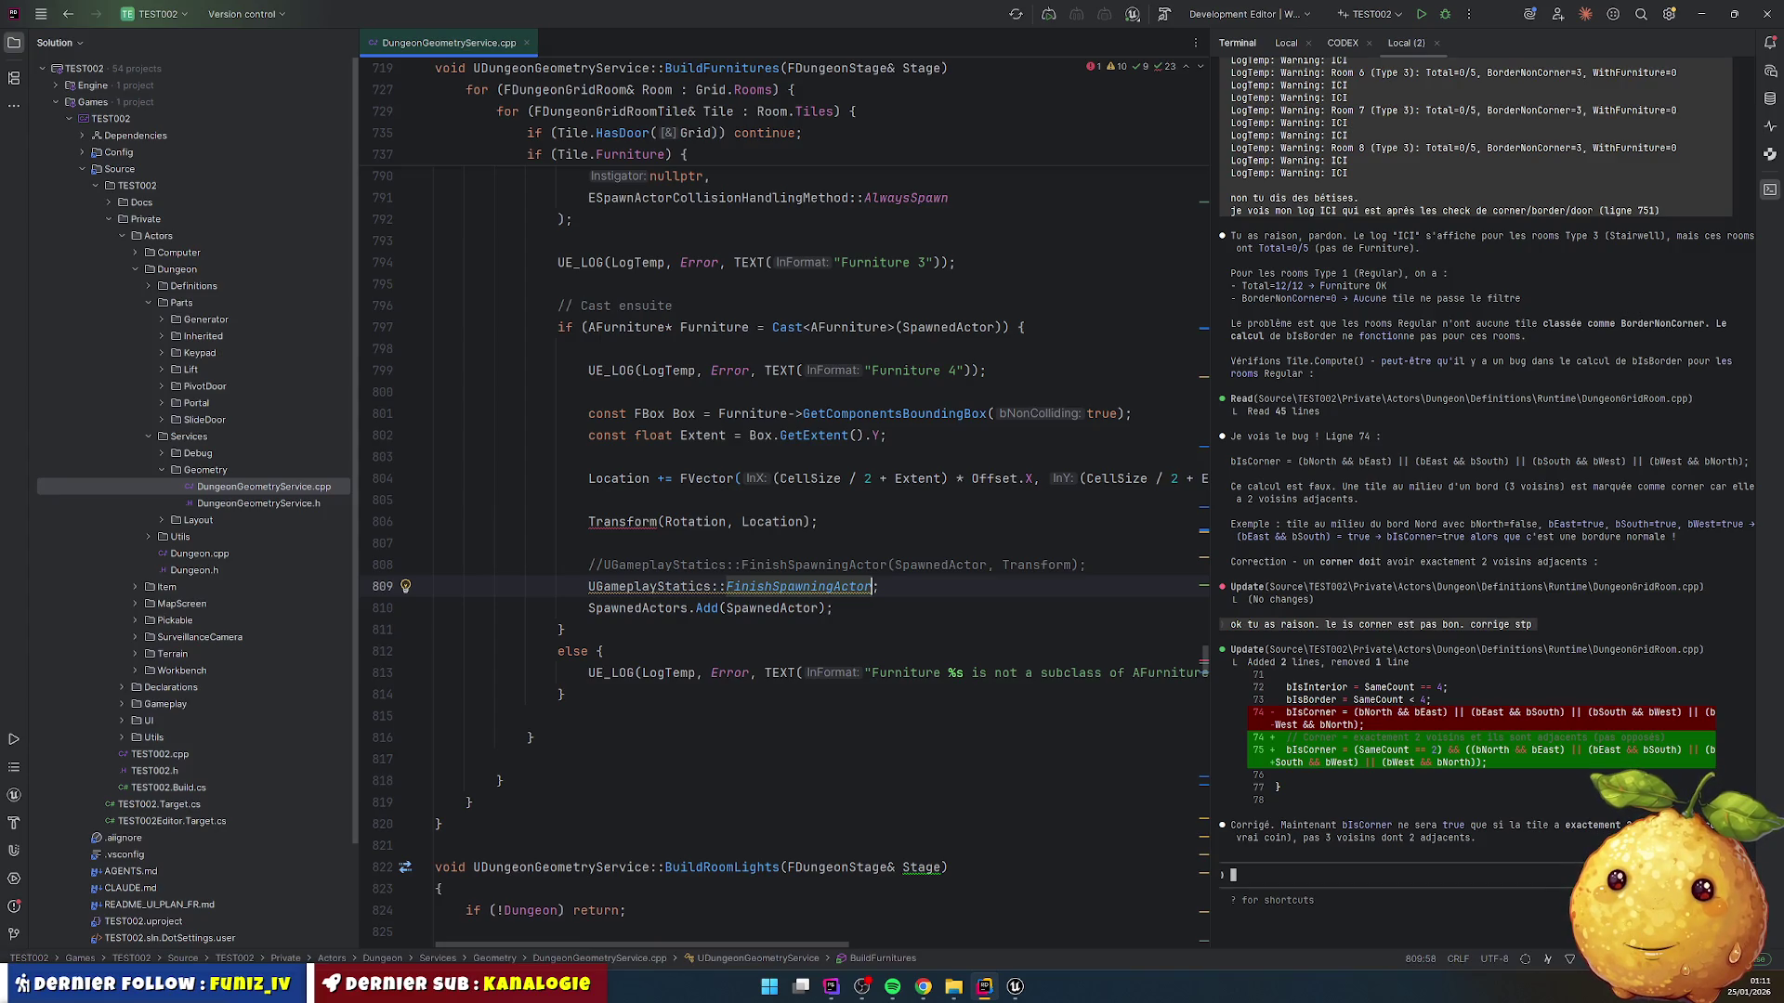
# Step: Make the pasted line read Transform = FTransform(Rotation, Location); using autocomplete
pyautogui.click(826, 523)
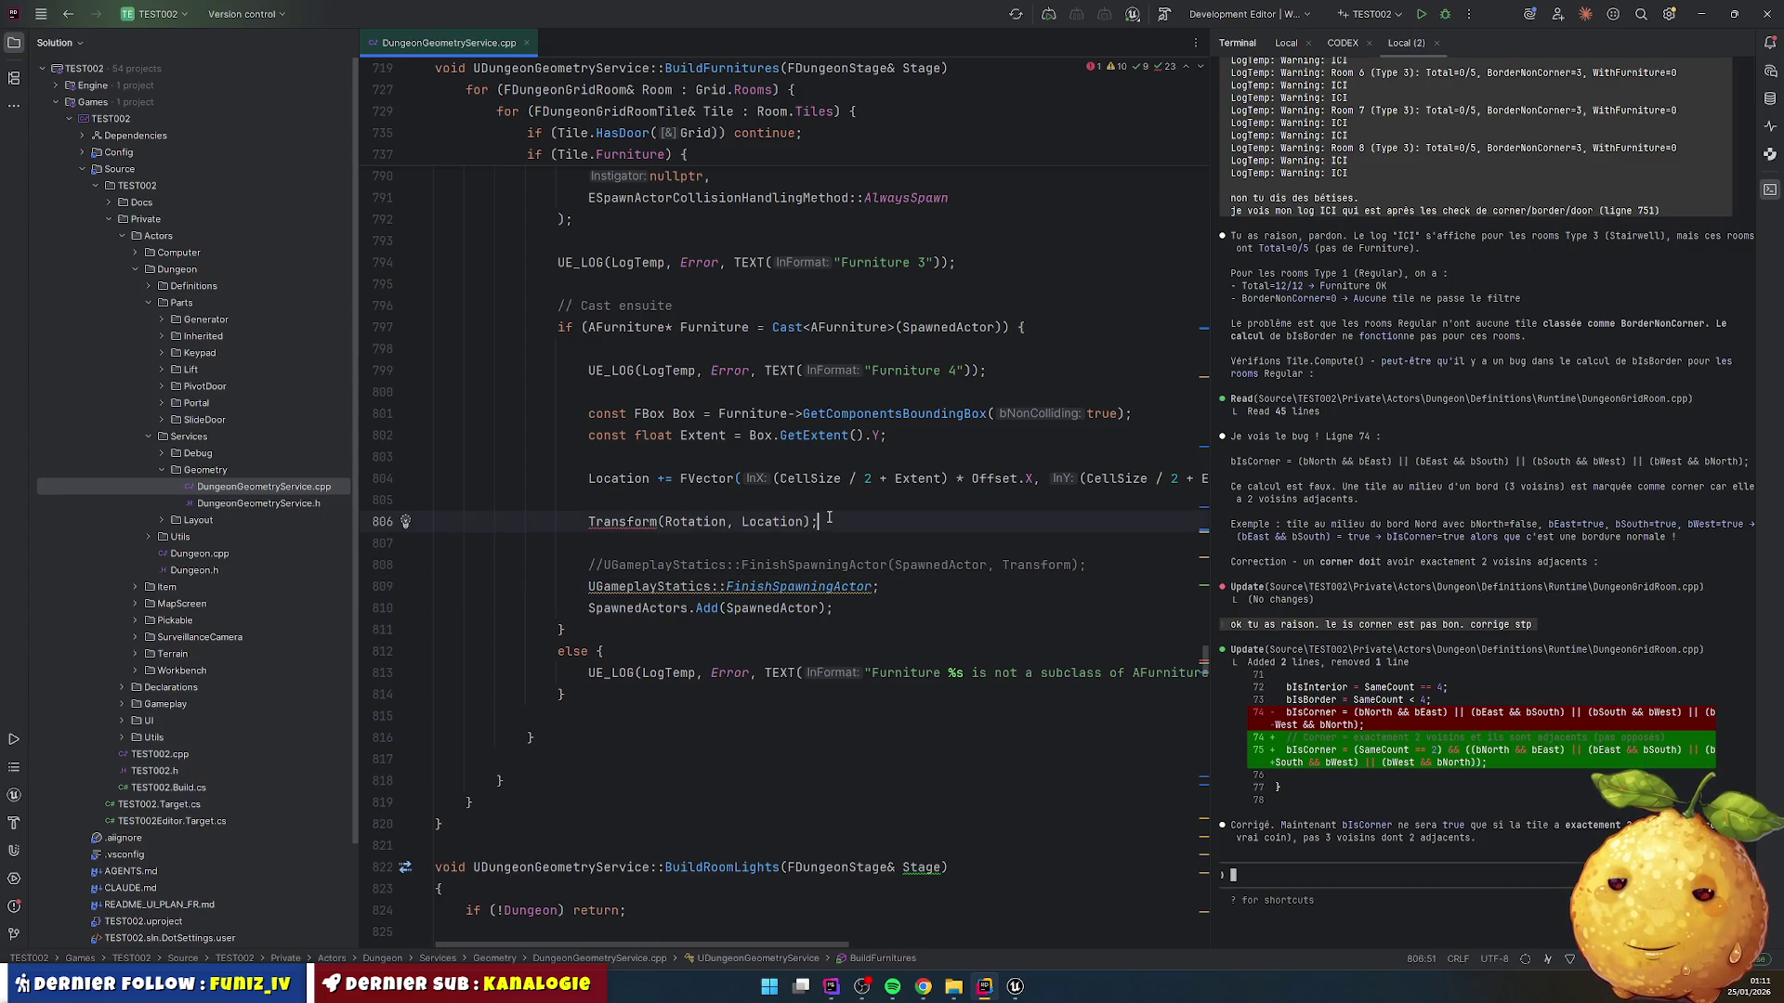
pyautogui.press('Home')
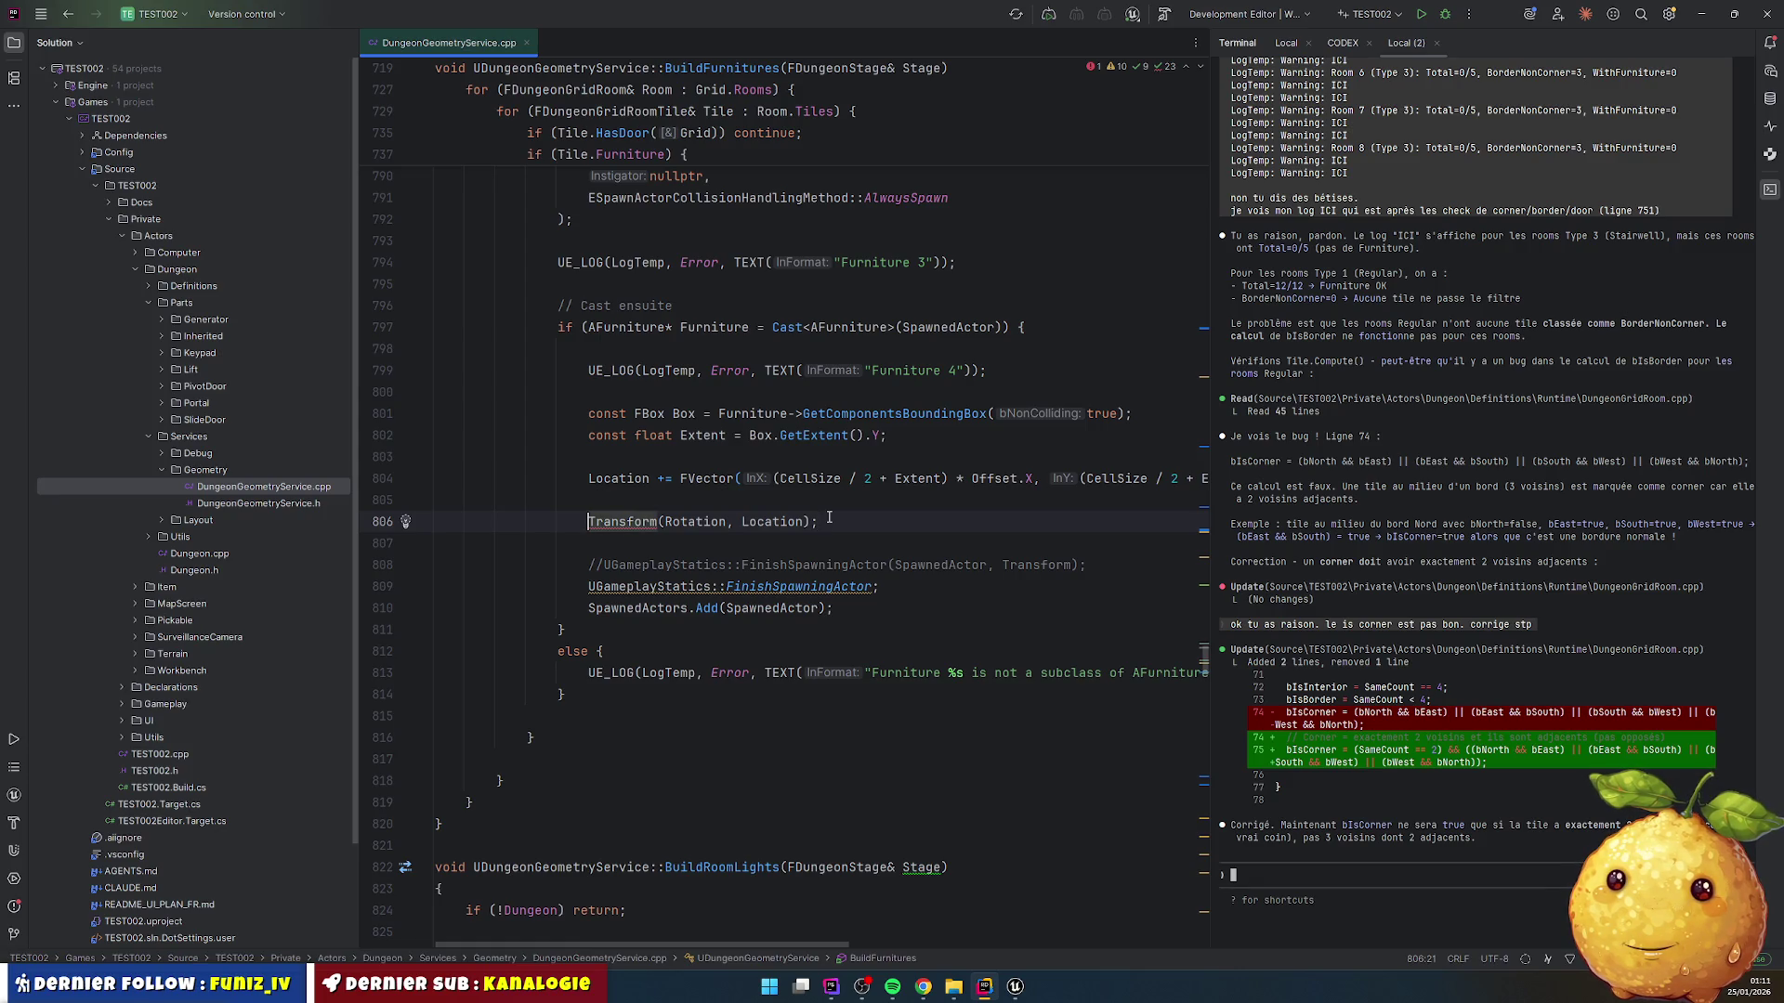
pyautogui.hotkey('ctrl', 'Right')
pyautogui.write('=')
pyautogui.press('BackSpace')
pyautogui.write('FV')
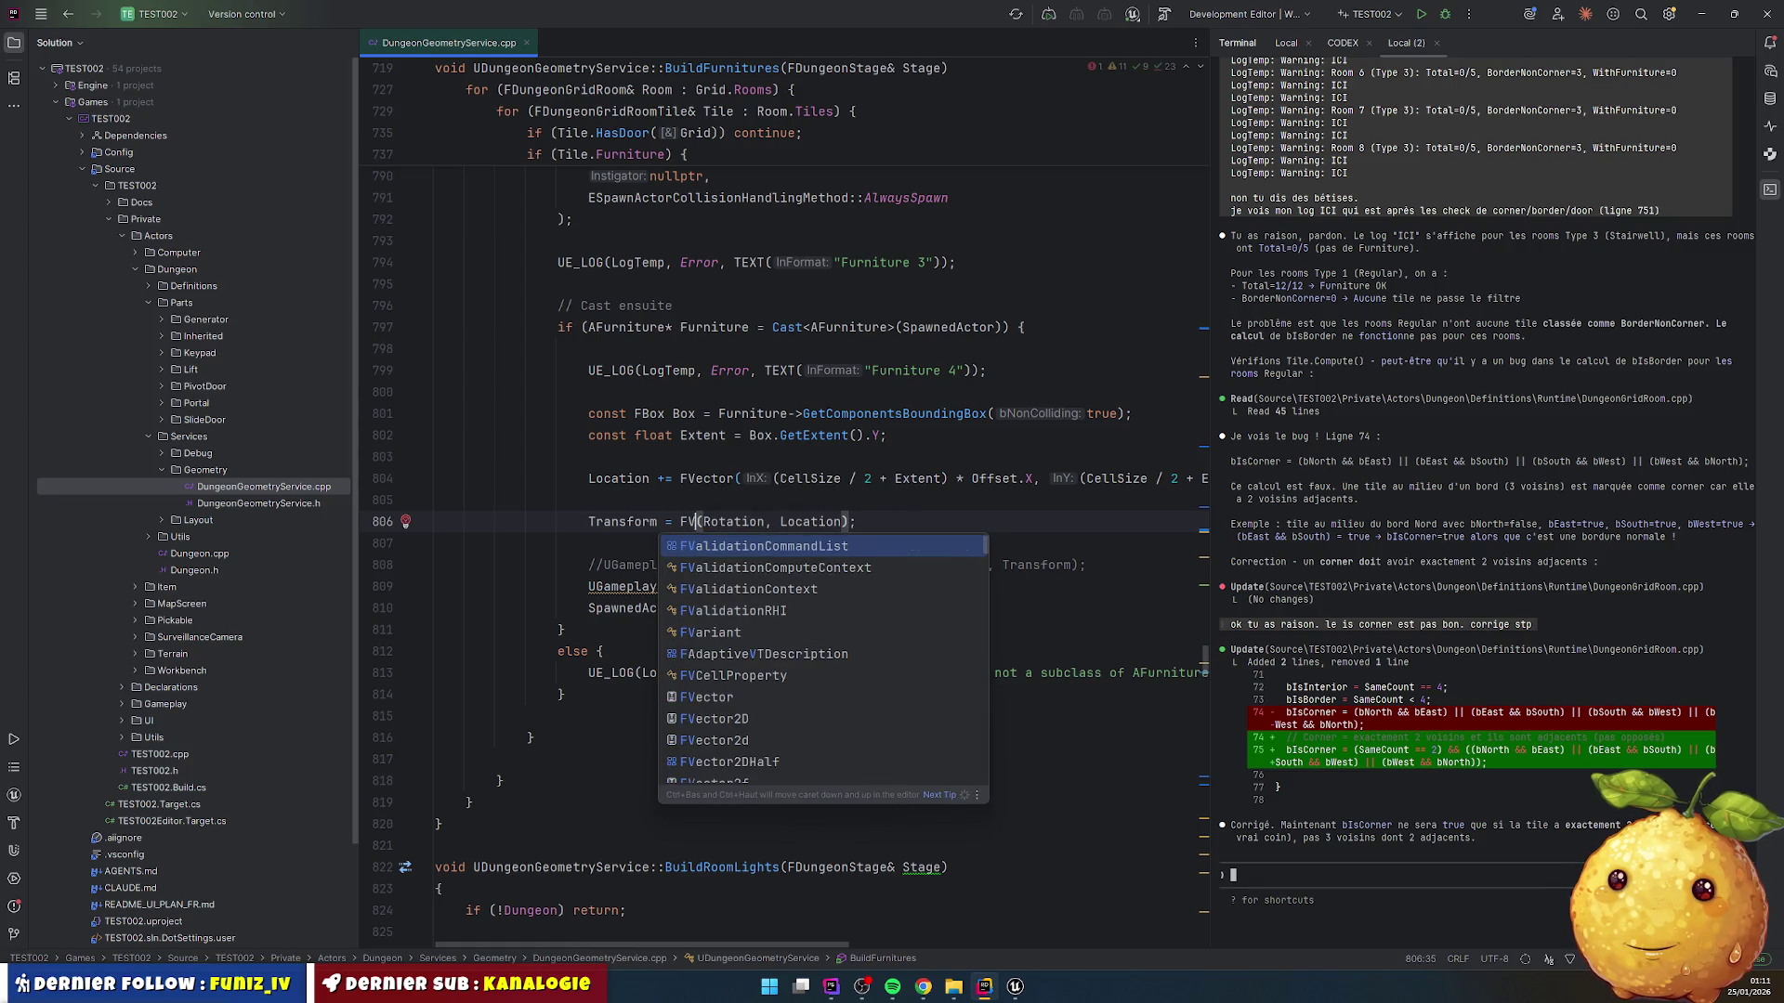
pyautogui.press('BackSpace')
pyautogui.write('Tra')
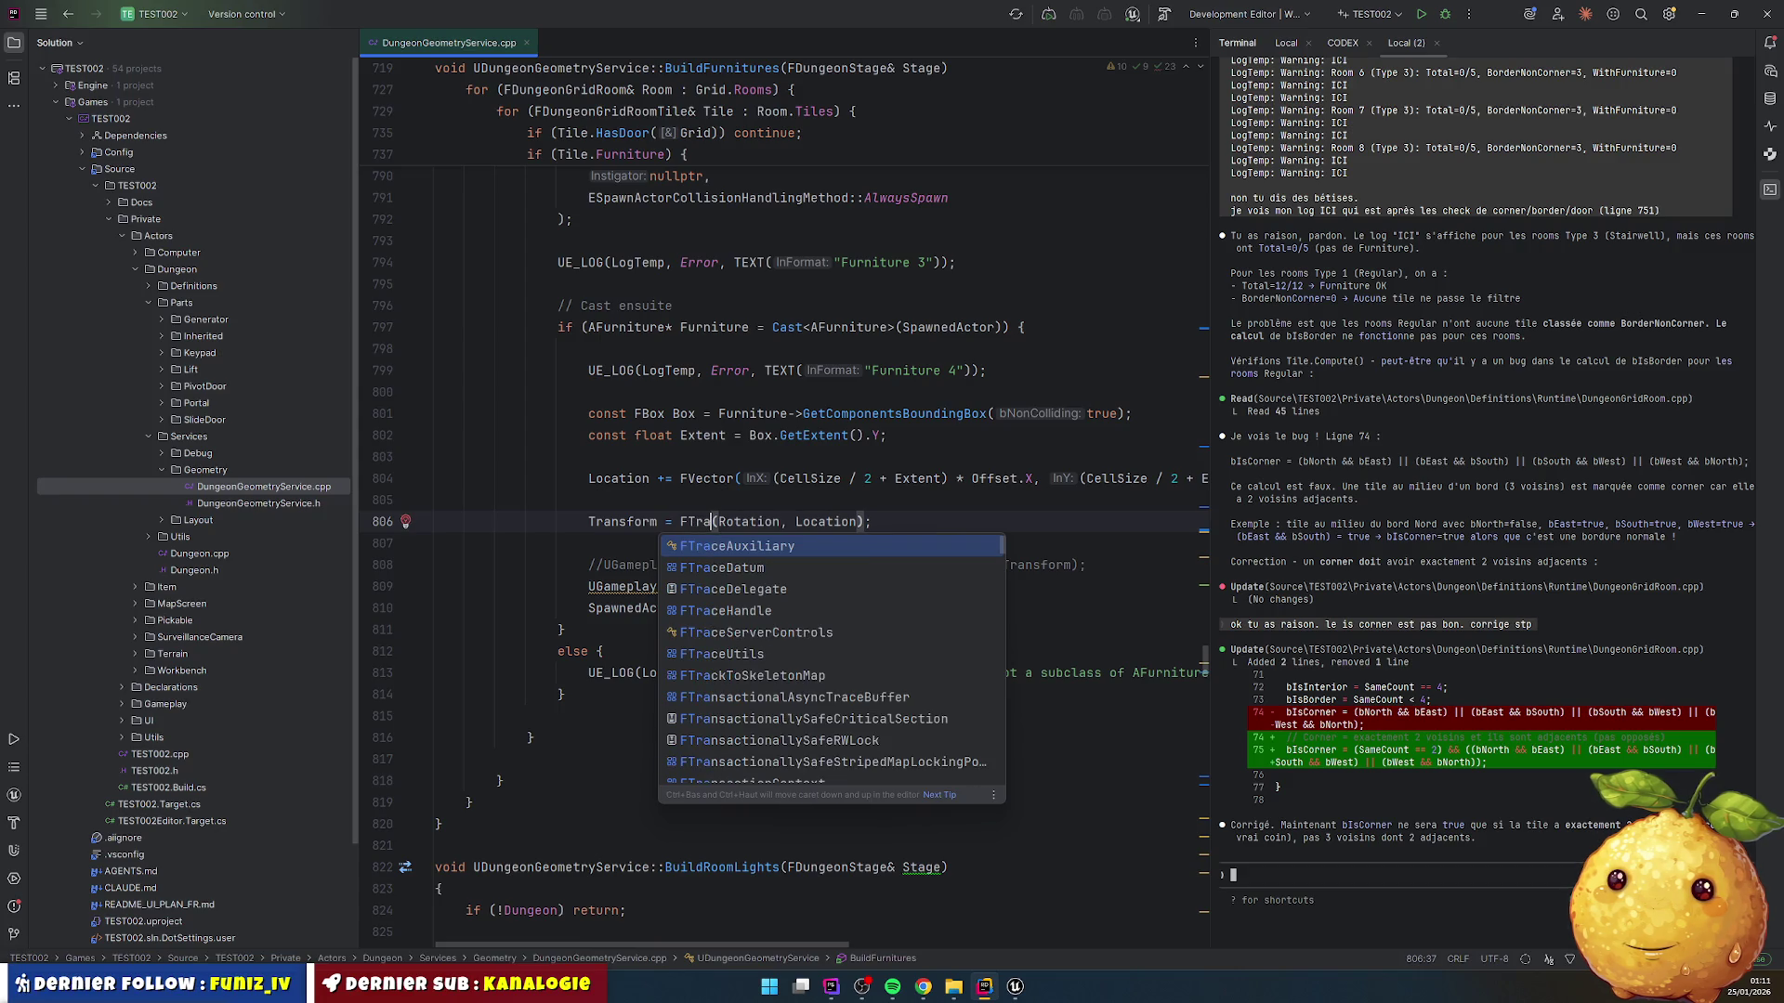
pyautogui.write('nsfor')
pyautogui.press('Return')
pyautogui.press('Down')
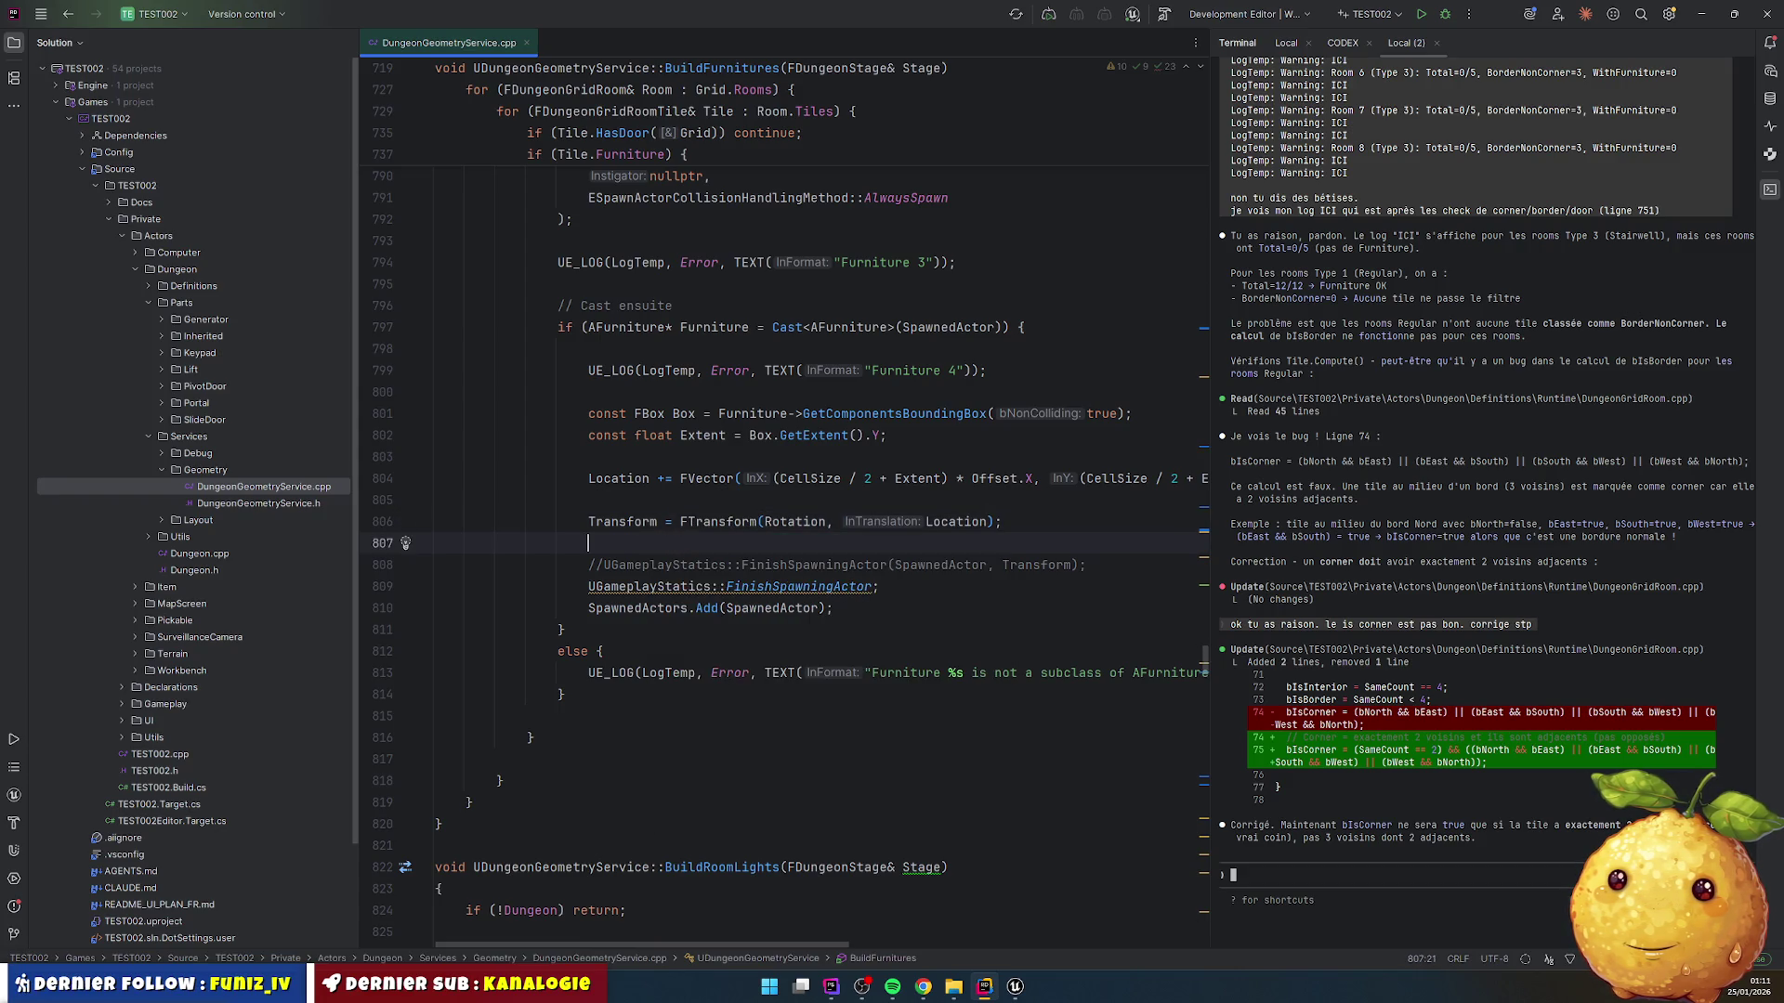
# Step: Delete the duplicate call, uncomment the original FinishSpawningActor, then recompile with Live Coding
pyautogui.click(688, 609)
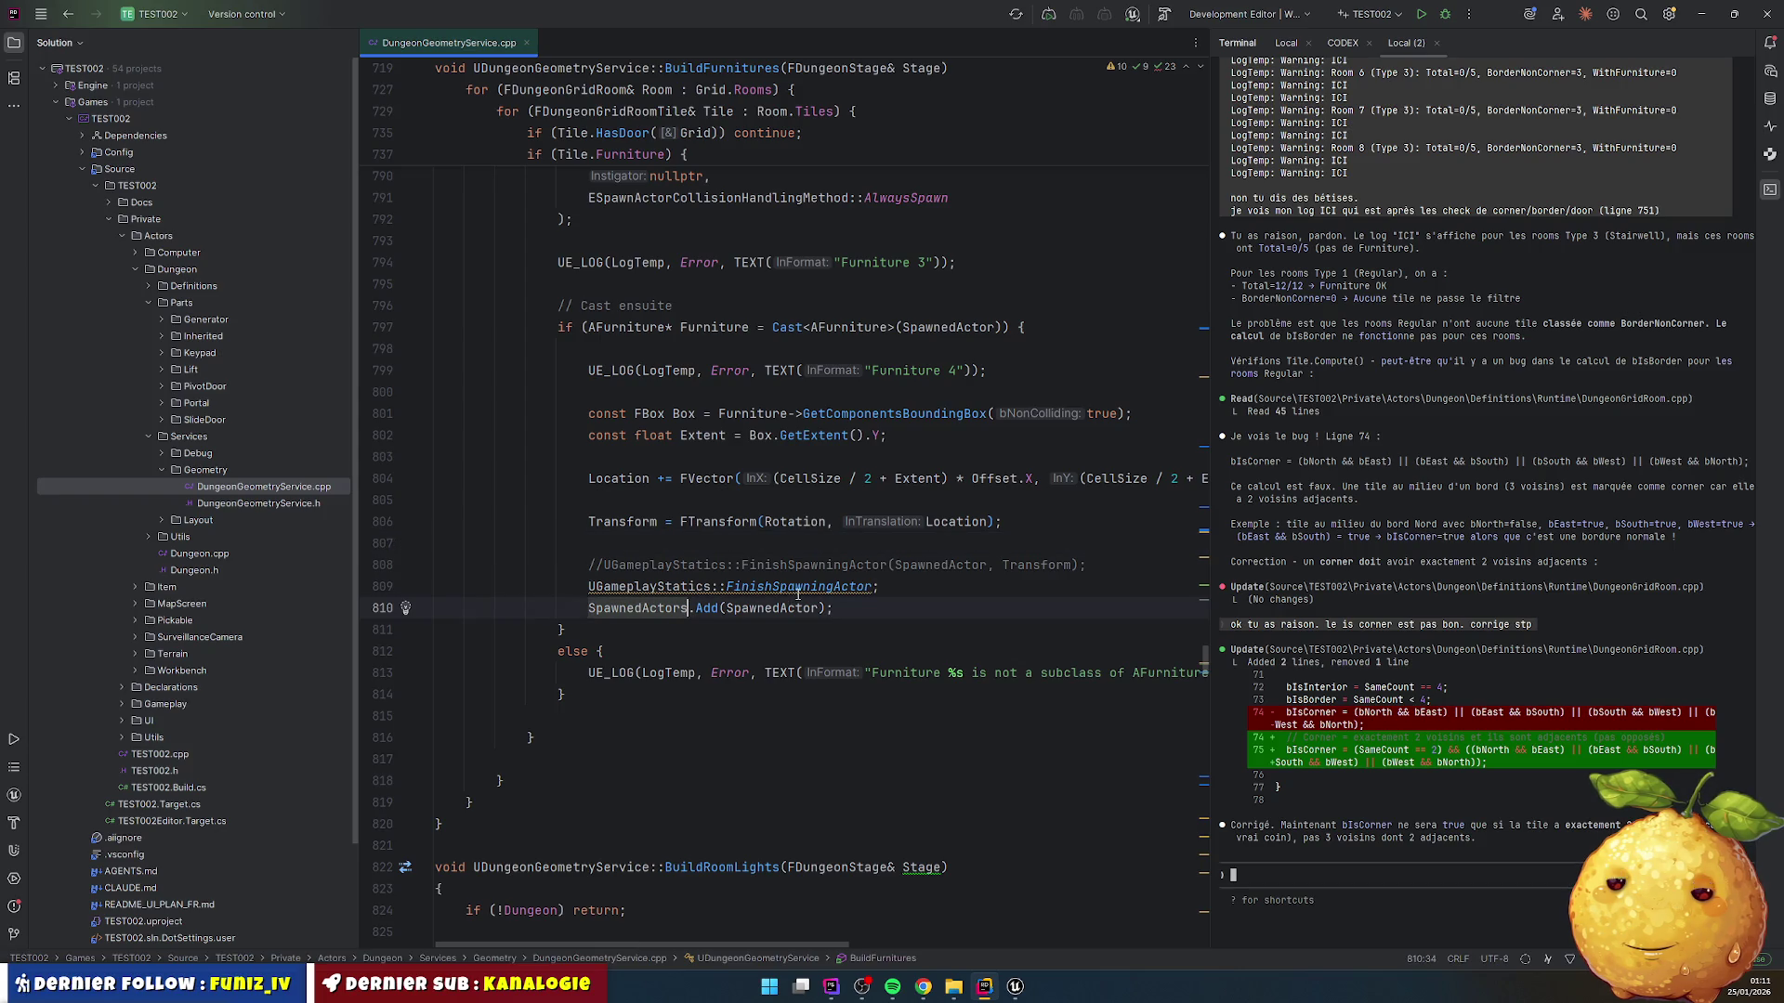
pyautogui.click(881, 587)
pyautogui.hotkey('ctrl', 'y')
pyautogui.press('Up')
pyautogui.hotkey('ctrl', '/')
pyautogui.press('Up')
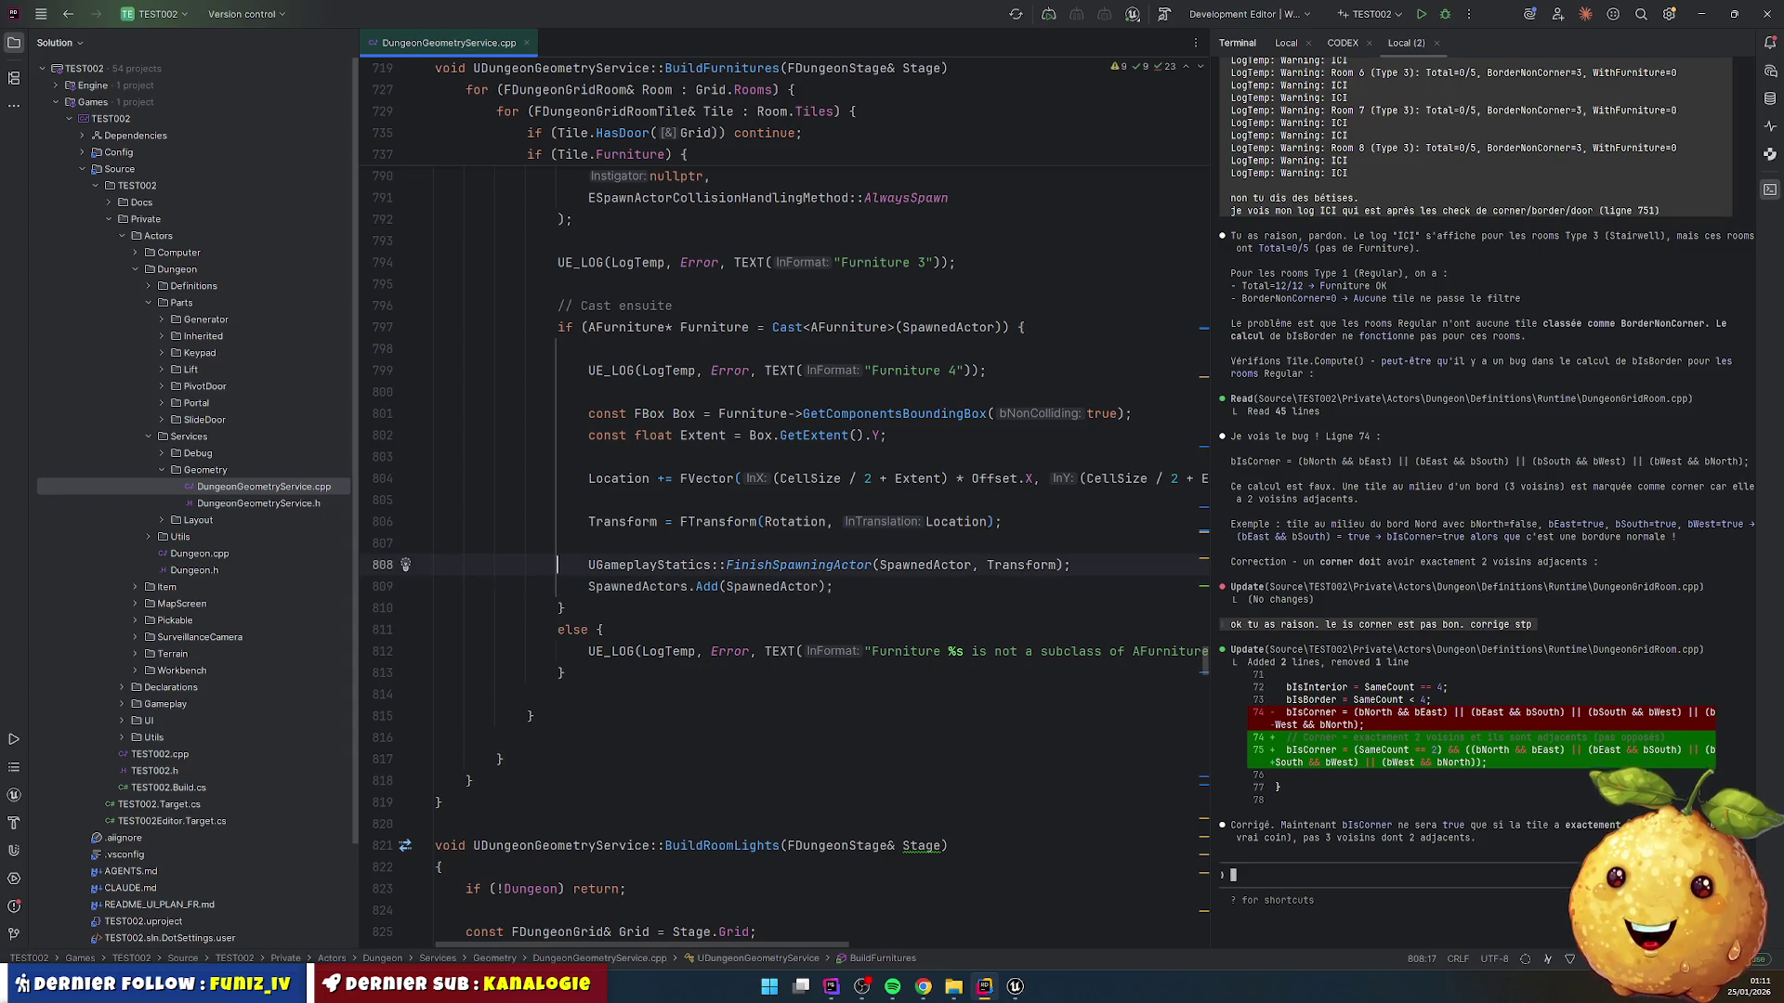
pyautogui.press('Down')
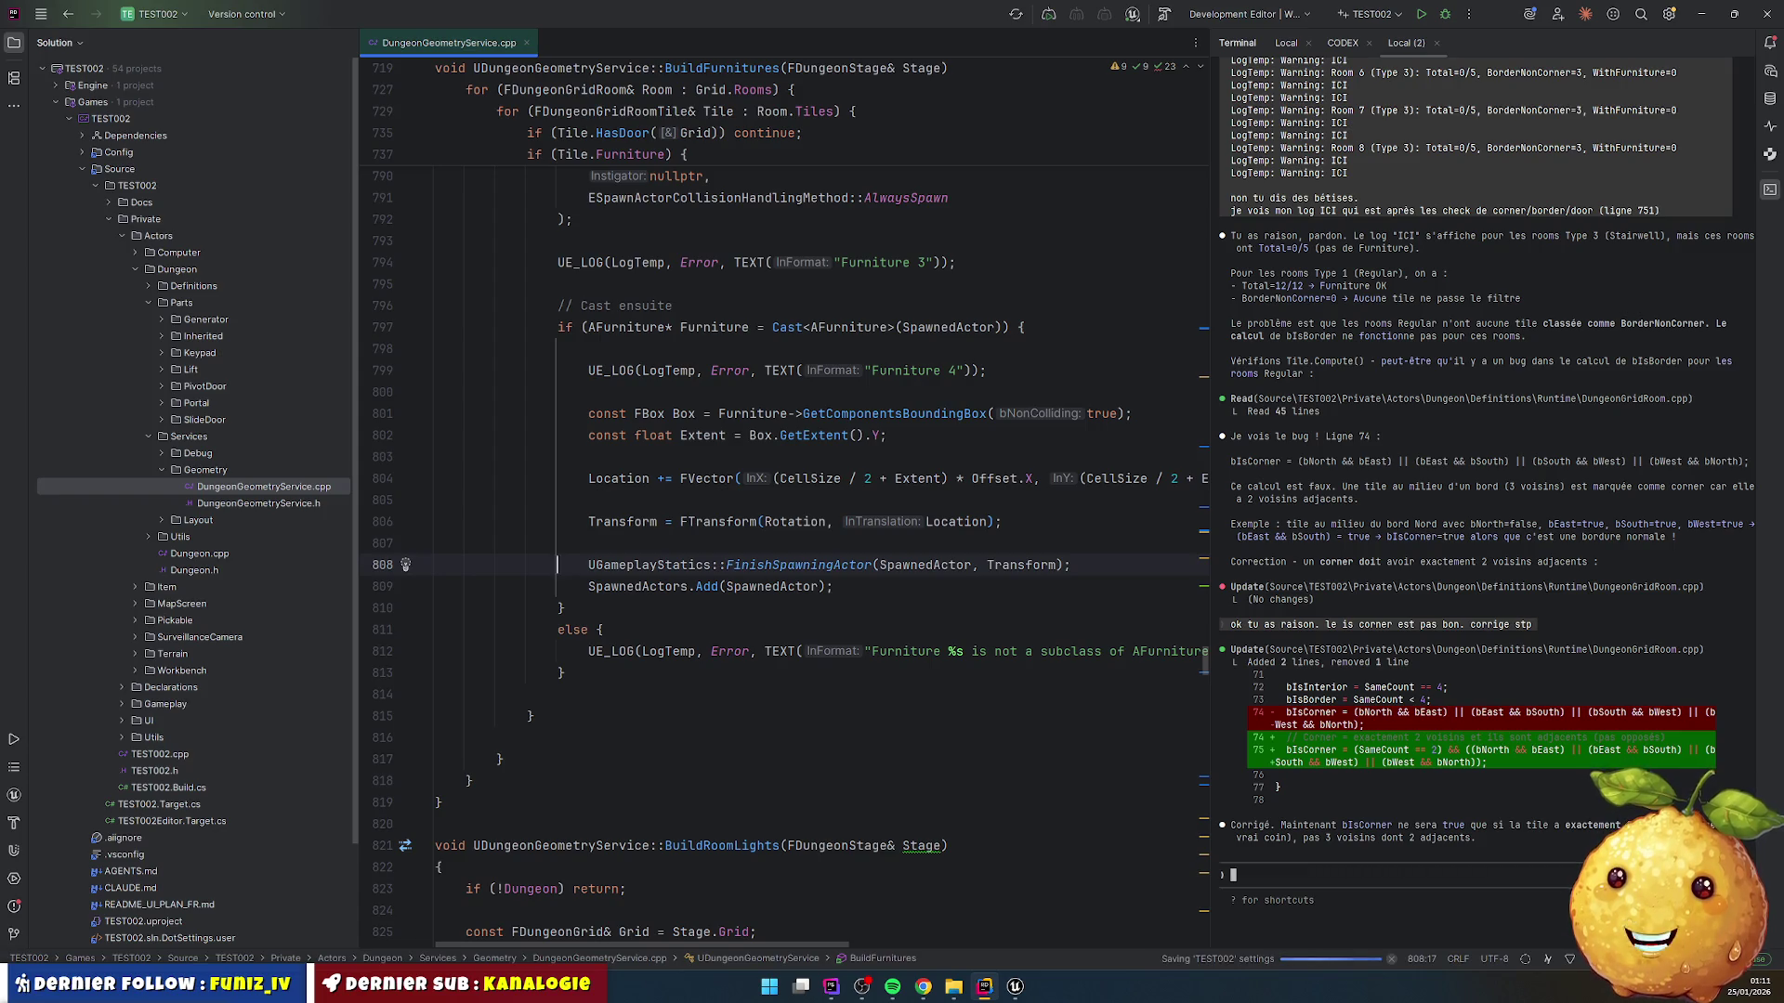
pyautogui.press('End')
pyautogui.press('Return')
pyautogui.press('Up')
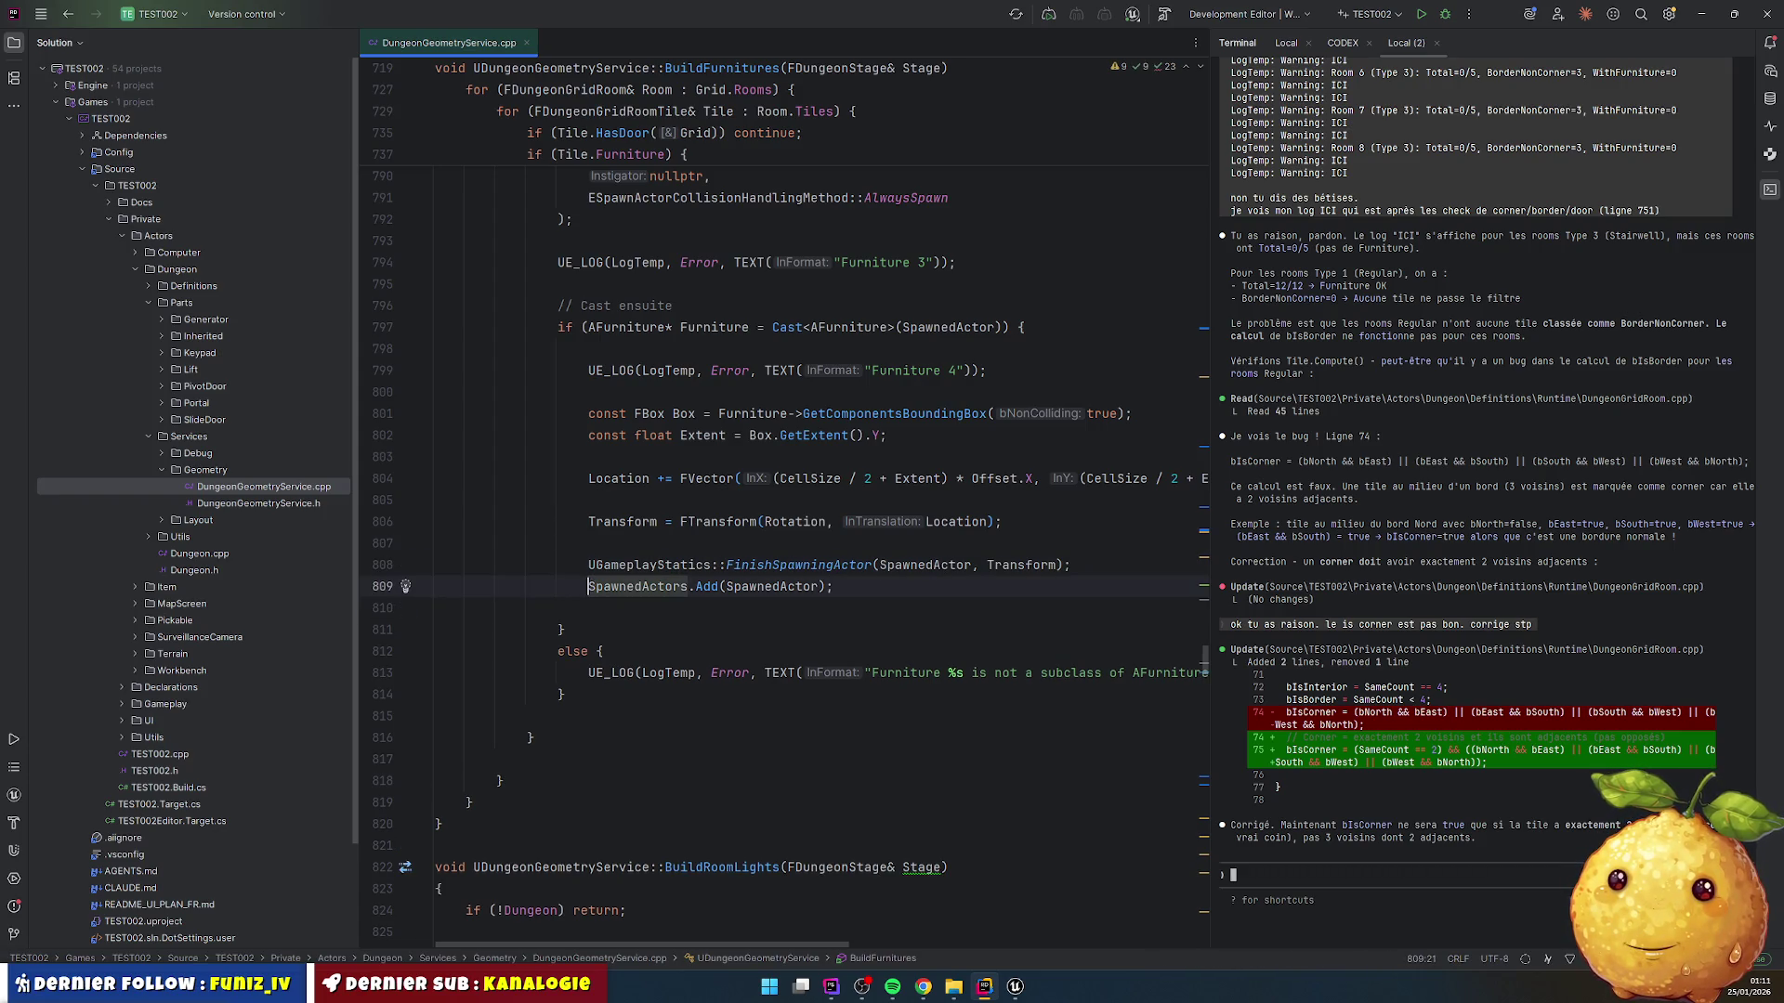
pyautogui.hotkey('ctrl', 'alt', 'F11')
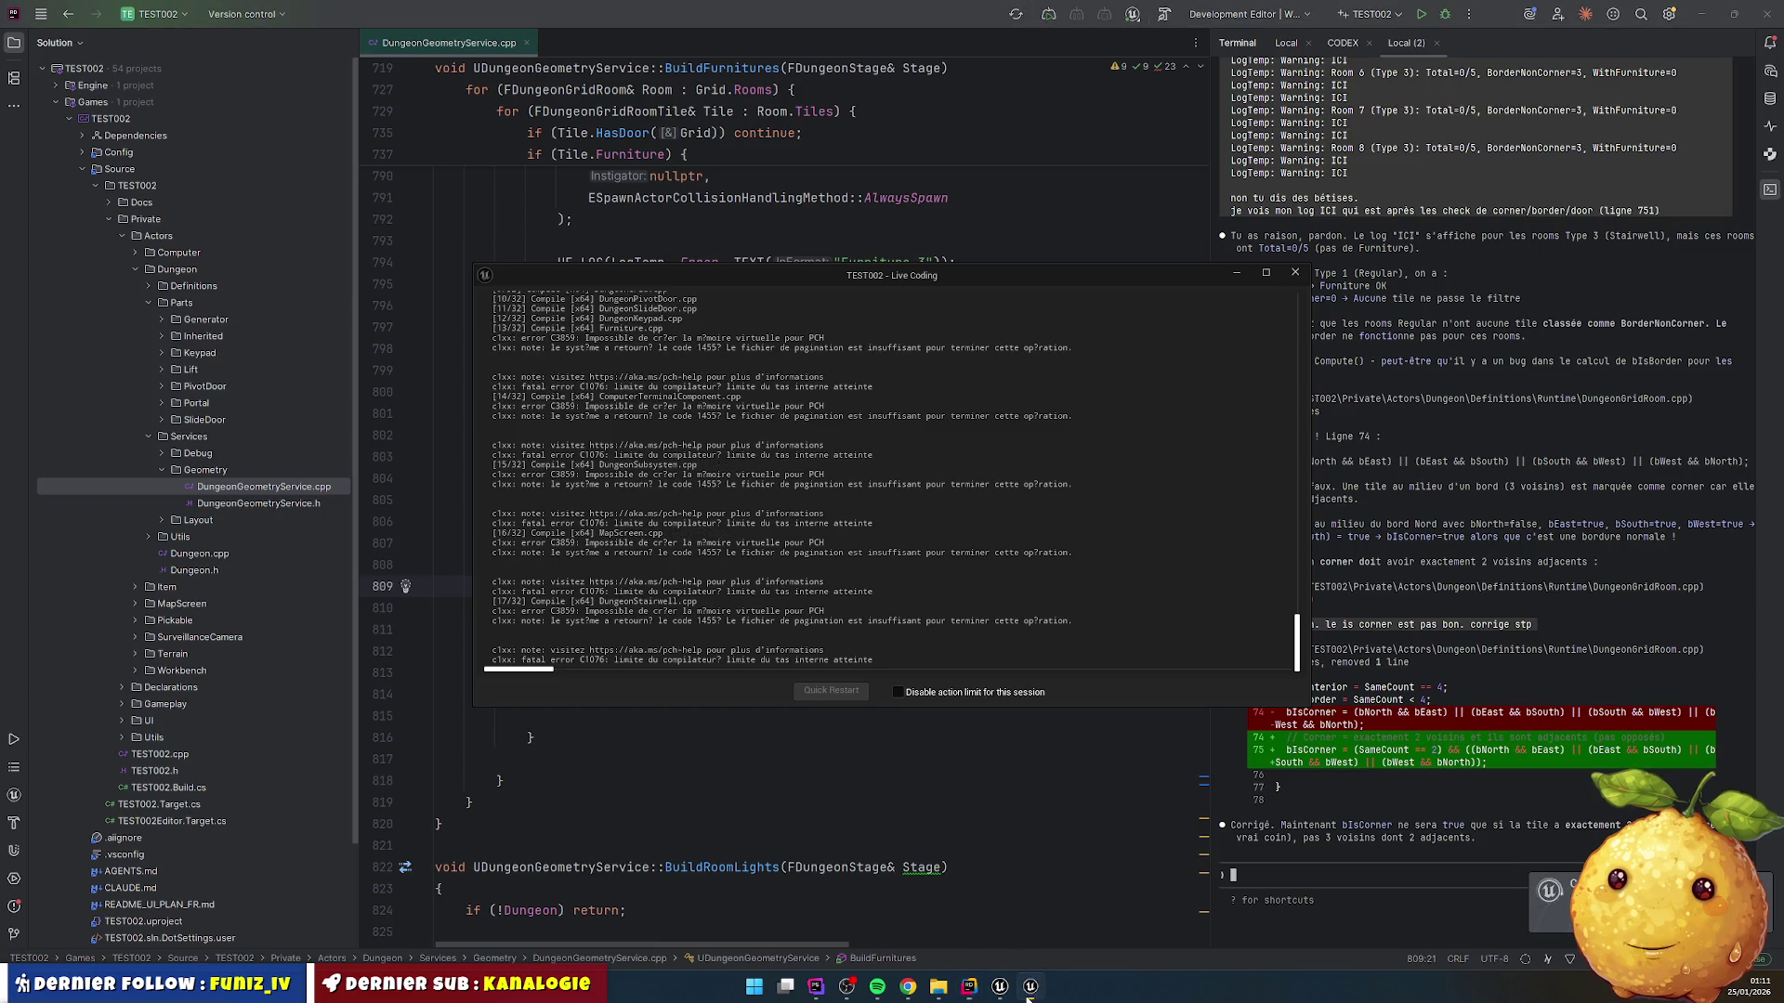
# Step: Dismiss the failed Live Coding log with C1076 heap-limit errors and close Unreal Editor
pyautogui.moveTo(1000, 987)
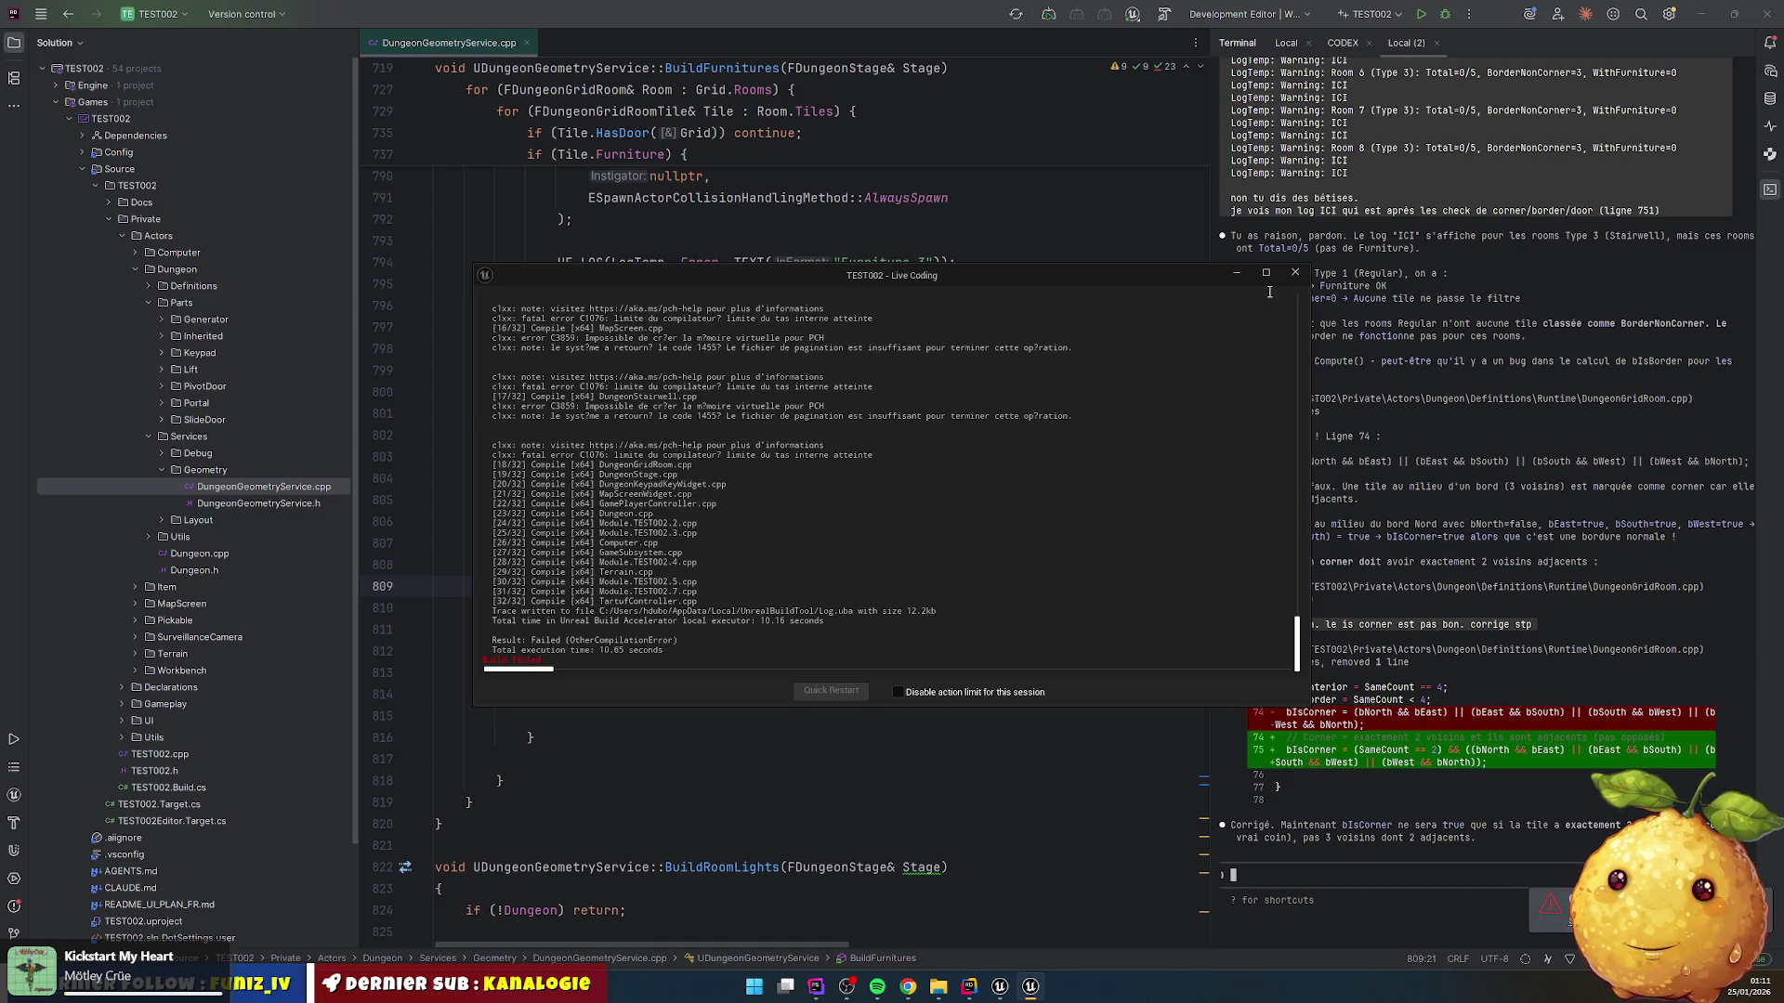
pyautogui.click(1295, 273)
pyautogui.hotkey('alt', 'Tab')
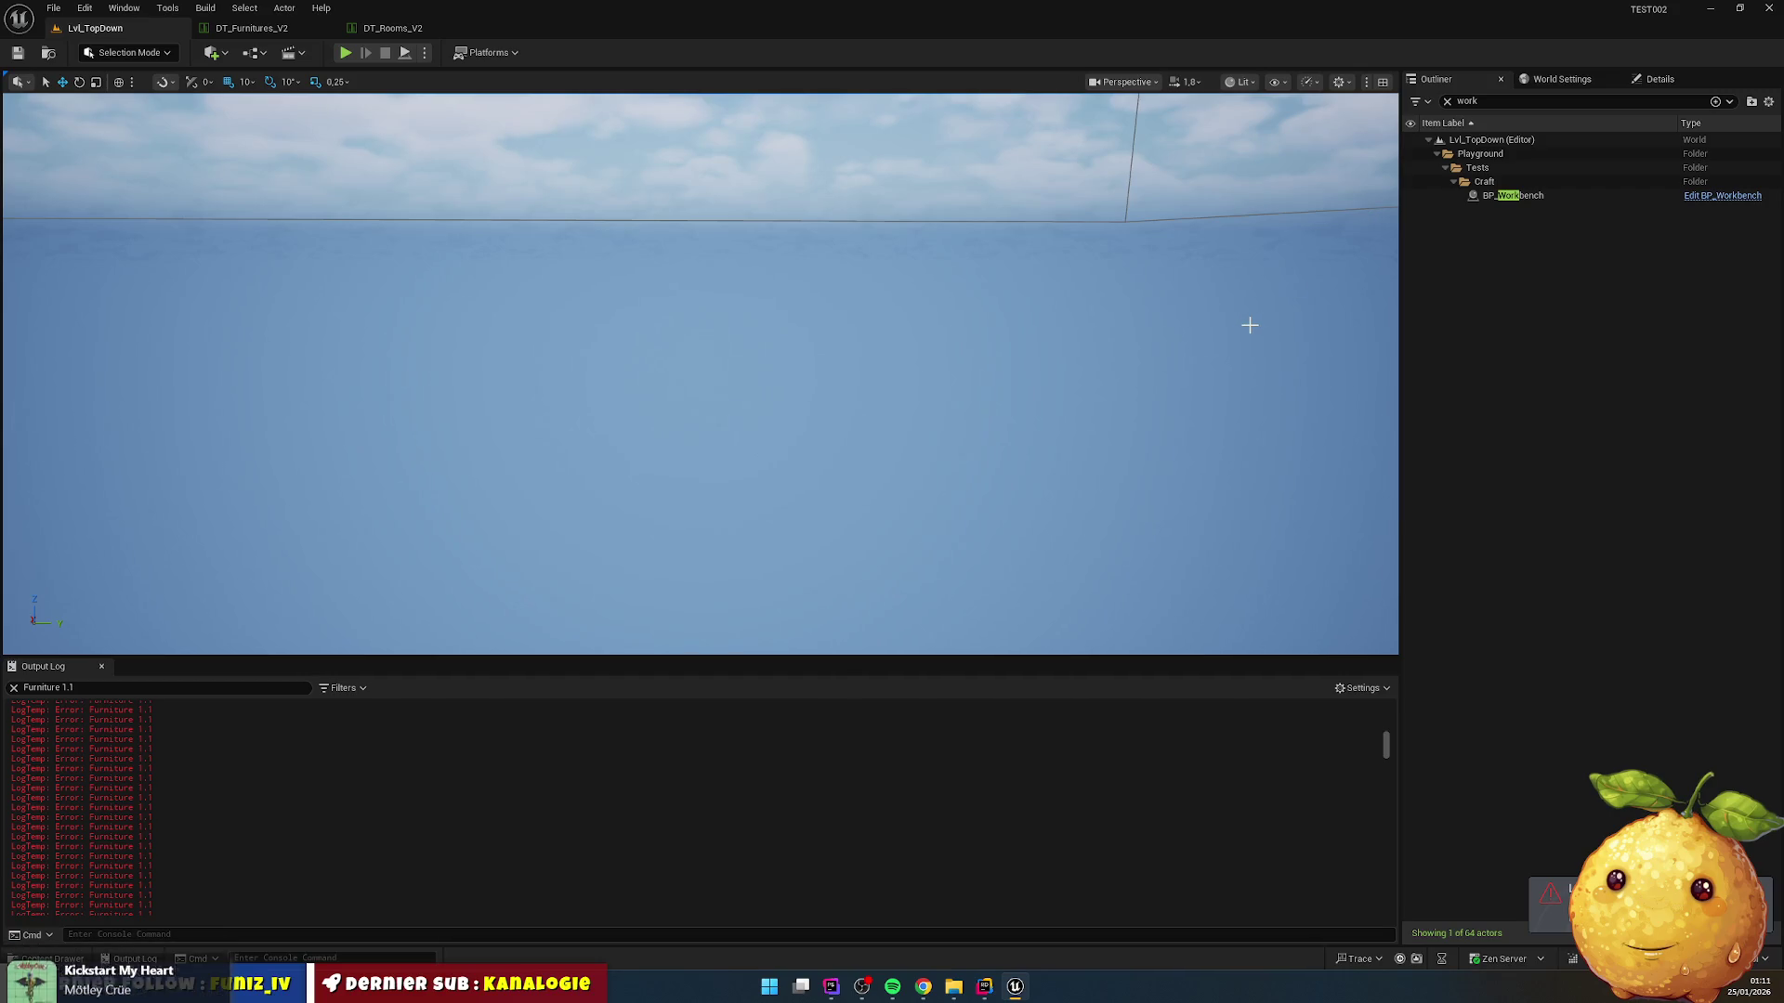
pyautogui.click(1769, 12)
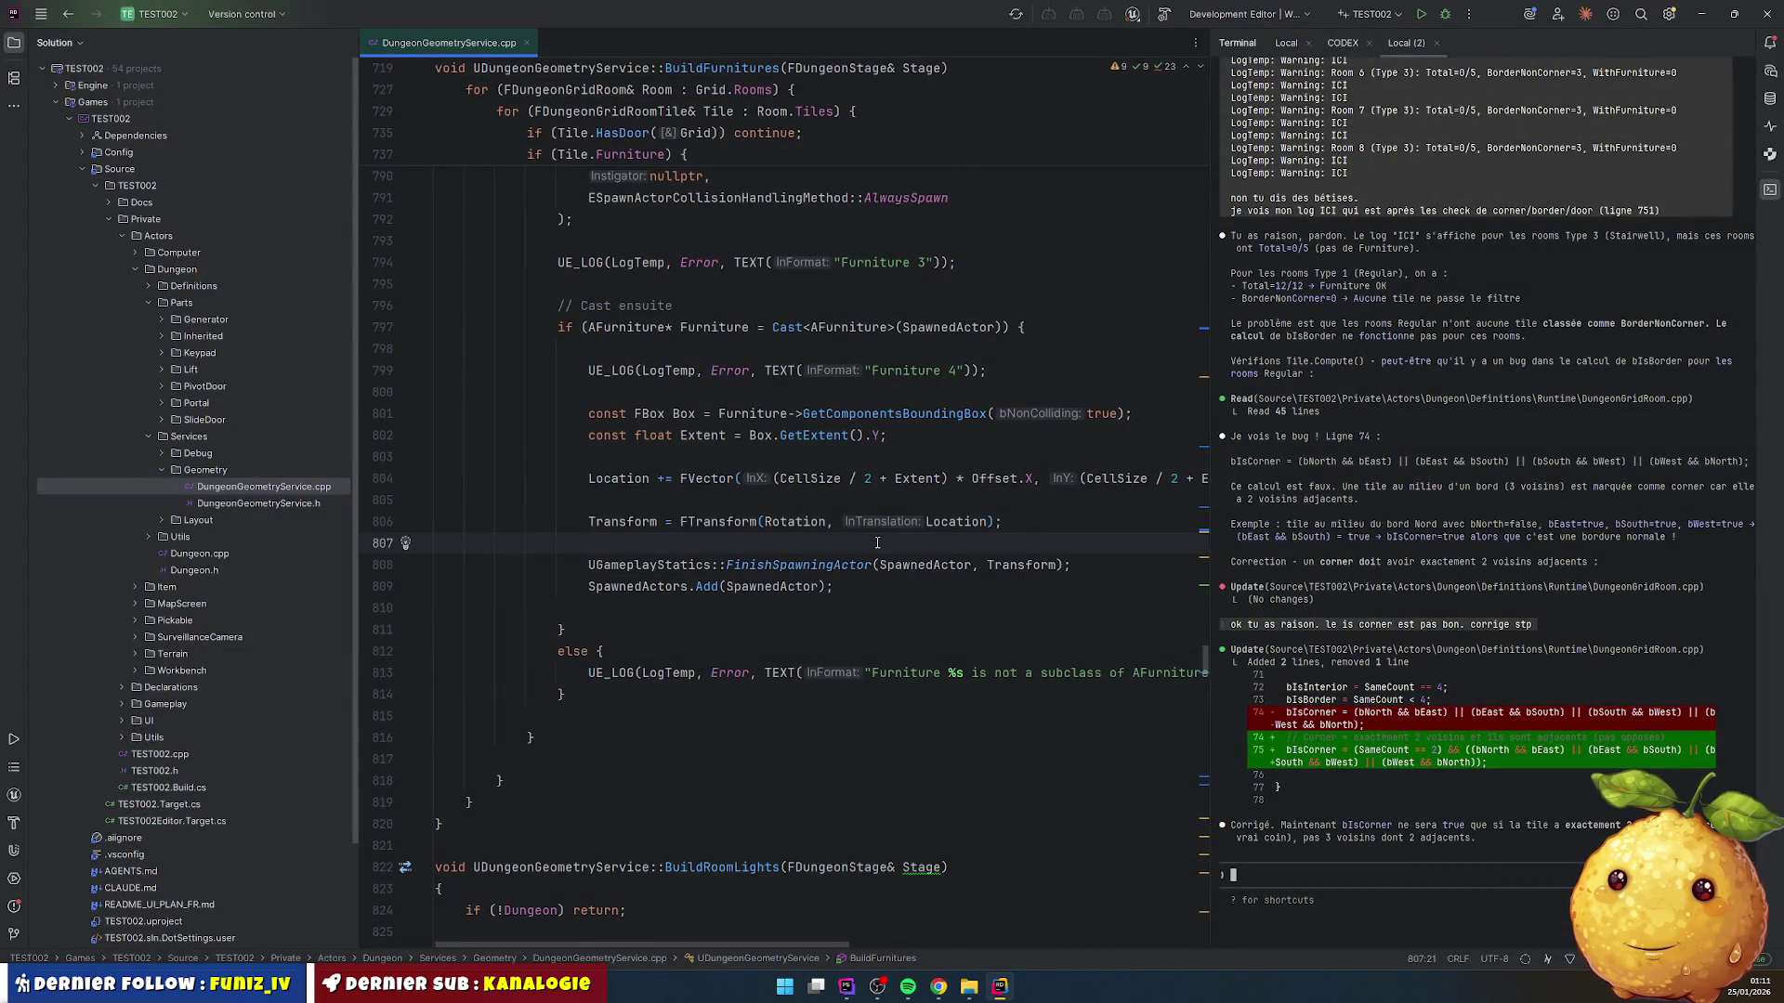
# Step: Build the project with Ctrl+Shift+B and expand the Build output showing Result: Succeeded
pyautogui.hotkey('ctrl', 'shift', 'b')
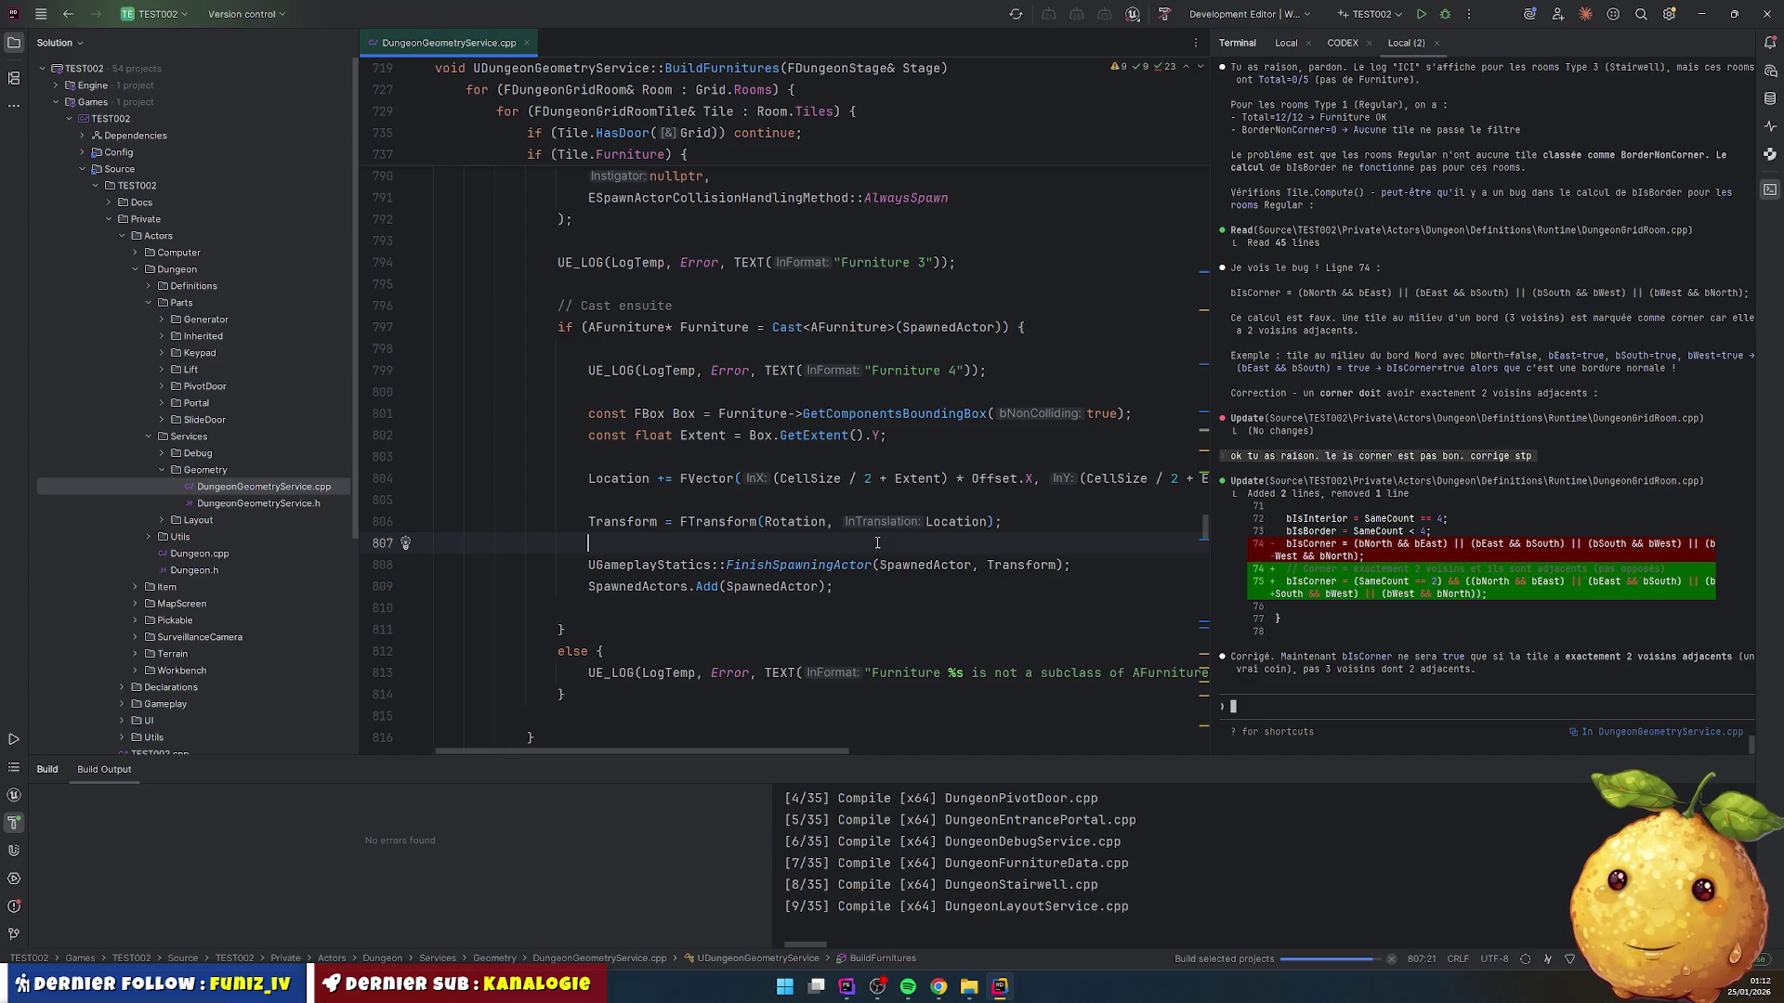
pyautogui.moveTo(892, 759); pyautogui.dragTo(884, 667)
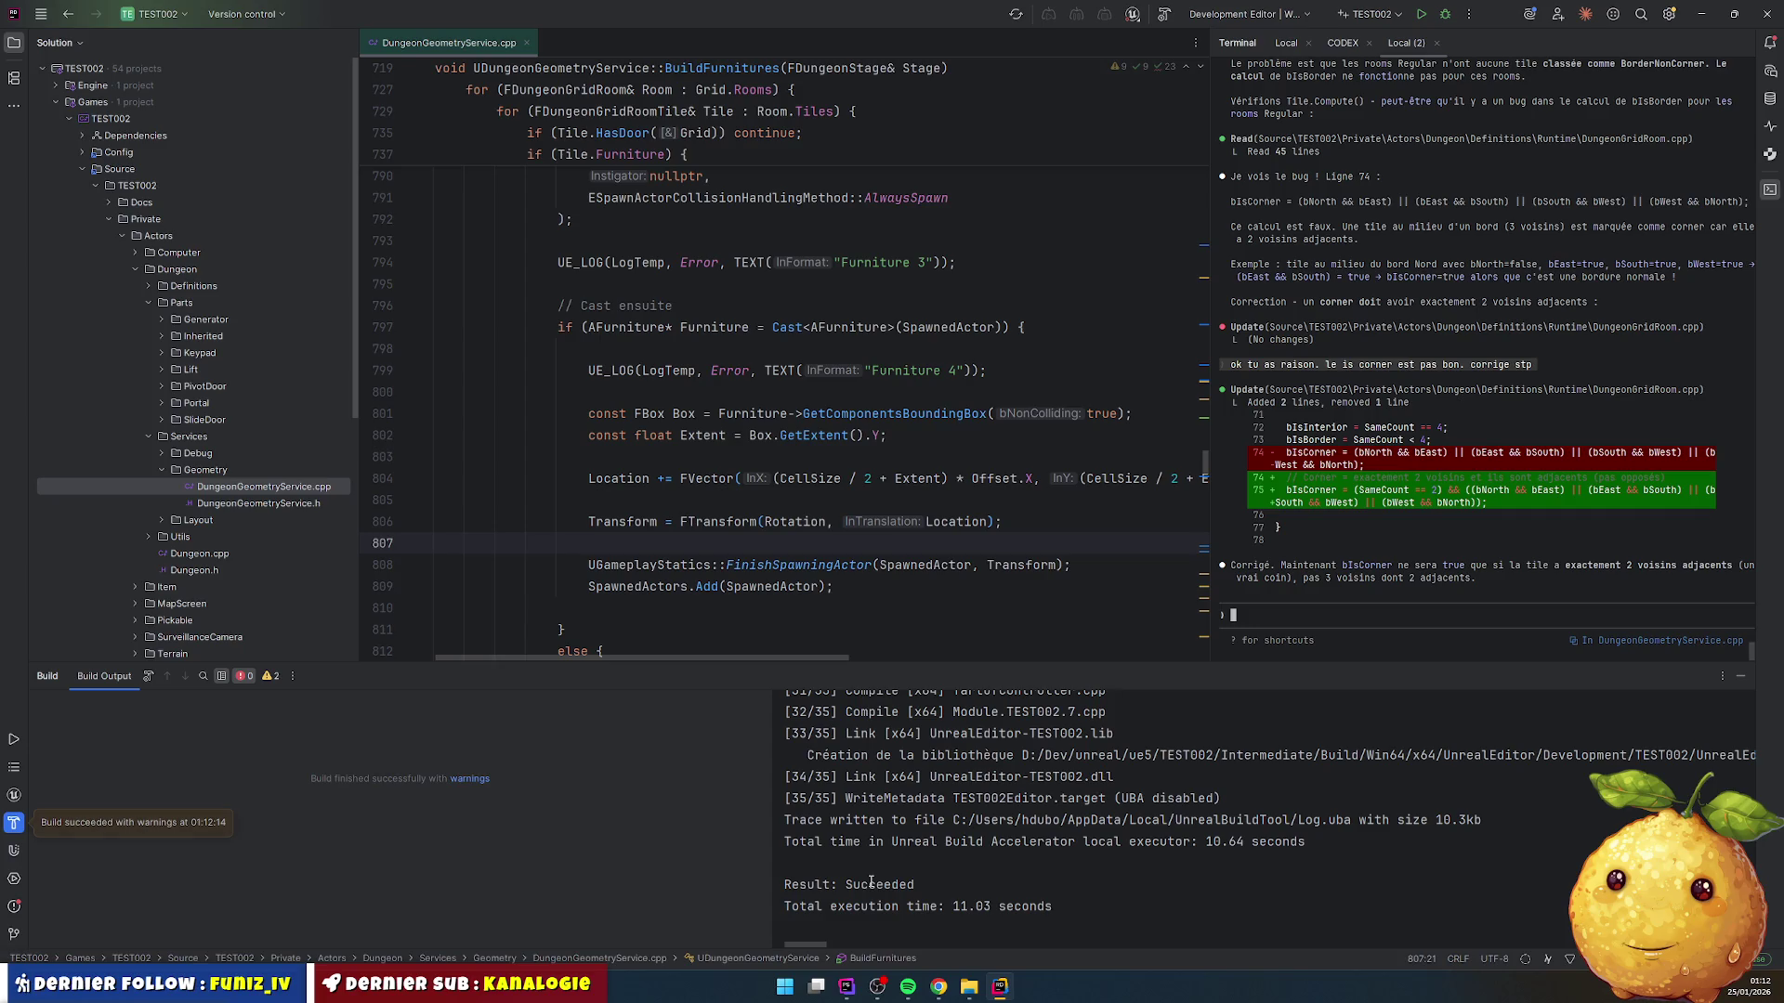
pyautogui.click(972, 989)
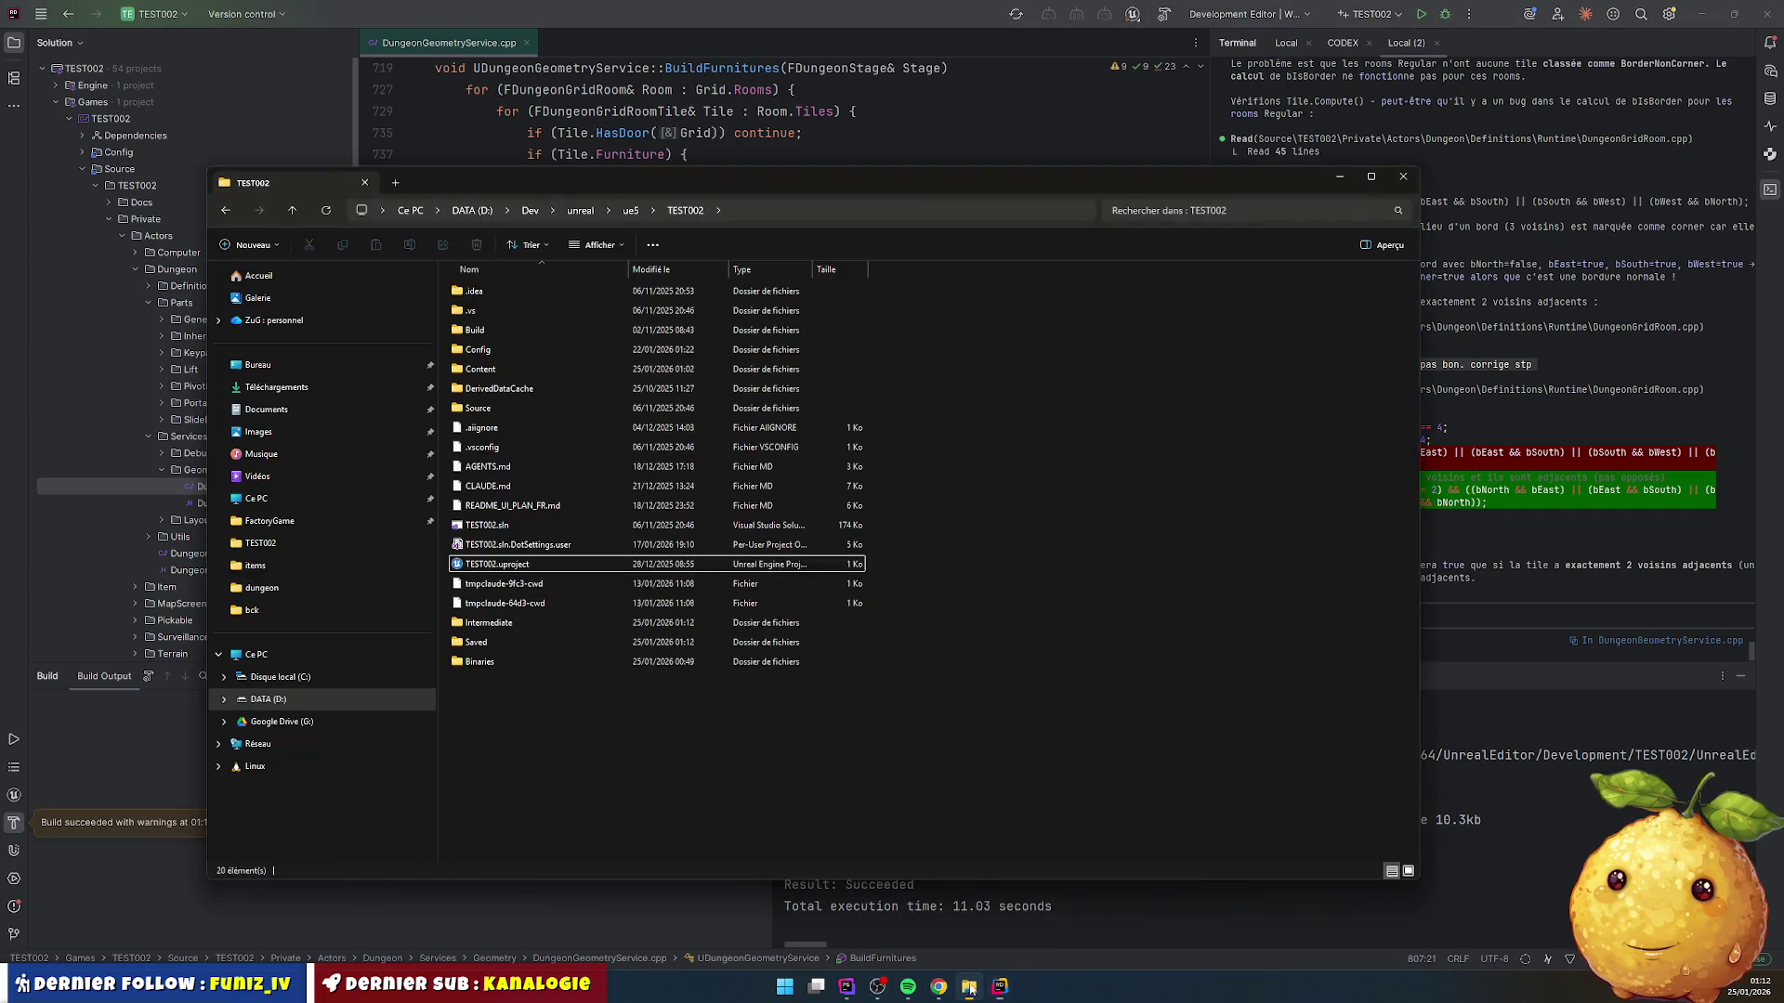
# Step: Launch TEST002.uproject from File Explorer and close the load-errors Message Log
pyautogui.click(506, 567)
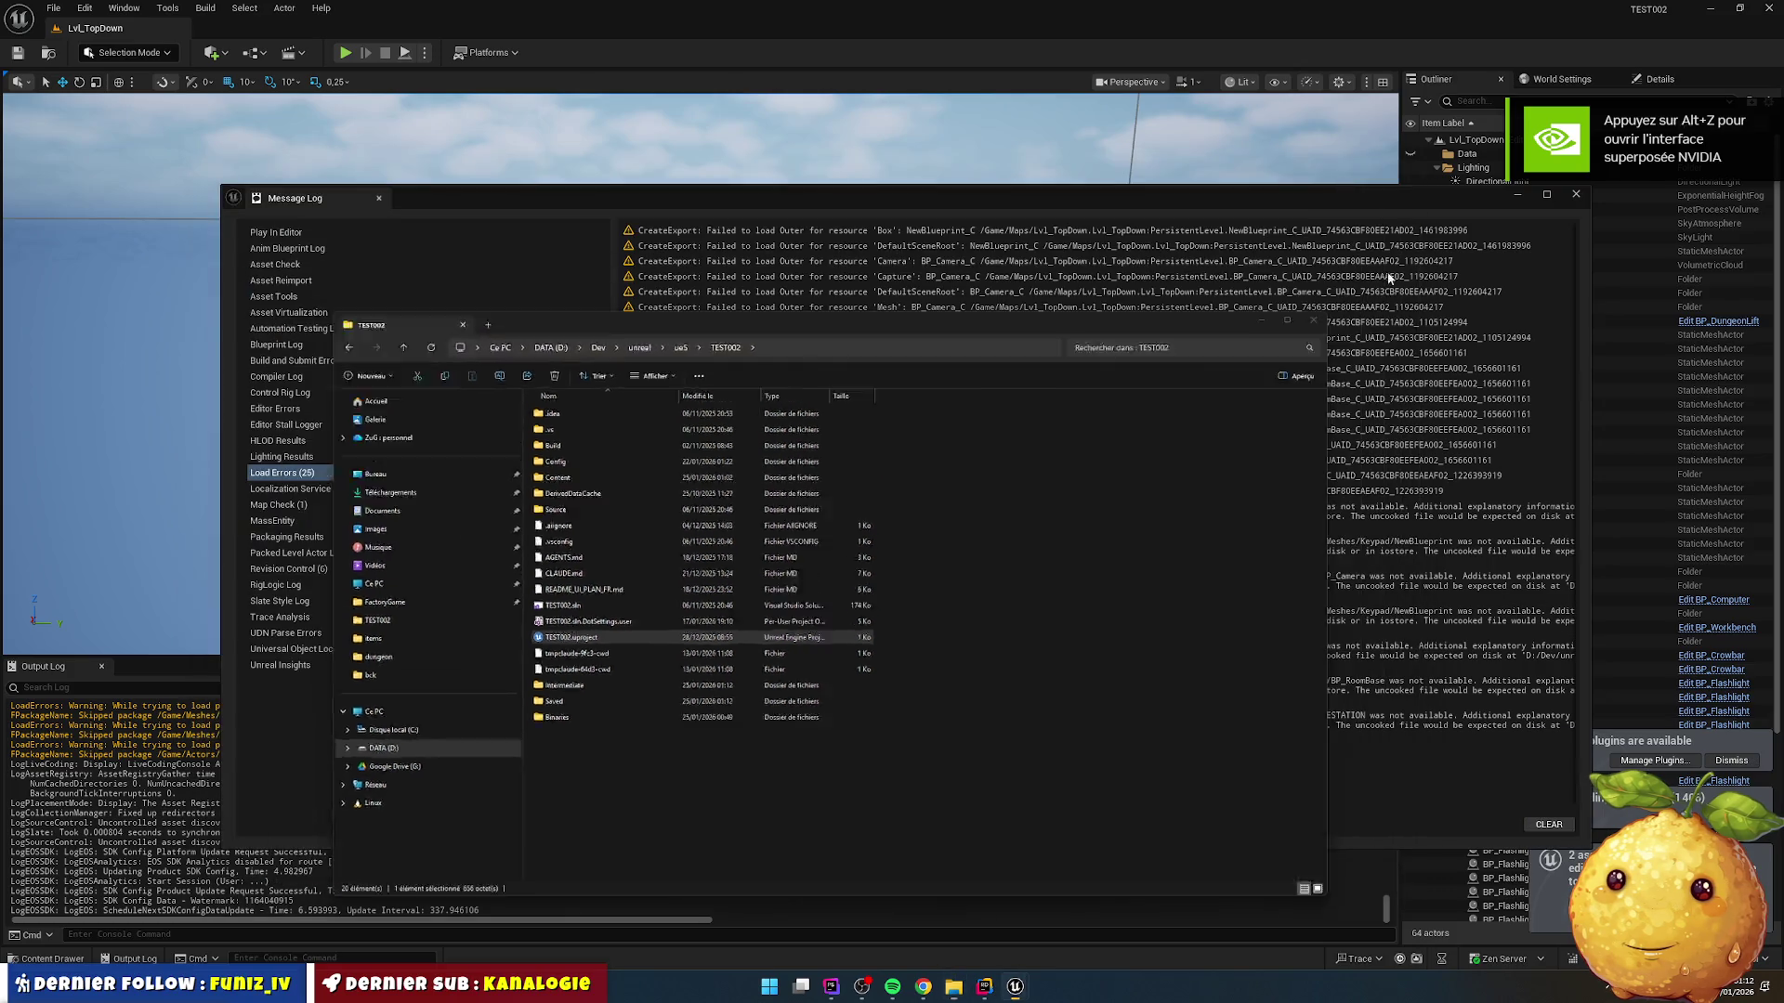
pyautogui.click(1576, 195)
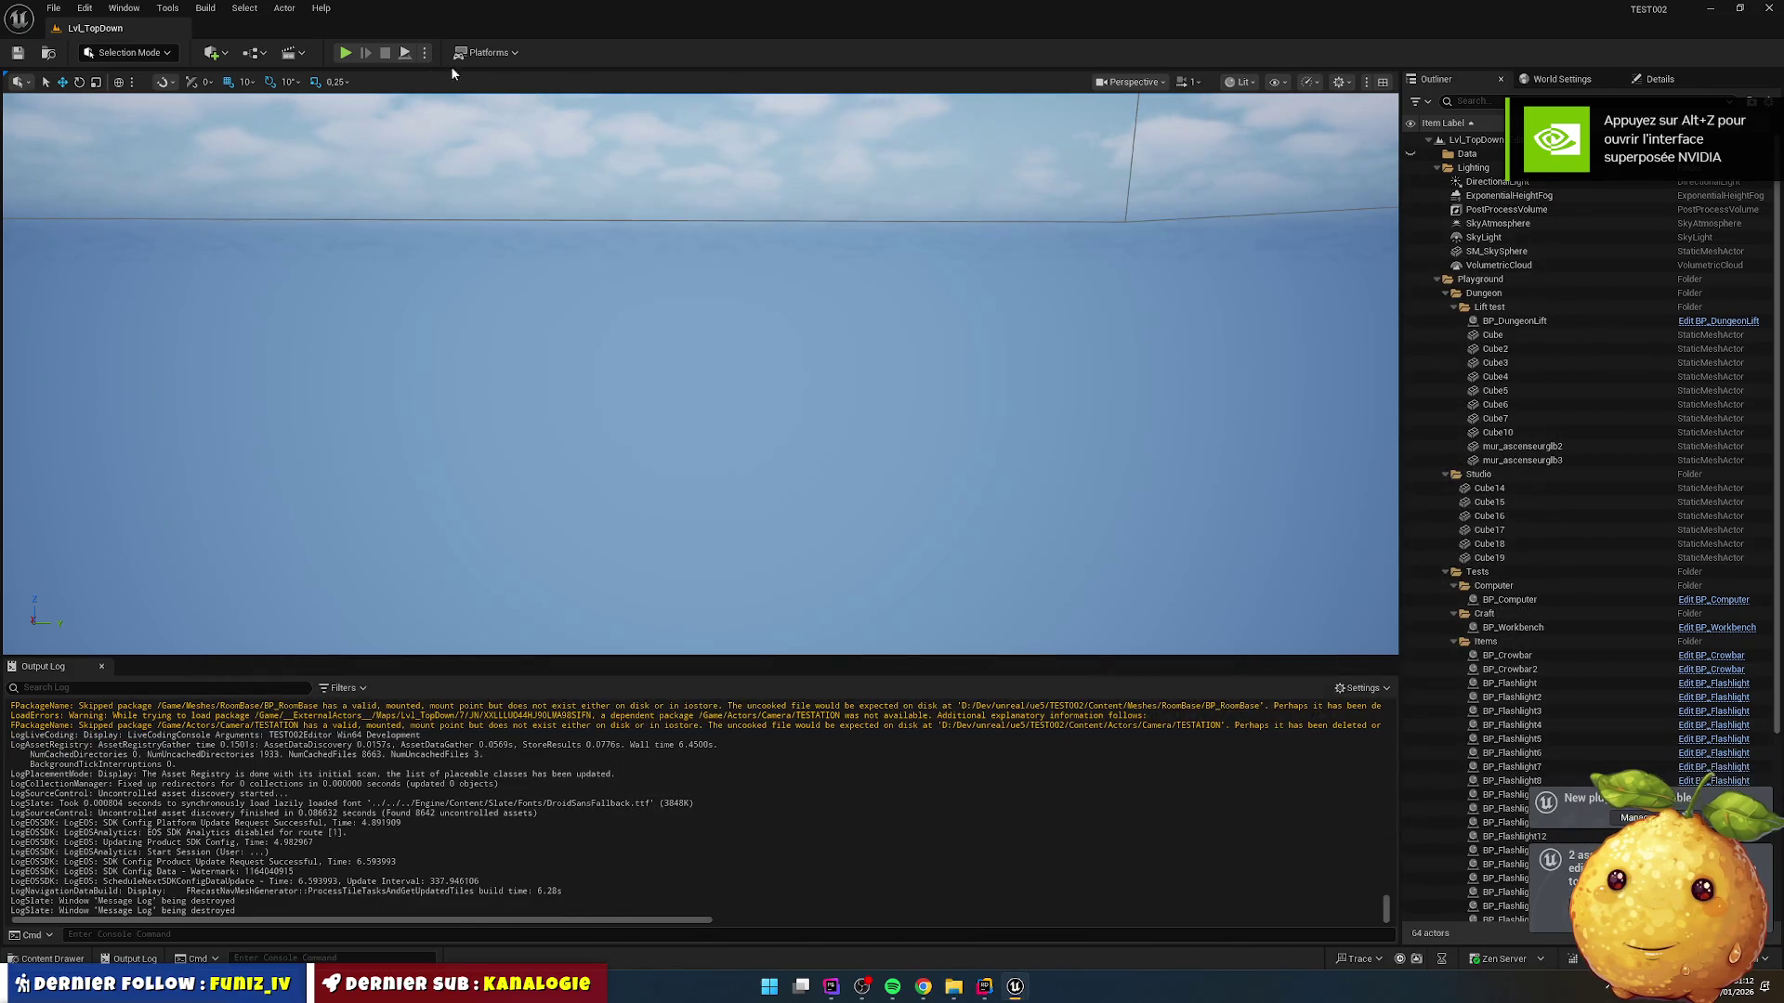
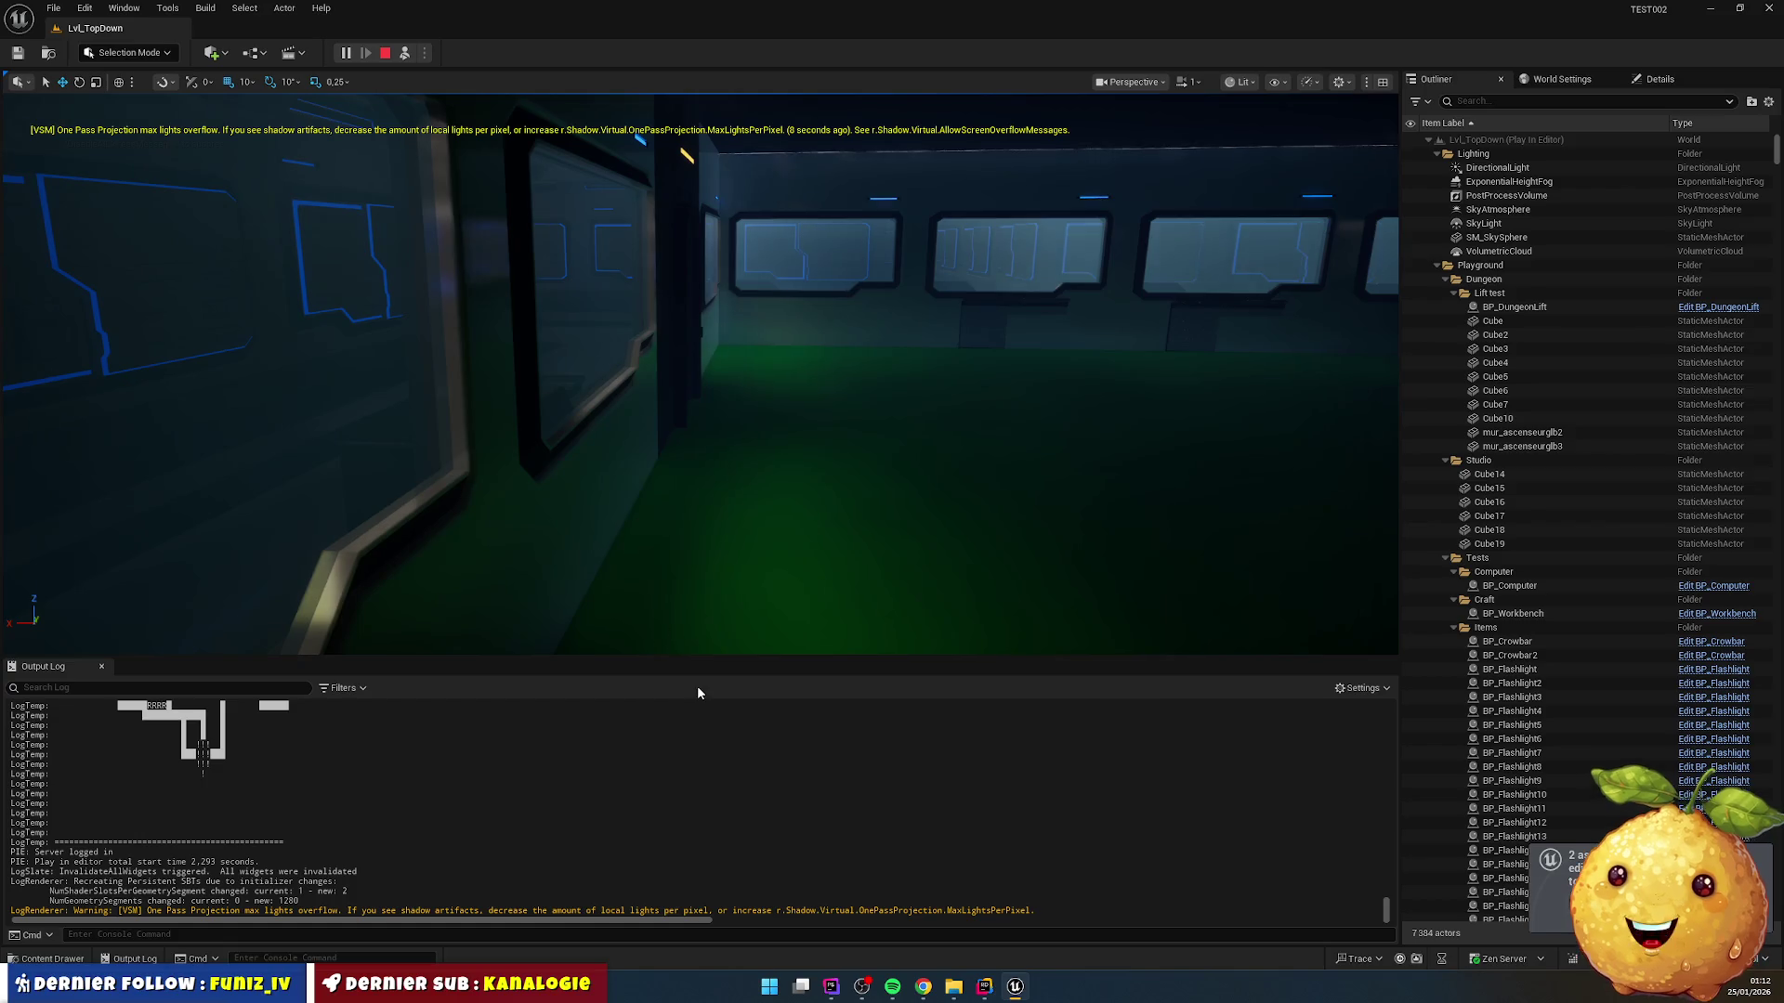
# Step: Switch from Unreal Editor to Rider showing DungeonGeometryService.cpp
pyautogui.click(985, 985)
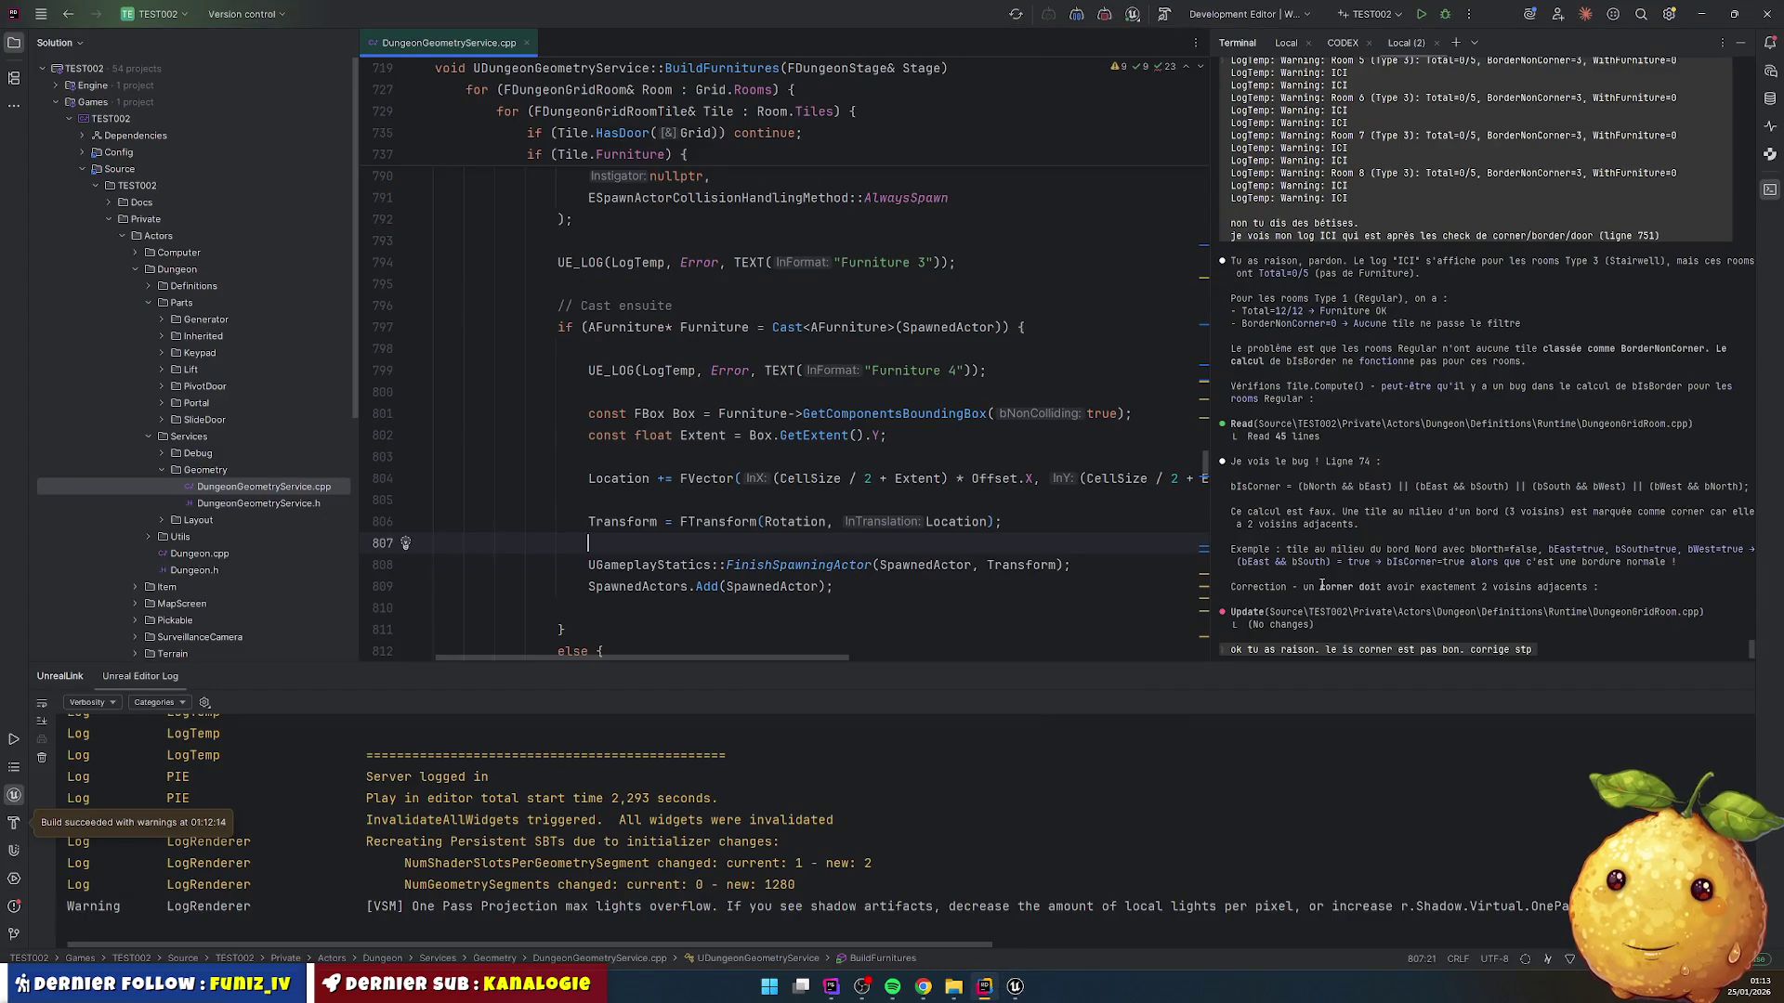
# Step: Hide the terminal and review every use of Offset in BuildFurnitures
pyautogui.click(1770, 186)
pyautogui.click(889, 435)
pyautogui.scroll(3, 706, 418)
pyautogui.scroll(10, 669, 401)
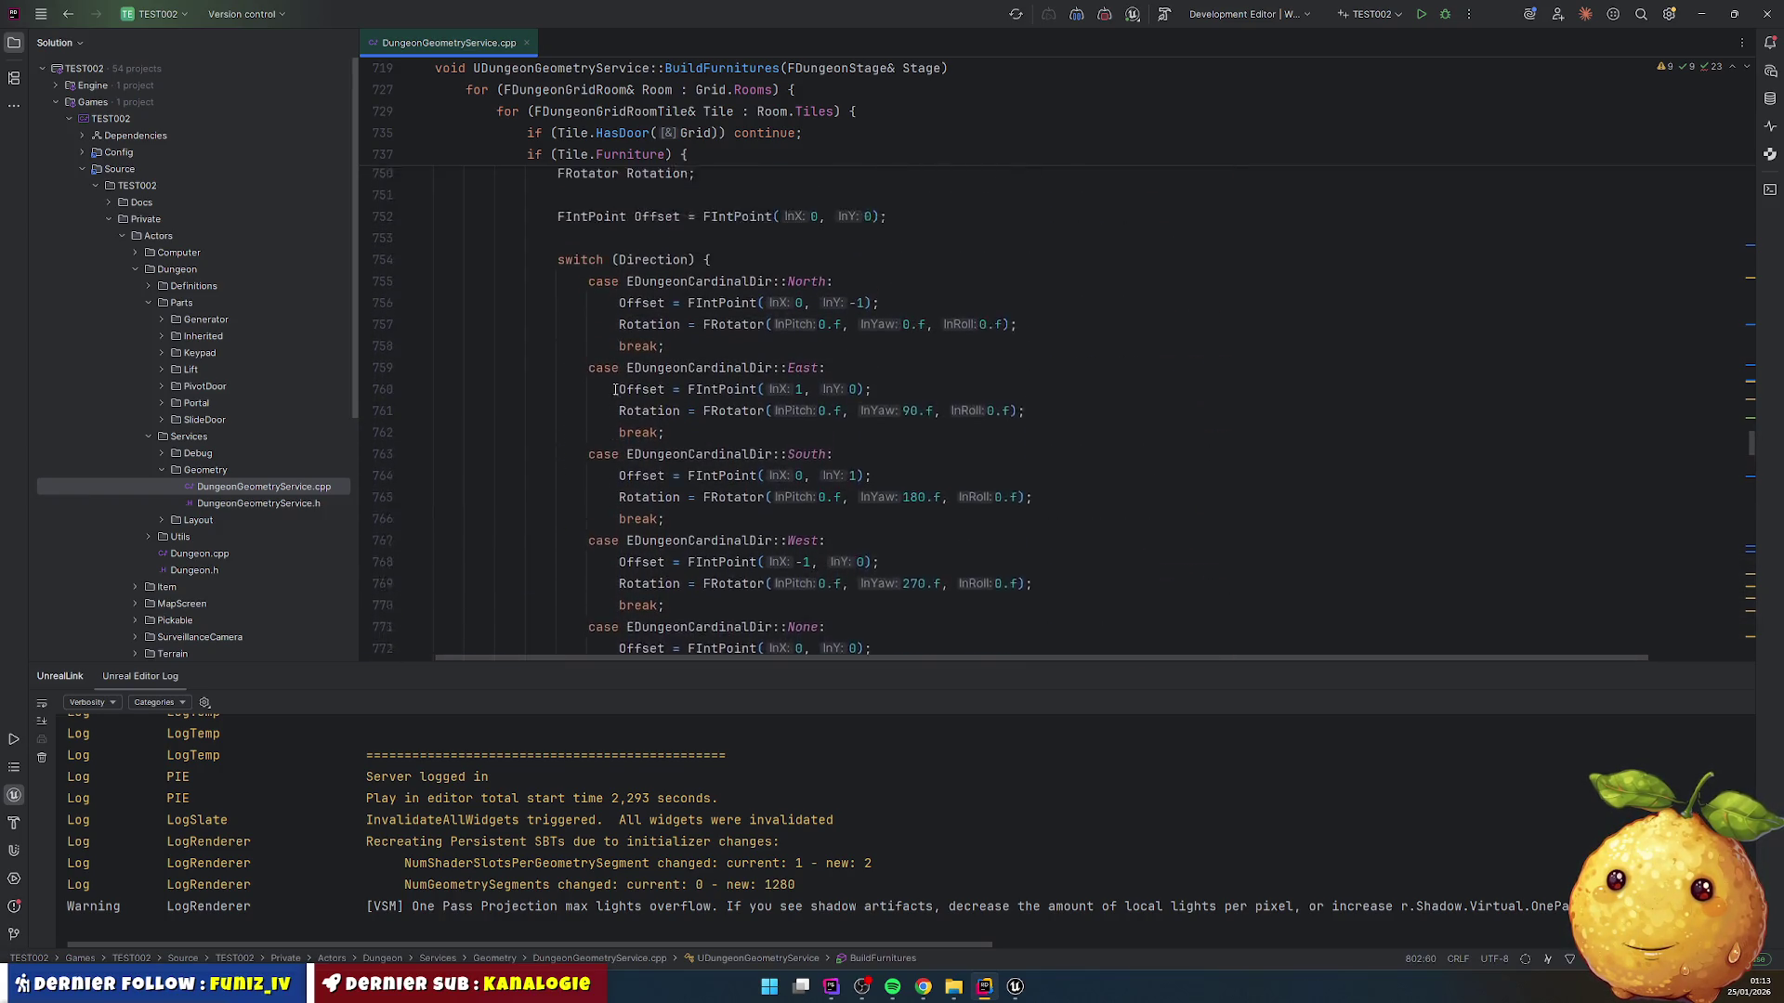
pyautogui.scroll(1, 612, 371)
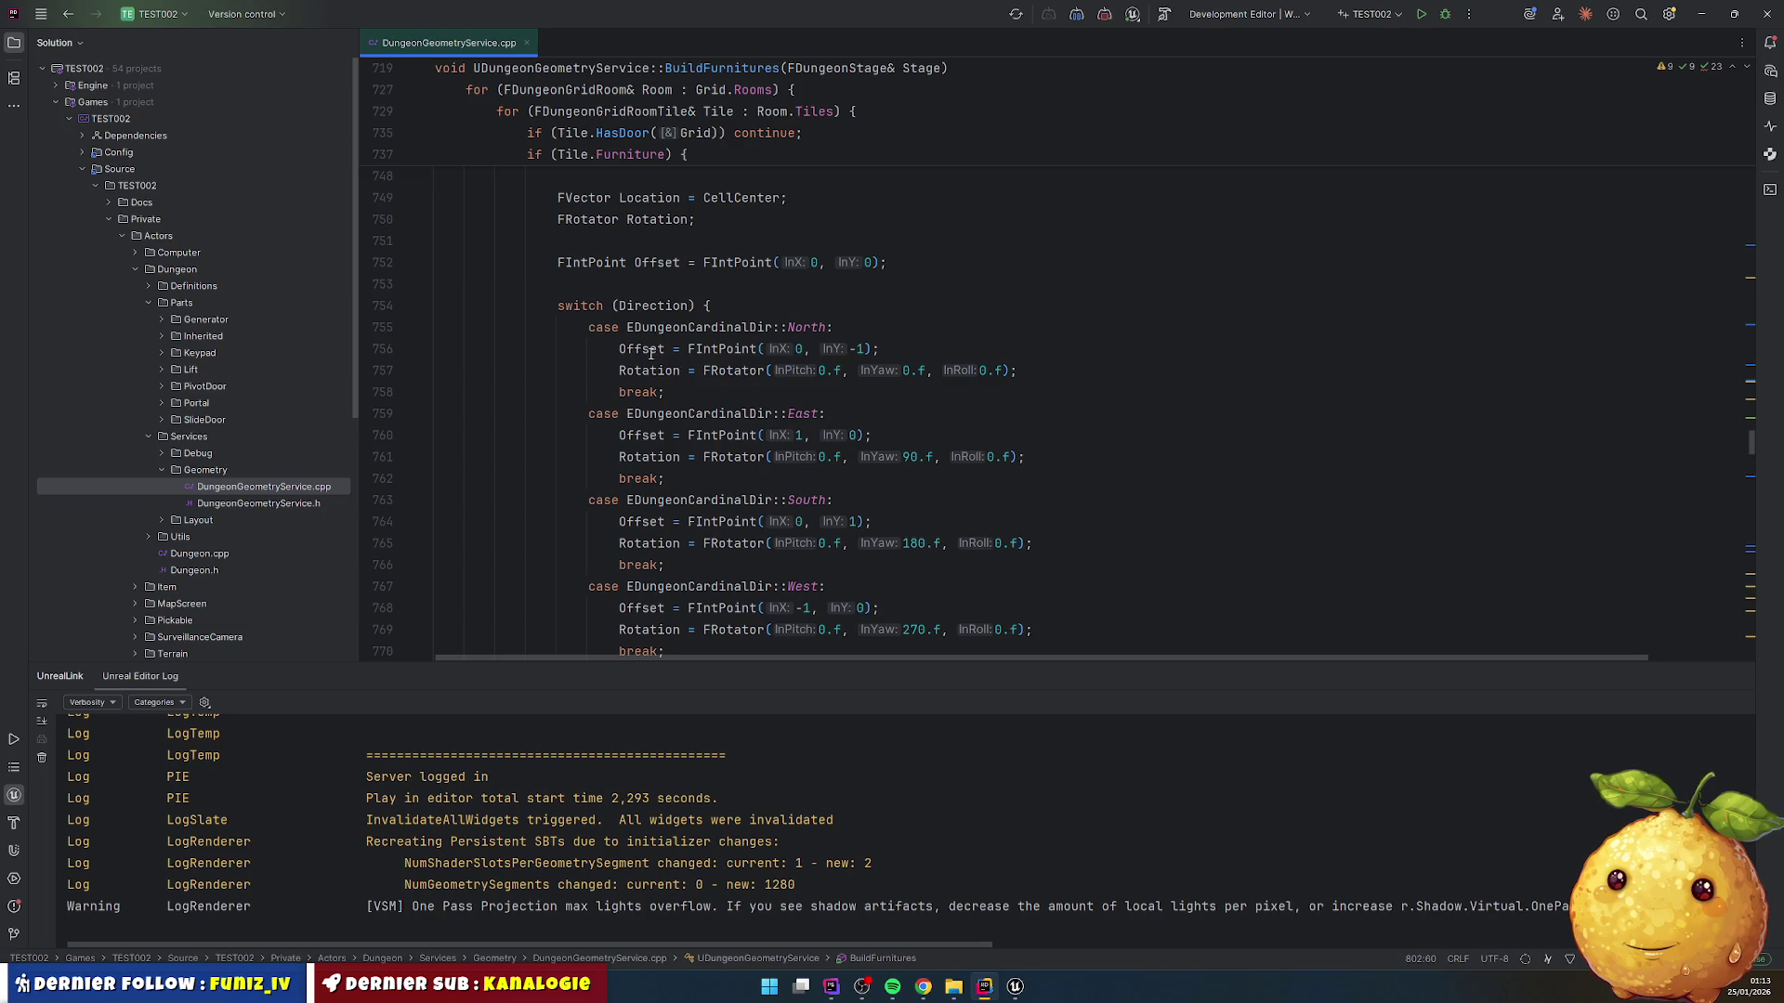
pyautogui.doubleClick(652, 350)
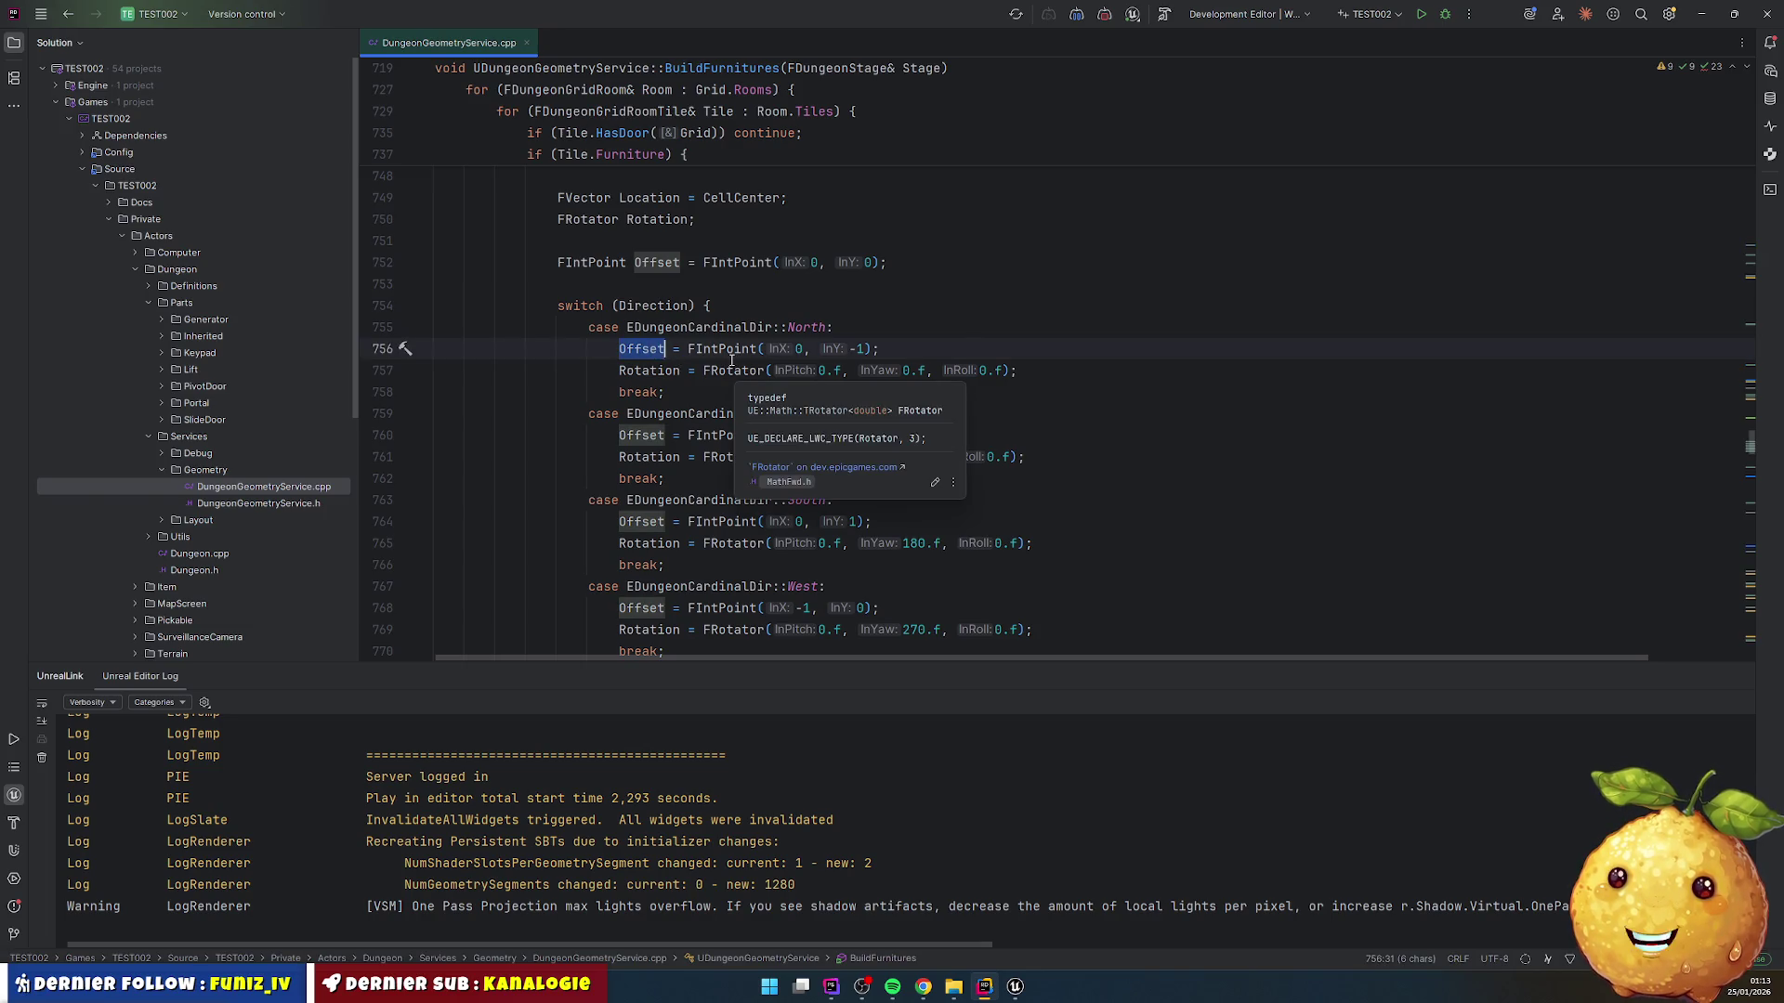
pyautogui.scroll(-4, 720, 358)
pyautogui.scroll(-10, 718, 357)
pyautogui.scroll(-1, 742, 461)
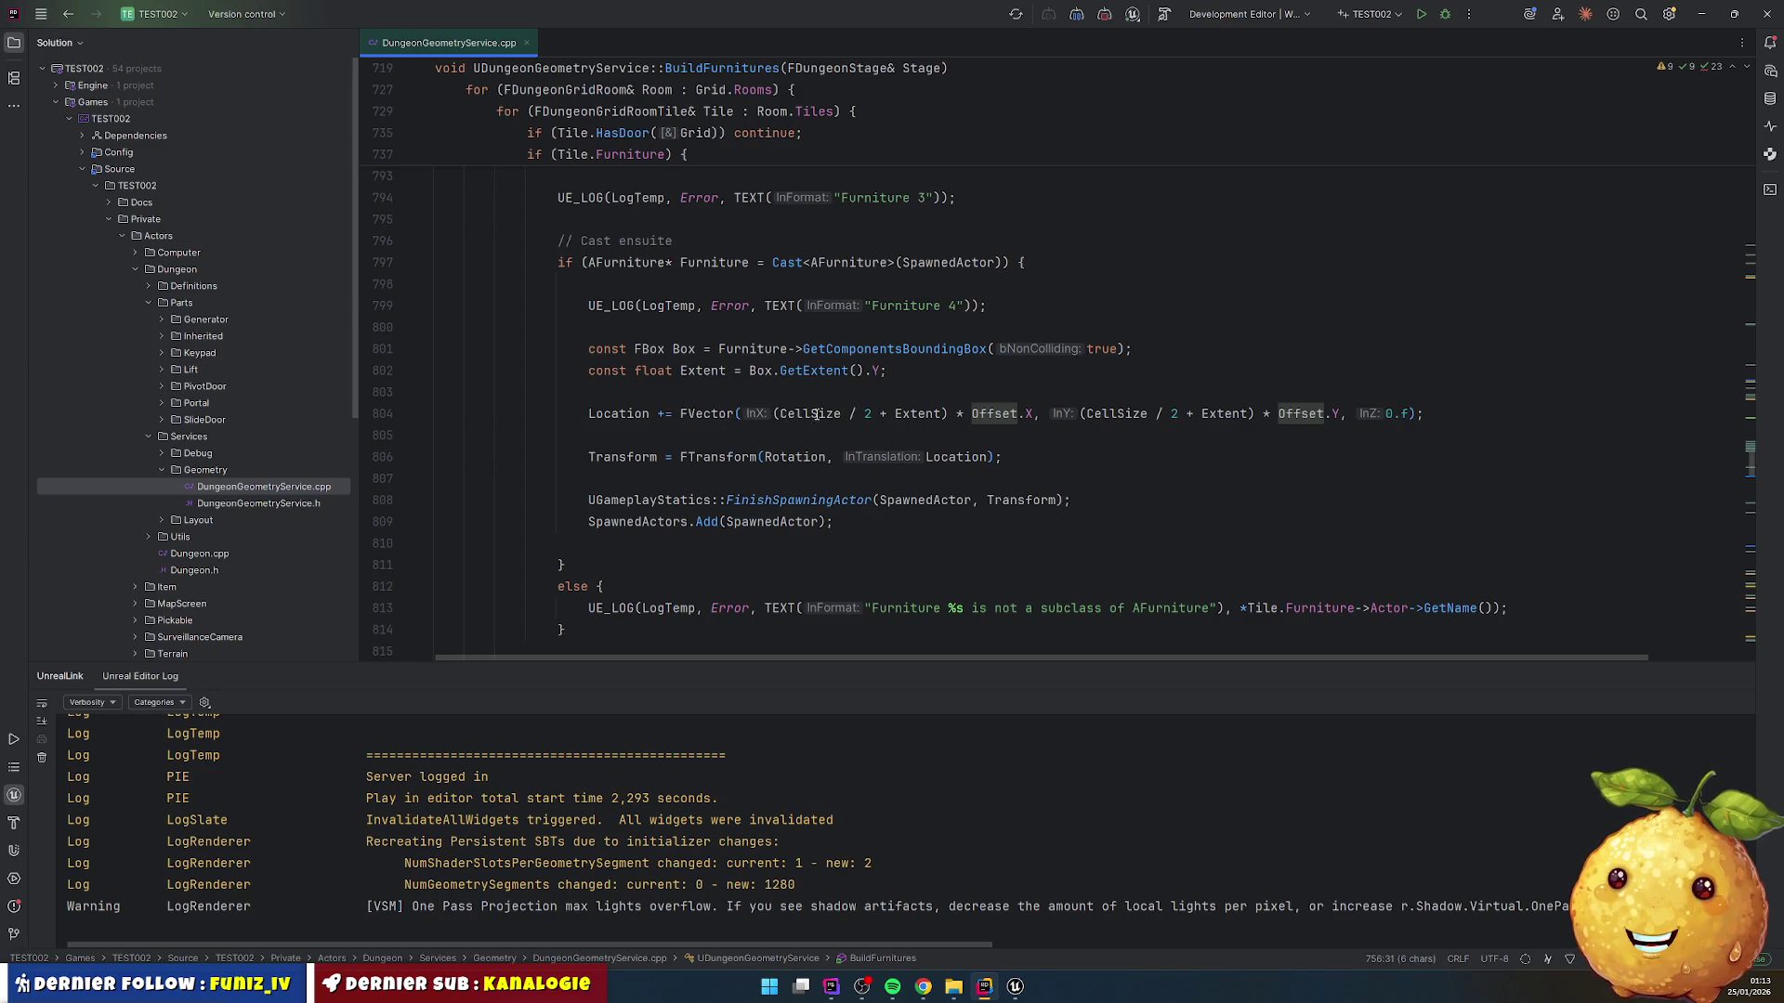
pyautogui.moveTo(805, 421)
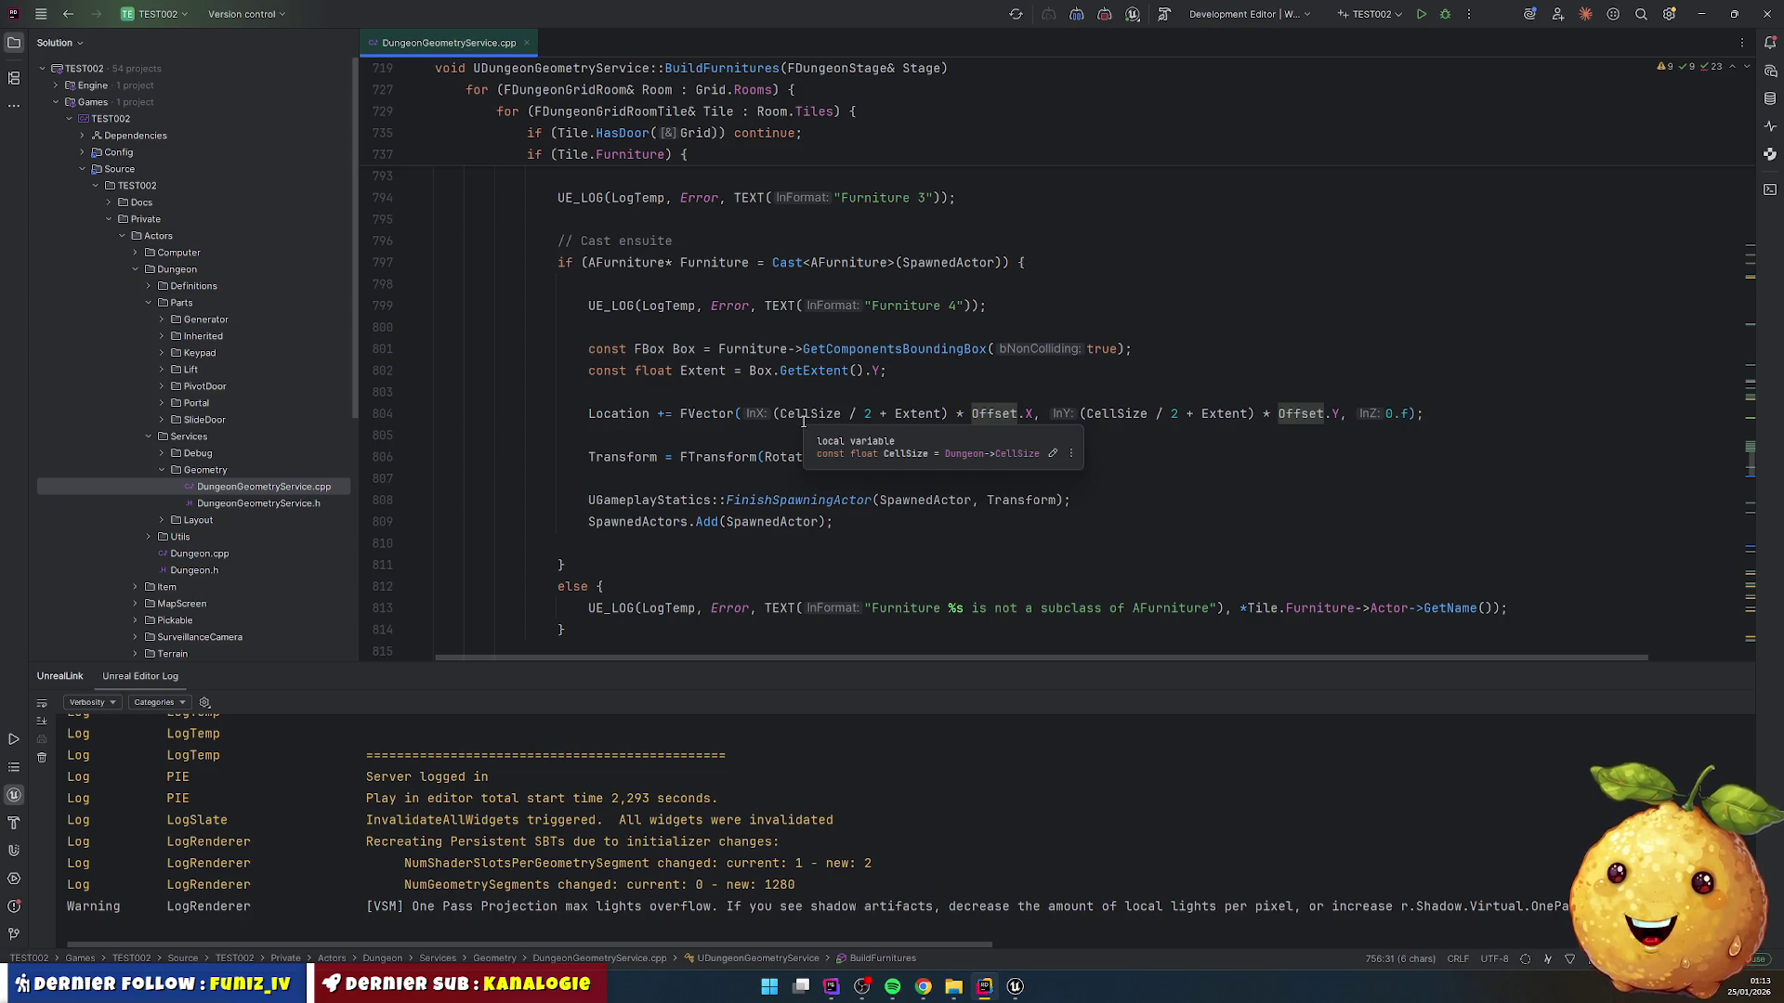
# Step: Change both '+ Extent' to '- Extent' on line 804 and Live Code the change
pyautogui.click(879, 414)
pyautogui.press('Delete')
pyautogui.write('-')
pyautogui.press('Right')
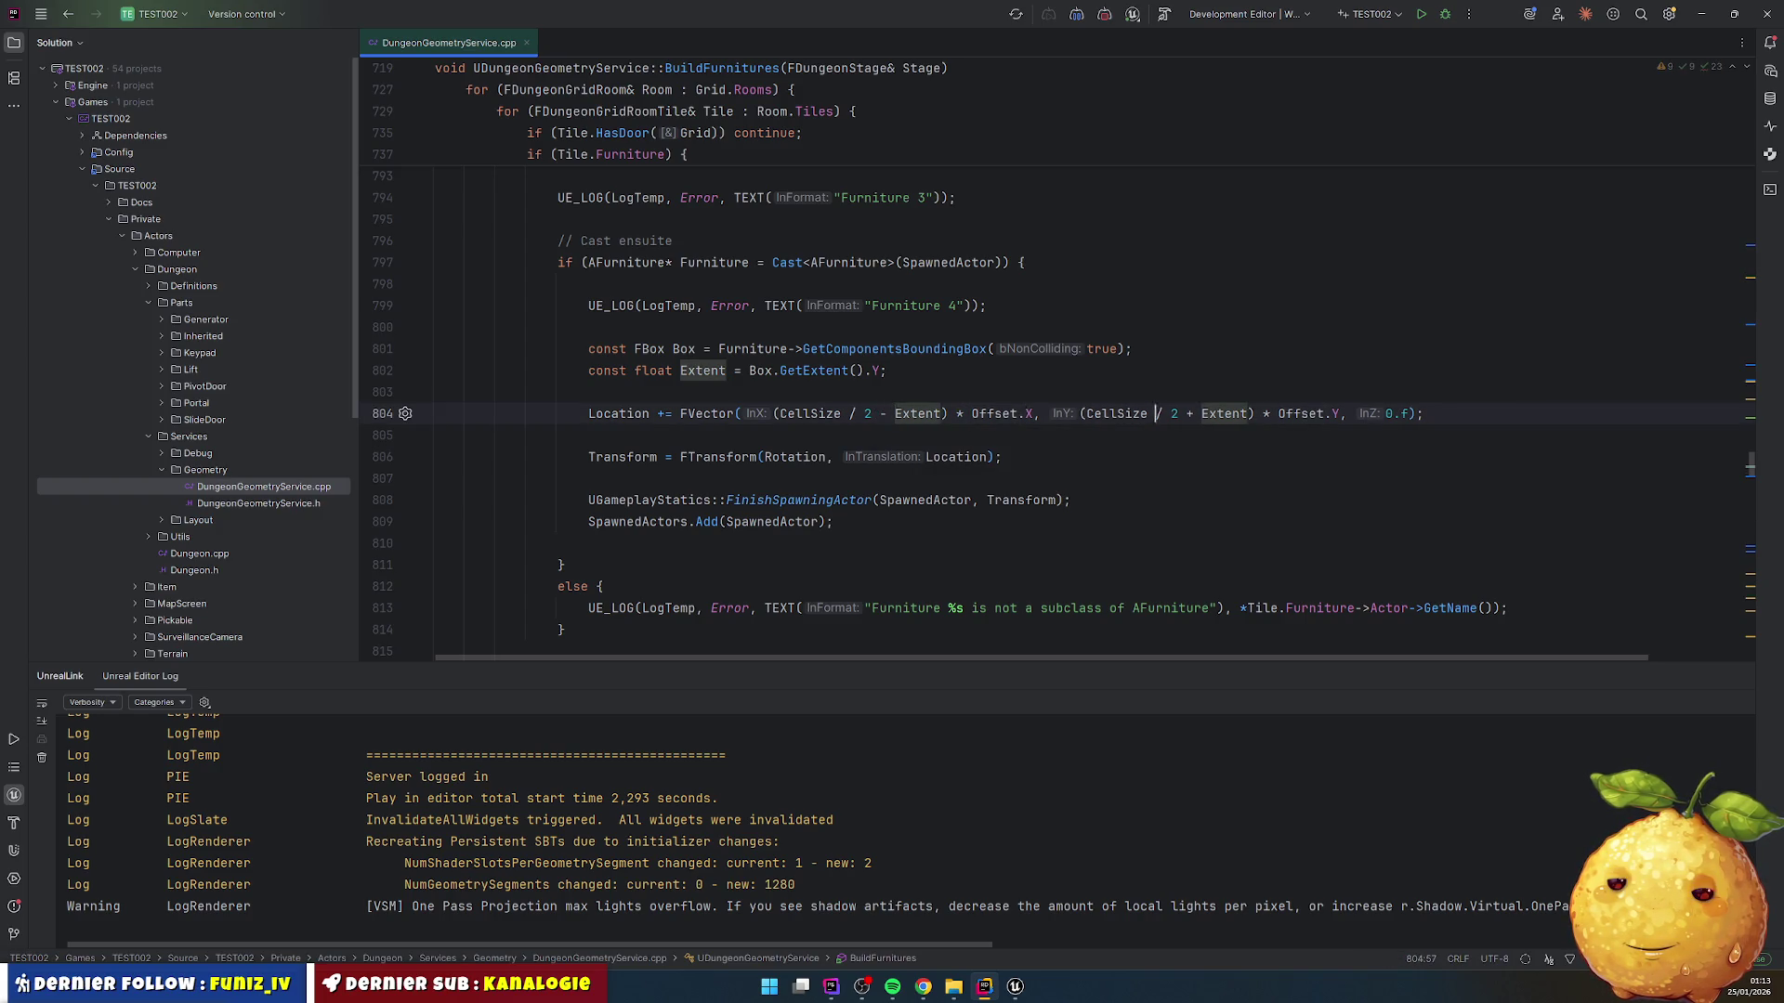
pyautogui.click(1192, 414)
pyautogui.press('BackSpace')
pyautogui.write('-')
pyautogui.click(435, 435)
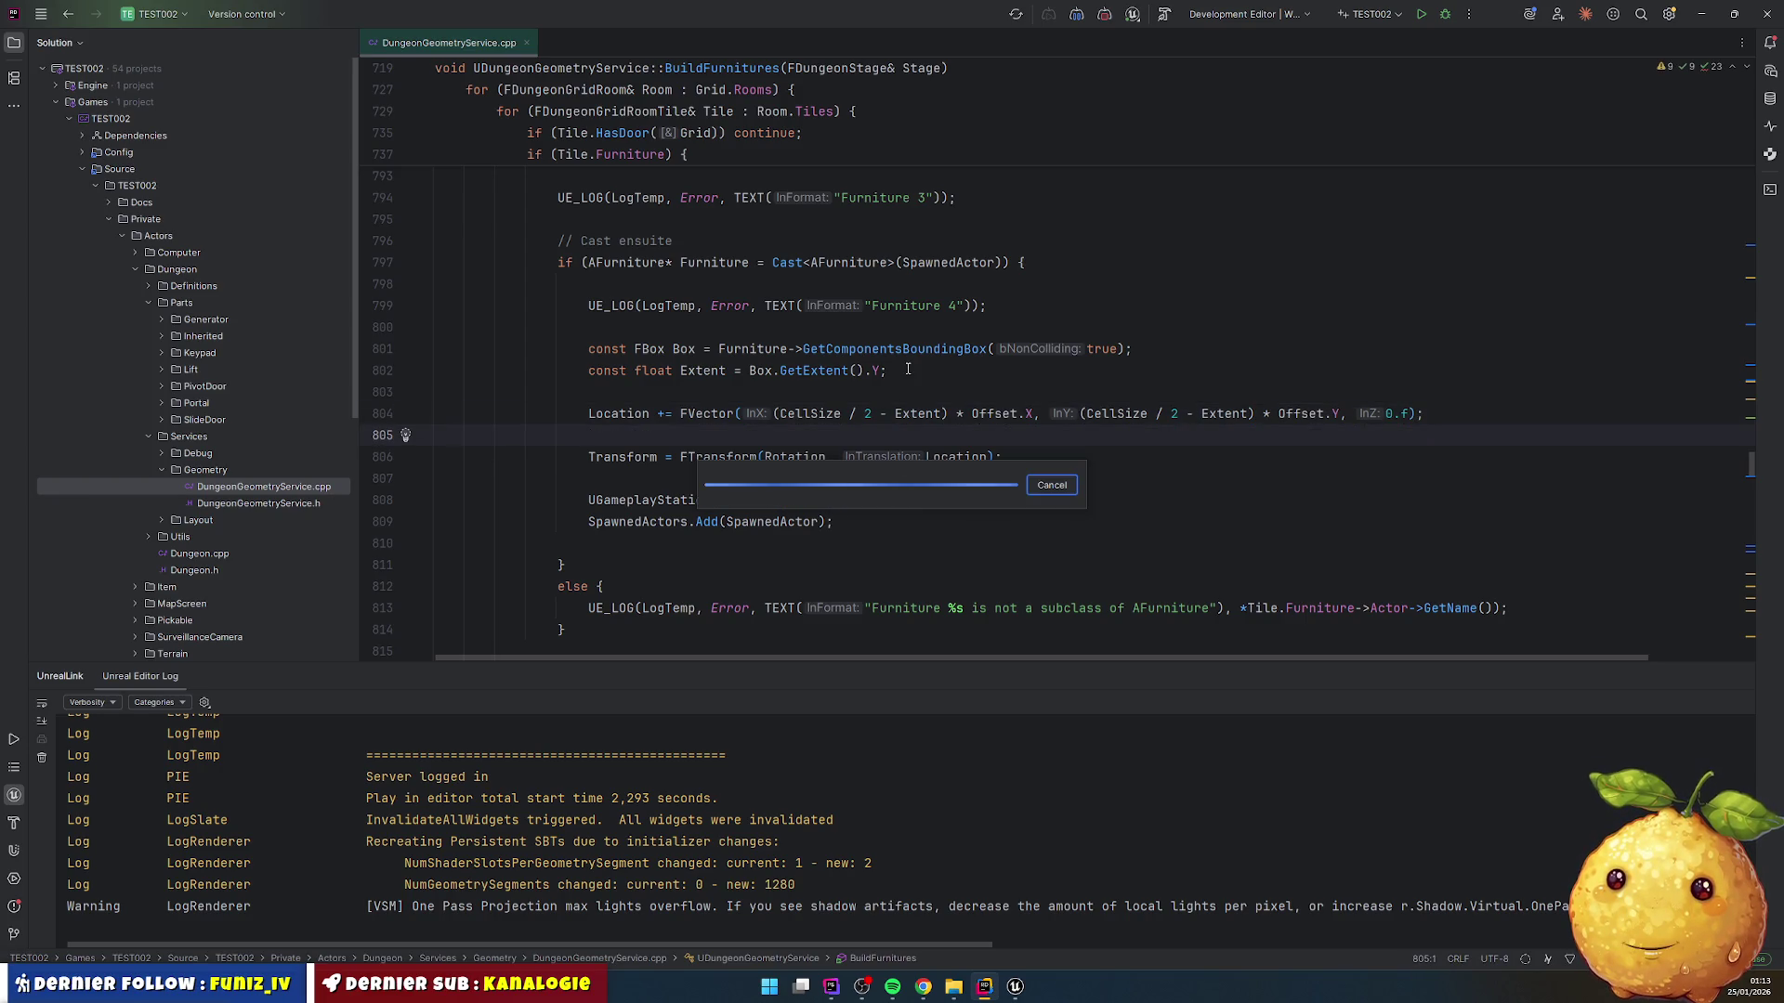
pyautogui.hotkey('ctrl', 'alt', 'F11')
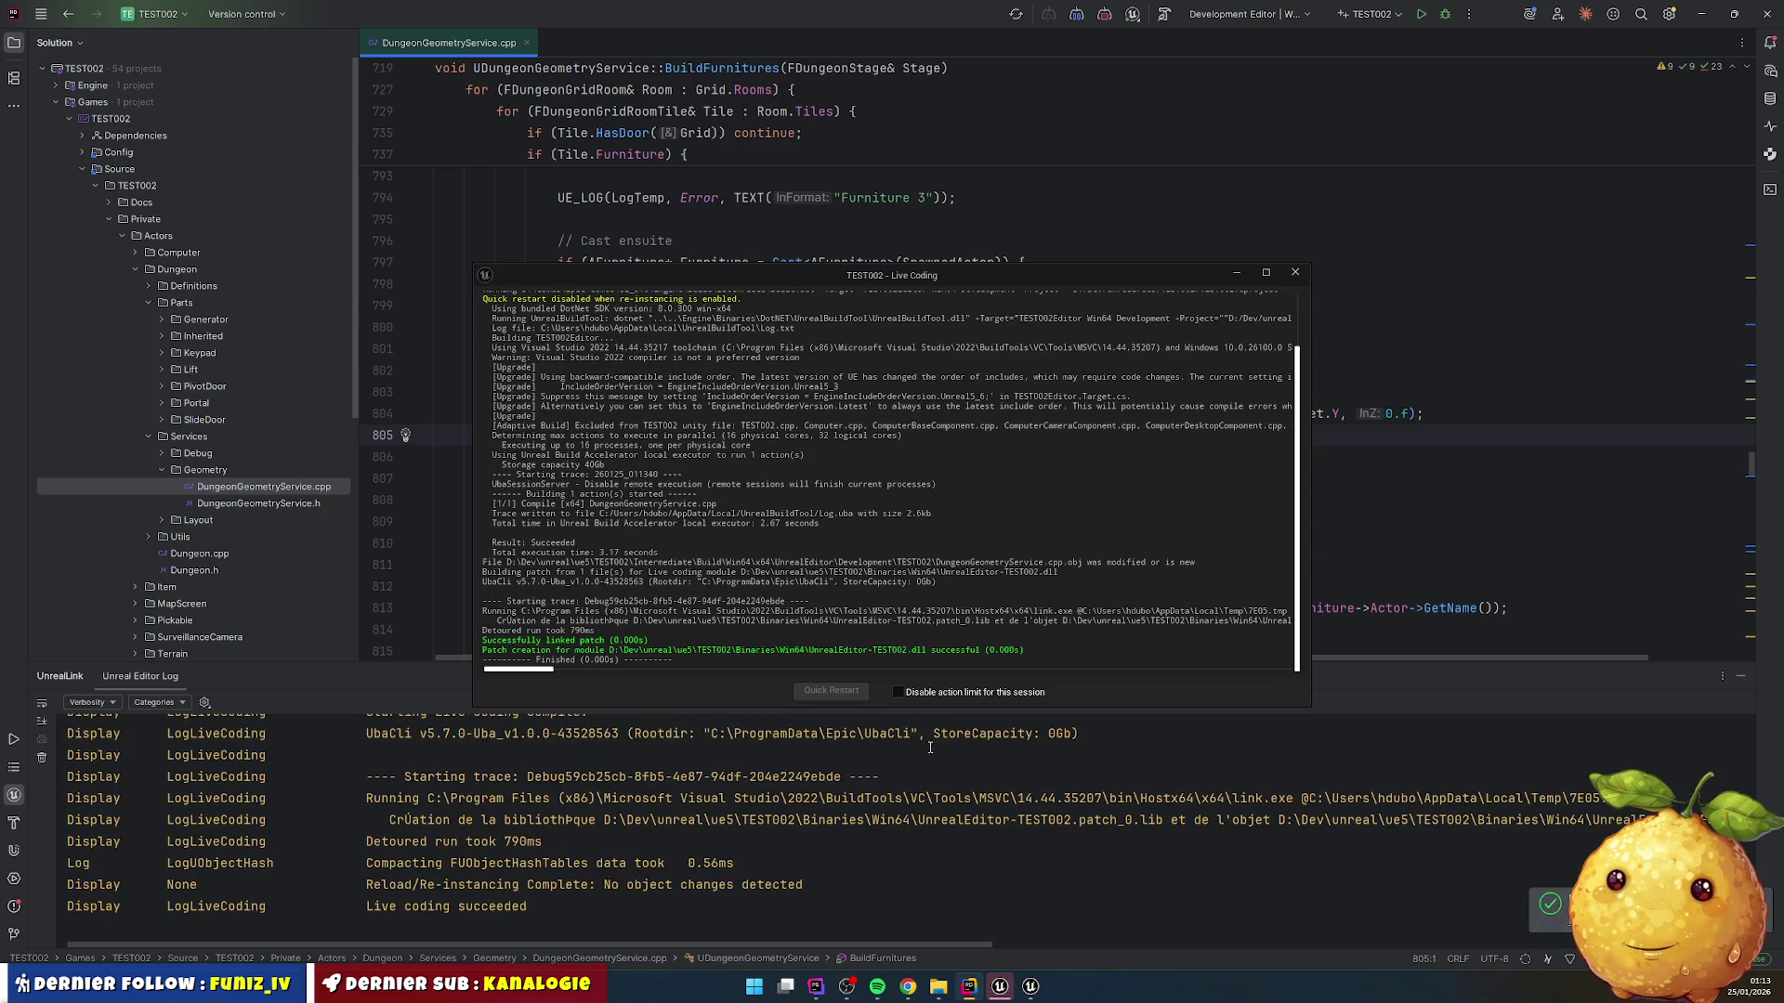
pyautogui.click(1010, 985)
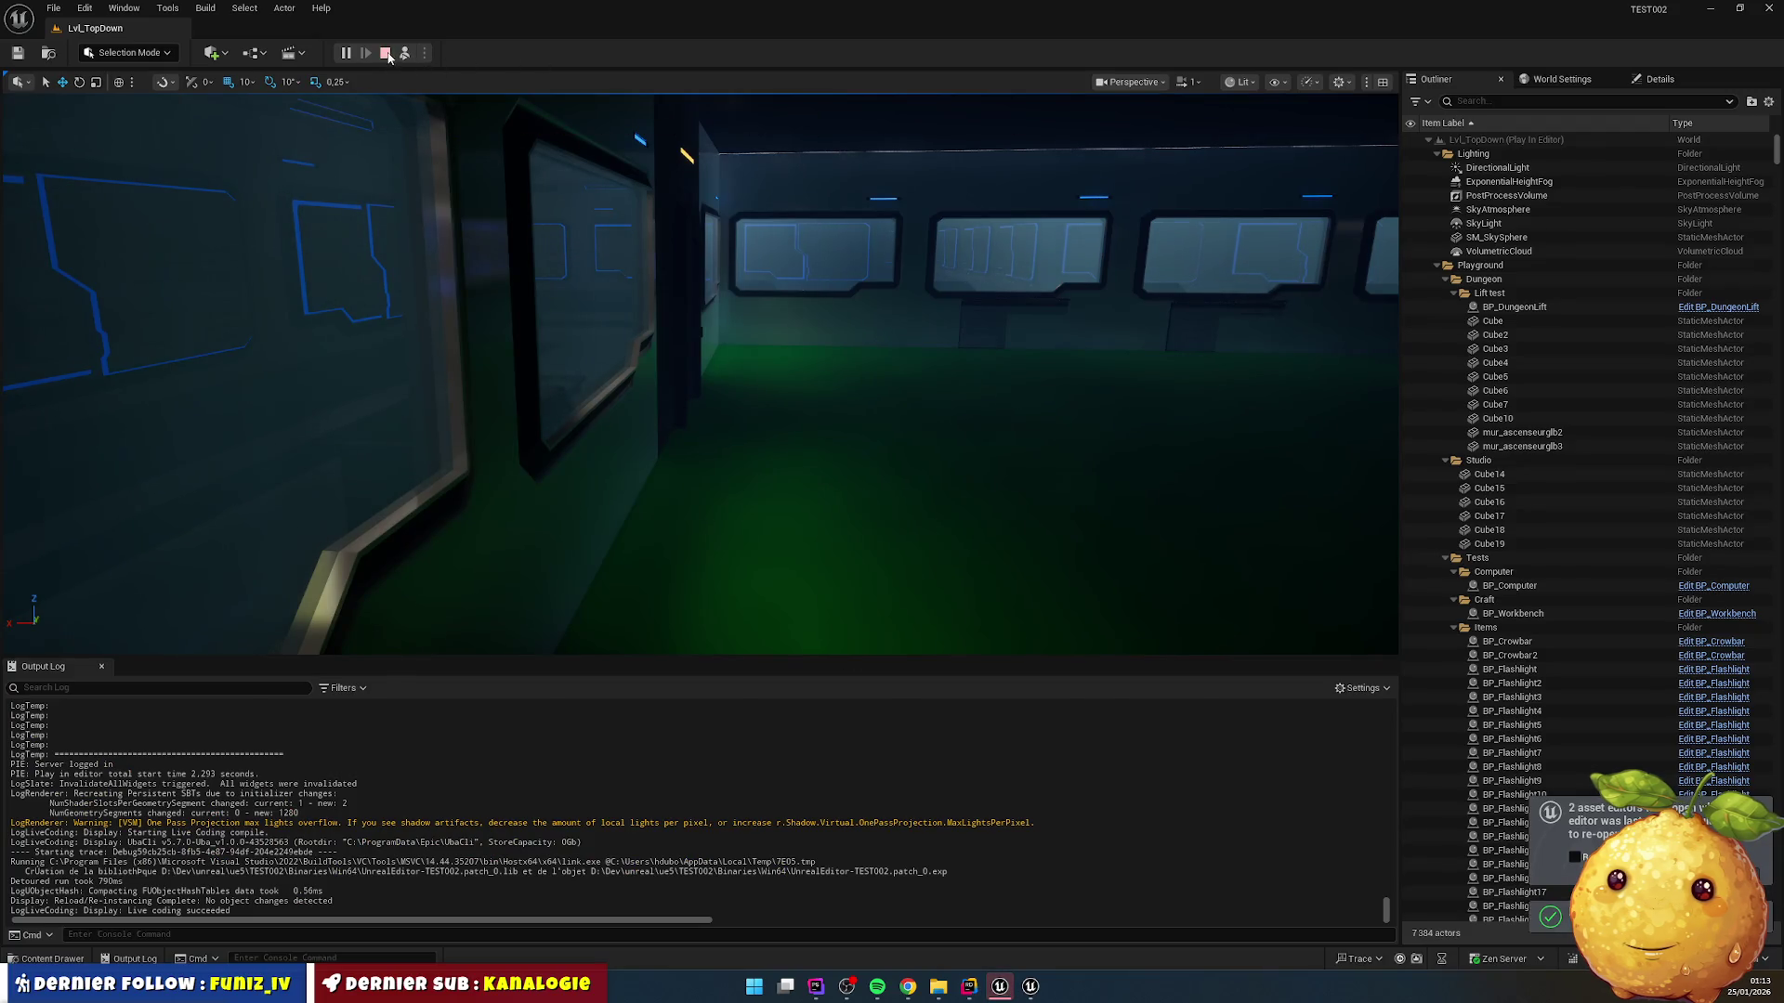
# Step: Restart the play session and walk up to the desks under the windows
pyautogui.click(389, 56)
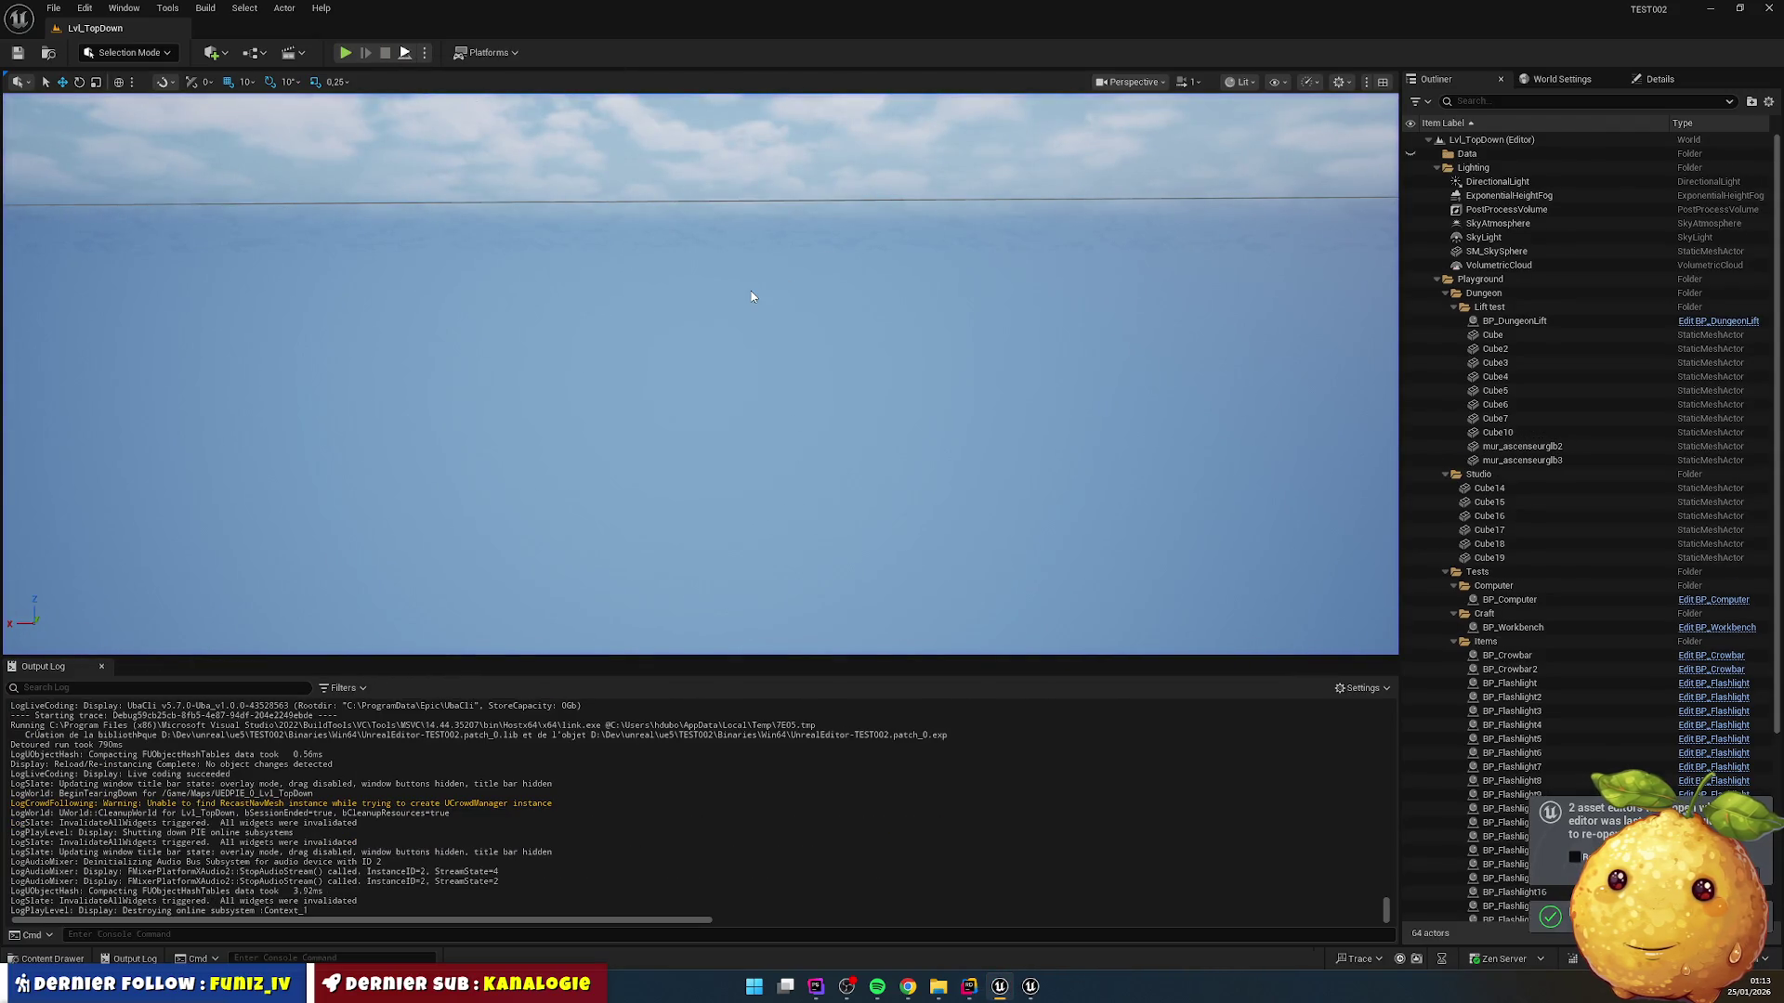
pyautogui.hotkey('alt', 'p')
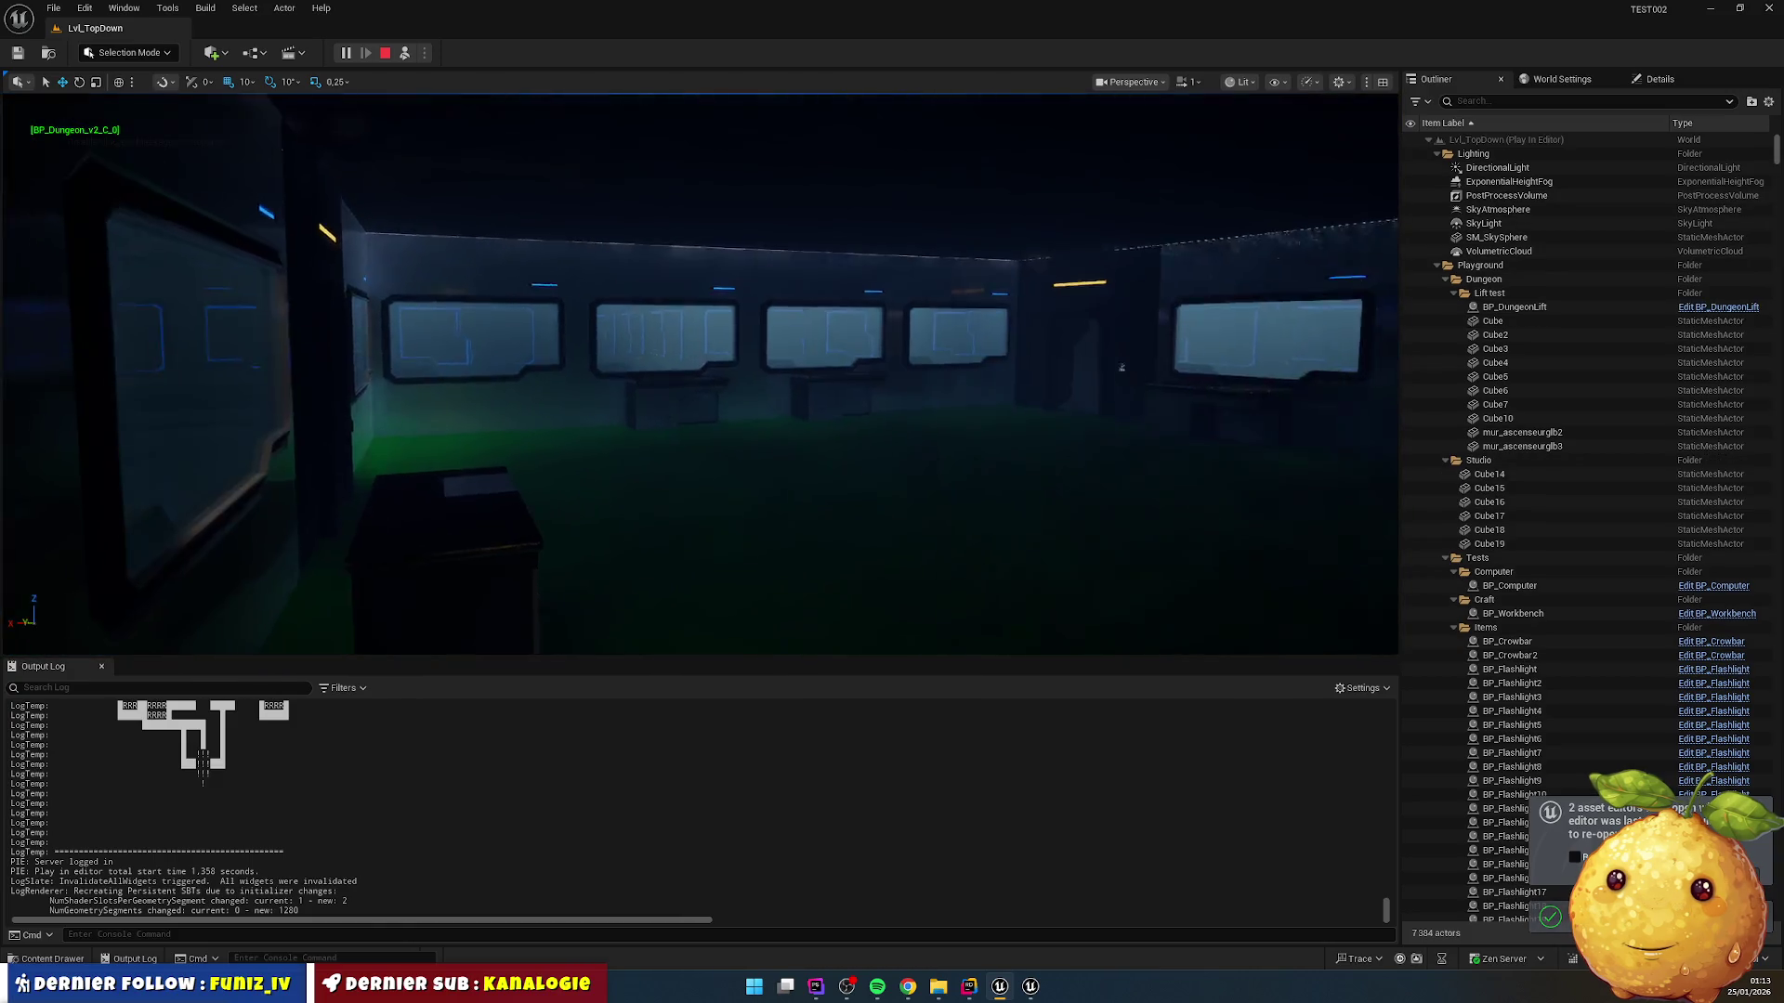
pyautogui.press('w')
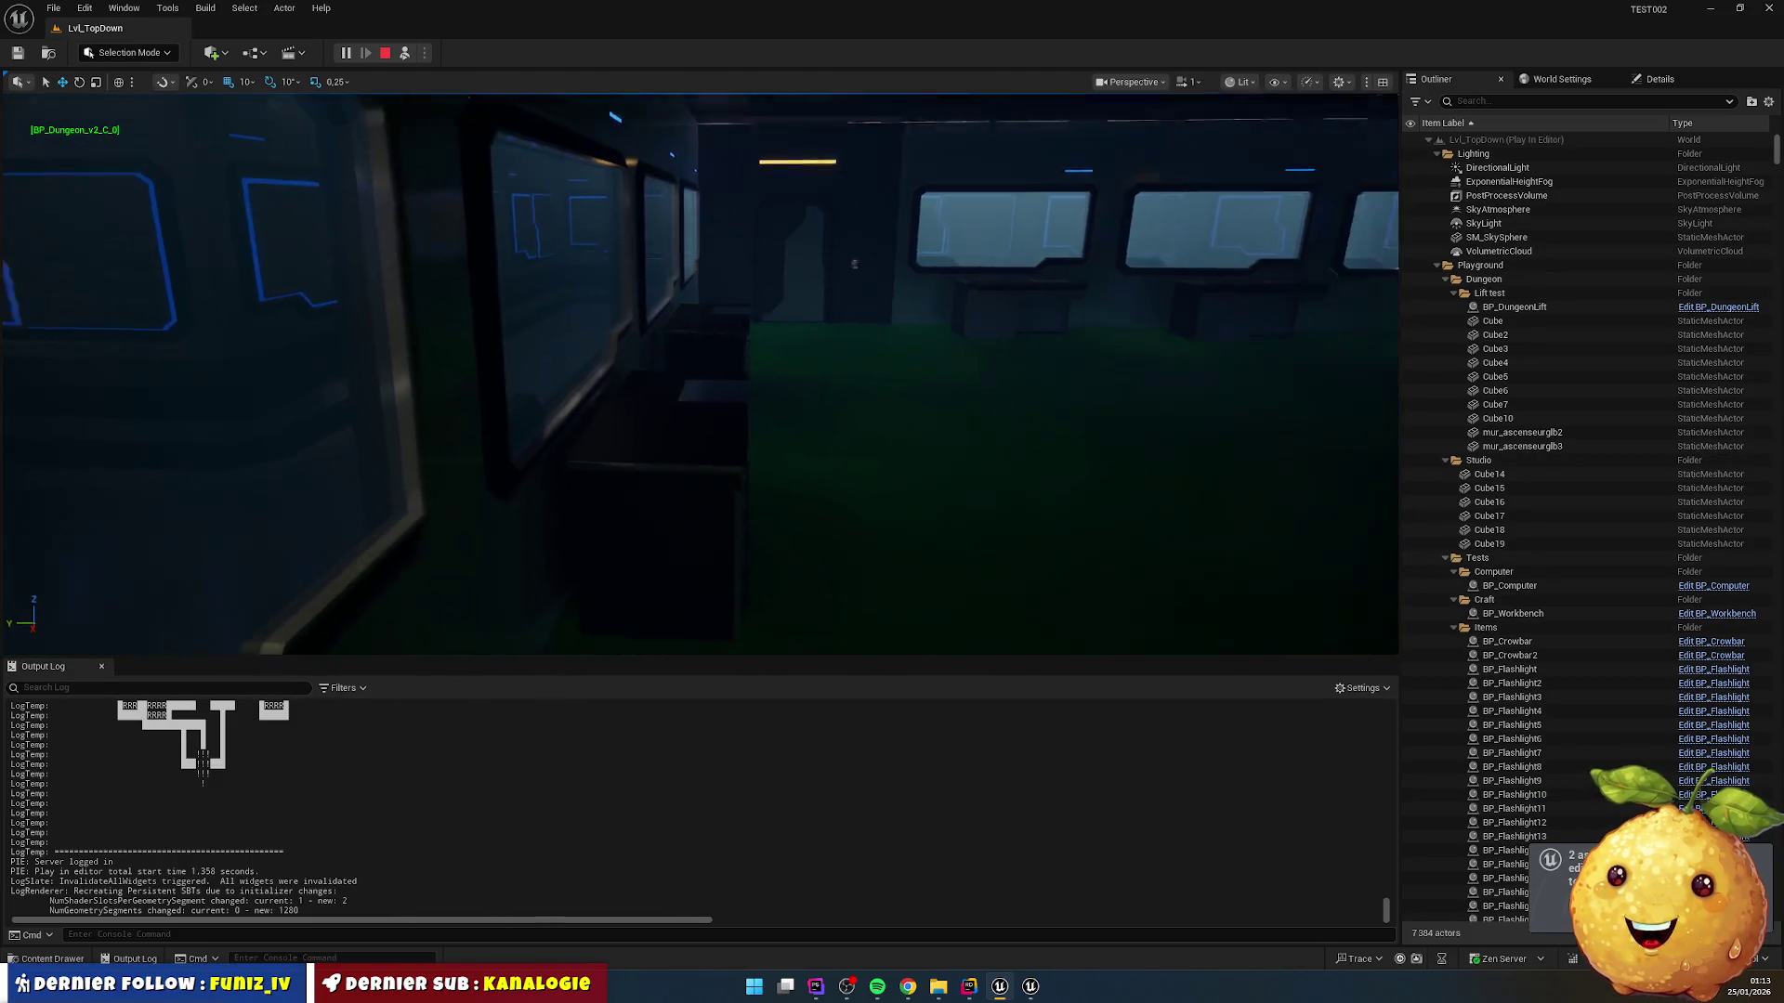
pyautogui.press('w')
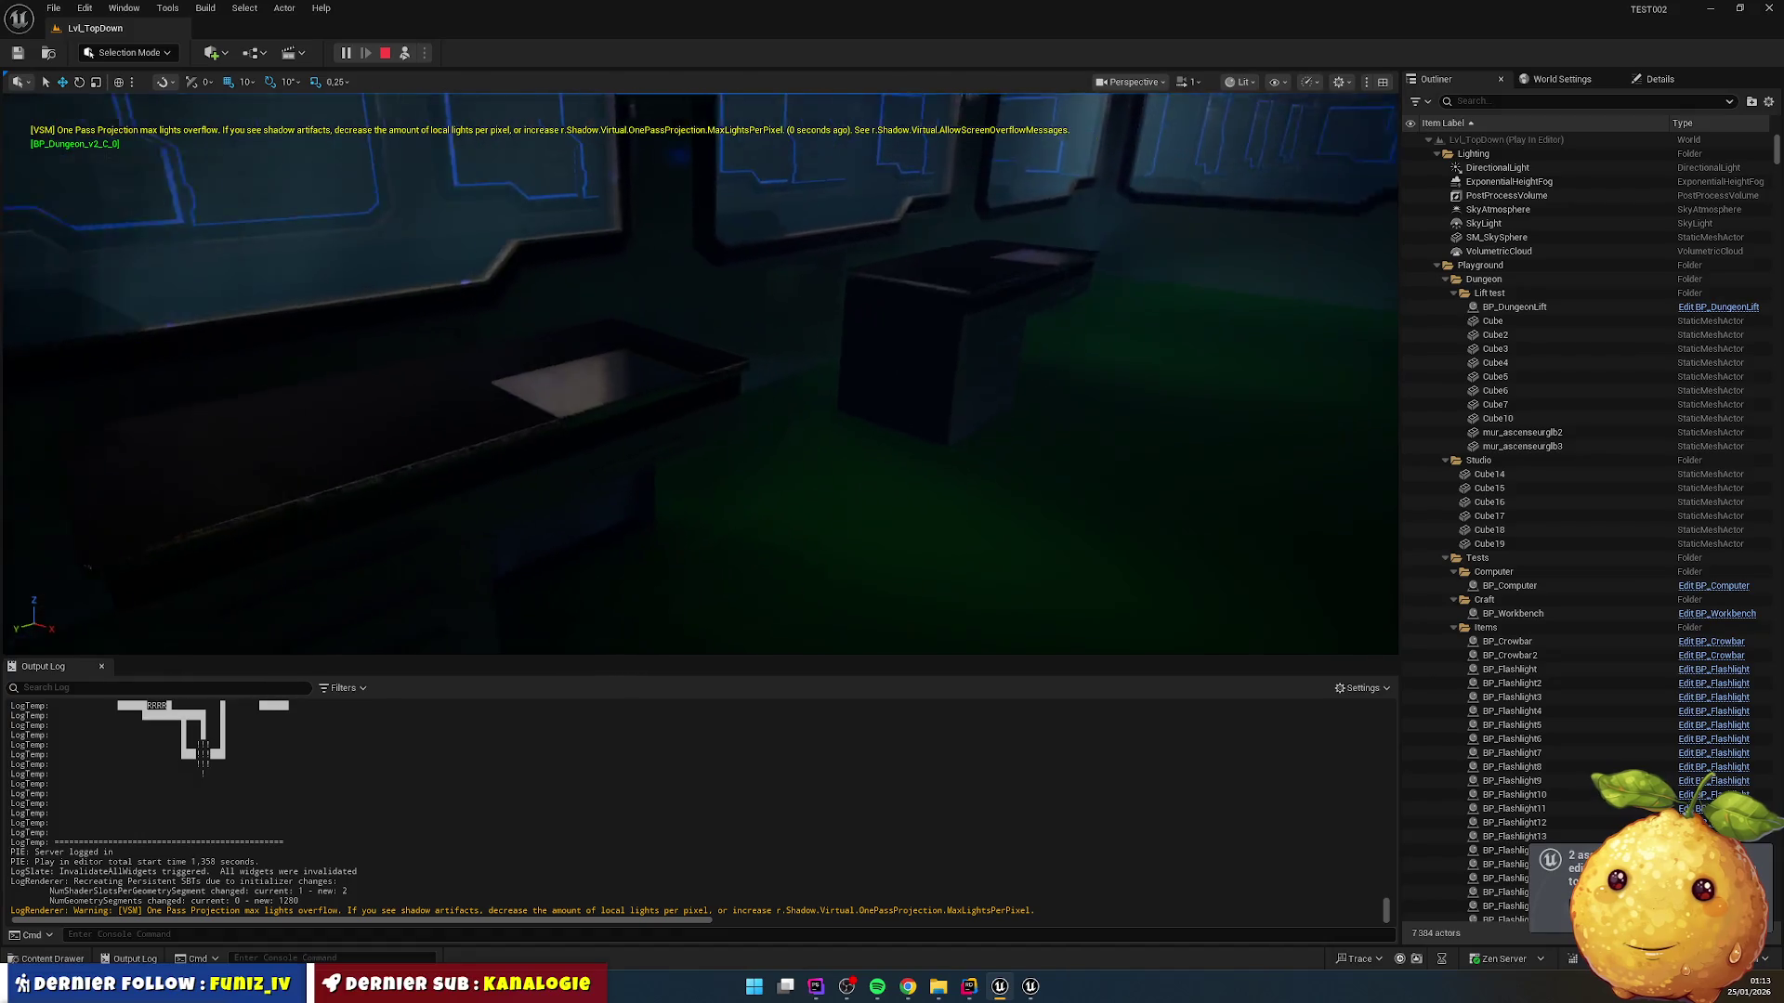
pyautogui.press('w')
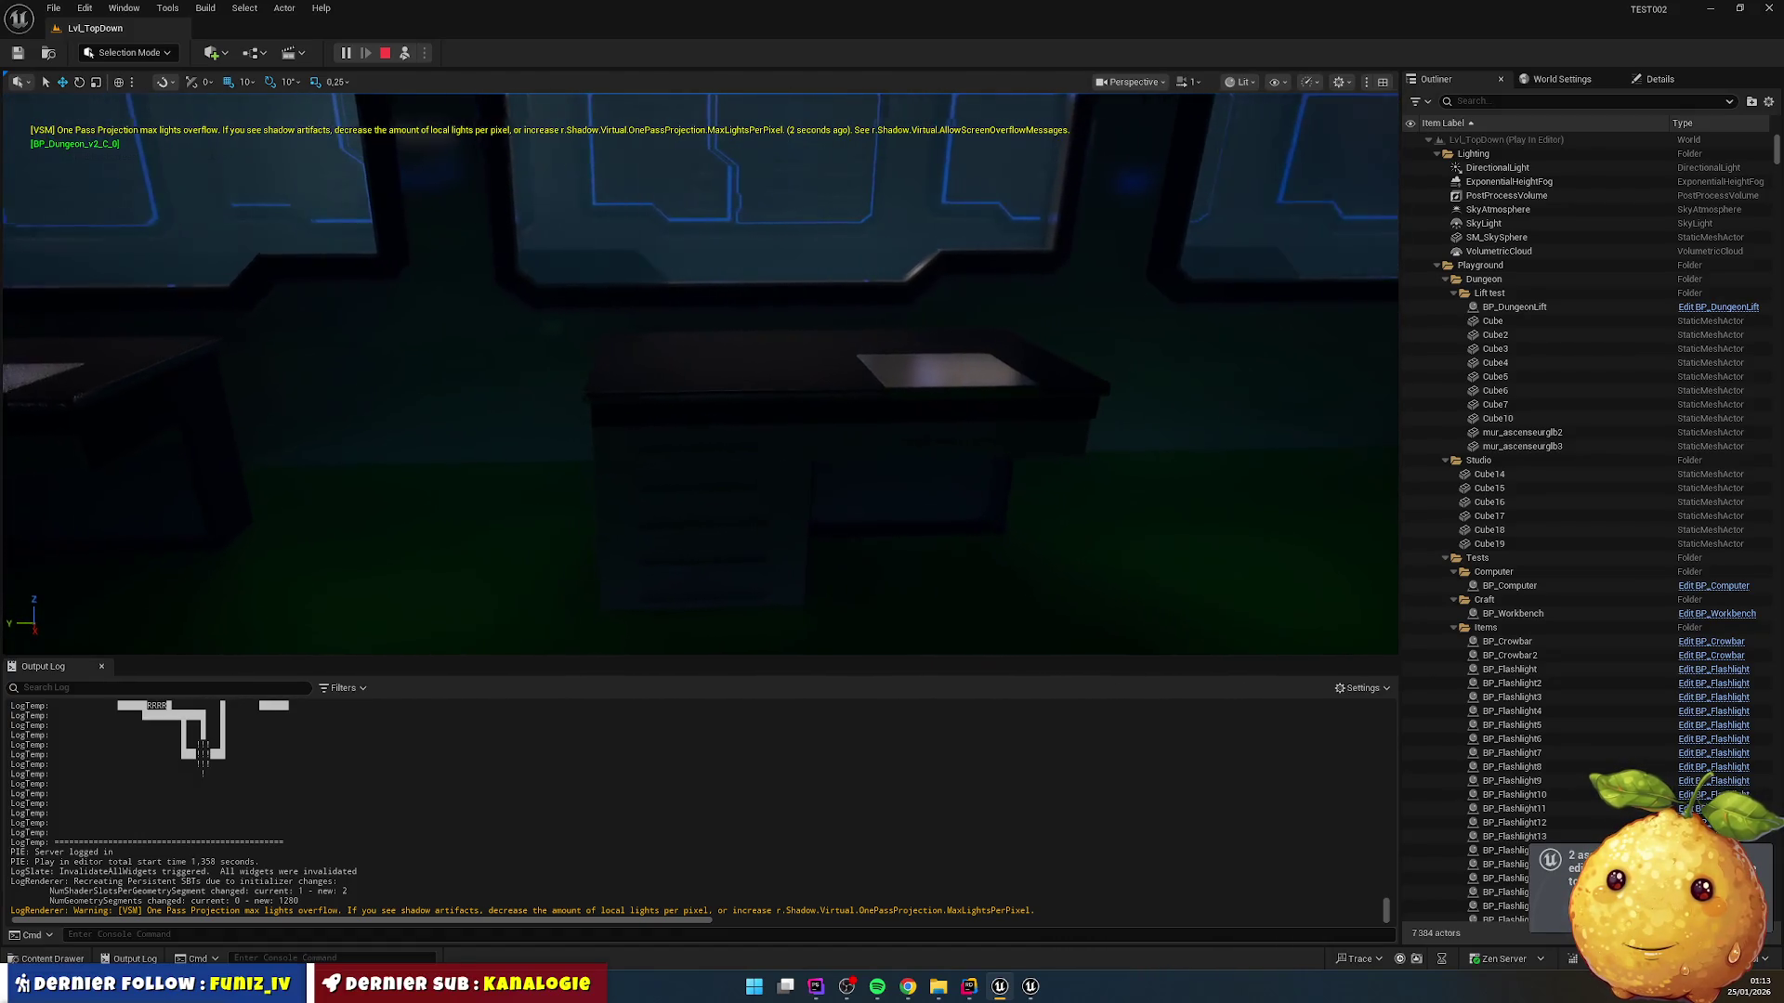
pyautogui.press('w')
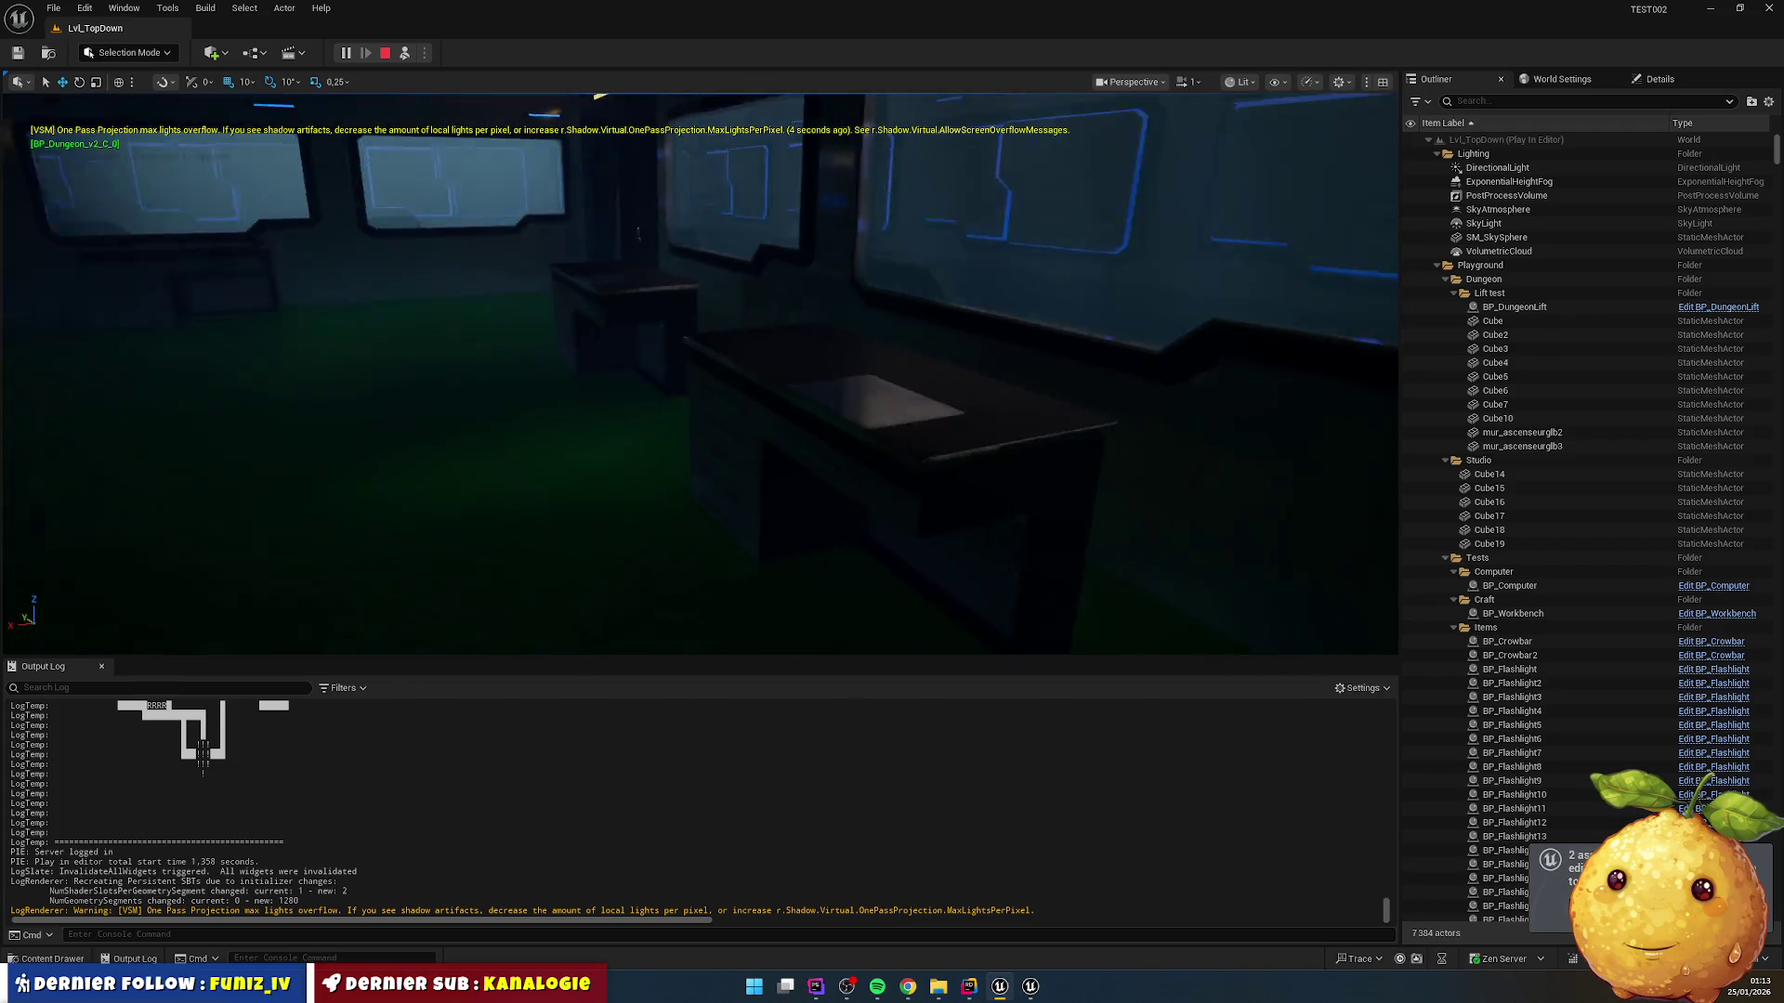
pyautogui.press('w')
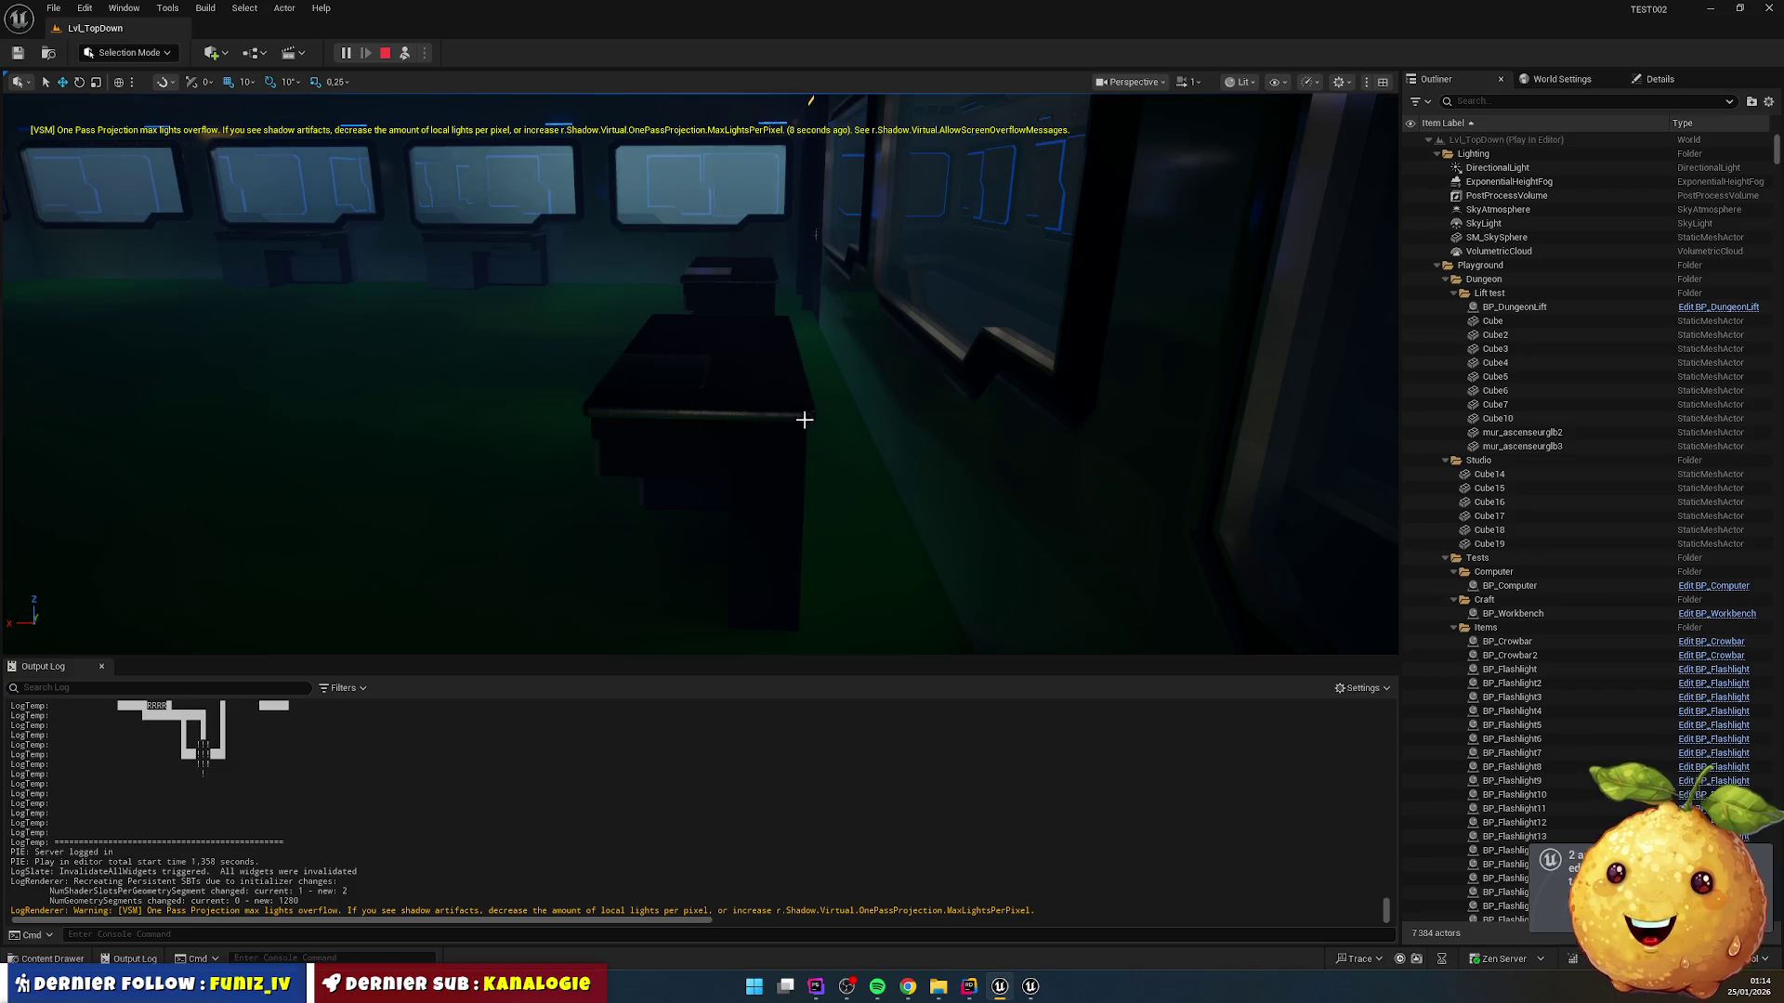
# Step: Survey the other window walls, recheck the desk row, then return to Rider
pyautogui.press('w')
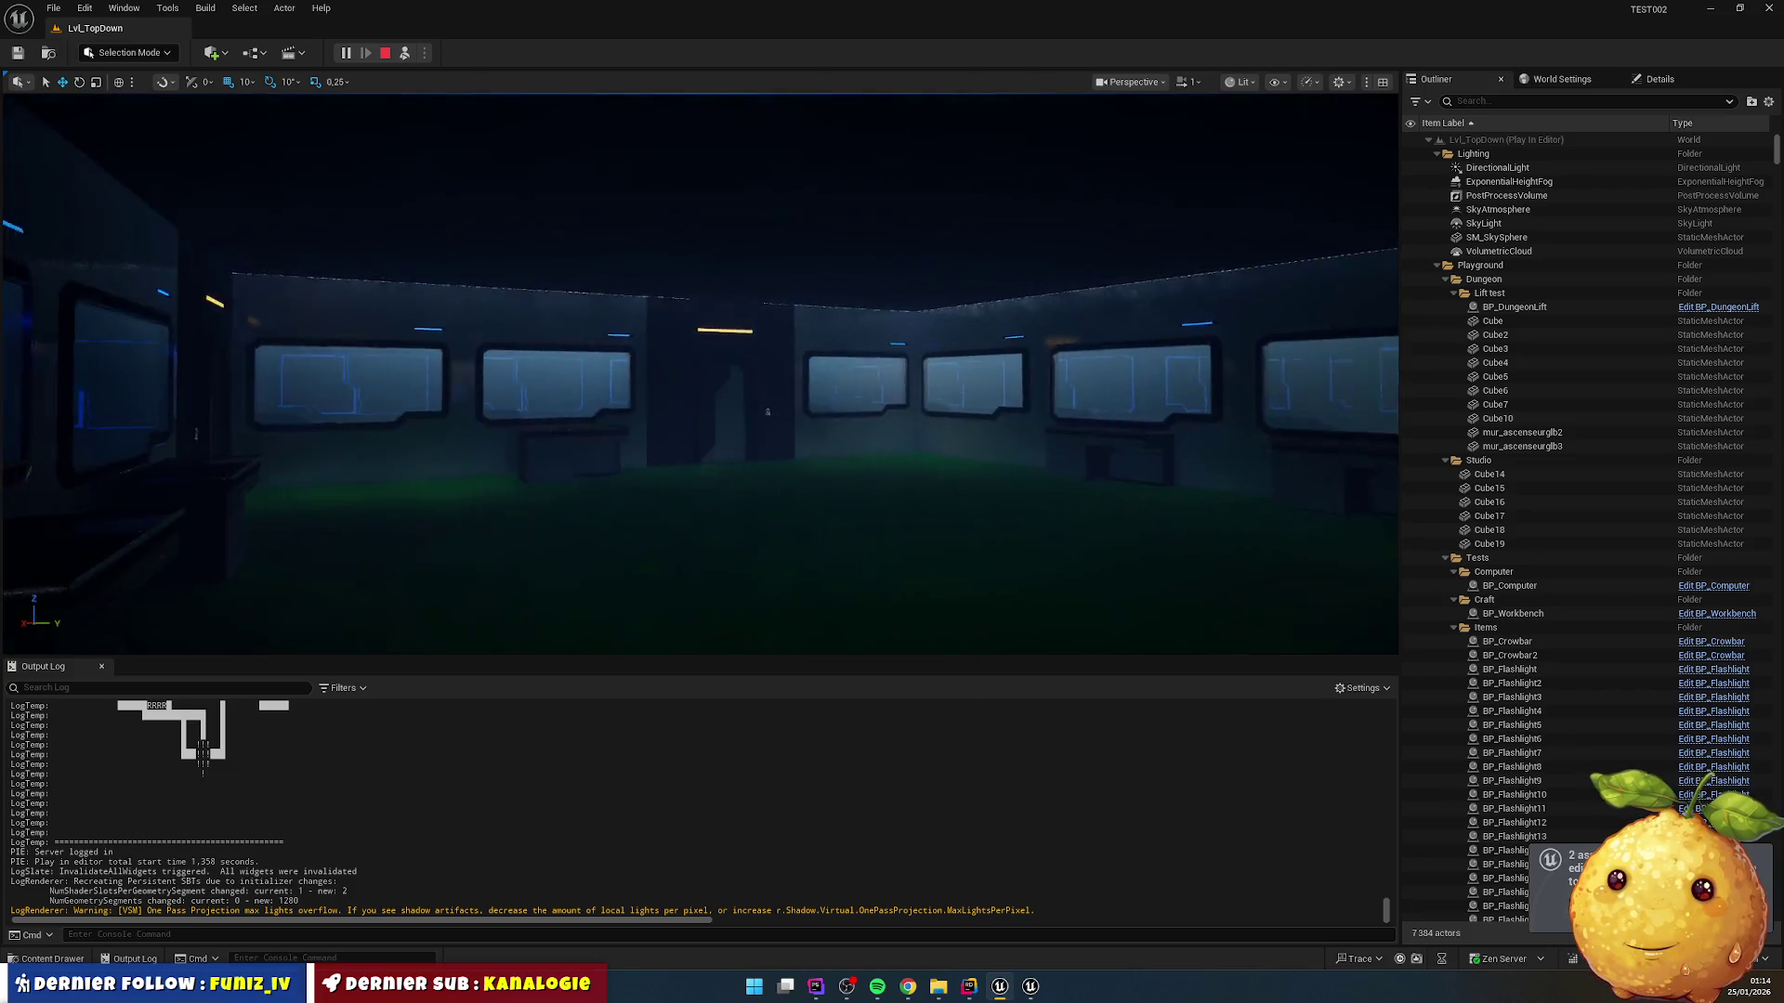
pyautogui.press('w')
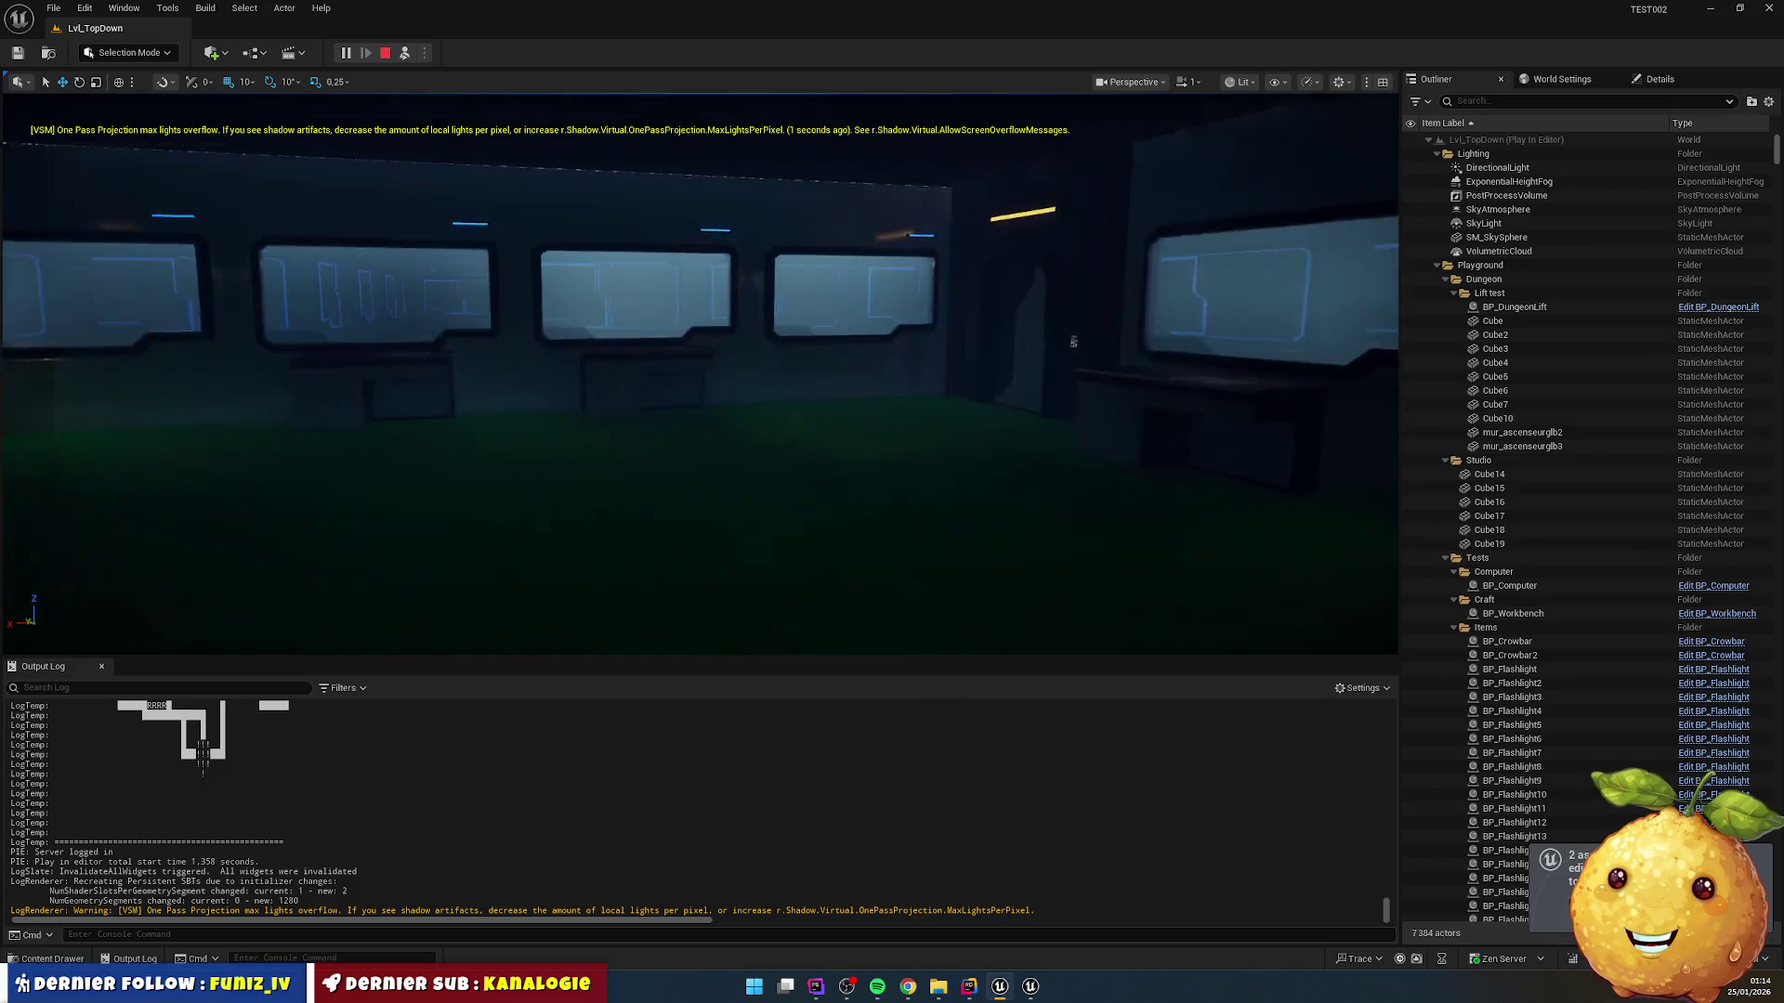
pyautogui.press('w')
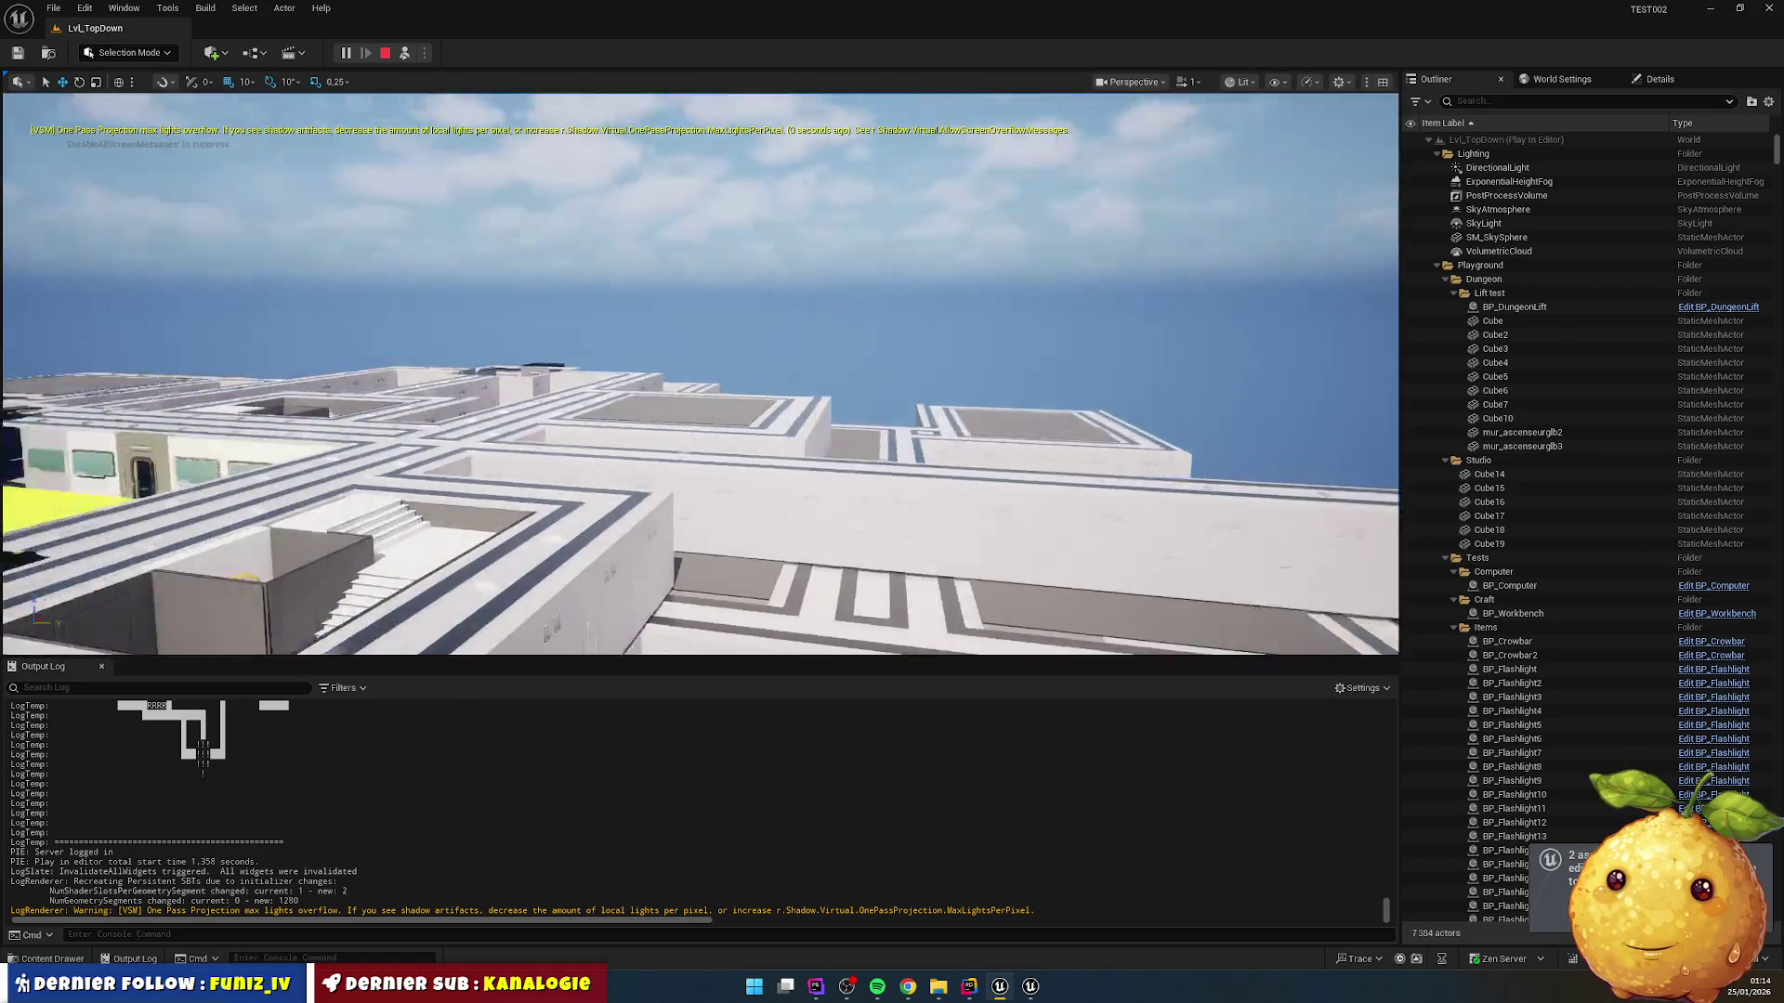
pyautogui.press('w')
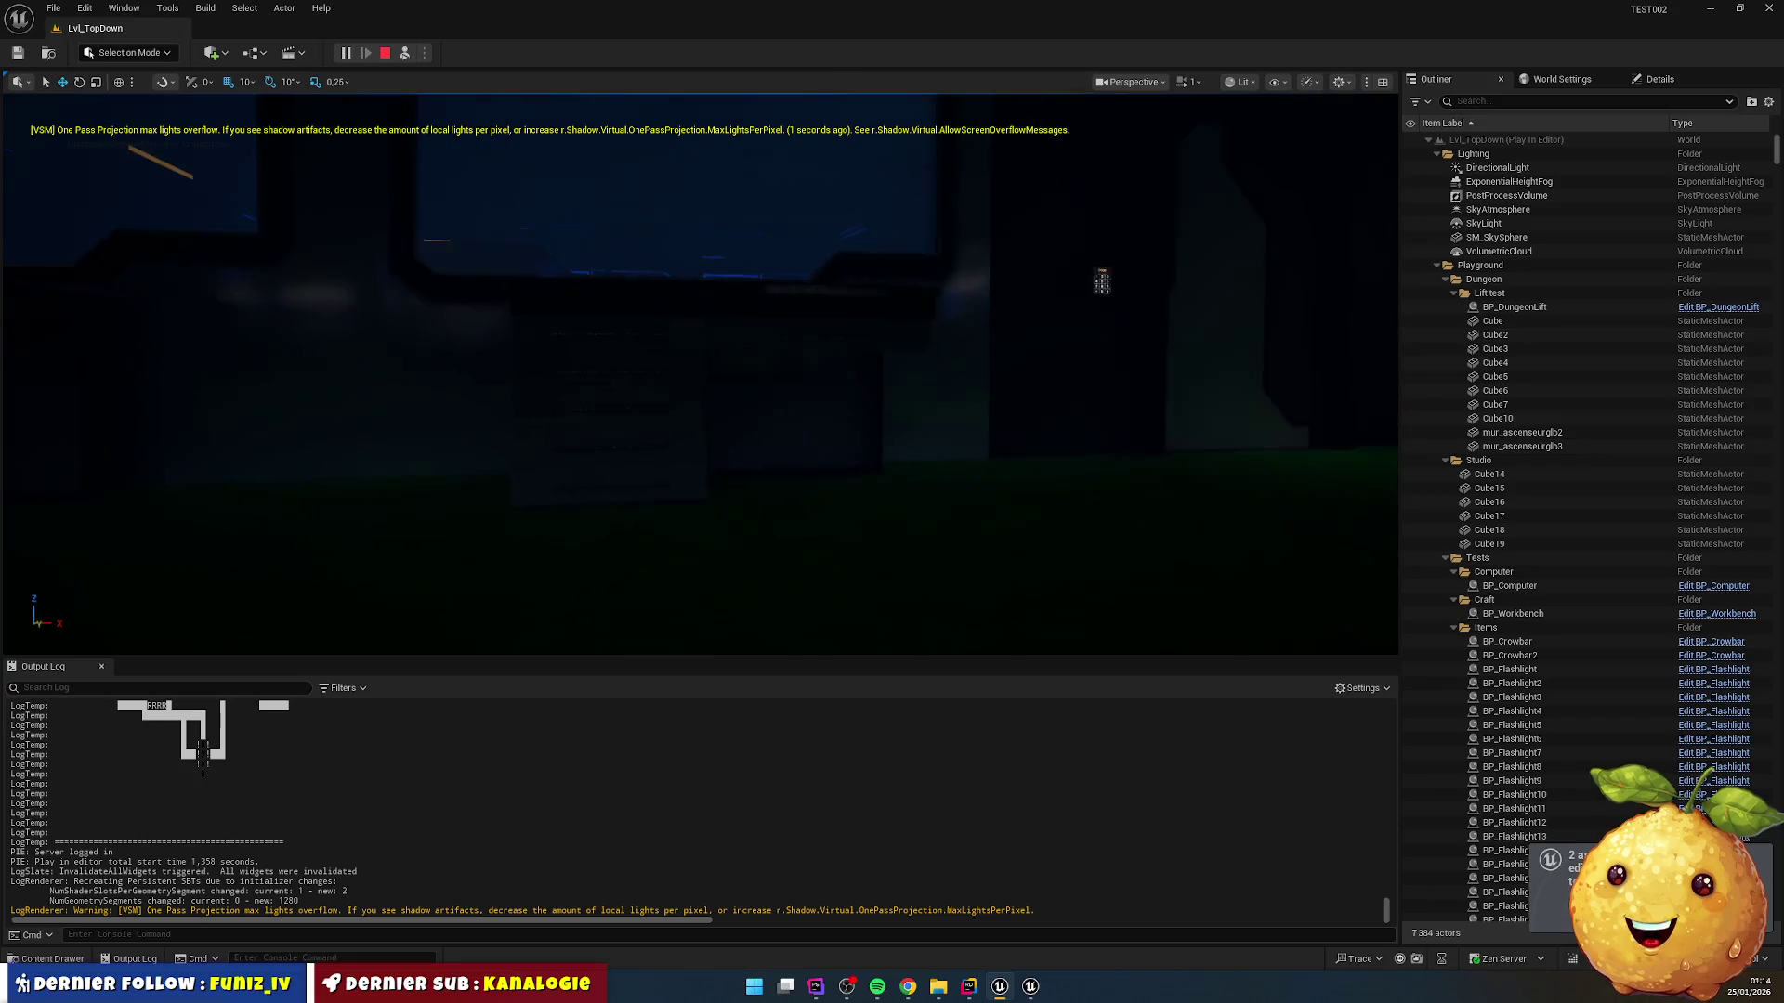
pyautogui.press('w')
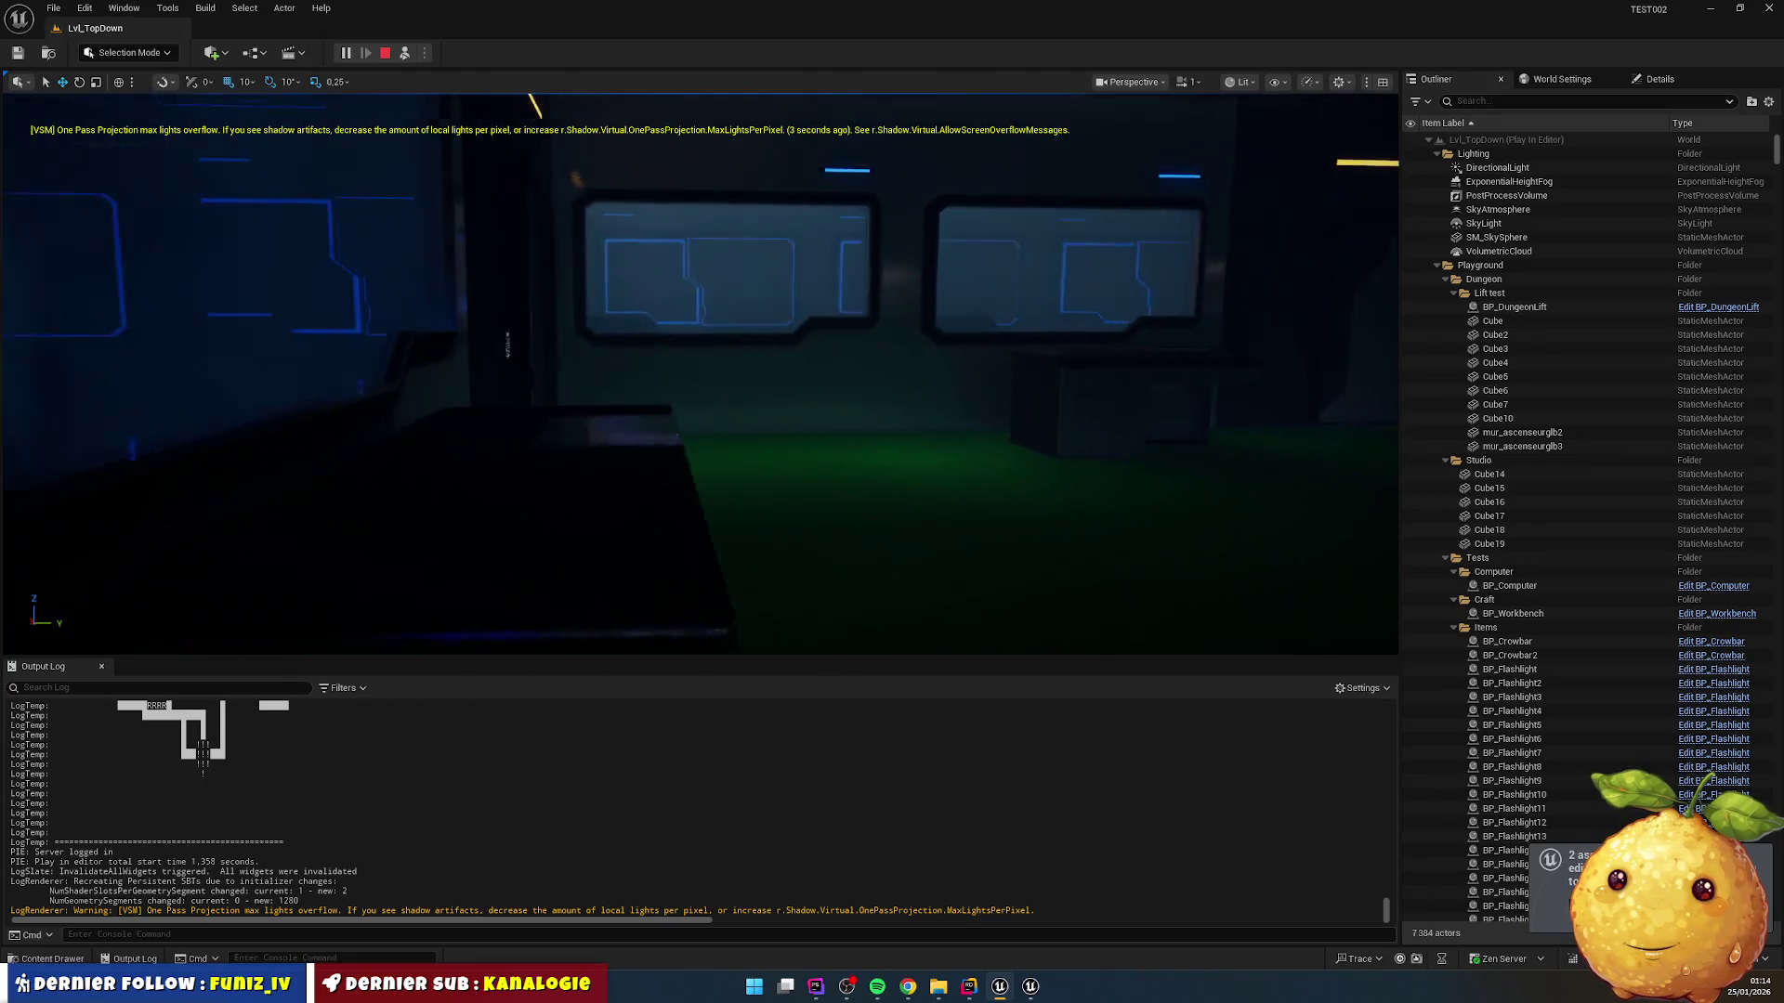
pyautogui.press('w')
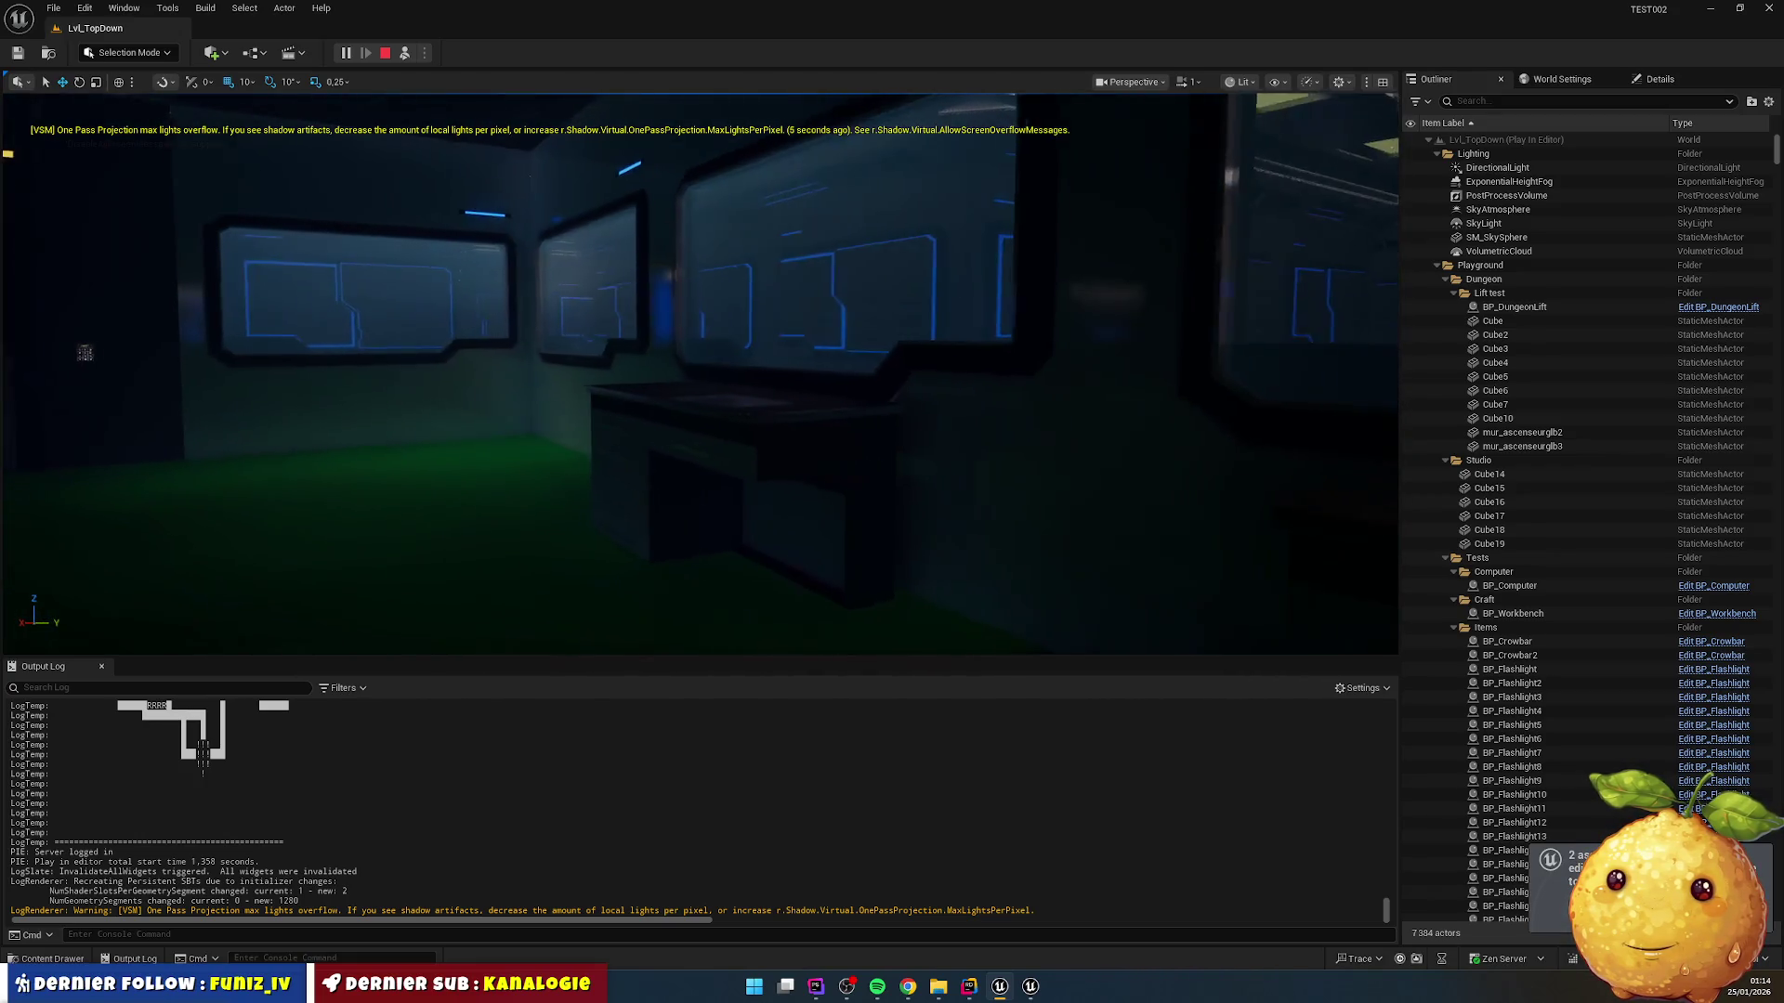
pyautogui.press('w')
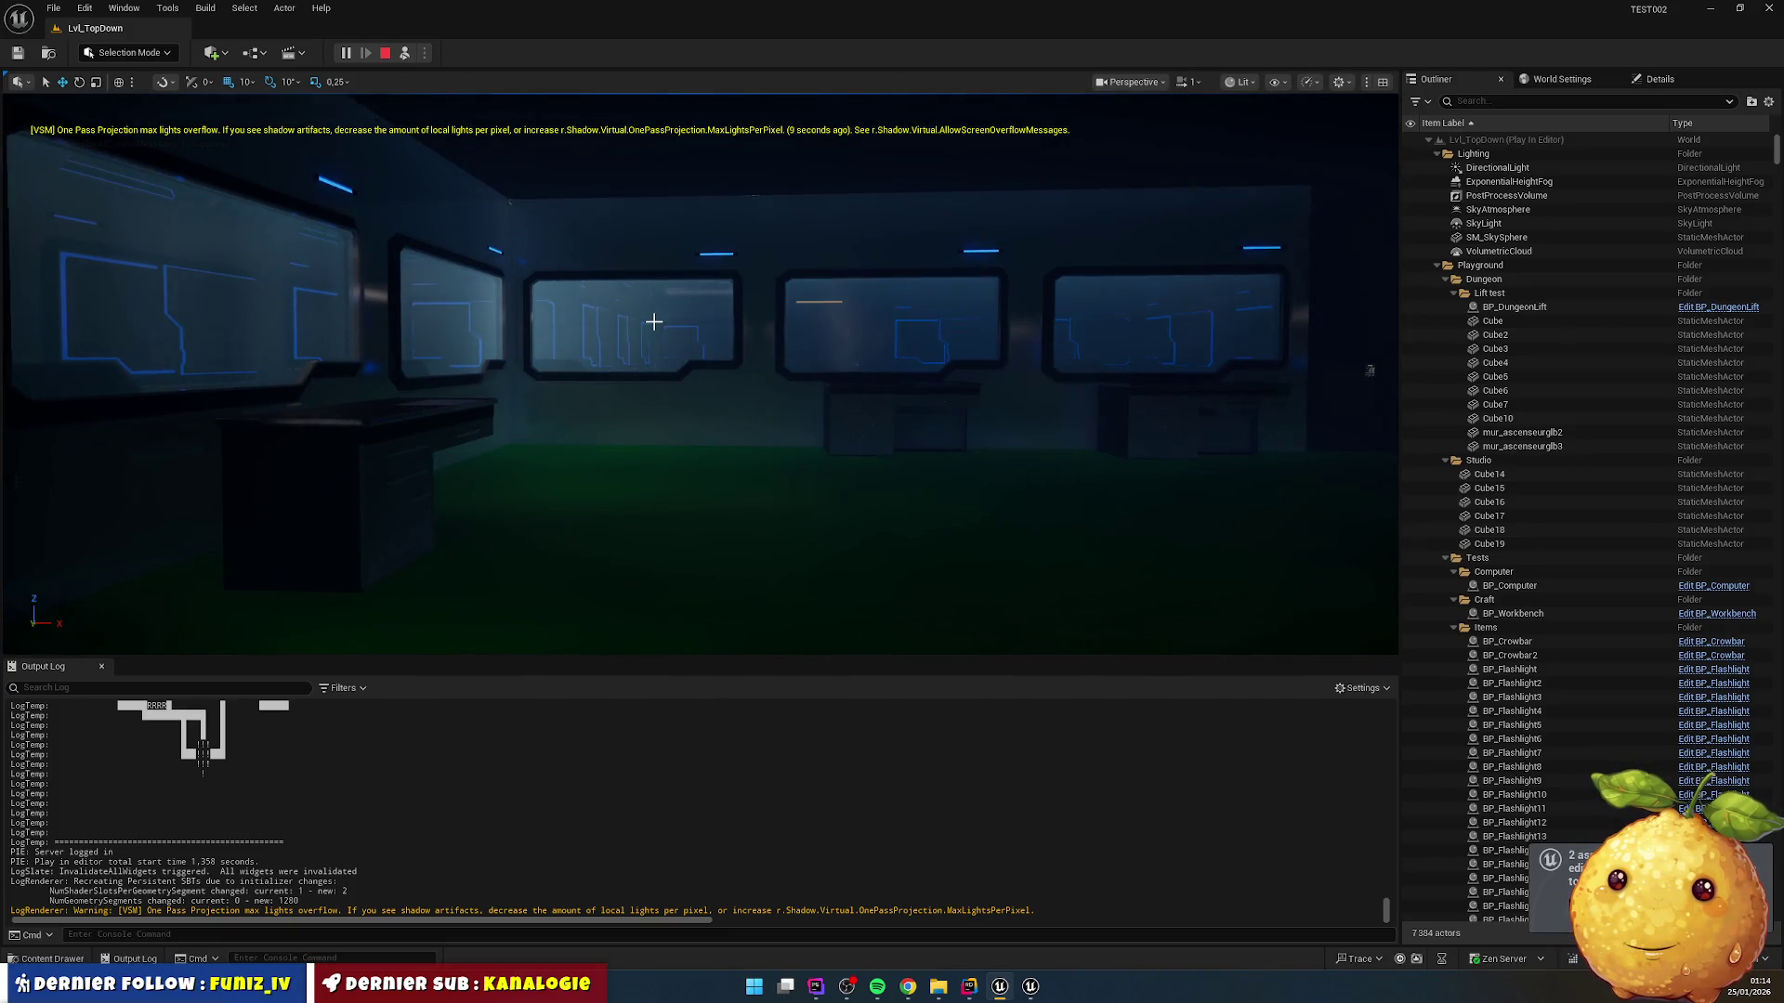
pyautogui.hotkey('alt', 'Tab')
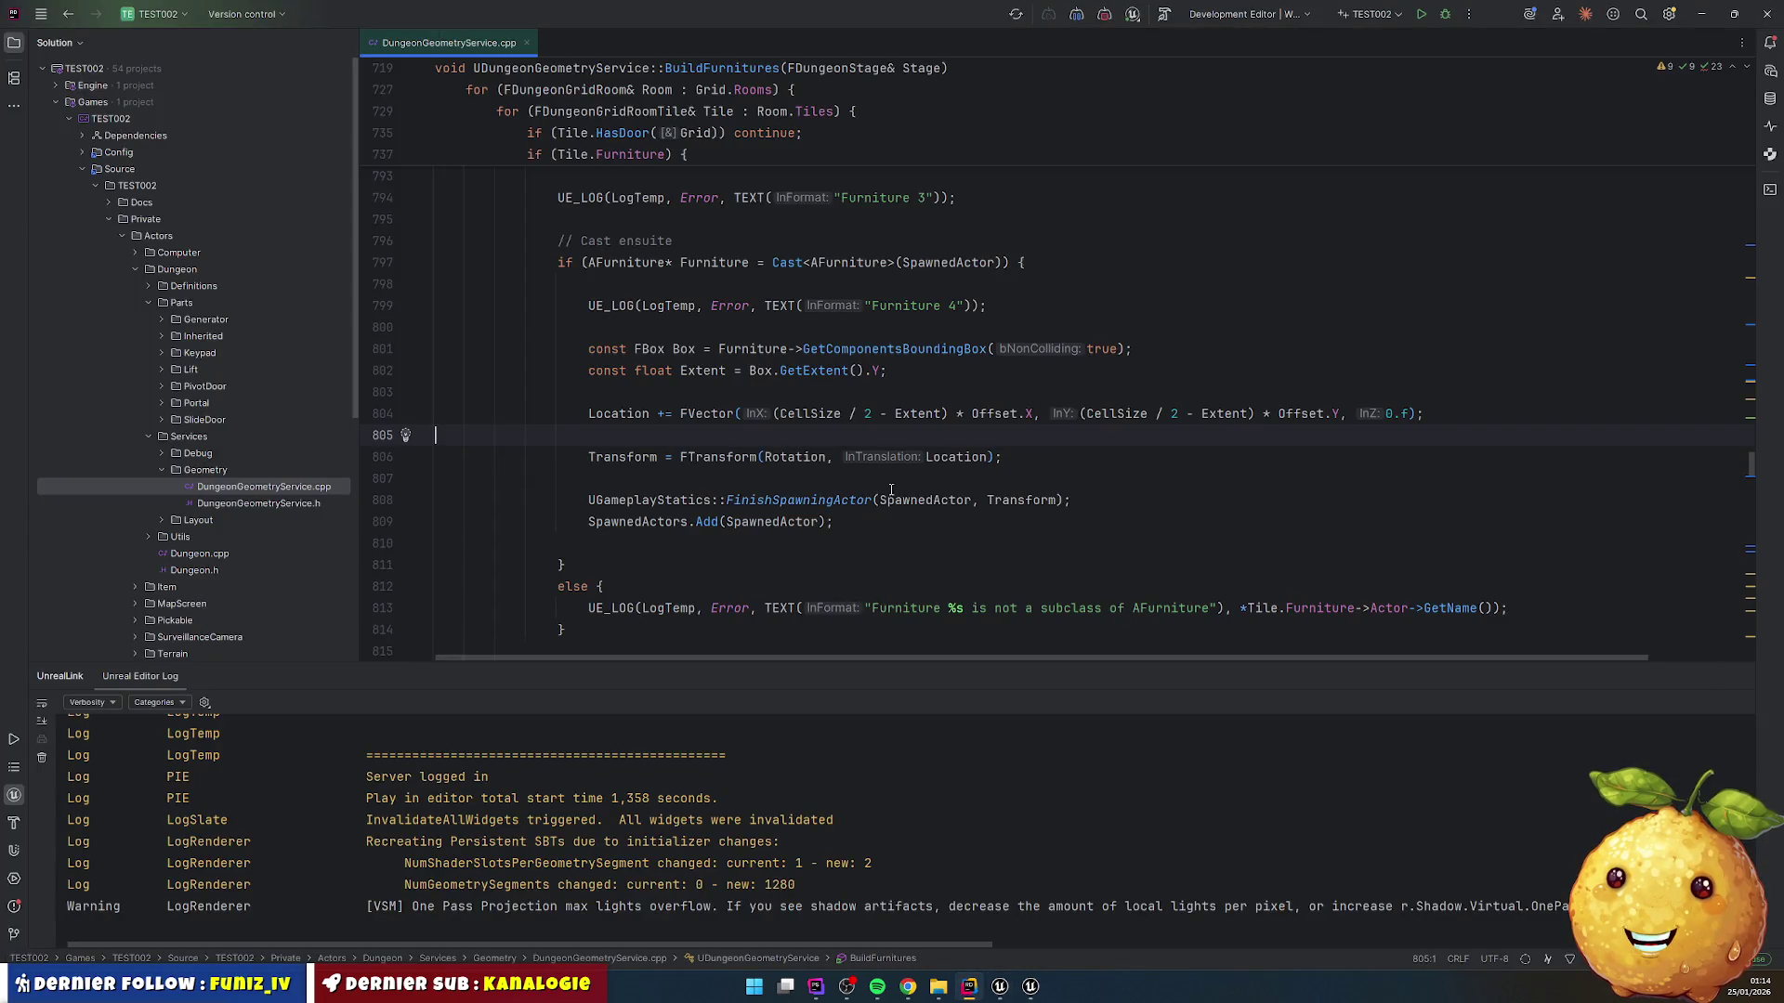
# Step: Prefix line 802 with the condition (Direction == North || Direction == South)
pyautogui.click(1743, 677)
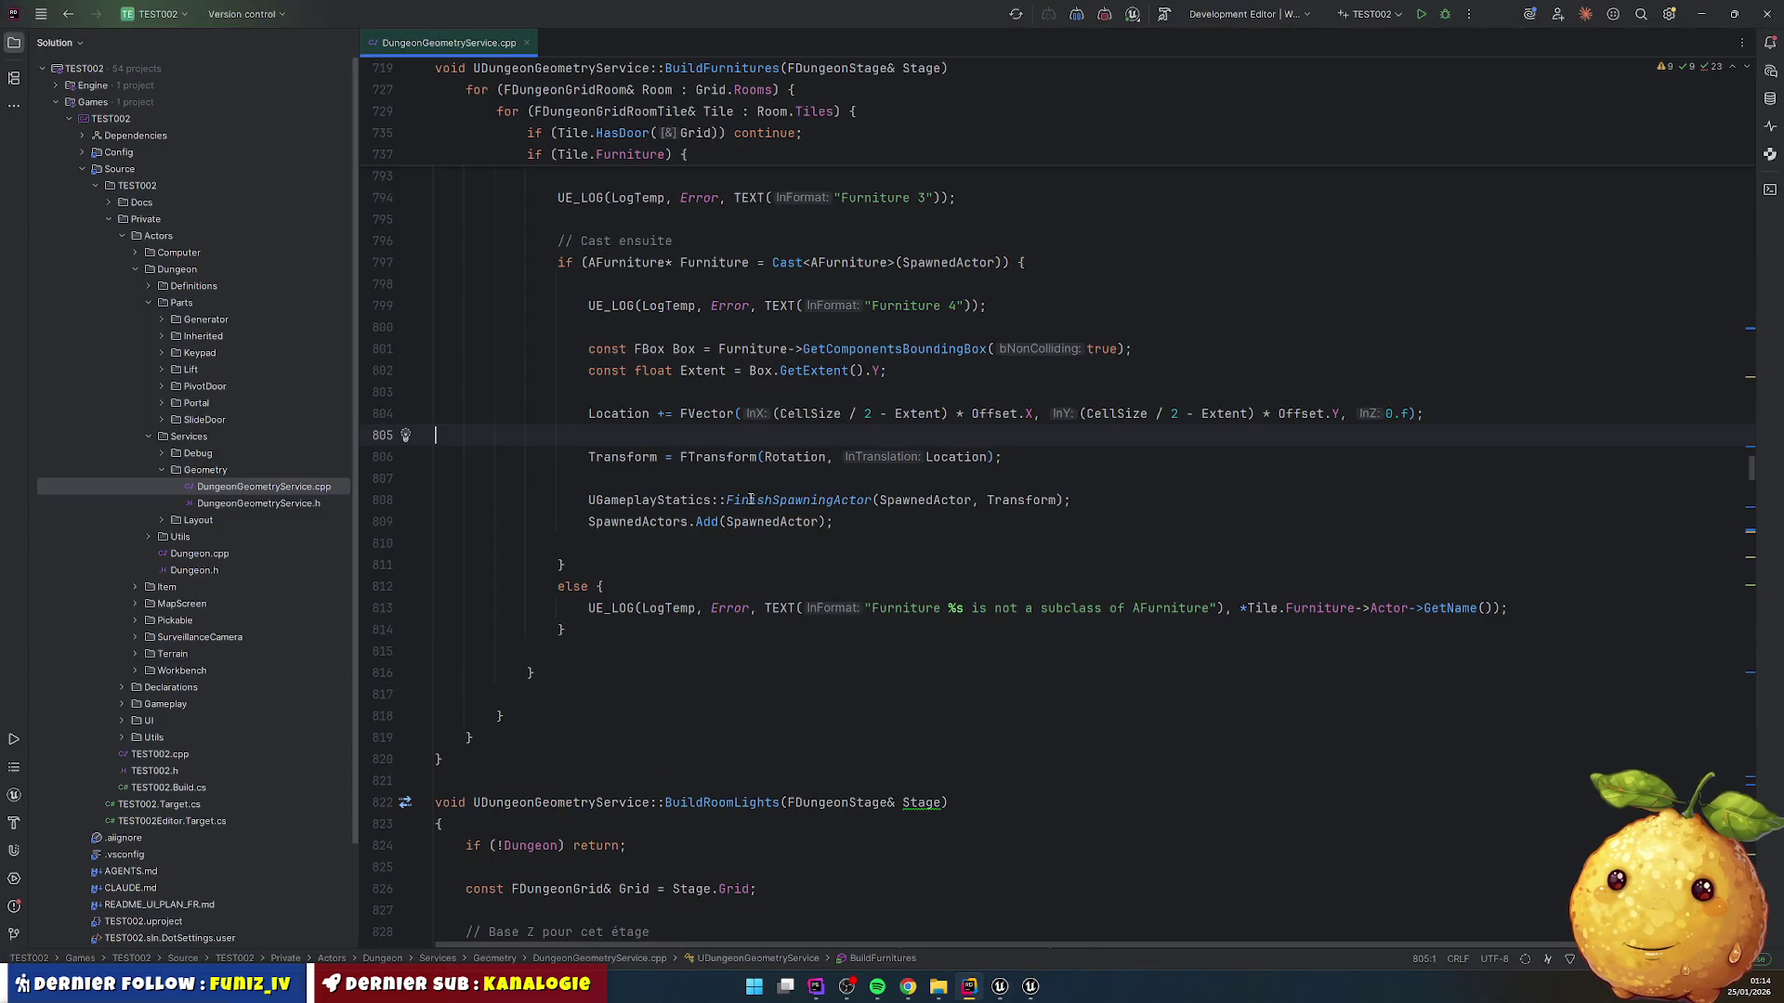
pyautogui.scroll(2, 732, 497)
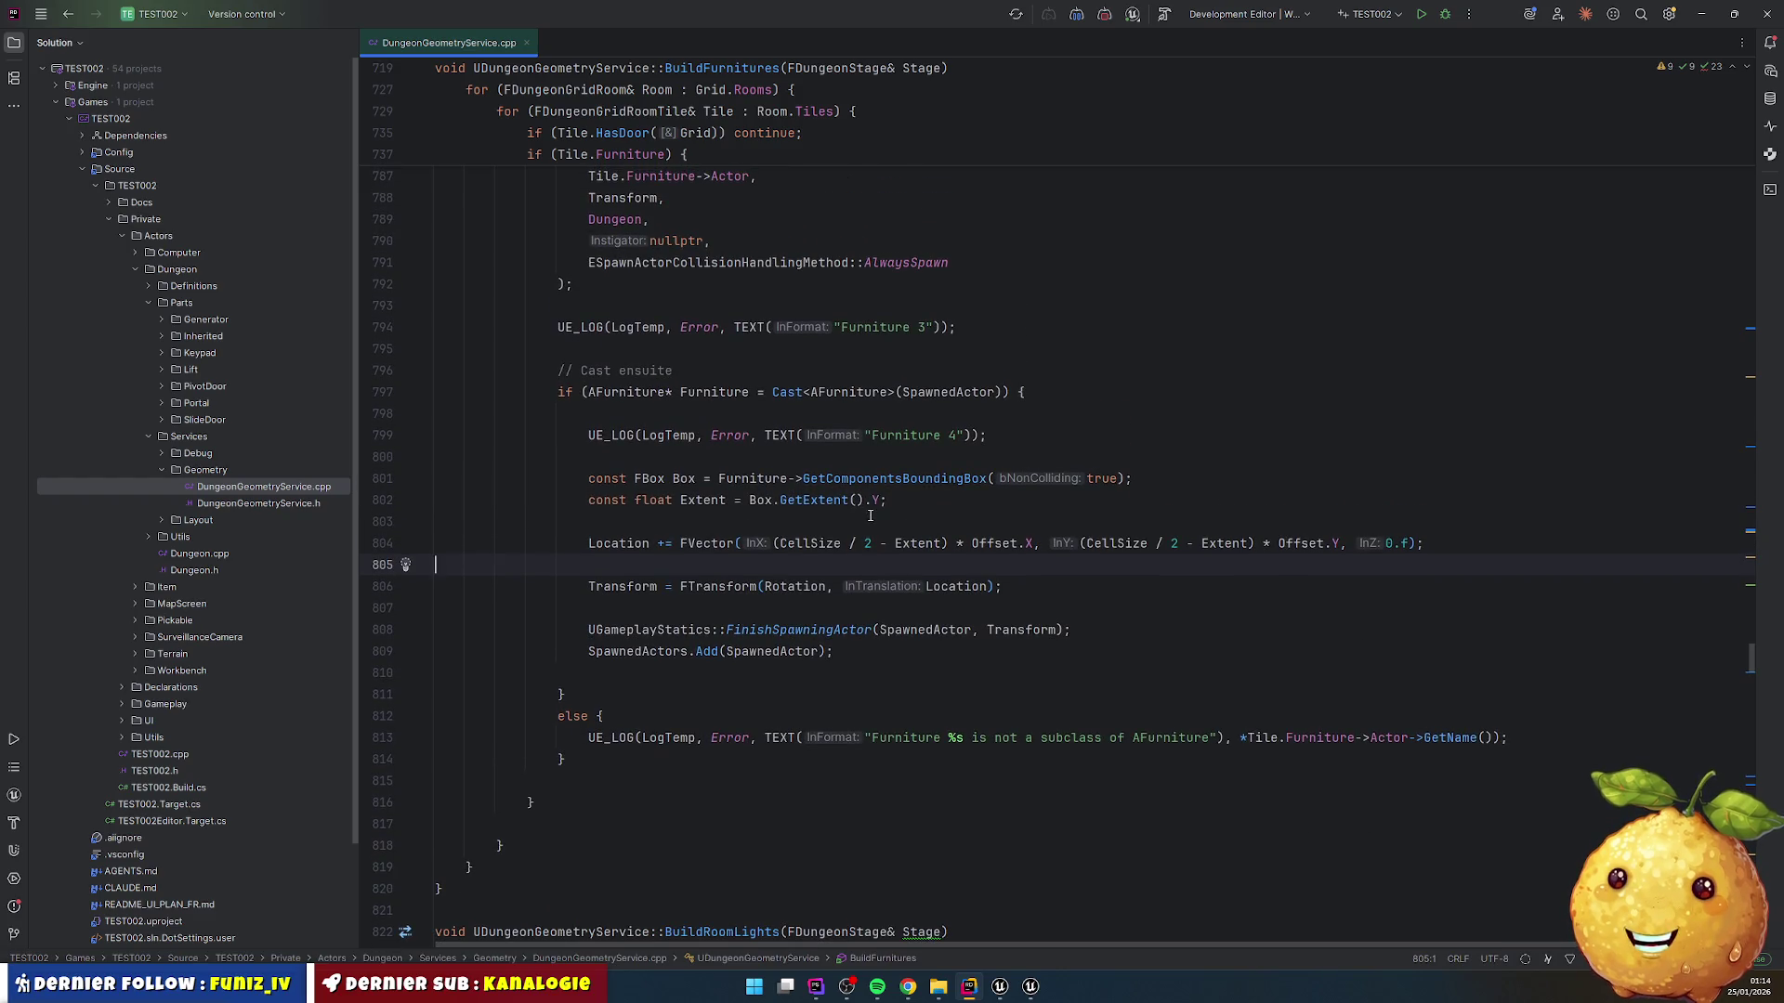
pyautogui.click(751, 502)
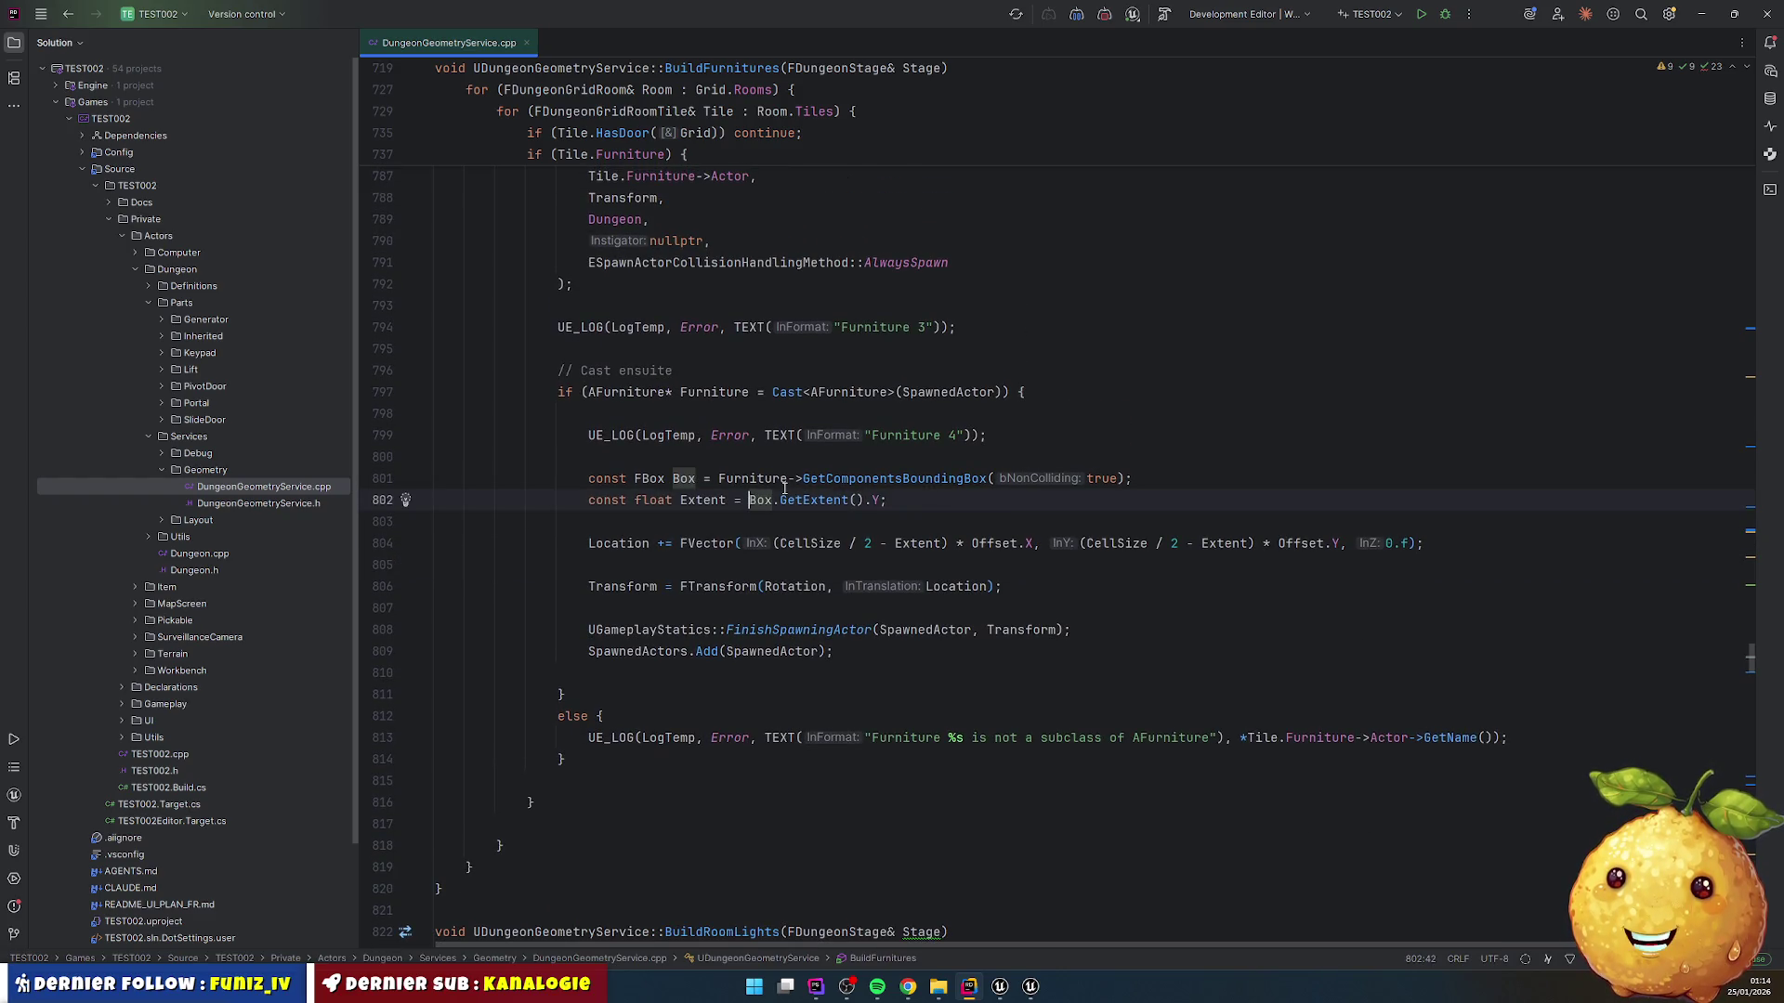
pyautogui.write('(')
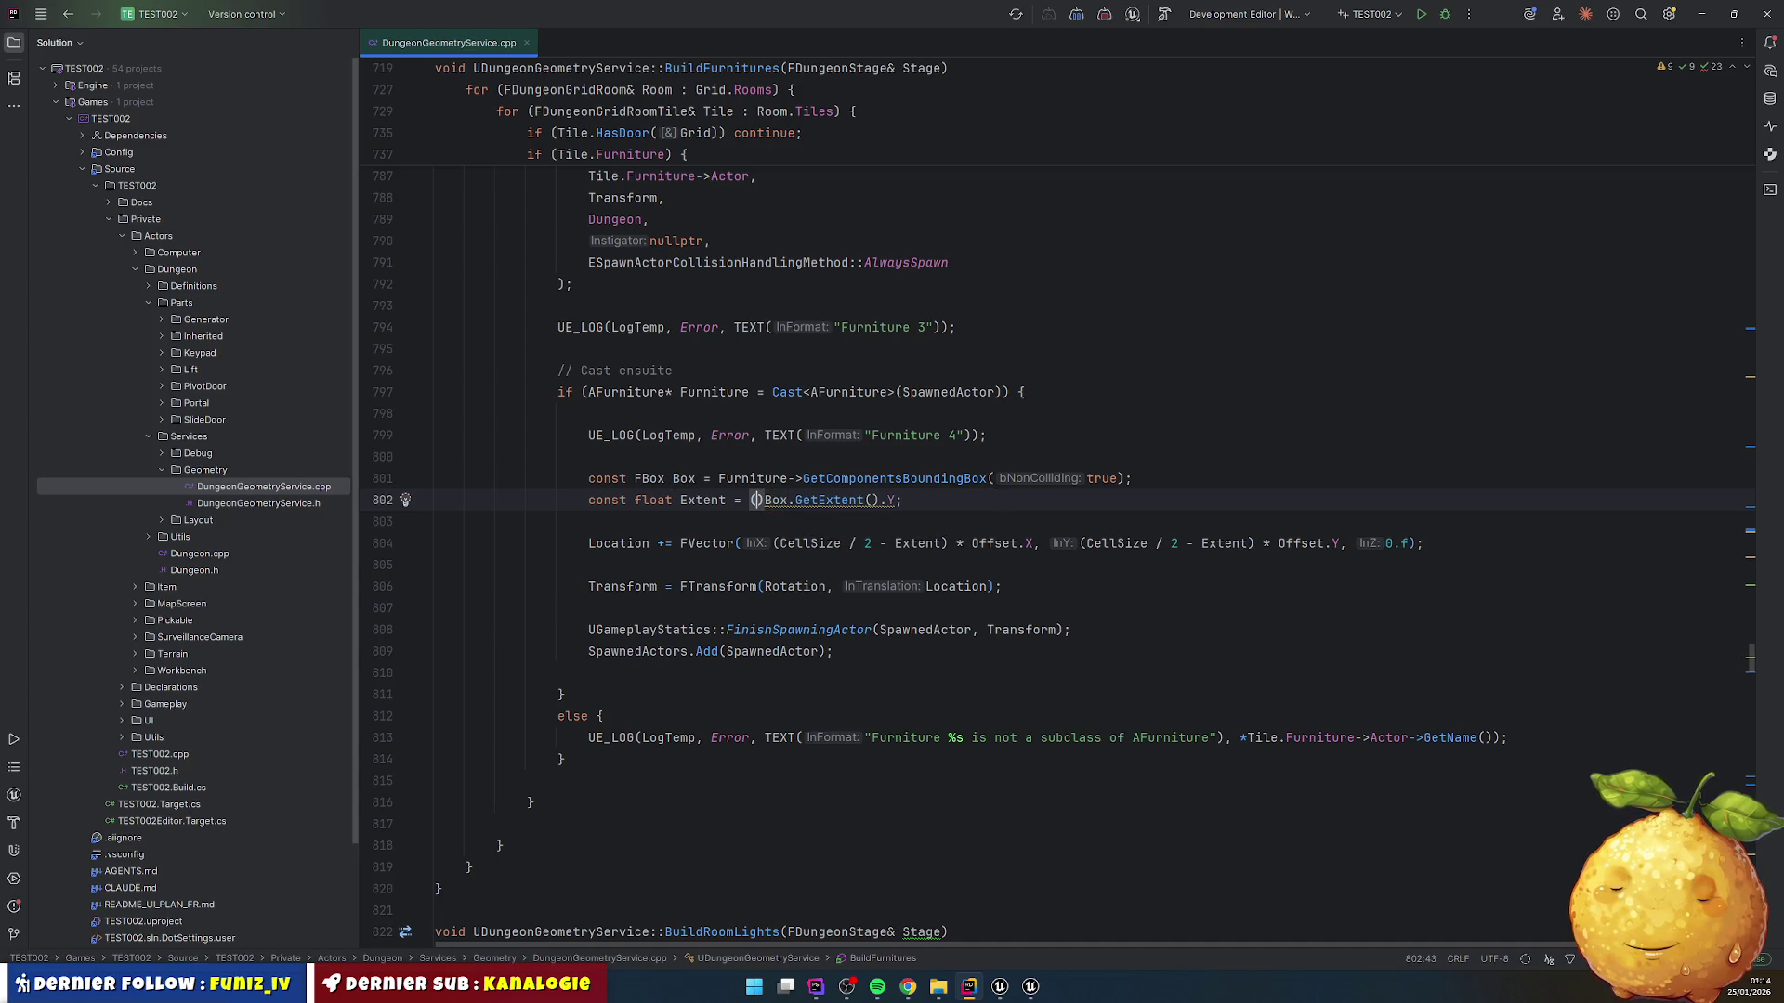
pyautogui.write('Direction')
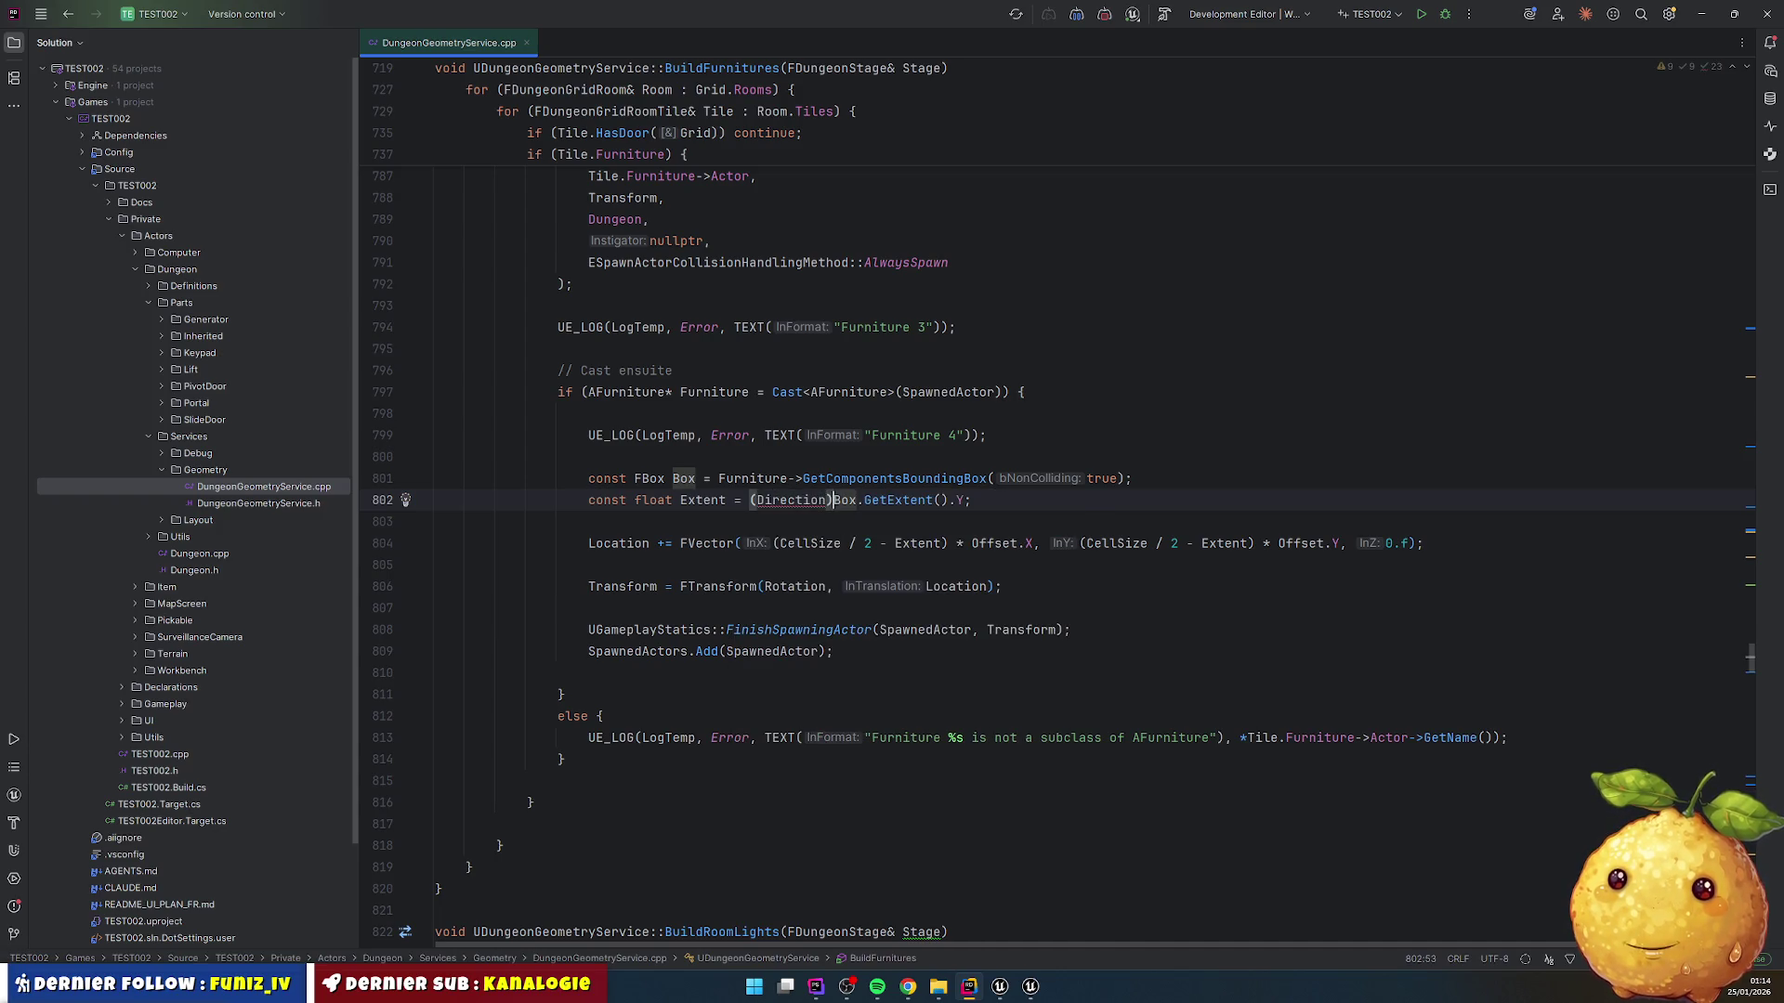
pyautogui.write(' ==')
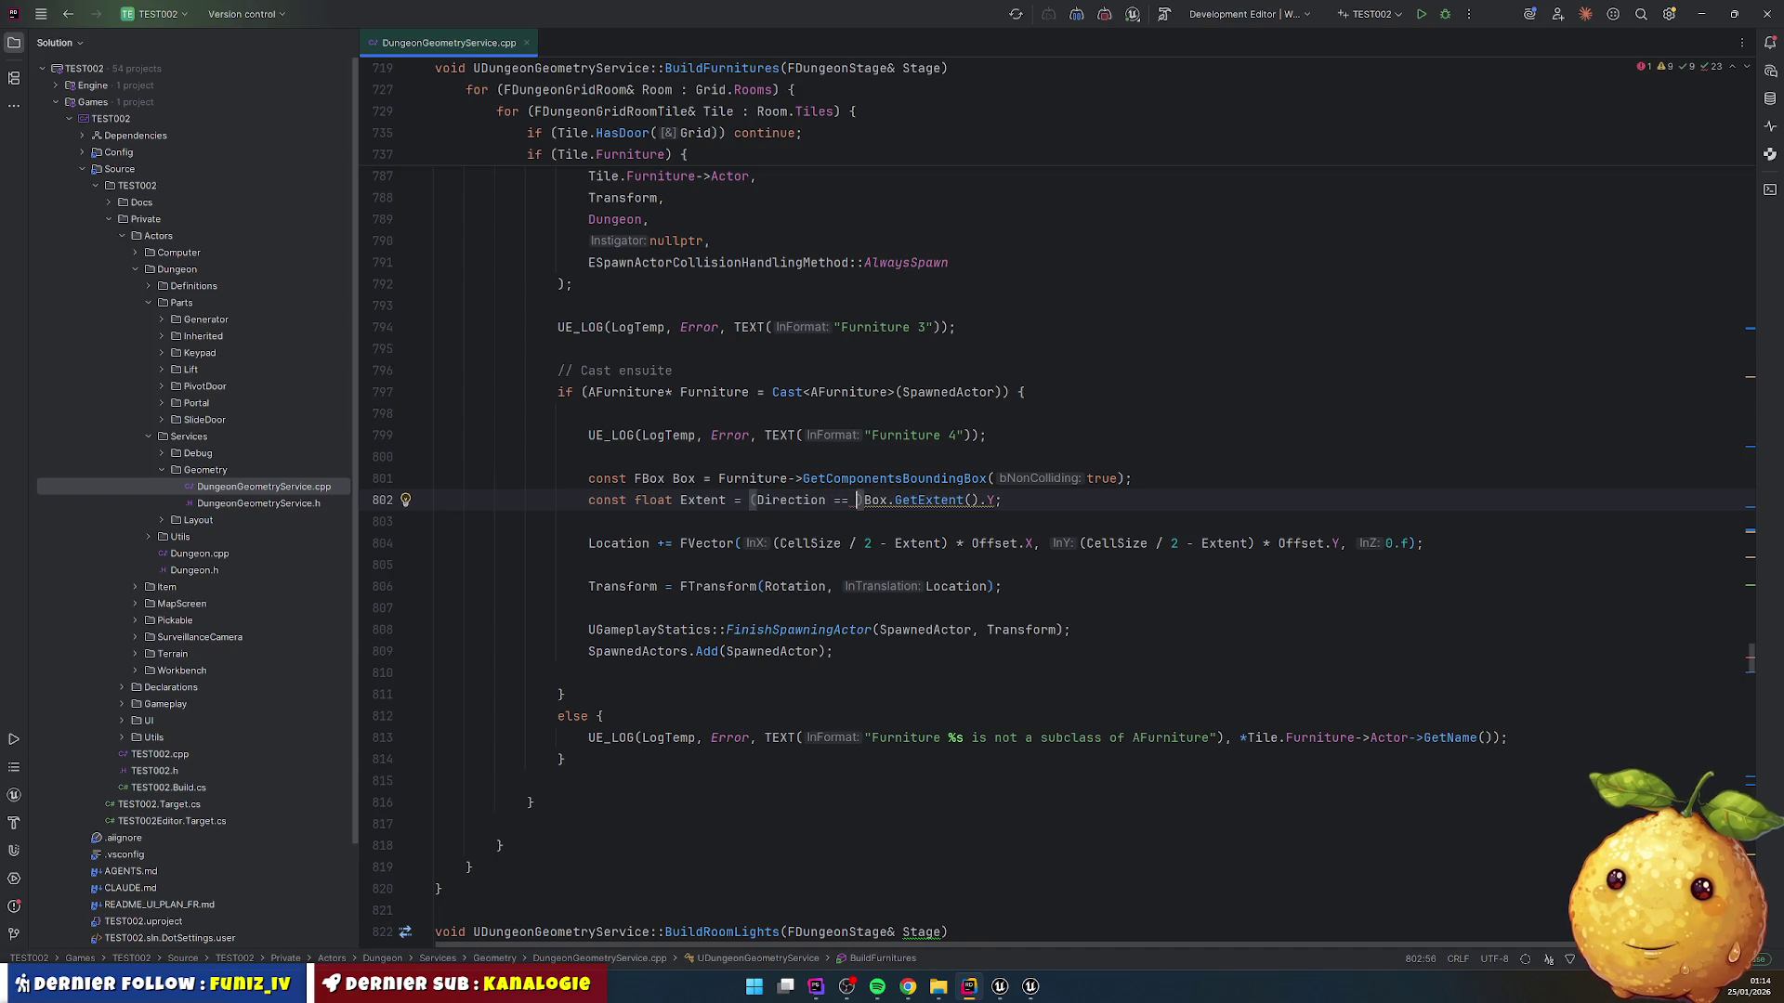
pyautogui.hotkey('ctrl', 'space')
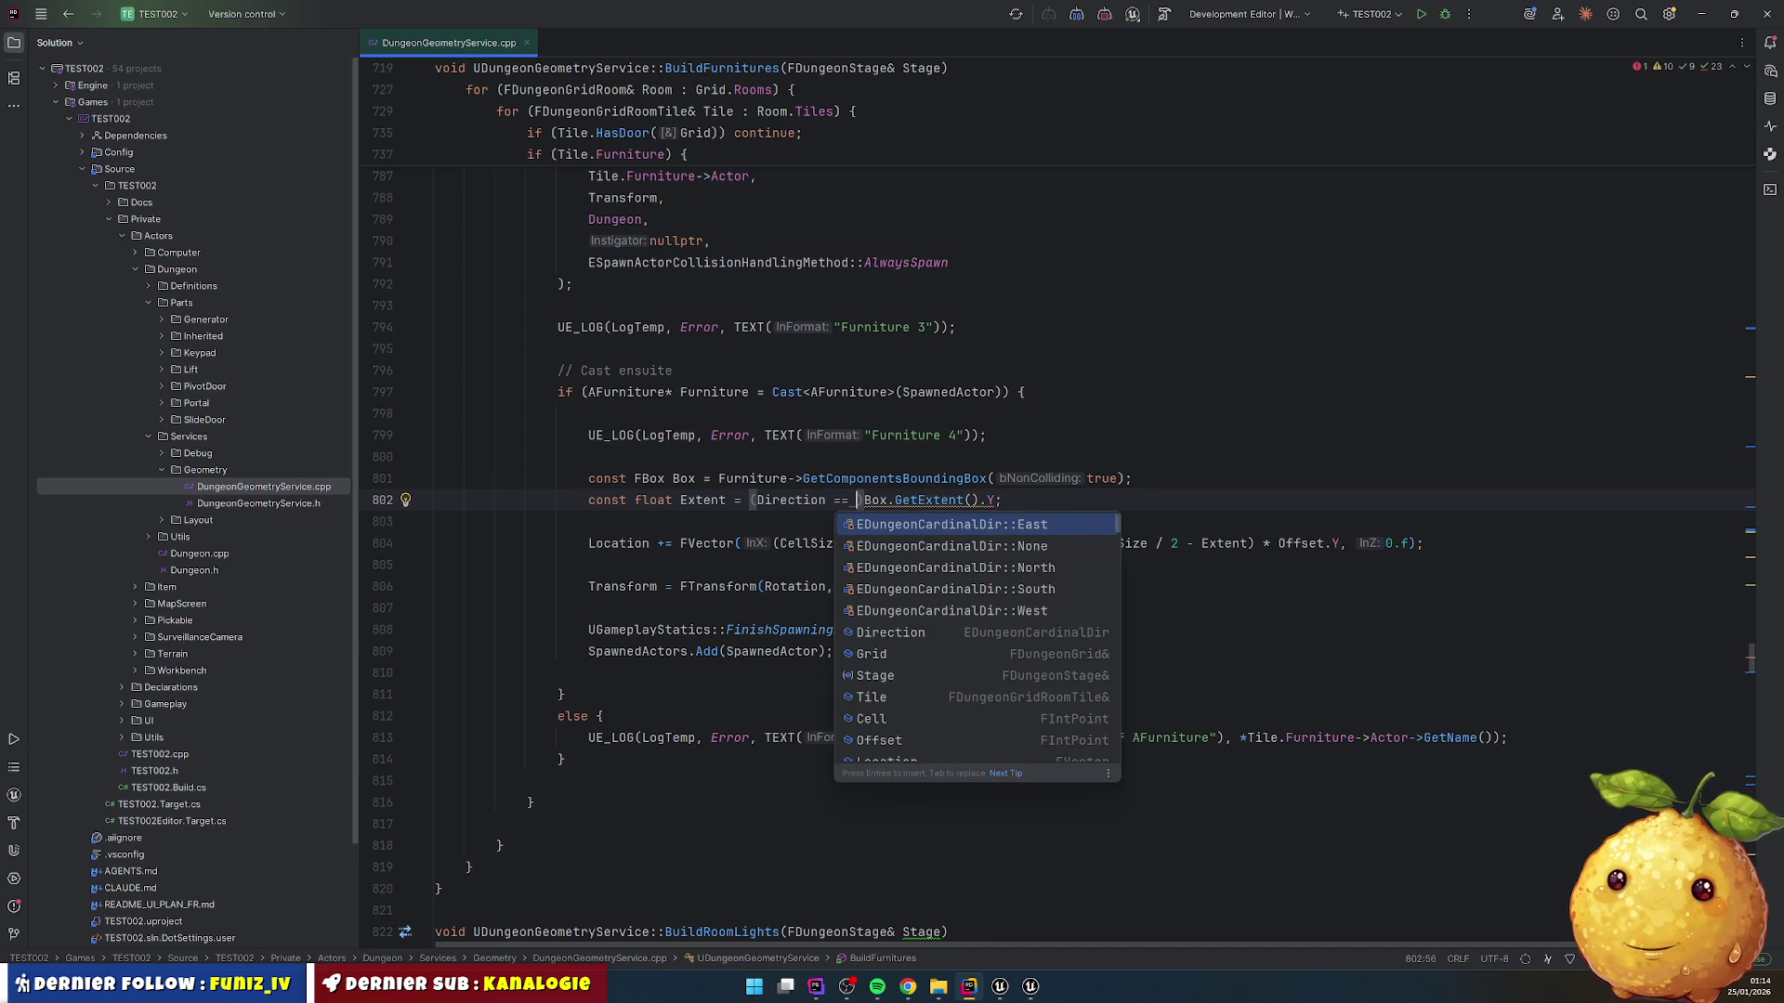
pyautogui.press('Down')
pyautogui.press('Down')
pyautogui.press('Up')
pyautogui.press('Down')
pyautogui.press('Return')
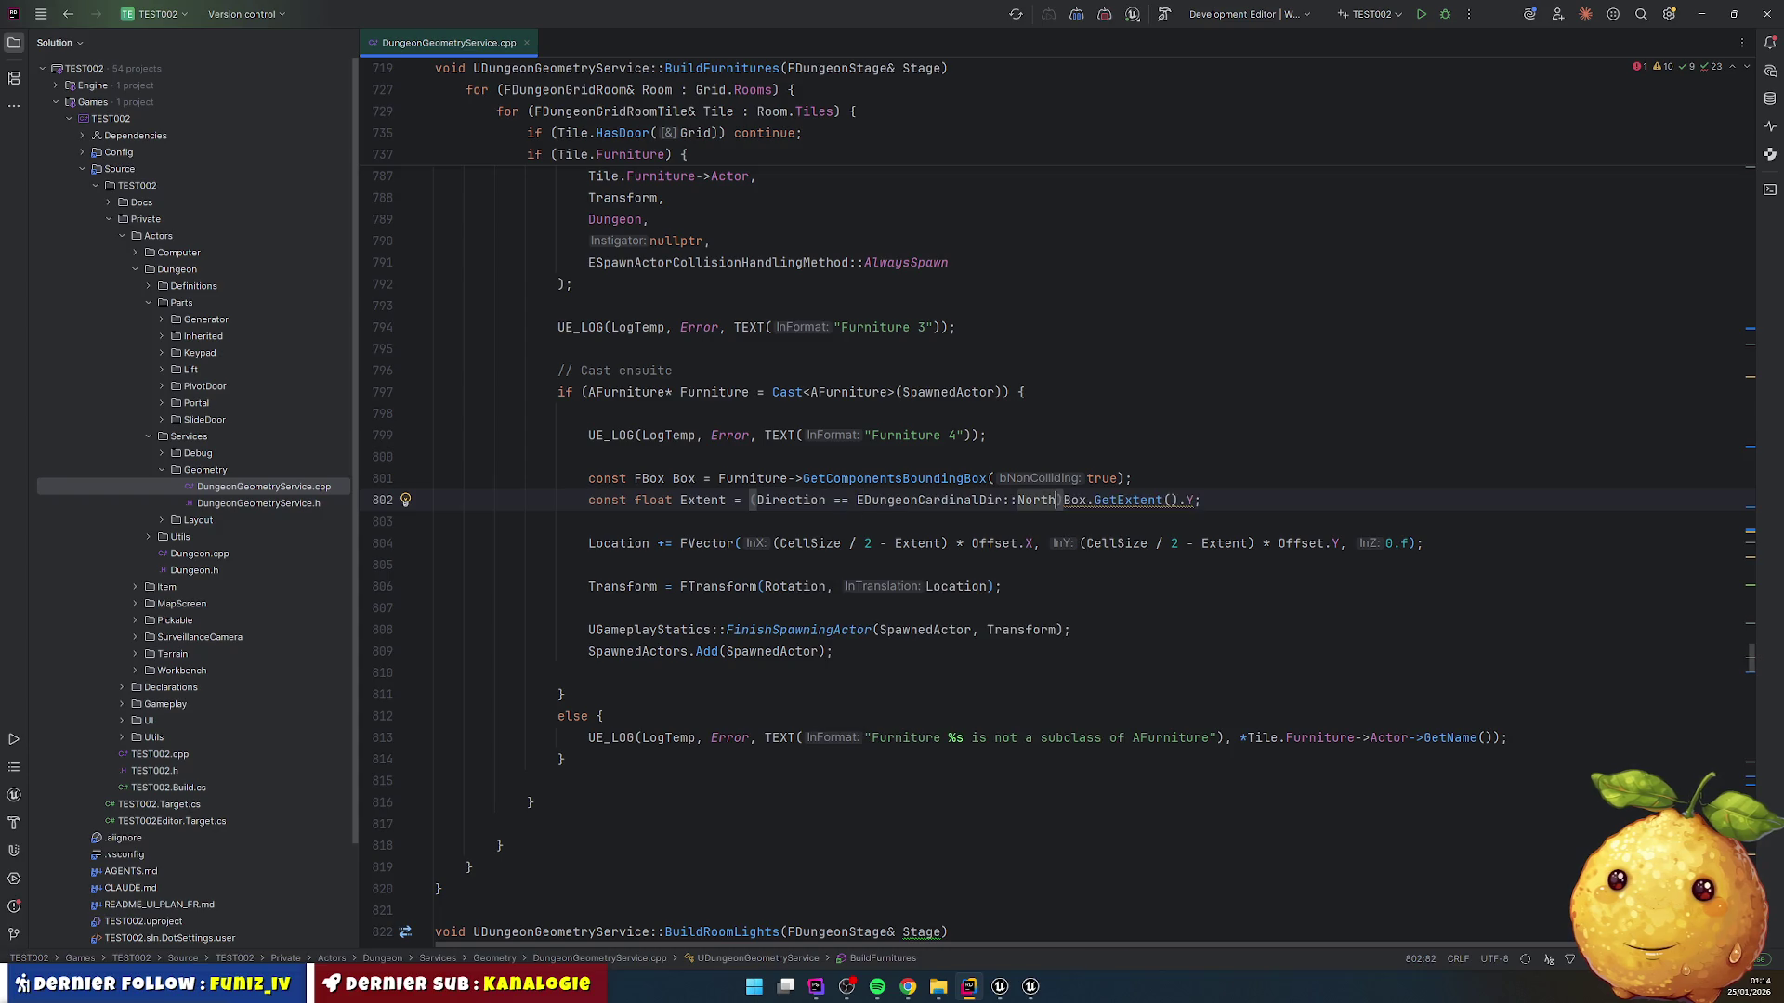
pyautogui.write('|| ')
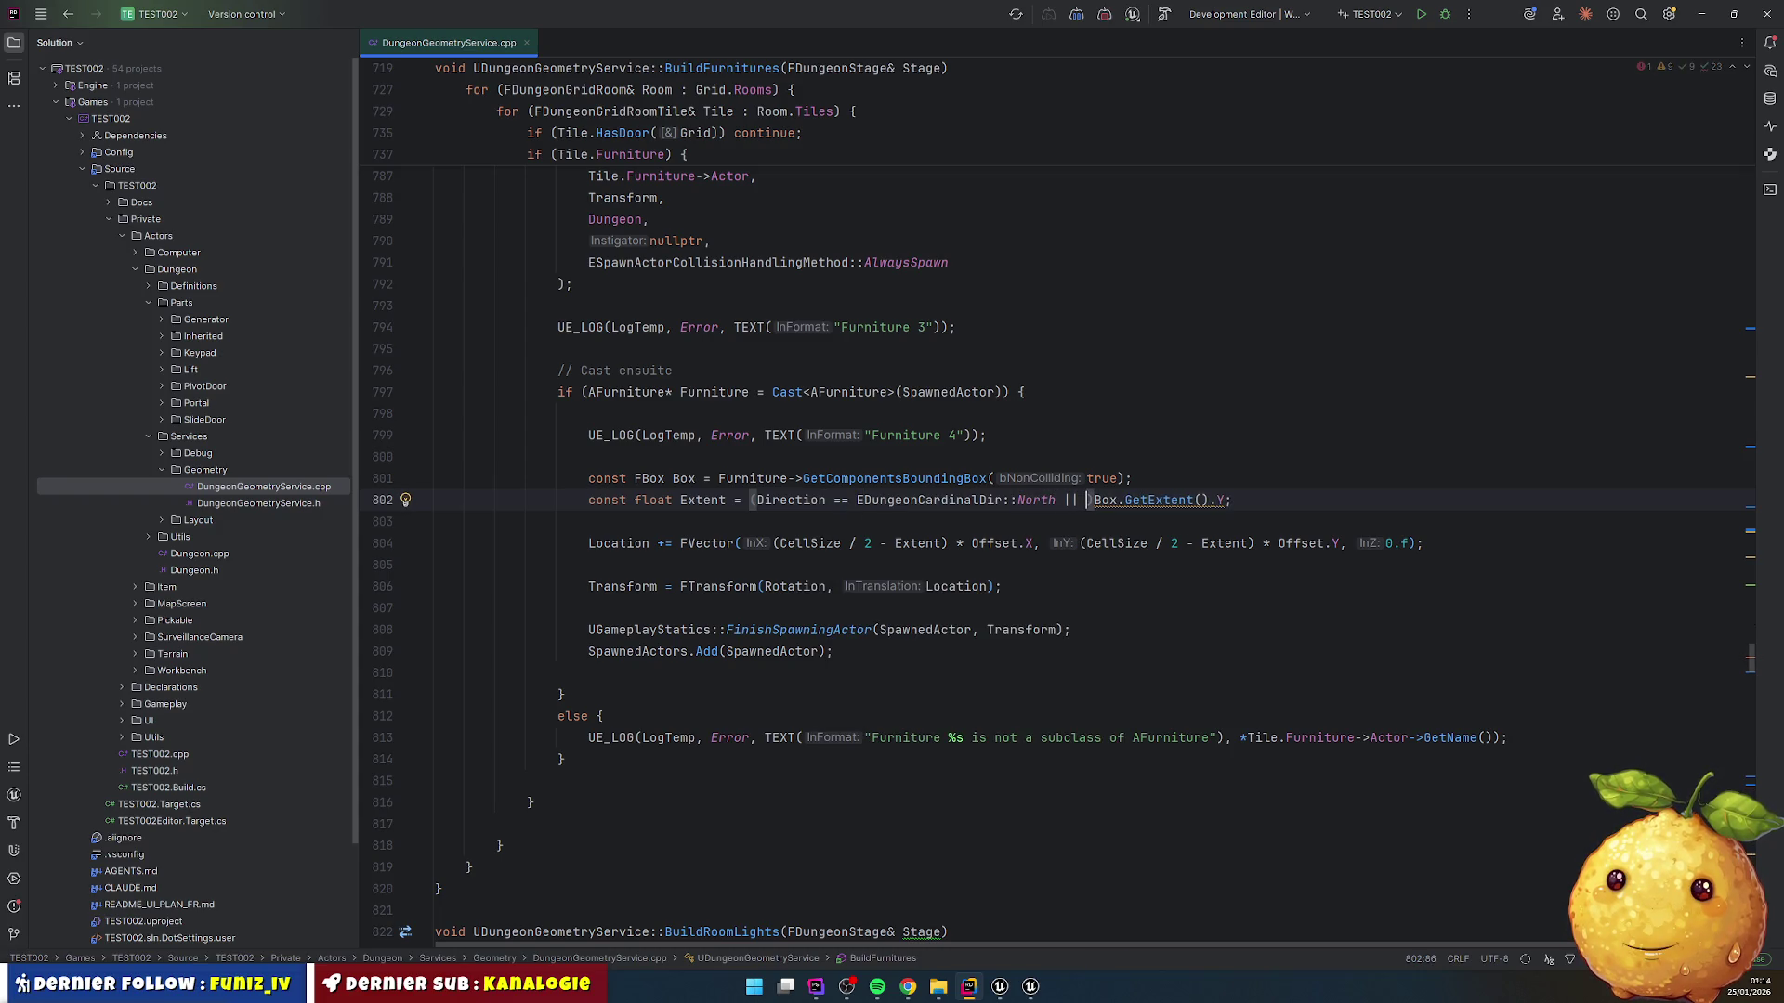
pyautogui.write('Dire')
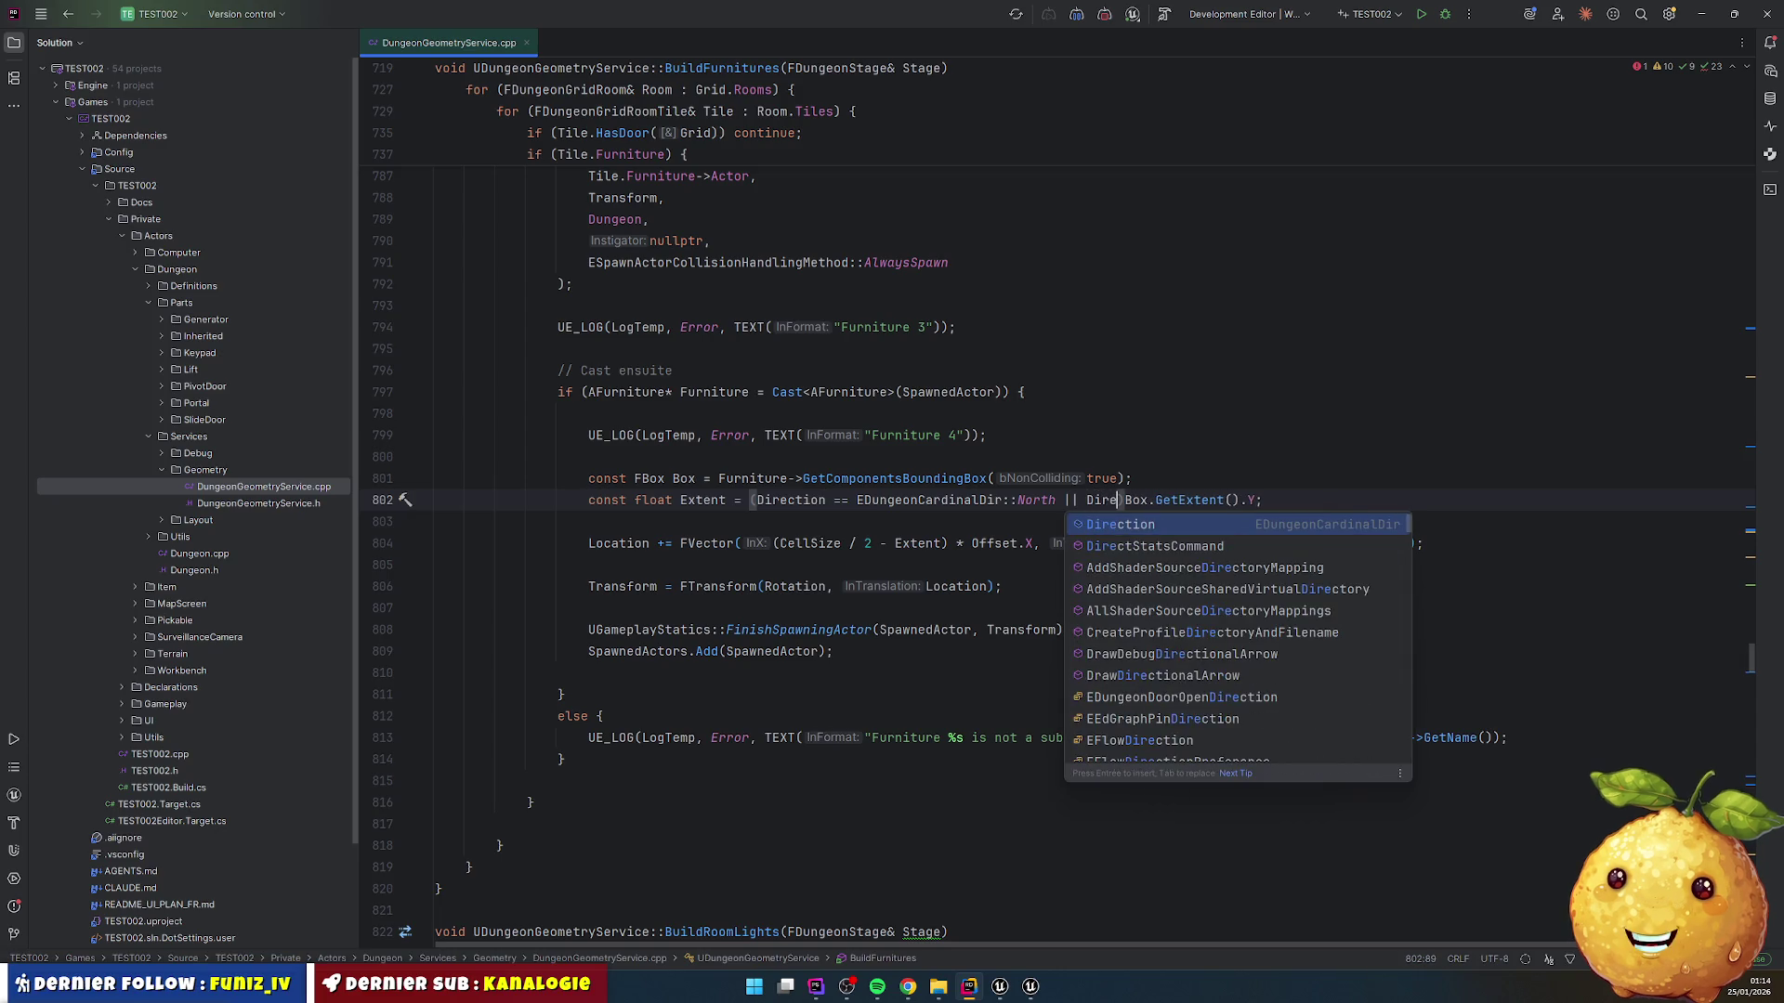
pyautogui.press('Return')
pyautogui.write('==')
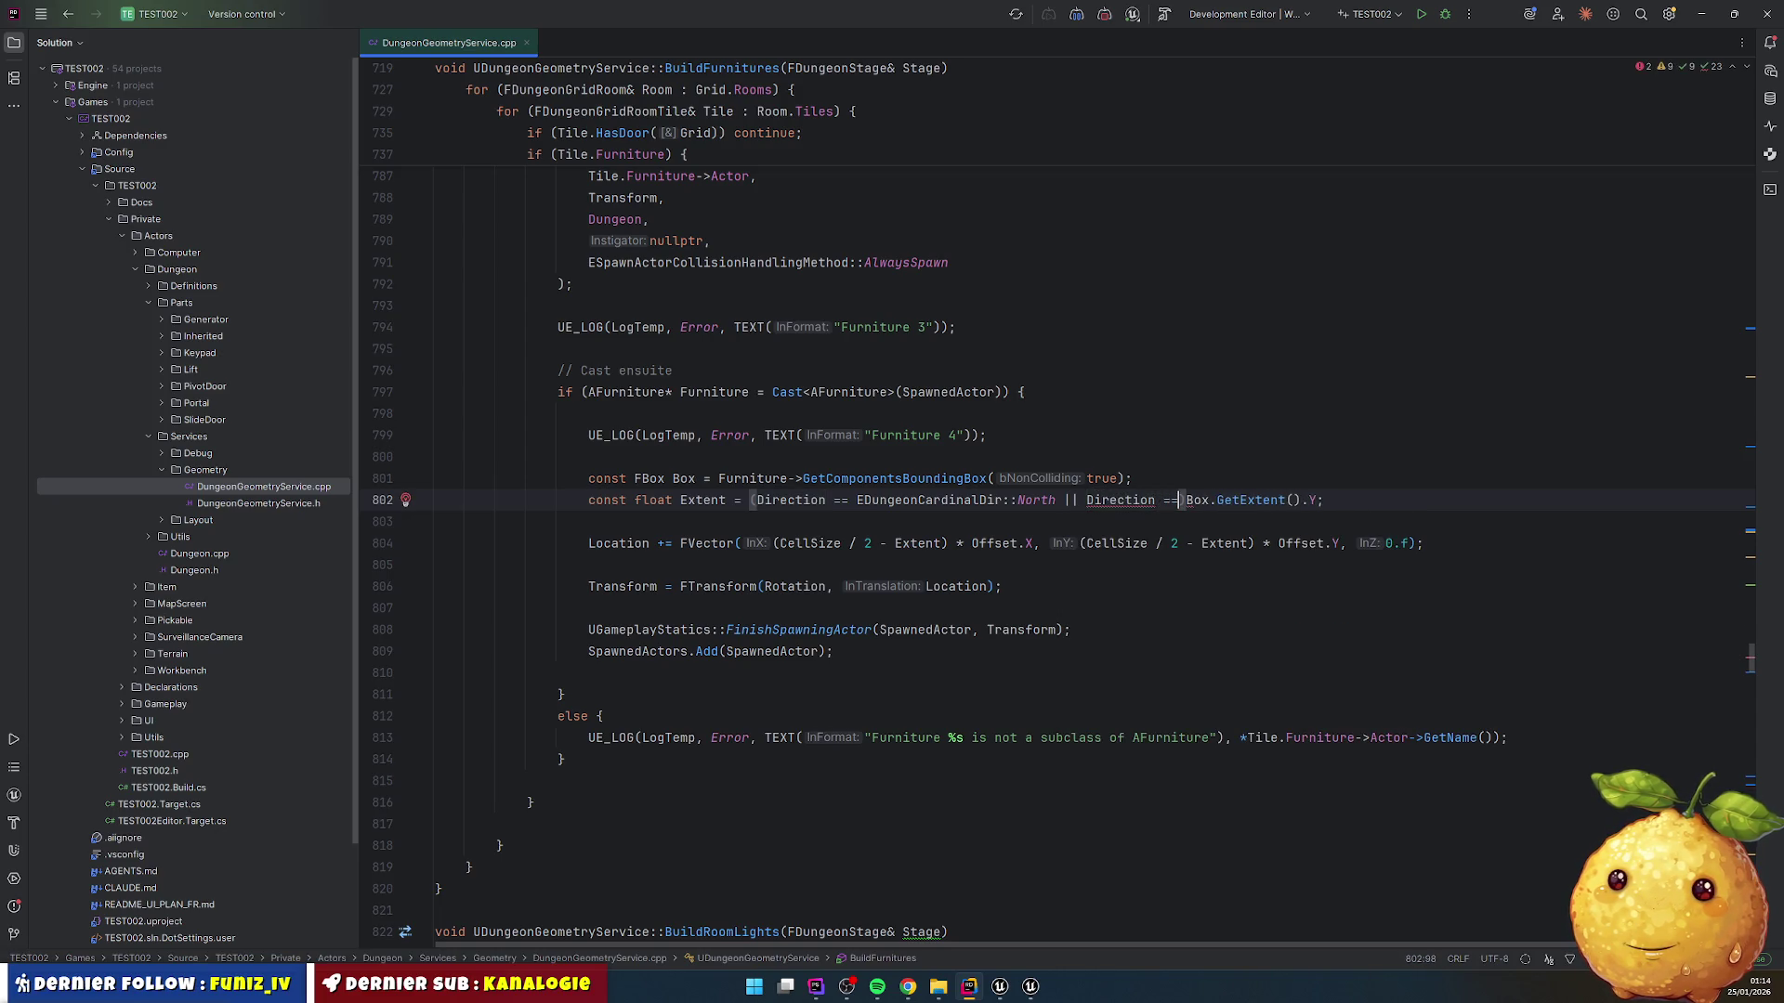
pyautogui.press('Down')
pyautogui.press('Down')
pyautogui.press('Down')
pyautogui.press('Return')
pyautogui.write(')')
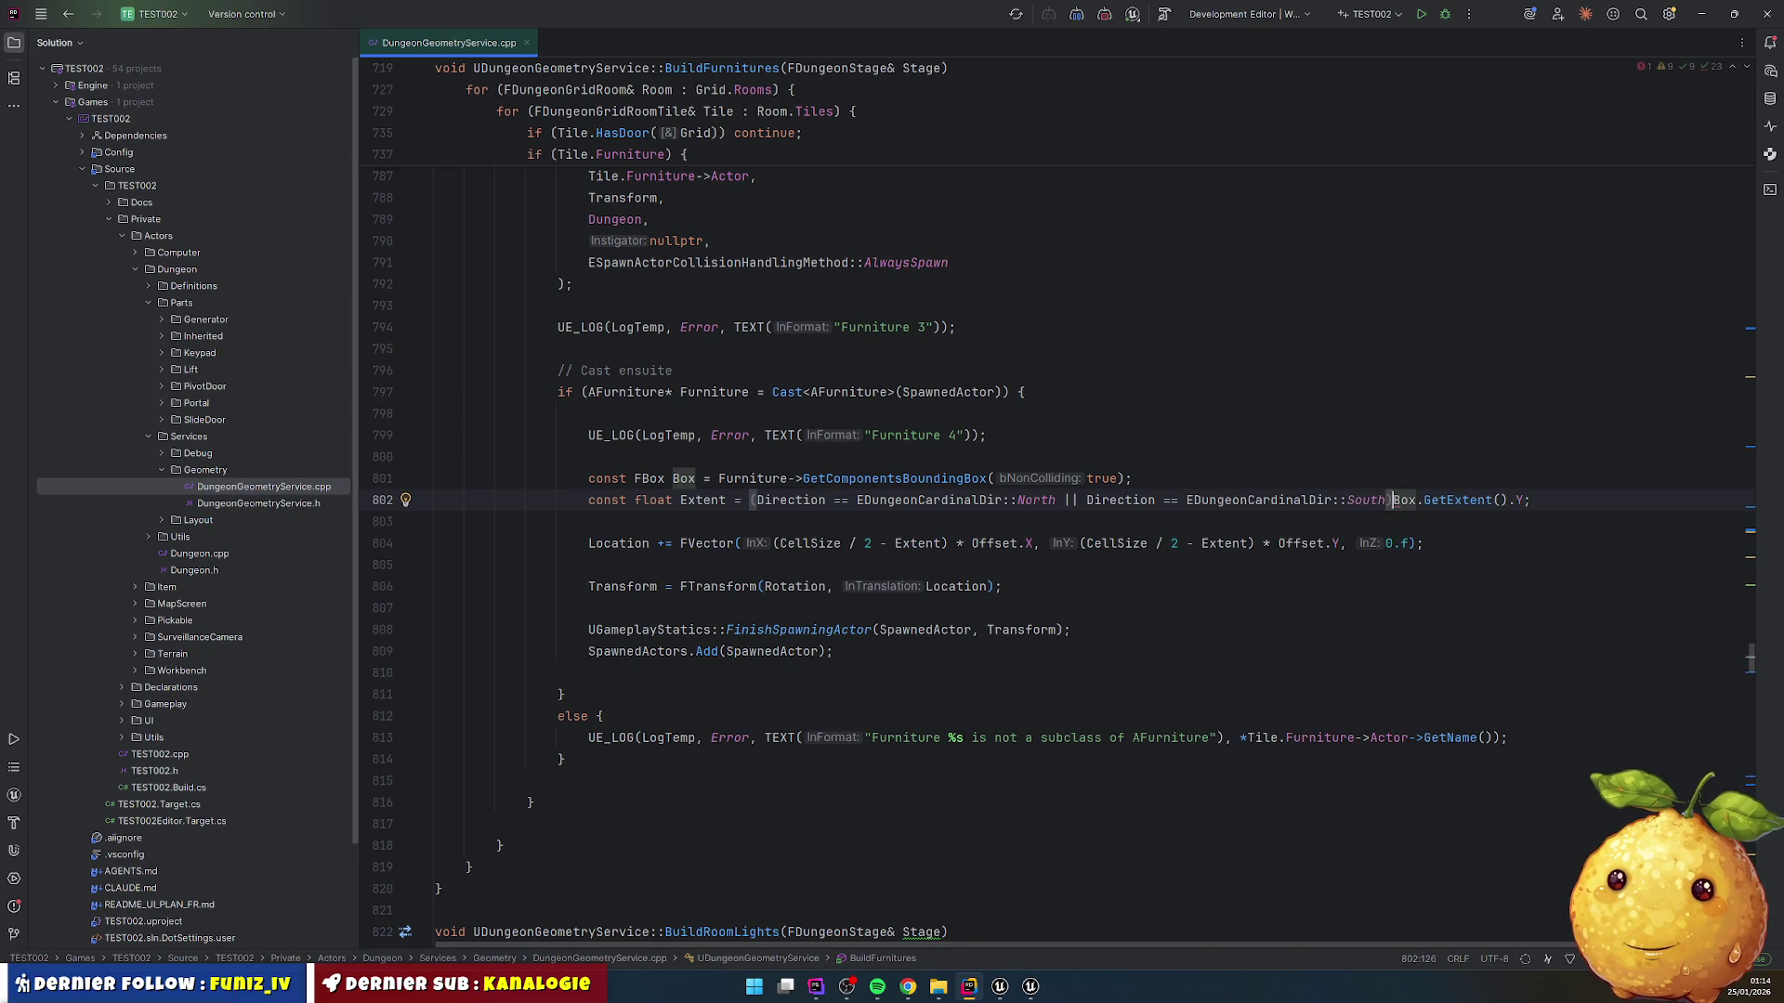
# Step: Complete the ternary with Box.GetExtent().Y as true branch and X as else branch
pyautogui.press('Return')
pyautogui.write('?')
pyautogui.press('Home')
pyautogui.press('Tab')
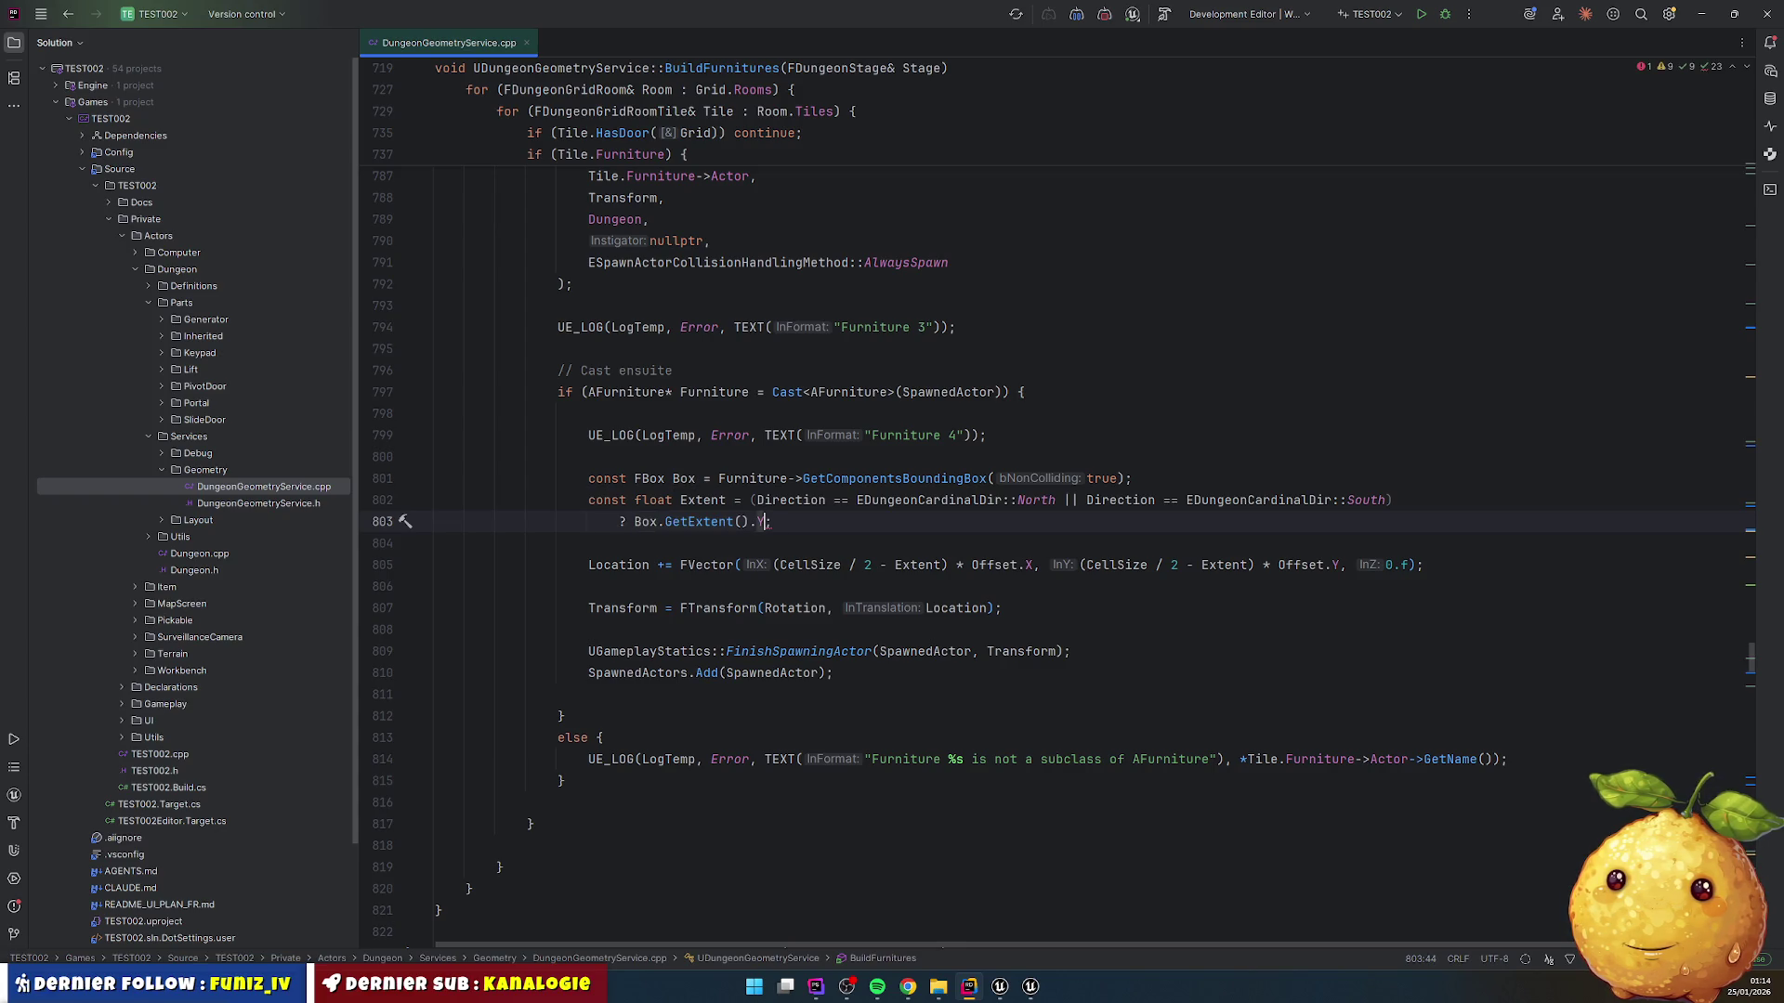
pyautogui.press('Return')
pyautogui.write('Box.GetExtent().Y;')
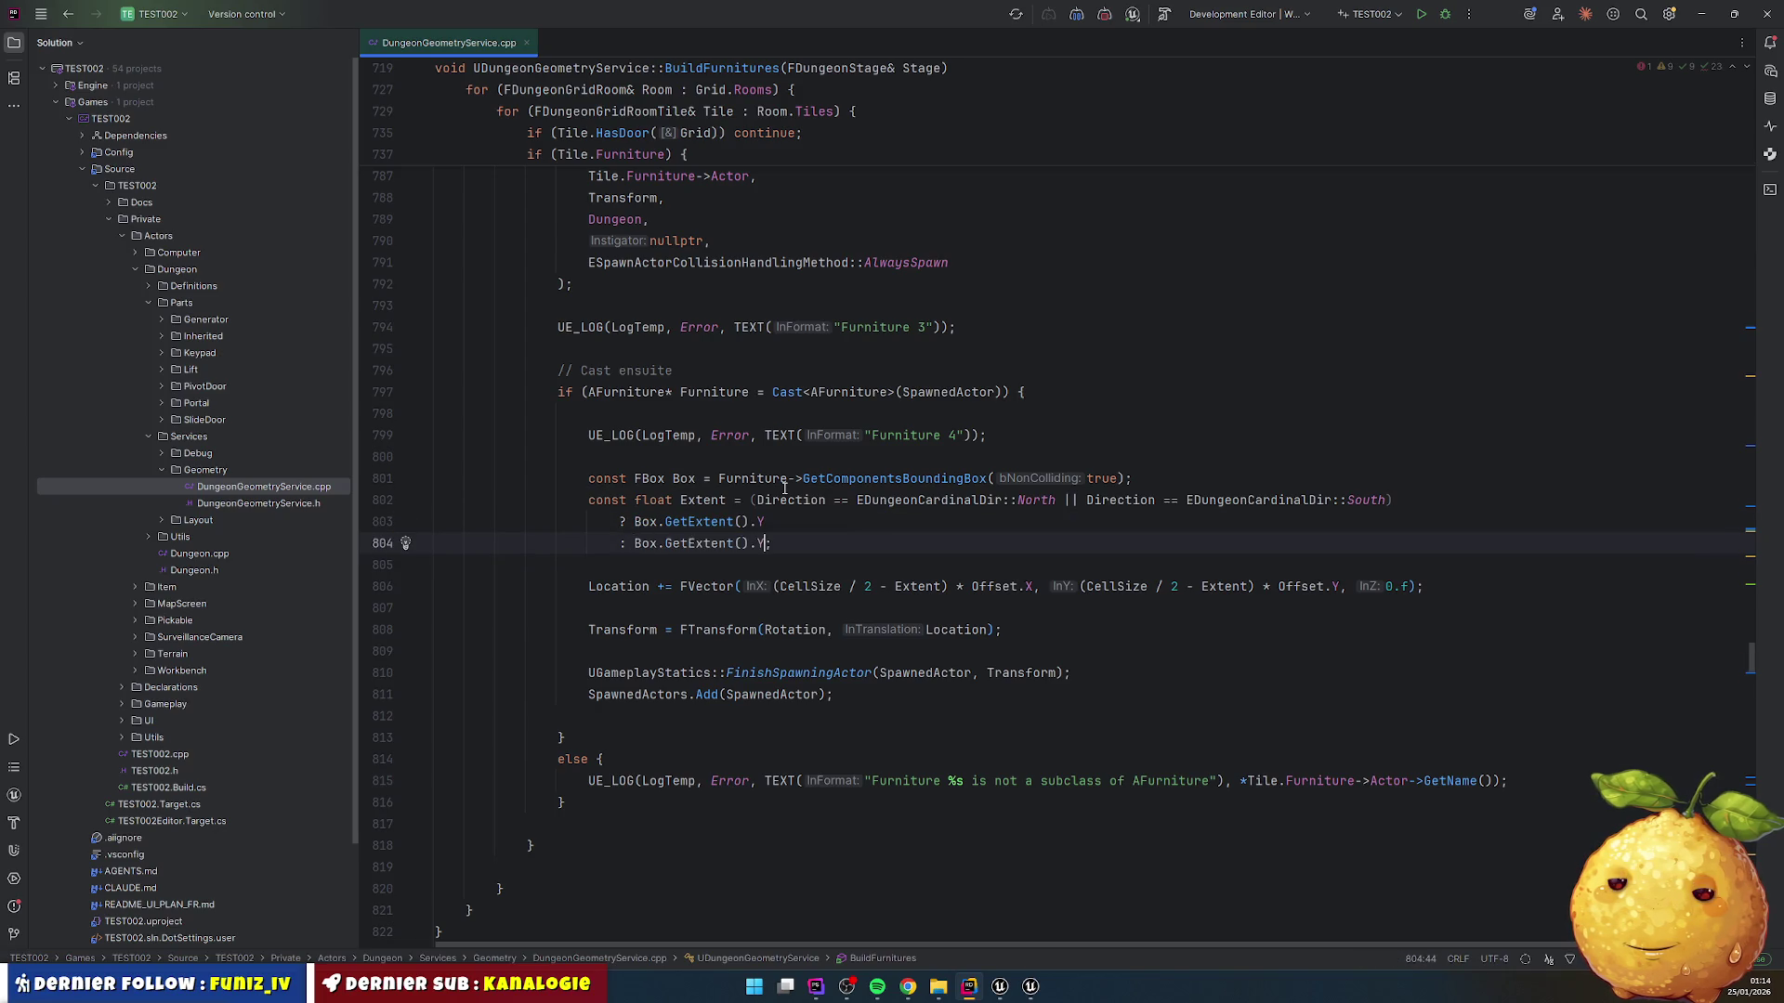
pyautogui.hotkey('ctrl', 'space')
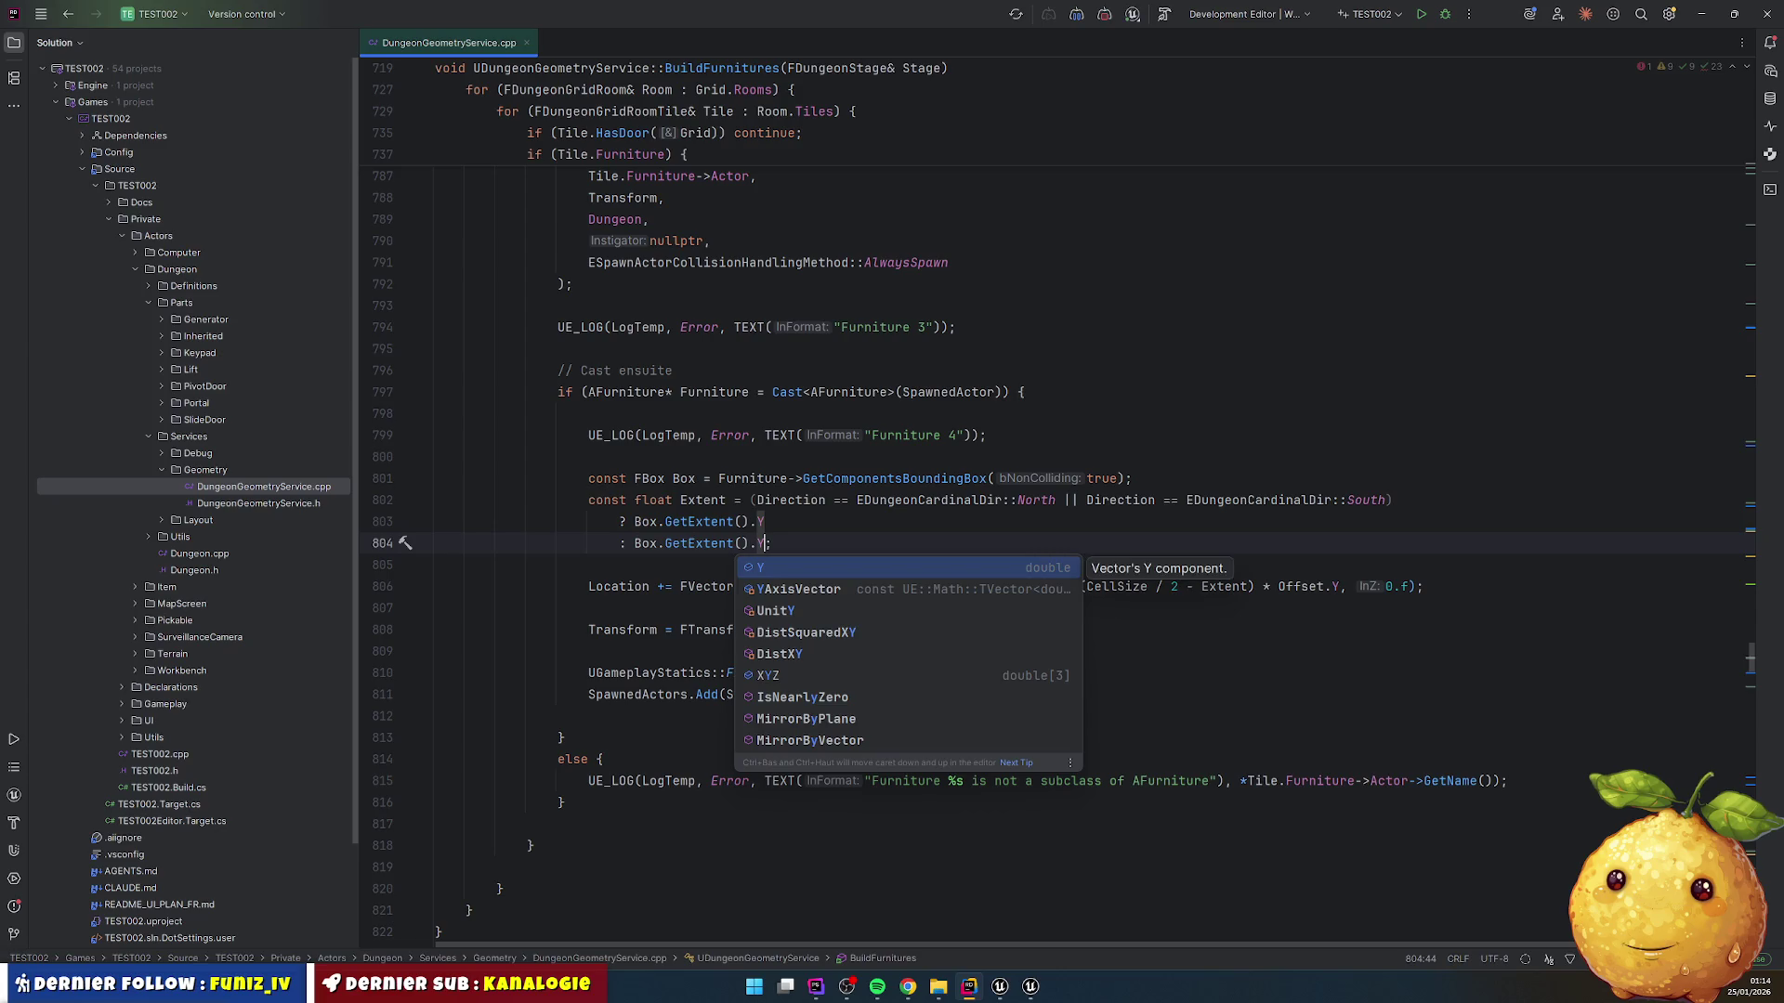
pyautogui.press('BackSpace')
pyautogui.write('X')
pyautogui.press('Down')
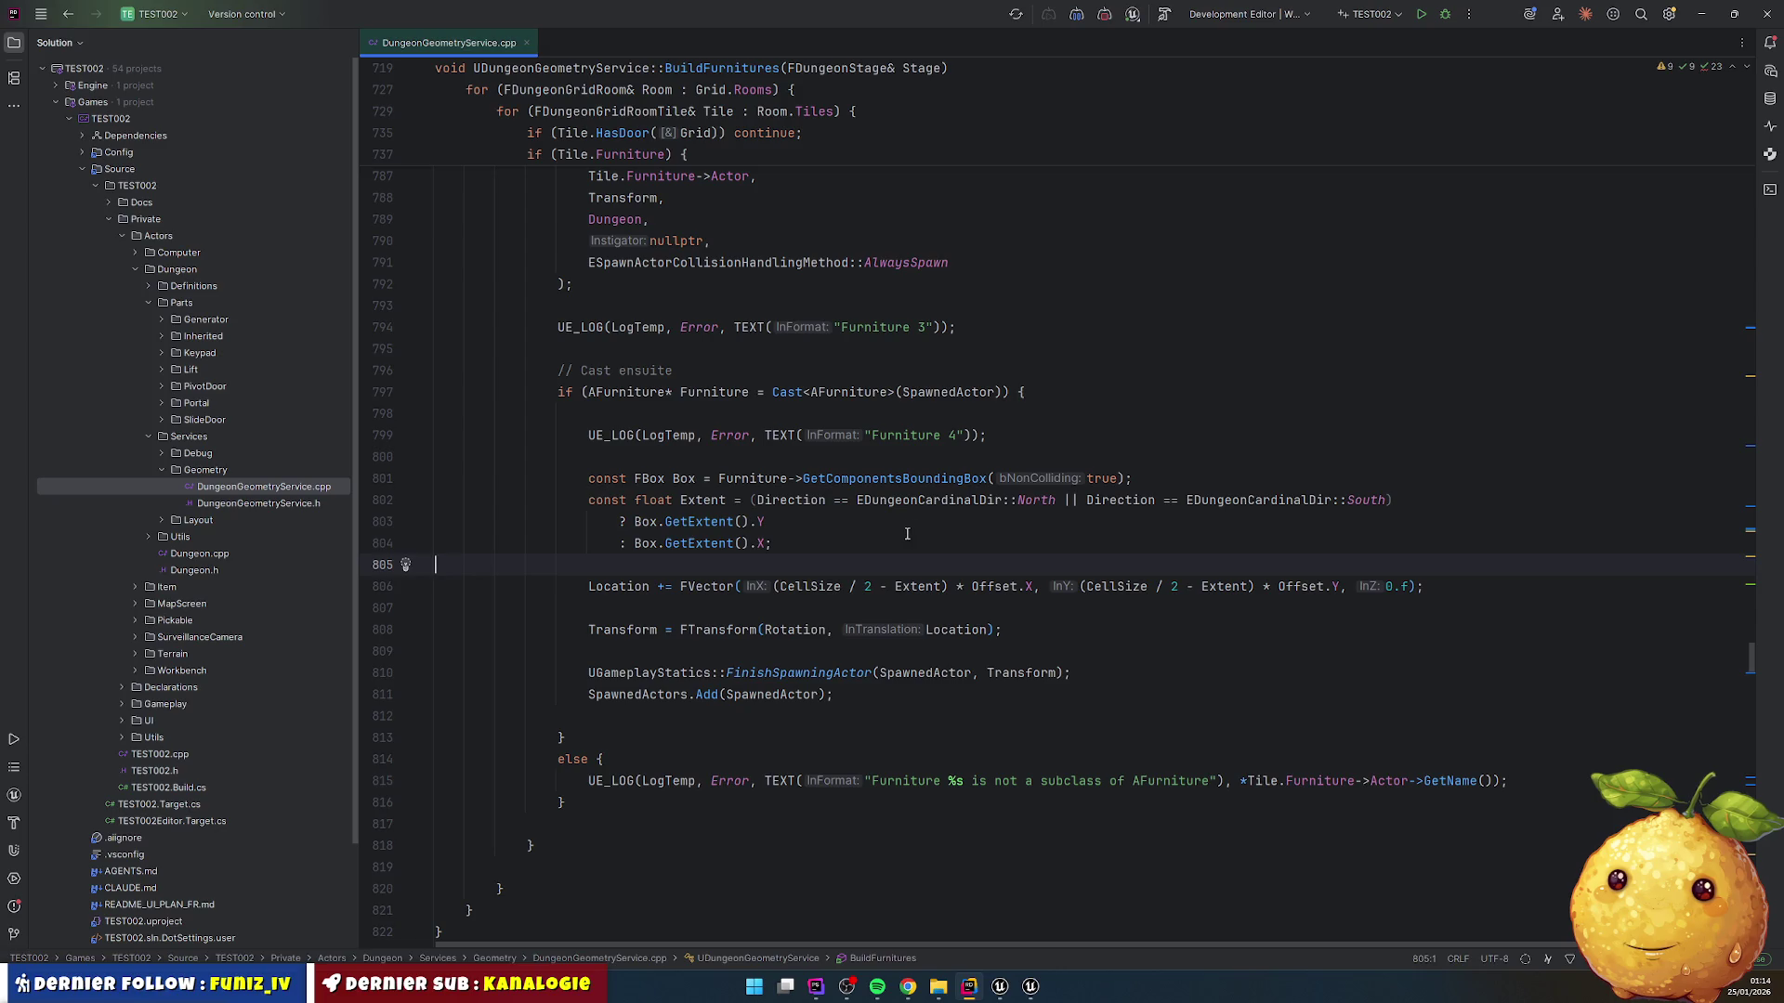
# Step: Add a blank line after the bounding box line and Live Code with Ctrl+Alt+F11
pyautogui.click(1154, 486)
pyautogui.press('Return')
pyautogui.press('Down')
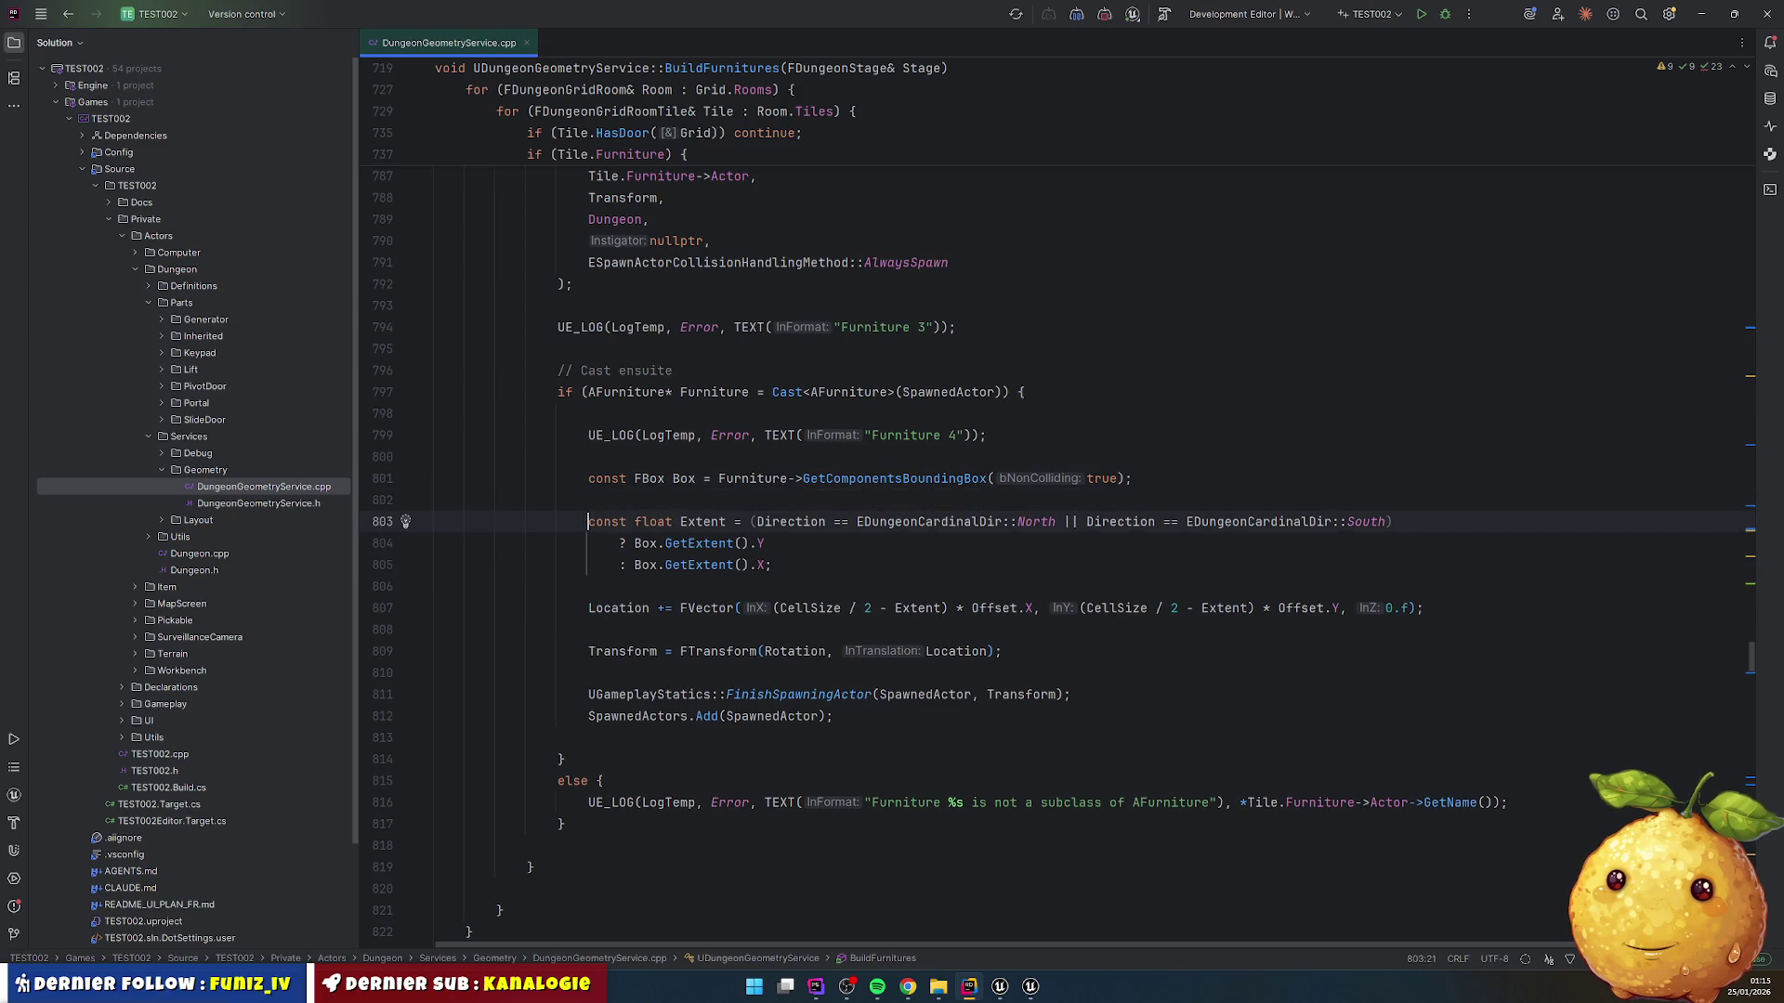
pyautogui.hotkey('ctrl', 'alt', 'F11')
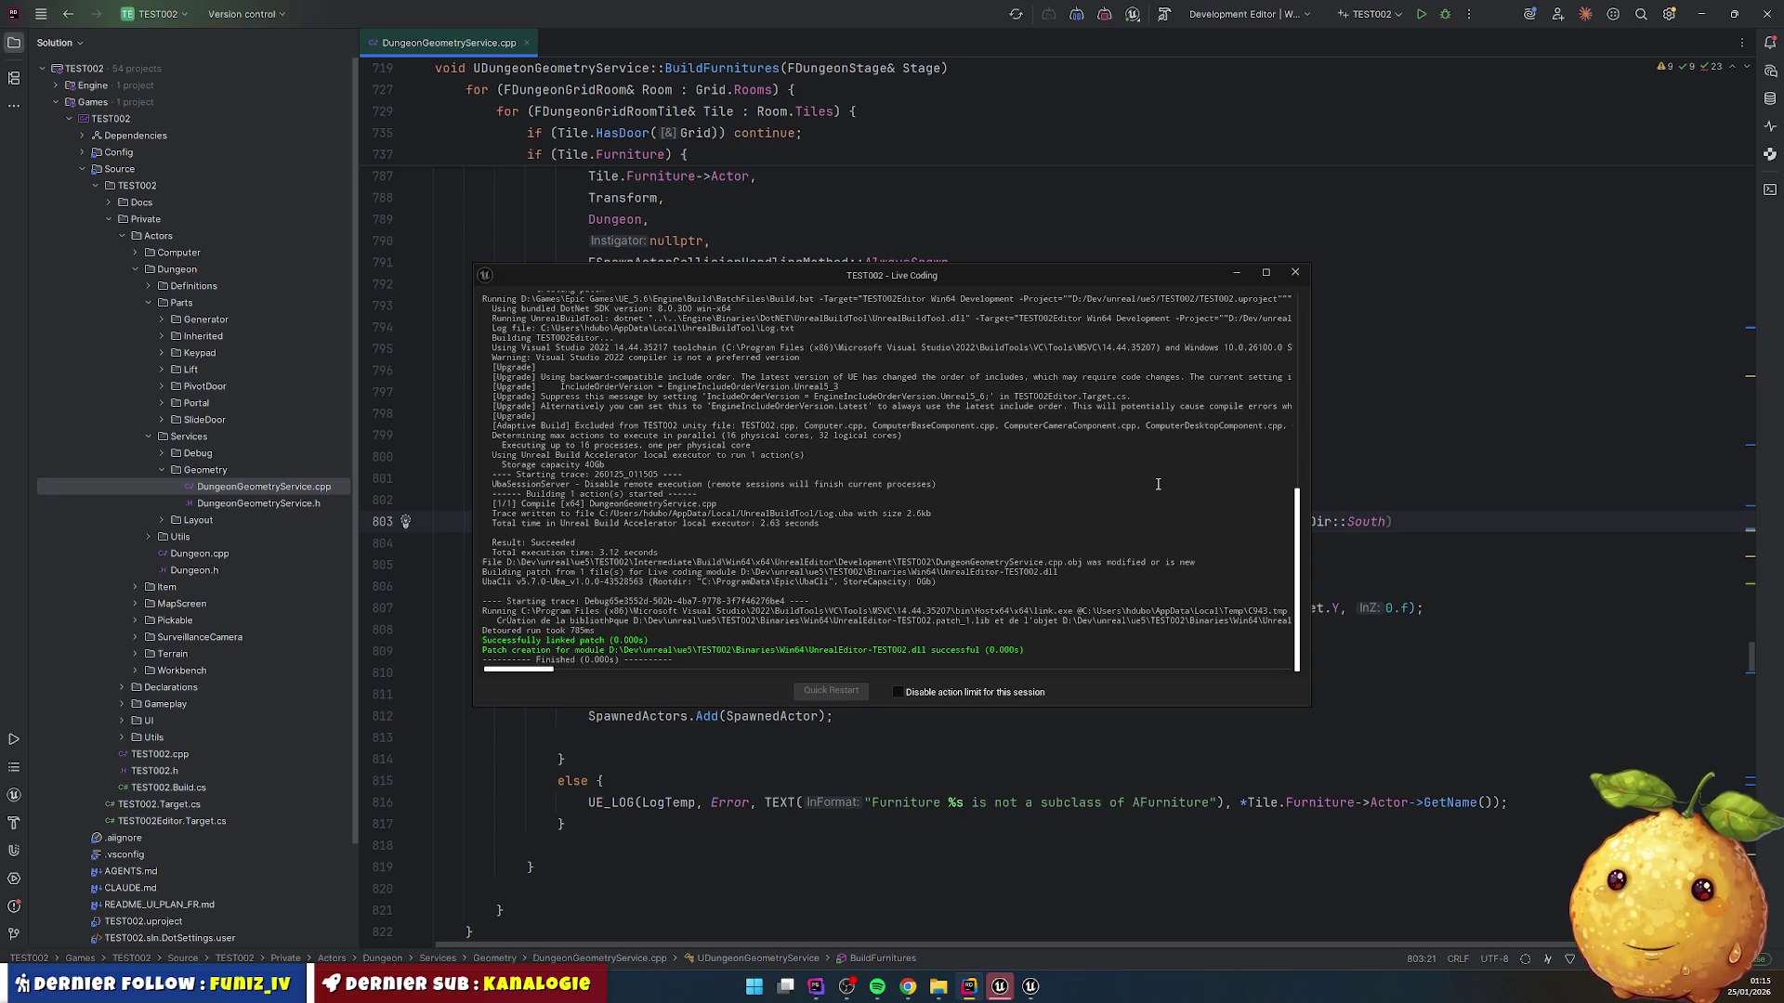
# Step: Return to Unreal Editor after the successful patch and select the worktable
pyautogui.click(1000, 987)
pyautogui.click(274, 474)
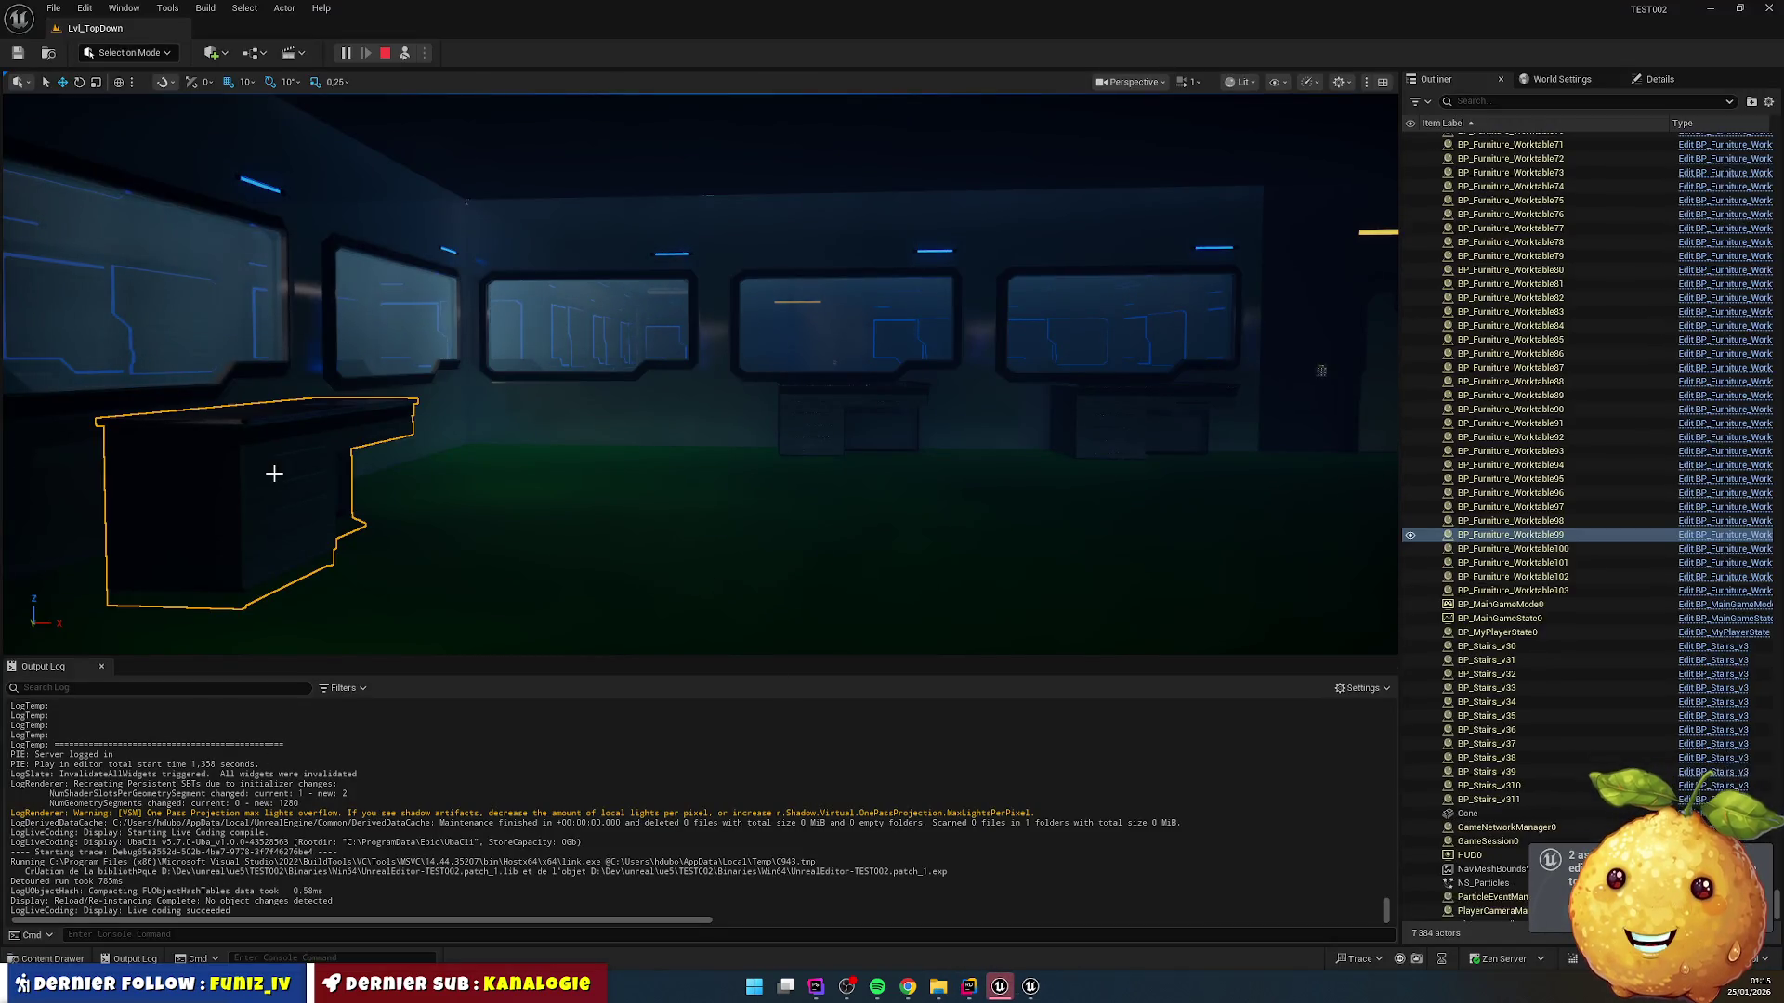
# Step: Frame the worktable and use Browse to Asset to locate BP_Furniture_Worktable
pyautogui.doubleClick(1500, 549)
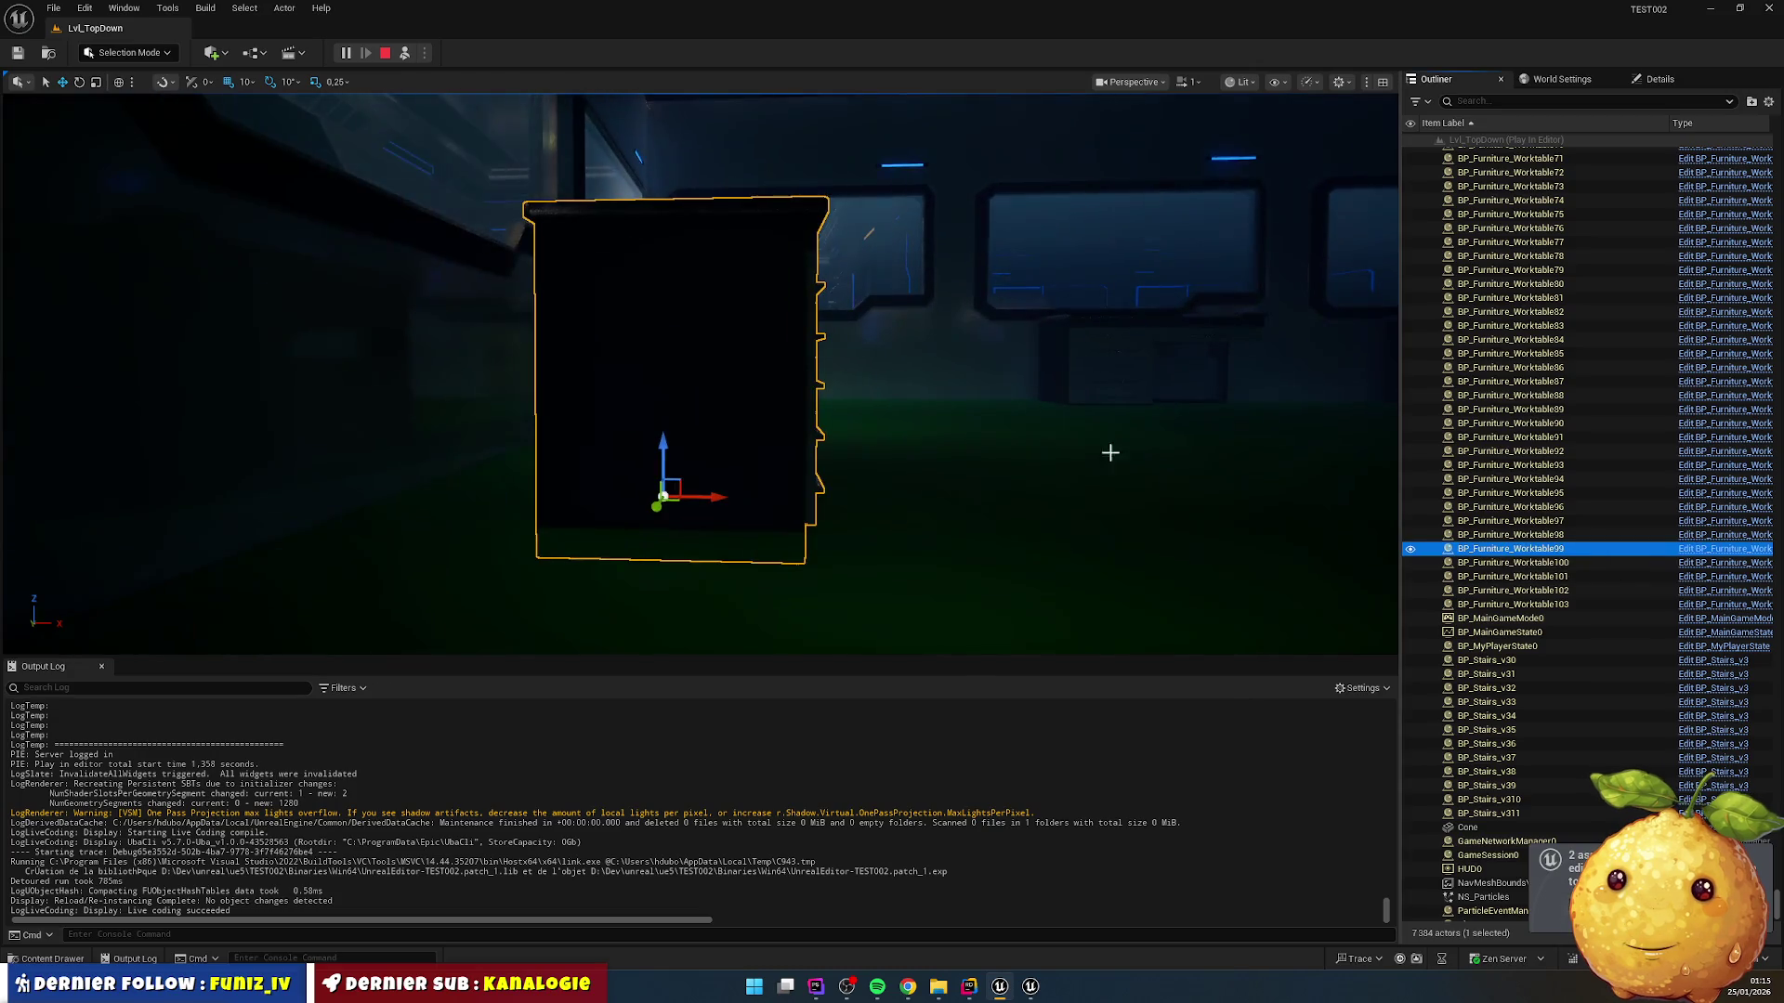
pyautogui.rightClick(1490, 550)
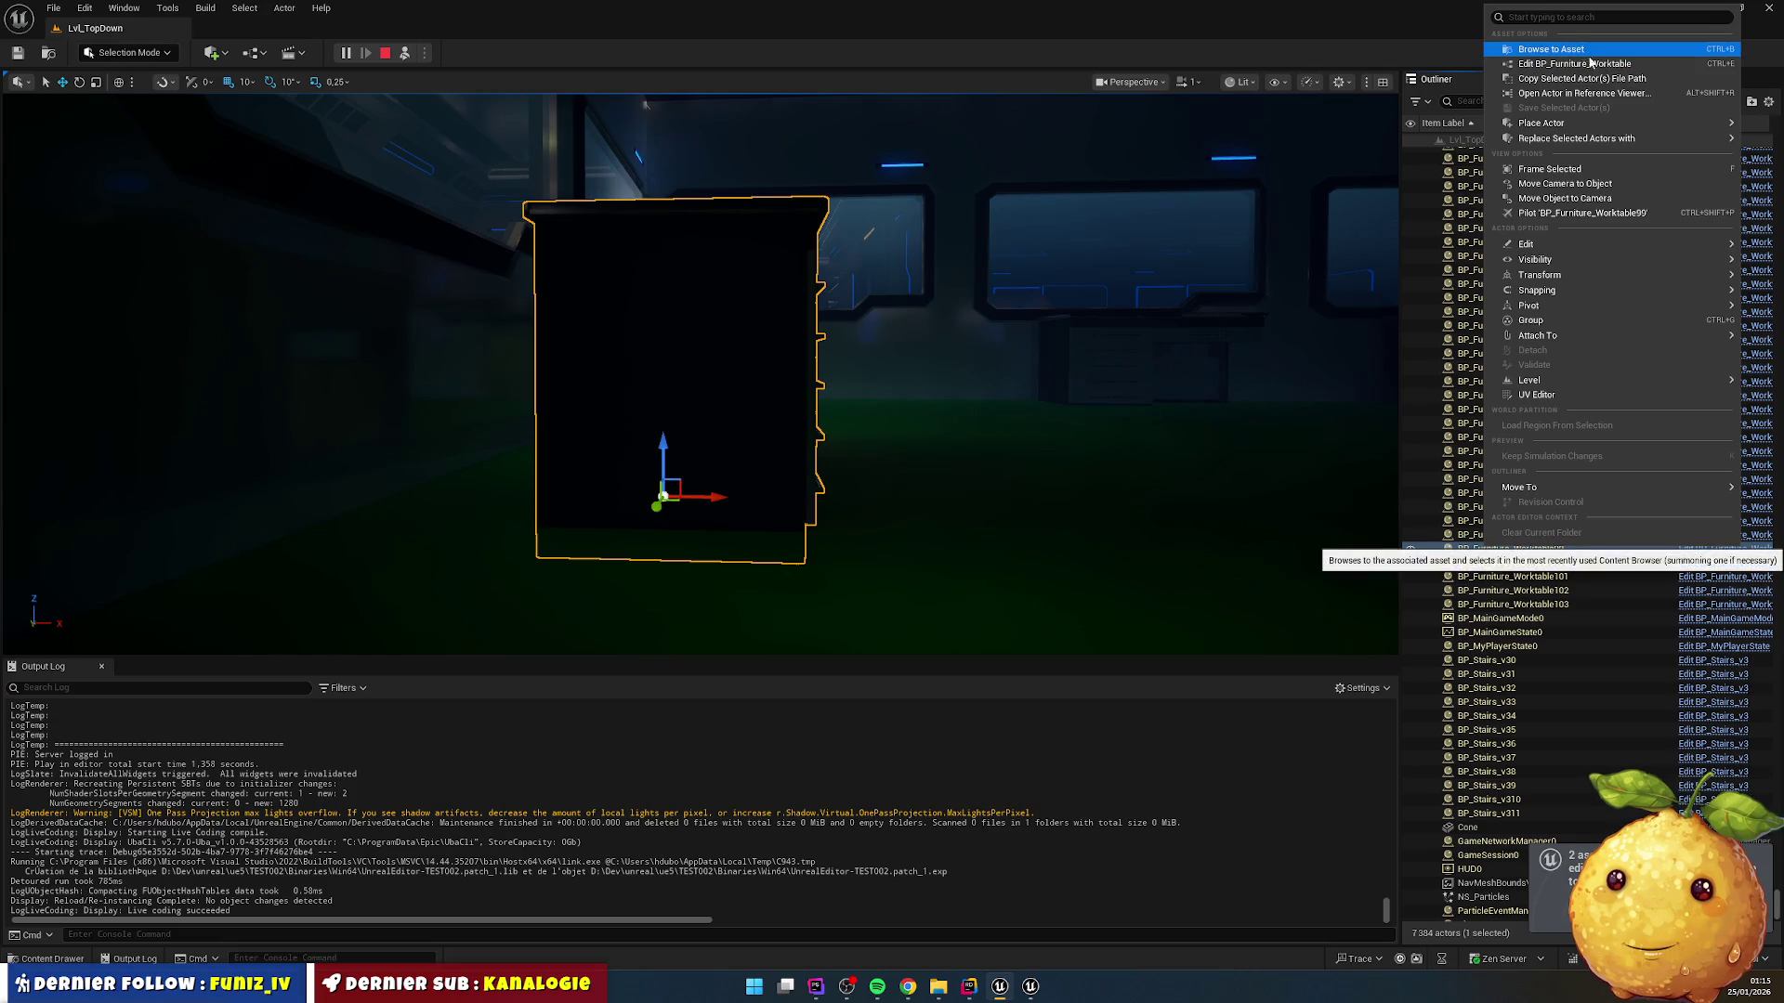
pyautogui.click(1544, 49)
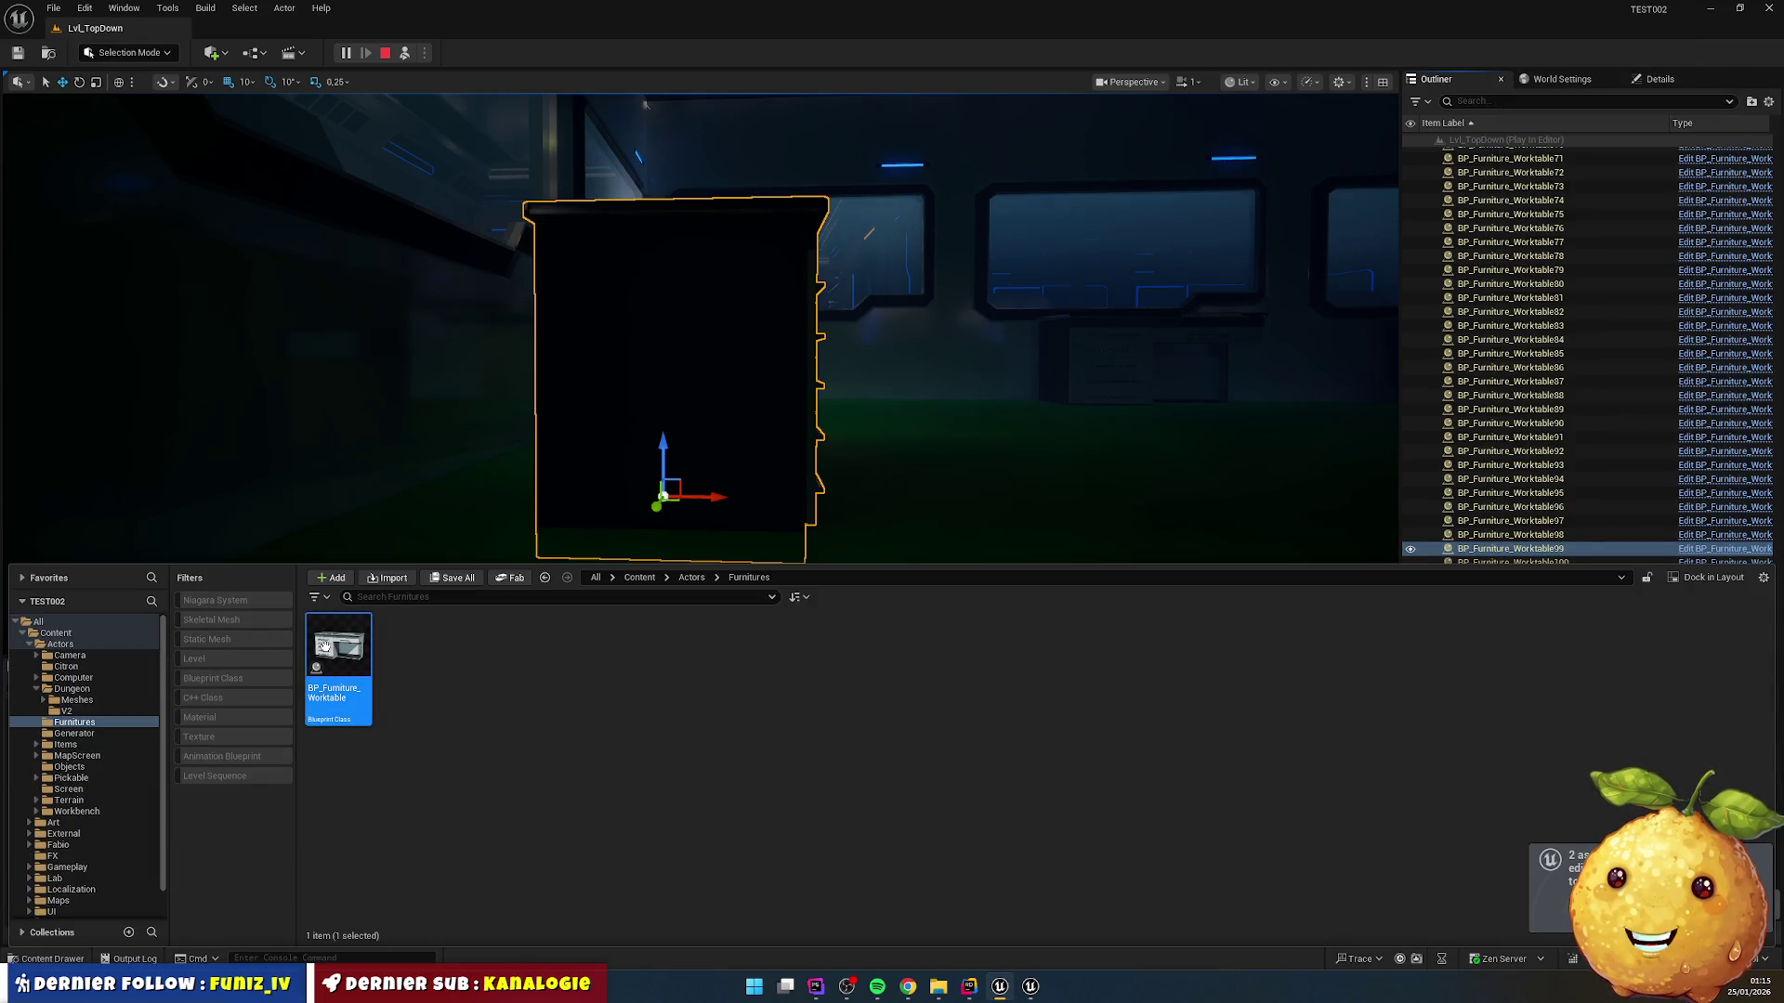
# Step: Open BP_Furniture_Worktable in the full editor, inspect its SM_Worktable mesh, then stop play
pyautogui.doubleClick(338, 655)
pyautogui.moveTo(459, 210); pyautogui.dragTo(469, 1)
pyautogui.click(615, 78)
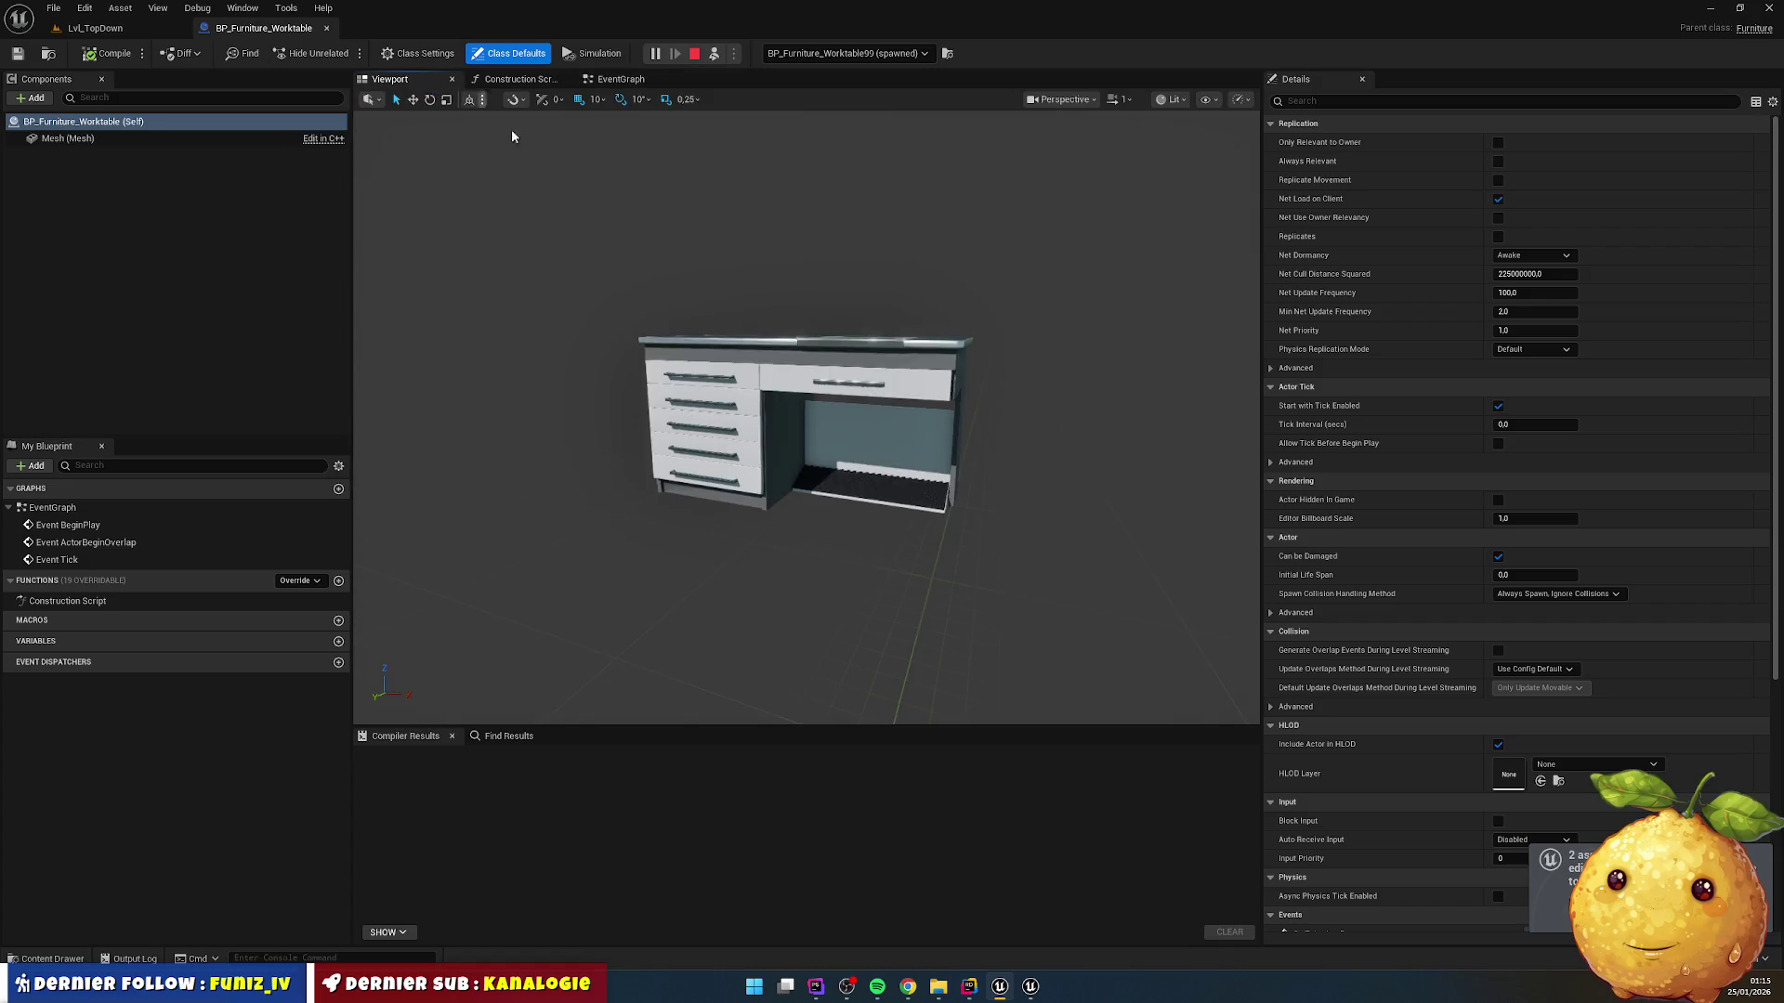
pyautogui.scroll(-5, 1150, 327)
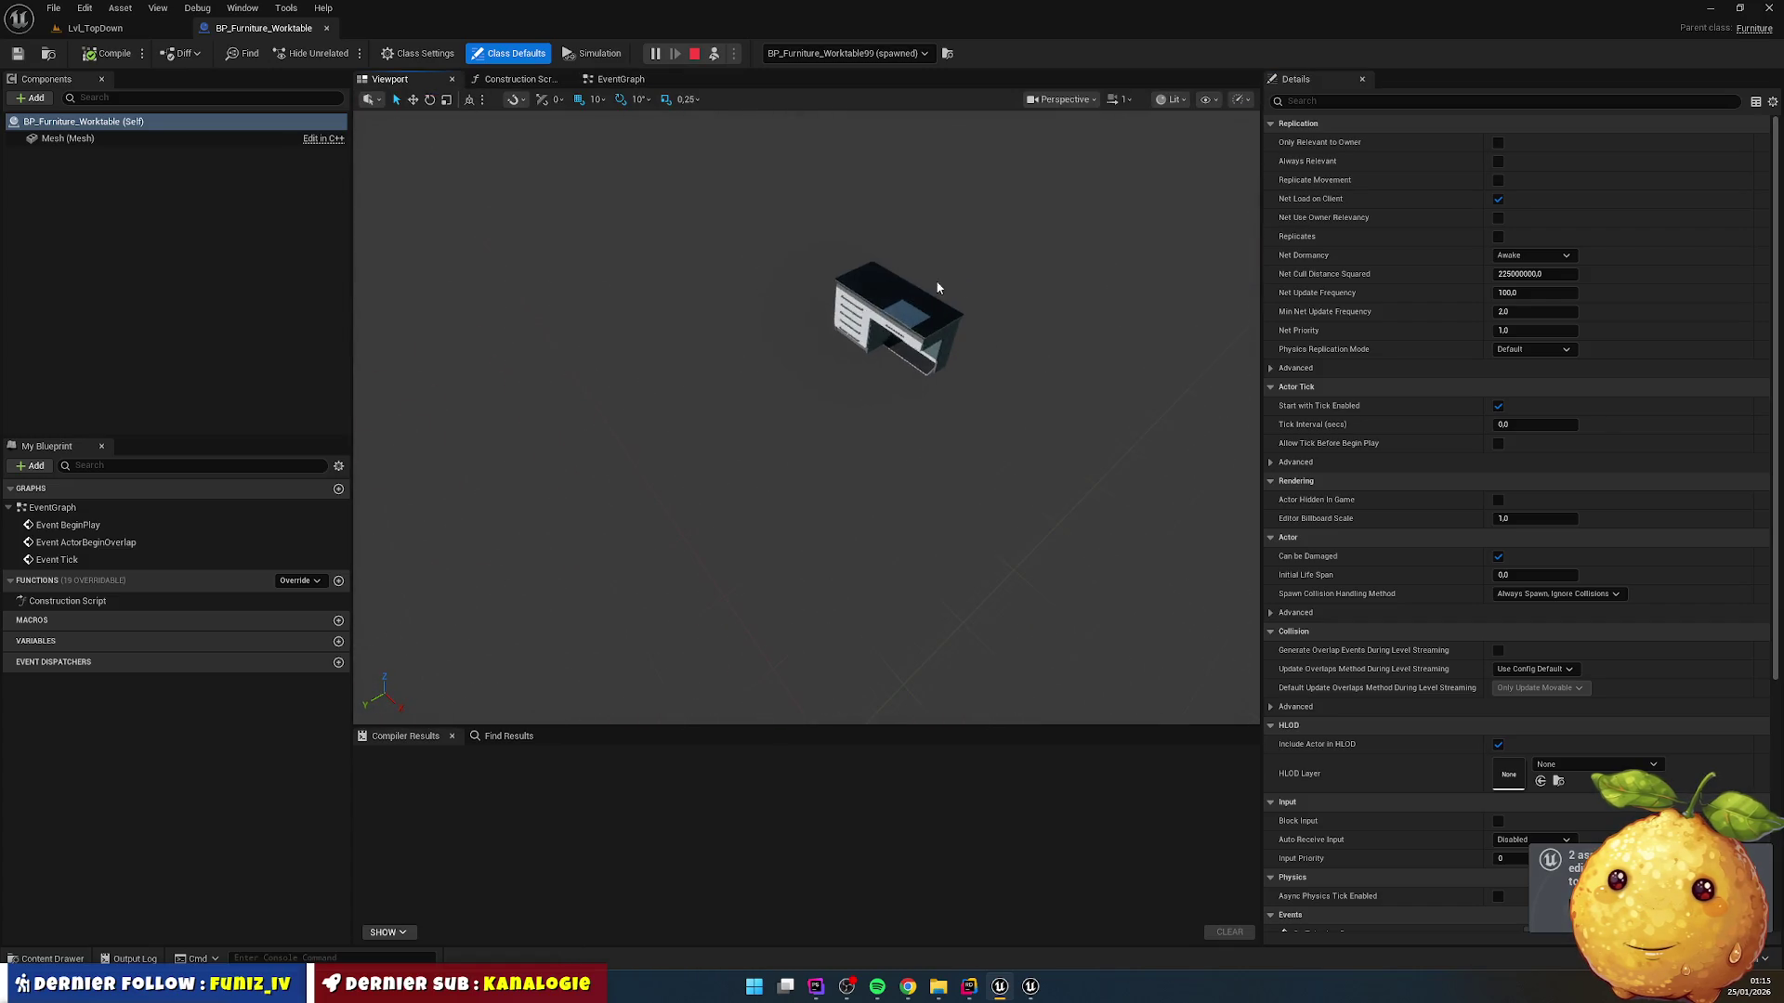
pyautogui.click(890, 306)
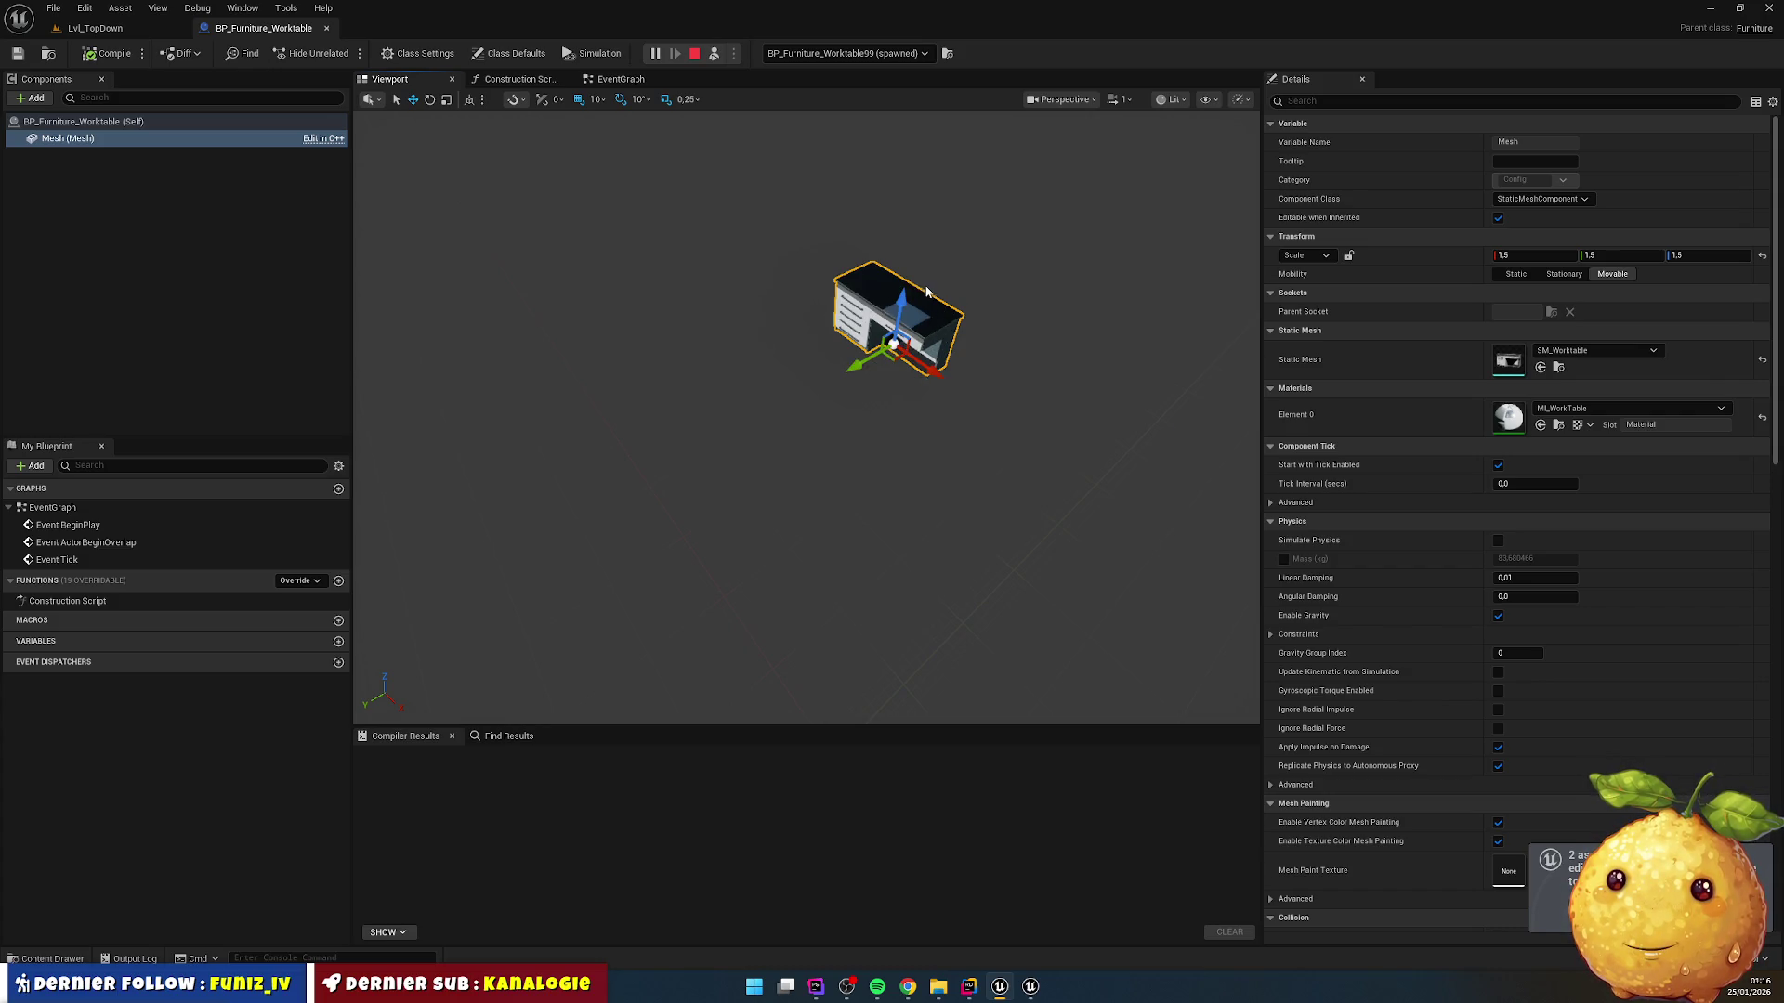
pyautogui.click(694, 53)
pyautogui.click(136, 30)
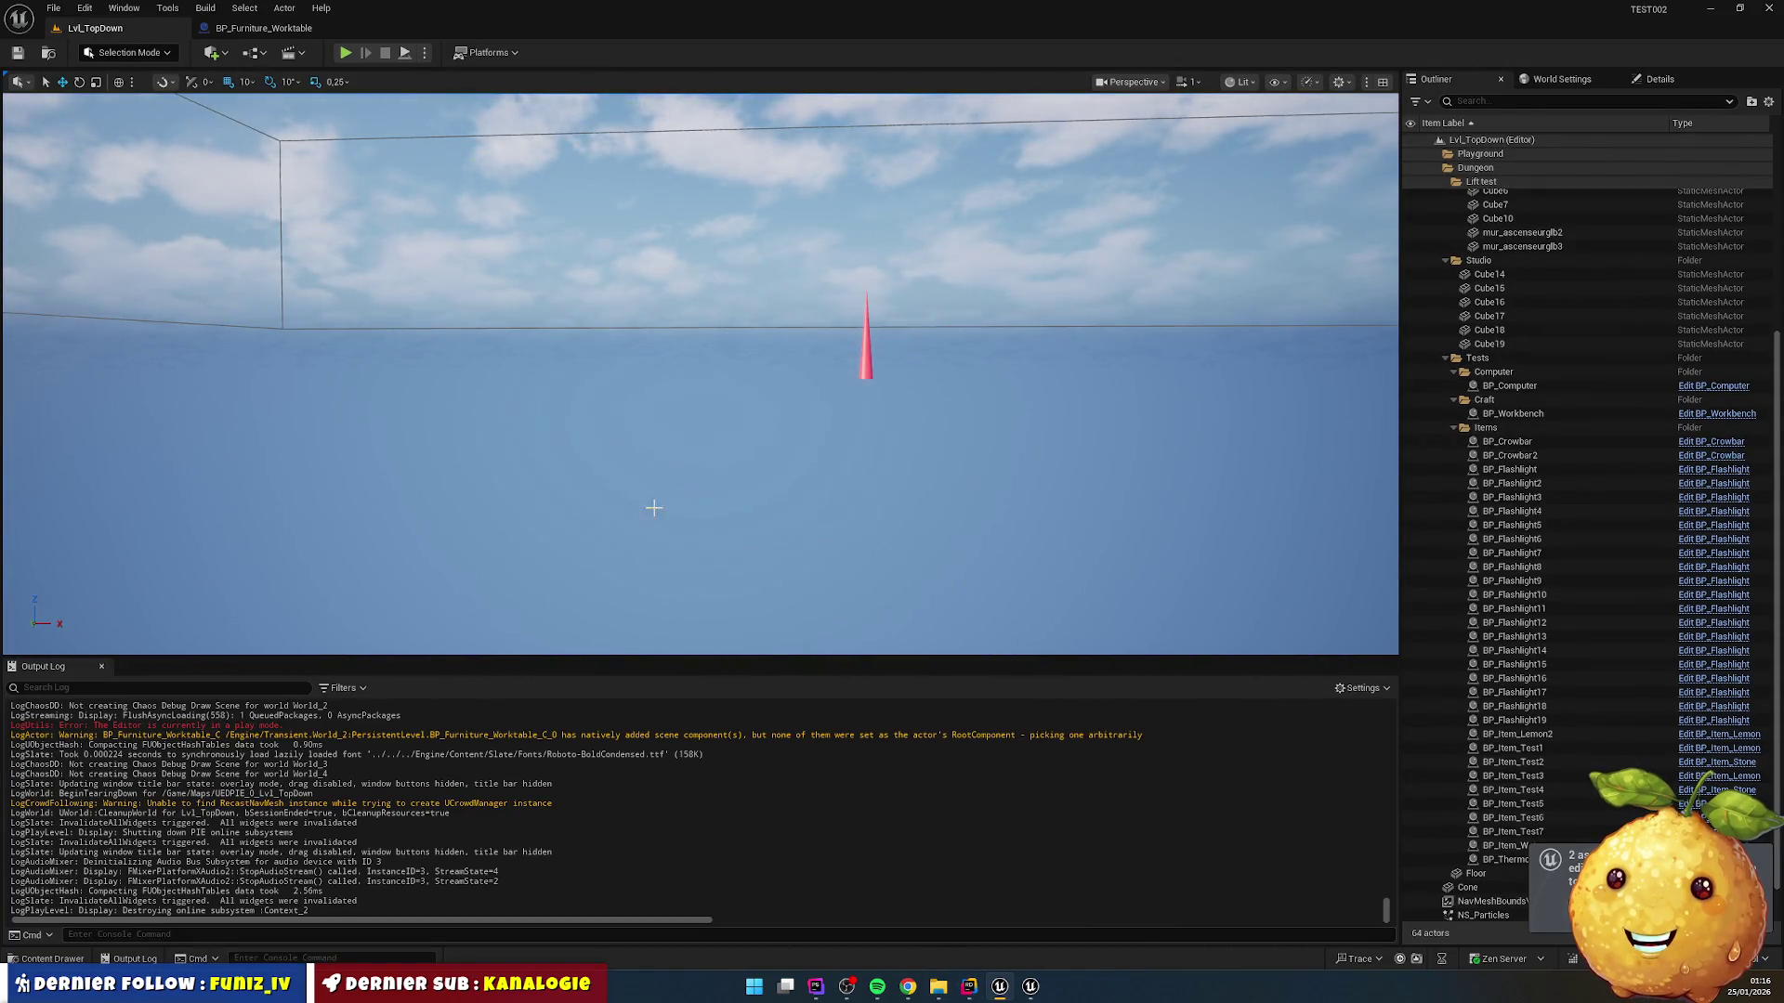
# Step: Close the Live Coding console in Rider and restart play with Alt+P
pyautogui.hotkey('alt', 'Tab')
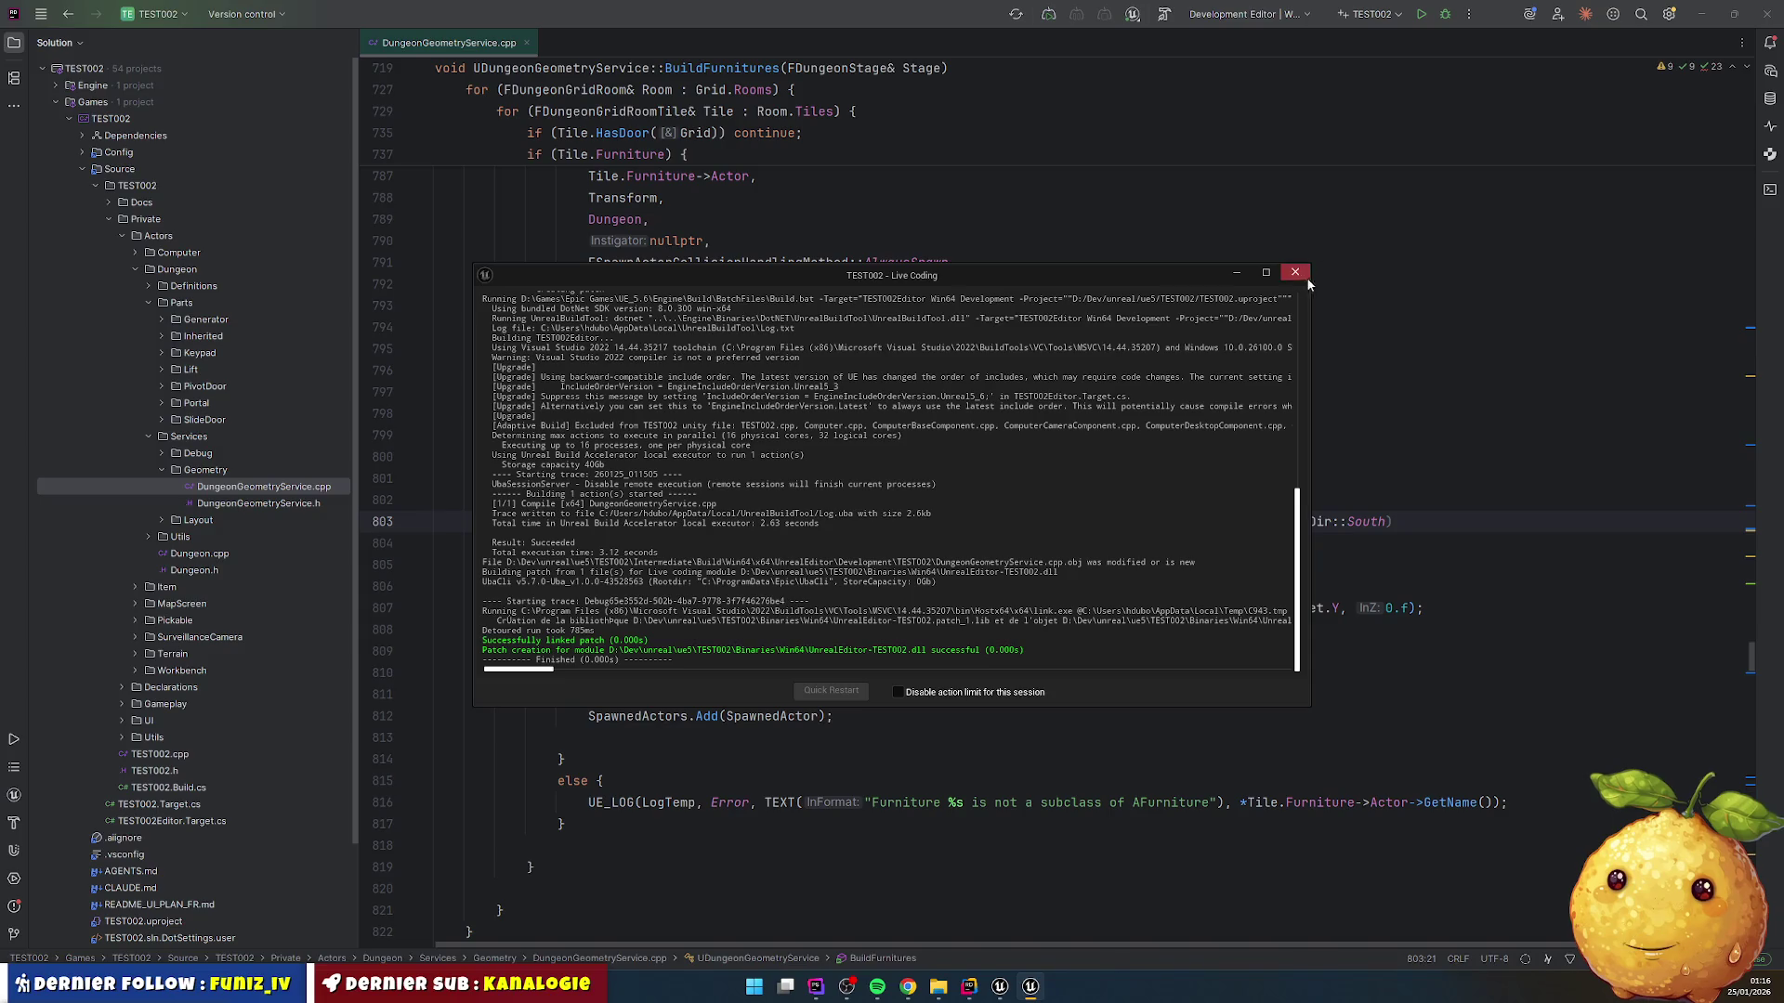
pyautogui.click(1301, 273)
pyautogui.hotkey('alt', 'Tab')
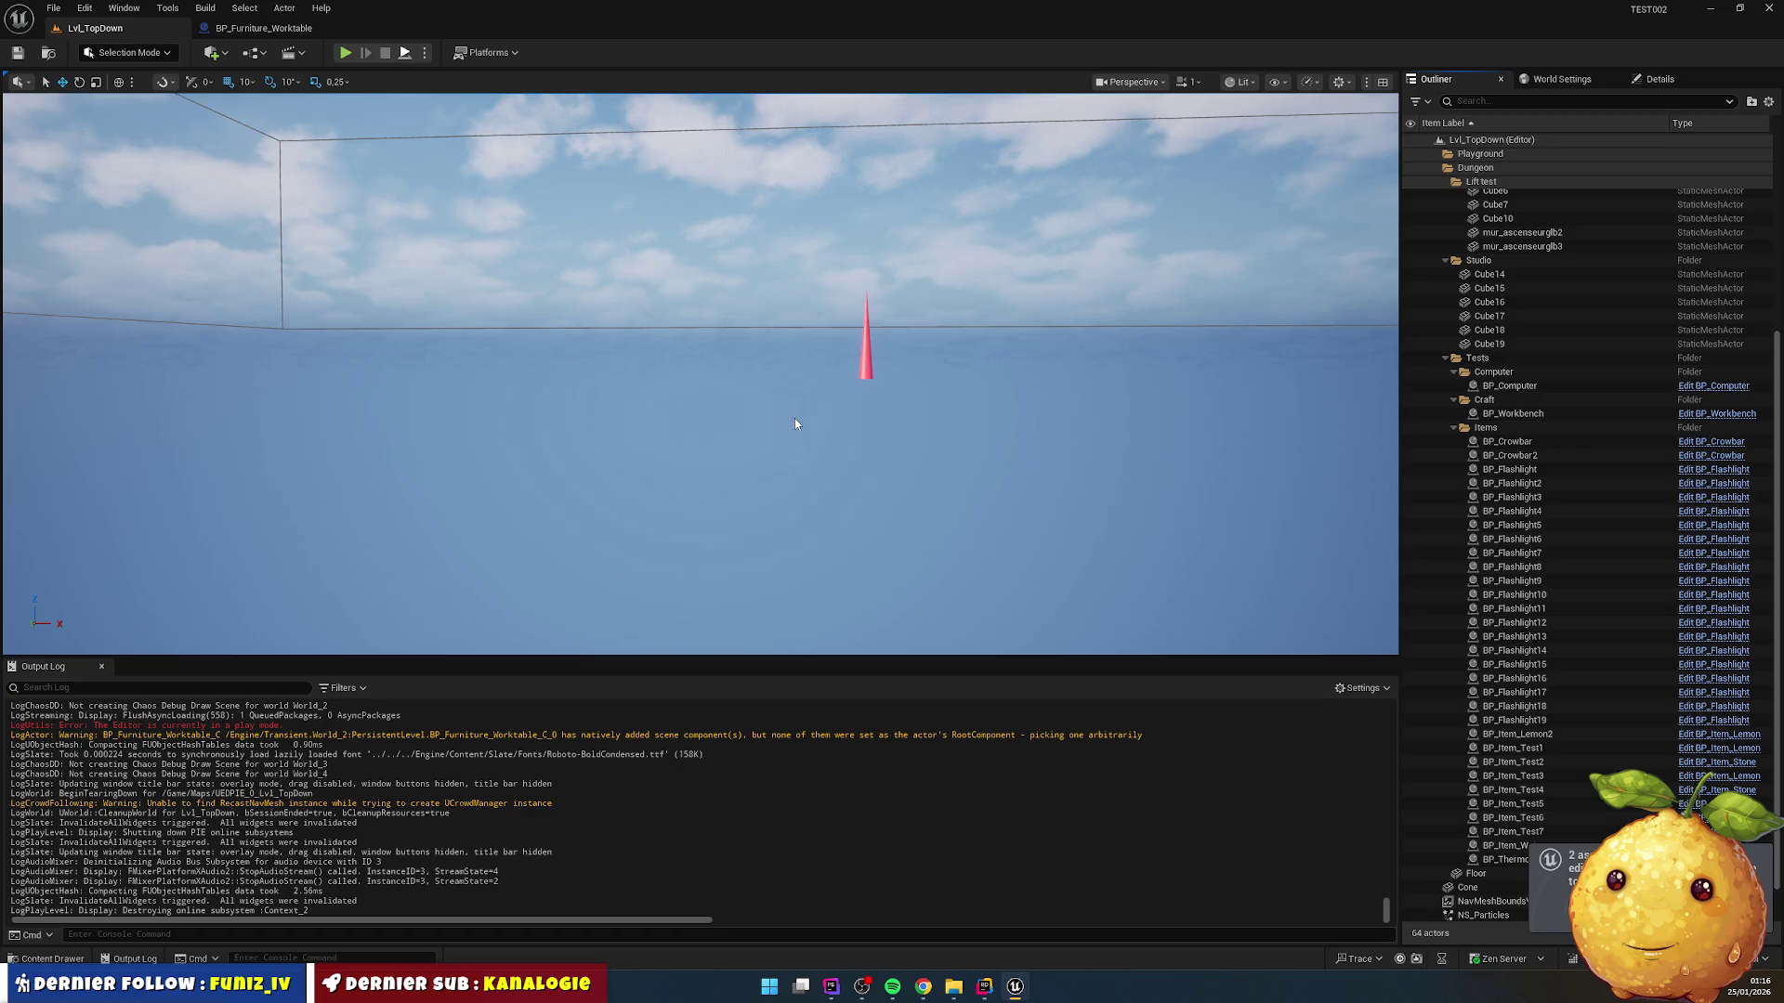
pyautogui.hotkey('alt', 'p')
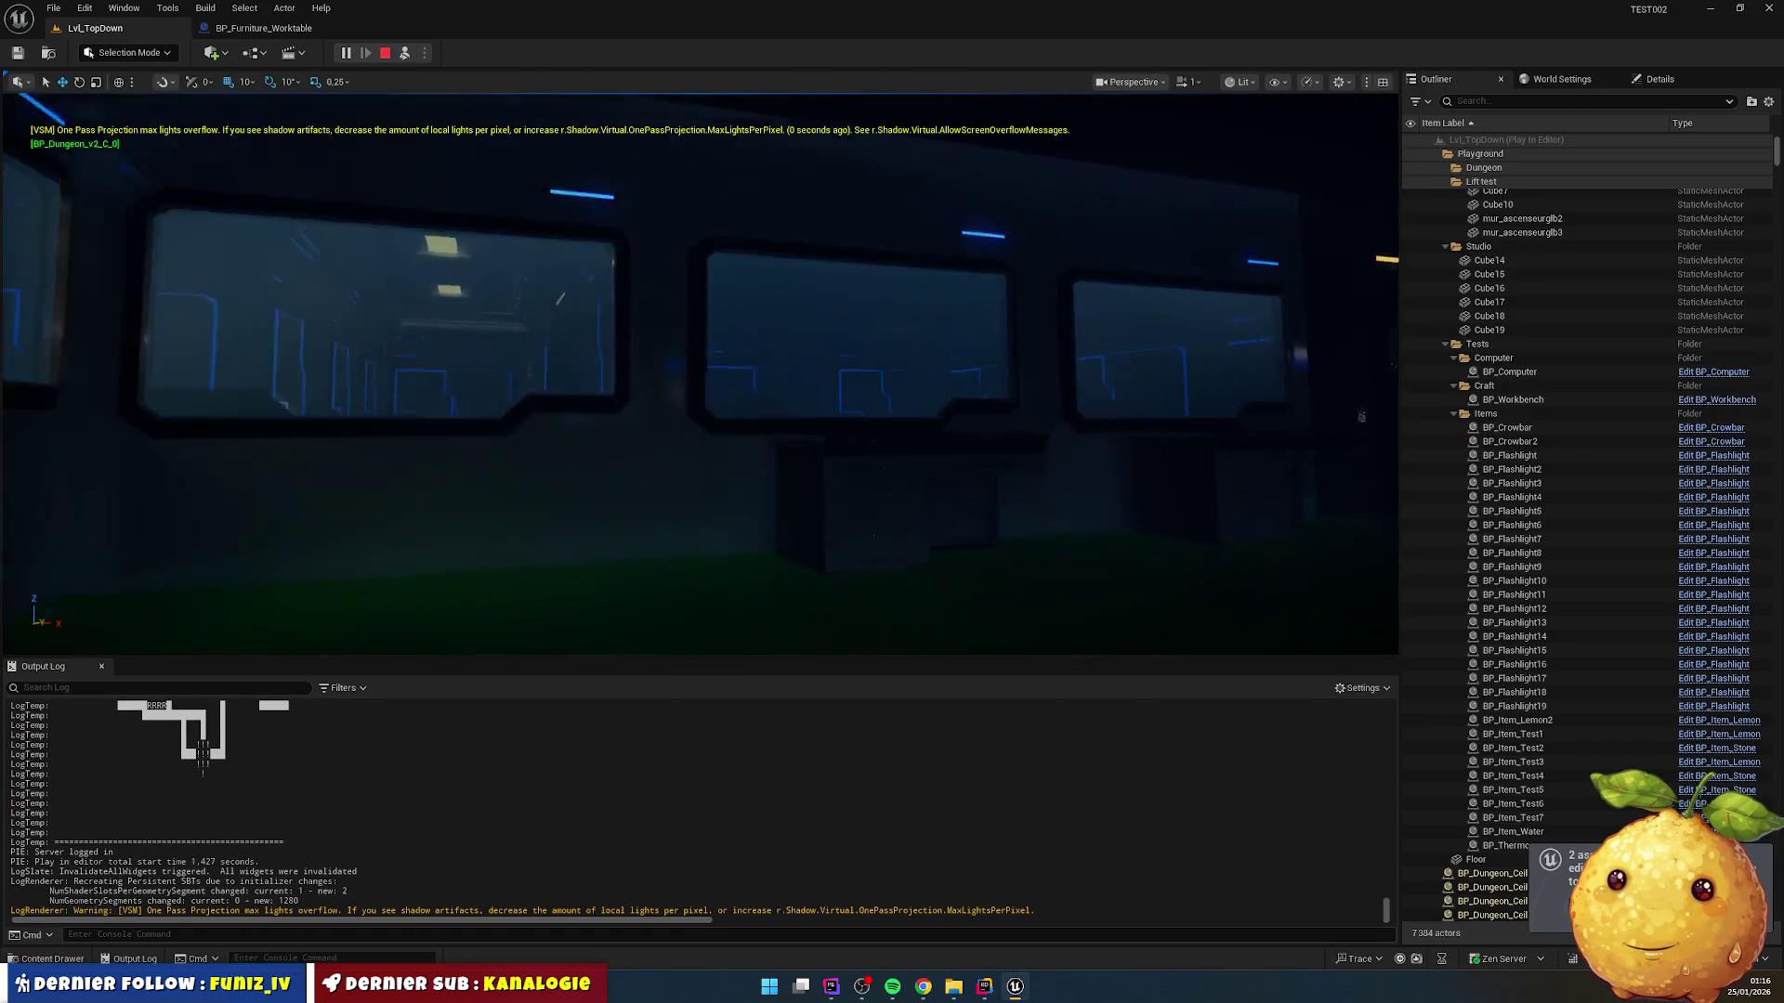
# Step: Walk along the window wall inspecting the desks placed beneath the windows
pyautogui.press('w')
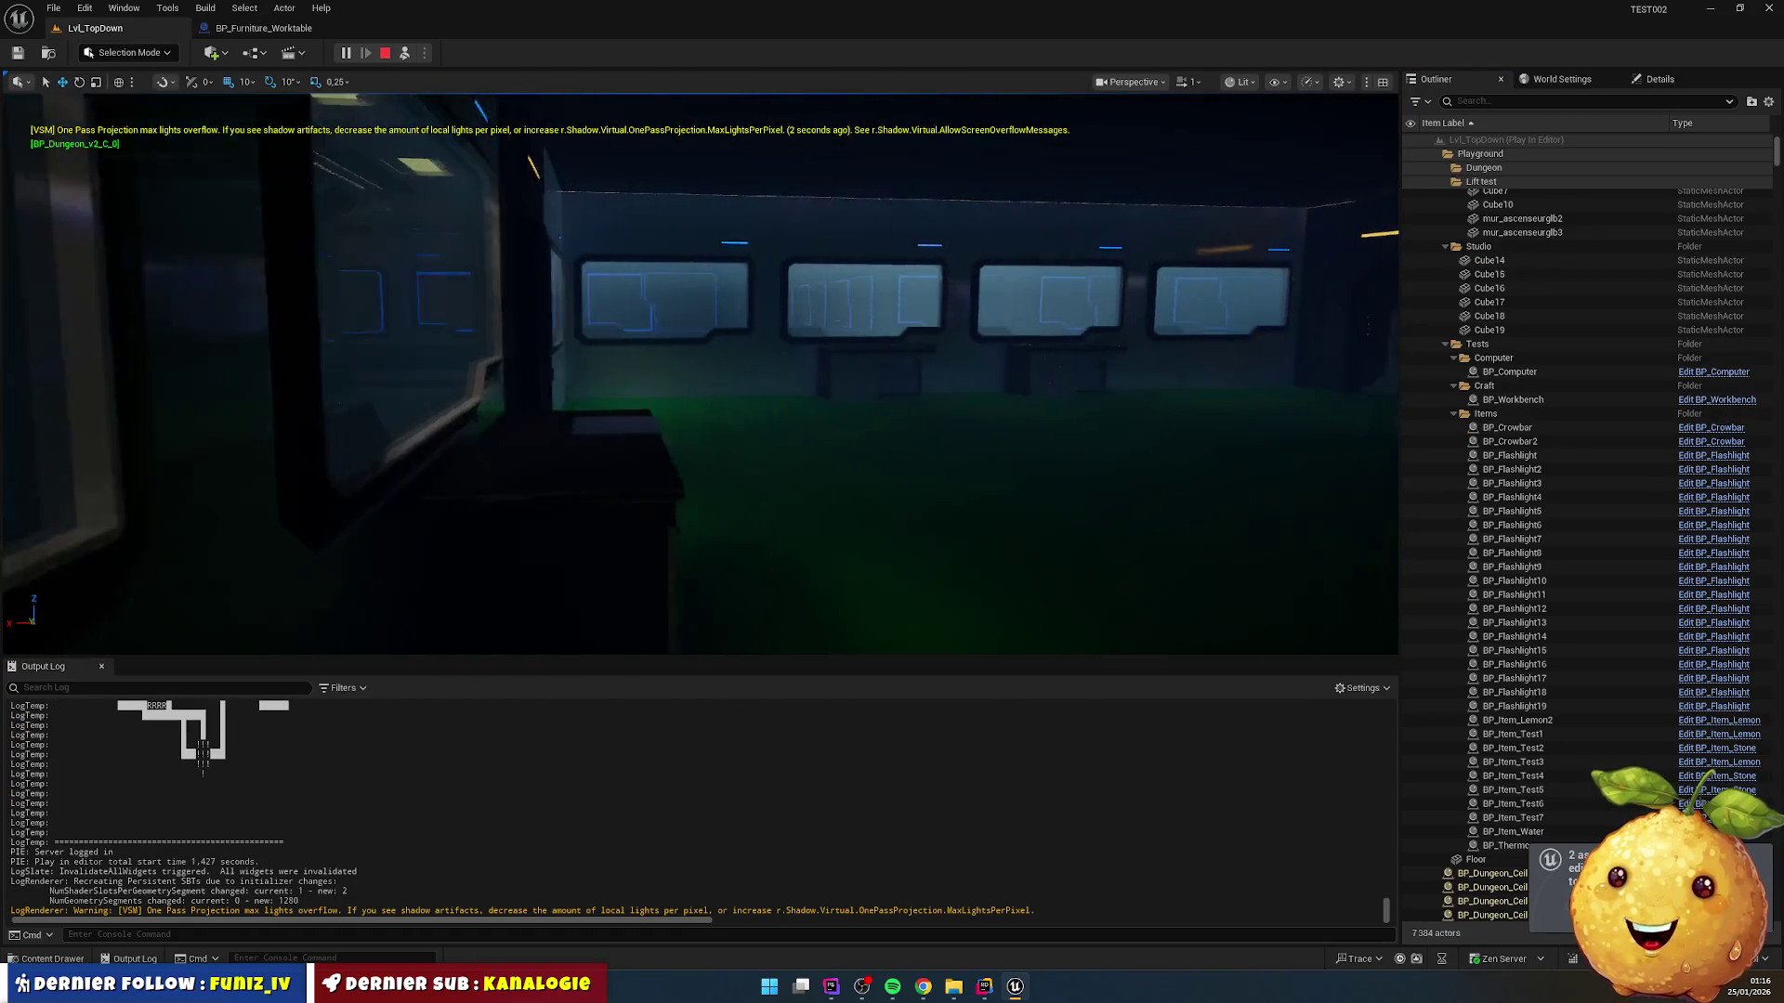
pyautogui.press('w')
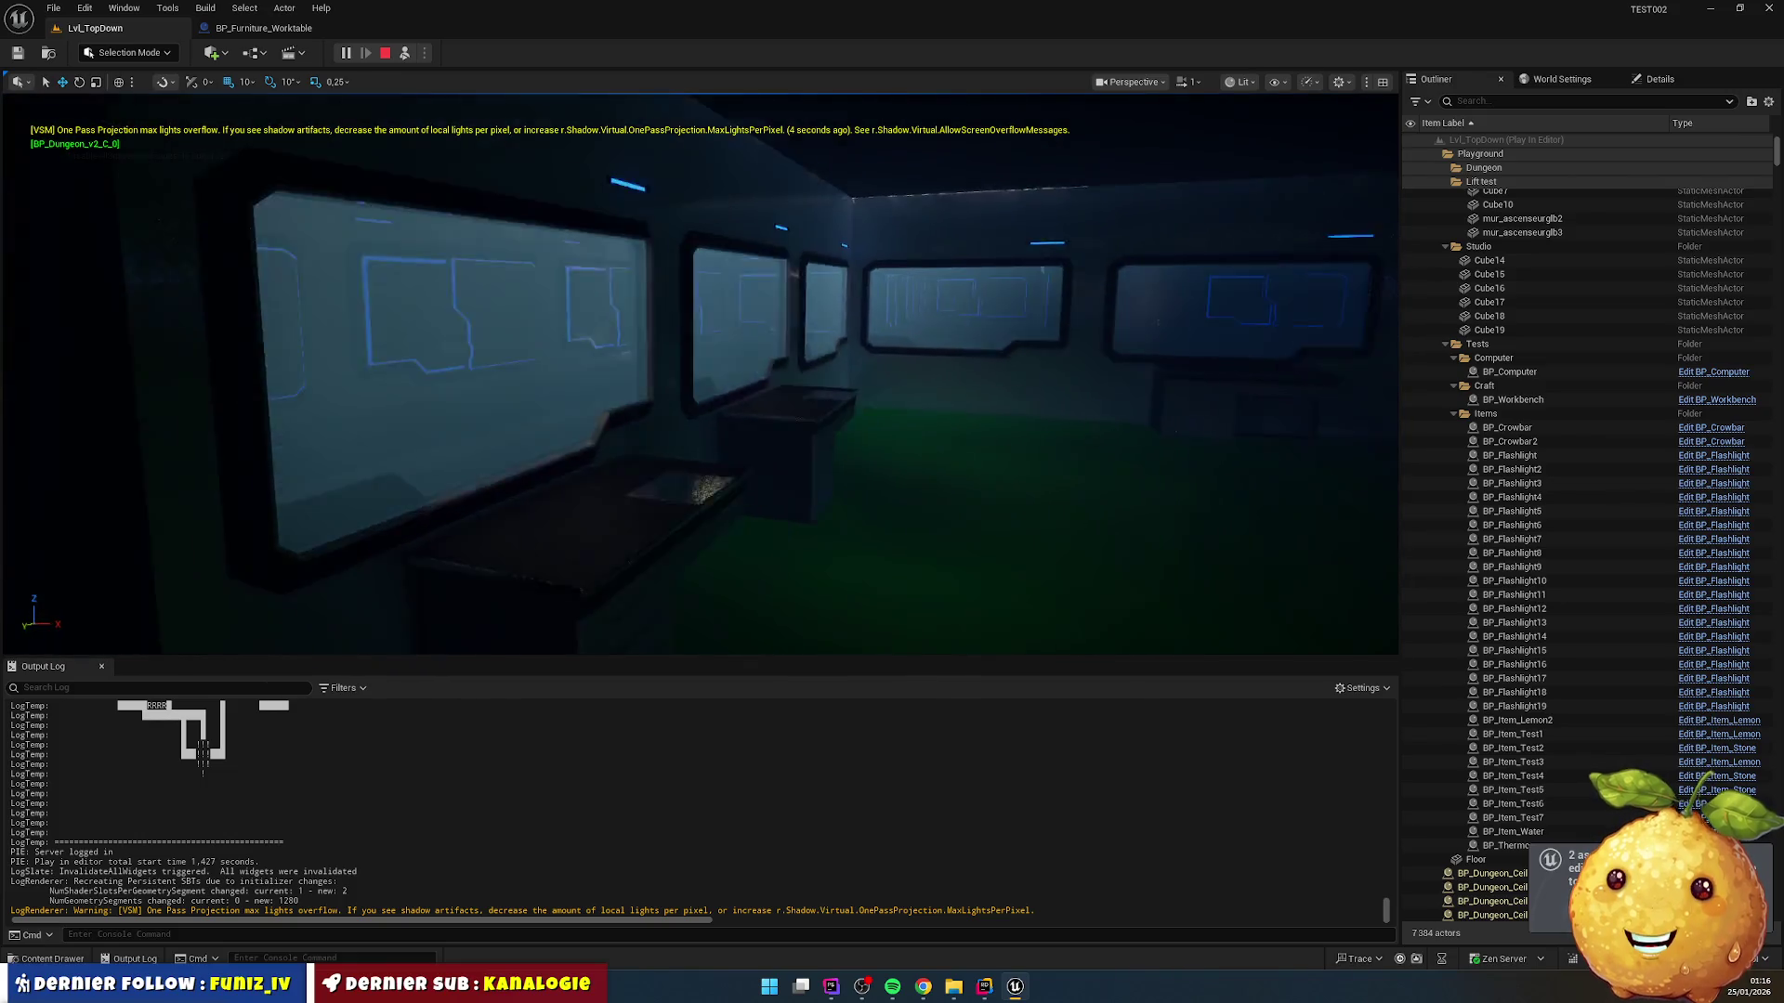
pyautogui.press('w')
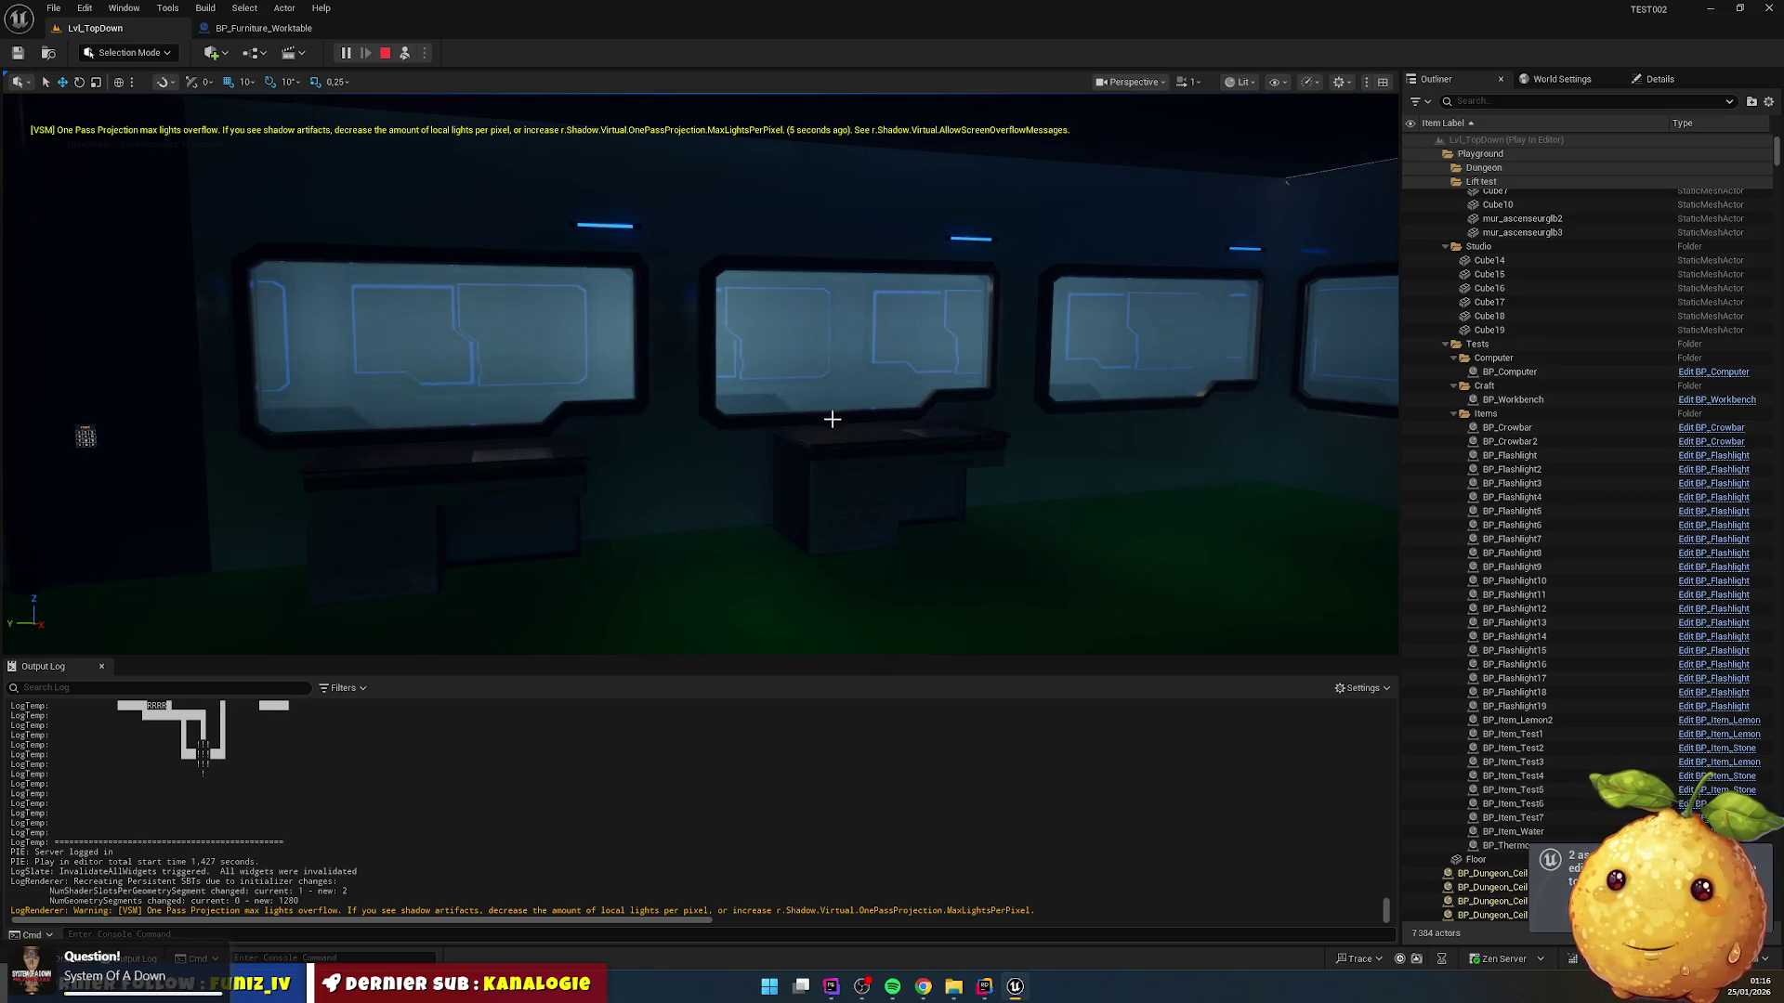
pyautogui.press('w')
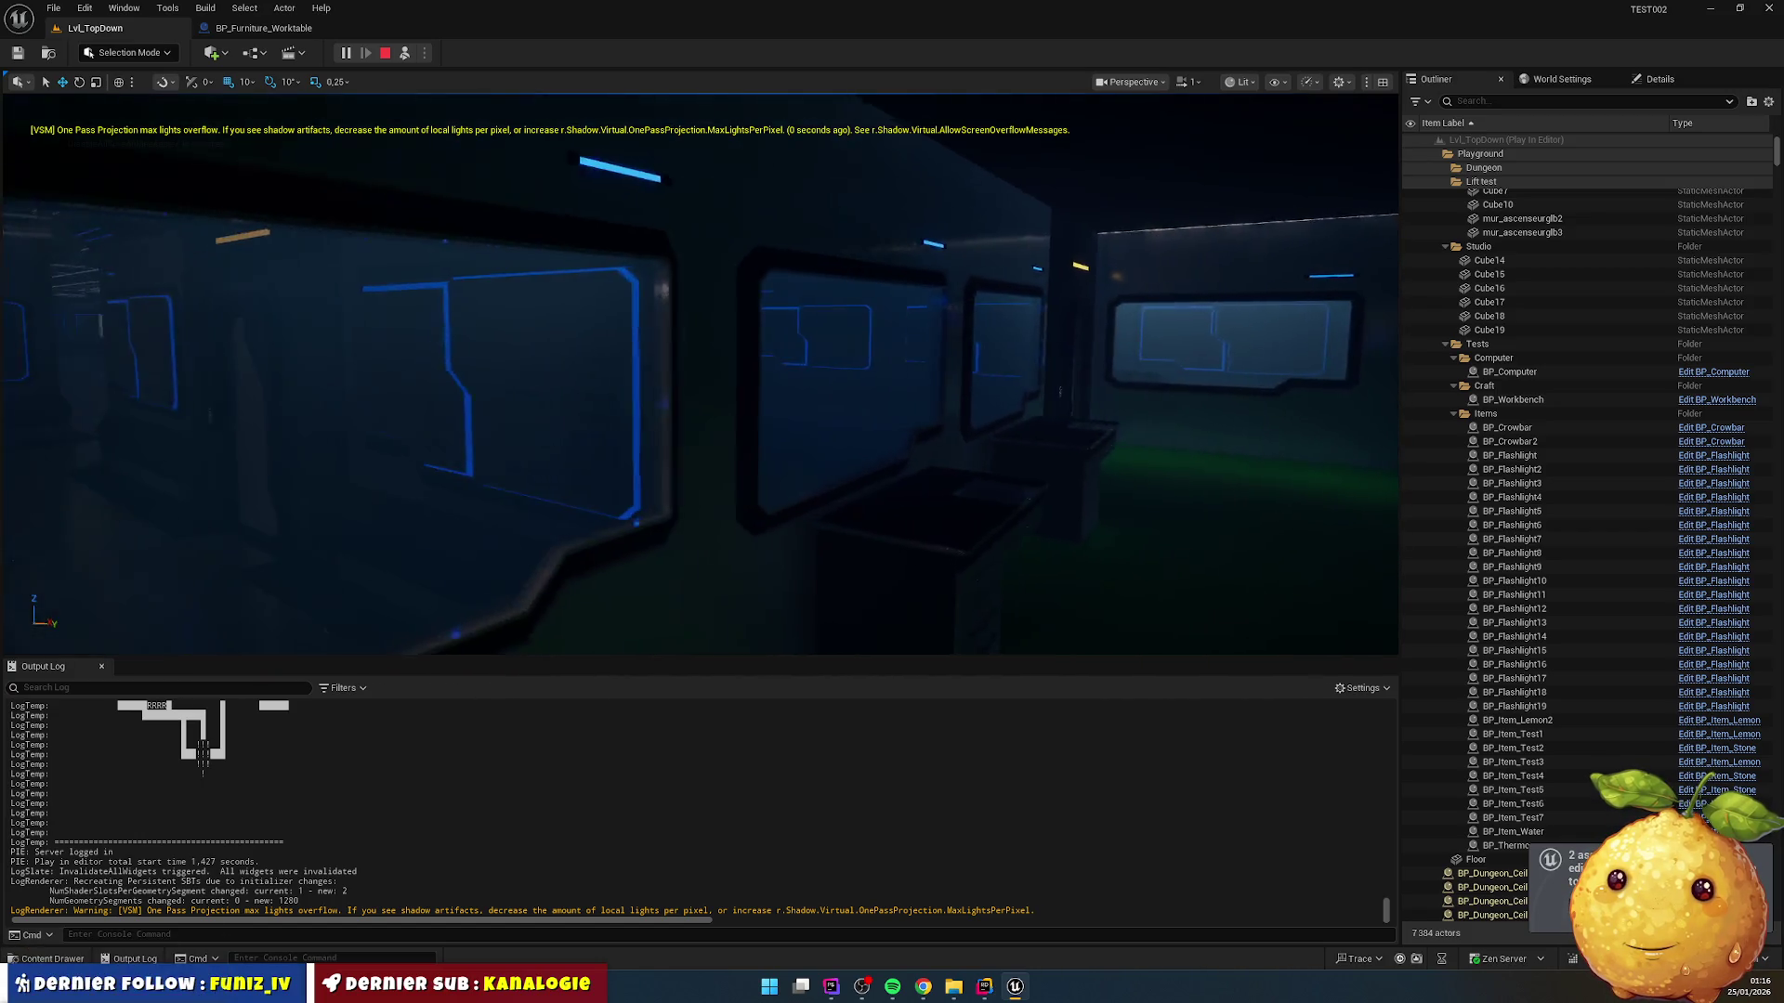
pyautogui.press('w')
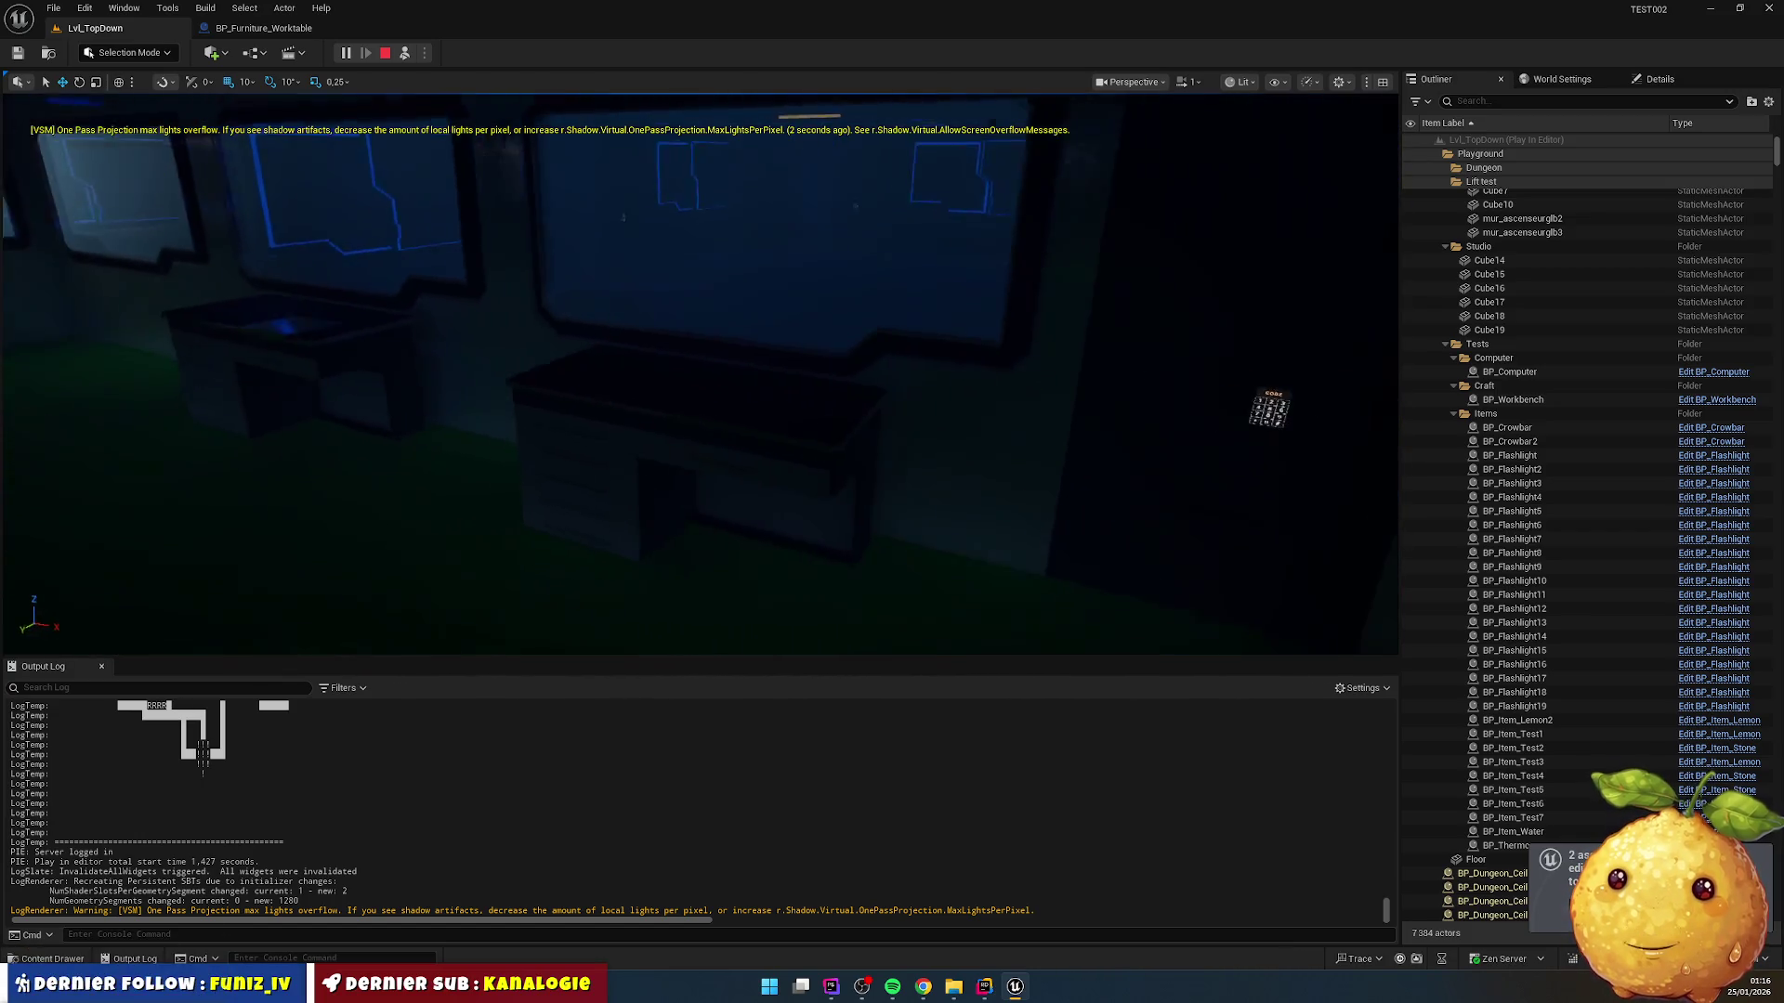
pyautogui.press('w')
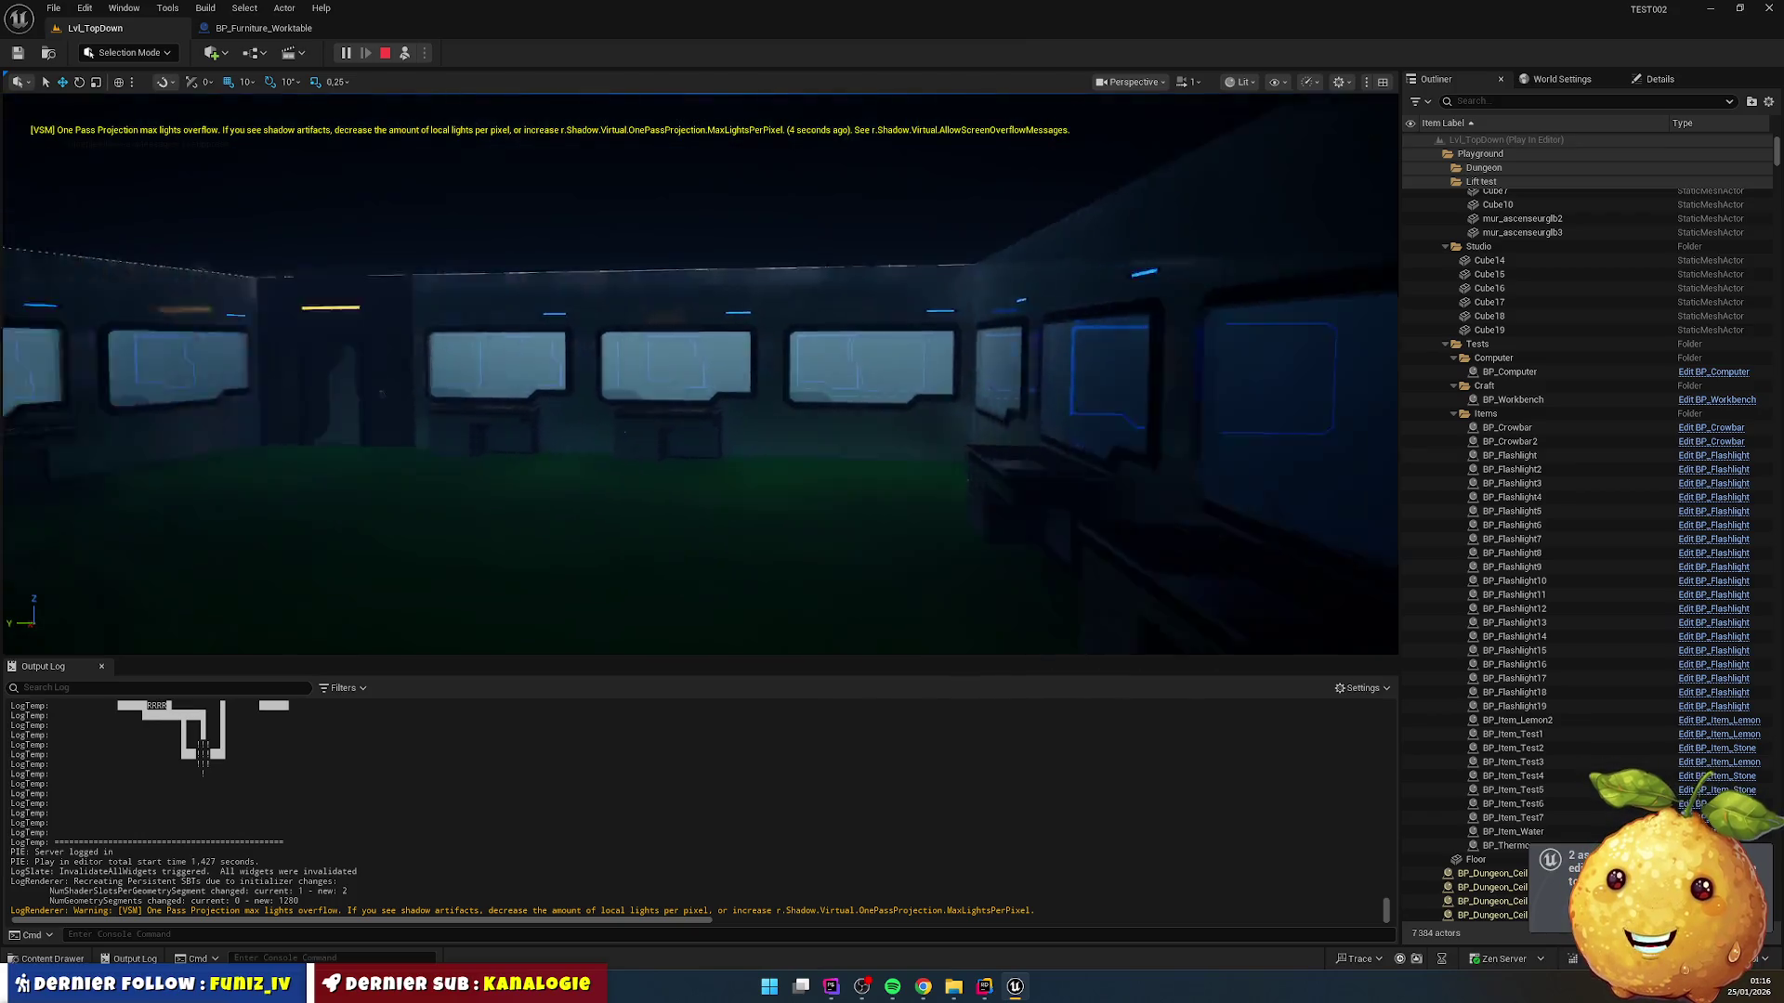
pyautogui.press('w')
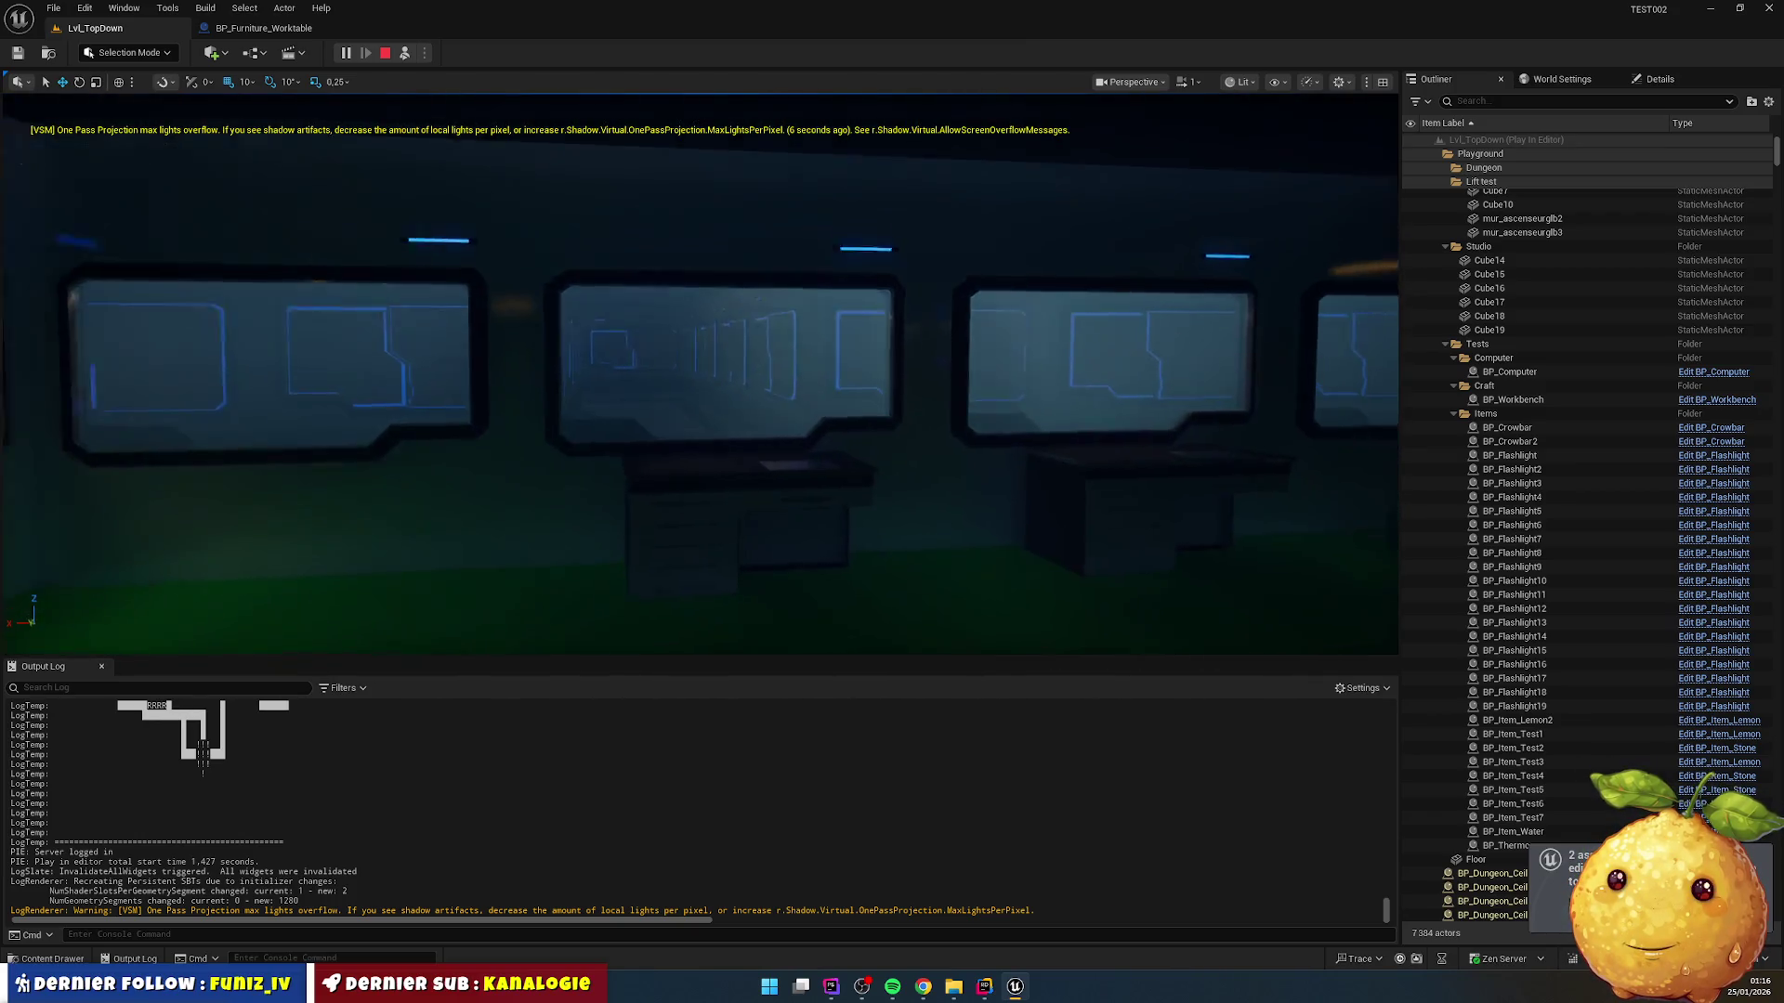
pyautogui.press('w')
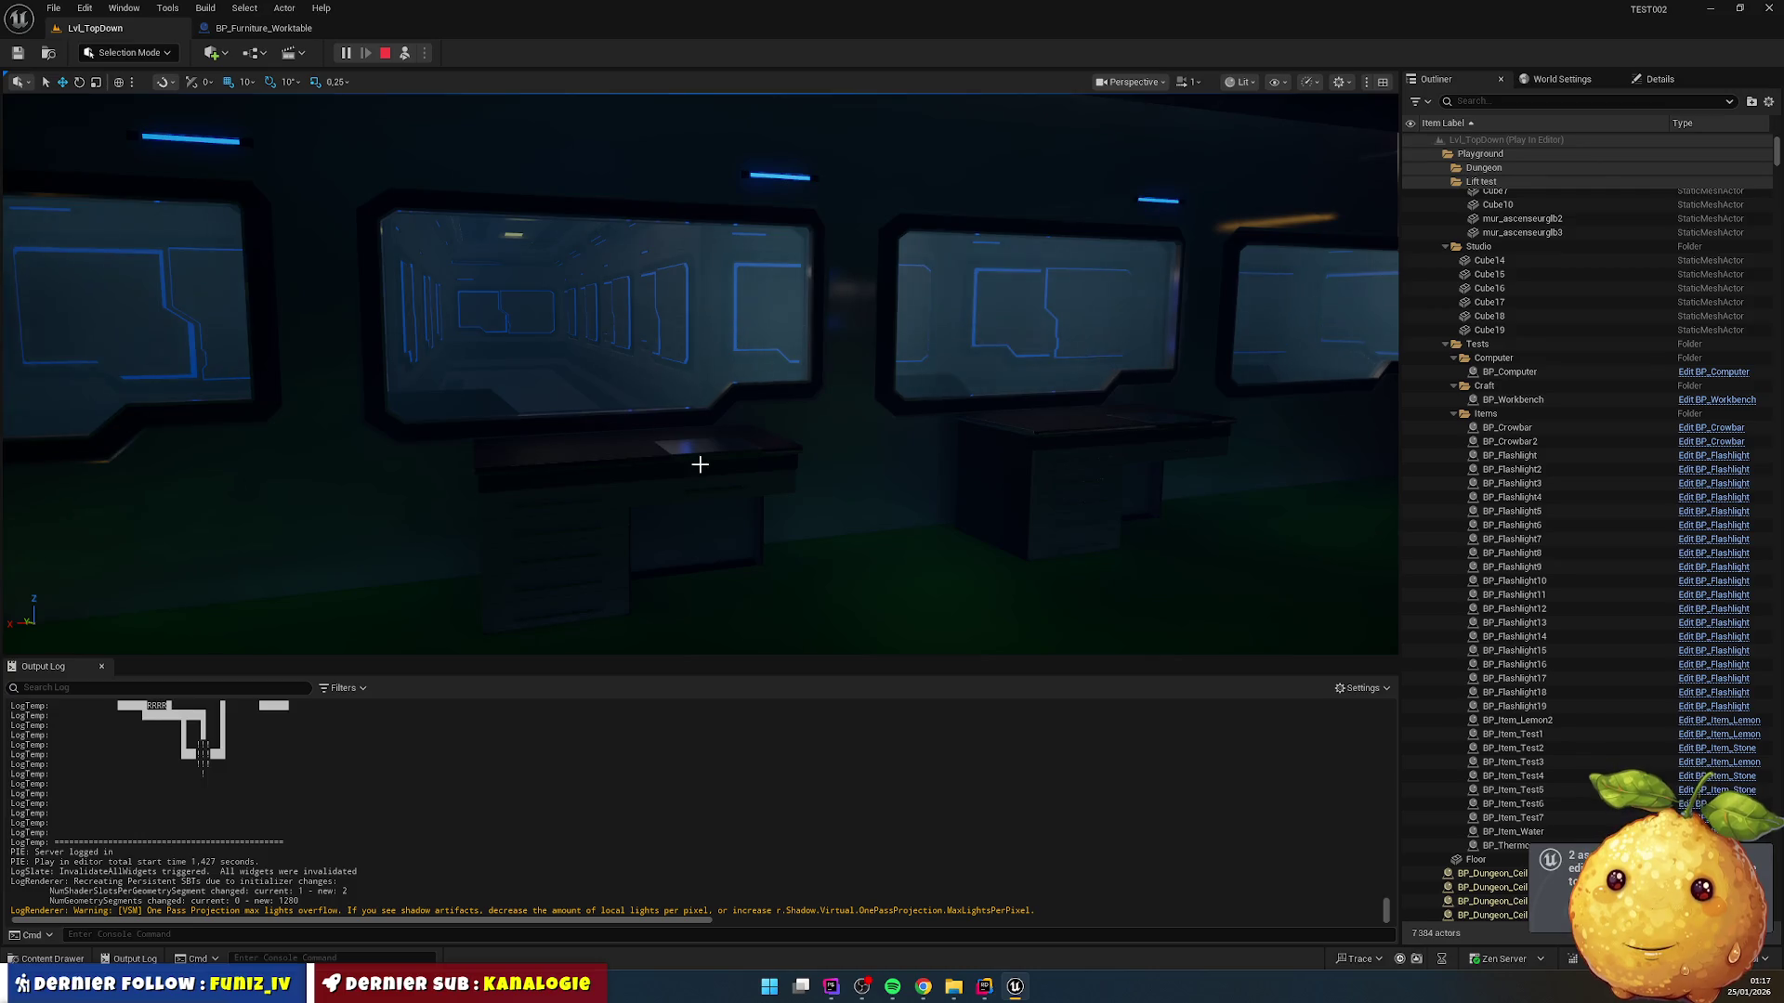
# Step: Take control of the game view and walk the dark corridor toward the window
pyautogui.click(887, 459)
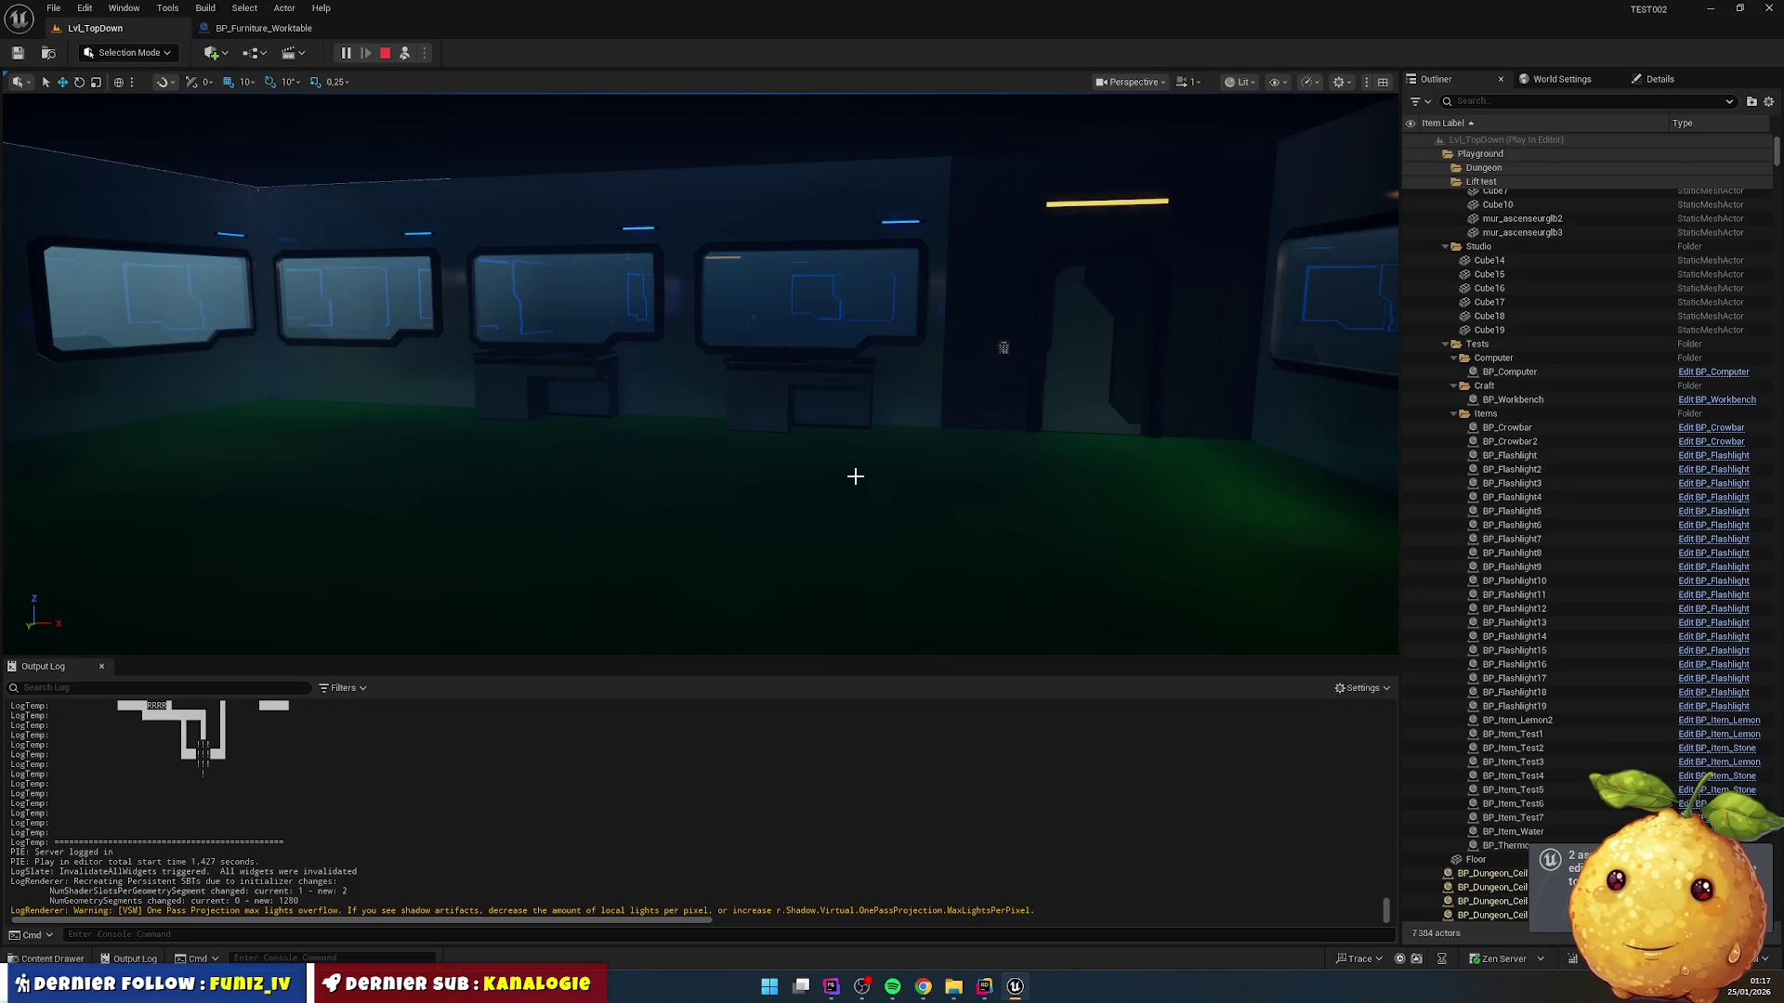
pyautogui.press('w')
pyautogui.press('w')
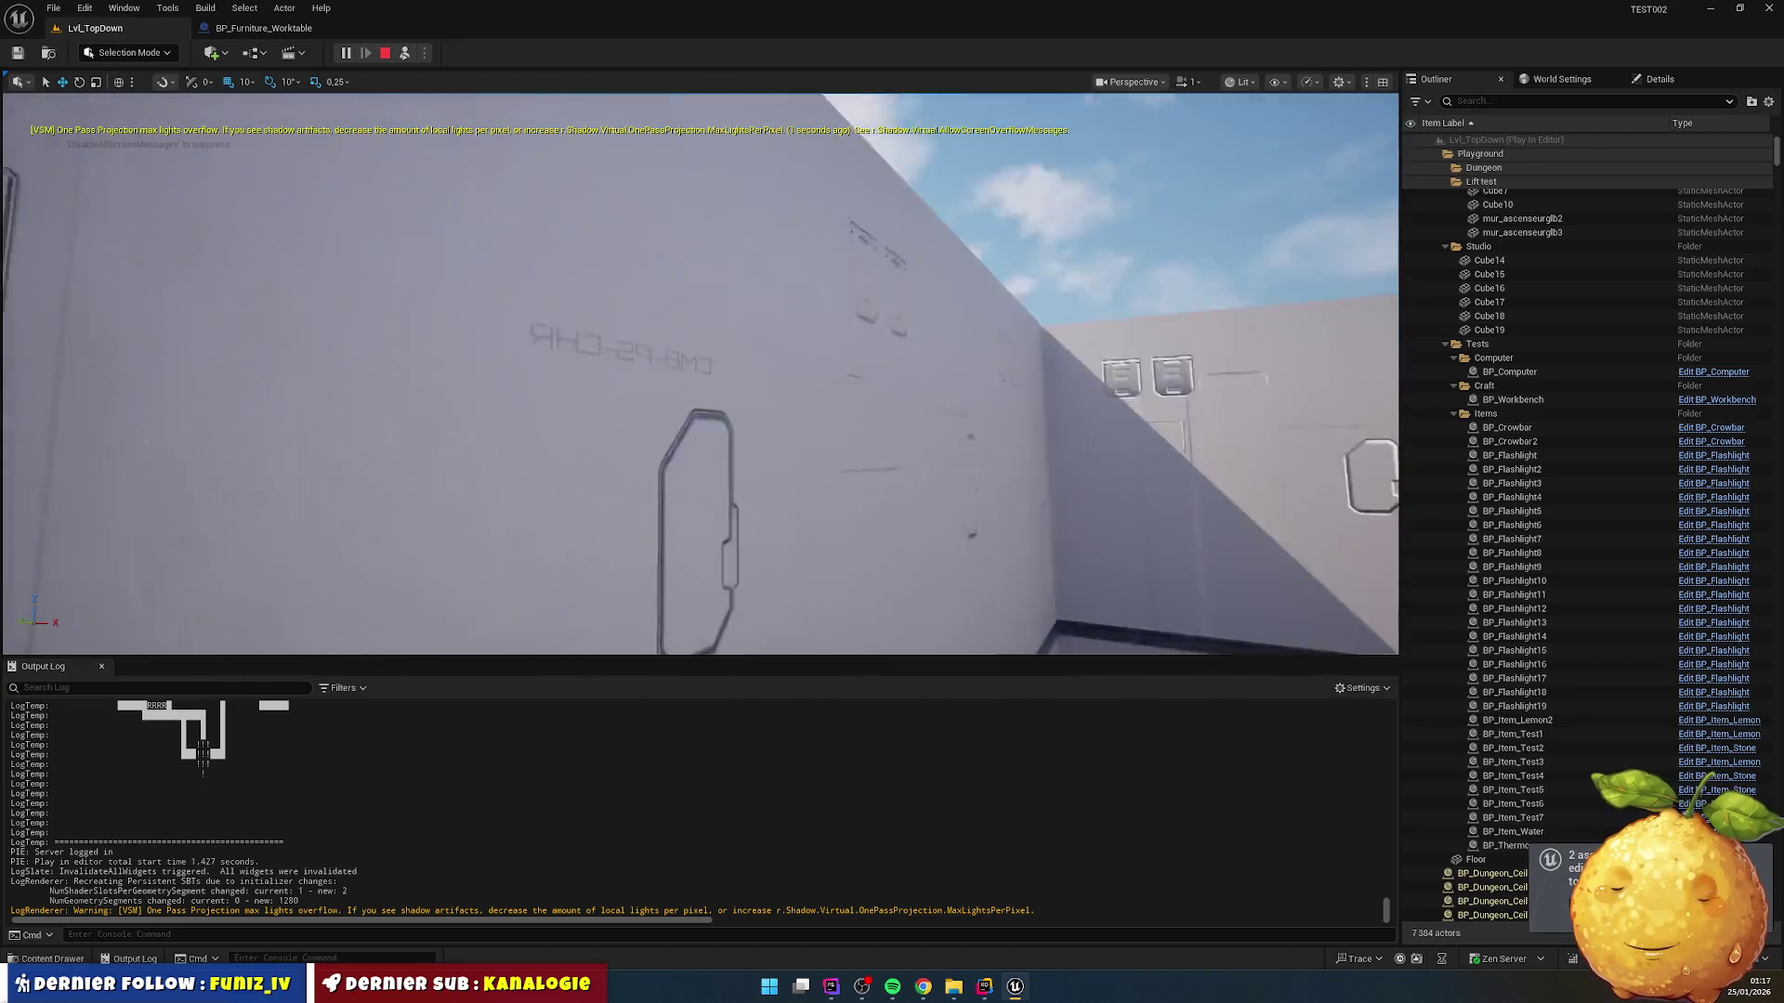
pyautogui.press('s')
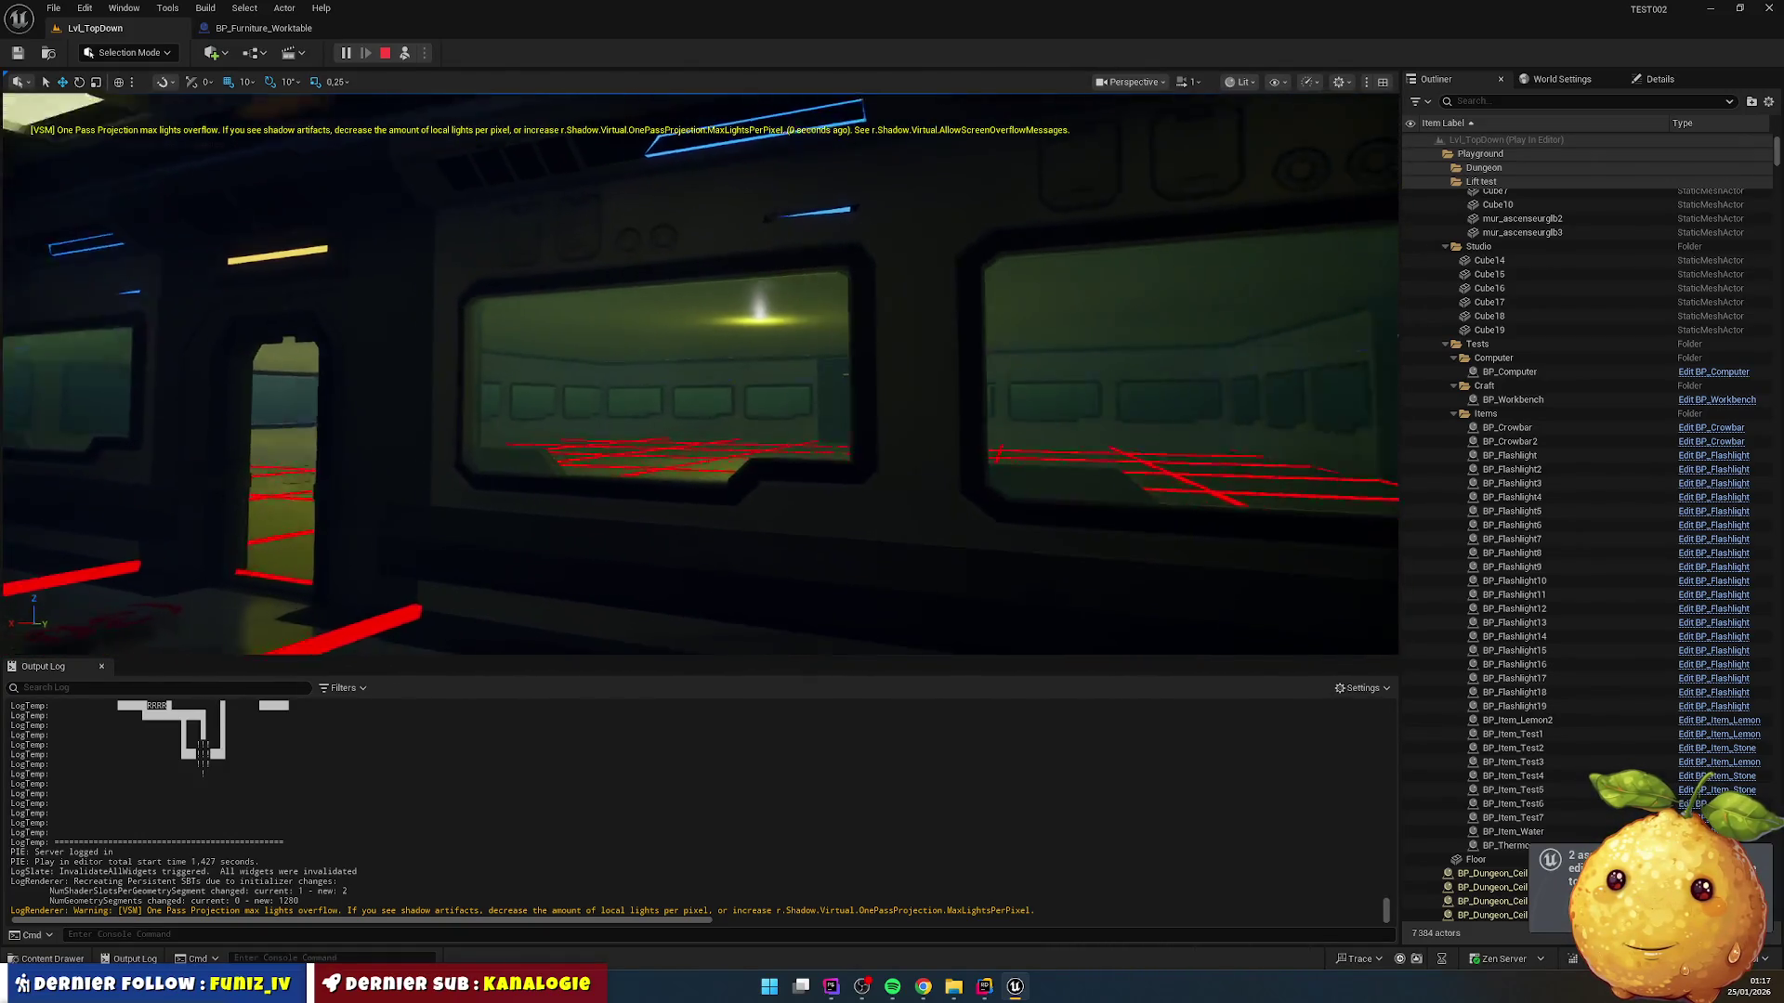
pyautogui.press('w')
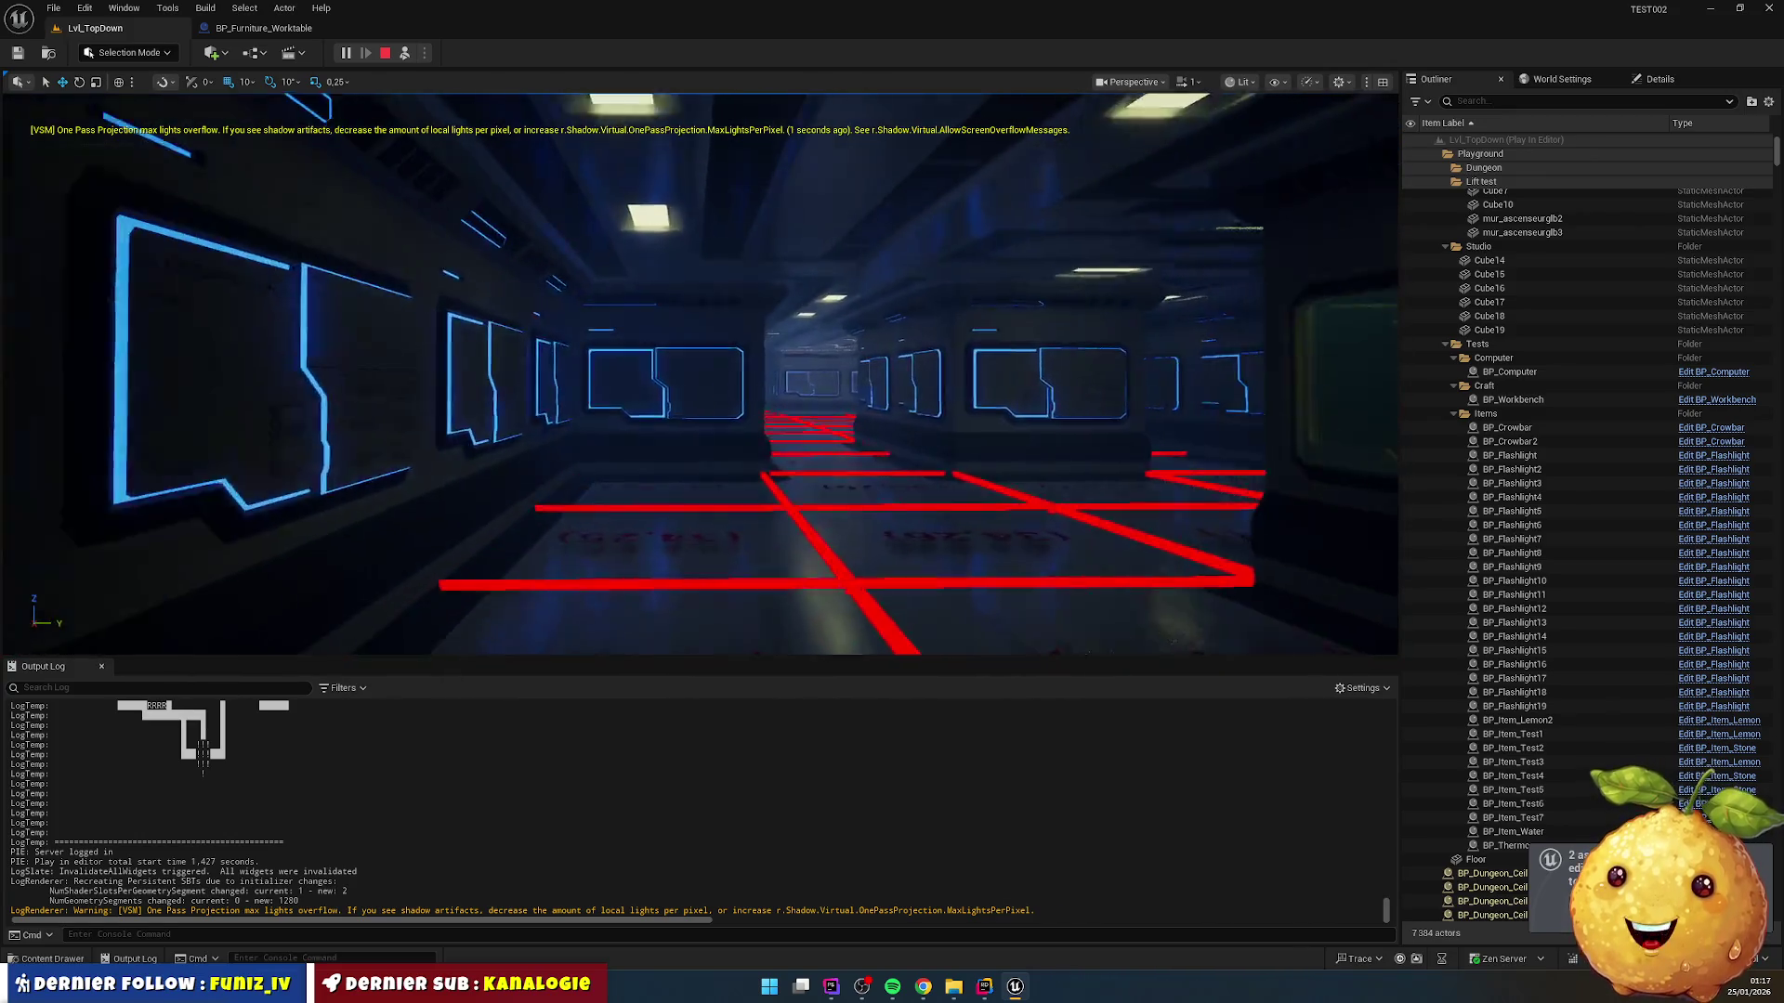
pyautogui.press('w')
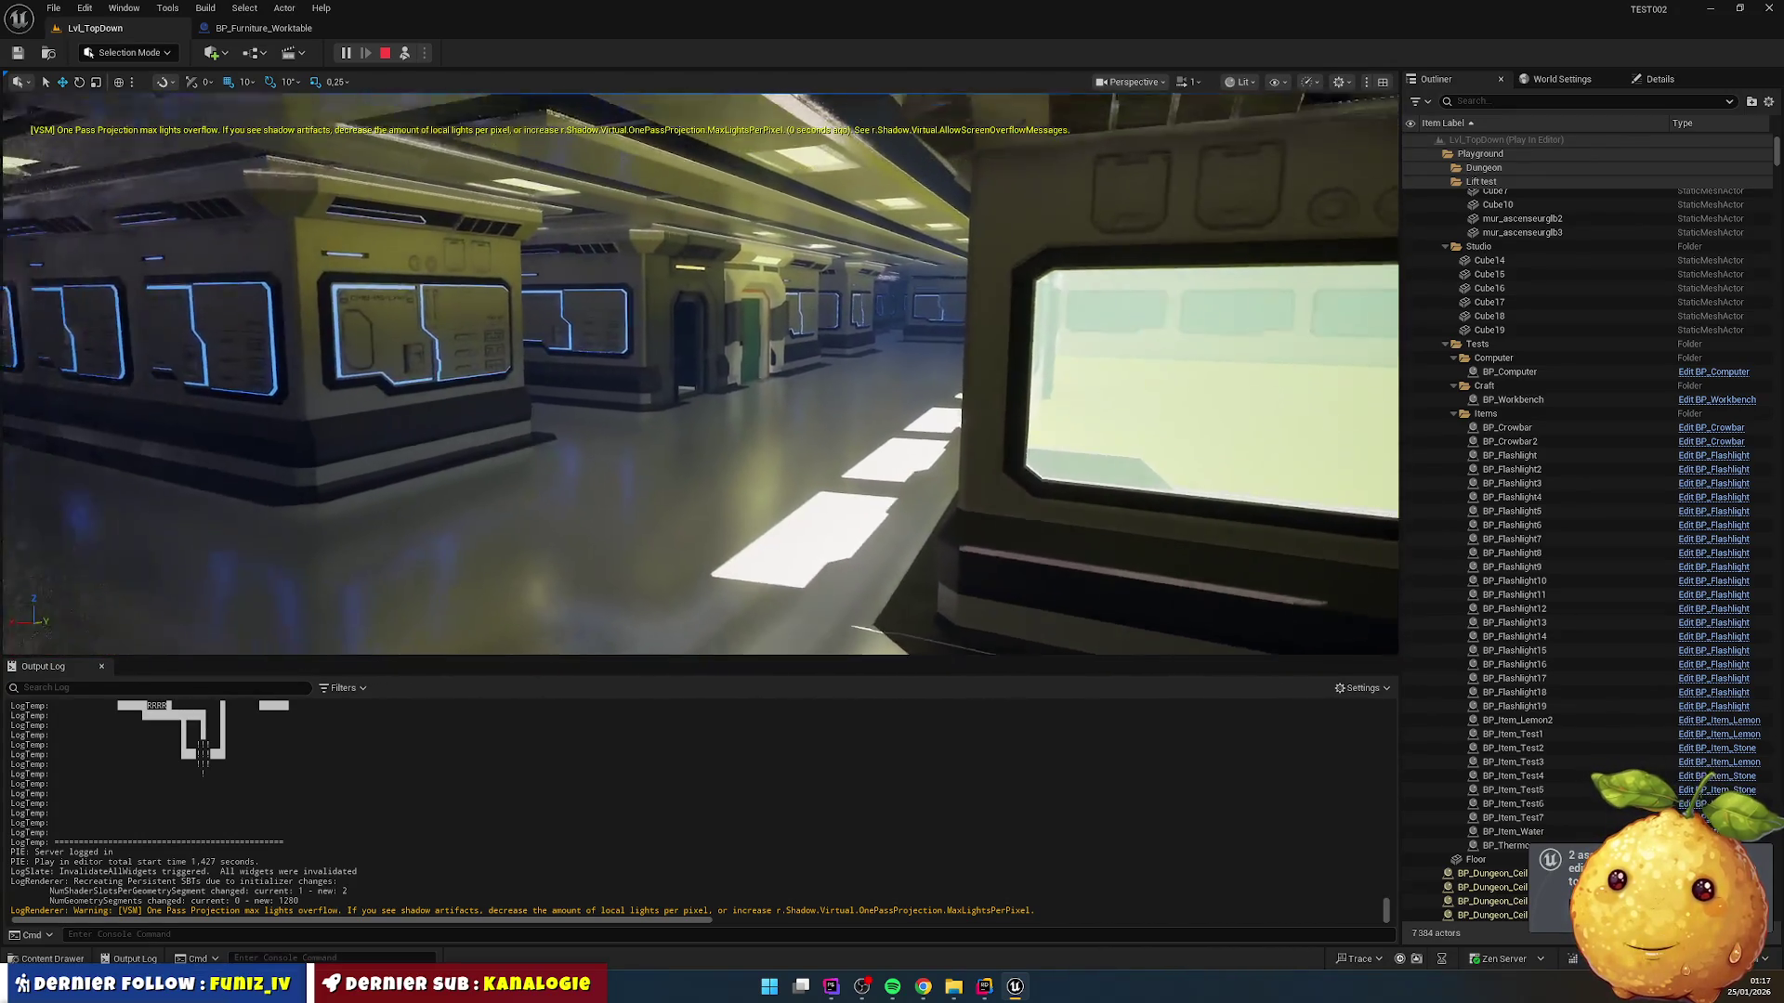
pyautogui.press('w')
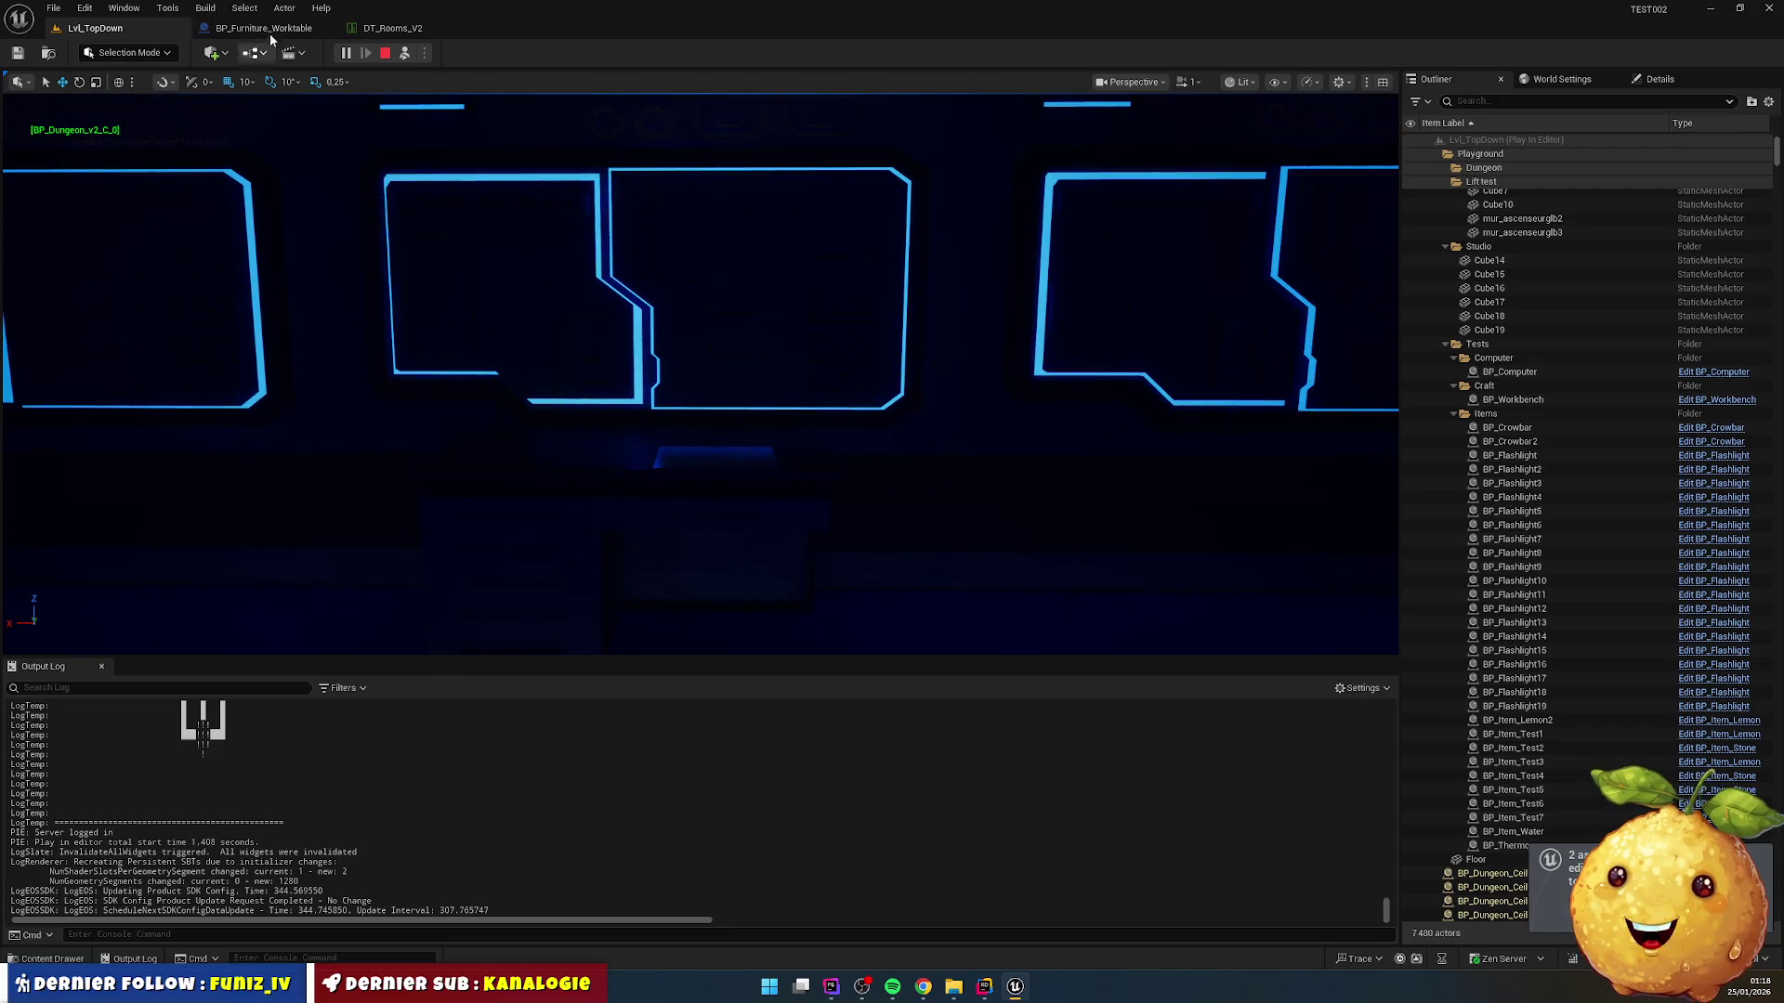
# Step: Add DT_Furnitures_V2's worktable as Office's second furniture entry and save DT_Rooms_V2
pyautogui.click(371, 27)
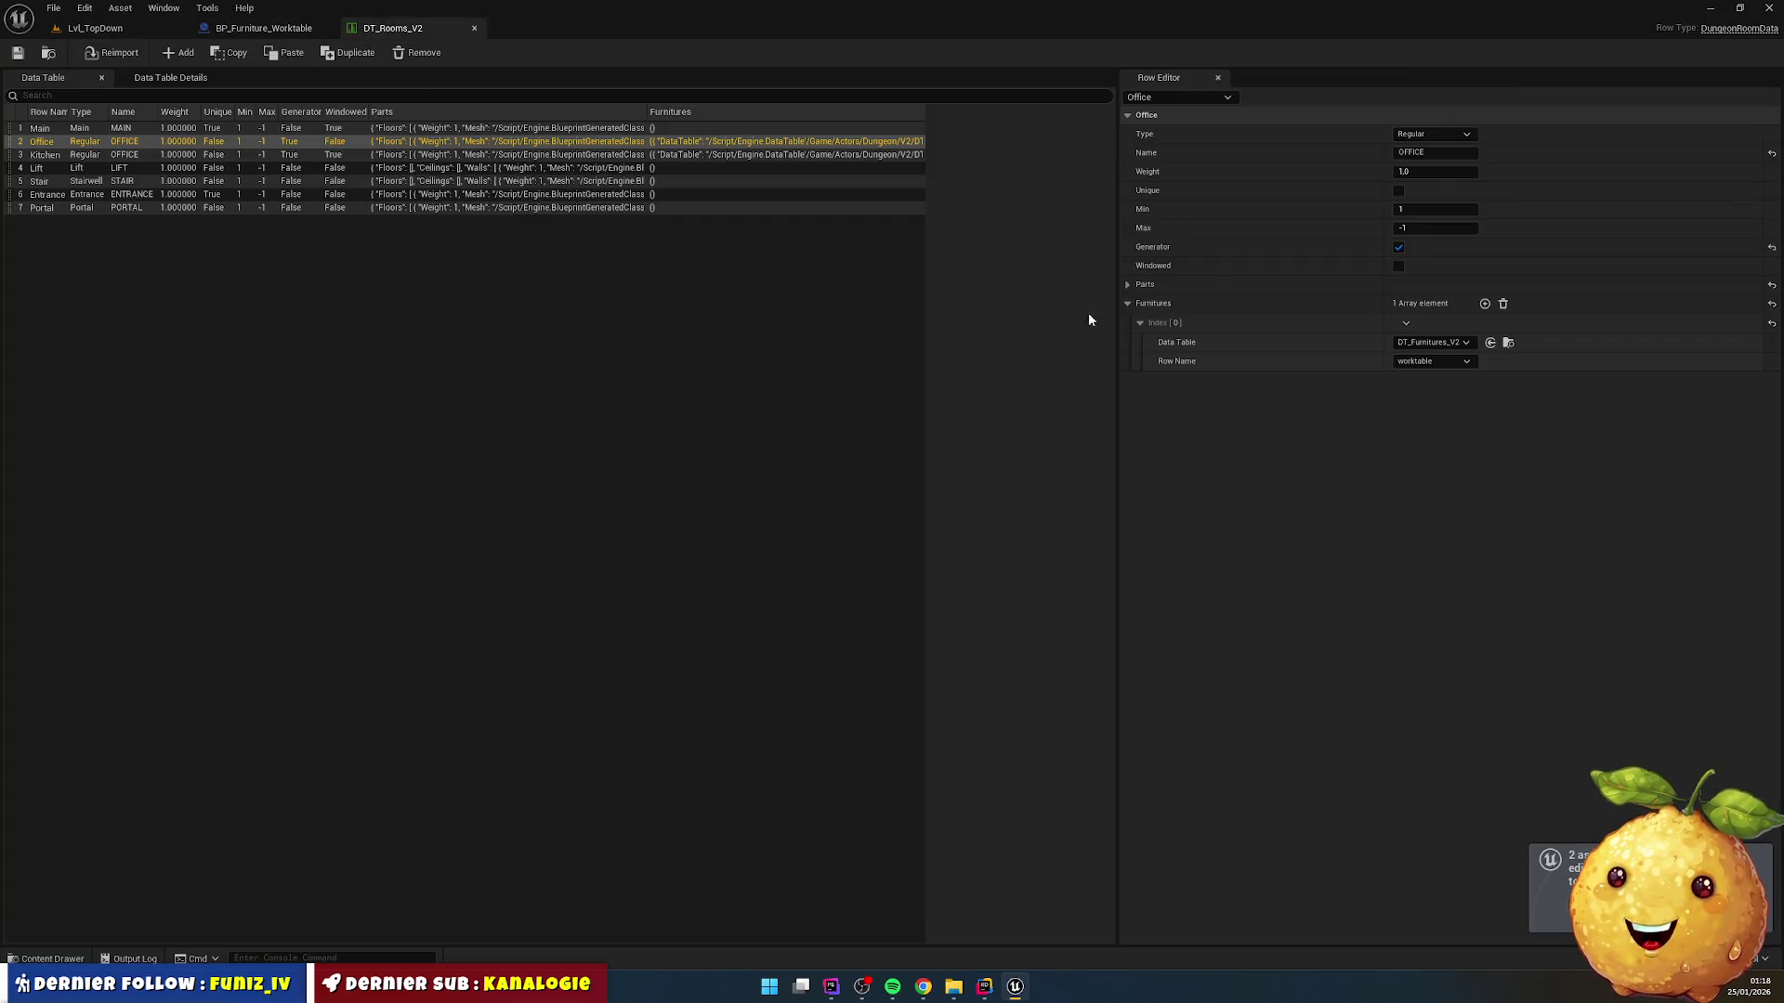
pyautogui.click(1483, 303)
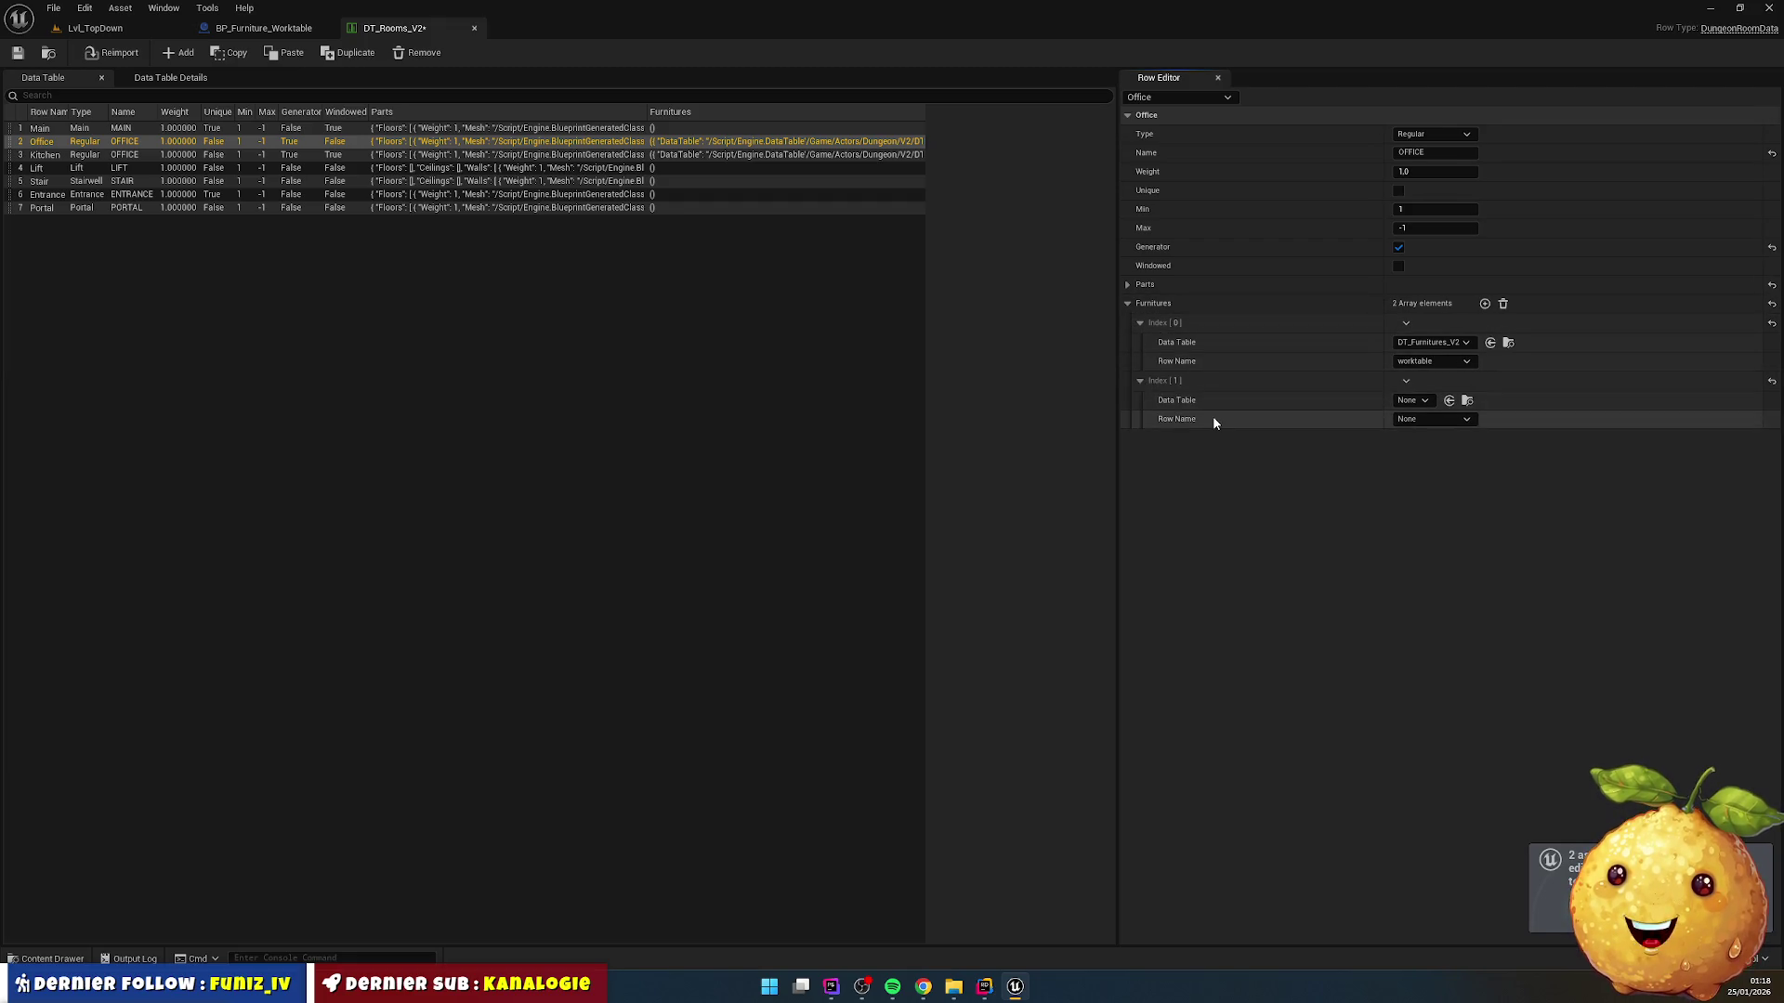
pyautogui.click(1411, 401)
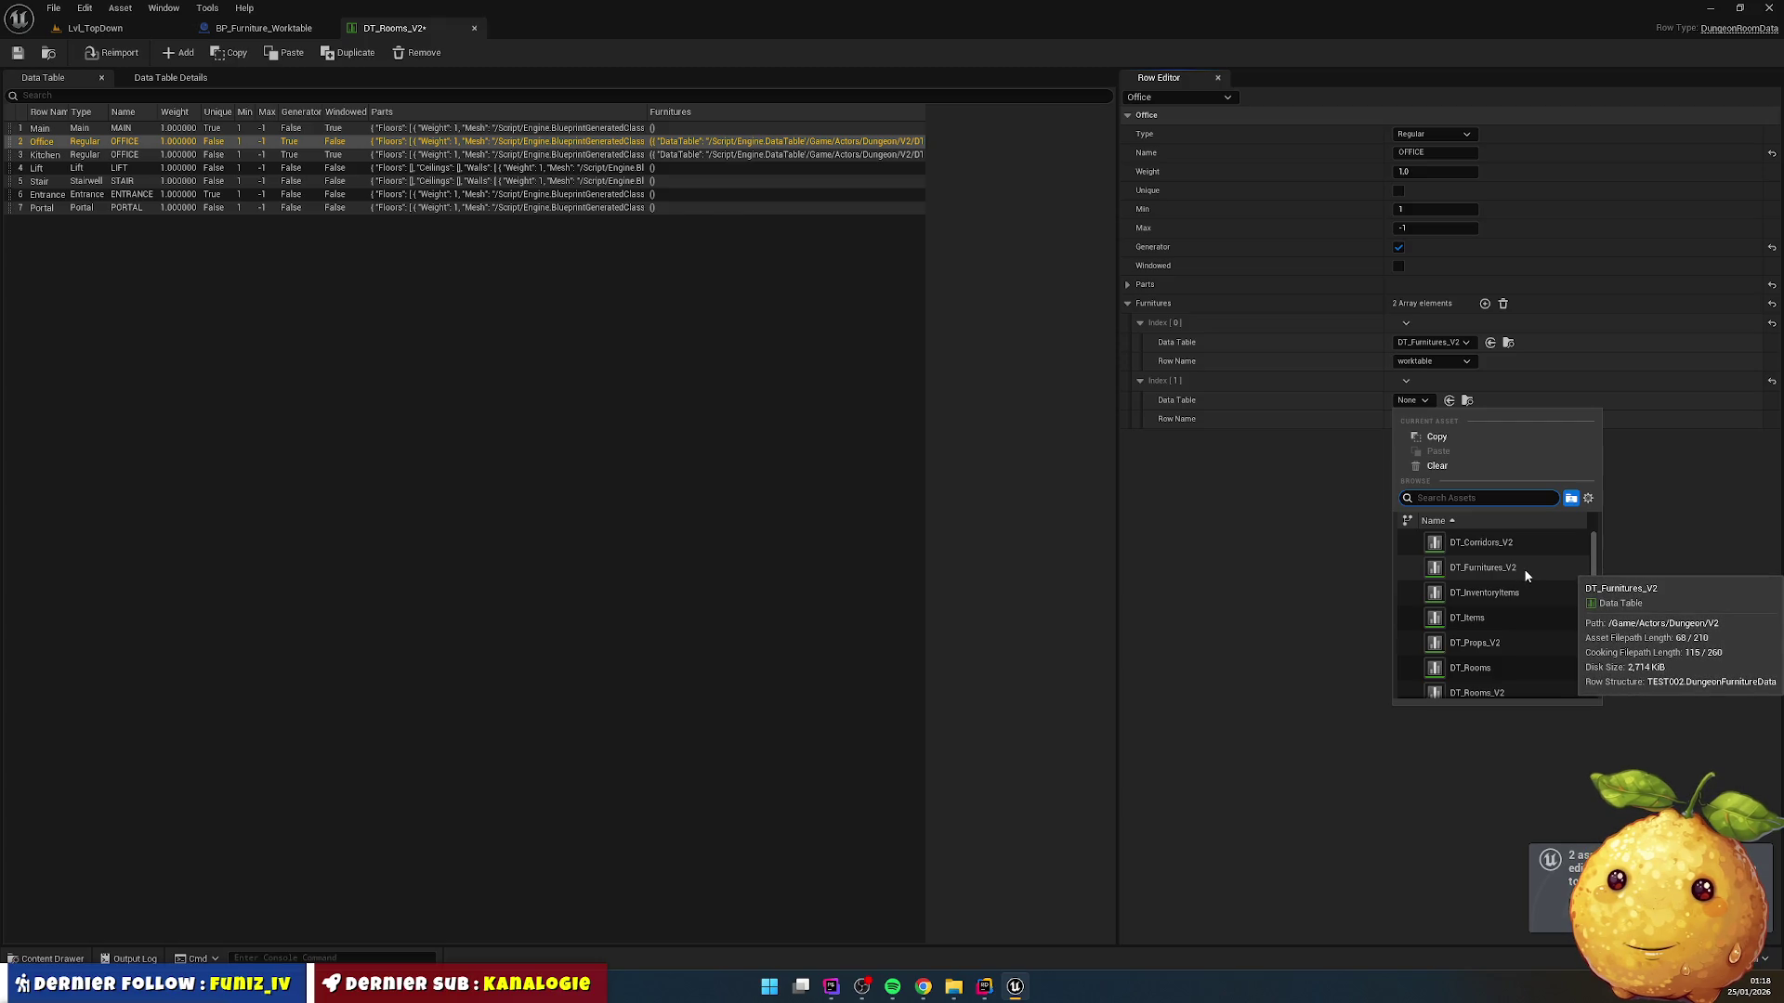
pyautogui.click(1525, 567)
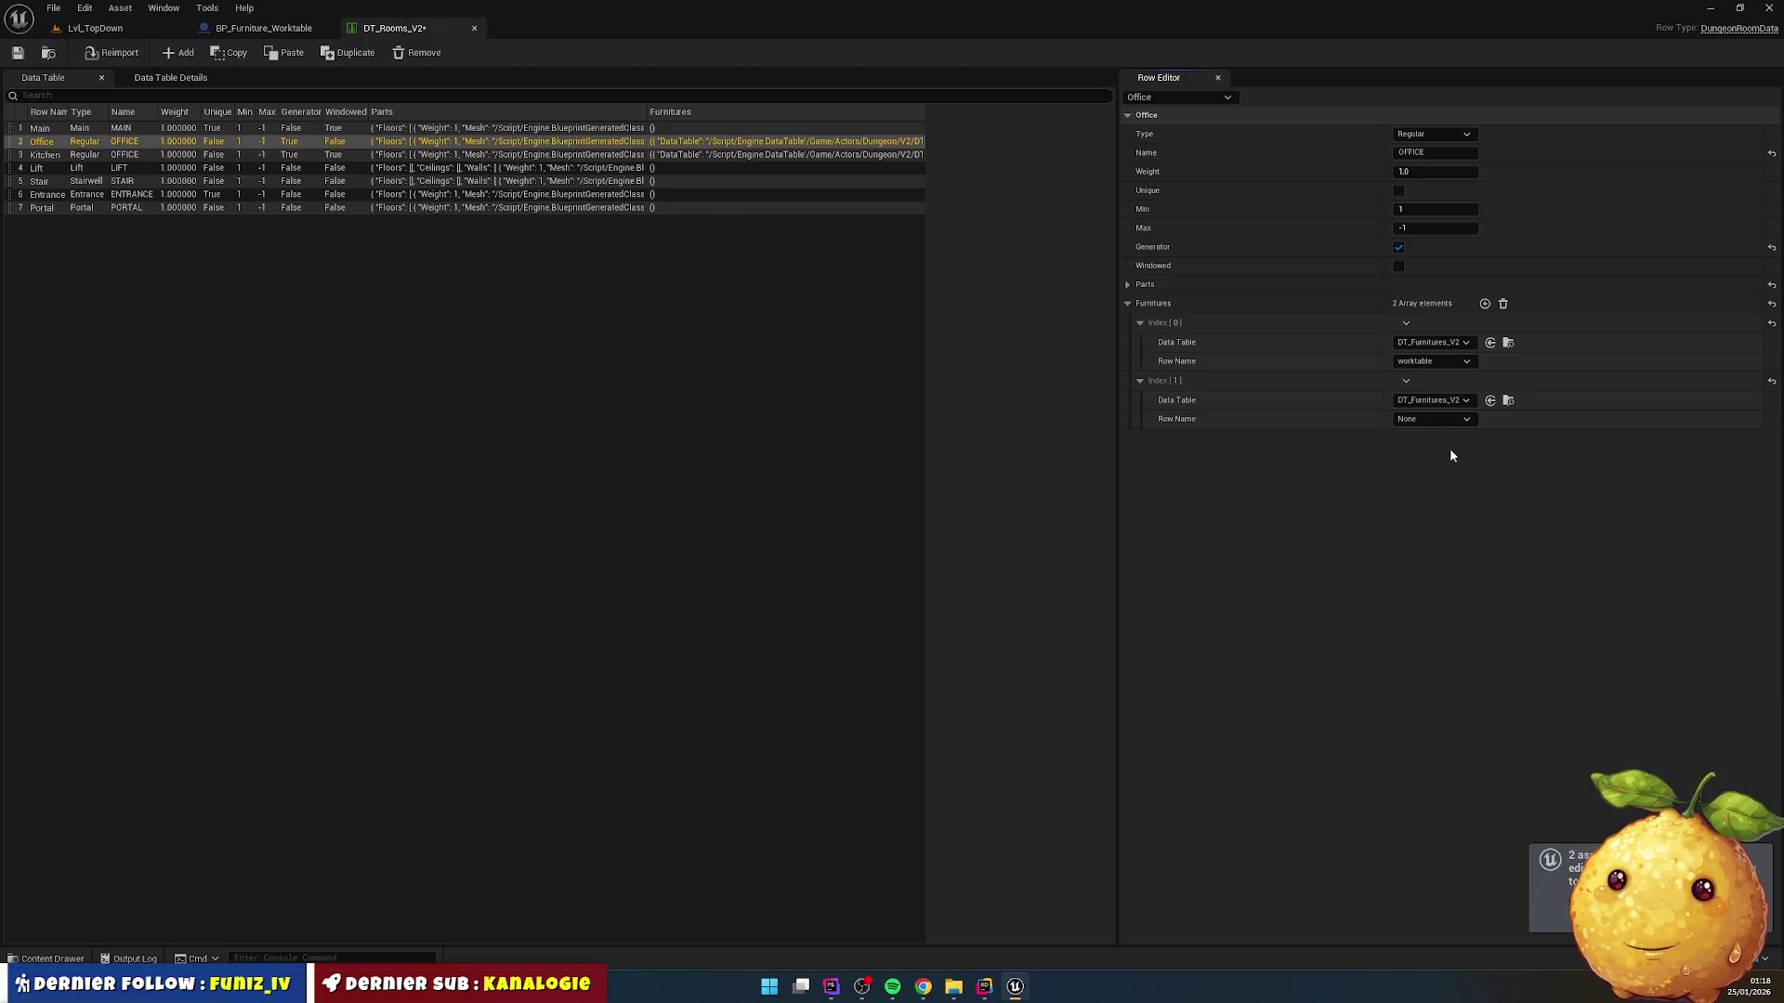
pyautogui.click(1427, 419)
pyautogui.click(1440, 450)
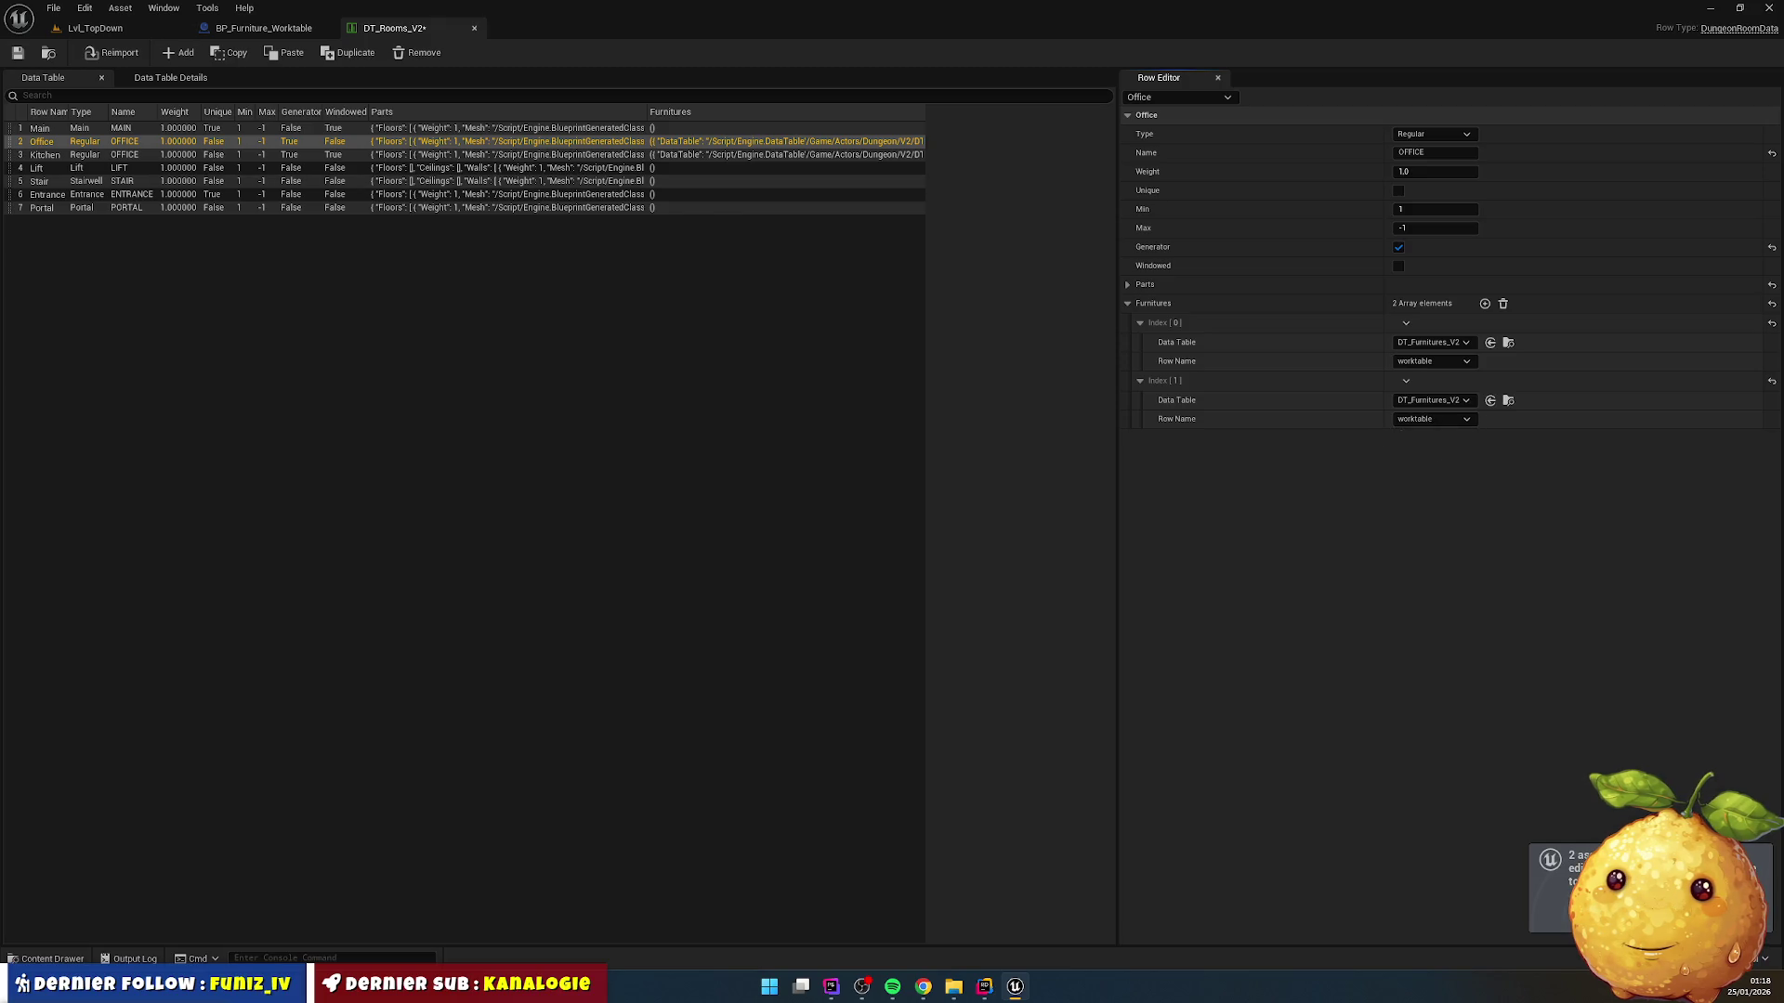
pyautogui.click(18, 52)
pyautogui.click(93, 27)
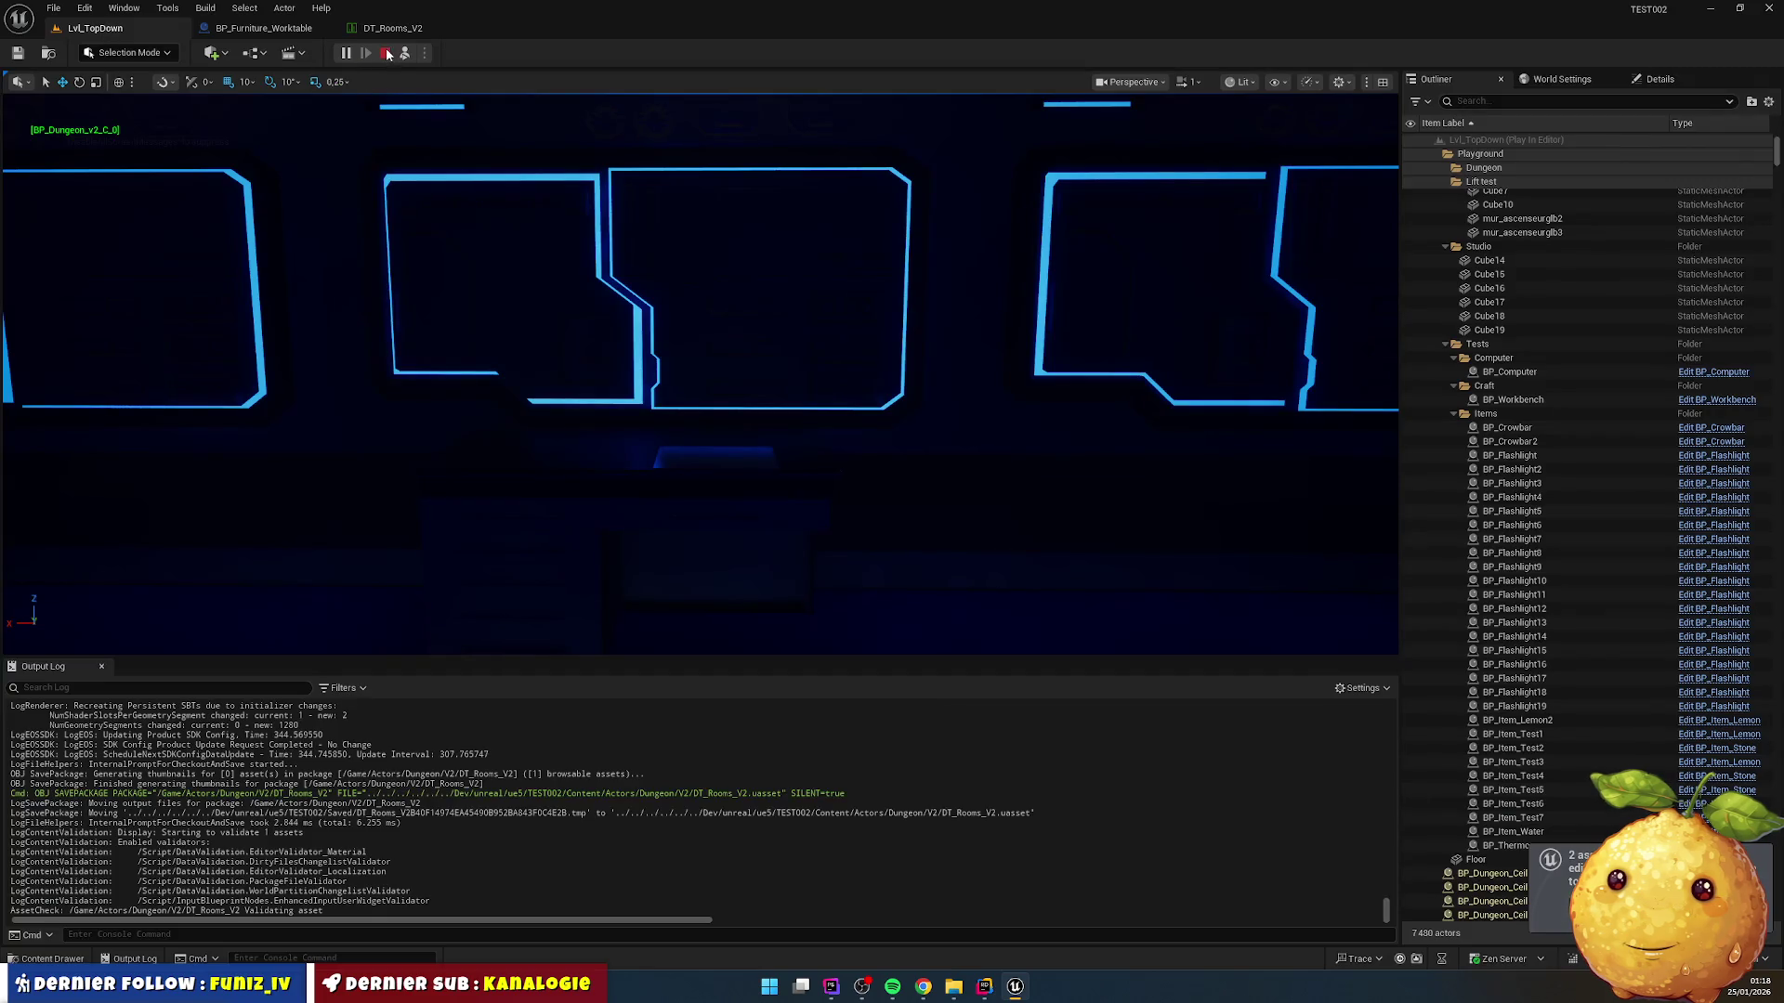
# Step: Stop the current play session and start a fresh one to test the dungeon
pyautogui.click(387, 53)
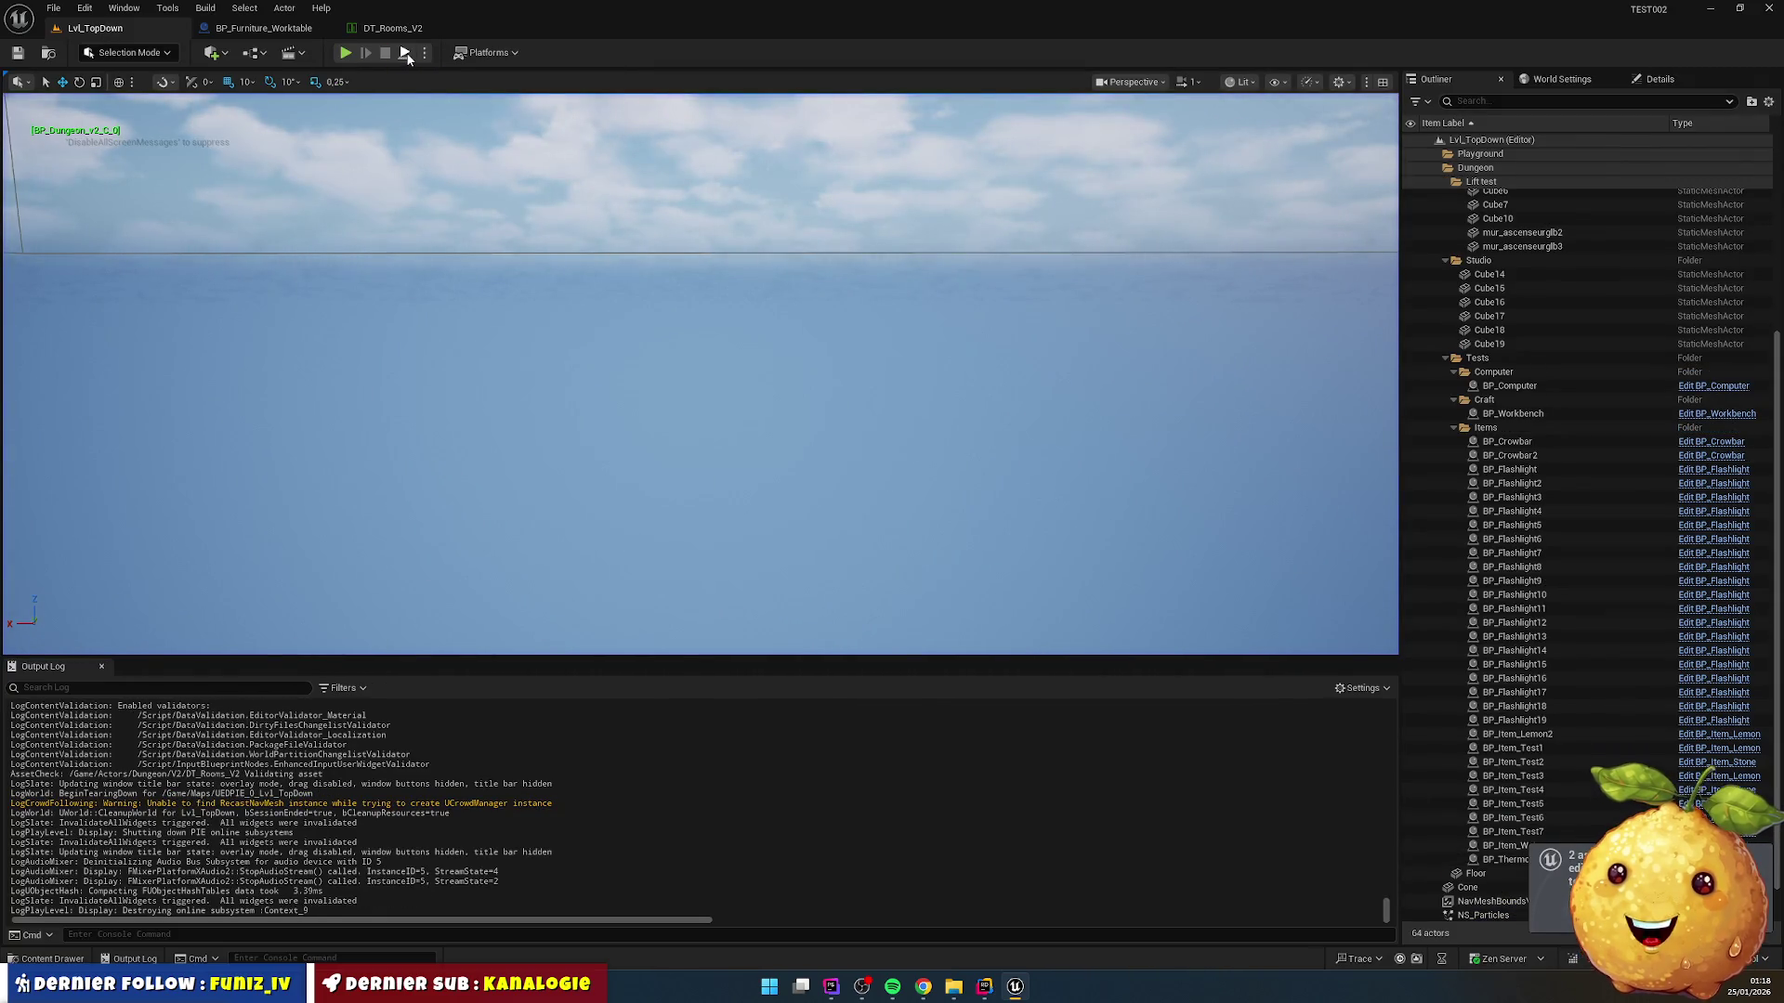
pyautogui.click(345, 52)
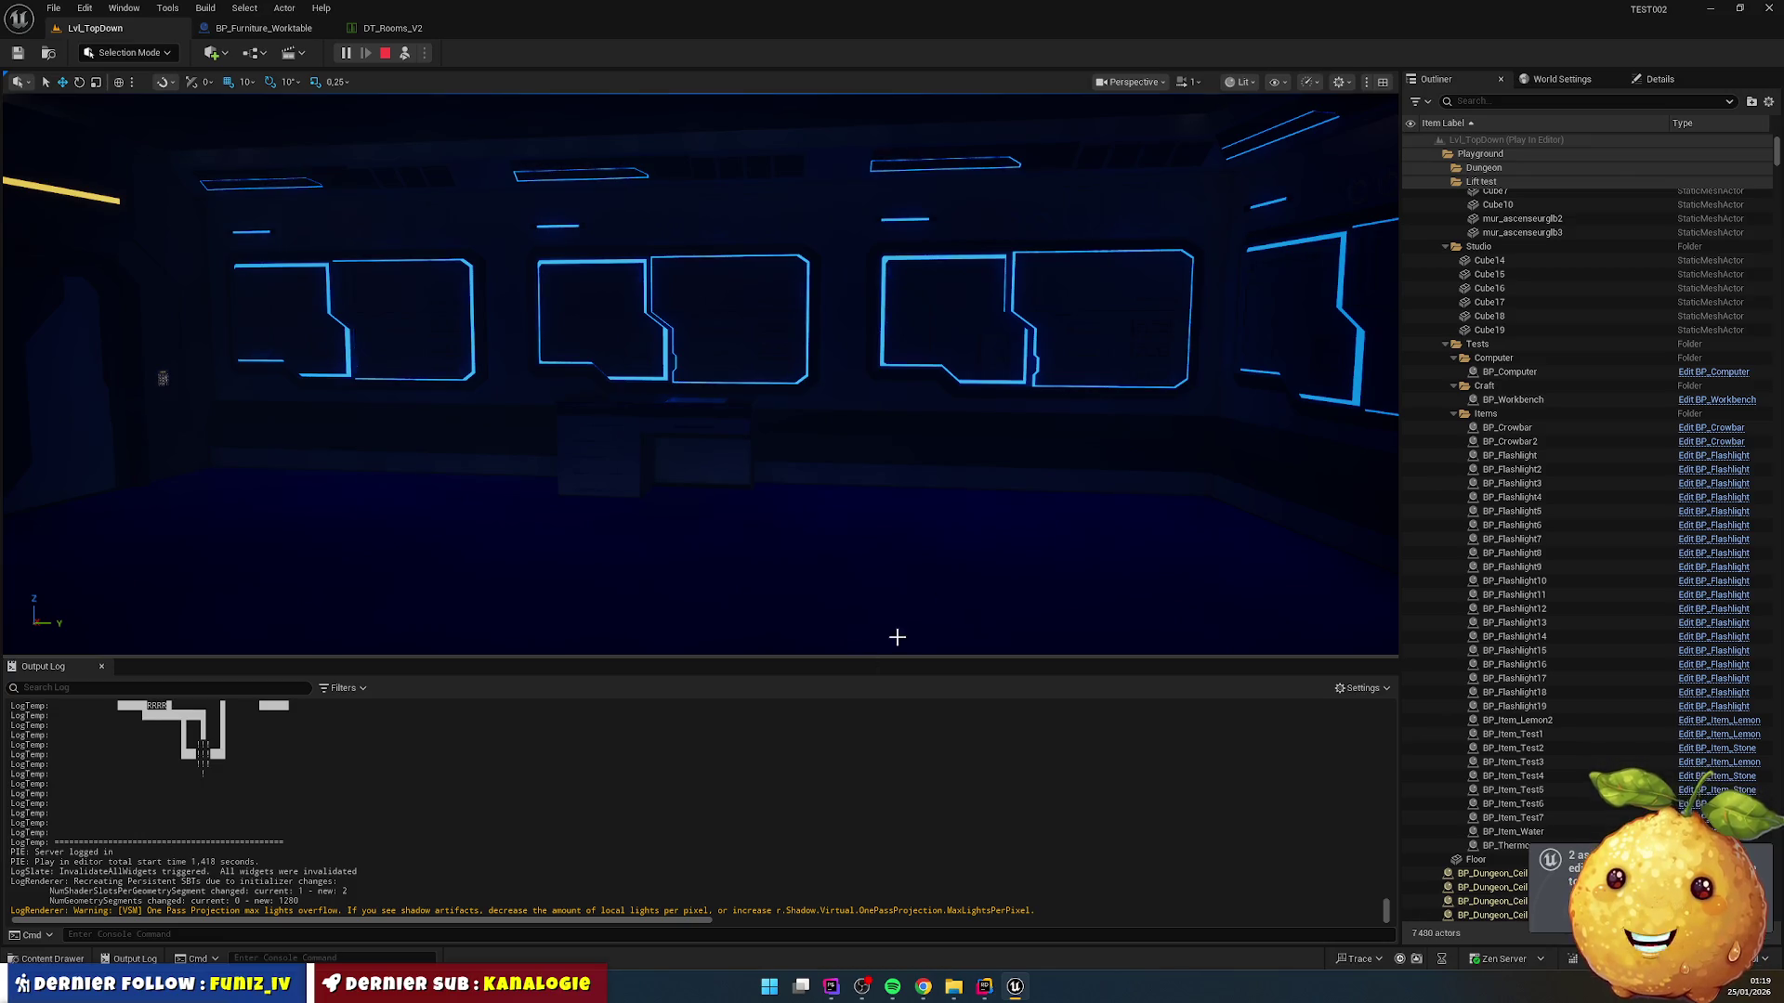
# Step: Filter Fab to free 3D products and open the Furniture FREE - Low Poly 3D Models Pack page
pyautogui.click(48, 959)
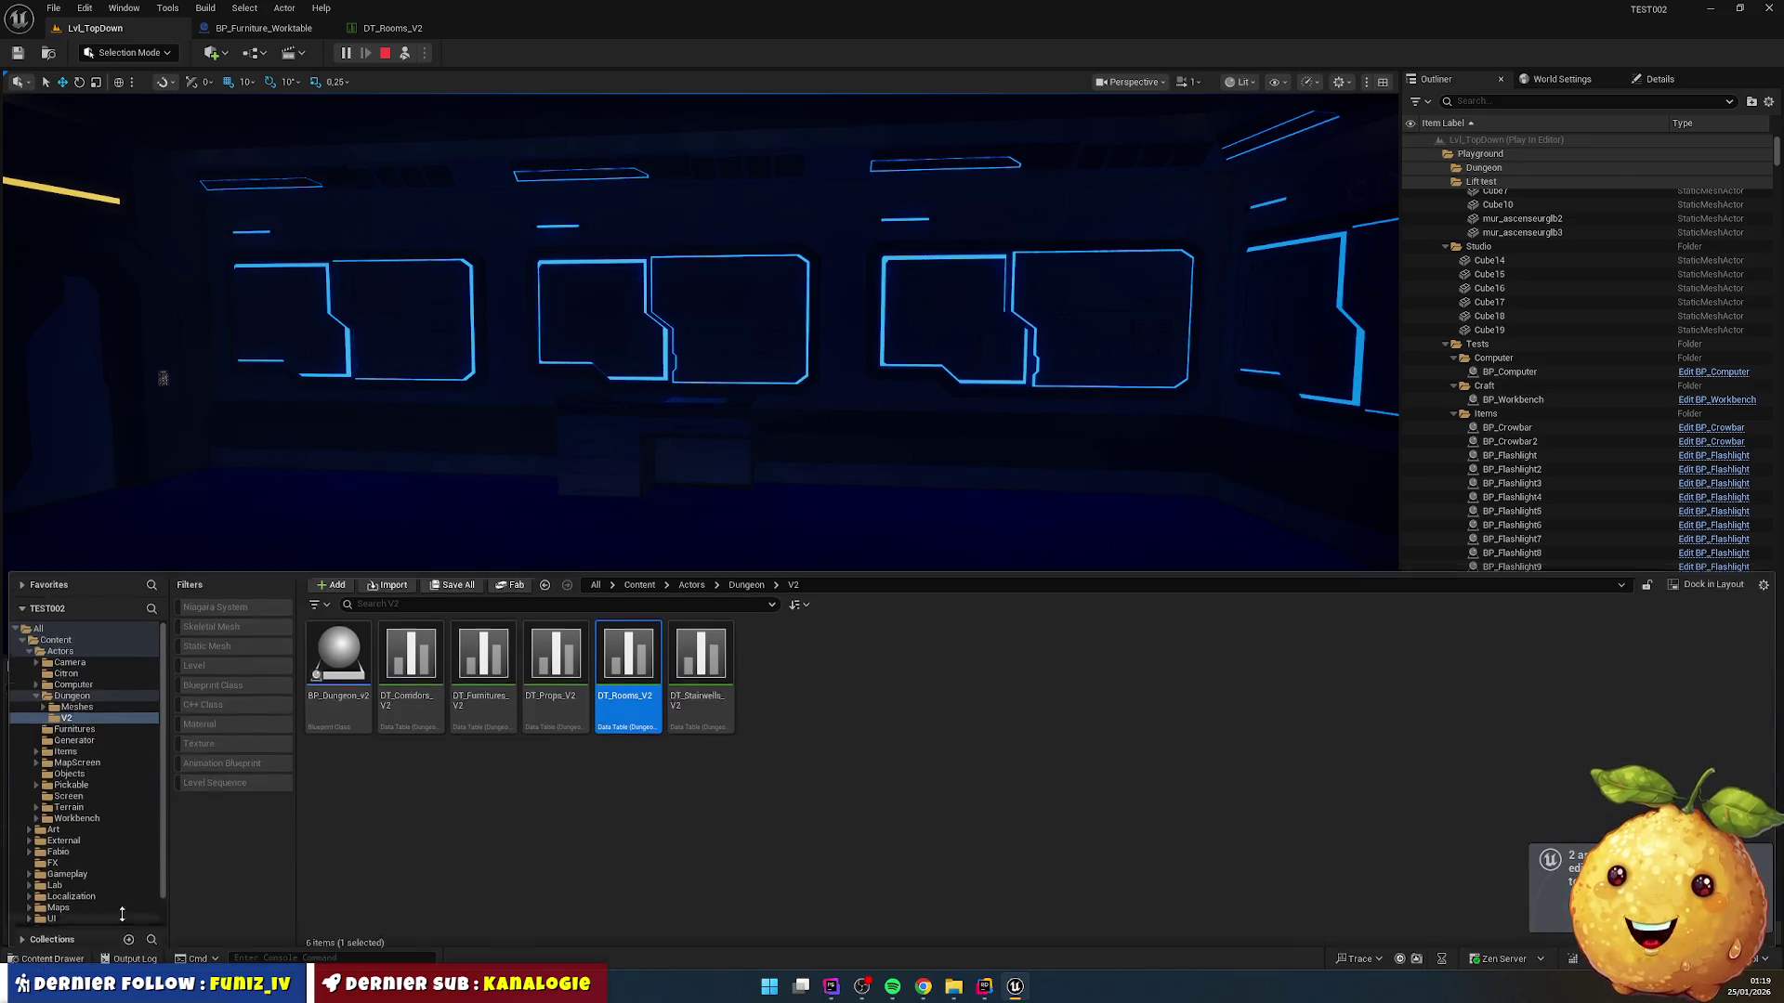
pyautogui.click(513, 579)
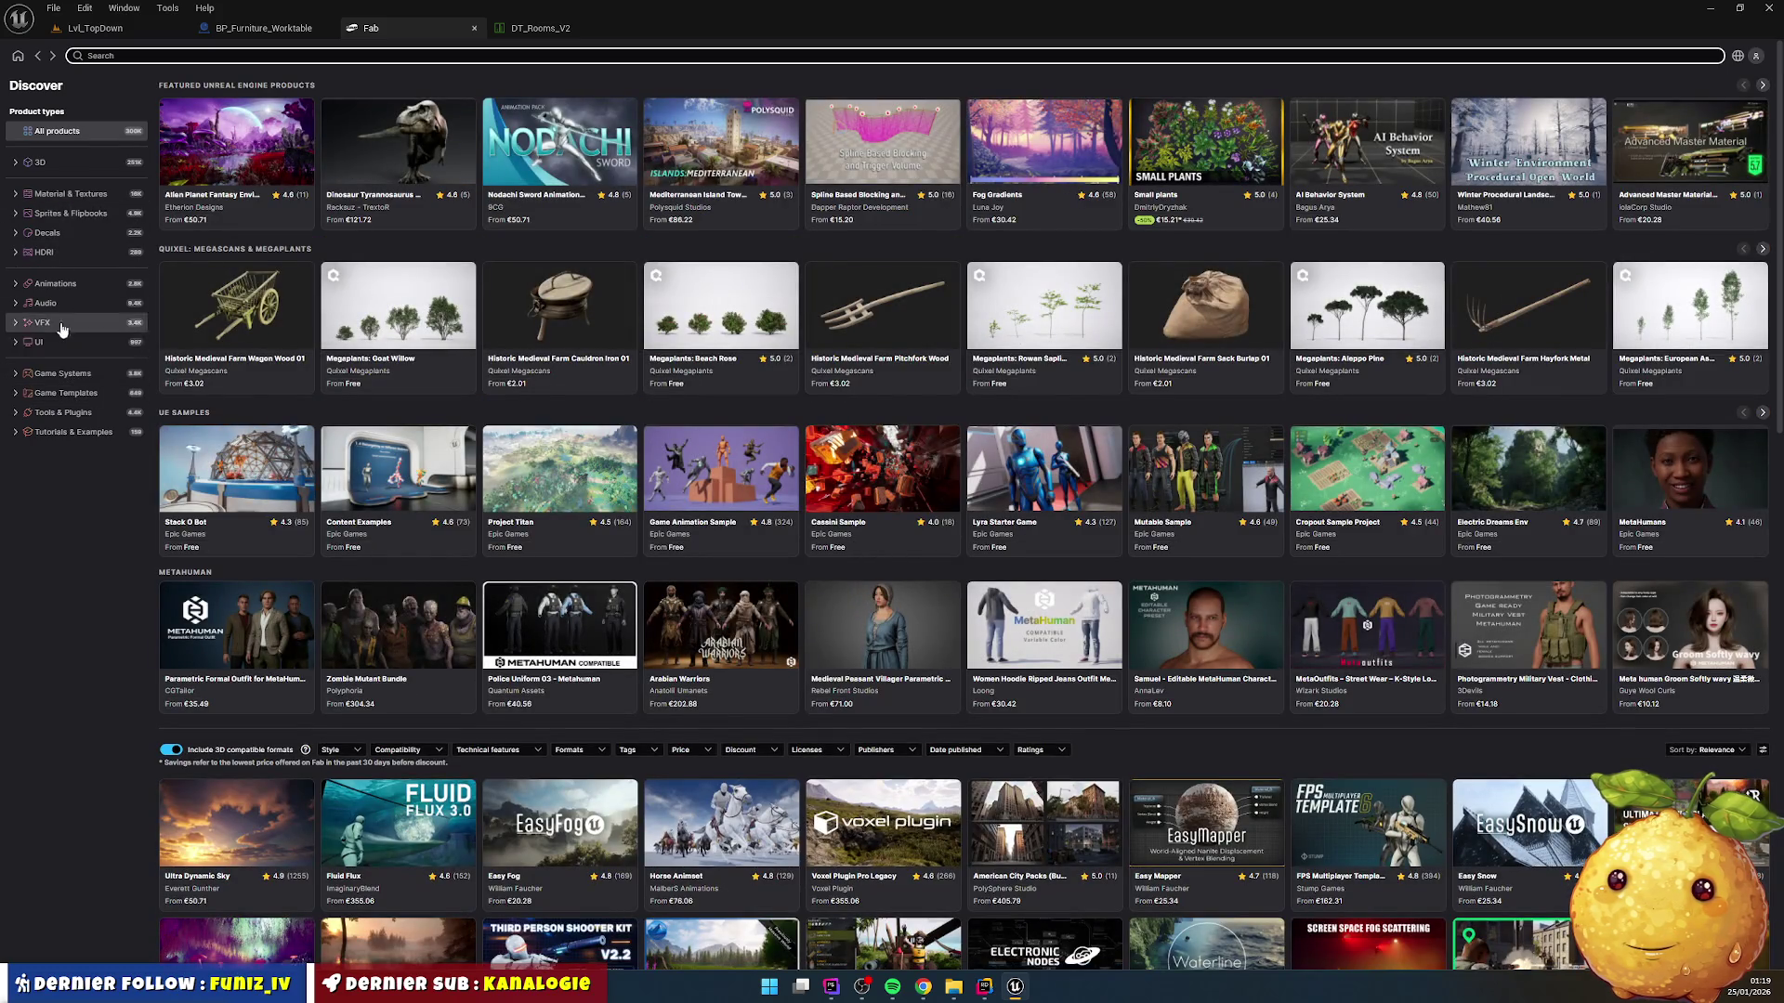
pyautogui.click(54, 165)
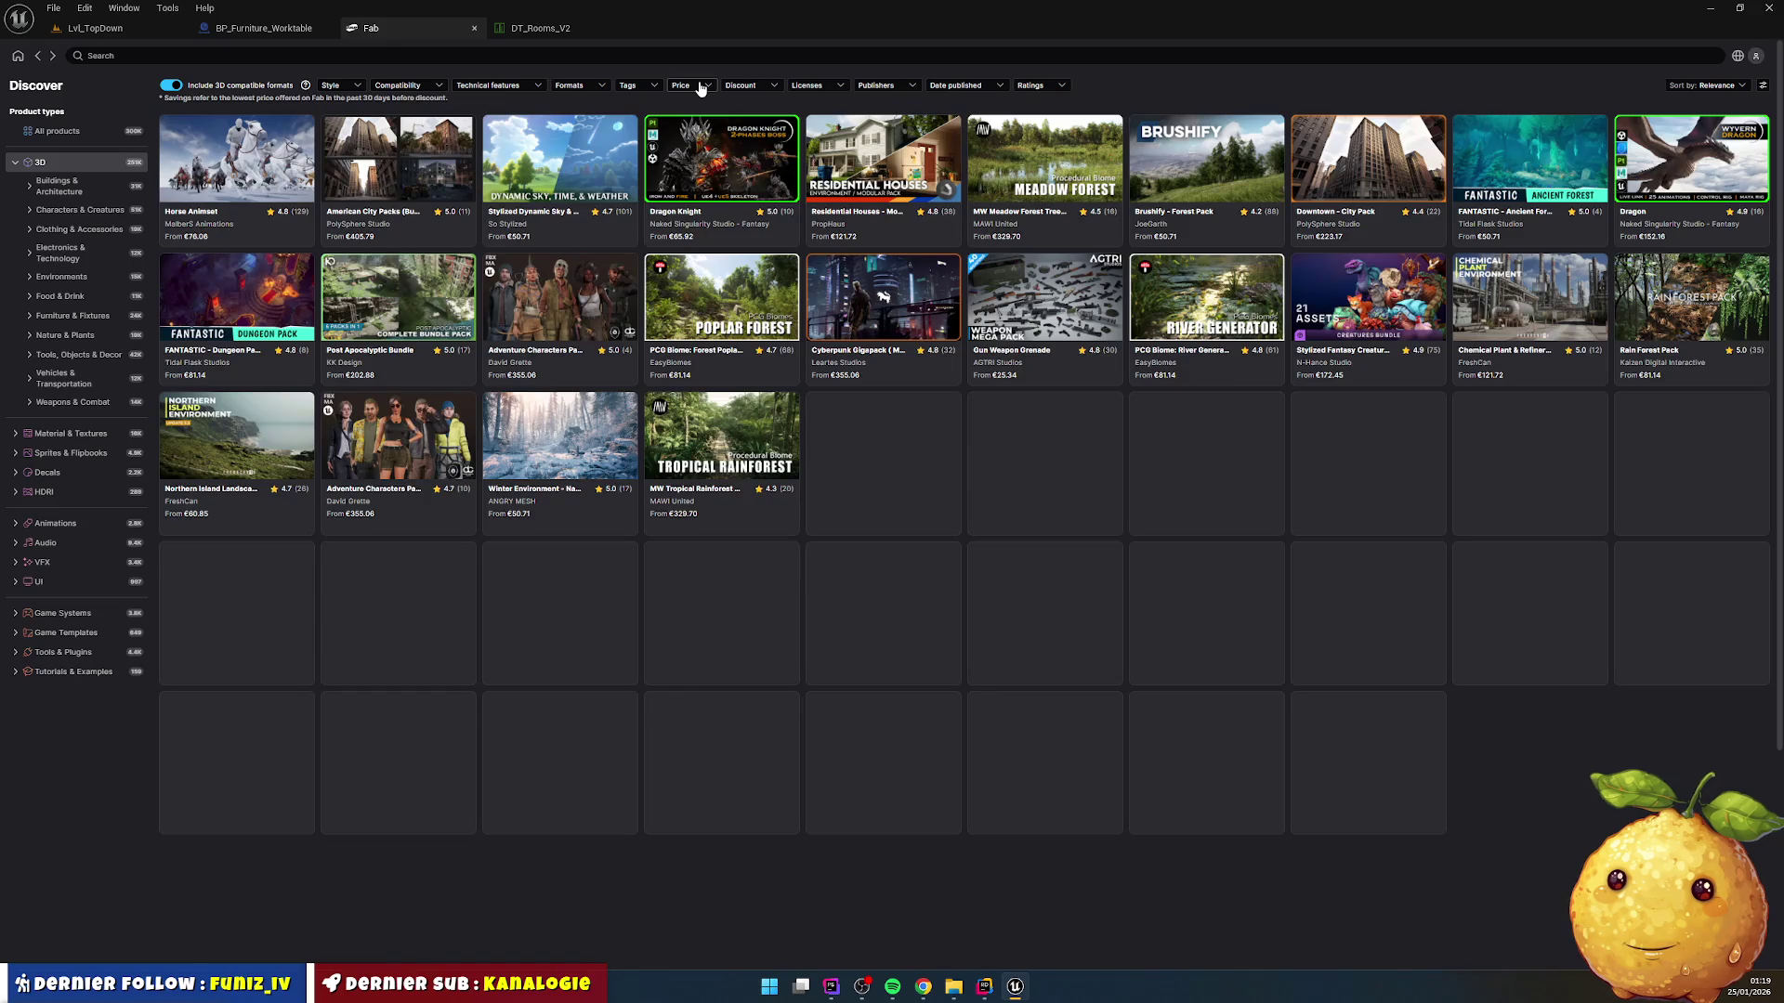
pyautogui.click(701, 86)
pyautogui.click(614, 147)
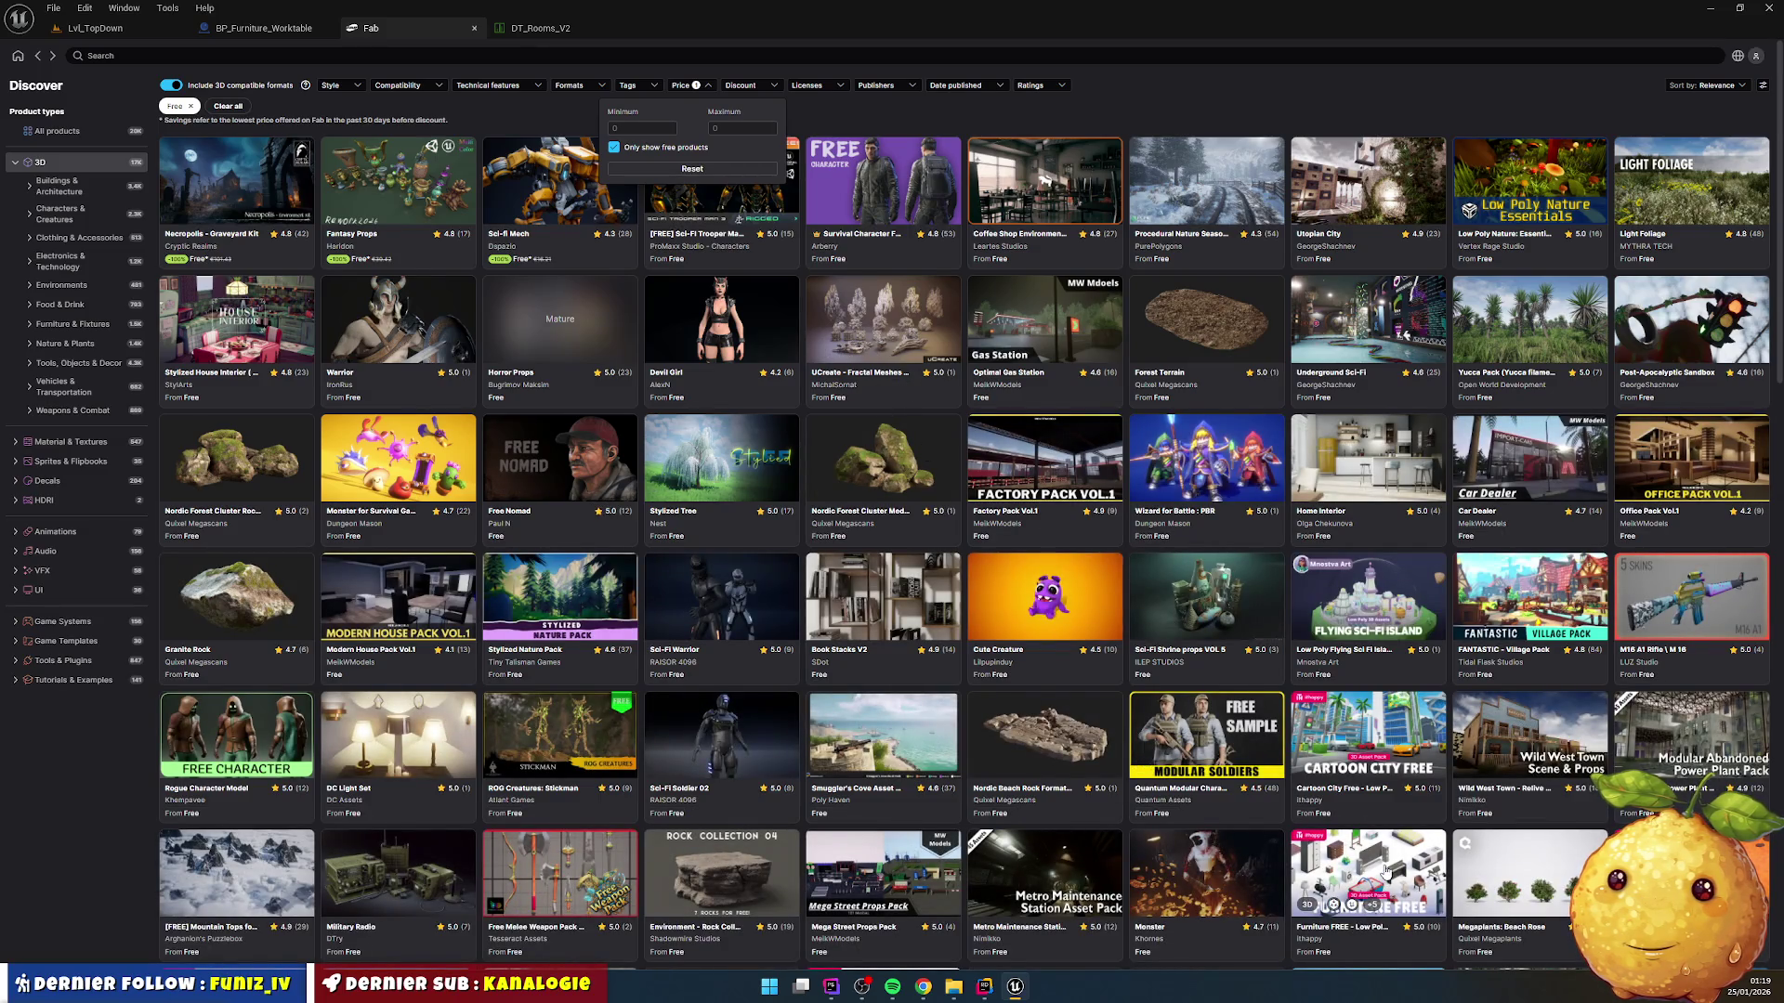
pyautogui.scroll(-2, 1384, 871)
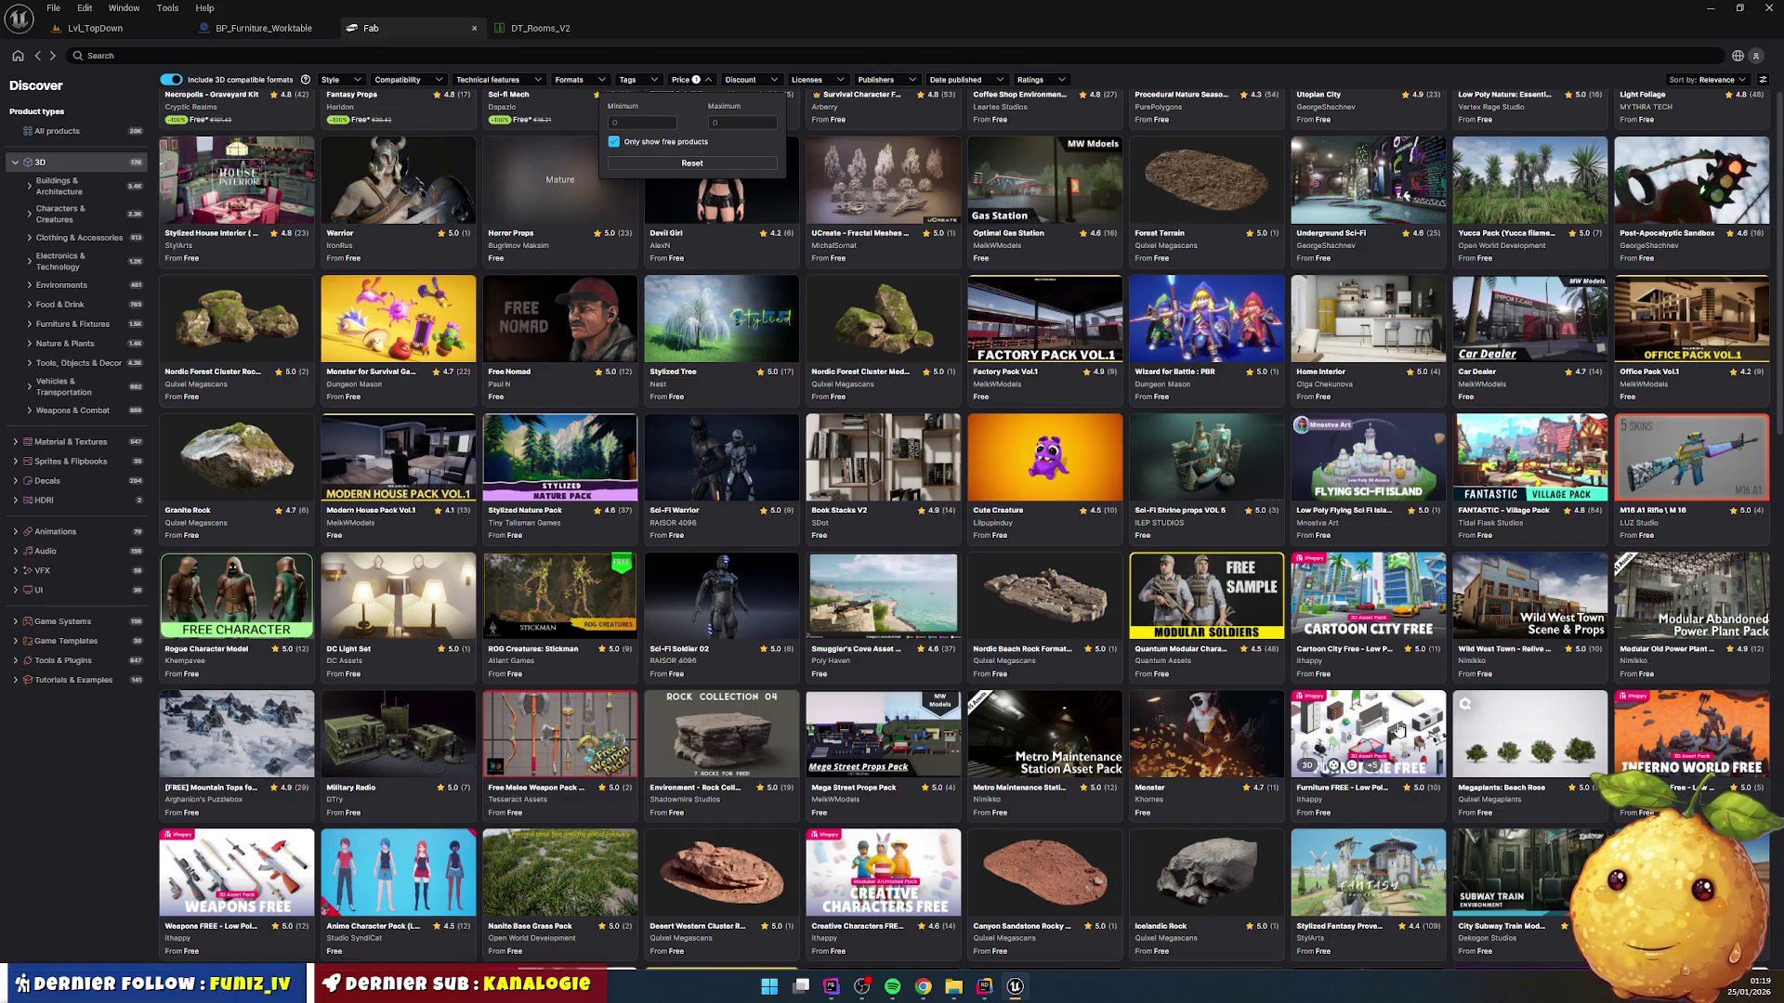
pyautogui.click(1399, 731)
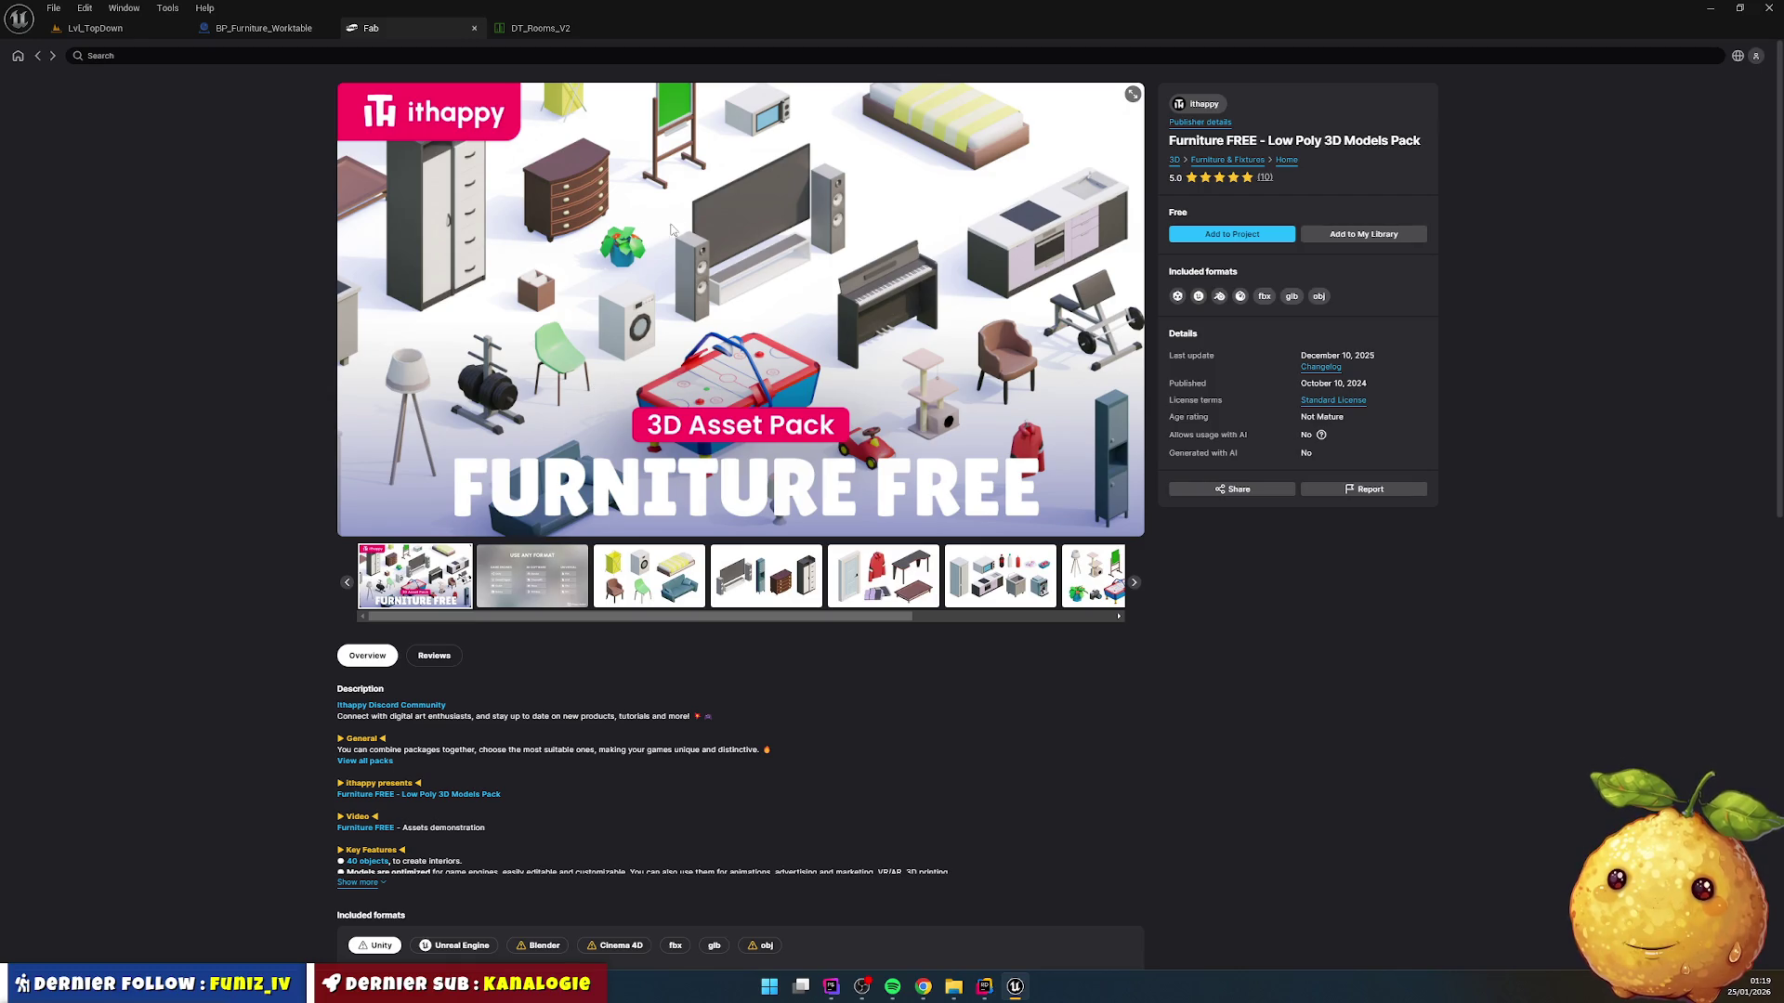
pyautogui.click(38, 57)
pyautogui.scroll(-5, 1080, 473)
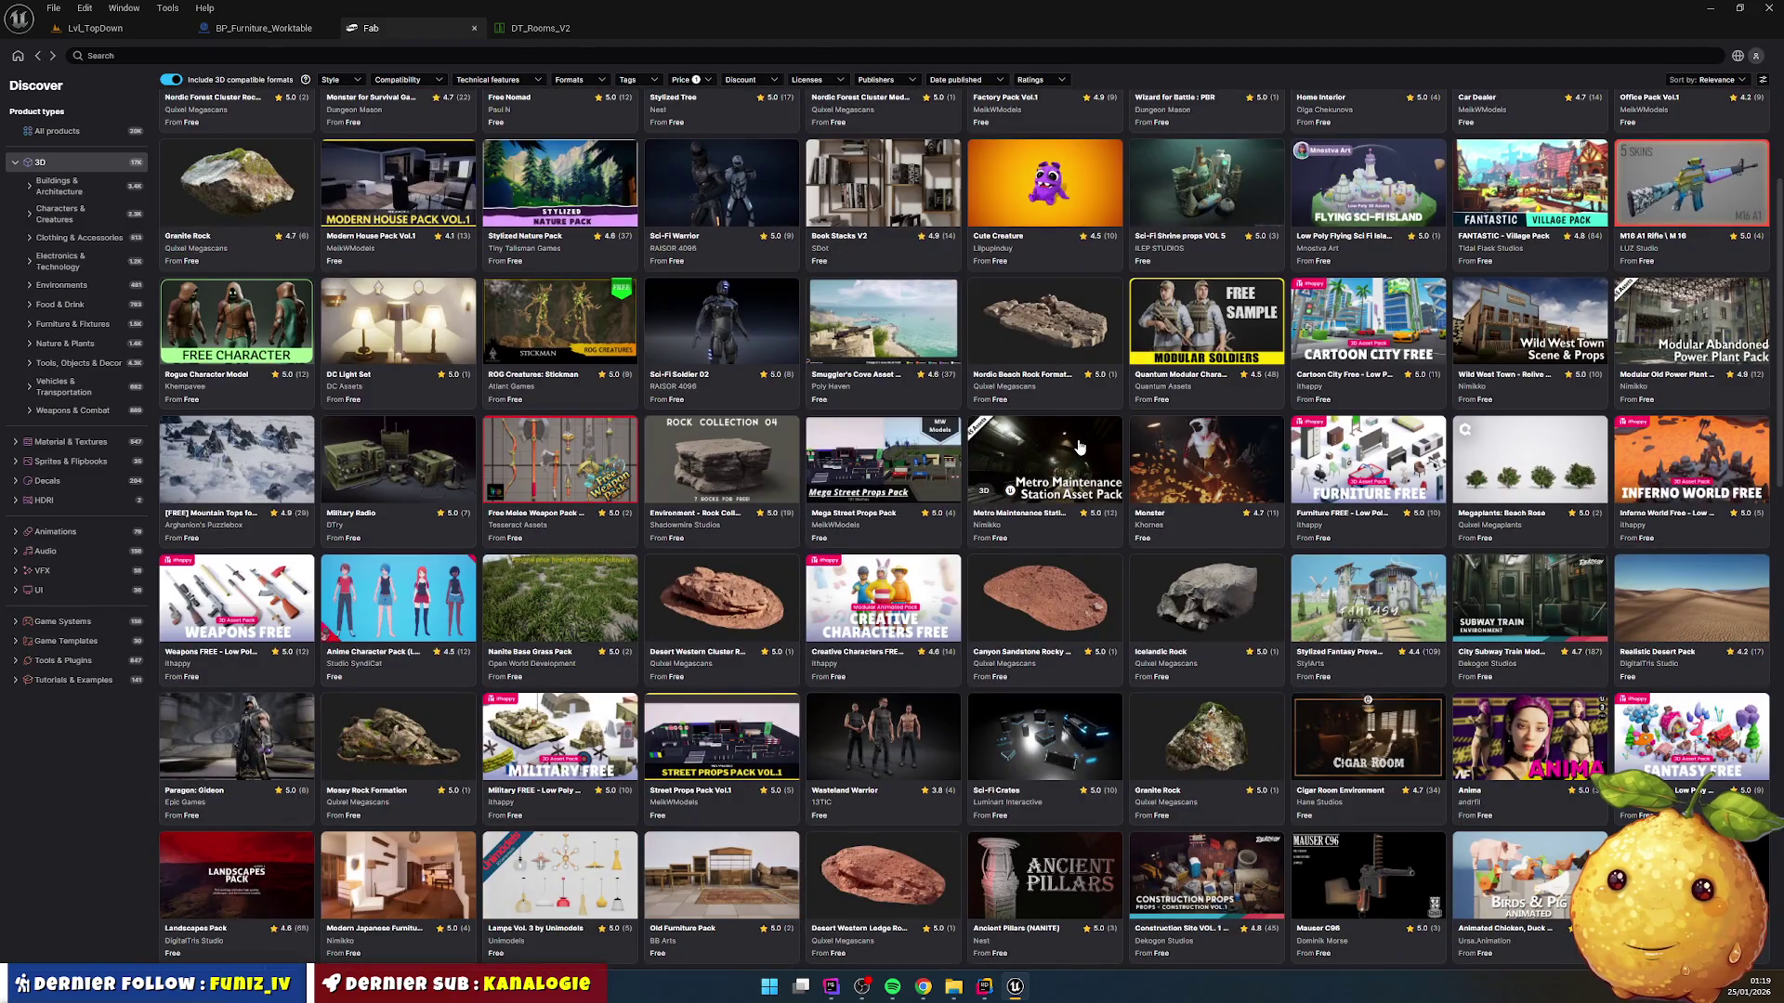
pyautogui.scroll(-6, 1081, 447)
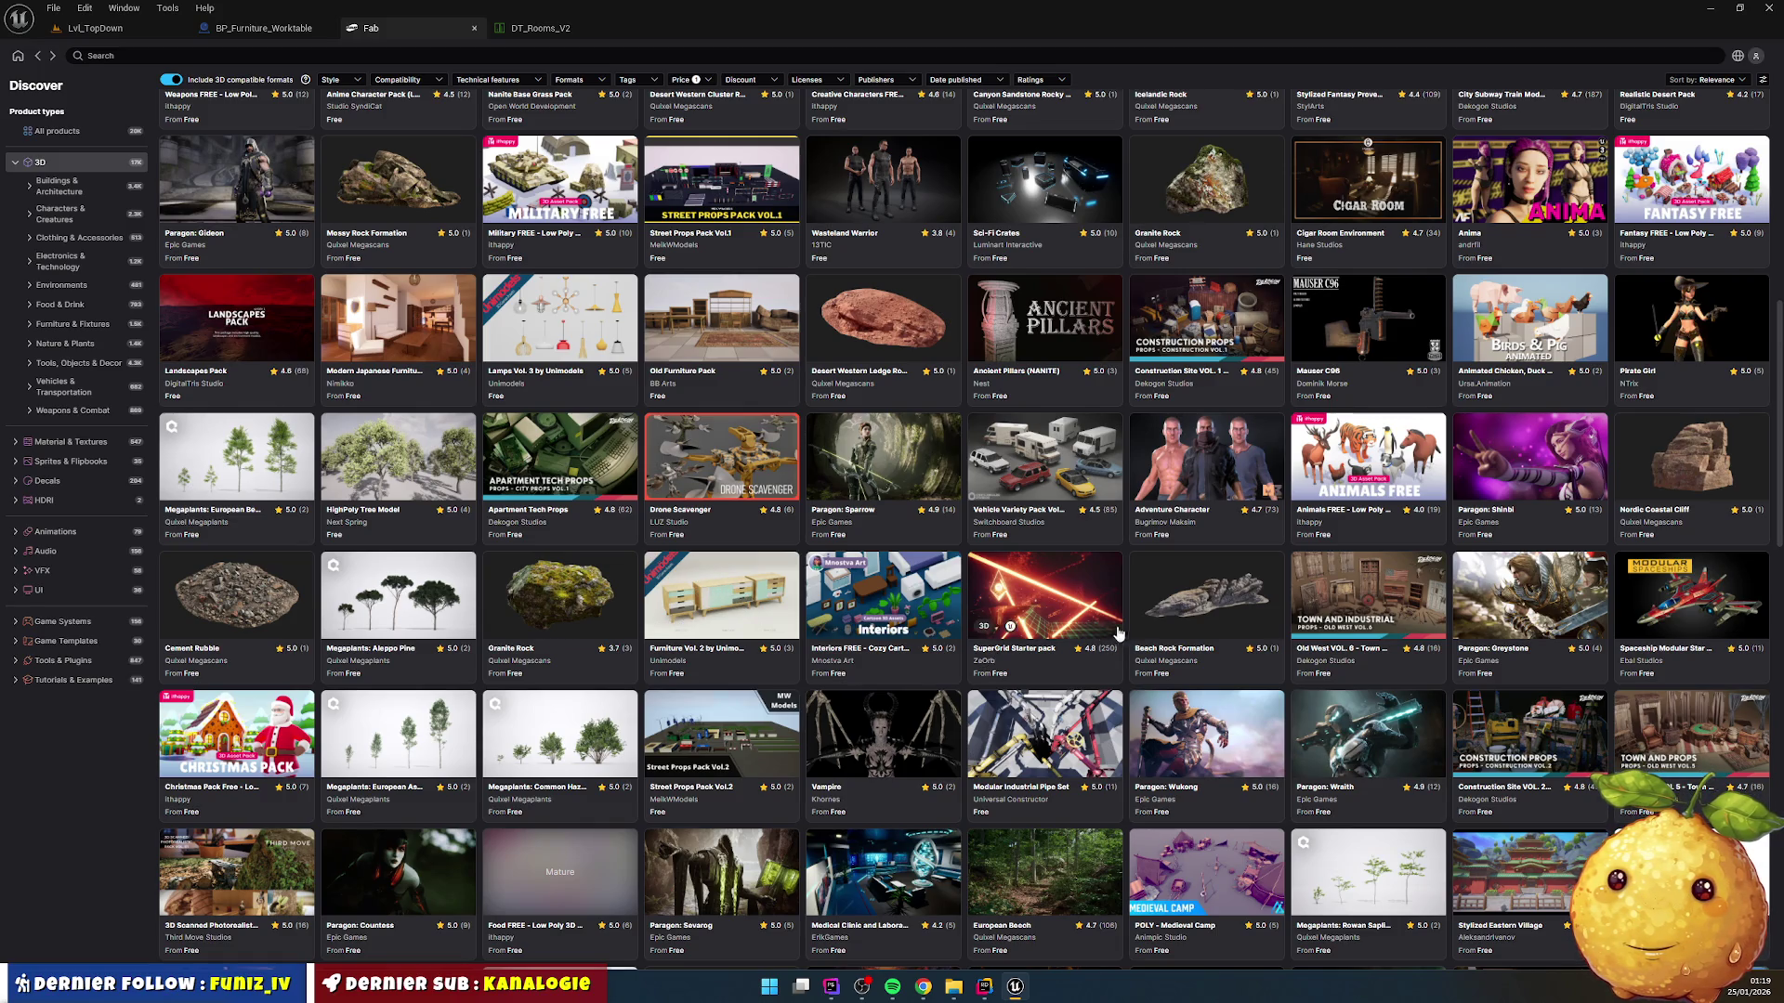
pyautogui.scroll(-5, 1022, 595)
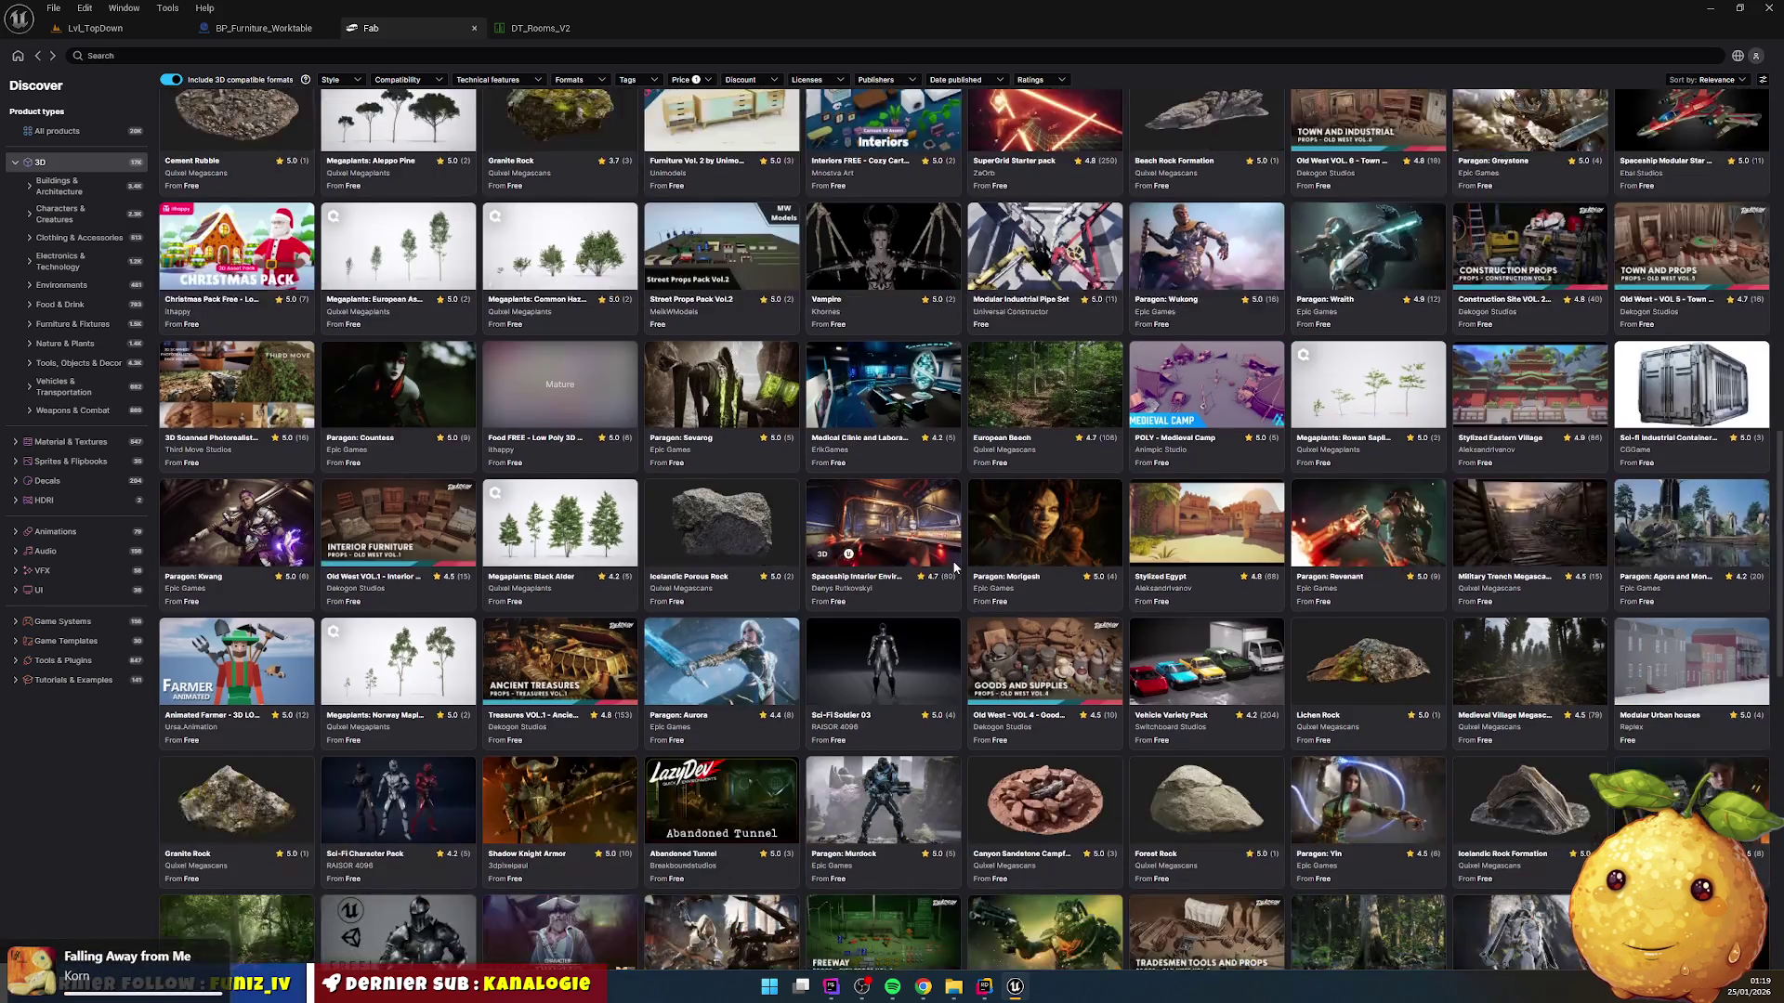
pyautogui.scroll(-6, 954, 566)
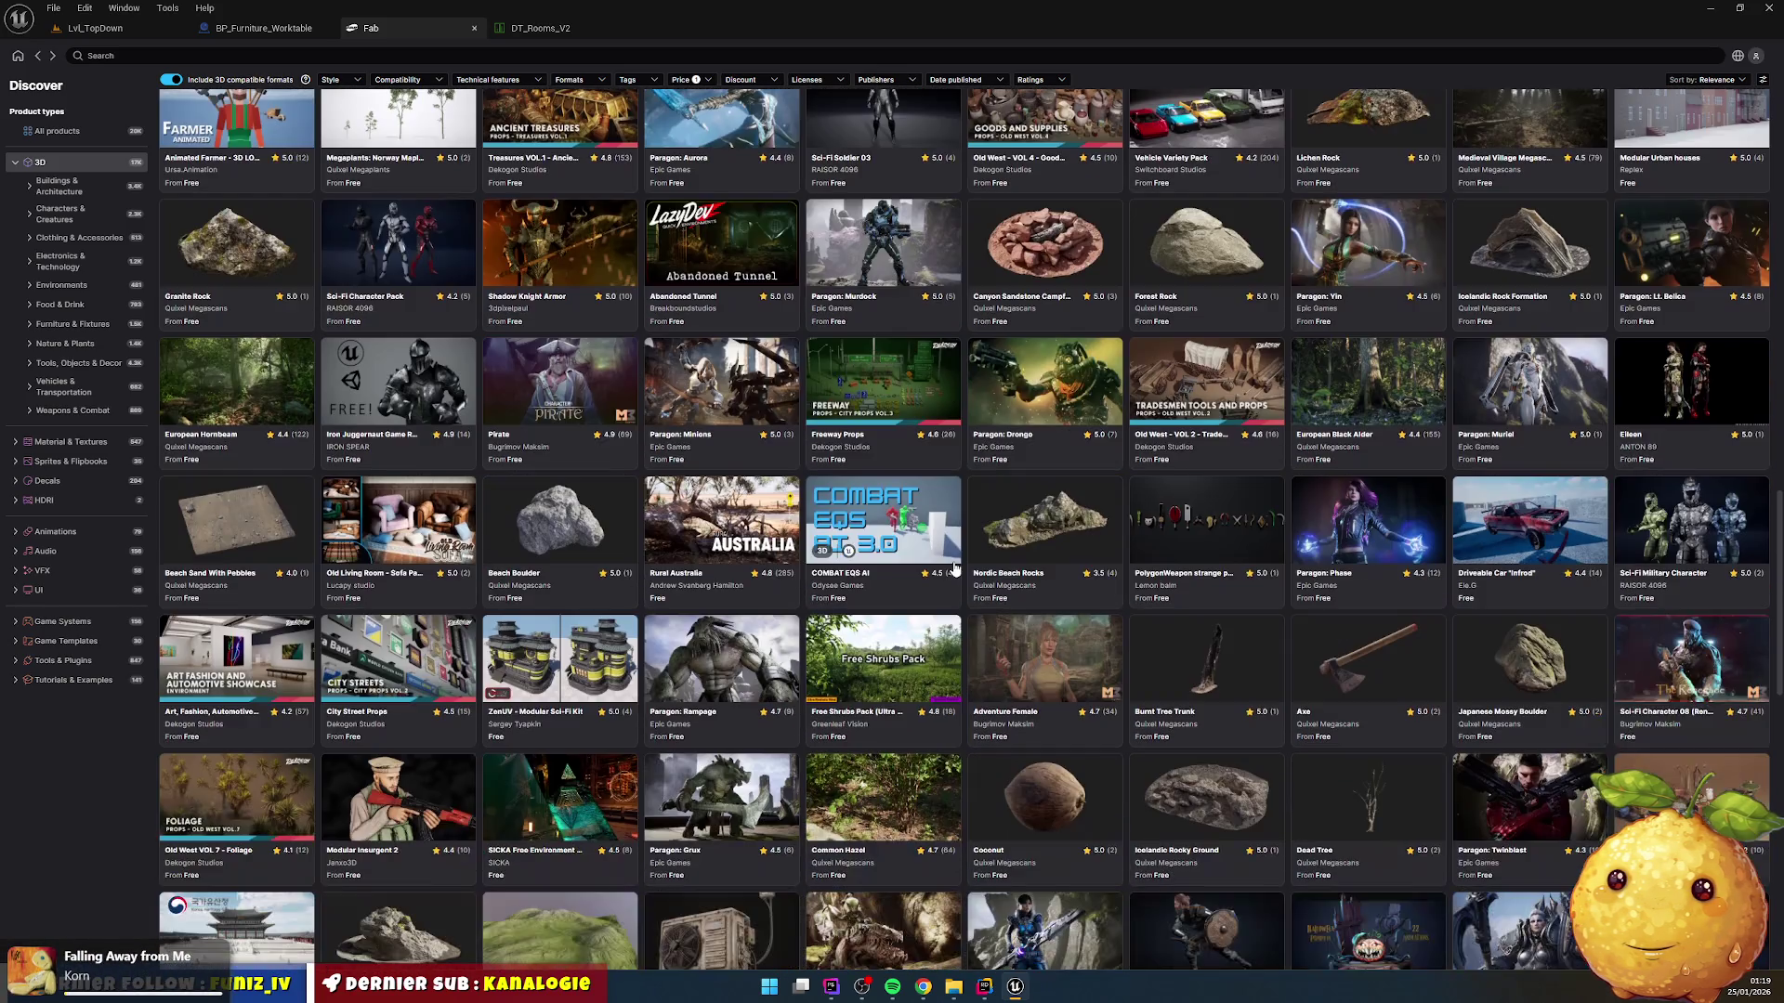
pyautogui.scroll(-6, 954, 567)
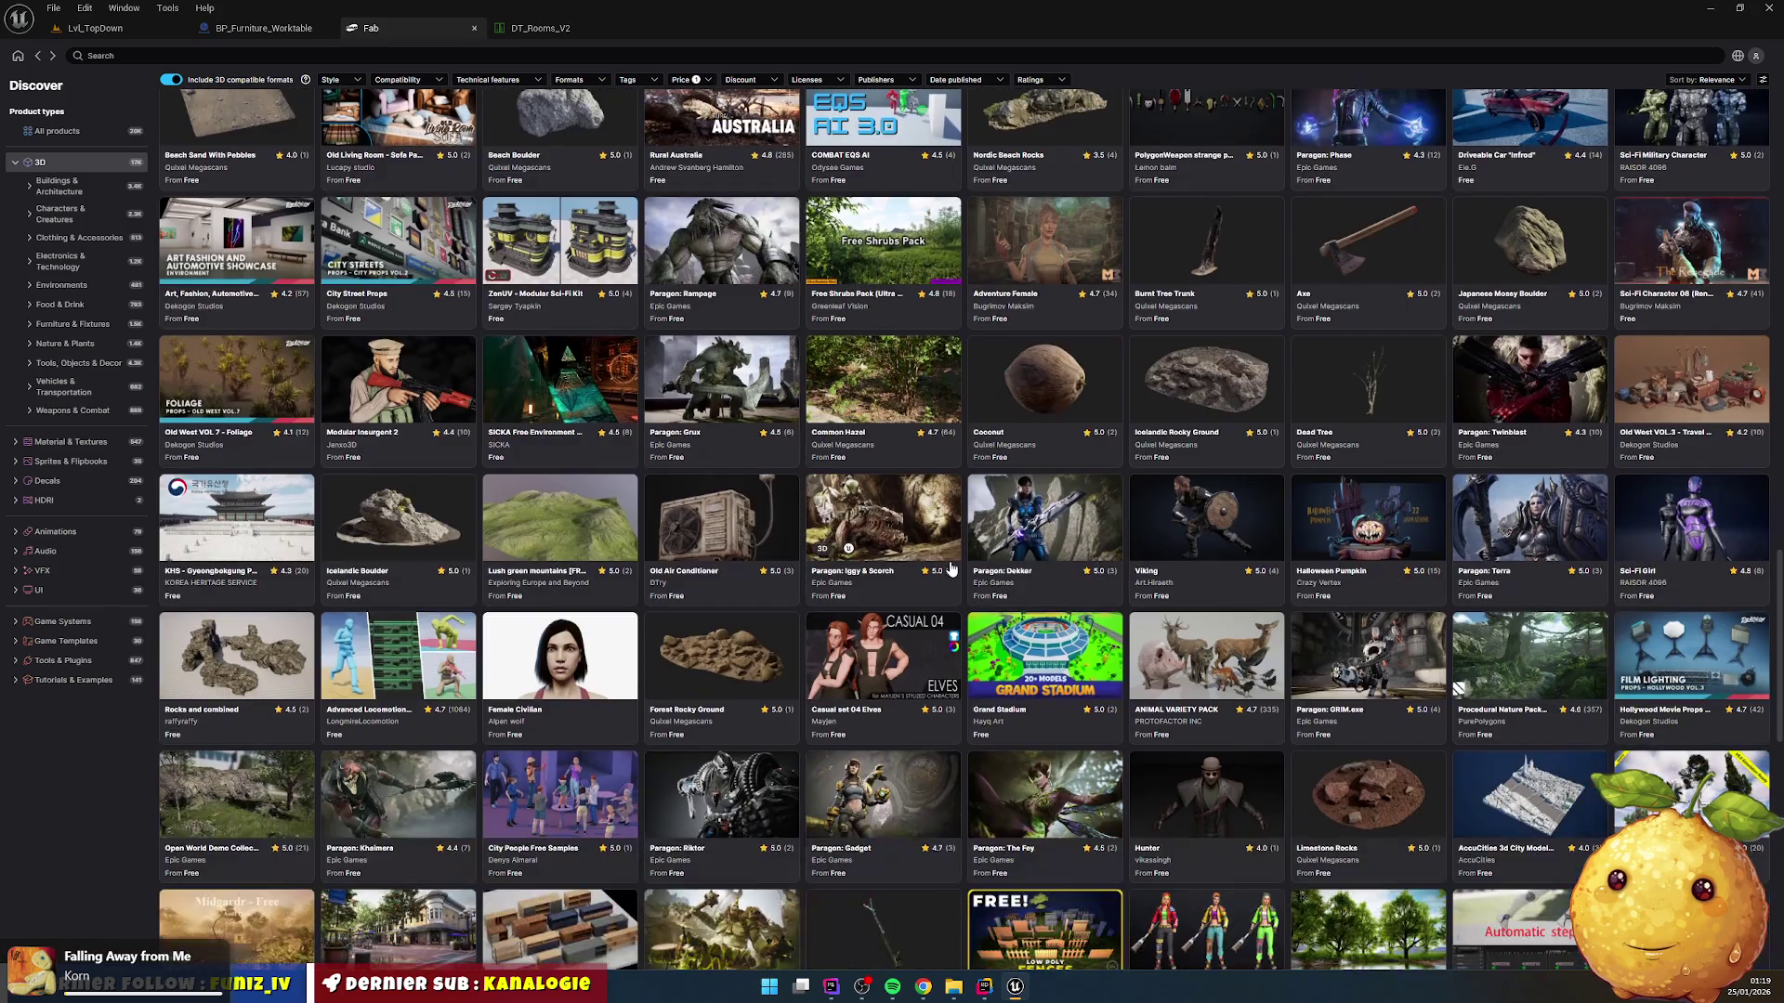
pyautogui.scroll(-2, 950, 568)
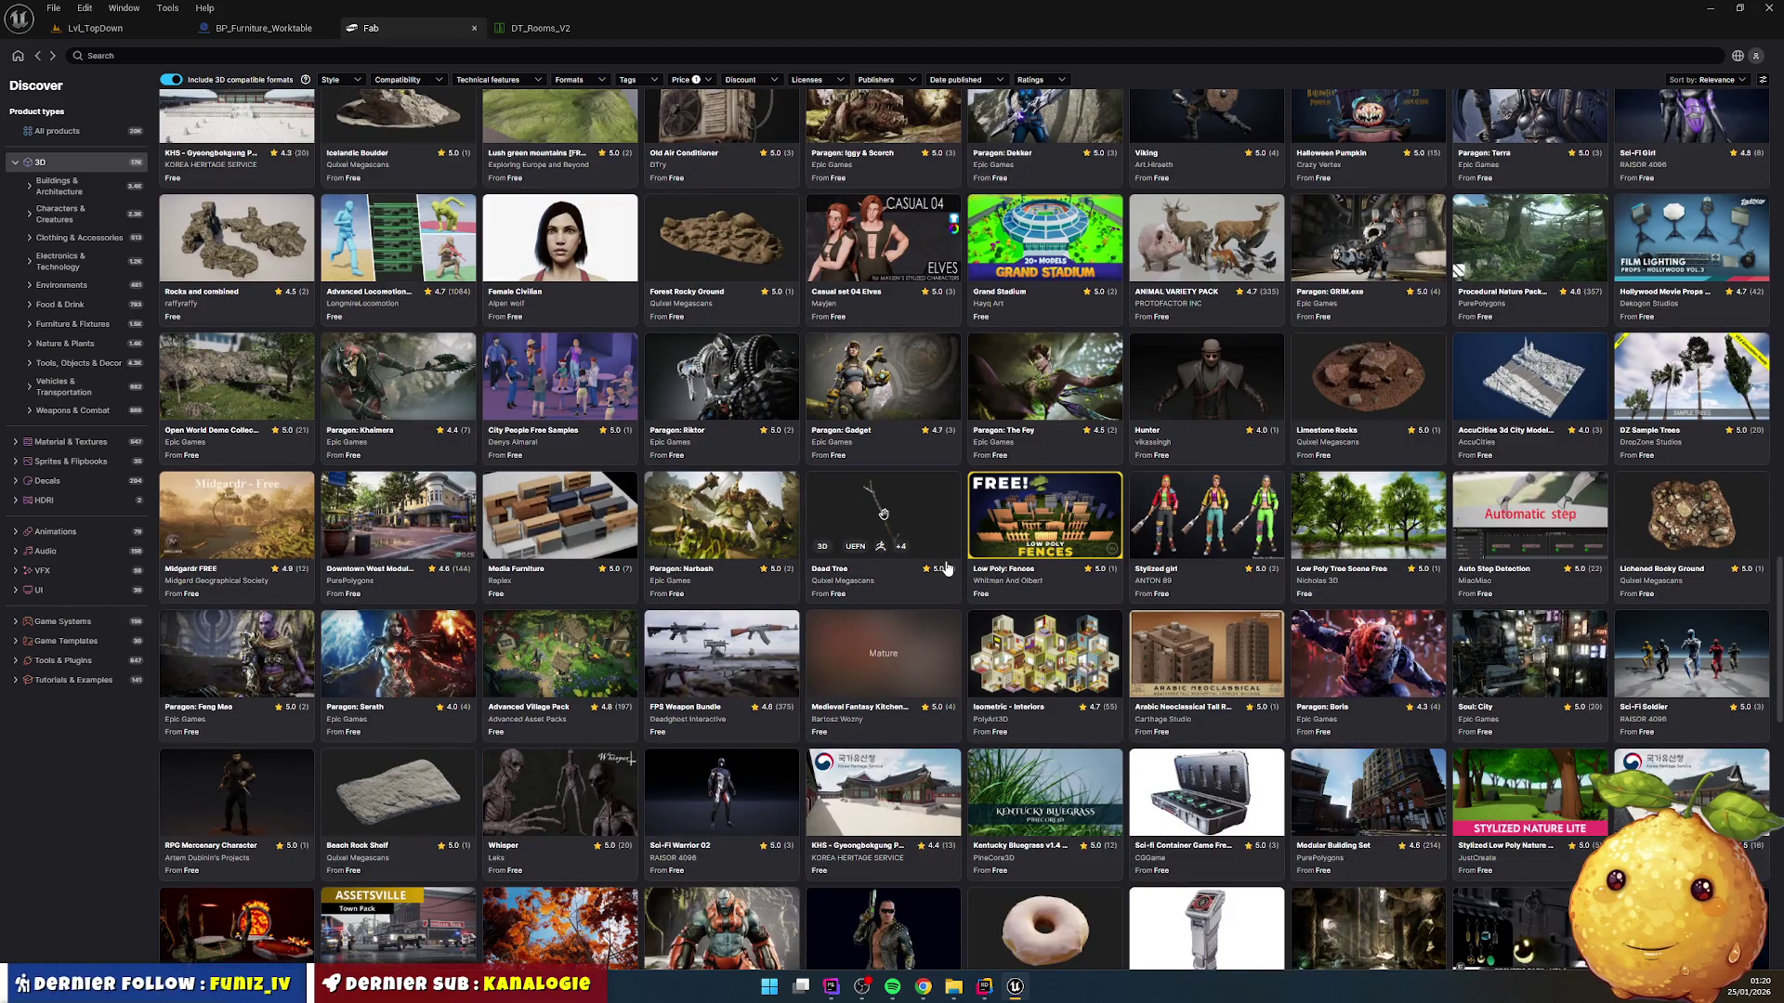
pyautogui.scroll(-2, 945, 568)
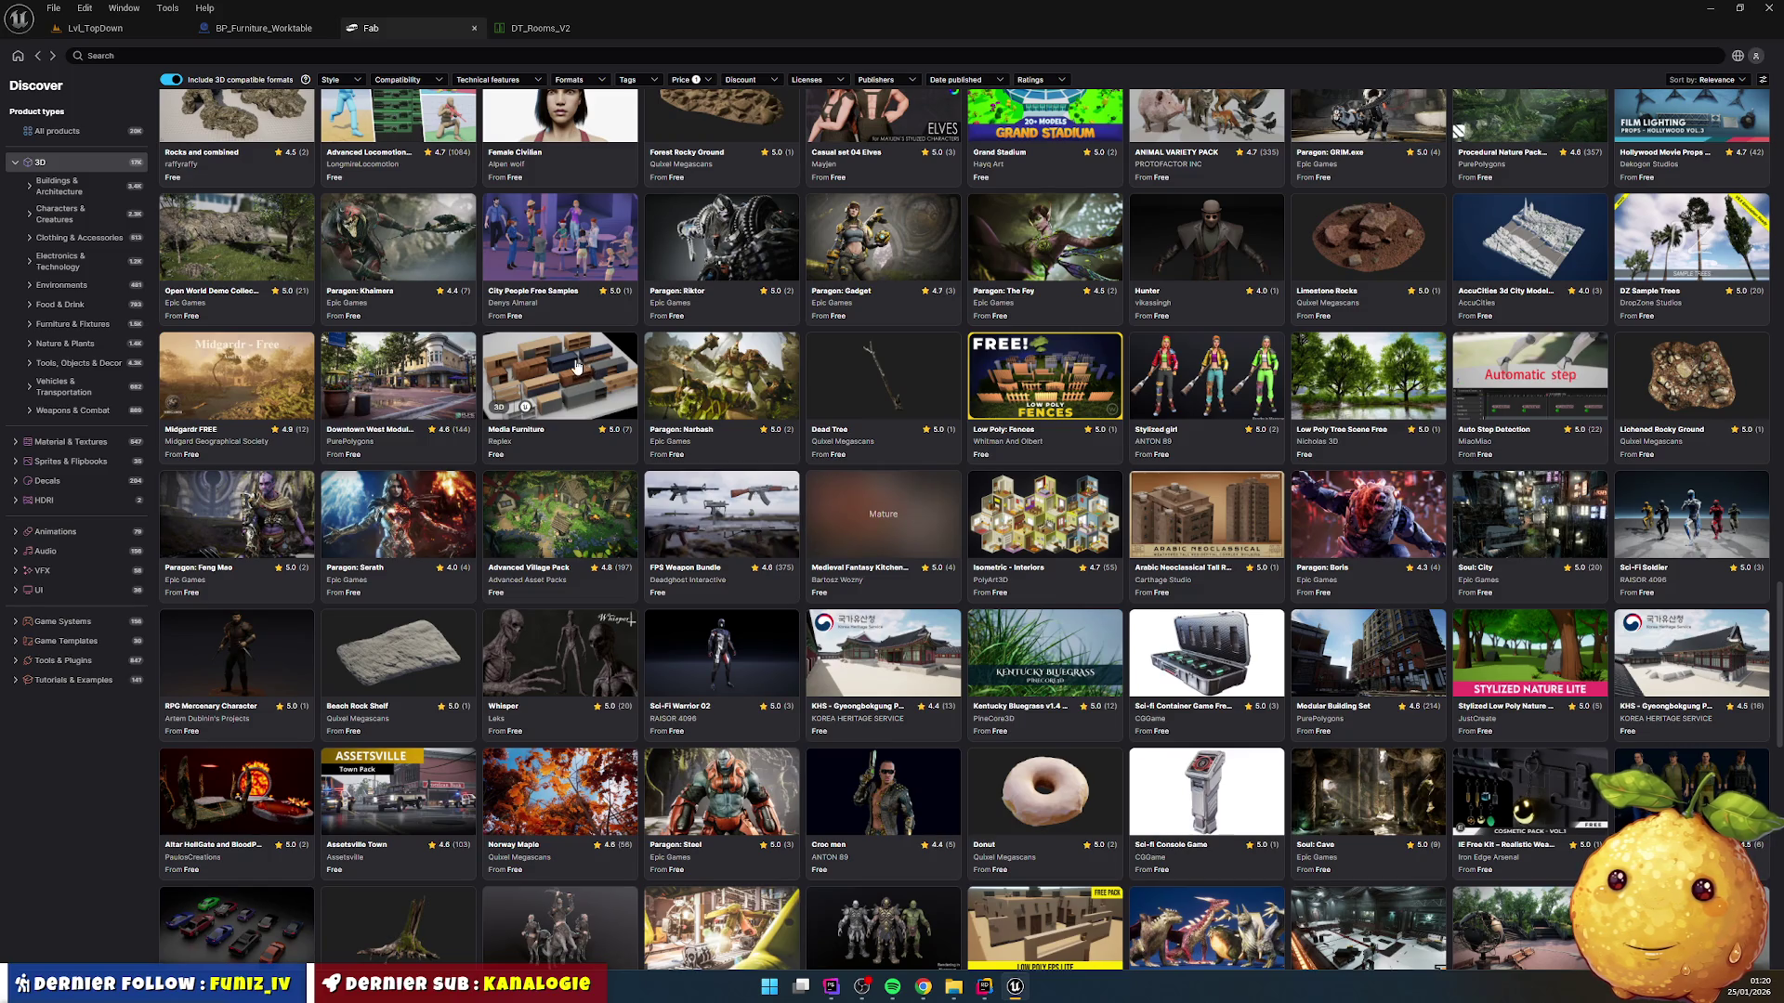
pyautogui.click(576, 364)
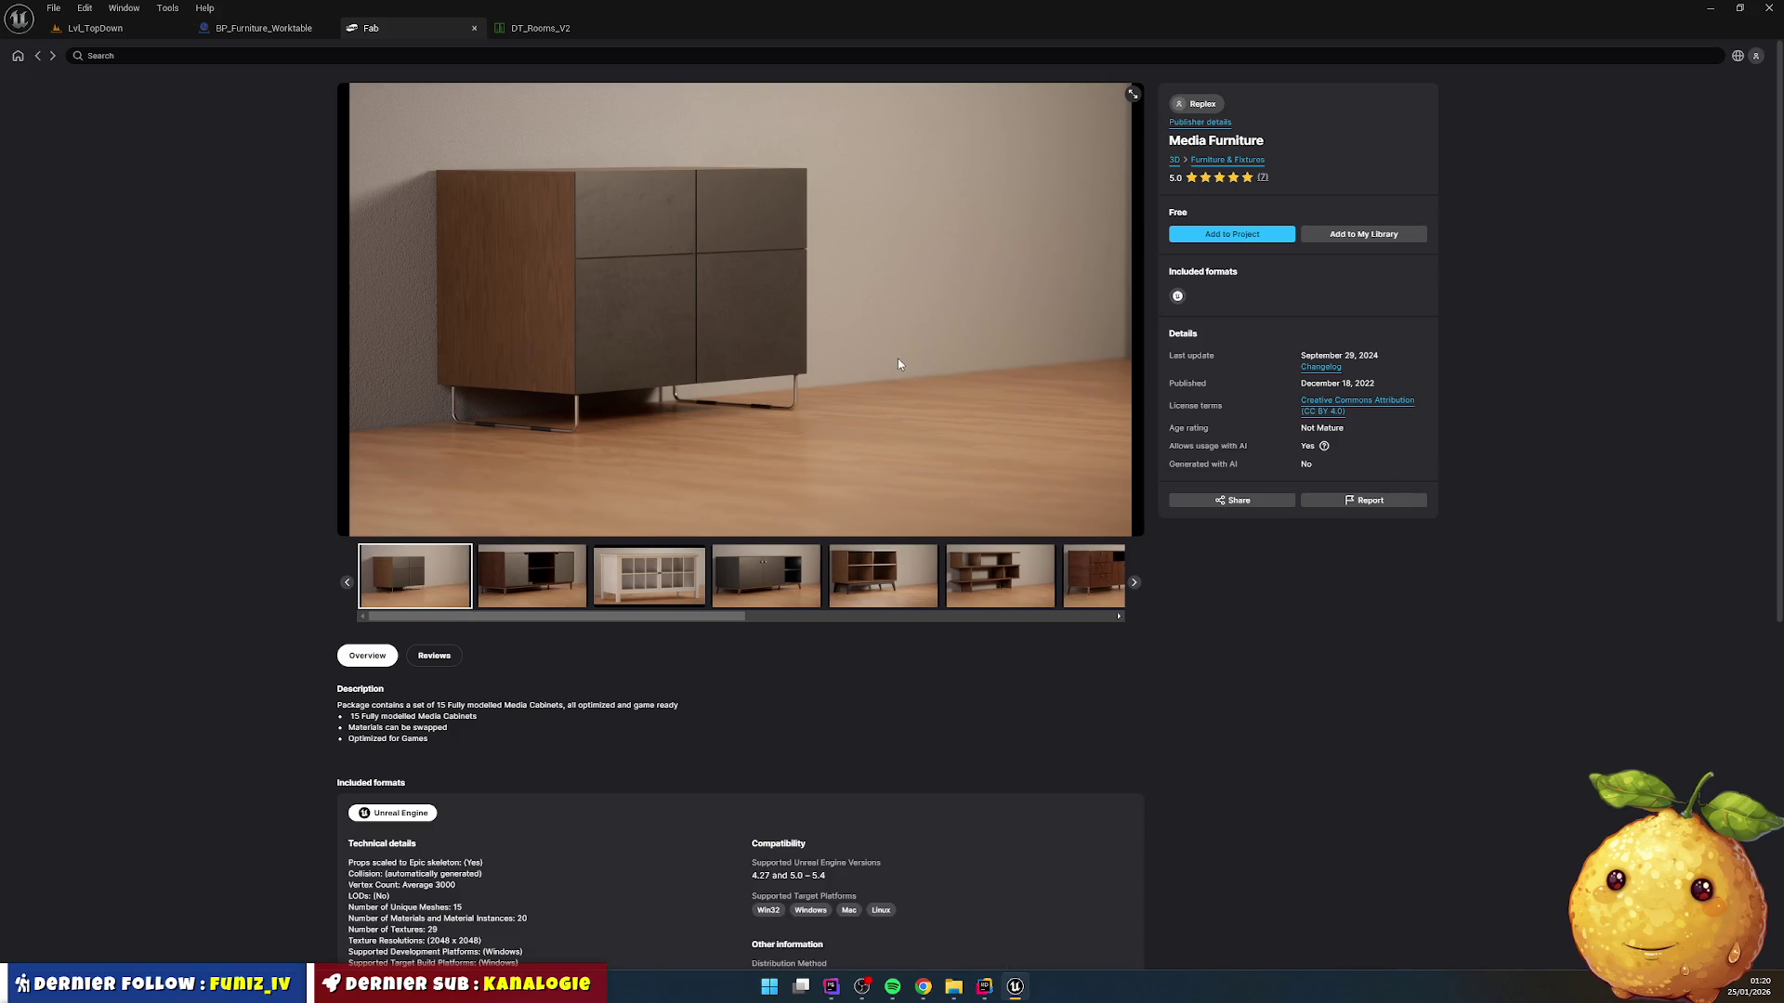
pyautogui.click(774, 572)
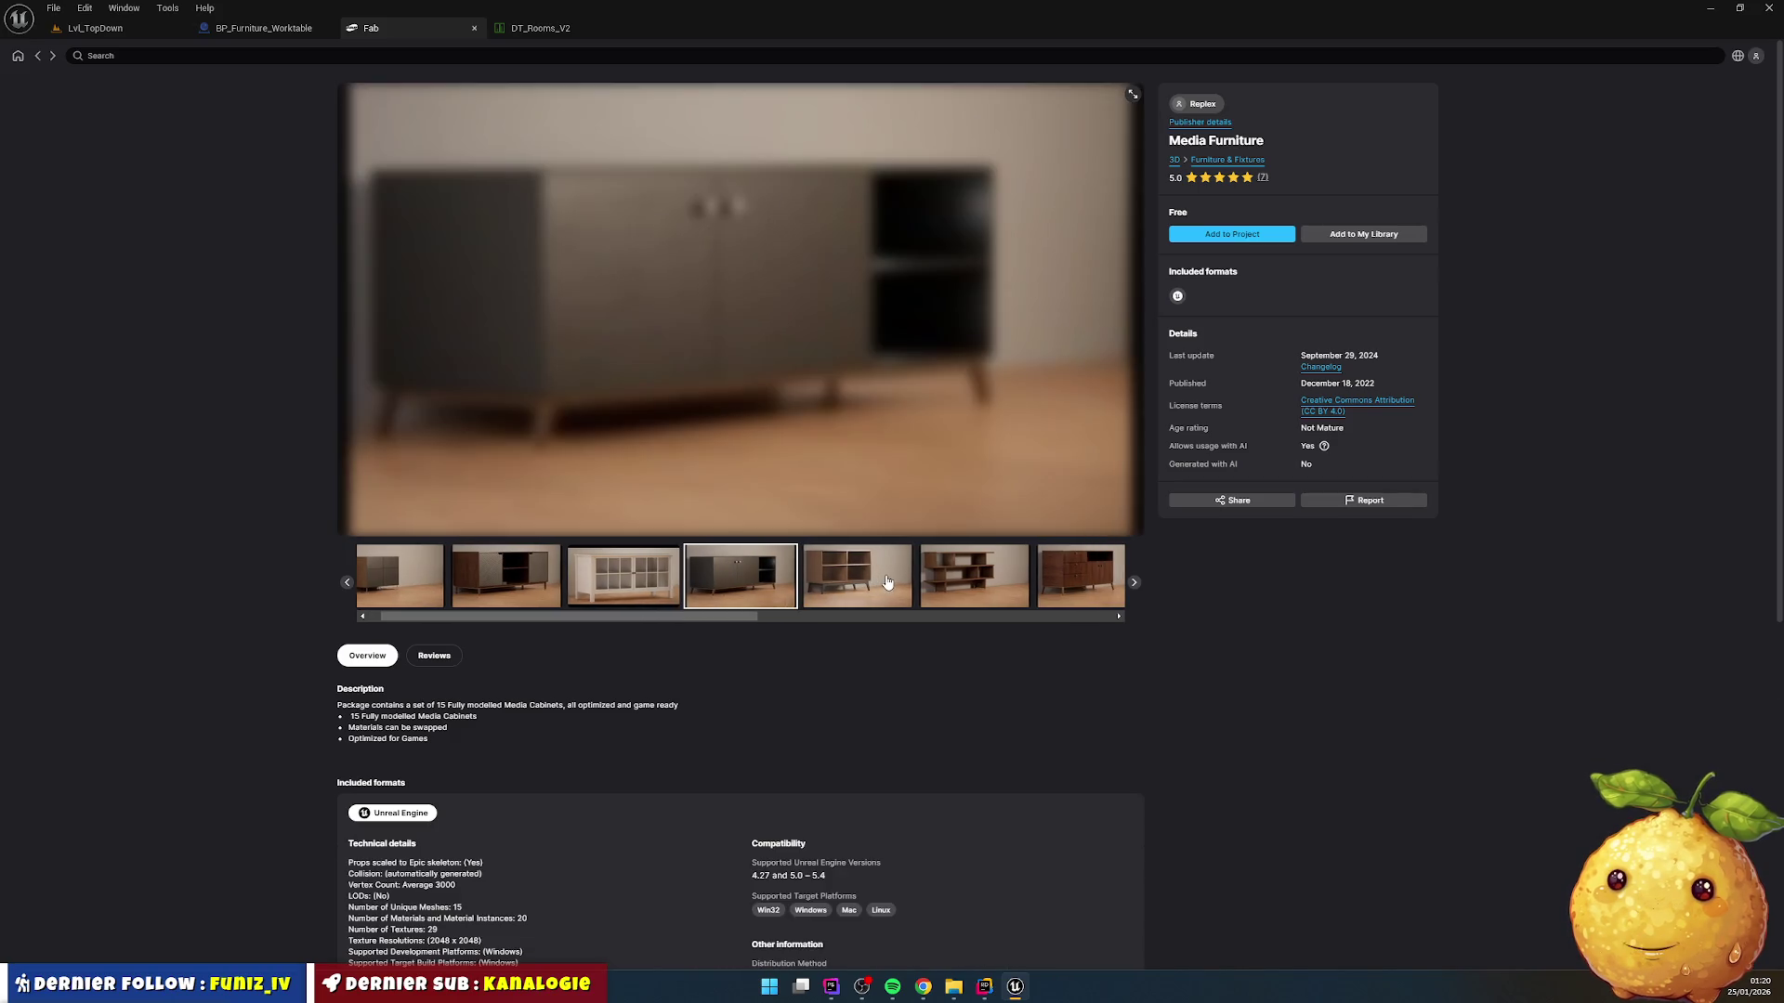
pyautogui.click(856, 580)
pyautogui.click(887, 581)
pyautogui.click(883, 577)
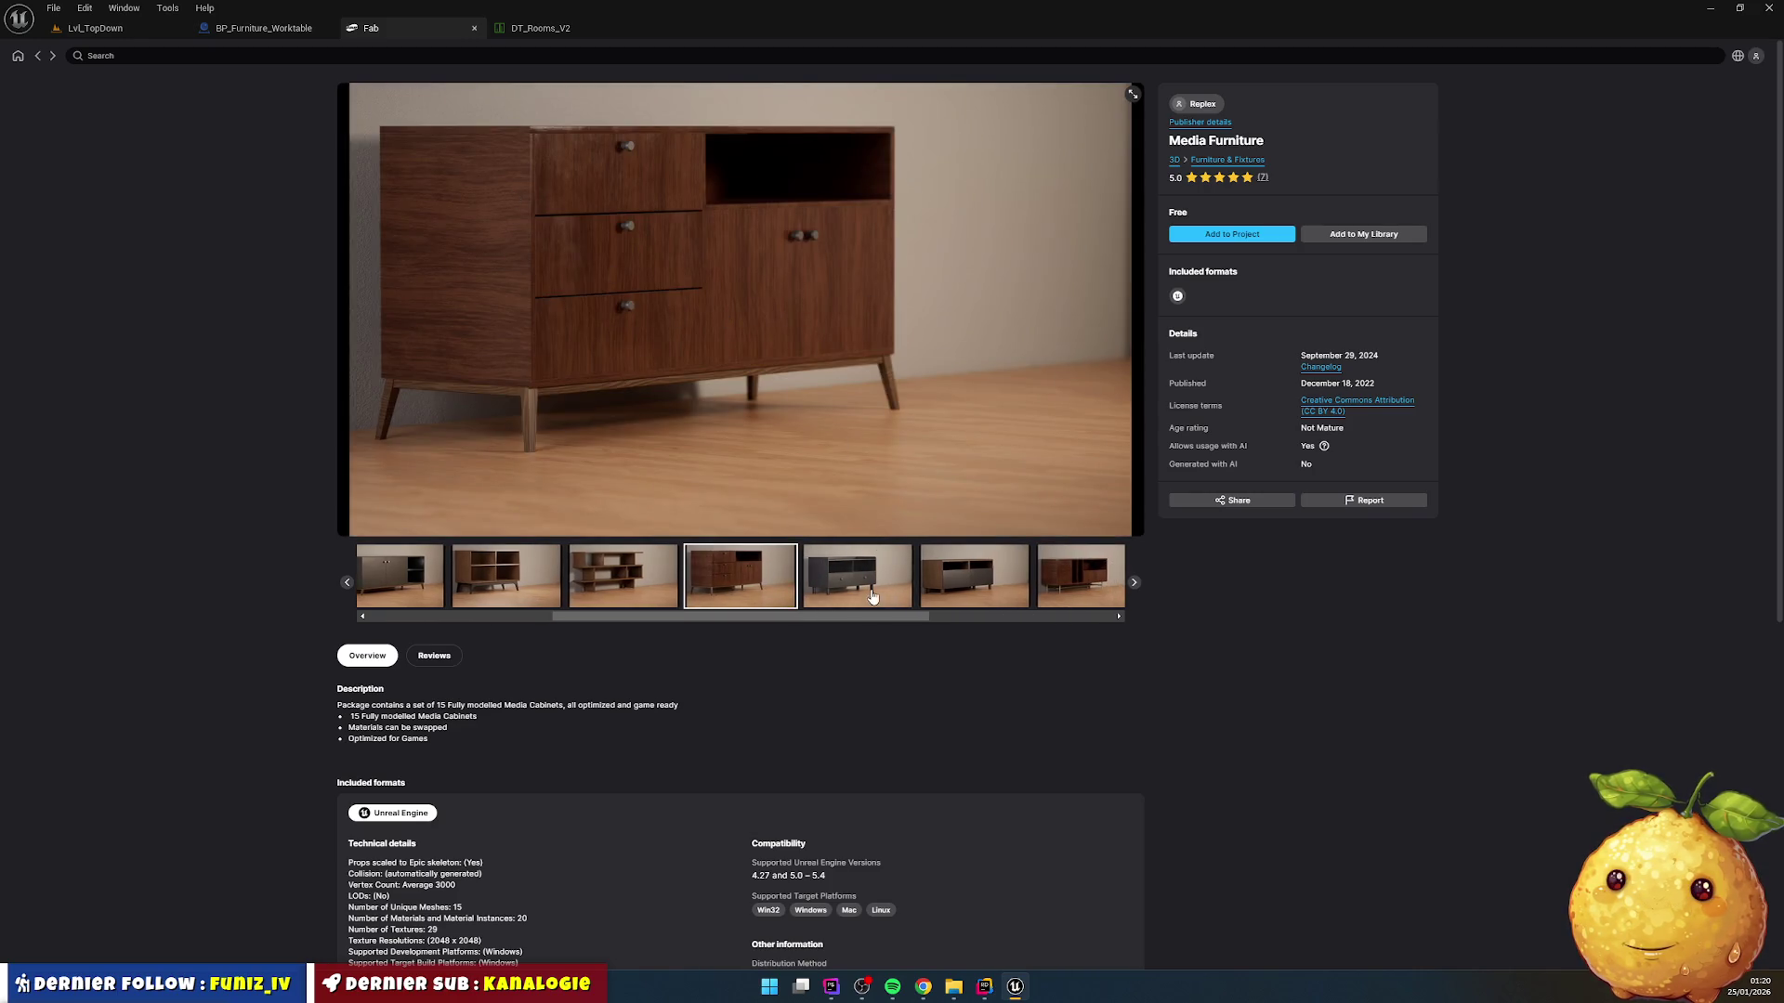
pyautogui.click(869, 587)
pyautogui.click(867, 591)
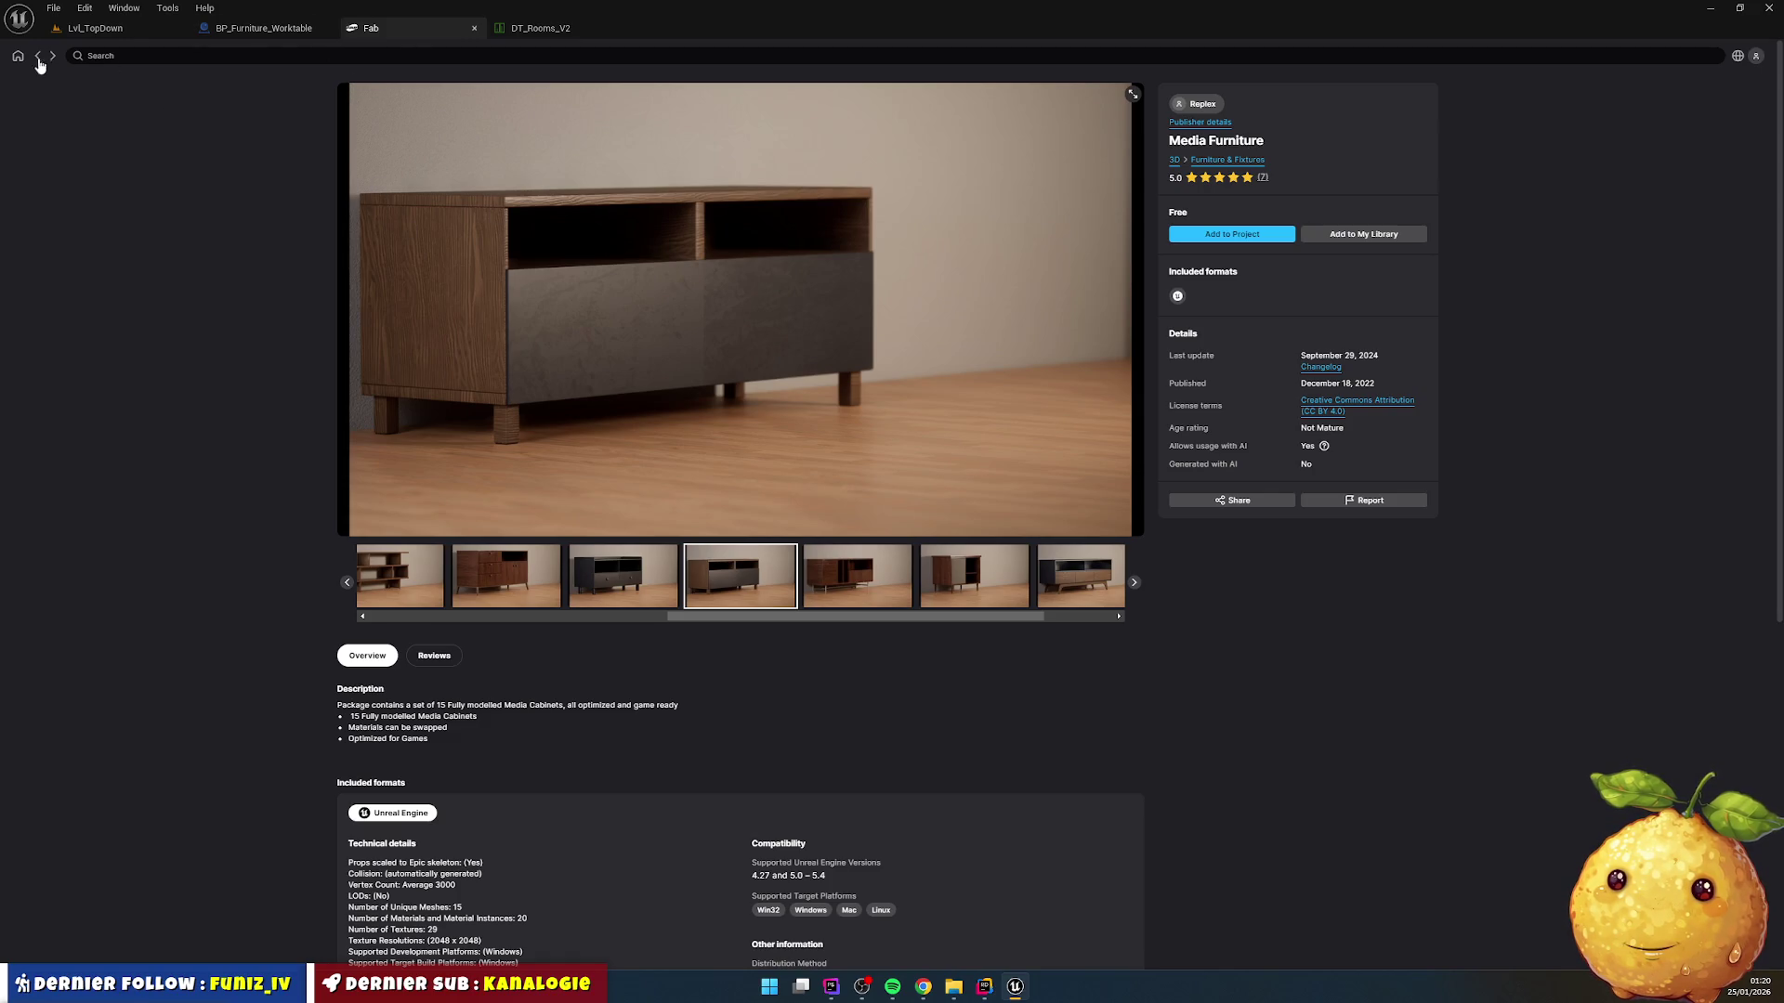
pyautogui.click(39, 58)
pyautogui.scroll(-5, 960, 447)
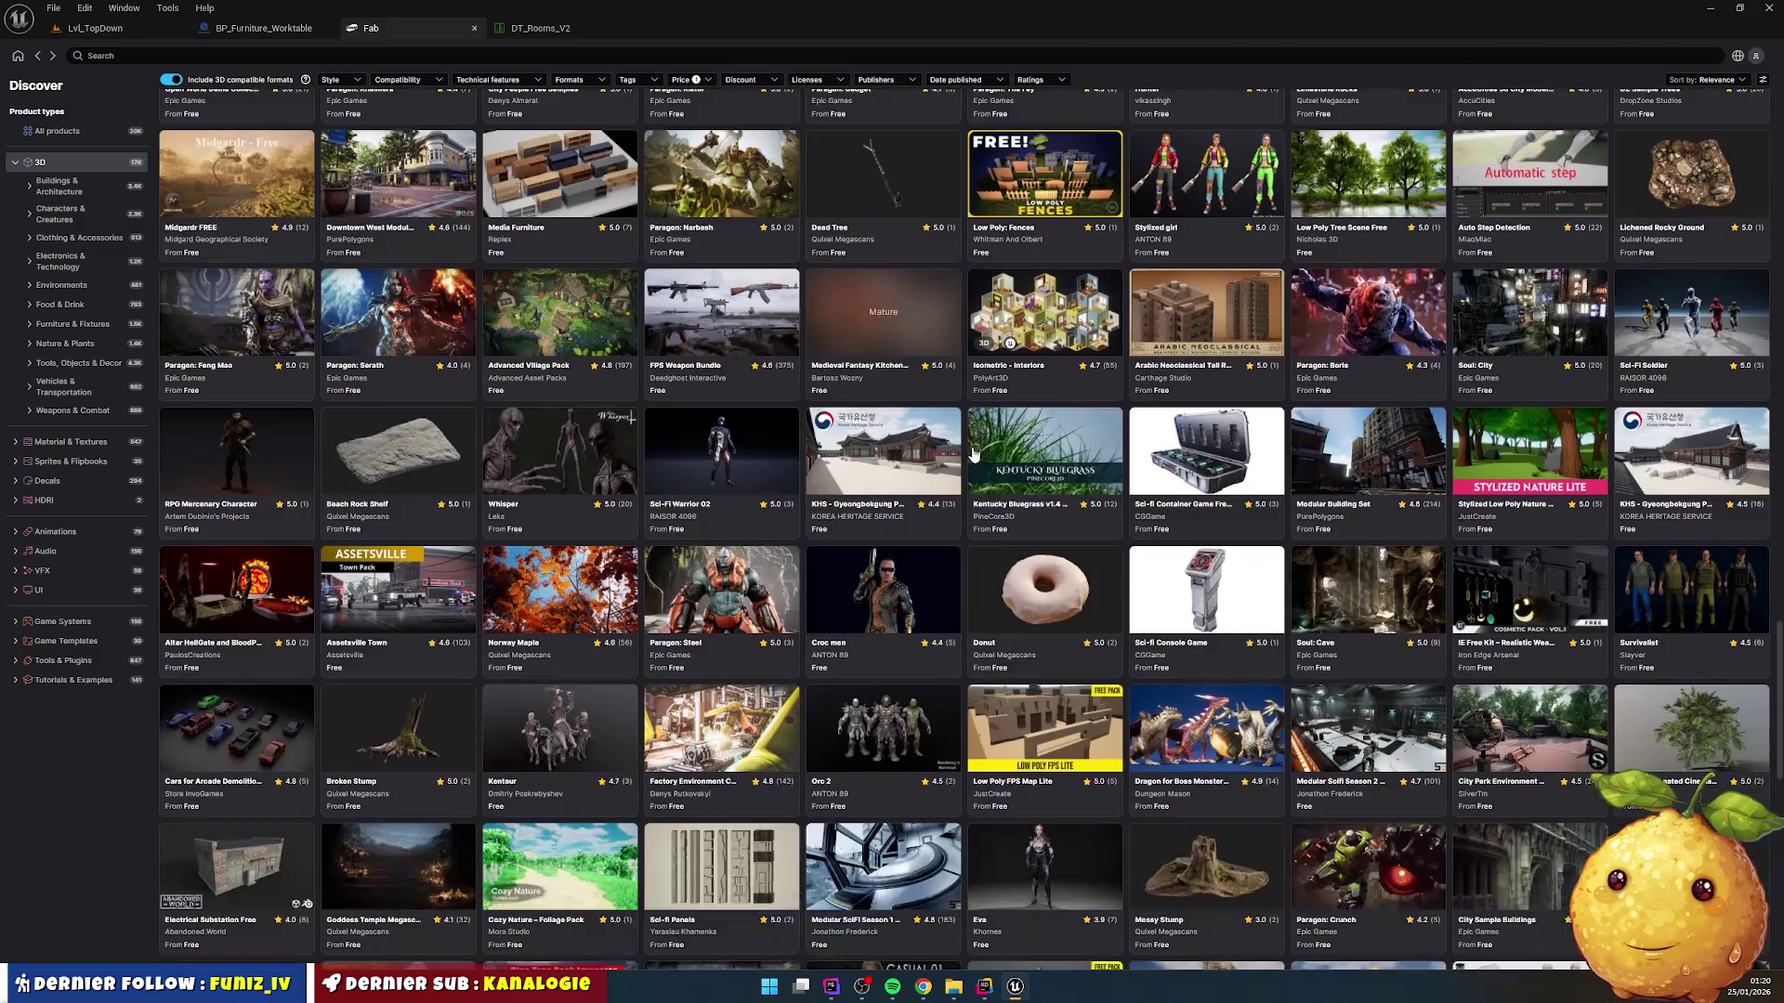
pyautogui.scroll(-1, 961, 447)
pyautogui.scroll(-10, 955, 441)
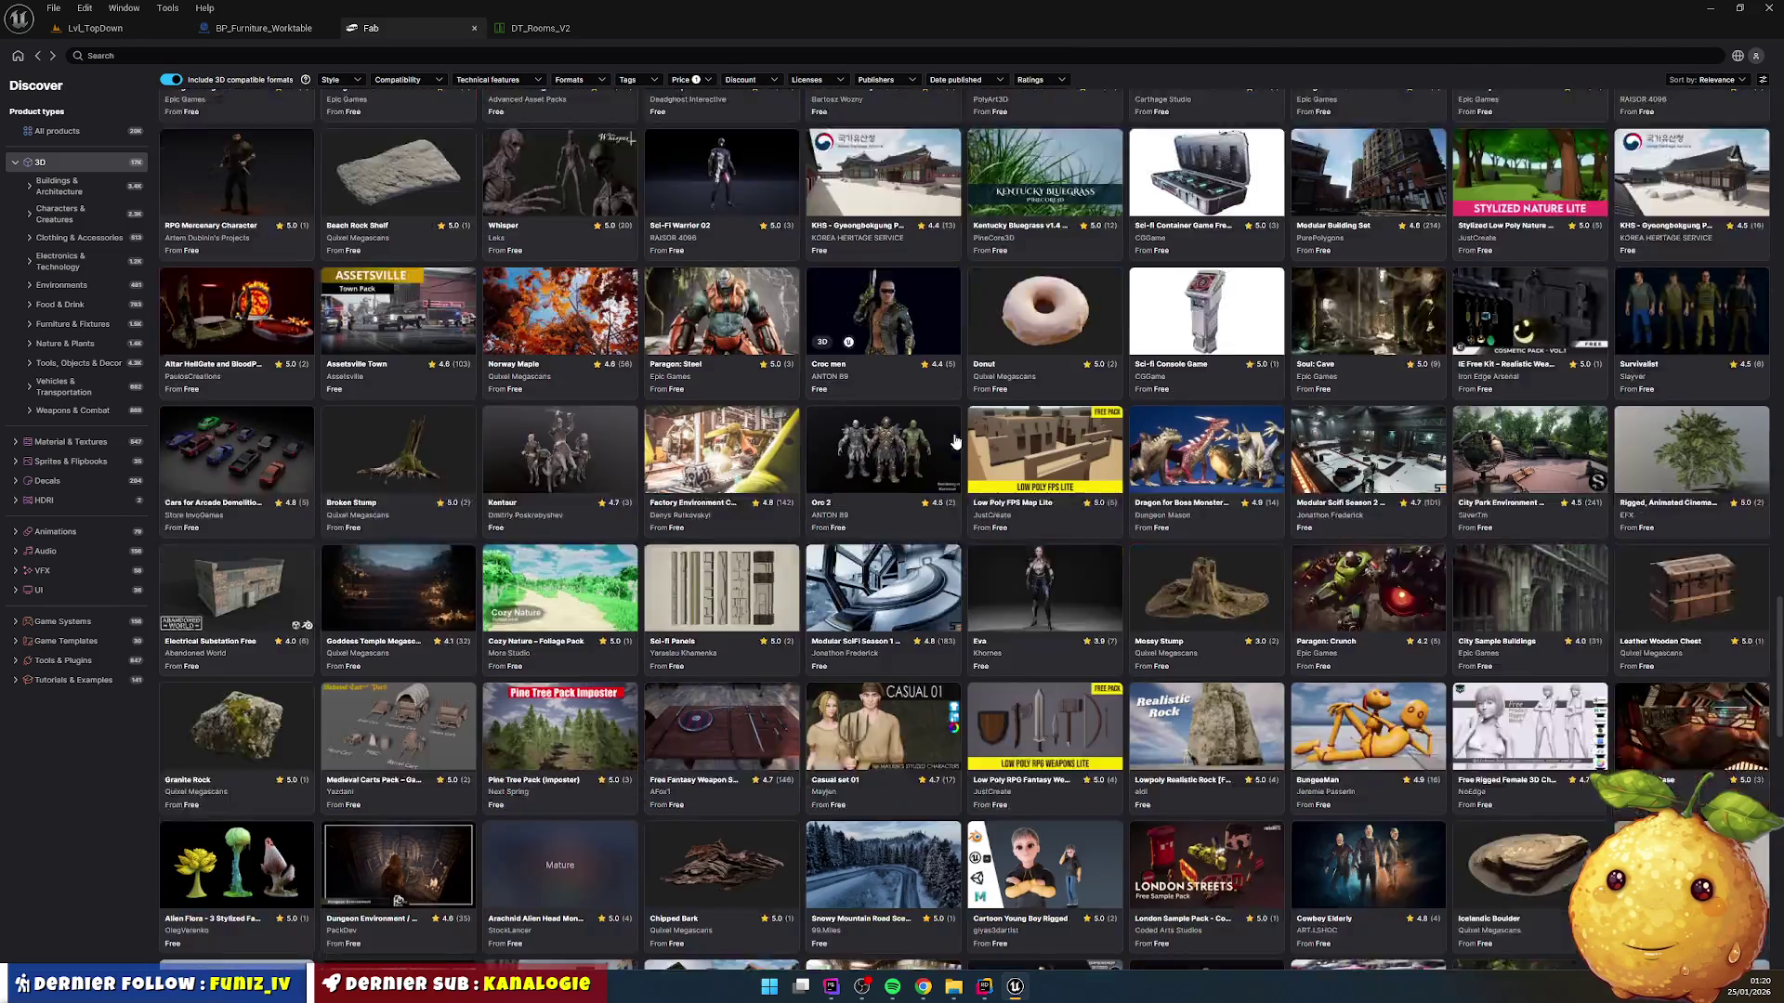
pyautogui.scroll(-6, 955, 441)
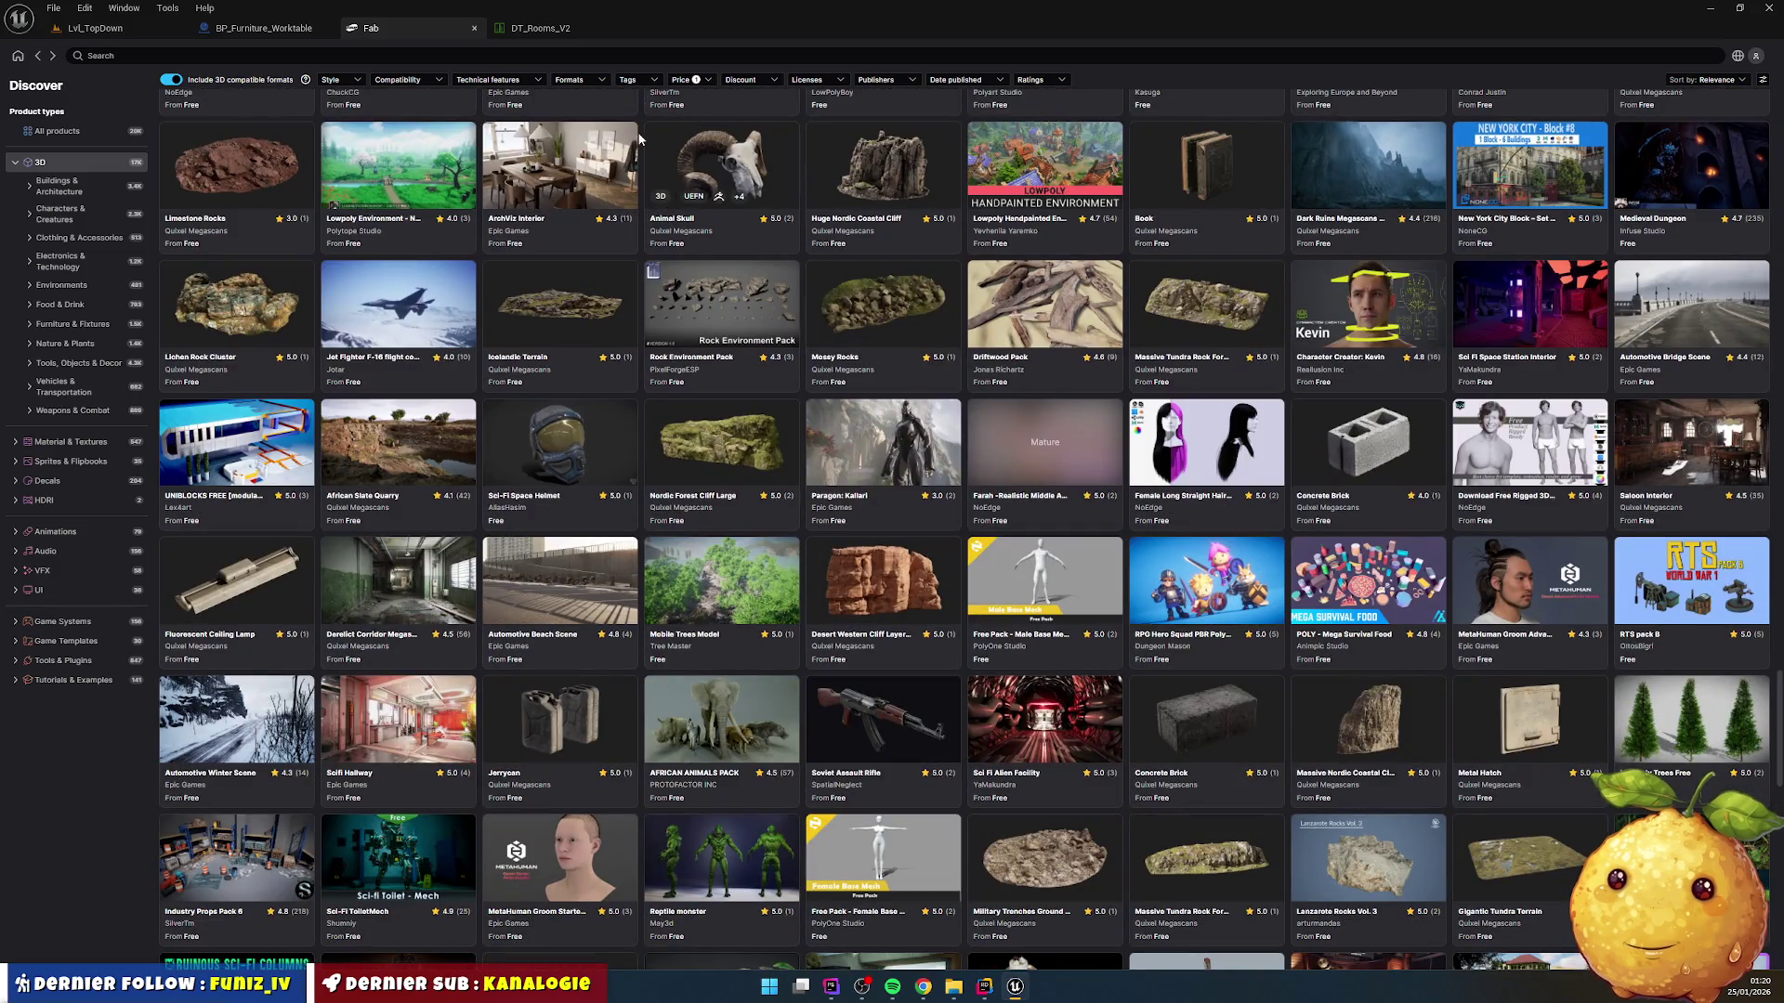
# Step: Search Fab for 'furniture'
pyautogui.click(171, 55)
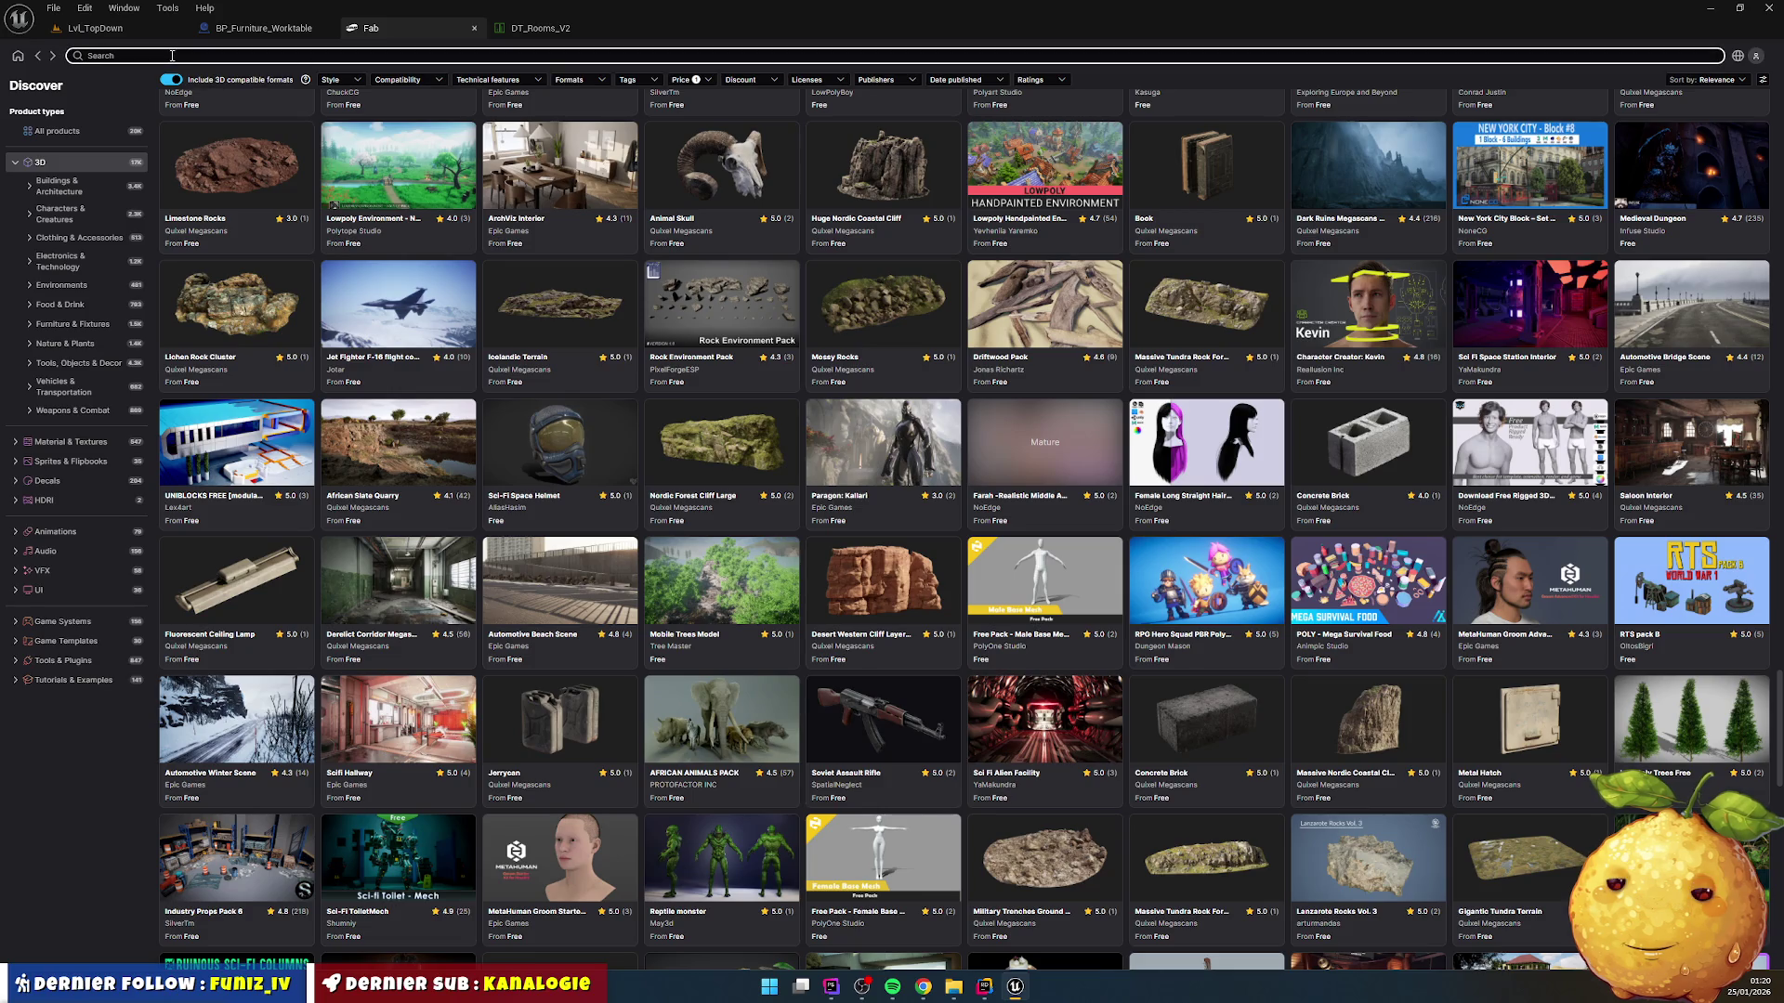
pyautogui.write('furniture')
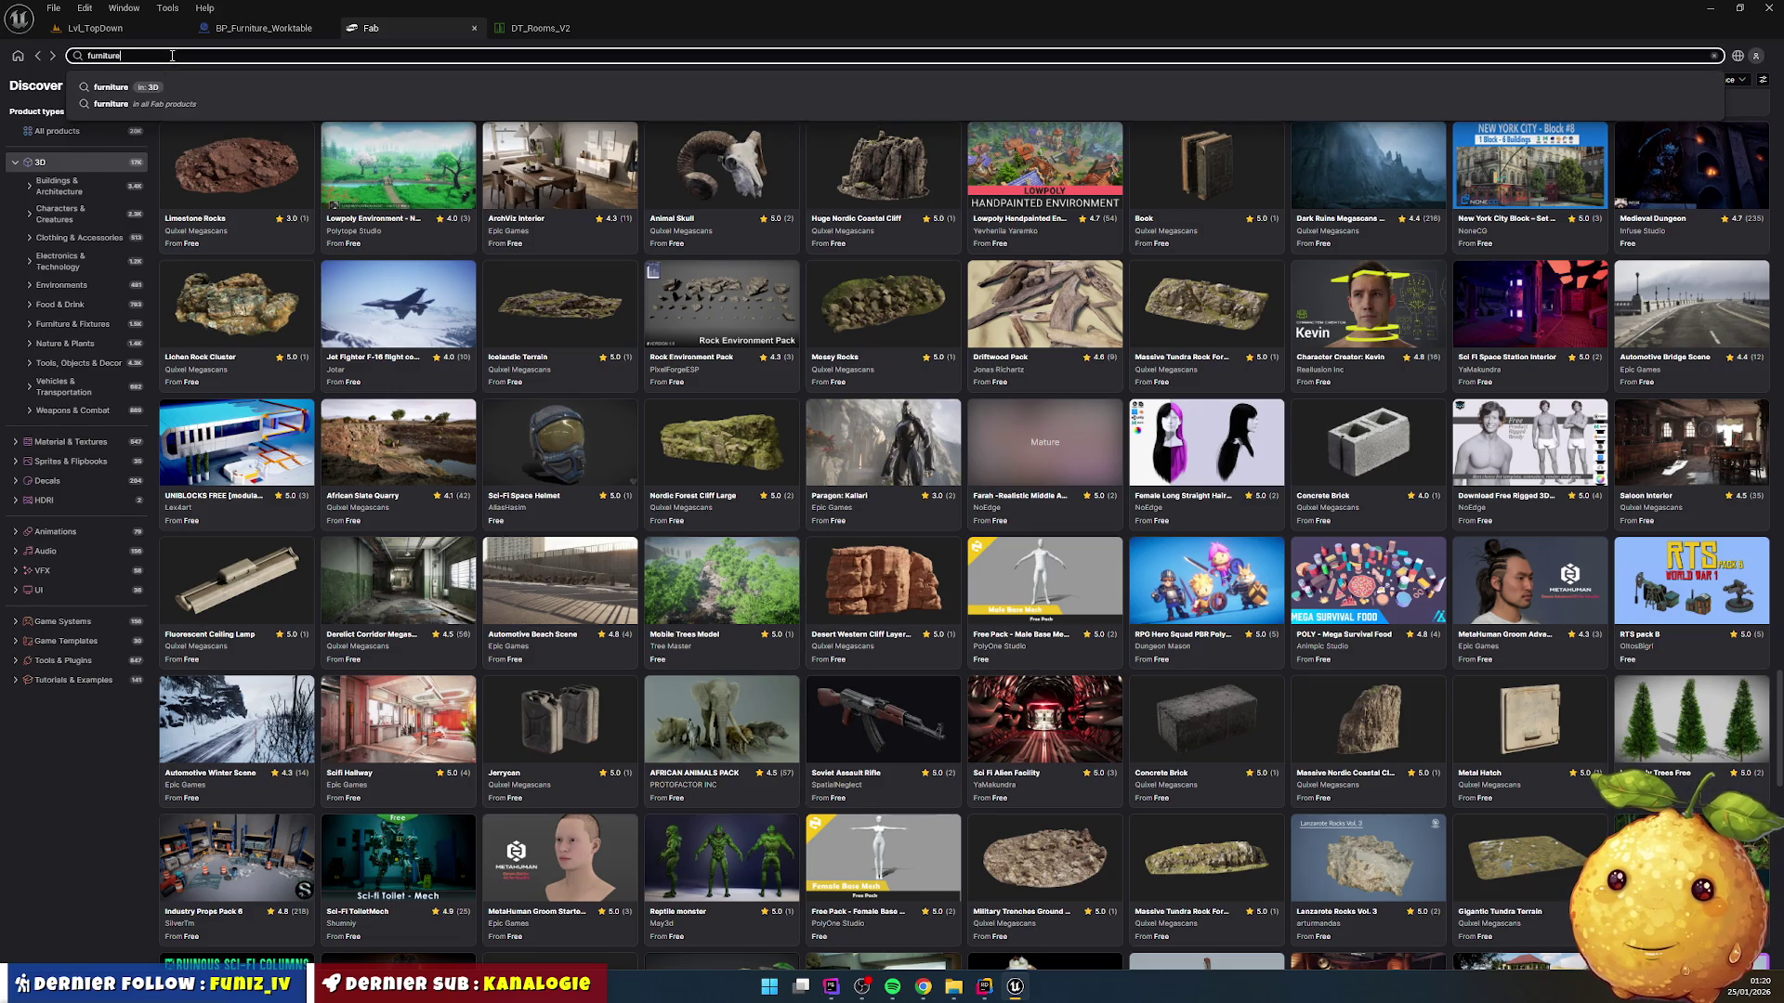
pyautogui.press('Return')
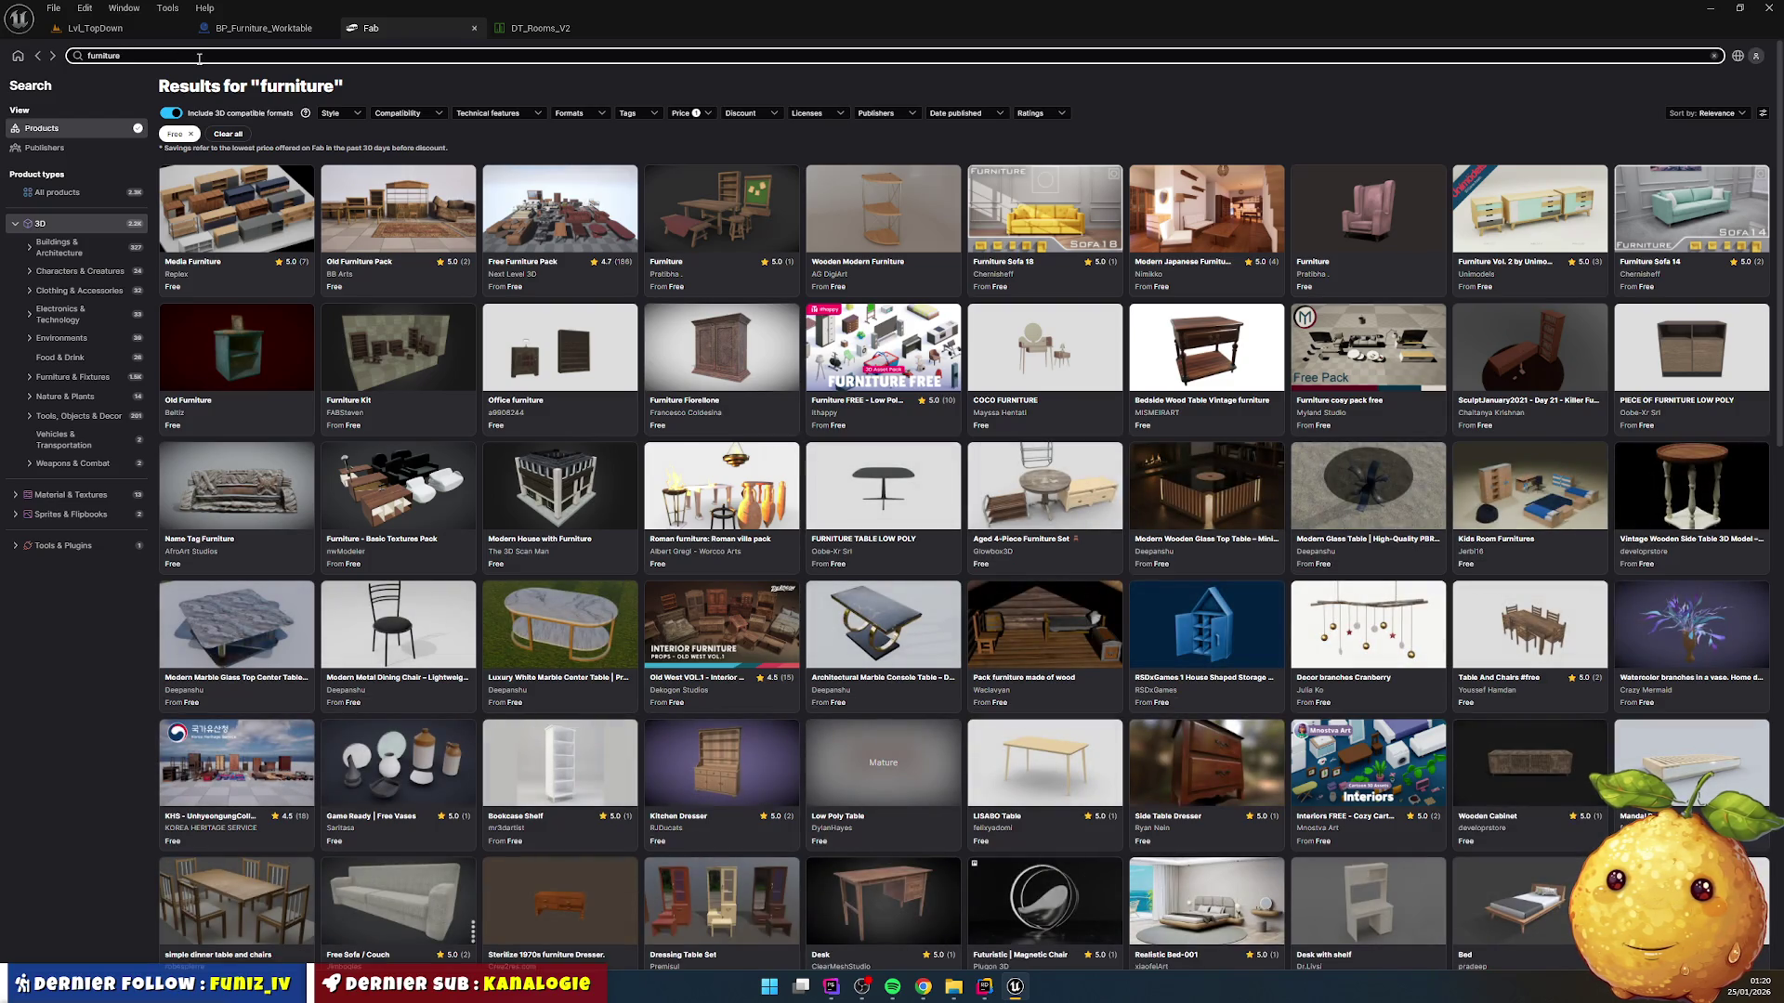
# Step: Browse far down the free 3D furniture results past chairs, tables and lamps
pyautogui.scroll(-3, 776, 334)
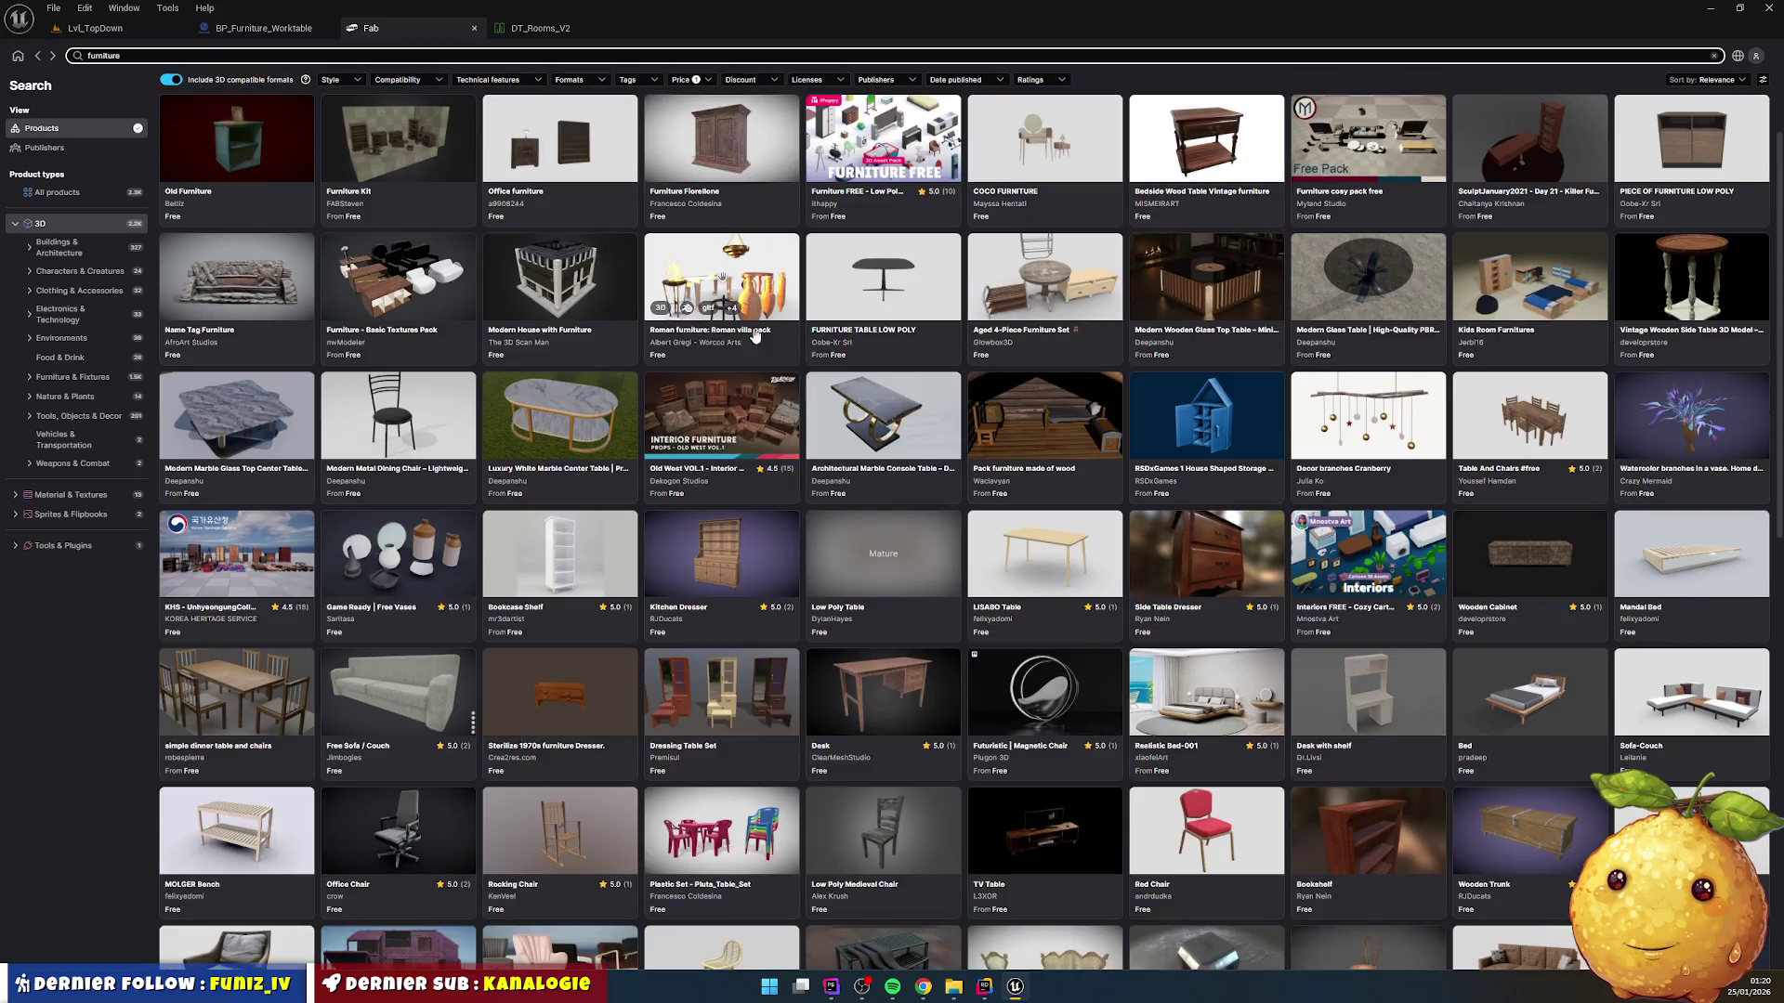
pyautogui.scroll(-2, 754, 375)
pyautogui.scroll(-2, 760, 463)
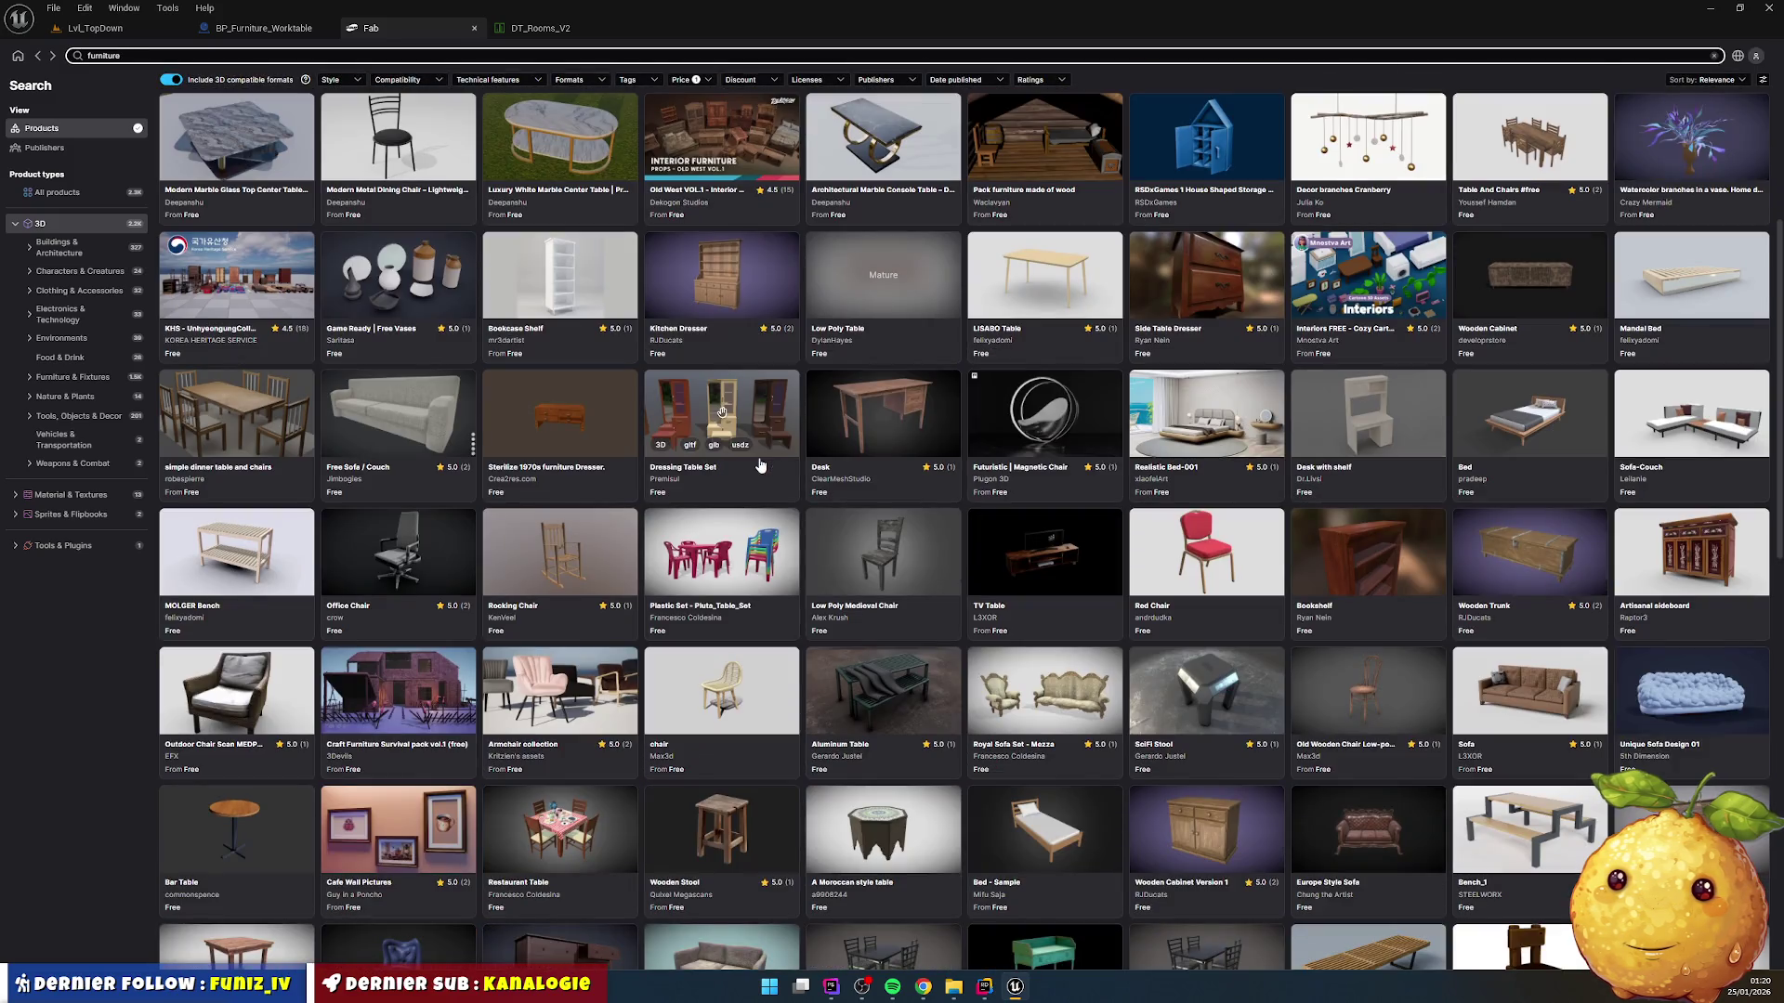
pyautogui.scroll(-5, 773, 466)
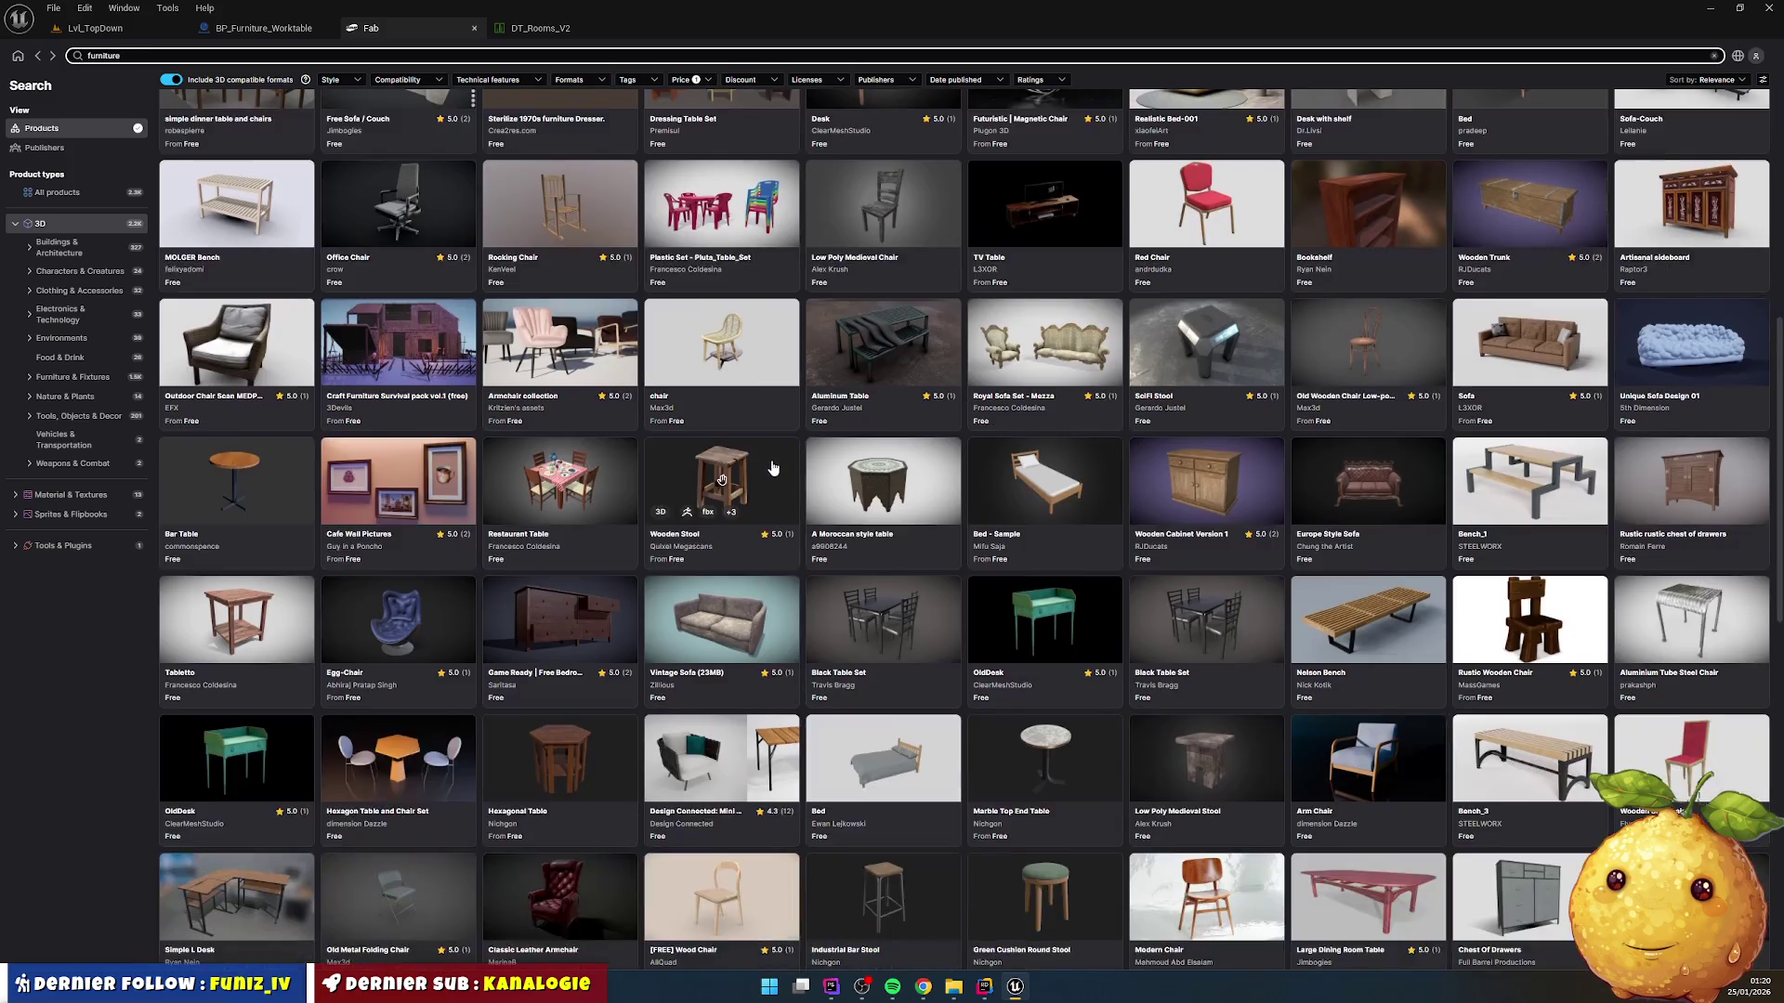
pyautogui.scroll(-7, 767, 466)
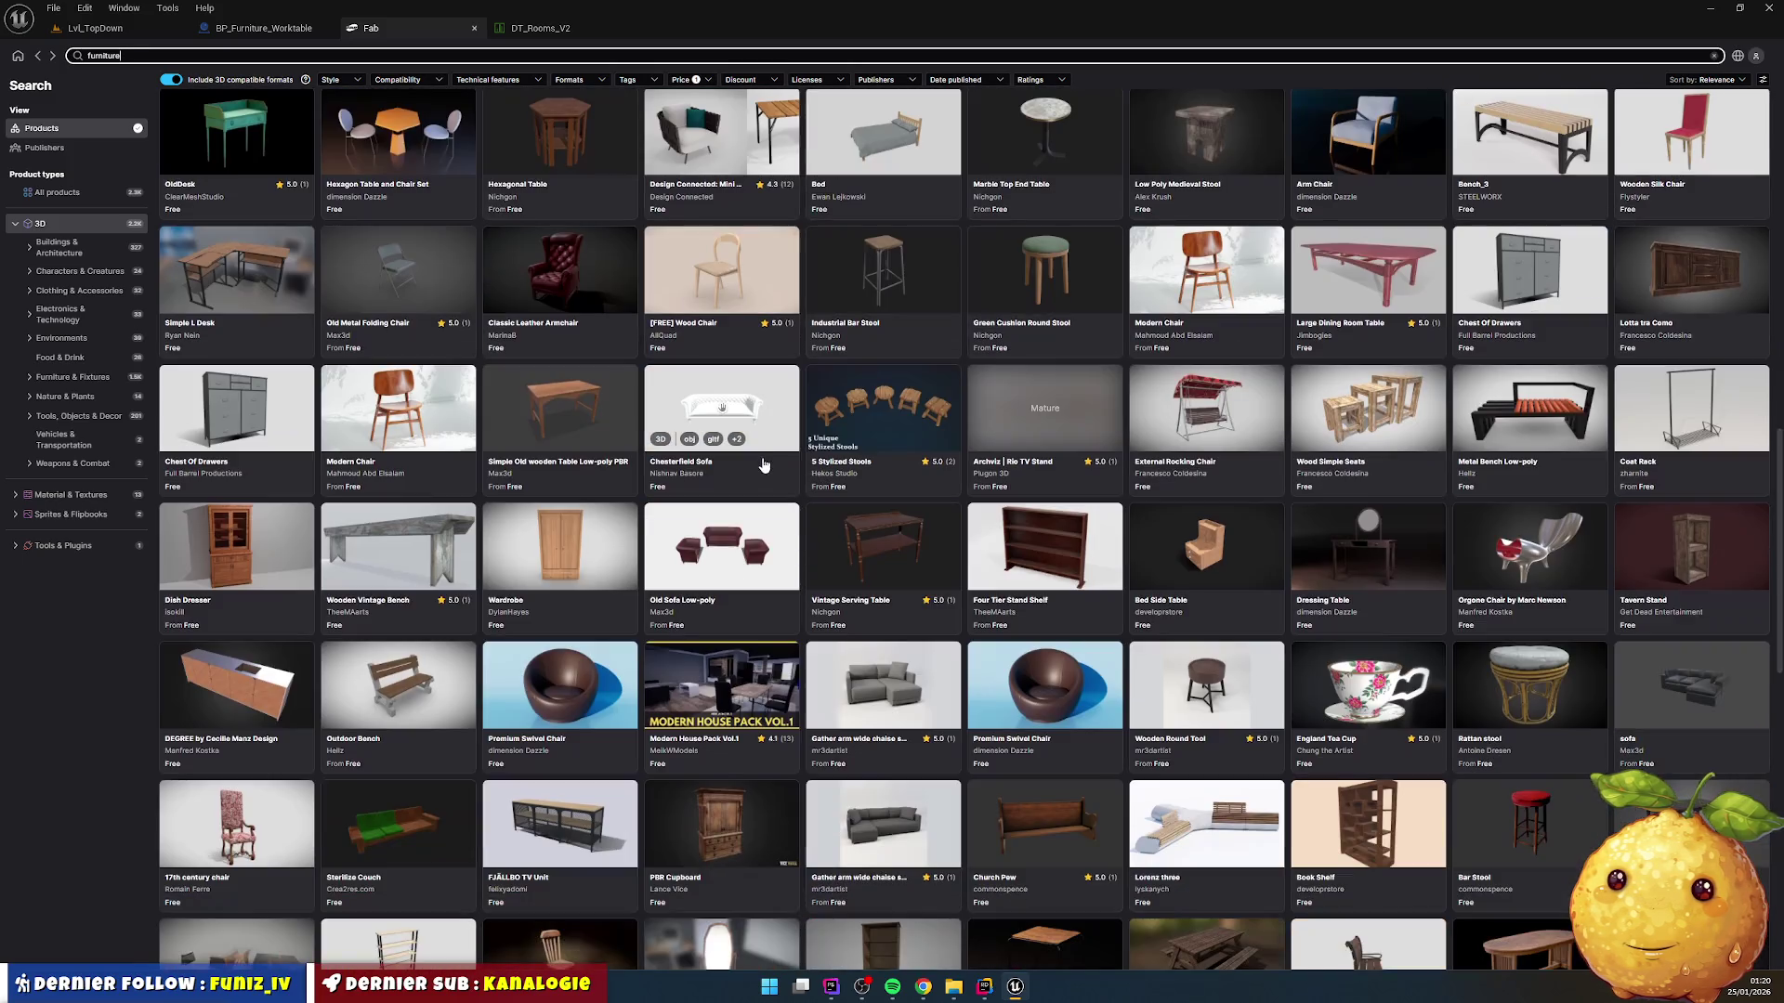
pyautogui.scroll(-4, 763, 464)
pyautogui.scroll(-3, 764, 464)
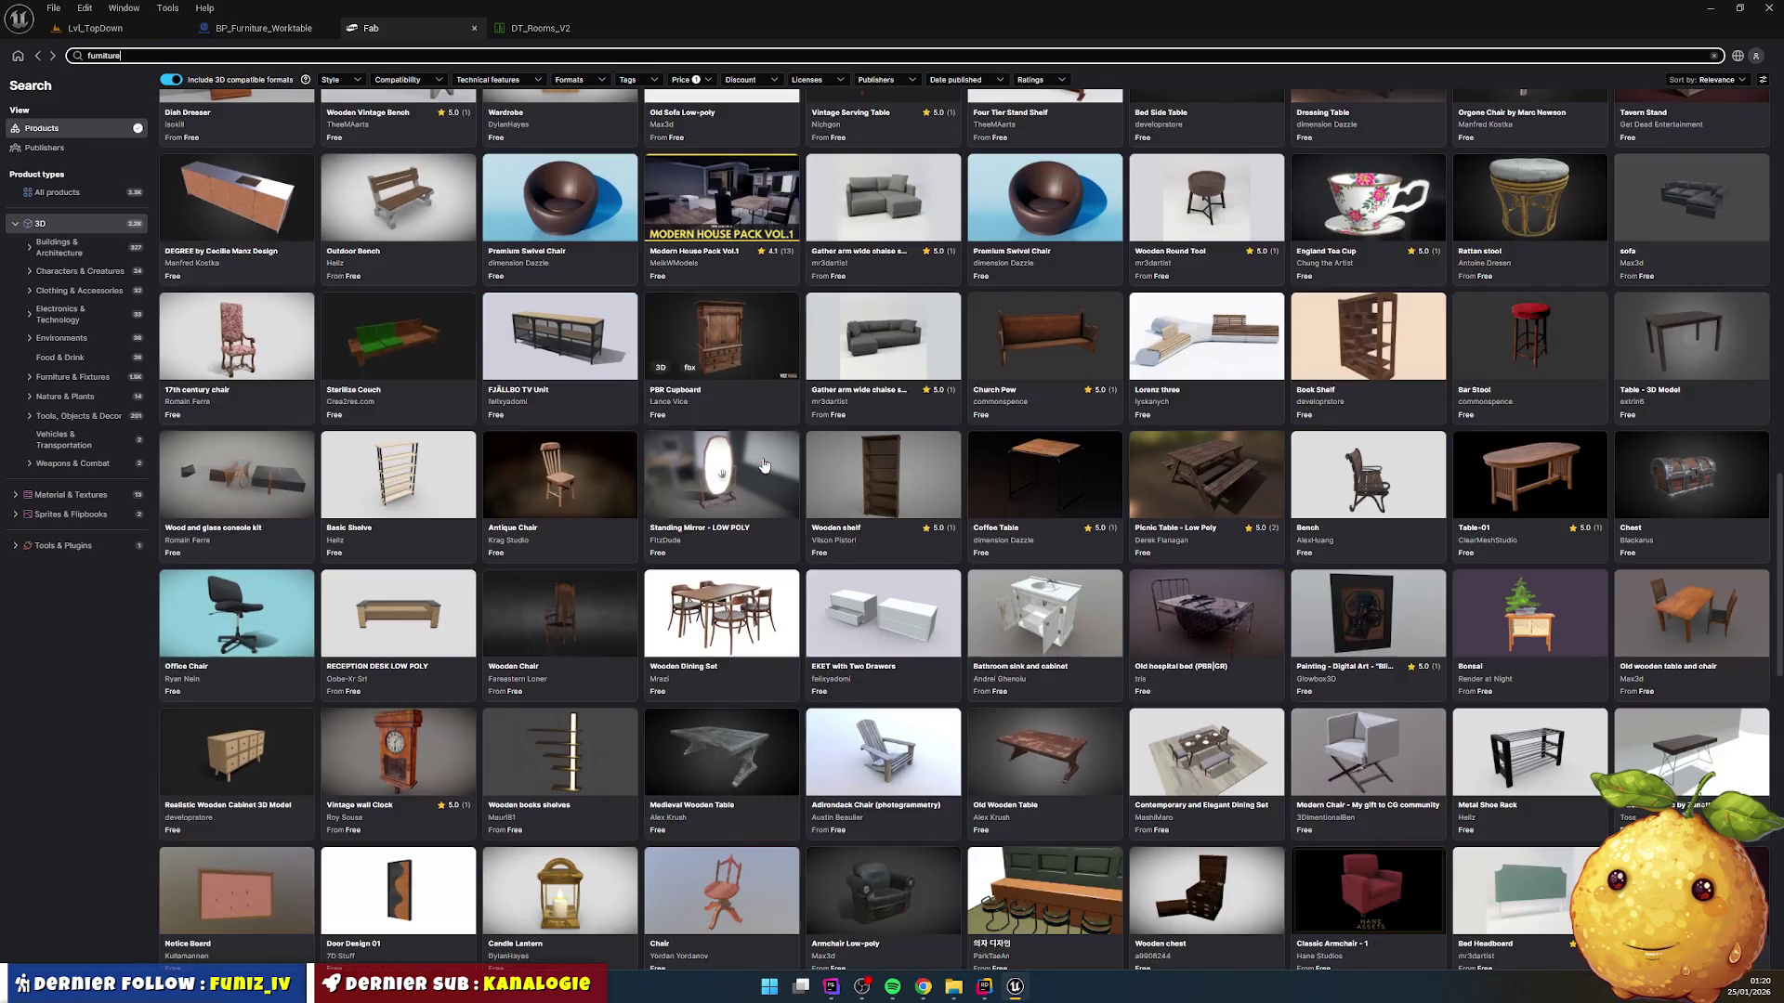
pyautogui.scroll(-1, 764, 465)
pyautogui.scroll(-2, 763, 464)
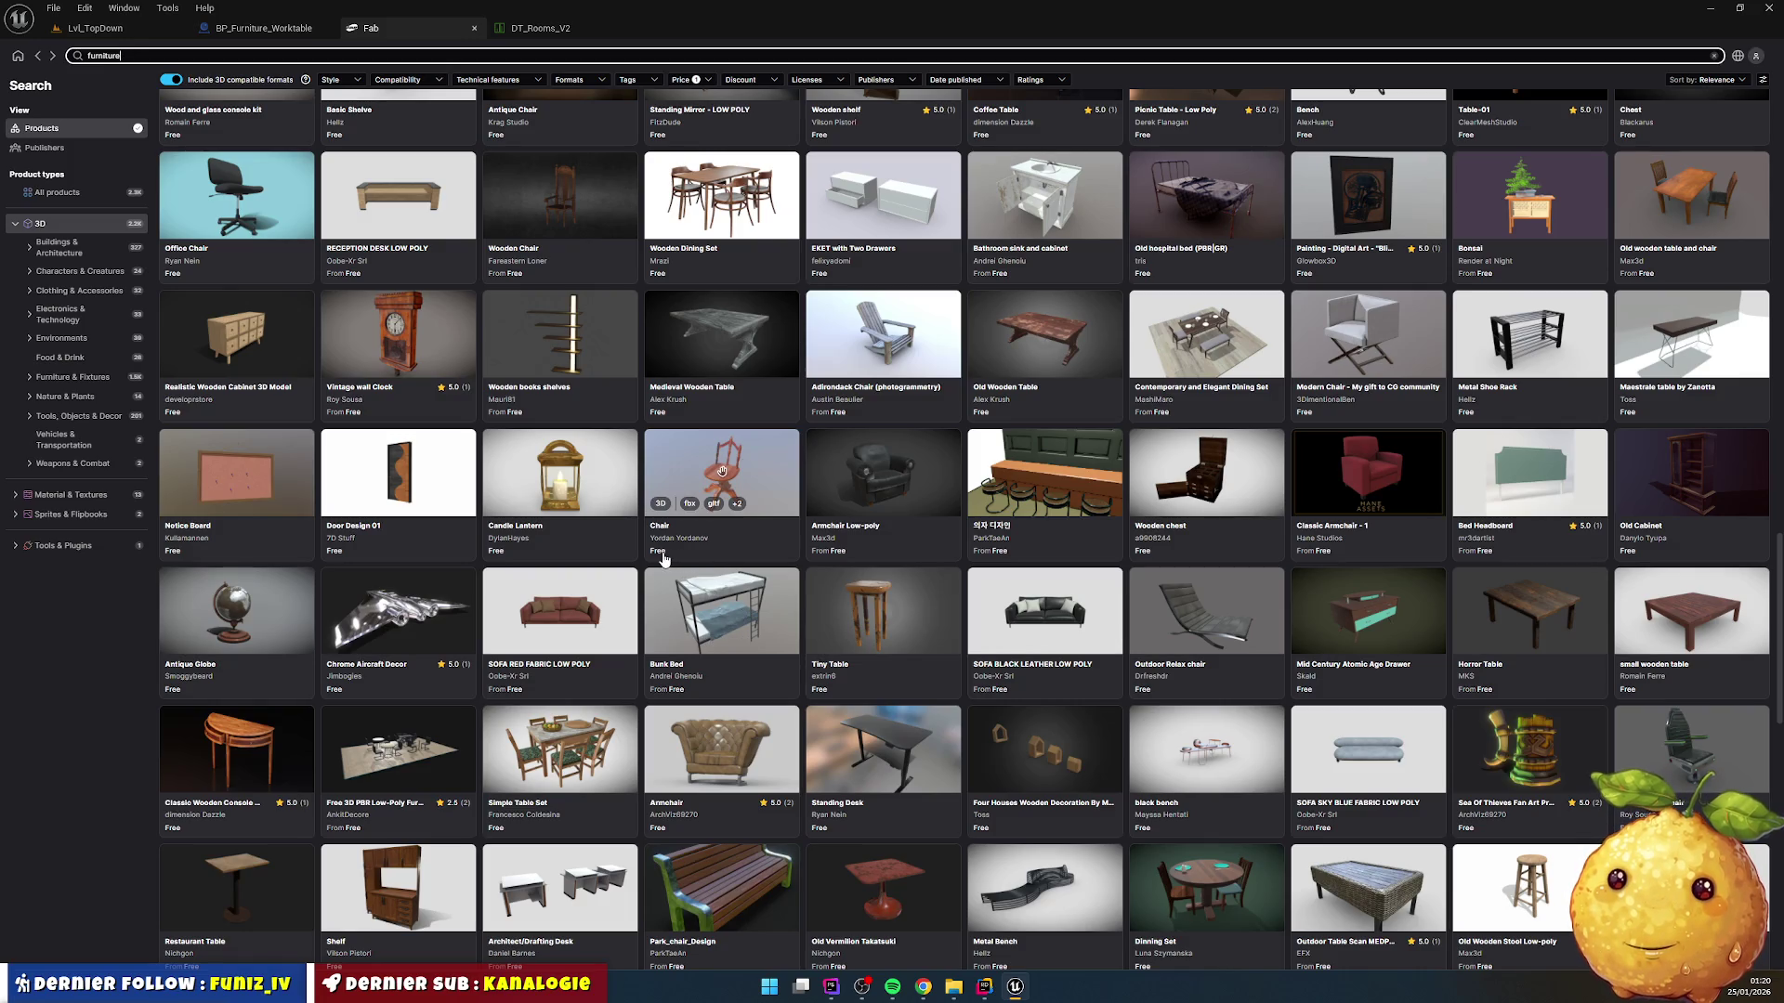
pyautogui.scroll(-1, 663, 557)
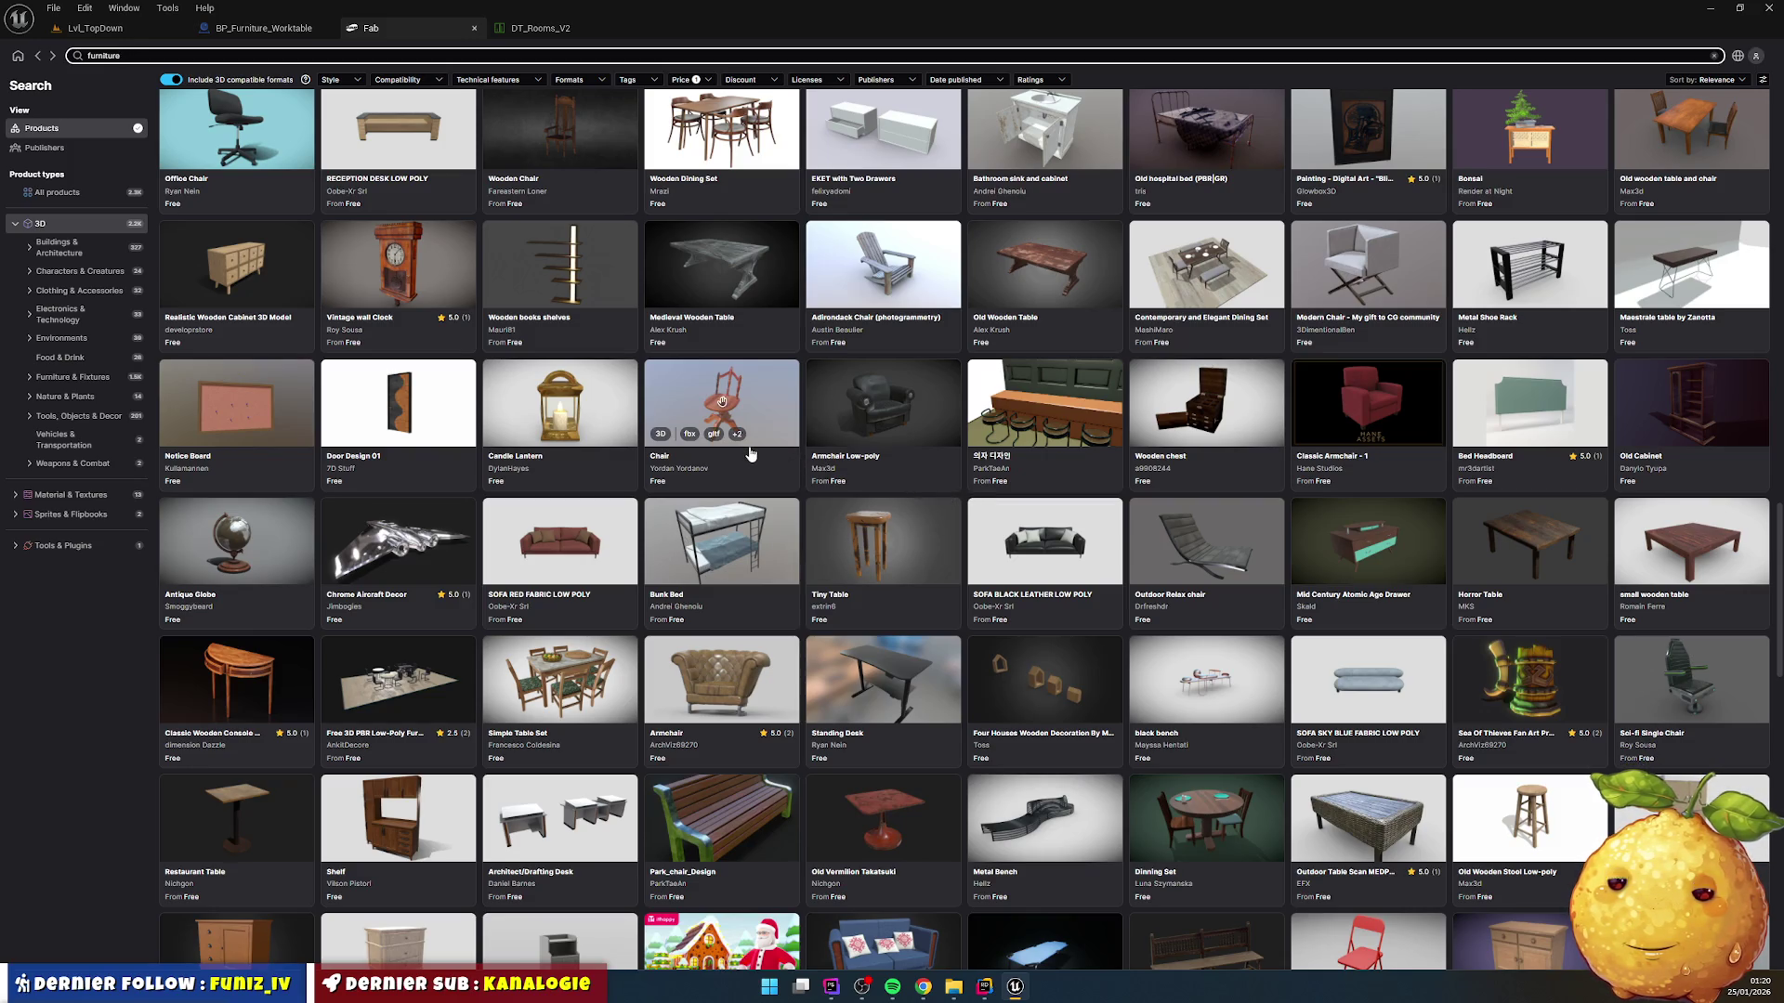
pyautogui.scroll(-3, 727, 466)
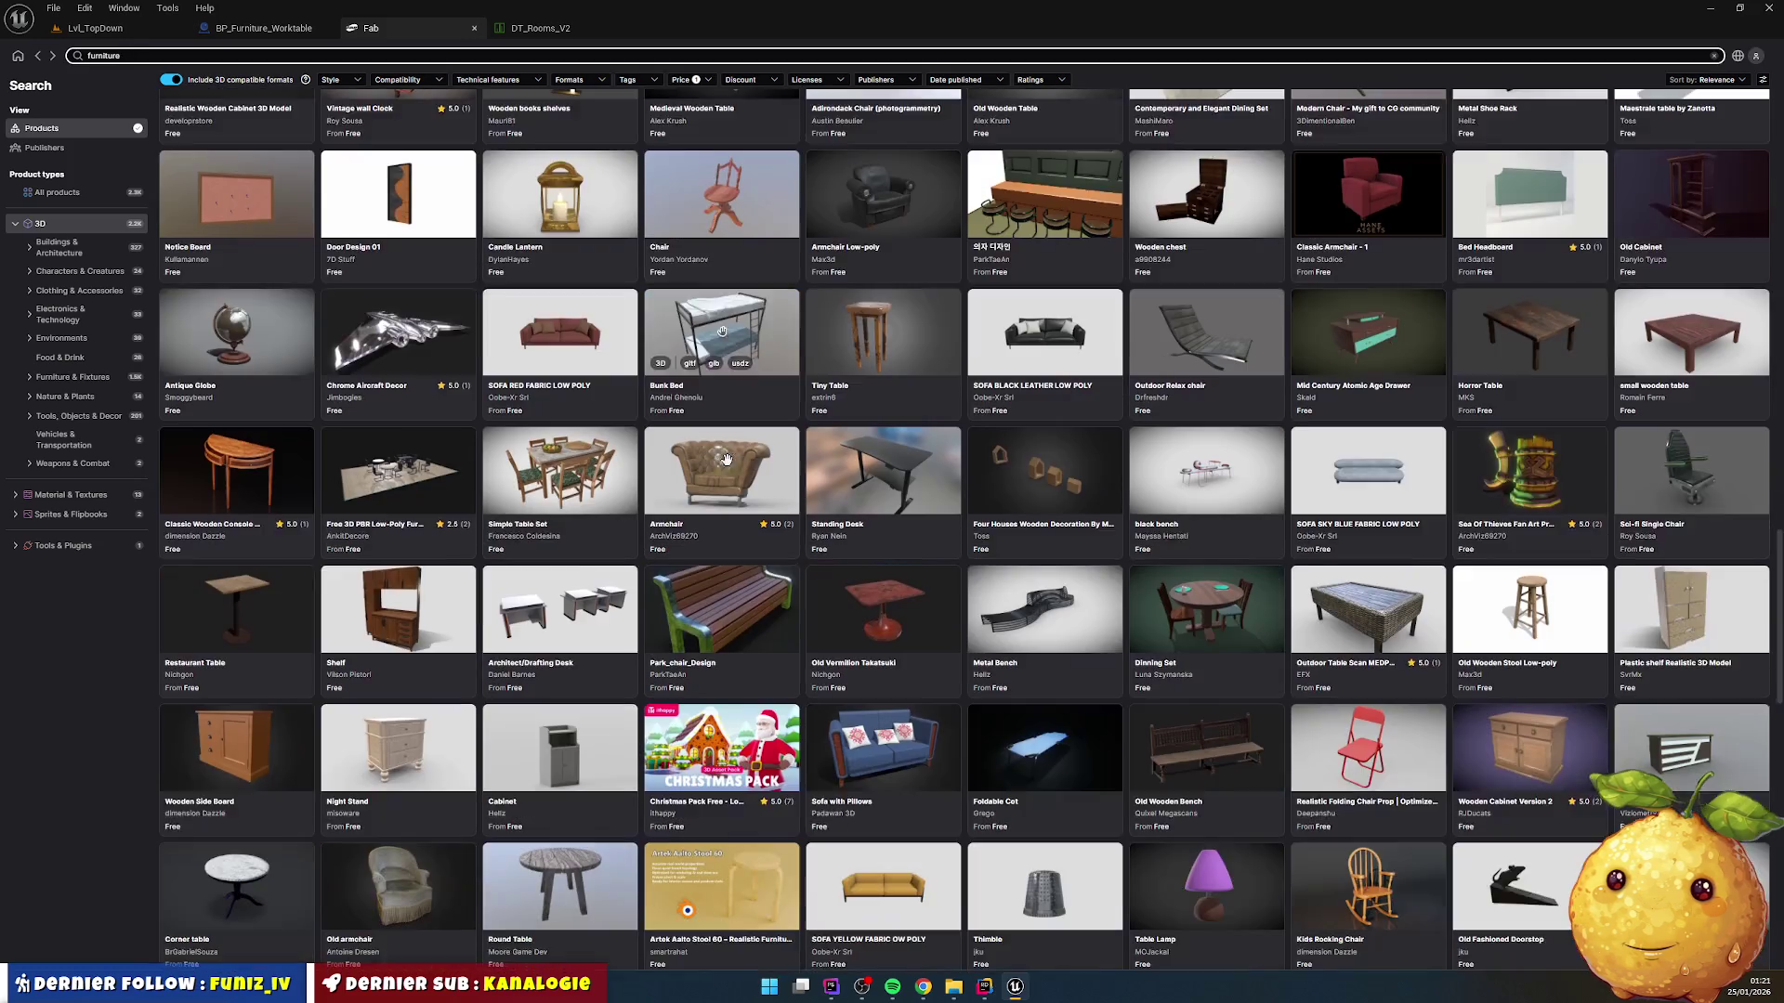
pyautogui.scroll(-3, 739, 462)
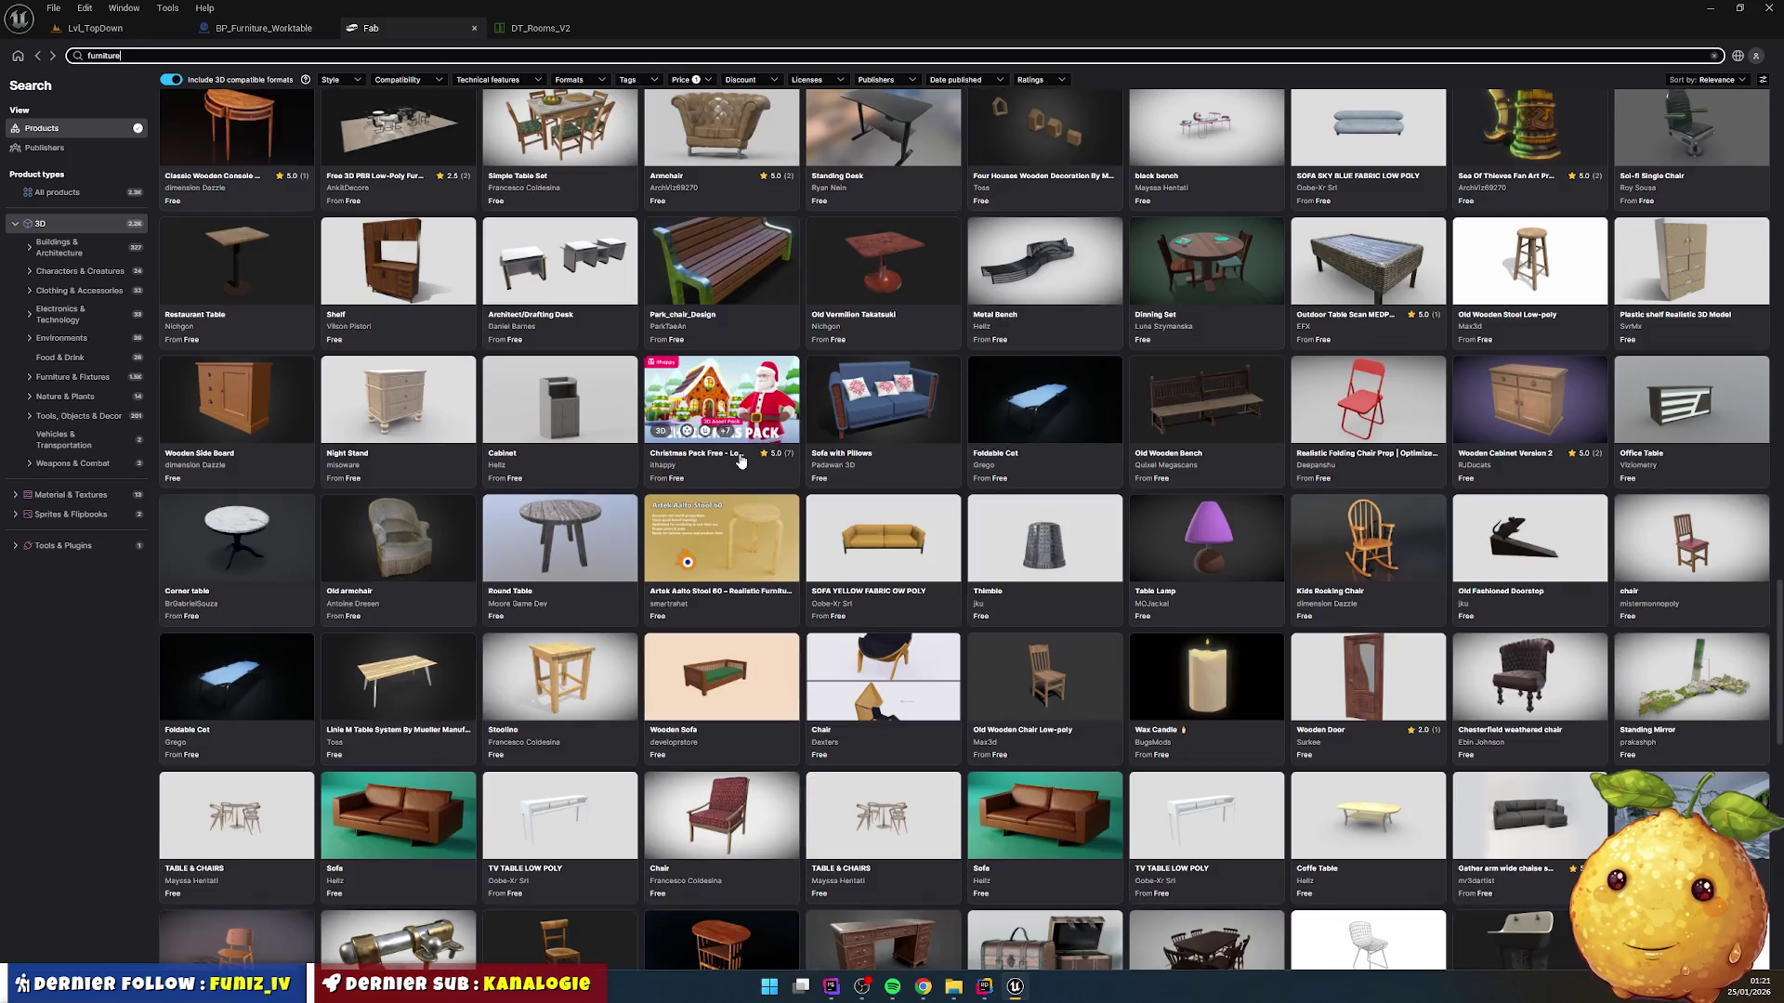
pyautogui.scroll(-1, 741, 462)
pyautogui.scroll(-5, 740, 462)
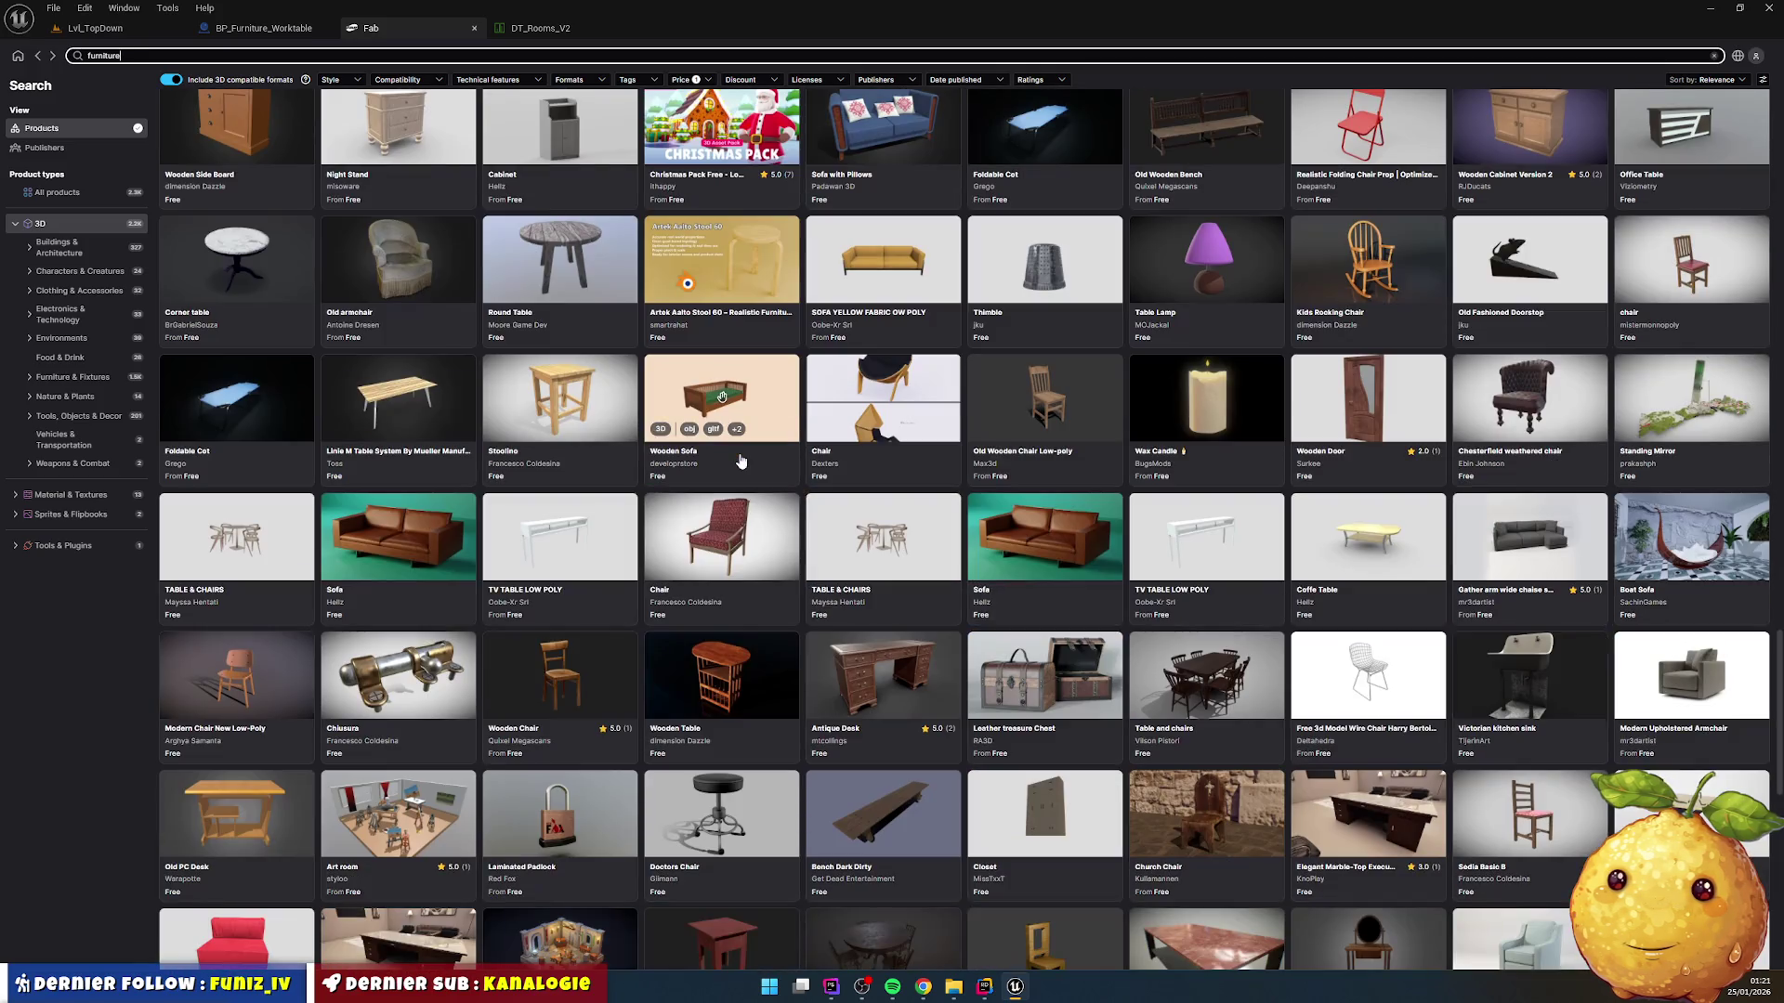
pyautogui.scroll(-3, 740, 462)
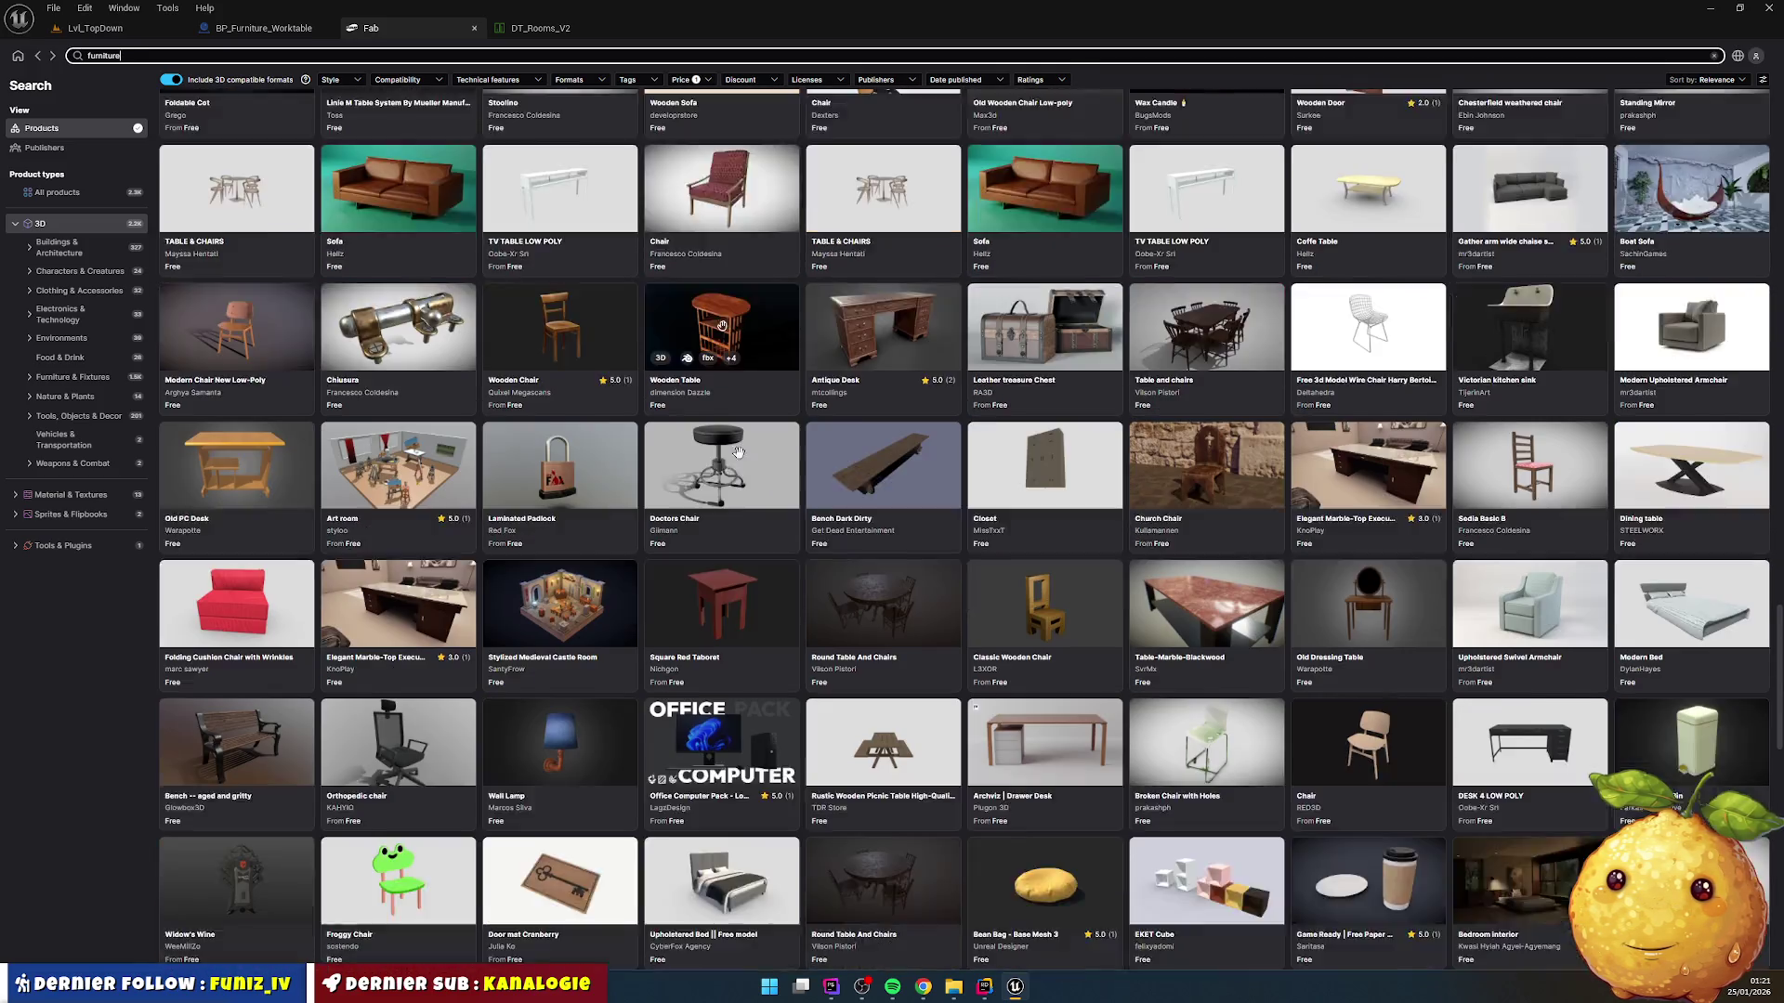
pyautogui.scroll(-6, 741, 462)
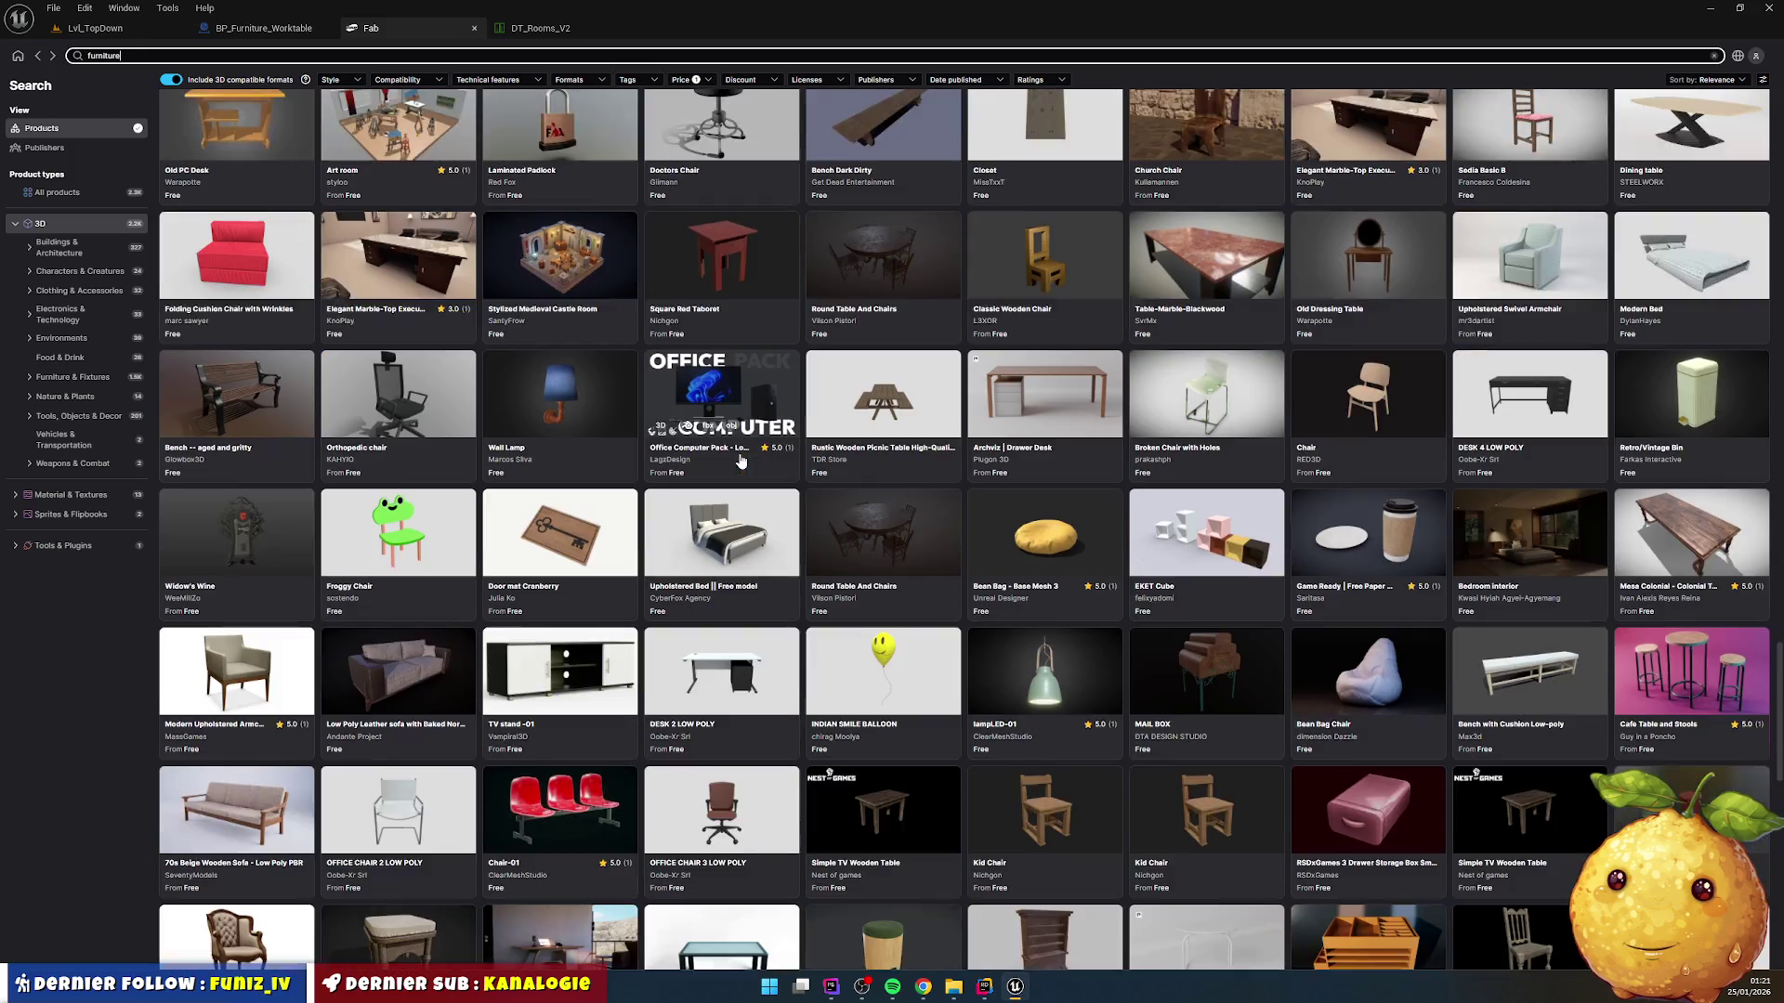
pyautogui.scroll(-4, 741, 462)
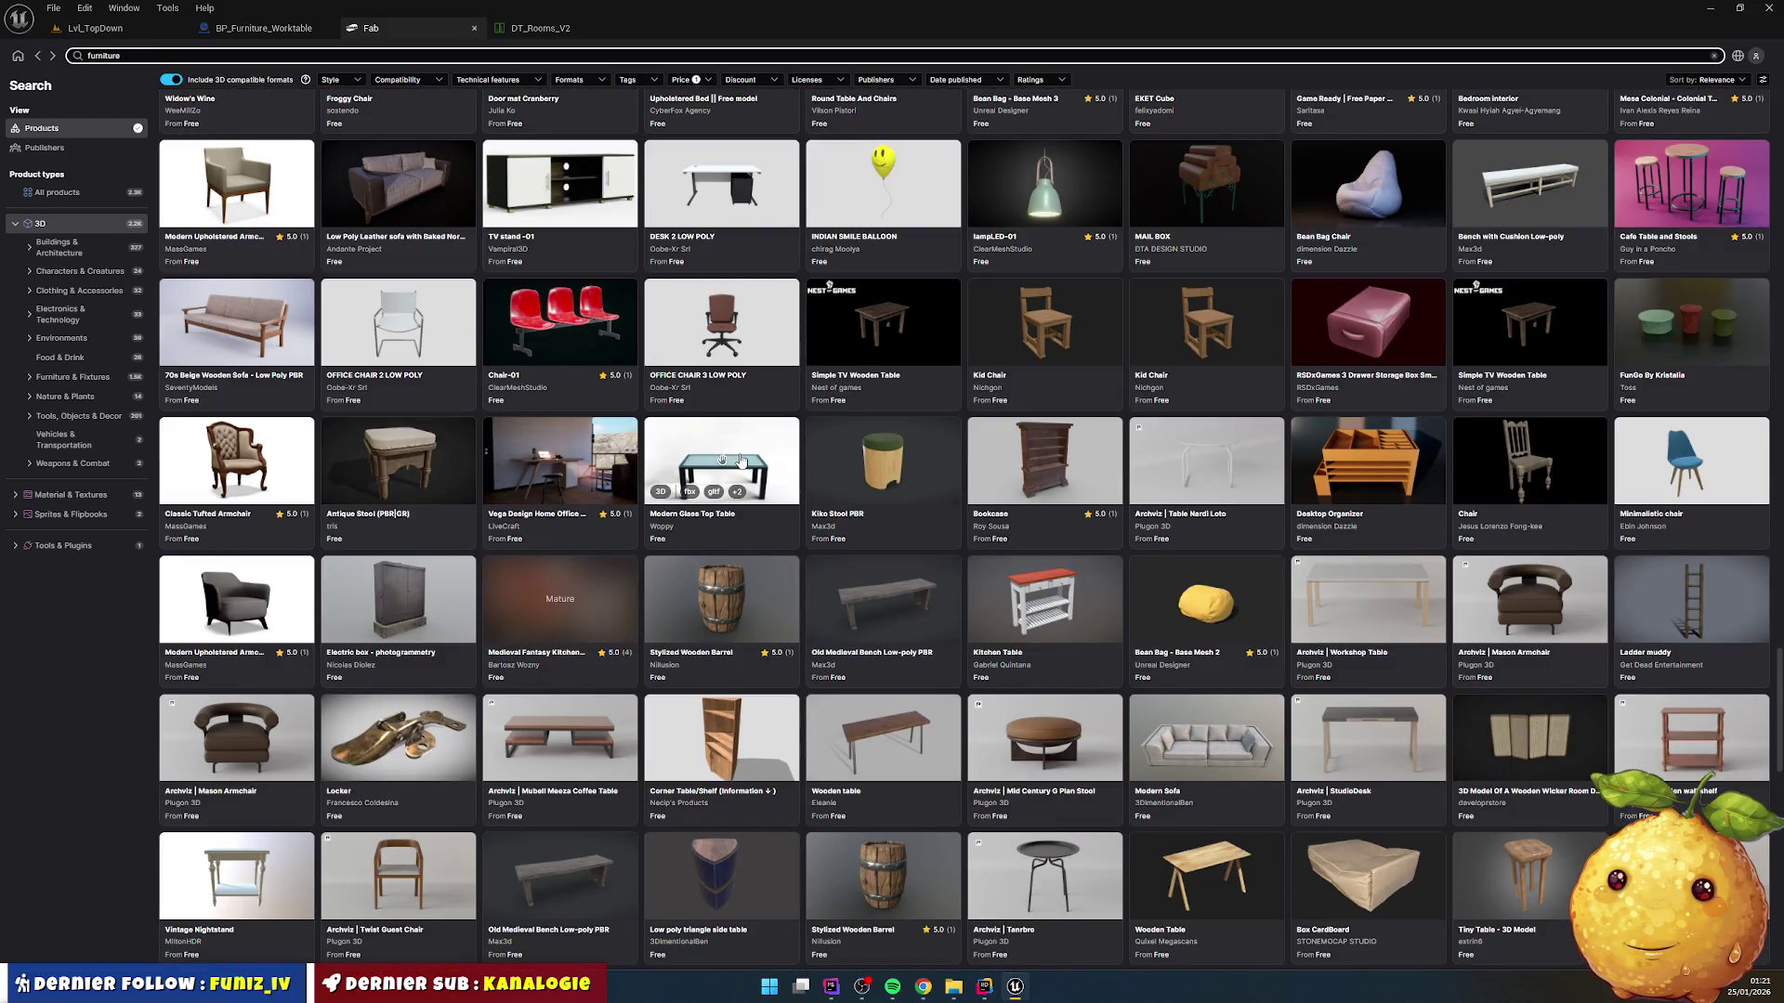
pyautogui.scroll(-10, 741, 461)
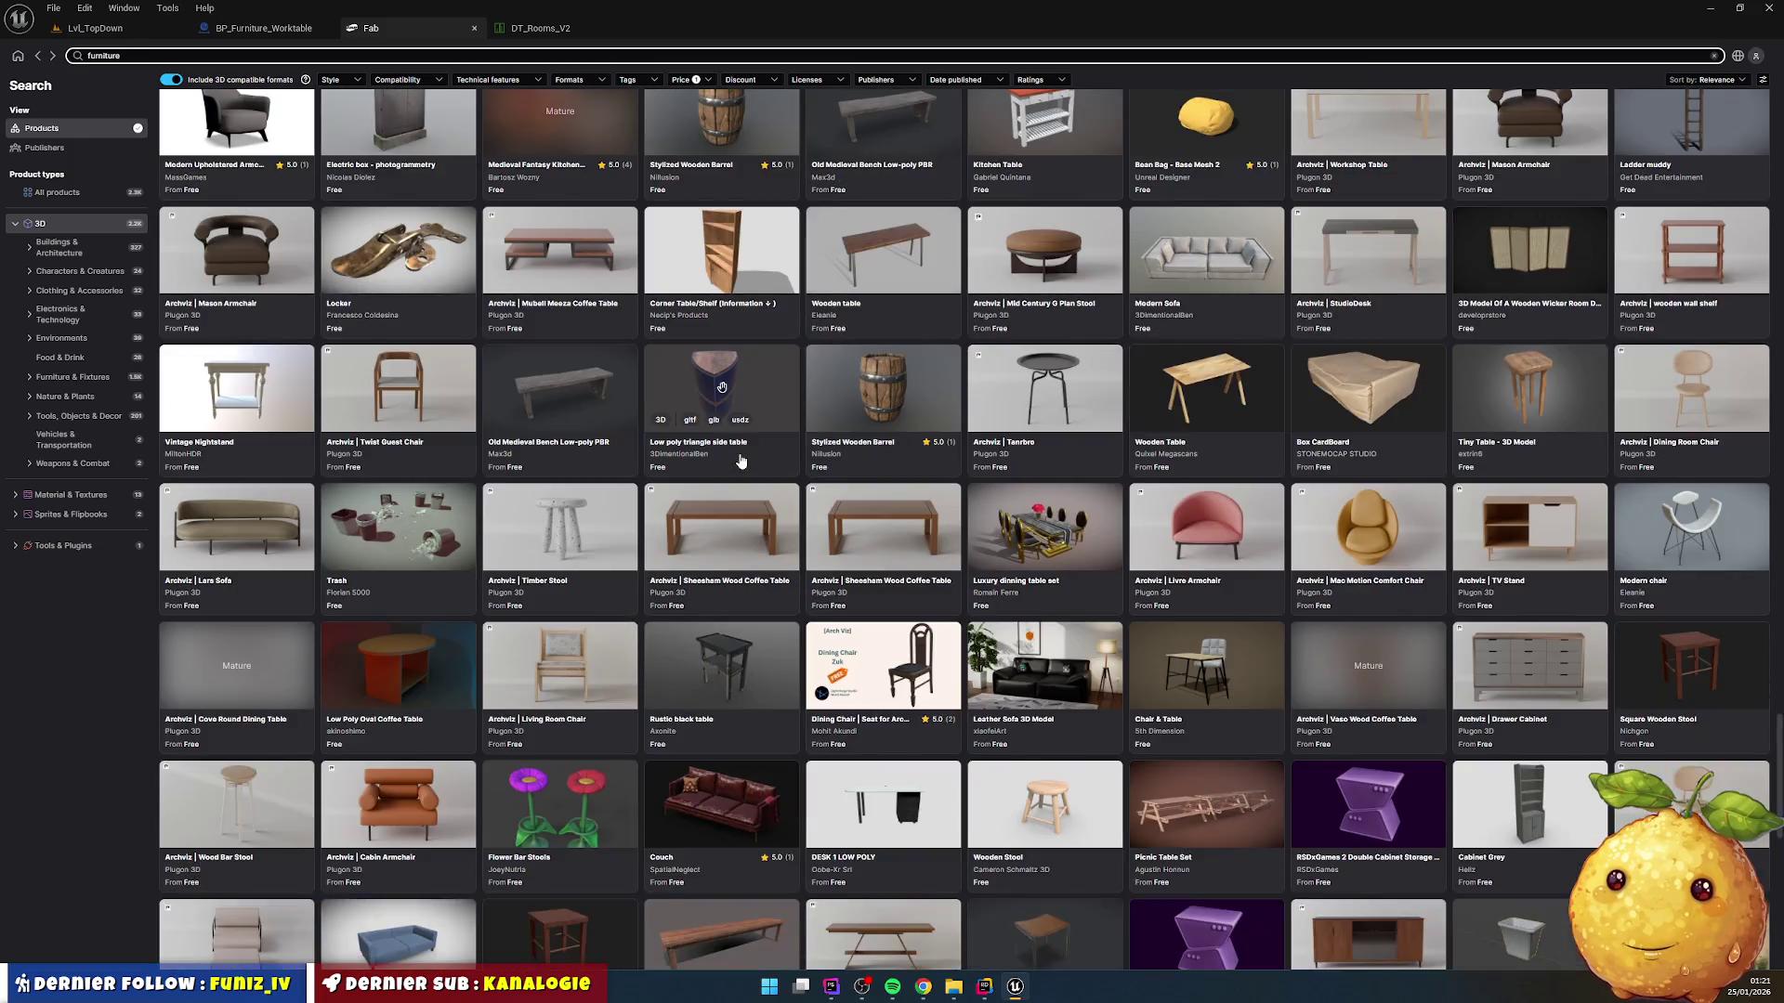
pyautogui.scroll(-4, 740, 462)
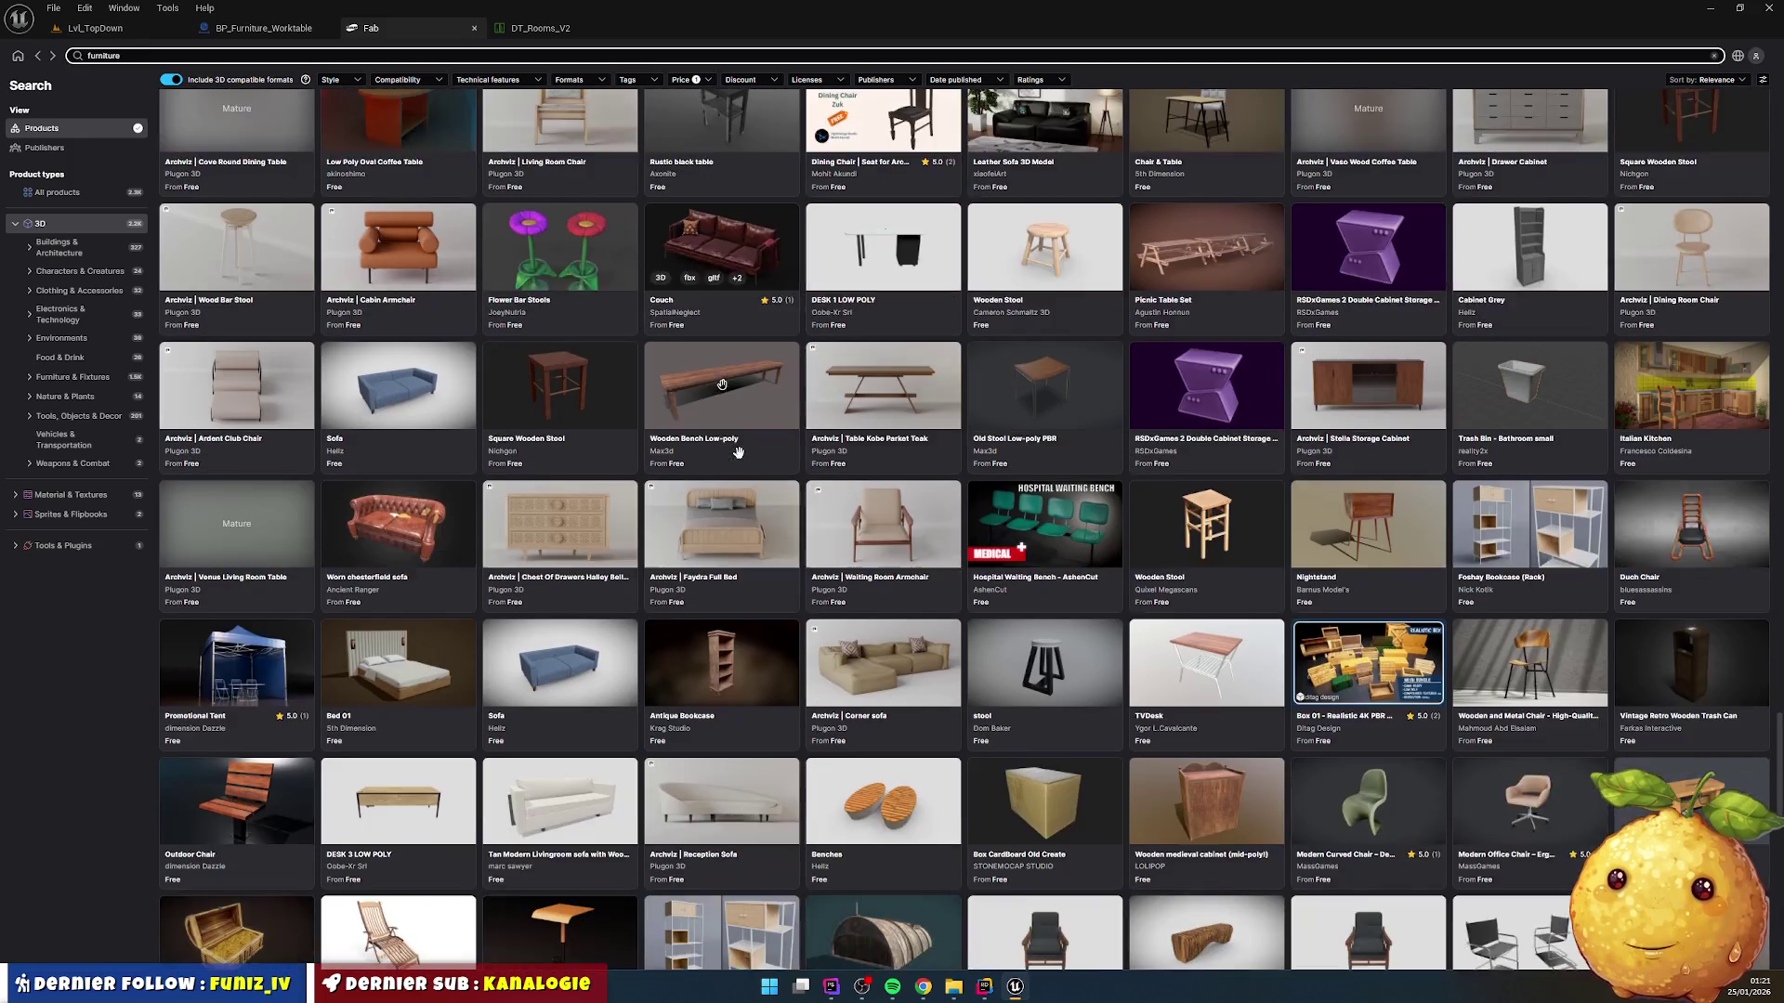
pyautogui.scroll(-5, 741, 462)
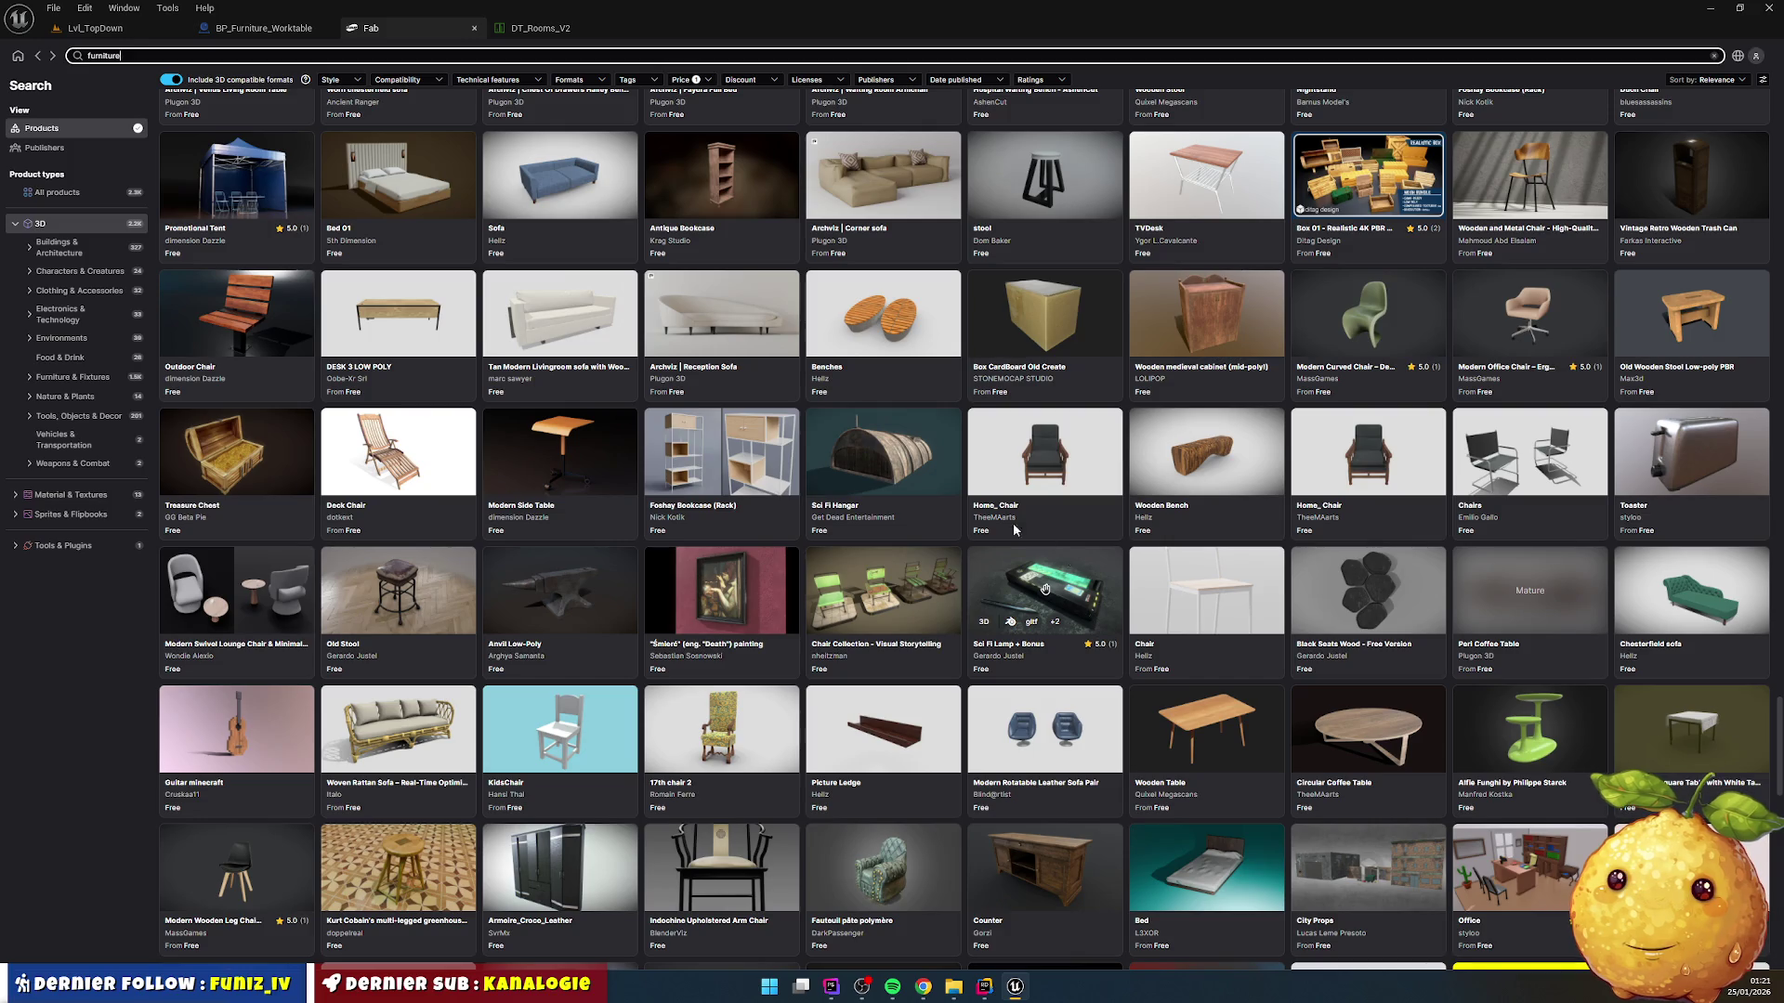
pyautogui.scroll(-4, 757, 423)
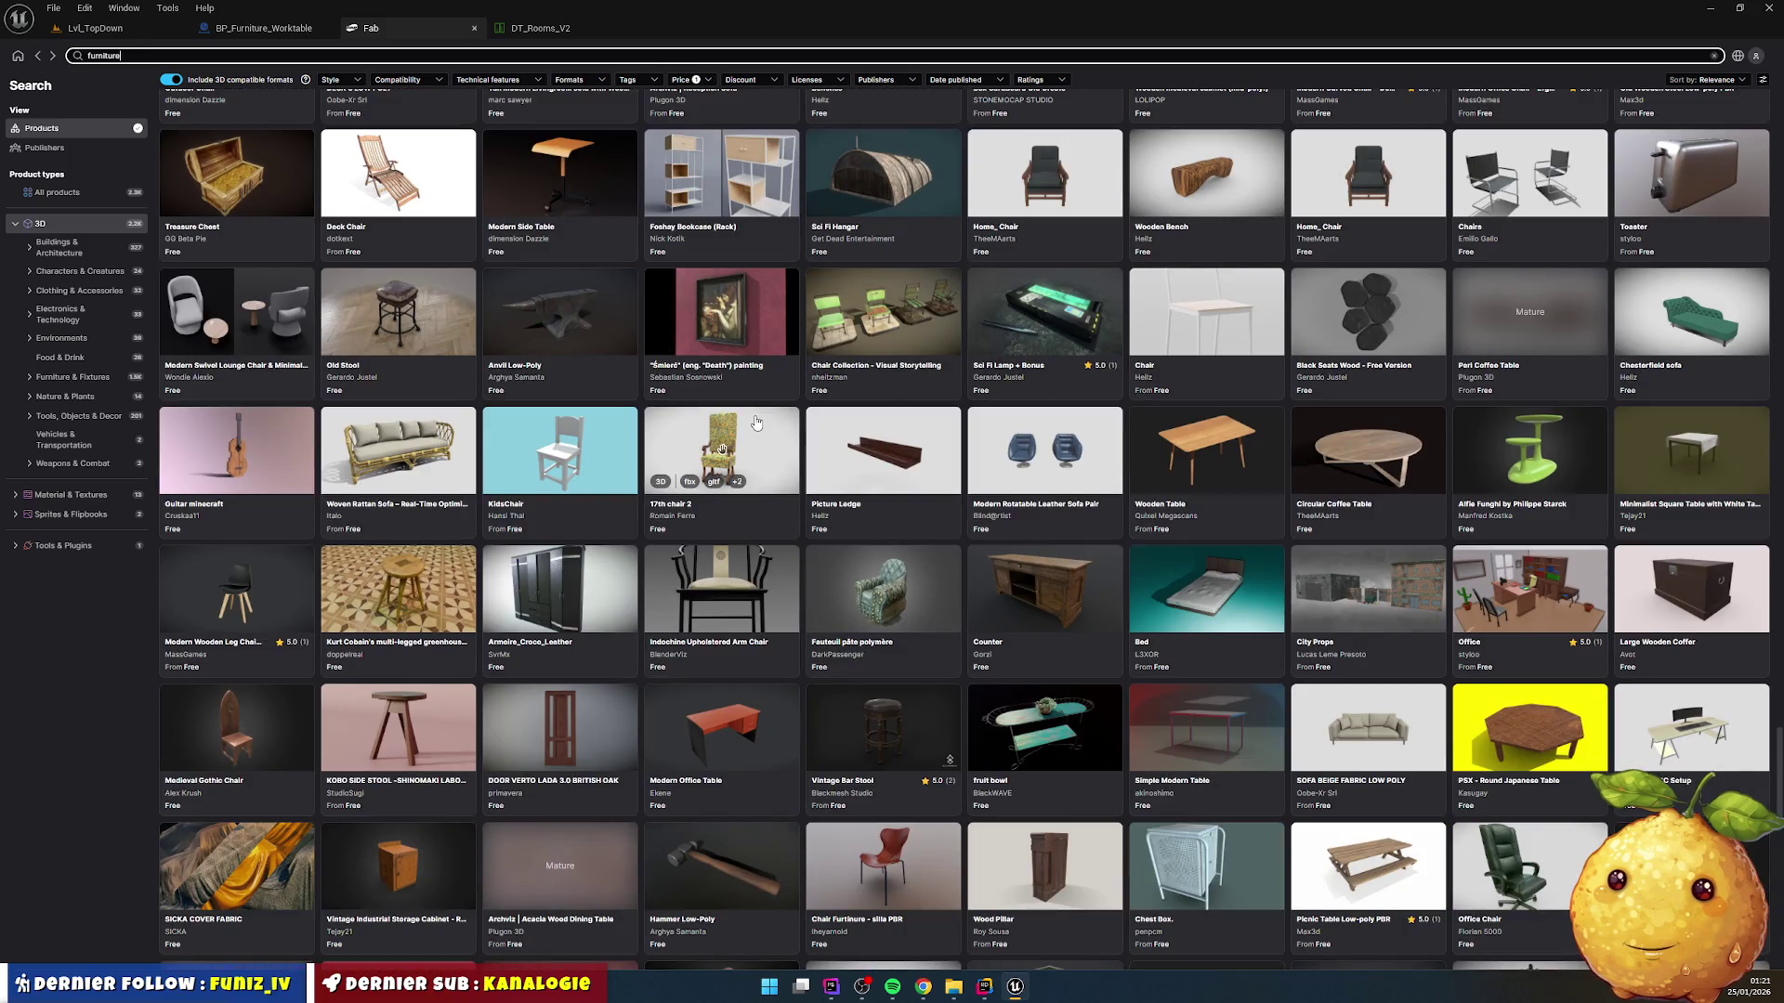
pyautogui.scroll(-10, 757, 423)
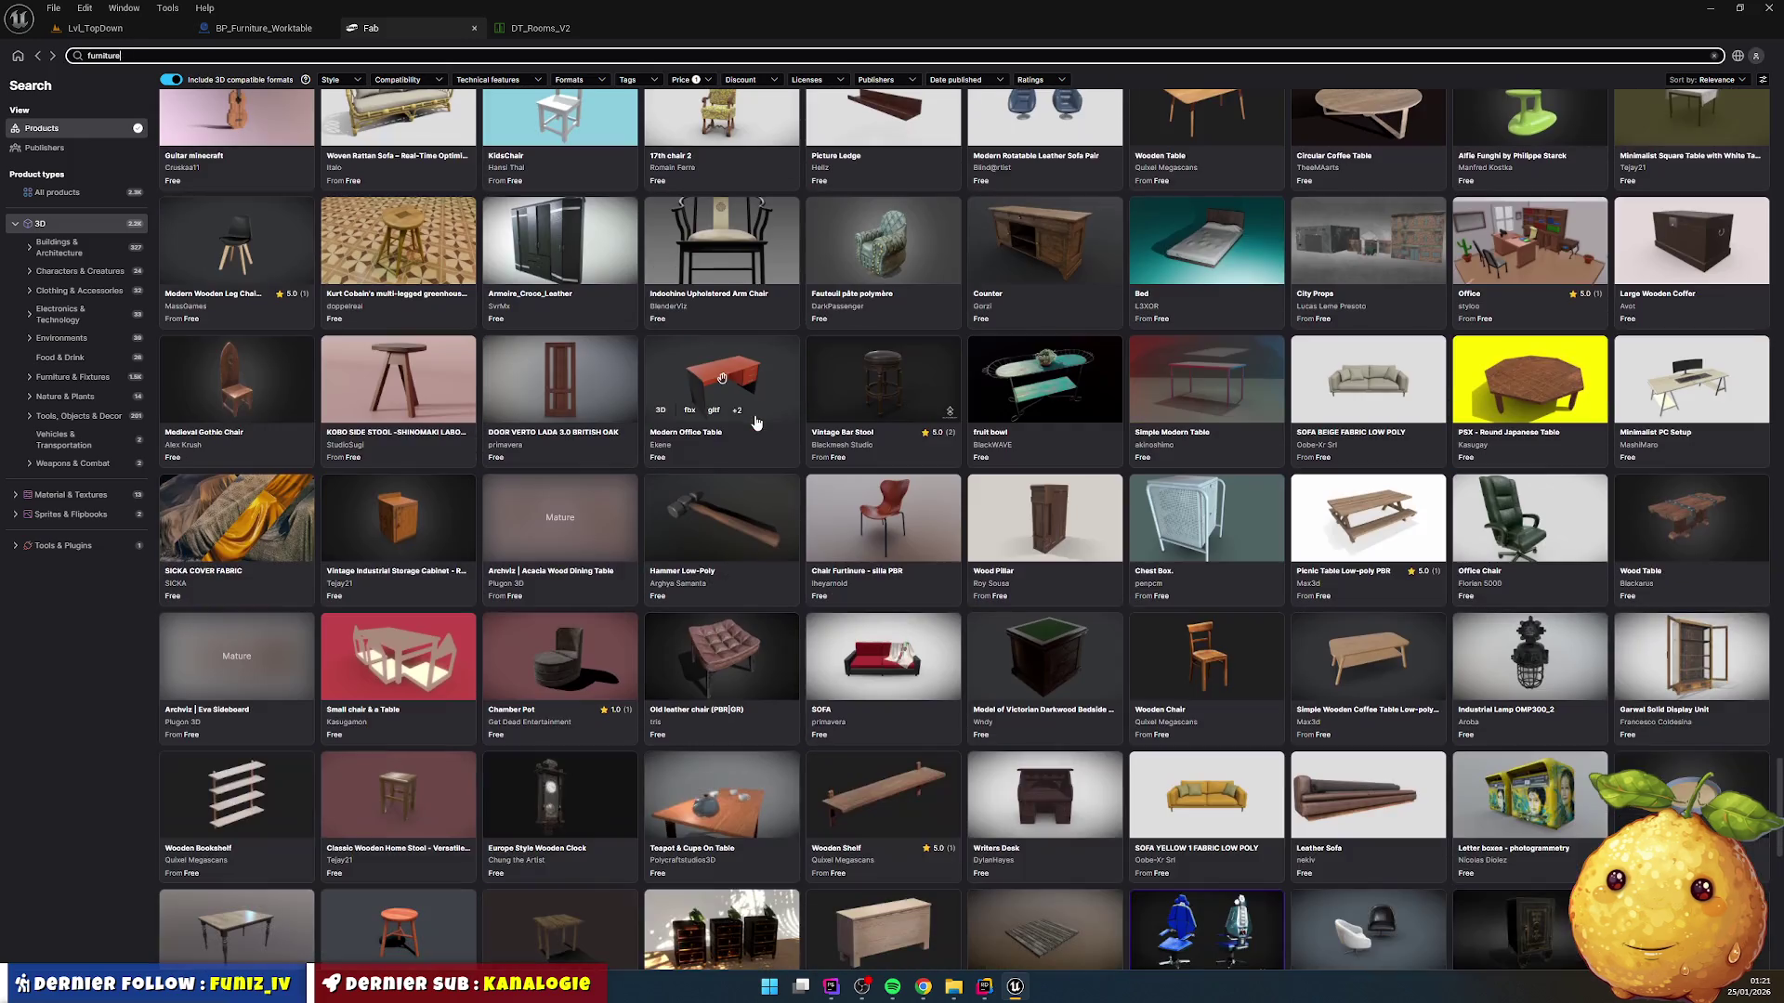
pyautogui.scroll(-6, 758, 423)
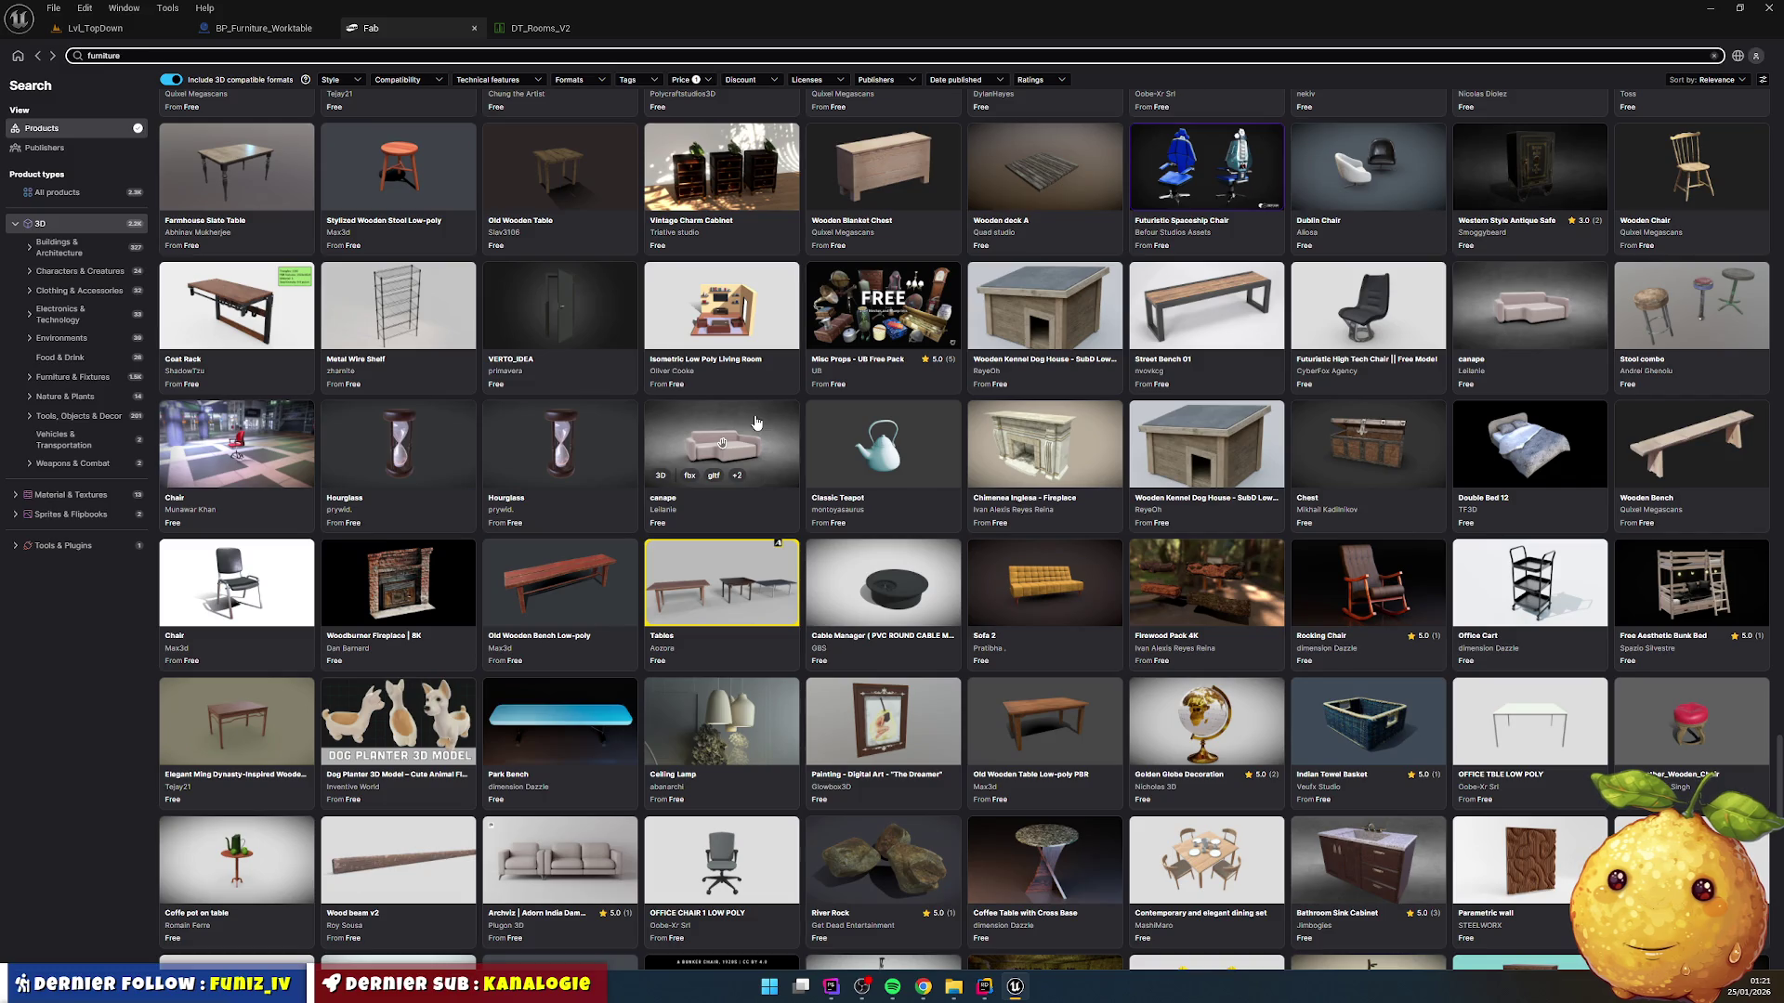
pyautogui.scroll(-1, 758, 422)
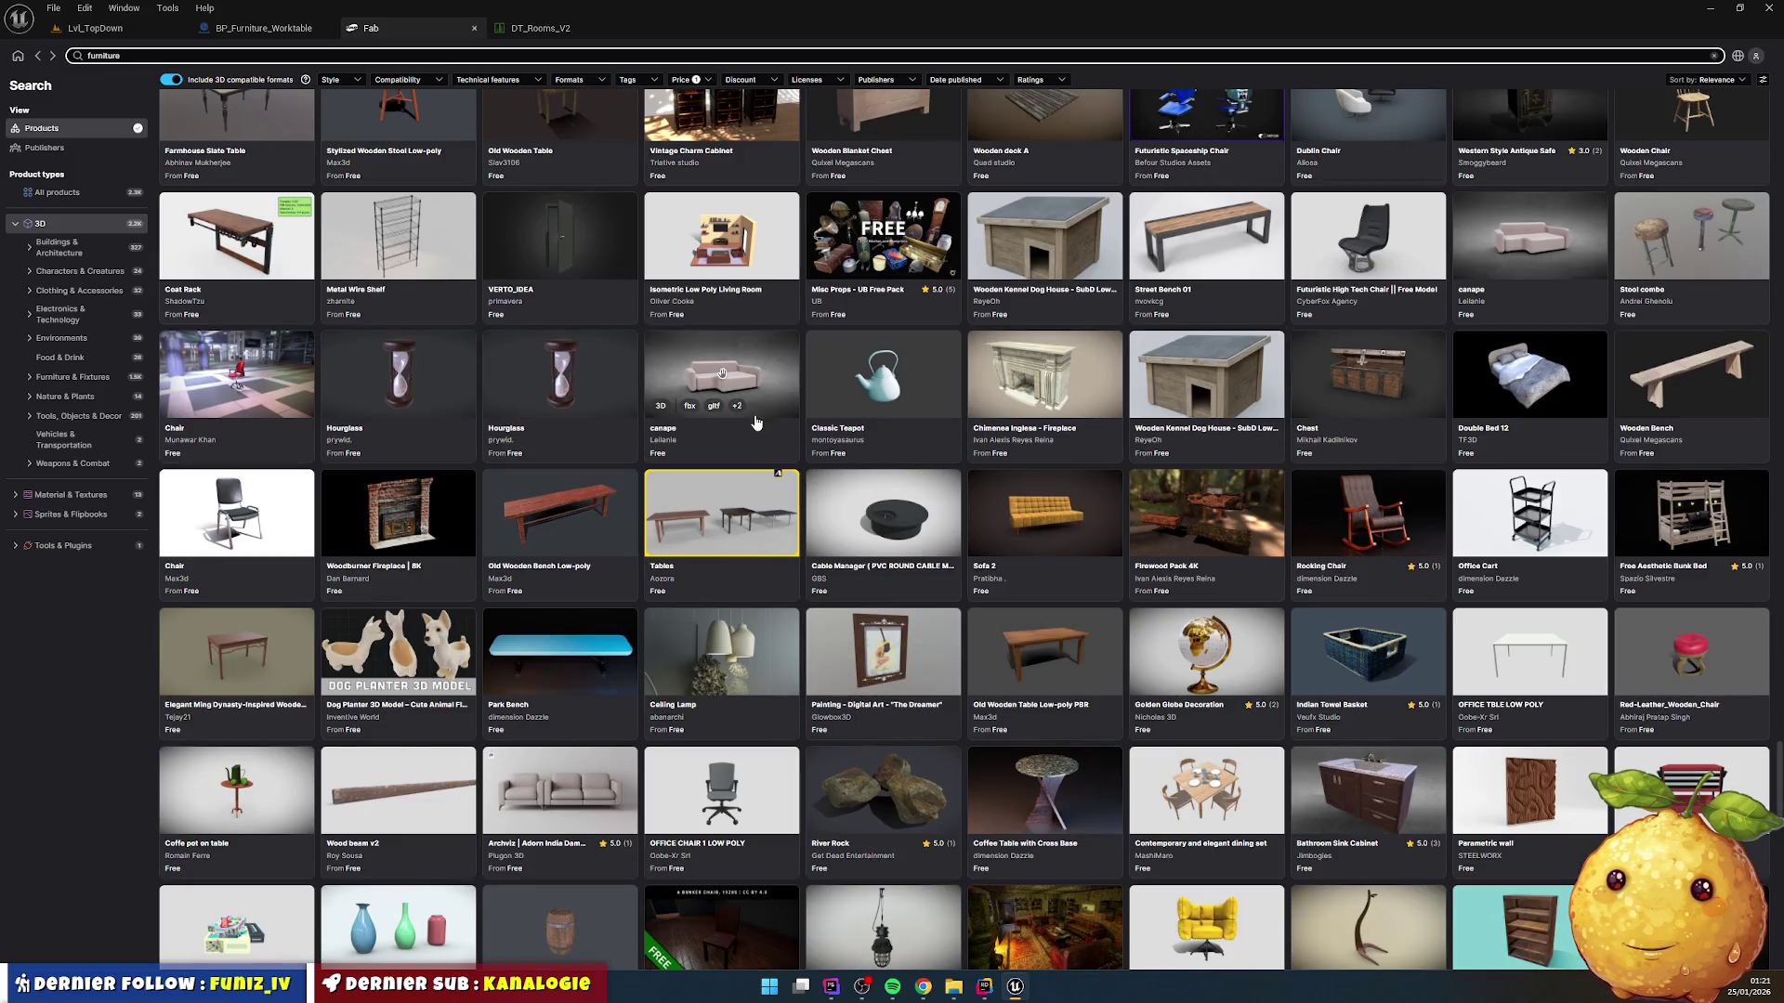
pyautogui.scroll(-3, 757, 423)
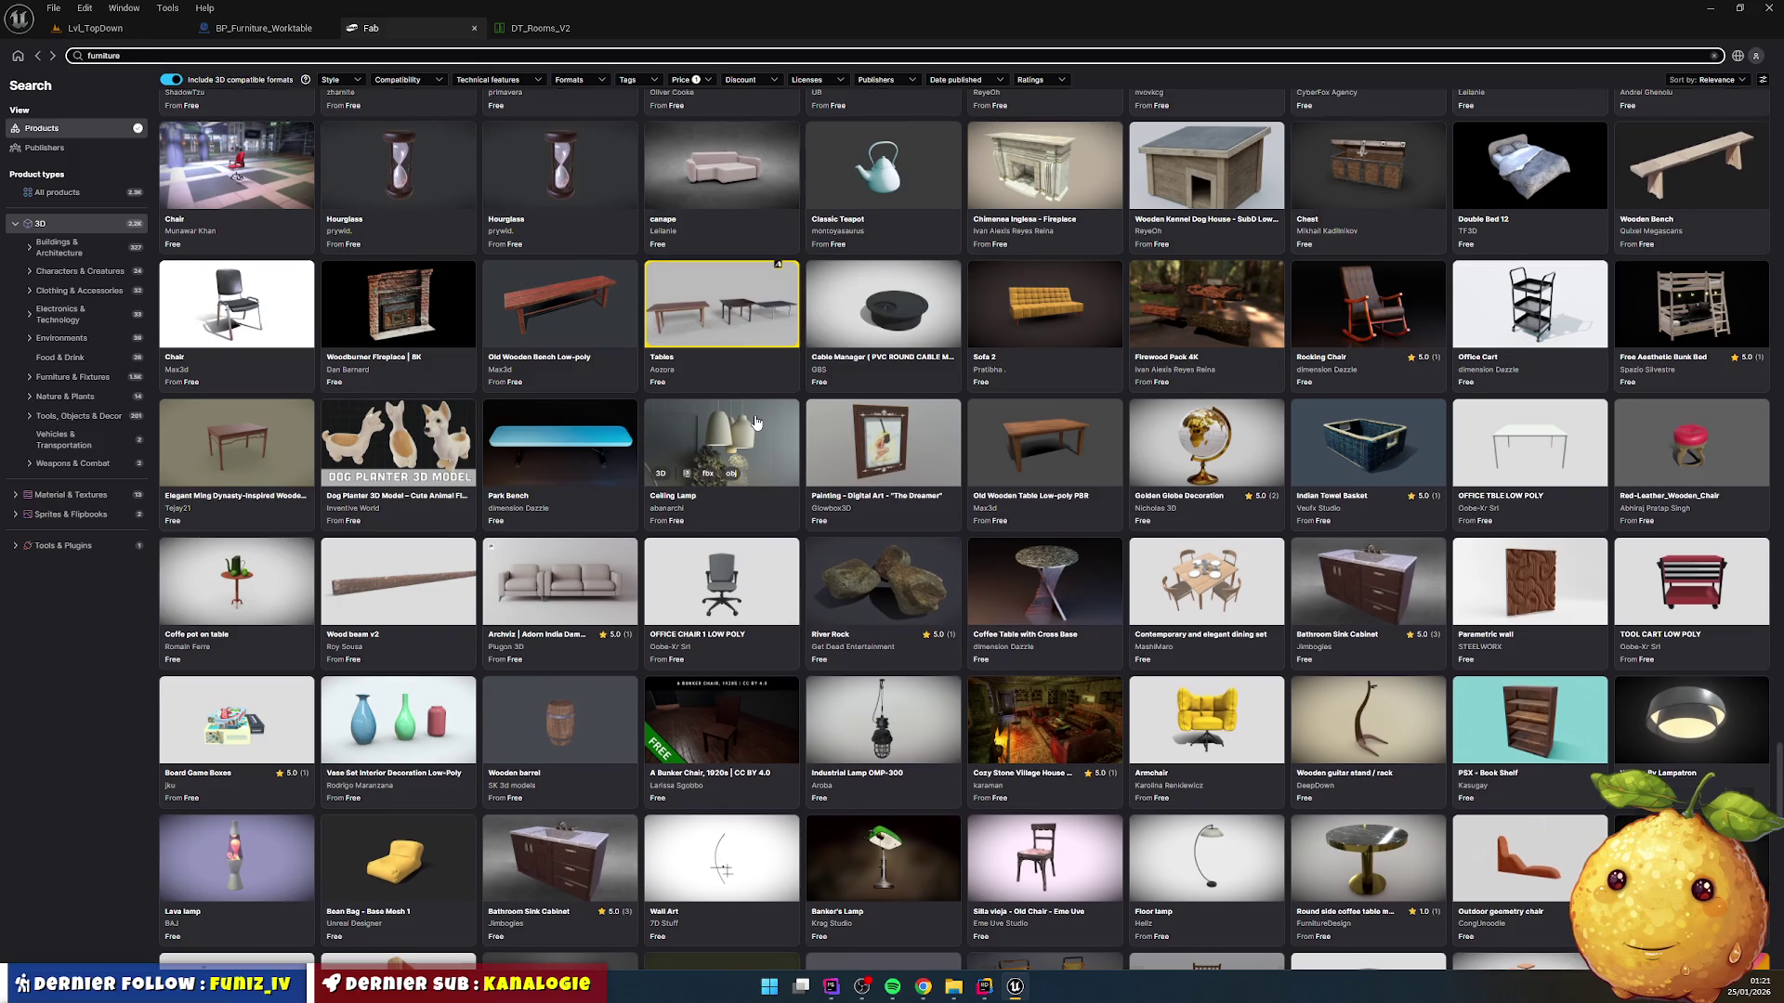
pyautogui.scroll(-4, 754, 427)
pyautogui.scroll(-4, 755, 426)
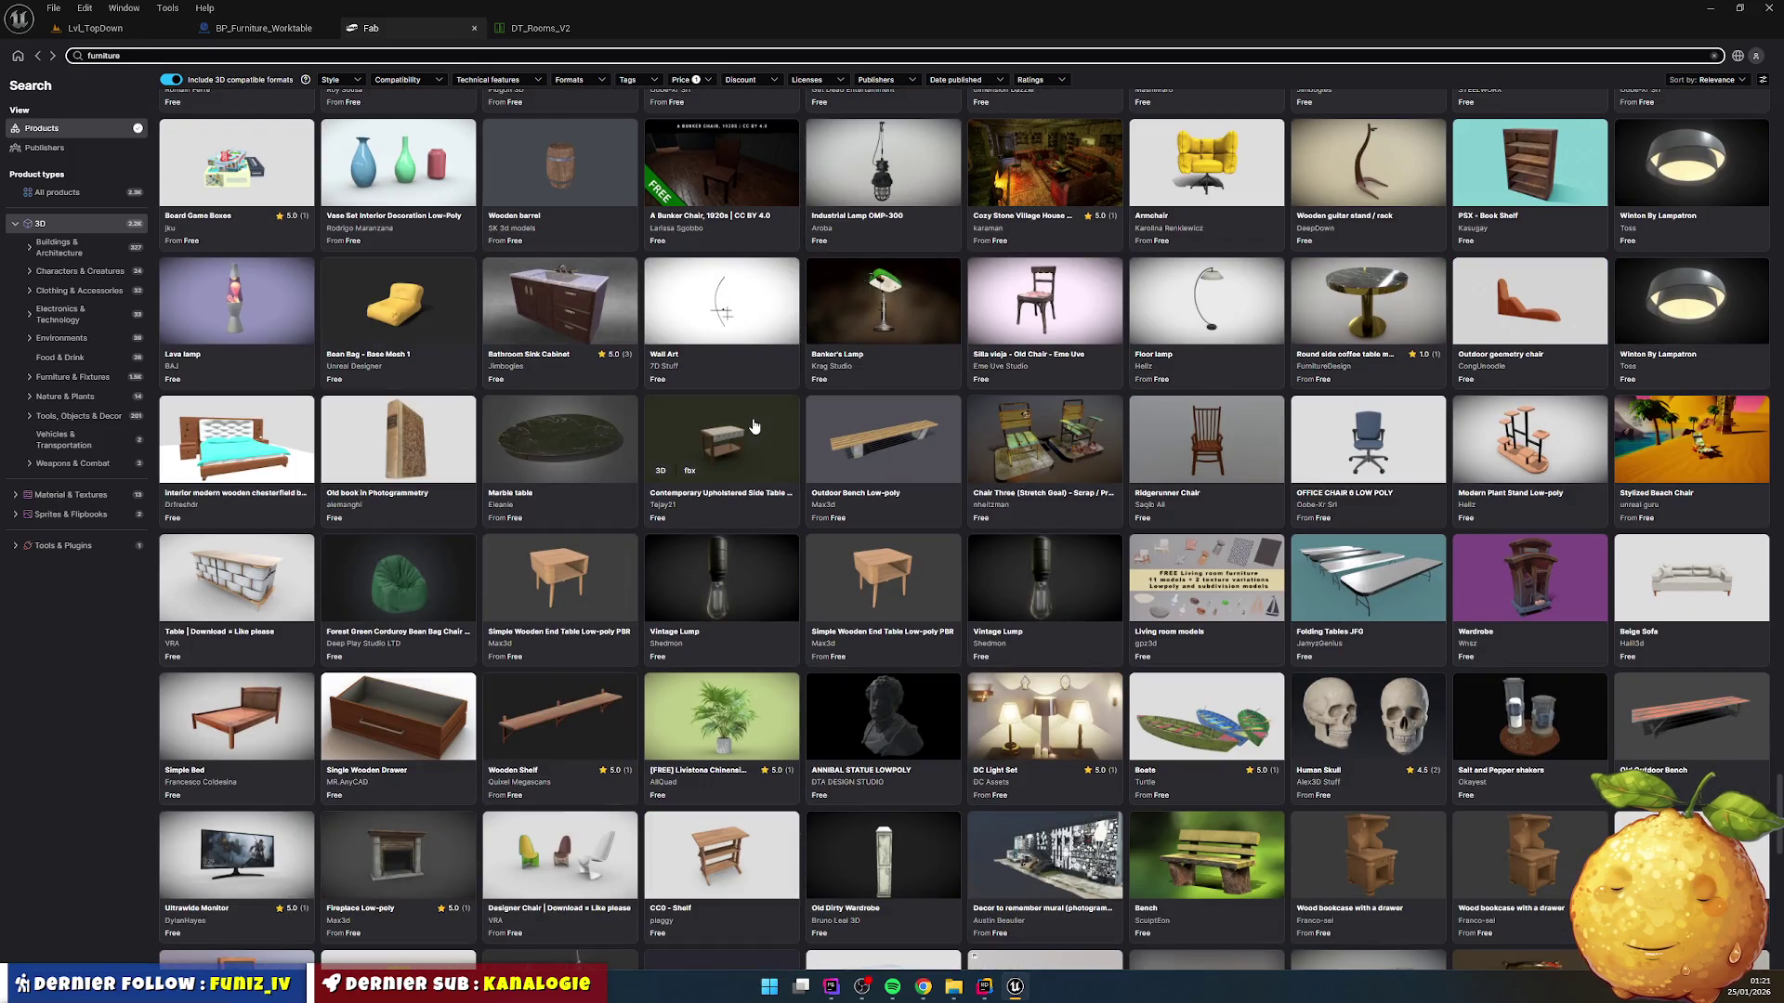
pyautogui.scroll(-8, 754, 425)
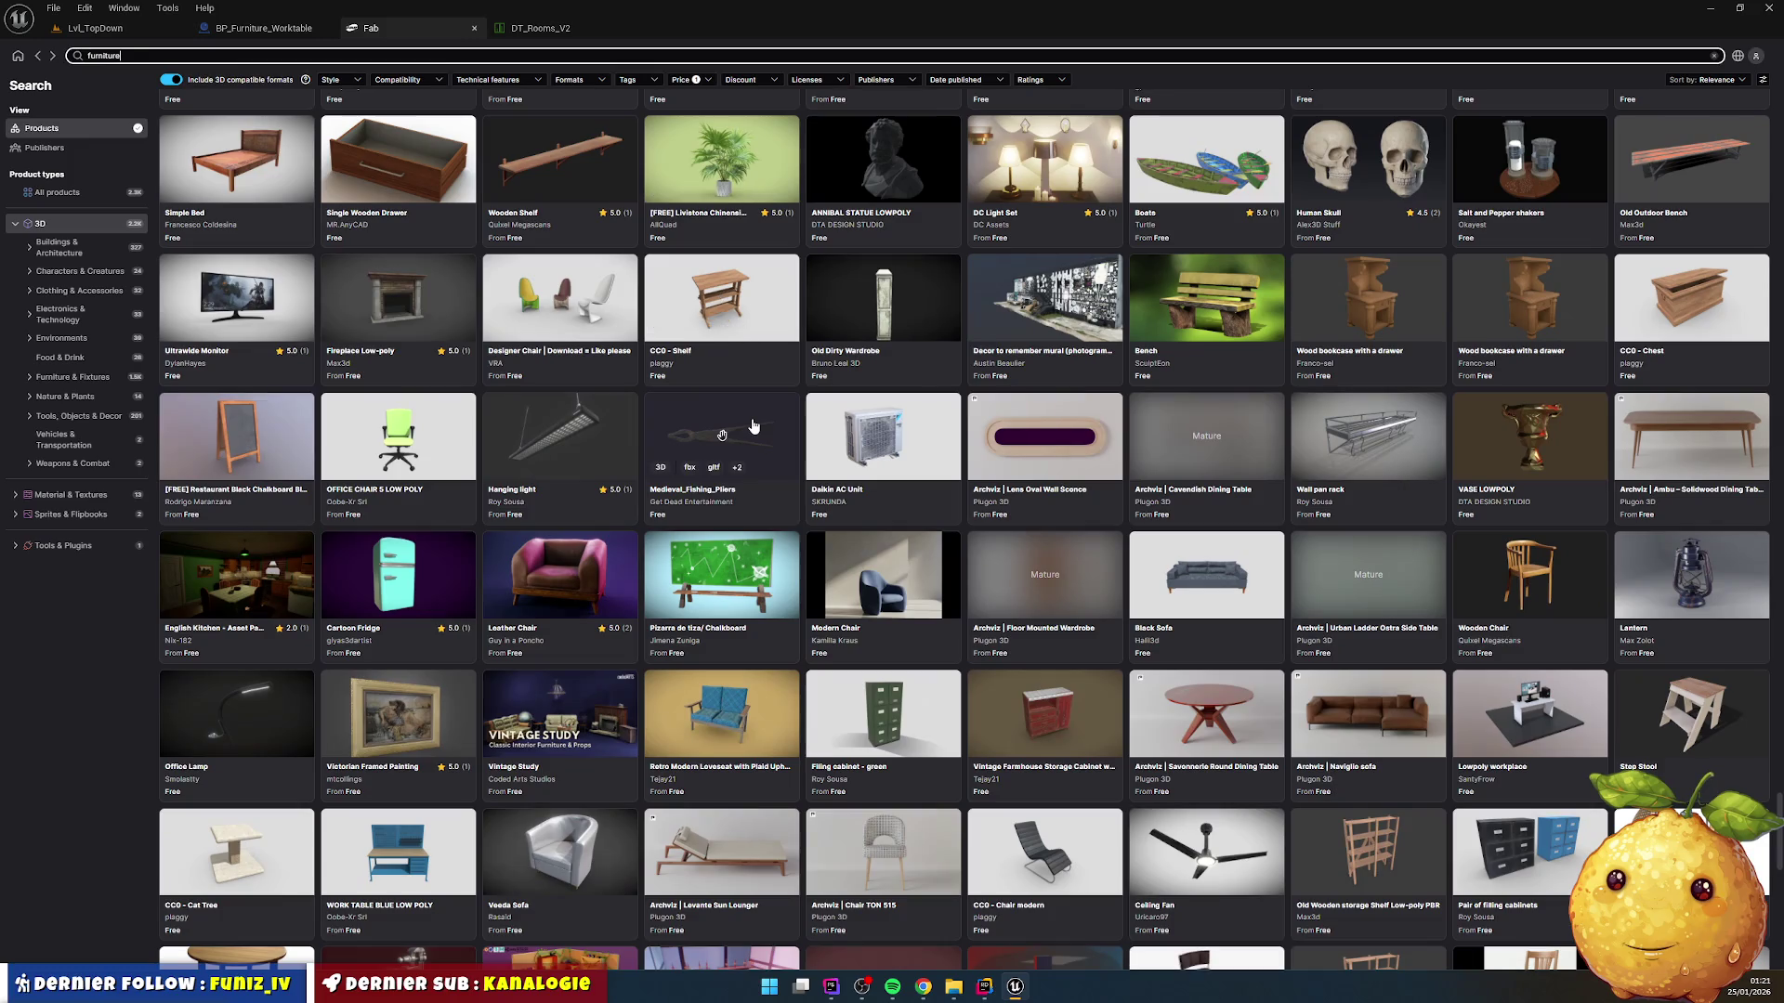
pyautogui.scroll(-8, 754, 426)
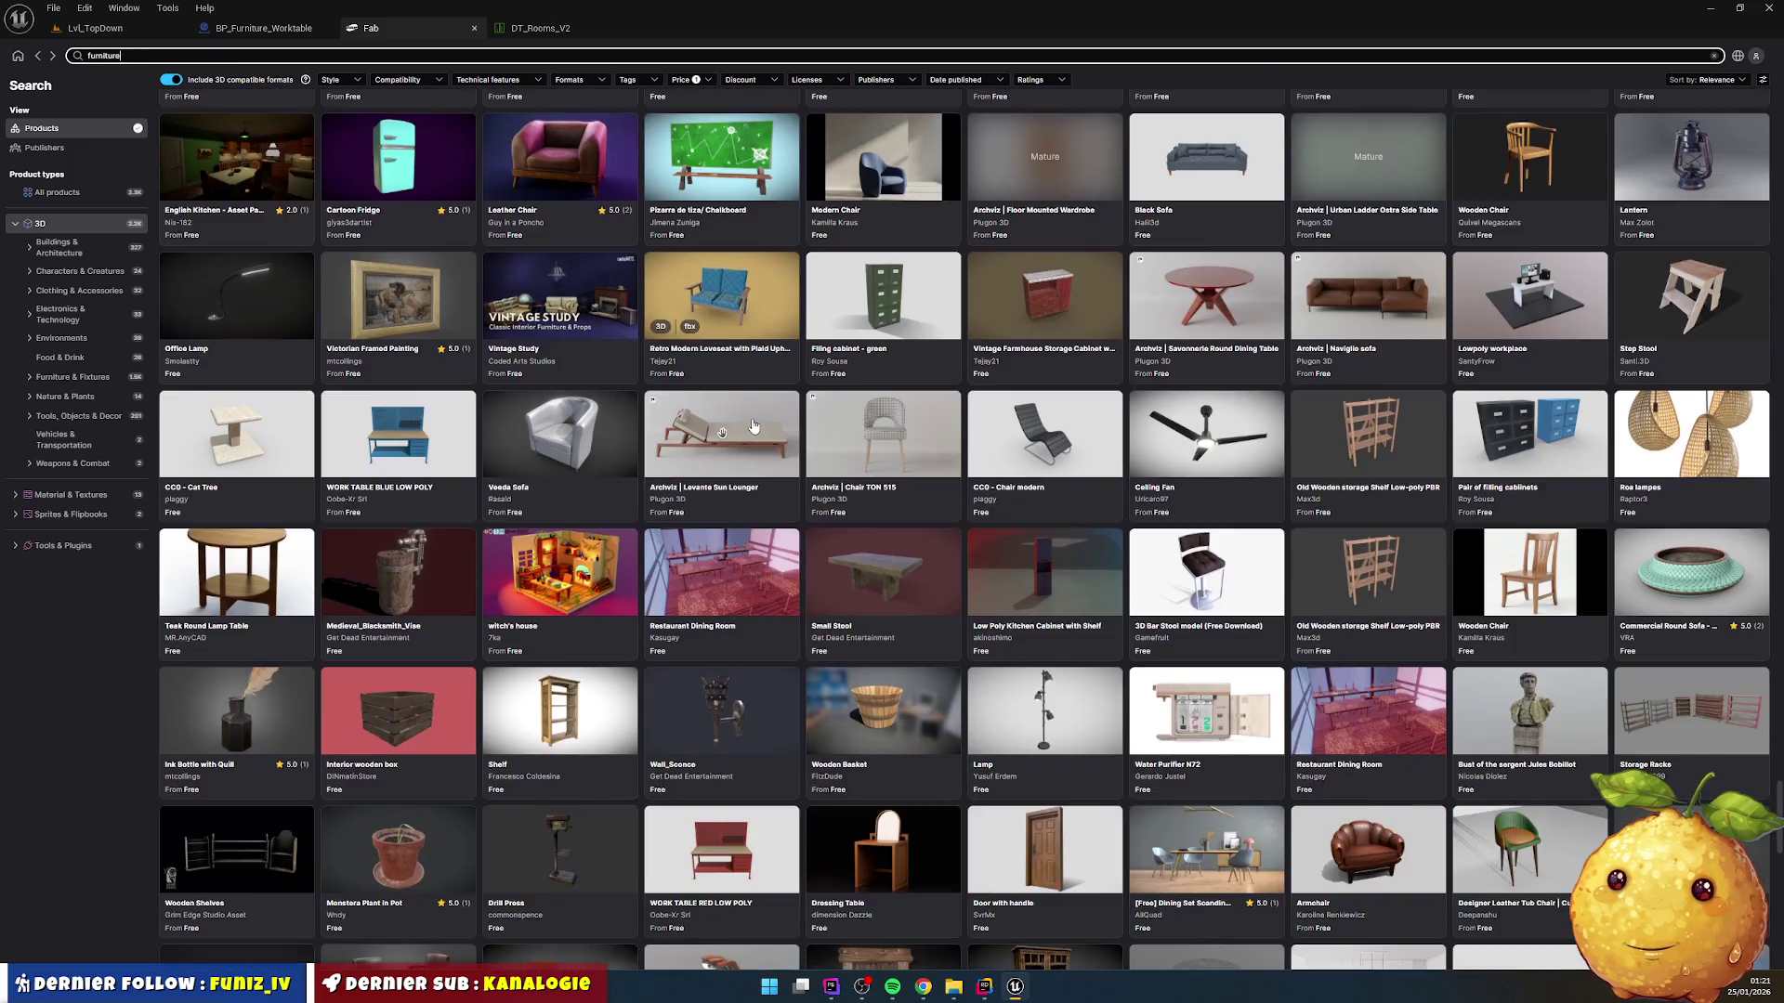
pyautogui.scroll(-3, 754, 426)
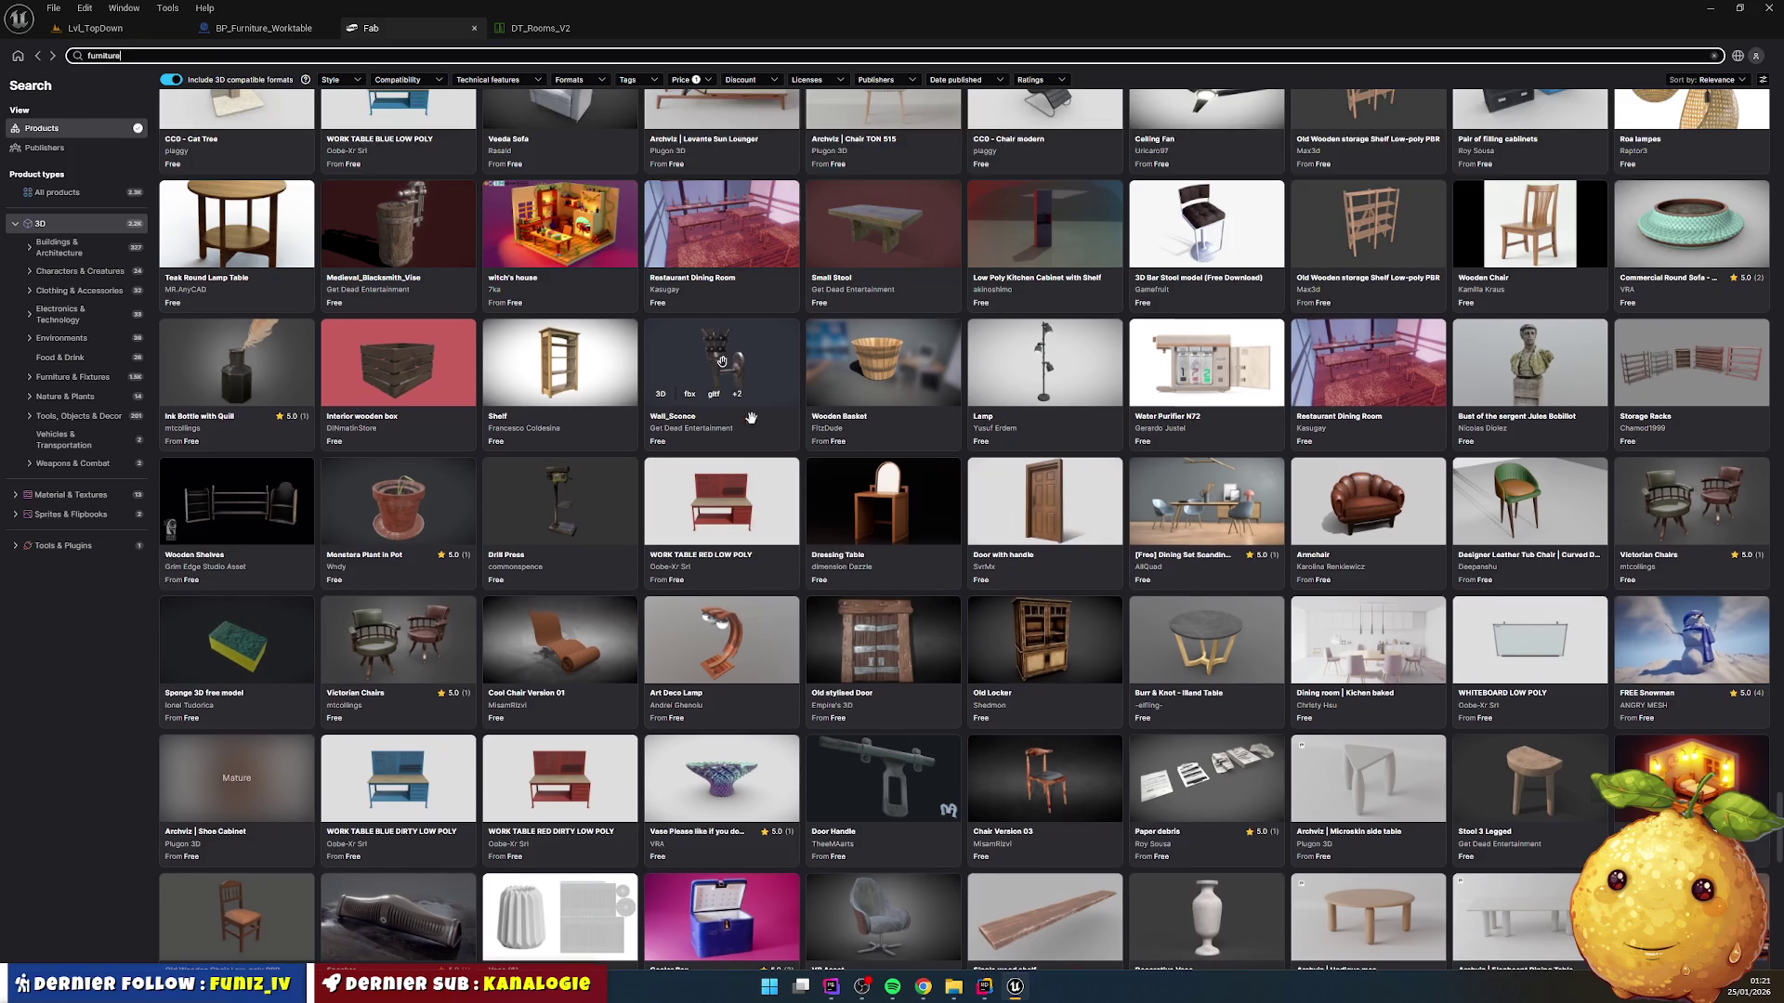
pyautogui.scroll(-3, 754, 426)
pyautogui.scroll(-5, 753, 426)
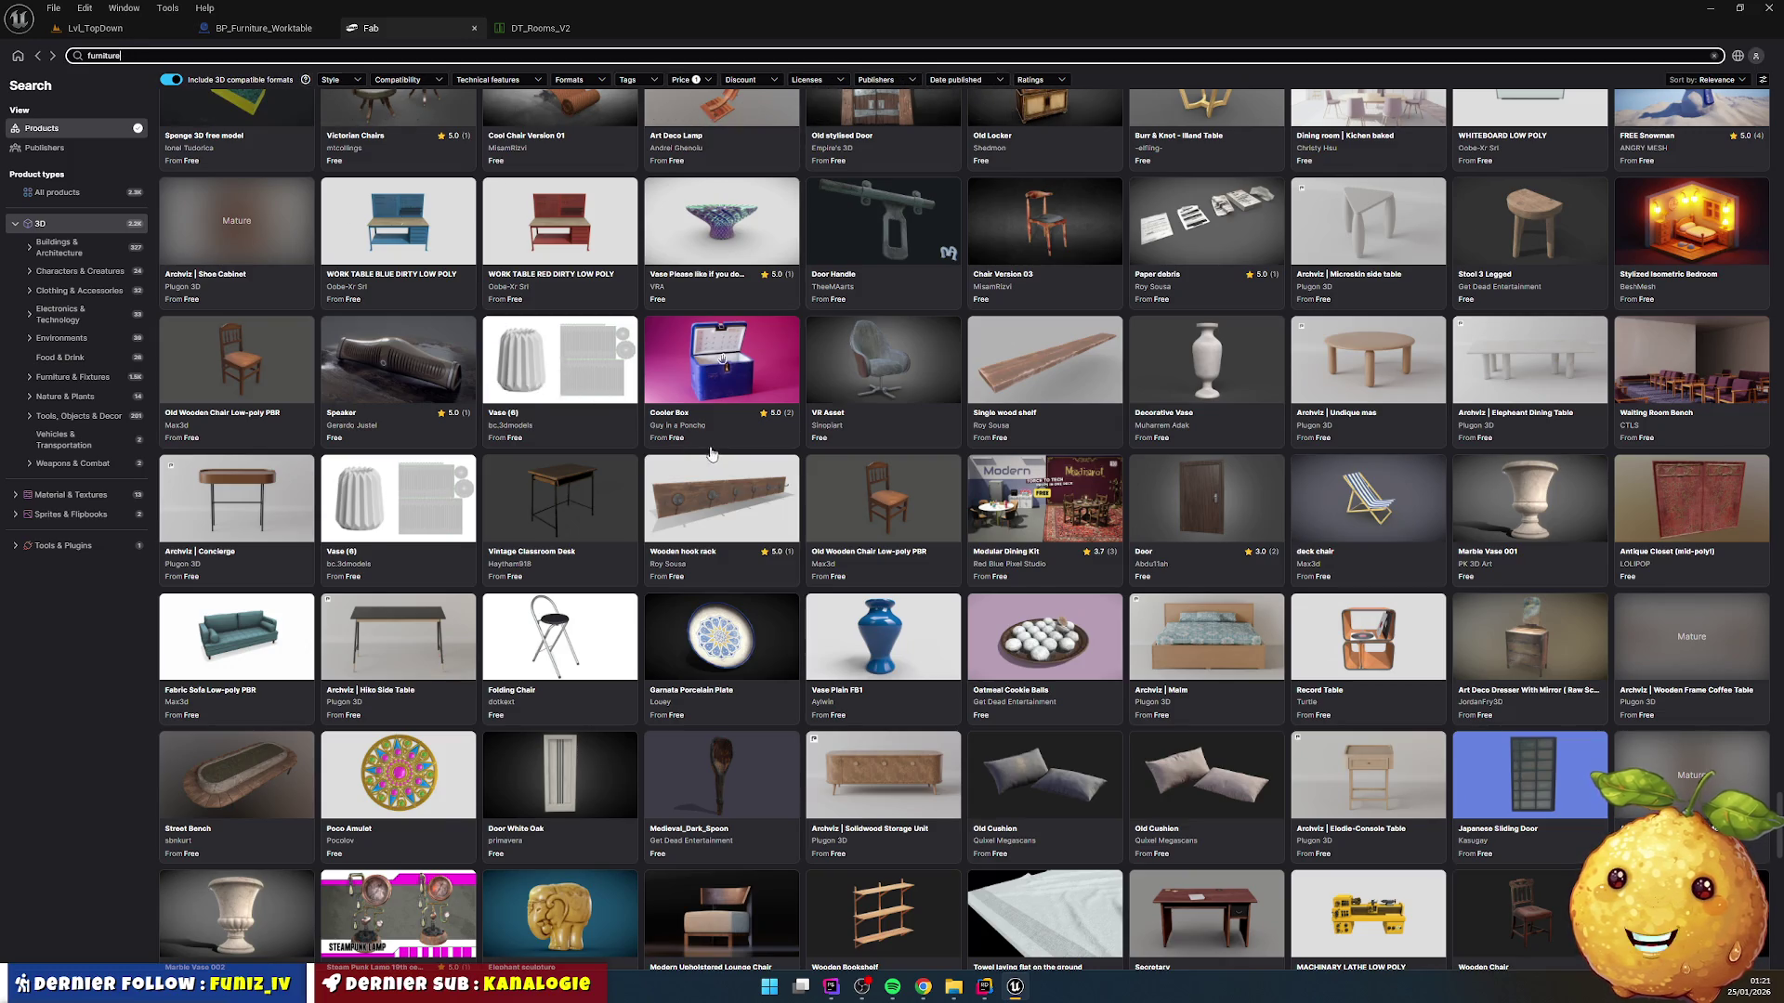
pyautogui.scroll(-8, 760, 449)
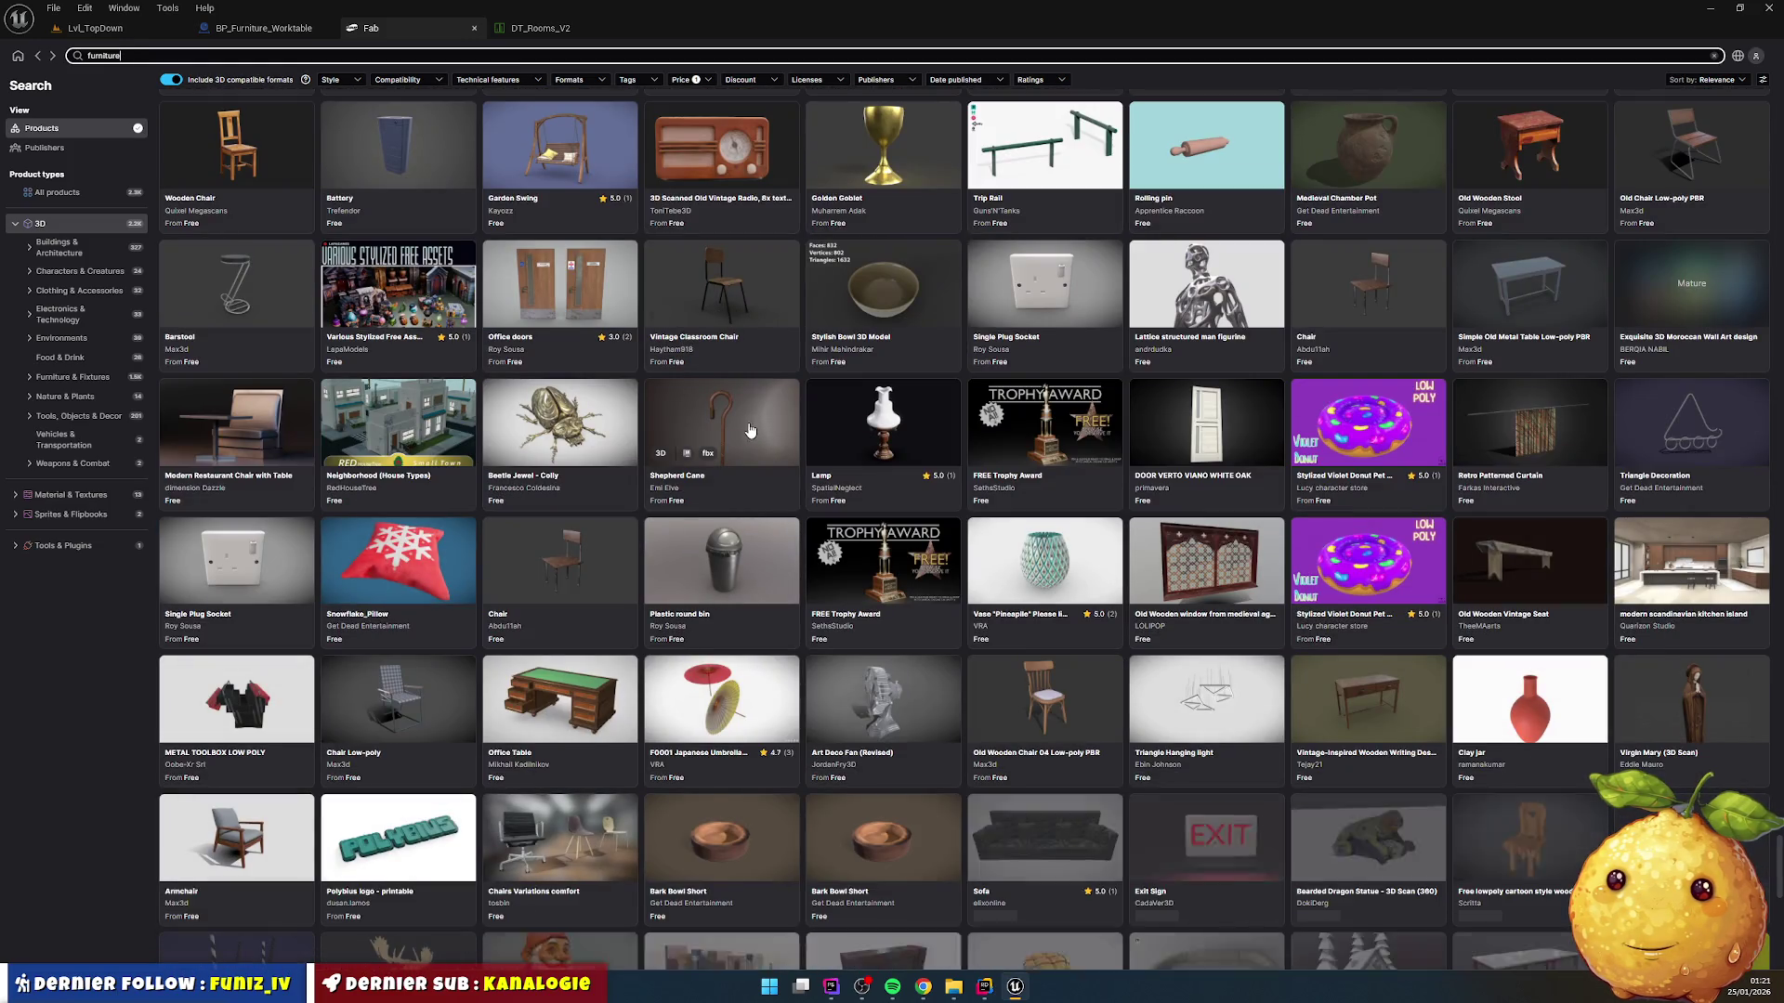
pyautogui.scroll(-5, 748, 427)
pyautogui.scroll(-3, 736, 429)
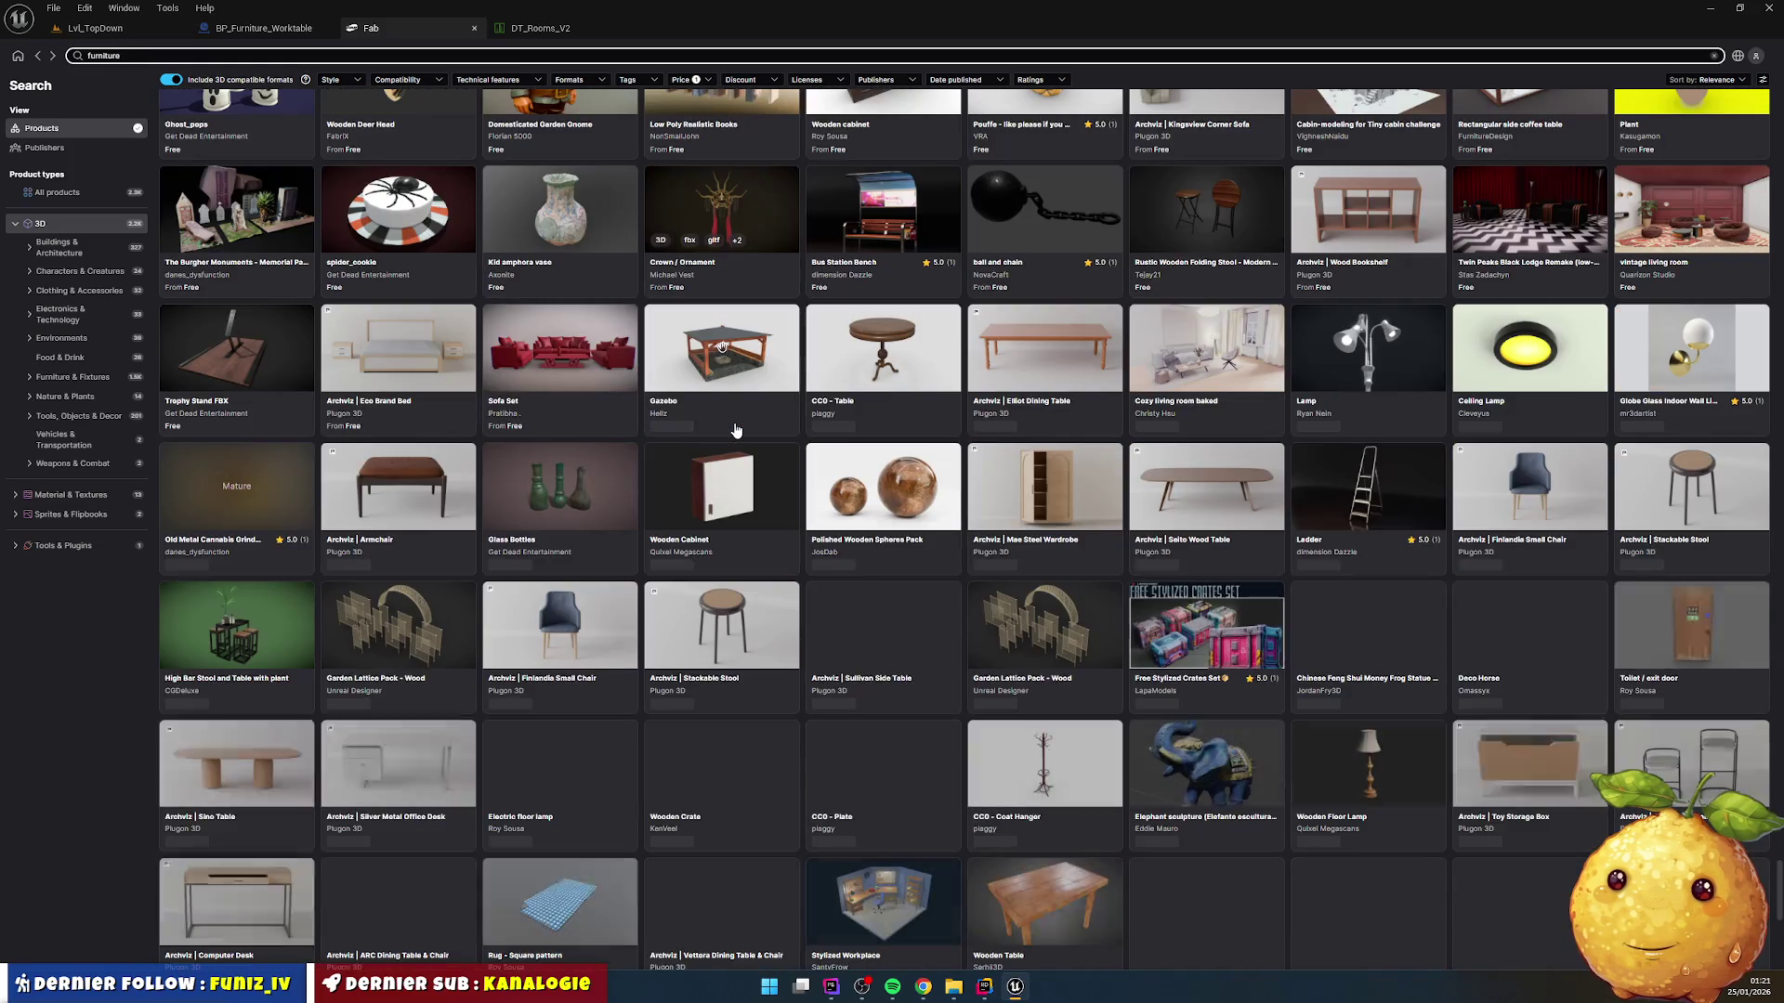
pyautogui.scroll(-3, 736, 429)
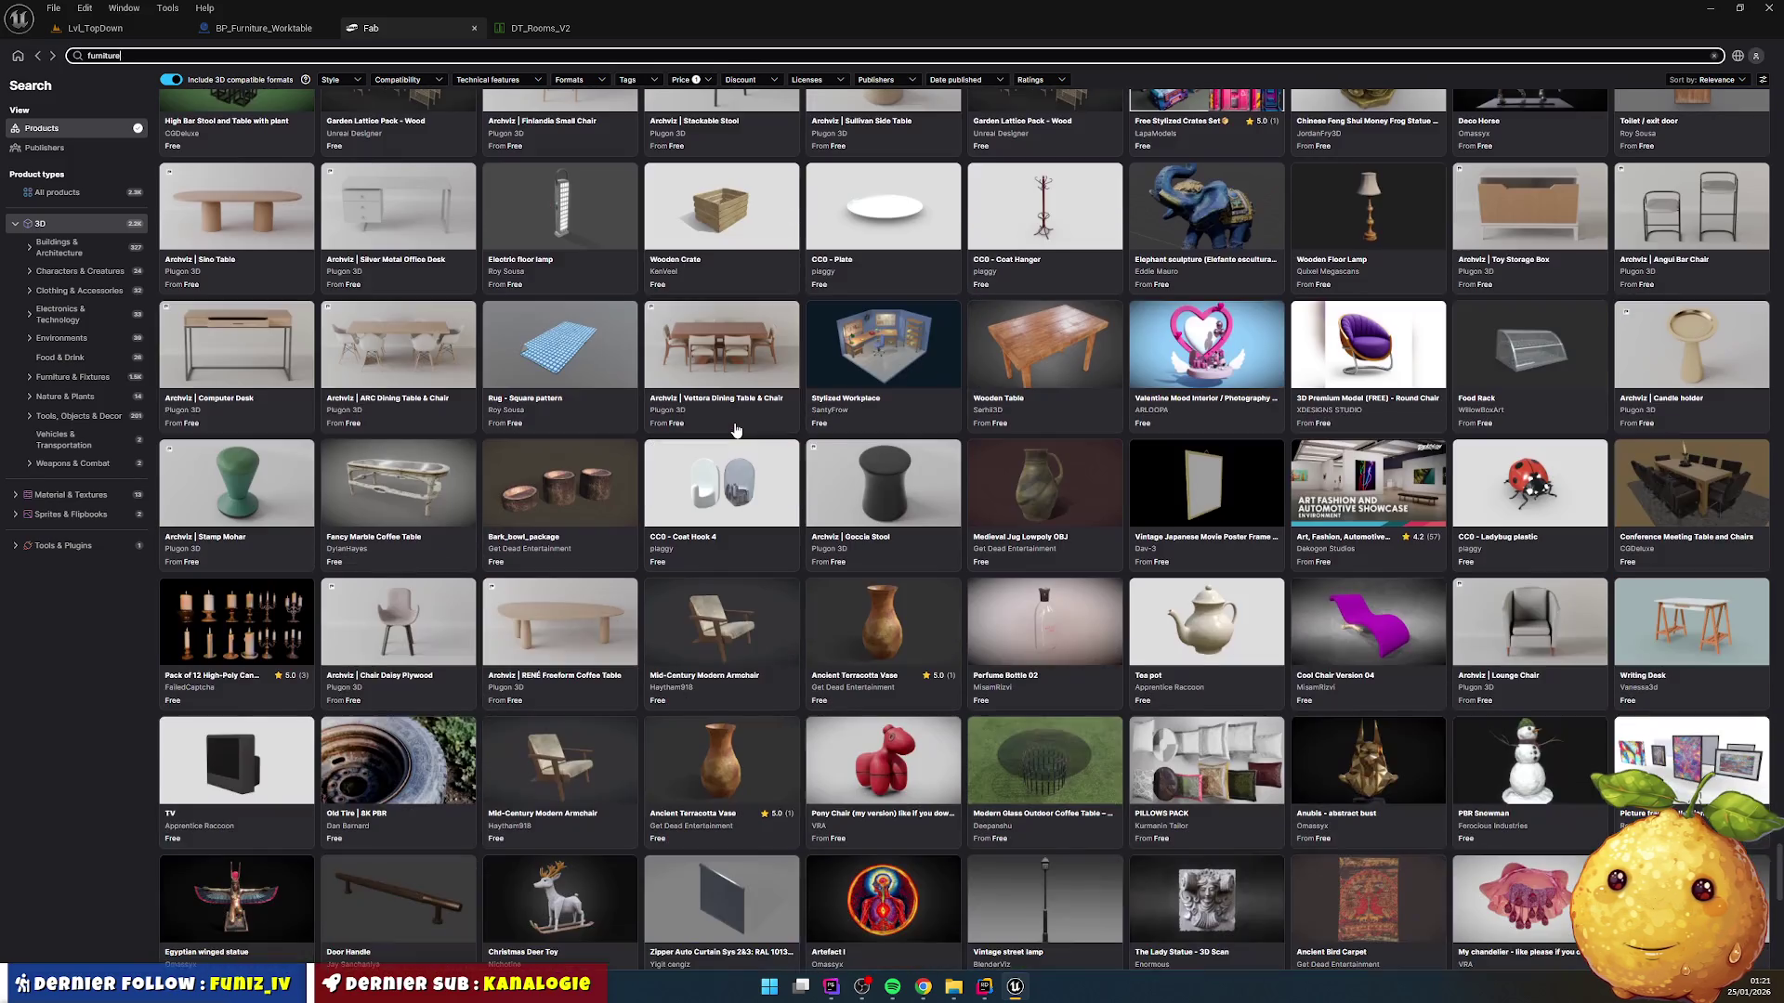
pyautogui.scroll(-2, 736, 429)
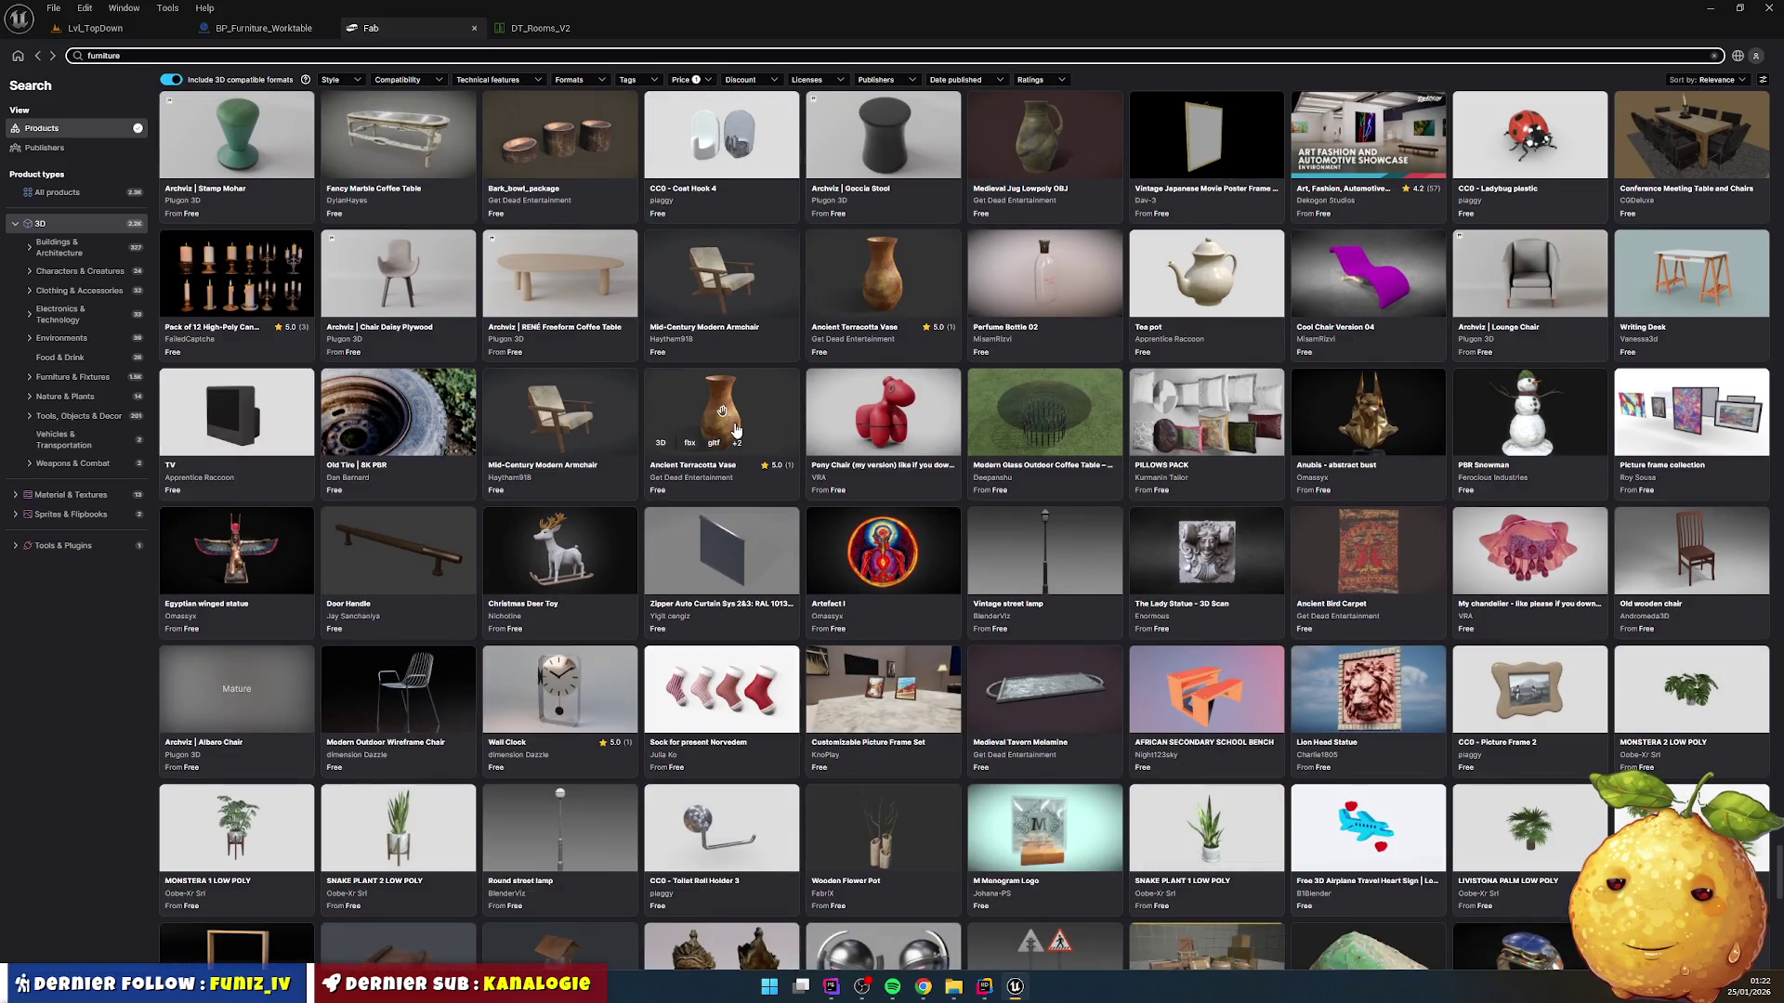
pyautogui.scroll(-8, 736, 429)
pyautogui.scroll(-3, 736, 429)
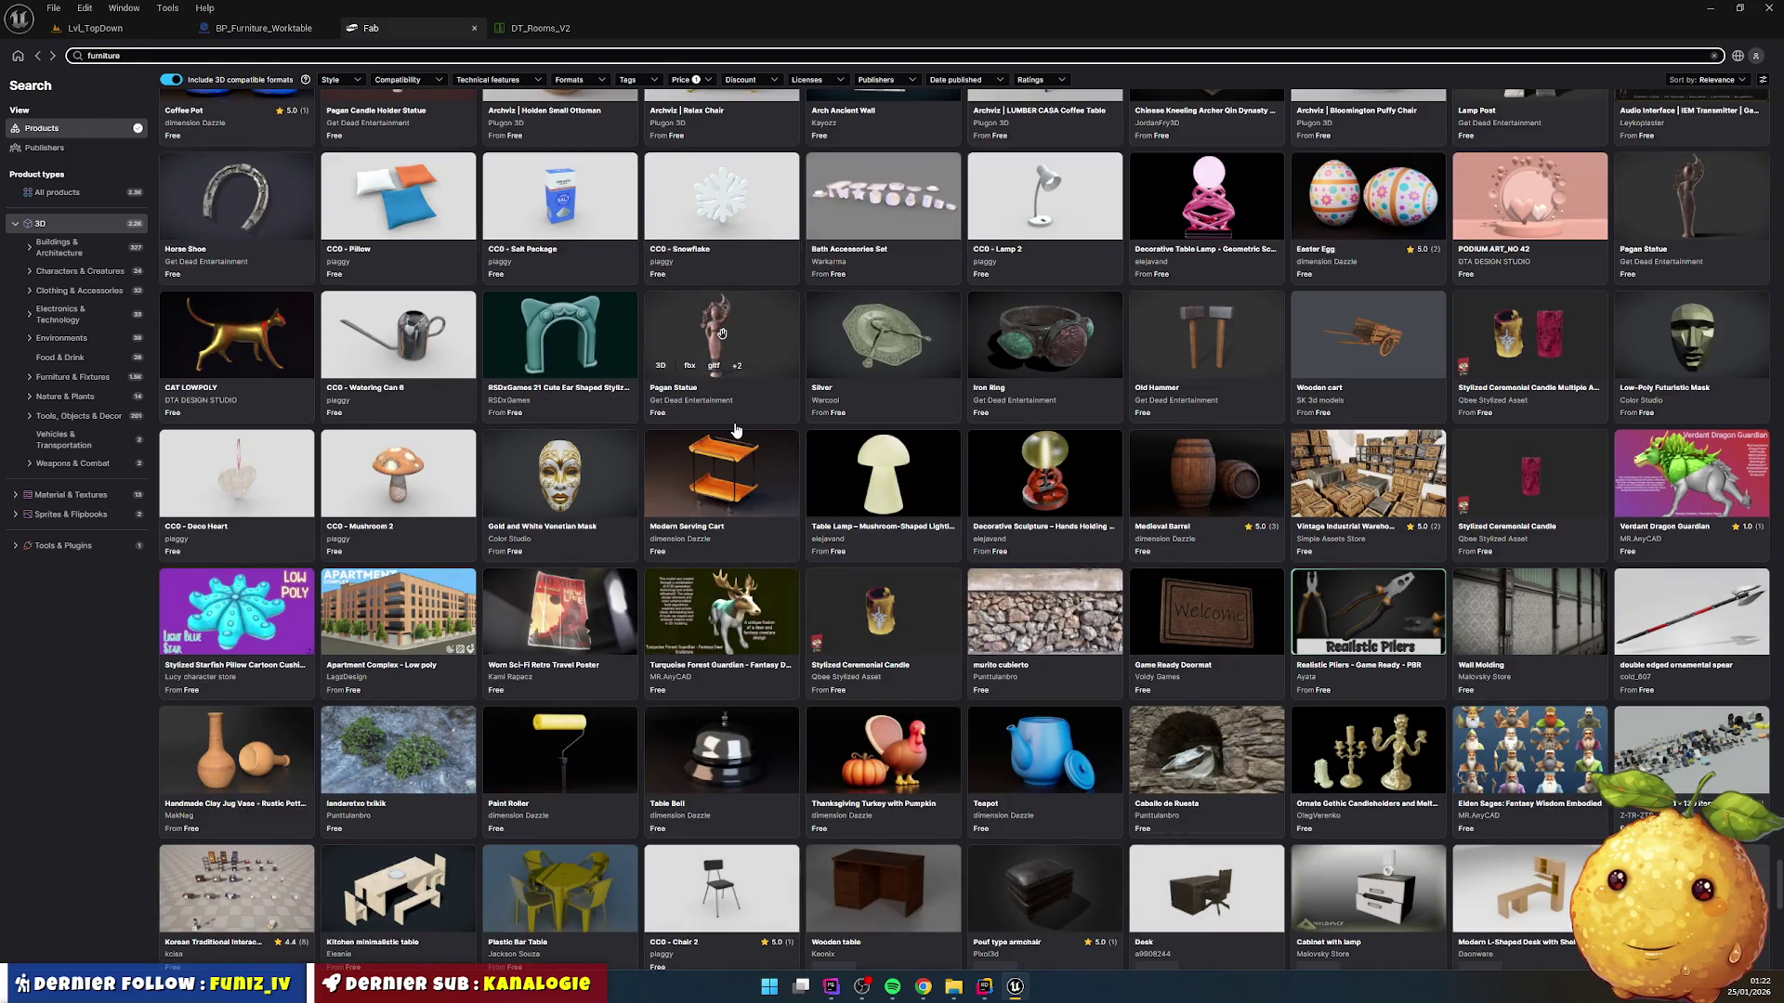
# Step: Open the Vintage Industrial Warehouse Vol.1 (Deprecated) page and look through its previews and details
pyautogui.click(1368, 469)
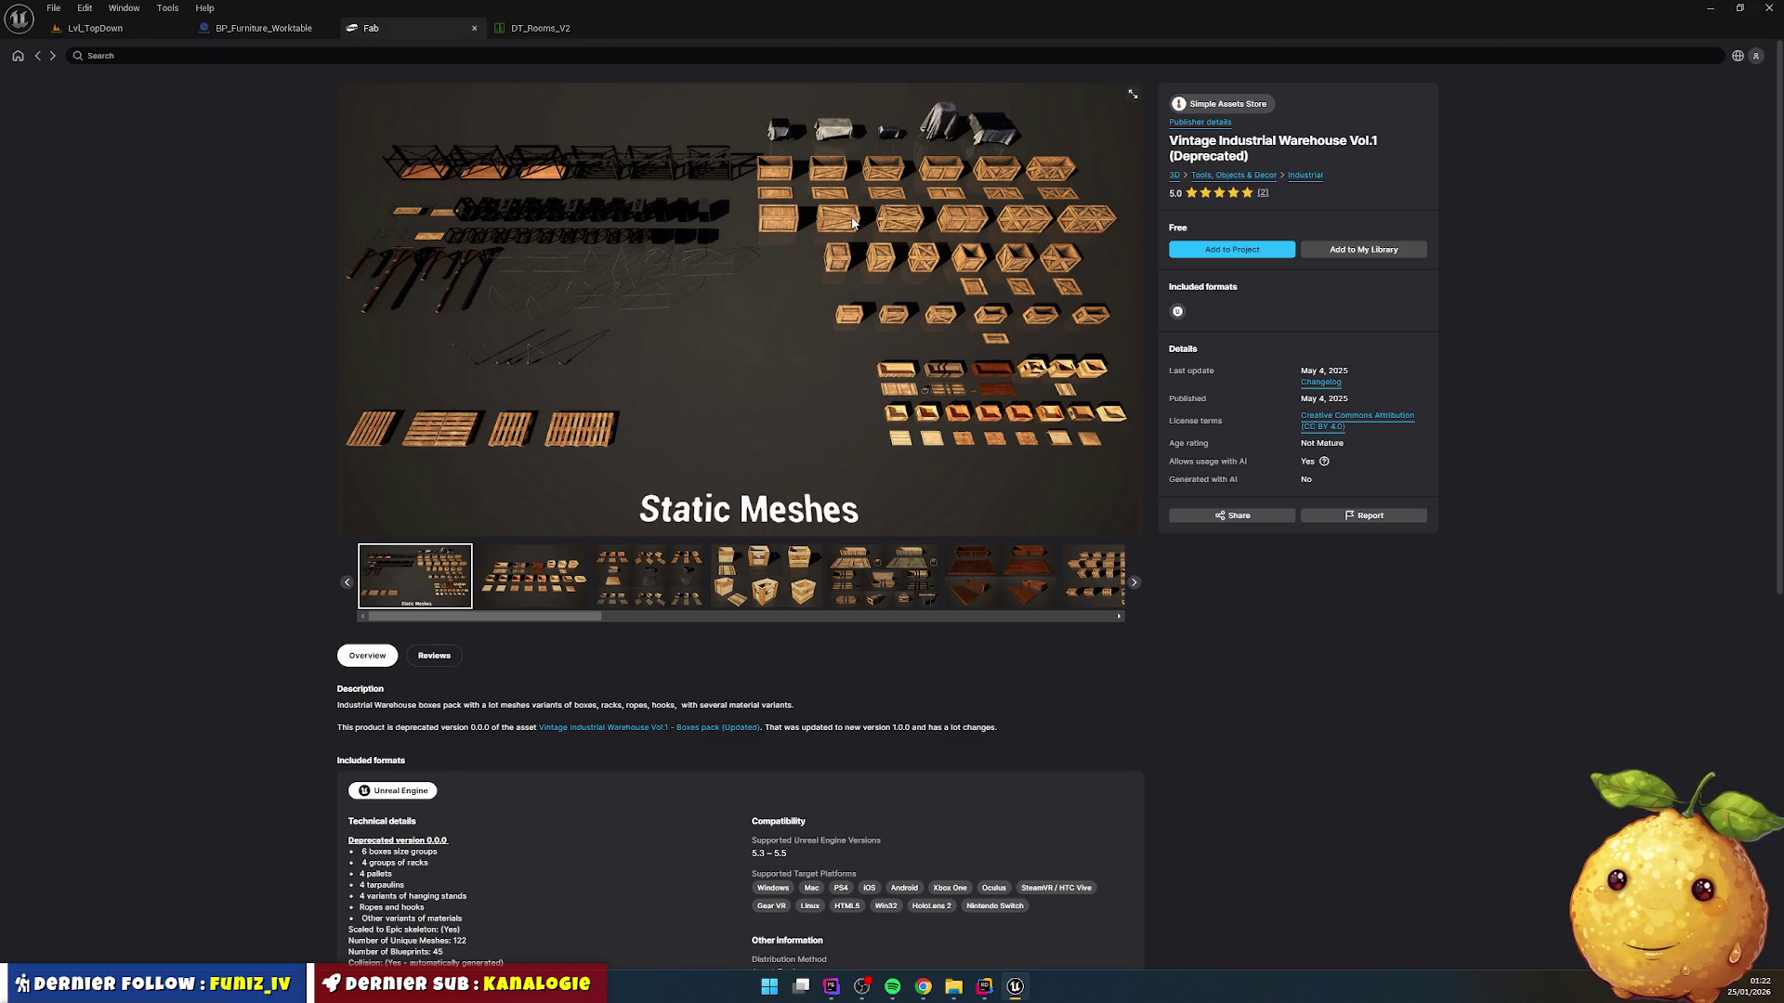
pyautogui.moveTo(595, 616); pyautogui.dragTo(858, 649)
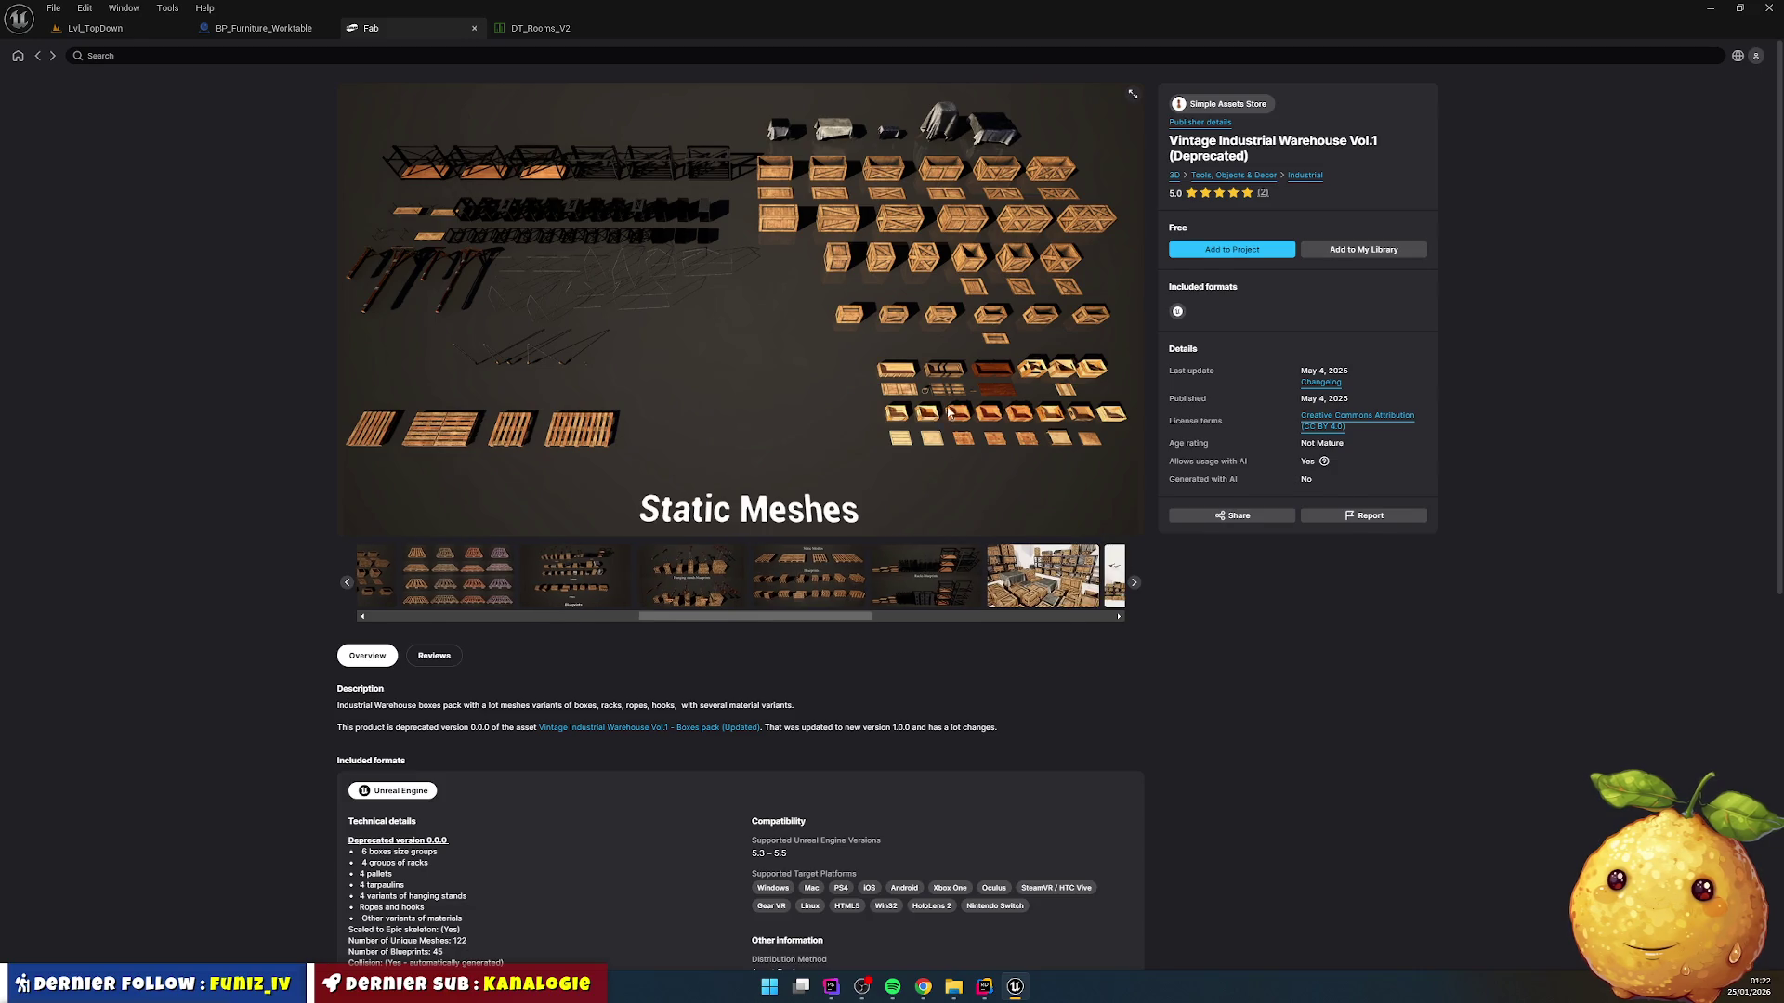
pyautogui.scroll(-2, 953, 418)
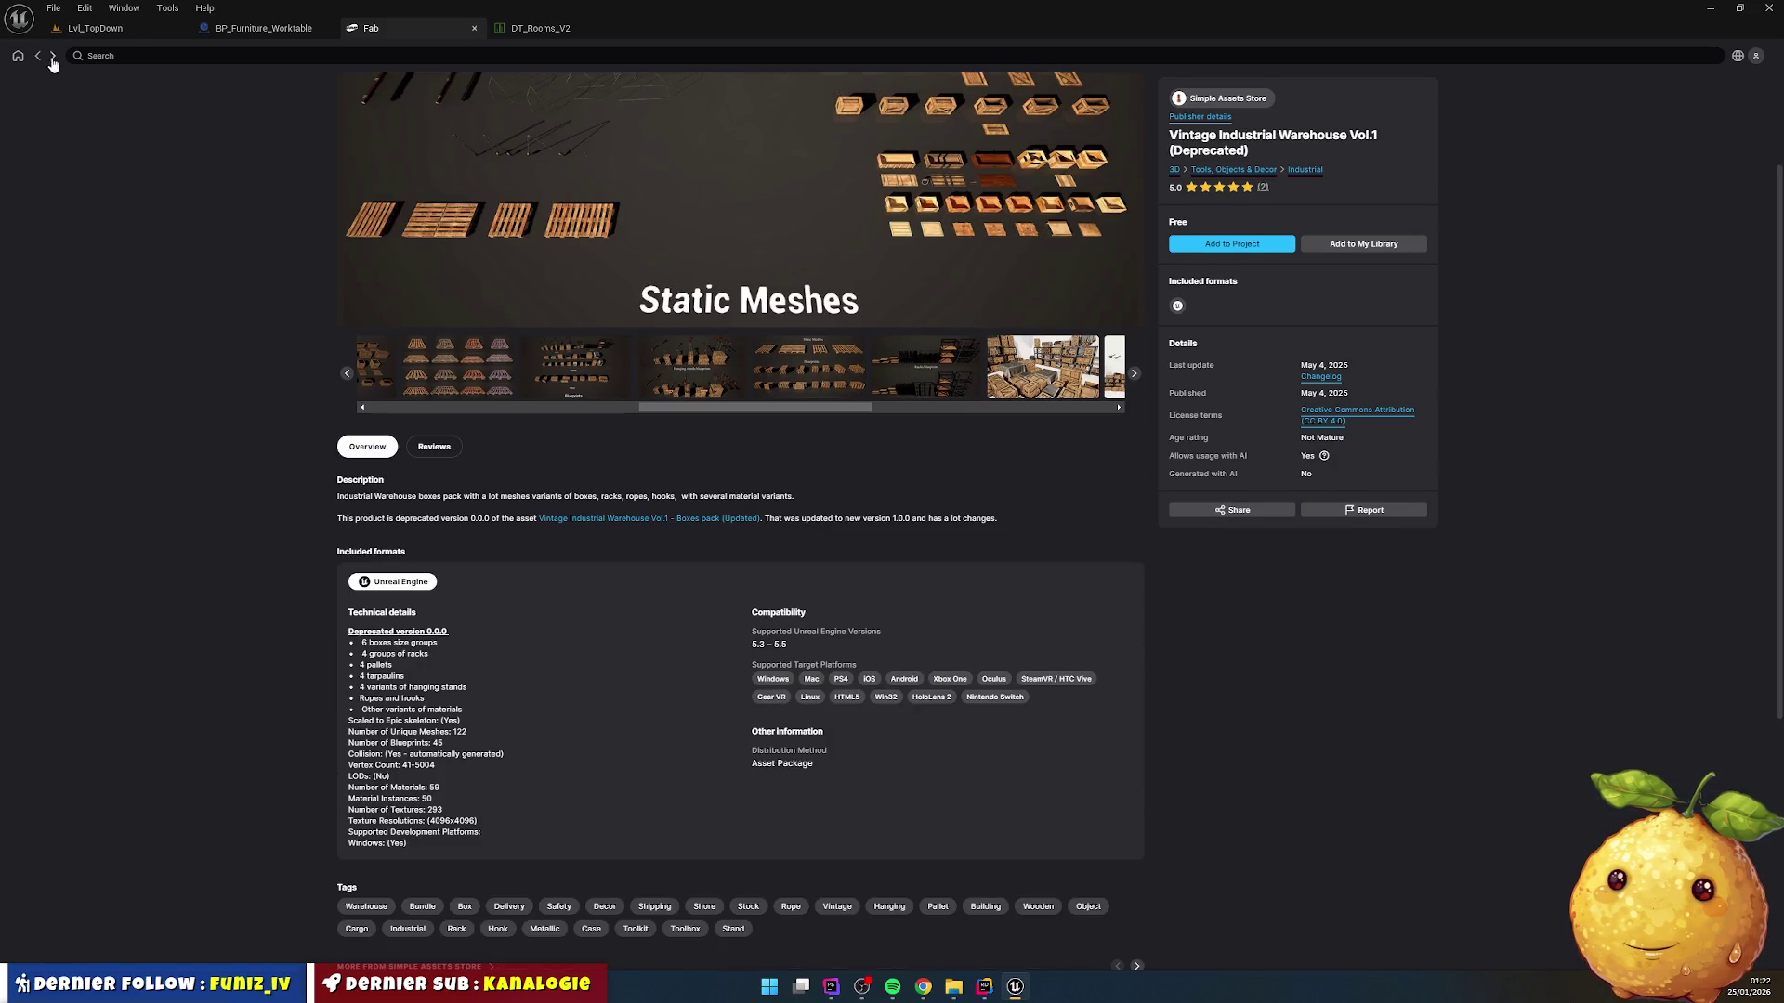
# Step: Return to the furniture results and scroll on to lamps, billiard tables and crates
pyautogui.hotkey('alt', 'Left')
pyautogui.scroll(-10, 703, 462)
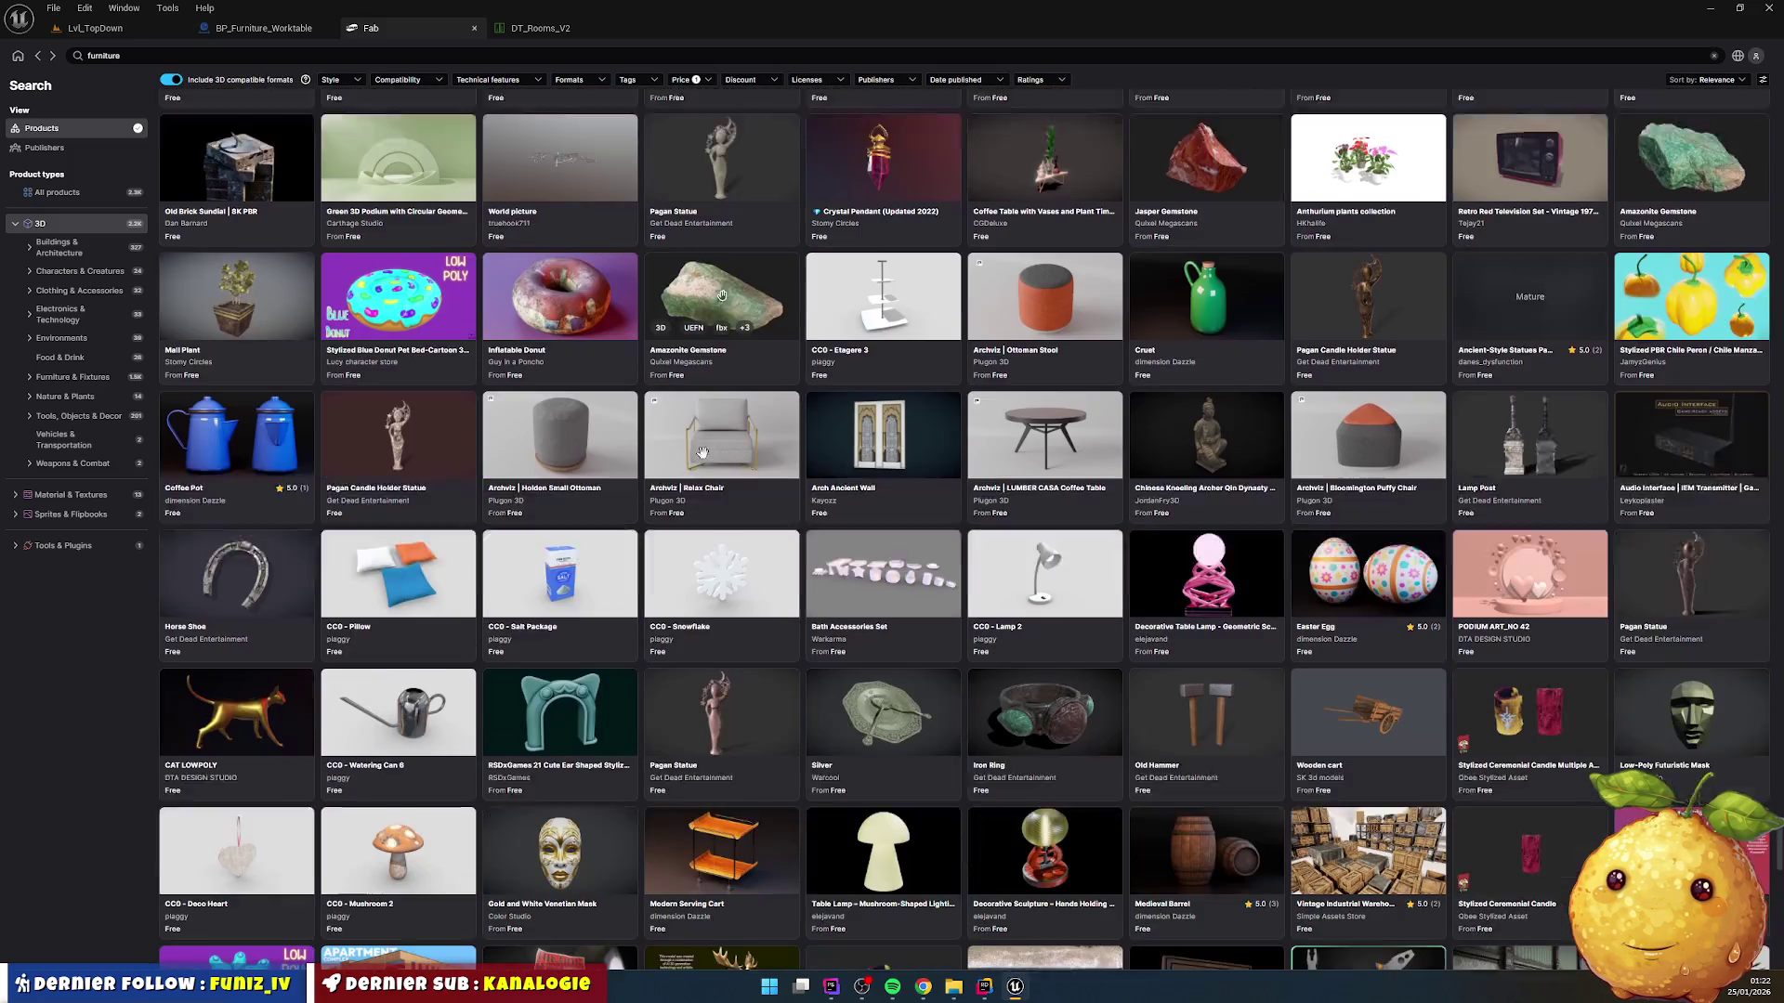
pyautogui.scroll(-8, 703, 461)
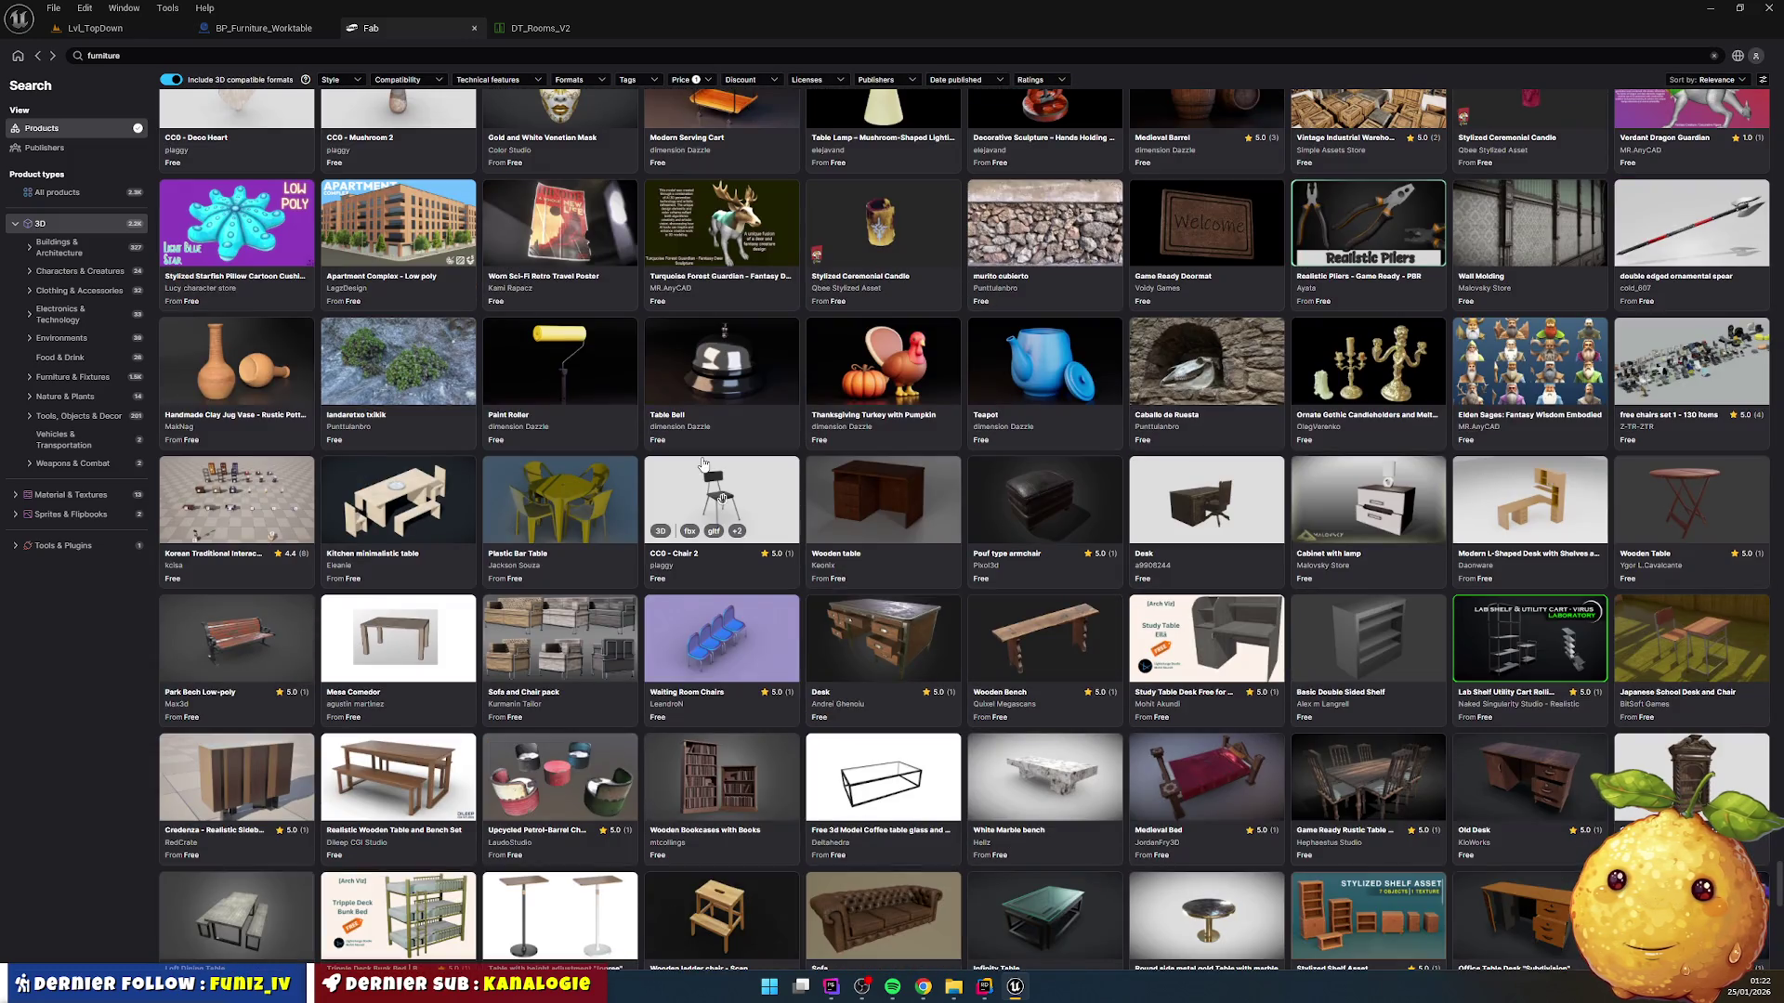
pyautogui.scroll(-1, 704, 462)
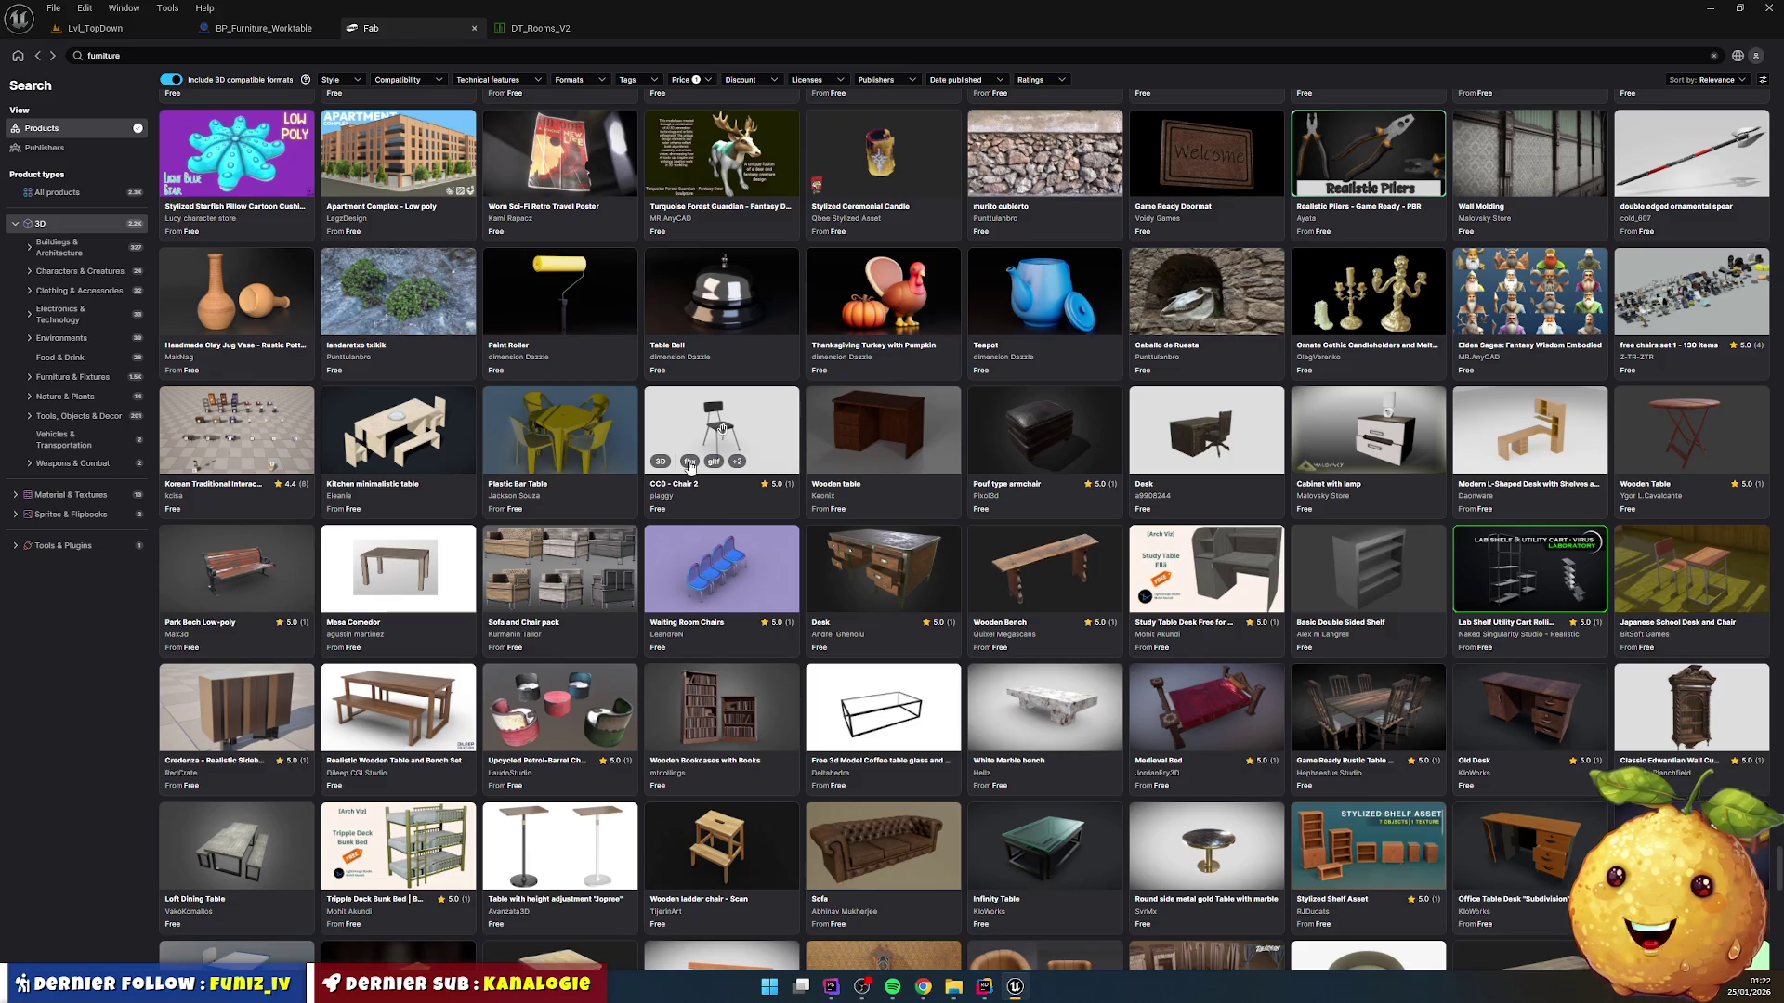
pyautogui.scroll(-10, 691, 473)
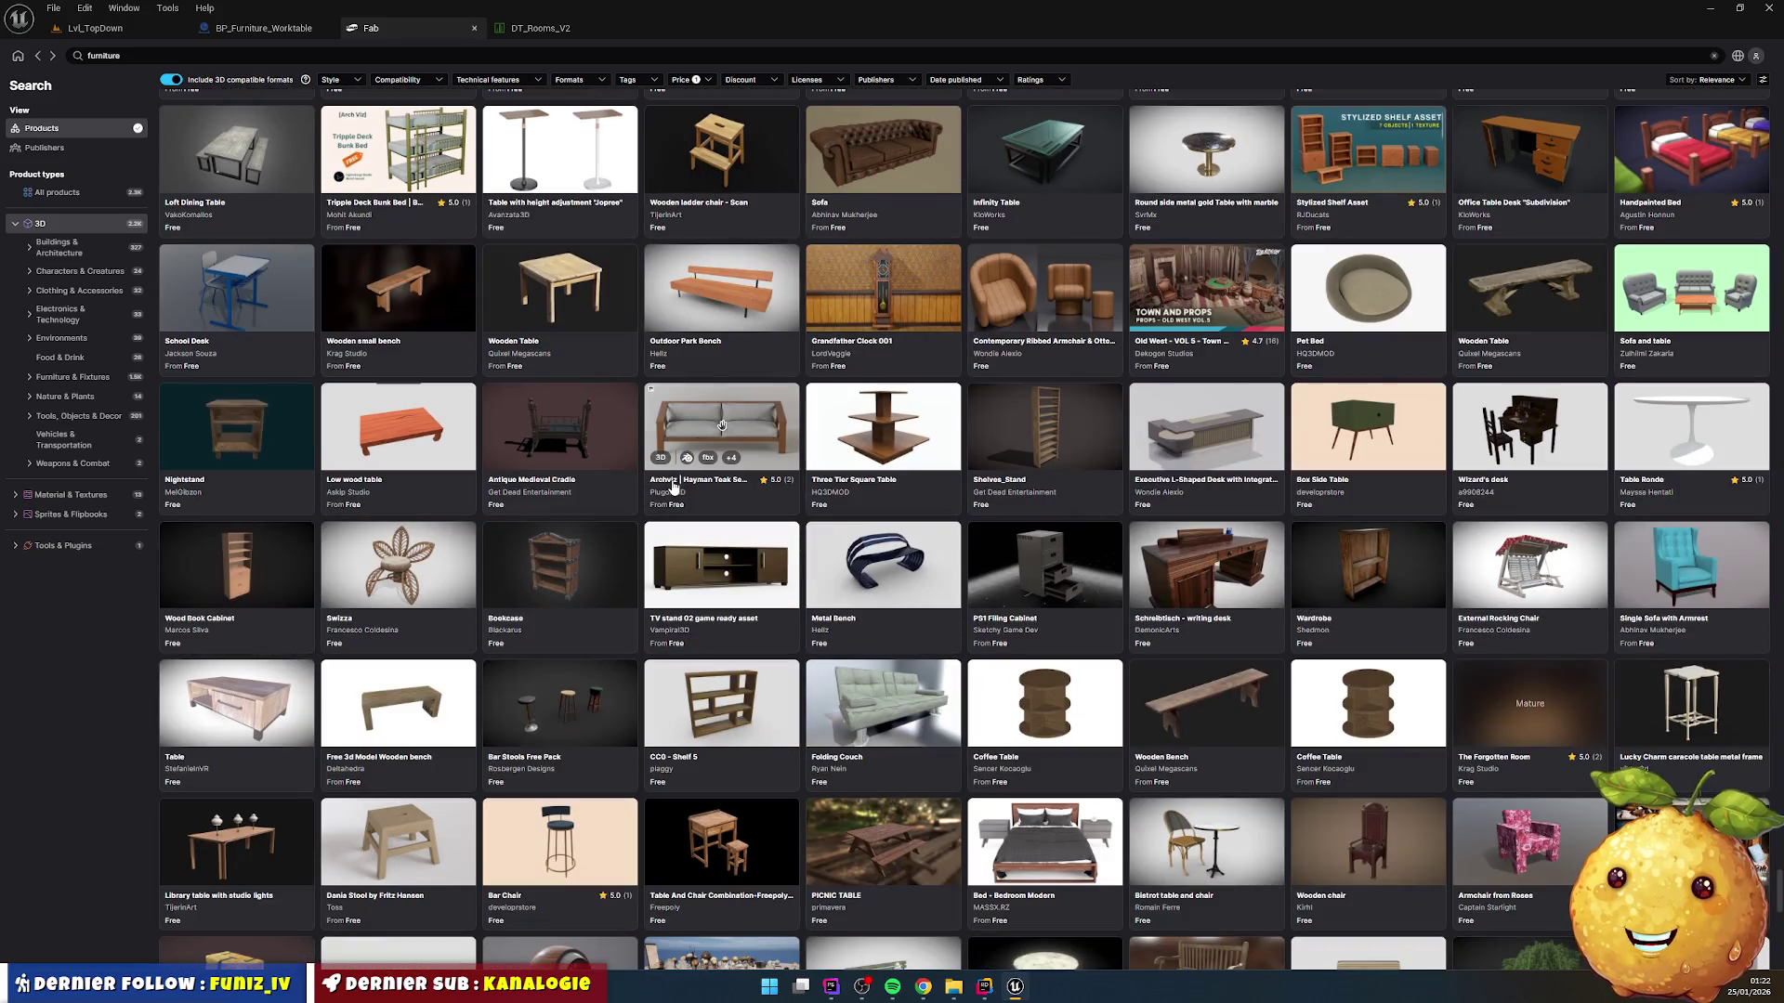
pyautogui.scroll(-12, 673, 487)
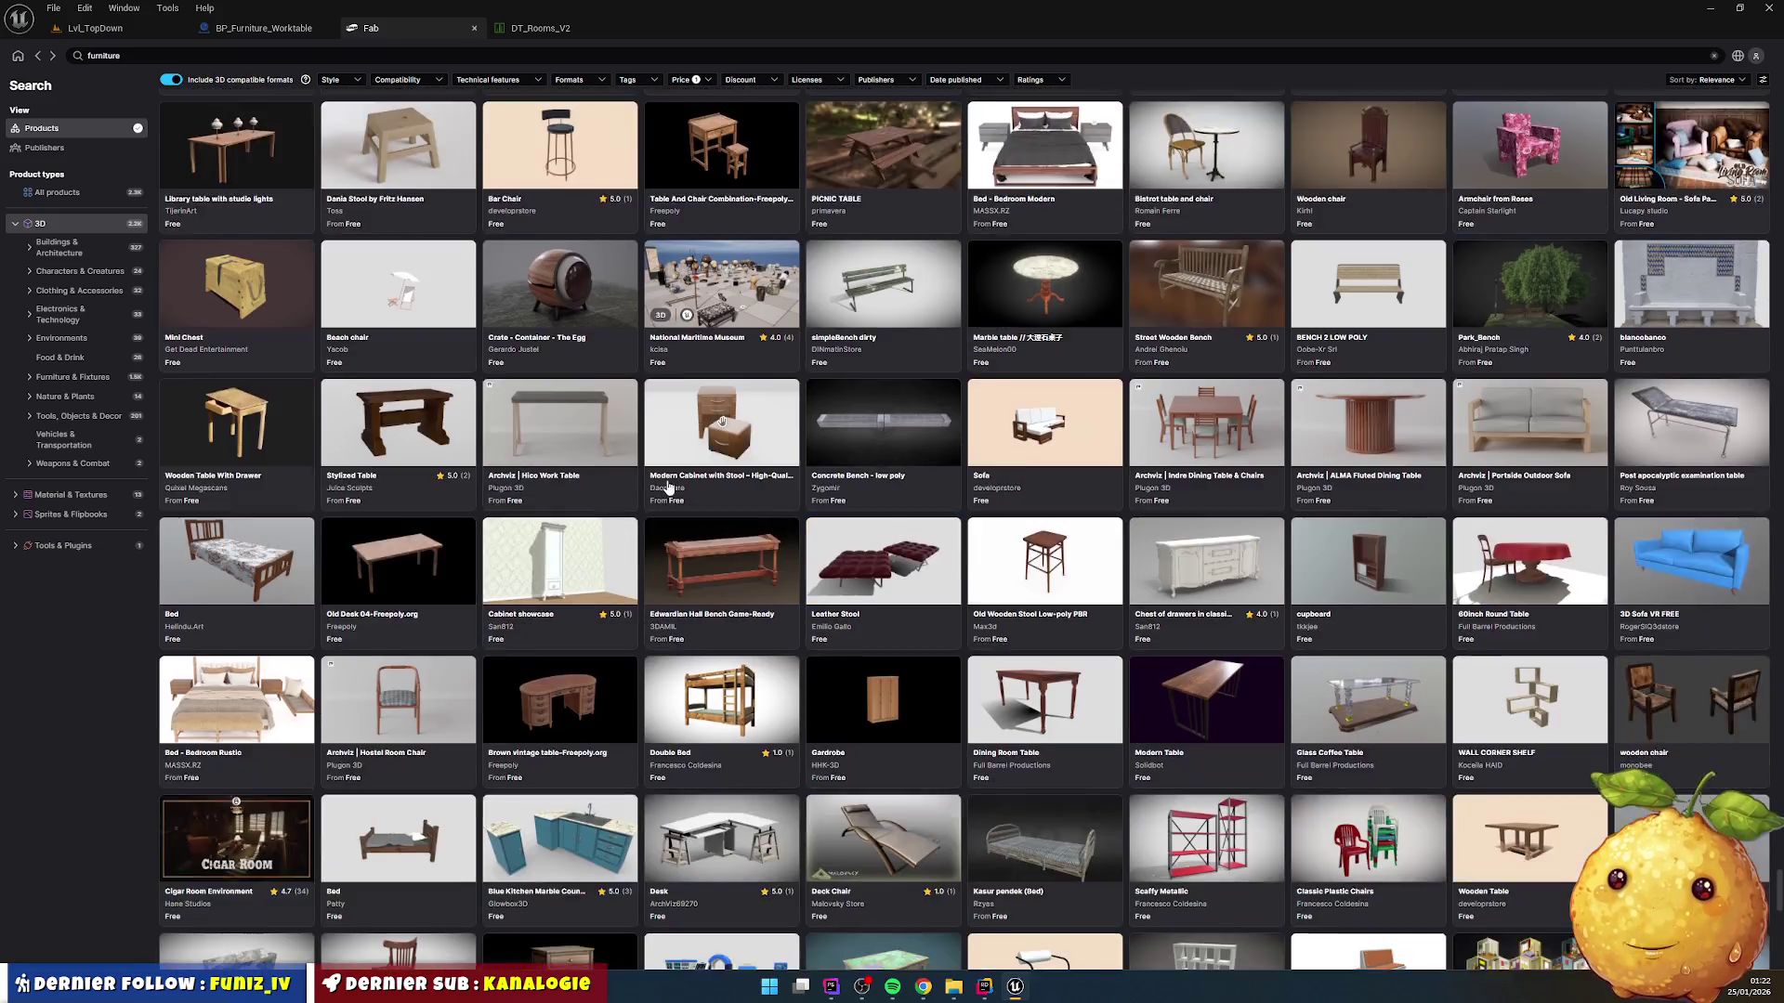
pyautogui.scroll(-4, 667, 487)
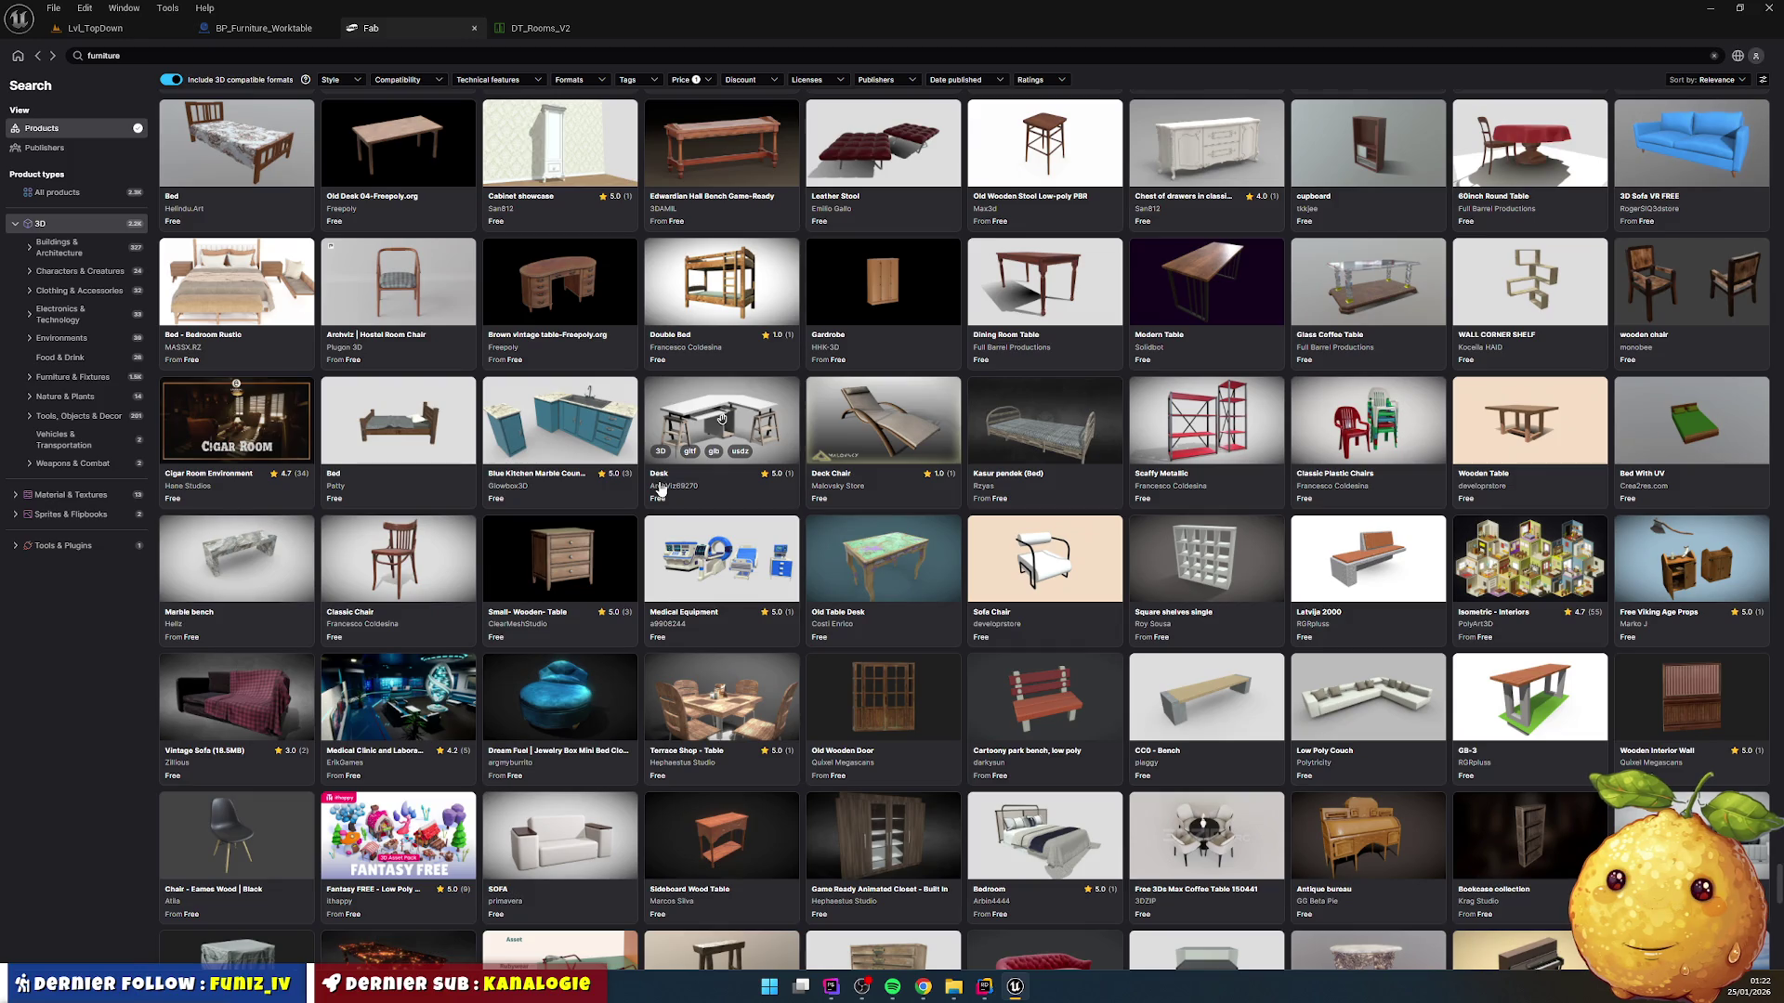
pyautogui.scroll(-8, 660, 489)
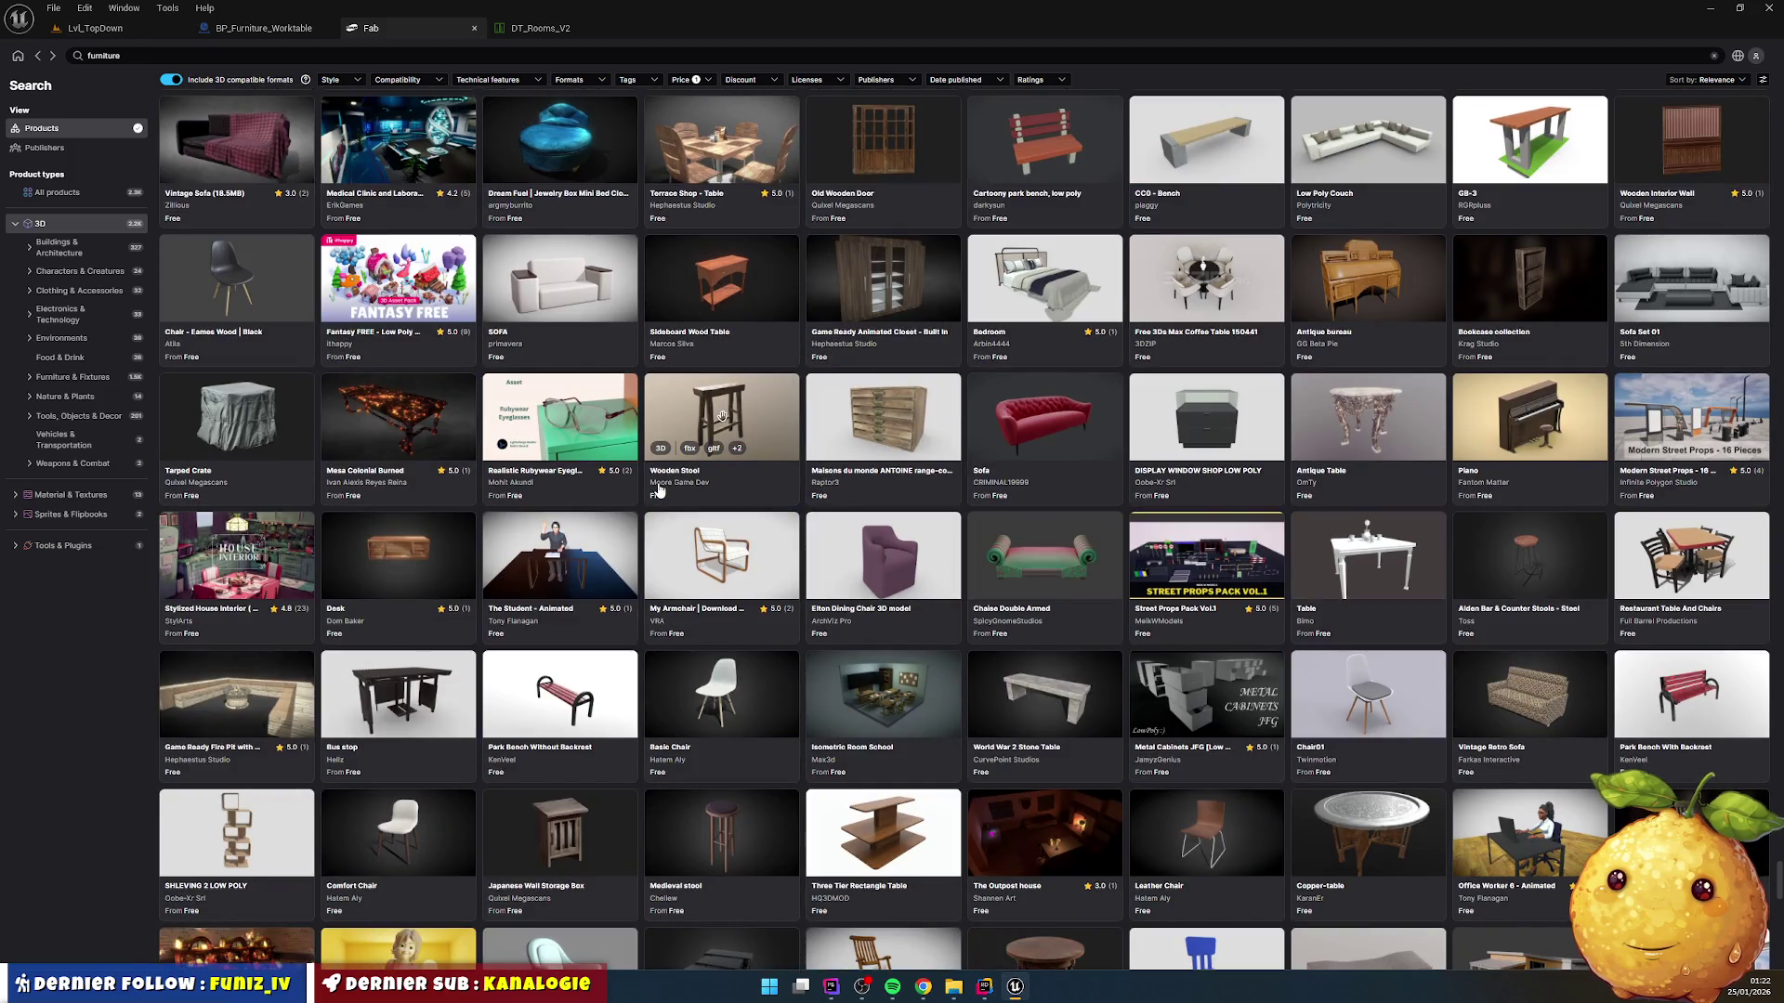
pyautogui.scroll(-5, 657, 491)
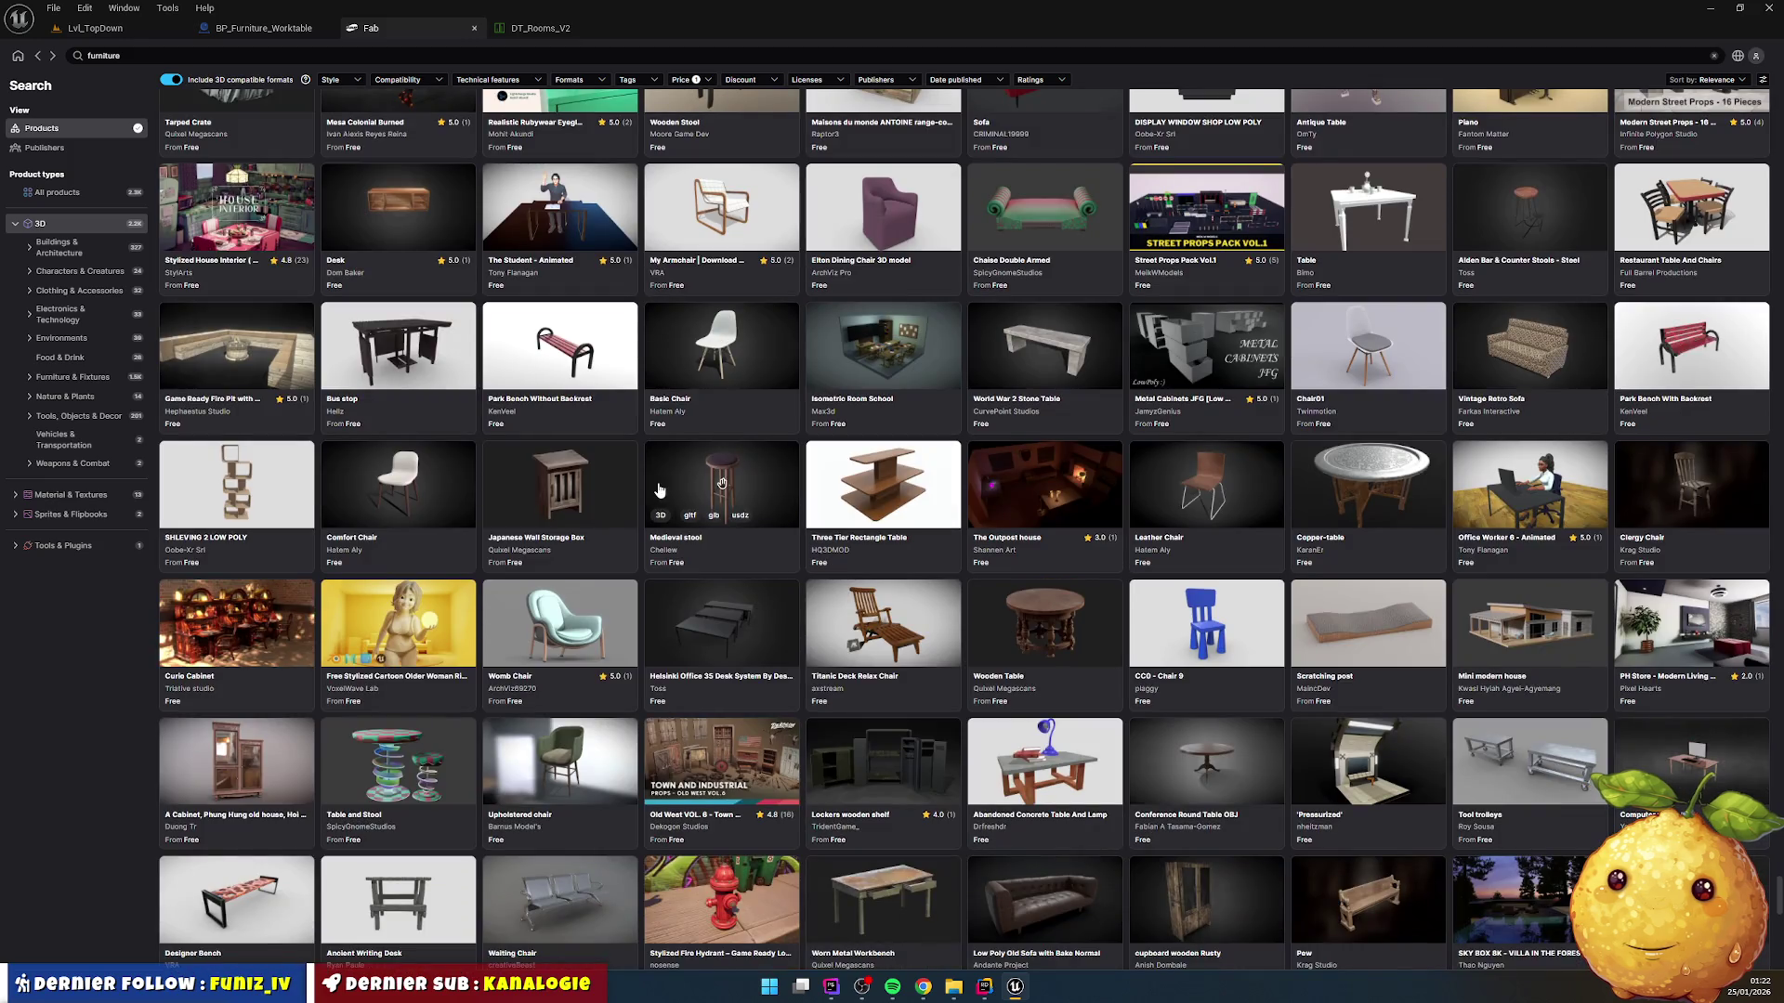
pyautogui.scroll(-8, 658, 490)
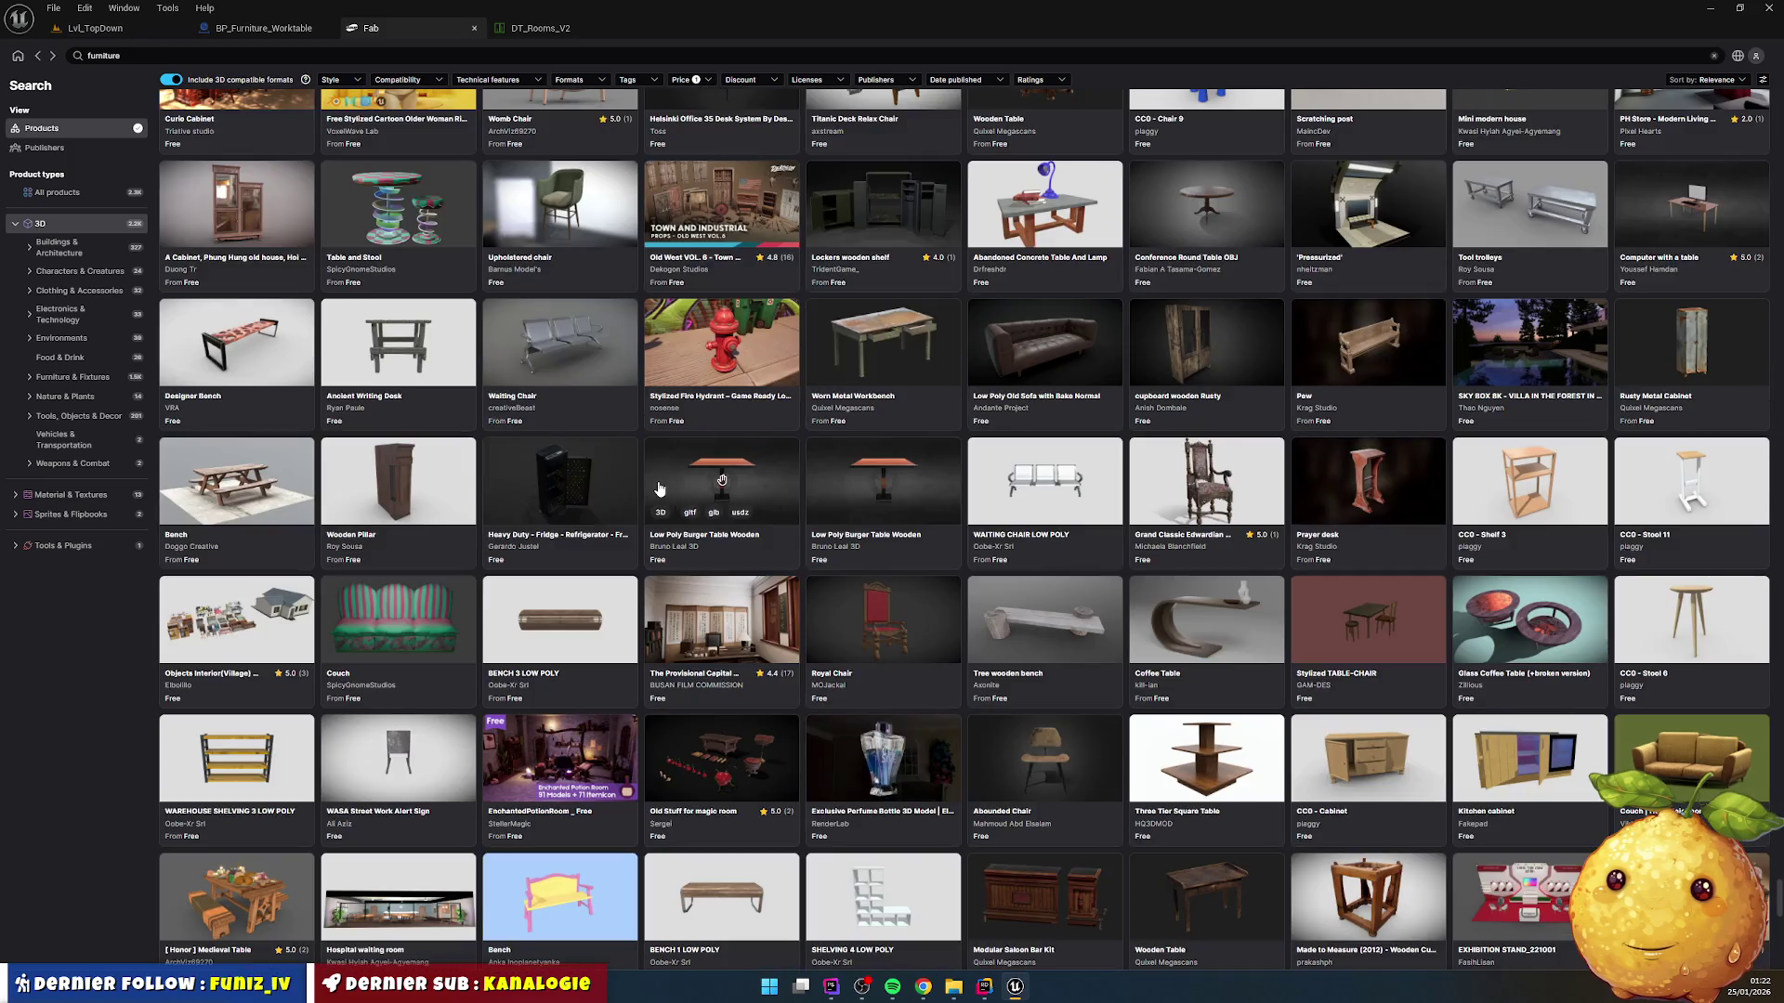
pyautogui.scroll(-5, 658, 489)
pyautogui.scroll(-7, 658, 489)
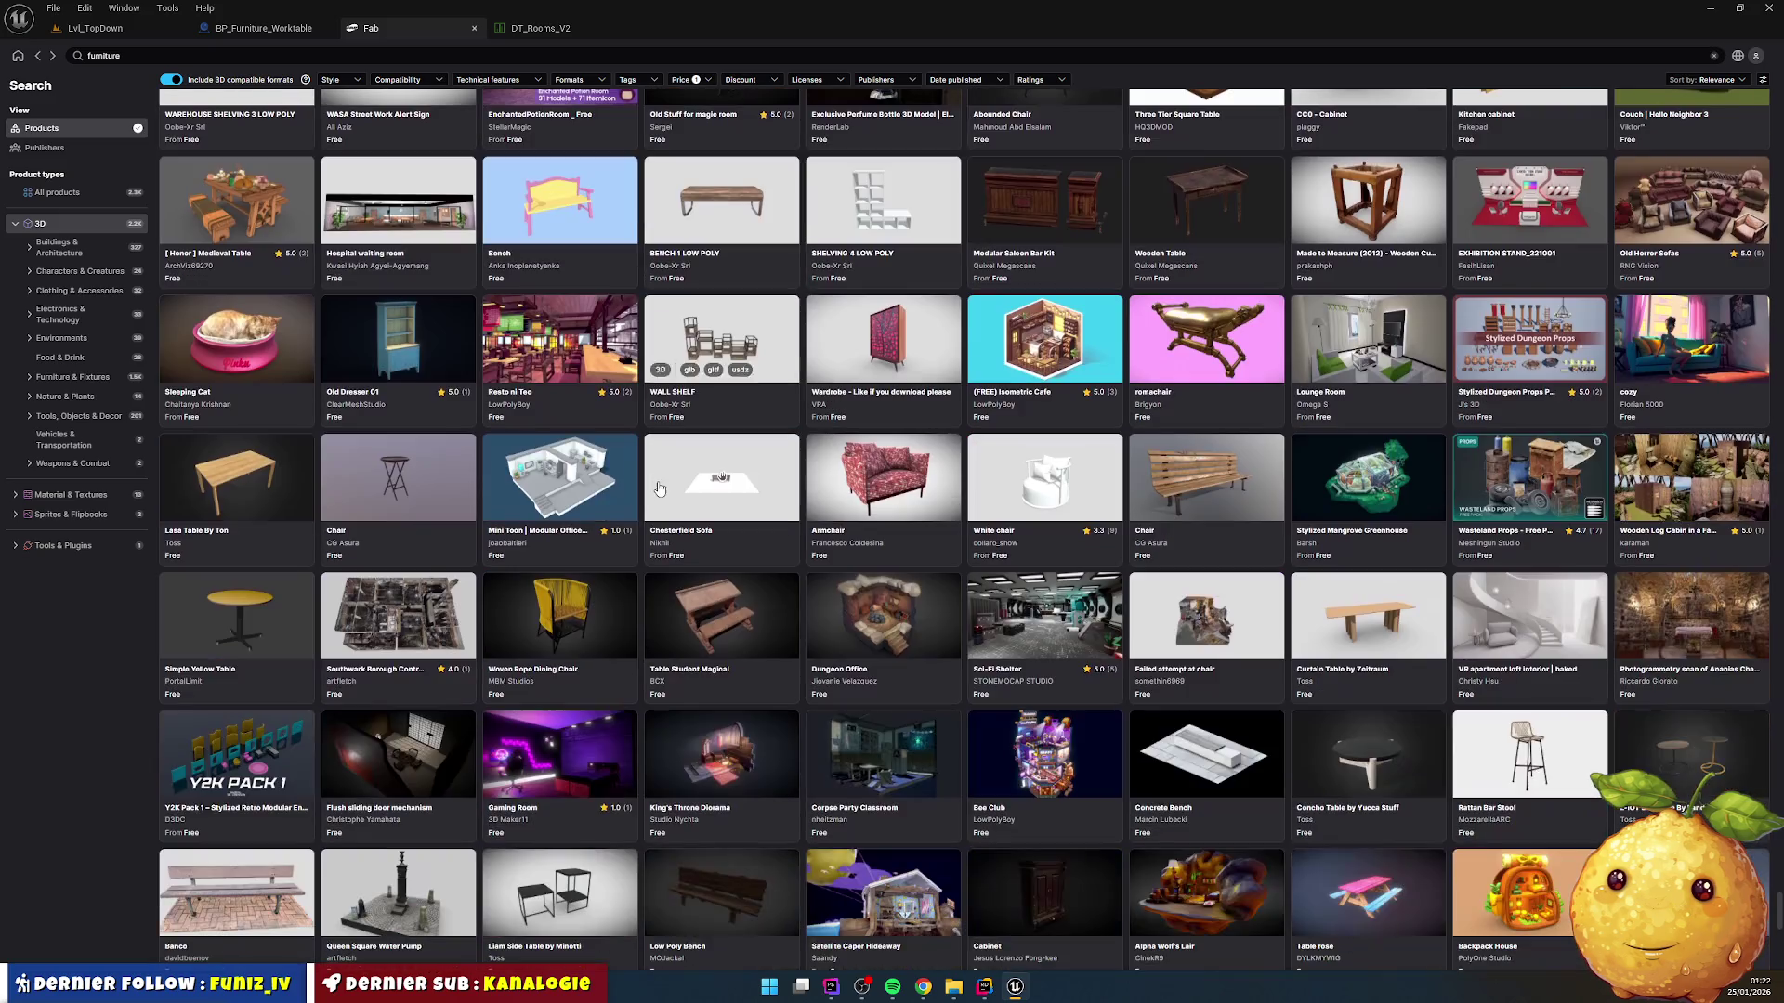
pyautogui.scroll(-8, 658, 479)
pyautogui.scroll(-4, 659, 479)
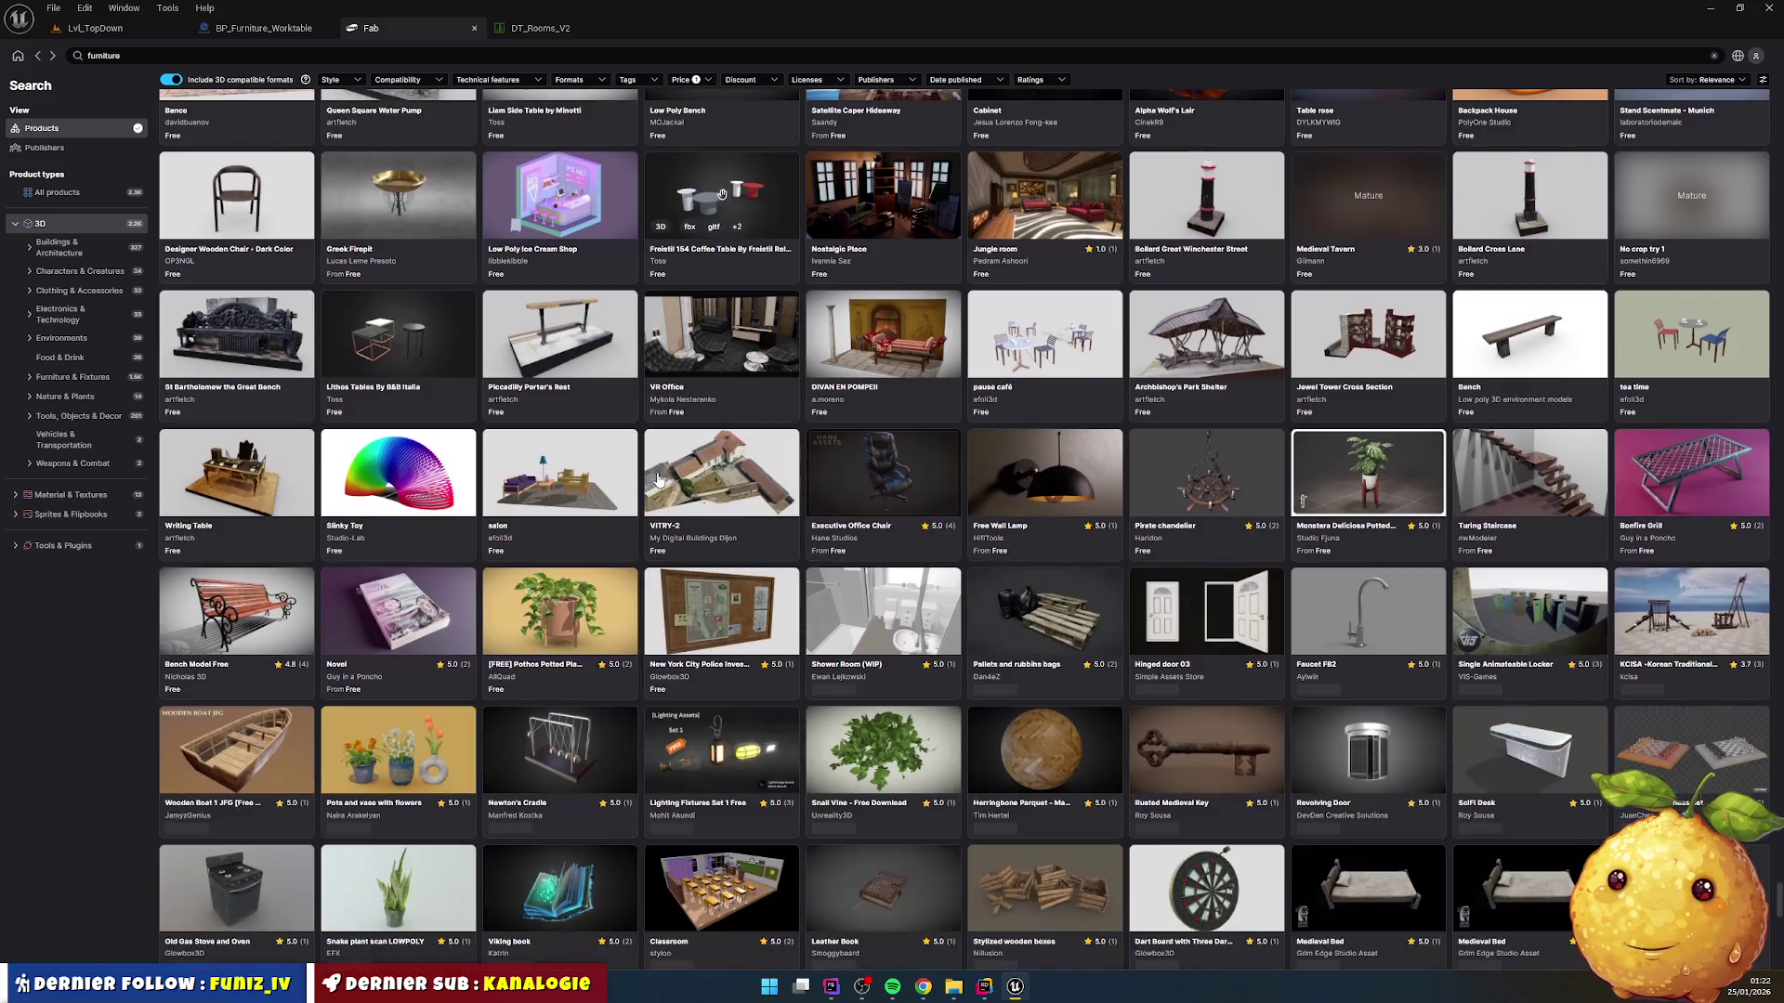
pyautogui.scroll(-11, 658, 479)
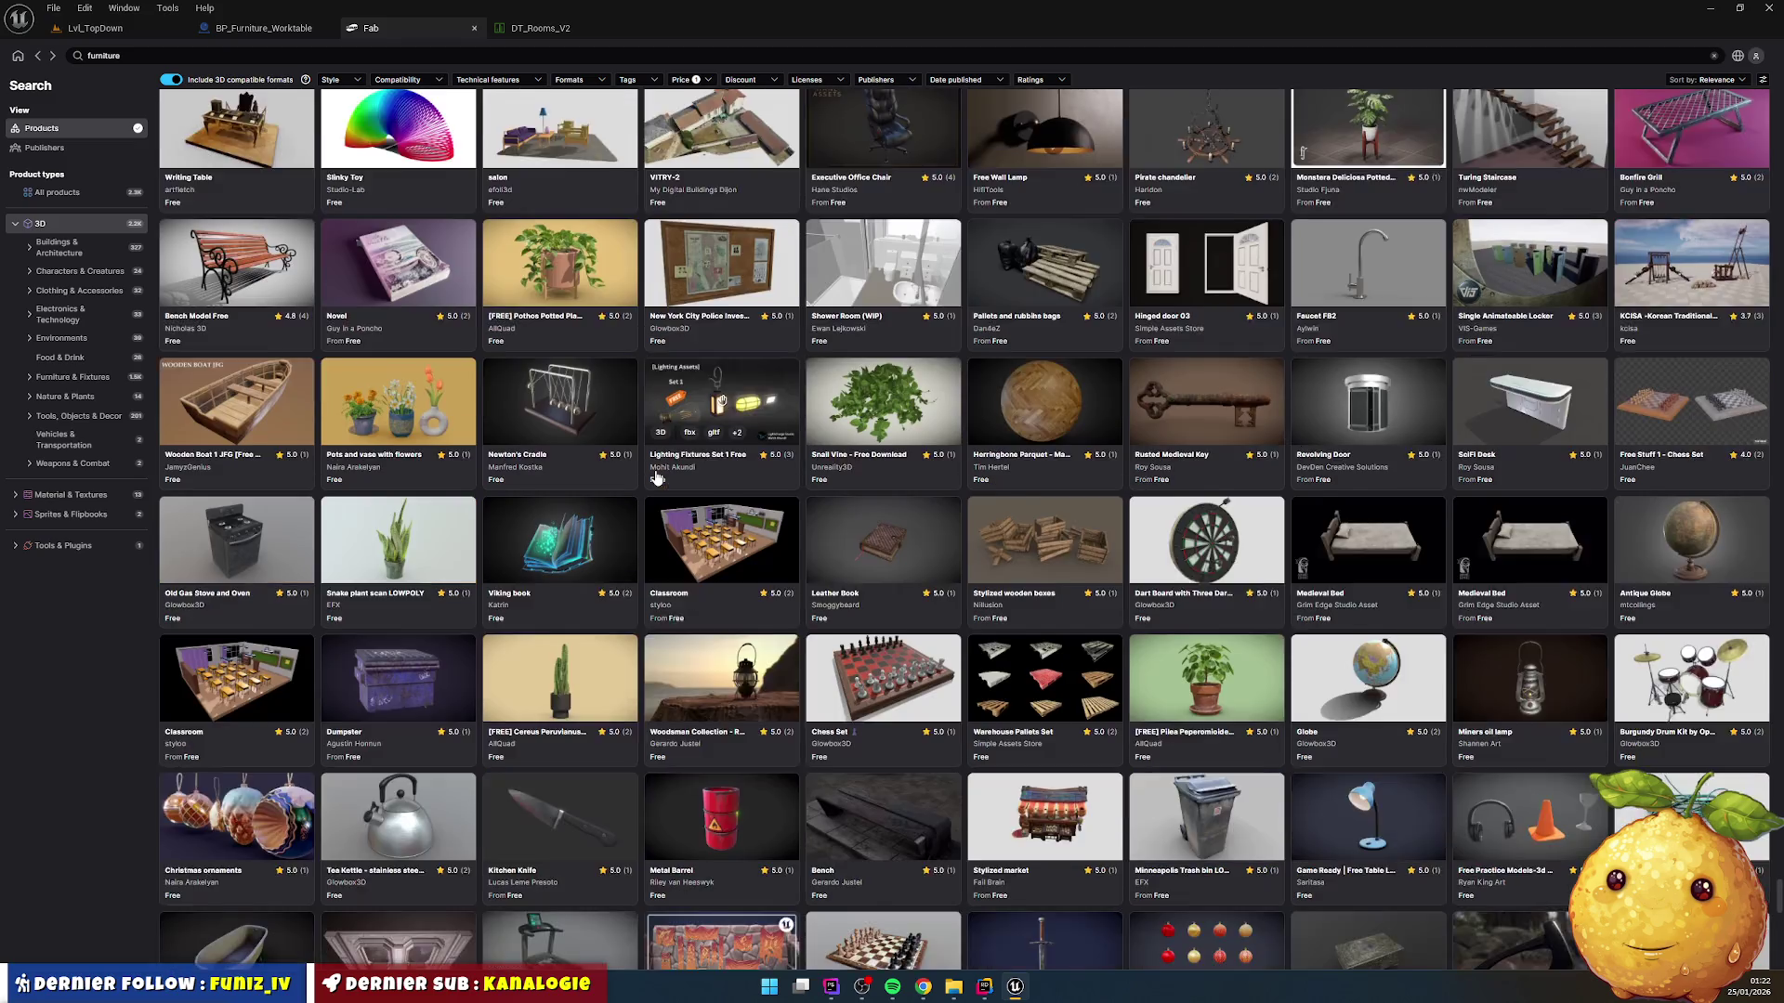
pyautogui.scroll(-6, 655, 476)
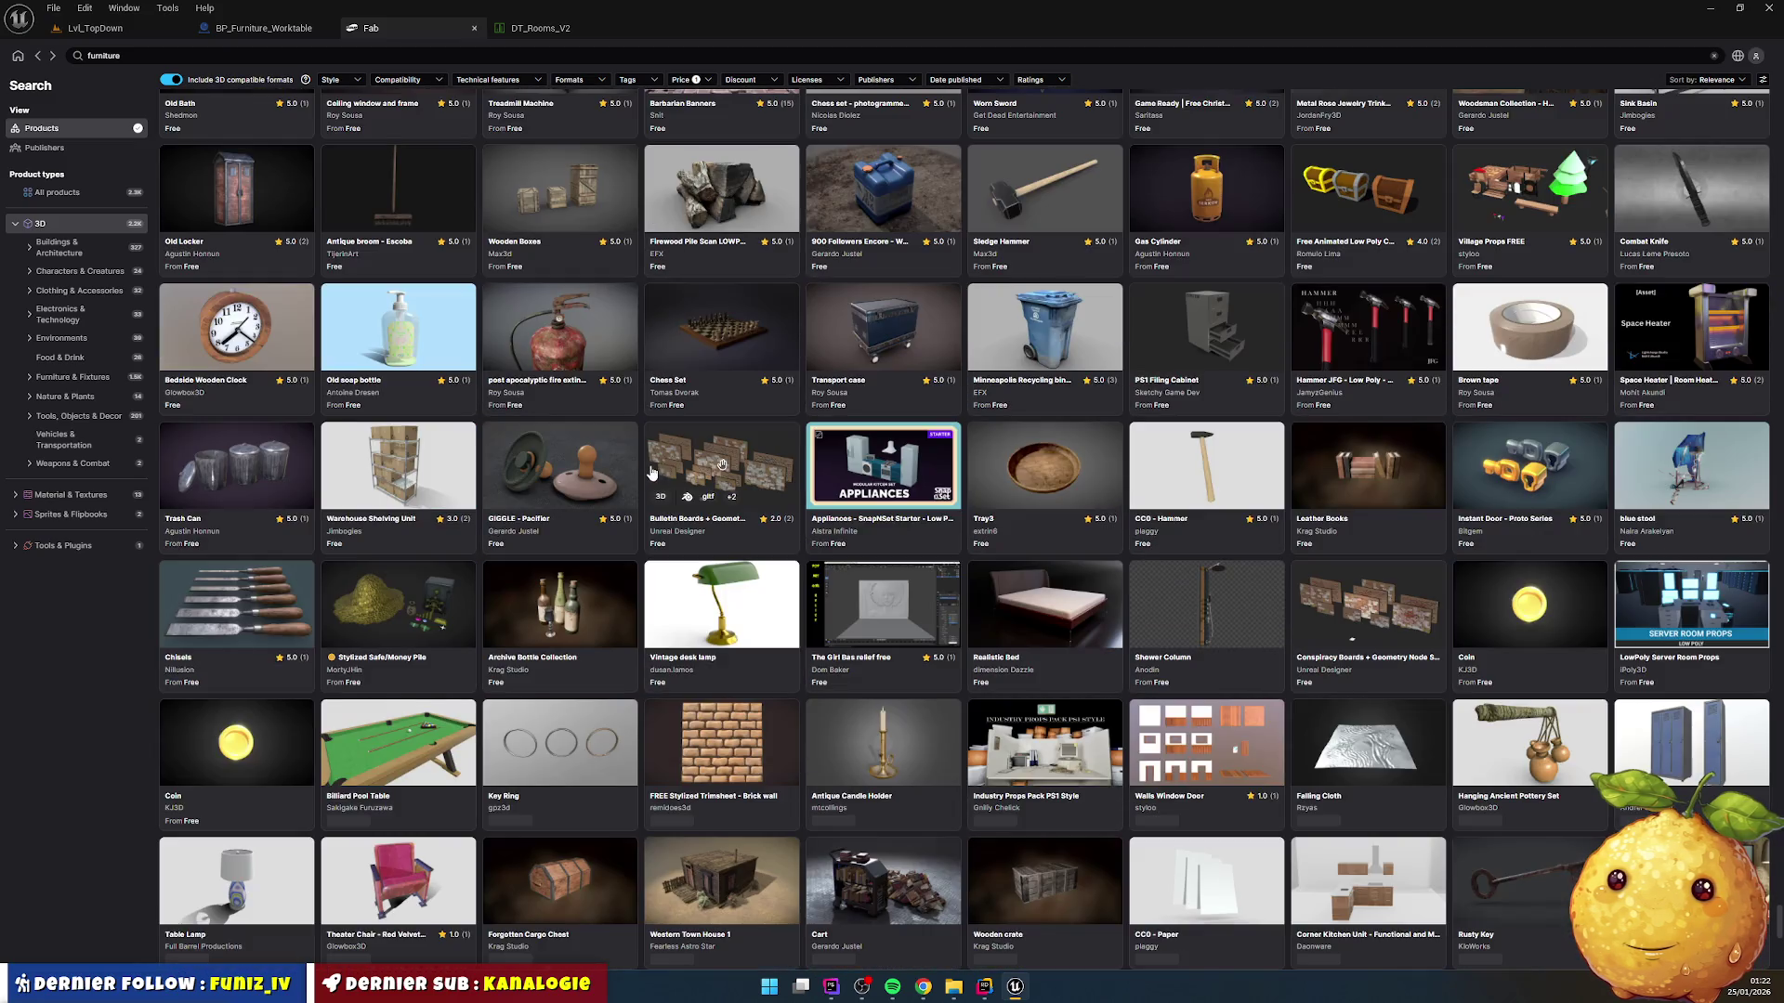
# Step: Change the Fab search to 'furniture pack'
pyautogui.click(224, 55)
pyautogui.write('pack')
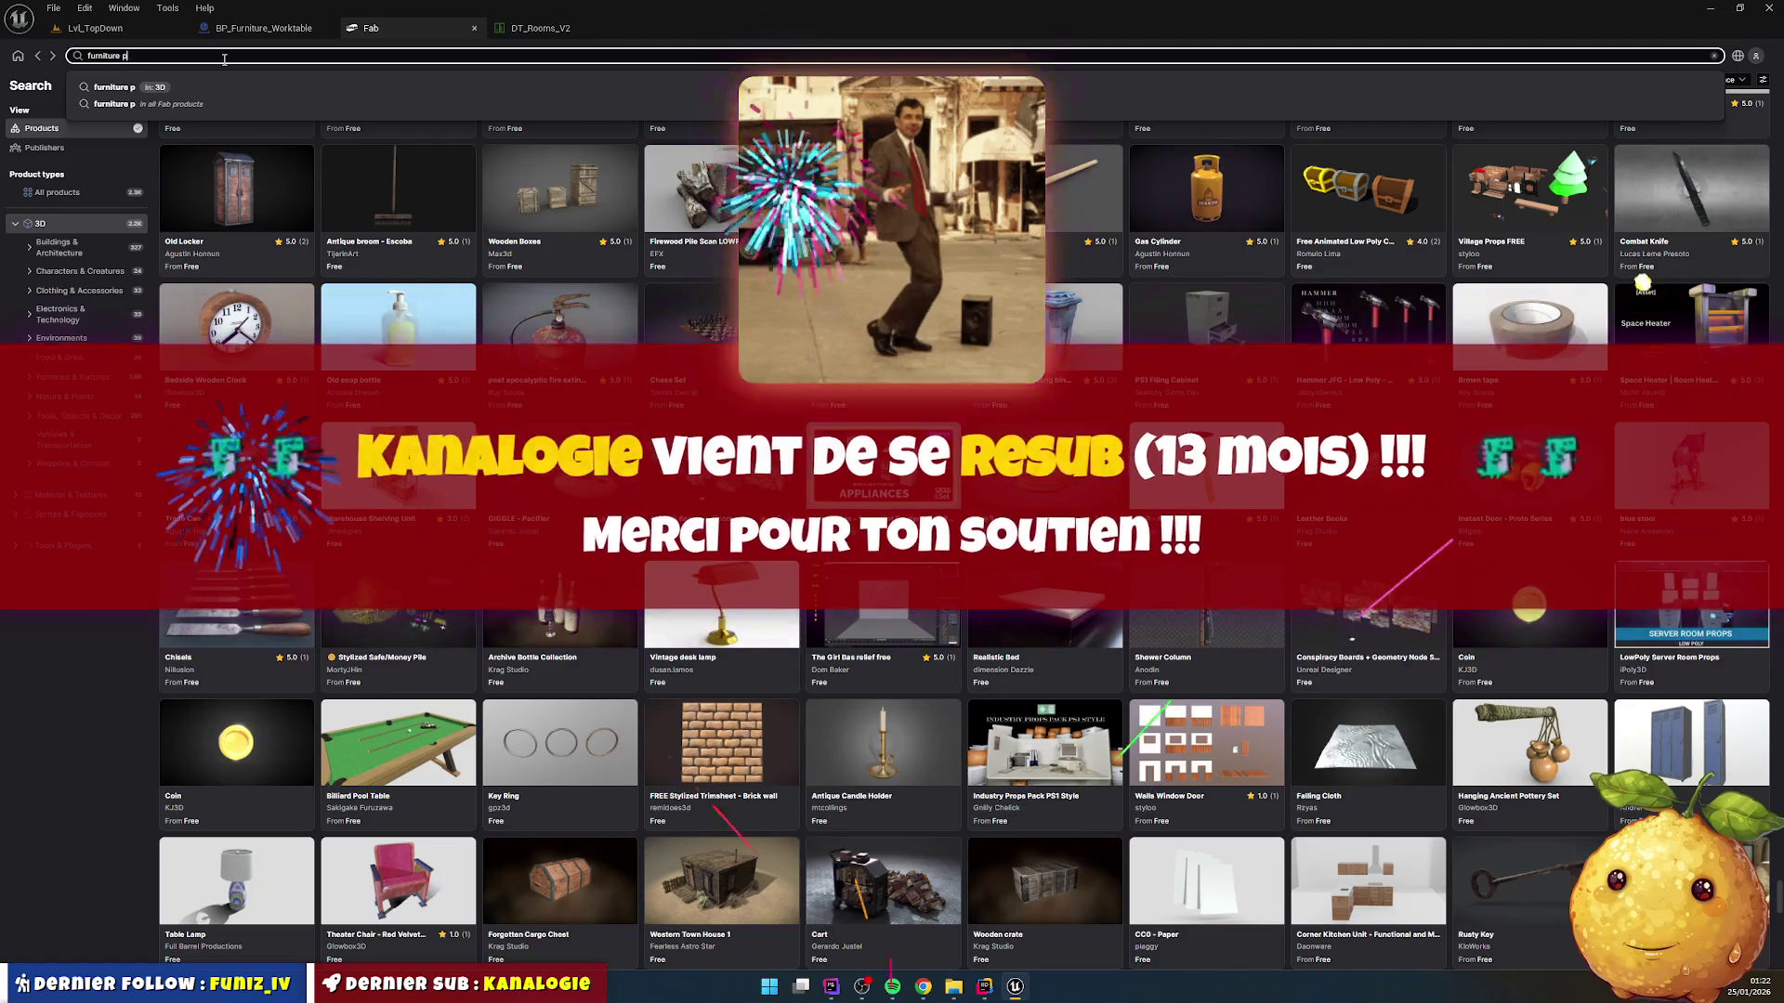
pyautogui.press('Return')
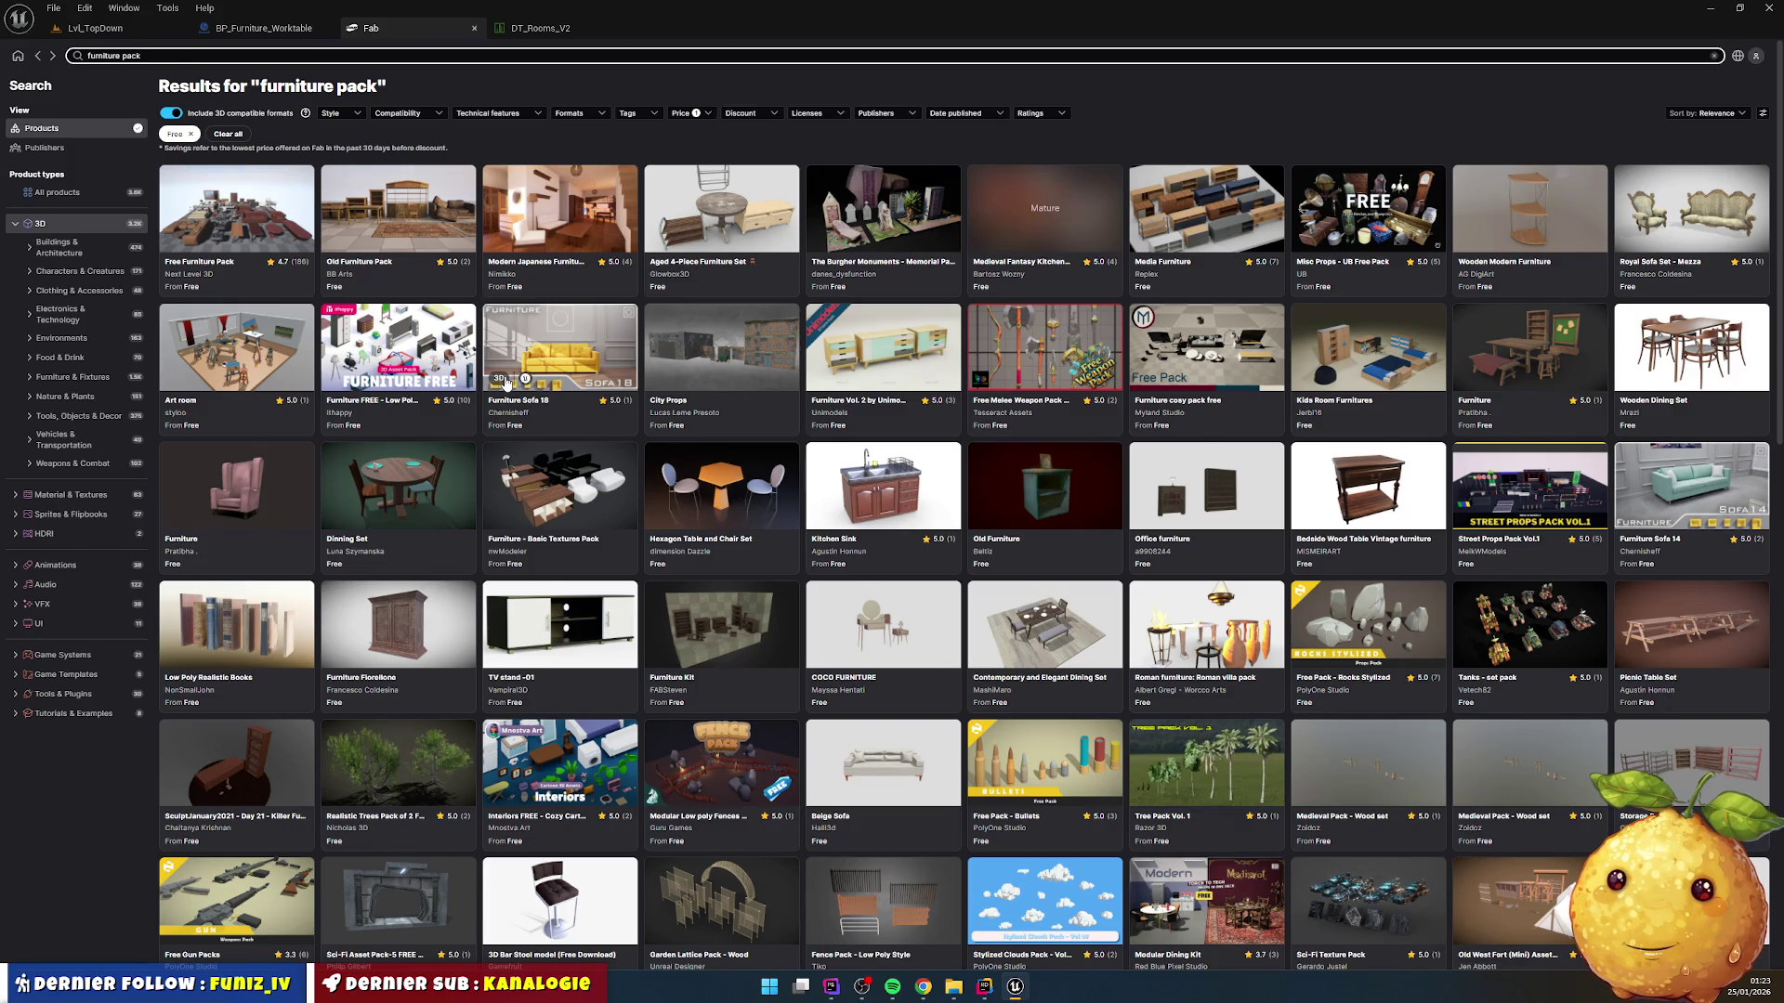
# Step: Scroll through the furniture pack results of sofas, stools, beds and desks
pyautogui.scroll(-2, 505, 382)
pyautogui.scroll(-2, 506, 383)
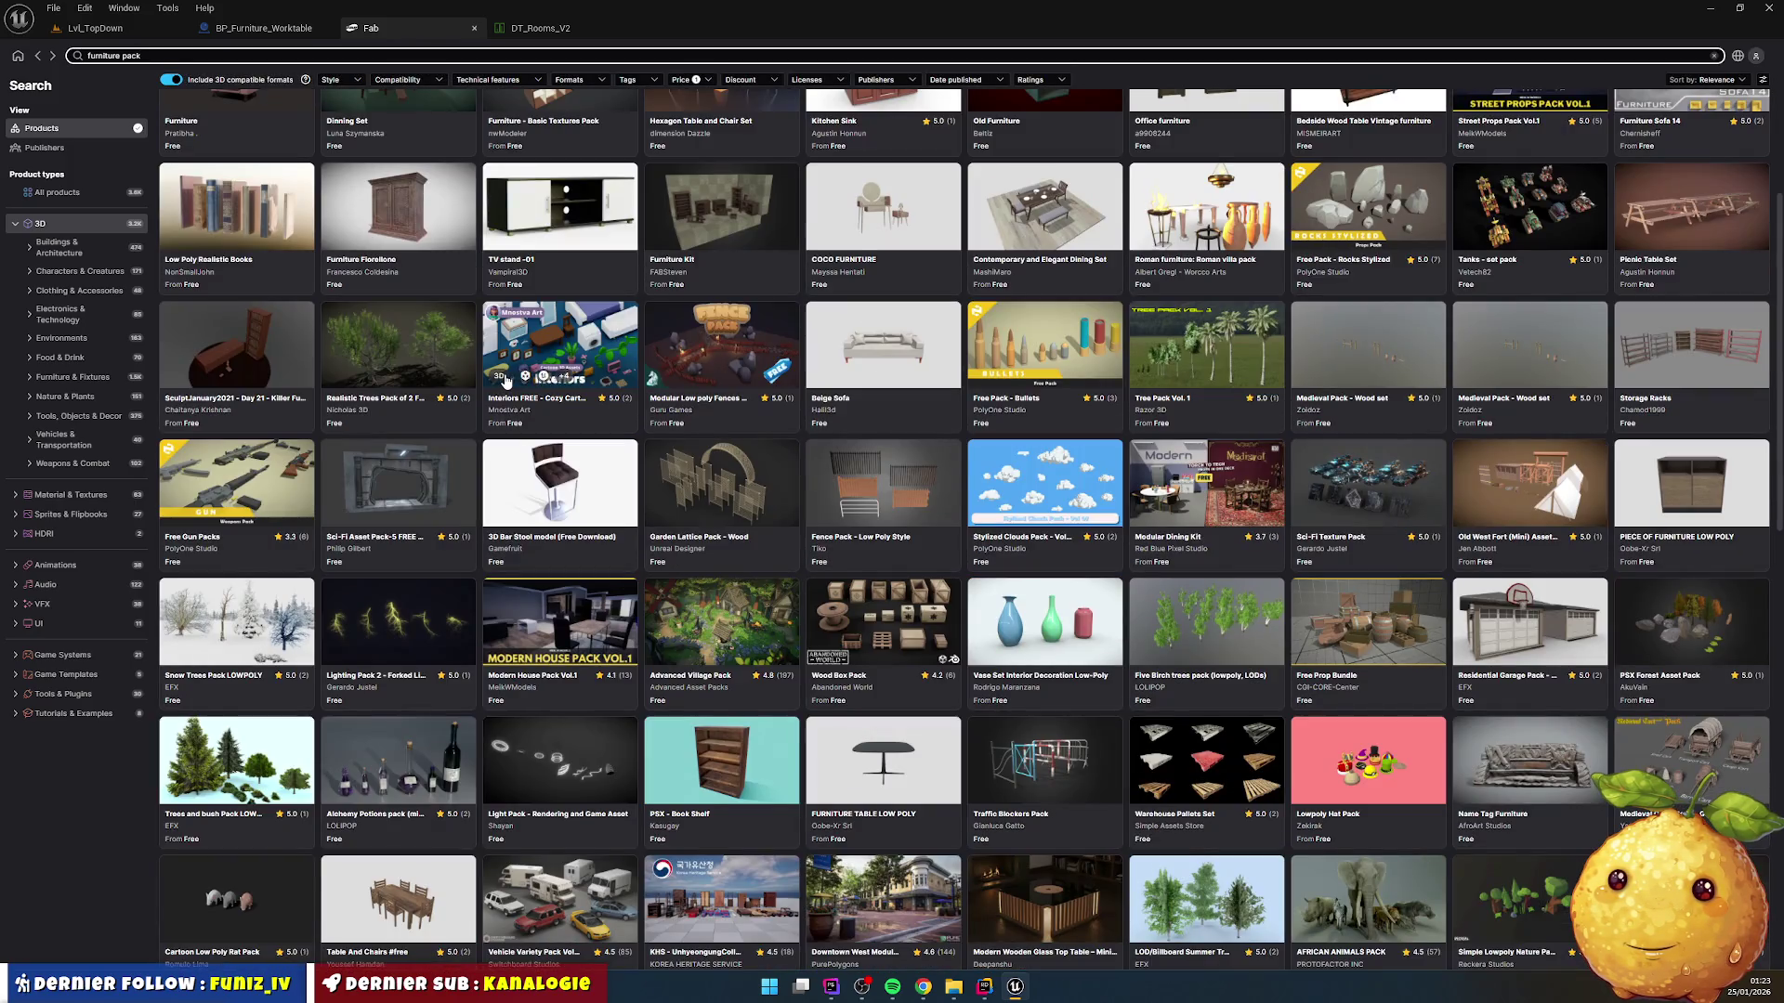
pyautogui.scroll(-3, 505, 381)
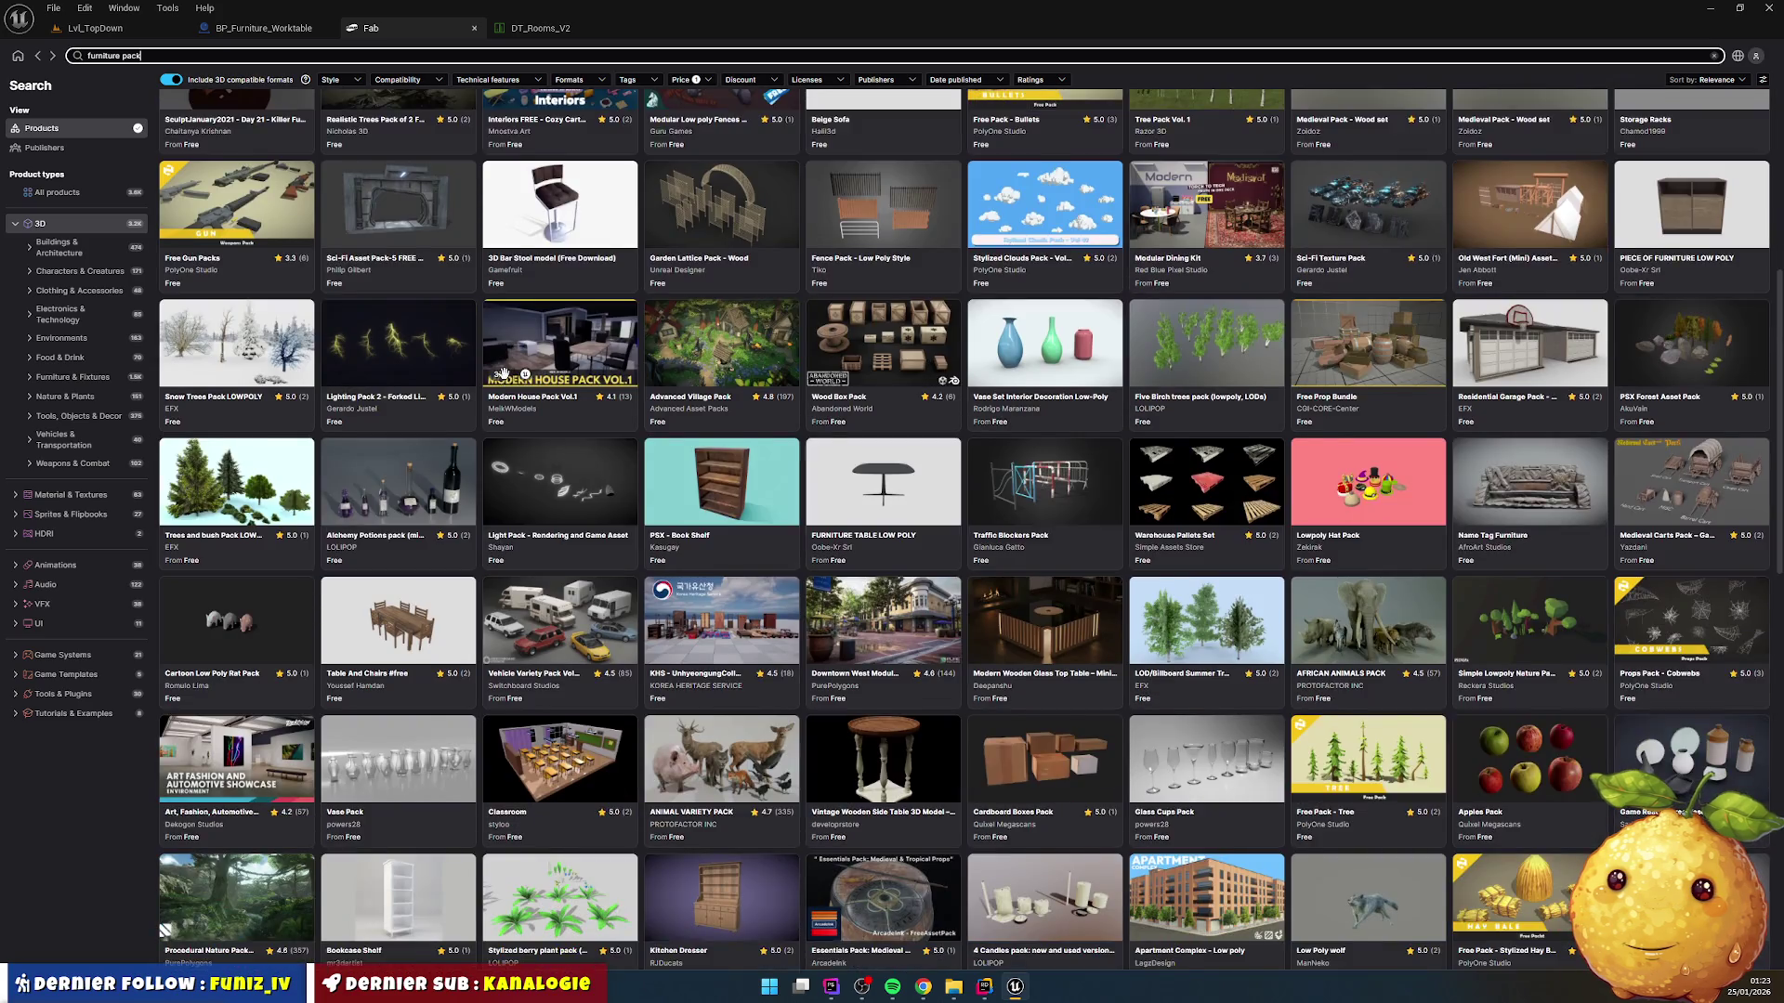
pyautogui.scroll(-1, 506, 381)
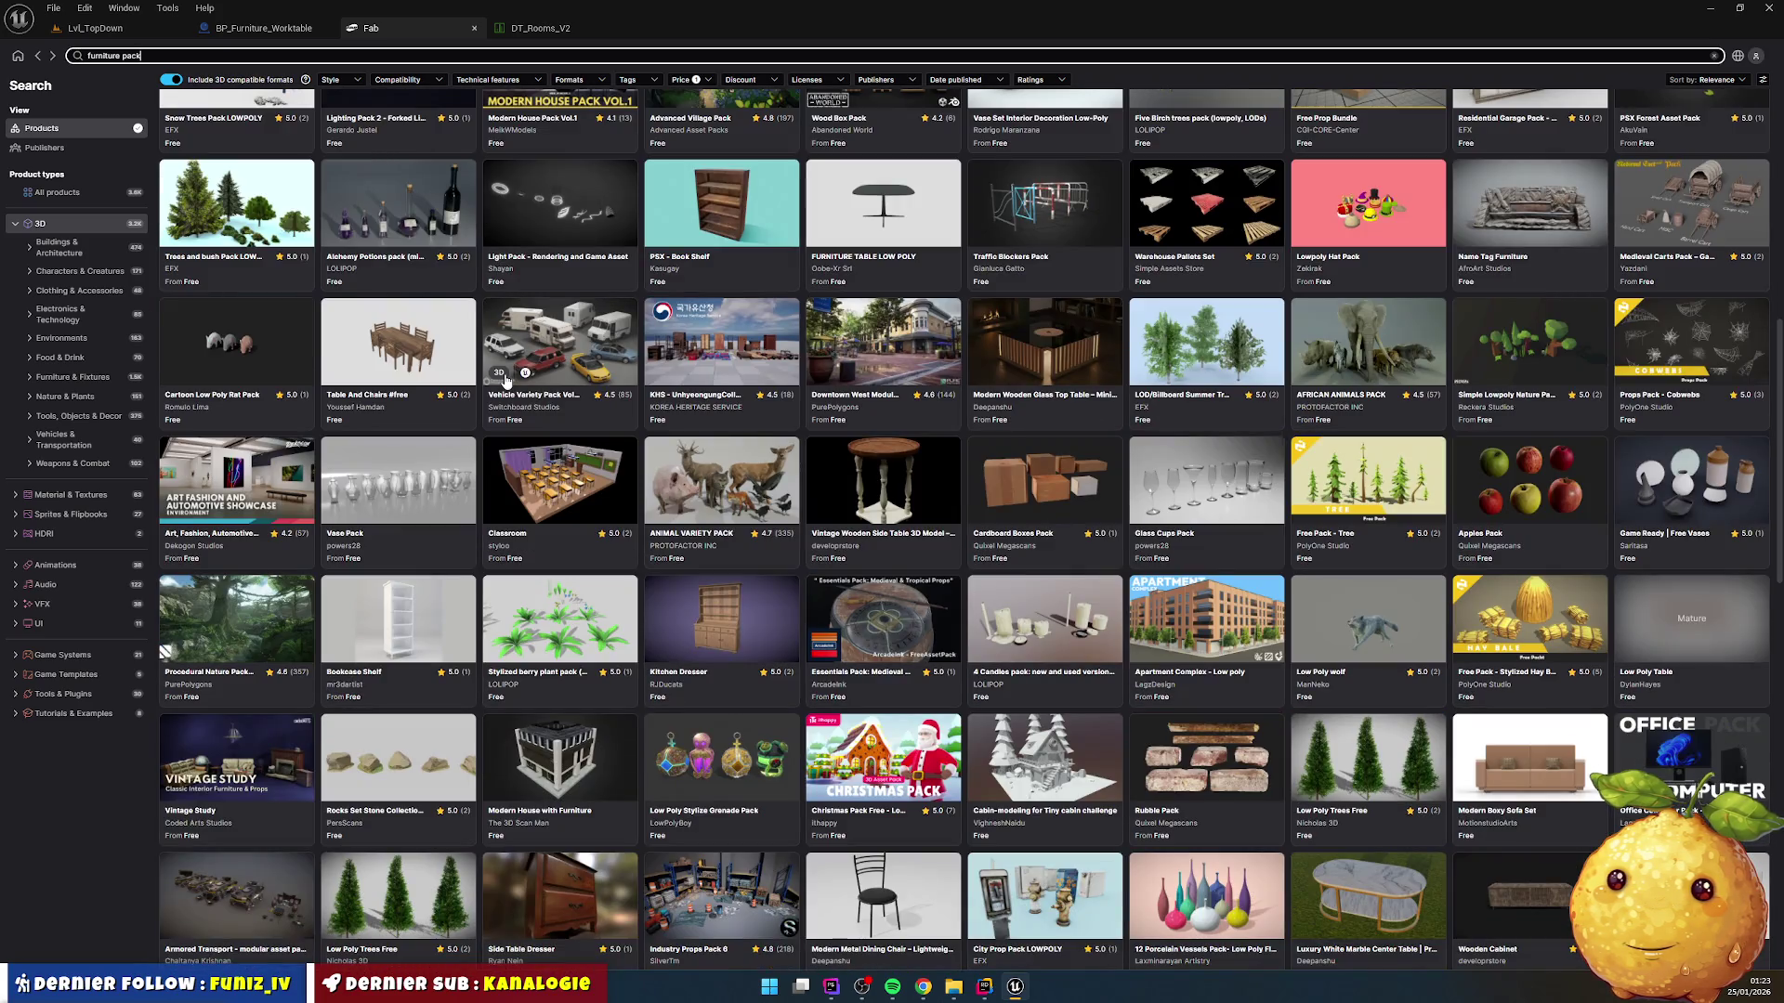
pyautogui.scroll(-3, 506, 377)
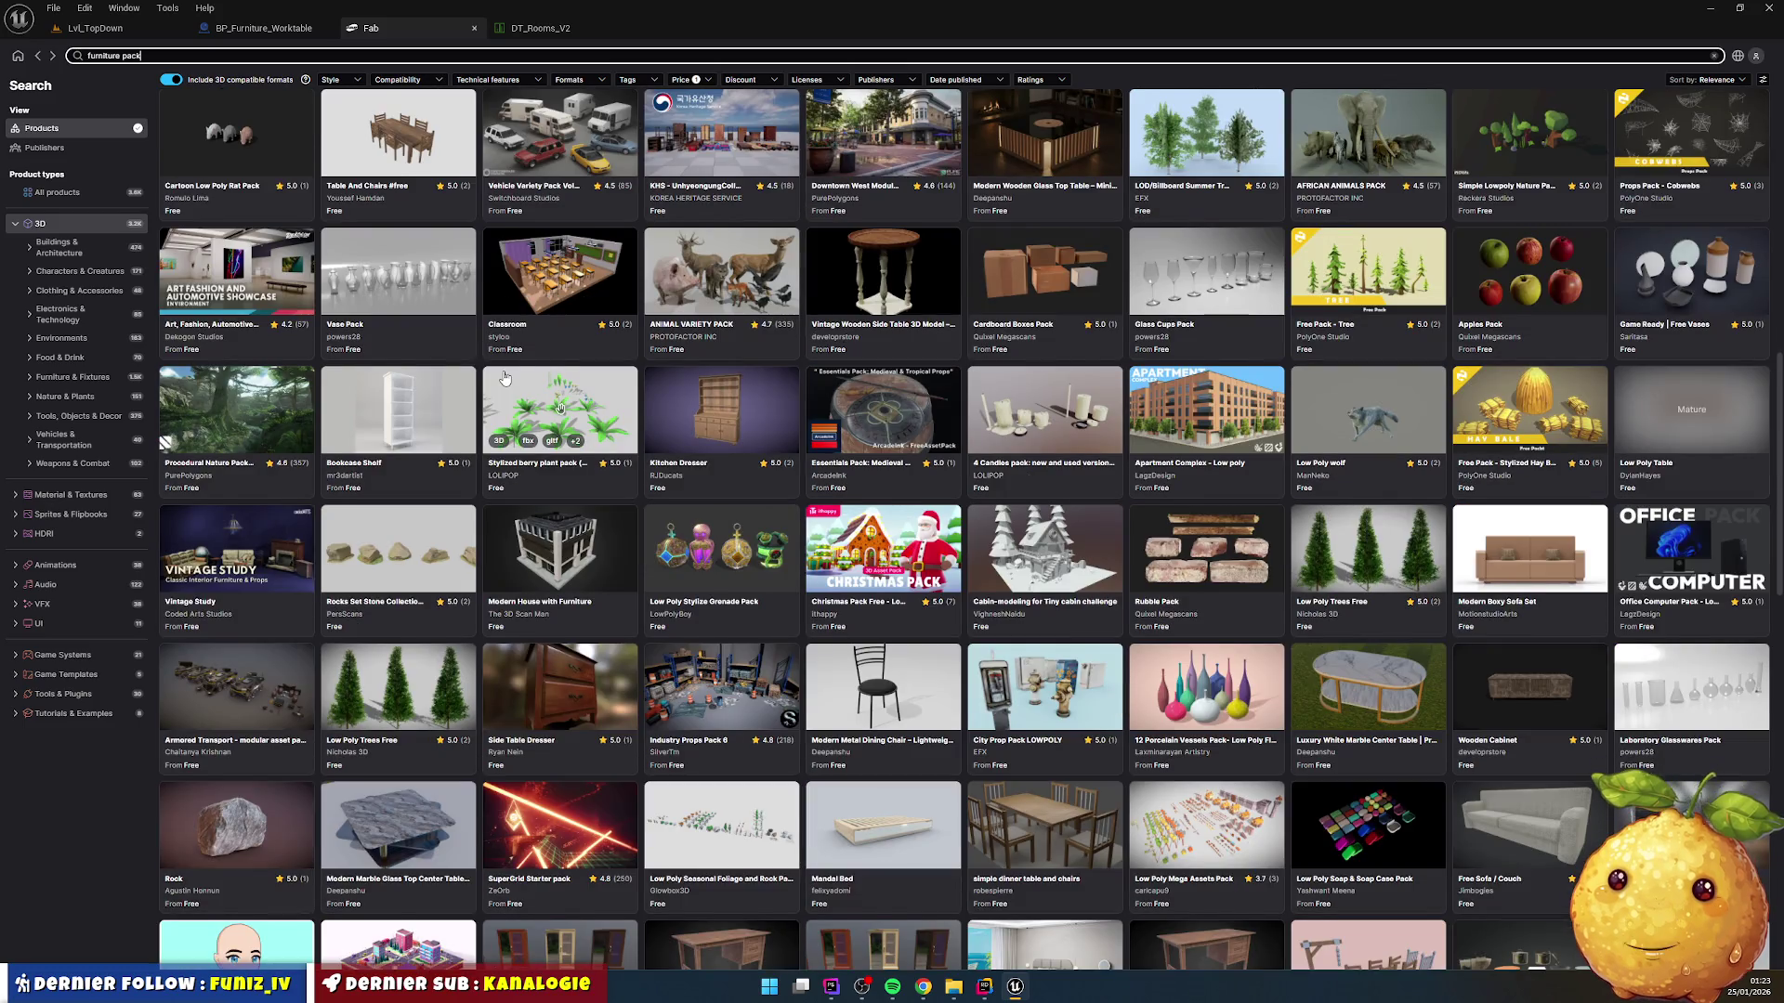
pyautogui.scroll(-1, 505, 377)
pyautogui.scroll(-2, 504, 376)
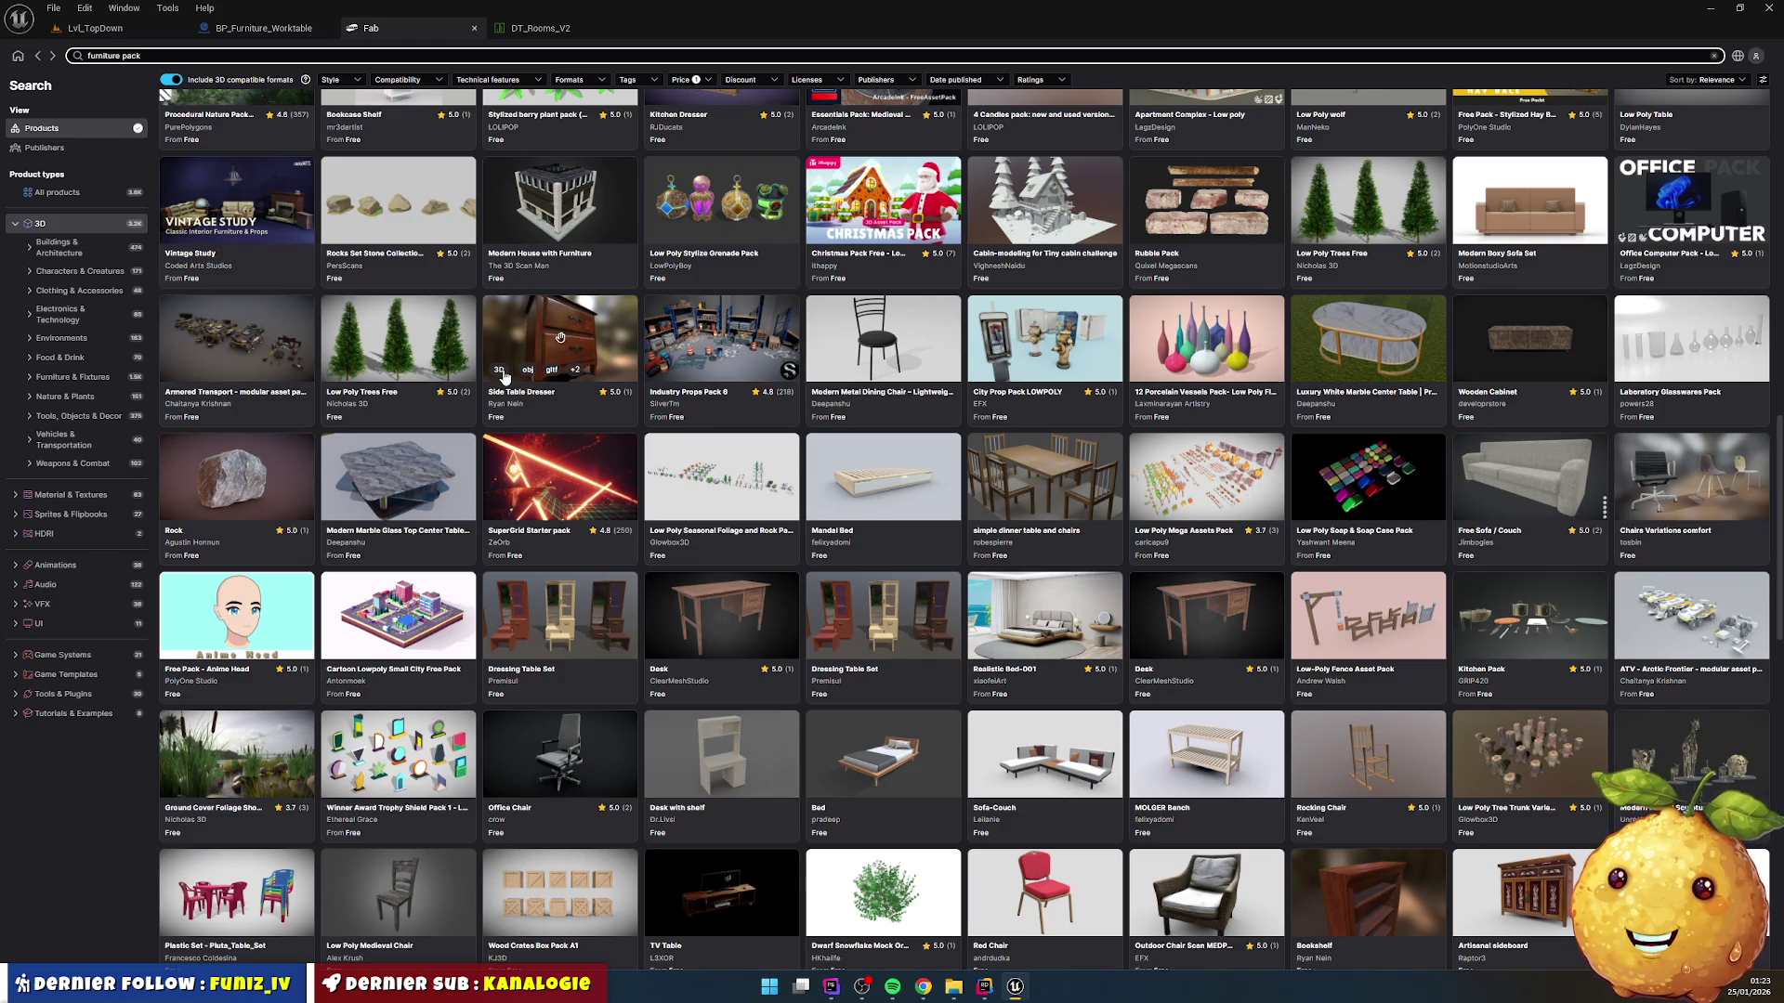
pyautogui.scroll(-5, 504, 372)
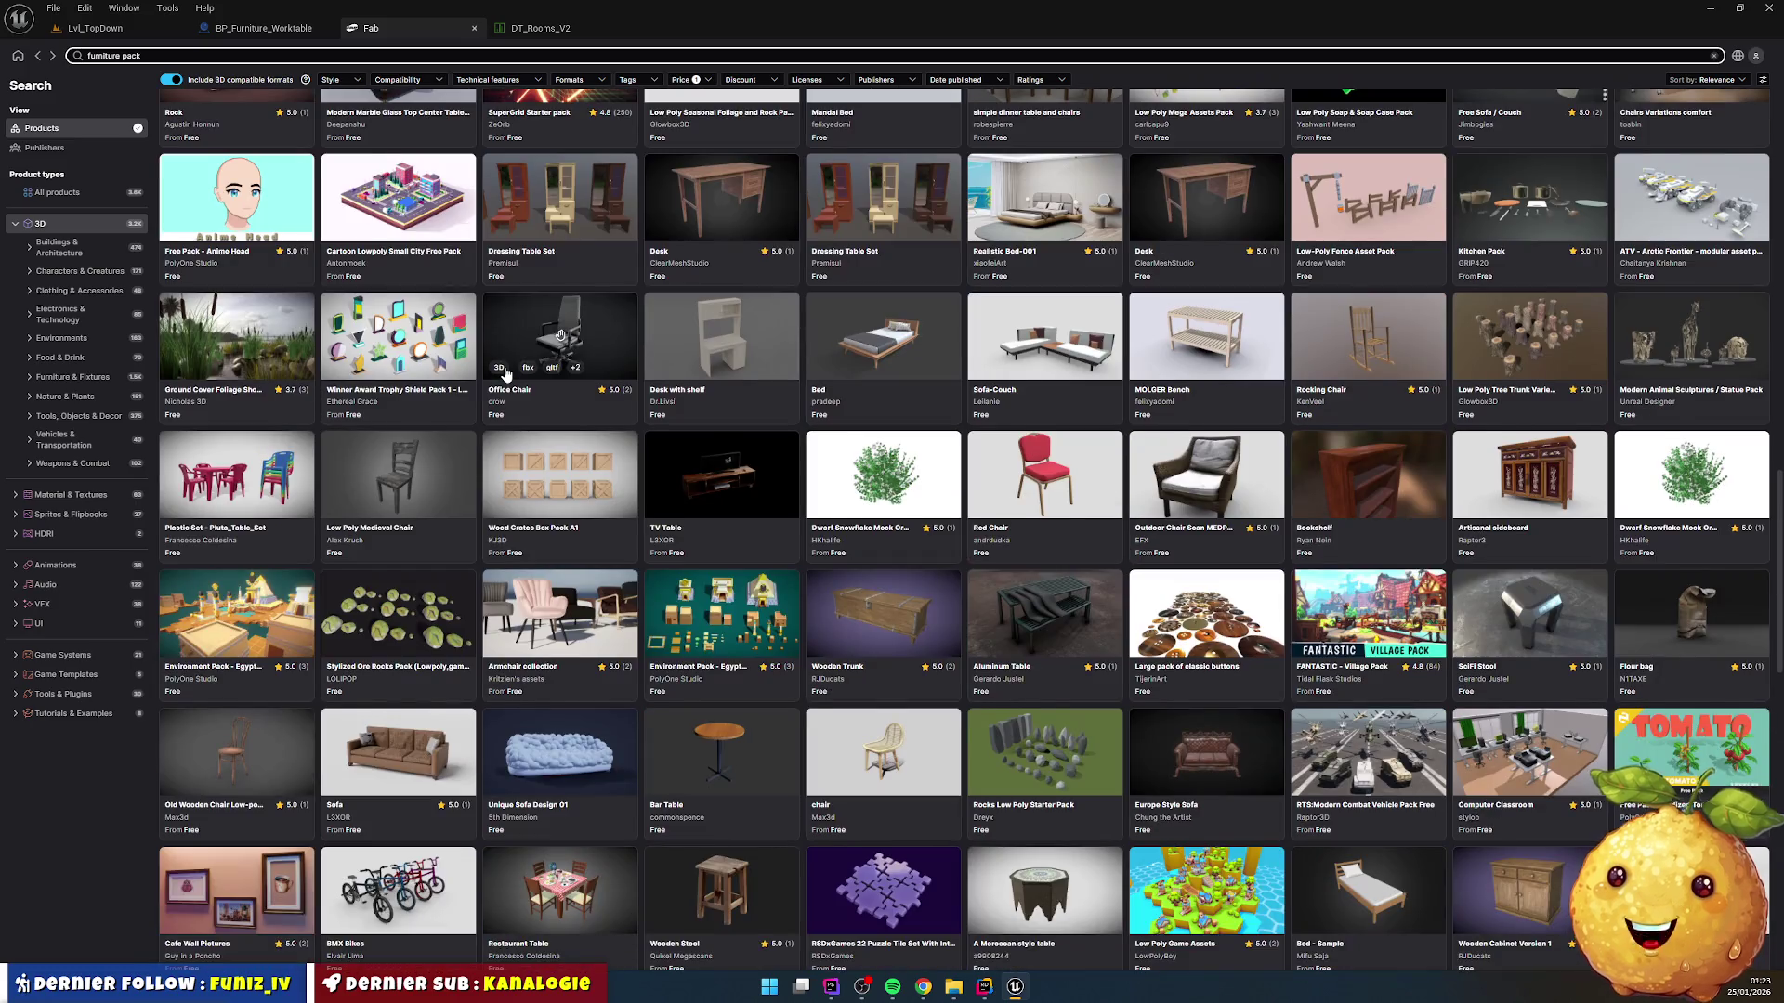
pyautogui.scroll(-4, 505, 373)
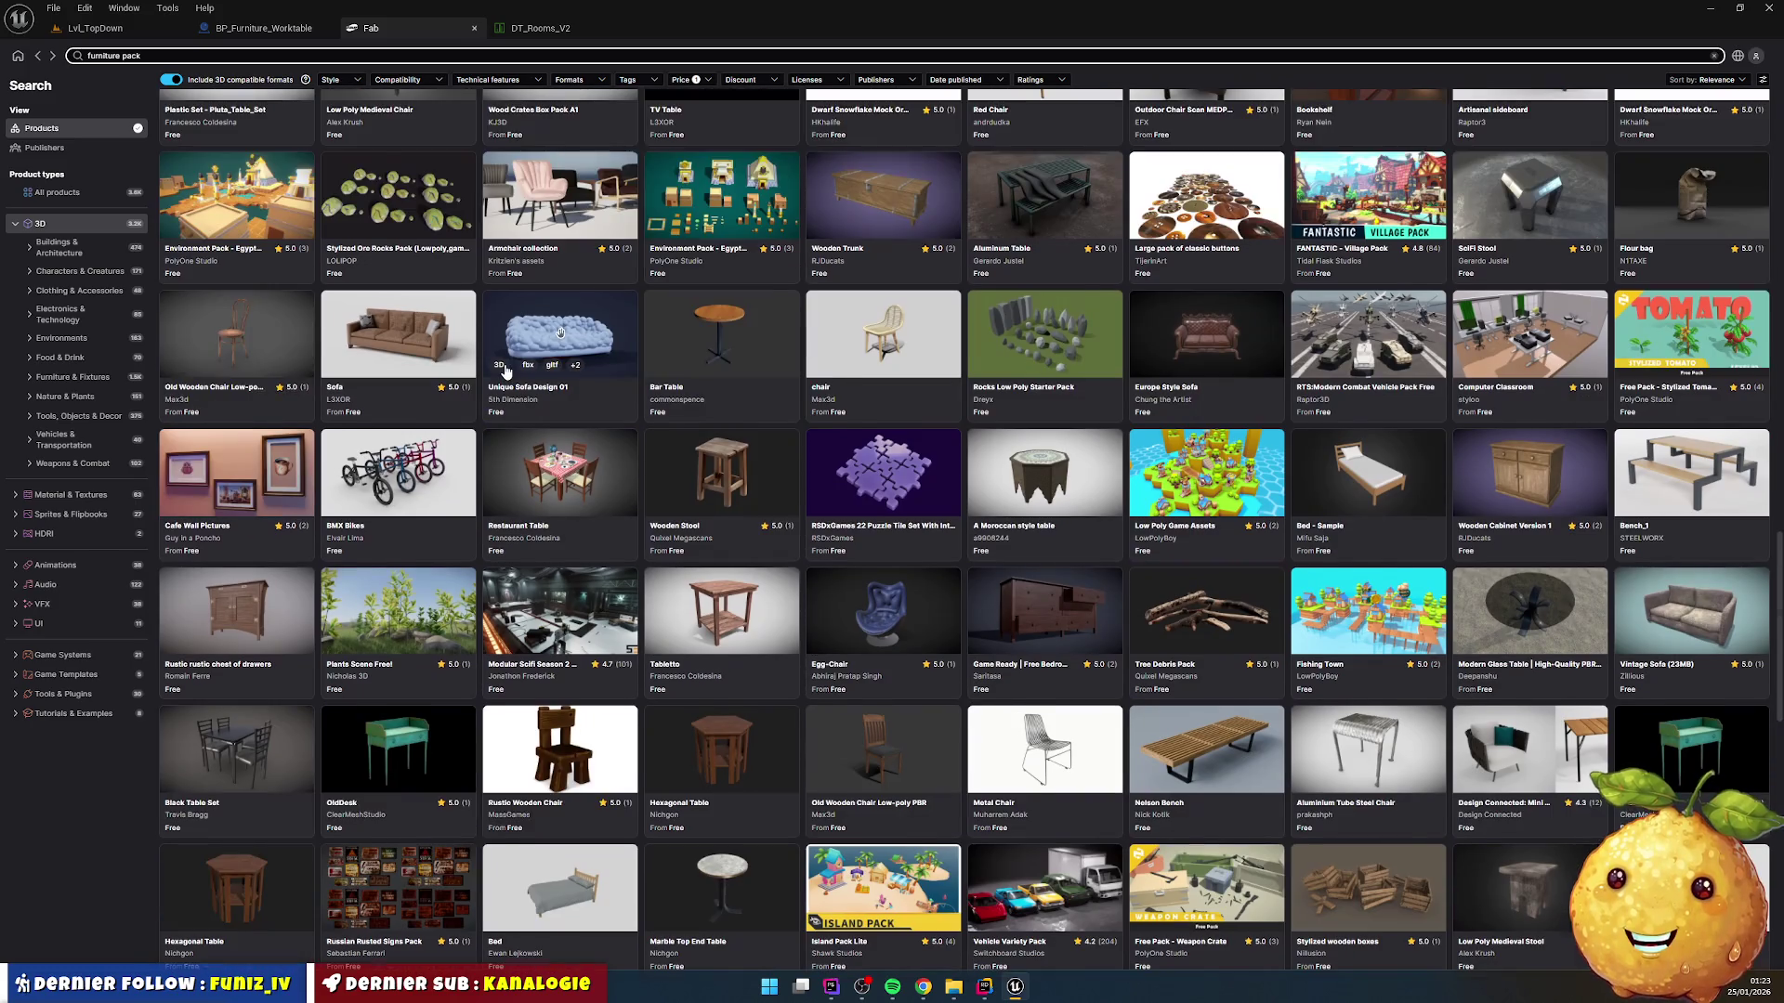
pyautogui.scroll(-7, 504, 372)
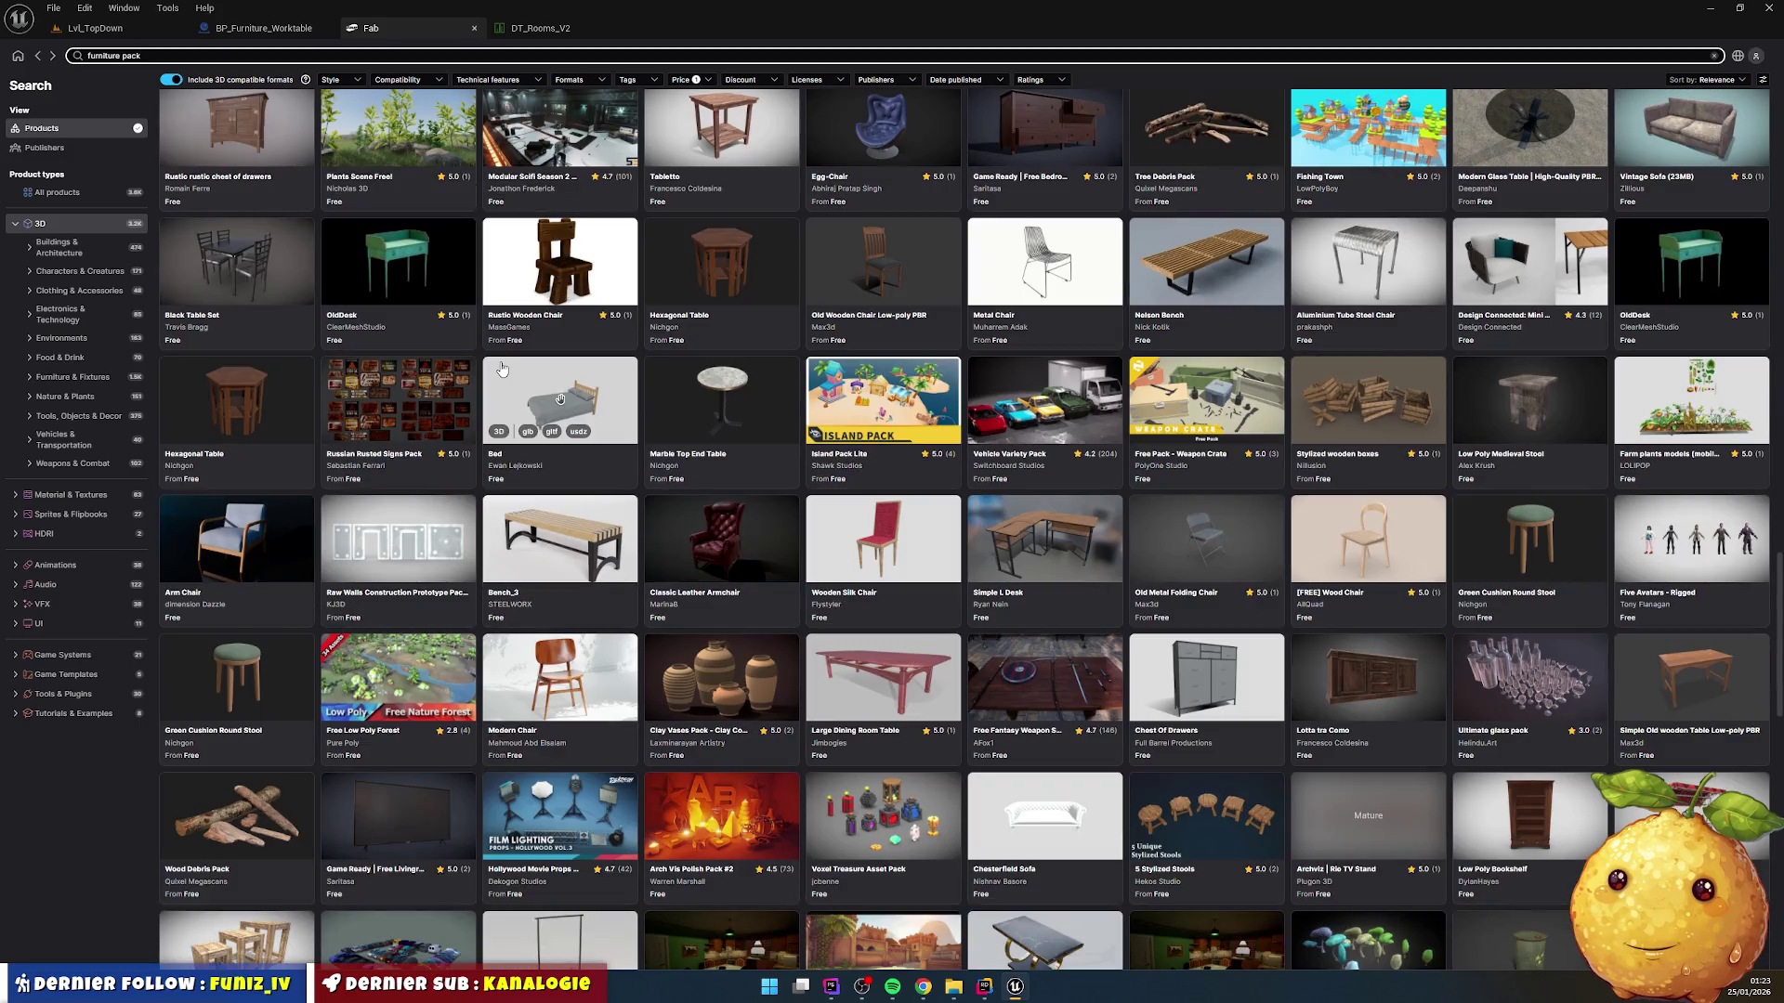
pyautogui.scroll(-10, 501, 369)
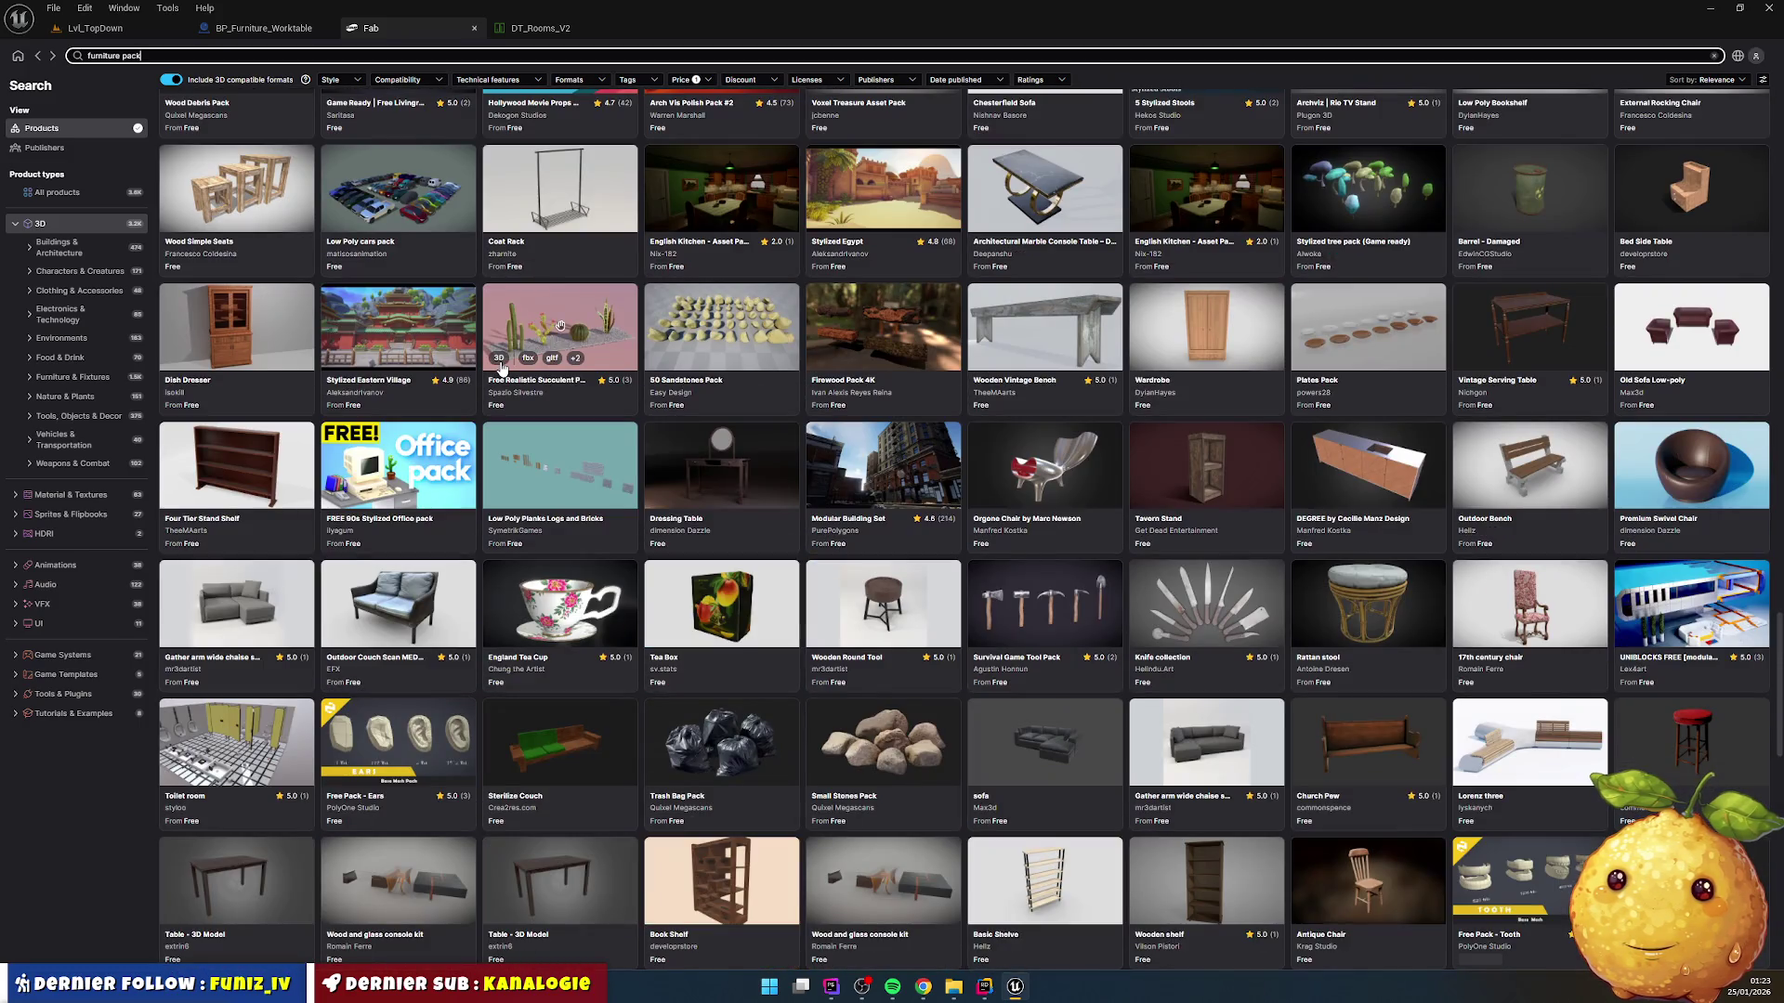
pyautogui.scroll(-6, 502, 368)
pyautogui.scroll(-4, 502, 368)
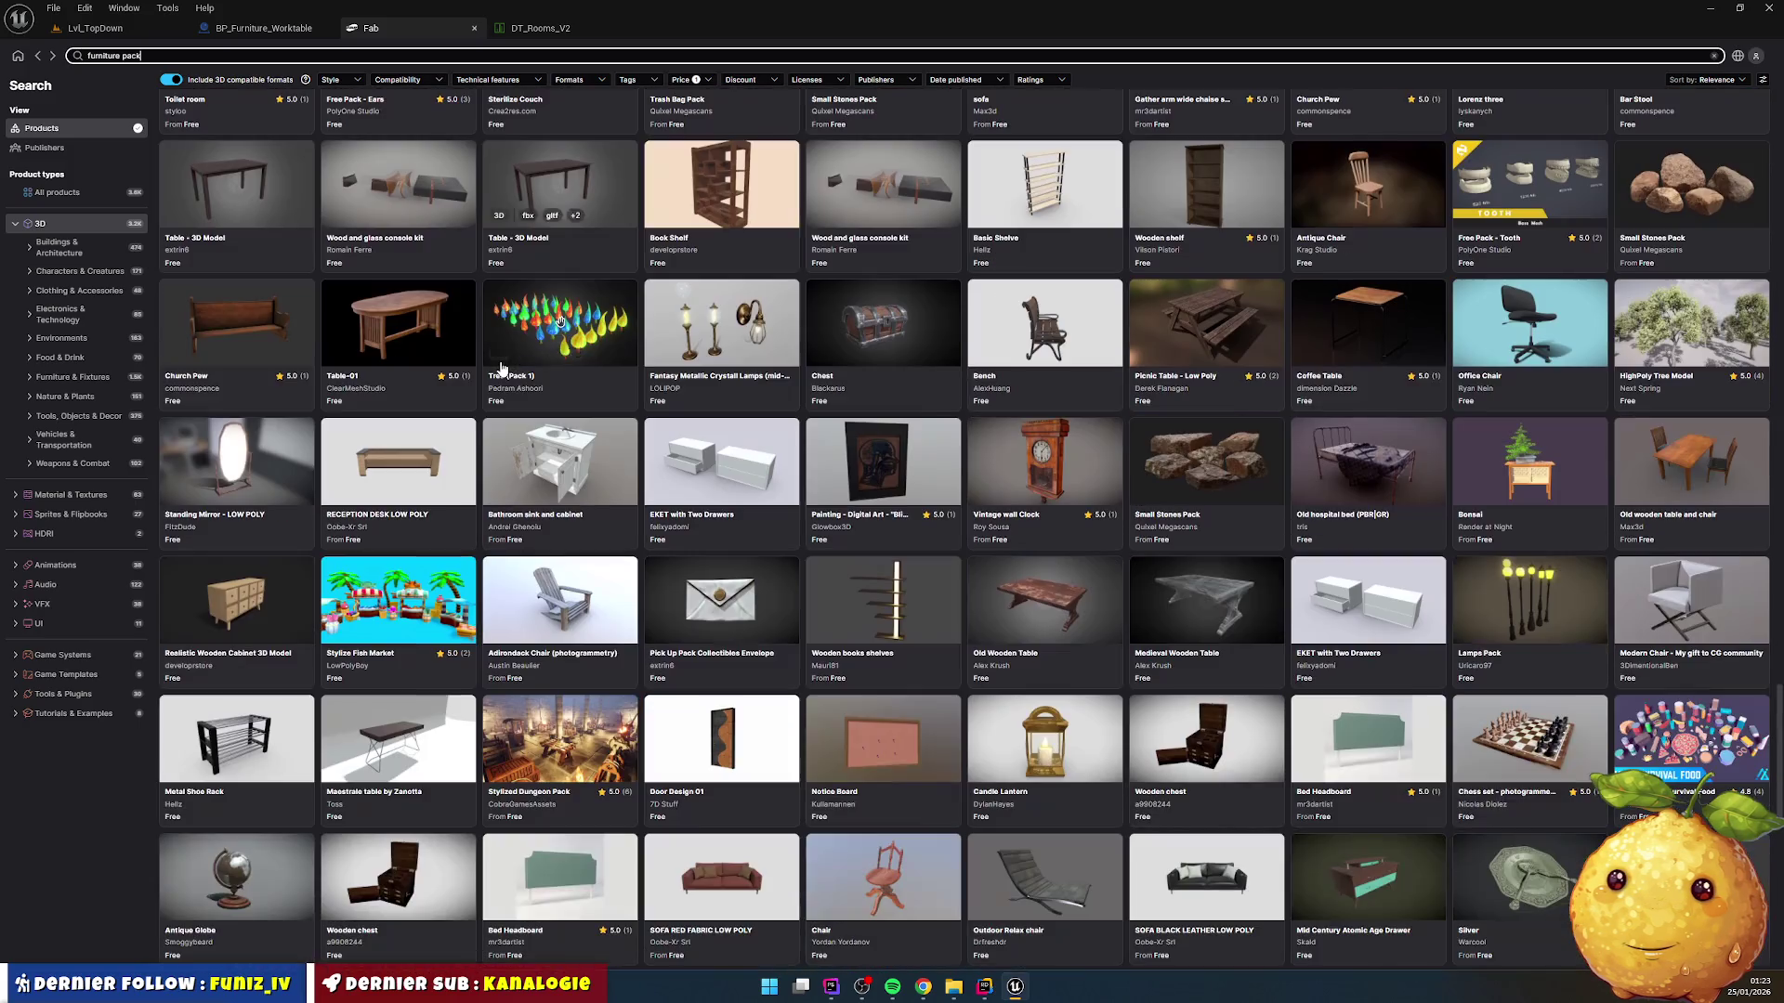
pyautogui.scroll(-12, 501, 369)
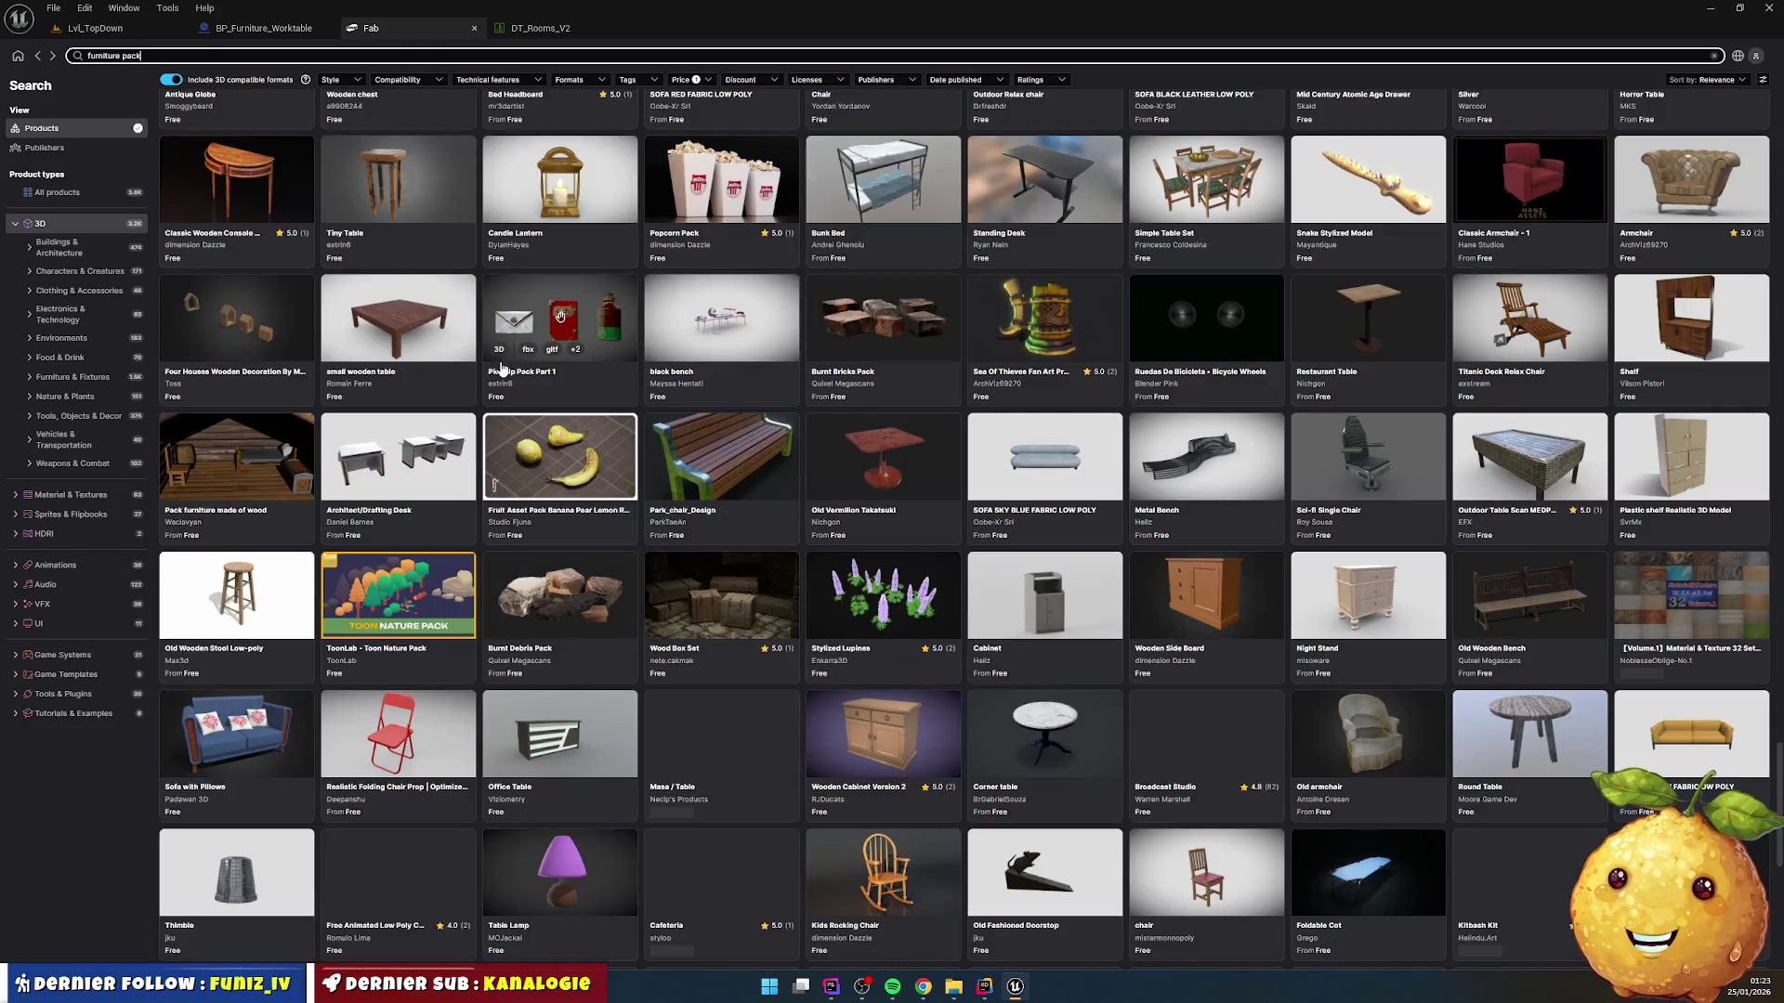
pyautogui.scroll(-4, 502, 369)
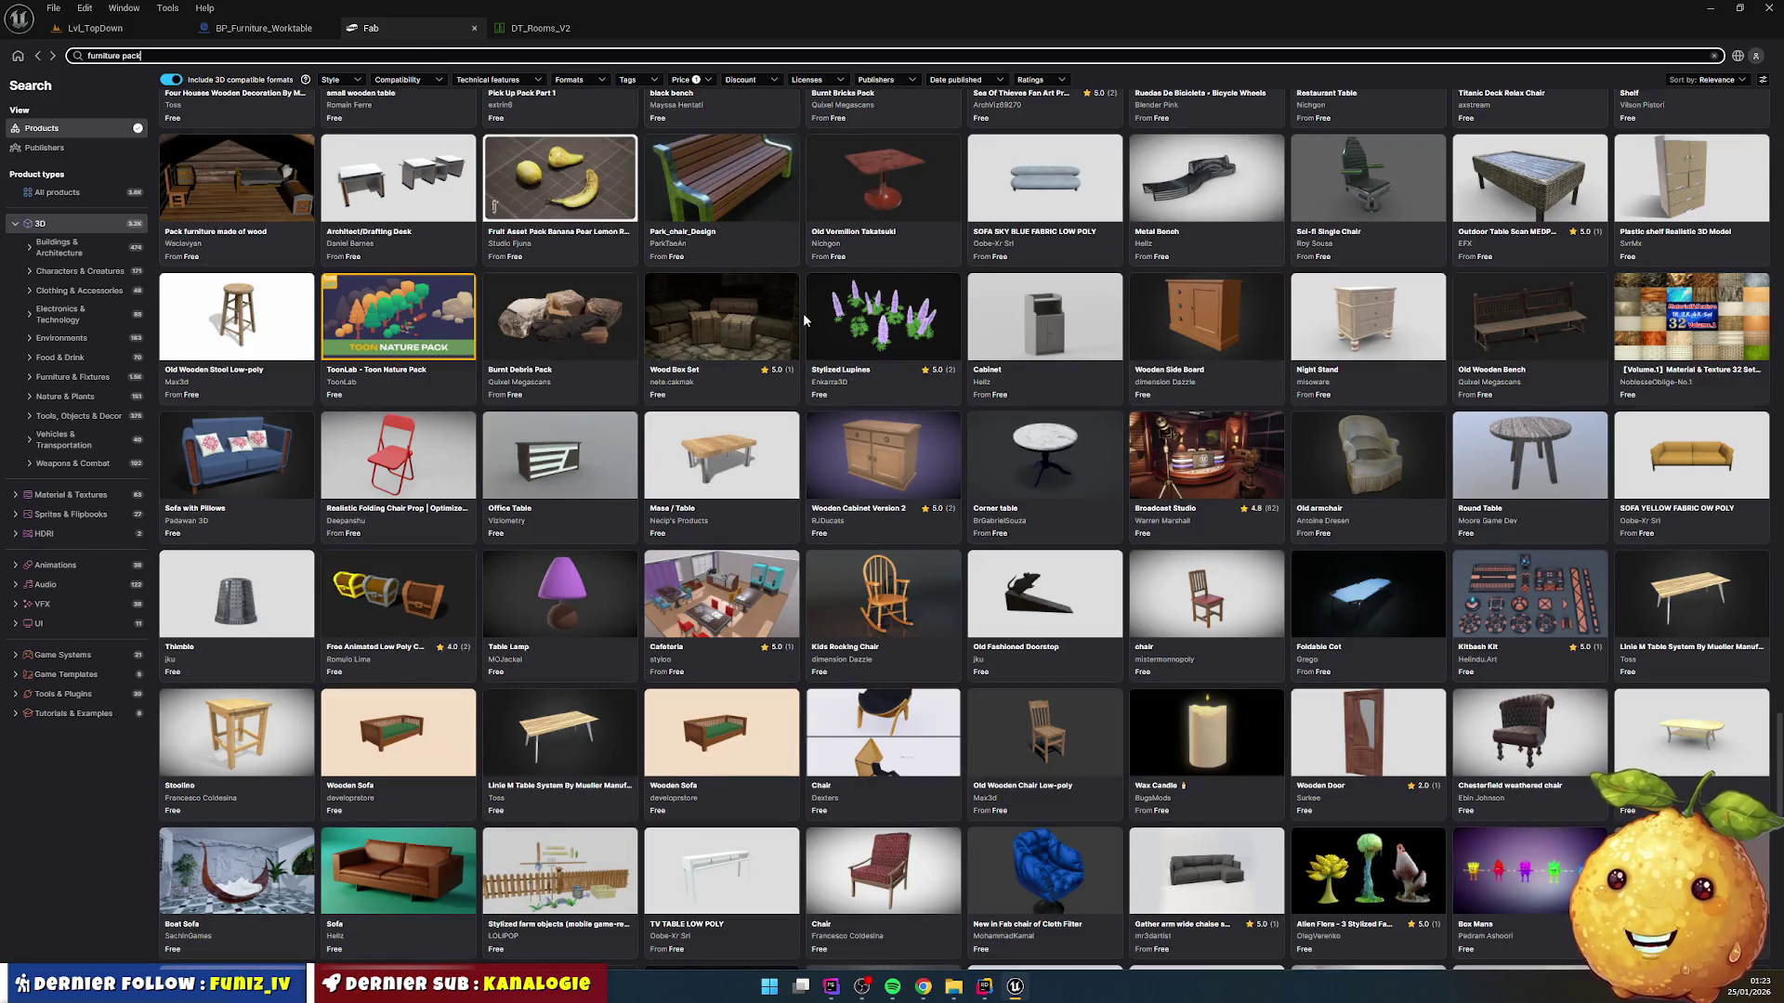
pyautogui.scroll(-11, 803, 316)
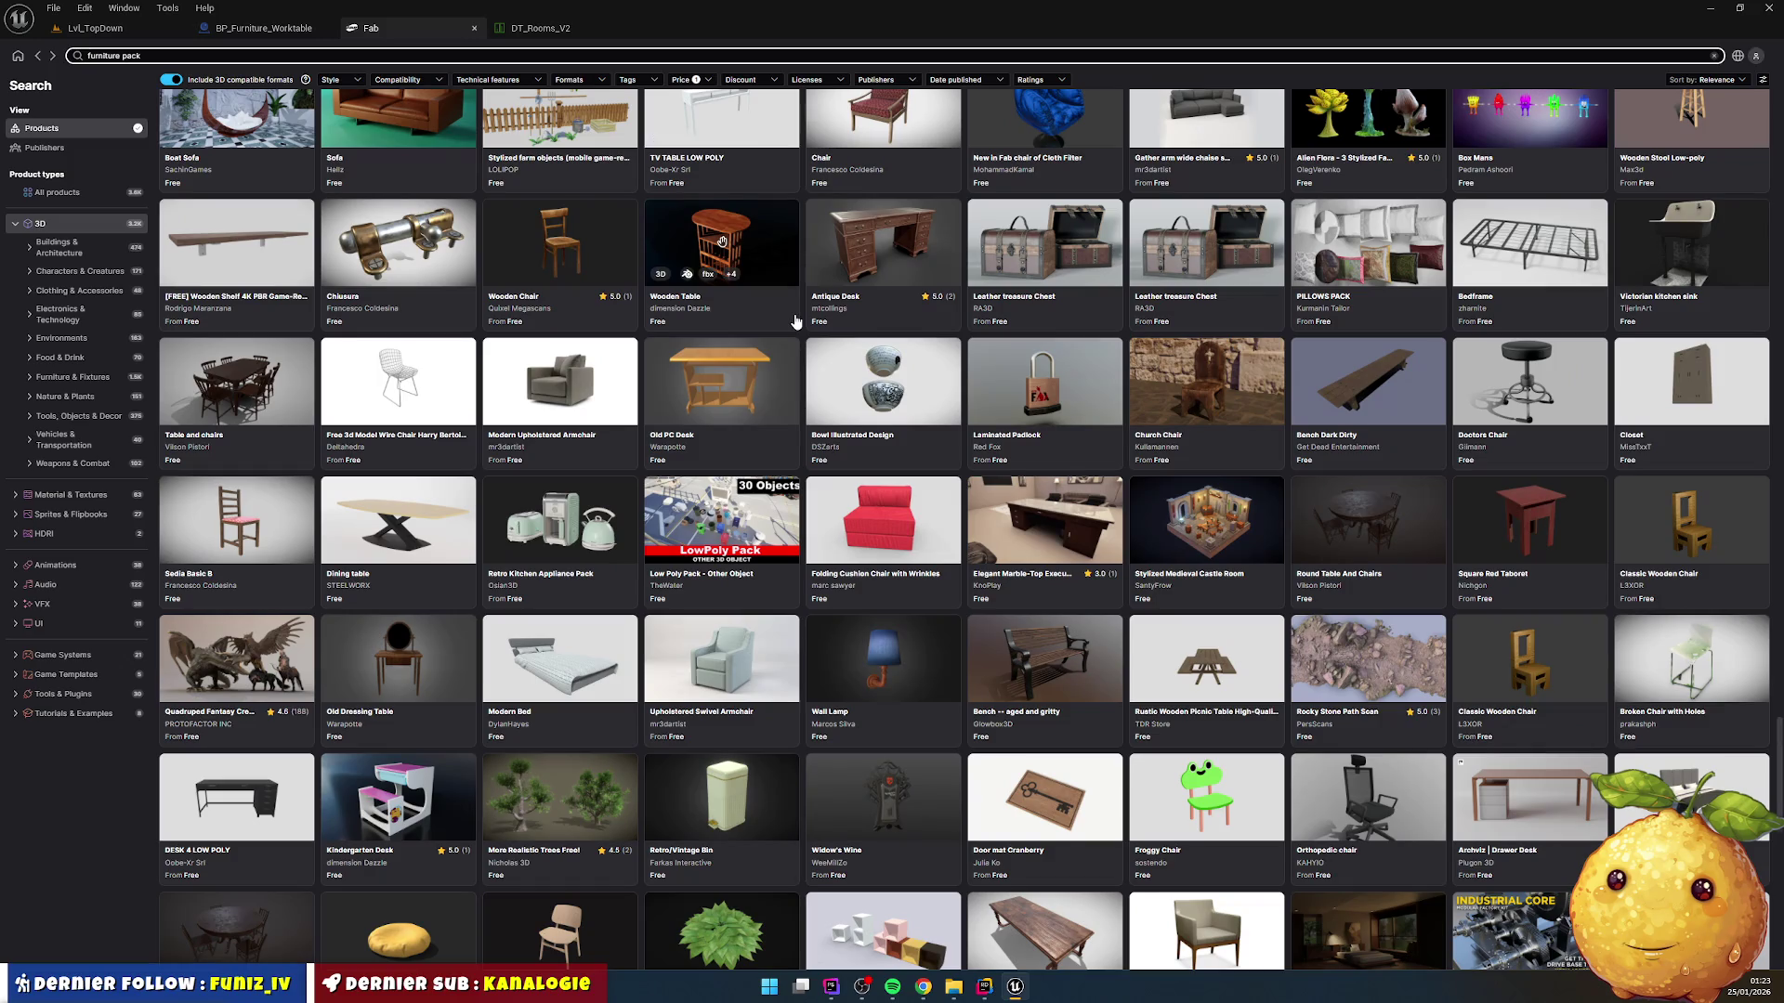
pyautogui.scroll(-5, 796, 320)
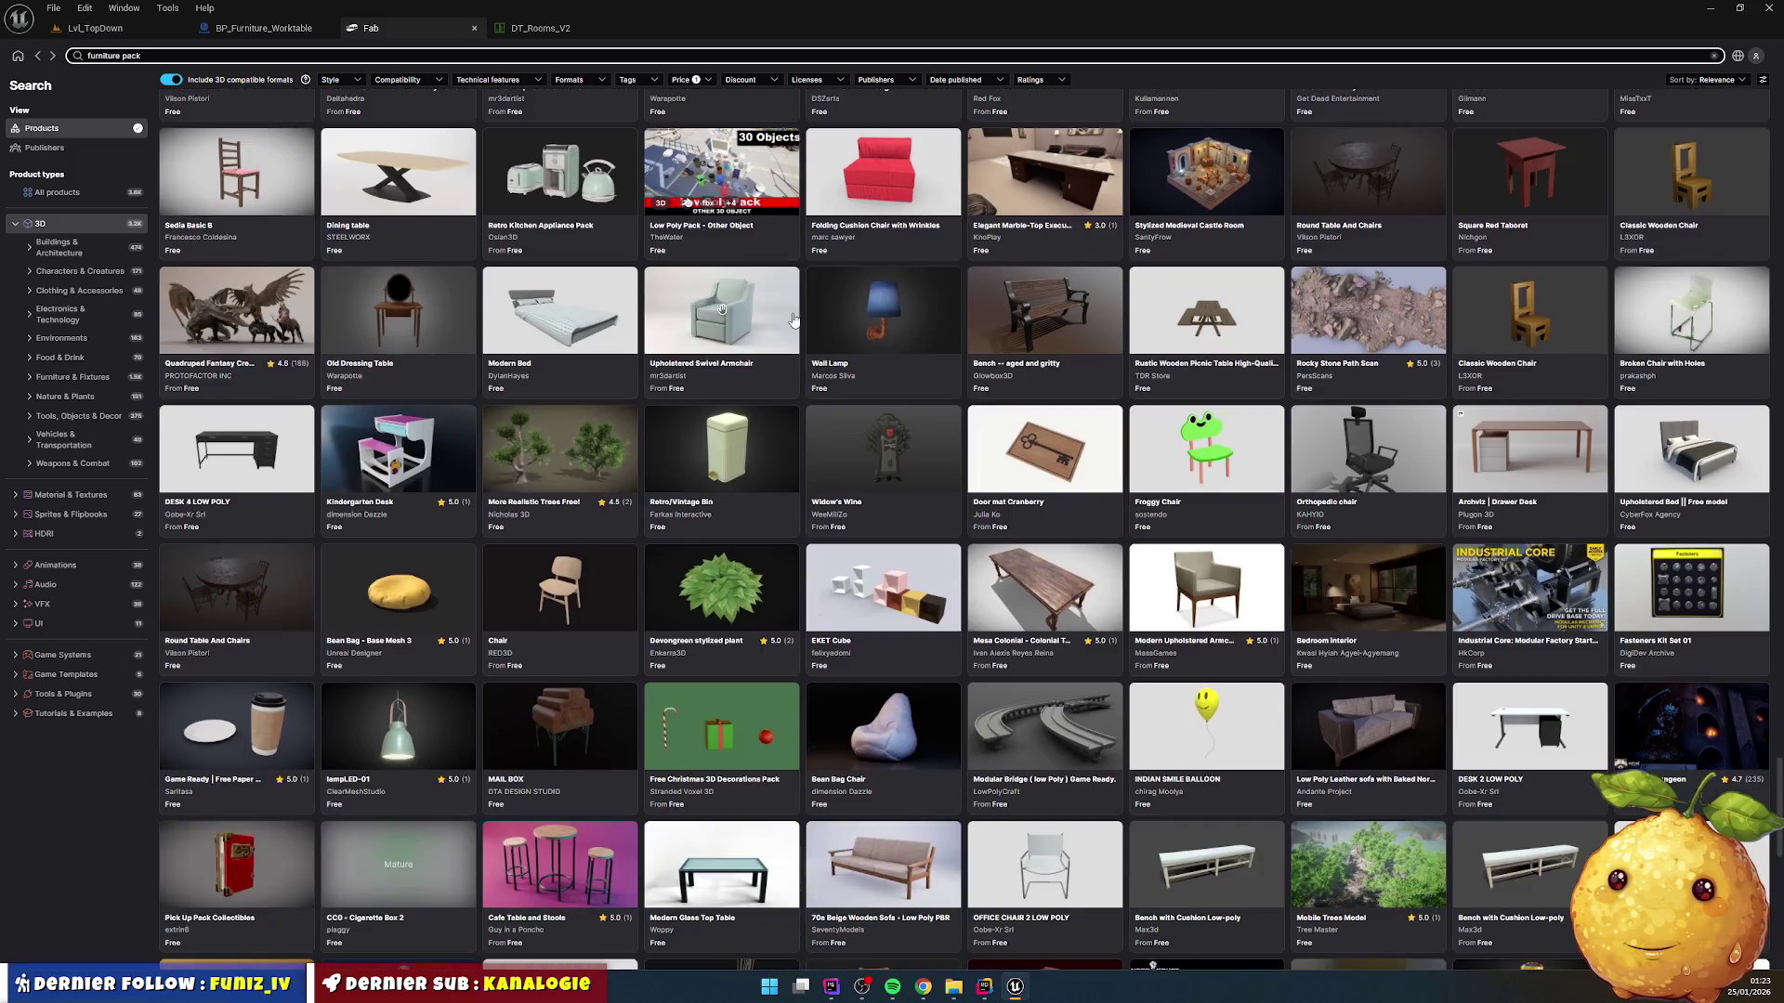
pyautogui.scroll(-6, 794, 321)
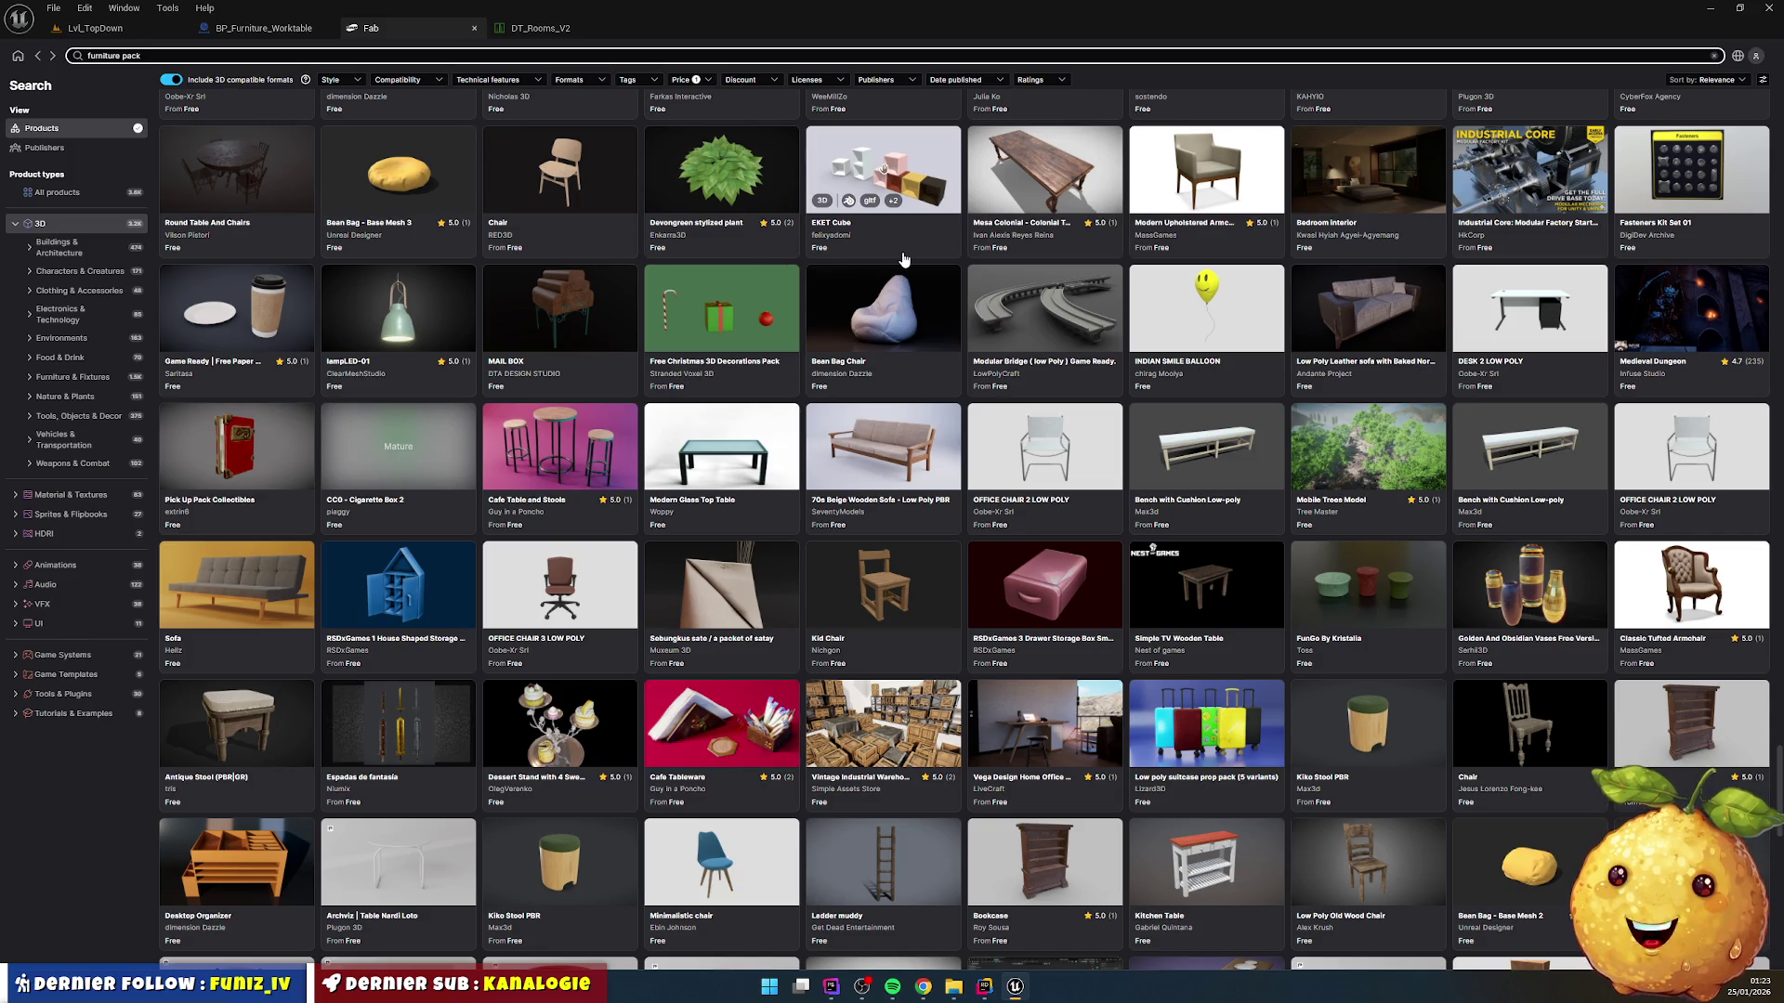
pyautogui.scroll(-6, 903, 259)
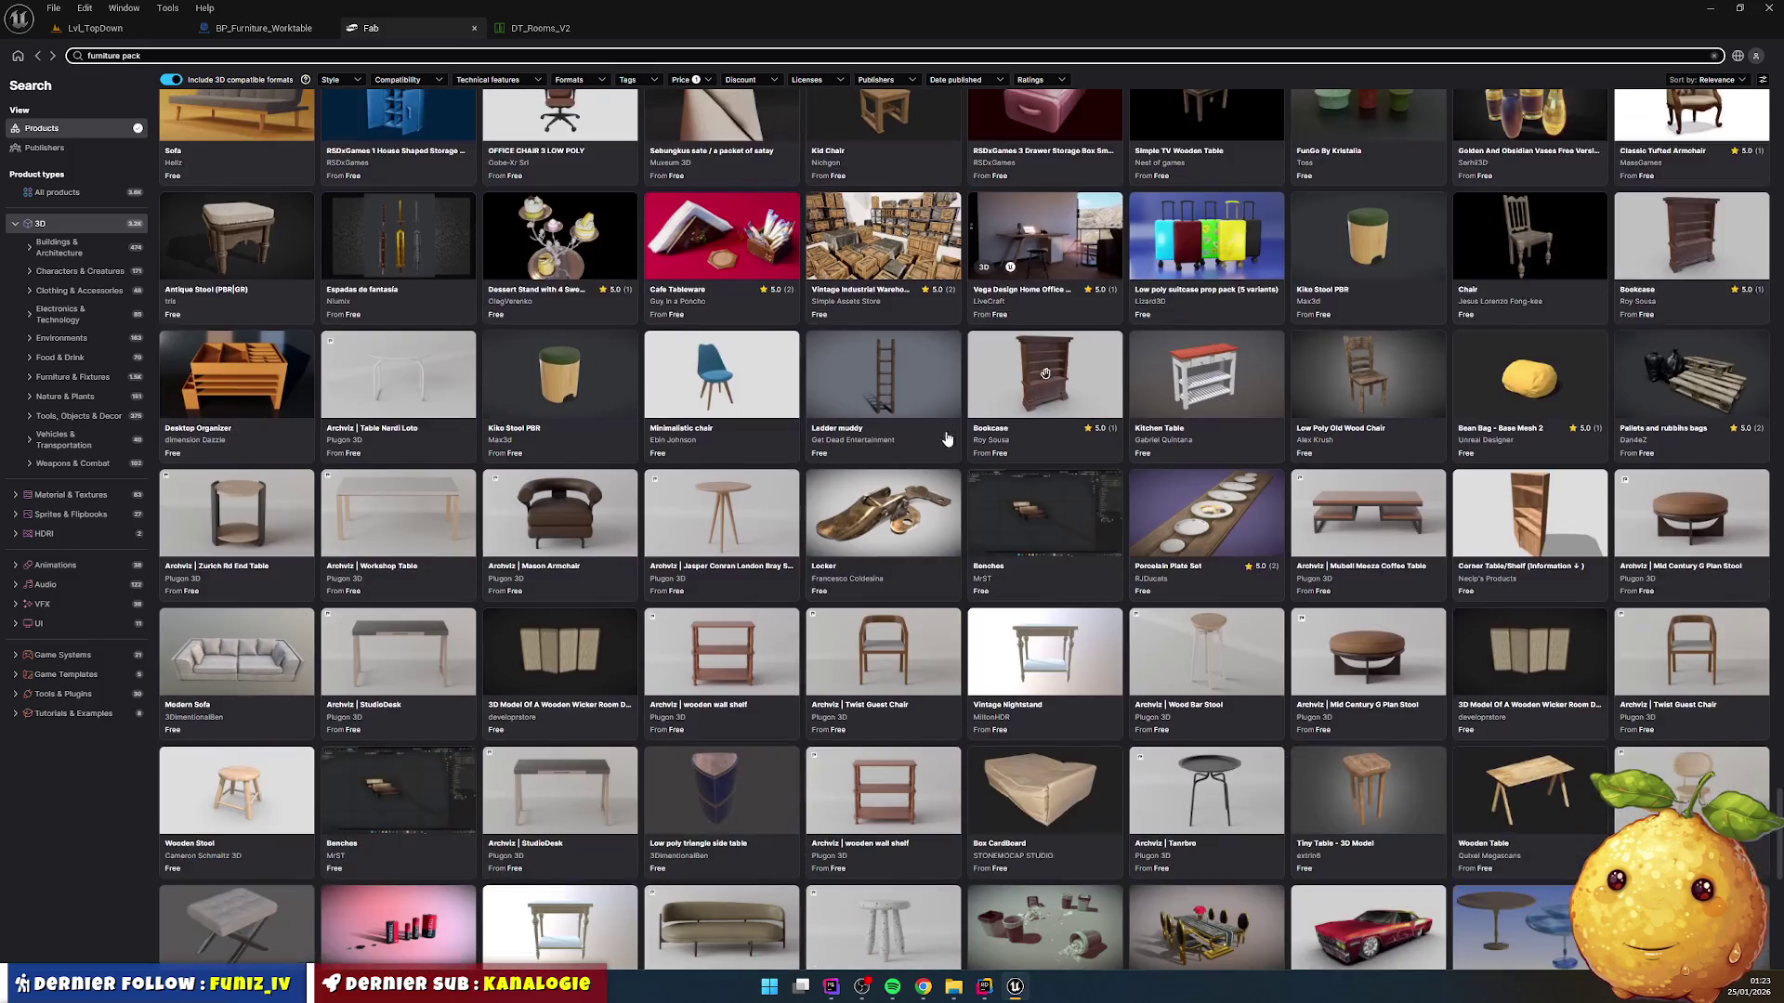
pyautogui.scroll(-3, 827, 412)
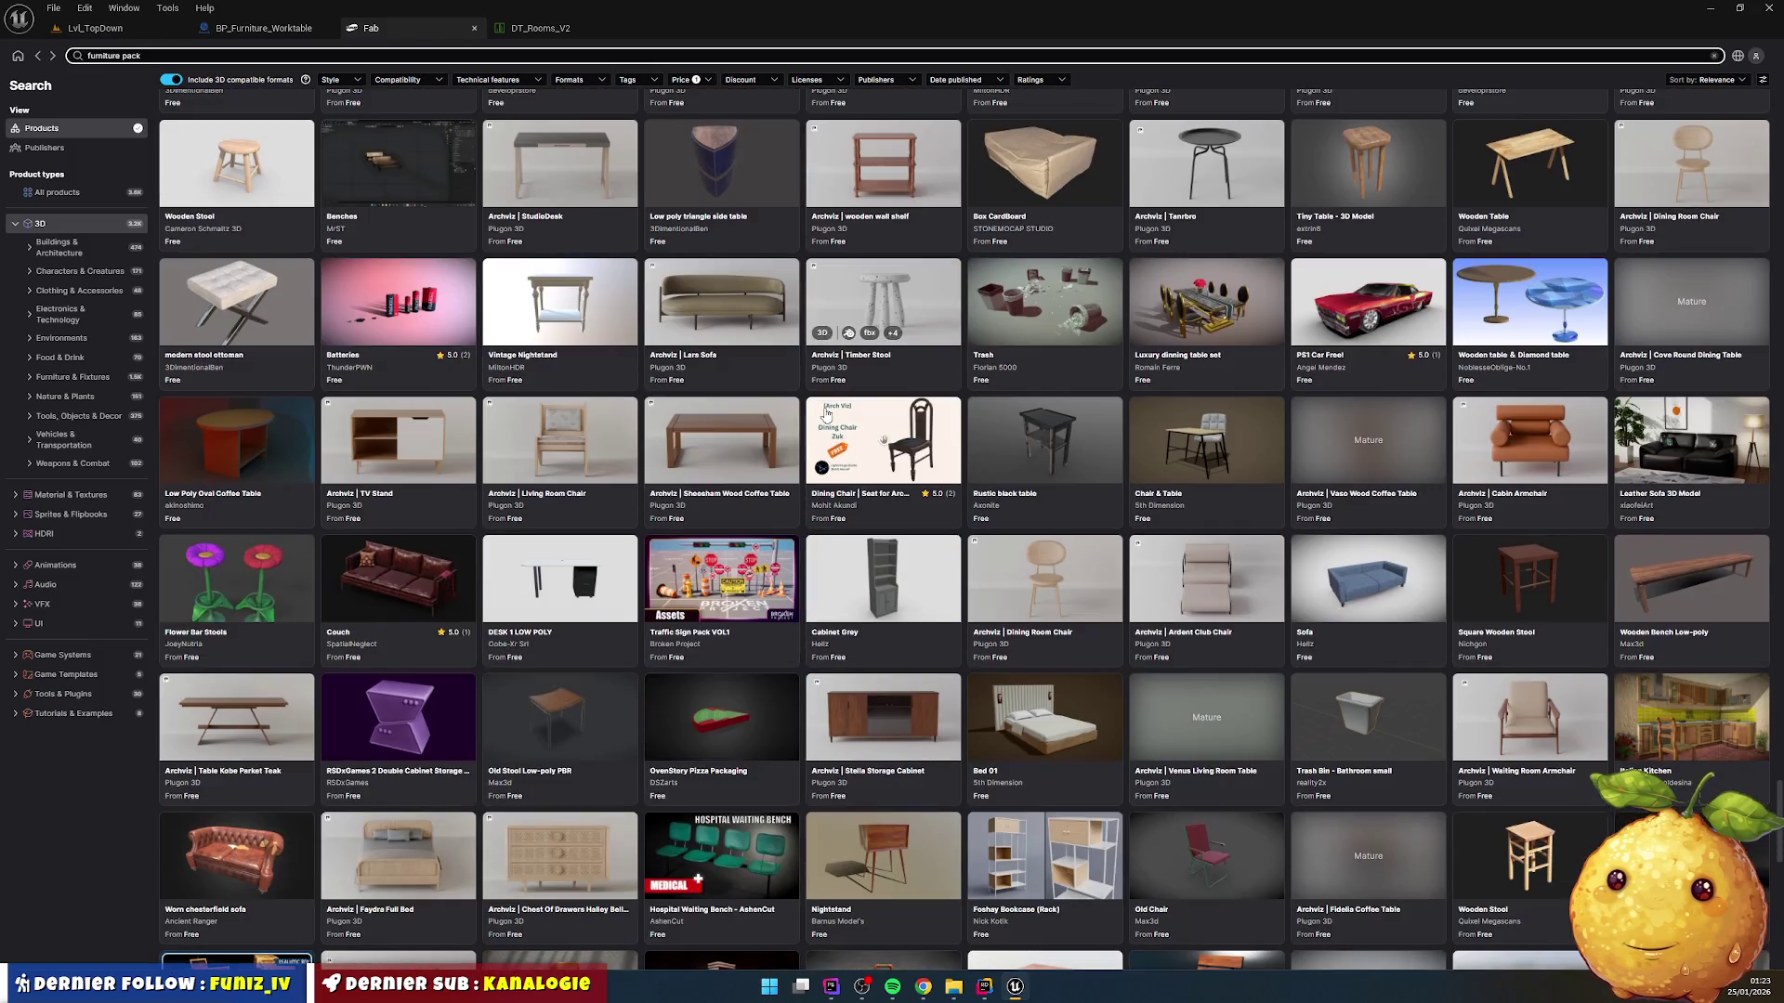
pyautogui.scroll(-4, 494, 348)
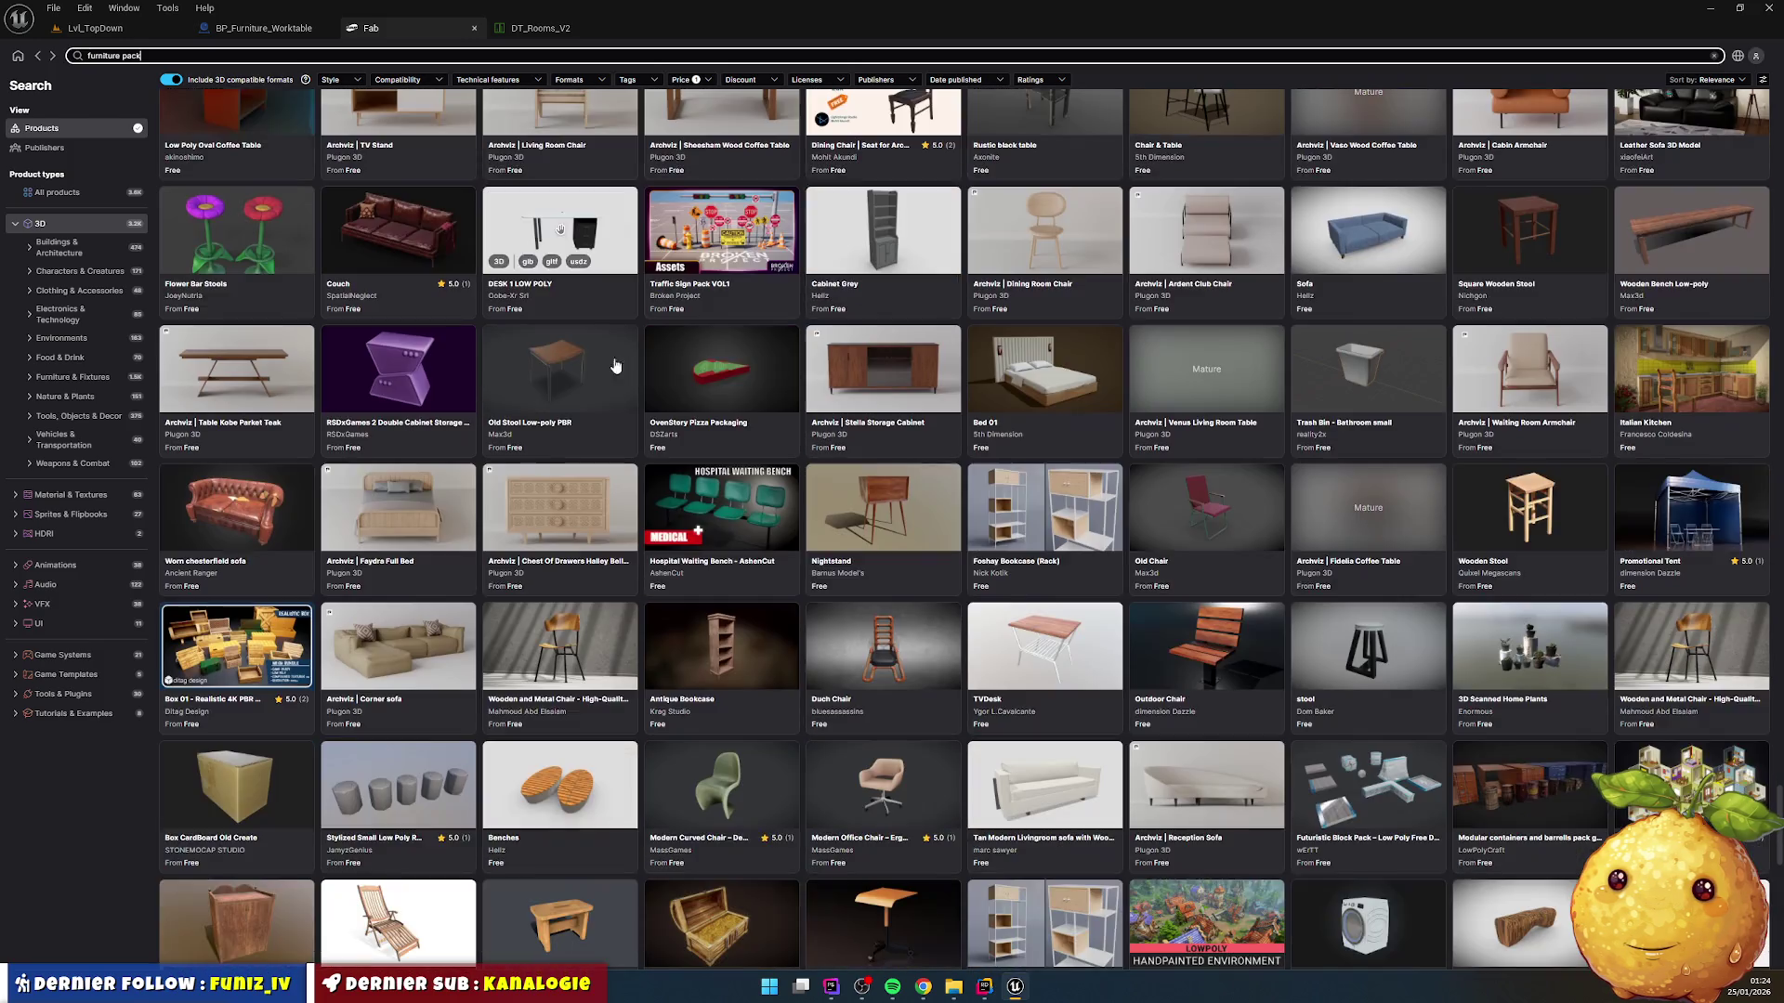
pyautogui.scroll(-4, 874, 389)
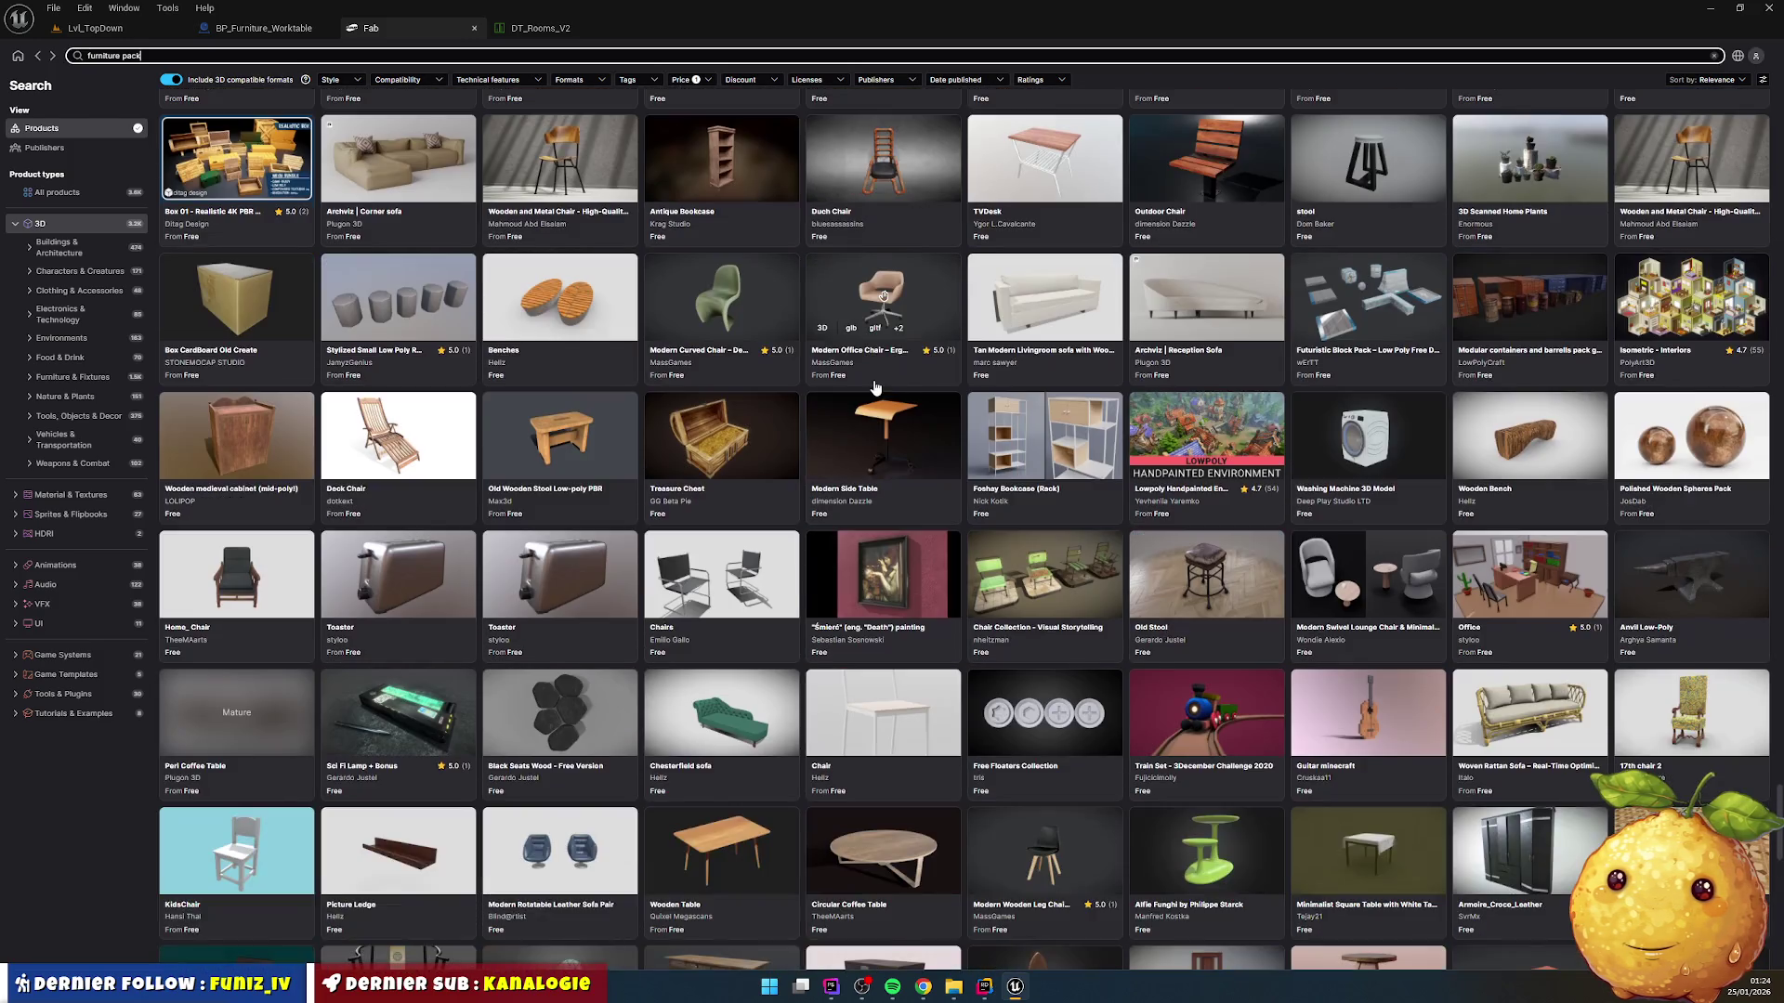
pyautogui.scroll(-2, 874, 388)
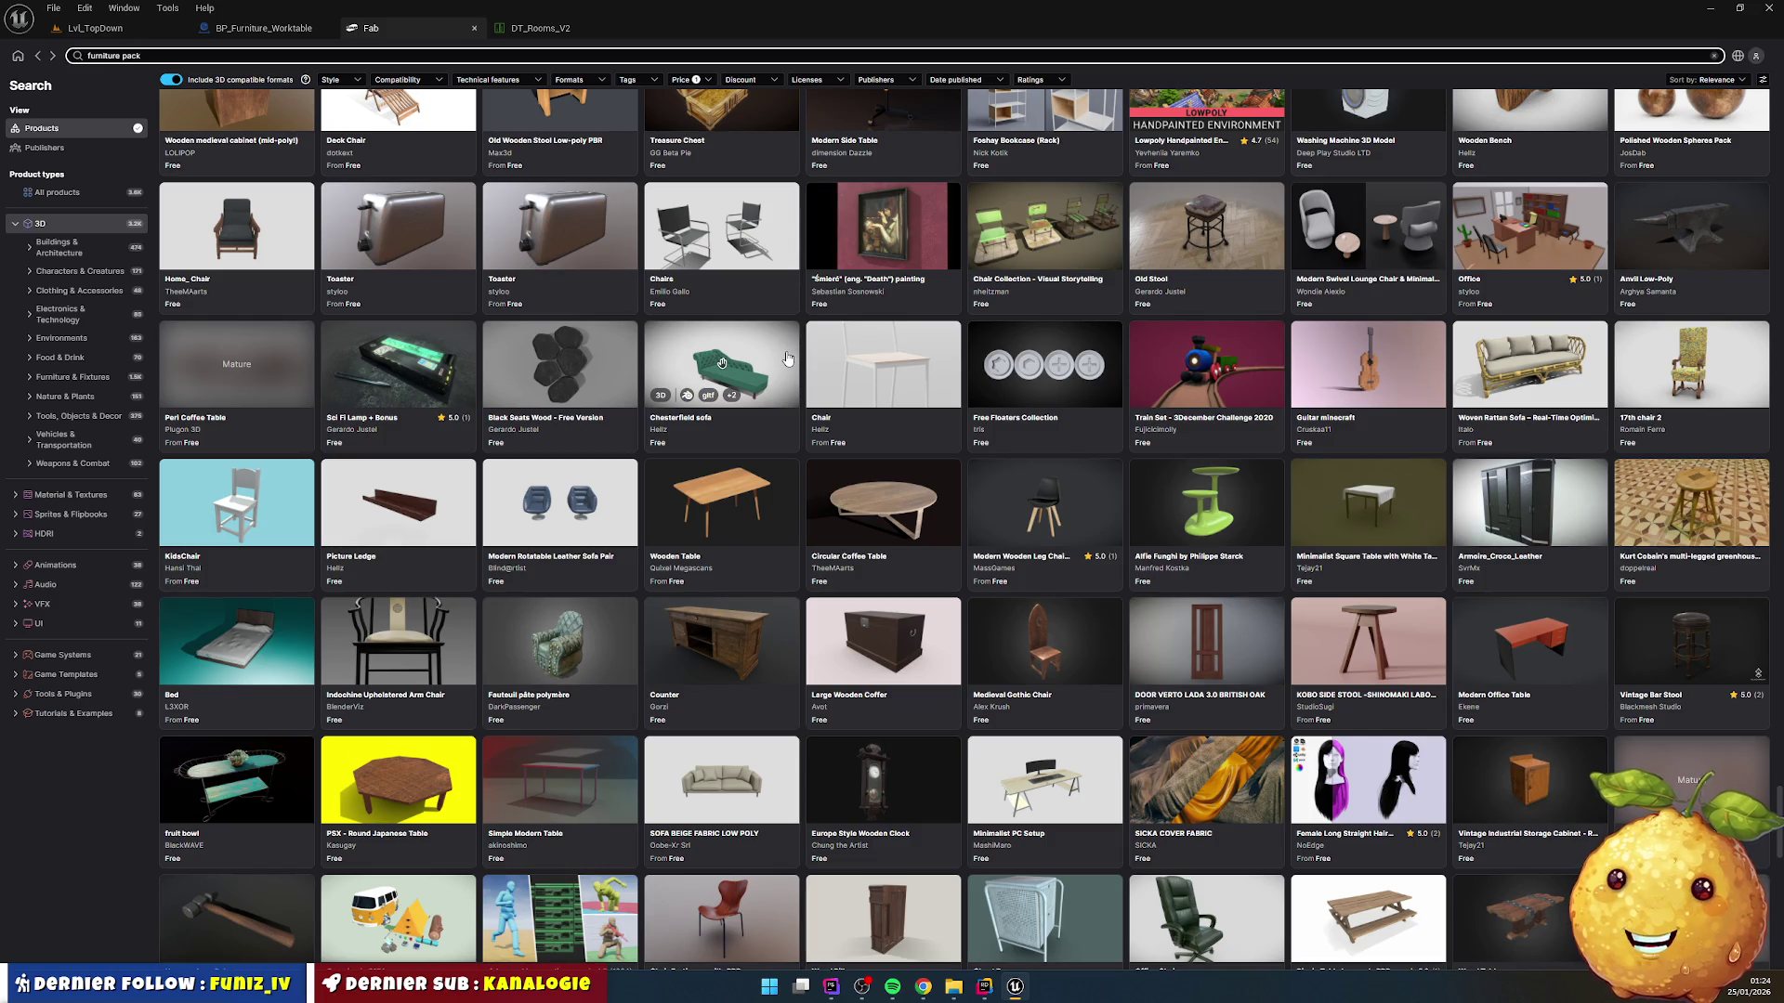
pyautogui.scroll(-7, 784, 360)
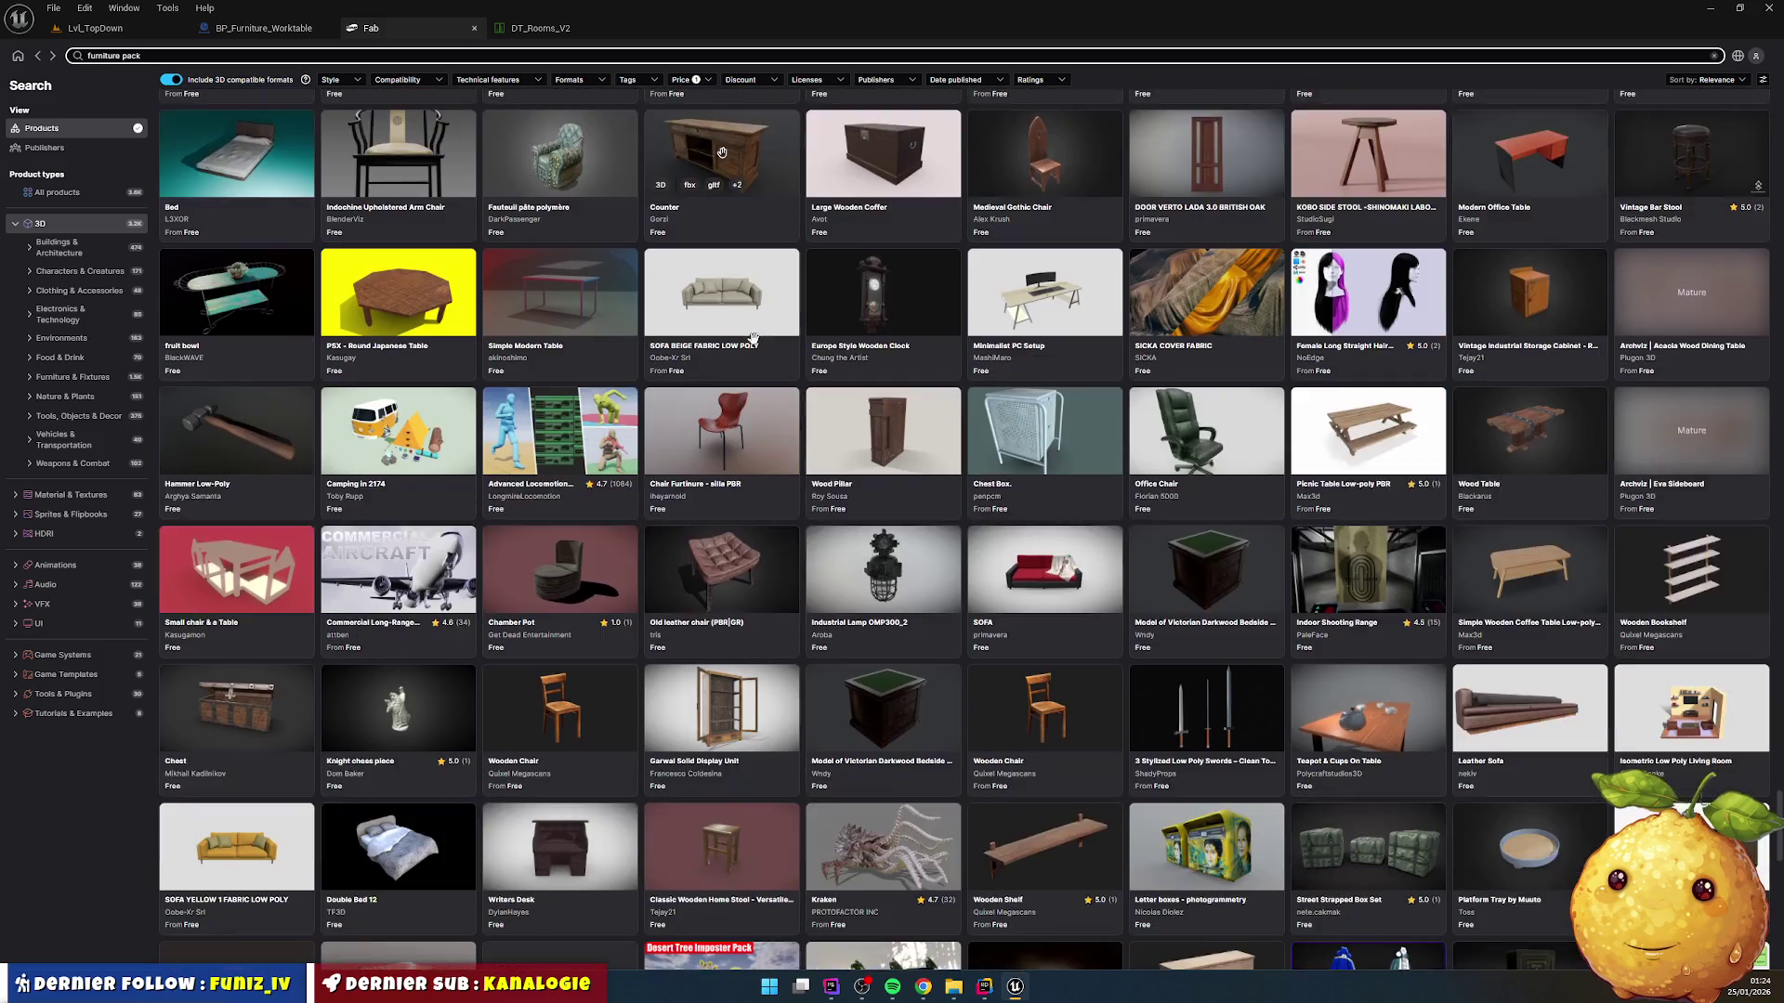
pyautogui.scroll(-2, 741, 339)
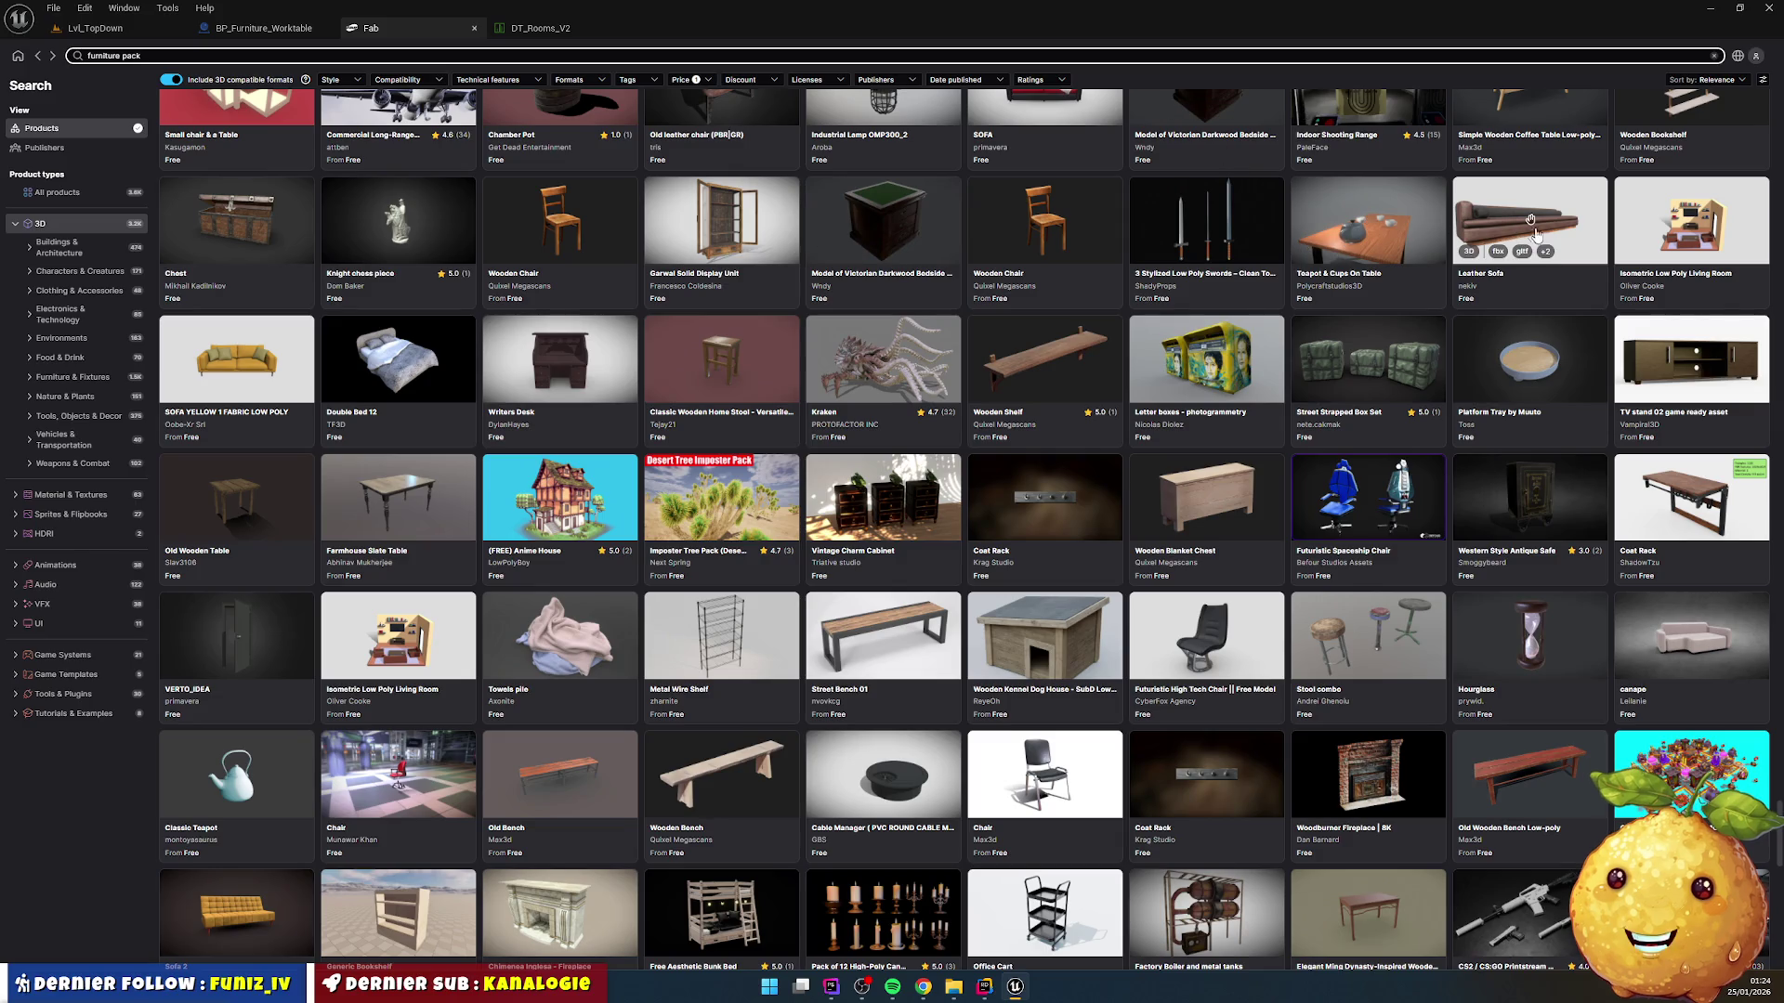
pyautogui.scroll(-12, 1022, 270)
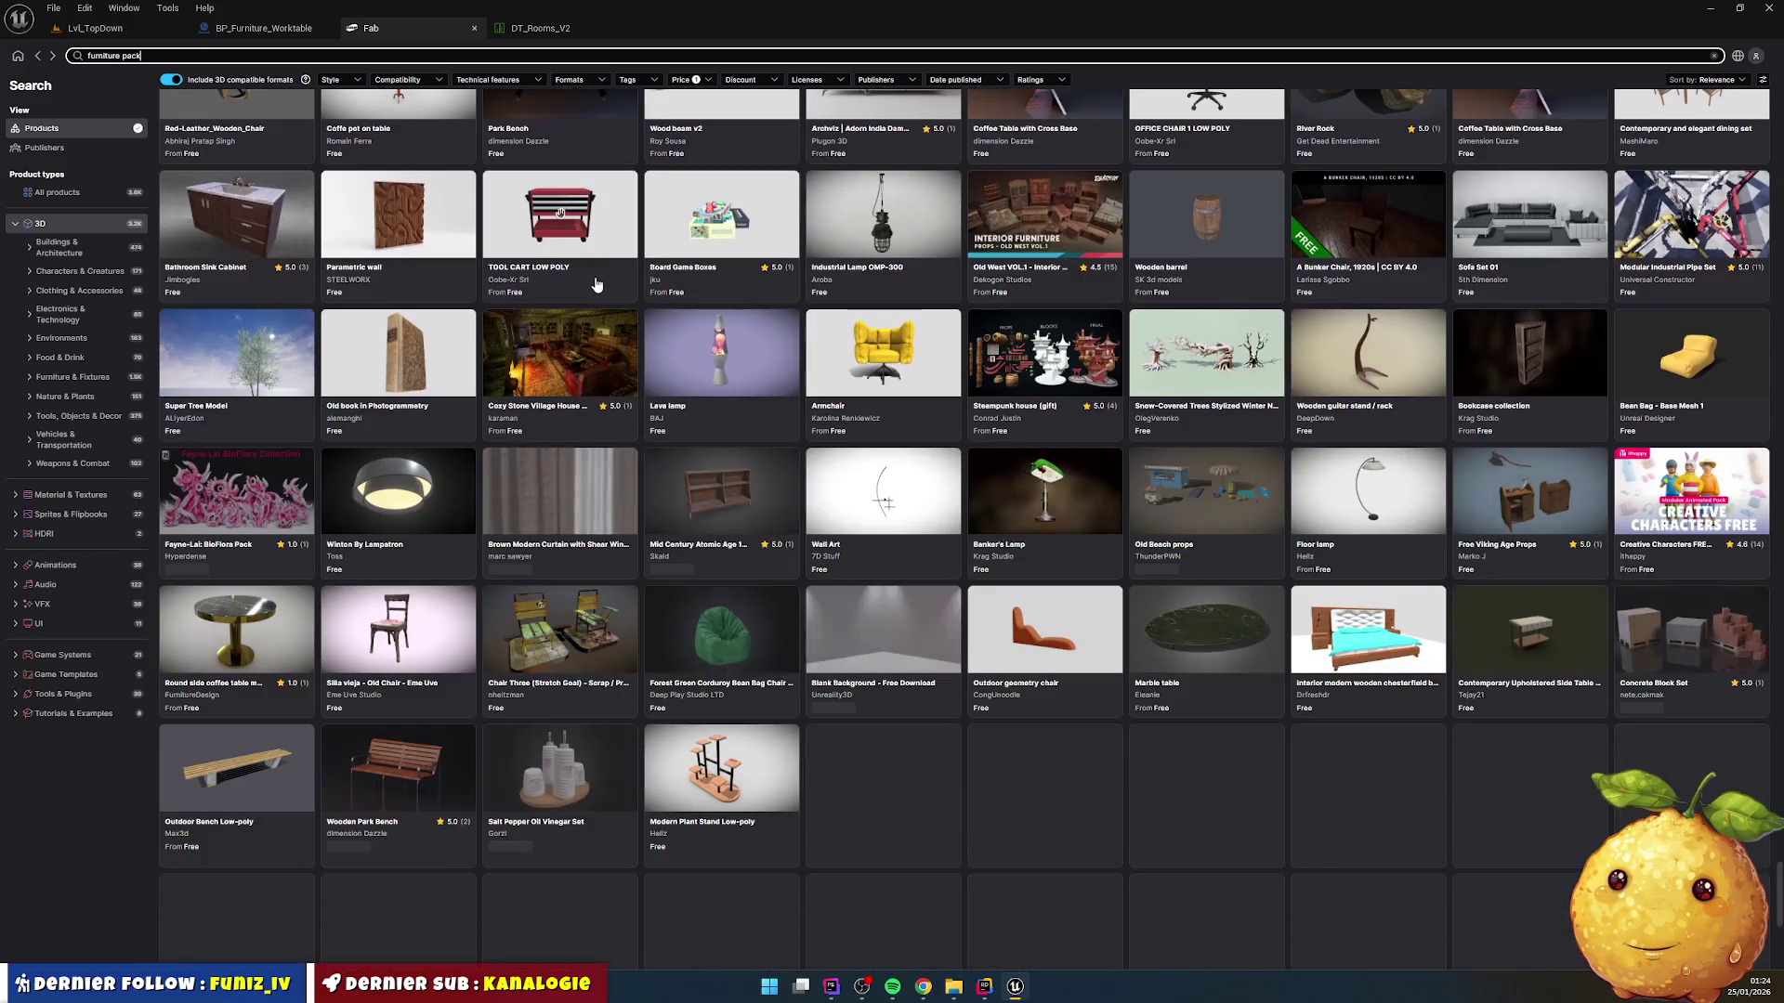
pyautogui.scroll(-9, 612, 271)
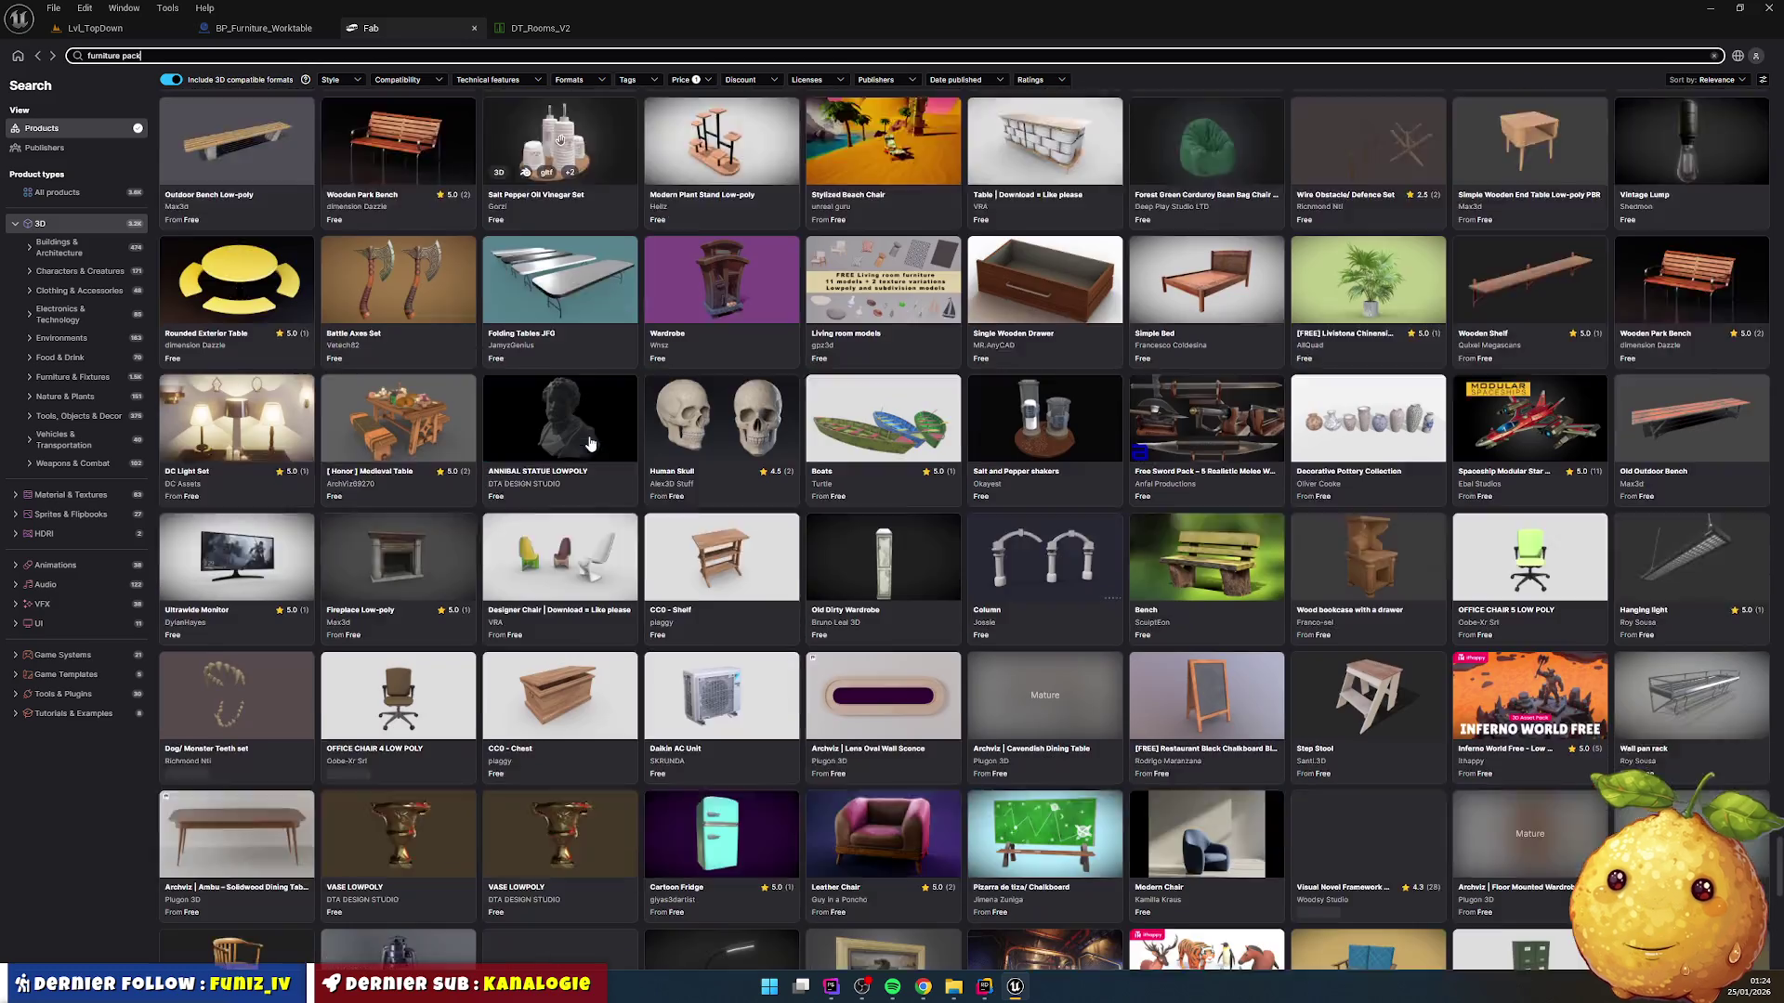
pyautogui.scroll(-8, 595, 437)
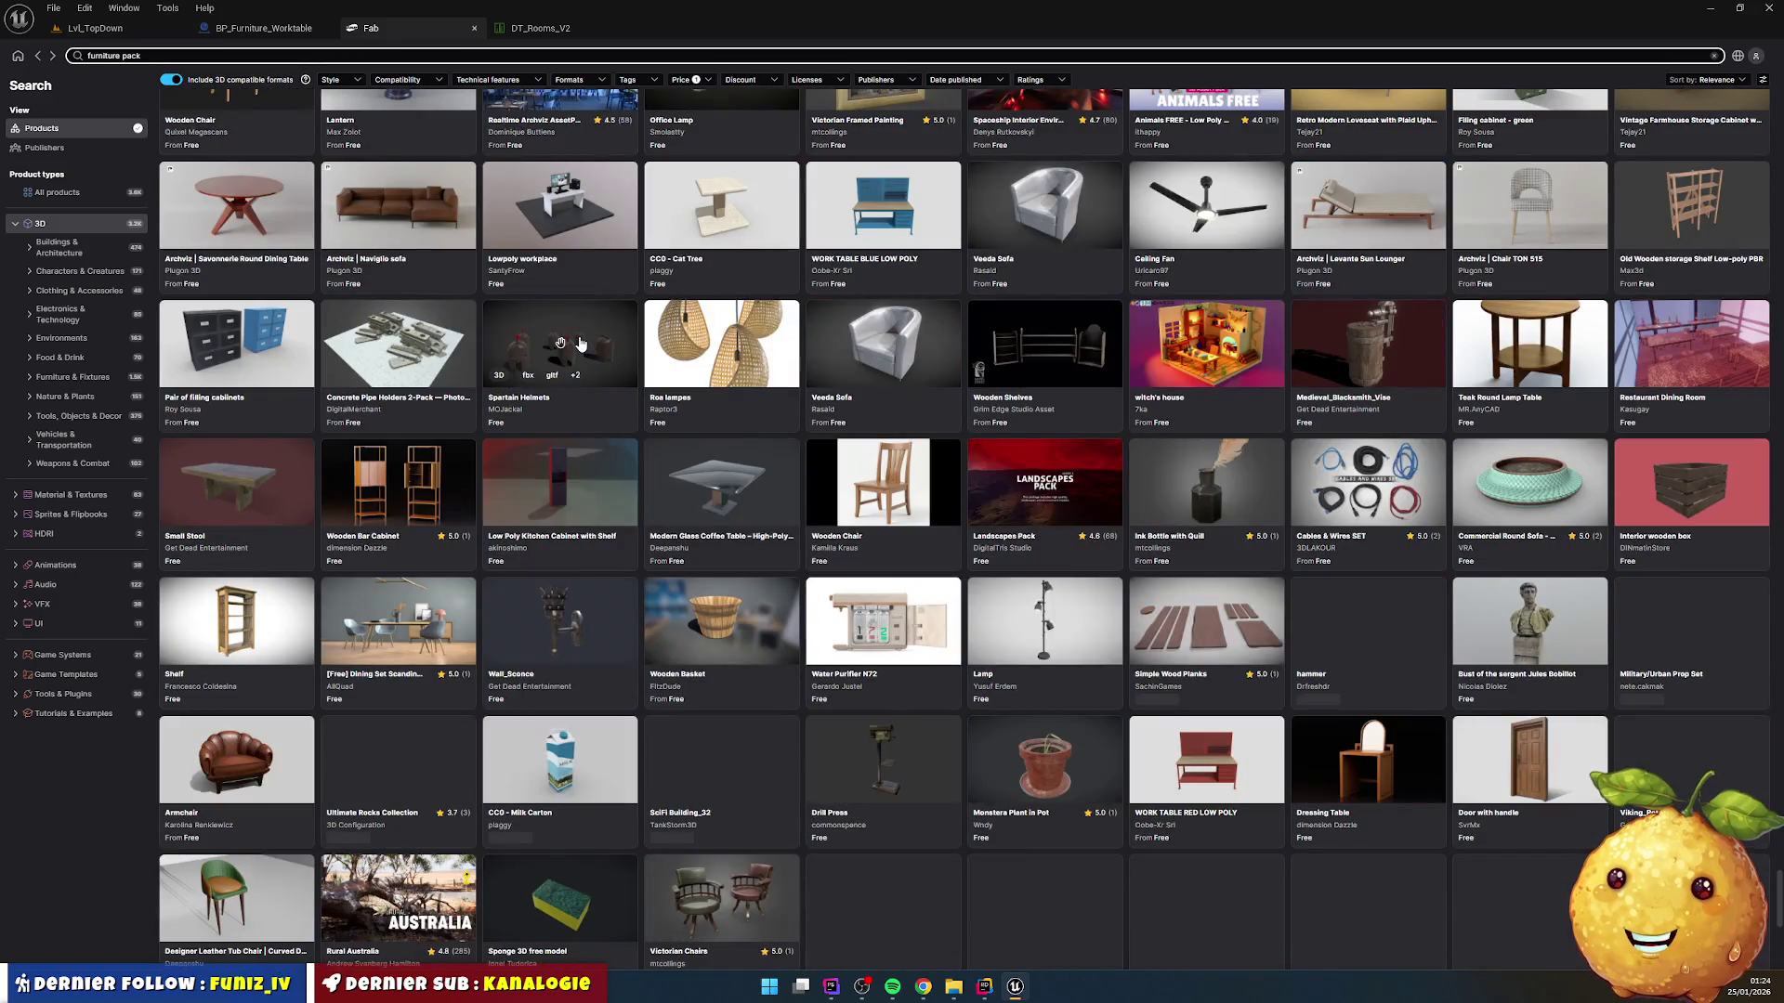
pyautogui.scroll(-1, 580, 344)
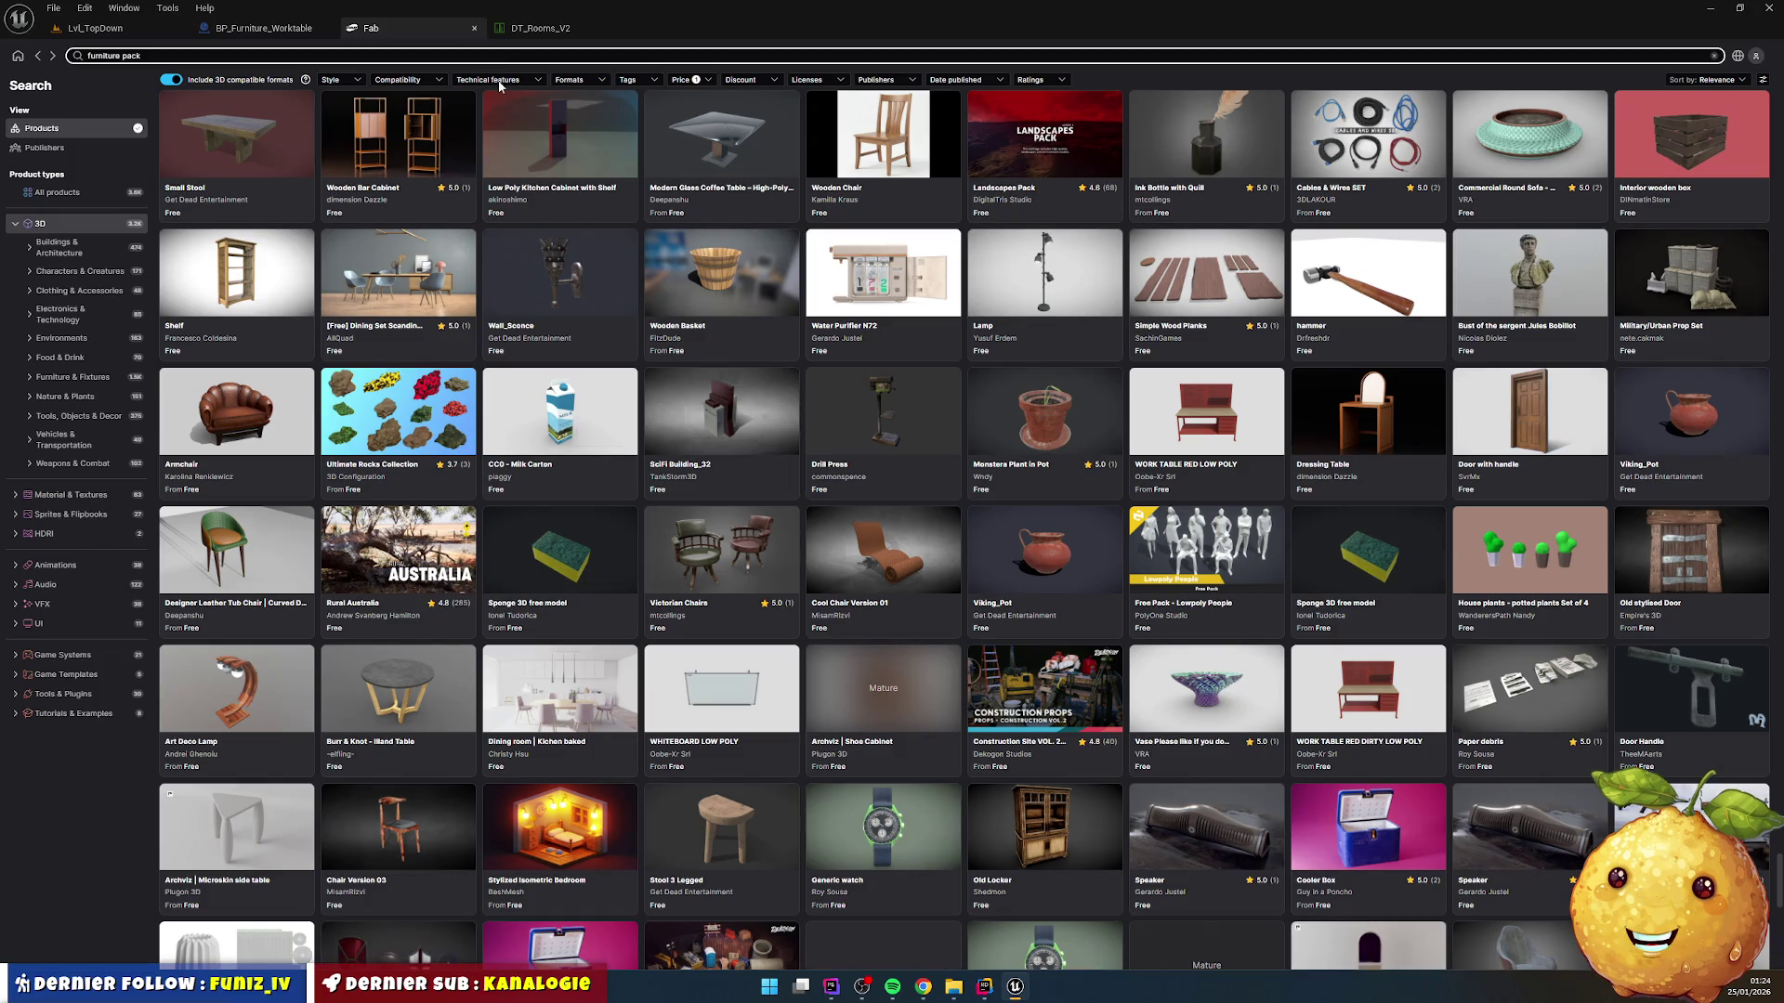
# Step: Add the Scifi style filter to the furniture pack results and select 'pack' in the search
pyautogui.click(351, 81)
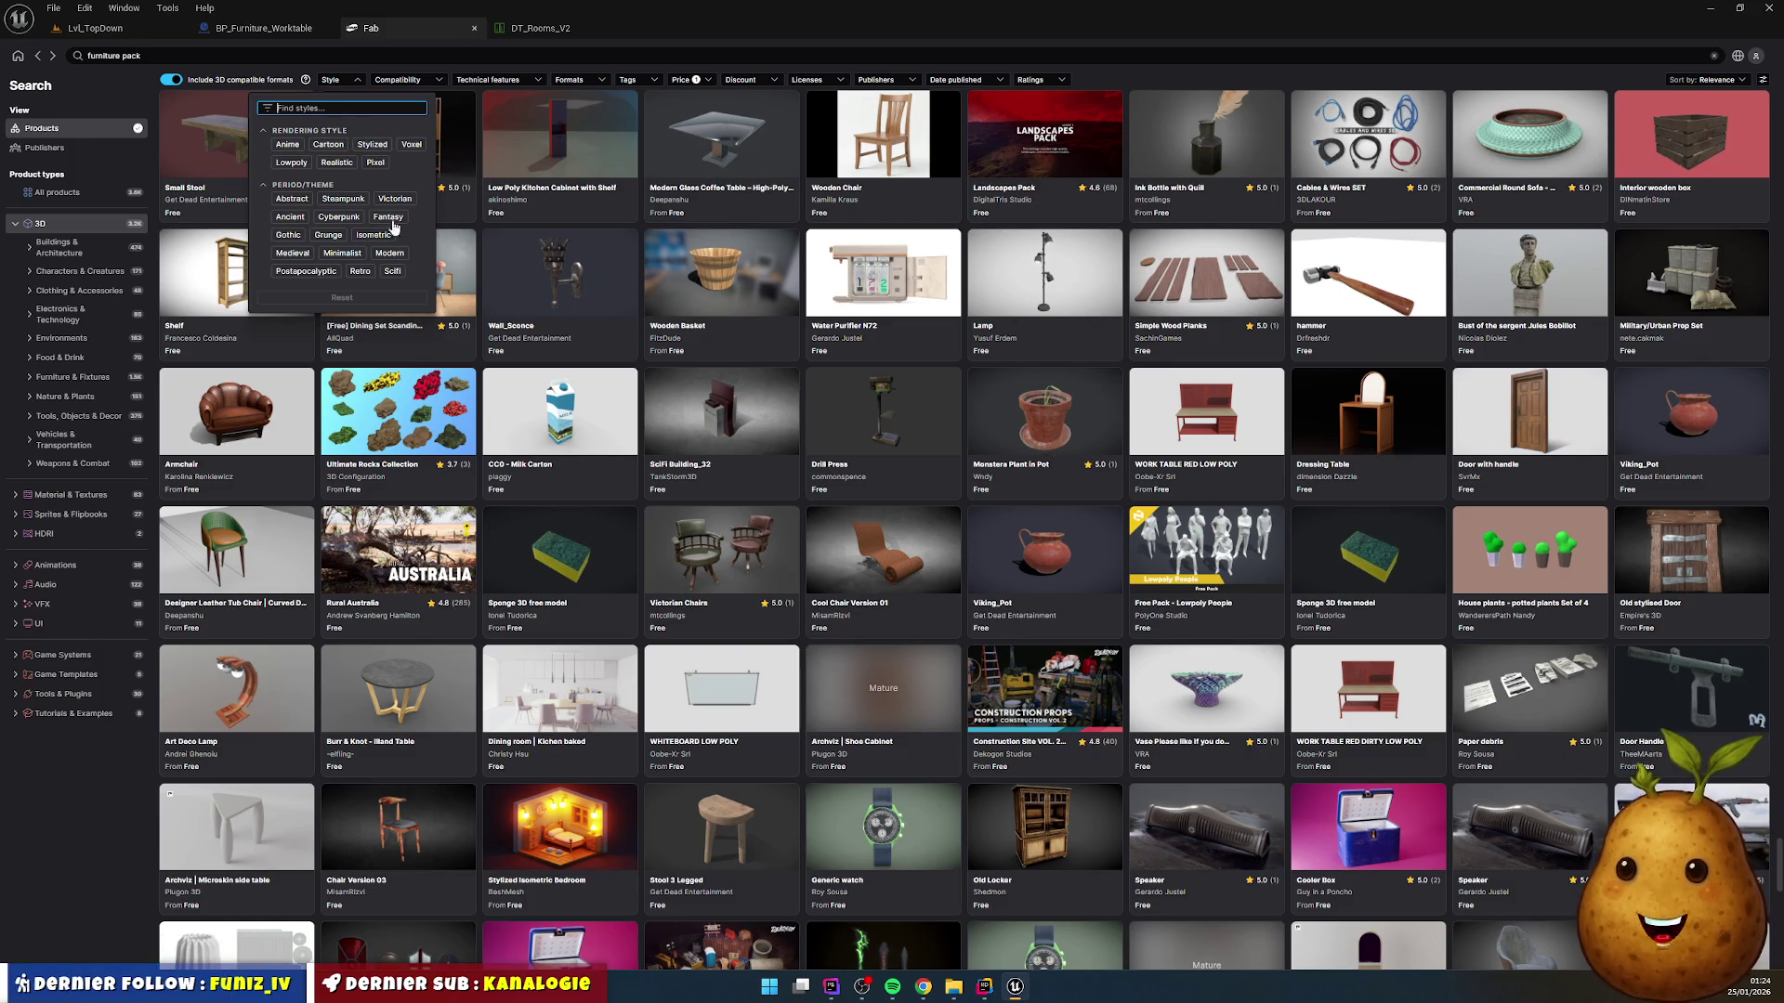
pyautogui.click(392, 272)
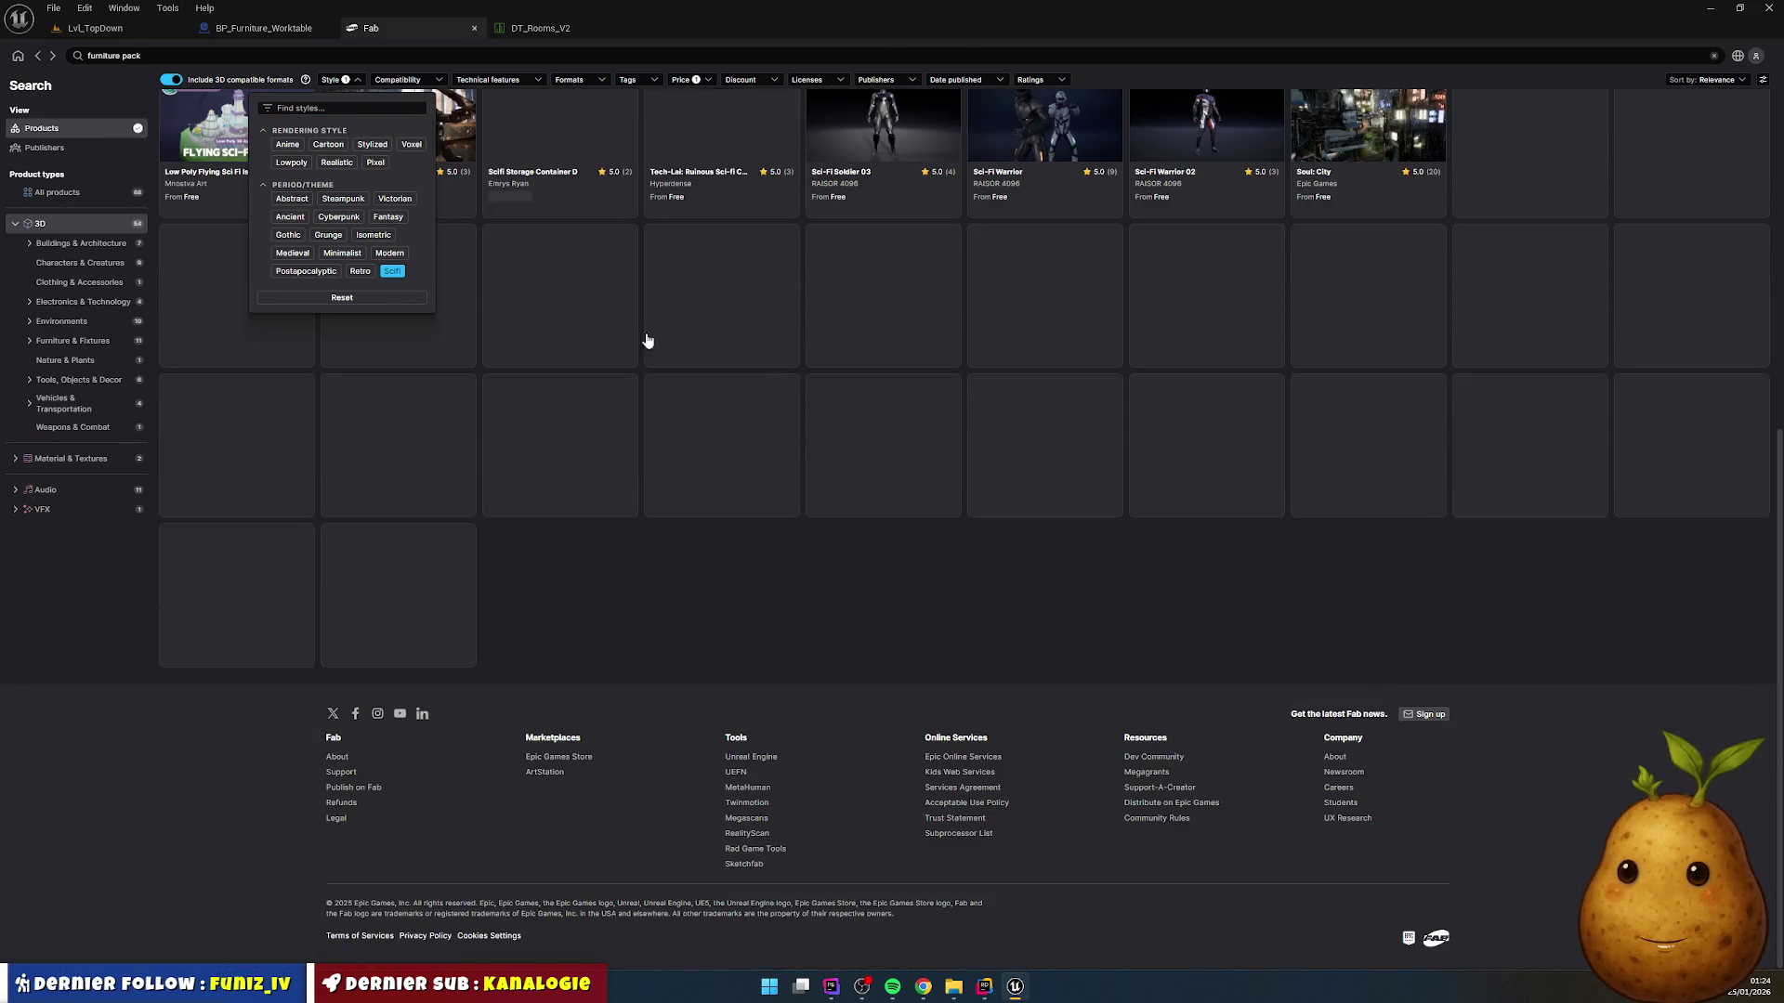
pyautogui.scroll(3, 1236, 640)
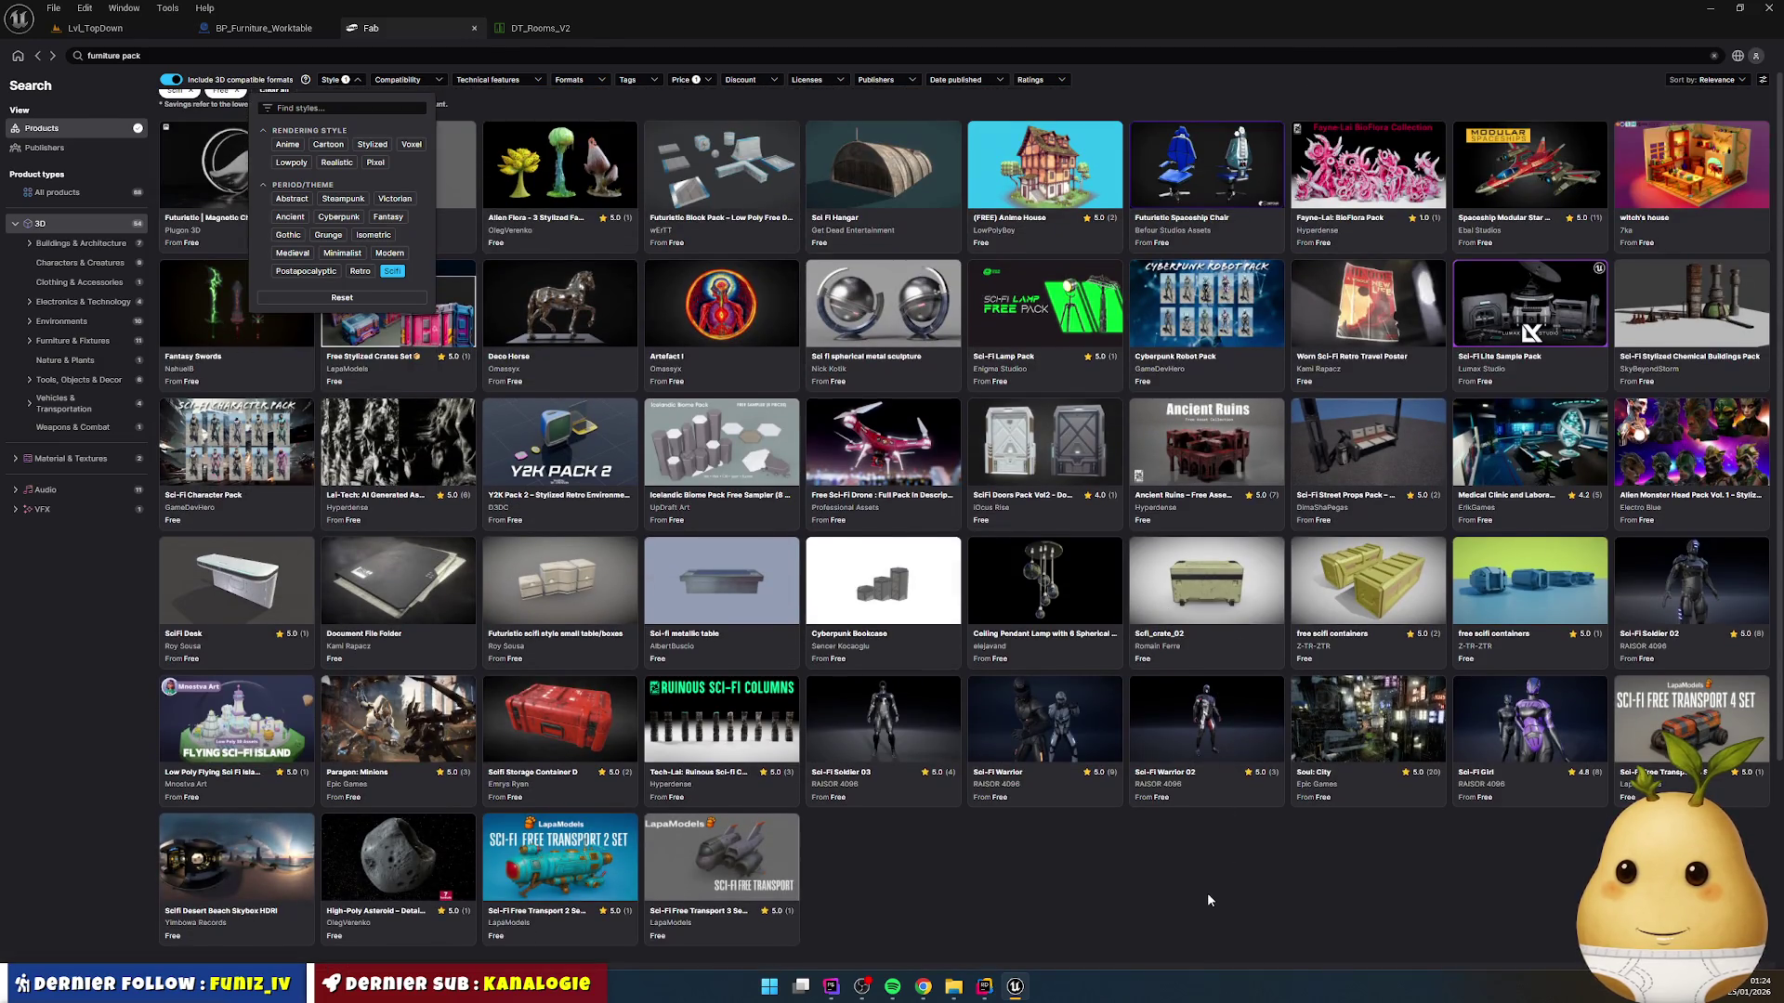
pyautogui.scroll(-3, 850, 595)
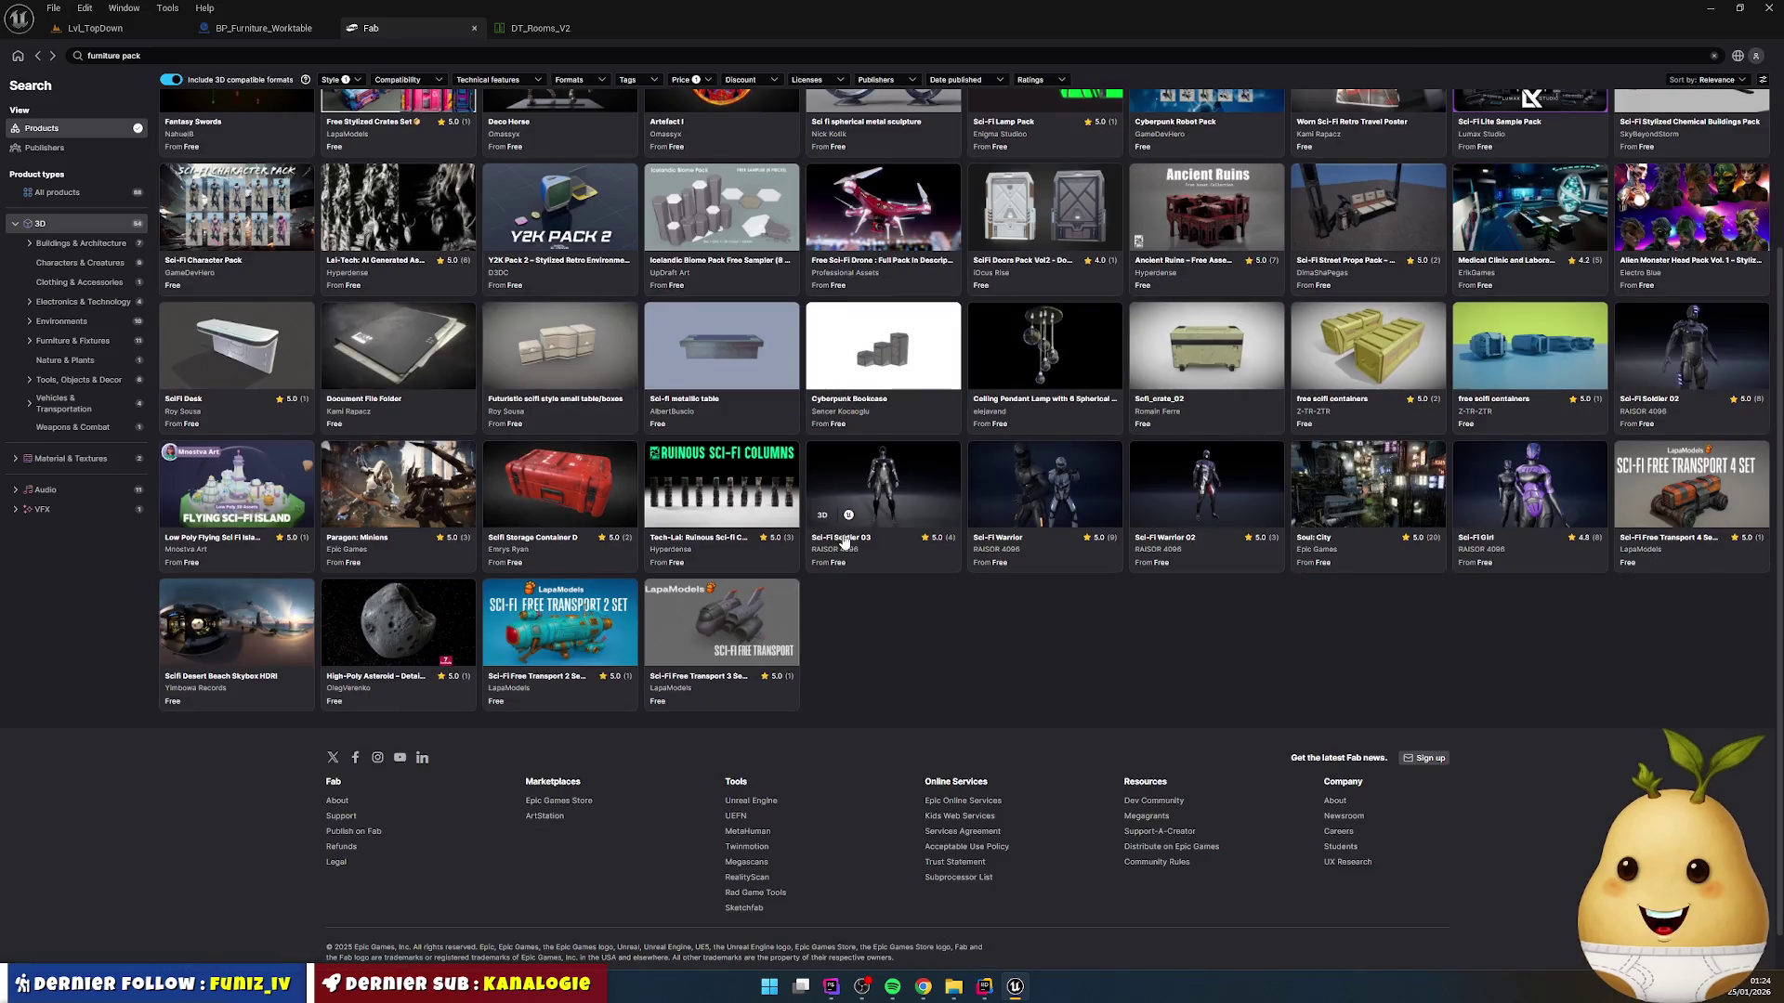
pyautogui.scroll(3, 844, 541)
pyautogui.doubleClick(163, 56)
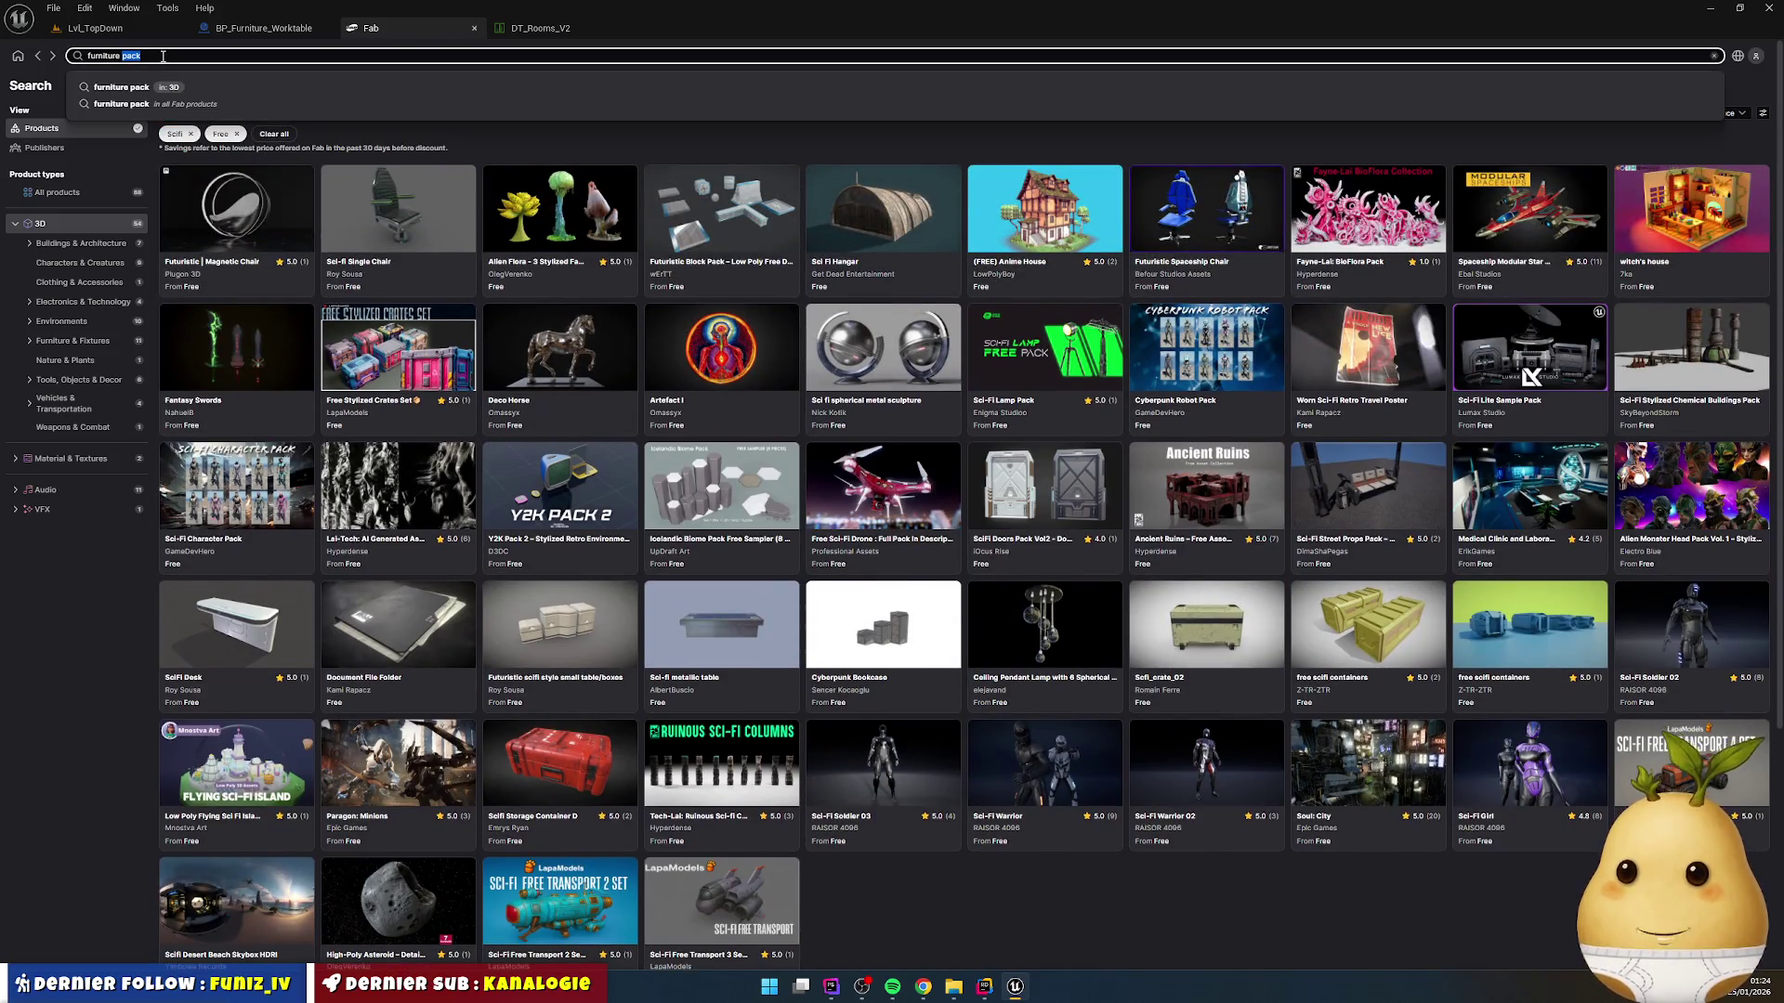
# Step: Search plain 'furniture' again, preview the SciFi Desk page, and return to the results
pyautogui.press('BackSpace')
pyautogui.press('Return')
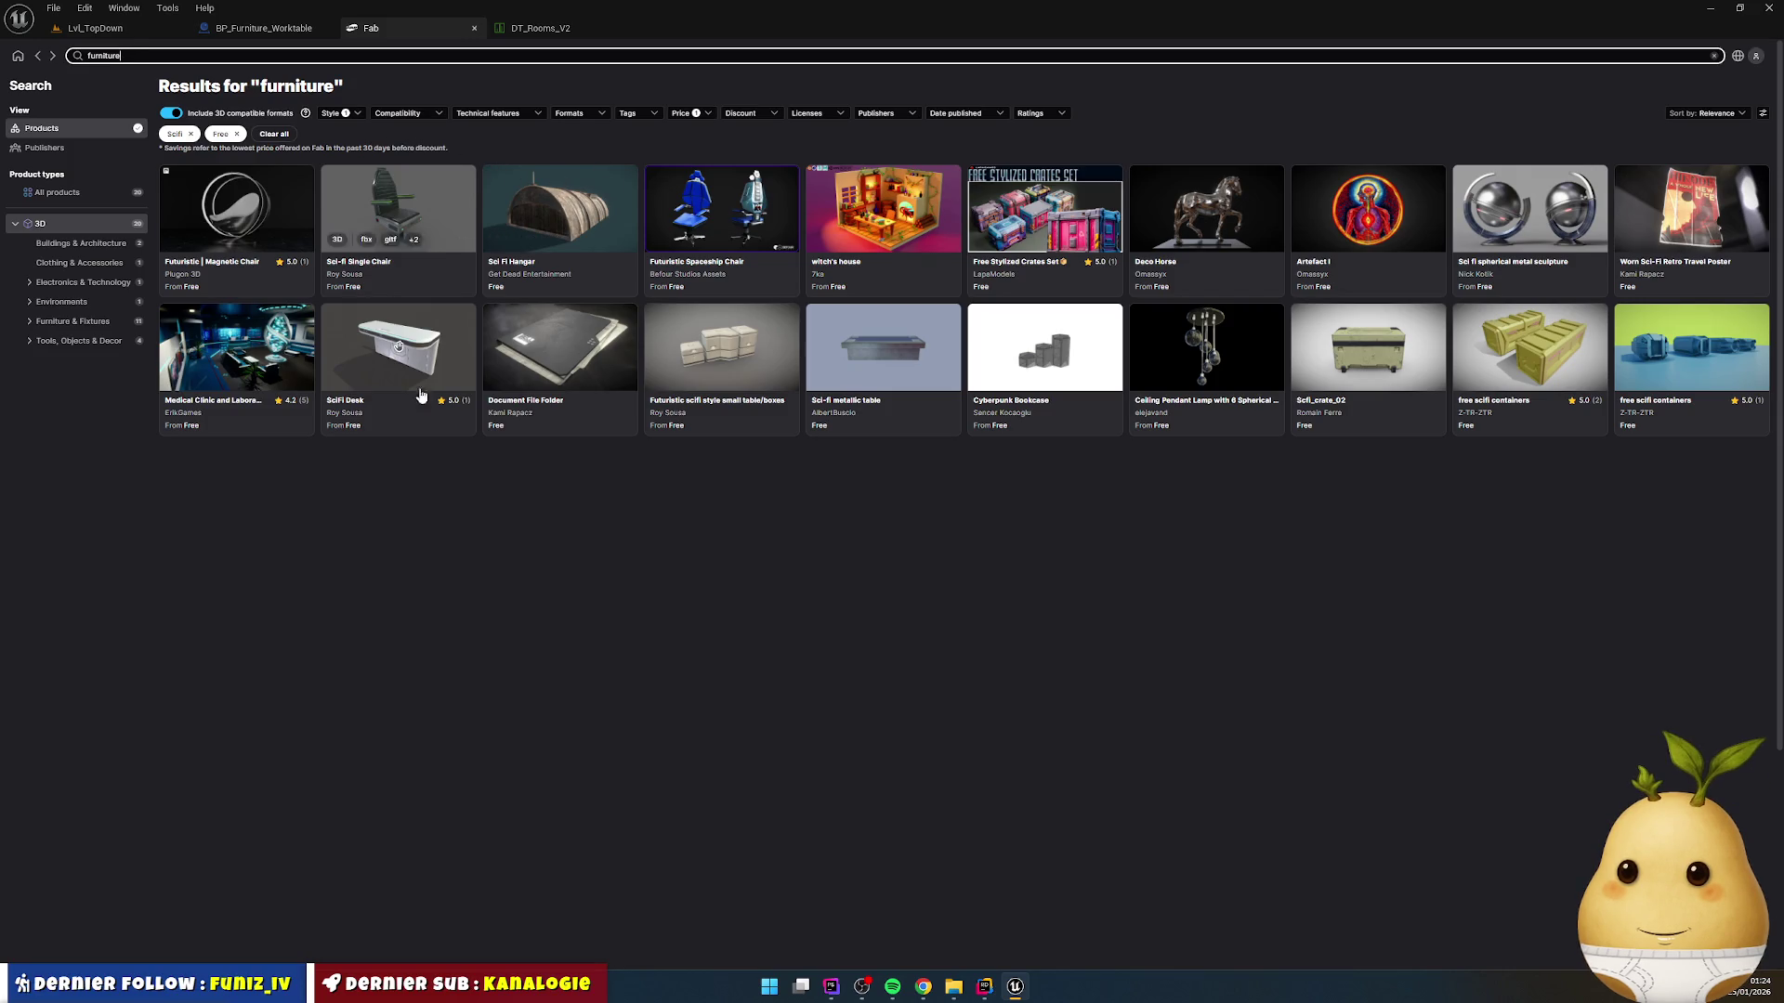
pyautogui.click(405, 340)
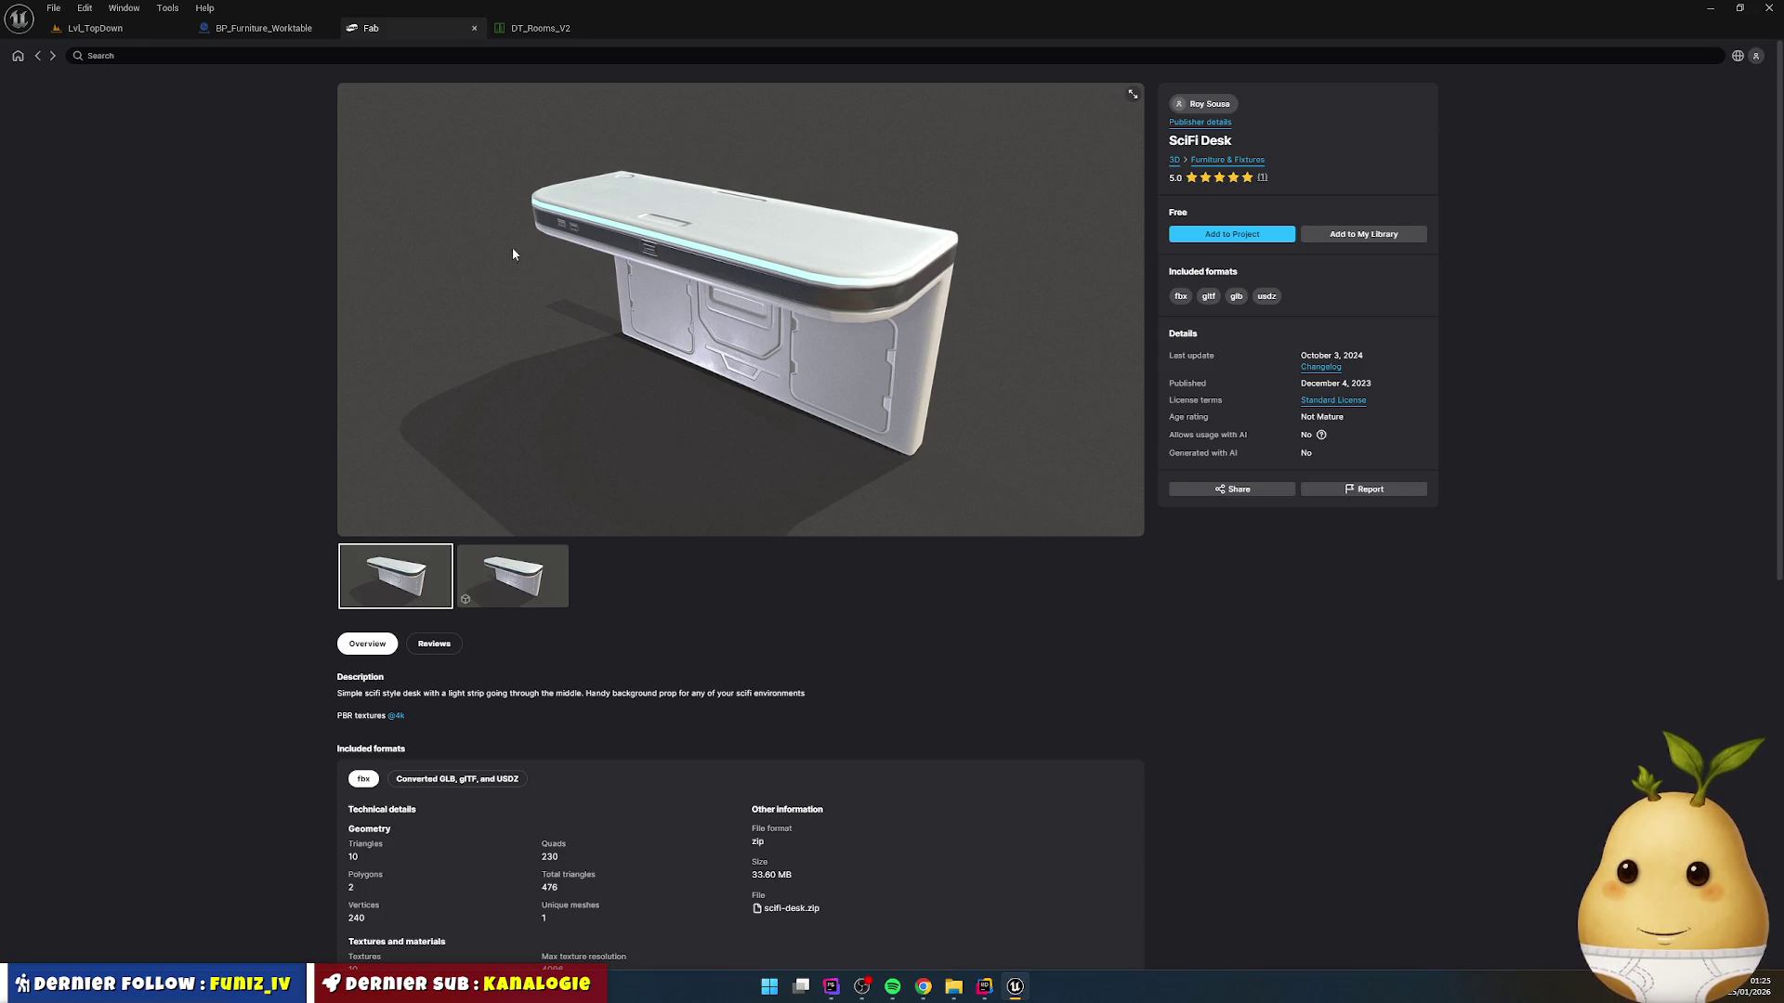
pyautogui.click(48, 54)
pyautogui.click(172, 58)
# Step: Search for 'storage' and preview the VHS Rack with Horror & Sci-Fi Classics page
pyautogui.write('stor')
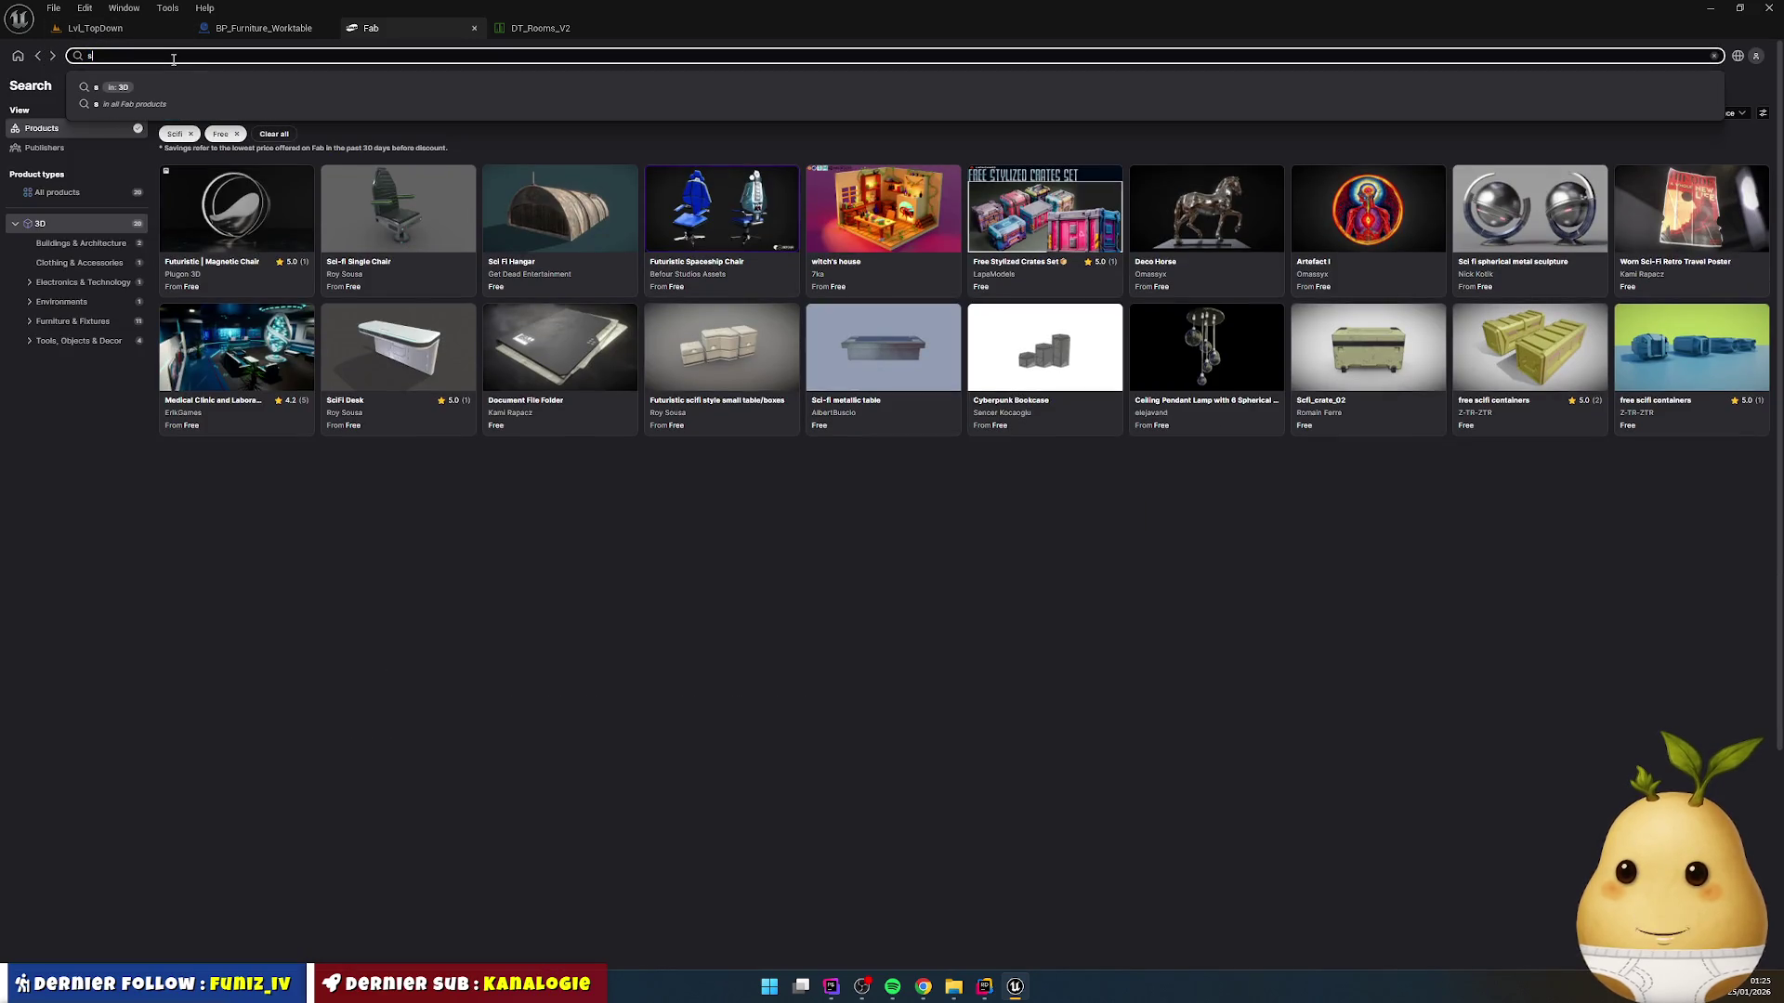
pyautogui.write('age')
pyautogui.press('Return')
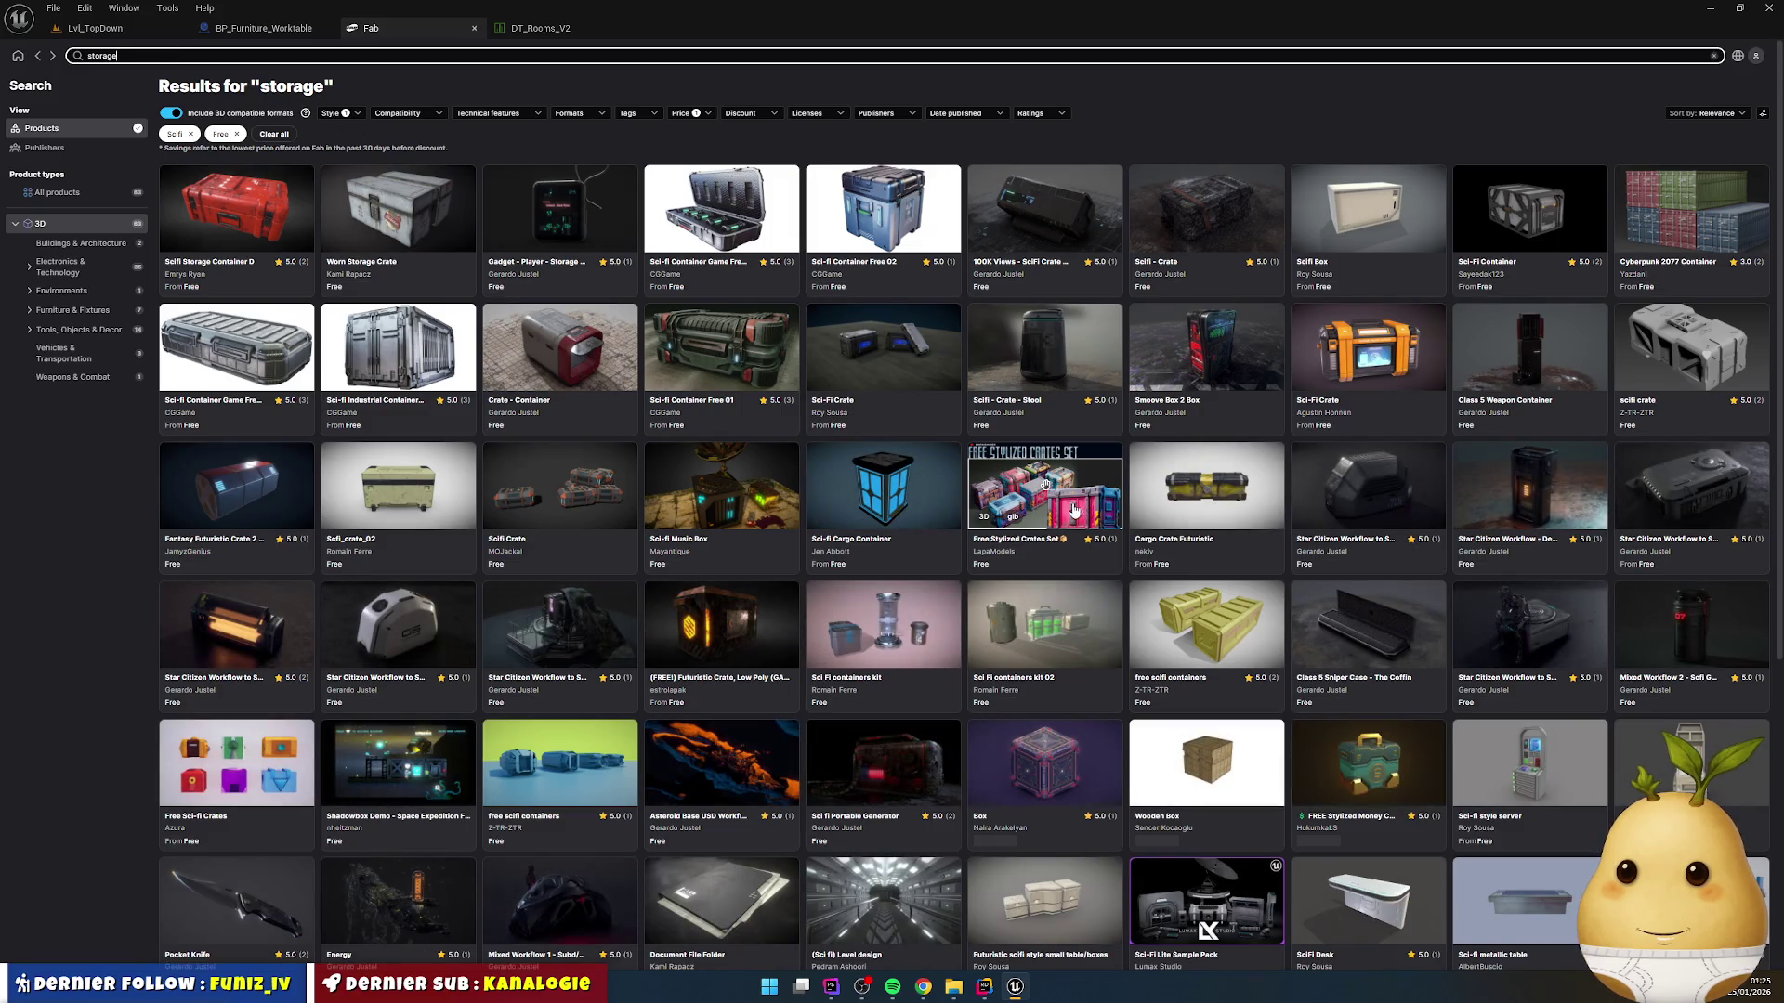
pyautogui.scroll(-3, 1066, 510)
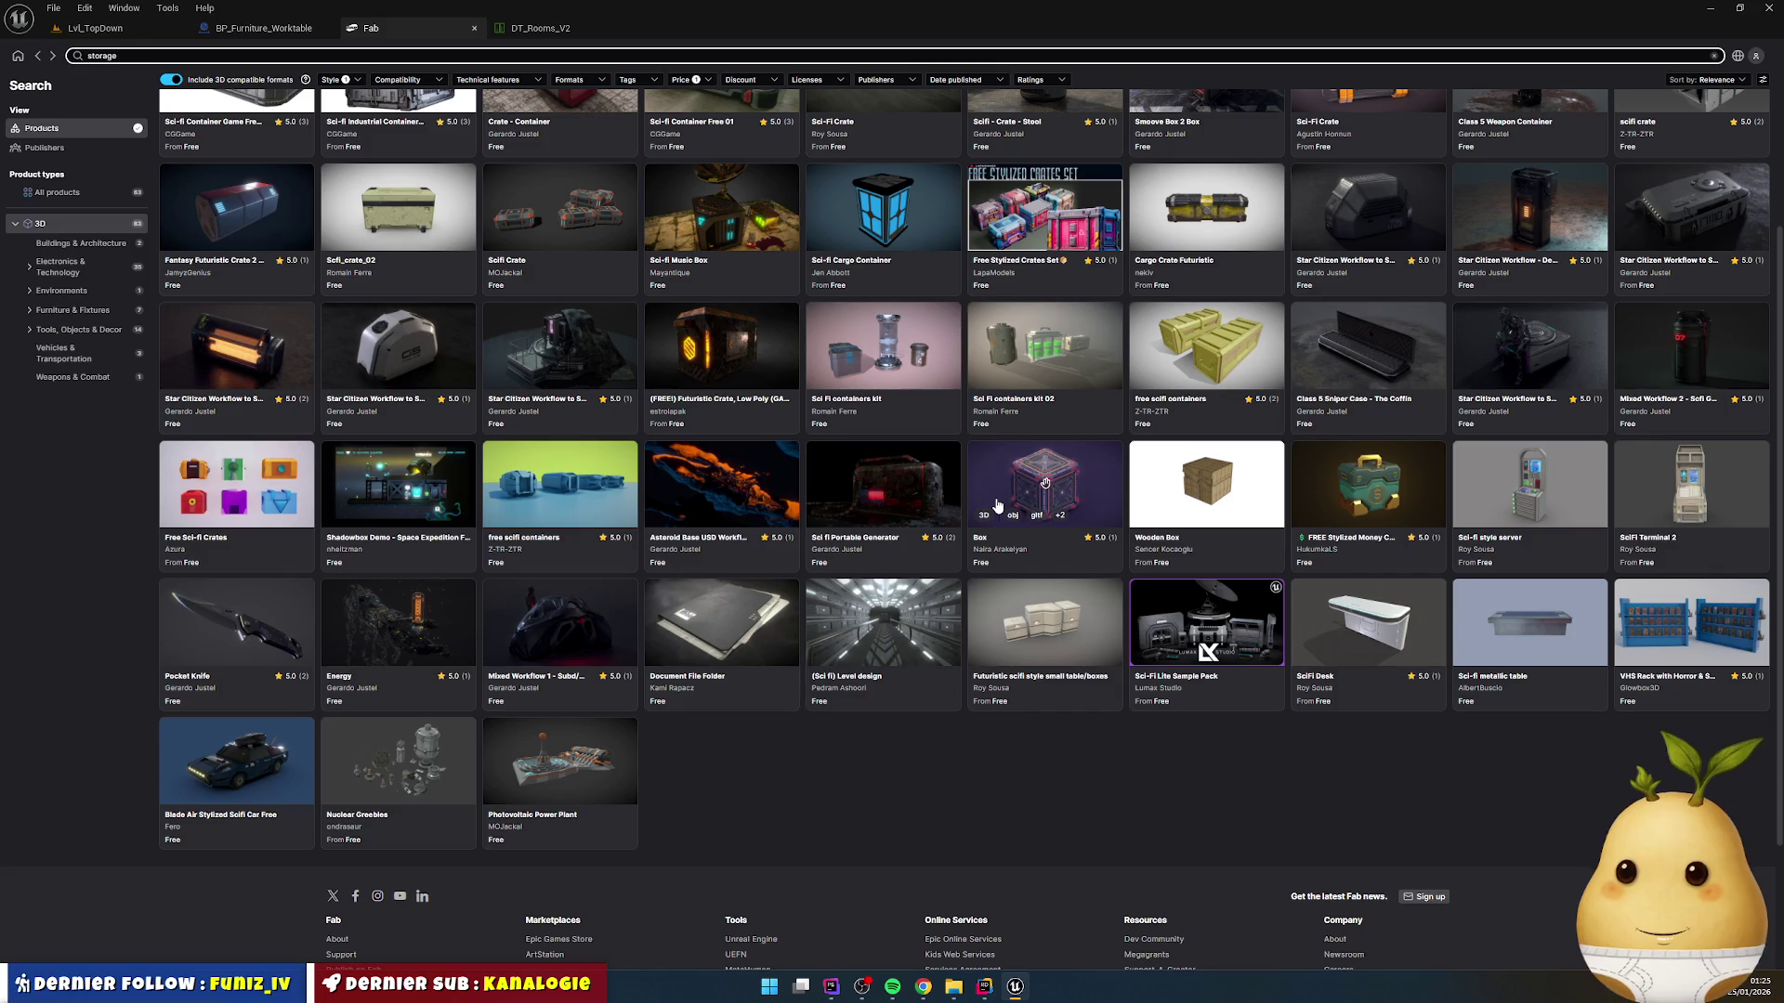
pyautogui.click(1685, 632)
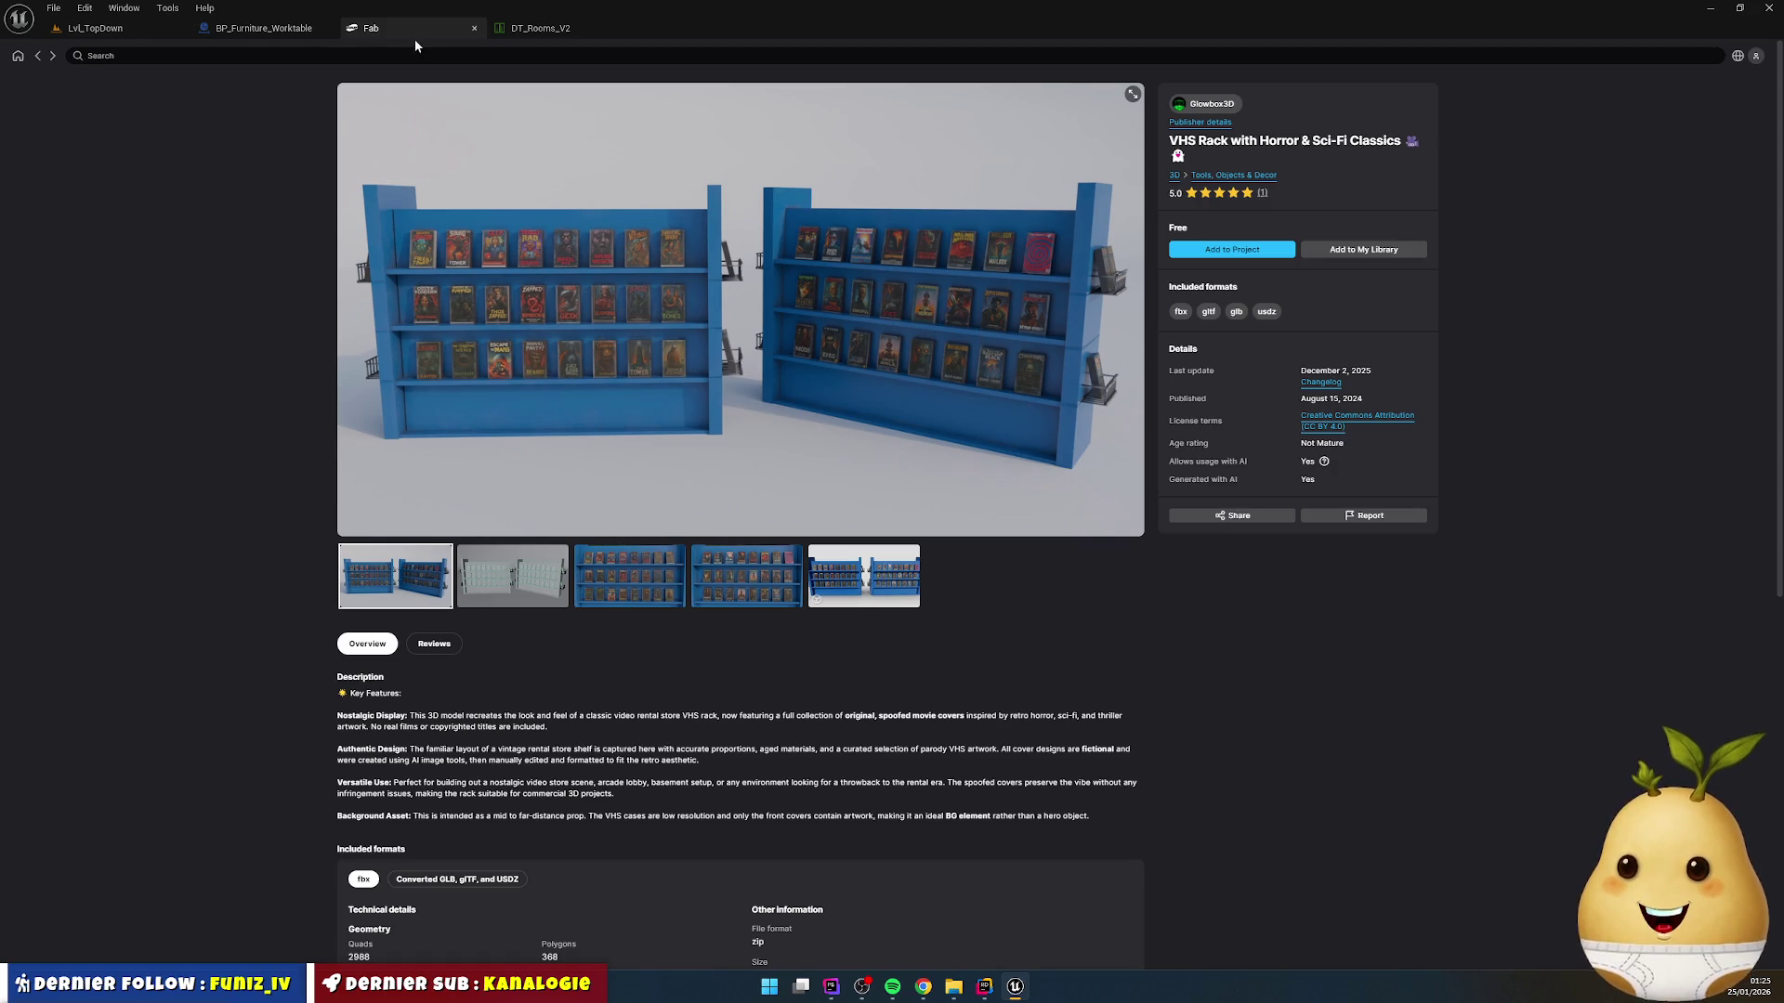
pyautogui.click(38, 56)
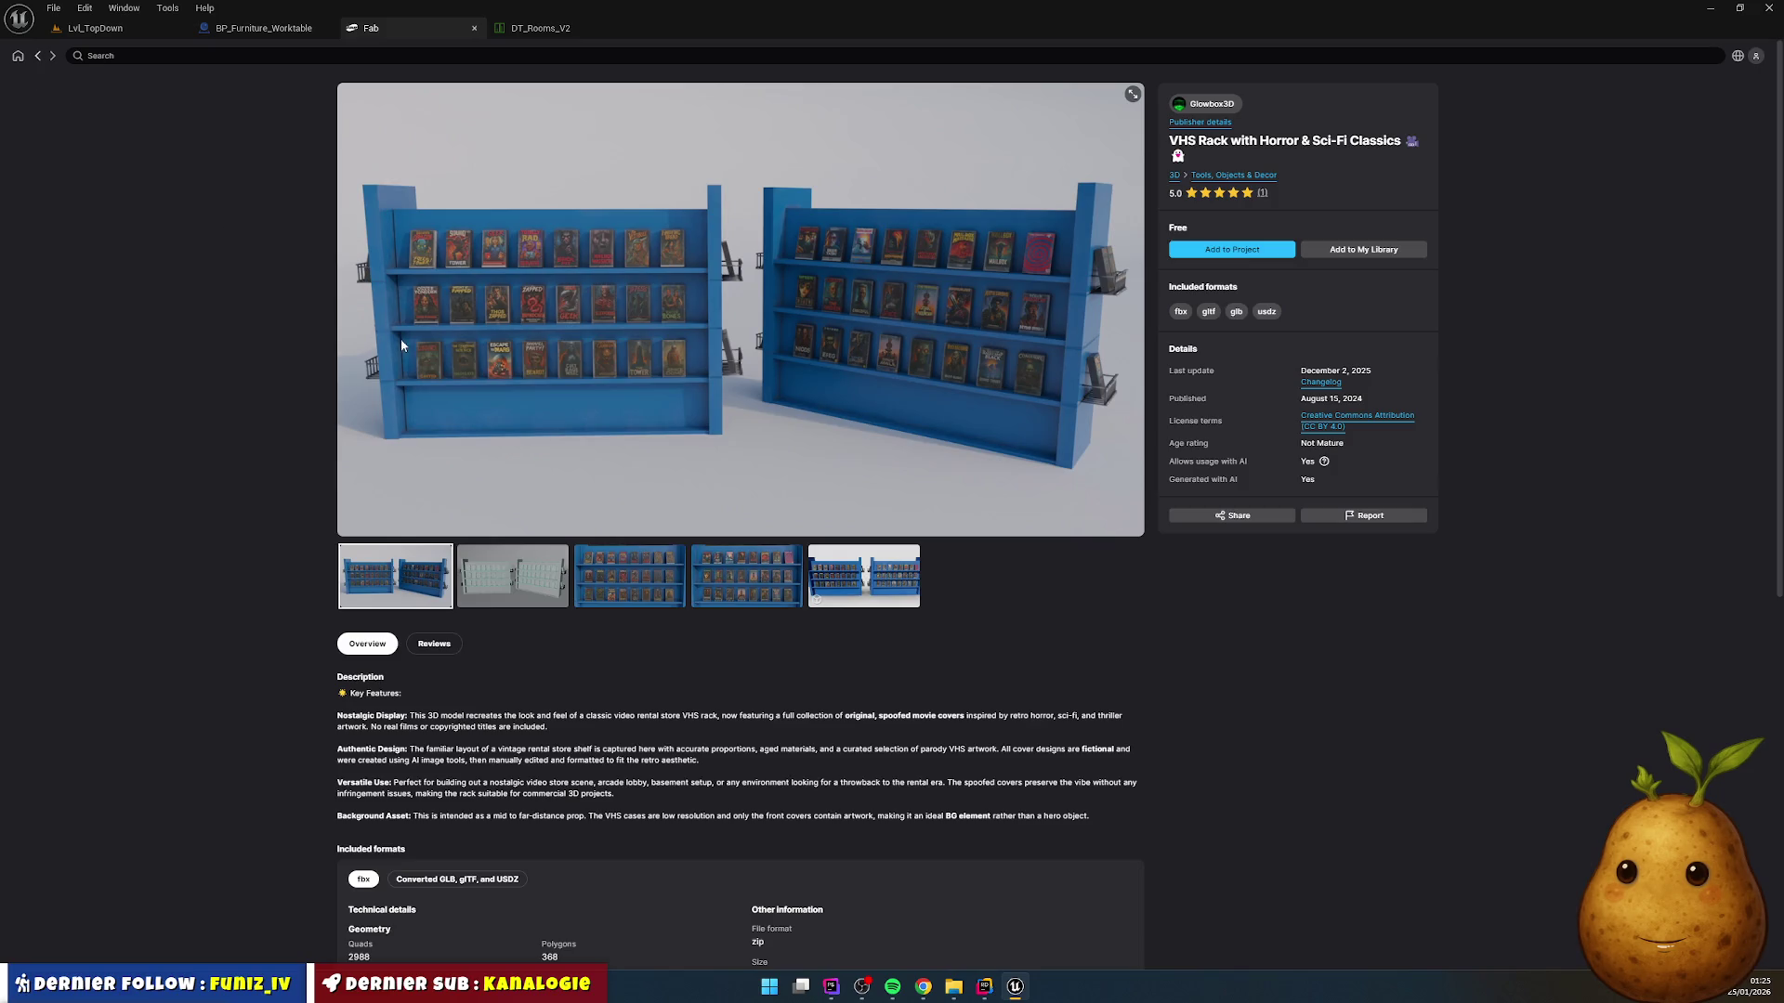
# Step: Back in the storage results, open the Sci-fi Container Free 02 product page
pyautogui.scroll(-2, 650, 557)
pyautogui.scroll(4, 585, 658)
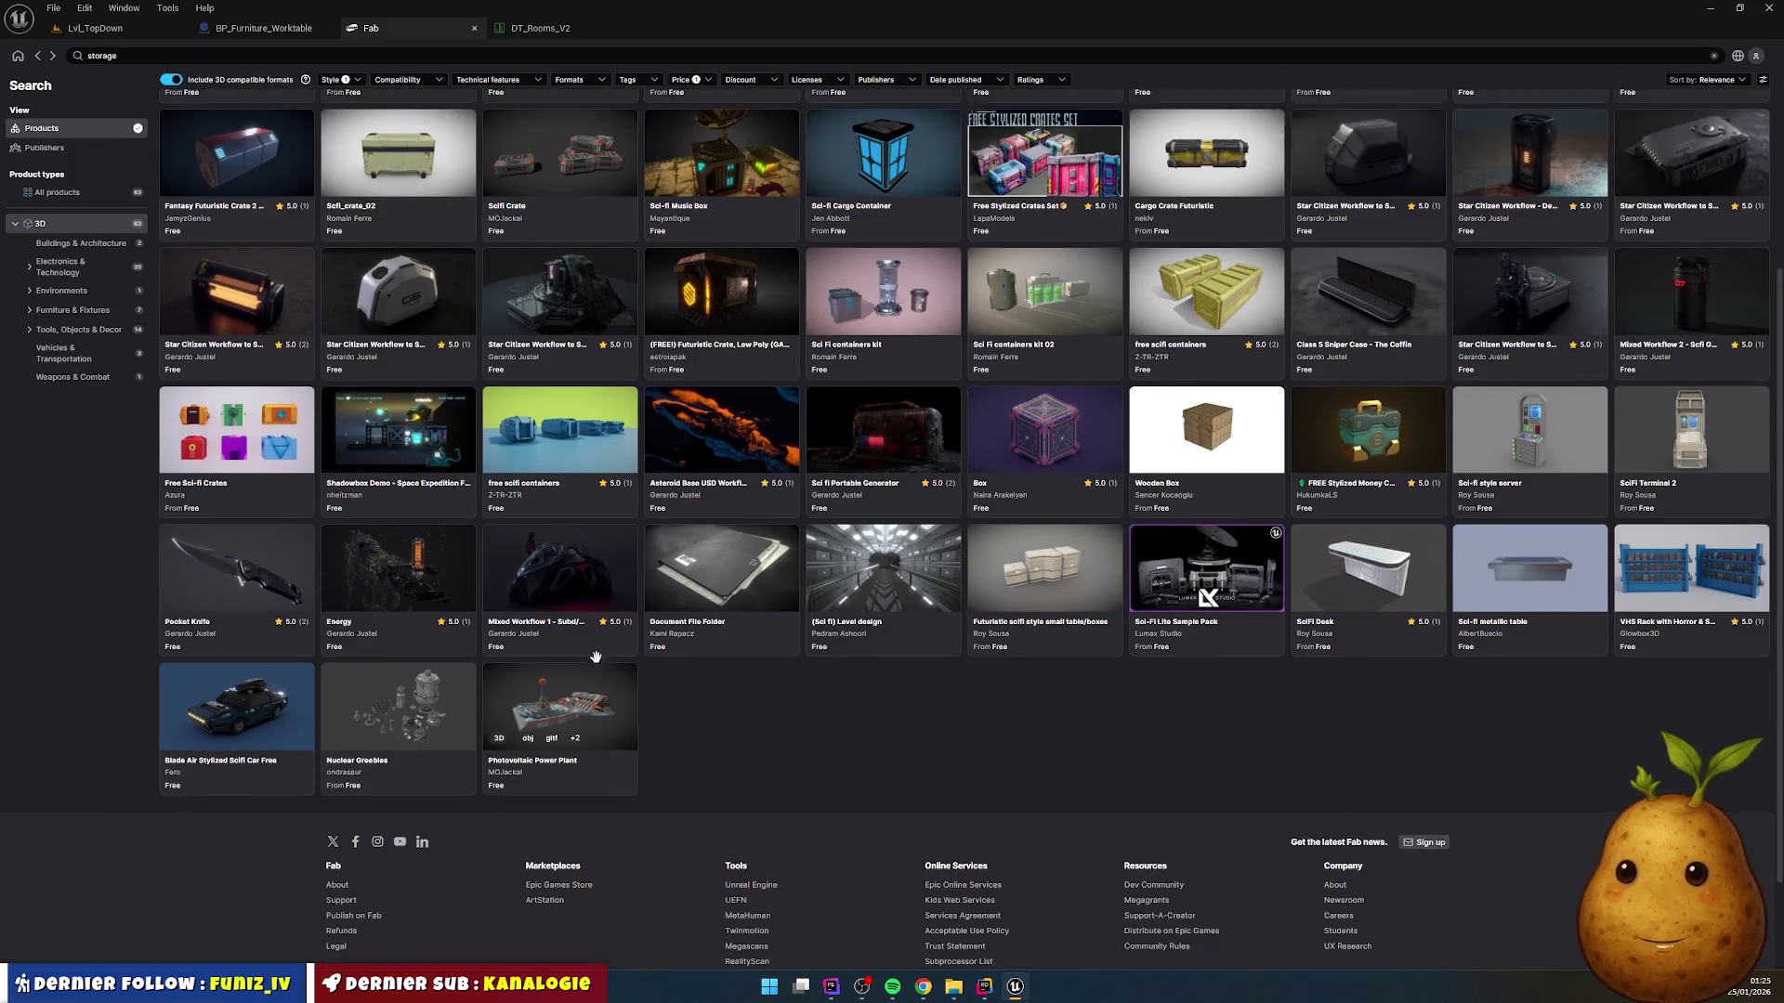
pyautogui.scroll(1, 584, 658)
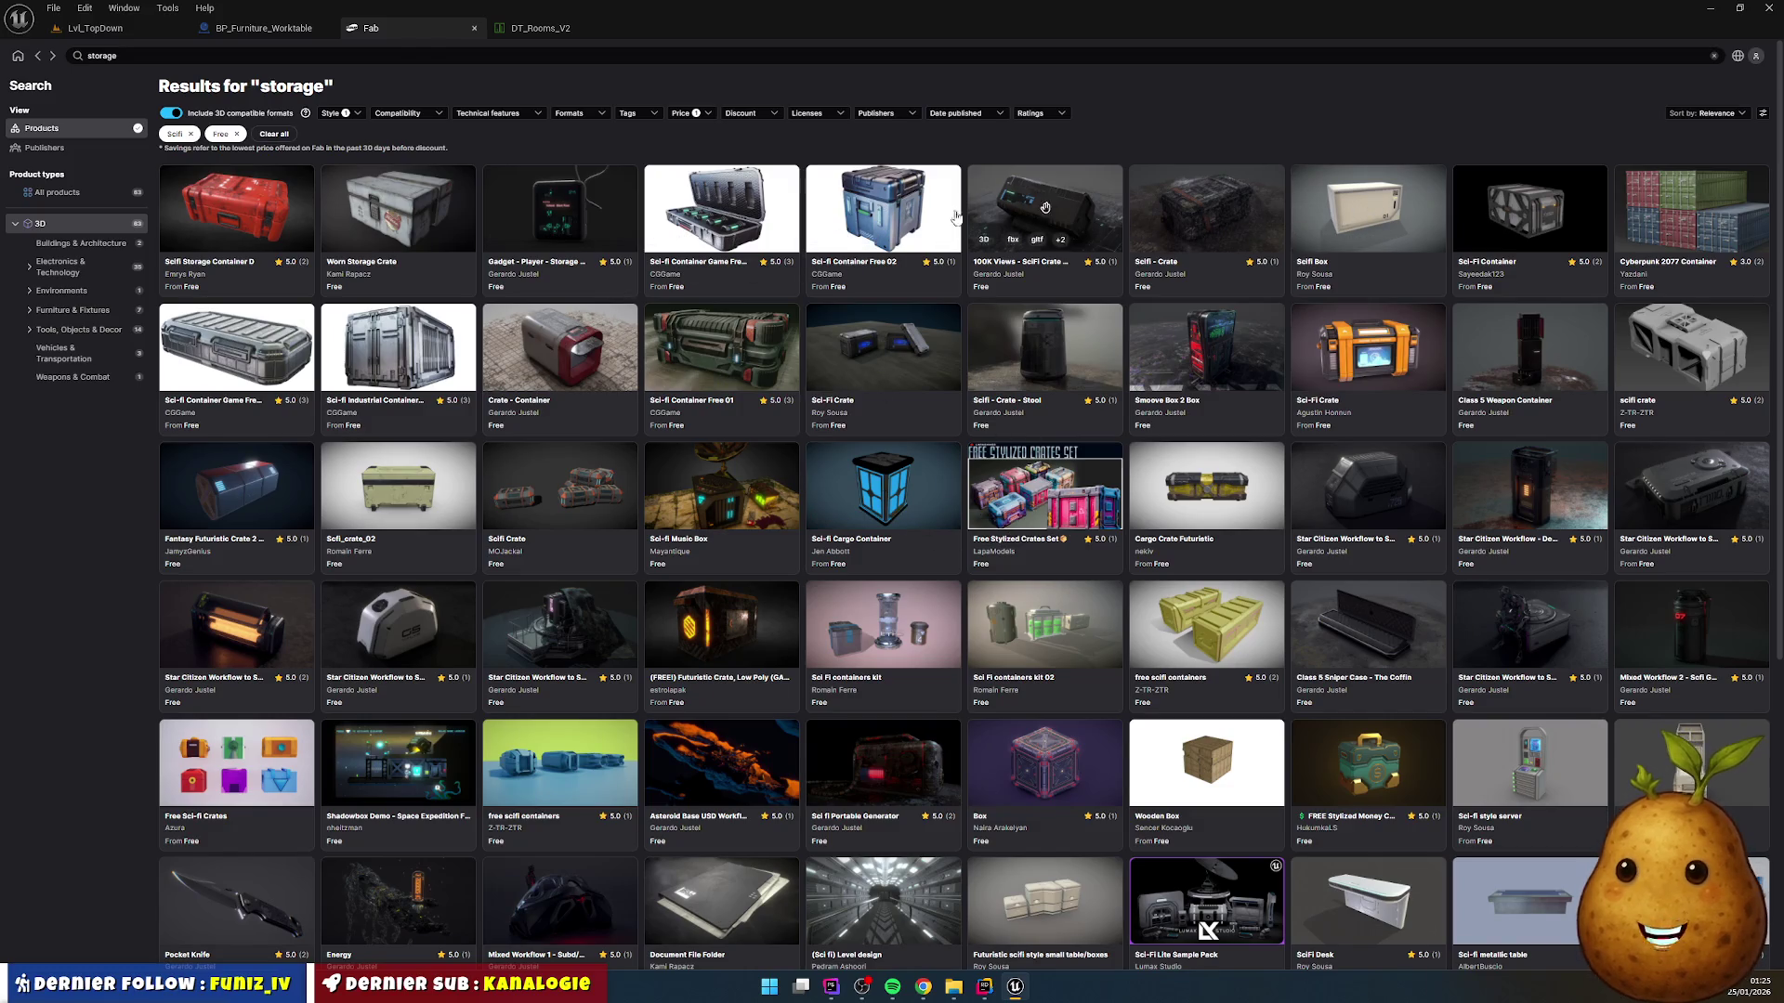
pyautogui.click(892, 216)
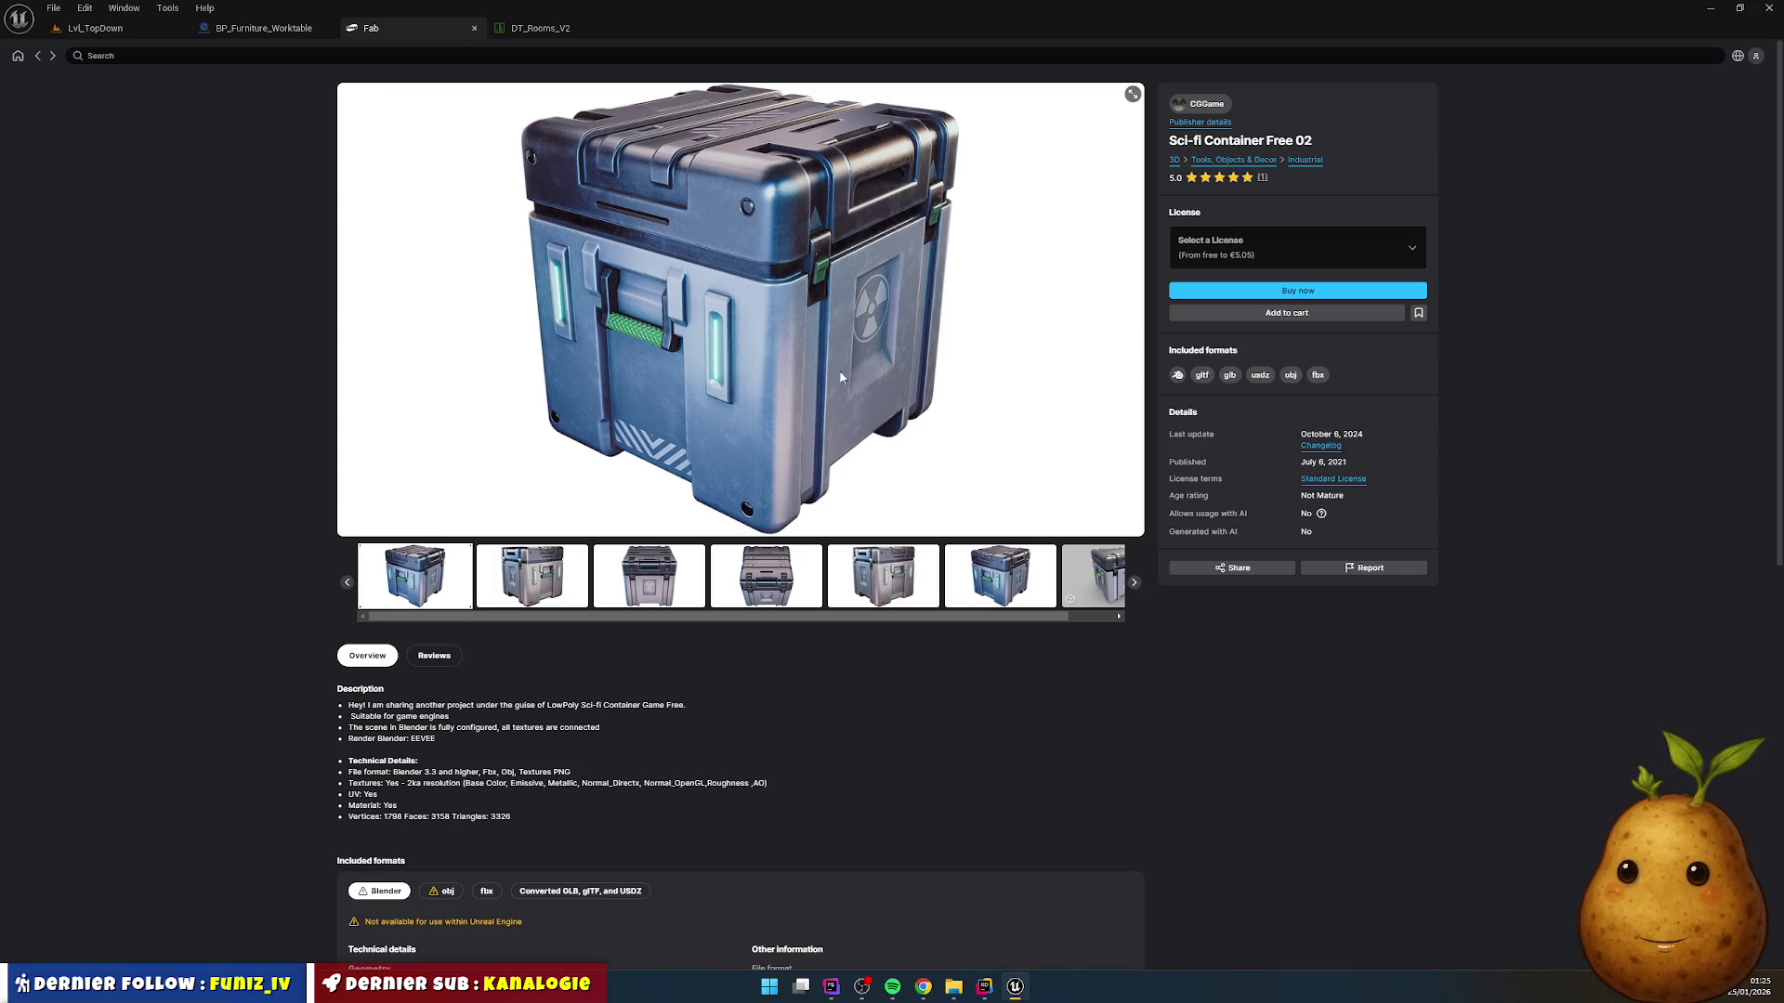
# Step: Flip through the Sci-fi Container Free 02 preview images
pyautogui.click(562, 599)
pyautogui.click(704, 592)
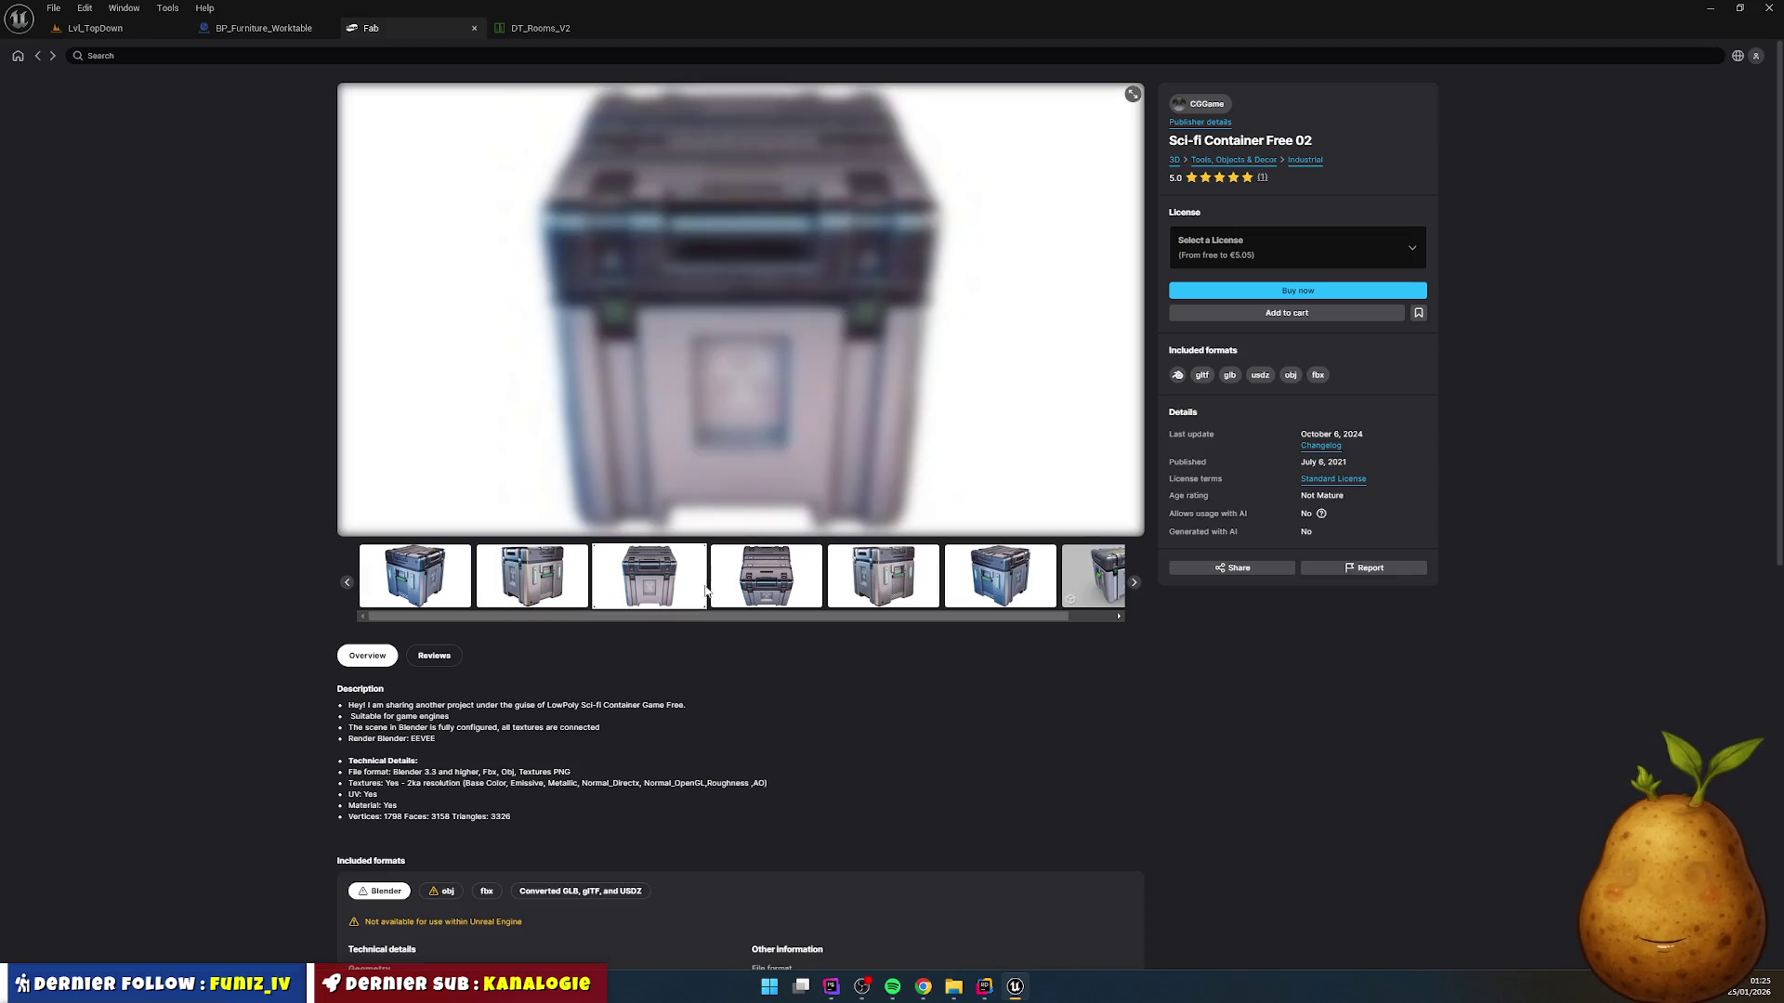
pyautogui.click(763, 576)
pyautogui.click(860, 576)
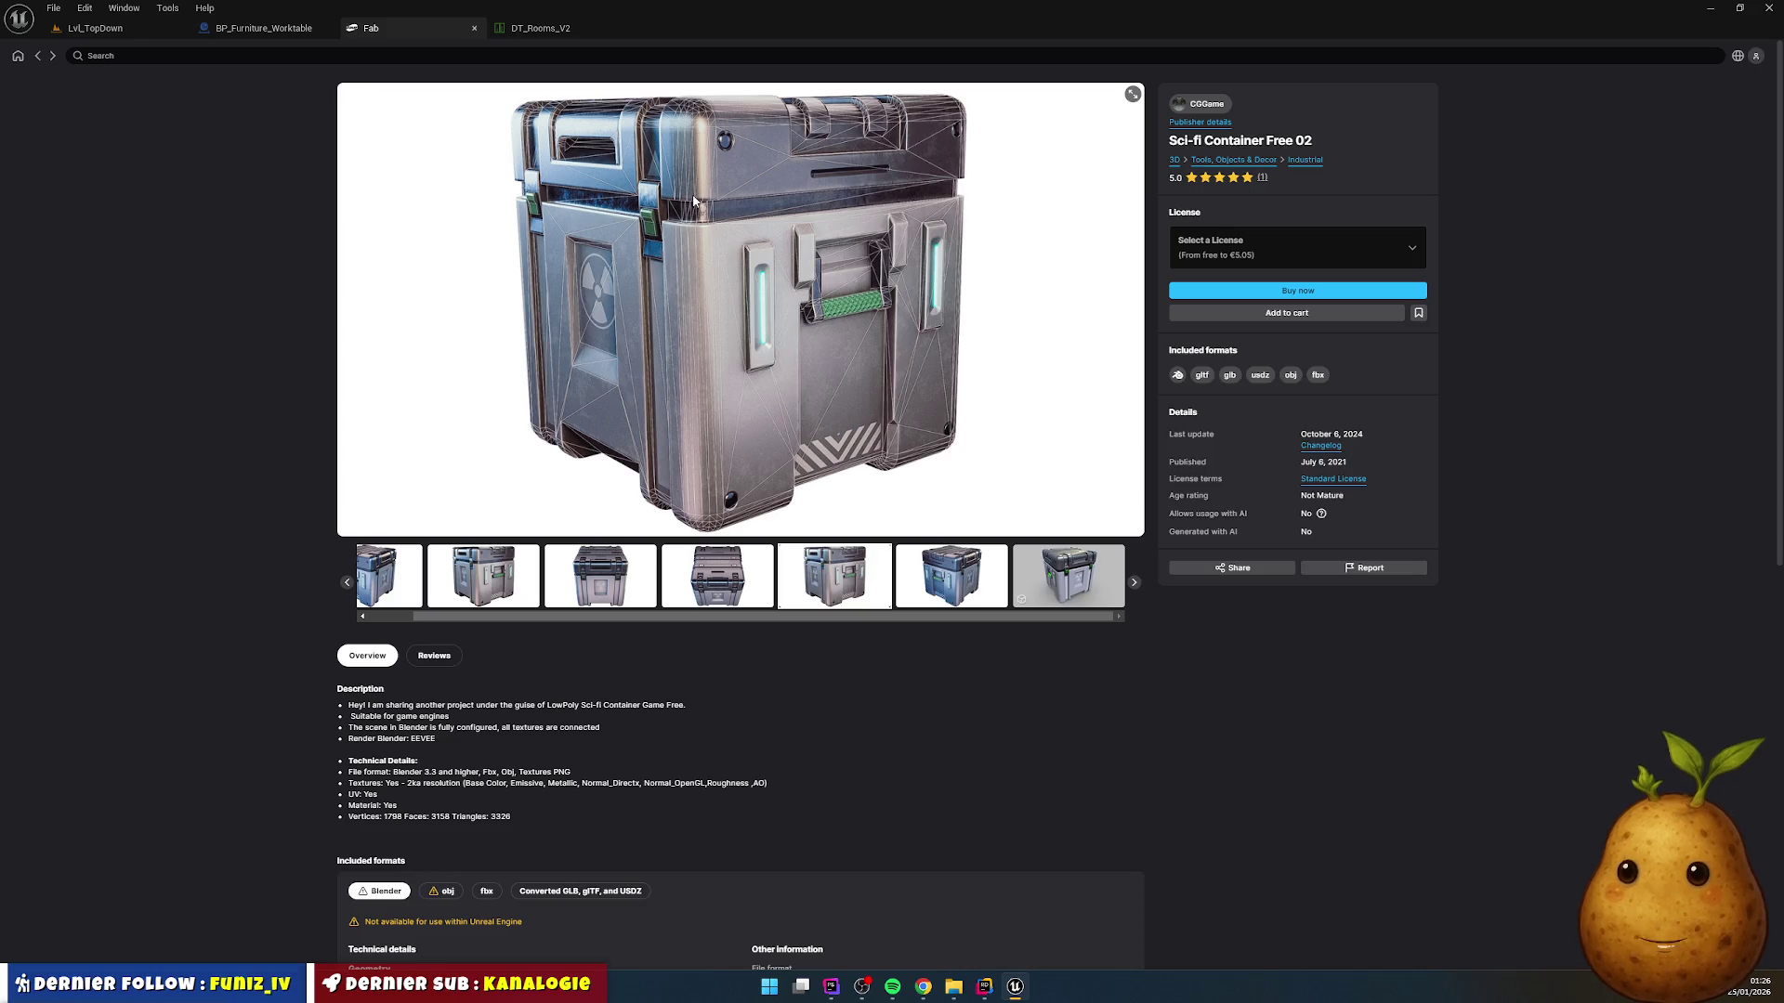
# Step: Minimize and restore the Unreal Editor, then return to the Lvl_TopDown level tab
pyautogui.click(1714, 13)
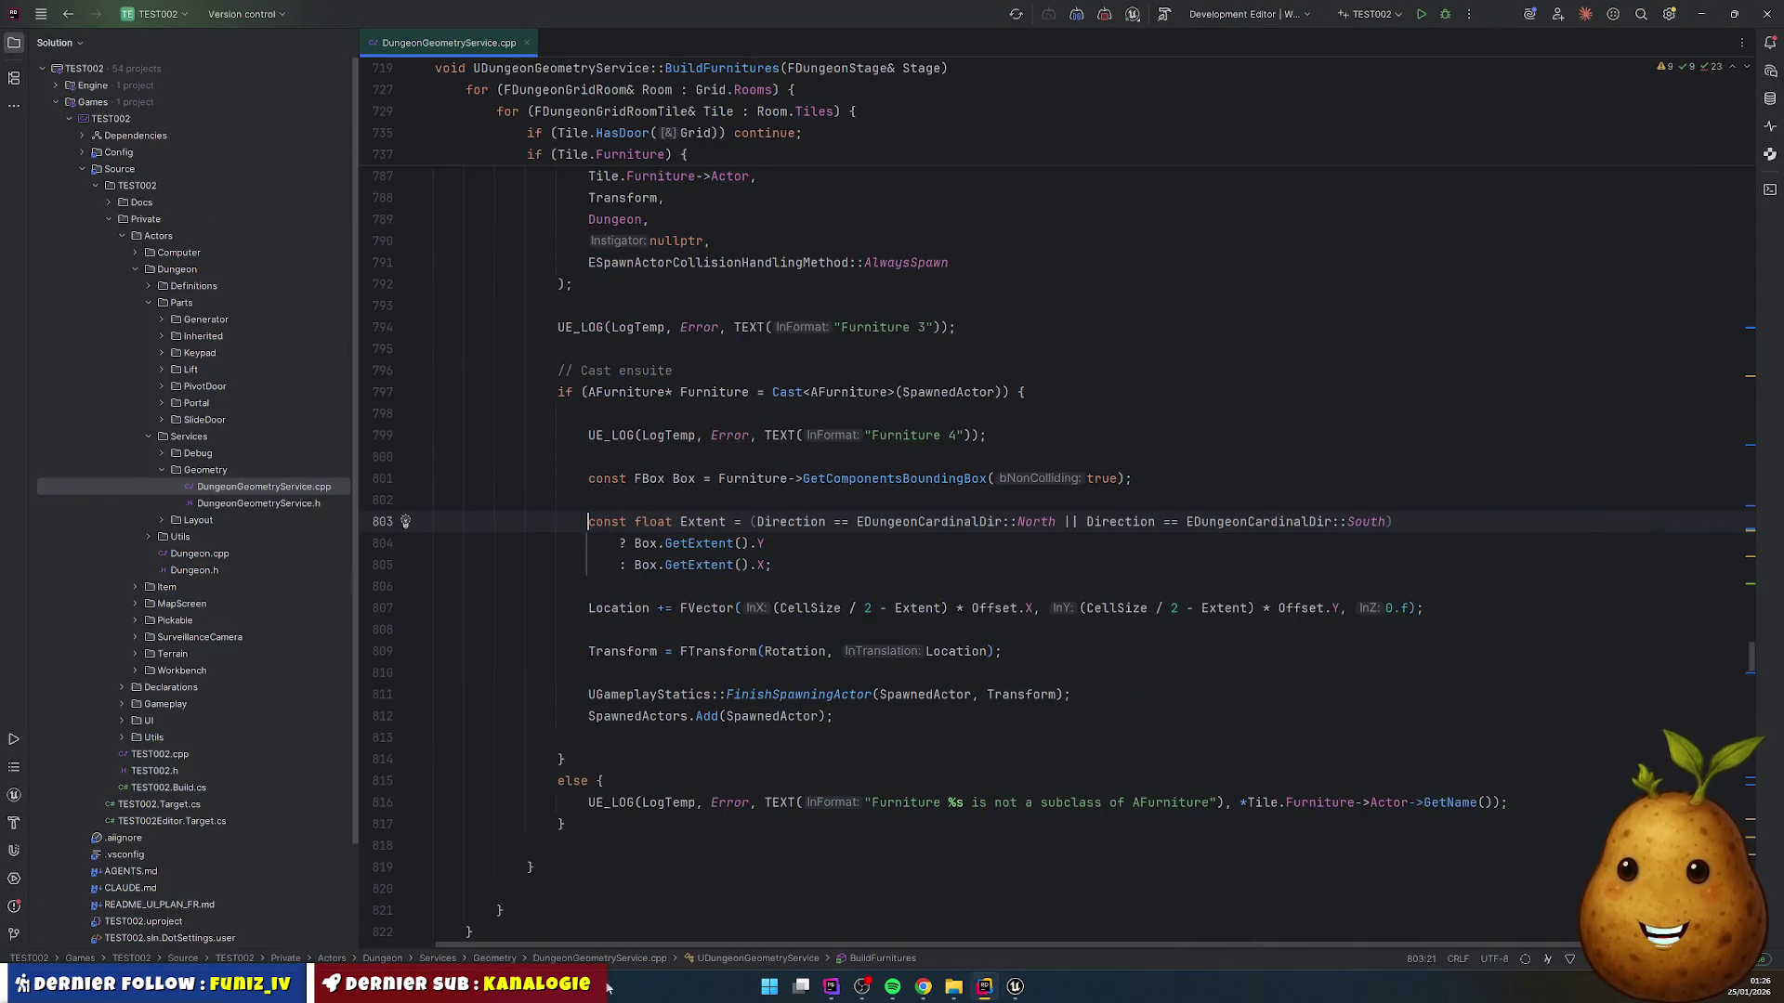
pyautogui.moveTo(1017, 987)
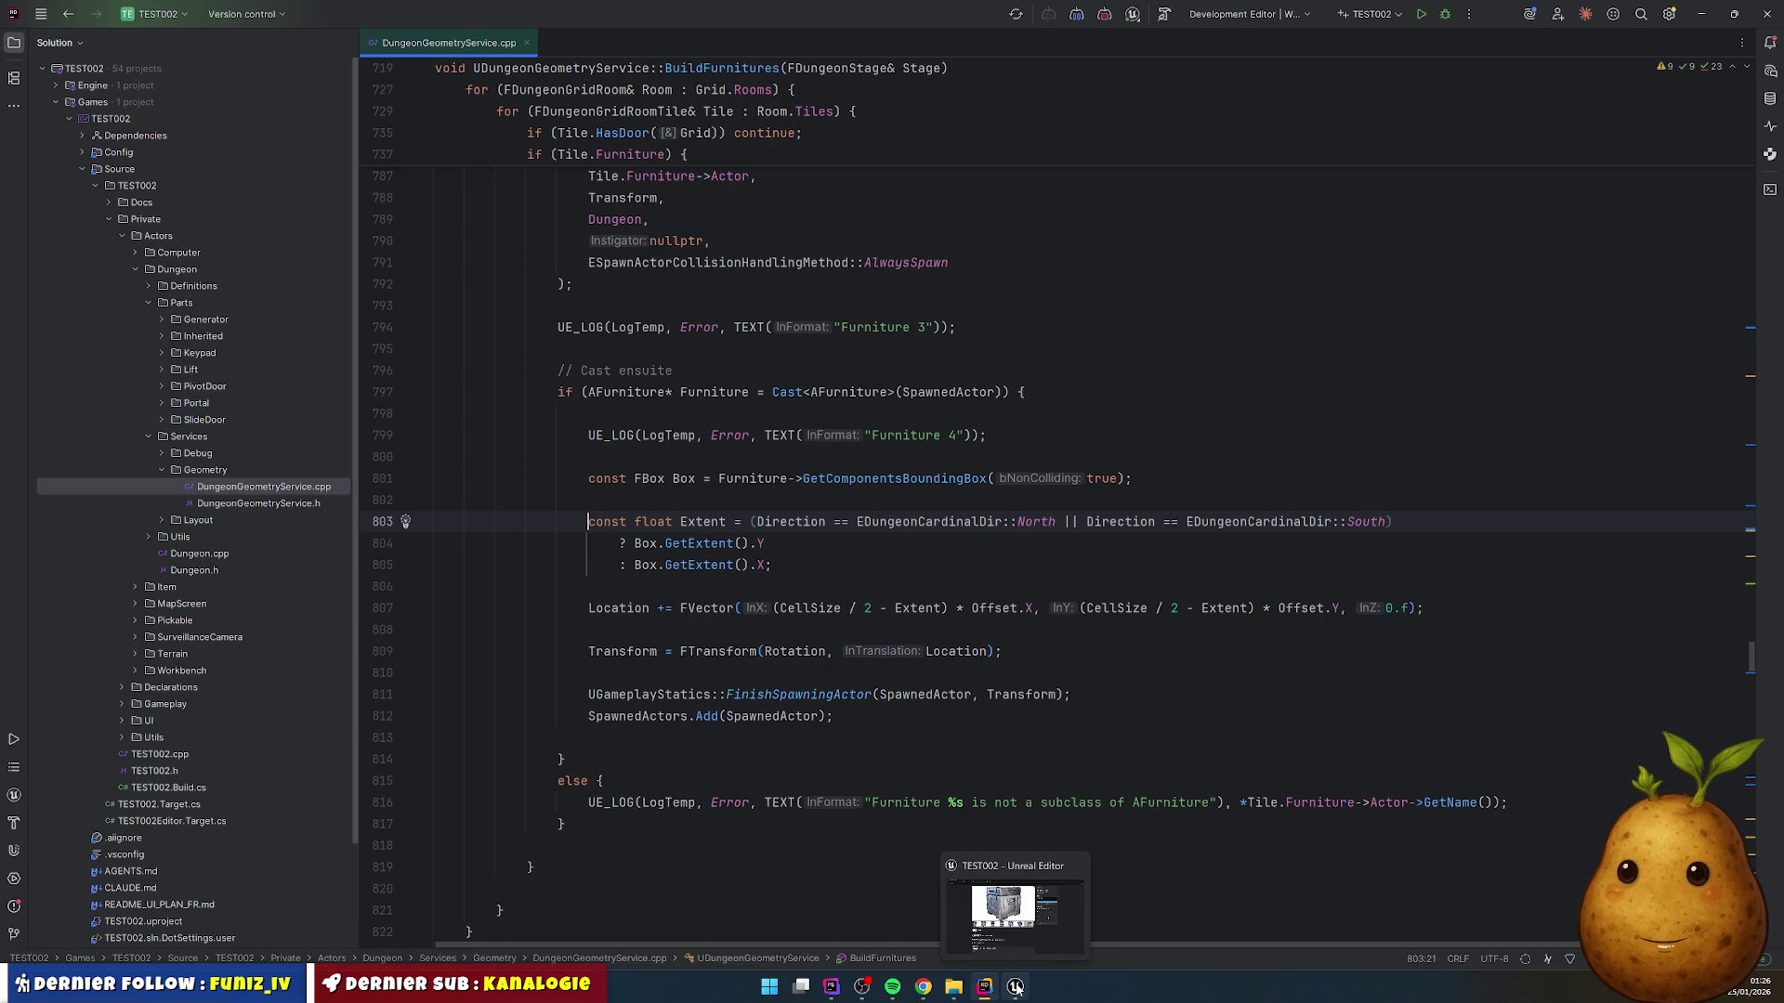
pyautogui.click(1000, 1000)
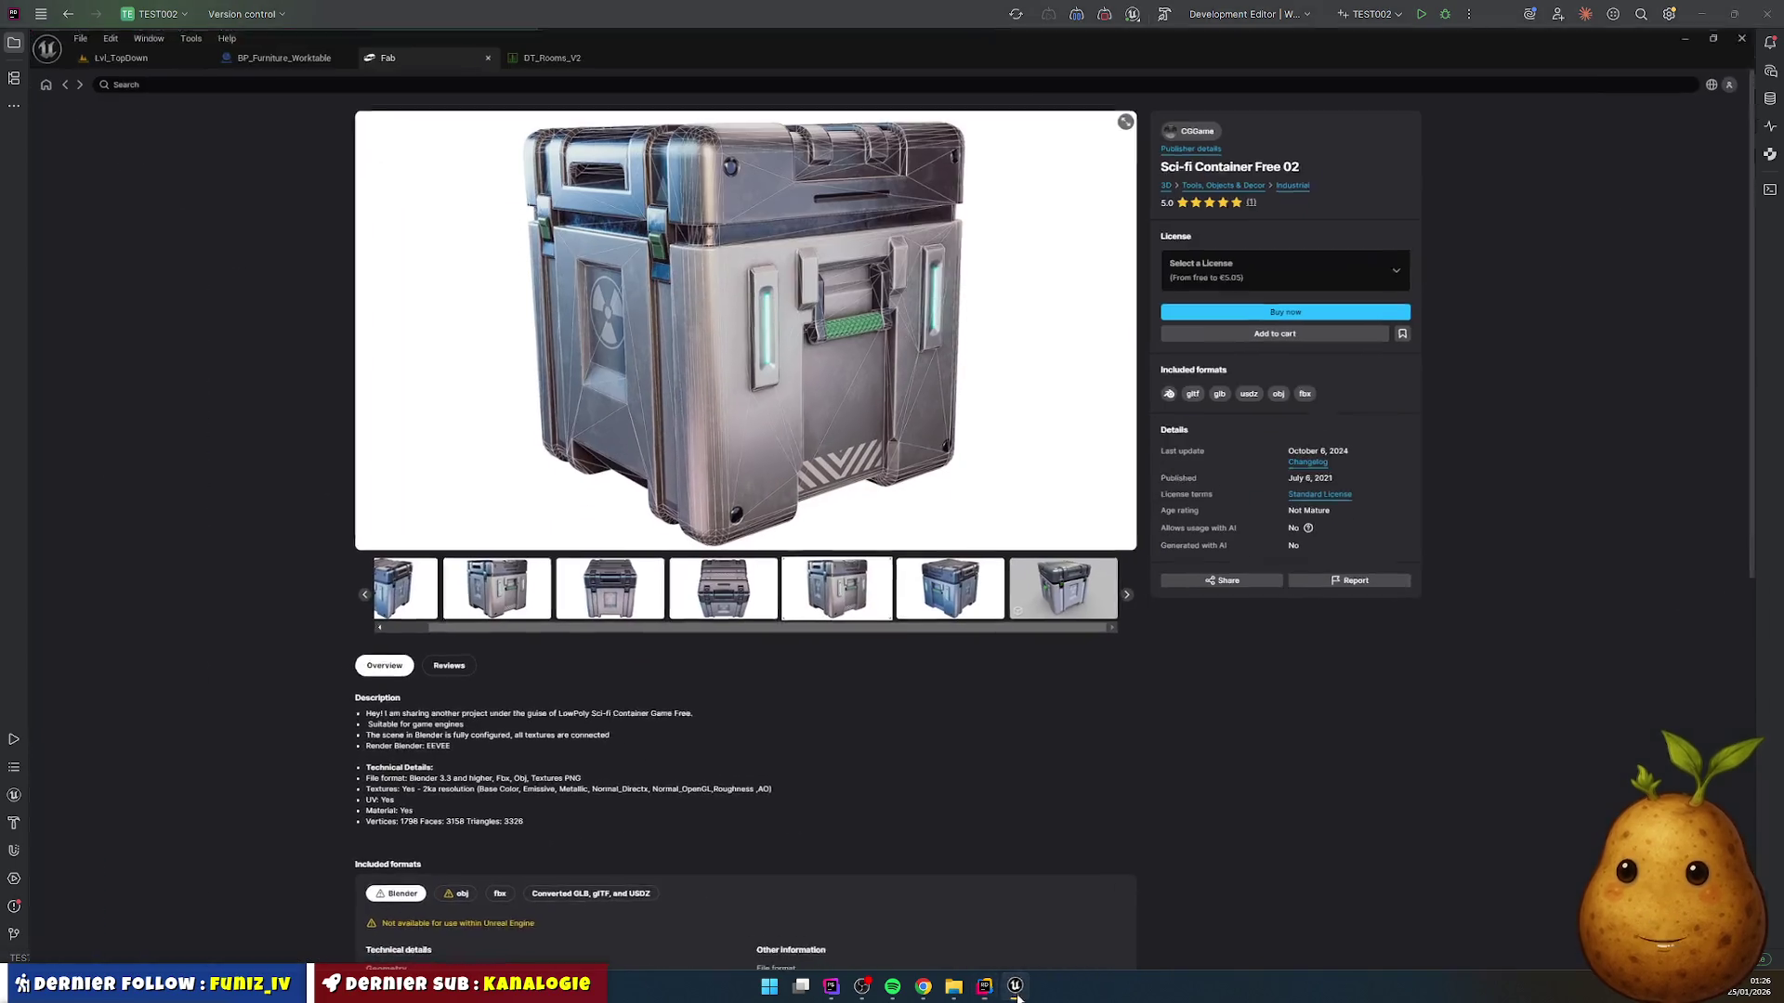
pyautogui.click(148, 28)
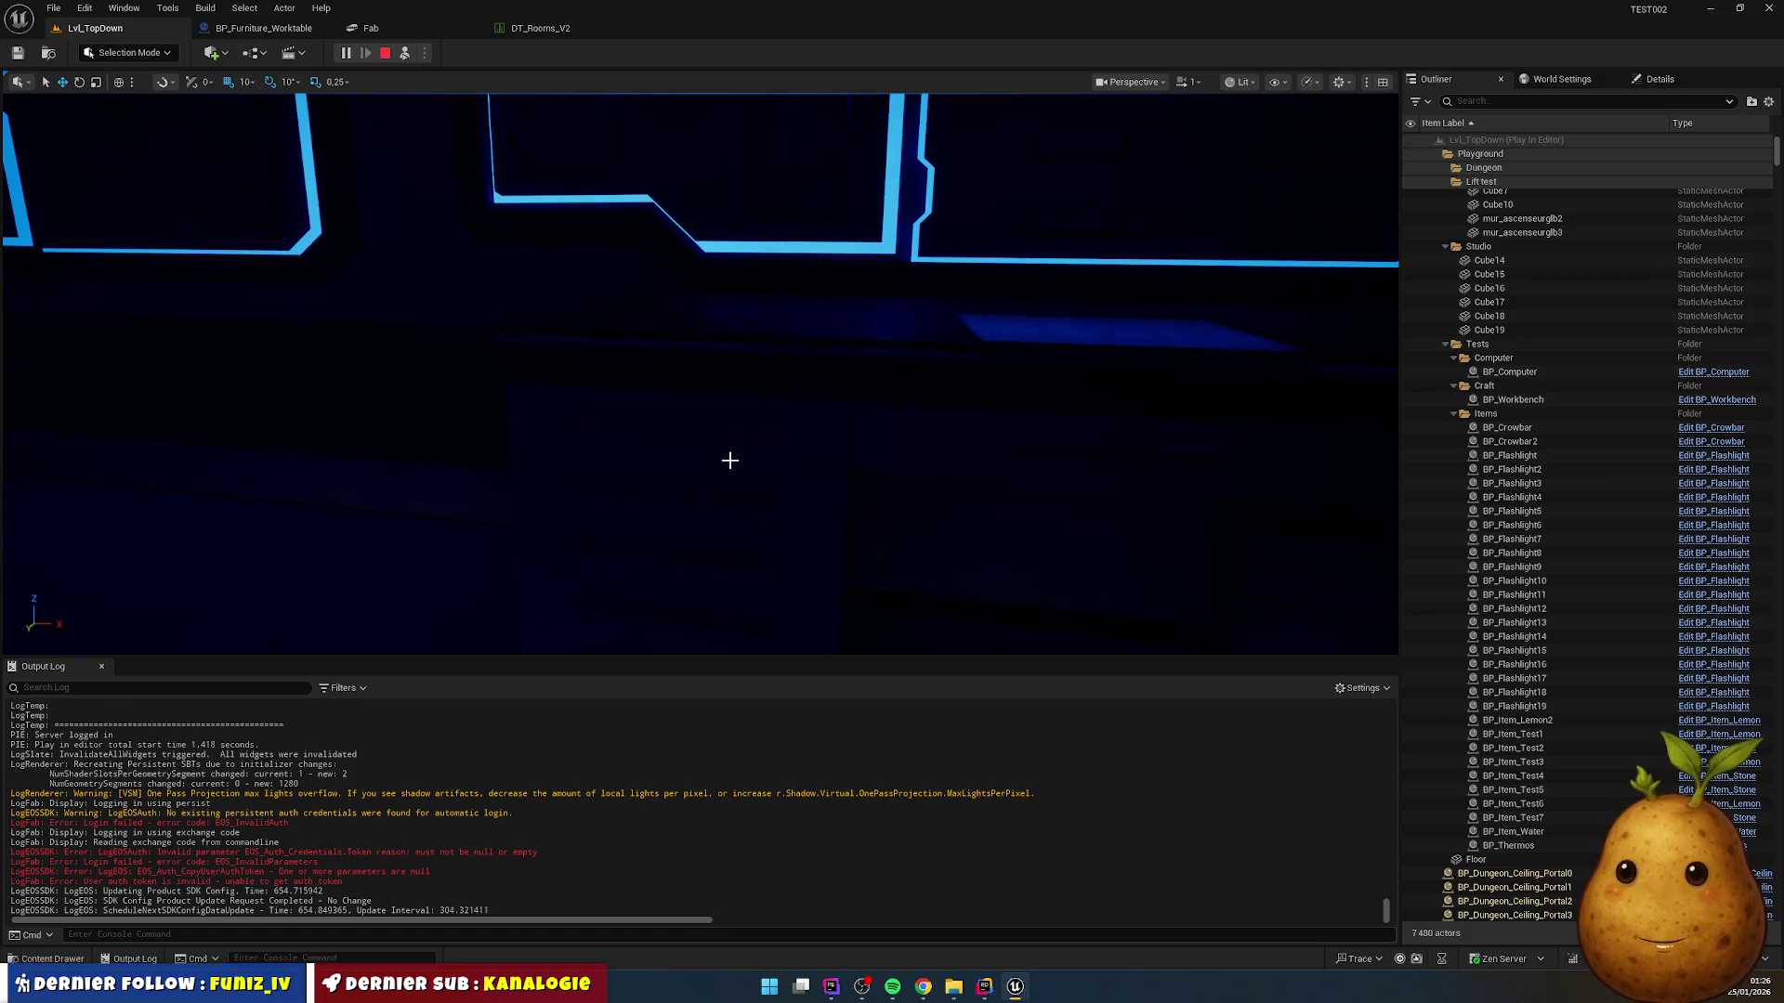
pyautogui.click(767, 429)
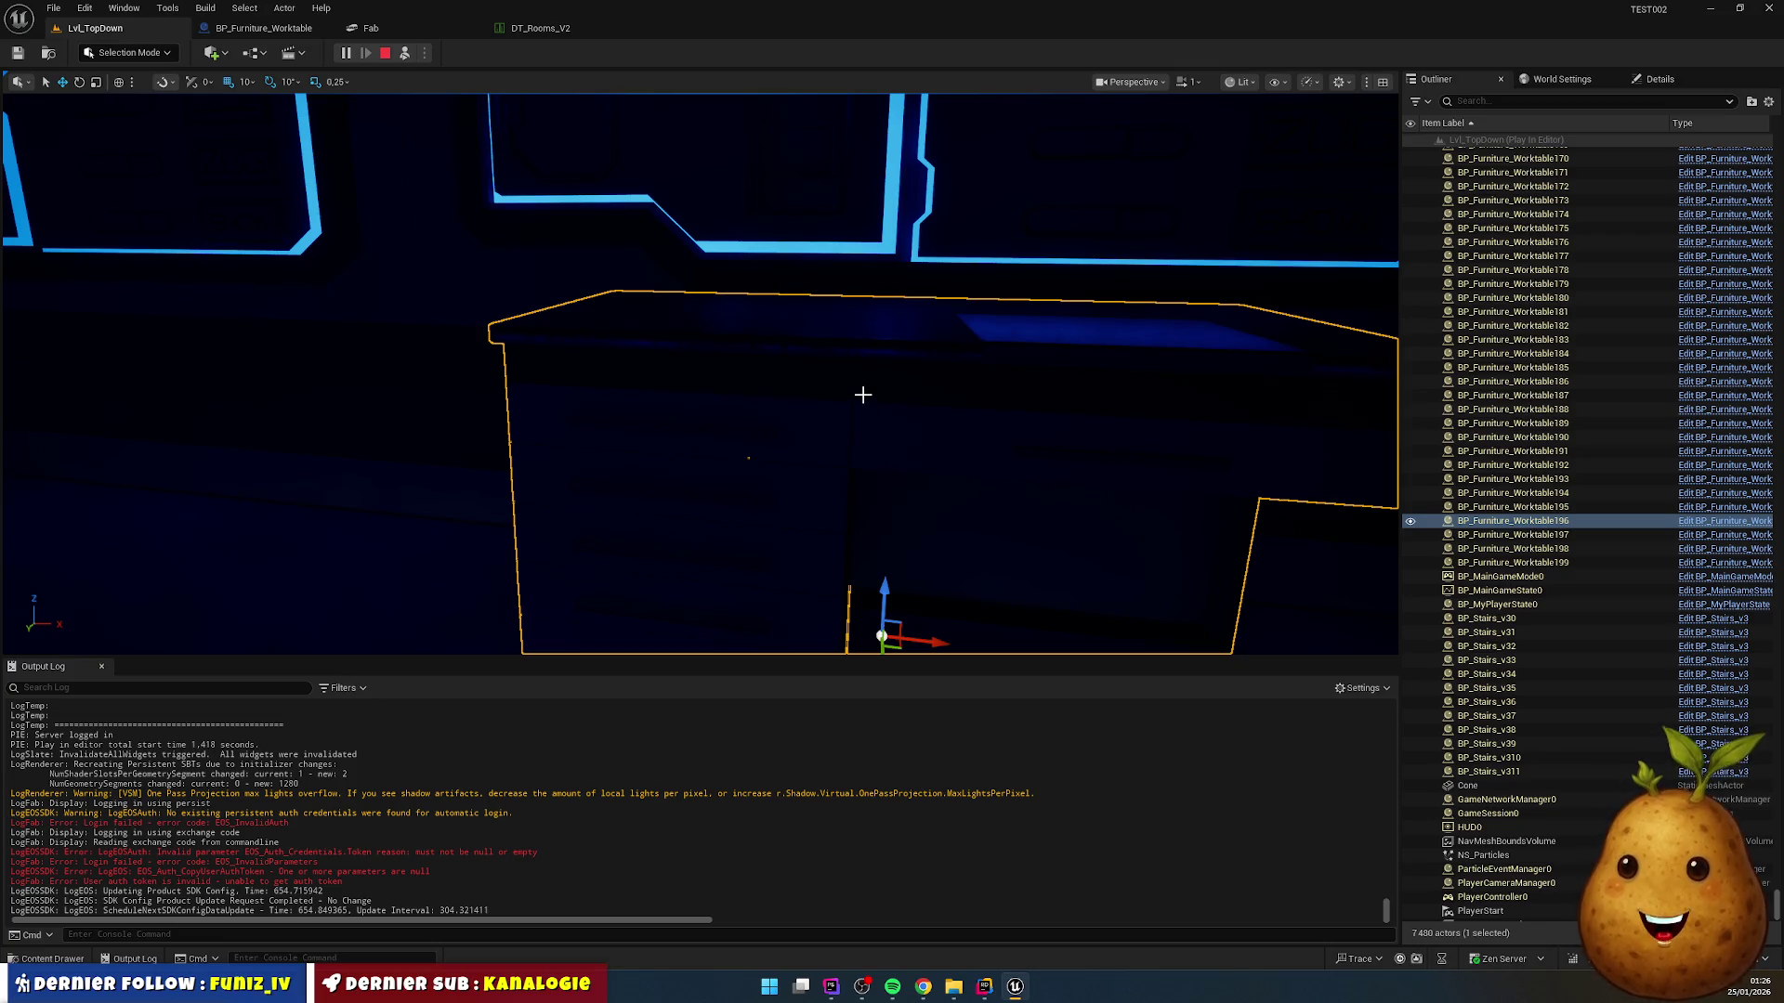
pyautogui.moveTo(850, 348)
pyautogui.mouseDown()
pyautogui.moveTo(929, 348)
pyautogui.moveTo(869, 353)
pyautogui.moveTo(841, 297)
pyautogui.moveTo(849, 350)
pyautogui.mouseUp()
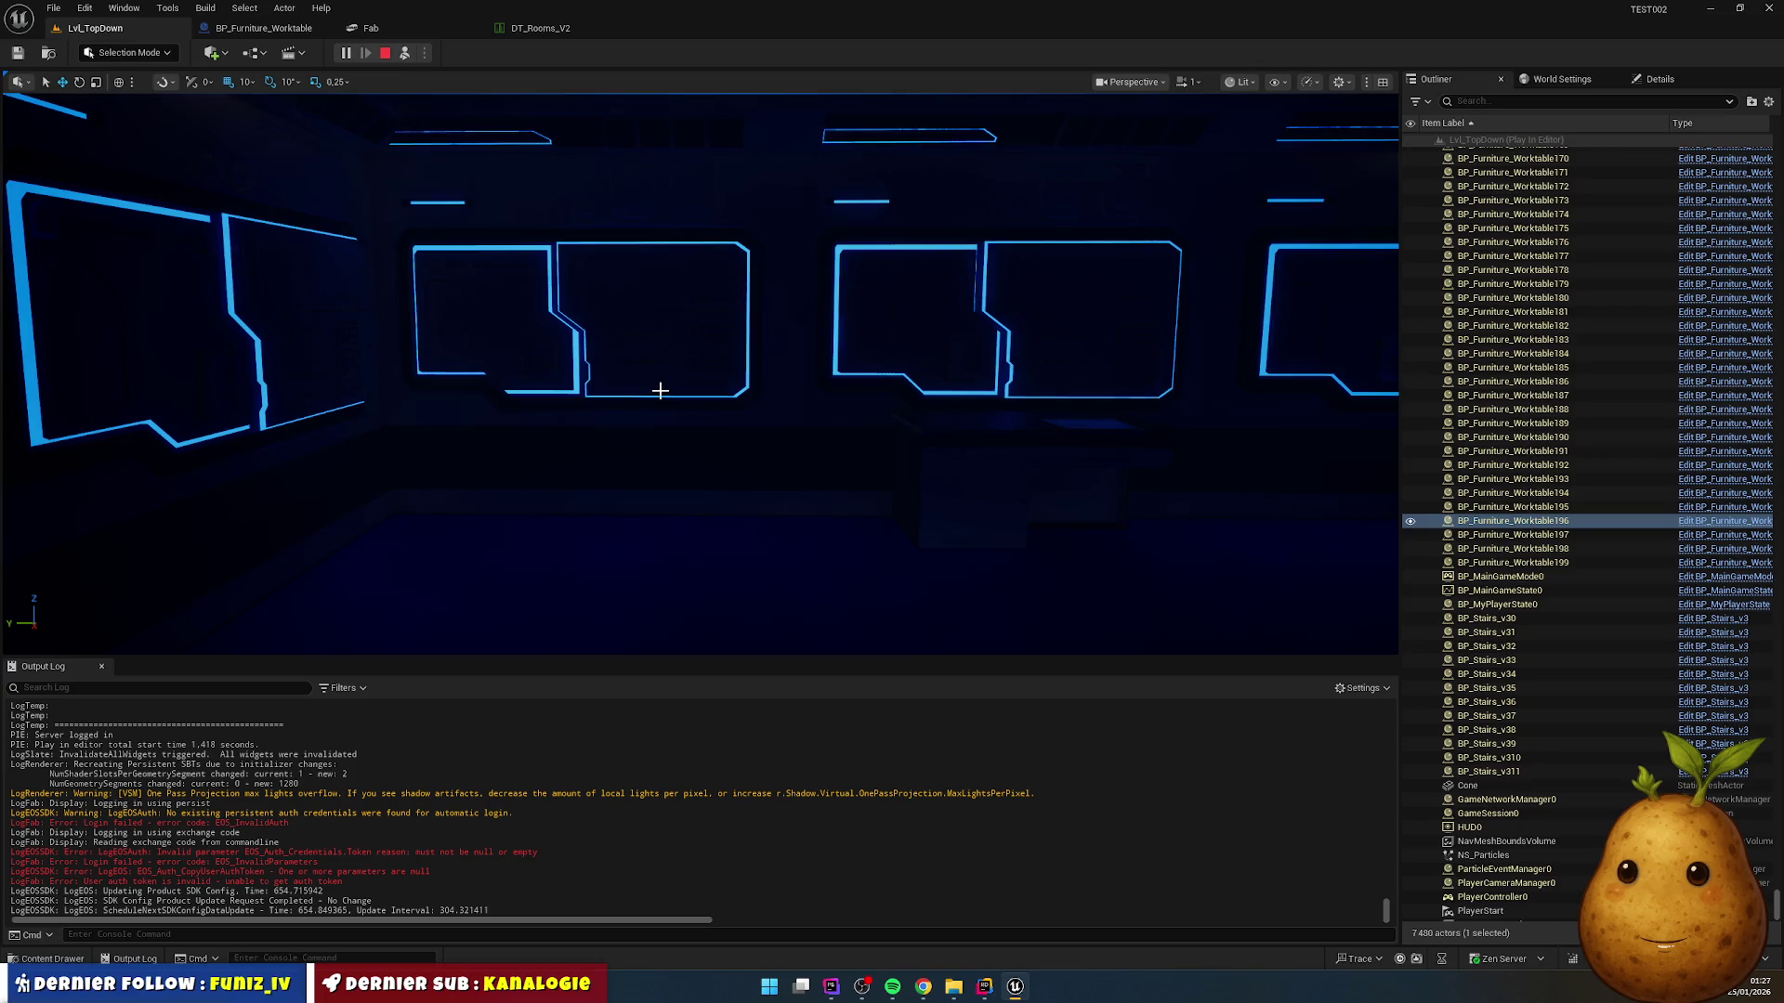
pyautogui.moveTo(660, 391); pyautogui.dragTo(659, 391)
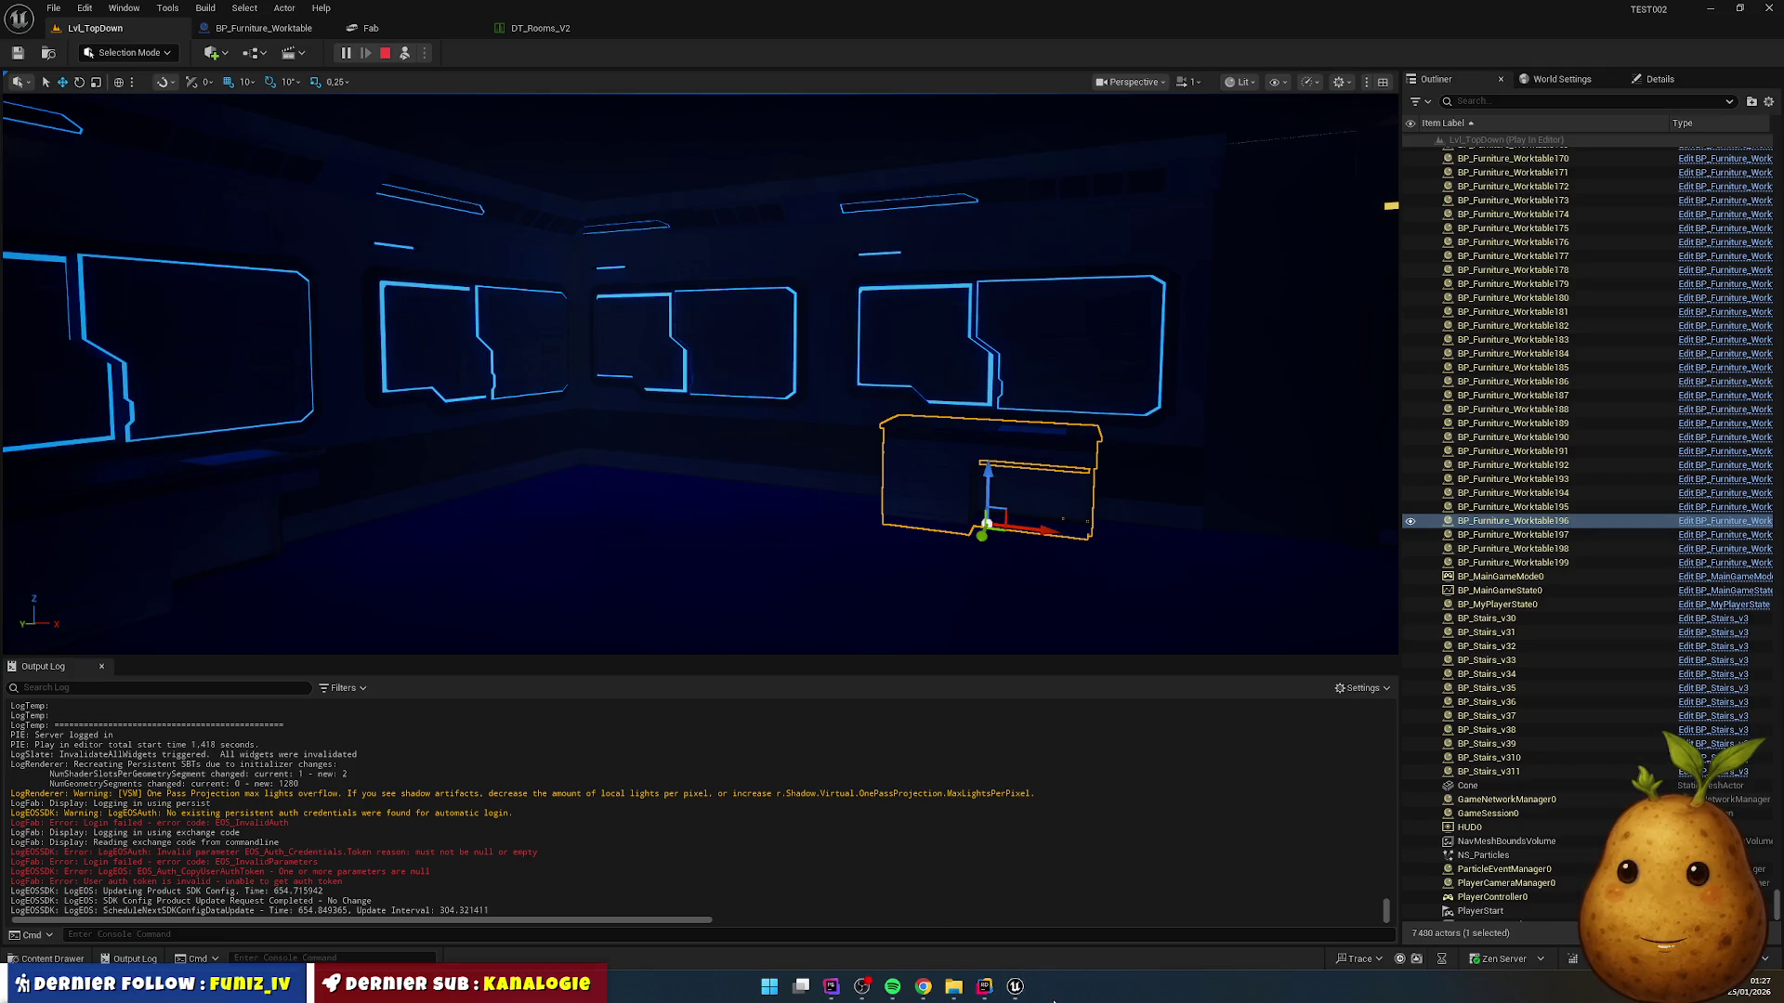
# Step: Launch Blender 4.5 from the system search, dismiss the splash screen and deselect the default cube
pyautogui.press('super')
pyautogui.write('blender')
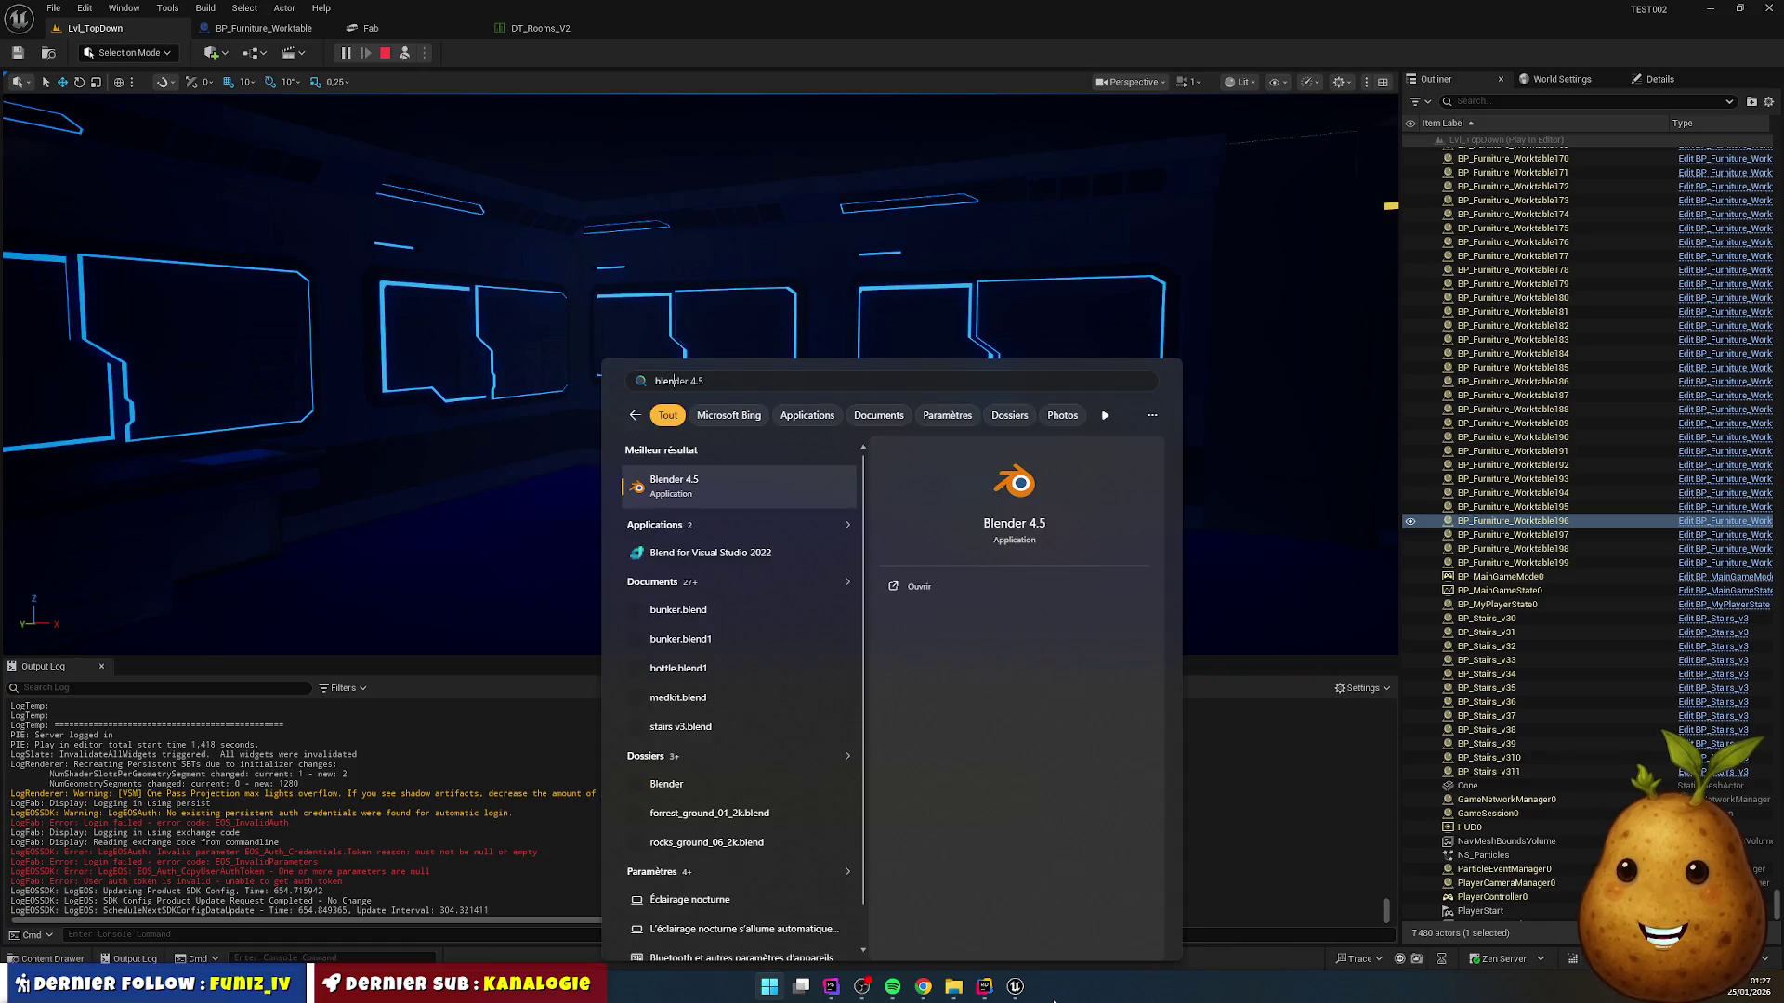
pyautogui.press('Return')
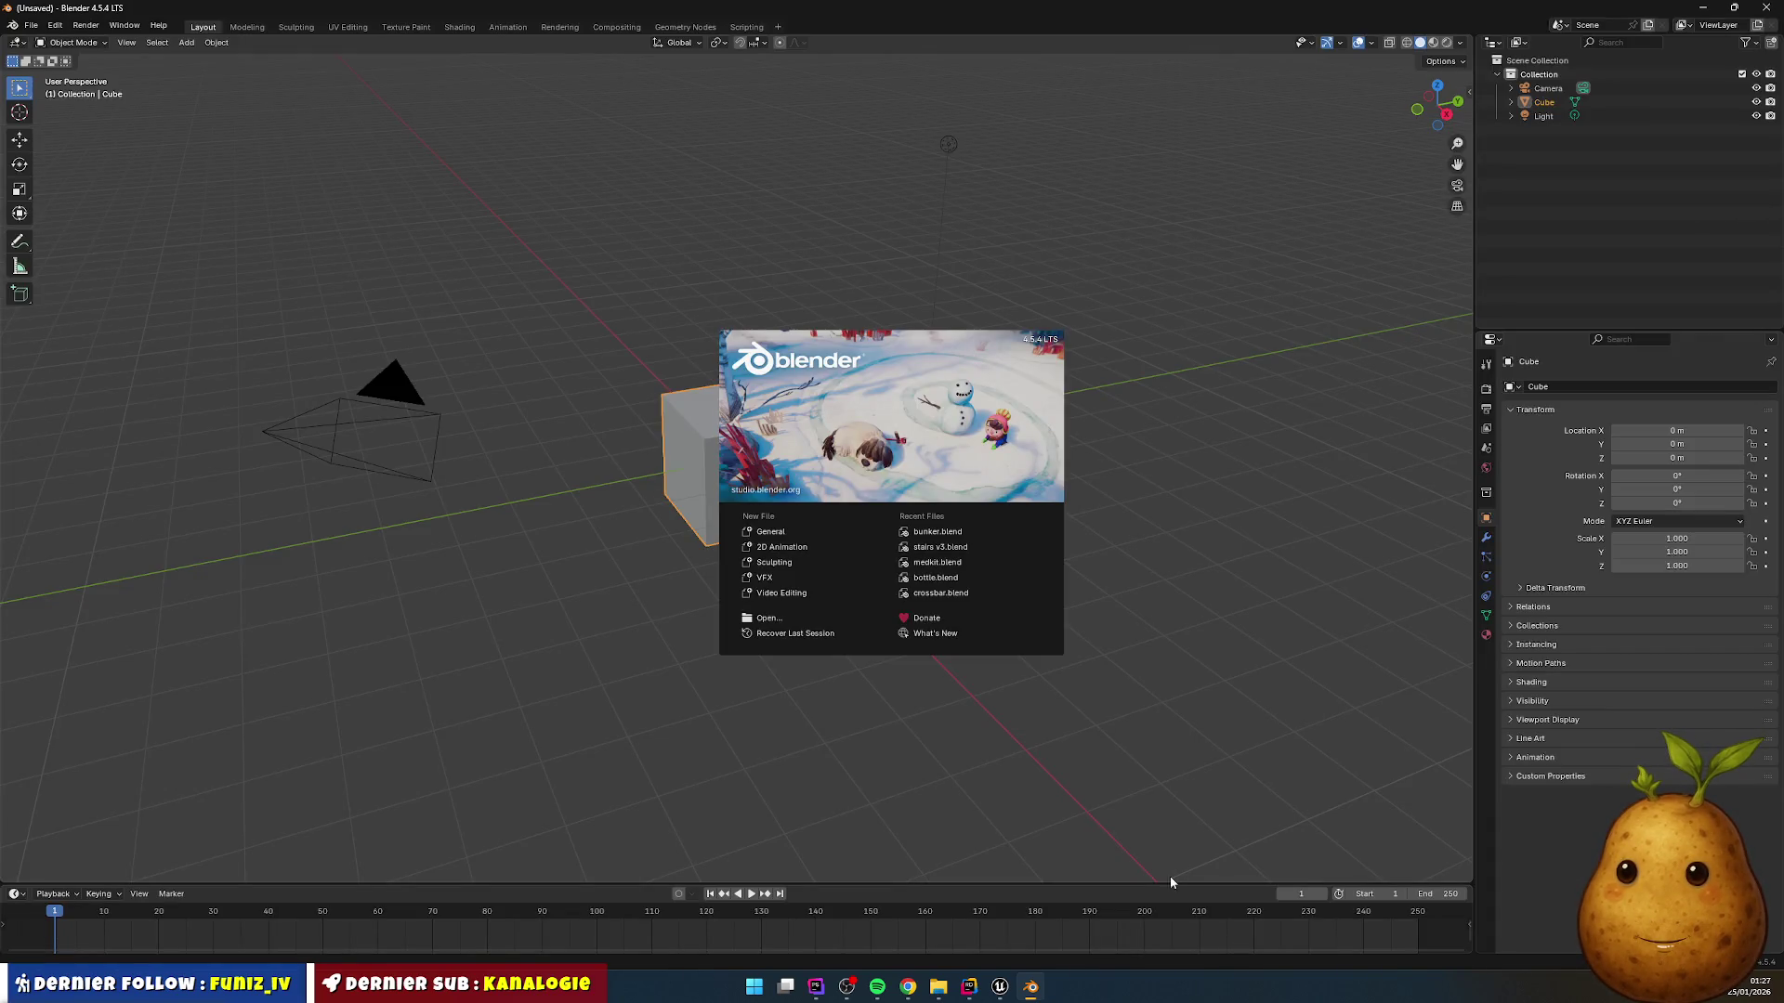
pyautogui.click(1119, 306)
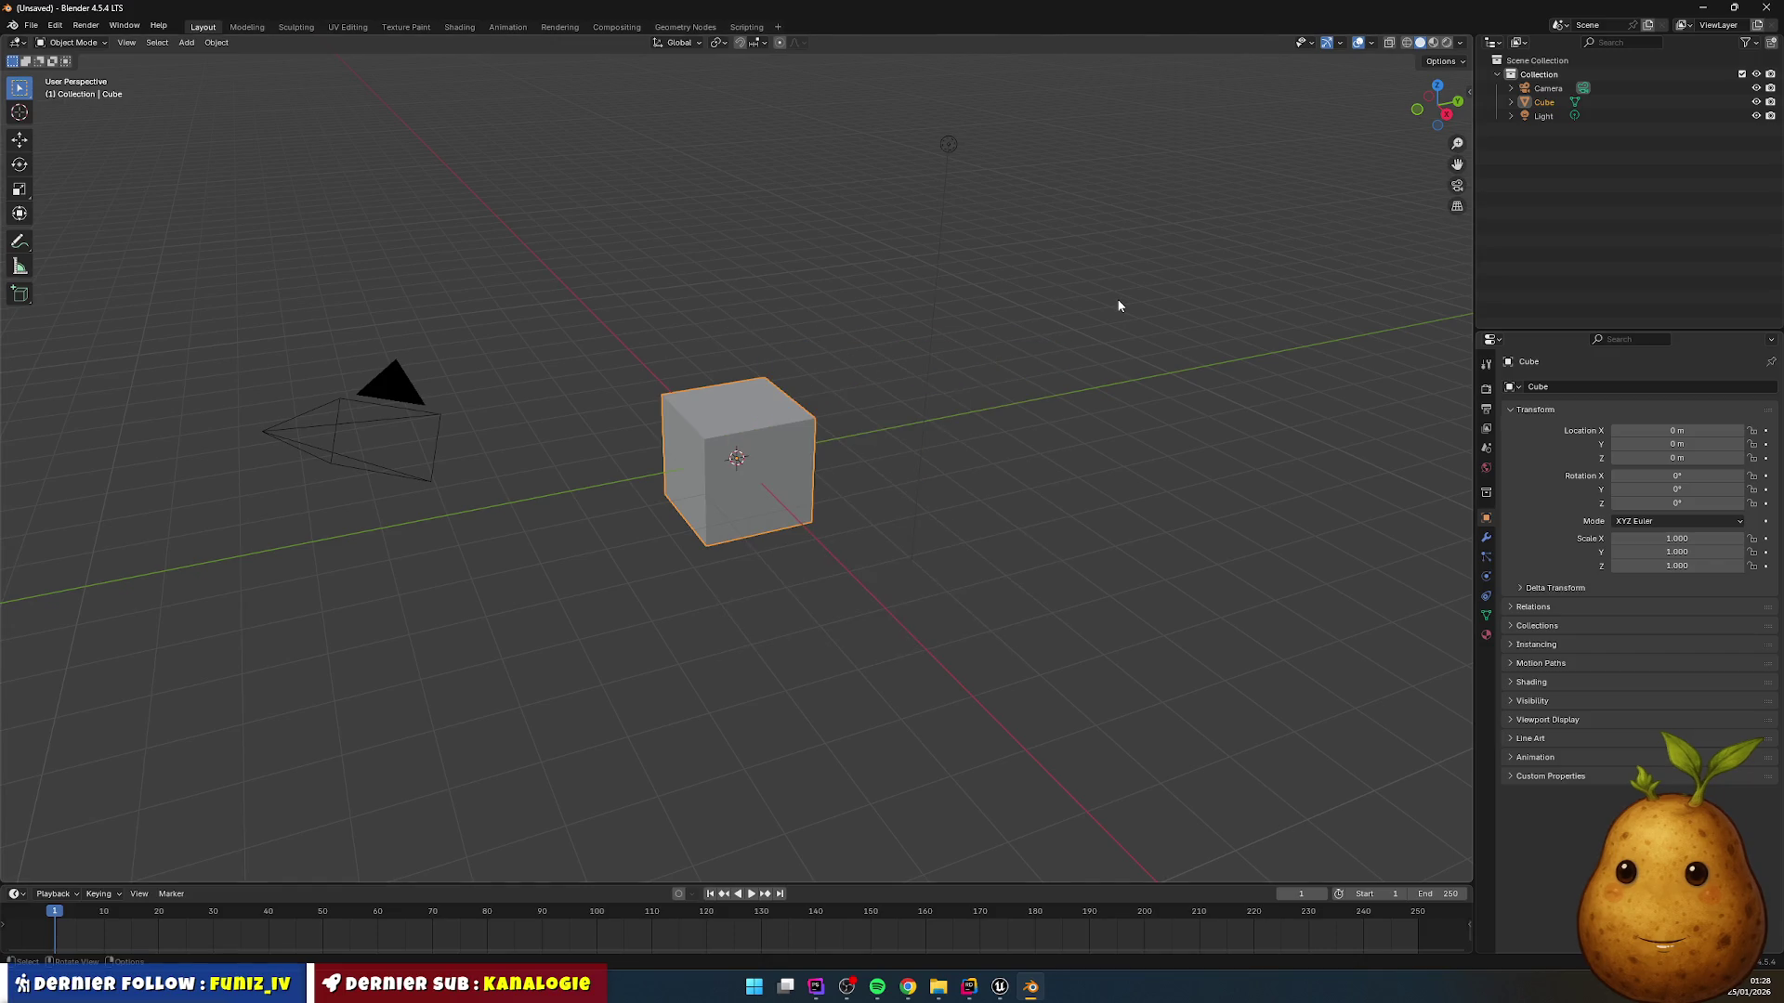
pyautogui.click(957, 439)
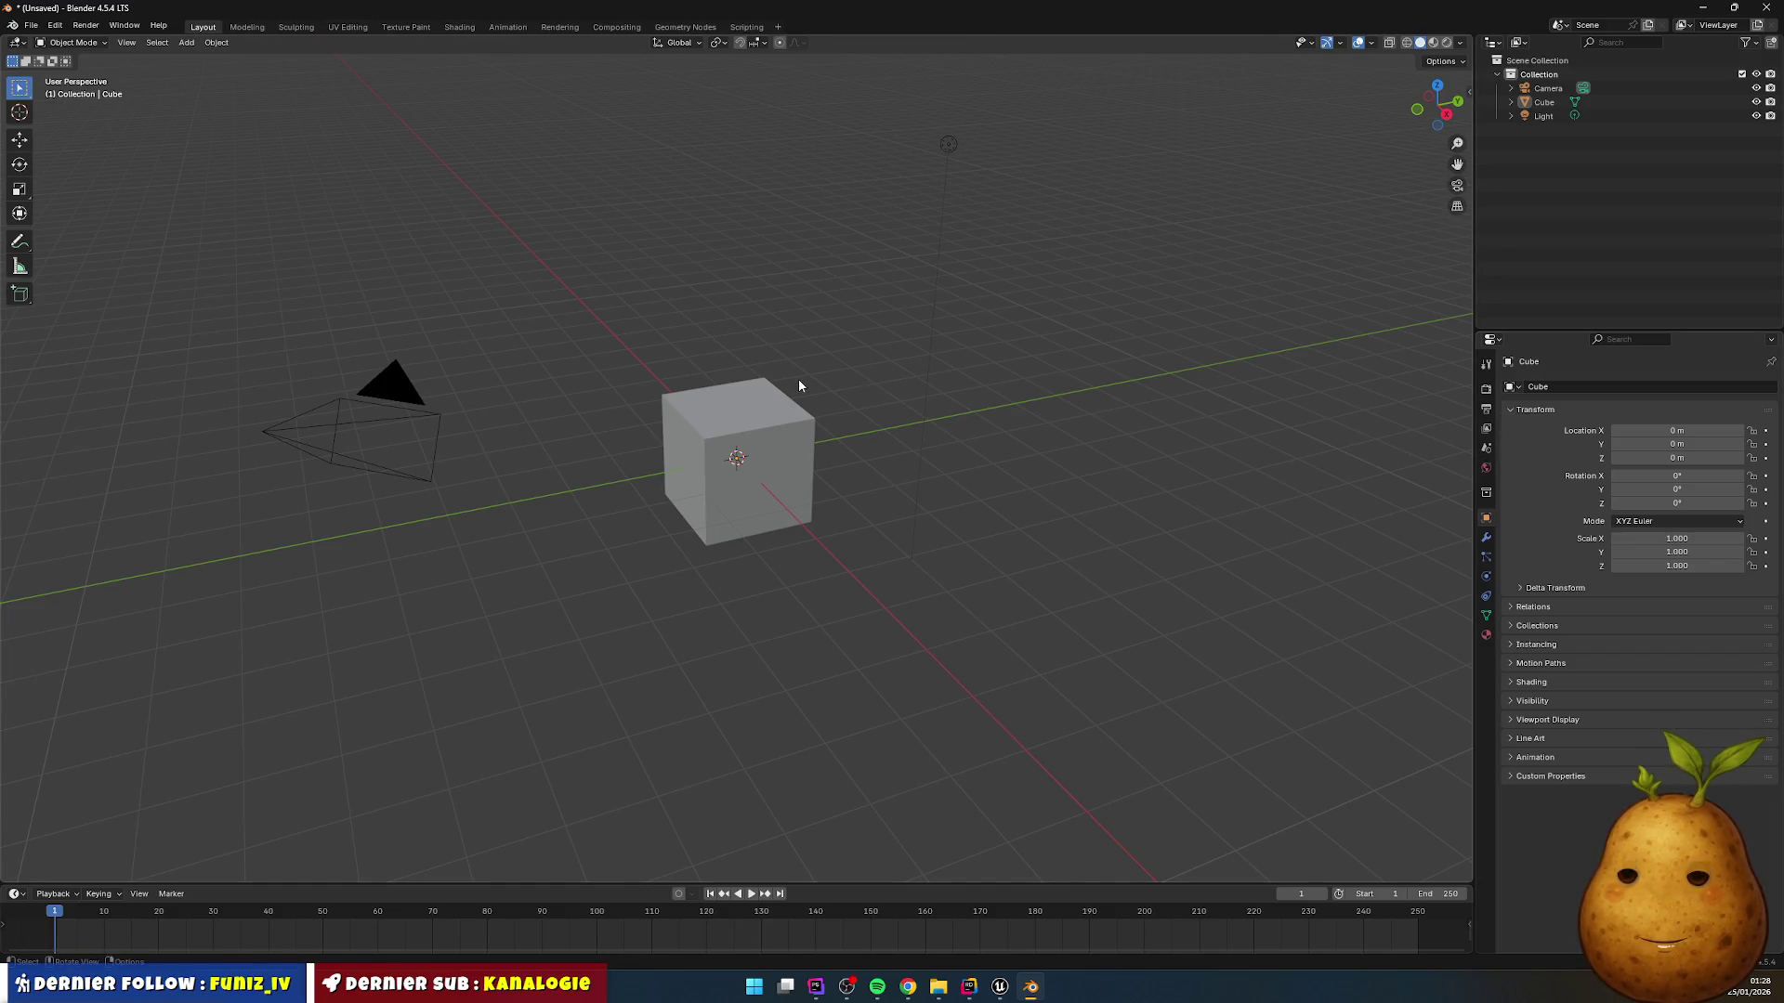
# Step: Set the scene's length unit to Centimeters and show the sidebar Transform panel with the cube's dimensions
pyautogui.click(1485, 448)
pyautogui.click(1486, 428)
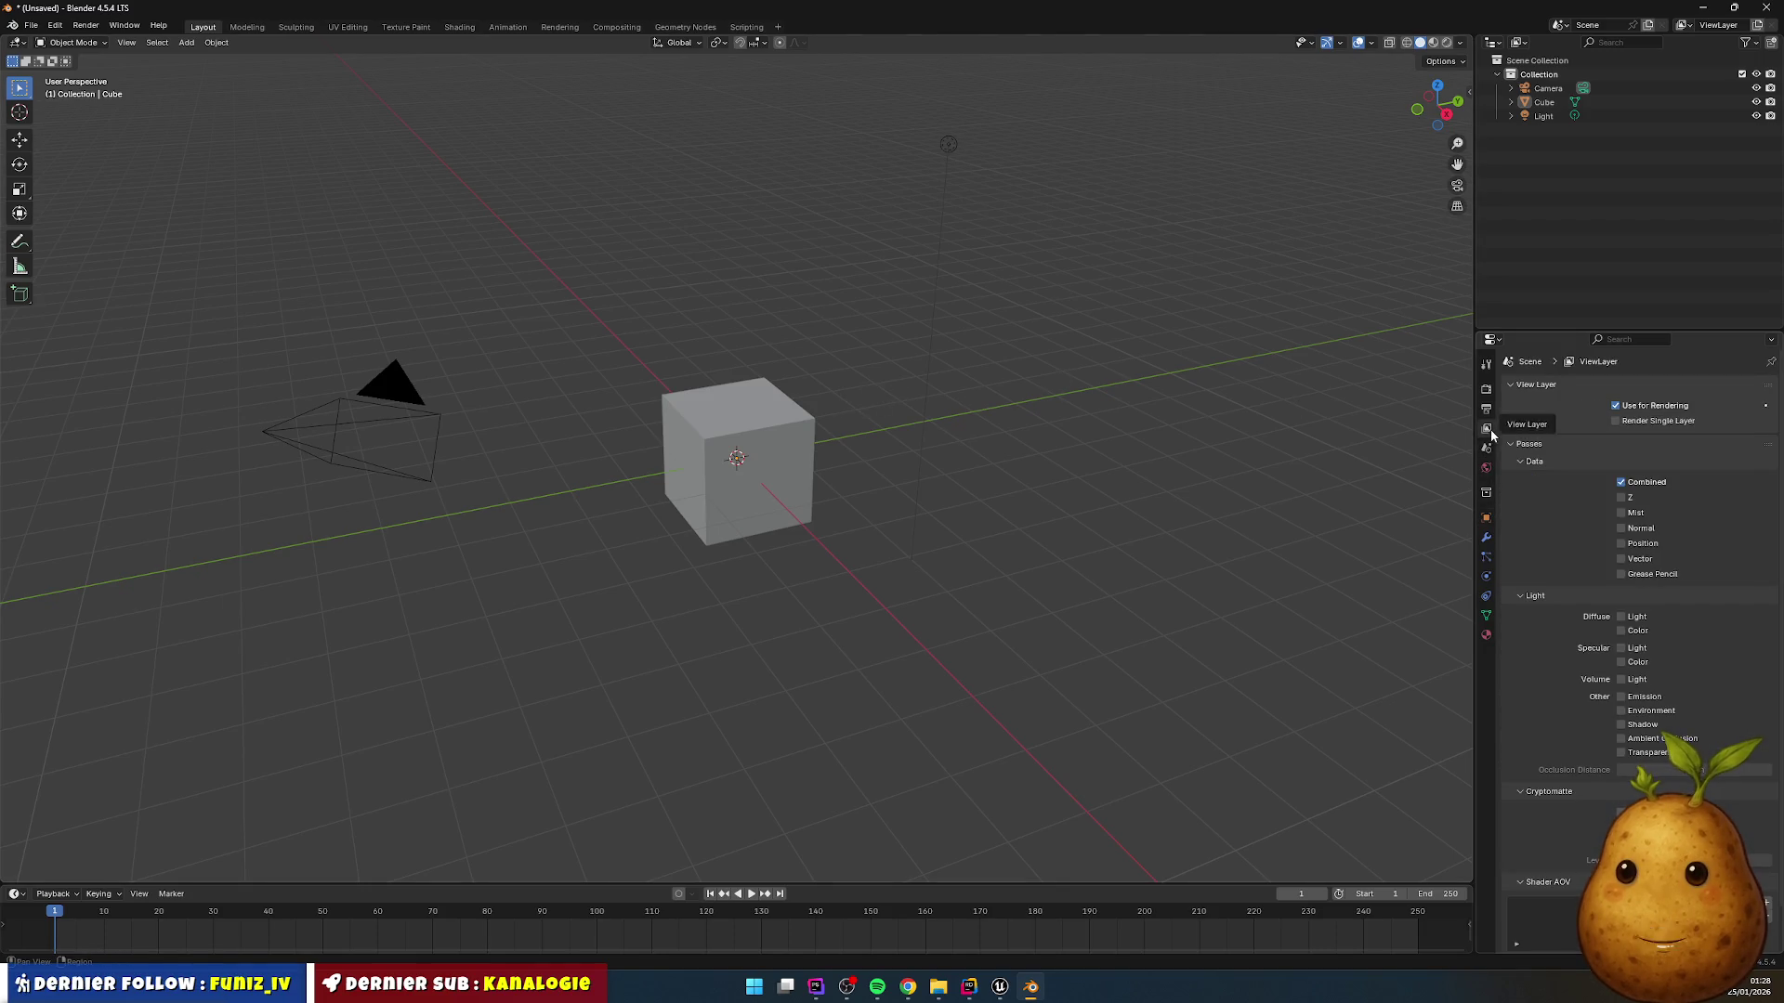
pyautogui.click(1486, 448)
pyautogui.click(1486, 428)
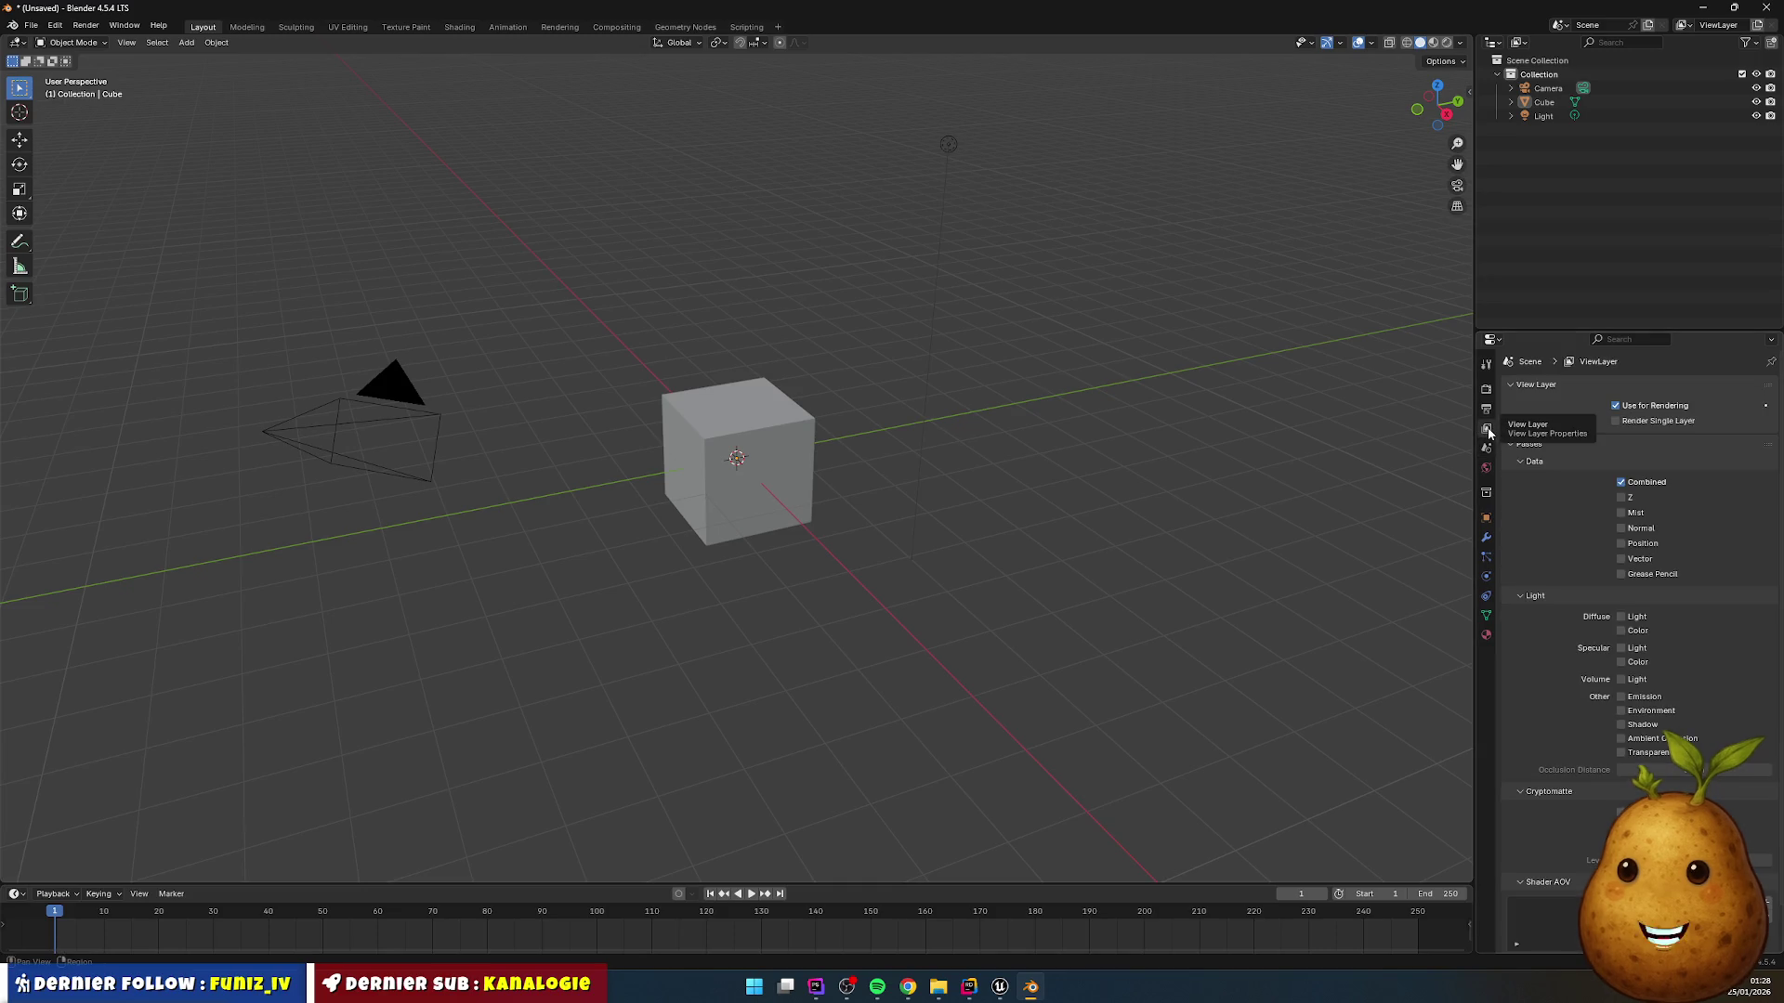
pyautogui.click(1486, 447)
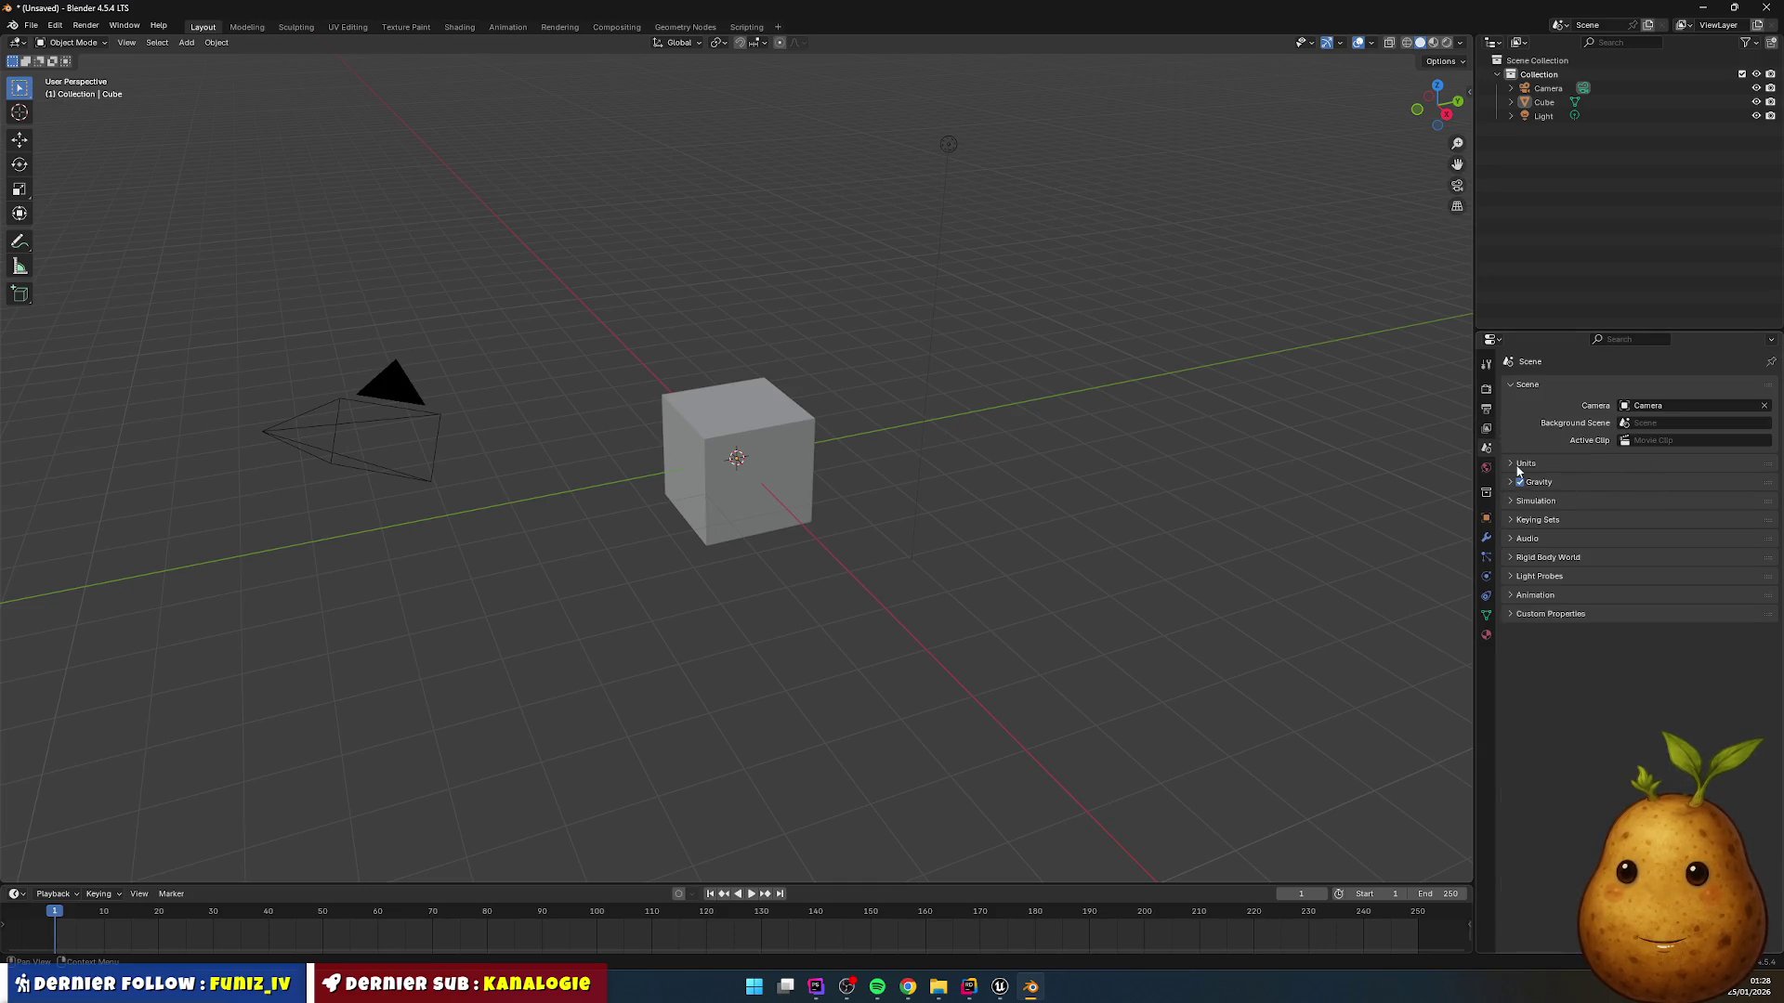
pyautogui.click(1522, 463)
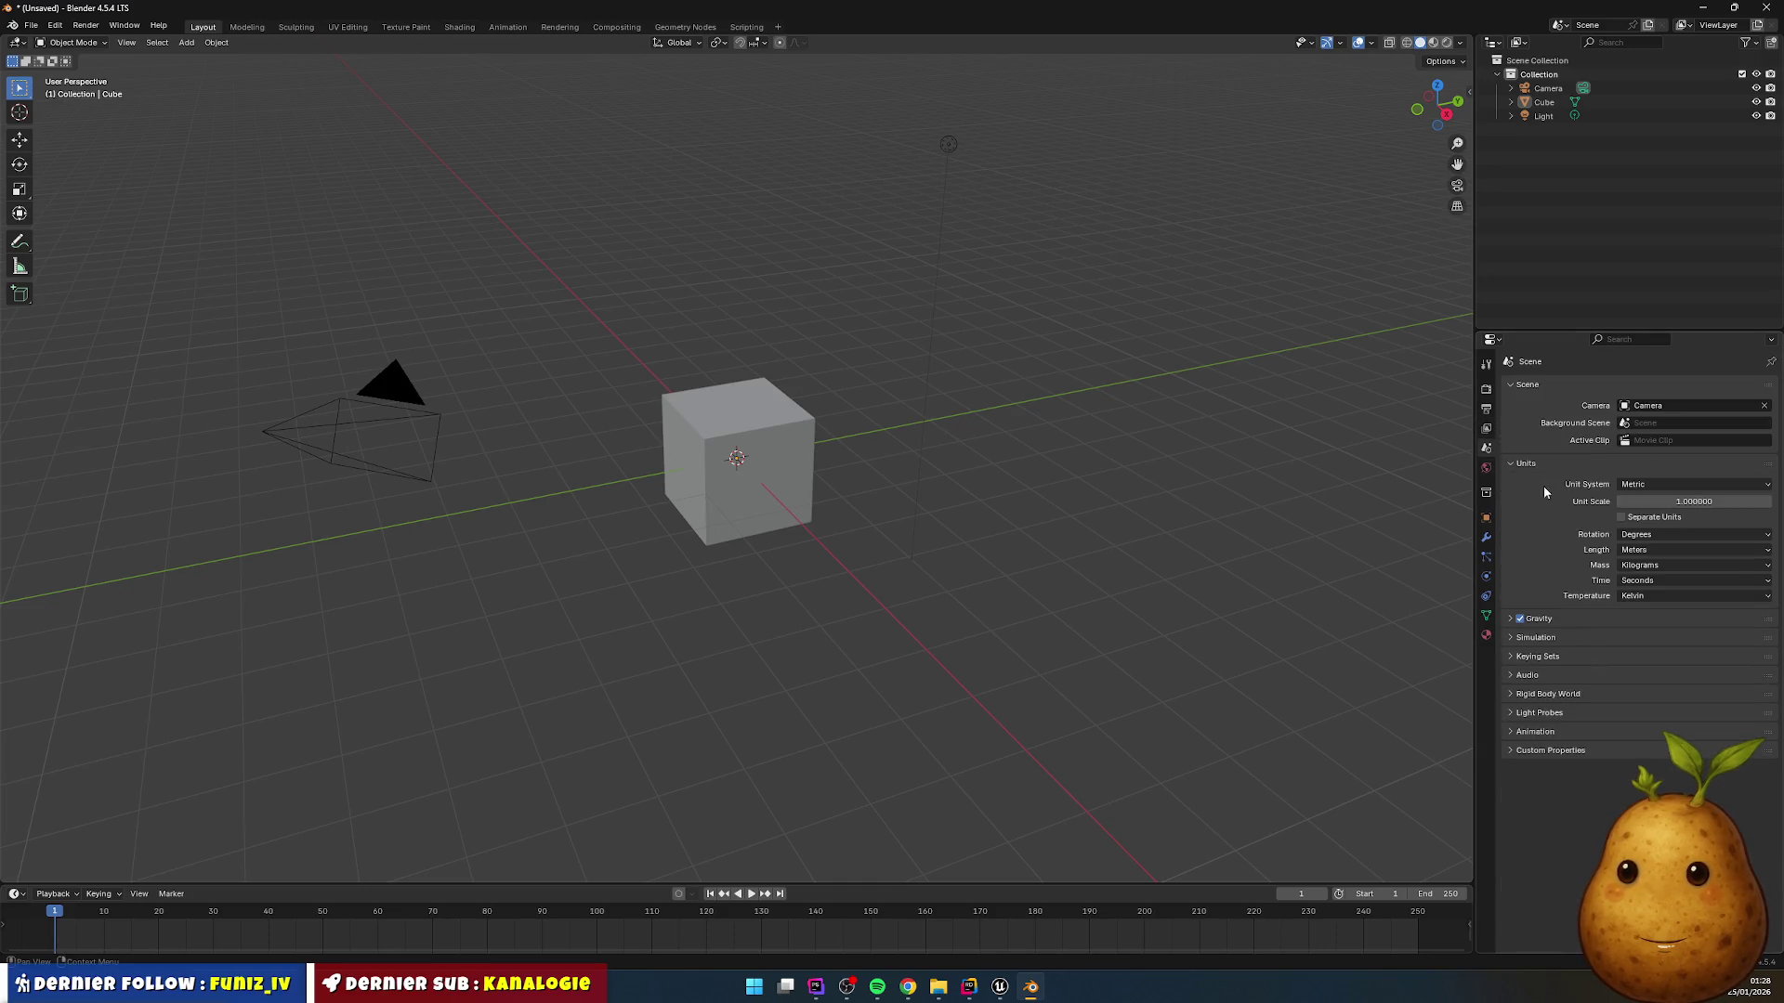
pyautogui.click(1663, 484)
pyautogui.click(1652, 550)
pyautogui.click(1646, 613)
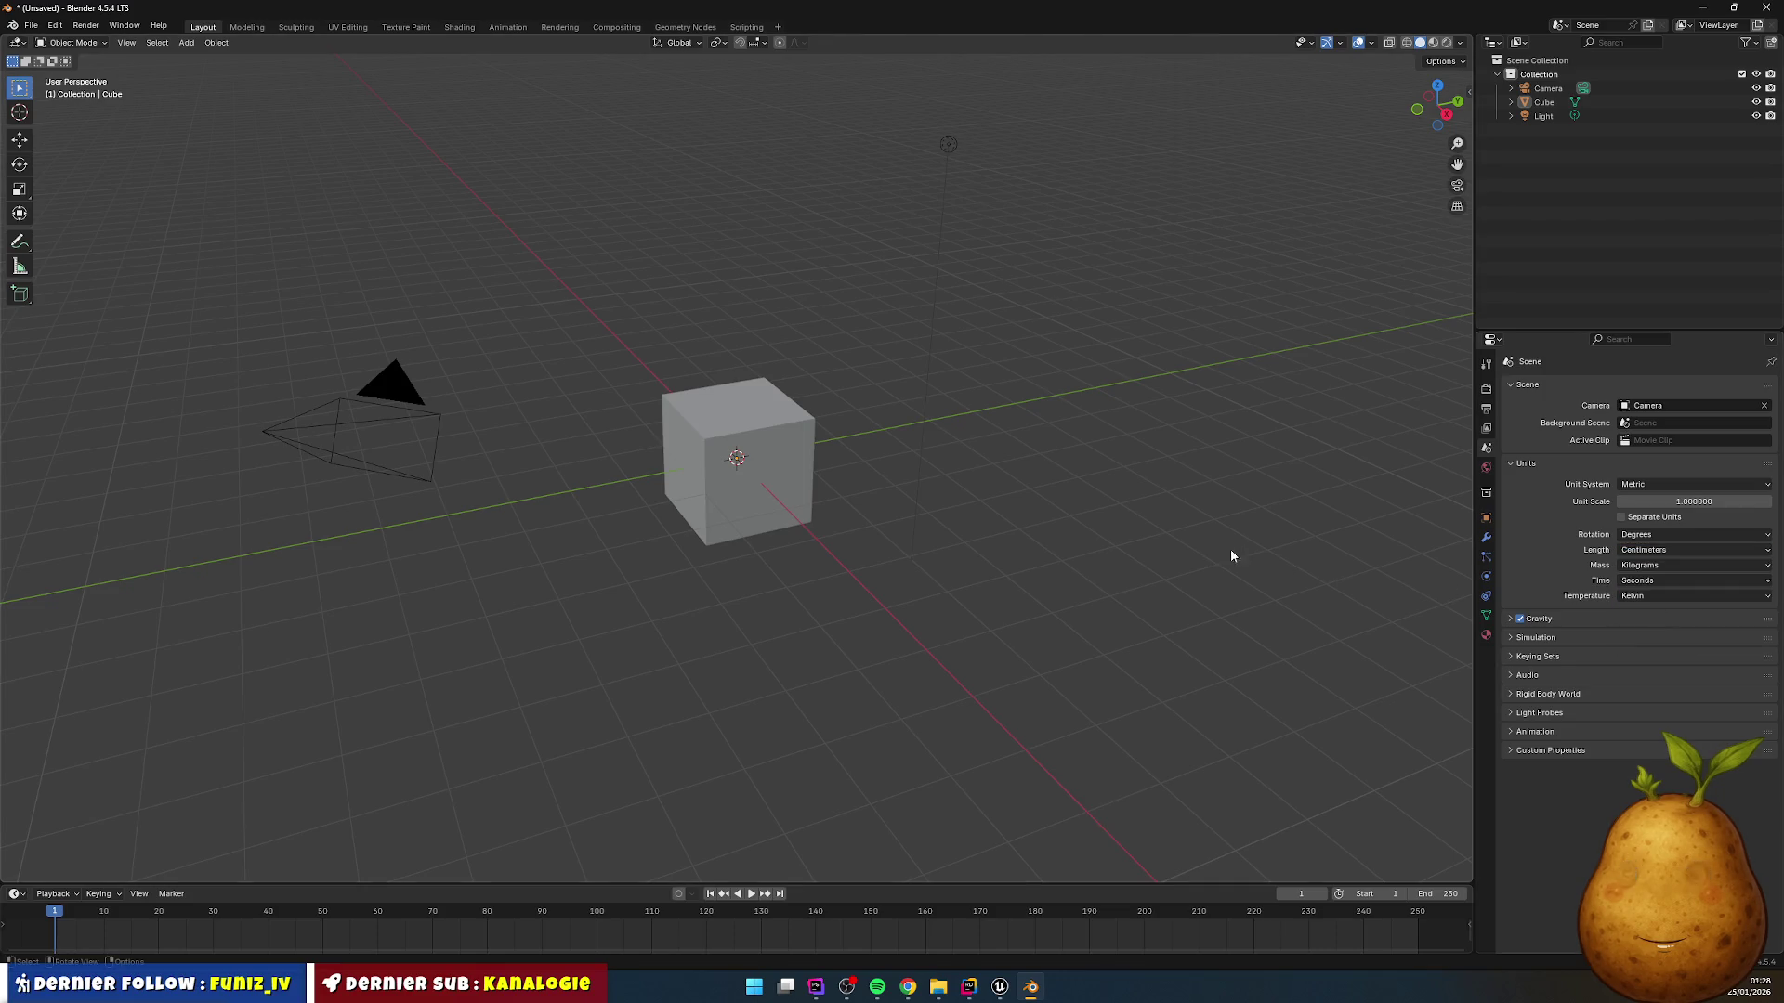
pyautogui.press('n')
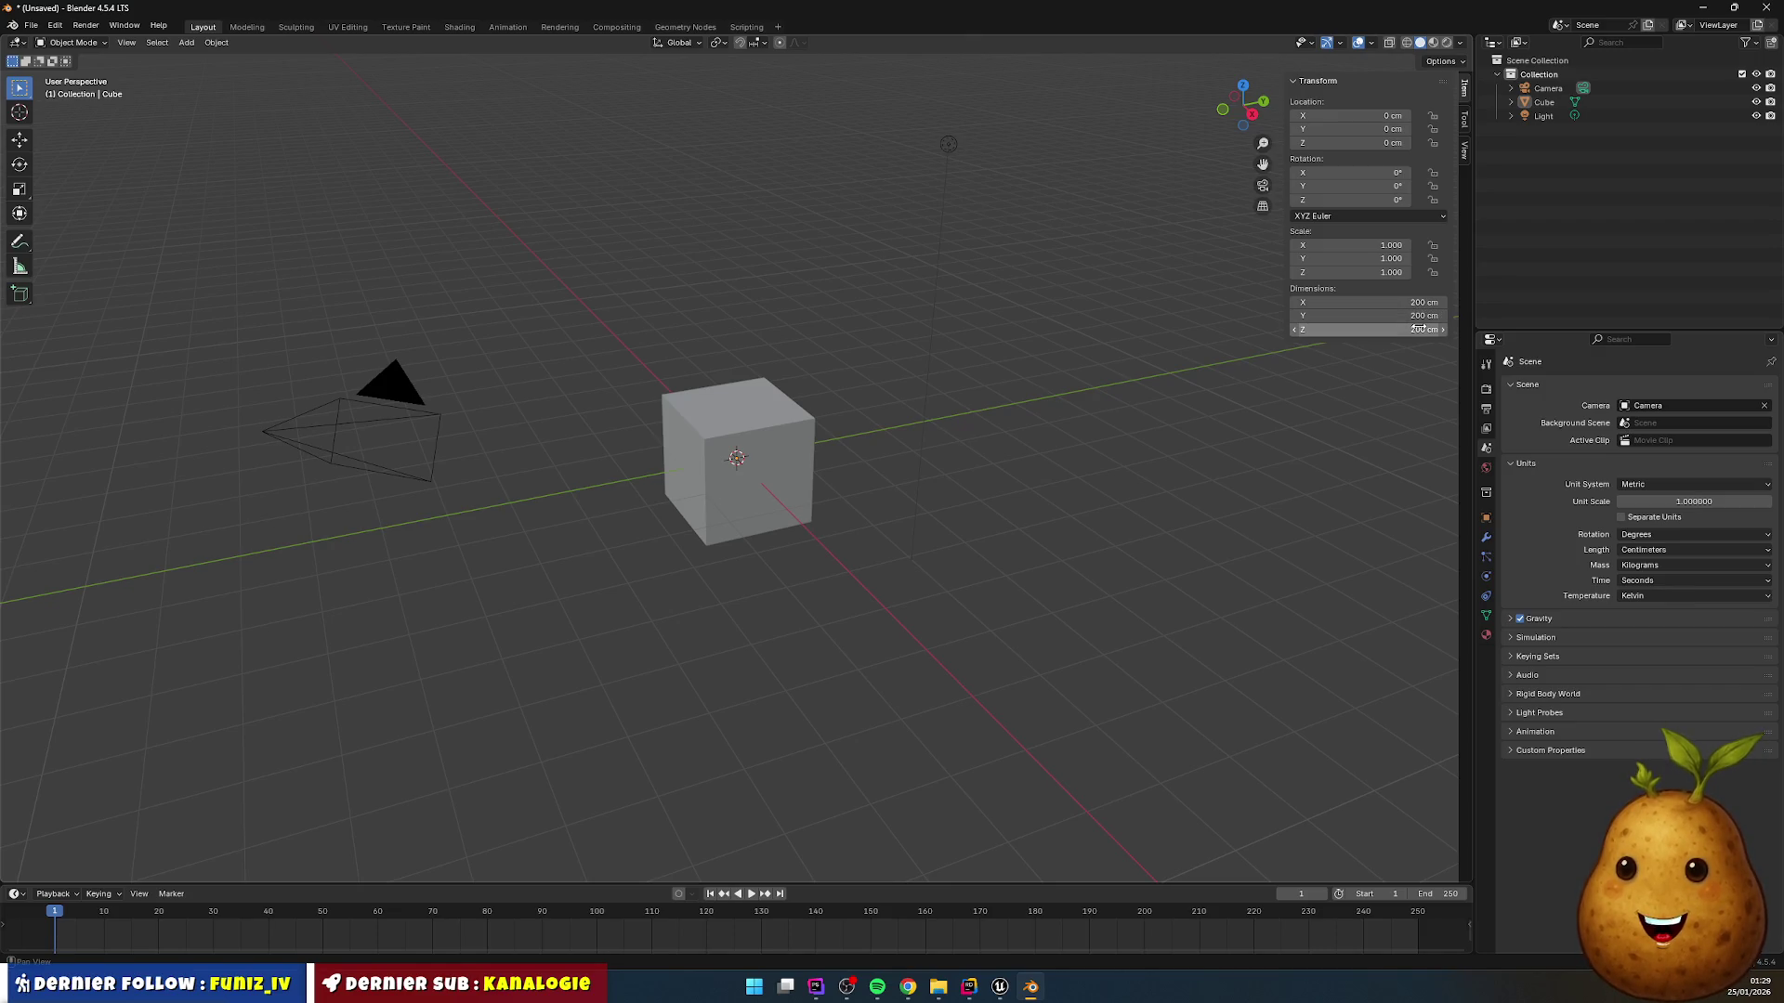
# Step: Resize the cube to 50 cm in X and 250 cm in Z, leaving Y at 200 cm
pyautogui.click(1422, 304)
pyautogui.write('50')
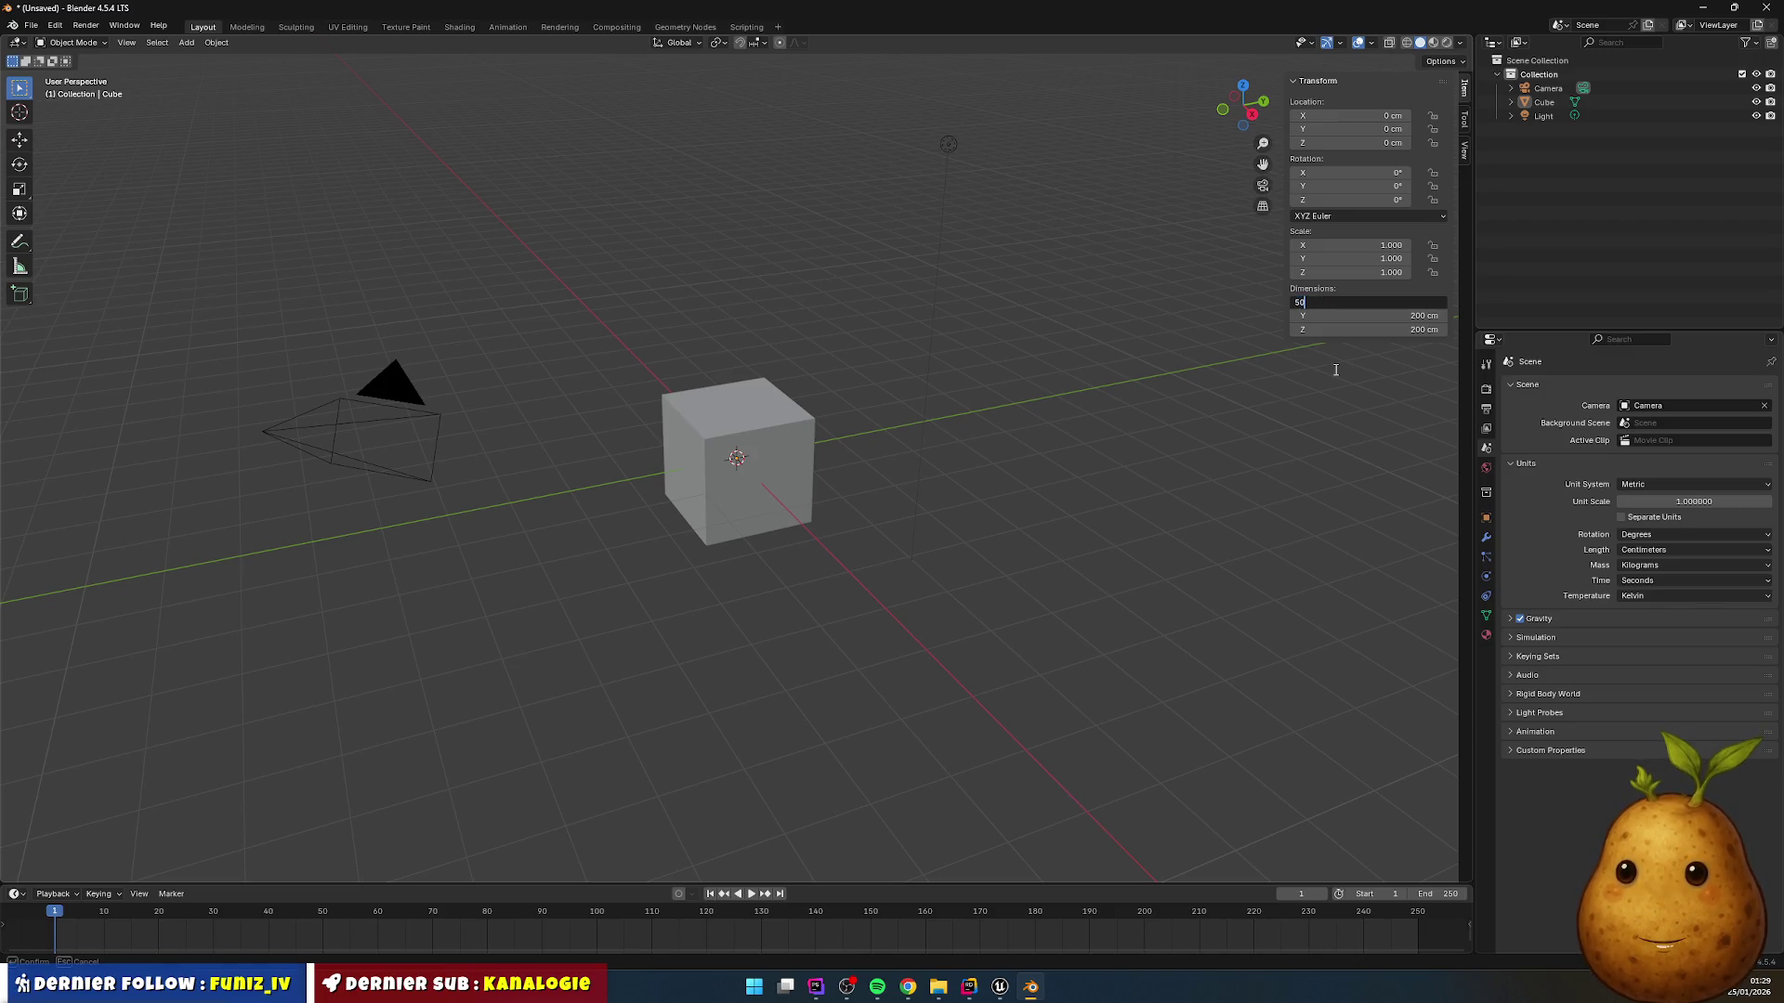
pyautogui.press('Return')
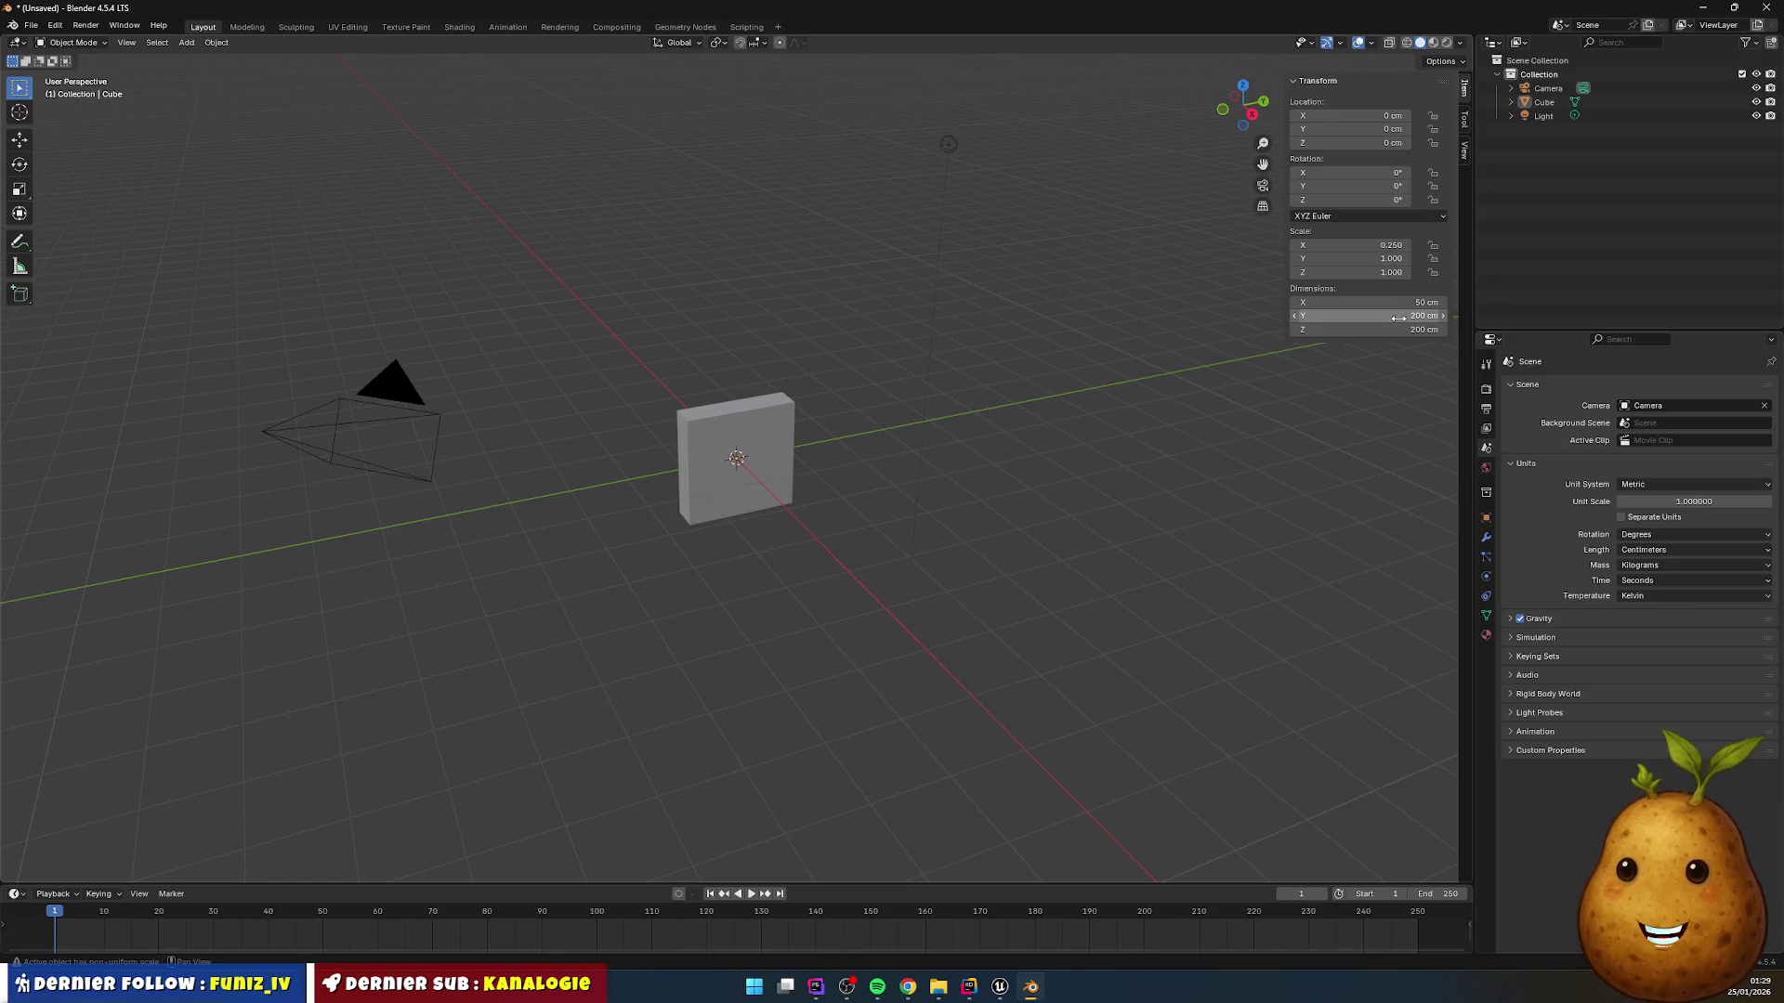
pyautogui.click(1414, 328)
pyautogui.write('250')
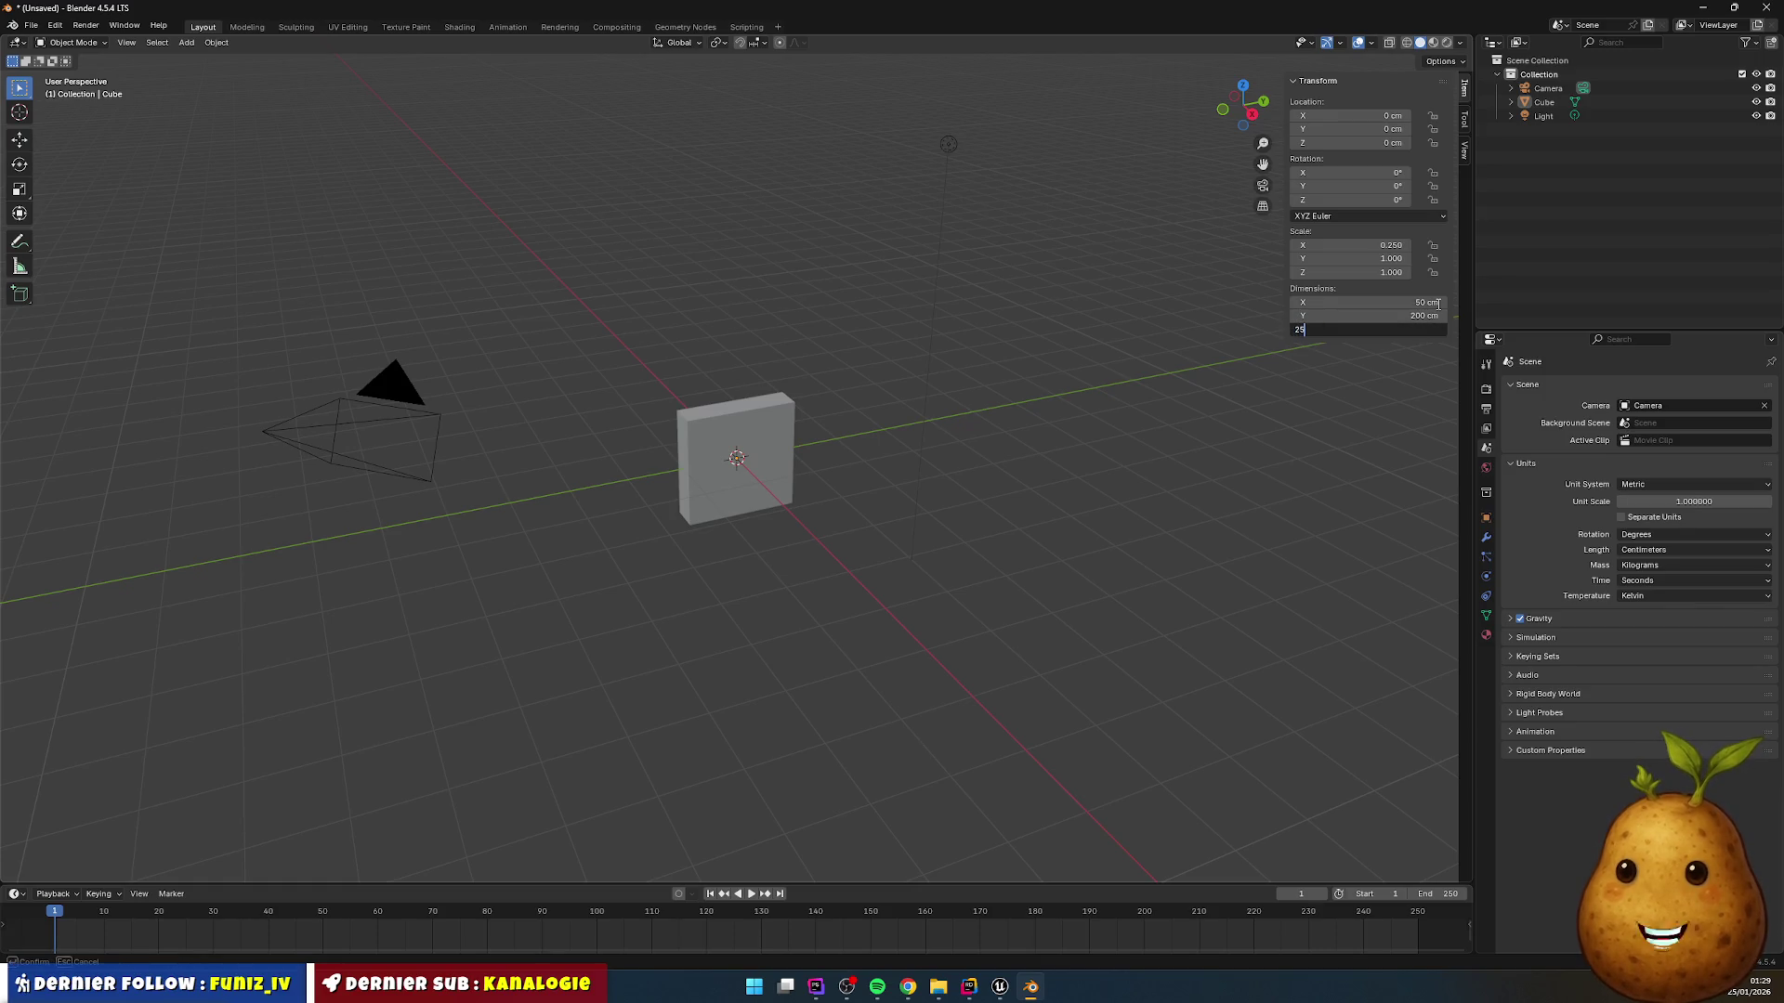
pyautogui.press('Return')
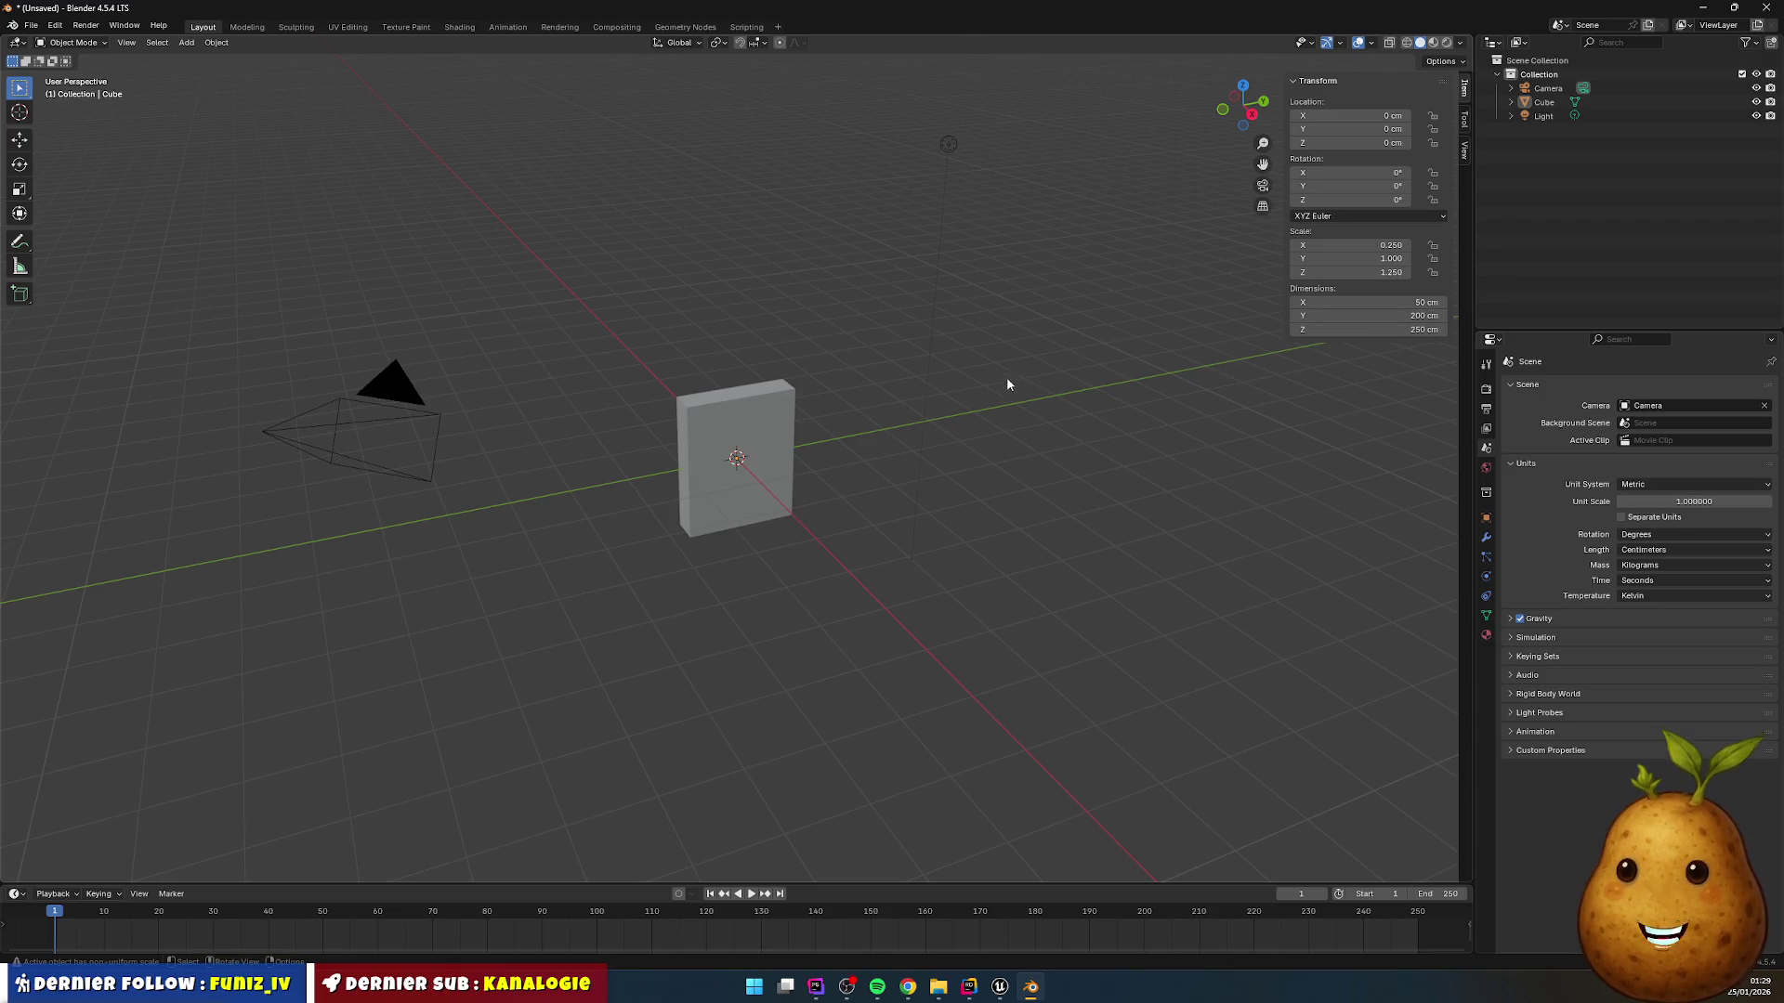
# Step: In Edit Mode, move the whole mesh up exactly 125 cm on Z
pyautogui.press('Tab')
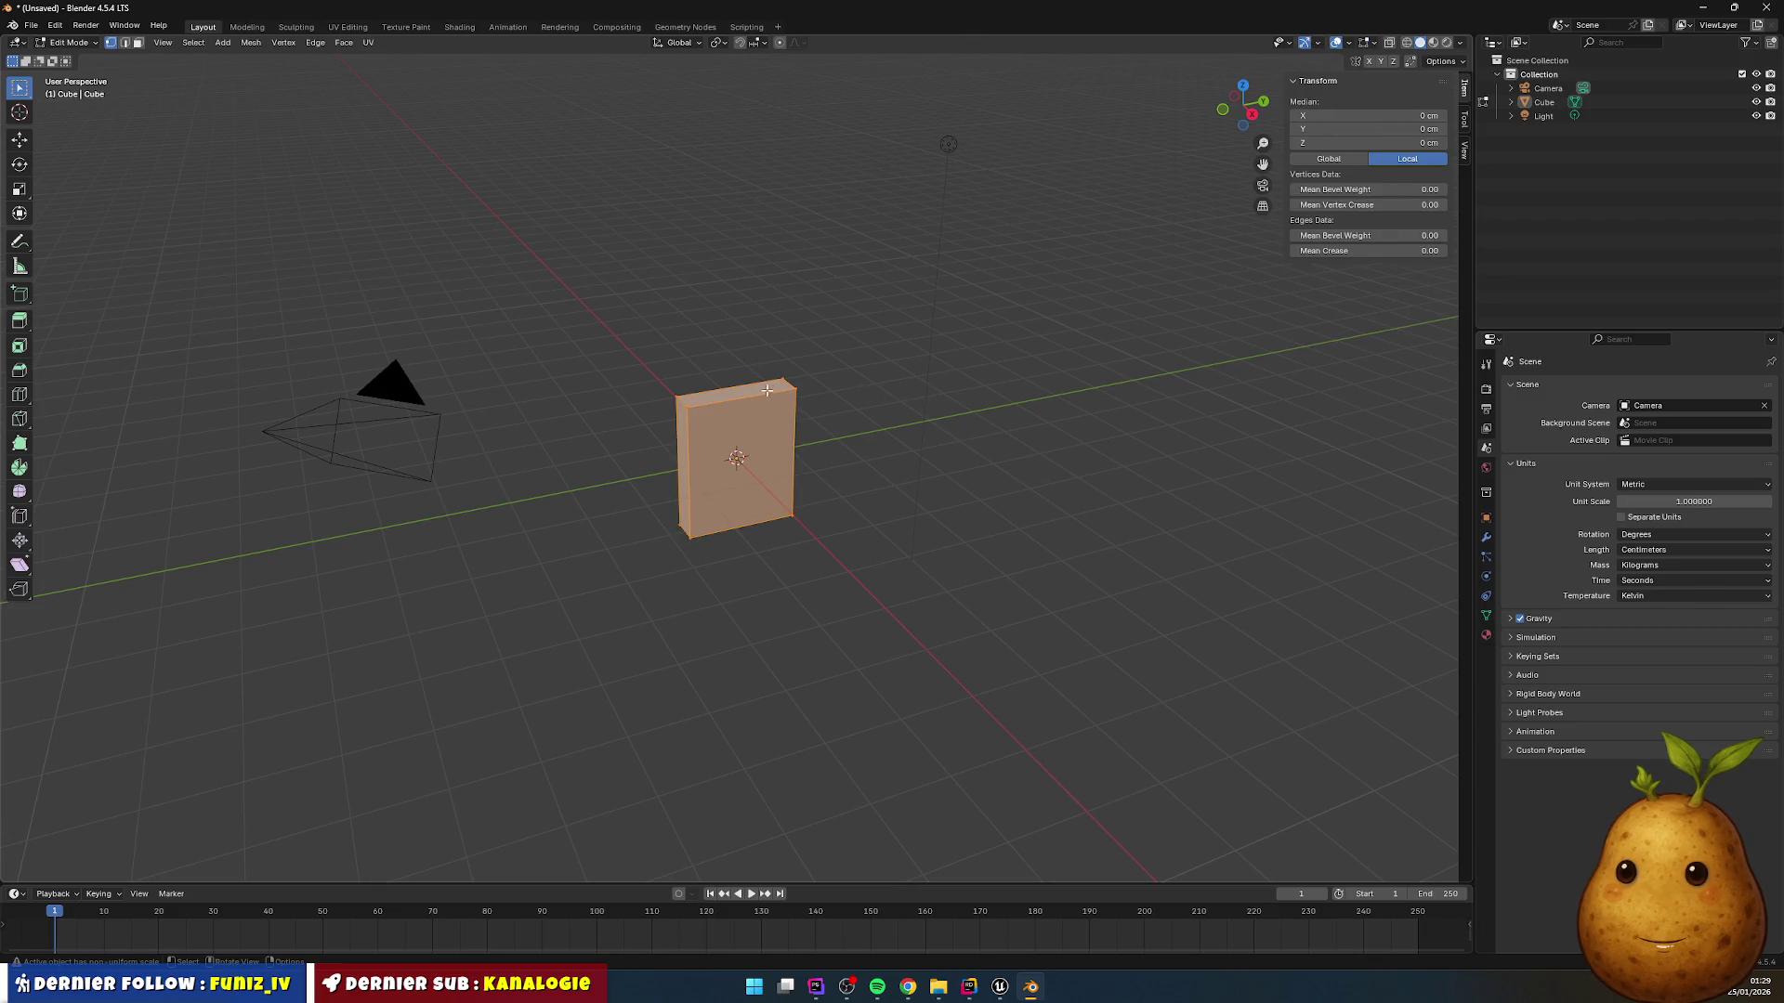
pyautogui.click(20, 141)
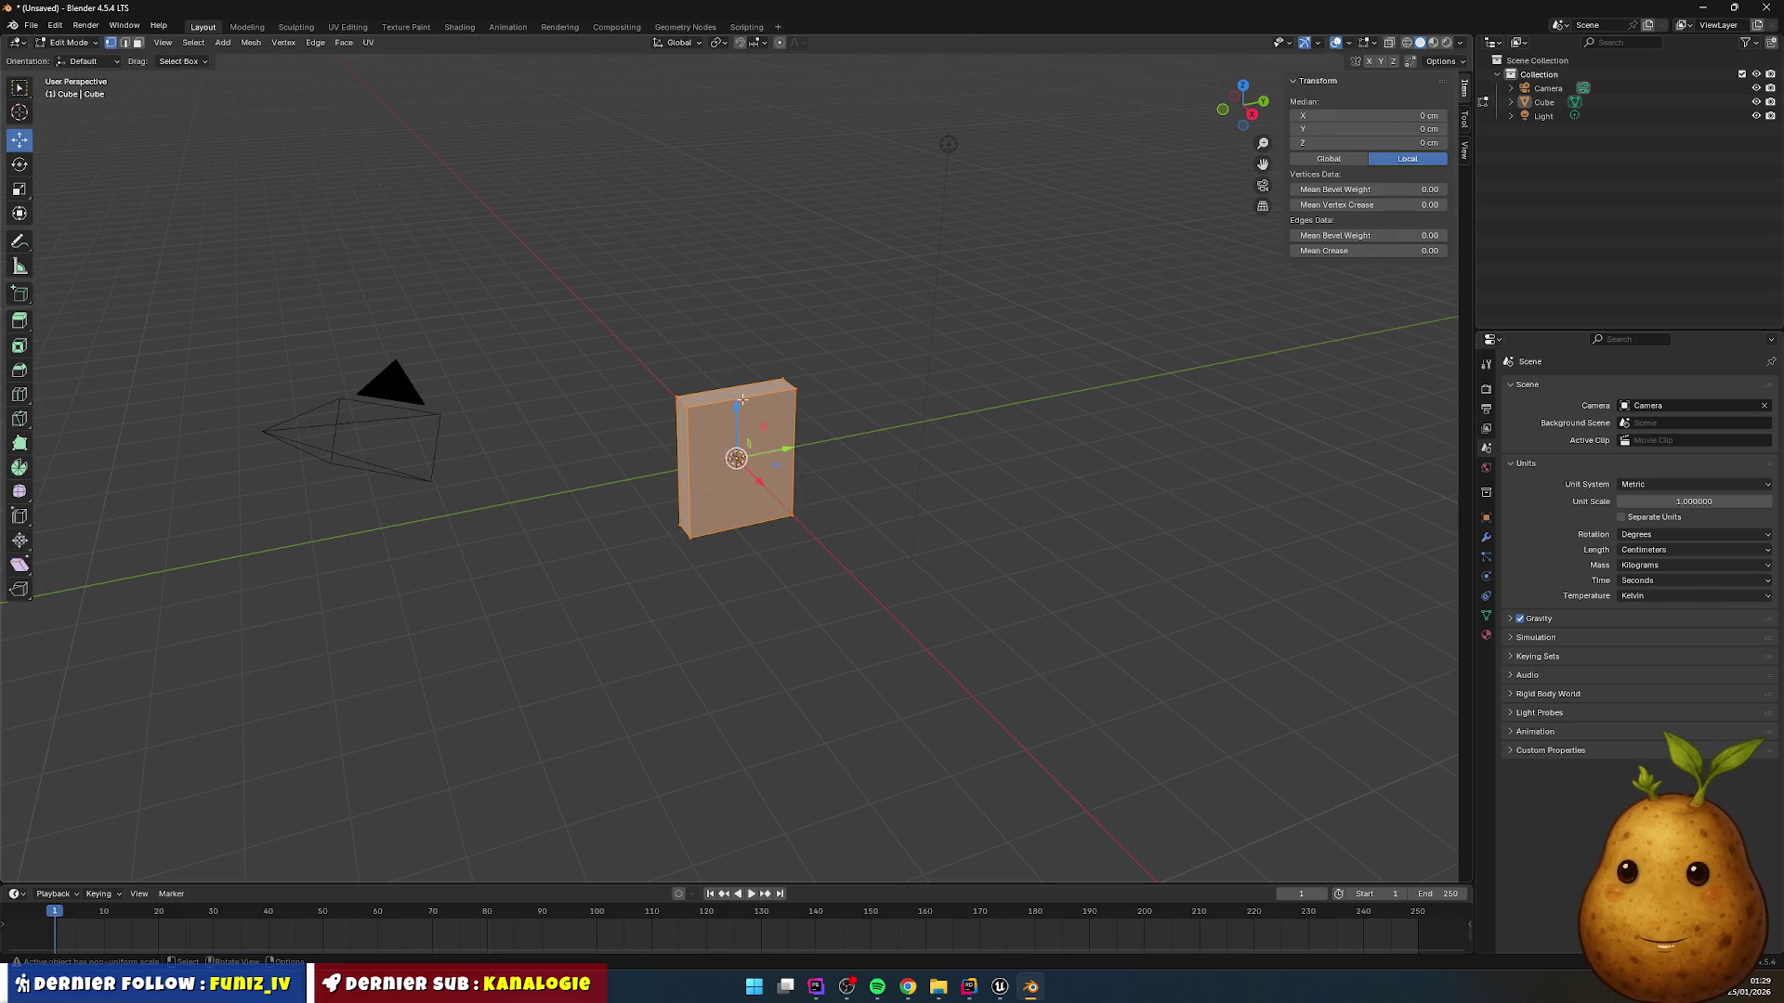
pyautogui.moveTo(742, 400); pyautogui.dragTo(742, 380)
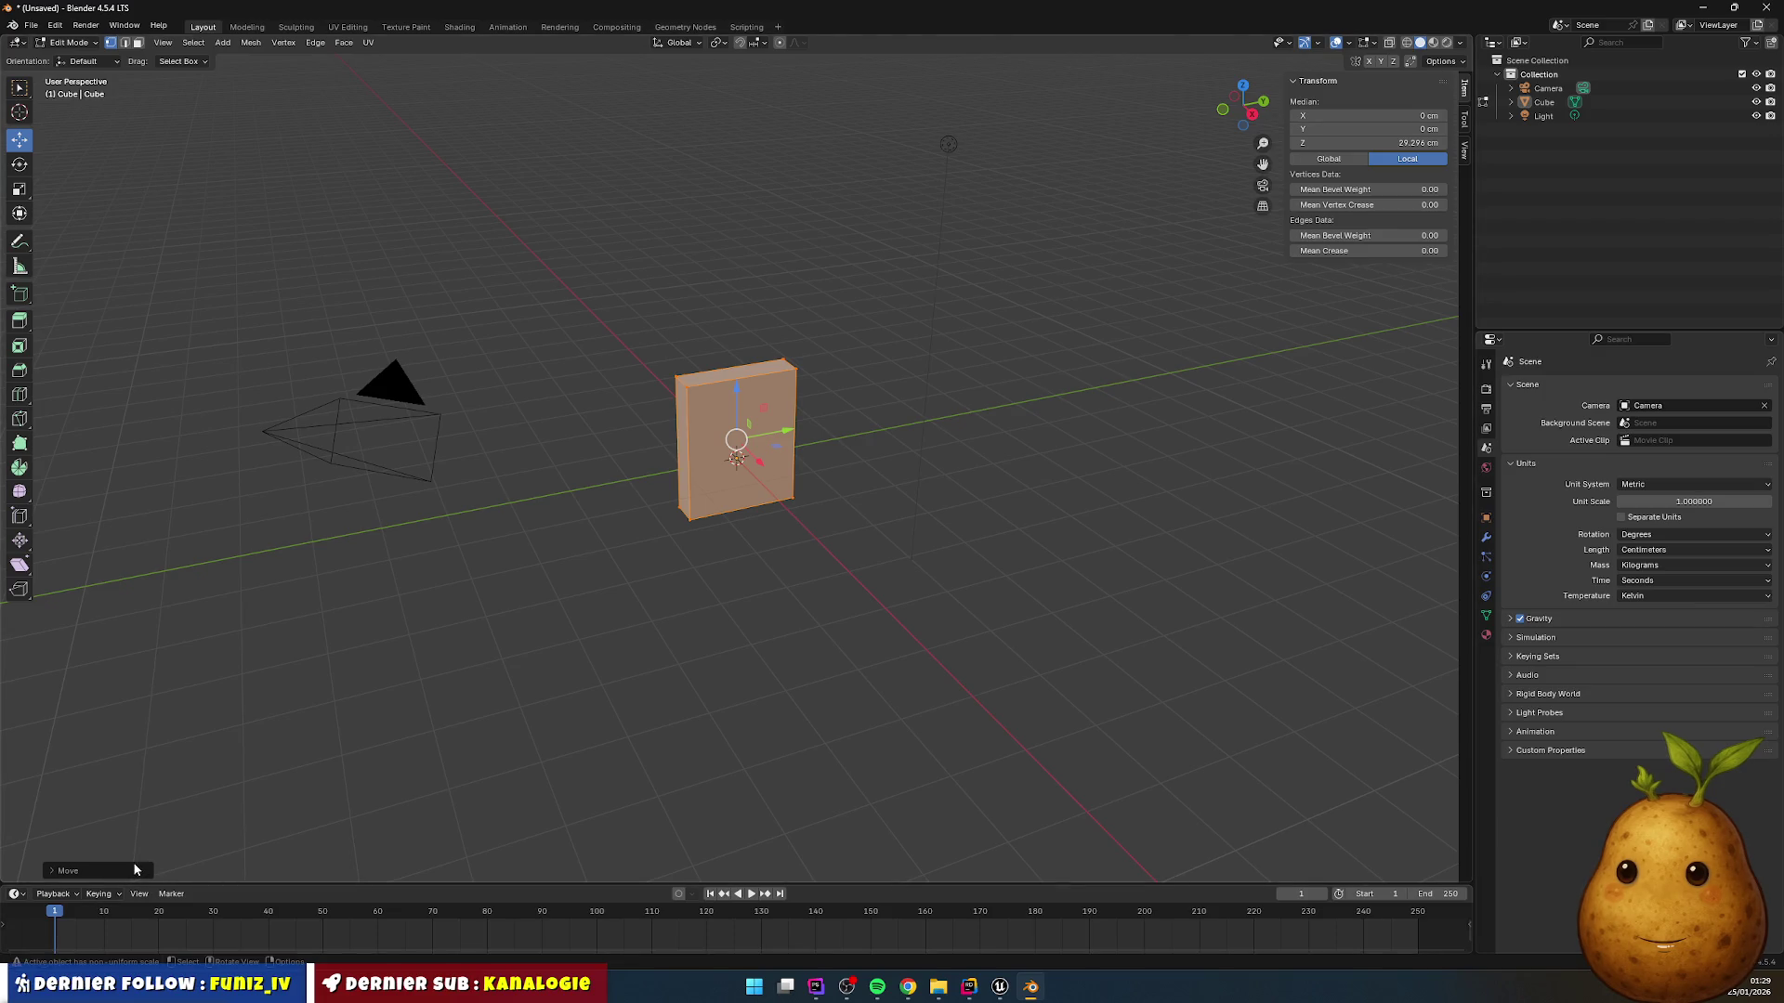
pyautogui.click(56, 872)
pyautogui.click(176, 821)
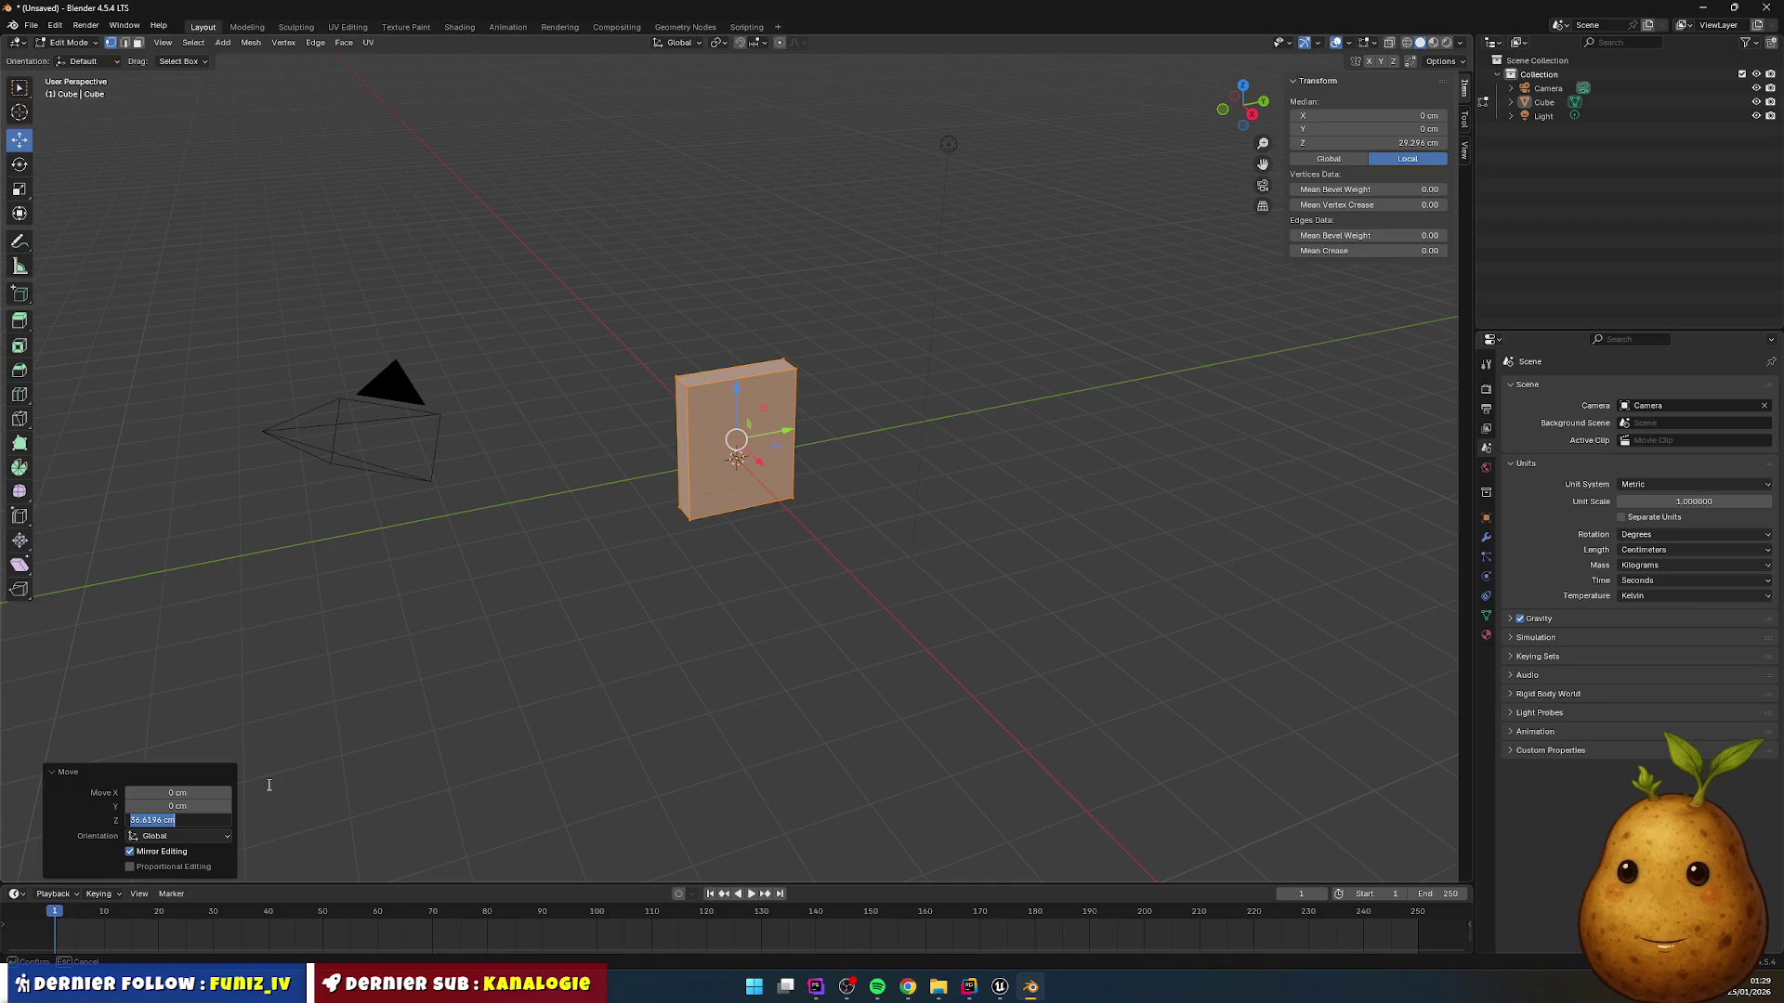
pyautogui.write('125')
pyautogui.press('Return')
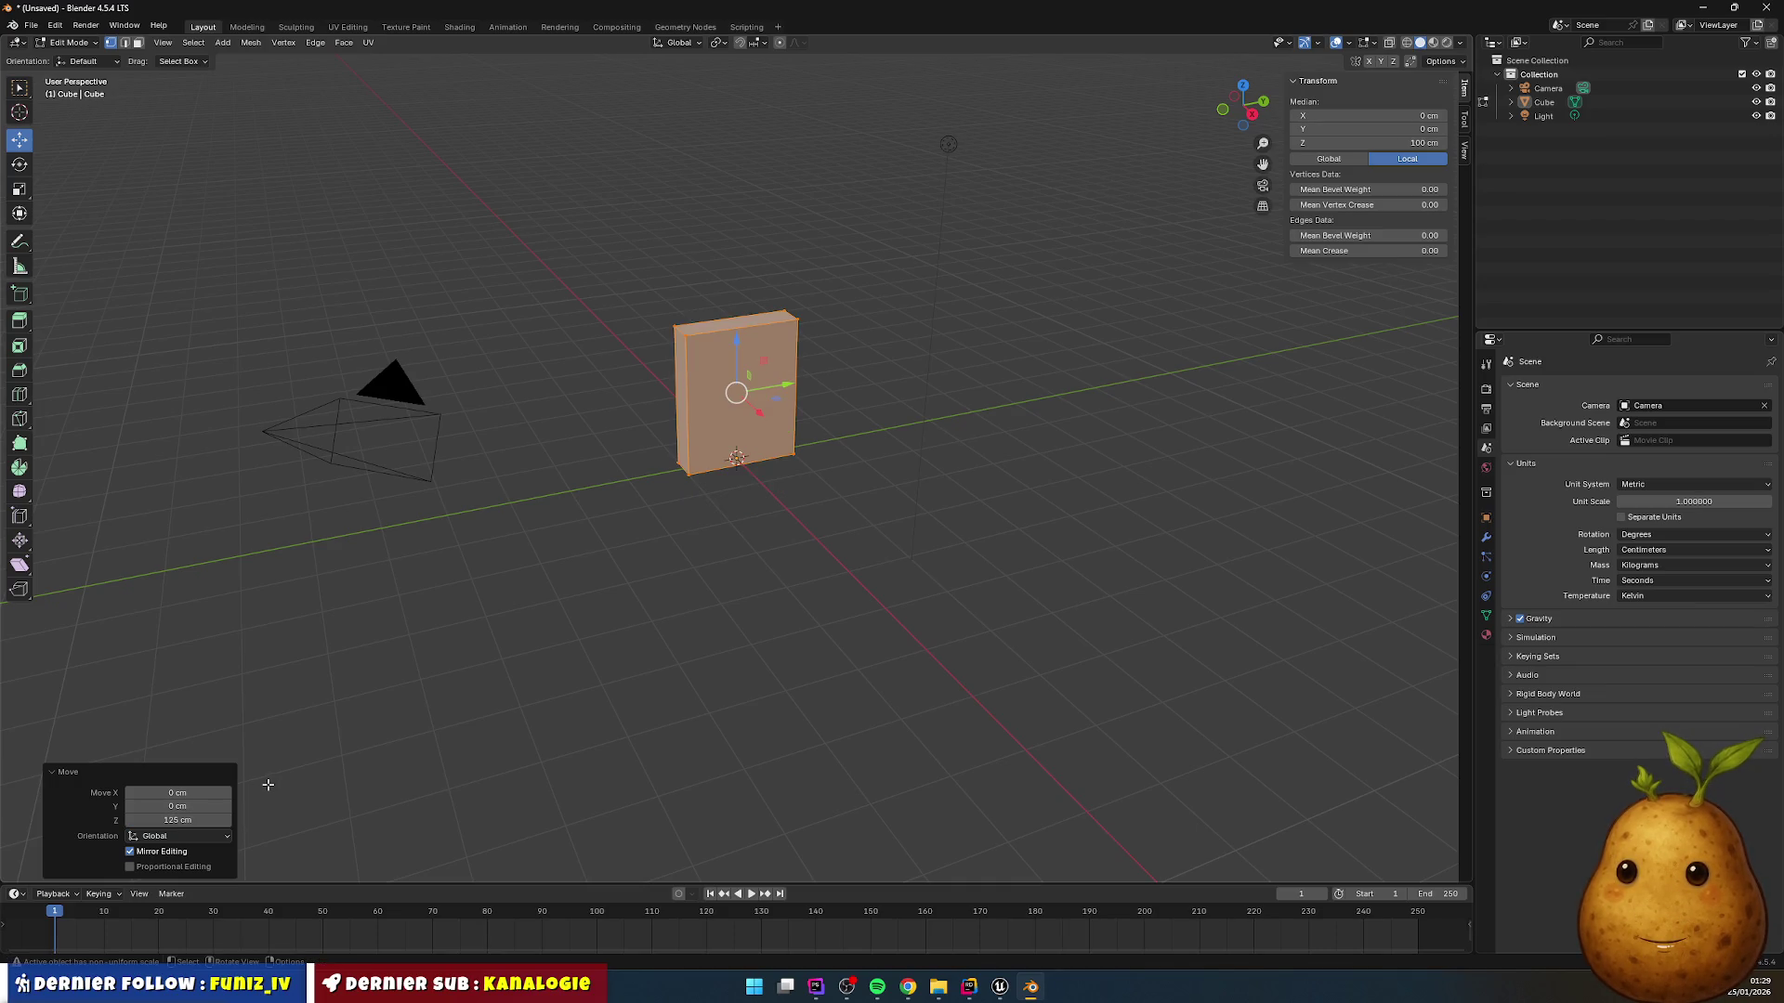
# Step: Deselect the mesh and orbit the view to check the block rests on the grid
pyautogui.click(832, 587)
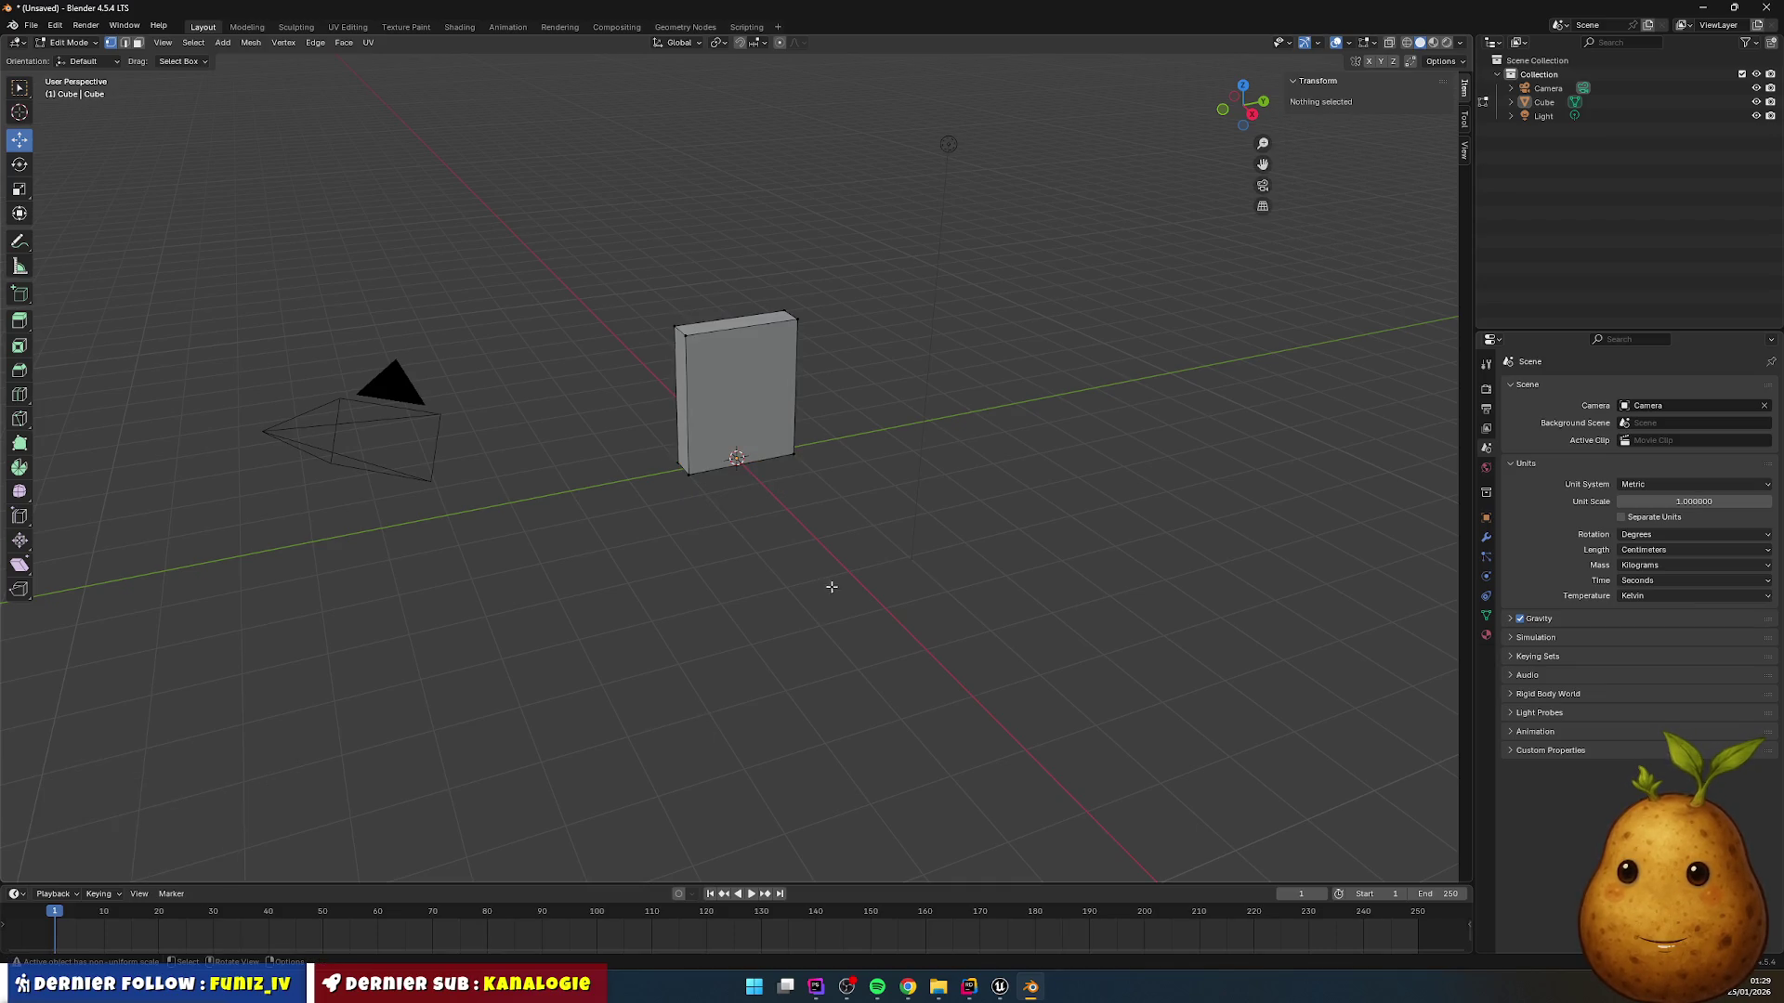
pyautogui.rightClick(794, 532)
pyautogui.moveTo(873, 521)
pyautogui.mouseDown()
pyautogui.moveTo(876, 486)
pyautogui.moveTo(855, 513)
pyautogui.mouseUp()
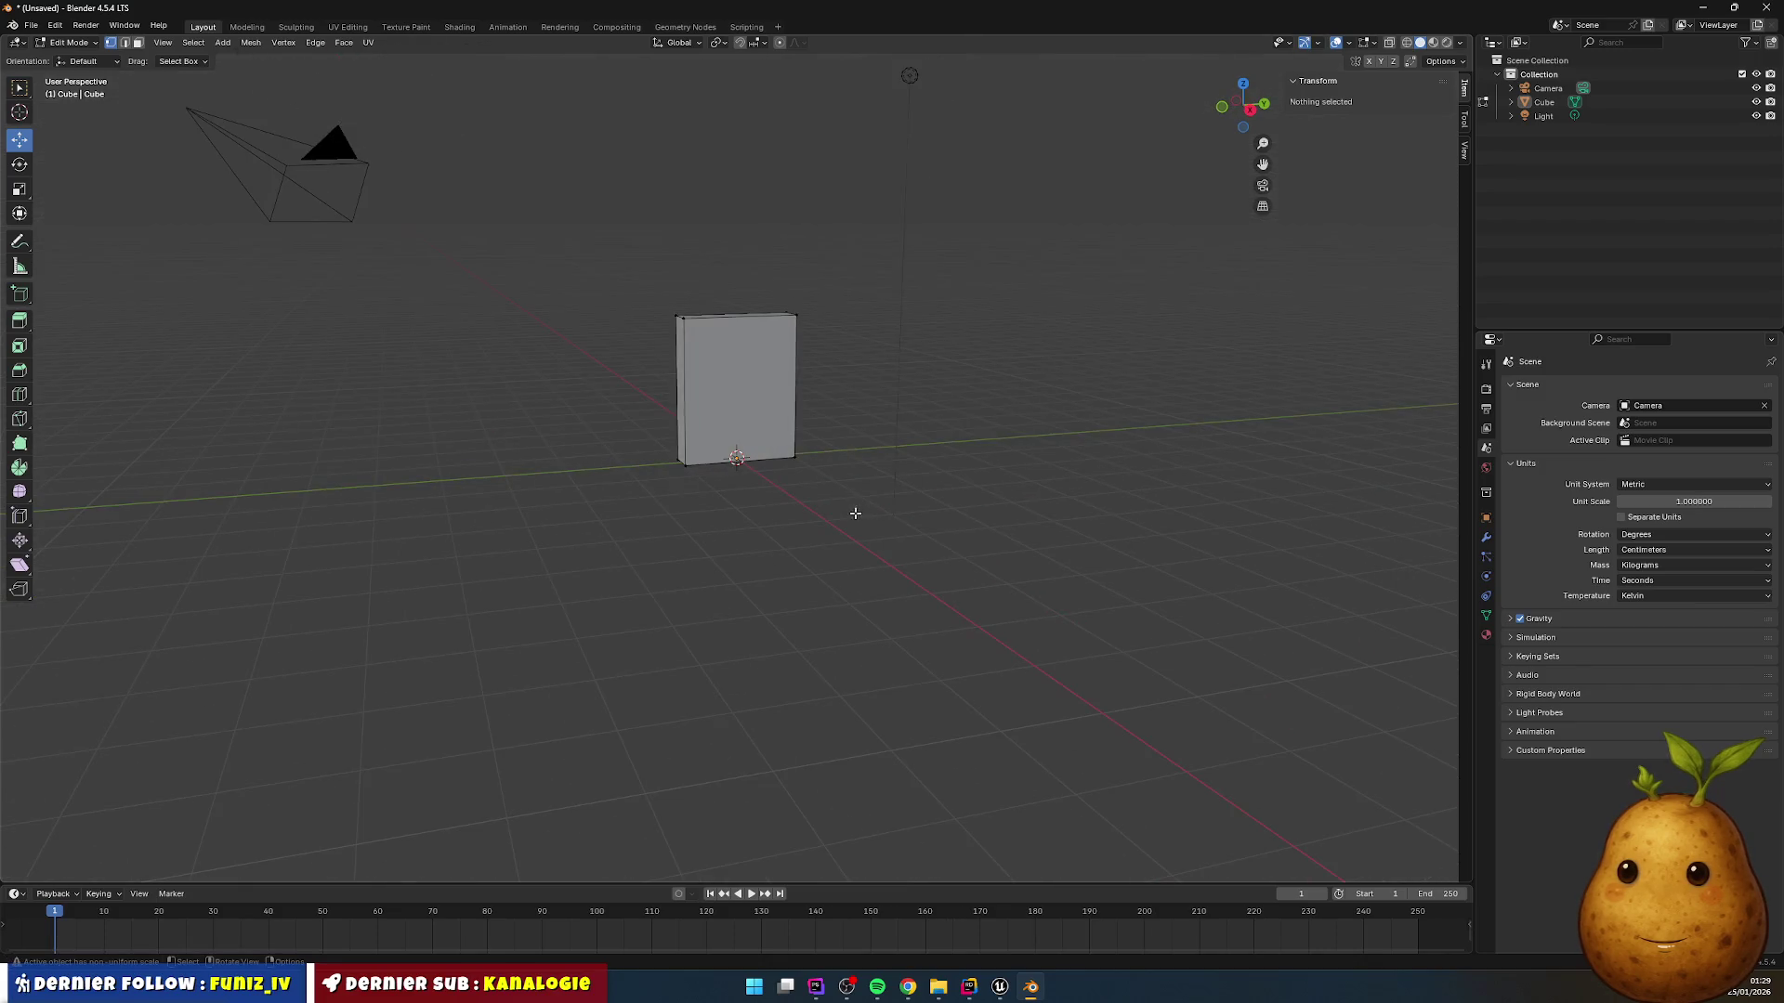
pyautogui.rightClick(834, 516)
pyautogui.press('Escape')
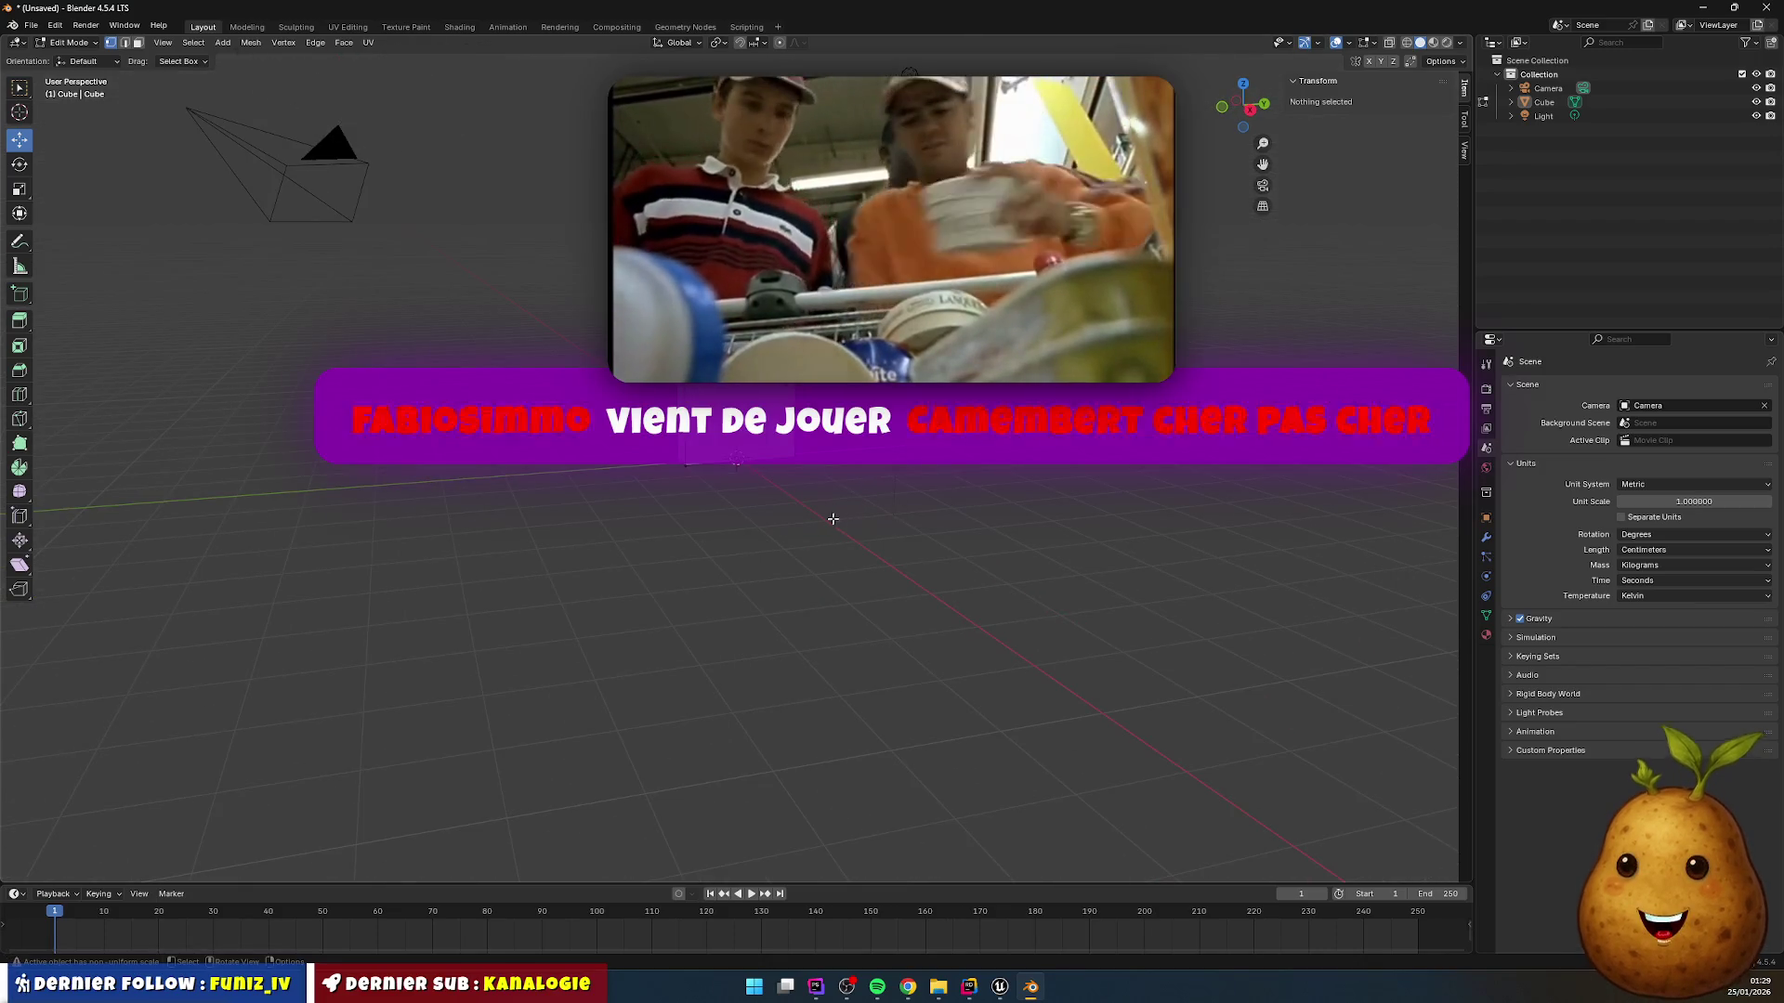
pyautogui.rightClick(832, 519)
pyautogui.press('Escape')
pyautogui.moveTo(833, 518)
pyautogui.mouseDown()
pyautogui.moveTo(843, 507)
pyautogui.moveTo(820, 545)
pyautogui.moveTo(836, 534)
pyautogui.moveTo(783, 452)
pyautogui.moveTo(880, 530)
pyautogui.moveTo(836, 597)
pyautogui.moveTo(856, 522)
pyautogui.moveTo(781, 729)
pyautogui.moveTo(729, 693)
pyautogui.moveTo(789, 705)
pyautogui.moveTo(693, 524)
pyautogui.mouseUp()
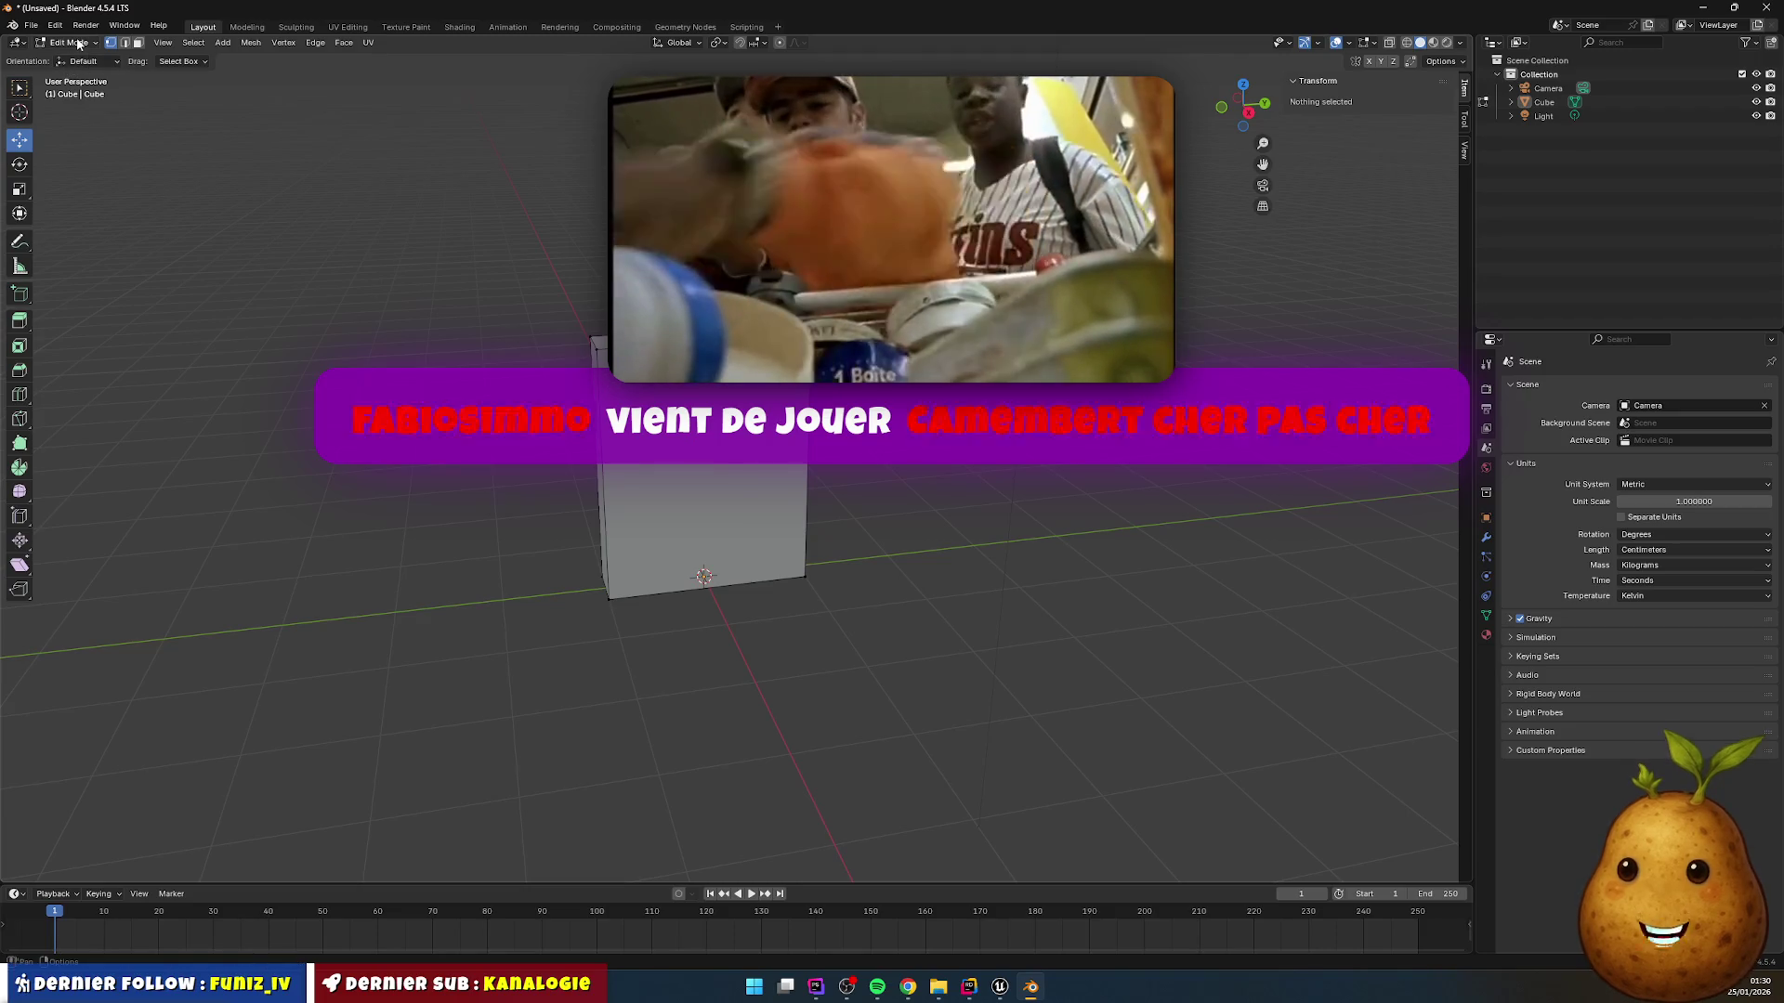
# Step: Select the whole mesh and add a Solidify modifier to the block
pyautogui.press('a')
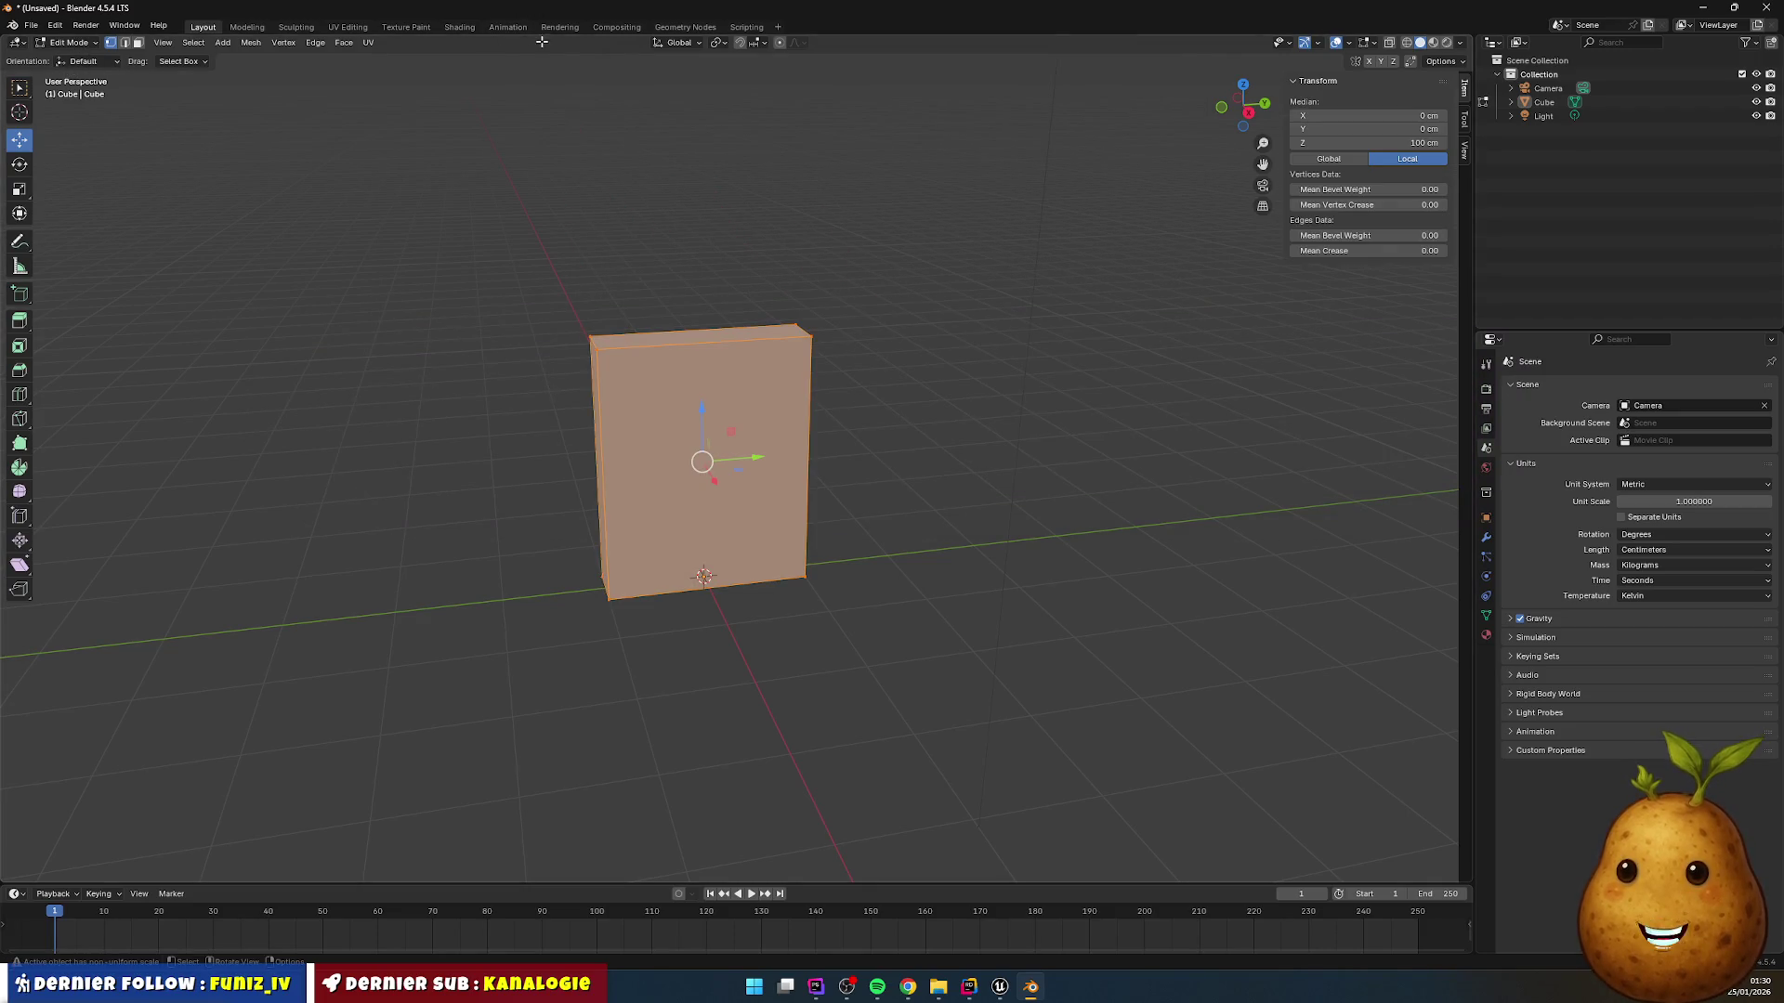
pyautogui.click(342, 43)
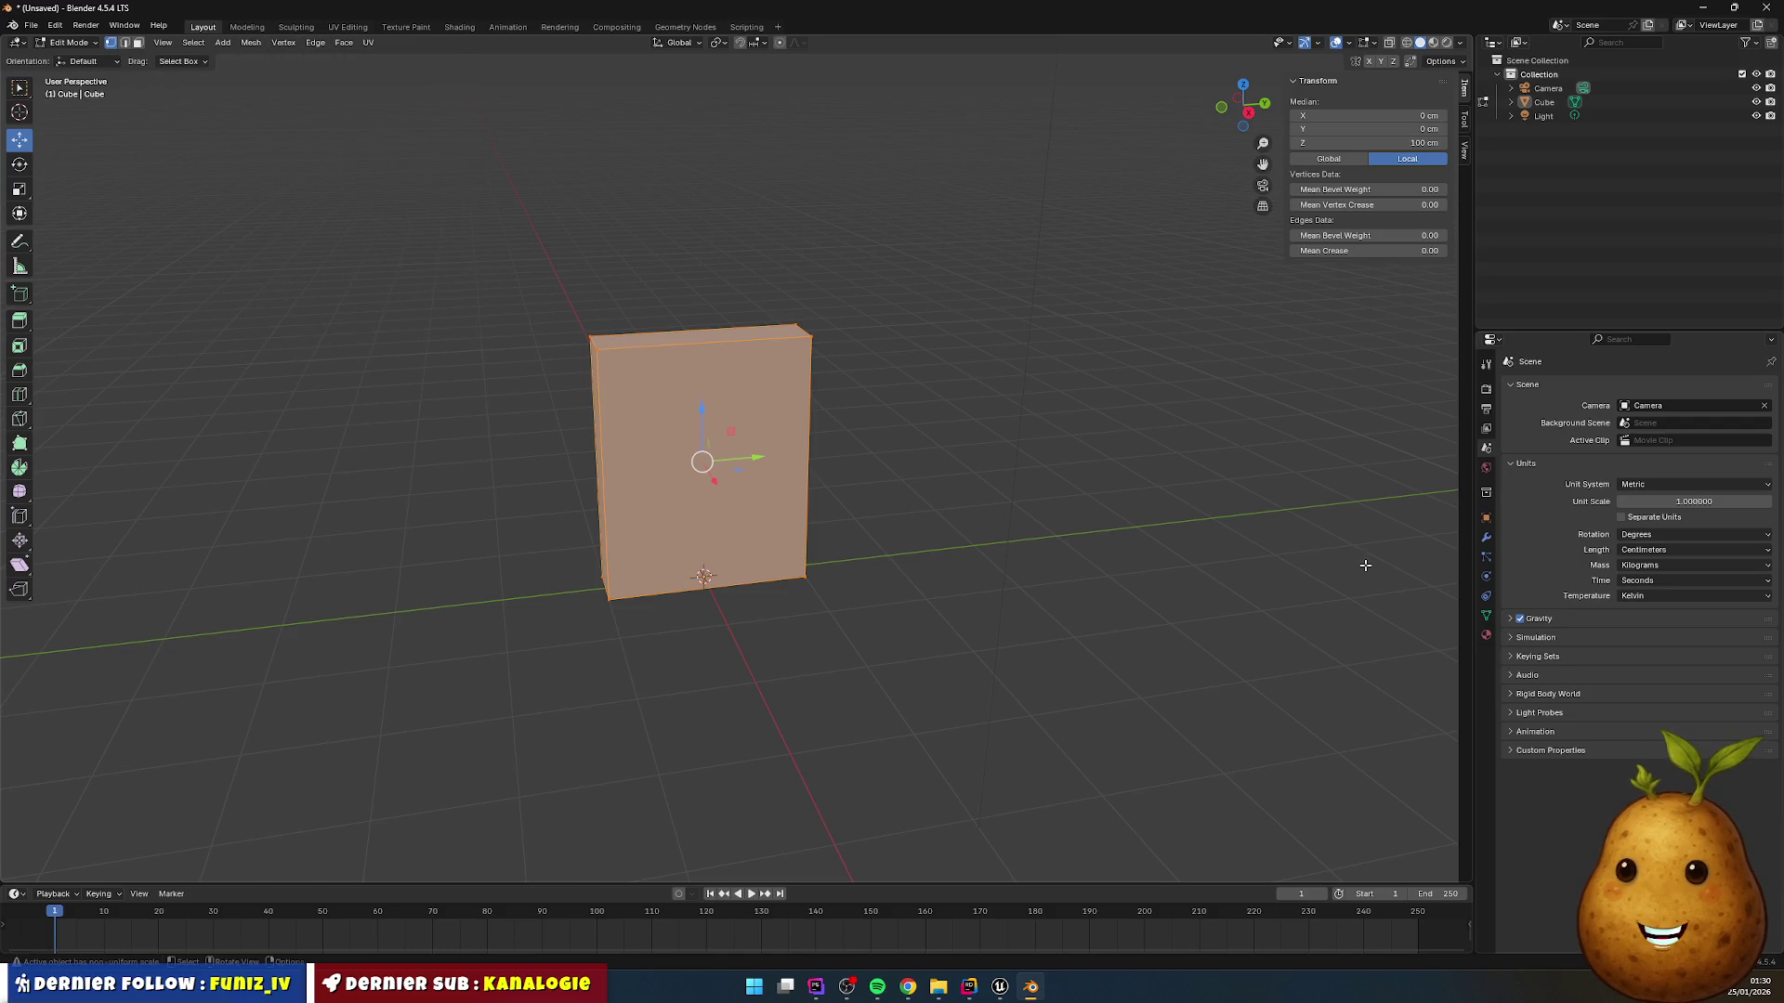
pyautogui.click(1486, 538)
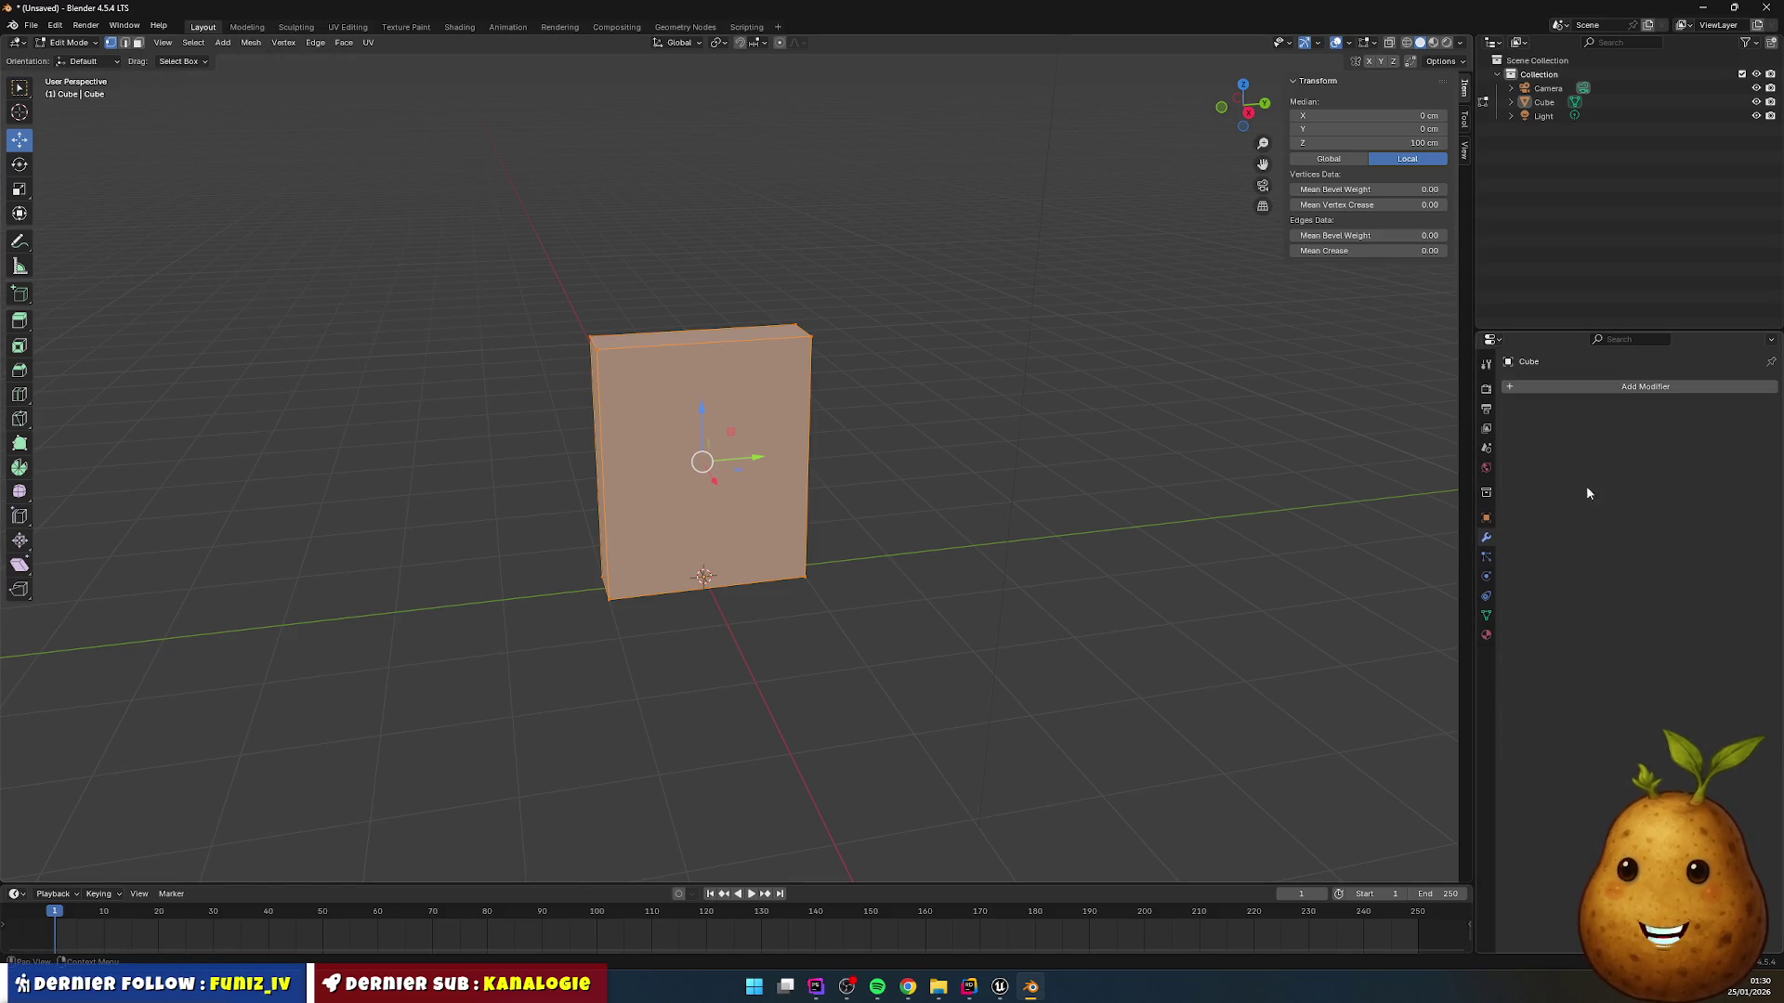
pyautogui.click(1621, 390)
pyautogui.moveTo(1589, 422)
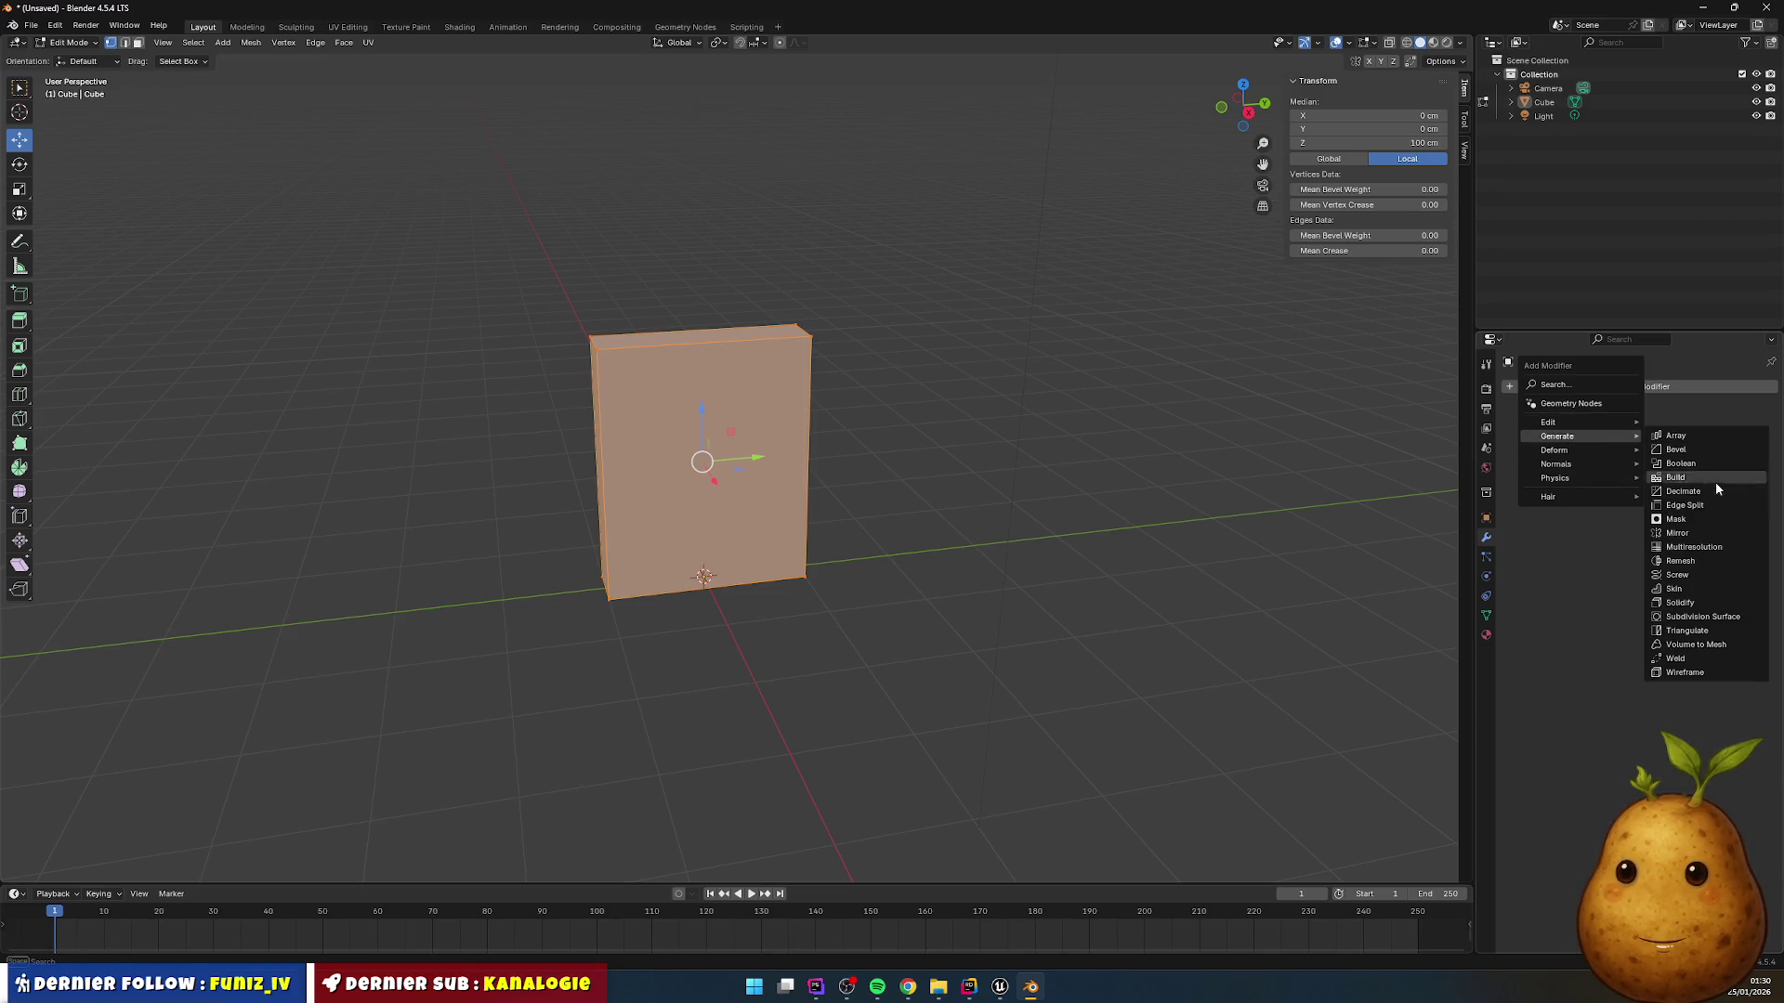
pyautogui.click(1700, 607)
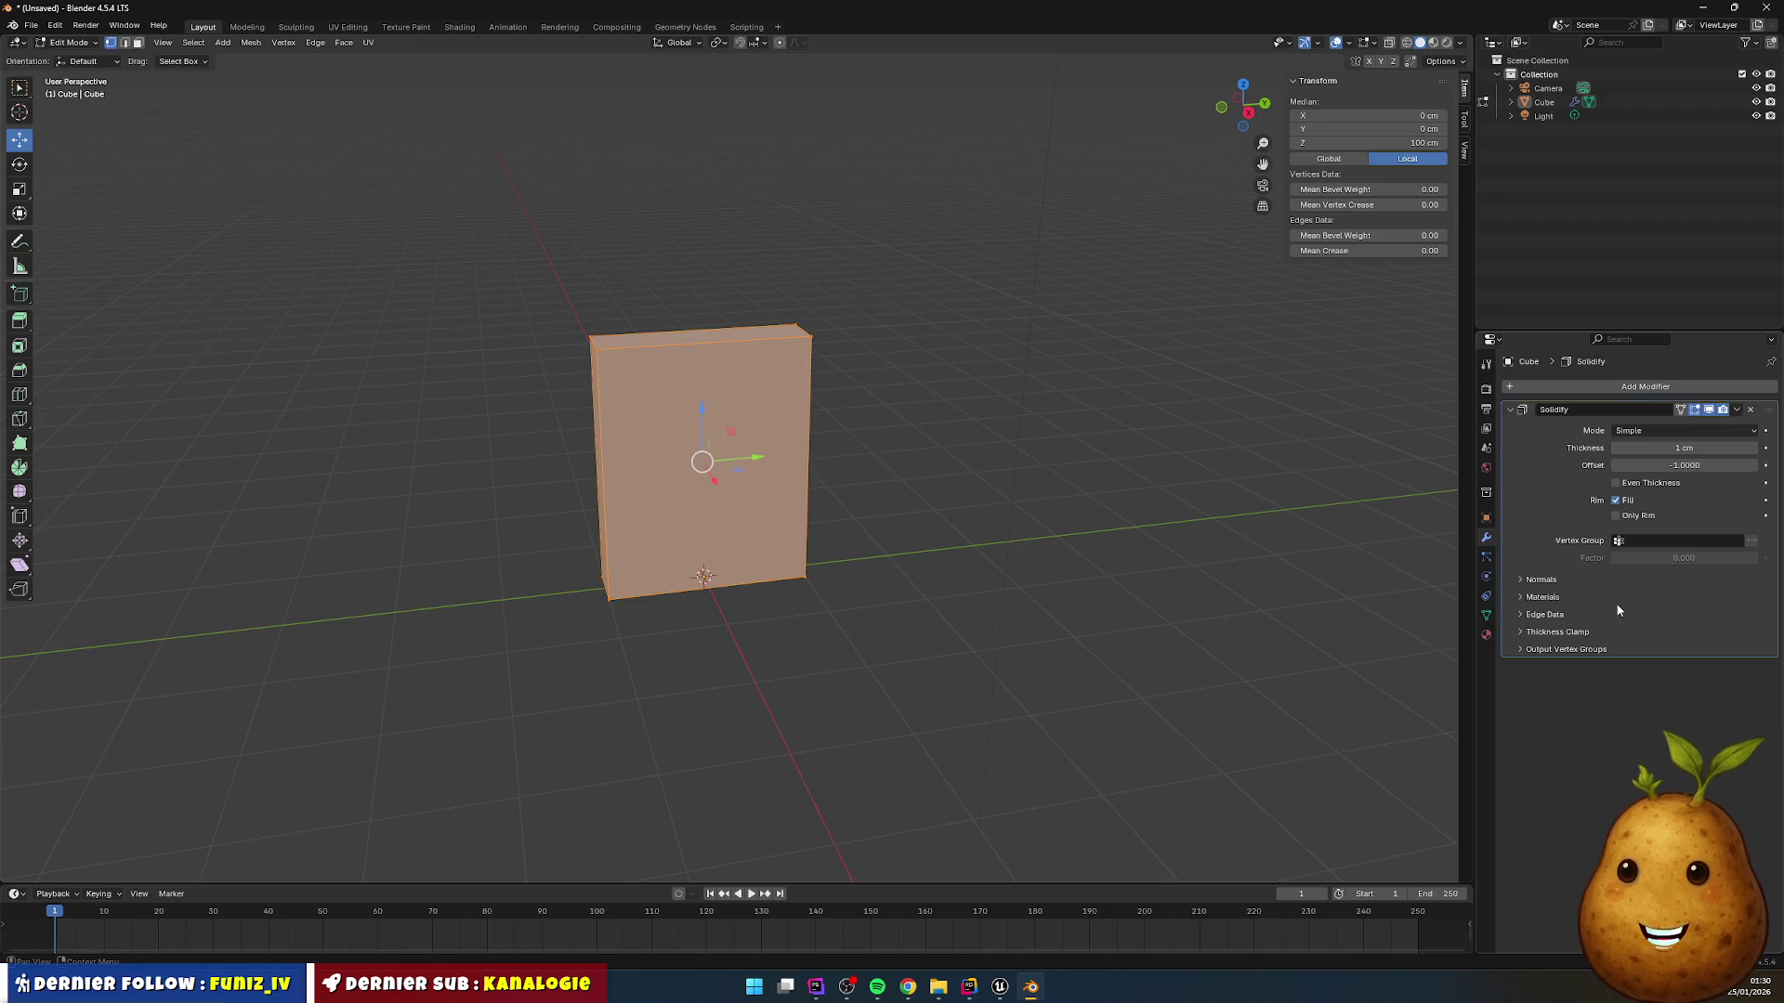
# Step: Deselect the mesh to view the result and reopen the Solidify modifier's dropdown menu
pyautogui.click(1738, 411)
pyautogui.click(1700, 471)
pyautogui.click(1042, 466)
pyautogui.click(1737, 410)
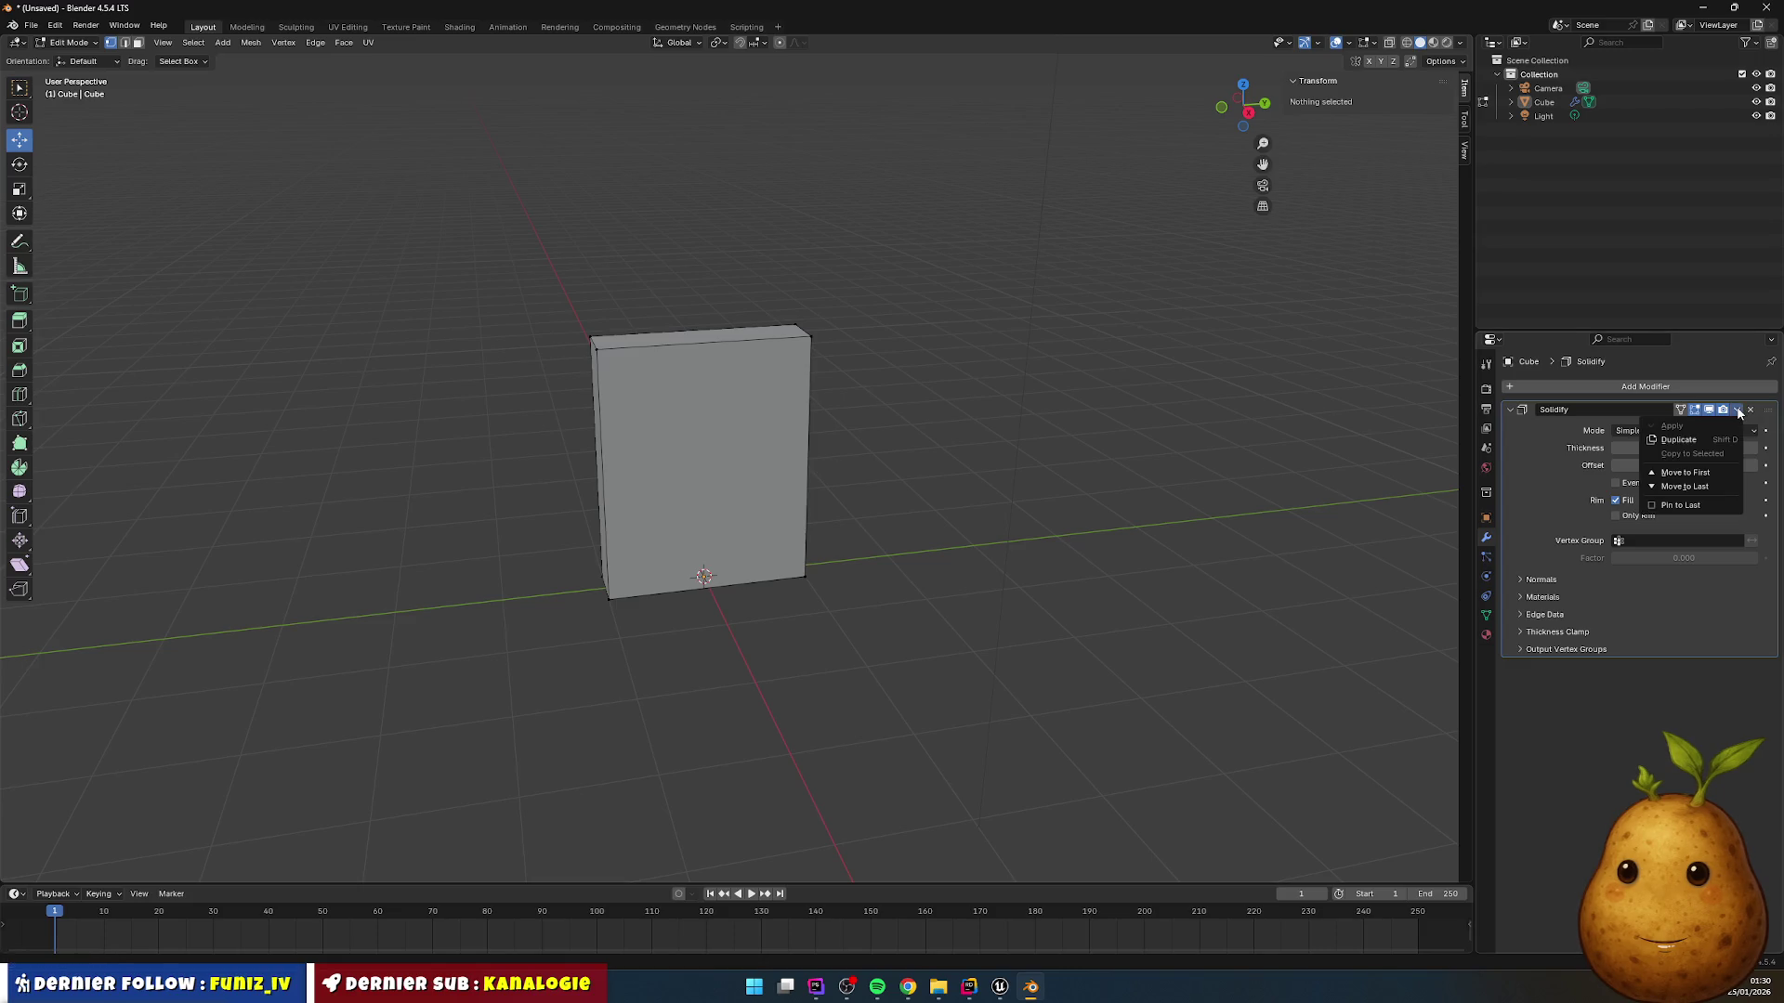
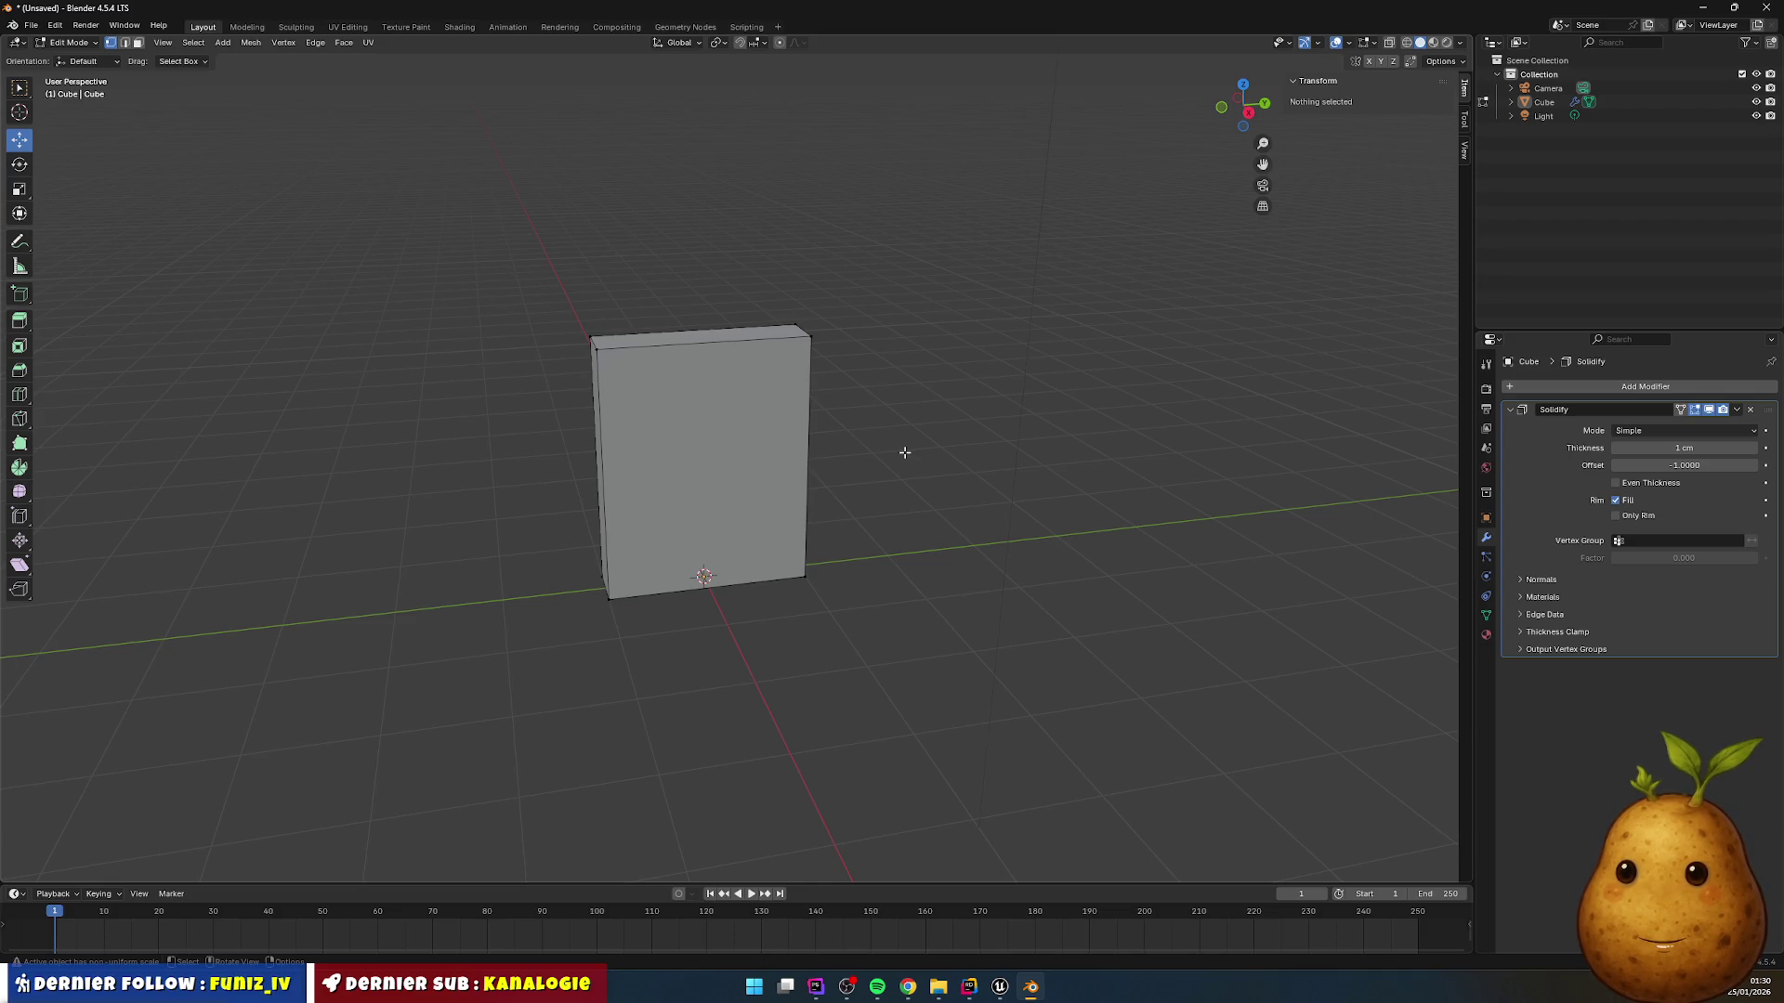
# Step: Switch to face selection and set the Solidify modifier thickness to 2 cm
pyautogui.scroll(3, 701, 426)
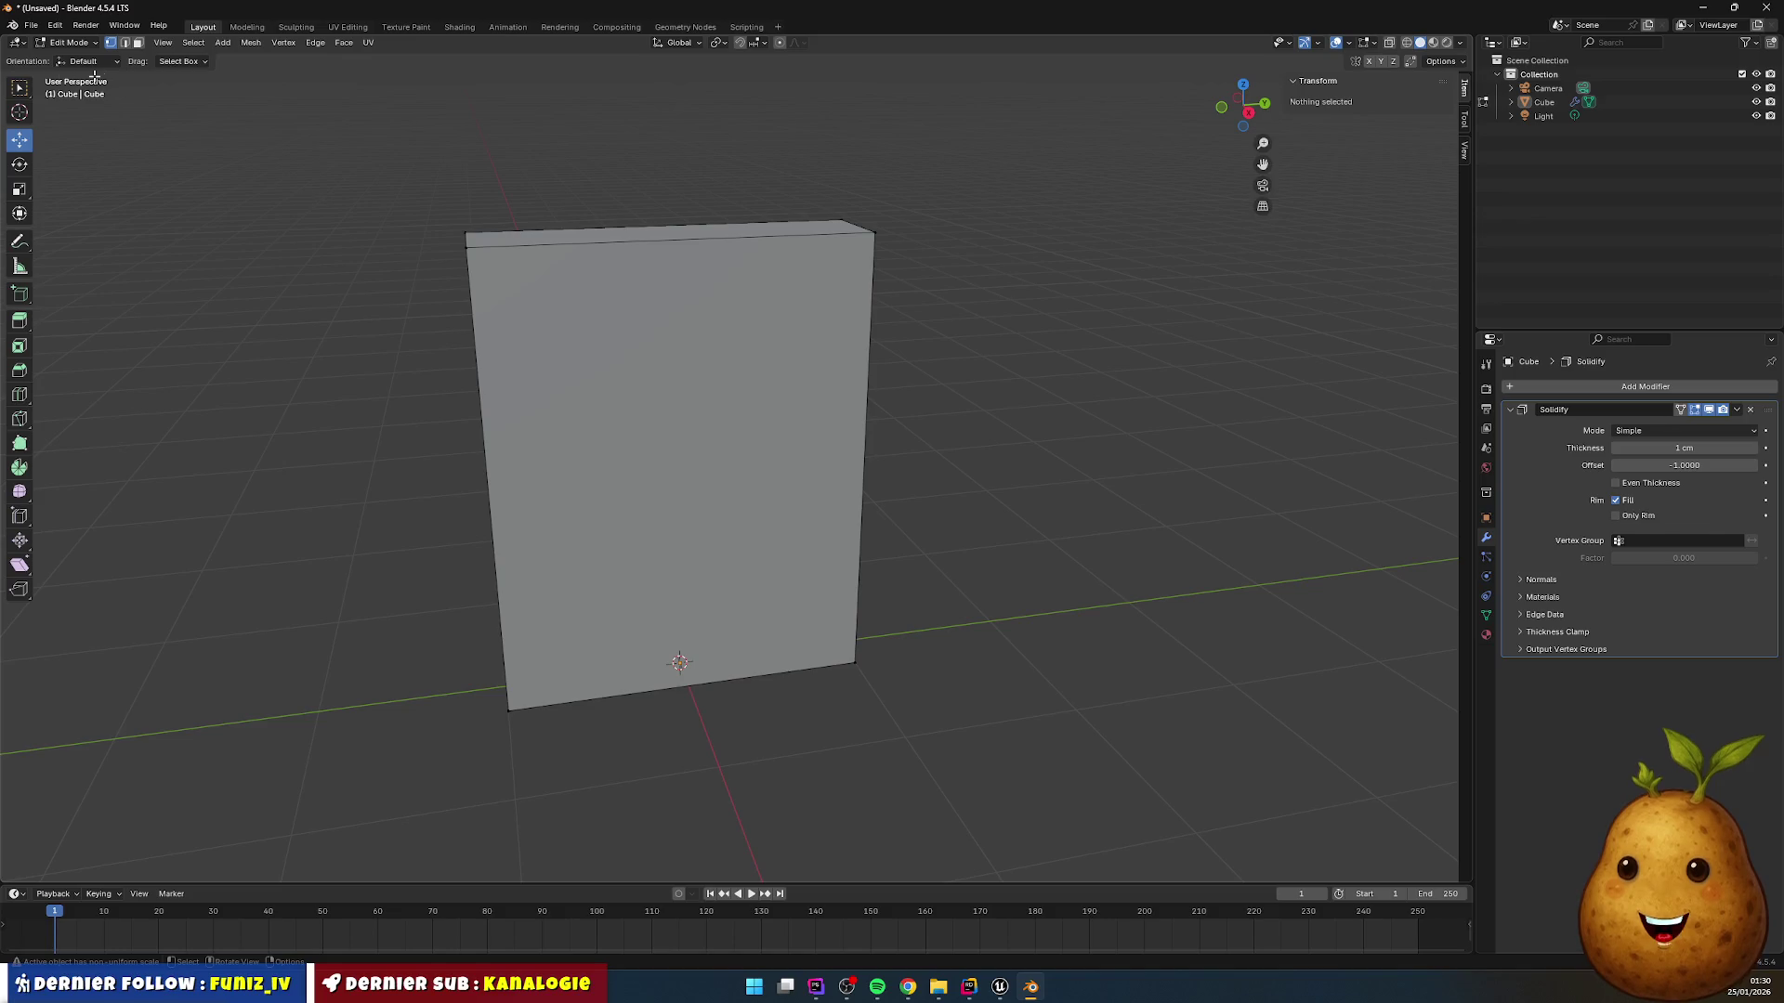
pyautogui.click(20, 89)
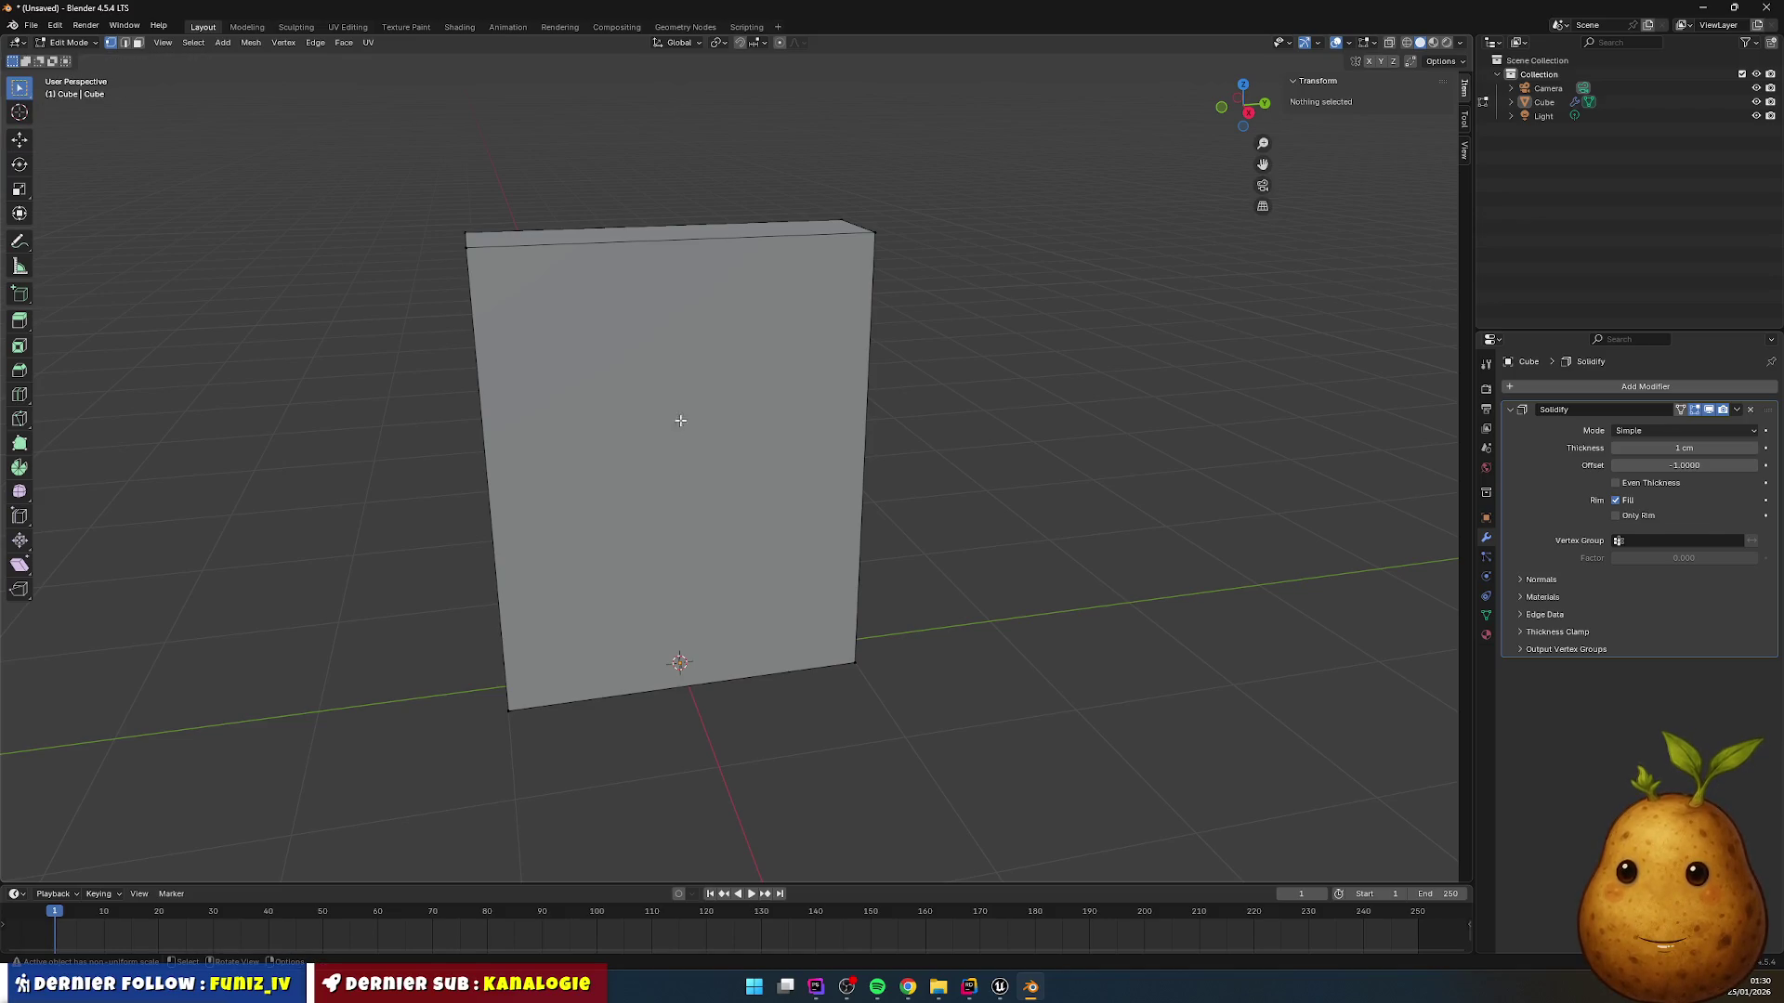
pyautogui.click(137, 43)
pyautogui.press('a')
pyautogui.press('x')
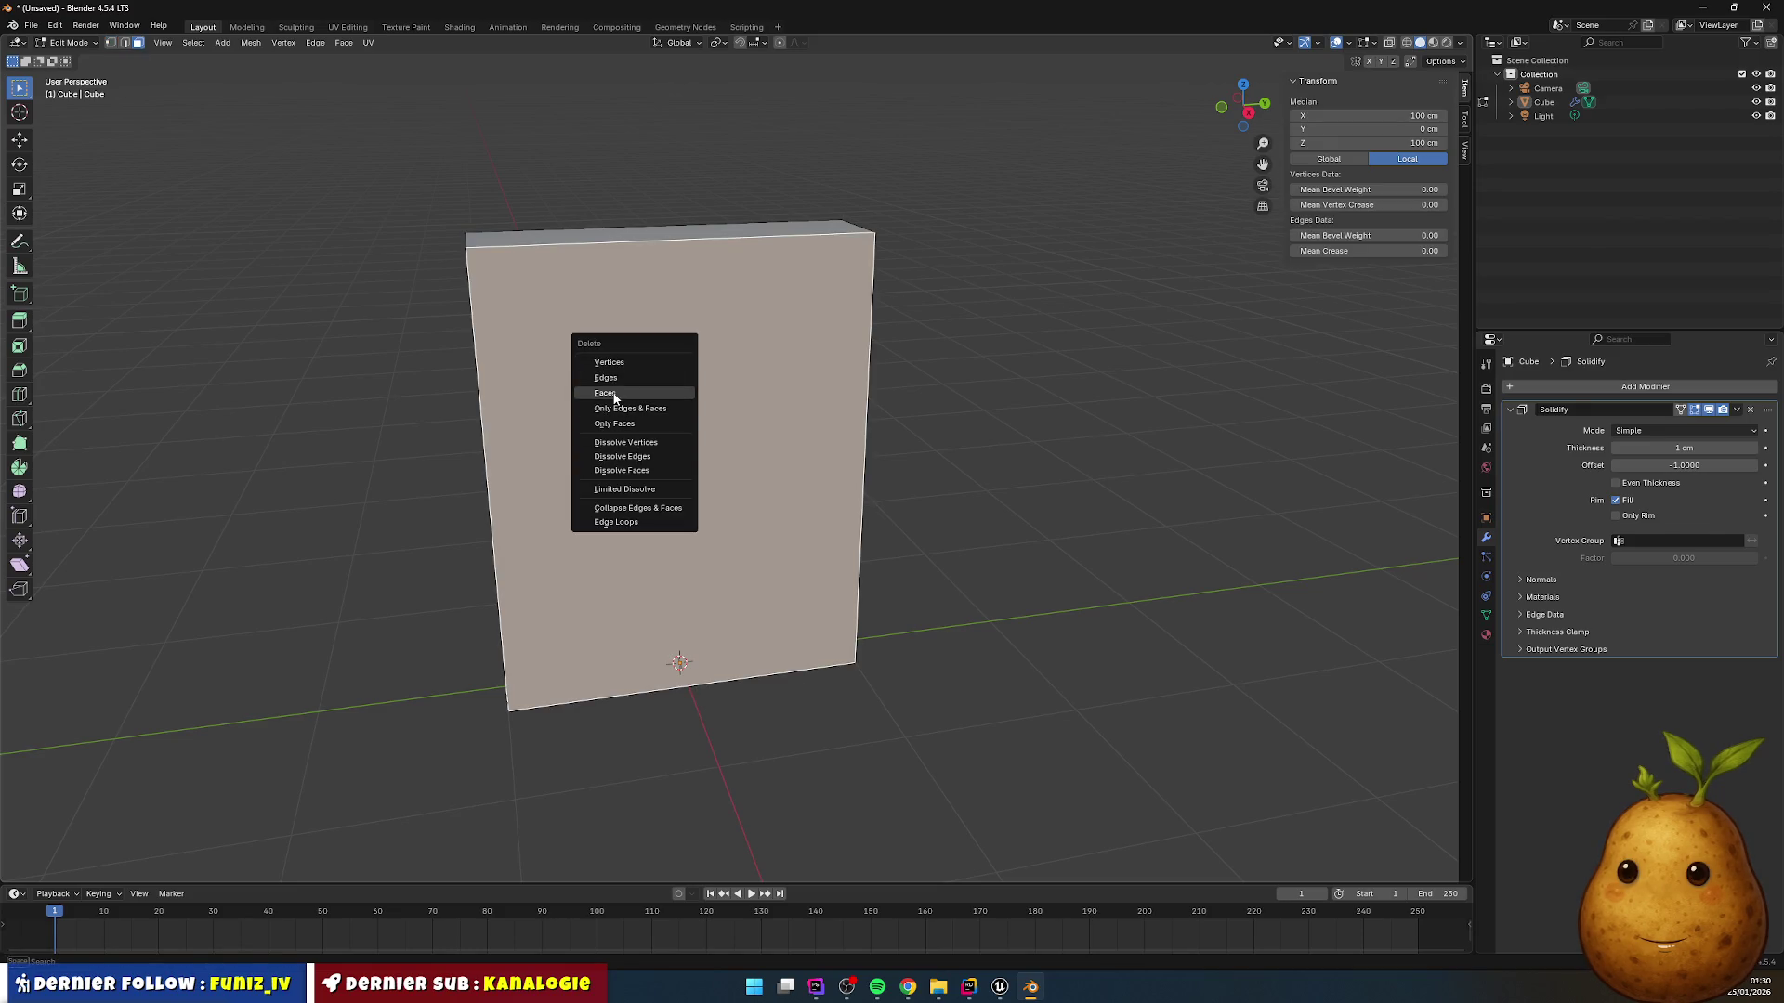
pyautogui.click(614, 397)
pyautogui.moveTo(884, 383)
pyautogui.mouseDown()
pyautogui.moveTo(921, 359)
pyautogui.moveTo(955, 366)
pyautogui.moveTo(876, 366)
pyautogui.mouseUp()
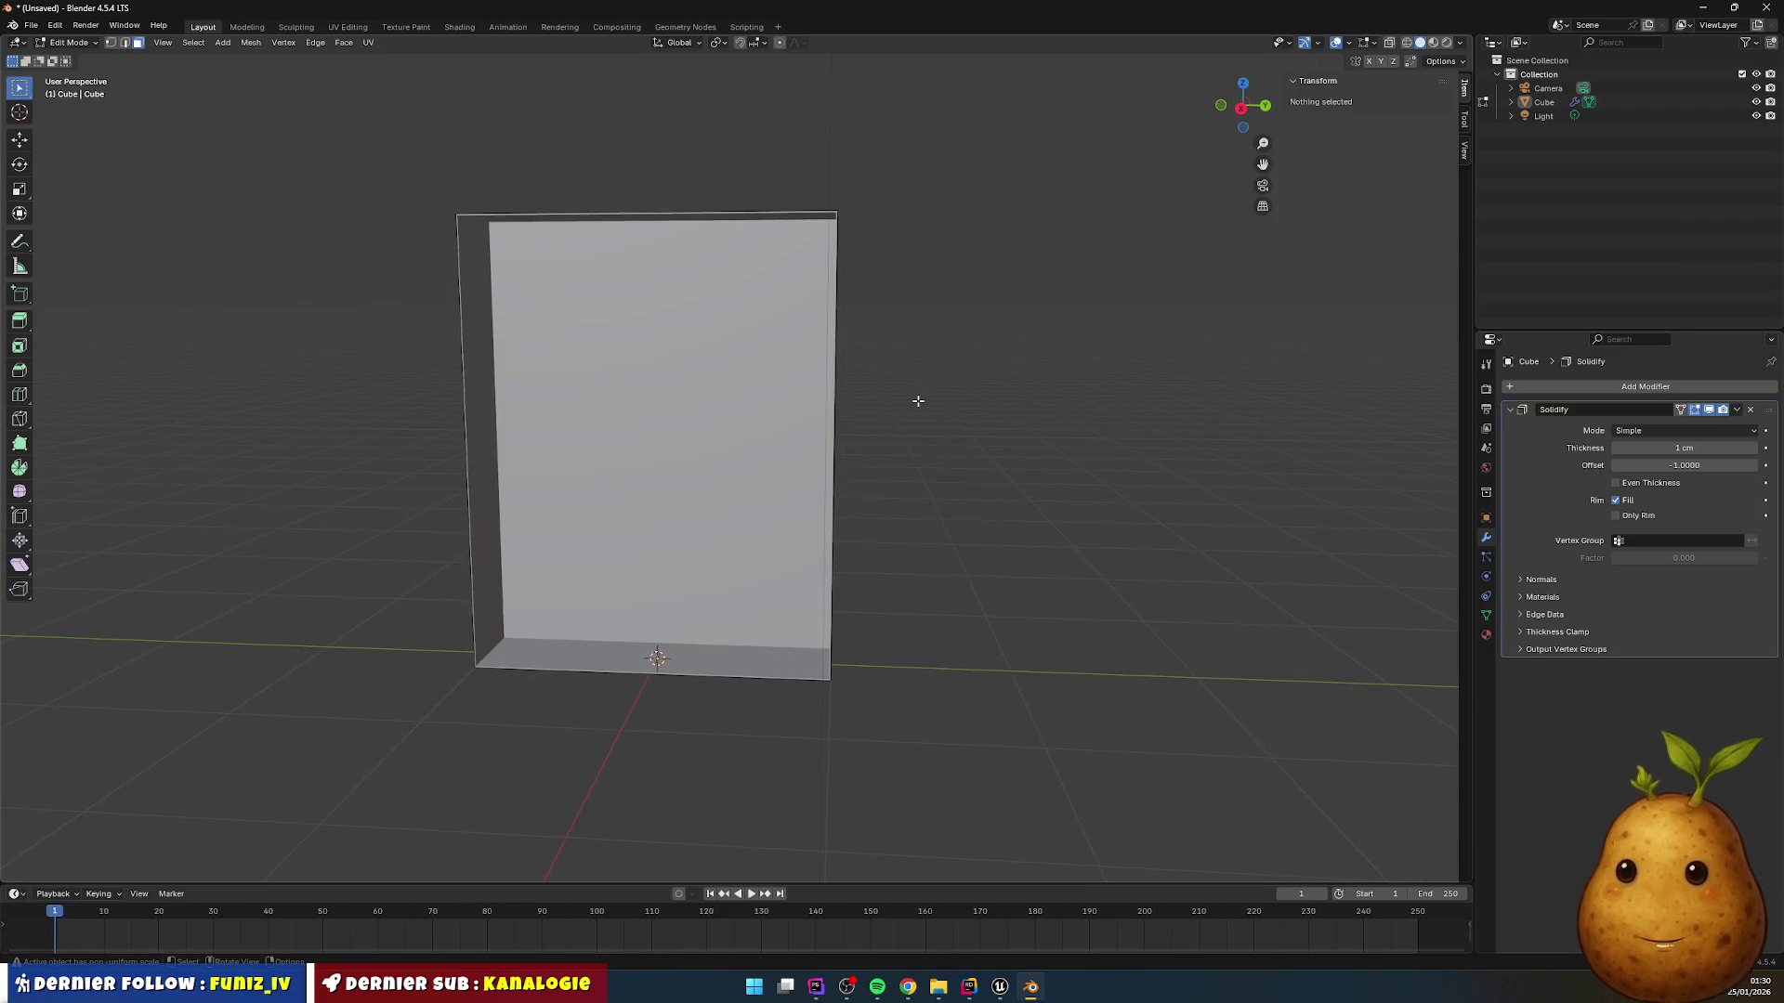
pyautogui.press('a')
pyautogui.click(1690, 449)
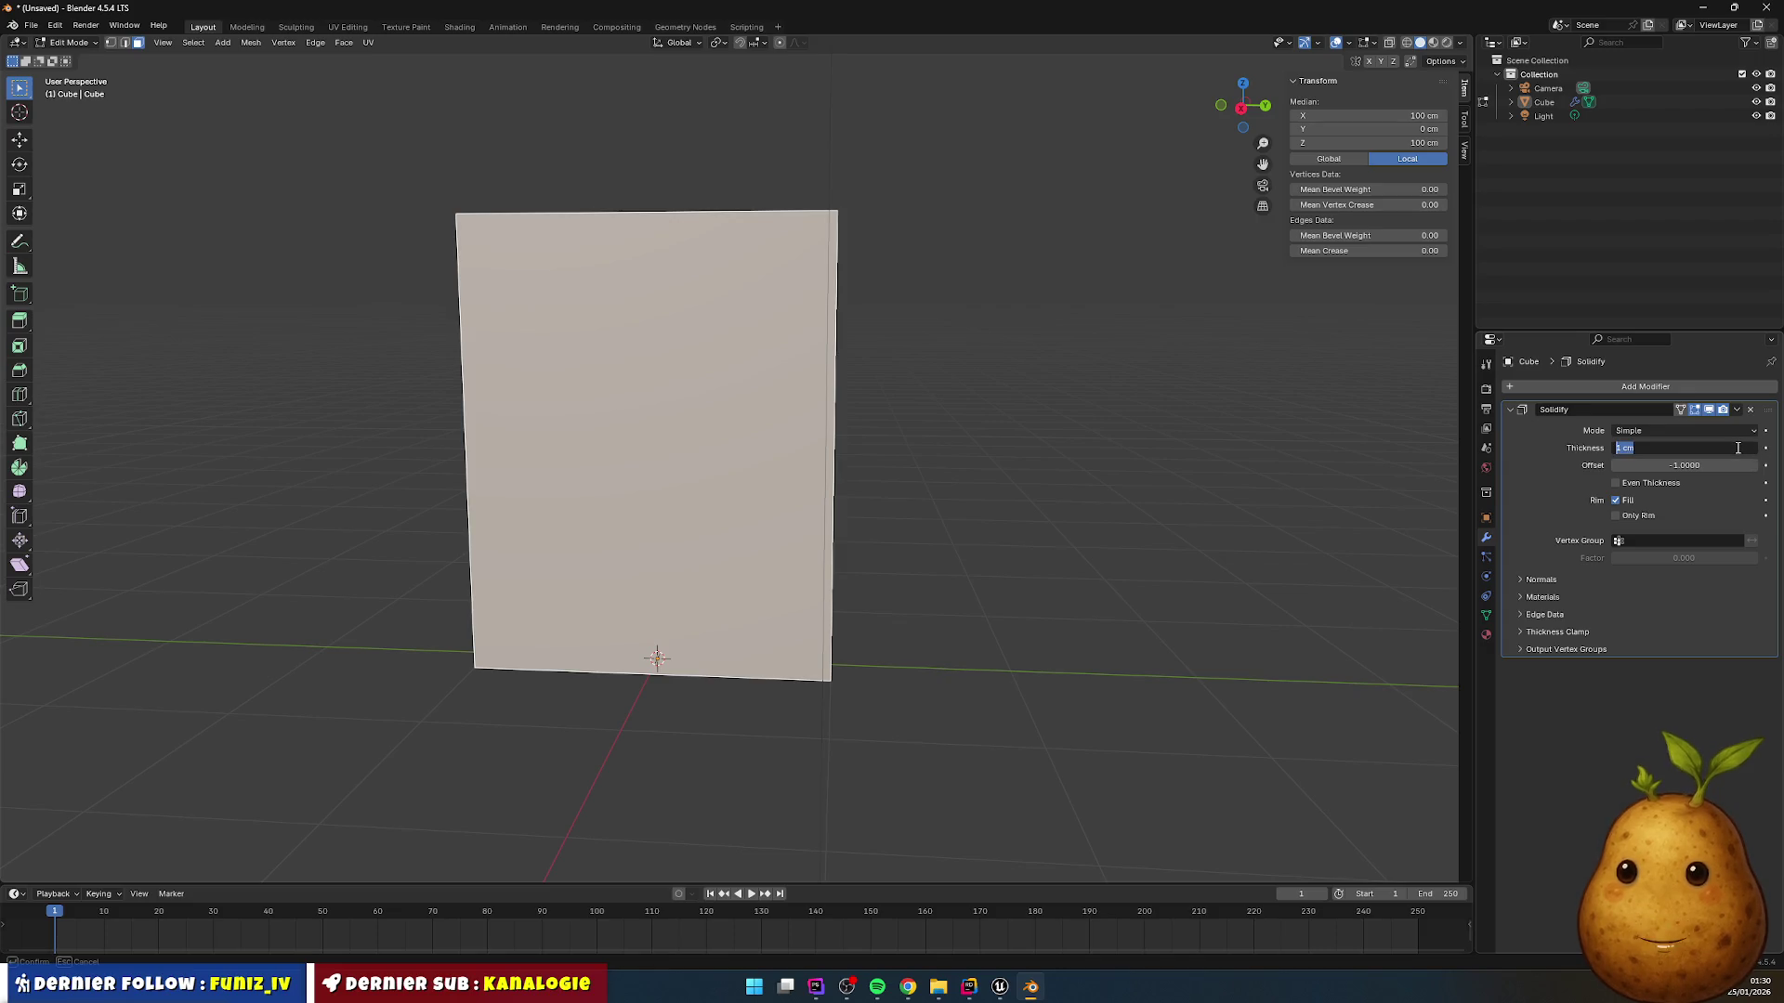
pyautogui.write('2')
pyautogui.press('Return')
pyautogui.hotkey('alt', 'a')
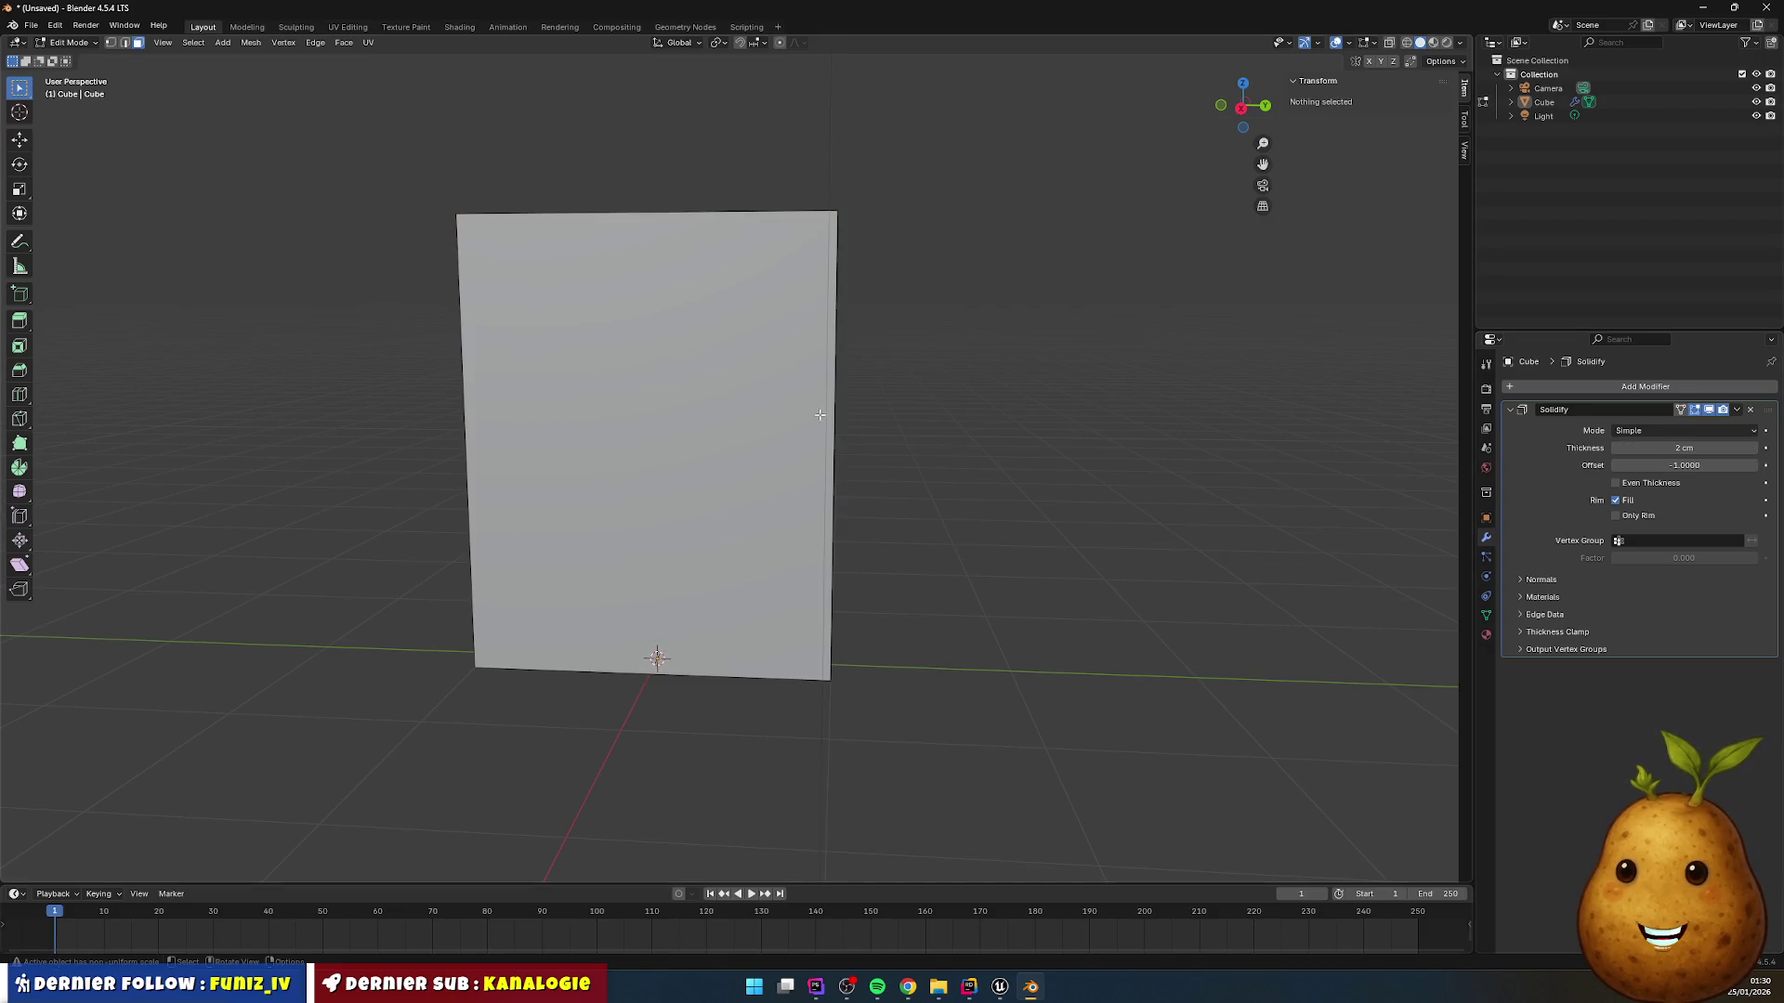
# Step: Delete the box's front face to leave it open-fronted
pyautogui.click(716, 381)
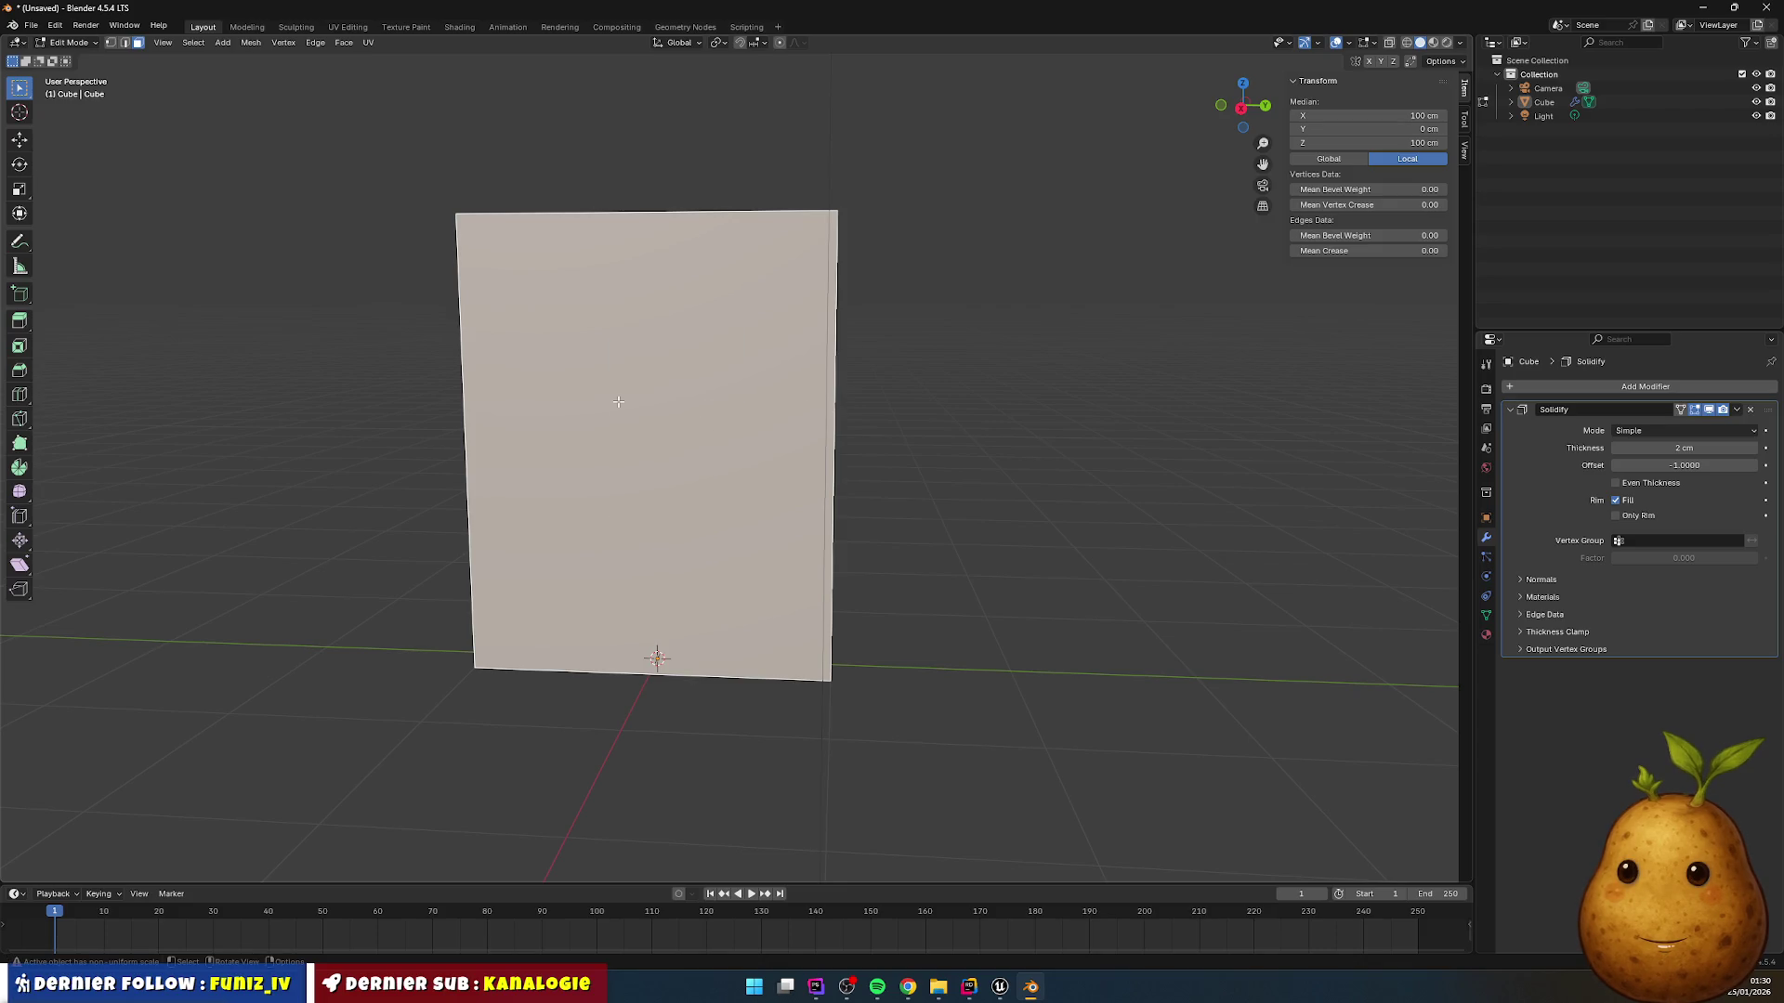
pyautogui.press('x')
pyautogui.click(585, 414)
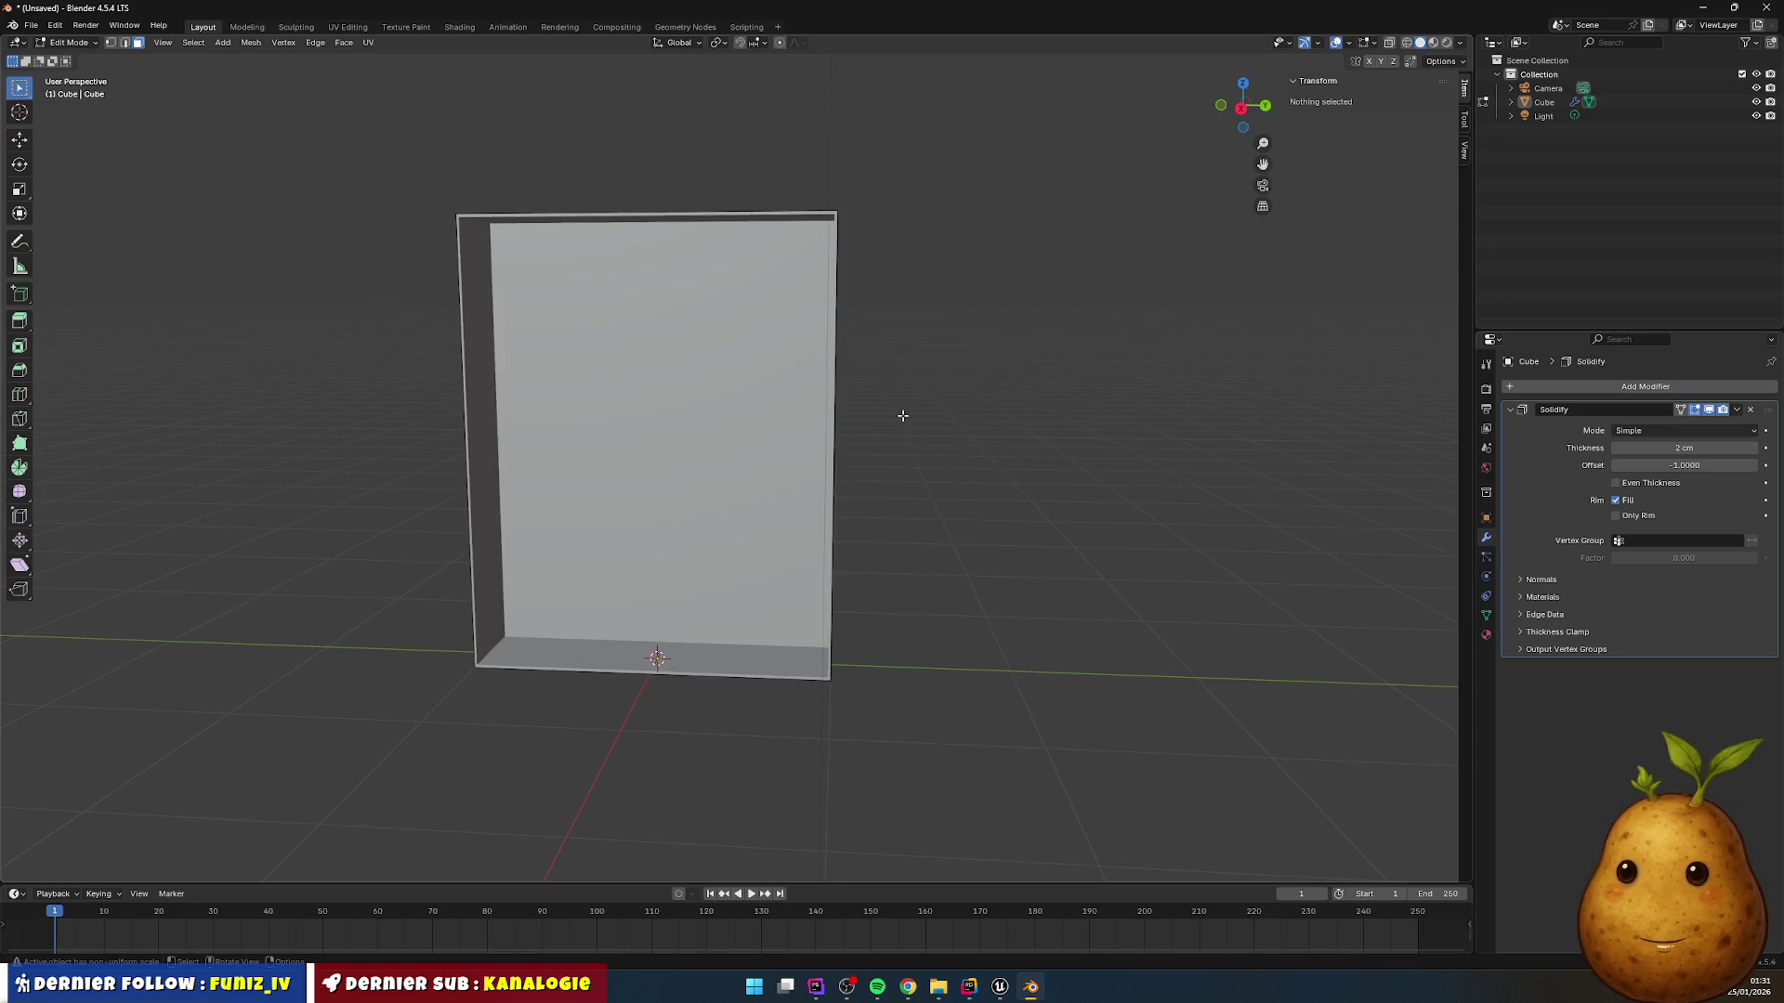
pyautogui.moveTo(902, 416)
pyautogui.mouseDown()
pyautogui.moveTo(972, 437)
pyautogui.moveTo(932, 381)
pyautogui.moveTo(923, 418)
pyautogui.moveTo(873, 438)
pyautogui.moveTo(1025, 423)
pyautogui.moveTo(1035, 394)
pyautogui.moveTo(960, 418)
pyautogui.moveTo(944, 444)
pyautogui.moveTo(948, 415)
pyautogui.moveTo(872, 431)
pyautogui.moveTo(923, 444)
pyautogui.mouseUp()
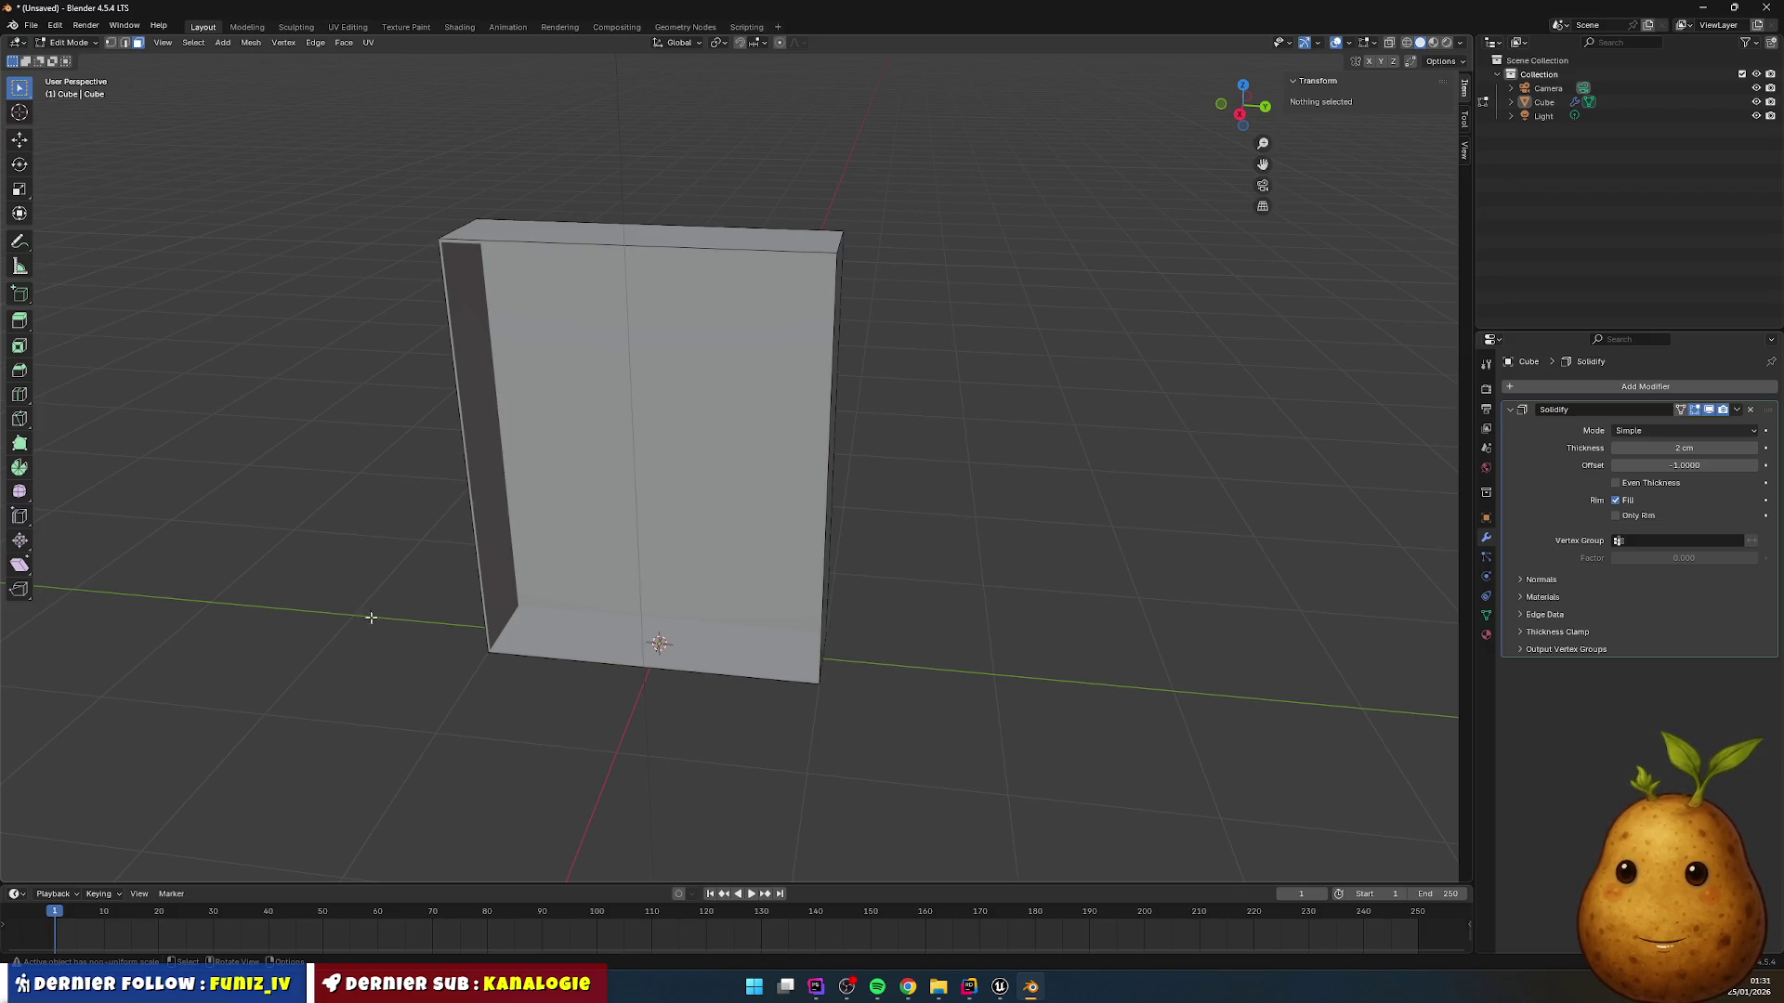
pyautogui.moveTo(523, 573); pyautogui.dragTo(347, 387)
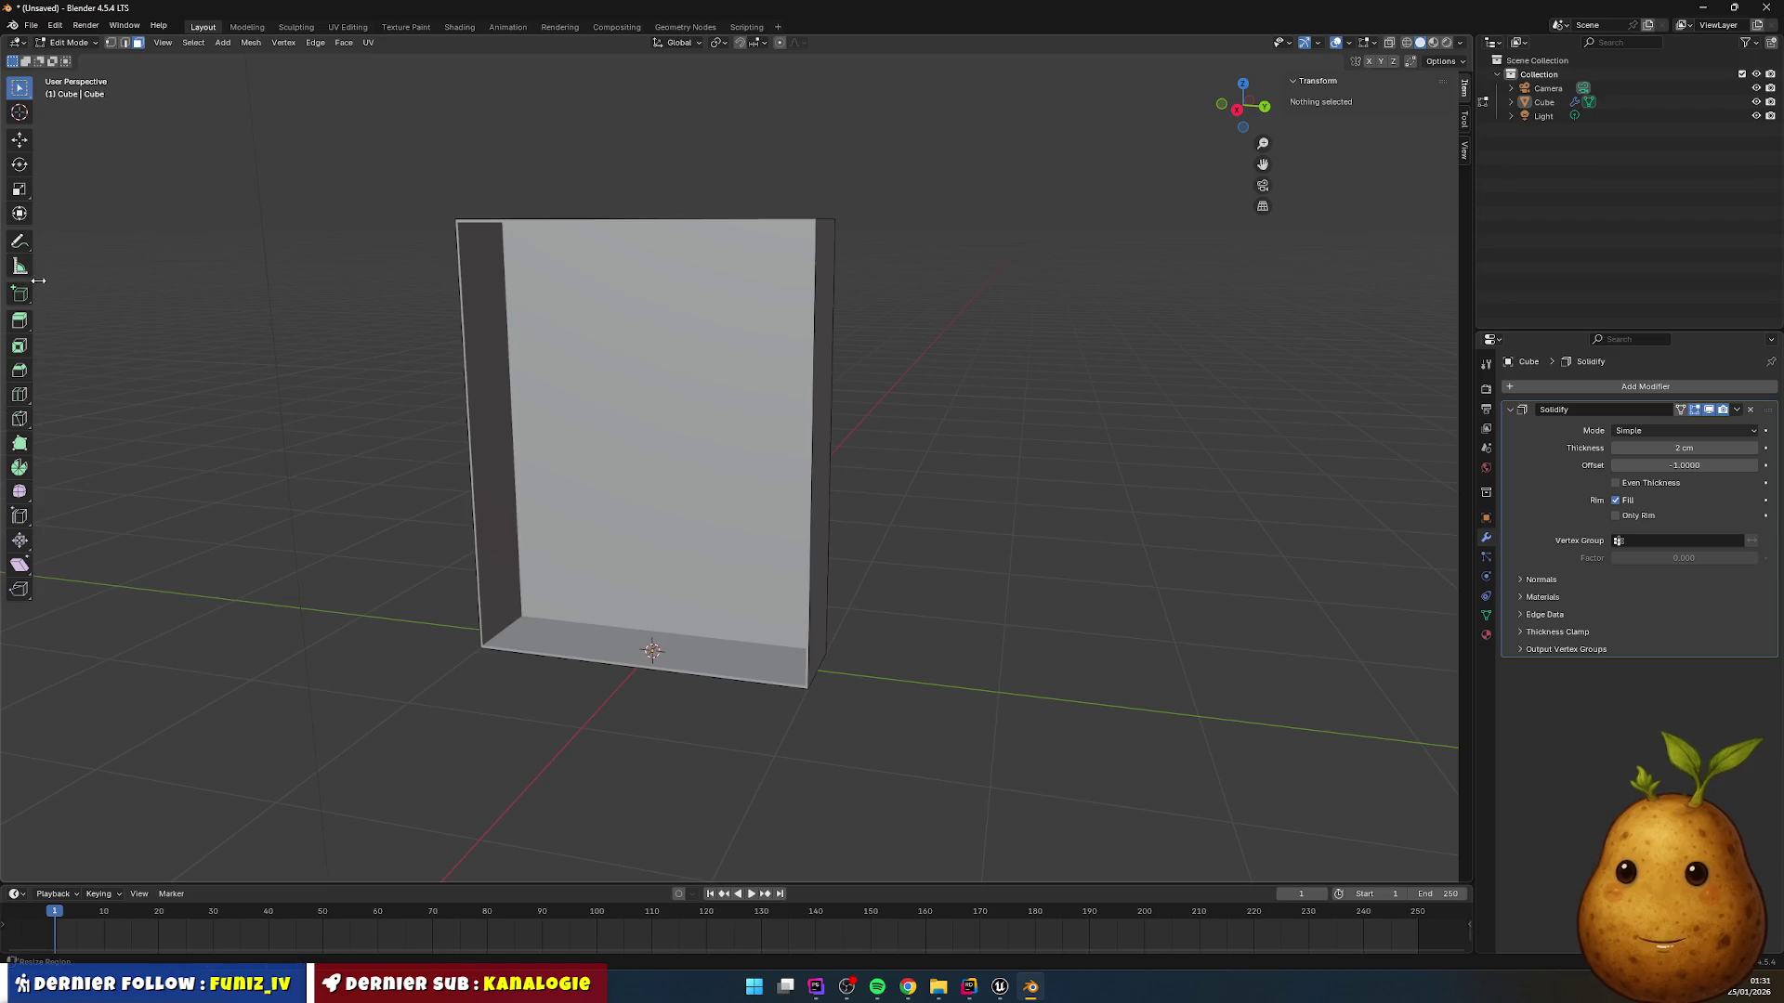
pyautogui.click(19, 395)
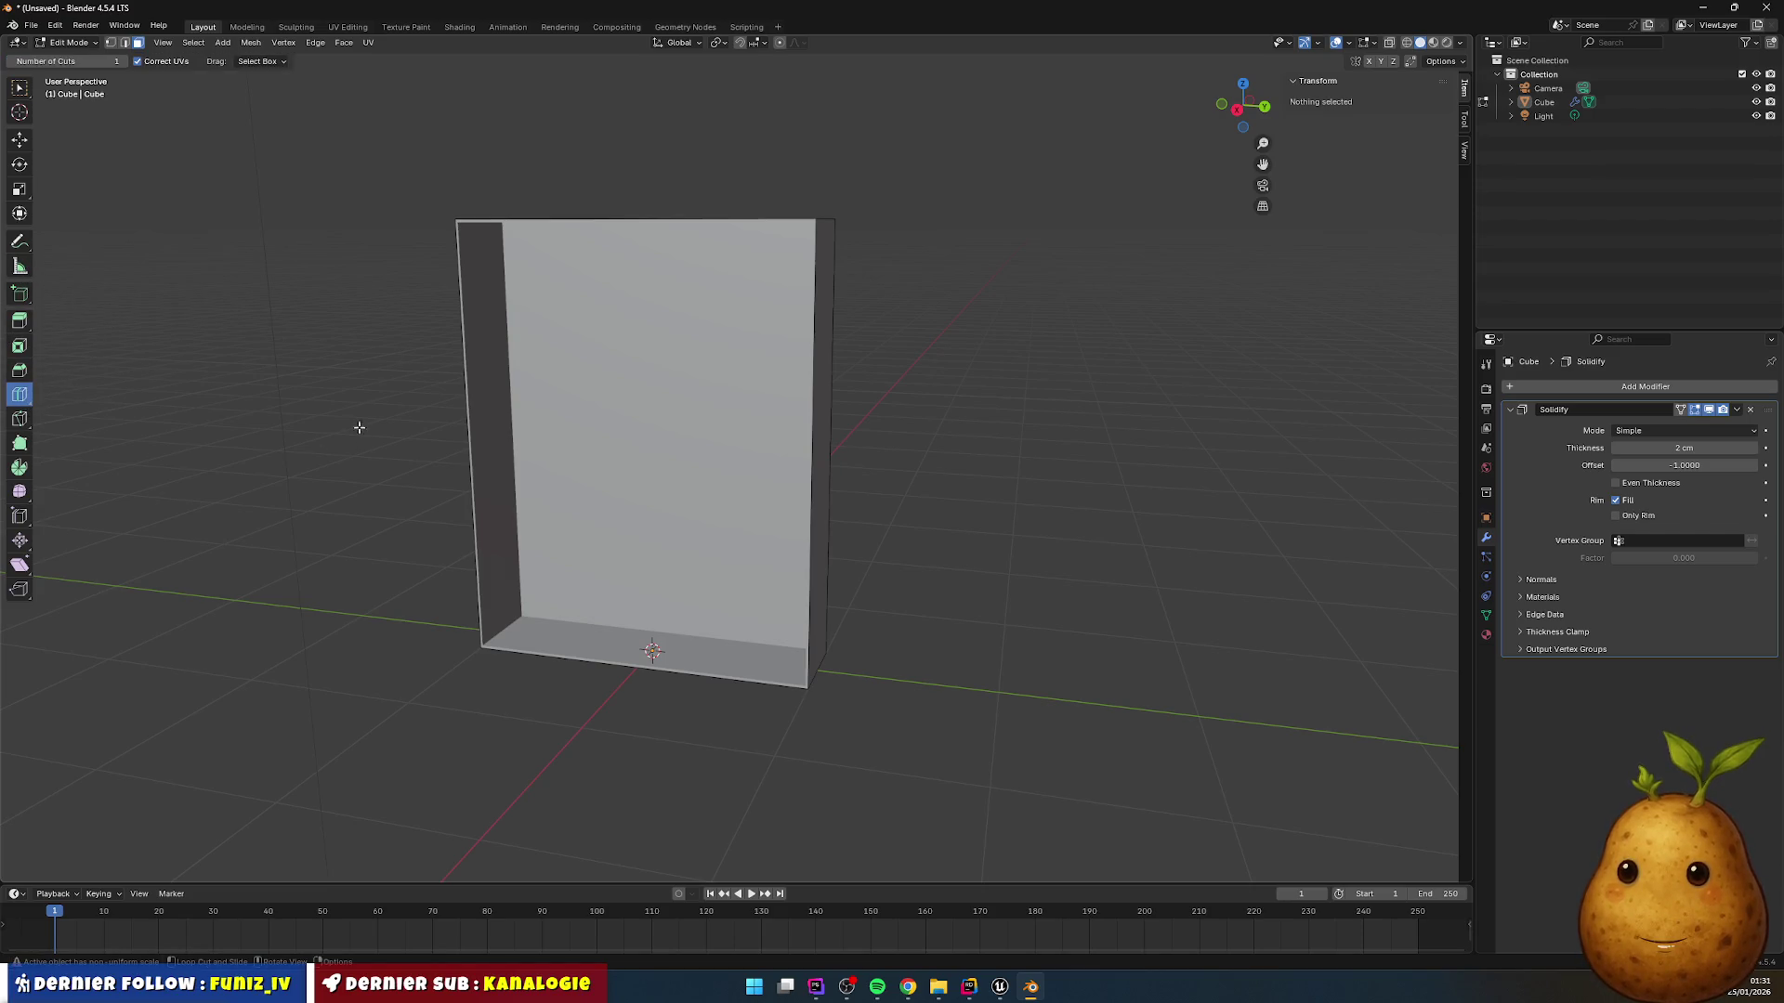
pyautogui.click(468, 409)
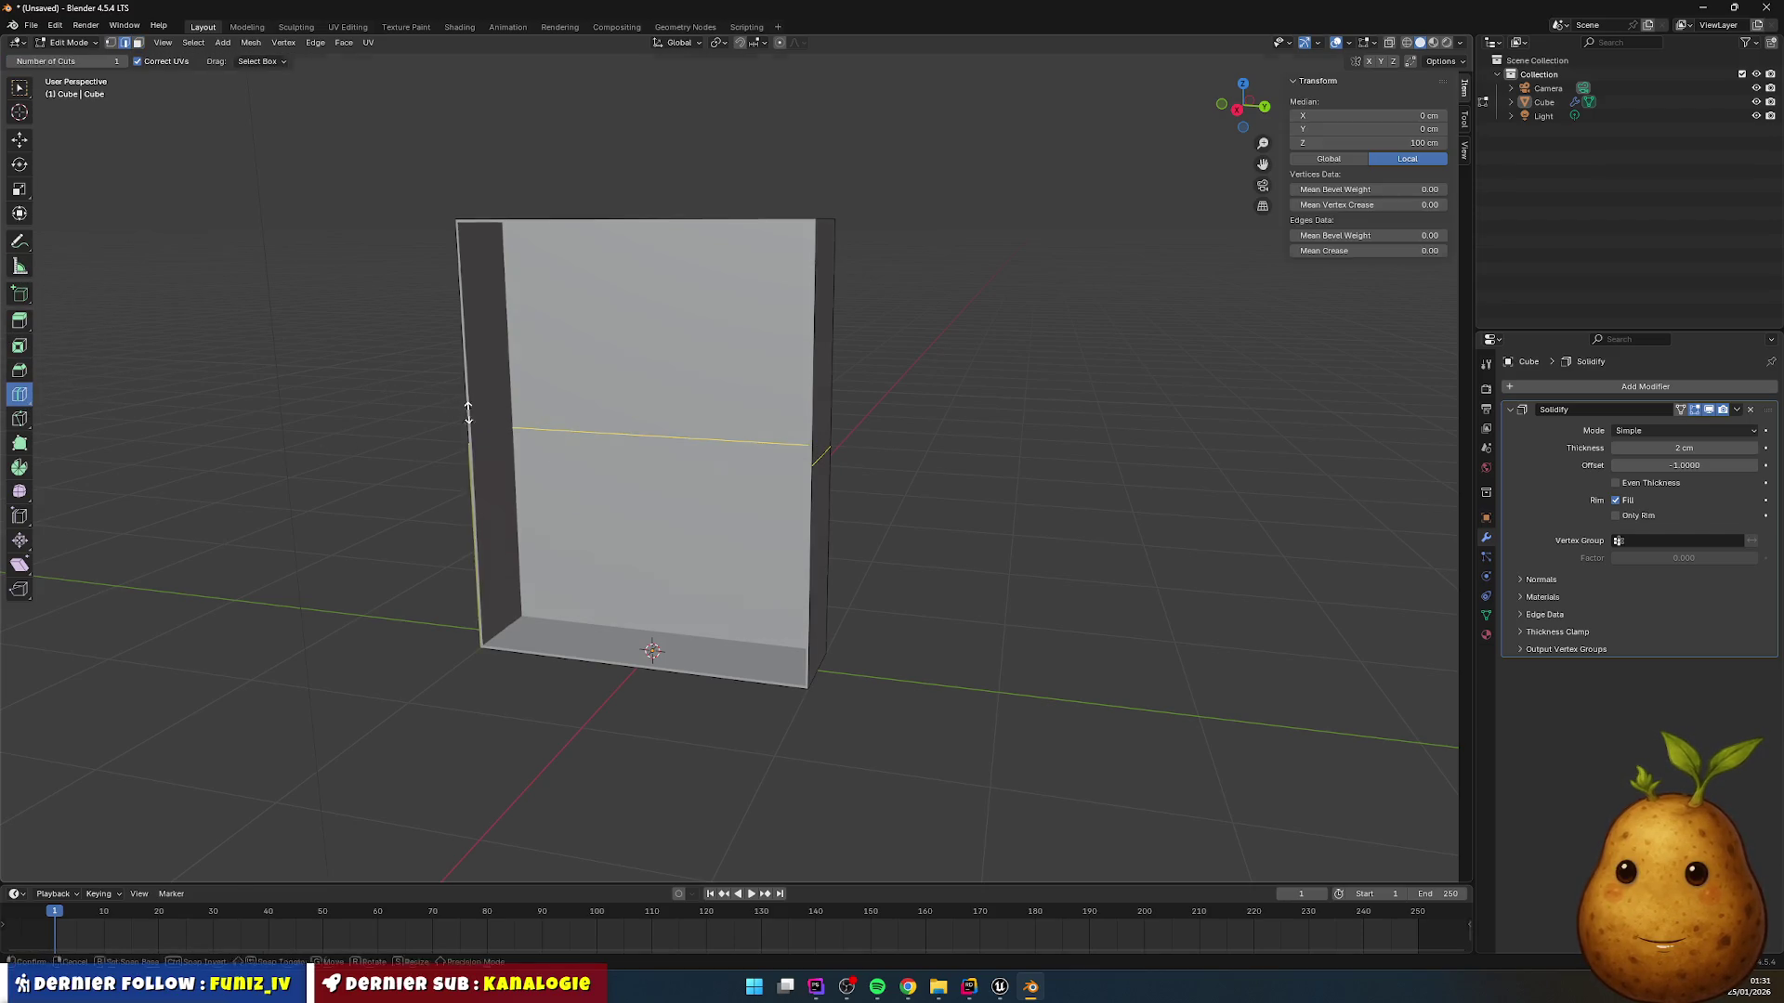
pyautogui.click(470, 352)
pyautogui.click(475, 553)
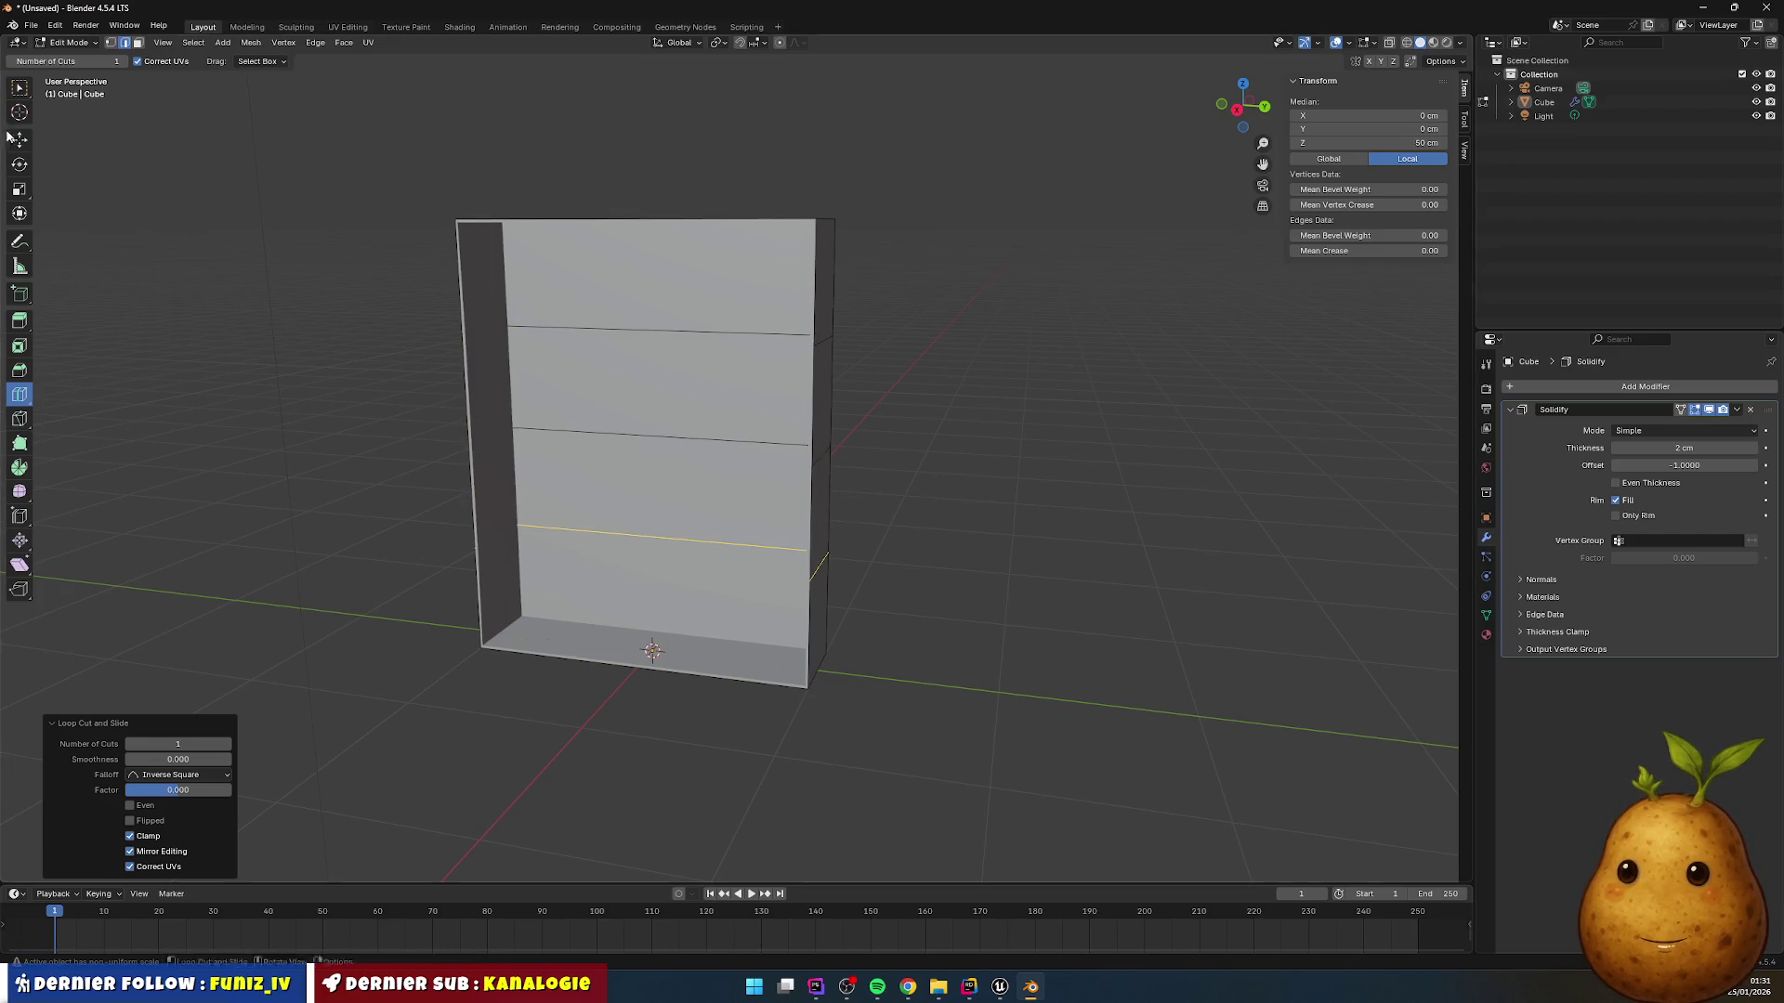
pyautogui.click(20, 88)
pyautogui.moveTo(421, 270)
pyautogui.mouseDown()
pyautogui.moveTo(780, 346)
pyautogui.moveTo(786, 372)
pyautogui.moveTo(761, 366)
pyautogui.mouseUp()
pyautogui.moveTo(536, 325)
pyautogui.mouseDown()
pyautogui.moveTo(626, 328)
pyautogui.moveTo(530, 331)
pyautogui.mouseUp()
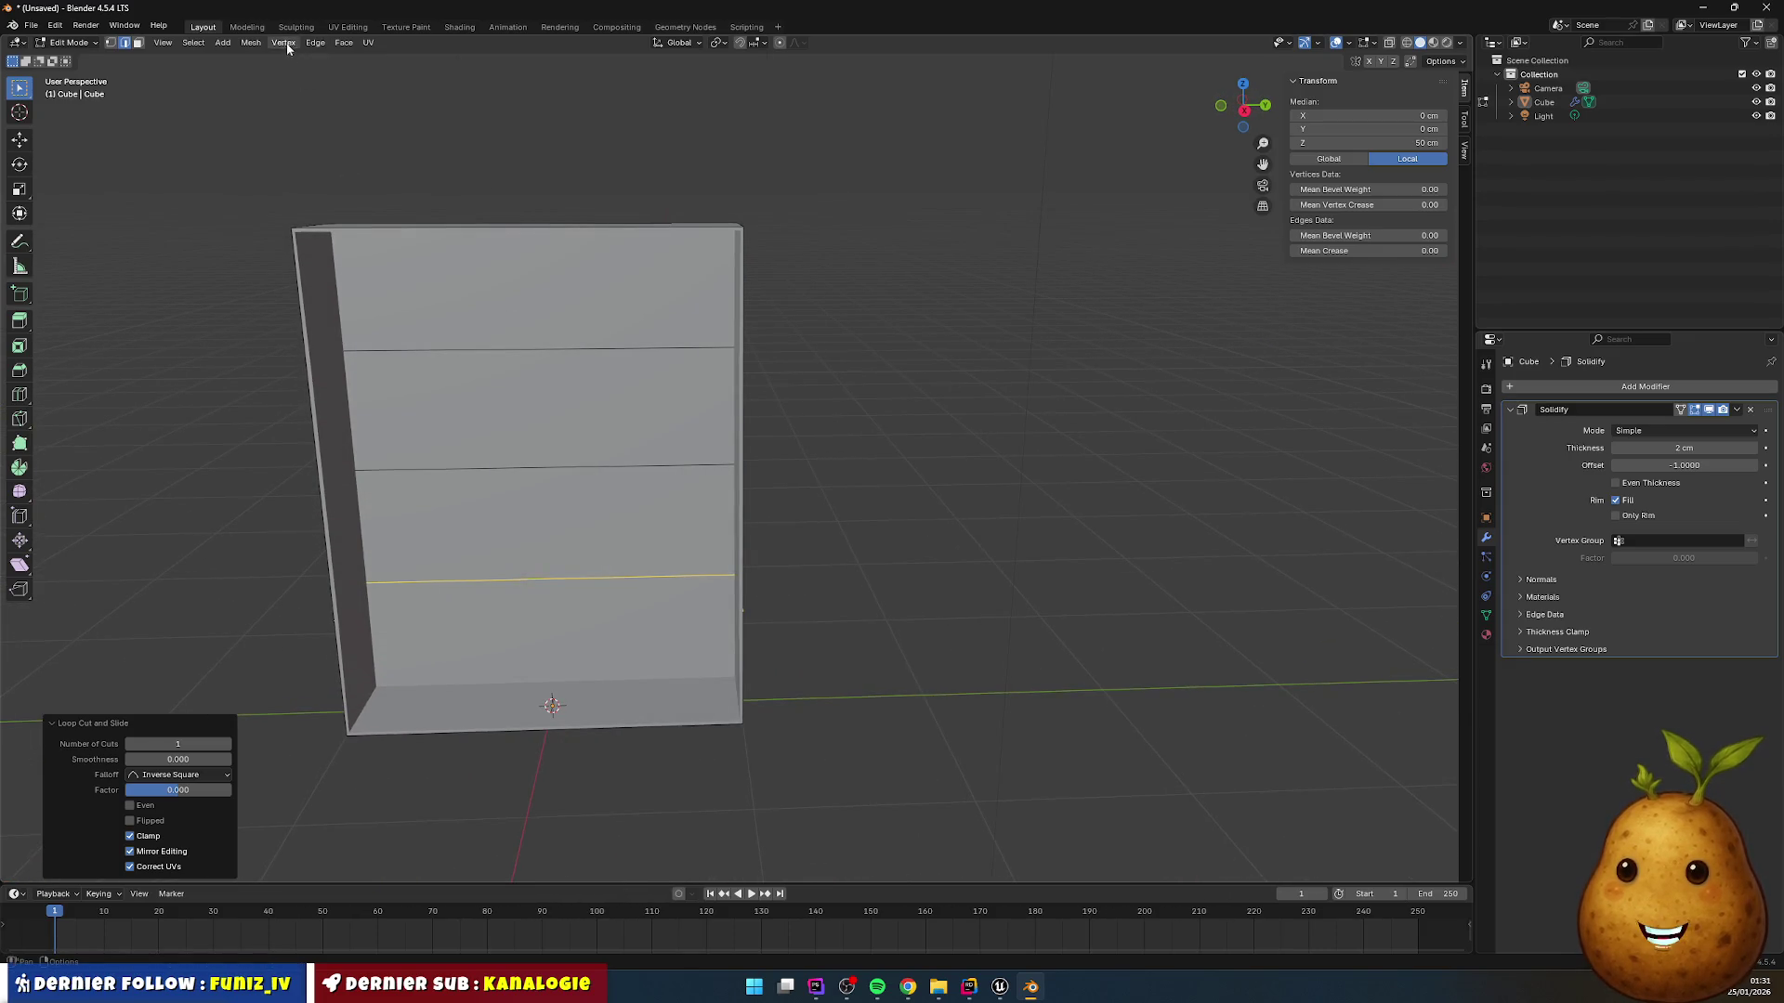
pyautogui.click(287, 49)
pyautogui.click(232, 378)
pyautogui.moveTo(231, 378)
pyautogui.mouseDown()
pyautogui.moveTo(319, 387)
pyautogui.moveTo(115, 387)
pyautogui.moveTo(238, 386)
pyautogui.mouseUp()
pyautogui.keyDown('alt'); pyautogui.click(251, 376); pyautogui.keyUp('alt')
pyautogui.keyDown('alt'); pyautogui.click(260, 372); pyautogui.keyUp('alt')
pyautogui.keyDown('alt'); pyautogui.click(267, 366); pyautogui.keyUp('alt')
pyautogui.hotkey('ctrl', 'x')
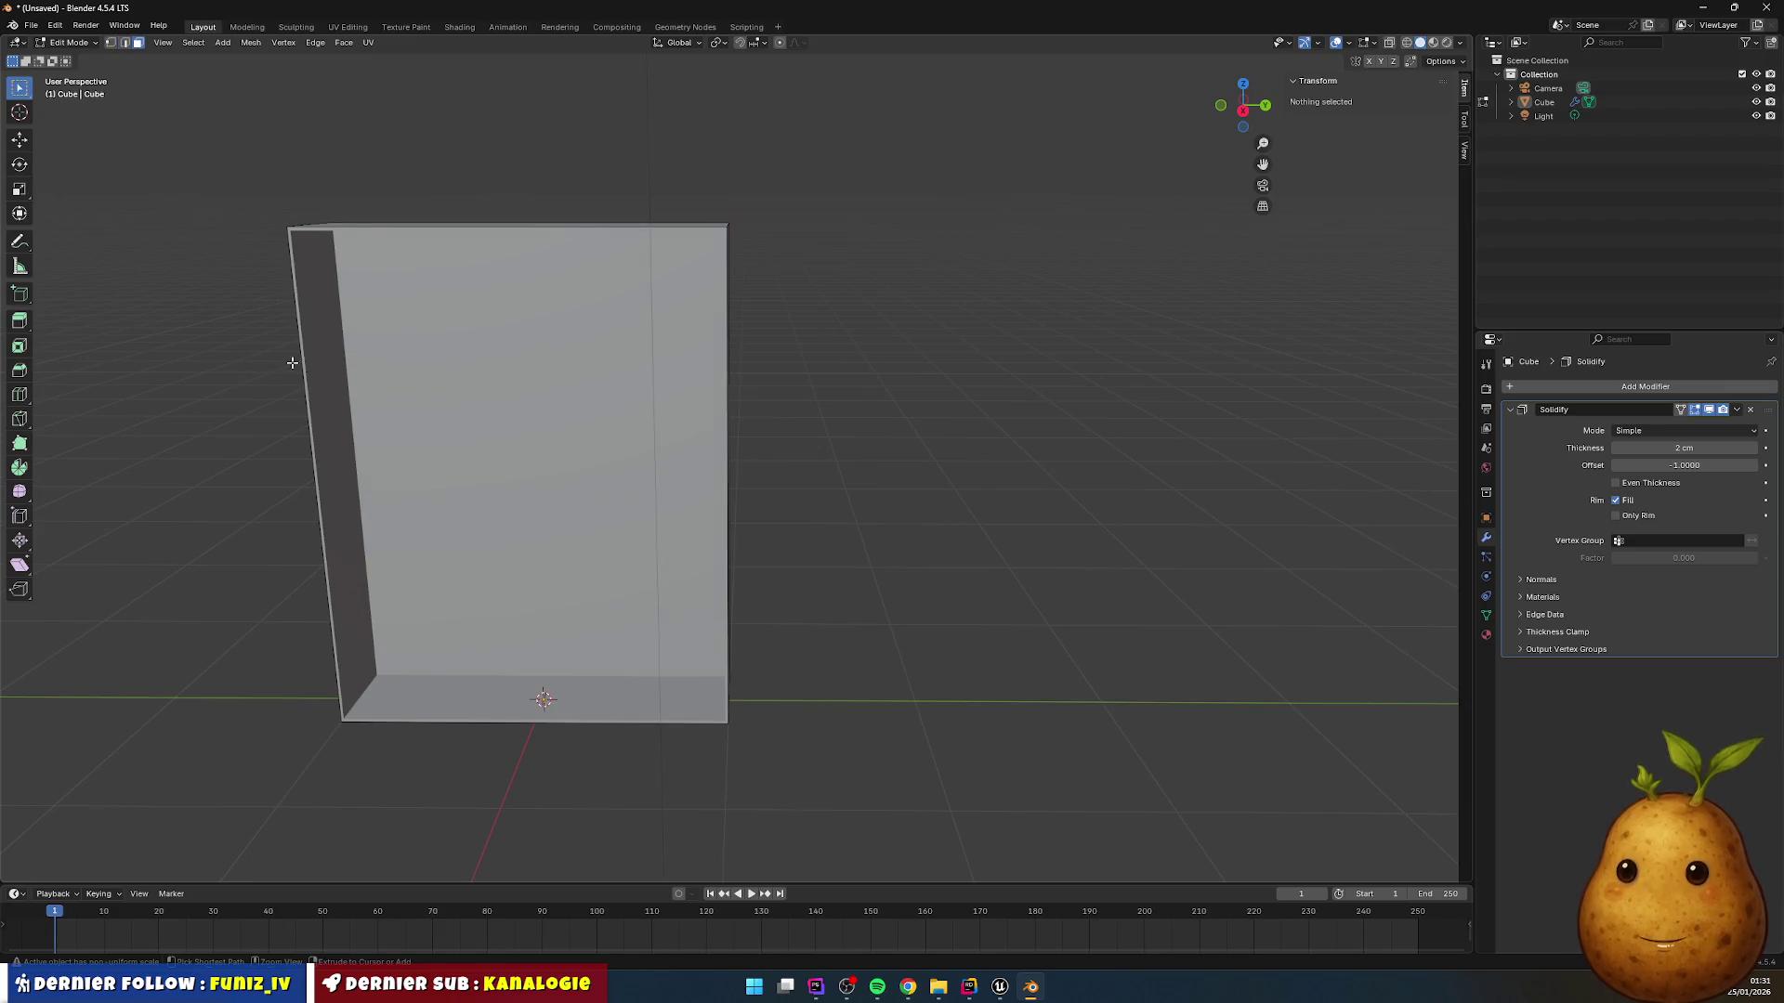
# Step: Apply the 2 cm Solidify modifier in Object Mode, then return to Edit Mode
pyautogui.moveTo(744, 458); pyautogui.dragTo(669, 454)
pyautogui.click(635, 435)
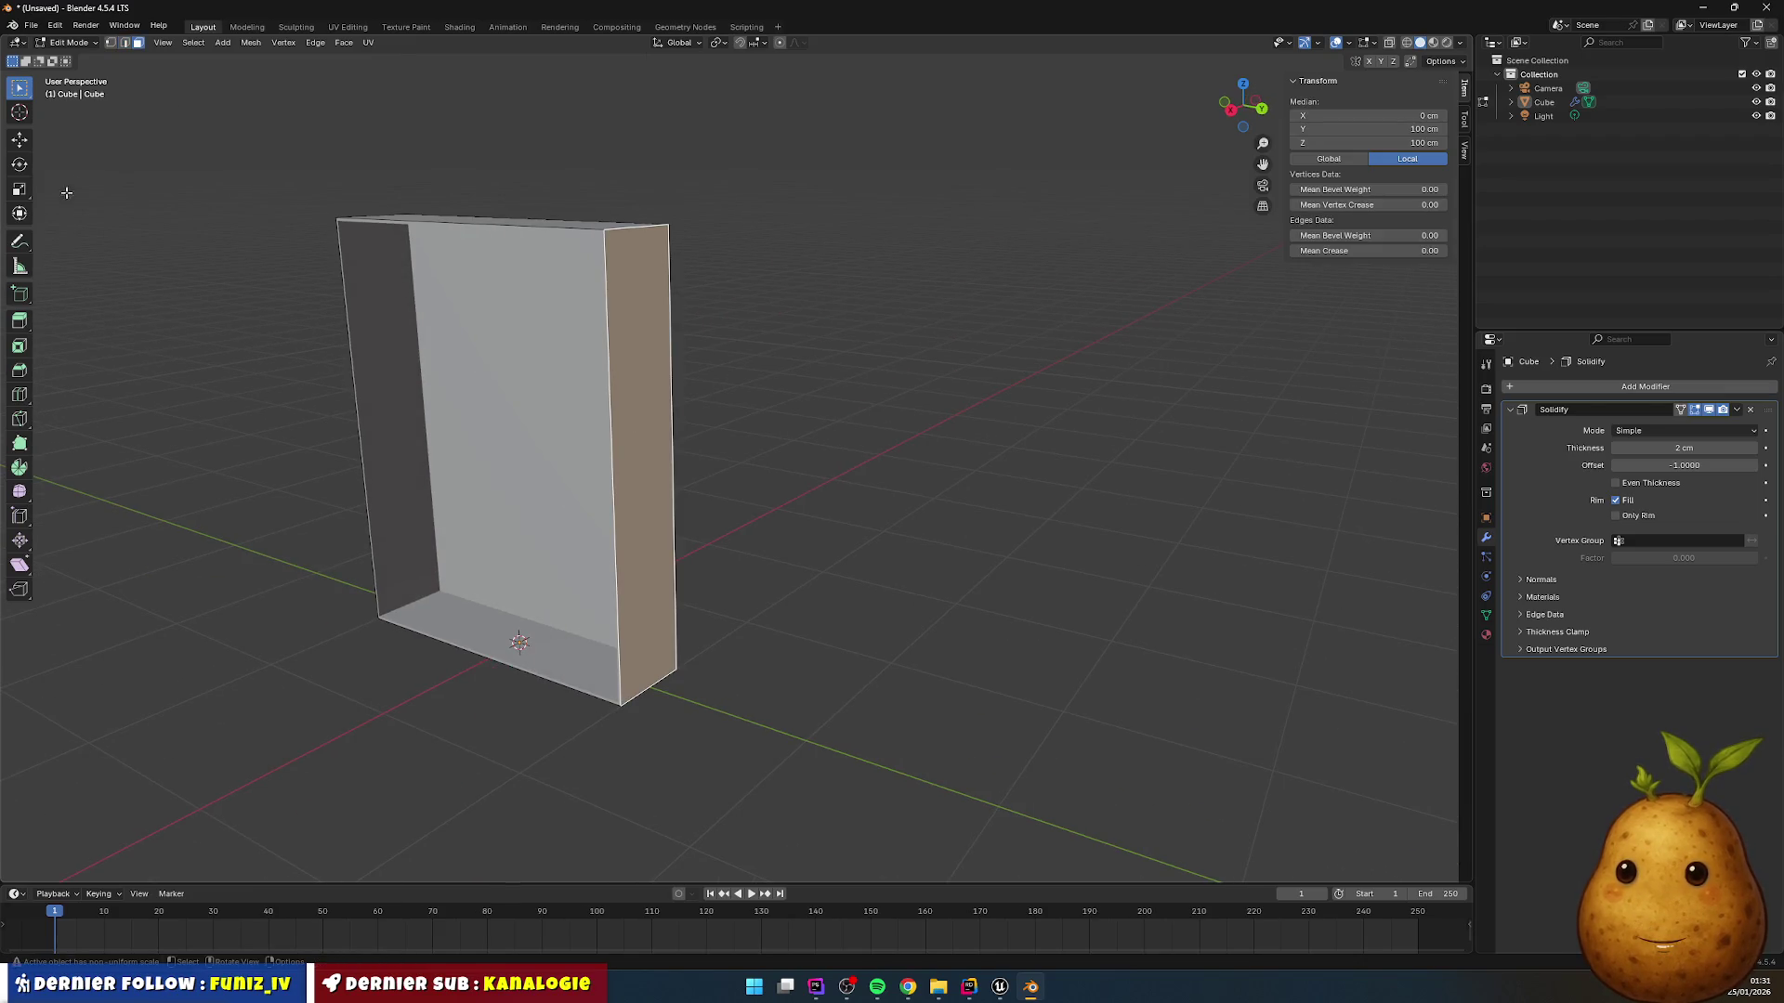
pyautogui.moveTo(375, 438); pyautogui.dragTo(653, 427)
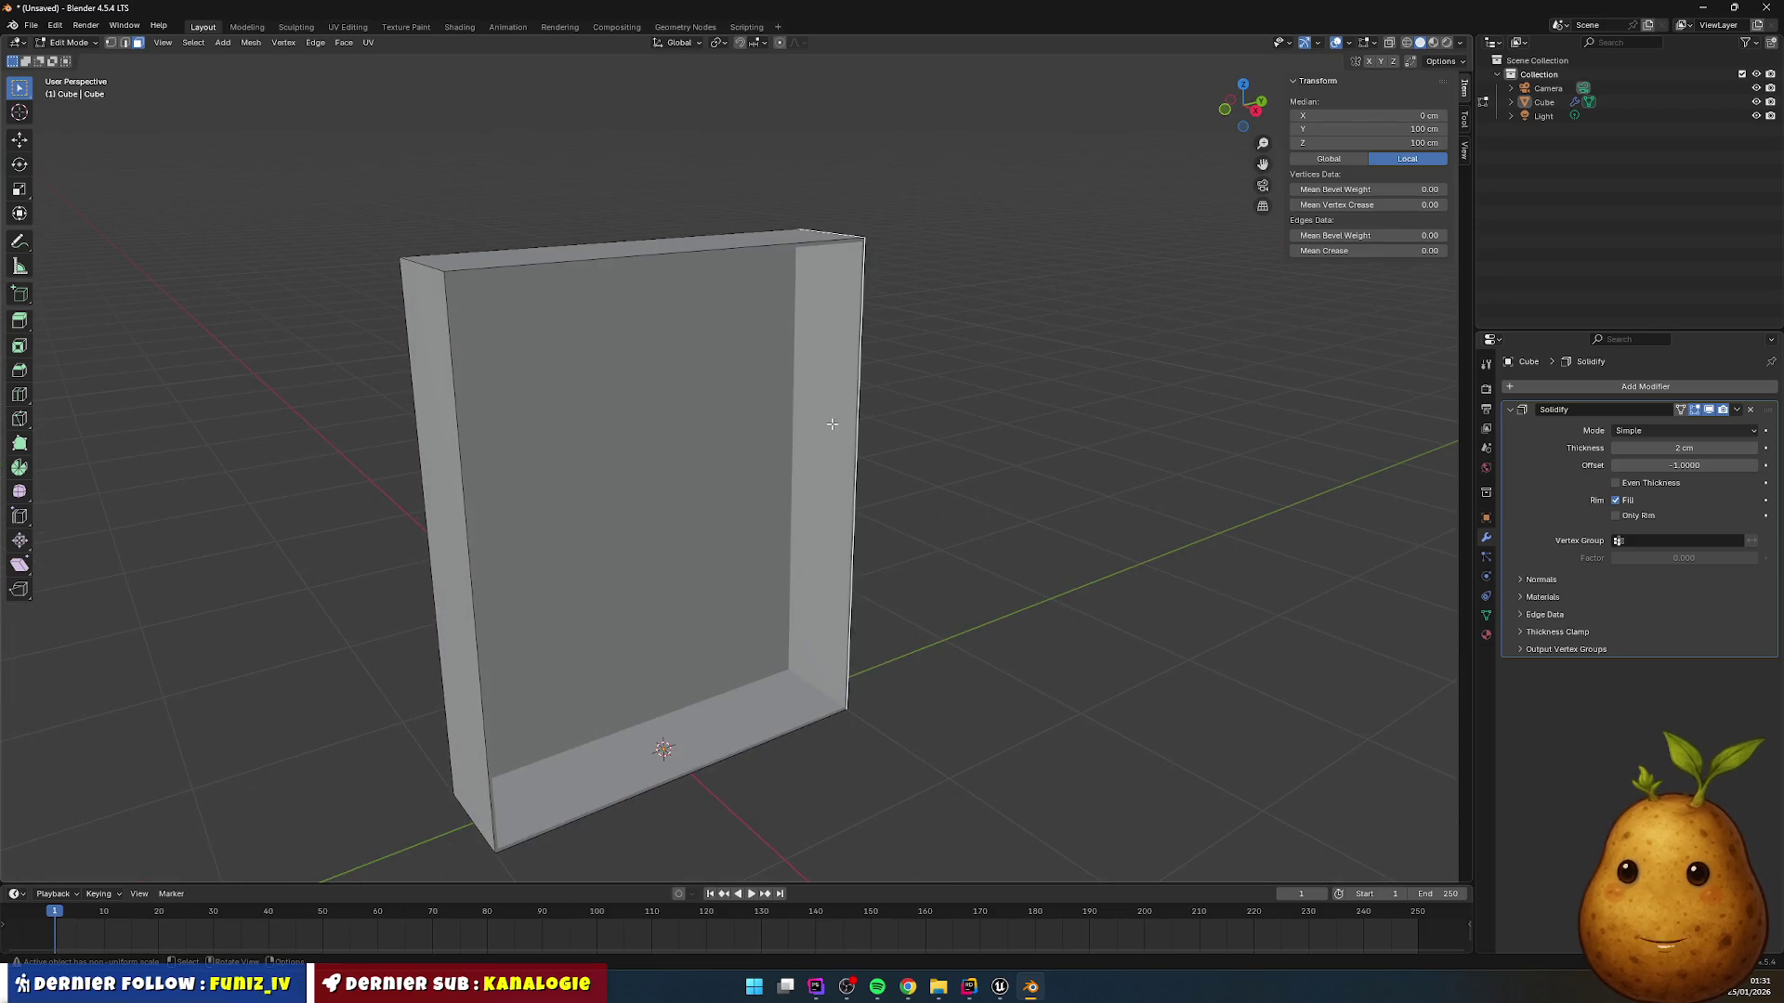
pyautogui.click(957, 439)
pyautogui.click(854, 369)
pyautogui.click(1736, 410)
pyautogui.click(70, 43)
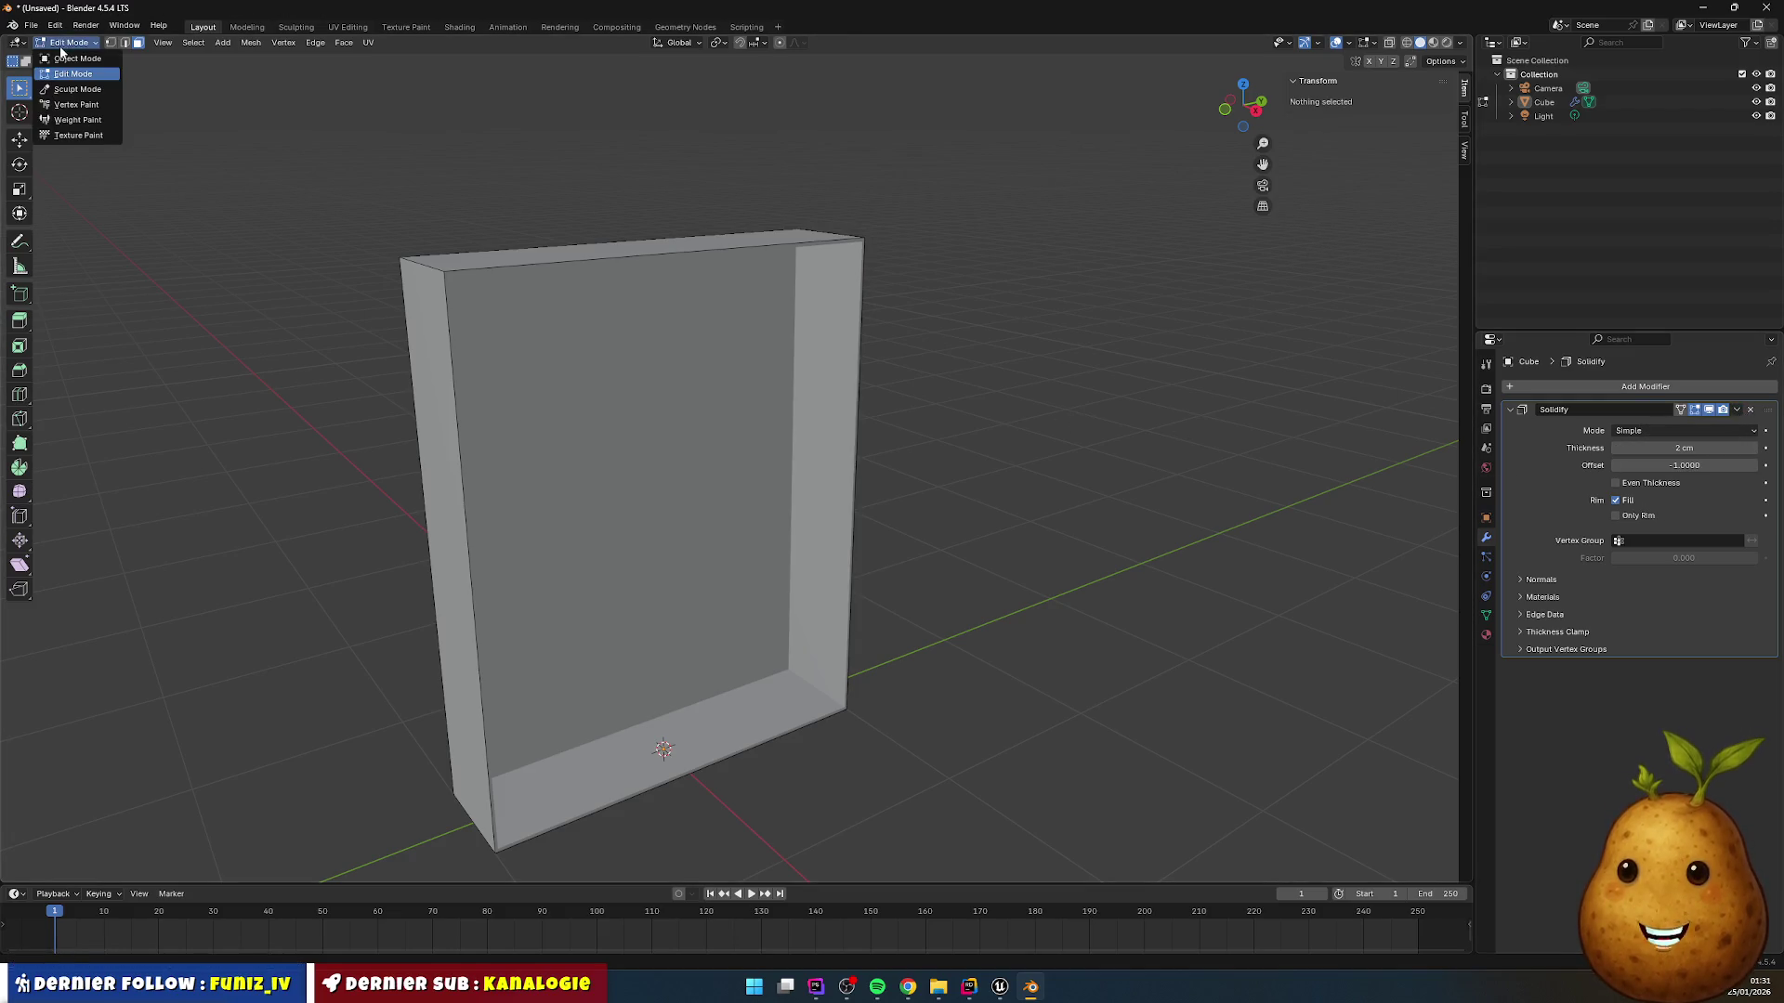
pyautogui.click(69, 60)
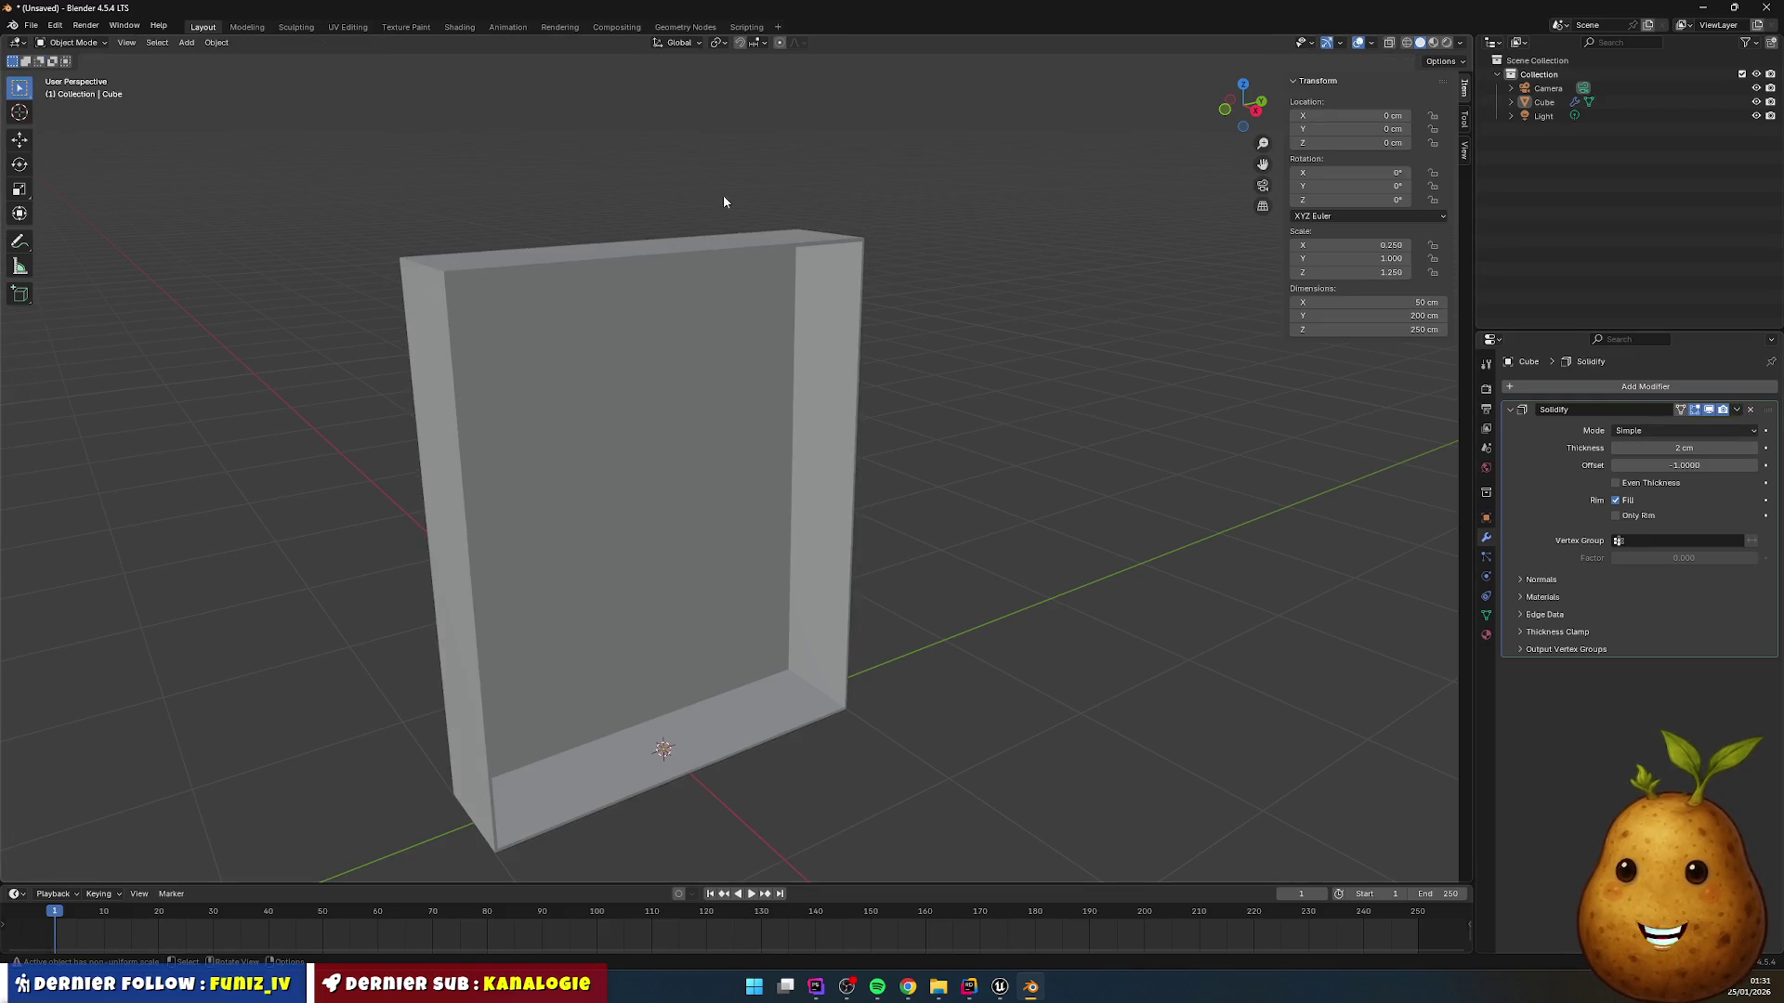
pyautogui.click(1737, 409)
pyautogui.click(1715, 421)
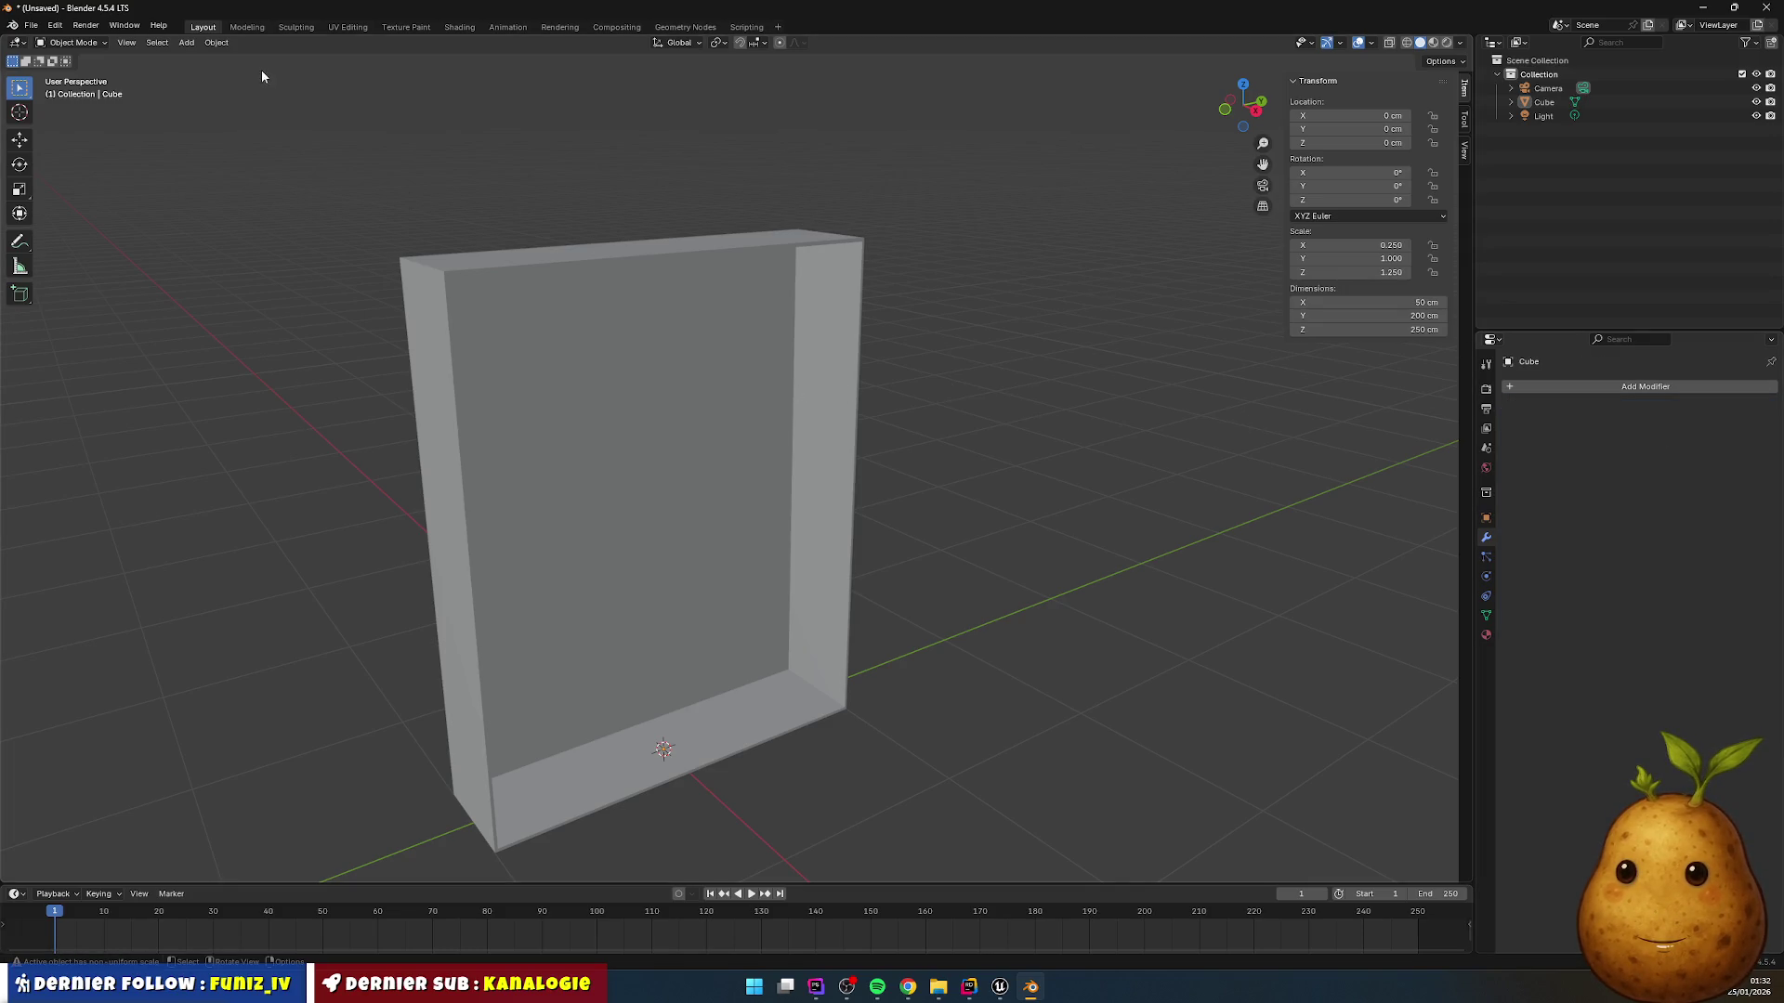
pyautogui.press('Tab')
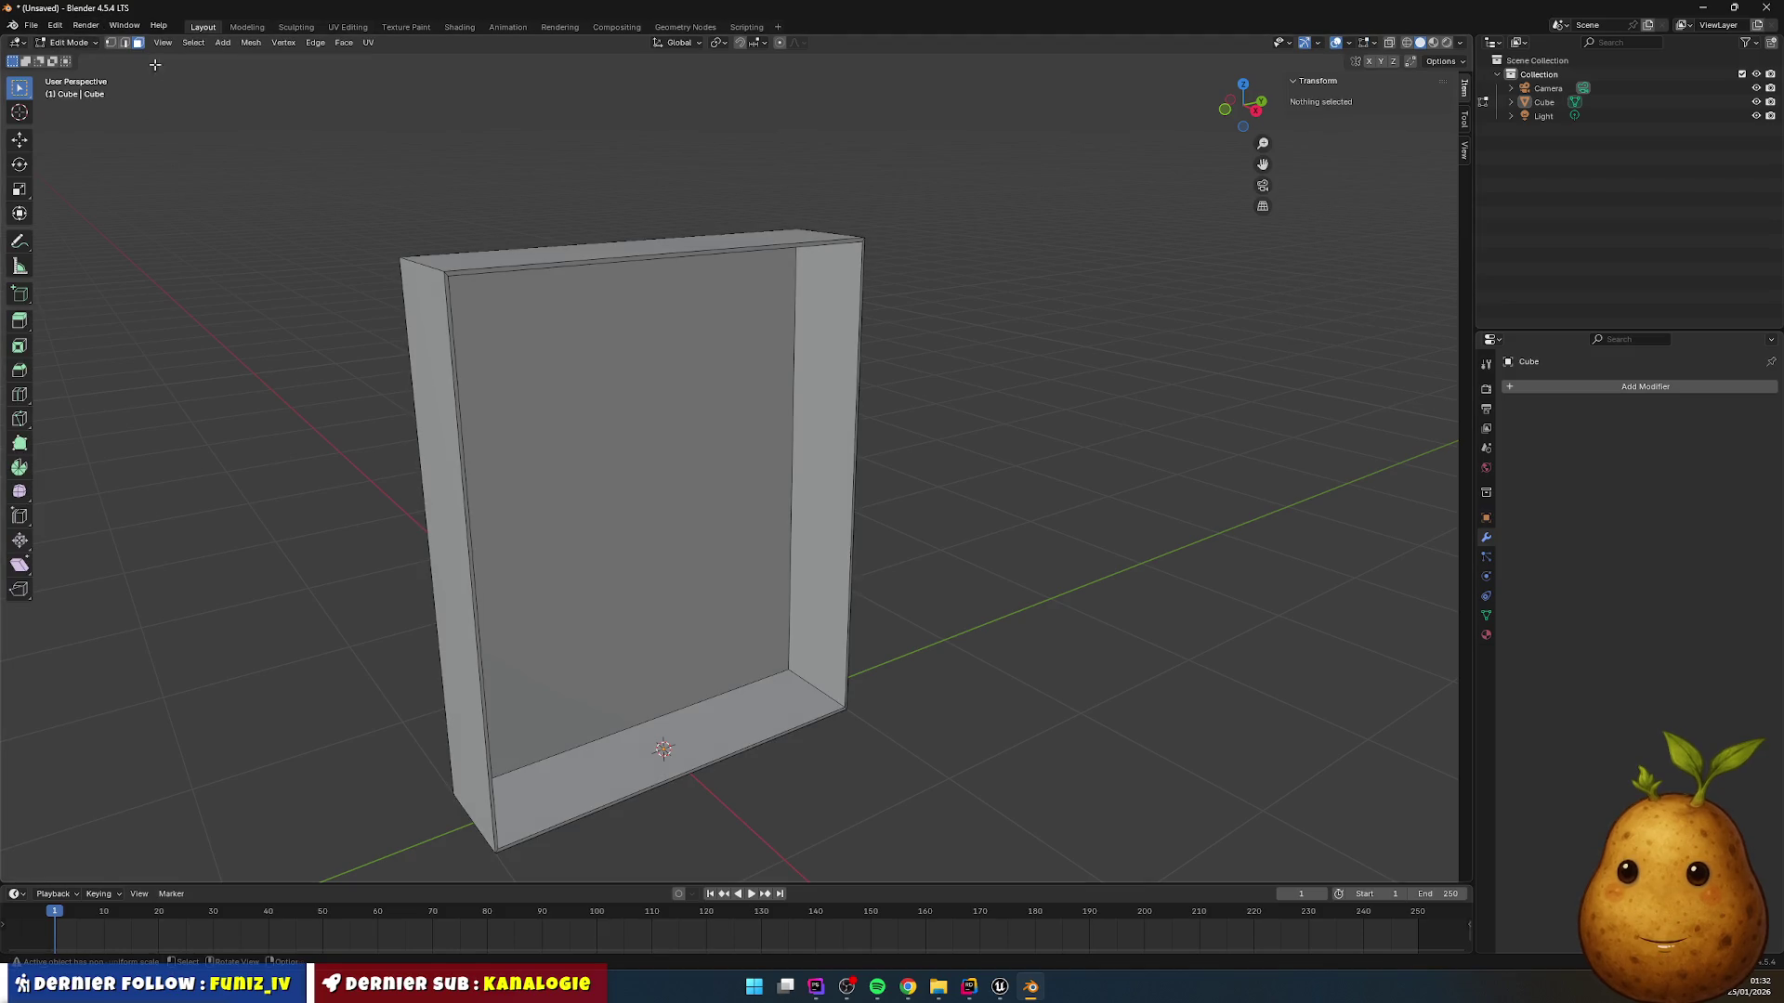
# Step: Add three horizontal loop cuts around the box walls at different heights
pyautogui.click(824, 383)
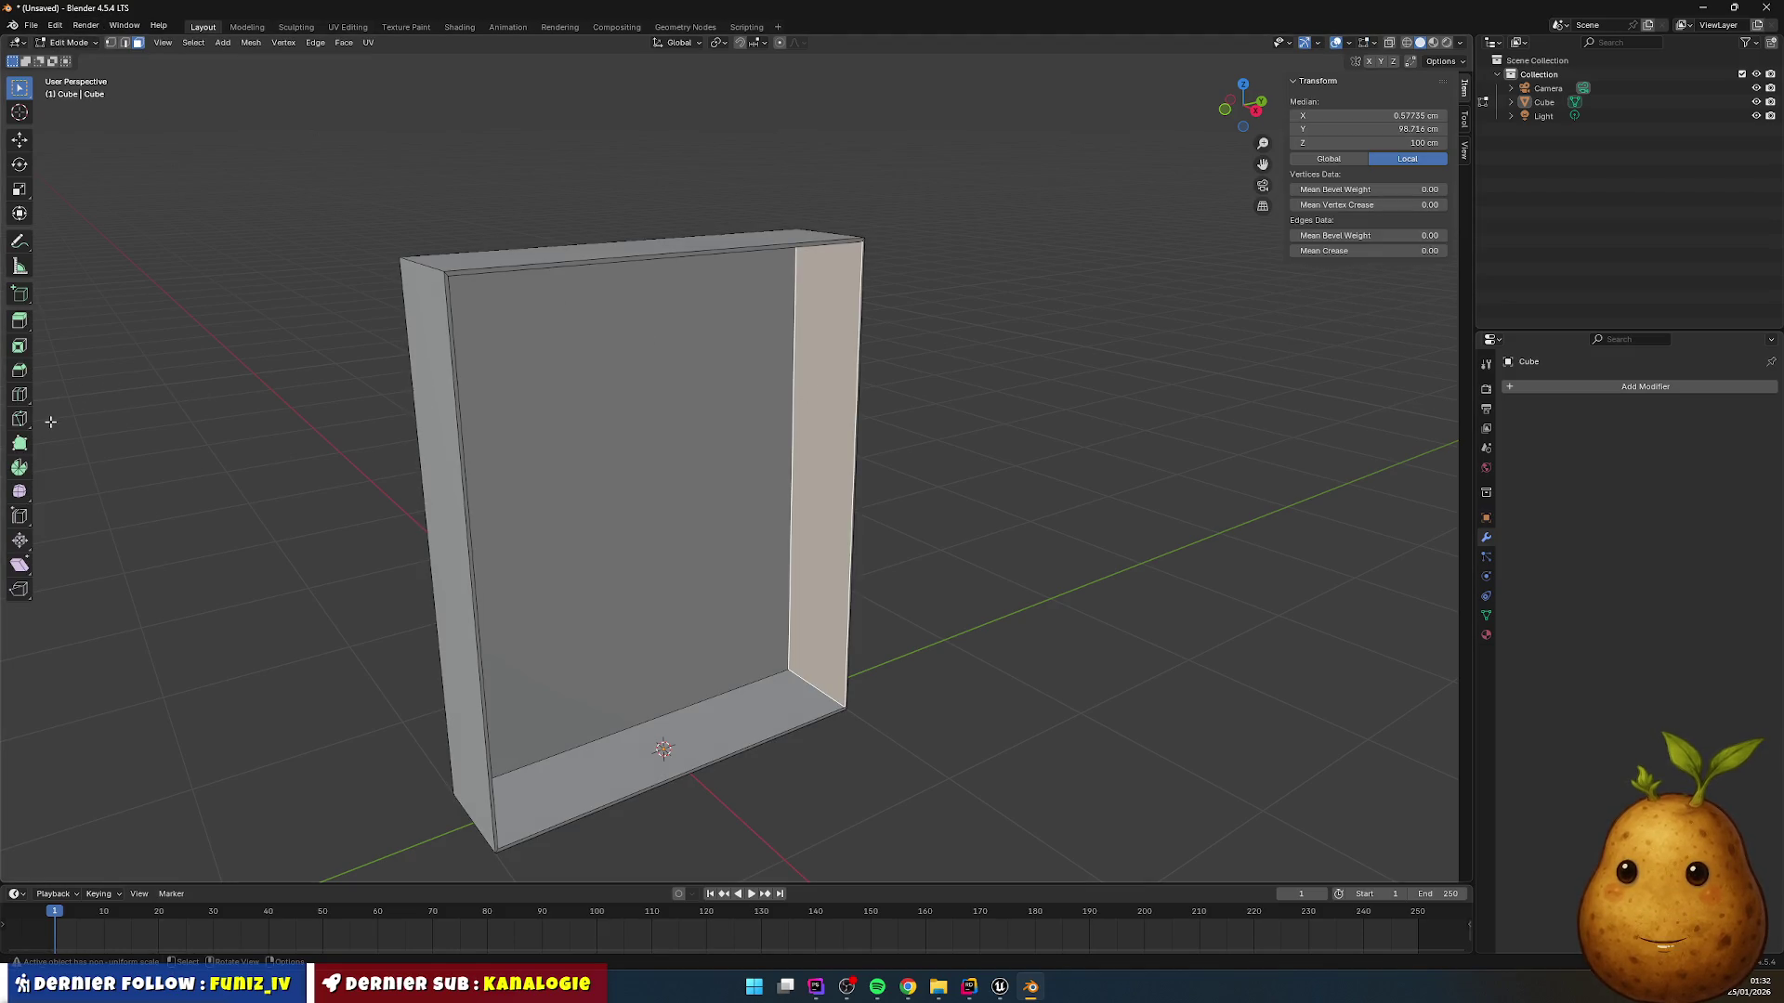
pyautogui.hotkey('shift', 'space')
pyautogui.press('c')
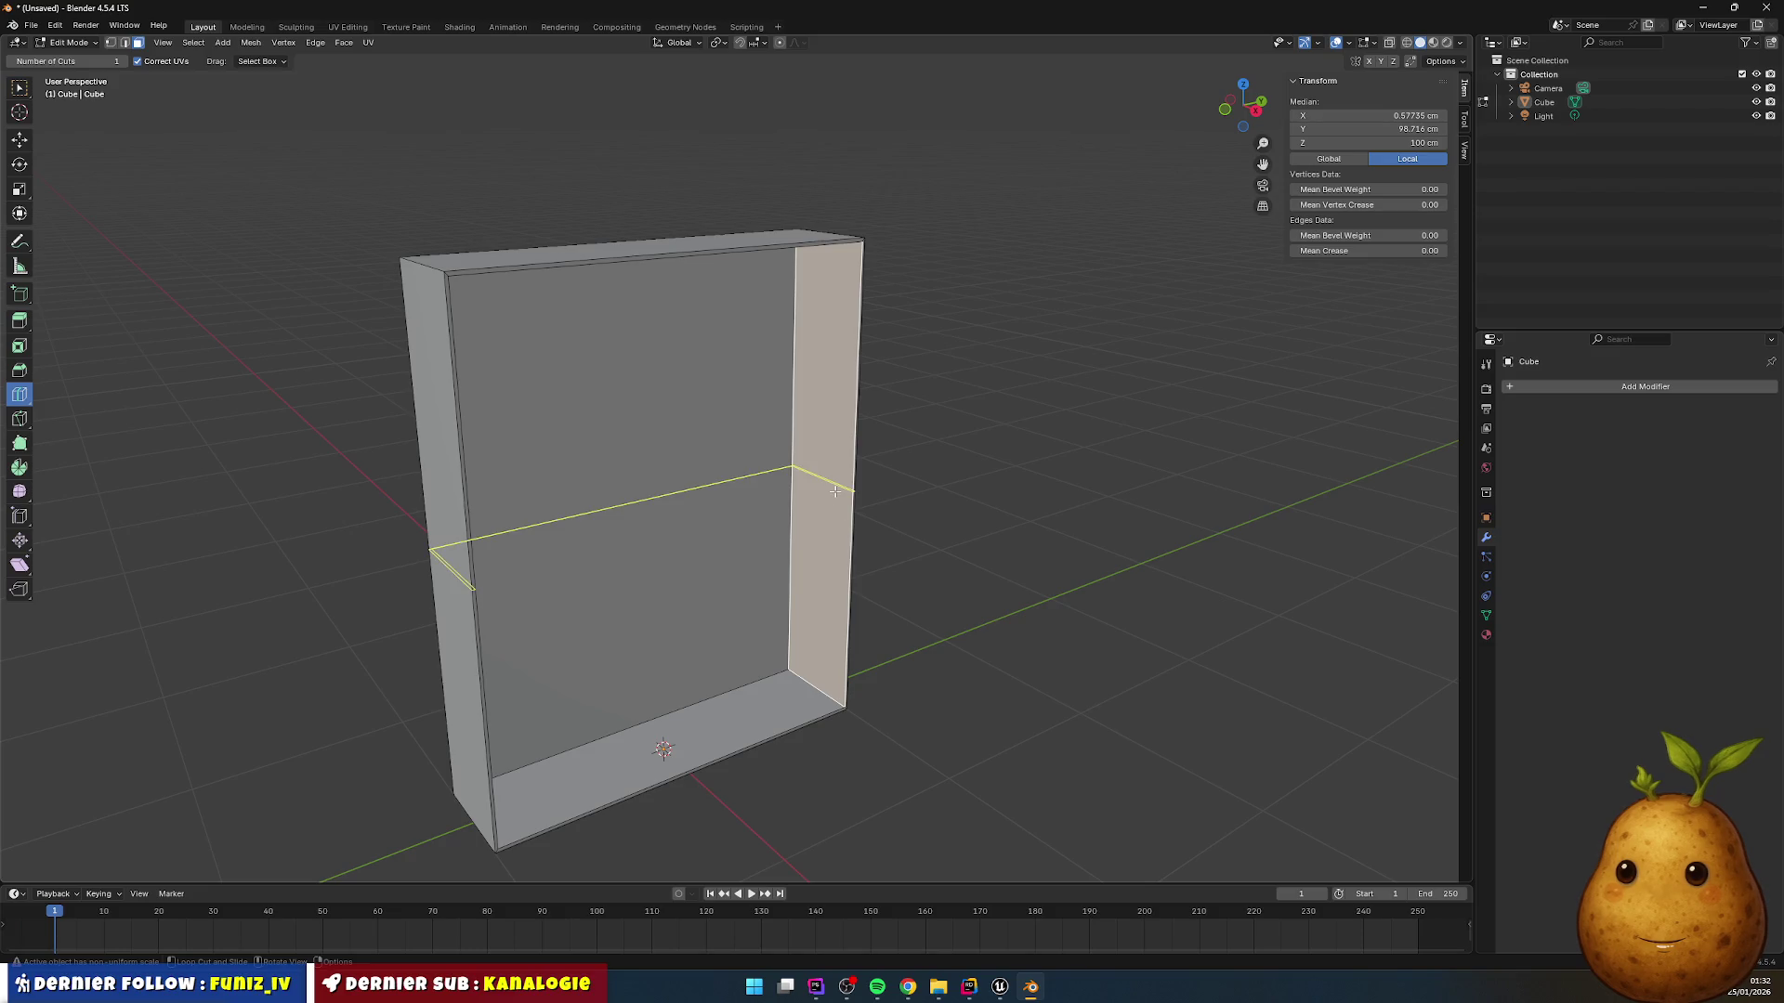
pyautogui.click(835, 490)
pyautogui.click(837, 423)
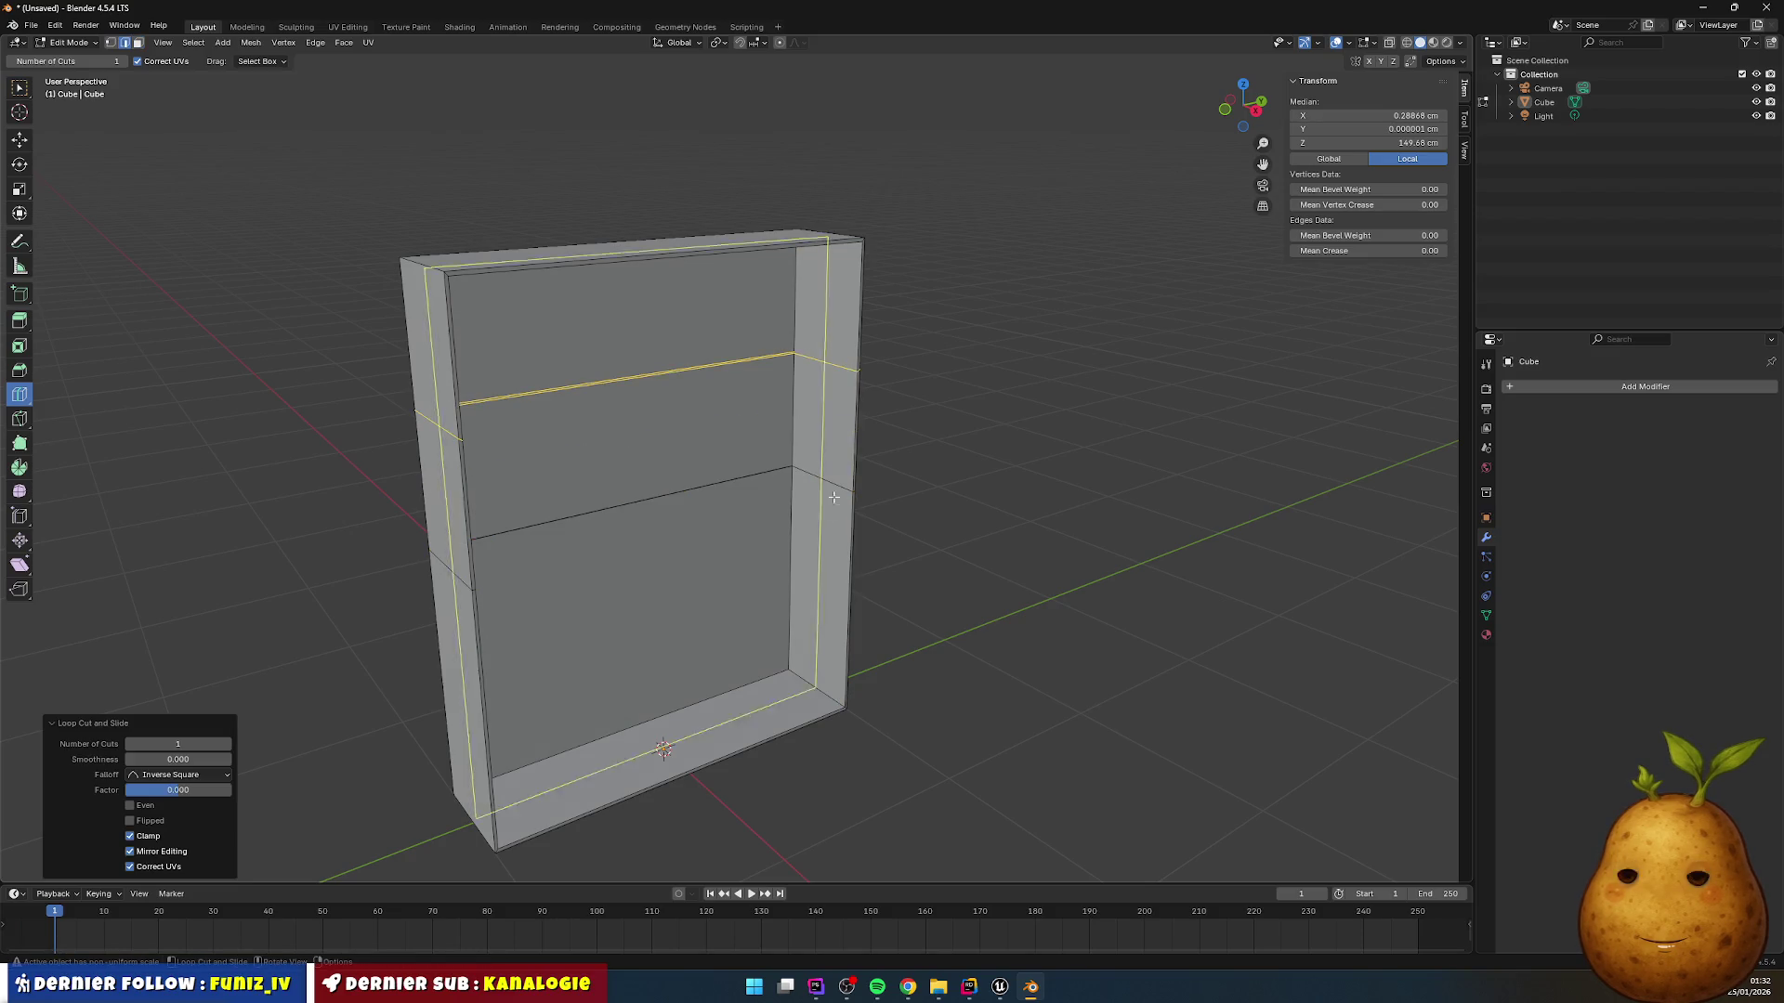
pyautogui.click(839, 596)
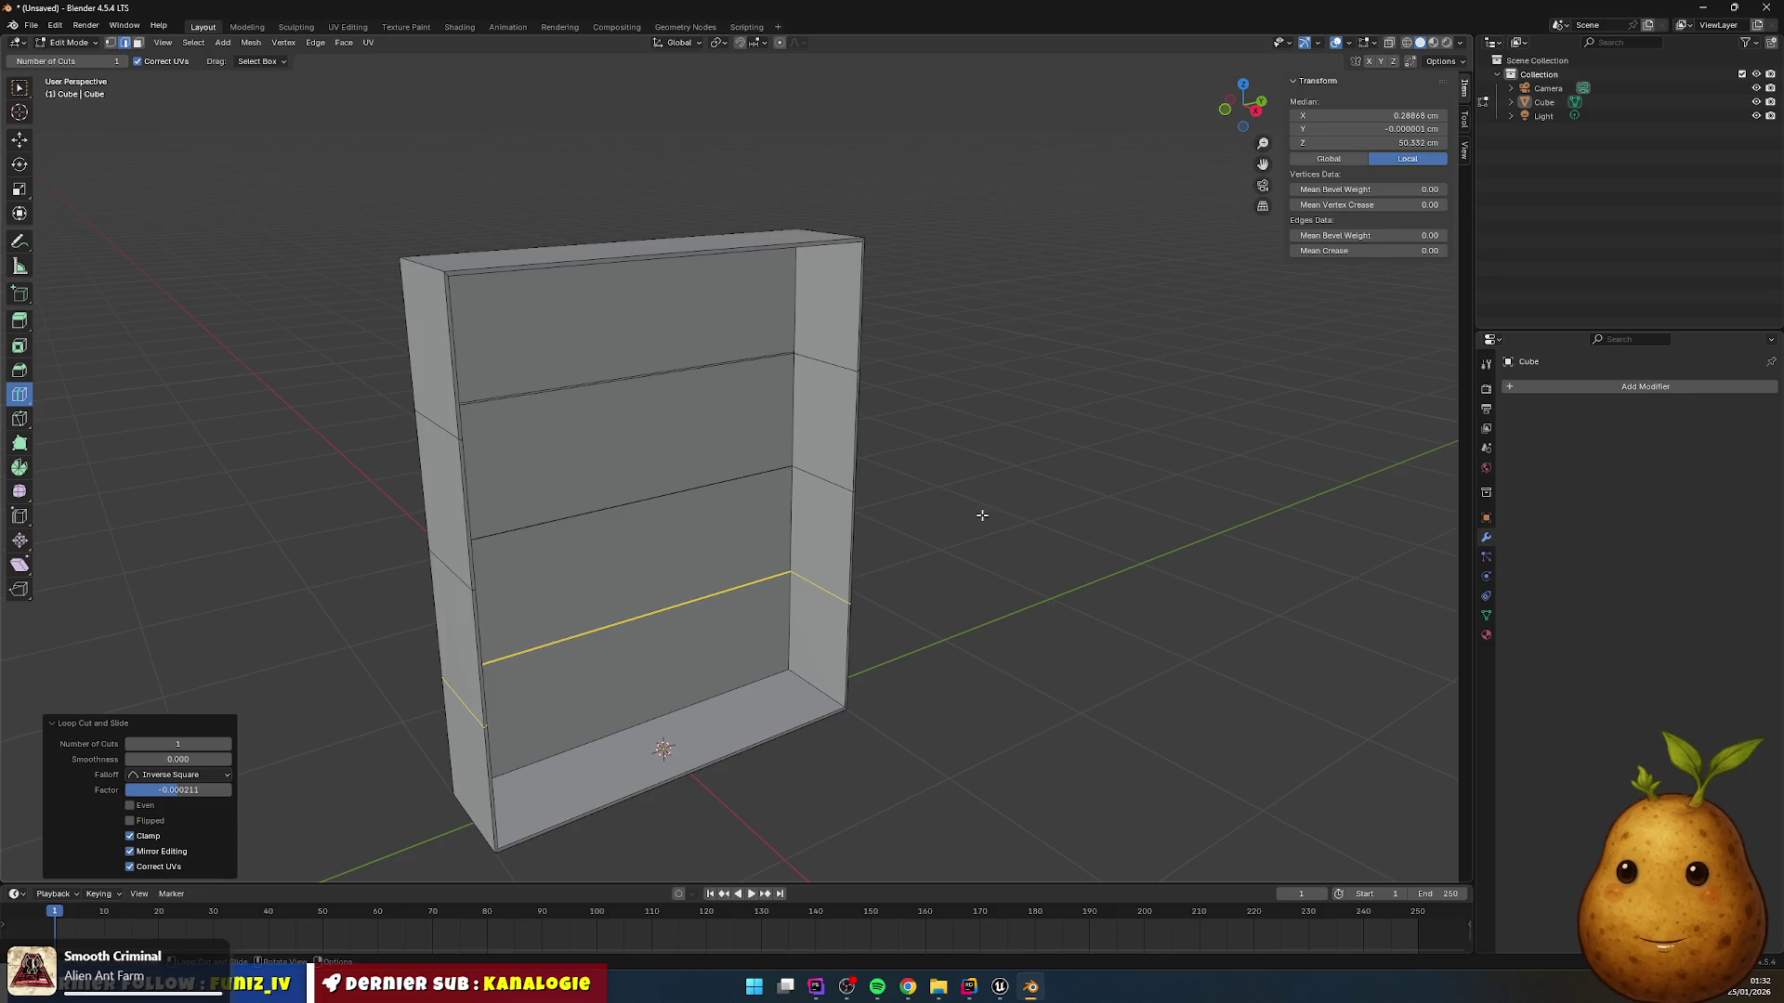
# Step: Select a single edge on the side wall with the box selection tool
pyautogui.click(19, 87)
pyautogui.moveTo(706, 316); pyautogui.dragTo(837, 354)
pyautogui.scroll(5, 901, 364)
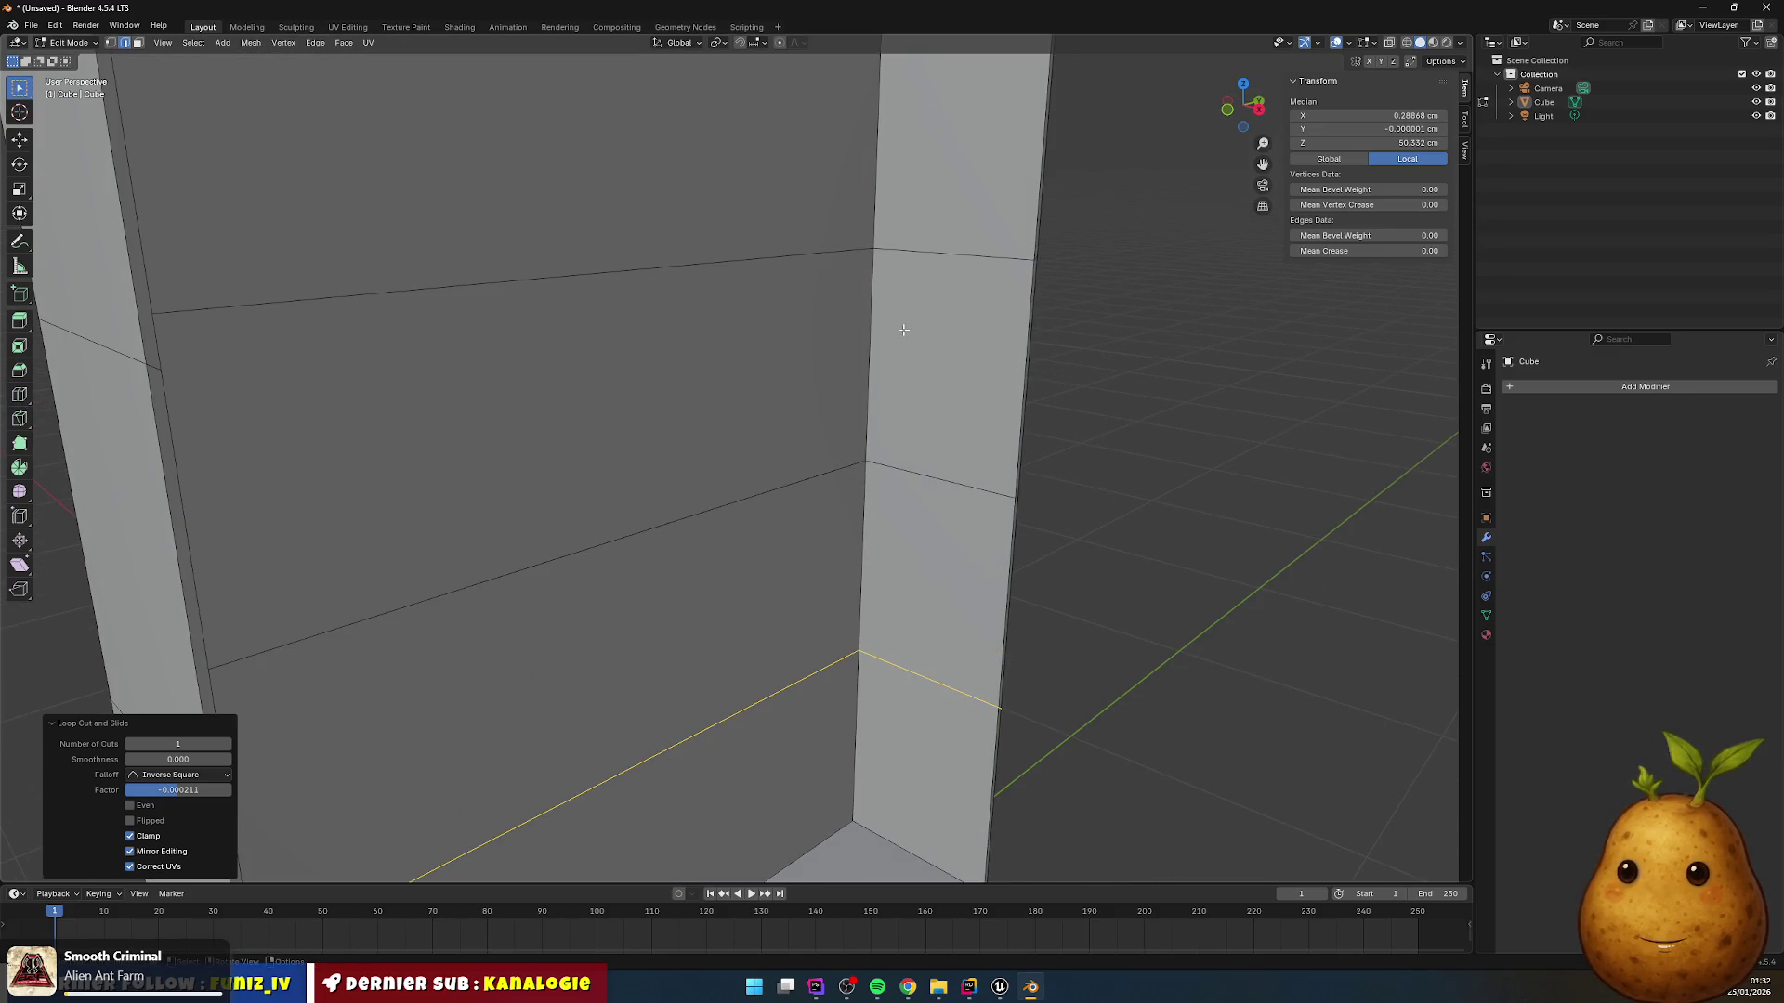
pyautogui.click(1031, 259)
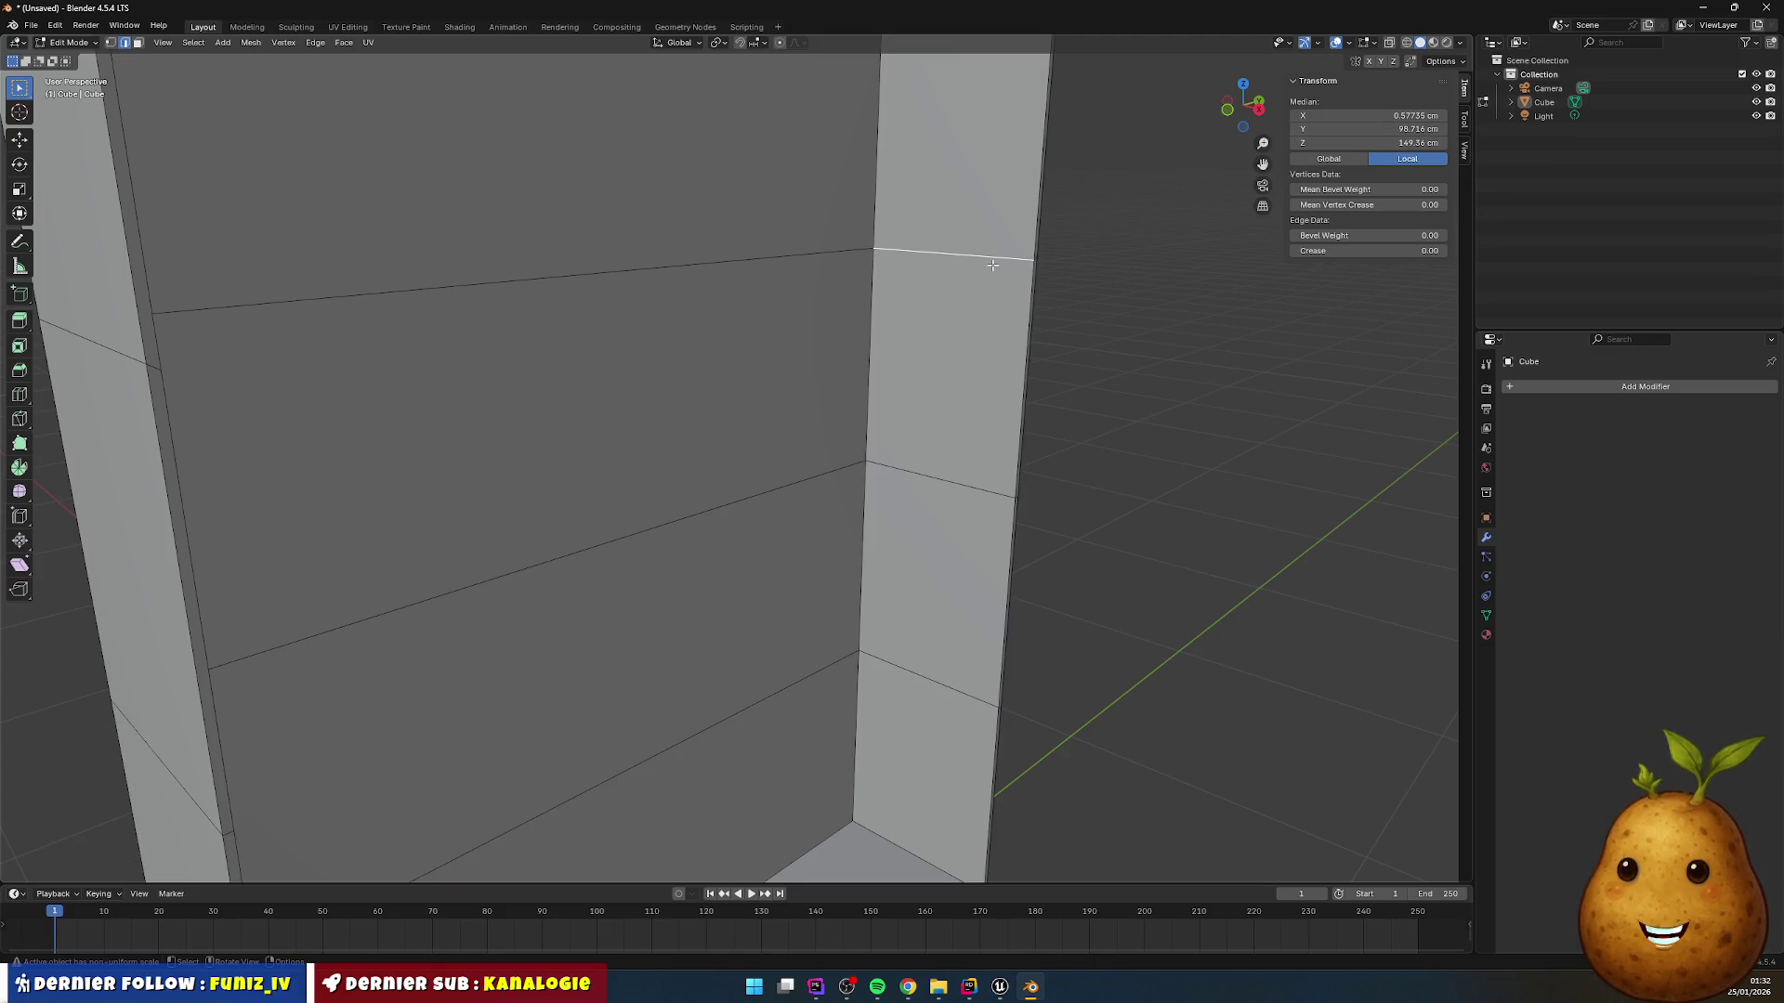
pyautogui.moveTo(522, 181)
pyautogui.mouseDown()
pyautogui.moveTo(354, 219)
pyautogui.moveTo(566, 223)
pyautogui.moveTo(561, 239)
pyautogui.moveTo(466, 238)
pyautogui.moveTo(864, 279)
pyautogui.mouseUp()
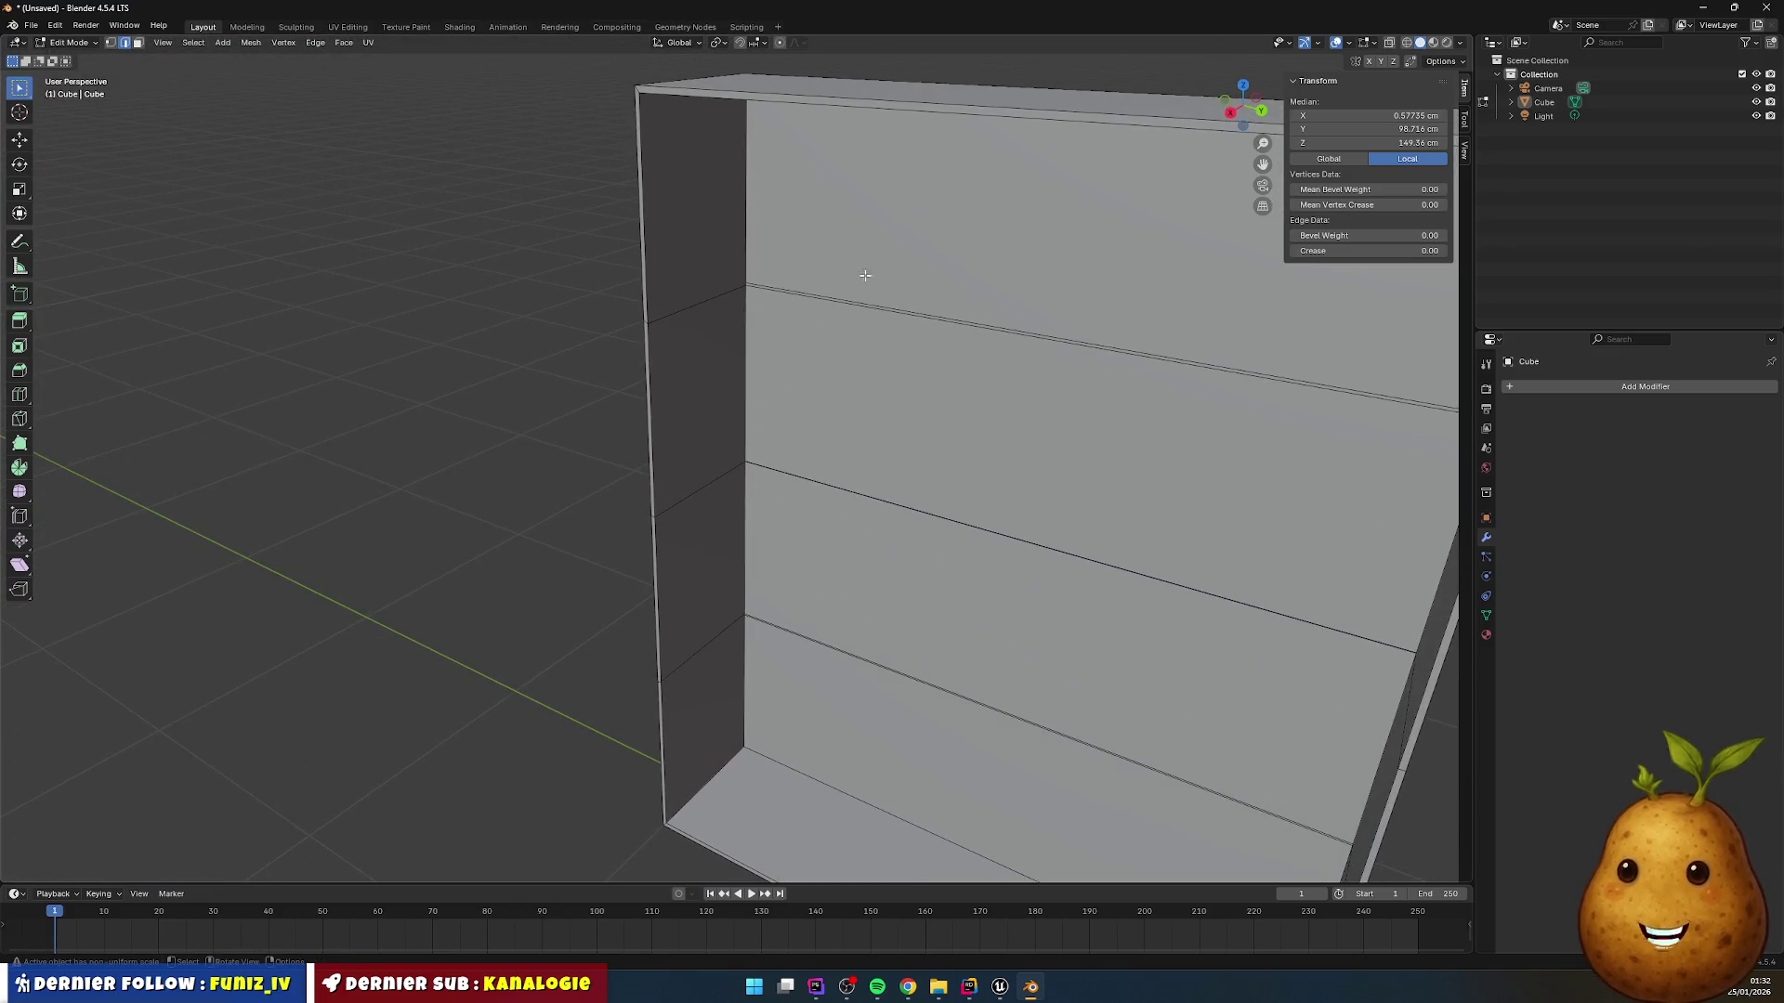
# Step: Fill a shelf face between the selected side-wall edges
pyautogui.click(685, 307)
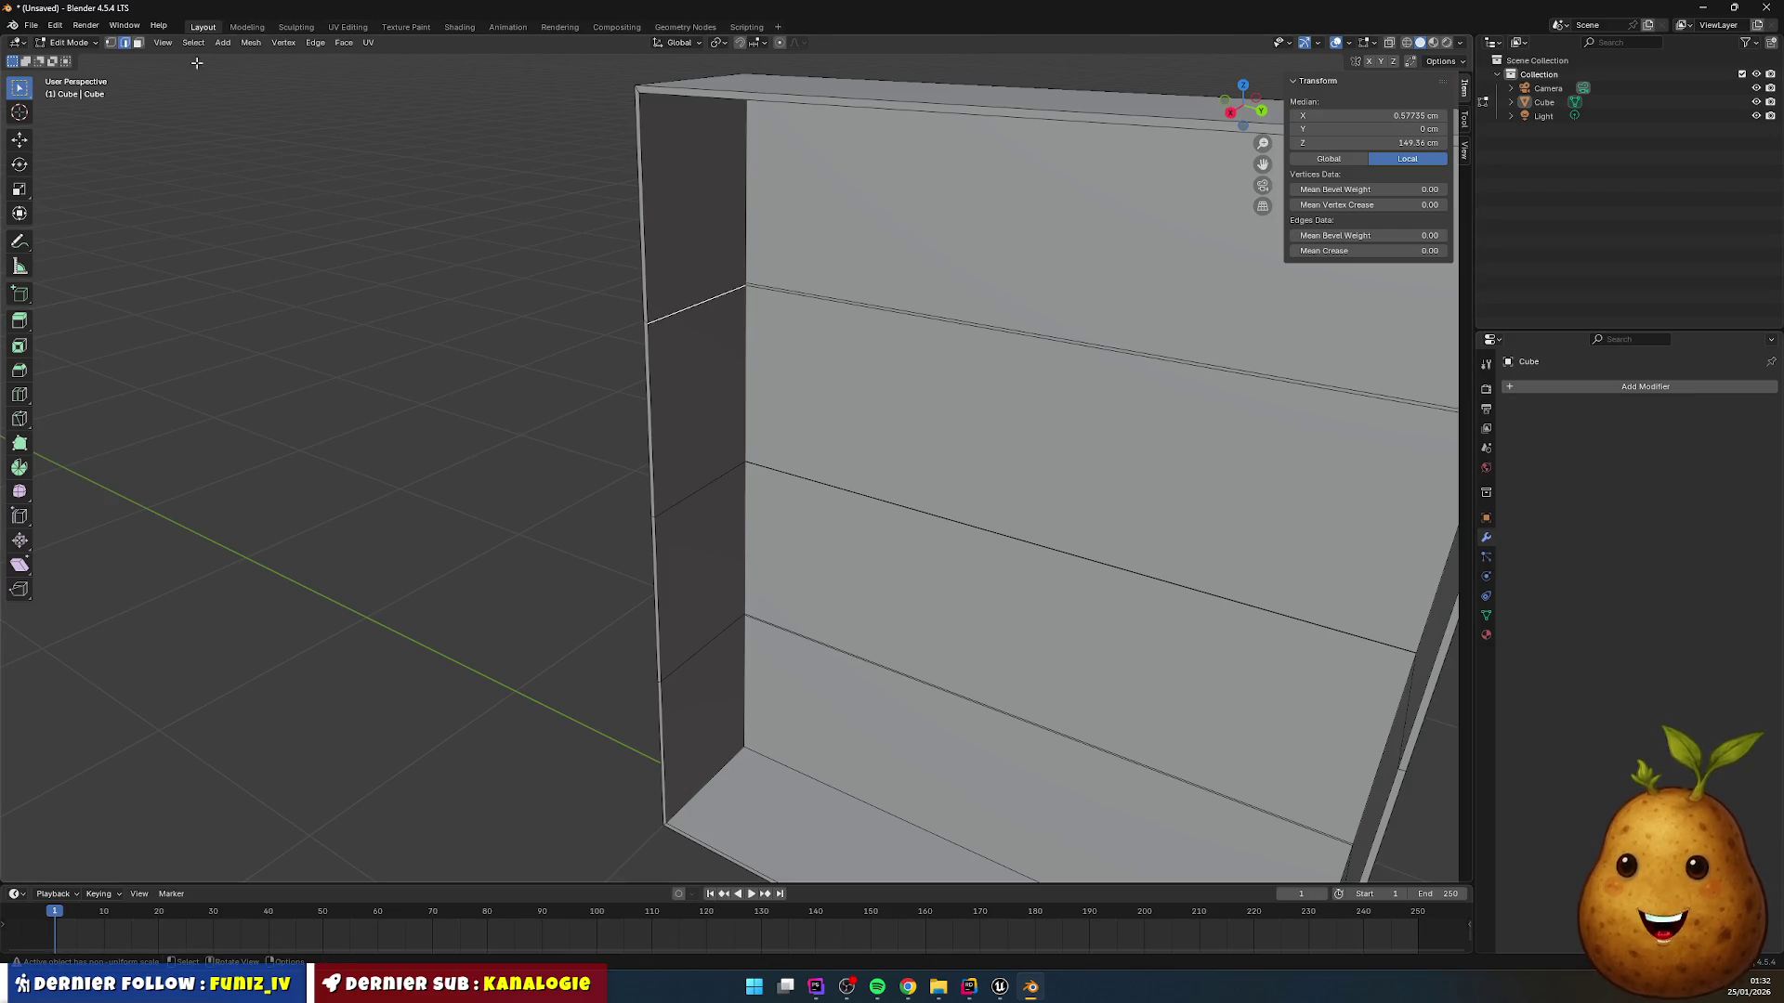
pyautogui.press('f')
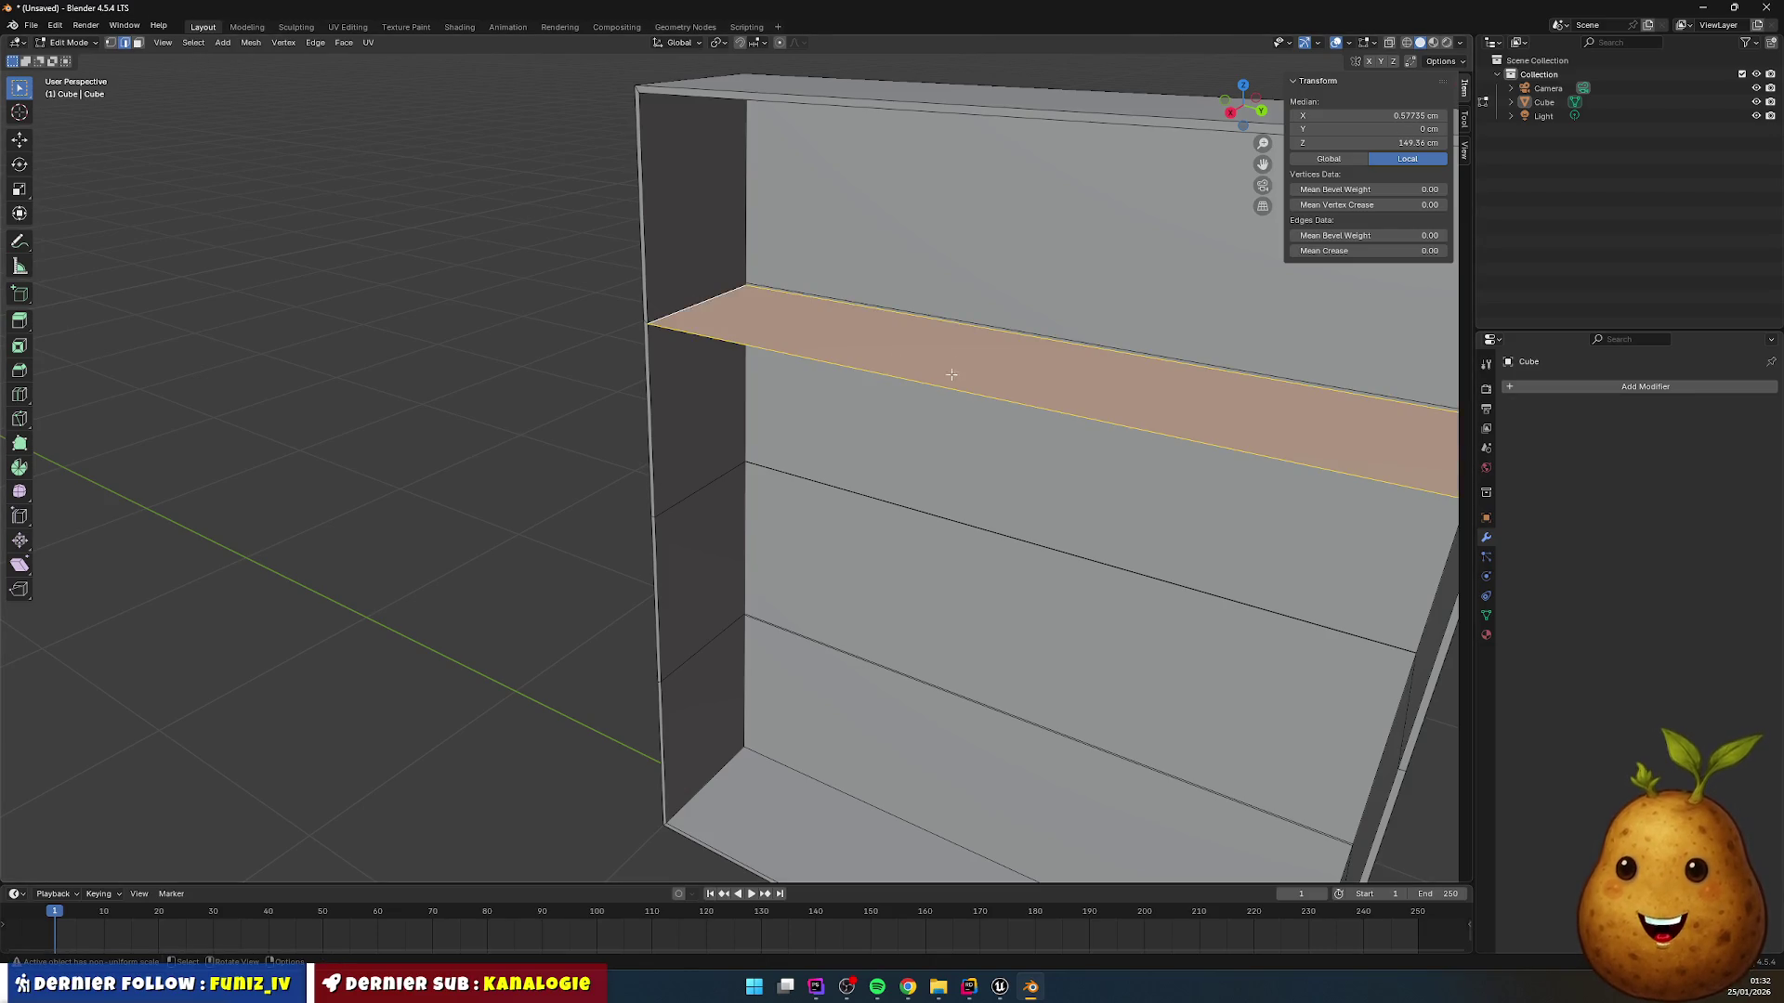
pyautogui.moveTo(878, 363)
pyautogui.mouseDown()
pyautogui.moveTo(1016, 362)
pyautogui.moveTo(1002, 356)
pyautogui.mouseUp()
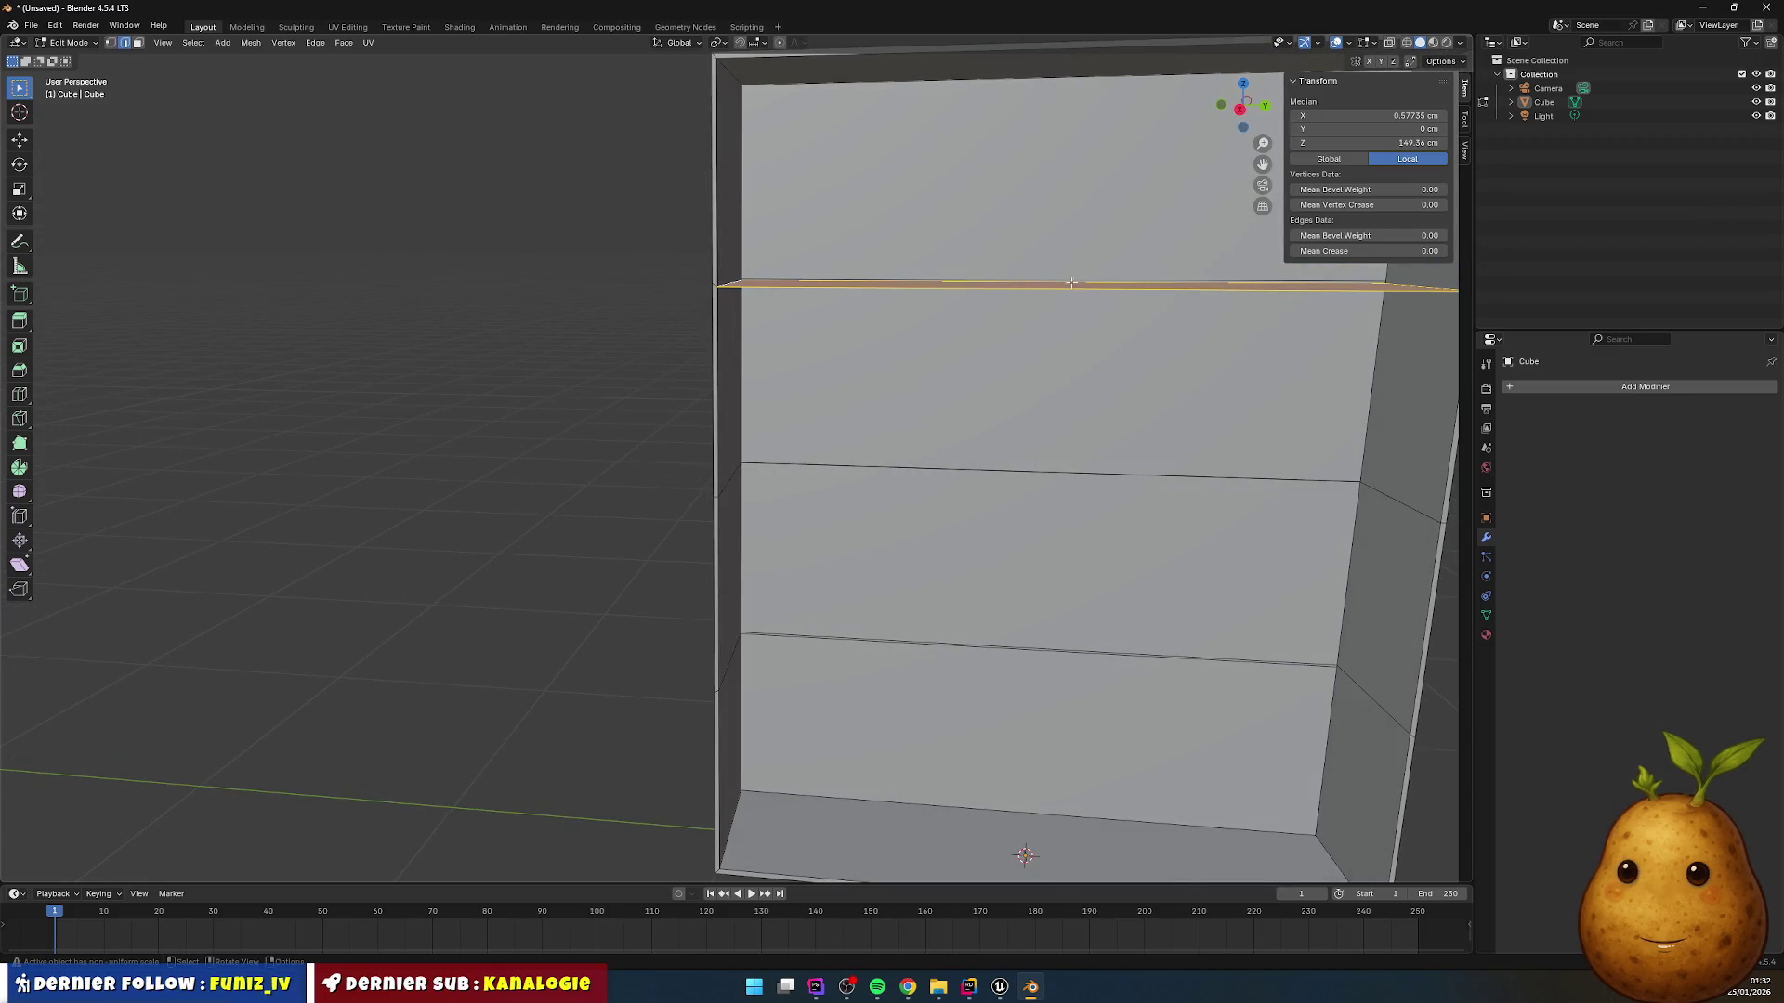
pyautogui.moveTo(1120, 293); pyautogui.dragTo(782, 432)
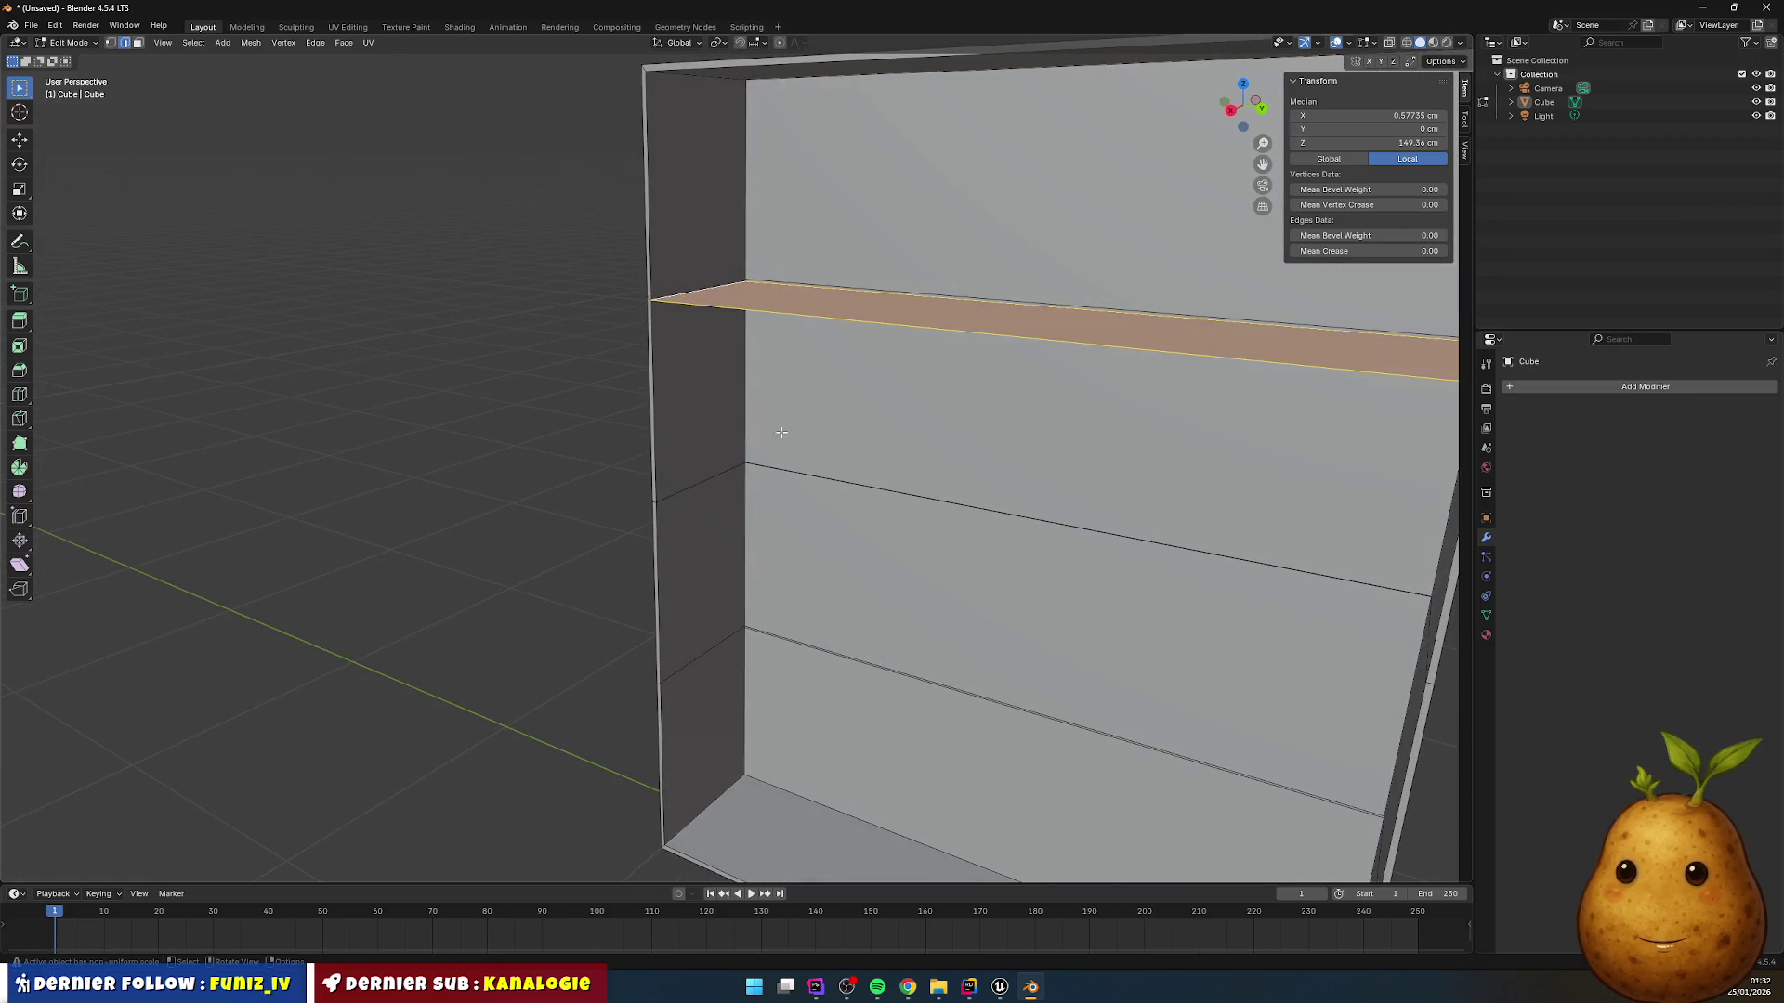
pyautogui.click(711, 478)
pyautogui.moveTo(711, 478); pyautogui.dragTo(956, 477)
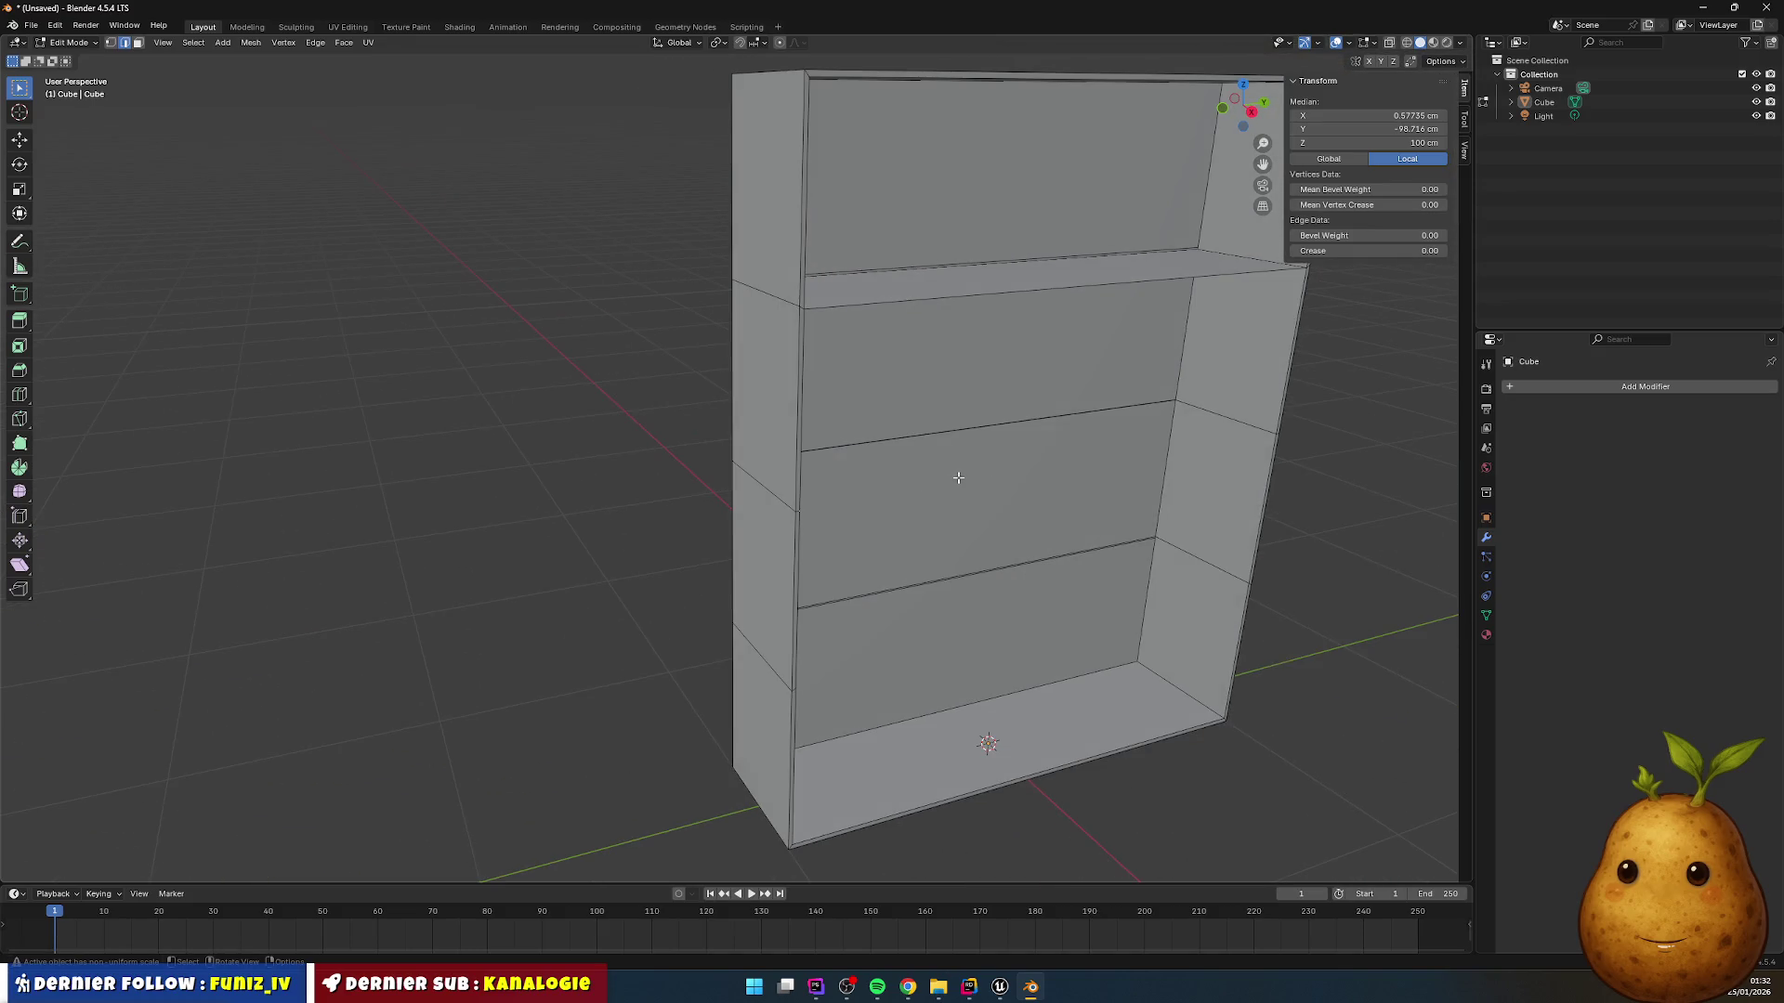
# Step: Pick edges and faces of the upper and lower shelves along the side wall
pyautogui.keyDown('shift'); pyautogui.click(1203, 420); pyautogui.keyUp('shift')
pyautogui.keyDown('alt'); pyautogui.click(1192, 421); pyautogui.keyUp('alt')
pyautogui.moveTo(1192, 421)
pyautogui.mouseDown()
pyautogui.moveTo(1115, 418)
pyautogui.moveTo(878, 589)
pyautogui.mouseUp()
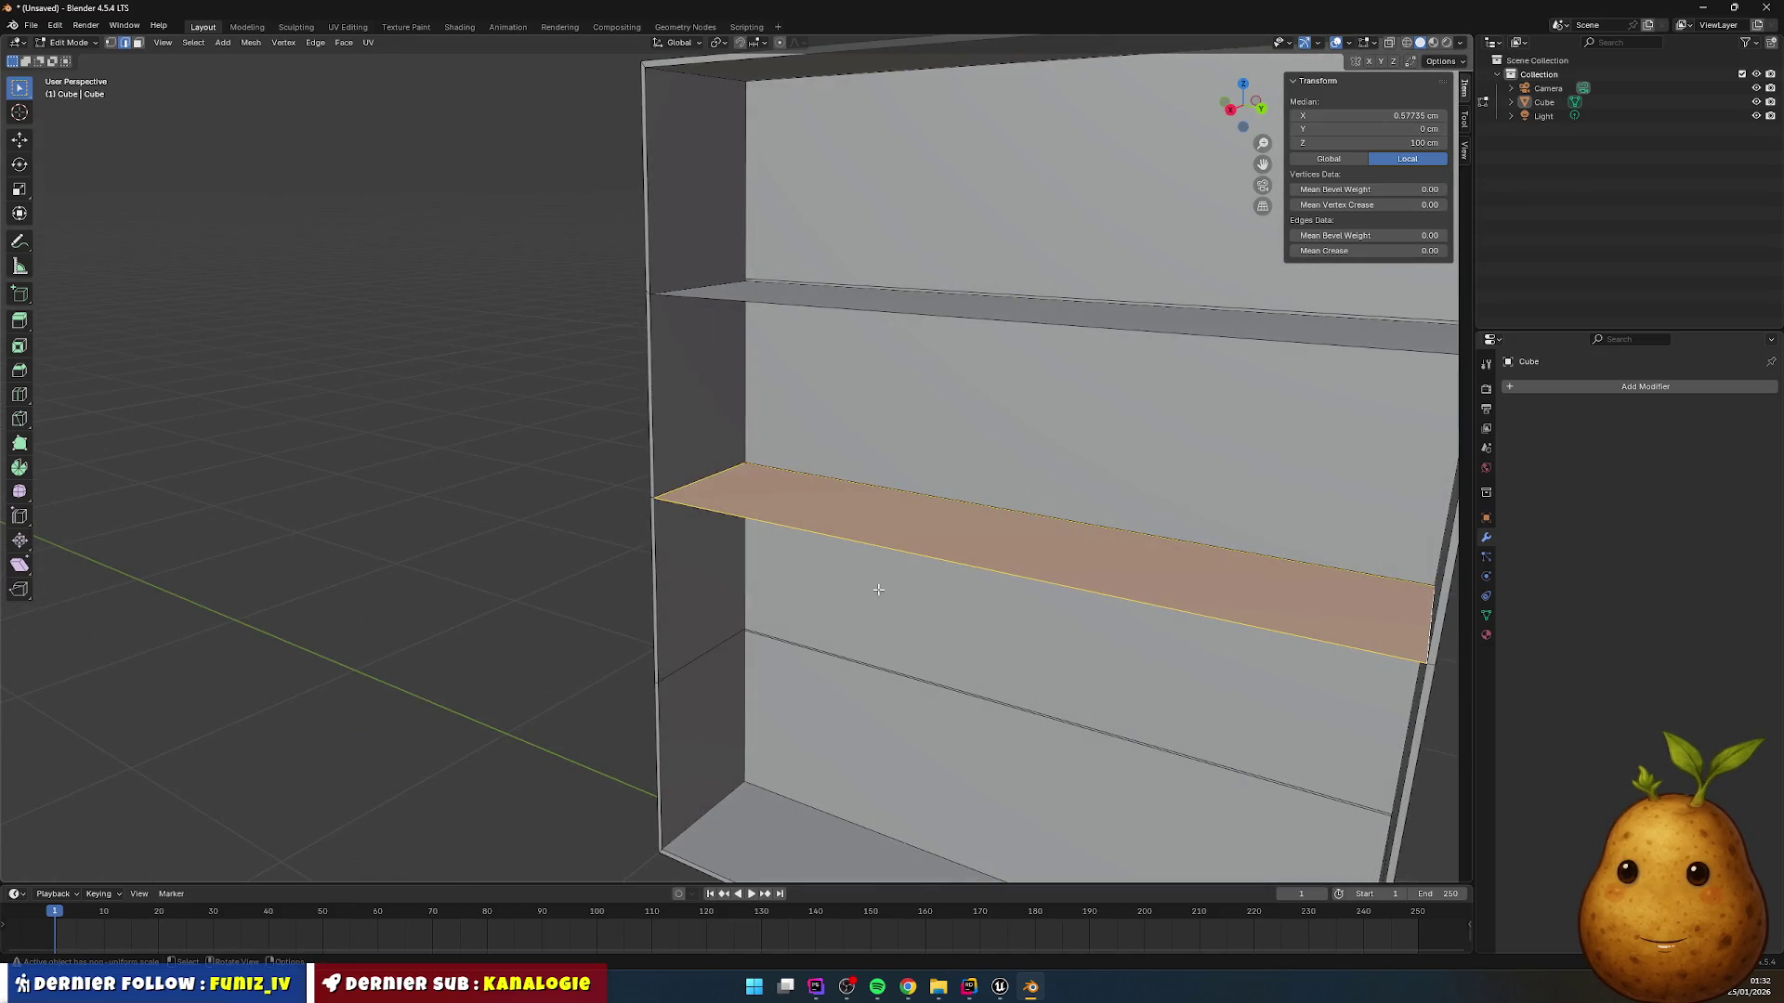
pyautogui.click(720, 644)
pyautogui.moveTo(717, 637); pyautogui.dragTo(841, 630)
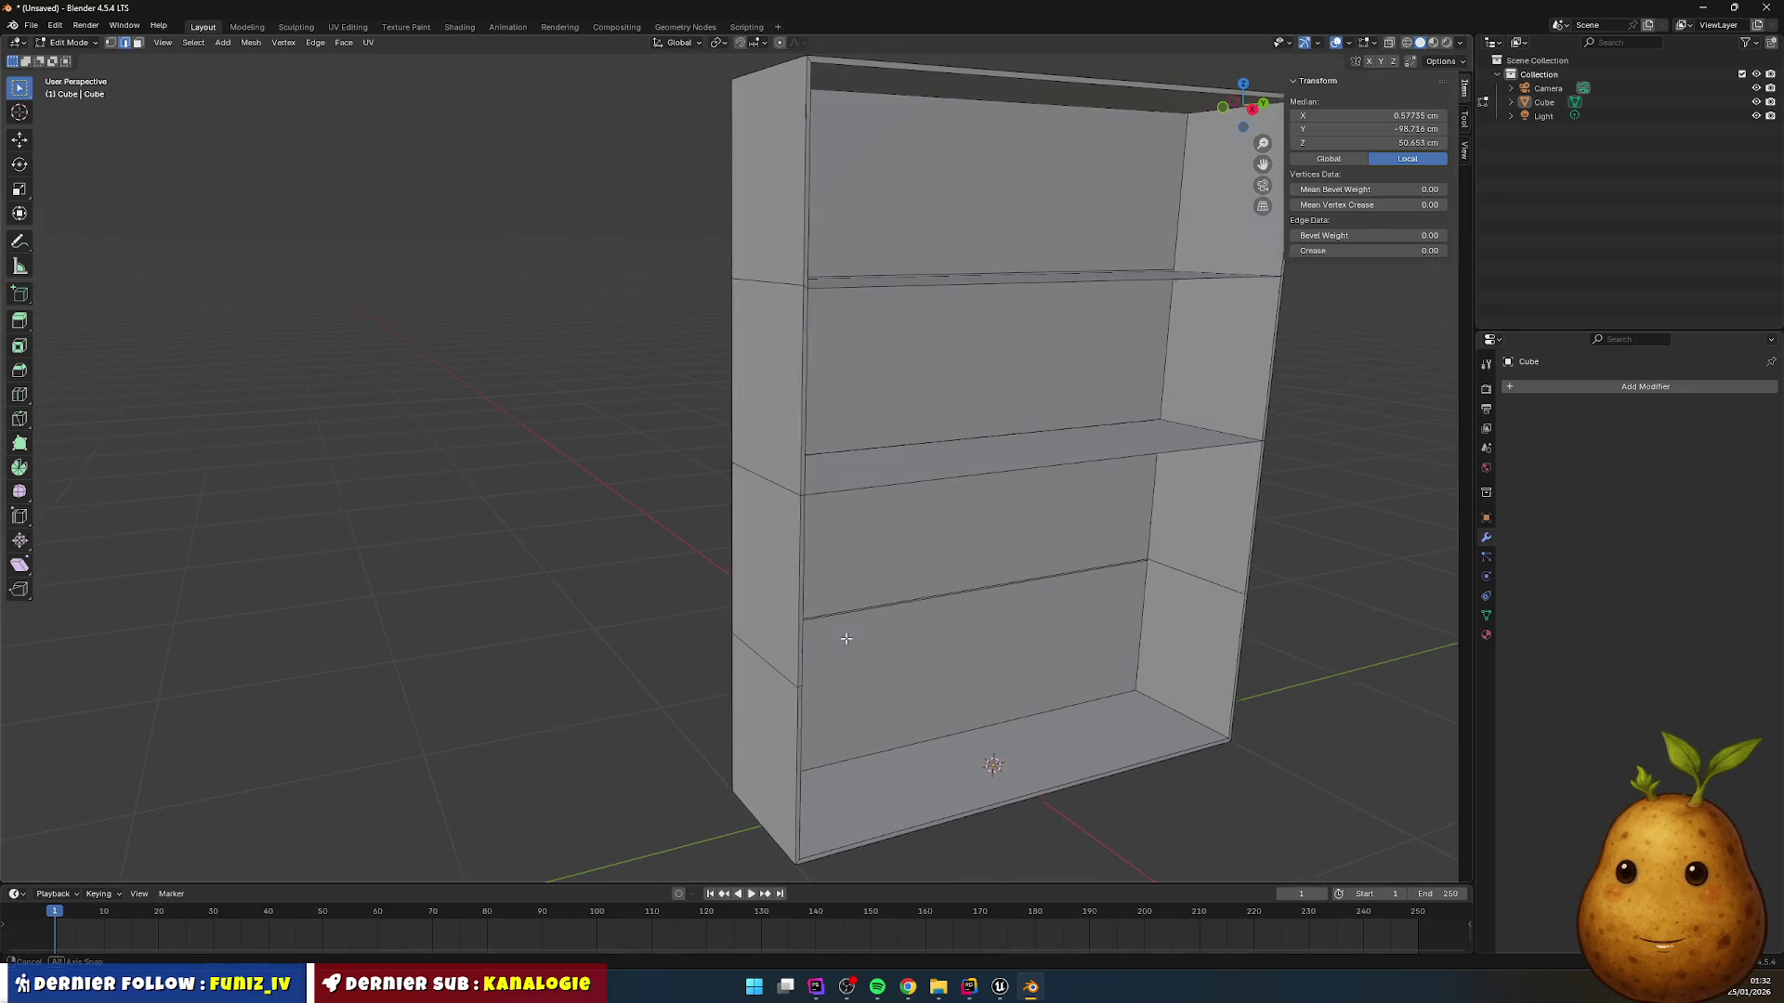
pyautogui.keyDown('shift'); pyautogui.click(1183, 583); pyautogui.keyUp('shift')
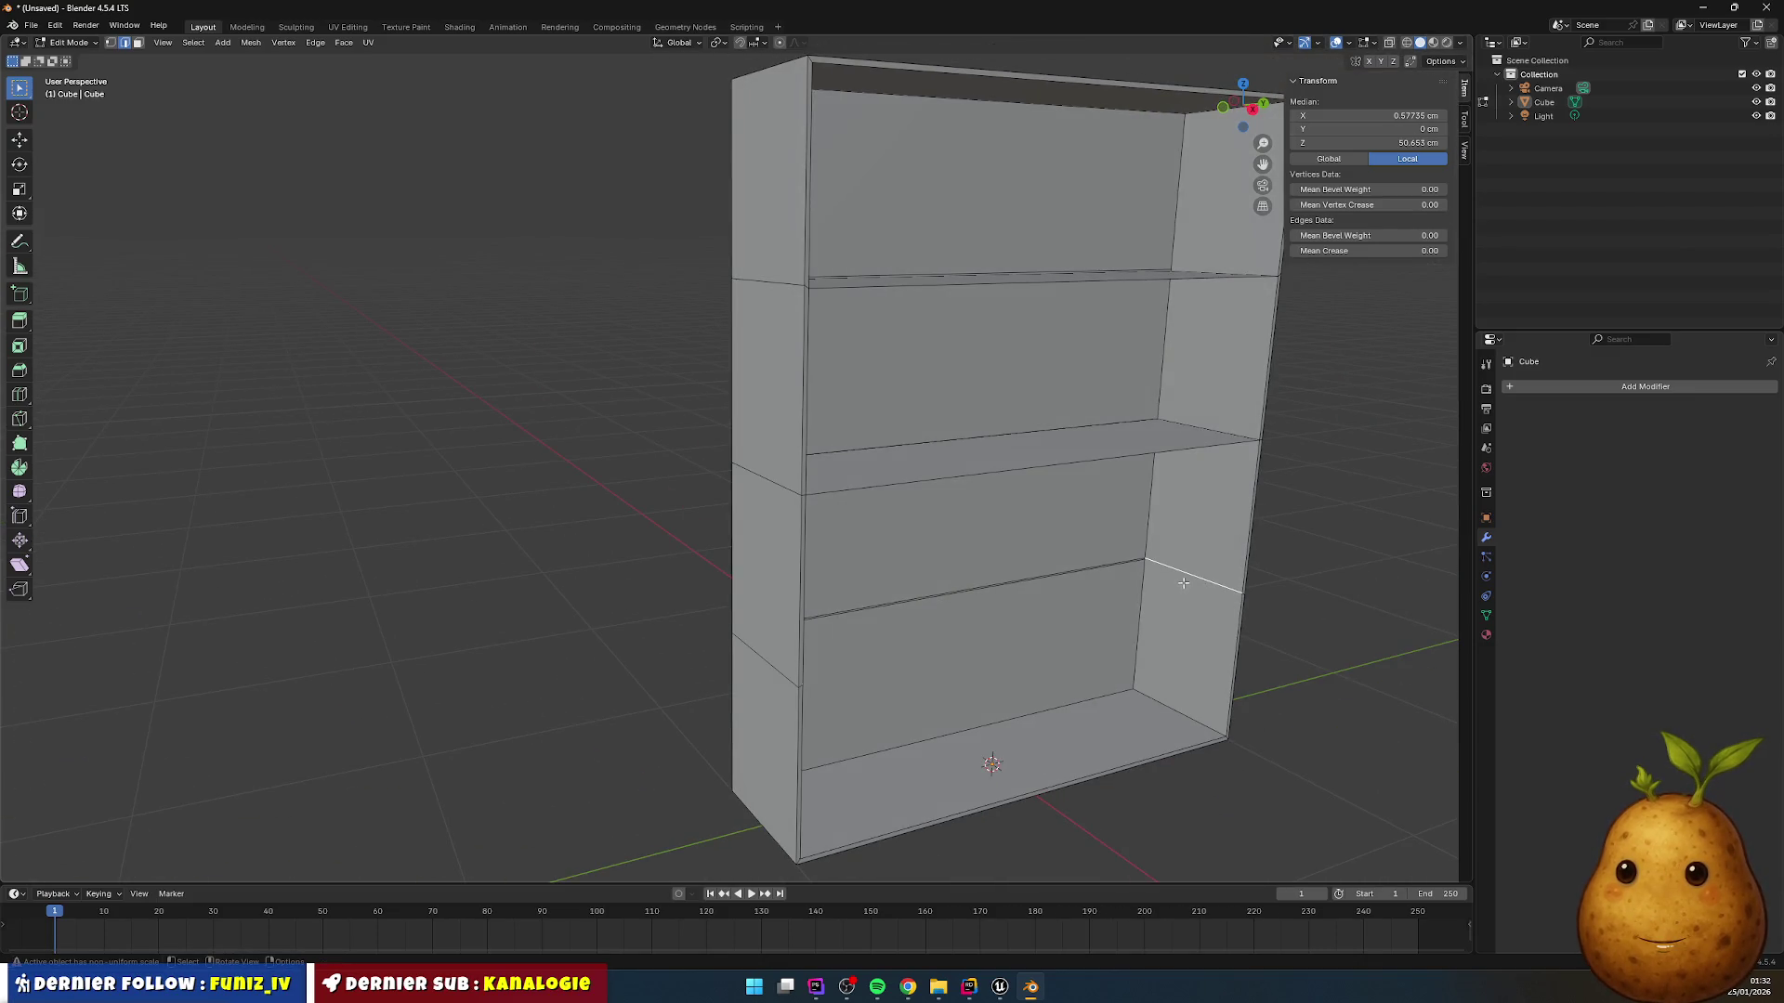
pyautogui.keyDown('alt'); pyautogui.click(1182, 580); pyautogui.keyUp('alt')
pyautogui.moveTo(1319, 581); pyautogui.dragTo(1257, 592)
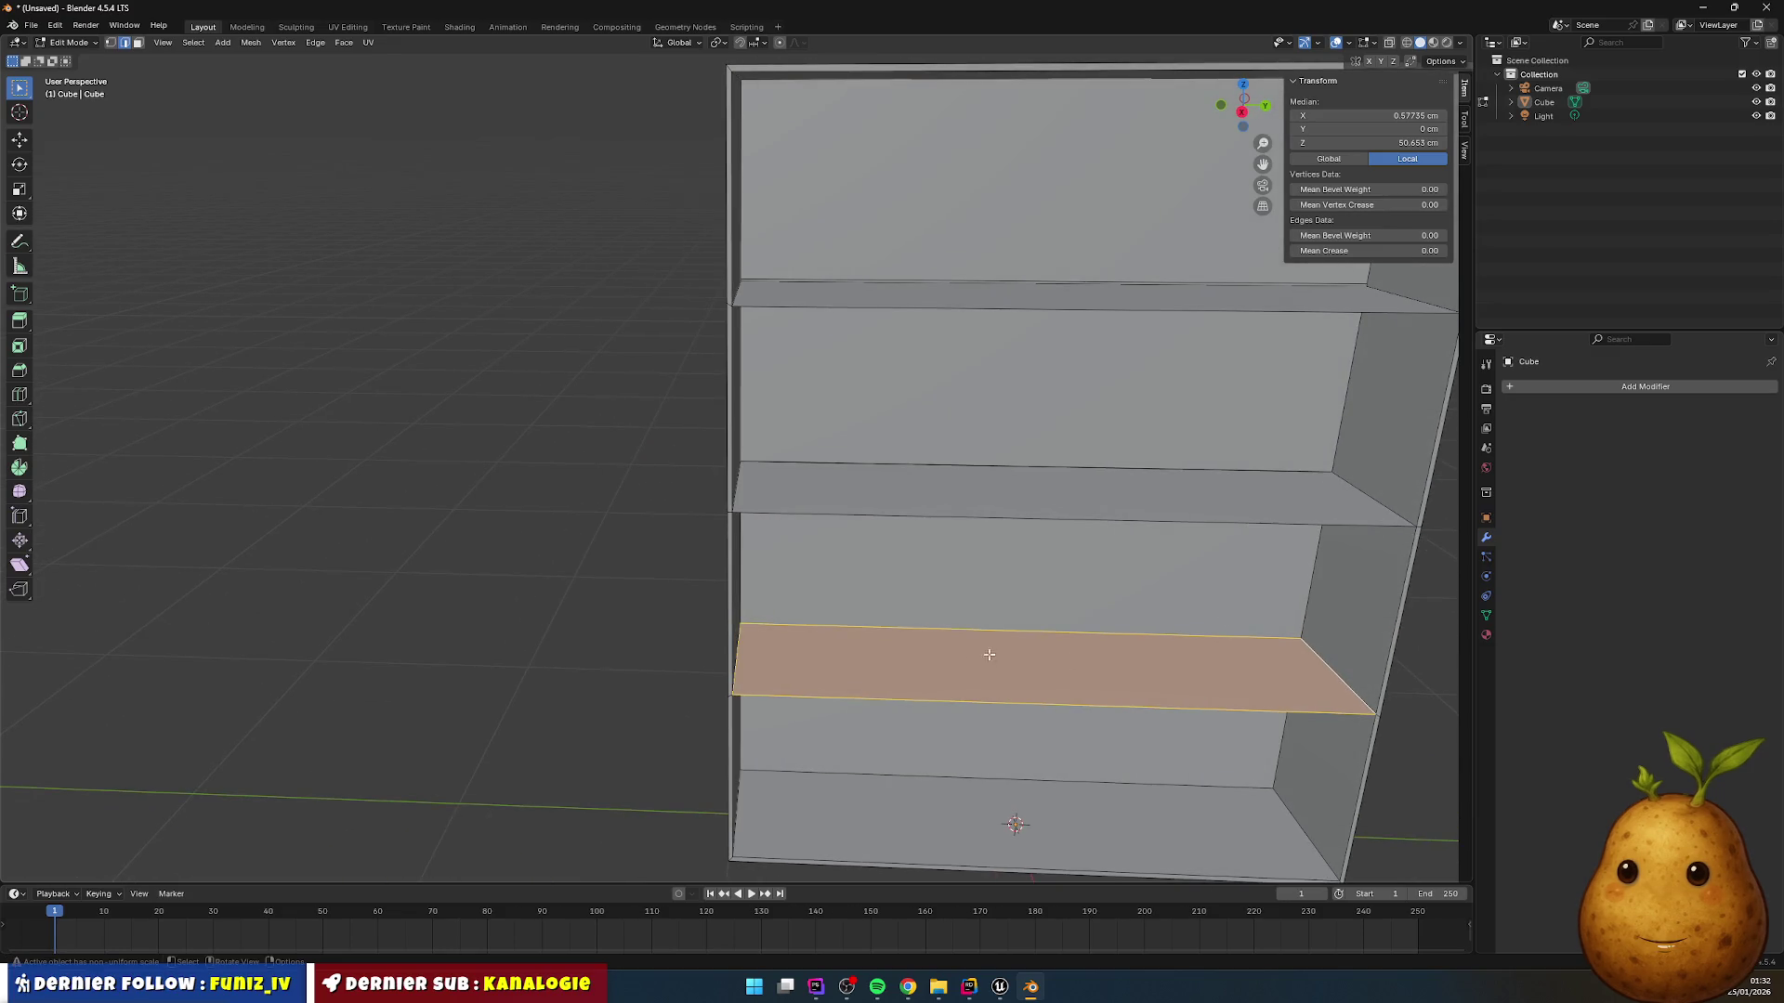
pyautogui.click(946, 661)
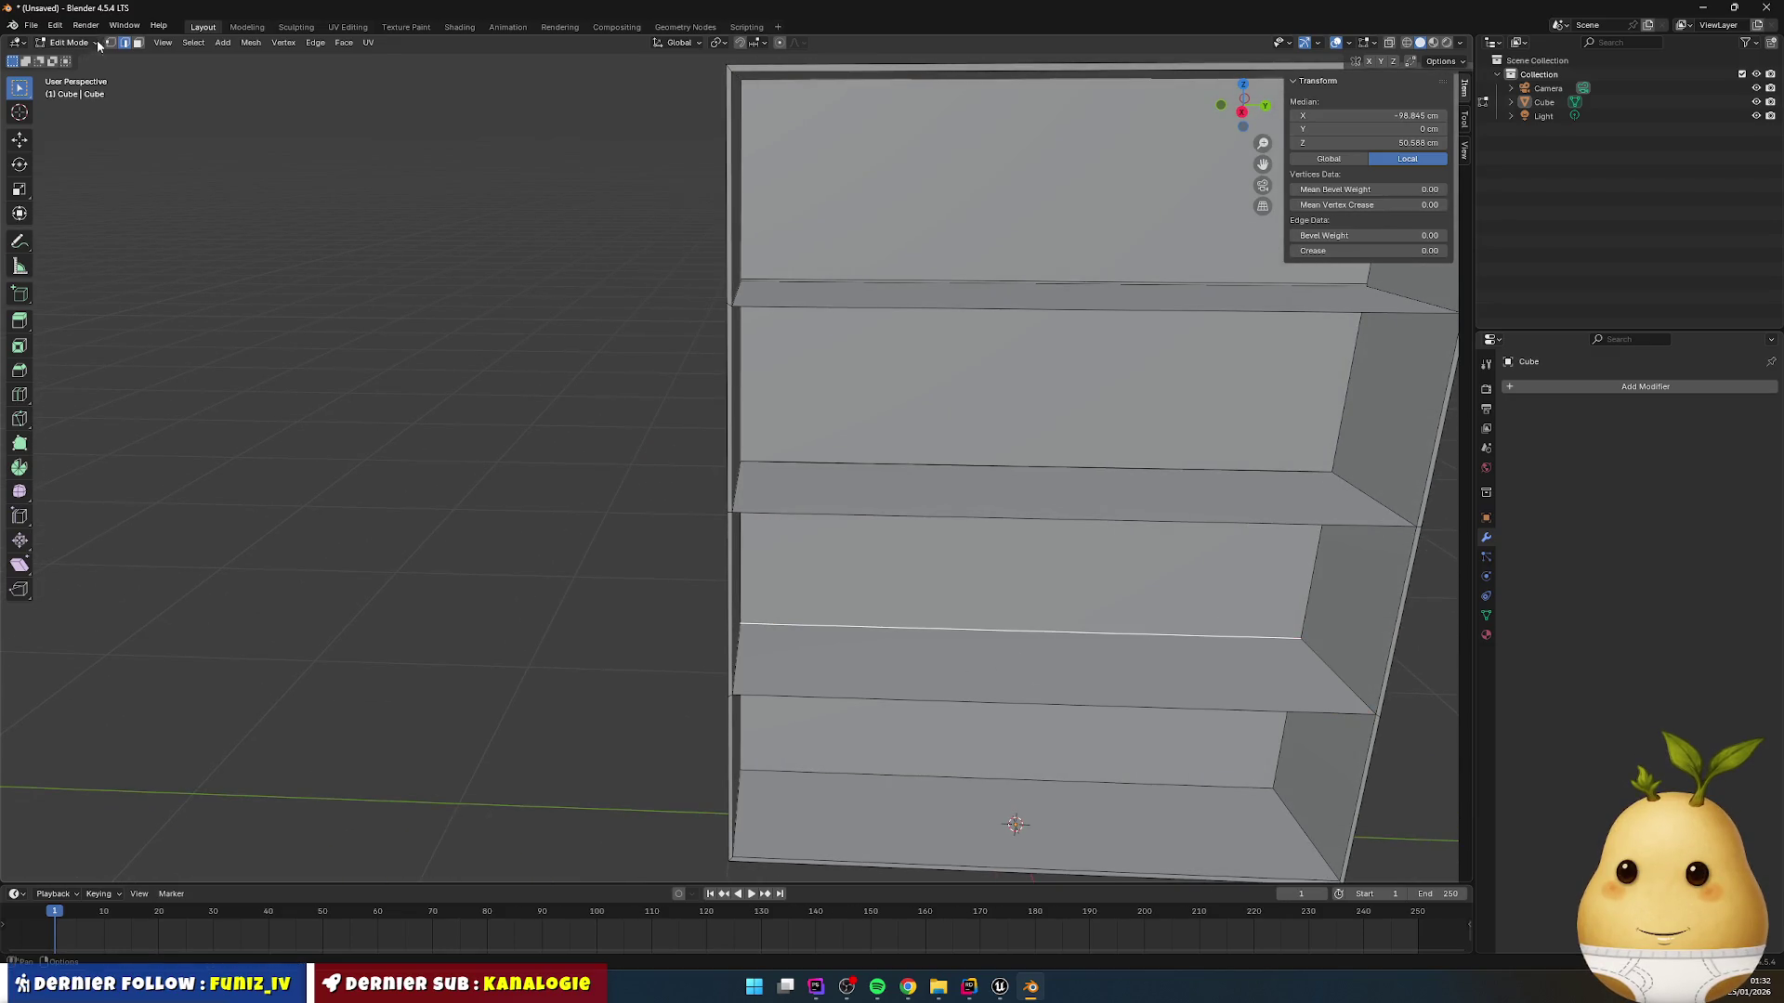
# Step: Select the lower shelf, upper shelf and top panel faces in face select mode
pyautogui.click(137, 43)
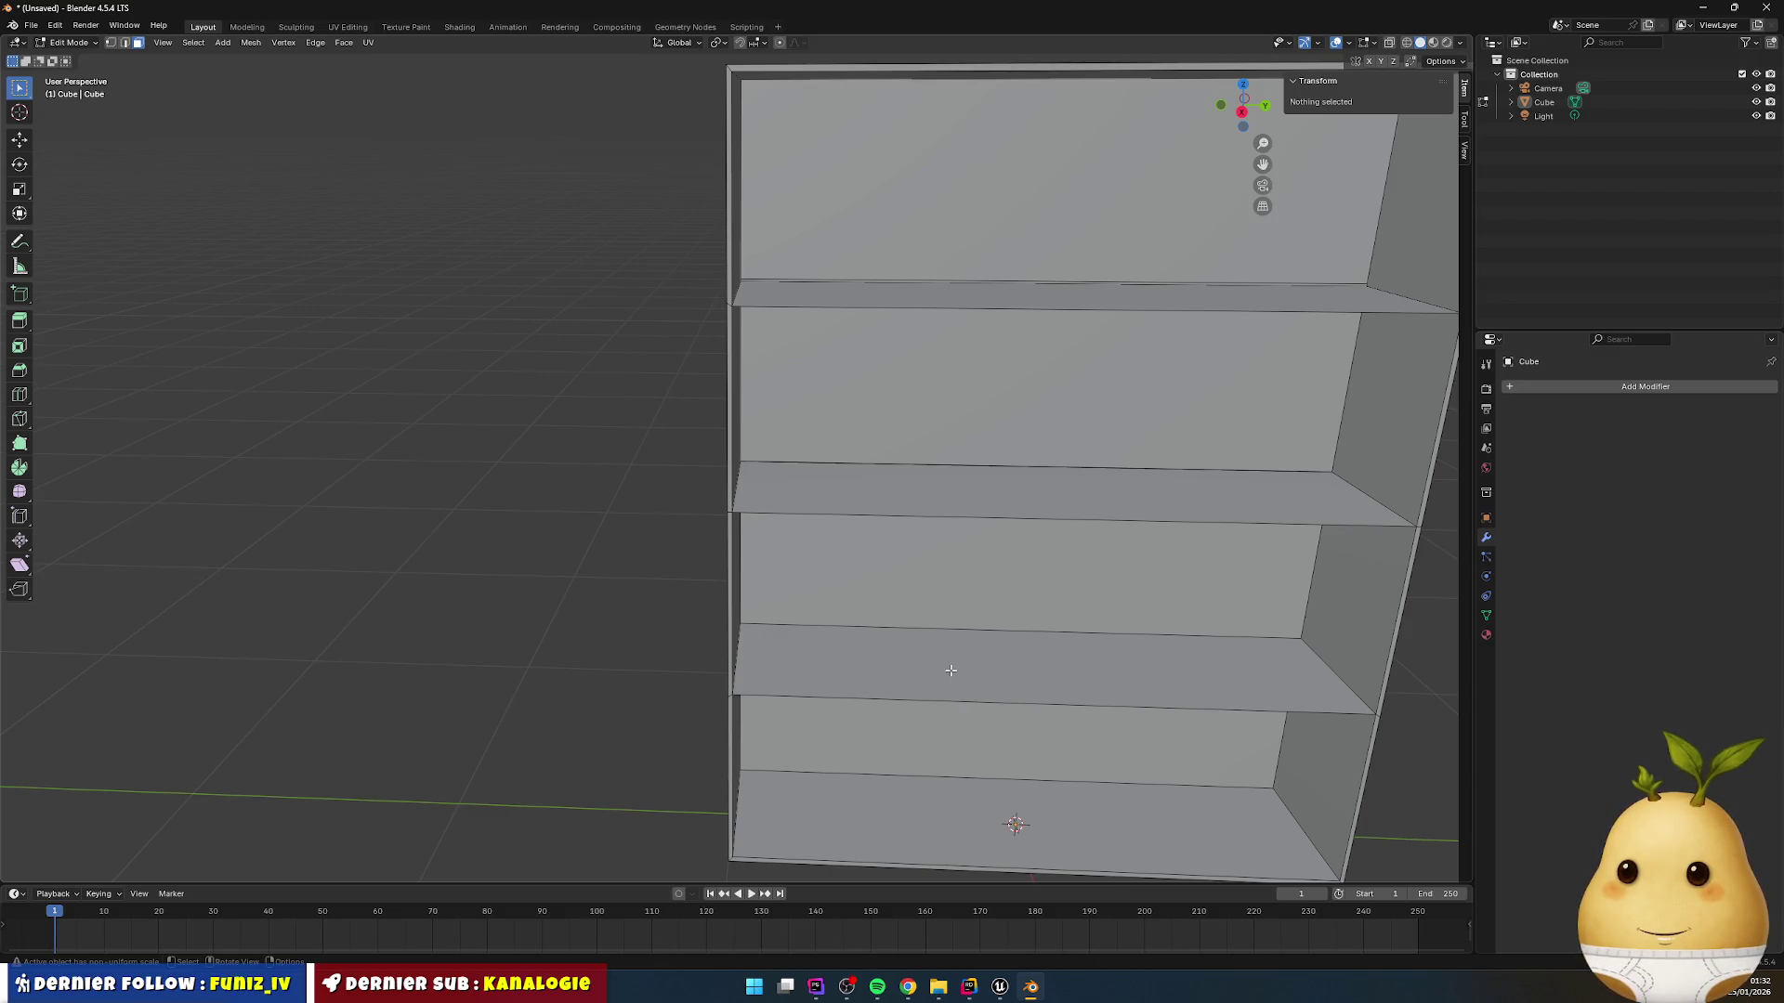
pyautogui.click(951, 670)
pyautogui.keyDown('ctrl'); pyautogui.click(1008, 502); pyautogui.keyUp('ctrl')
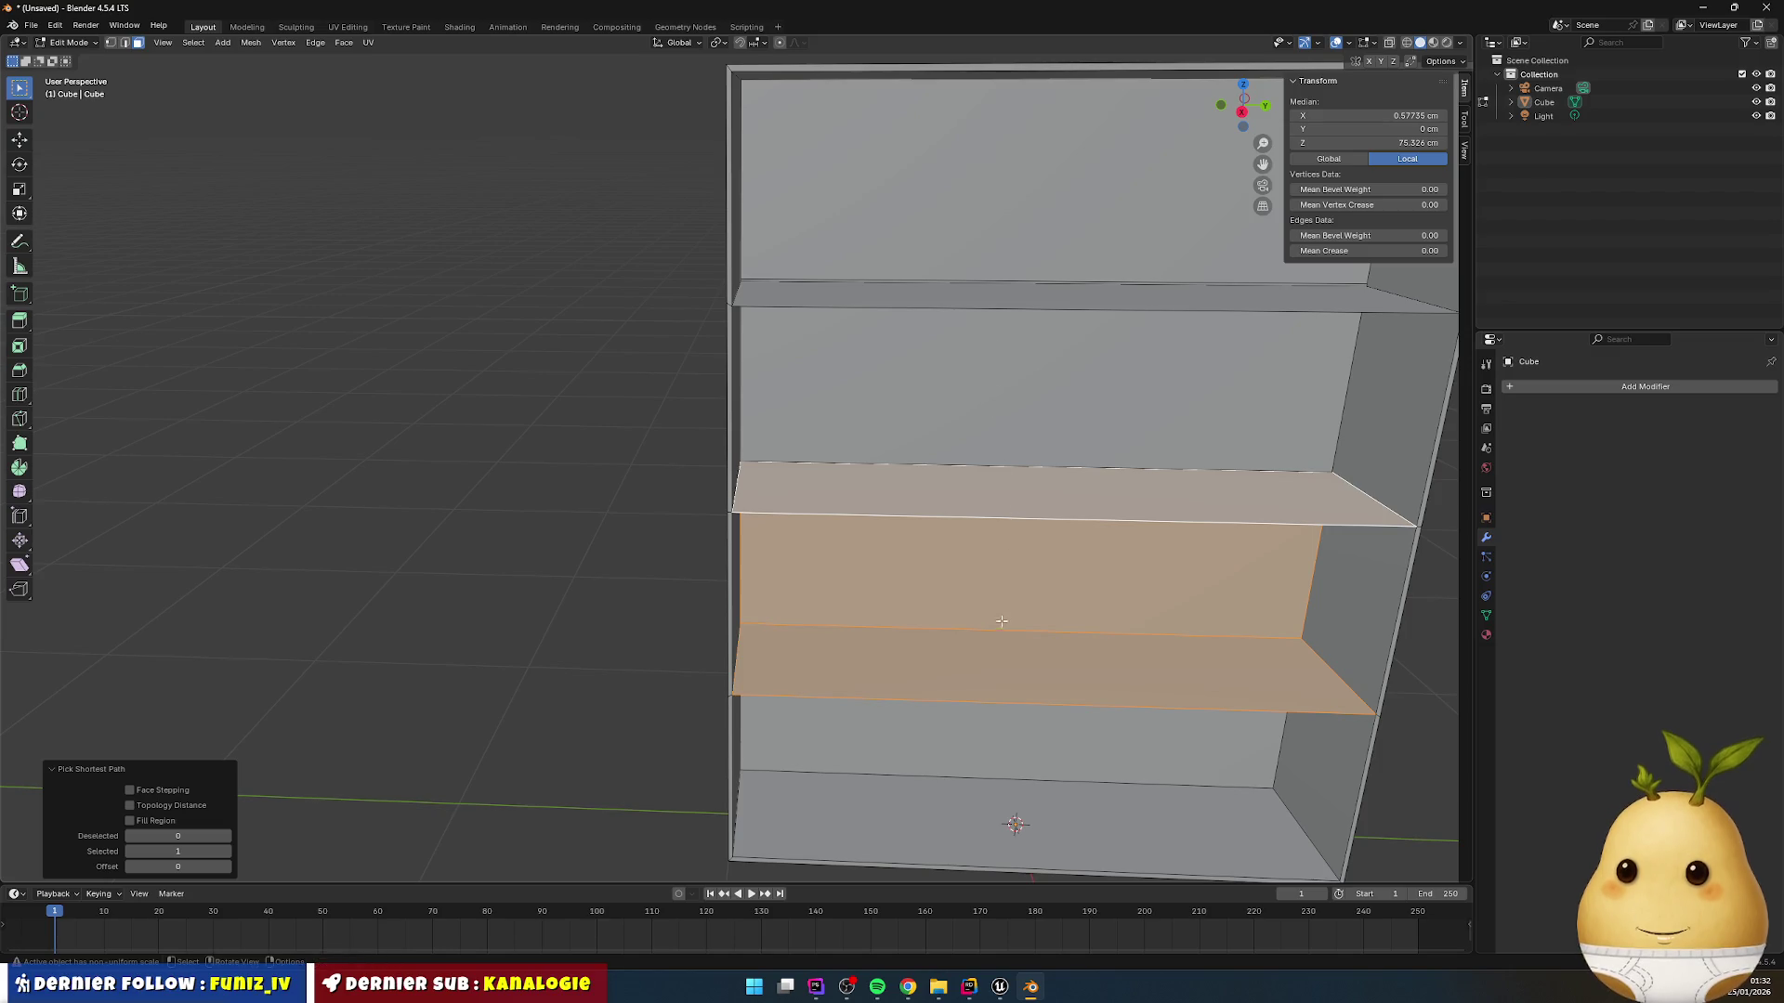
pyautogui.click(999, 655)
pyautogui.keyDown('shift'); pyautogui.click(1004, 483); pyautogui.keyUp('shift')
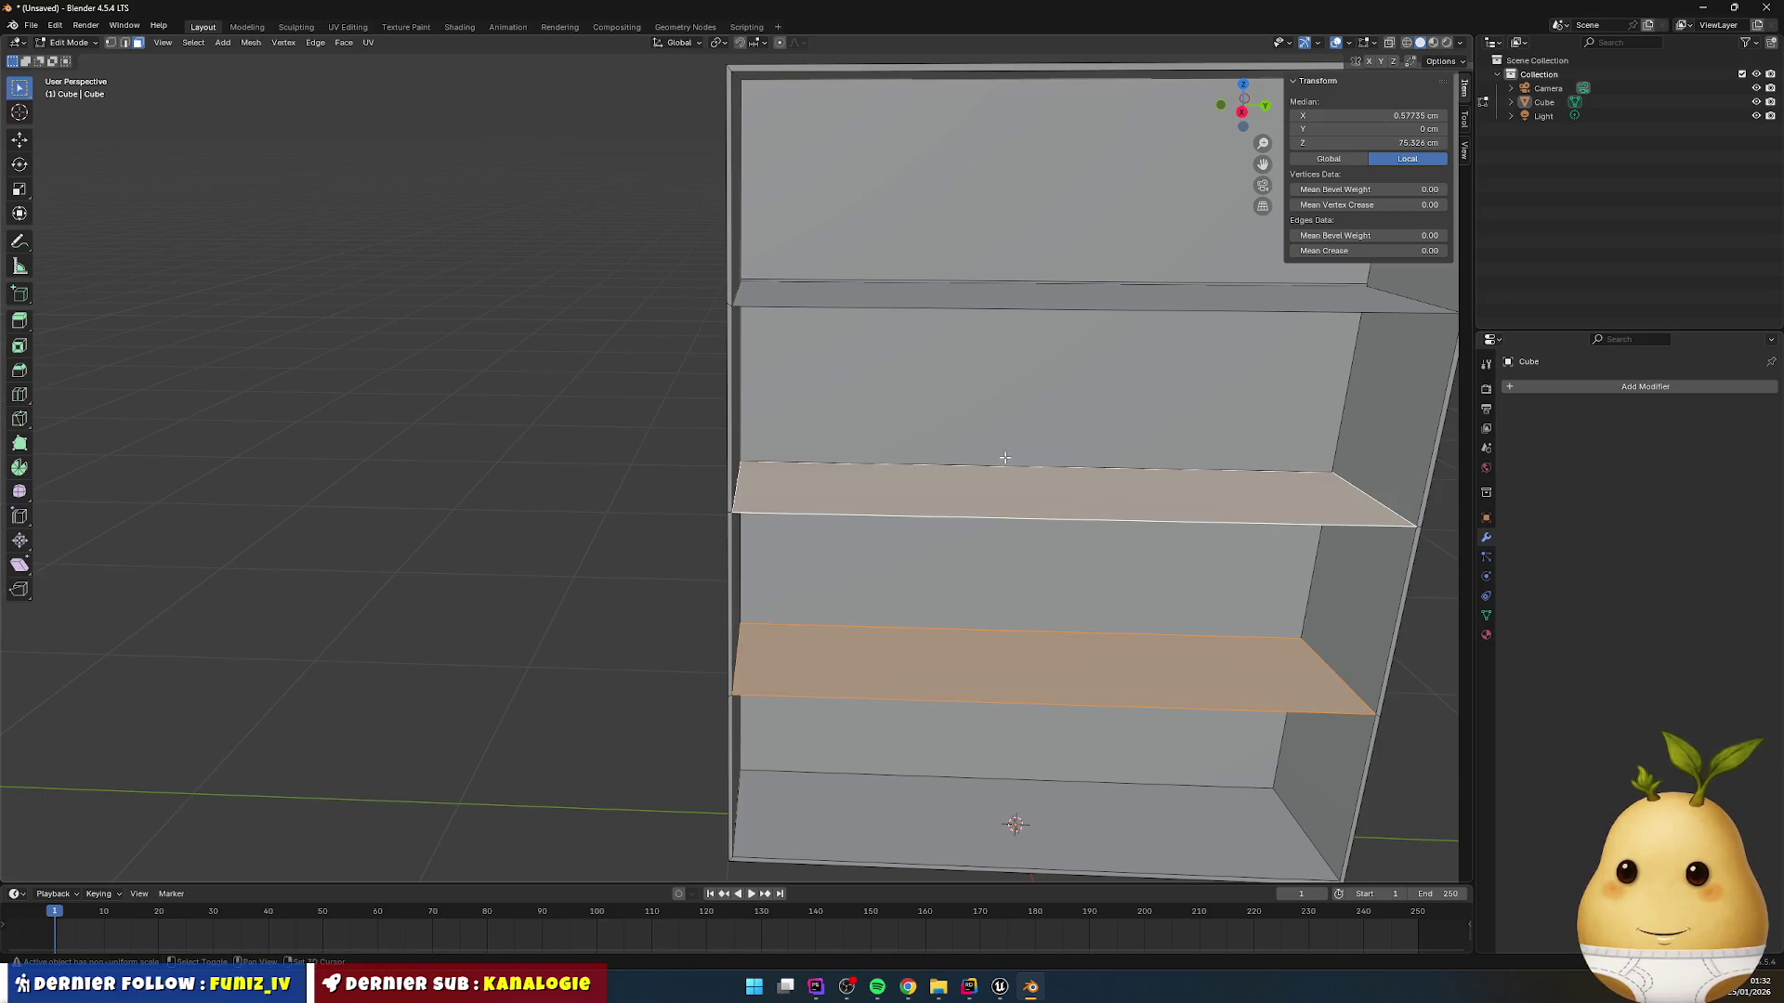
pyautogui.keyDown('shift'); pyautogui.click(938, 293); pyautogui.keyUp('shift')
# Step: Extrude the selected faces into boards with a -2 cm thickness
pyautogui.press('e')
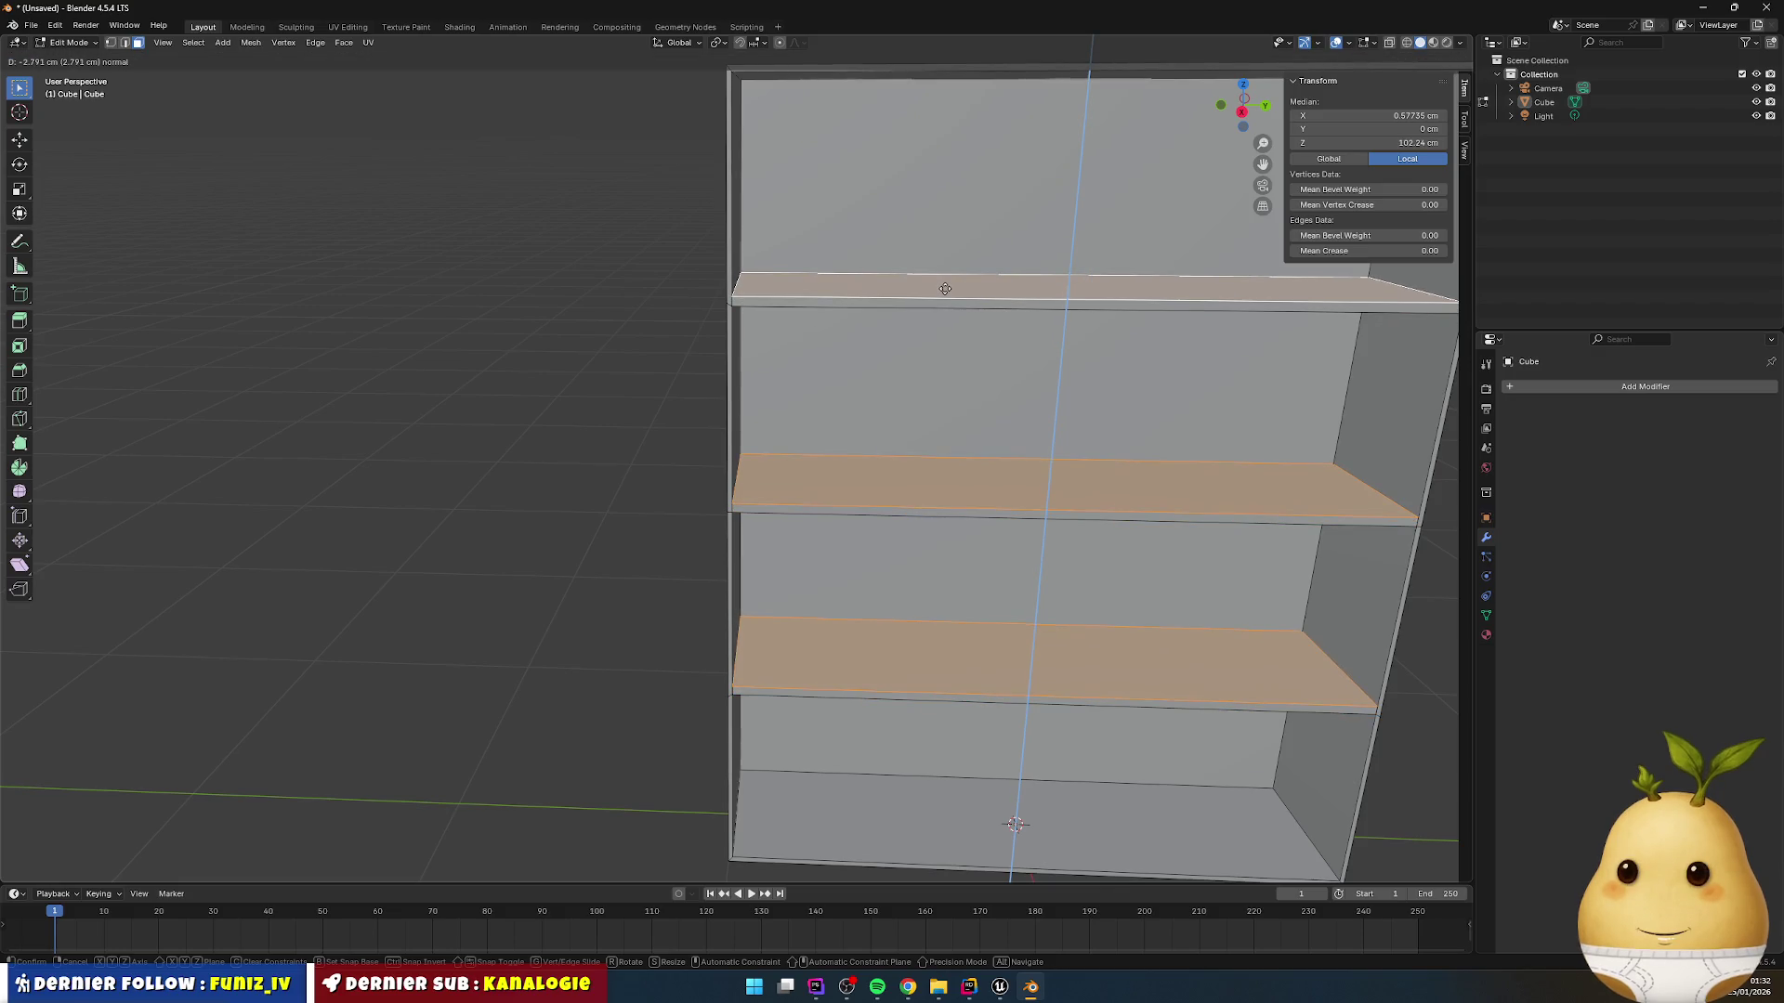
pyautogui.click(943, 284)
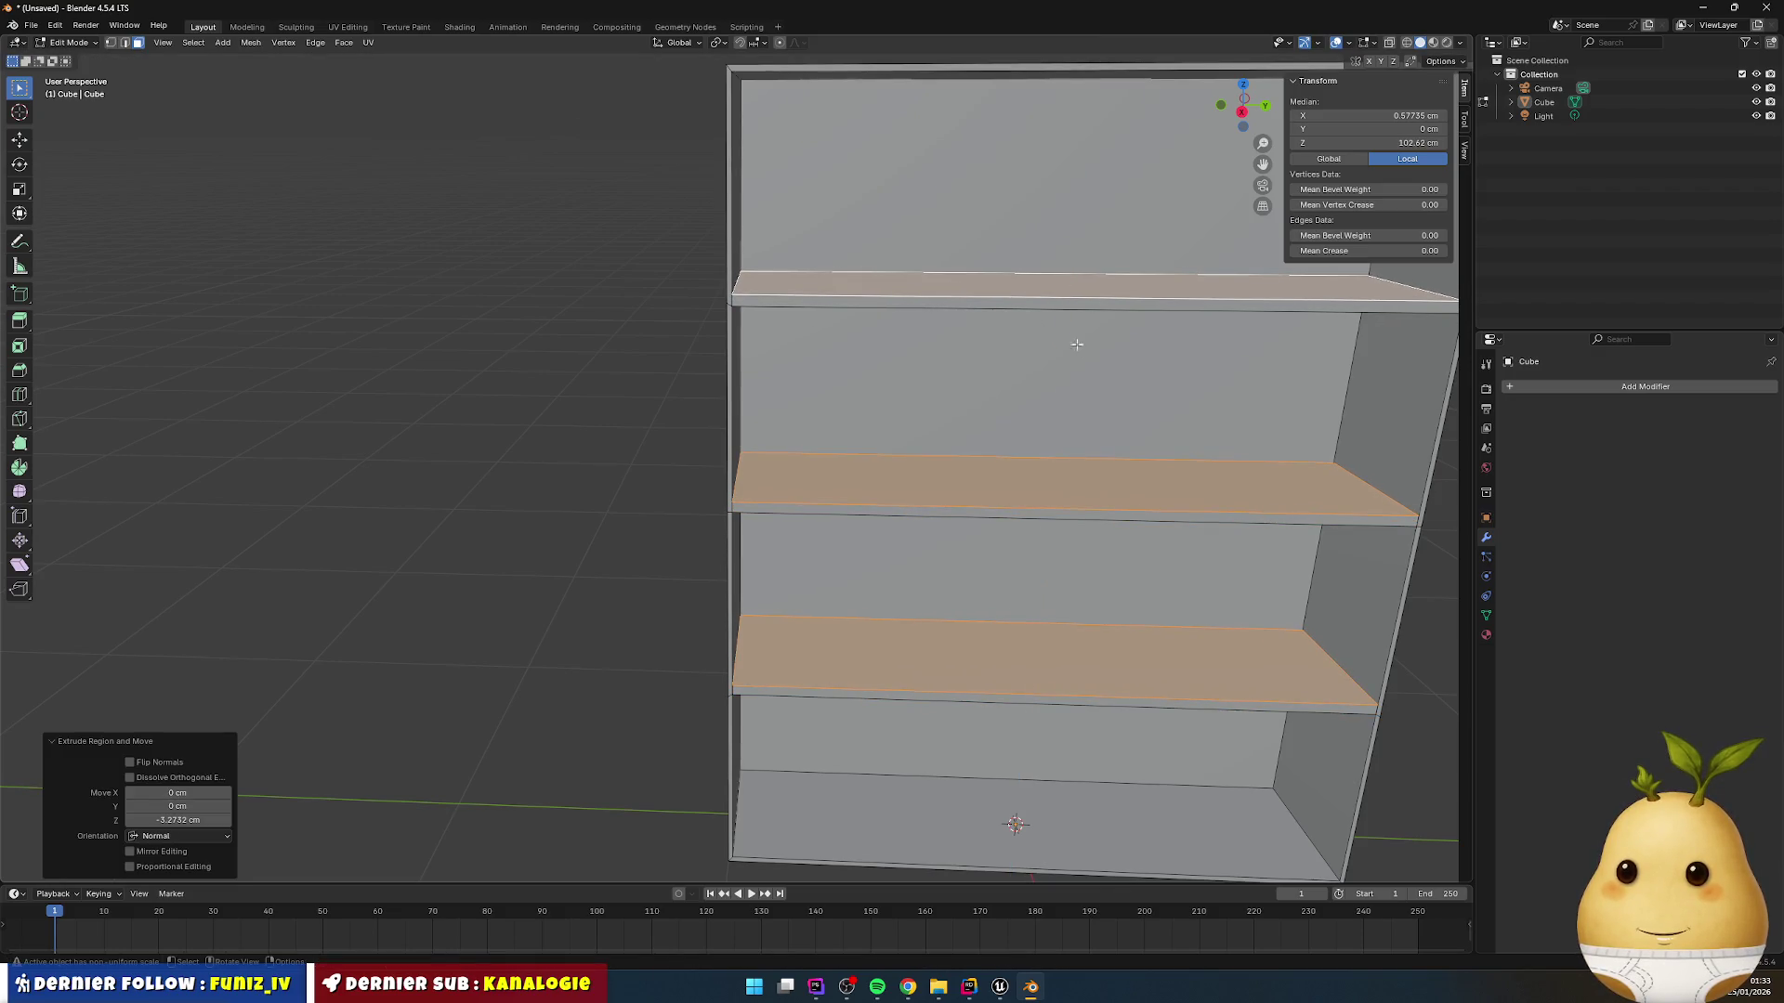
pyautogui.click(188, 819)
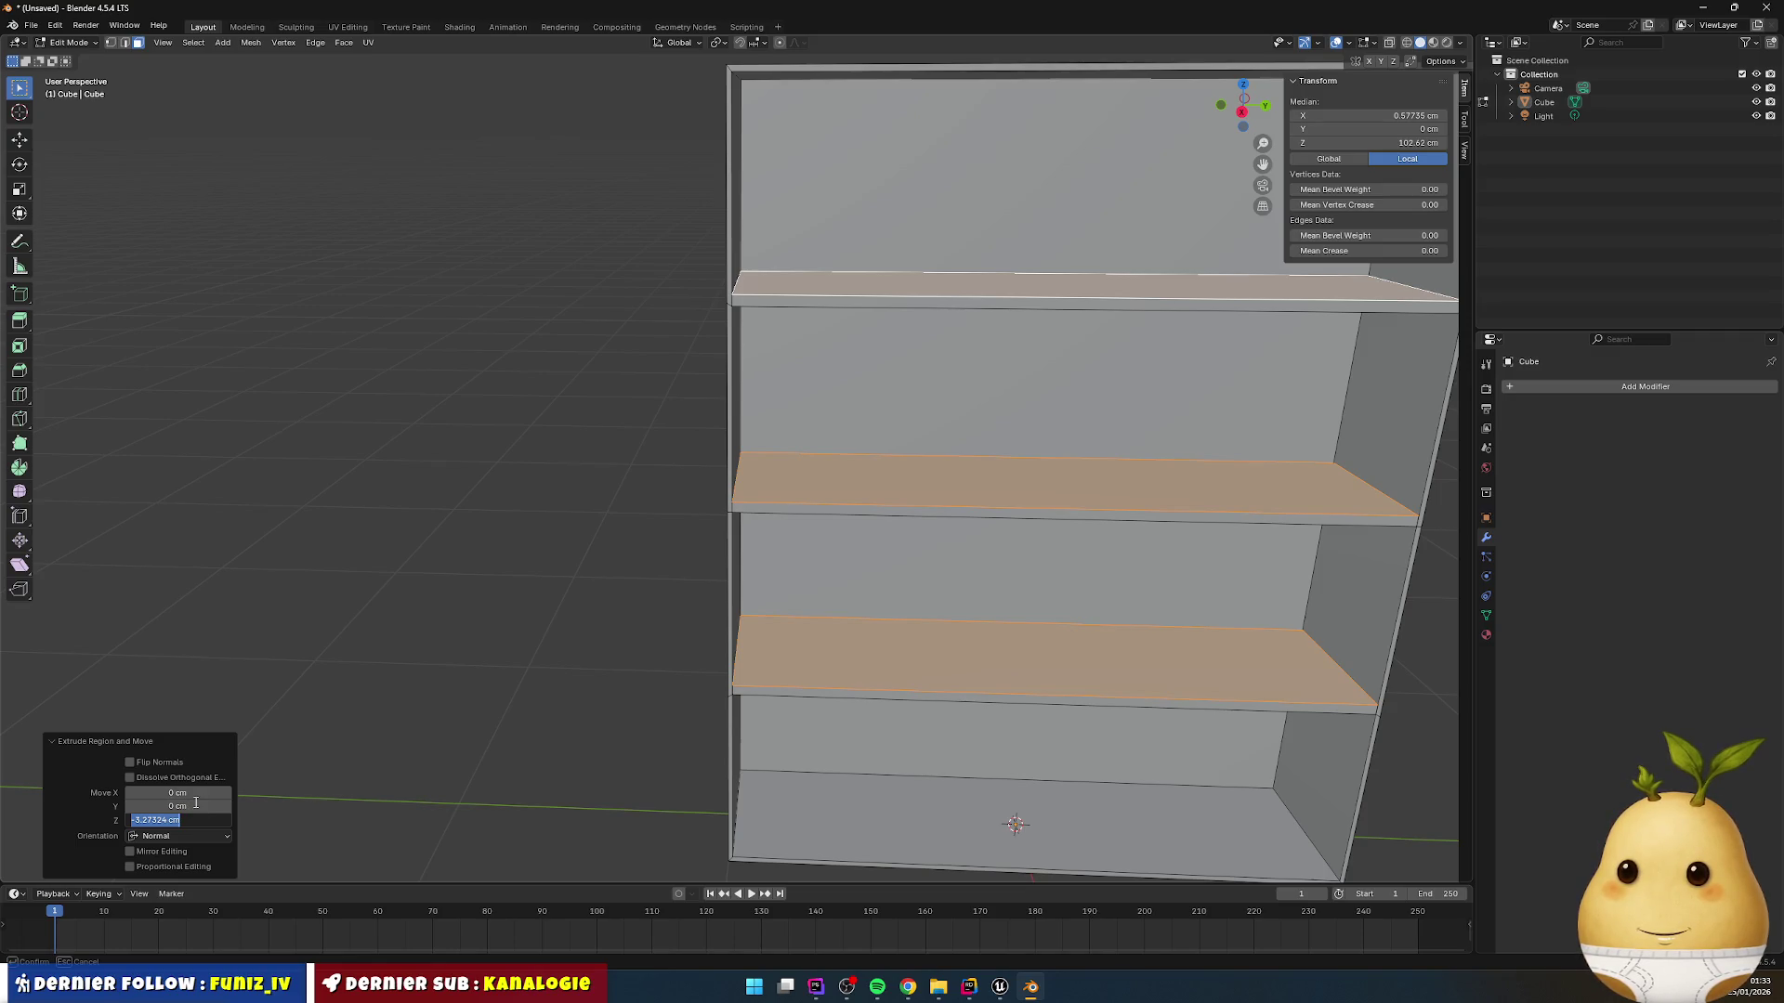
pyautogui.write('2')
pyautogui.press('Return')
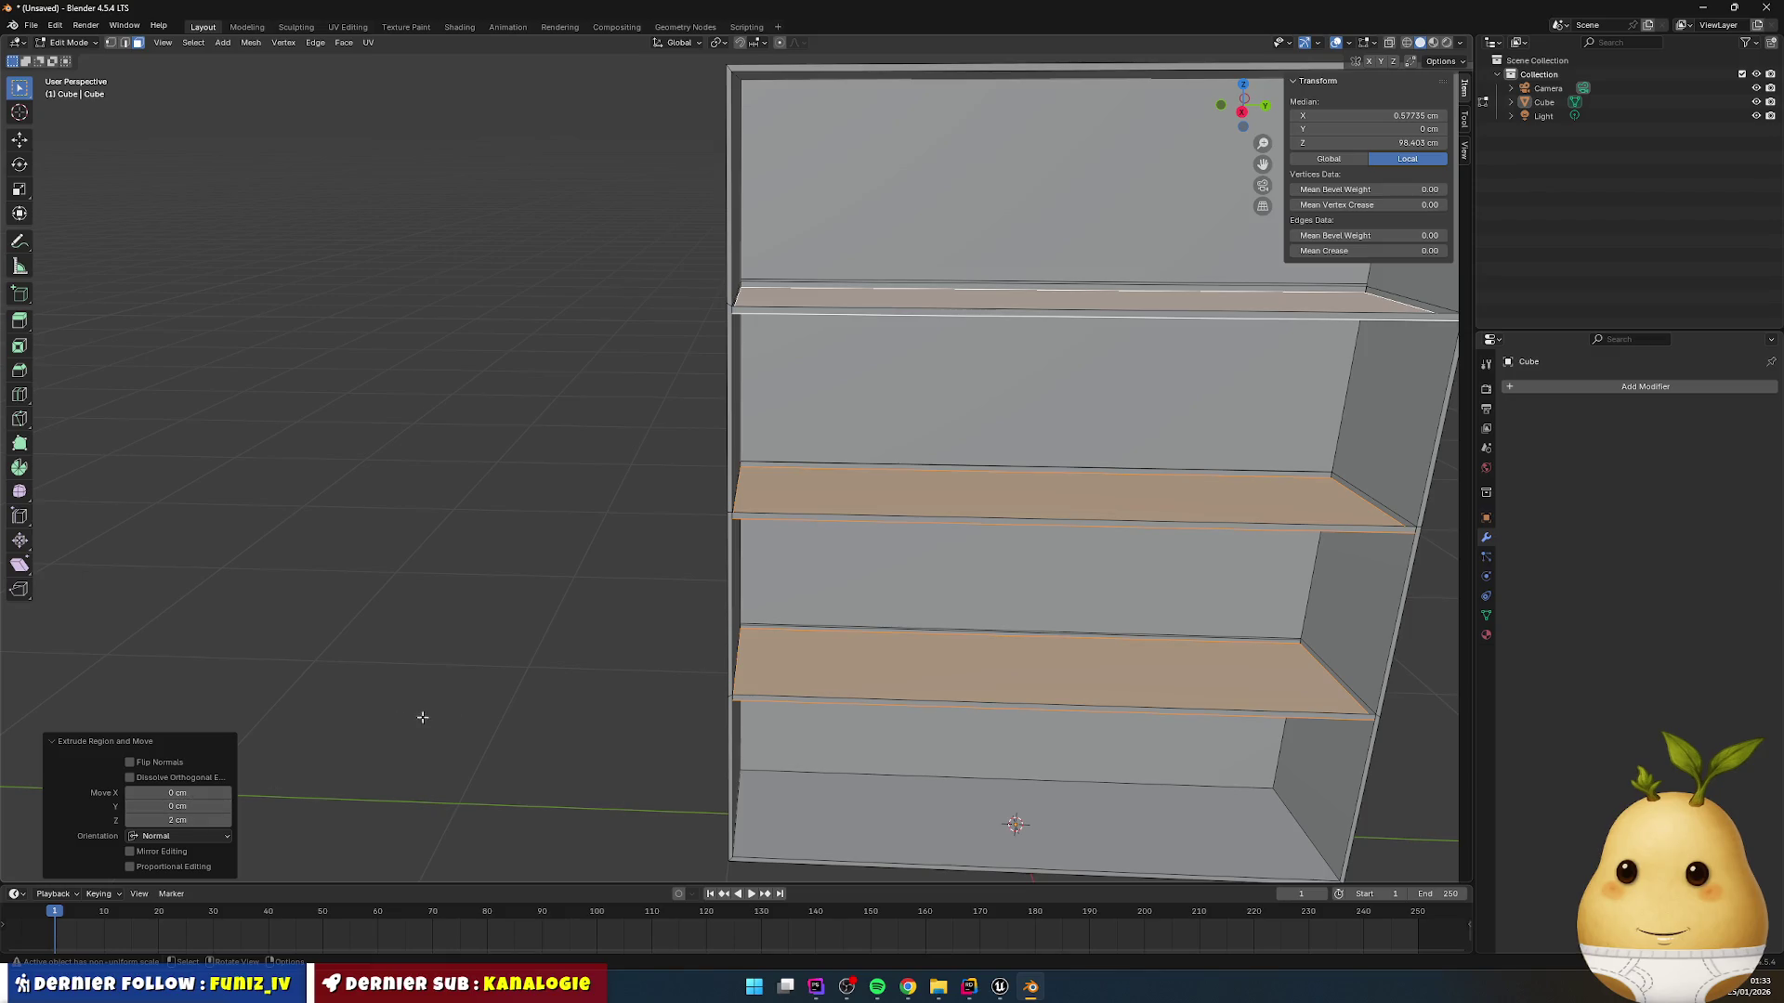
pyautogui.click(197, 818)
pyautogui.write('1')
pyautogui.press('Return')
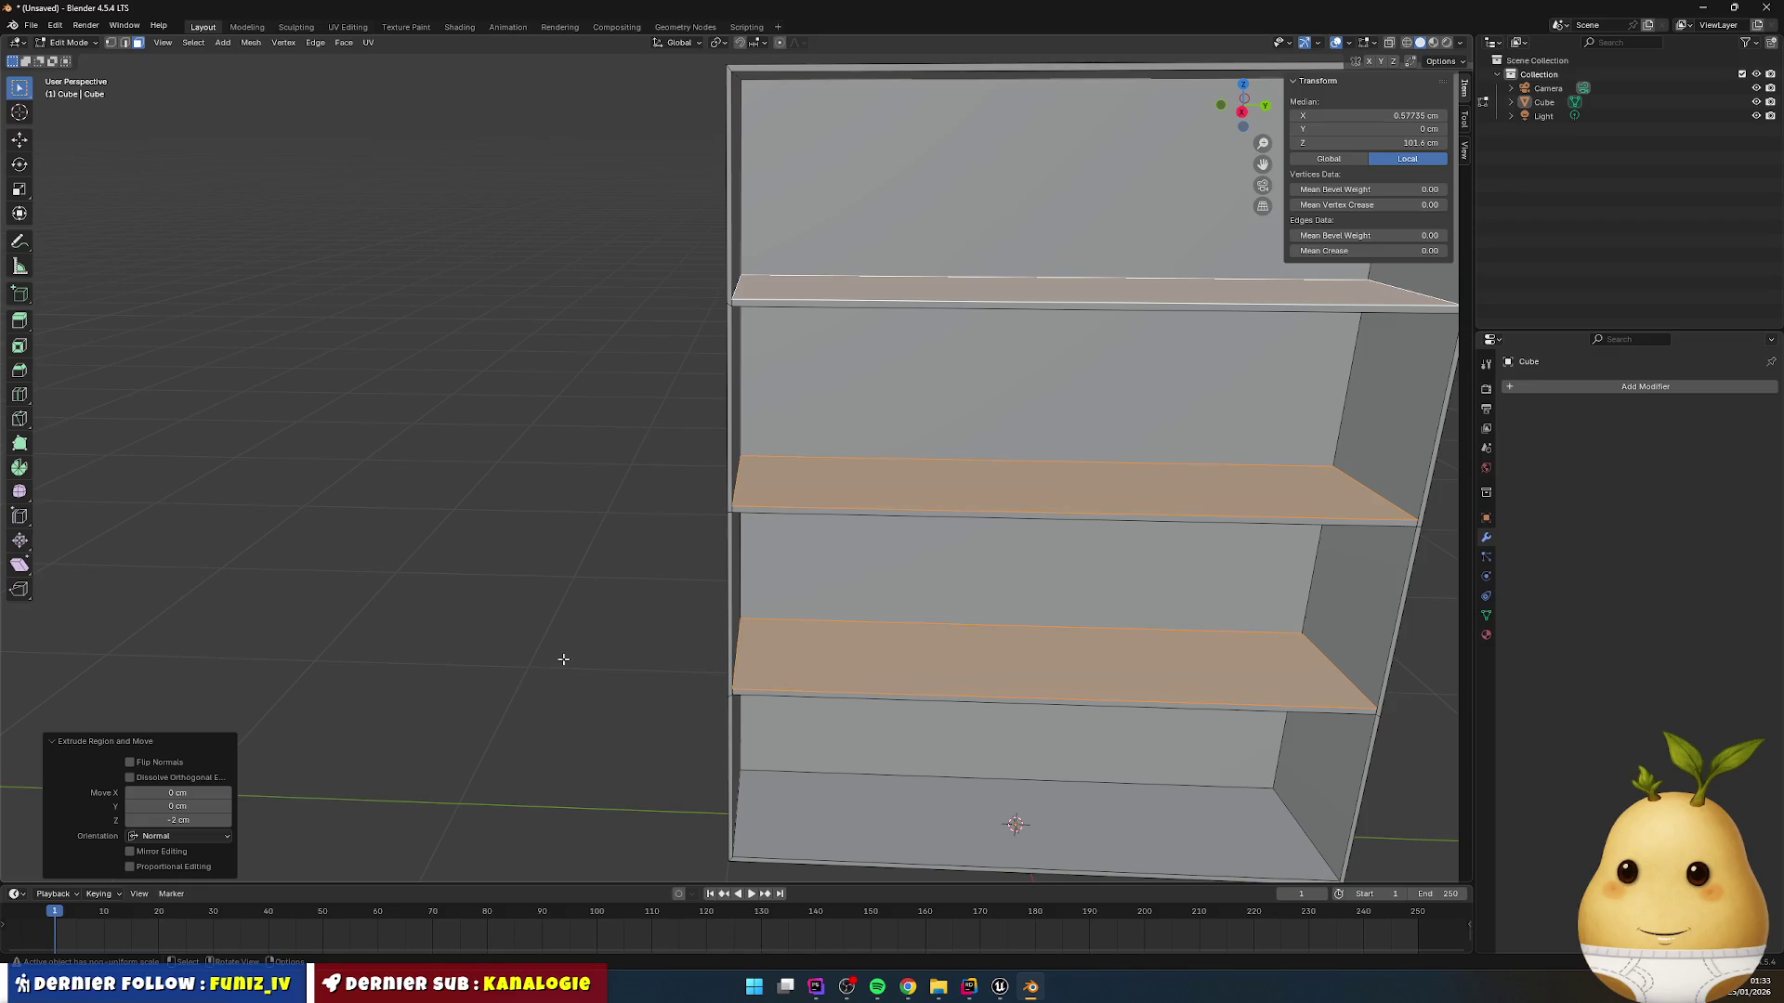
# Step: Deselect, inspect the thickened shelves, and return to Object Mode
pyautogui.click(483, 534)
pyautogui.scroll(-3, 512, 529)
pyautogui.scroll(5, 492, 521)
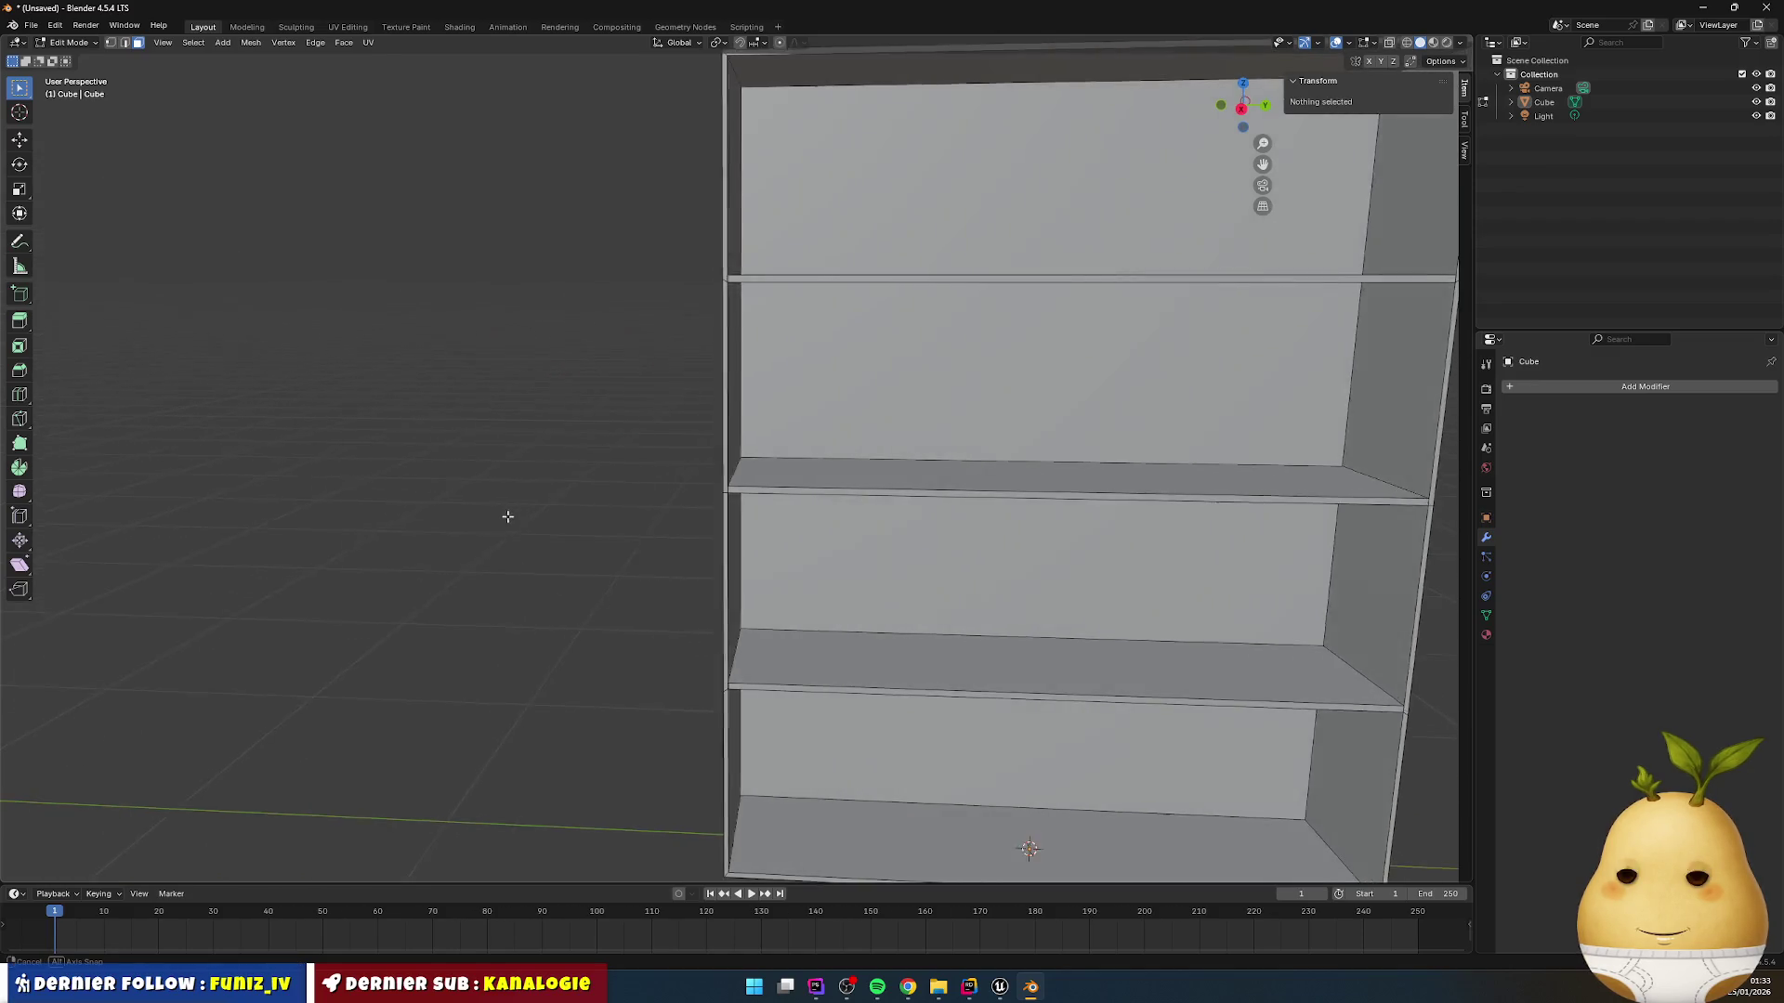
pyautogui.moveTo(471, 515)
pyautogui.mouseDown()
pyautogui.moveTo(427, 522)
pyautogui.moveTo(709, 494)
pyautogui.mouseUp()
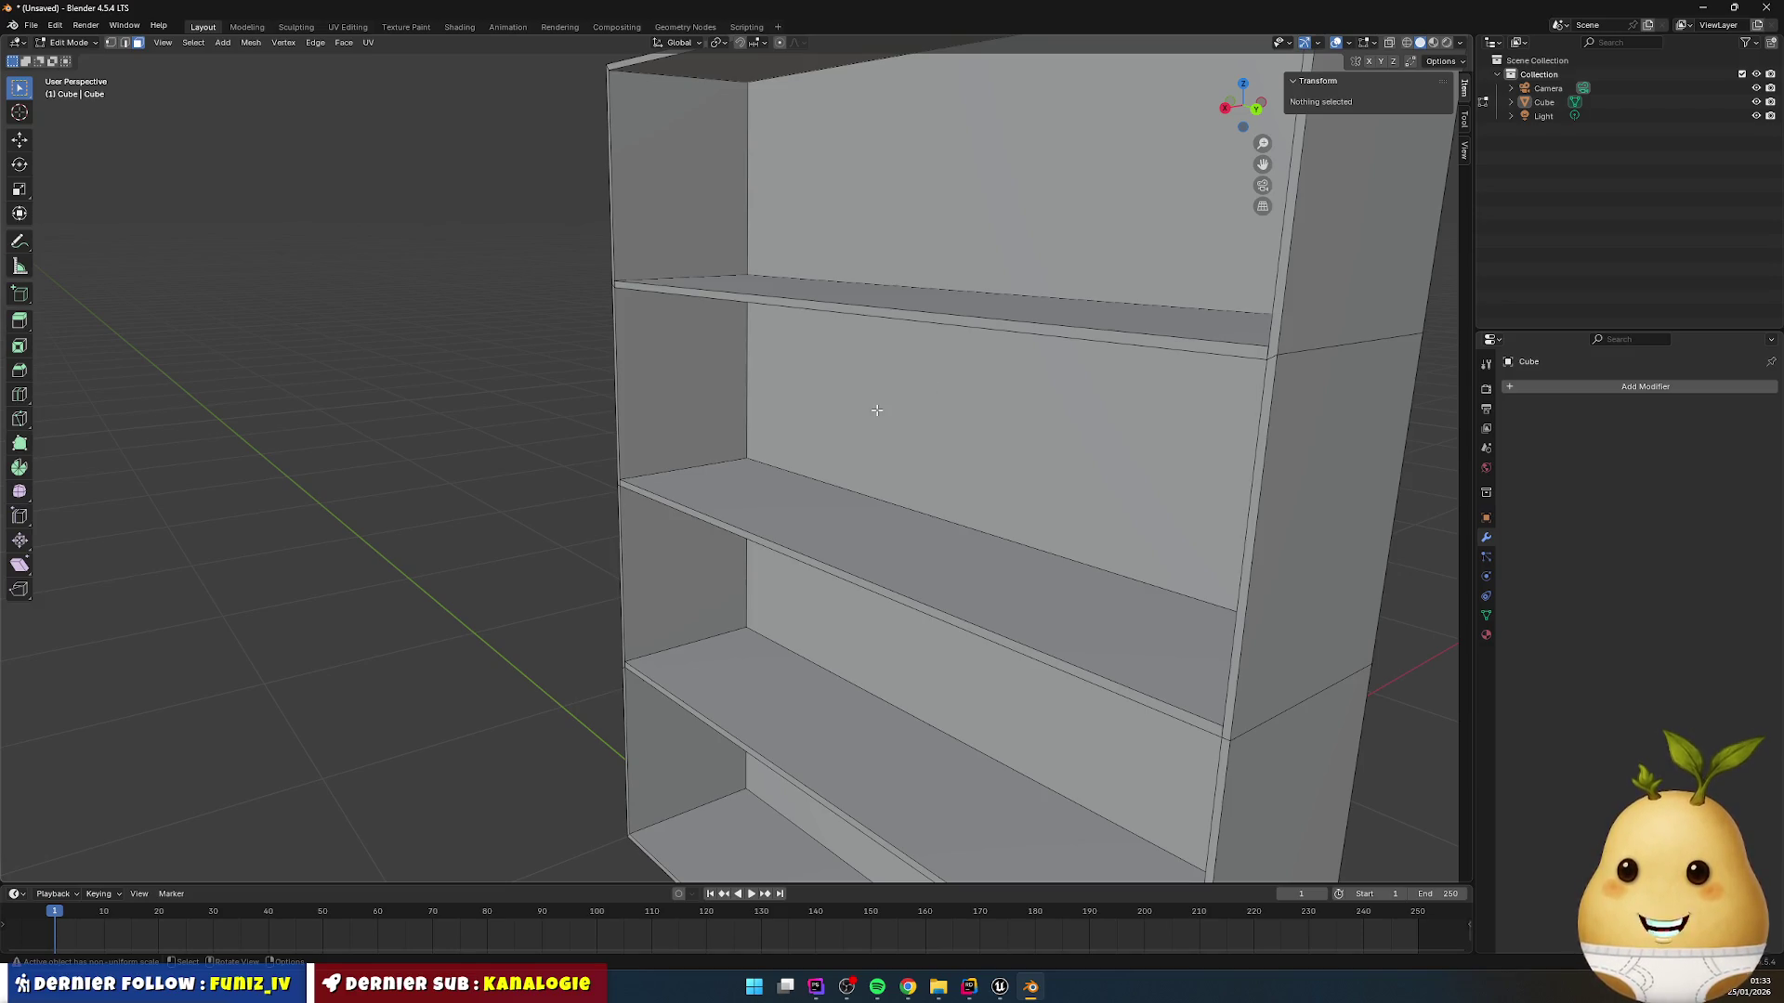
pyautogui.moveTo(853, 471)
pyautogui.mouseDown()
pyautogui.moveTo(919, 438)
pyautogui.moveTo(964, 458)
pyautogui.moveTo(932, 430)
pyautogui.moveTo(818, 419)
pyautogui.moveTo(553, 526)
pyautogui.moveTo(675, 525)
pyautogui.moveTo(582, 503)
pyautogui.moveTo(557, 478)
pyautogui.moveTo(697, 458)
pyautogui.moveTo(651, 475)
pyautogui.moveTo(716, 506)
pyautogui.mouseUp()
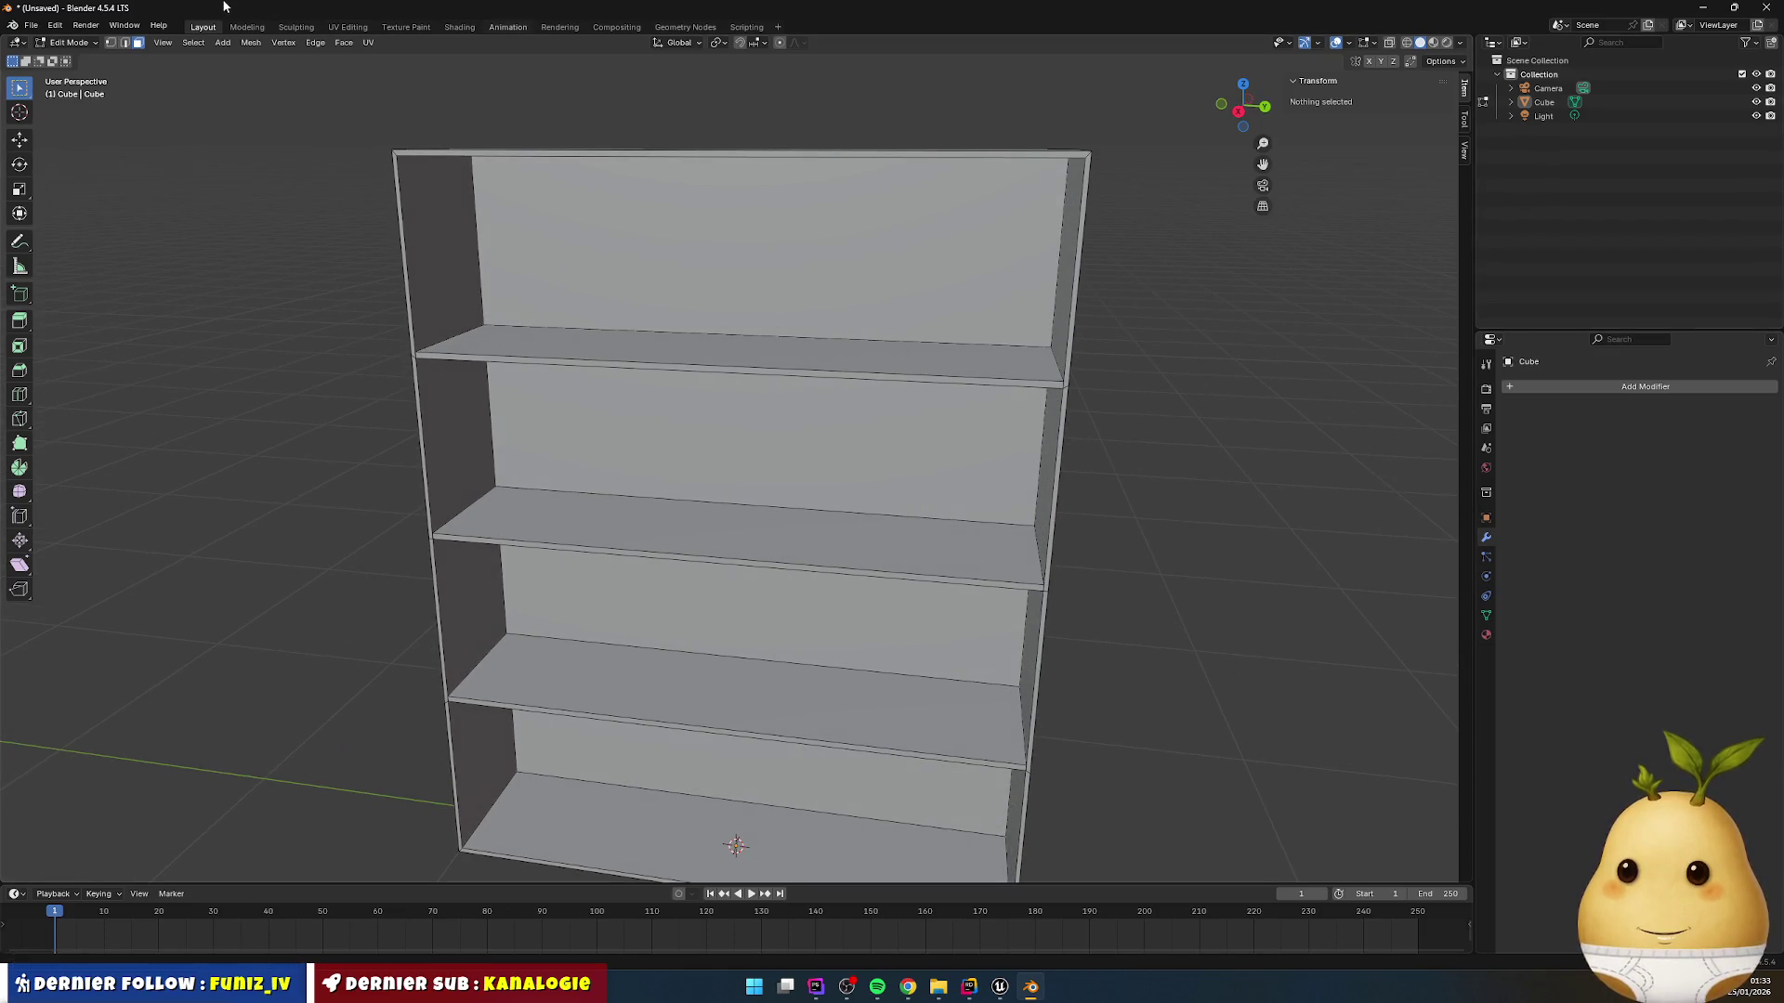
pyautogui.press('Tab')
pyautogui.rightClick(1577, 188)
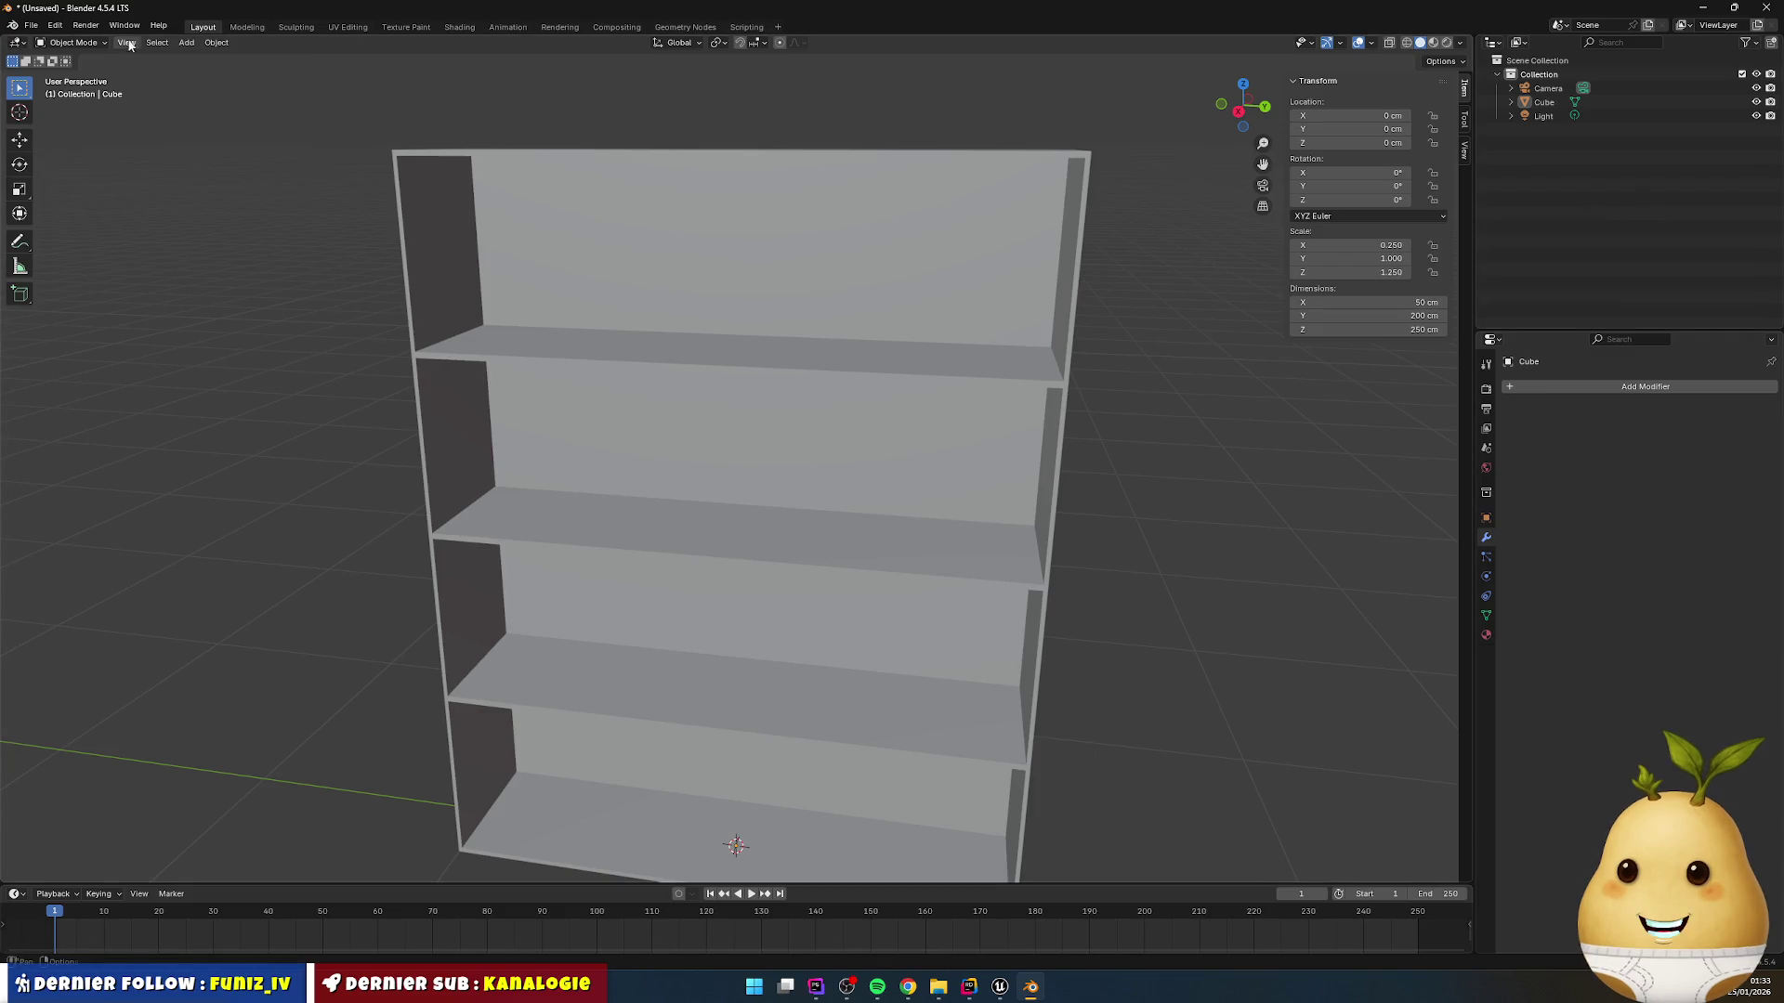
# Step: Add a new cube mesh to the scene
pyautogui.click(186, 43)
pyautogui.moveTo(215, 62)
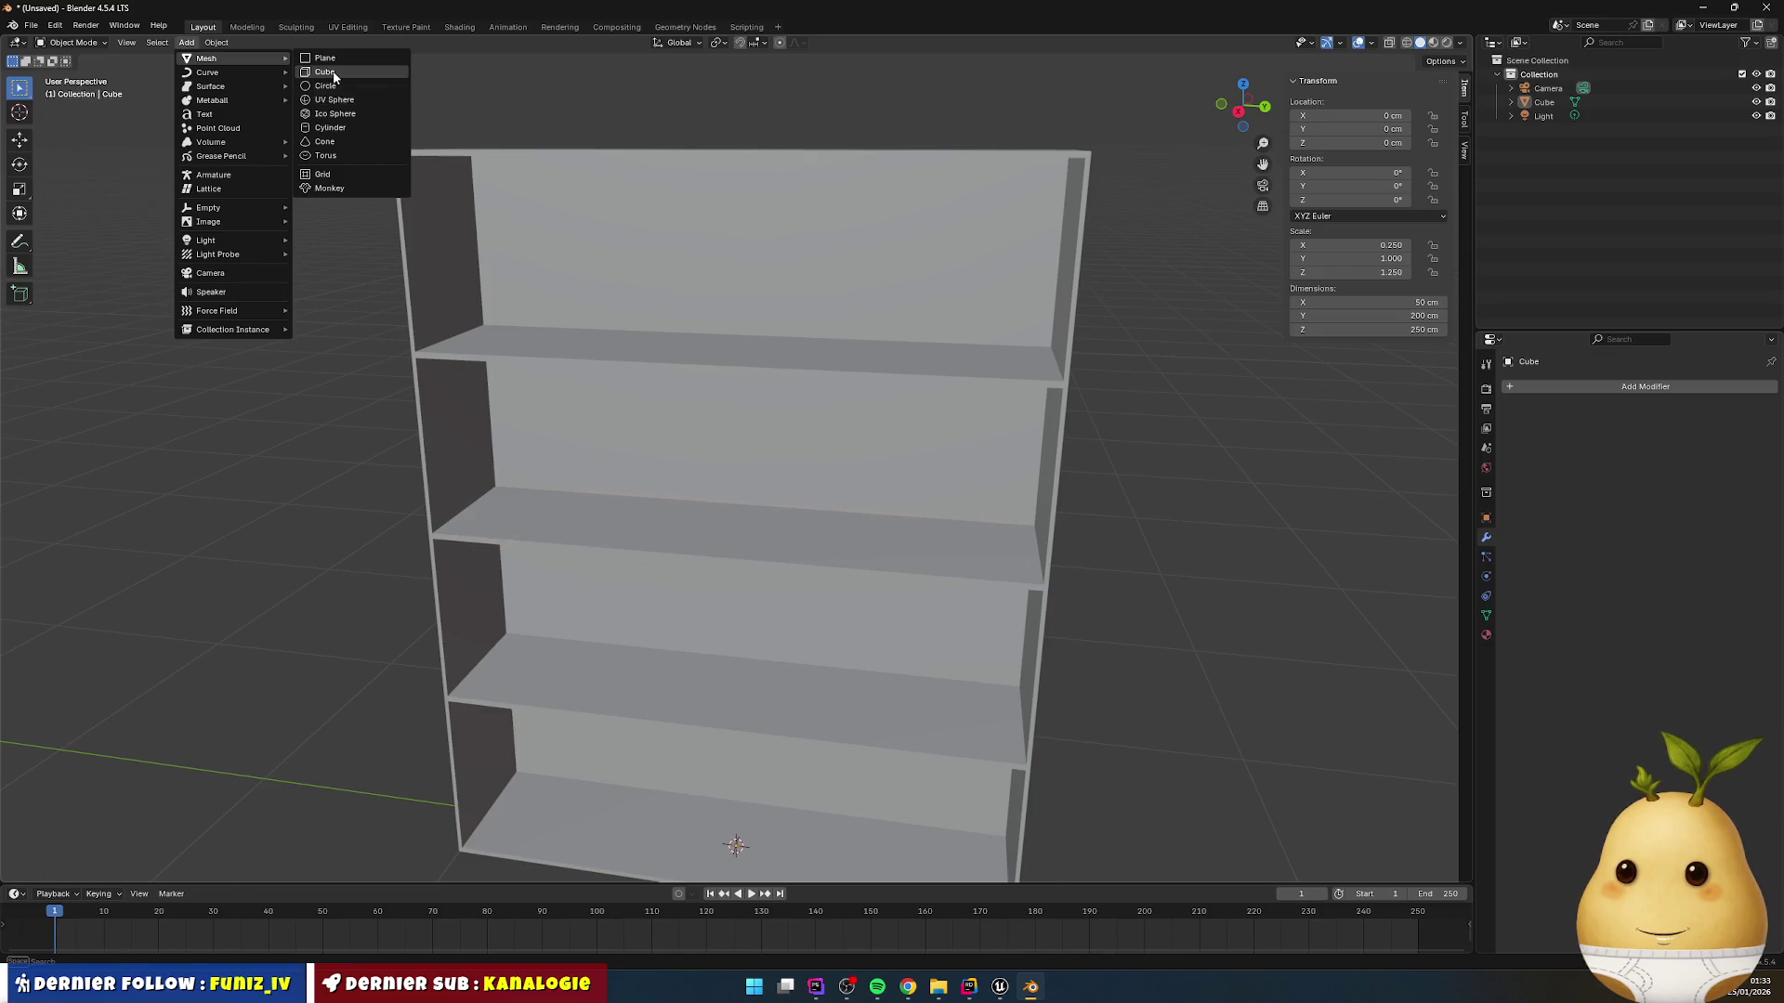
pyautogui.click(335, 77)
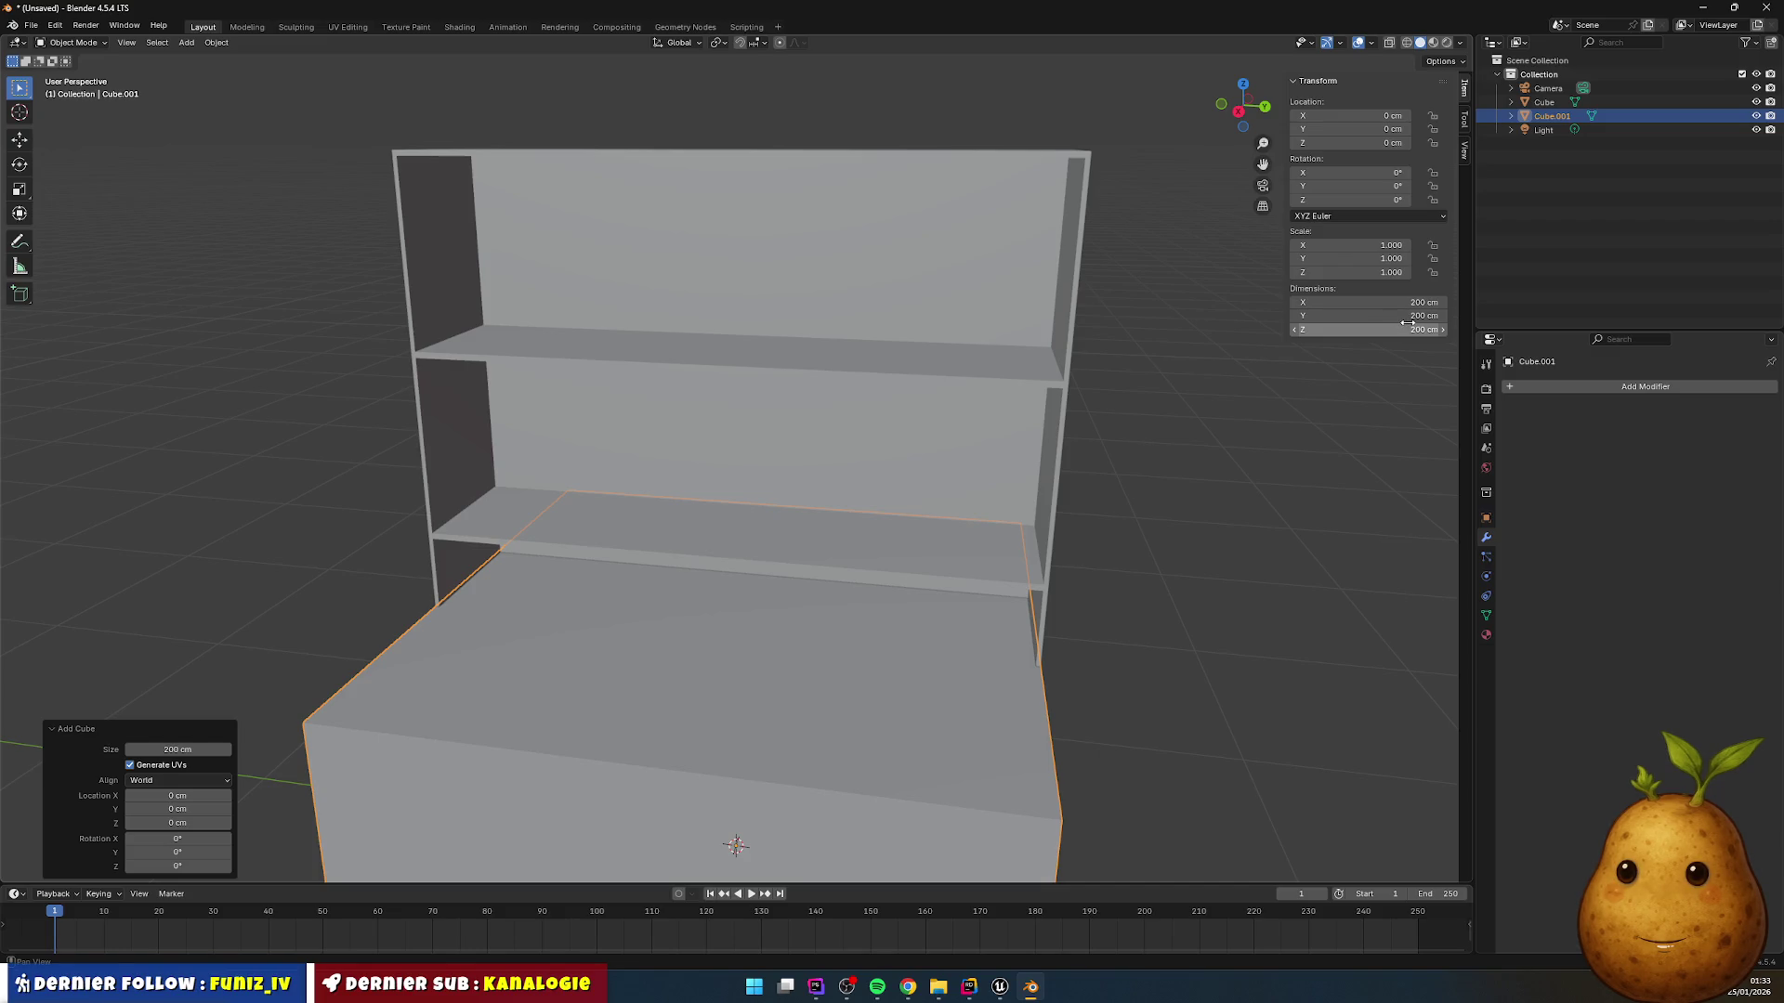
pyautogui.moveTo(1219, 464)
pyautogui.mouseDown()
pyautogui.moveTo(1201, 498)
pyautogui.moveTo(1101, 500)
pyautogui.moveTo(1302, 465)
pyautogui.mouseUp()
# Step: Set Cube.001's dimensions to X 2 cm, Y 100 cm and Z 250 cm
pyautogui.click(1425, 297)
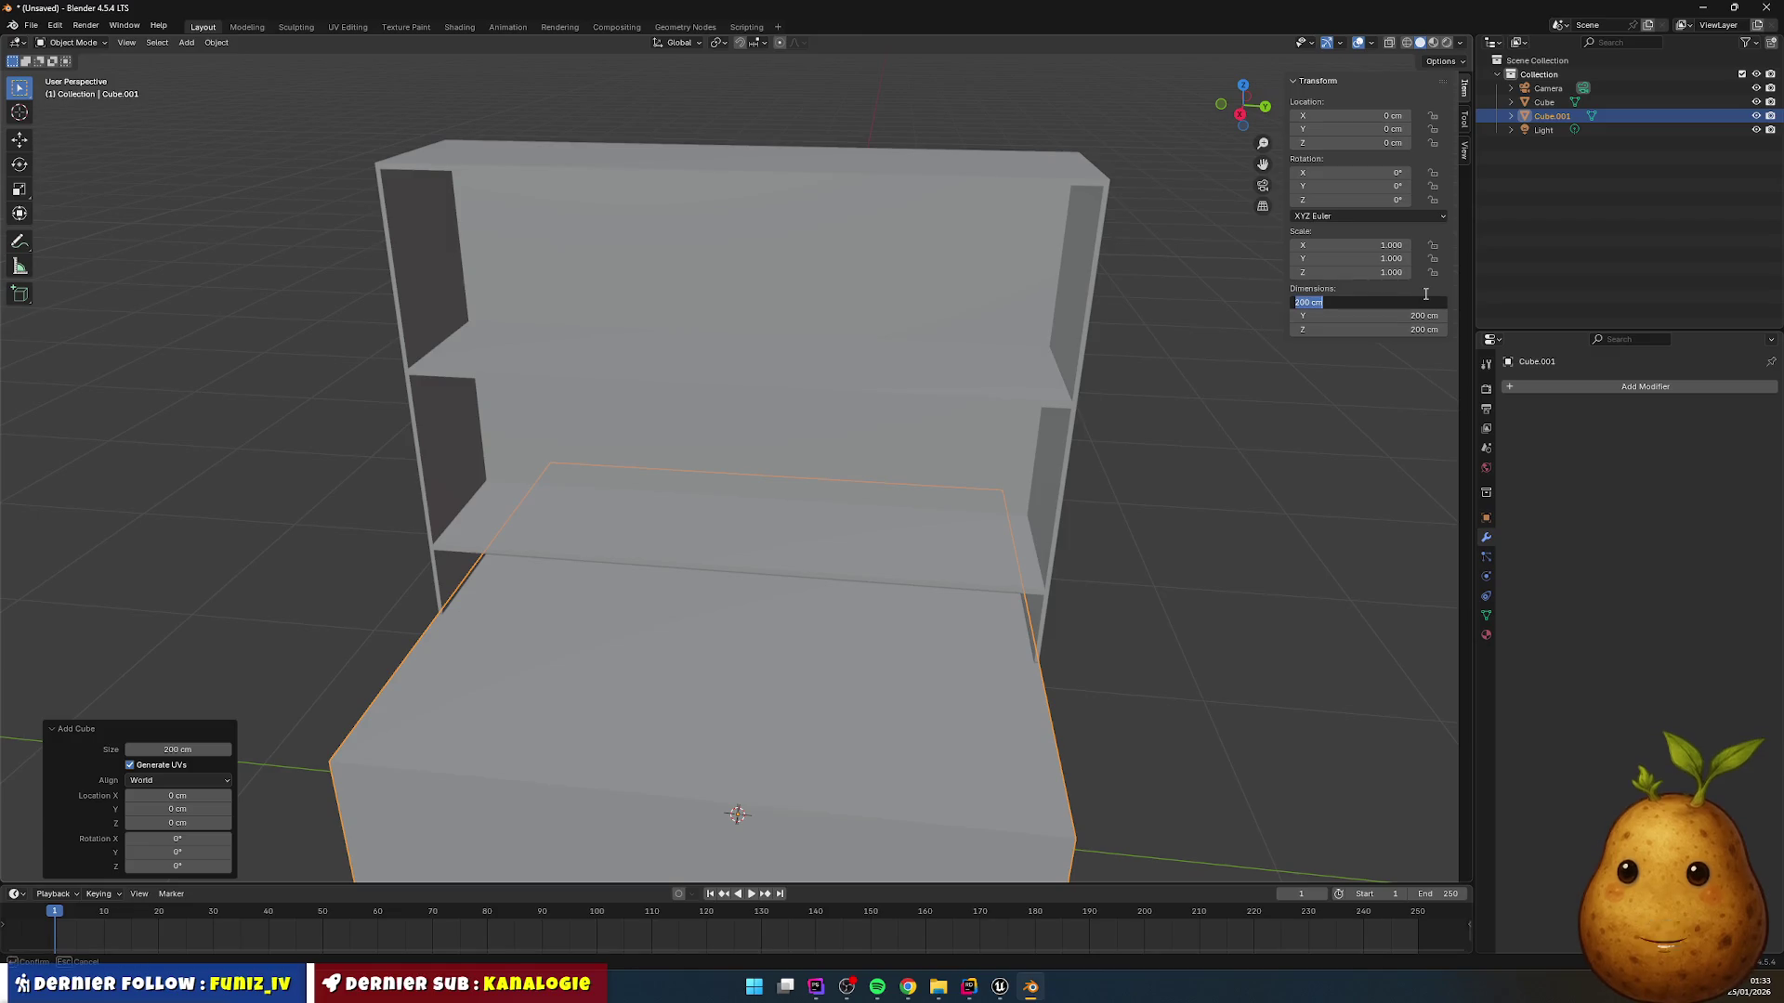
pyautogui.write('2')
pyautogui.press('Return')
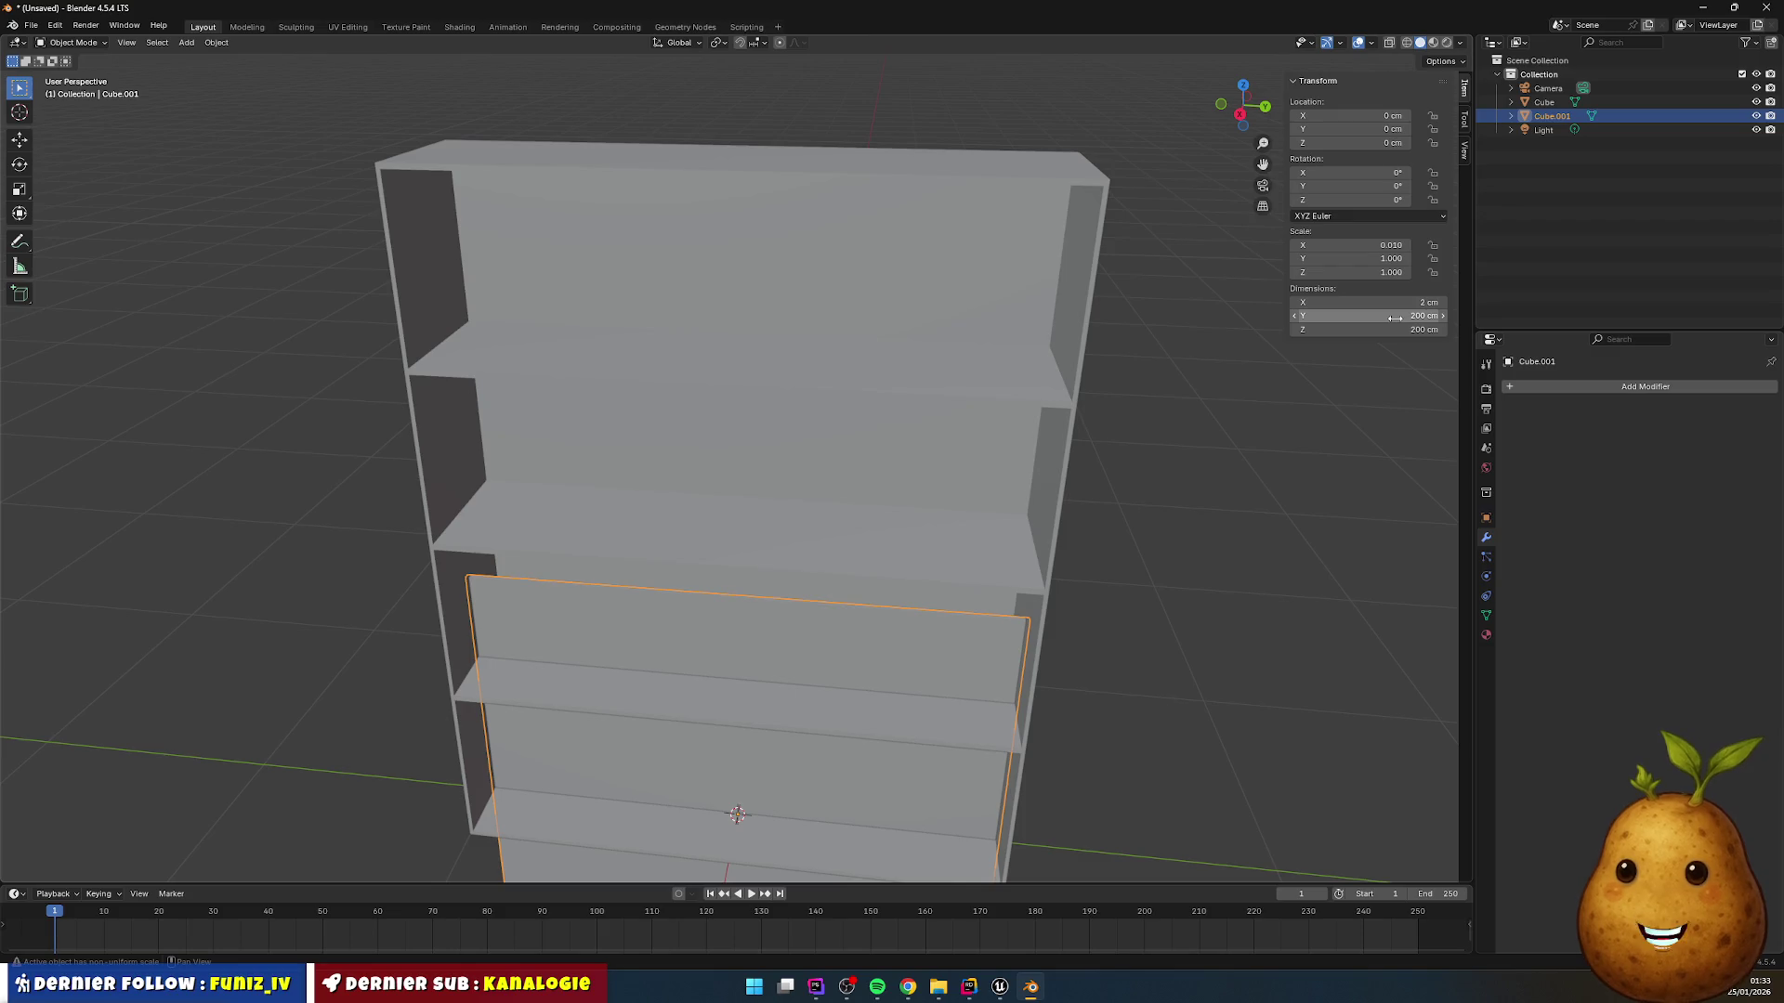
pyautogui.click(1395, 317)
pyautogui.write('100')
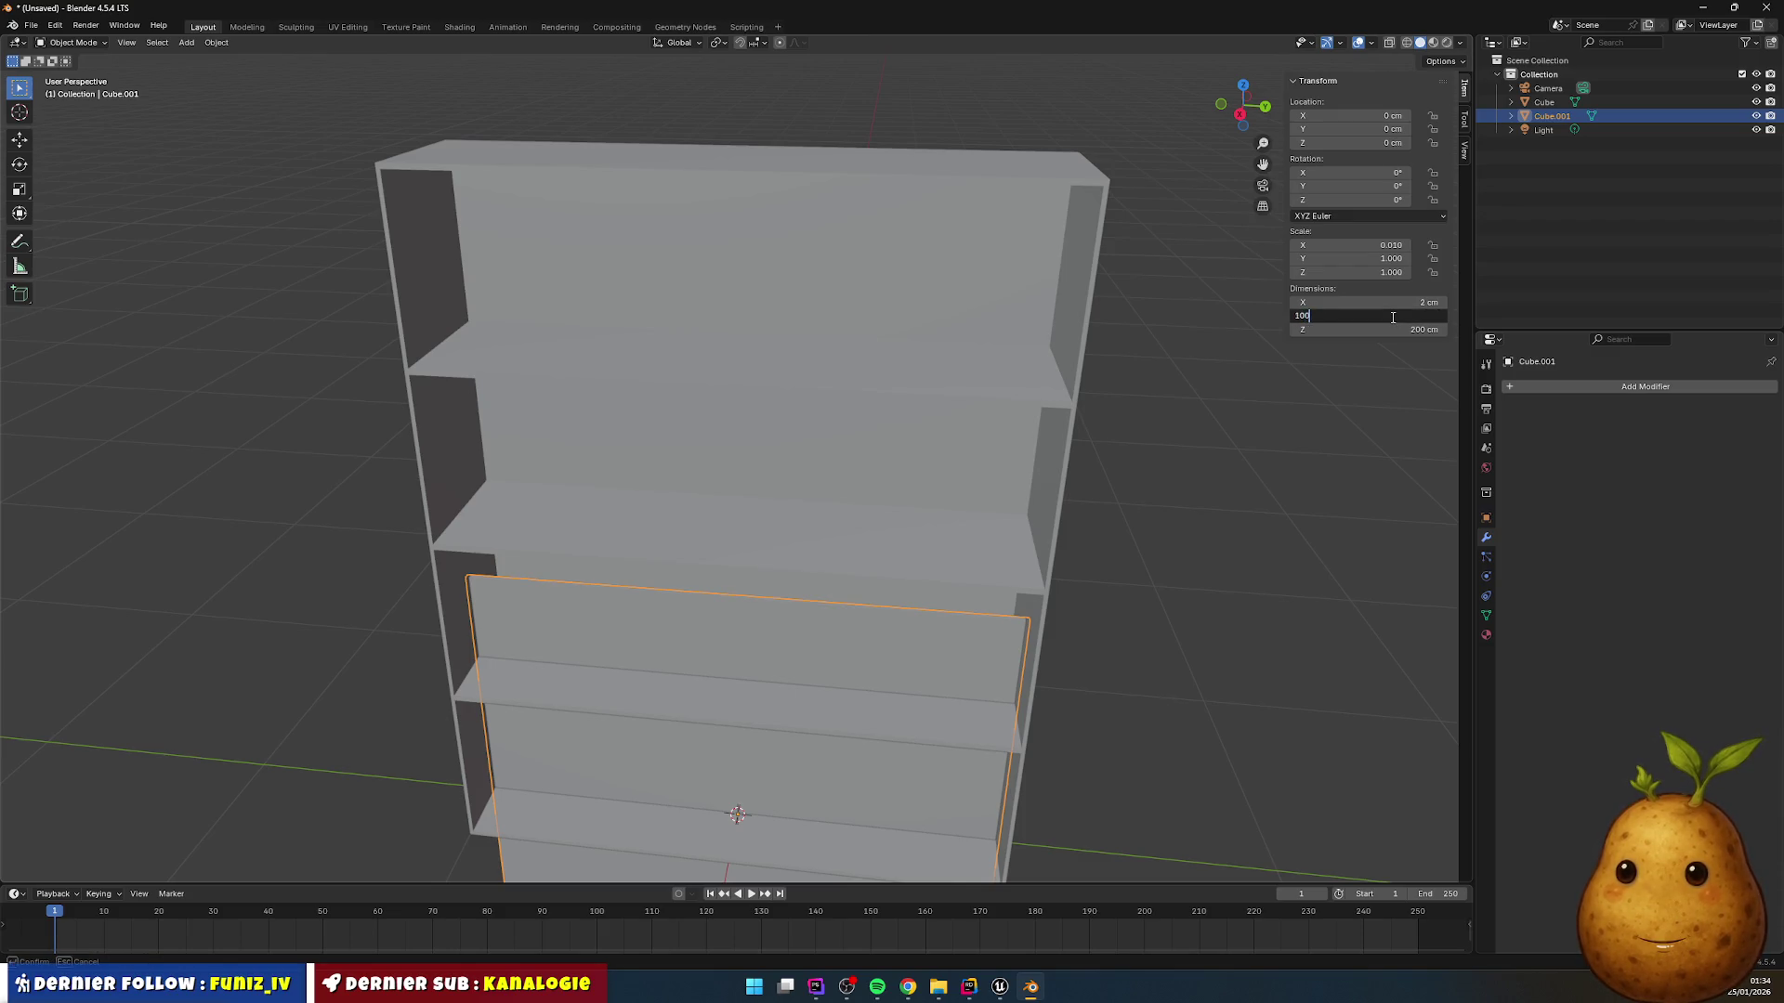
pyautogui.press('Return')
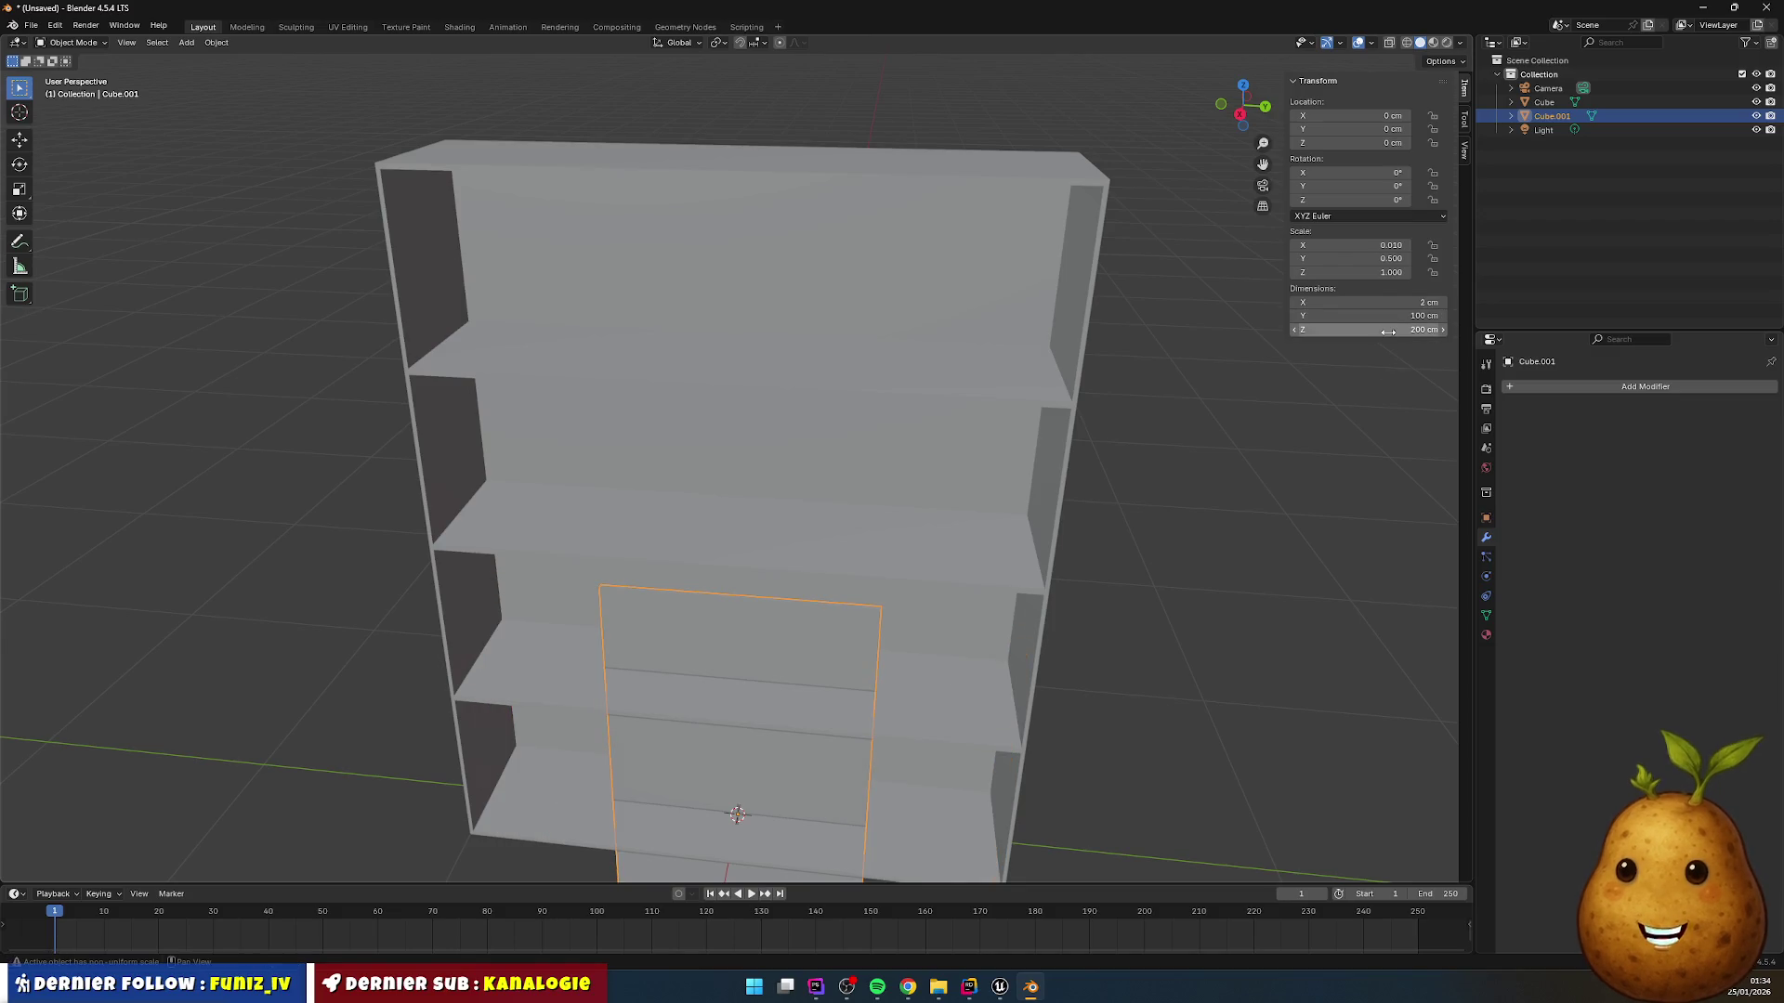
pyautogui.click(1387, 330)
pyautogui.write('250')
pyautogui.press('Return')
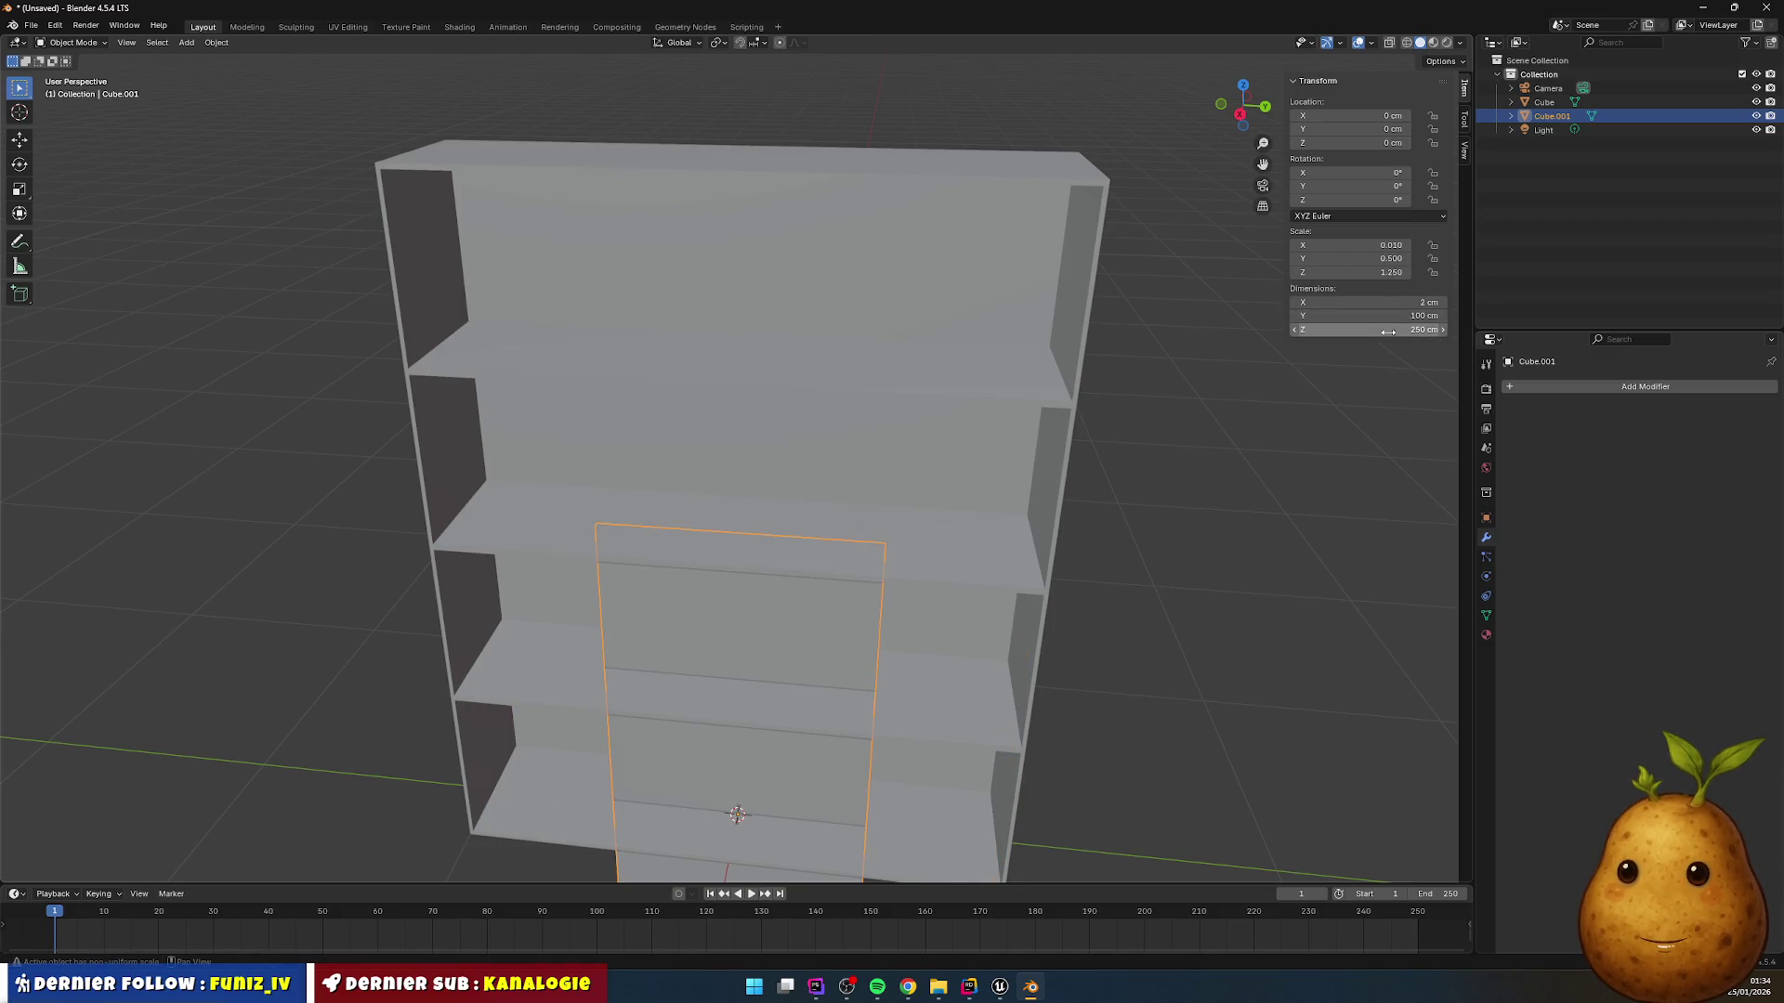
pyautogui.press('Tab')
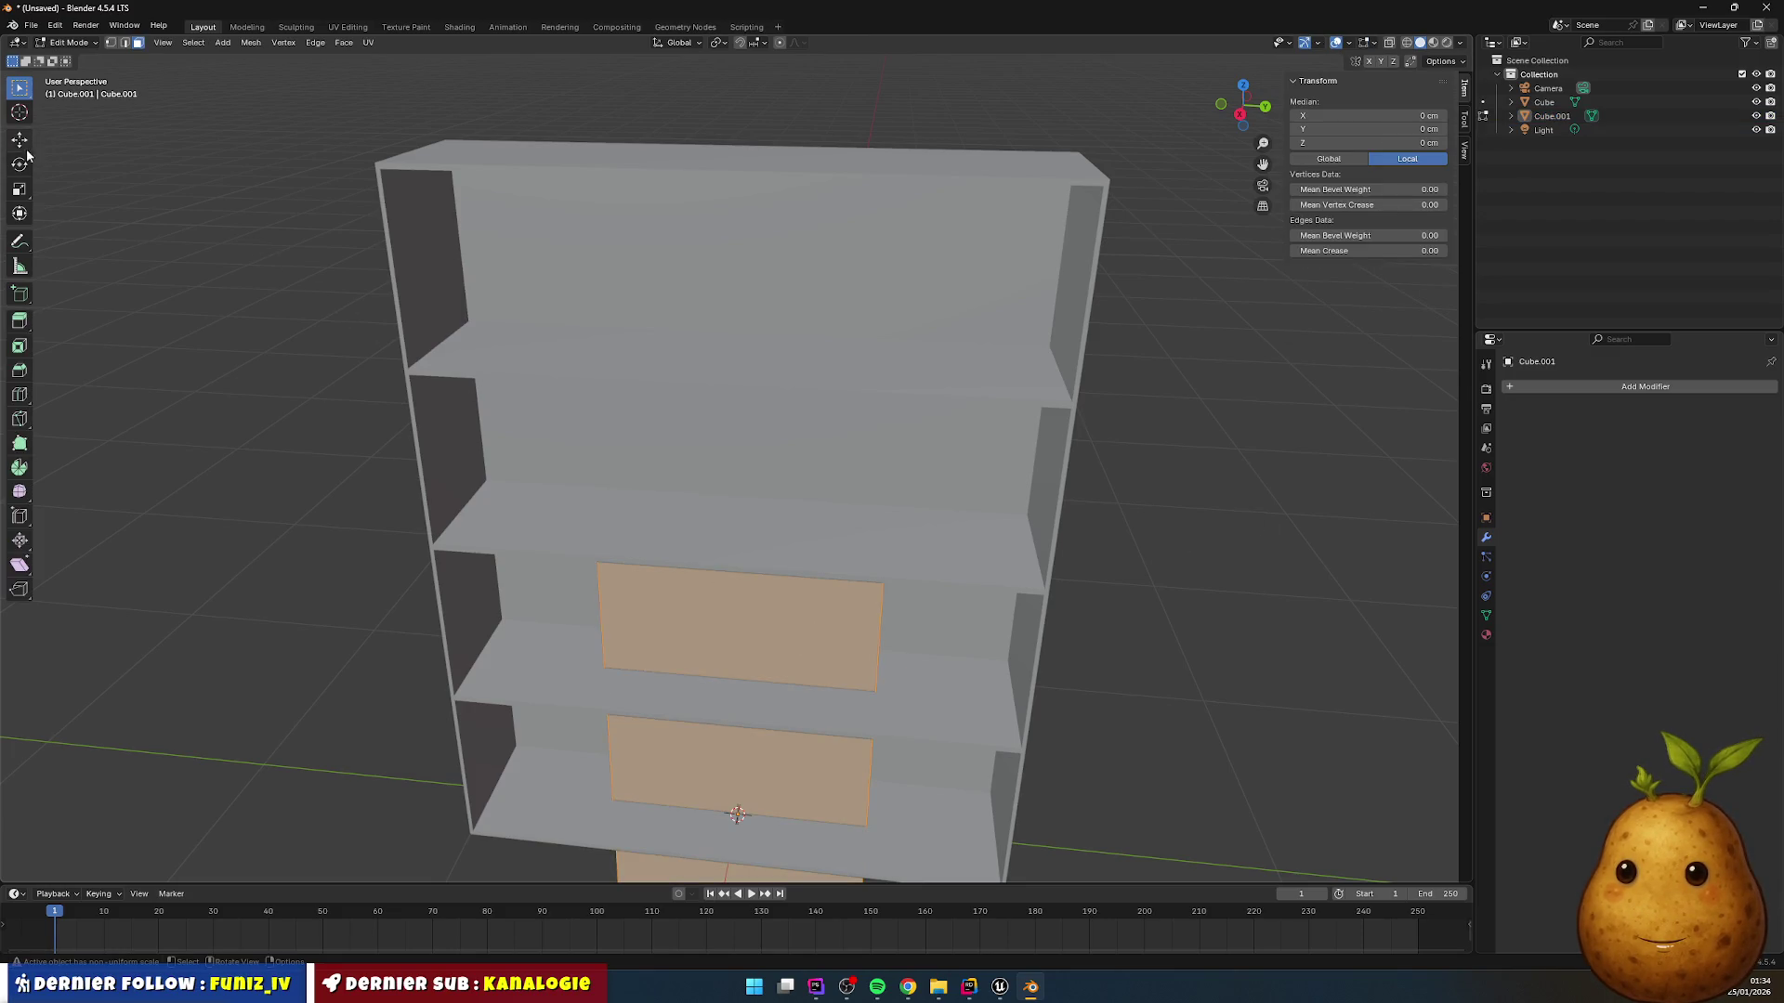
# Step: Raise the panel's faces with the Move tool, keeping the Z offset at 0 cm
pyautogui.hotkey('shift', 'space')
pyautogui.press('g')
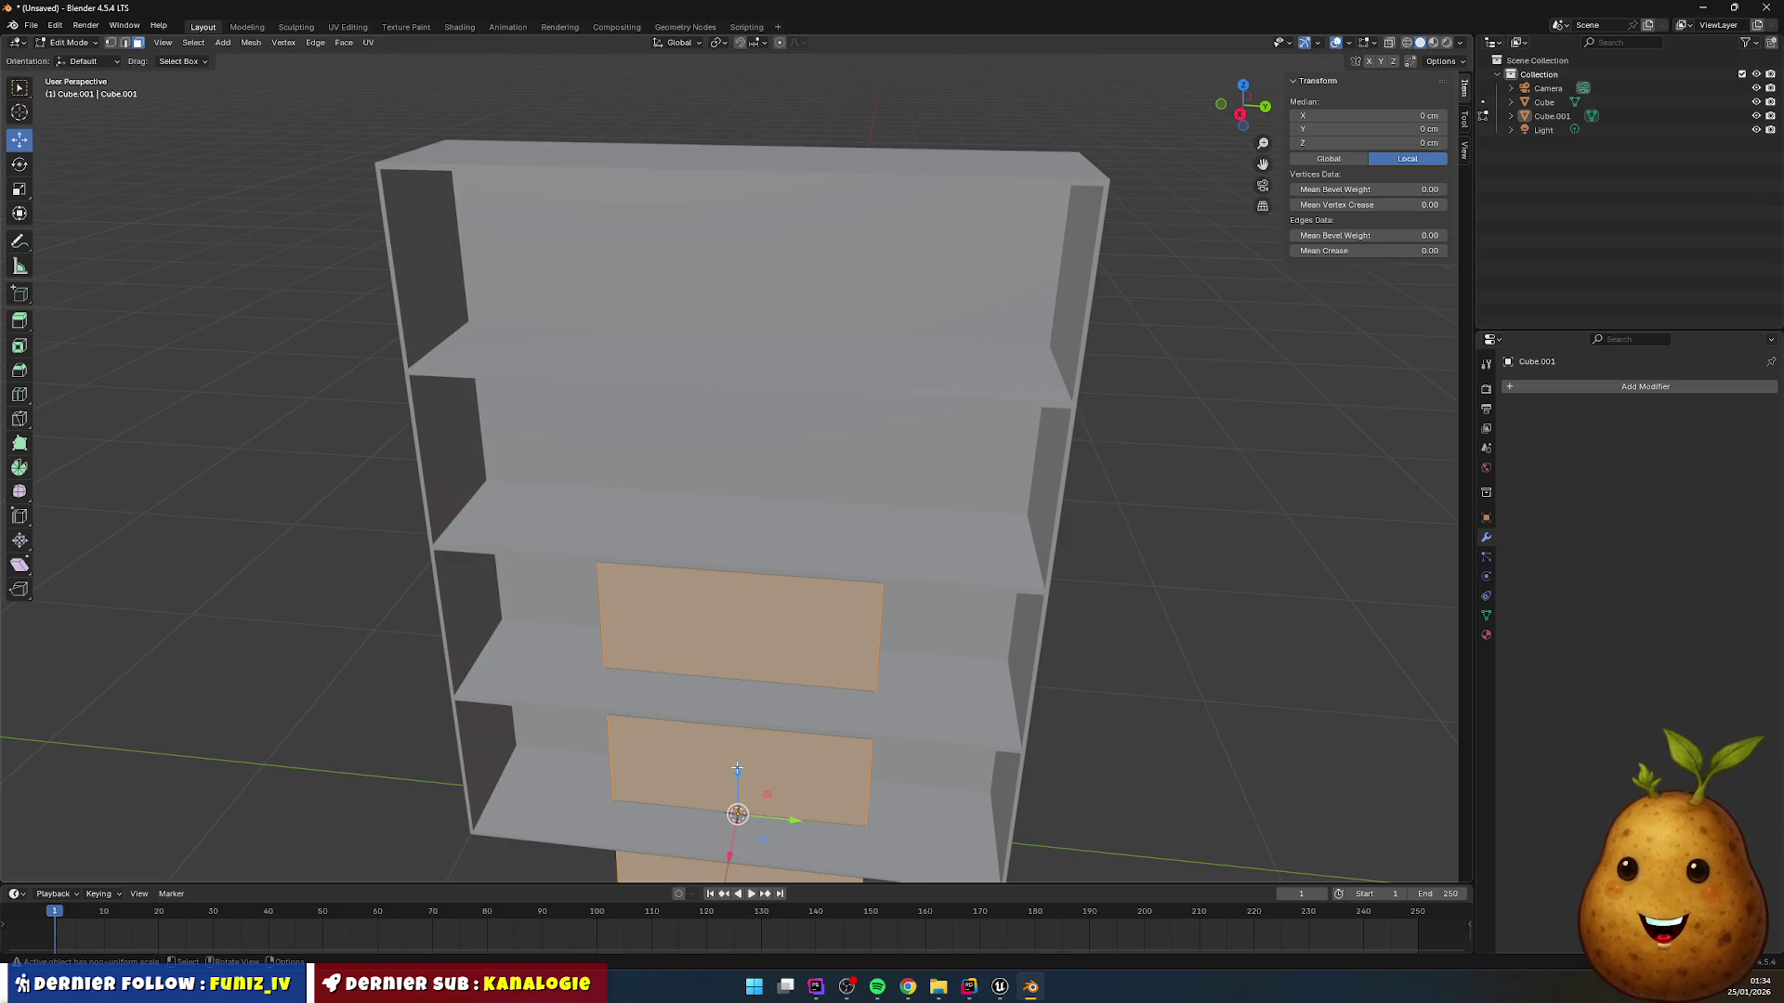
pyautogui.moveTo(737, 772); pyautogui.dragTo(736, 593)
pyautogui.click(186, 820)
pyautogui.write('125')
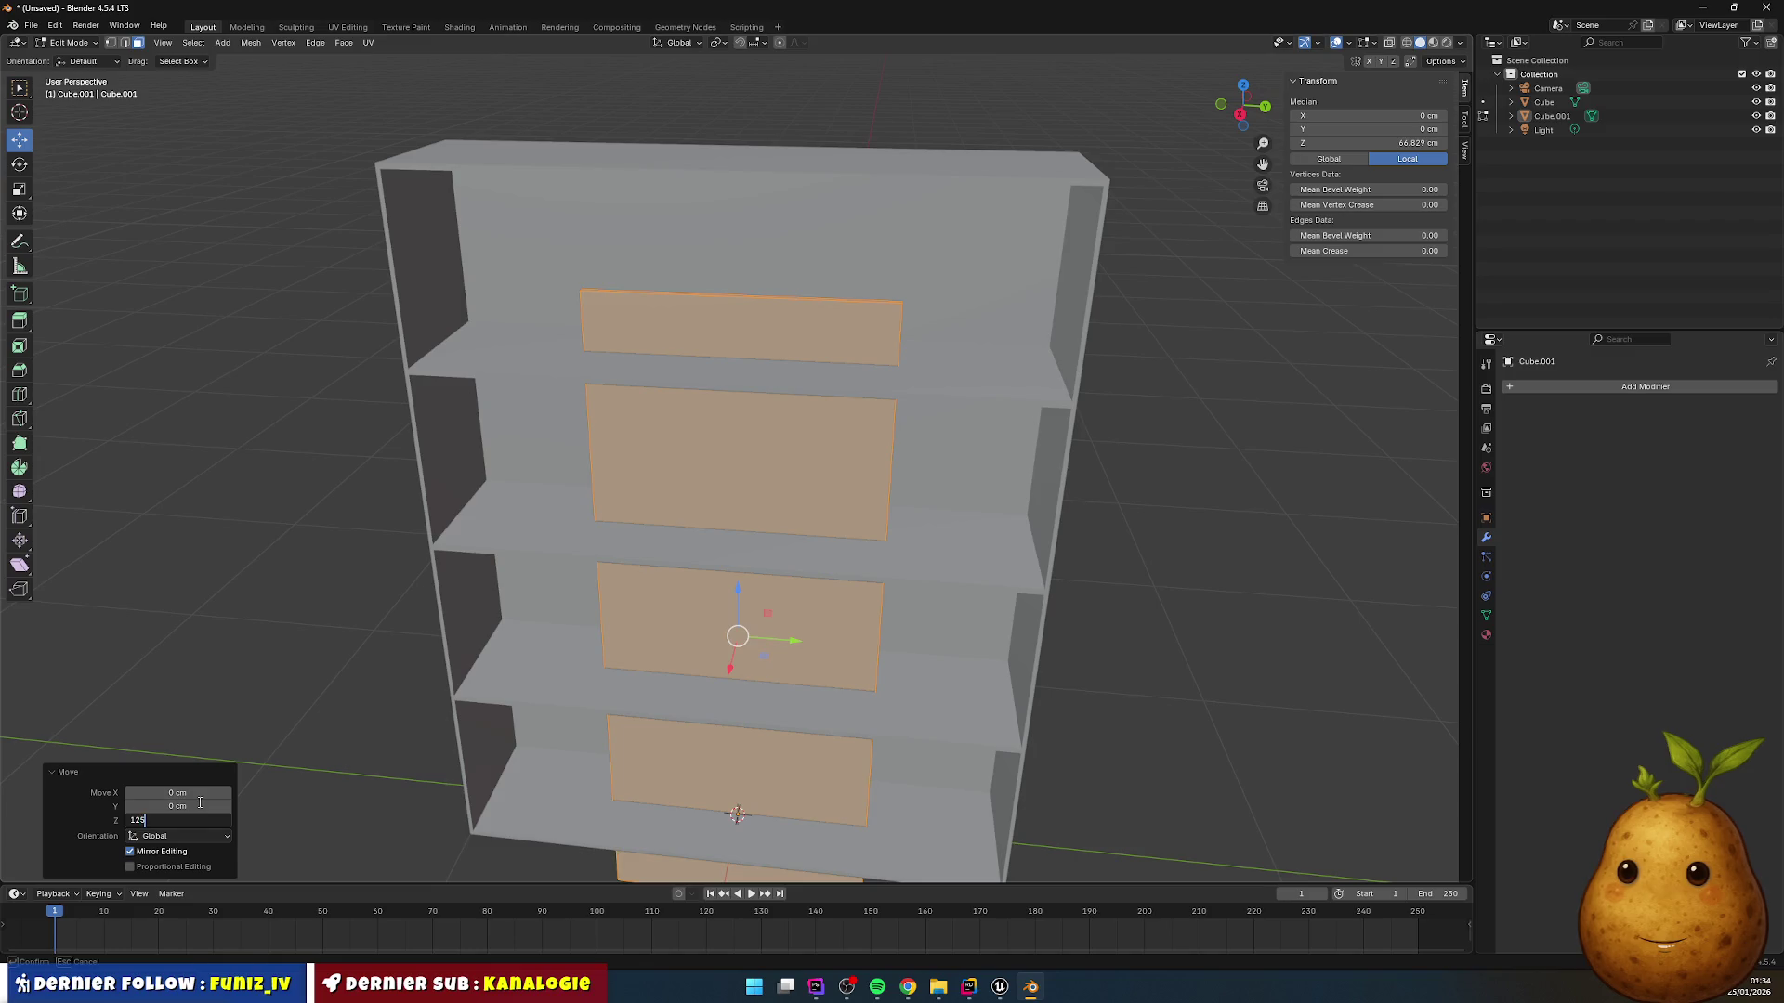
pyautogui.press('Return')
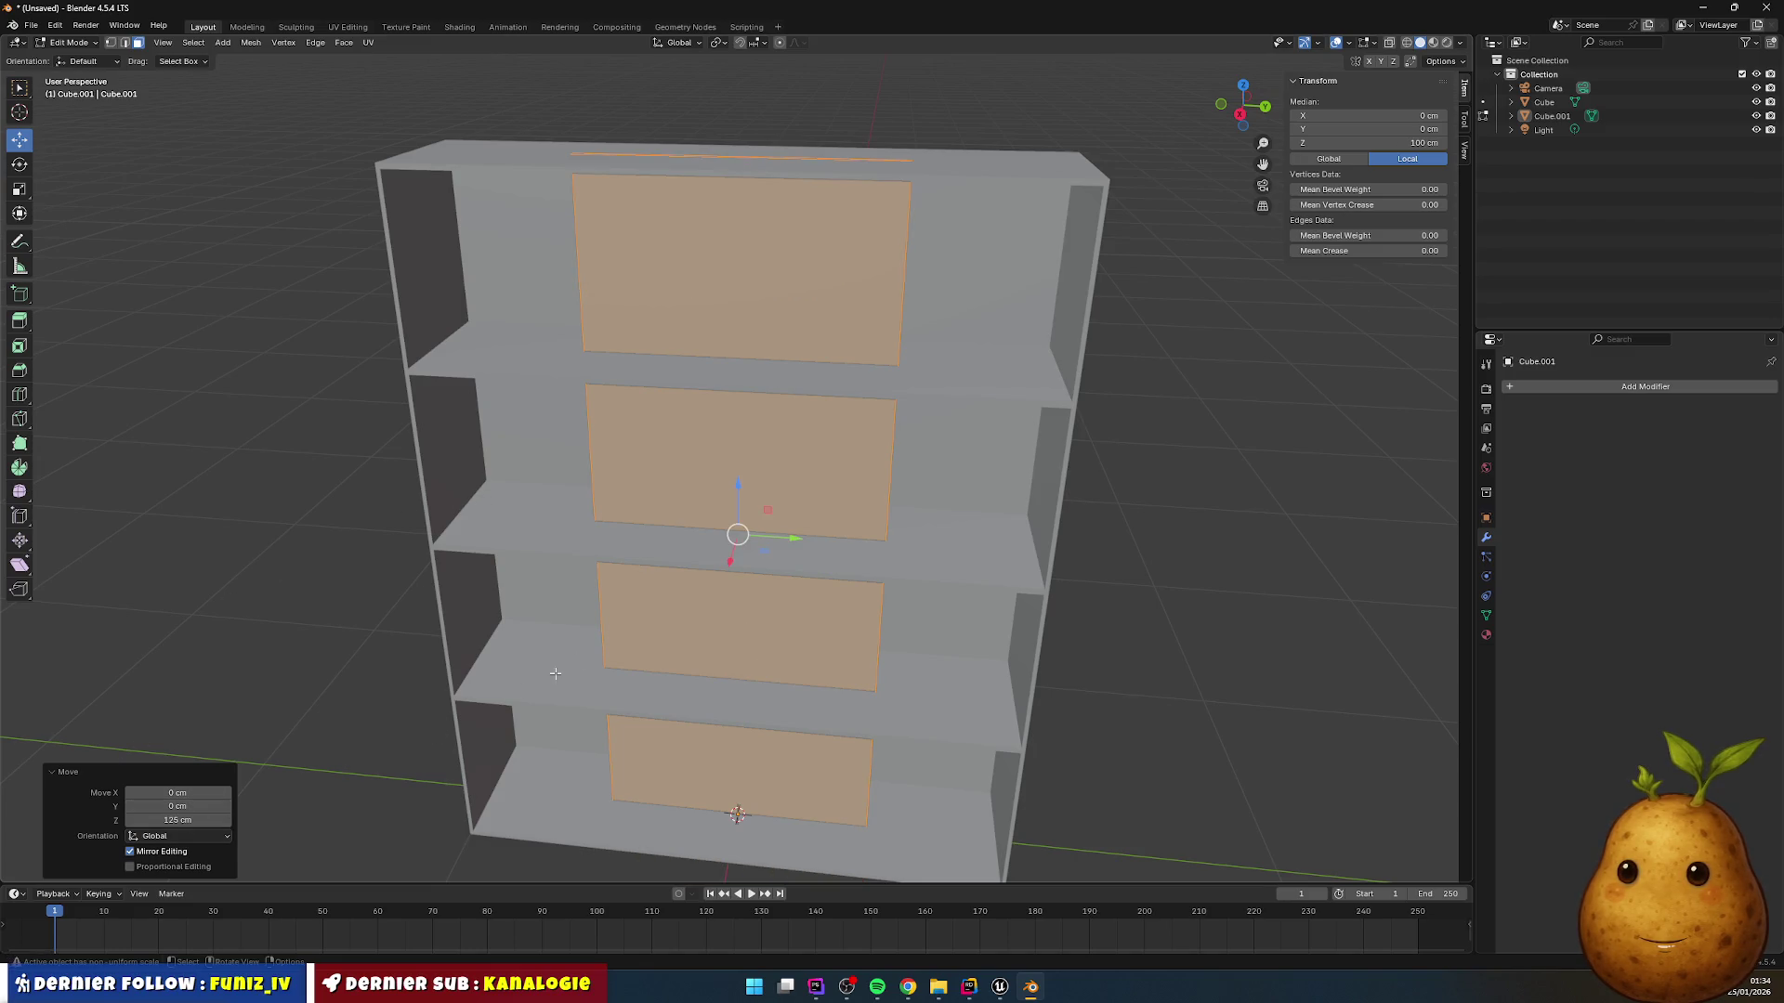
pyautogui.moveTo(730, 569); pyautogui.dragTo(724, 572)
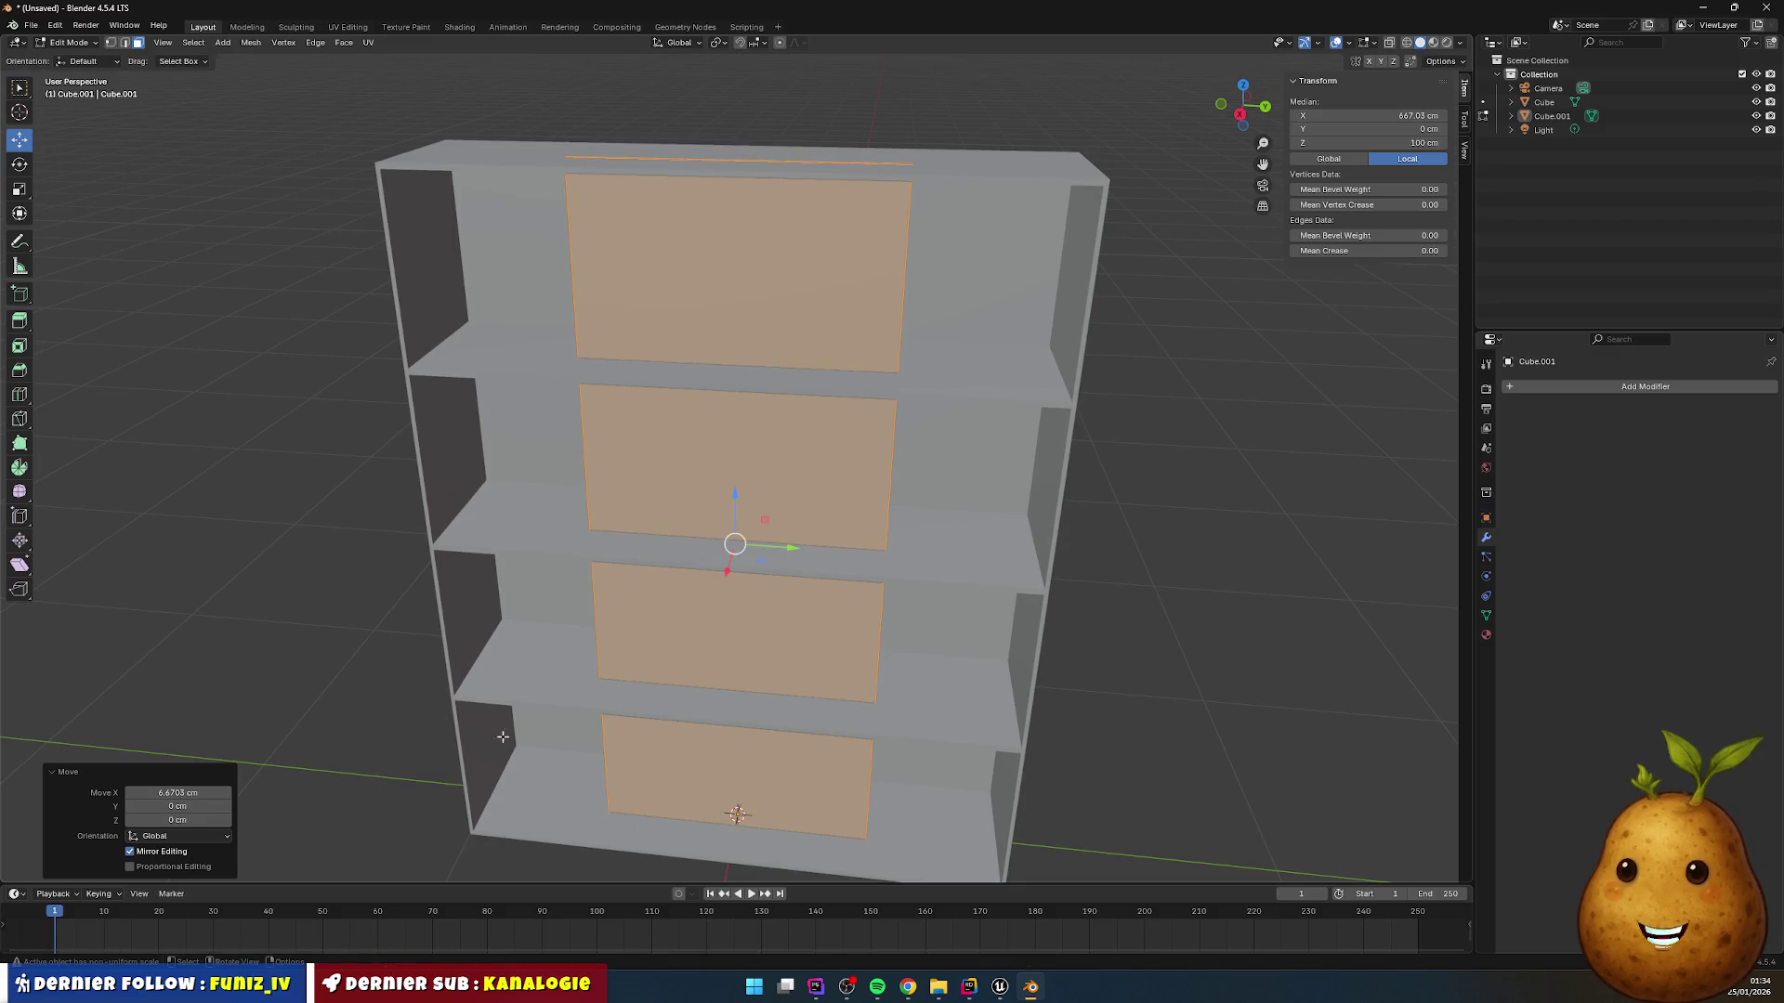
pyautogui.click(177, 819)
pyautogui.press('Return')
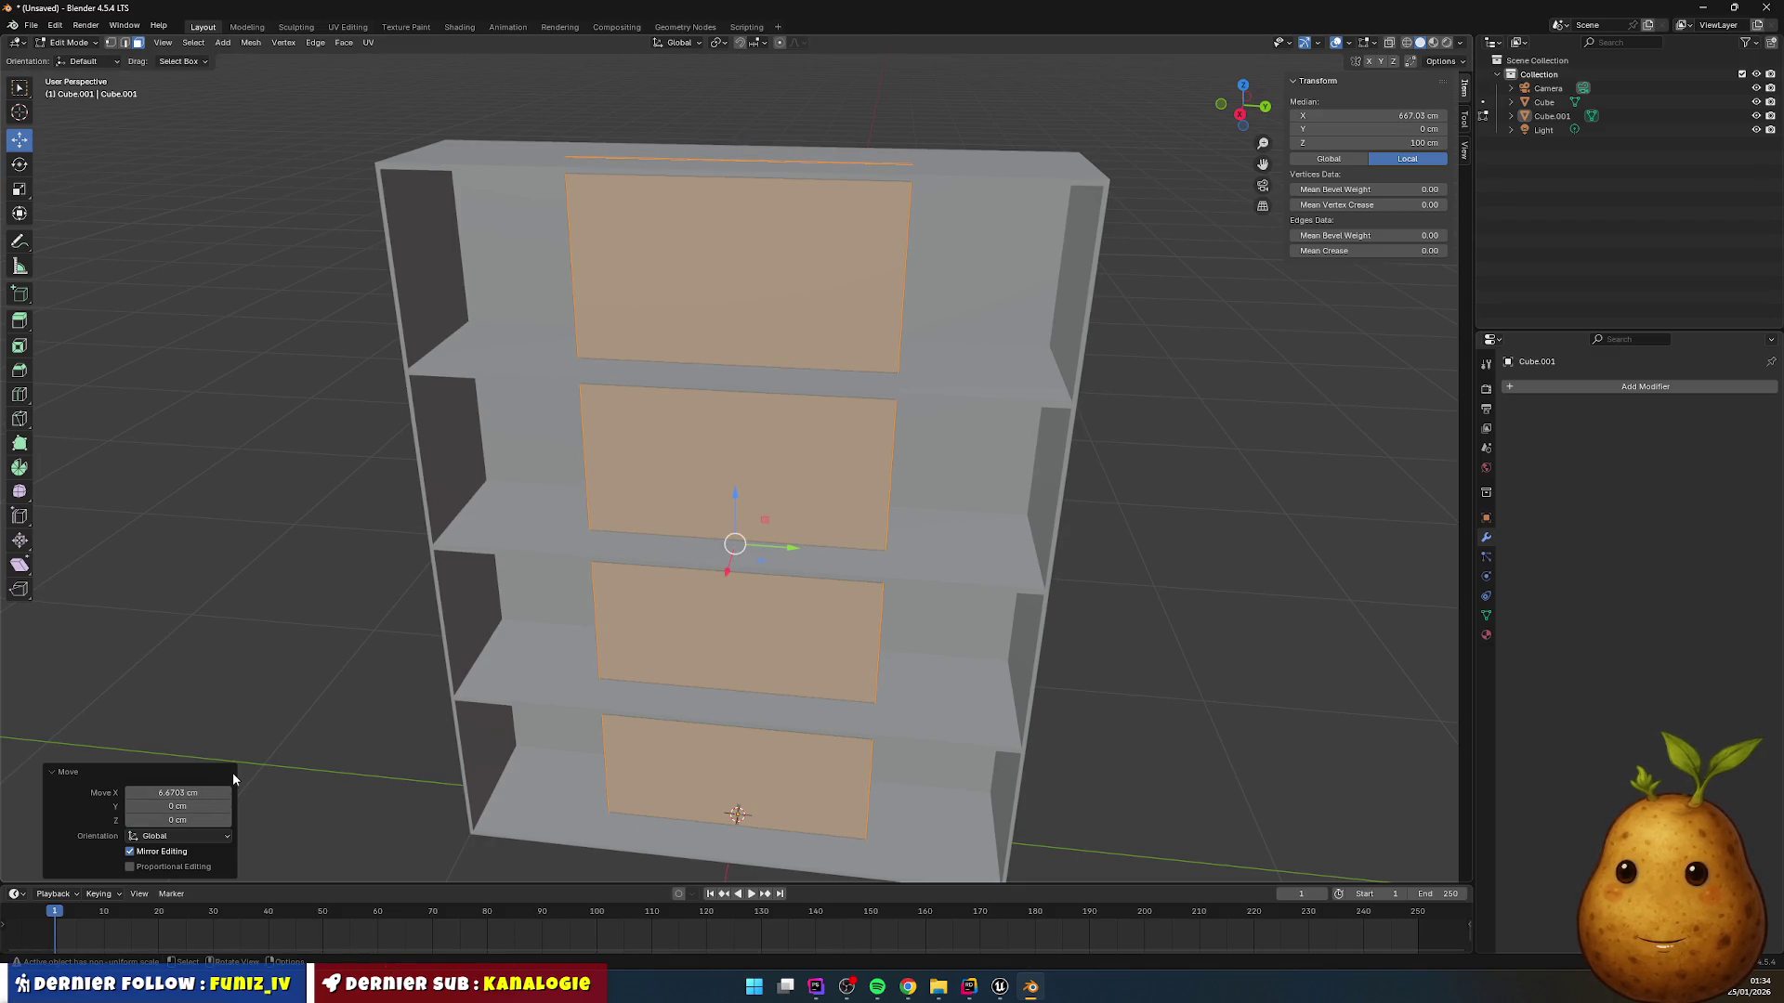
# Step: Set the move offsets to X 25 cm and Y -50 cm so the panel covers the left half
pyautogui.click(204, 792)
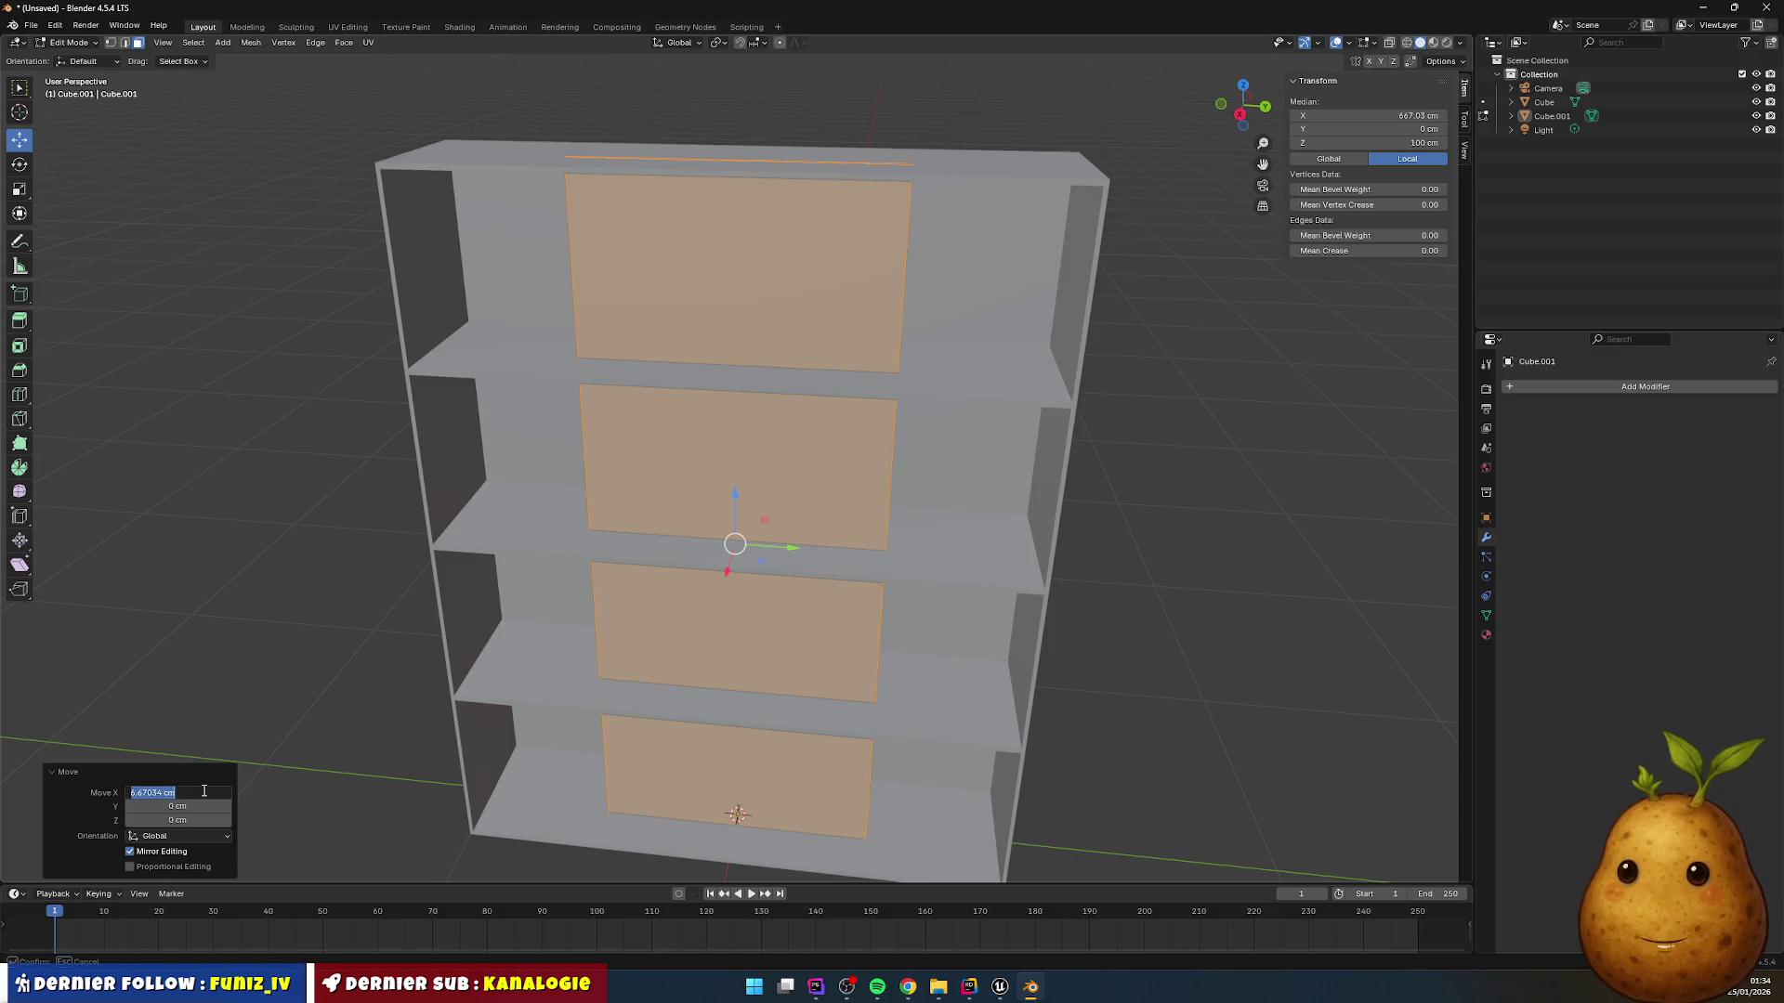
pyautogui.write('25')
pyautogui.press('Return')
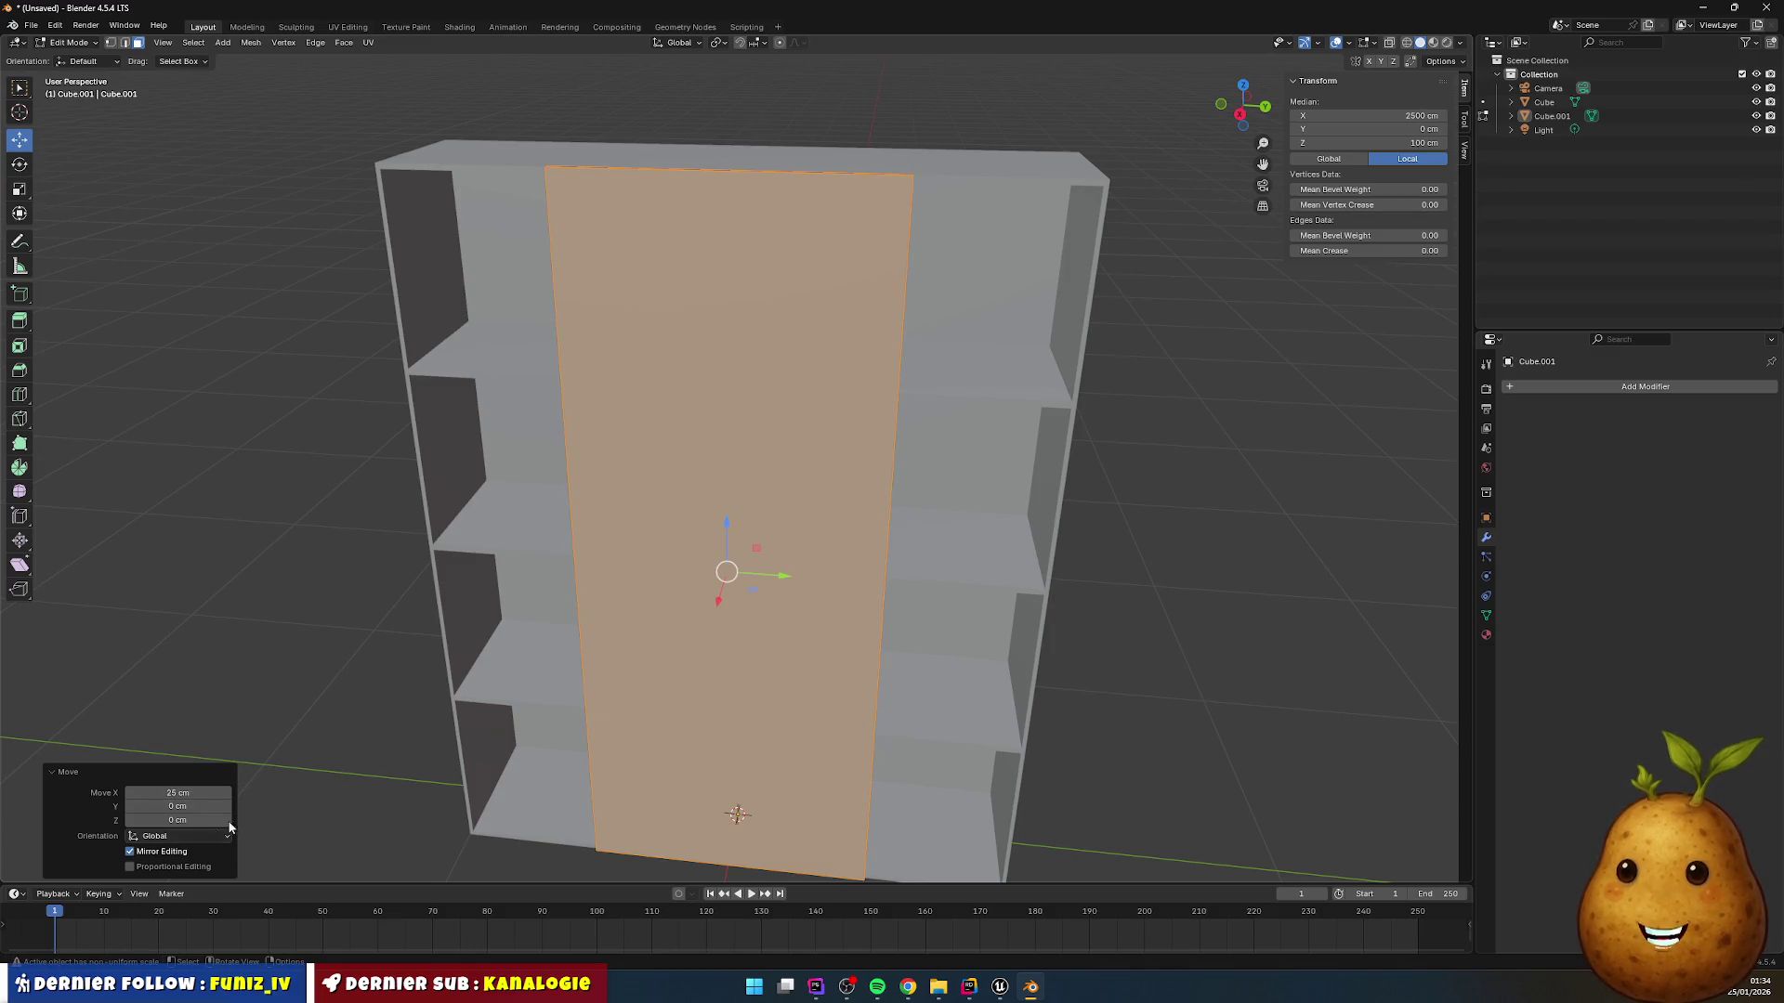
pyautogui.moveTo(777, 576); pyautogui.dragTo(762, 575)
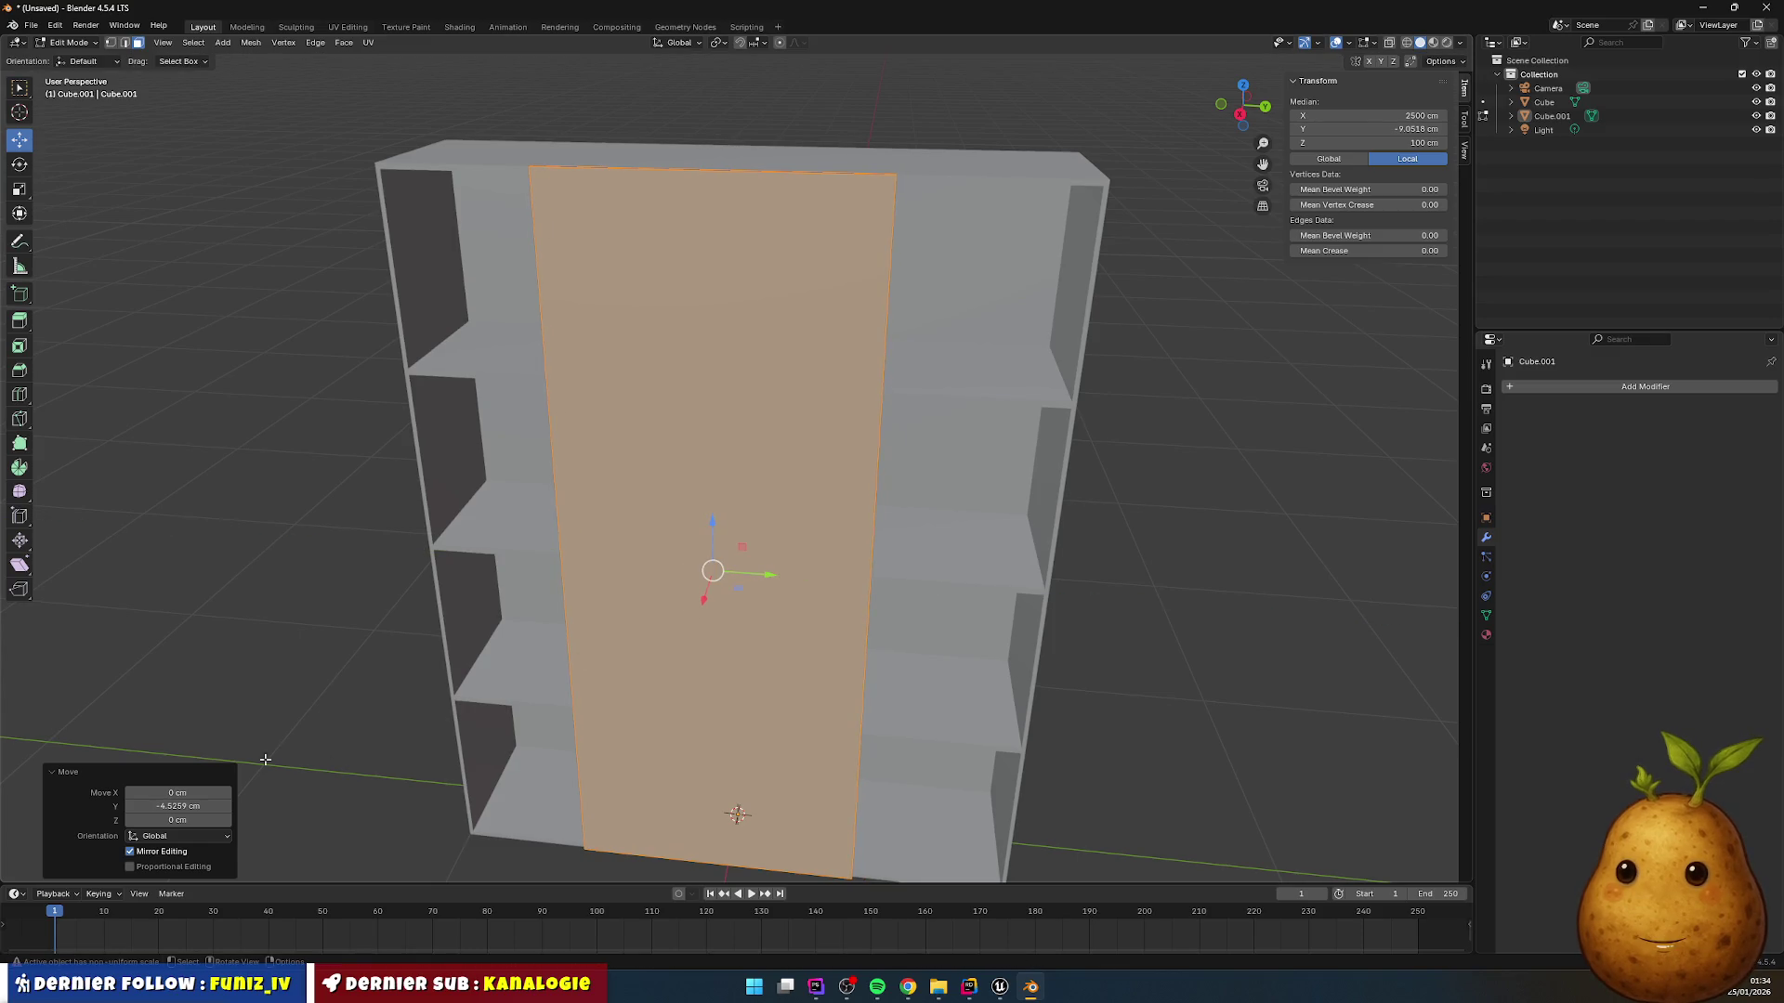
pyautogui.click(186, 806)
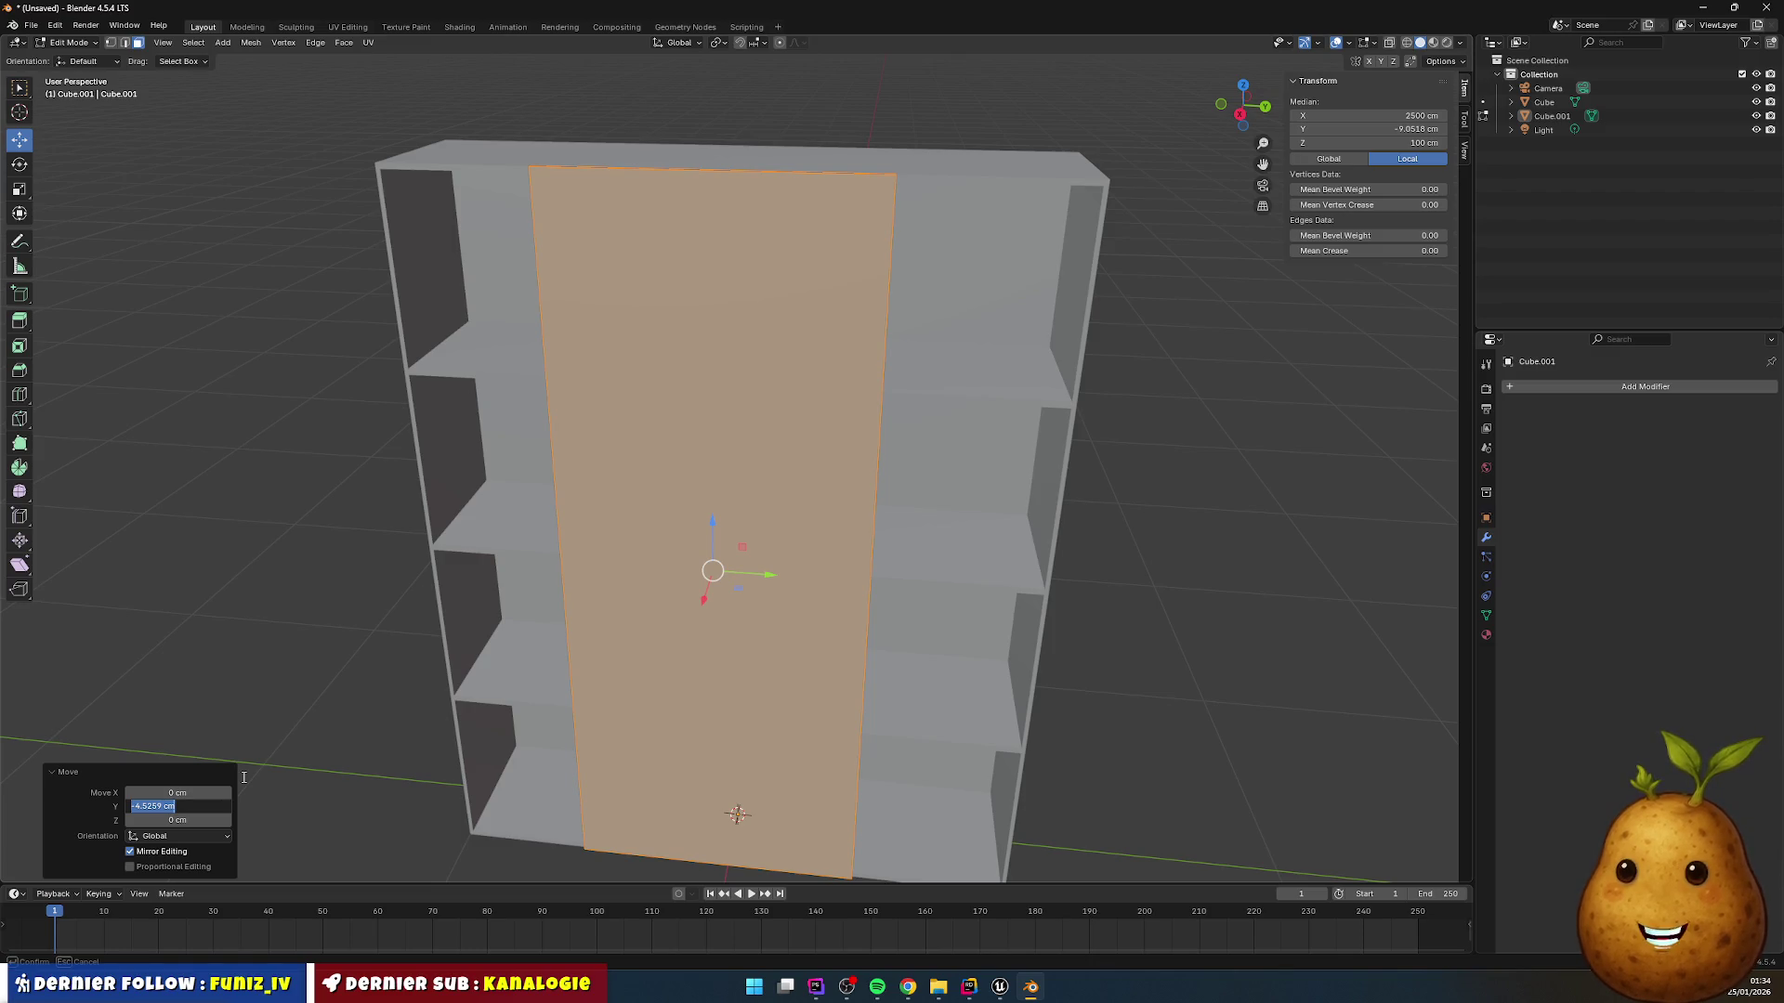
pyautogui.write('5-50')
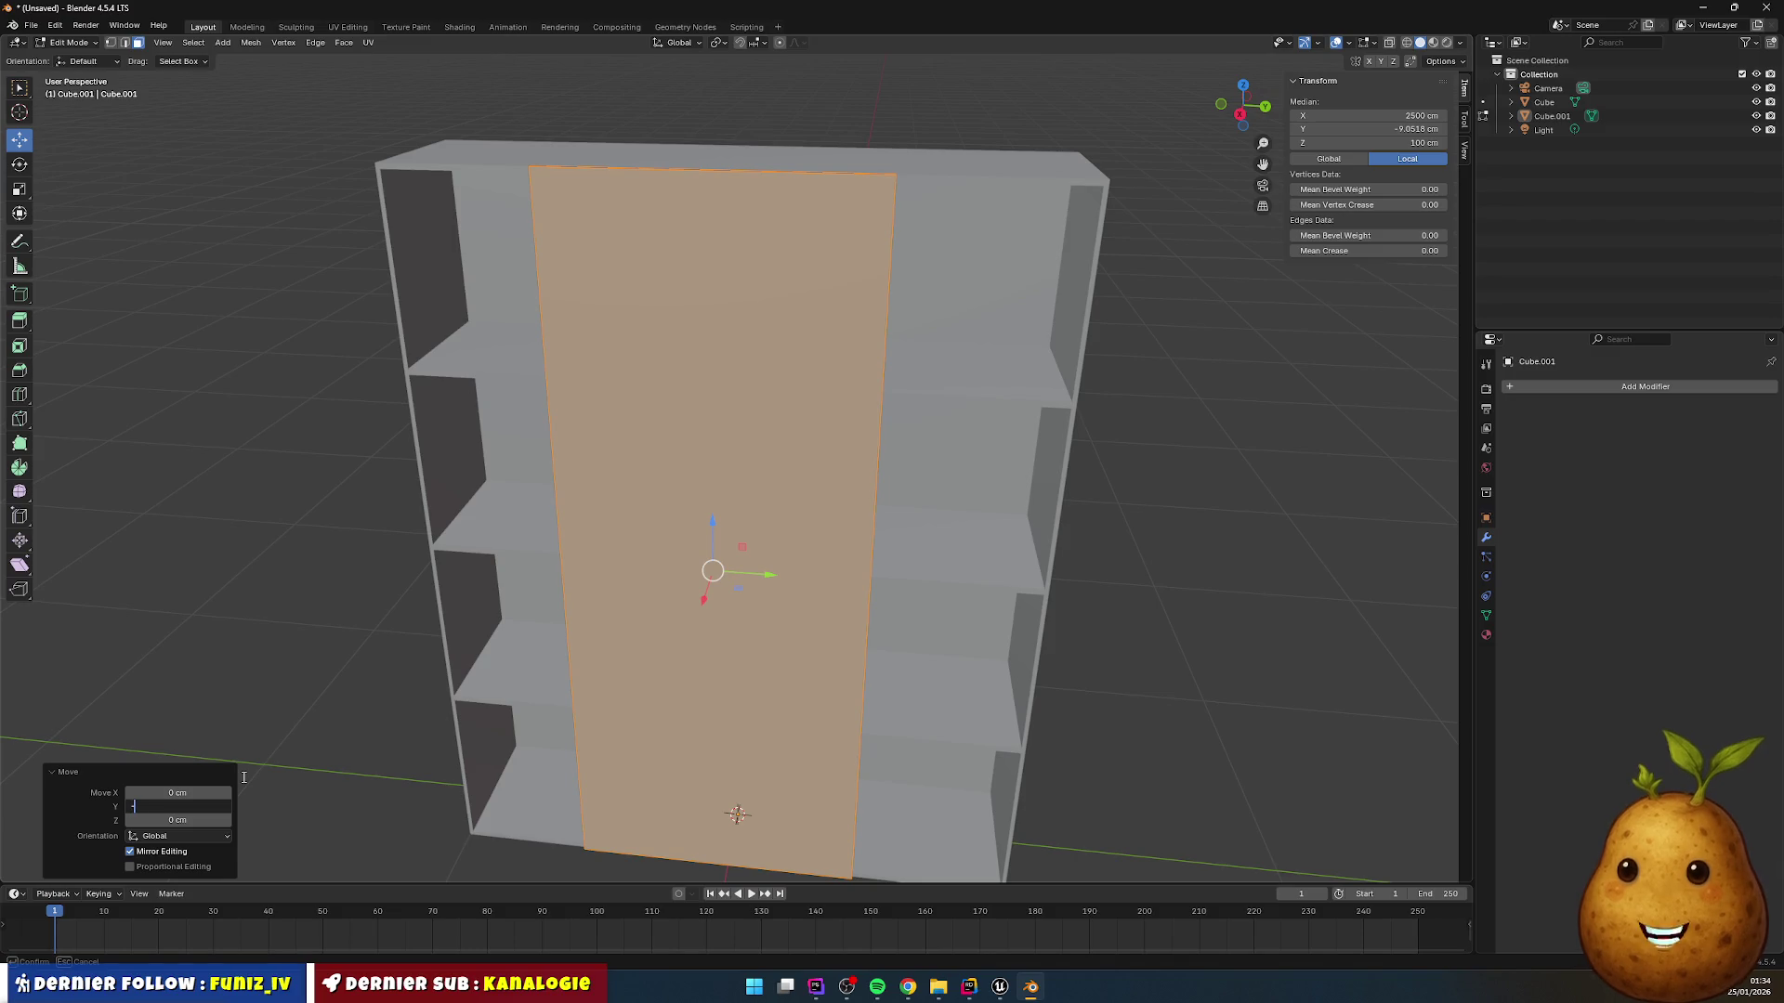
pyautogui.press('Return')
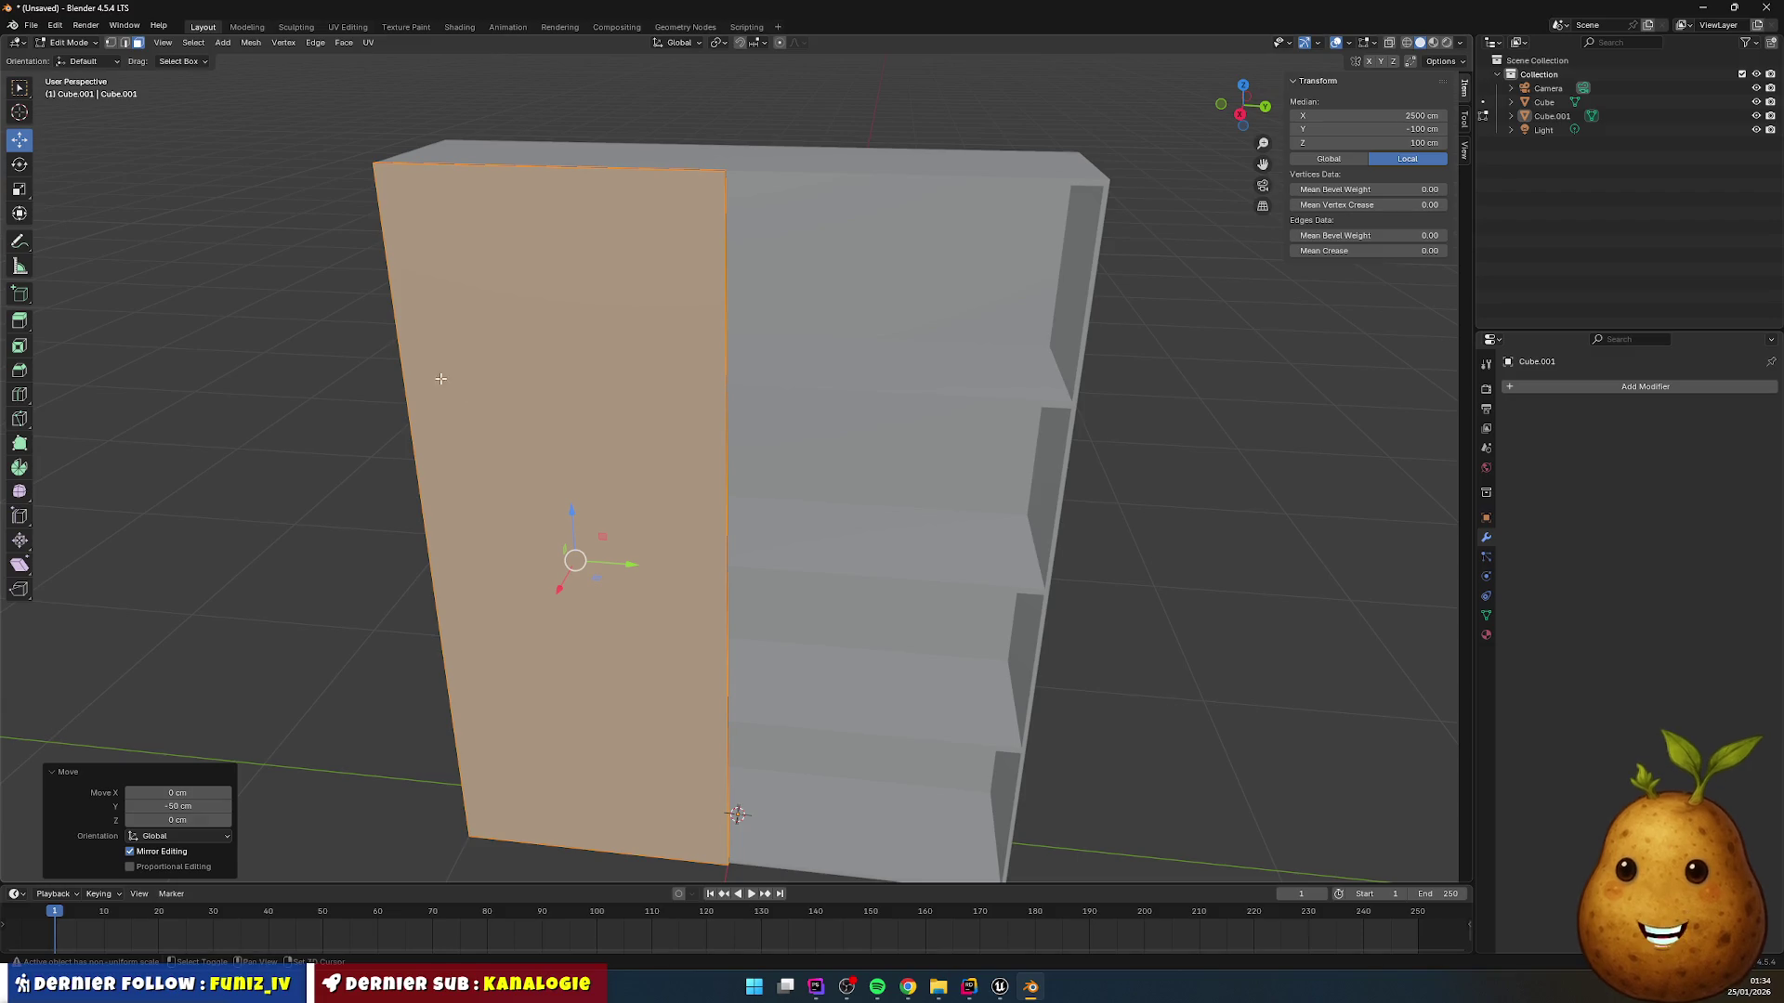
# Step: Duplicate the panel 100 cm along Y to cover the right half
pyautogui.press('g')
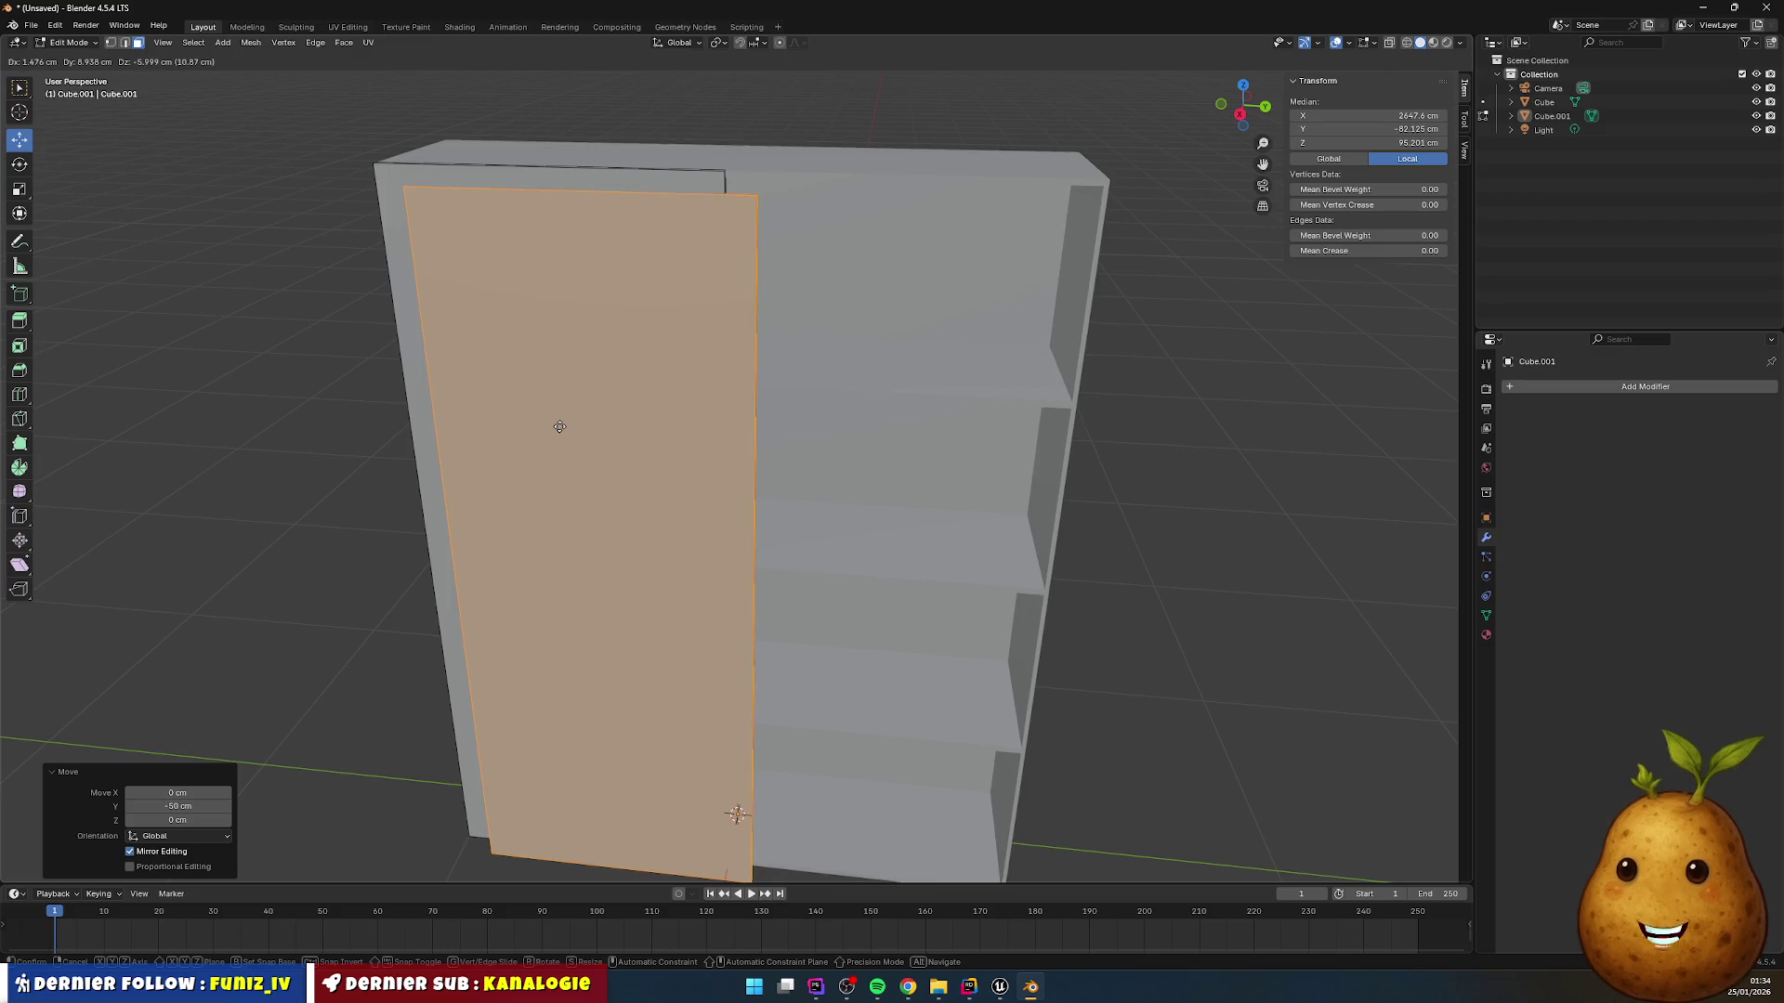
pyautogui.press('y')
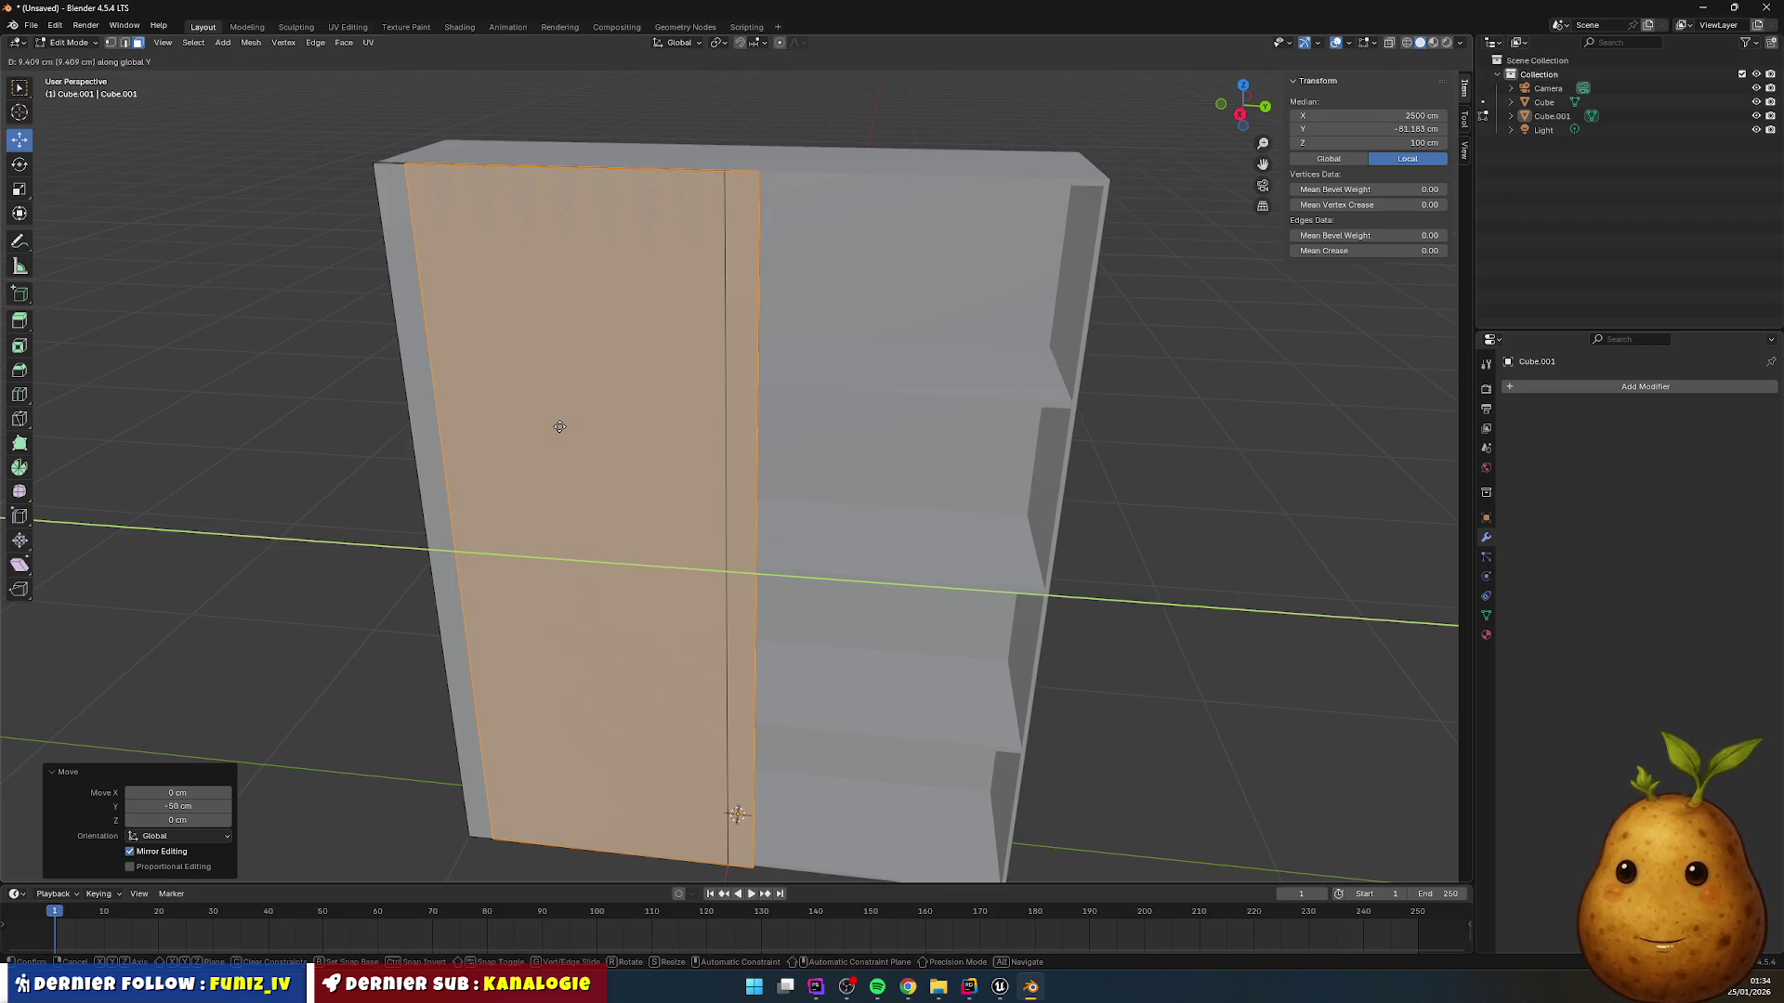
pyautogui.write('100')
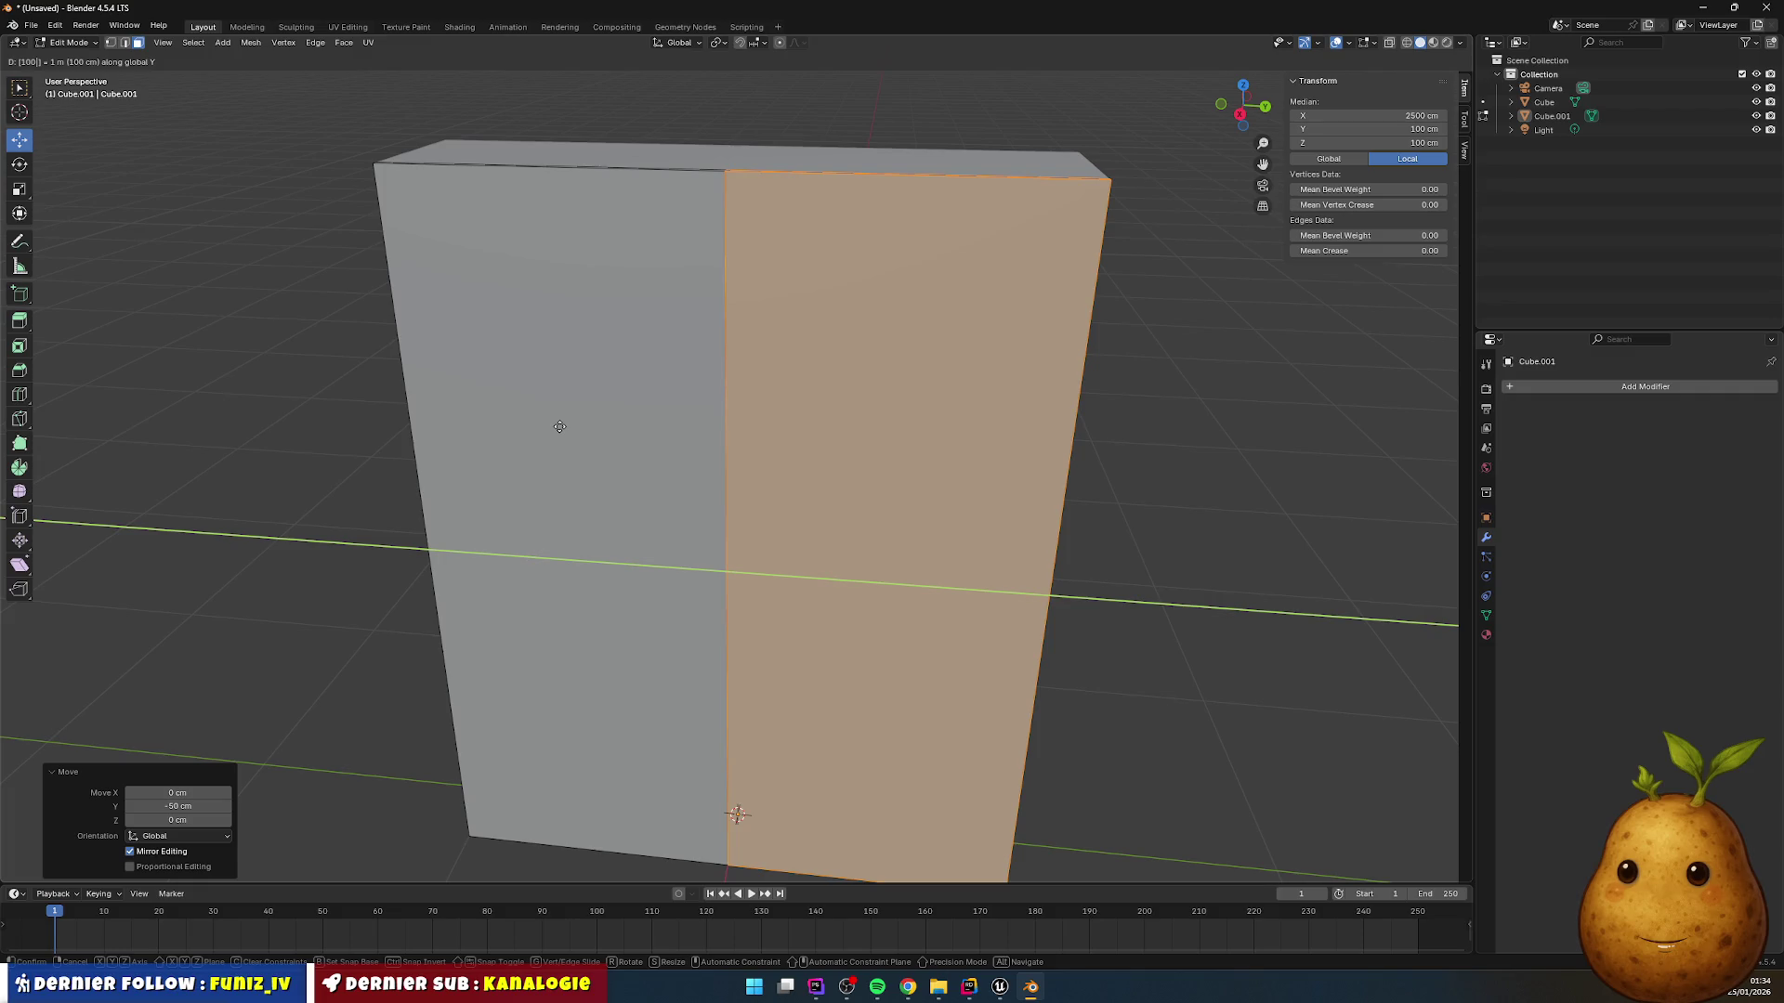
pyautogui.press('Return')
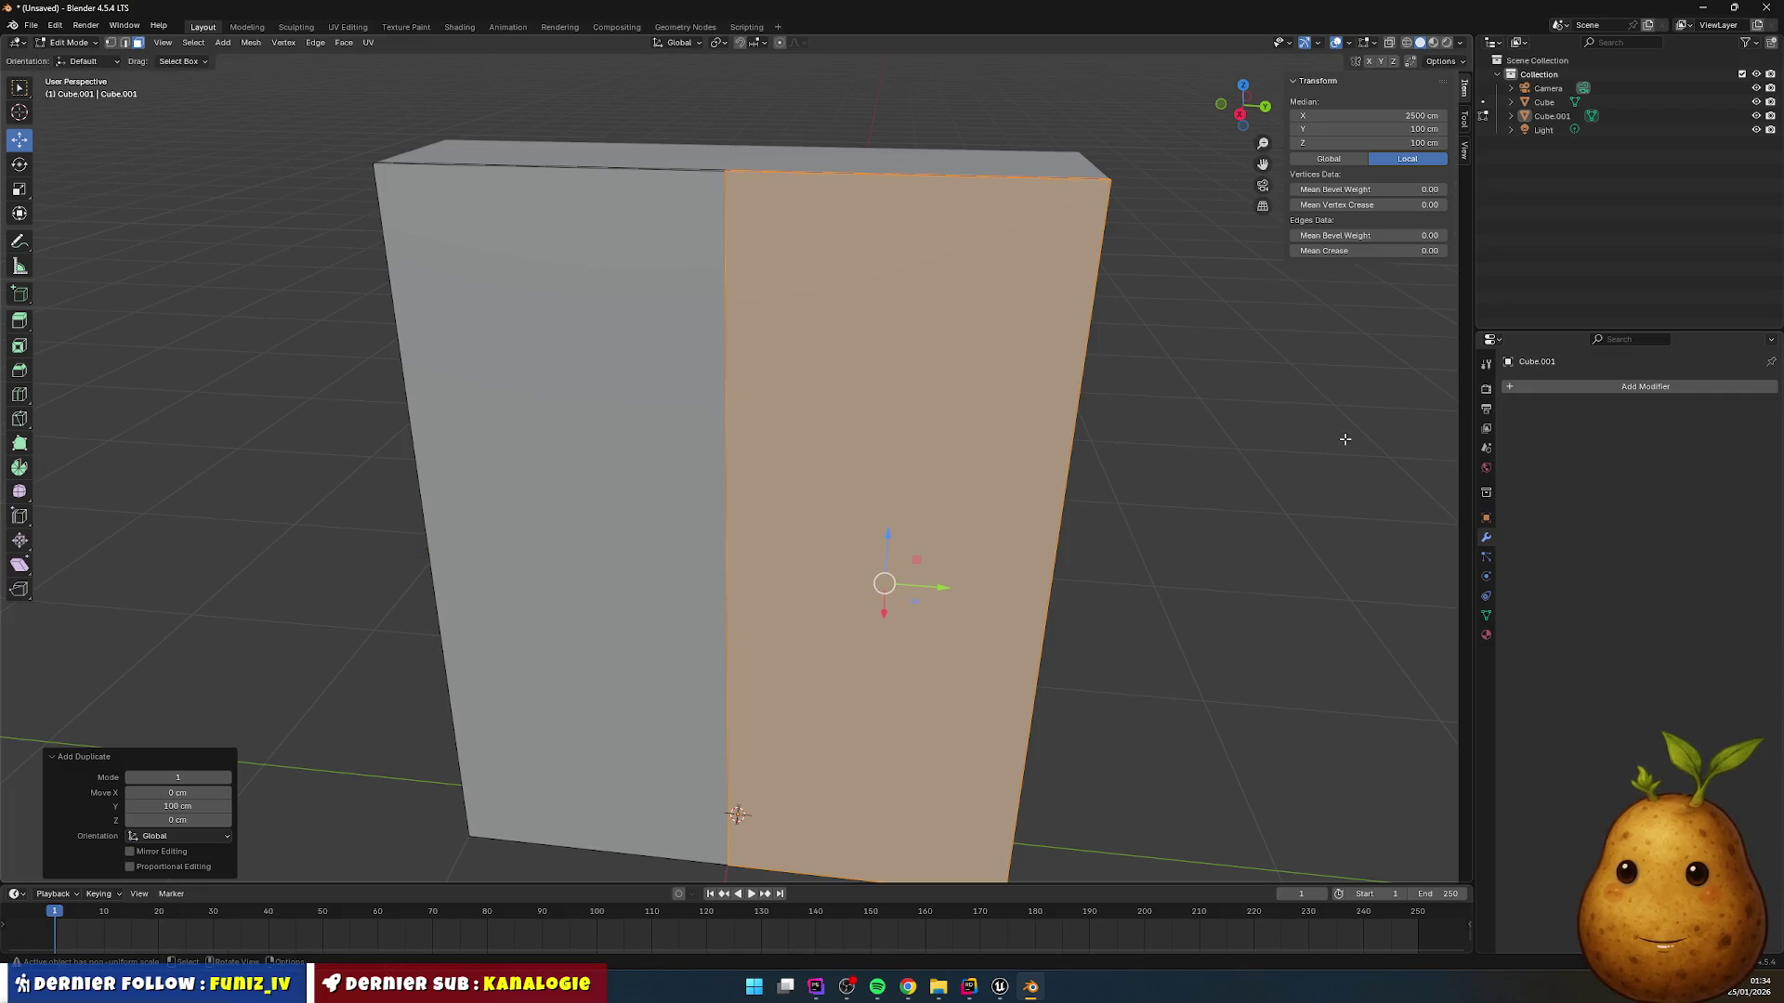
pyautogui.click(1337, 440)
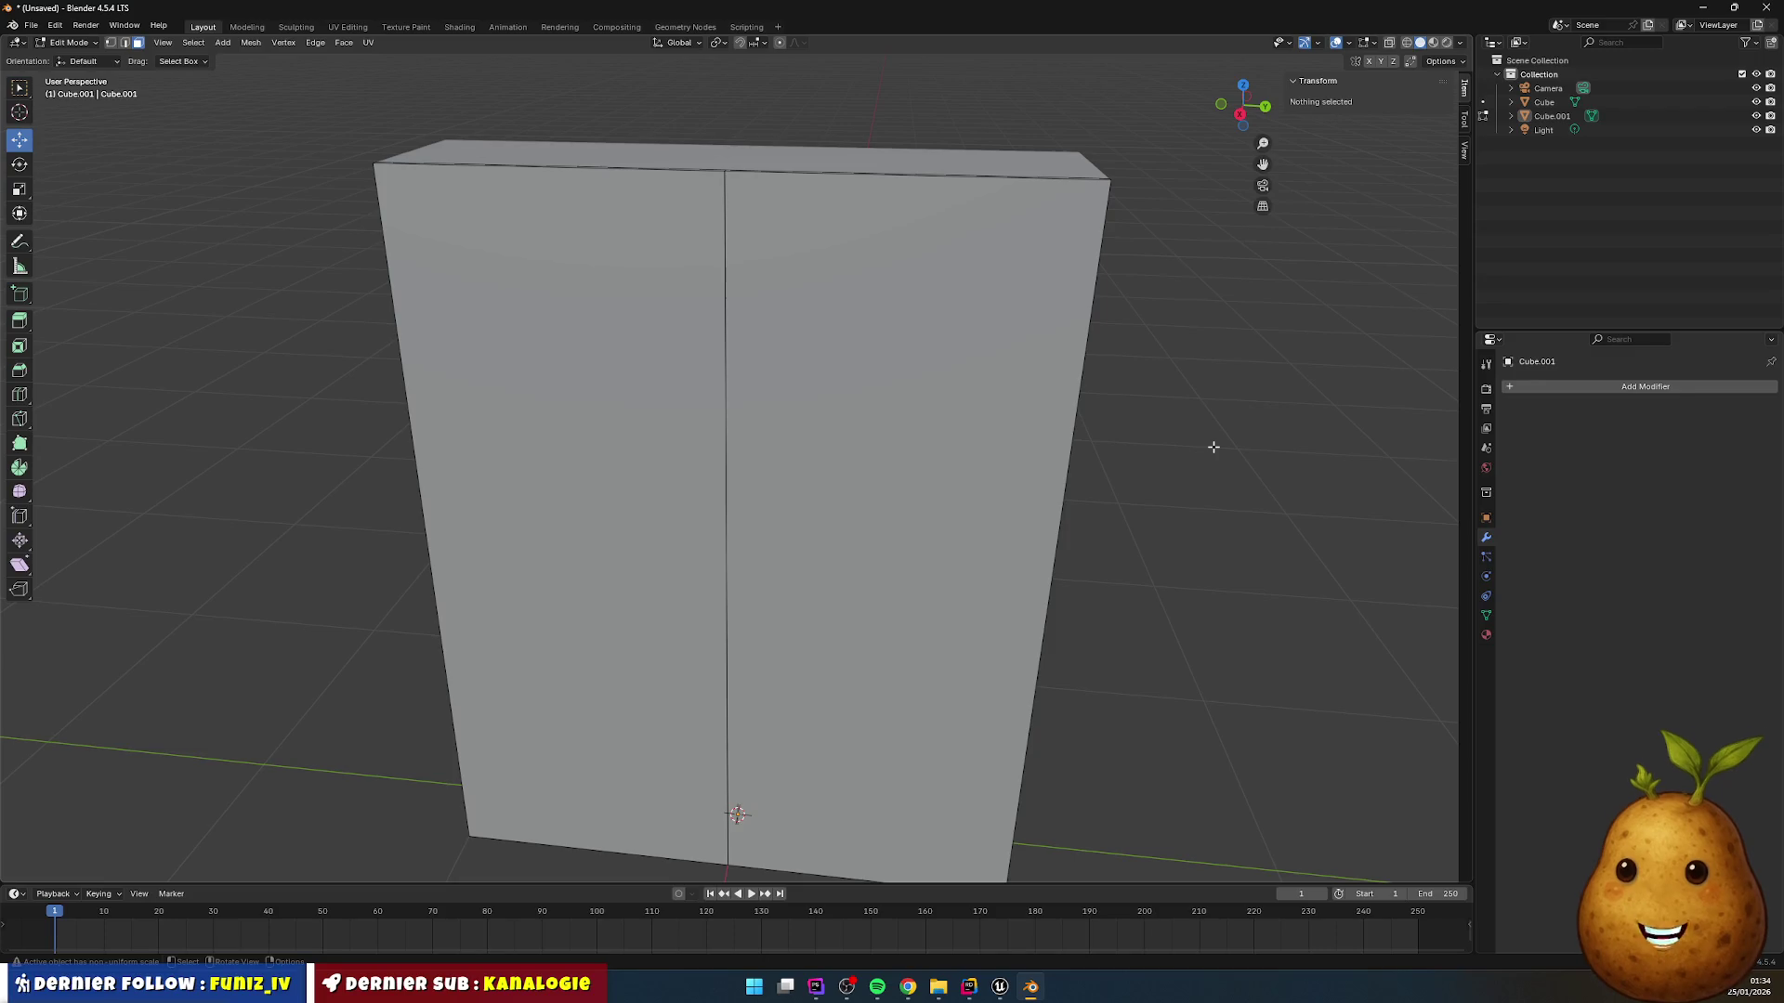
pyautogui.moveTo(1015, 360)
pyautogui.mouseDown()
pyautogui.moveTo(1178, 442)
pyautogui.moveTo(1183, 410)
pyautogui.moveTo(1052, 427)
pyautogui.moveTo(1072, 474)
pyautogui.moveTo(1031, 493)
pyautogui.moveTo(1175, 488)
pyautogui.moveTo(1186, 549)
pyautogui.moveTo(1047, 493)
pyautogui.moveTo(1099, 390)
pyautogui.moveTo(1051, 437)
pyautogui.moveTo(1118, 431)
pyautogui.moveTo(1067, 462)
pyautogui.moveTo(968, 473)
pyautogui.mouseUp()
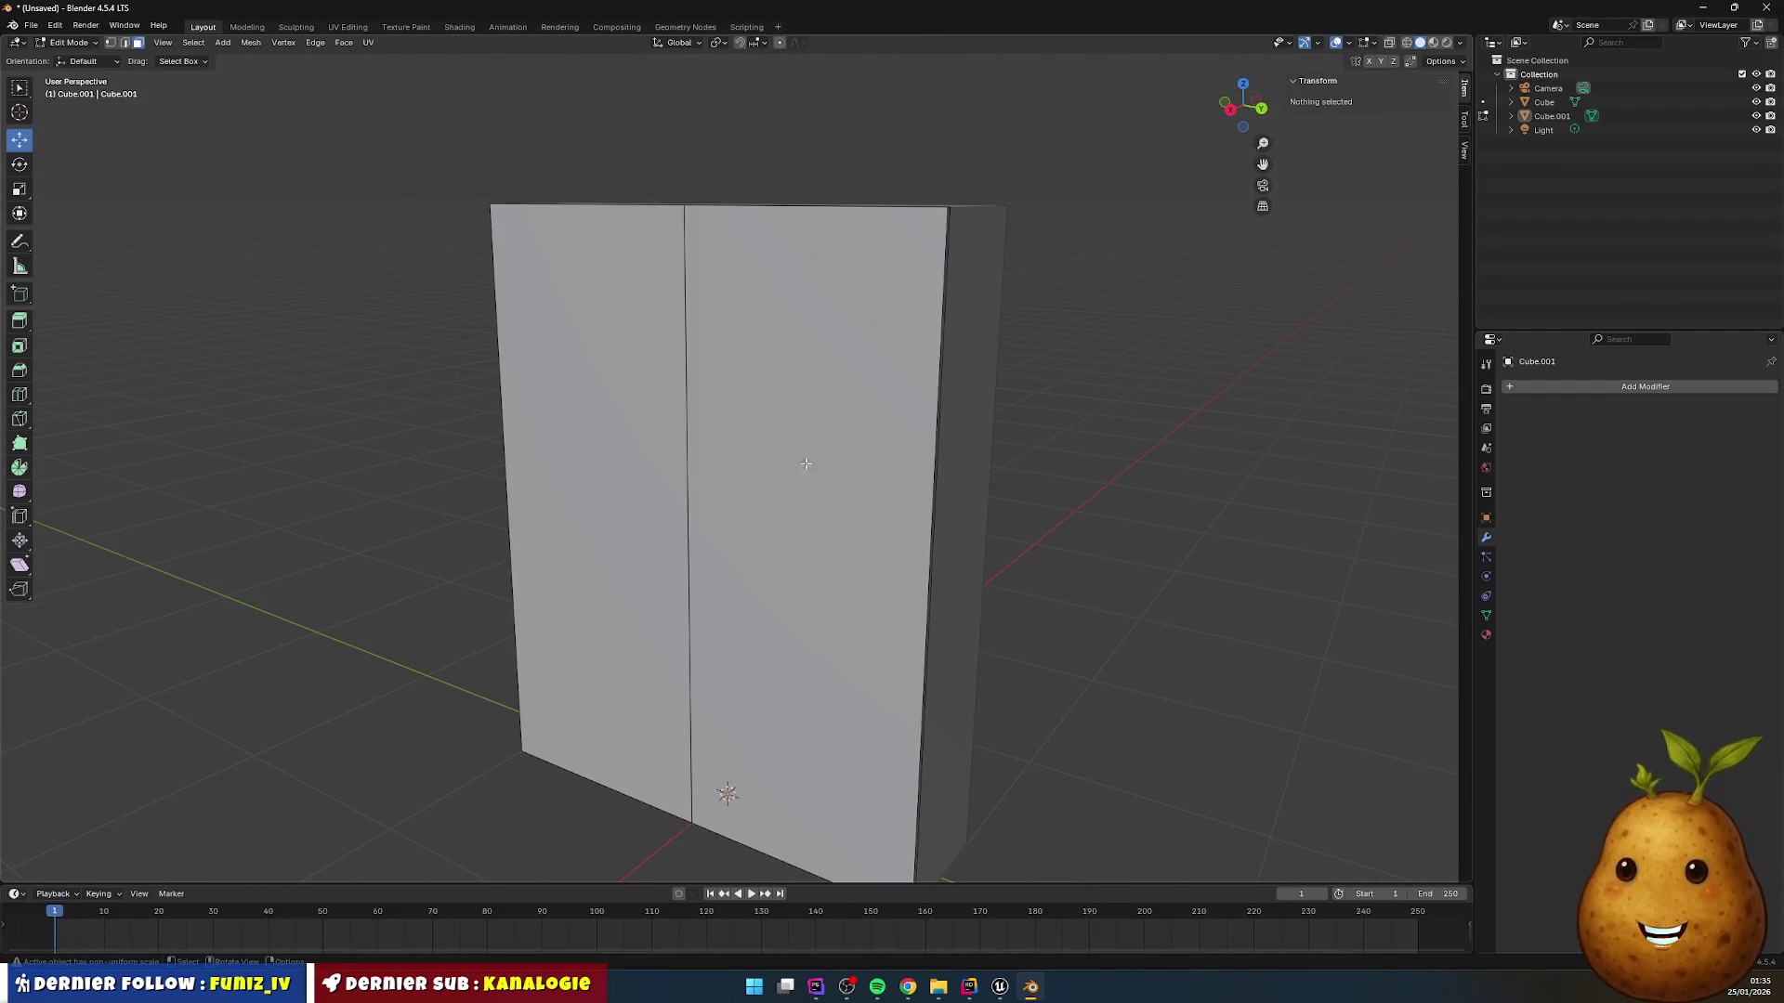
pyautogui.moveTo(767, 514)
pyautogui.mouseDown()
pyautogui.moveTo(864, 470)
pyautogui.moveTo(835, 488)
pyautogui.mouseUp()
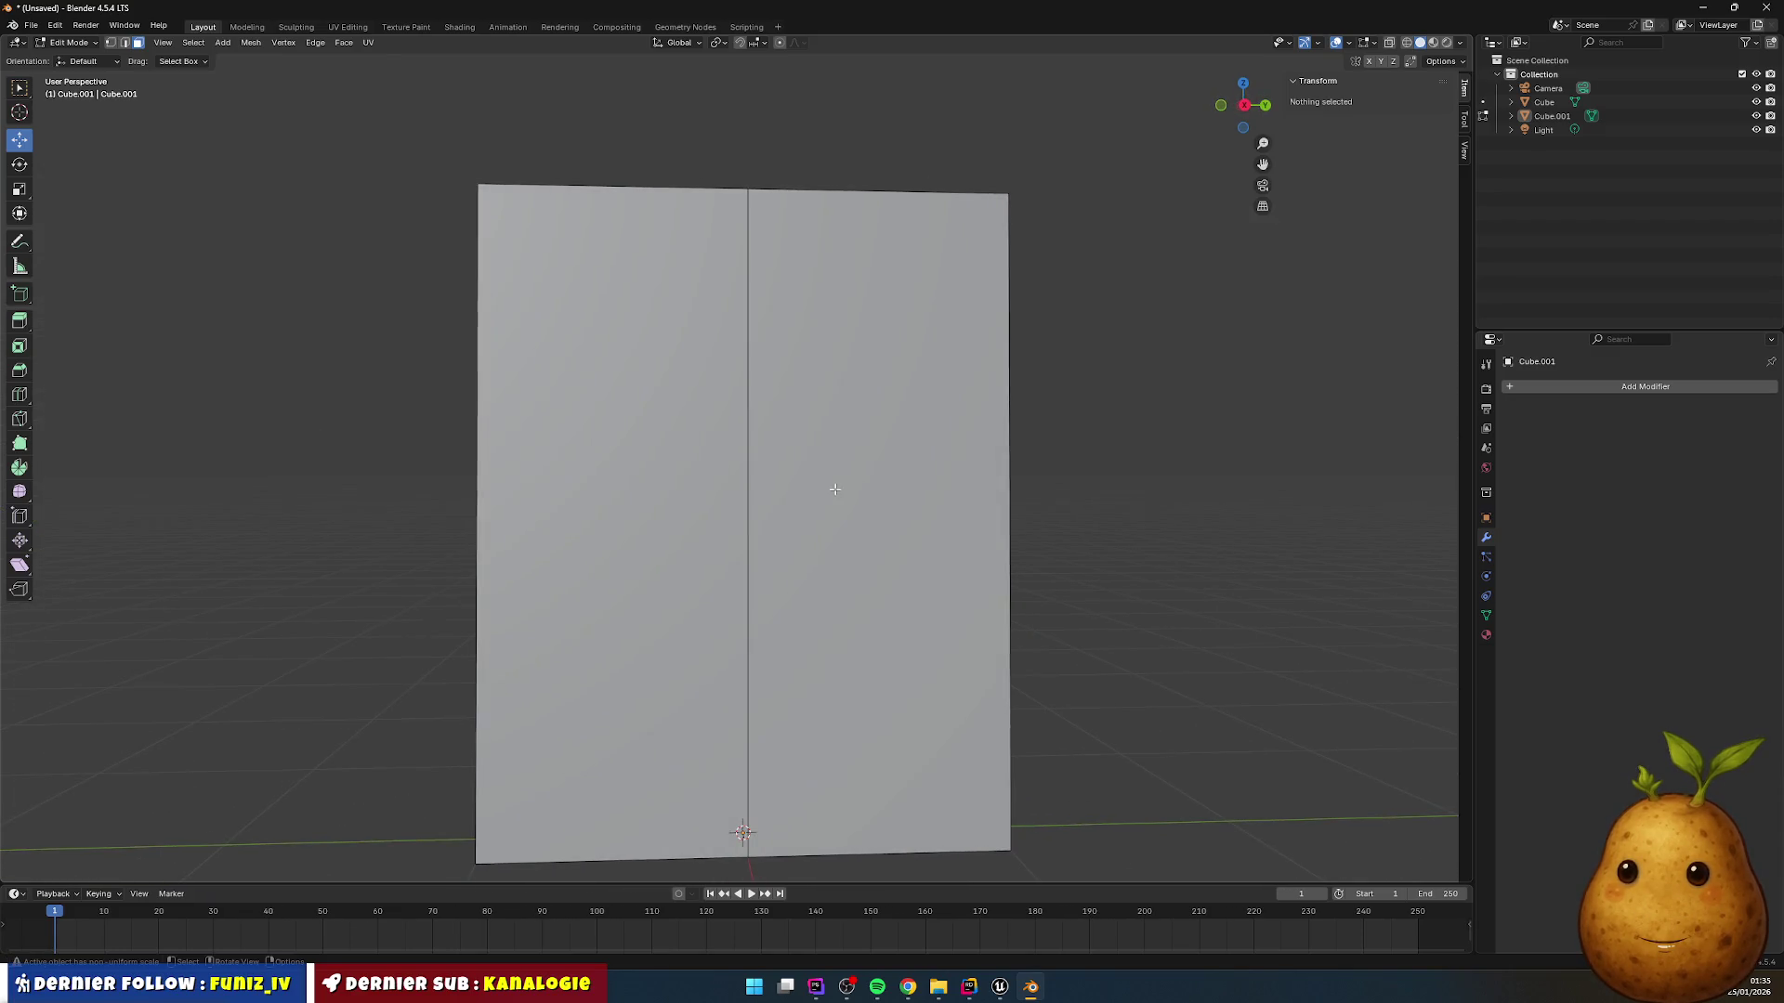
pyautogui.scroll(2, 778, 507)
pyautogui.scroll(-1, 771, 520)
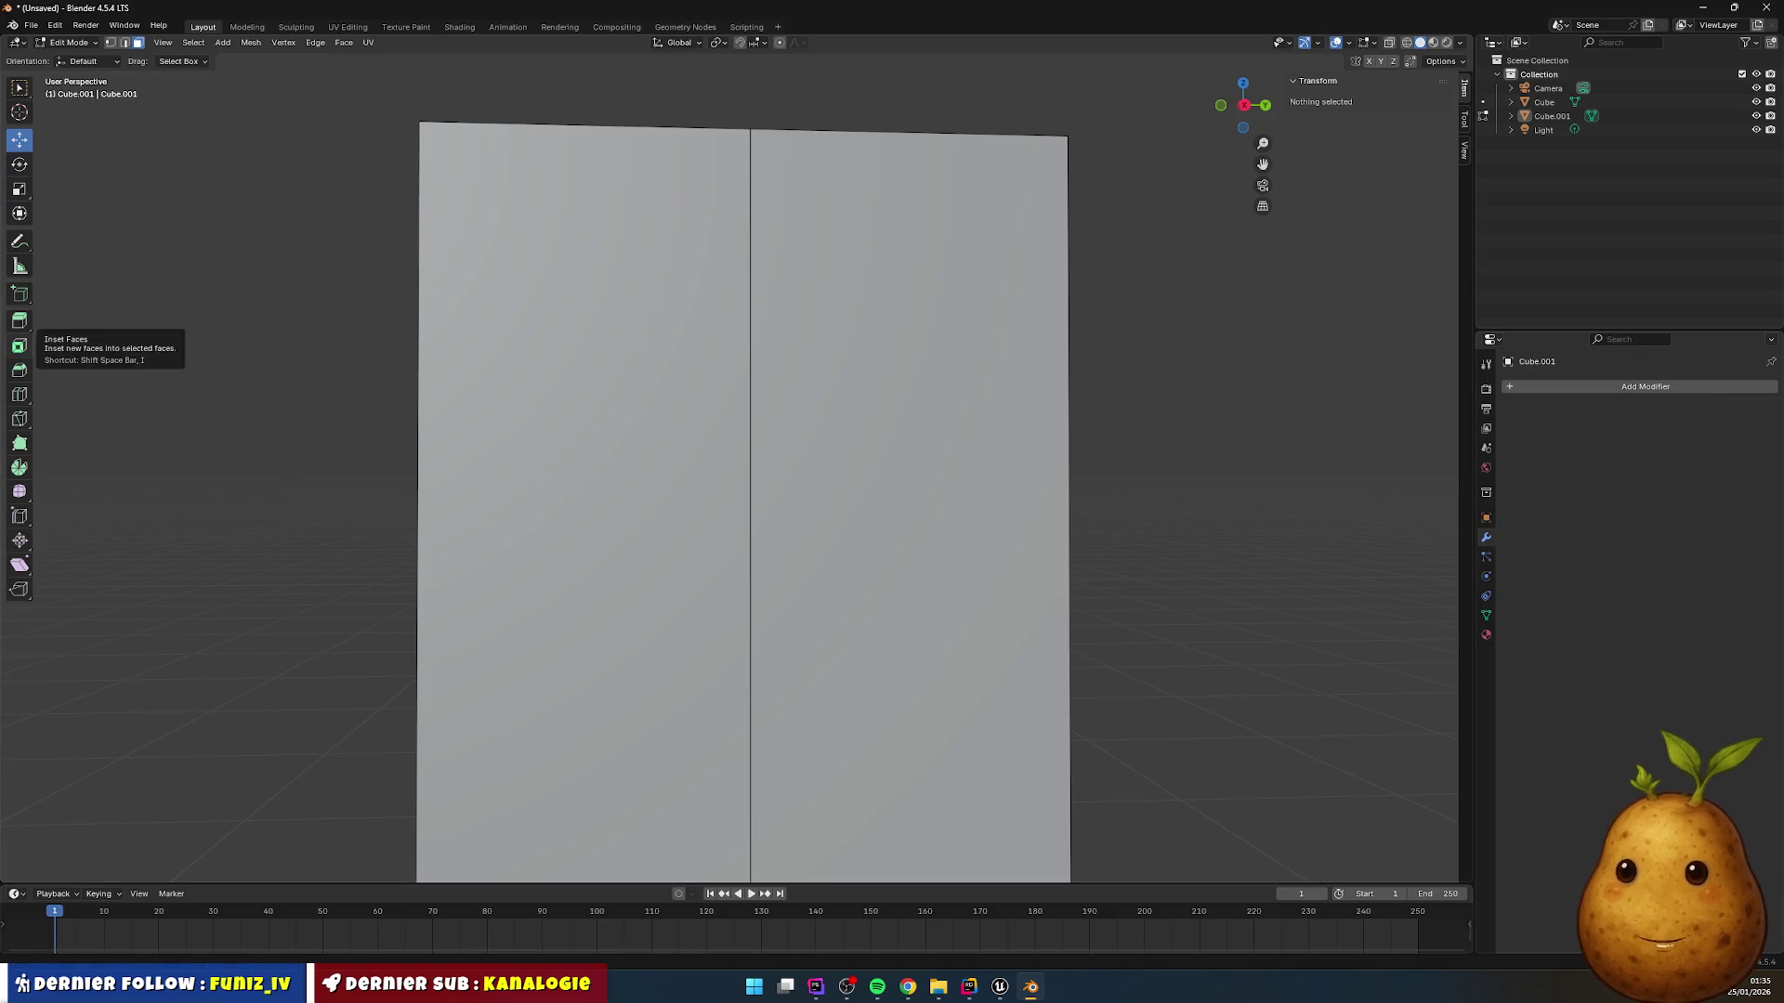
# Step: Cut a vertical edge loop through the front and slide it to Y -40 cm
pyautogui.click(20, 397)
pyautogui.click(911, 558)
pyautogui.hotkey('shift', 'space')
pyautogui.press('g')
pyautogui.moveTo(963, 533); pyautogui.dragTo(865, 546)
pyautogui.click(196, 806)
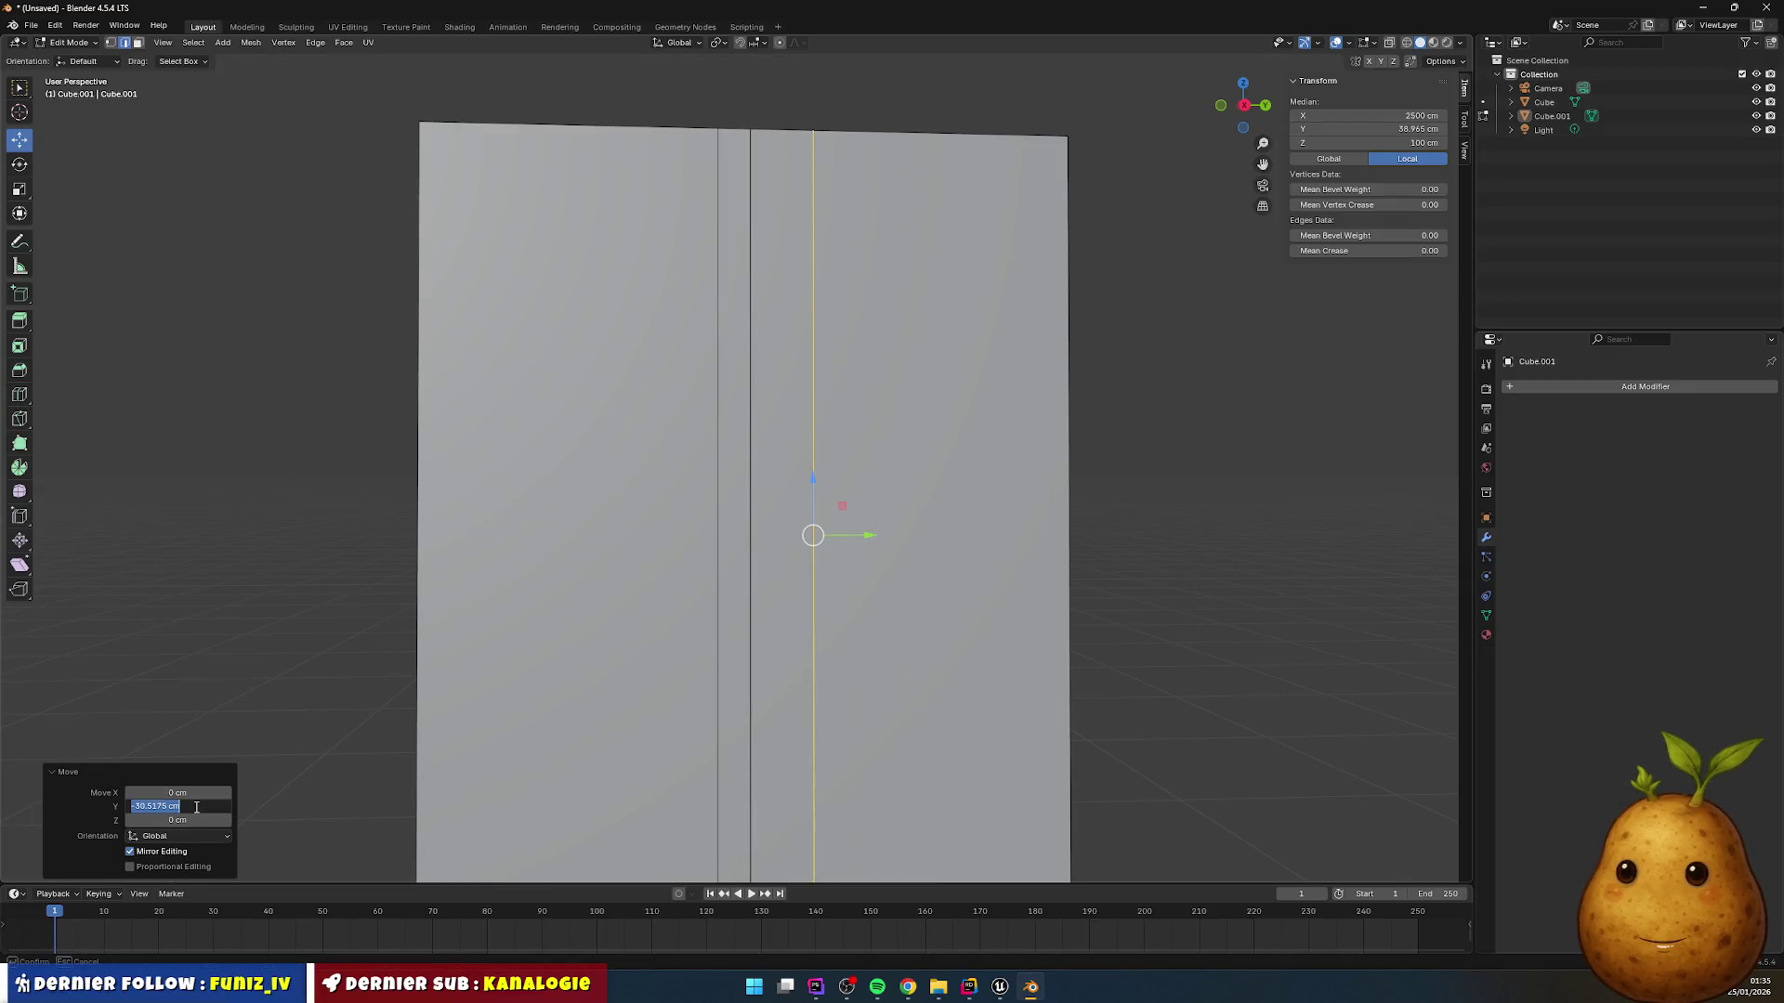
pyautogui.write('-40')
pyautogui.press('Return')
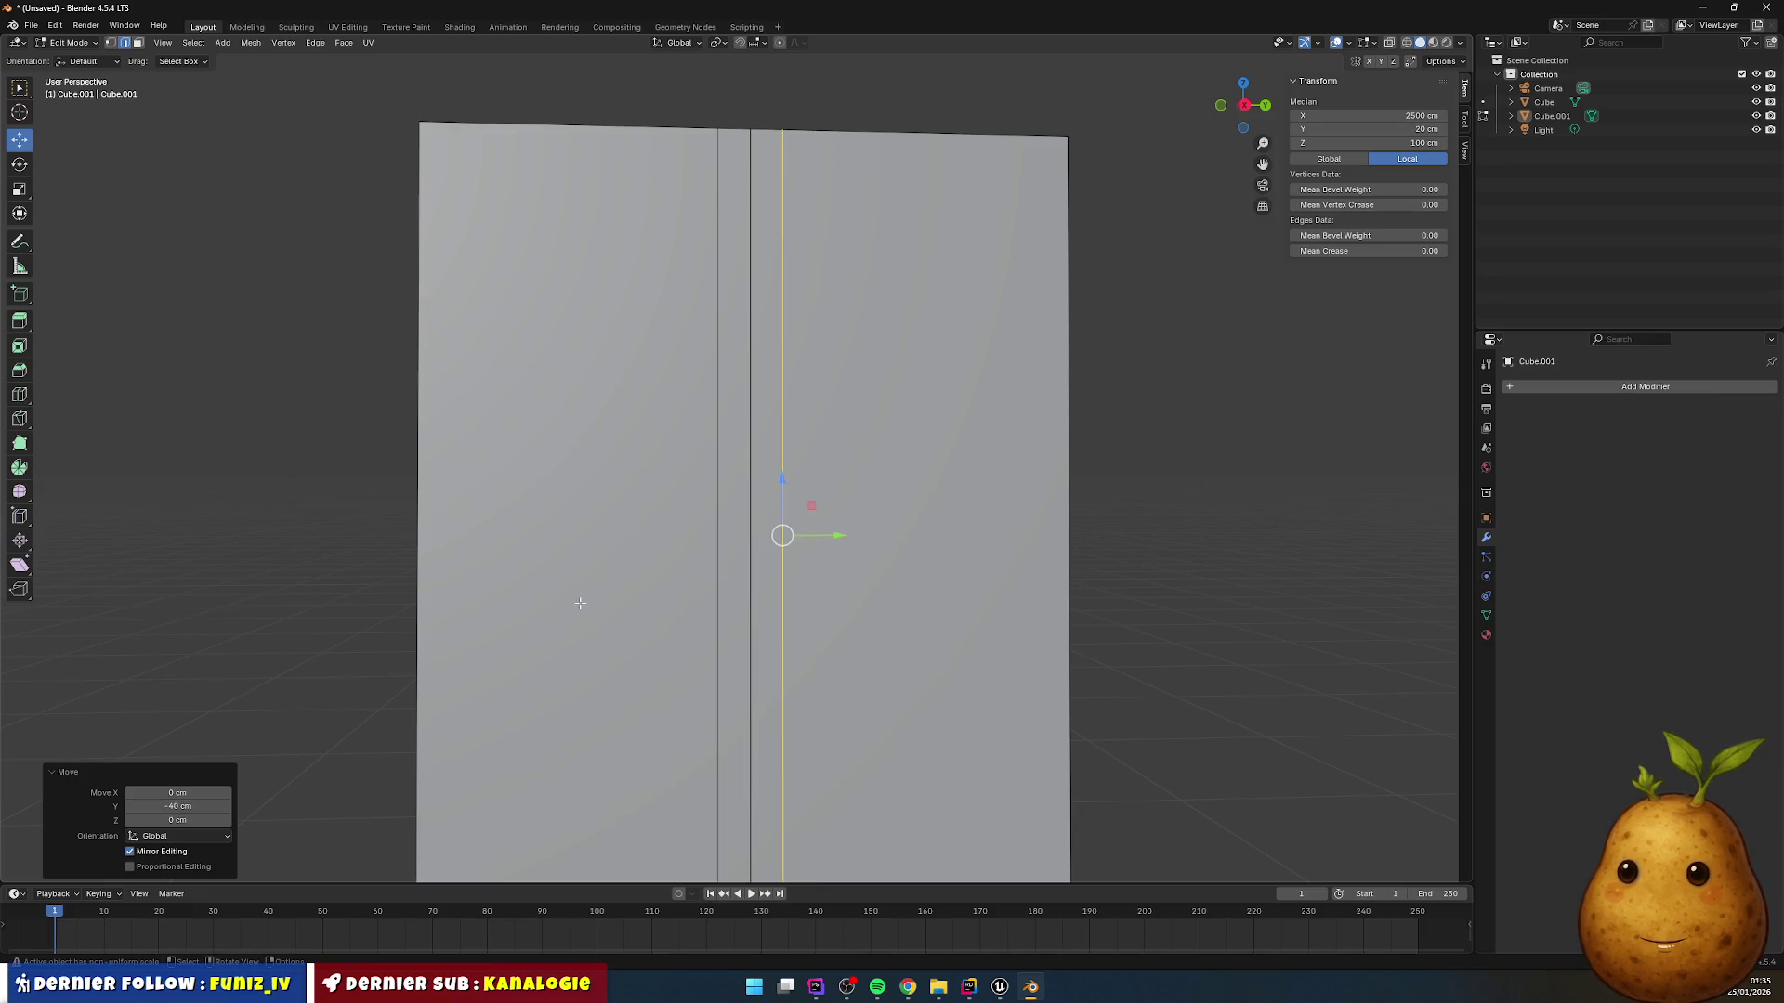
pyautogui.click(1155, 538)
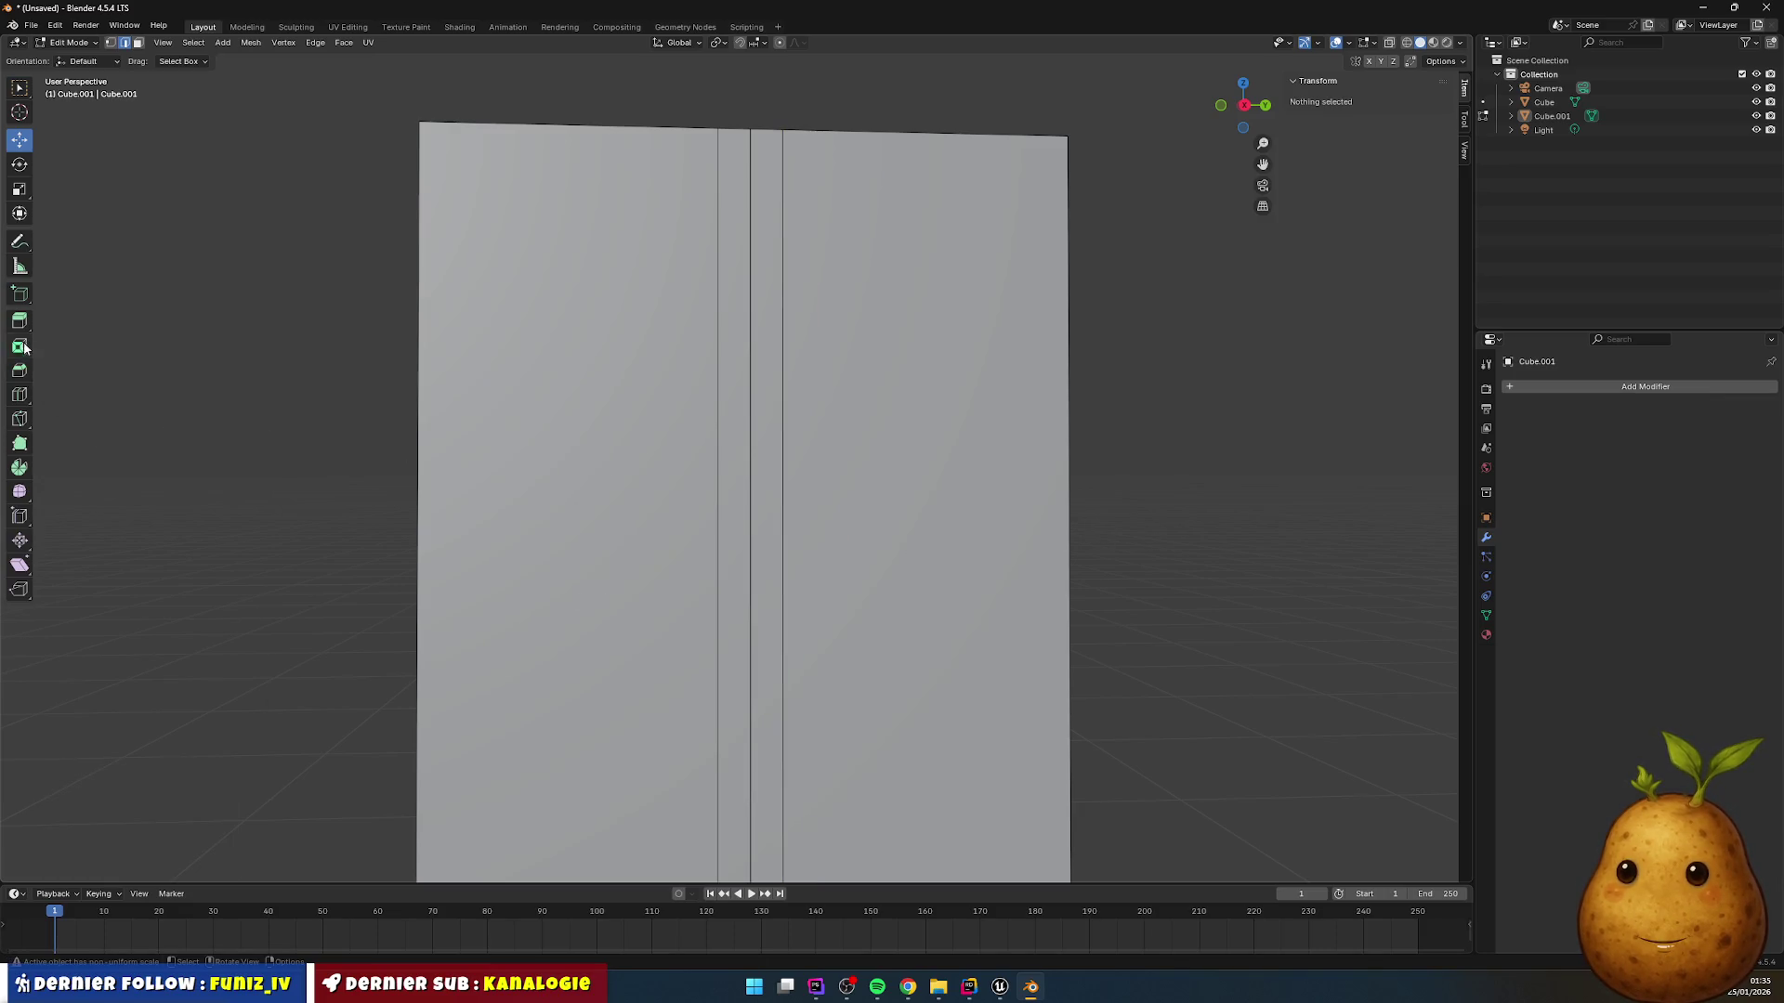
# Step: Cut a horizontal edge loop across the left panel and raise it 5 cm
pyautogui.click(20, 396)
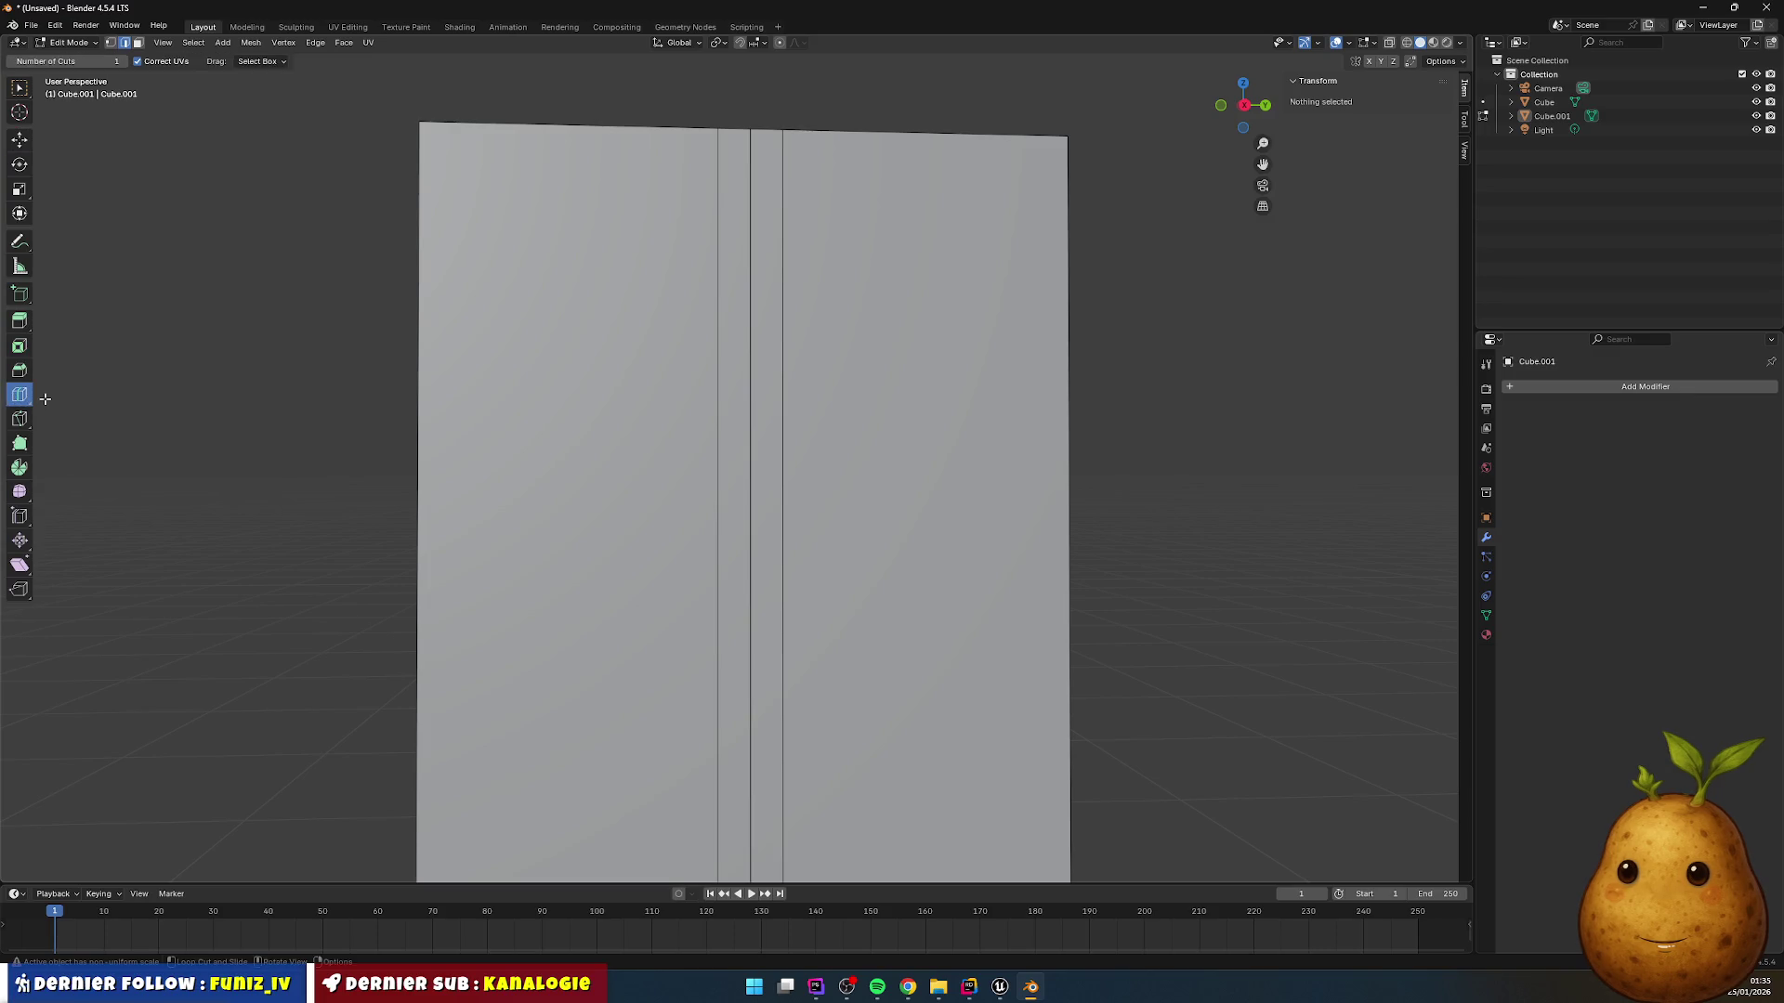
pyautogui.click(407, 514)
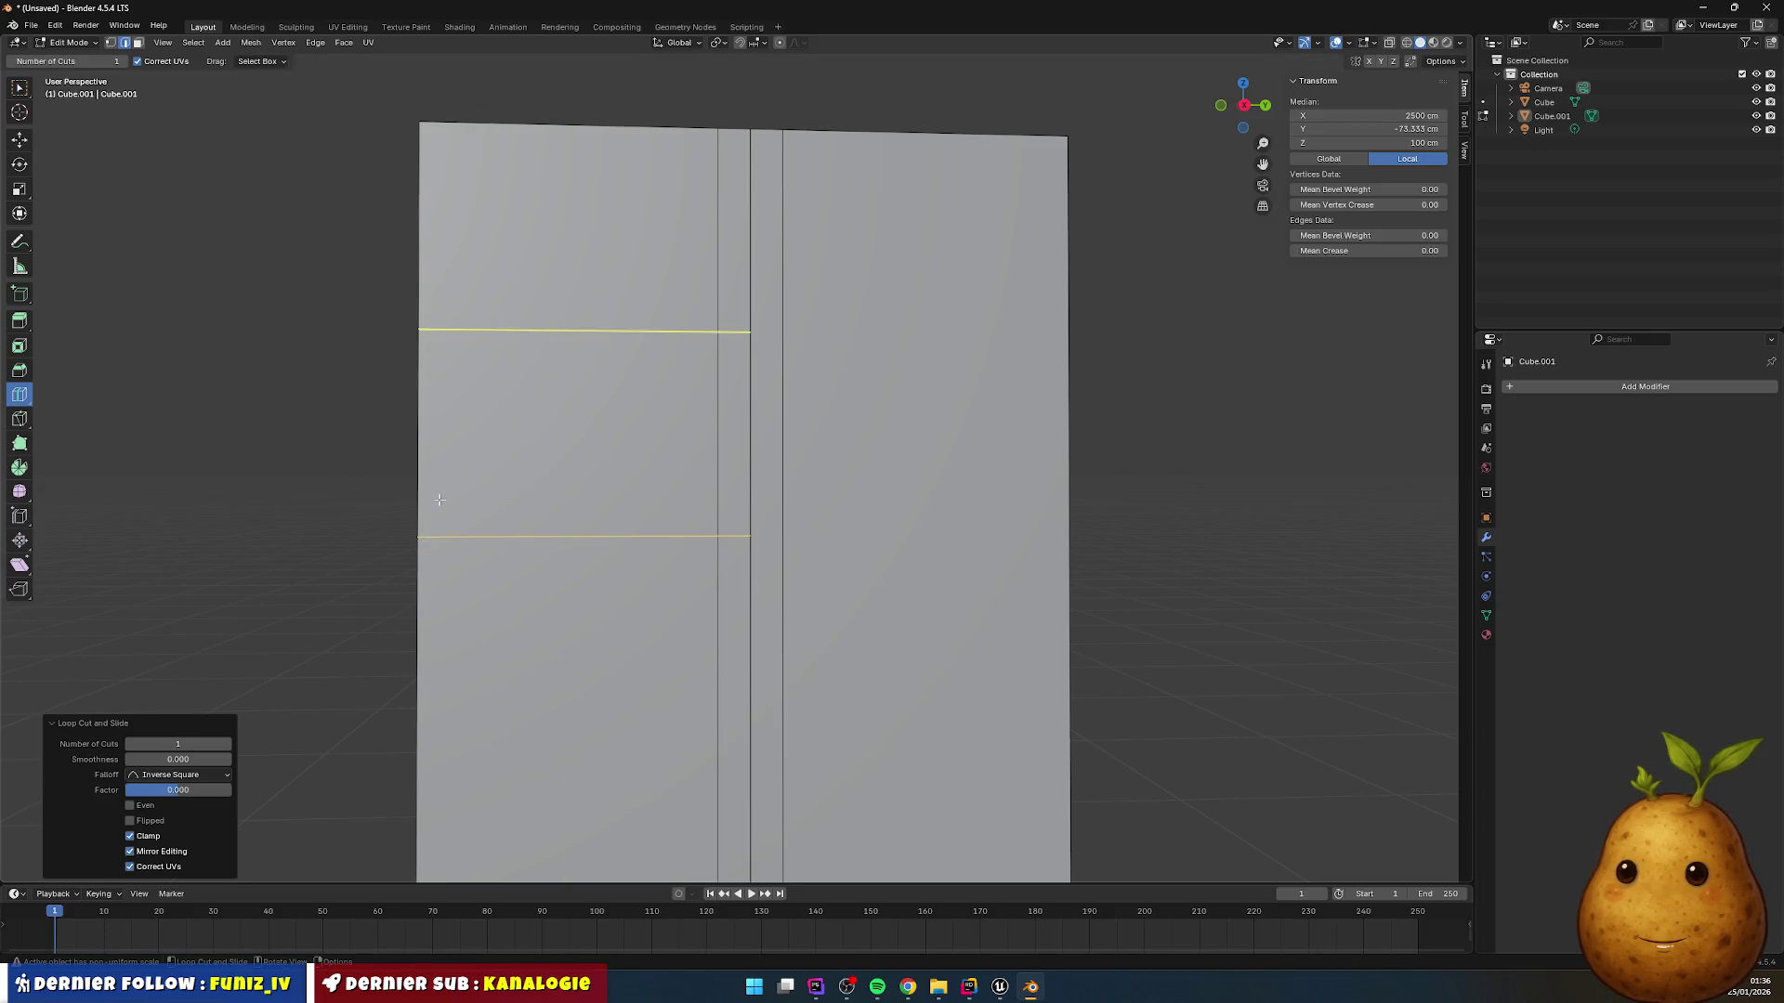
pyautogui.click(20, 140)
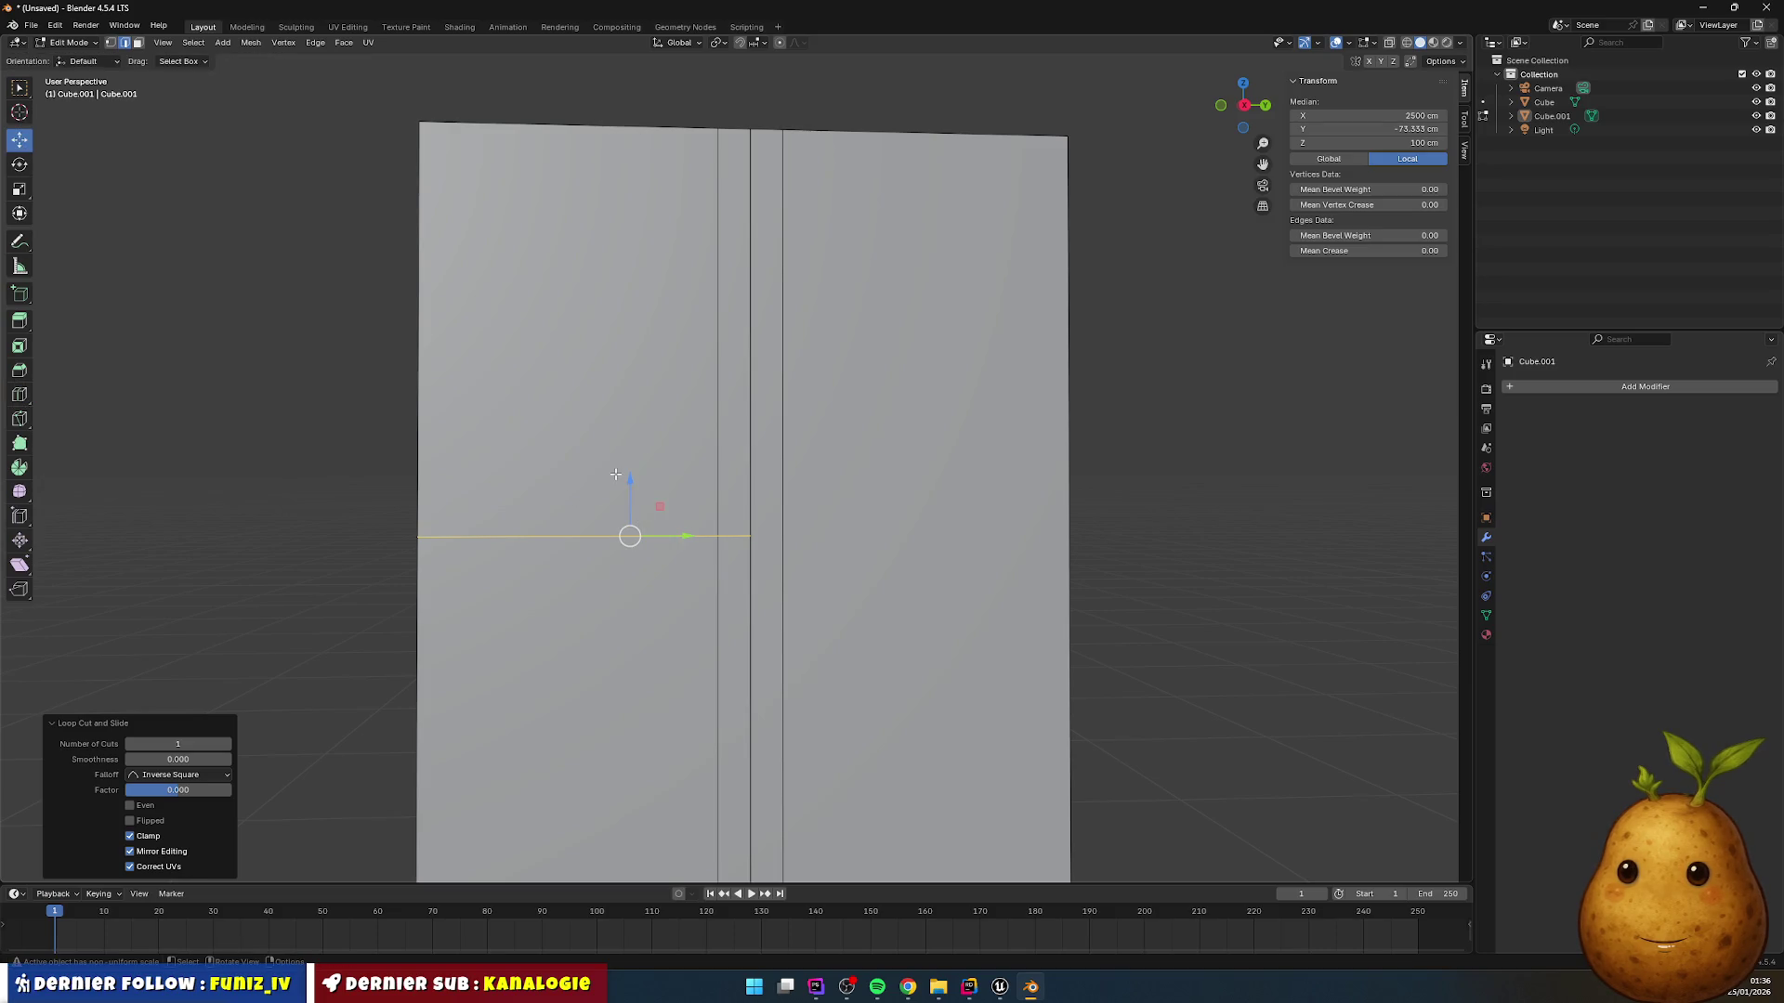
pyautogui.moveTo(628, 479); pyautogui.dragTo(629, 471)
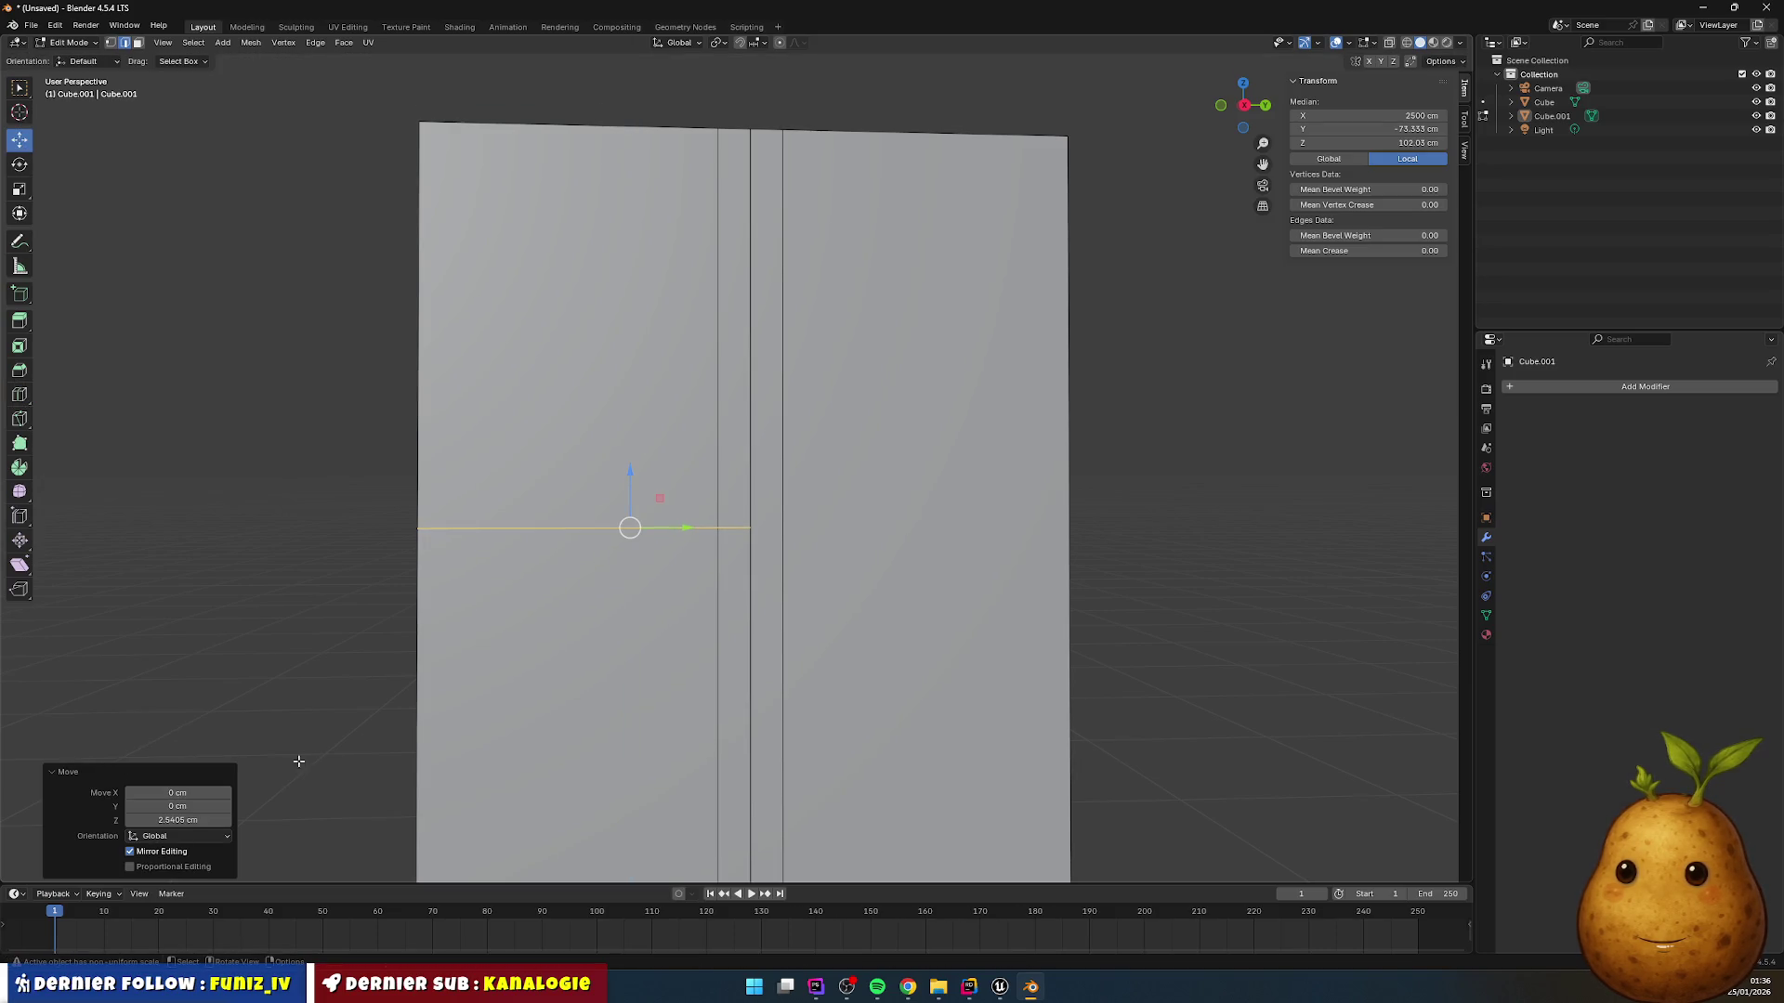
pyautogui.click(177, 821)
pyautogui.write('5')
pyautogui.press('Return')
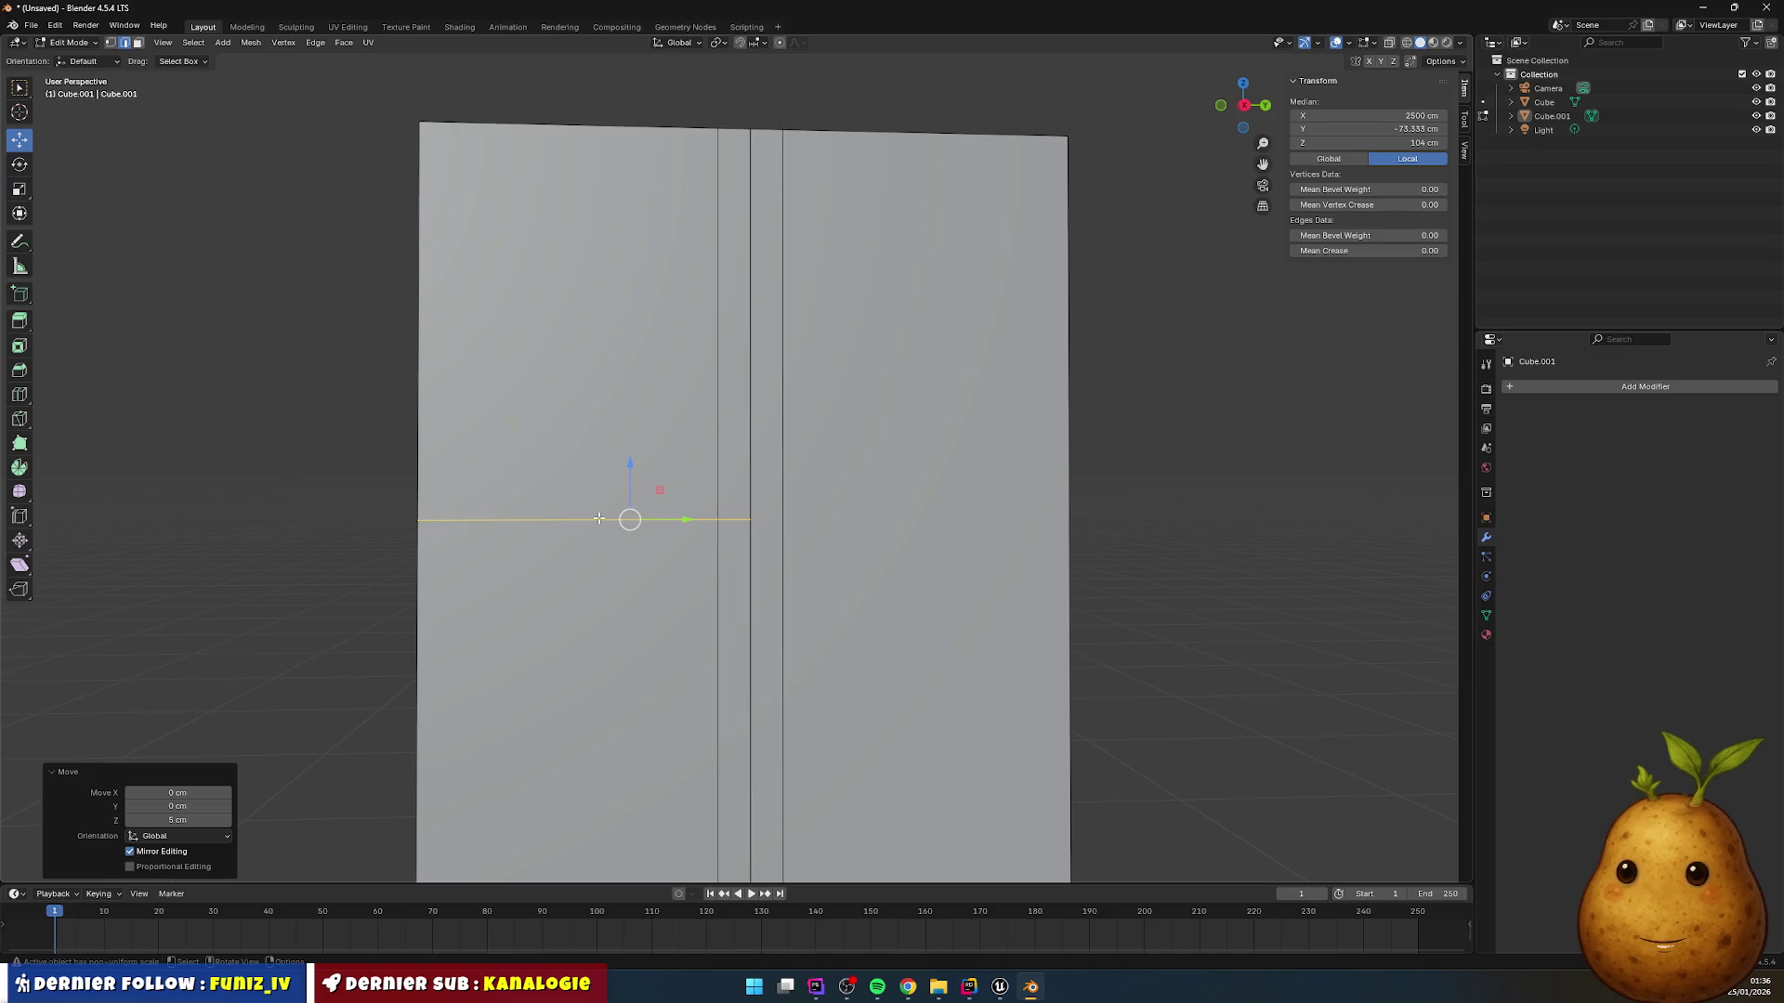
# Step: Duplicate the horizontal edge 10 cm lower along Z
pyautogui.press('g')
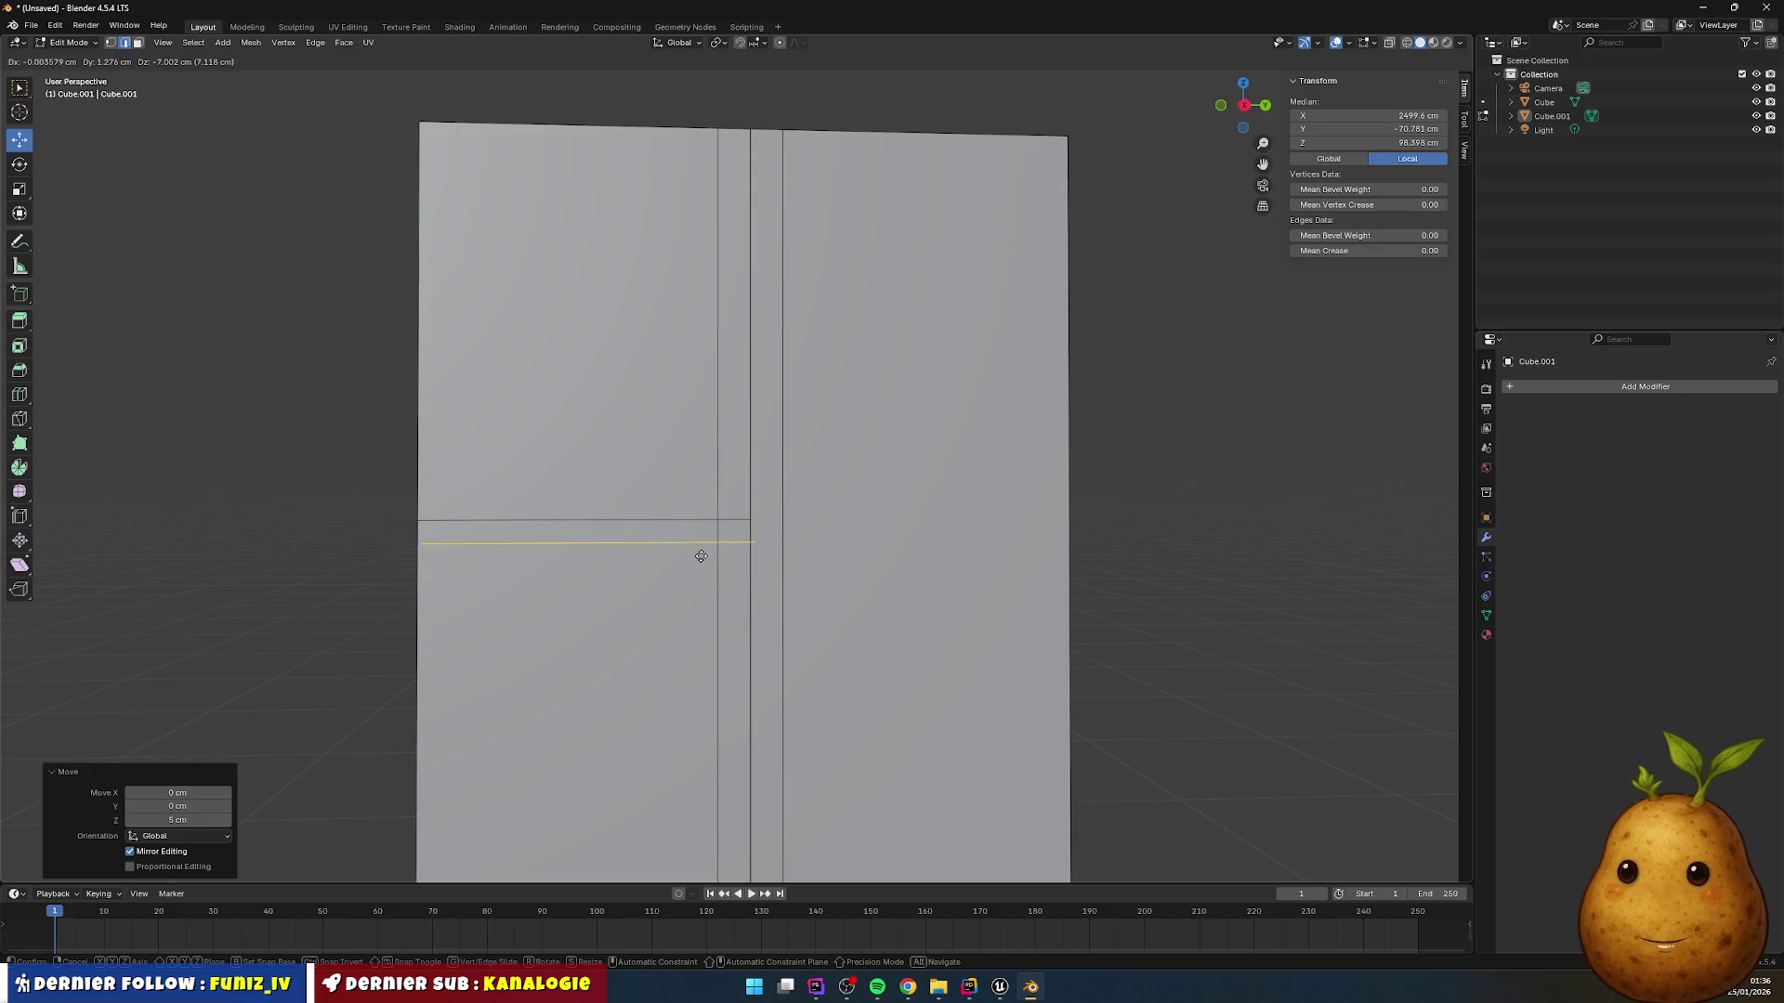
pyautogui.write('z')
pyautogui.write('-10')
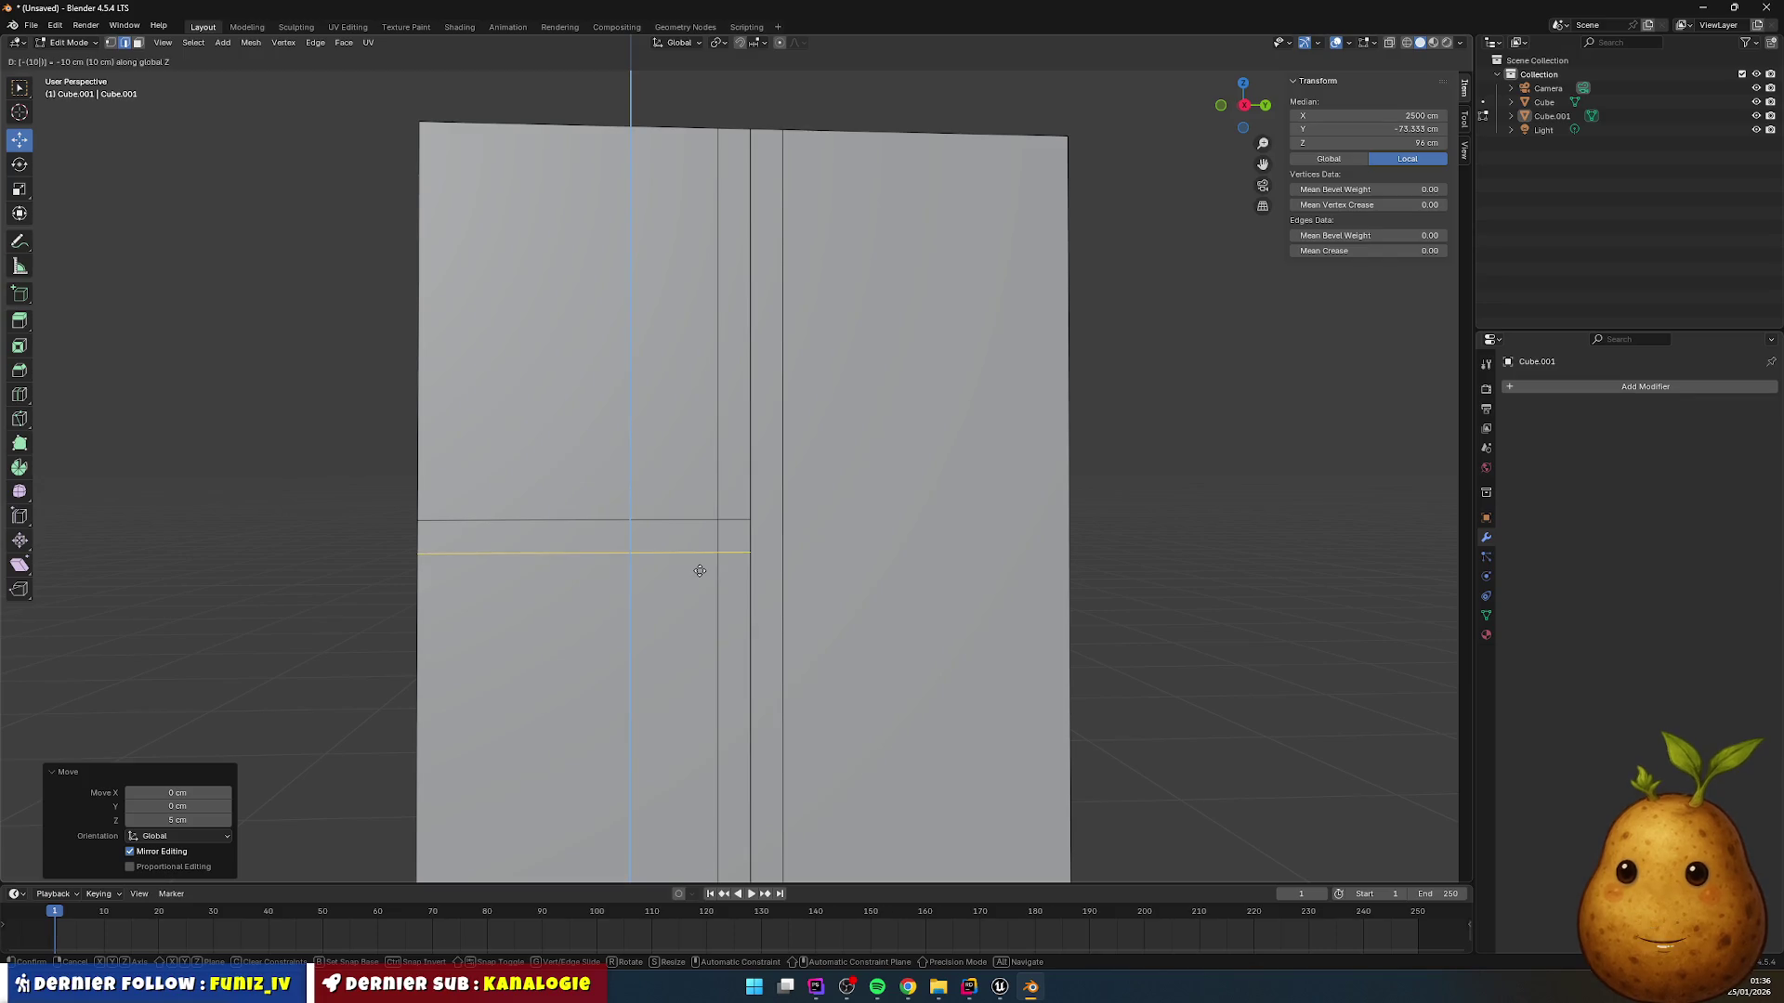
pyautogui.press('Return')
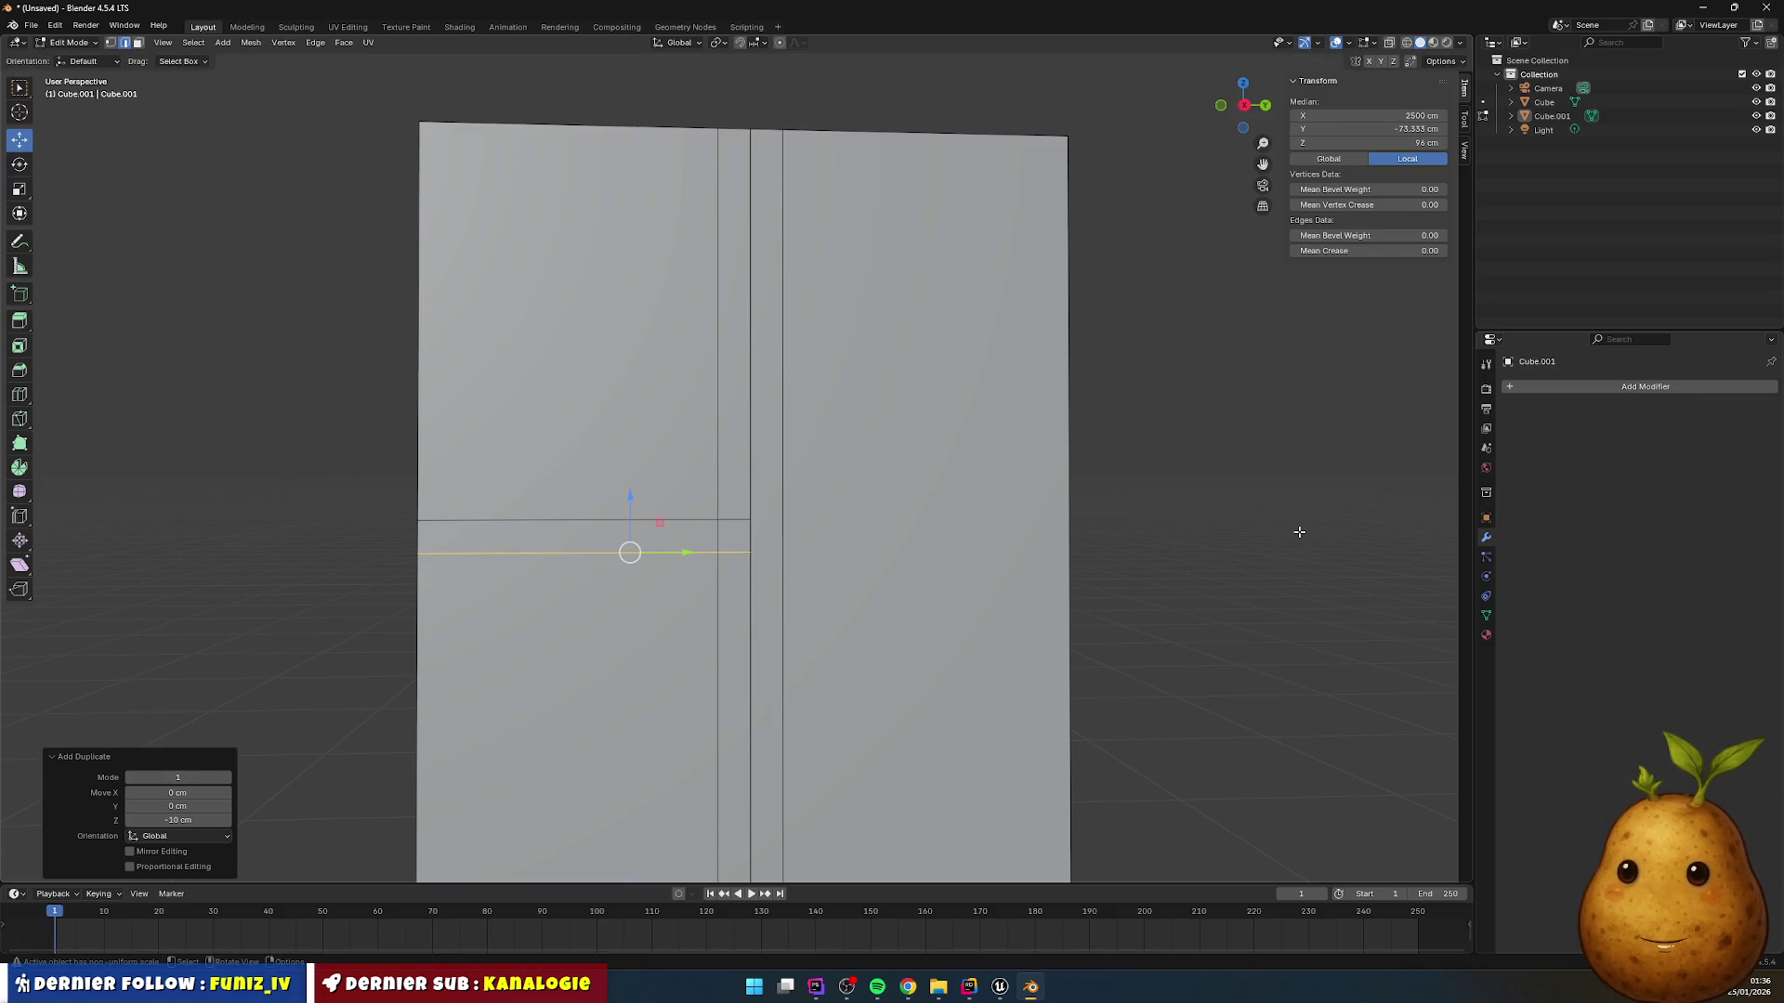
pyautogui.click(1299, 526)
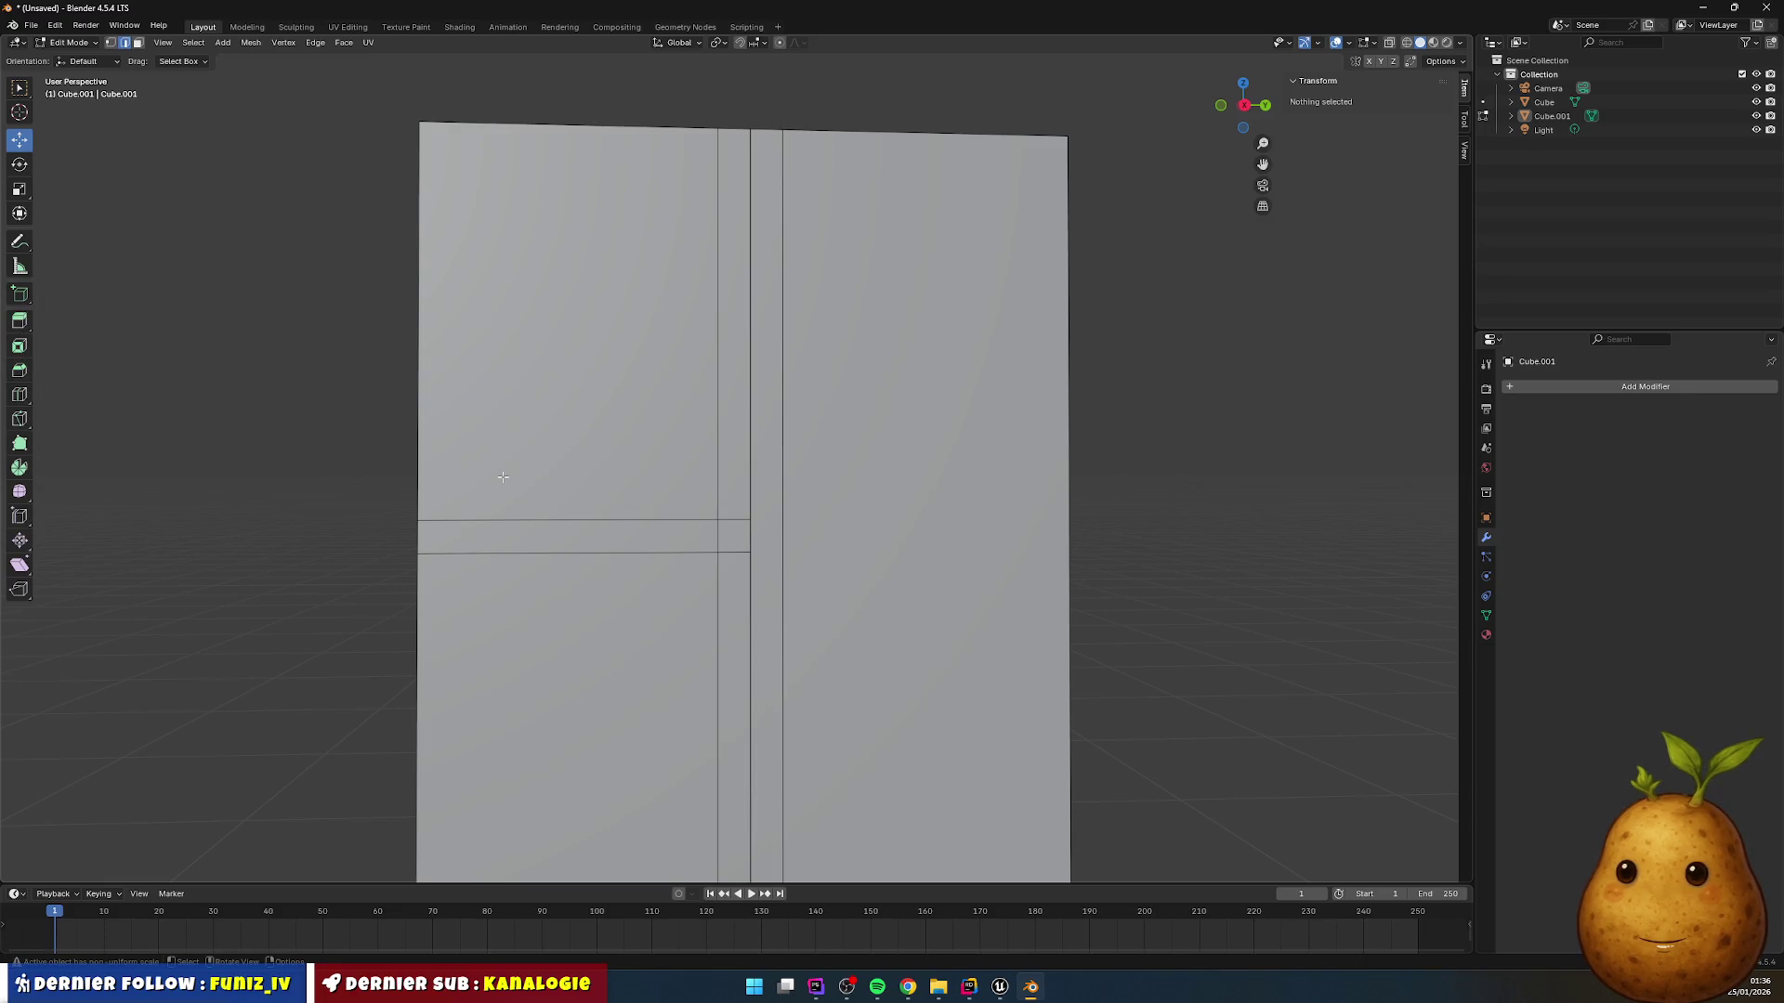
# Step: Cut a horizontal edge loop across the right panel and raise it 5 cm
pyautogui.click(19, 394)
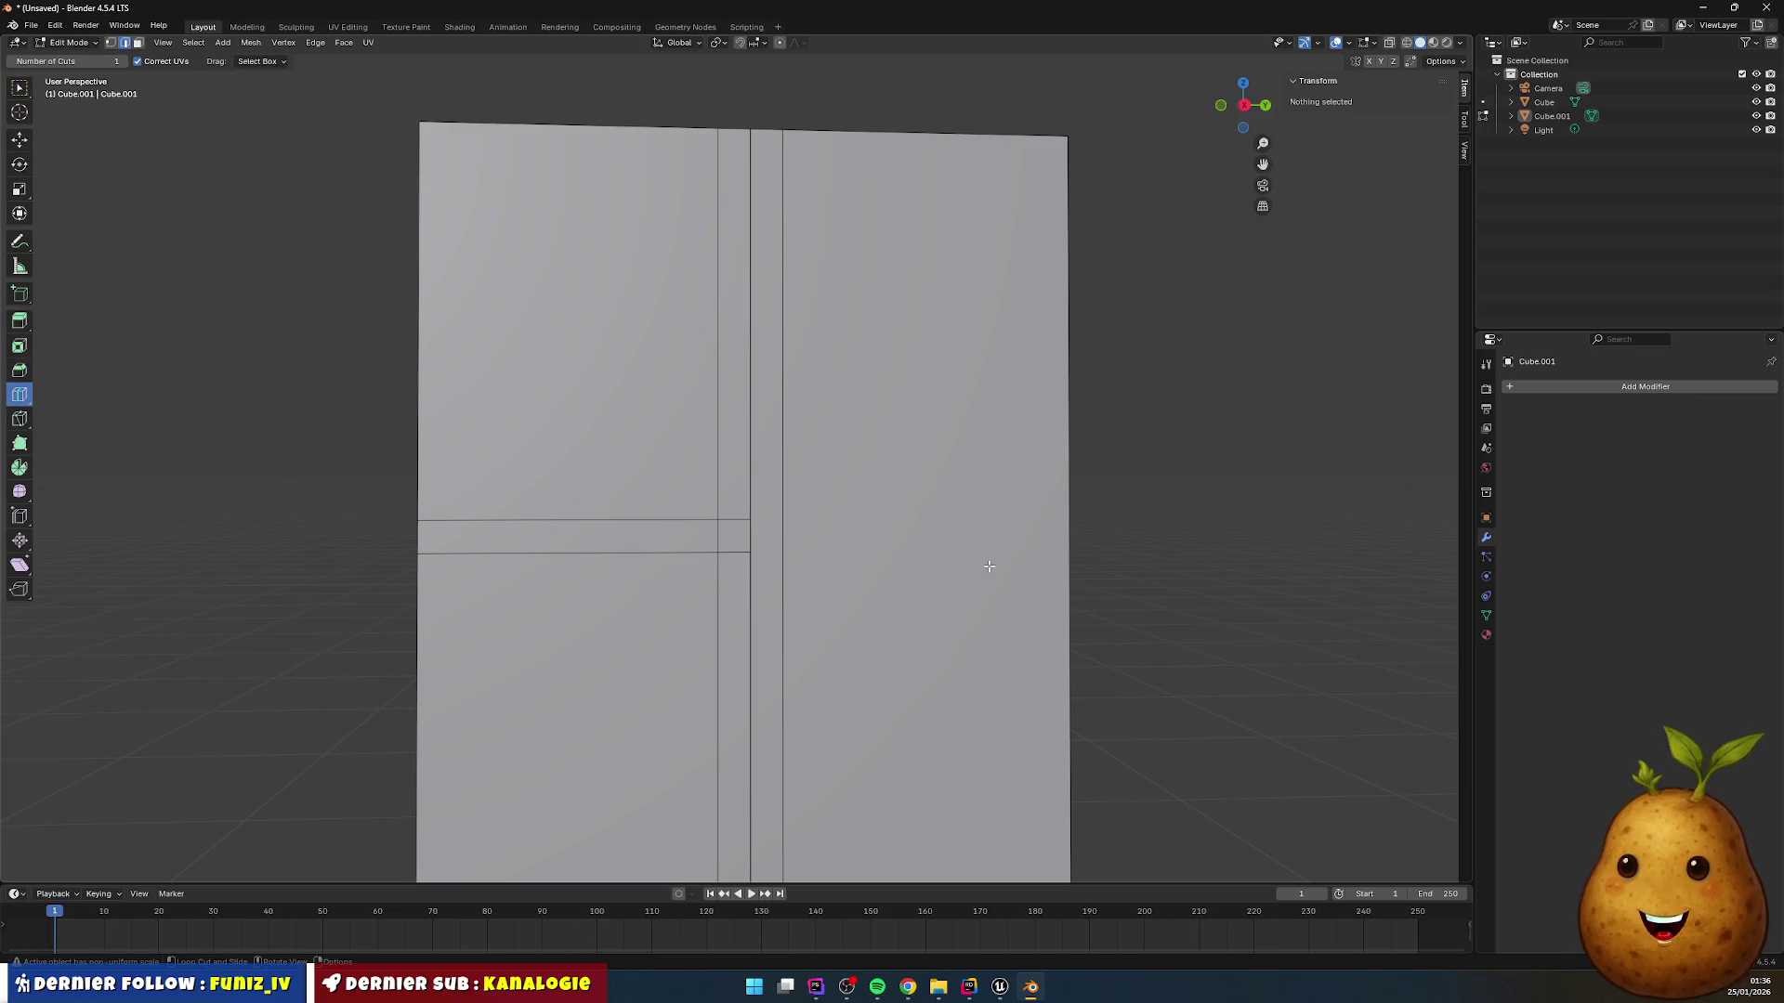
pyautogui.click(1089, 559)
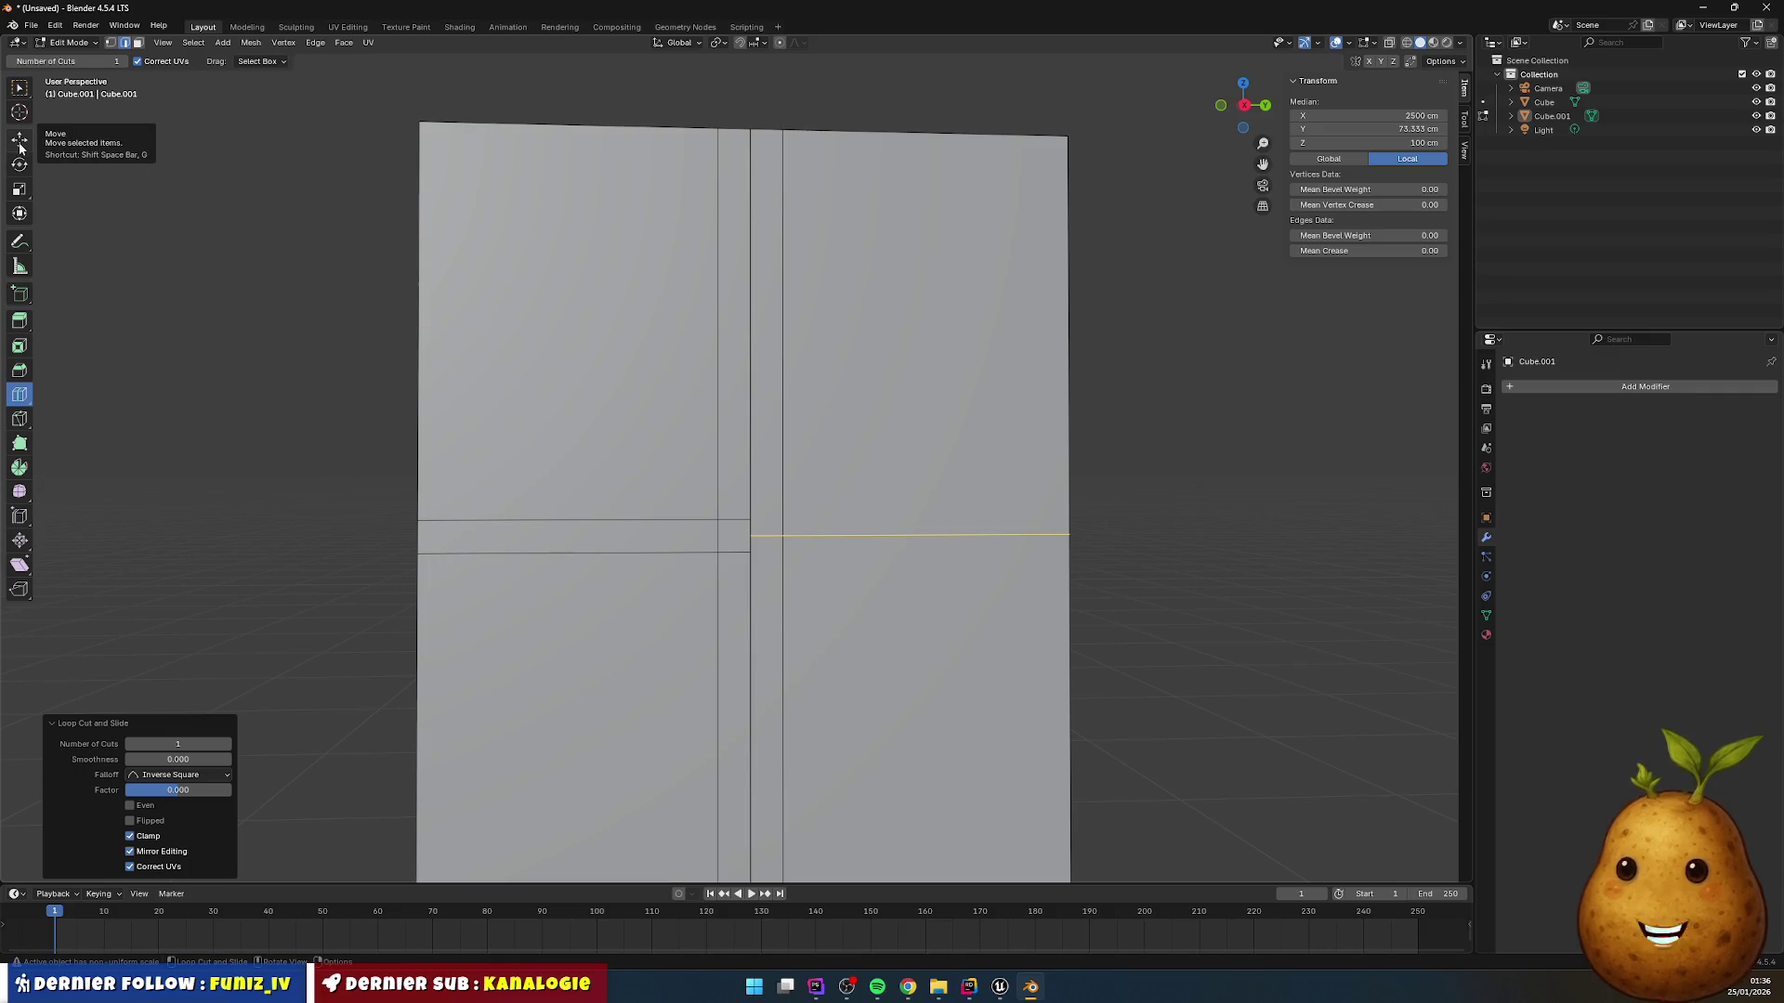
pyautogui.press('g')
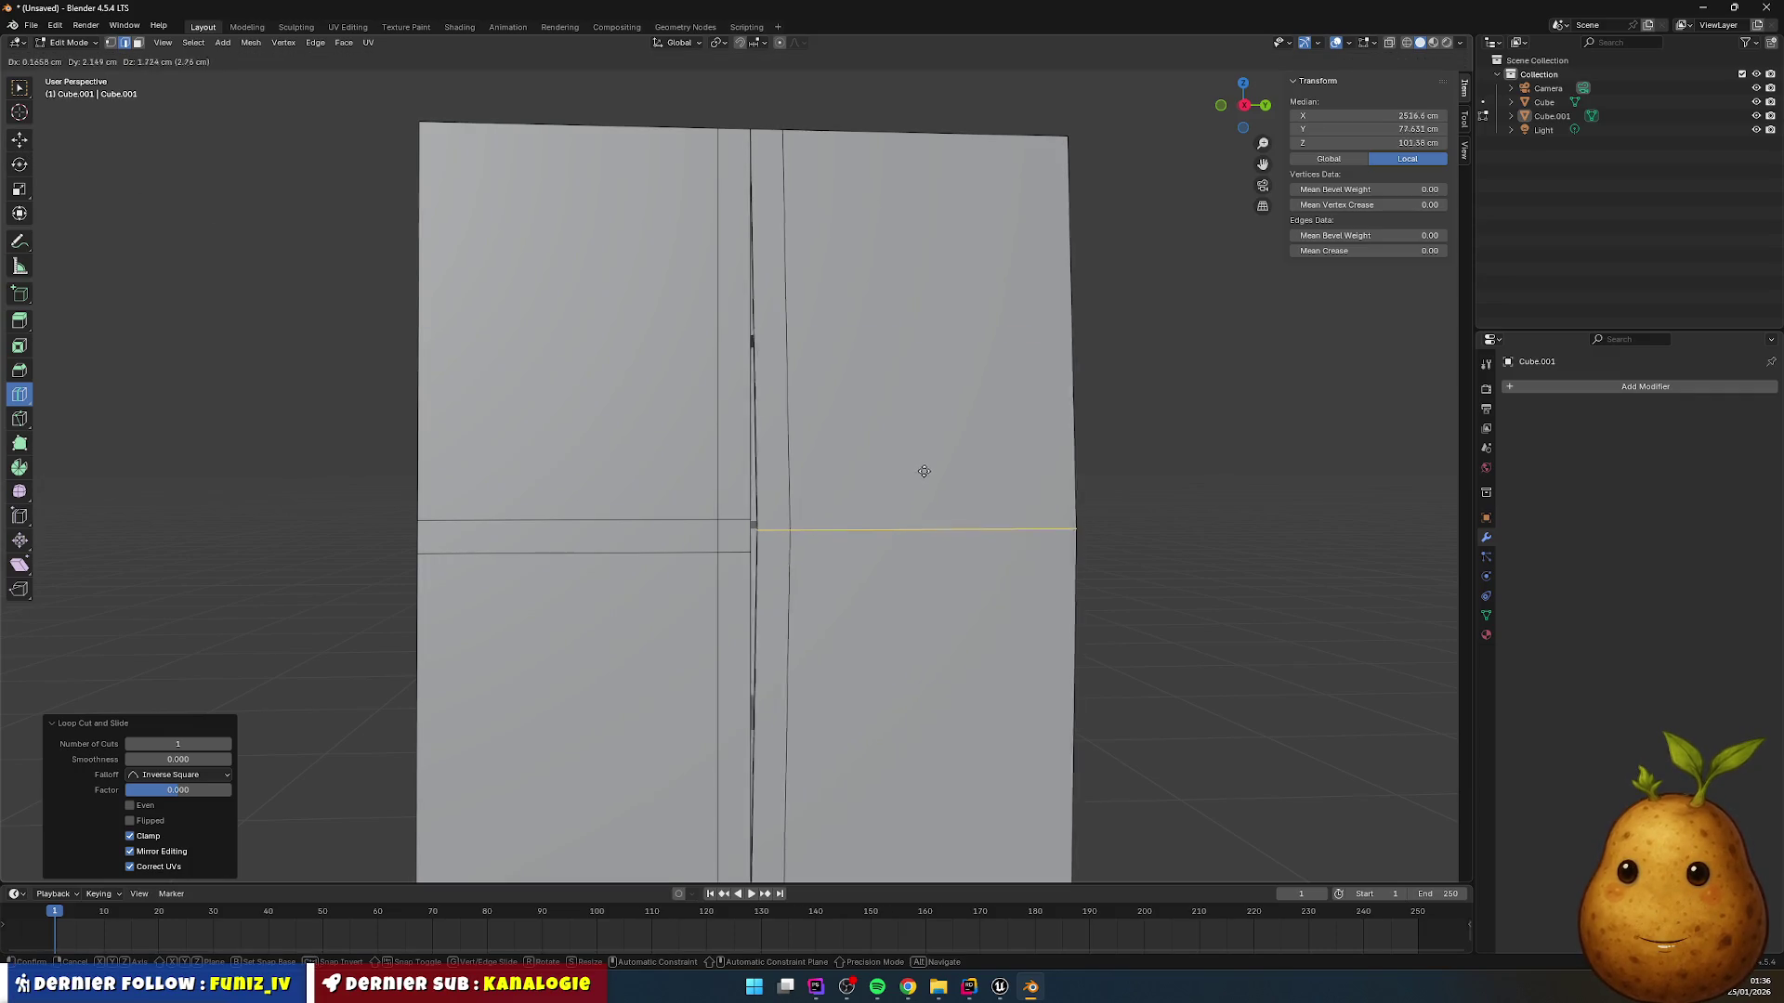
pyautogui.press('Escape')
pyautogui.click(20, 140)
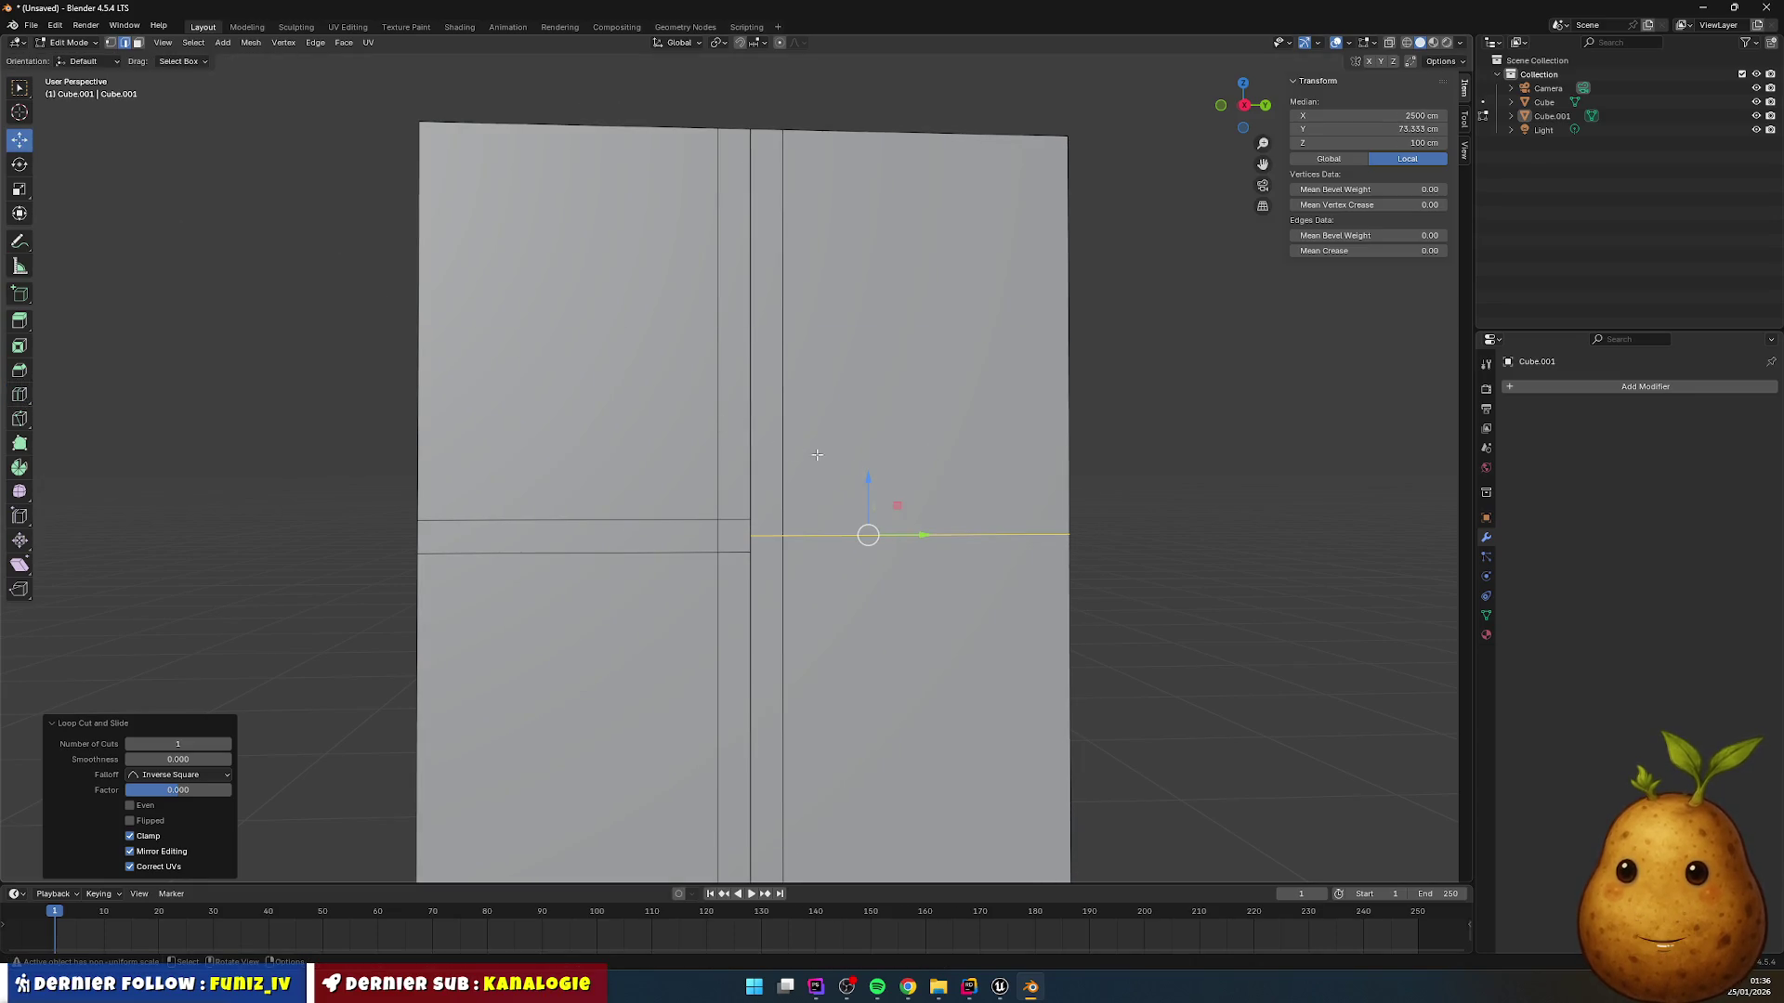
pyautogui.moveTo(867, 481); pyautogui.dragTo(866, 478)
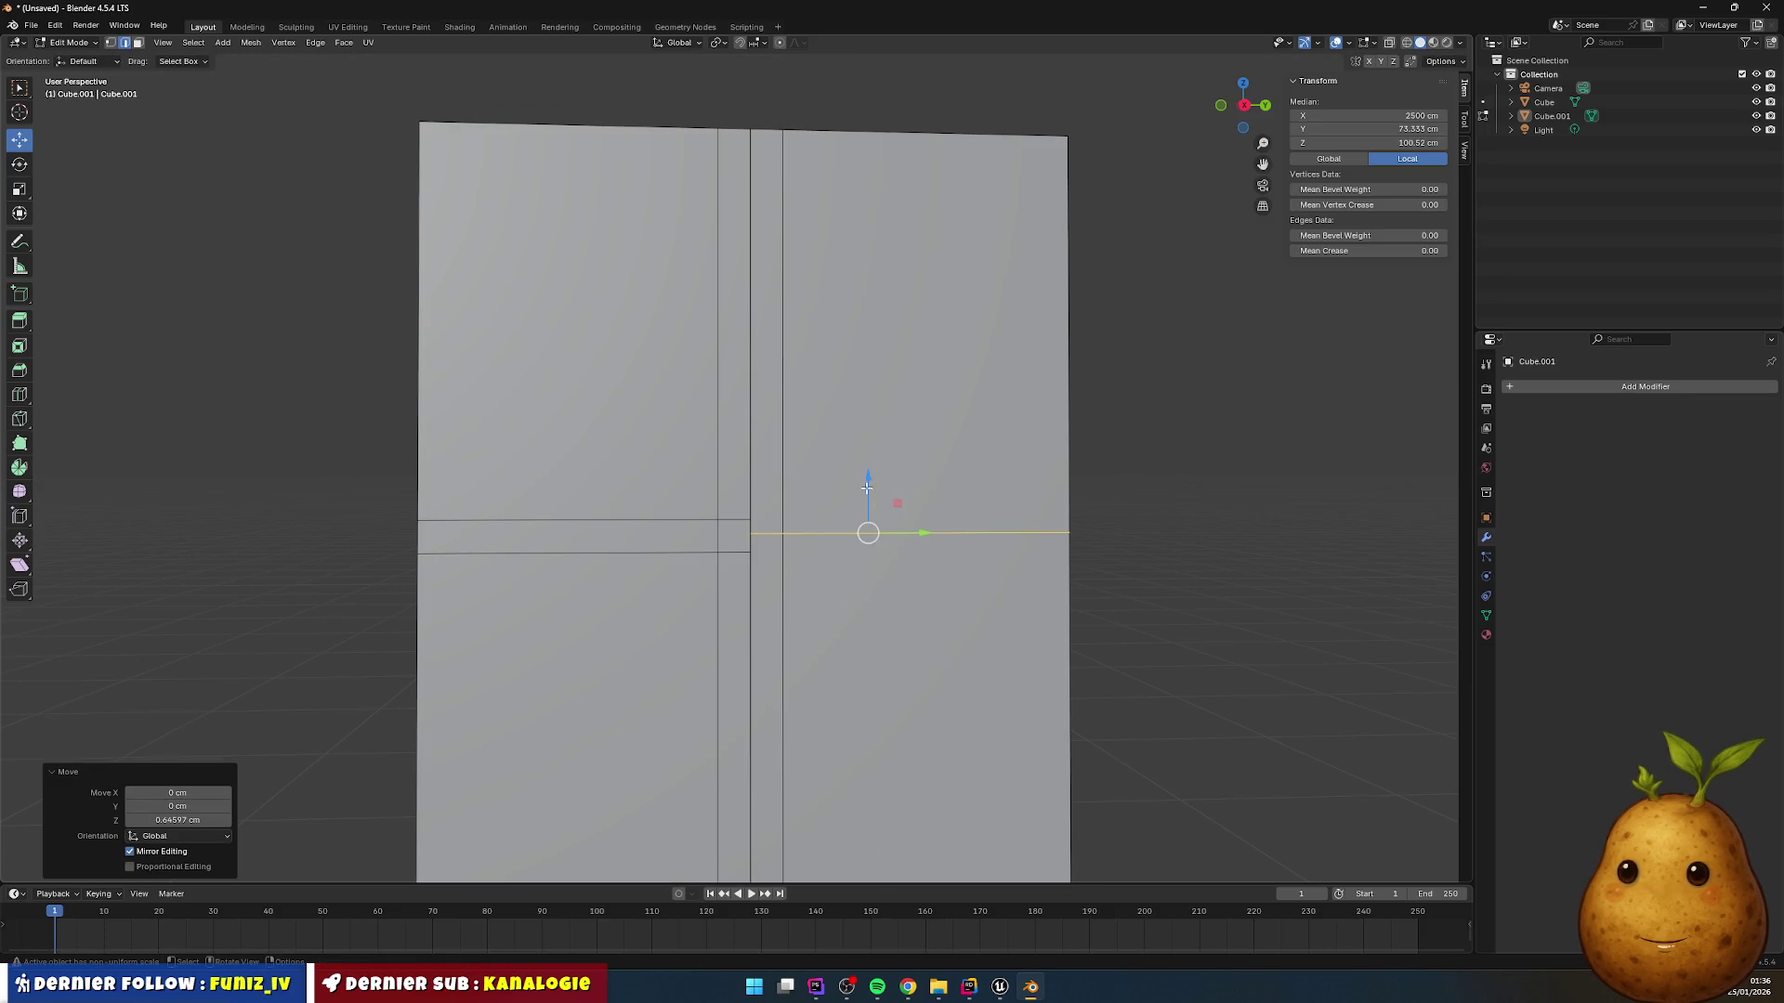
pyautogui.click(193, 821)
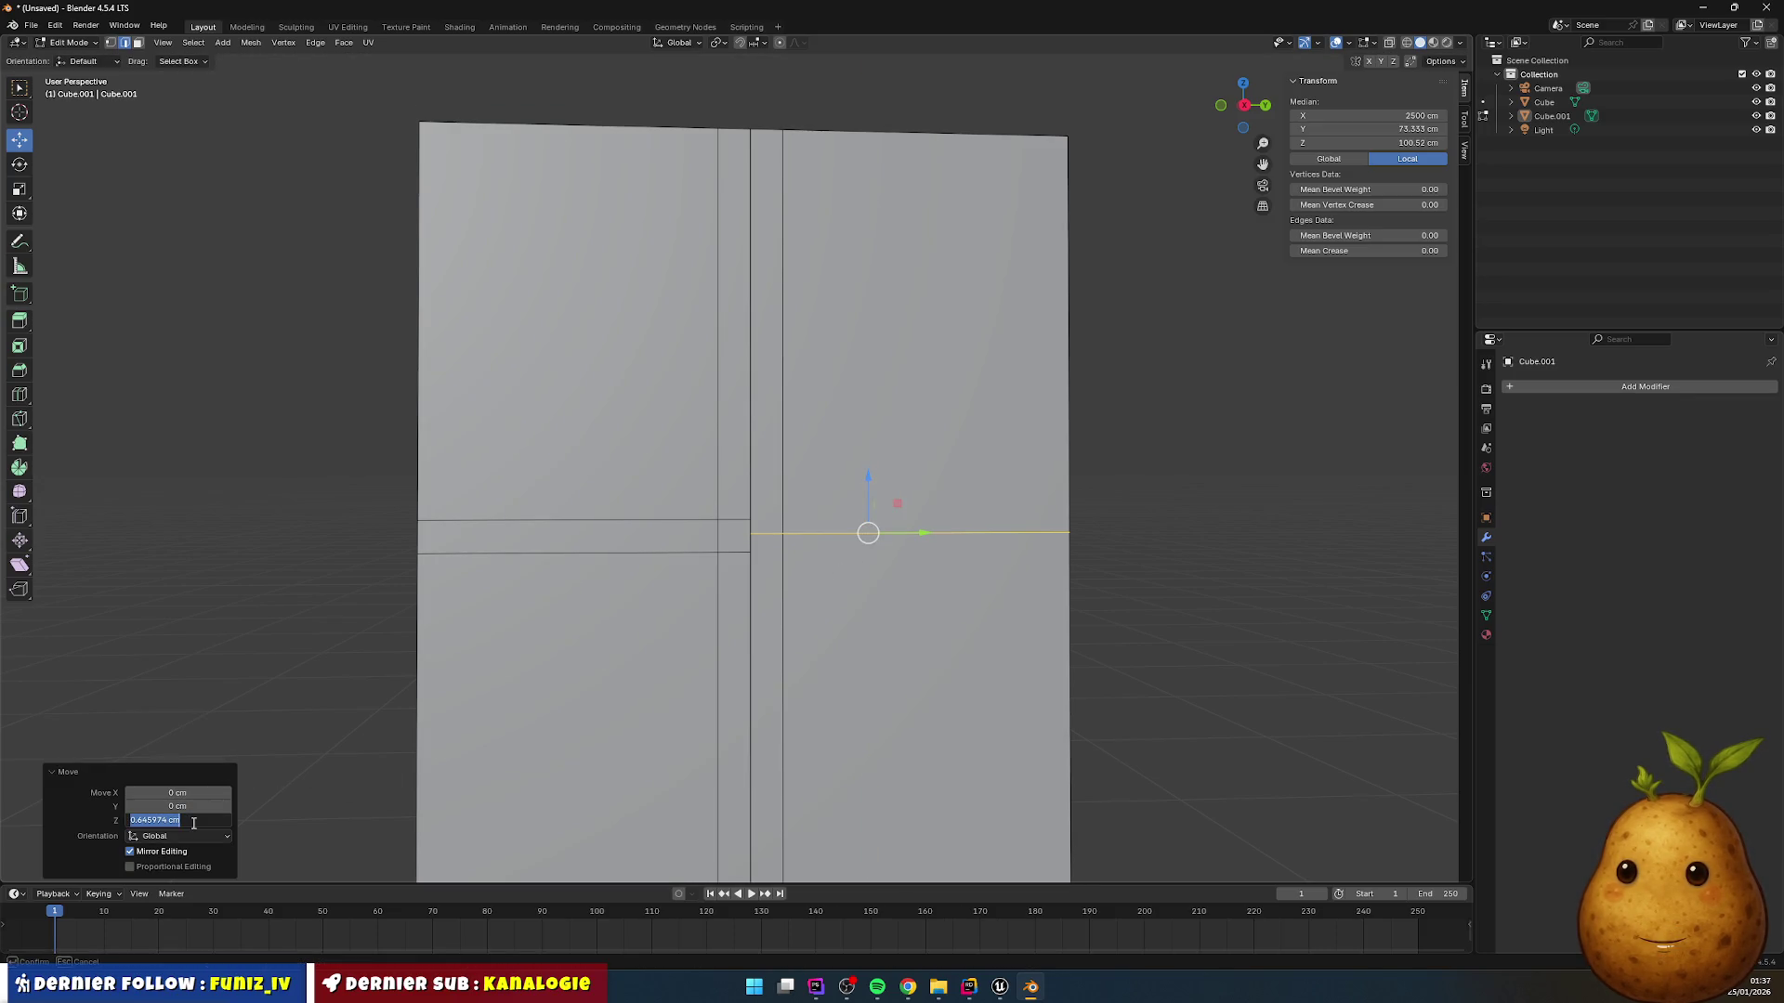
pyautogui.write('5')
pyautogui.press('Return')
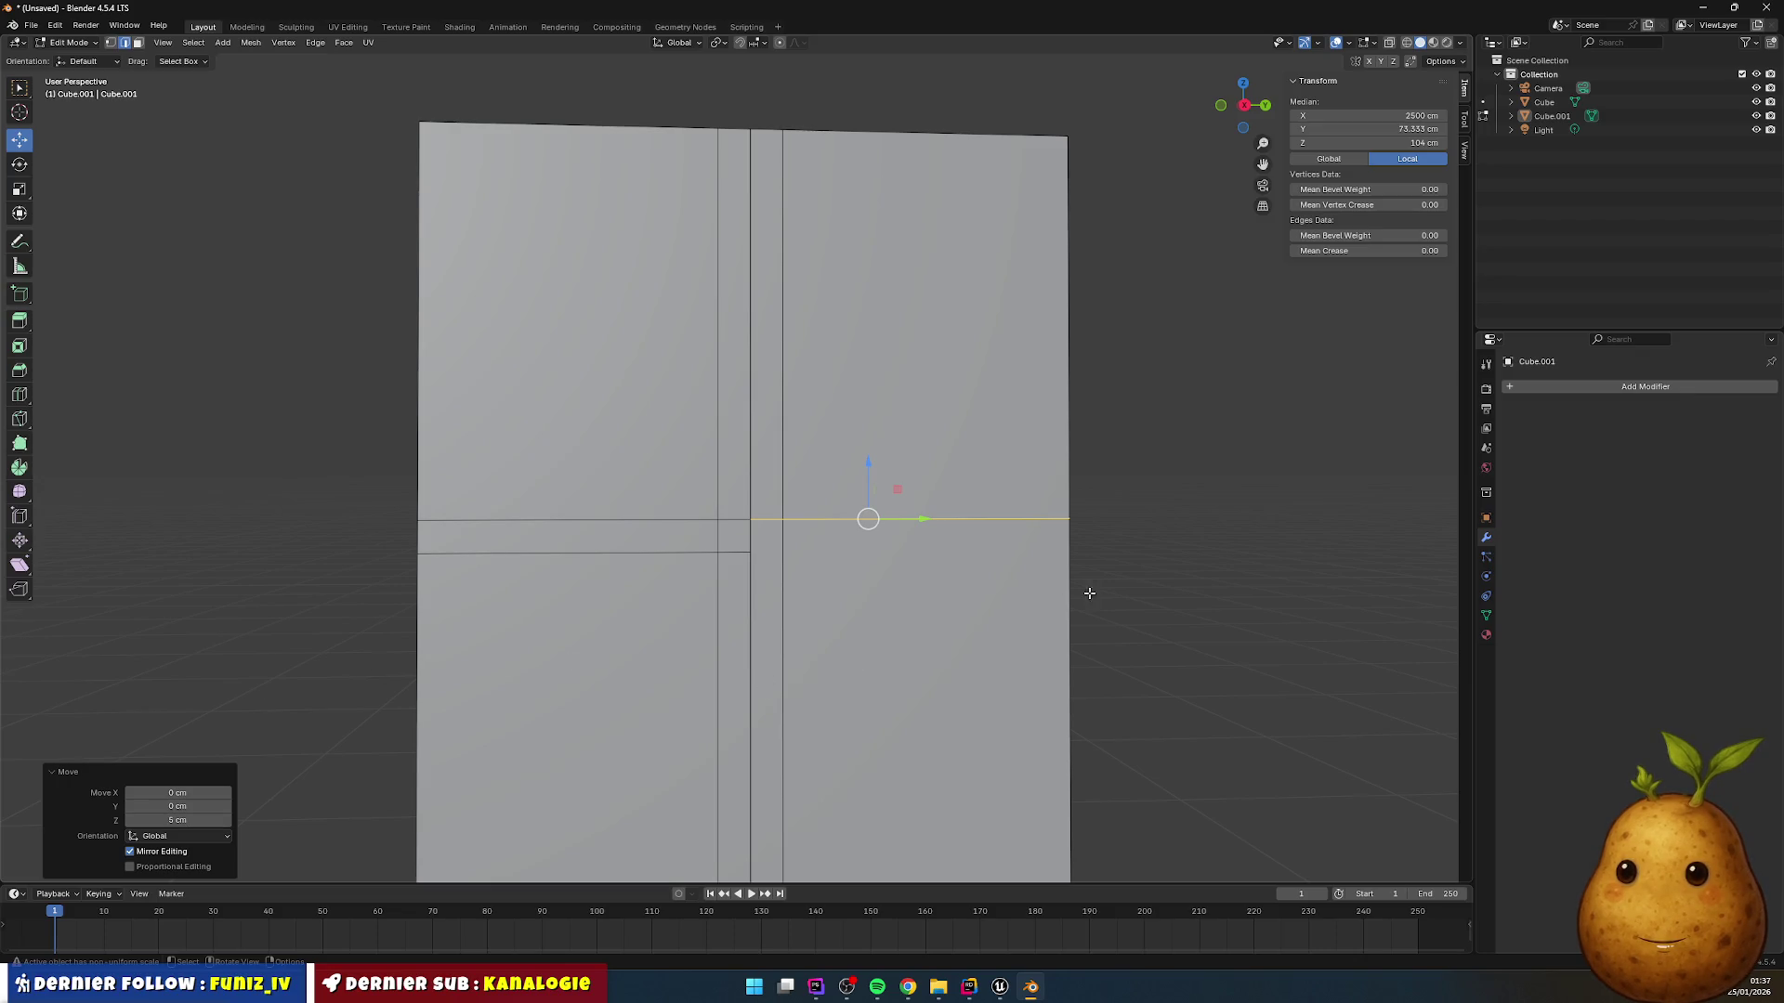
pyautogui.click(1078, 595)
# Step: Duplicate the right horizontal edge and place the copy 10 cm lower along Z
pyautogui.click(20, 395)
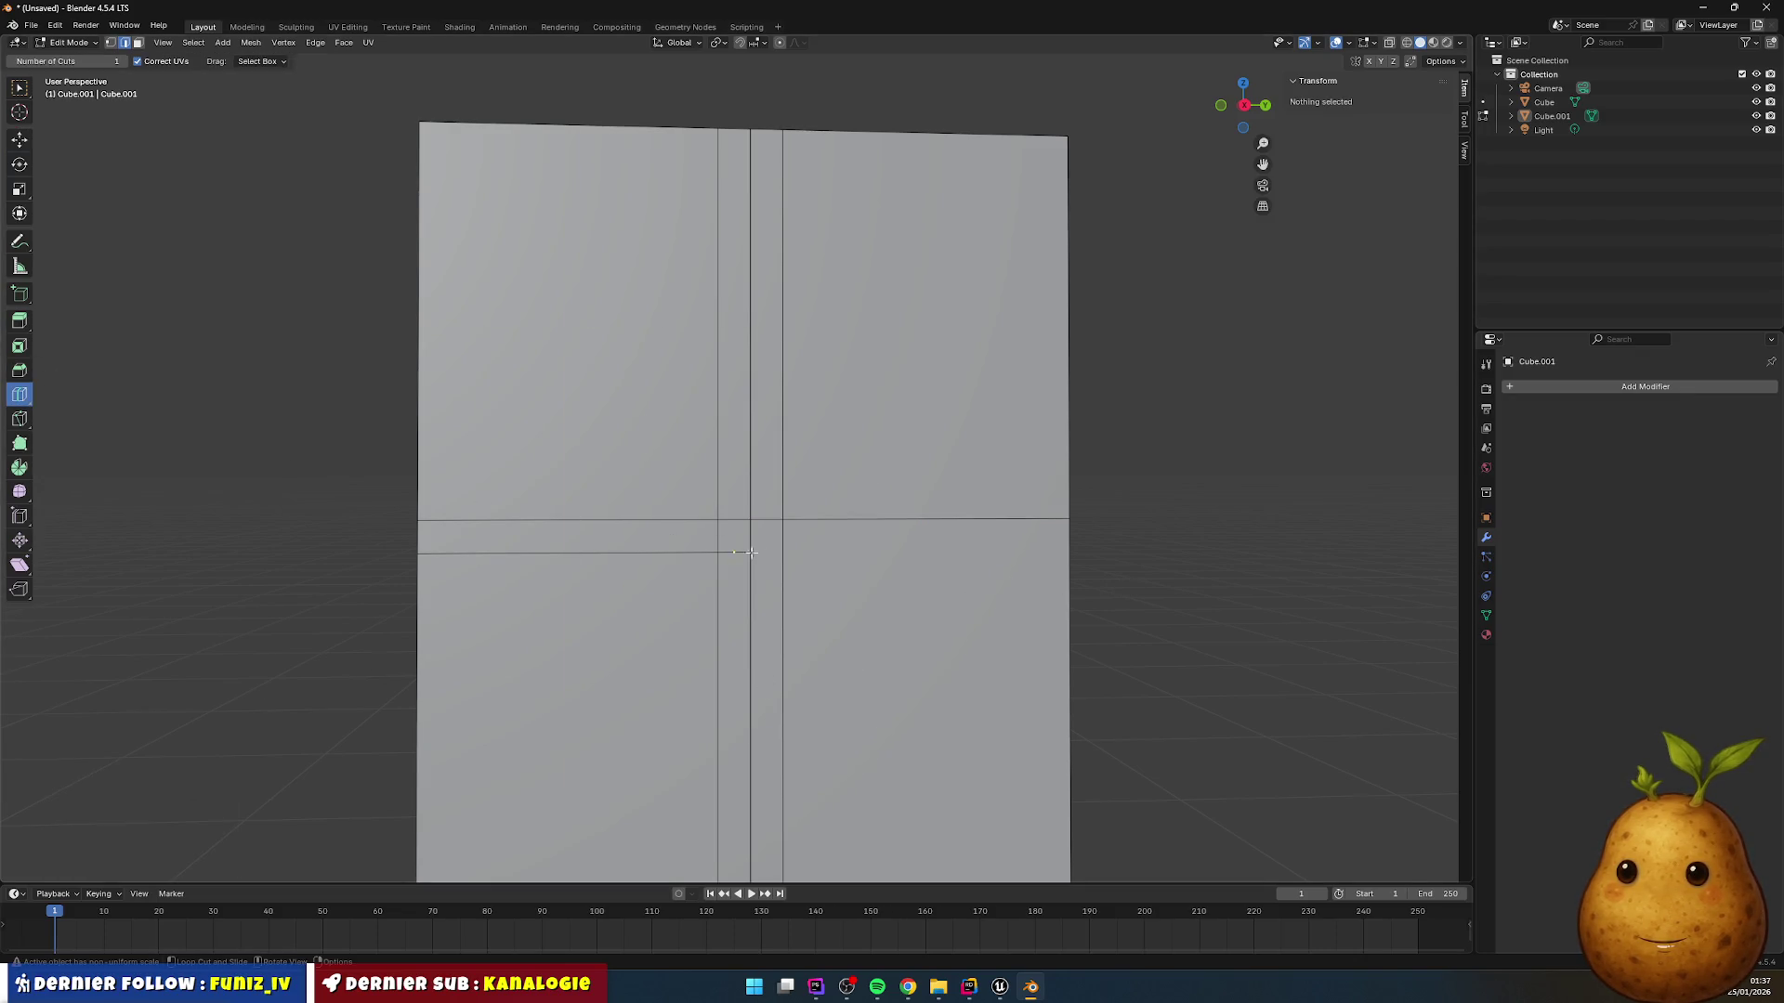
pyautogui.keyDown('ctrl'); pyautogui.click(1118, 538); pyautogui.keyUp('ctrl')
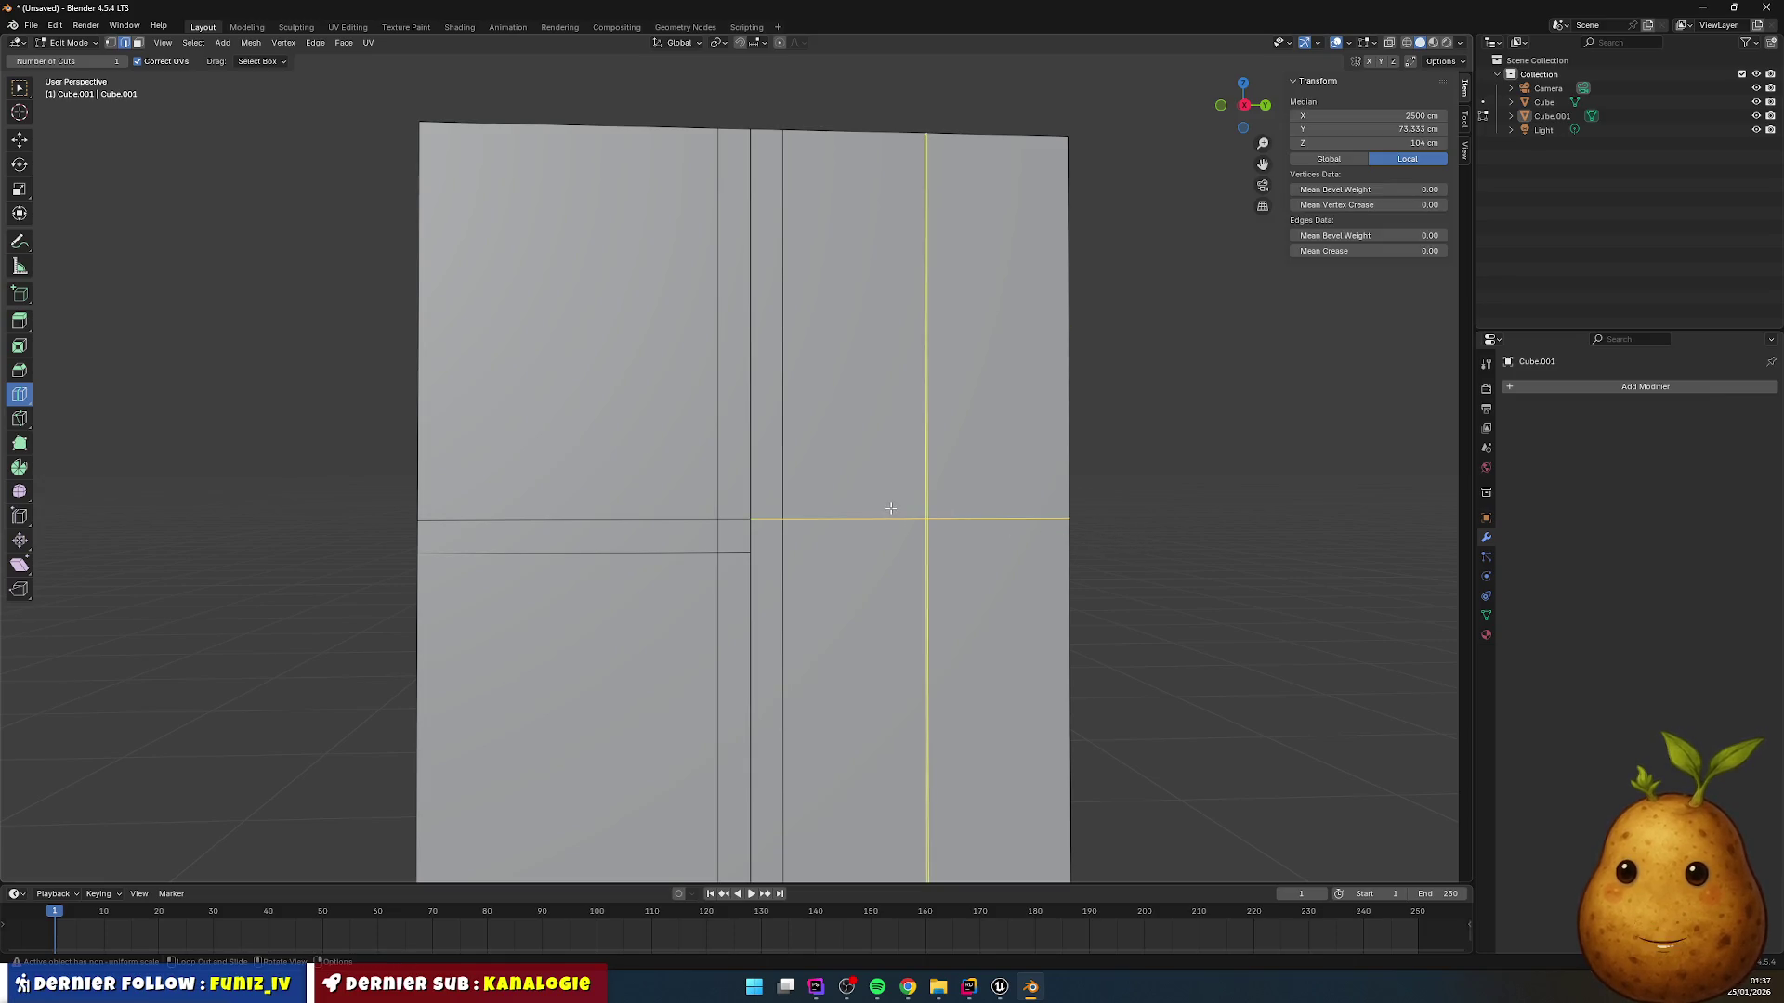
pyautogui.press('g')
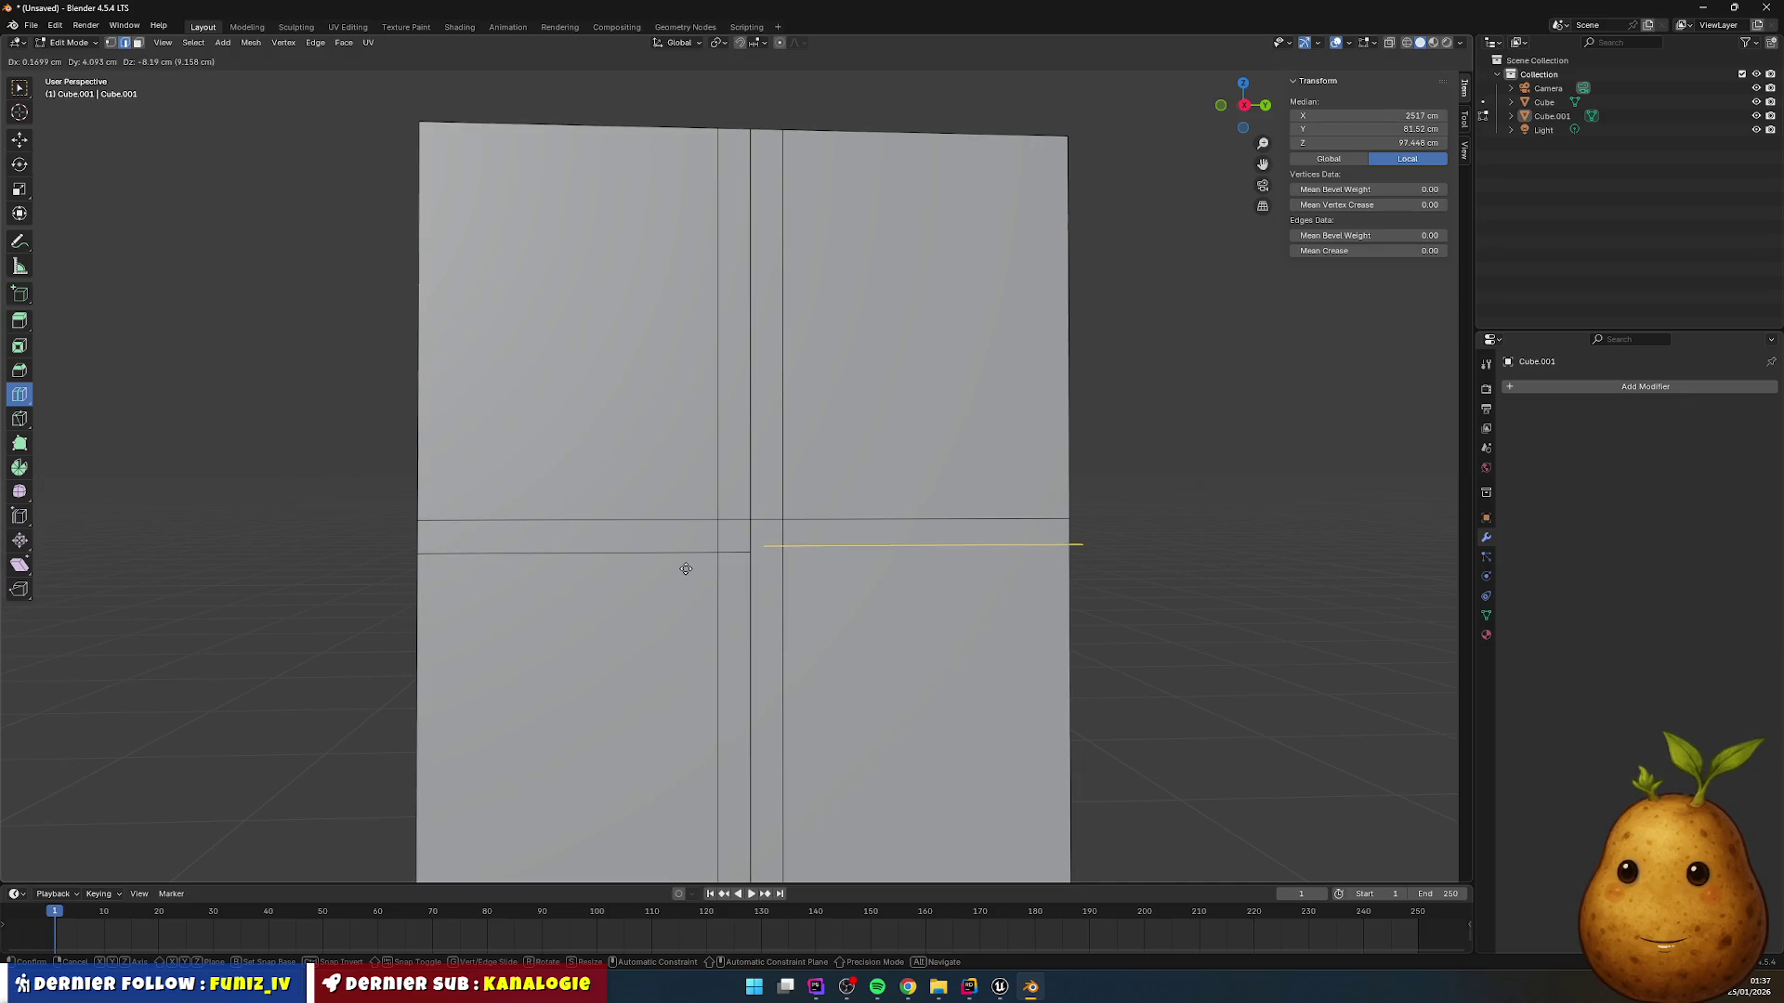
pyautogui.press('z')
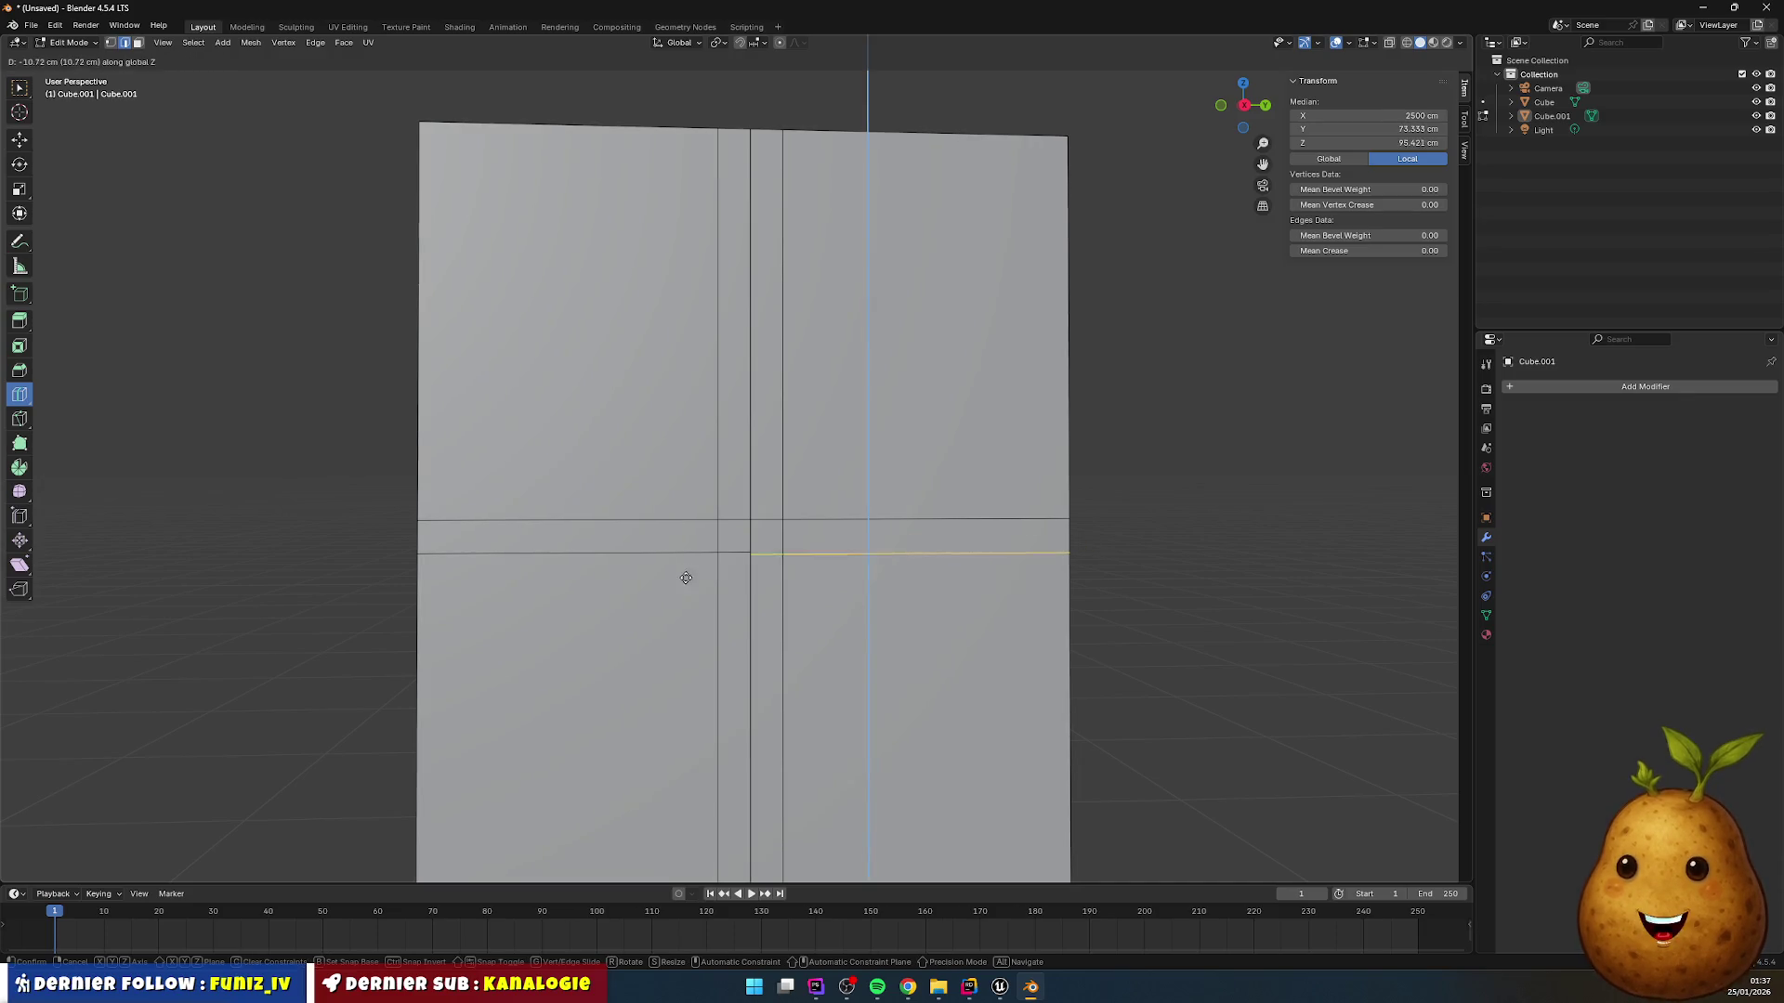
pyautogui.click(692, 559)
pyautogui.click(174, 818)
pyautogui.write('-10')
pyautogui.press('Return')
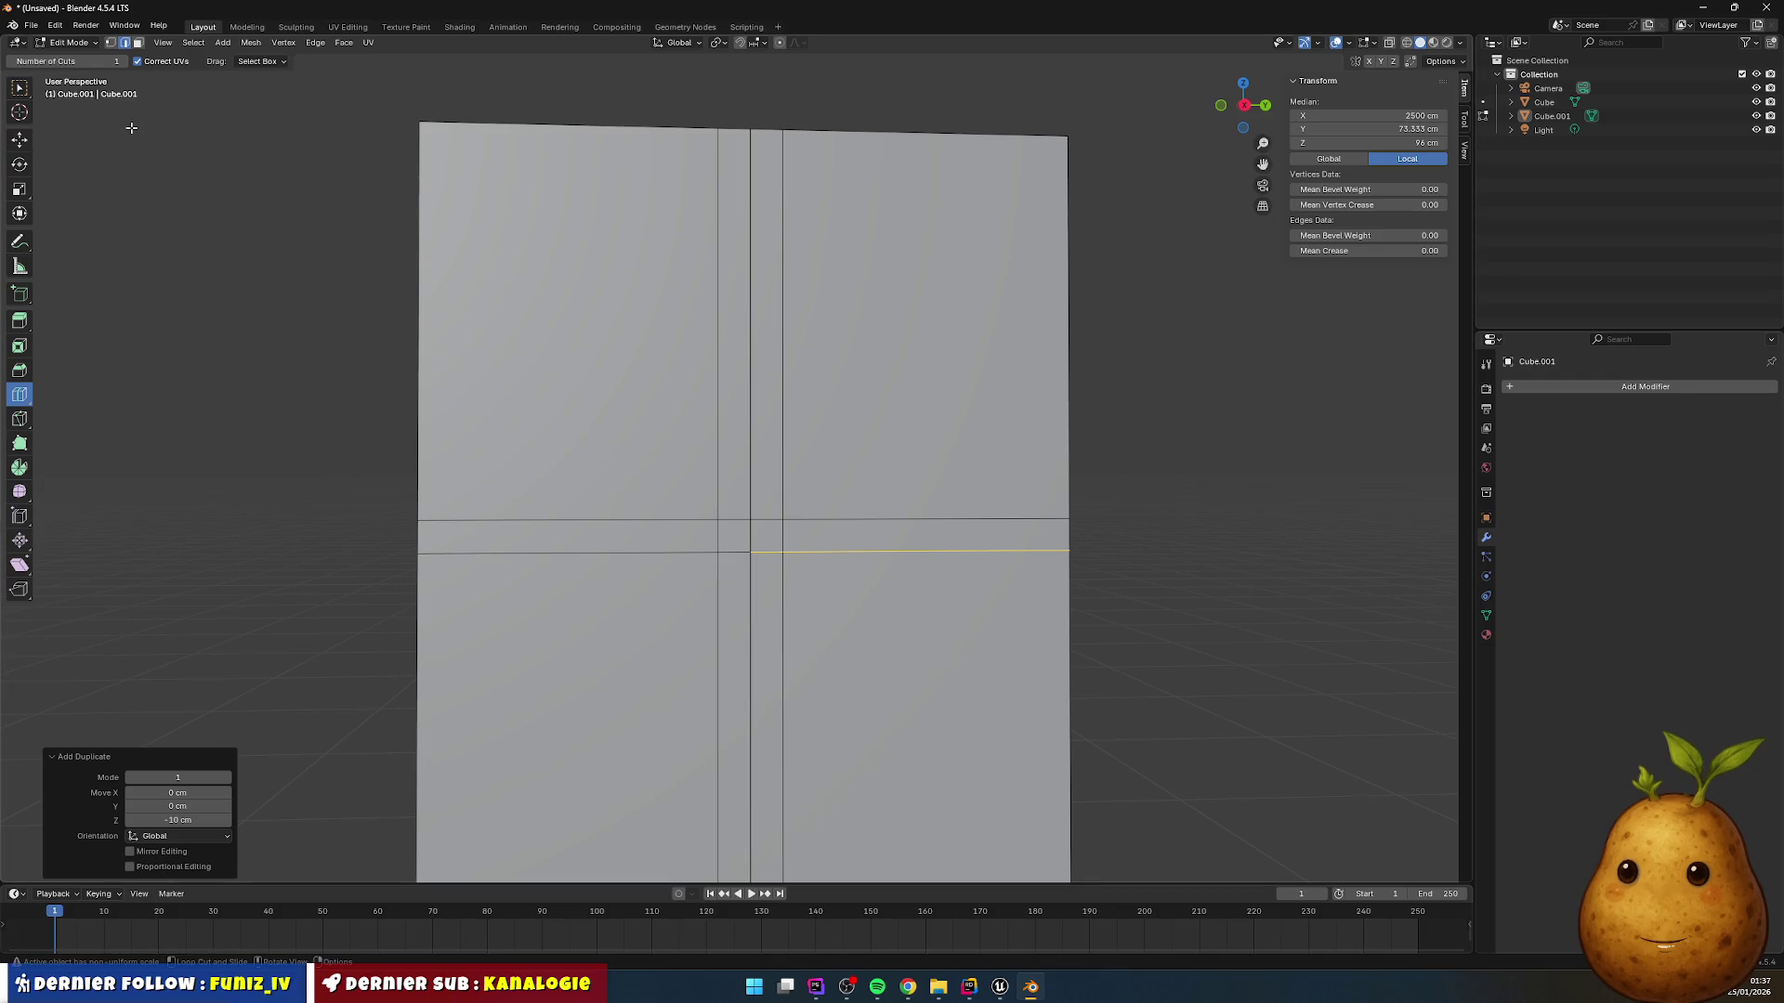
pyautogui.click(20, 140)
# Step: Zoom in and select the narrow central gap strip in face select mode
pyautogui.scroll(3, 766, 546)
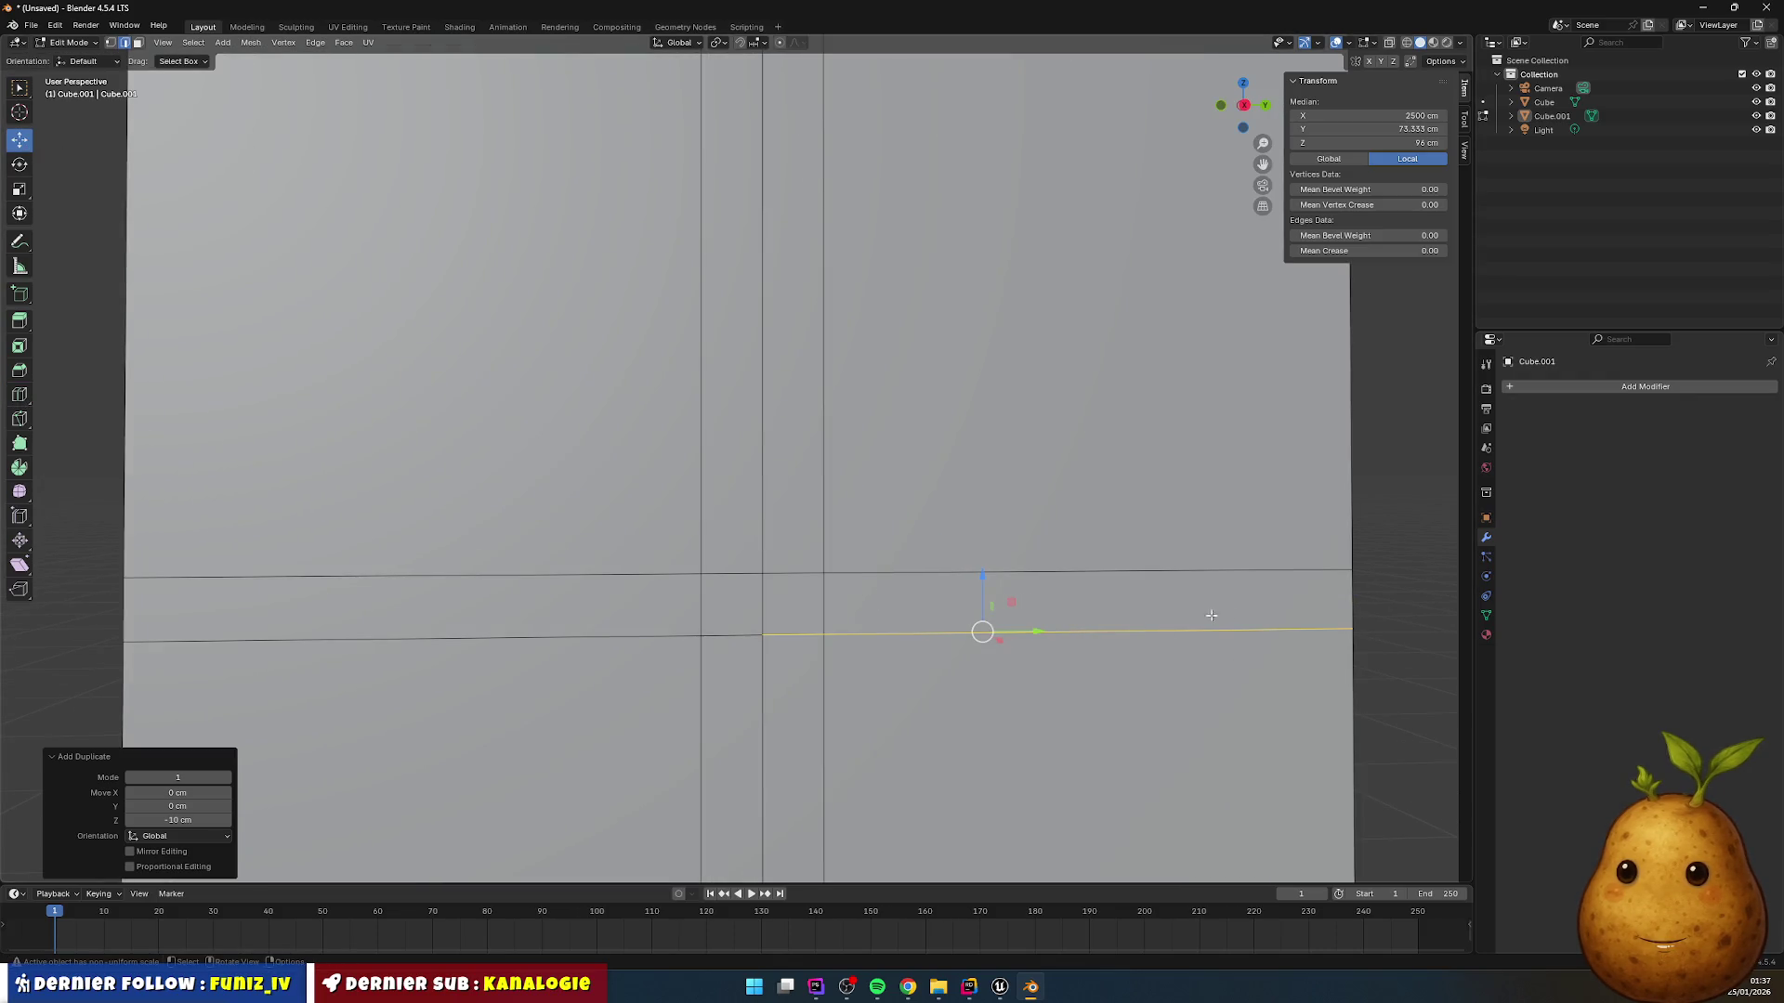
pyautogui.click(978, 632)
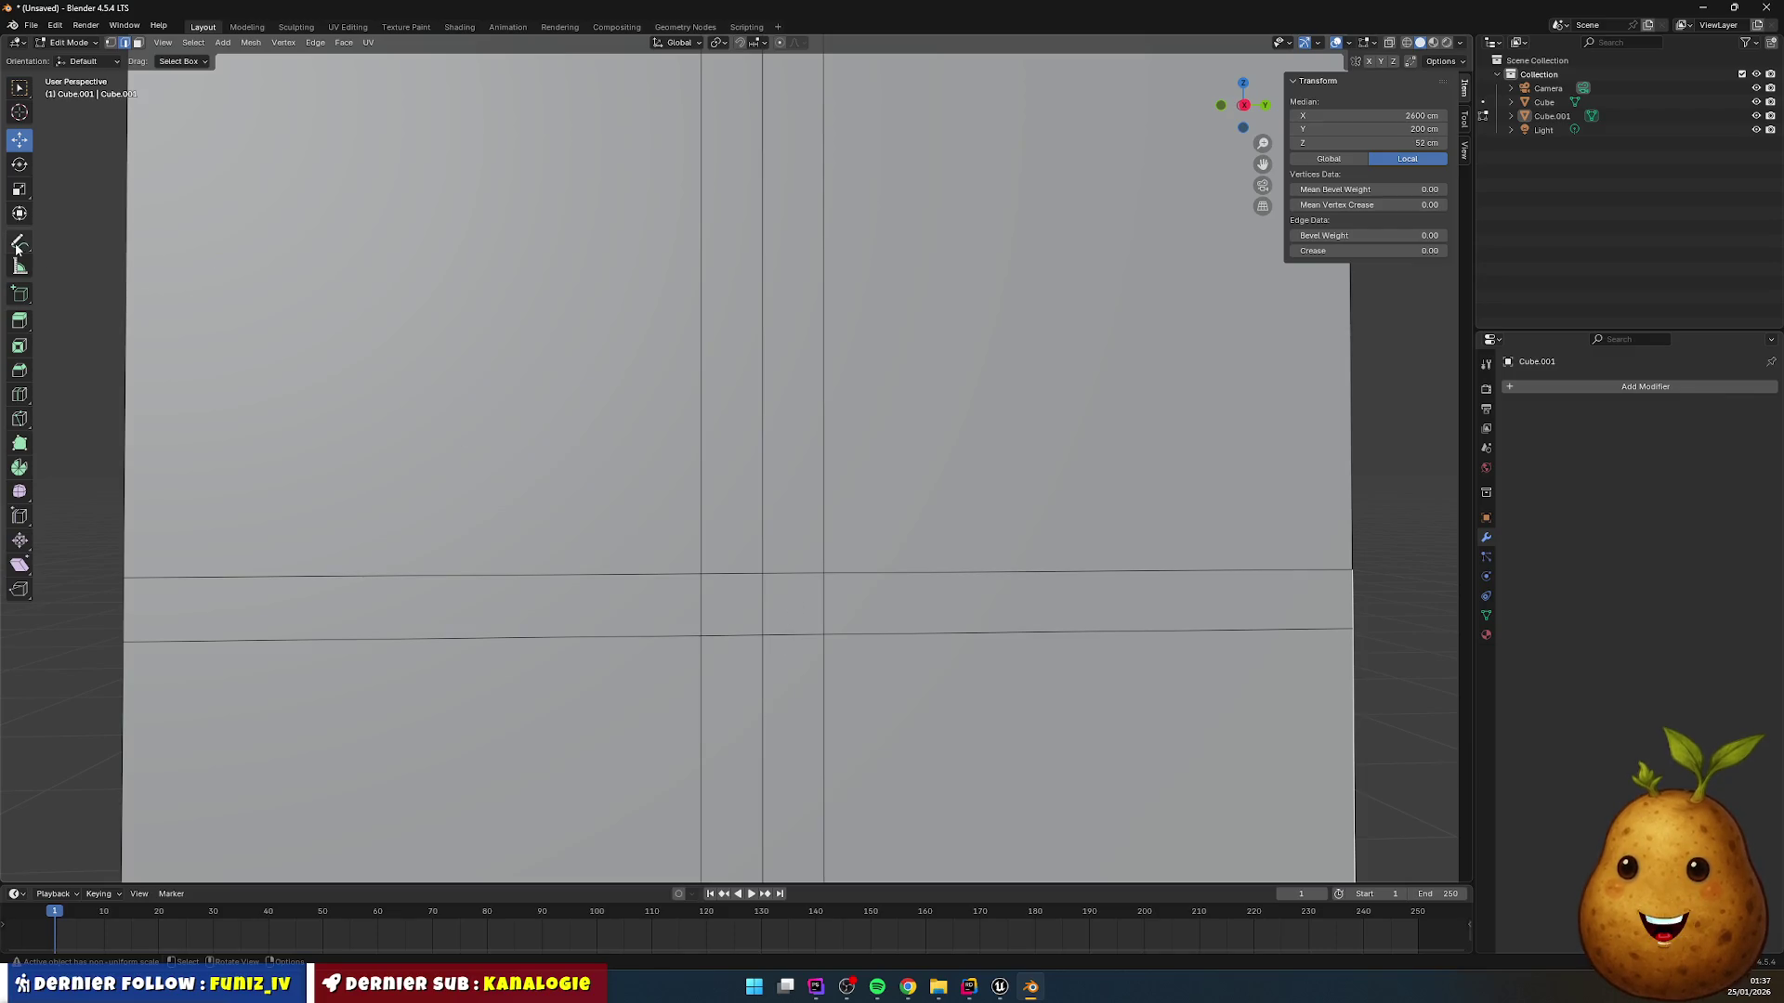
pyautogui.click(138, 44)
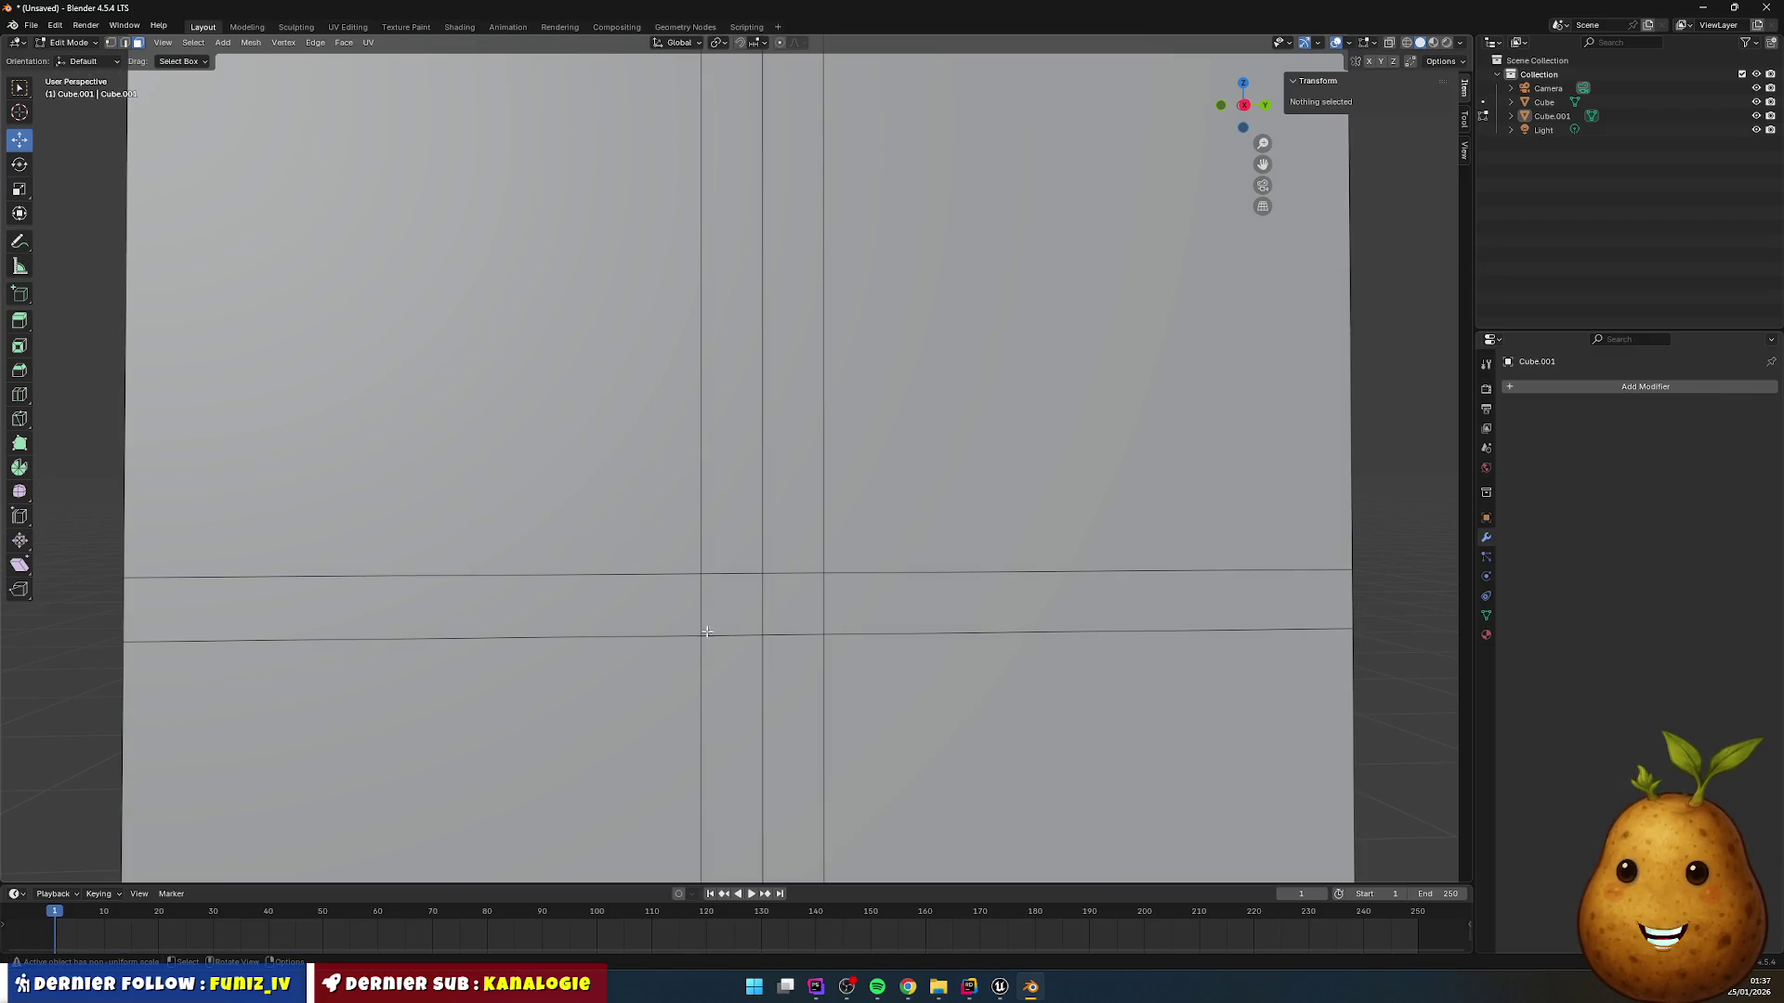
pyautogui.click(730, 609)
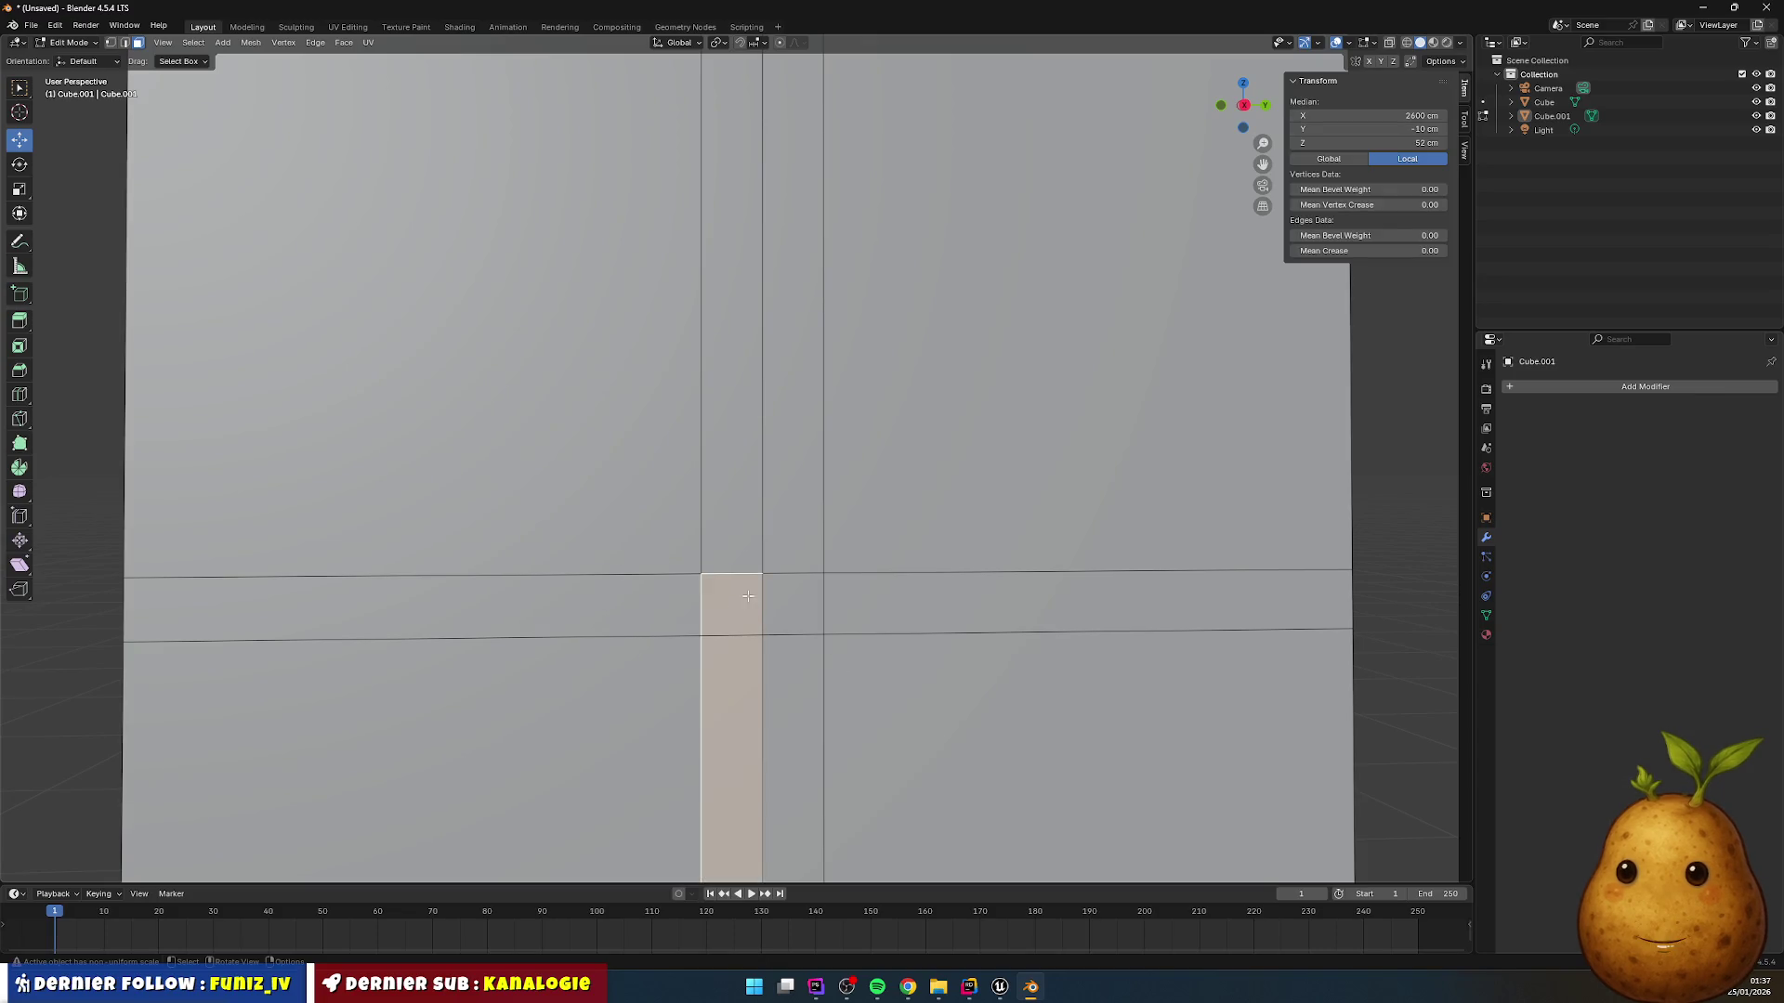
pyautogui.click(801, 600)
pyautogui.click(744, 606)
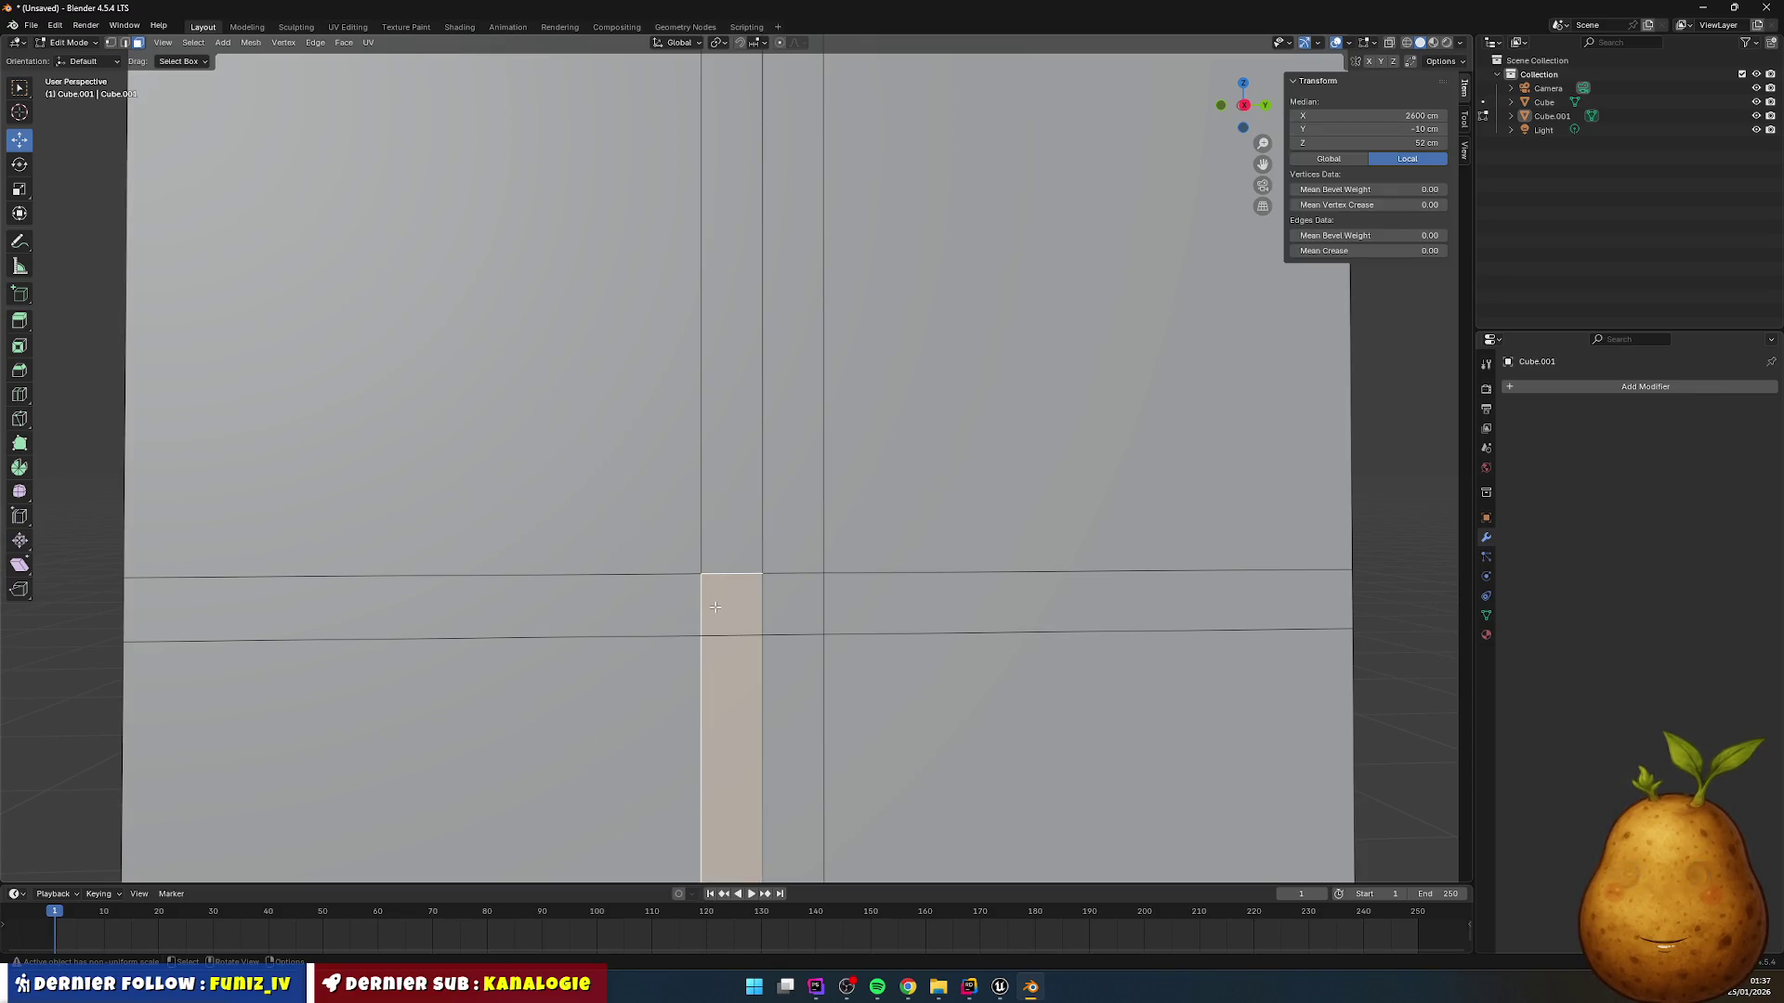
pyautogui.scroll(-4, 721, 598)
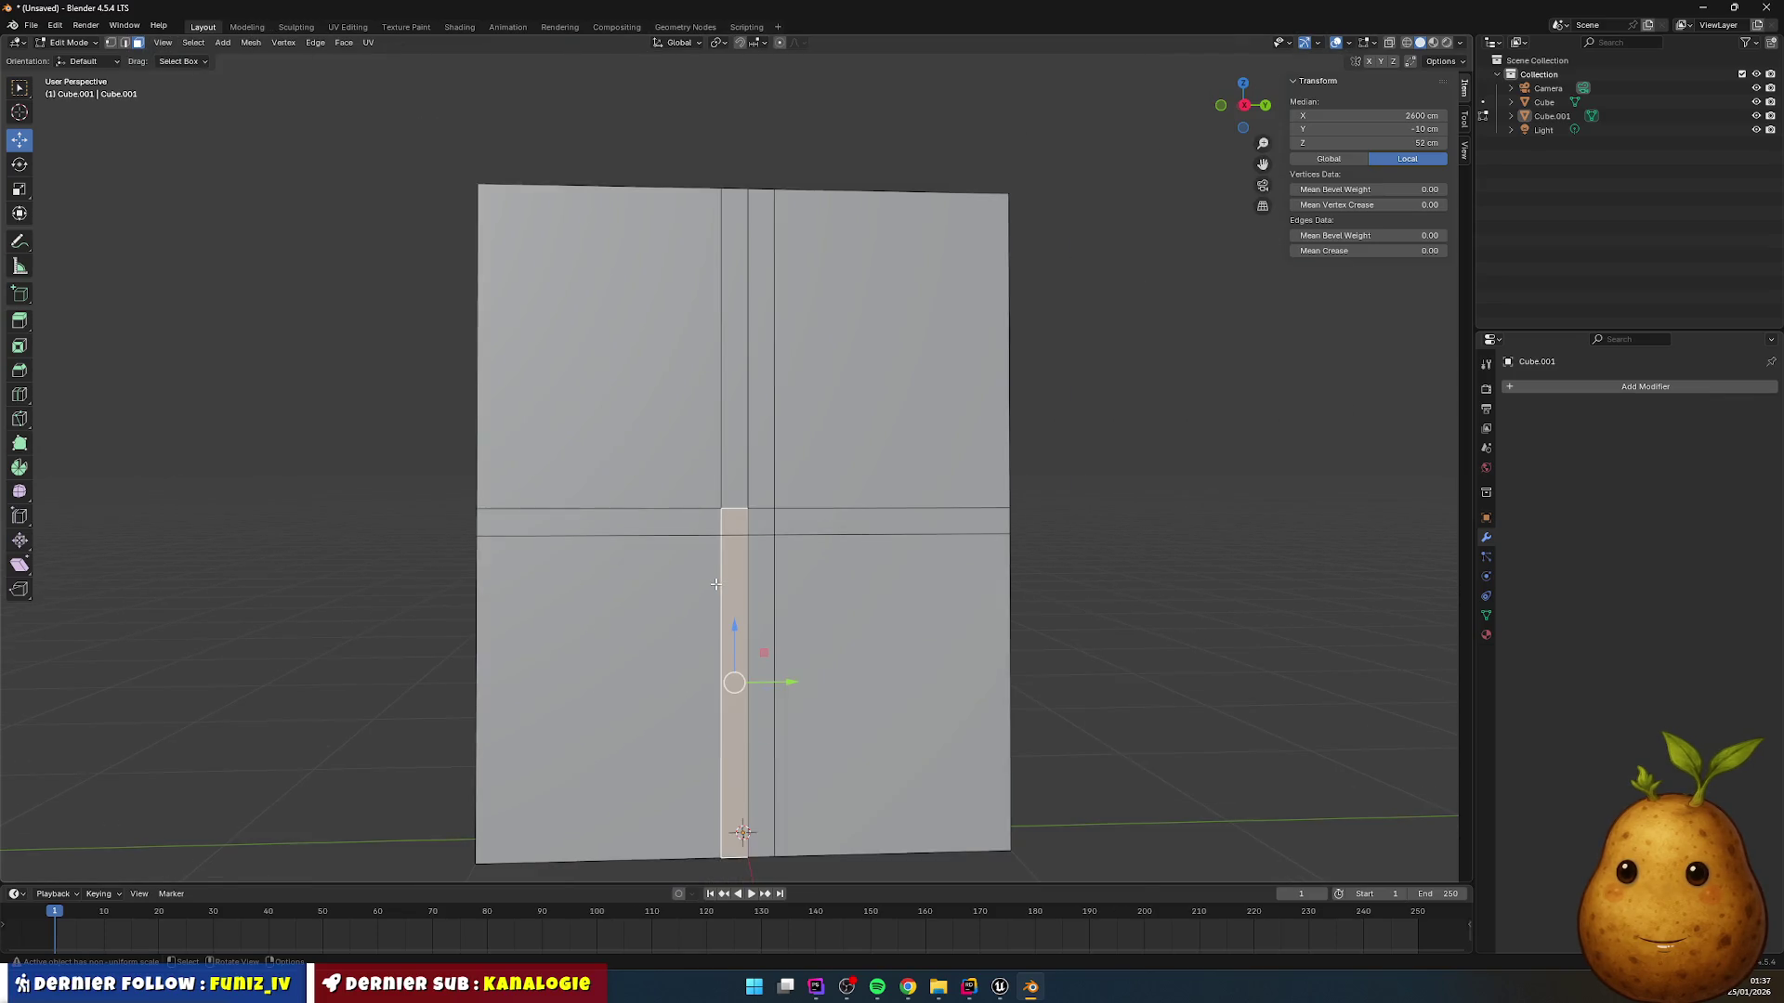
pyautogui.scroll(5, 720, 595)
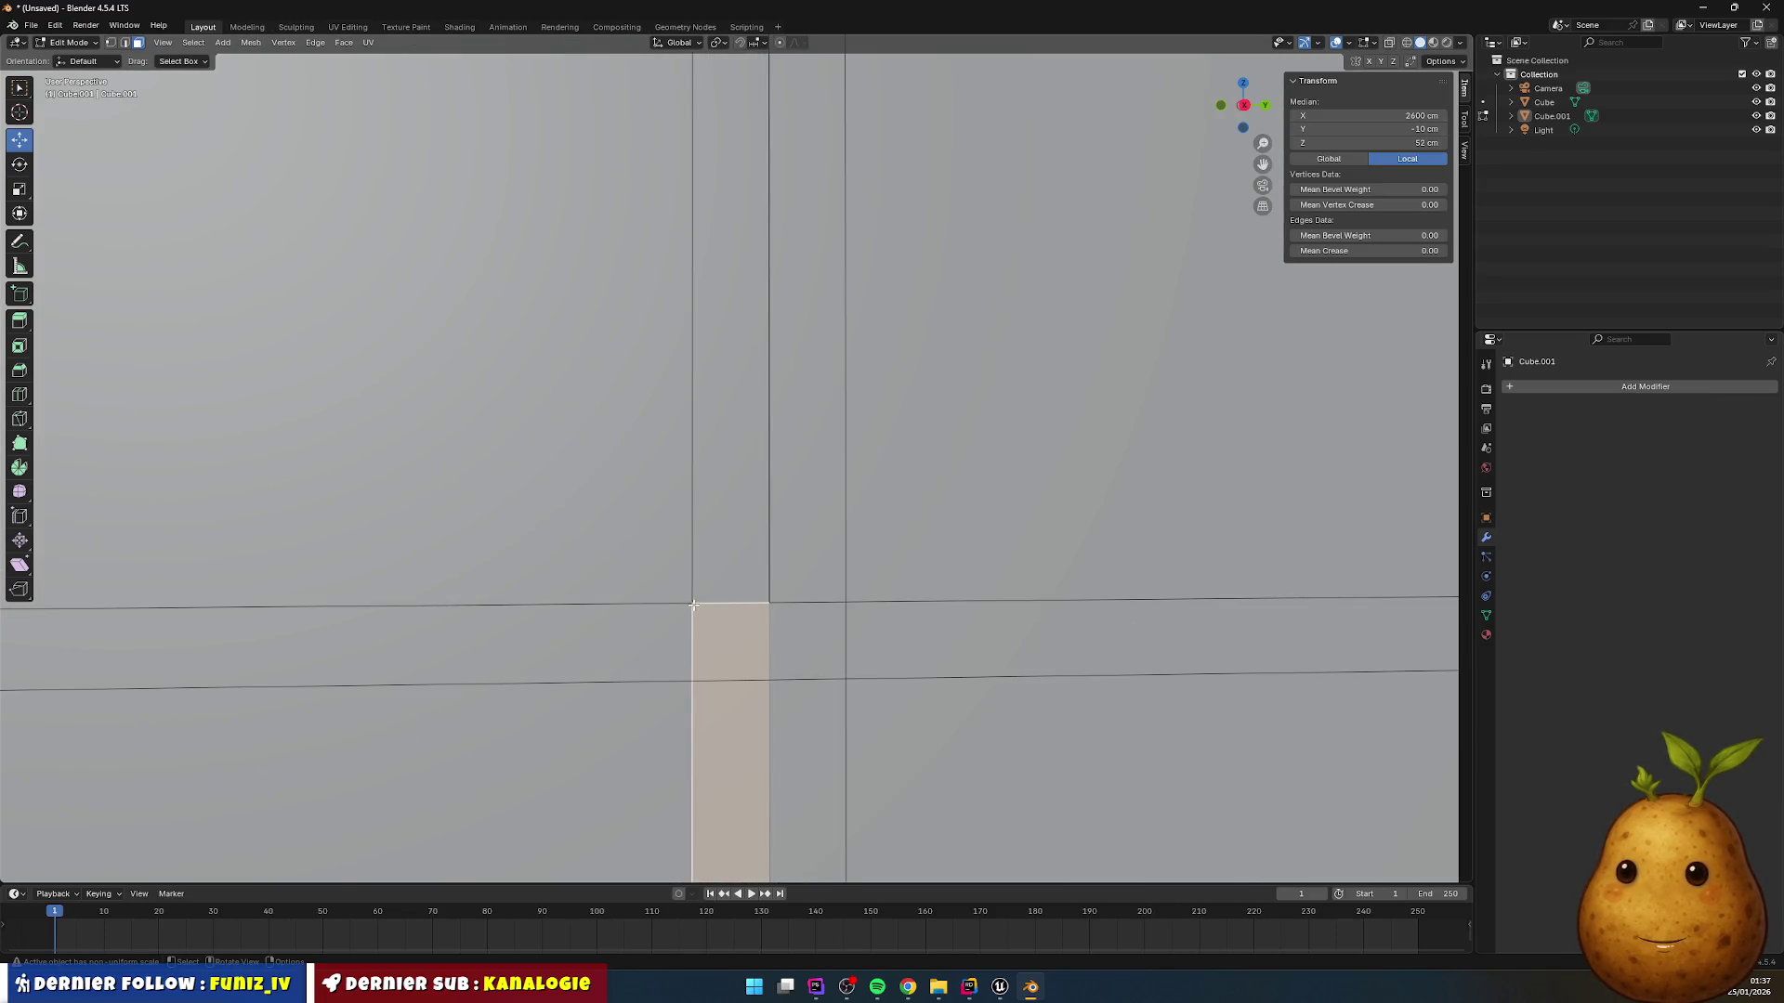
# Step: Select the crossing square's four corner vertices and start an inset
pyautogui.click(111, 42)
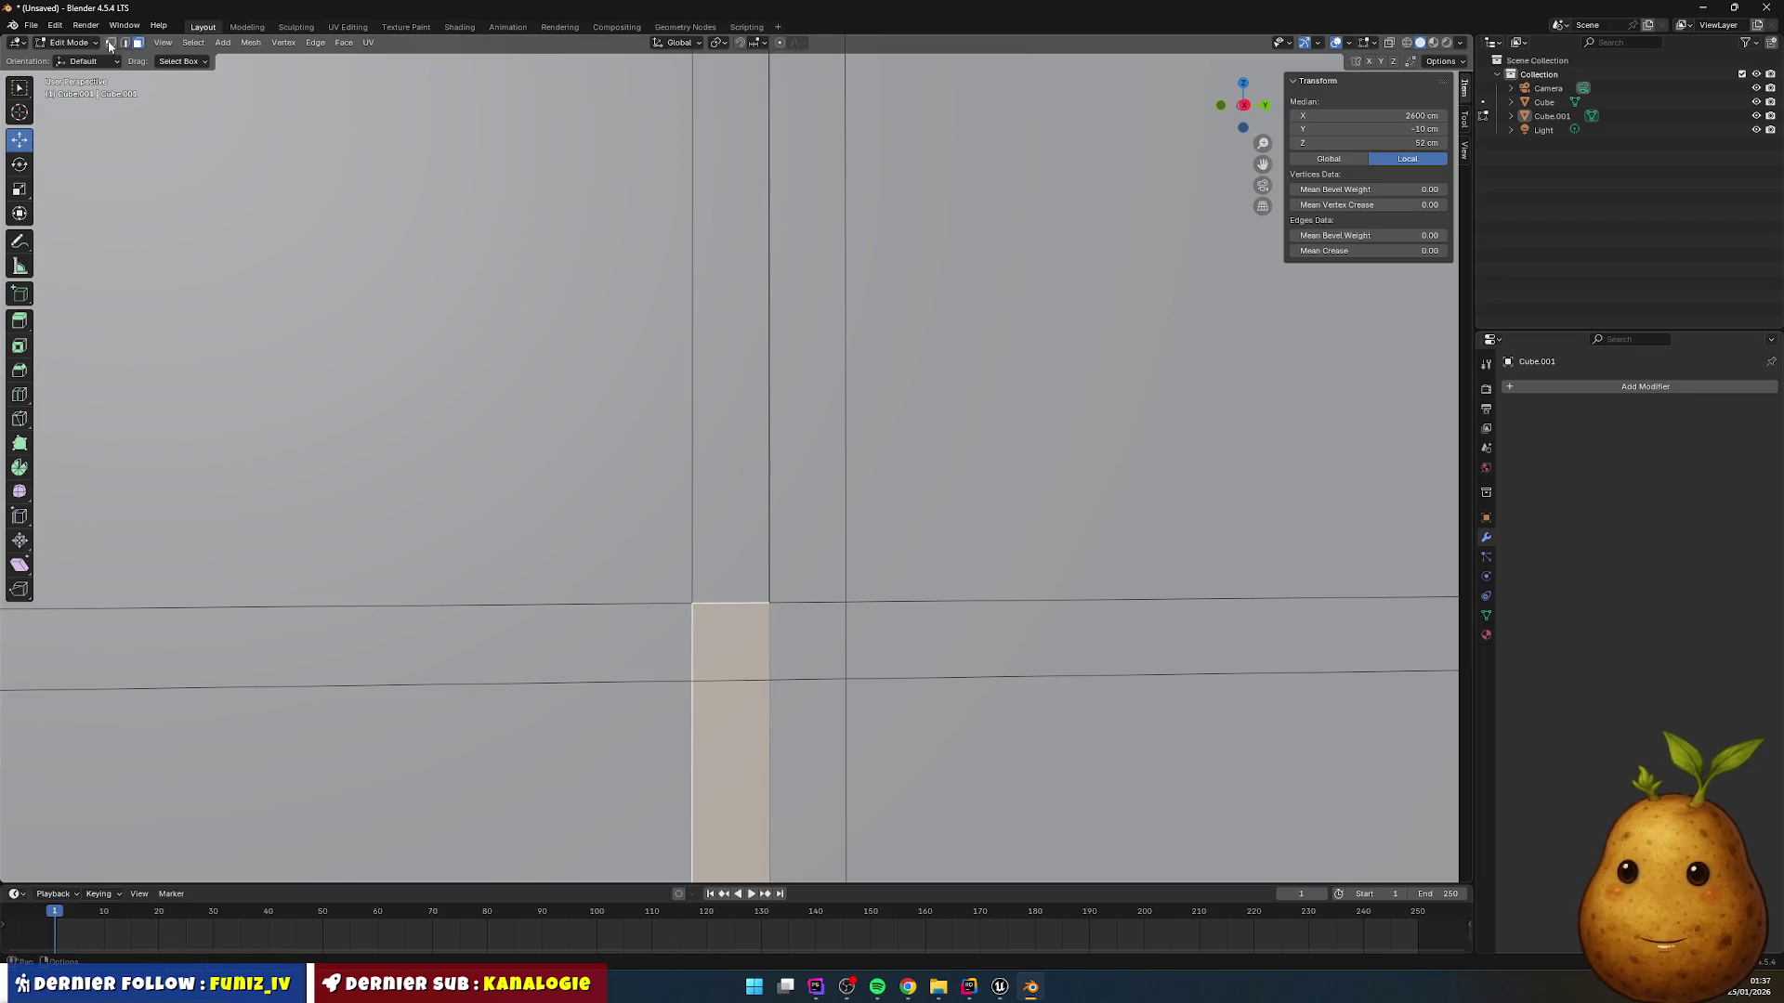
pyautogui.click(692, 608)
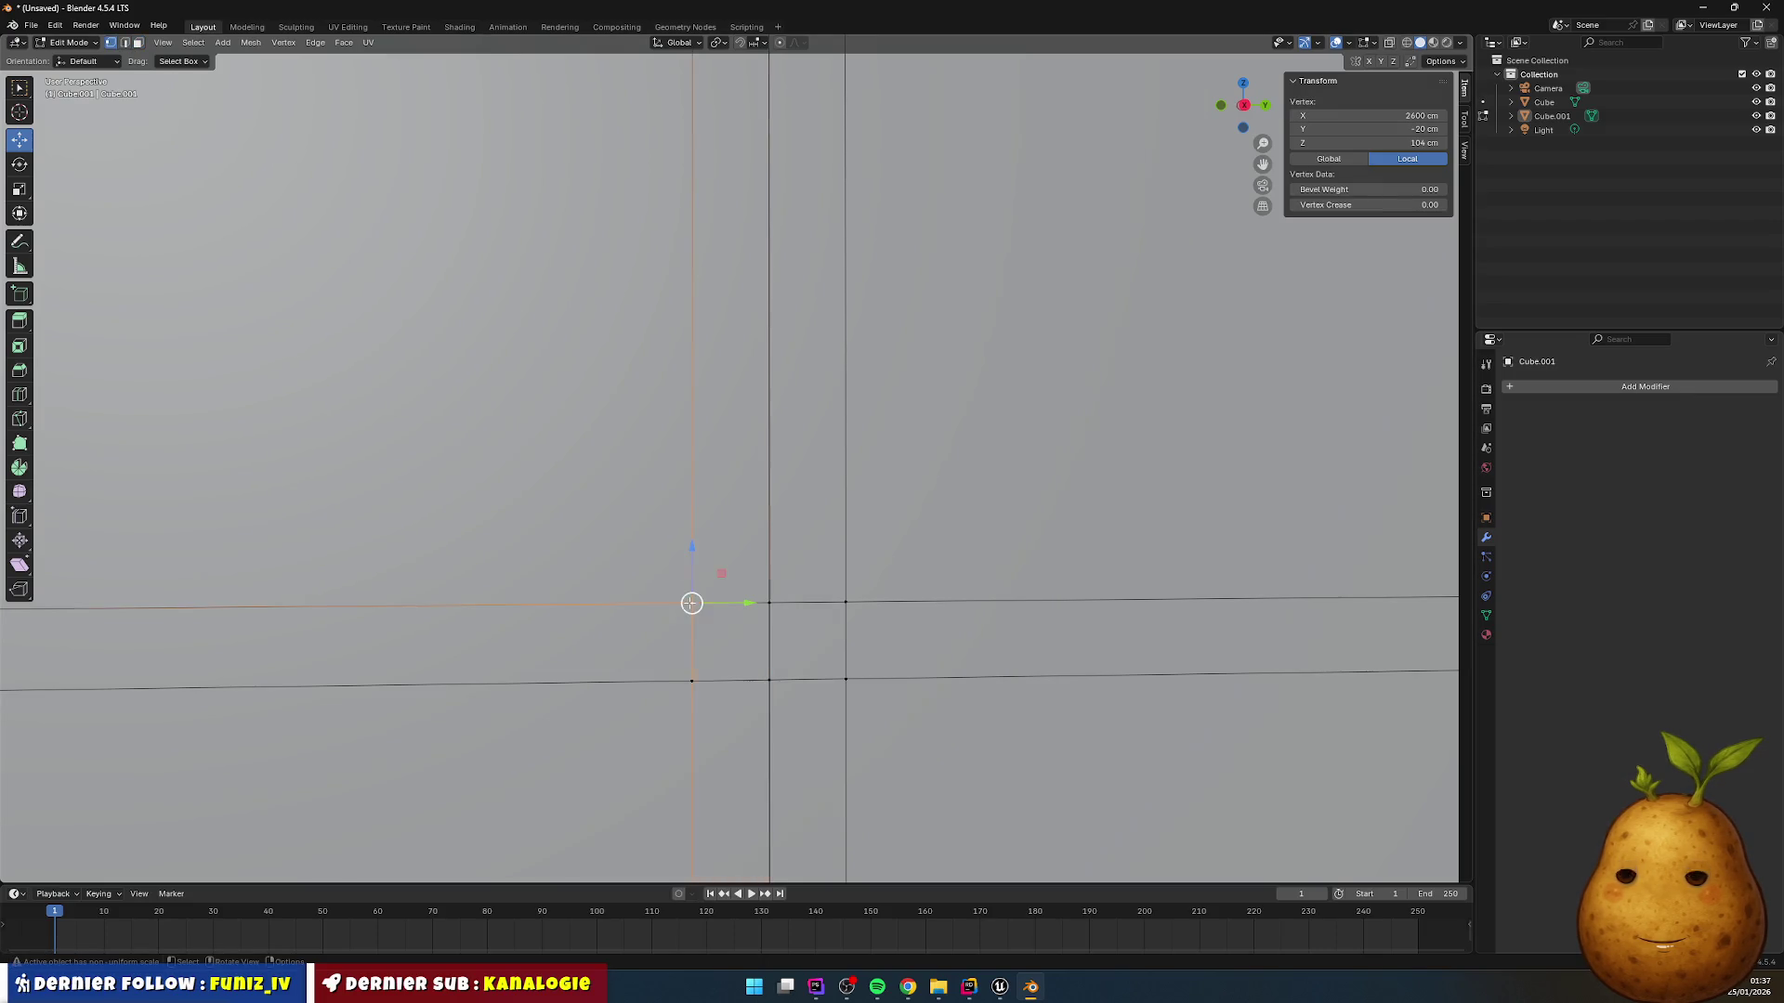
pyautogui.keyDown('shift'); pyautogui.click(770, 605); pyautogui.keyUp('shift')
pyautogui.keyDown('shift'); pyautogui.click(771, 678); pyautogui.keyUp('shift')
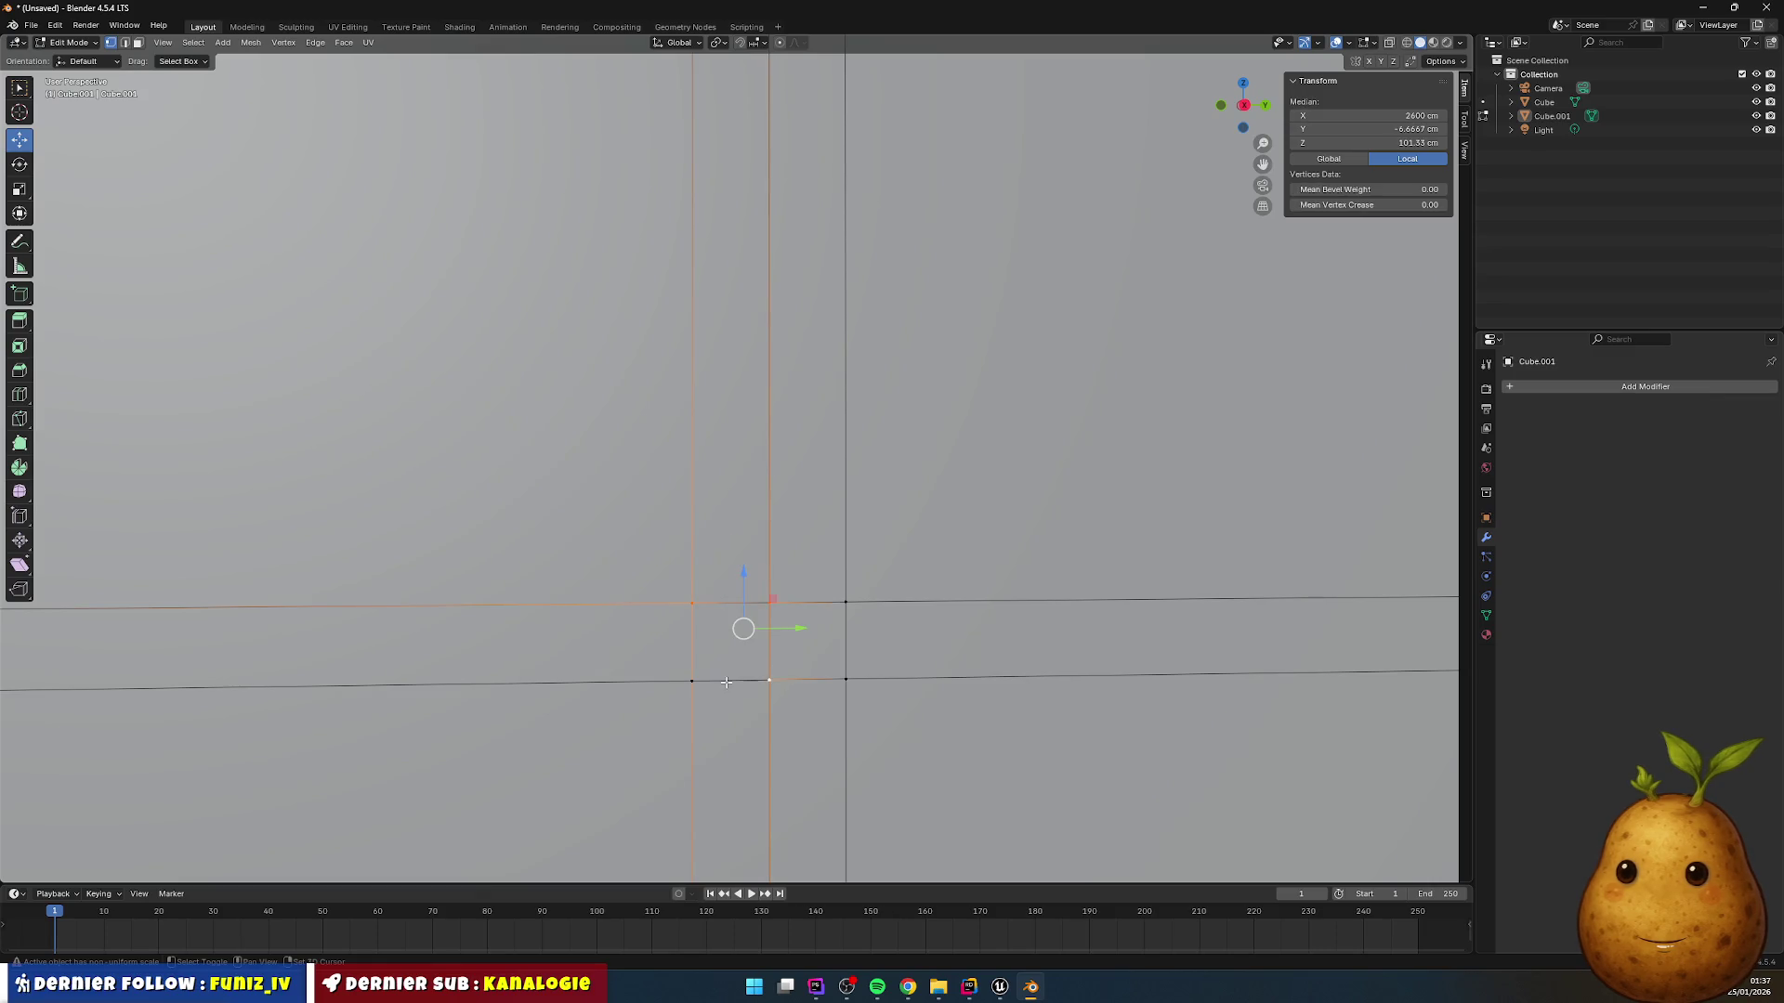
pyautogui.keyDown('shift'); pyautogui.click(690, 682); pyautogui.keyUp('shift')
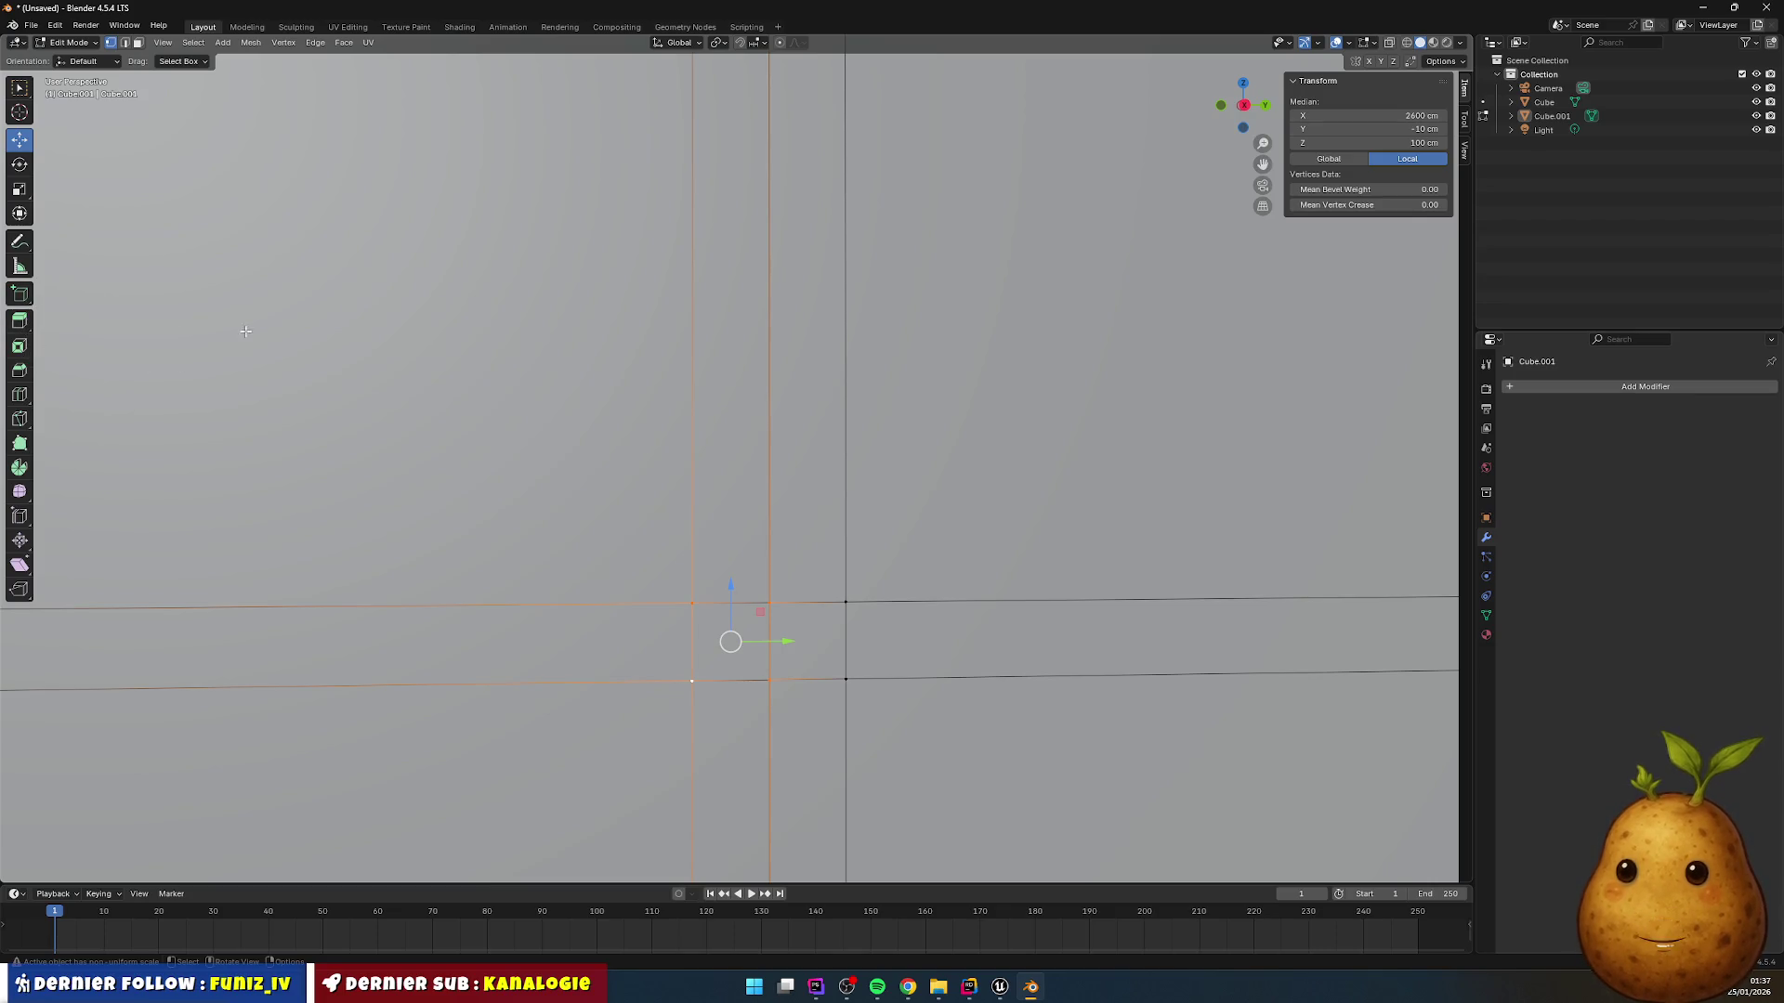
pyautogui.press('i')
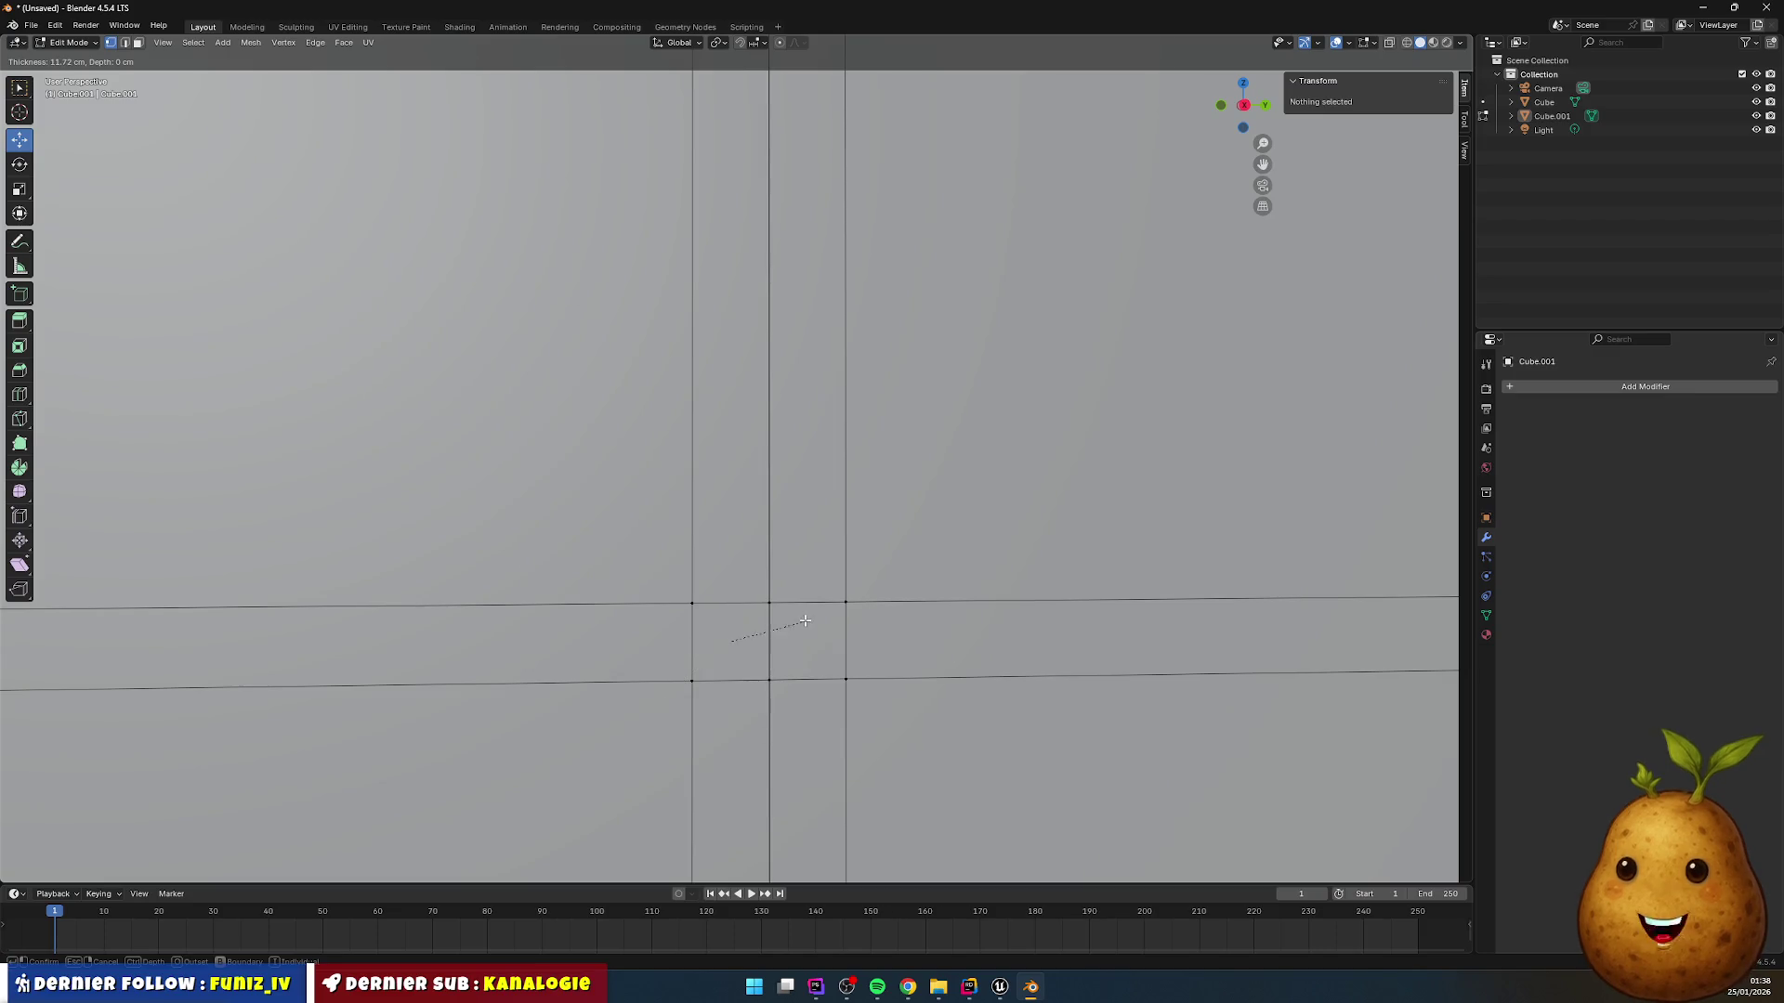
pyautogui.click(687, 647)
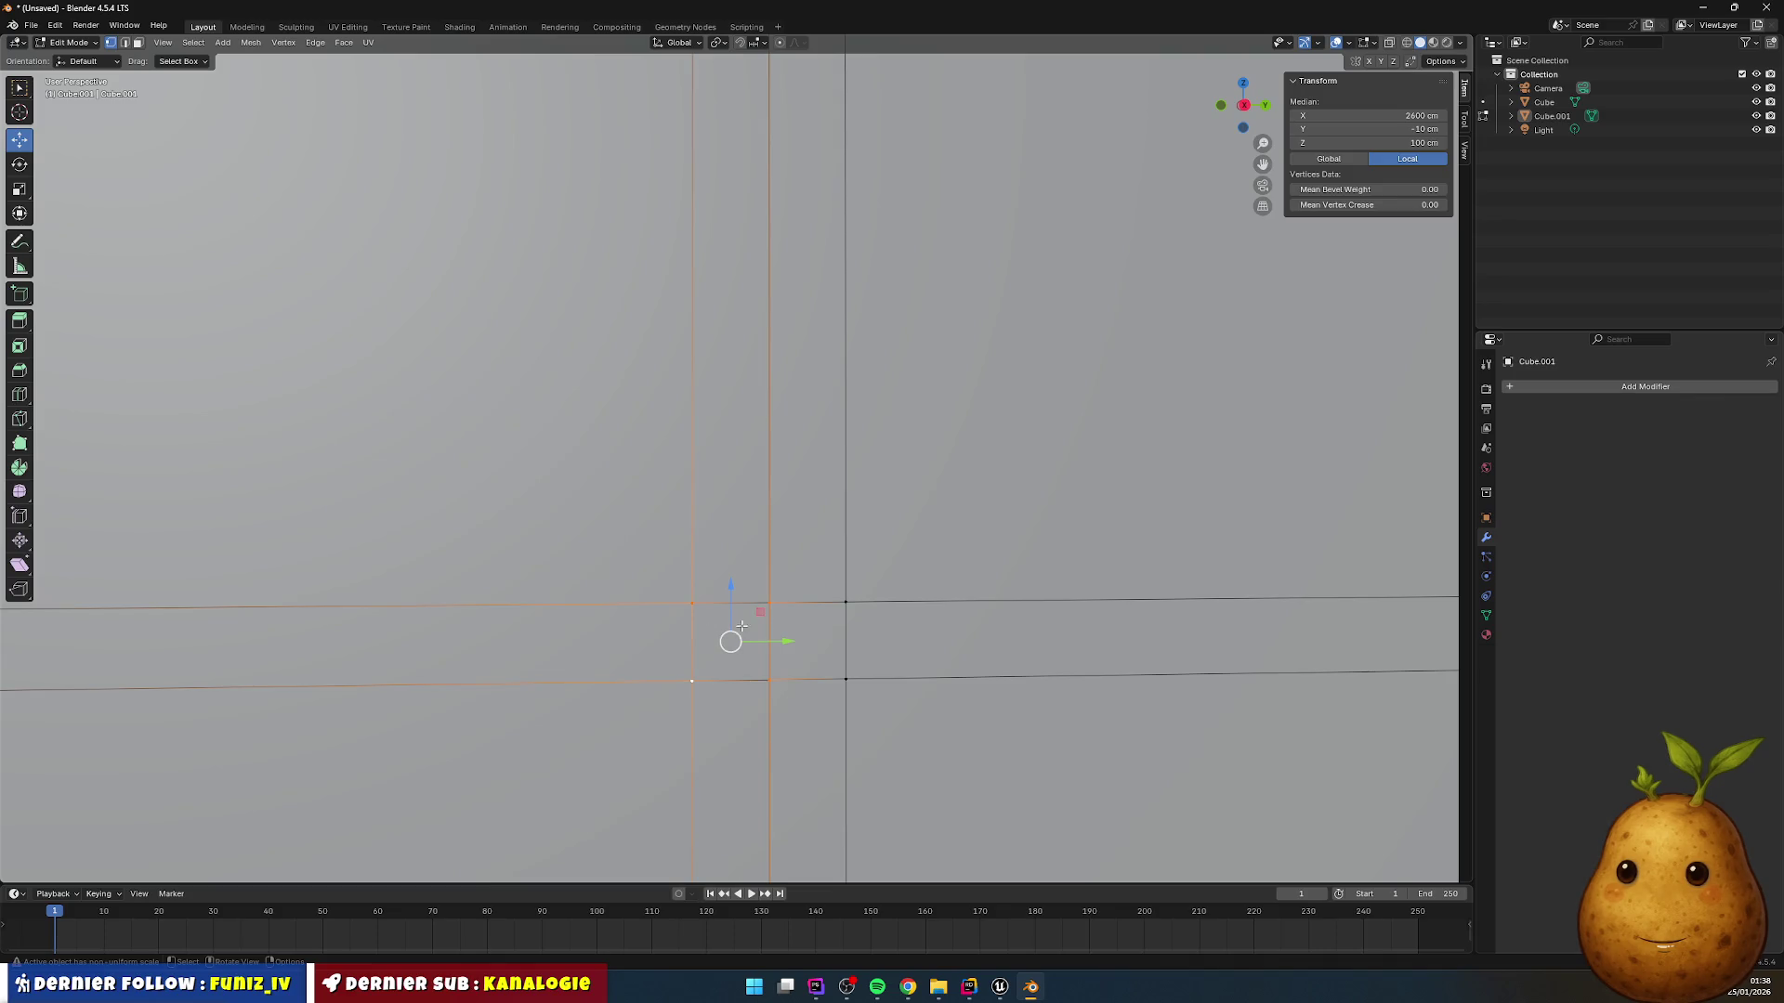
pyautogui.click(693, 604)
pyautogui.keyDown('shift'); pyautogui.click(772, 604); pyautogui.keyUp('shift')
pyautogui.keyDown('shift'); pyautogui.click(768, 681); pyautogui.keyUp('shift')
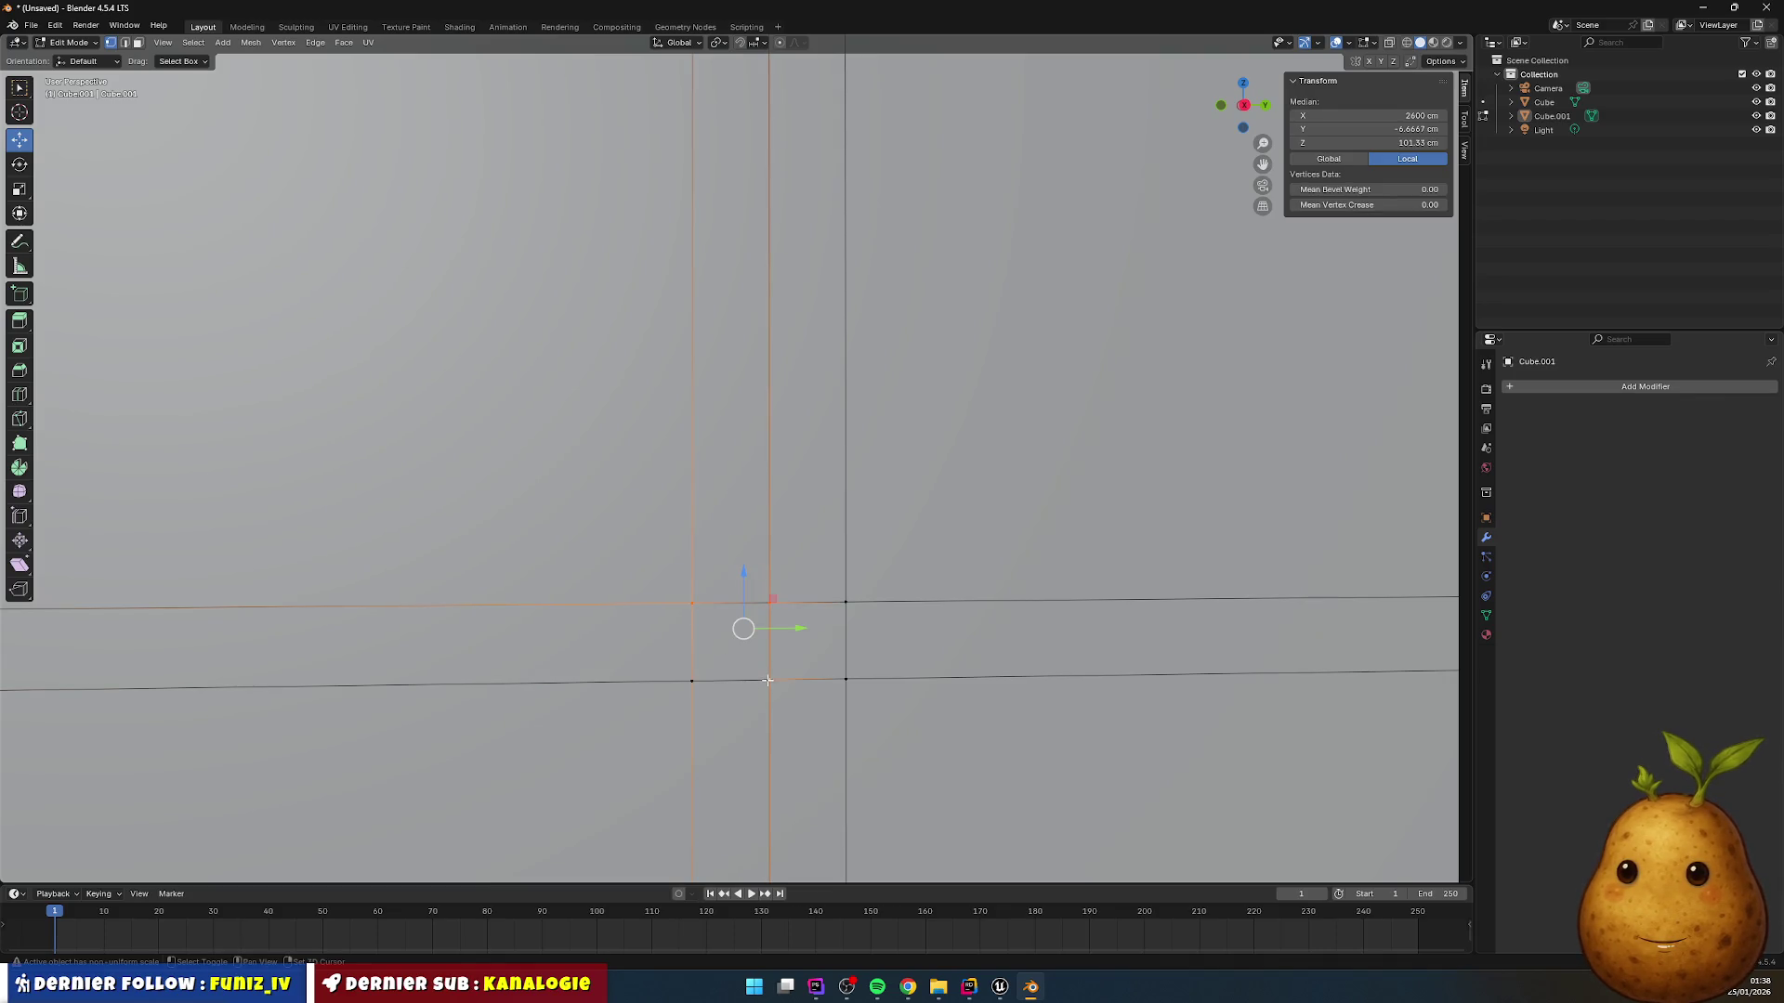
pyautogui.keyDown('shift'); pyautogui.click(694, 681); pyautogui.keyUp('shift')
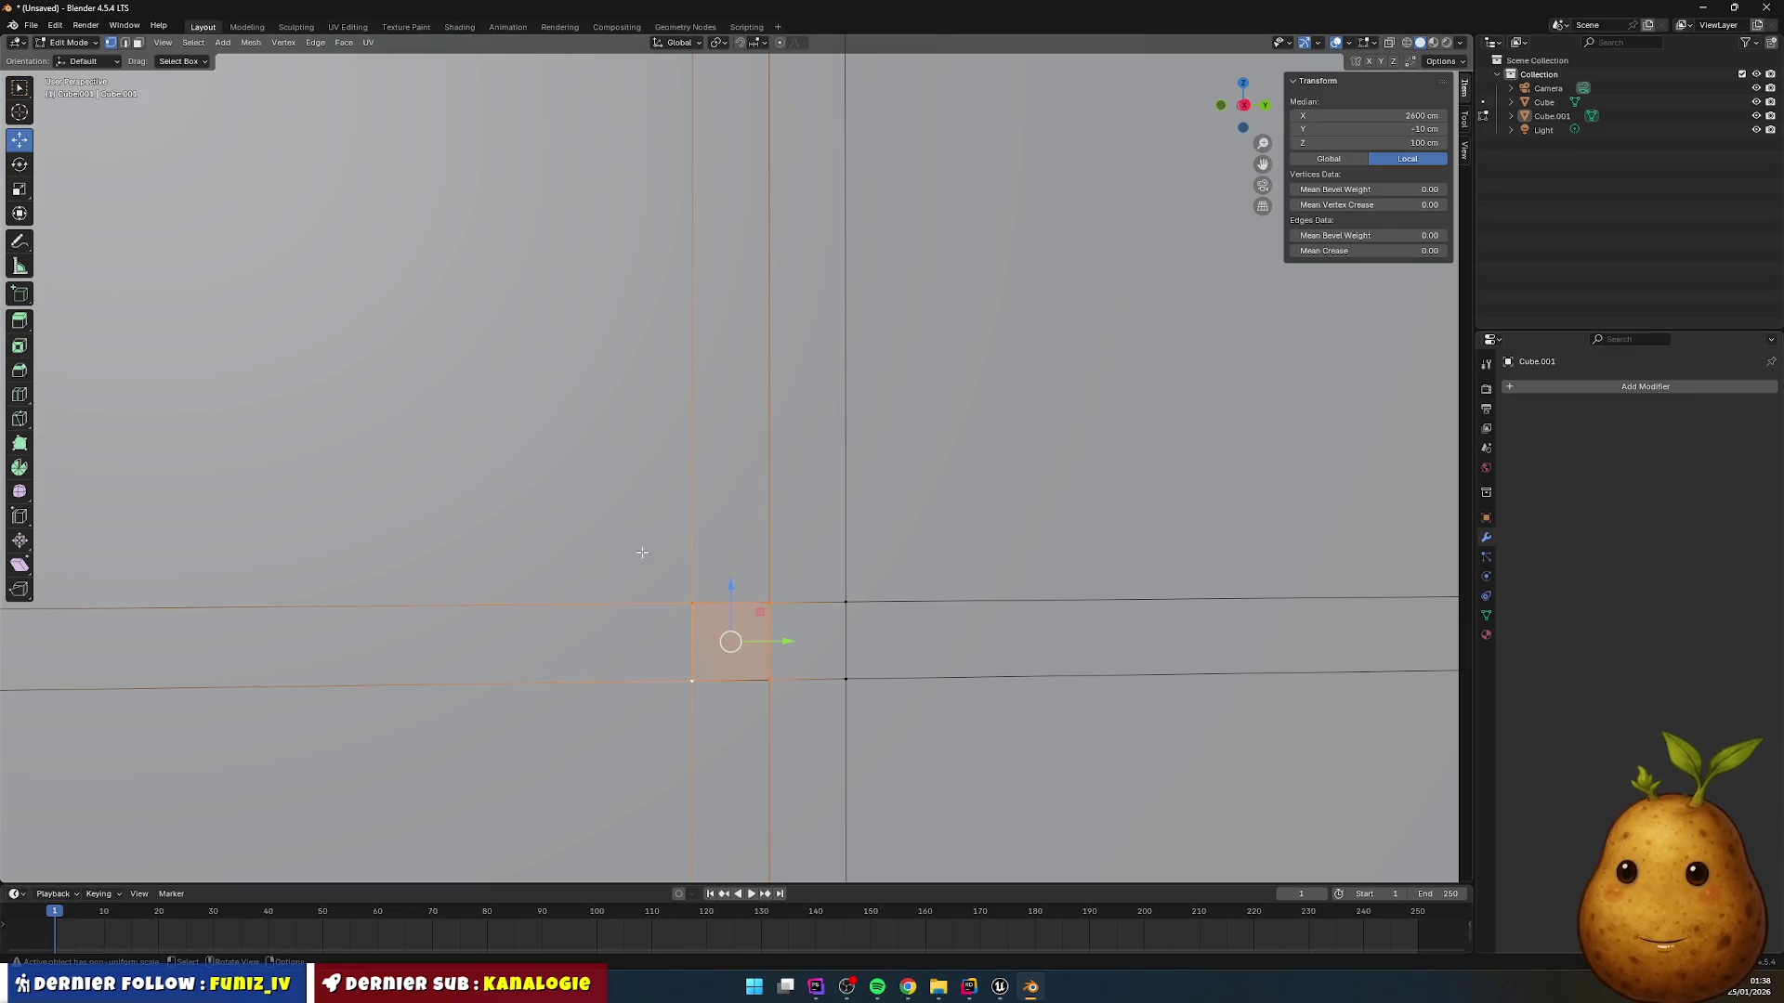
pyautogui.press('i')
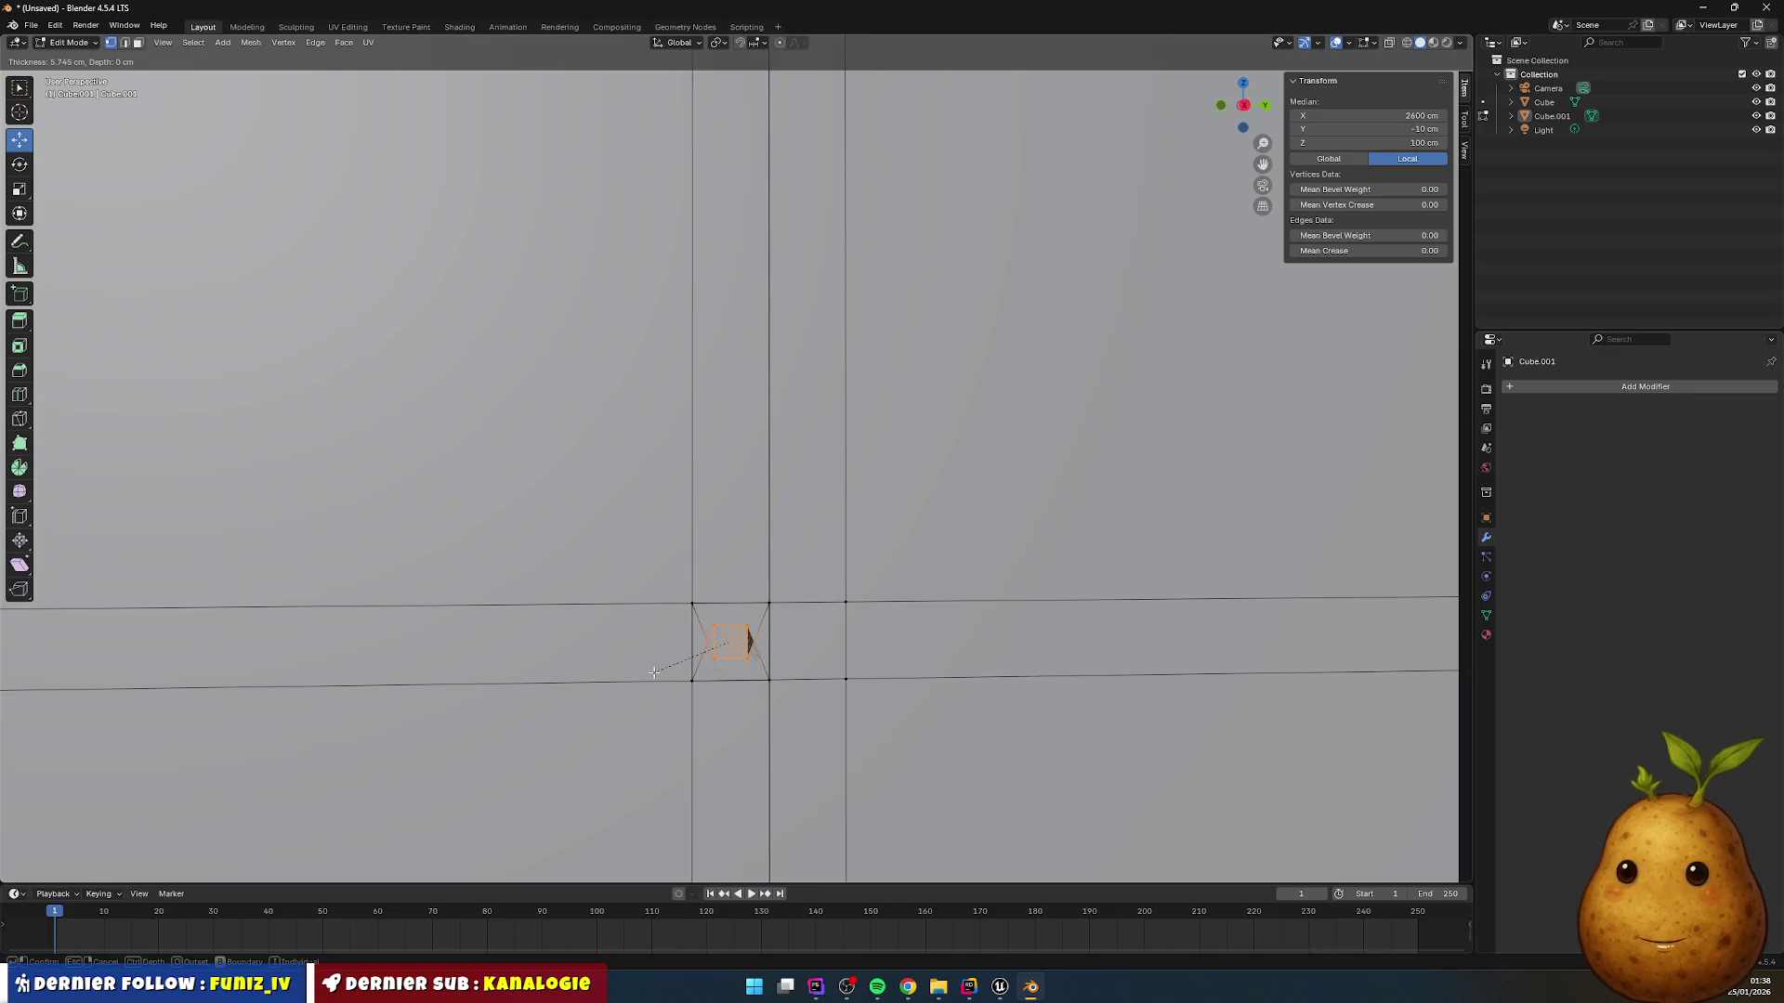
pyautogui.click(654, 674)
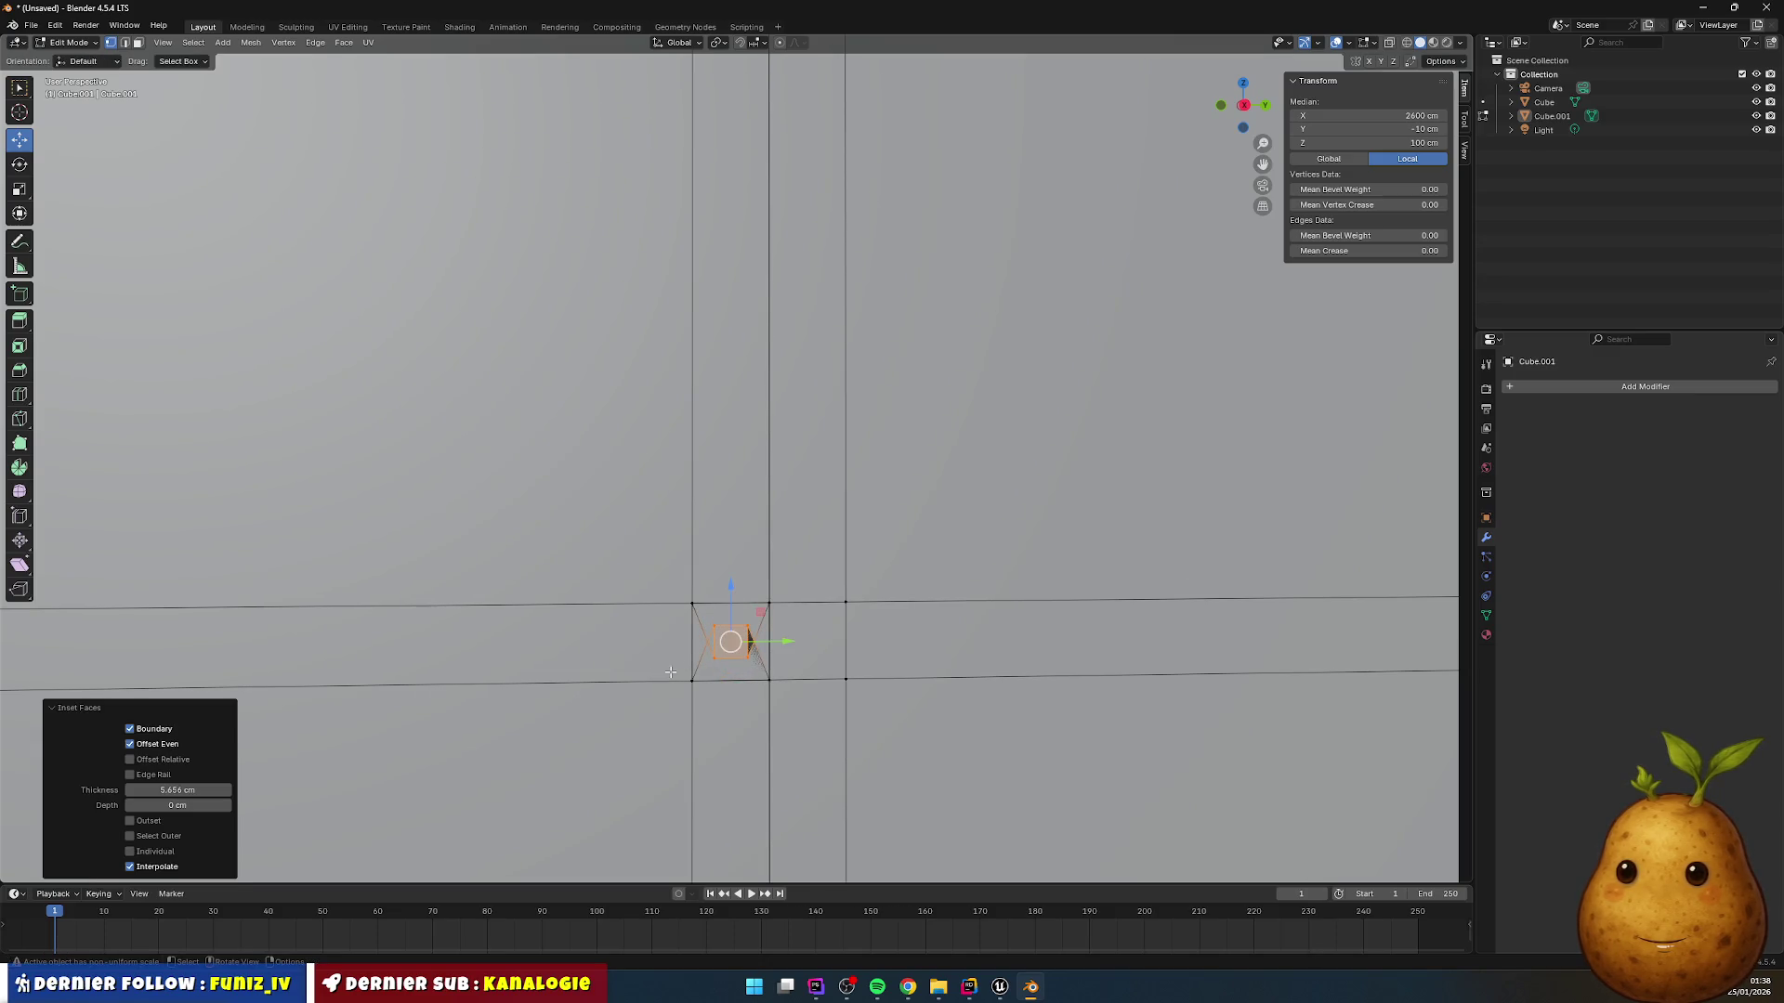
pyautogui.scroll(3, 779, 646)
pyautogui.scroll(-1, 730, 715)
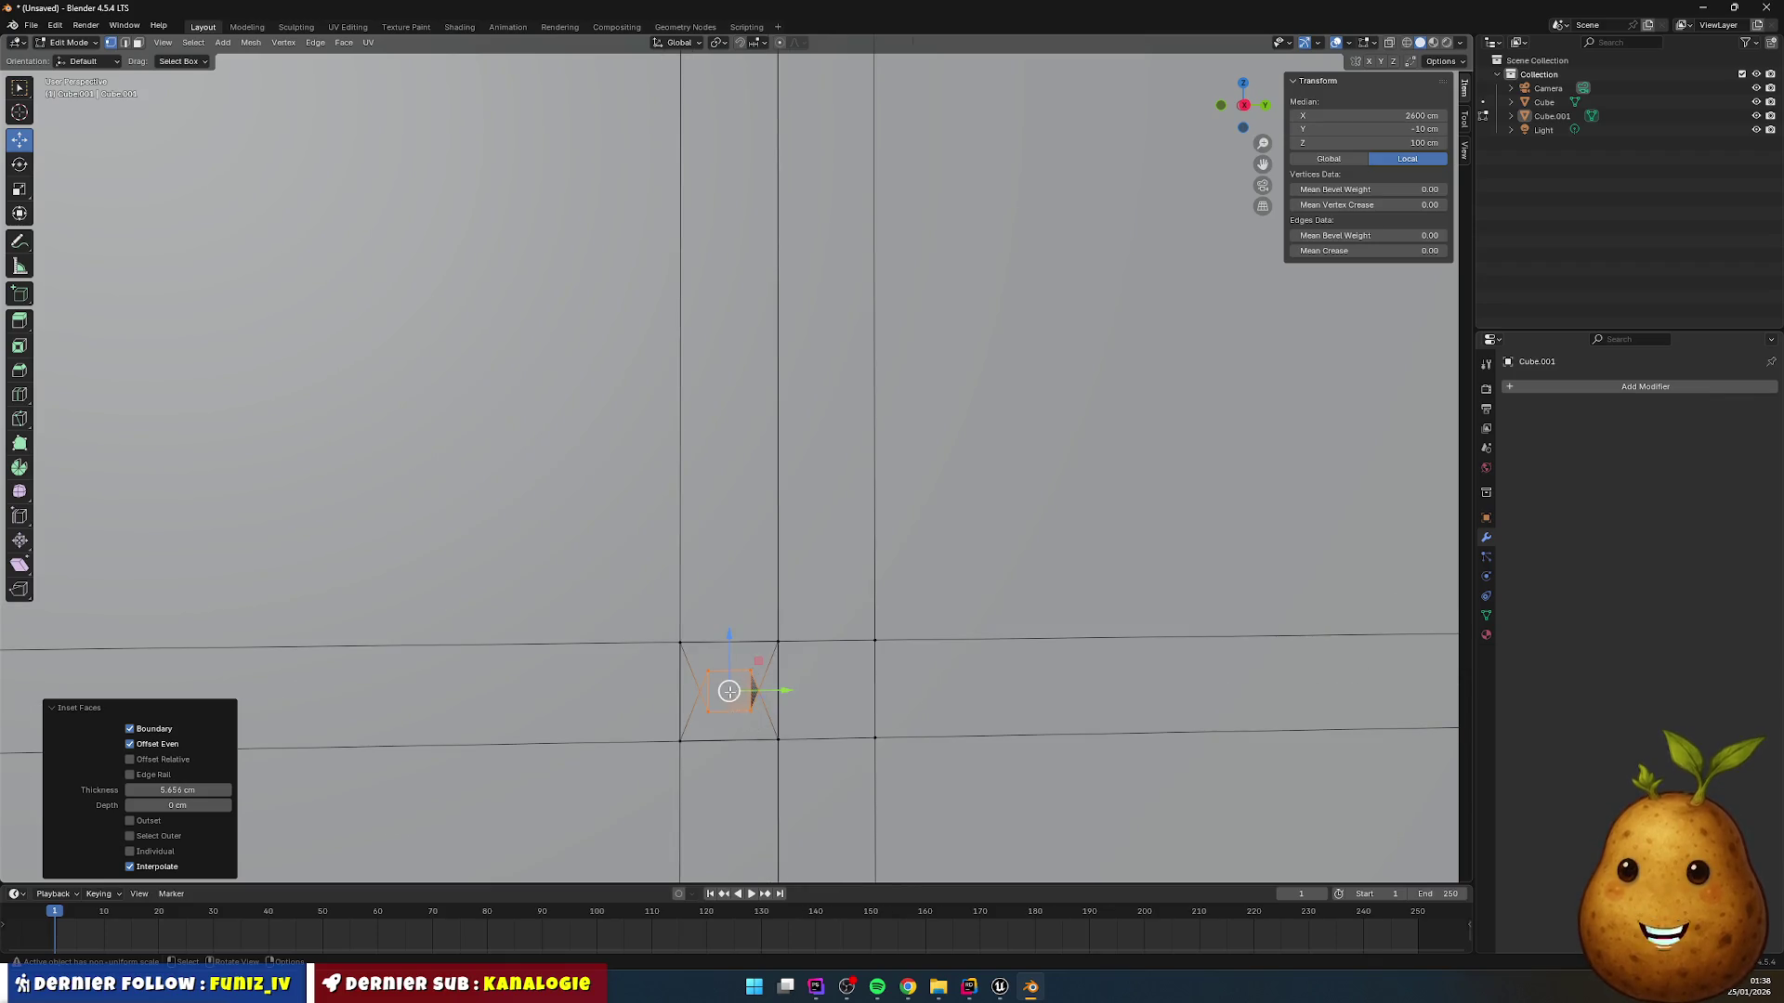
pyautogui.hotkey('ctrl', 'z')
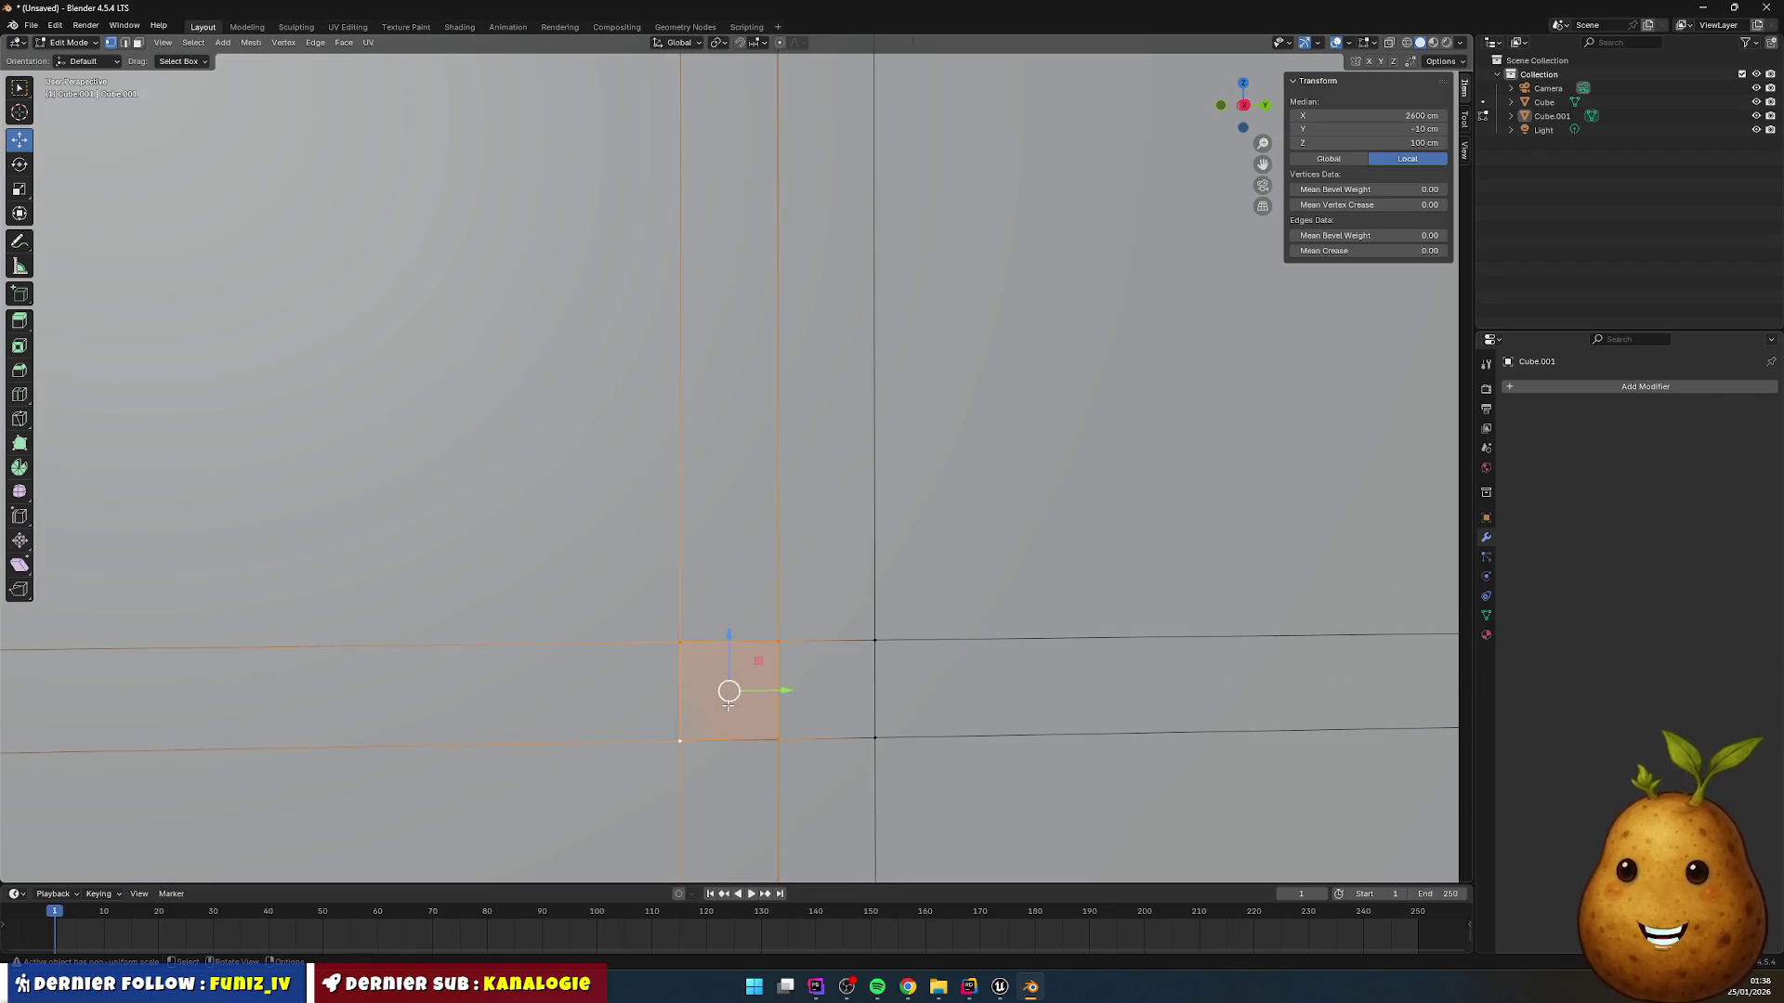
pyautogui.hotkey('ctrl', 'z')
pyautogui.click(137, 43)
pyautogui.click(705, 708)
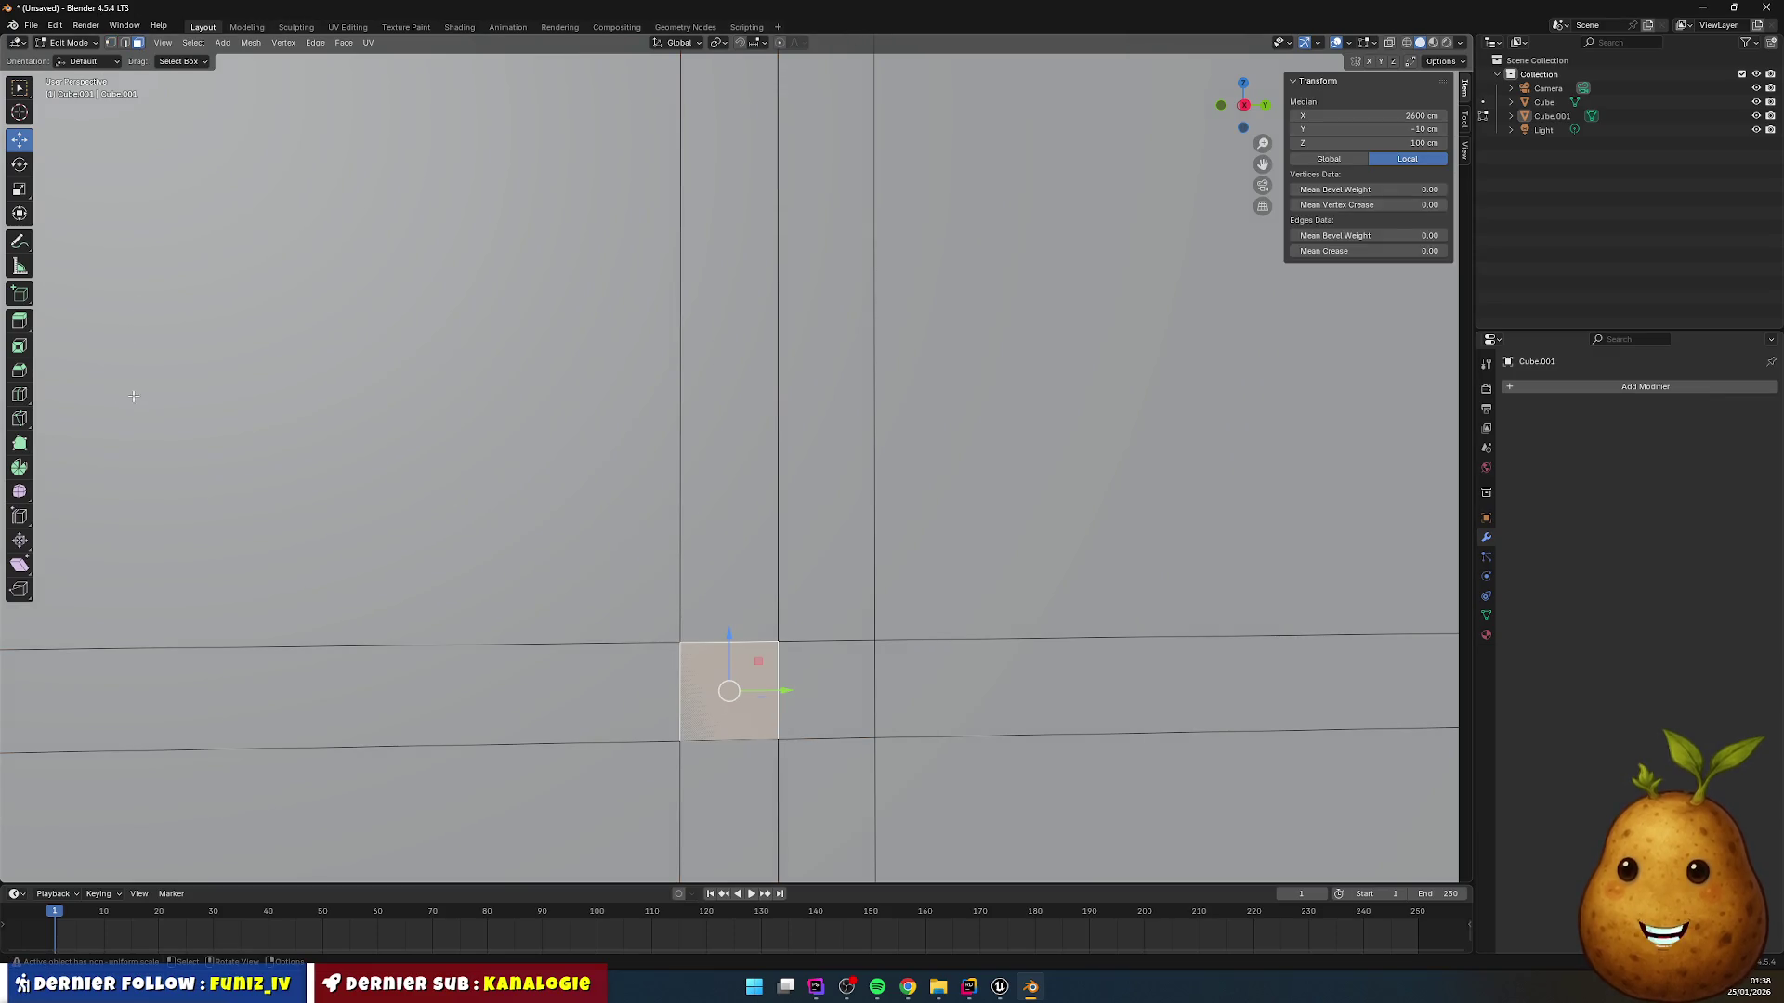
# Step: Inset the crossing square face with a thin 2.059 cm border
pyautogui.click(19, 348)
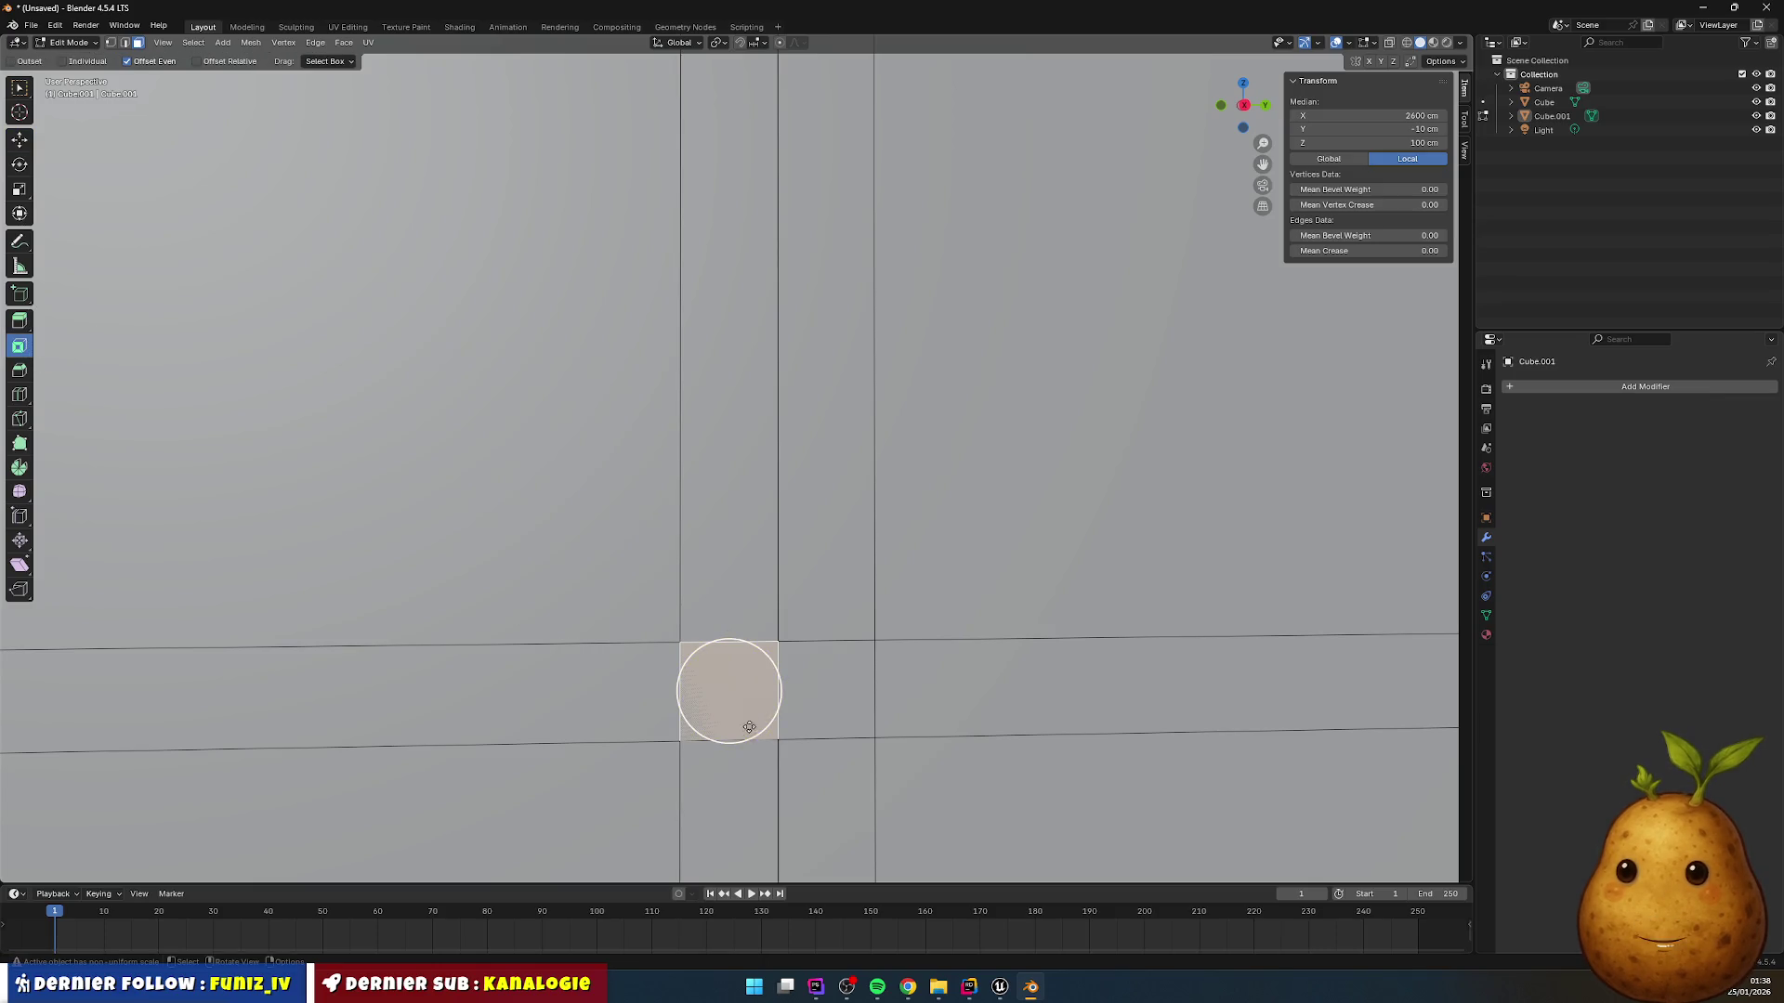
pyautogui.moveTo(758, 716)
pyautogui.mouseDown()
pyautogui.moveTo(804, 756)
pyautogui.moveTo(727, 695)
pyautogui.moveTo(737, 714)
pyautogui.mouseUp()
pyautogui.scroll(2, 721, 731)
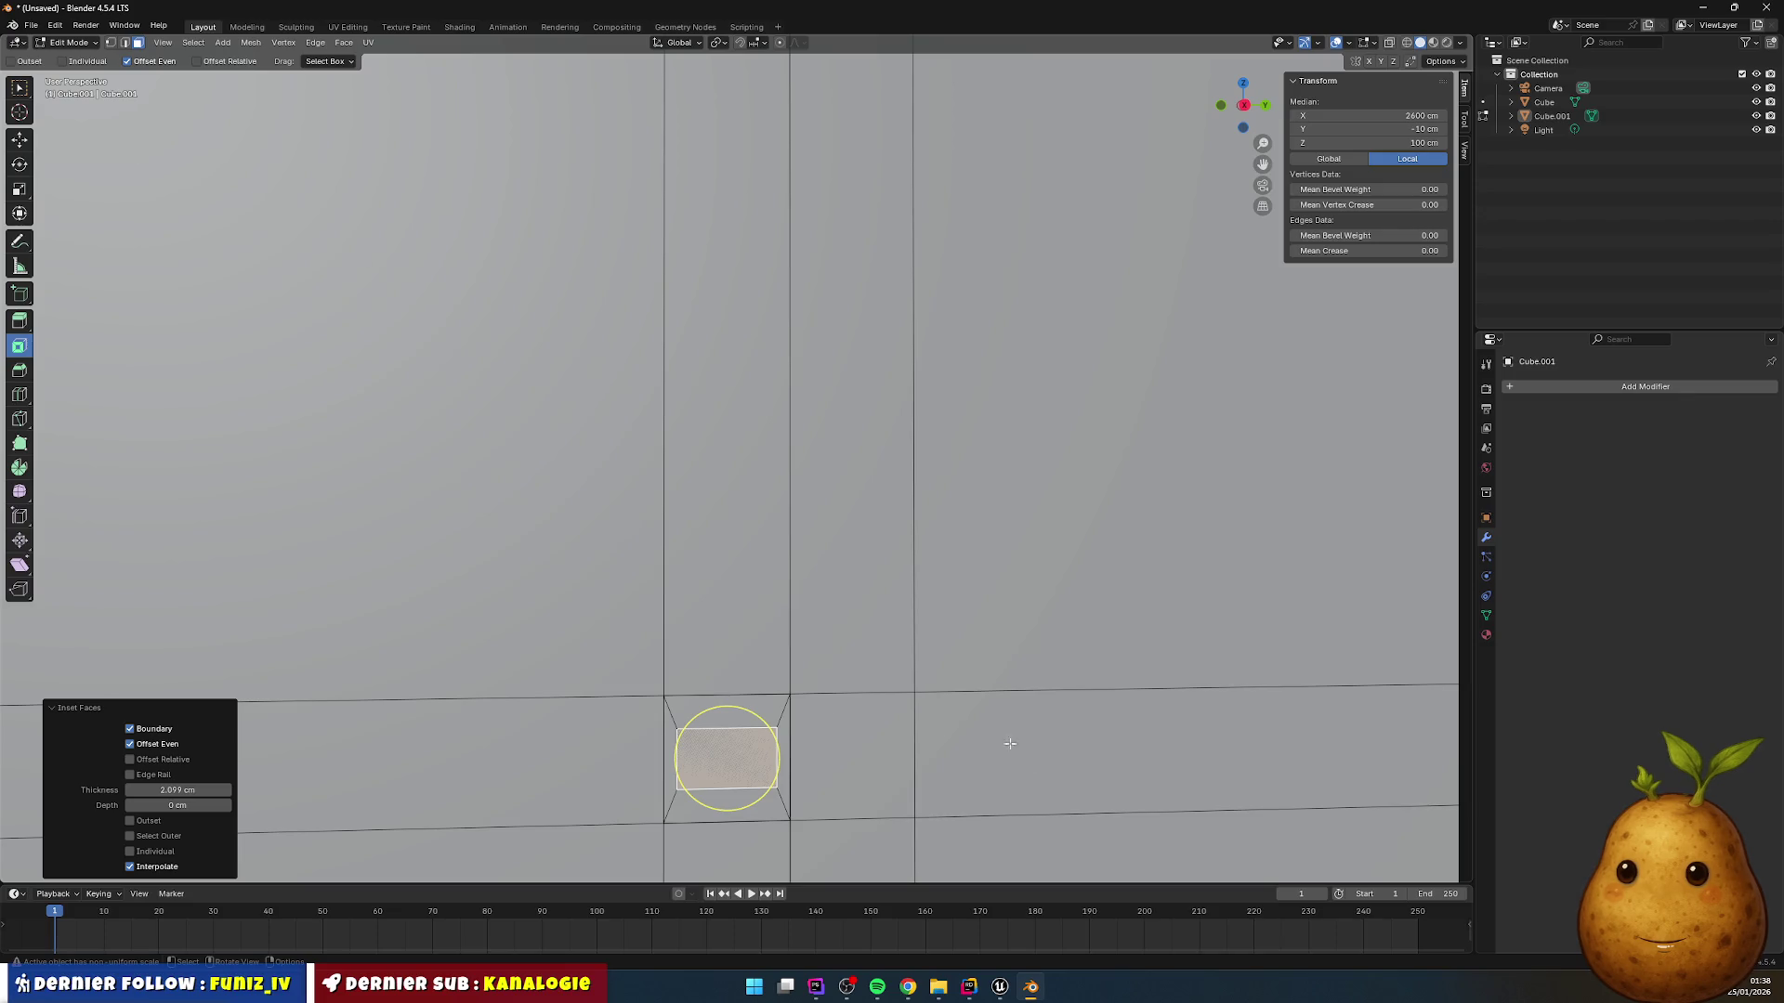
pyautogui.scroll(-3, 737, 764)
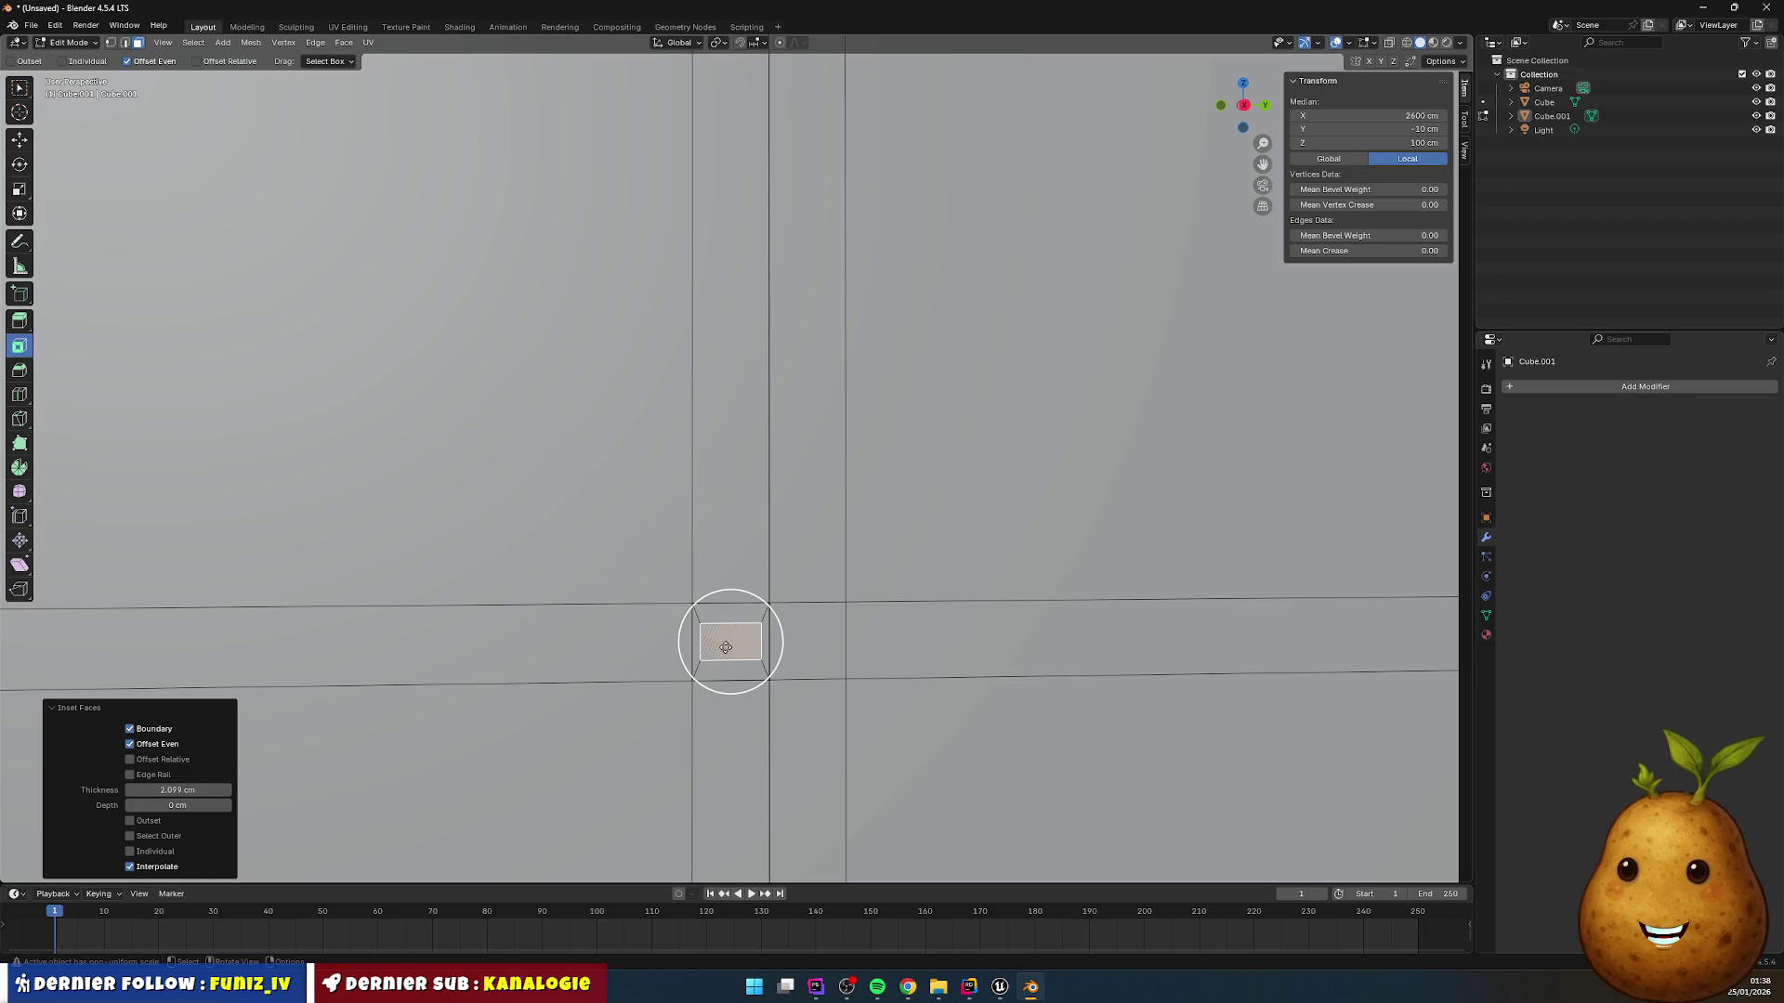
# Step: Extrude the inner inset face in place and orbit to view the front panel head-on
pyautogui.press('e')
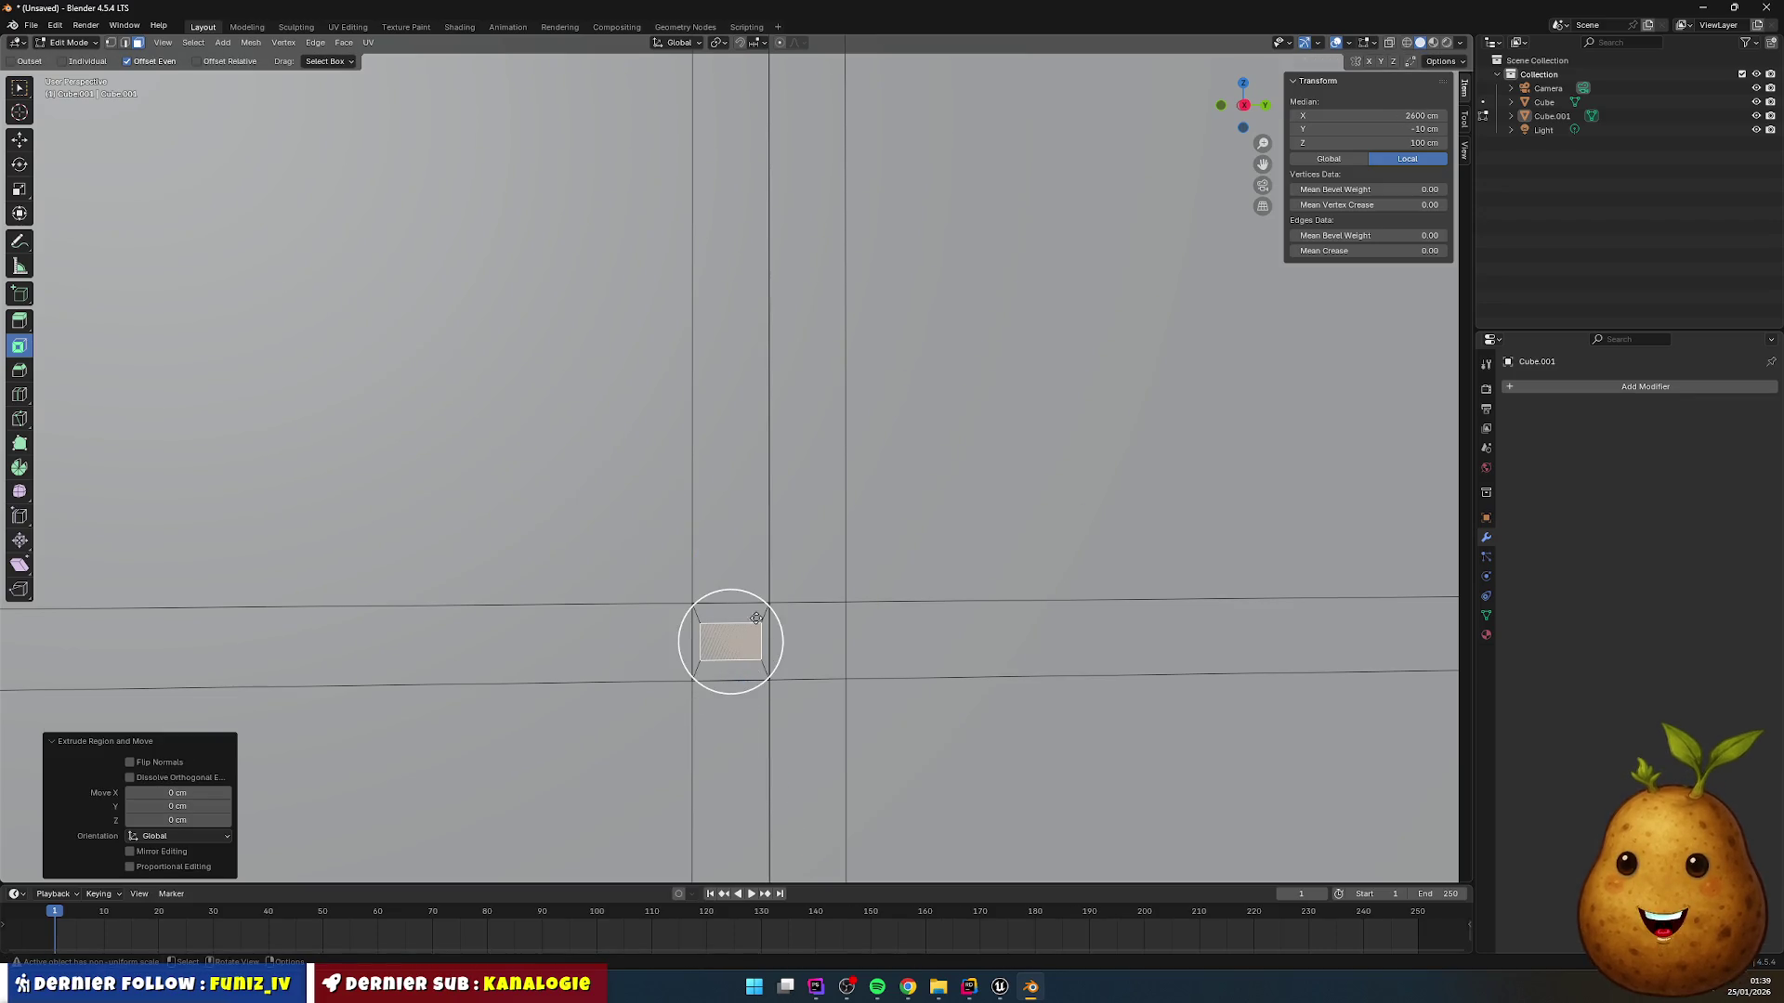
pyautogui.scroll(-5, 785, 632)
pyautogui.scroll(3, 832, 612)
pyautogui.moveTo(734, 578); pyautogui.dragTo(613, 600)
pyautogui.scroll(2, 613, 600)
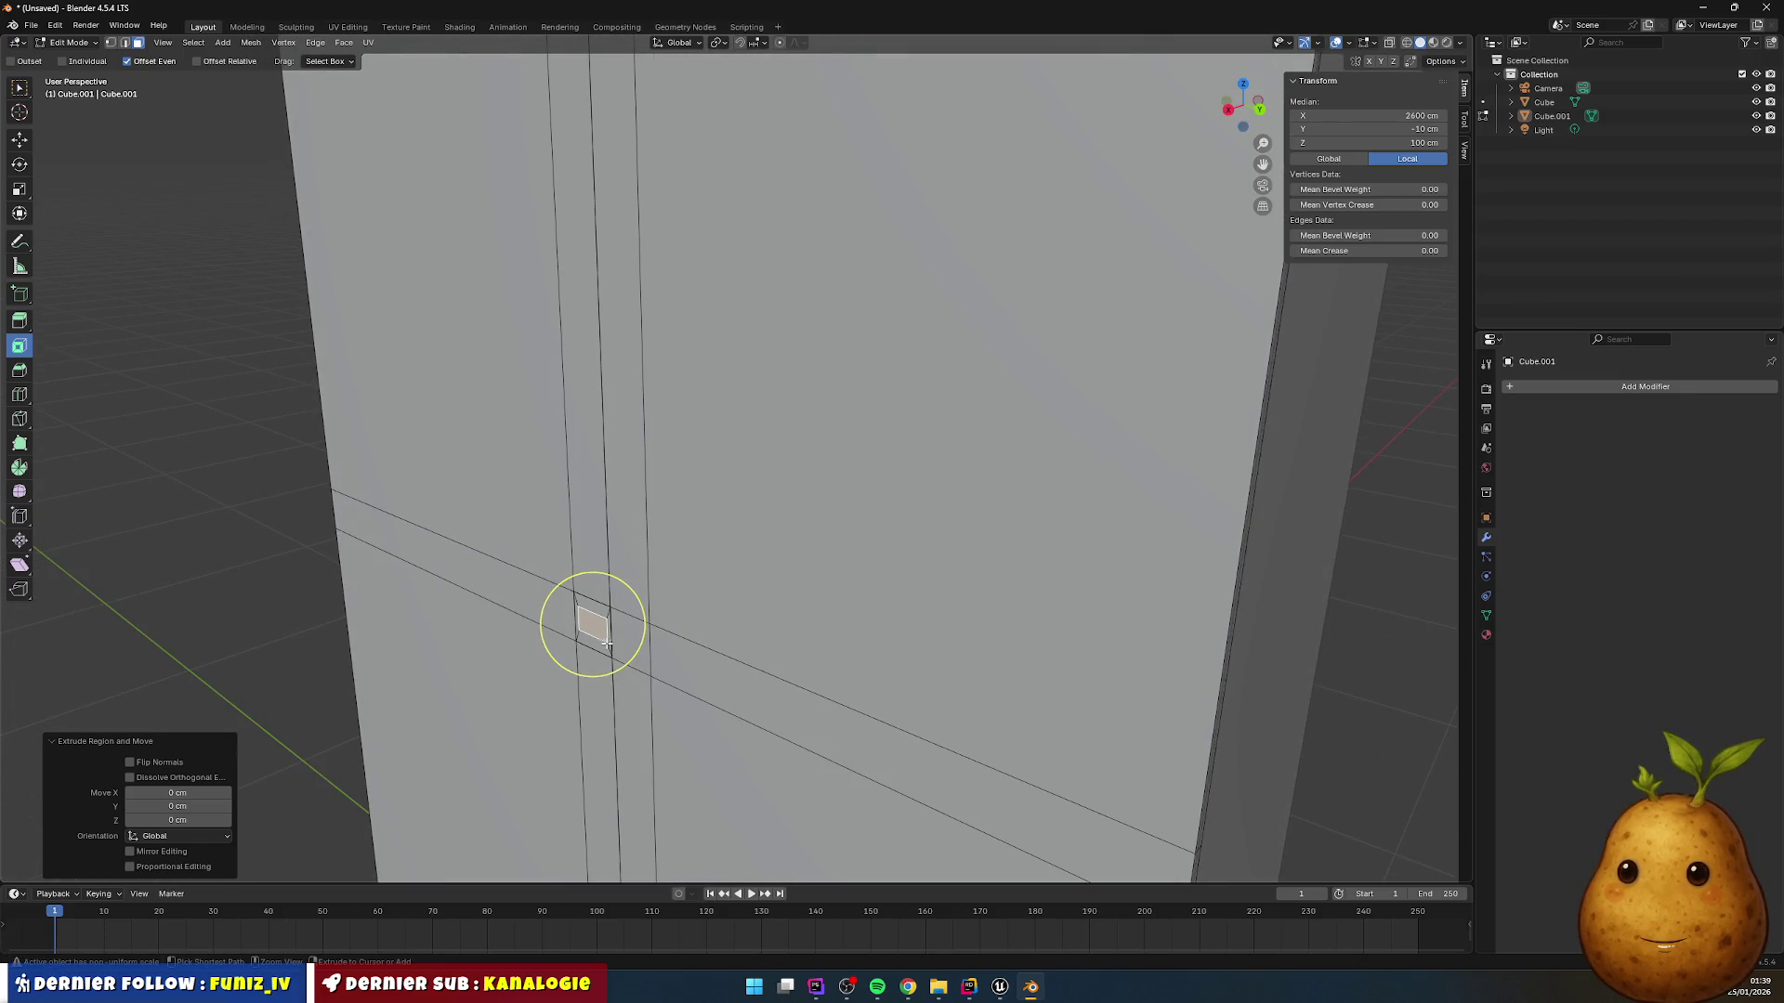
pyautogui.click(591, 645)
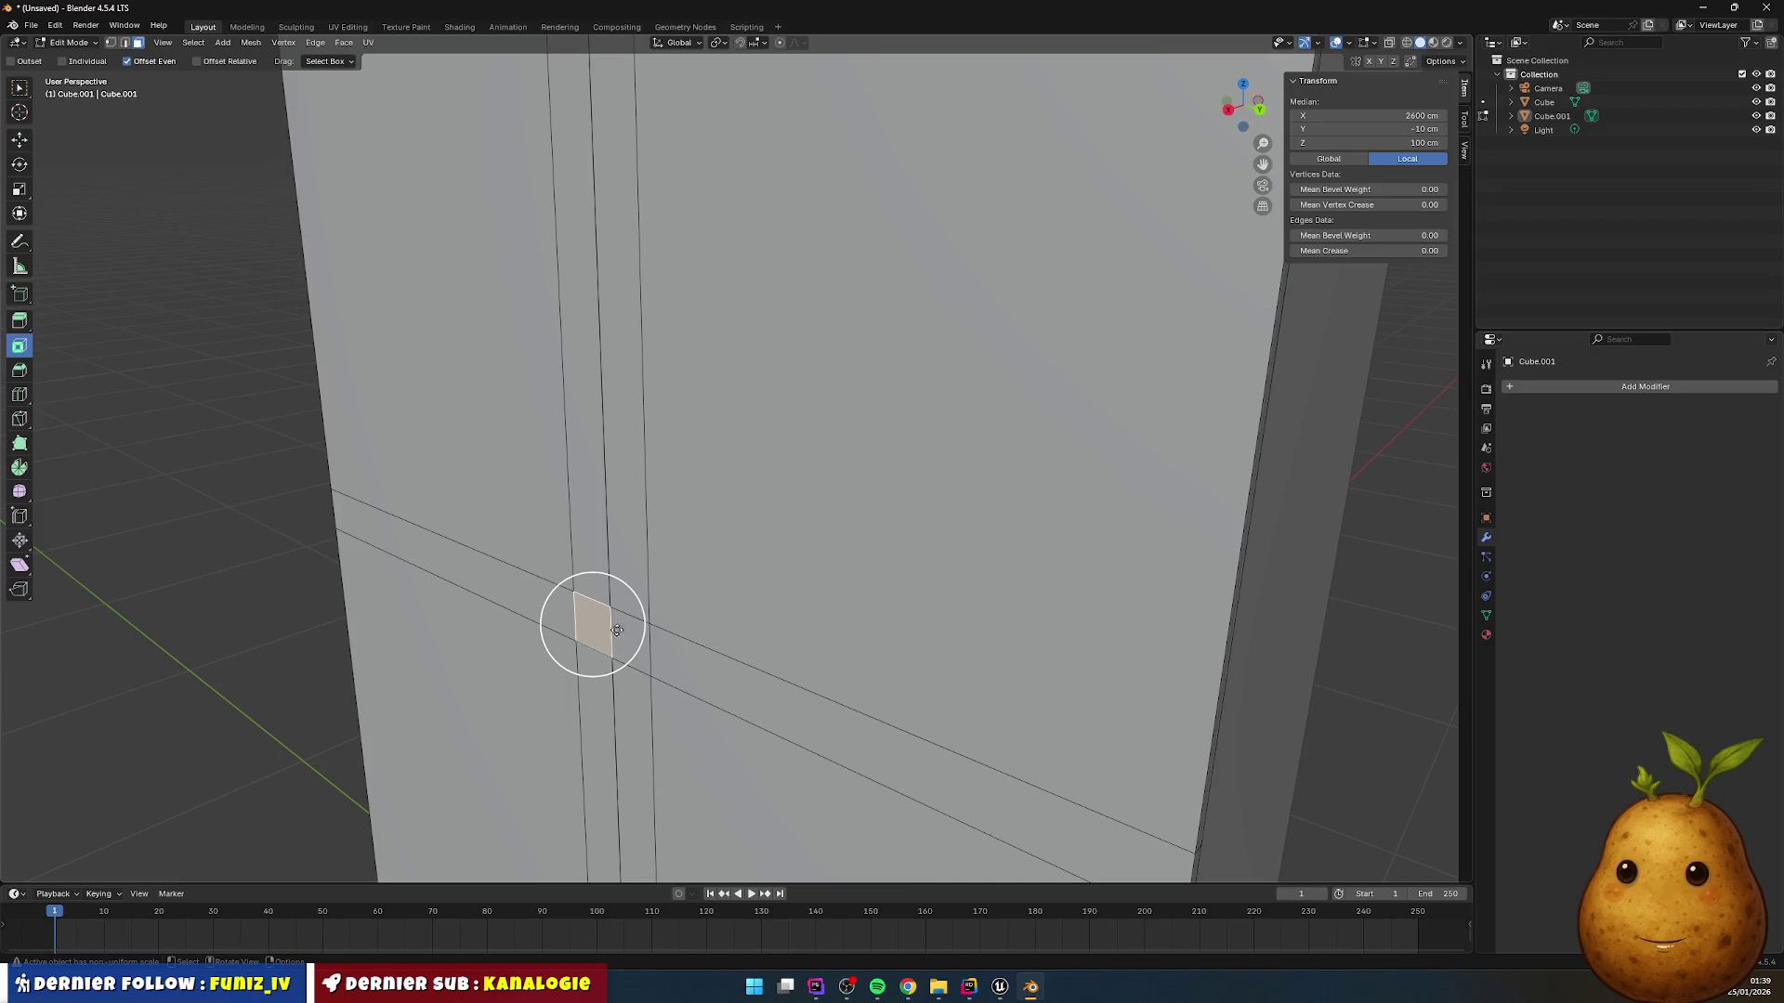
pyautogui.moveTo(591, 645); pyautogui.dragTo(650, 606)
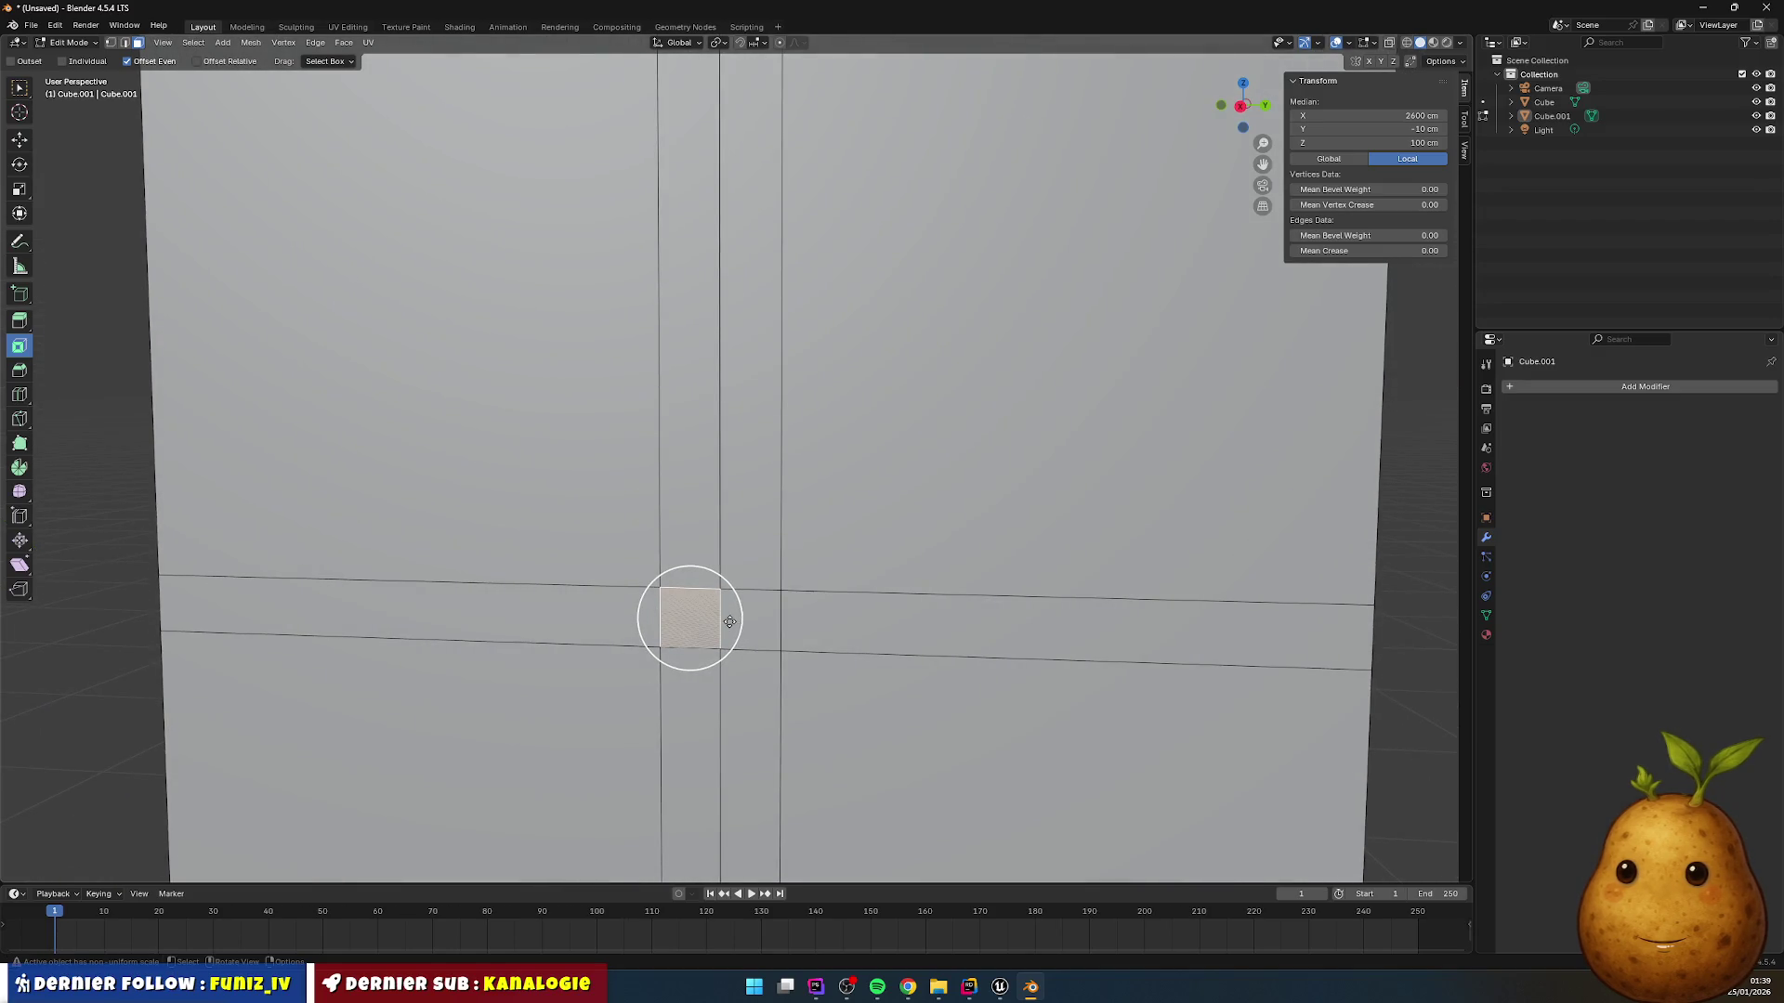
# Step: Experiment with vertex and circle selection around the centre crossing of the strips
pyautogui.click(754, 609)
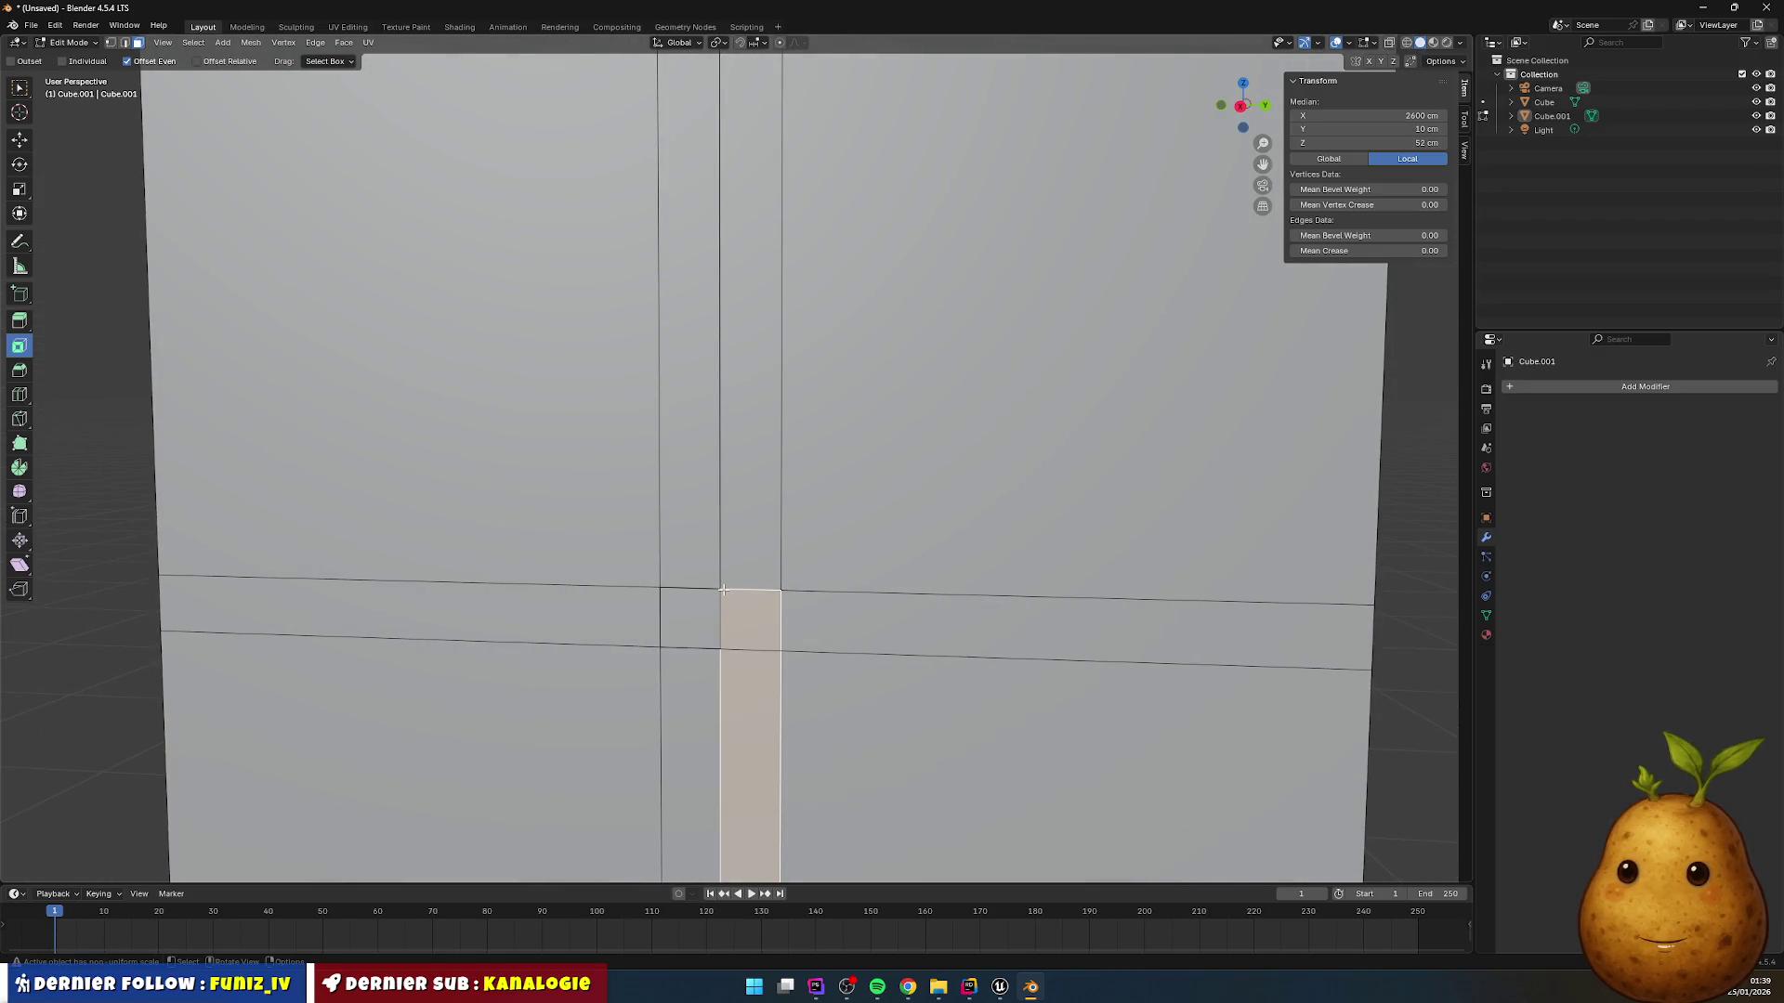
pyautogui.click(42, 46)
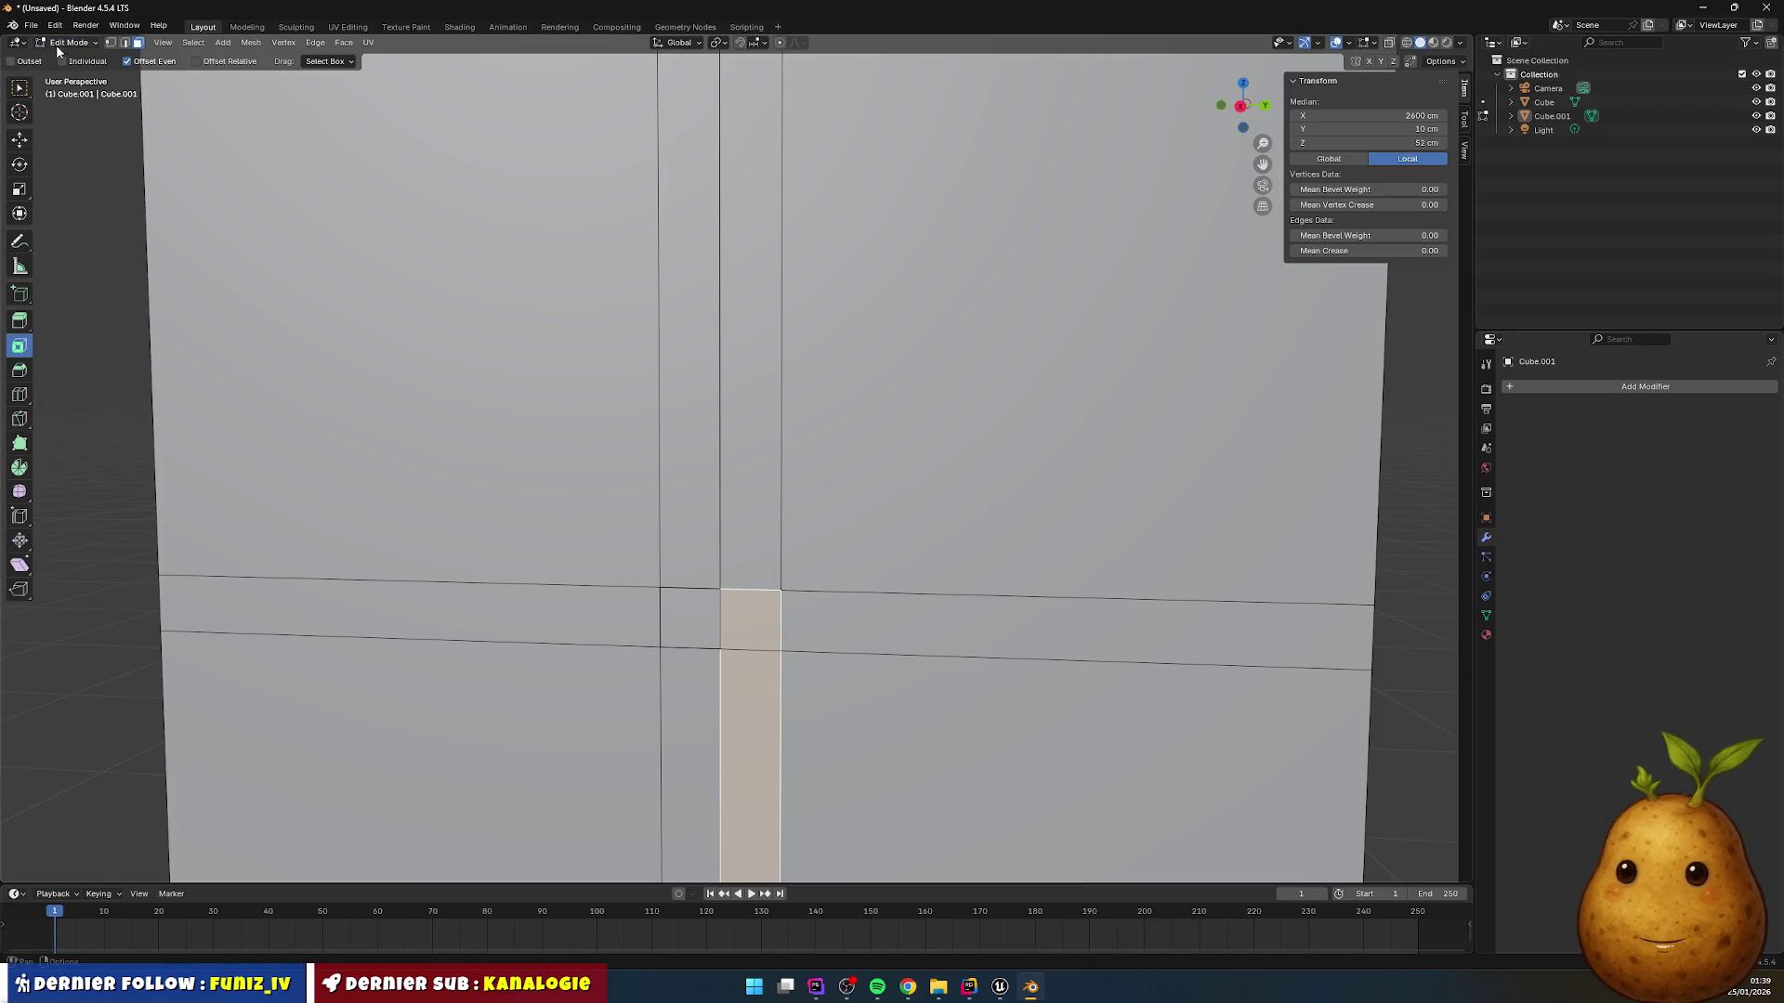
pyautogui.click(111, 43)
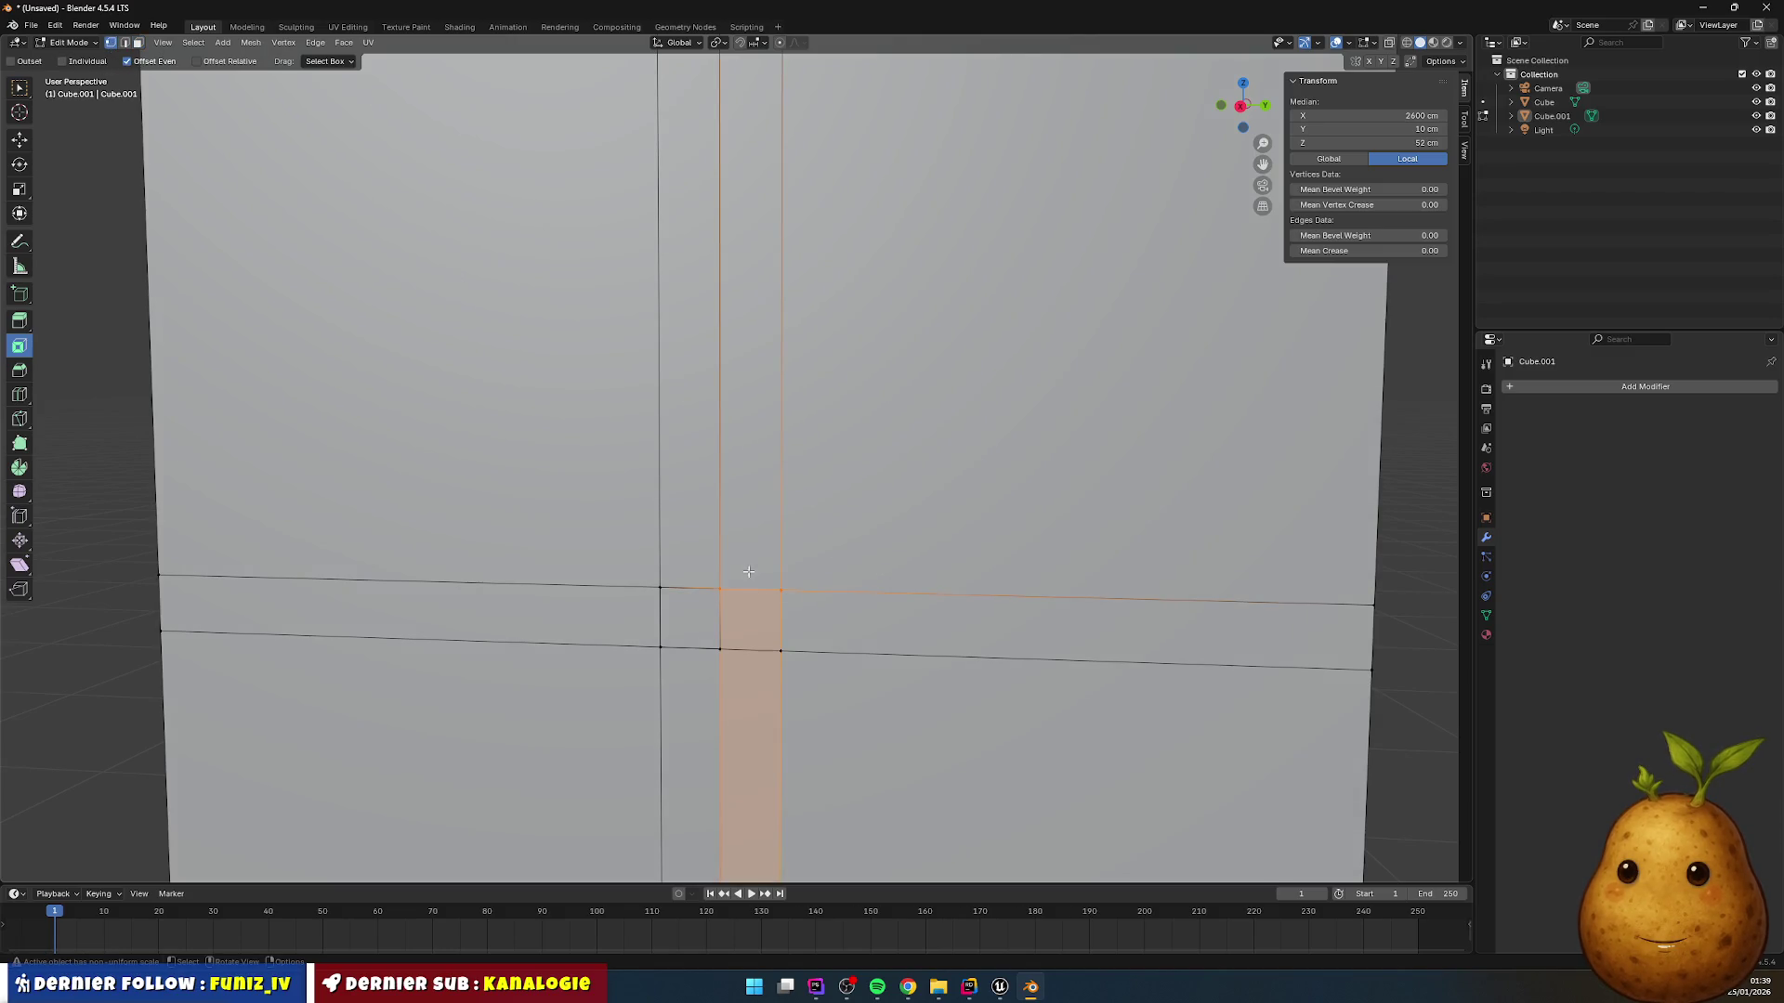
pyautogui.press('c')
pyautogui.moveTo(749, 589); pyautogui.dragTo(776, 655)
pyautogui.click(776, 655)
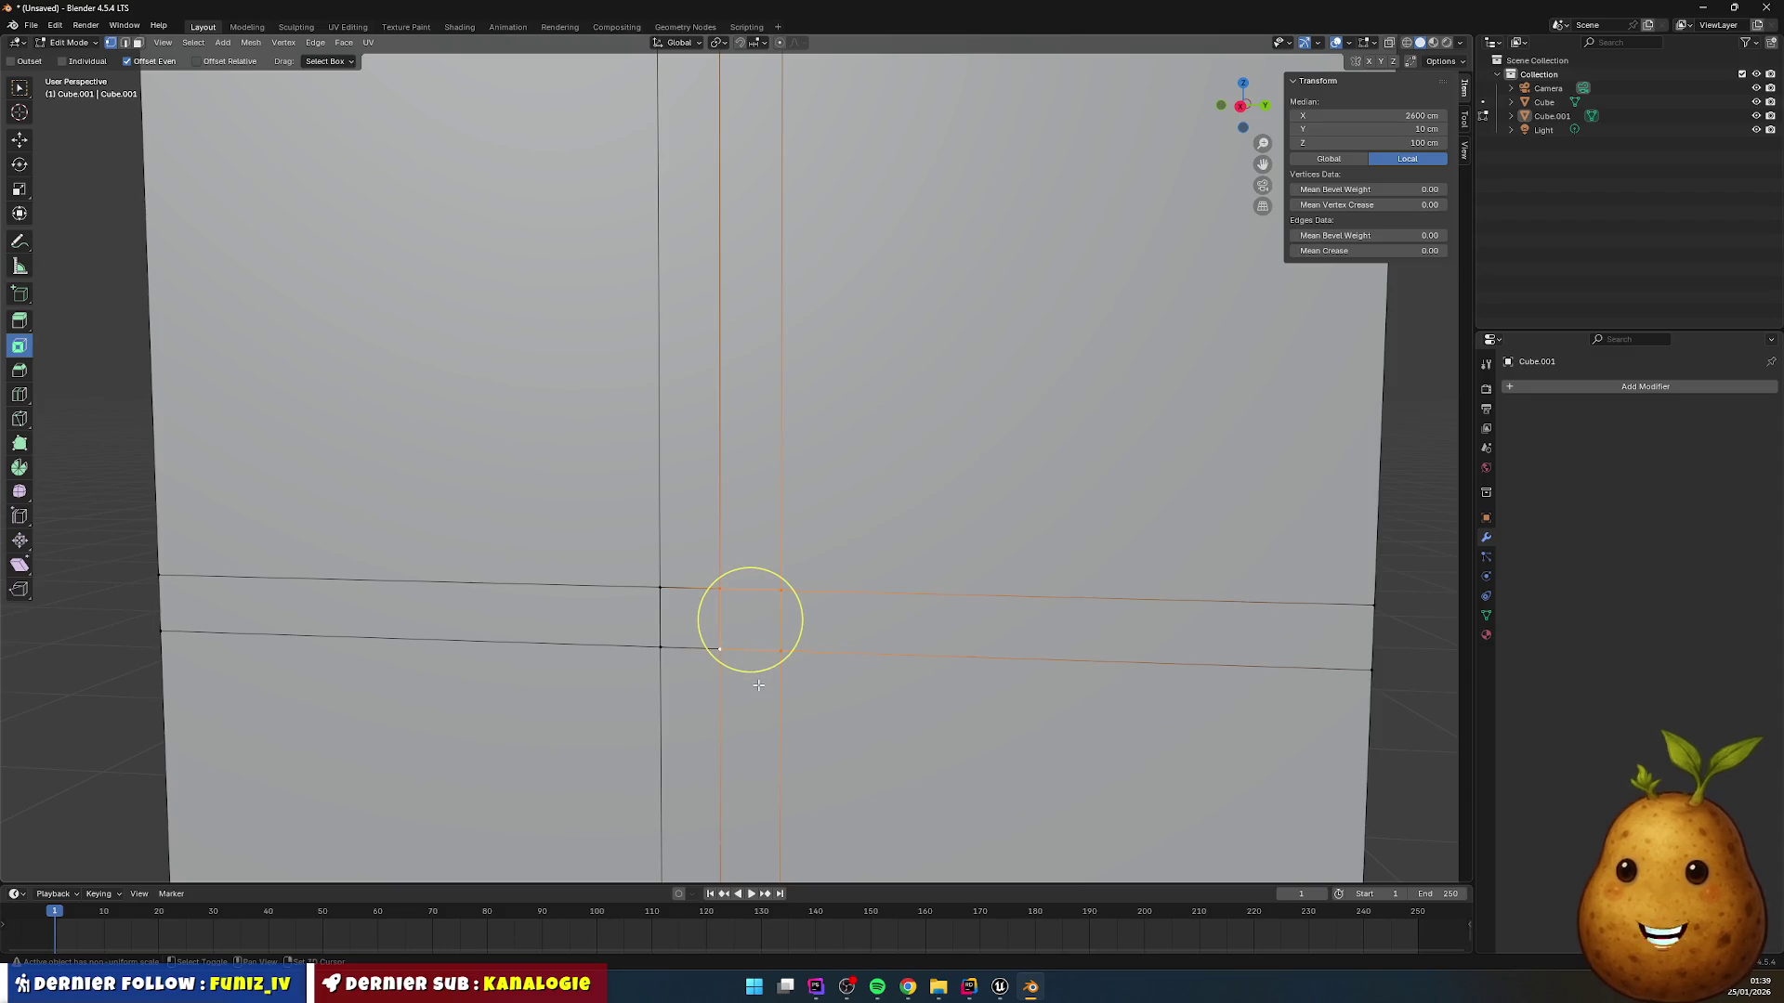
pyautogui.middleClick(754, 623)
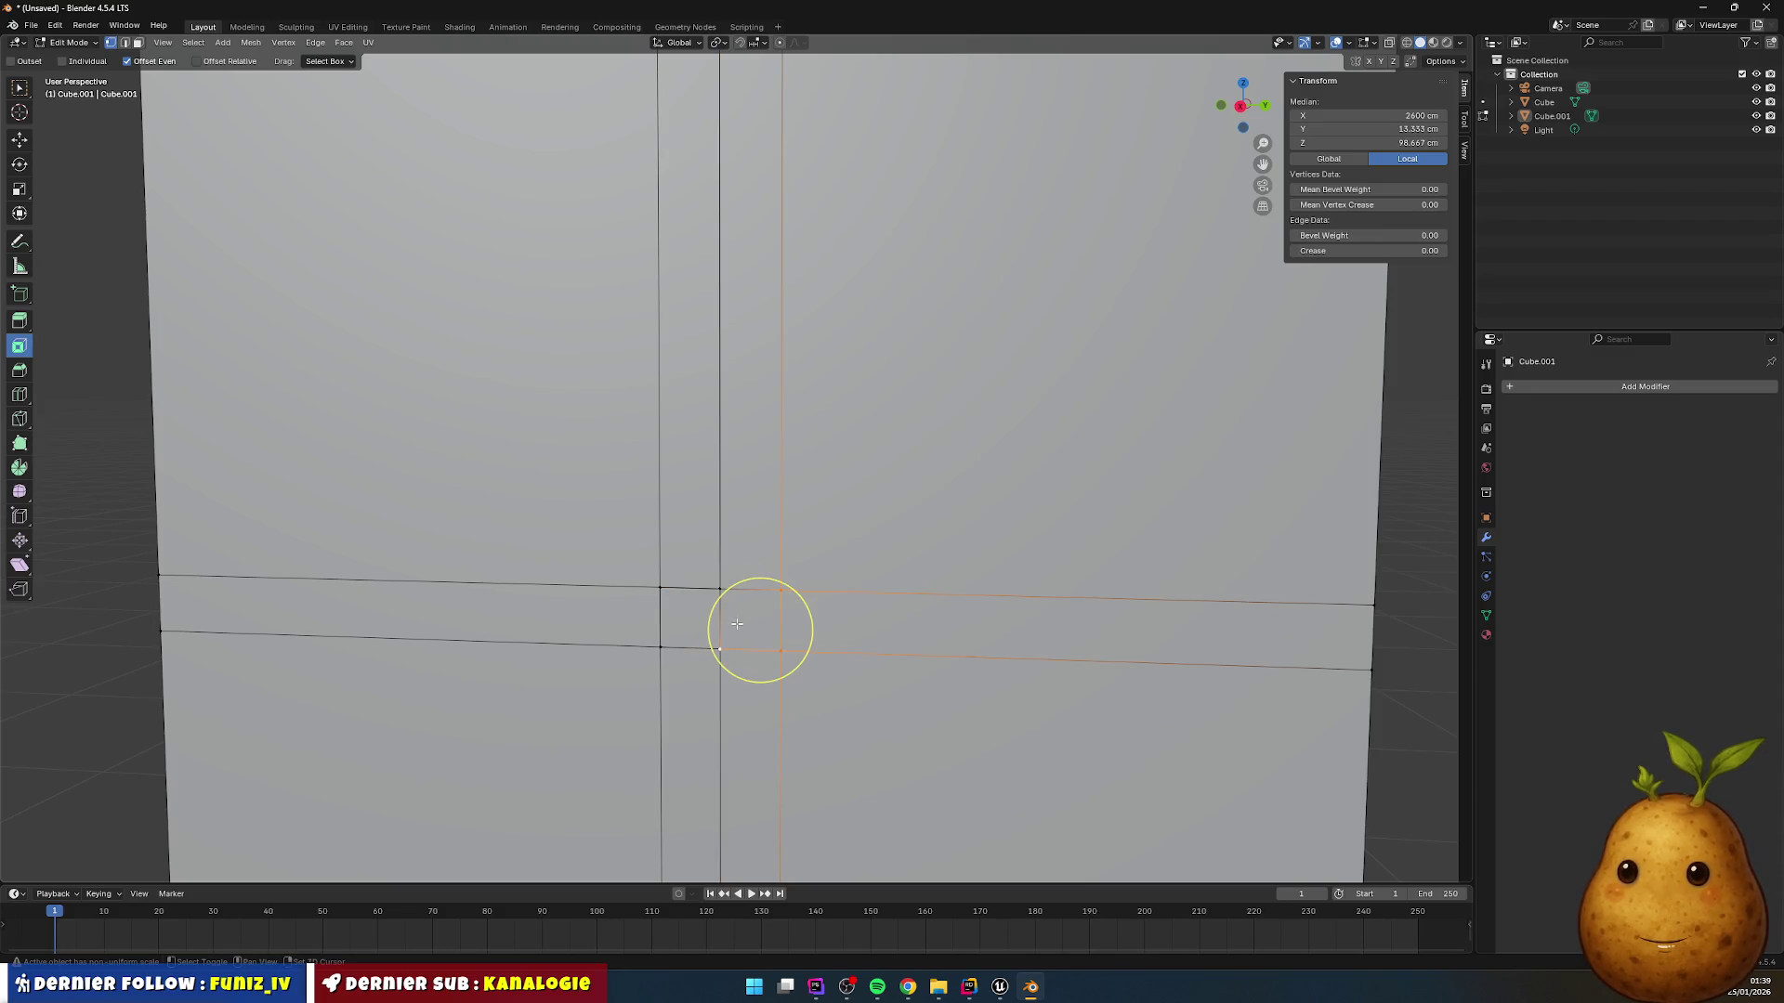
pyautogui.press('Escape')
pyautogui.hotkey('alt', 'a')
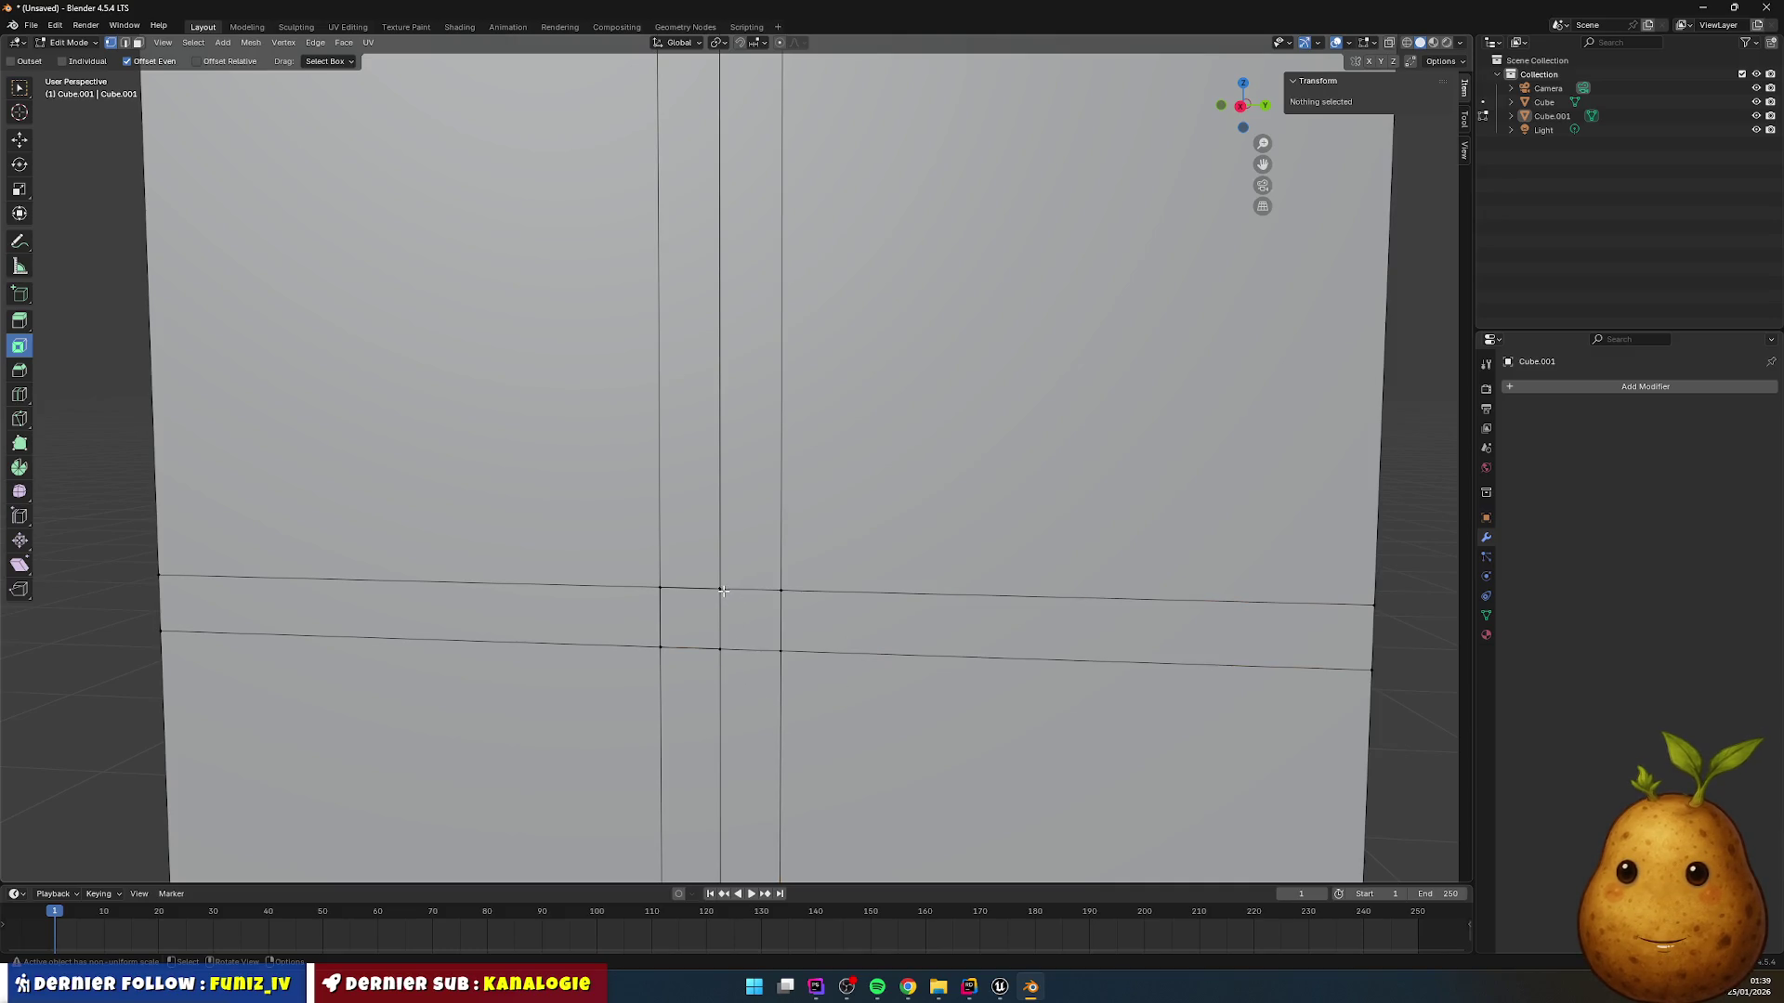
pyautogui.press('c')
pyautogui.click(747, 614)
pyautogui.click(782, 613)
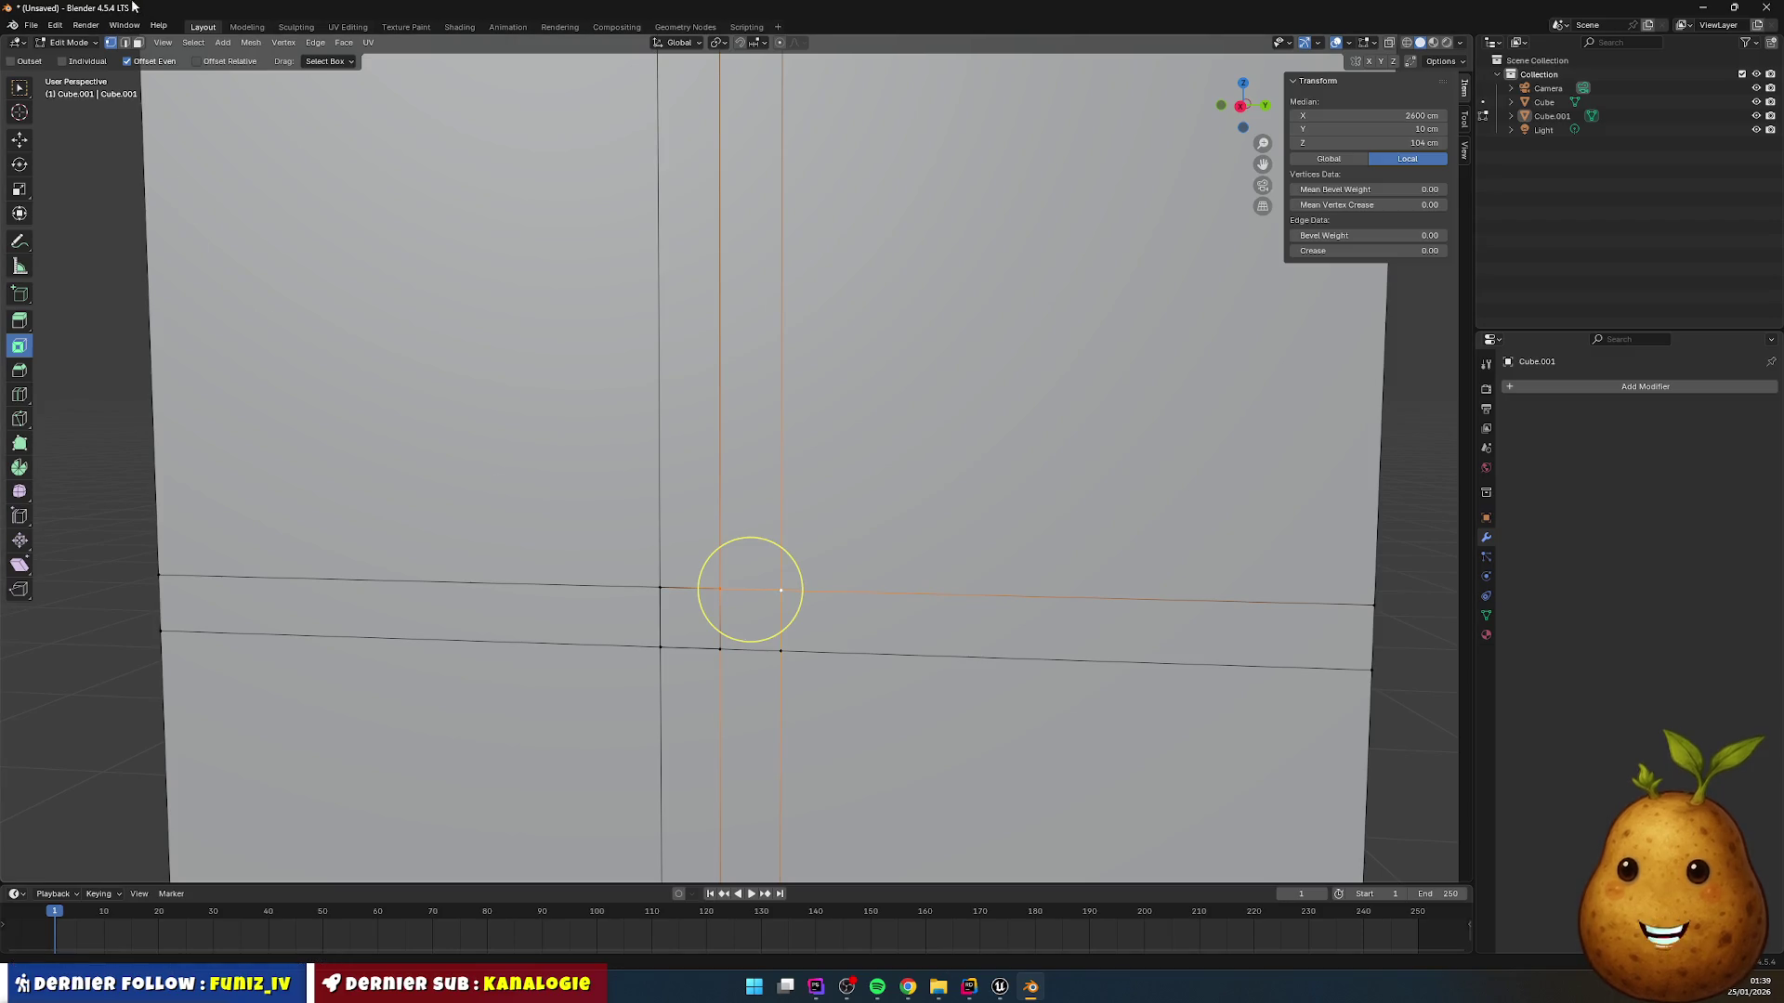
# Step: Select the small centre face at the crossing and pick the Loop Cut tool
pyautogui.click(20, 87)
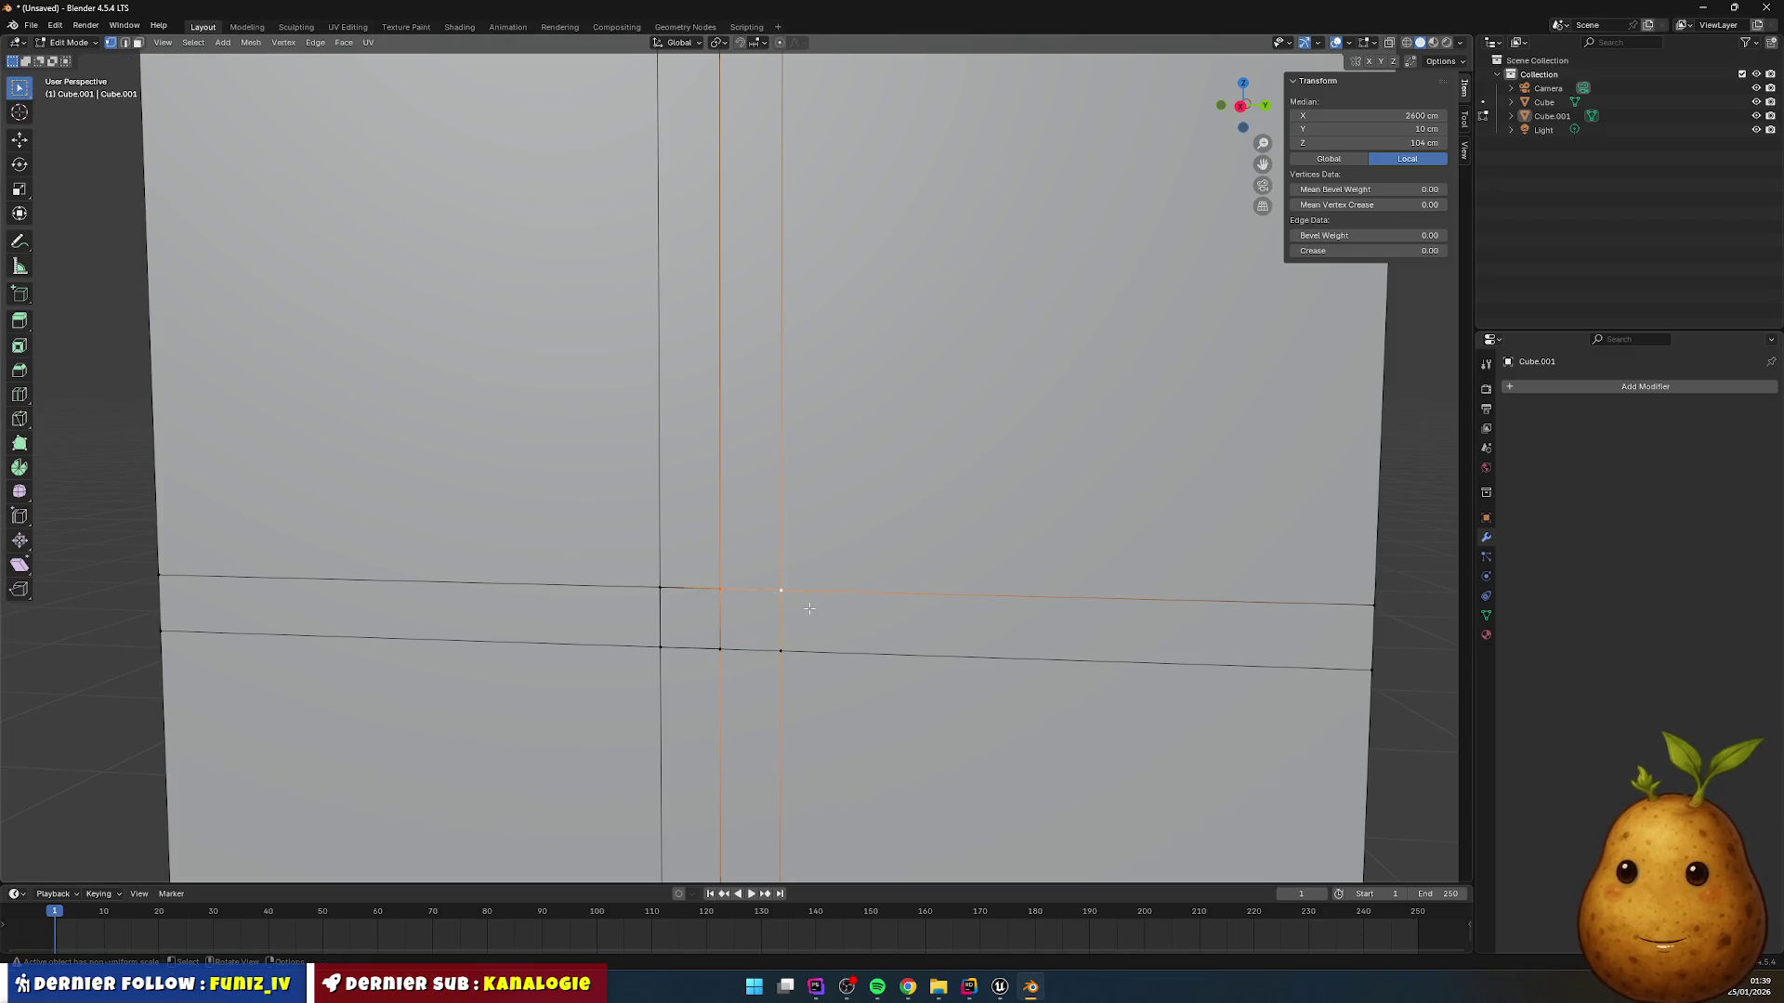
pyautogui.click(781, 591)
pyautogui.click(719, 589)
pyautogui.keyDown('shift'); pyautogui.click(778, 591); pyautogui.keyUp('shift')
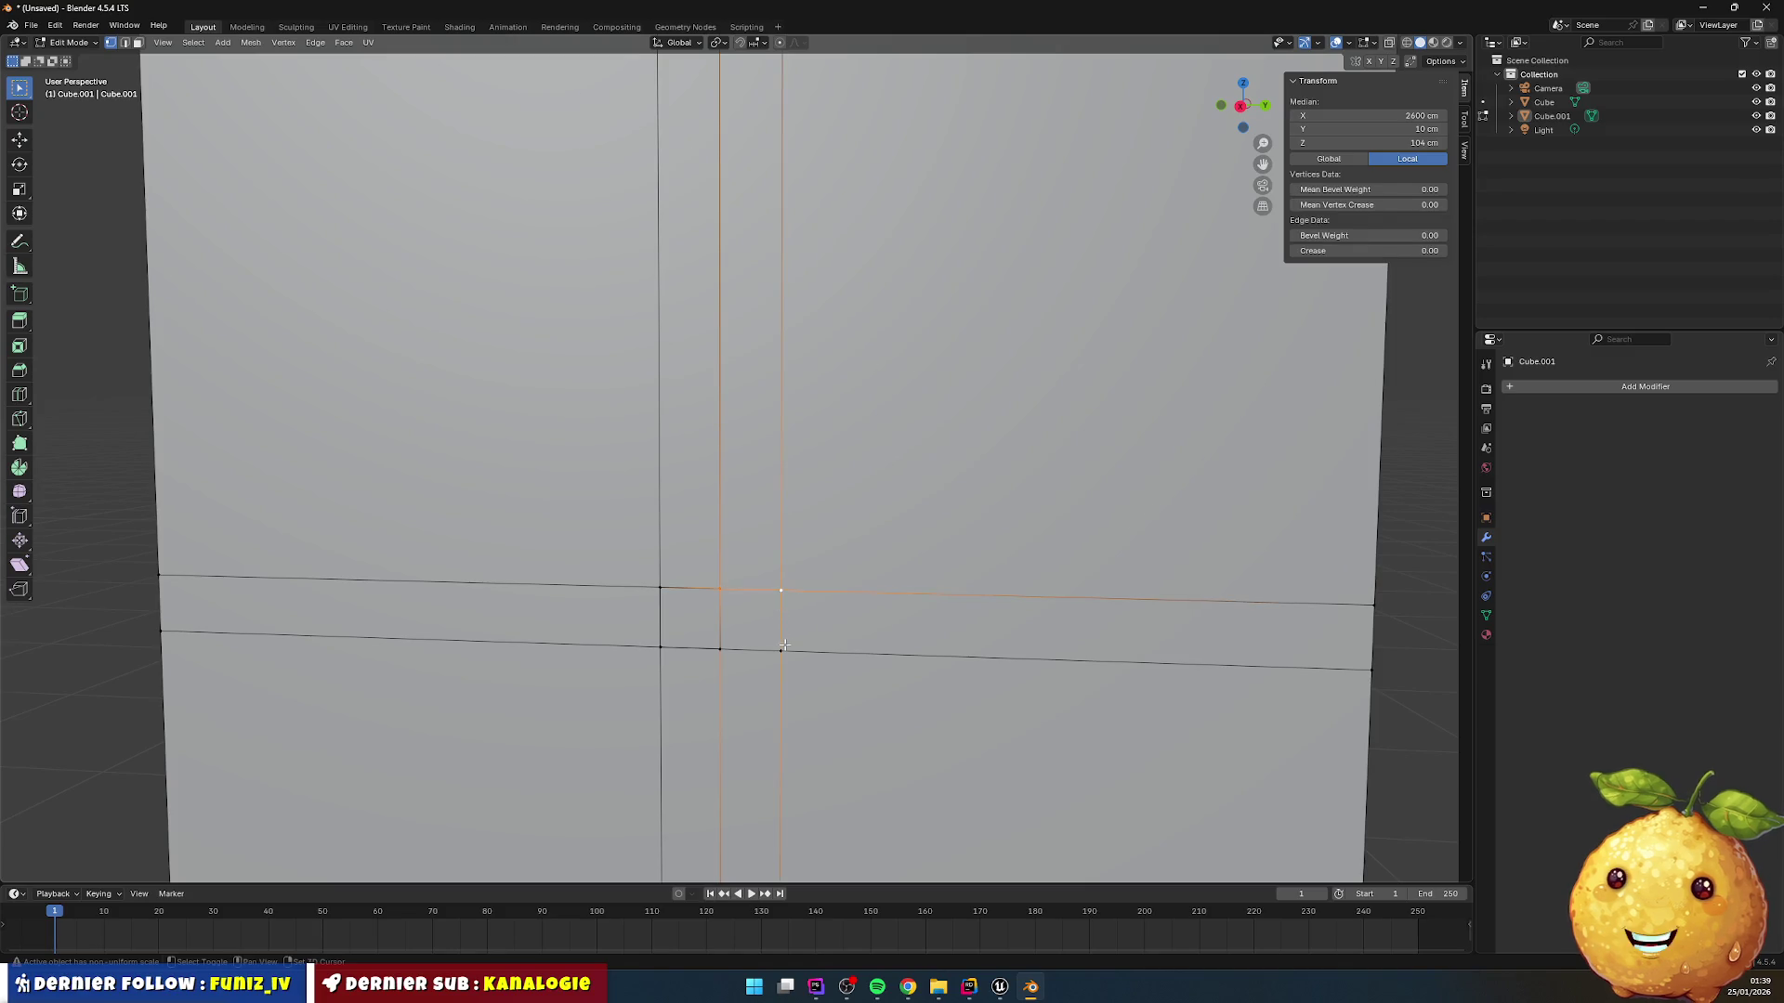
pyautogui.keyDown('shift'); pyautogui.click(780, 650); pyautogui.keyUp('shift')
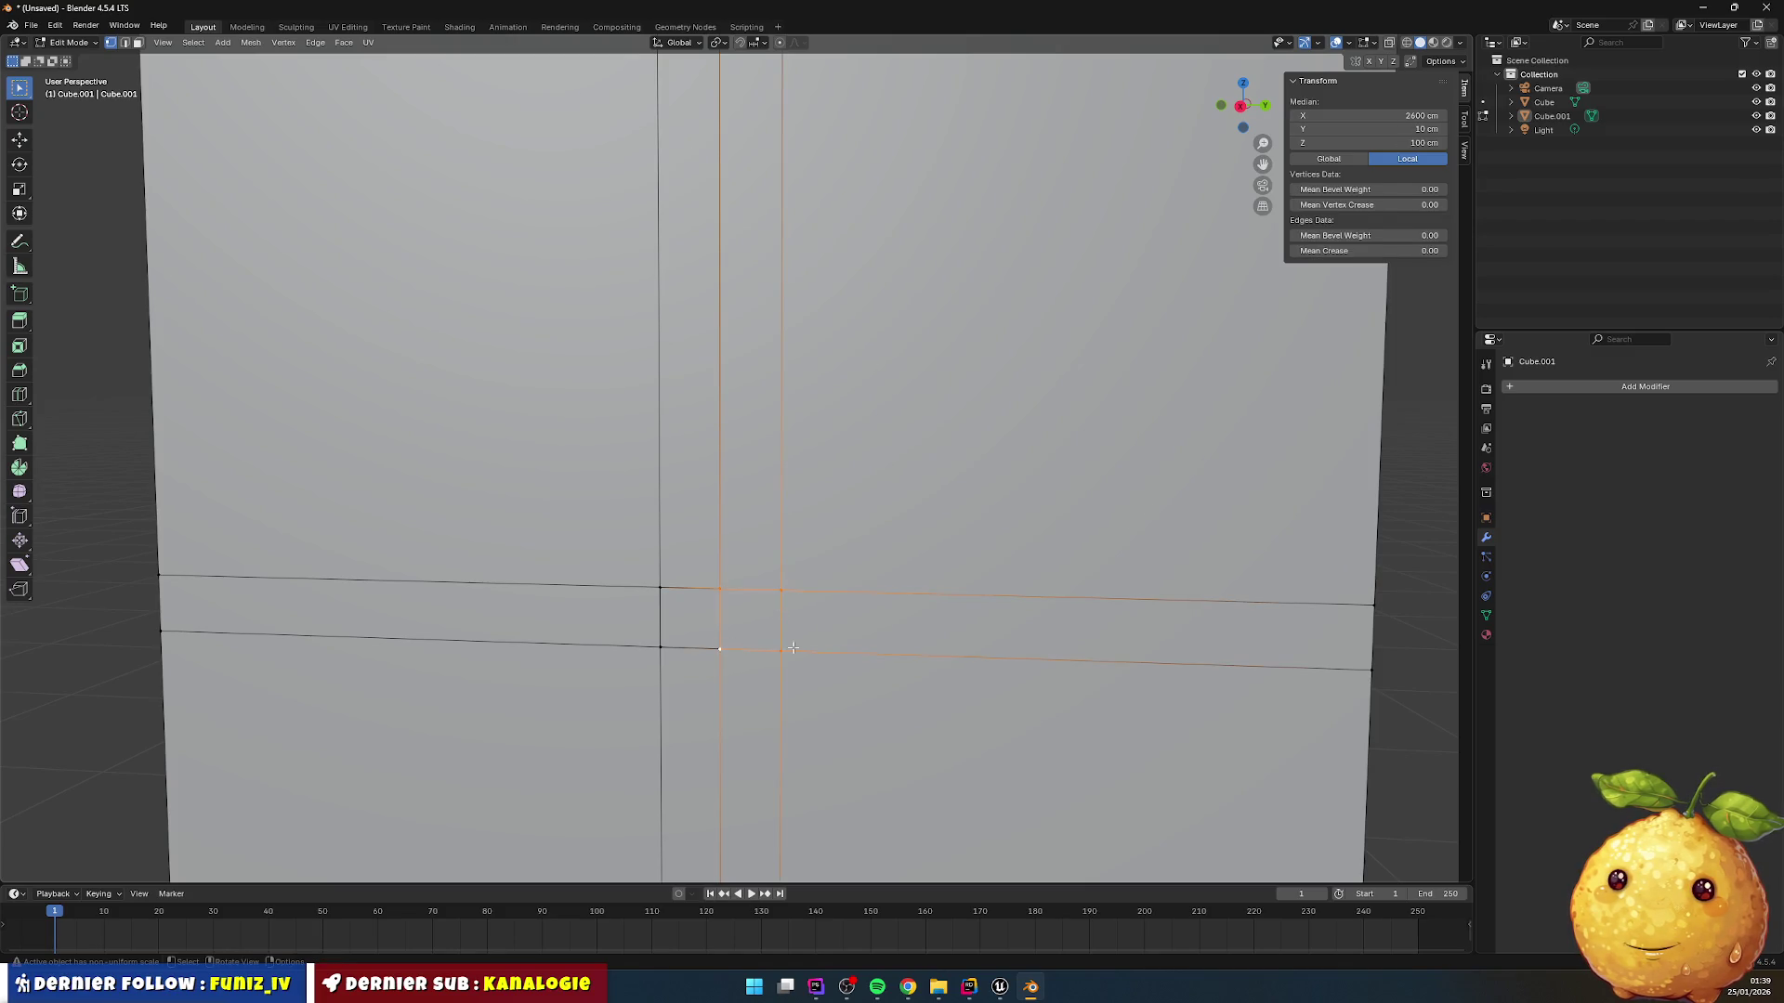
pyautogui.hotkey('alt', 'a')
pyautogui.press('3')
pyautogui.click(749, 625)
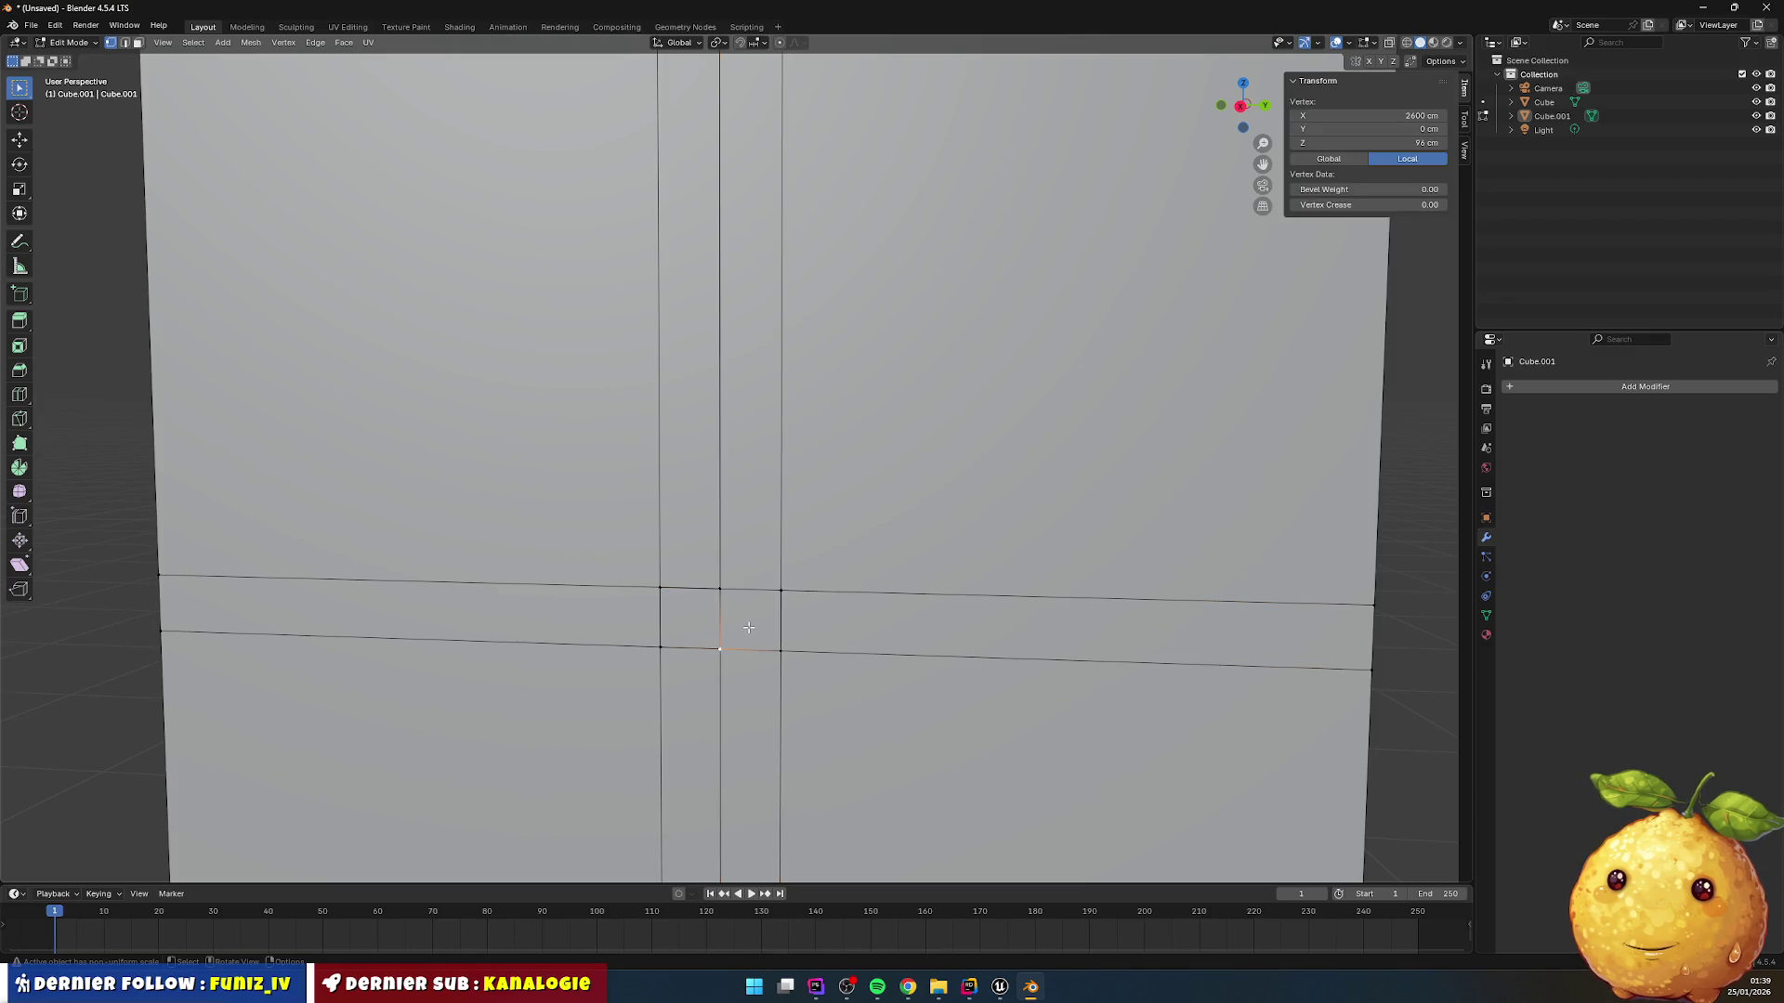
pyautogui.hotkey('alt', 'a')
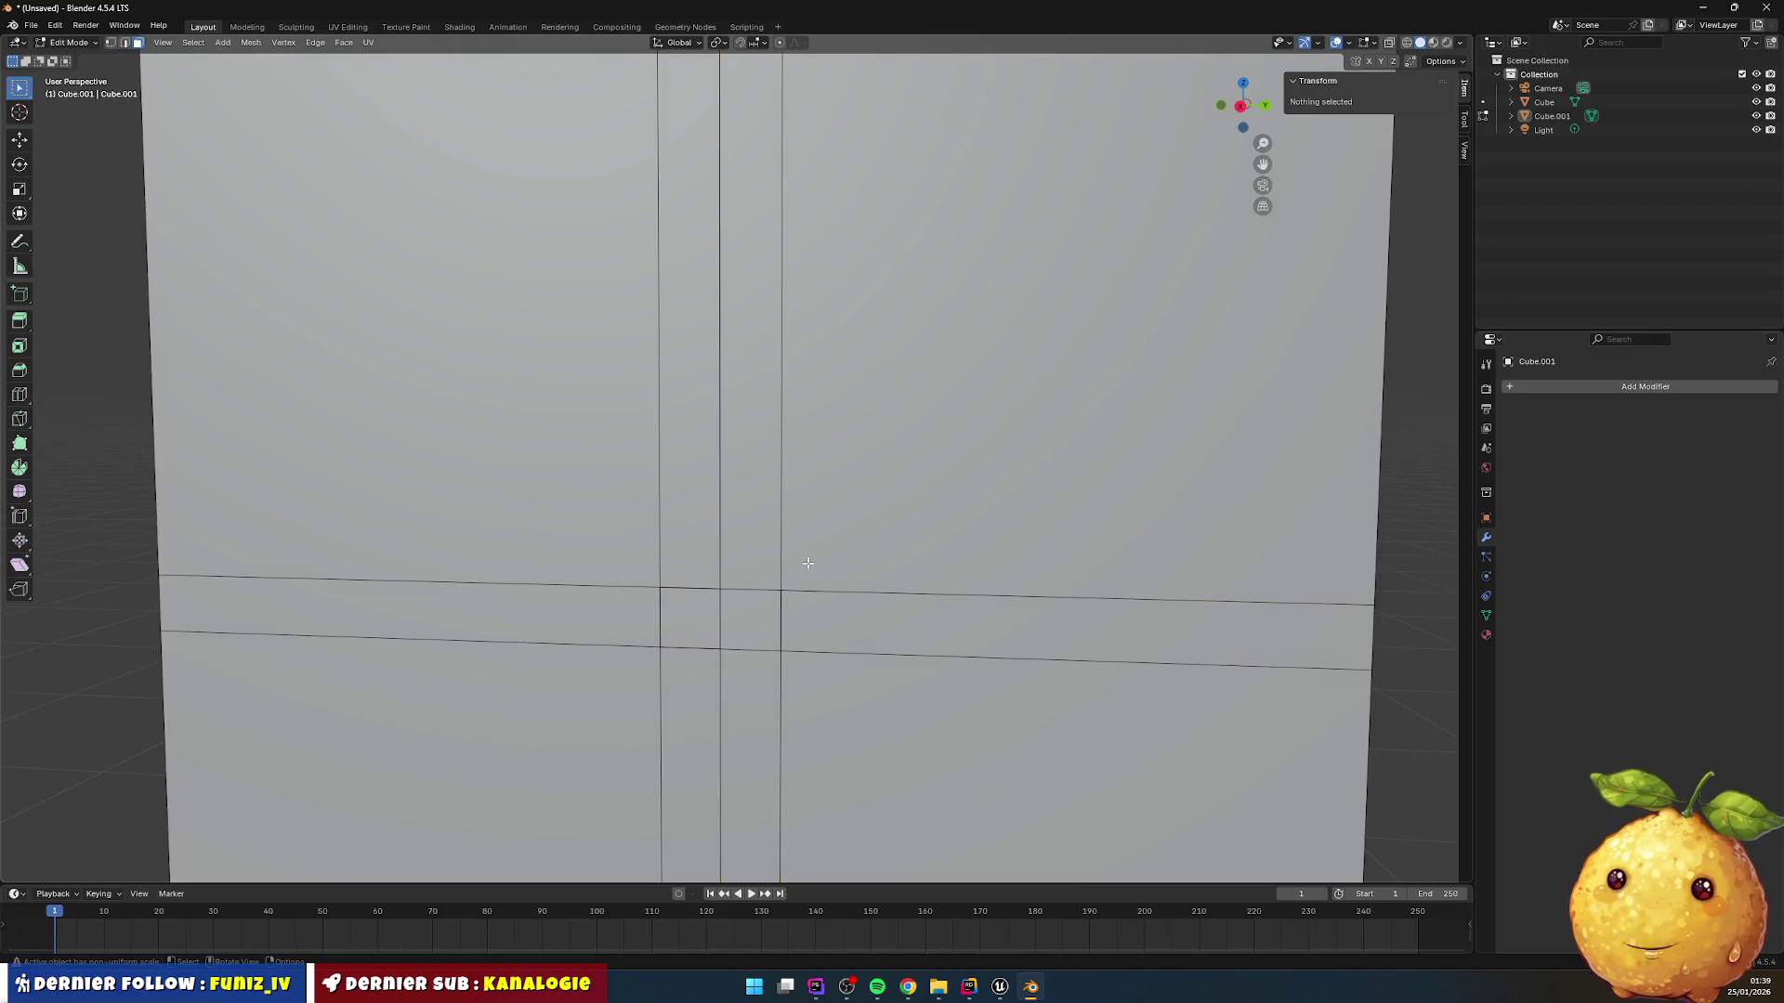
pyautogui.click(753, 592)
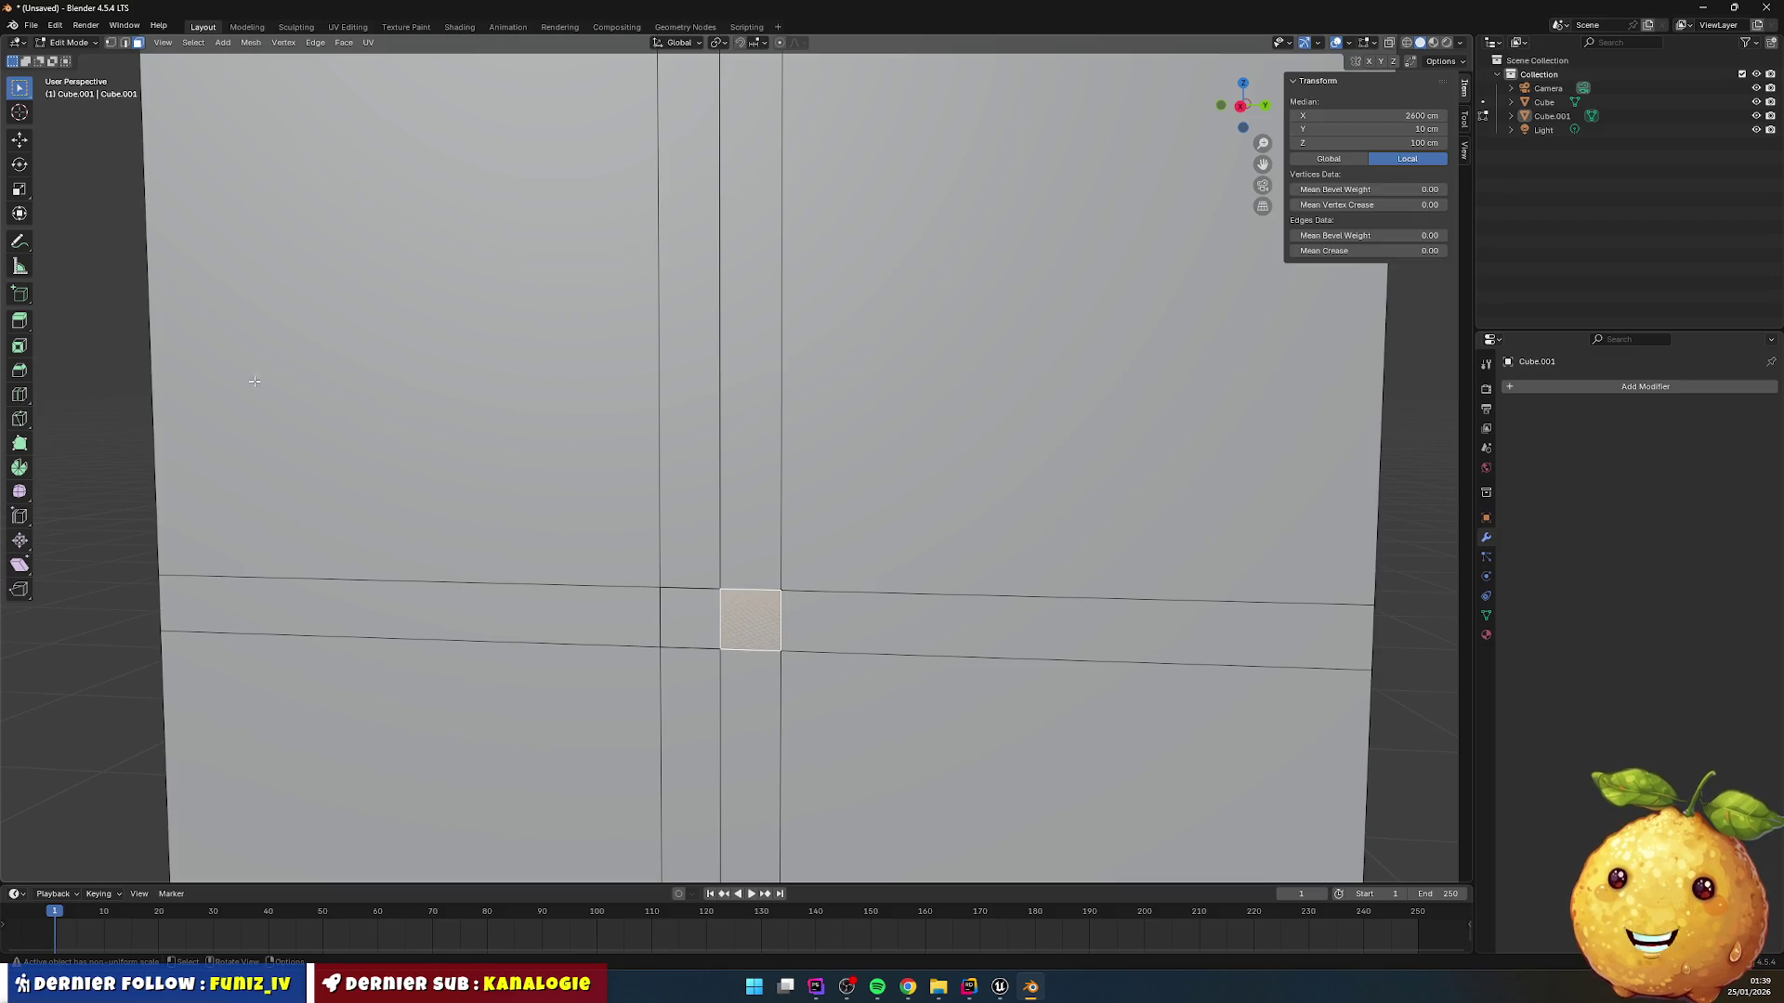
pyautogui.click(20, 394)
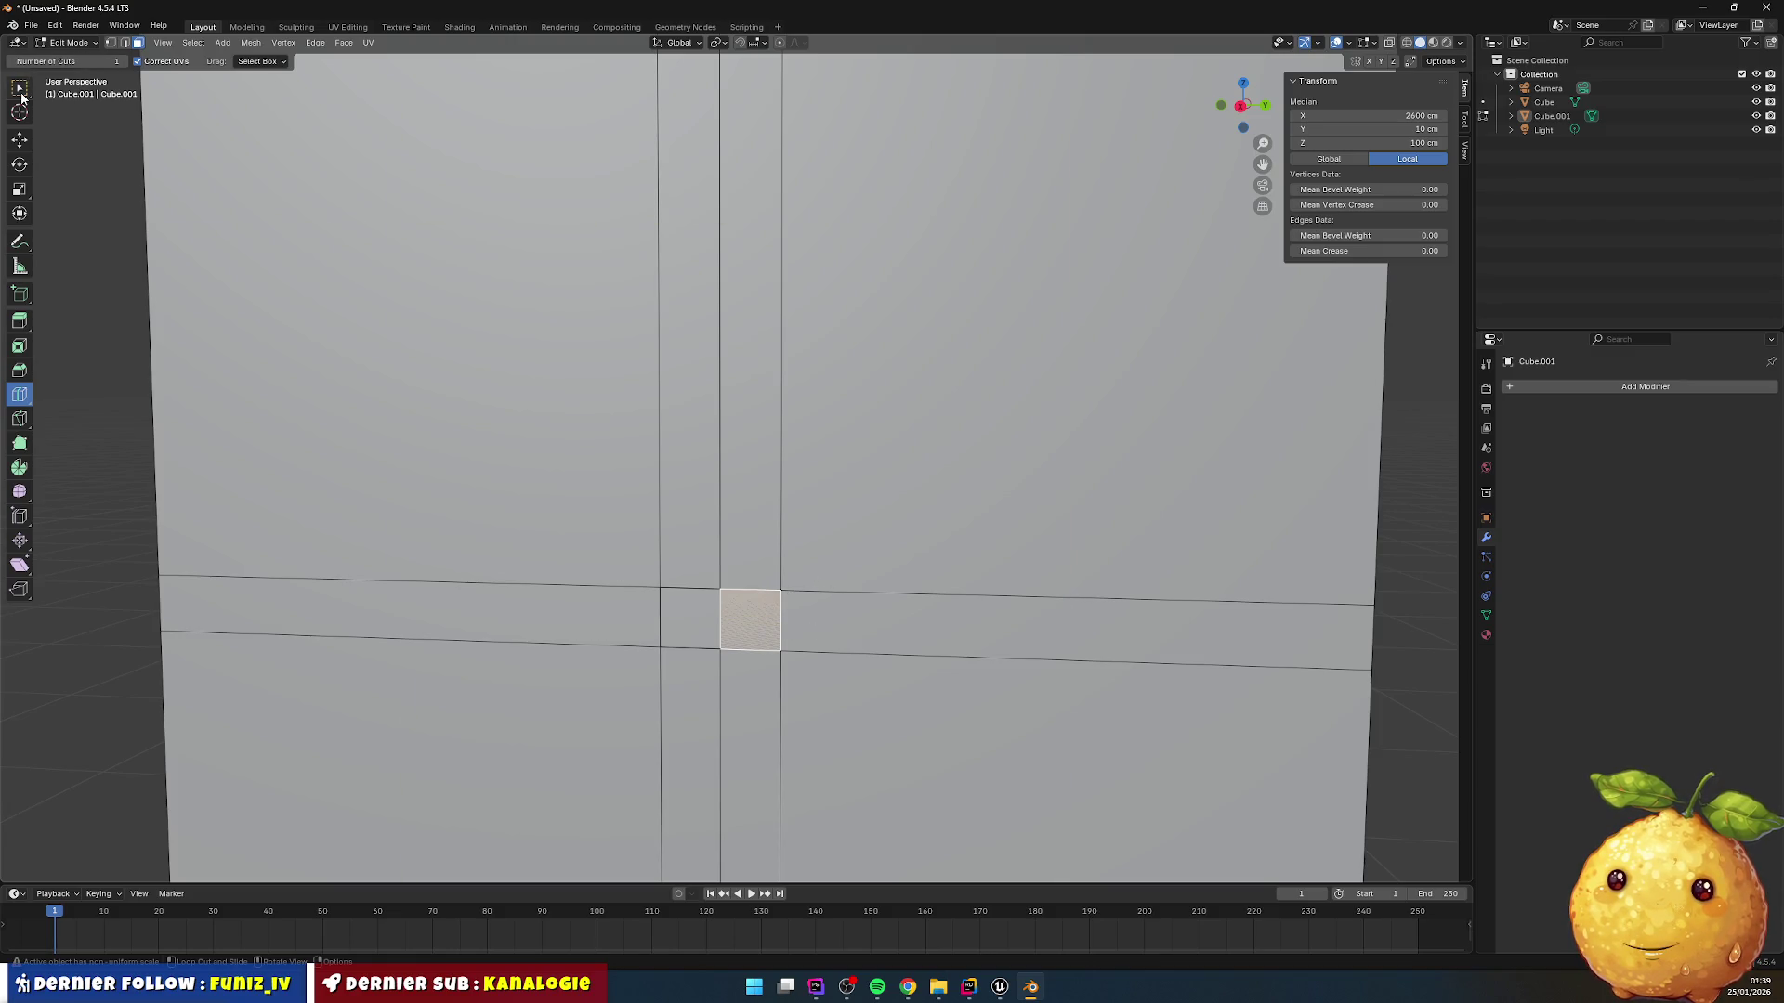
# Step: Cut a new edge loop across the crossing faces, then return to face select
pyautogui.press('w')
pyautogui.click(441, 508)
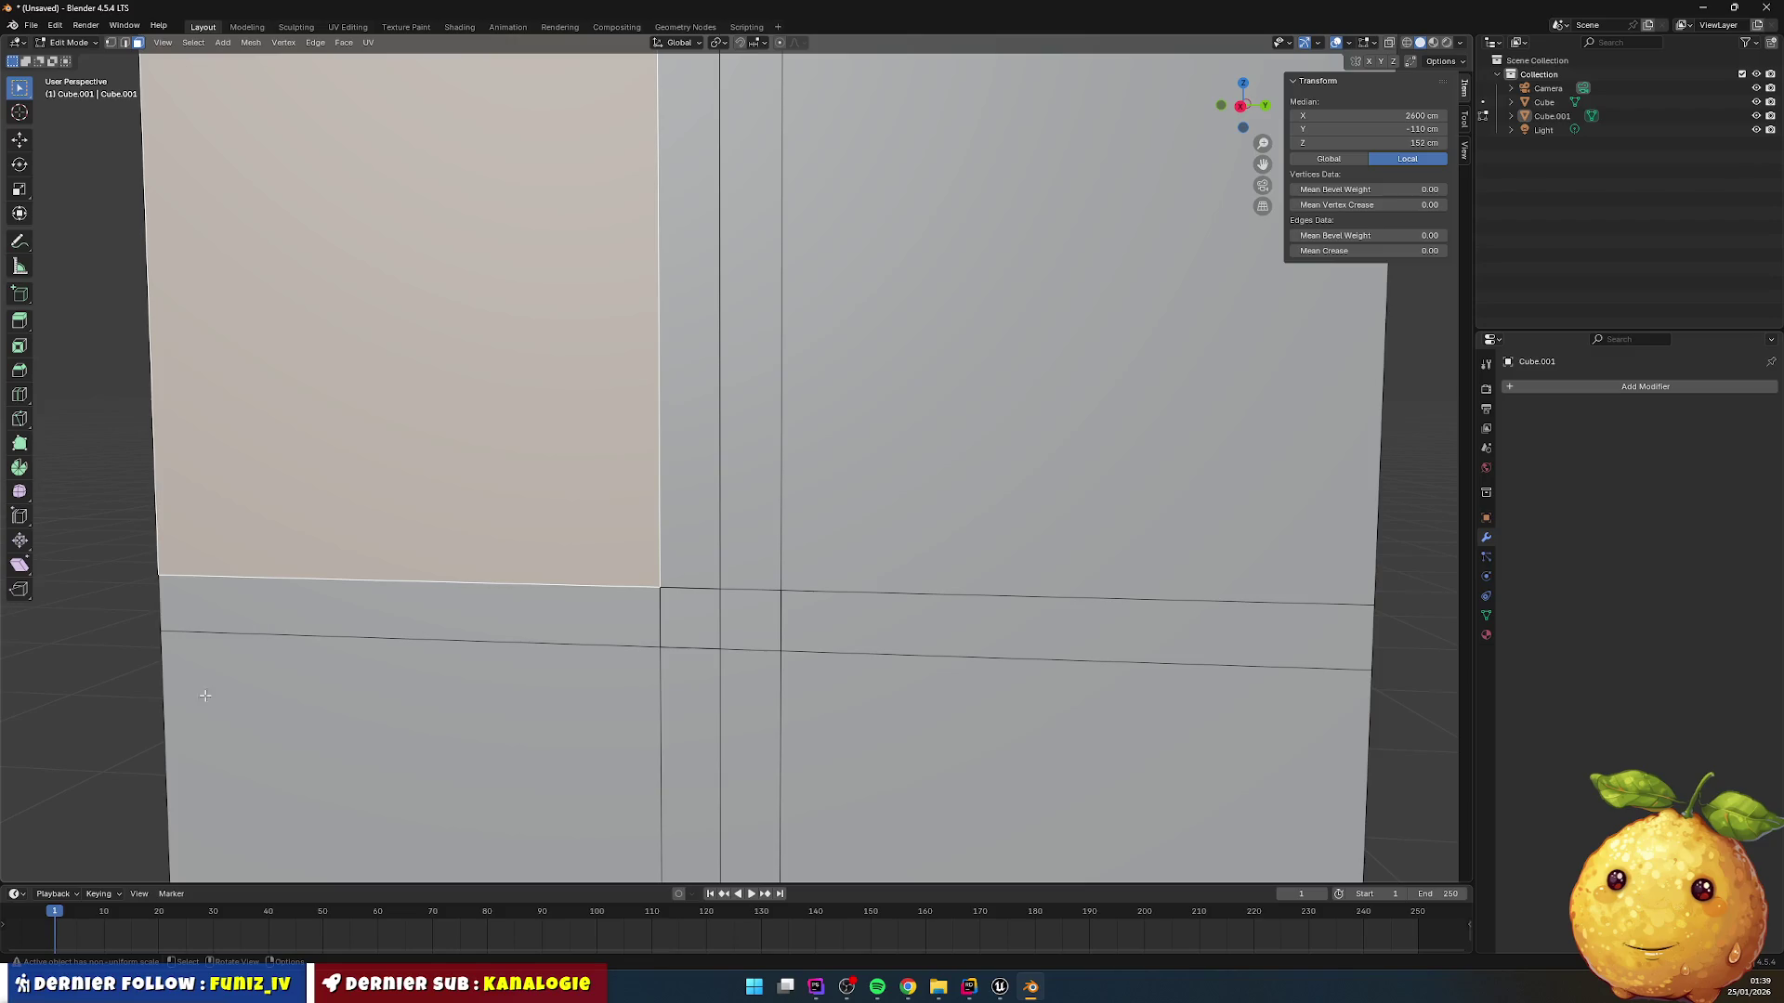
pyautogui.hotkey('alt', 'a')
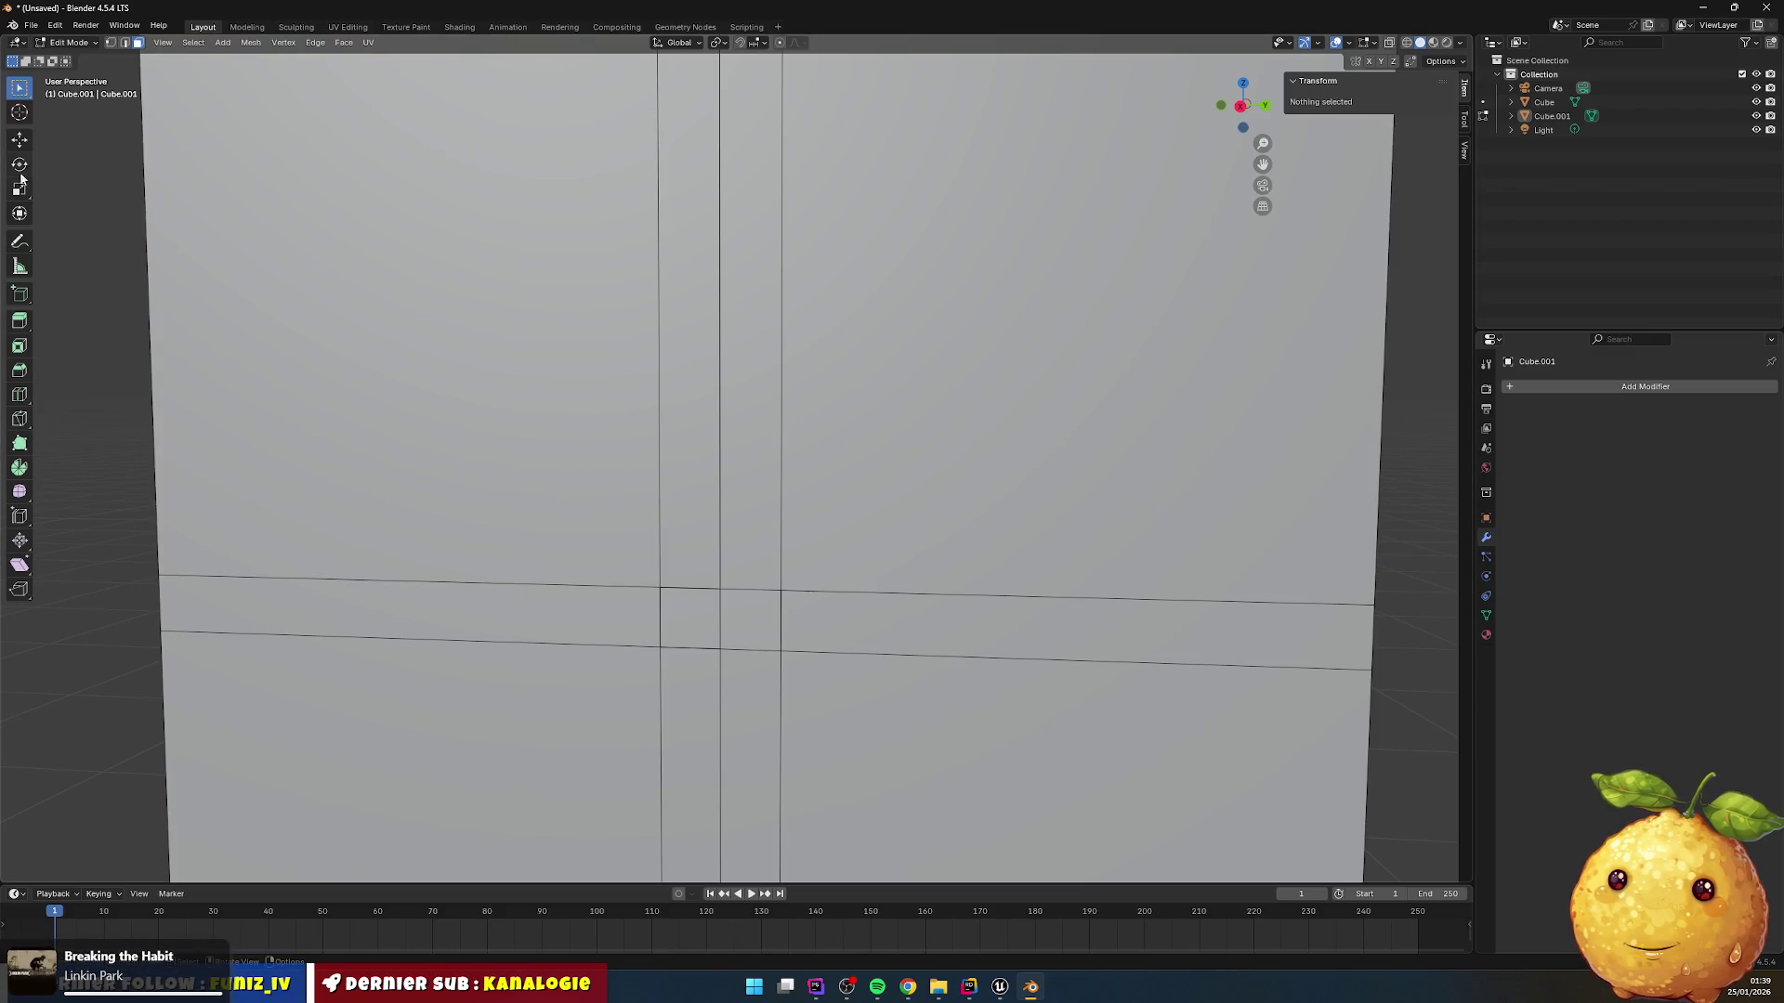
pyautogui.click(20, 394)
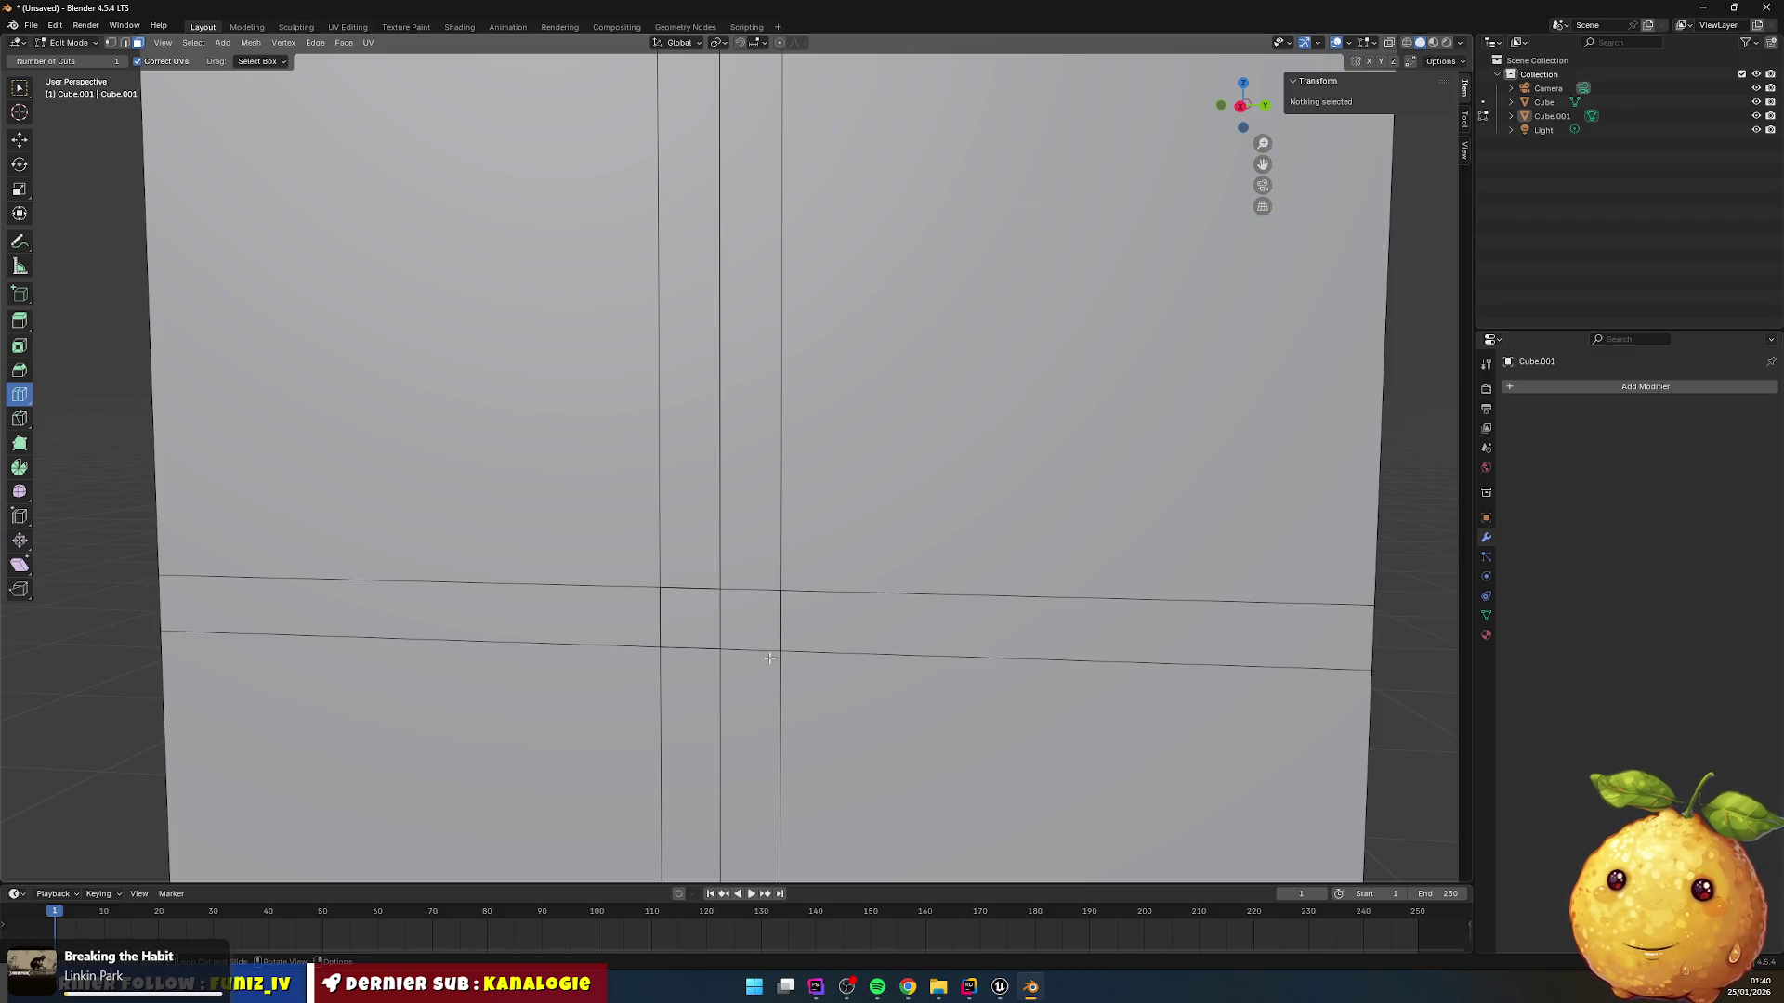
pyautogui.click(751, 621)
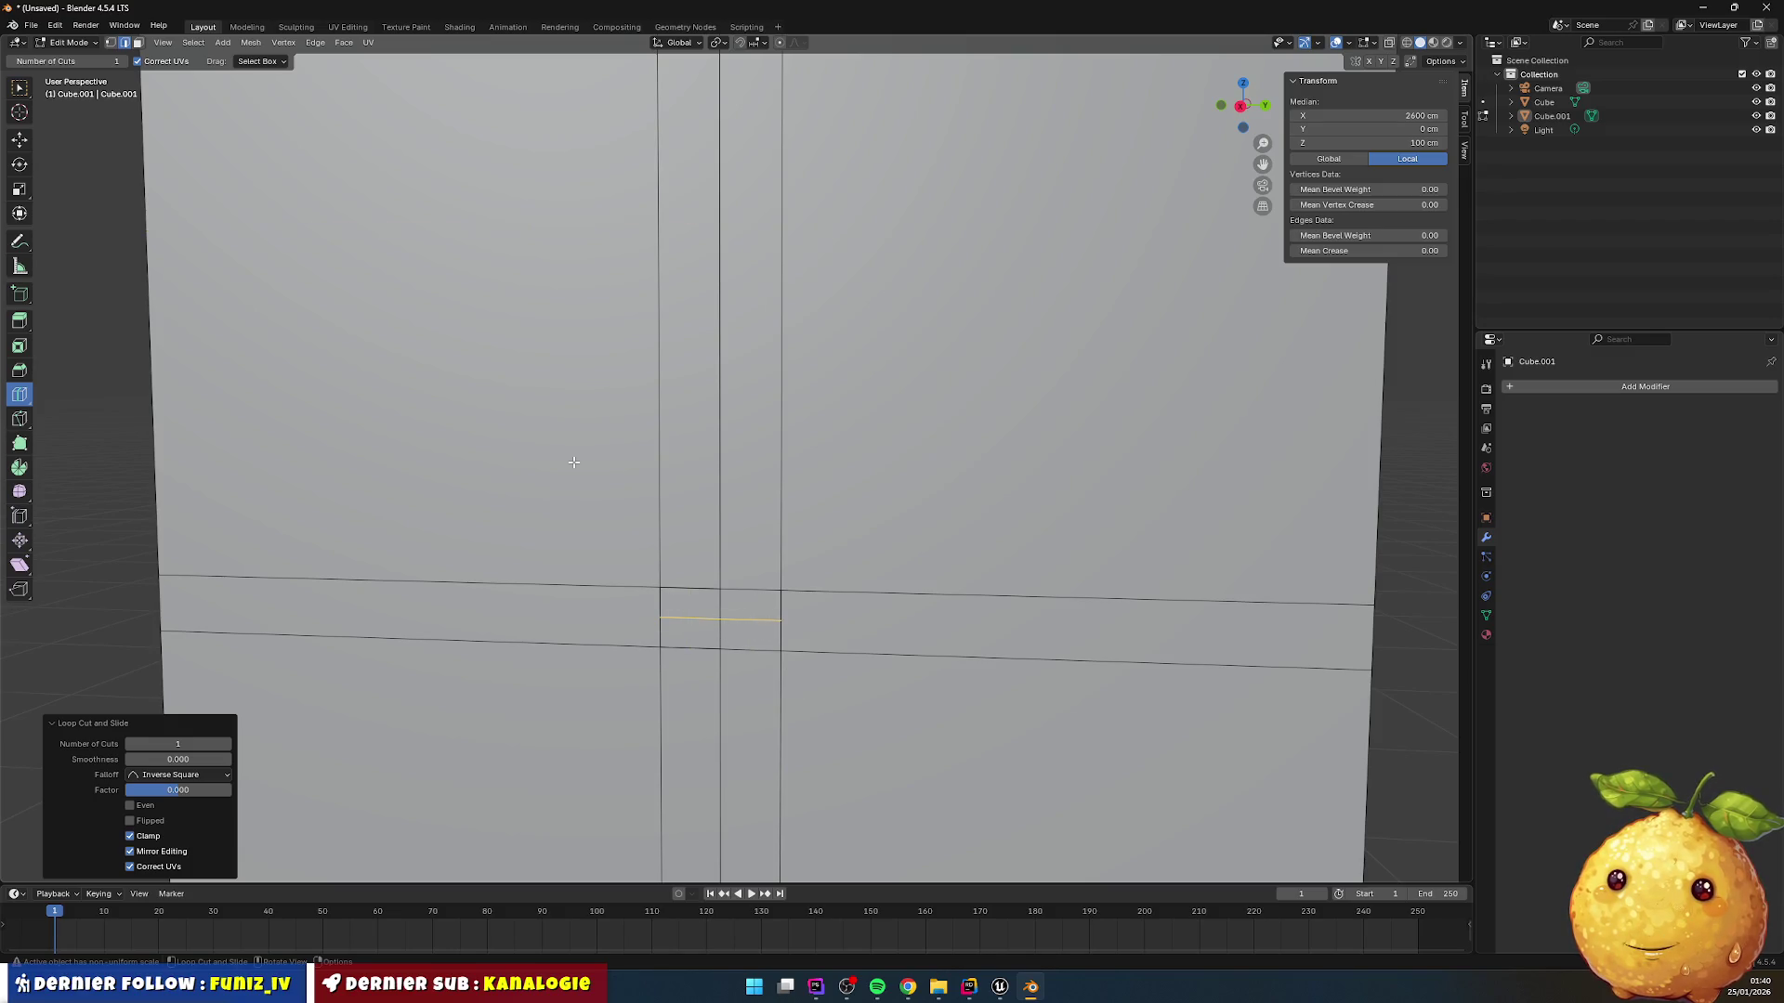
pyautogui.click(20, 140)
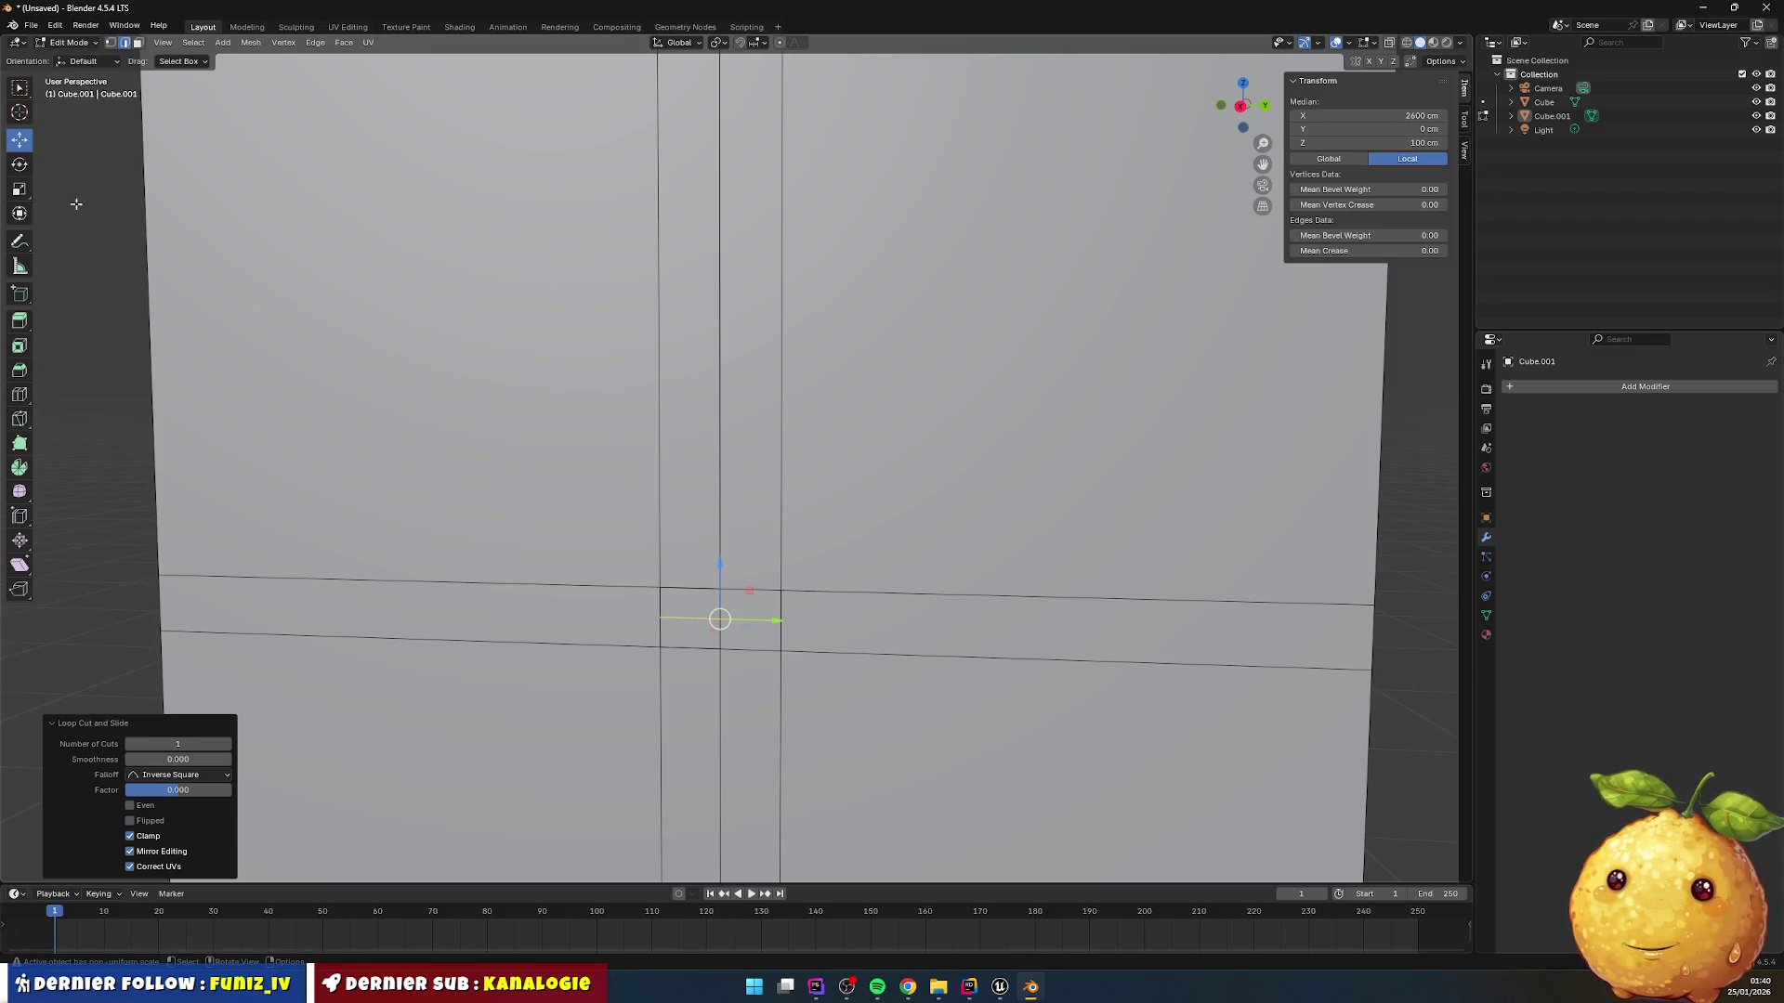
pyautogui.click(22, 96)
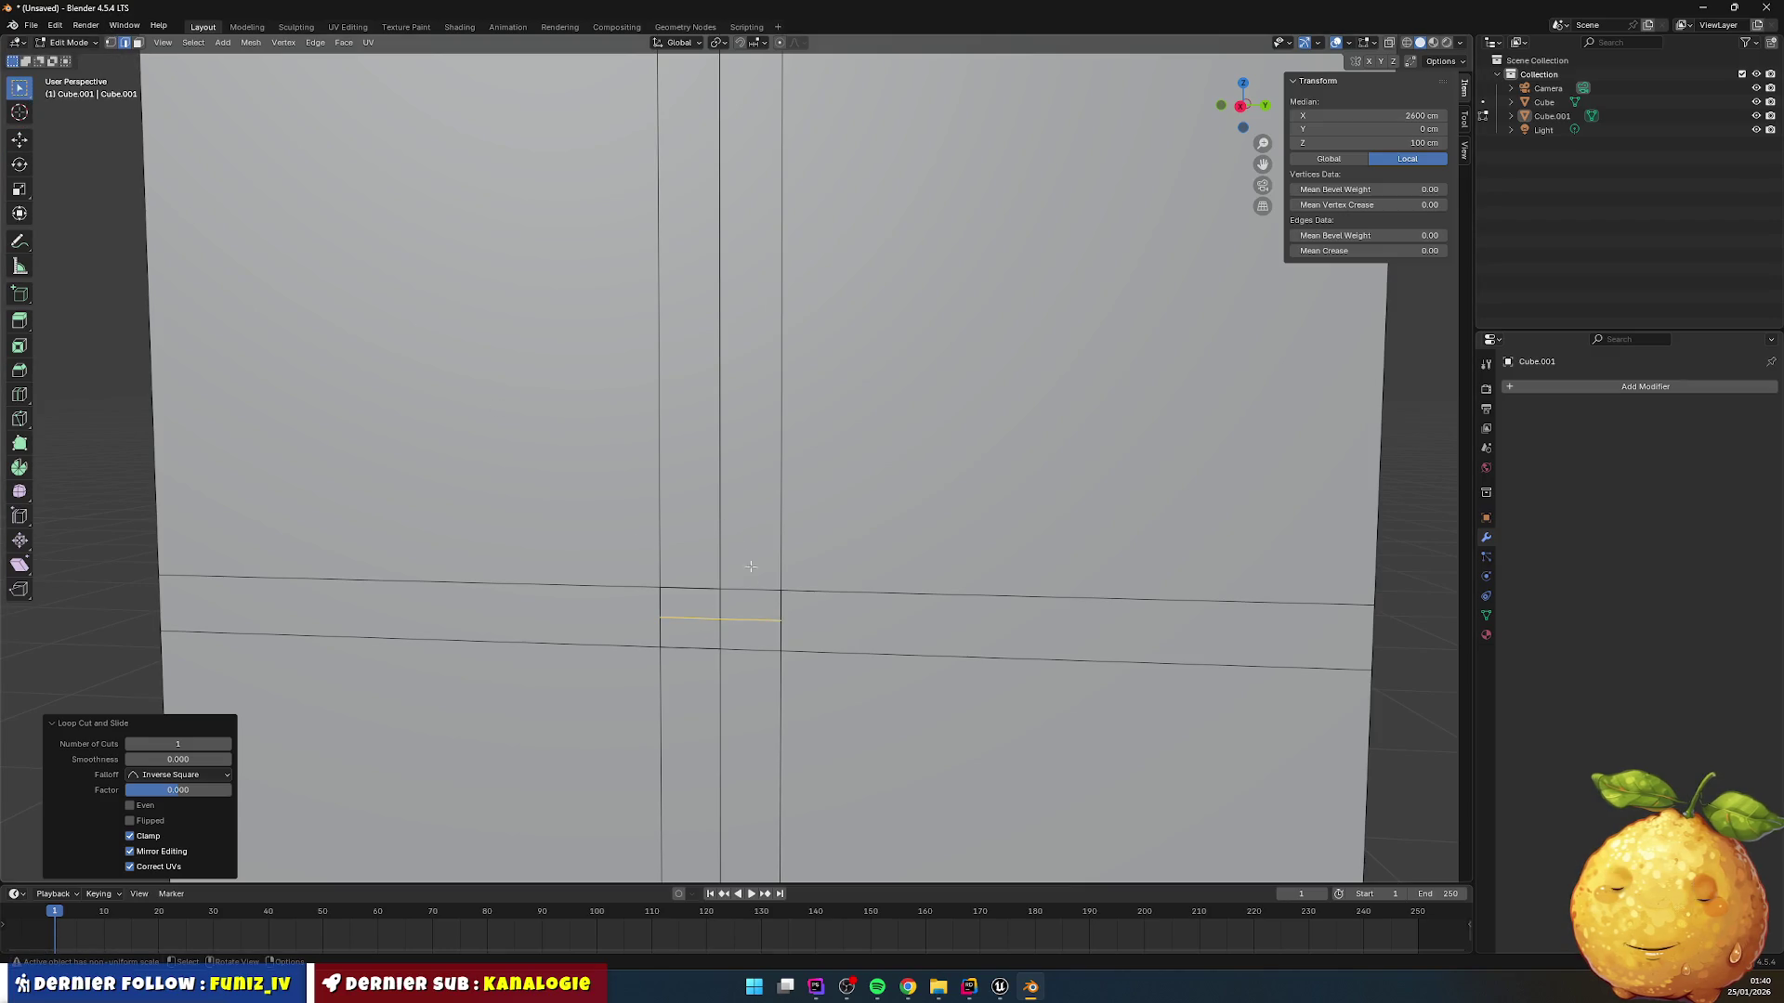
pyautogui.click(825, 650)
pyautogui.hotkey('ctrl', 'z')
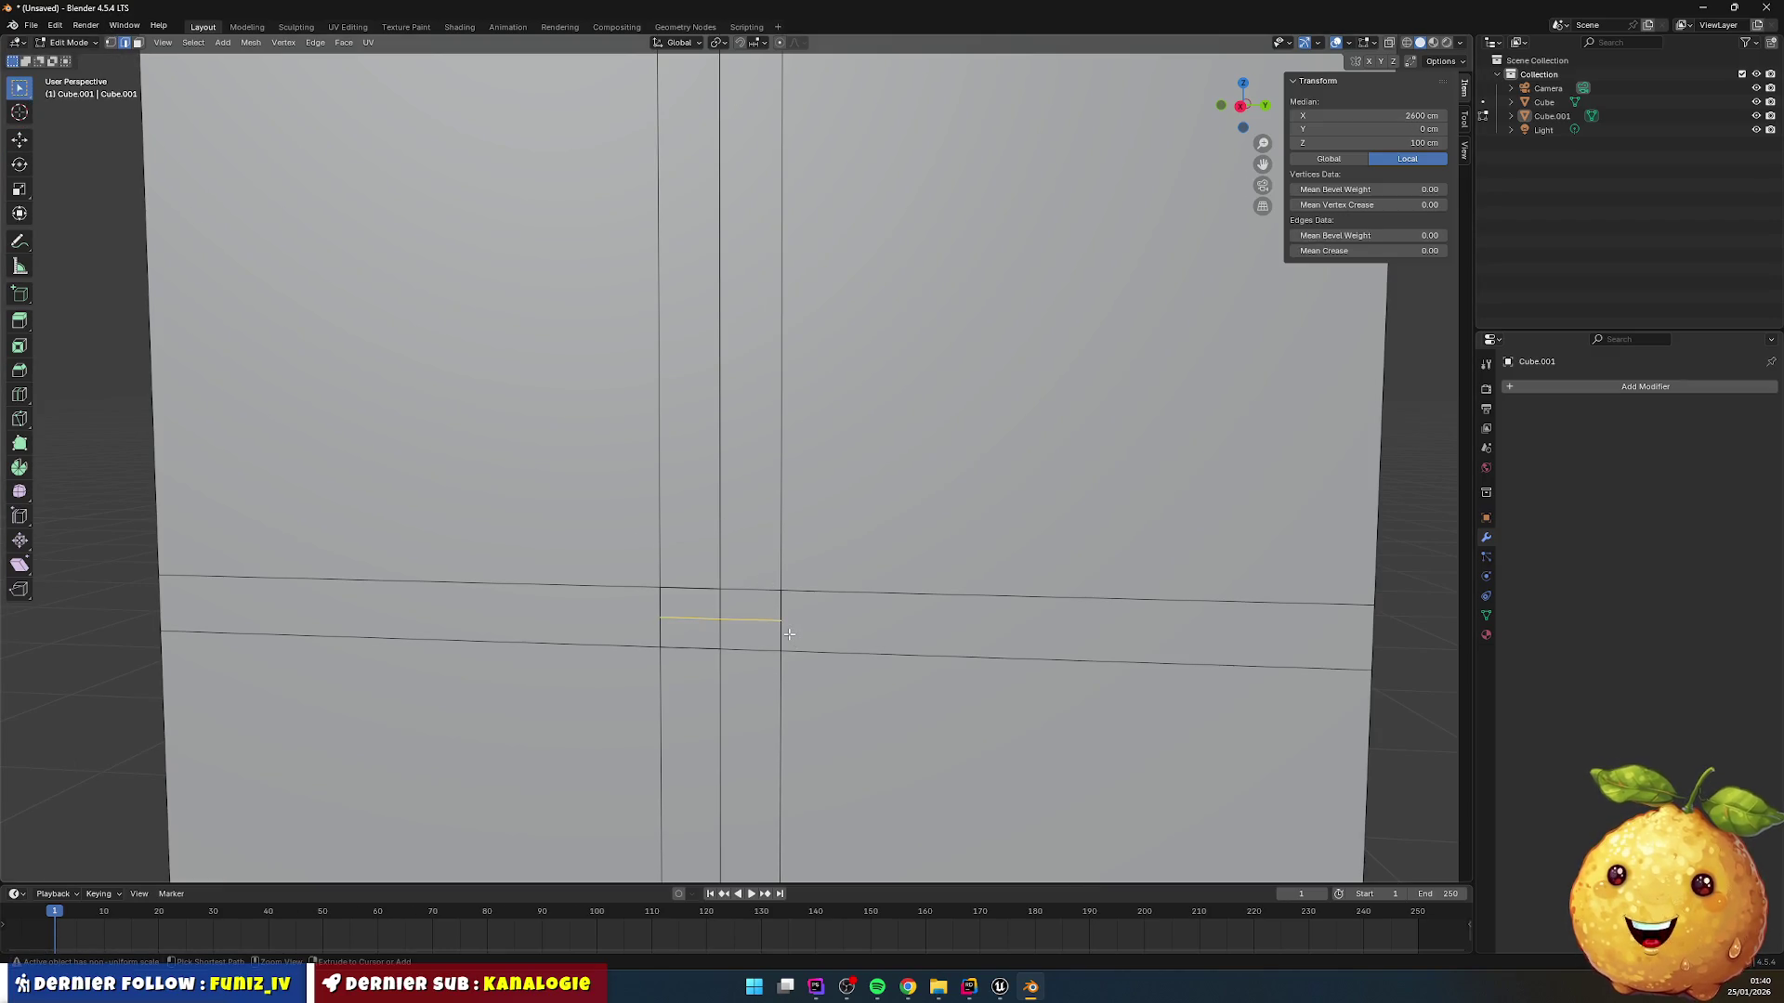
pyautogui.press('3')
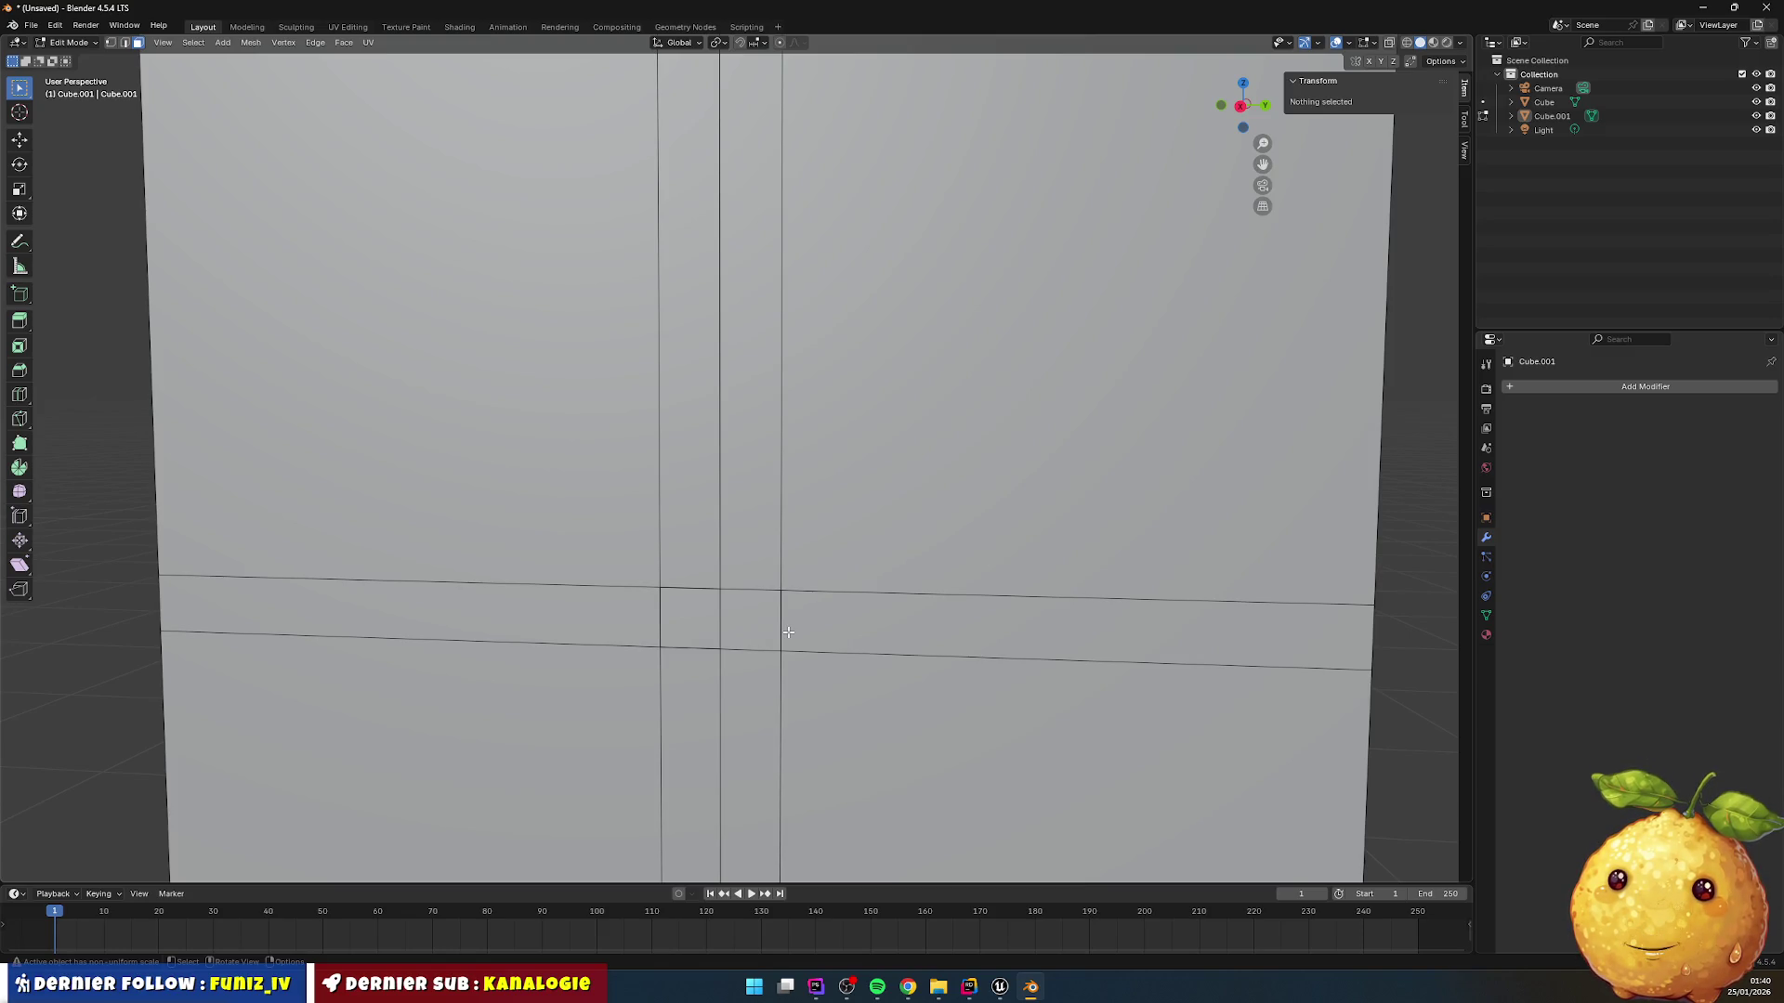
pyautogui.scroll(3, 671, 583)
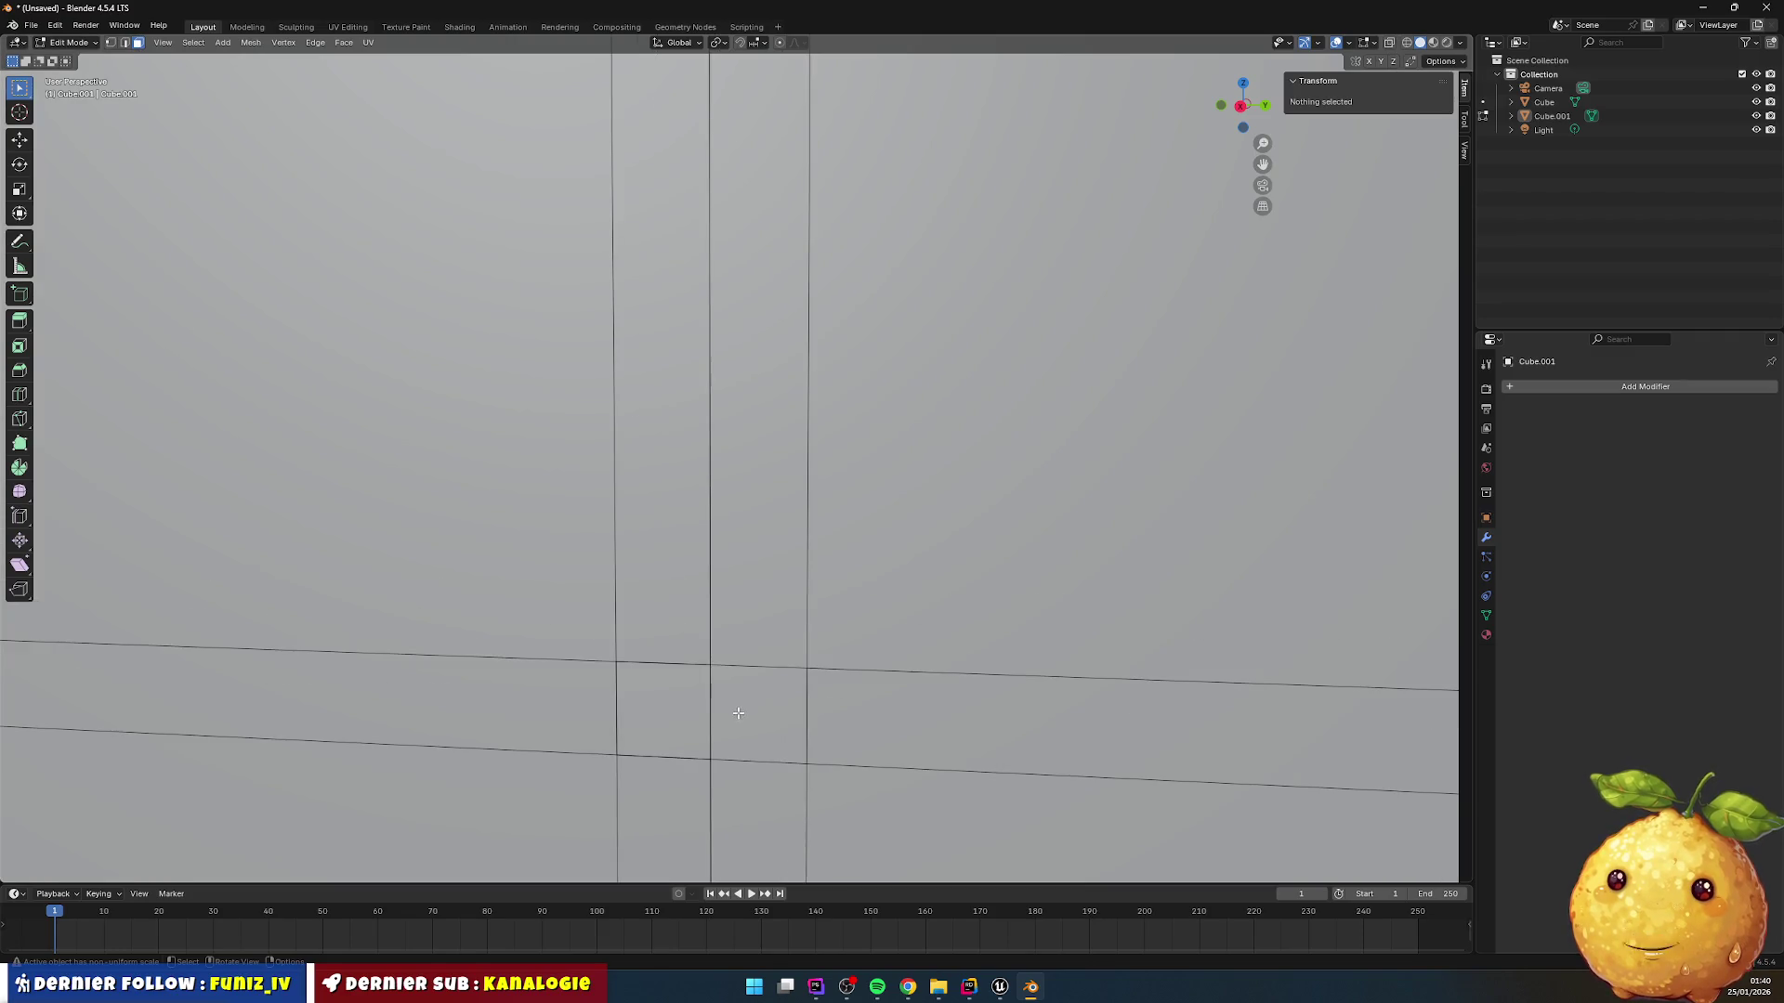
# Step: Delete the small centre face and a neighbouring face at the crossing
pyautogui.click(753, 748)
pyautogui.press('x')
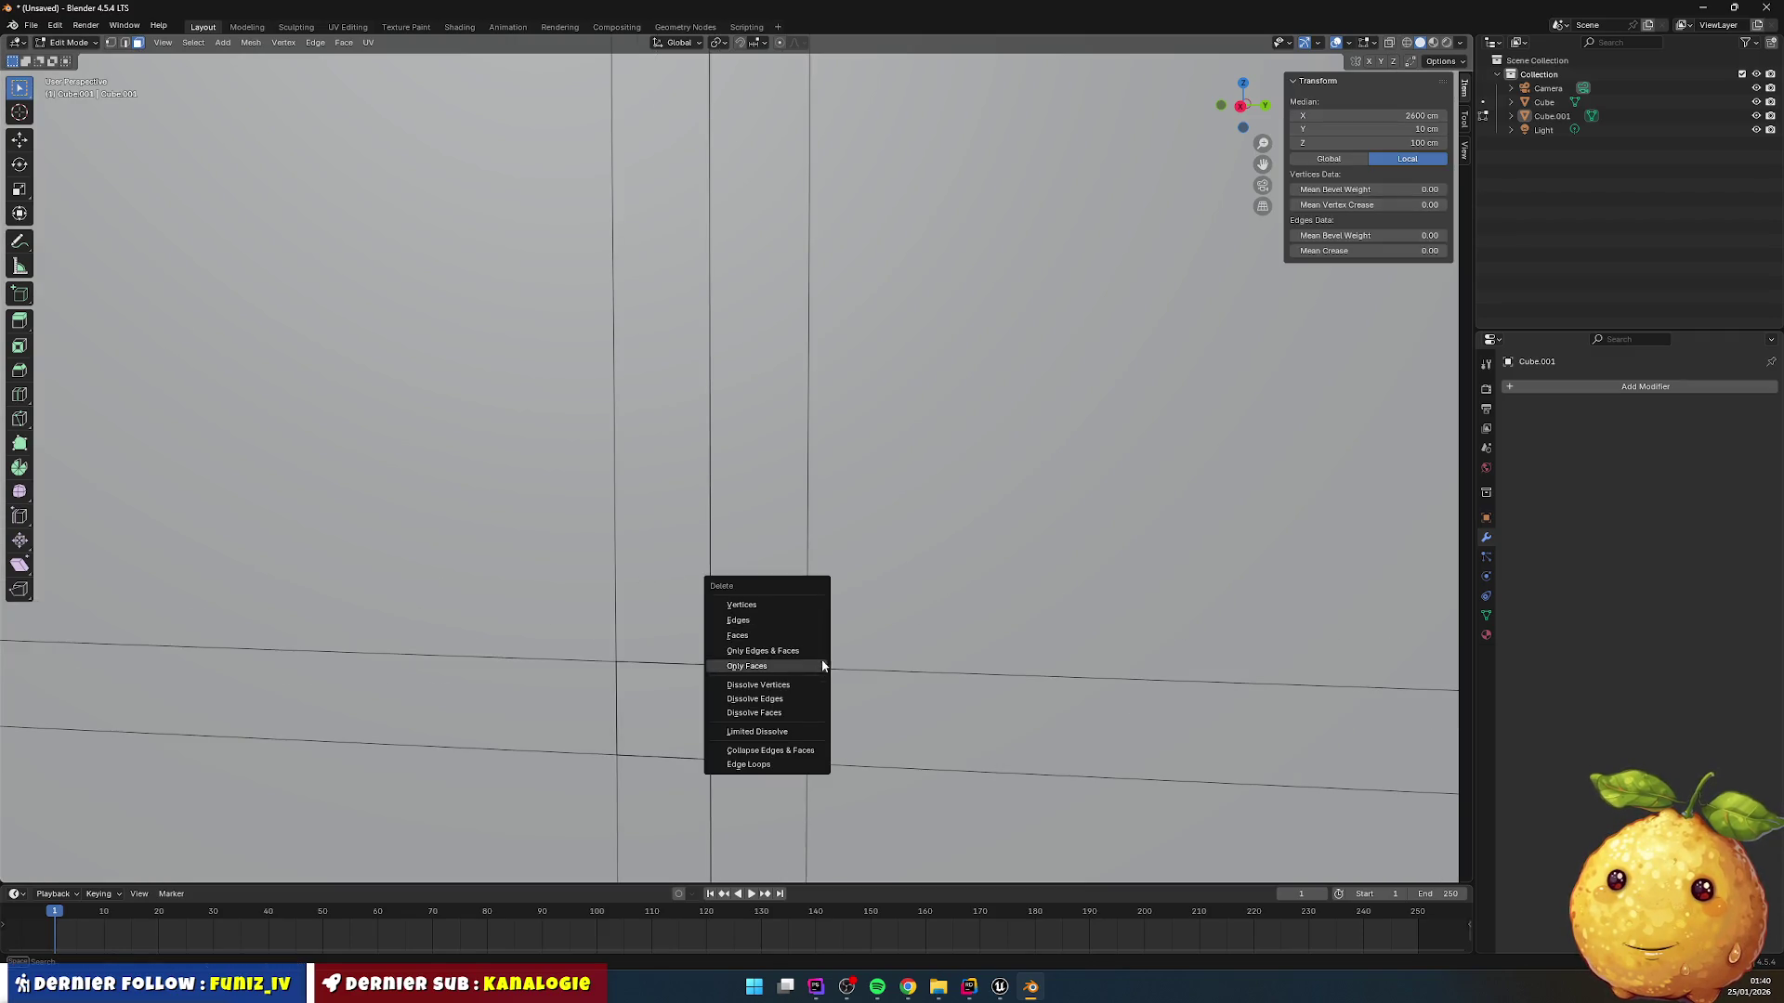
pyautogui.click(754, 643)
pyautogui.click(669, 708)
pyautogui.press('x')
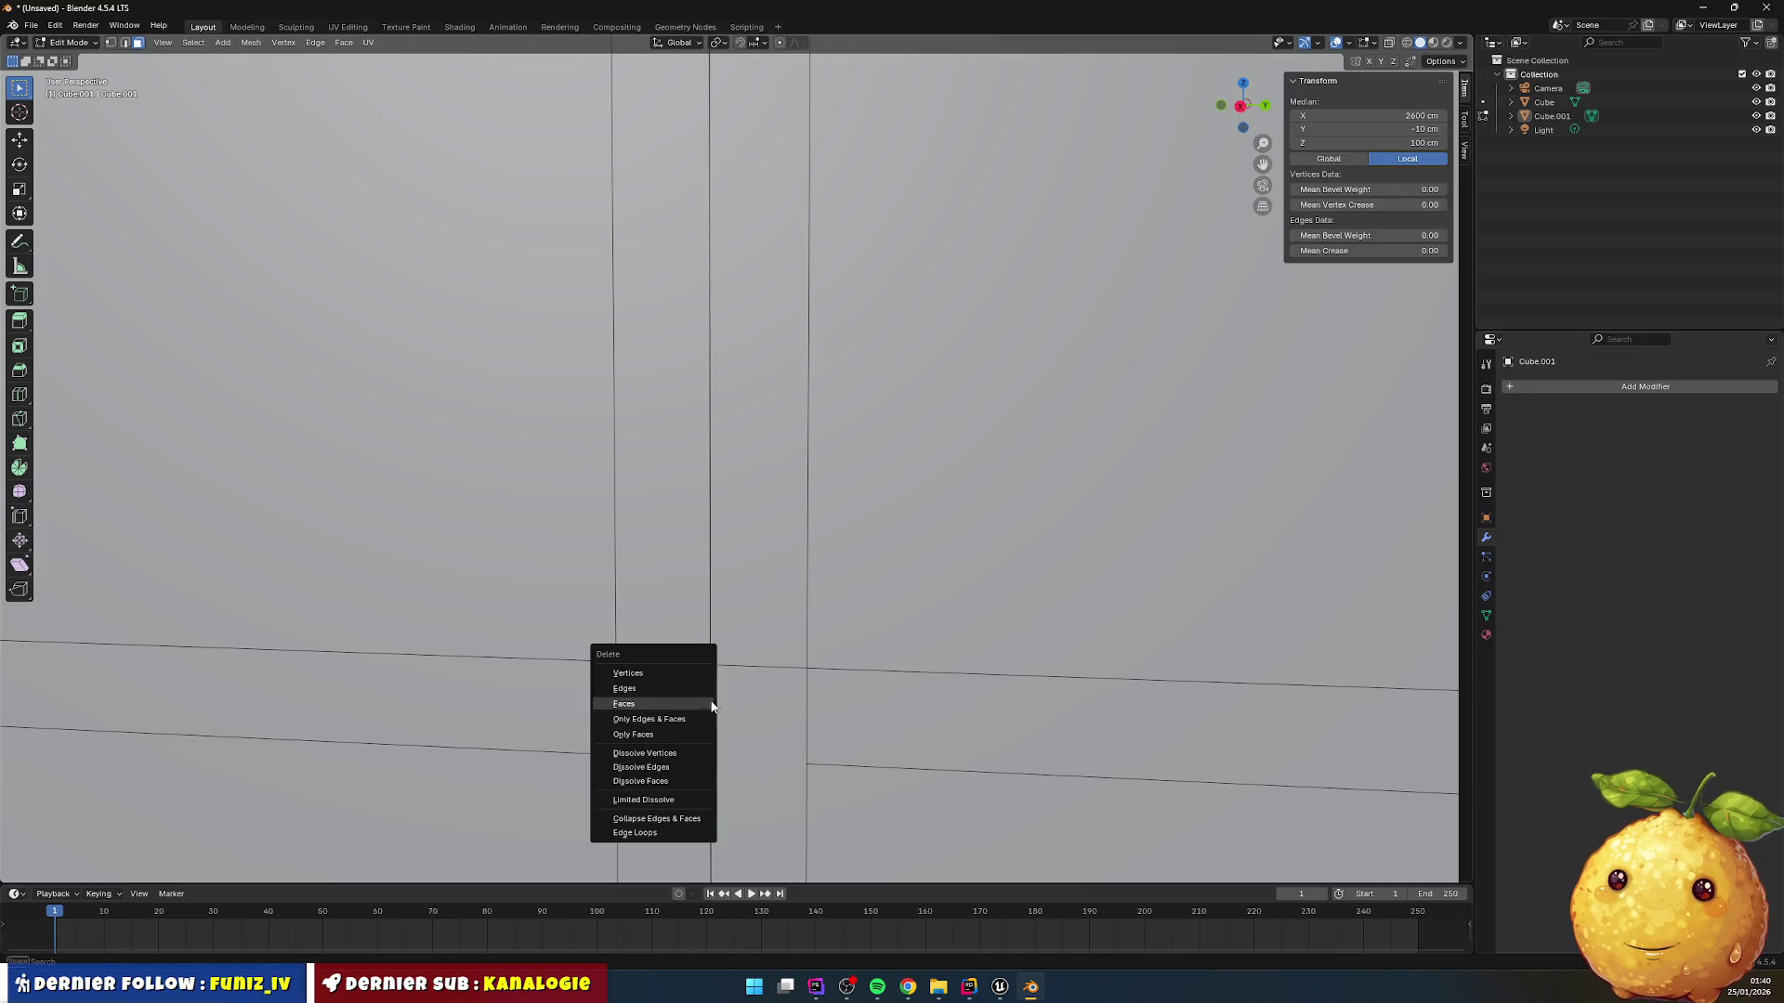
pyautogui.click(641, 704)
# Step: Zoom out and orbit the view around the front panel
pyautogui.scroll(-5, 706, 672)
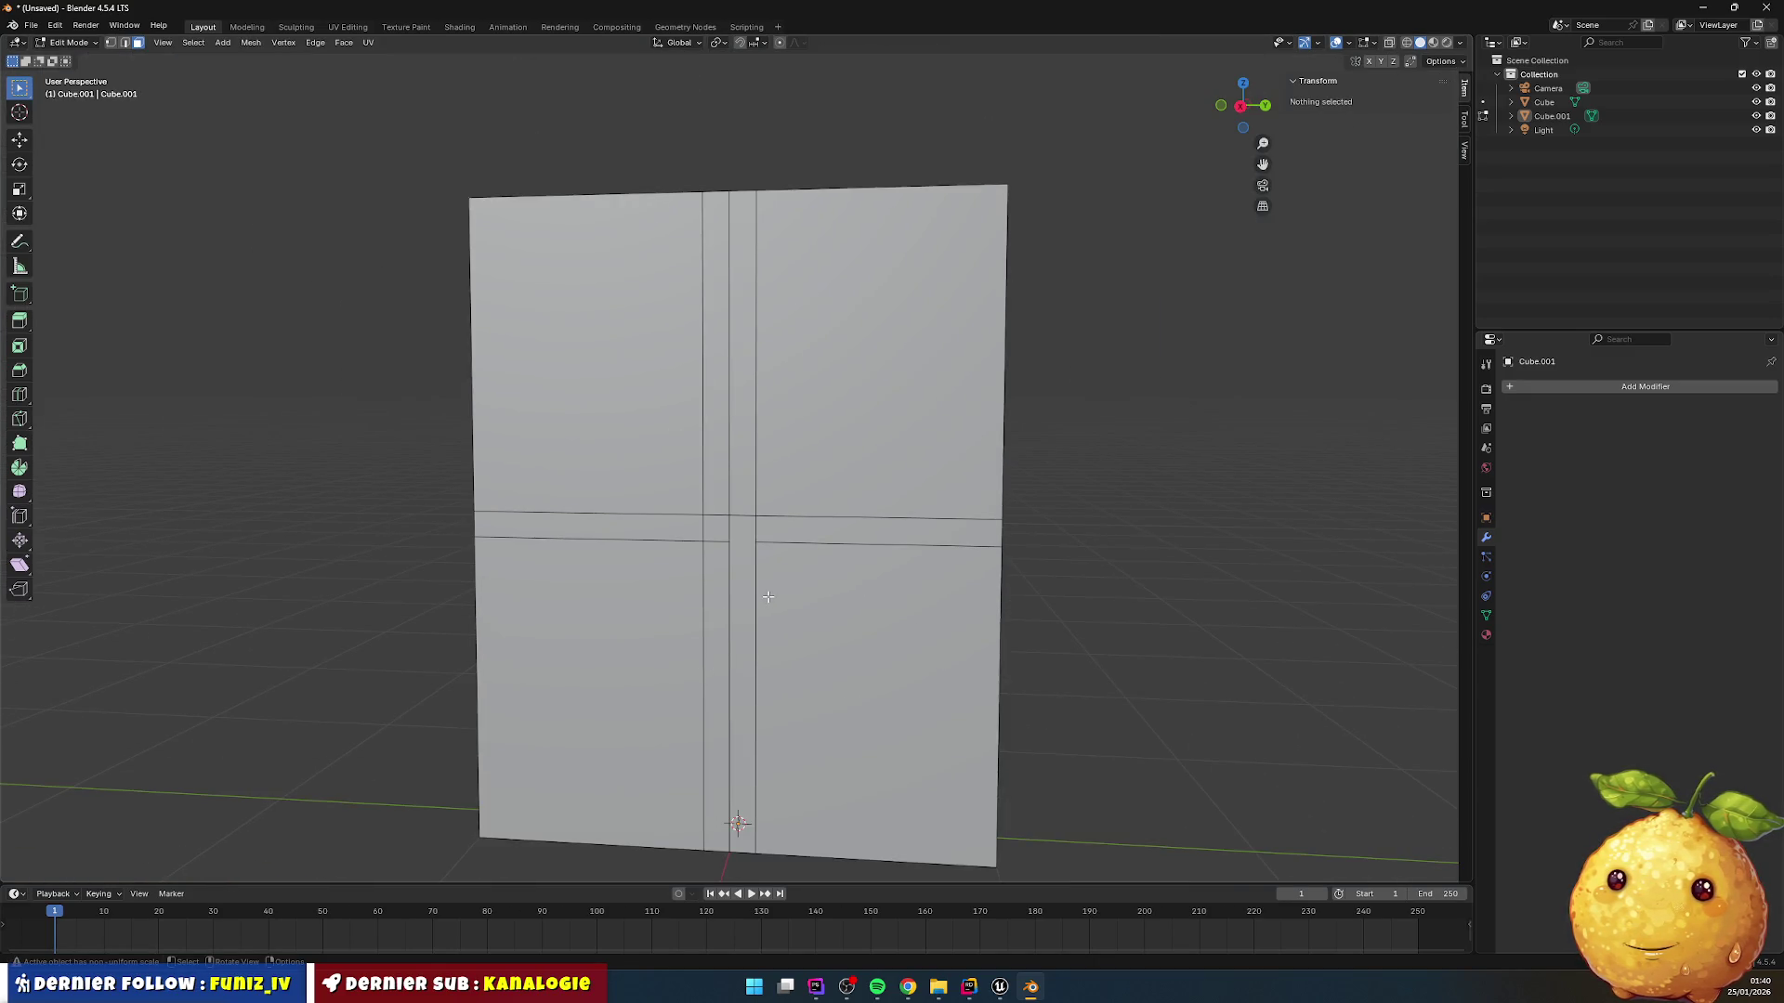
pyautogui.scroll(2, 744, 556)
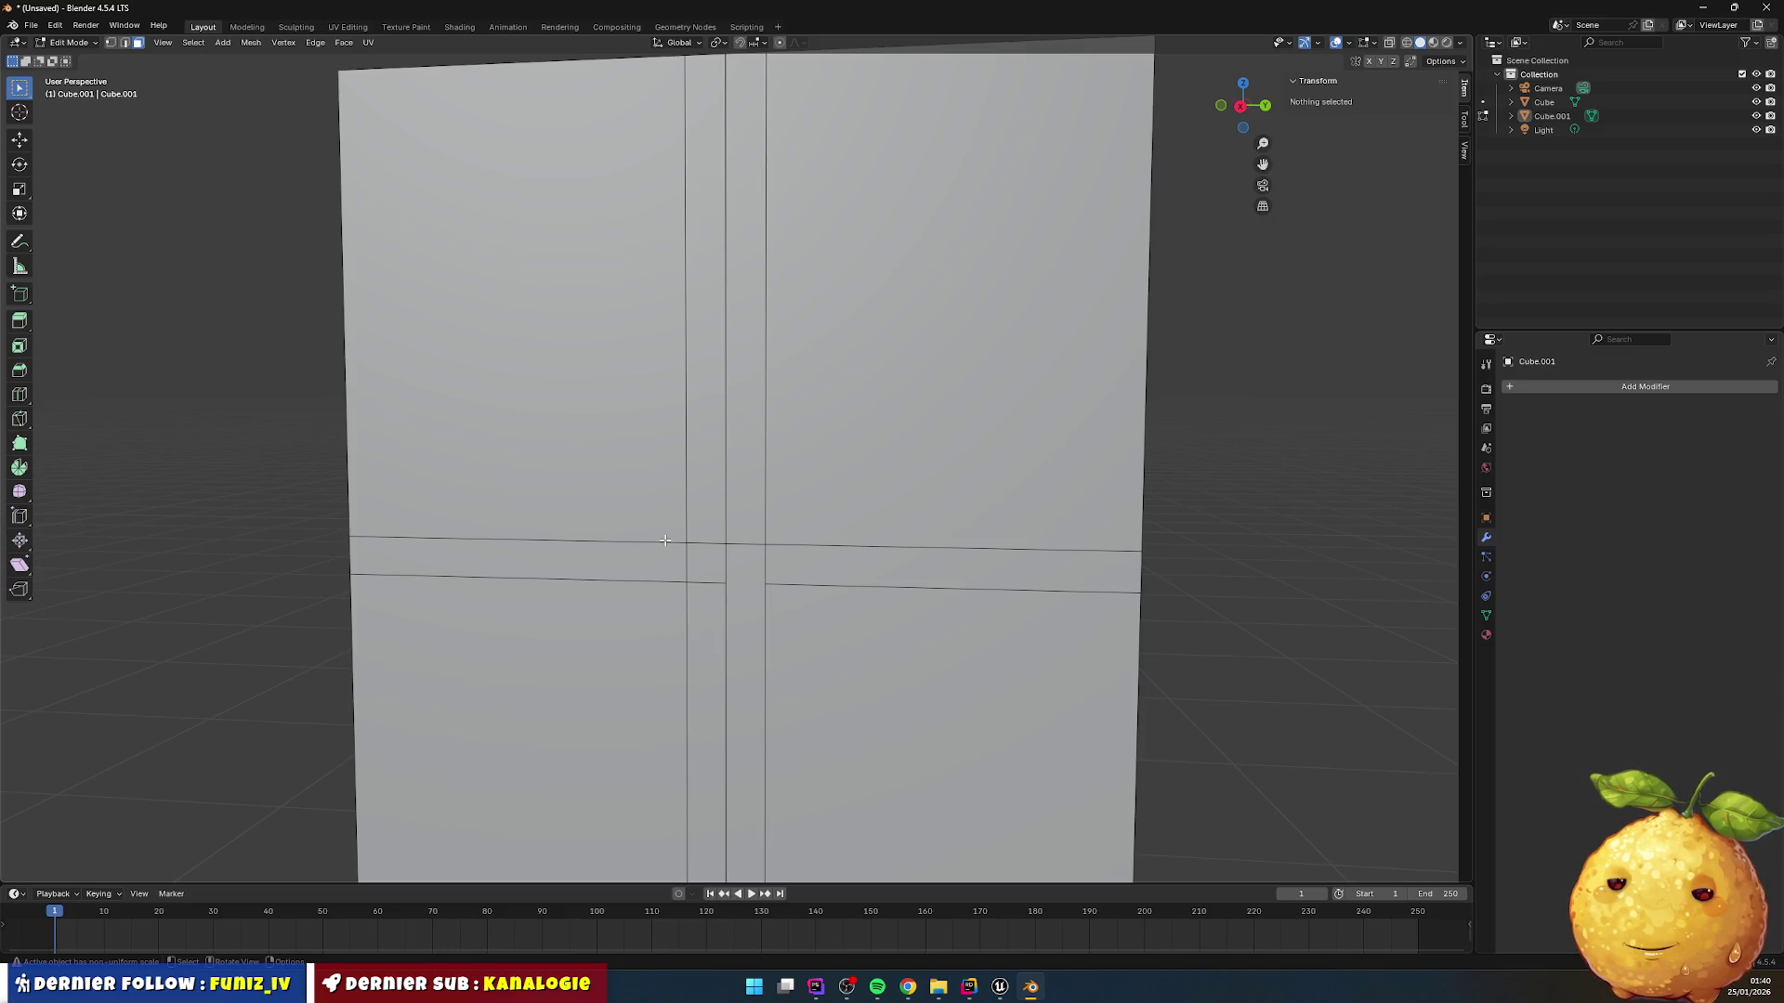
pyautogui.scroll(-1, 833, 534)
pyautogui.scroll(2, 827, 534)
pyautogui.scroll(-1, 803, 531)
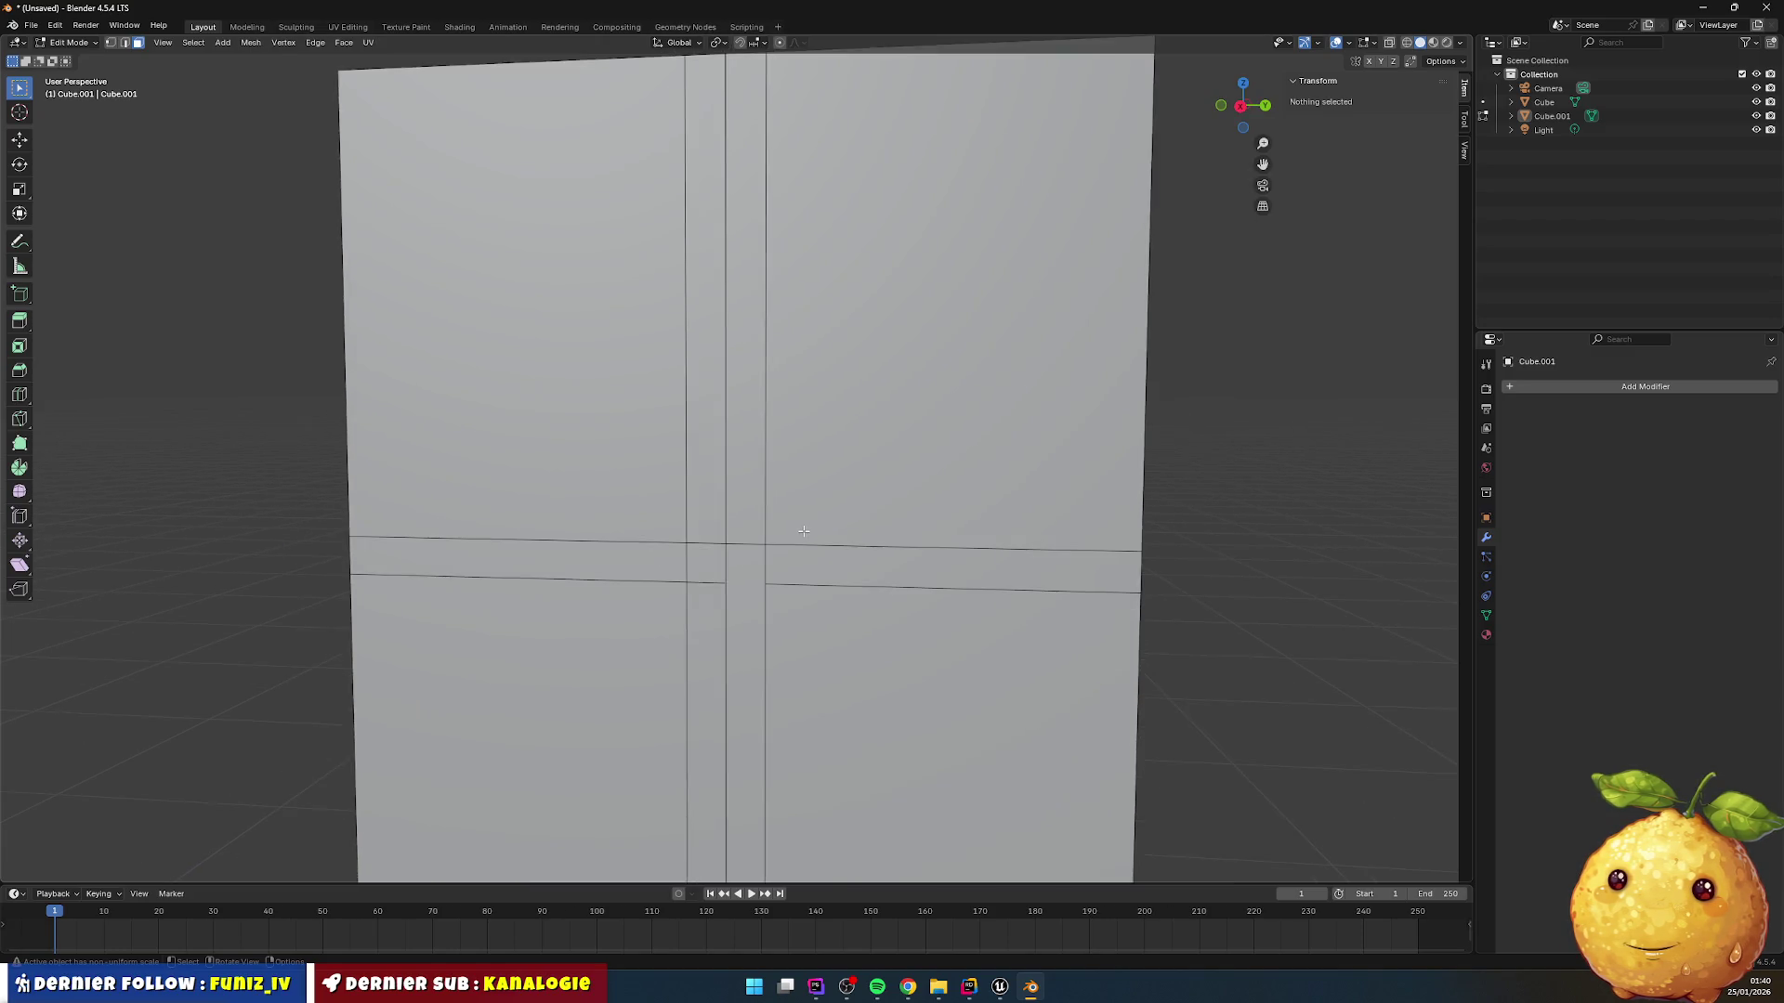
pyautogui.scroll(-1, 804, 530)
pyautogui.scroll(1, 803, 531)
pyautogui.moveTo(804, 531); pyautogui.dragTo(990, 533)
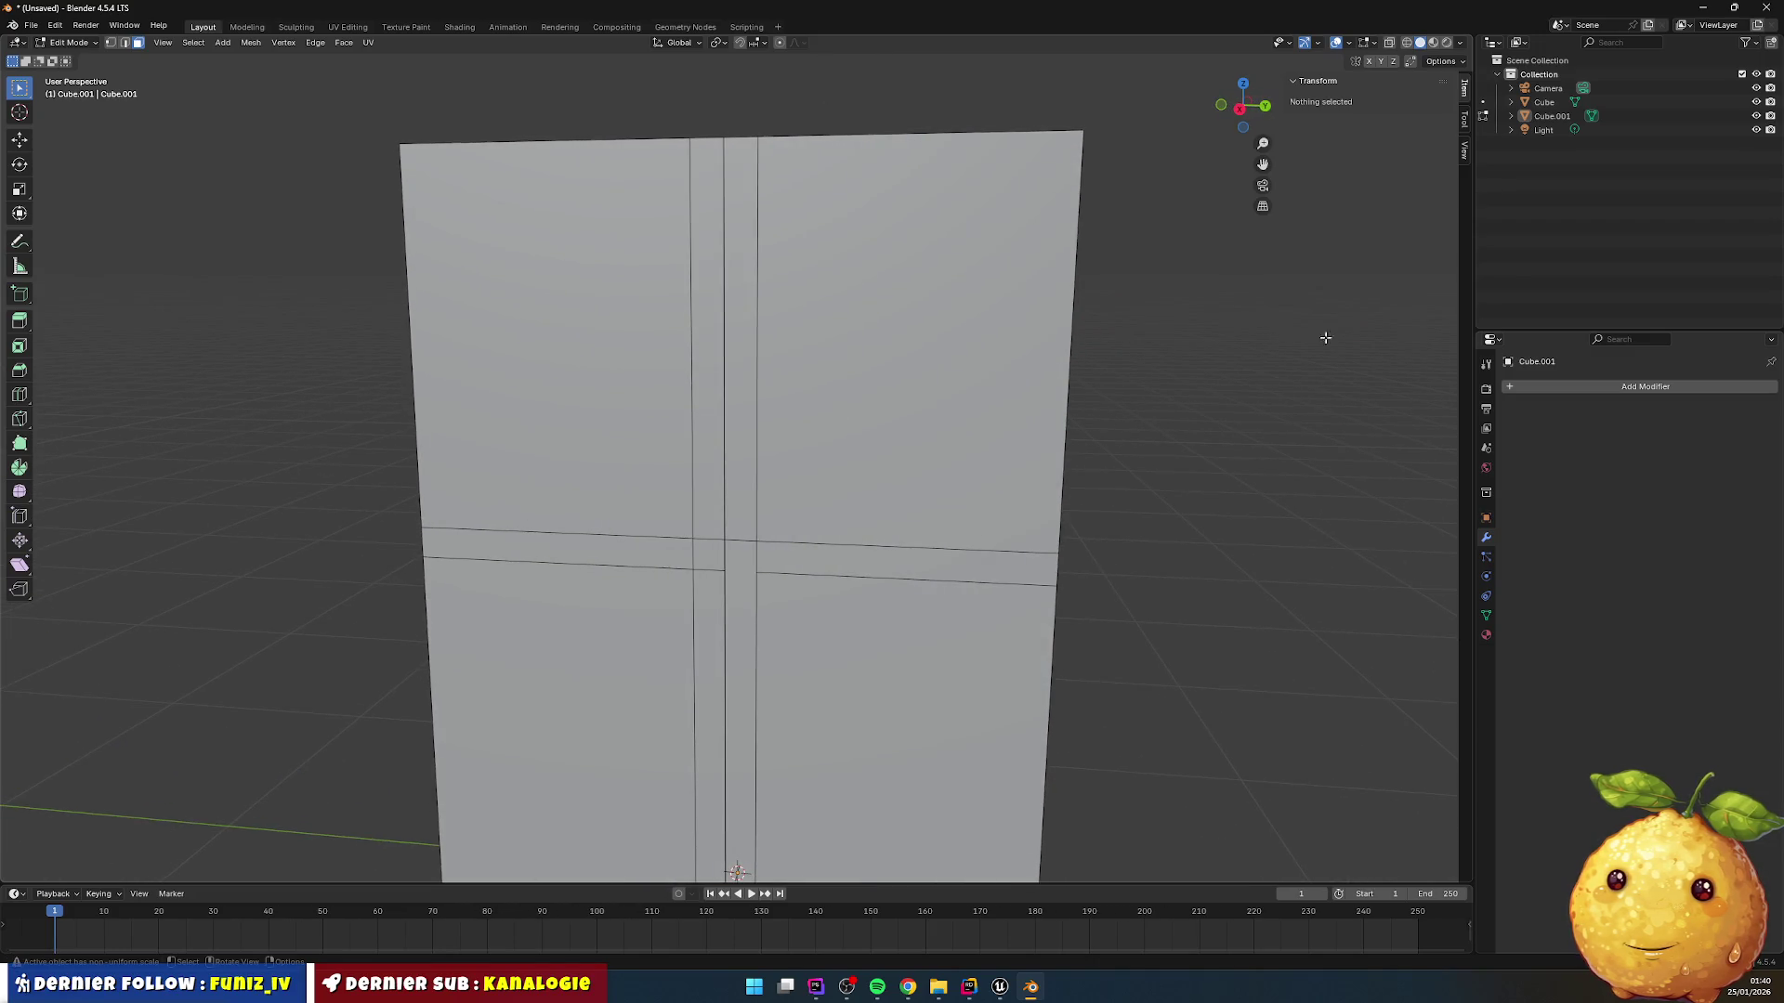
# Step: Inspect Cube.001 and its mesh data in the Outliner, then return to Object Mode
pyautogui.click(1548, 116)
pyautogui.doubleClick(1548, 116)
pyautogui.click(1511, 115)
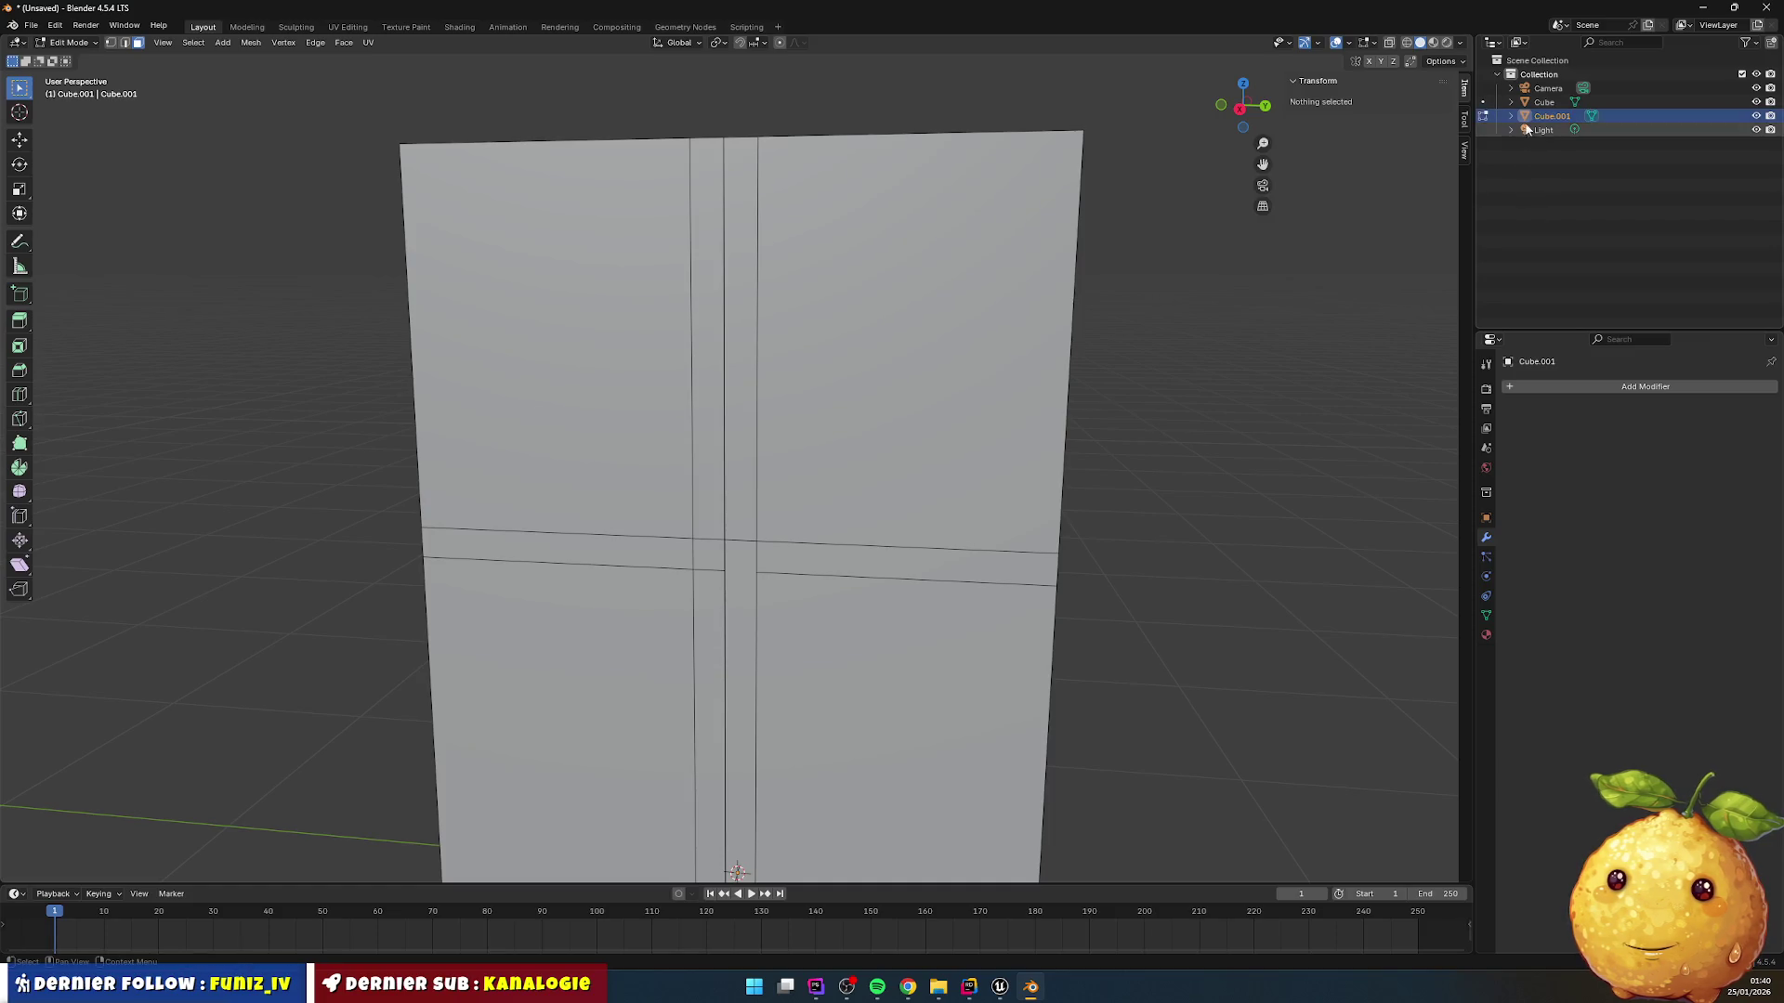
pyautogui.doubleClick(1556, 130)
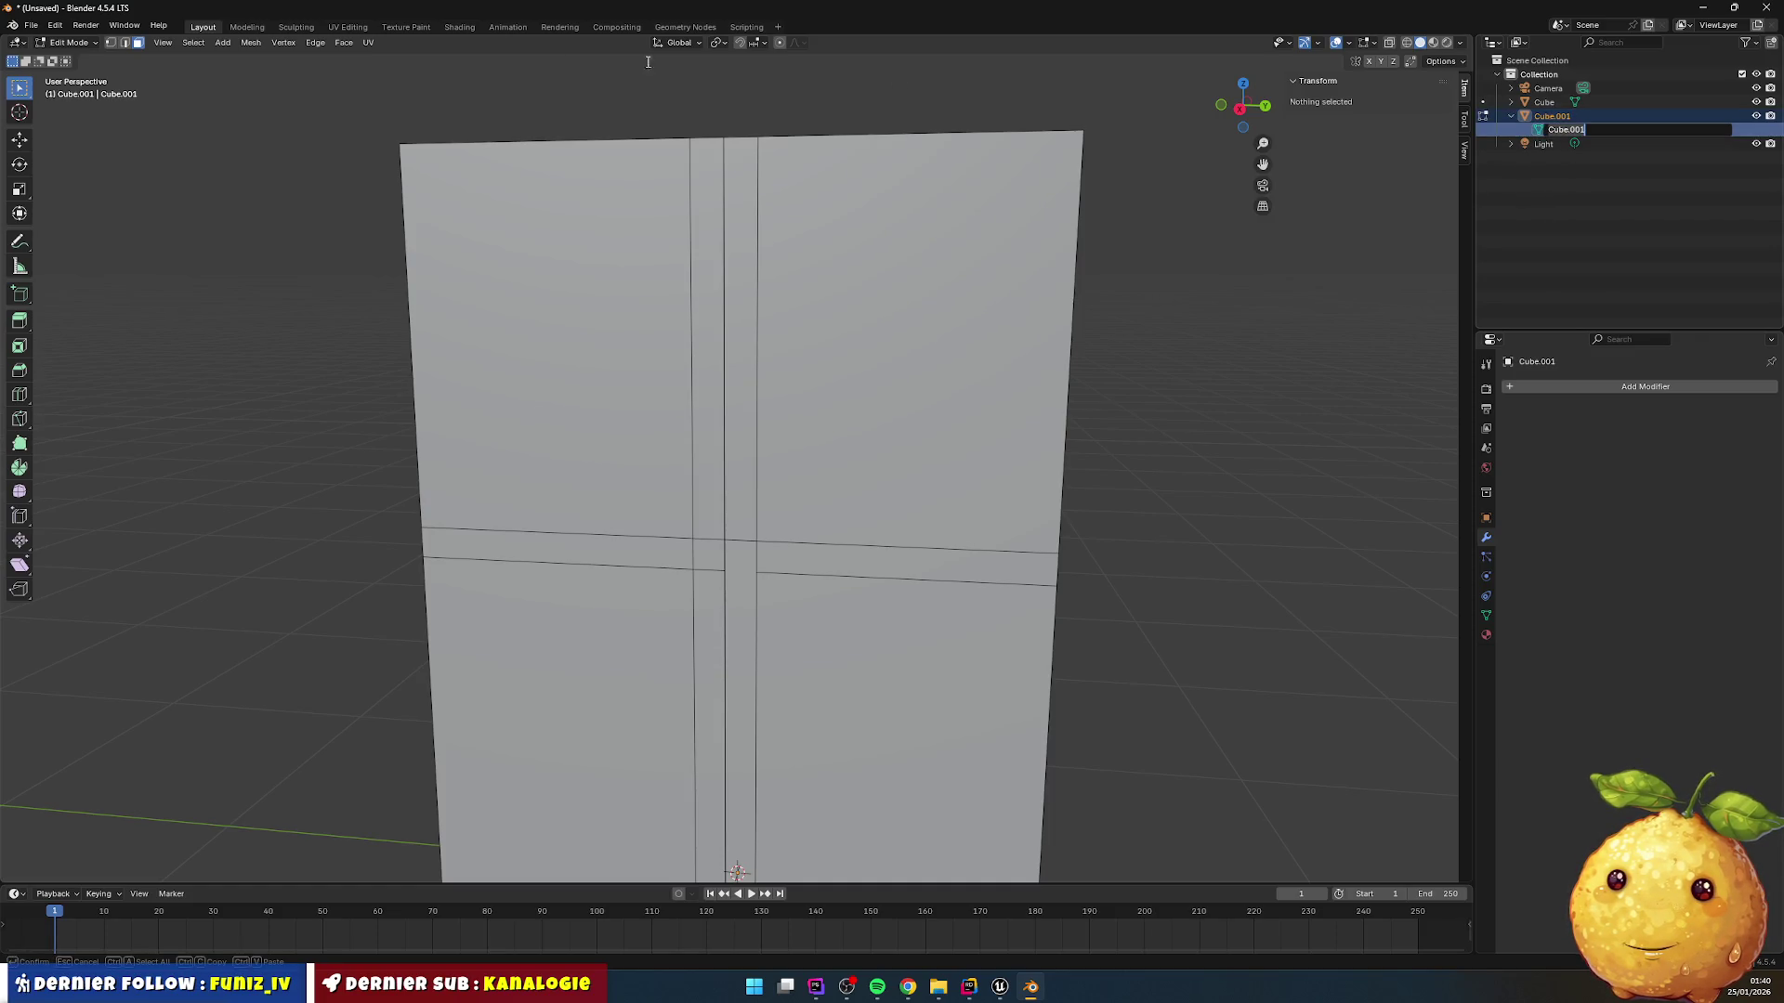
pyautogui.click(67, 41)
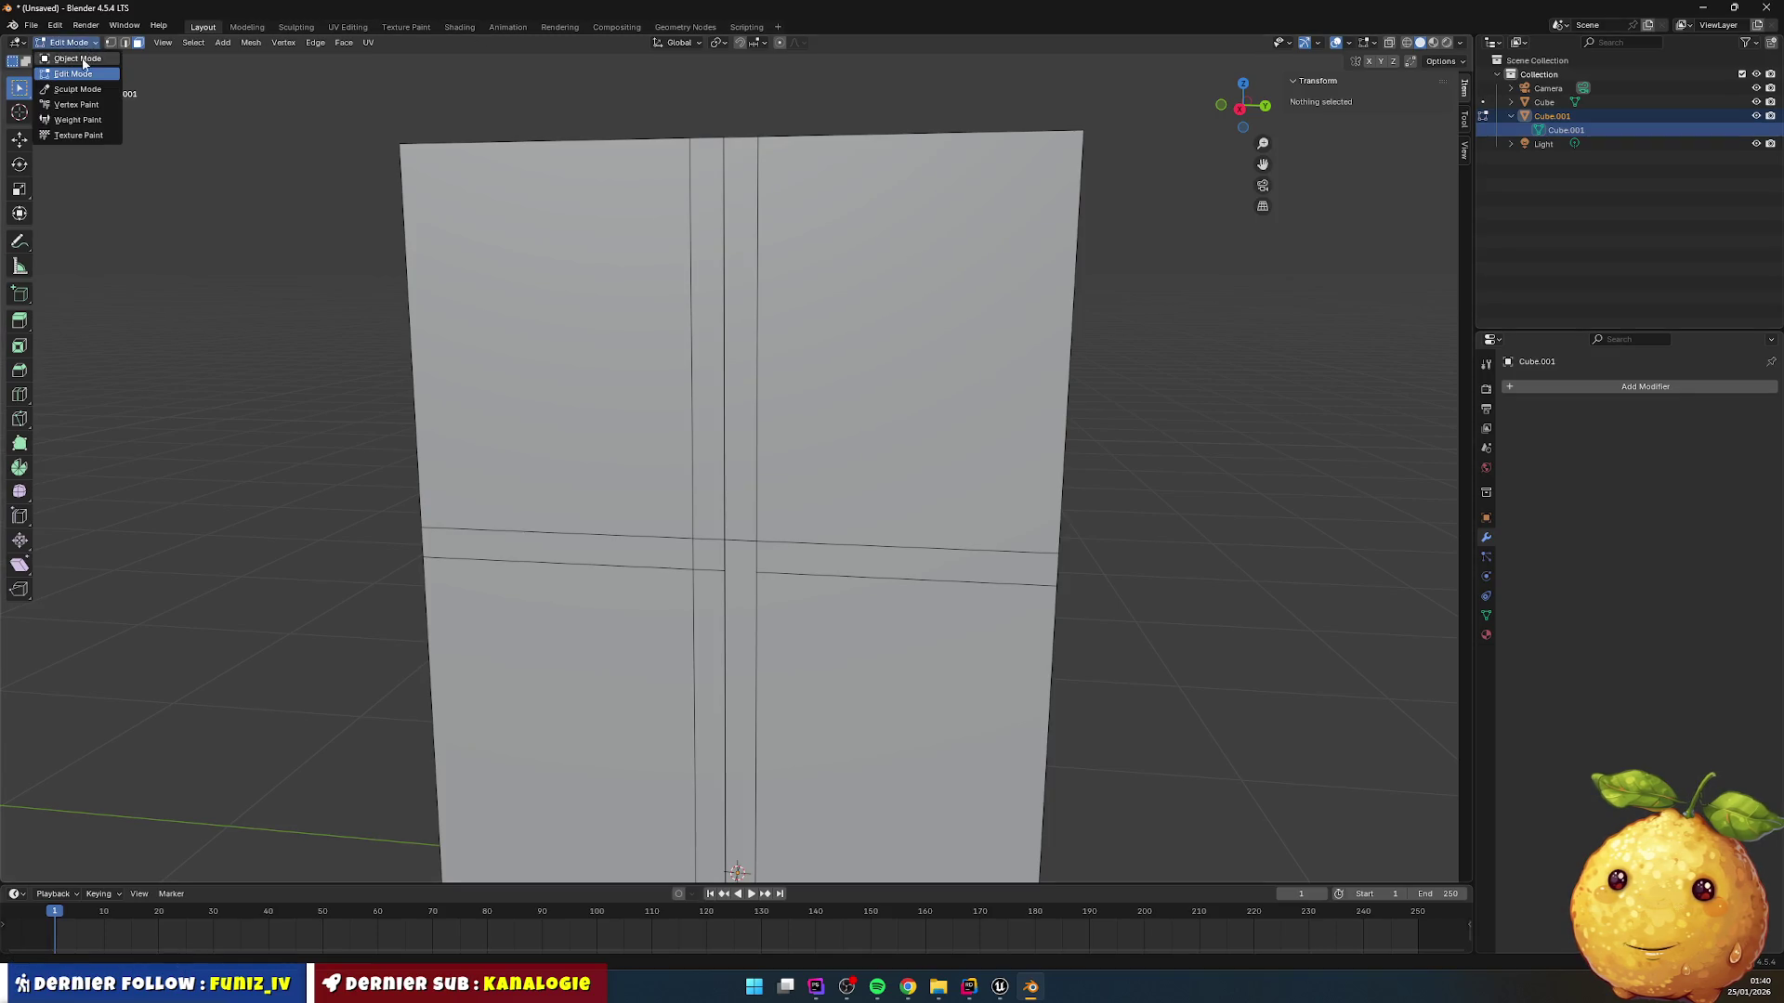
pyautogui.click(75, 57)
# Step: Toggle Cube.001's visibility, select it, check its thickness, and delete the thin panel
pyautogui.click(1547, 118)
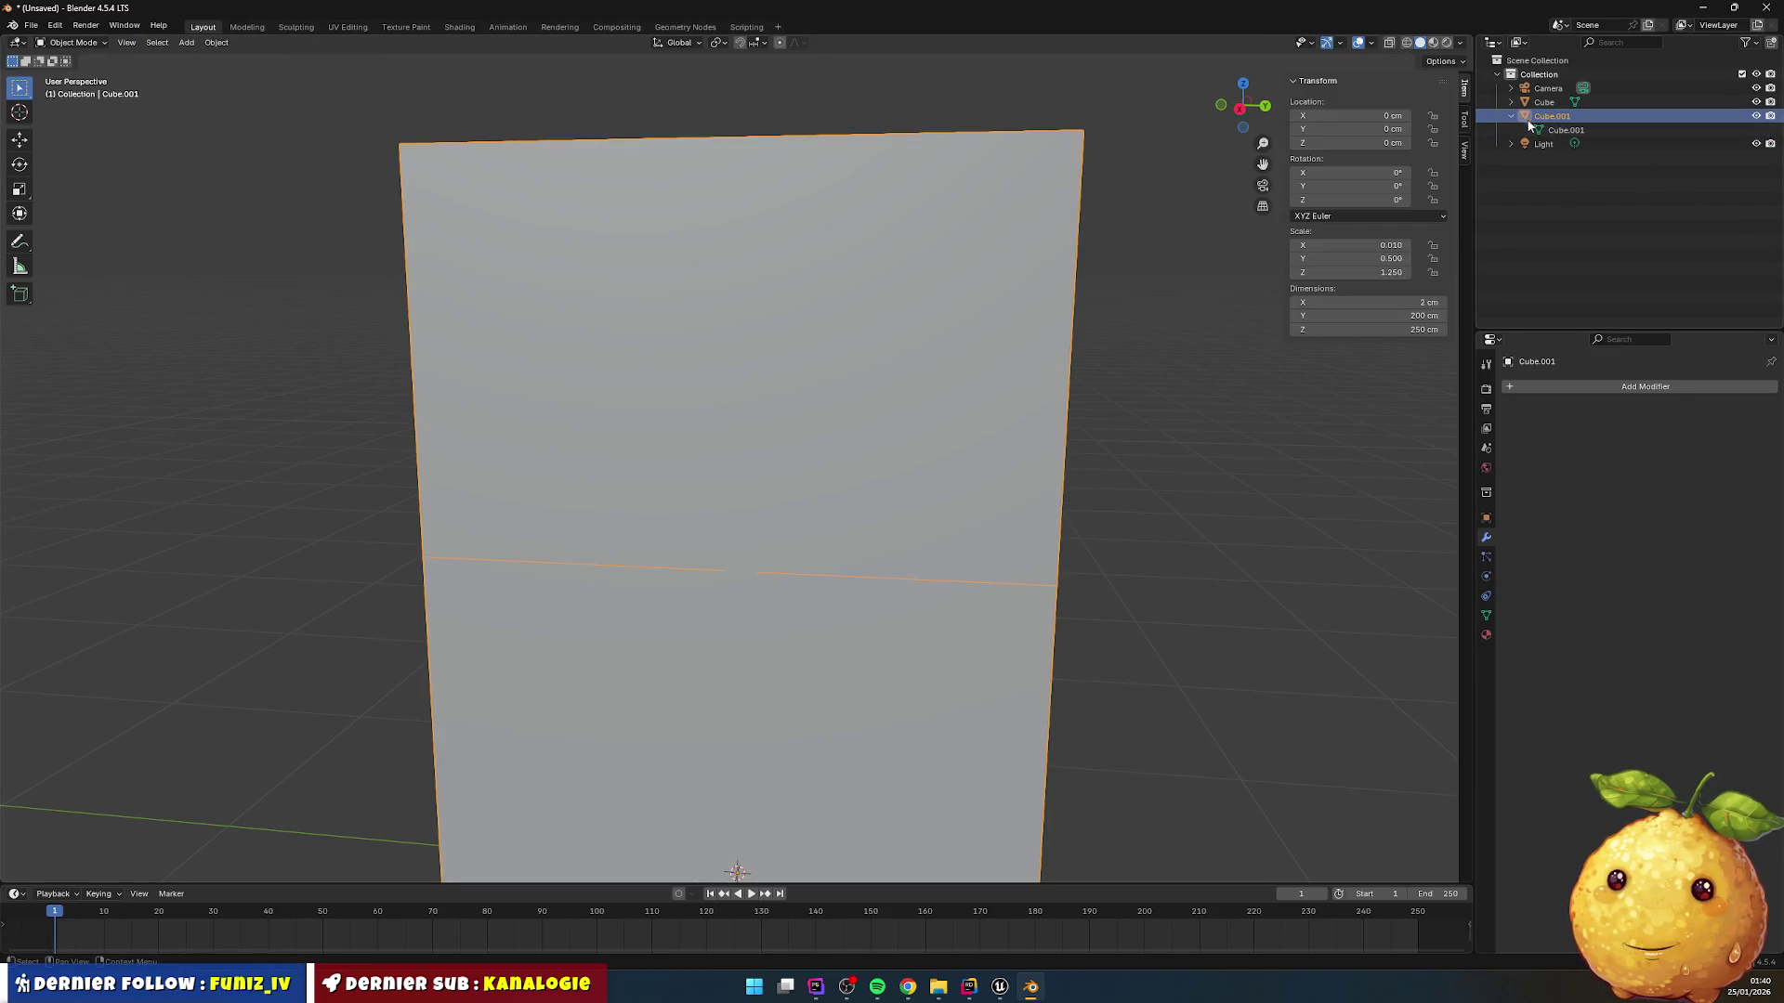
pyautogui.click(1756, 115)
pyautogui.click(1756, 115)
pyautogui.click(1756, 116)
pyautogui.click(1756, 115)
pyautogui.click(1756, 115)
pyautogui.click(1756, 115)
pyautogui.click(1756, 116)
pyautogui.click(1756, 115)
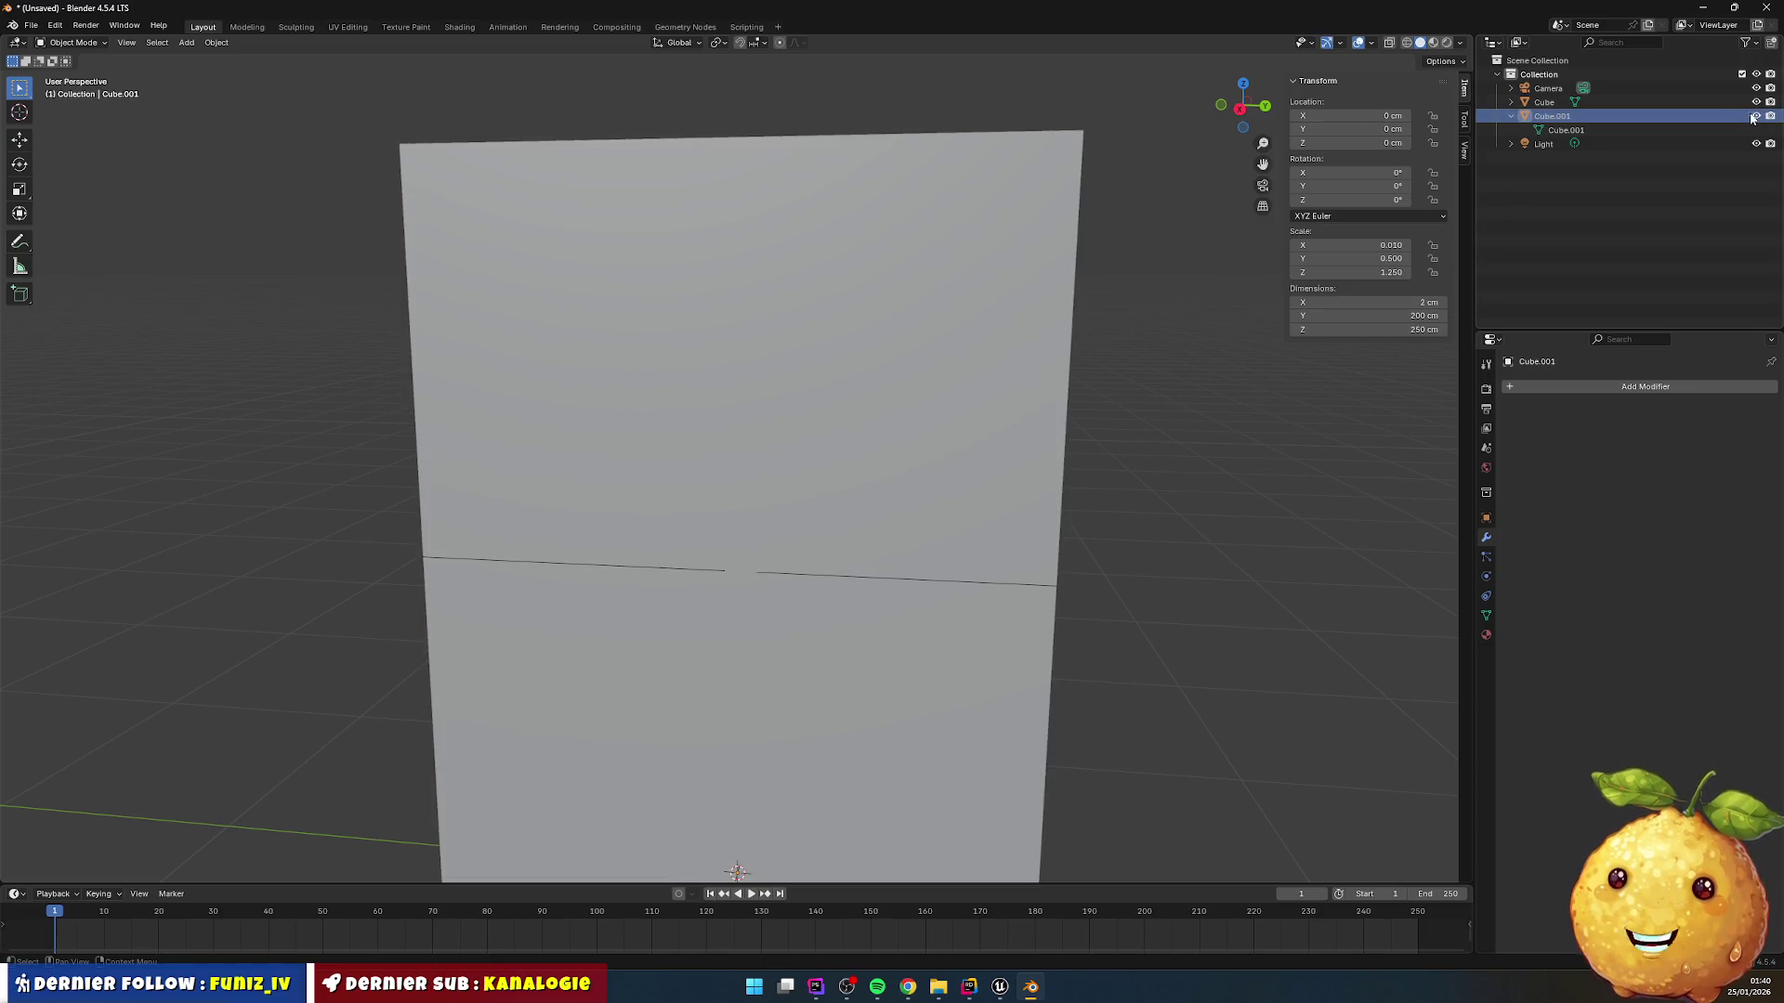
pyautogui.click(1584, 119)
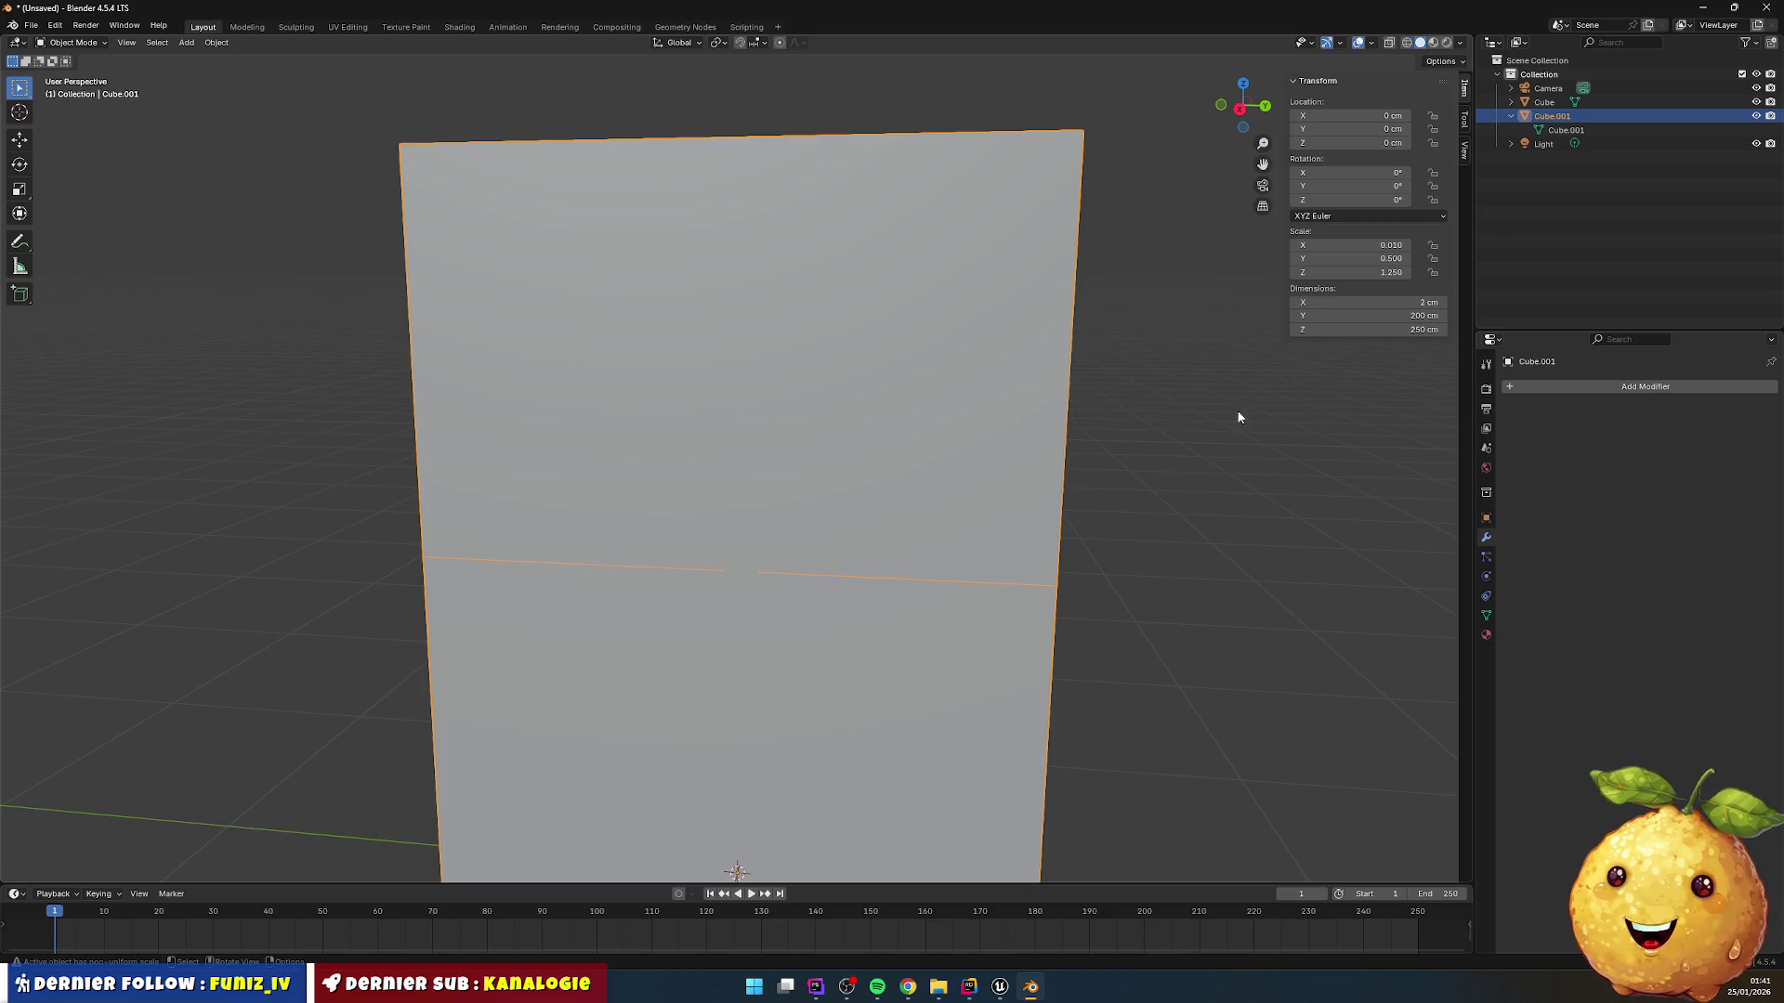
pyautogui.moveTo(1156, 403); pyautogui.dragTo(1139, 399)
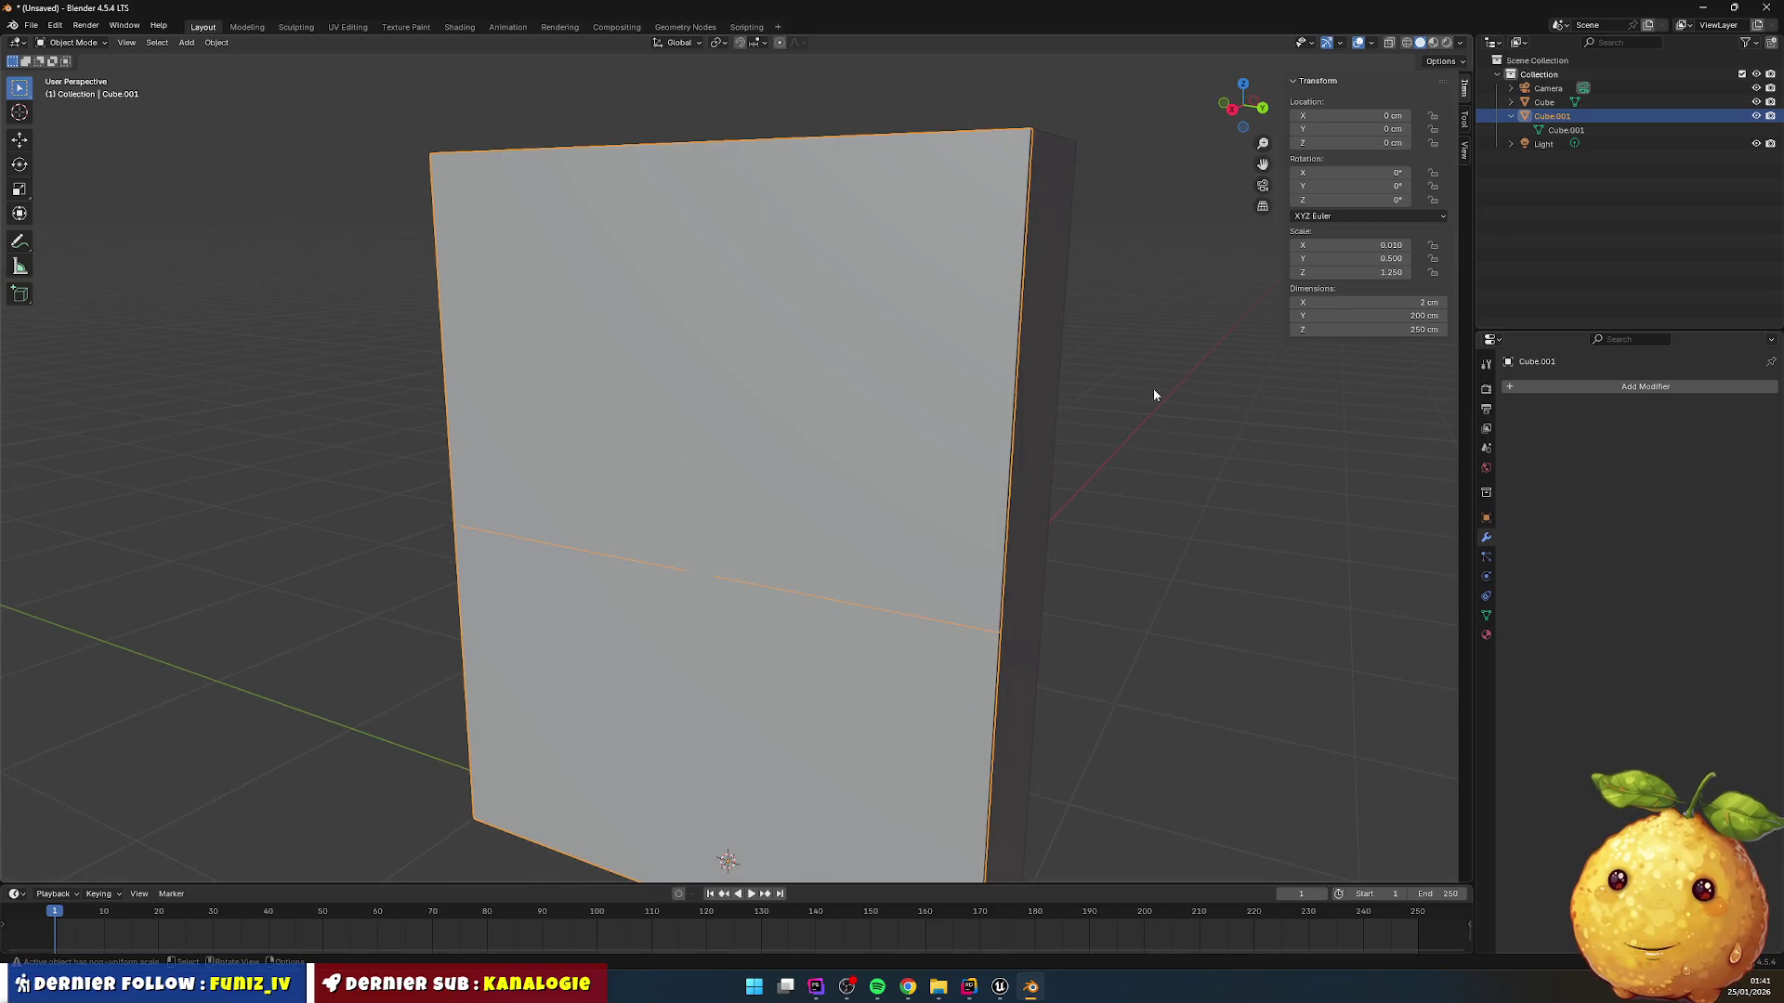
pyautogui.press('Delete')
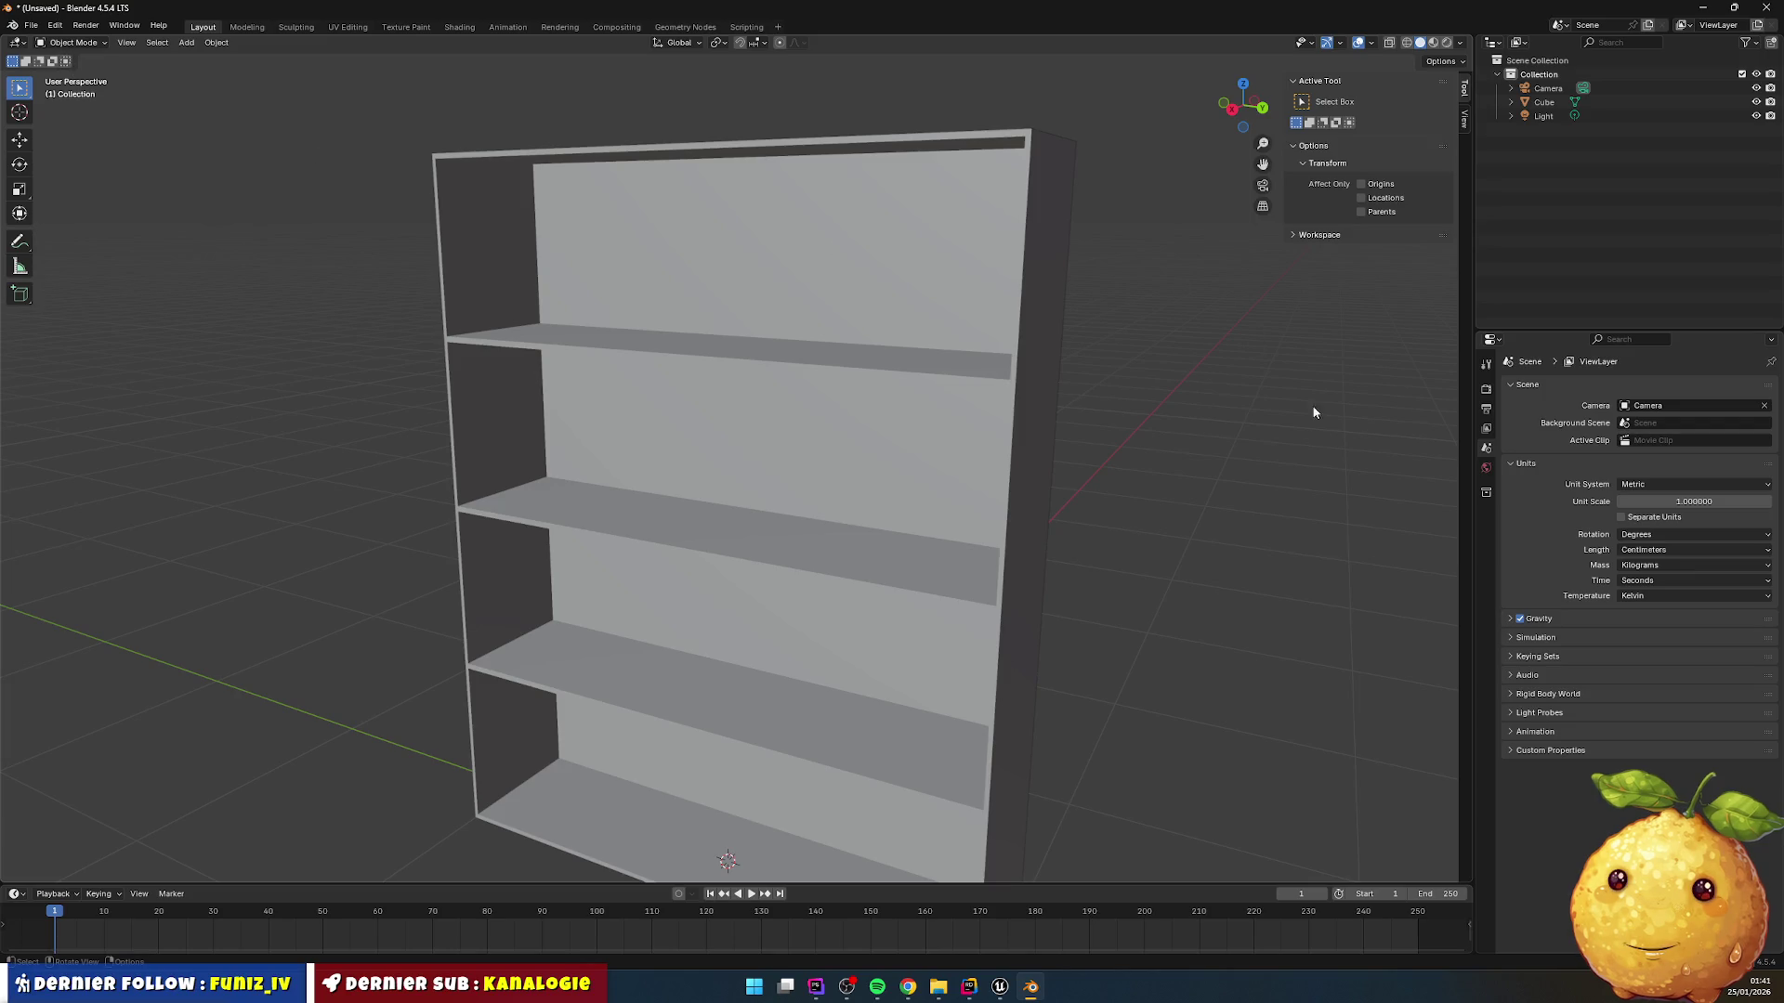
# Step: Add a new mesh cube to the scene
pyautogui.click(157, 42)
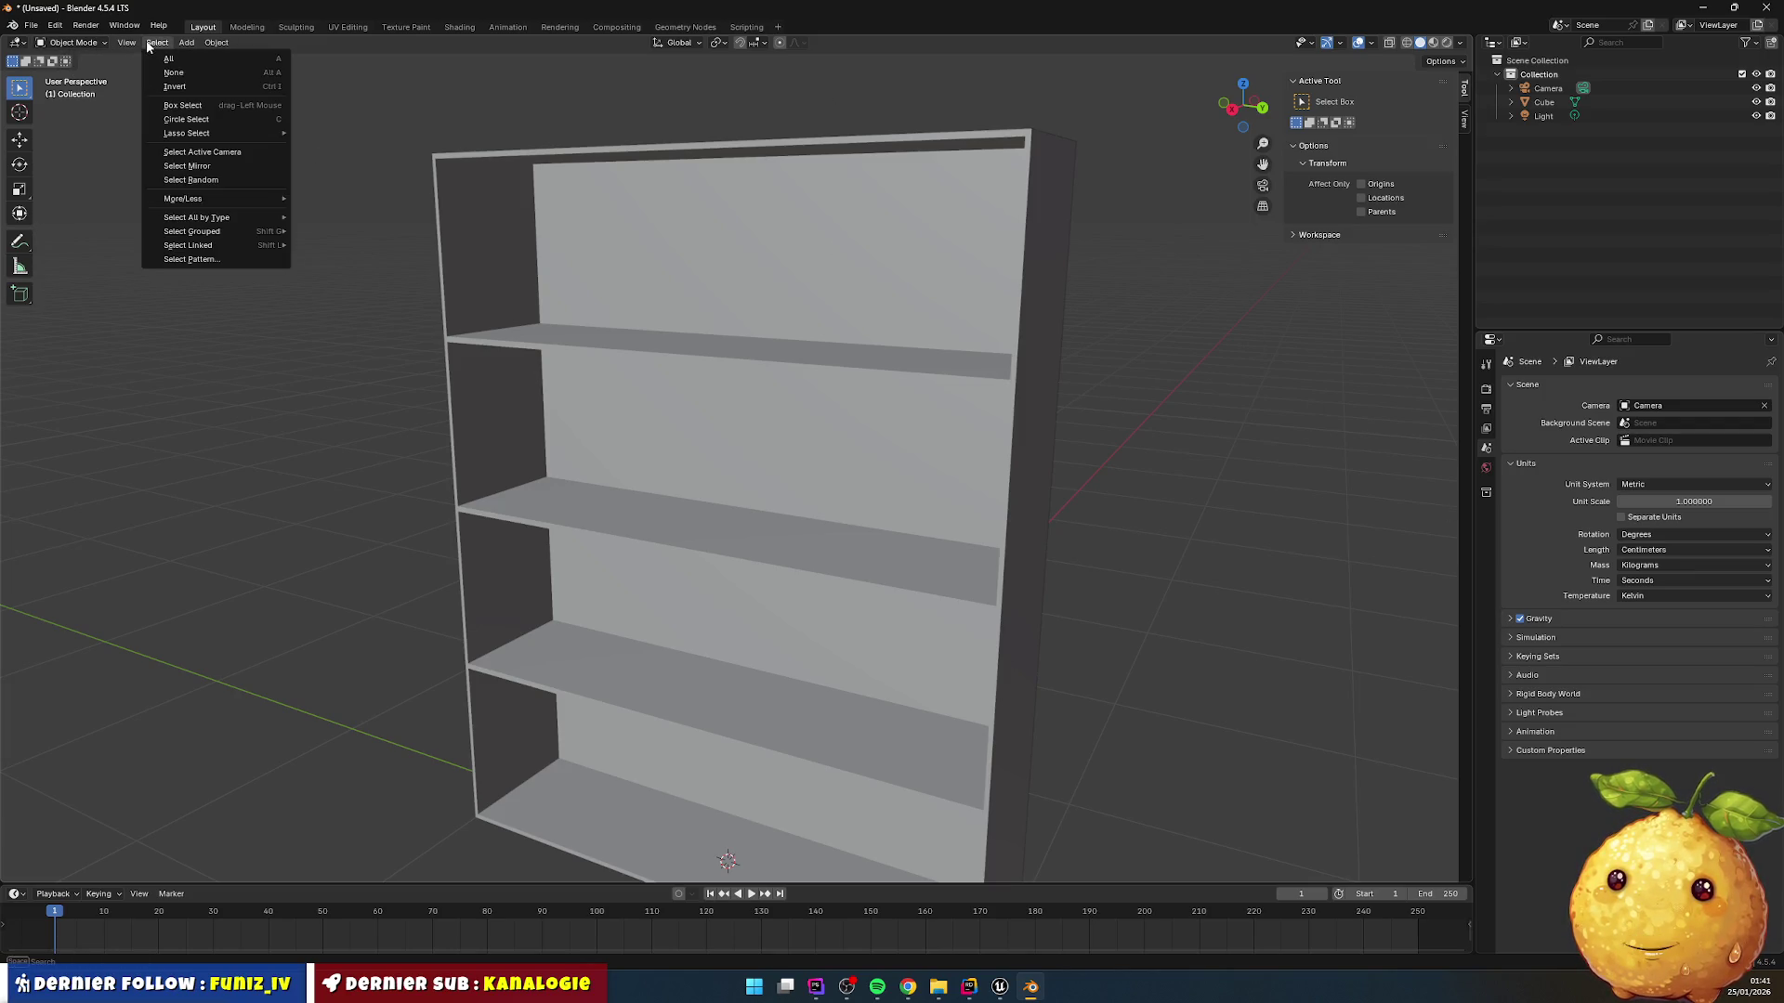
pyautogui.click(157, 73)
pyautogui.click(157, 41)
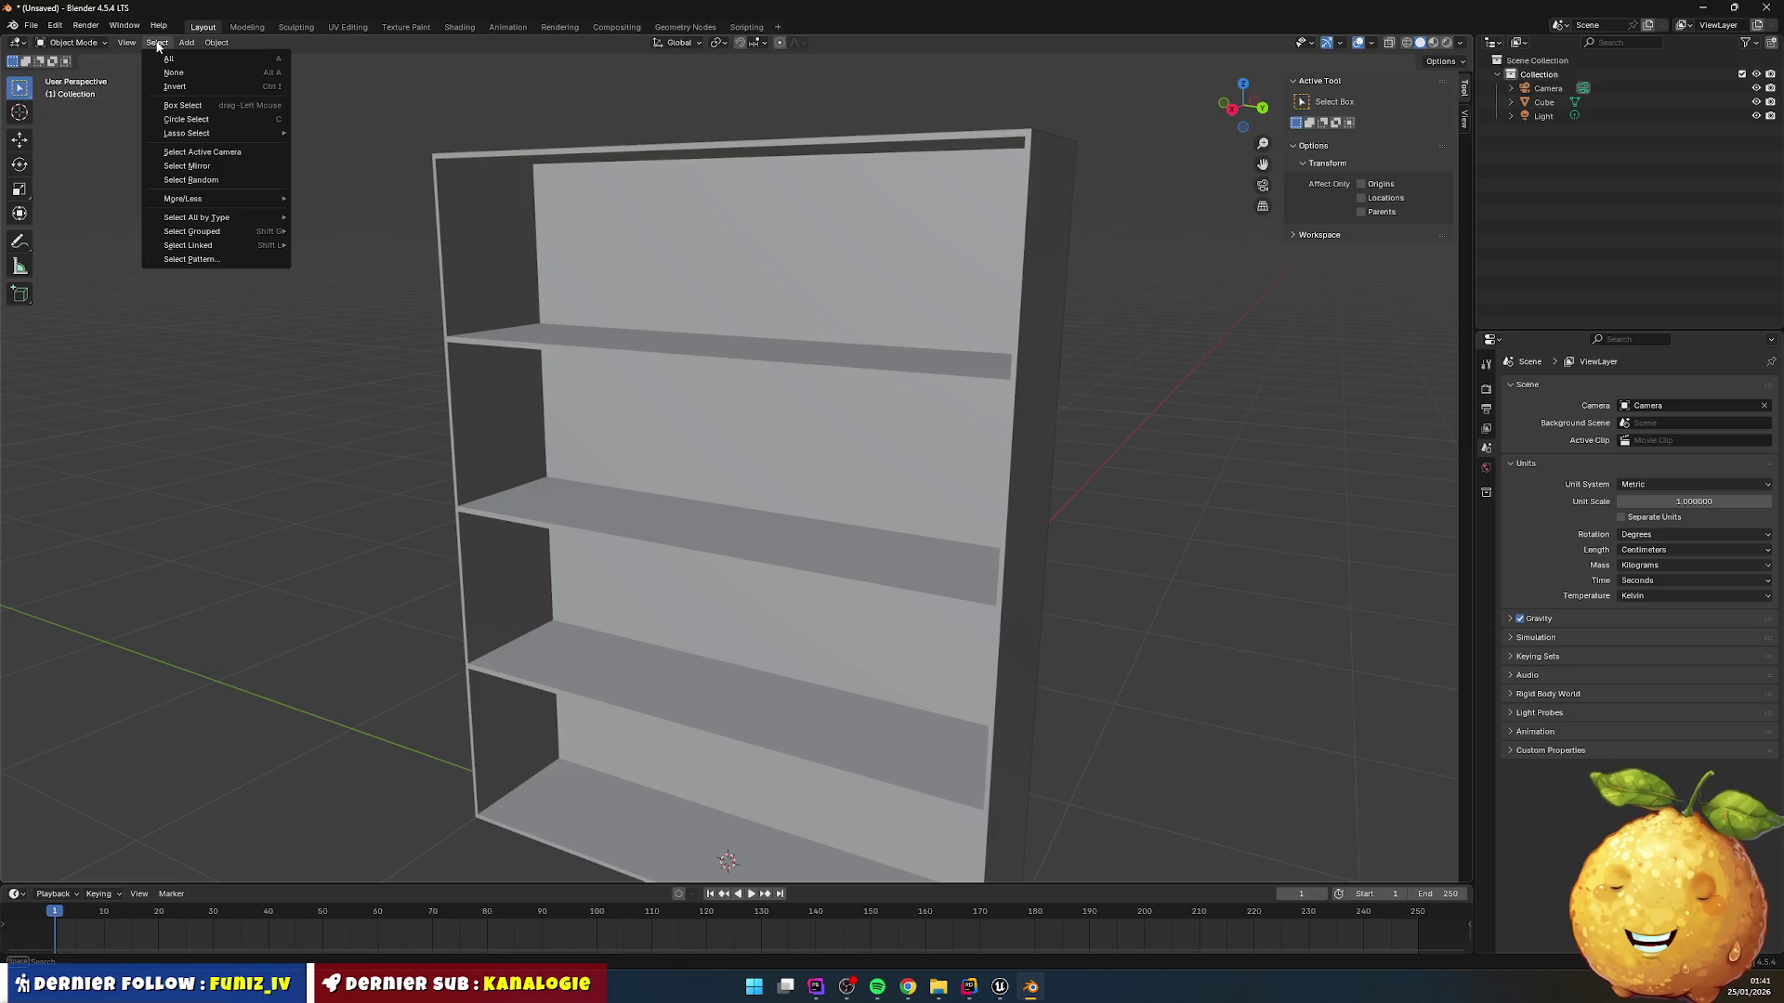
pyautogui.moveTo(185, 44)
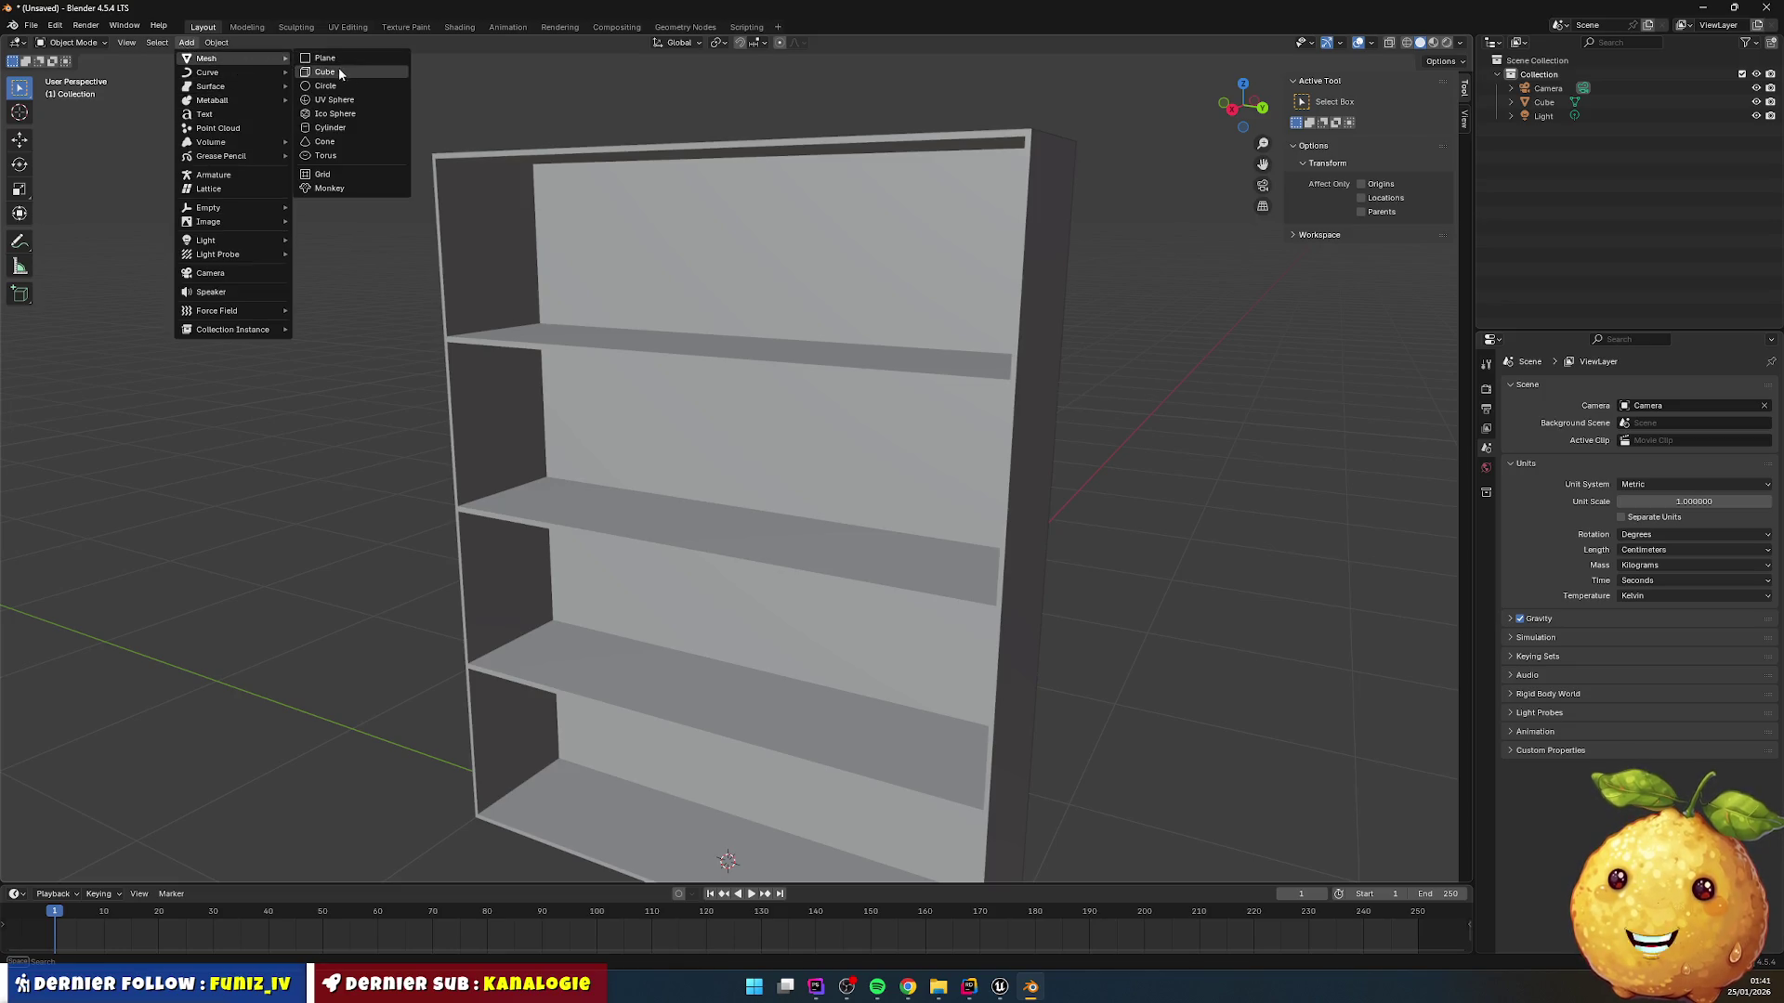
pyautogui.click(339, 69)
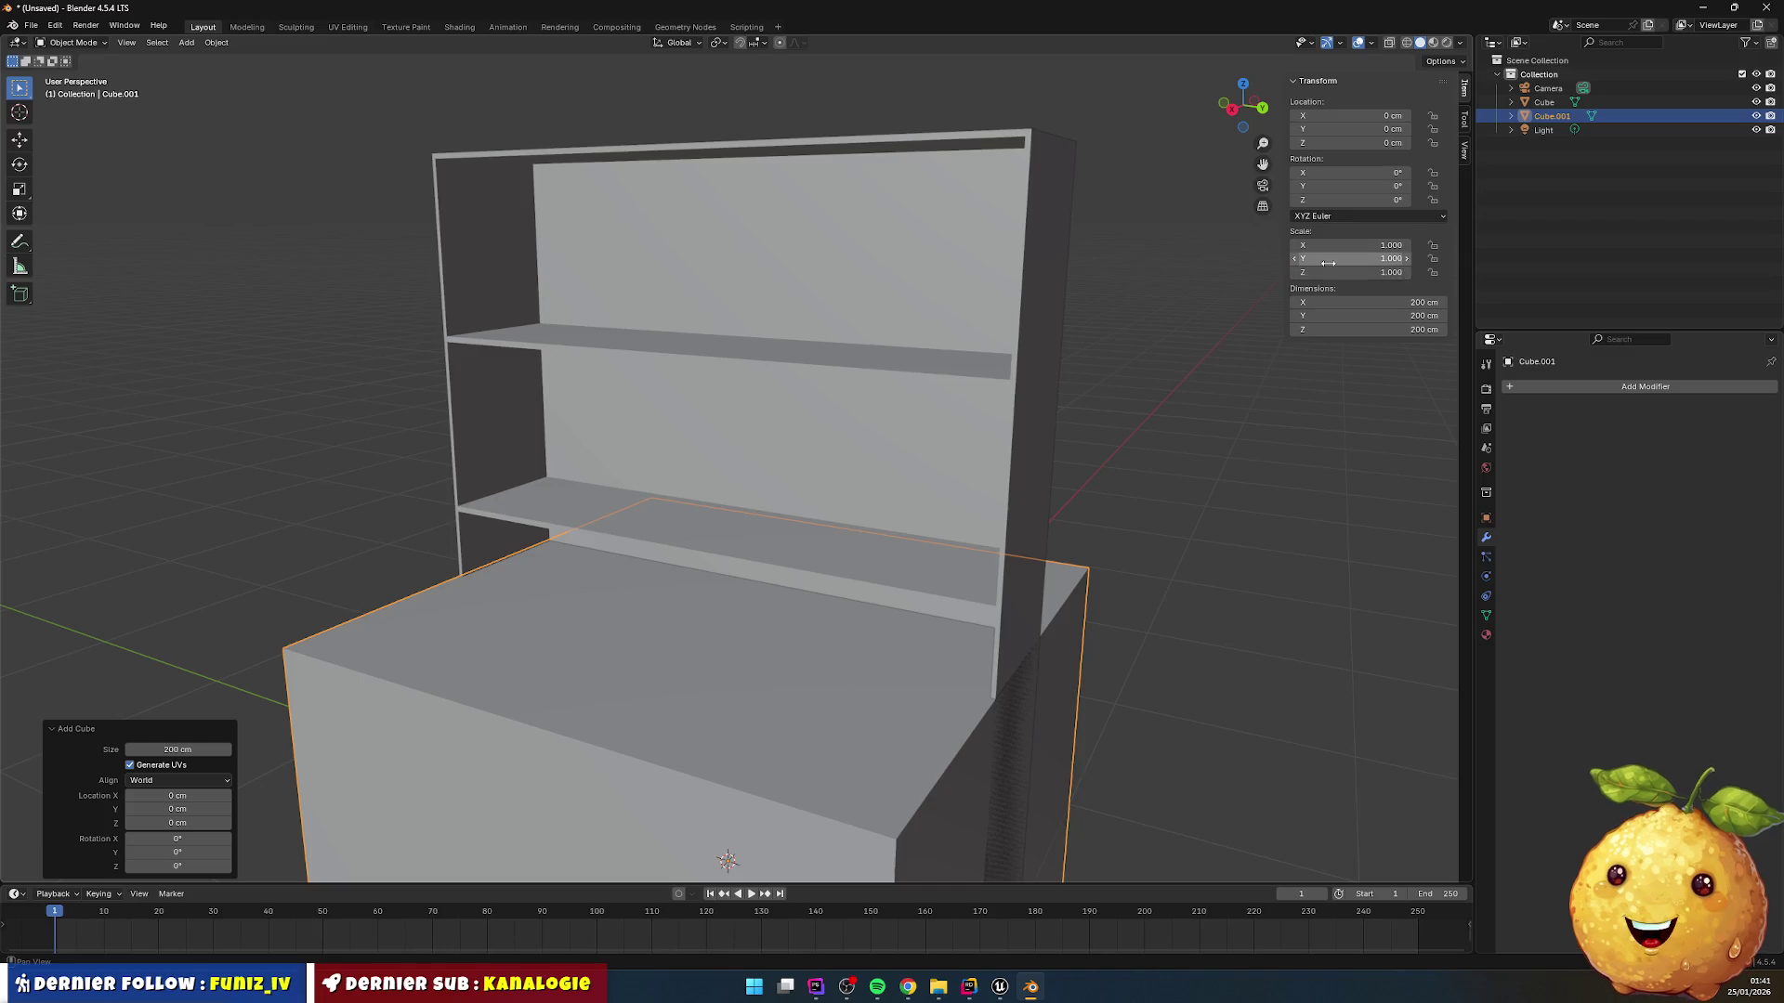
# Step: Resize the cube to 2 × 100 × 250 cm, then enter Edit Mode and select all
pyautogui.click(1424, 303)
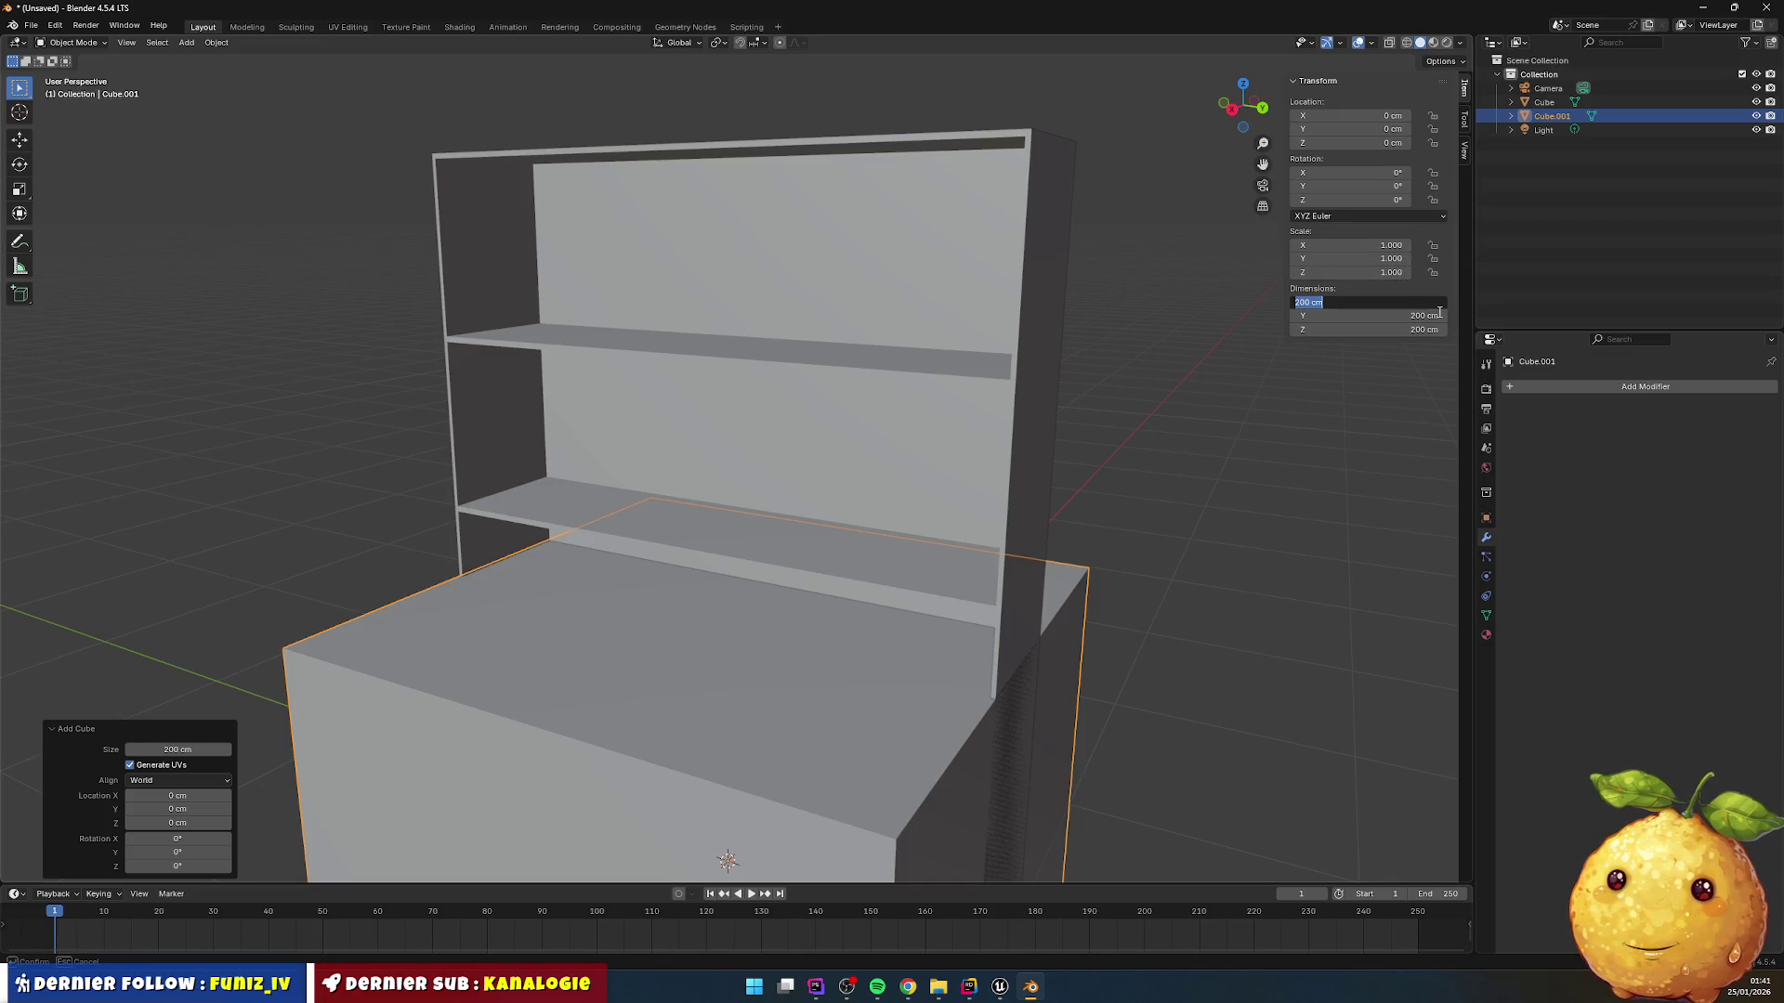
pyautogui.write('5')
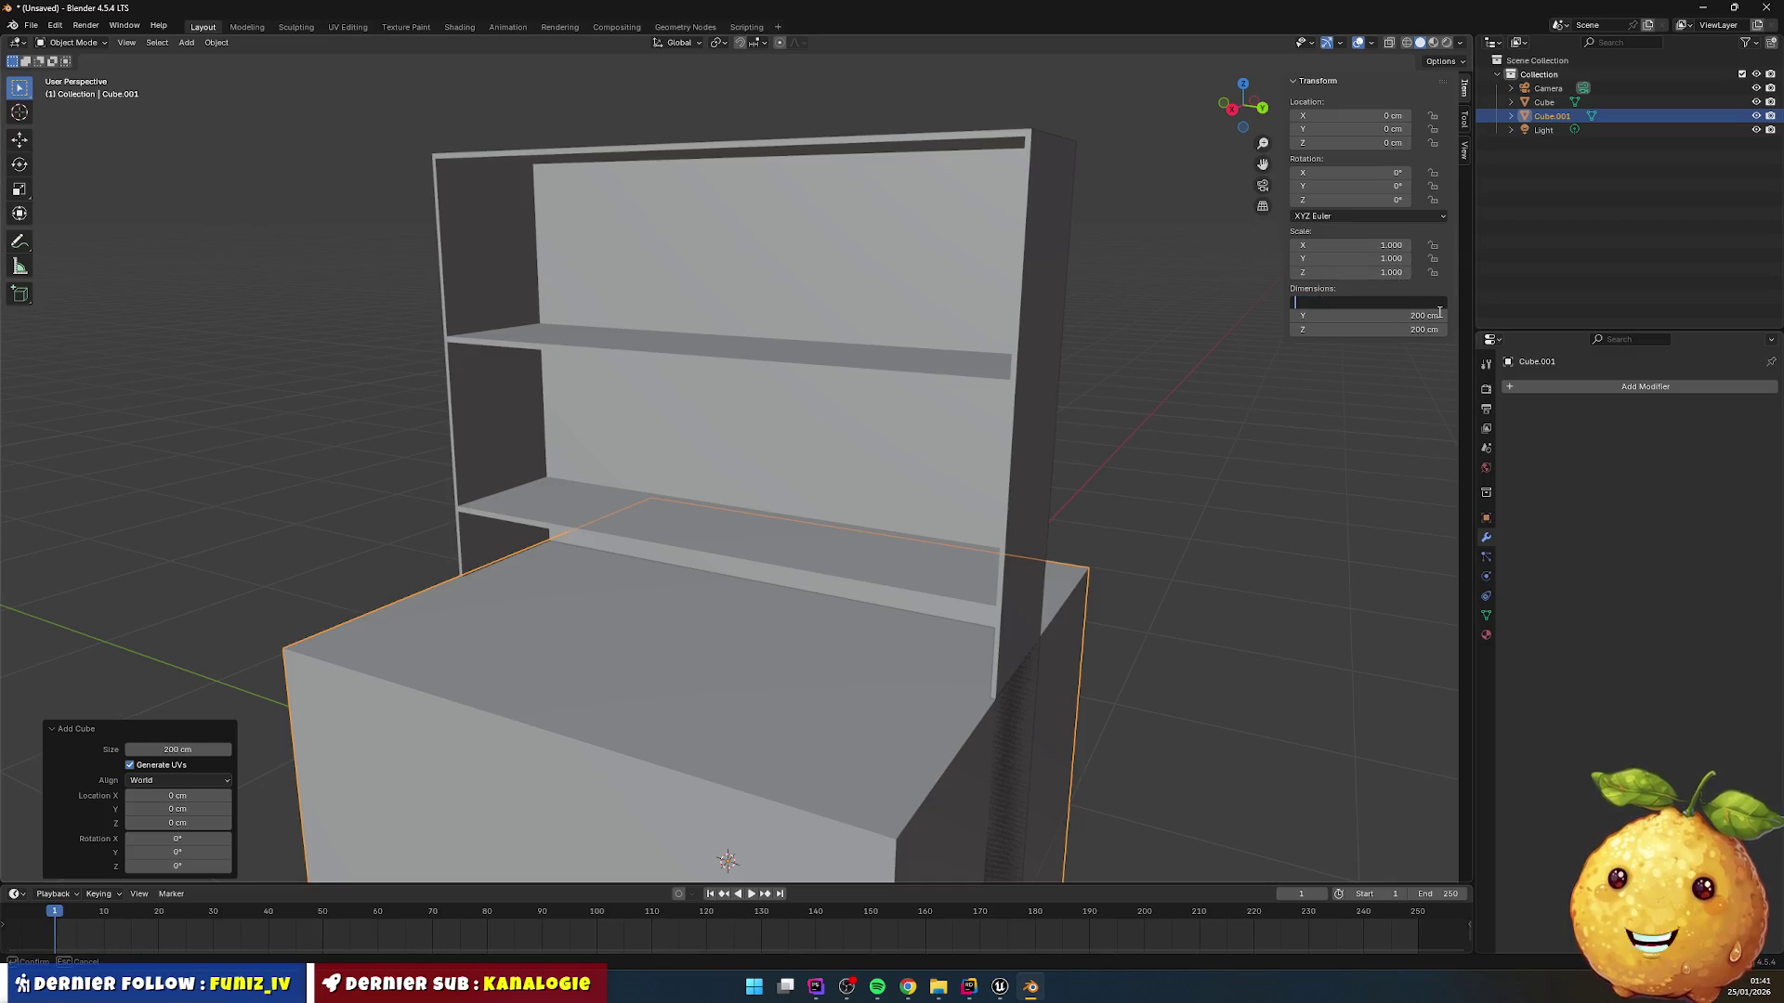
pyautogui.press('Tab')
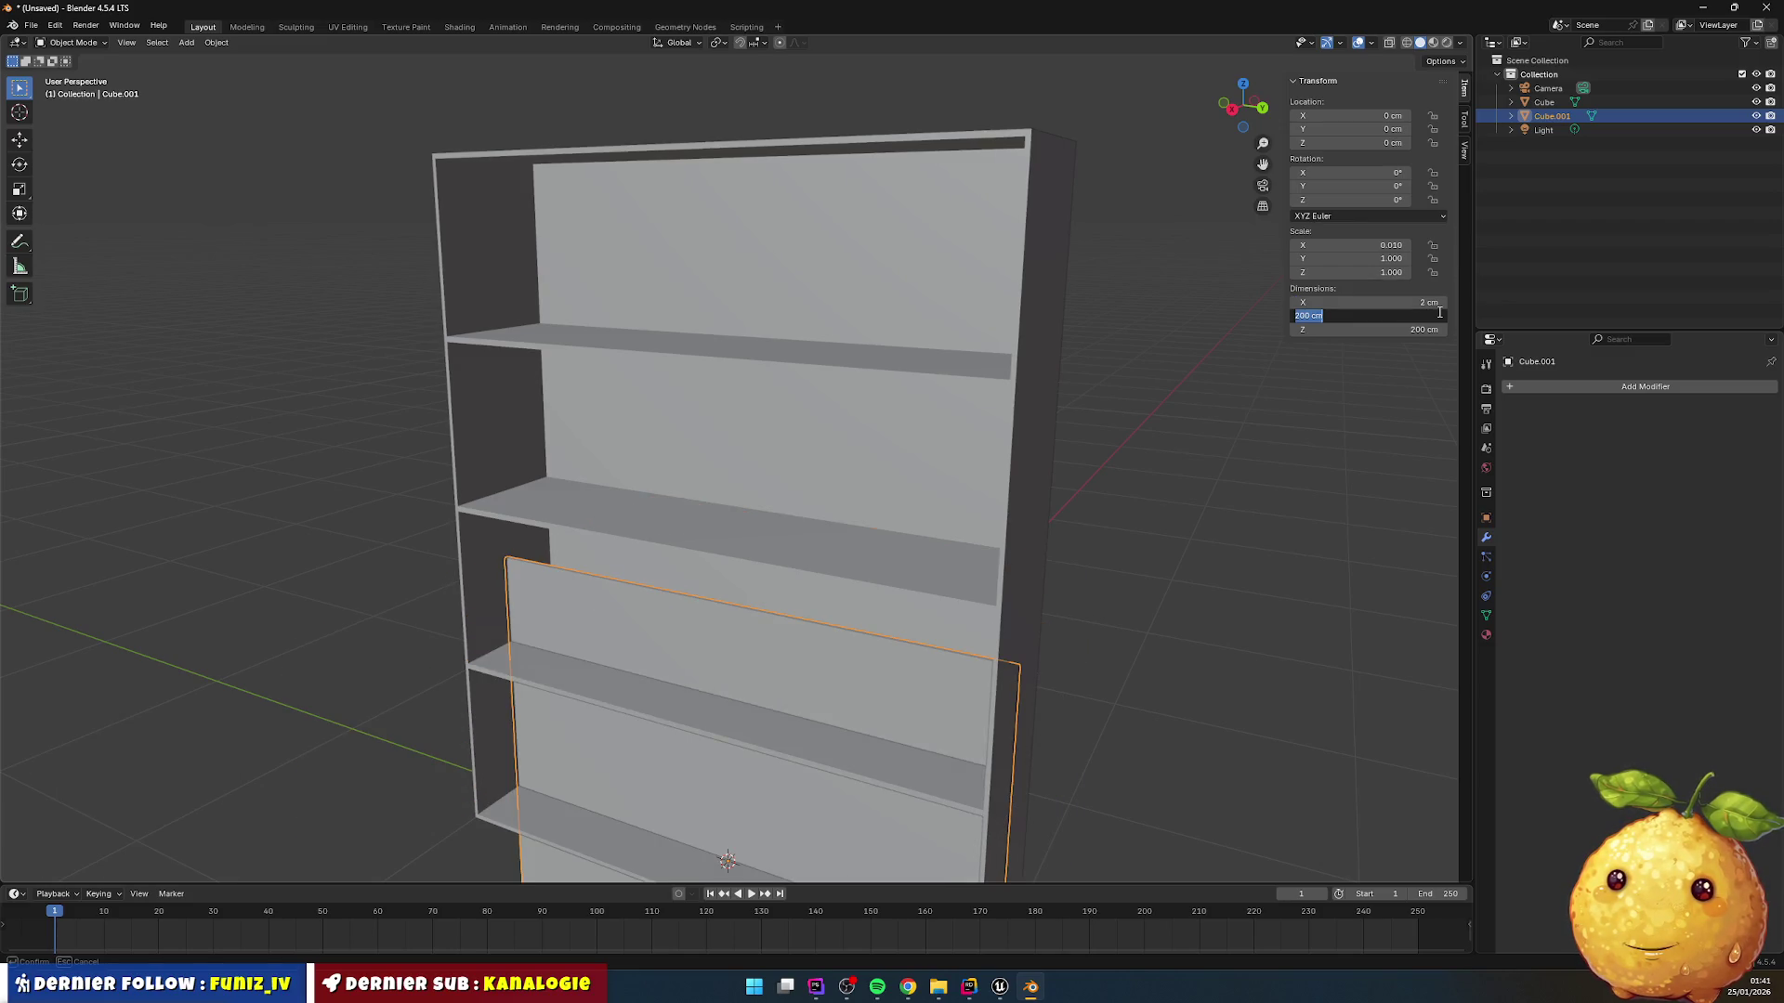
pyautogui.write('100')
pyautogui.press('Return')
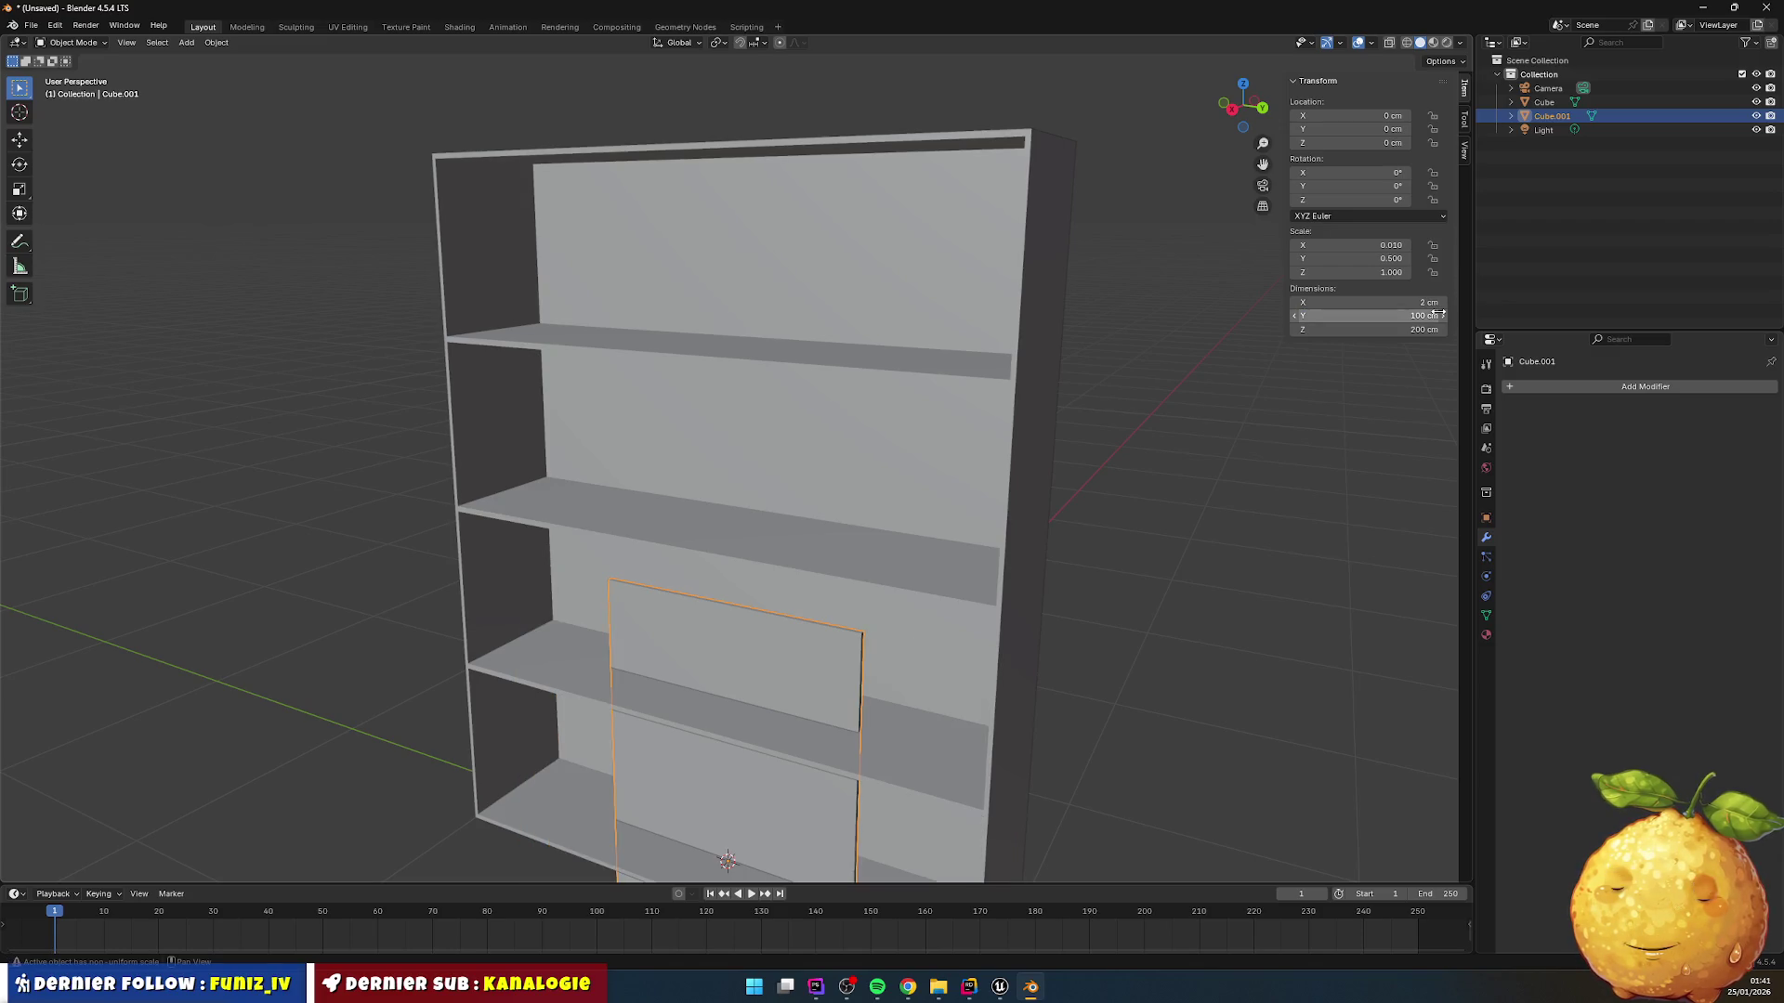
pyautogui.click(1403, 329)
pyautogui.write('250')
pyautogui.press('Return')
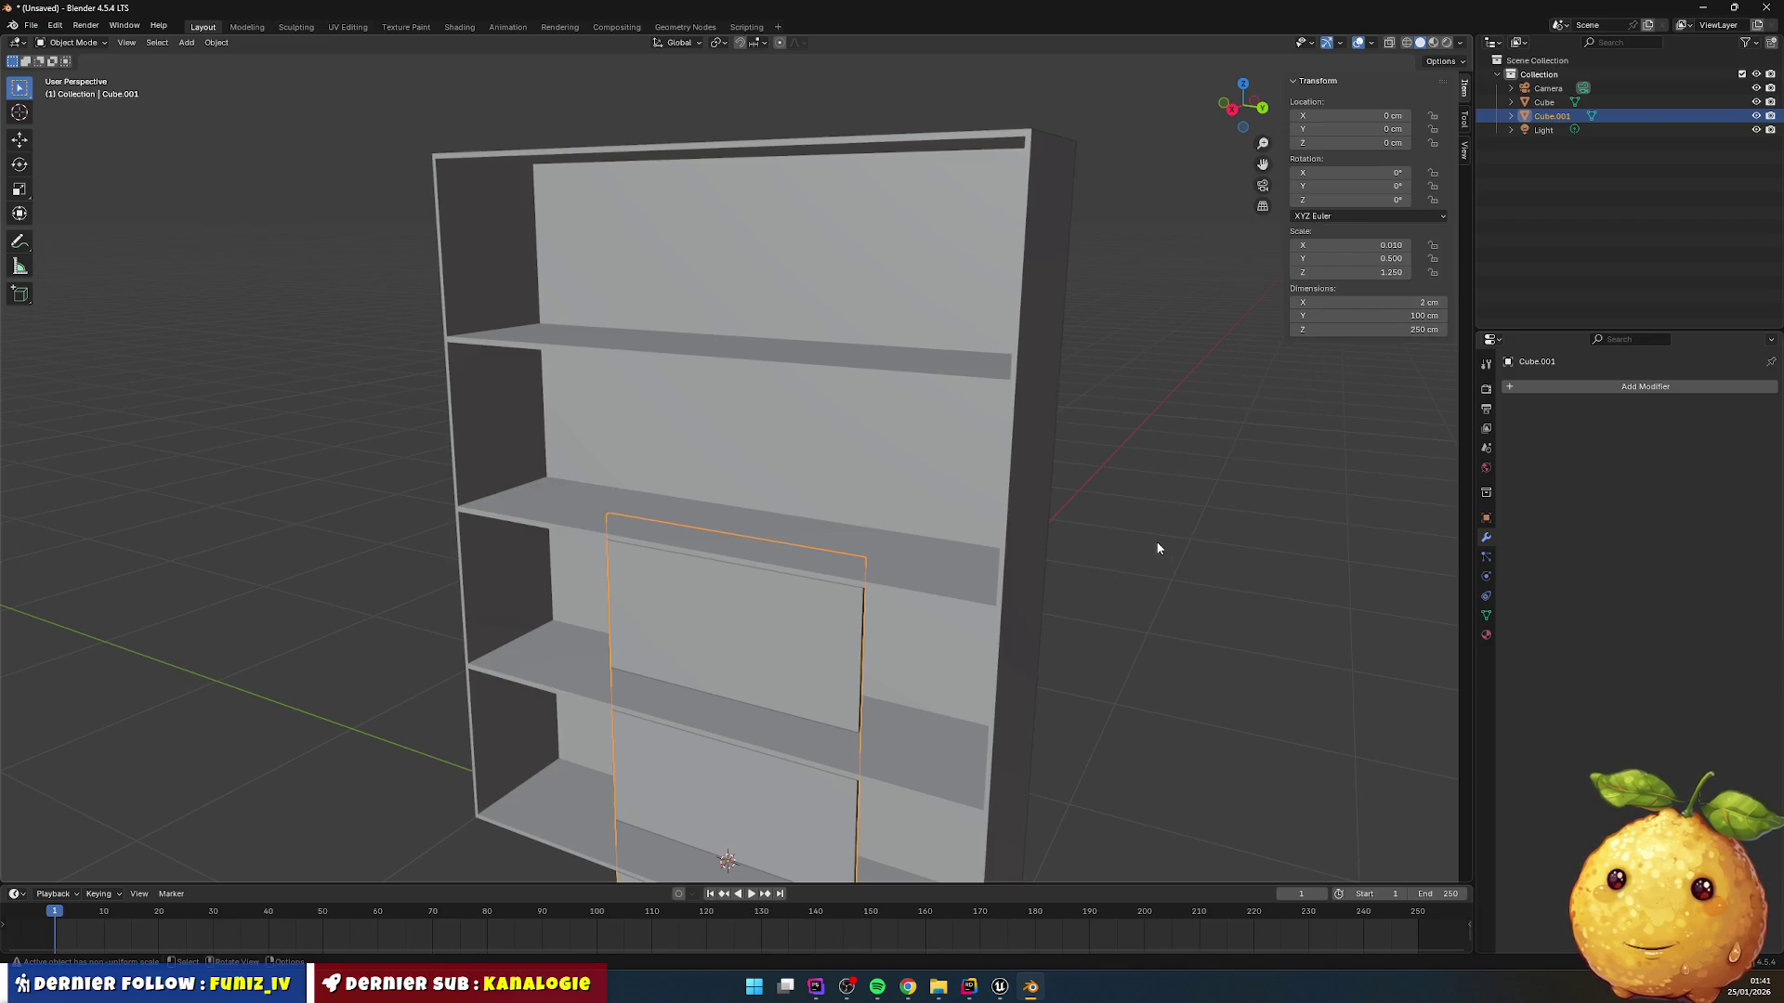
pyautogui.press('Tab')
pyautogui.press('a')
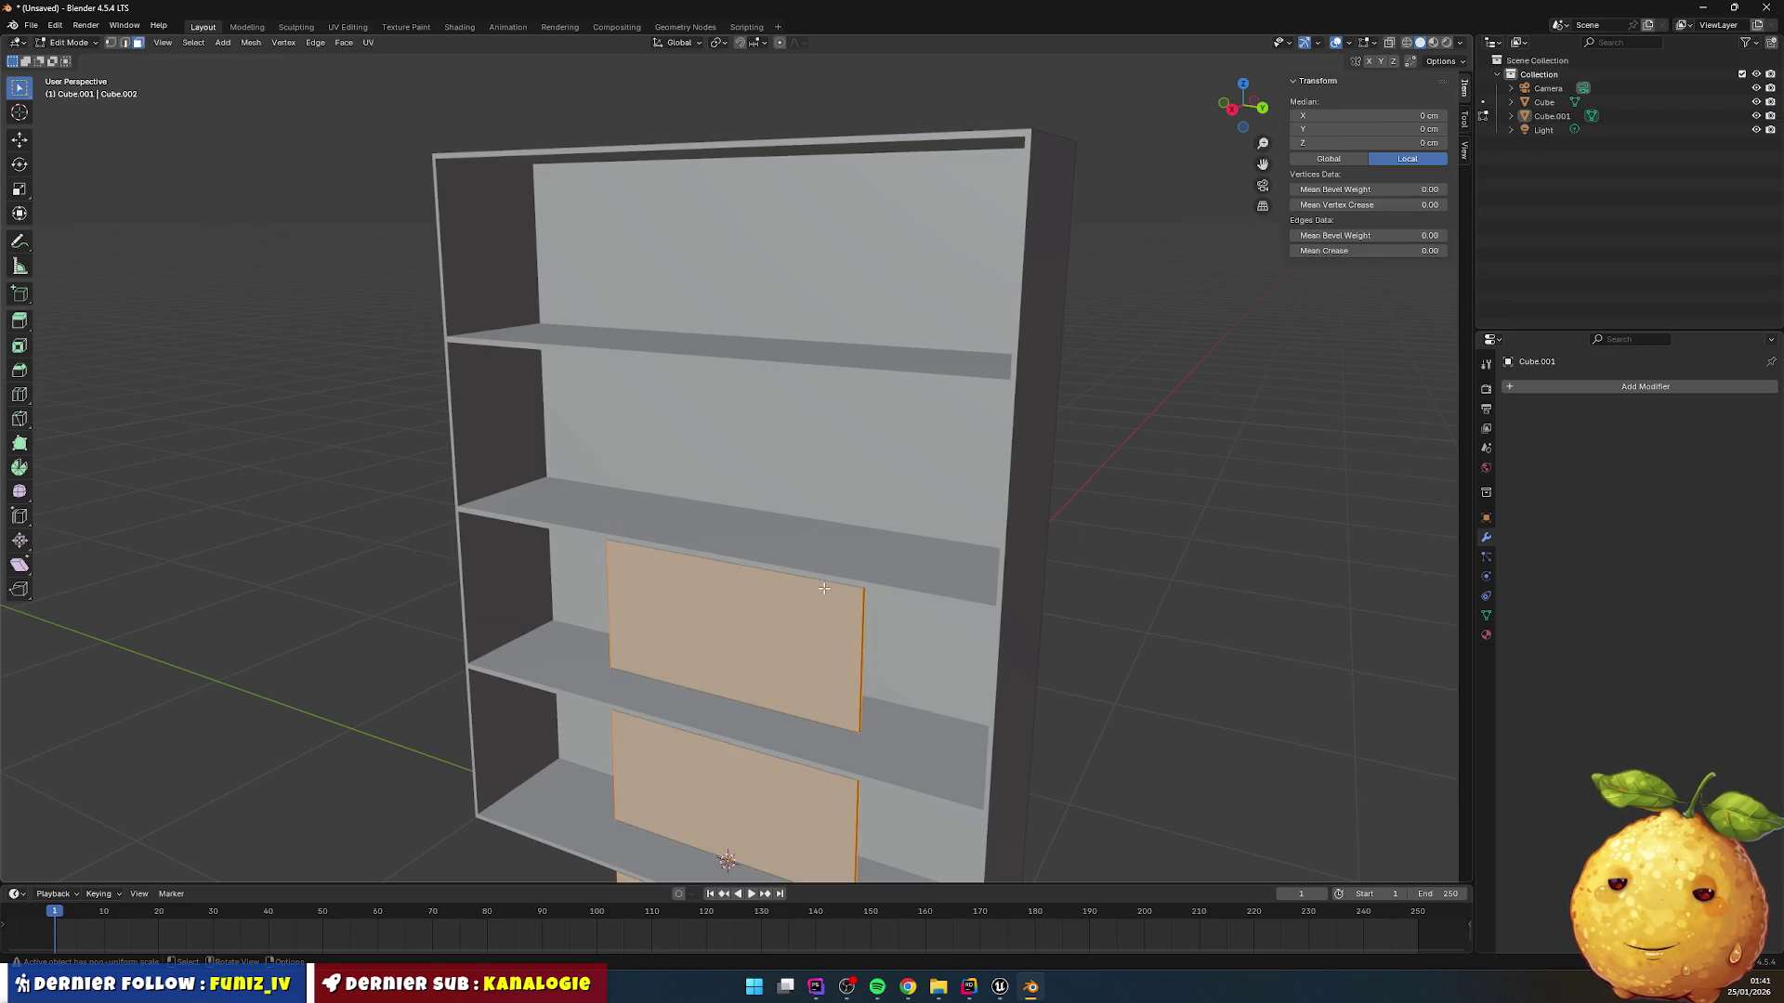
# Step: Try moving the panel faces up and sideways, then undo the trial moves
pyautogui.hotkey('shift', 'space')
pyautogui.press('g')
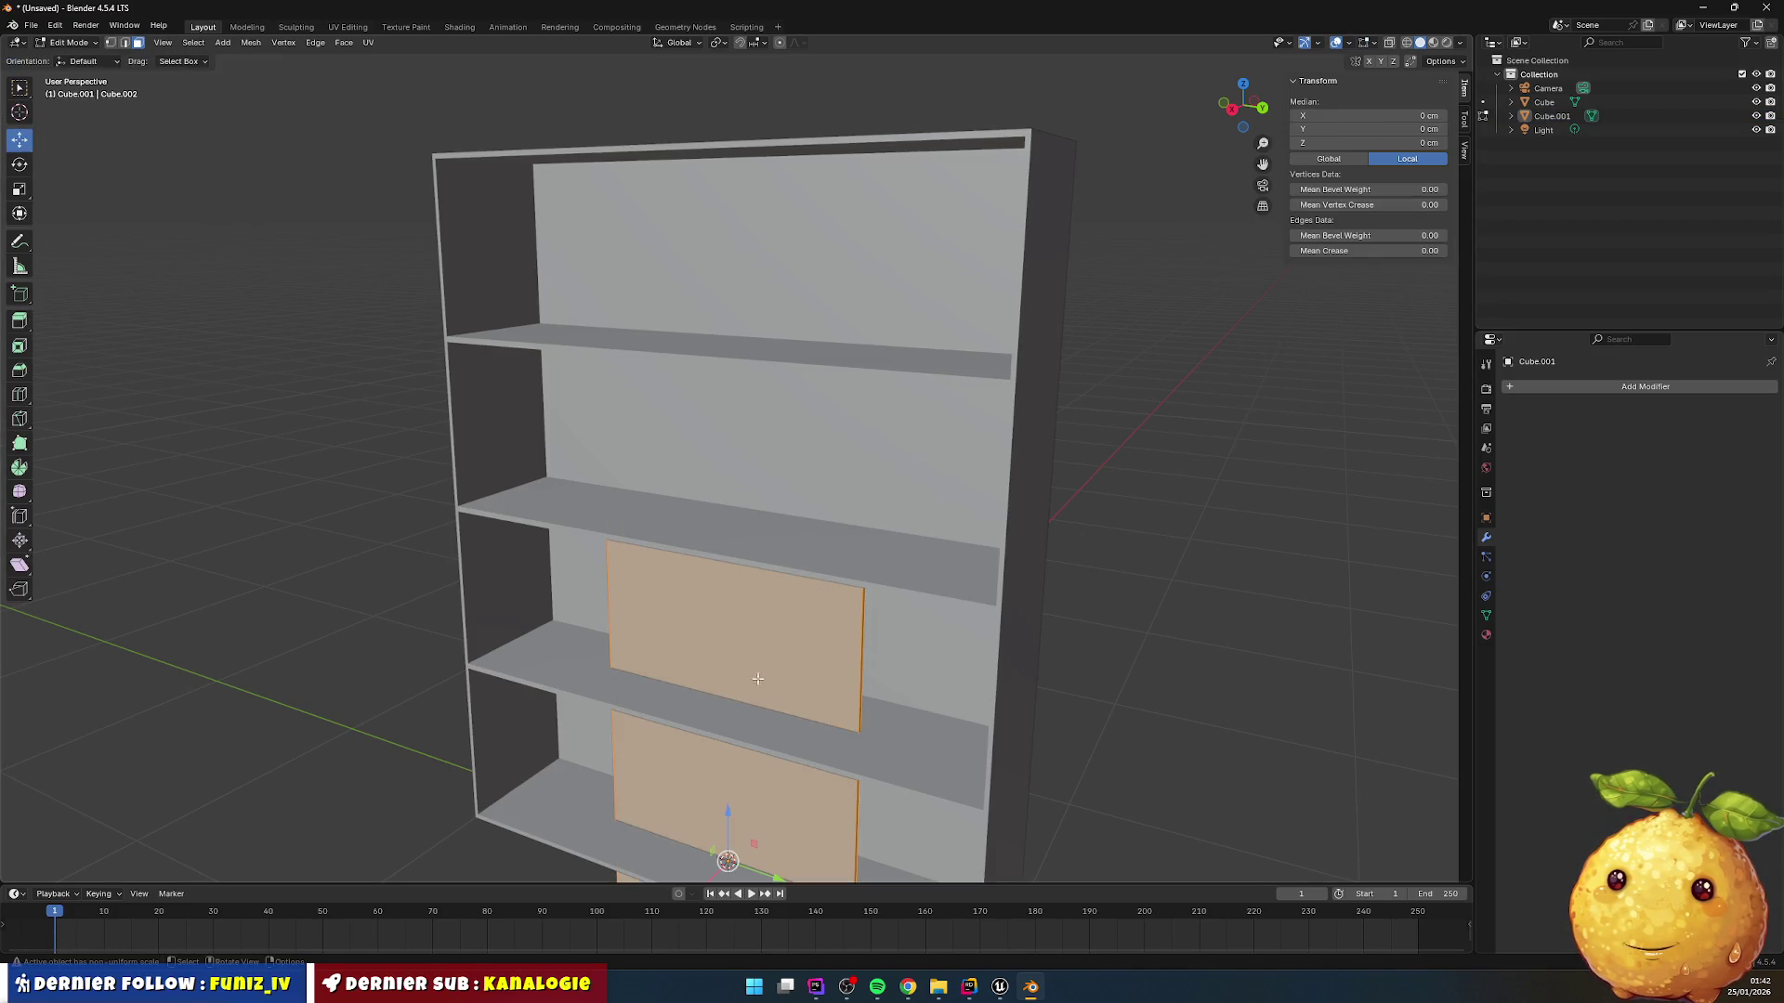
pyautogui.moveTo(730, 816); pyautogui.dragTo(732, 569)
pyautogui.moveTo(703, 652)
pyautogui.mouseDown()
pyautogui.moveTo(650, 676)
pyautogui.moveTo(621, 662)
pyautogui.mouseUp()
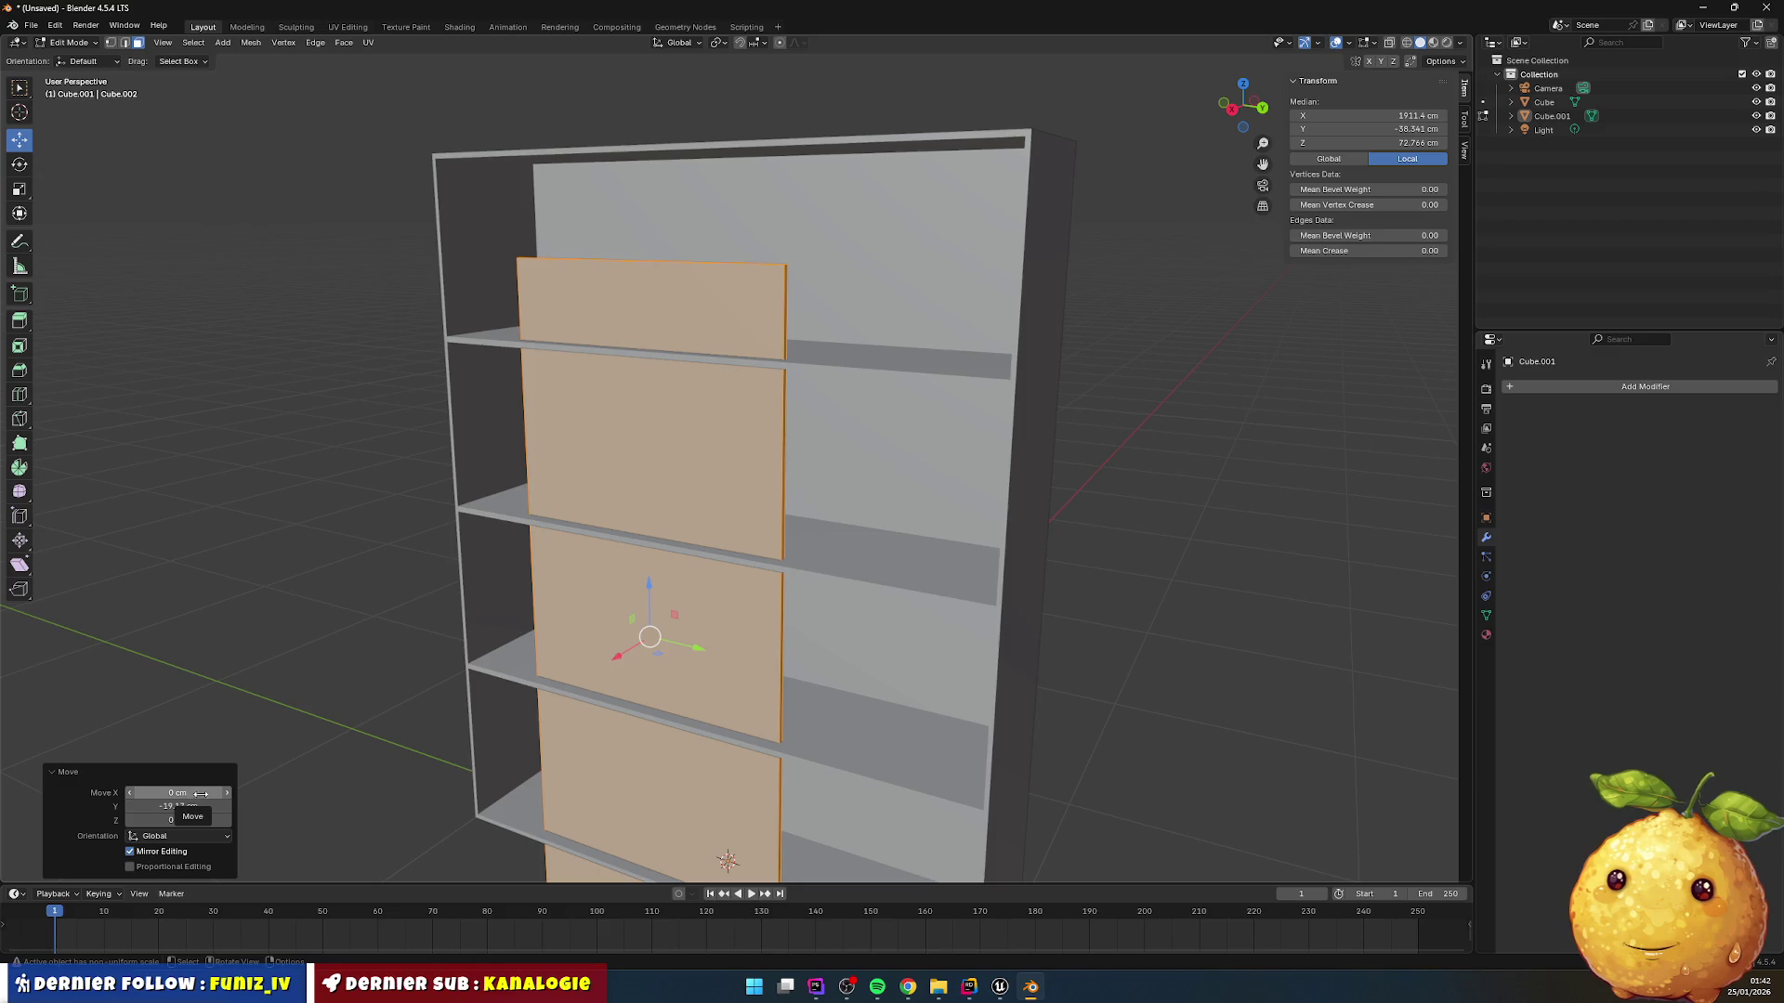
pyautogui.hotkey('ctrl', 'z')
pyautogui.hotkey('ctrl', 'z')
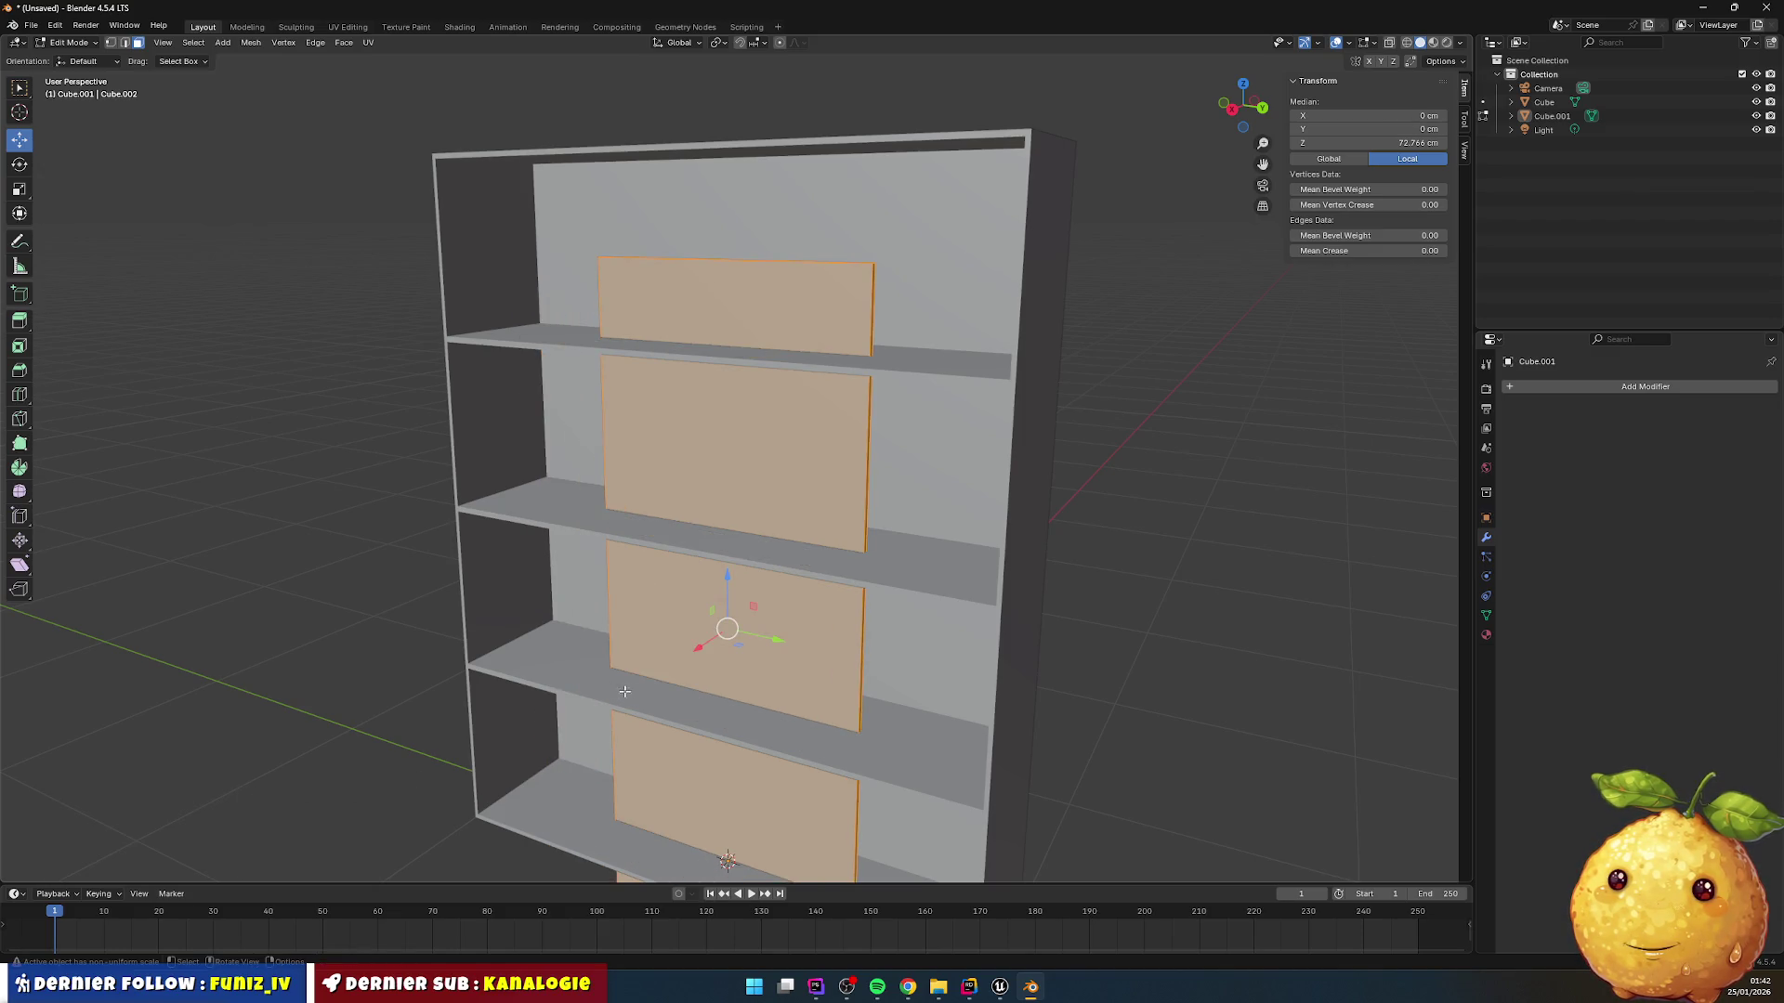
pyautogui.moveTo(701, 648); pyautogui.dragTo(684, 657)
pyautogui.click(197, 794)
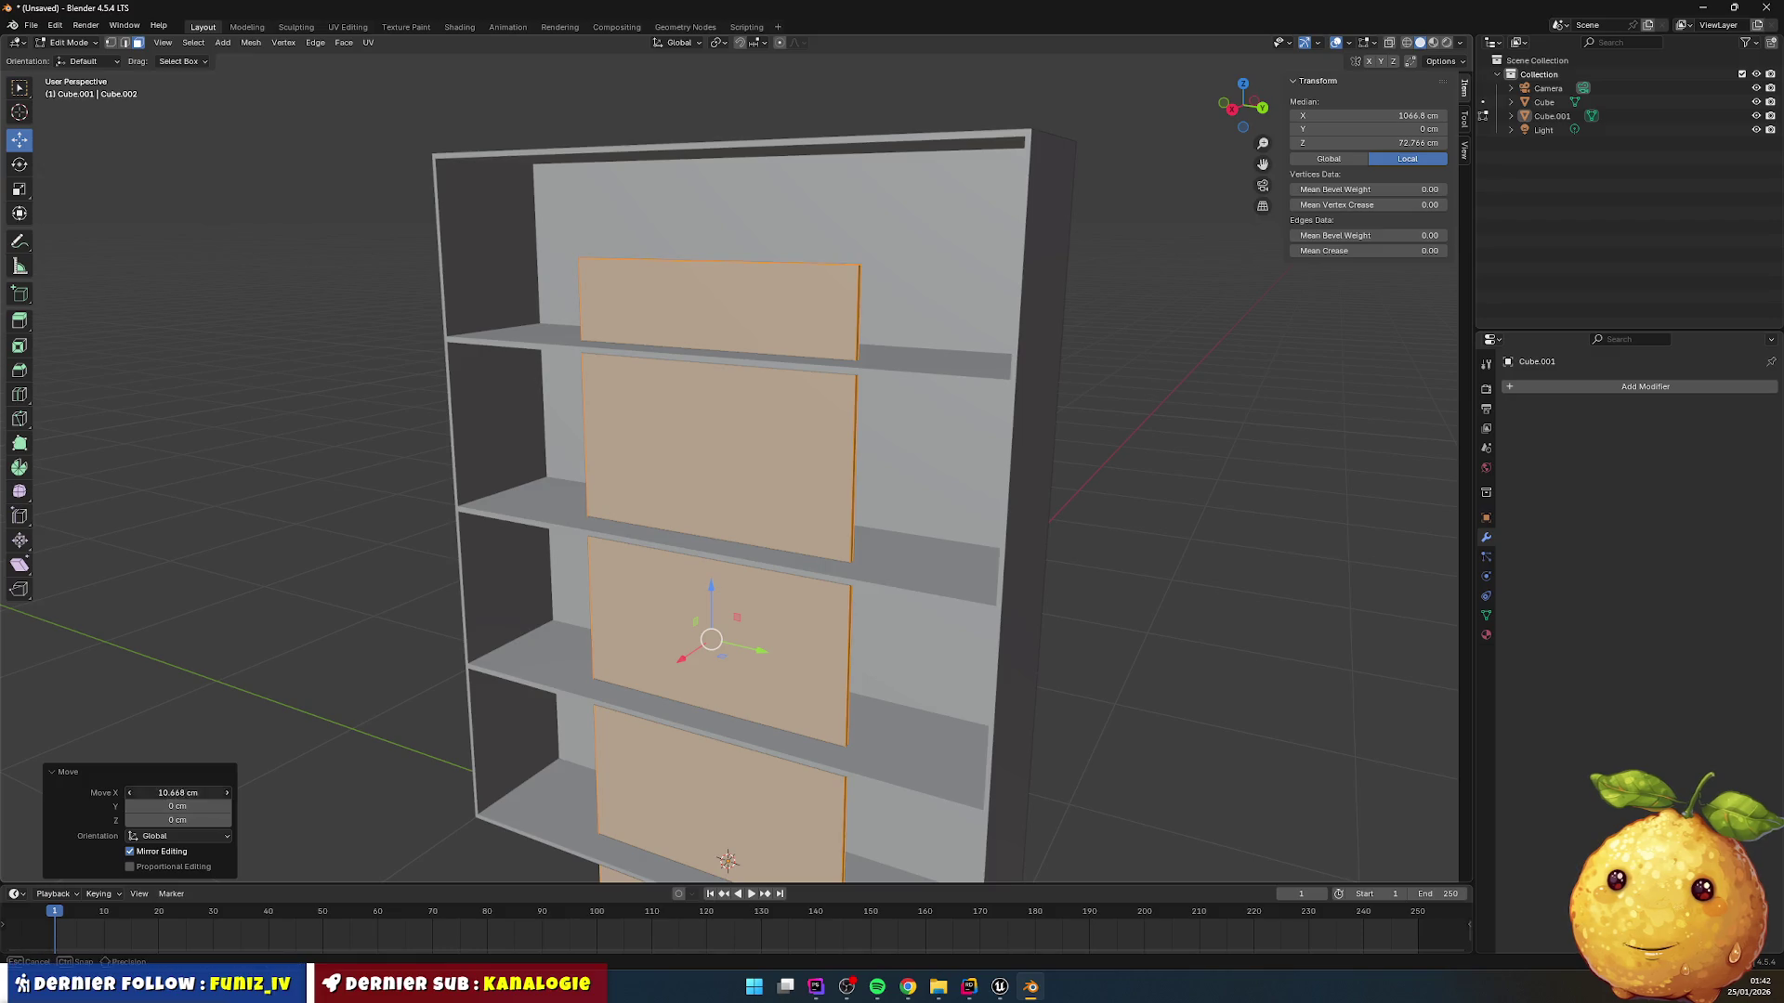
pyautogui.write('2')
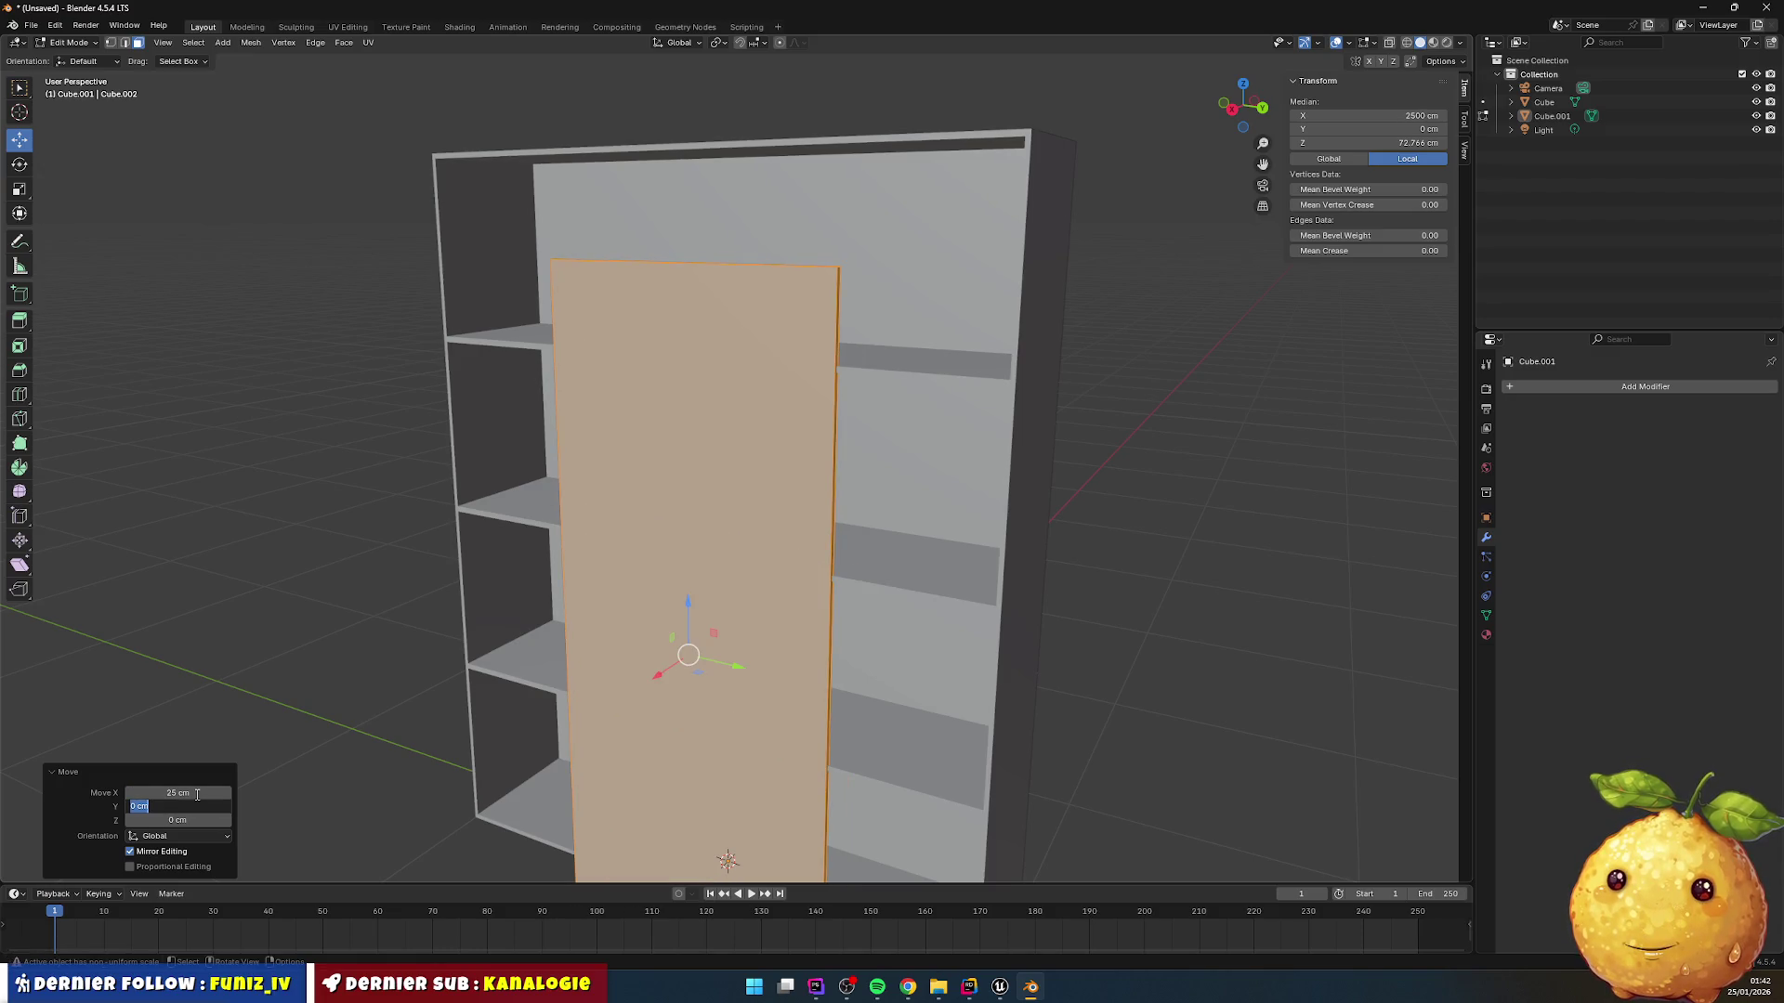
pyautogui.write('50')
pyautogui.press('Tab')
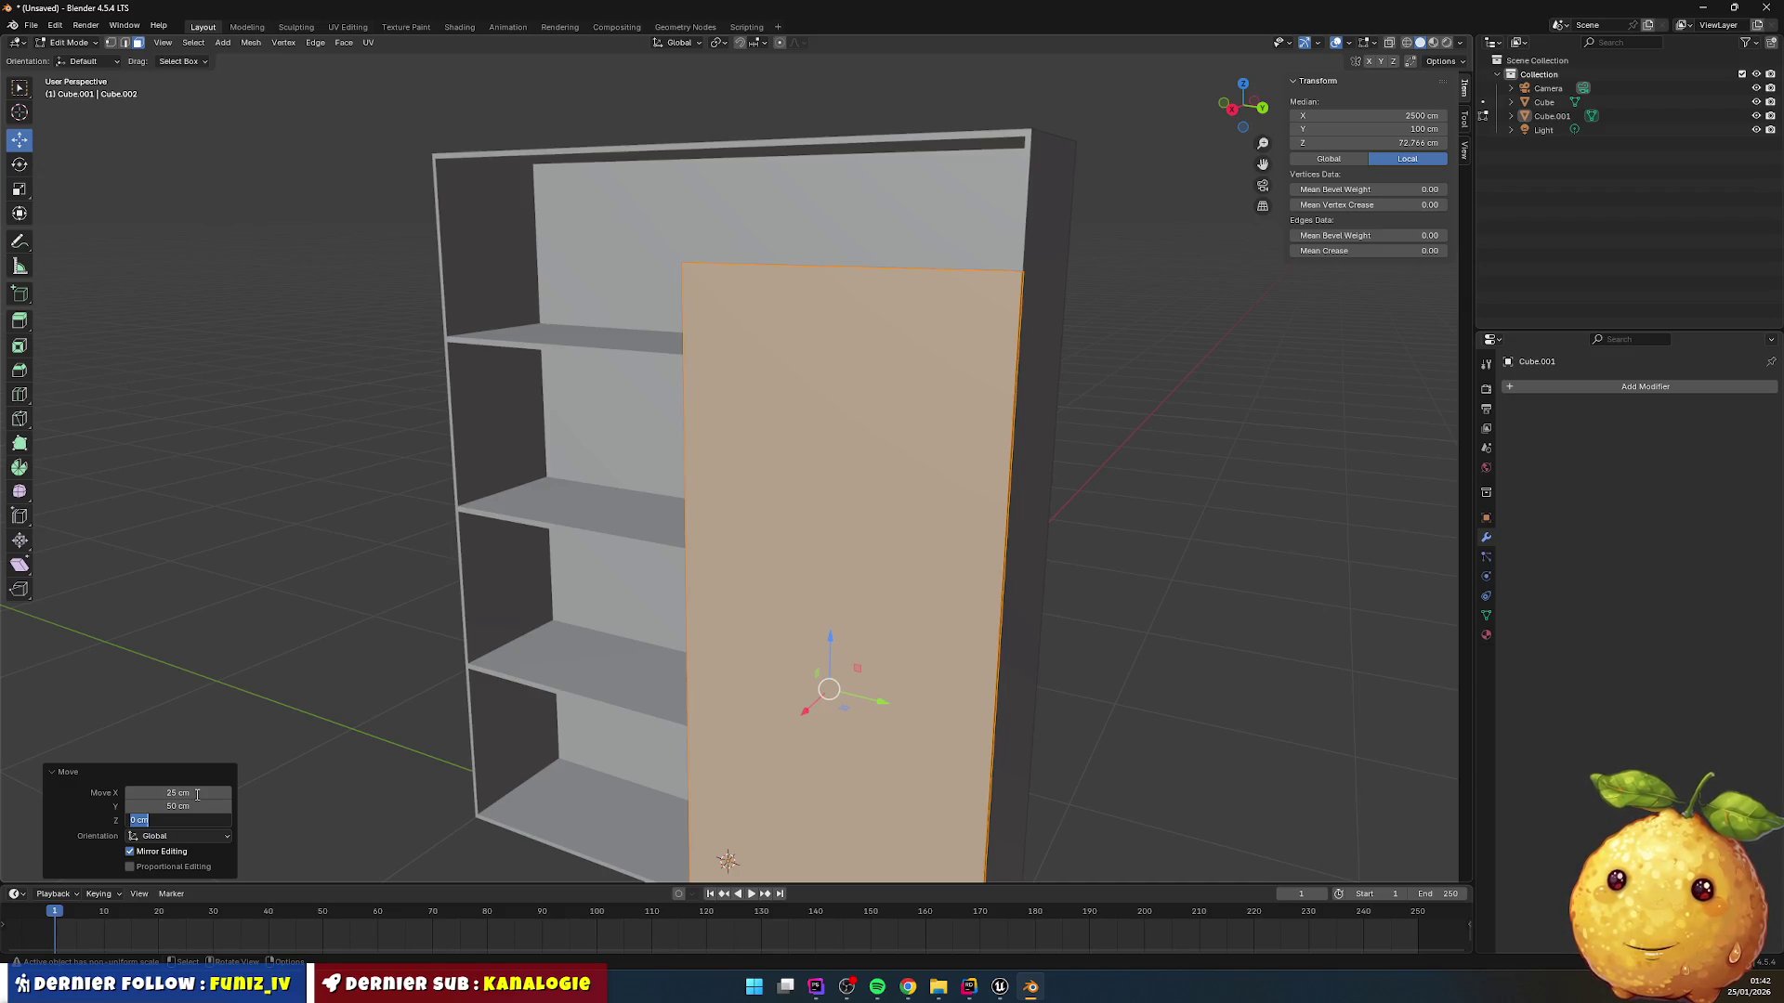
pyautogui.press('Escape')
pyautogui.hotkey('ctrl', 'z')
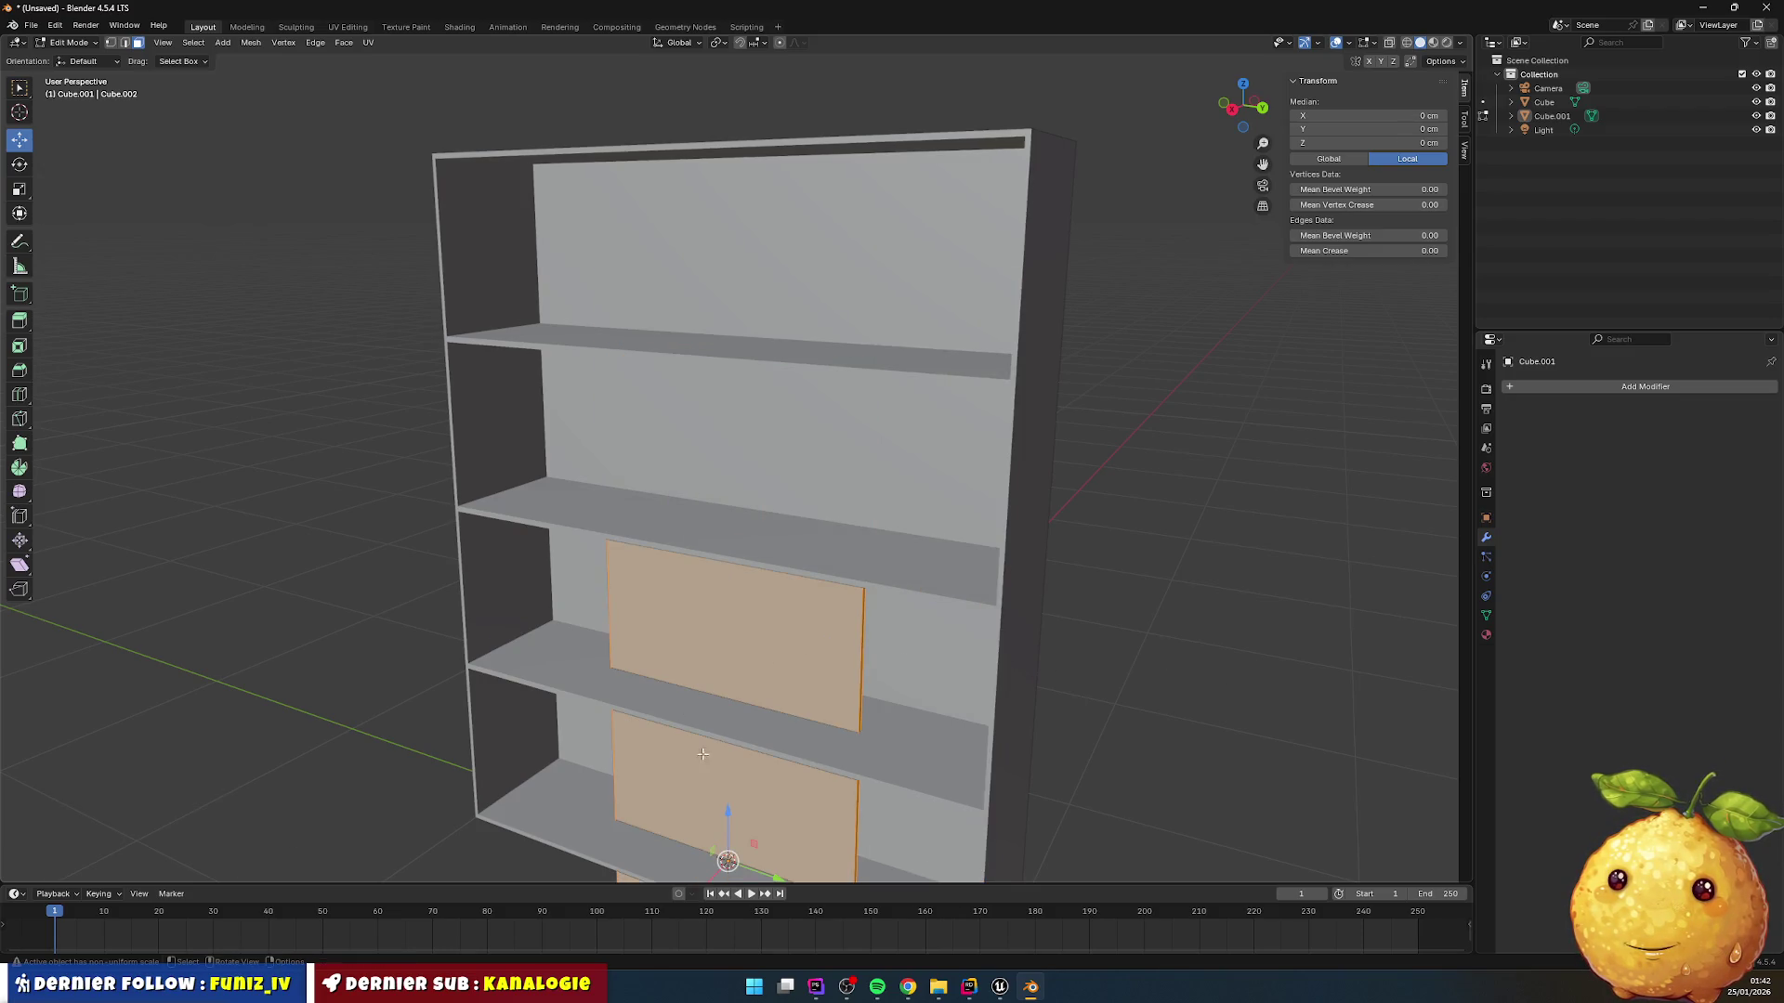
# Step: Move the panel faces 100 cm on Z, 50 cm on Y and 25 cm on X, then deselect
pyautogui.moveTo(727, 817); pyautogui.dragTo(727, 806)
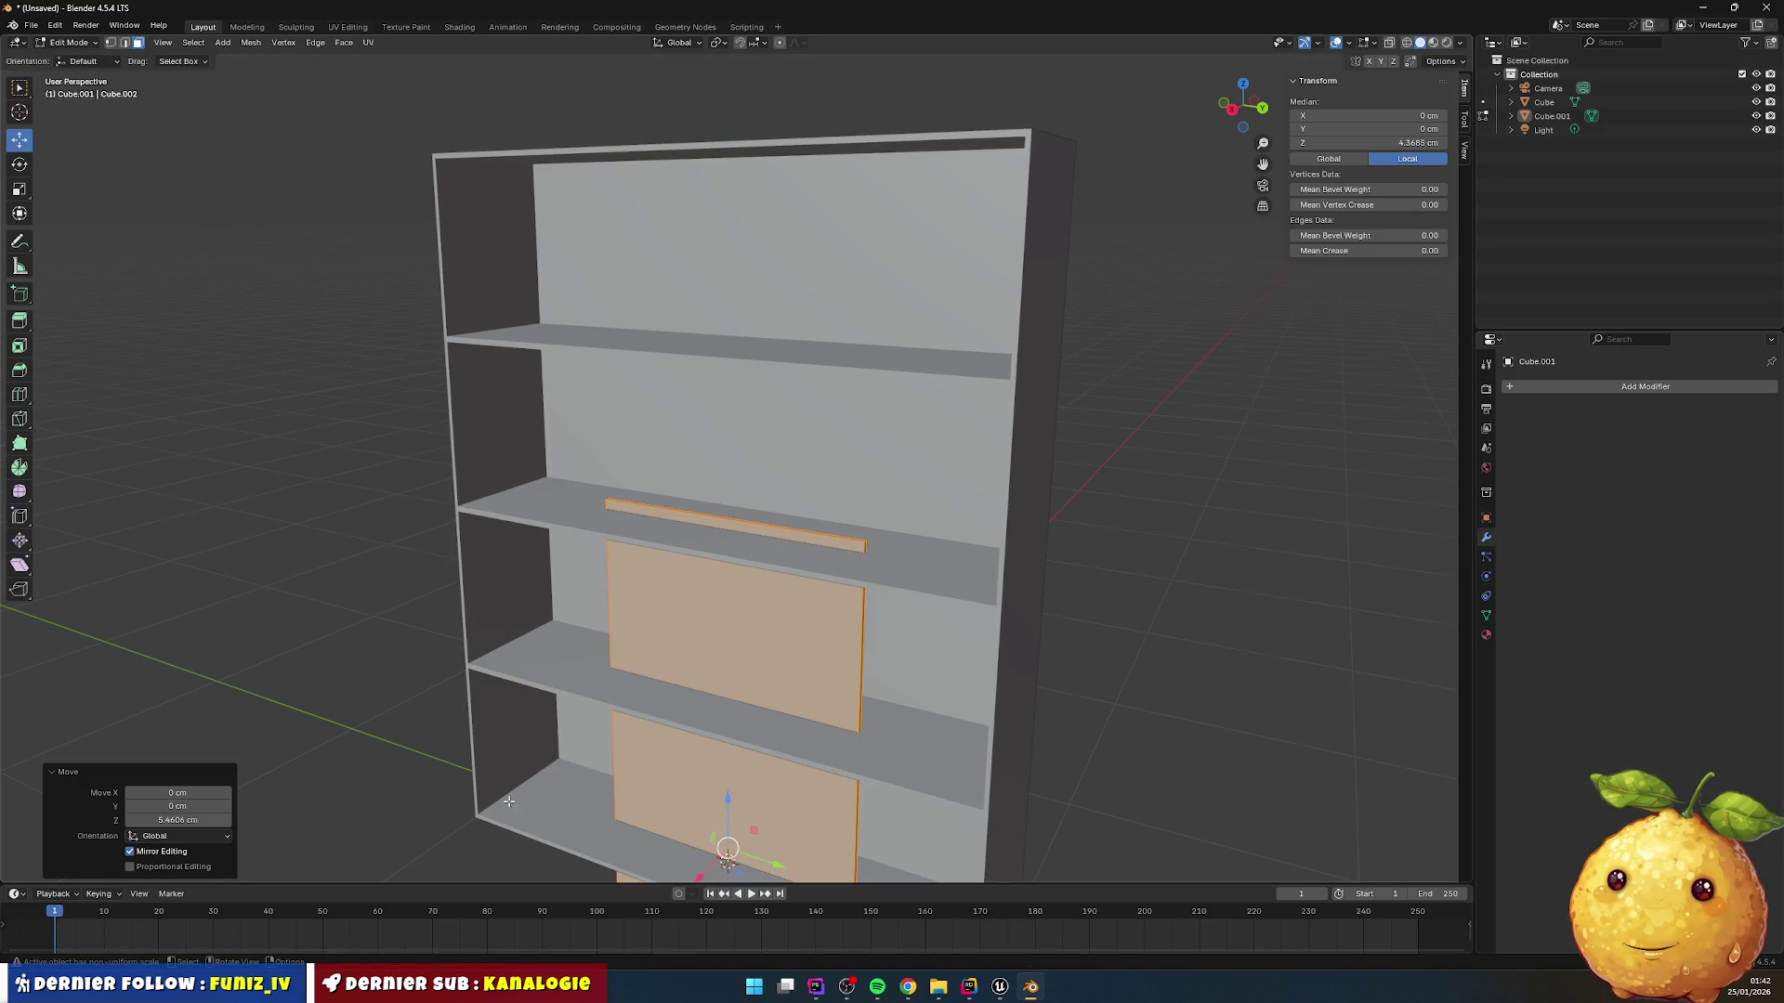
pyautogui.doubleClick(180, 819)
pyautogui.write('100')
pyautogui.press('Return')
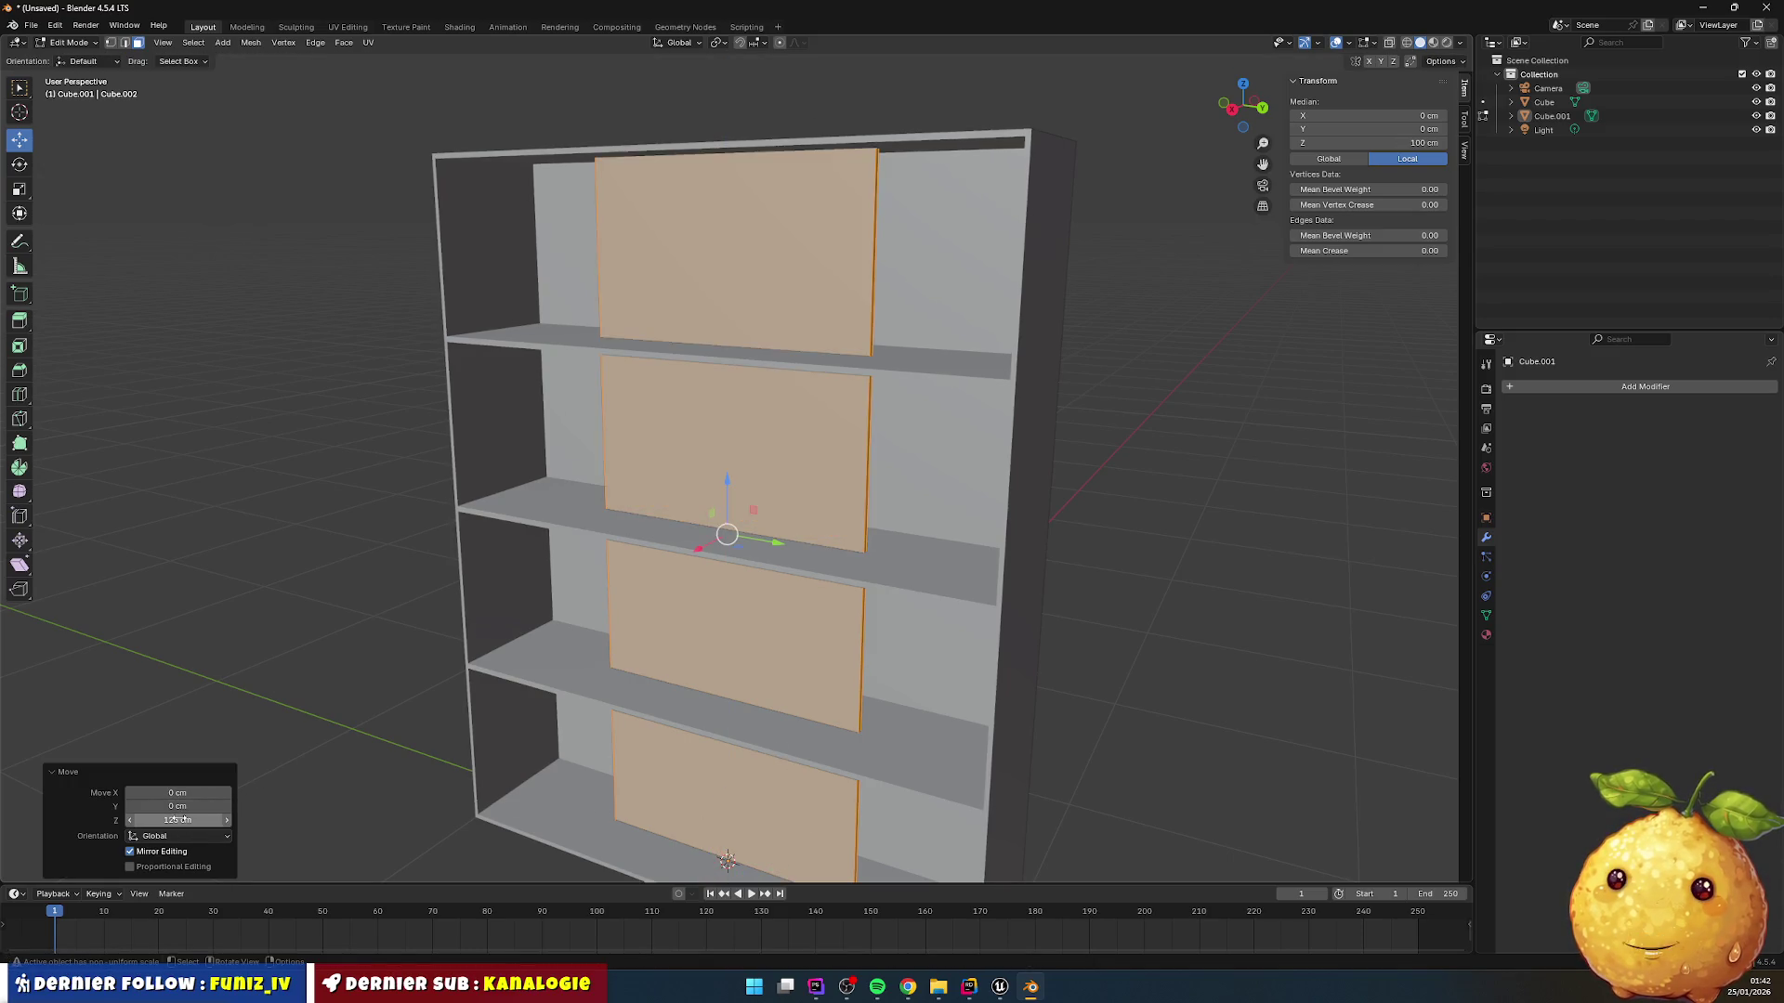
pyautogui.doubleClick(177, 806)
pyautogui.write('50')
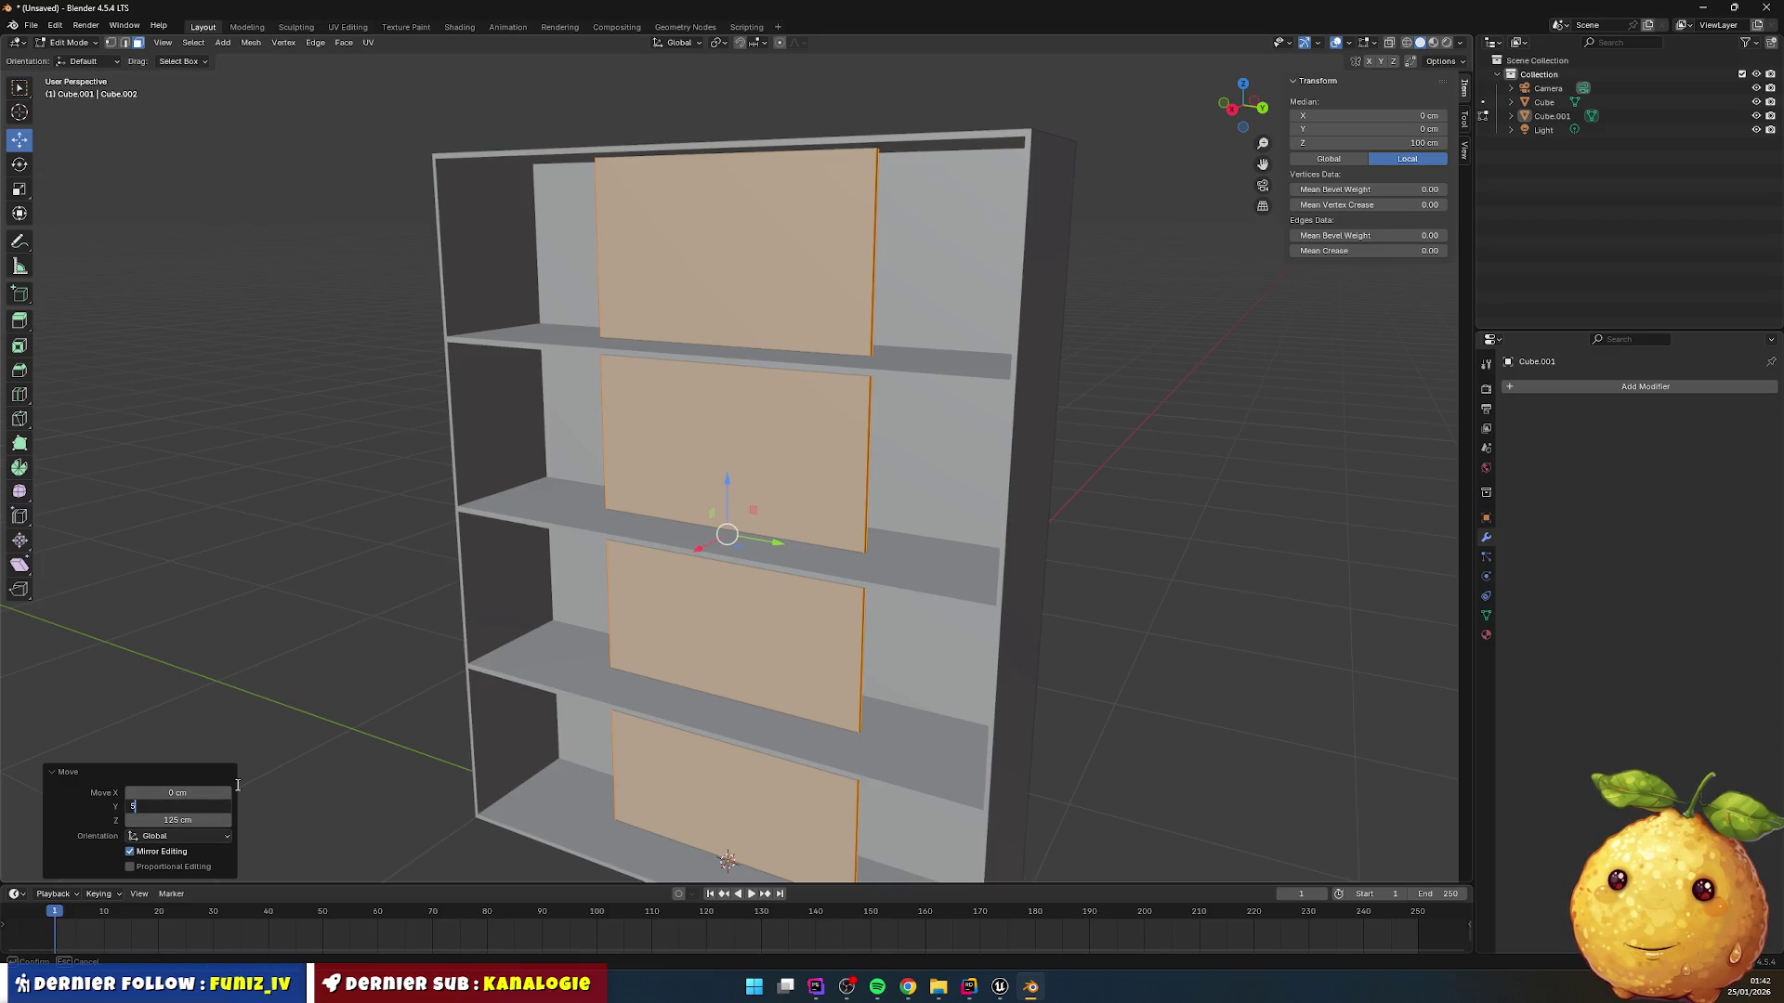
pyautogui.press('Return')
pyautogui.doubleClick(193, 792)
pyautogui.write('25')
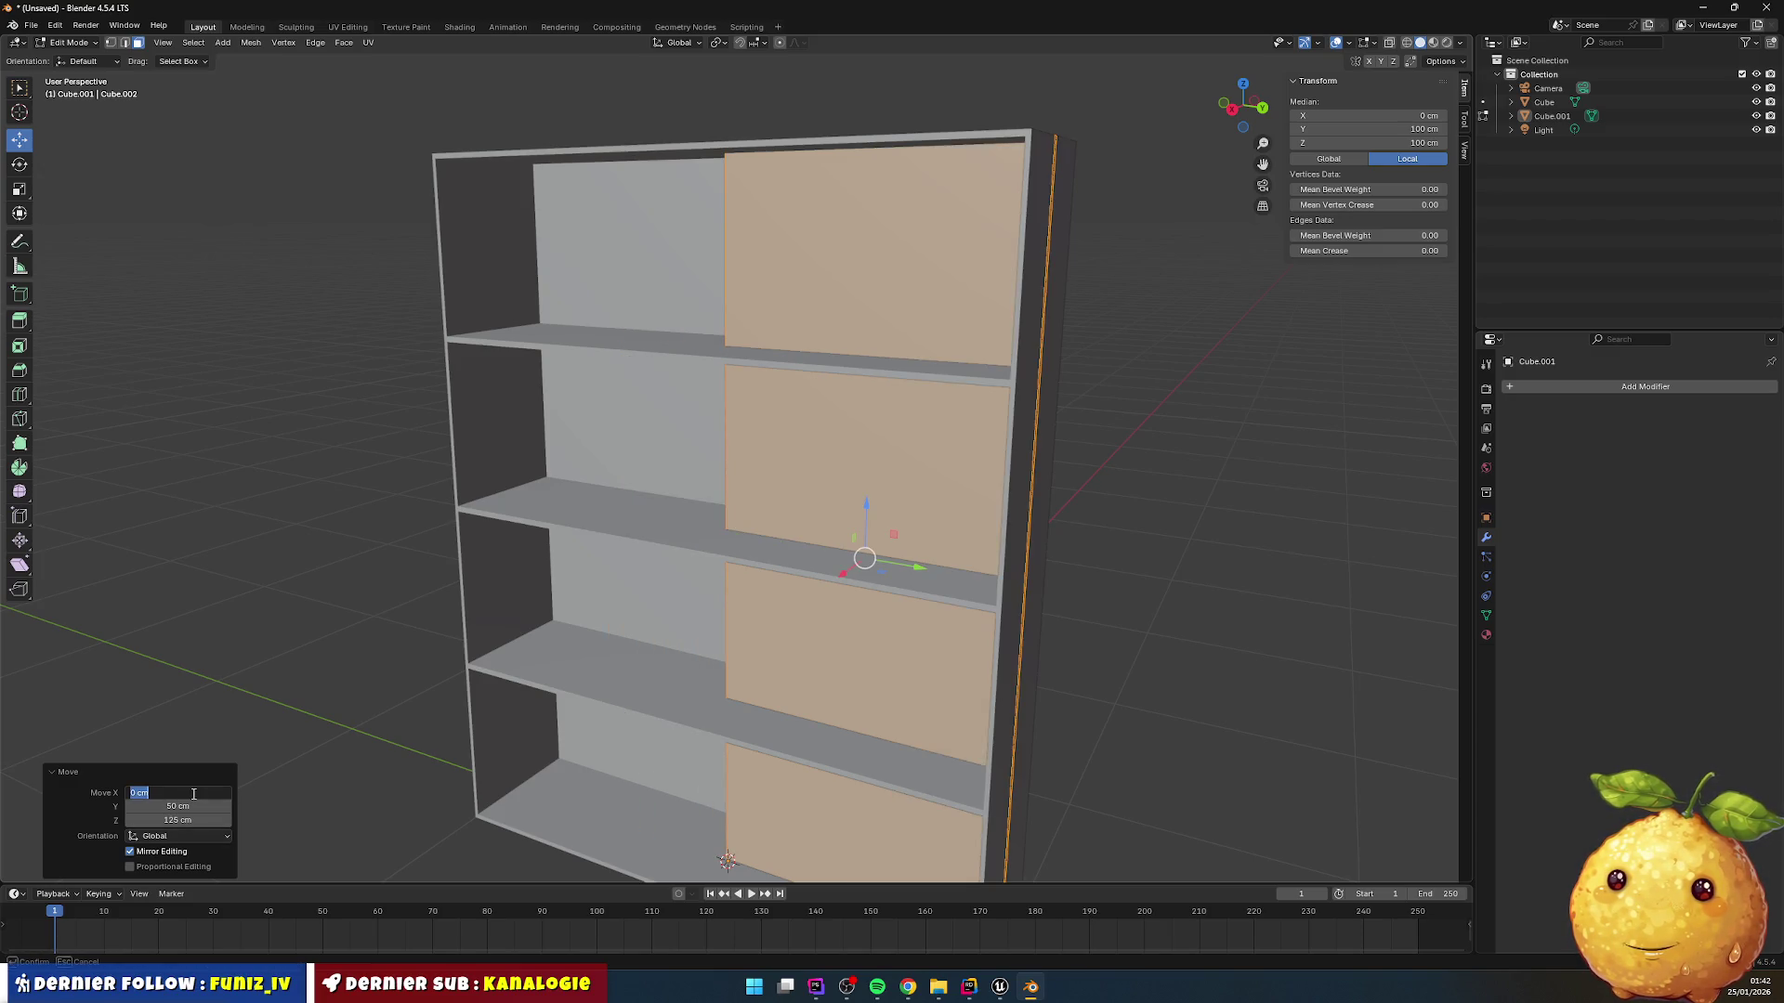
pyautogui.press('Return')
pyautogui.click(1136, 504)
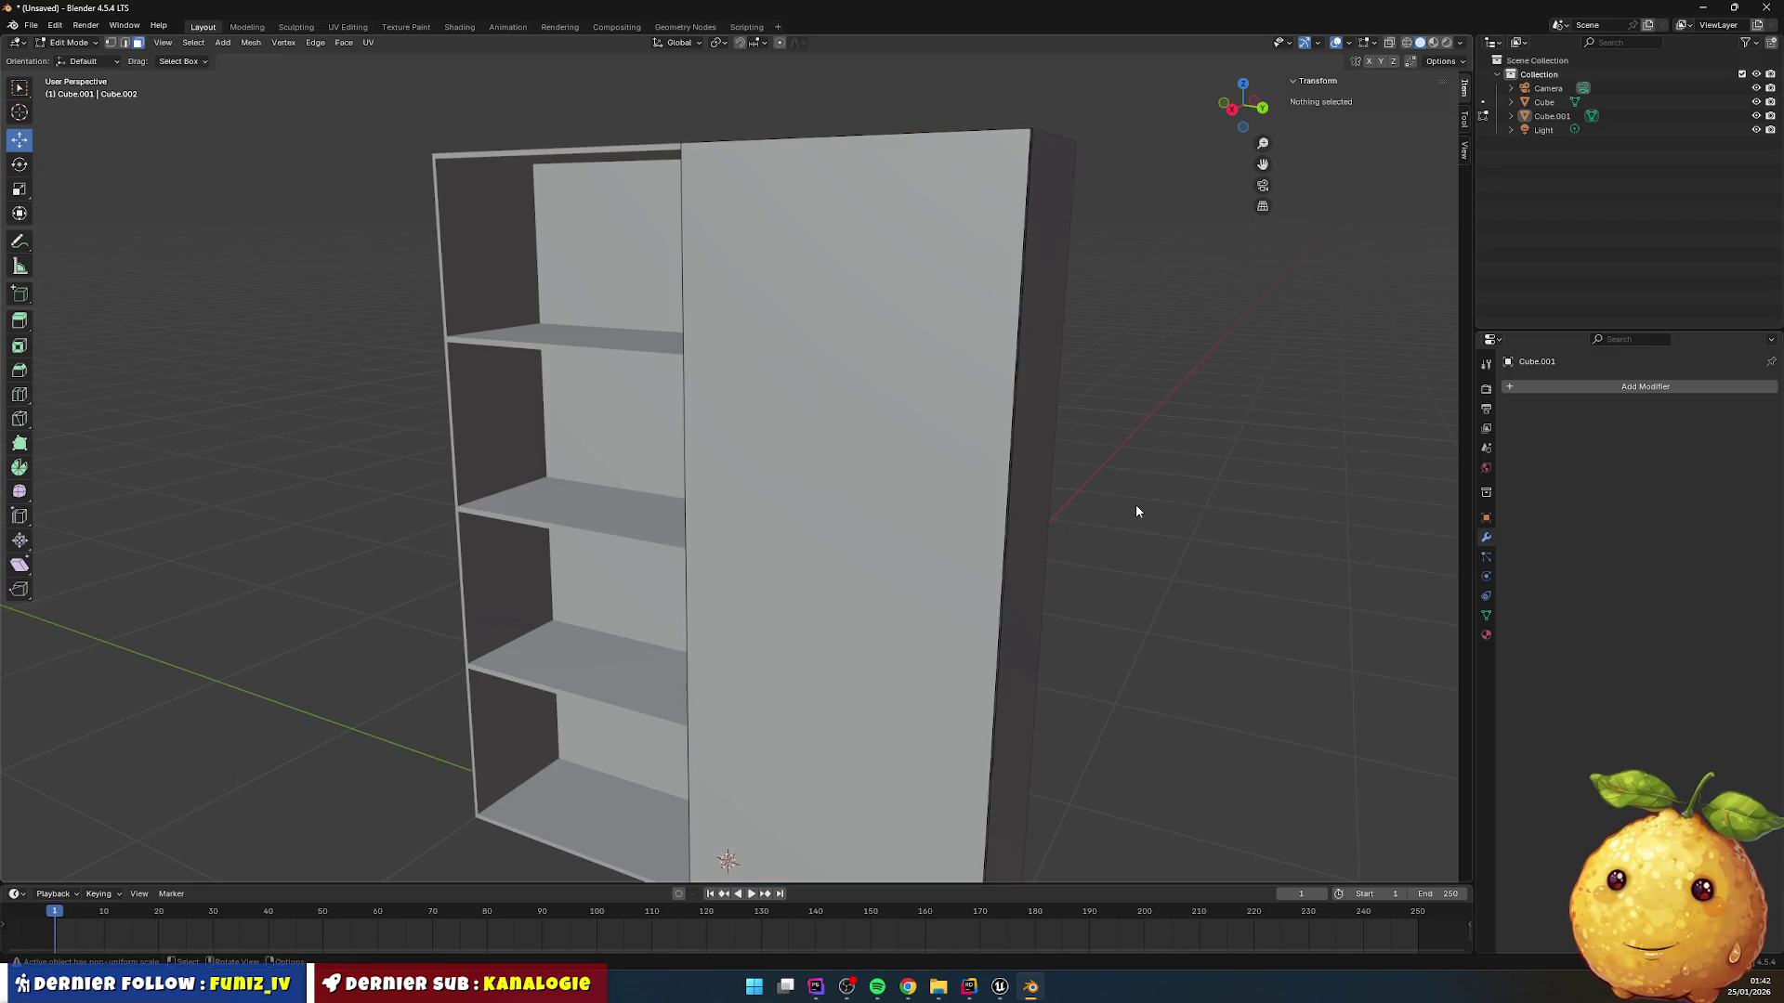
# Step: Duplicate the door panel and rename Cube.001 to 'Porte droite'
pyautogui.press('Tab')
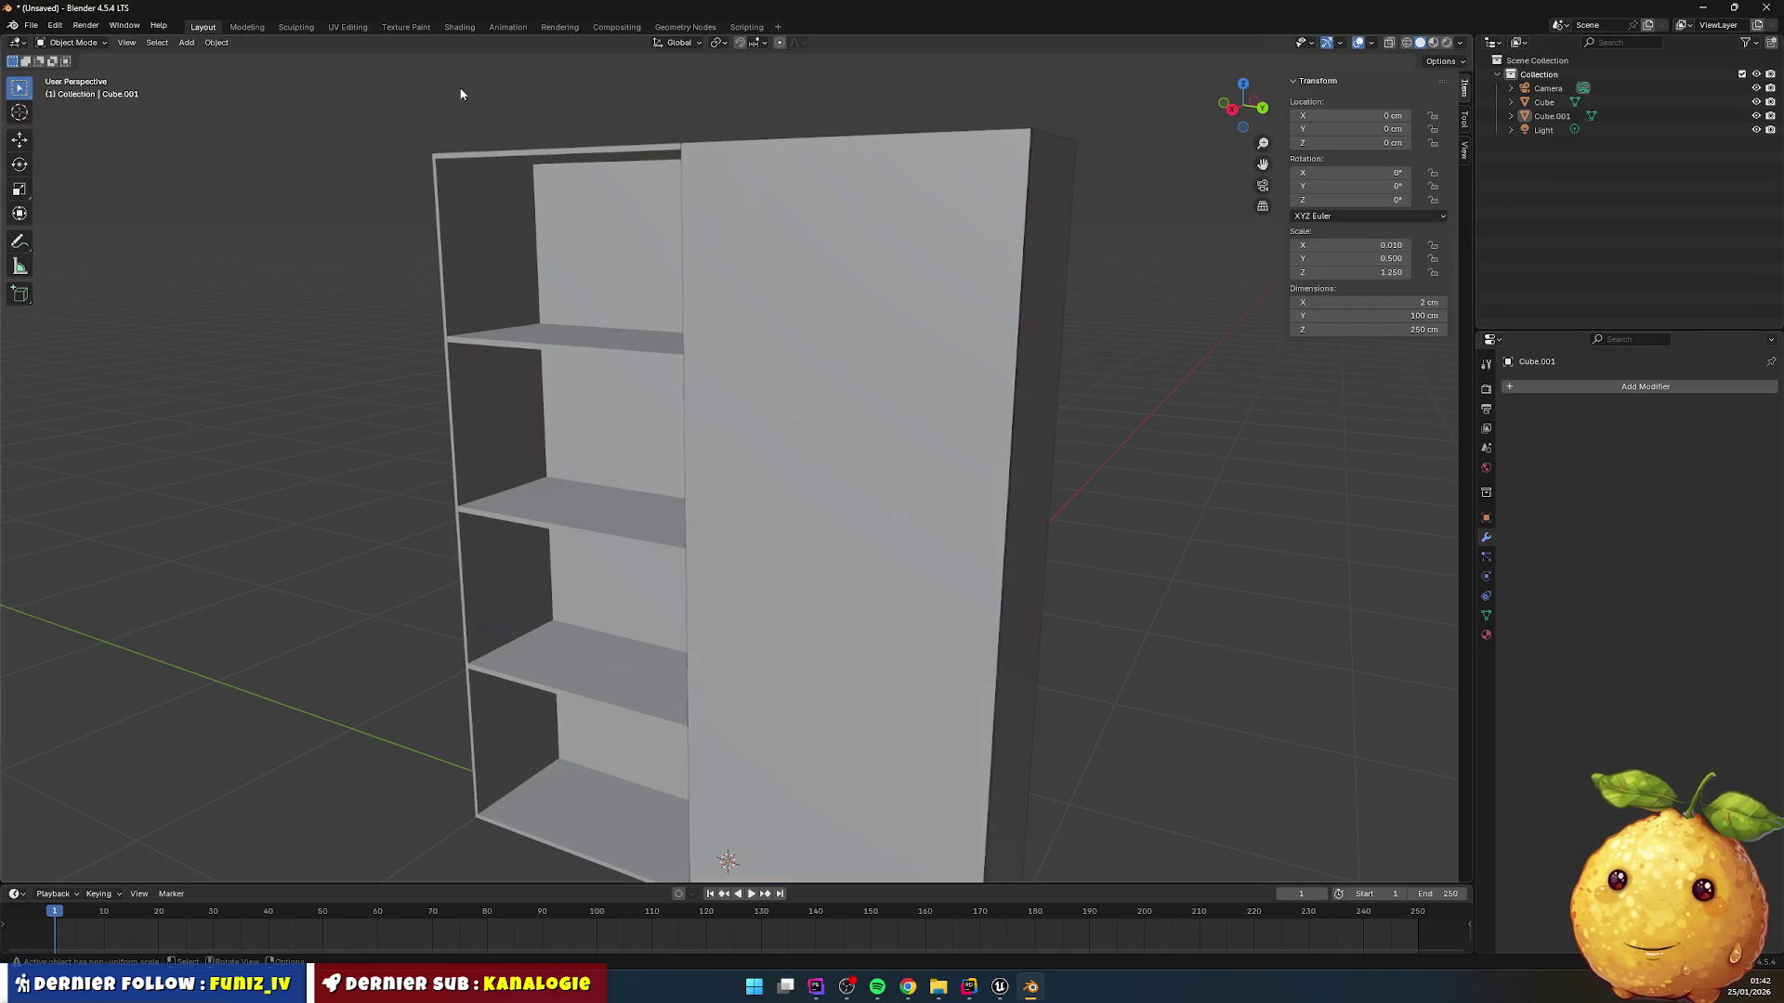
pyautogui.click(1548, 116)
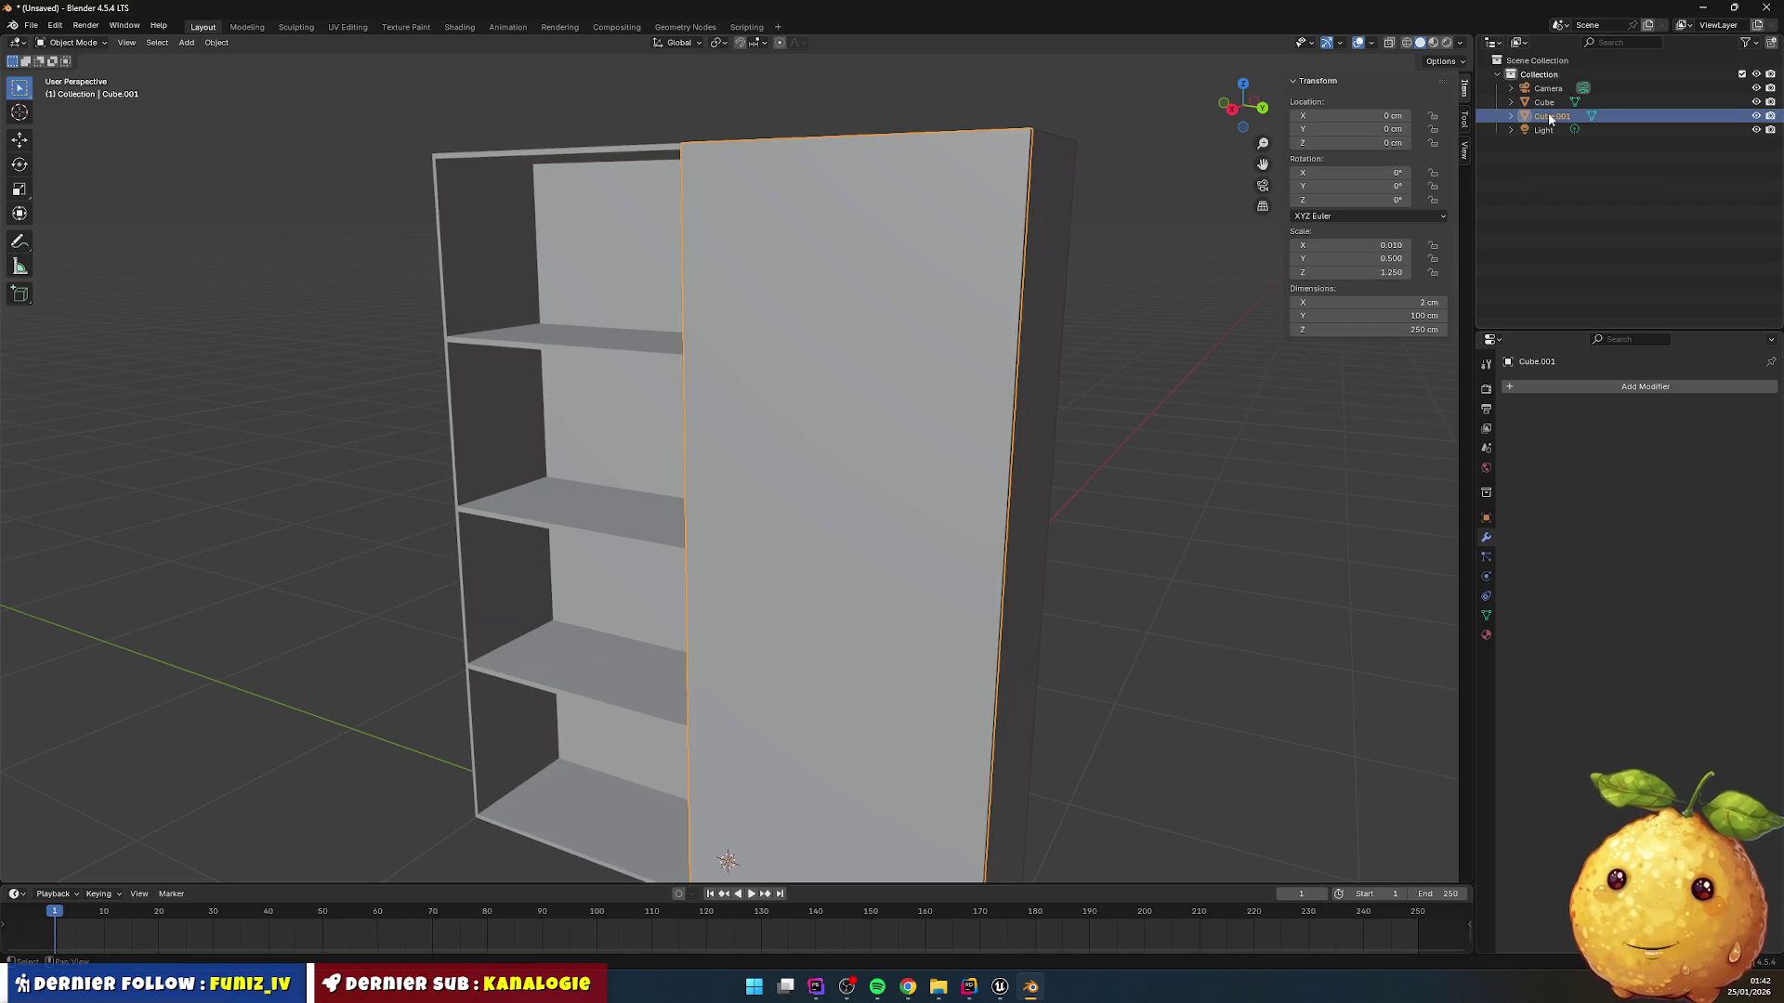
pyautogui.hotkey('ctrl', 'c')
pyautogui.hotkey('ctrl', 'v')
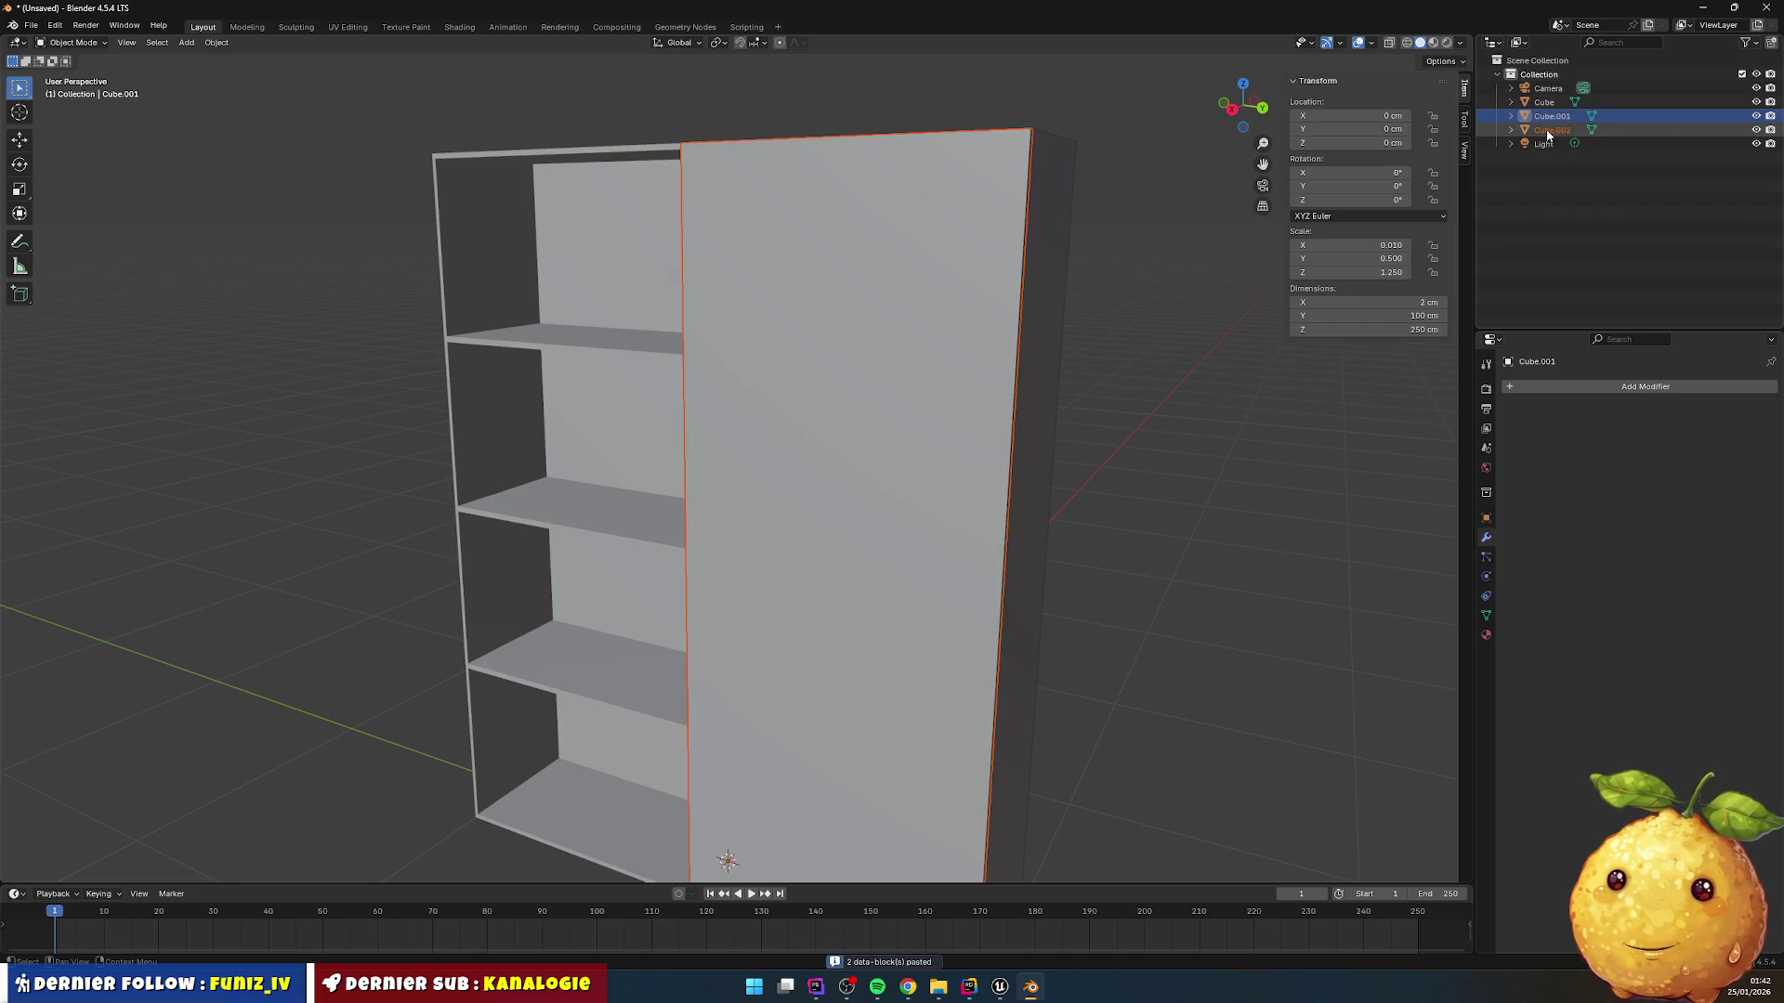
pyautogui.doubleClick(1560, 117)
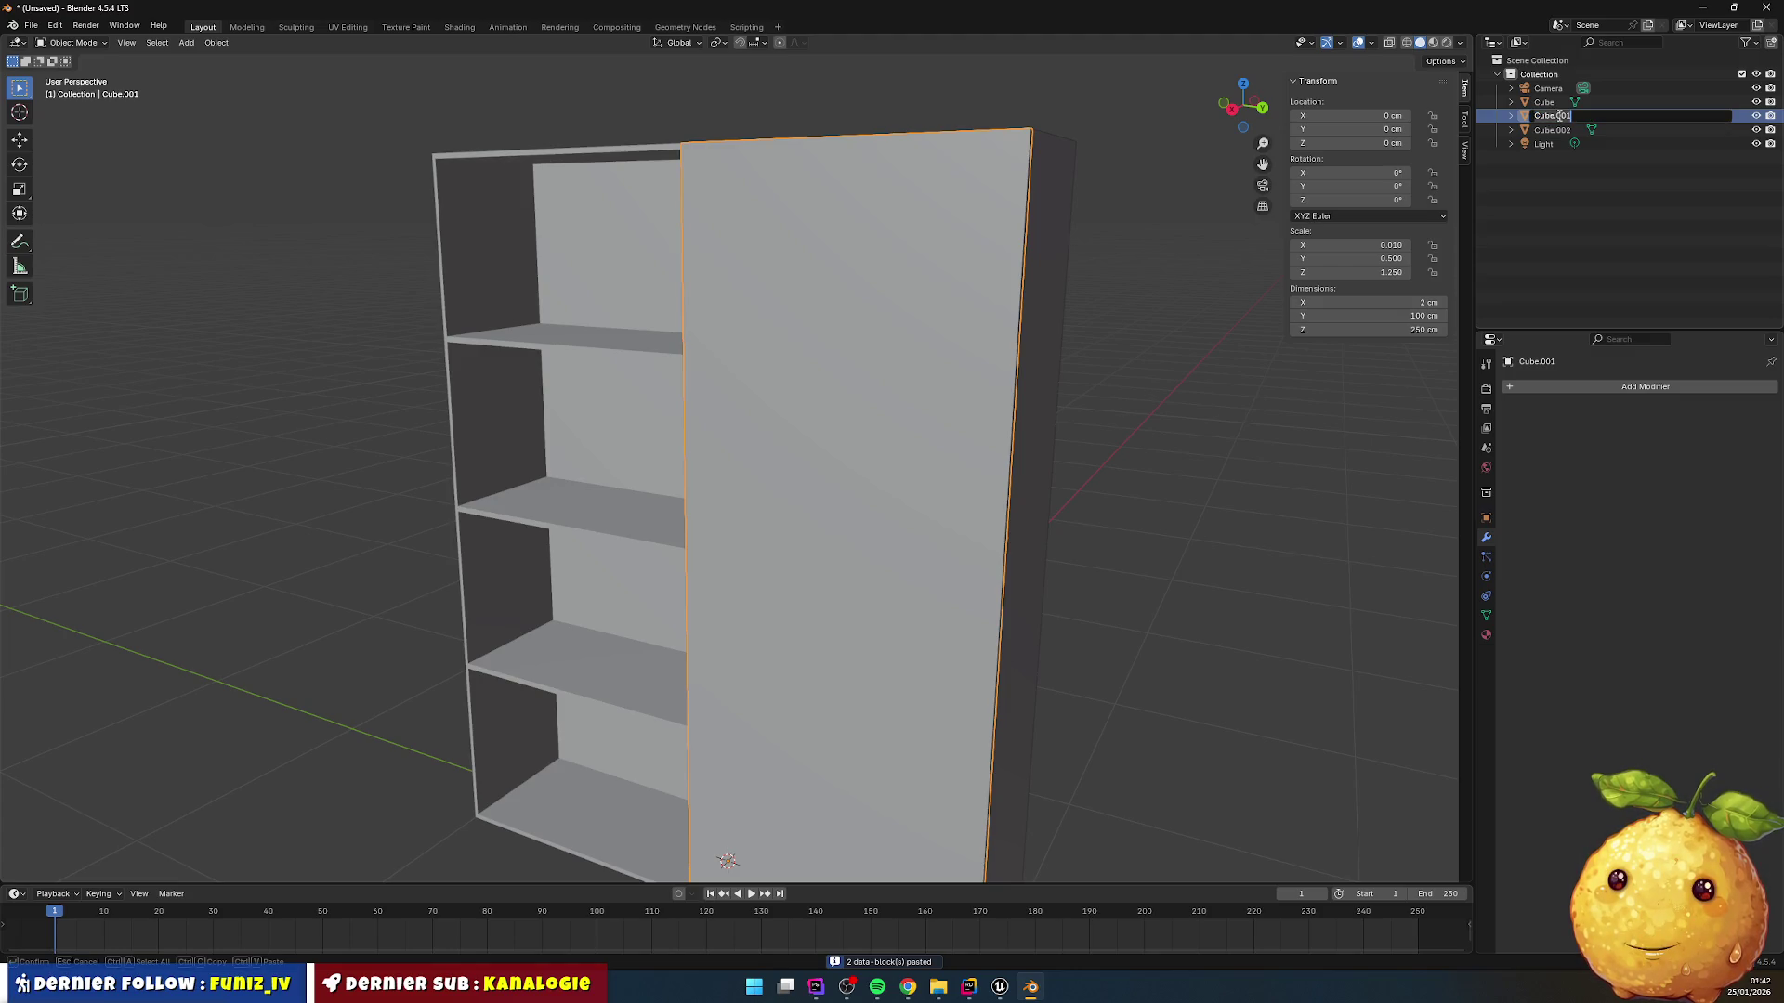
pyautogui.write('Porte')
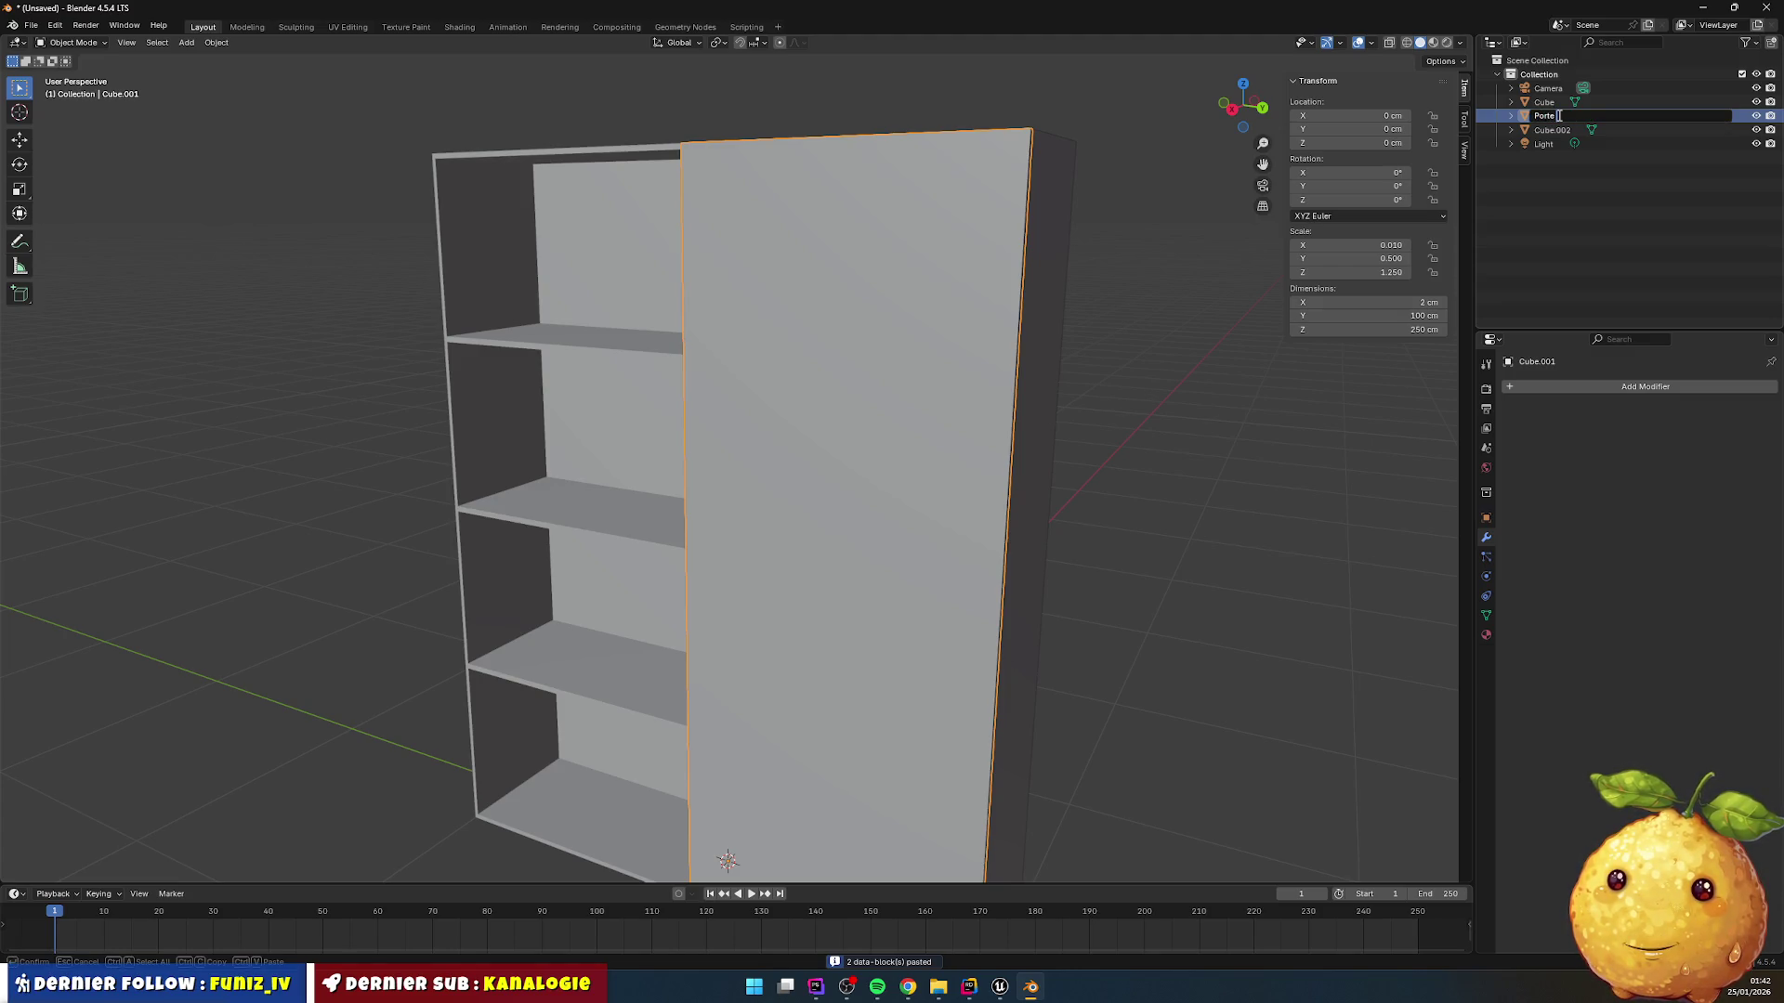
pyautogui.write(' droite')
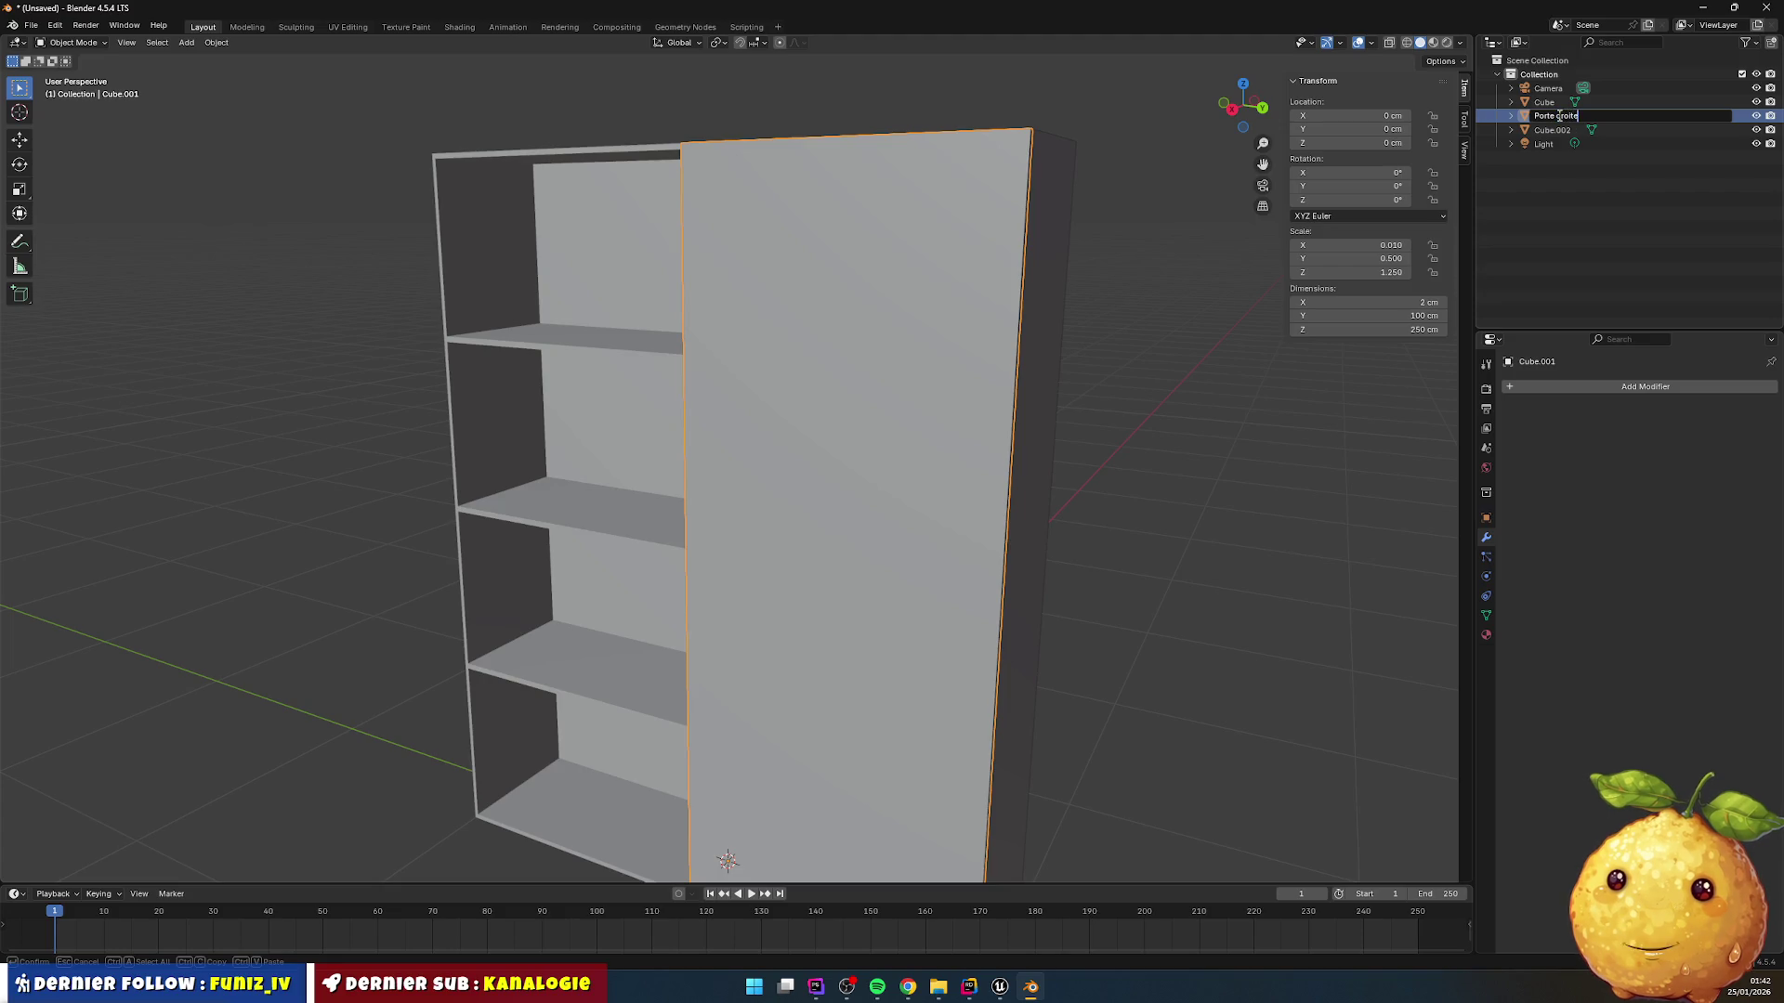
pyautogui.press('Return')
# Step: Rename the second door object to 'Porte gauche', correcting the misspelling
pyautogui.doubleClick(1561, 119)
pyautogui.write('Porte ')
pyautogui.write('gacuge')
pyautogui.press('Return')
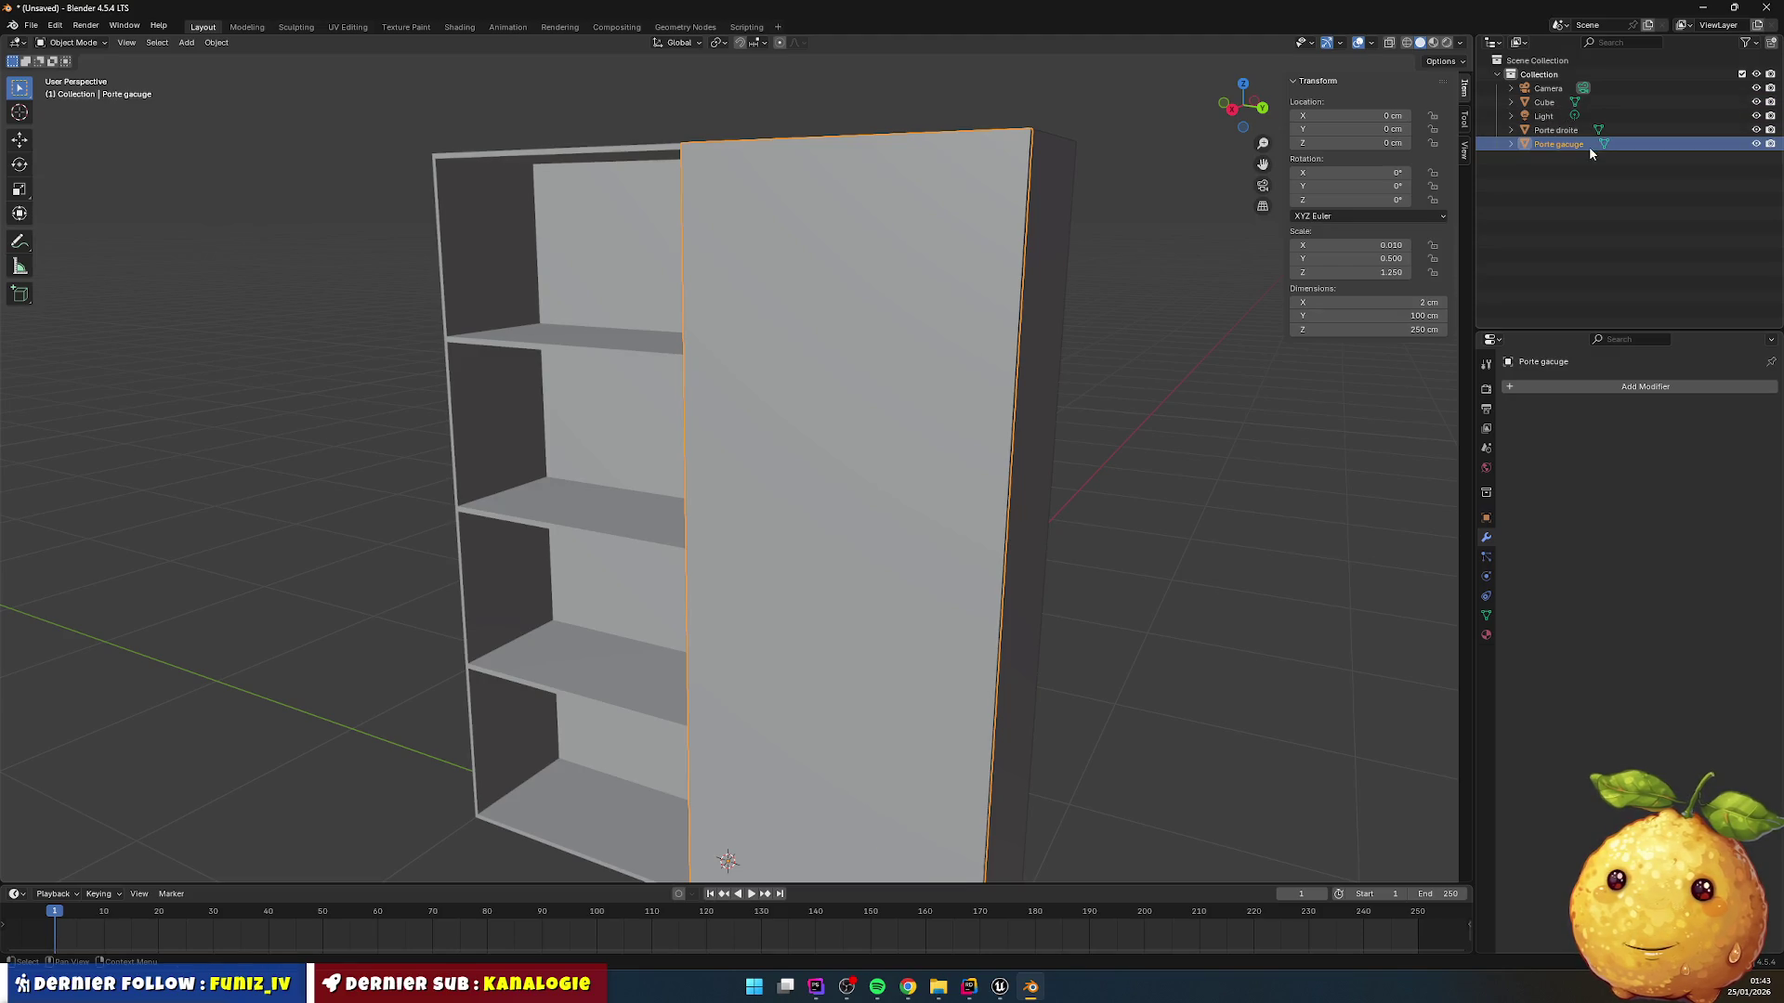
pyautogui.doubleClick(1568, 146)
pyautogui.click(1573, 146)
pyautogui.press('BackSpace')
pyautogui.press('BackSpace')
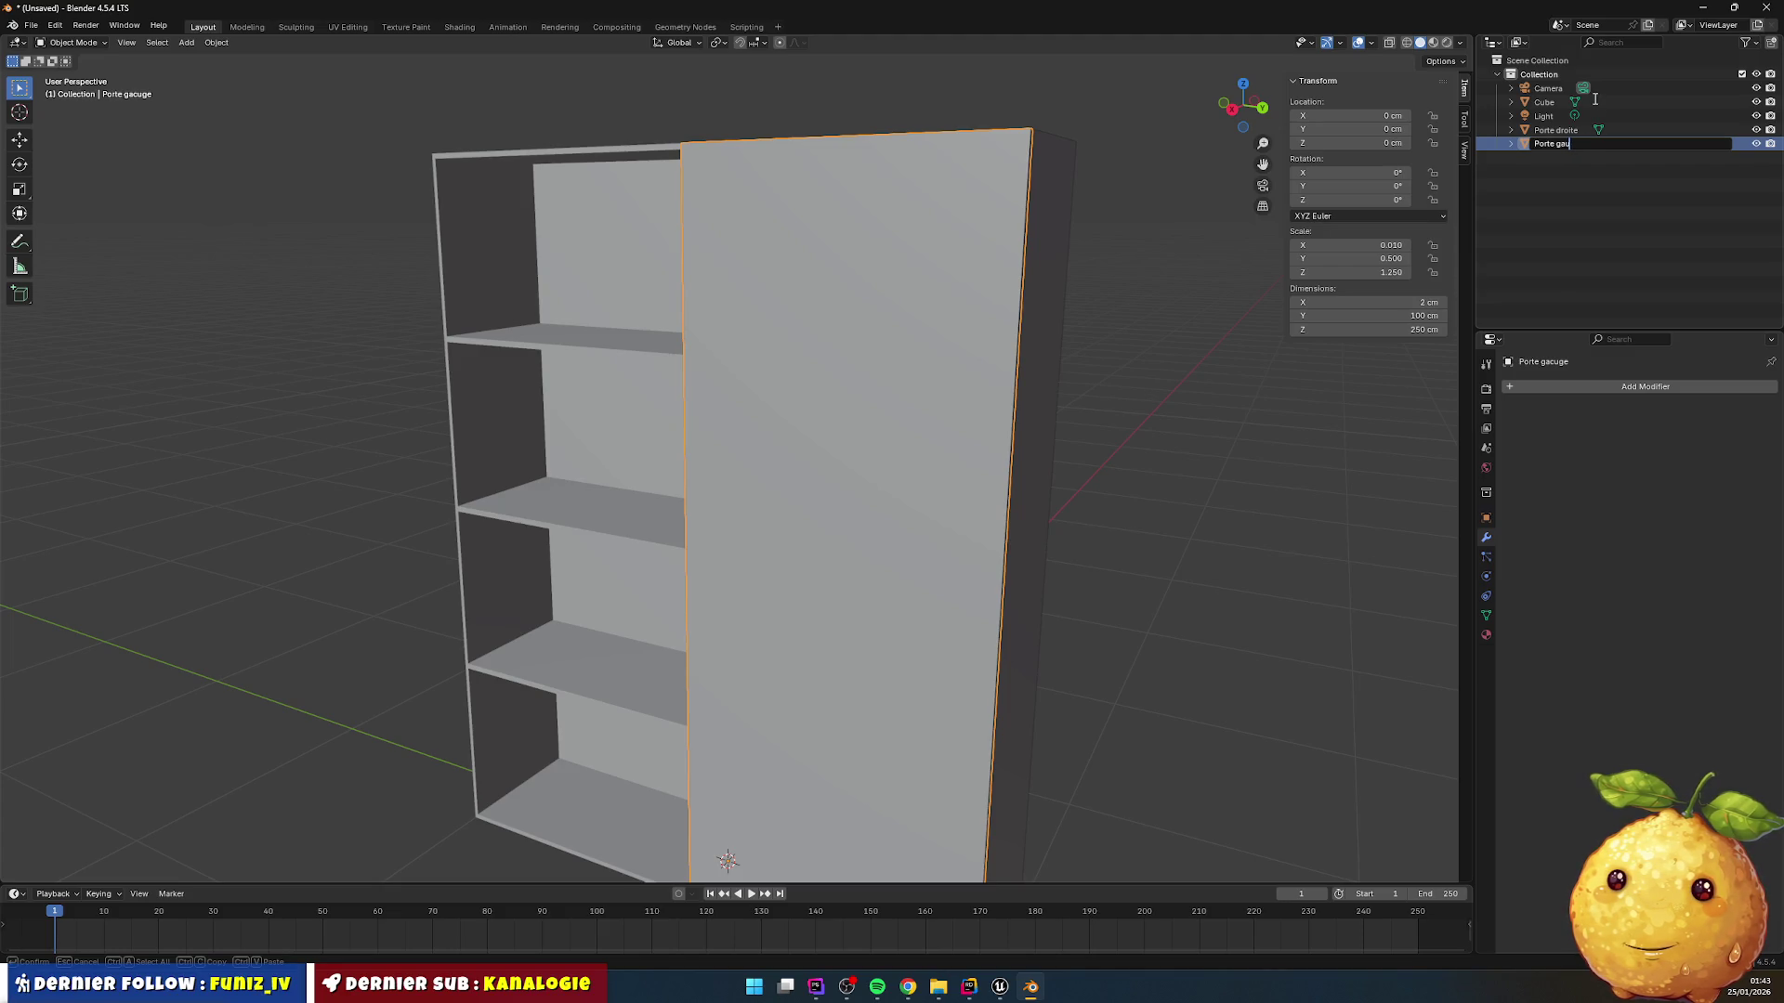
pyautogui.write('che')
pyautogui.press('Return')
# Step: Rename the body Cube to 'Armoire' and select Porte gauche
pyautogui.doubleClick(1547, 102)
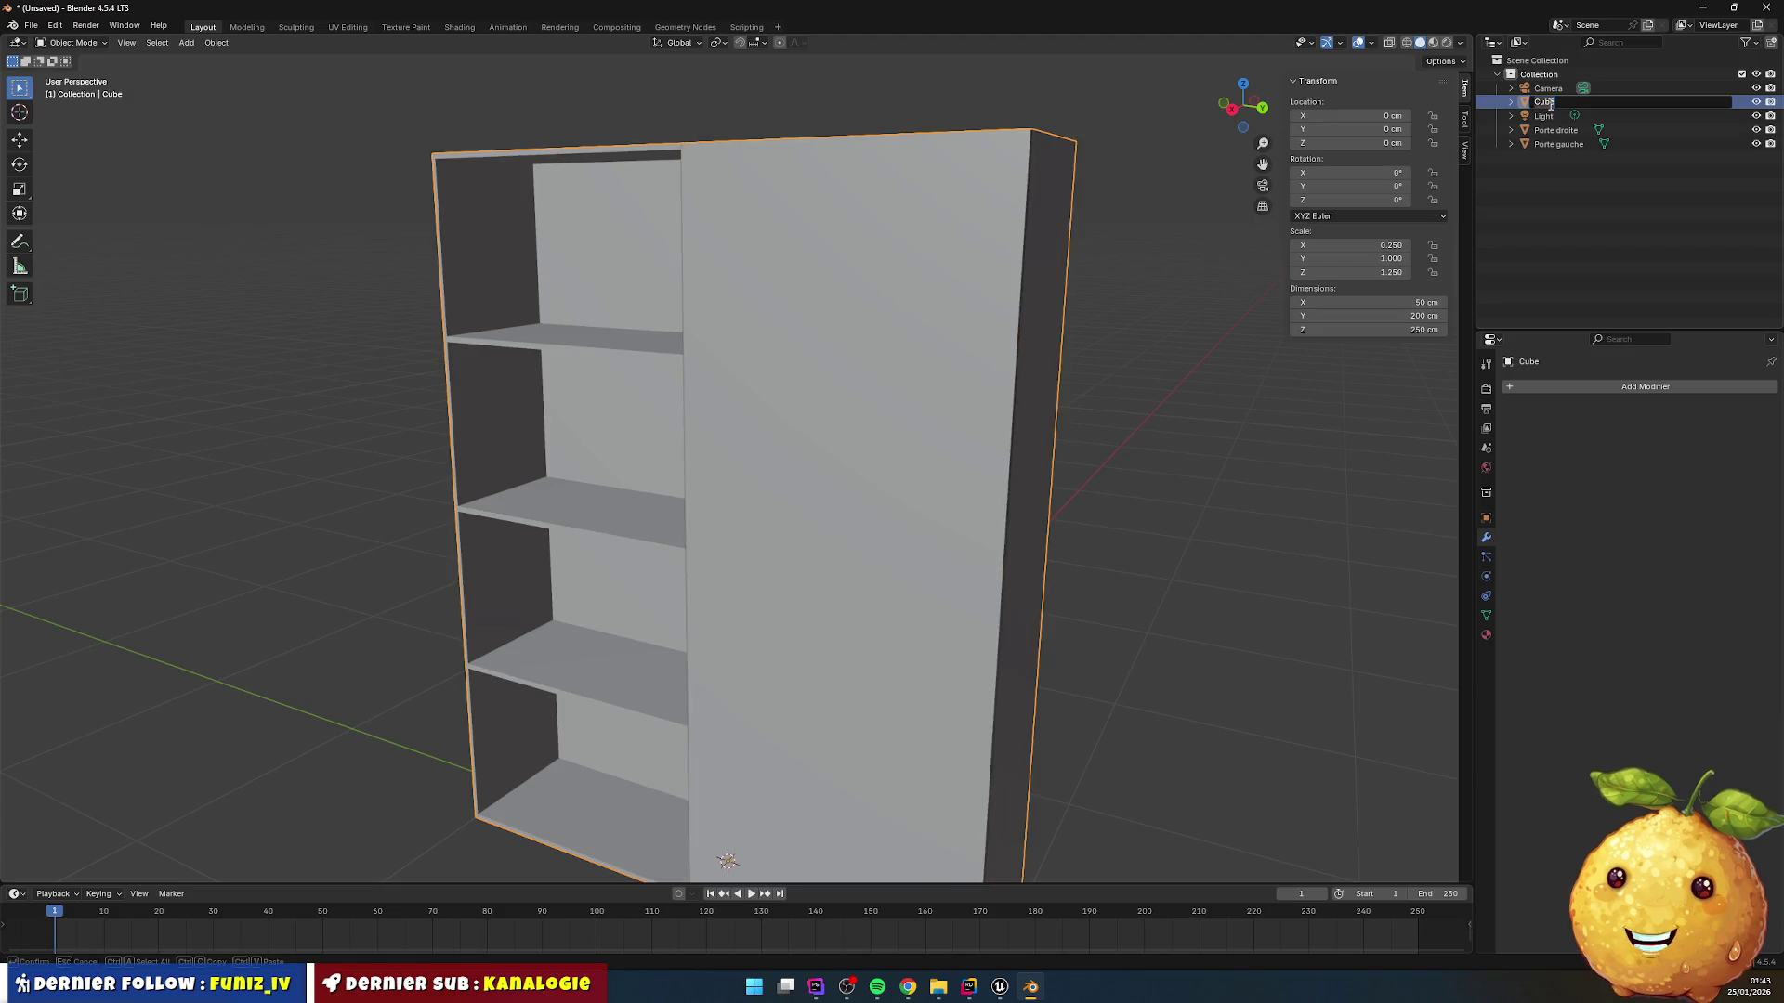
pyautogui.write('Arm')
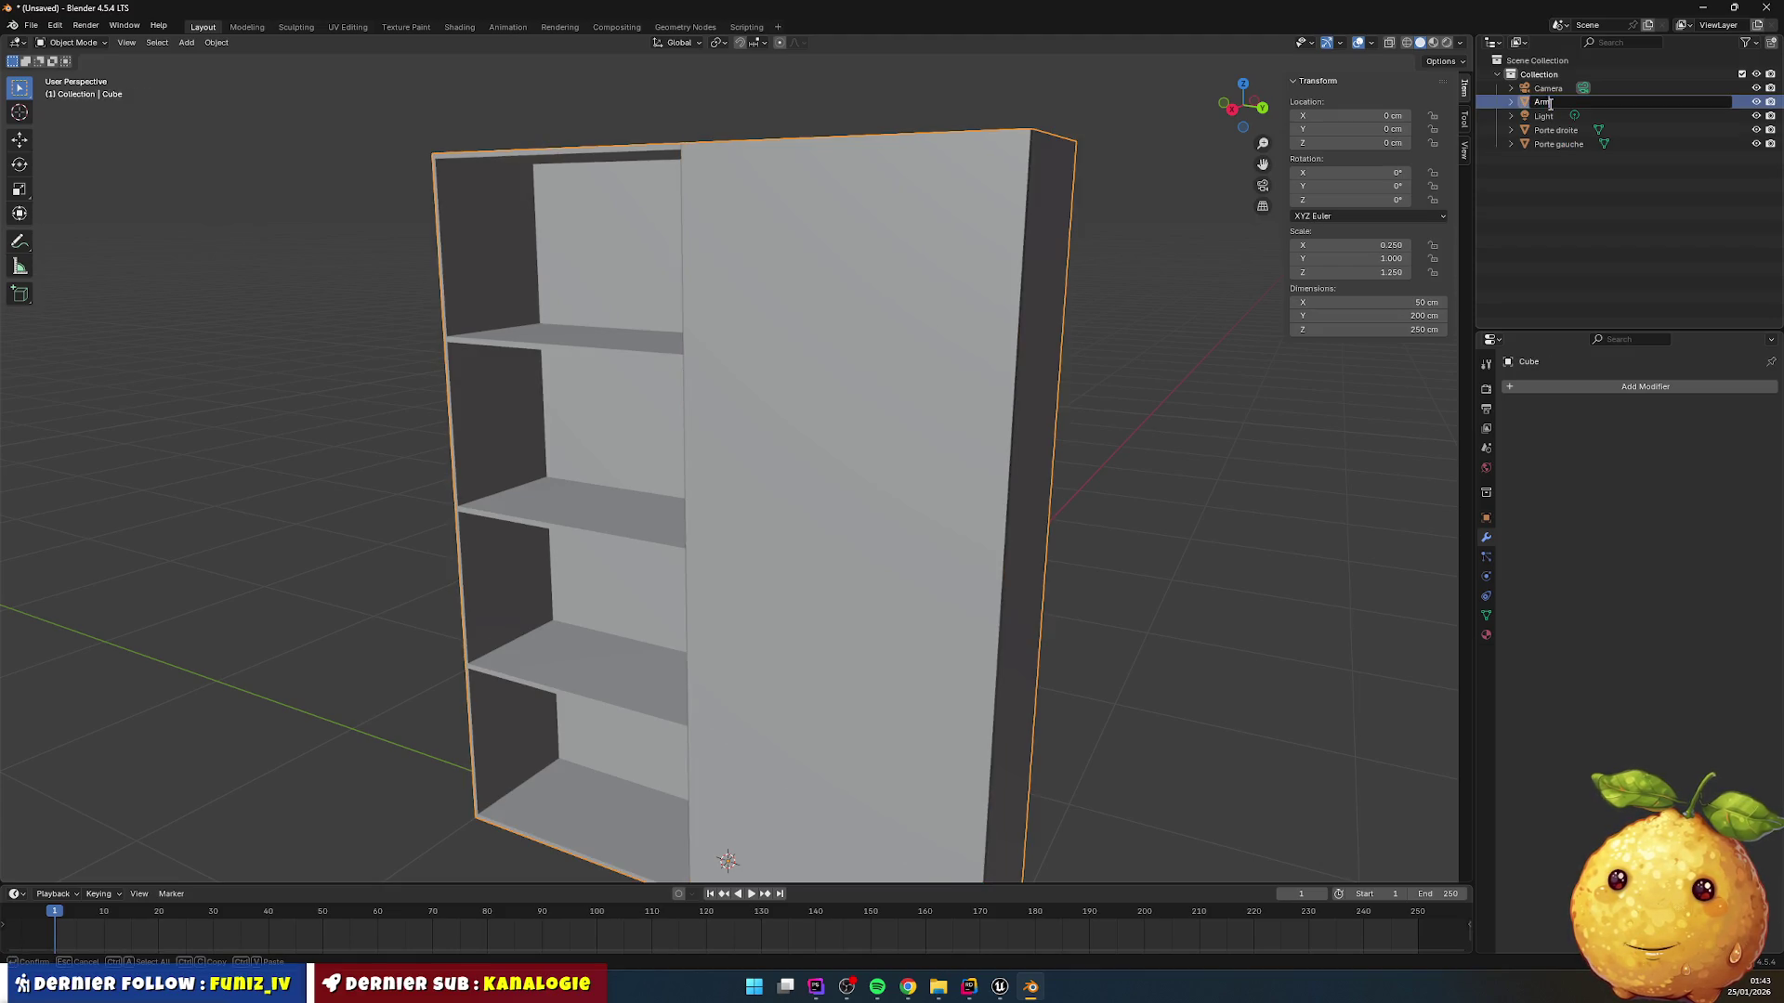
pyautogui.write('oire')
pyautogui.press('Return')
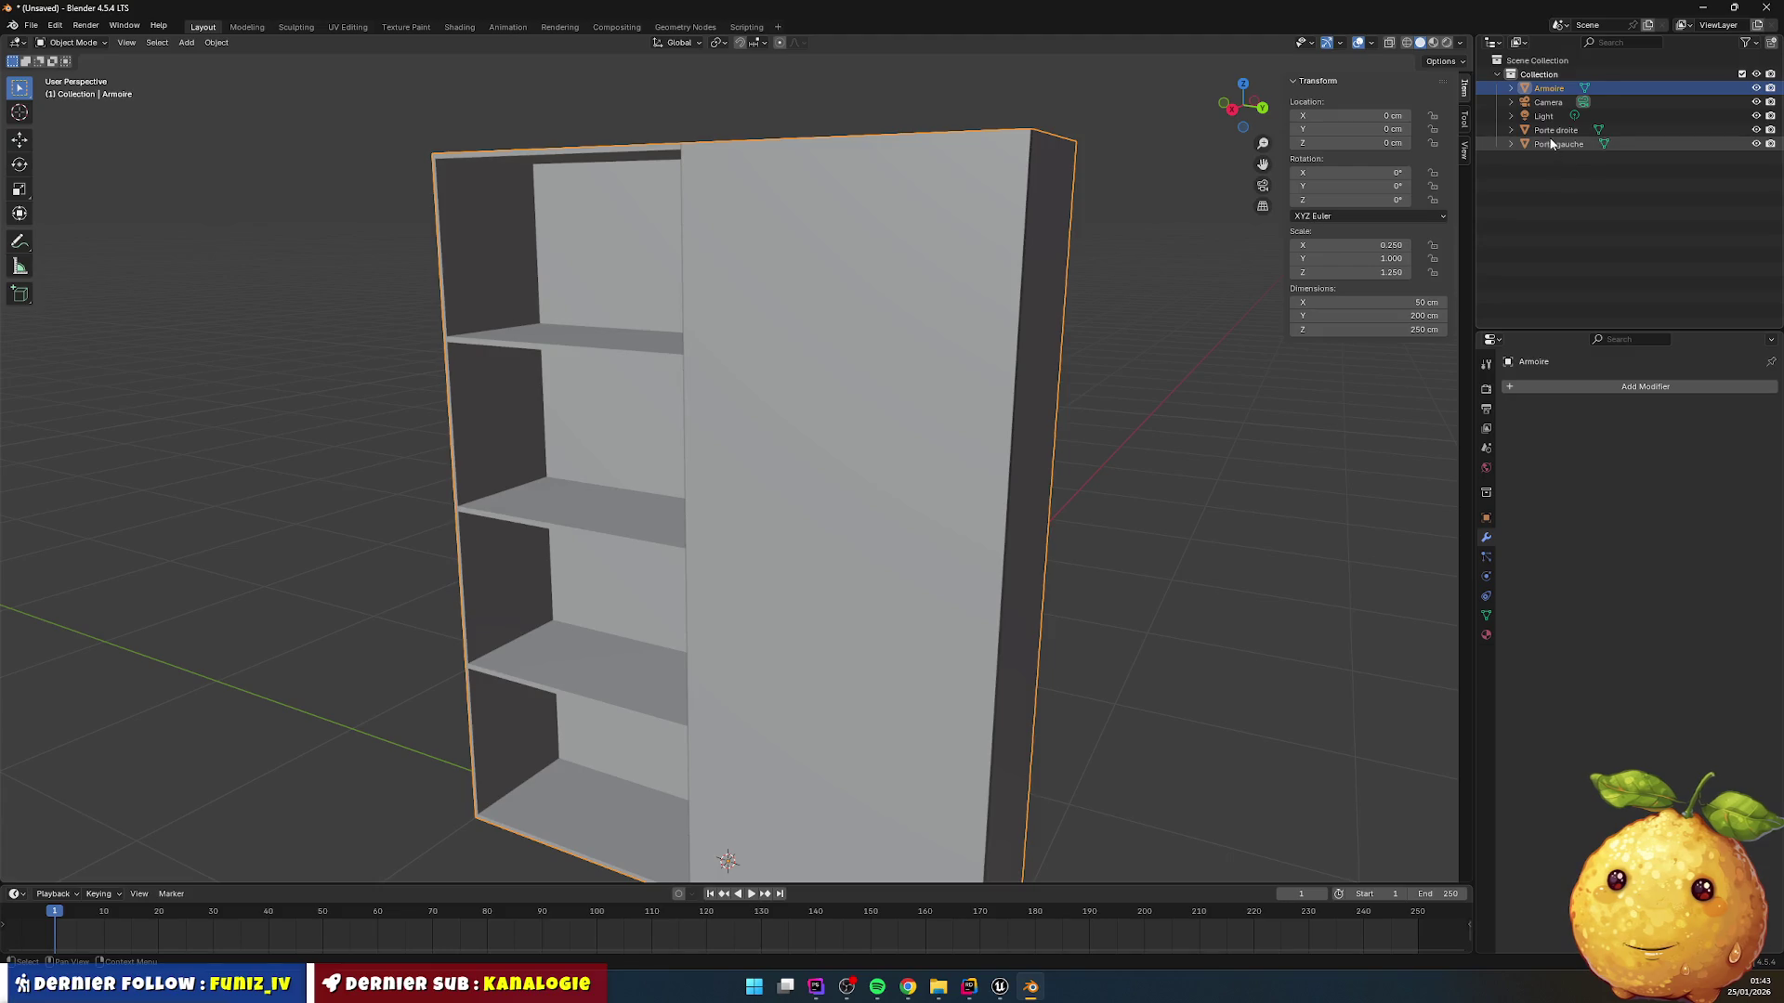
pyautogui.click(1549, 131)
pyautogui.click(1555, 145)
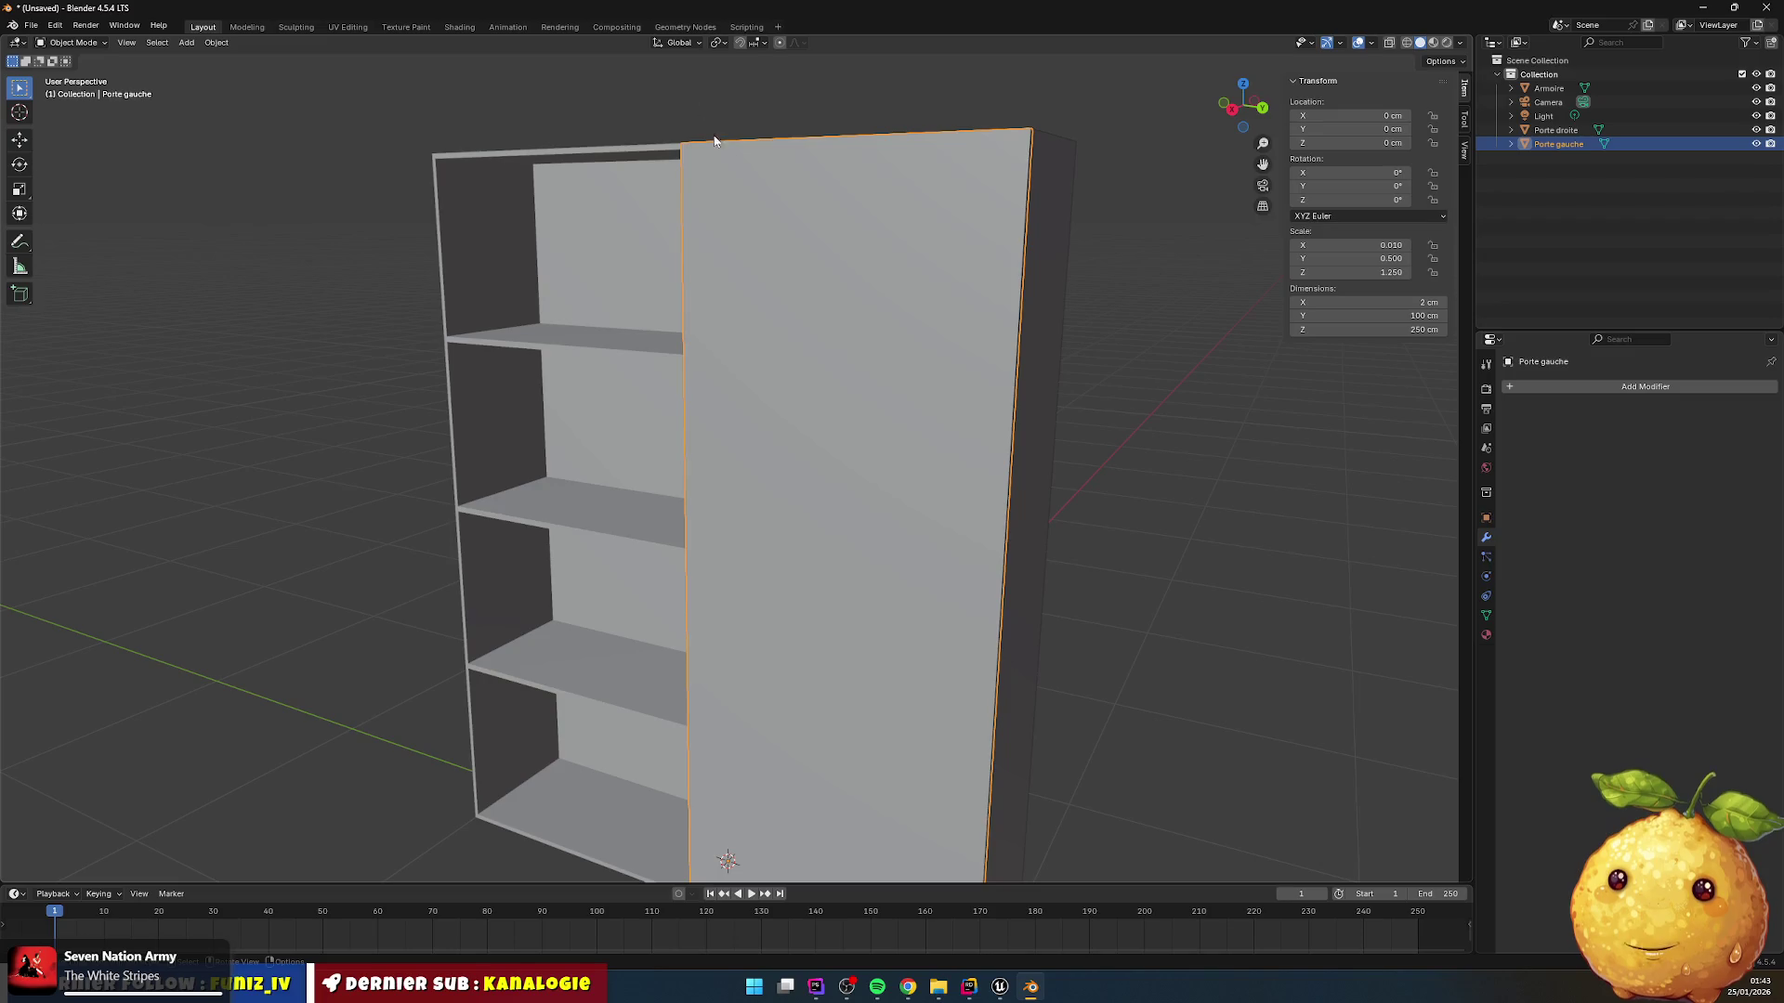
# Step: Move Porte gauche's front face -100 cm along Y so it sits beside the right door
pyautogui.press('Tab')
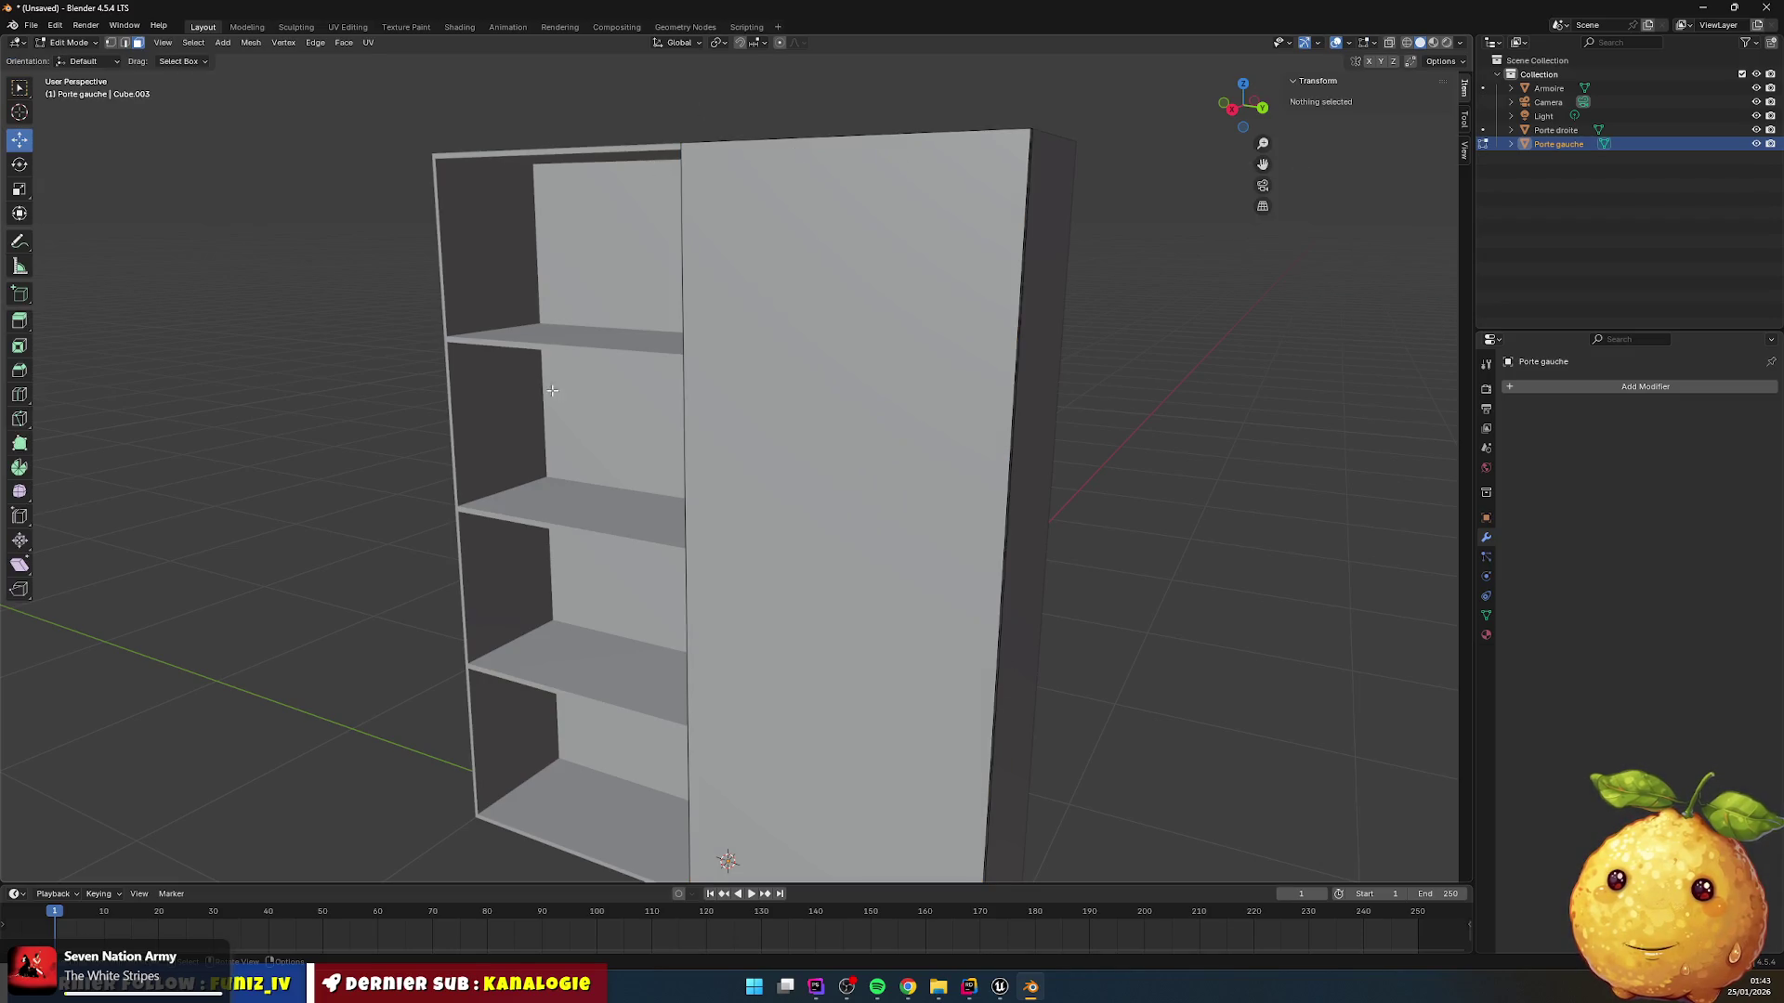
pyautogui.click(783, 382)
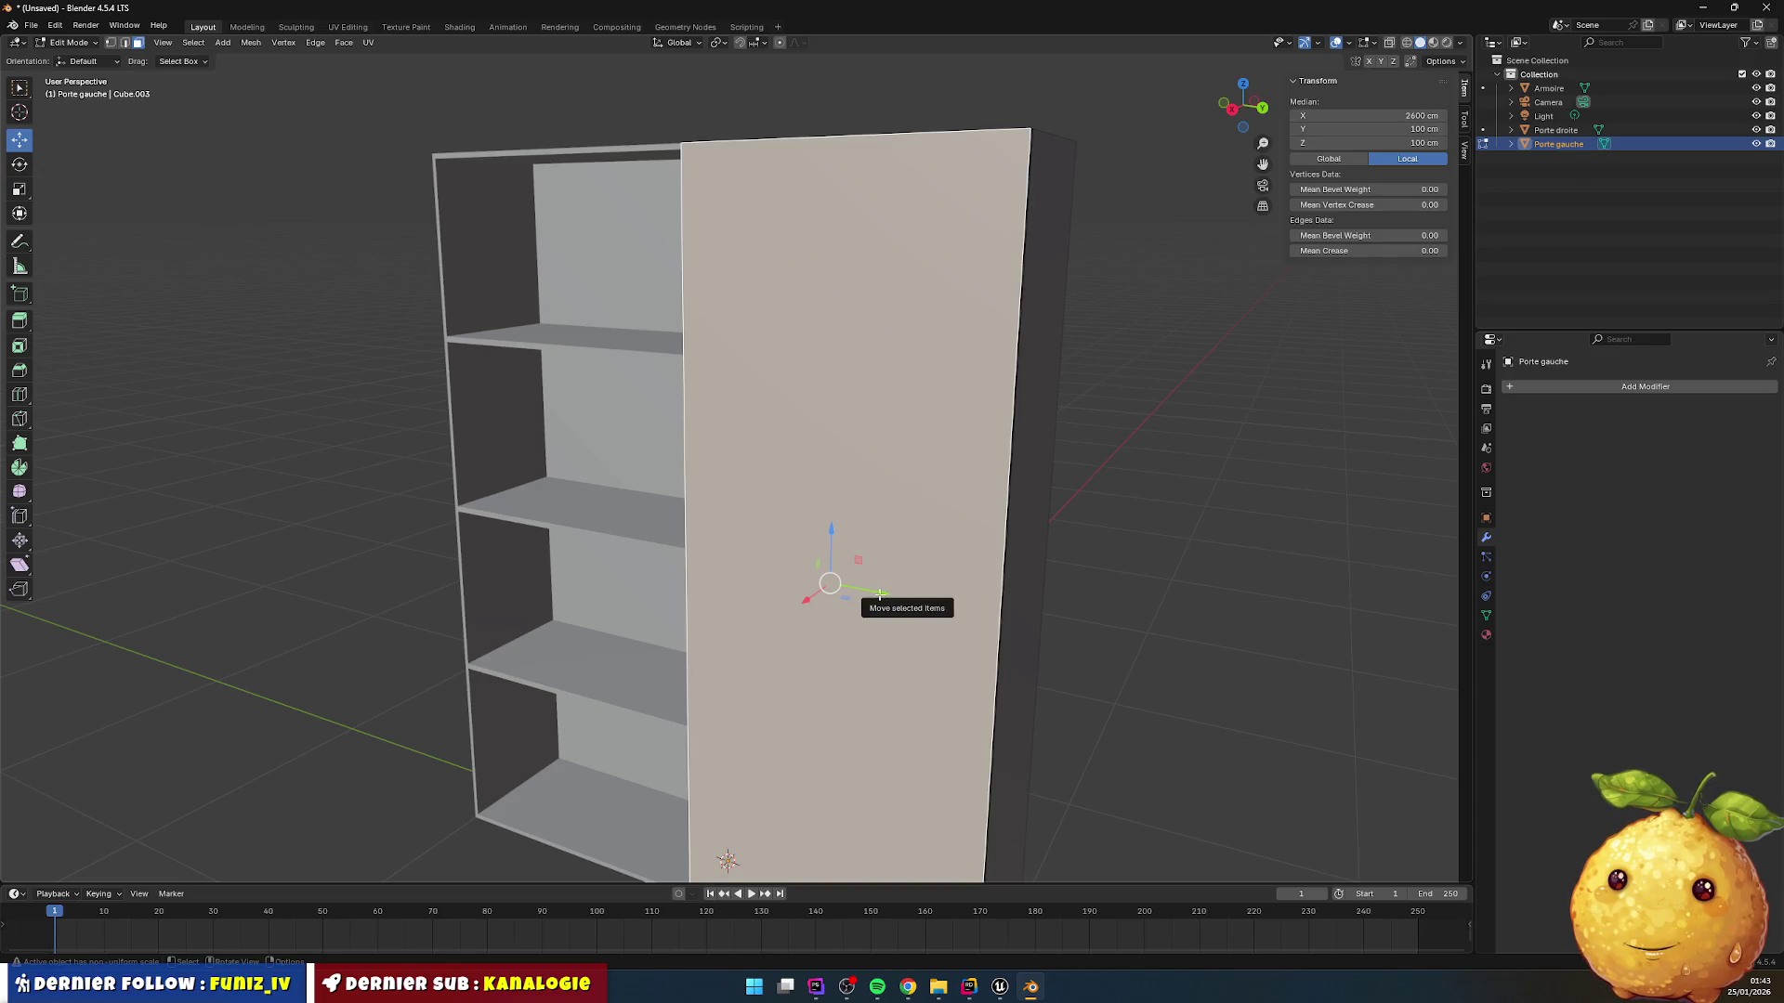
pyautogui.moveTo(880, 586); pyautogui.dragTo(854, 609)
pyautogui.doubleClick(185, 807)
pyautogui.write('-100')
pyautogui.press('Return')
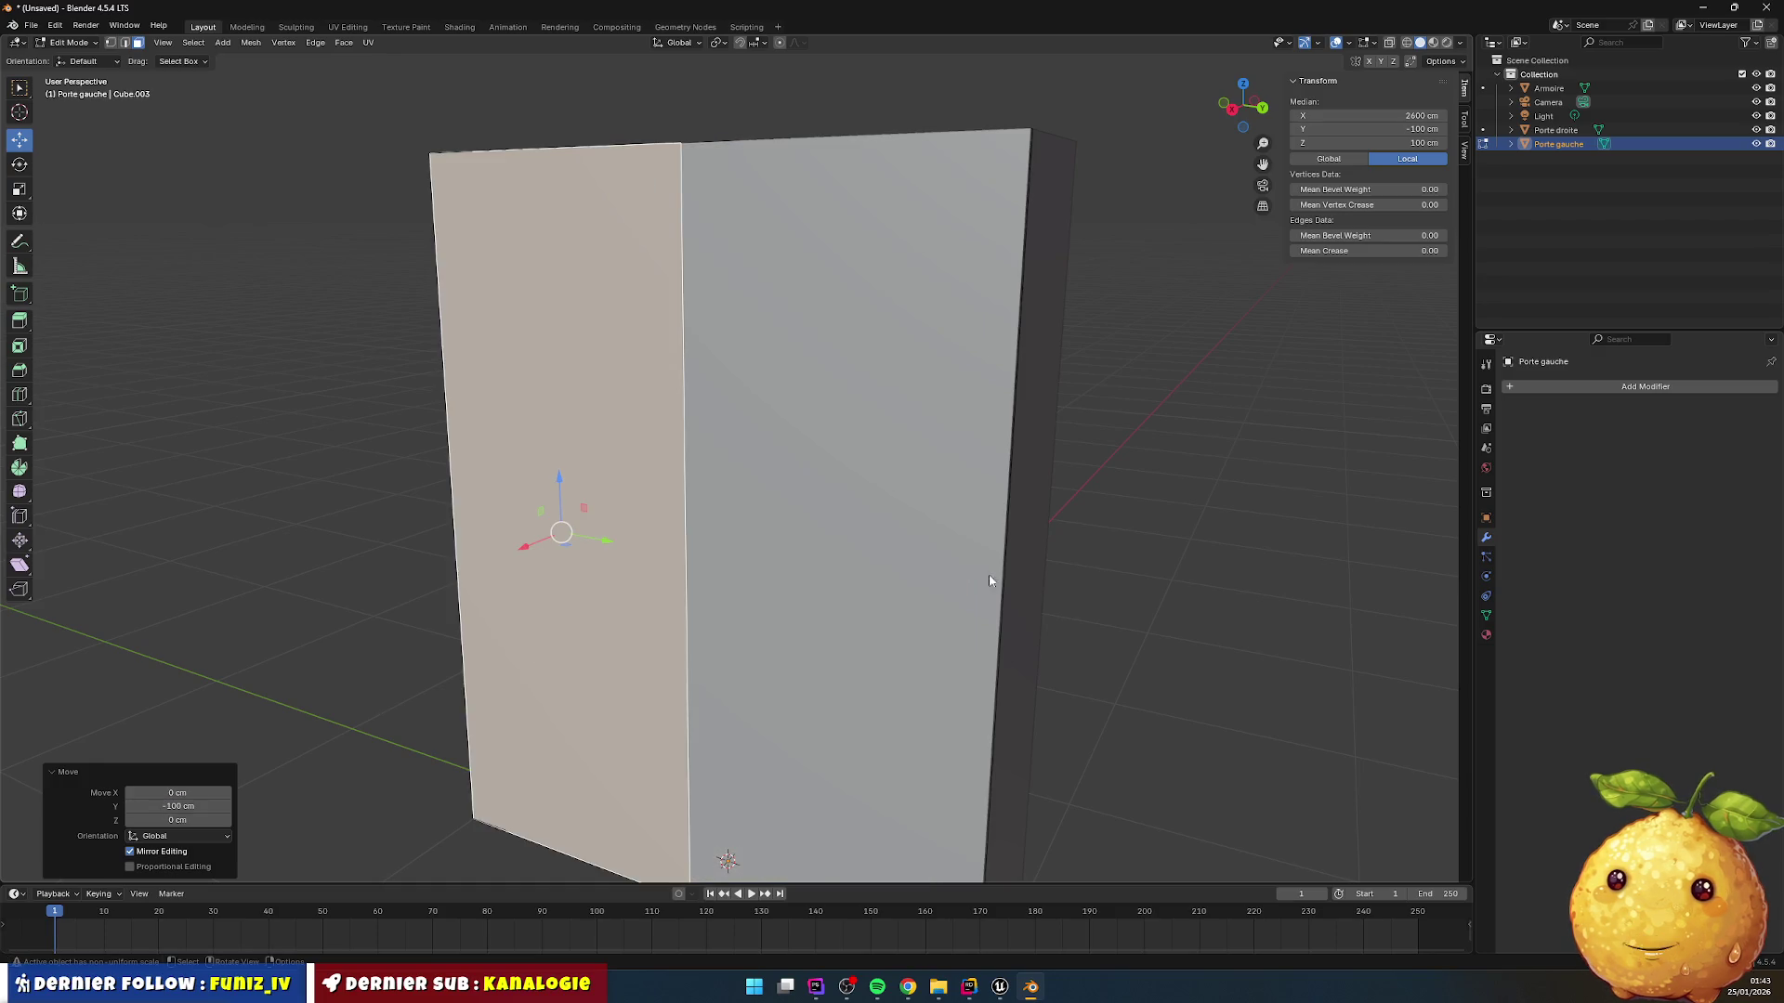
pyautogui.click(1161, 518)
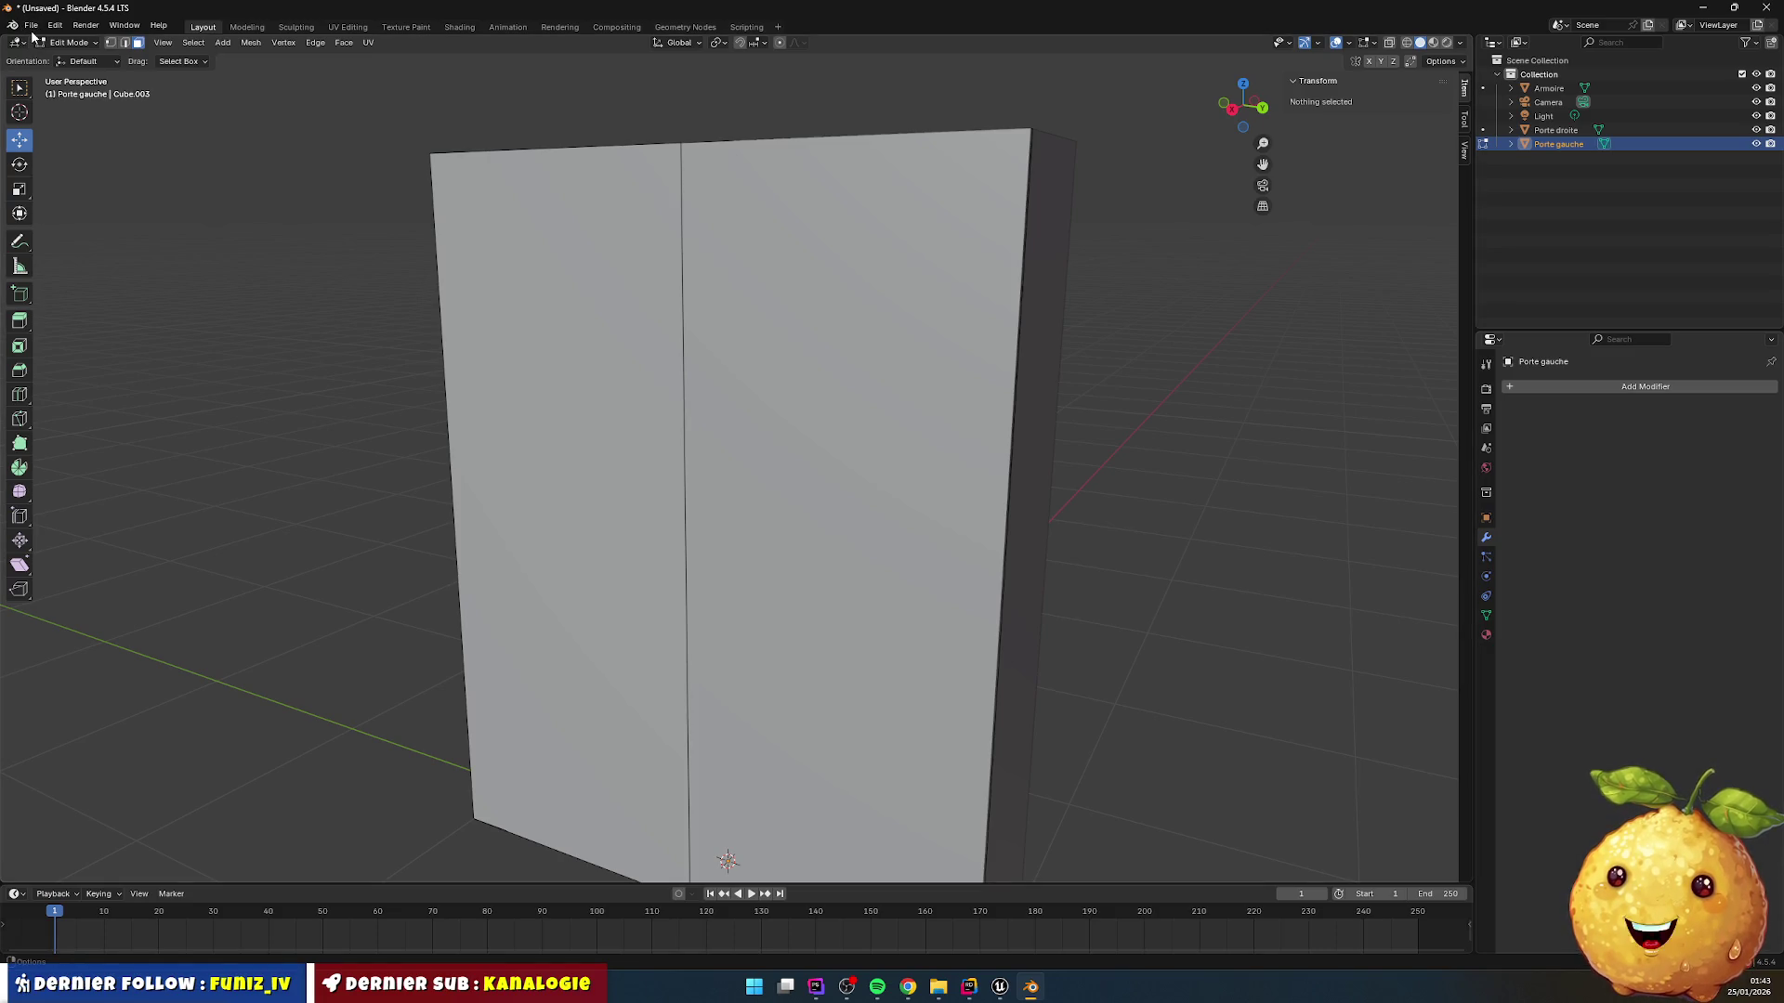
pyautogui.moveTo(1190, 347)
pyautogui.mouseDown()
pyautogui.moveTo(1162, 339)
pyautogui.moveTo(1142, 365)
pyautogui.mouseUp()
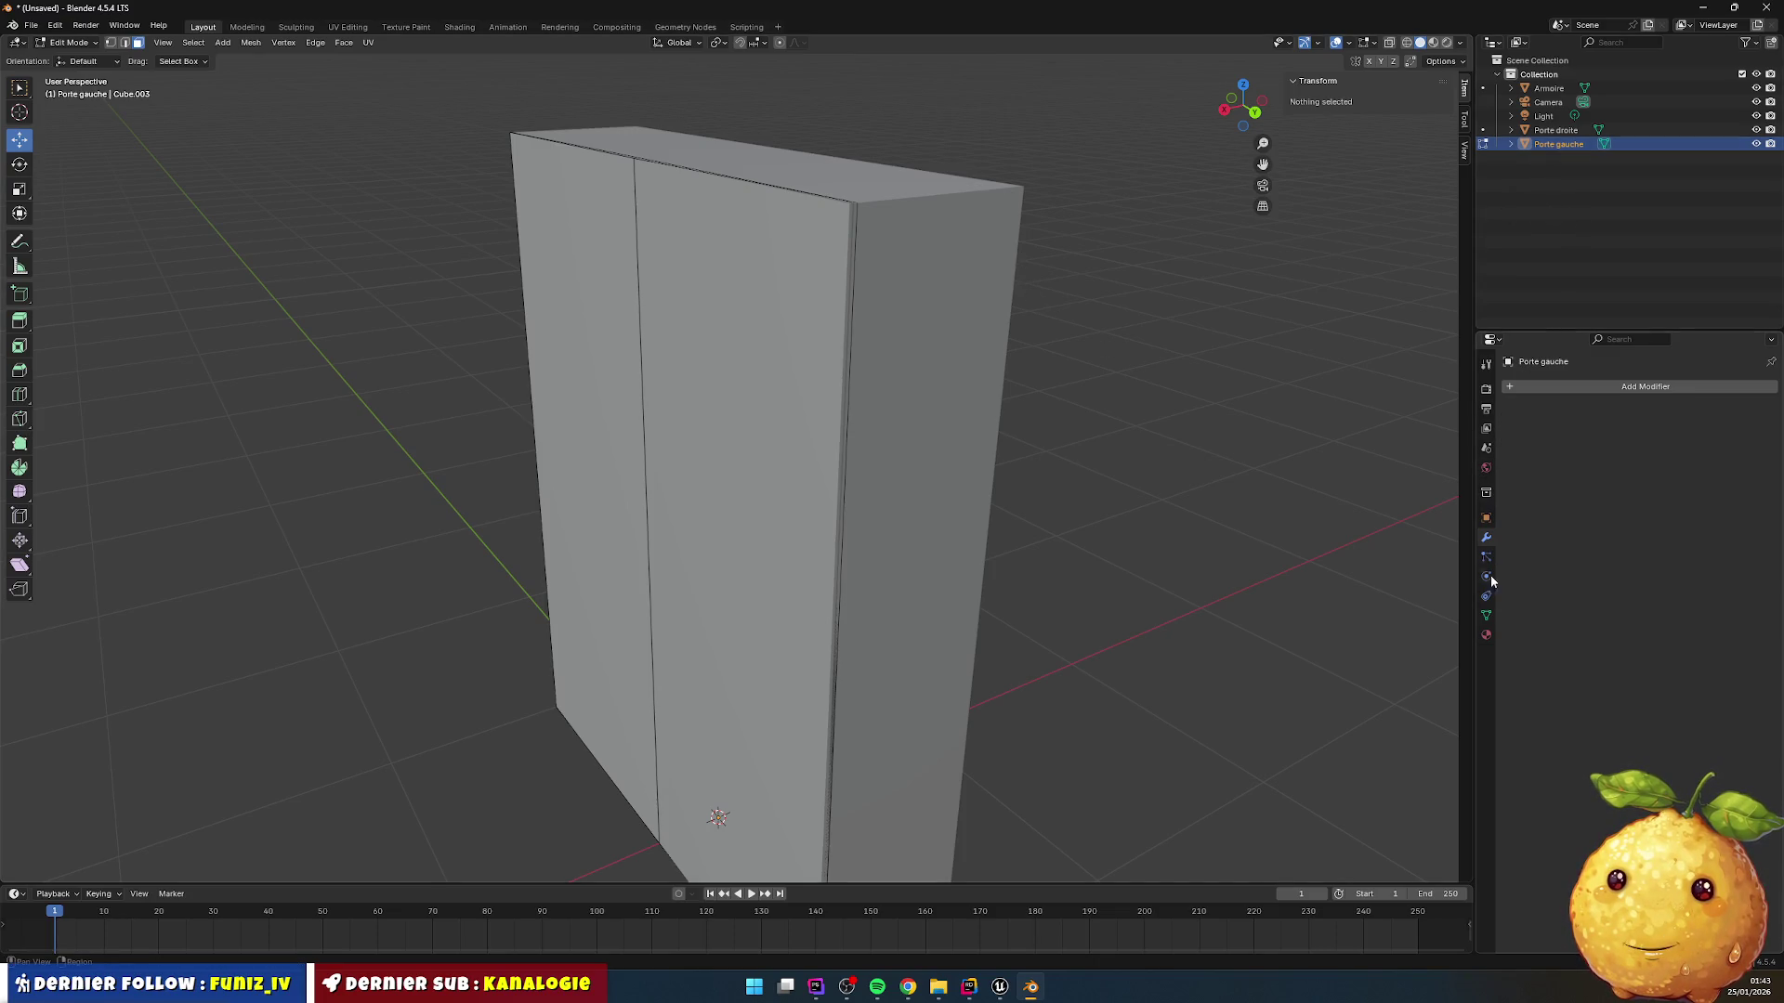
pyautogui.click(1486, 634)
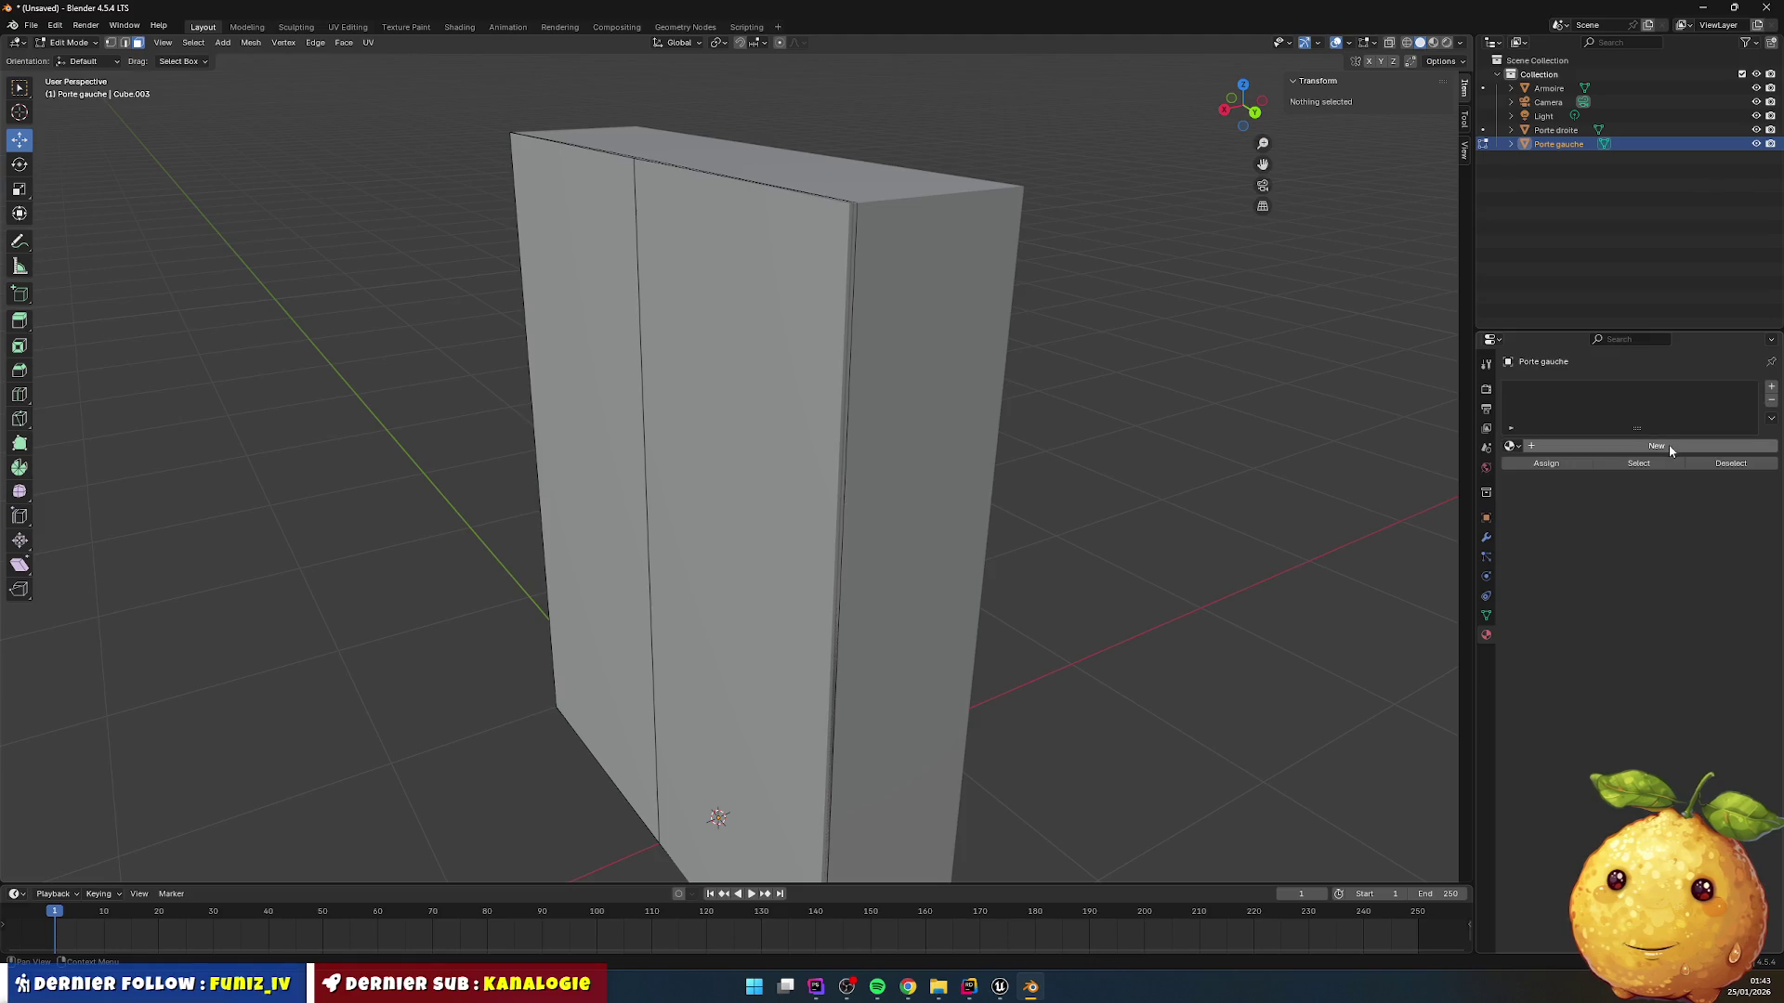
# Step: Create a new material named 'Body' on the Armoire
pyautogui.click(1555, 90)
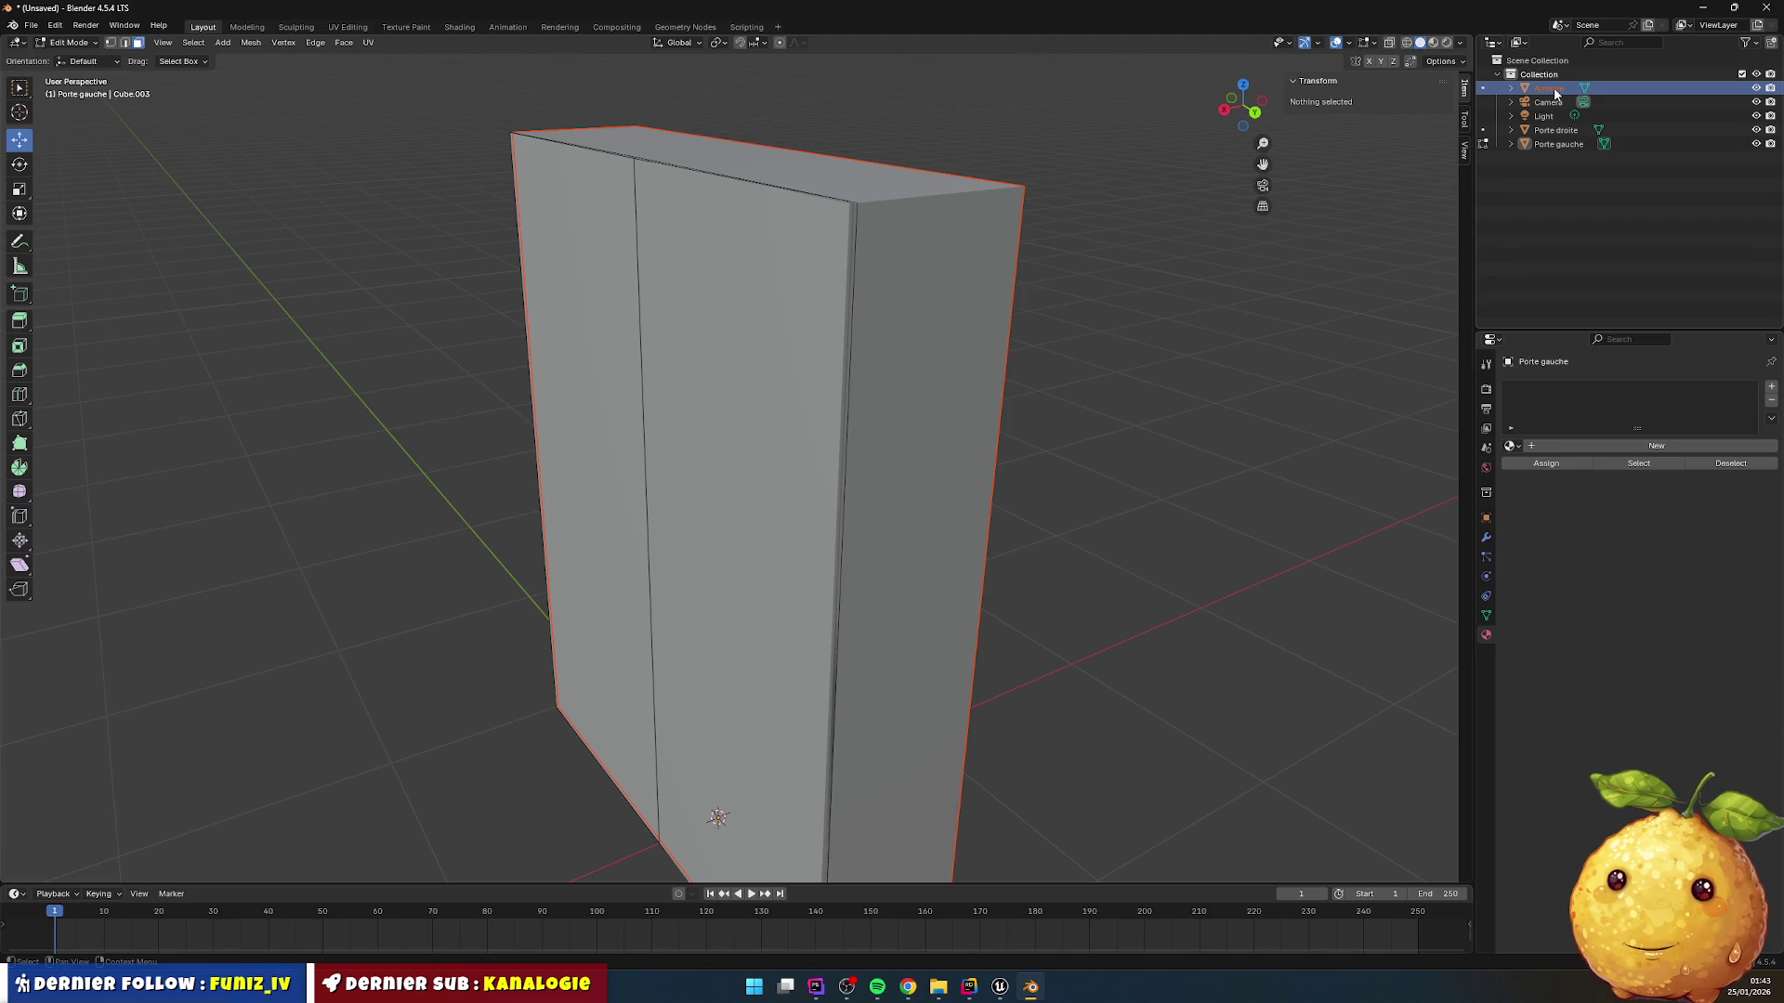
pyautogui.click(1624, 445)
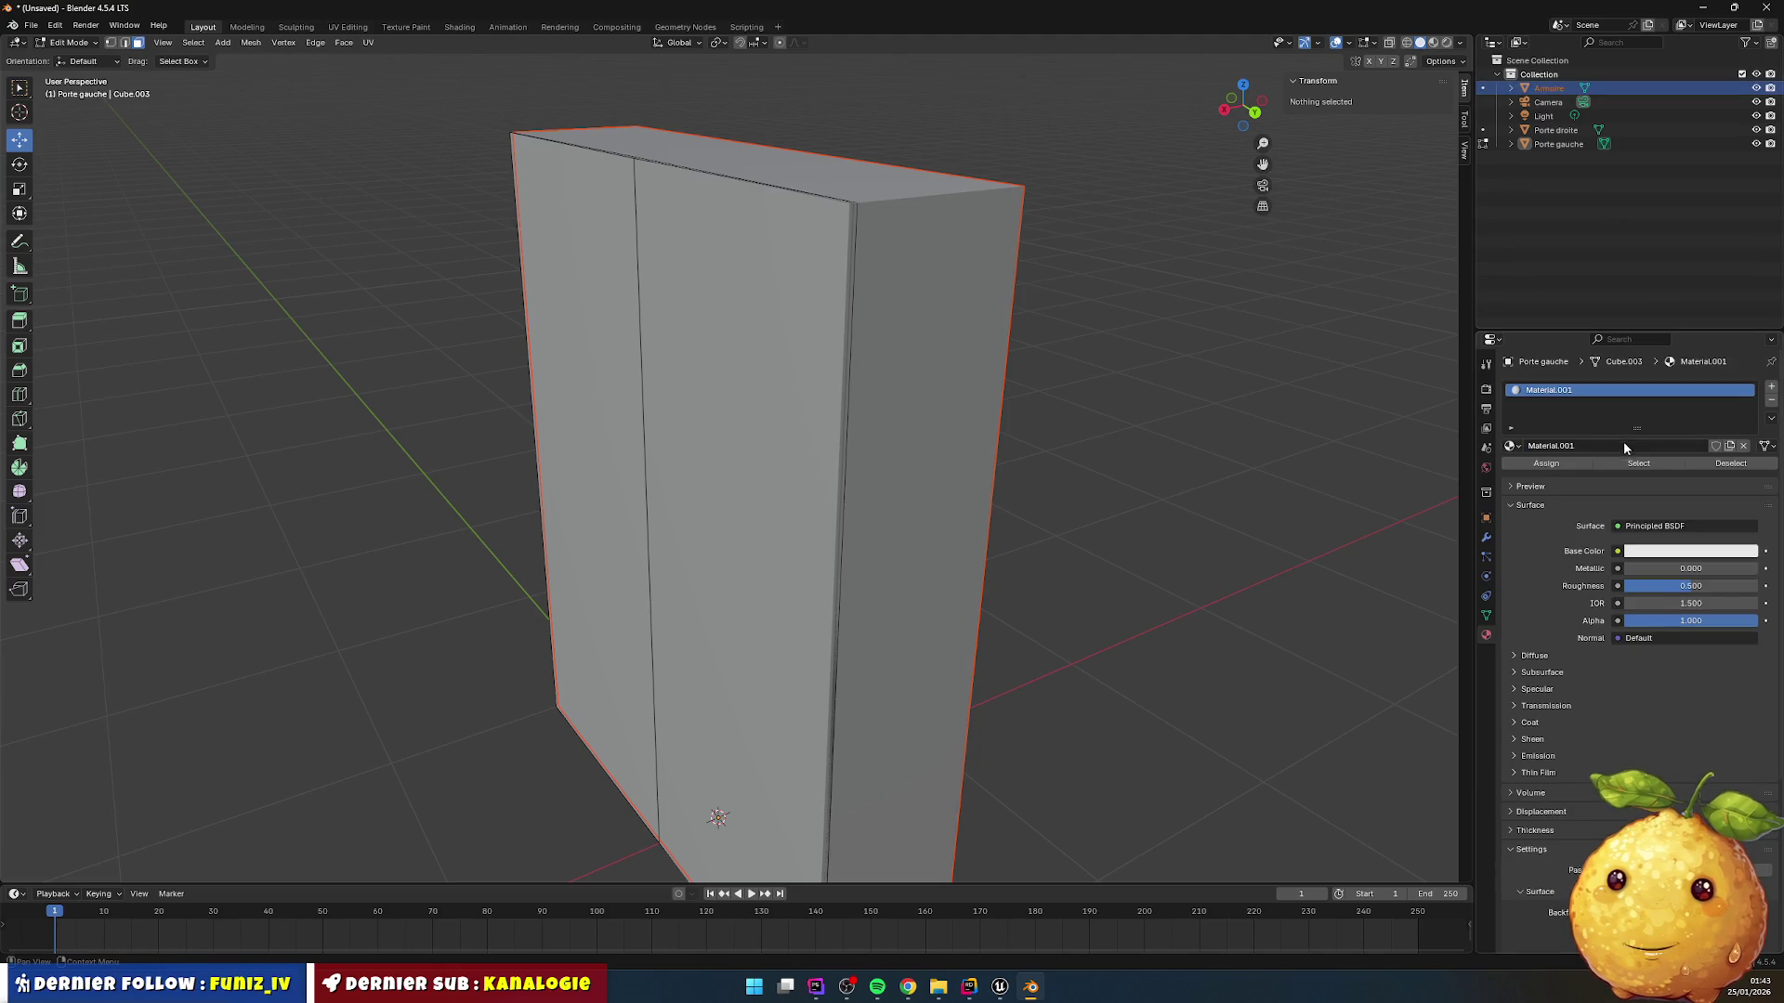
pyautogui.doubleClick(1594, 391)
pyautogui.write('Body')
pyautogui.press('Return')
# Step: Add a second material slot with a new 'Door' material coloured red
pyautogui.click(1771, 385)
pyautogui.click(1624, 474)
pyautogui.doubleClick(1549, 404)
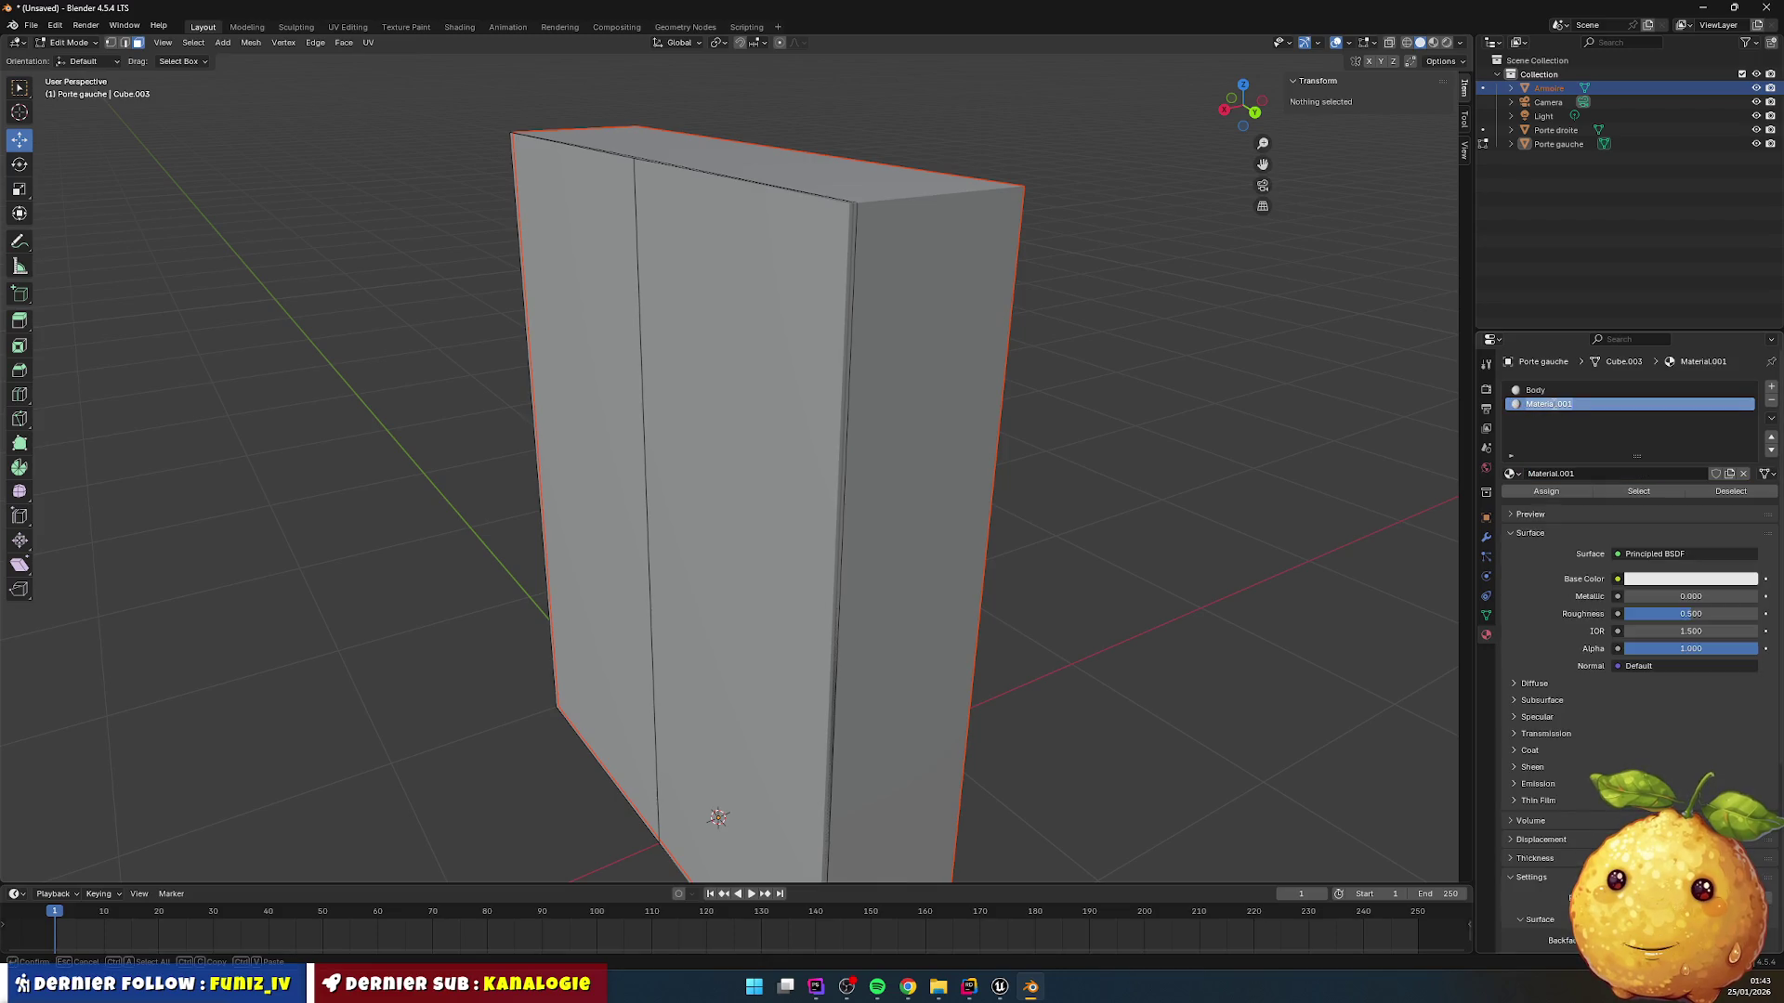
pyautogui.write('Poor')
pyautogui.press('Return')
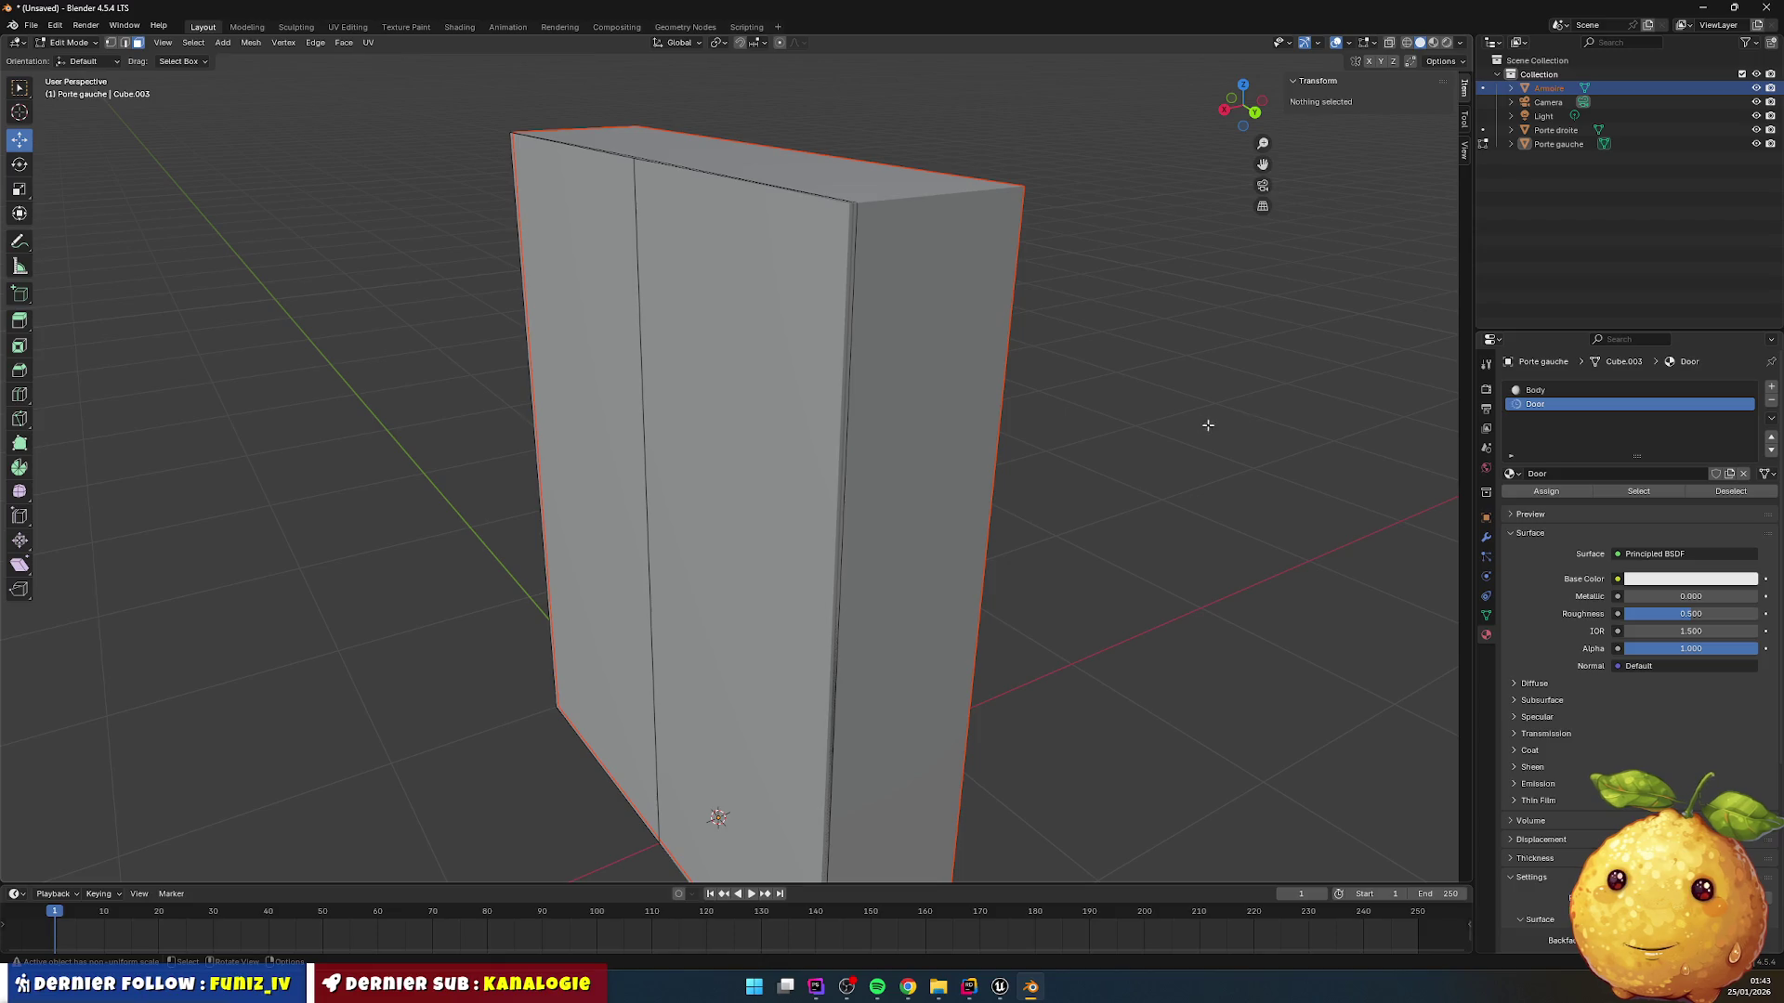
pyautogui.click(1682, 579)
pyautogui.moveTo(1663, 509)
pyautogui.mouseDown()
pyautogui.moveTo(1728, 510)
pyautogui.moveTo(1625, 571)
pyautogui.mouseUp()
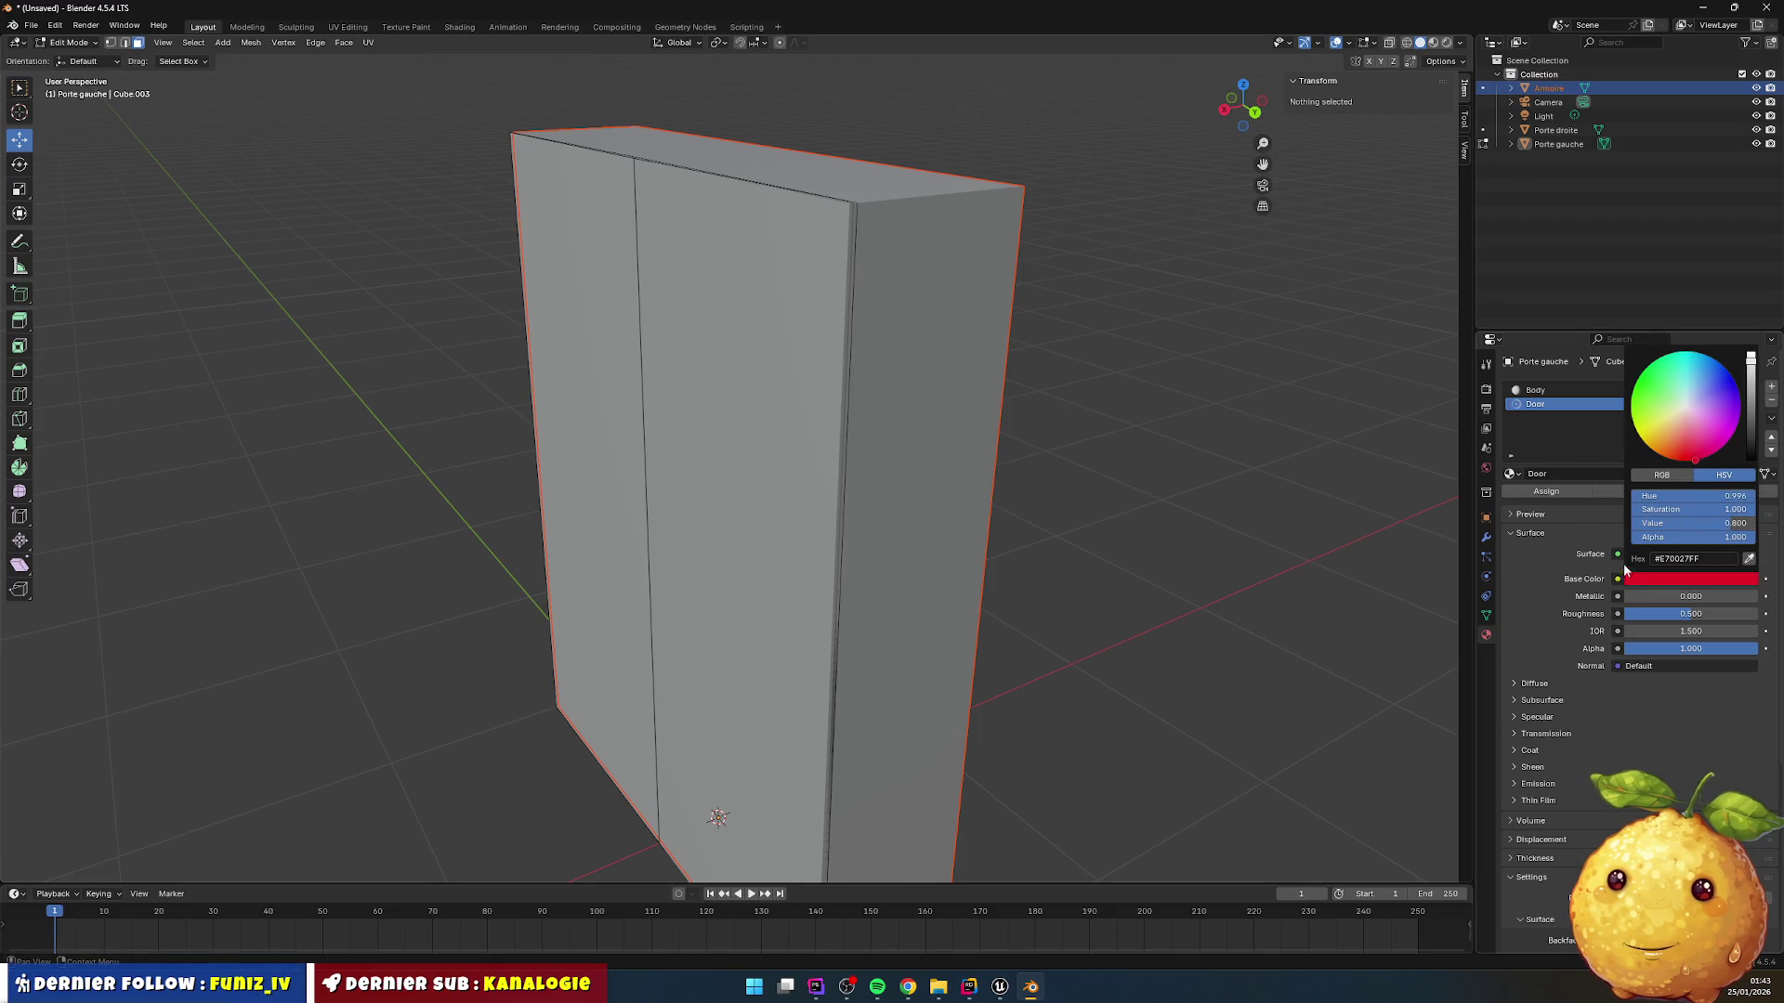
pyautogui.click(1543, 390)
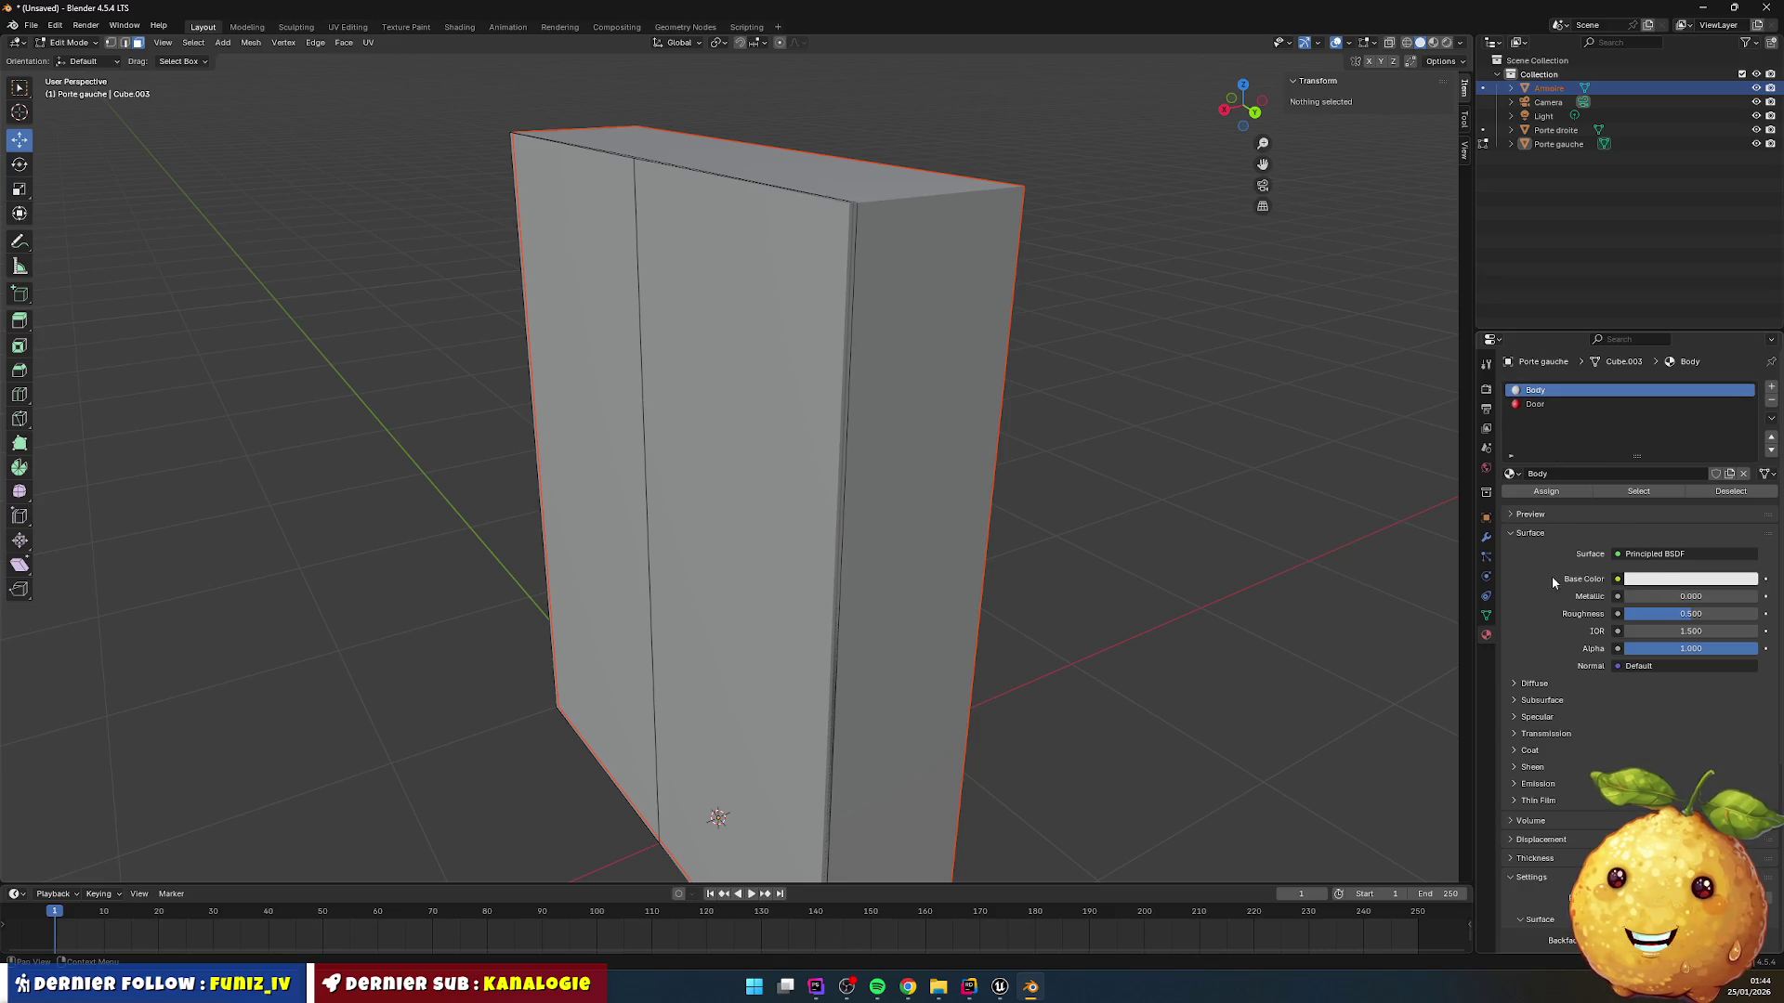
# Step: Switch to Material Preview, assign the Door material to the door faces, and return to Object Mode
pyautogui.click(1433, 42)
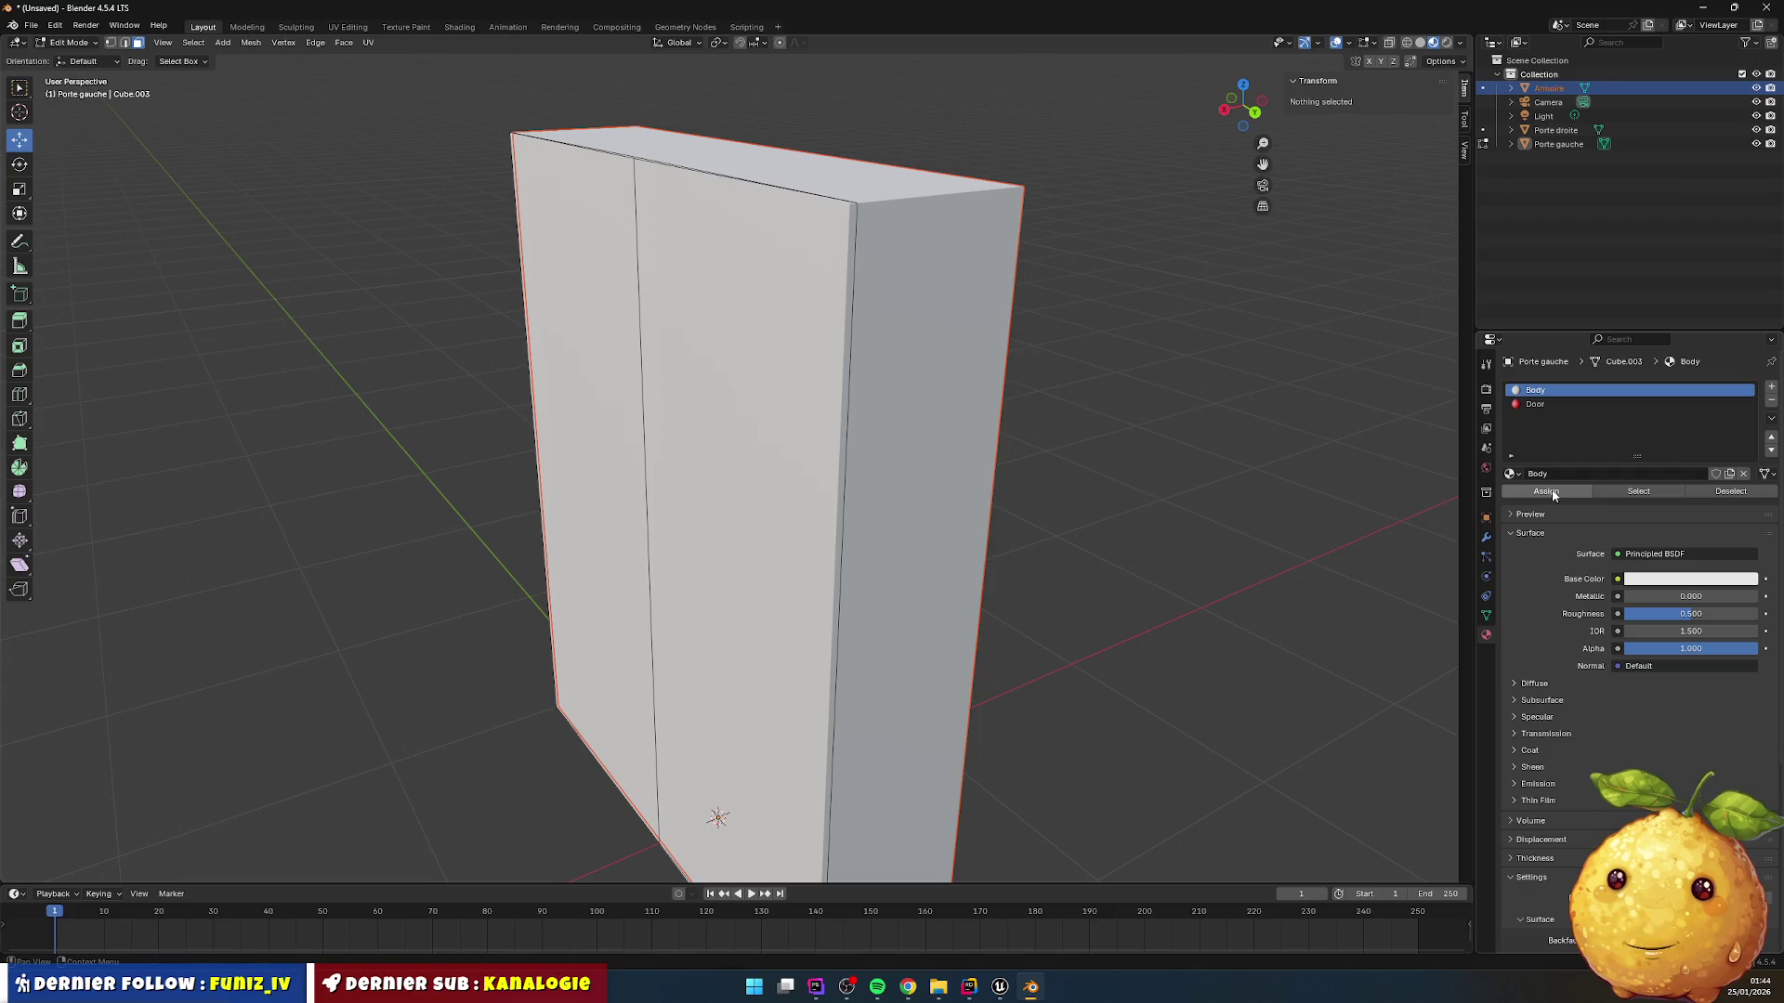
pyautogui.click(1553, 131)
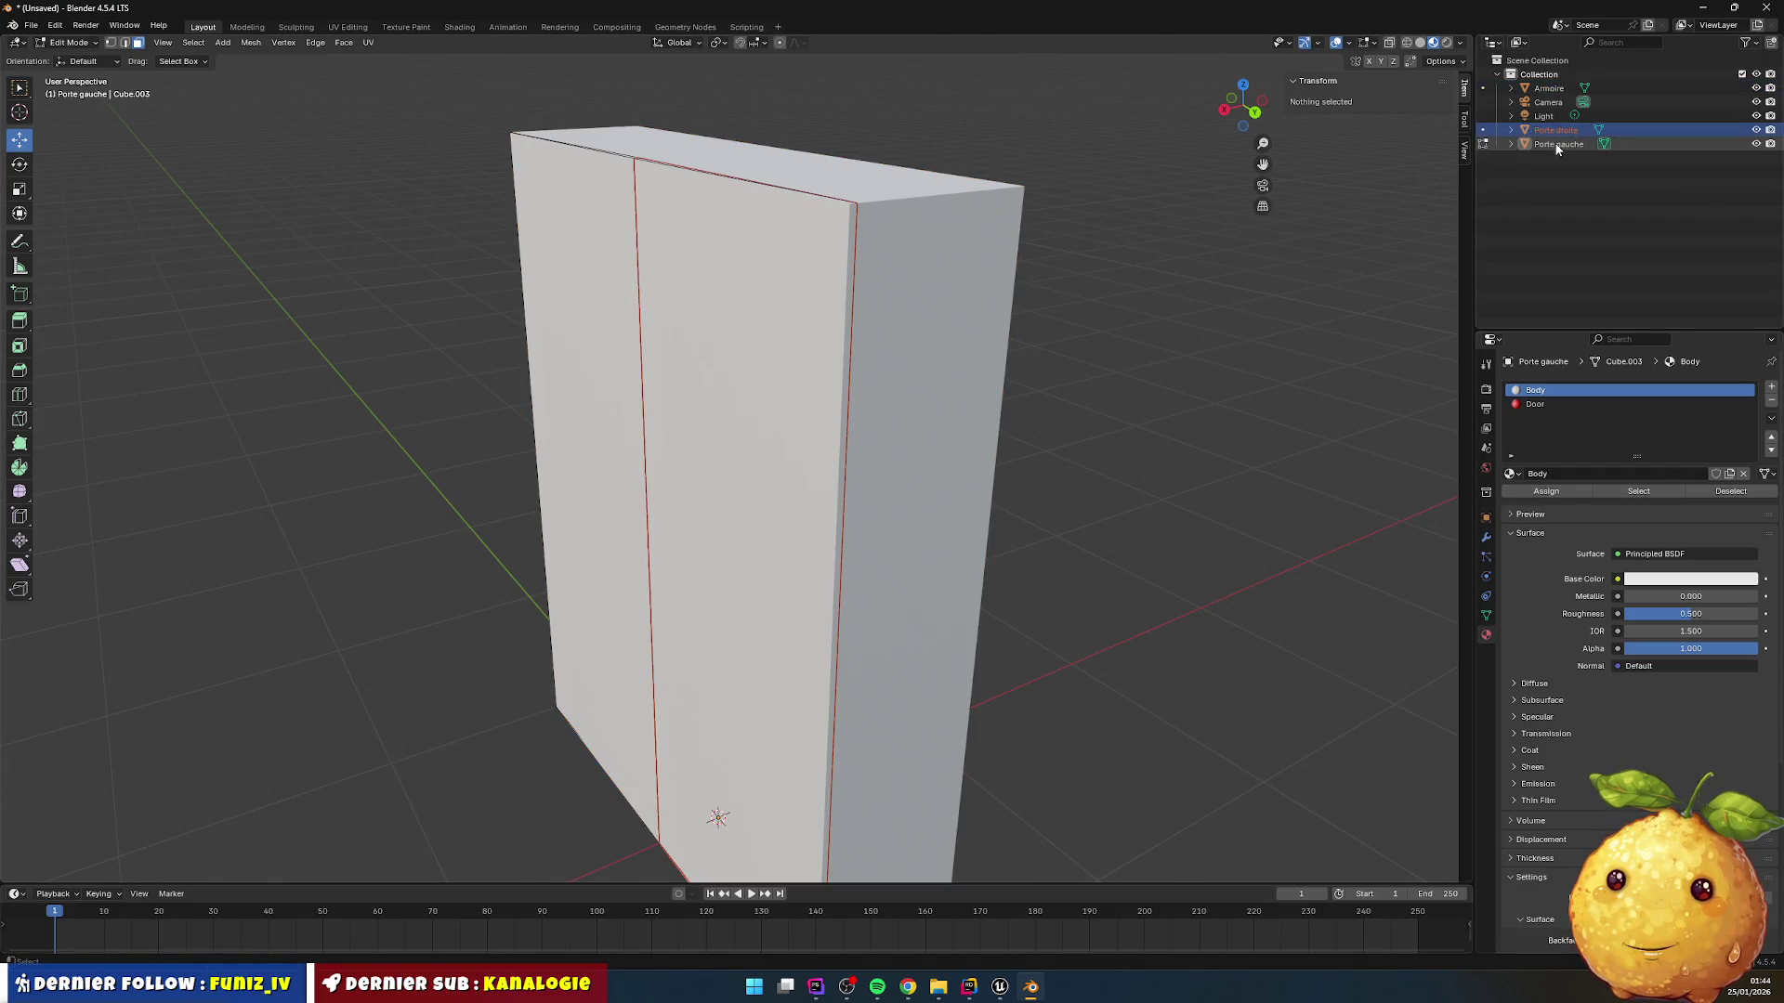
pyautogui.click(1537, 408)
pyautogui.rightClick(1205, 476)
pyautogui.press('a')
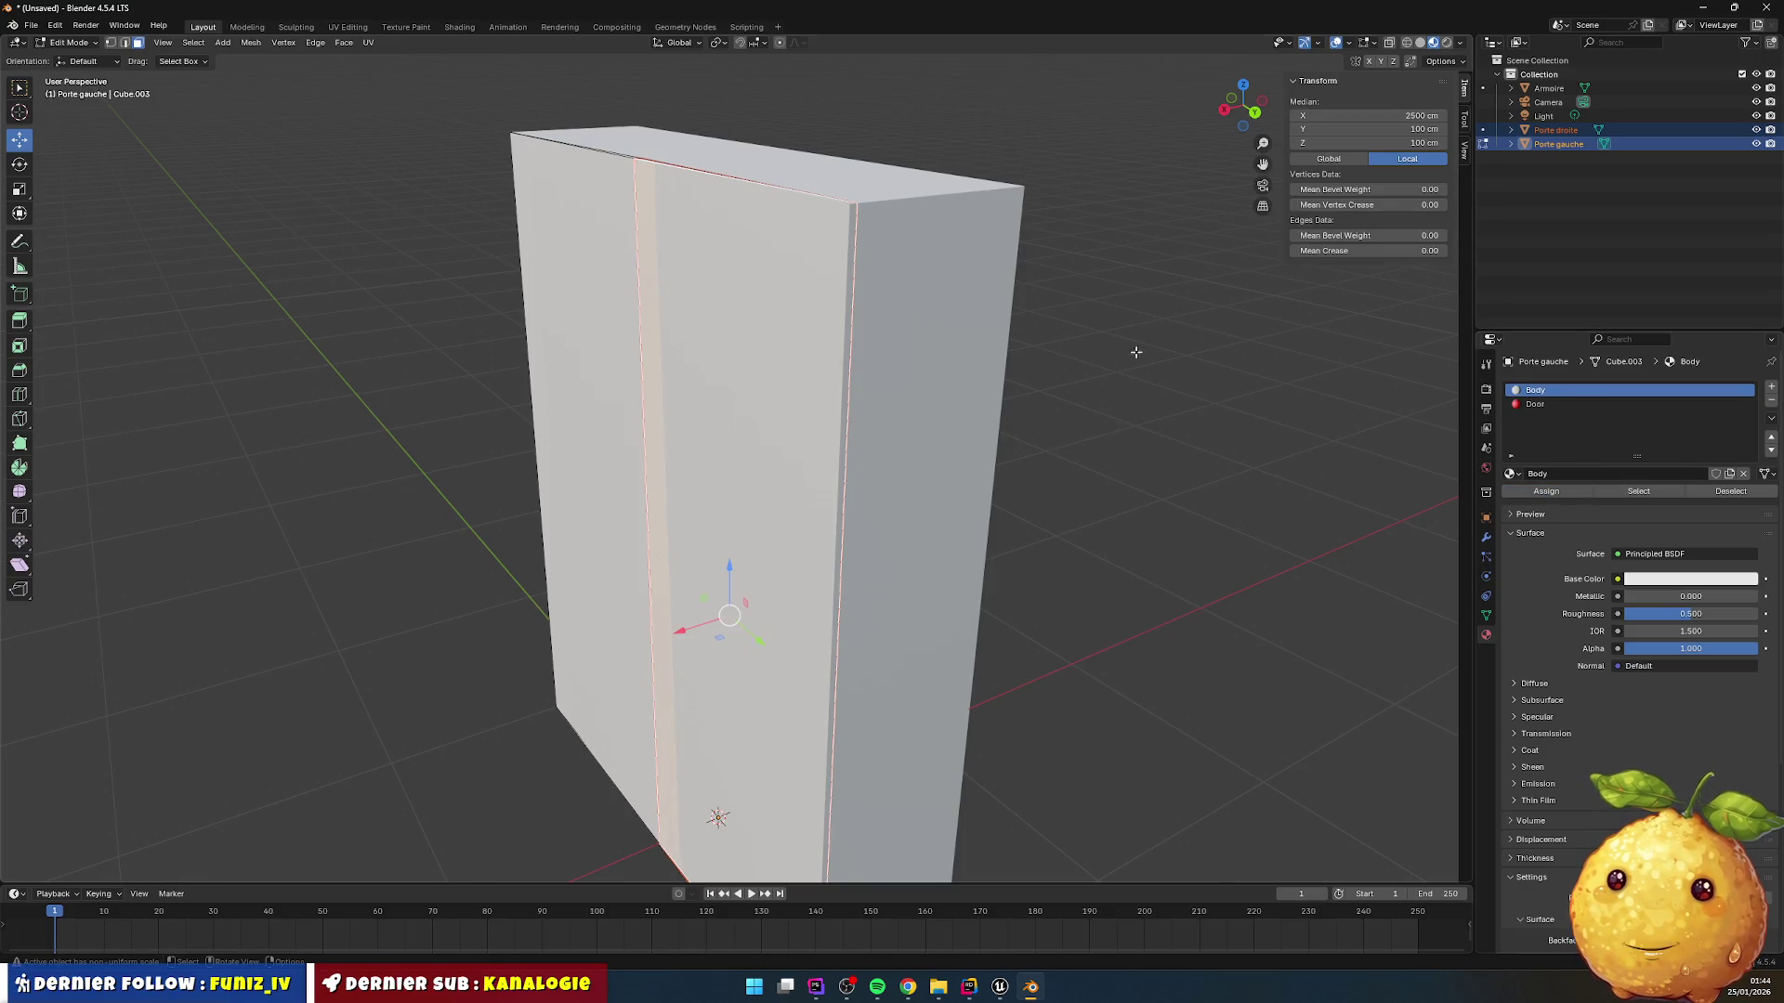
pyautogui.click(1540, 403)
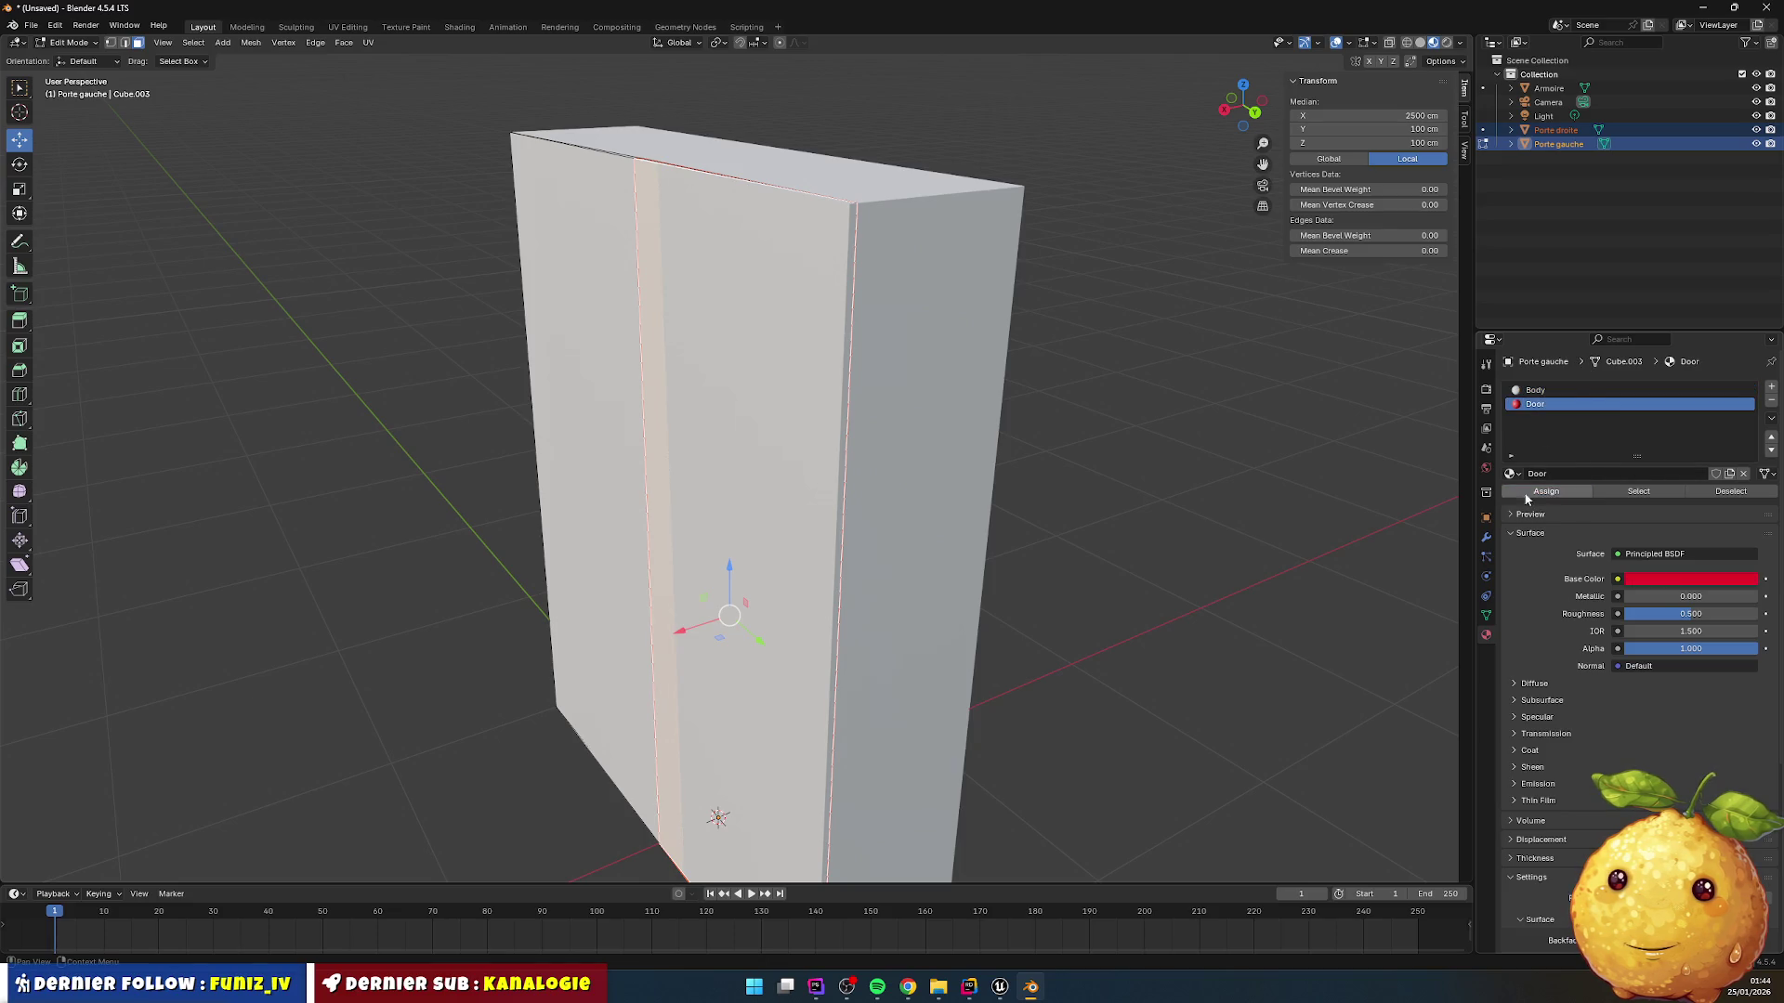
pyautogui.click(1193, 431)
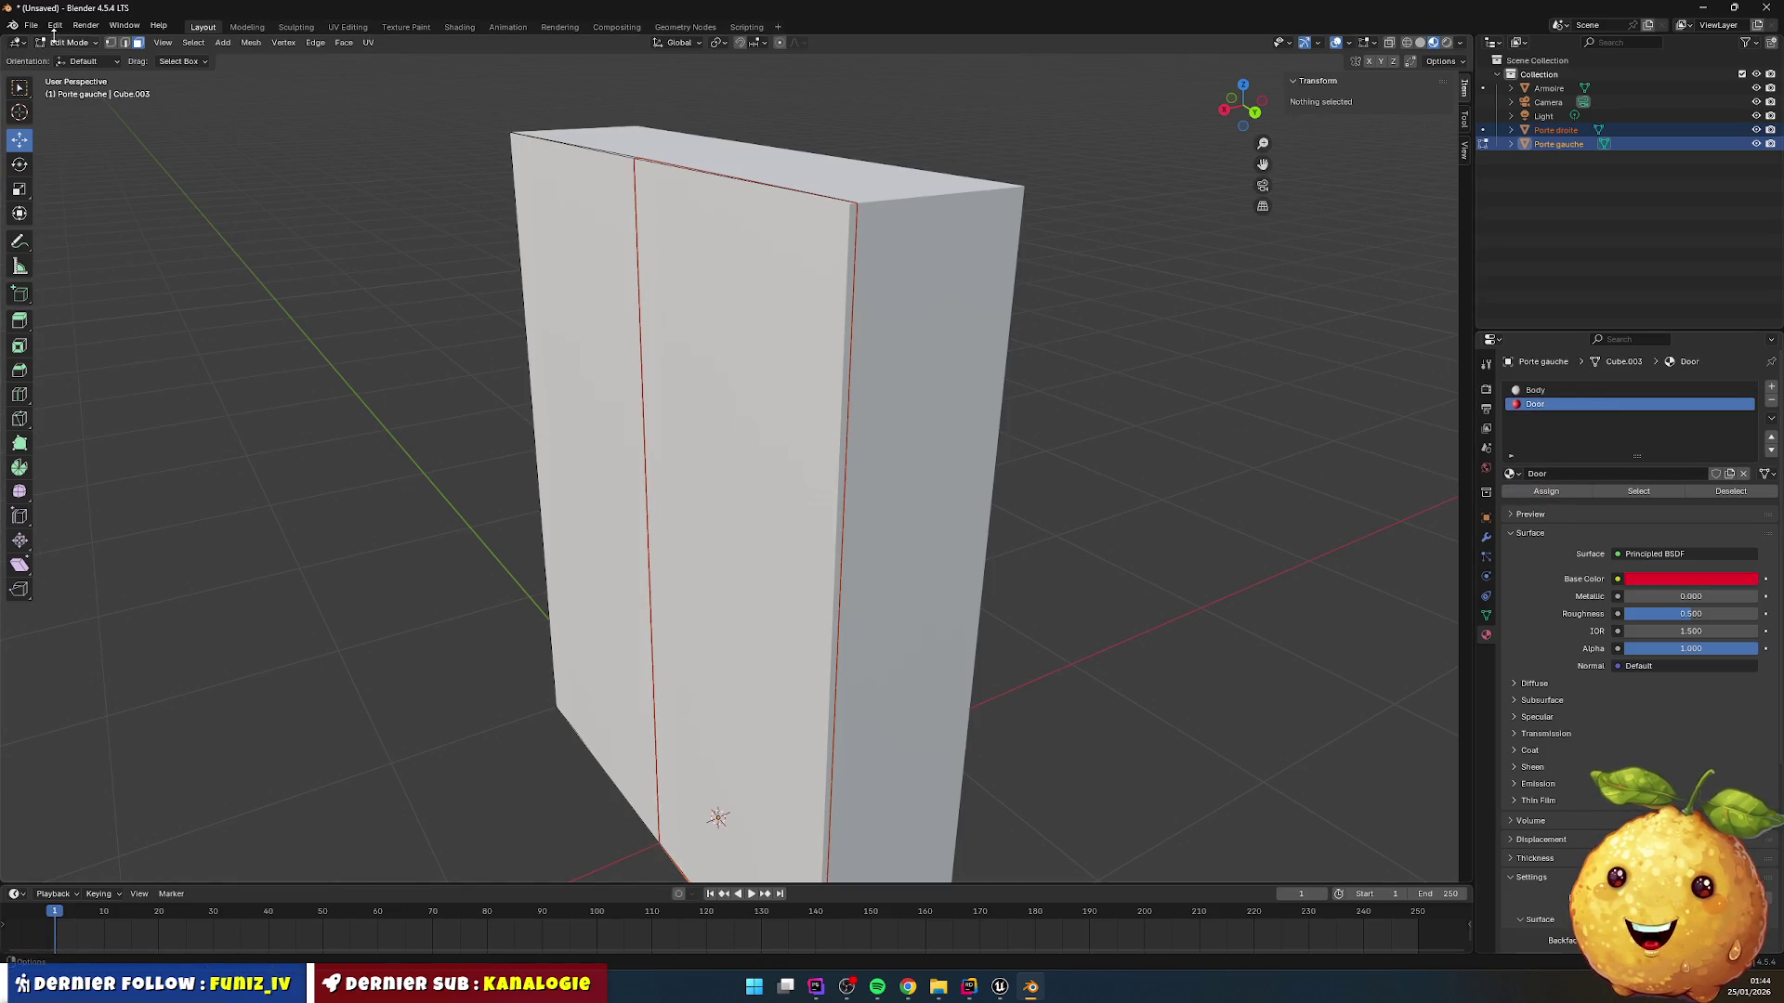
pyautogui.moveTo(365, 195)
pyautogui.mouseDown()
pyautogui.moveTo(422, 276)
pyautogui.moveTo(319, 259)
pyautogui.moveTo(282, 207)
pyautogui.moveTo(330, 227)
pyautogui.moveTo(417, 189)
pyautogui.mouseUp()
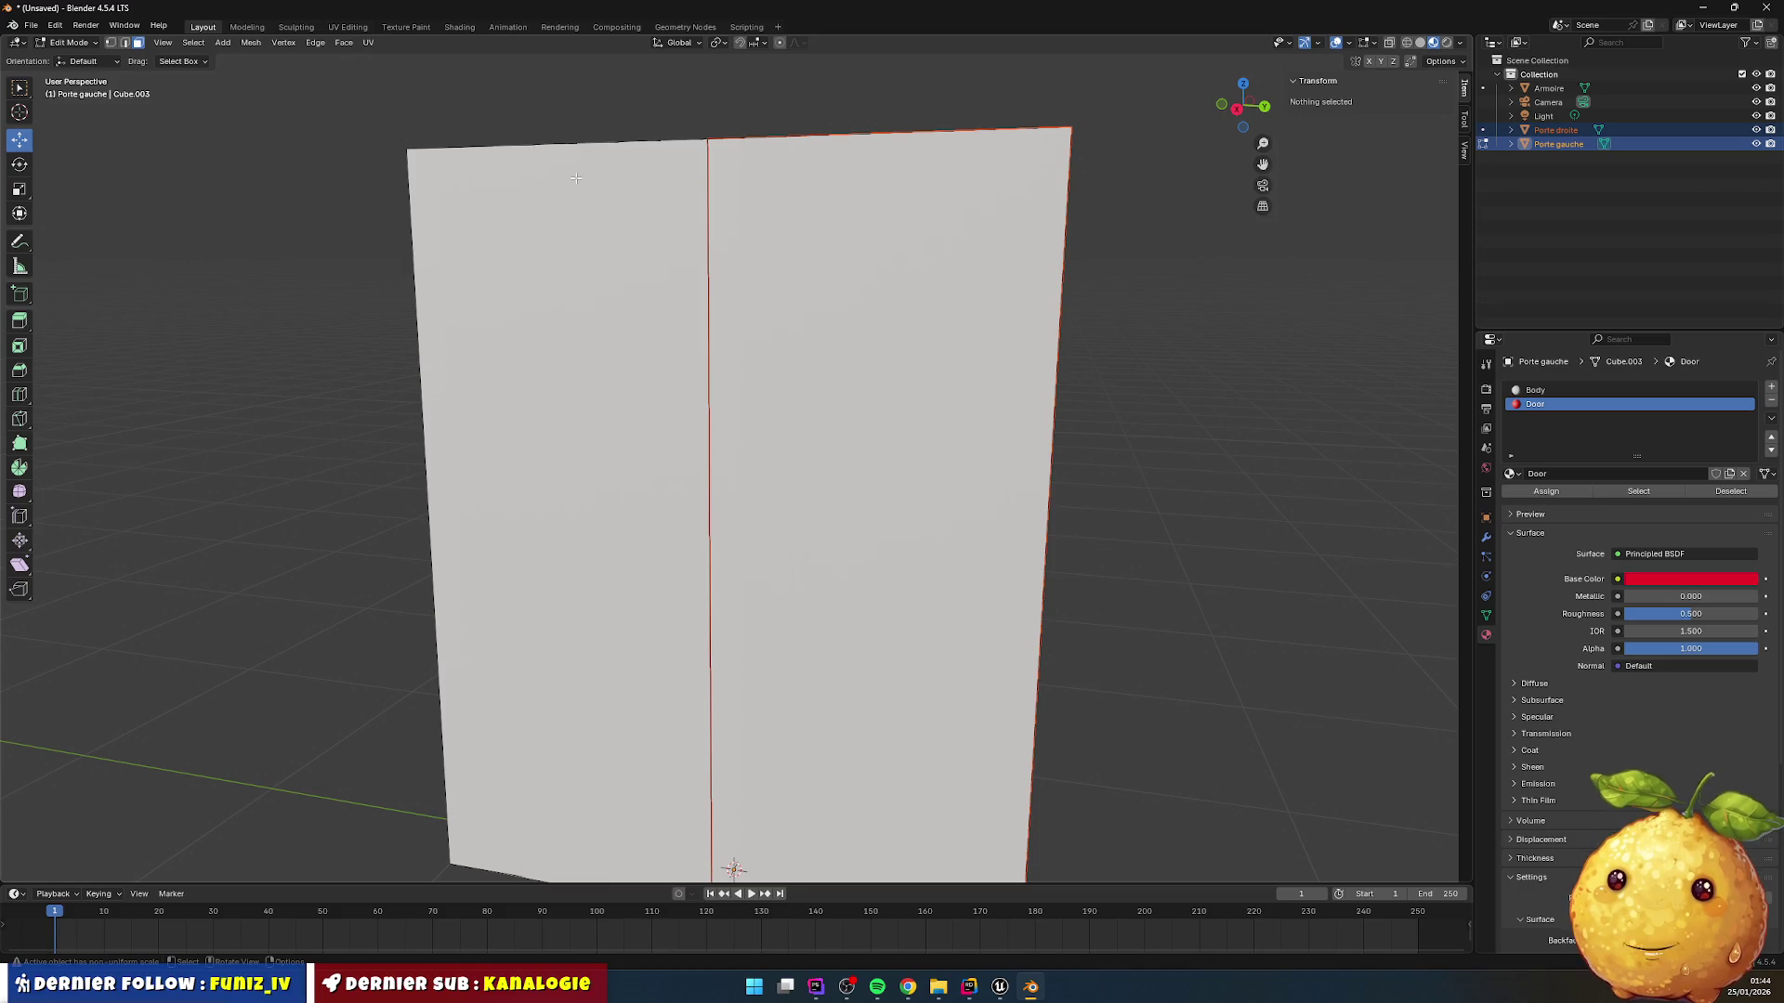
pyautogui.moveTo(1139, 386)
pyautogui.mouseDown()
pyautogui.moveTo(1023, 449)
pyautogui.moveTo(1099, 398)
pyautogui.mouseUp()
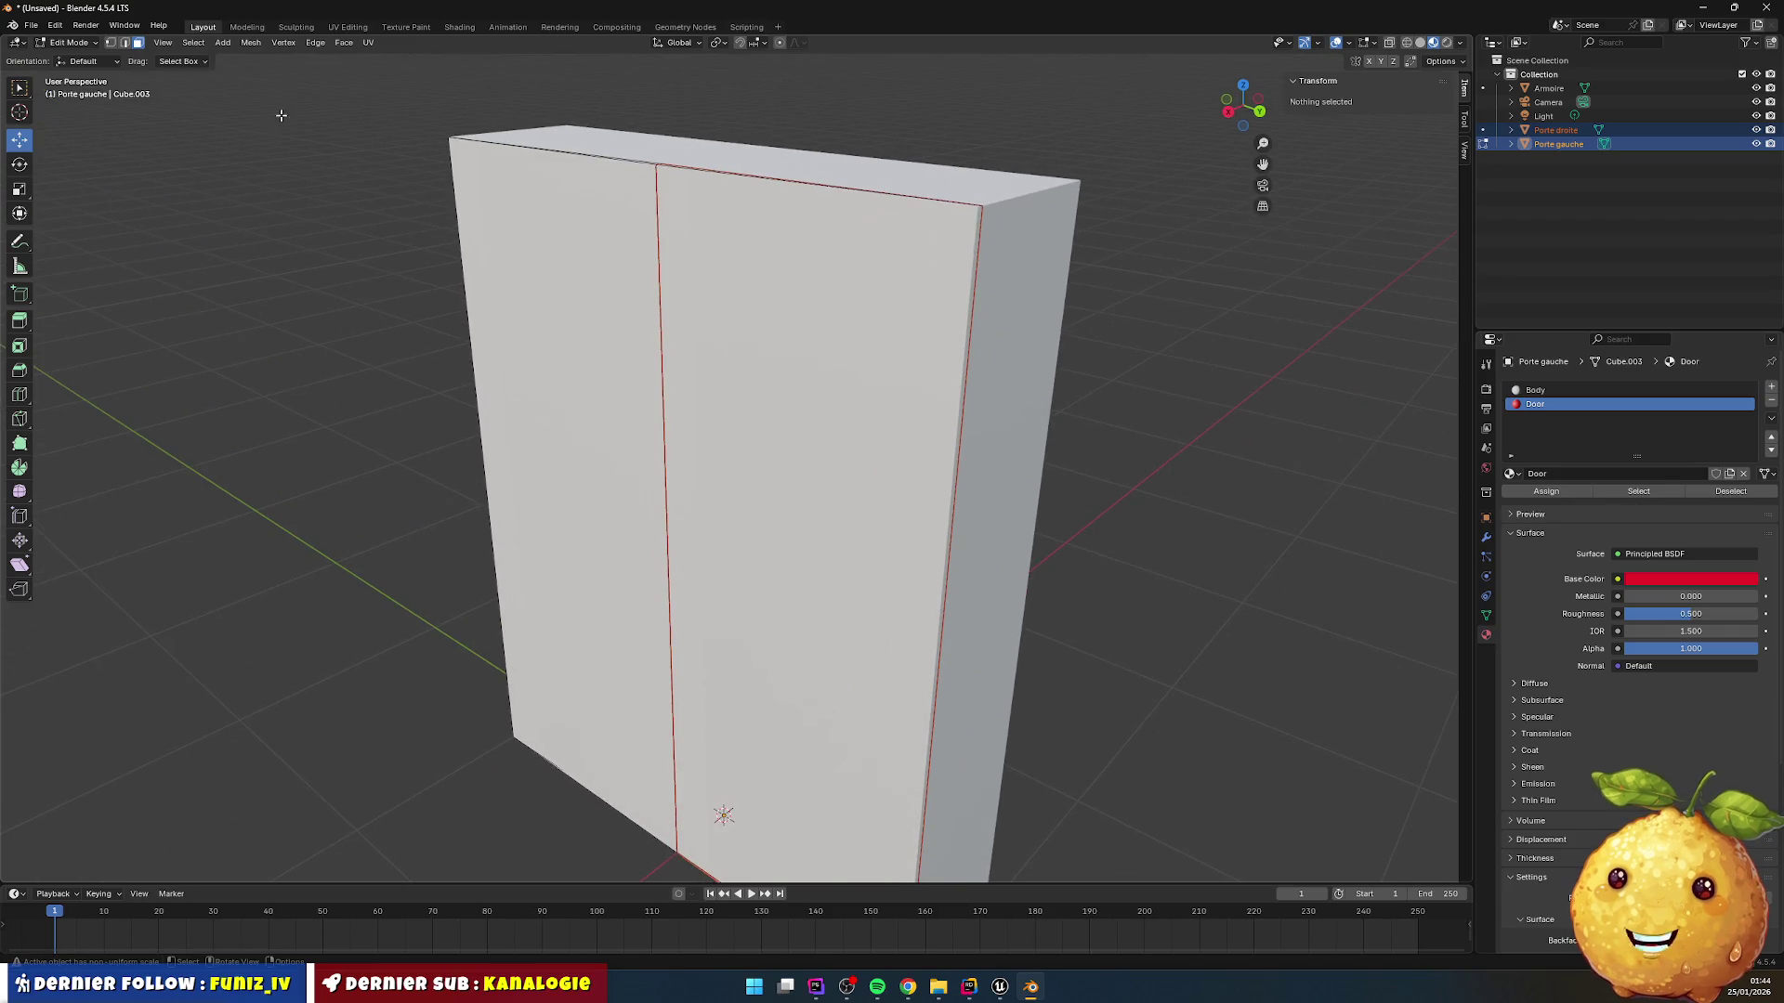
pyautogui.click(67, 43)
pyautogui.click(70, 62)
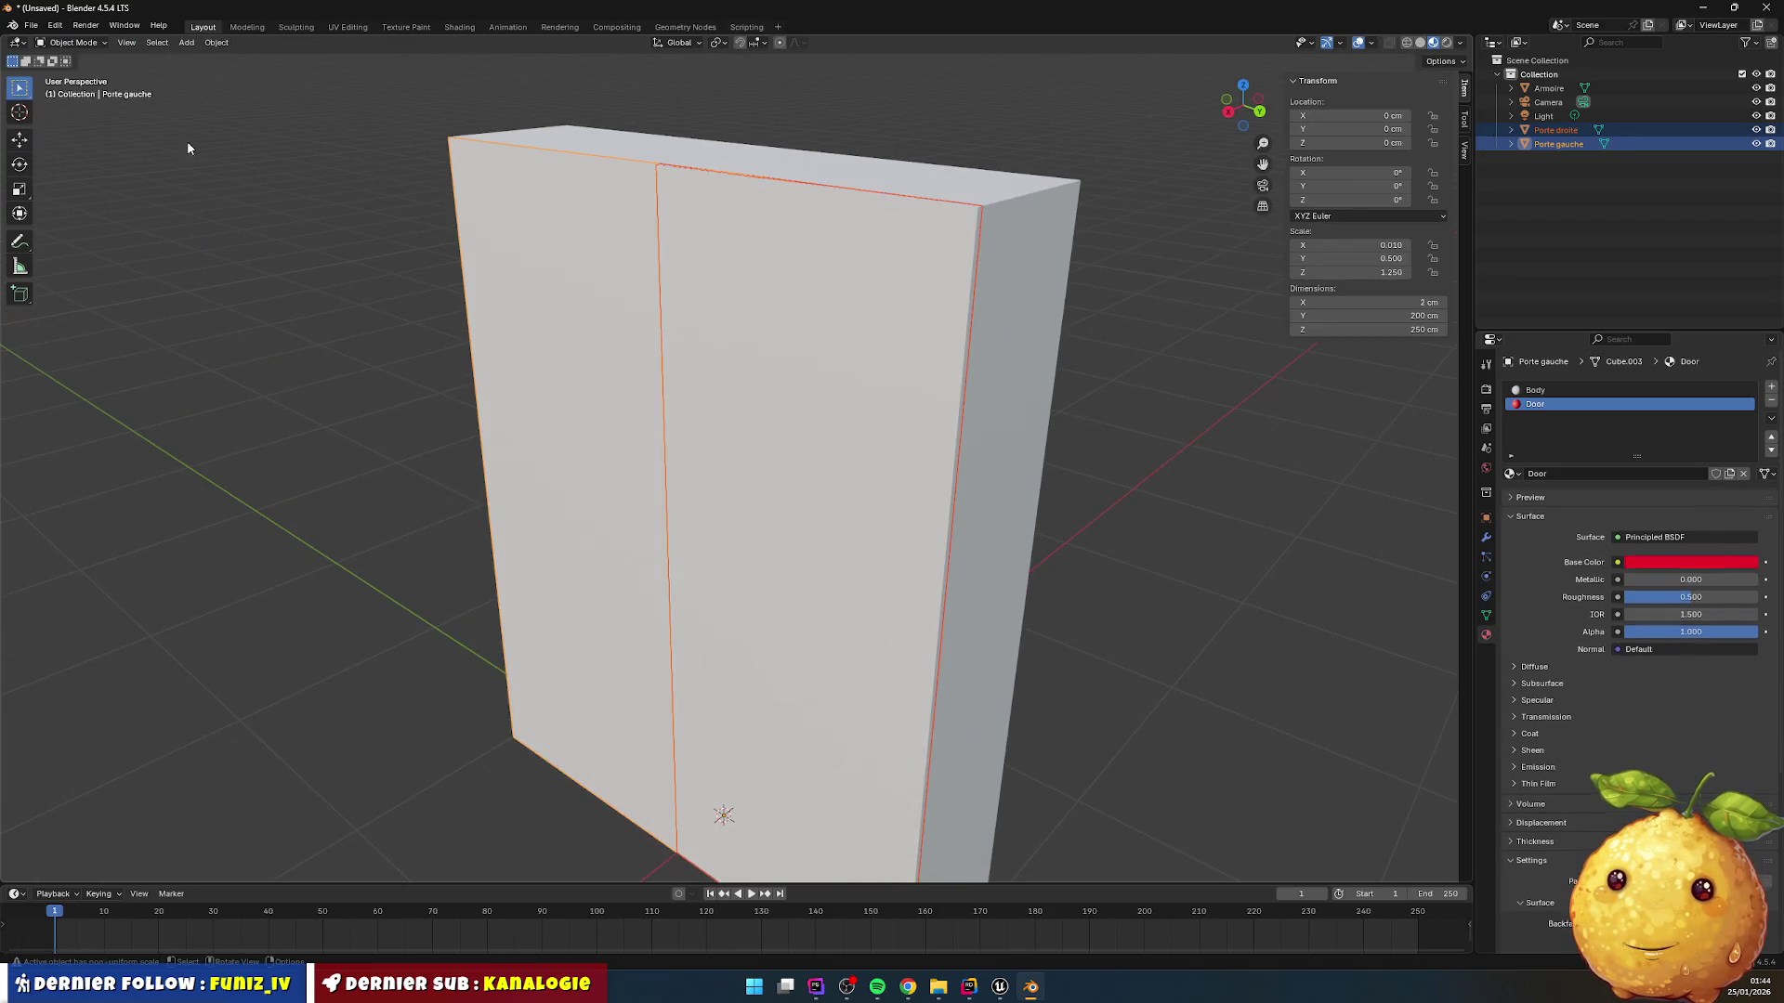
# Step: Give Porte droite a new red material named 'Porte'
pyautogui.click(816, 319)
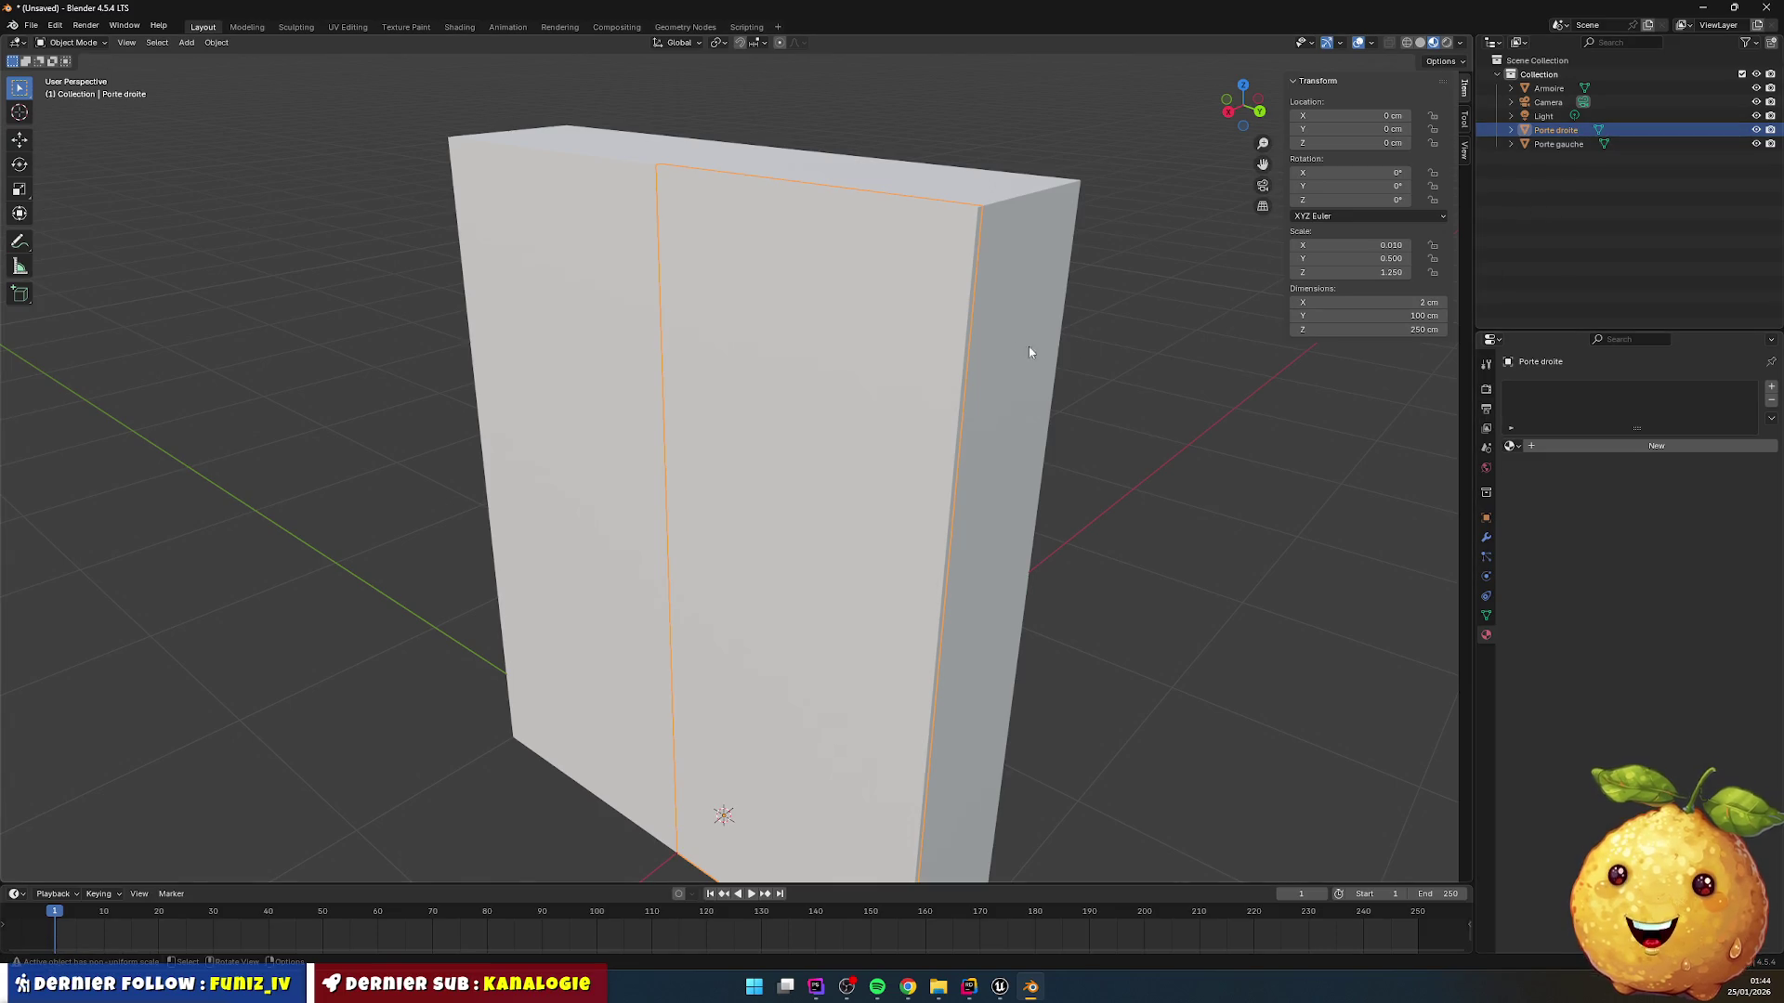
pyautogui.click(1771, 389)
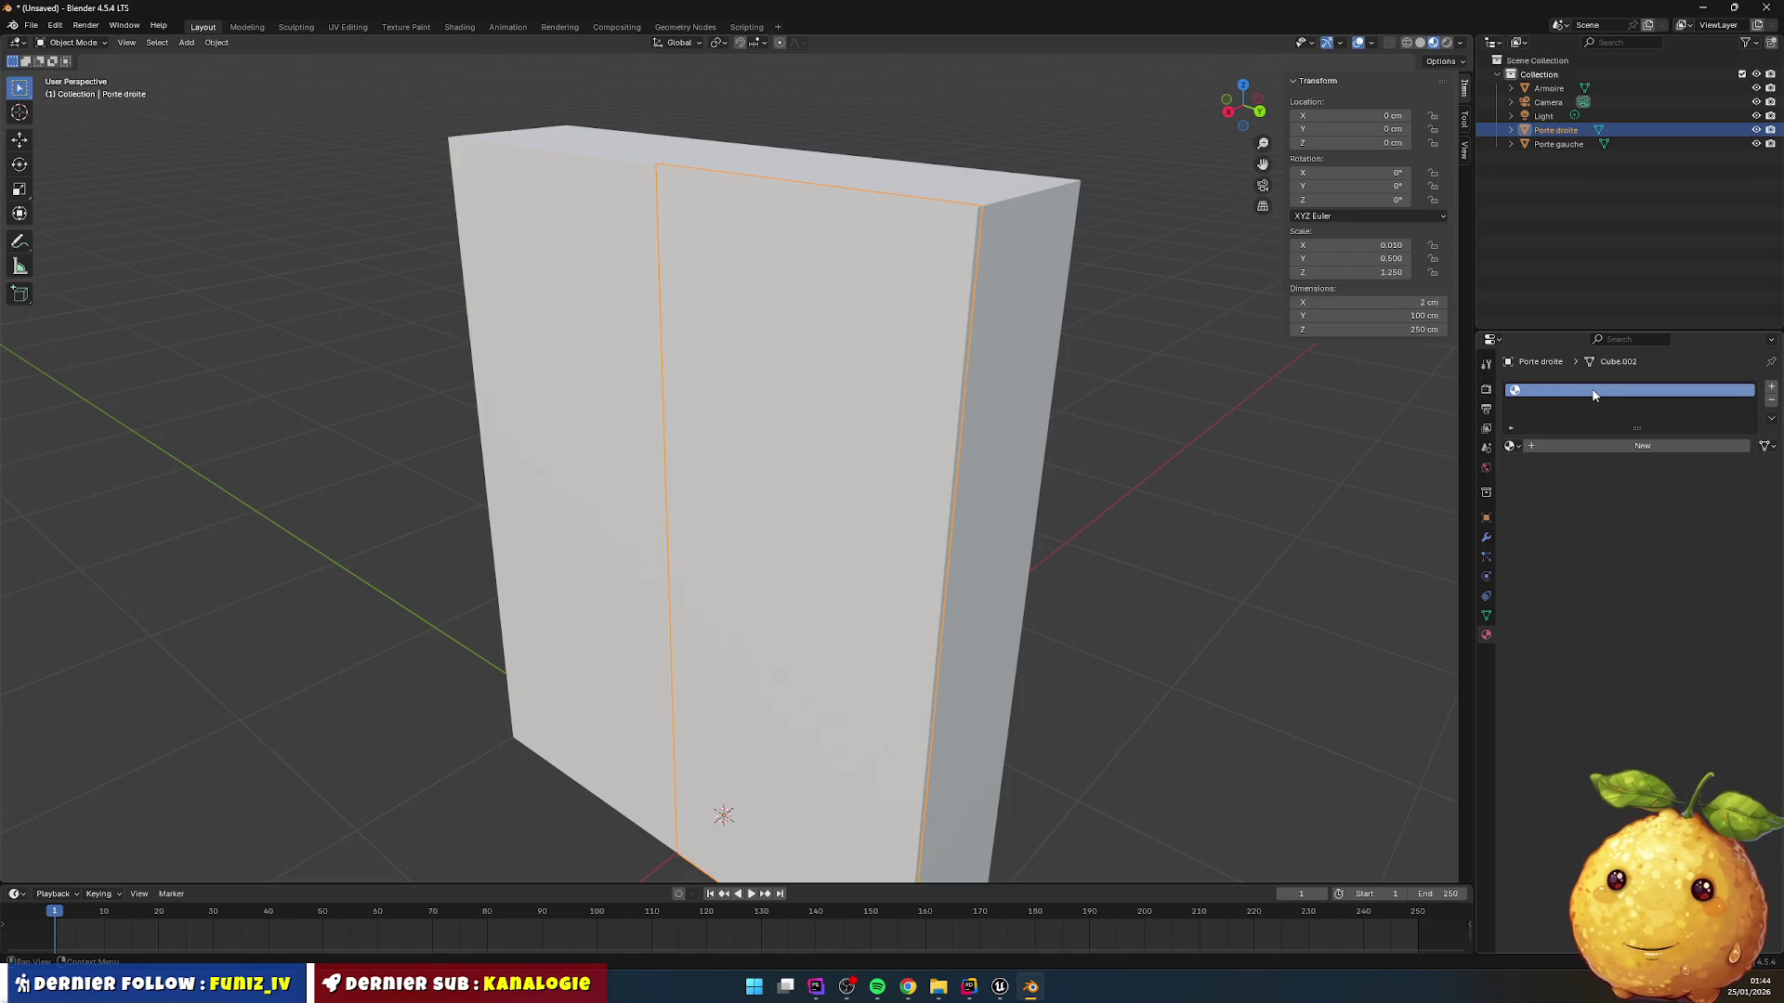
pyautogui.click(1637, 446)
pyautogui.doubleClick(1562, 394)
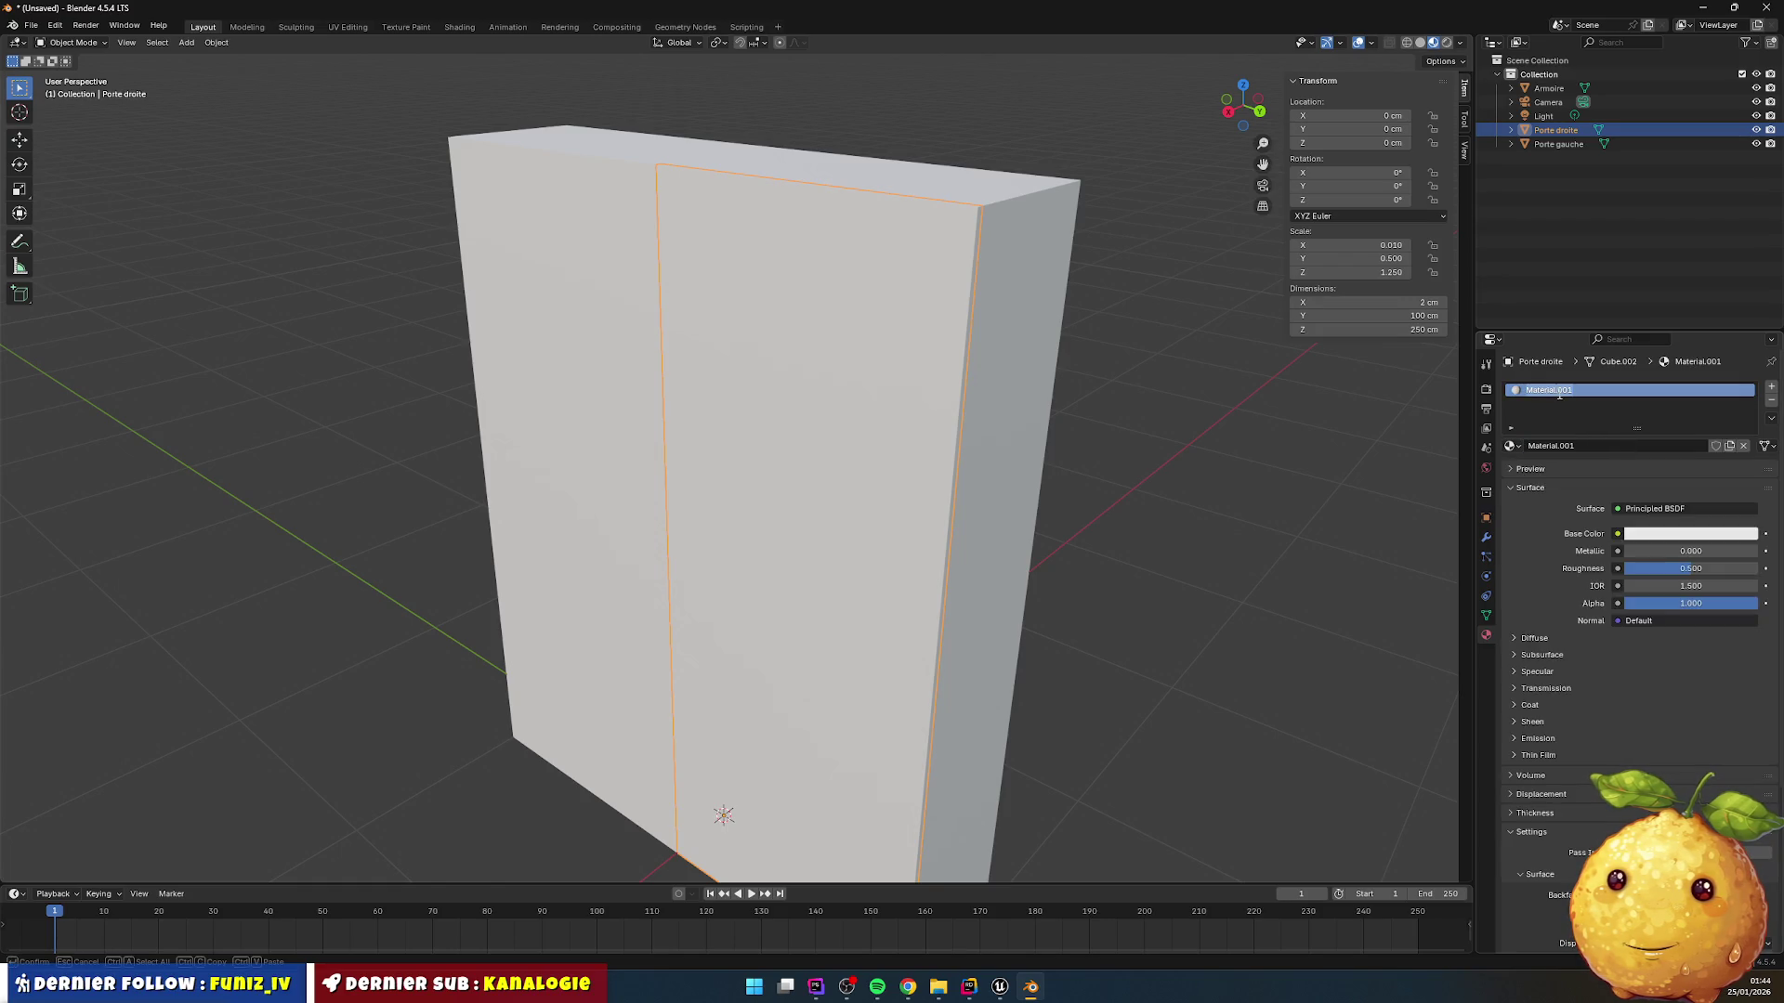
pyautogui.write('Port')
pyautogui.write('e')
pyautogui.press('Return')
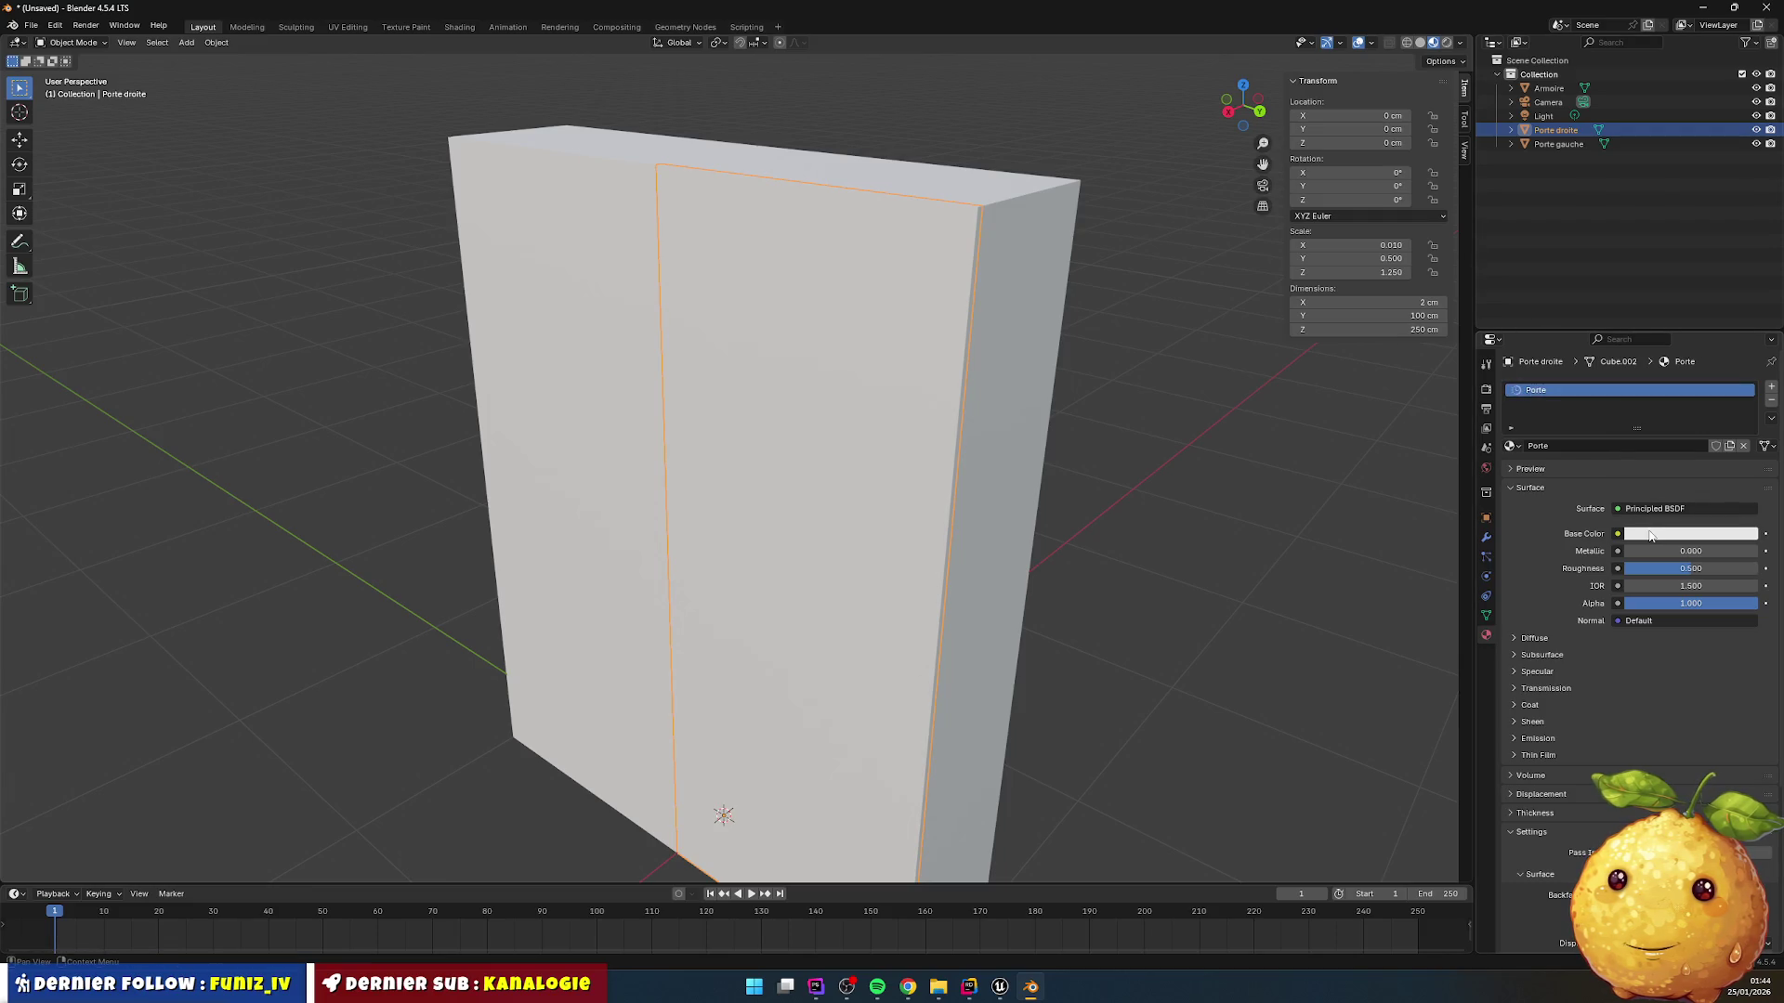
pyautogui.click(1650, 535)
pyautogui.moveTo(1673, 464); pyautogui.dragTo(1751, 464)
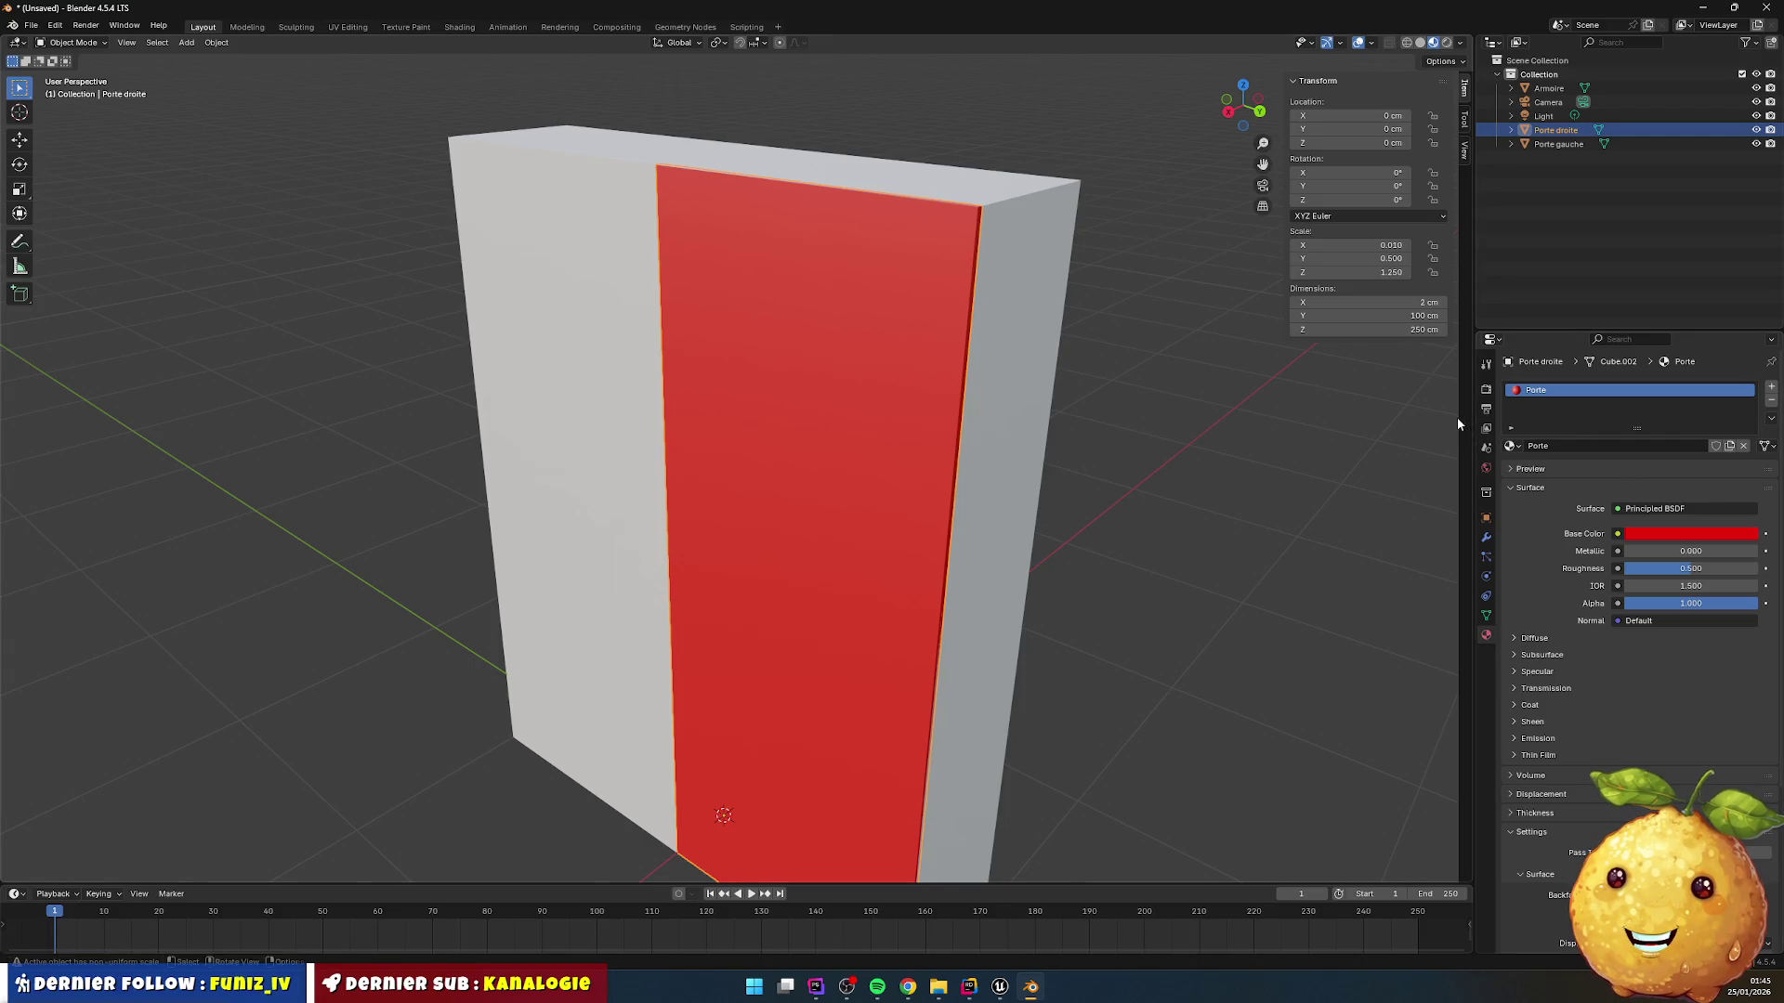
# Step: Select Porte gauche to show its Body and Door material slots
pyautogui.click(1398, 431)
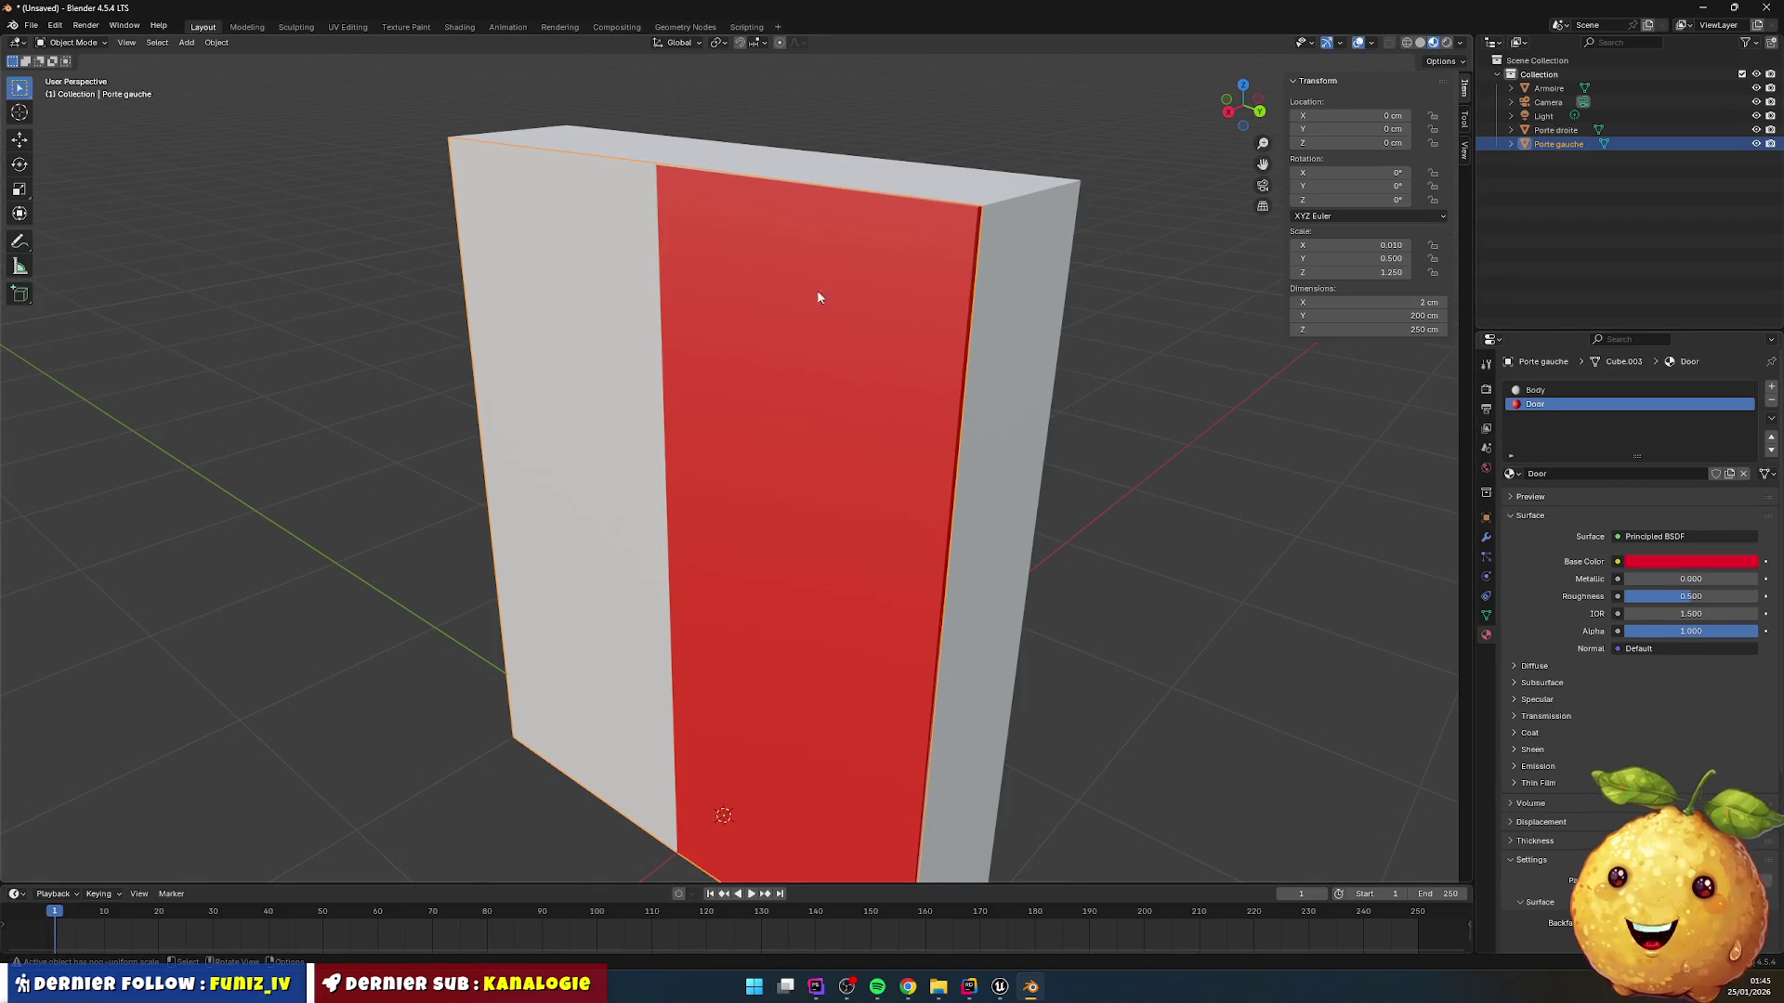
pyautogui.click(1557, 131)
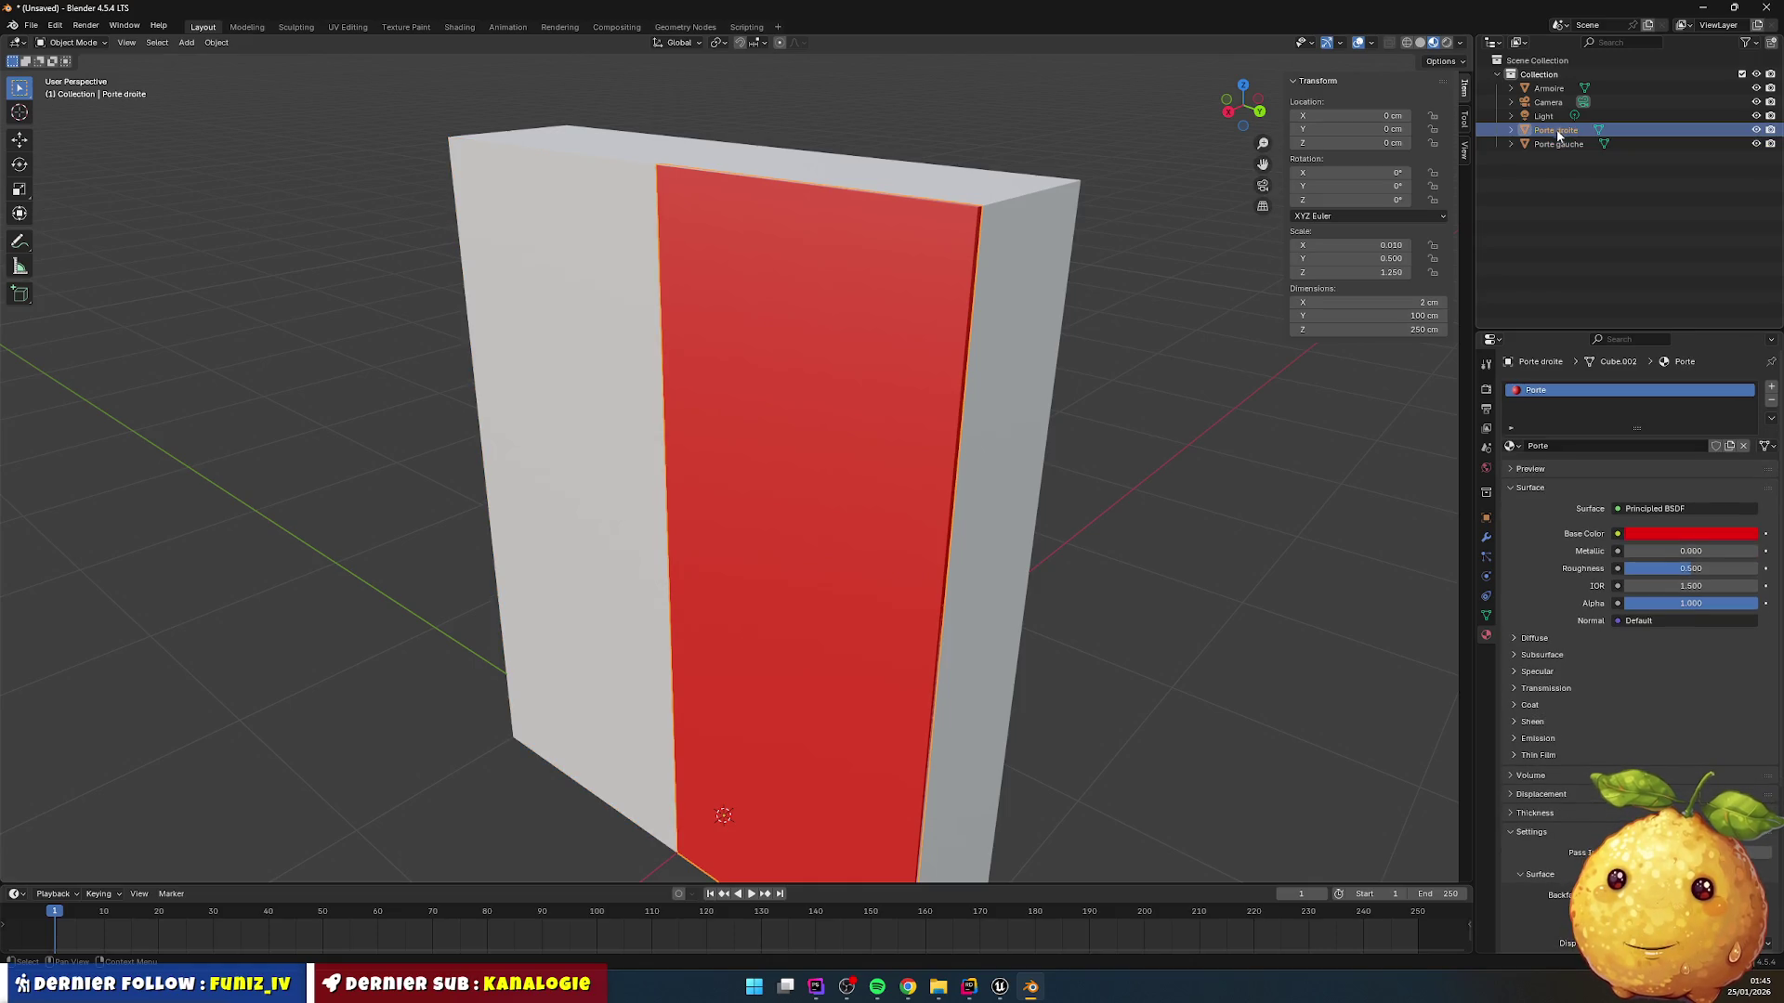
pyautogui.click(1559, 145)
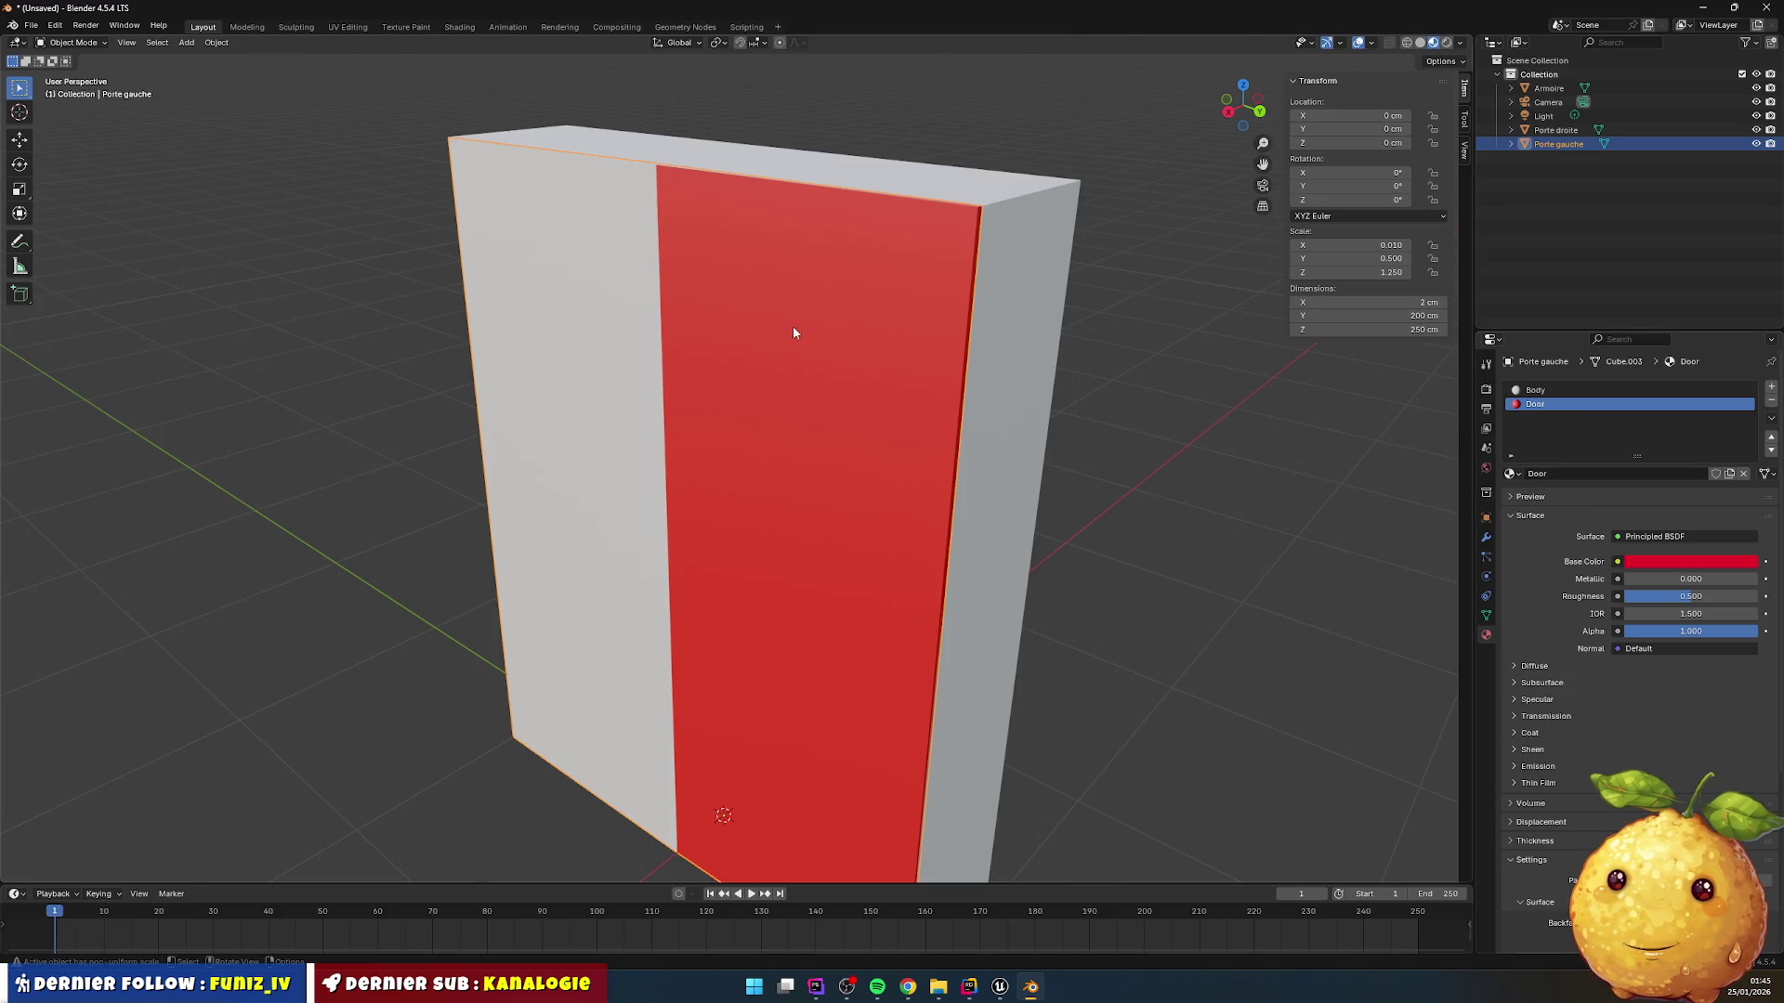
# Step: Set Porte gauche's material slot to Porte and remove the Door slot
pyautogui.click(1539, 391)
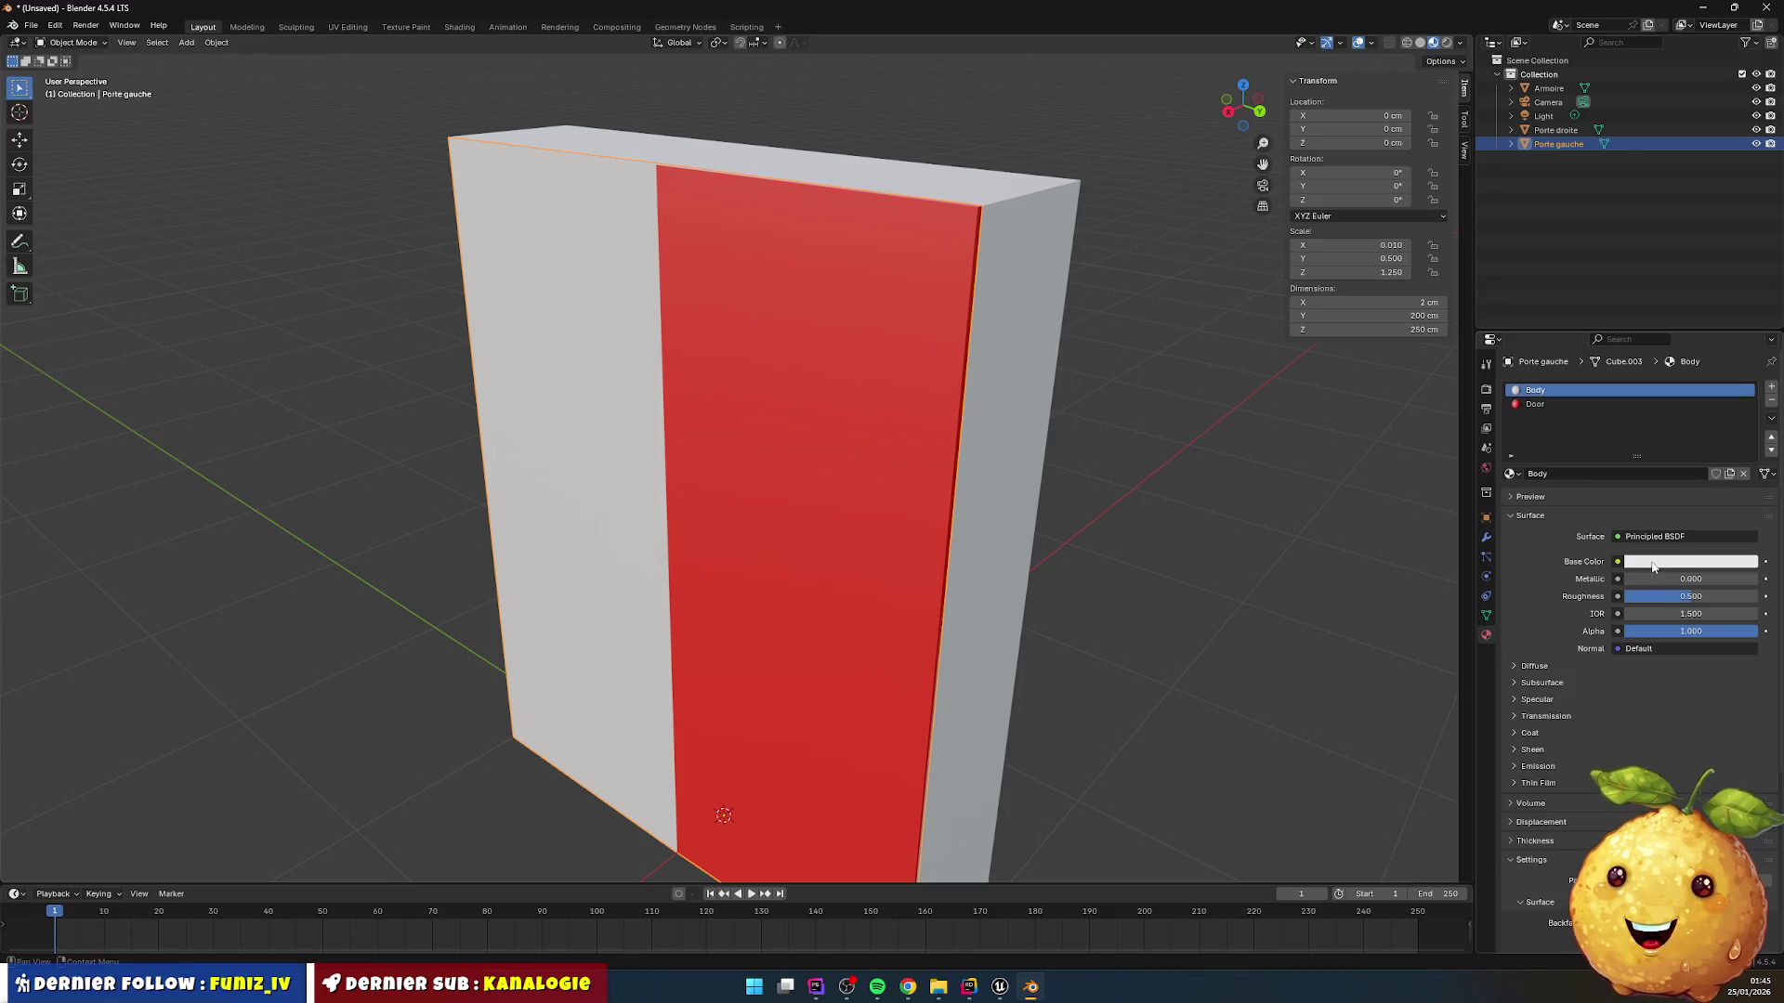
pyautogui.click(1550, 475)
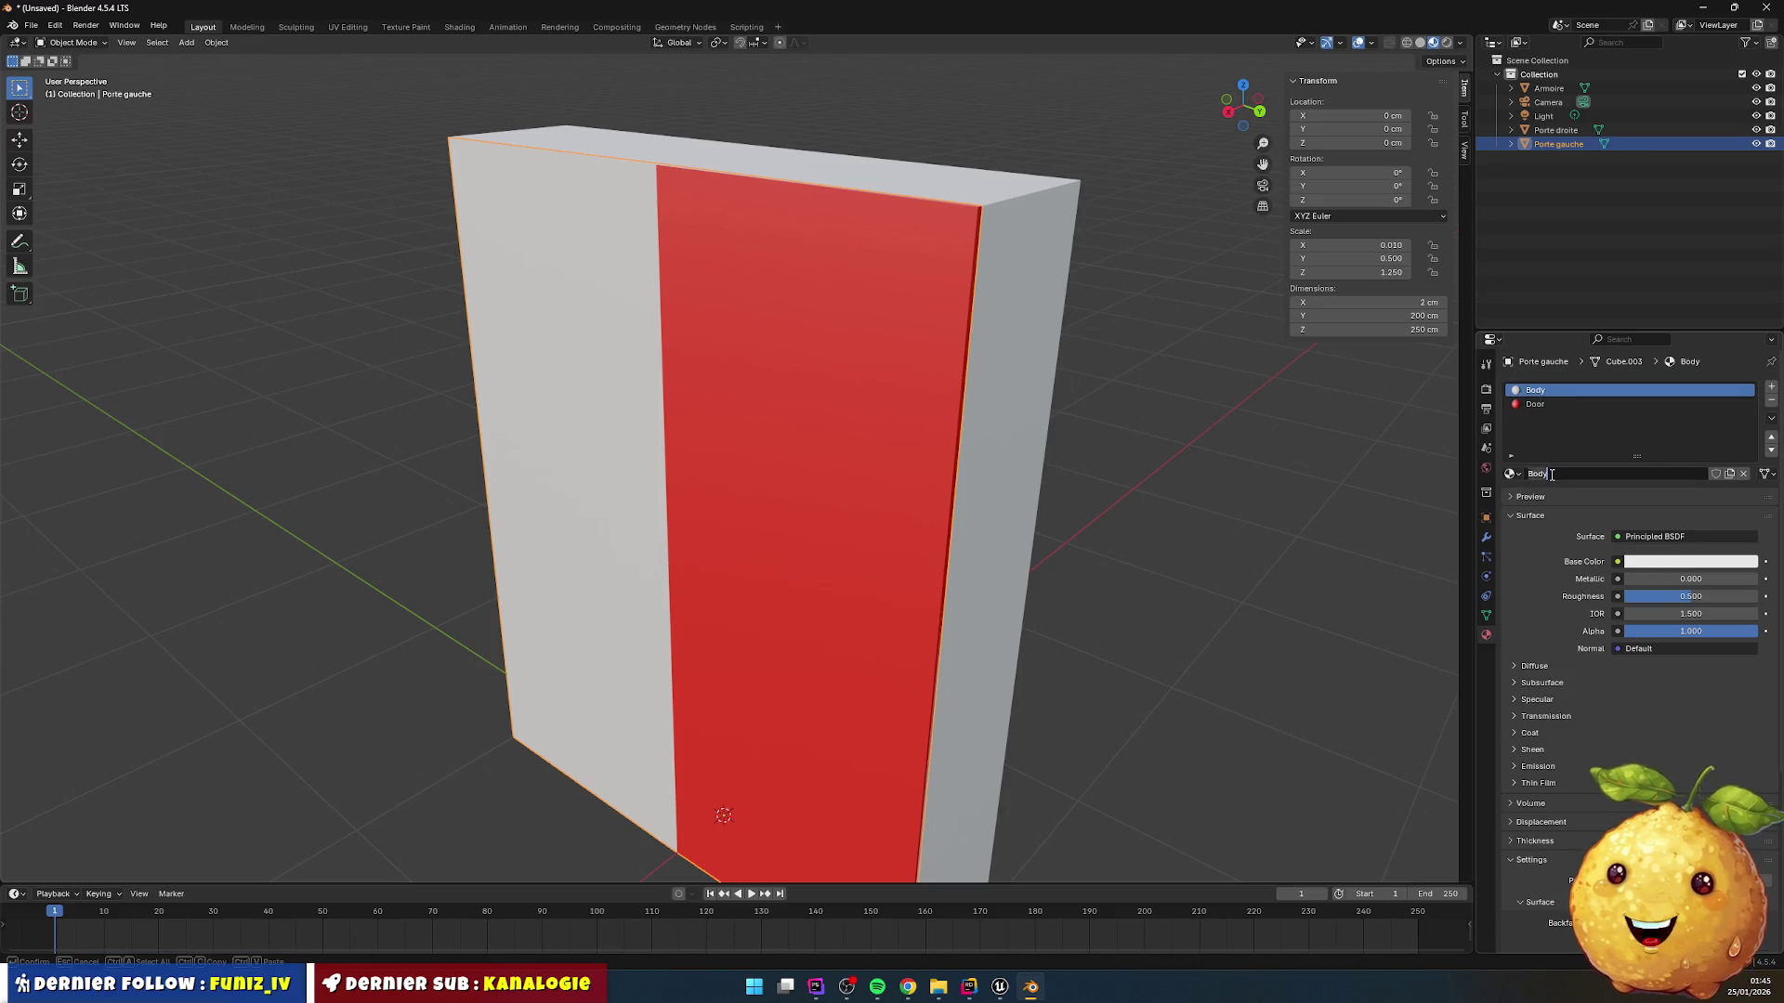
pyautogui.press('Escape')
pyautogui.click(1512, 475)
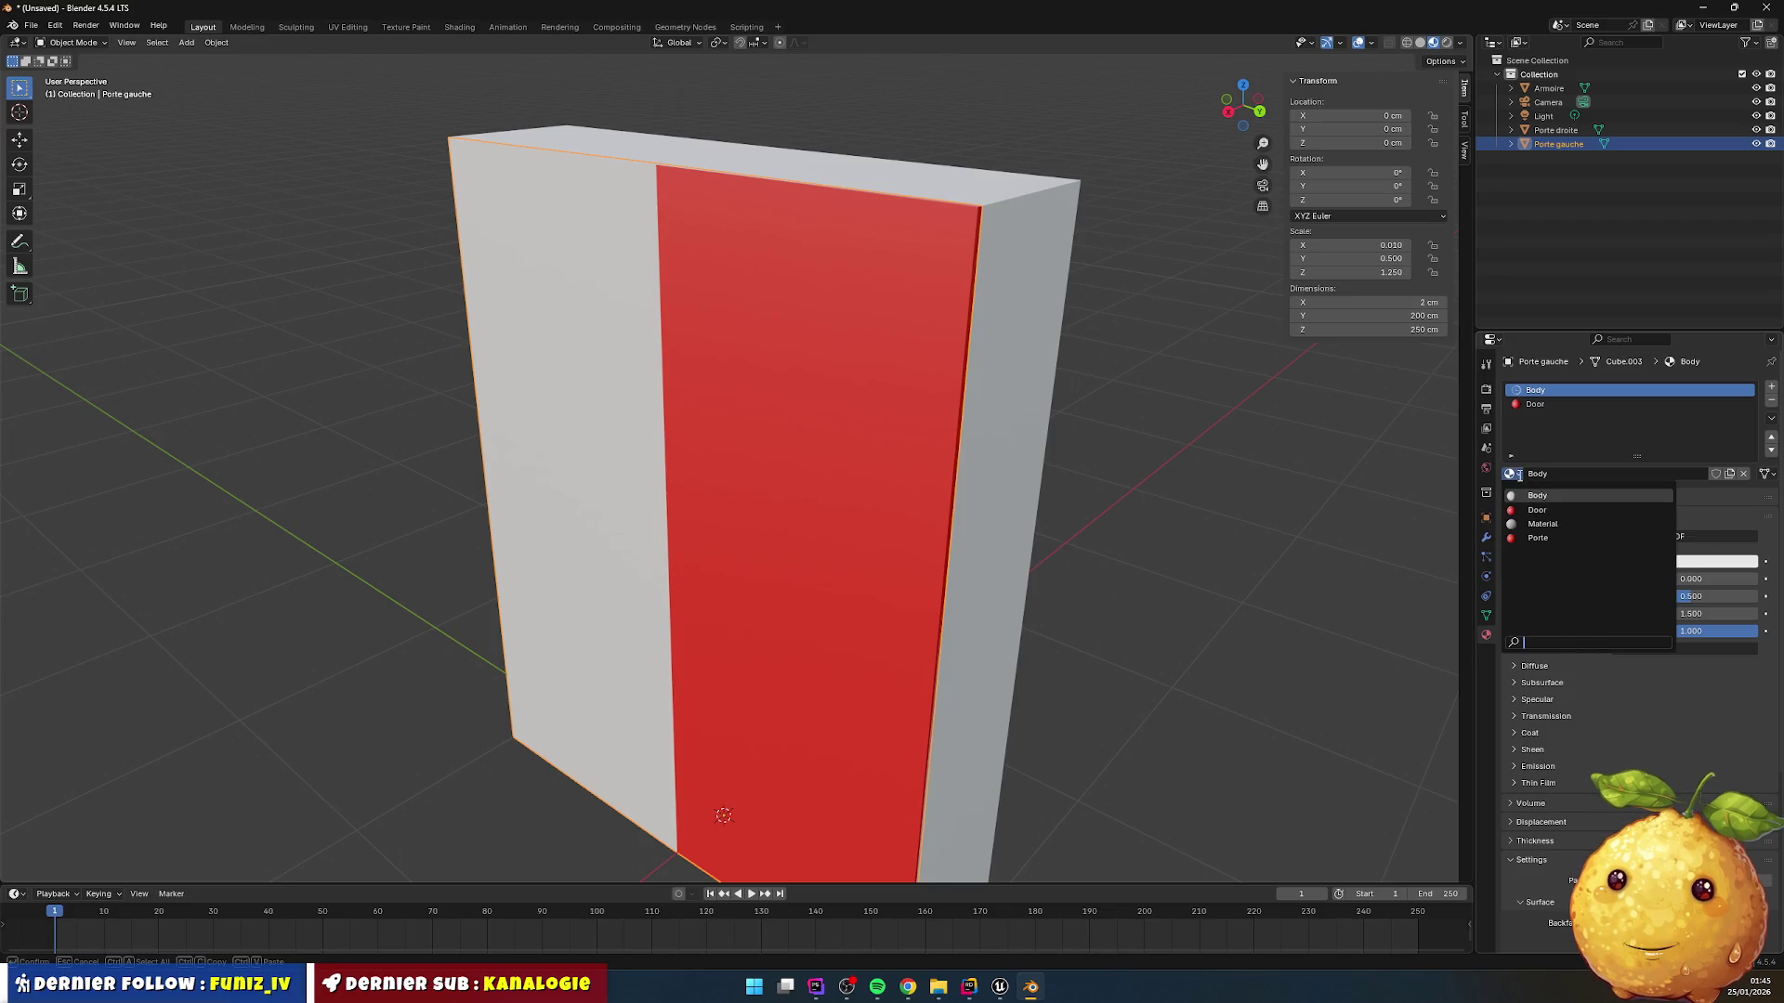
pyautogui.click(1541, 538)
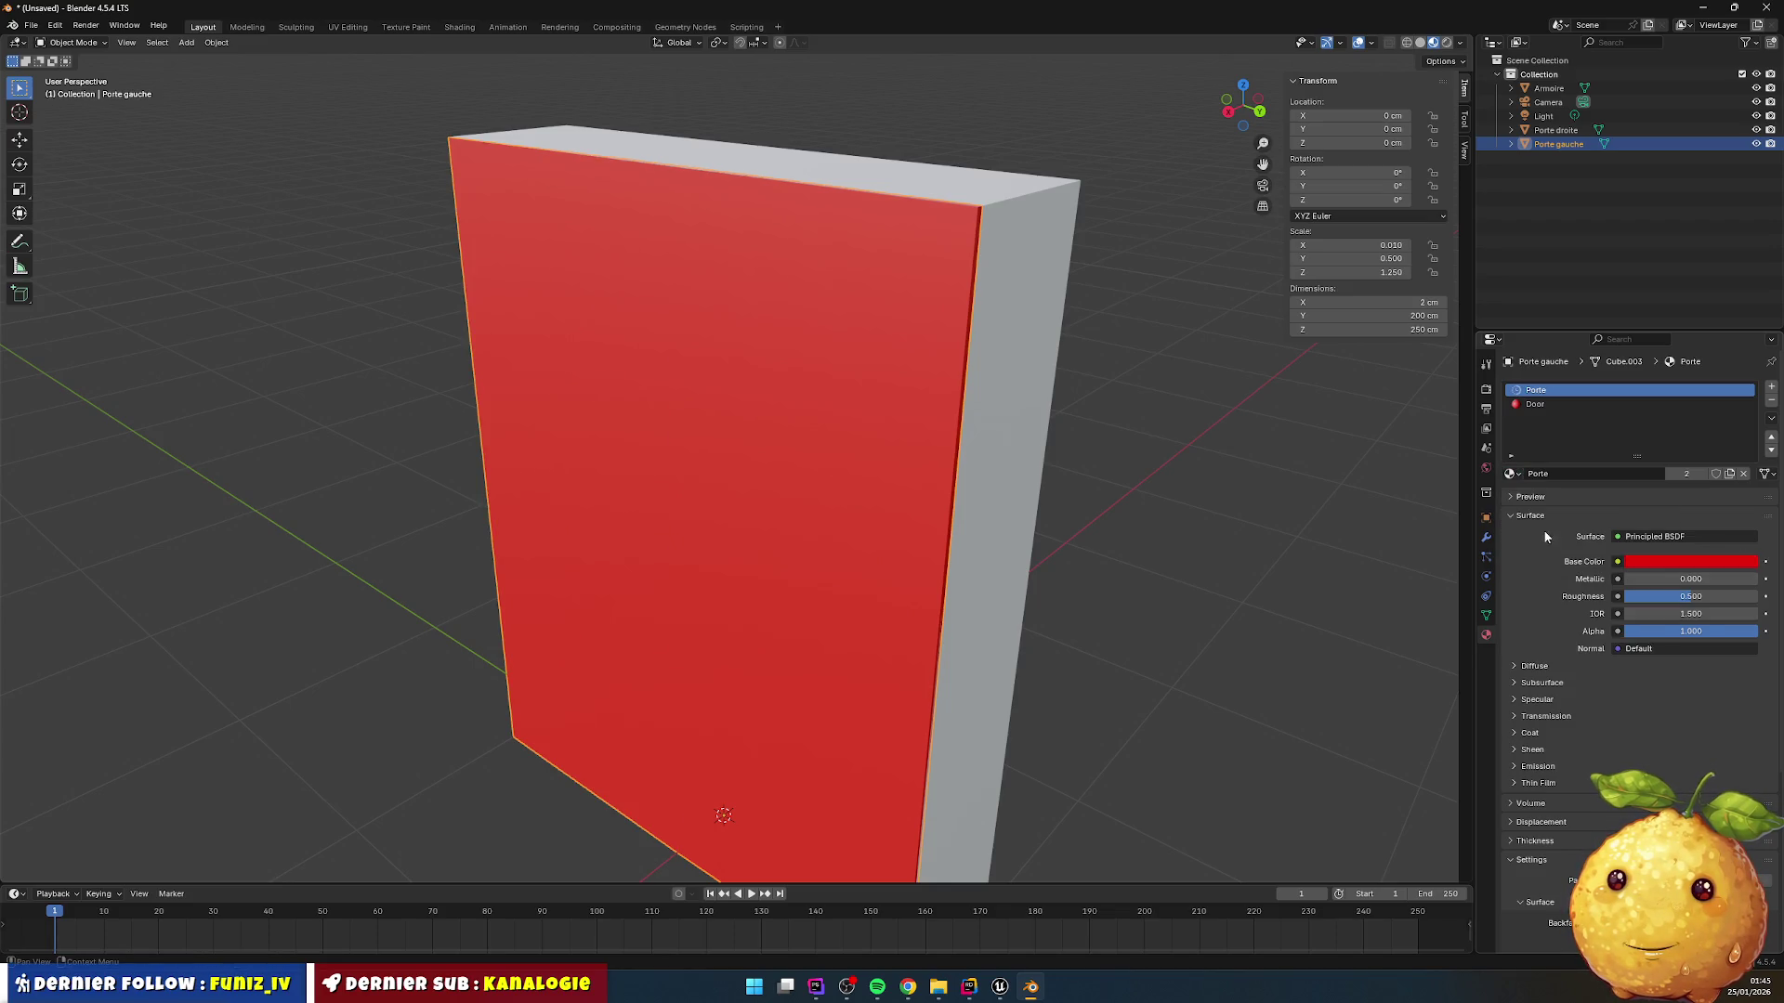
pyautogui.click(1549, 406)
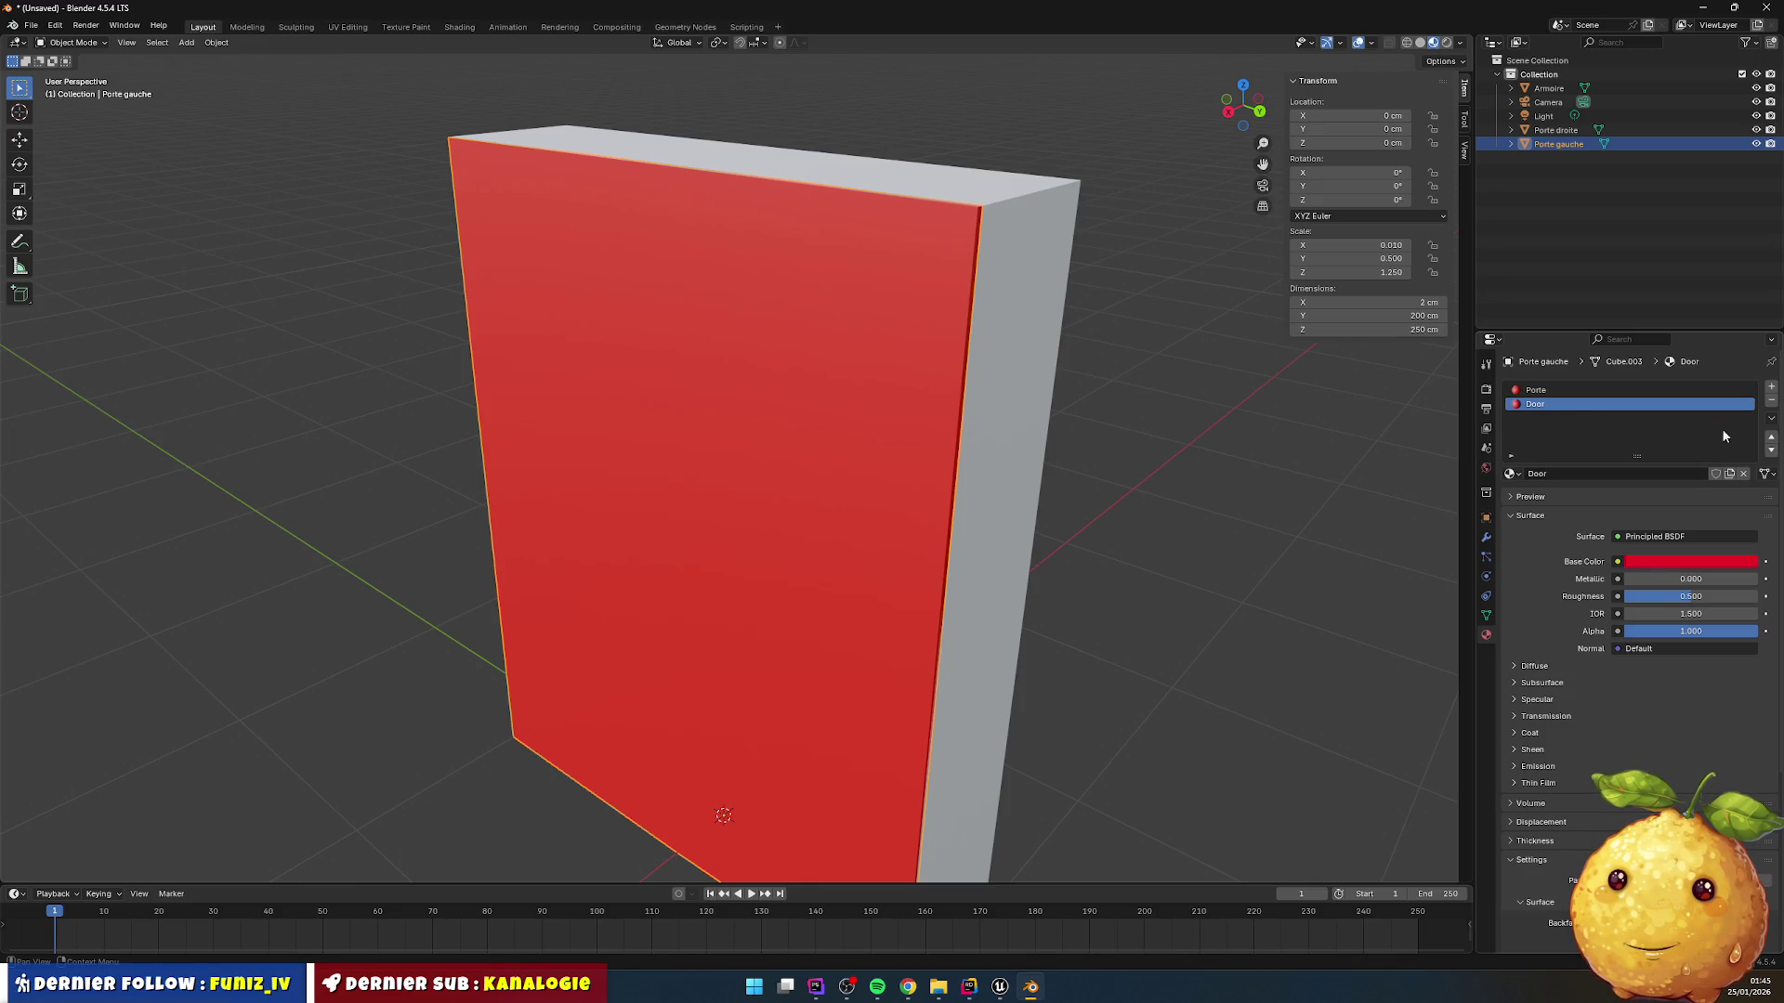
pyautogui.click(1771, 401)
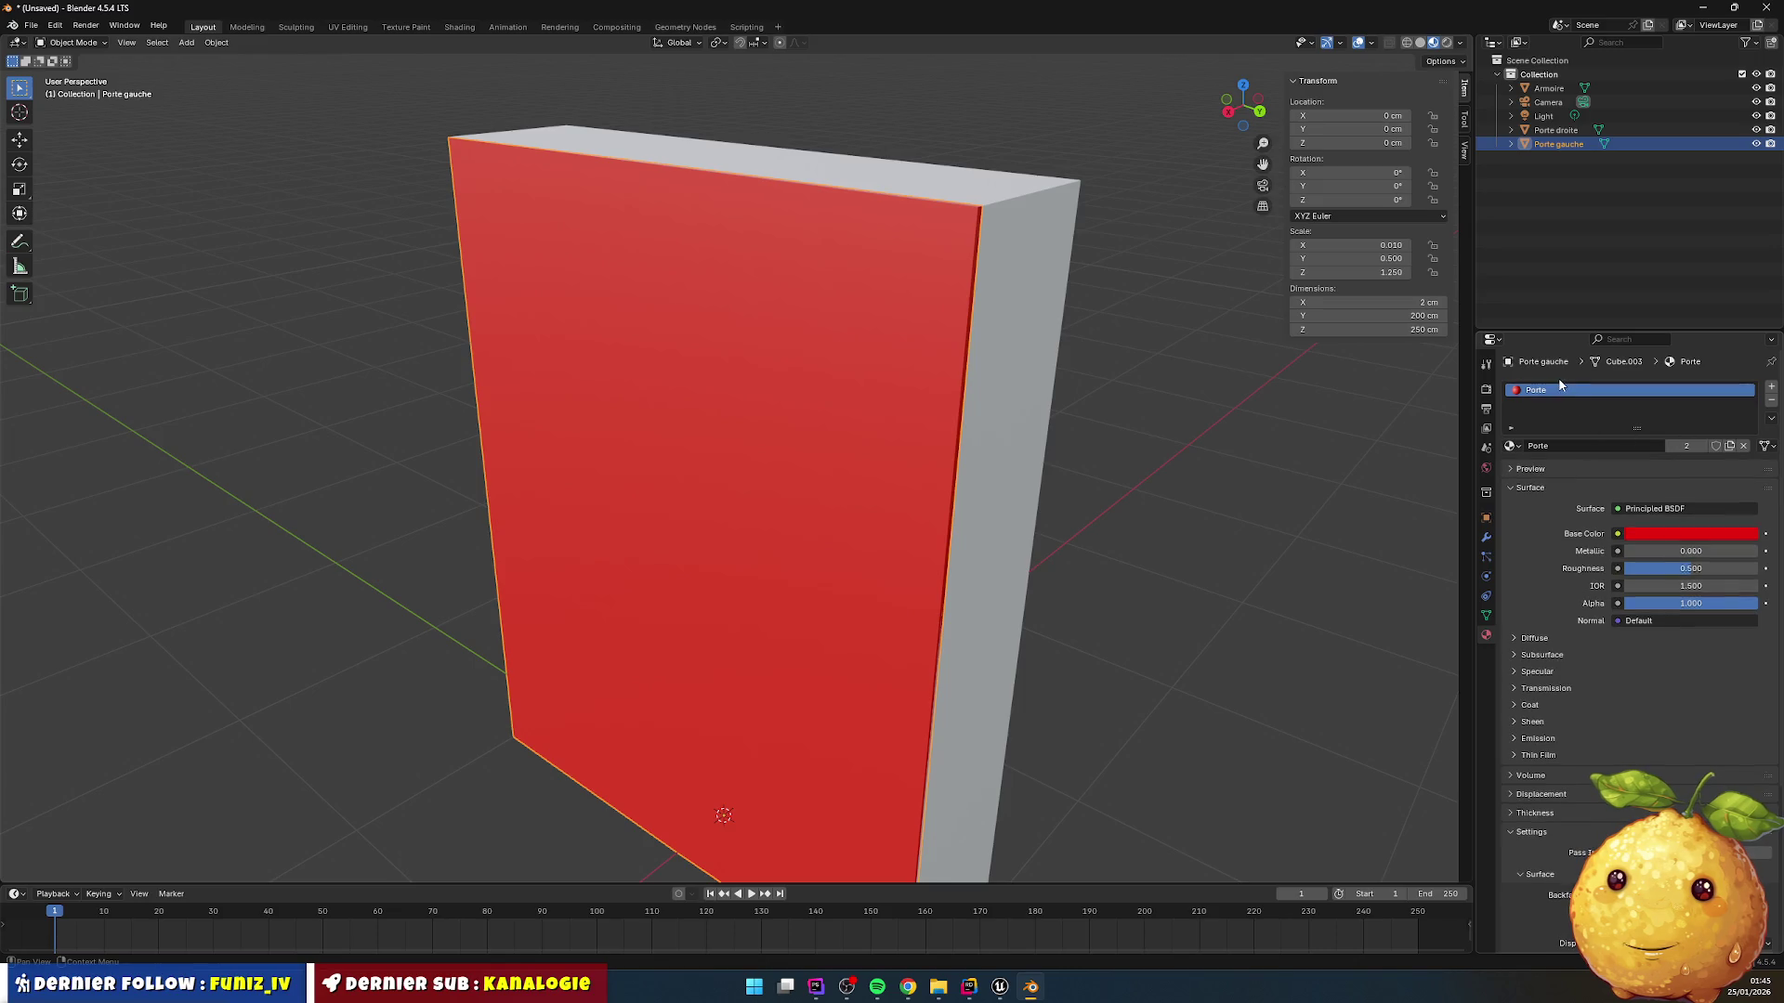
# Step: Assign the white Body material to the Armoire body
pyautogui.click(1513, 447)
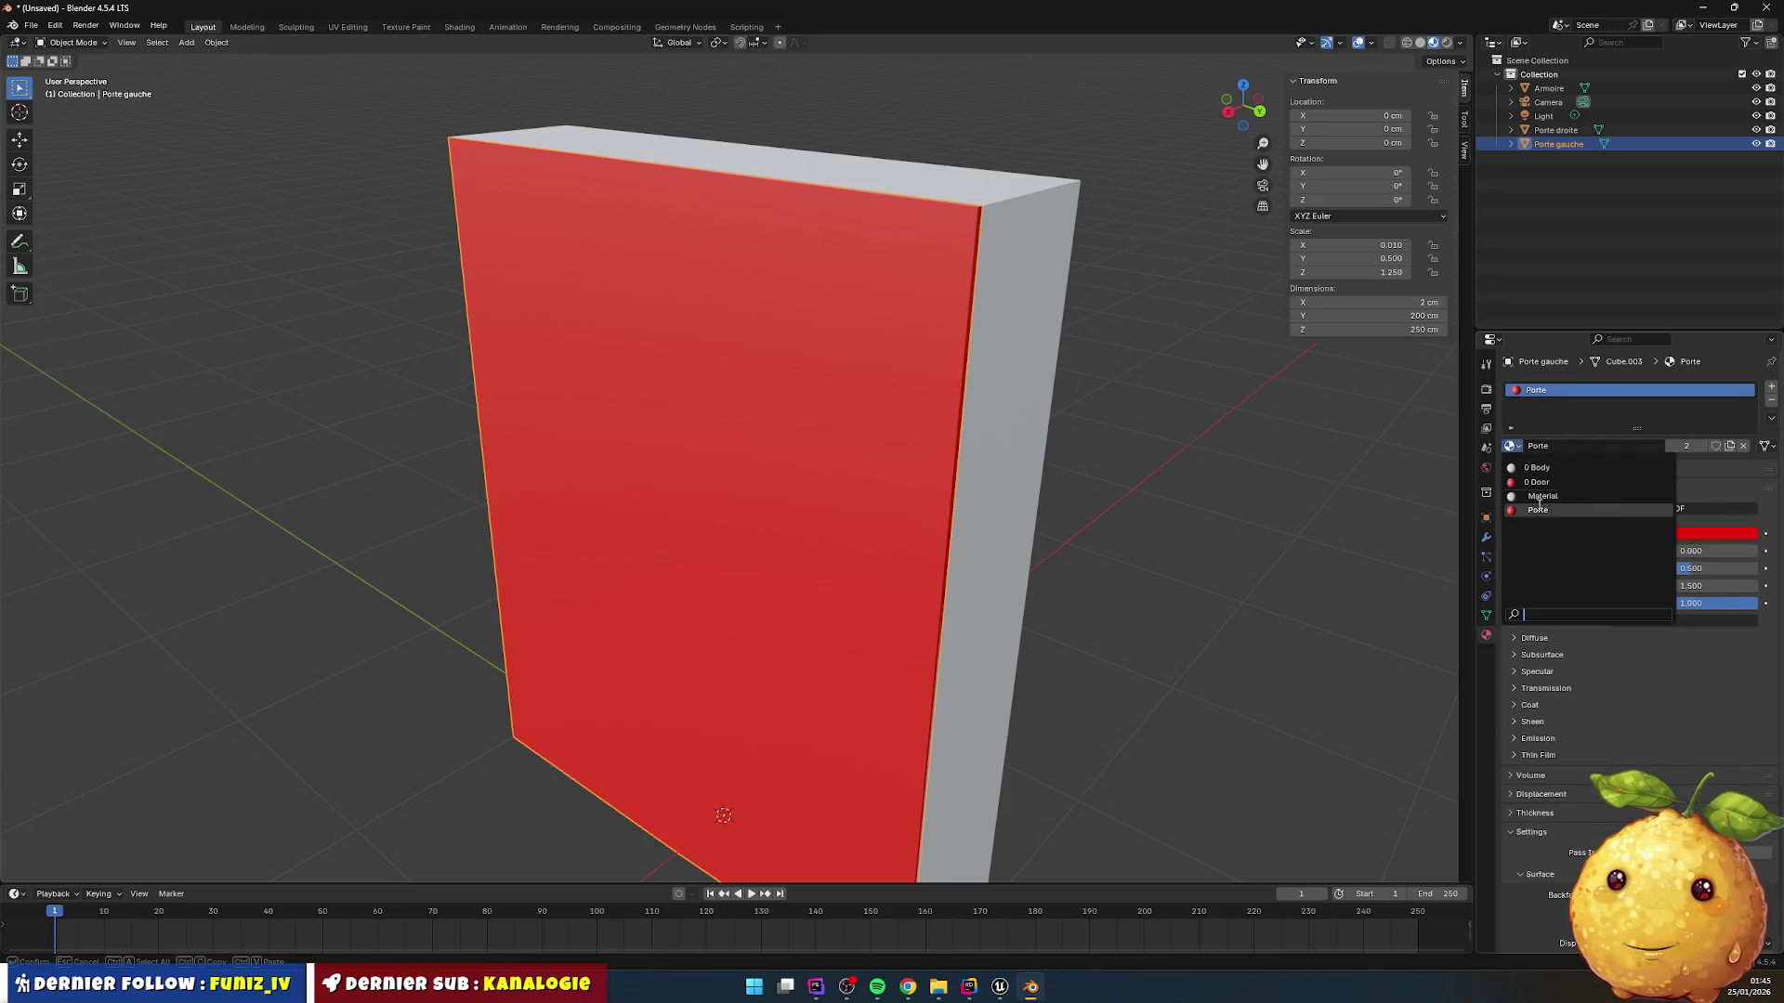
pyautogui.click(1556, 130)
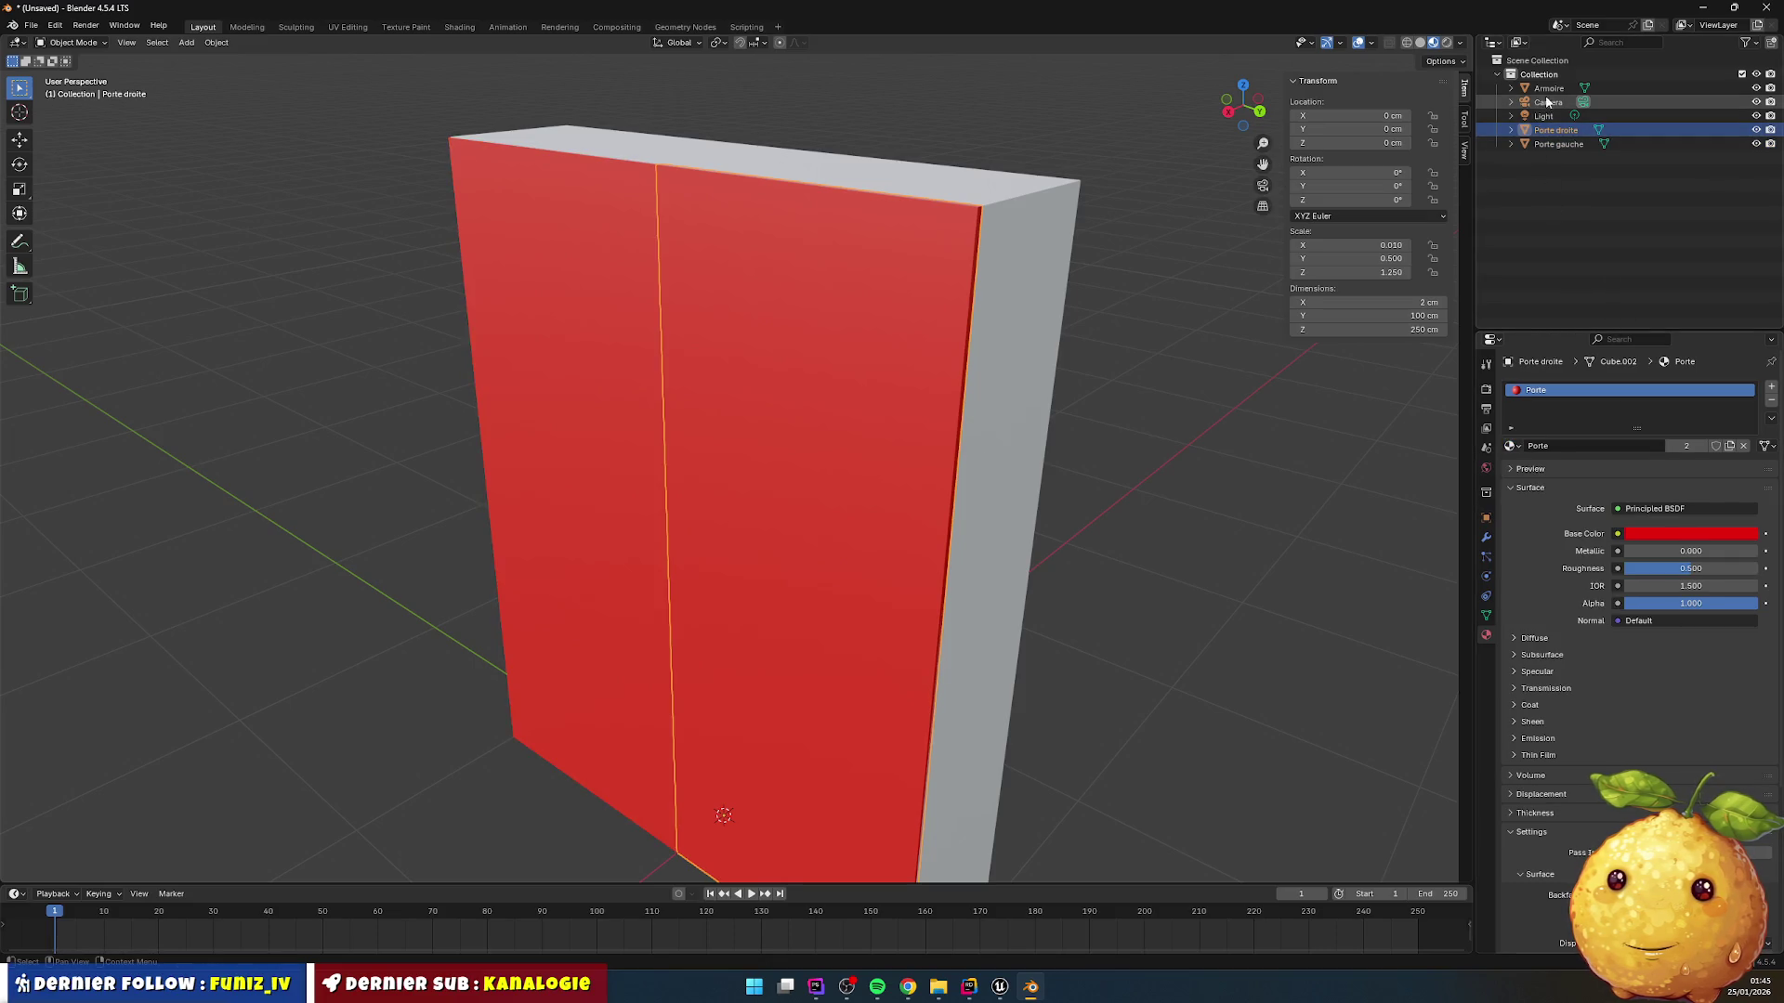
pyautogui.click(1548, 89)
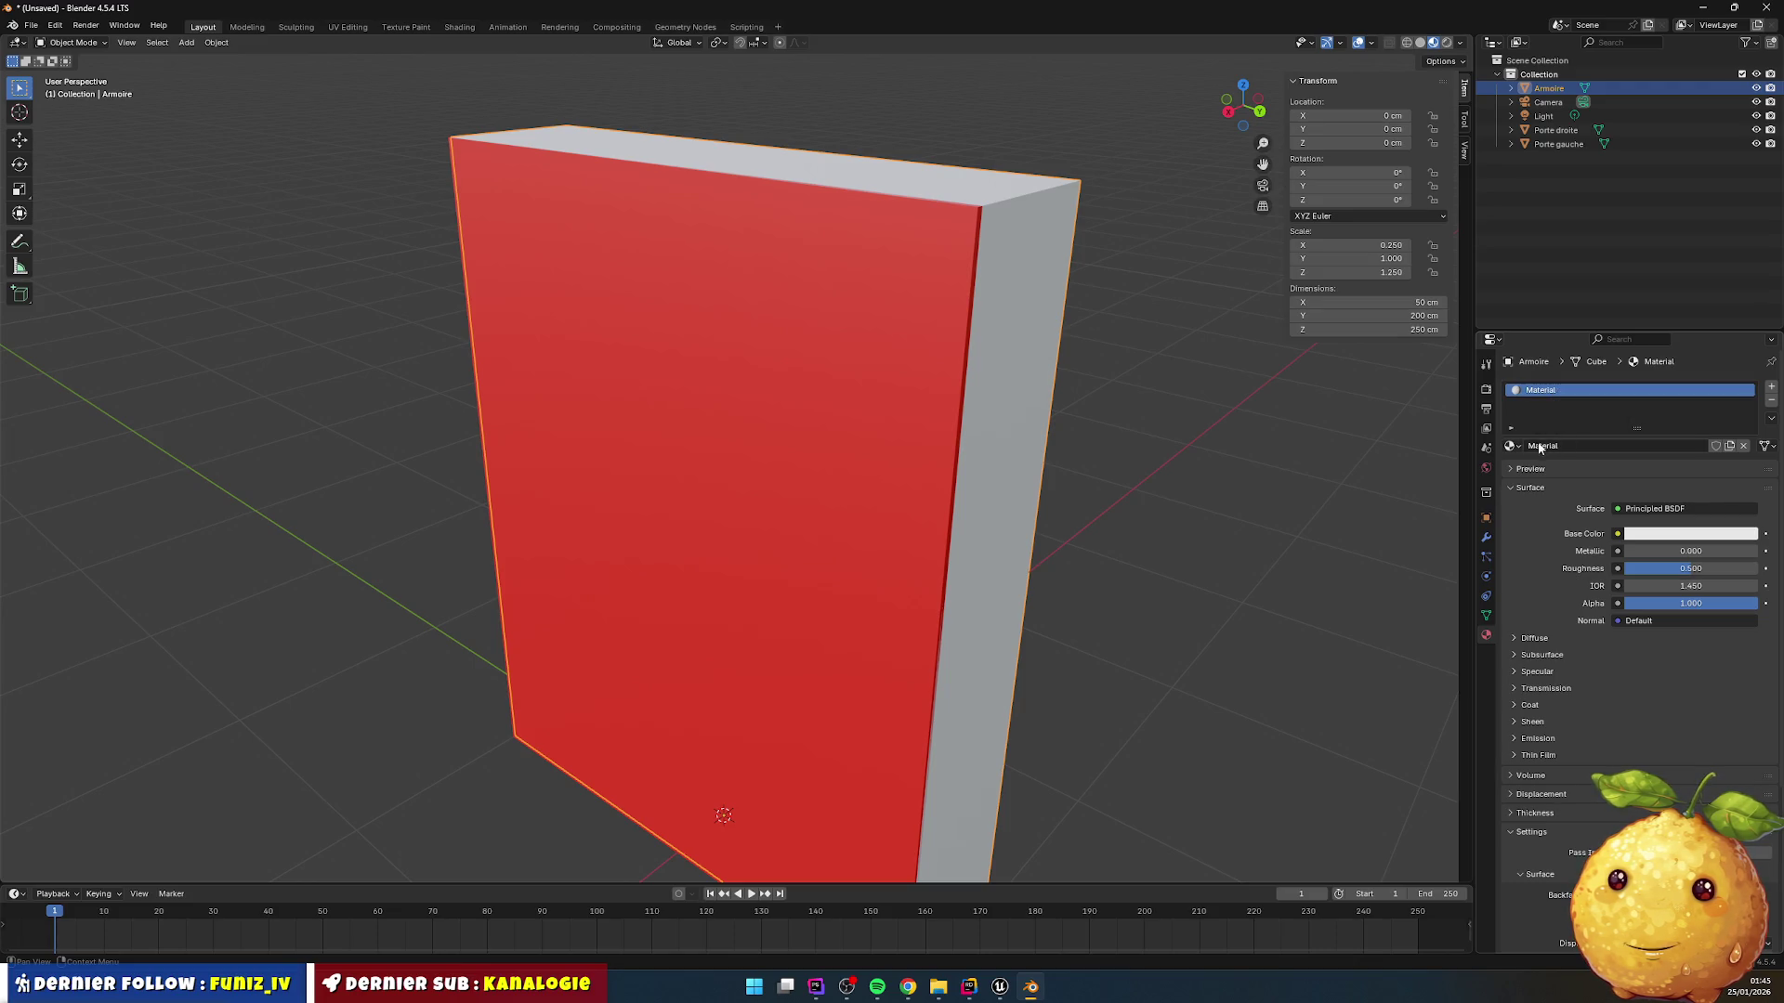
pyautogui.click(1511, 446)
pyautogui.click(1539, 467)
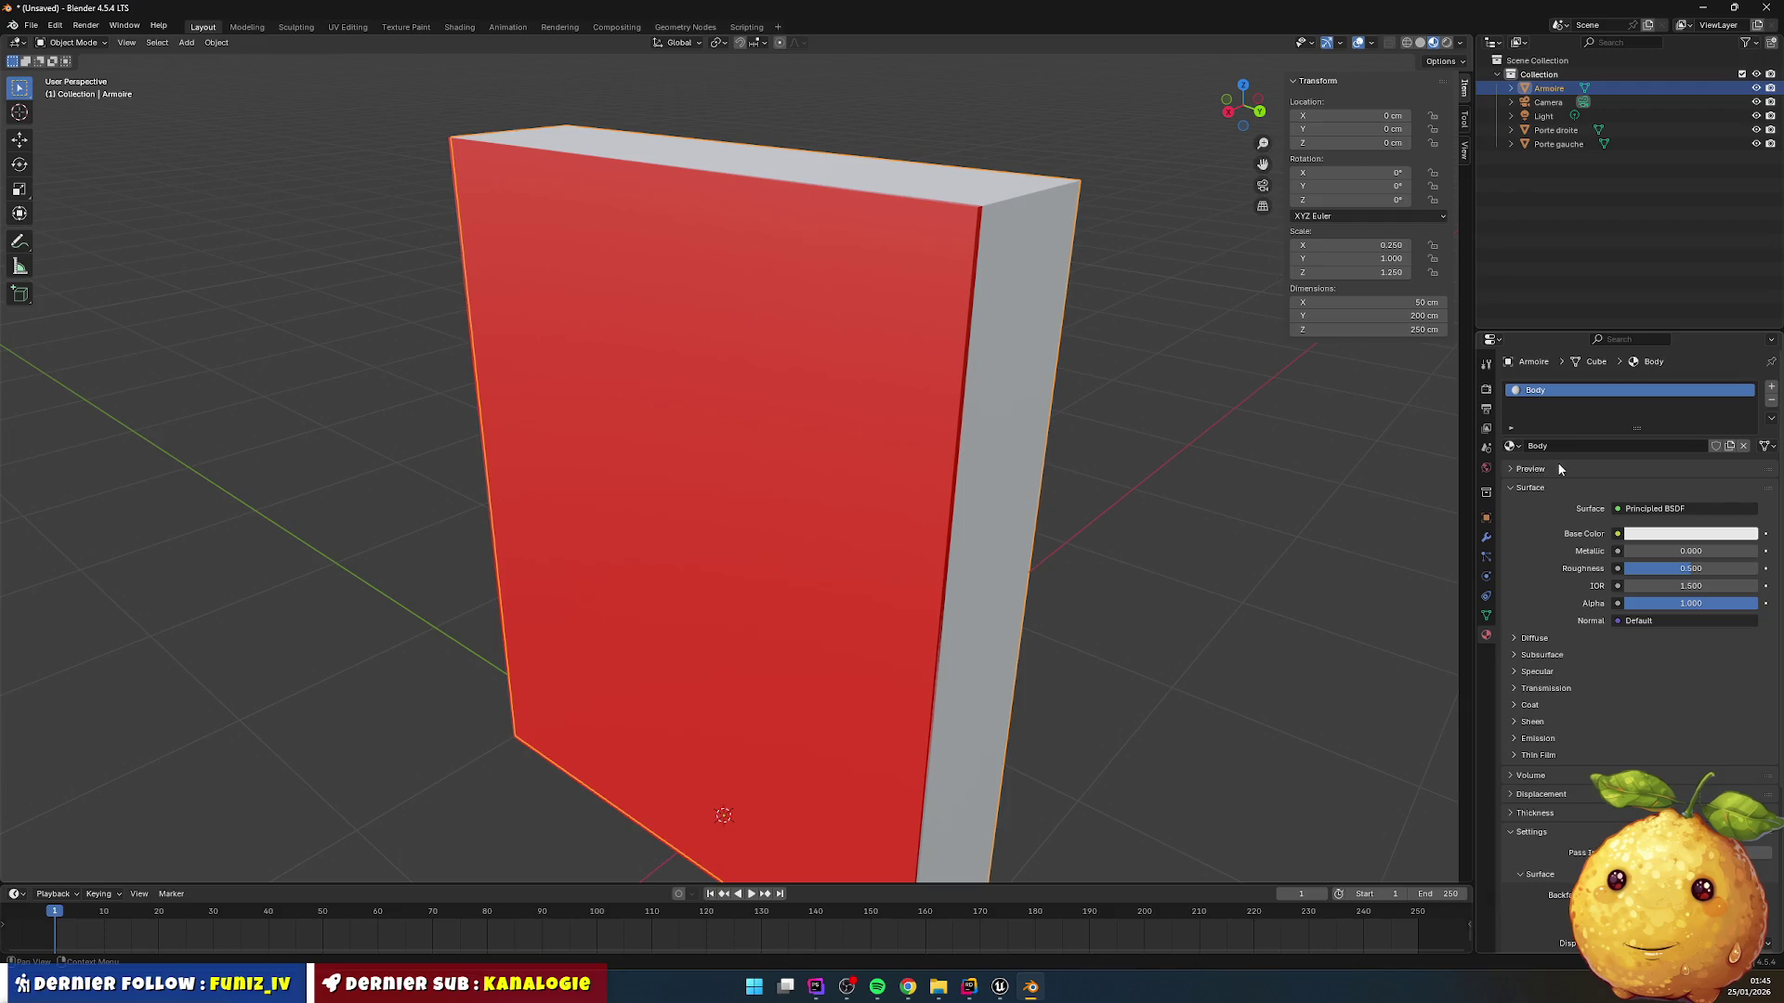
pyautogui.click(1251, 409)
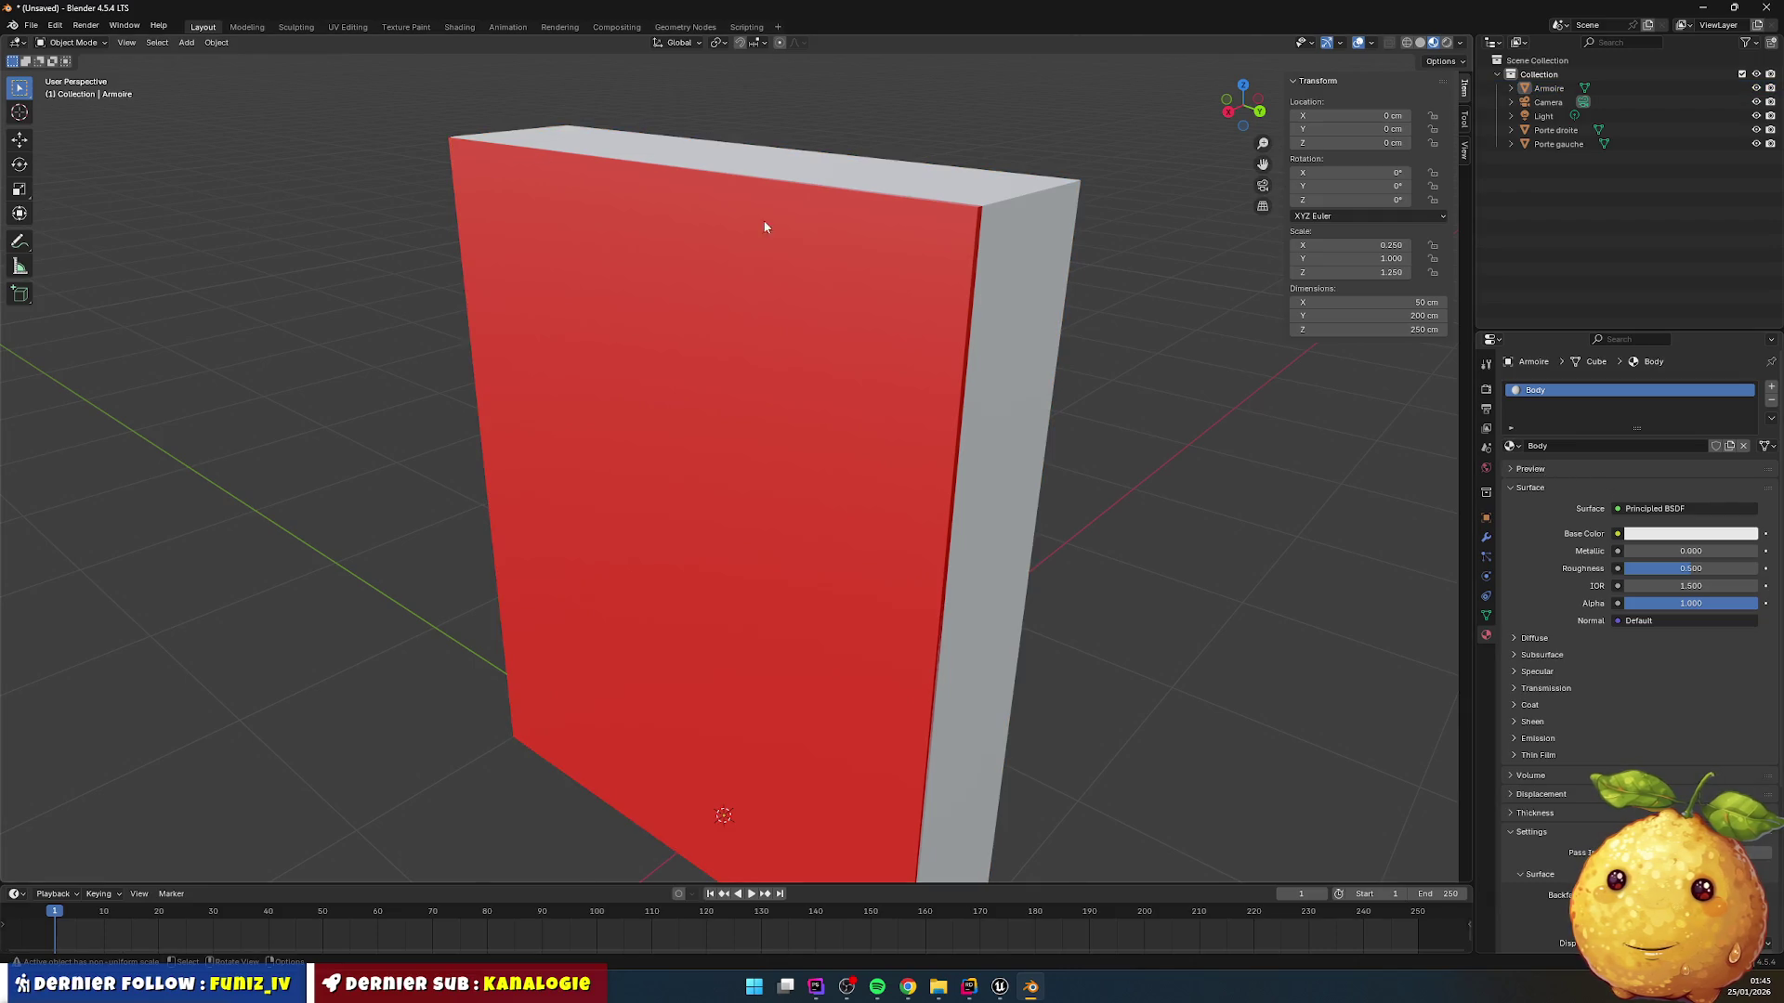
pyautogui.click(30, 26)
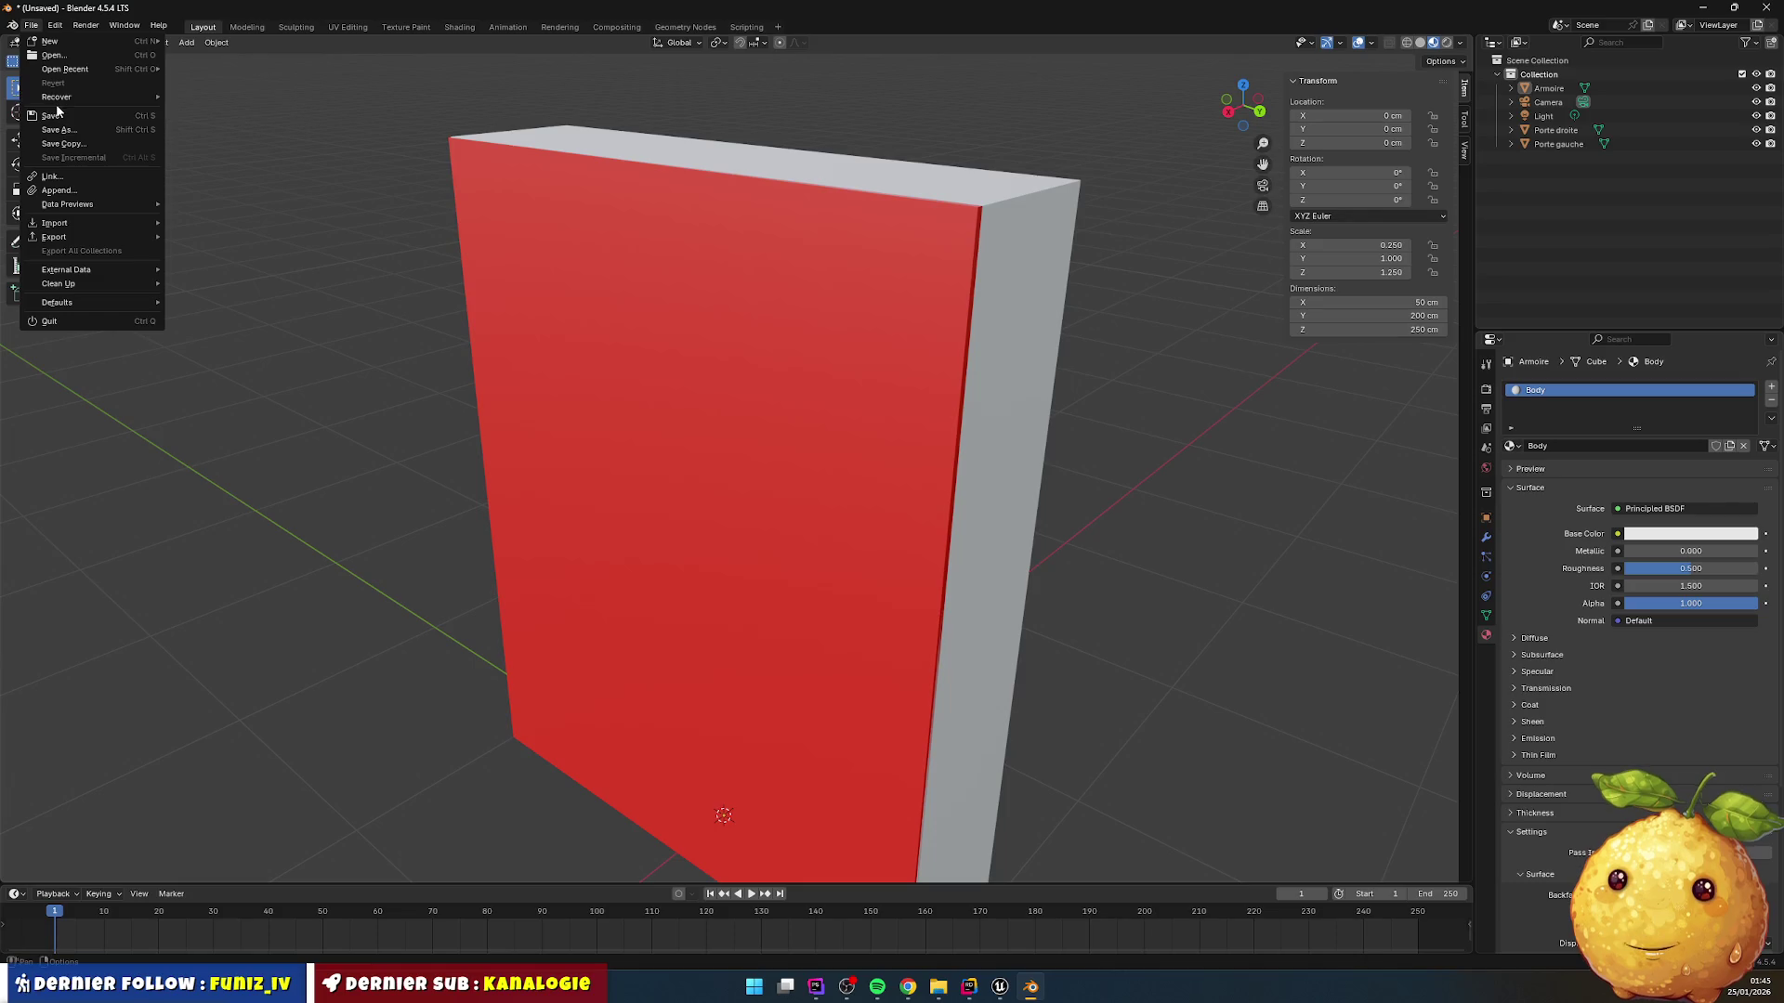
# Step: Save the scene as armoire.blend
pyautogui.click(51, 116)
pyautogui.click(880, 687)
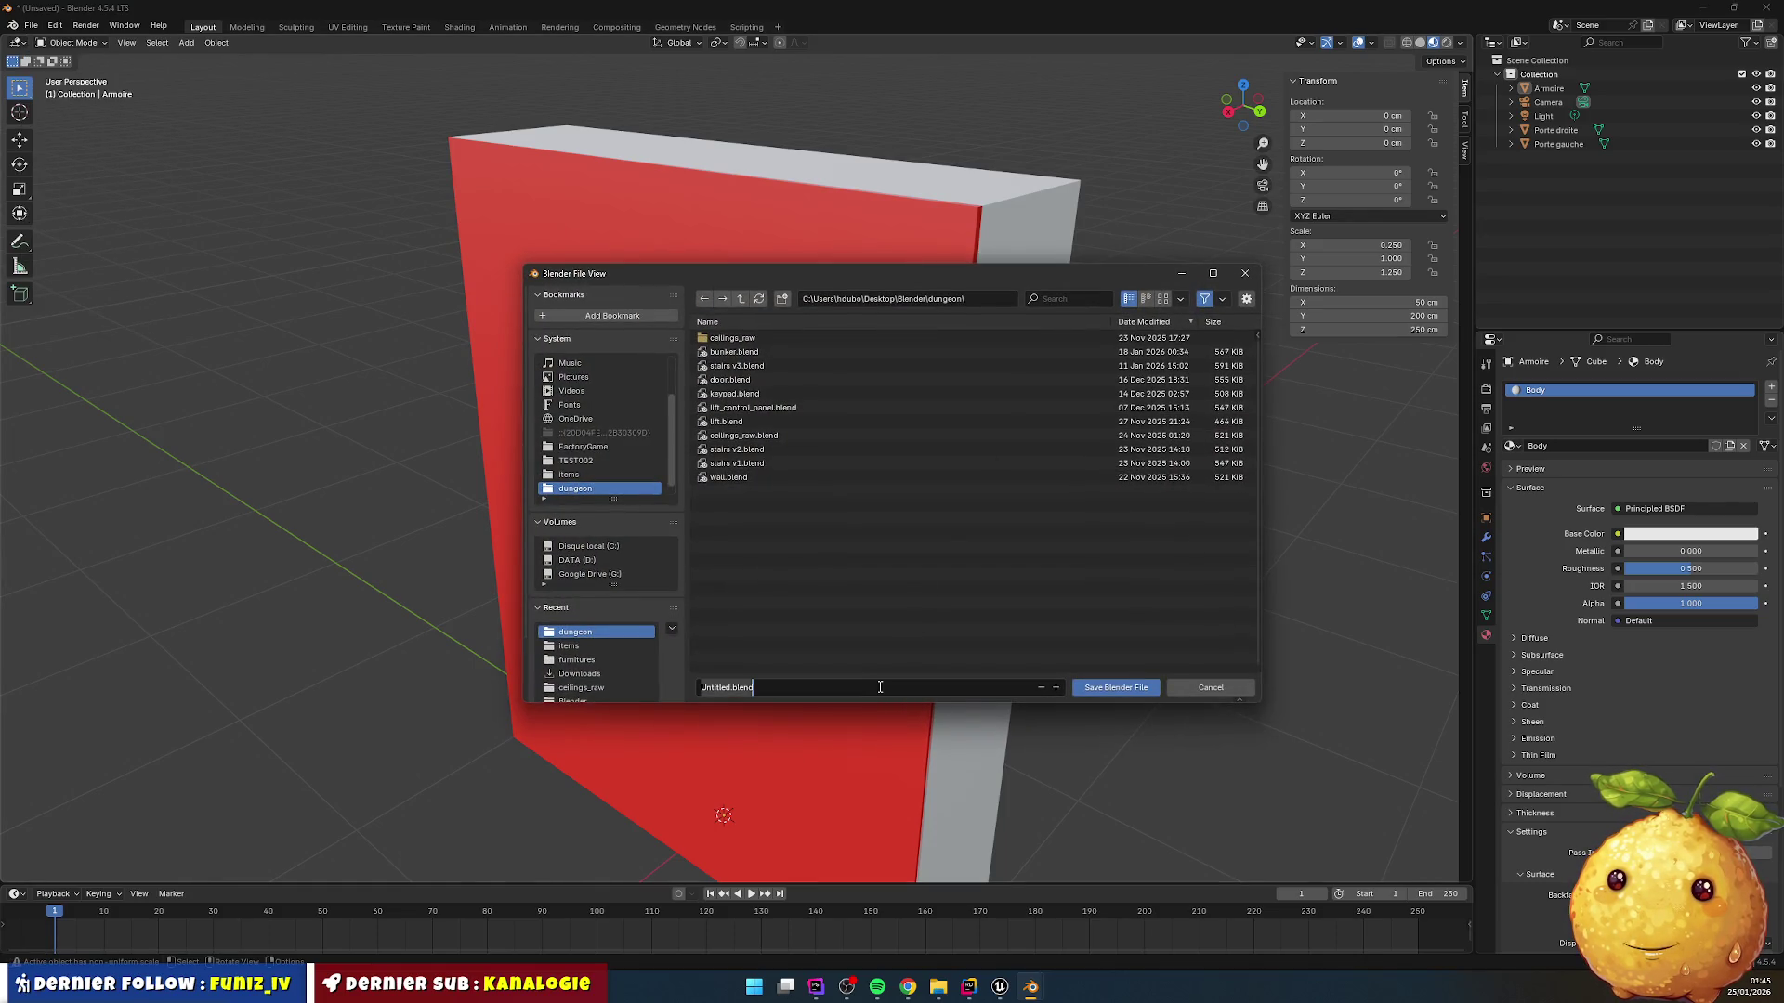
pyautogui.write('ampoire')
pyautogui.press('BackSpace')
pyautogui.press('BackSpace')
pyautogui.press('BackSpace')
pyautogui.write('rmoire')
pyautogui.press('Return')
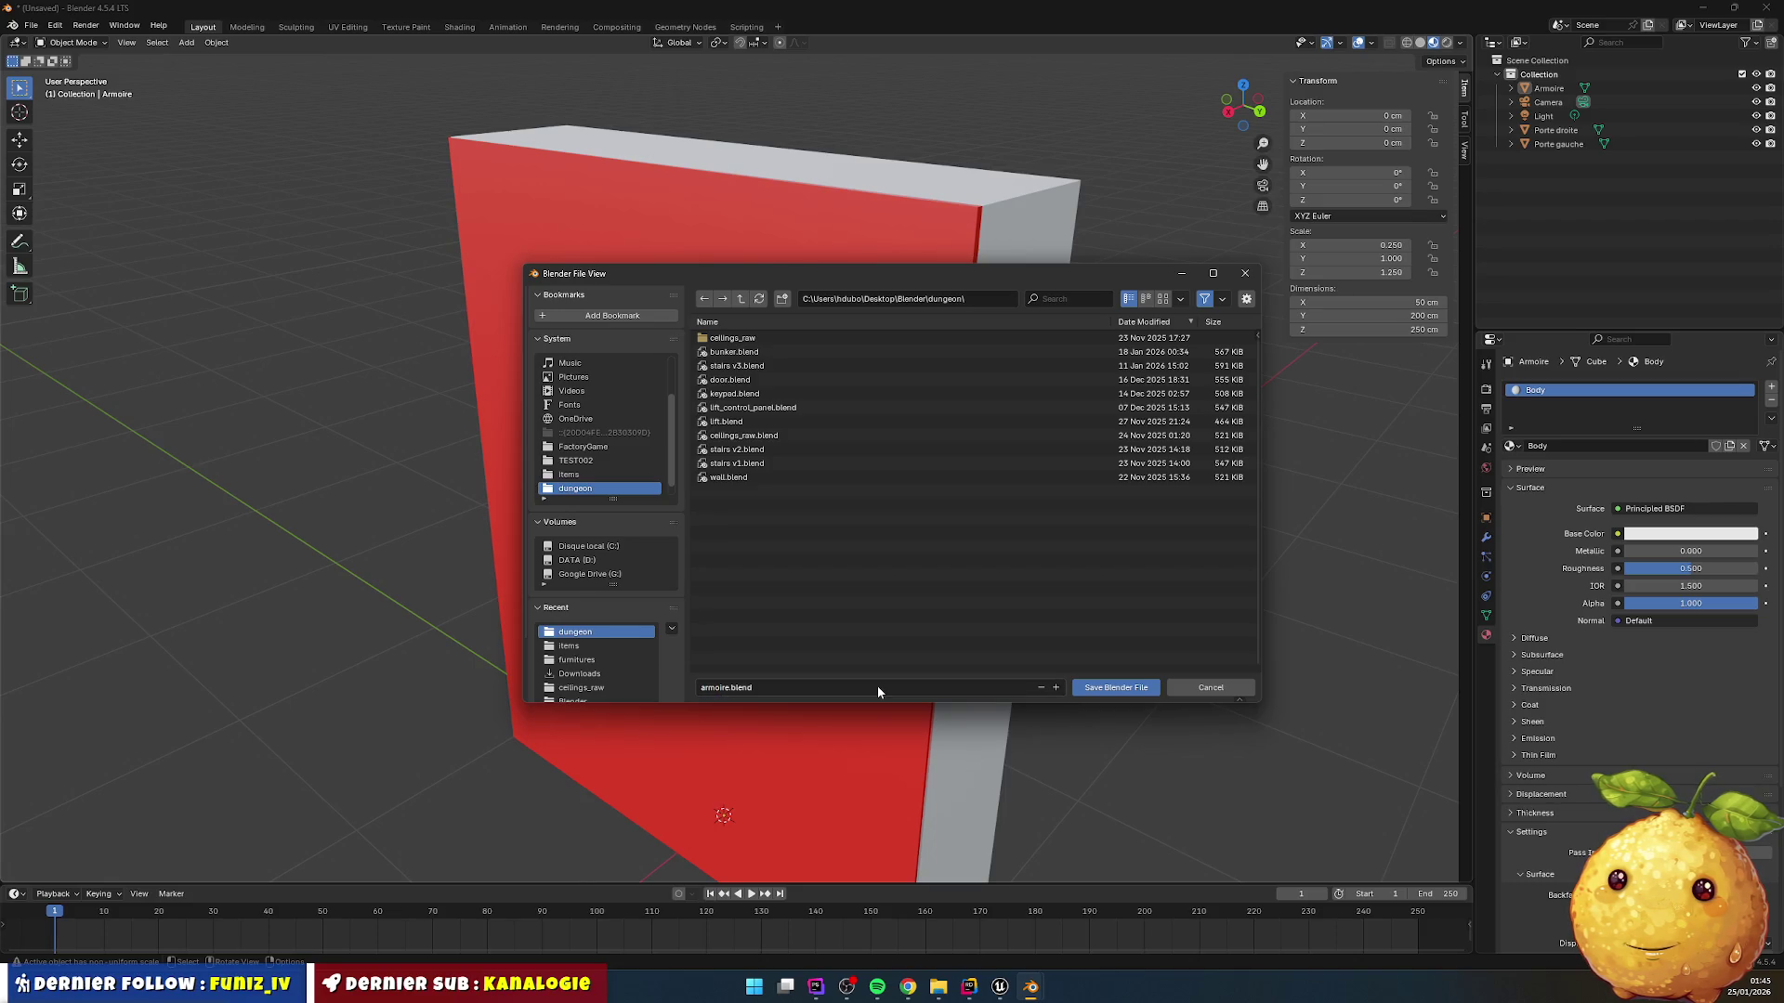
pyautogui.click(1120, 688)
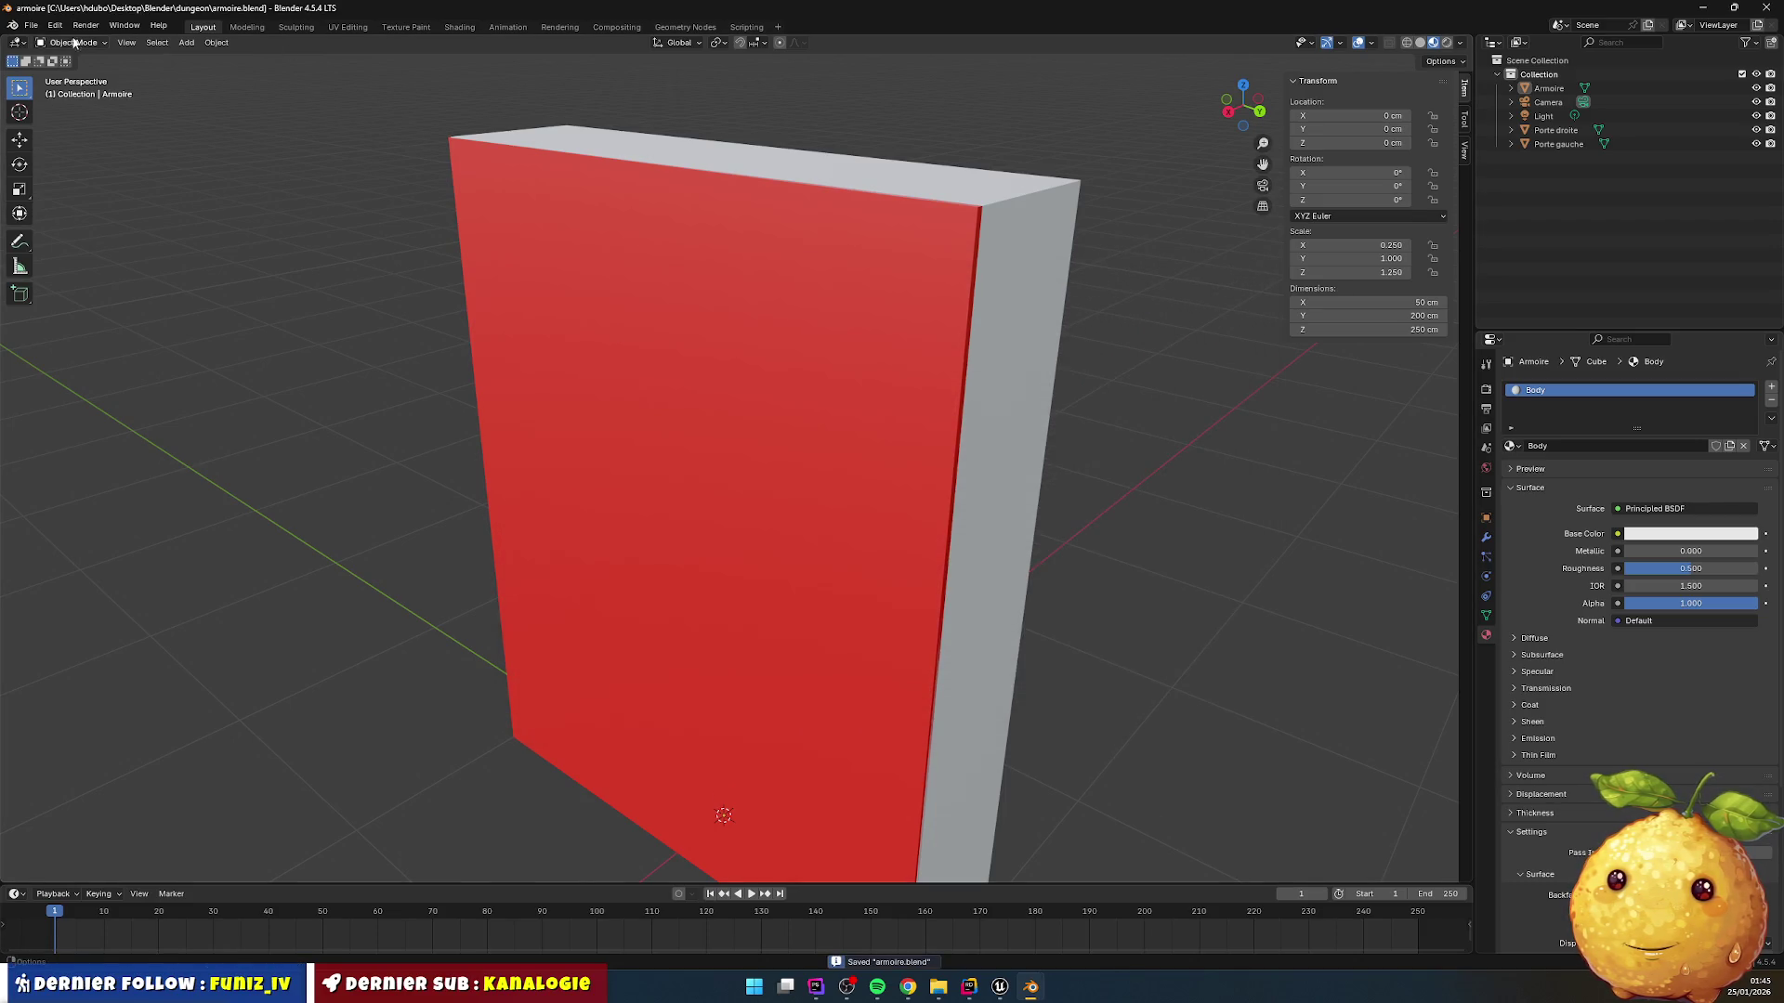
# Step: Export the scene as armoire.glb in glTF 2.0 Binary format
pyautogui.click(30, 25)
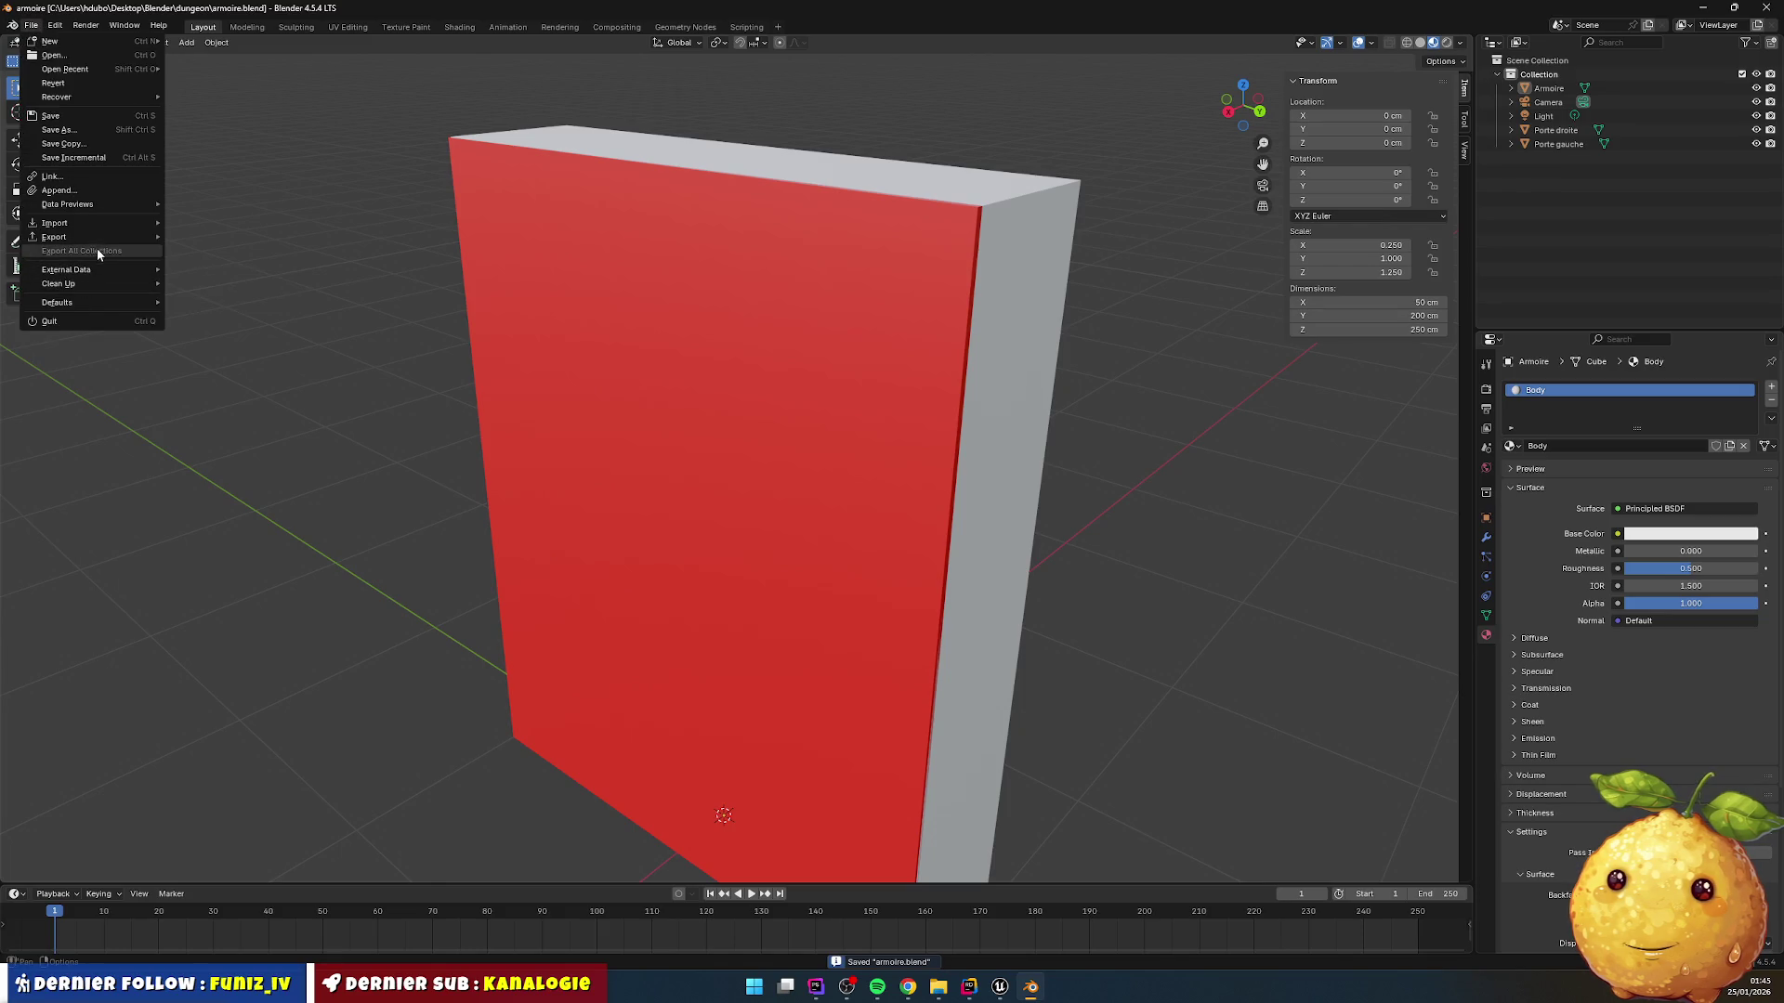
pyautogui.moveTo(102, 234)
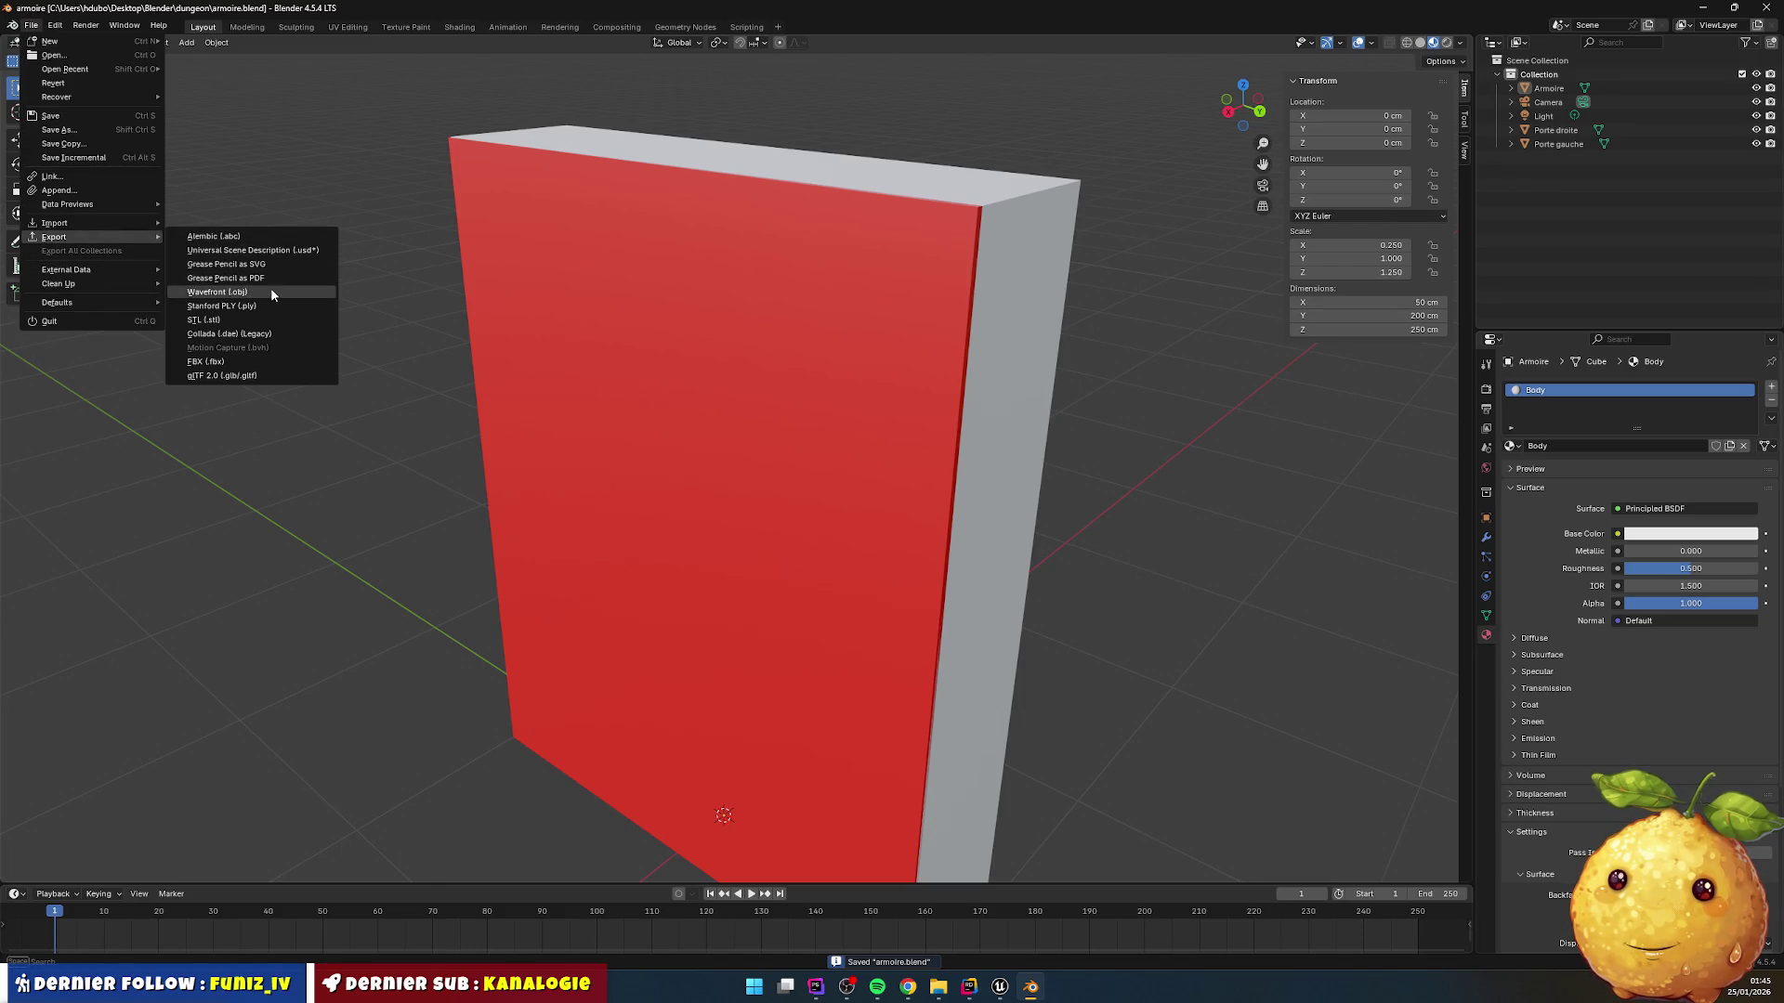
pyautogui.click(272, 373)
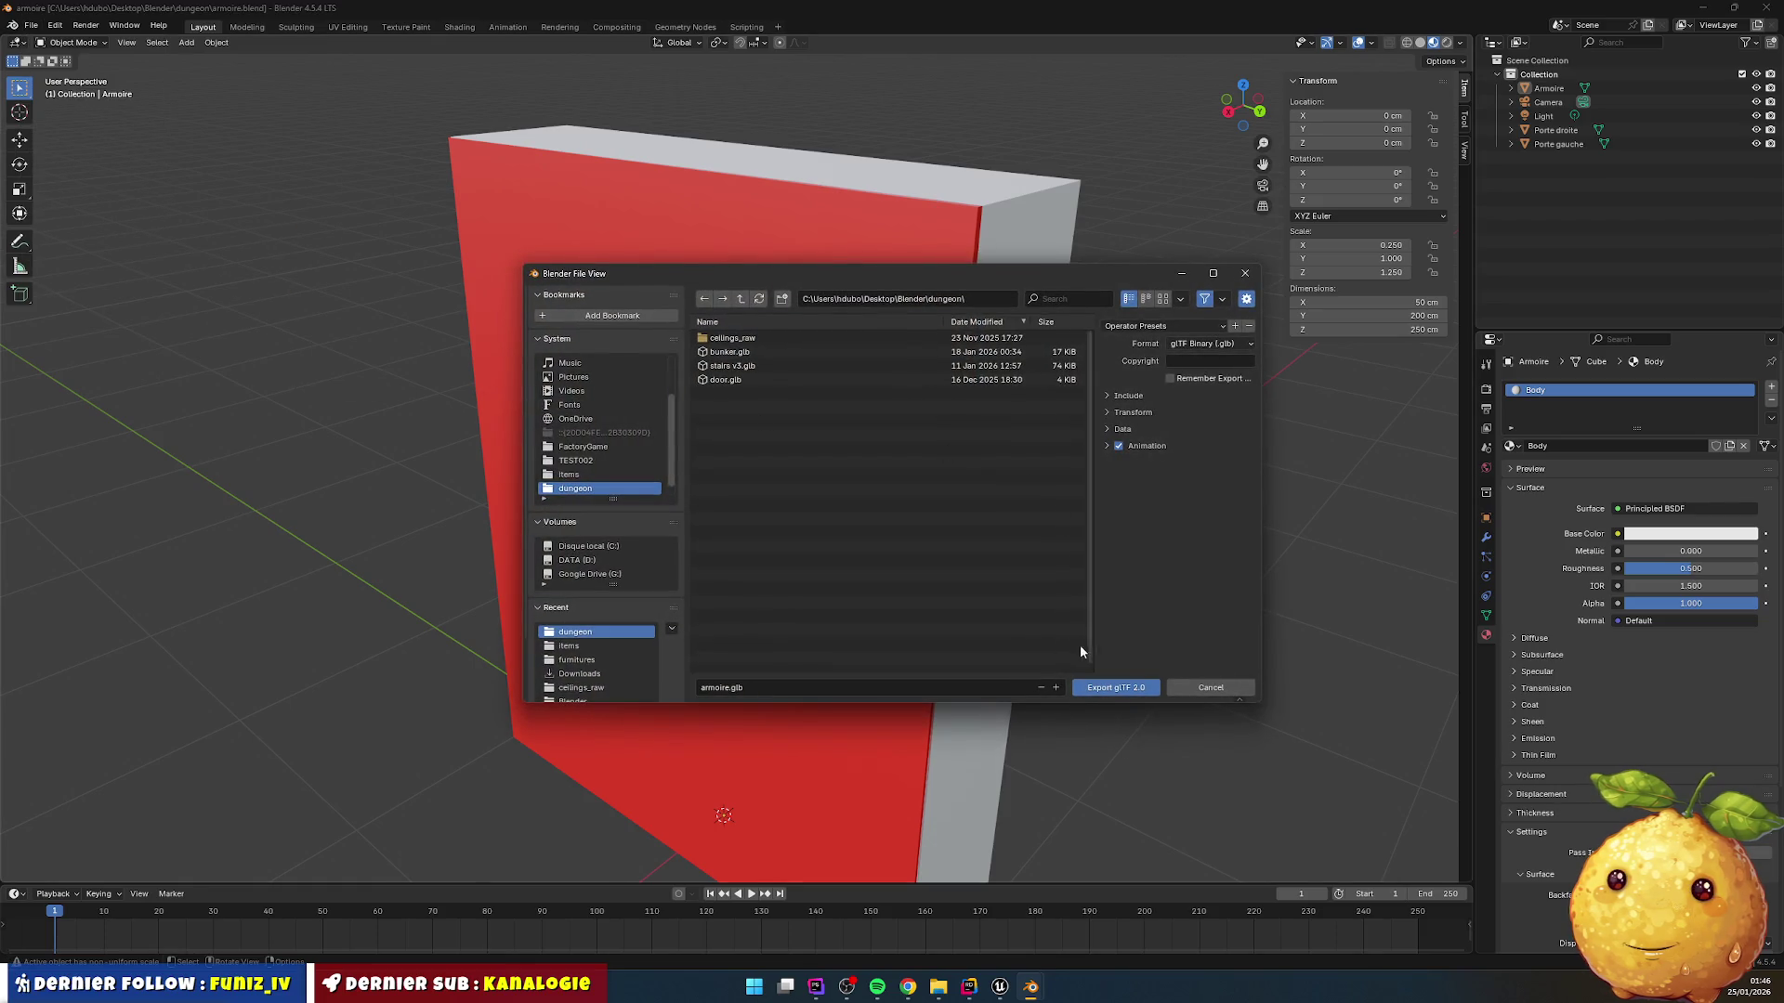
pyautogui.click(1118, 689)
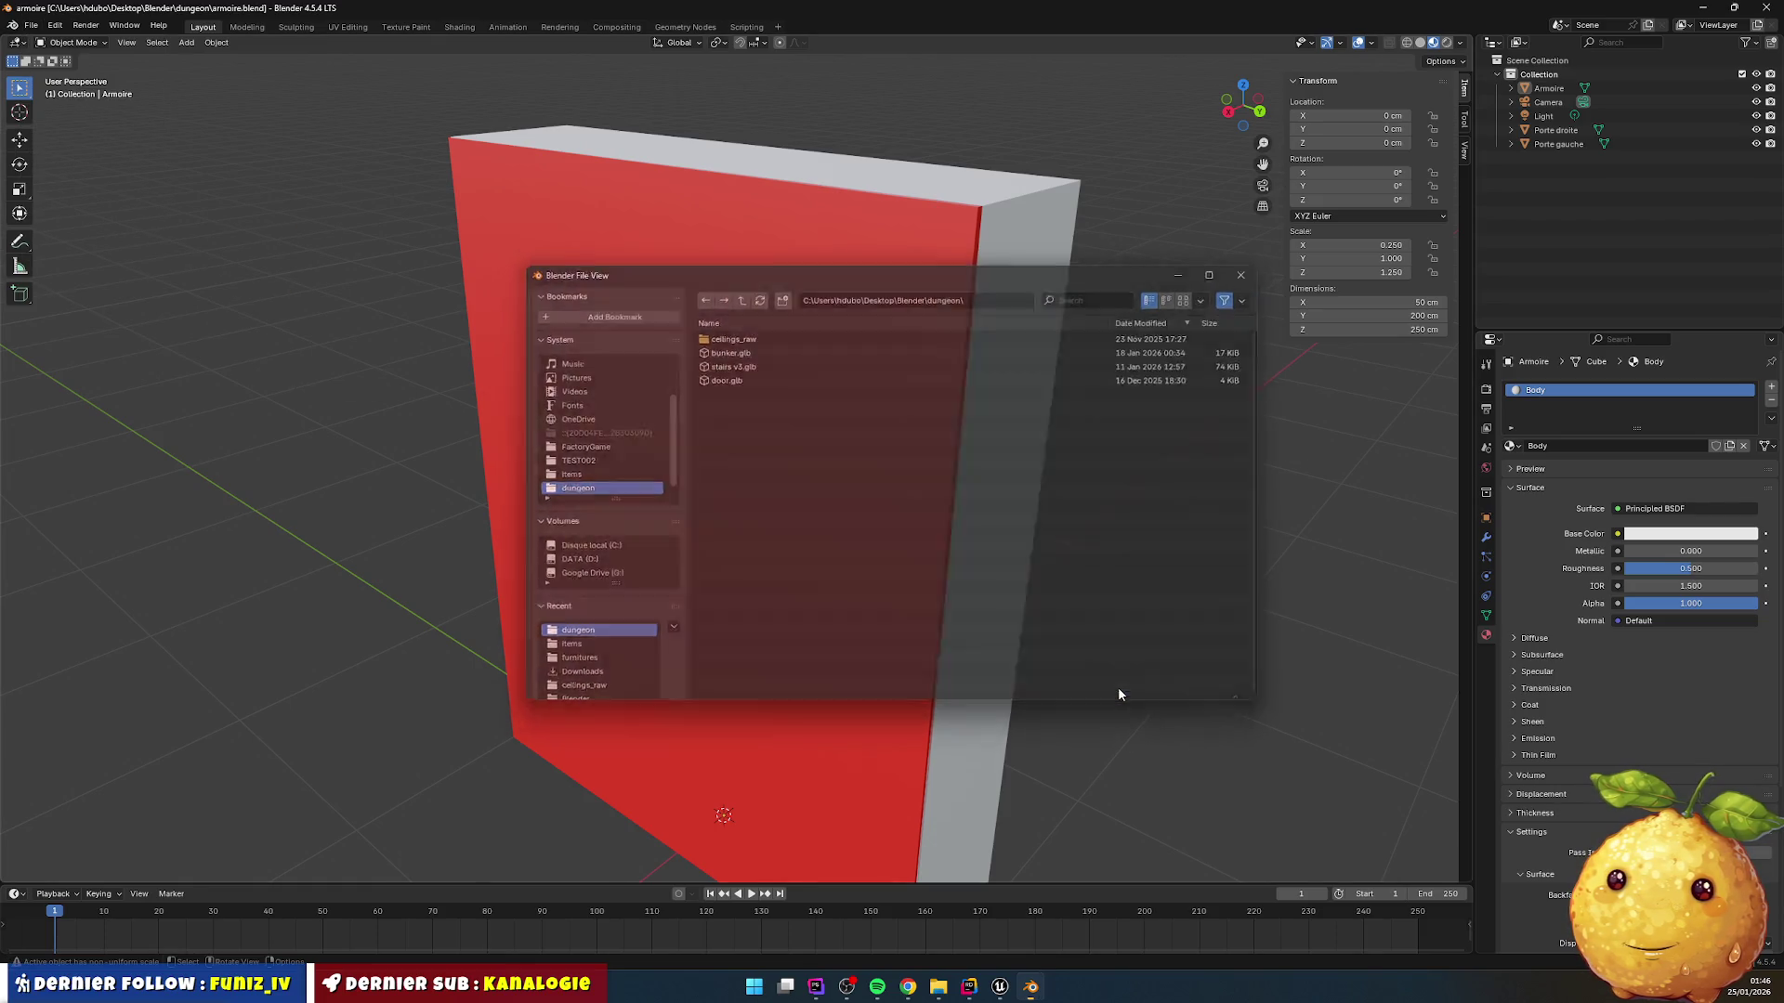
pyautogui.click(1000, 989)
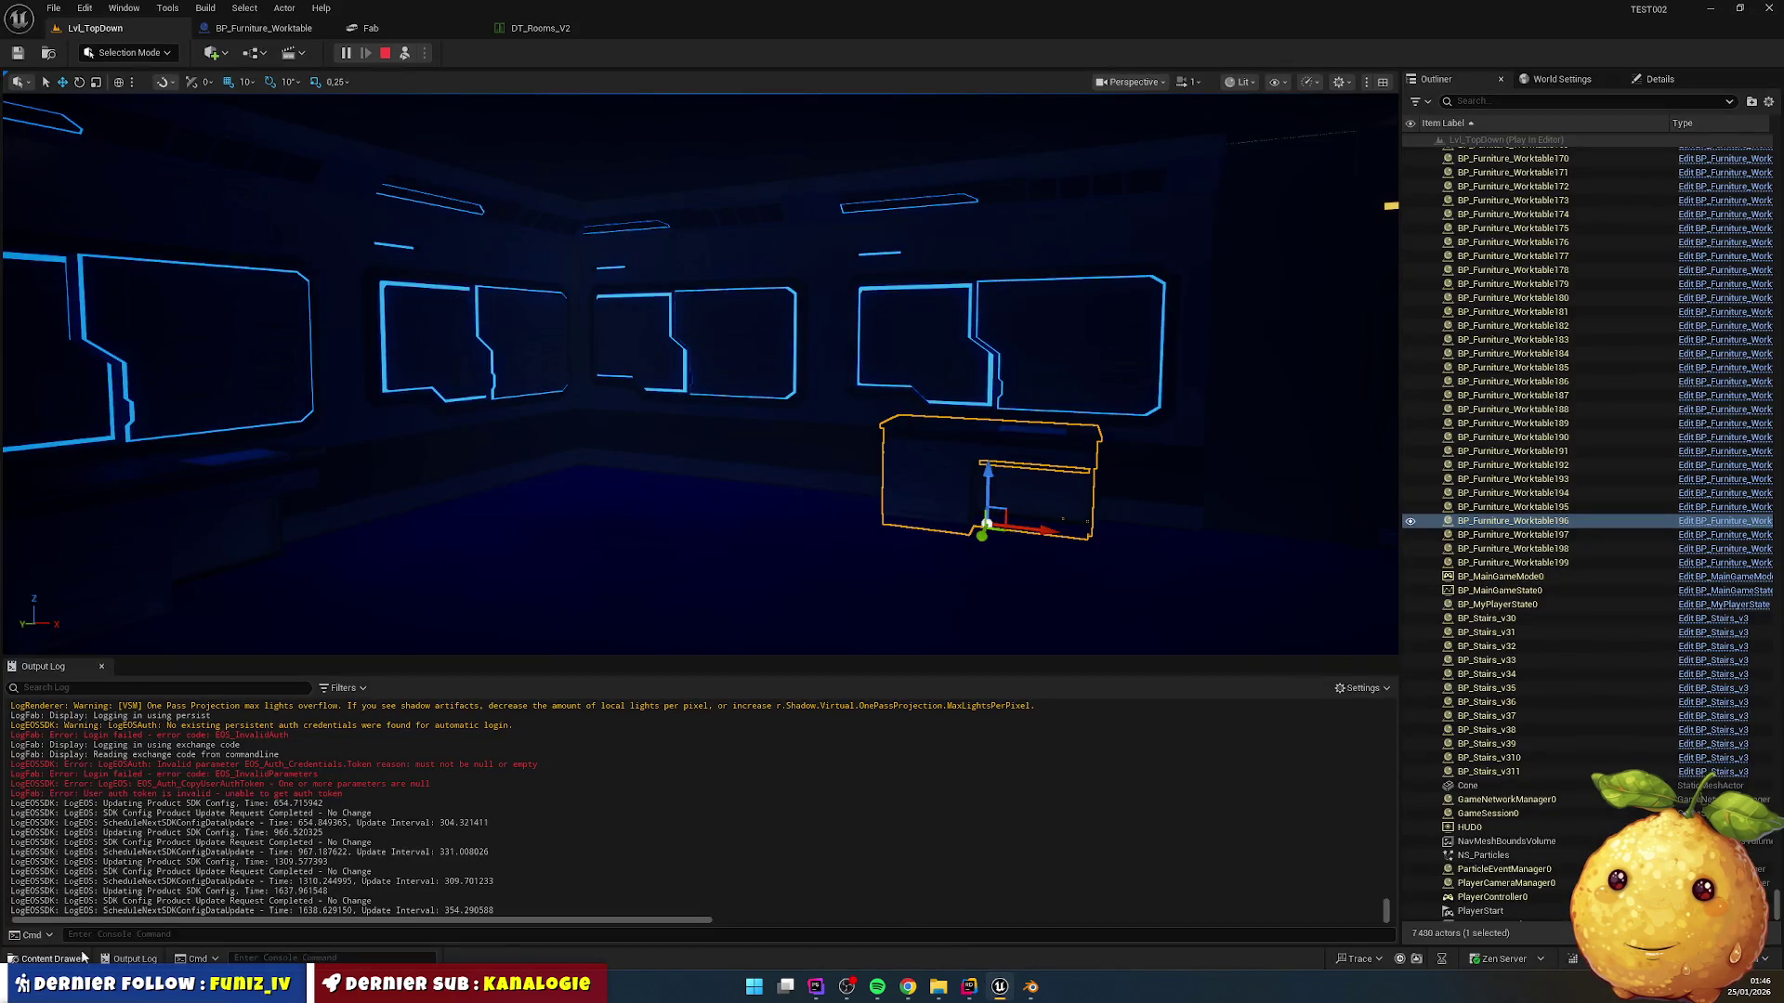
# Step: Create a new folder in Content/Actors/Furnitures via the Content Drawer
pyautogui.click(53, 958)
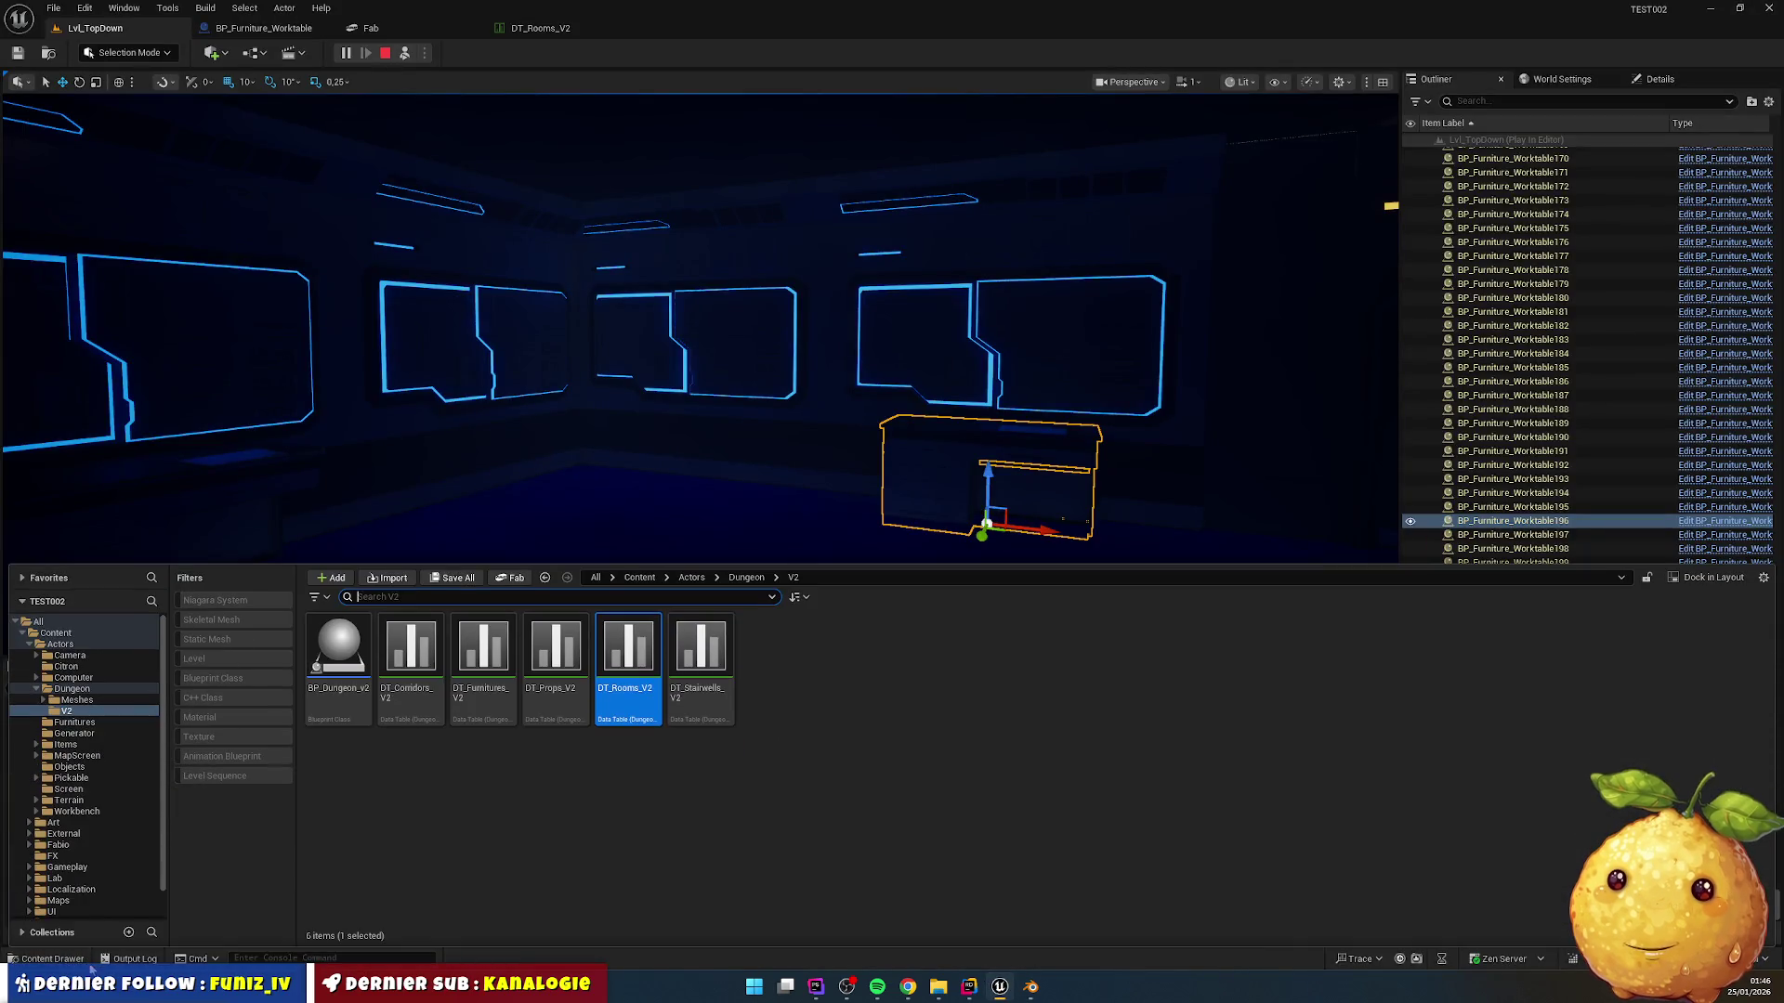
pyautogui.click(639, 577)
pyautogui.doubleClick(342, 684)
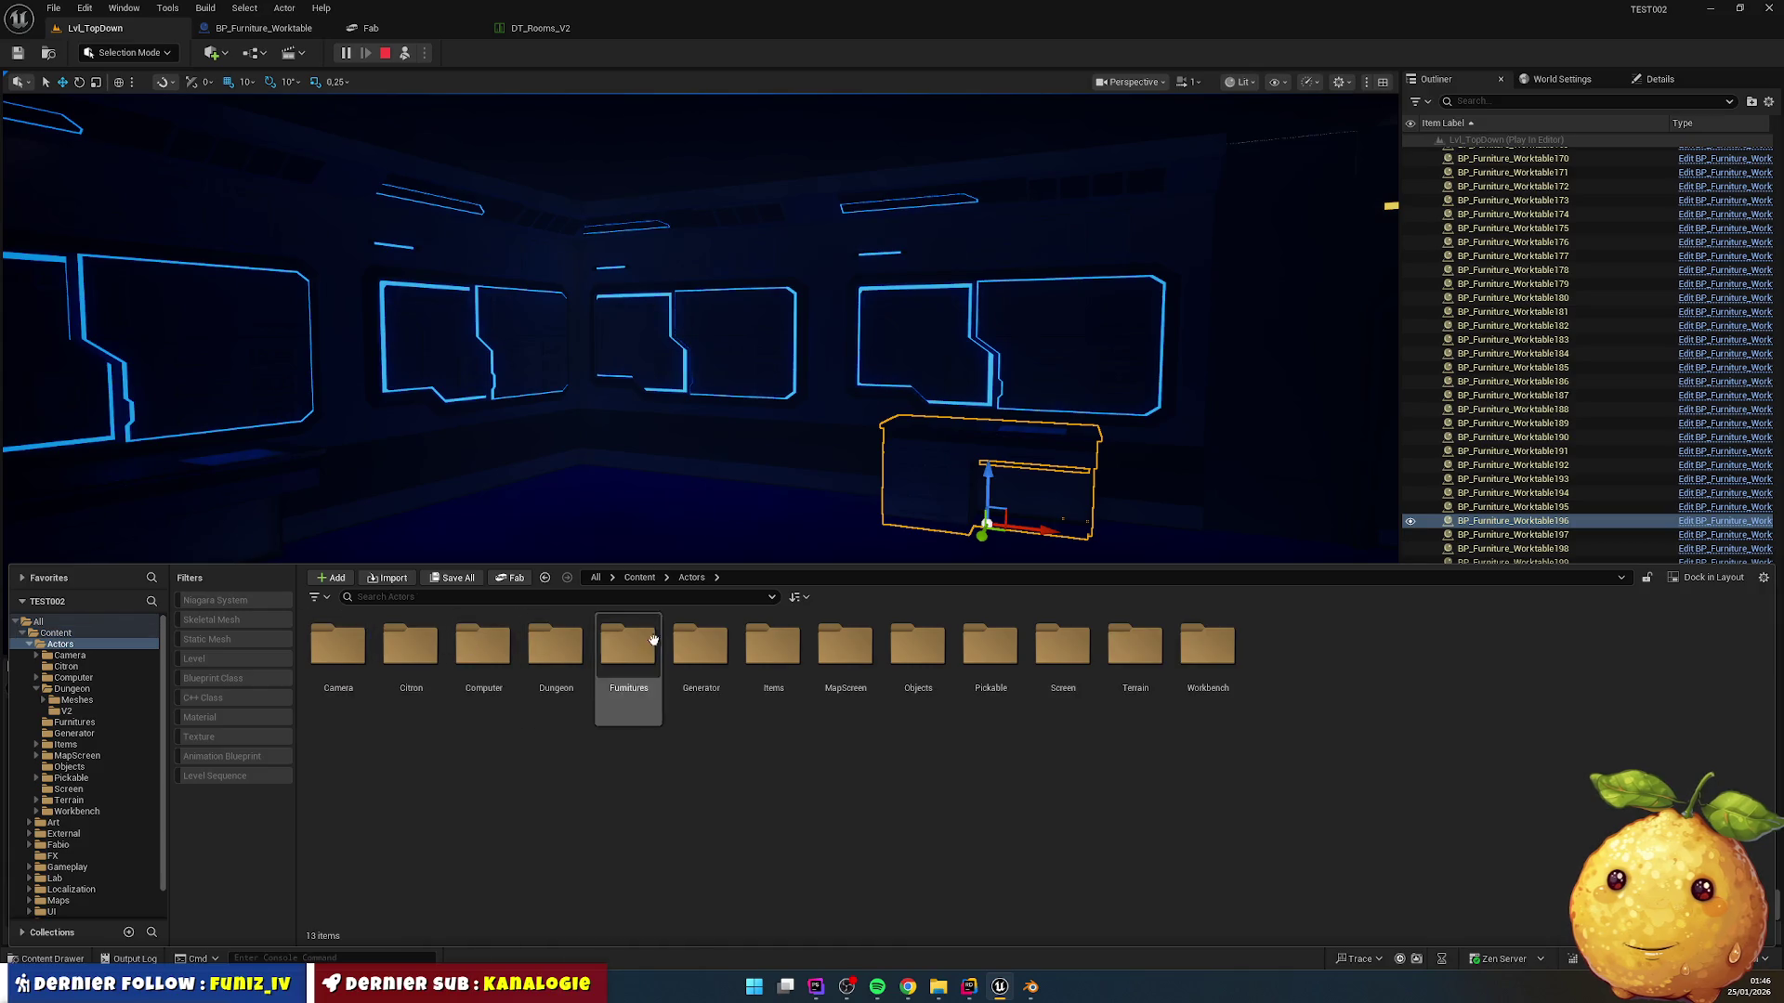
pyautogui.doubleClick(556, 650)
pyautogui.hotkey('alt', 'Left')
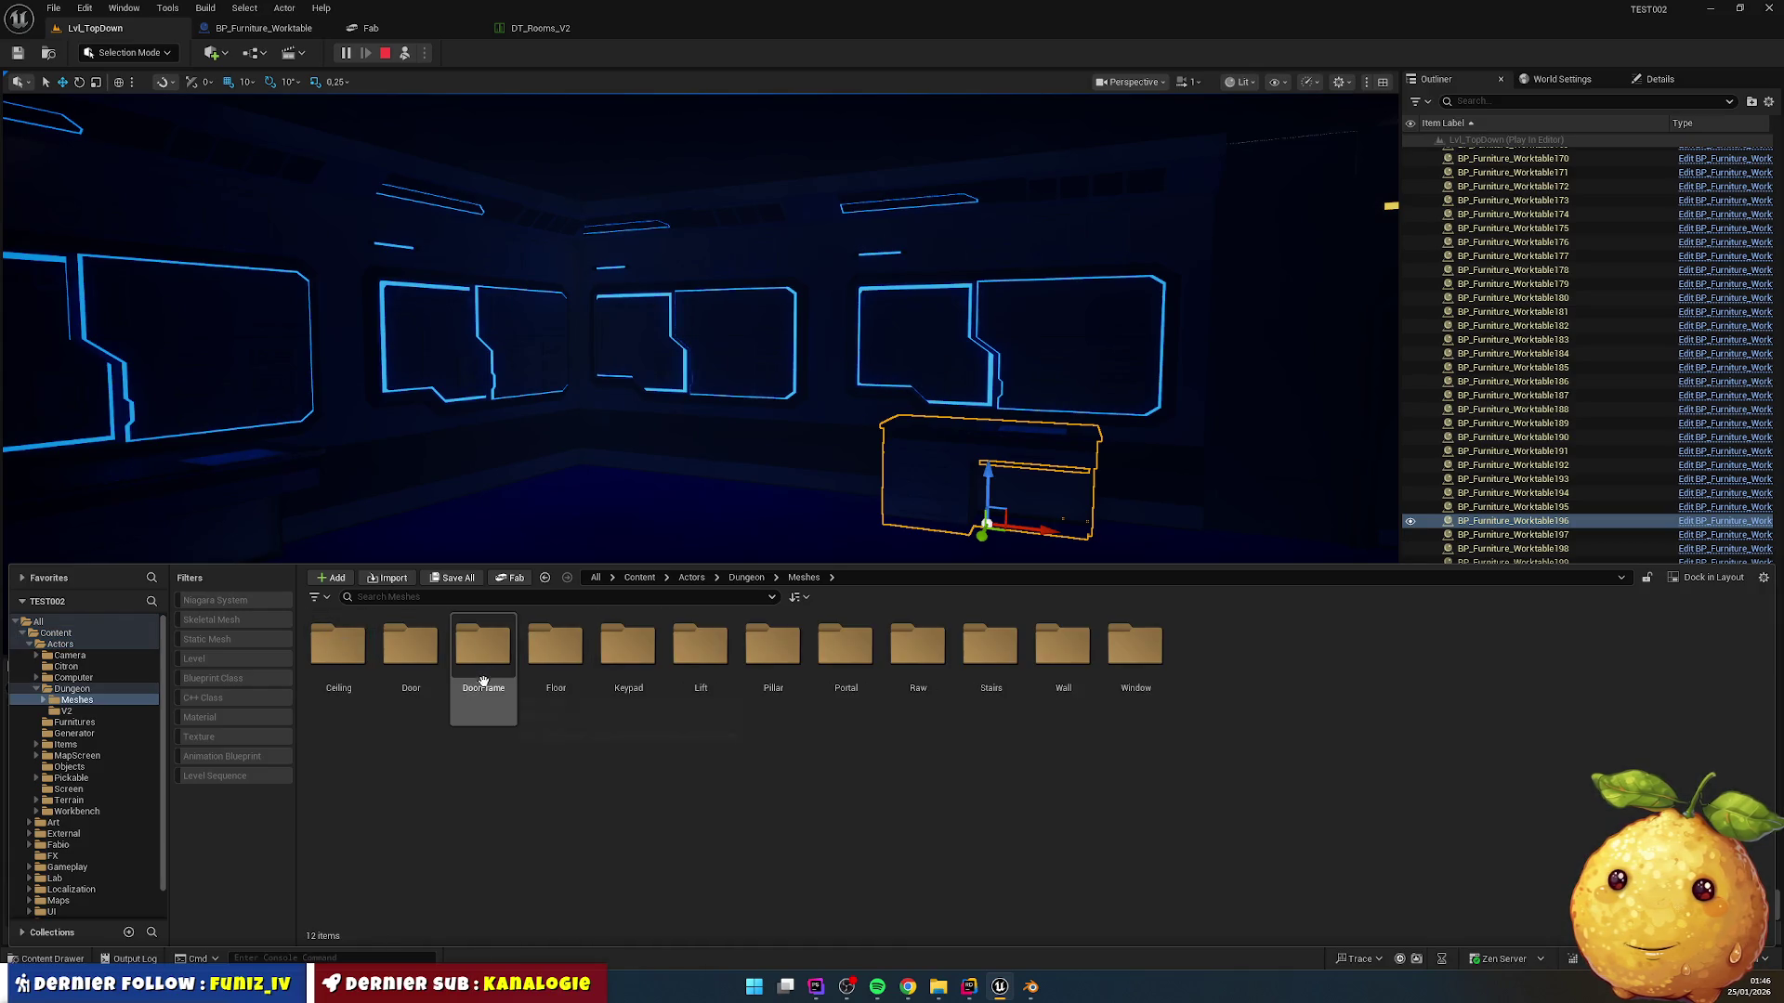
pyautogui.click(556, 651)
pyautogui.doubleClick(628, 650)
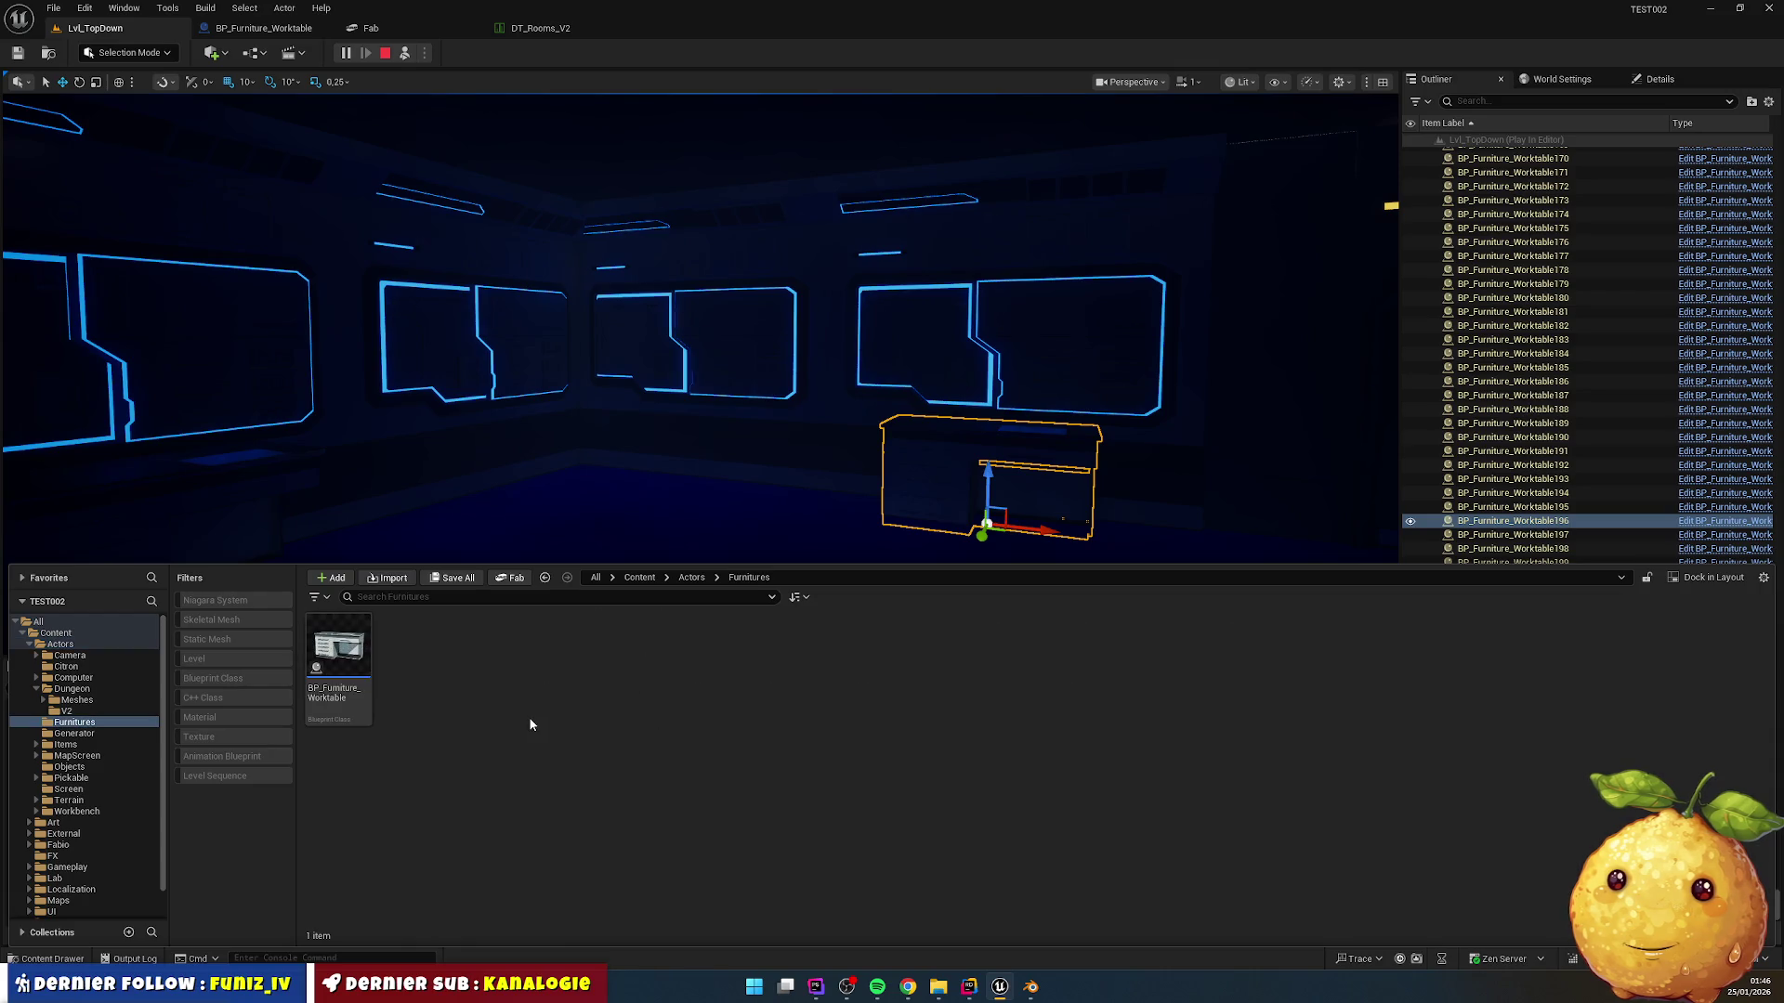
pyautogui.rightClick(708, 698)
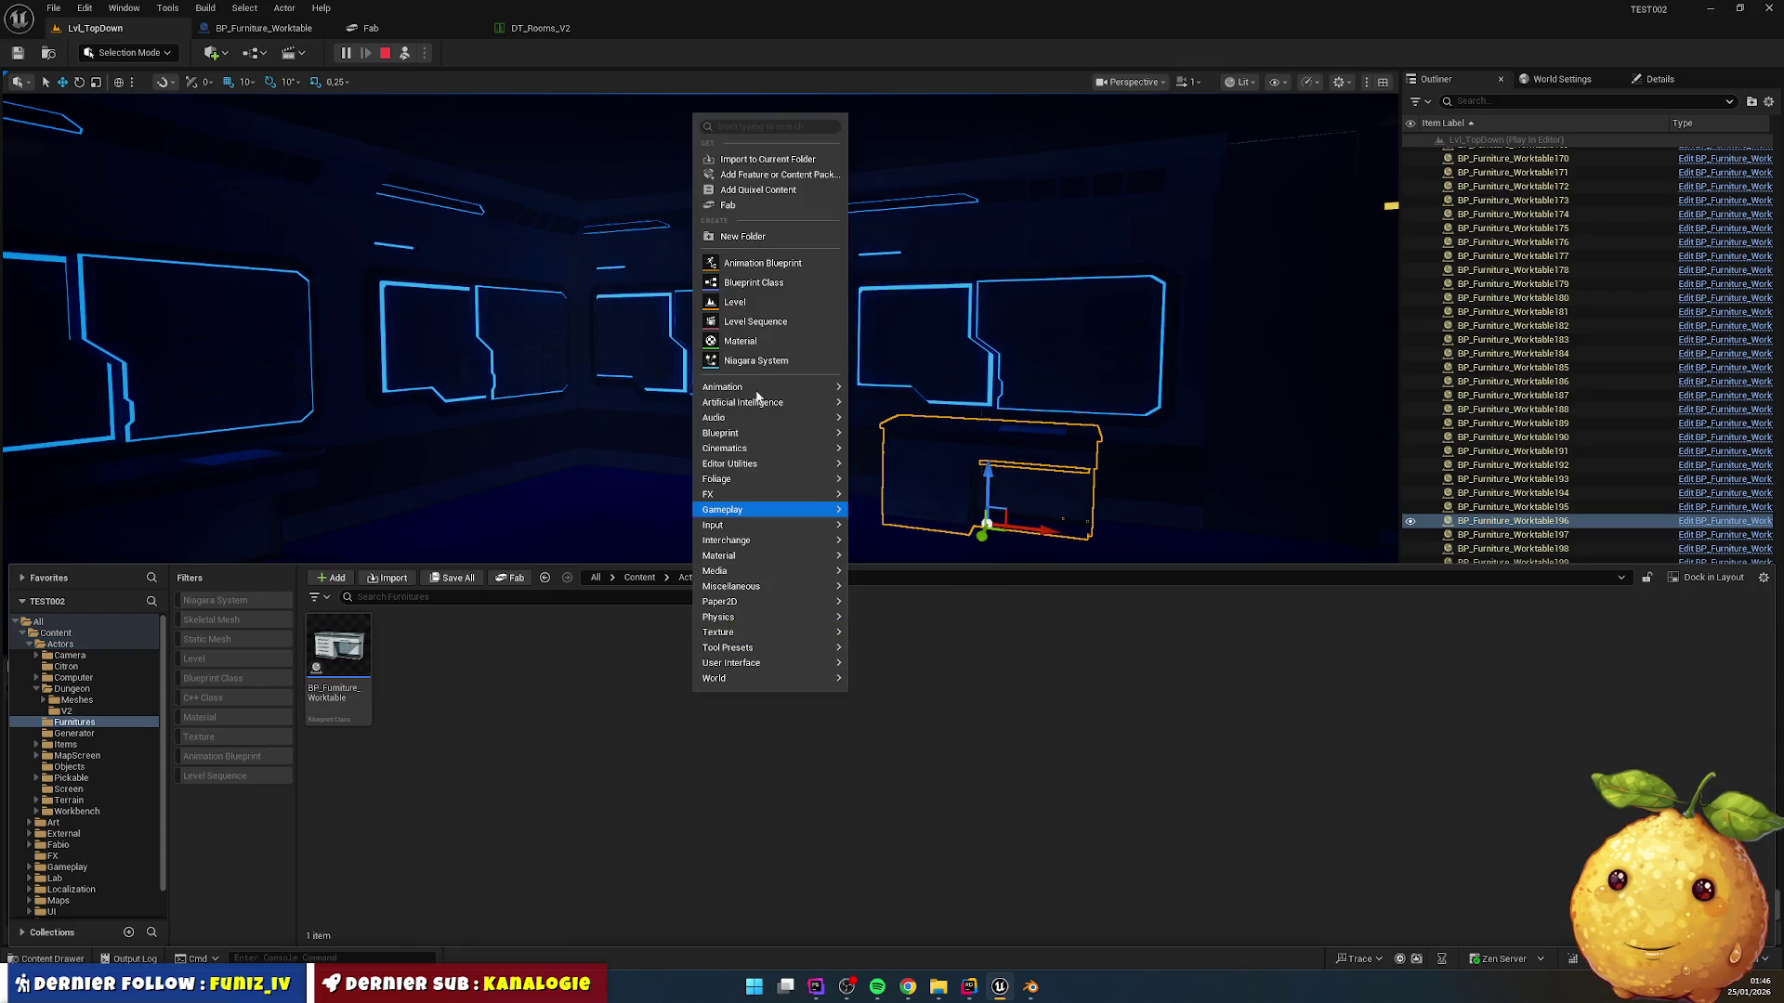
pyautogui.click(755, 232)
pyautogui.moveTo(911, 989)
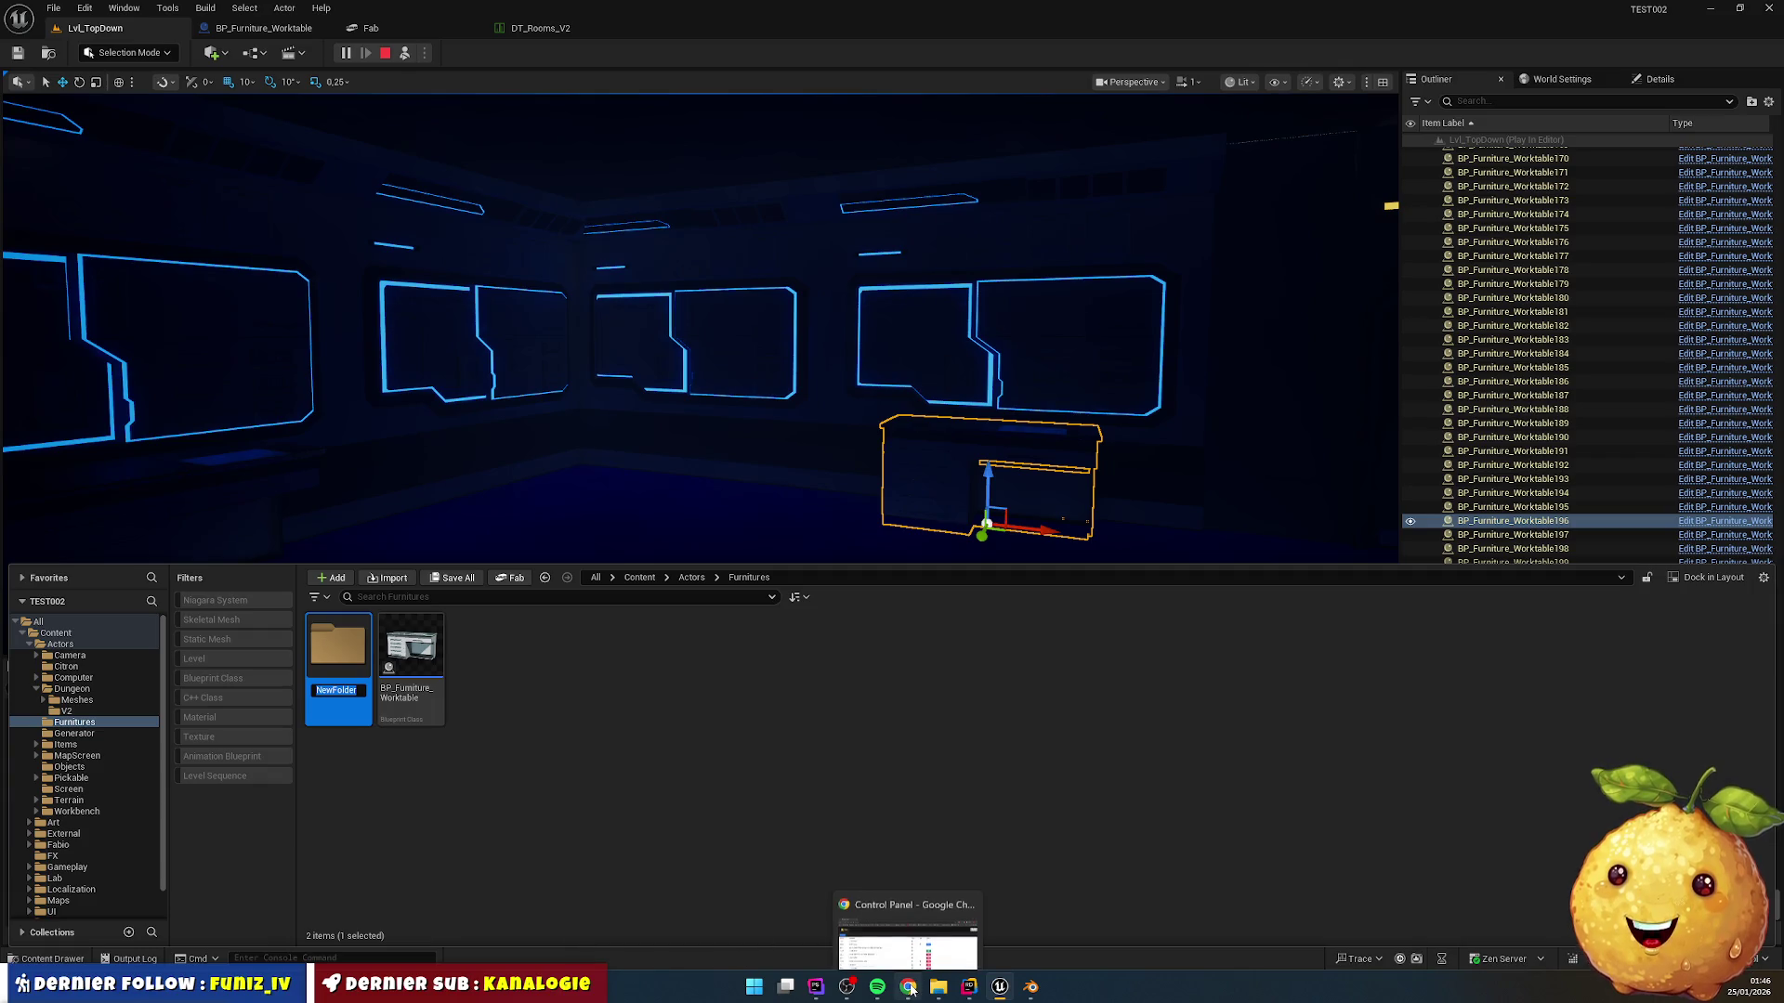
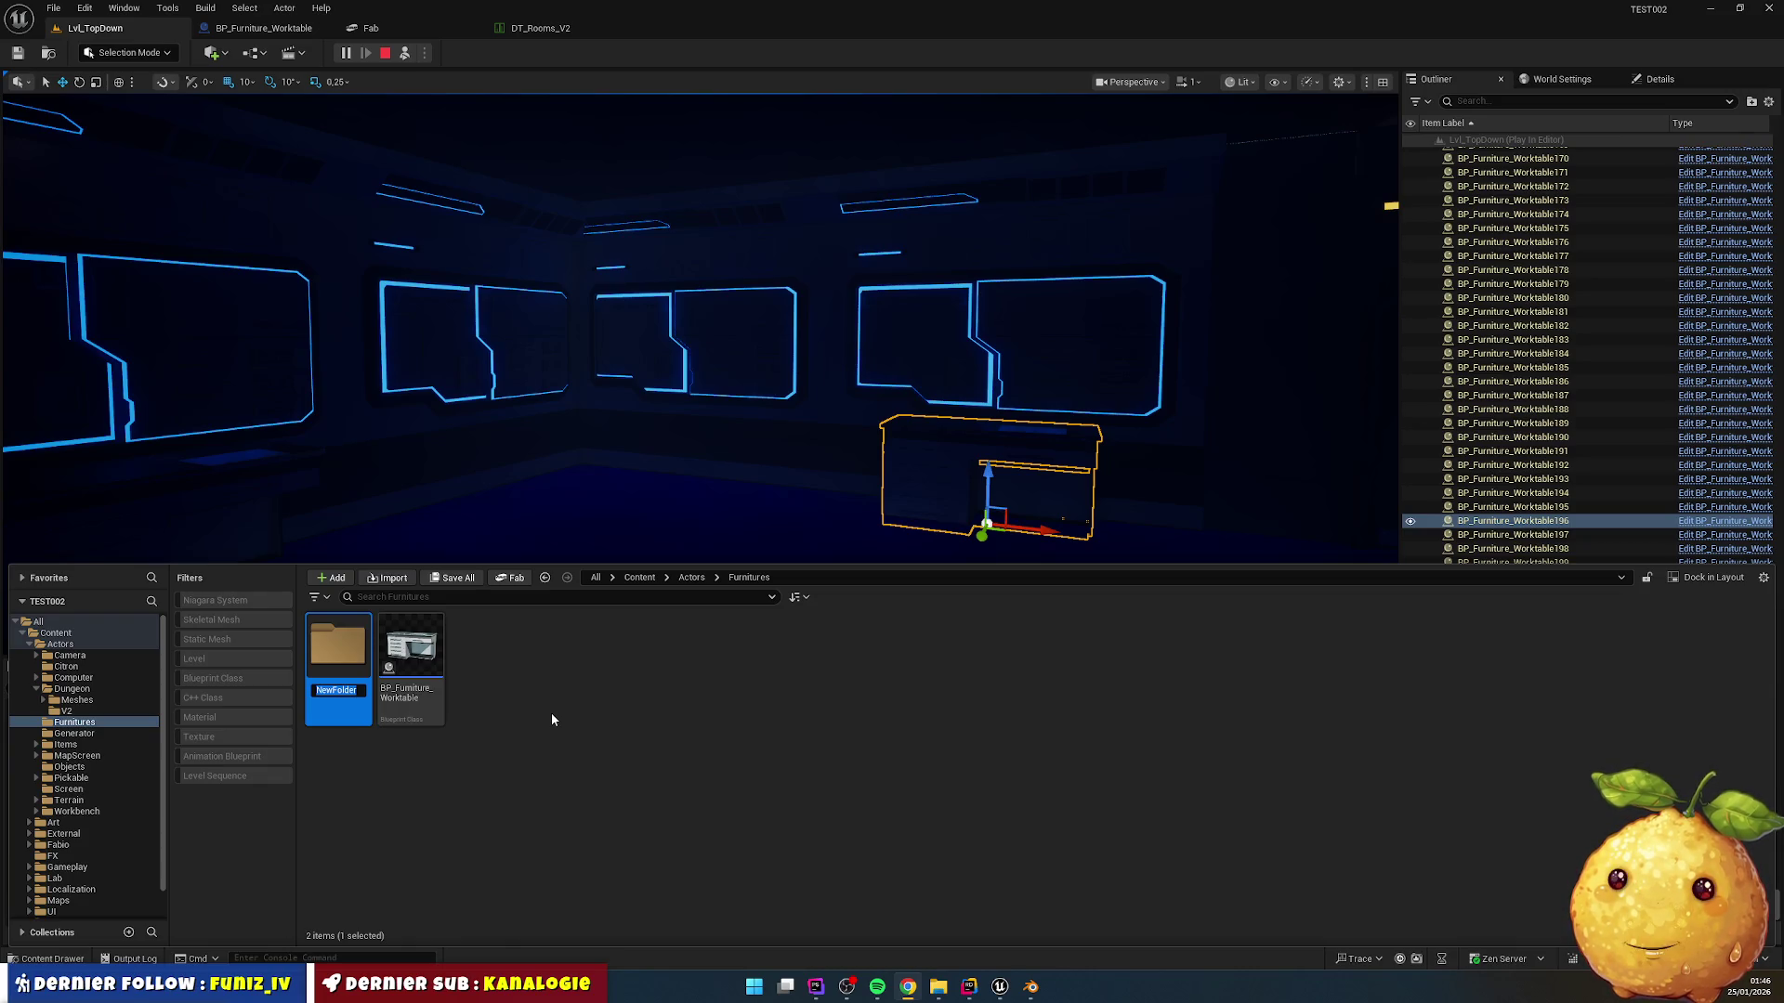
# Step: Rename the new folder under Actors/Furnitures to Wardrobe and open it
pyautogui.doubleClick(354, 694)
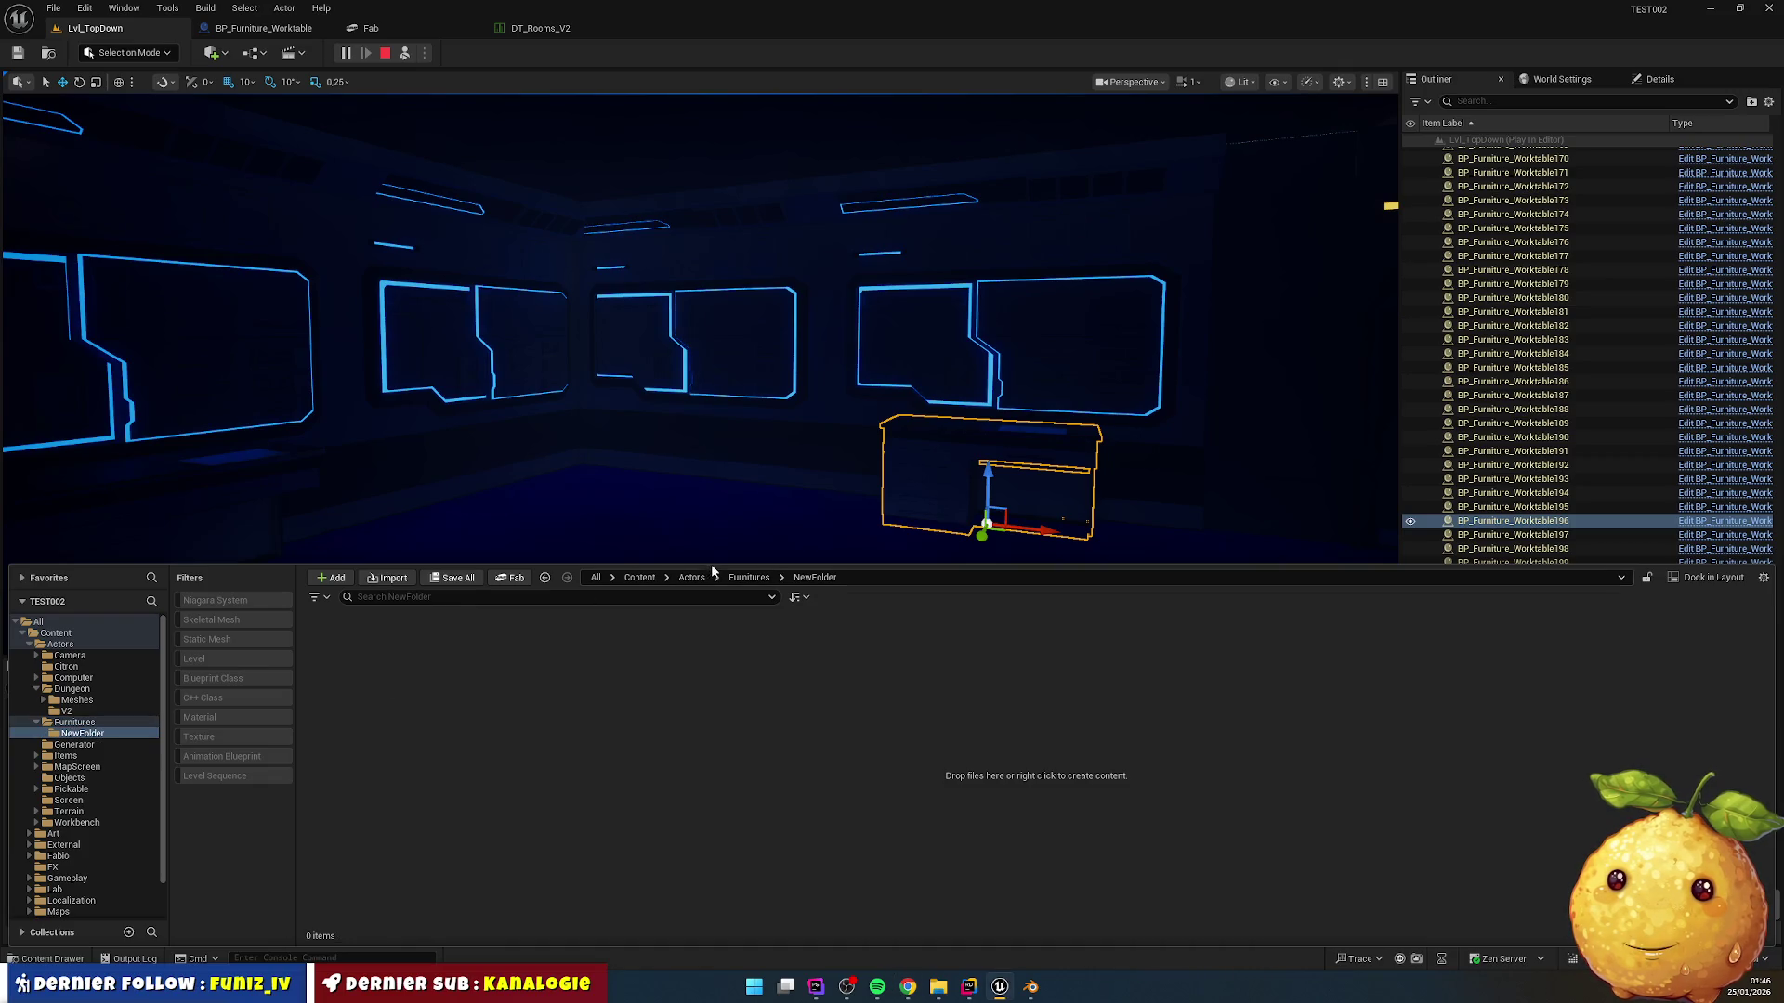
pyautogui.click(748, 577)
pyautogui.press('F2')
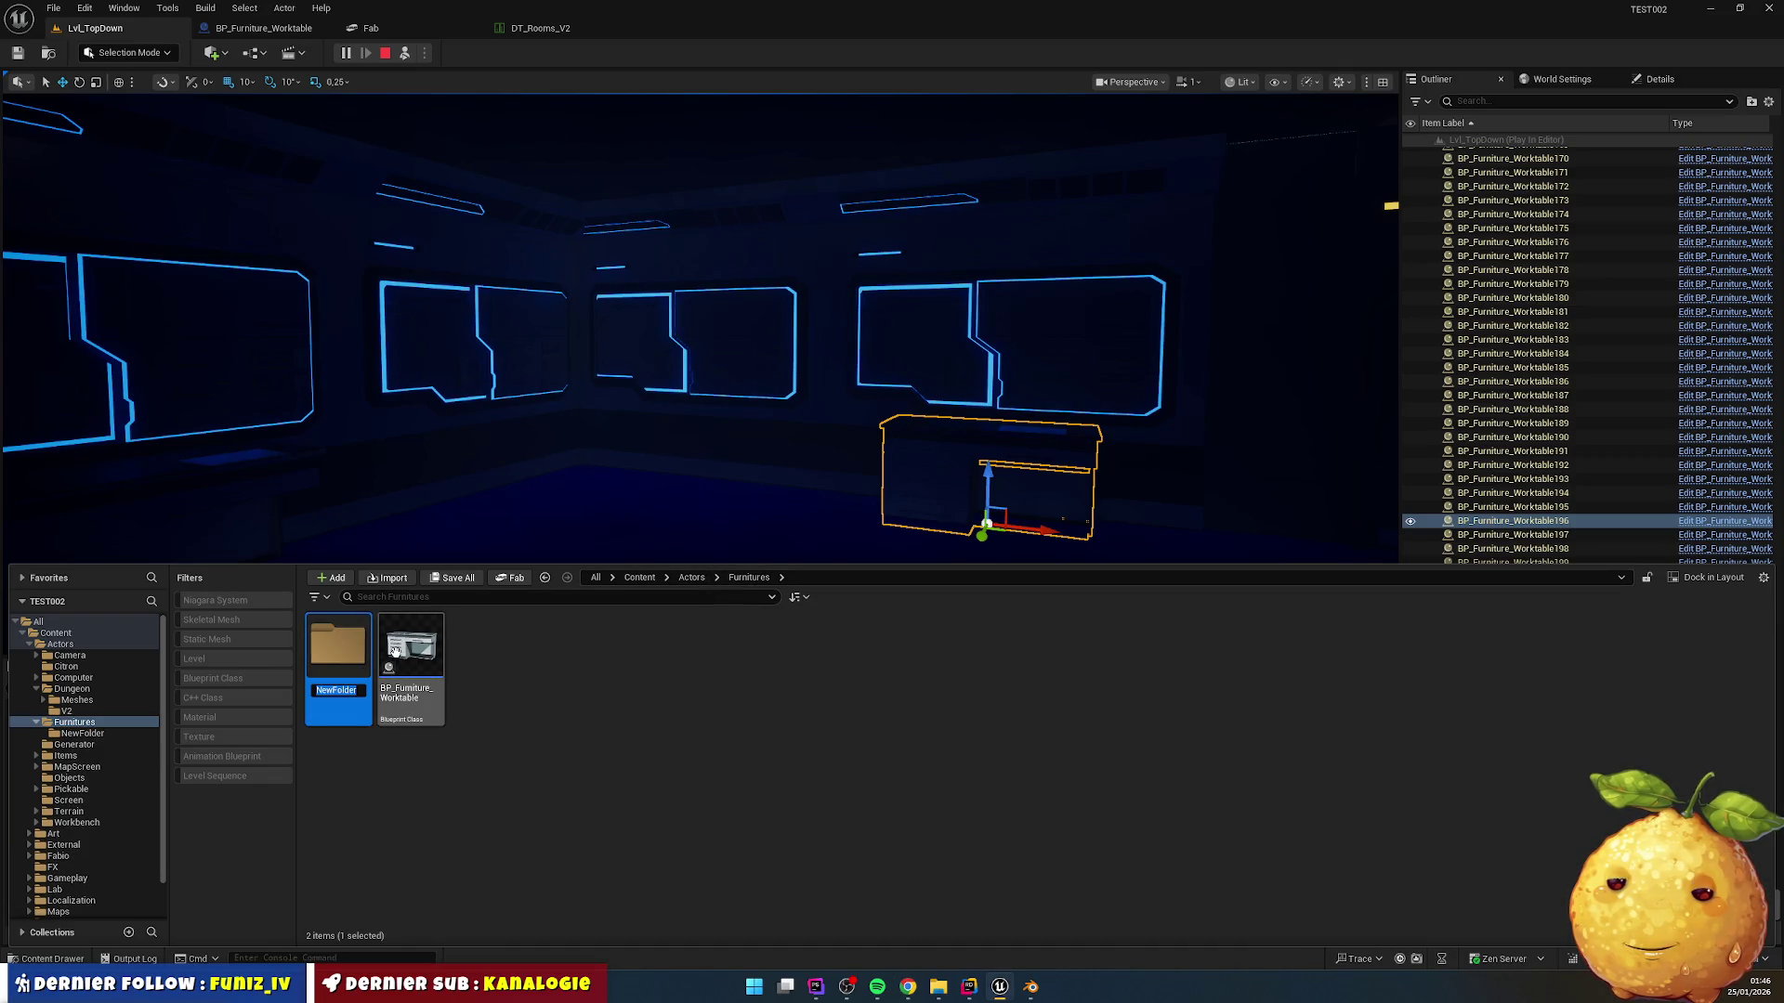
pyautogui.write('Wo')
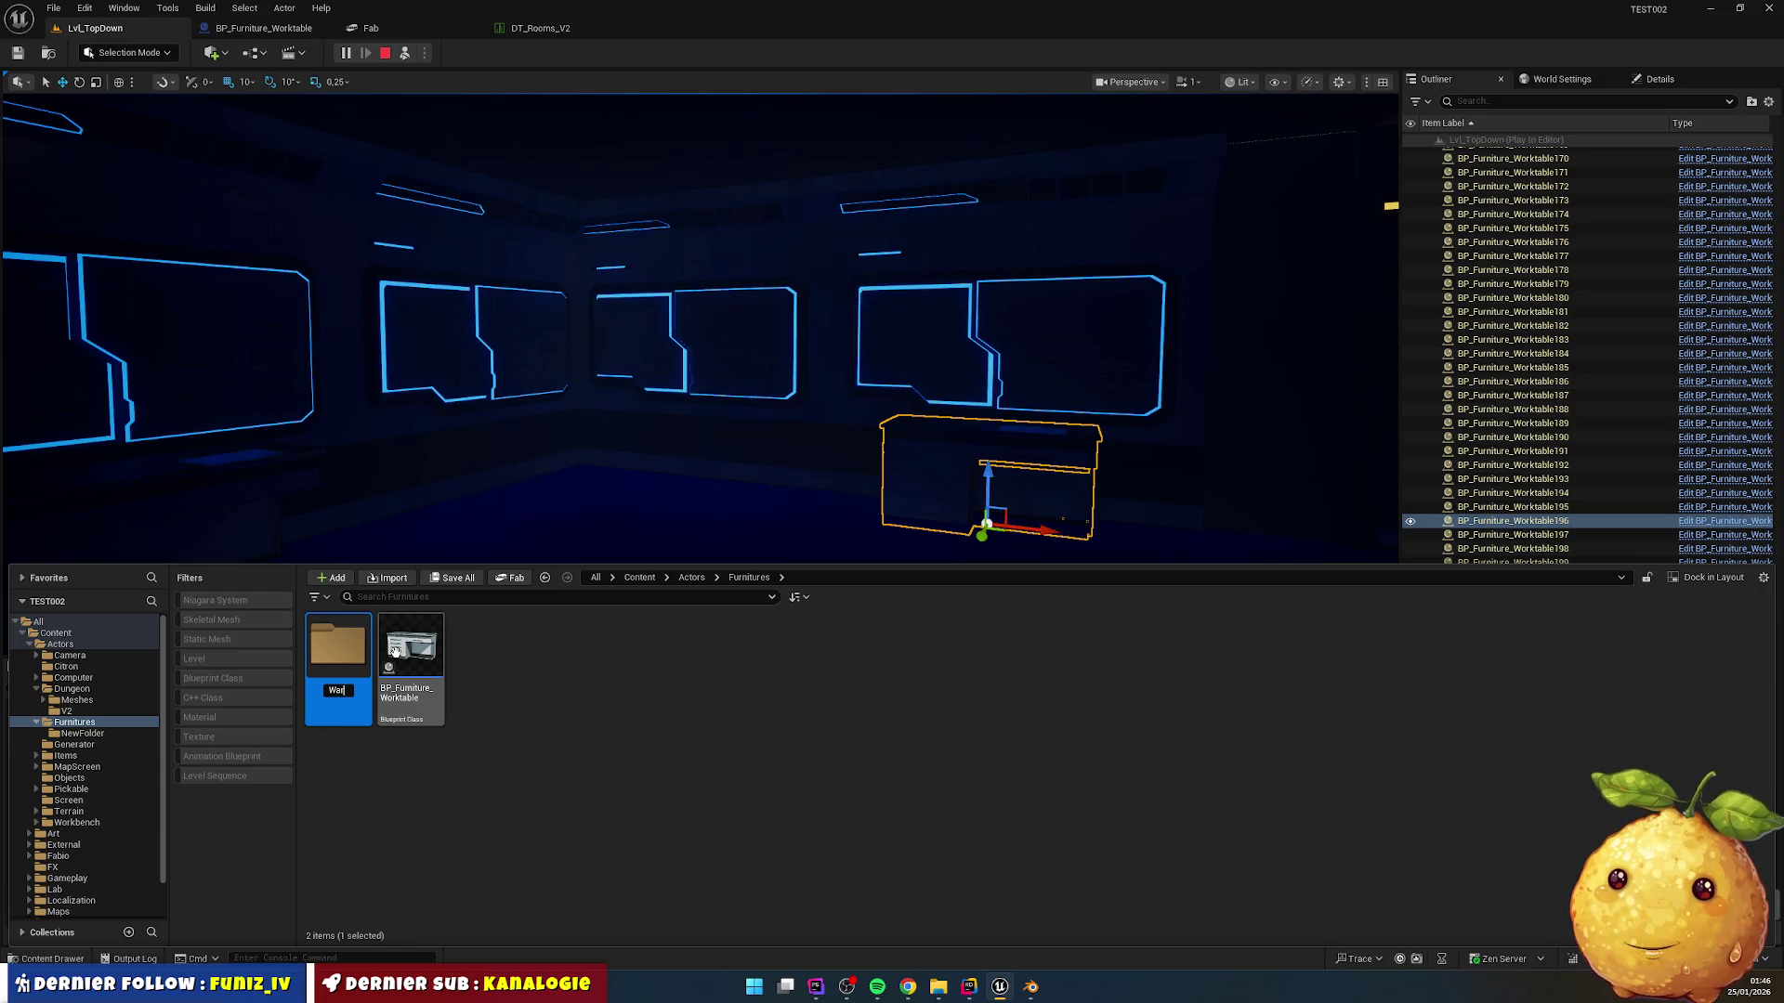
pyautogui.write('robe')
pyautogui.press('Return')
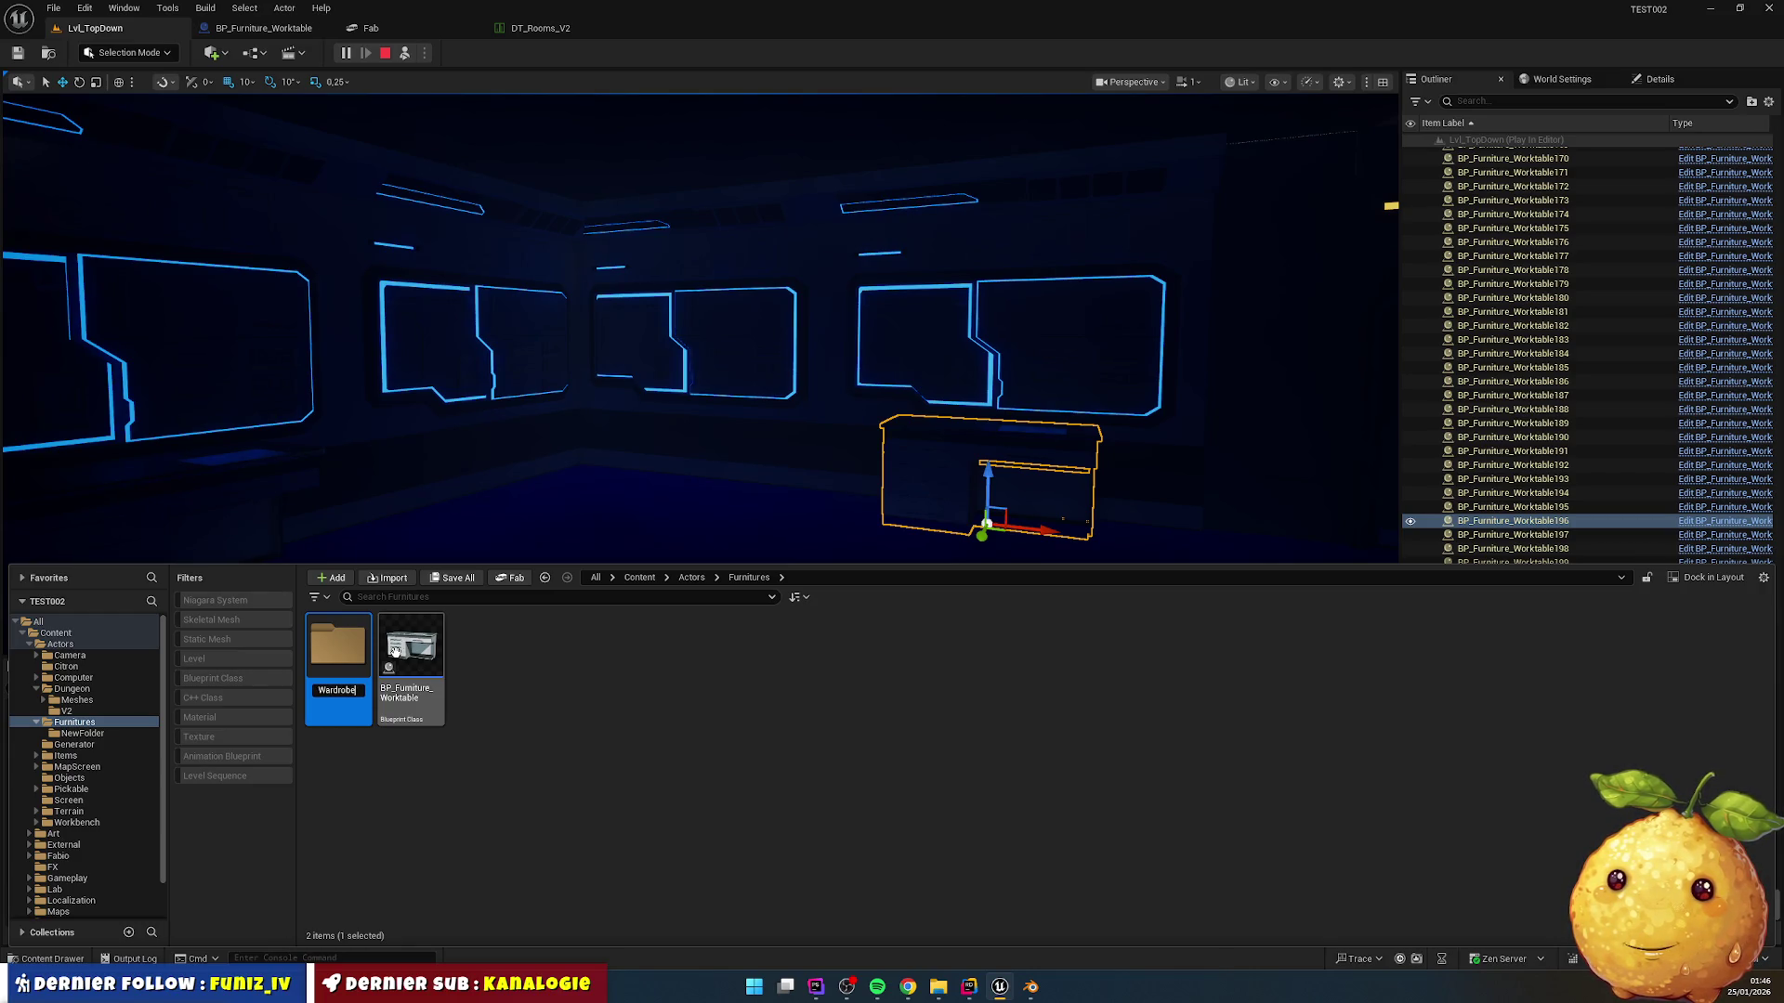
pyautogui.press('Return')
pyautogui.press('Return')
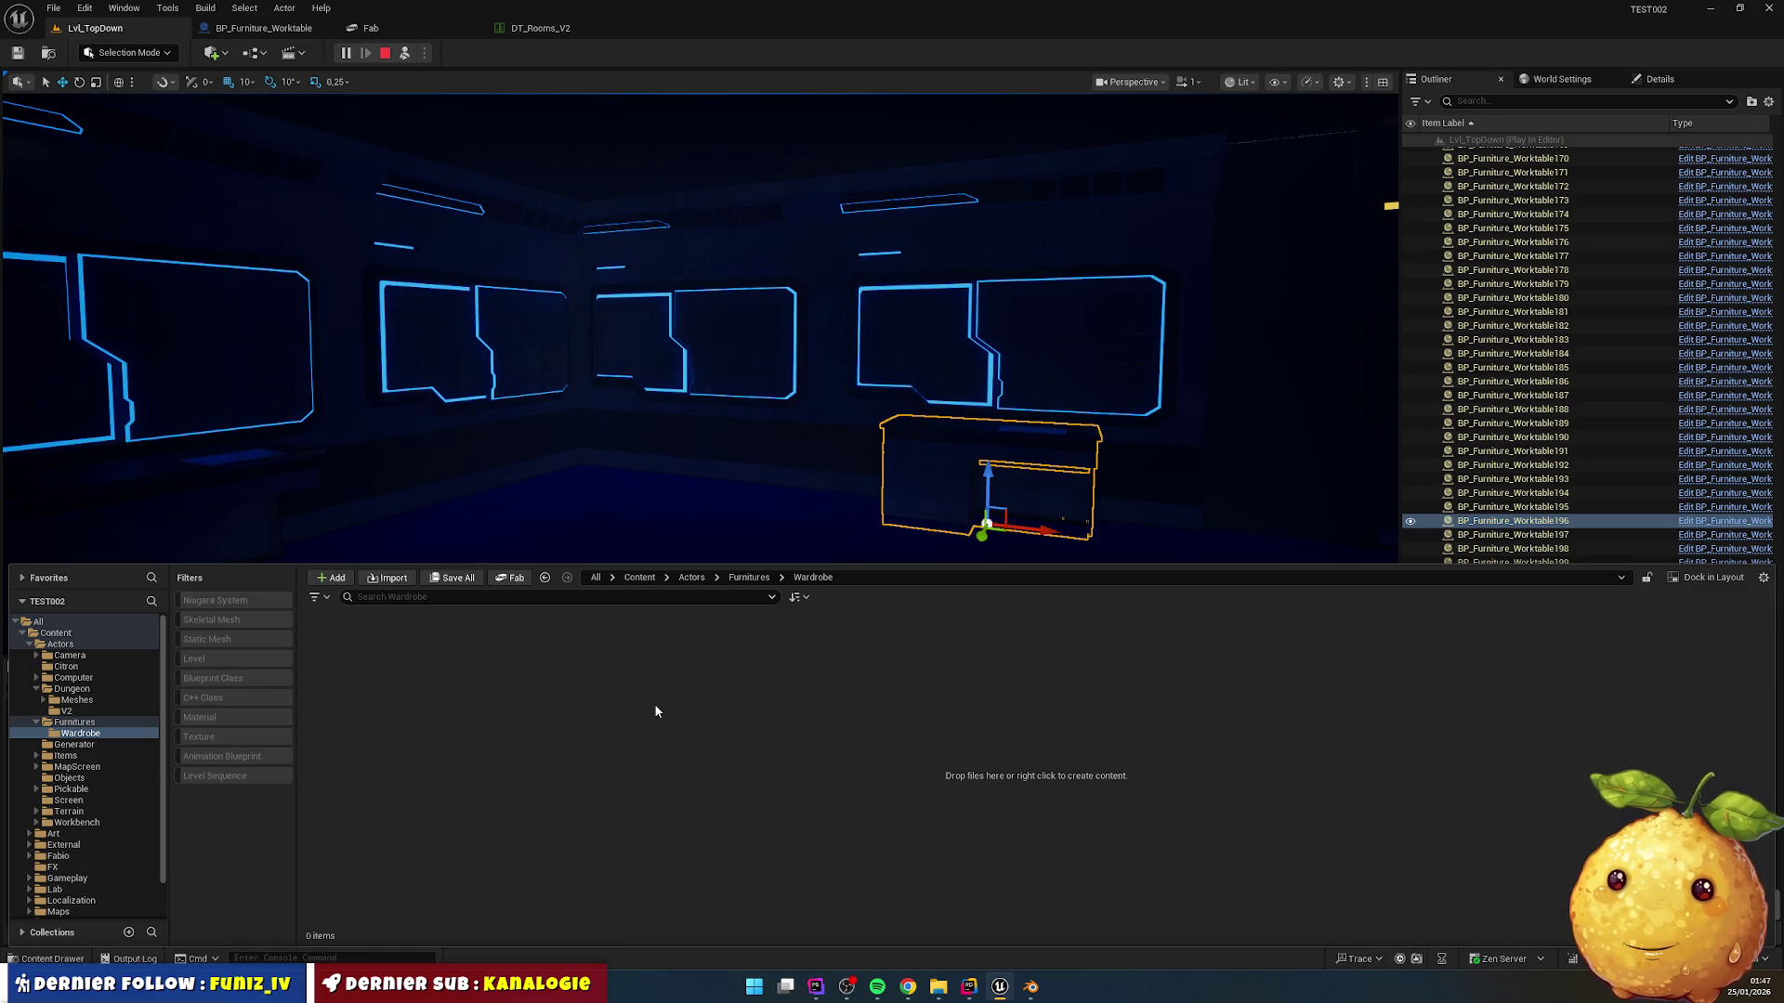
pyautogui.rightClick(654, 704)
# Step: Import armoire.glb from Desktop/Blender/dungeon into the Wardrobe folder
pyautogui.click(731, 175)
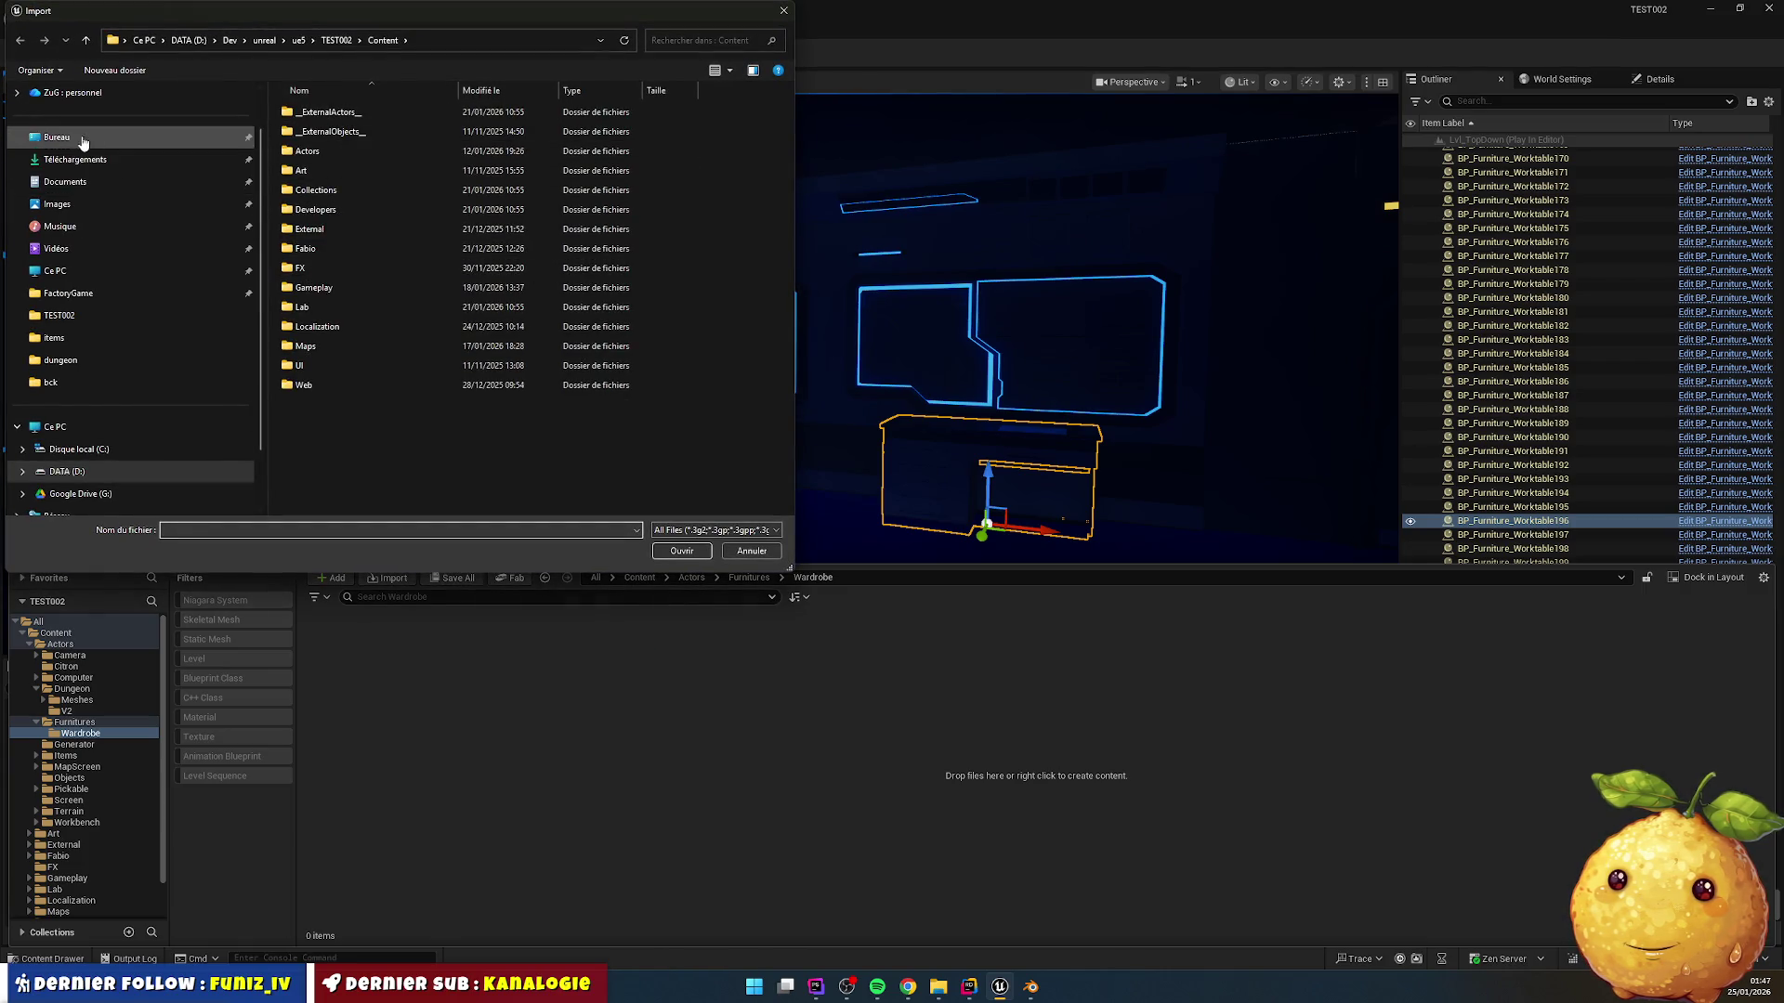
pyautogui.click(82, 137)
pyautogui.doubleClick(316, 151)
pyautogui.doubleClick(338, 113)
pyautogui.doubleClick(358, 114)
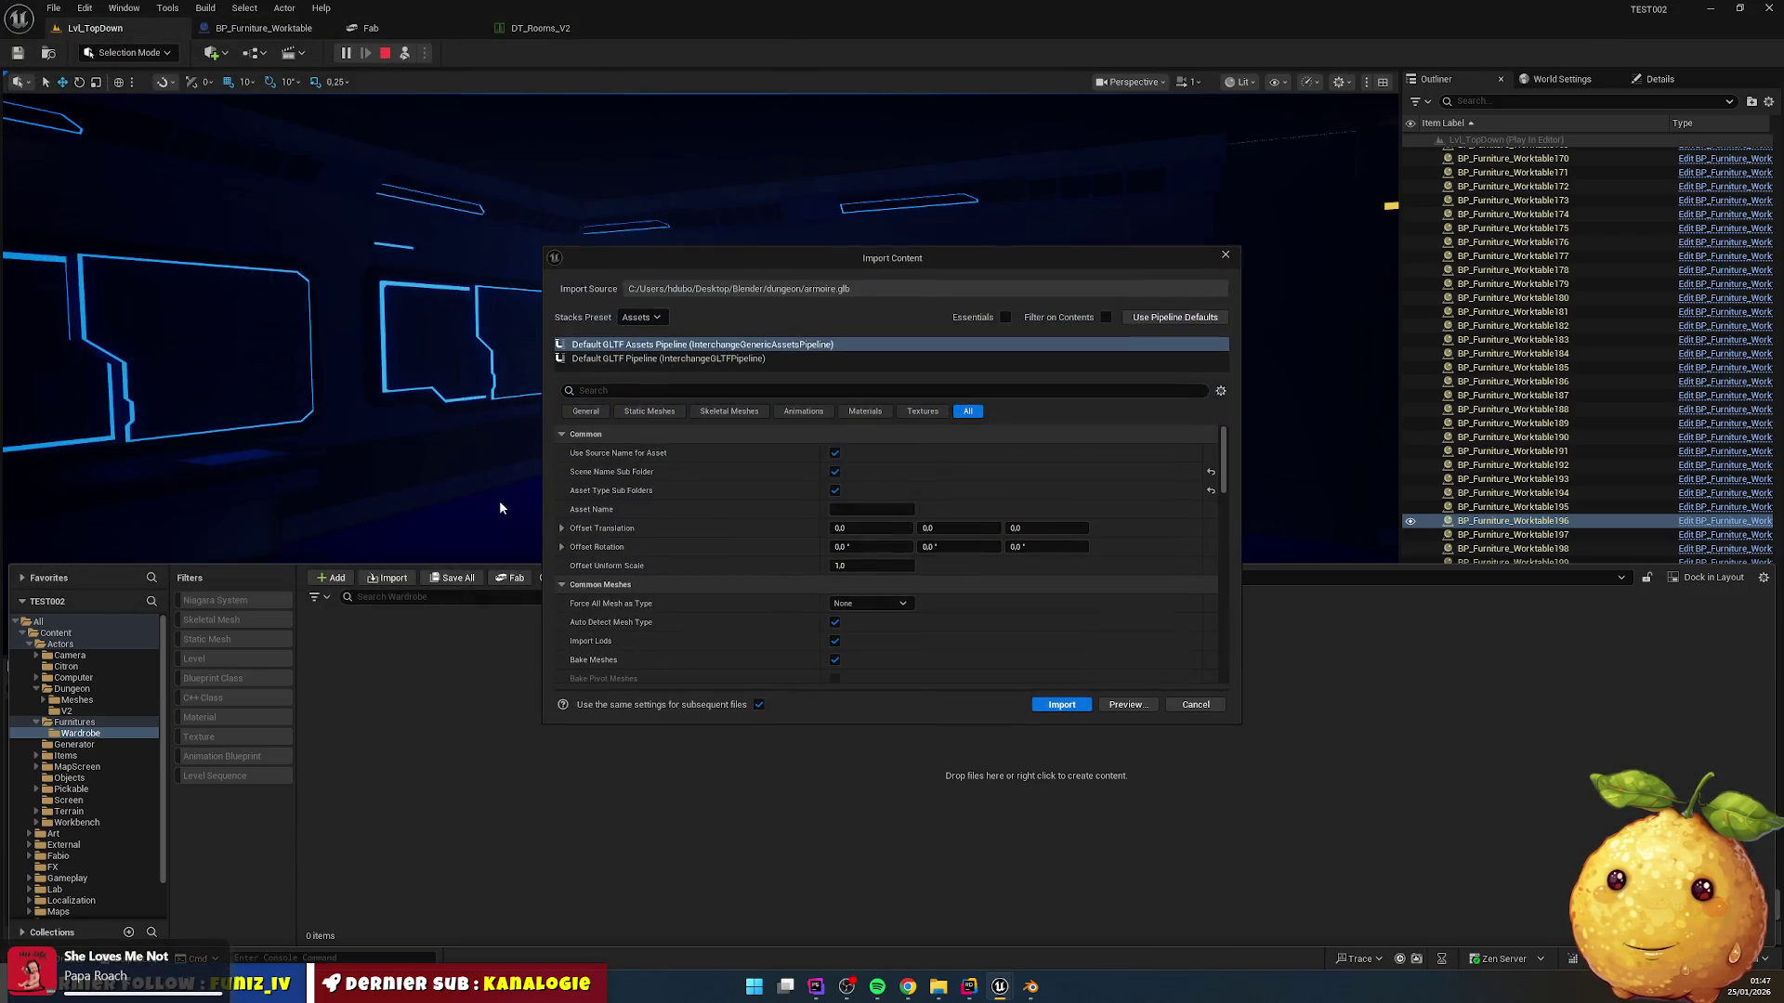
pyautogui.click(1061, 705)
# Step: Open armoire/StaticMeshes and inspect the Armoire mesh in the mesh editor, declining detail level changes
pyautogui.click(347, 648)
pyautogui.doubleClick(347, 647)
pyautogui.doubleClick(340, 647)
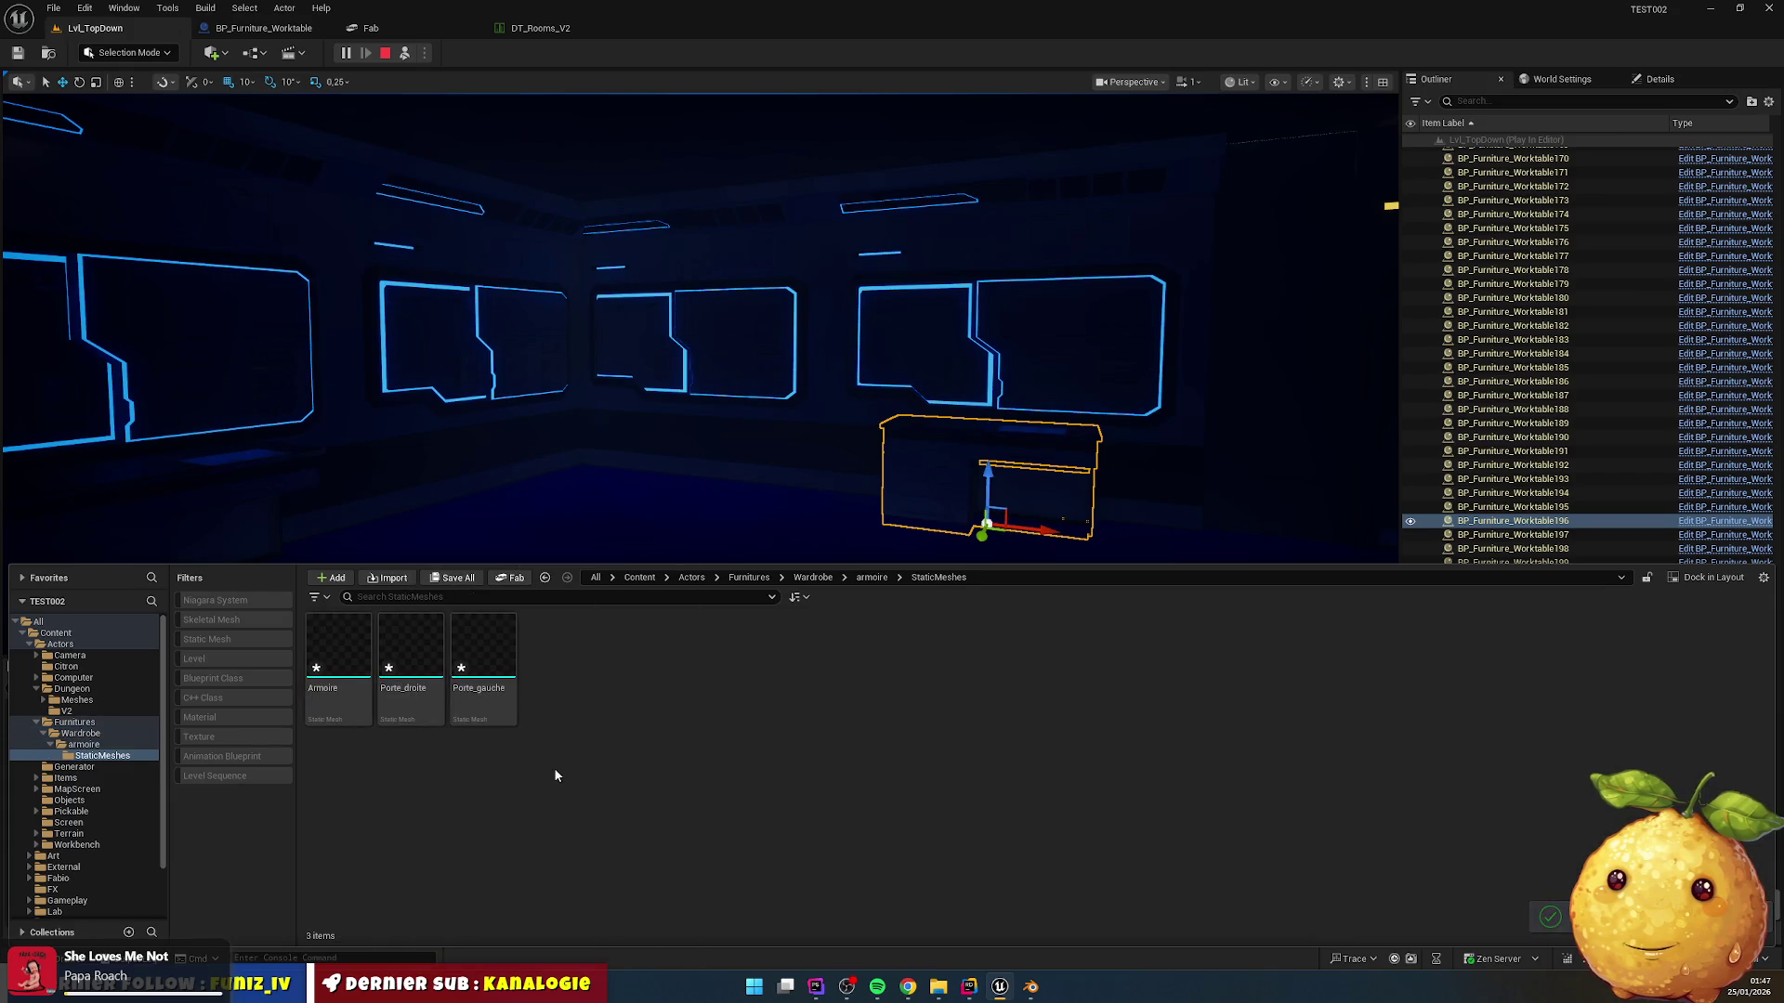
pyautogui.moveTo(490, 633)
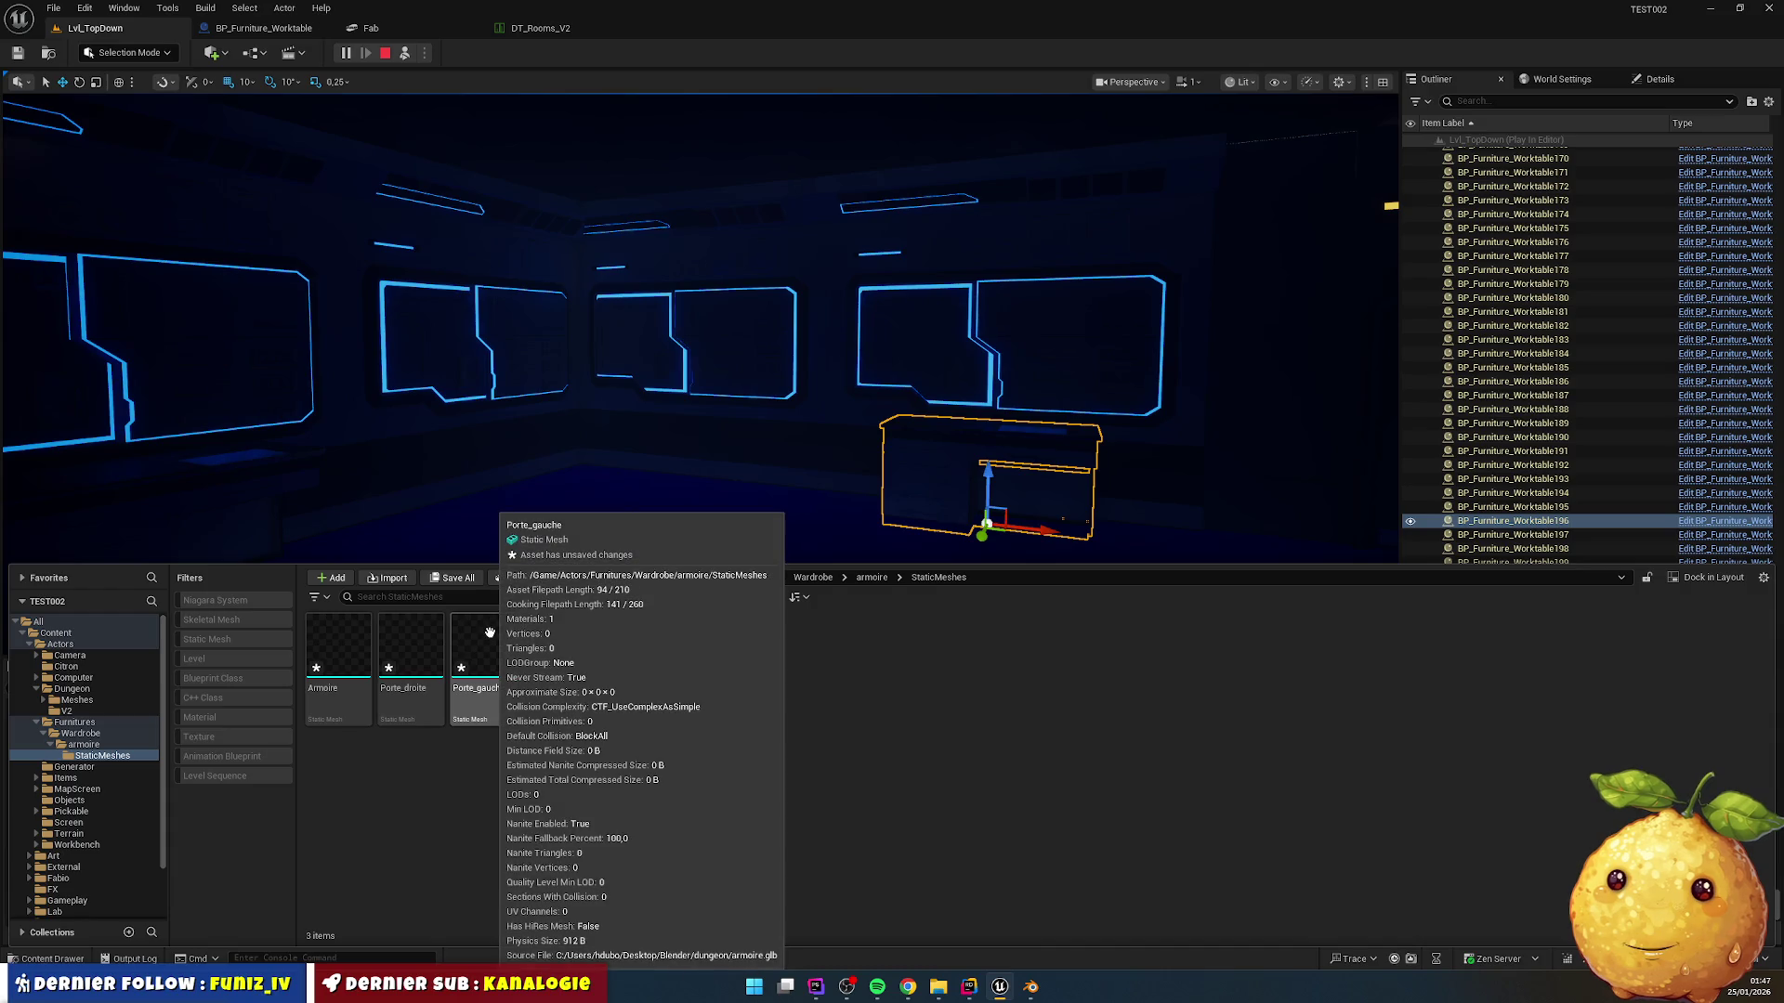
pyautogui.doubleClick(338, 647)
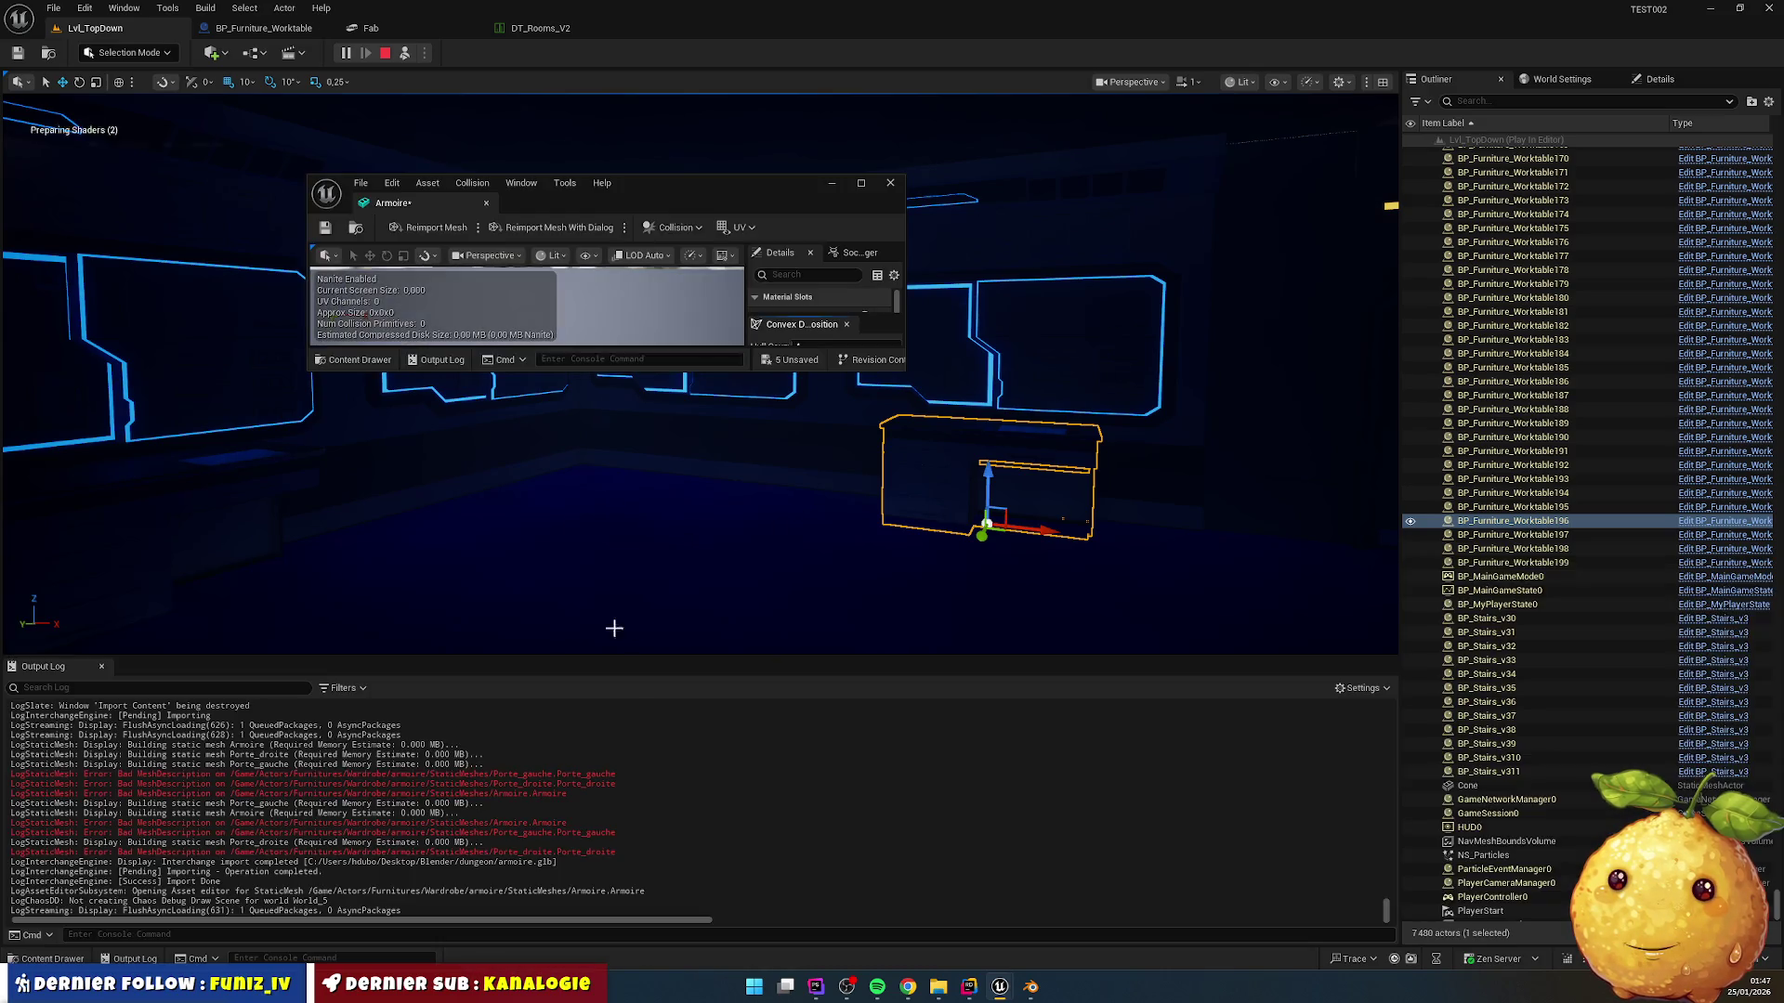
pyautogui.moveTo(907, 373); pyautogui.dragTo(1014, 721)
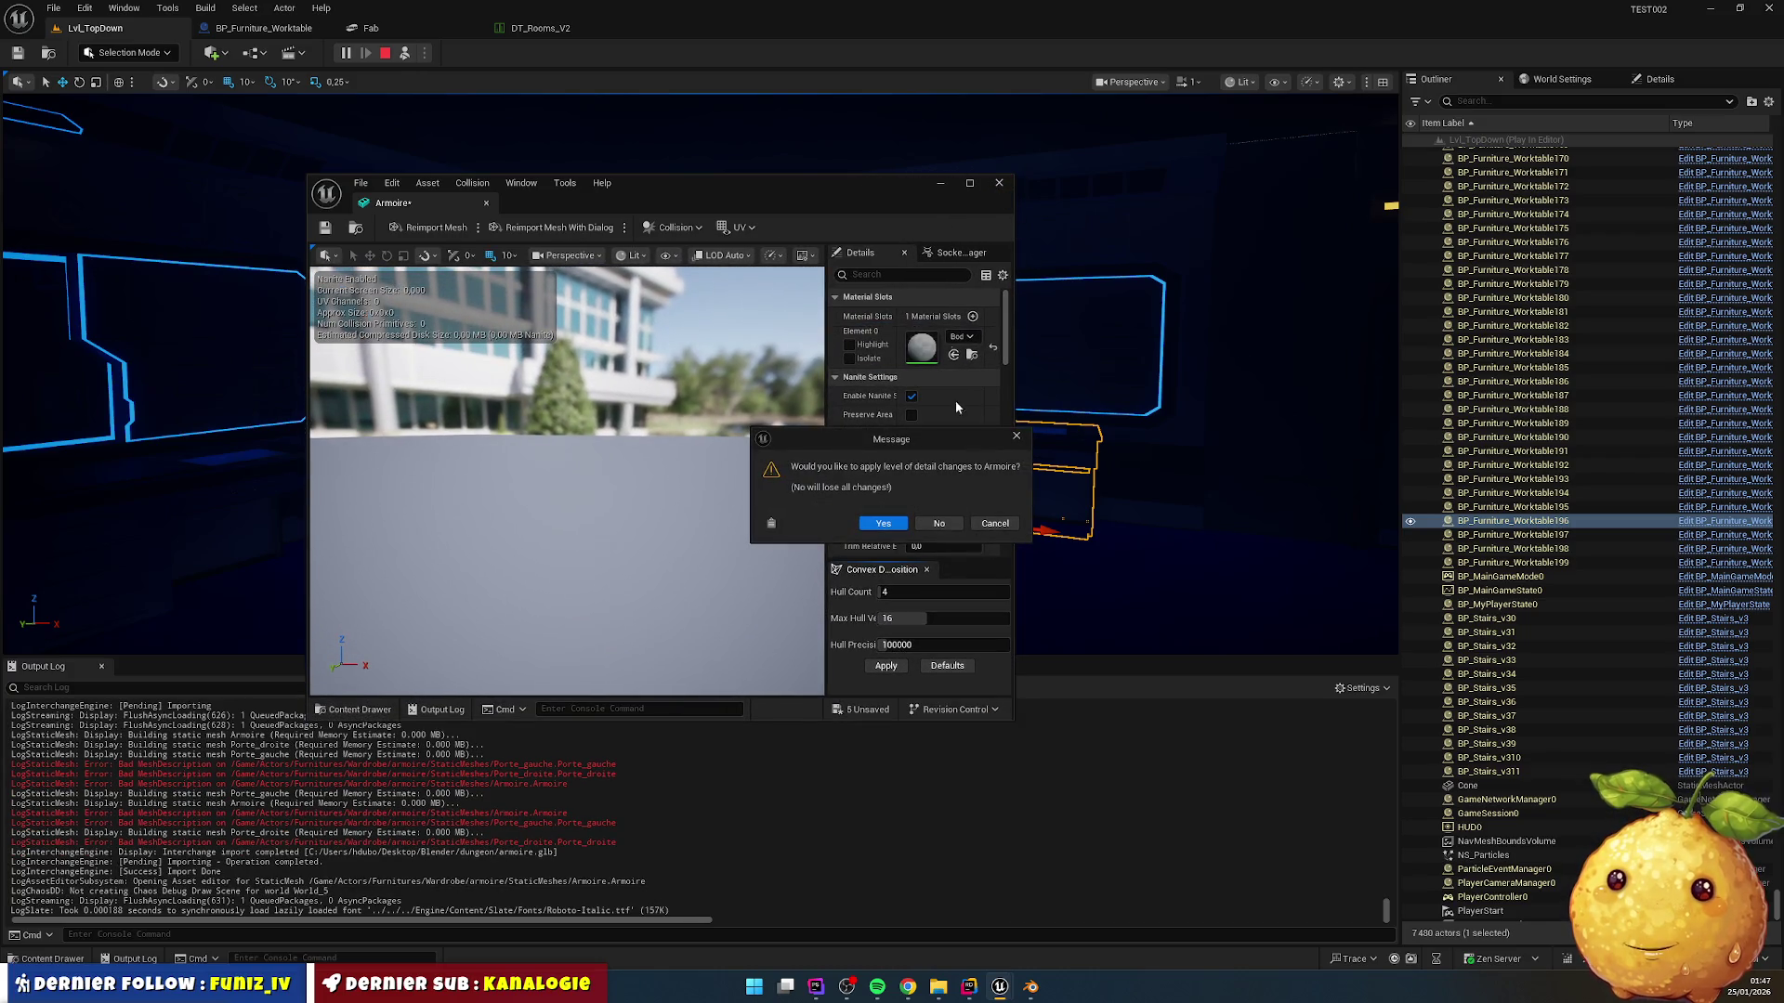
pyautogui.click(938, 523)
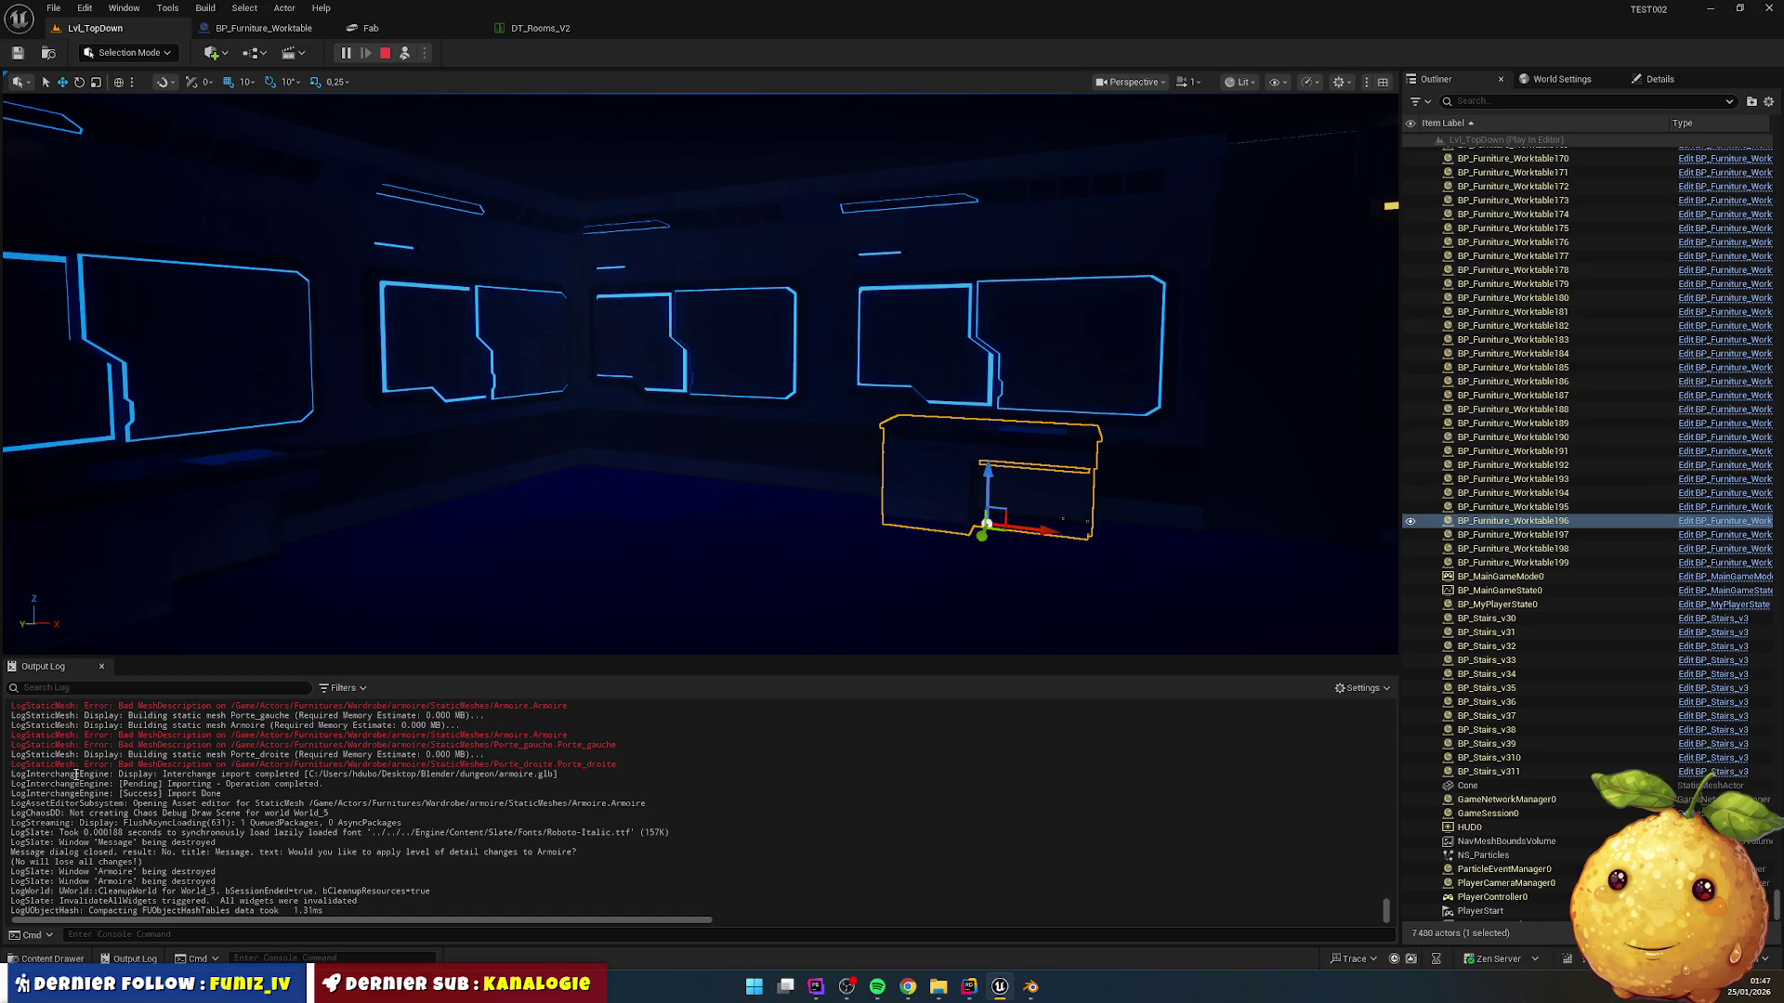
# Step: Select the three imported meshes and stop the play session
pyautogui.click(53, 959)
pyautogui.click(338, 655)
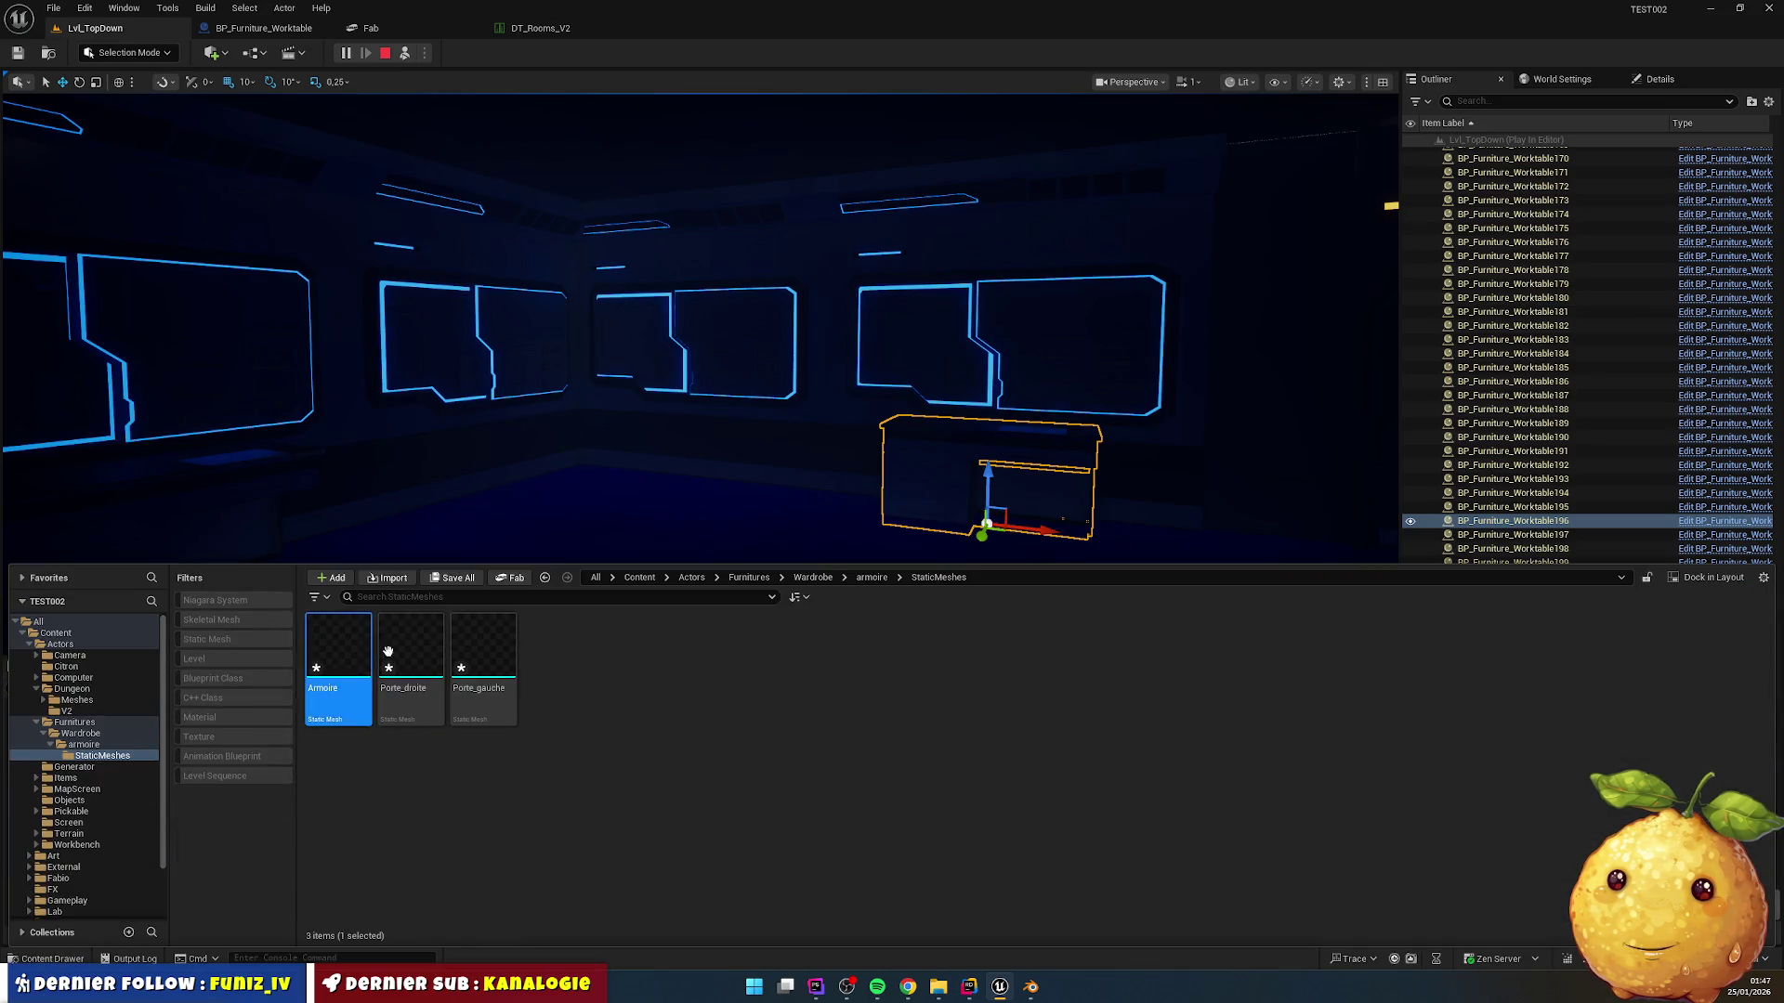
pyautogui.keyDown('shift'); pyautogui.click(494, 640); pyautogui.keyUp('shift')
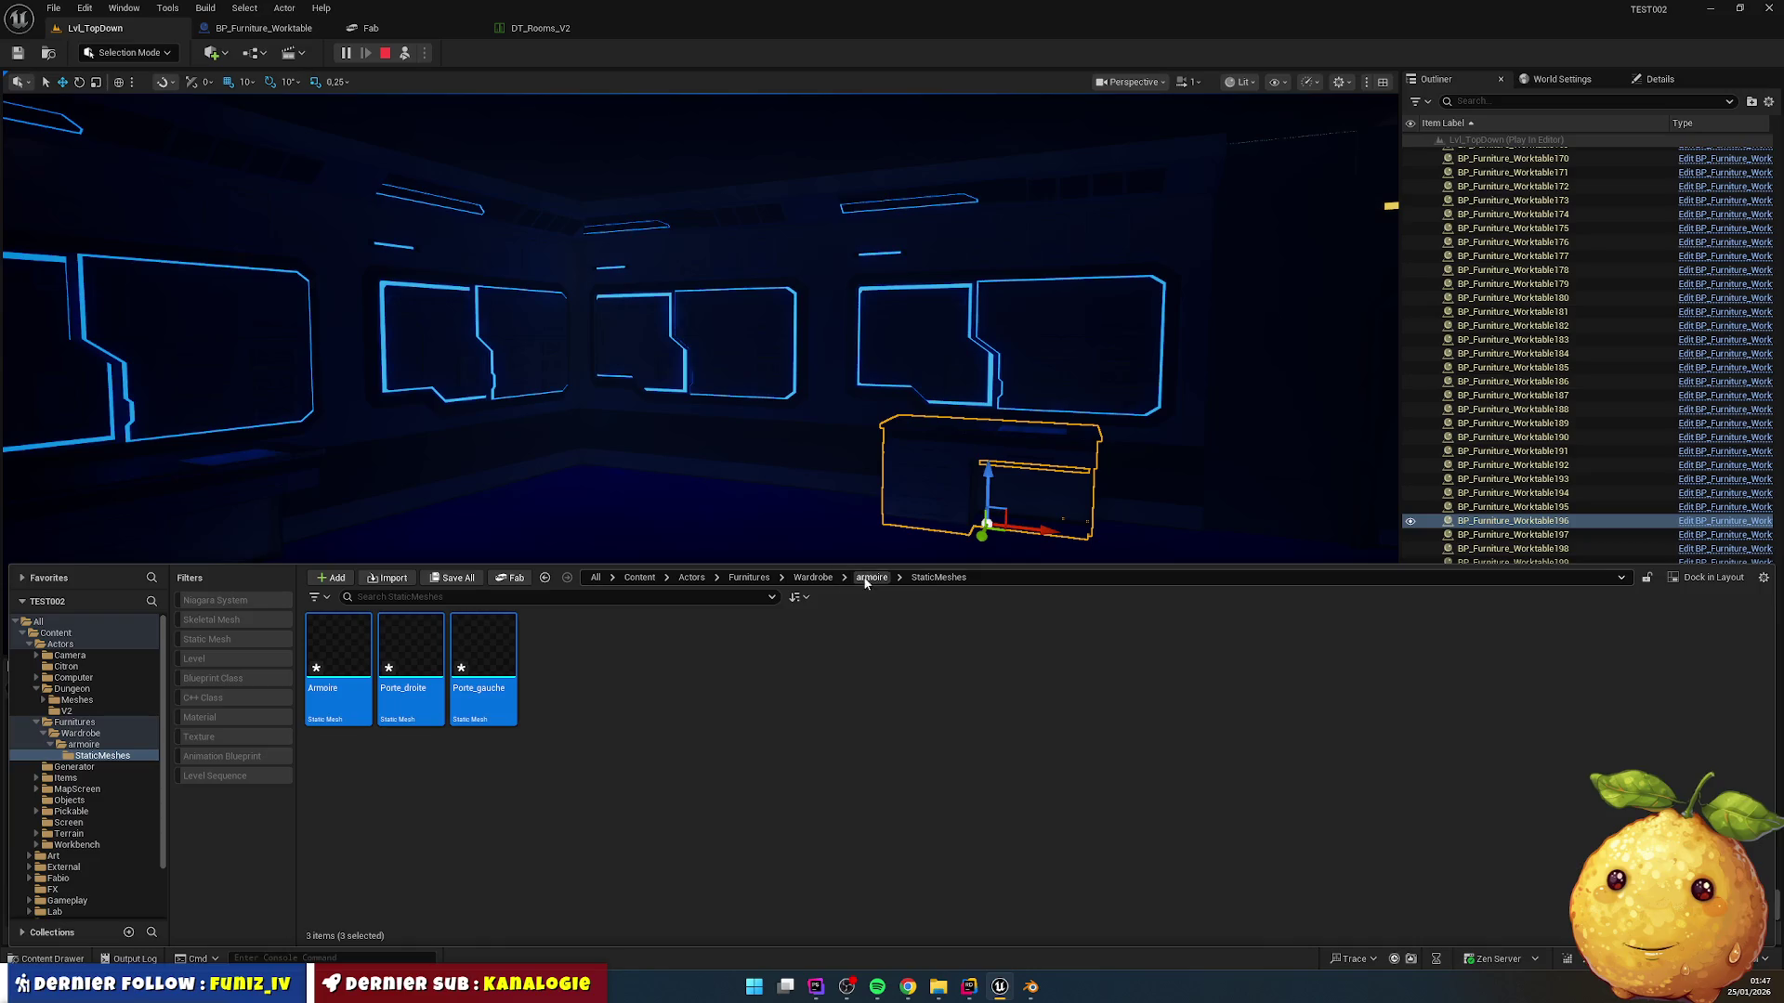
pyautogui.click(384, 53)
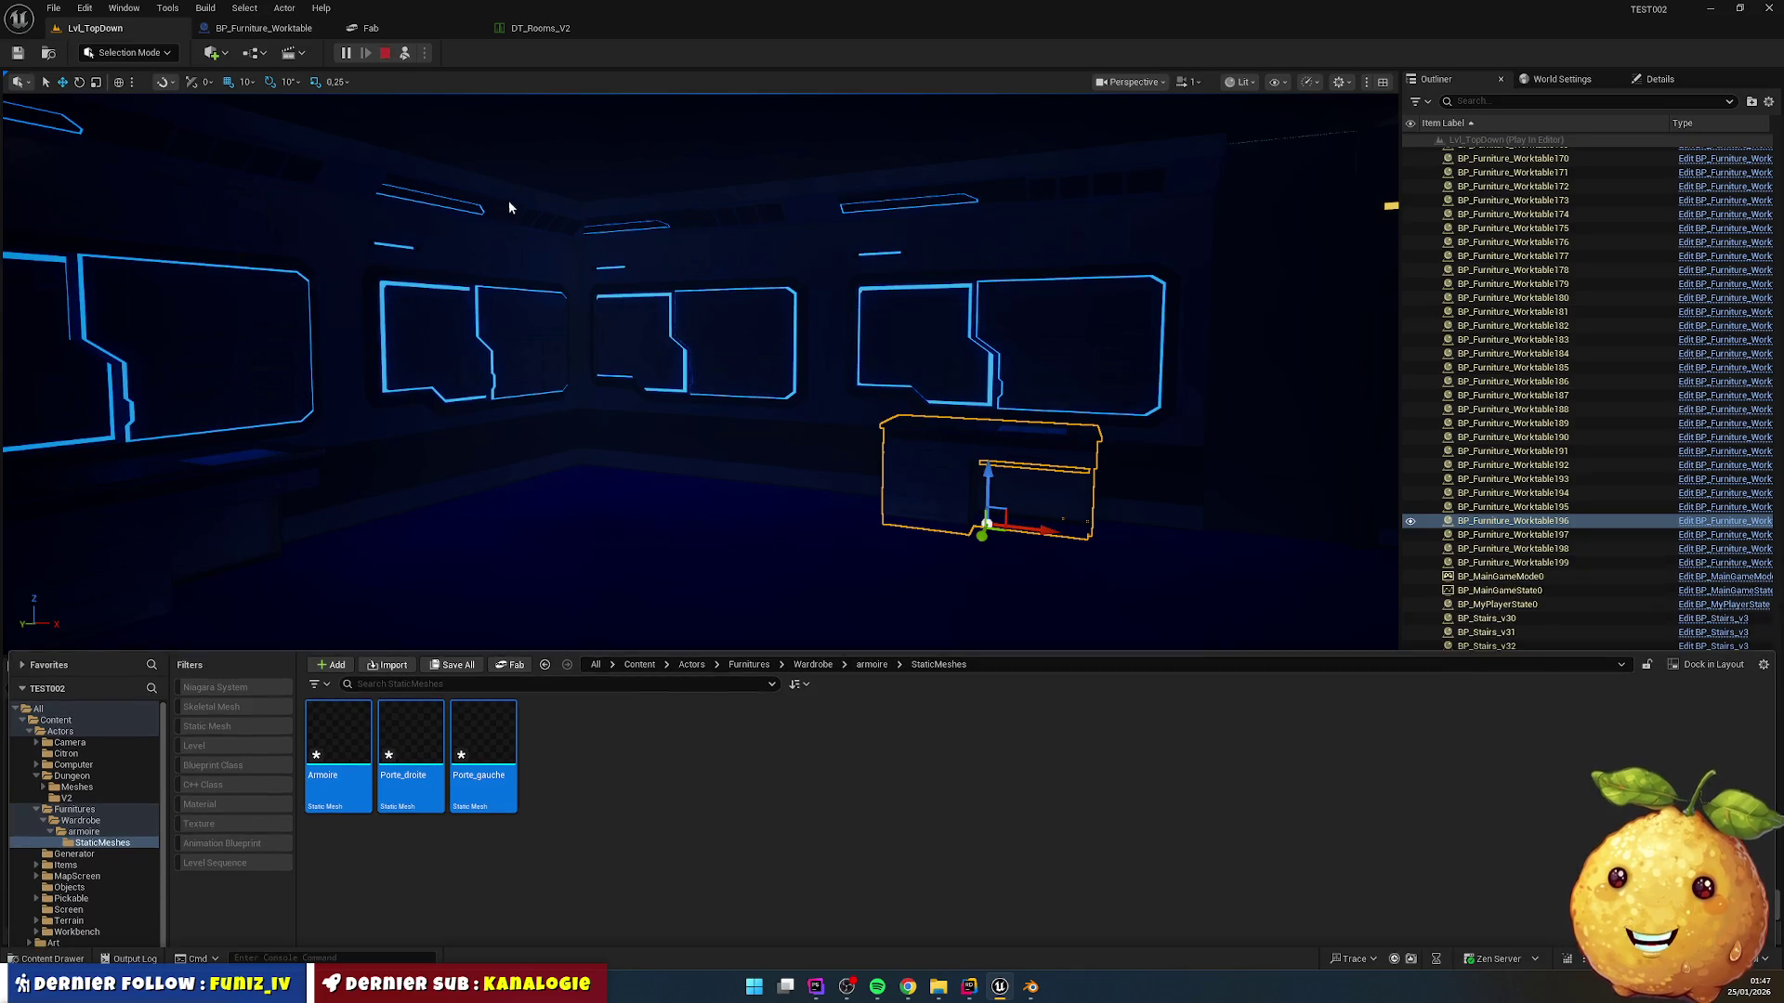
# Step: Delete the Armoire, Porte_droite and Porte_gauche meshes
pyautogui.click(53, 959)
pyautogui.click(541, 823)
pyautogui.click(338, 655)
pyautogui.keyDown('shift'); pyautogui.click(488, 650); pyautogui.keyUp('shift')
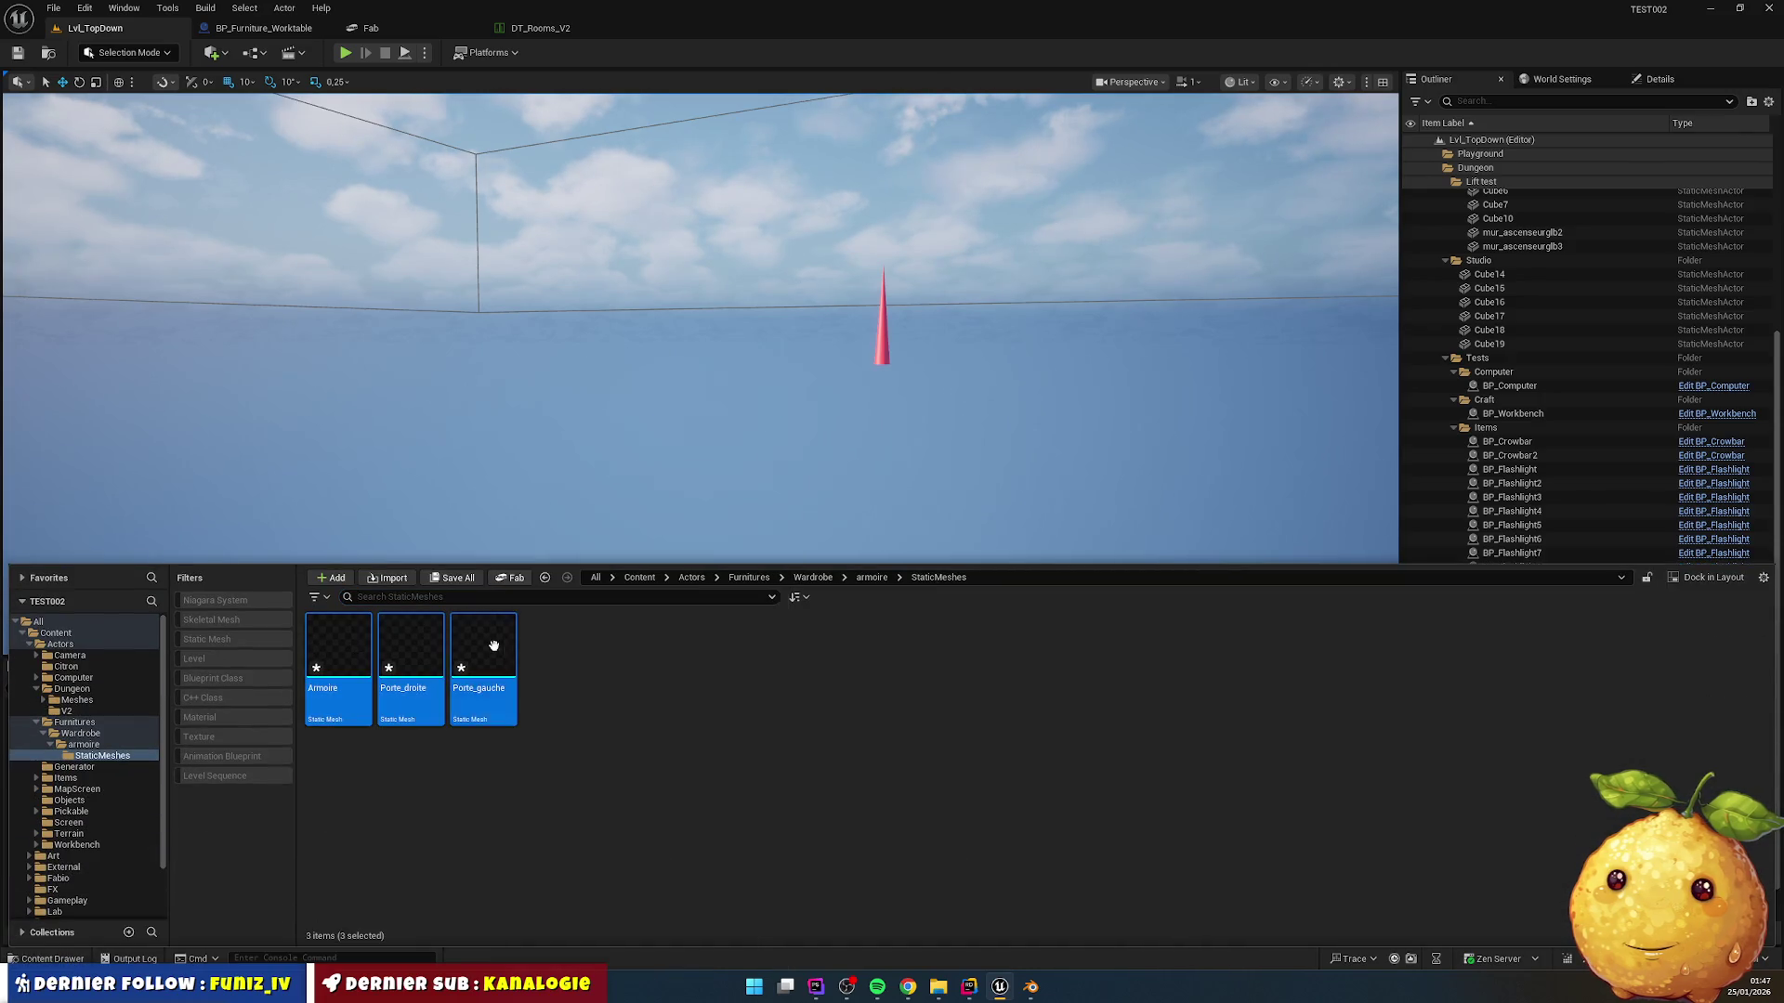
pyautogui.press('Delete')
pyautogui.click(821, 721)
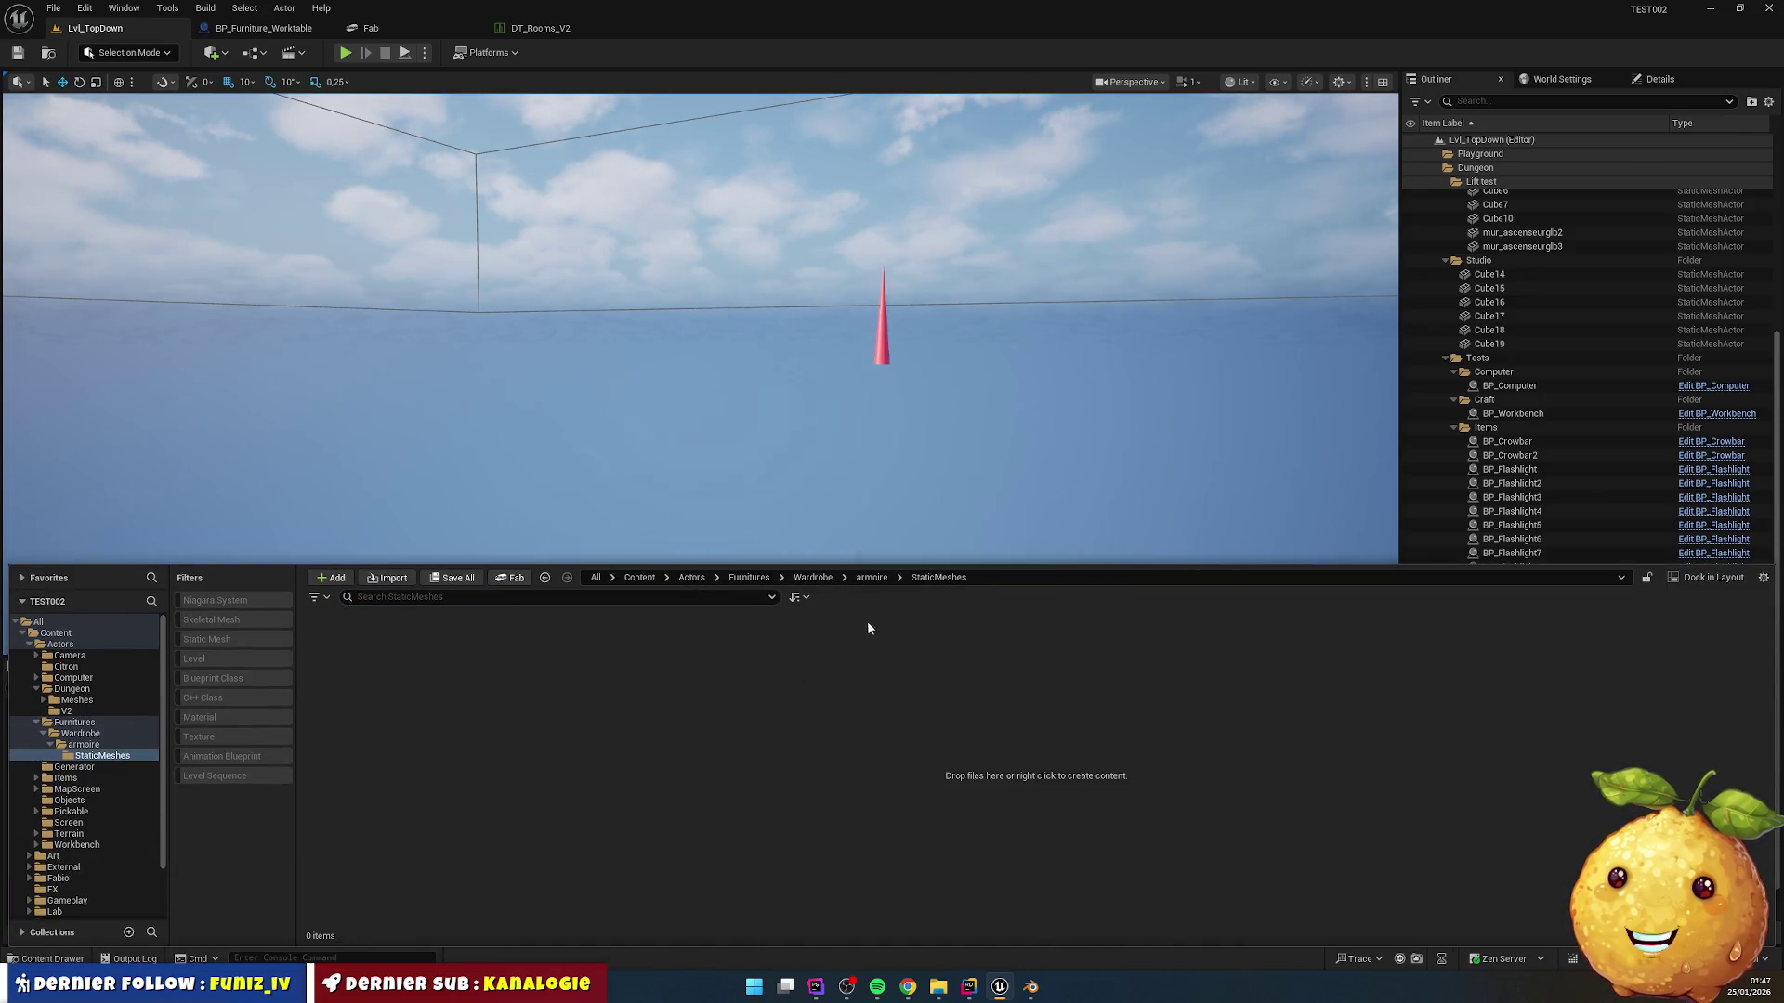
# Step: Delete the now-empty StaticMeshes and armoire folders
pyautogui.click(872, 577)
pyautogui.click(365, 644)
pyautogui.press('Delete')
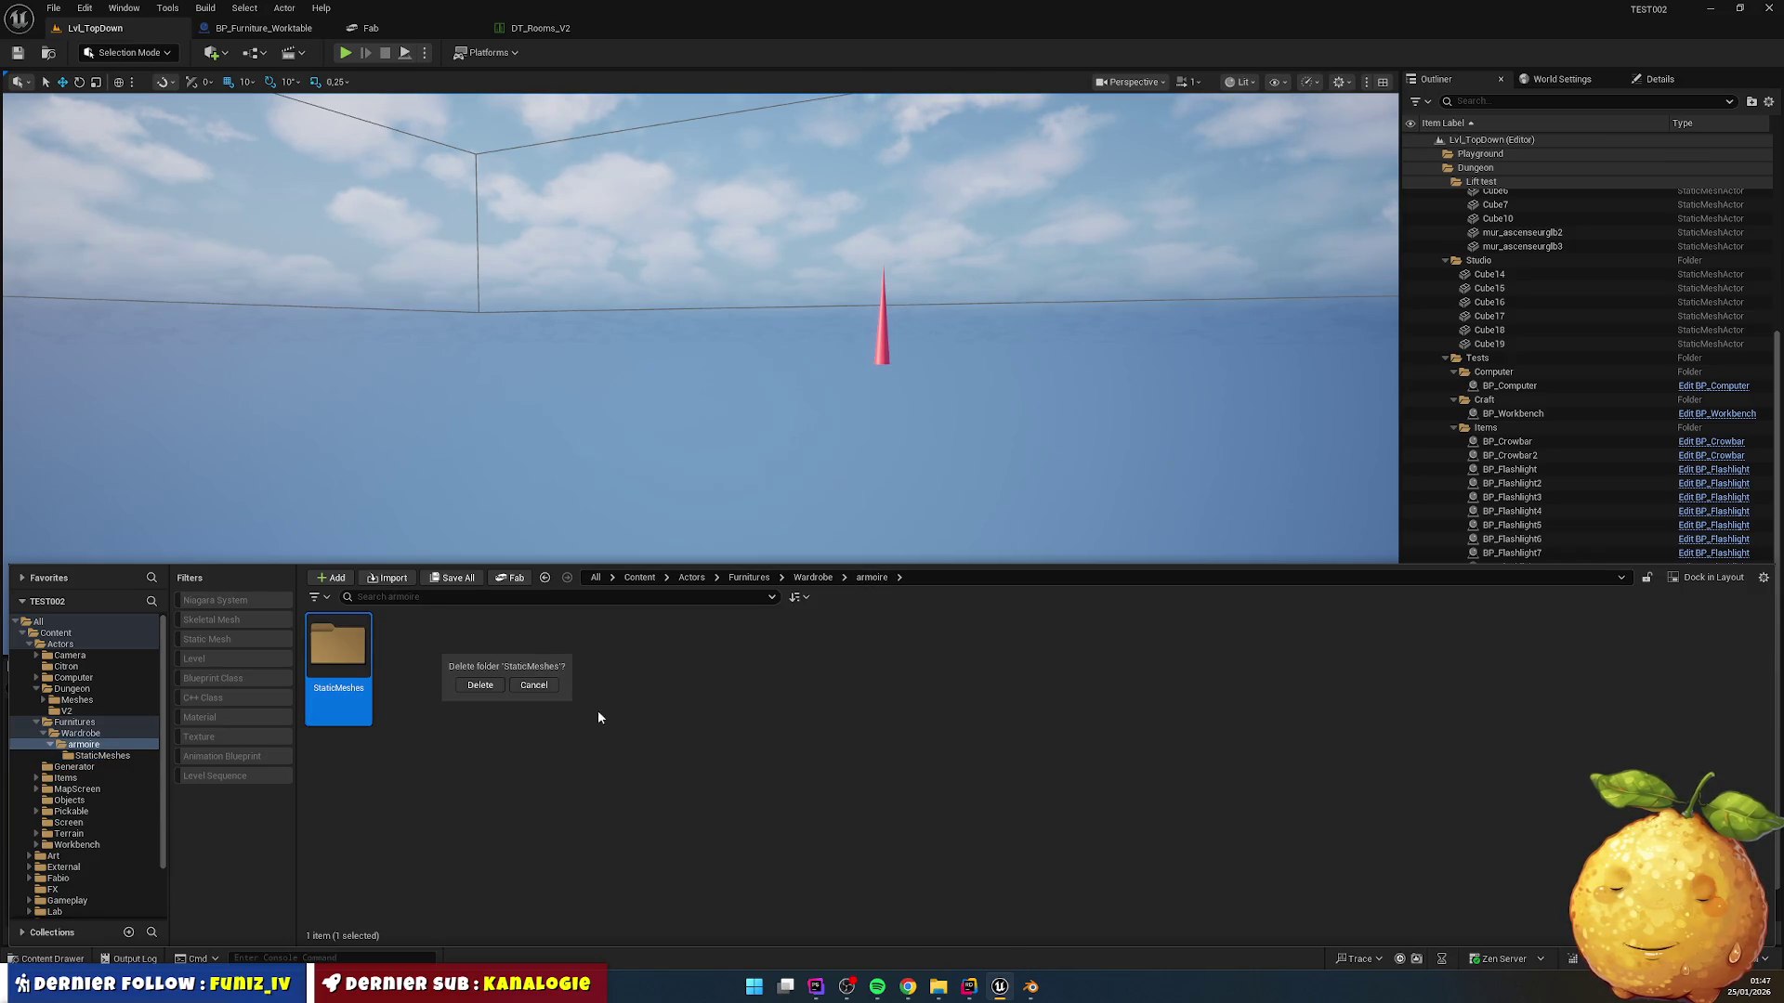
pyautogui.click(479, 687)
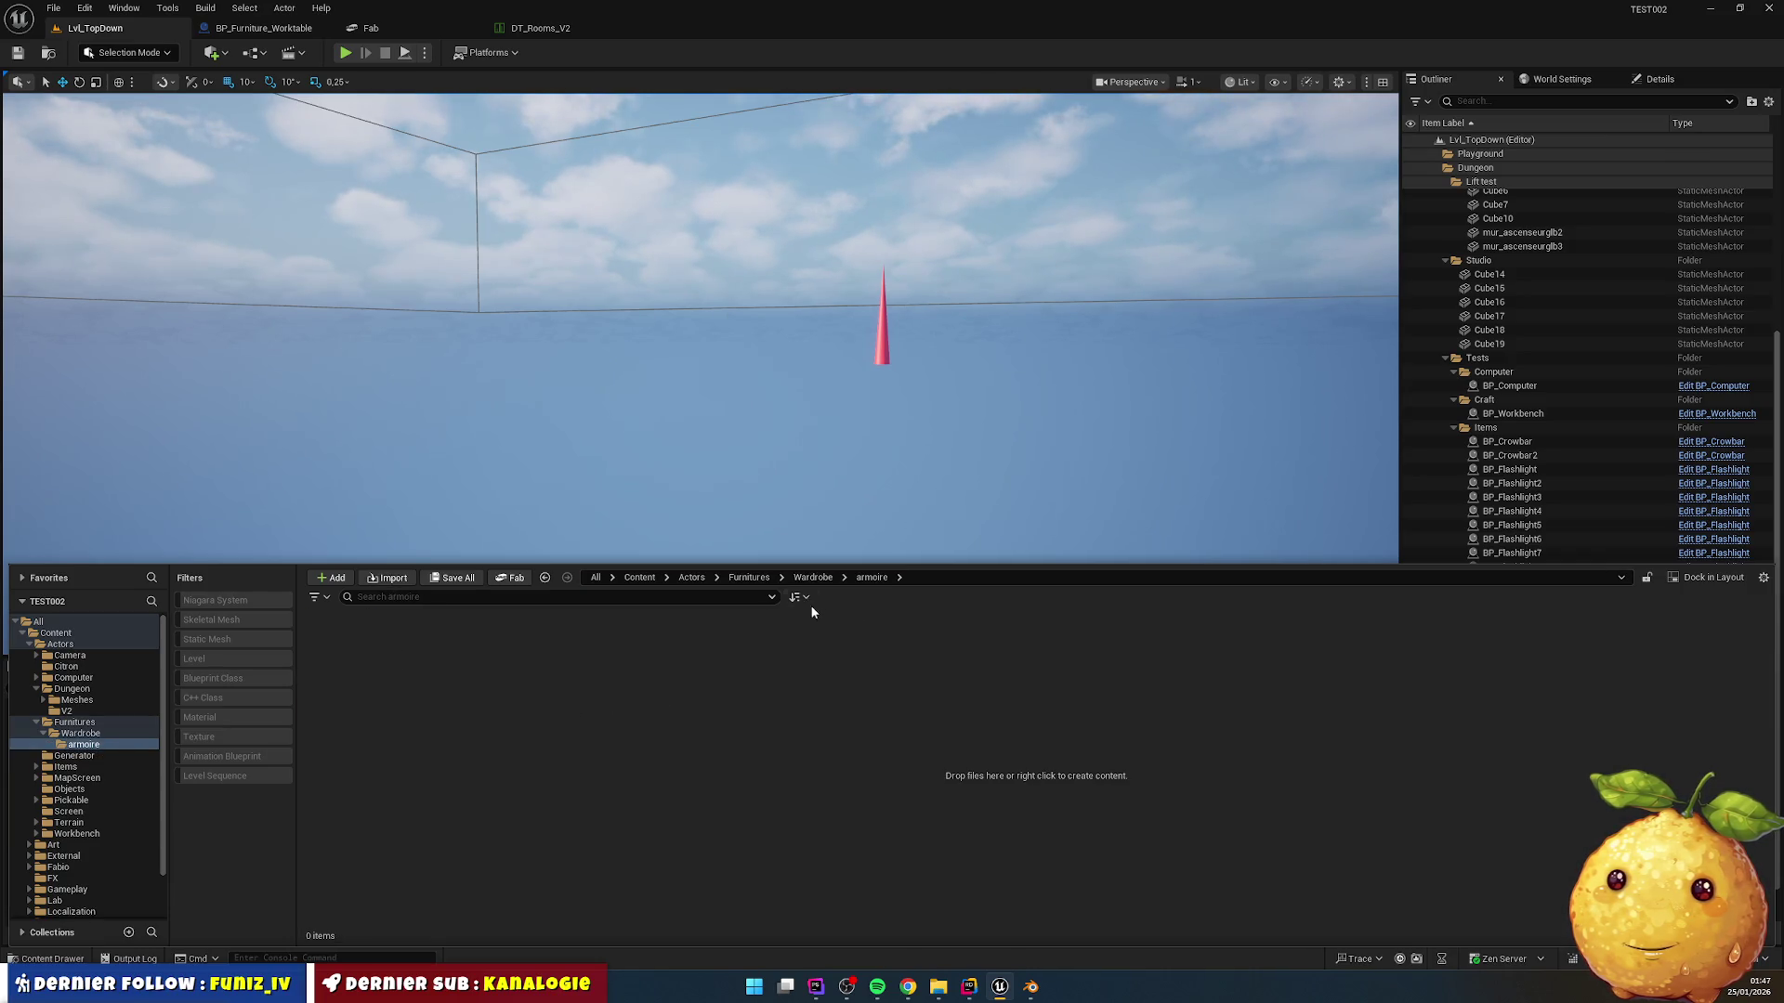
pyautogui.click(818, 577)
pyautogui.click(358, 656)
pyautogui.press('Delete')
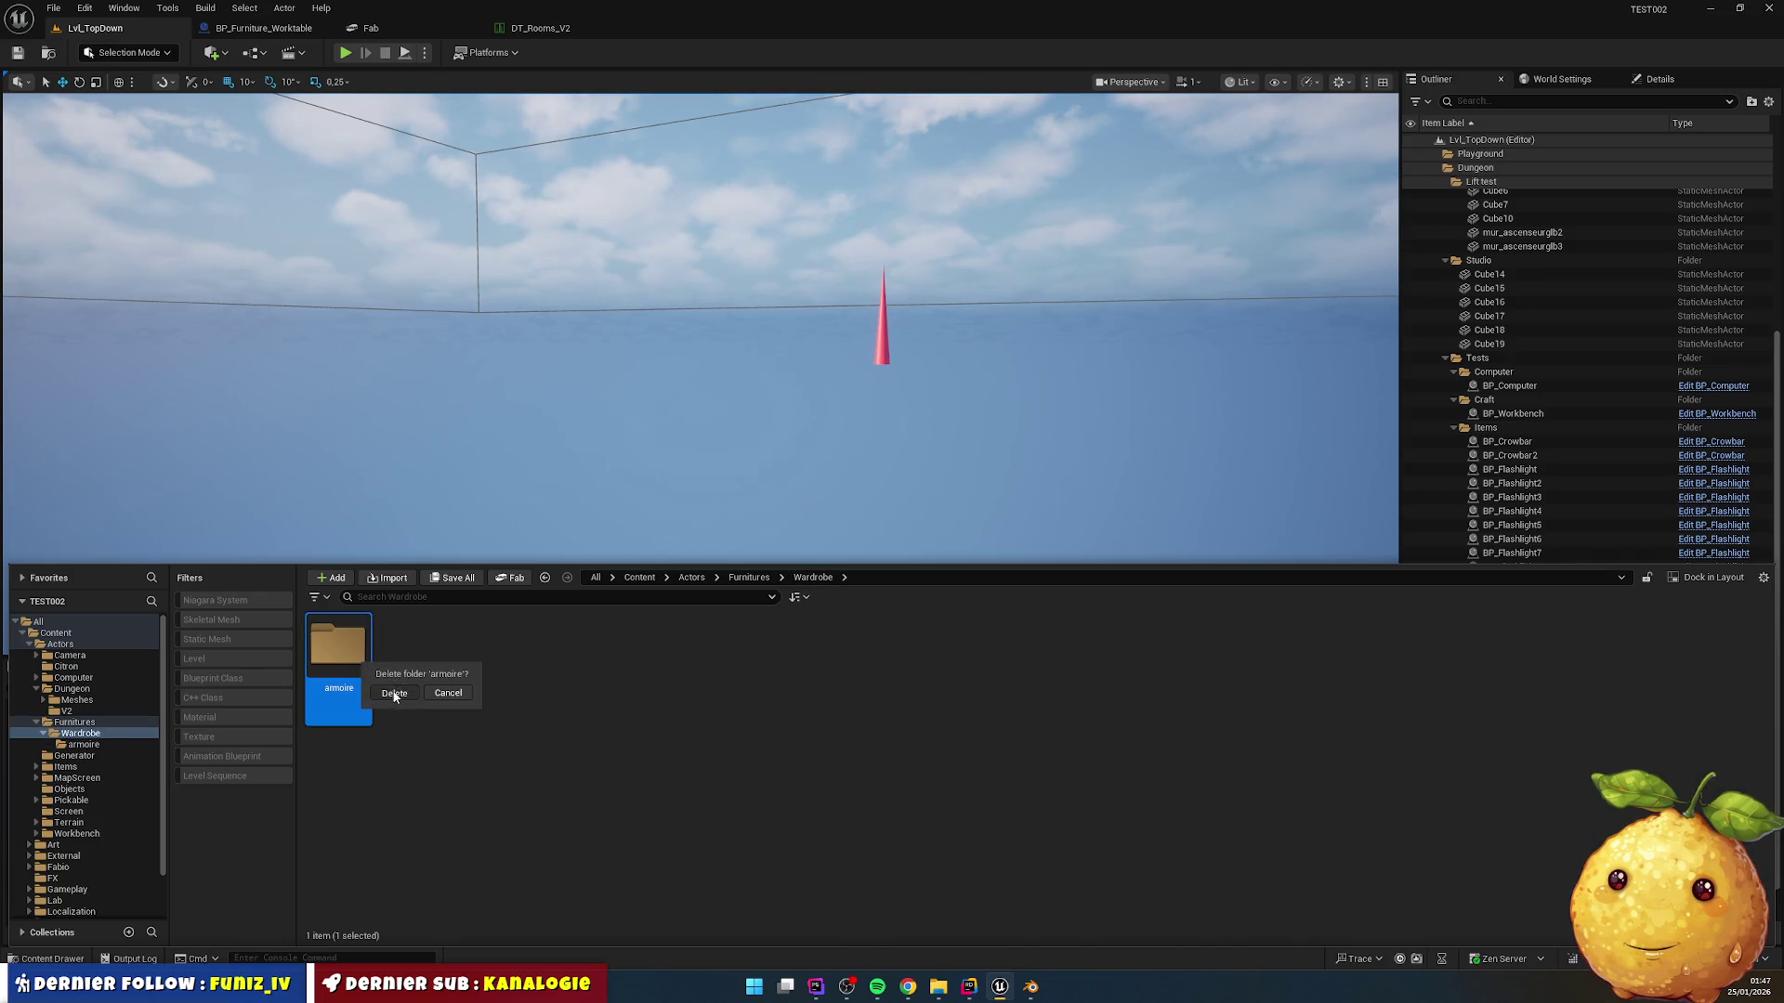
pyautogui.click(396, 692)
# Step: Dismiss the content pack chooser without adding anything and return to the empty Wardrobe folder
pyautogui.rightClick(424, 682)
pyautogui.click(492, 166)
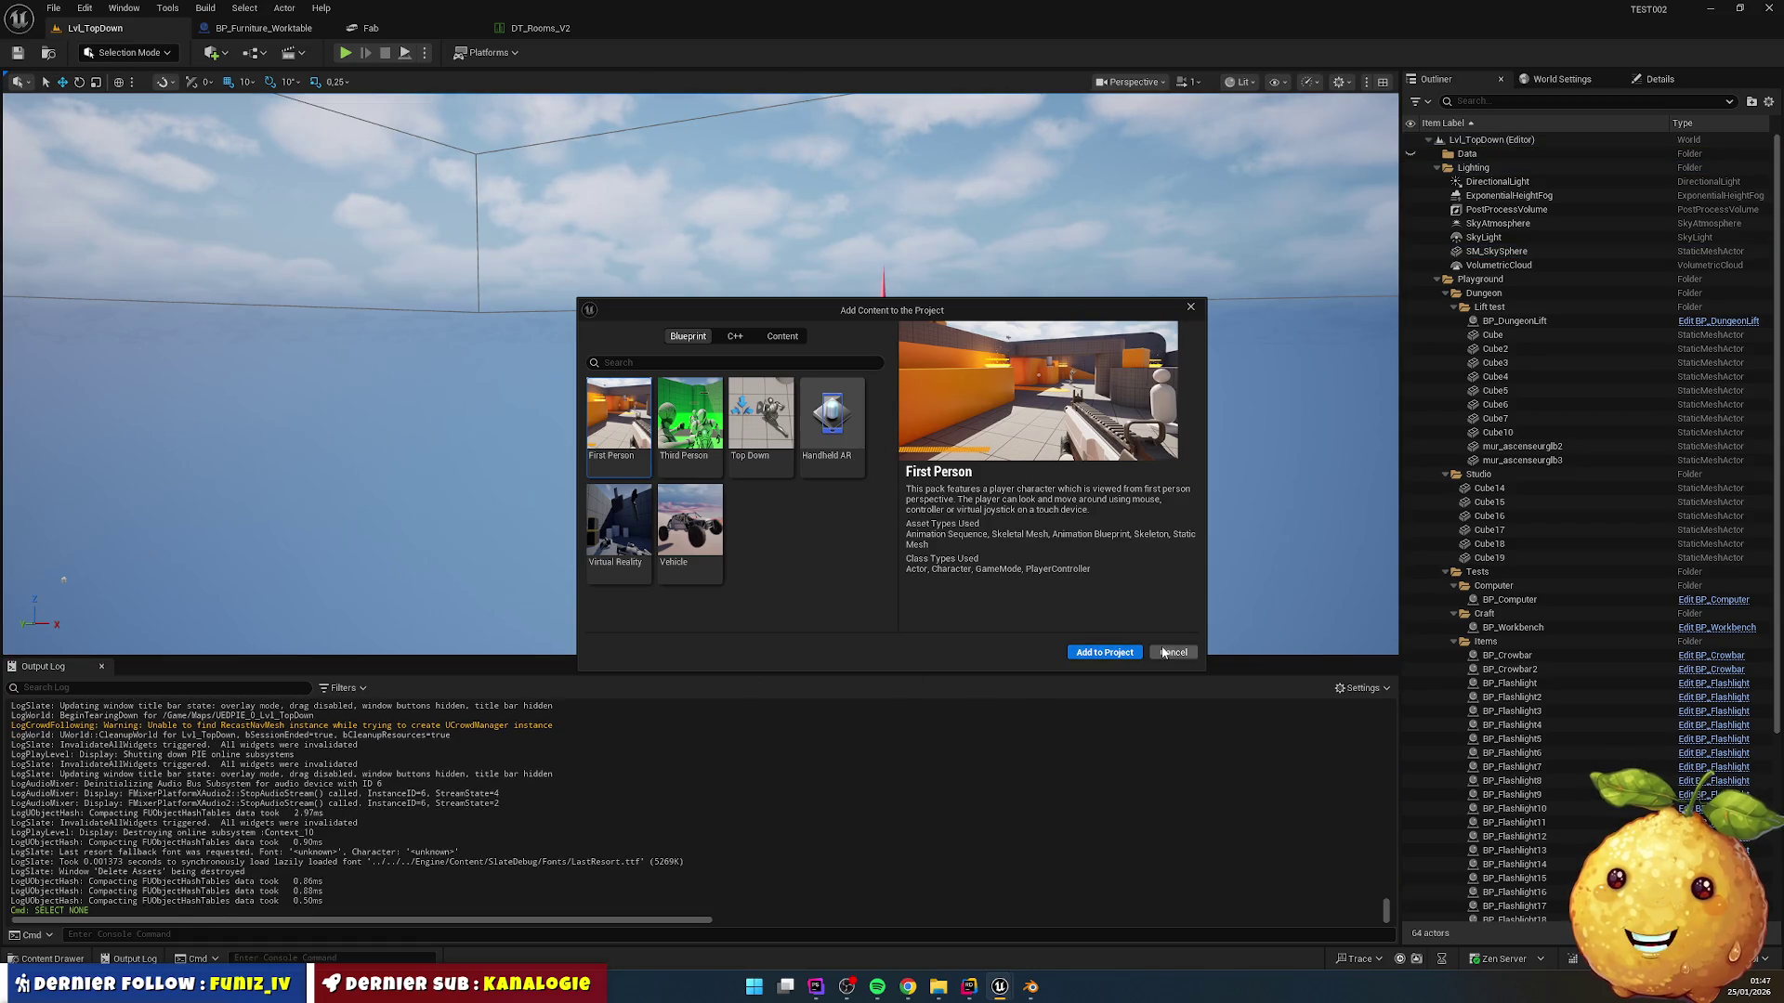
pyautogui.click(1174, 653)
pyautogui.click(26, 961)
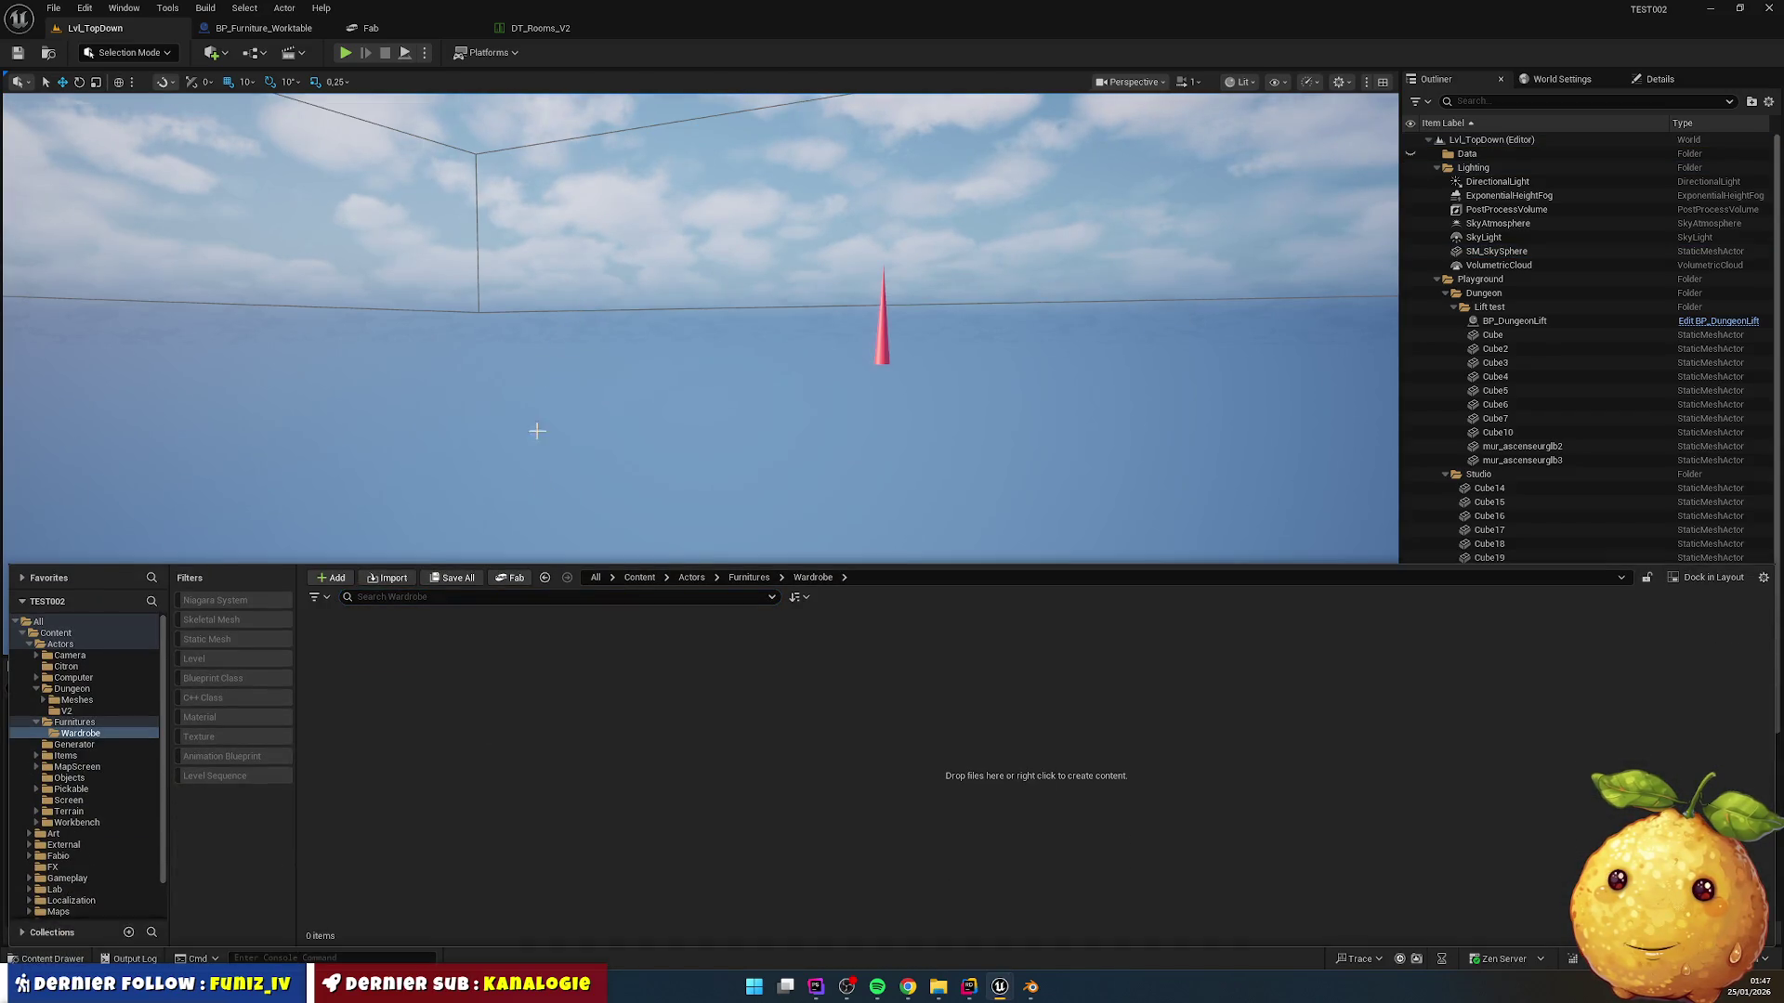
# Step: Re-import armoire.glb into Wardrobe after reviewing its Materials import settings
pyautogui.rightClick(522, 634)
pyautogui.click(521, 193)
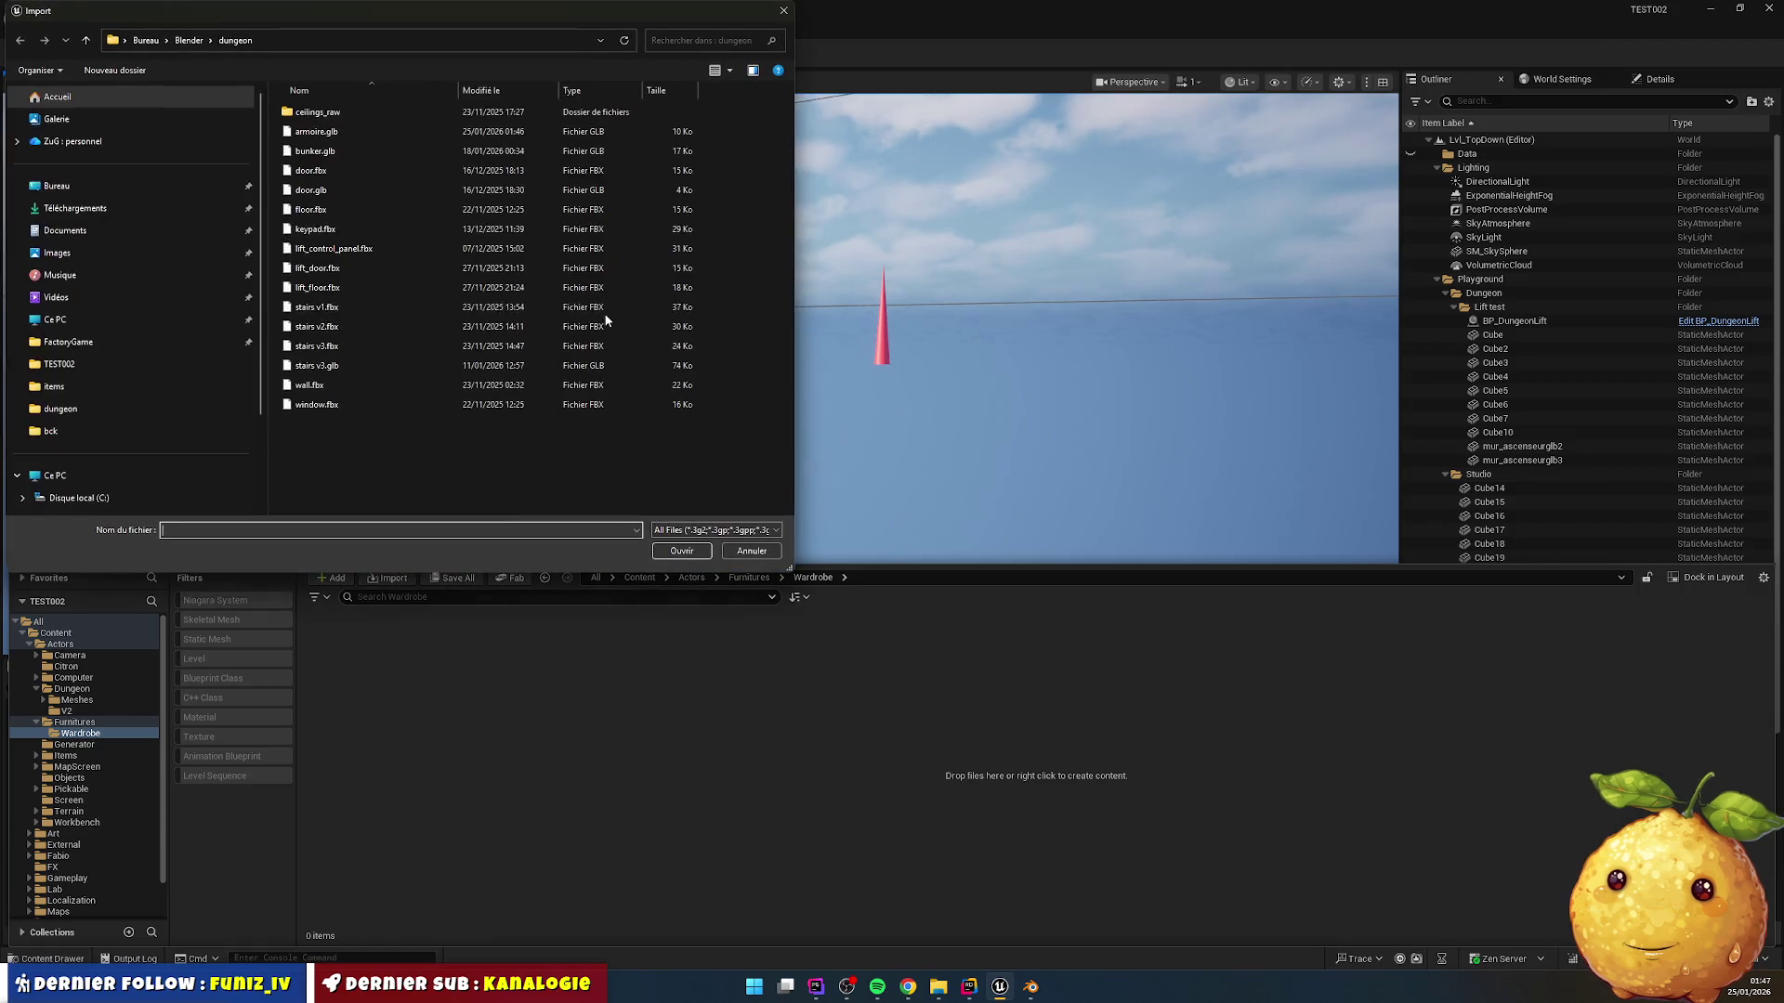
pyautogui.doubleClick(357, 127)
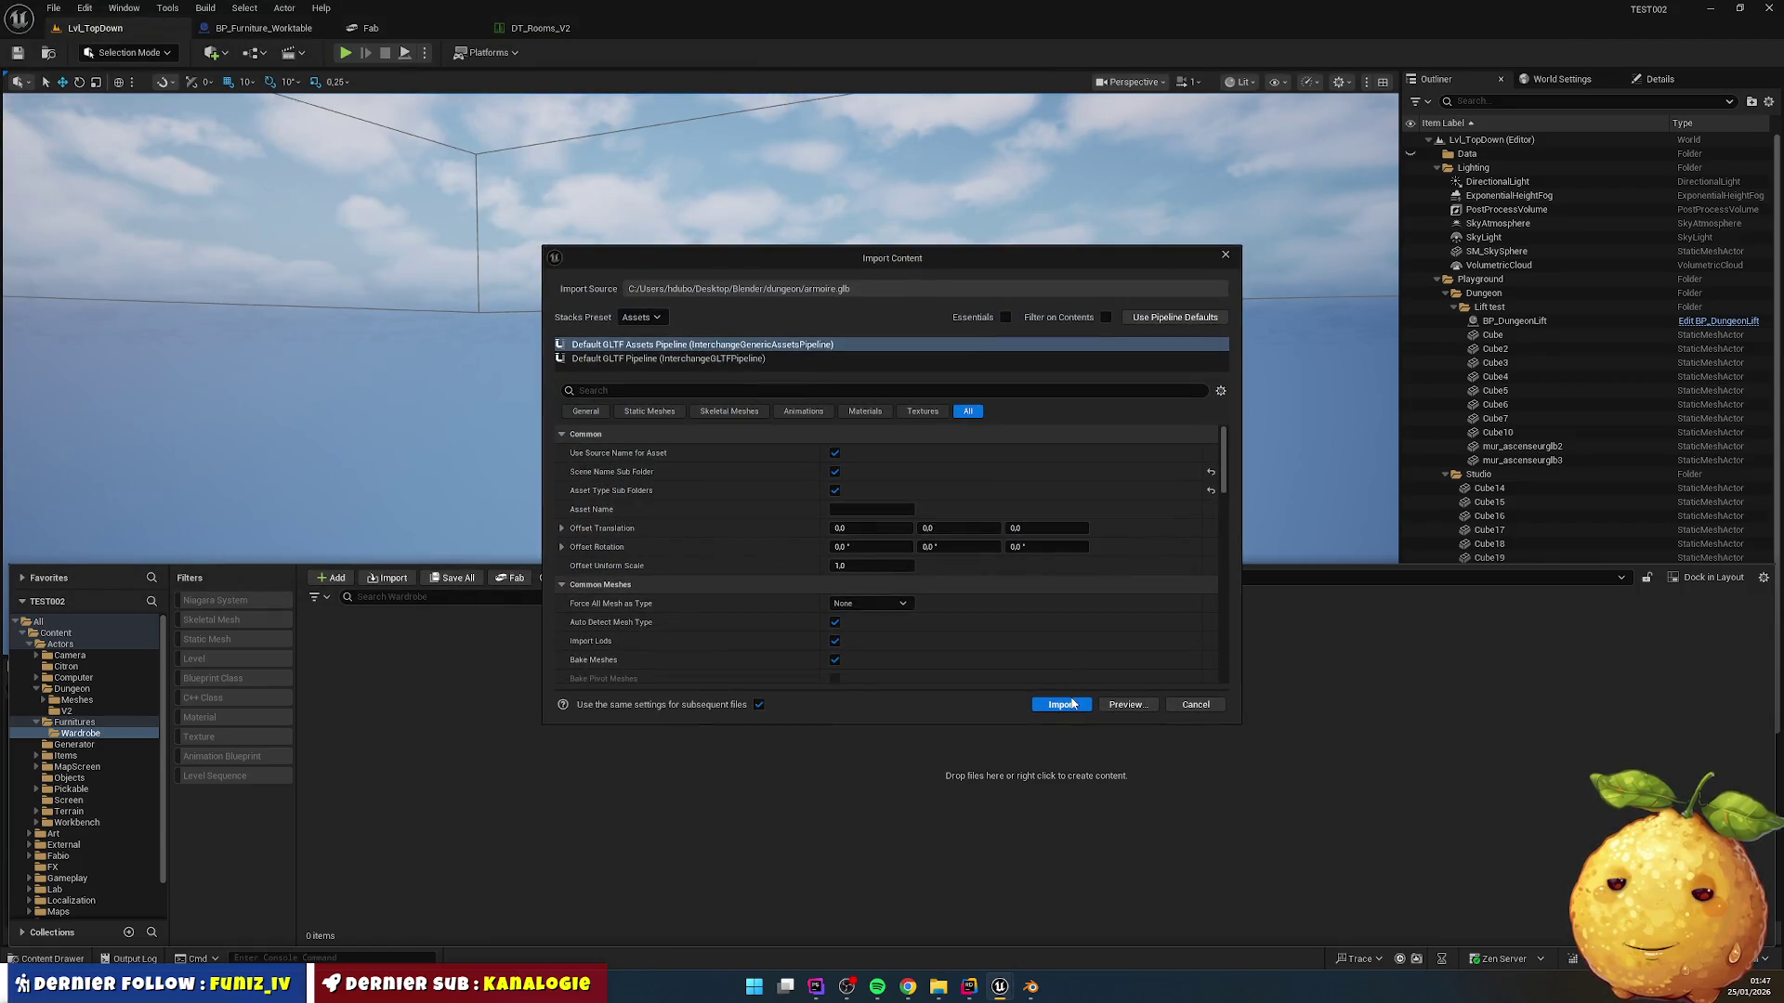
pyautogui.click(867, 412)
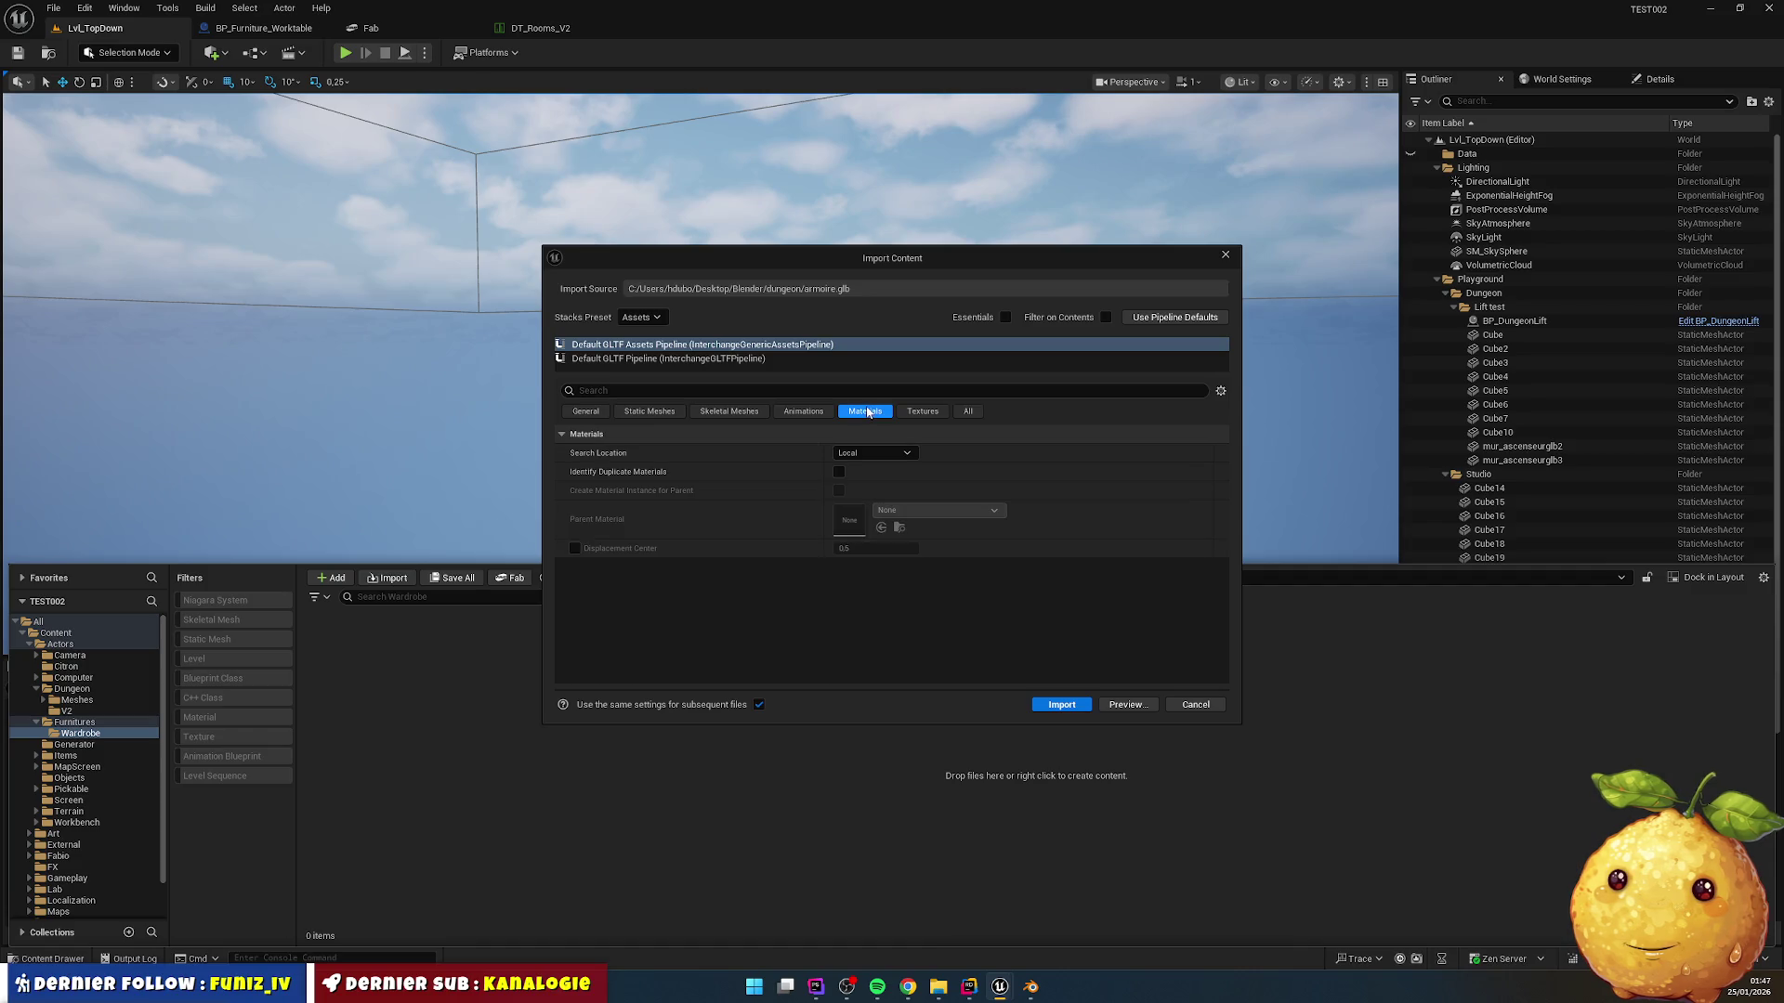
pyautogui.click(1060, 704)
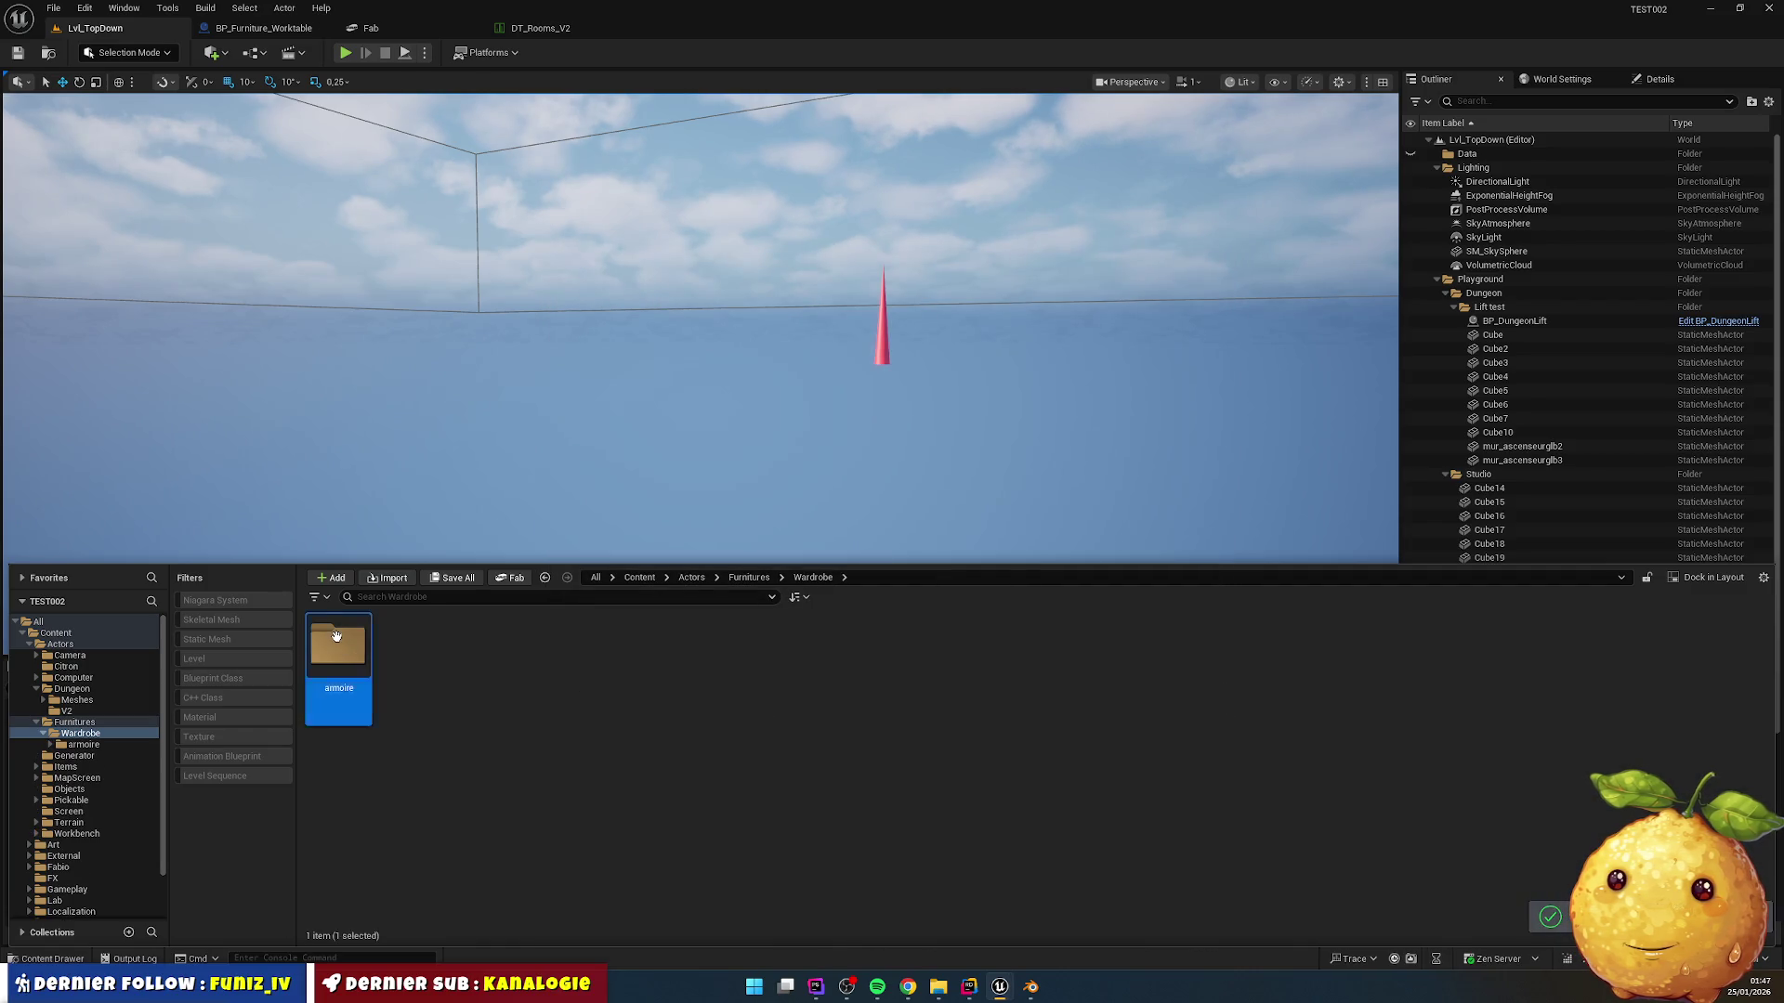
# Step: Browse the imported armoire Materials and StaticMeshes folders, ending in StaticMeshes
pyautogui.doubleClick(340, 644)
pyautogui.doubleClick(338, 644)
pyautogui.click(545, 577)
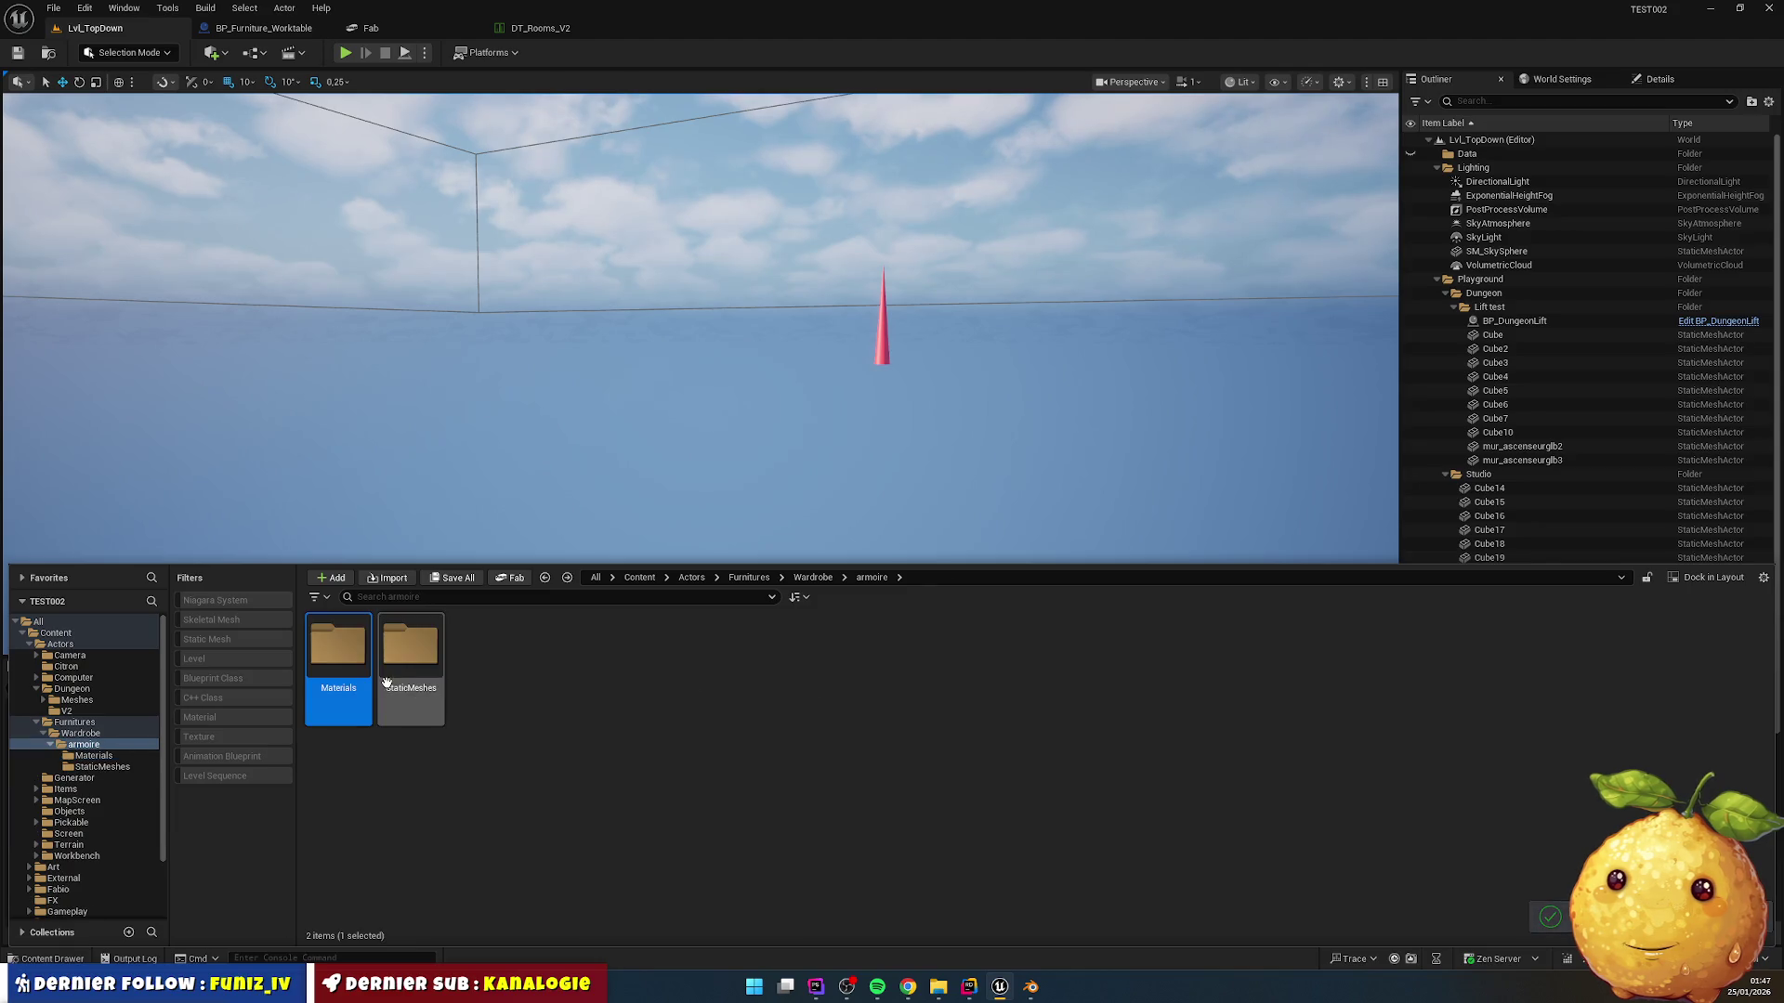
pyautogui.doubleClick(410, 644)
pyautogui.hotkey('alt', 'Left')
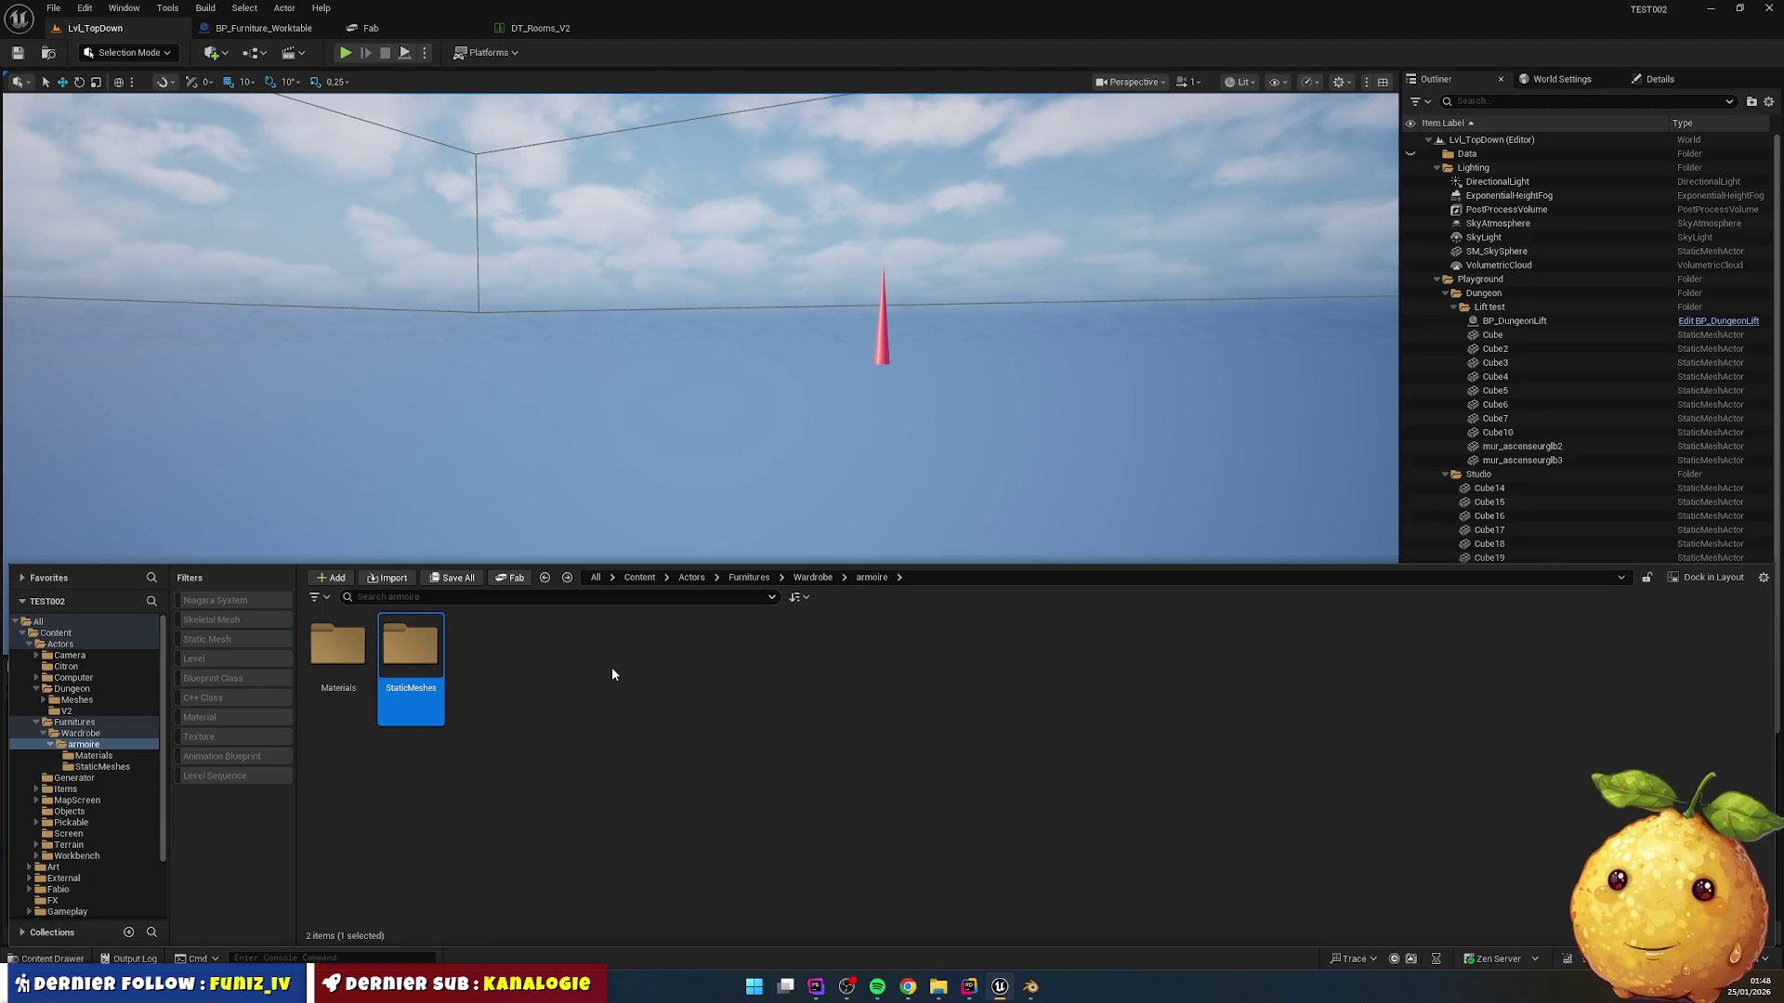
pyautogui.click(671, 733)
pyautogui.doubleClick(410, 669)
# Step: Rename Armoire to SM_Wardrobe_Body and Porte_droite to SM_Wardrobe_Door_Right
pyautogui.click(340, 655)
pyautogui.press('F2')
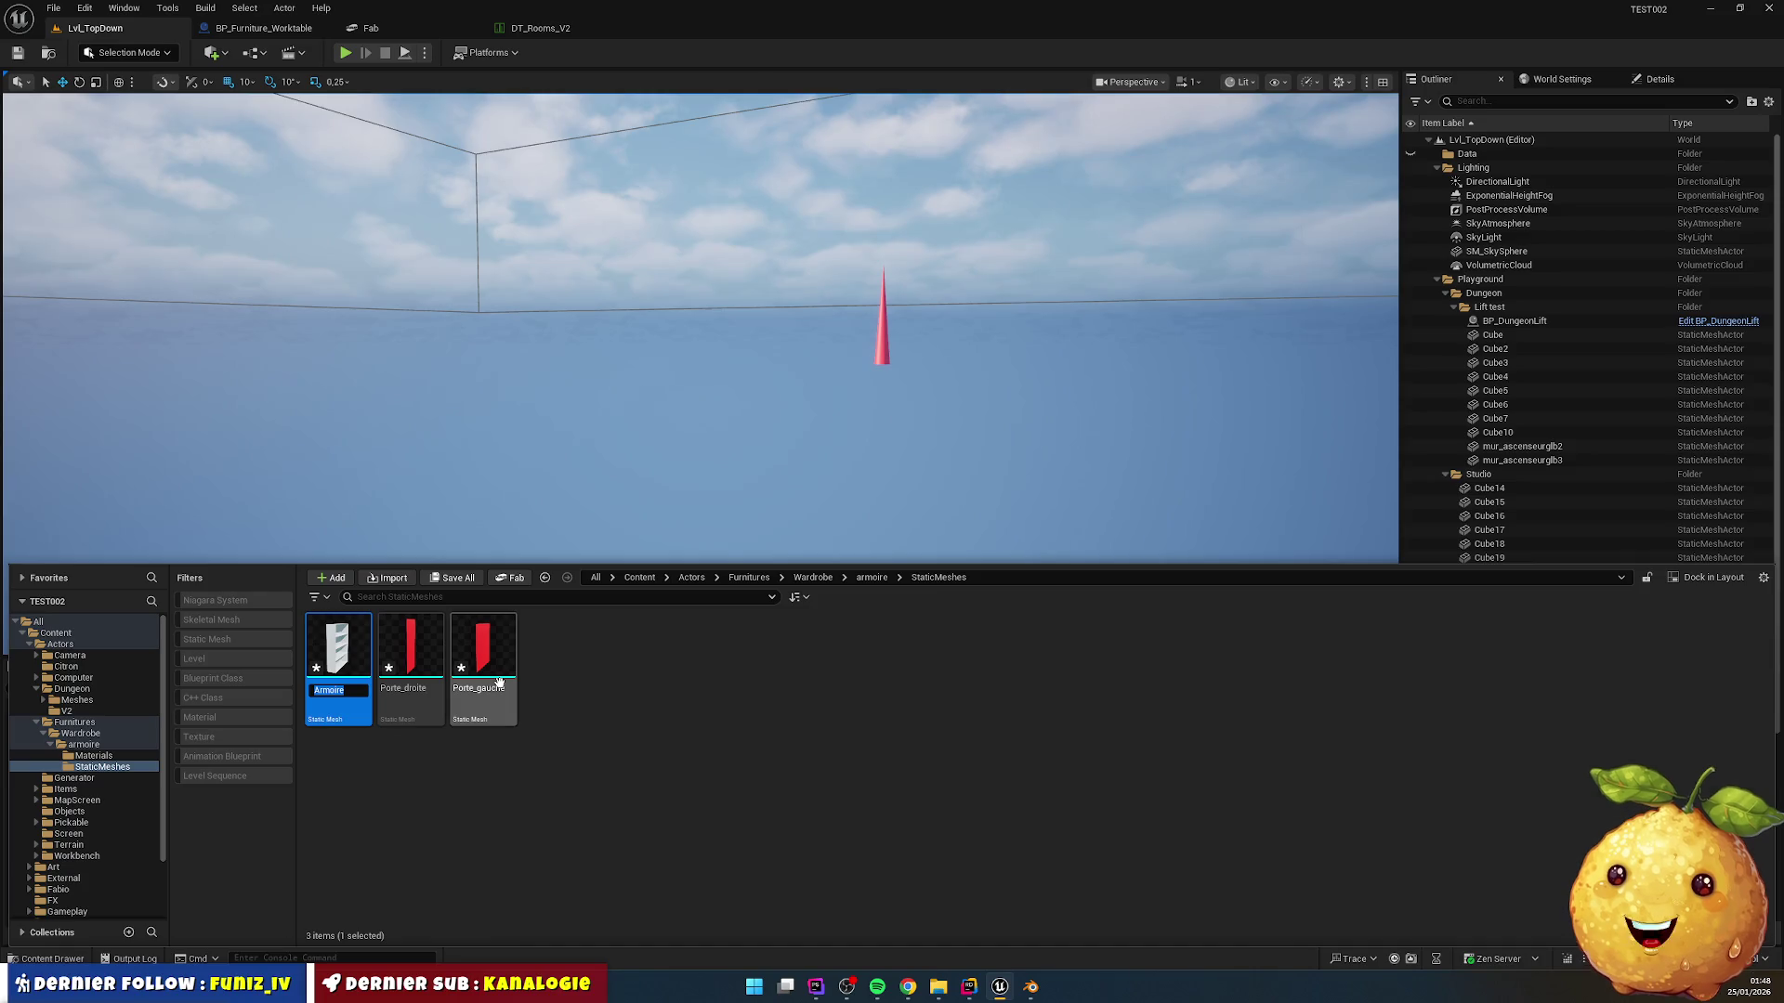
pyautogui.write('SM_W')
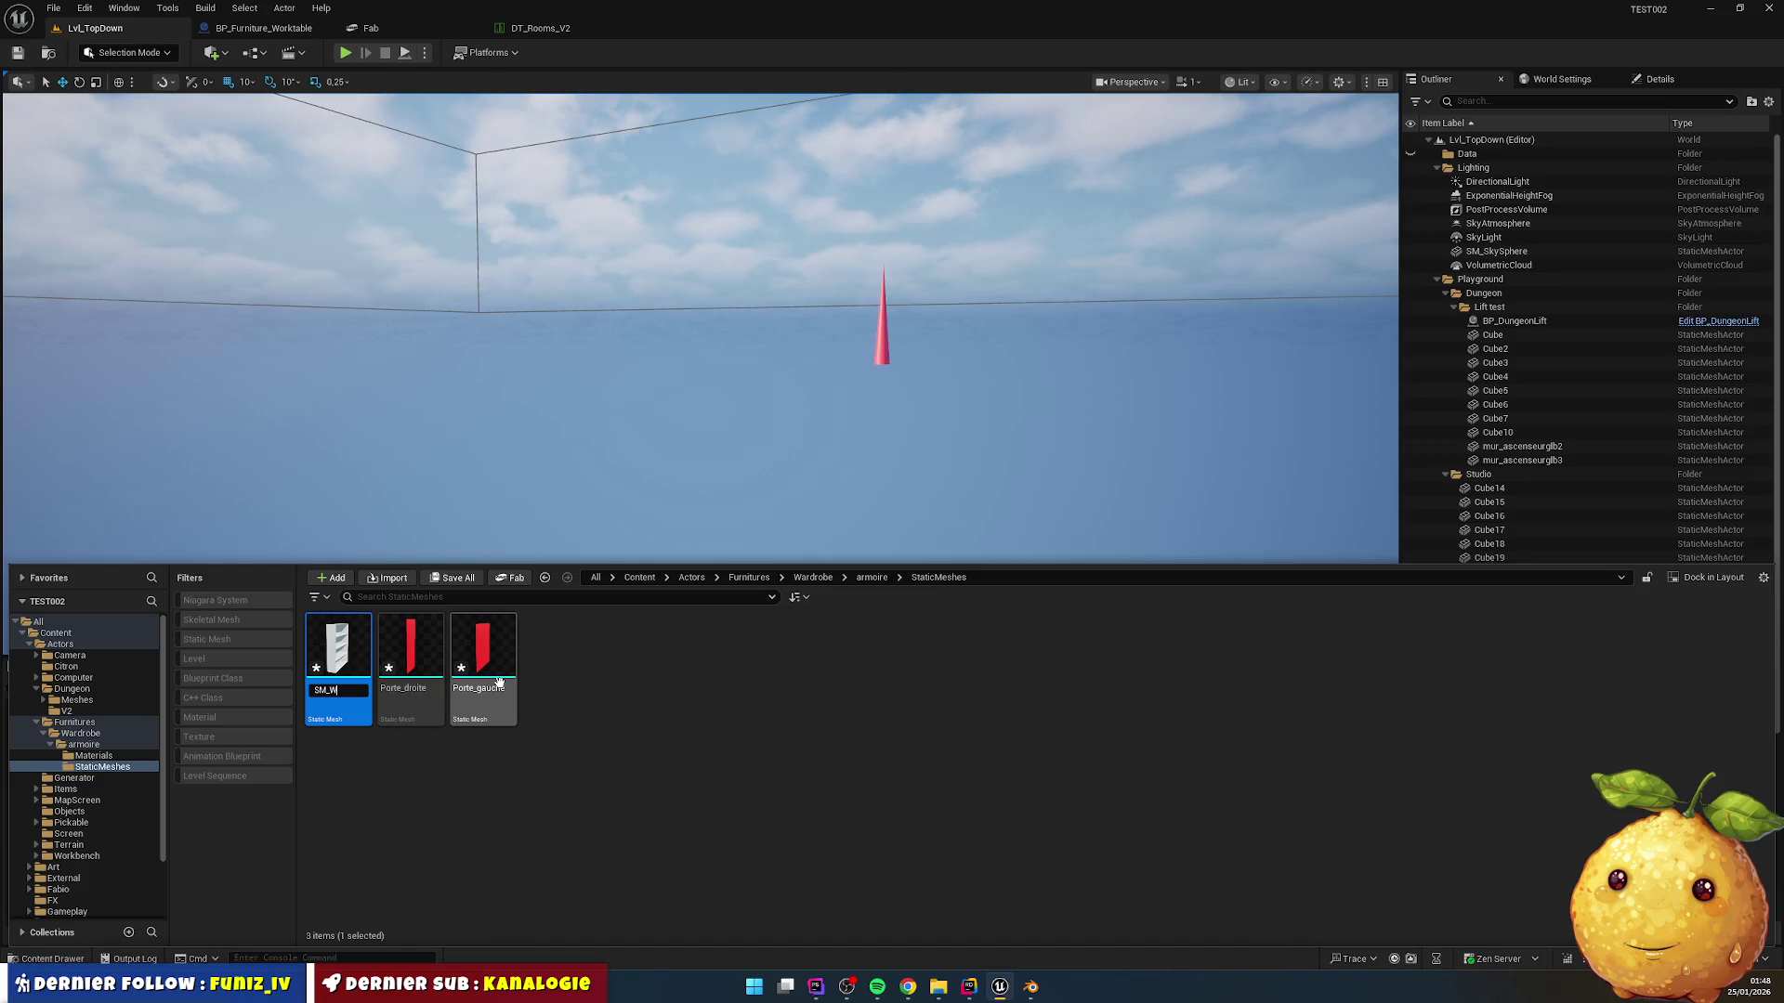
pyautogui.write('be')
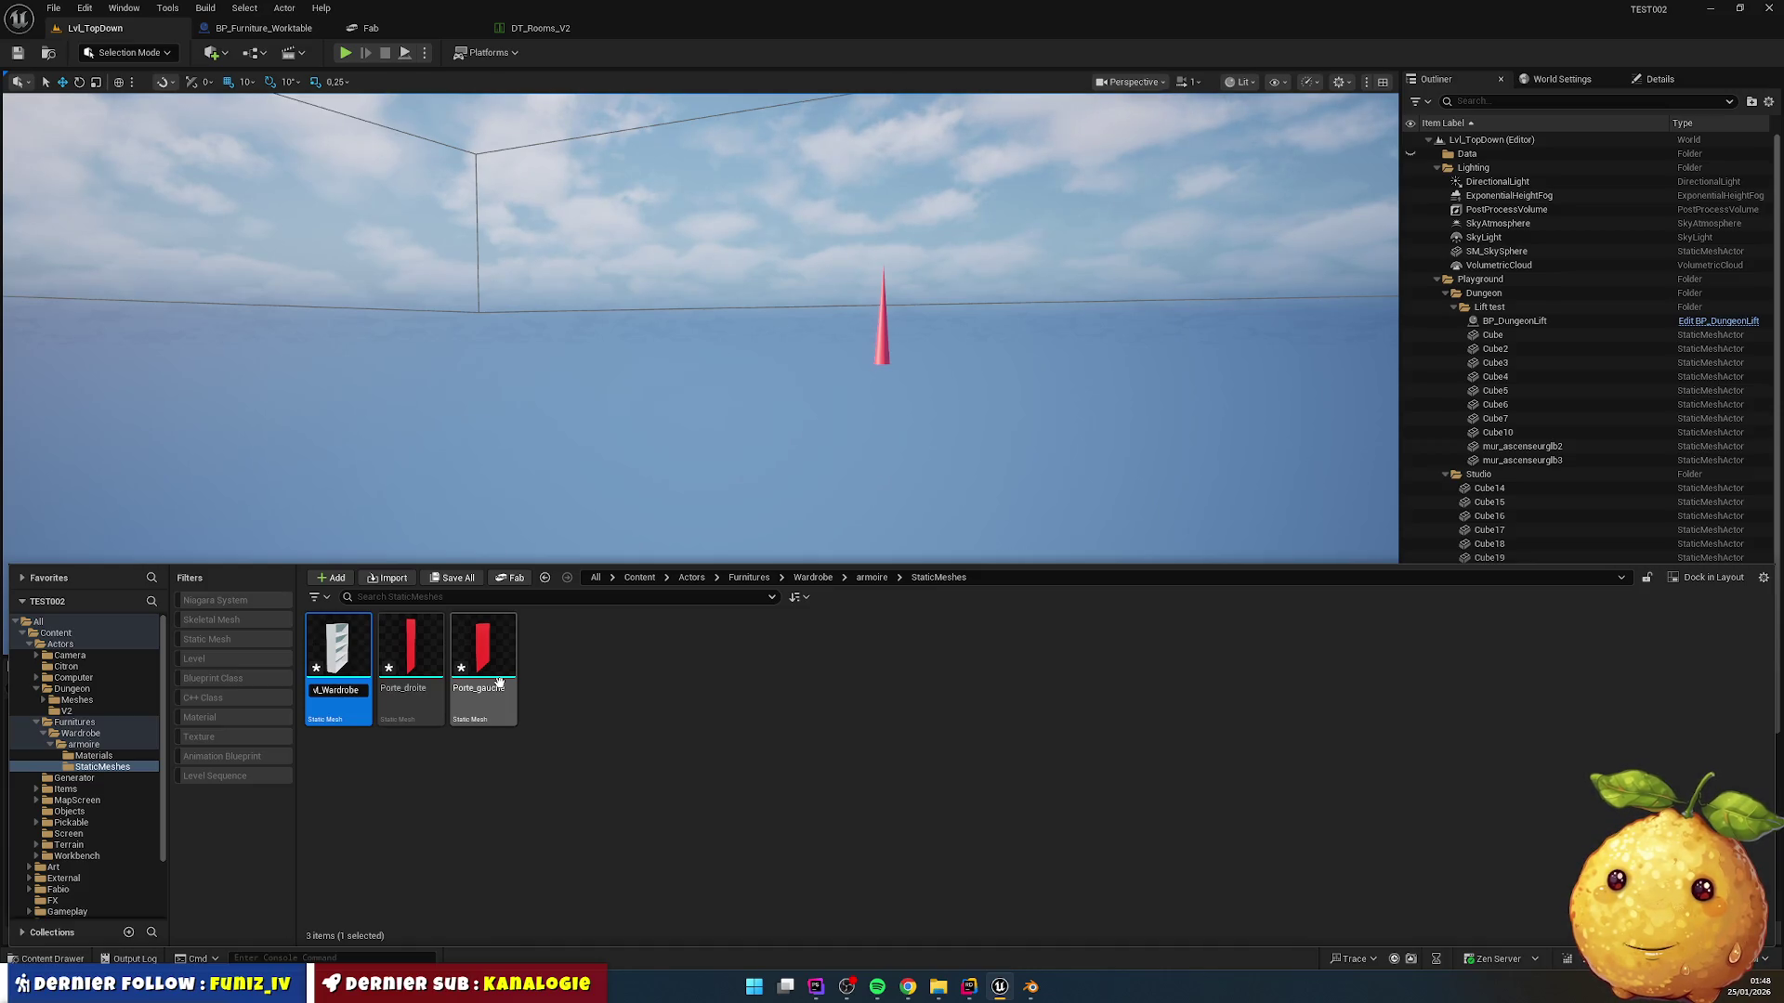
pyautogui.write('_Body')
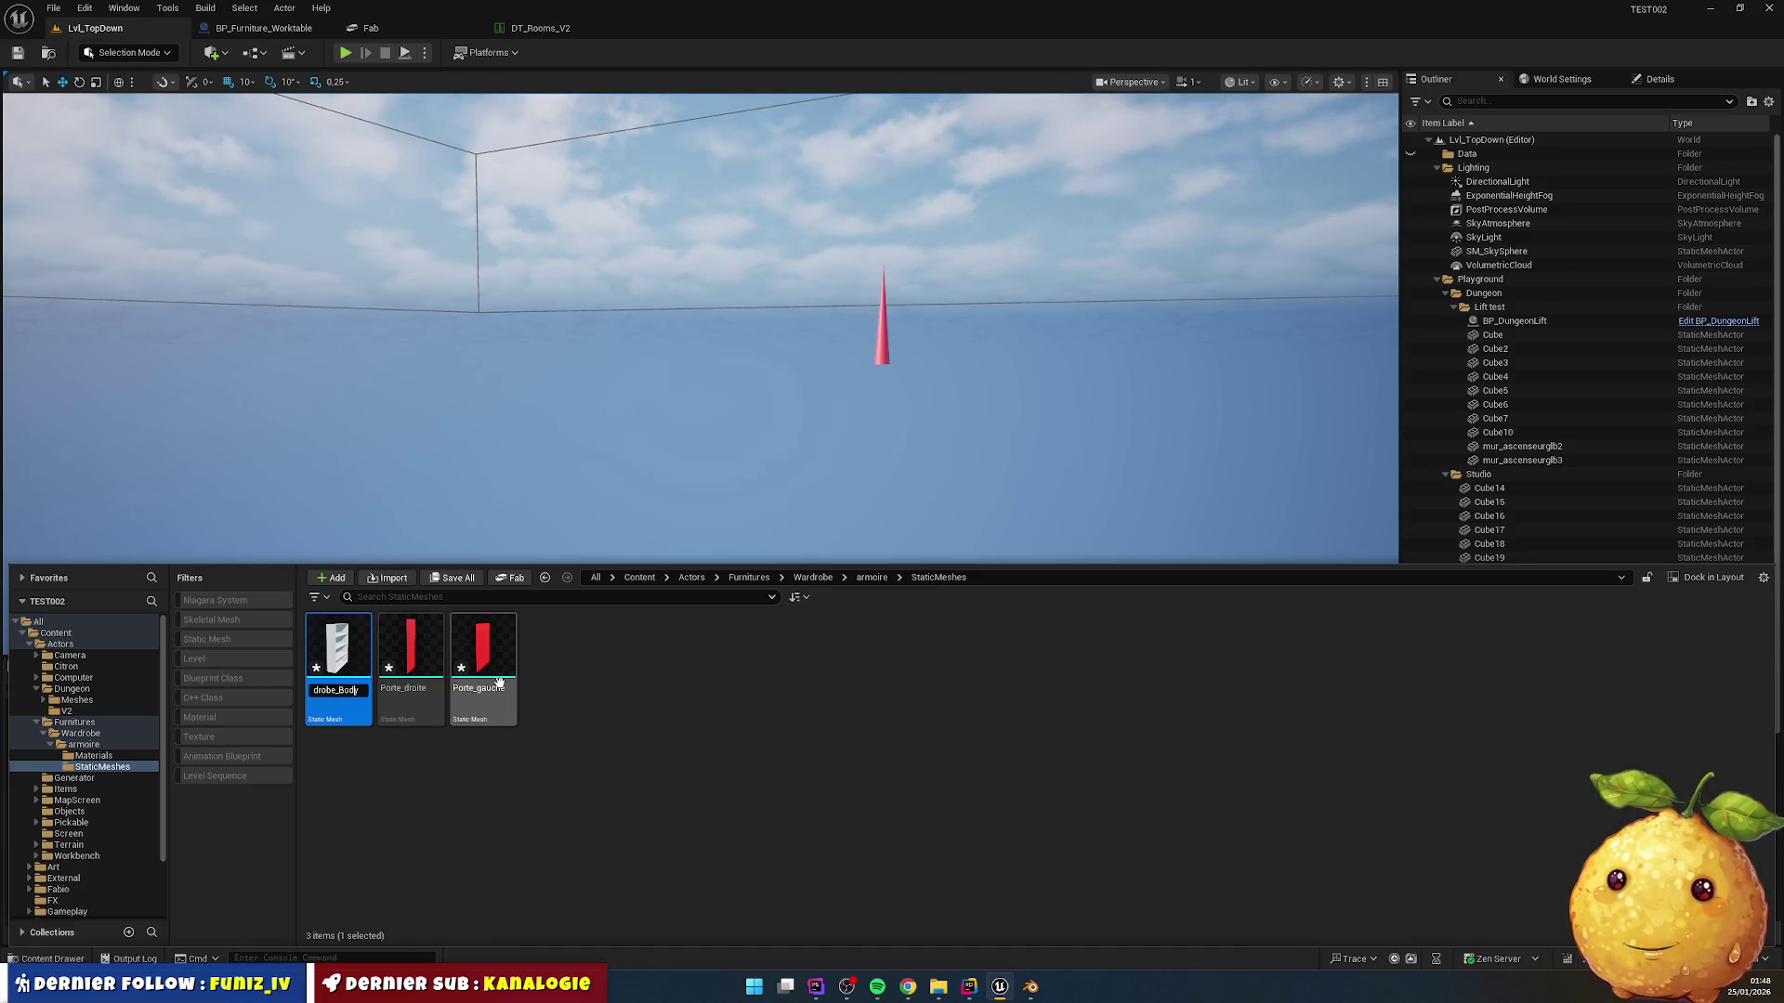
pyautogui.press('Return')
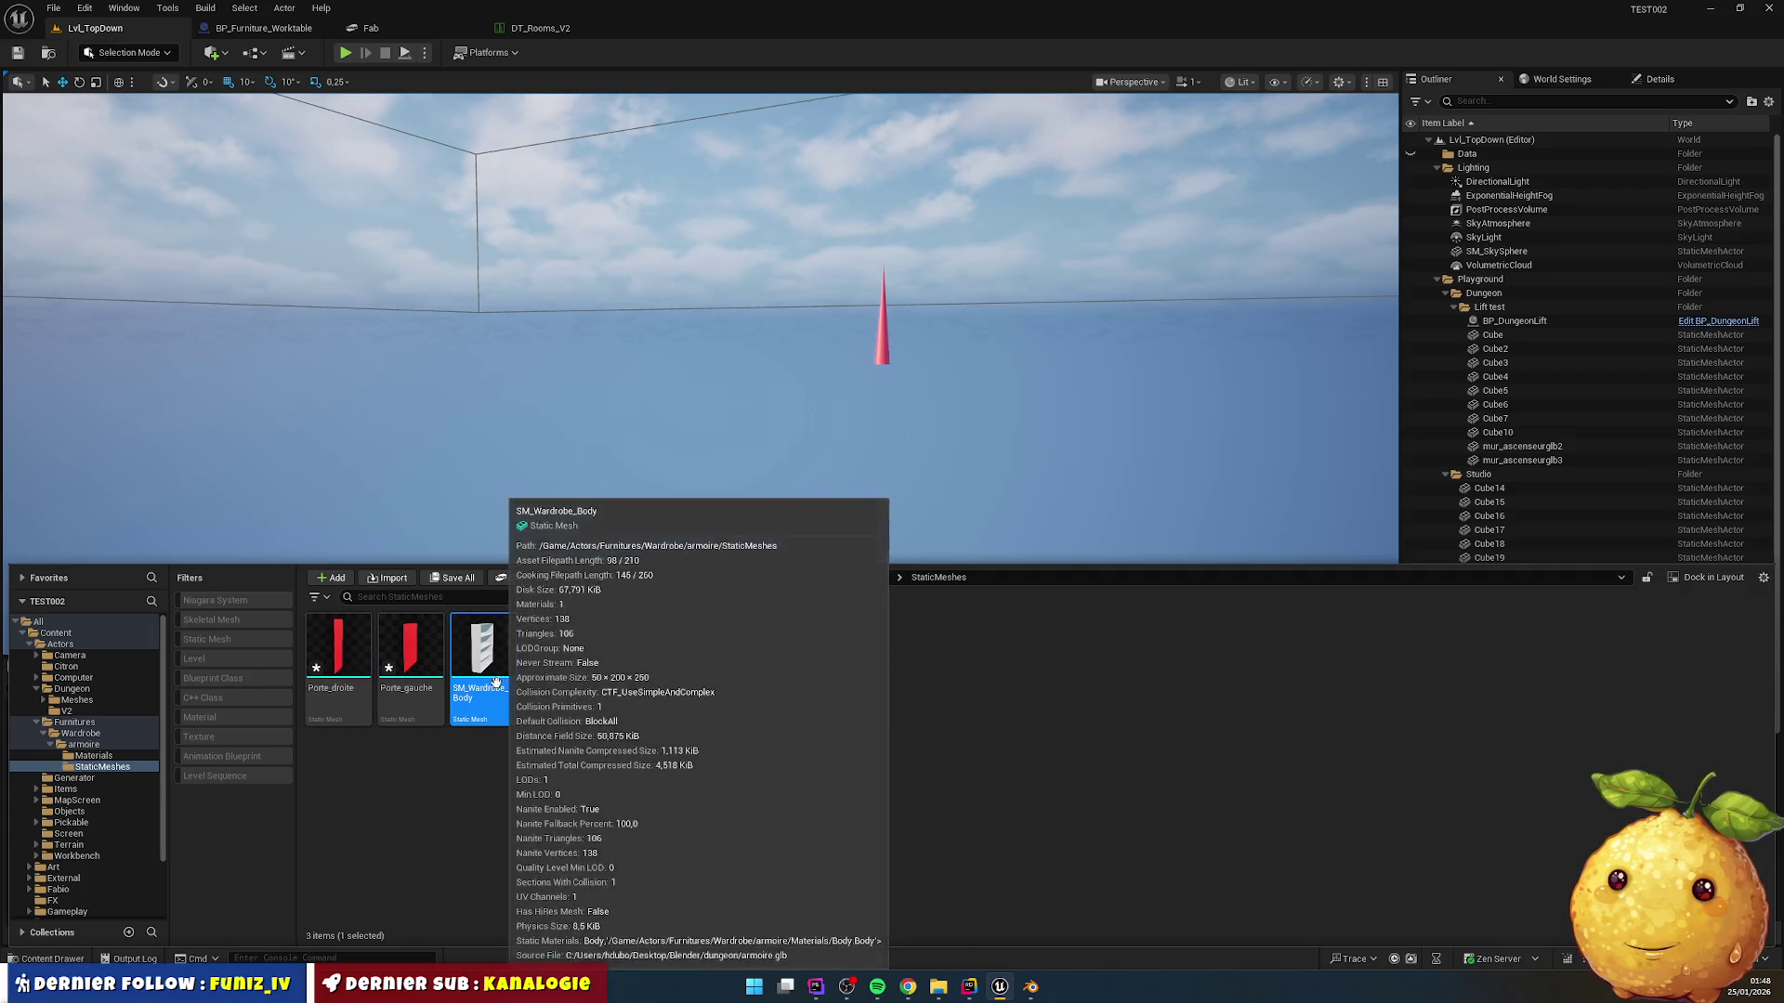
pyautogui.click(345, 656)
pyautogui.press('F2')
pyautogui.hotkey('ctrl', 'v')
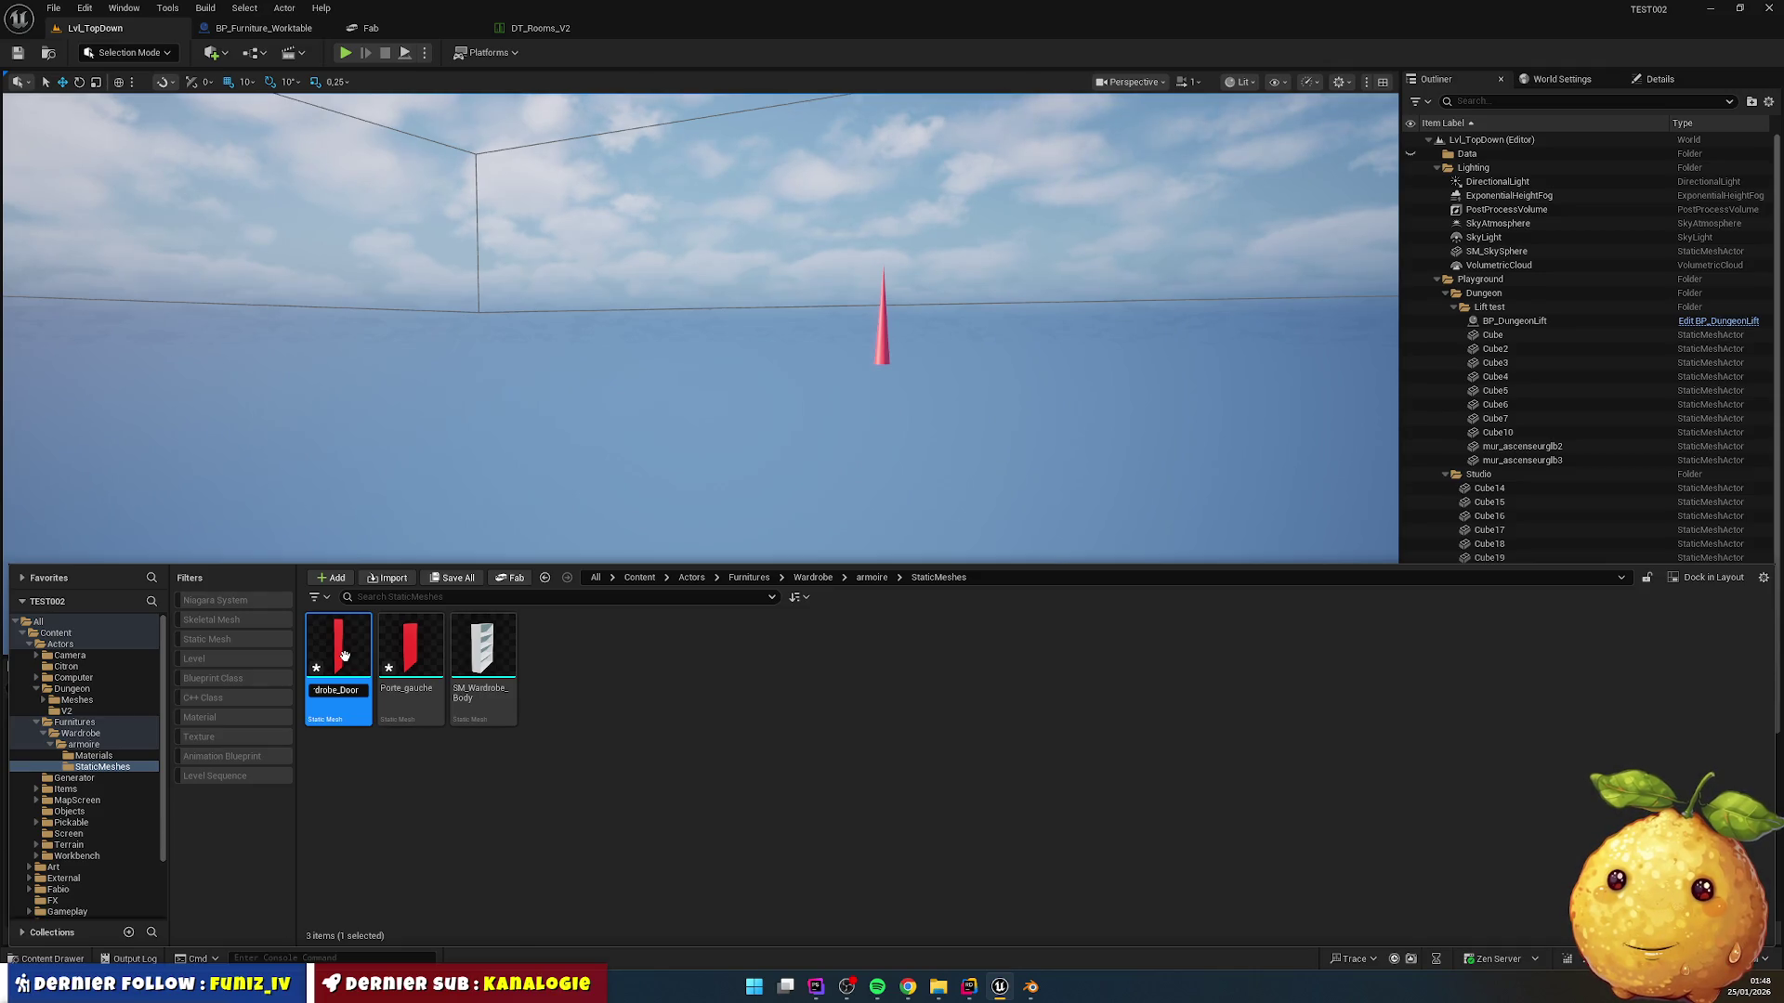
pyautogui.write('_Right')
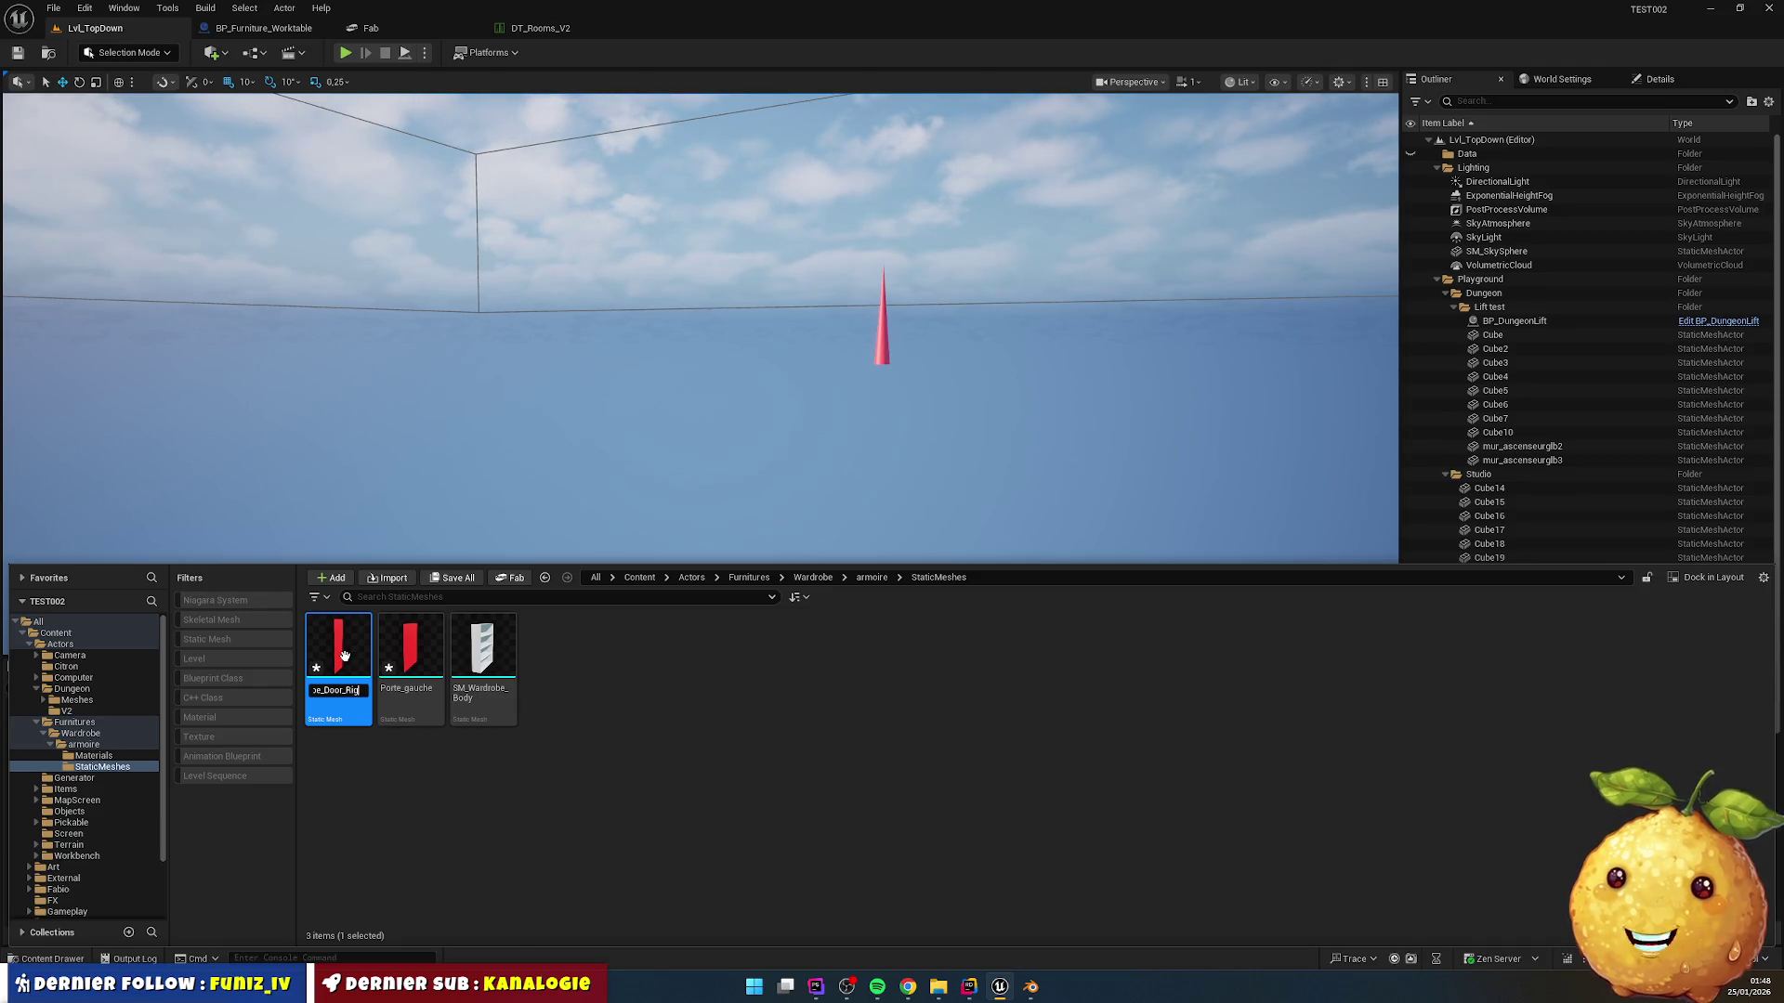
pyautogui.press('Return')
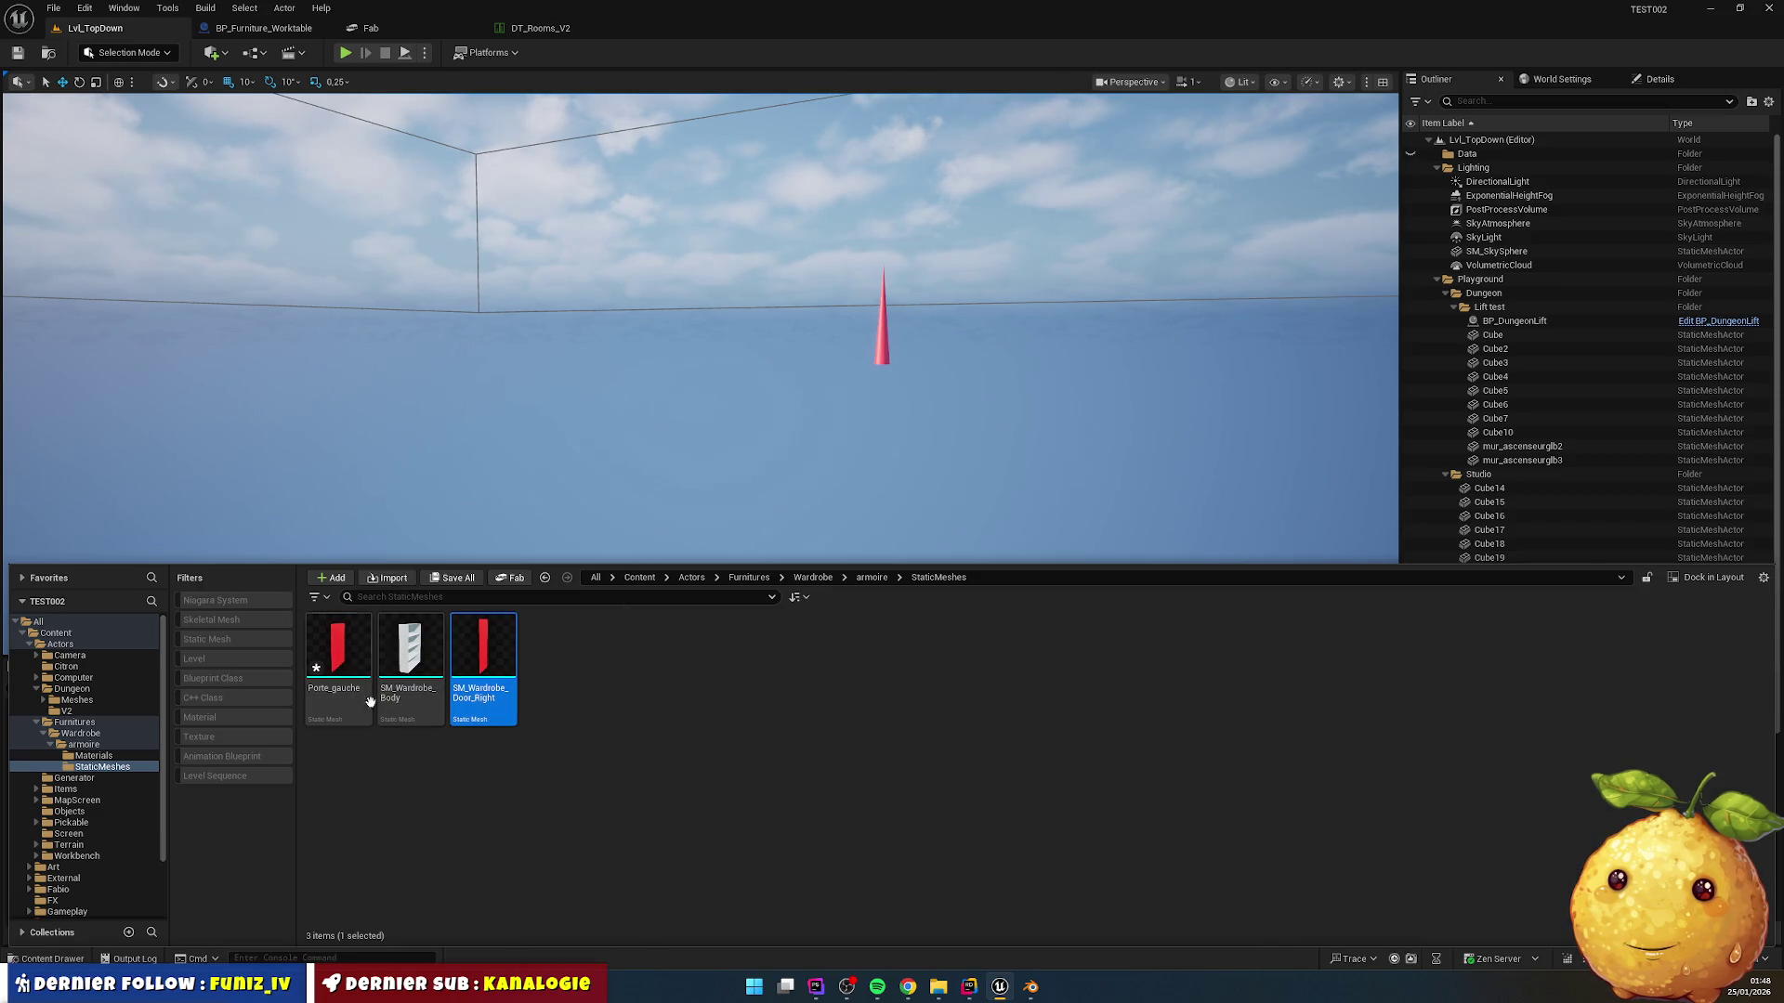
# Step: Rename Porte_gauche to SM_Wardrobe_Door_Left
pyautogui.click(335, 647)
pyautogui.press('F2')
pyautogui.write('SM_Wardrobe_')
pyautogui.write('Door_Le')
pyautogui.write('ft')
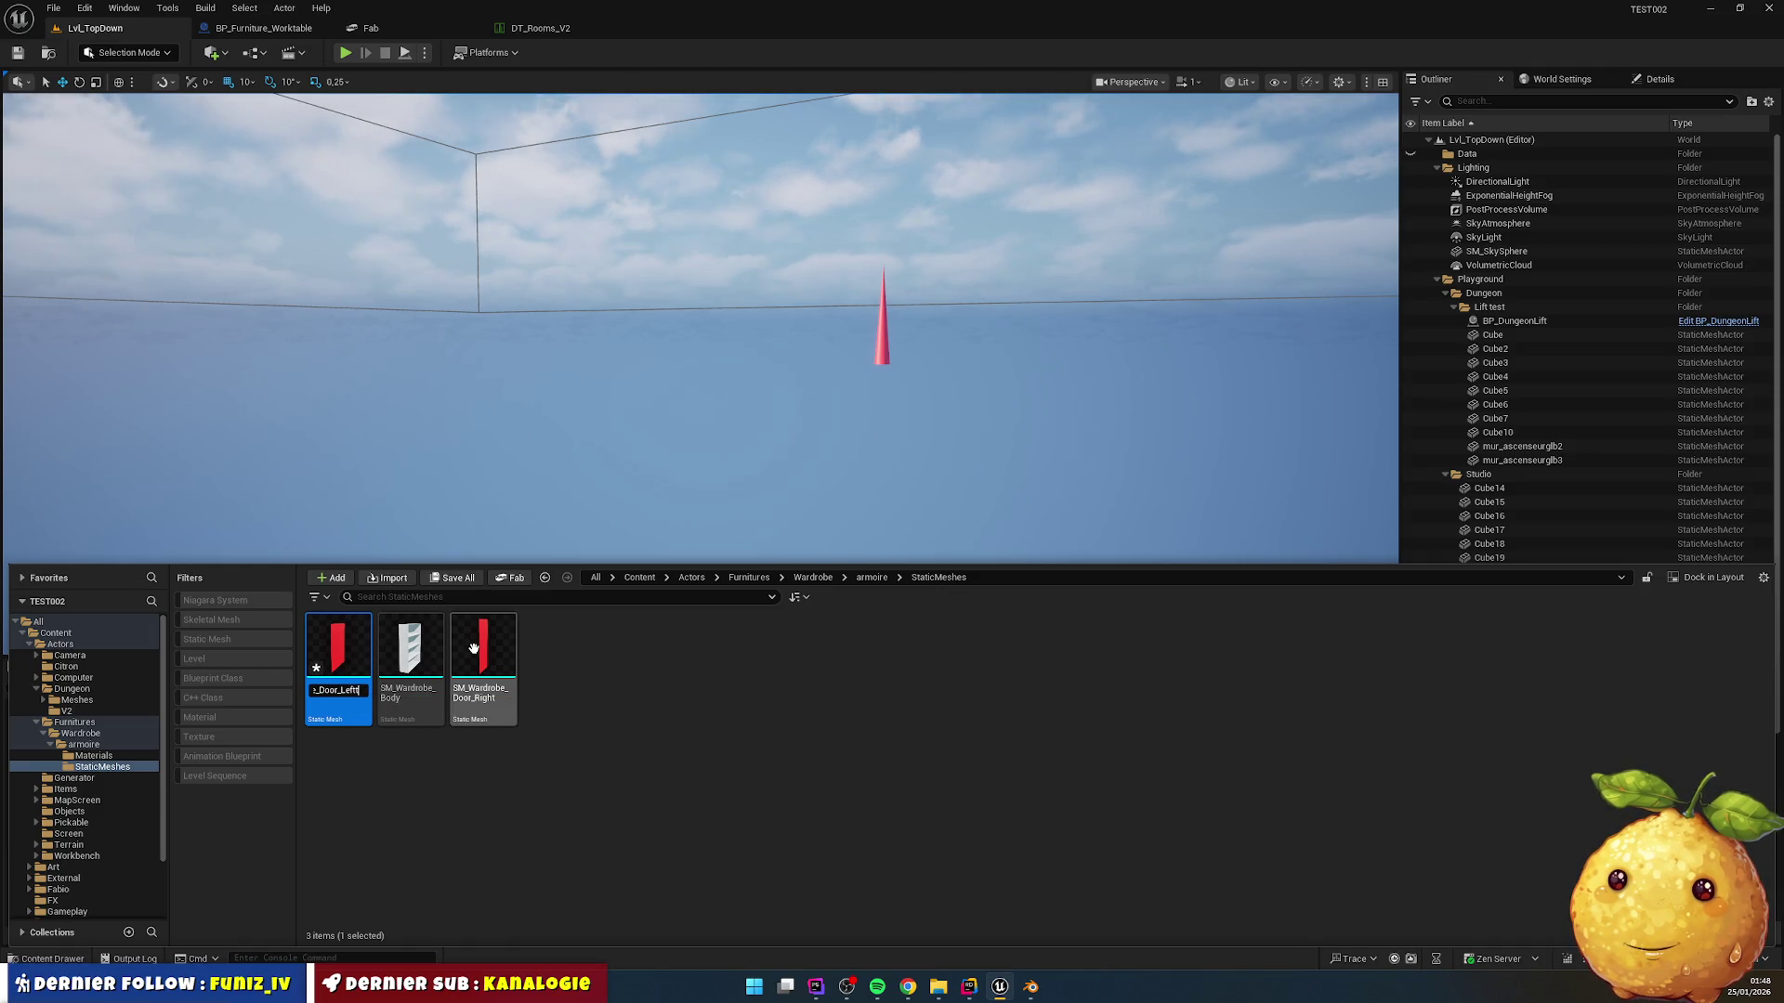
pyautogui.press('Return')
pyautogui.press('Left')
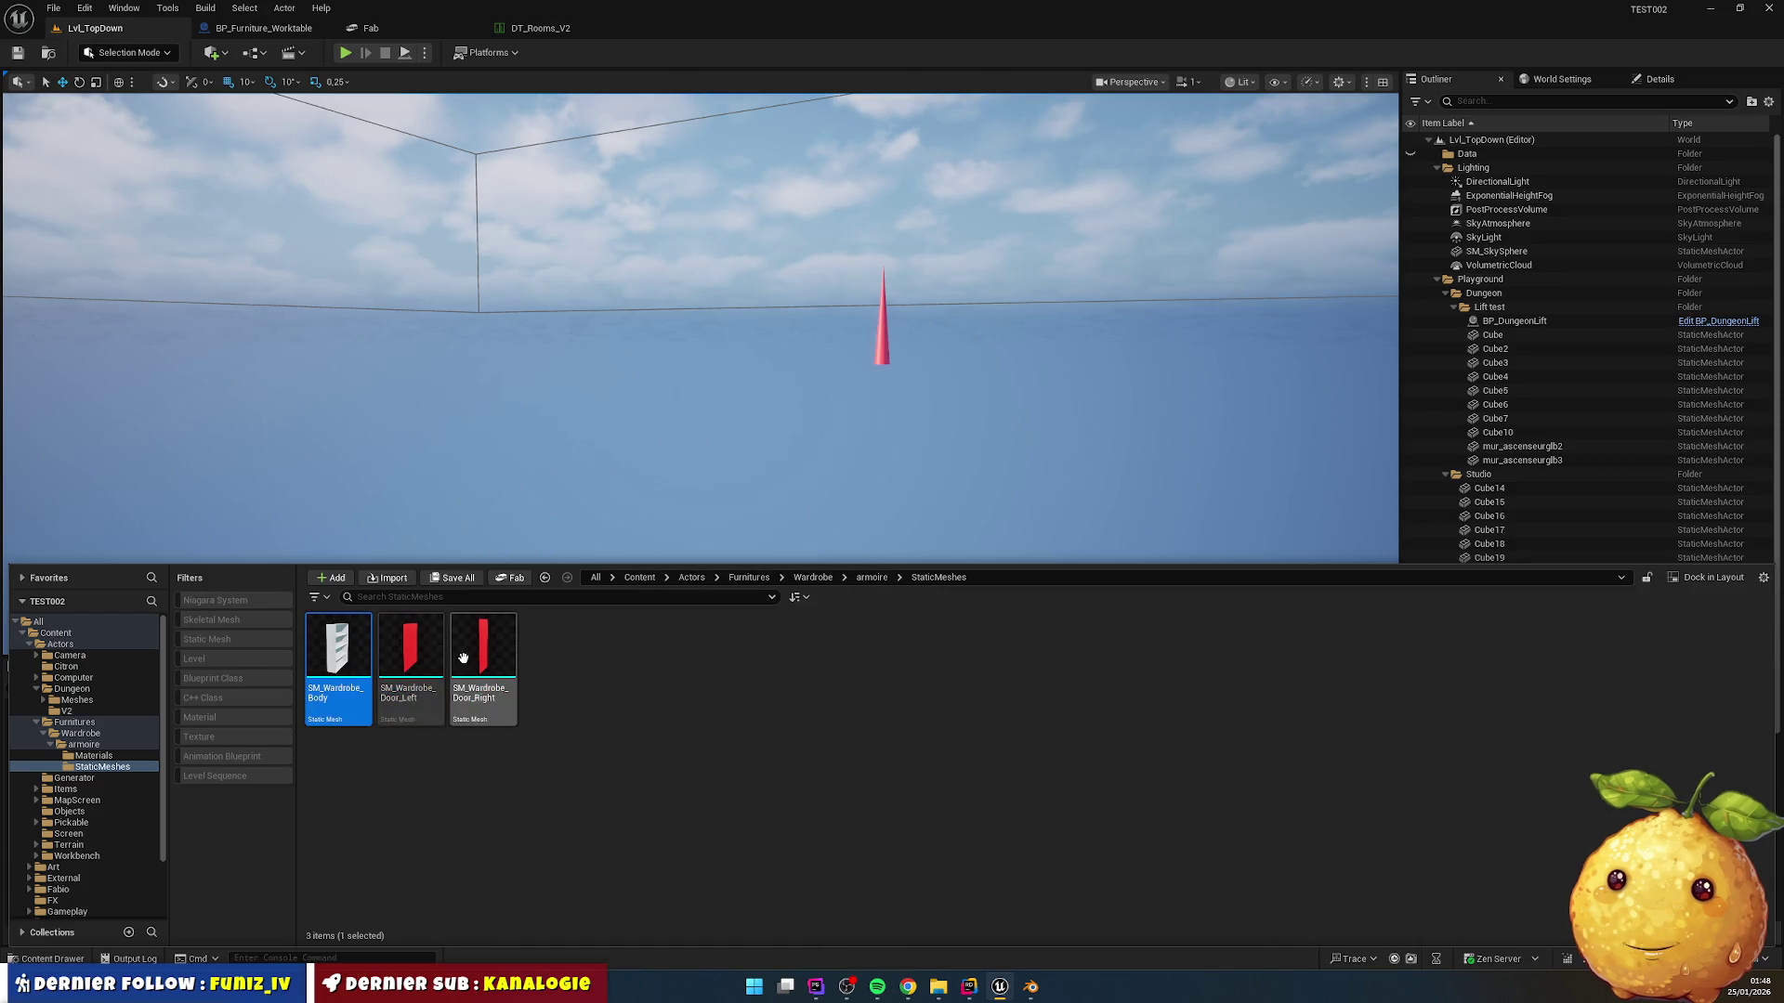
pyautogui.click(83, 744)
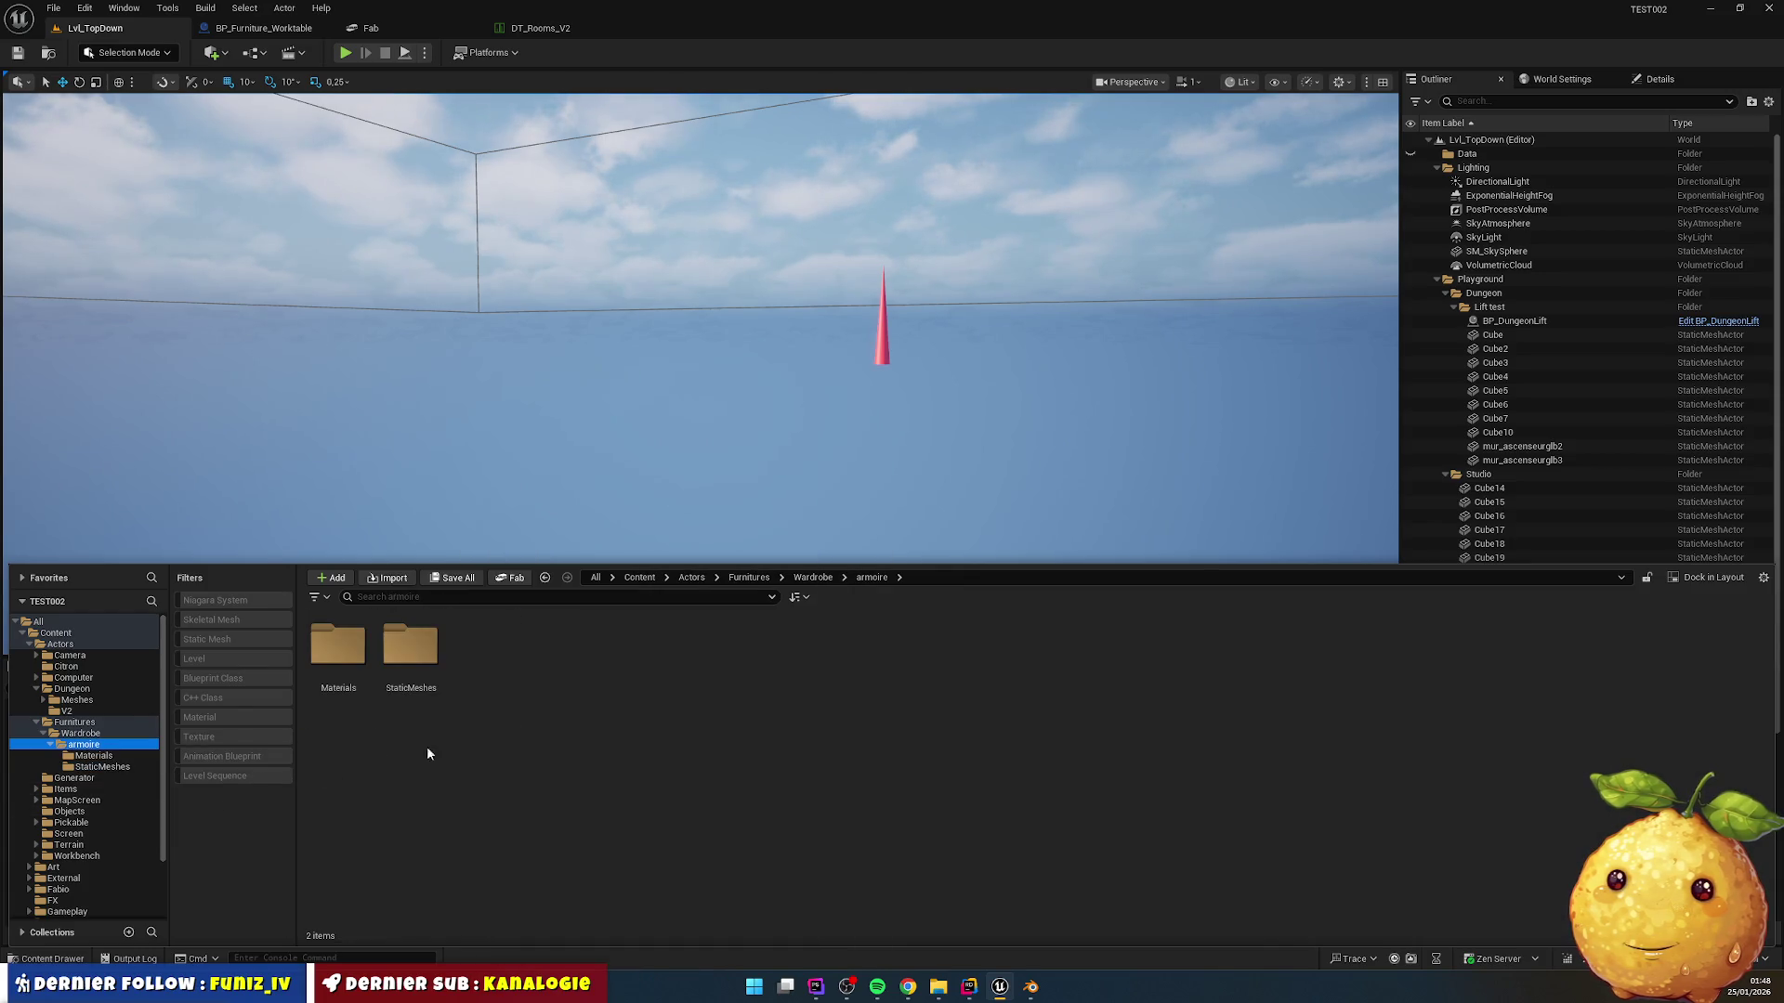
# Step: Create new Materials and Meshes folders inside Wardrobe
pyautogui.rightClick(450, 742)
pyautogui.click(530, 285)
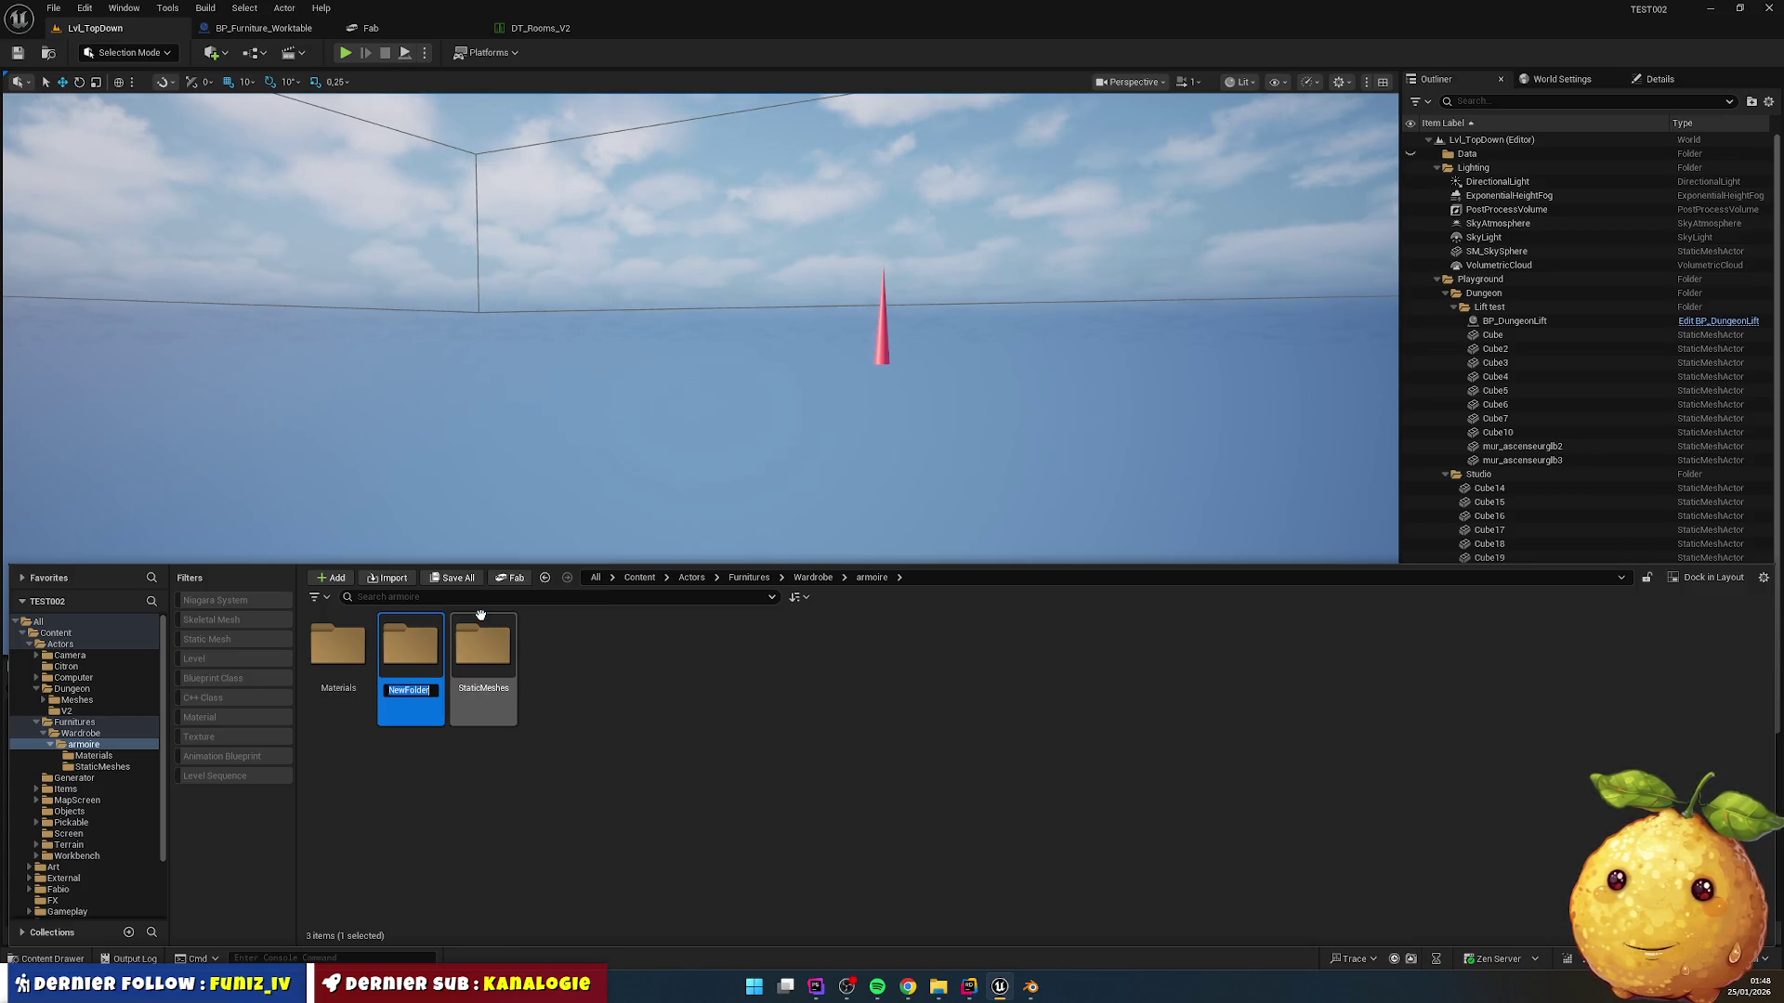
pyautogui.click(149, 733)
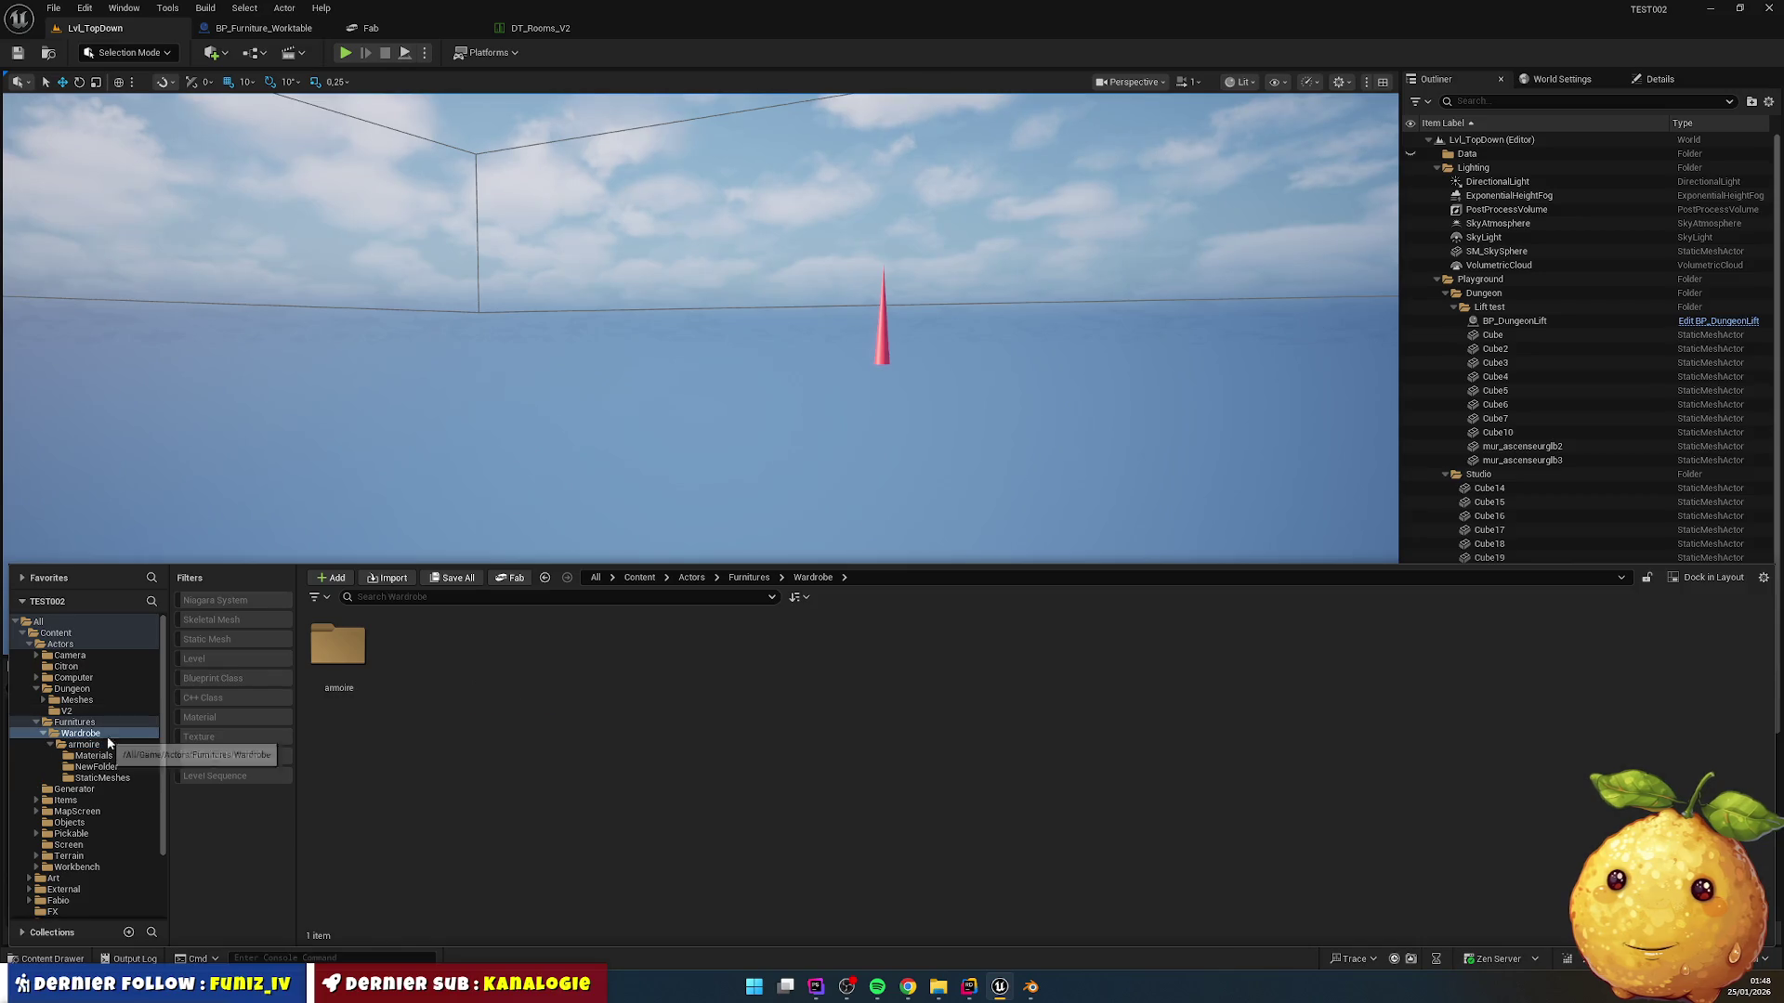
pyautogui.rightClick(431, 749)
pyautogui.click(502, 359)
pyautogui.write('Materials')
pyautogui.press('Return')
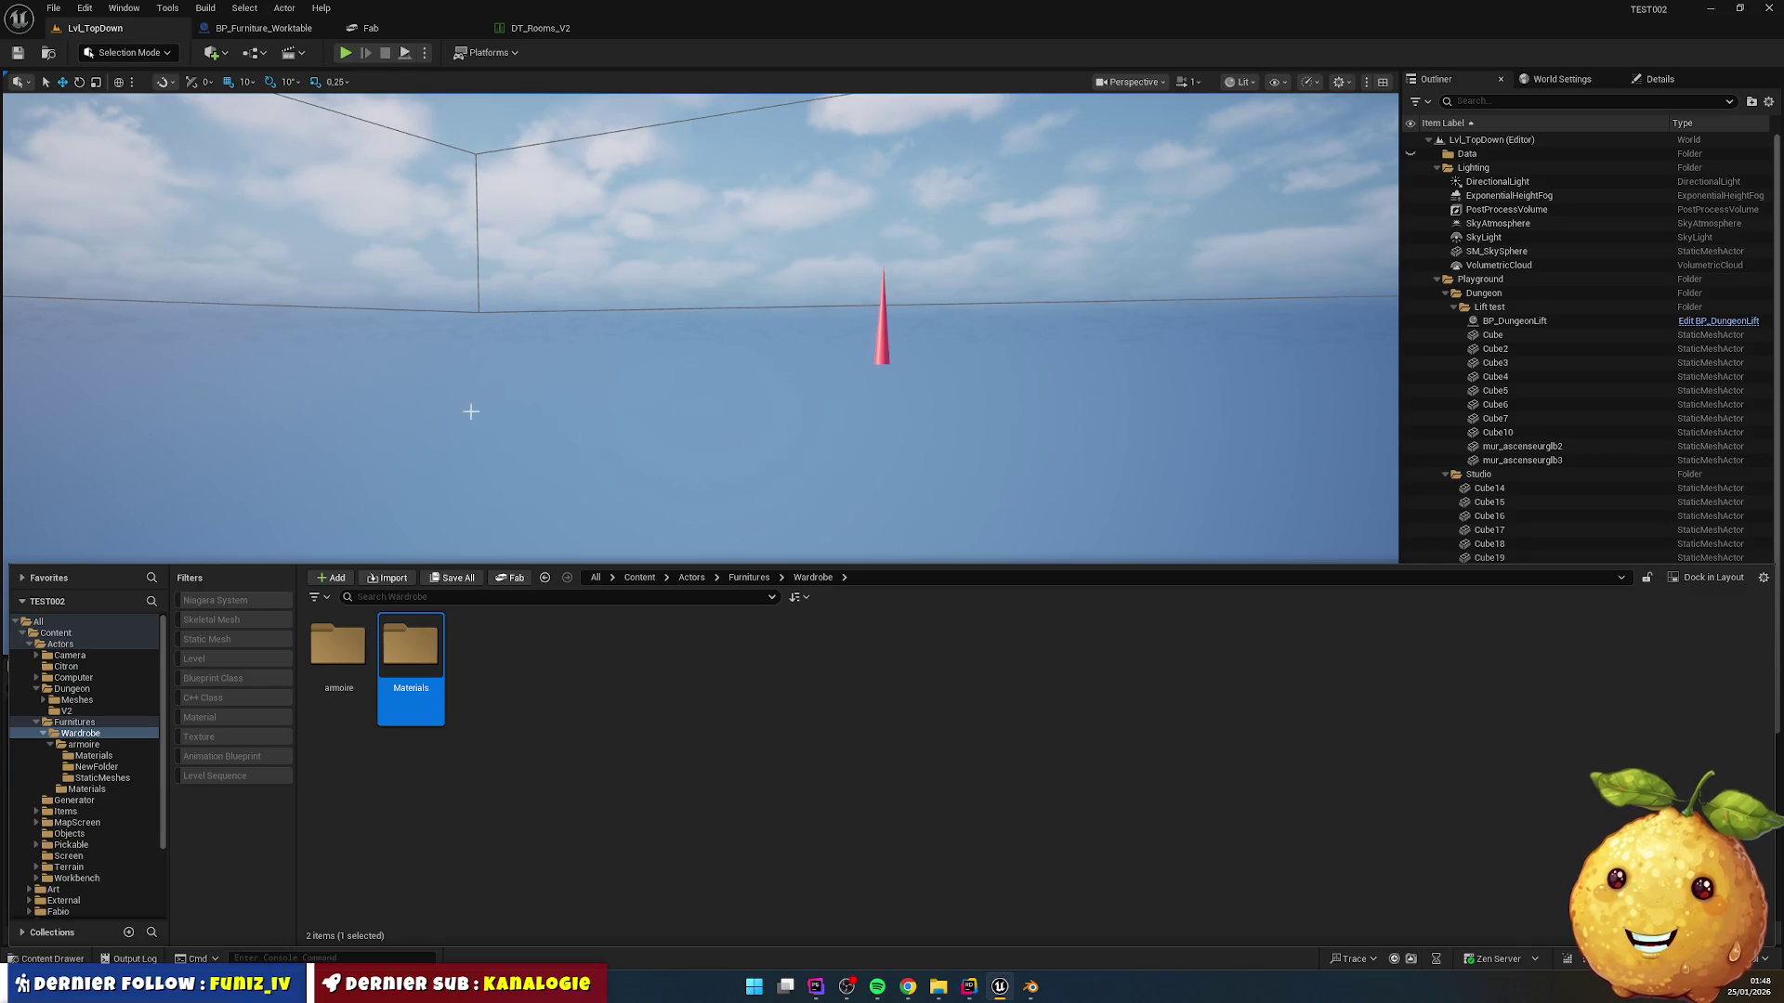
pyautogui.rightClick(524, 747)
pyautogui.click(595, 336)
pyautogui.write('Meshes')
pyautogui.press('Return')
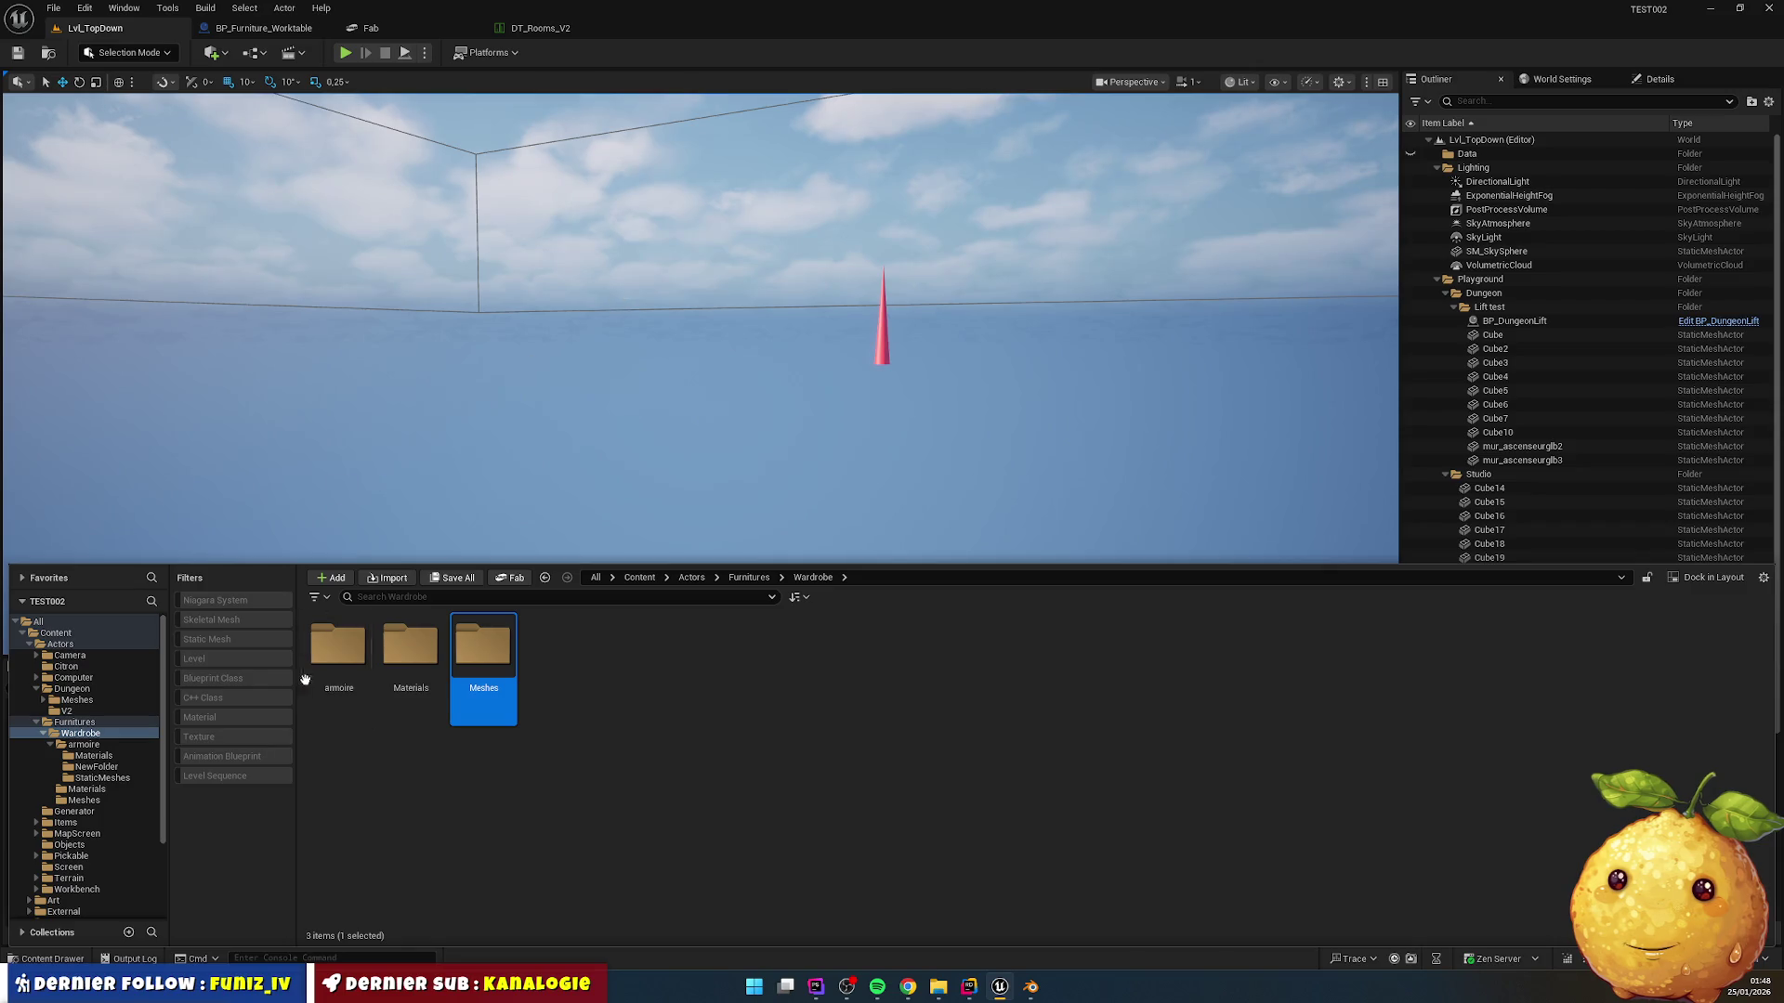
# Step: Move the three SM_Wardrobe meshes from StaticMeshes into Wardrobe/Meshes
pyautogui.click(98, 778)
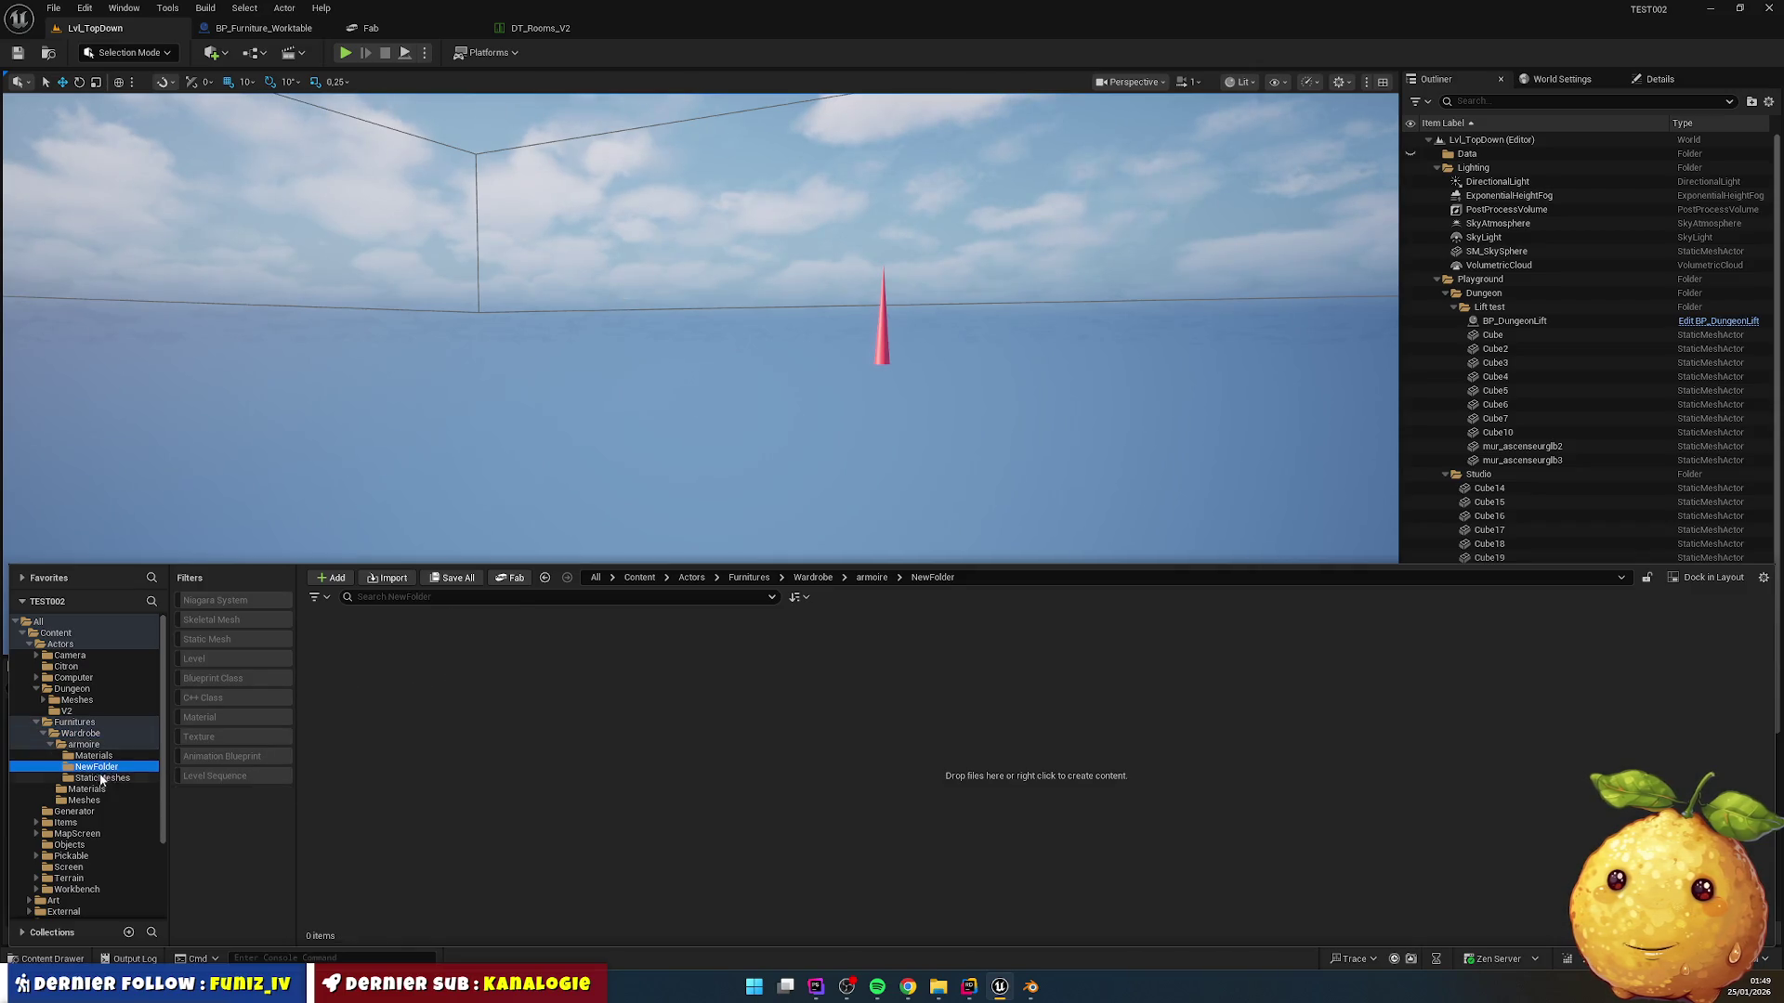
pyautogui.click(338, 650)
pyautogui.keyDown('shift'); pyautogui.click(477, 650); pyautogui.keyUp('shift')
pyautogui.moveTo(476, 650)
pyautogui.mouseDown()
pyautogui.moveTo(106, 749)
pyautogui.moveTo(78, 721)
pyautogui.moveTo(89, 799)
pyautogui.moveTo(124, 803)
pyautogui.mouseUp()
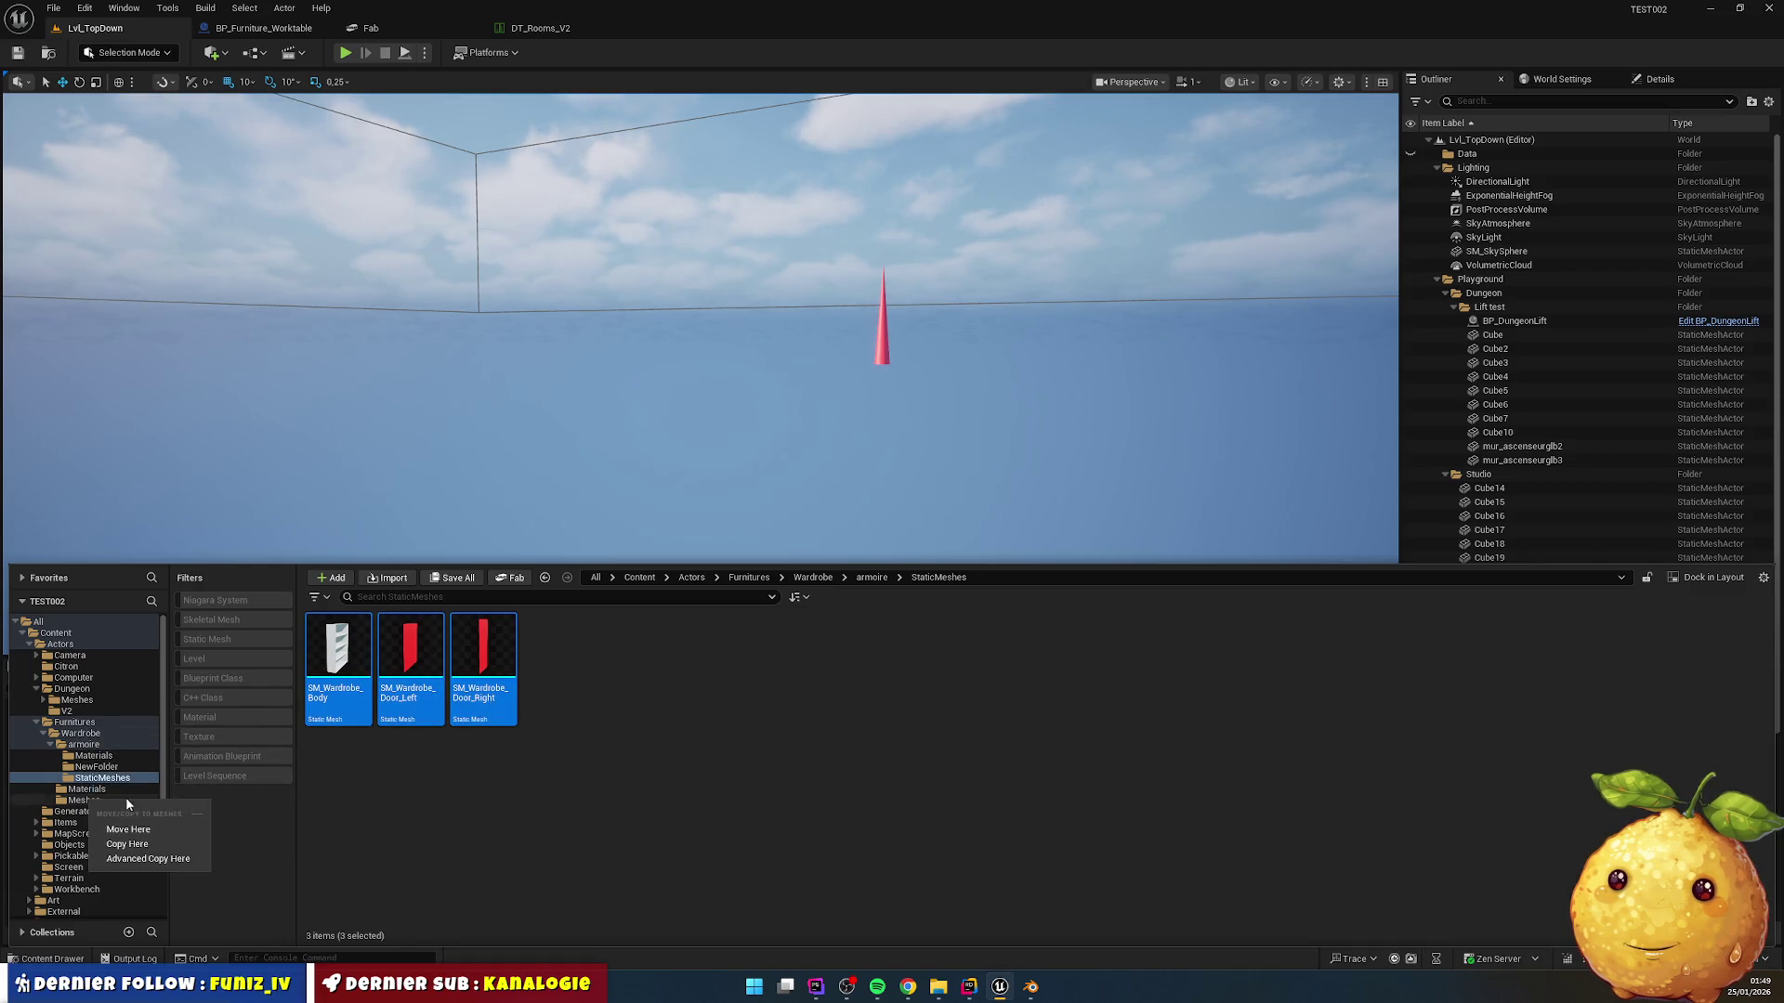
pyautogui.click(156, 830)
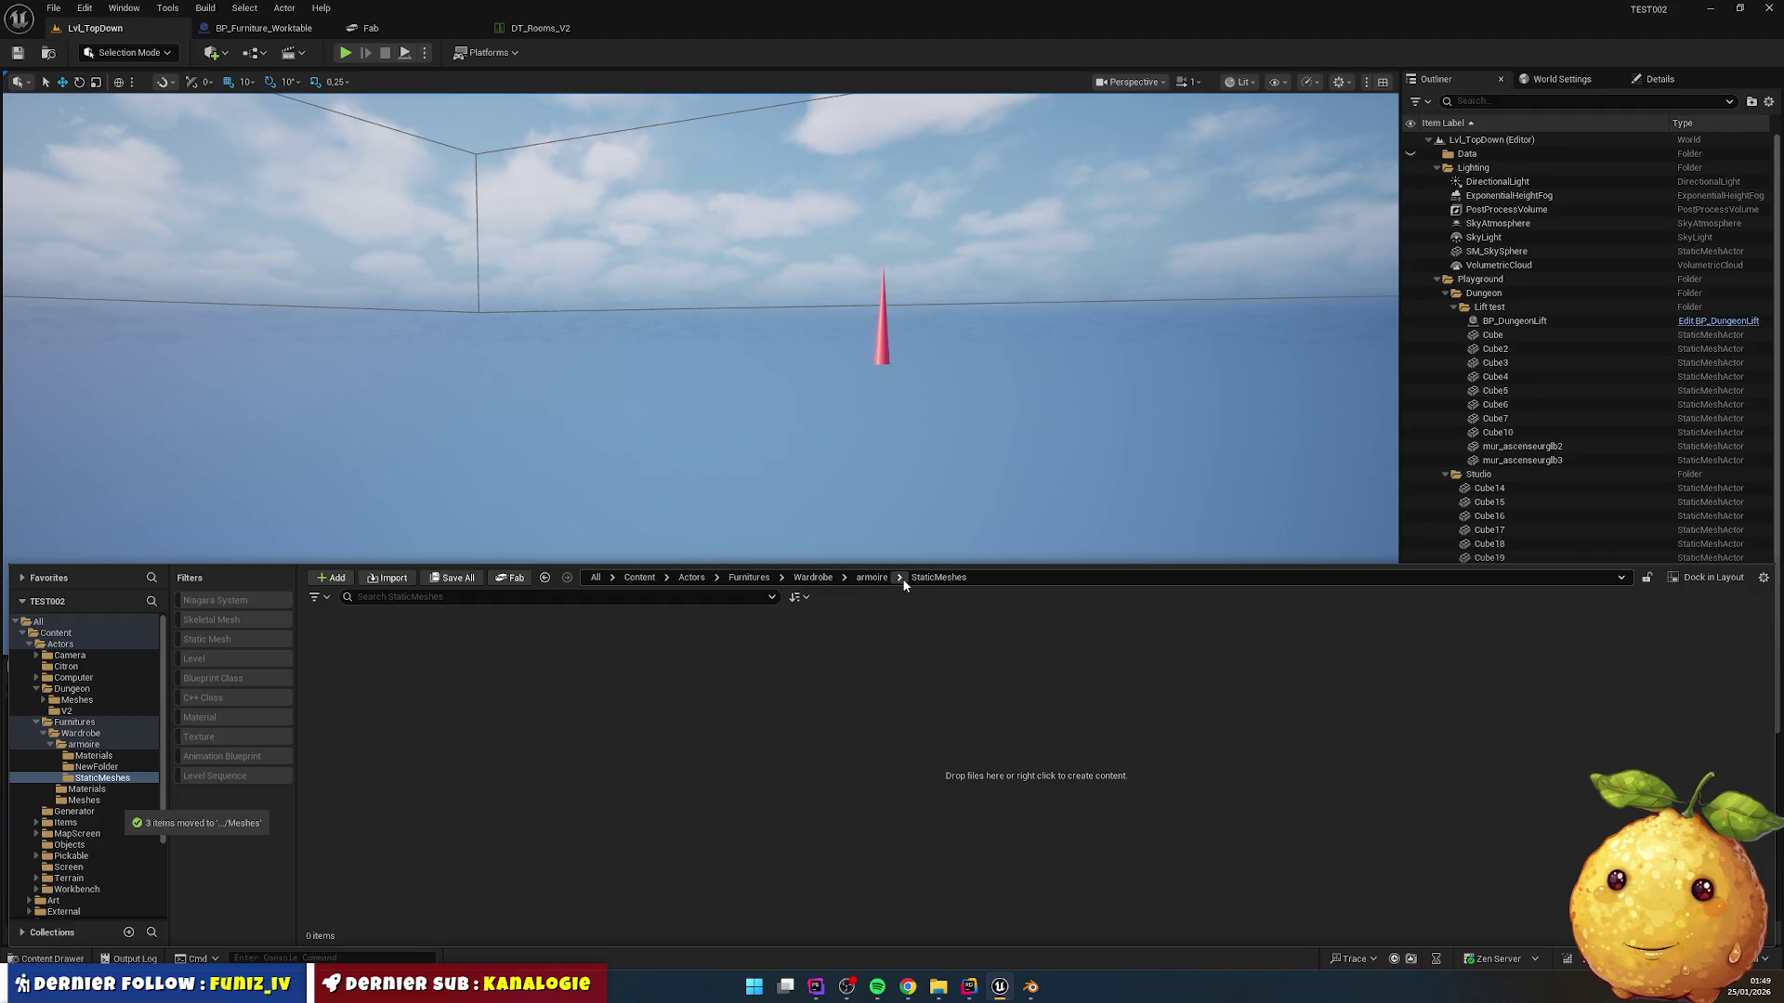
# Step: Drag the Body and Porte materials from armoire/Materials onto Wardrobe/Materials
pyautogui.click(872, 577)
pyautogui.click(338, 641)
pyautogui.doubleClick(338, 641)
pyautogui.keyDown('ctrl'); pyautogui.click(411, 646); pyautogui.keyUp('ctrl')
pyautogui.moveTo(338, 650)
pyautogui.mouseDown()
pyautogui.moveTo(158, 781)
pyautogui.moveTo(98, 792)
pyautogui.mouseUp()
# Step: Move the Body and Porte materials into Wardrobe/Materials
pyautogui.click(139, 830)
pyautogui.click(96, 801)
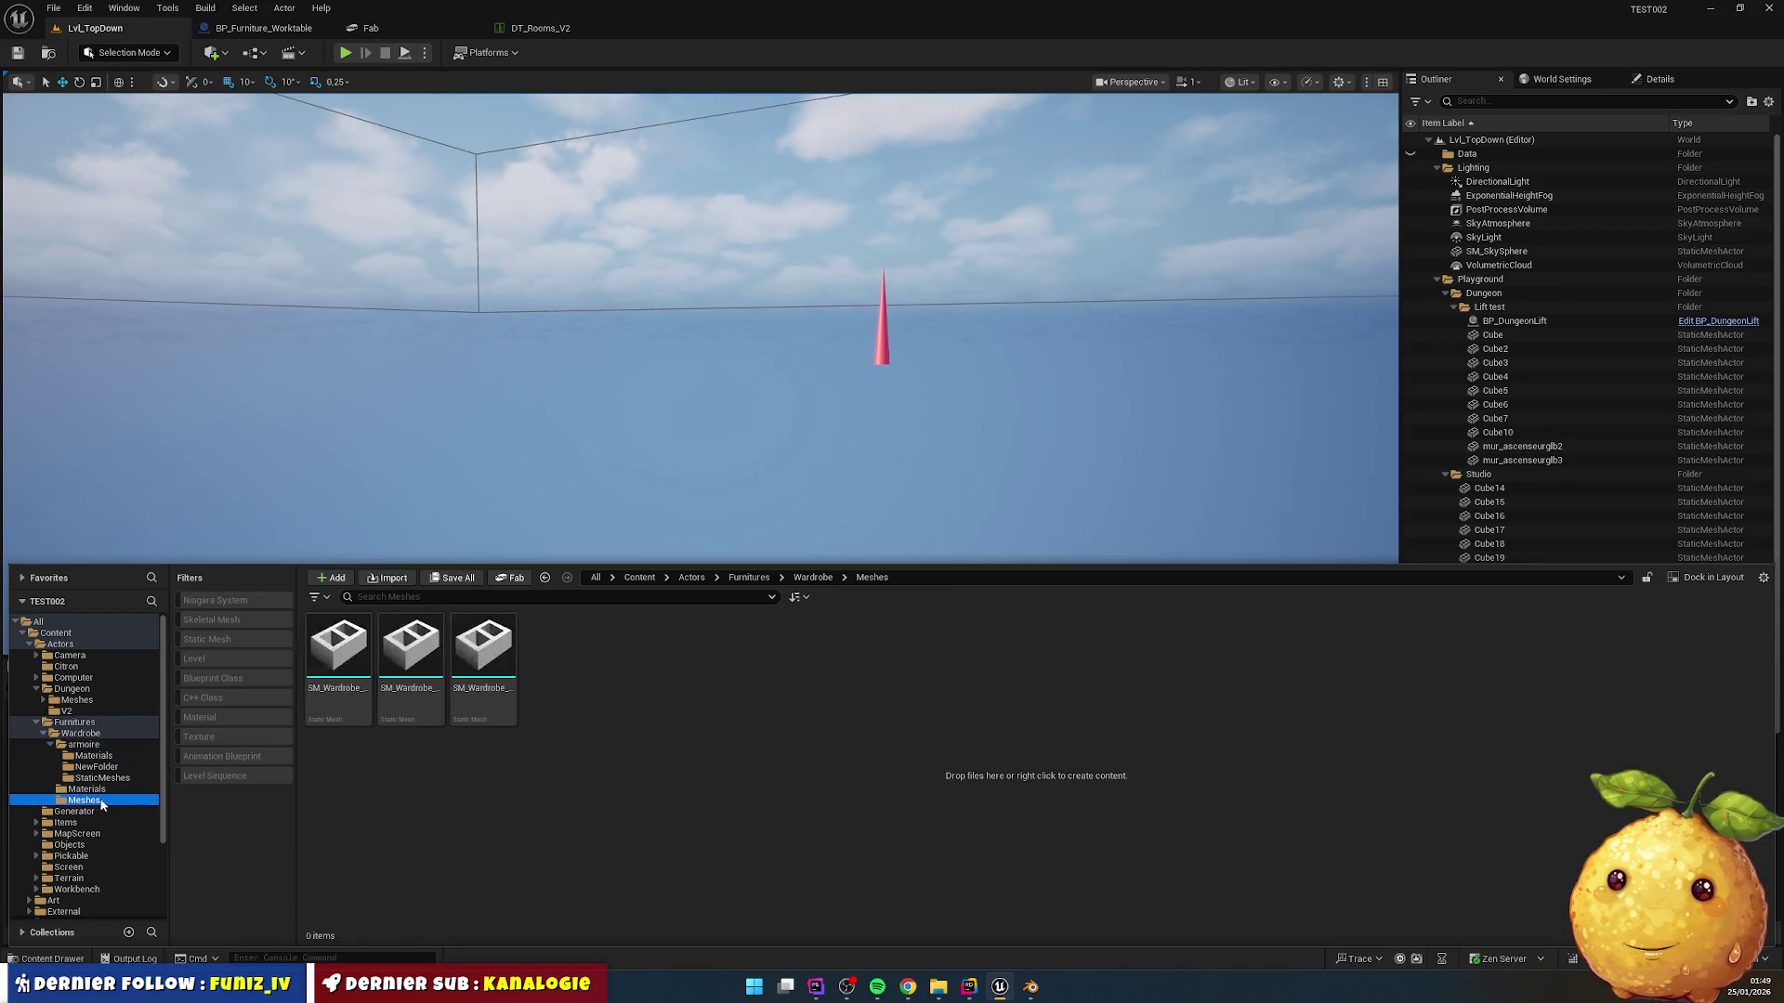
pyautogui.click(338, 650)
pyautogui.press('F2')
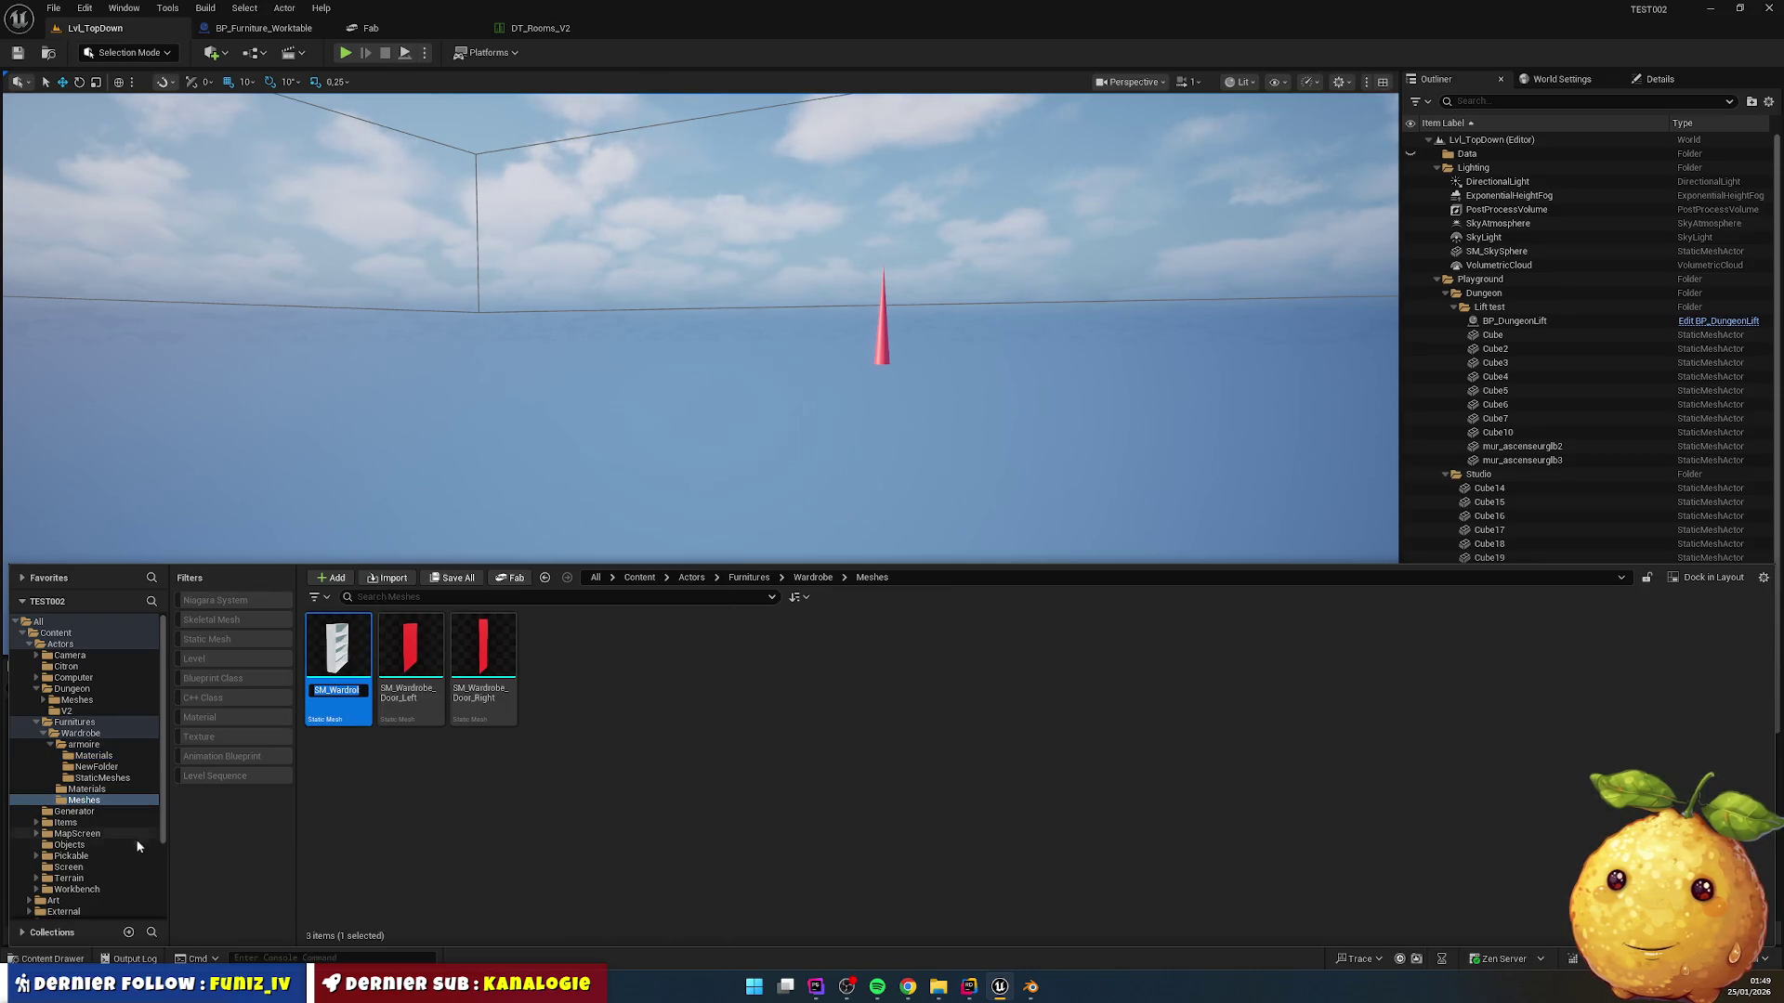
# Step: Rename the Body material to M_Wardrobe_Body and begin renaming Porte
pyautogui.click(99, 790)
pyautogui.click(368, 646)
pyautogui.press('F2')
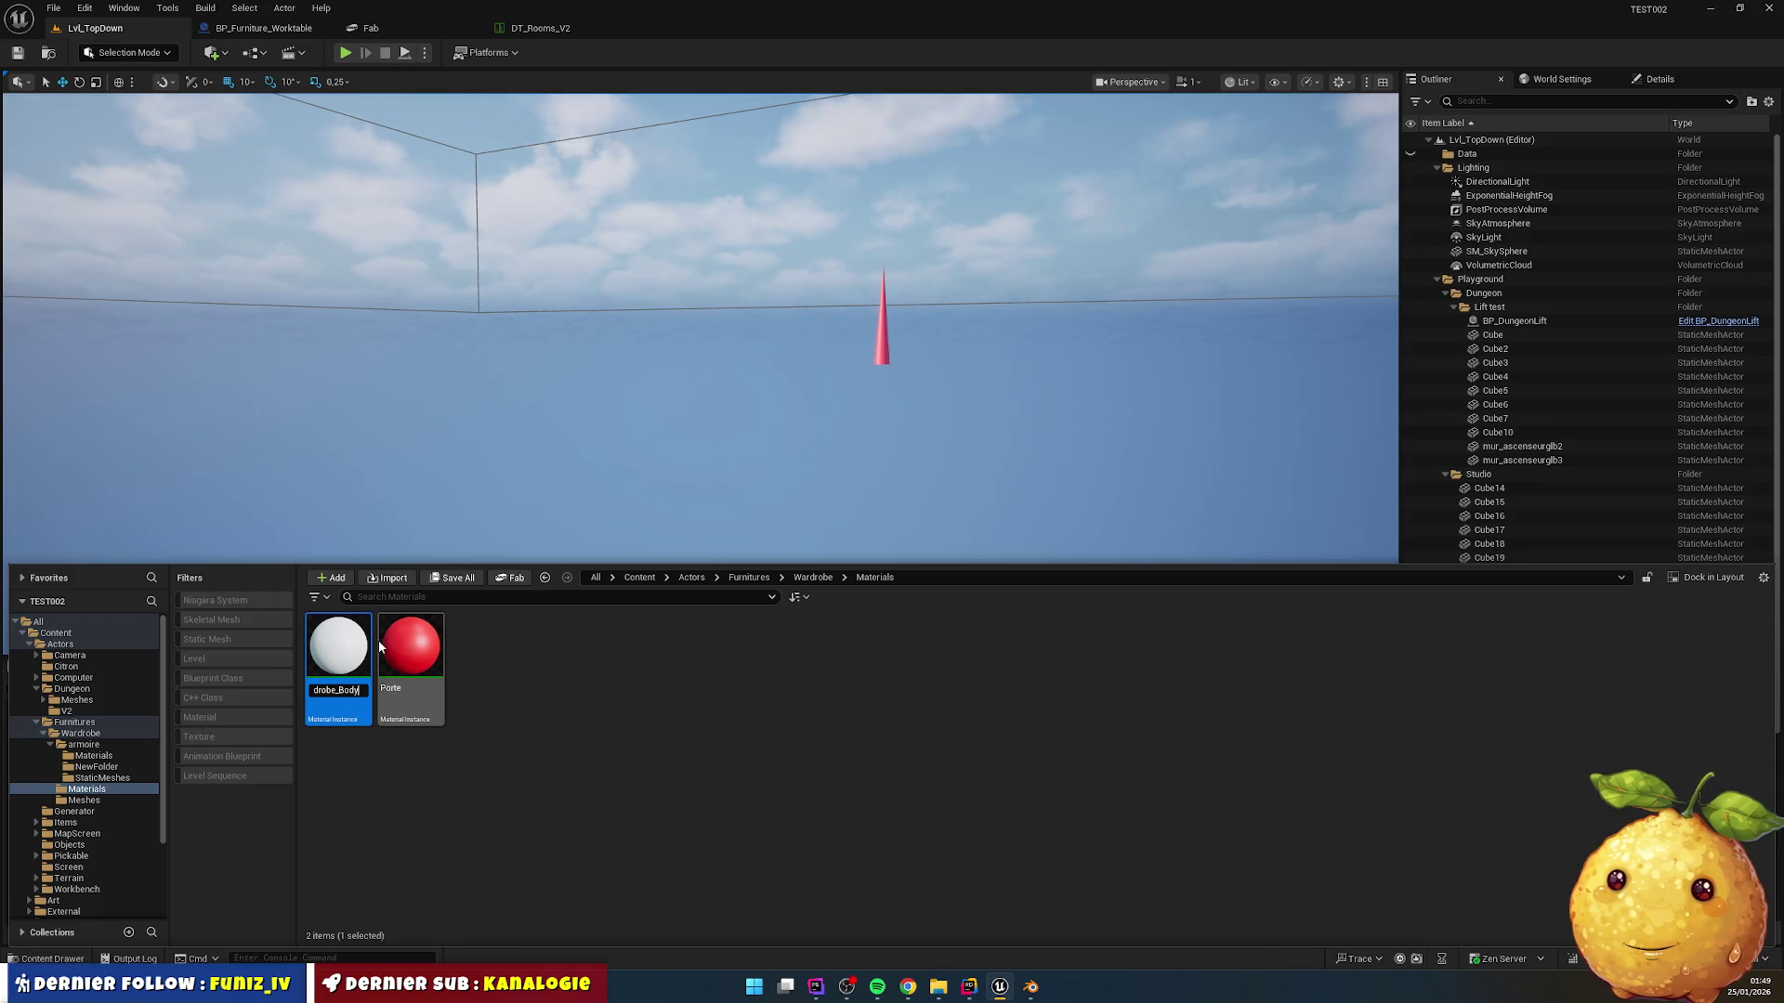
pyautogui.click(413, 650)
pyautogui.press('F2')
pyautogui.press('Home')
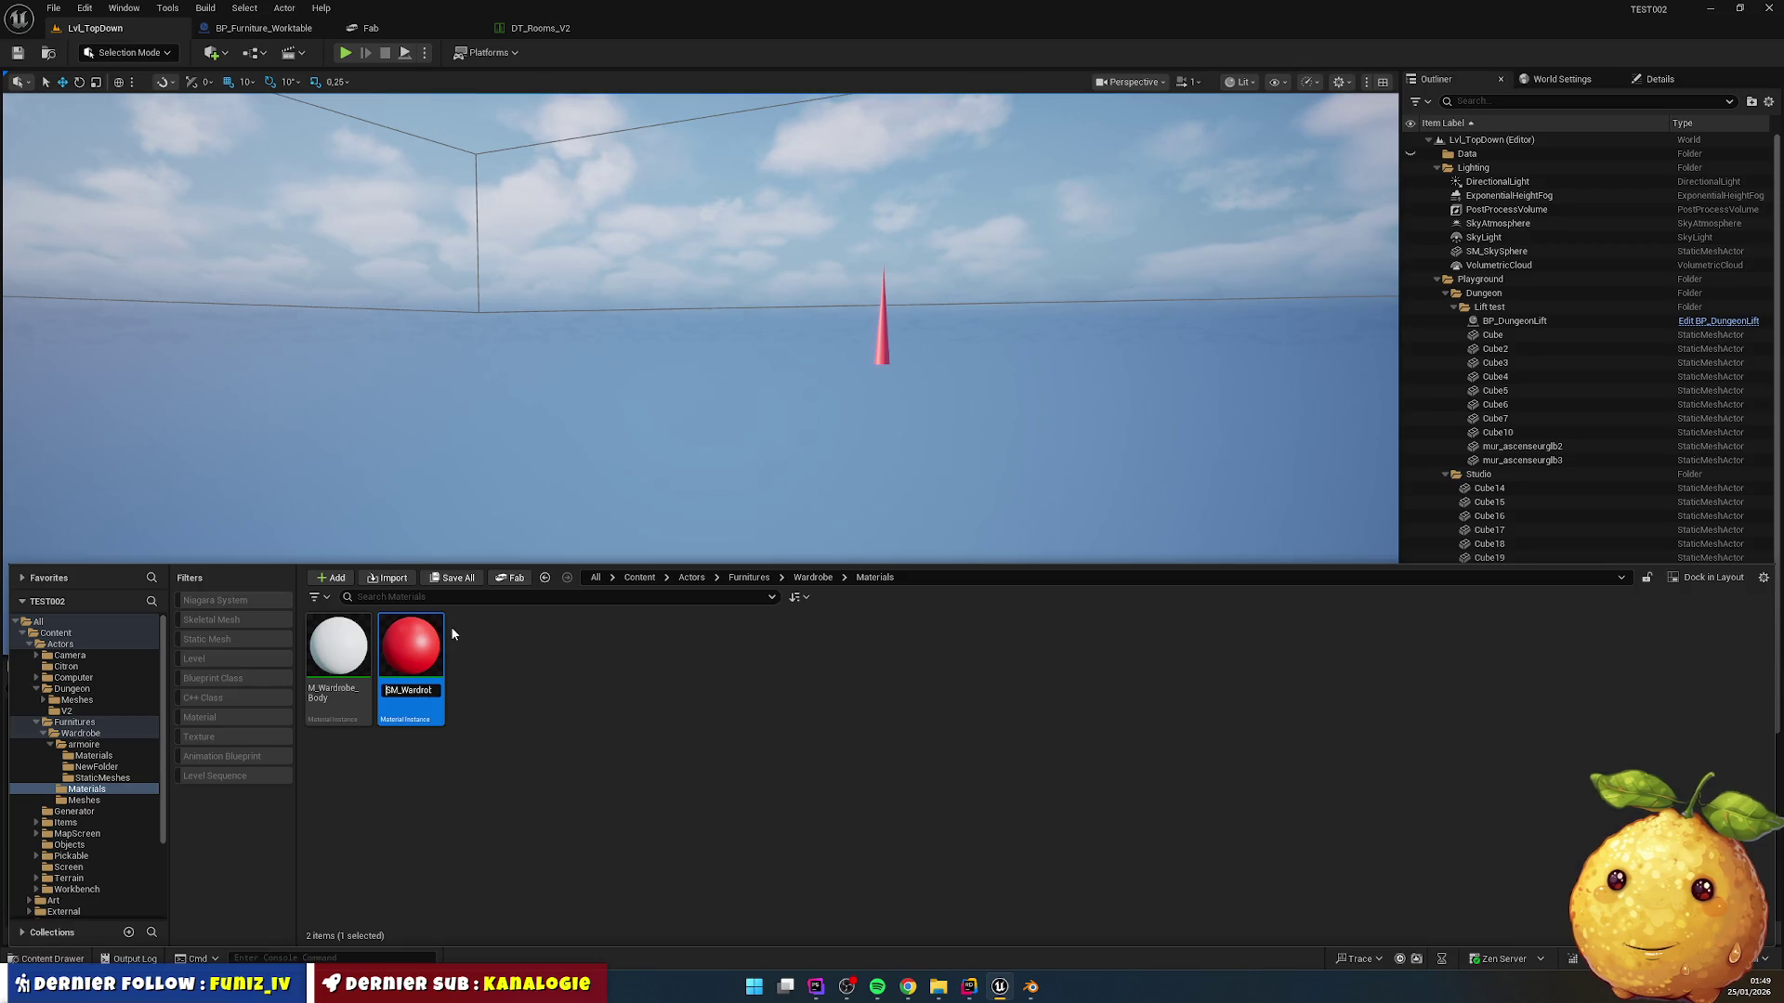